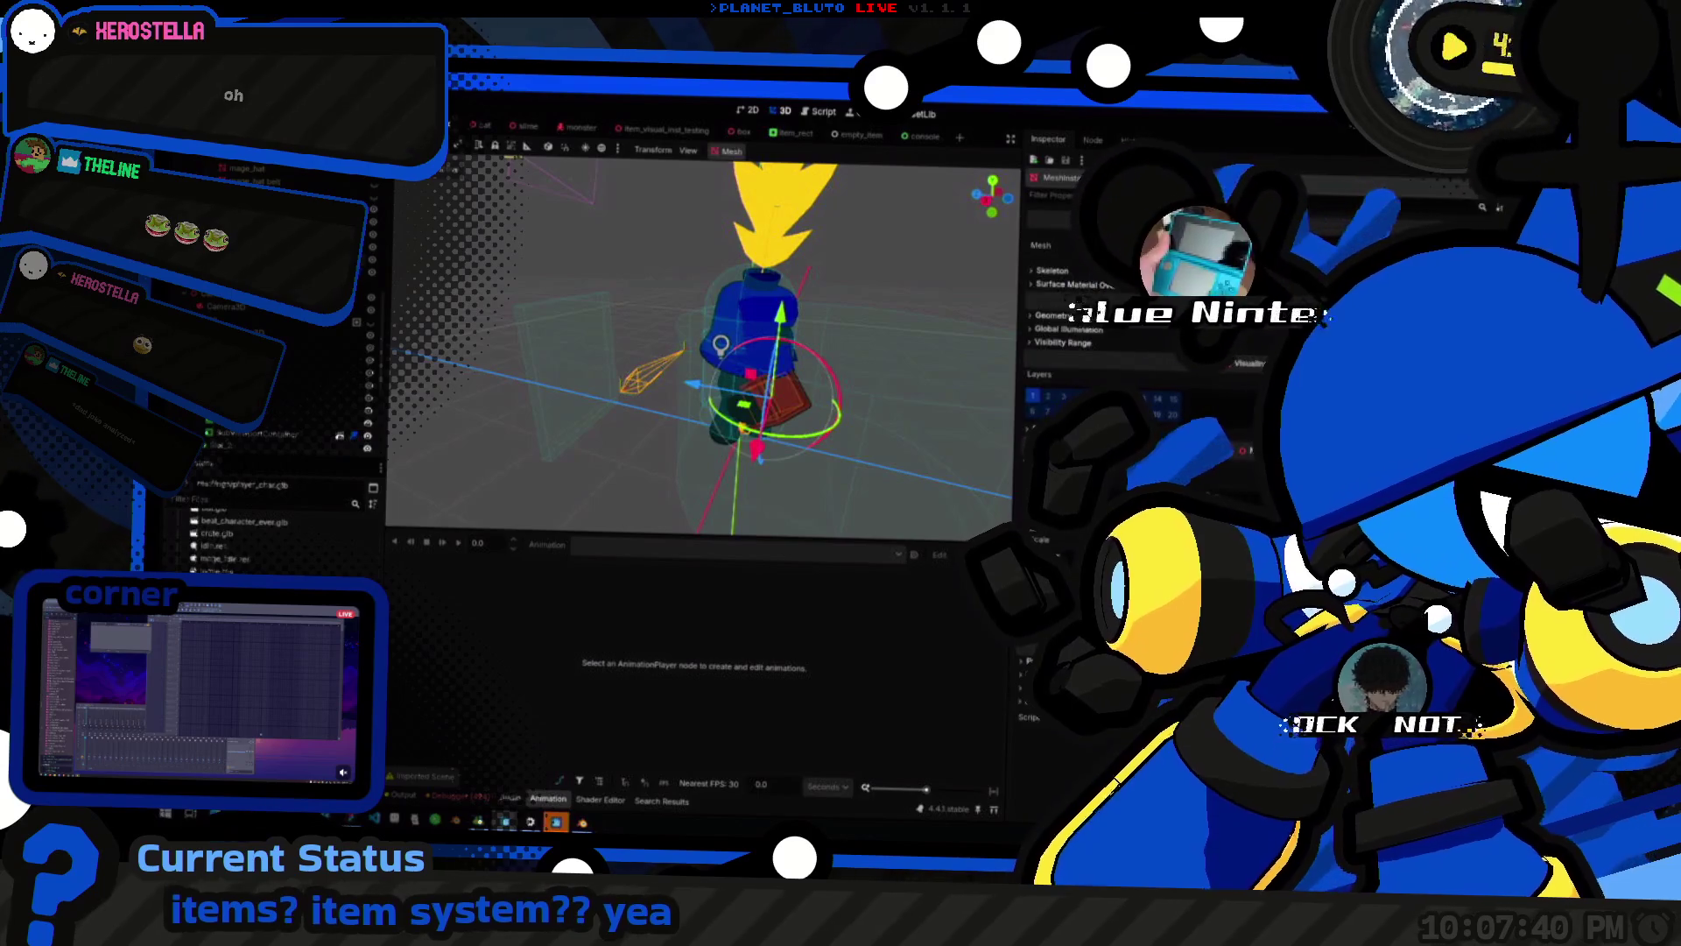
- Orbit around the character and move the held WeaponAttachment box to X position -0.045
{"action": "key", "text": "Delete"}
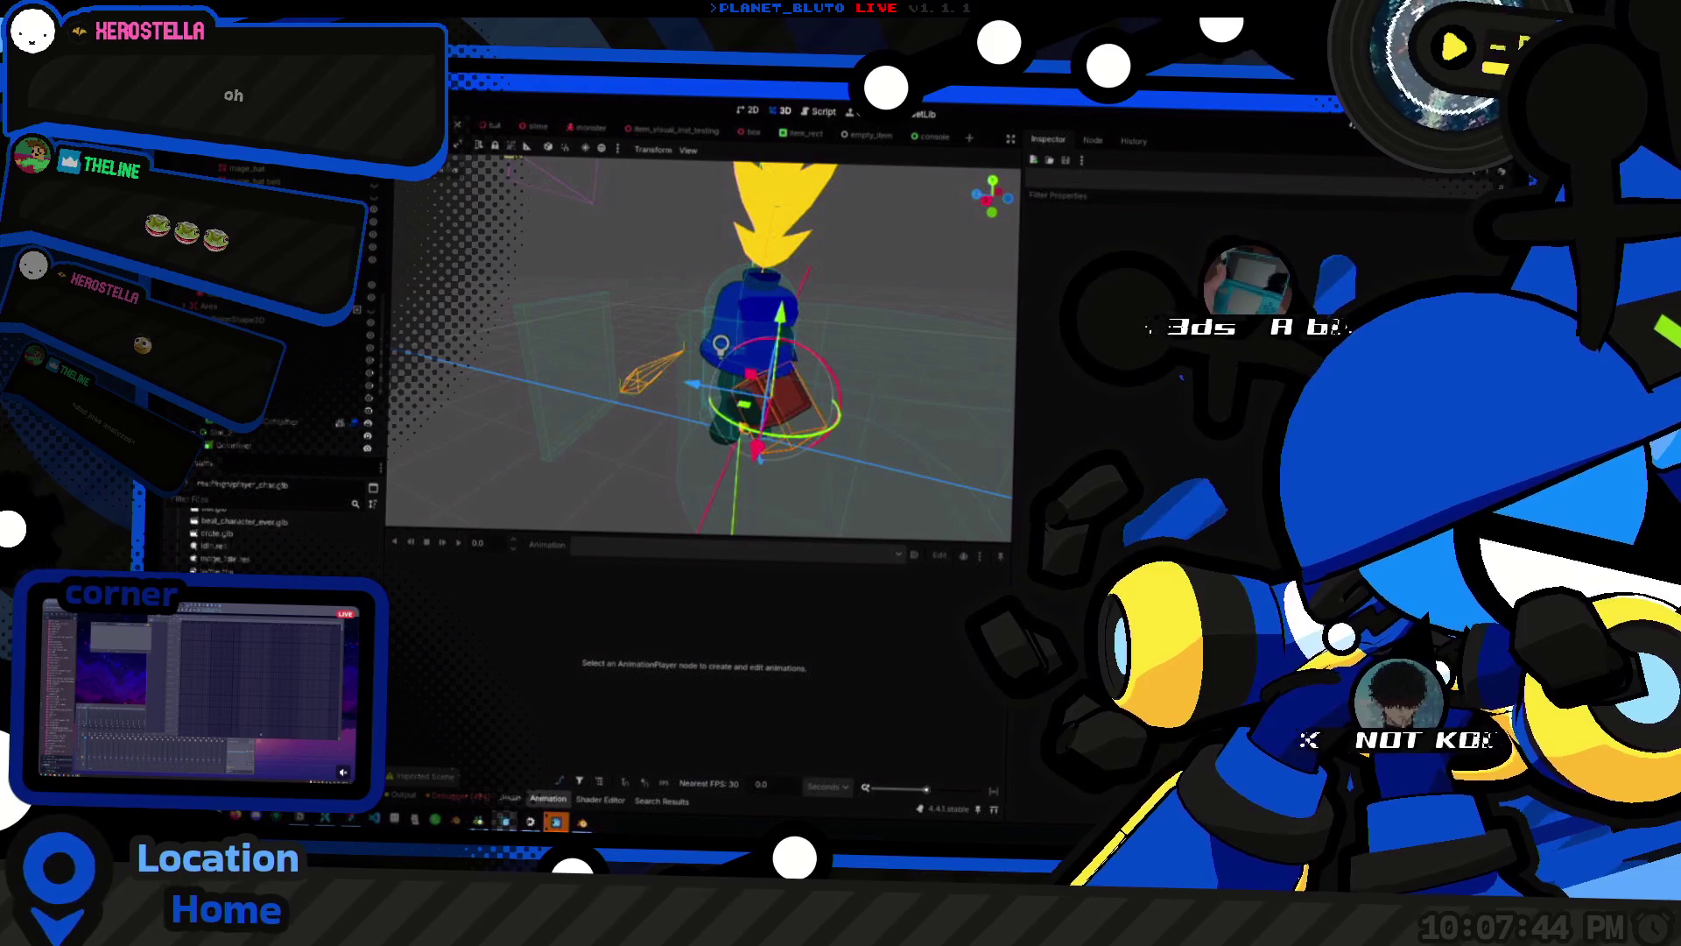
{"action": "left_click_drag", "start_coordinate": [994, 436], "coordinate": [788, 427]}
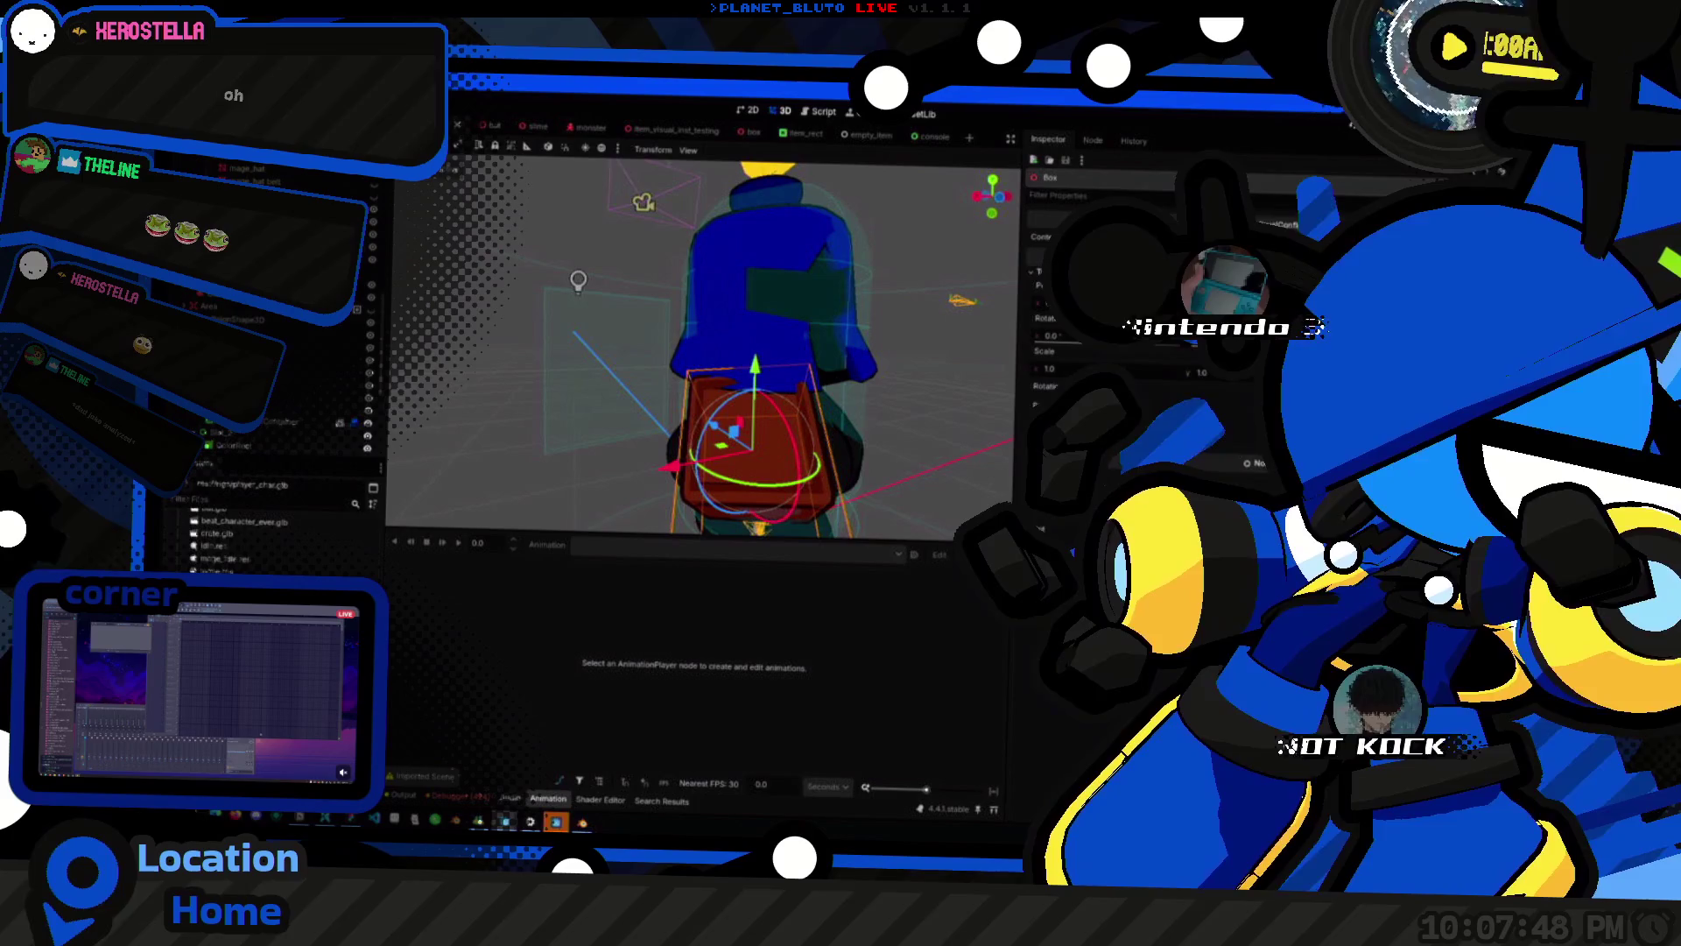
{"action": "mouse_move", "coordinate": [814, 487]}
{"action": "left_mouse_down"}
{"action": "mouse_move", "coordinate": [711, 371]}
{"action": "mouse_move", "coordinate": [782, 410]}
{"action": "left_mouse_up"}
{"action": "left_click_drag", "start_coordinate": [823, 350], "coordinate": [832, 385]}
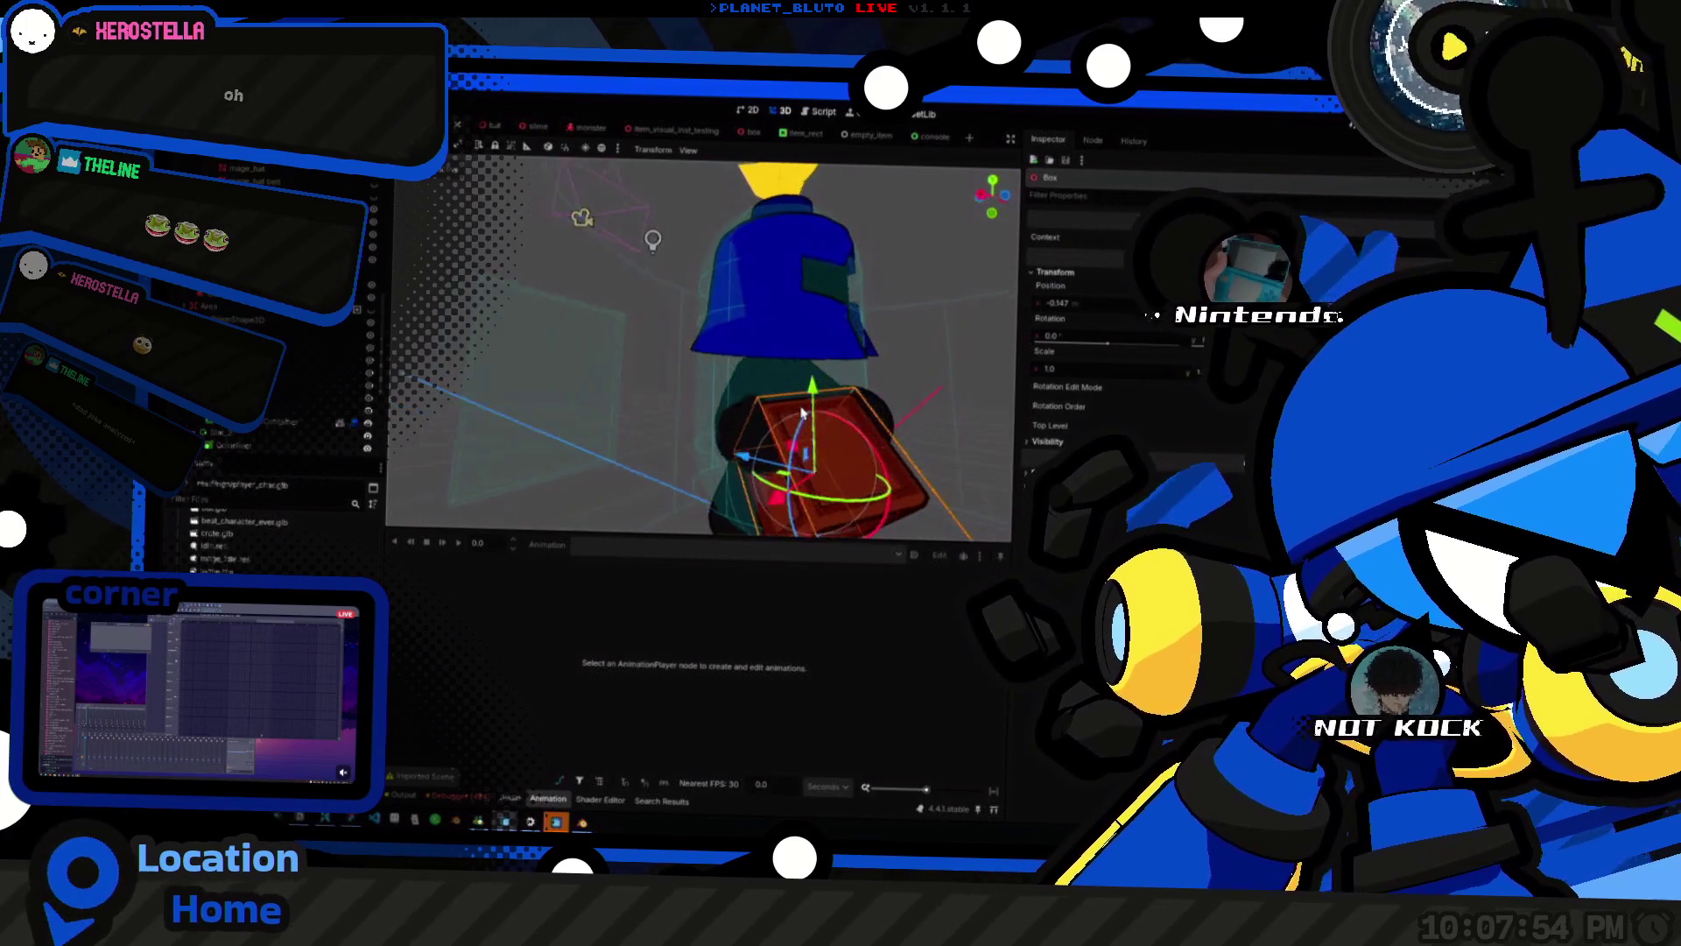
{"action": "scroll", "coordinate": [788, 394], "scroll_direction": "down", "scroll_amount": 5}
{"action": "scroll", "coordinate": [748, 396], "scroll_direction": "up", "scroll_amount": 5}
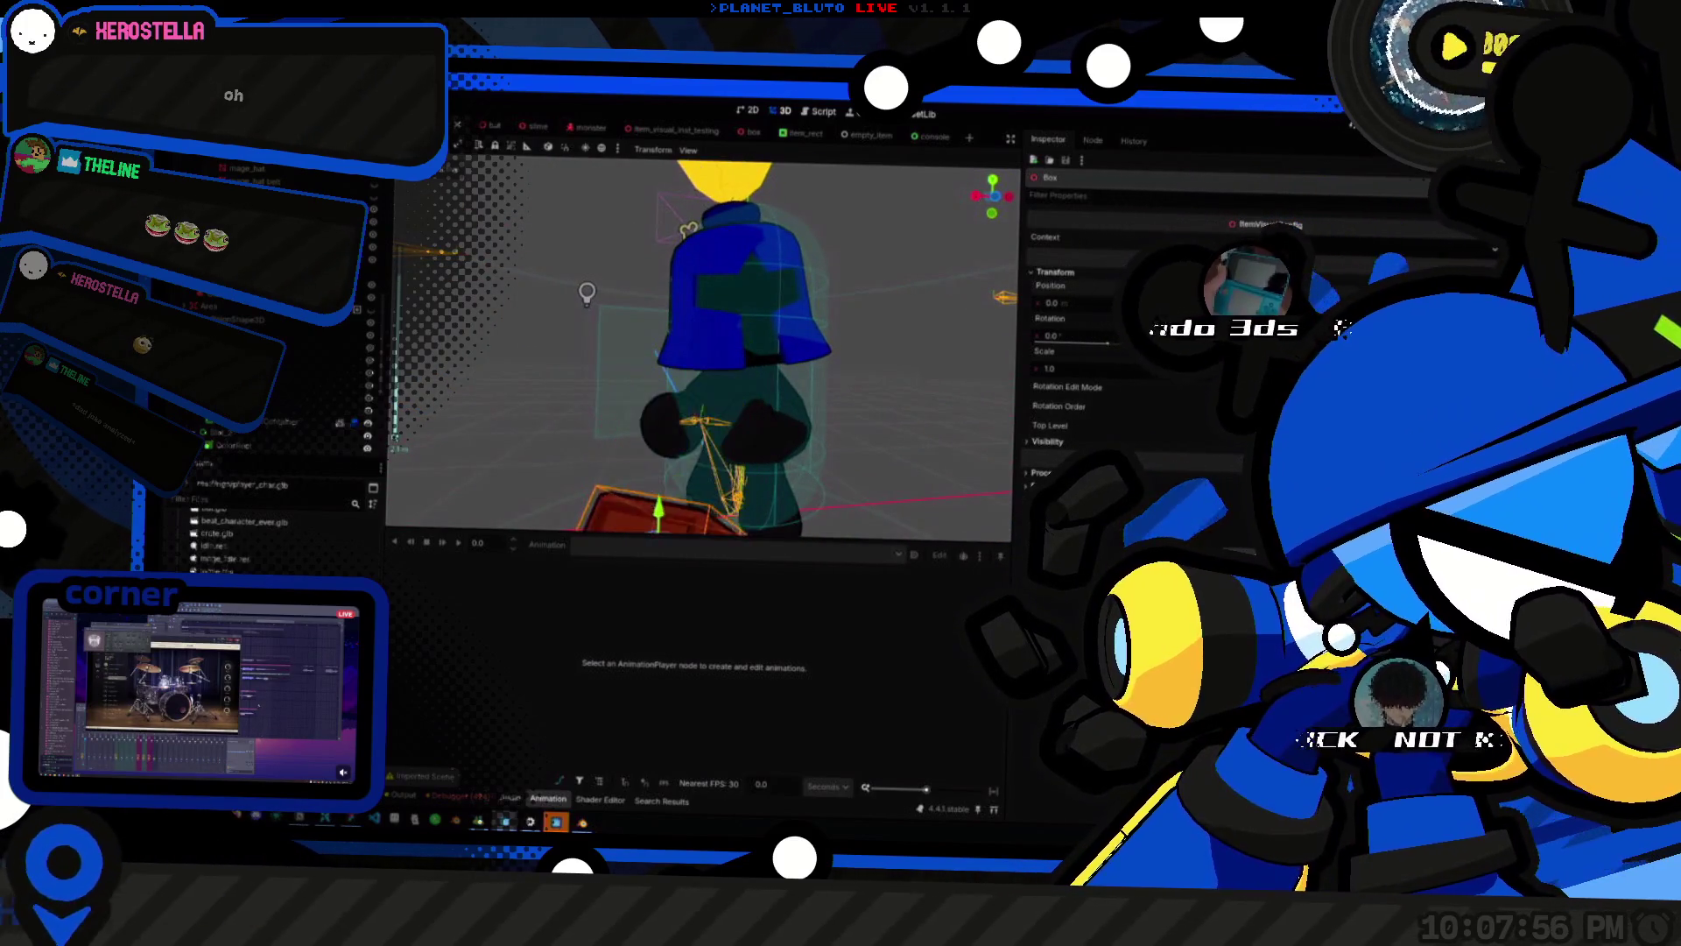
{"action": "left_click_drag", "start_coordinate": [666, 473], "coordinate": [755, 442]}
{"action": "mouse_move", "coordinate": [648, 412]}
{"action": "left_mouse_down"}
{"action": "mouse_move", "coordinate": [665, 498]}
{"action": "mouse_move", "coordinate": [800, 455]}
{"action": "mouse_move", "coordinate": [409, 442]}
{"action": "mouse_move", "coordinate": [533, 567]}
{"action": "left_mouse_up"}
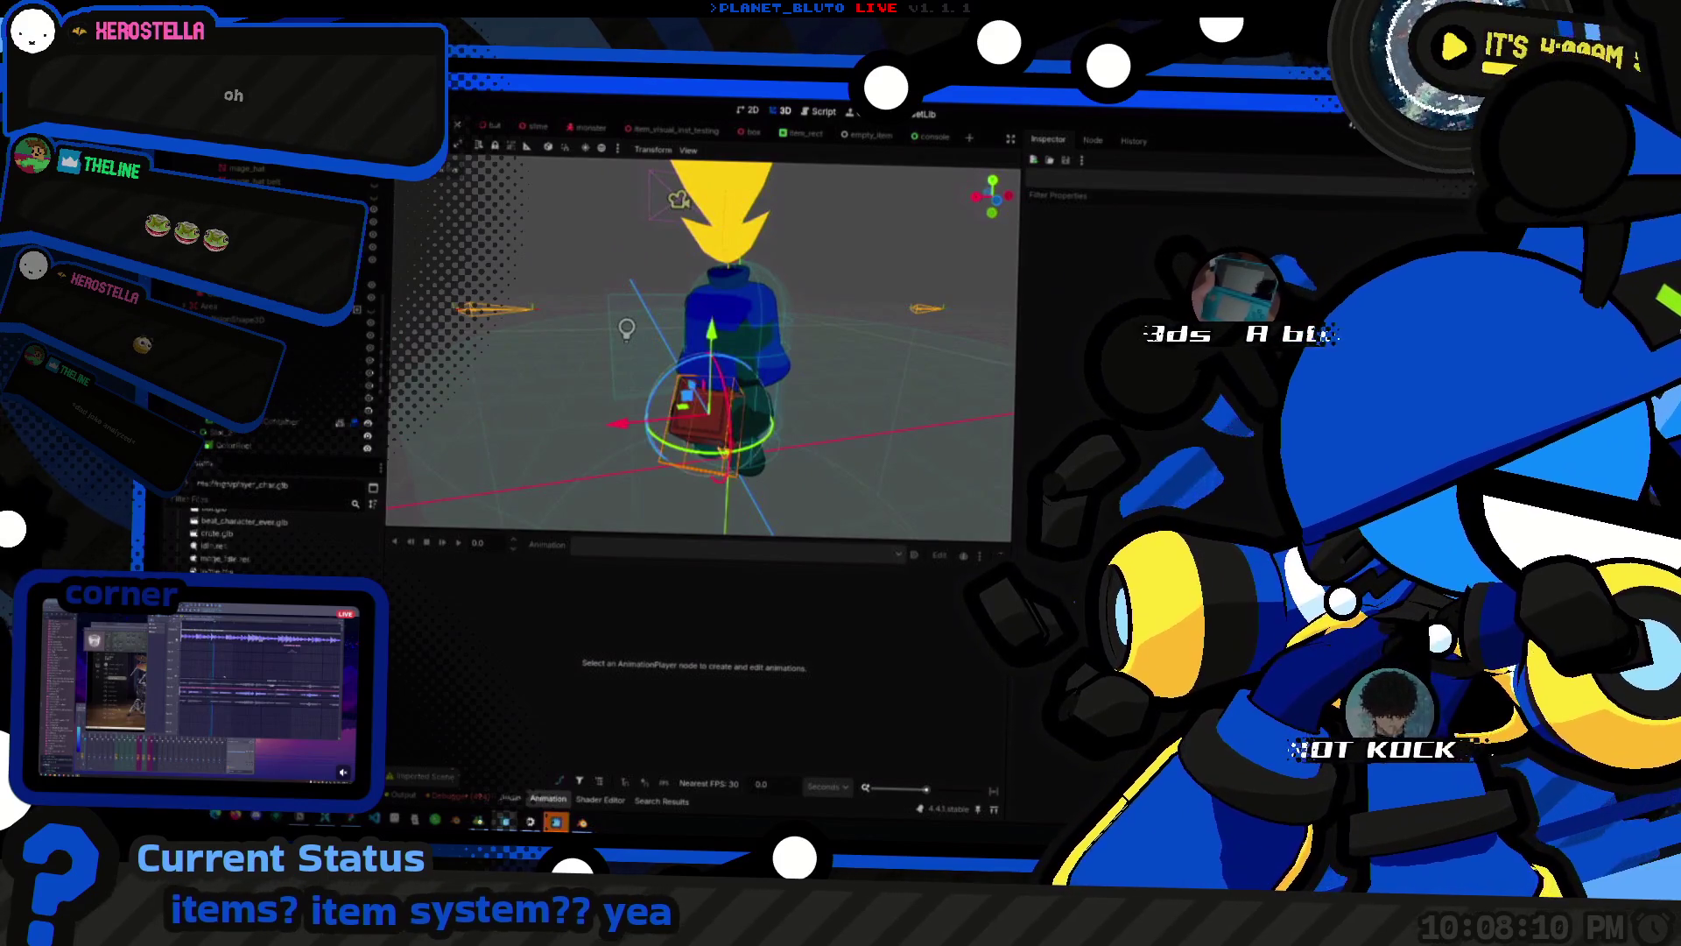
- Select the character's AnimationPlayer and load the ITEM_HOLD animation in place of IDLE
{"action": "left_click", "coordinate": [513, 509]}
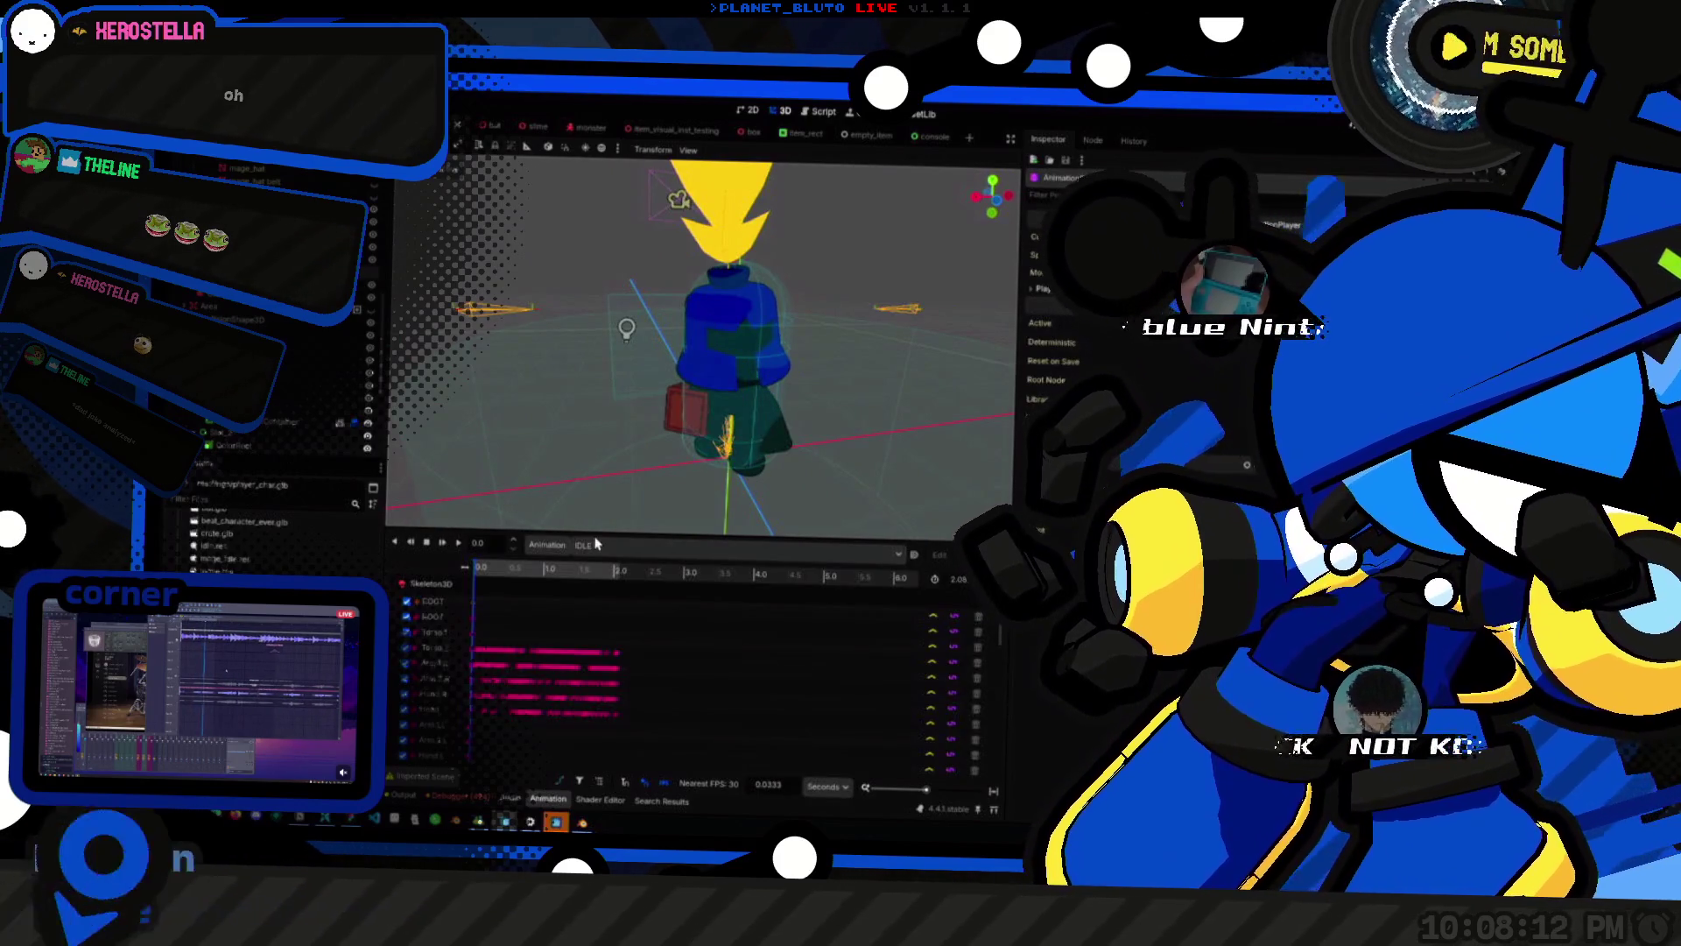
{"action": "left_click_drag", "start_coordinate": [642, 423], "coordinate": [542, 585]}
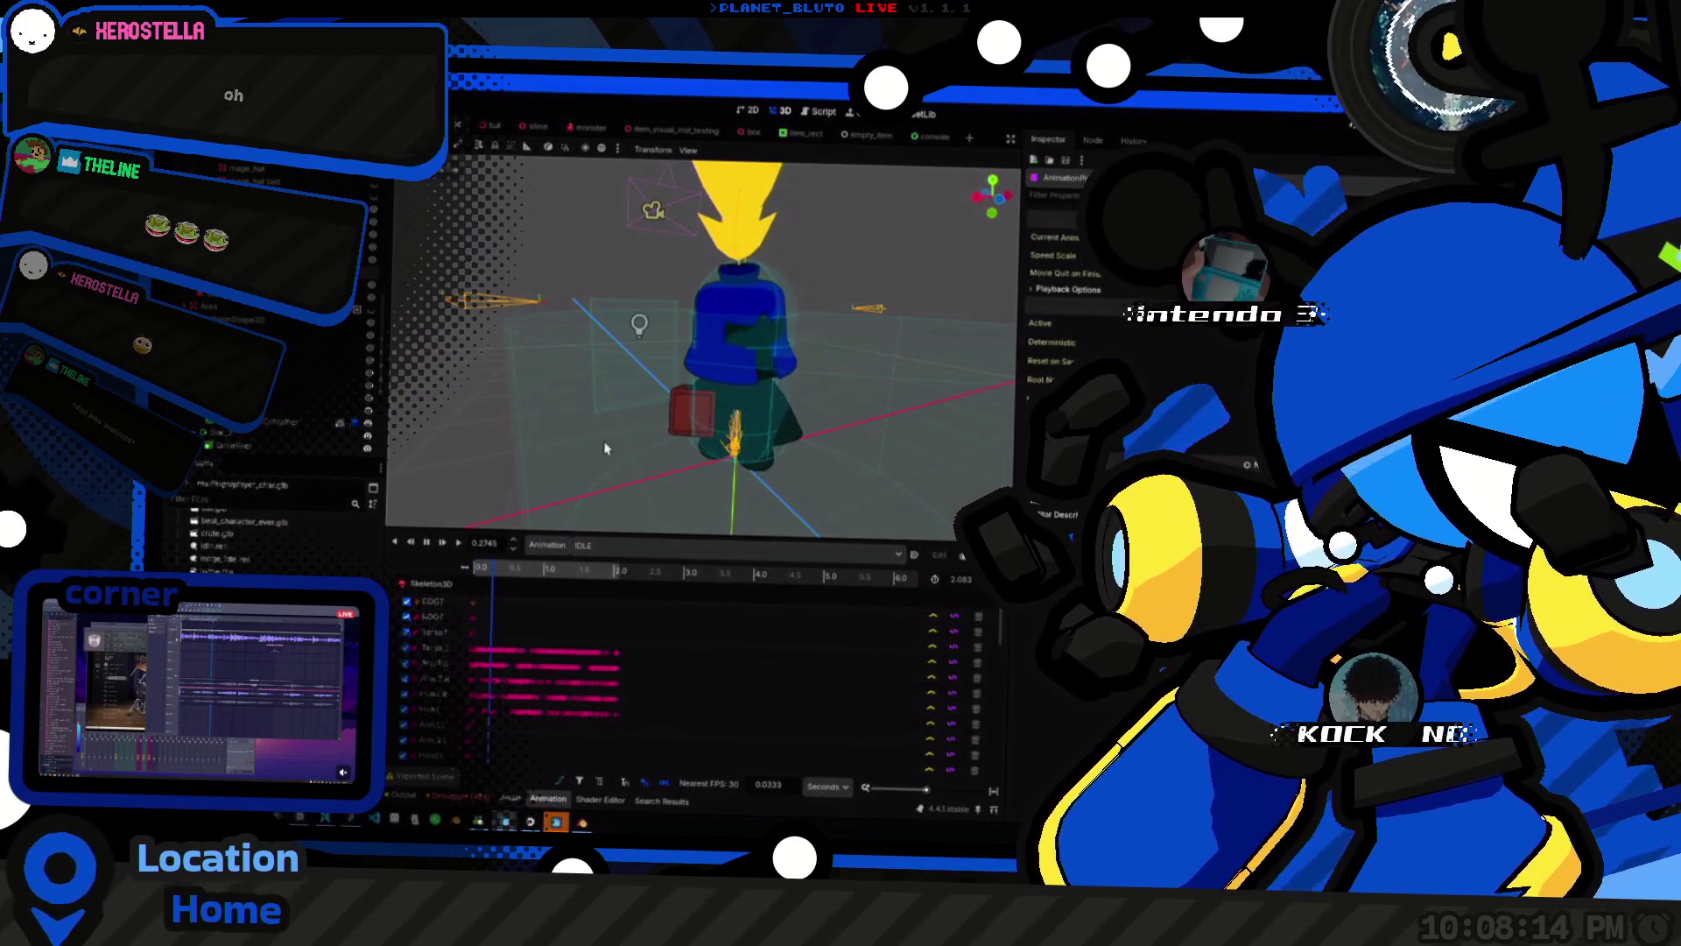
{"action": "mouse_move", "coordinate": [604, 448]}
{"action": "left_mouse_down"}
{"action": "mouse_move", "coordinate": [799, 421]}
{"action": "mouse_move", "coordinate": [948, 431]}
{"action": "mouse_move", "coordinate": [832, 455]}
{"action": "mouse_move", "coordinate": [650, 535]}
{"action": "left_mouse_up"}
{"action": "left_click", "coordinate": [621, 554]}
{"action": "left_click", "coordinate": [638, 582]}
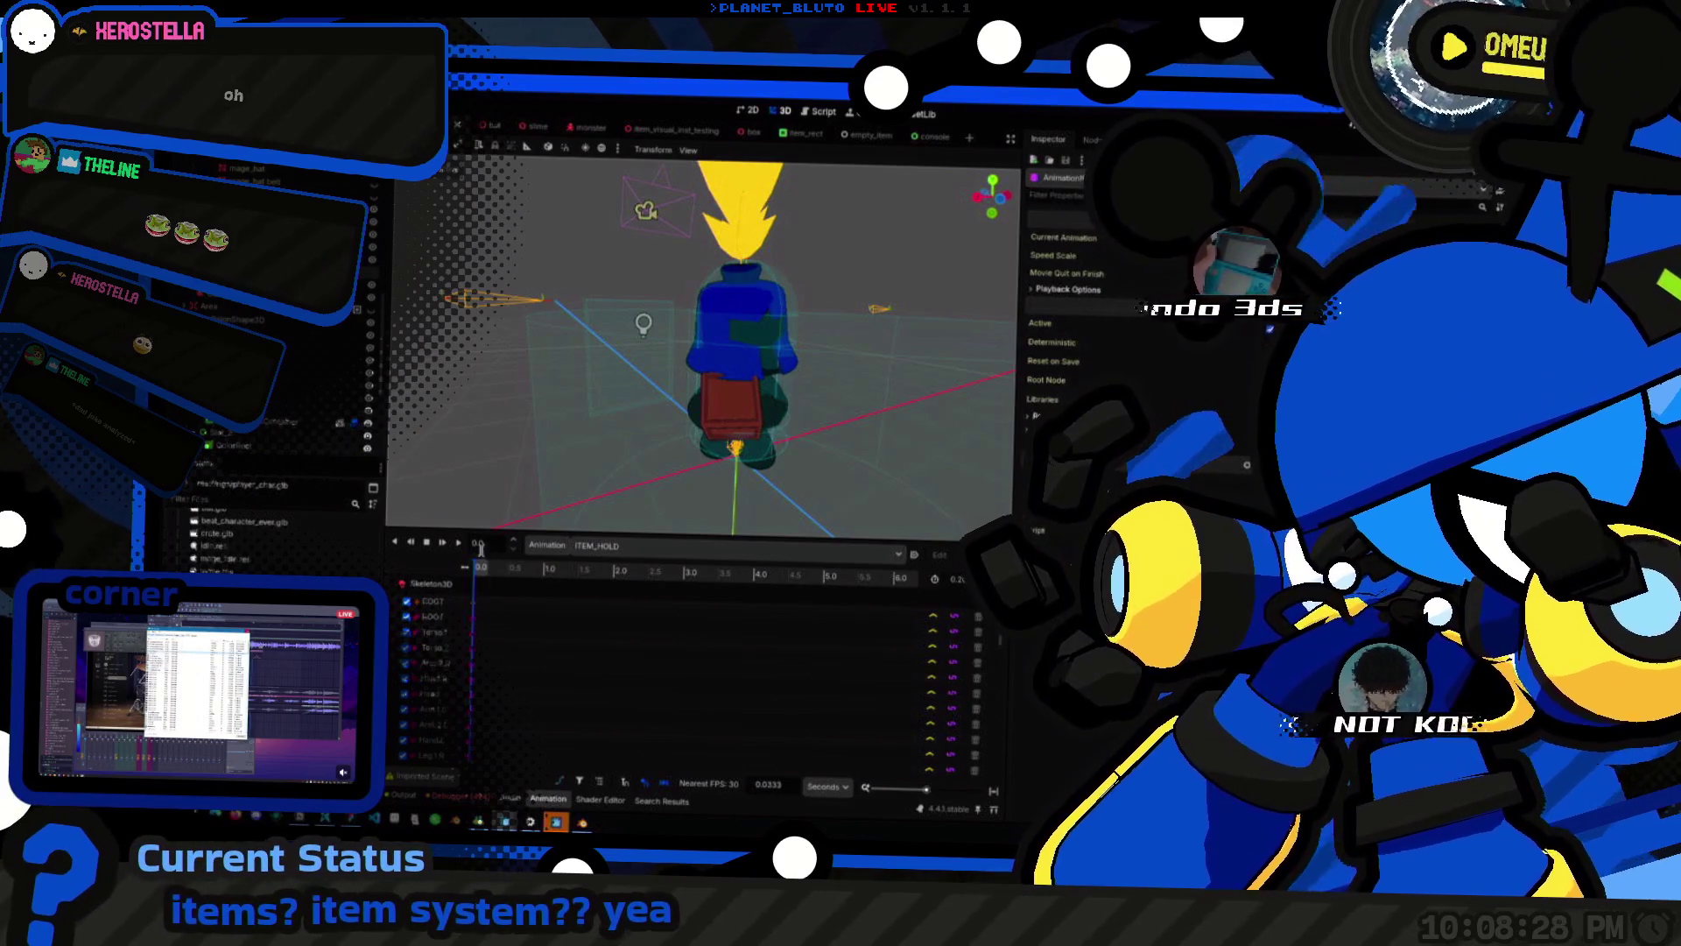
- Bring the running game window to the front and close it with F8
{"action": "key", "text": "super+Tab"}
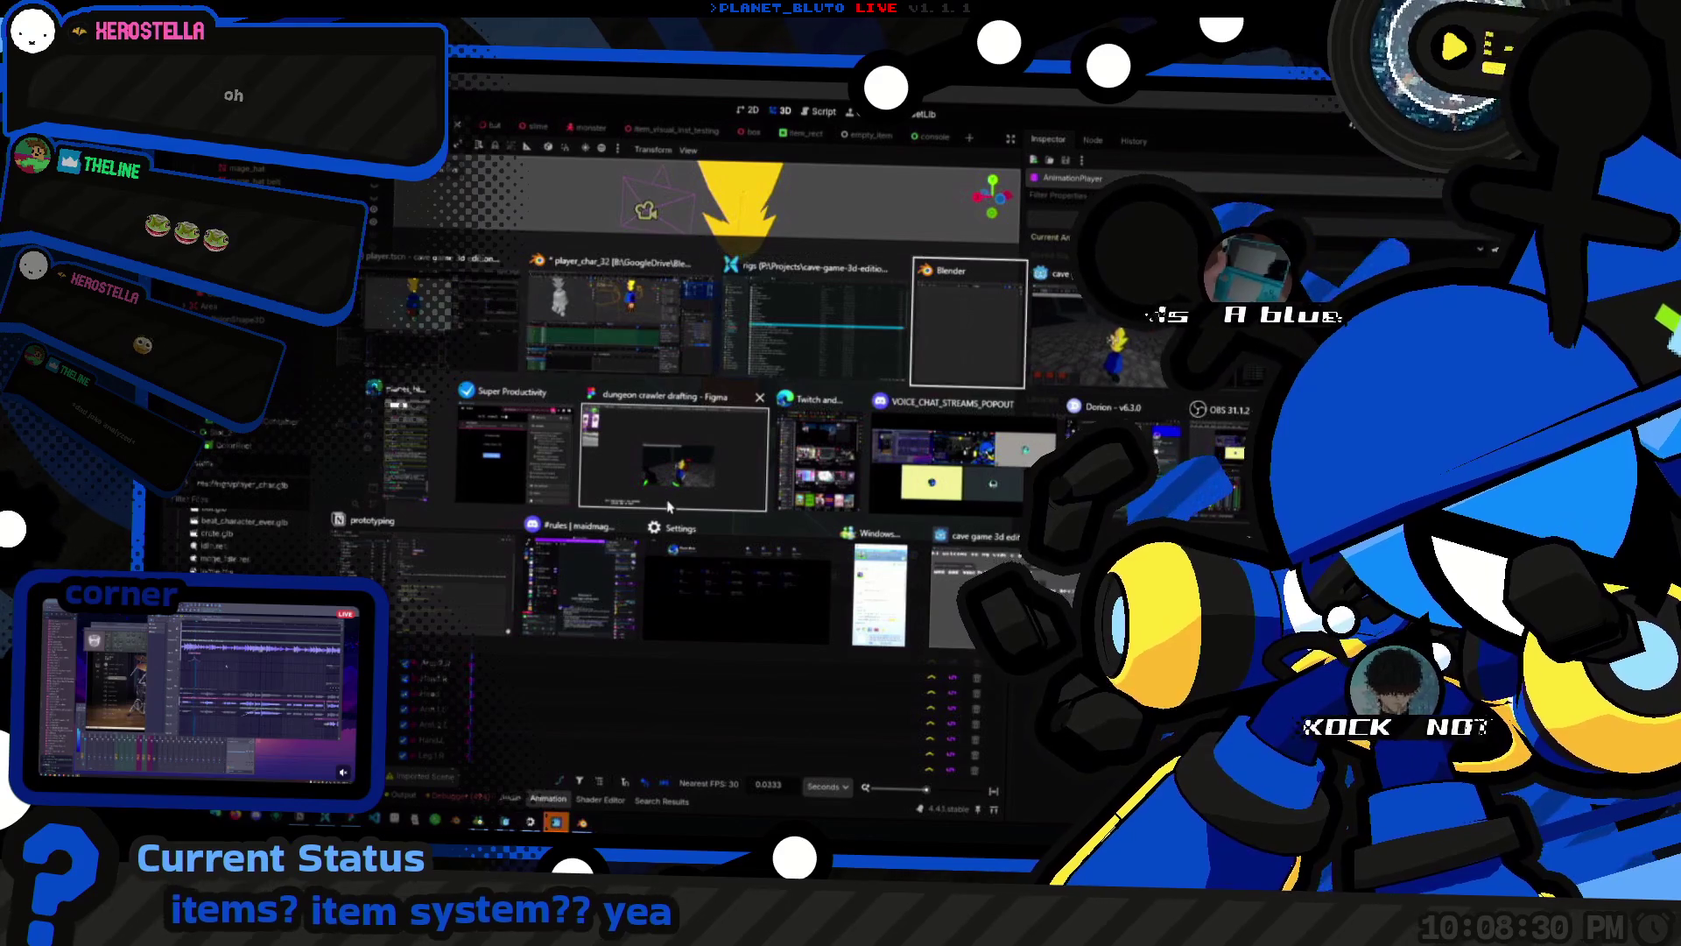
{"action": "key", "text": "Right"}
{"action": "key", "text": "Return"}
{"action": "key", "text": "F8"}
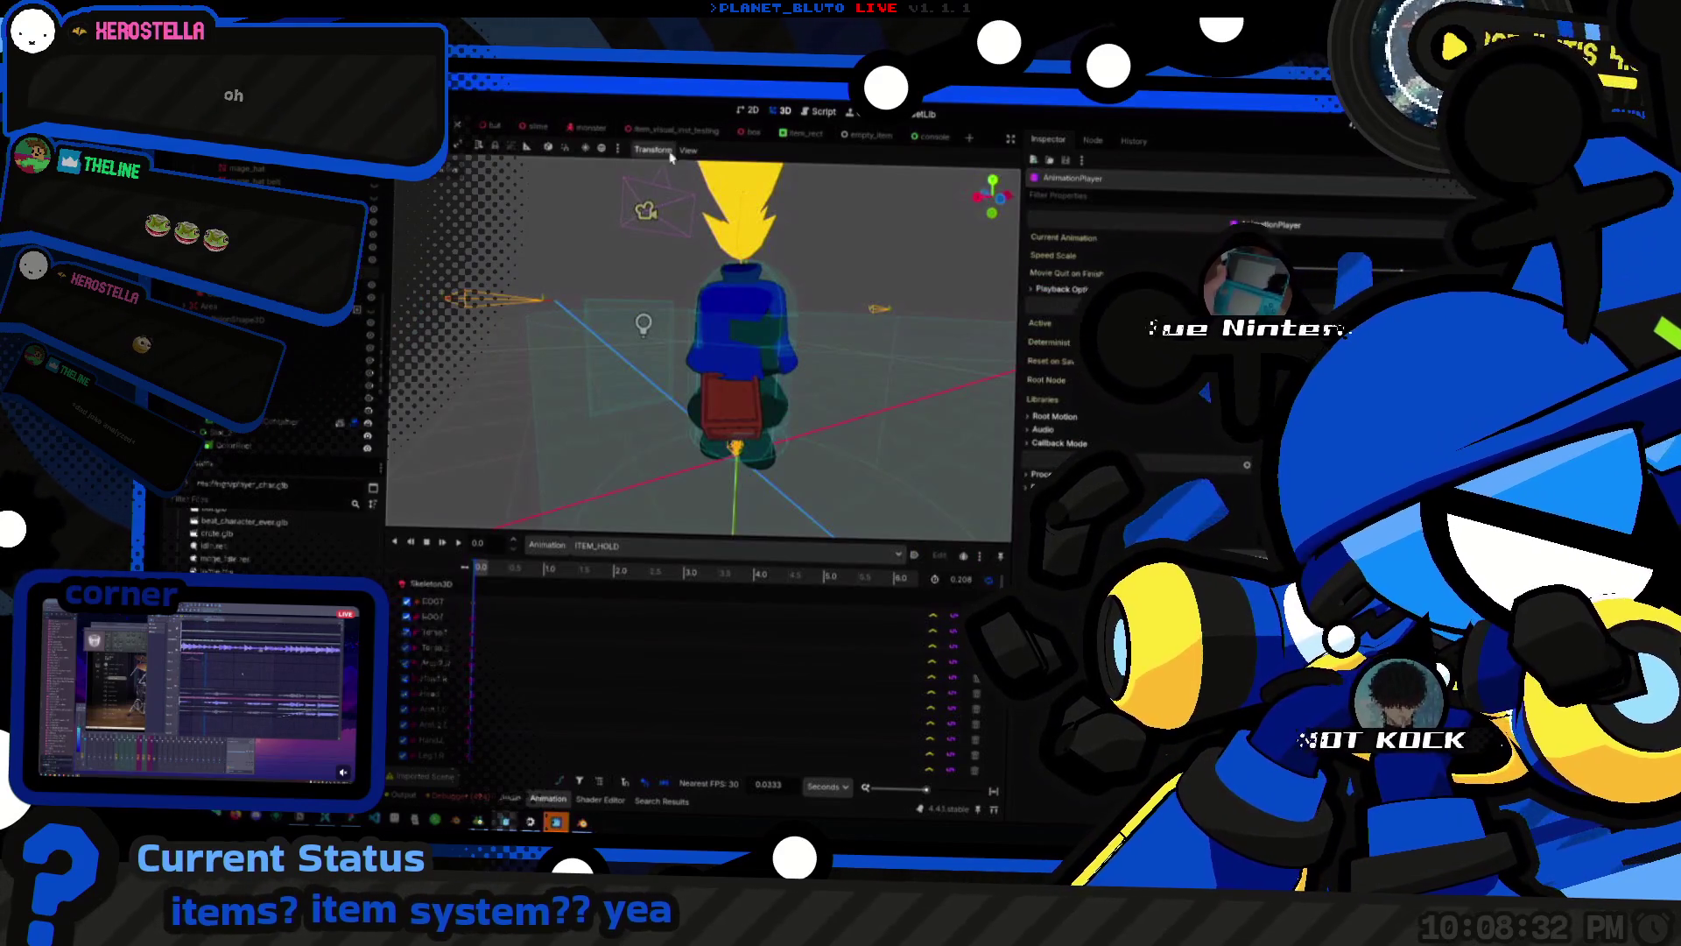
- Switch to the box scene, select the Box node and run the project
{"action": "left_click", "coordinate": [739, 132]}
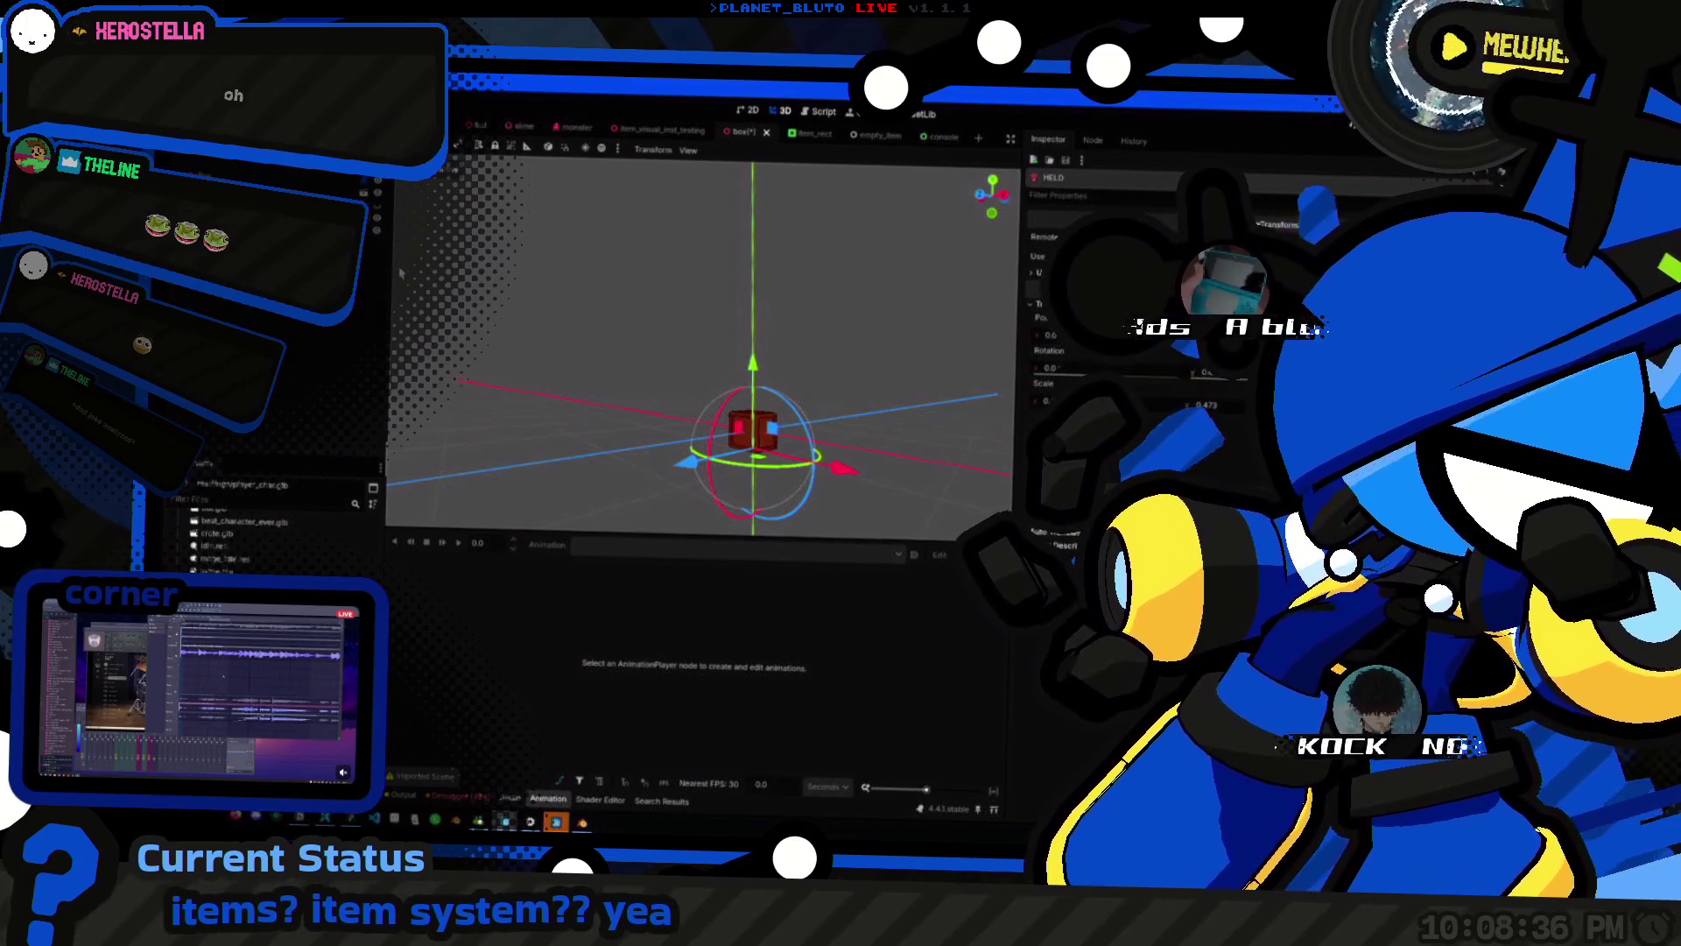
{"action": "key", "text": "F5"}
{"action": "key", "text": "F8"}
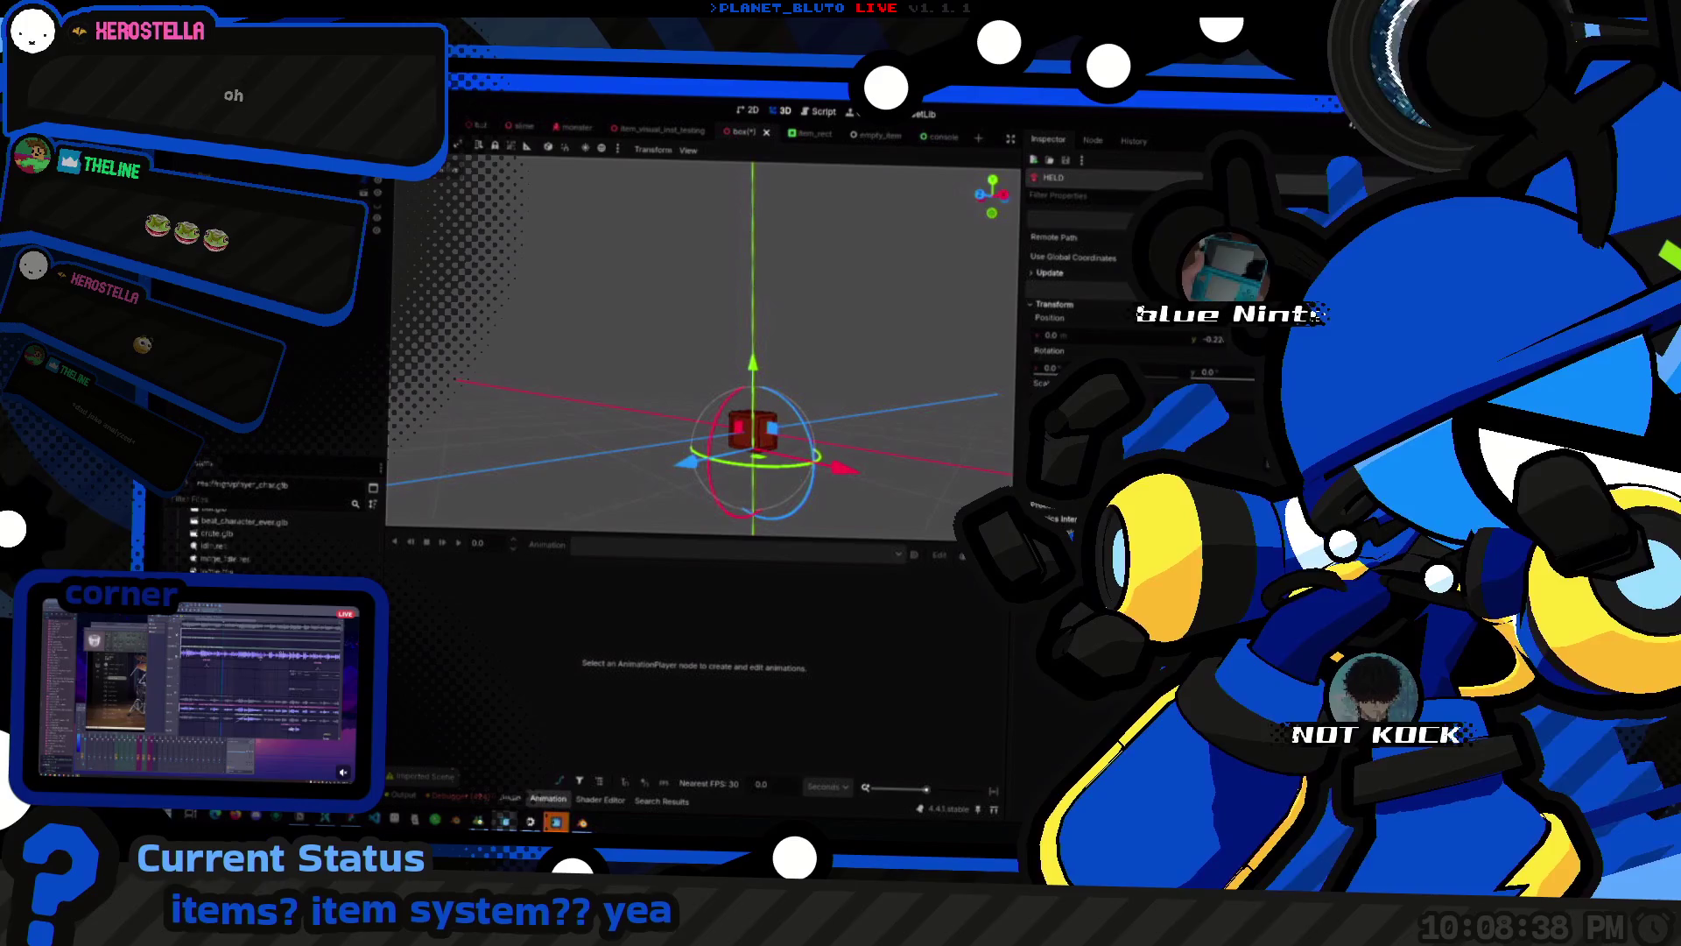
{"action": "left_click", "coordinate": [753, 429]}
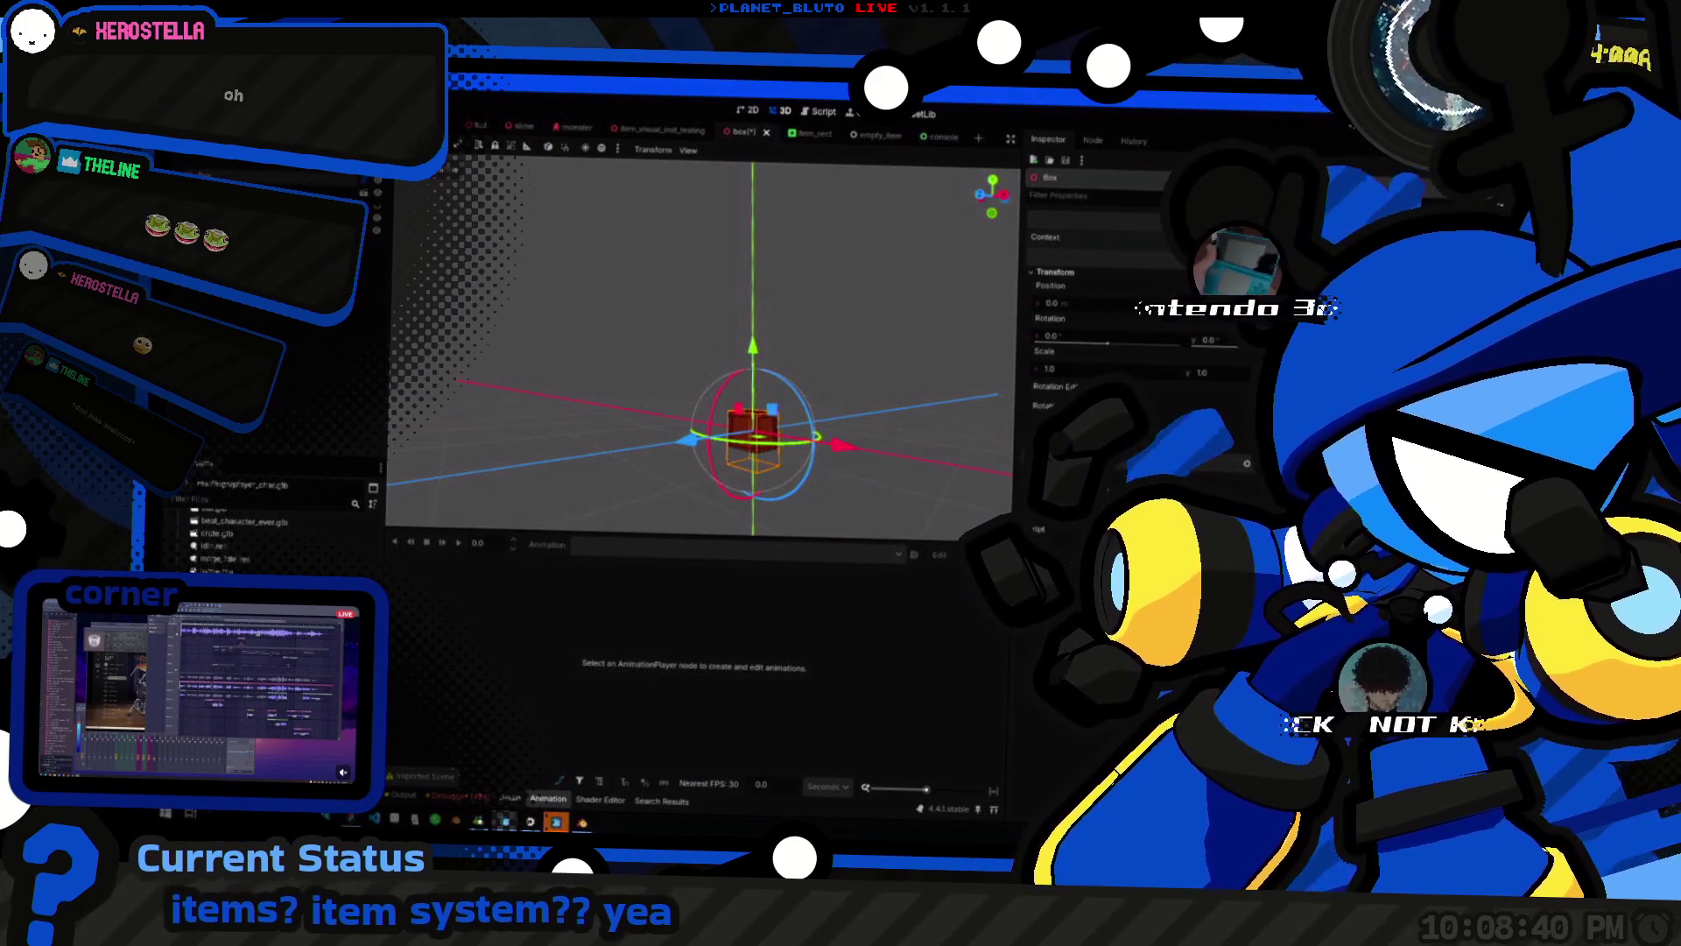
{"action": "key", "text": "F5"}
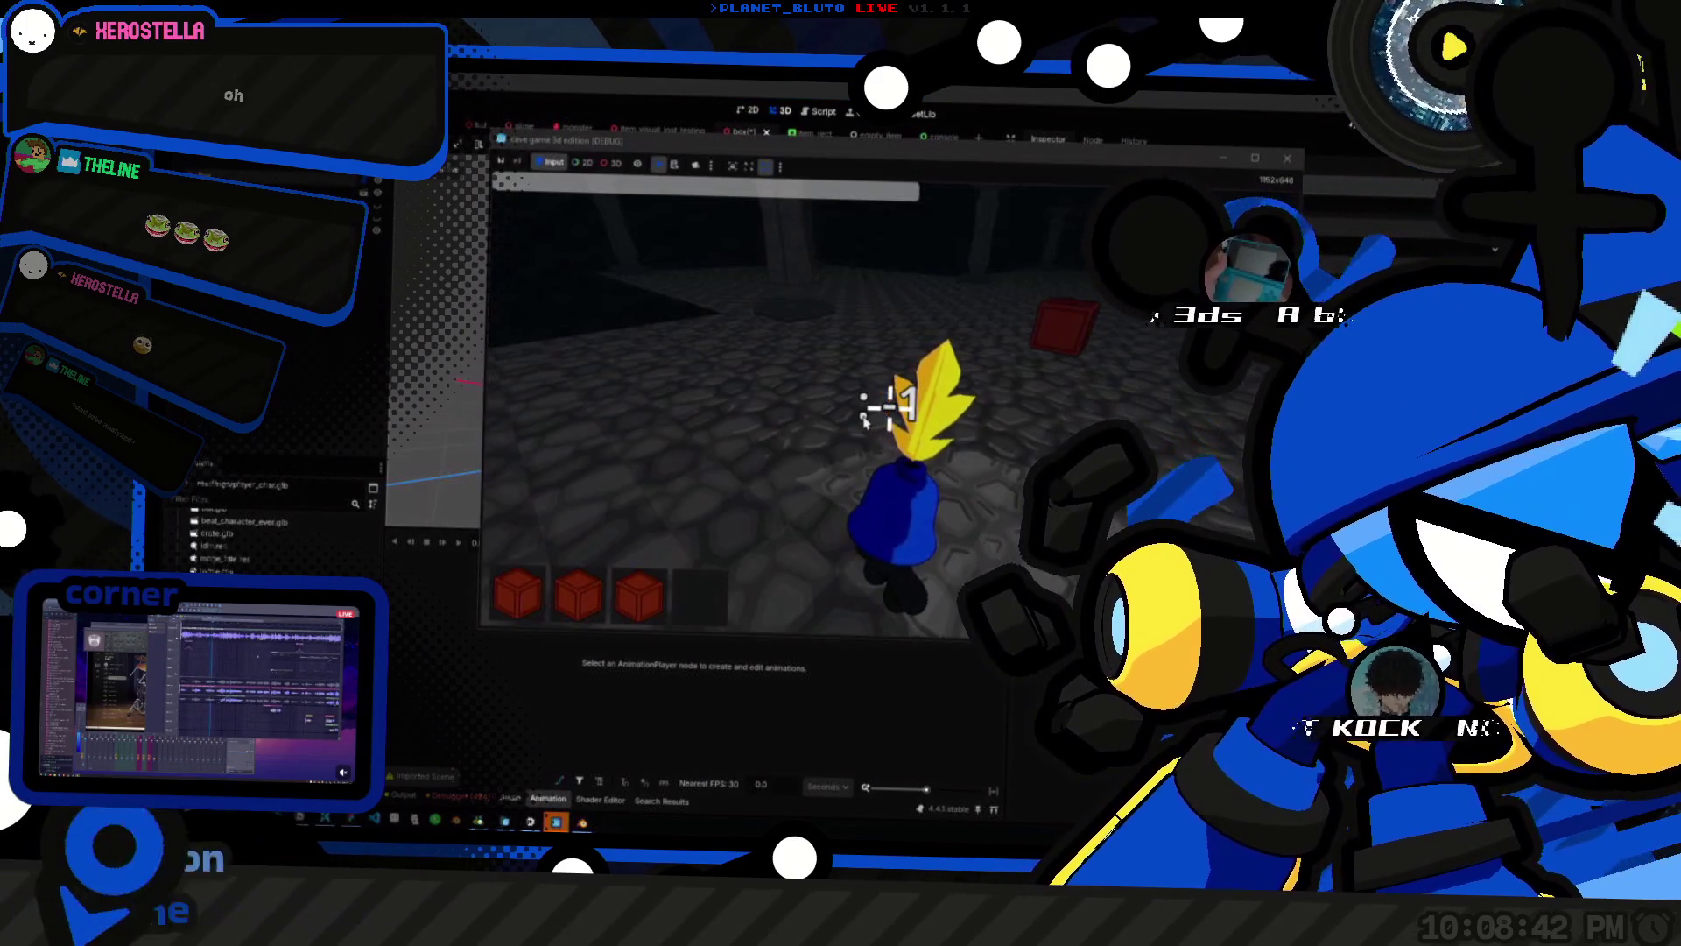
- Return to the character scene, do a quick test run, then save with Ctrl+S
{"action": "key", "text": "F8"}
{"action": "key", "text": "ctrl+shift+Tab"}
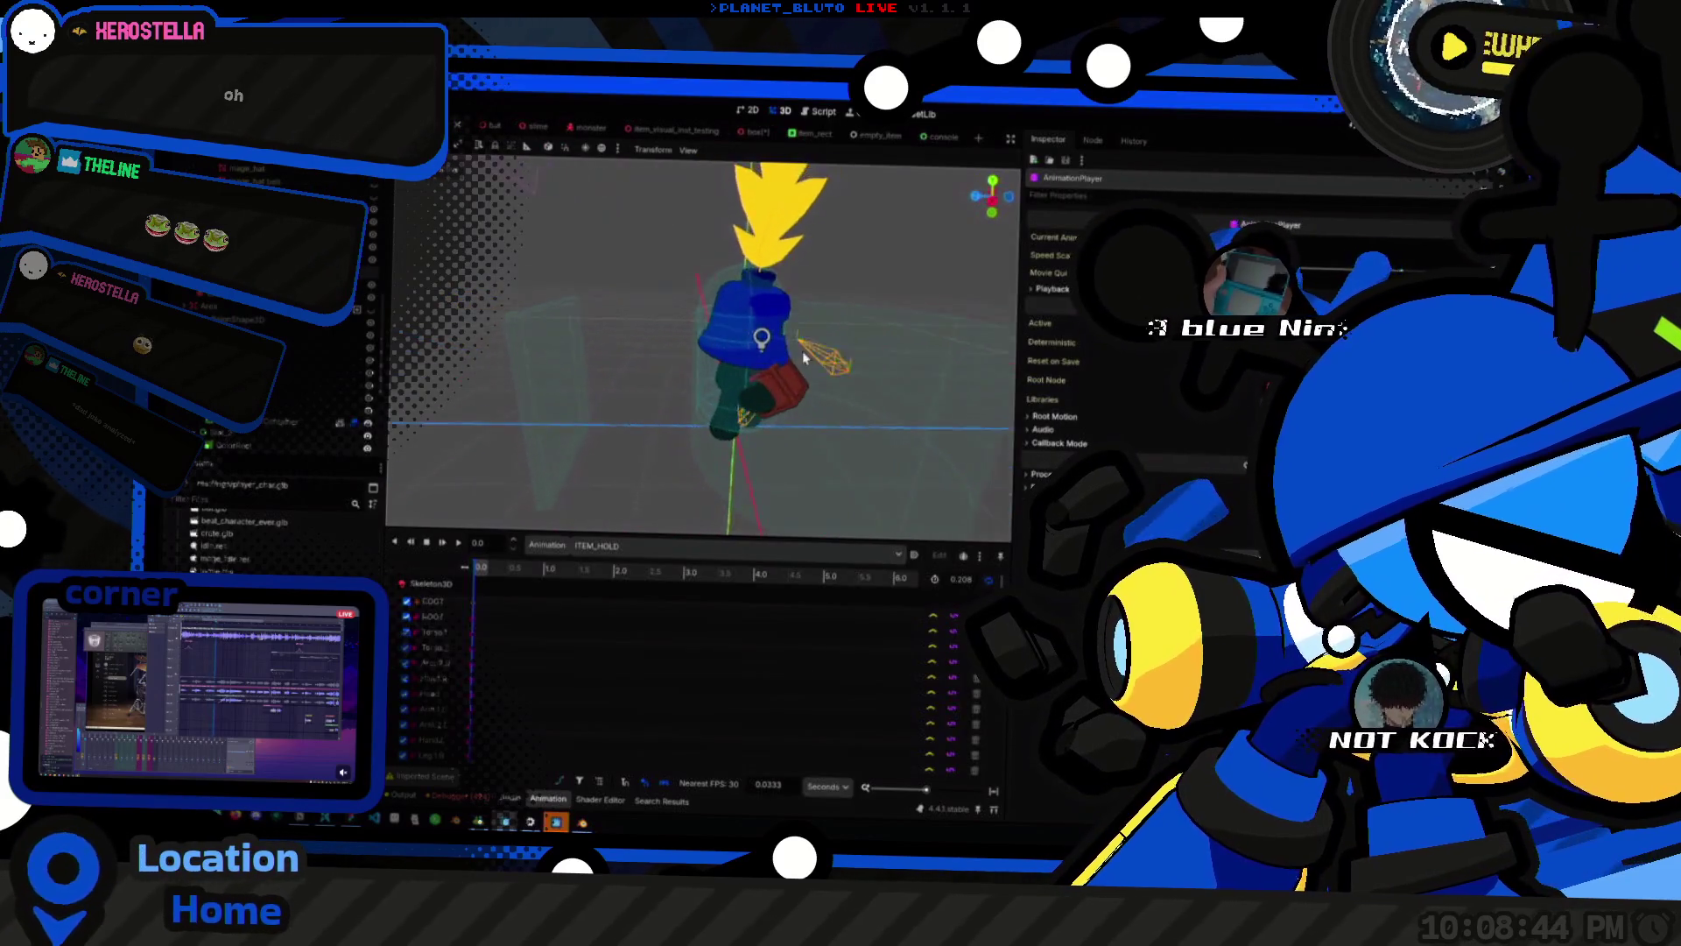
{"action": "key", "text": "F5"}
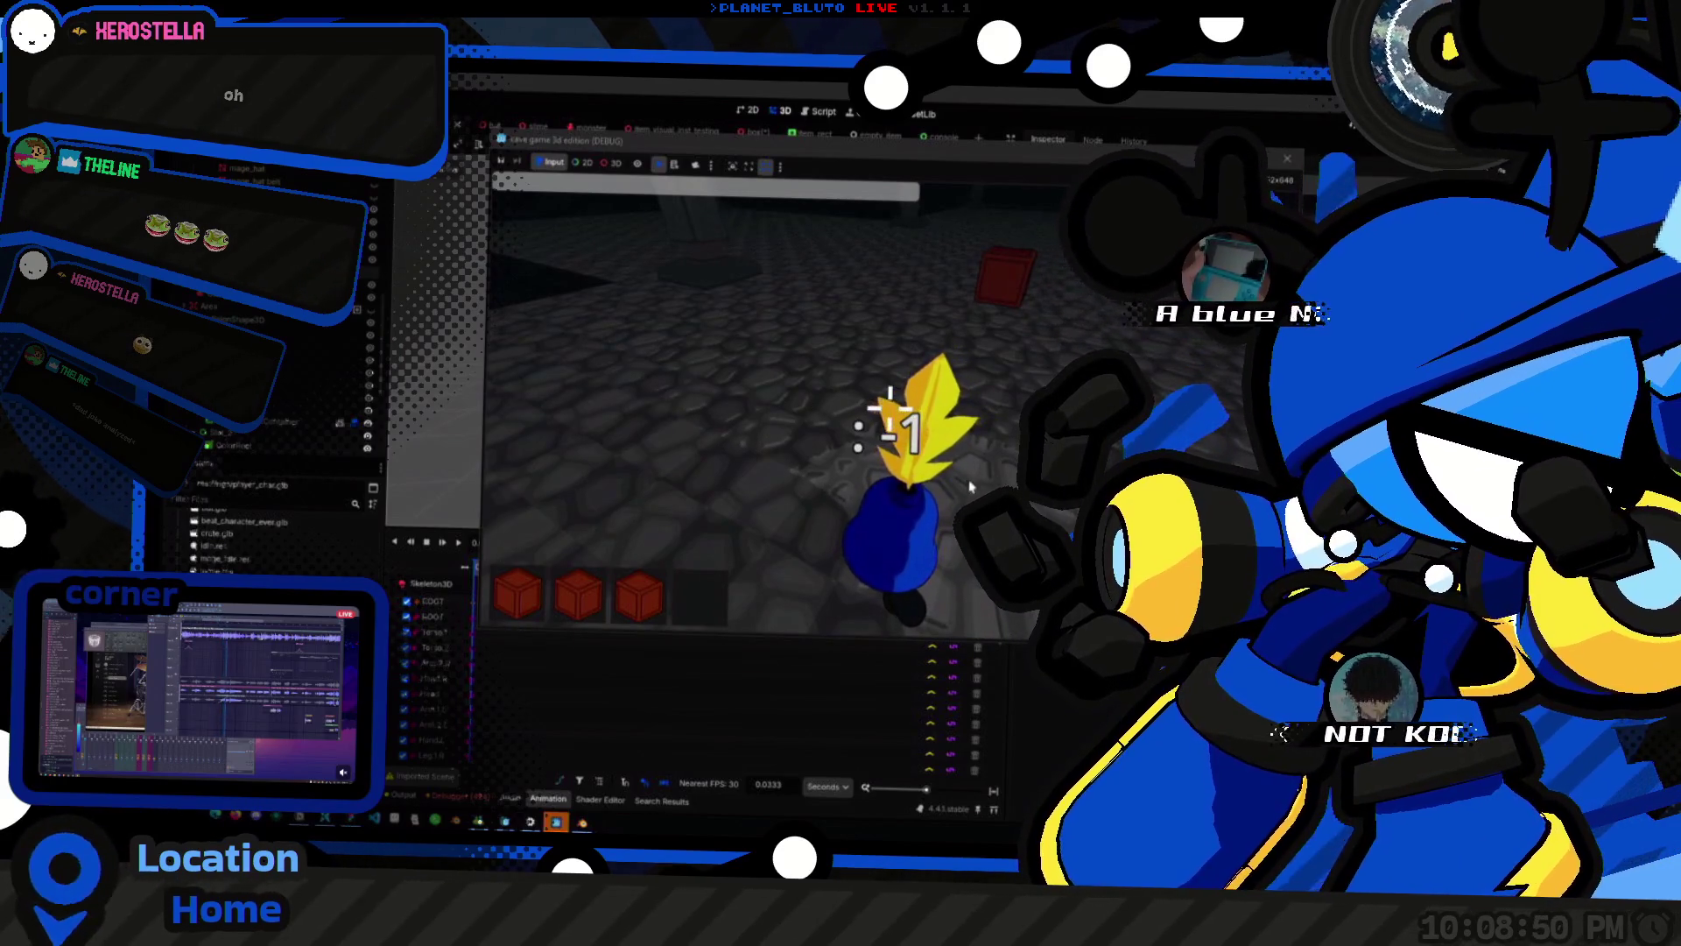
{"action": "key", "text": "F8"}
{"action": "mouse_move", "coordinate": [683, 394]}
{"action": "left_mouse_down"}
{"action": "mouse_move", "coordinate": [746, 417]}
{"action": "mouse_move", "coordinate": [742, 375]}
{"action": "left_mouse_up"}
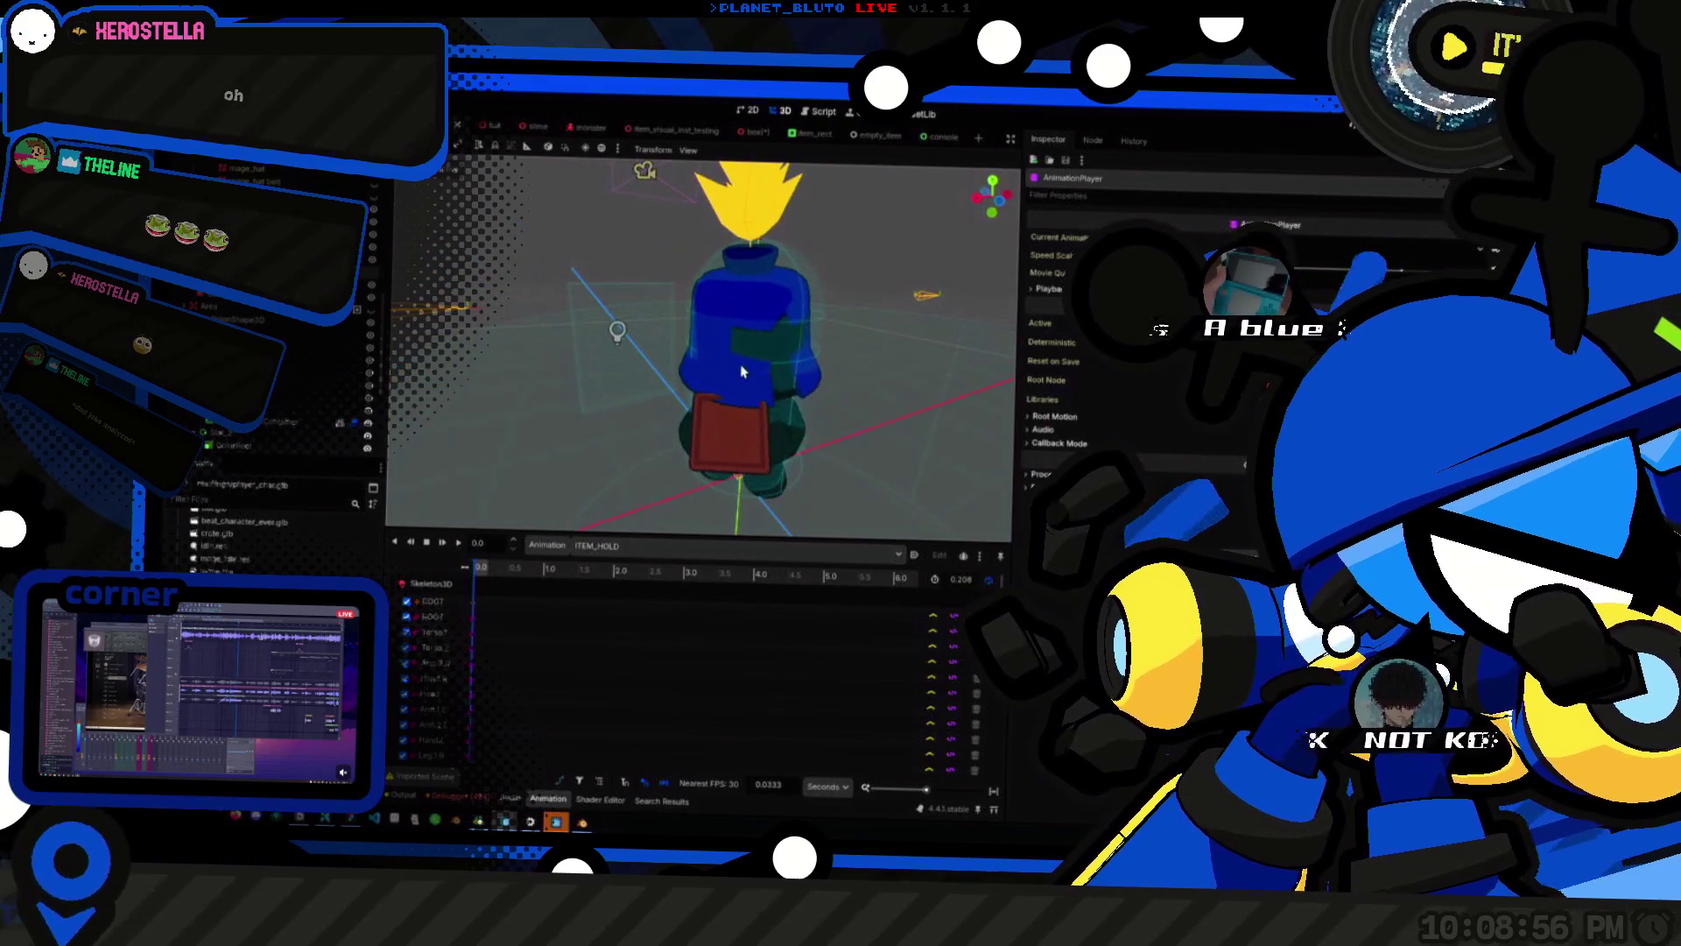
{"action": "key", "text": "ctrl+s"}
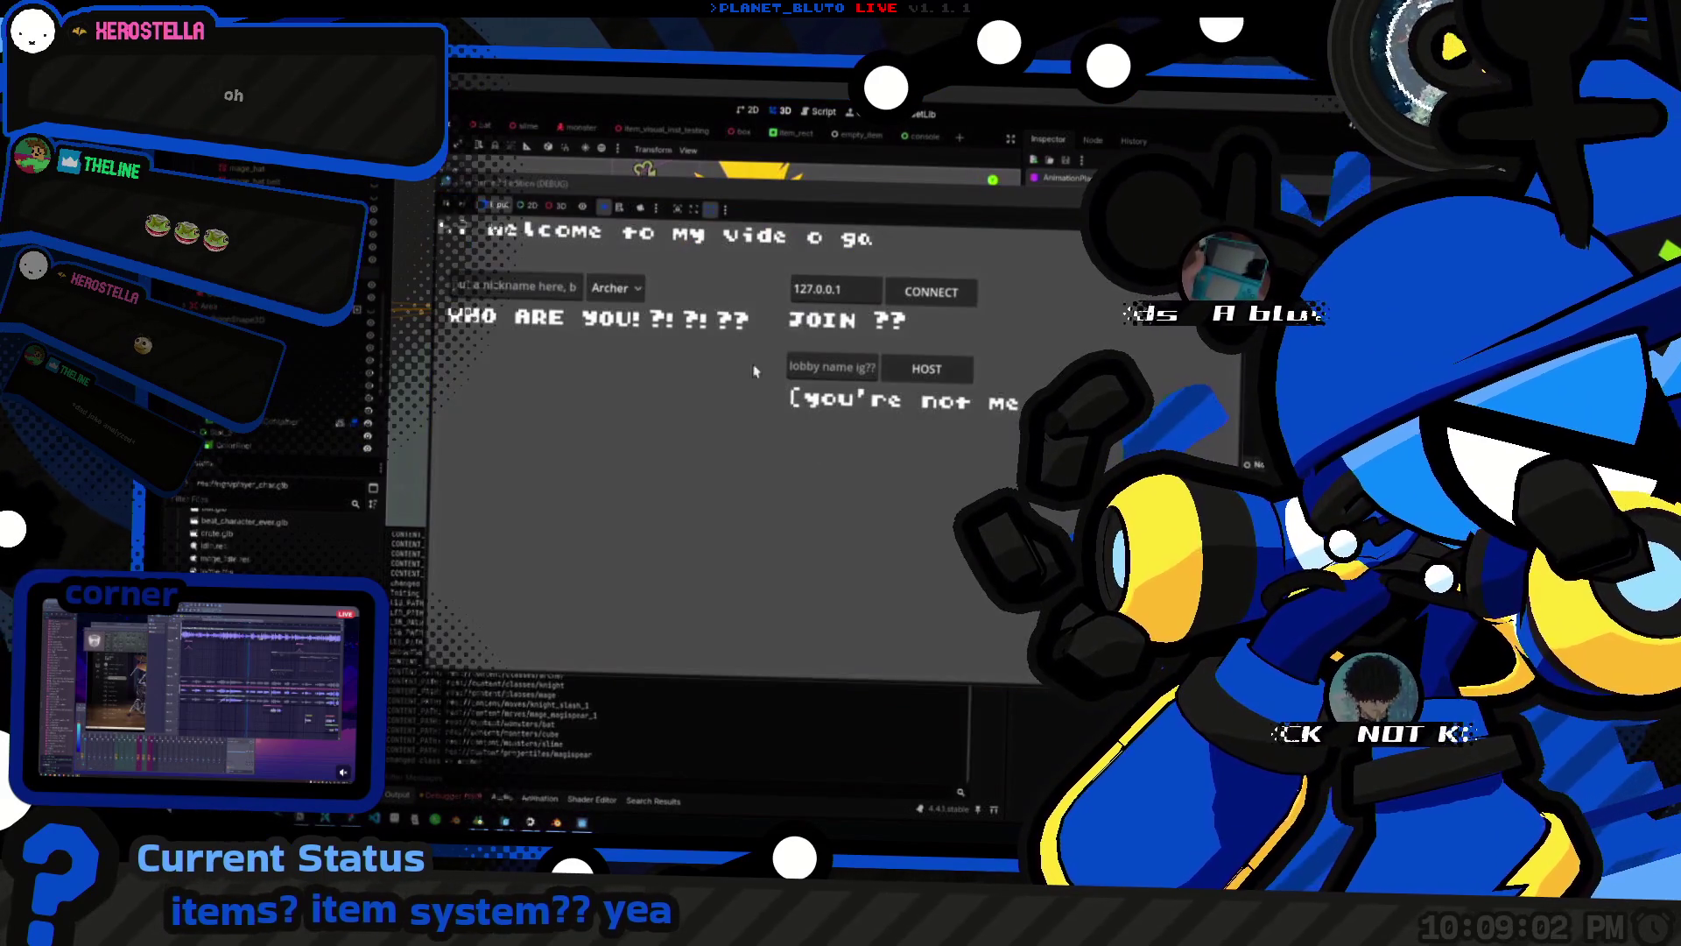
- Host a game as a Knight and walk past the crates toward the pillared hall
{"action": "left_click", "coordinate": [627, 338]}
{"action": "left_click", "coordinate": [950, 382]}
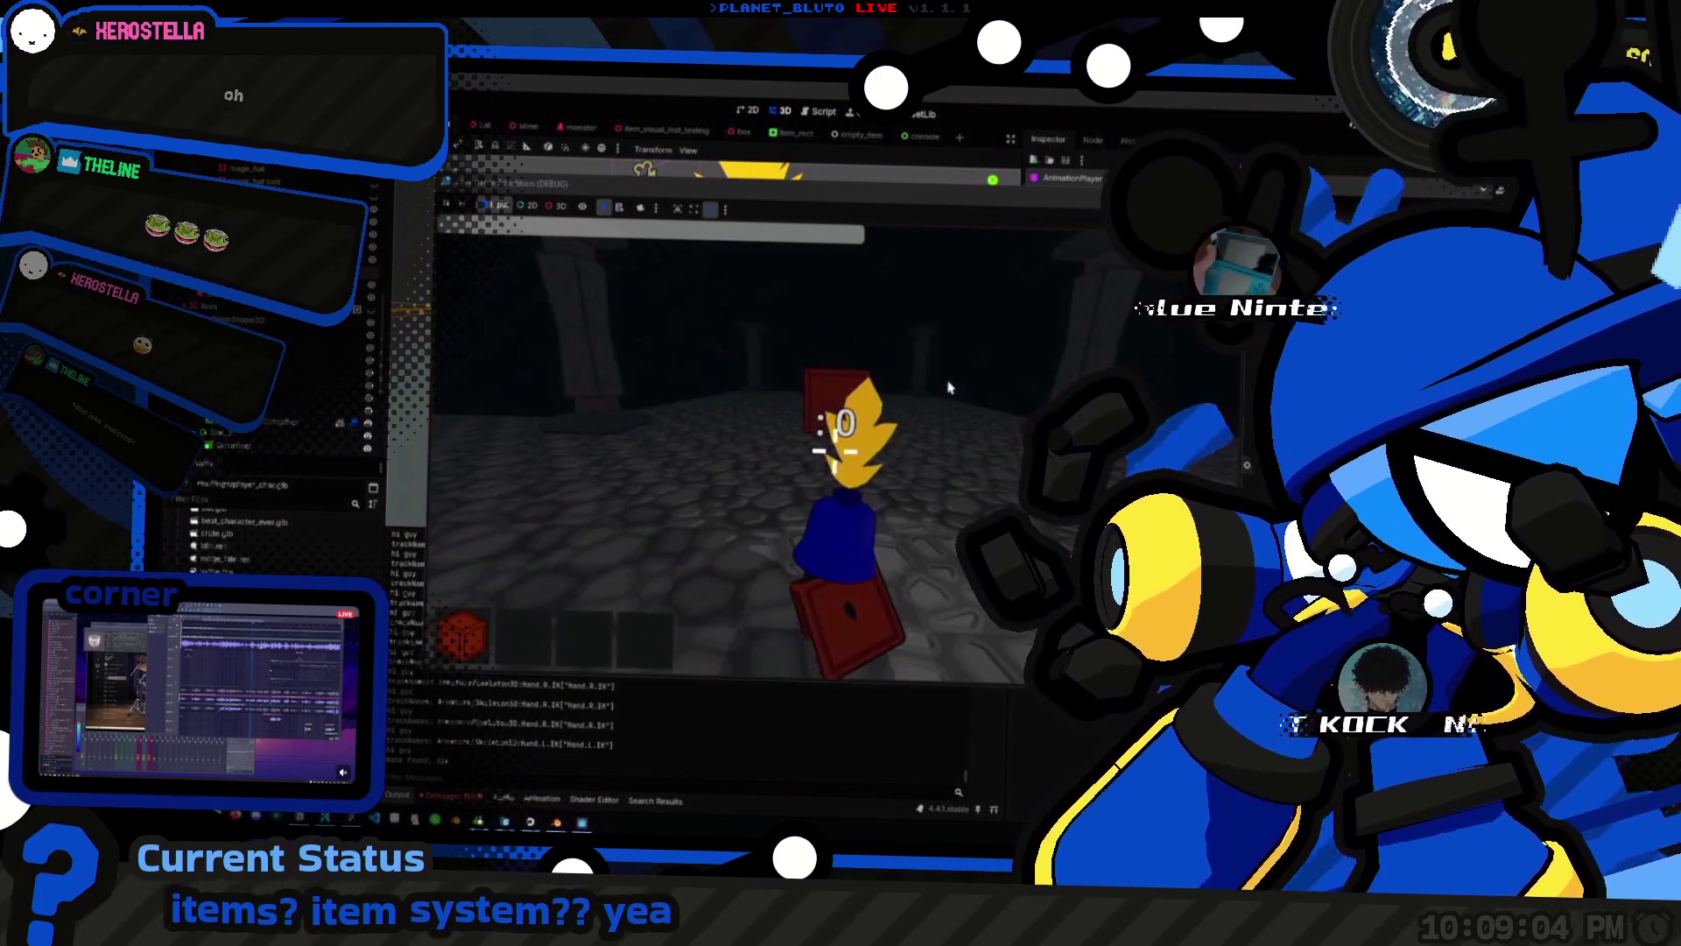
{"action": "key", "text": "w"}
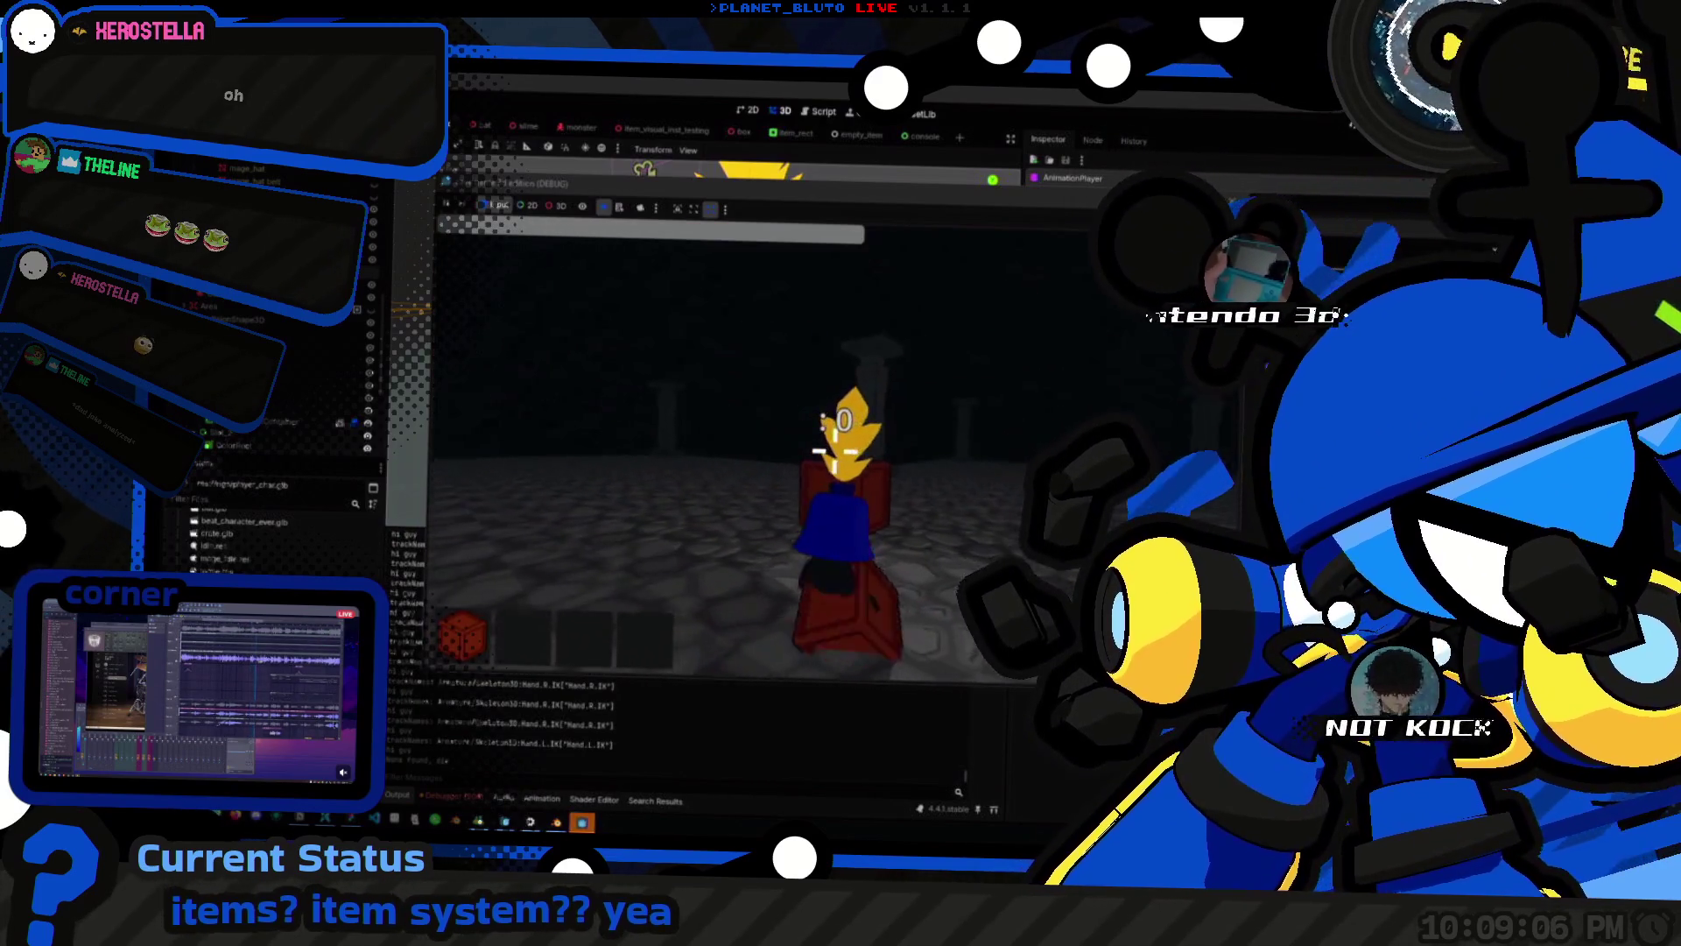
{"action": "key", "text": "w"}
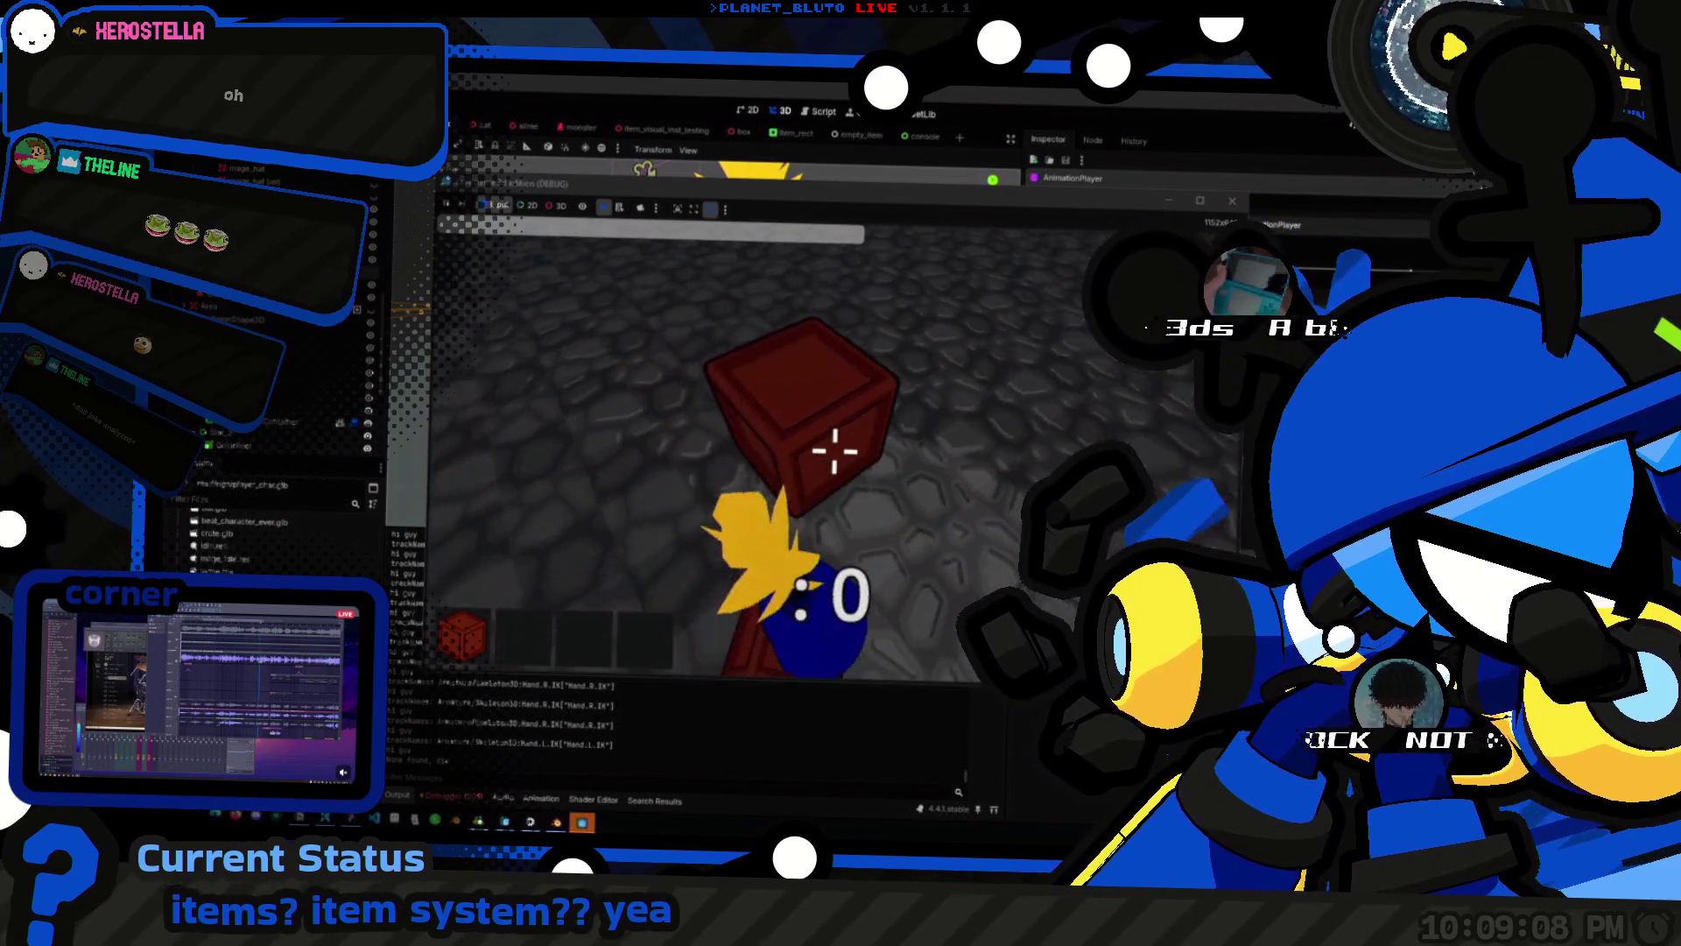
{"action": "key", "text": "w"}
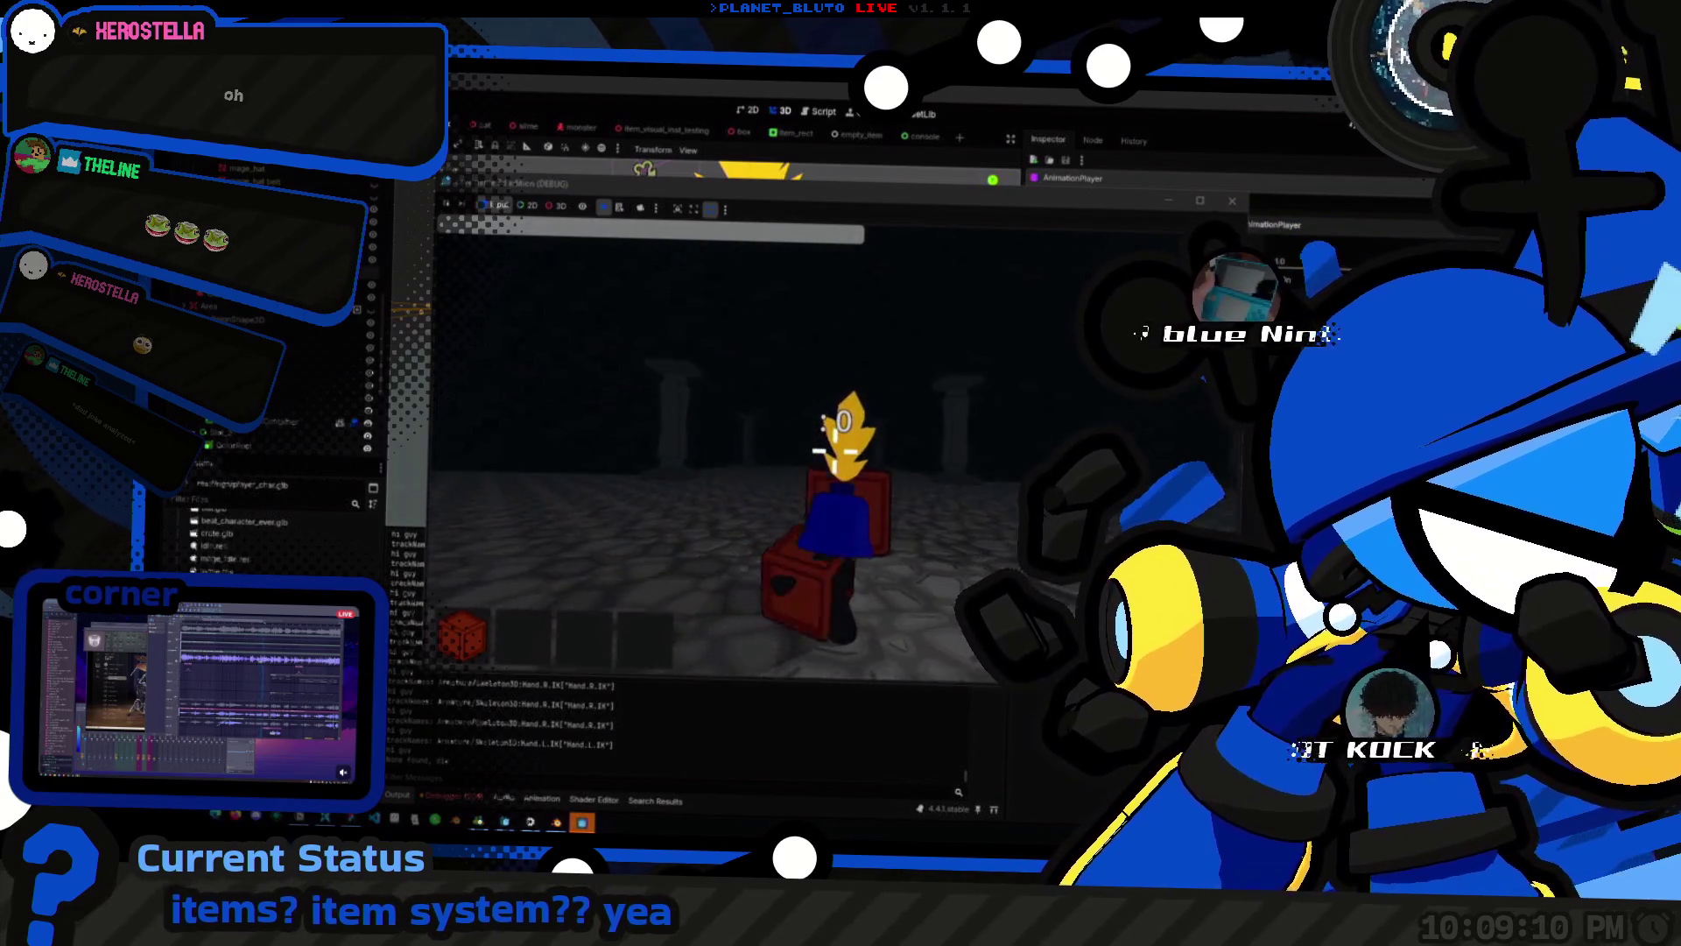
{"action": "key", "text": "w"}
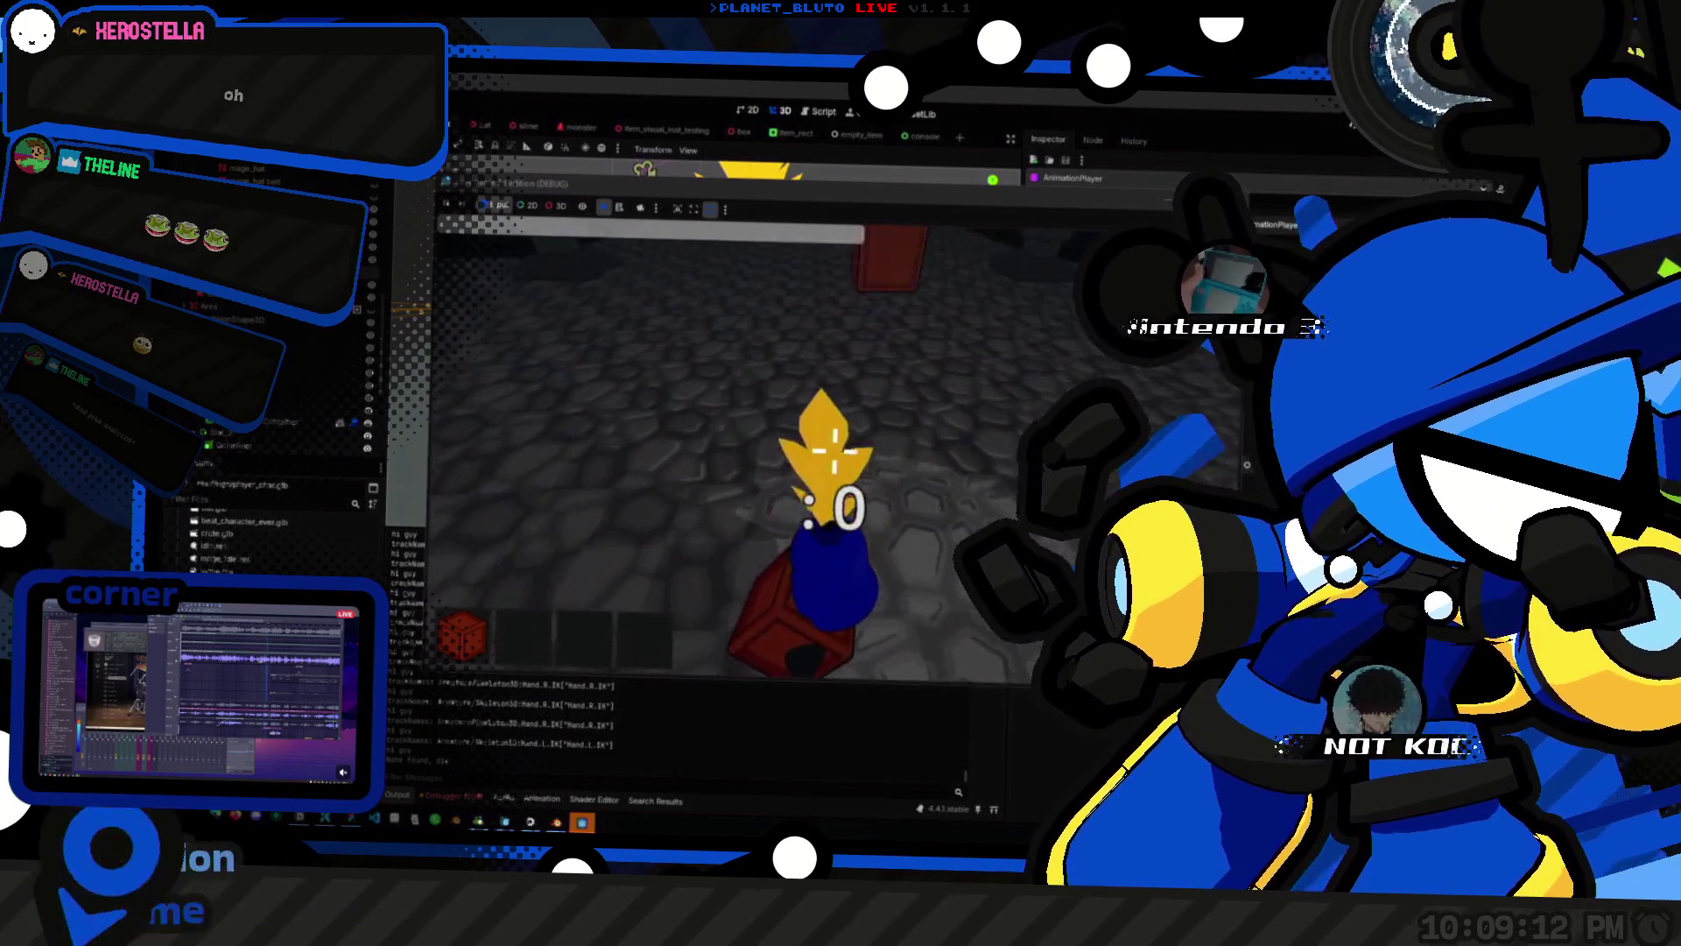
{"action": "key", "text": "w"}
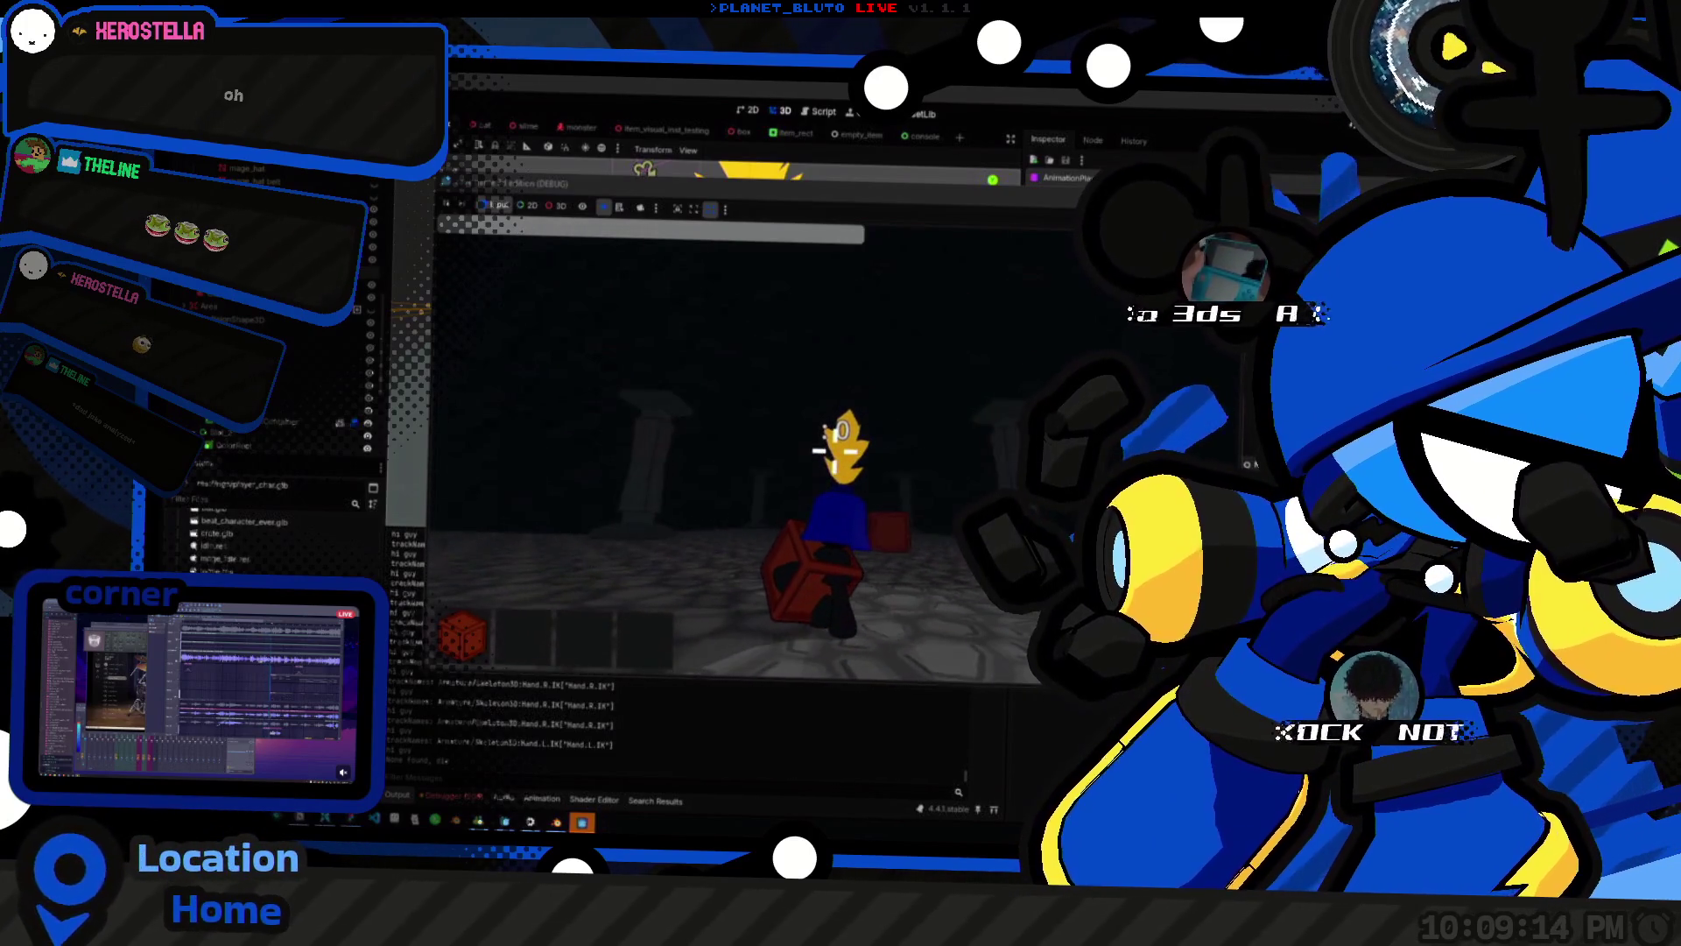
{"action": "key", "text": "w"}
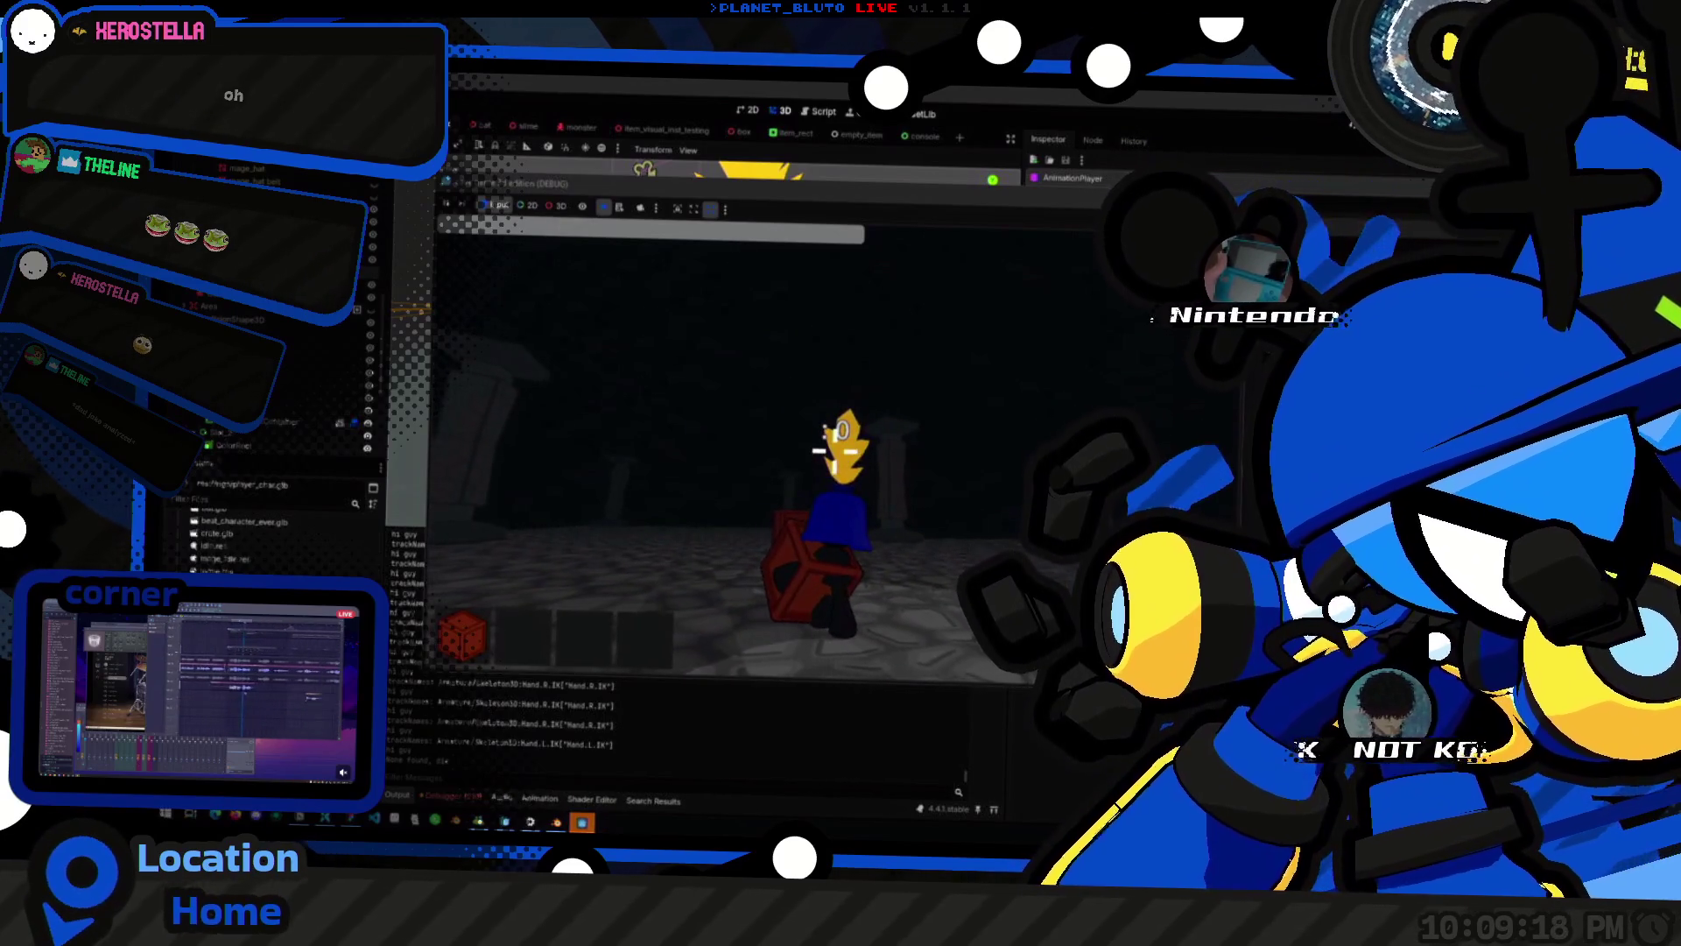
{"action": "key", "text": "w"}
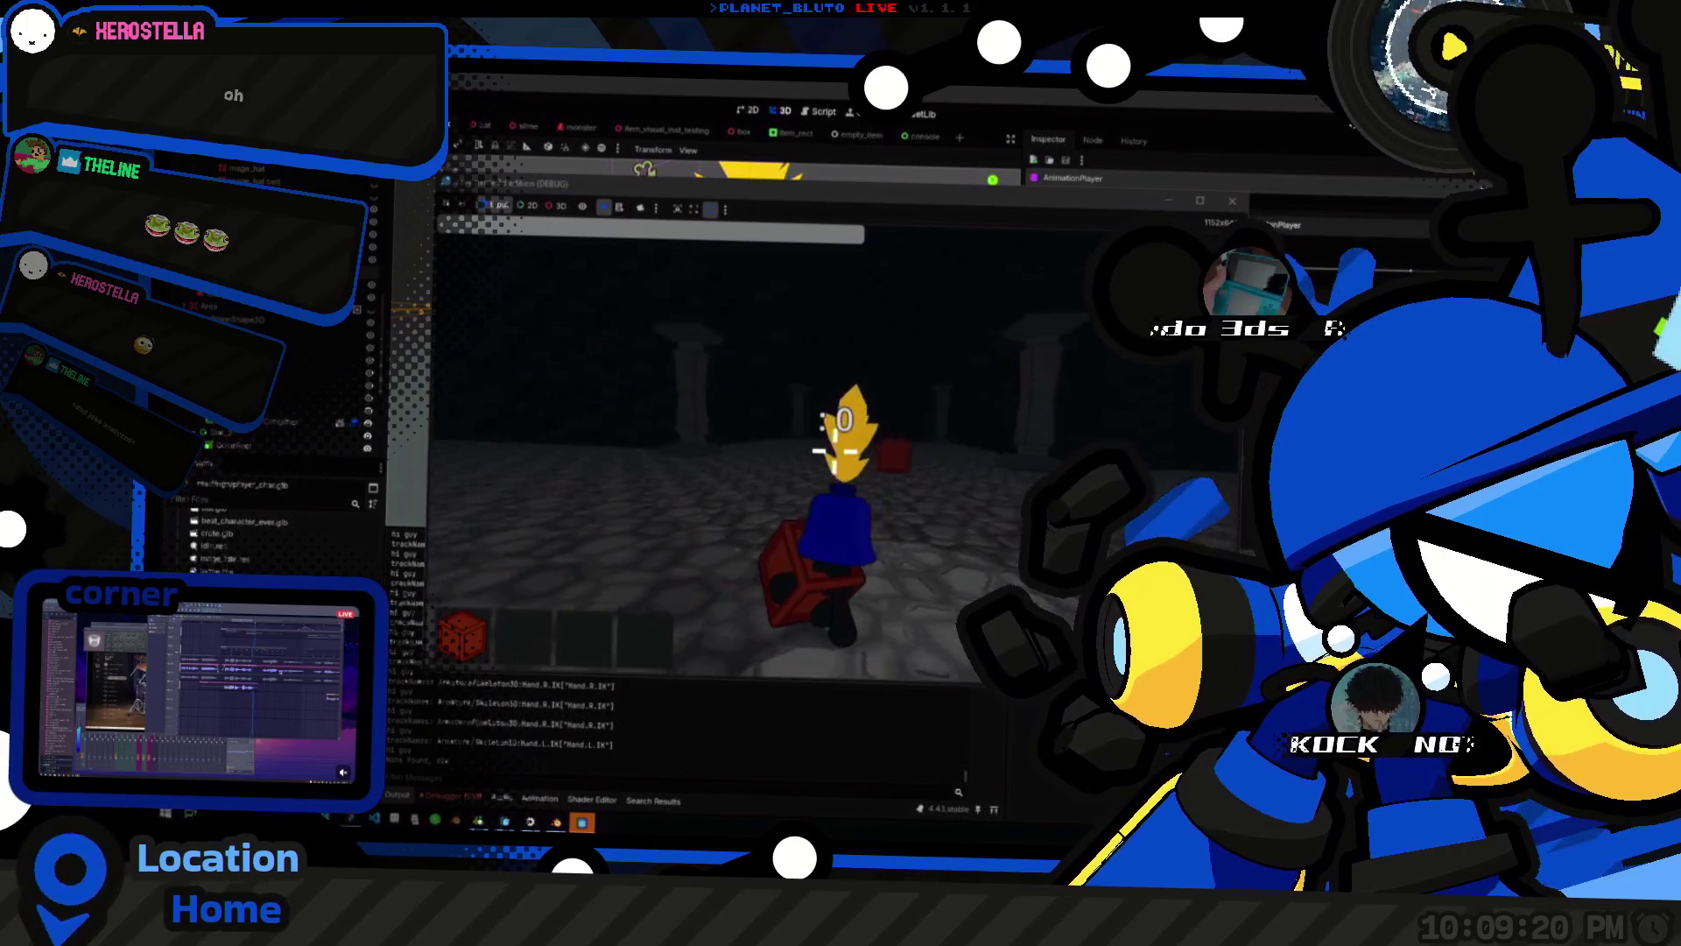
- Launch a fresh game instance, return to the editor and save the scene
{"action": "key", "text": "F5"}
{"action": "key", "text": "alt+Tab"}
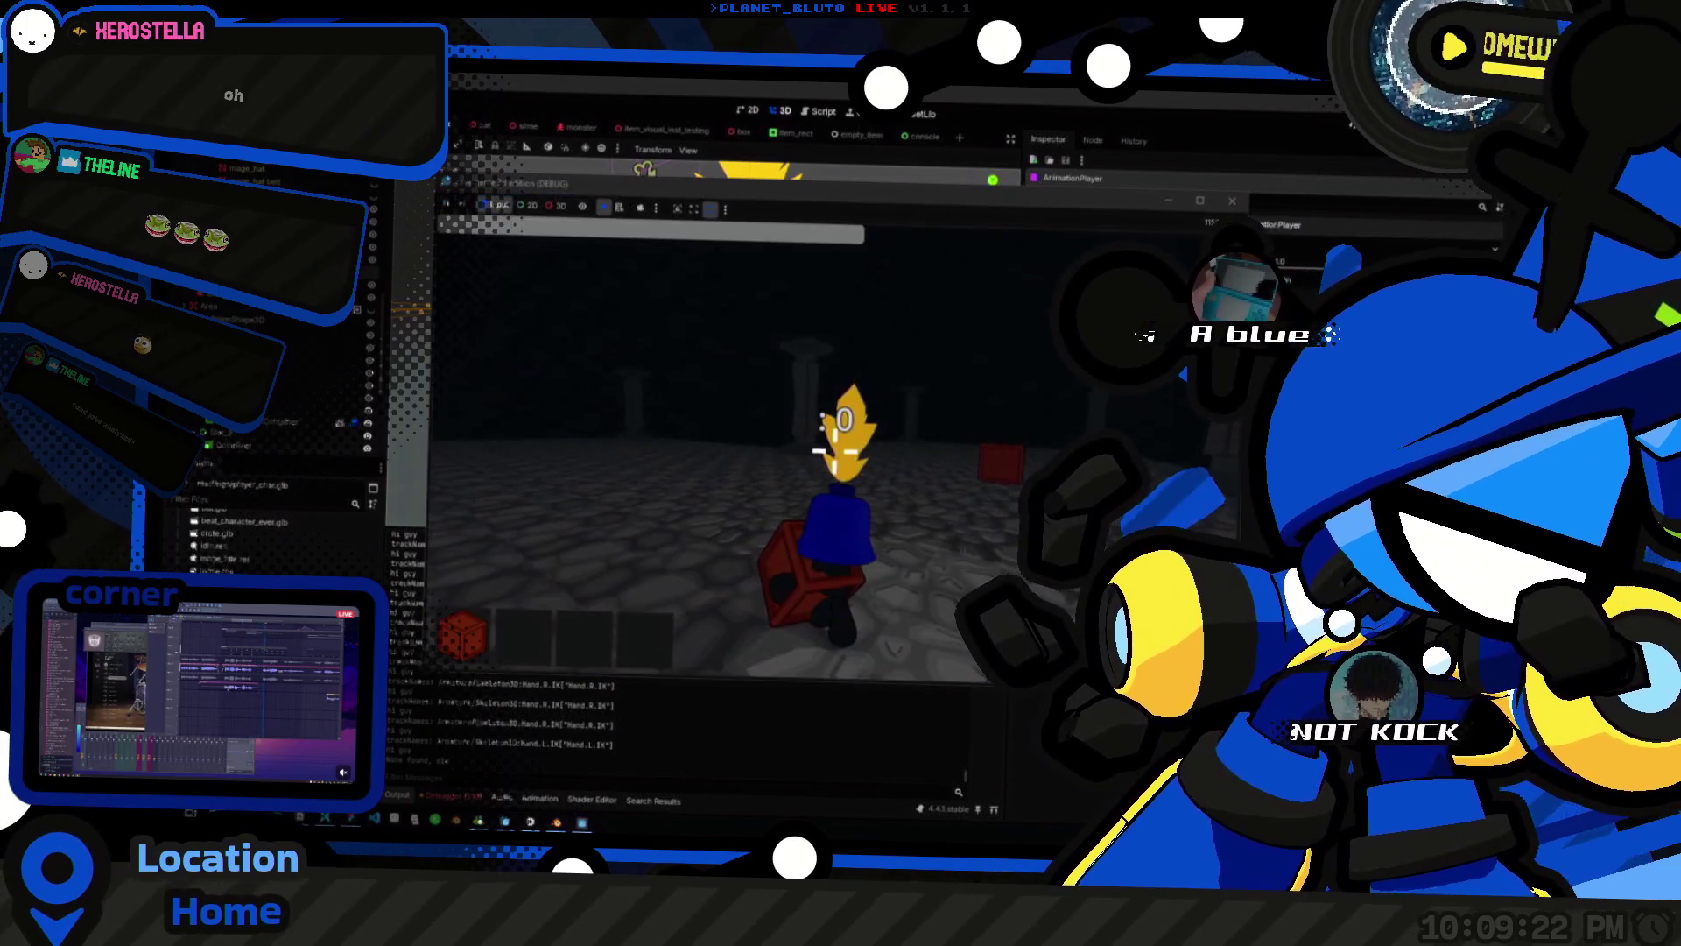
{"action": "key", "text": "alt+Tab"}
{"action": "key", "text": "ctrl+s"}
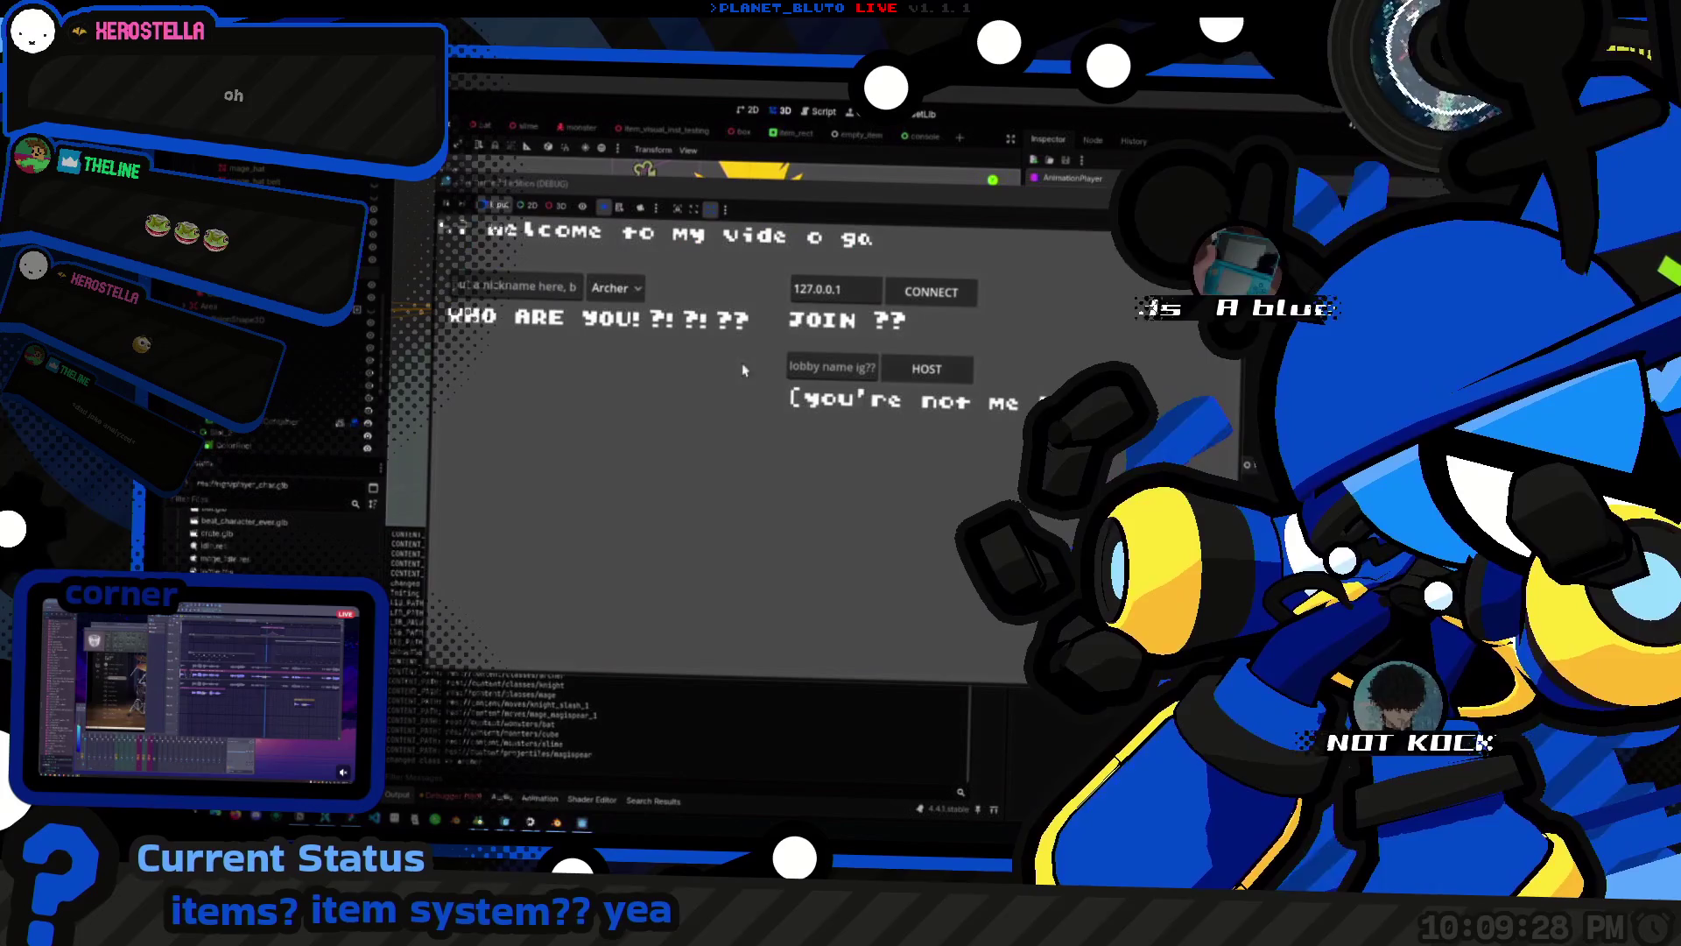
- Host the level again, take and release camera control, then stop the game
{"action": "left_click", "coordinate": [910, 380]}
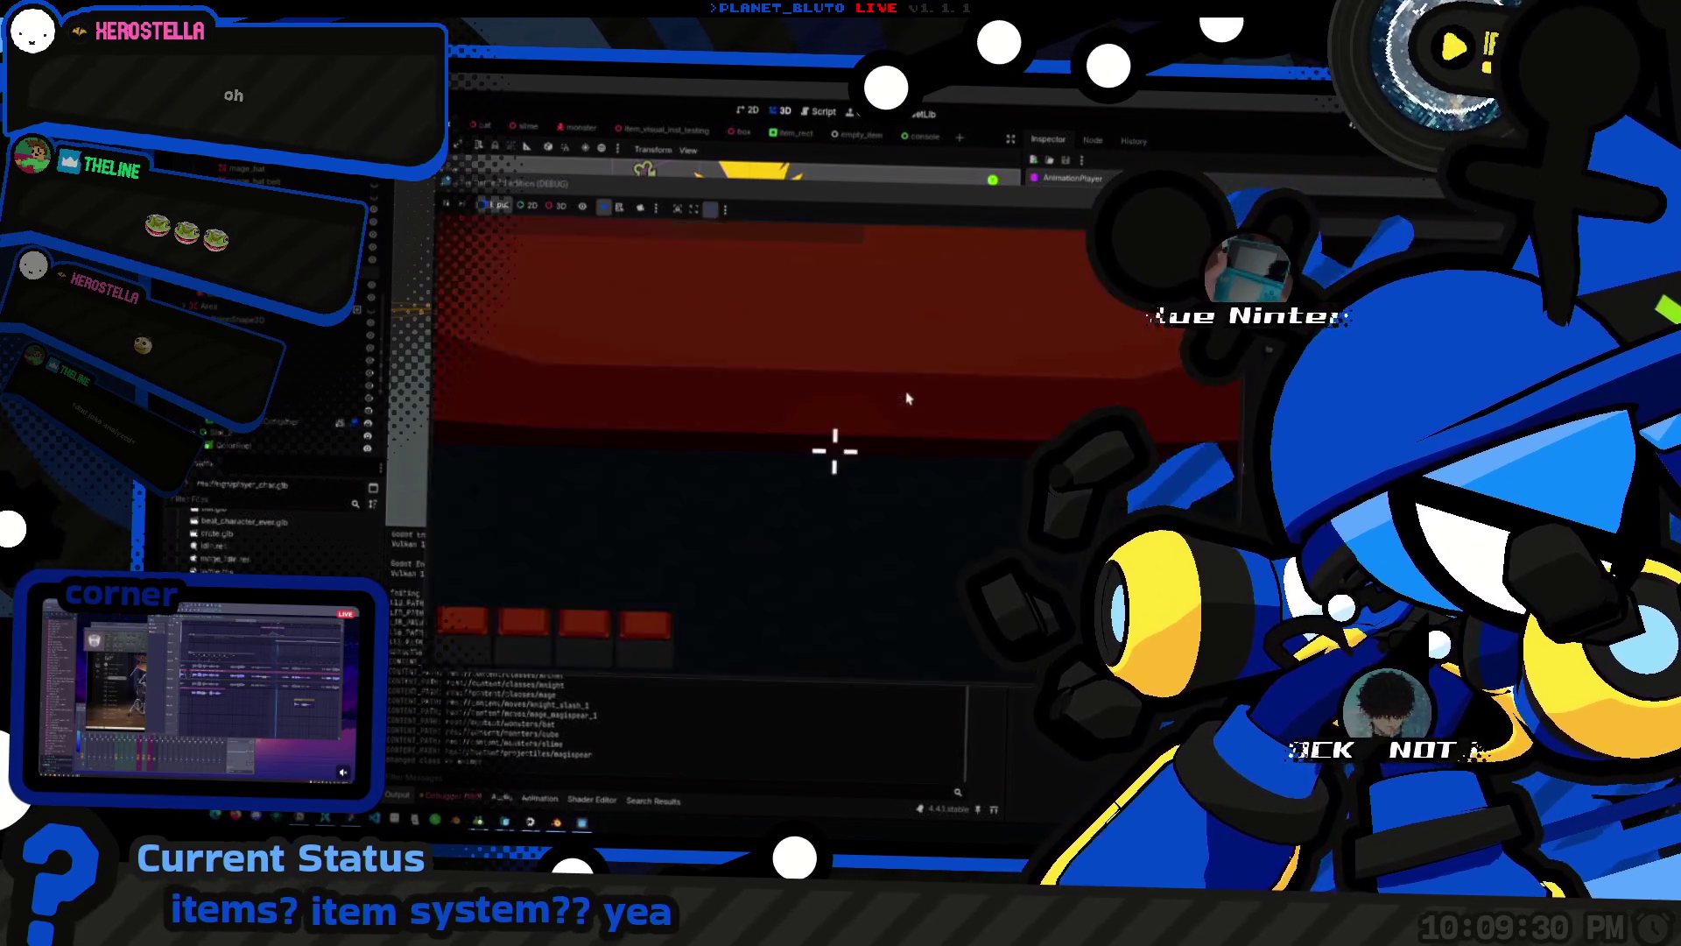
{"action": "left_click", "coordinate": [1059, 297]}
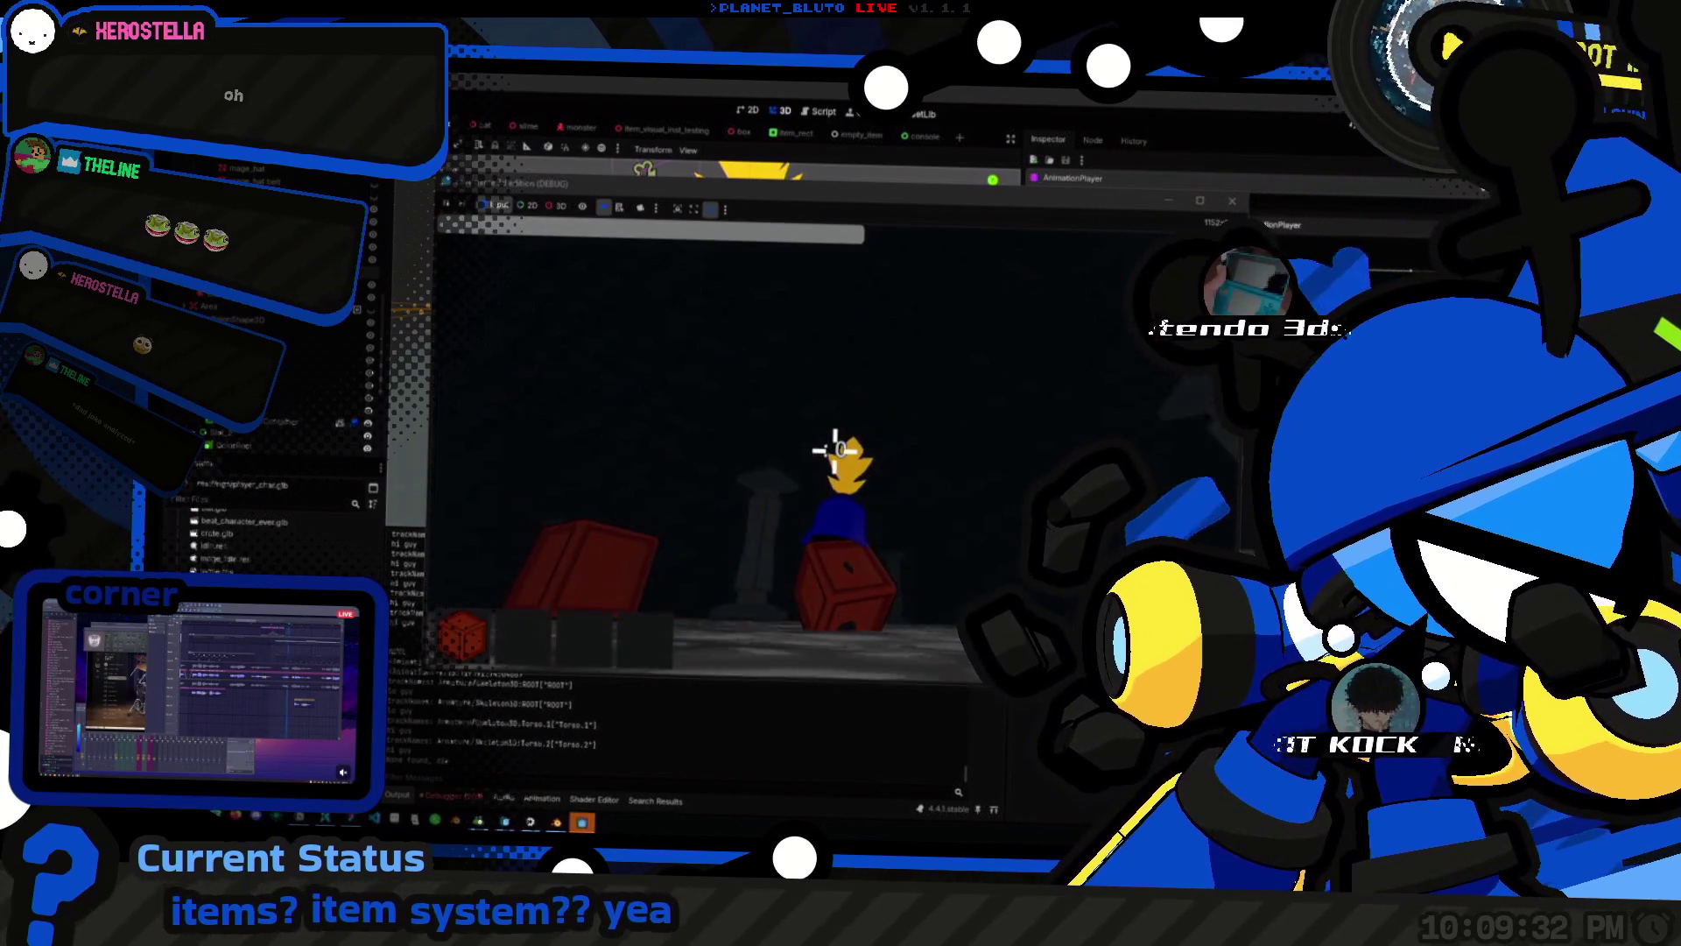
{"action": "key", "text": "Escape"}
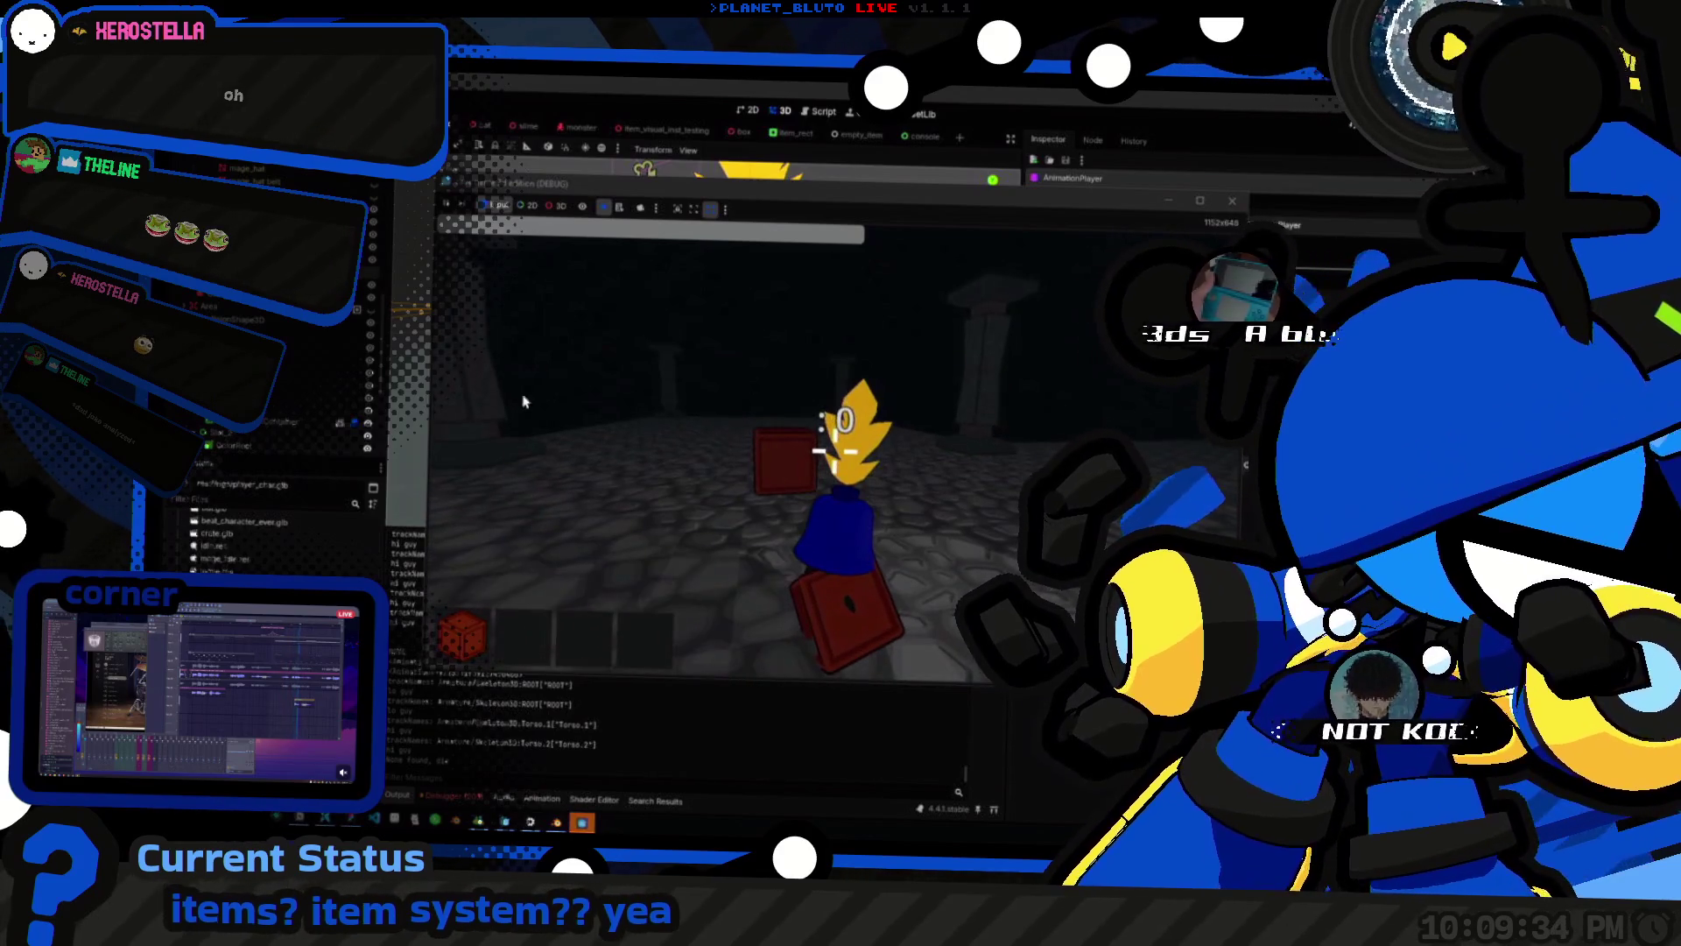
{"action": "key", "text": "F8"}
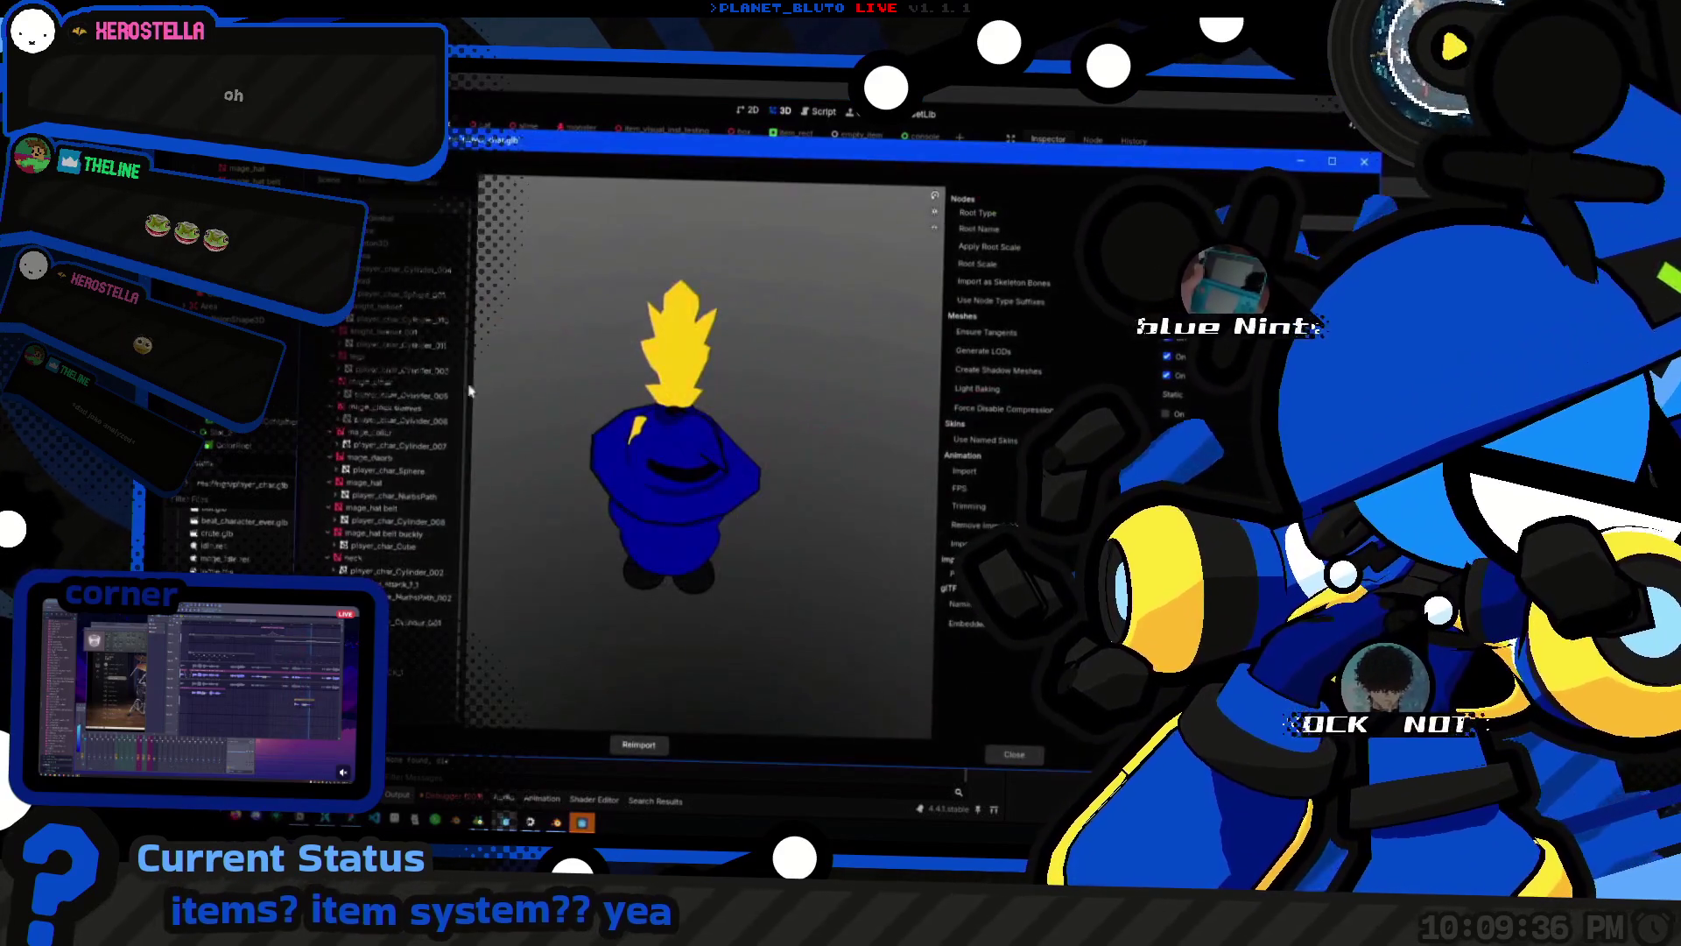
- Review an animation's Loop Mode and Slices settings, then reimport player_char.glb
{"action": "left_click", "coordinate": [429, 648]}
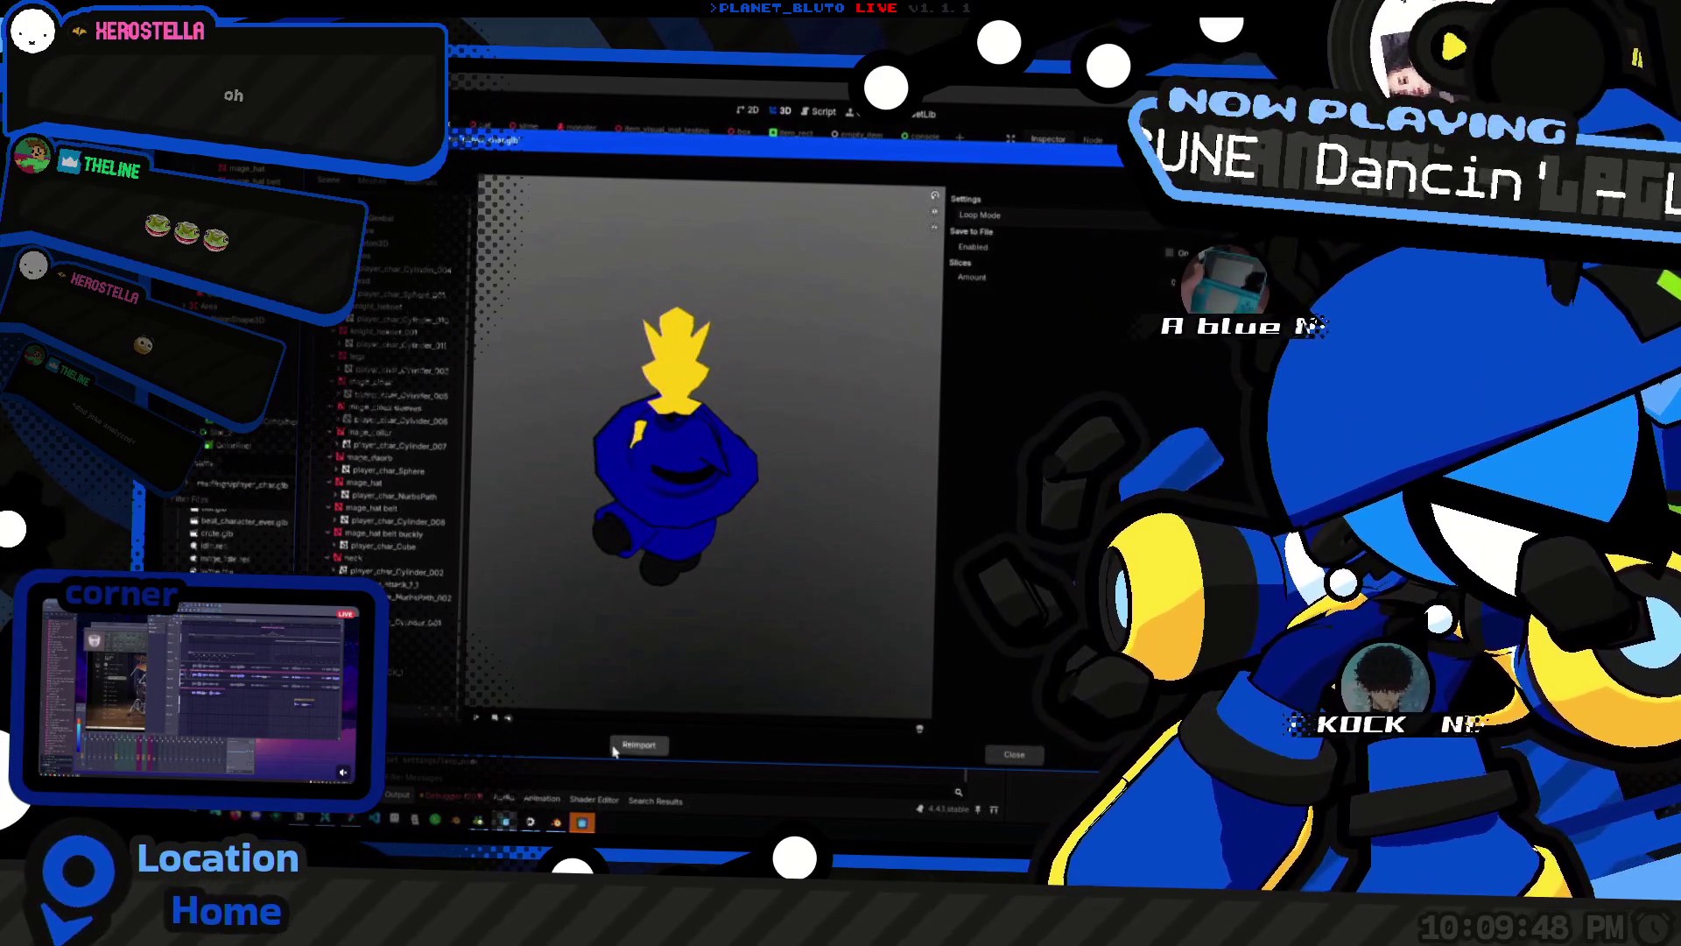
{"action": "left_click", "coordinate": [644, 749]}
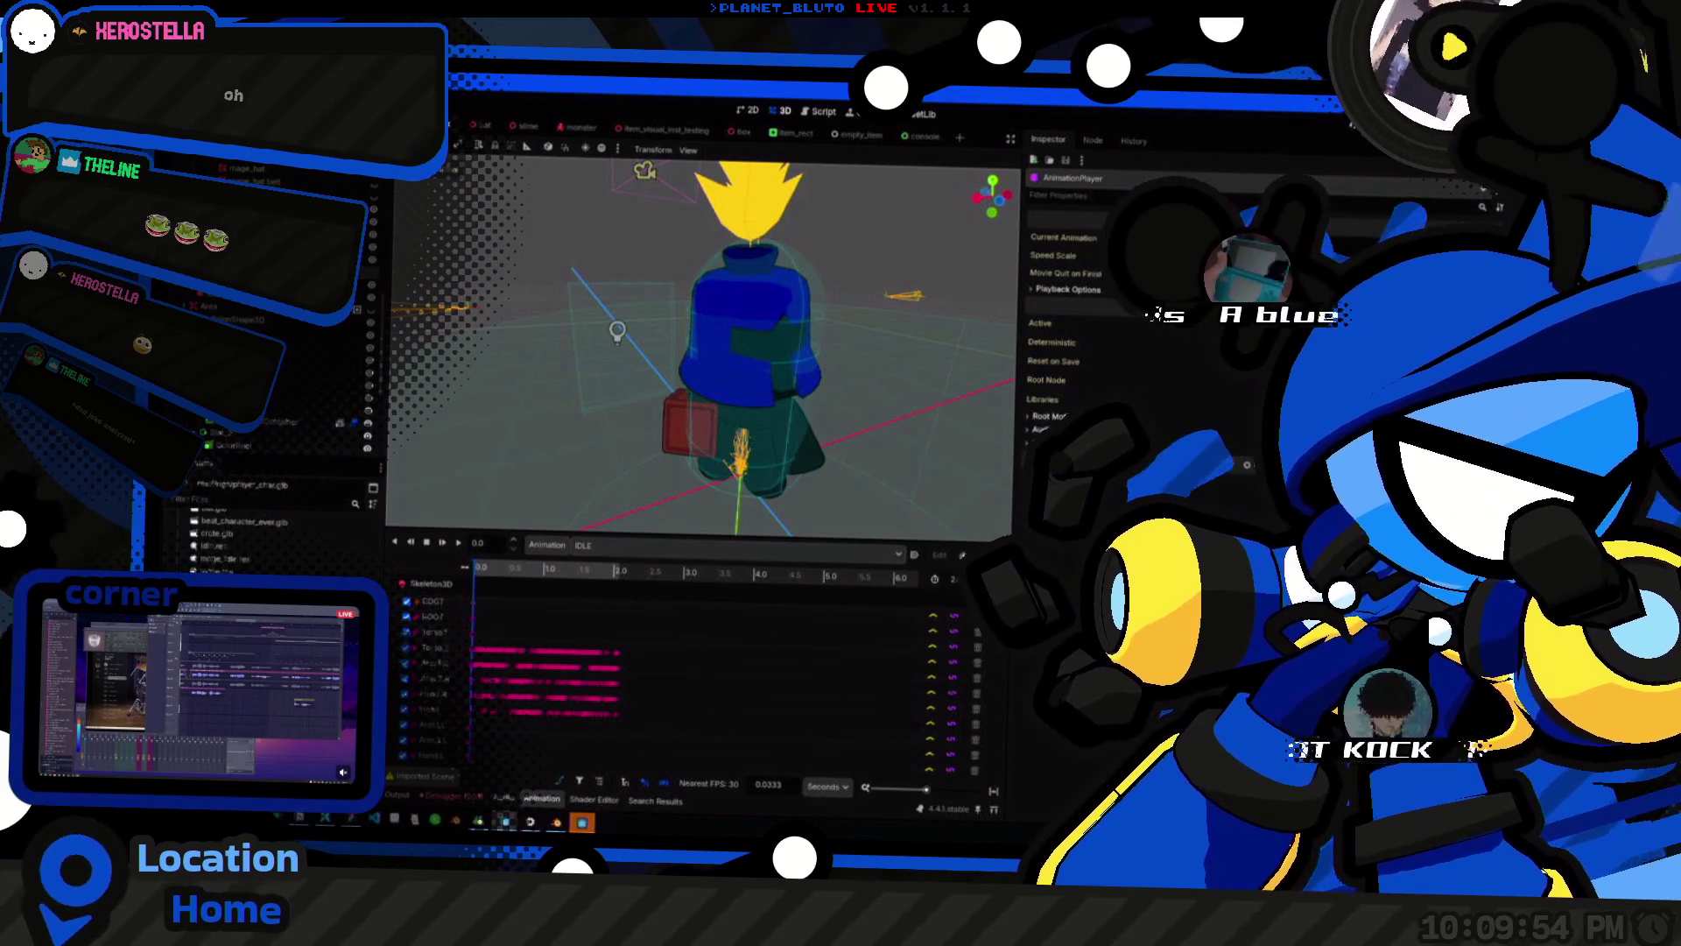
- Save, join the game as a Knight, walk toward the red box, then close it
{"action": "key", "text": "ctrl+s"}
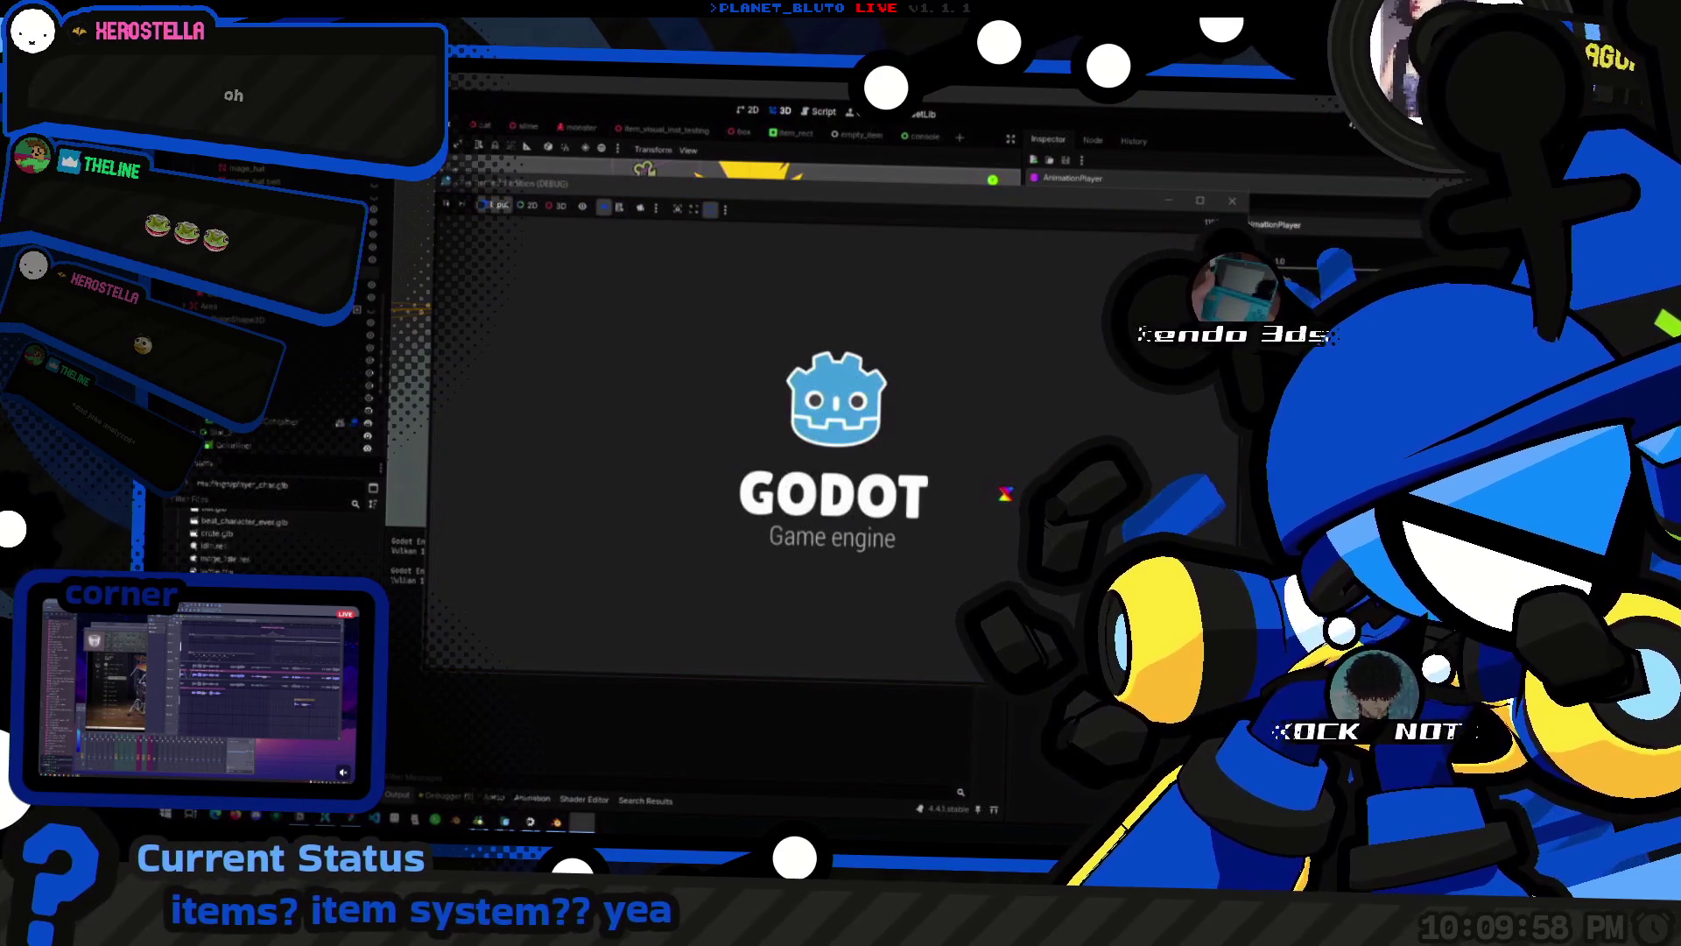
{"action": "left_click", "coordinate": [624, 332]}
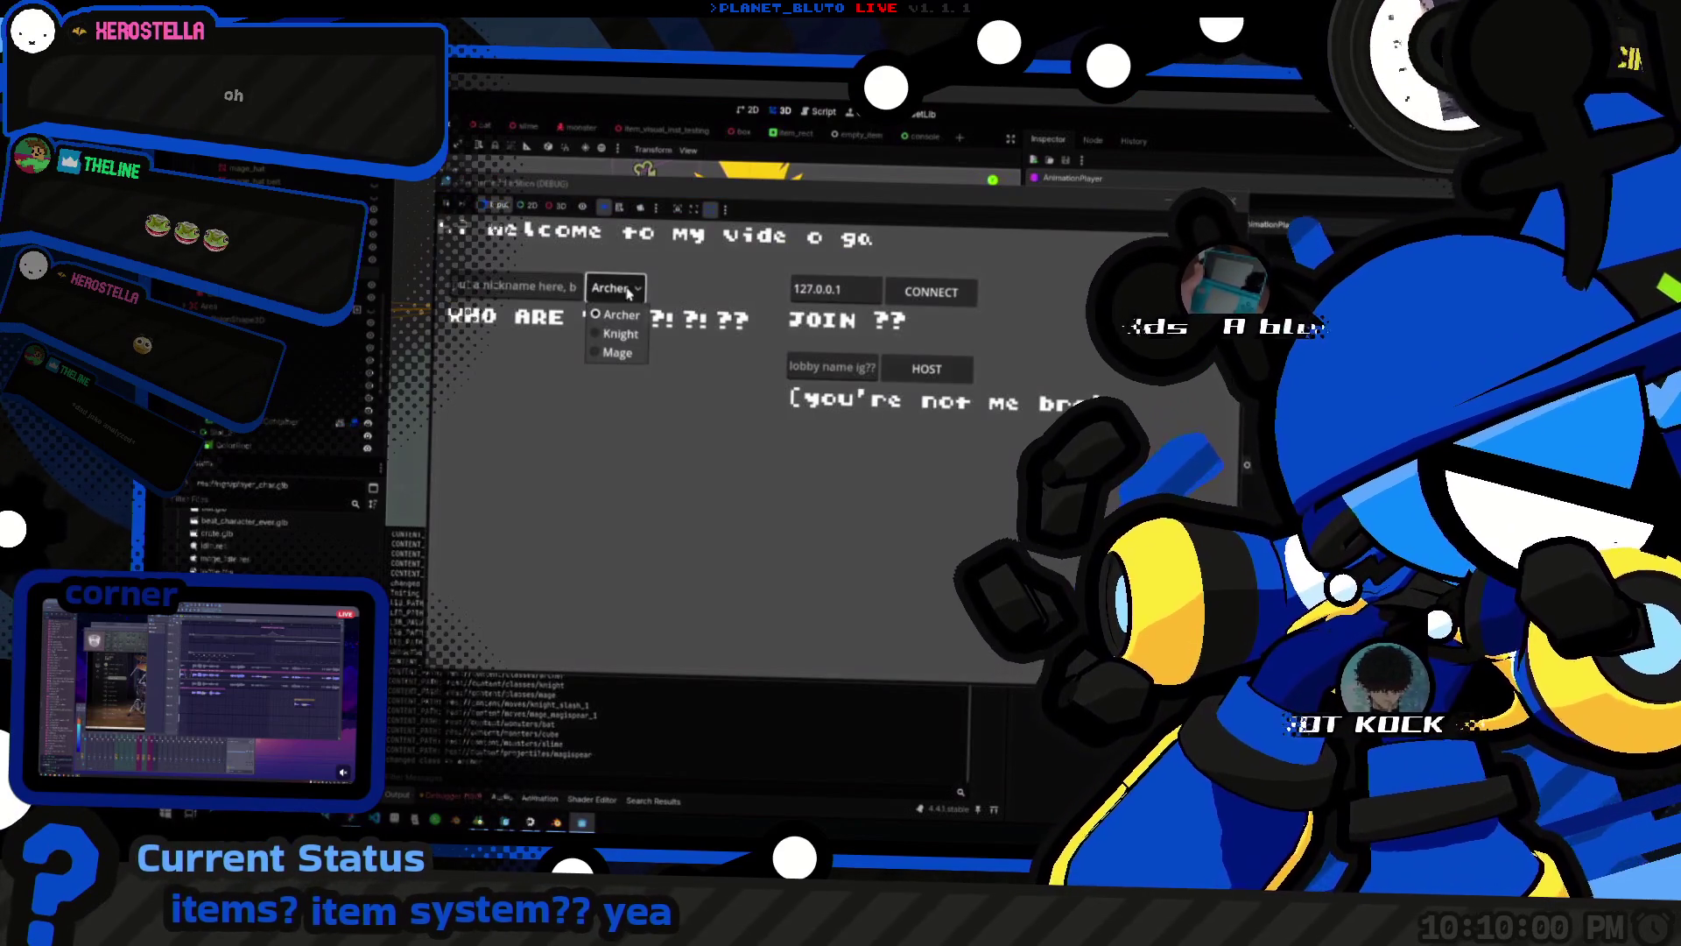
{"action": "left_click", "coordinate": [936, 380]}
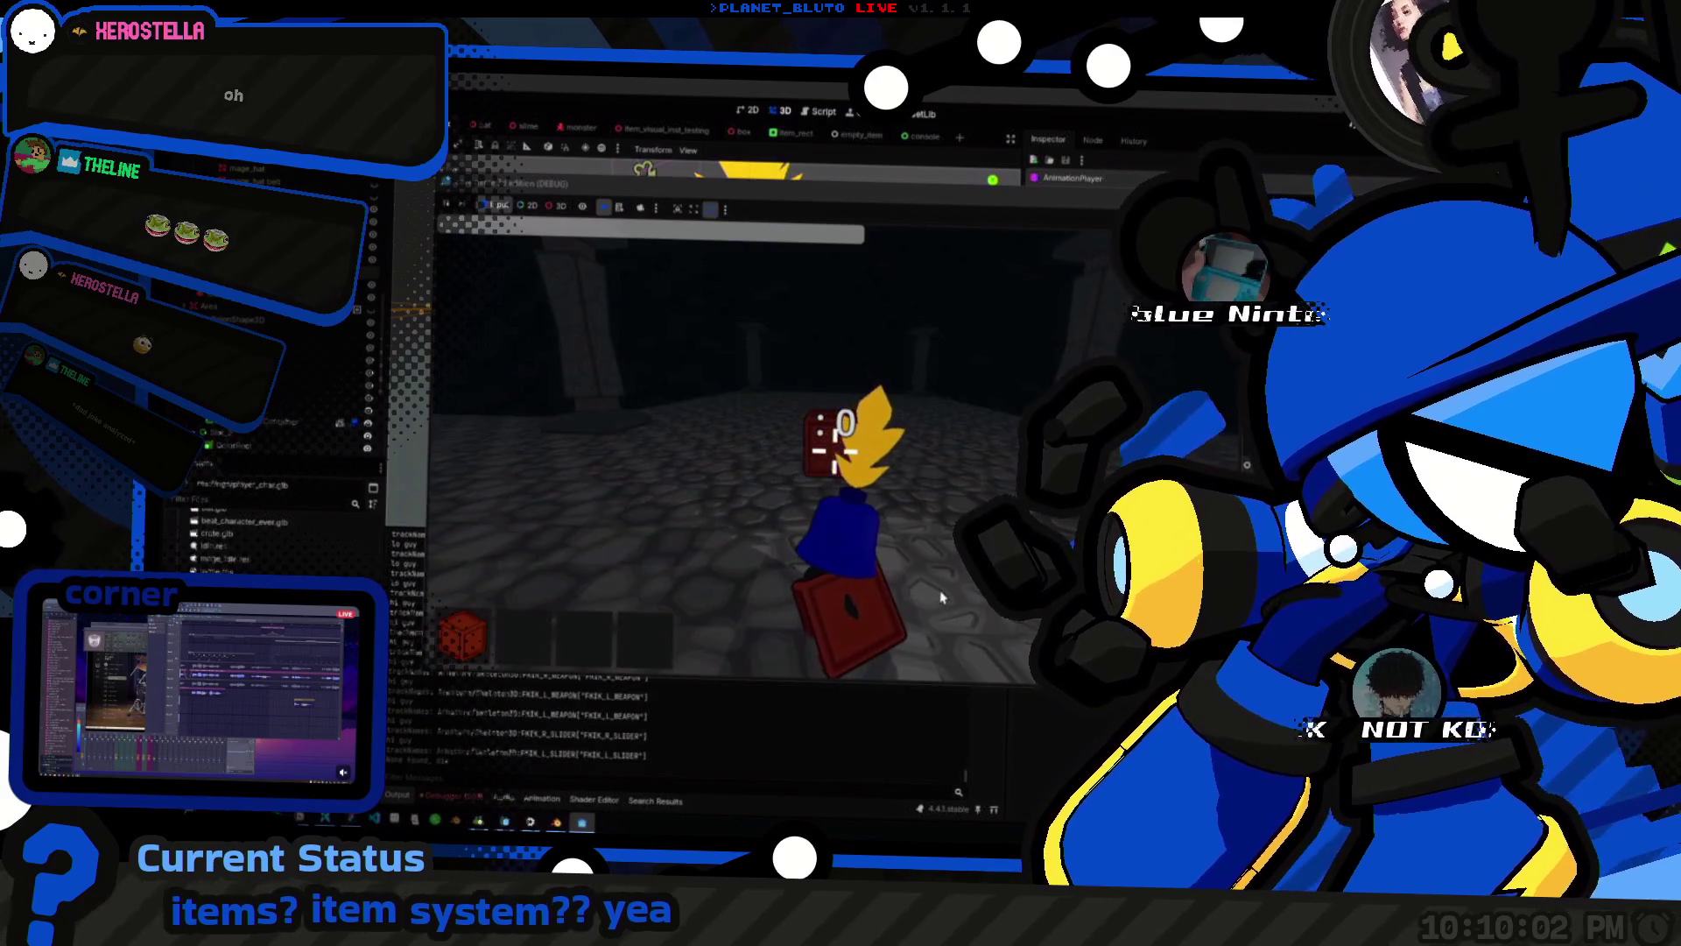
{"action": "key", "text": "w"}
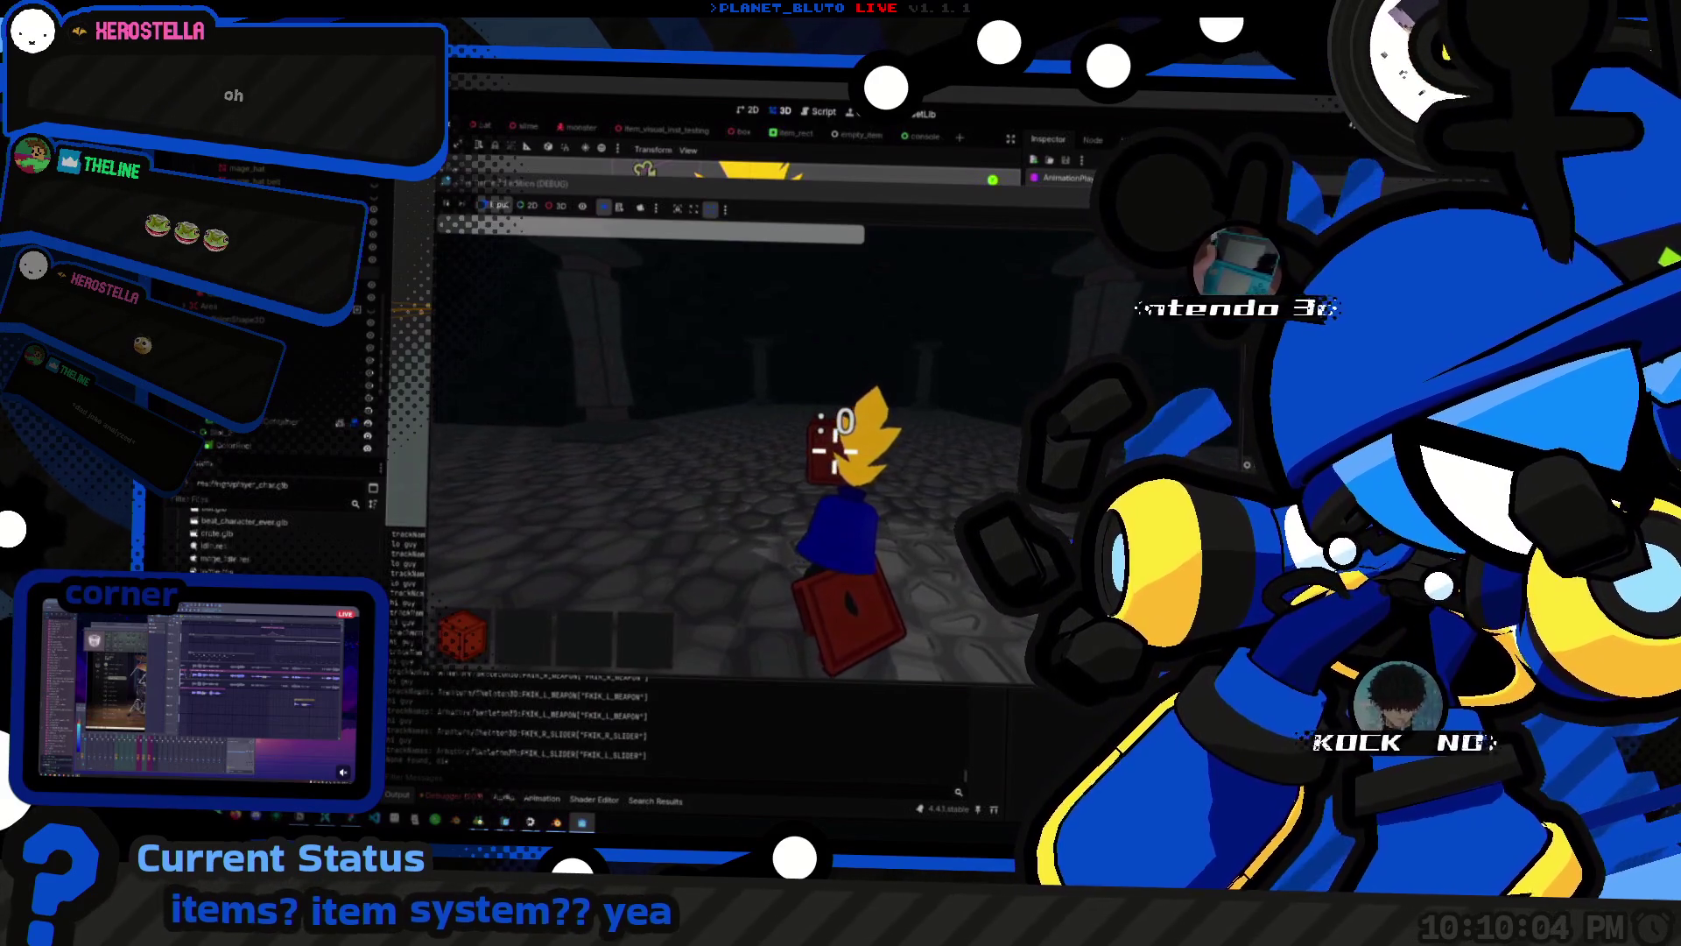
{"action": "key", "text": "a"}
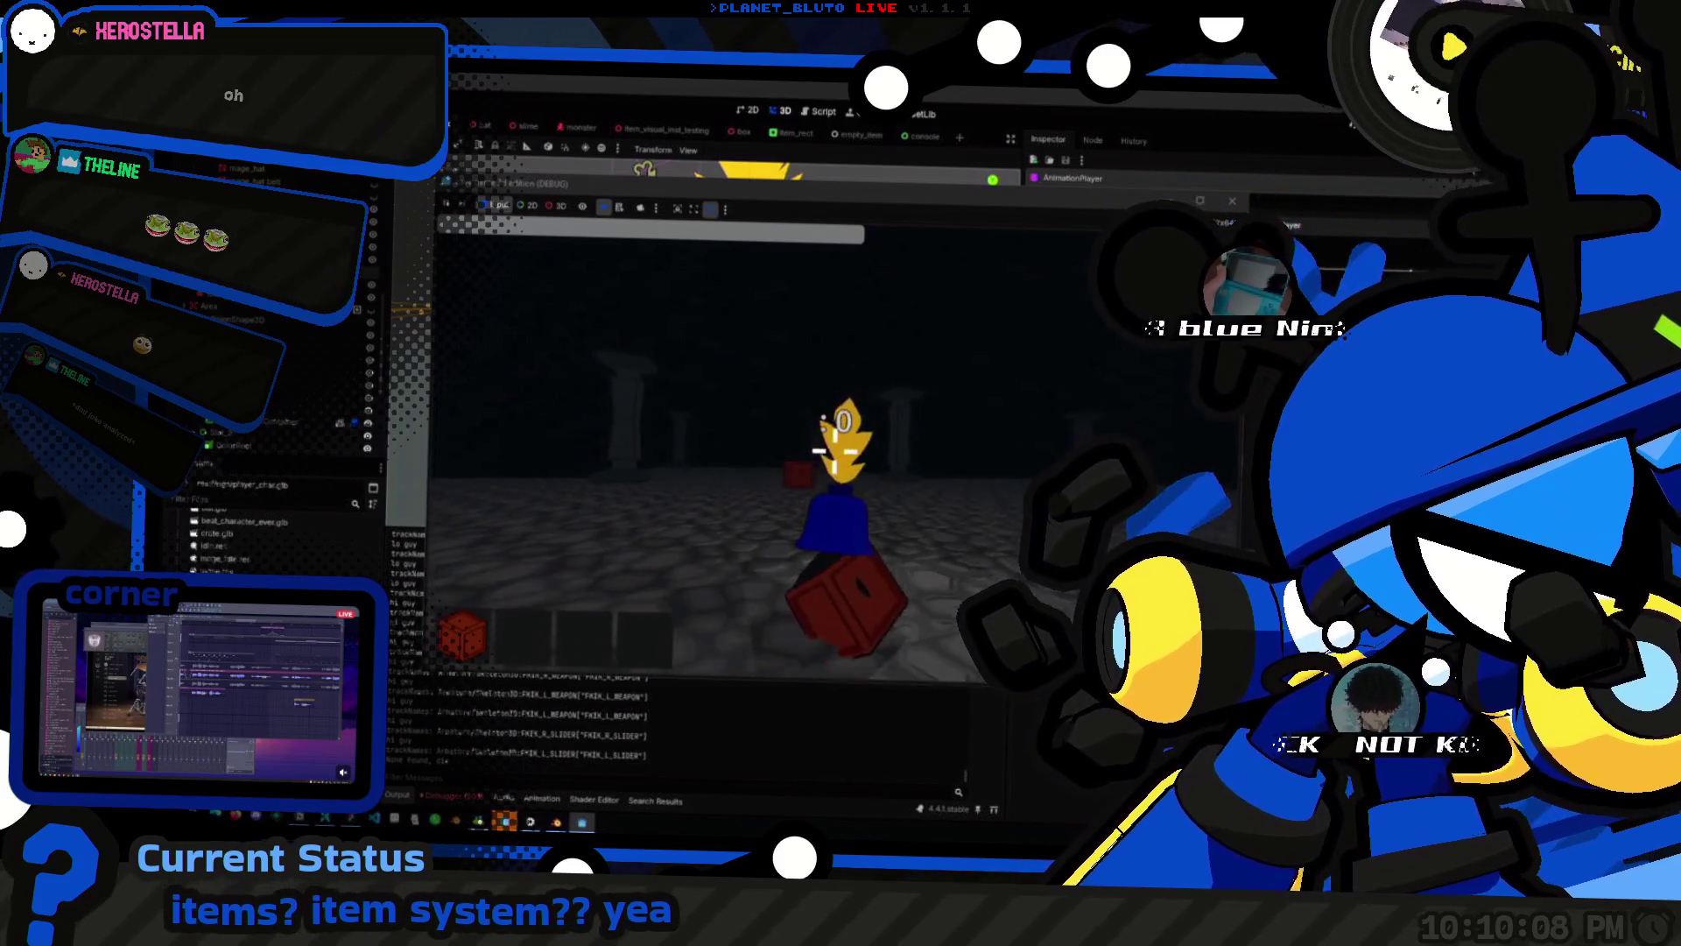
{"action": "key", "text": "Escape"}
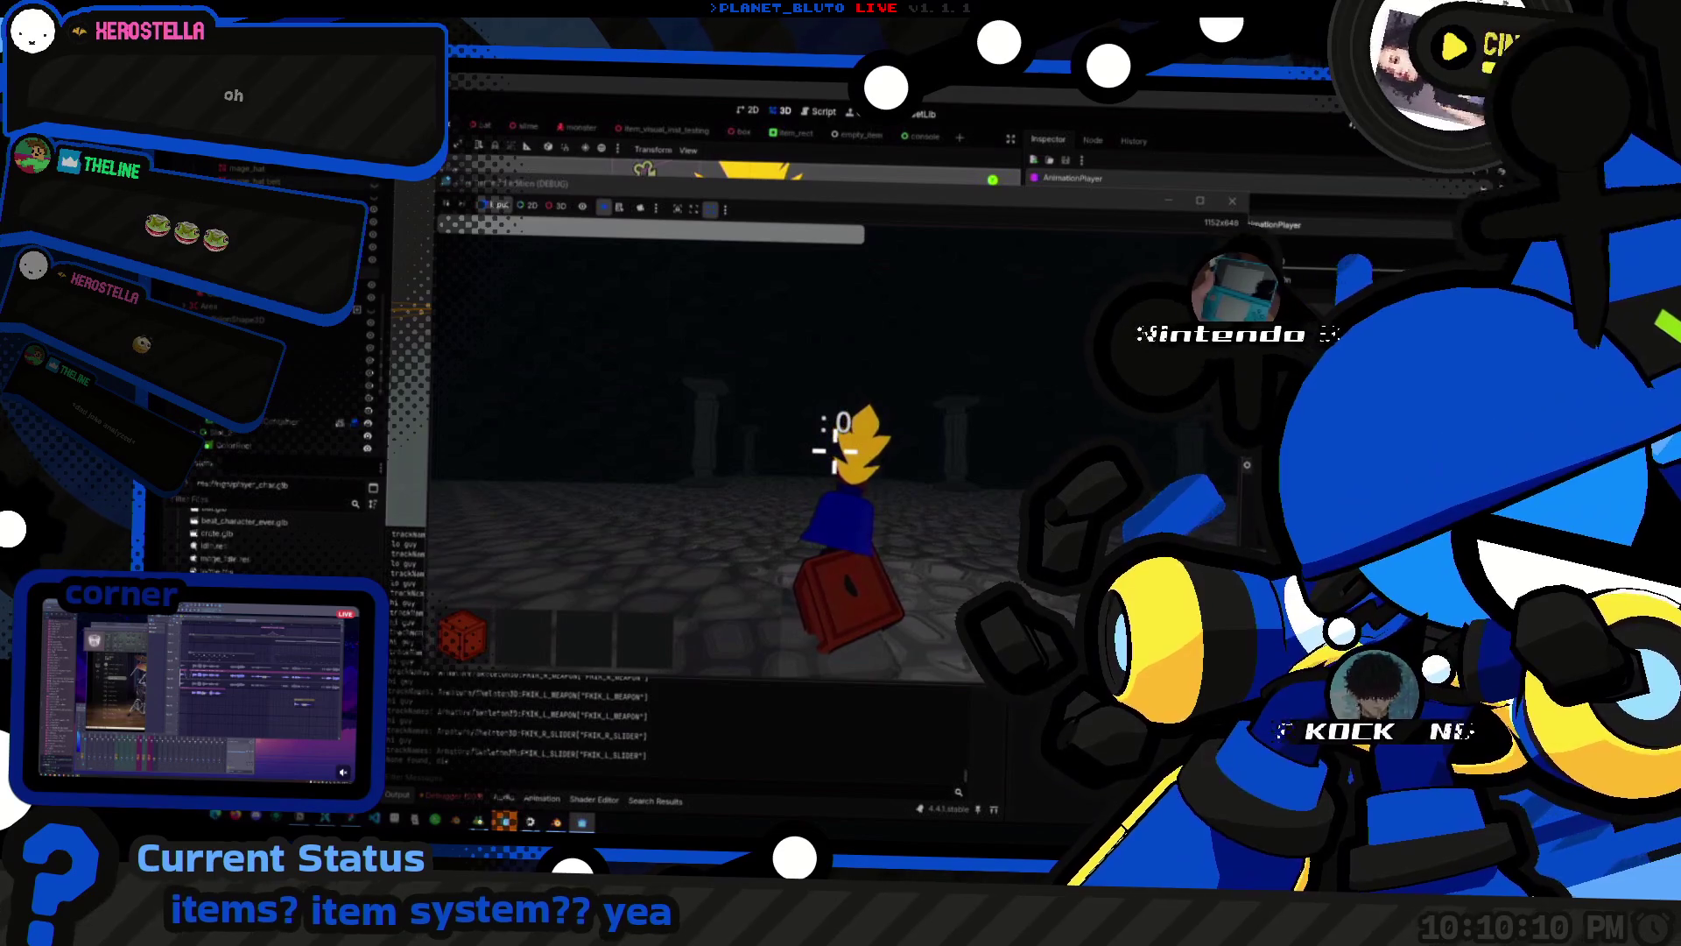
{"action": "key", "text": "F8"}
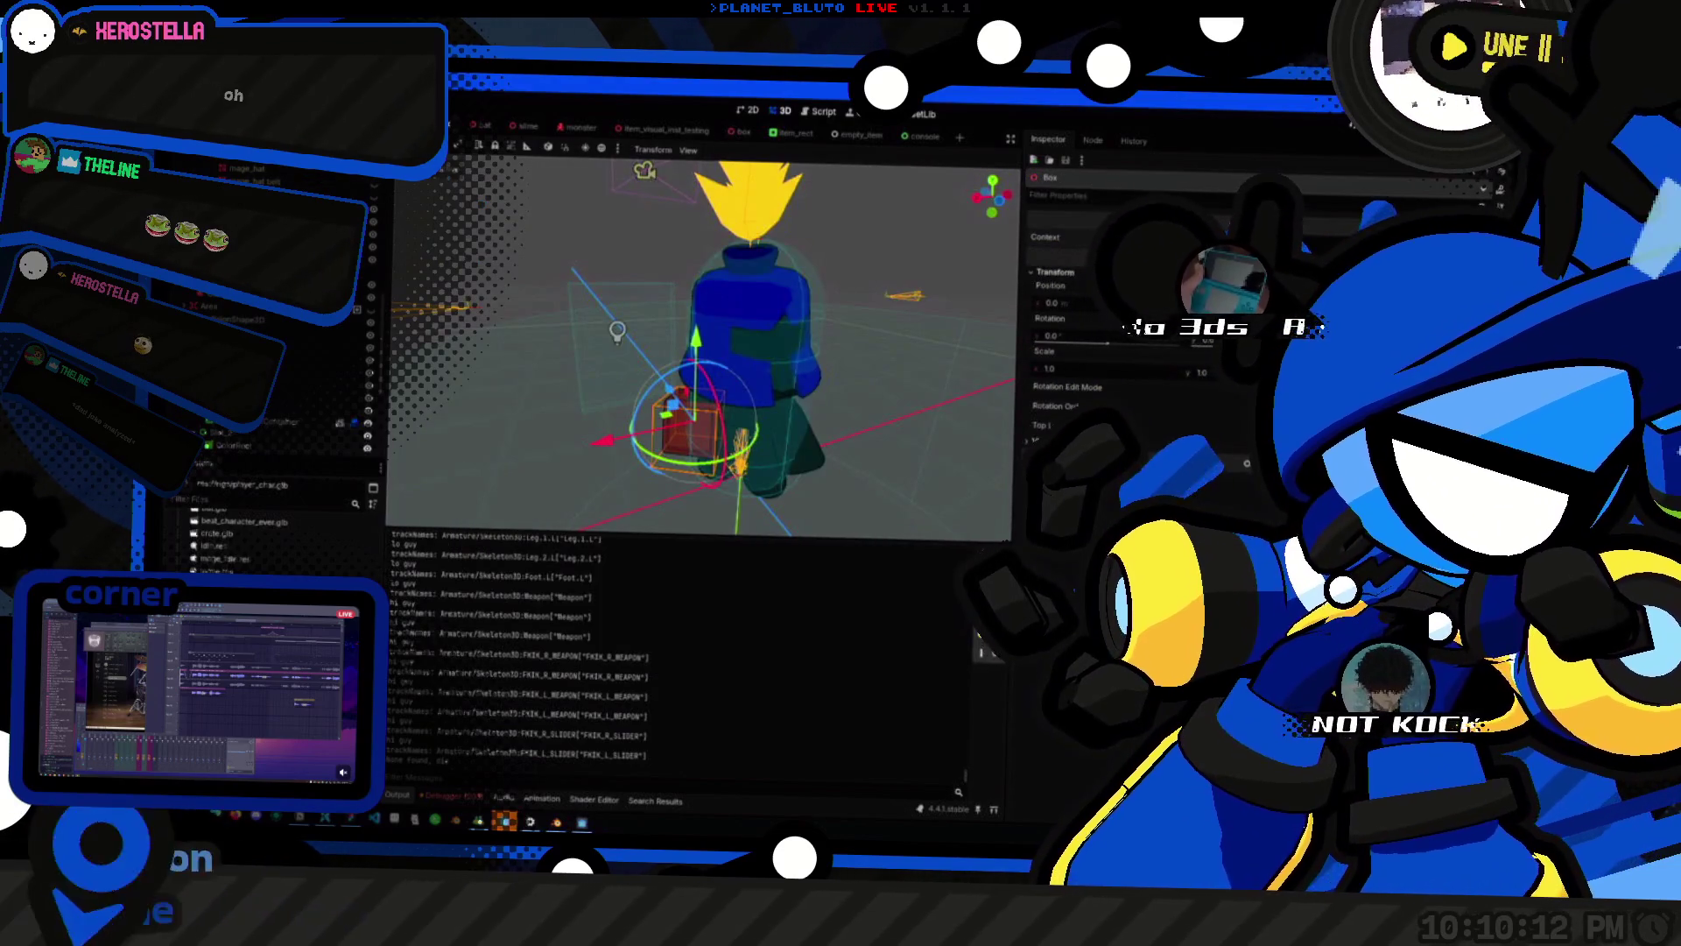
- Relaunch, walk to the red crate, pick it up and drop it, then close the game
{"action": "key", "text": "alt+Tab"}
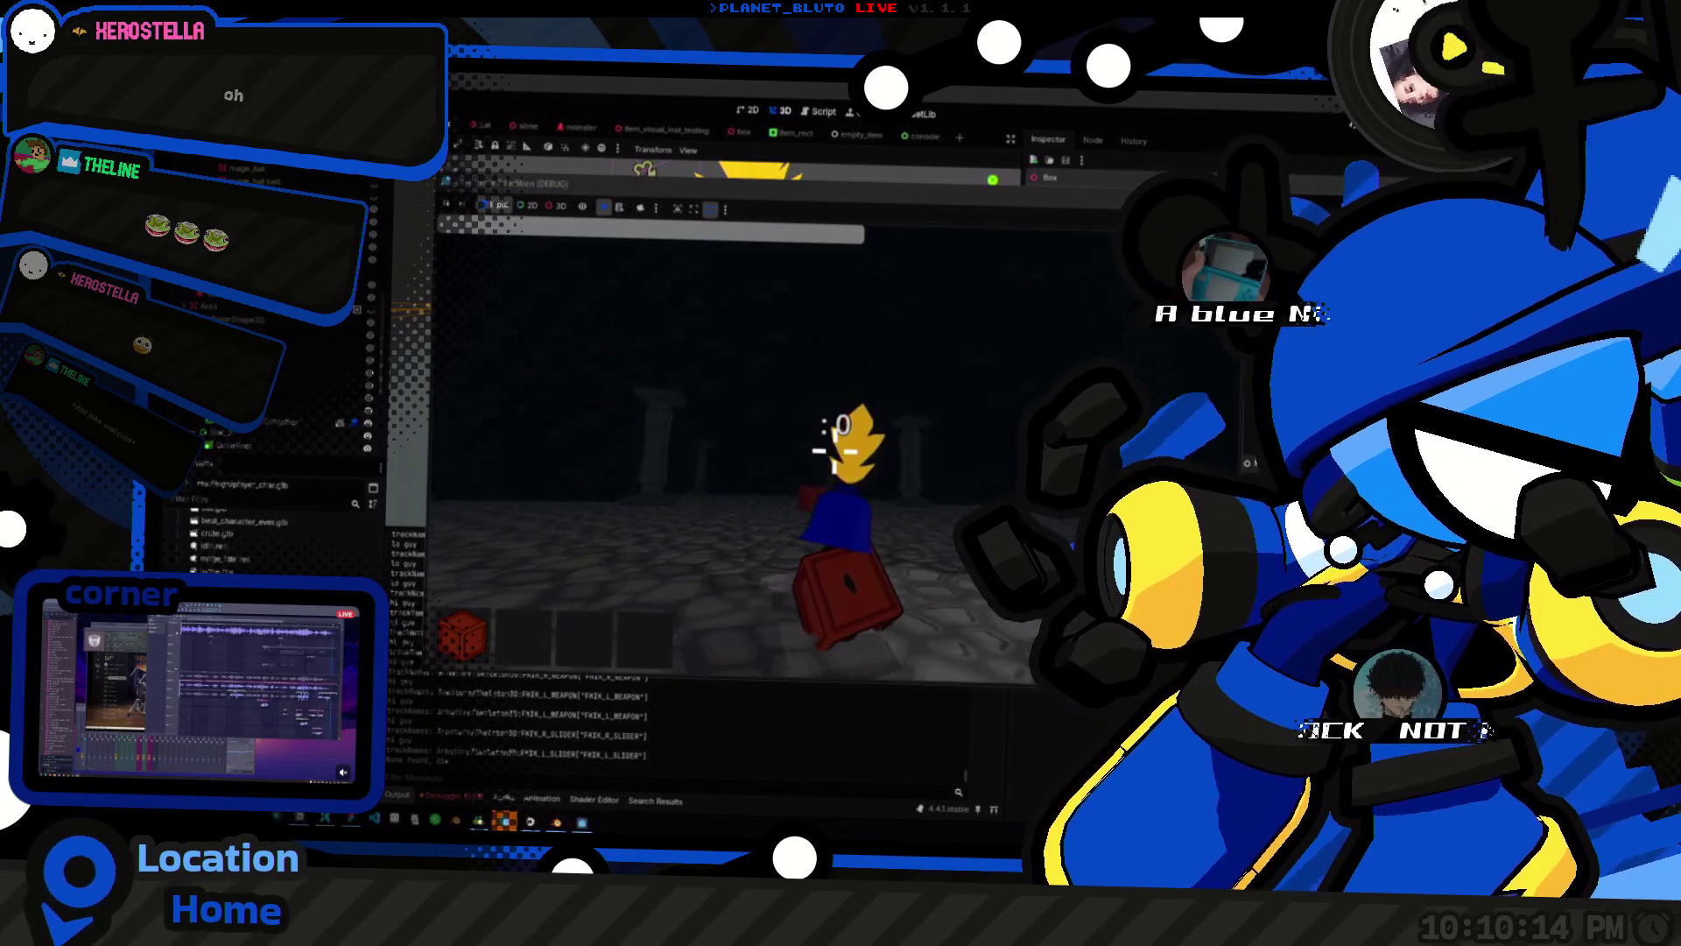
{"action": "key", "text": "alt+Tab"}
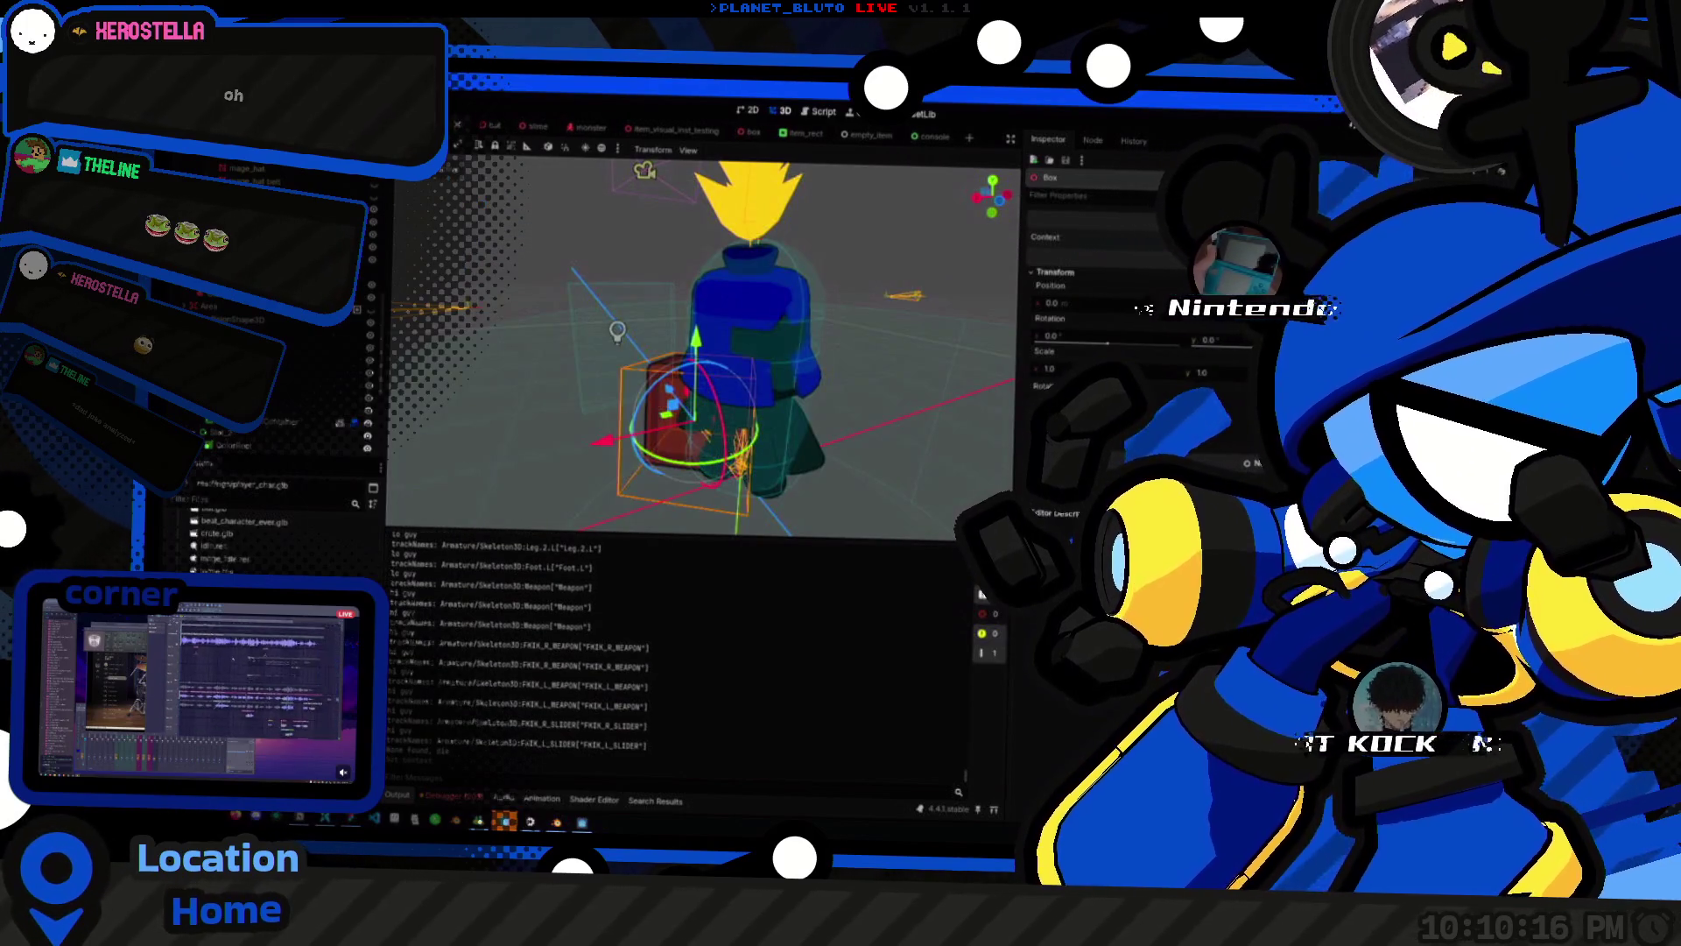
{"action": "key", "text": "alt+Tab"}
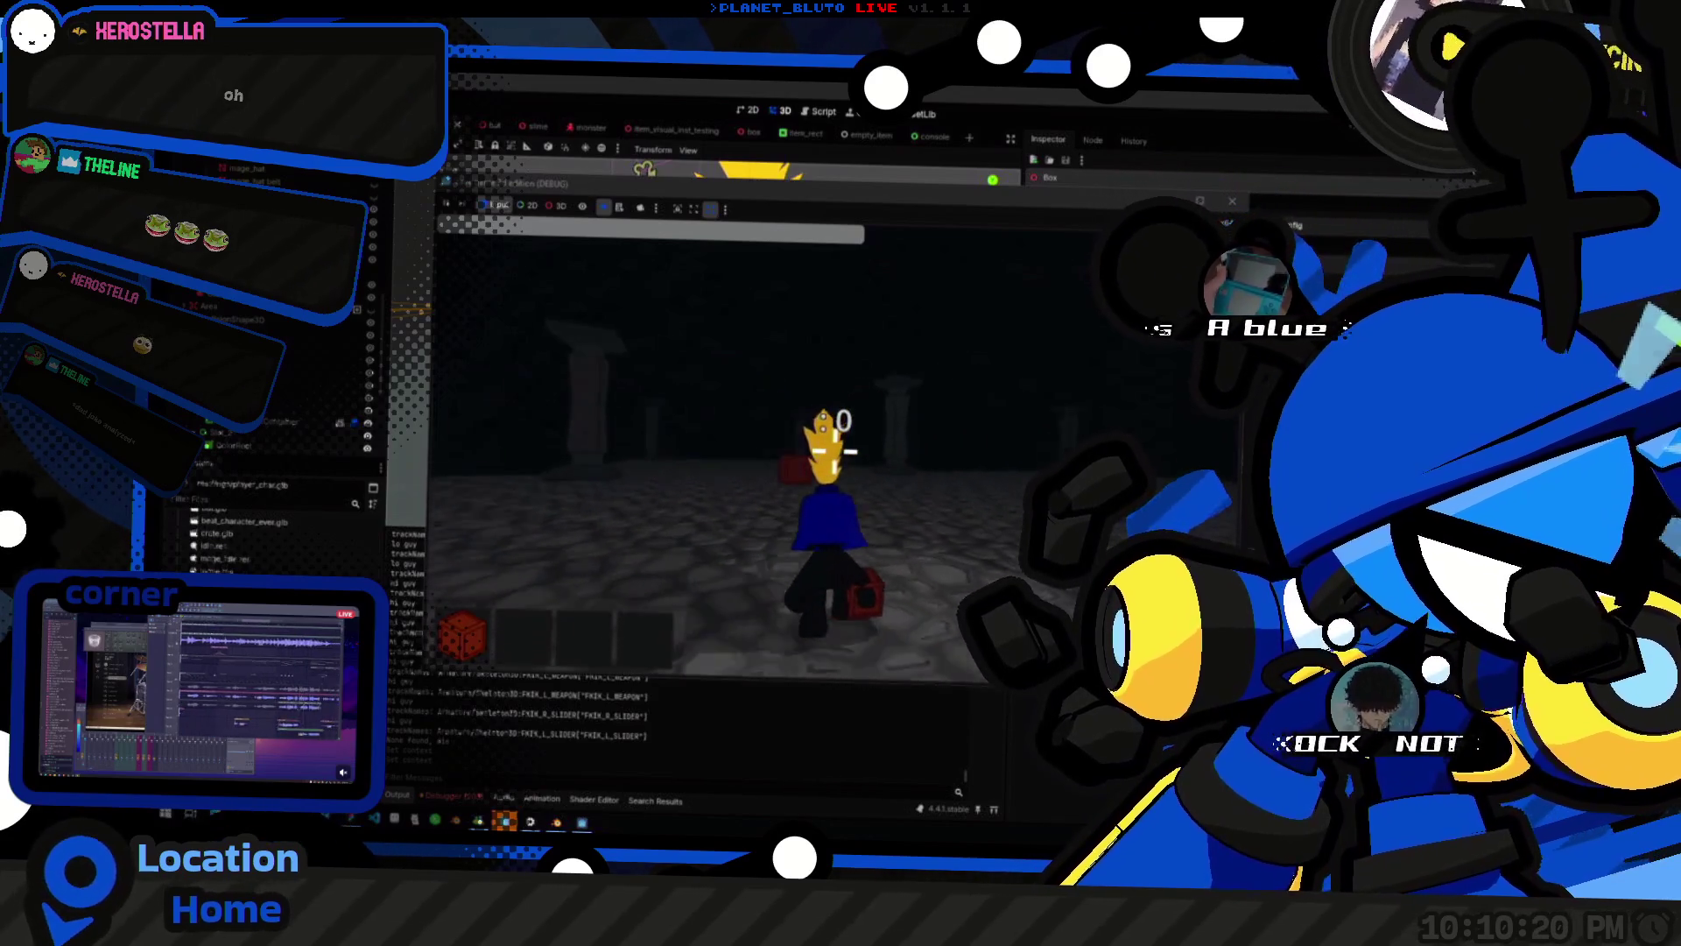
{"action": "key", "text": "w"}
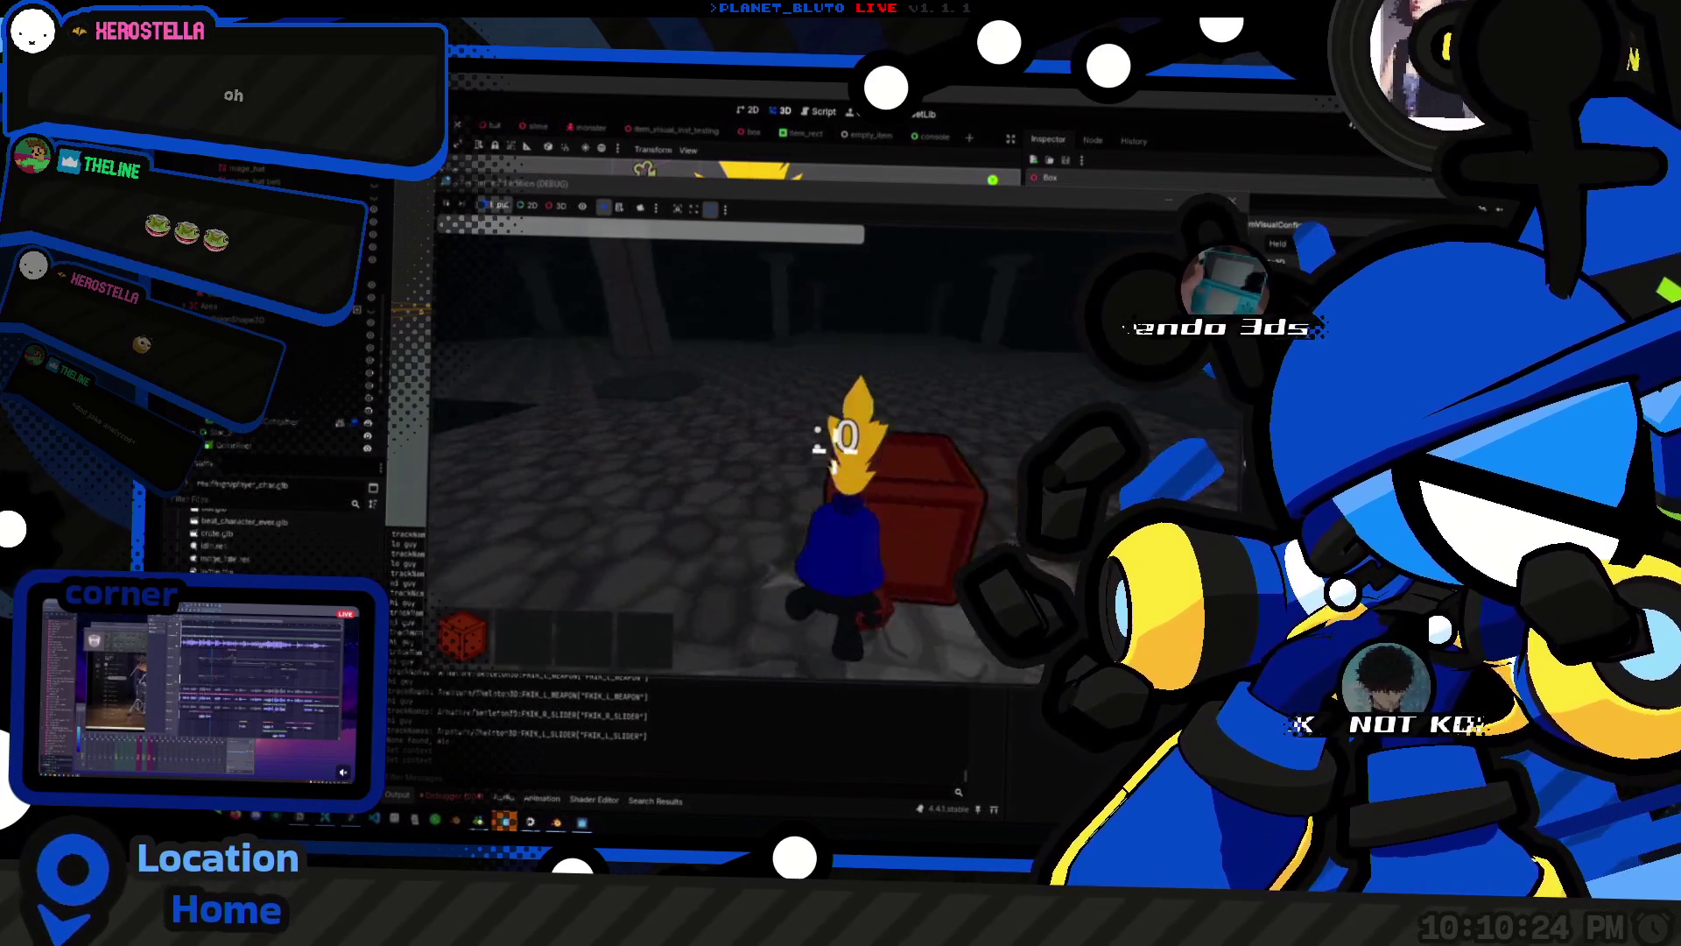
{"action": "left_click", "coordinate": [834, 451]}
{"action": "left_click", "coordinate": [834, 451]}
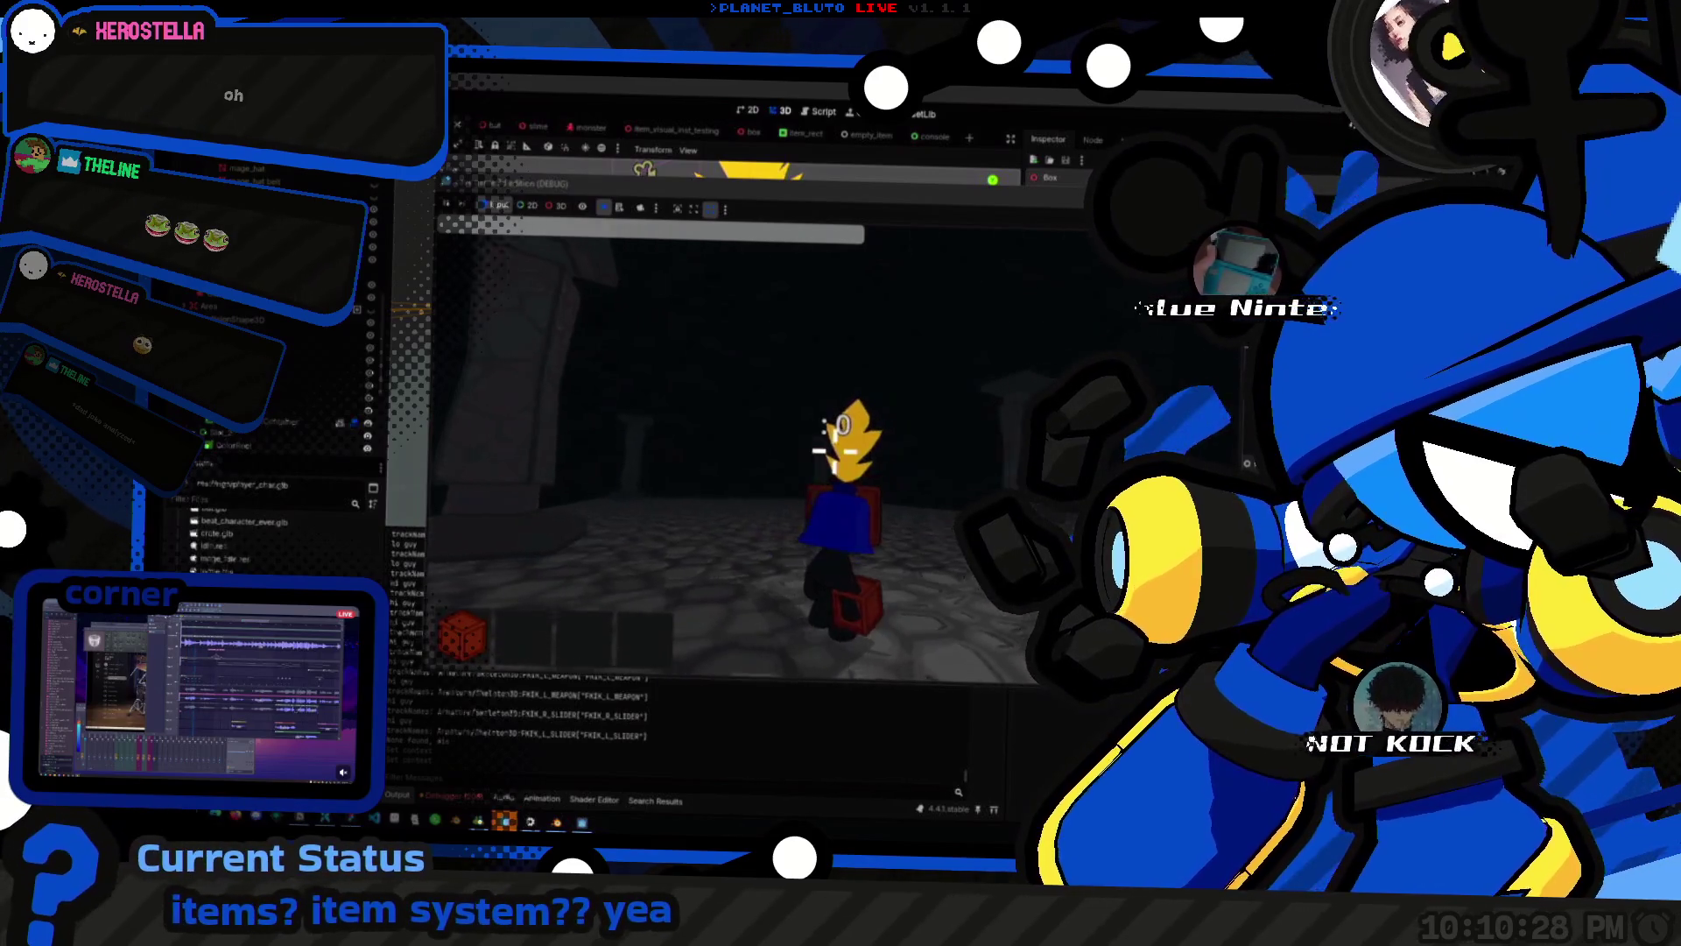
{"action": "key", "text": "F8"}
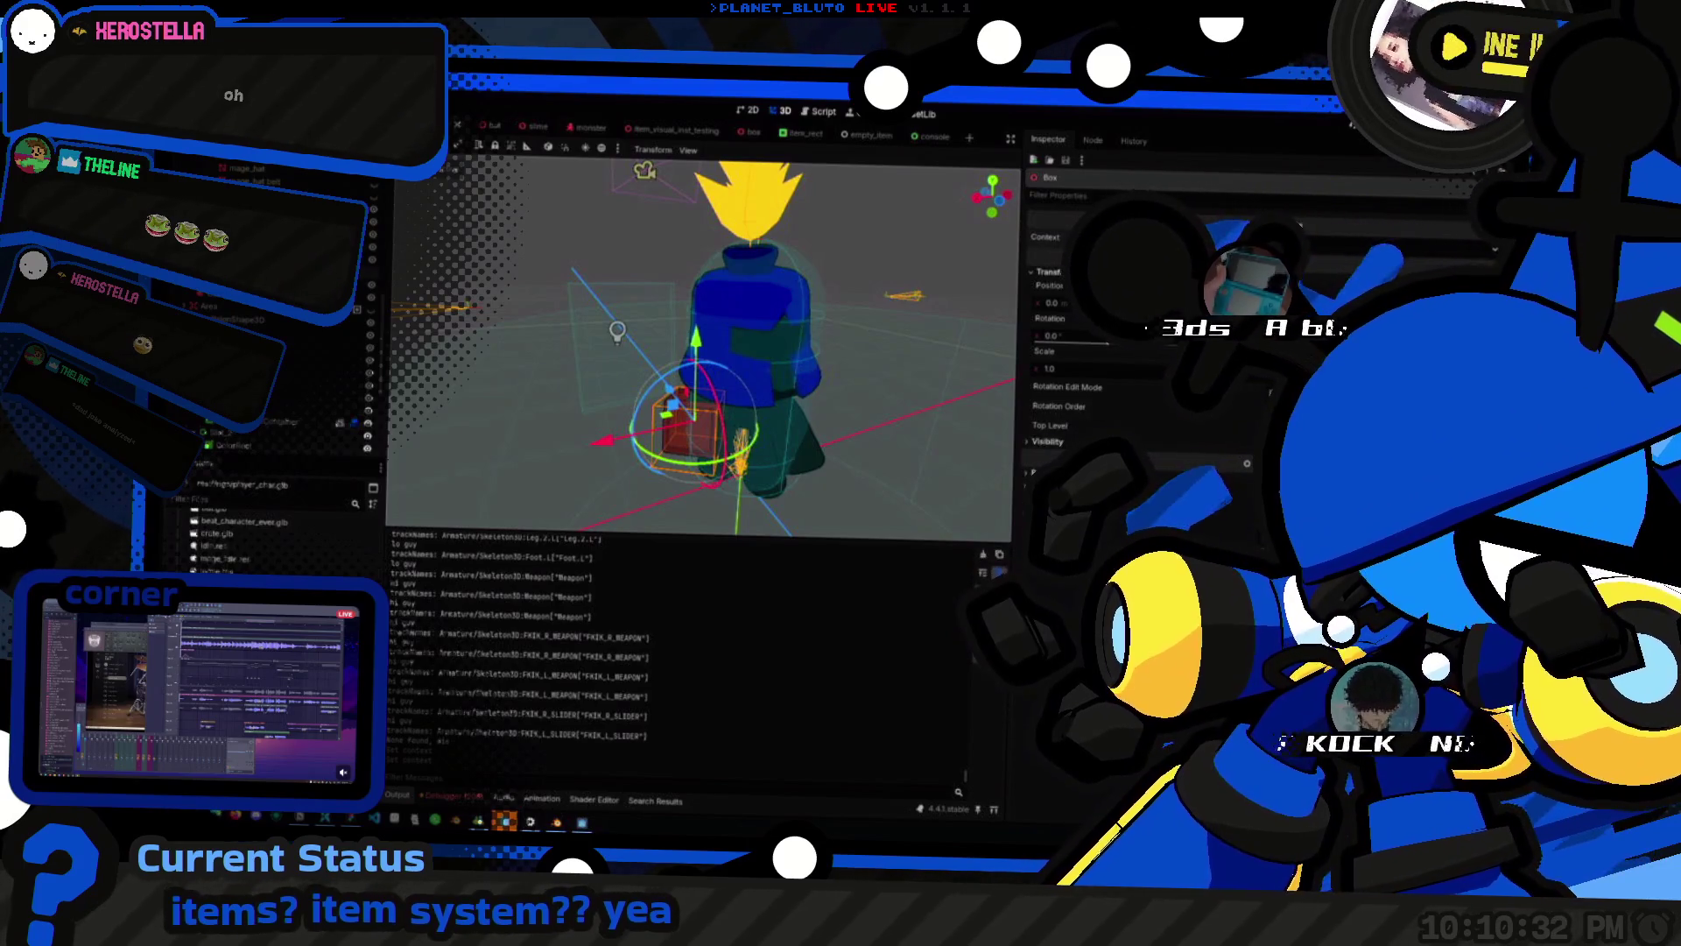
- Switch the character's animation to ITEM_HOLD and view the model from the front
{"action": "key", "text": "alt+Tab"}
{"action": "key", "text": "Escape"}
{"action": "left_click", "coordinate": [613, 545]}
{"action": "left_click", "coordinate": [600, 578]}
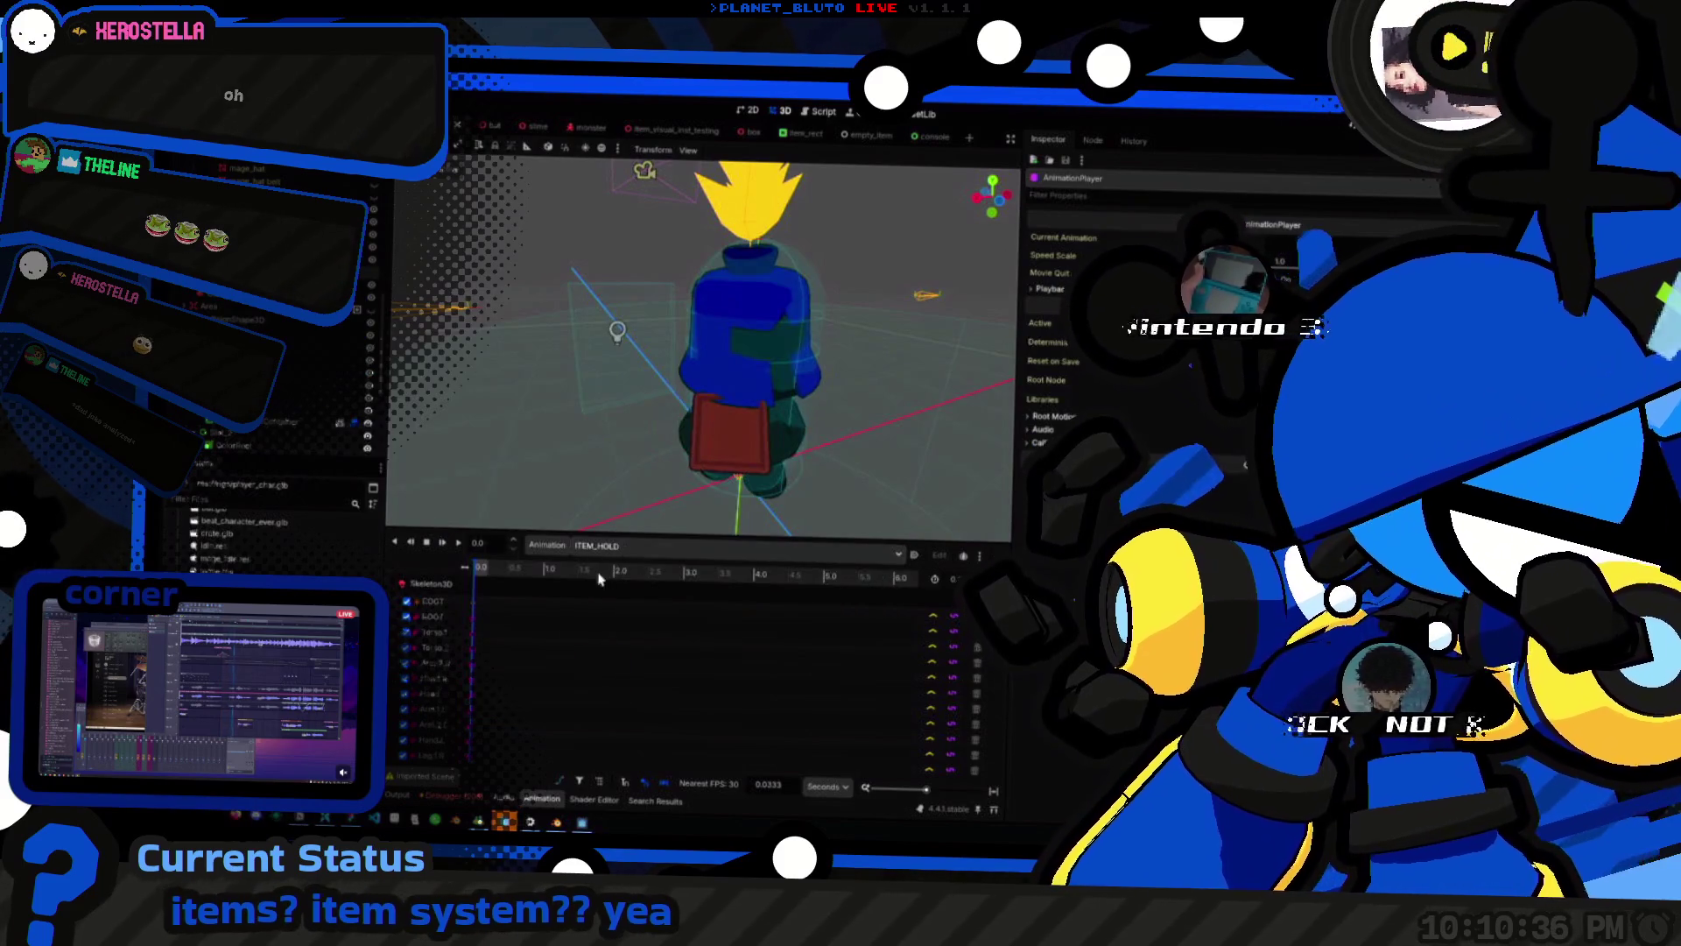
{"action": "left_click_drag", "start_coordinate": [692, 456], "coordinate": [734, 459]}
{"action": "scroll", "coordinate": [733, 459], "scroll_direction": "up", "scroll_amount": 2}
{"action": "scroll", "coordinate": [604, 671], "scroll_direction": "down", "scroll_amount": 5}
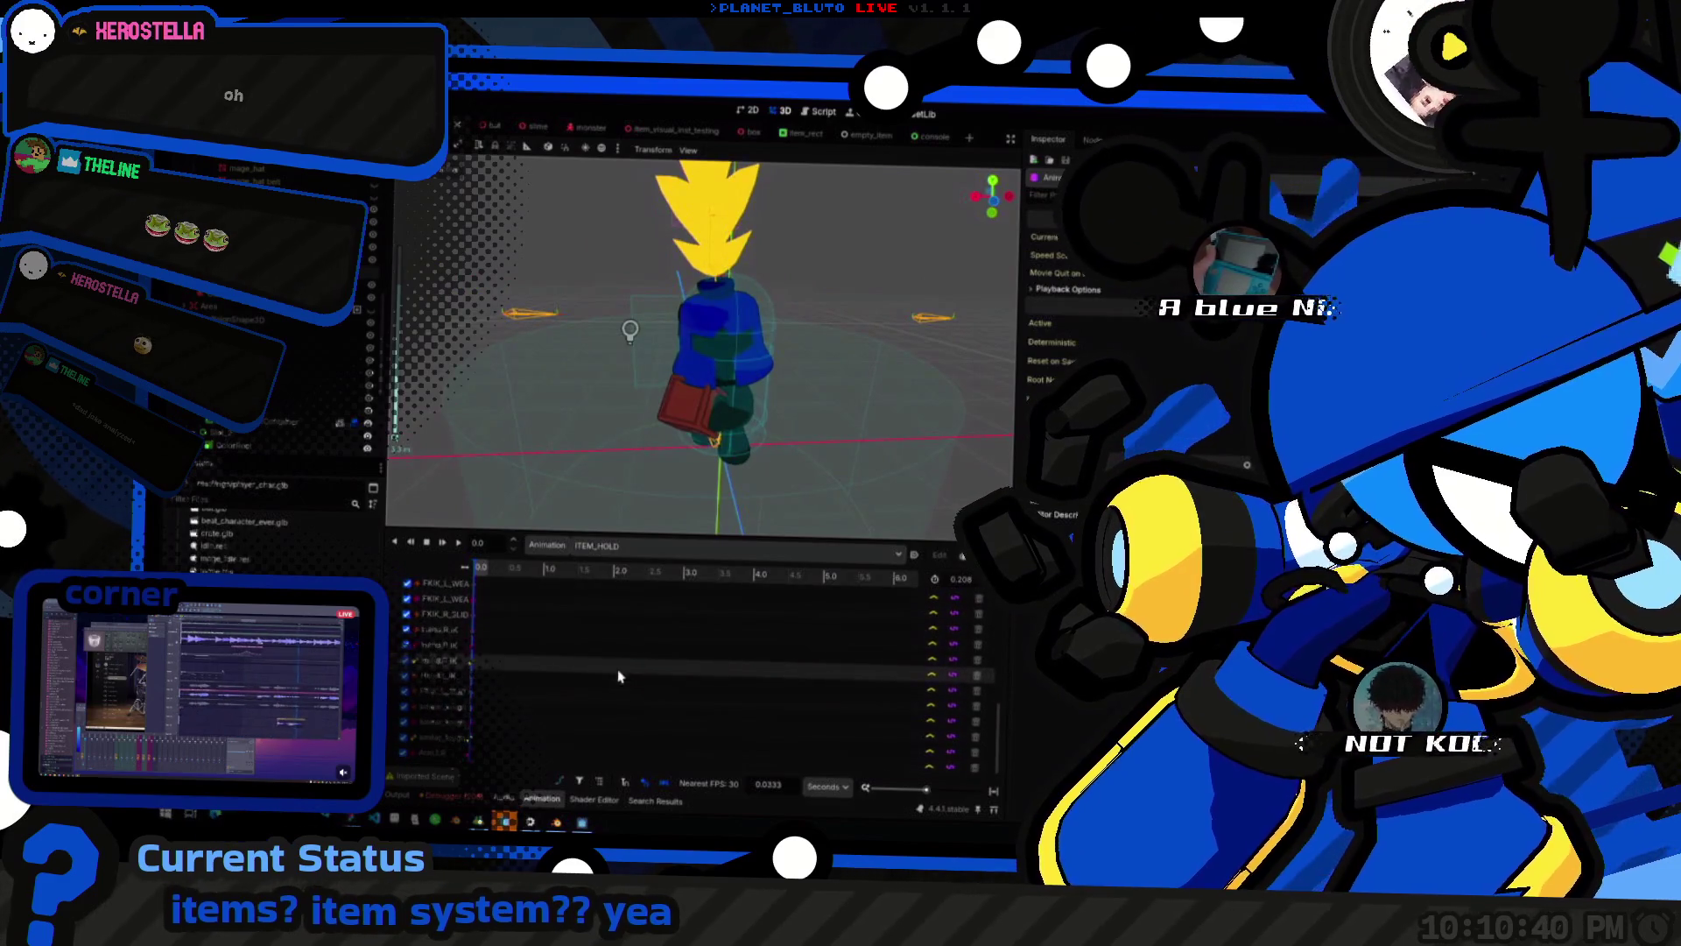
{"action": "scroll", "coordinate": [604, 671], "scroll_direction": "up", "scroll_amount": 5}
- Play the ITEM_HOLD animation, view it from behind, then run the game
{"action": "left_click_drag", "start_coordinate": [628, 302], "coordinate": [618, 320]}
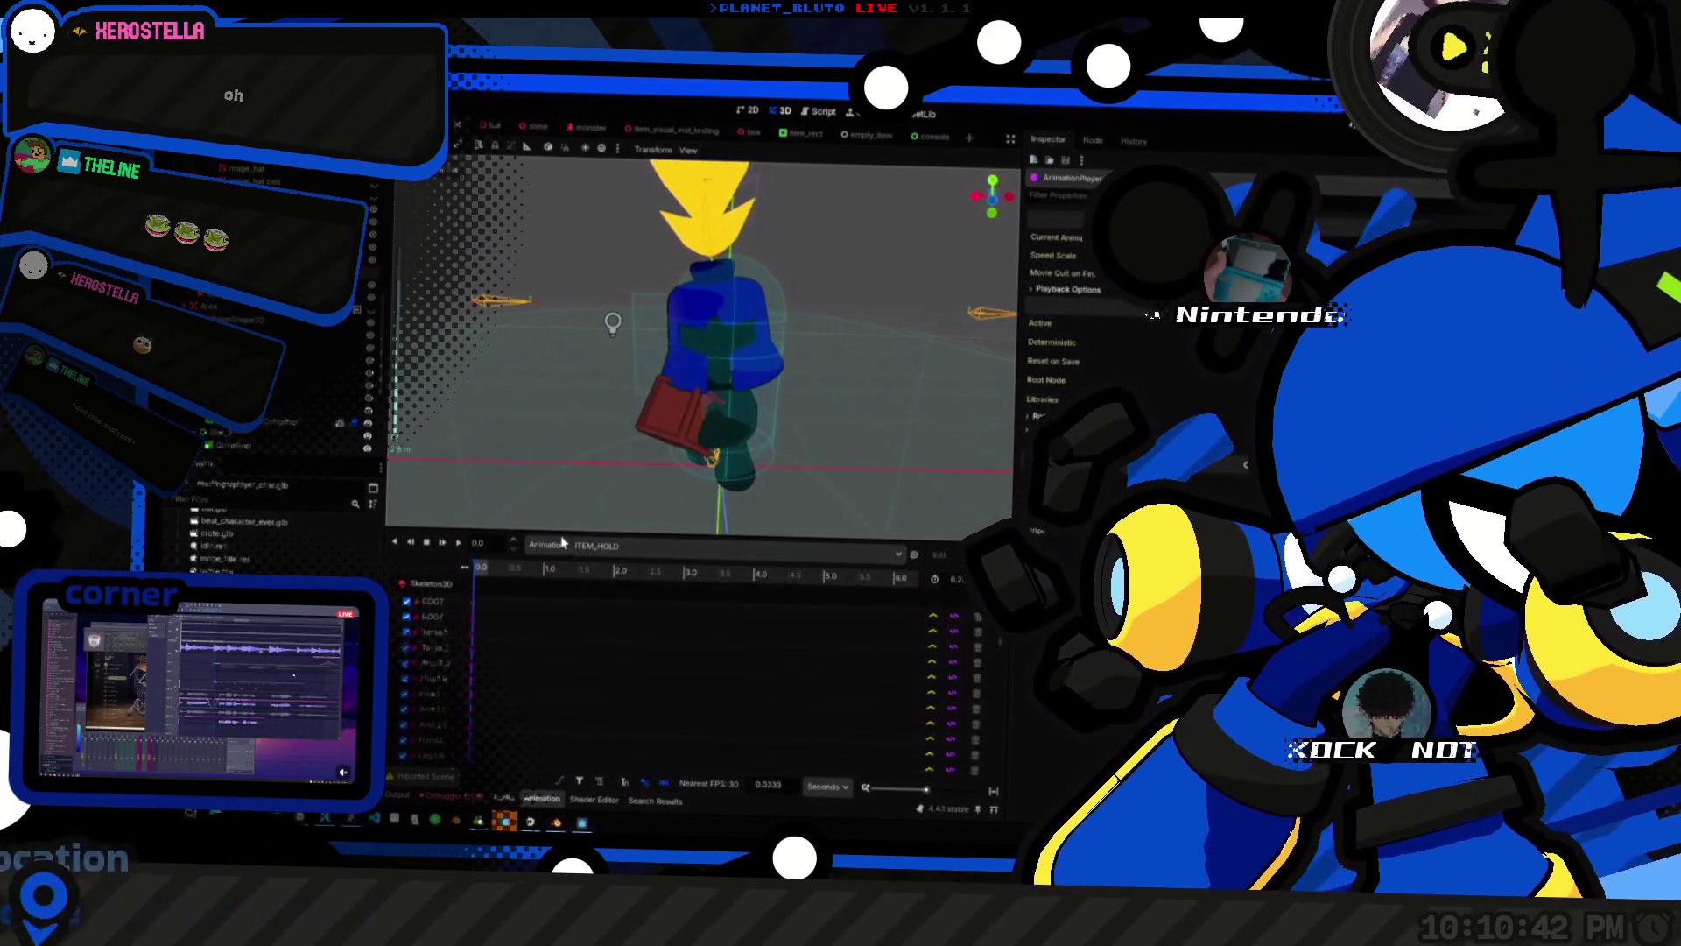
{"action": "scroll", "coordinate": [435, 530], "scroll_direction": "up", "scroll_amount": 5}
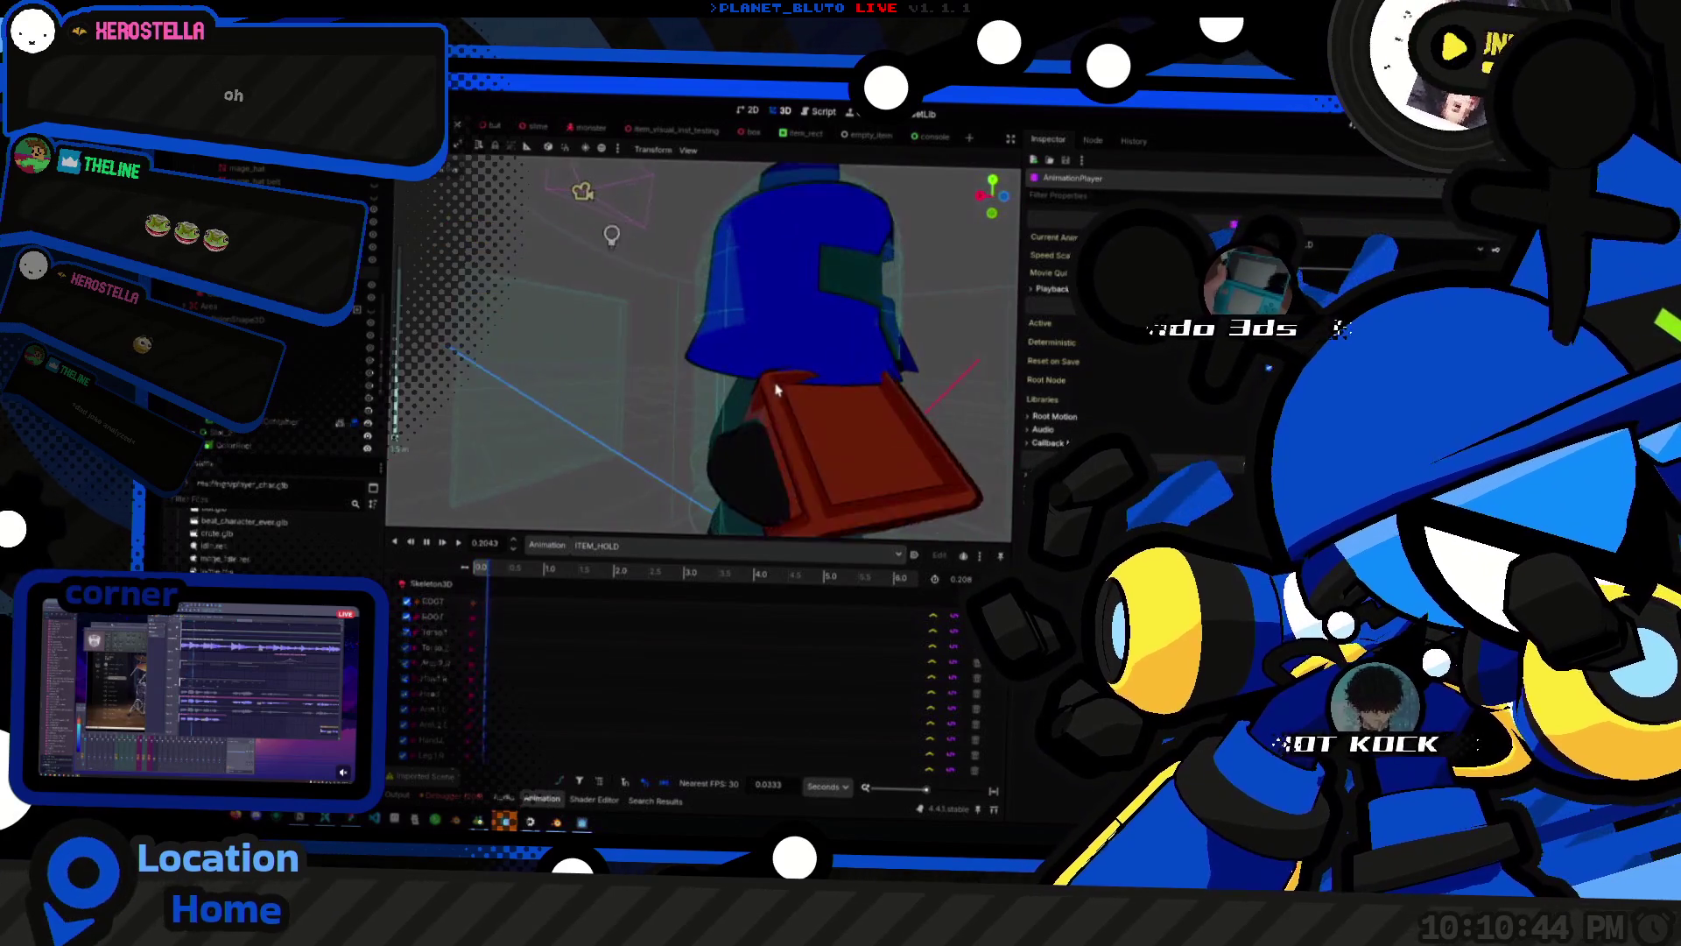
{"action": "scroll", "coordinate": [434, 525], "scroll_direction": "down", "scroll_amount": 2}
{"action": "left_click", "coordinate": [427, 542]}
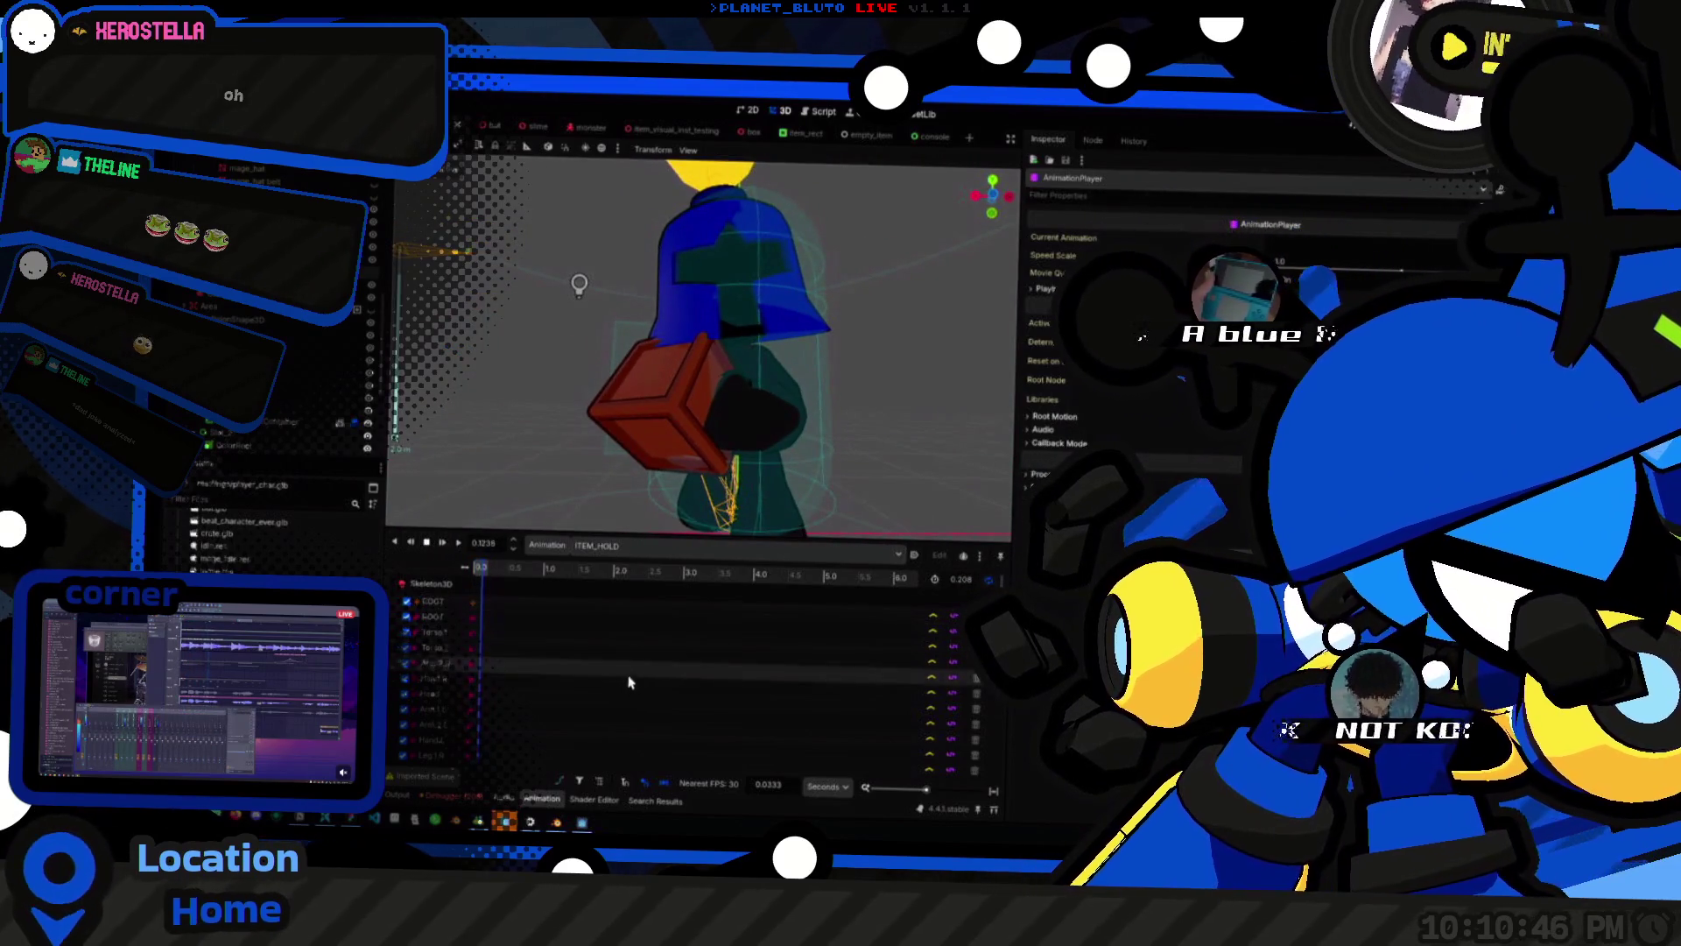
{"action": "scroll", "coordinate": [634, 674], "scroll_direction": "down", "scroll_amount": 5}
{"action": "scroll", "coordinate": [649, 664], "scroll_direction": "up", "scroll_amount": 5}
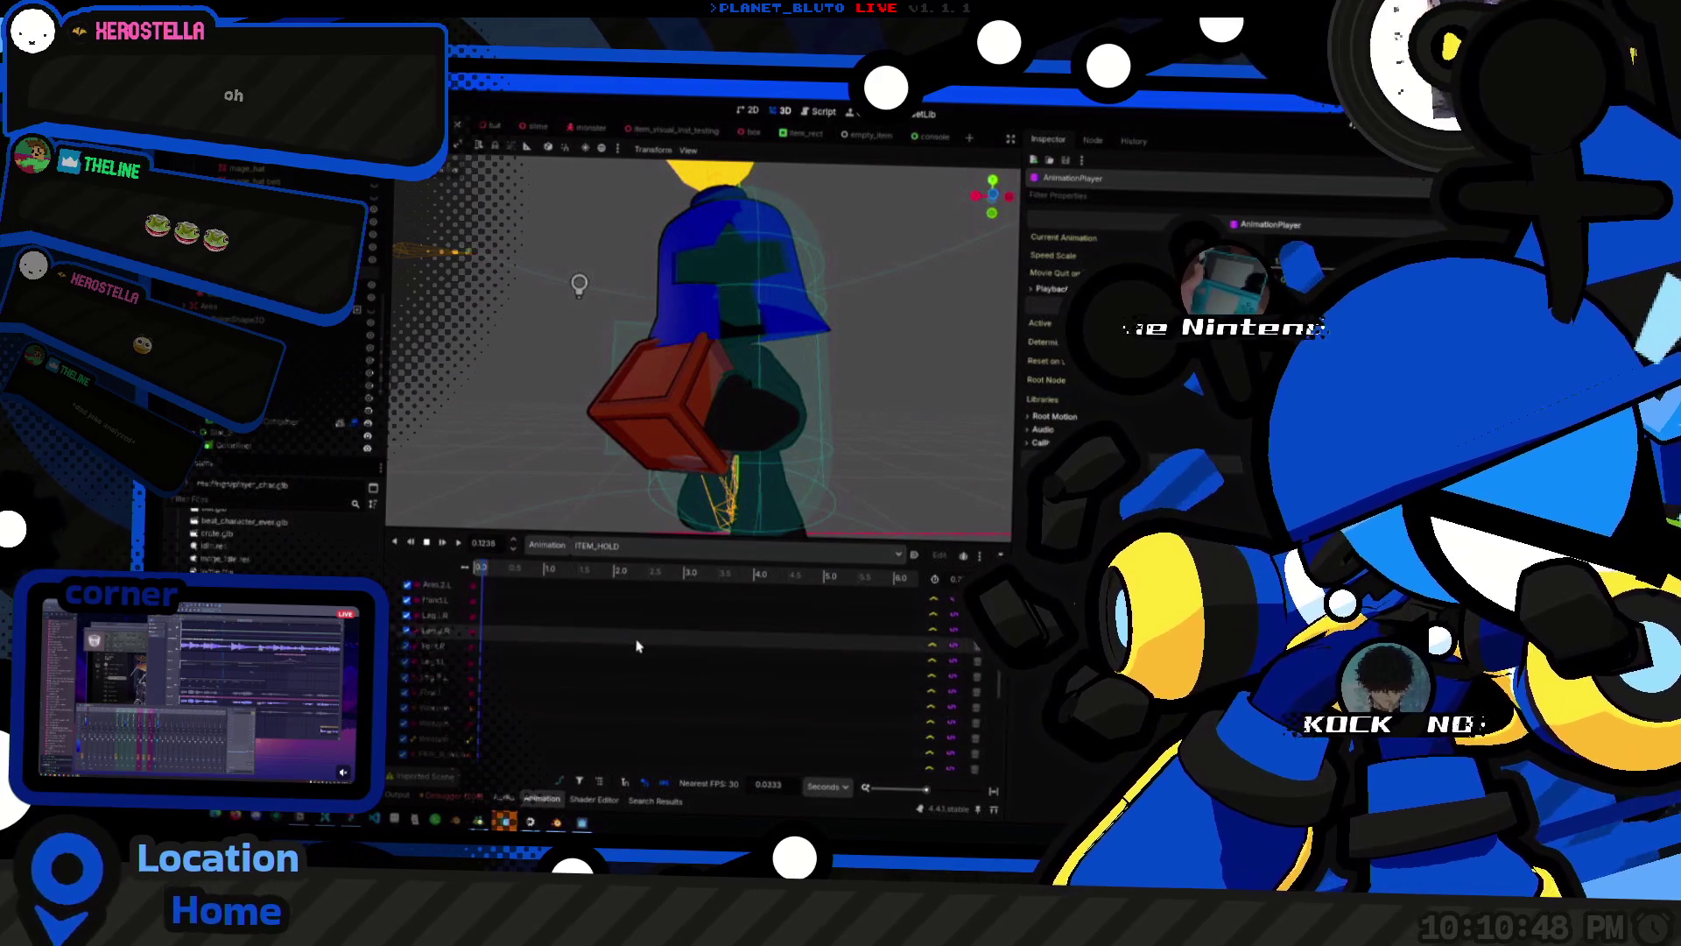
{"action": "mouse_move", "coordinate": [691, 411]}
{"action": "left_mouse_down"}
{"action": "mouse_move", "coordinate": [723, 419]}
{"action": "mouse_move", "coordinate": [827, 323]}
{"action": "mouse_move", "coordinate": [763, 361]}
{"action": "left_mouse_up"}
{"action": "scroll", "coordinate": [788, 350], "scroll_direction": "down", "scroll_amount": 2}
{"action": "key", "text": "F5"}
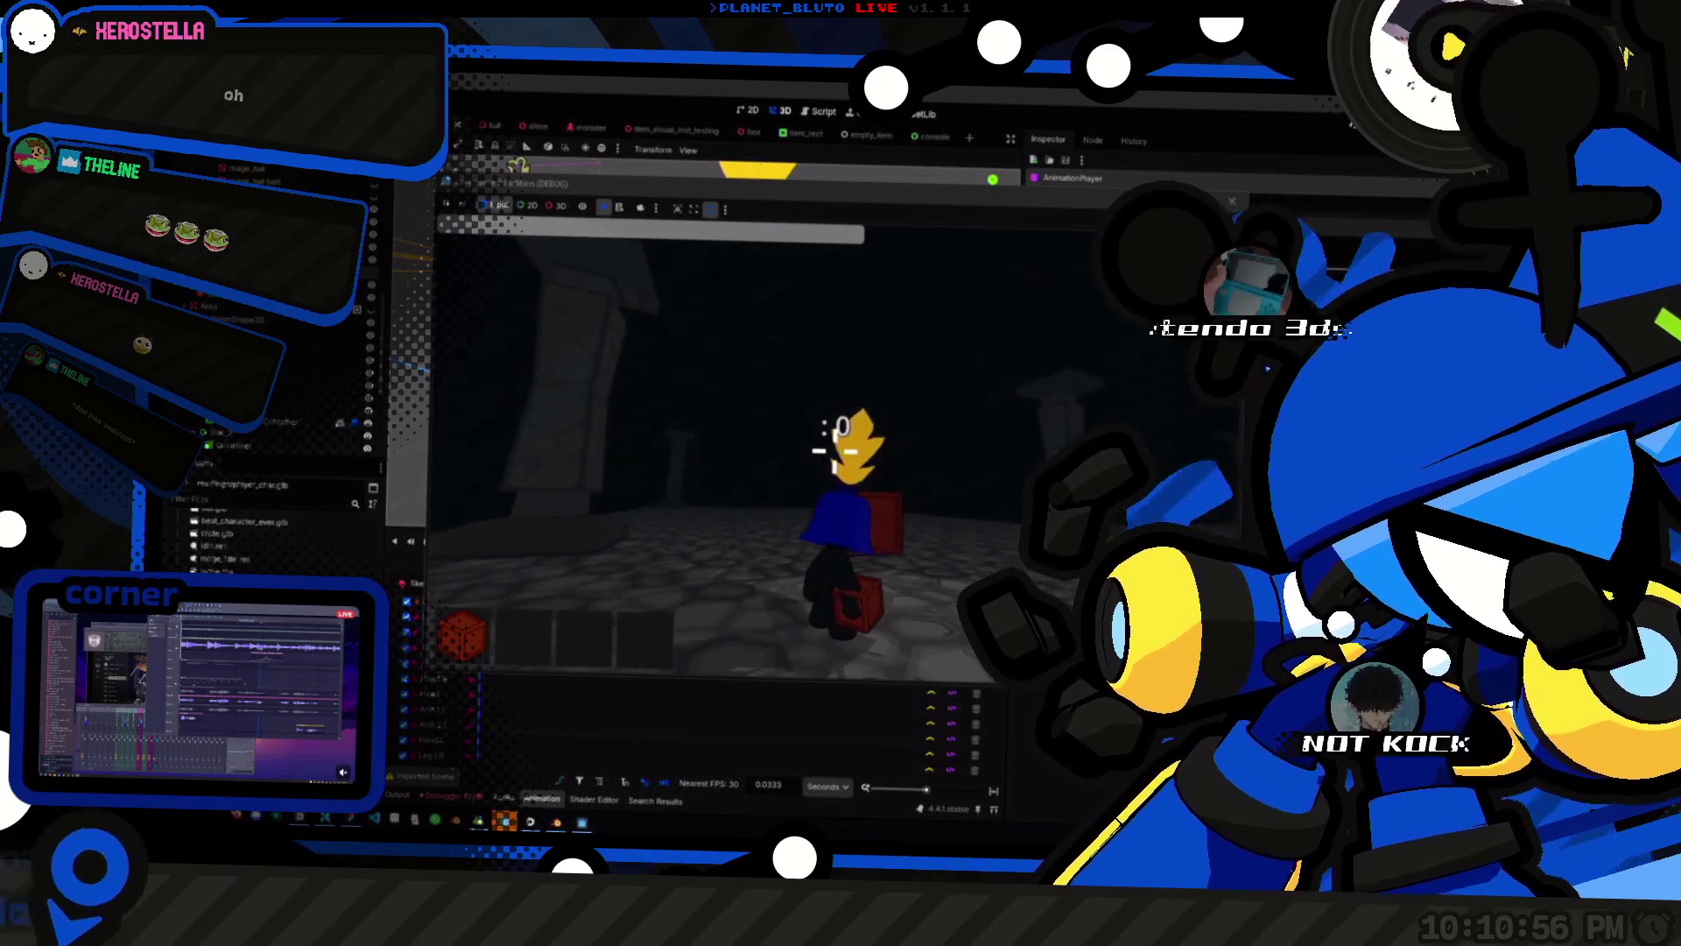
- Close the game, run it once more with F5, then close it again
{"action": "key", "text": "F8"}
{"action": "key", "text": "F5"}
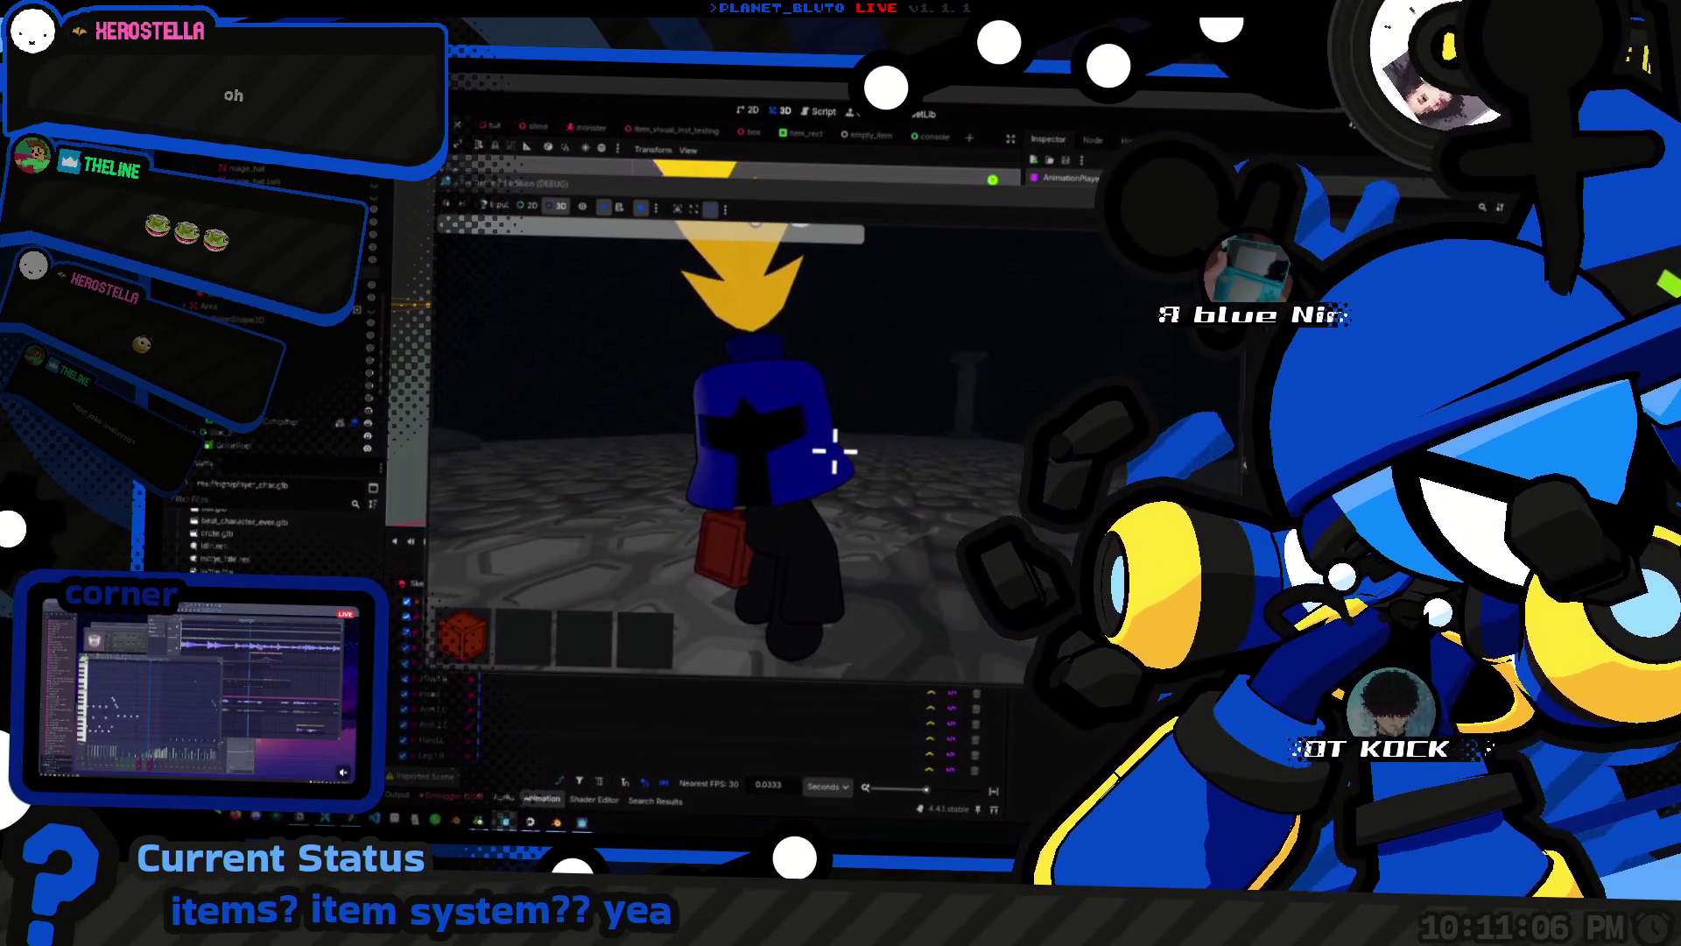
{"action": "key", "text": "F8"}
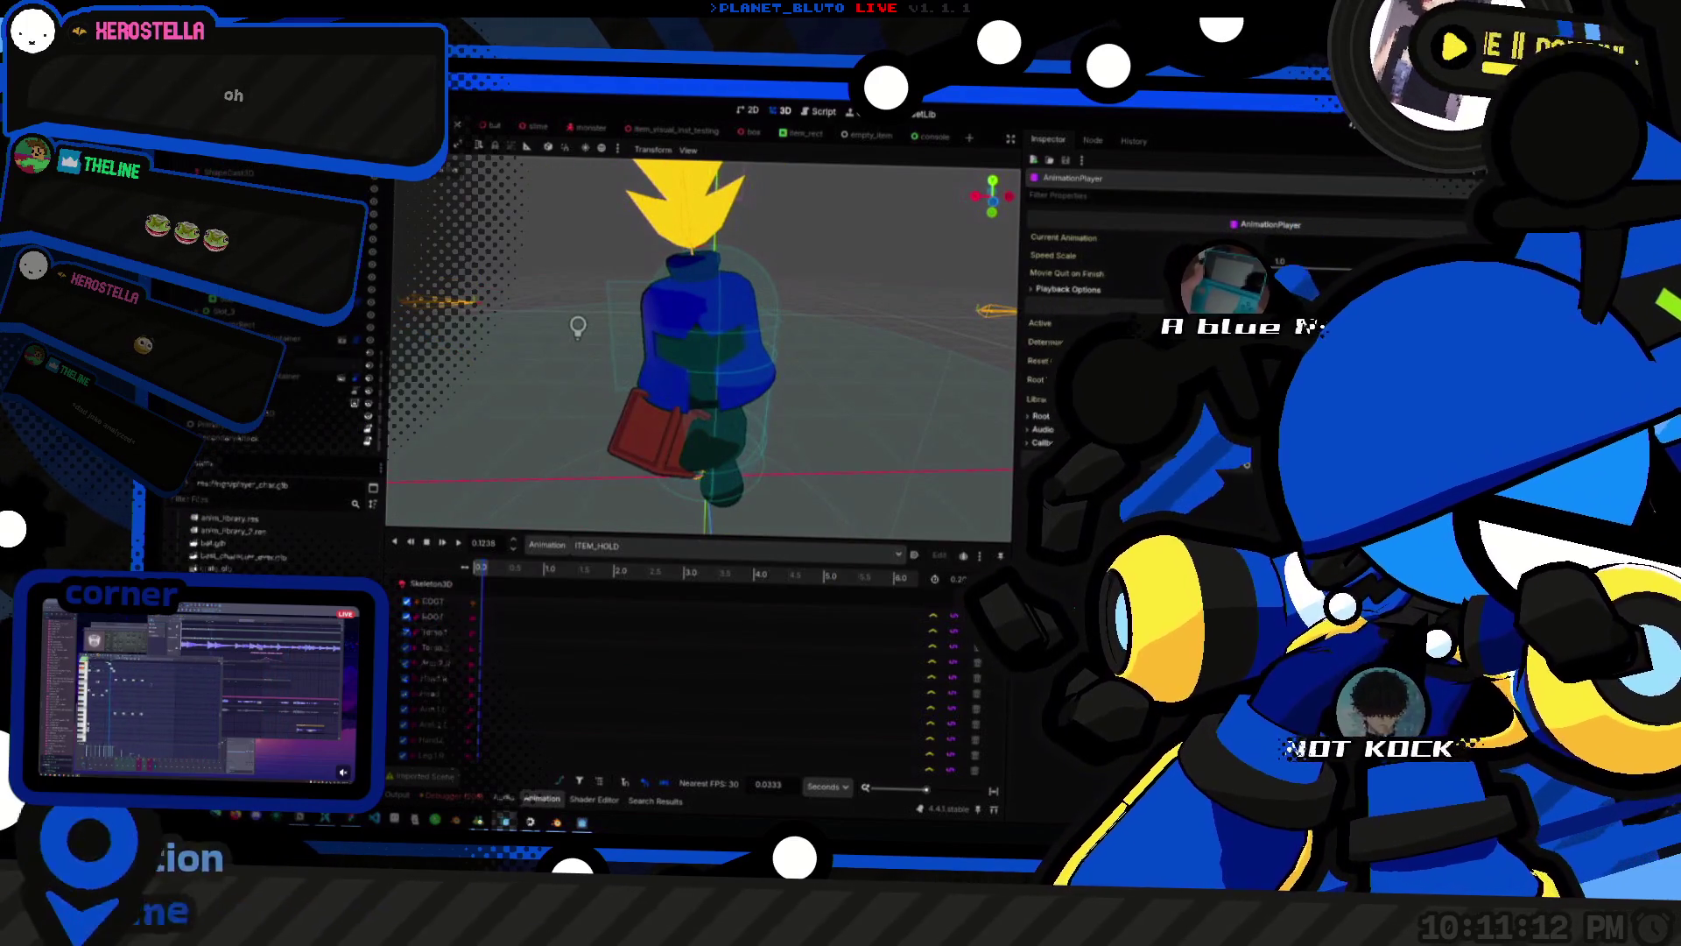
{"action": "scroll", "coordinate": [271, 538], "scroll_direction": "up", "scroll_amount": 2}
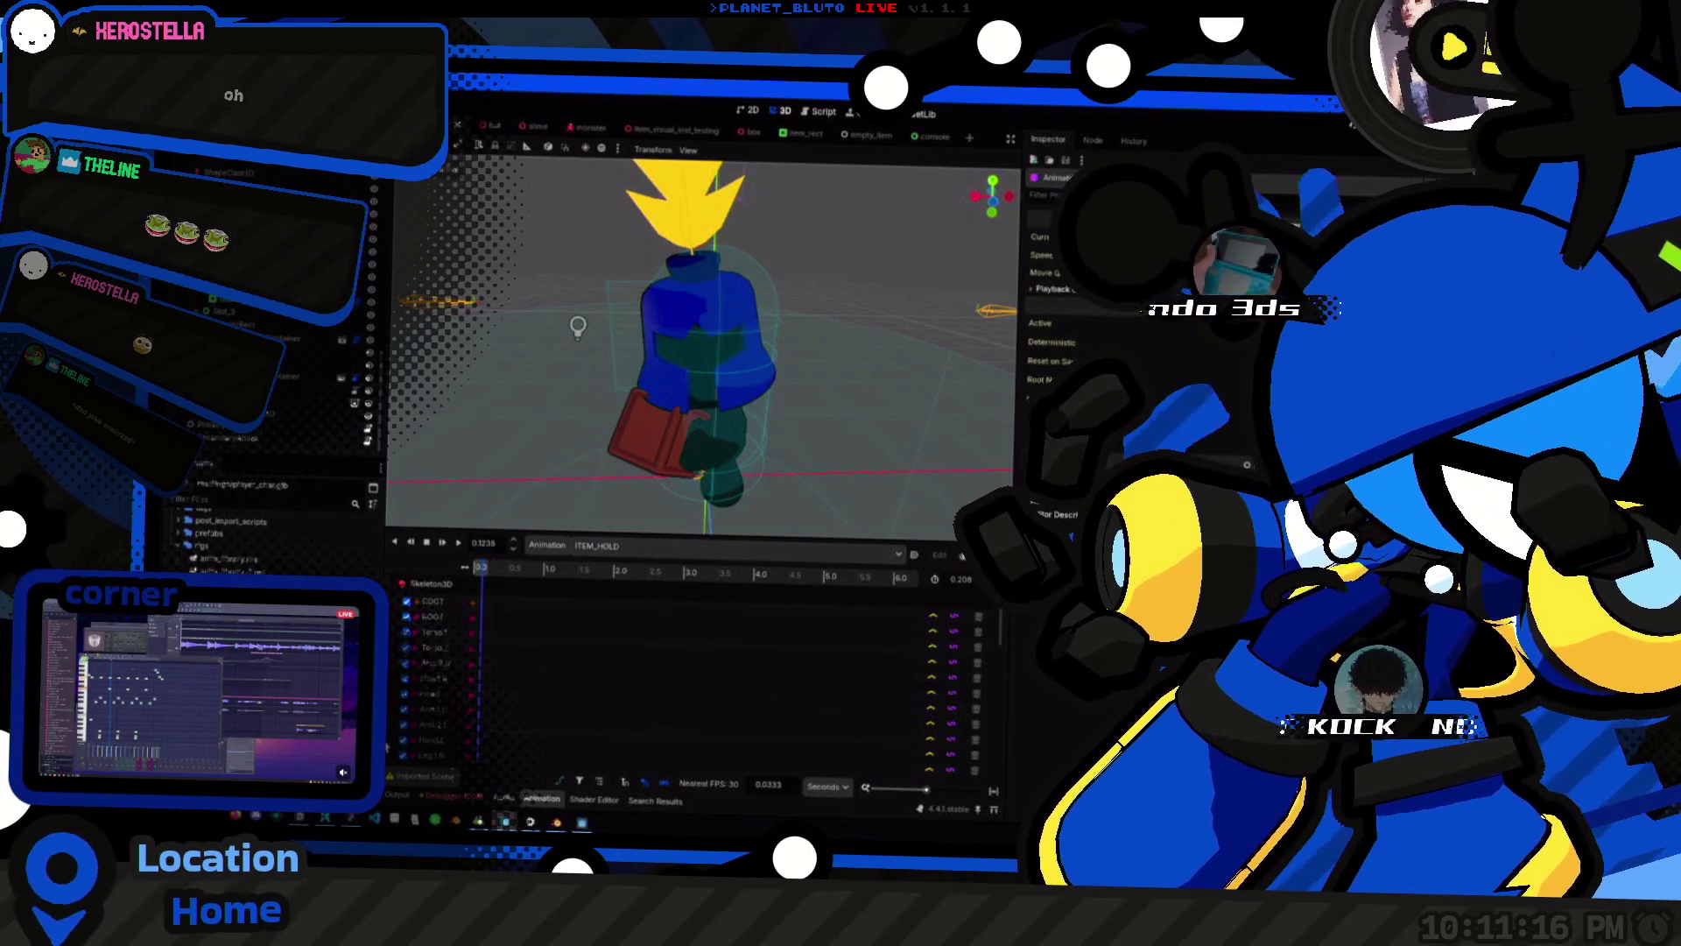
{"action": "mouse_move", "coordinate": [788, 371]}
{"action": "left_mouse_down"}
{"action": "mouse_move", "coordinate": [941, 373]}
{"action": "mouse_move", "coordinate": [757, 405]}
{"action": "left_mouse_up"}
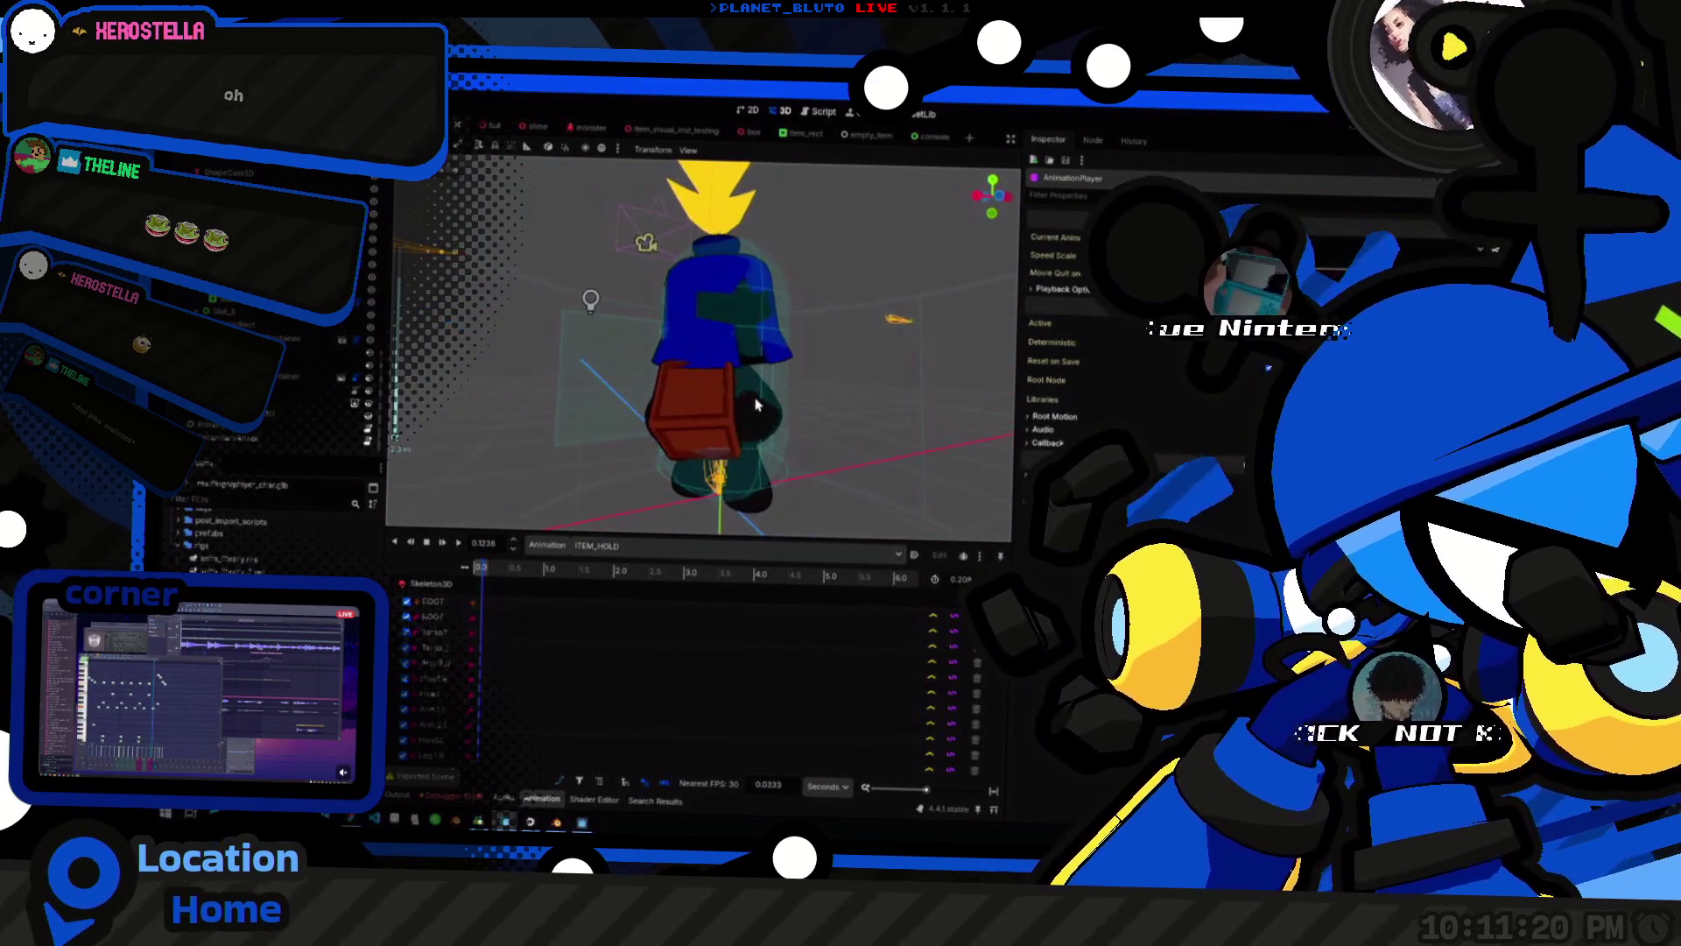
{"action": "scroll", "coordinate": [758, 405], "scroll_direction": "up", "scroll_amount": 5}
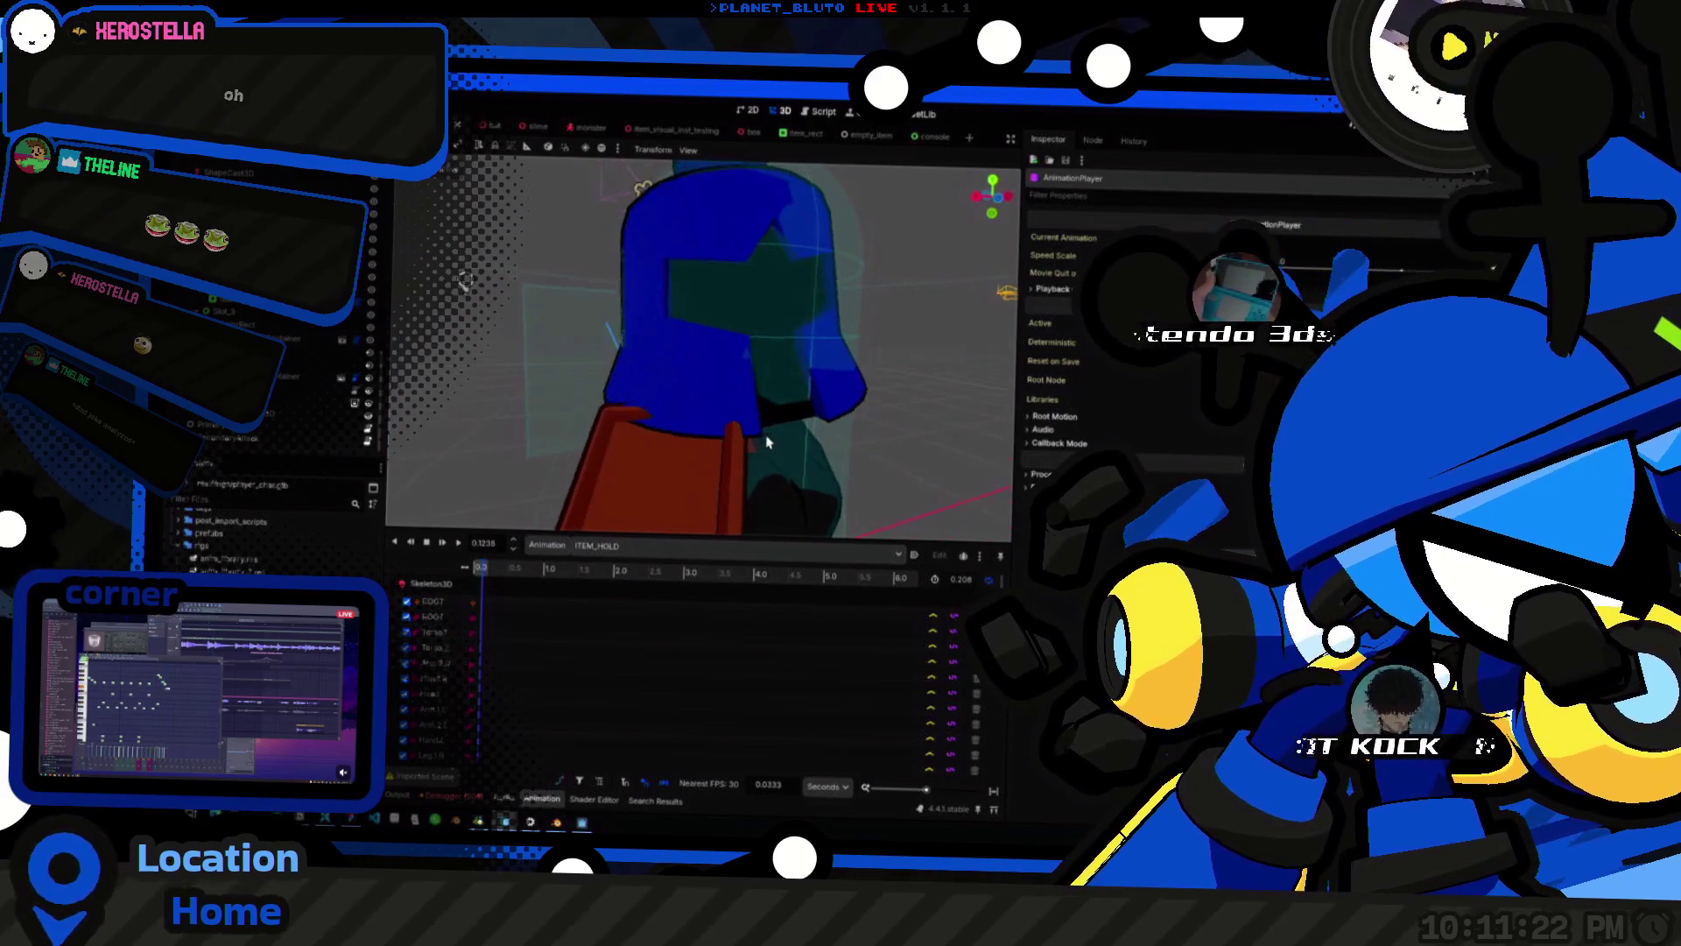
{"action": "scroll", "coordinate": [768, 443], "scroll_direction": "down", "scroll_amount": 5}
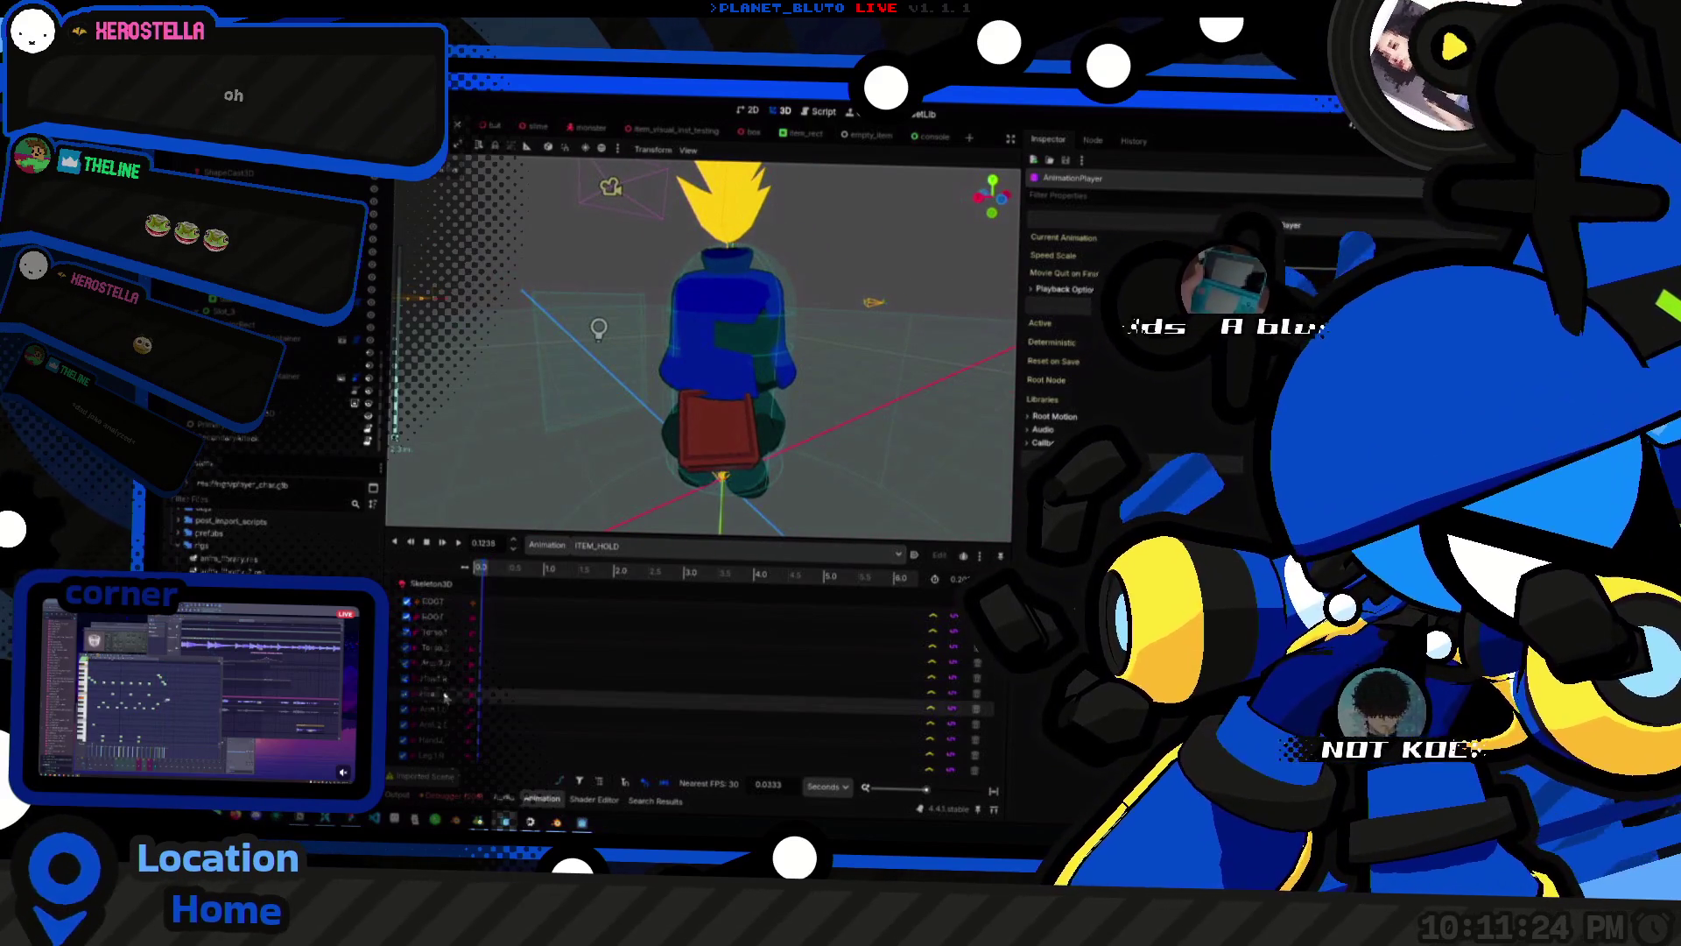
{"action": "left_click_drag", "start_coordinate": [823, 512], "coordinate": [834, 523]}
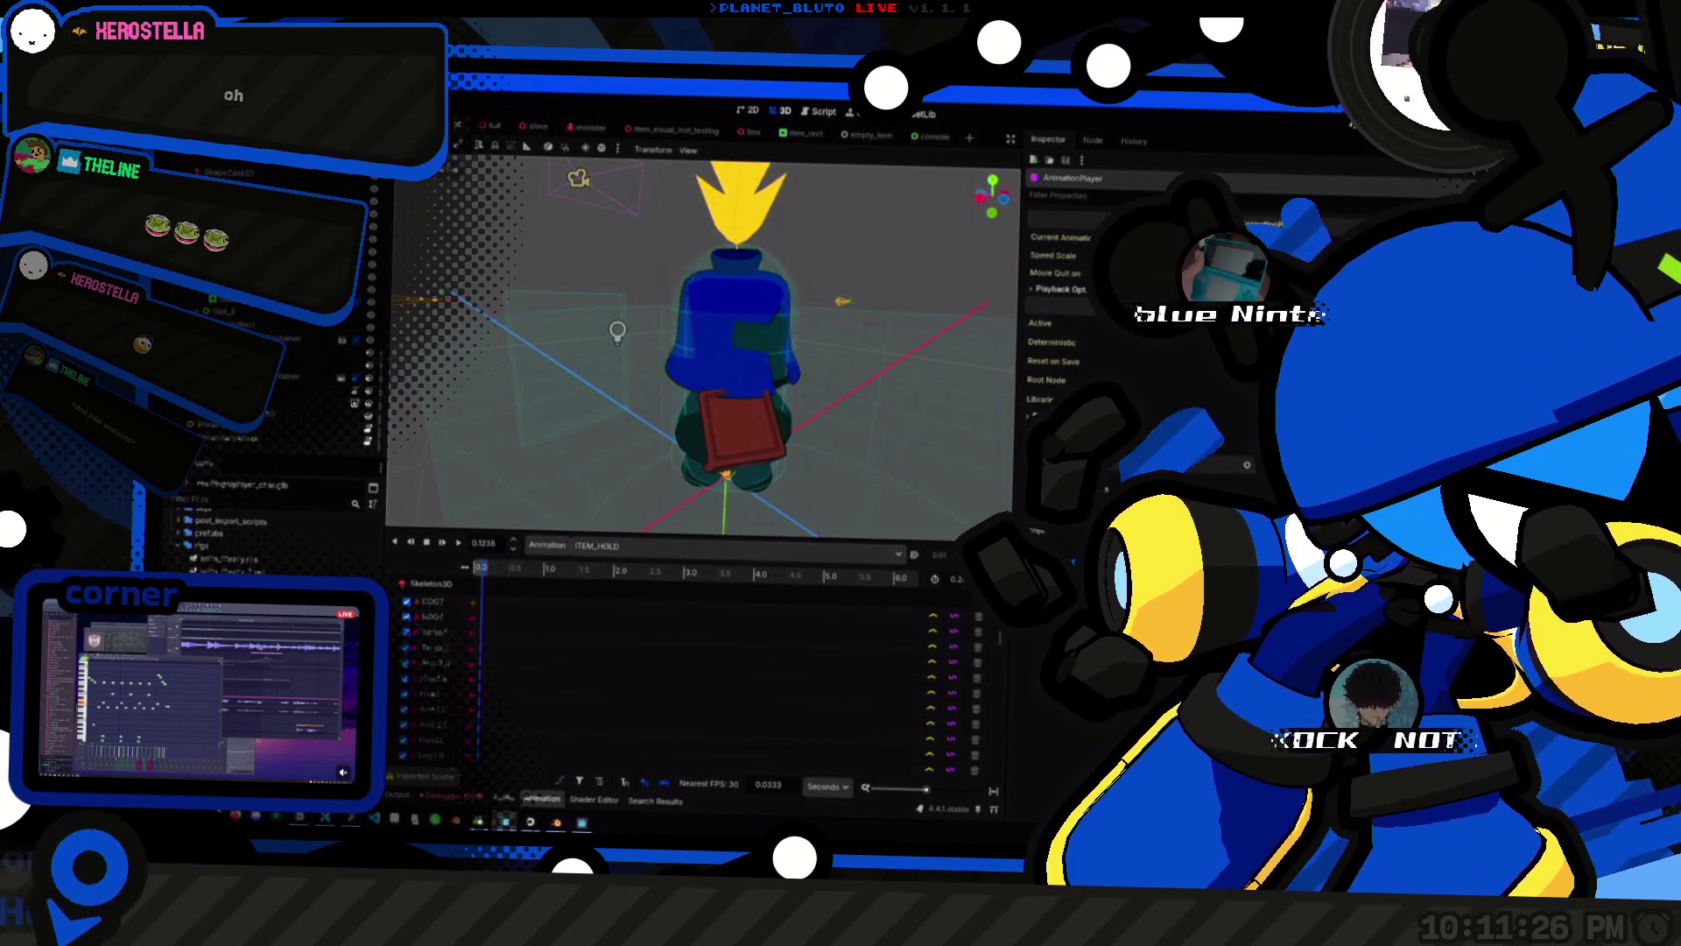
{"action": "double_click", "coordinate": [289, 525]}
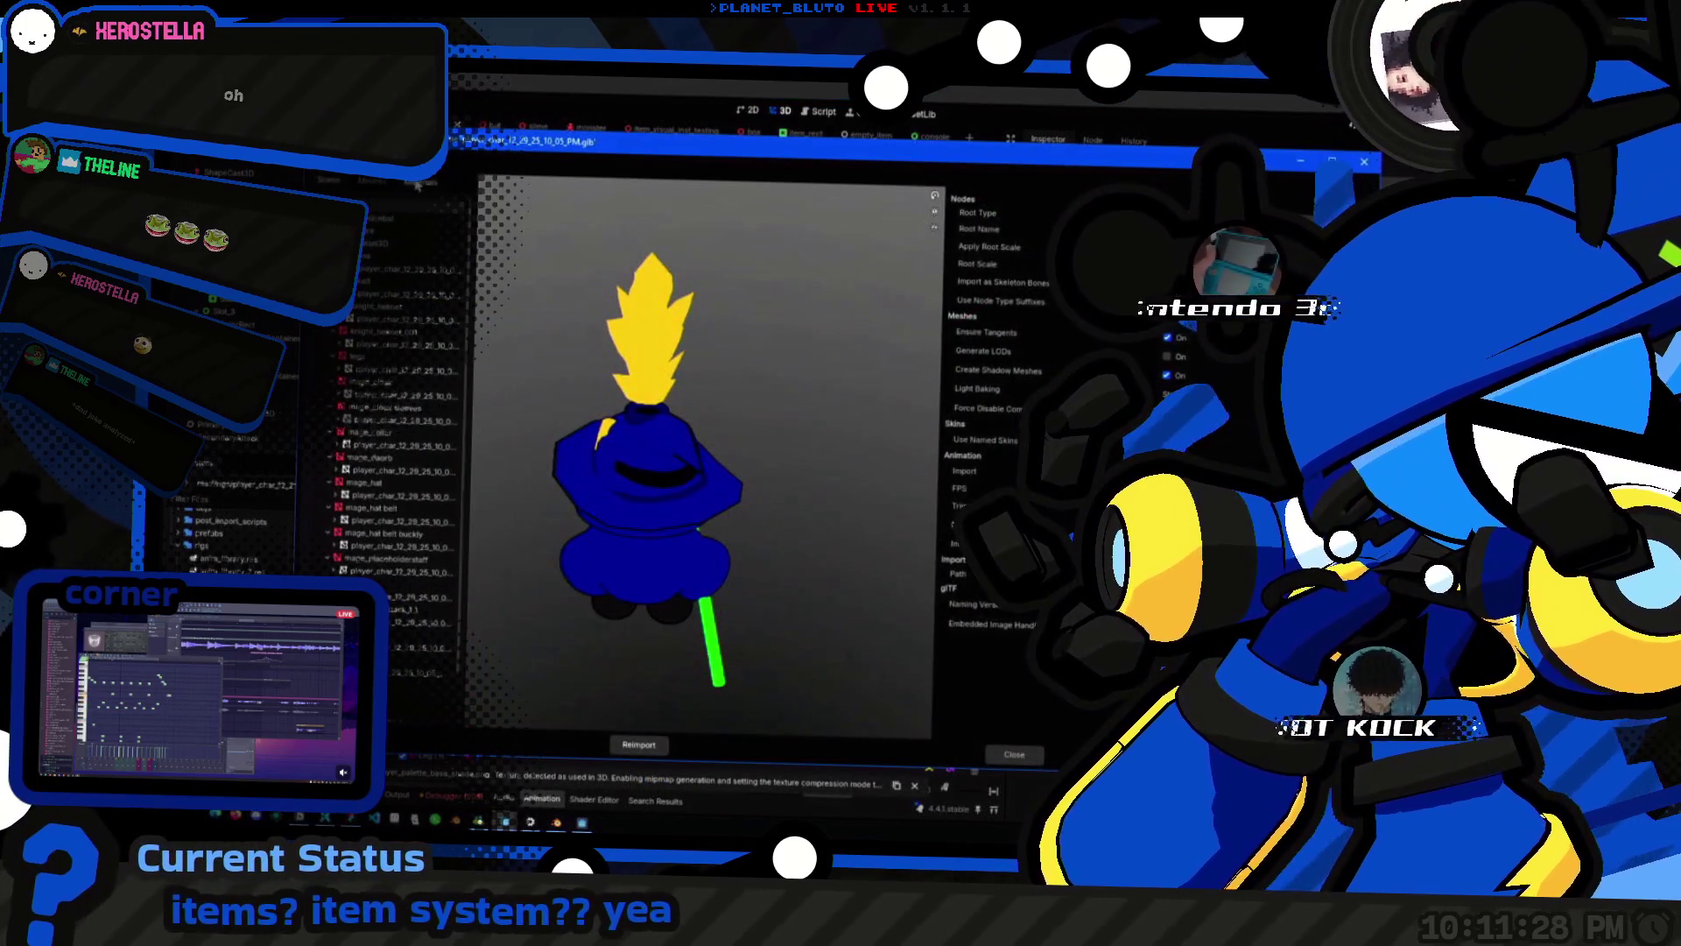
- Switch the character's material to external player_material.tres and reimport the model
{"action": "left_click", "coordinate": [418, 182]}
{"action": "left_click", "coordinate": [404, 244]}
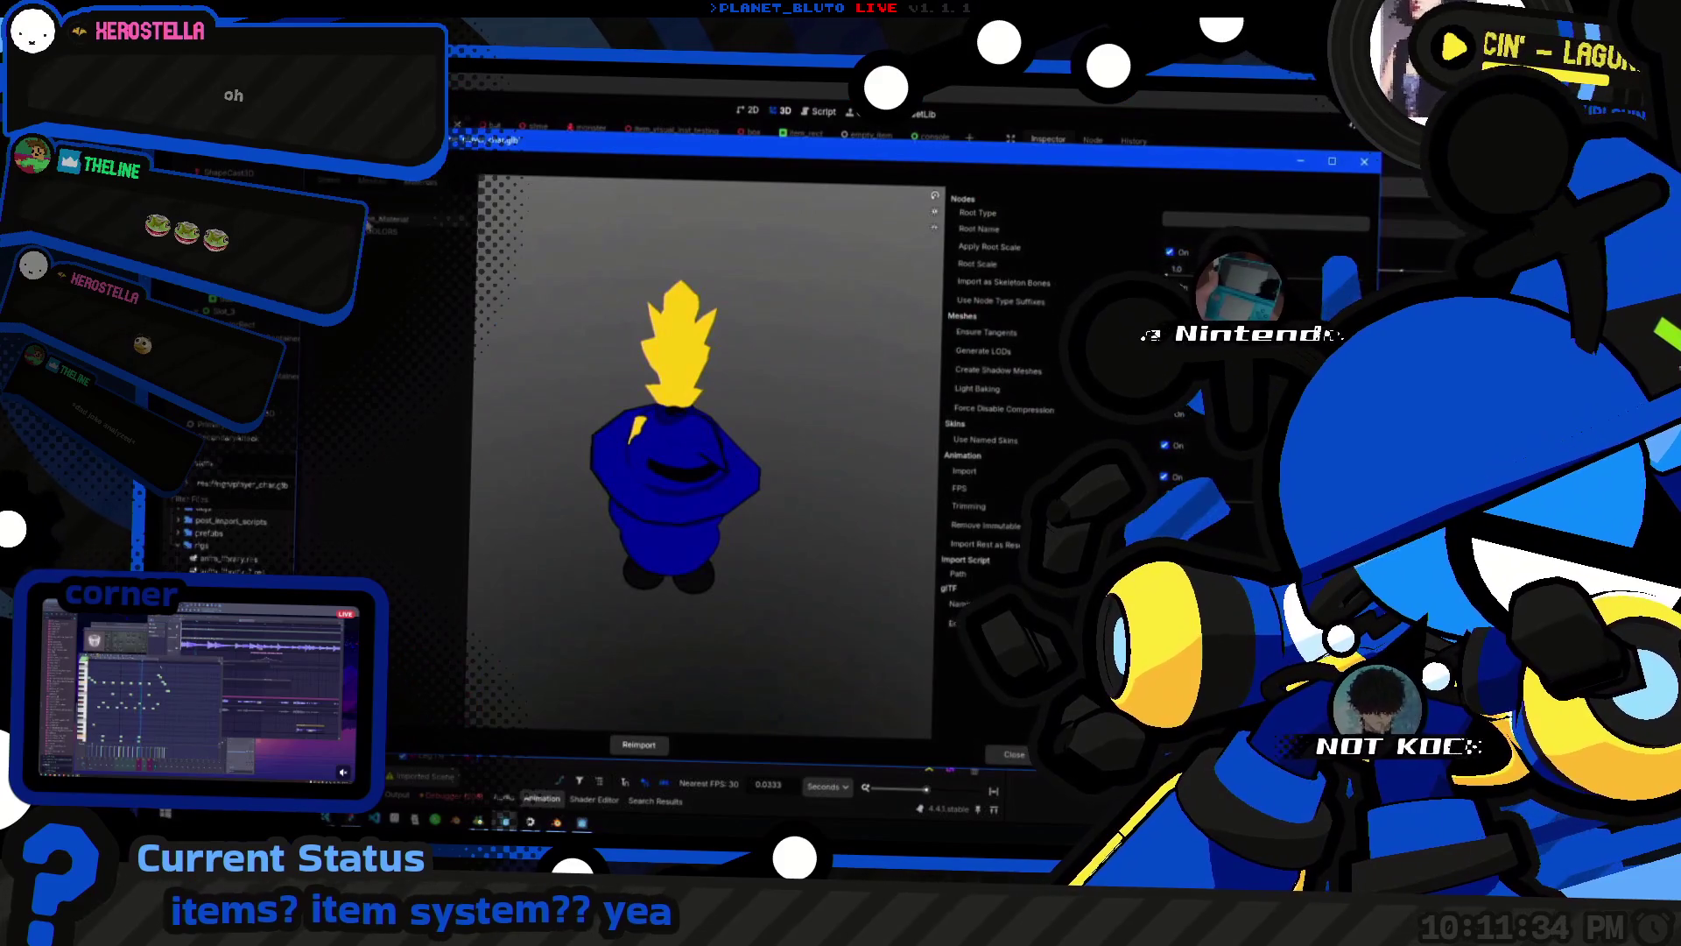
{"action": "left_click", "coordinate": [374, 237]}
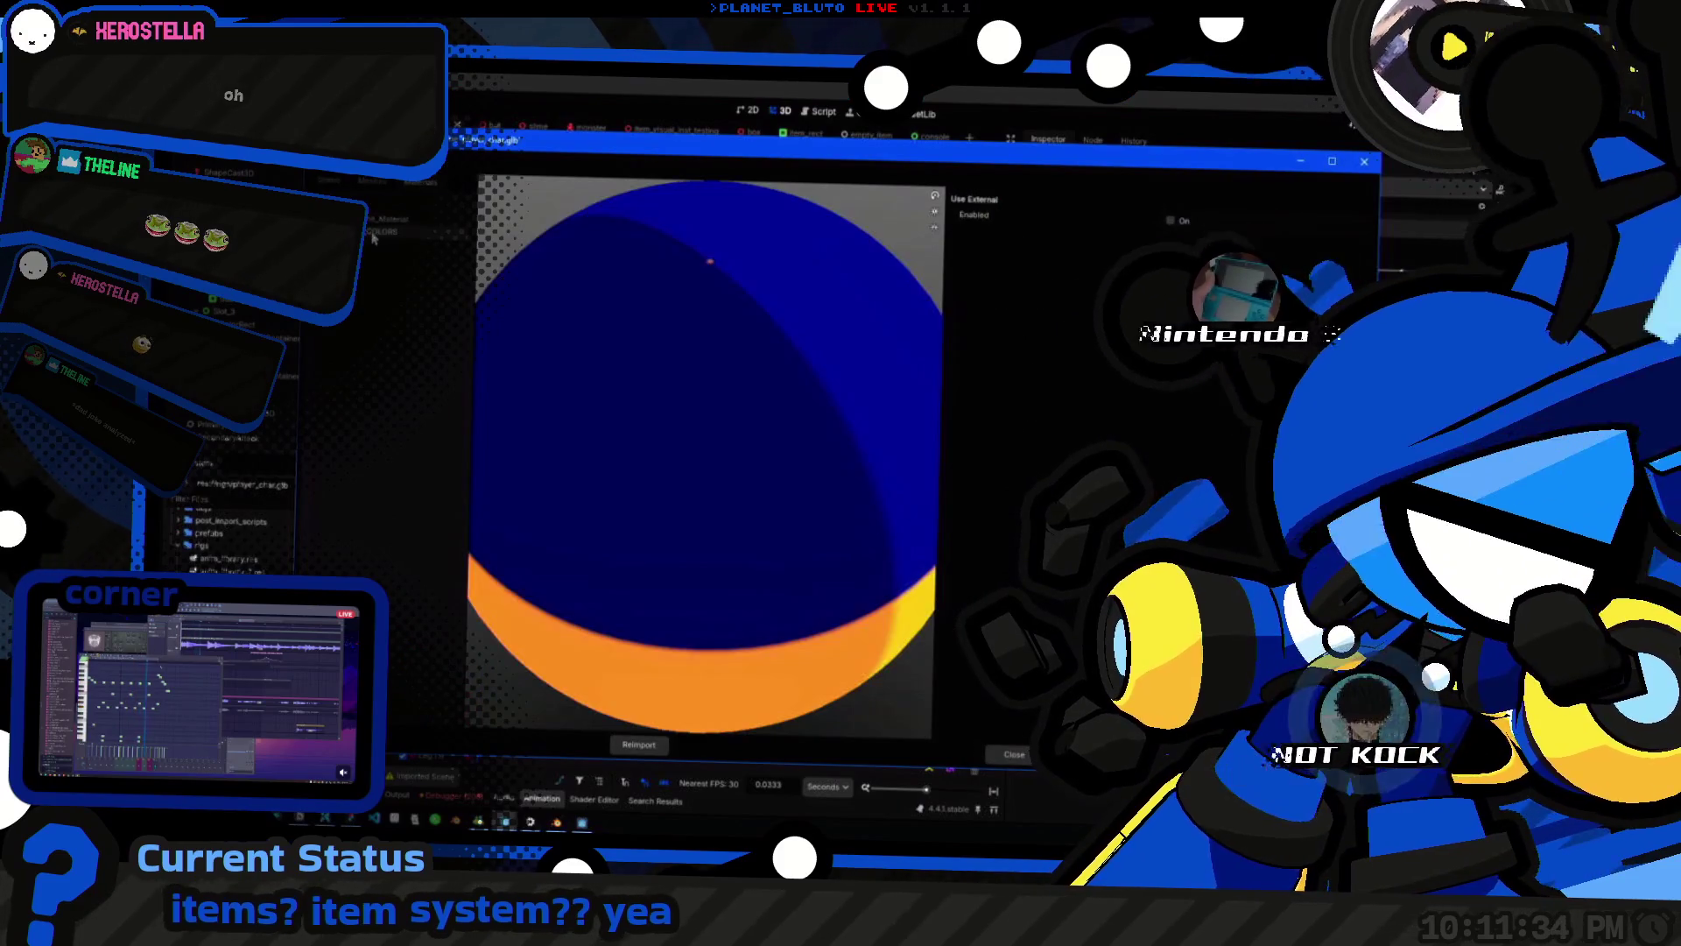
{"action": "left_click", "coordinate": [1360, 240]}
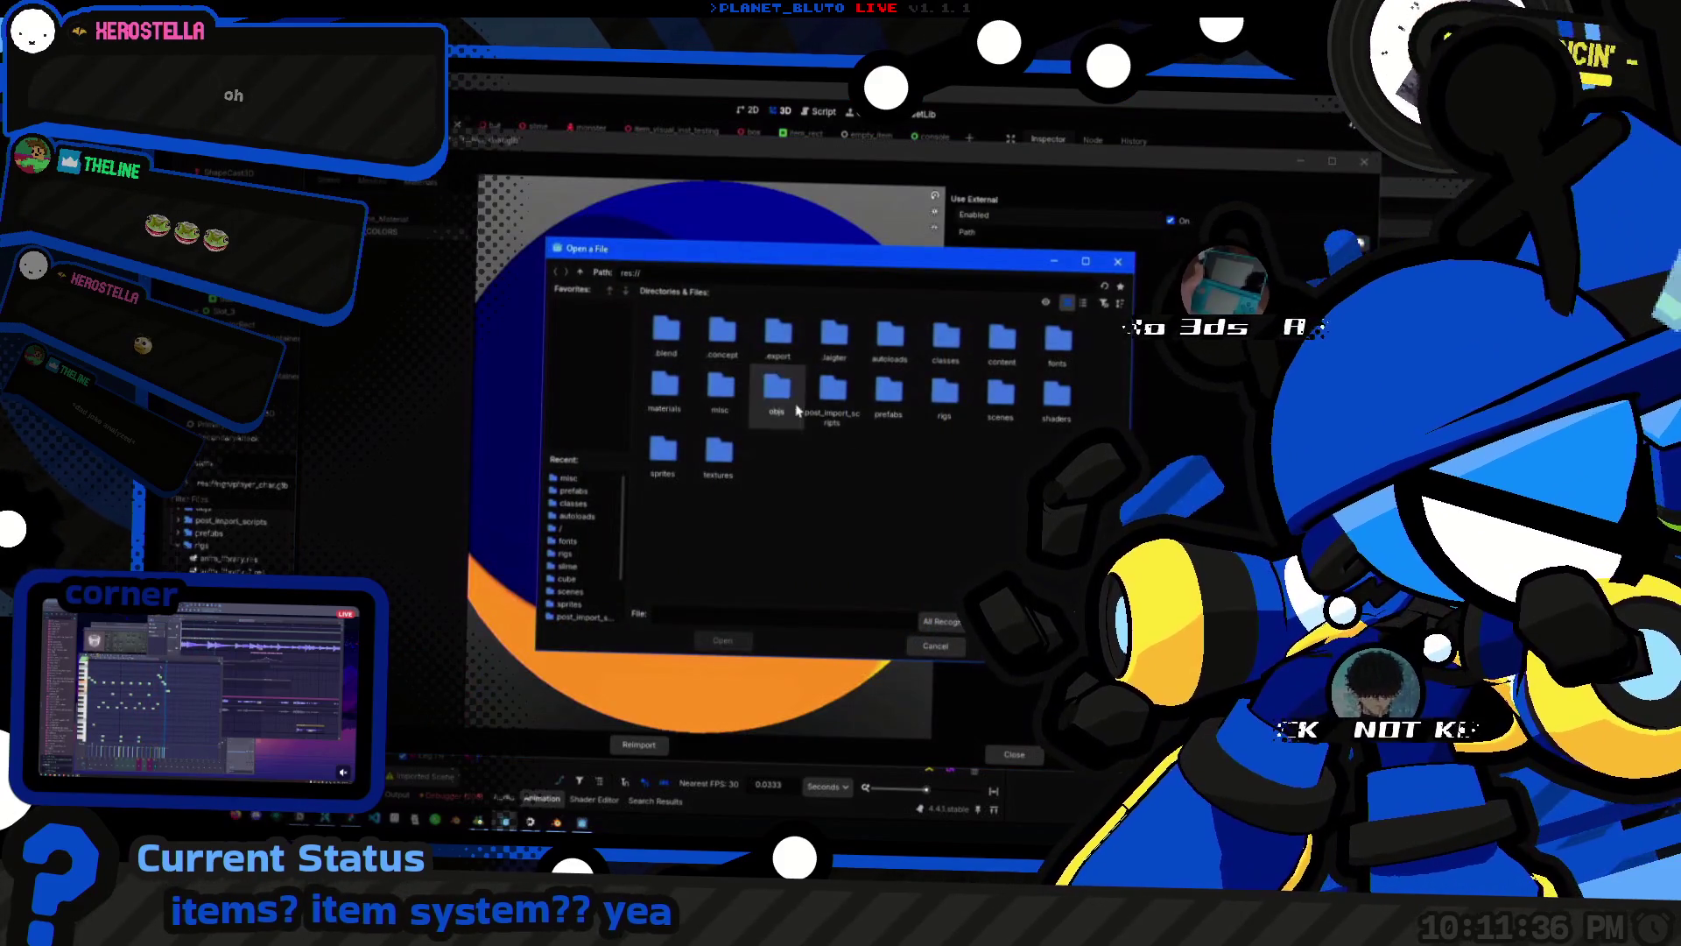
{"action": "double_click", "coordinate": [665, 394]}
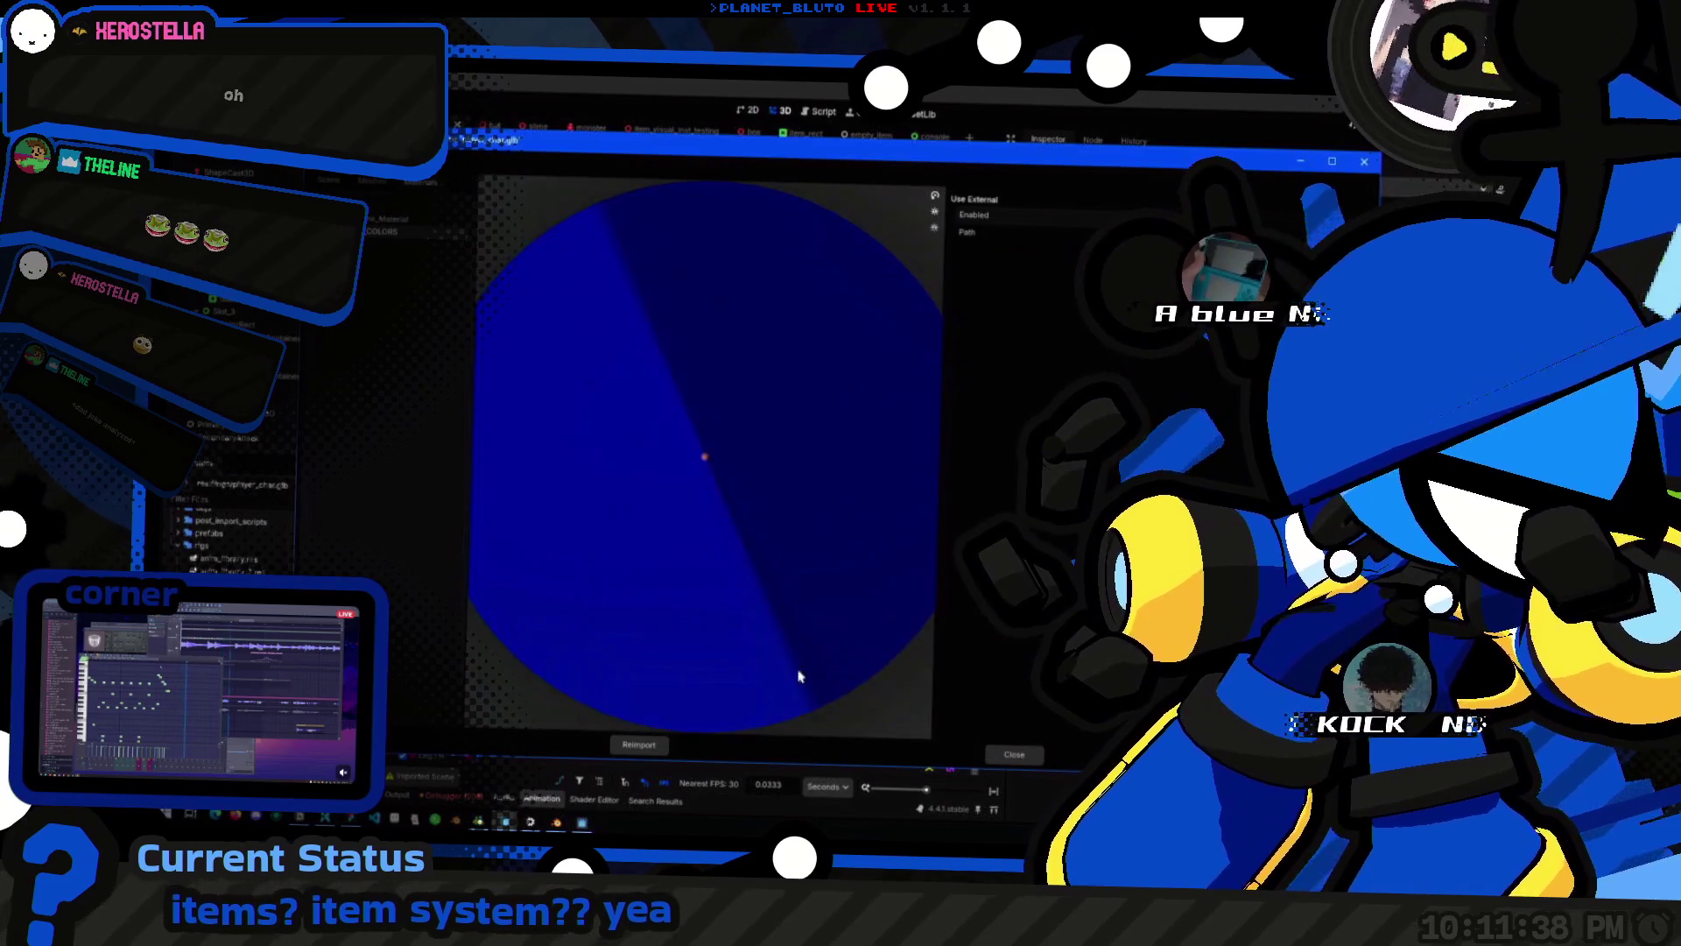
{"action": "left_click", "coordinate": [636, 746]}
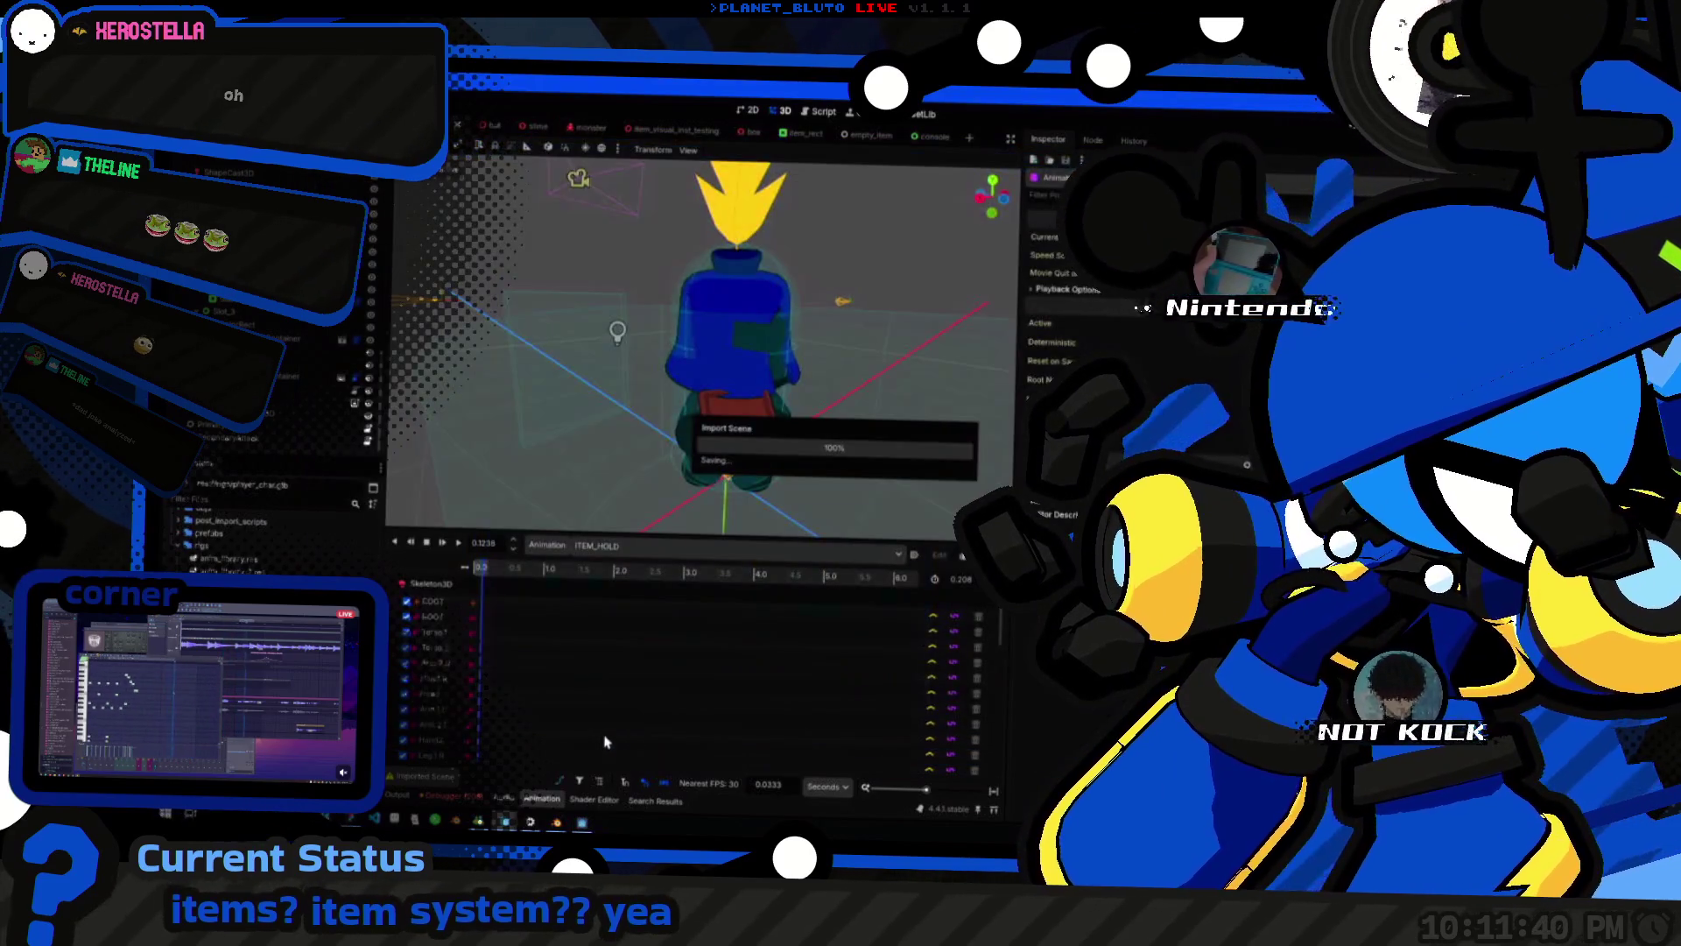
- Run the cave game with F5, stop it, then relaunch it to reach the lobby
{"action": "mouse_move", "coordinate": [775, 381]}
{"action": "left_mouse_down"}
{"action": "mouse_move", "coordinate": [843, 391]}
{"action": "mouse_move", "coordinate": [766, 406]}
{"action": "left_mouse_up"}
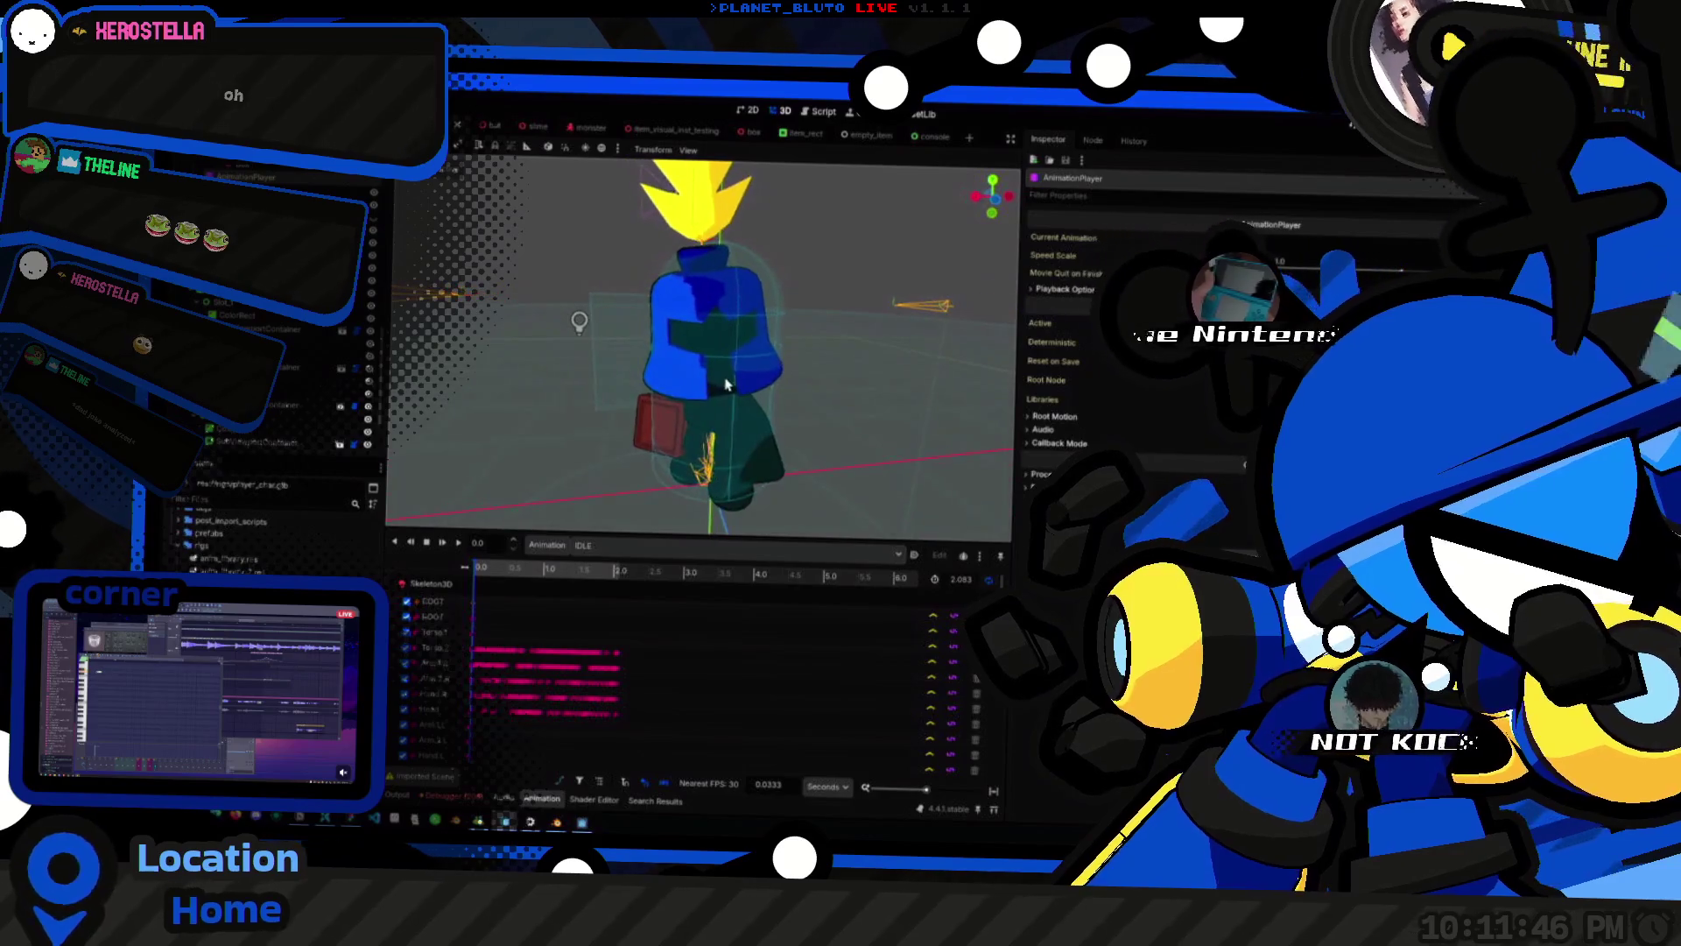
{"action": "key", "text": "F5"}
{"action": "key", "text": "F8"}
{"action": "key", "text": "ctrl+s"}
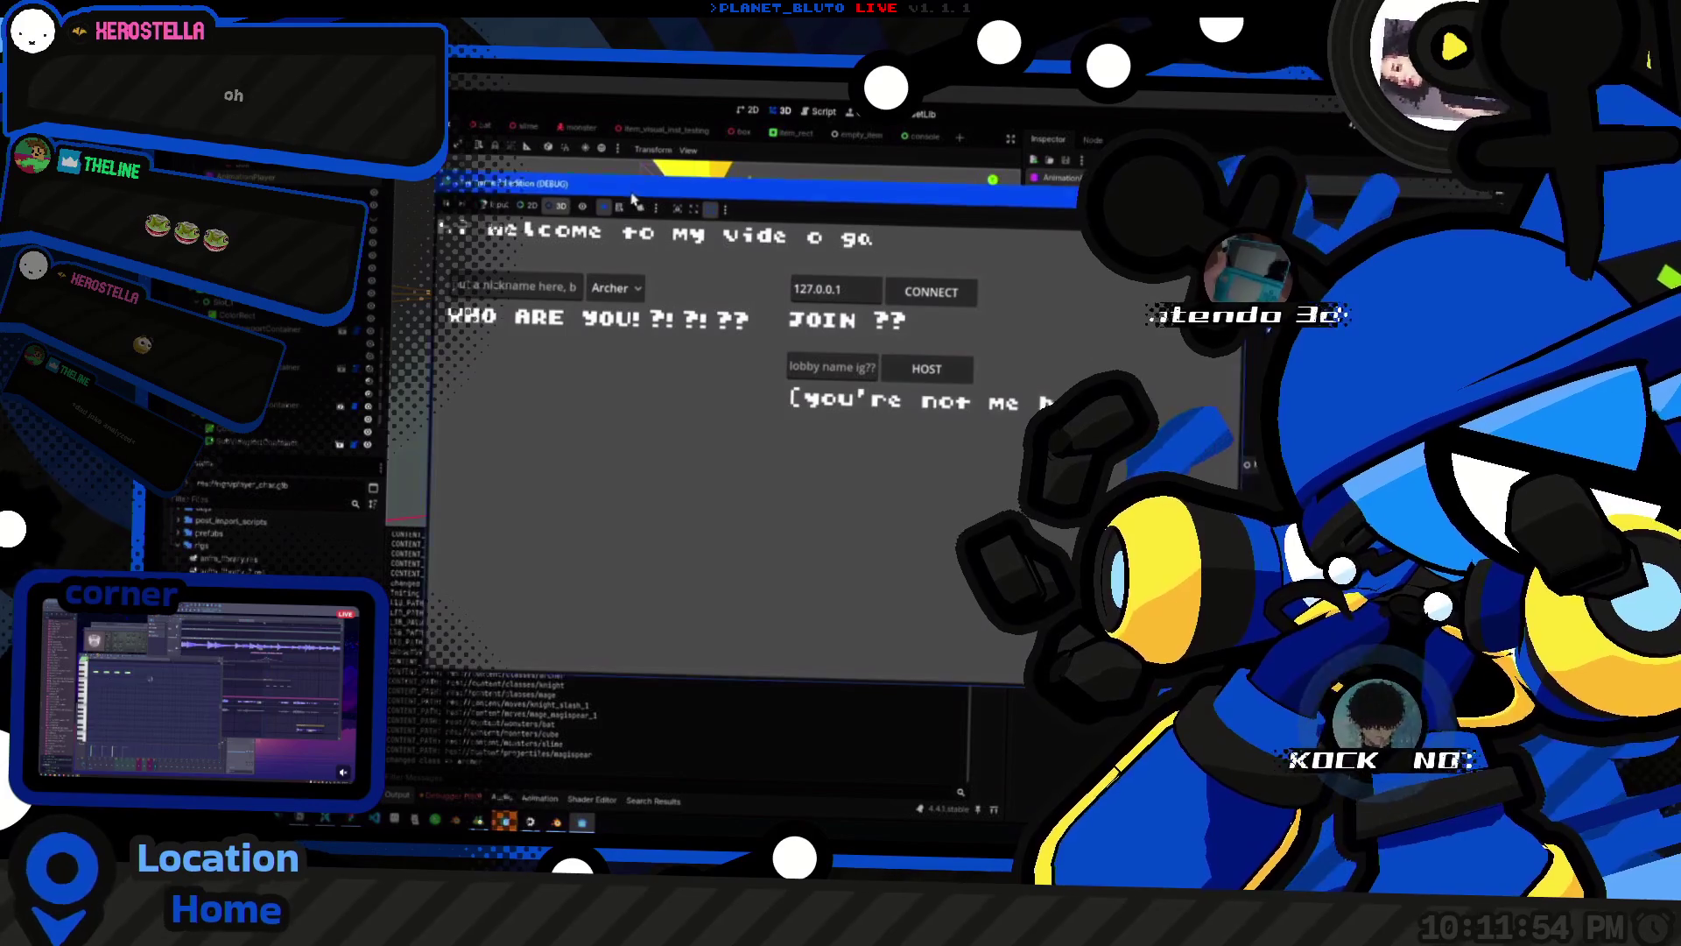
- Select the Mage class in the lobby and host a game
{"action": "left_click", "coordinate": [634, 289]}
{"action": "left_click", "coordinate": [646, 337]}
{"action": "left_click", "coordinate": [620, 287]}
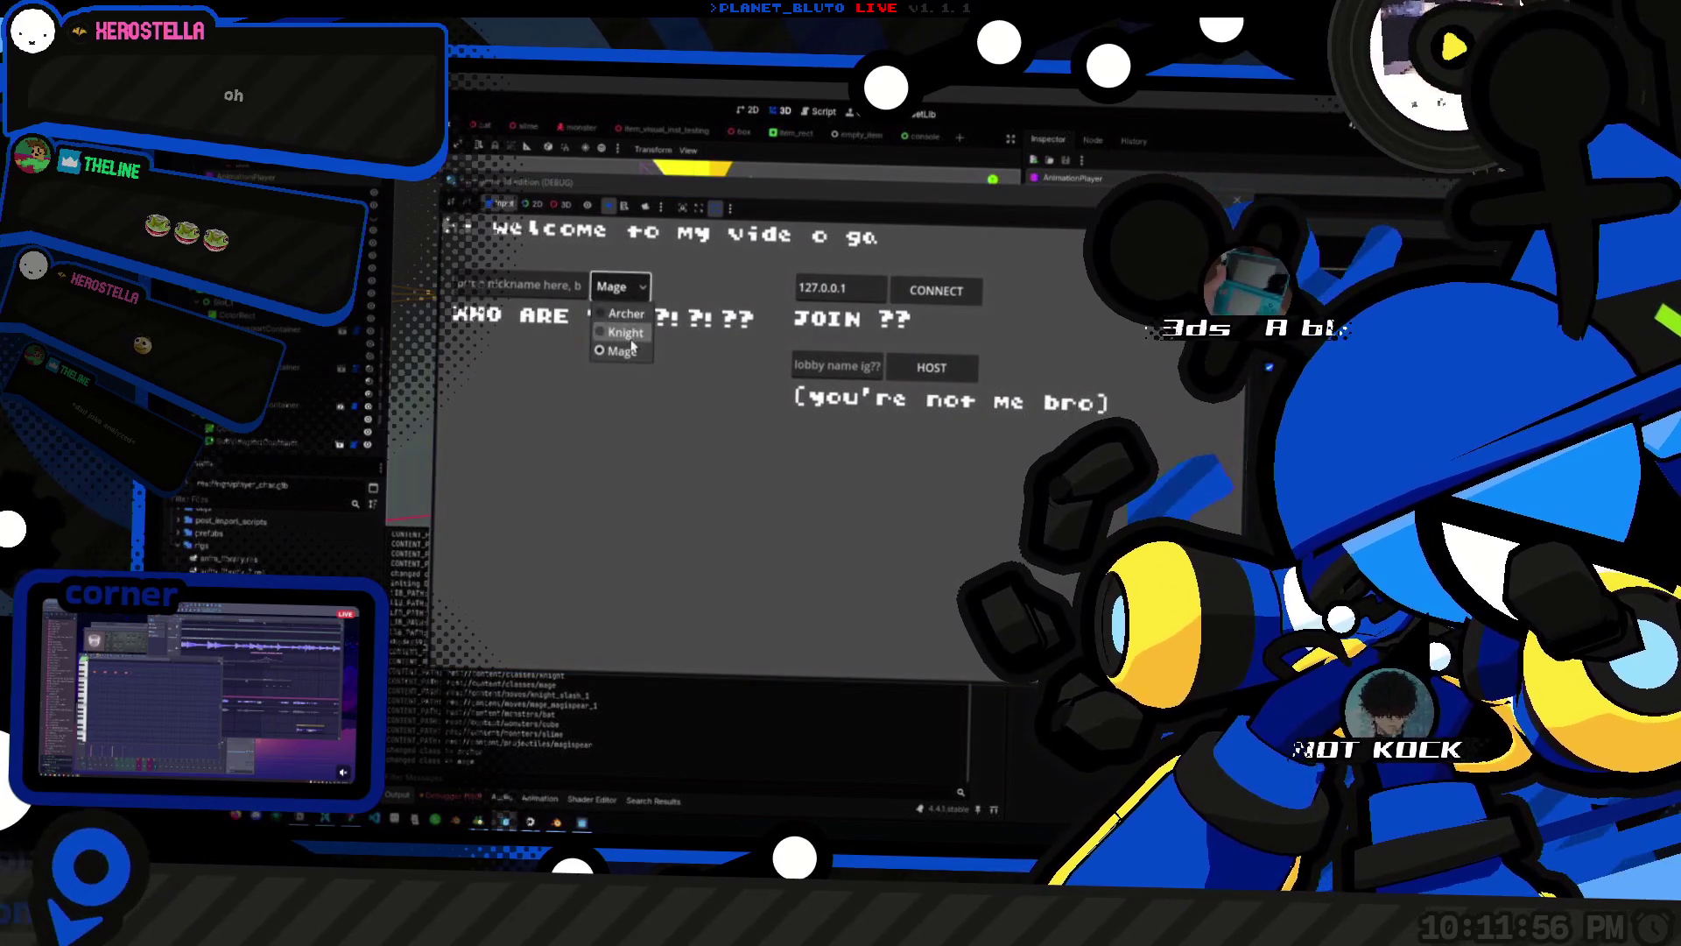
{"action": "left_click", "coordinate": [635, 344]}
{"action": "left_click", "coordinate": [931, 367]}
- Walk through the dungeon toward the crate, then stop the running game
{"action": "key", "text": "w"}
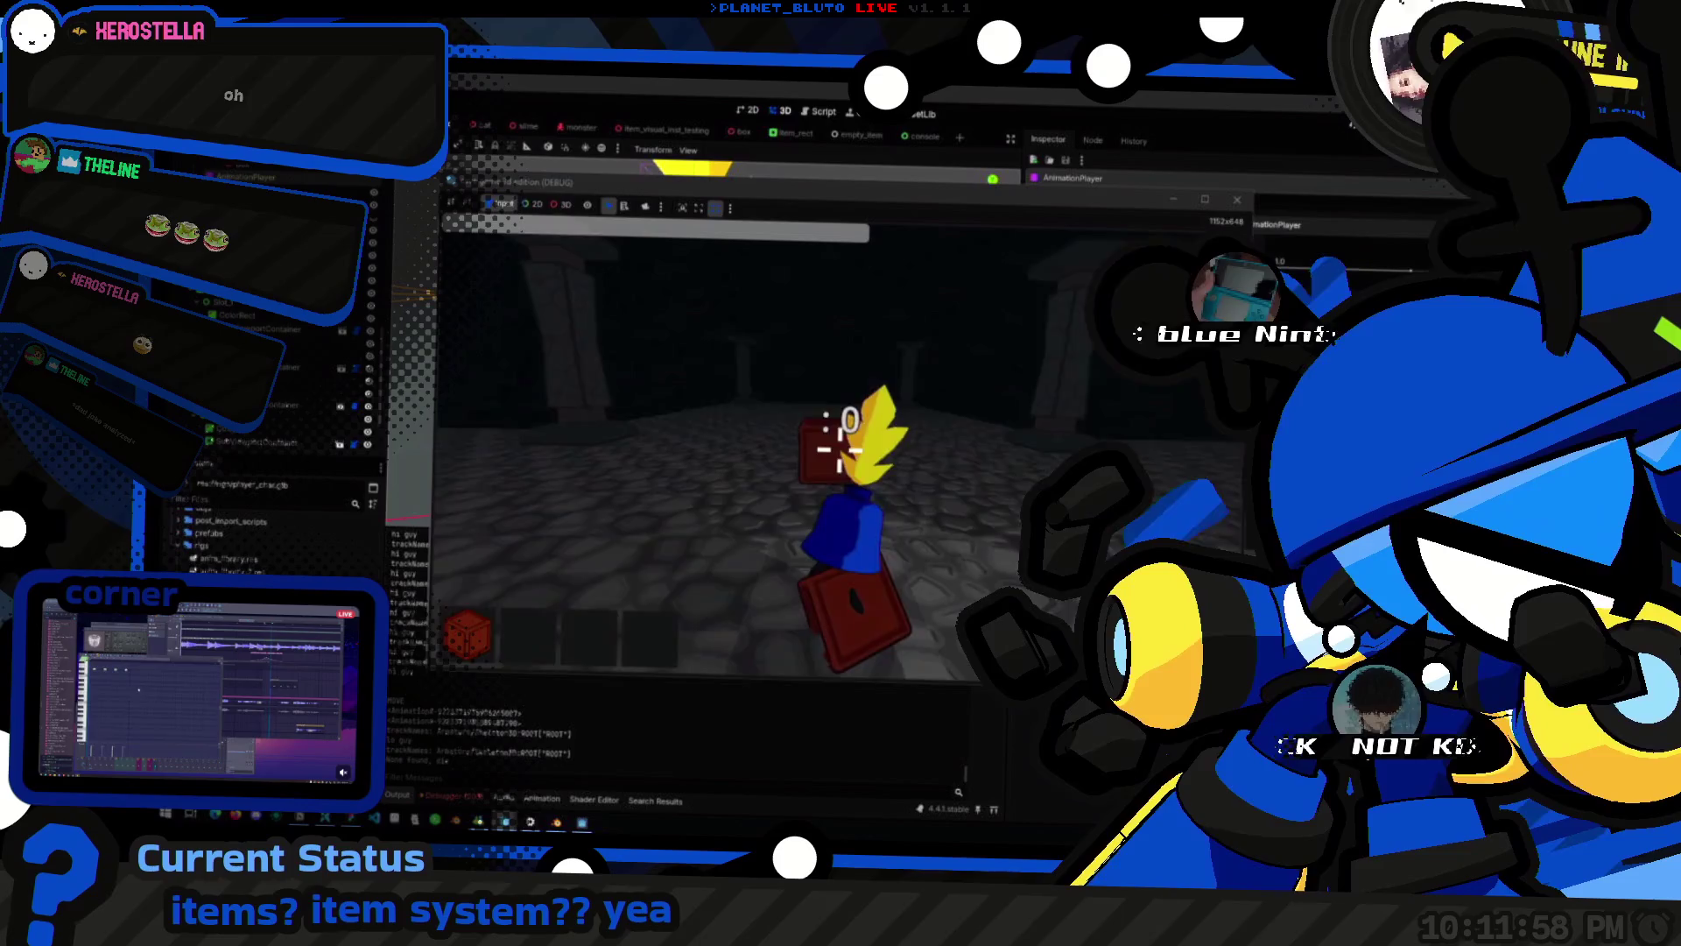
{"action": "key", "text": "w"}
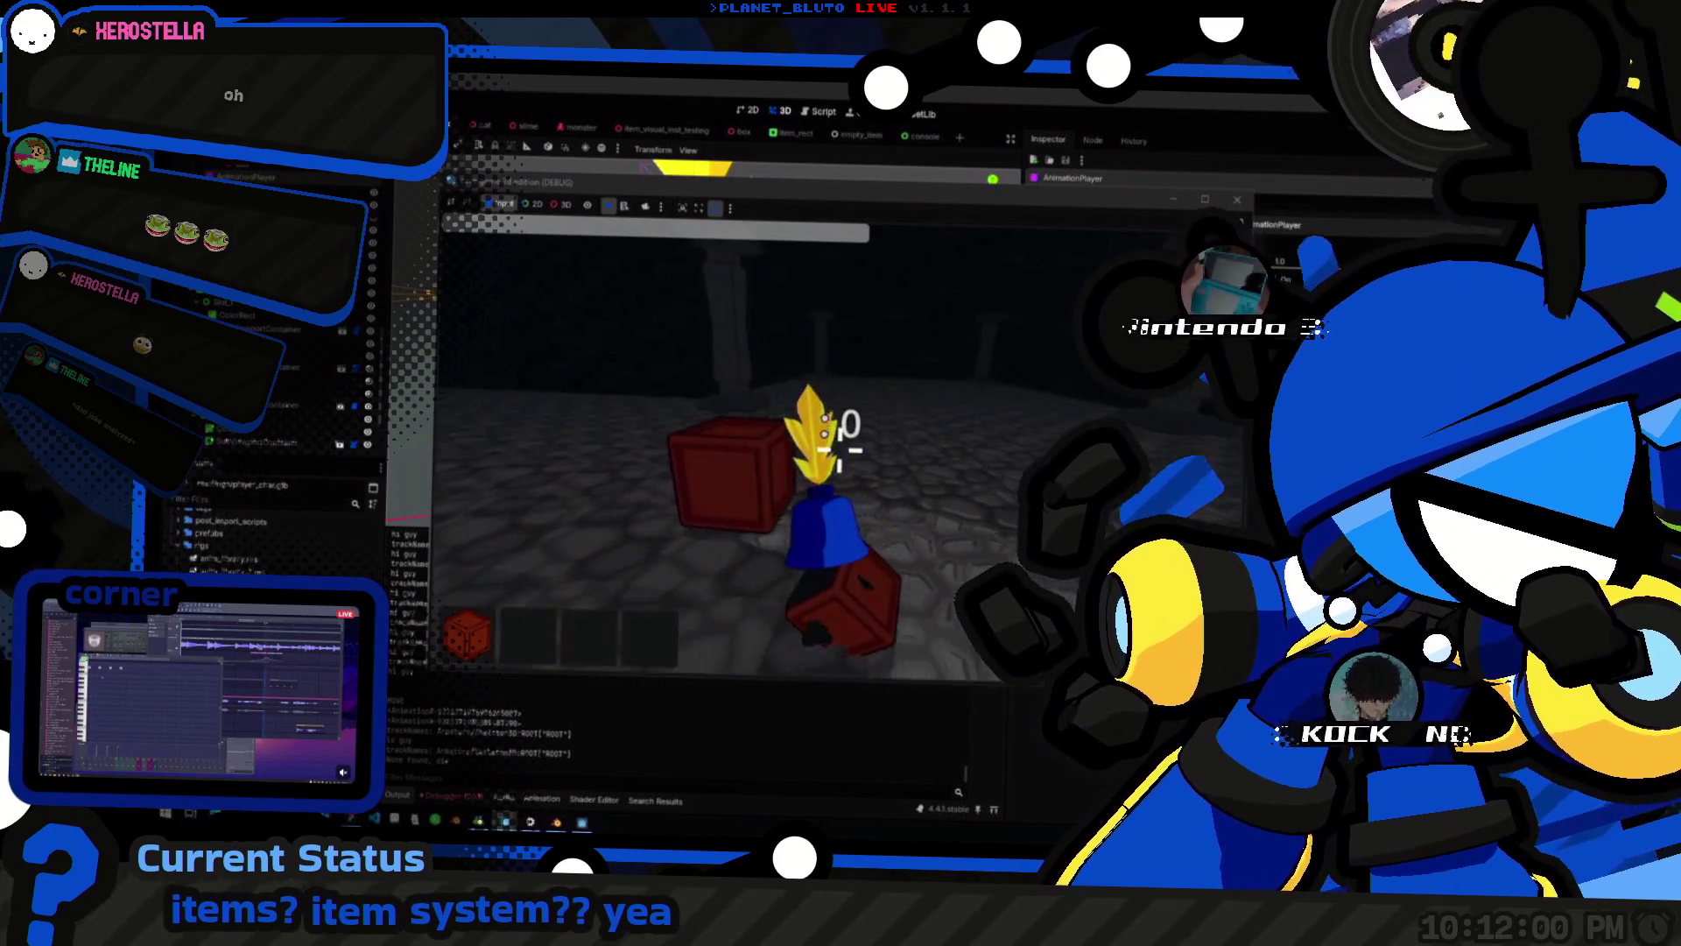
{"action": "key", "text": "w"}
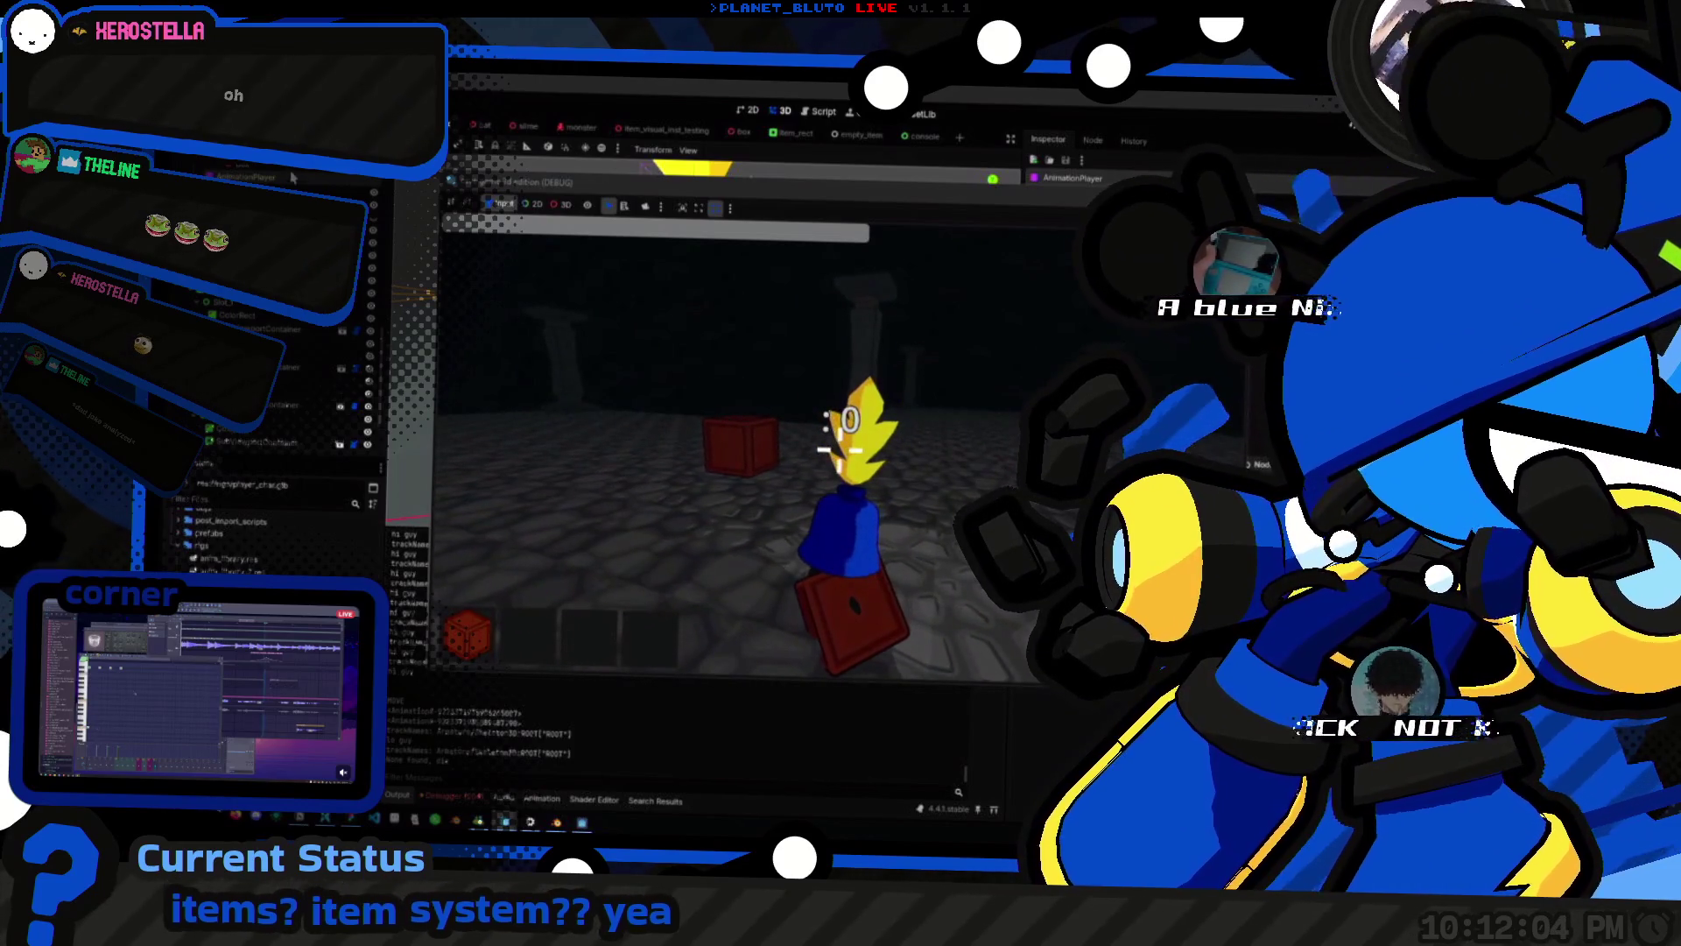
{"action": "key", "text": "F8"}
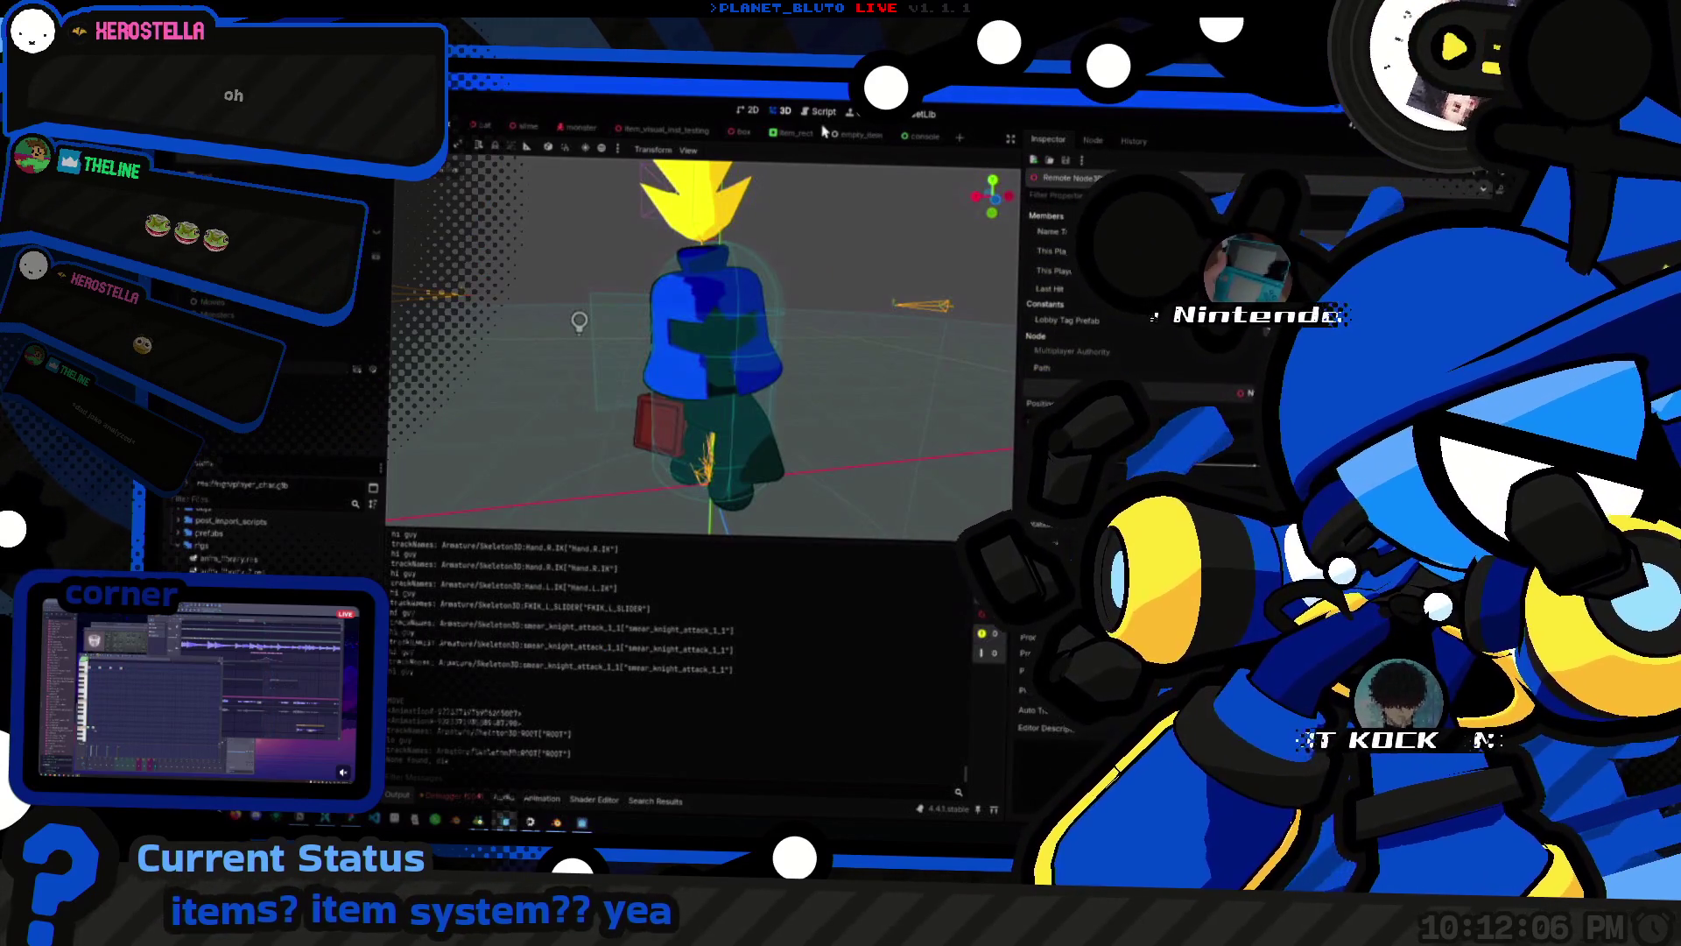
- Bring up item_visual_config.gd, with its ItemVisualConfig contexts, in the Script Editor
{"action": "left_click", "coordinate": [823, 112]}
{"action": "scroll", "coordinate": [917, 347], "scroll_direction": "up", "scroll_amount": 10}
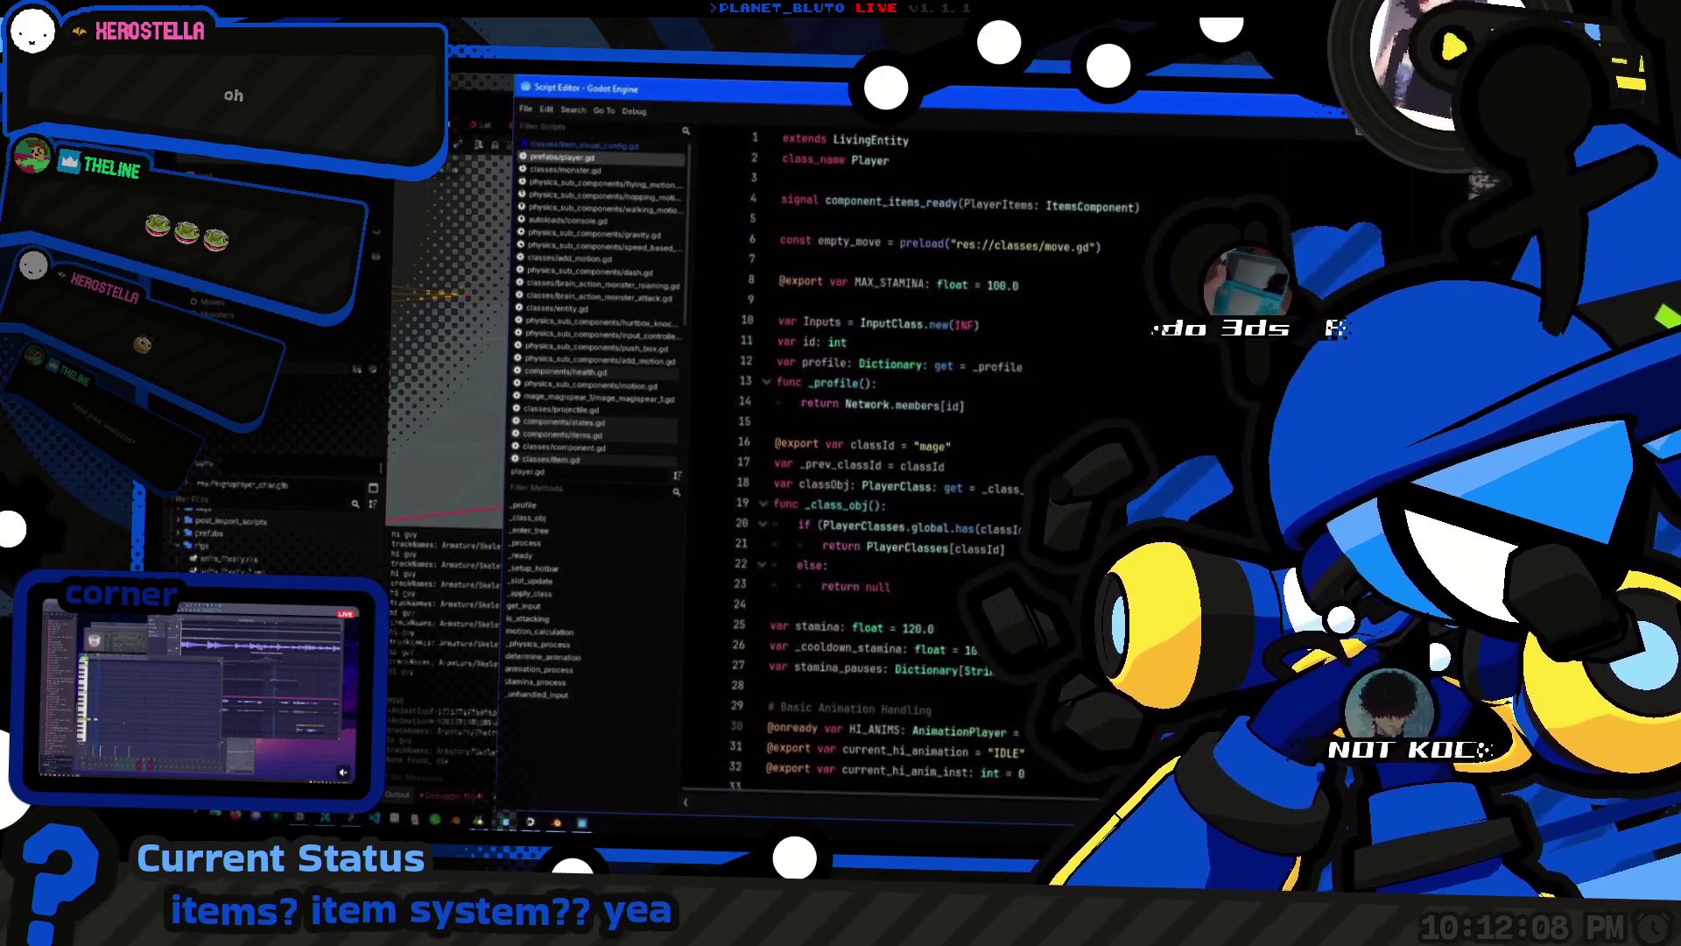
{"action": "left_click", "coordinate": [298, 372]}
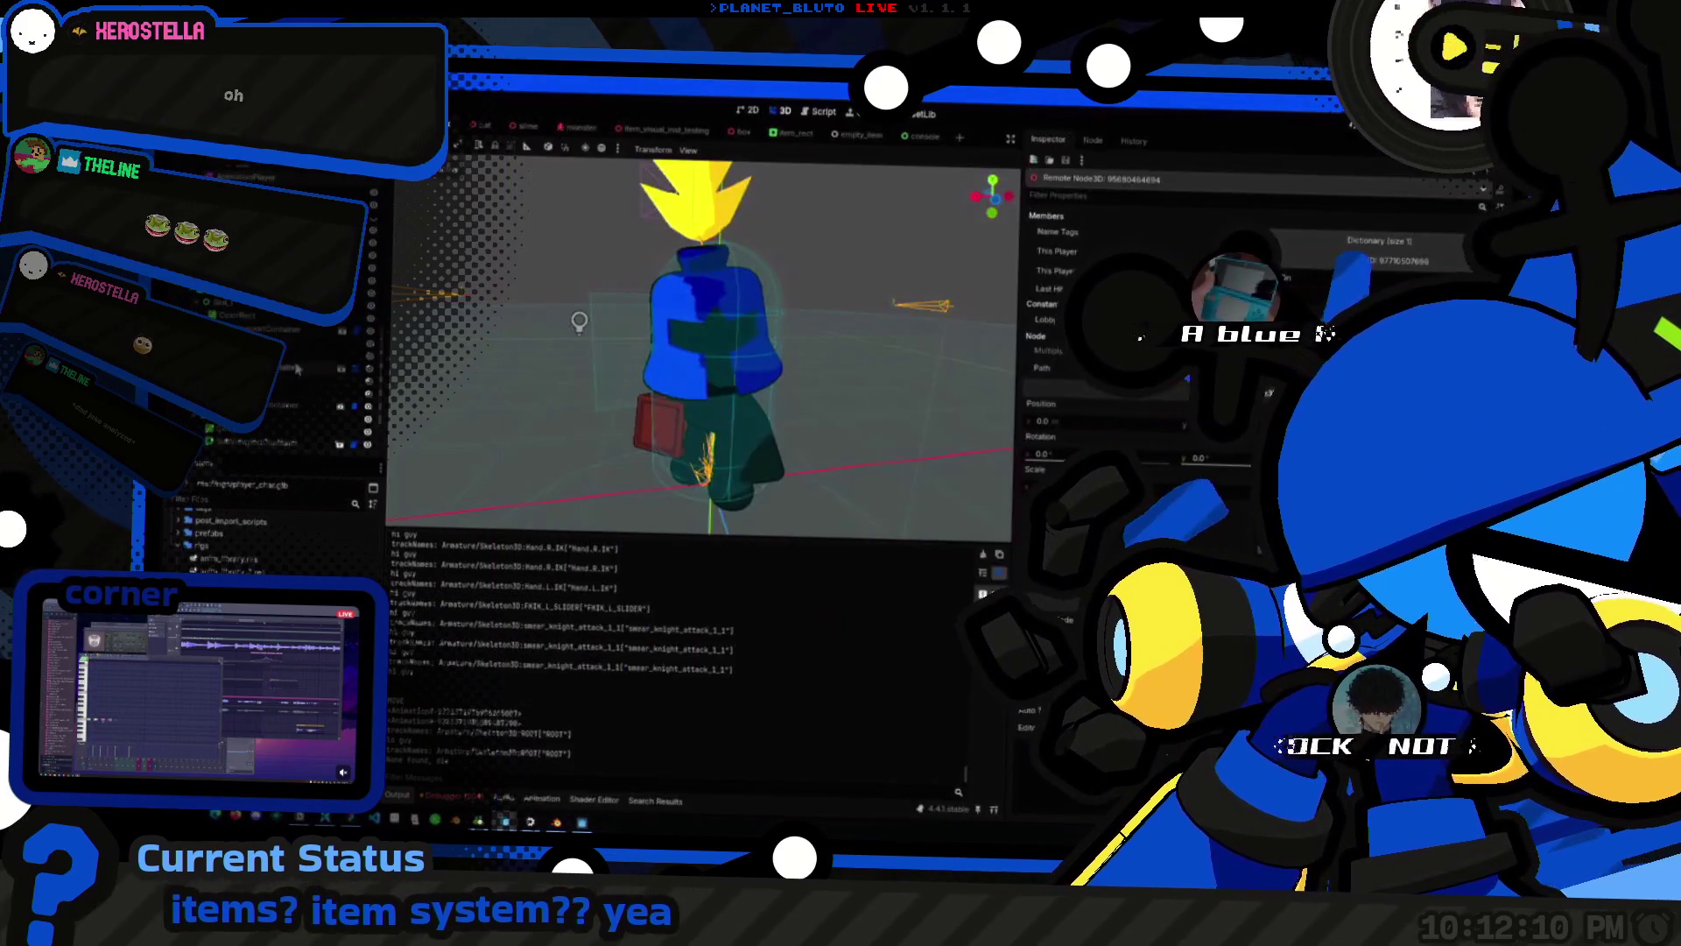
{"action": "scroll", "coordinate": [282, 334], "scroll_direction": "down", "scroll_amount": 3}
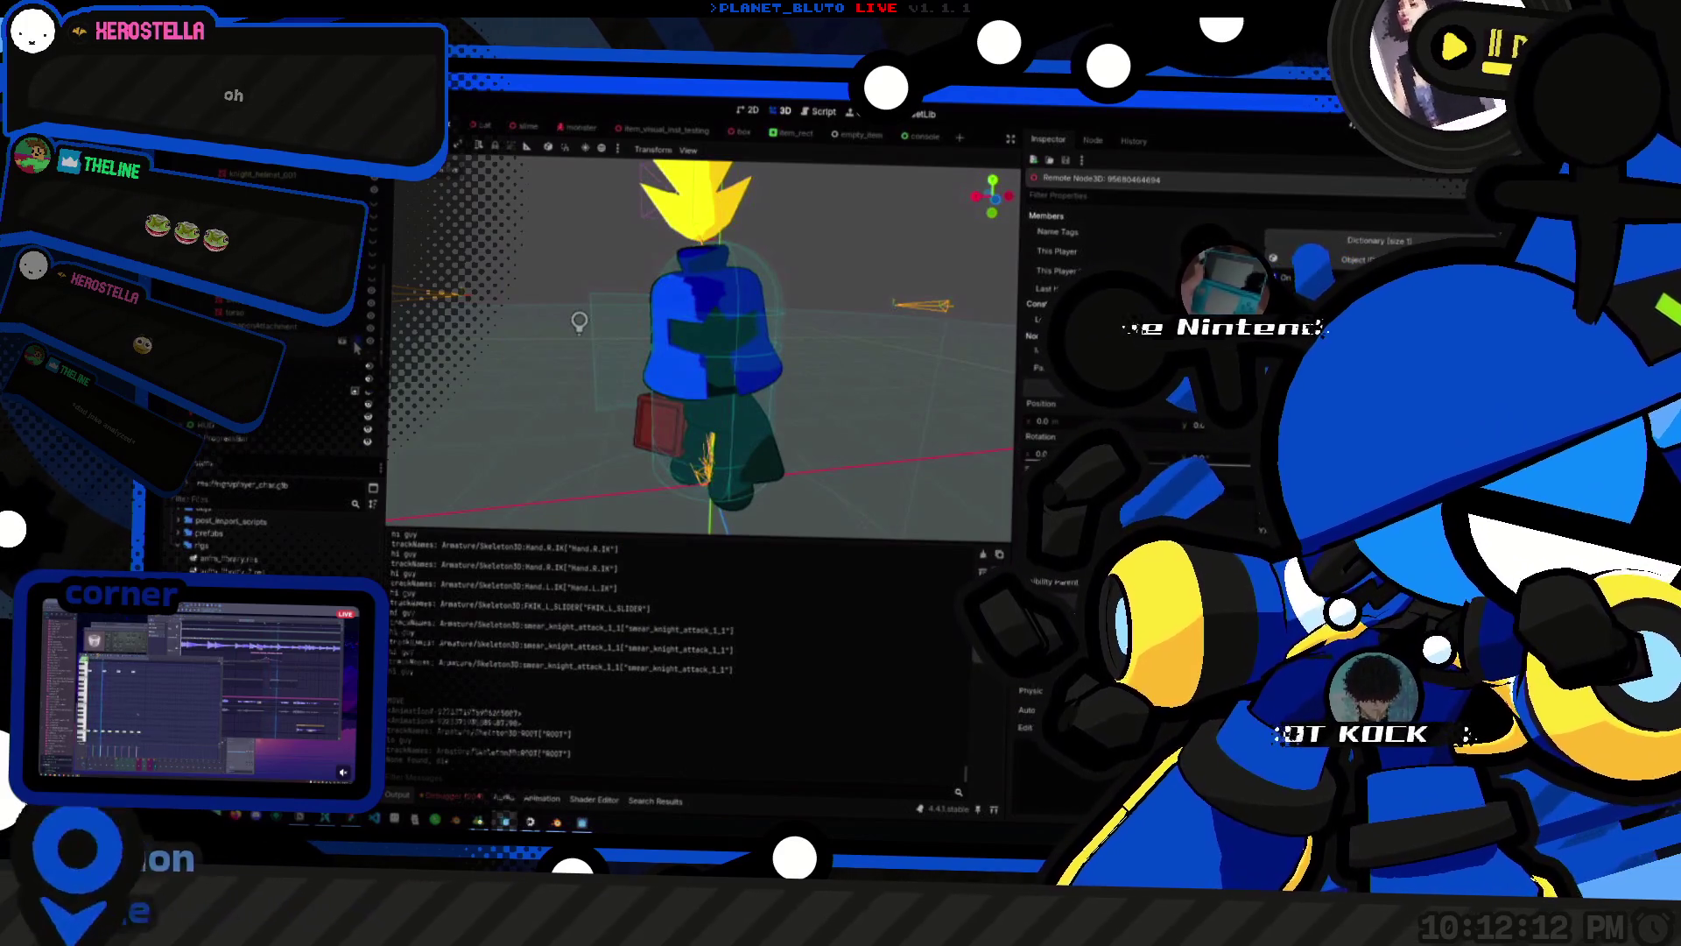
{"action": "key", "text": "alt+Tab"}
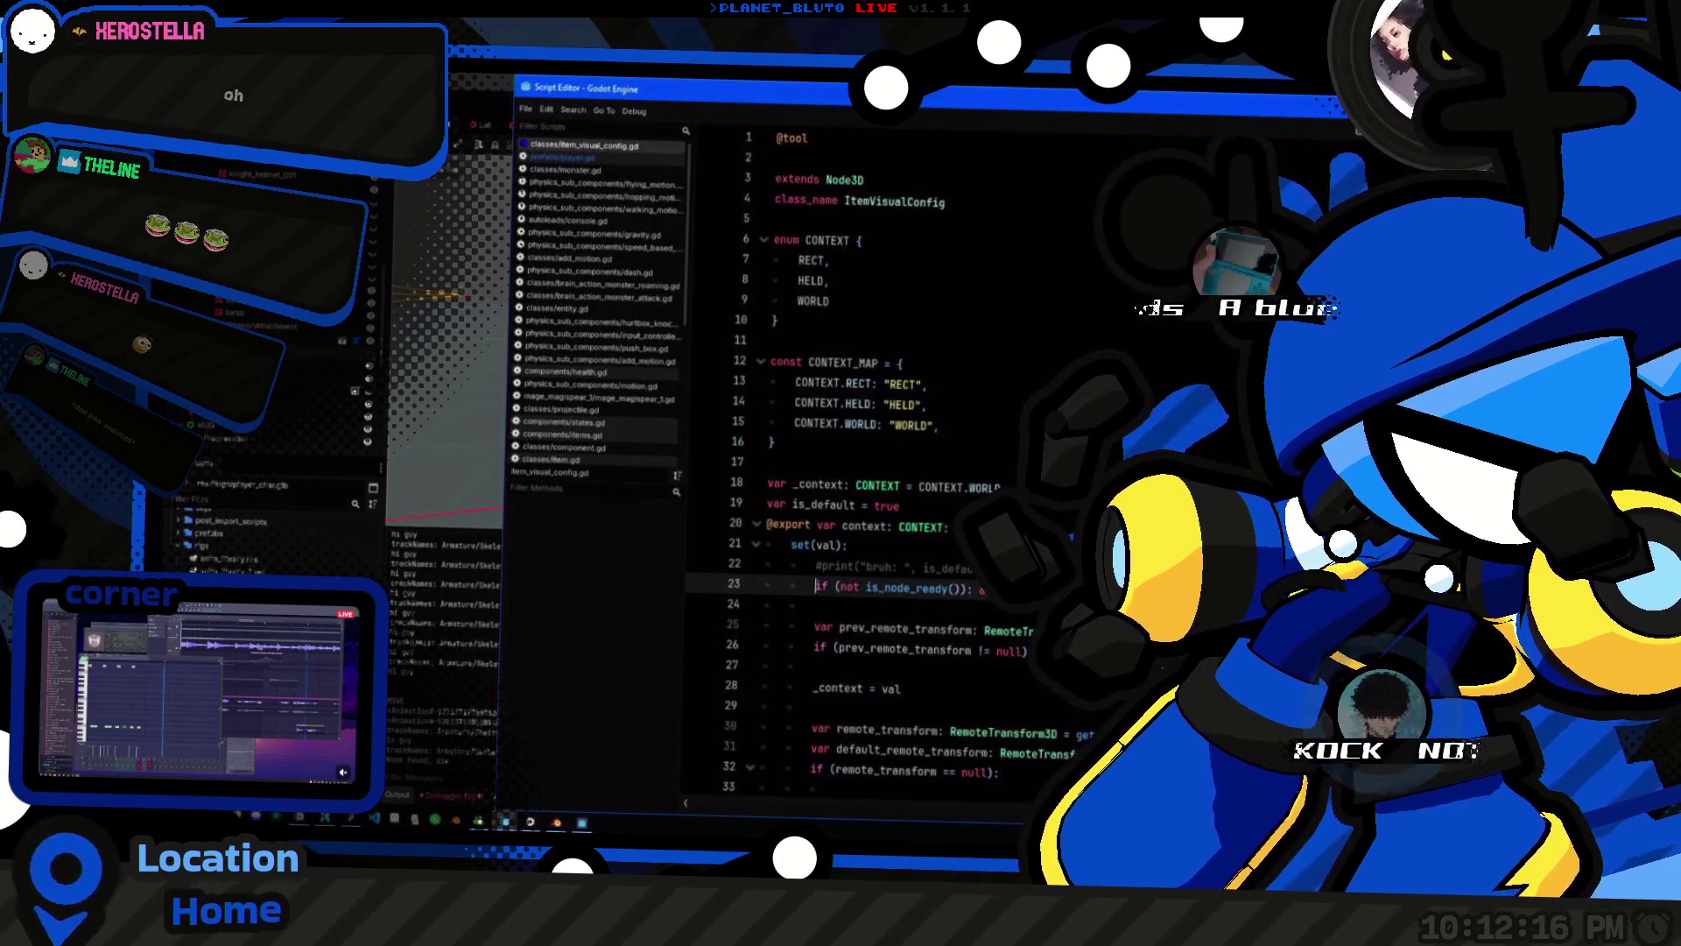
- Insert a print("waaiting...") line before await ready in the context setter and save the script
{"action": "scroll", "coordinate": [875, 464], "scroll_direction": "down", "scroll_amount": 6}
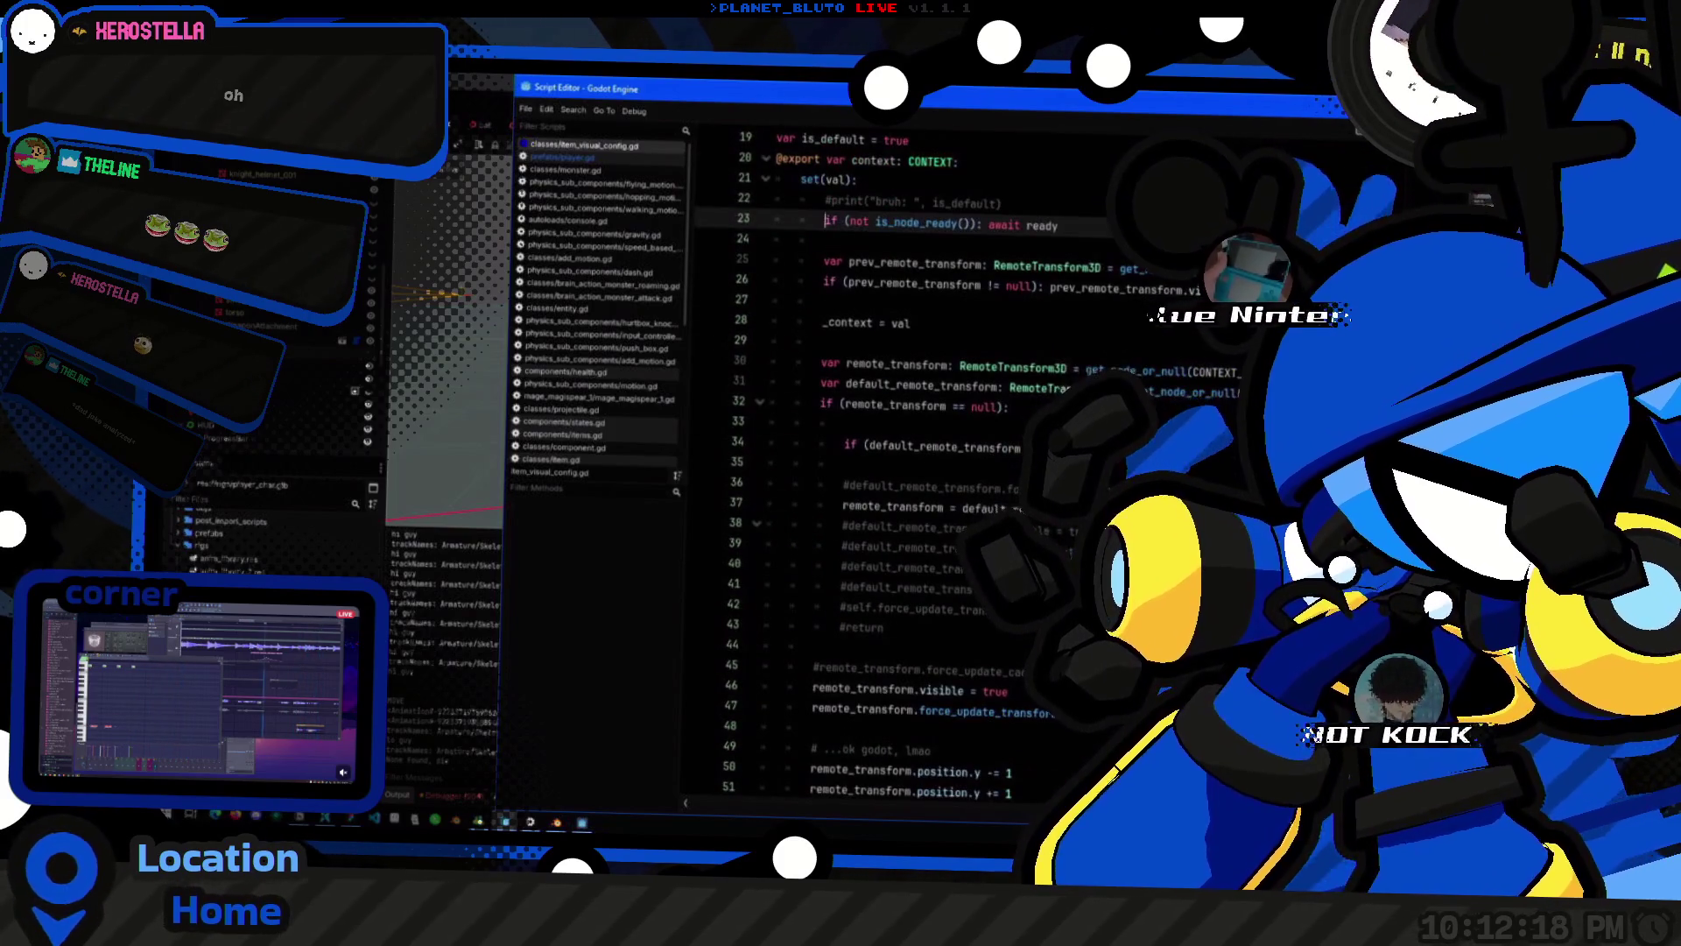
{"action": "scroll", "coordinate": [876, 464], "scroll_direction": "down", "scroll_amount": 2}
{"action": "scroll", "coordinate": [876, 464], "scroll_direction": "up", "scroll_amount": 7}
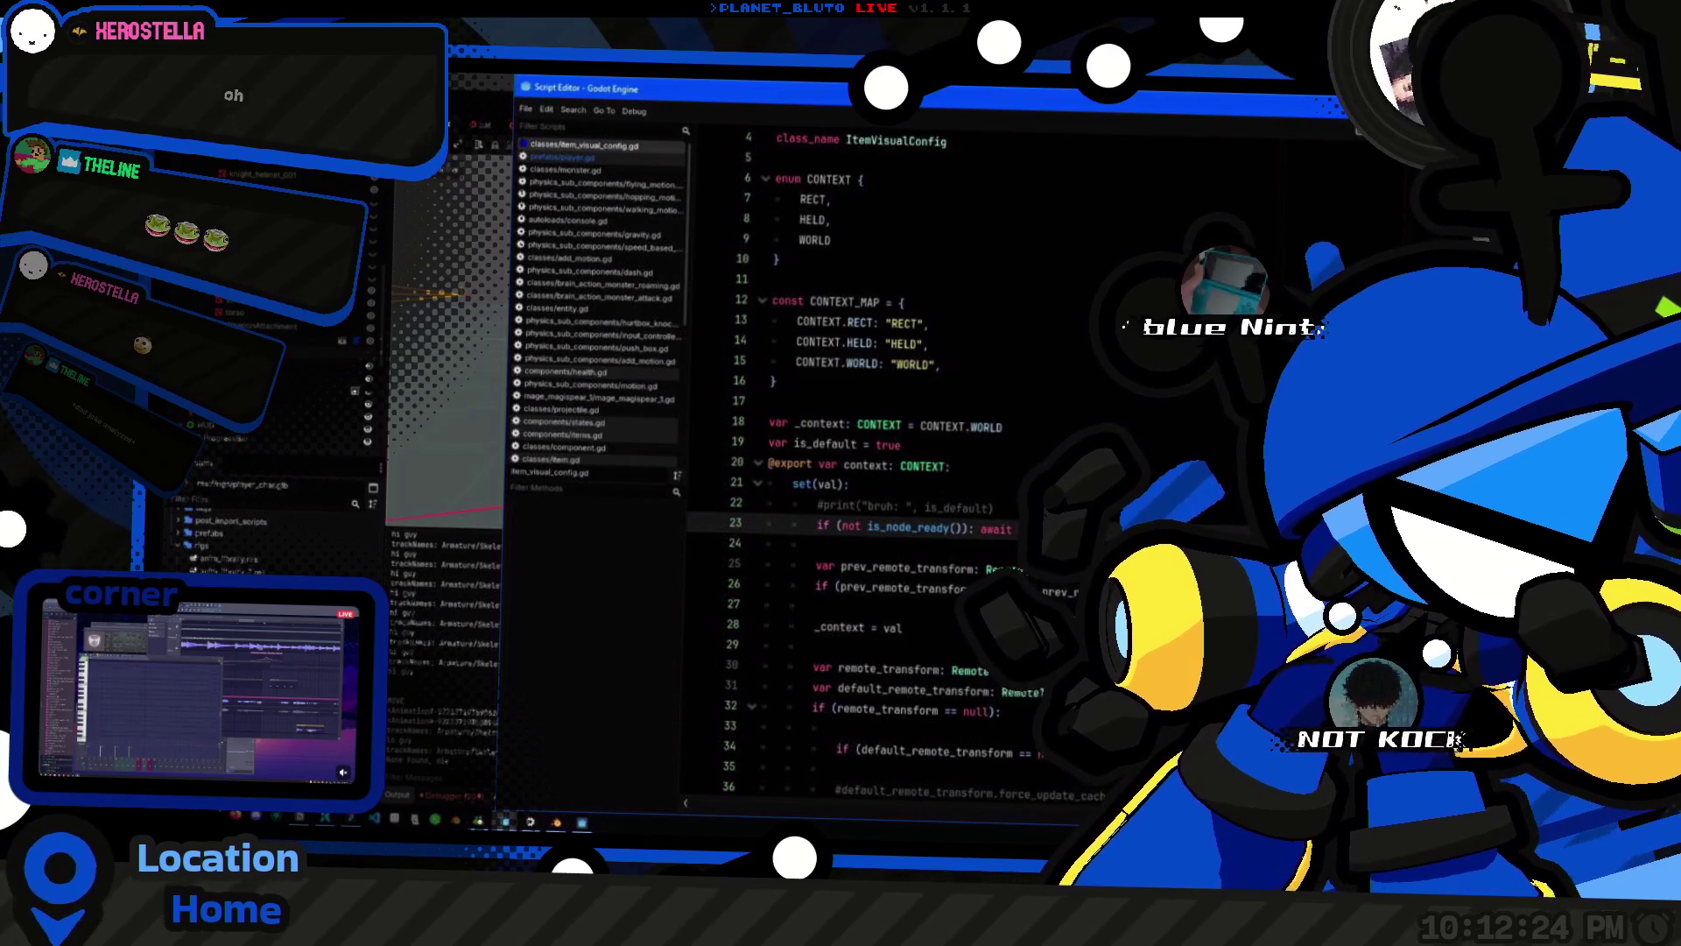
{"action": "key", "text": "Return"}
{"action": "key", "text": "Up"}
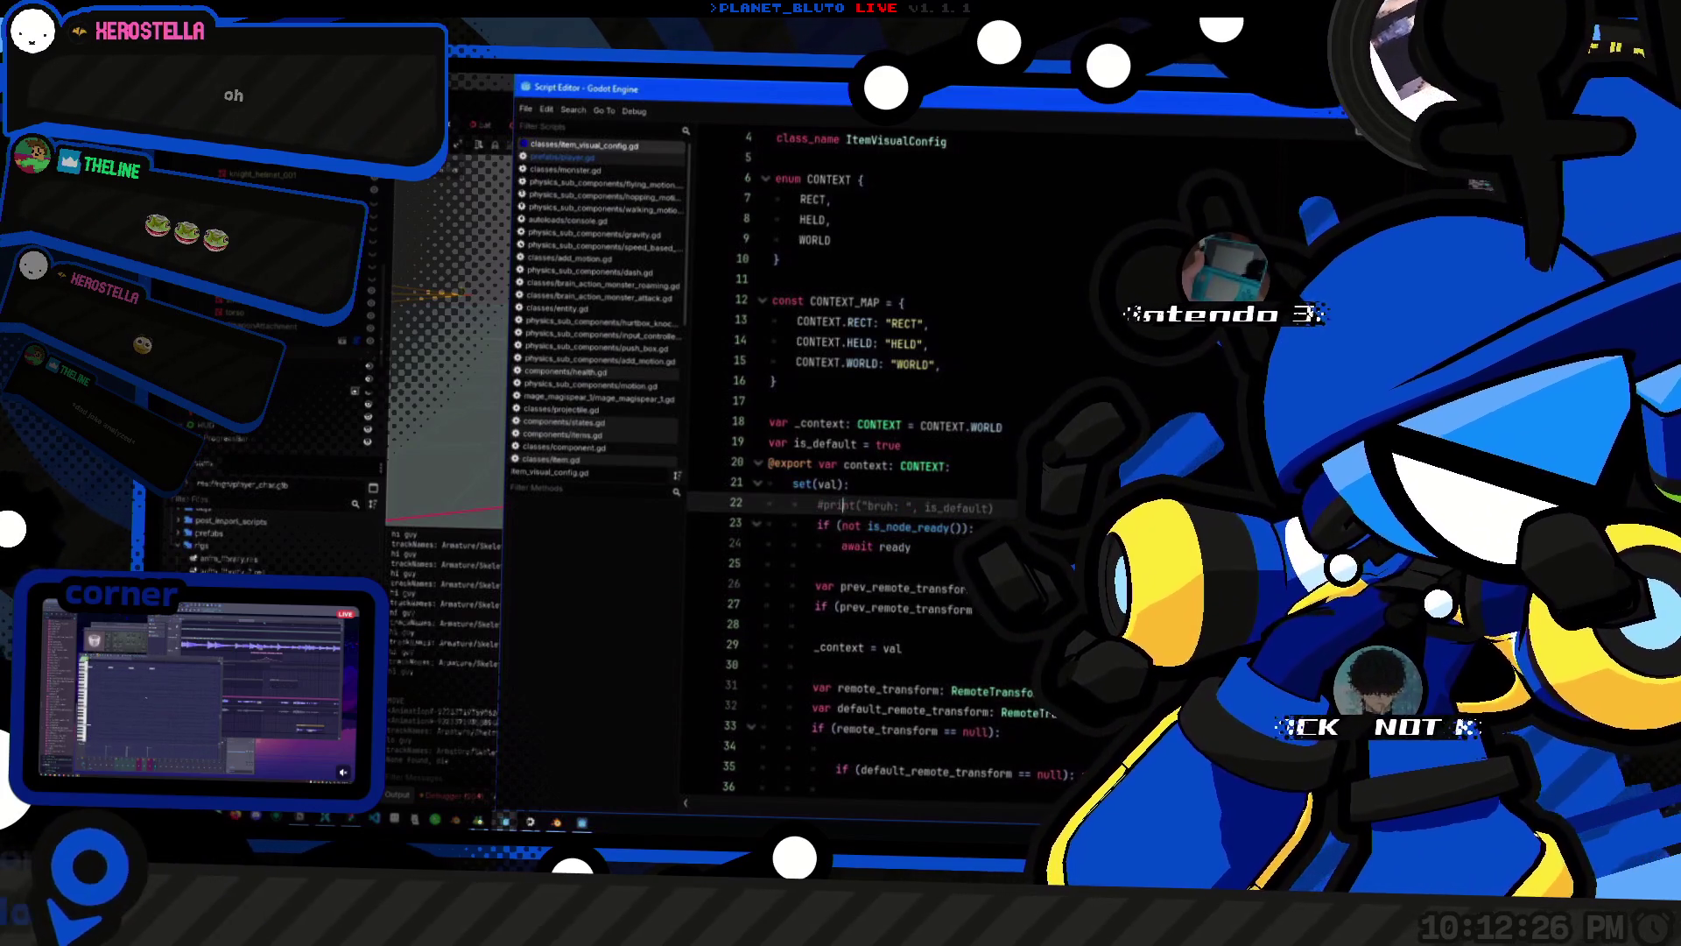
{"action": "key", "text": "End"}
{"action": "key", "text": "Return"}
{"action": "type", "text": "p"}
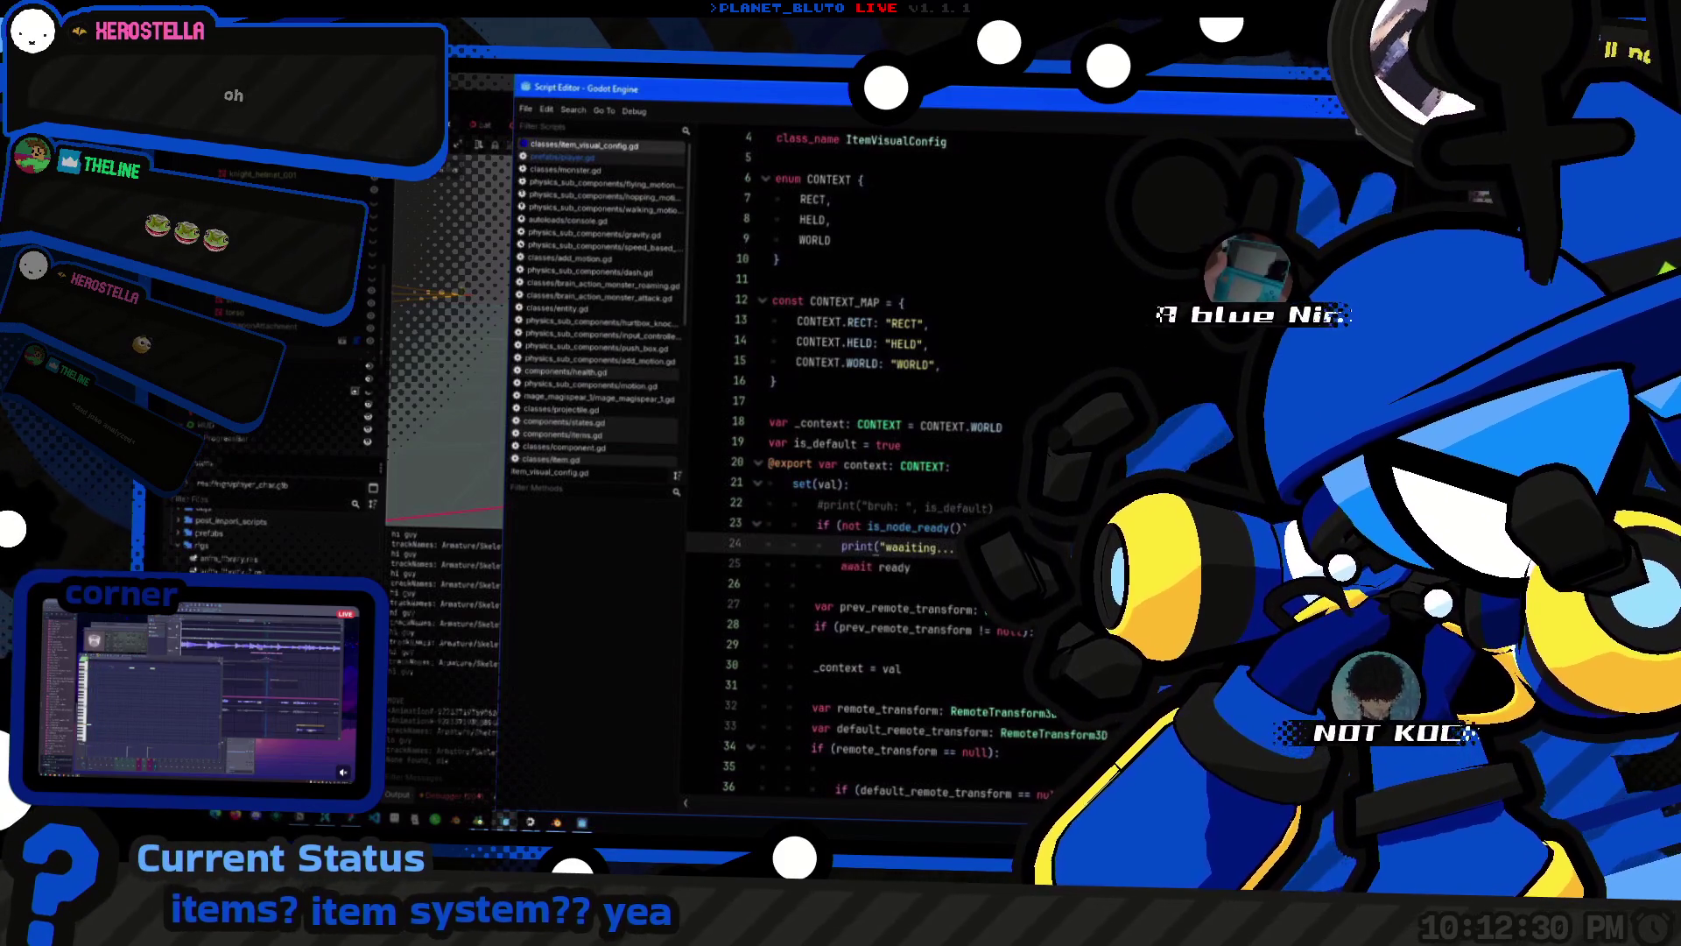
{"action": "key", "text": "ctrl+s"}
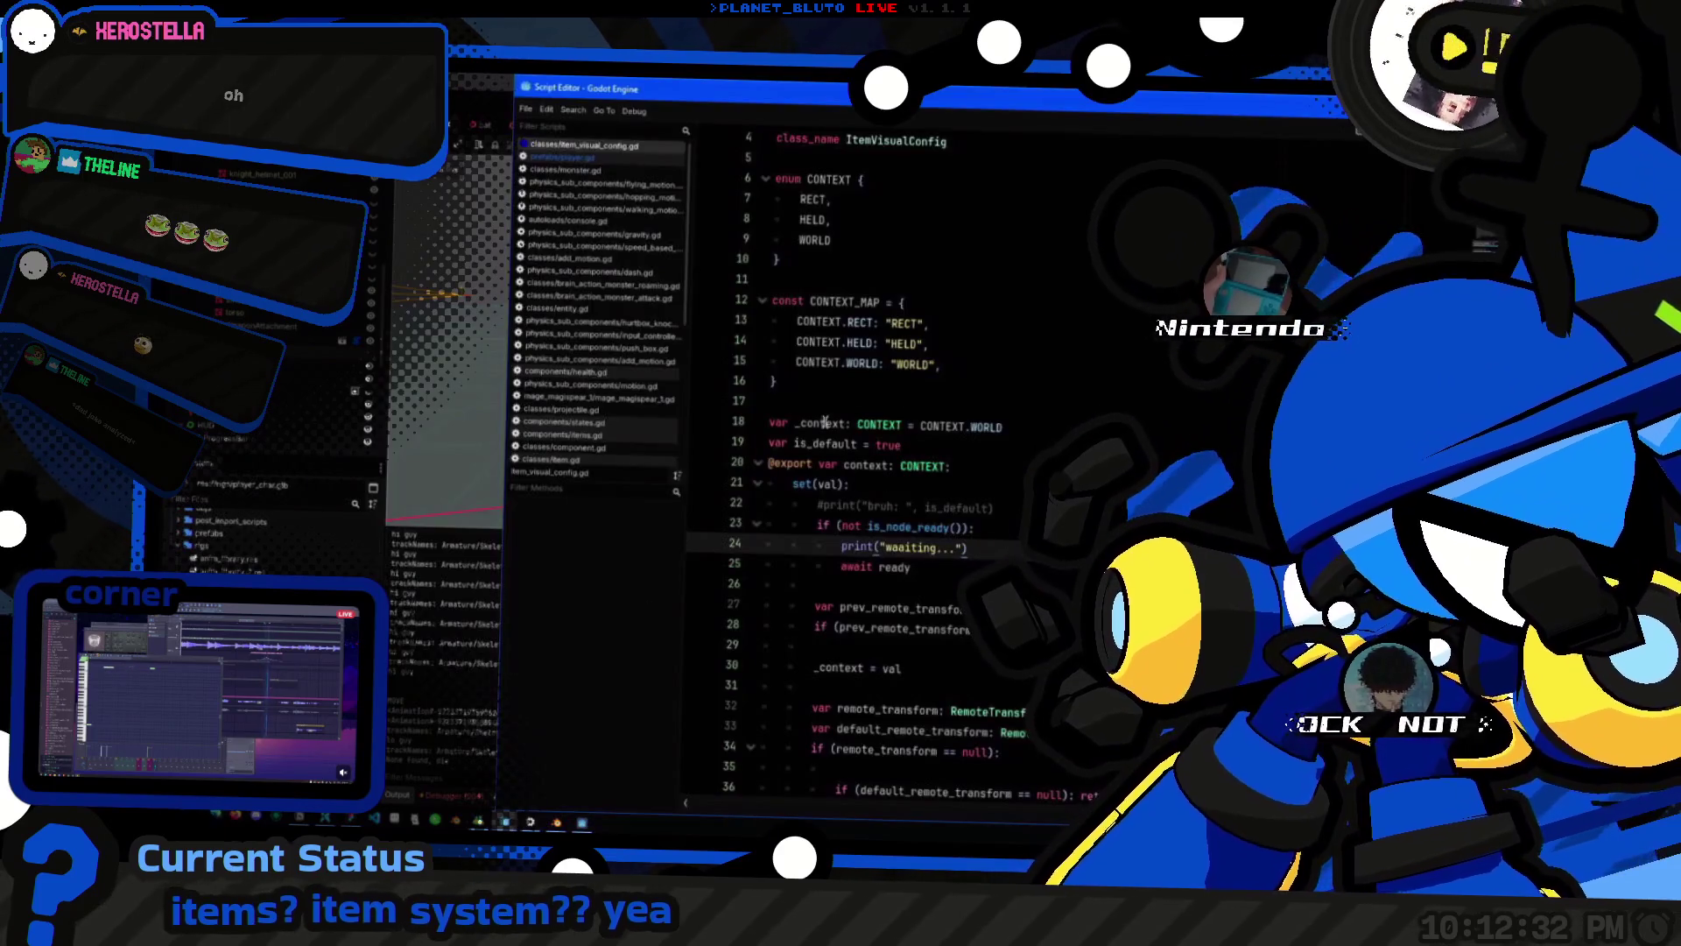
- Review the _context declaration and context setter, then close the Script Editor
{"action": "left_click", "coordinate": [1020, 427]}
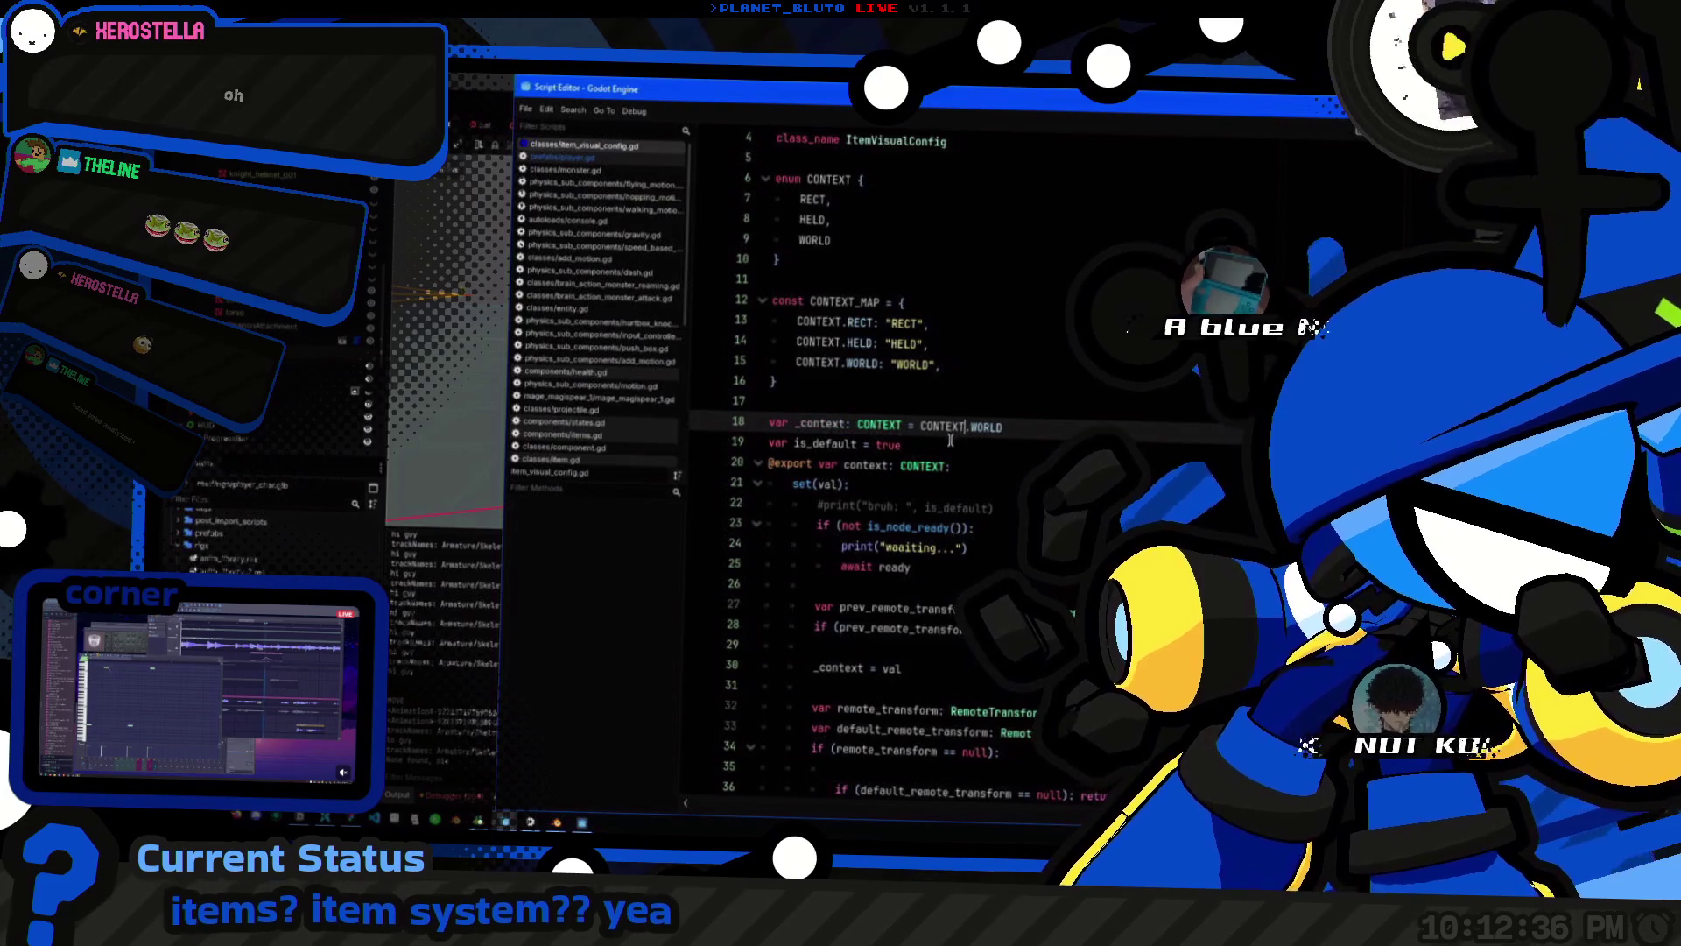
{"action": "double_click", "coordinate": [872, 464]}
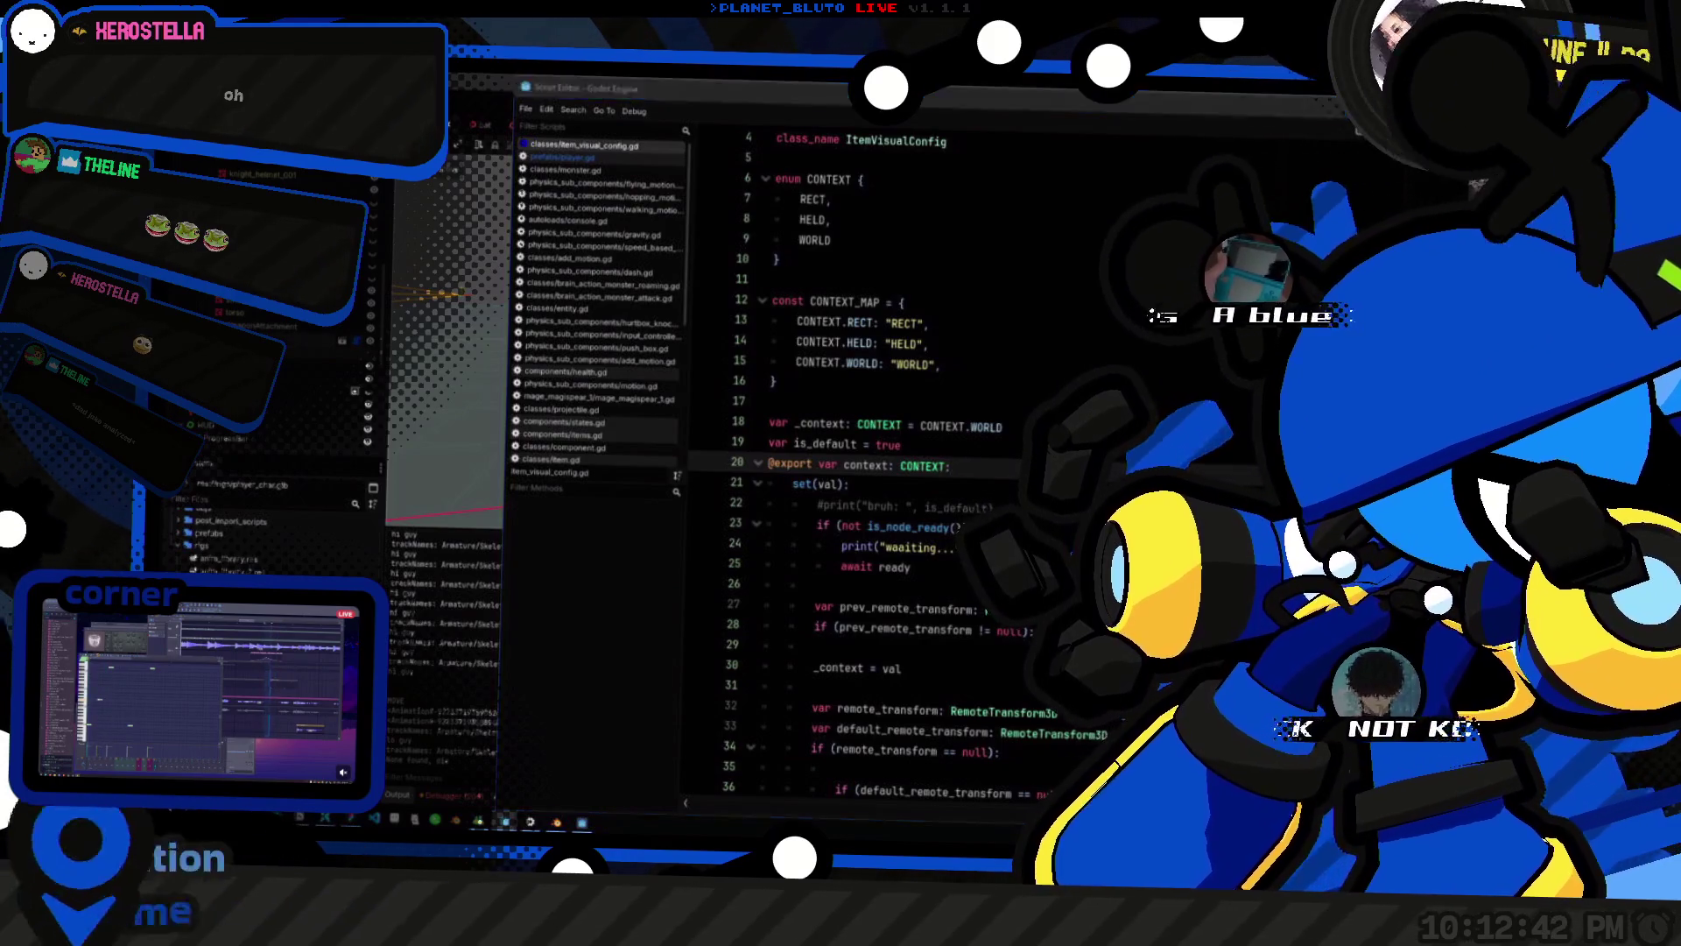
{"action": "key", "text": "alt+Tab"}
{"action": "key", "text": "alt+Tab"}
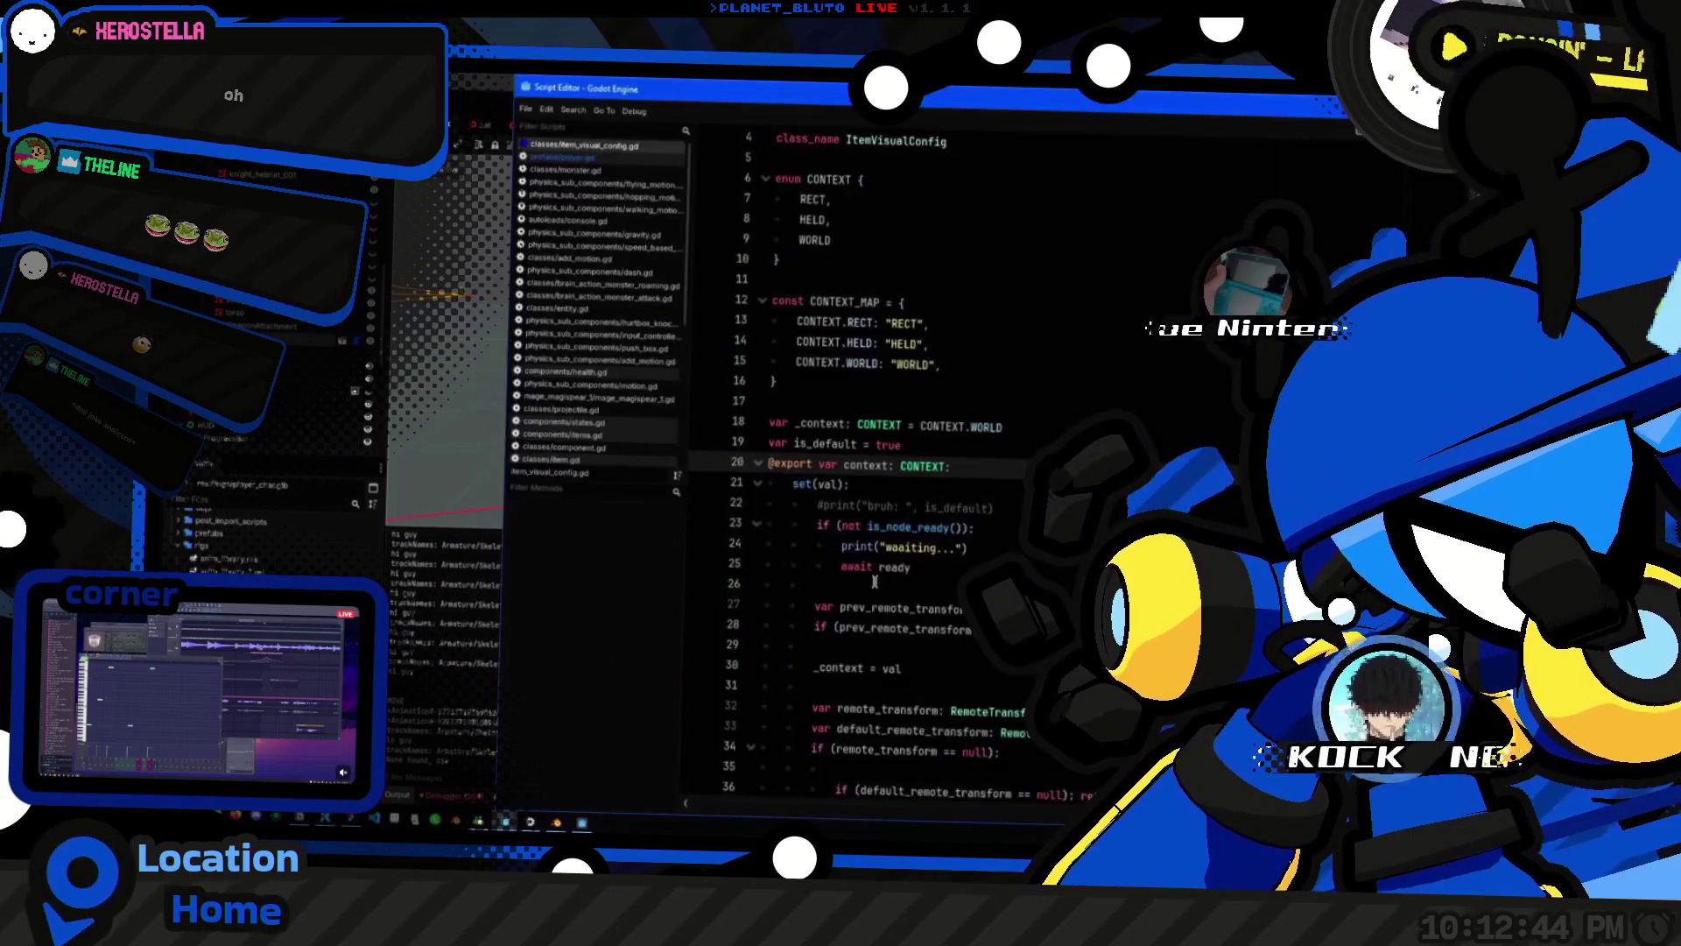
{"action": "scroll", "coordinate": [835, 477], "scroll_direction": "down", "scroll_amount": 8}
{"action": "scroll", "coordinate": [901, 546], "scroll_direction": "up", "scroll_amount": 7}
{"action": "left_click", "coordinate": [865, 443]}
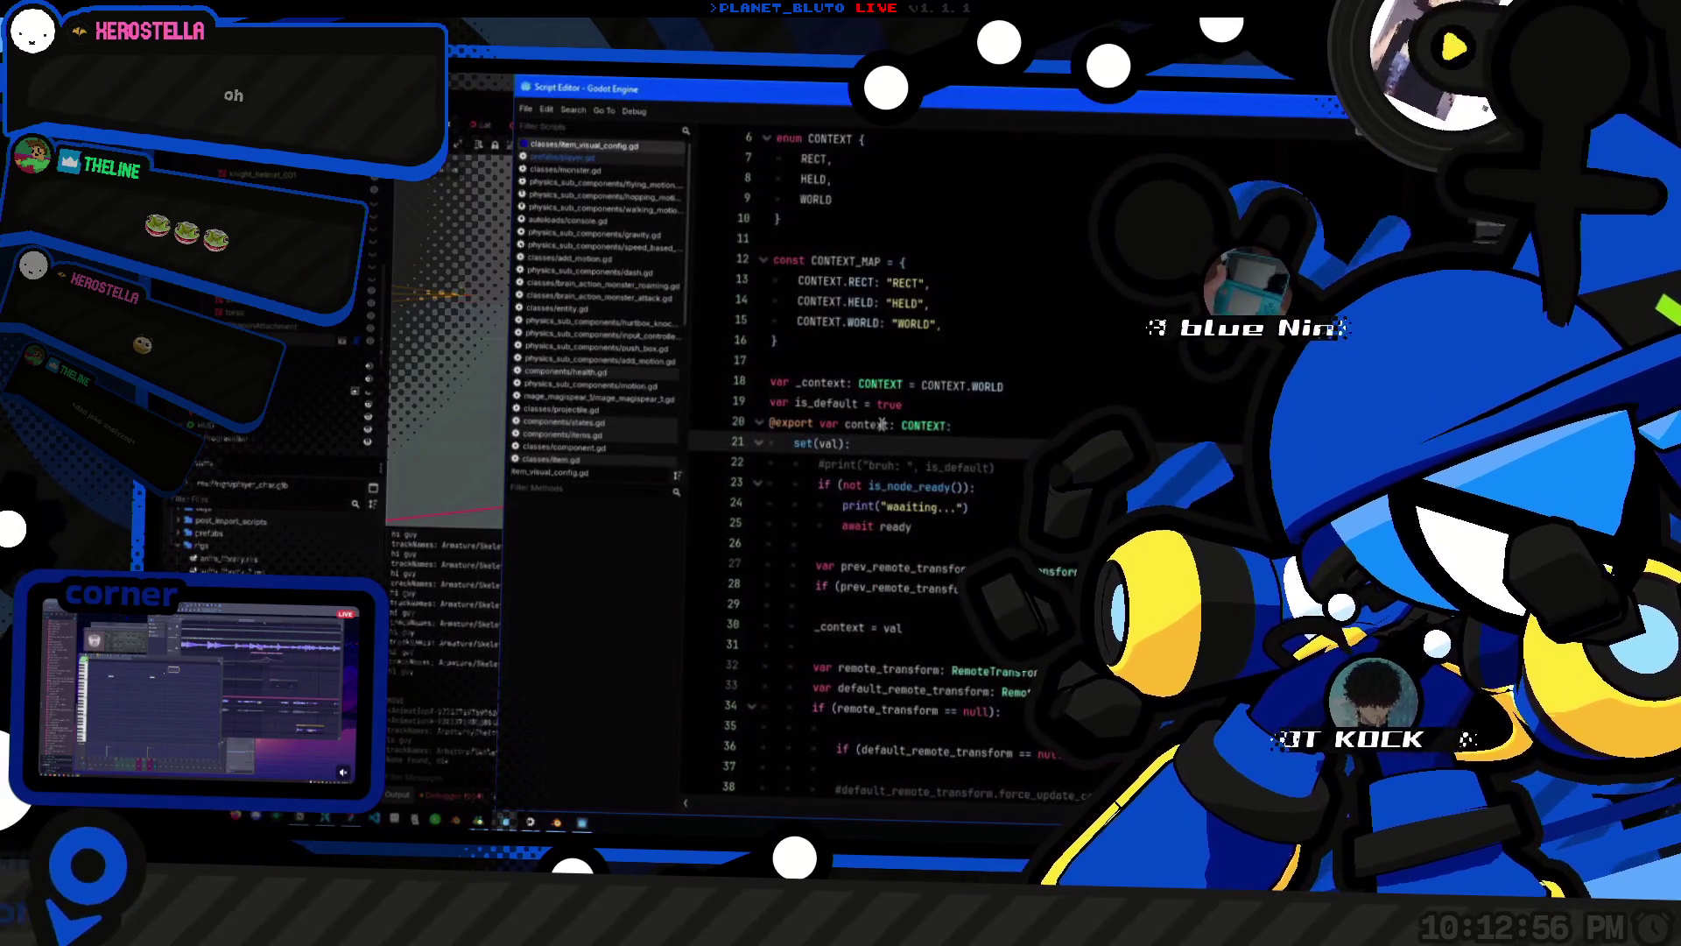
{"action": "double_click", "coordinate": [824, 383]}
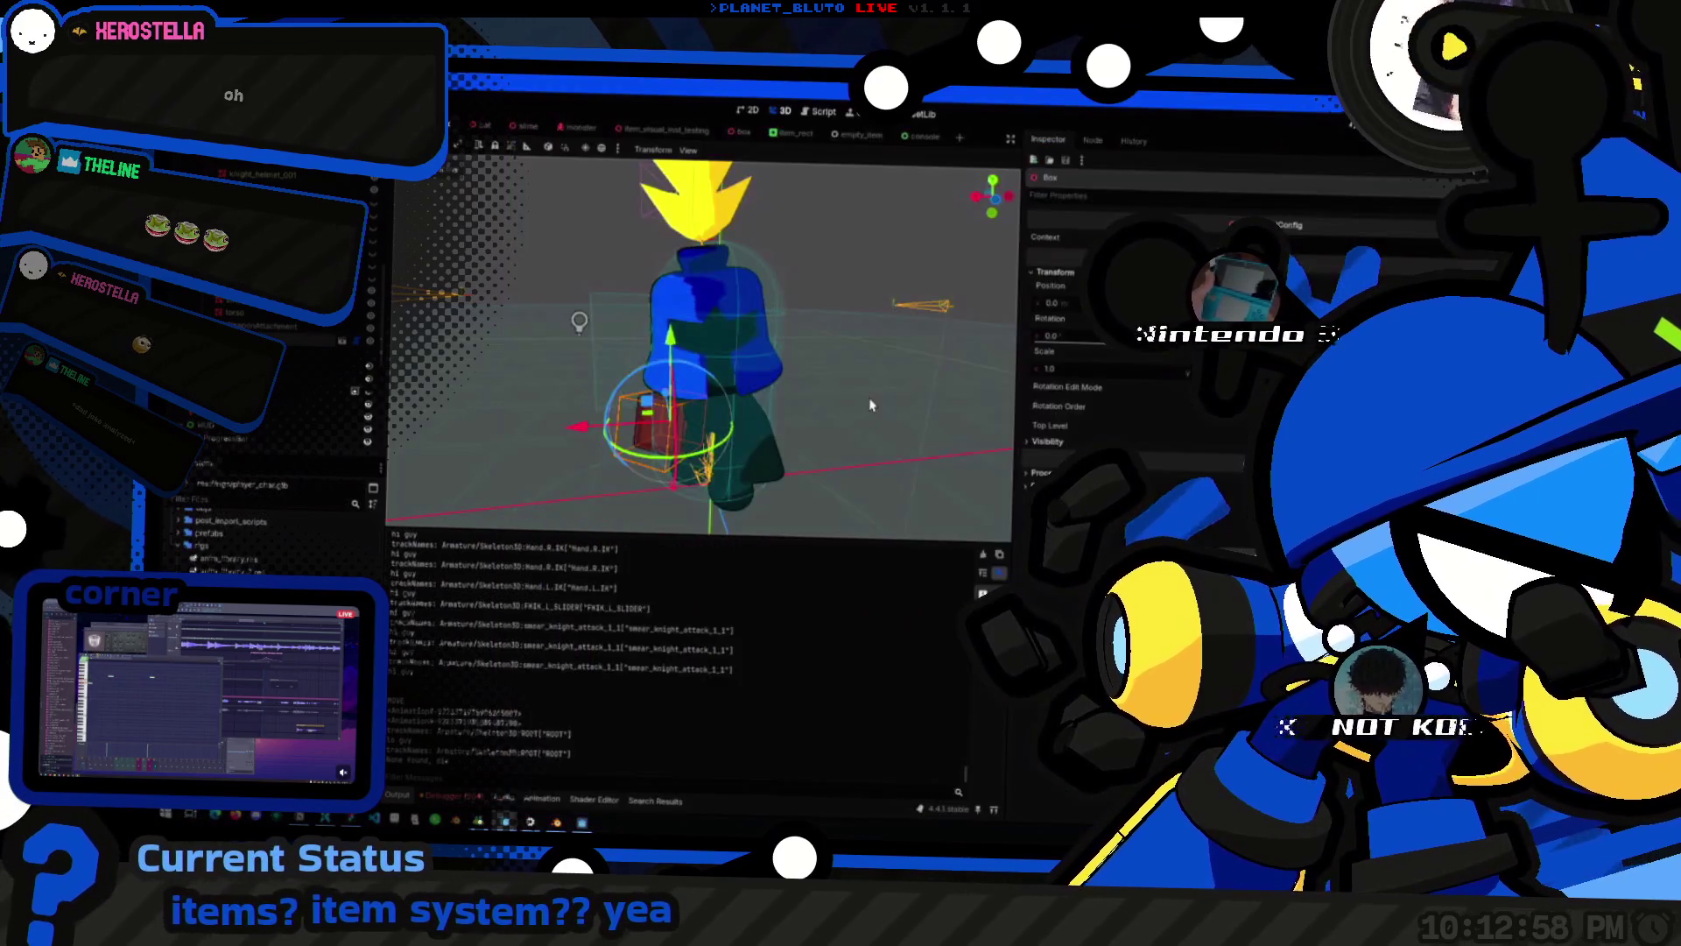
{"action": "left_click", "coordinate": [1355, 136]}
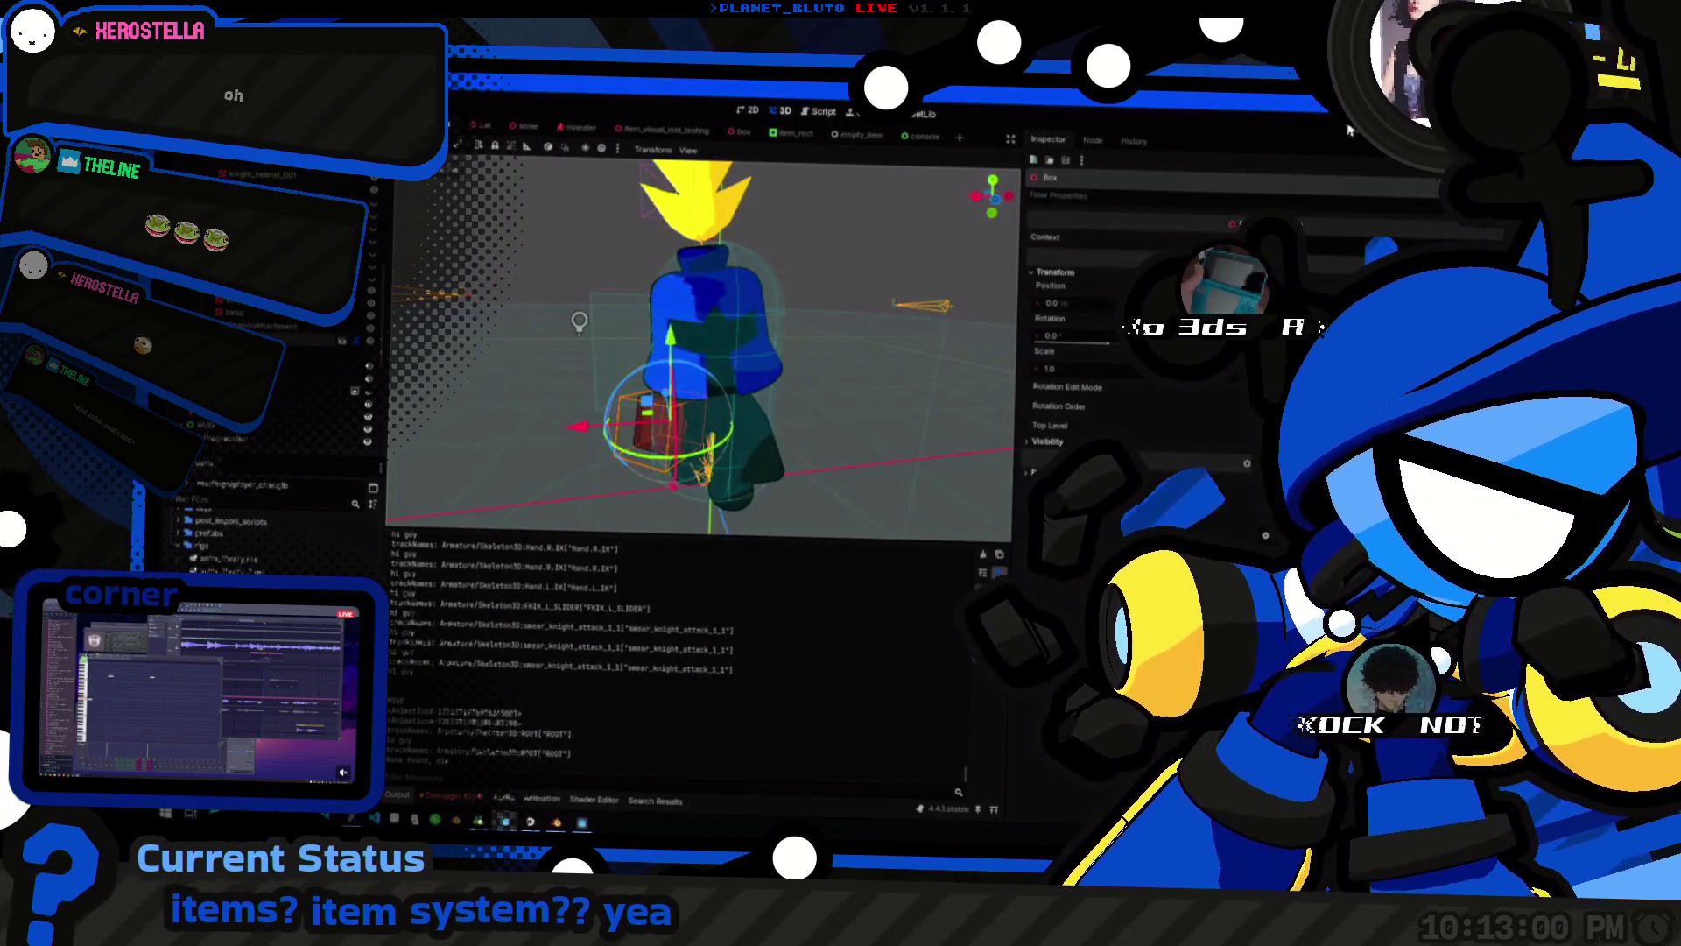
- Save the scene and host a test game as the Knight
{"action": "key", "text": "ctrl+s"}
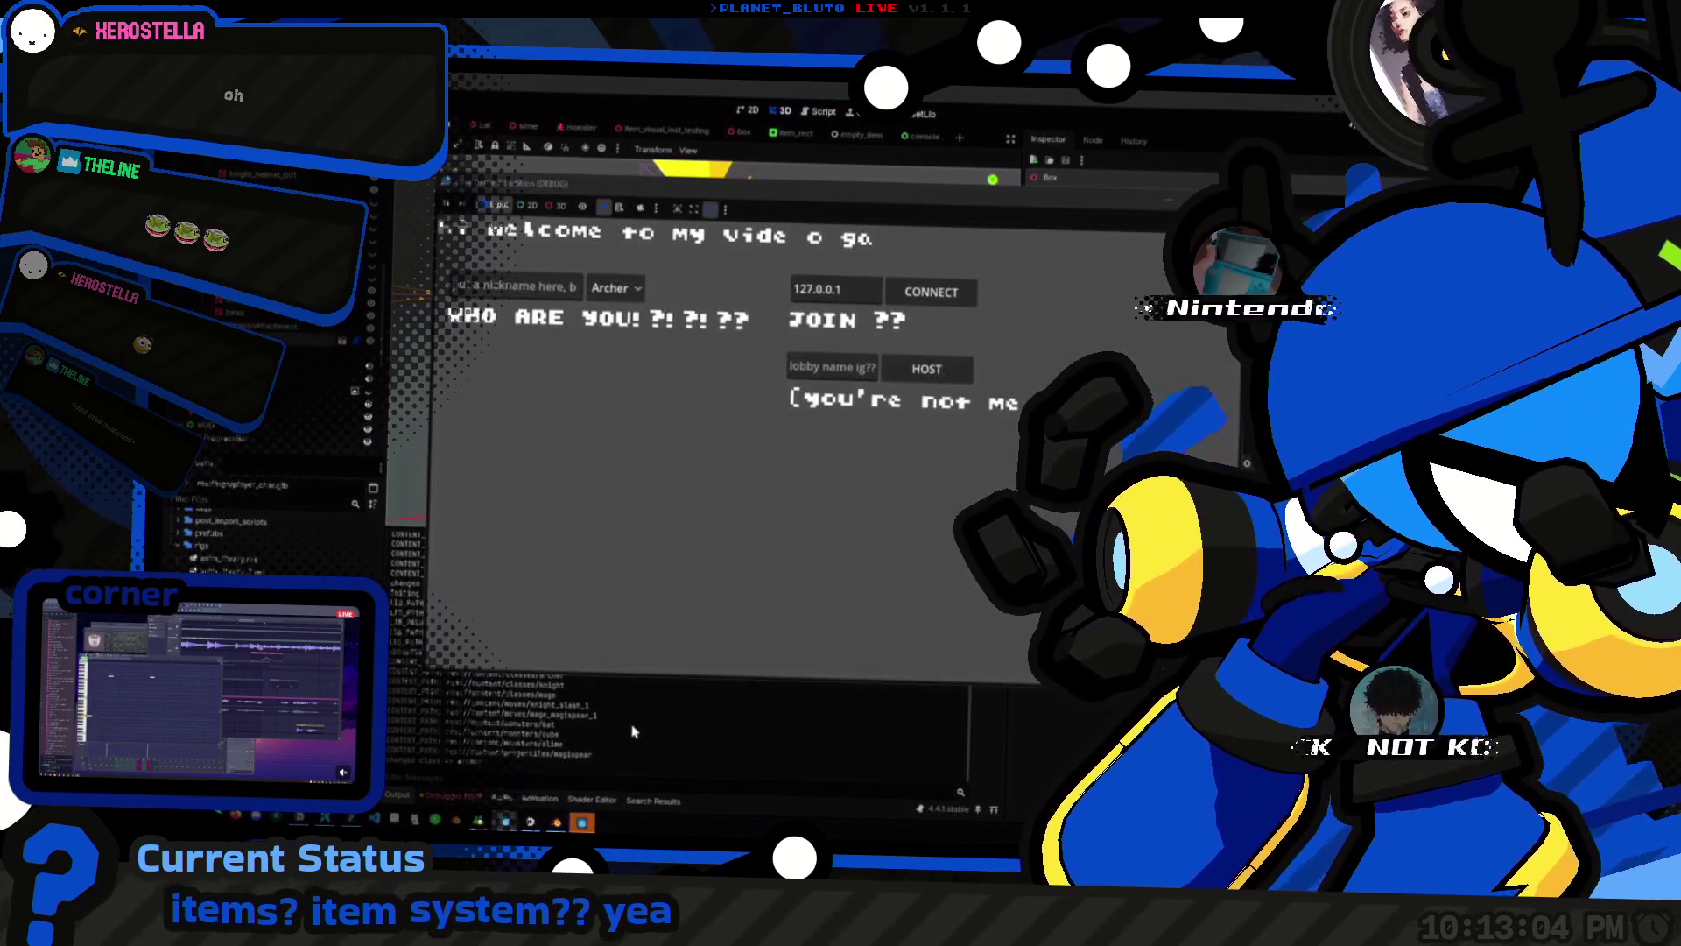
{"action": "left_click", "coordinate": [616, 287]}
{"action": "left_click", "coordinate": [616, 352]}
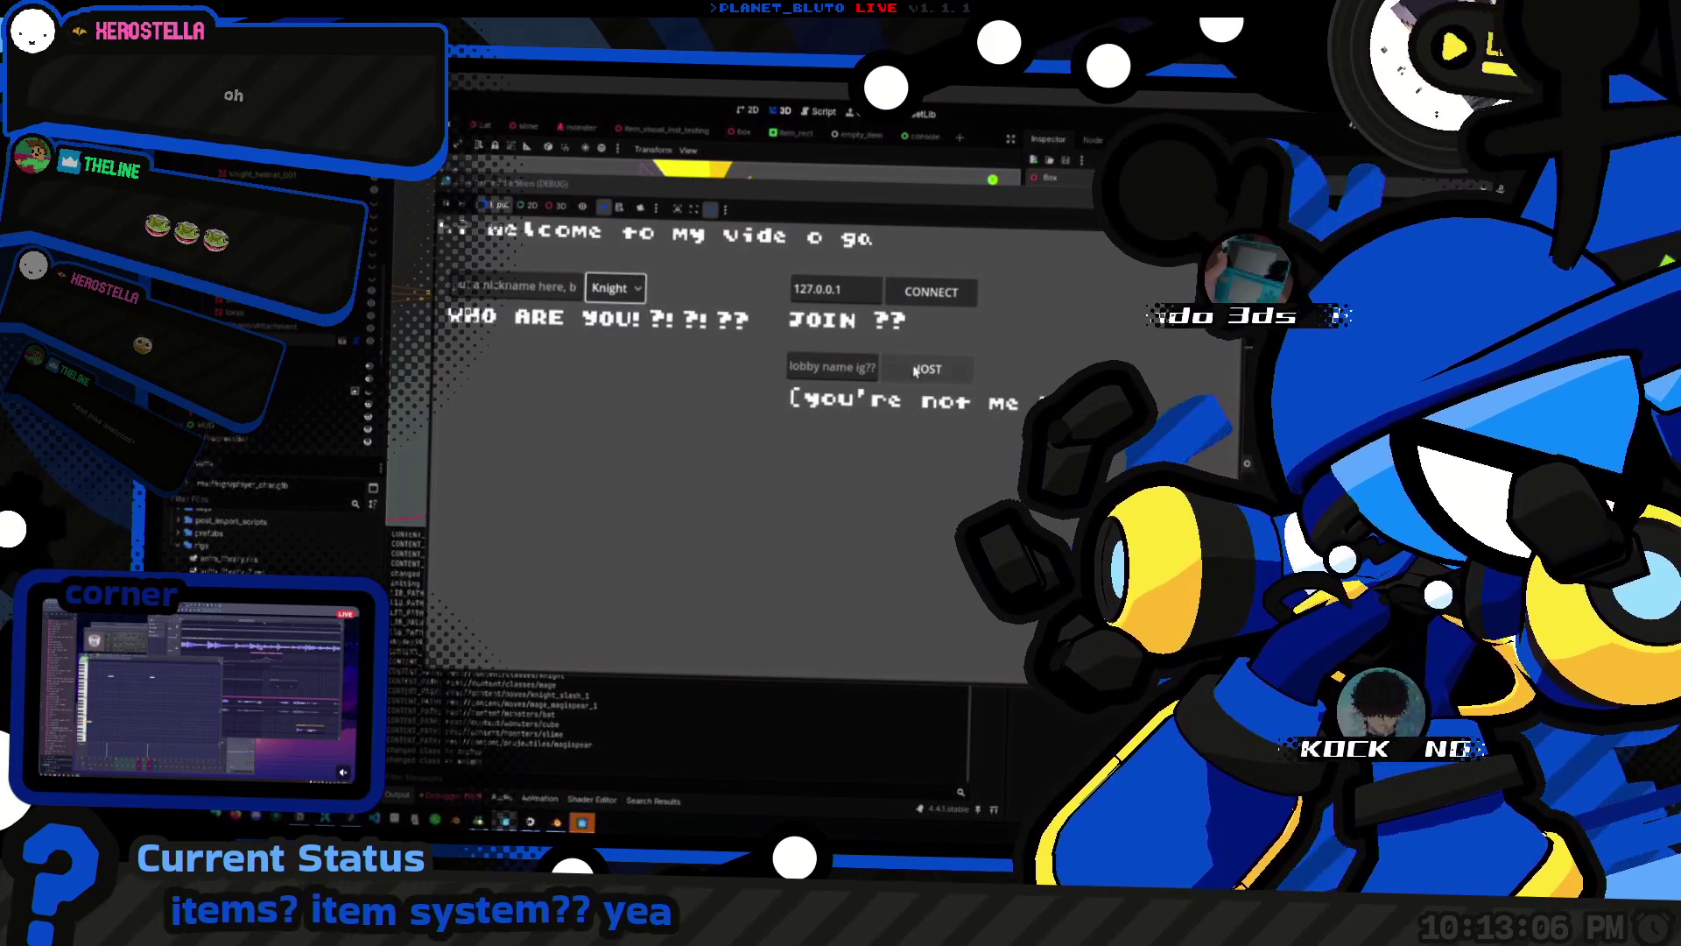
{"action": "left_click", "coordinate": [927, 368]}
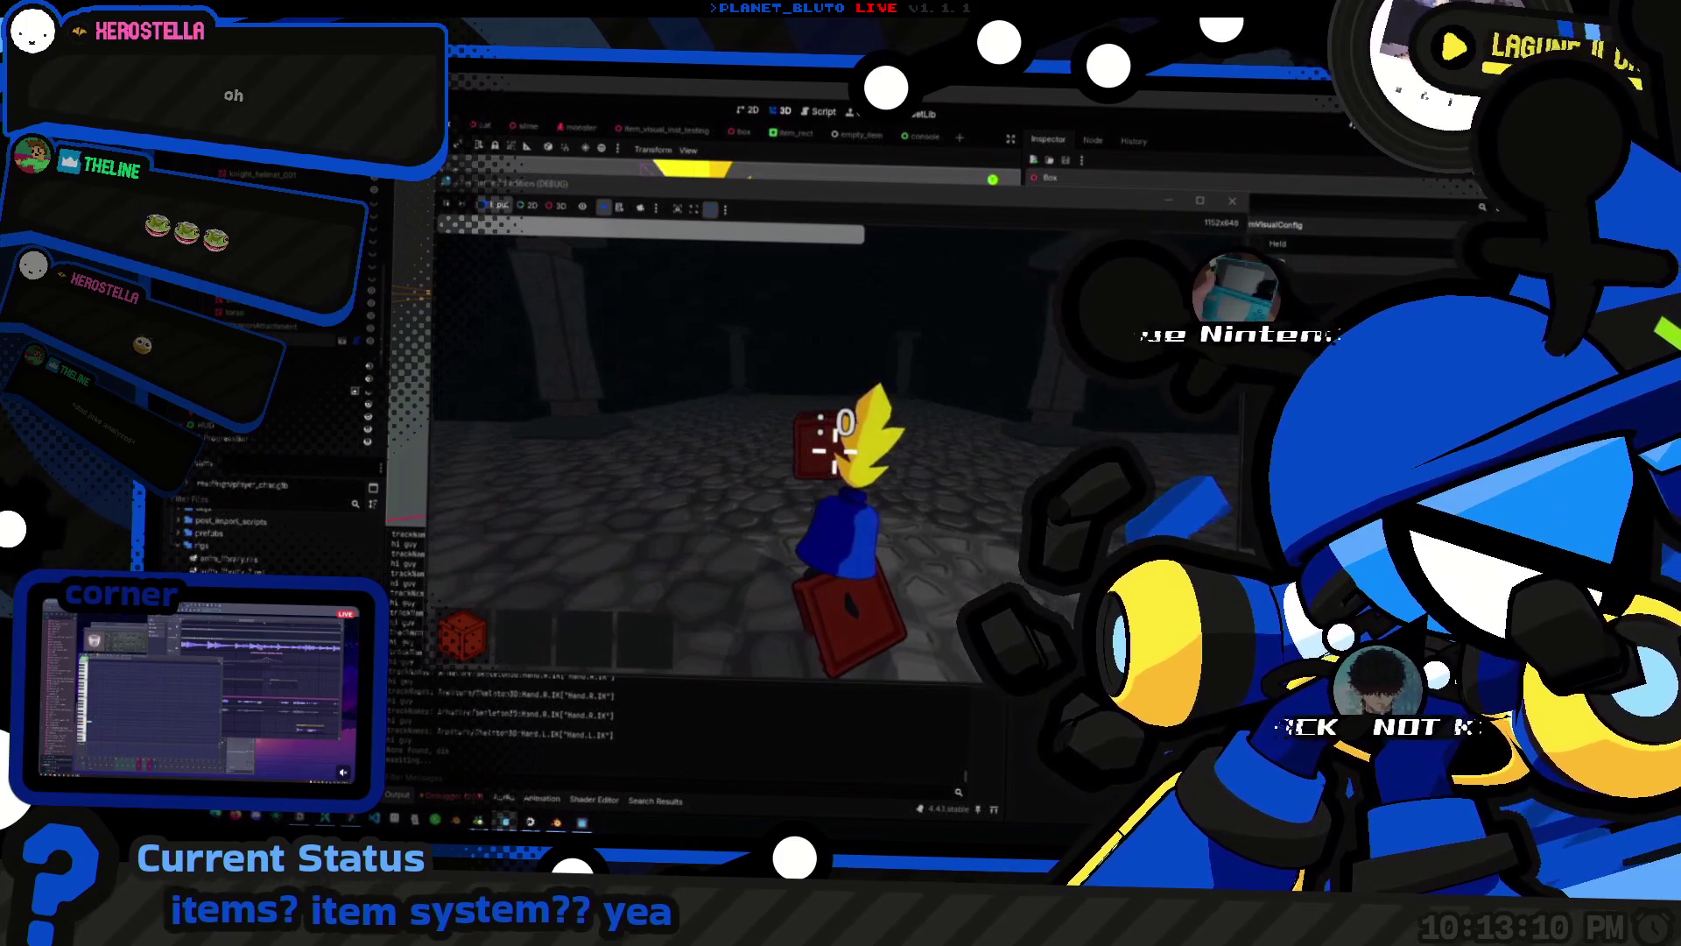
- Return to item_visual_config.gd at the setter's "waaiting..." print line
{"action": "key", "text": "super"}
{"action": "left_click", "coordinate": [963, 406]}
{"action": "left_click", "coordinate": [969, 507]}
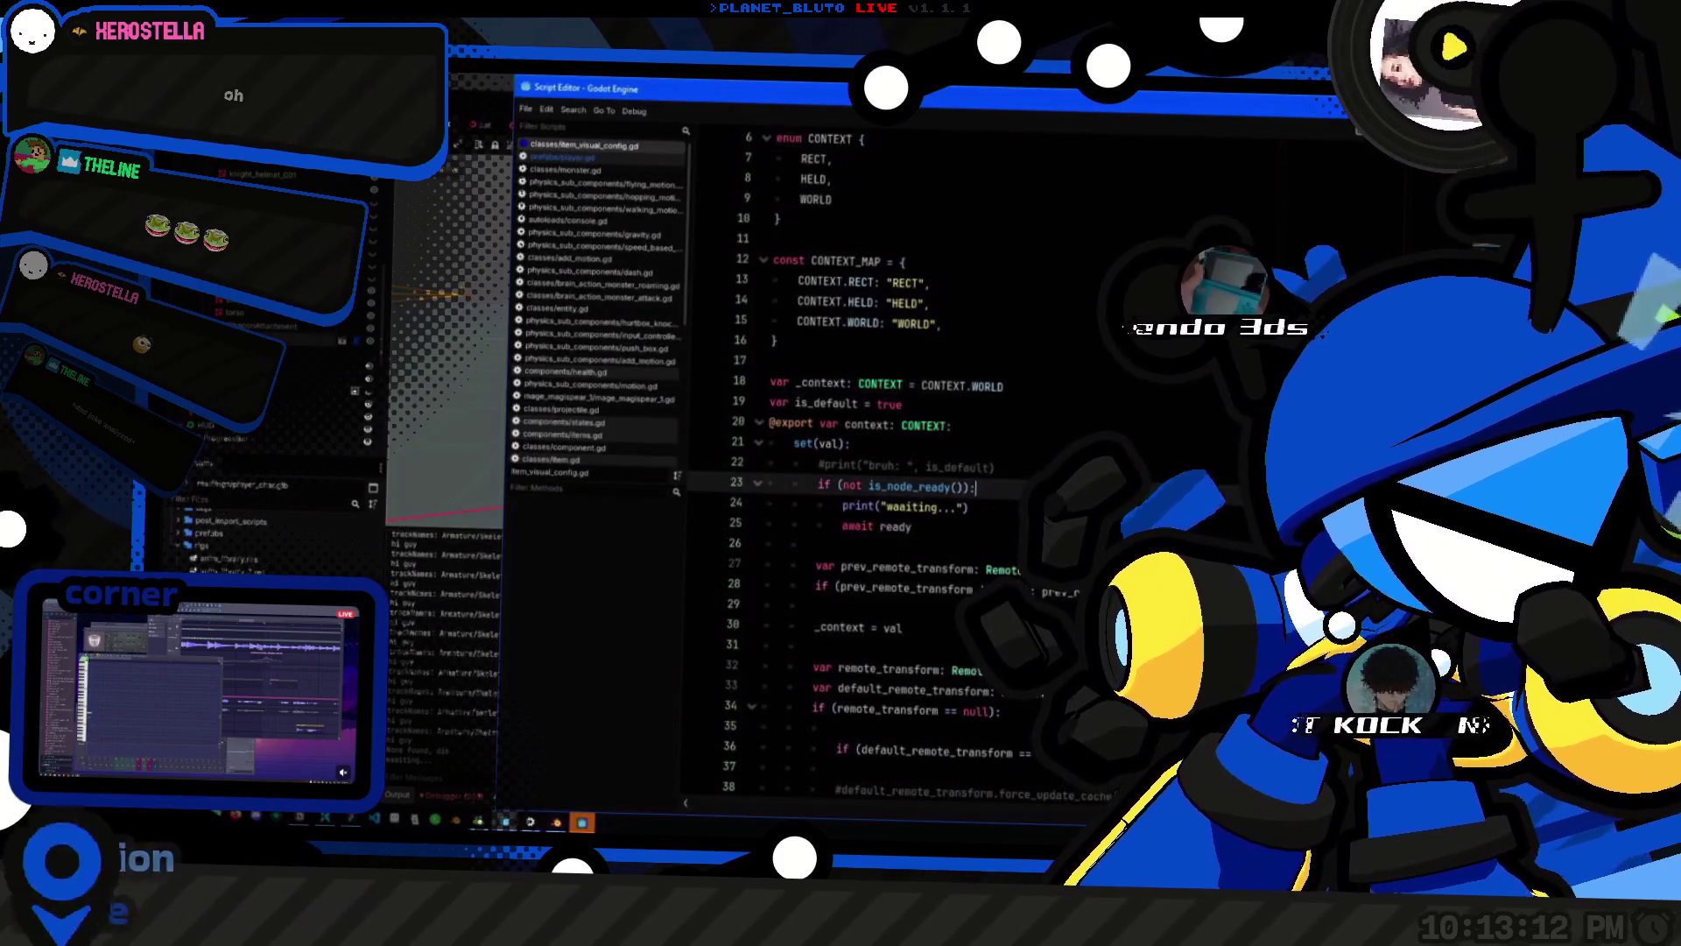
- Delete the "waaiting..." print line and review where _context is used
{"action": "triple_click", "coordinate": [968, 507]}
{"action": "key", "text": "BackSpace"}
{"action": "key", "text": "BackSpace"}
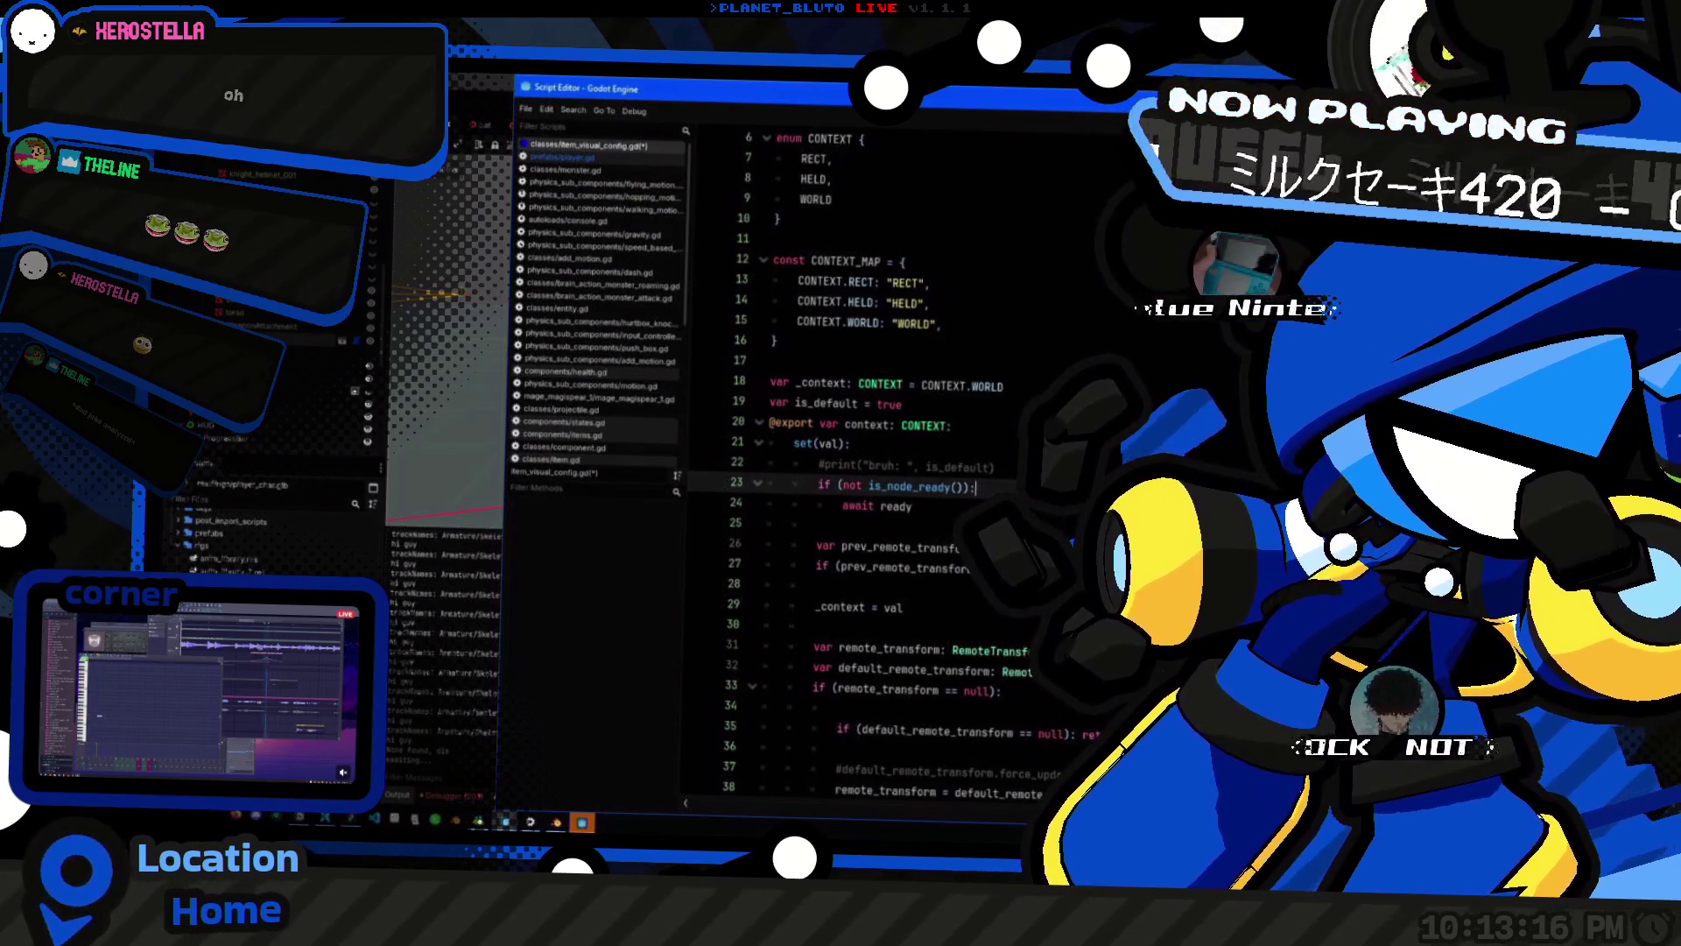
{"action": "key", "text": "Up"}
{"action": "key", "text": "Up"}
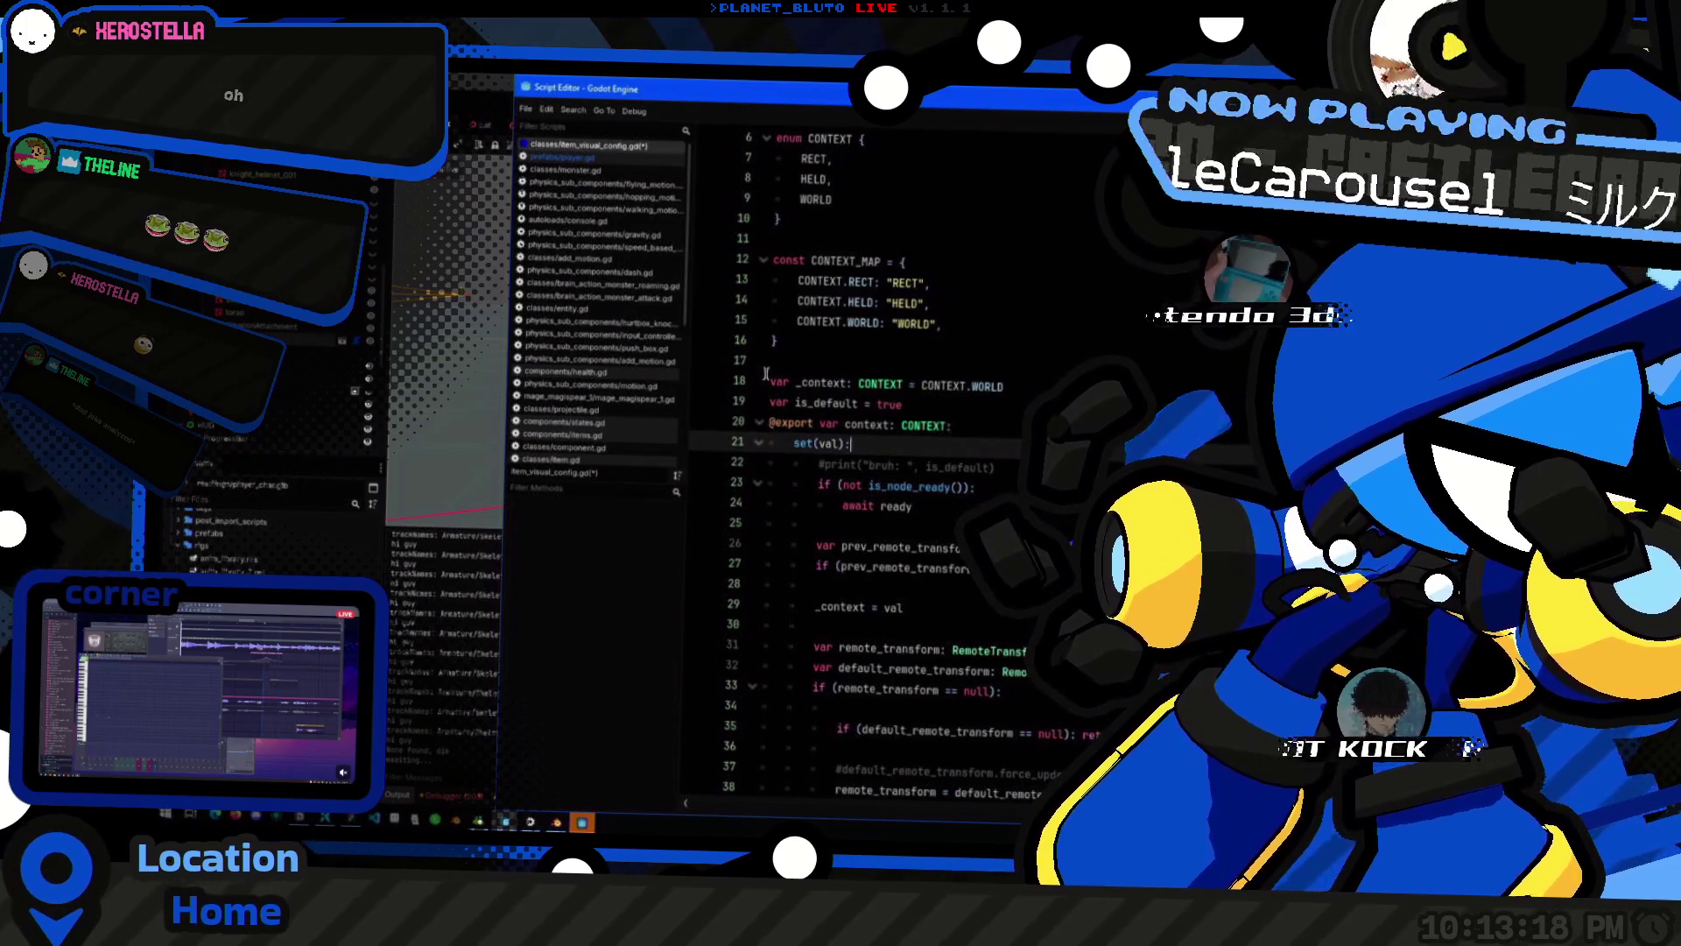
{"action": "double_click", "coordinate": [821, 382]}
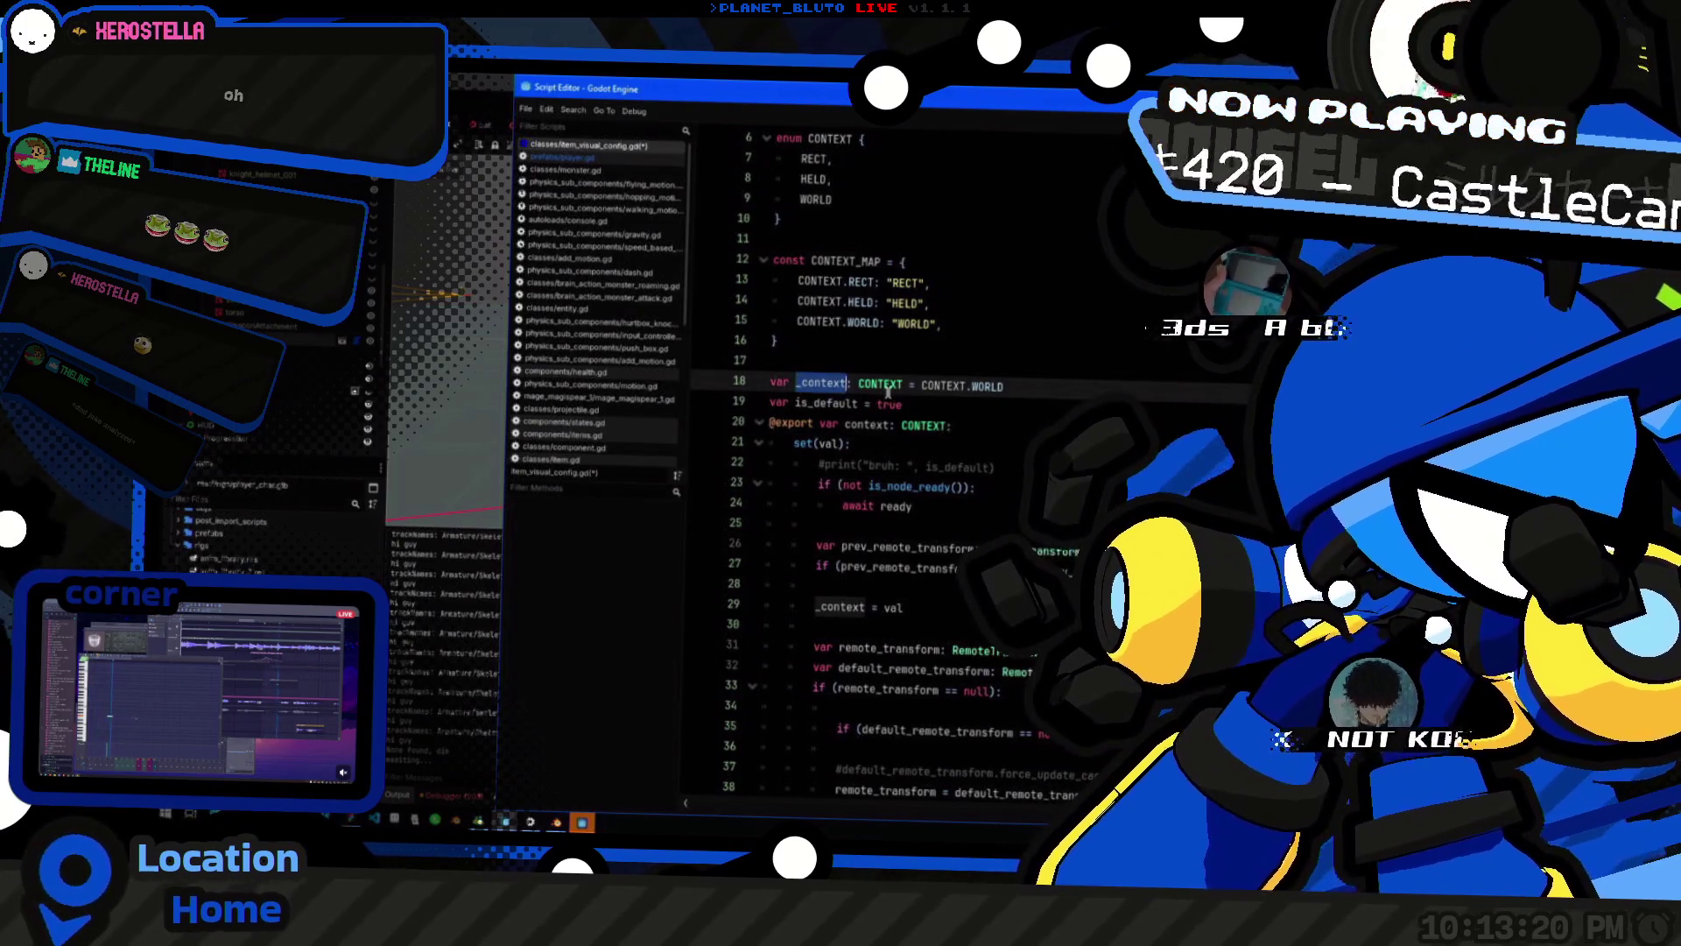
{"action": "left_click", "coordinate": [983, 417]}
{"action": "left_click", "coordinate": [939, 425]}
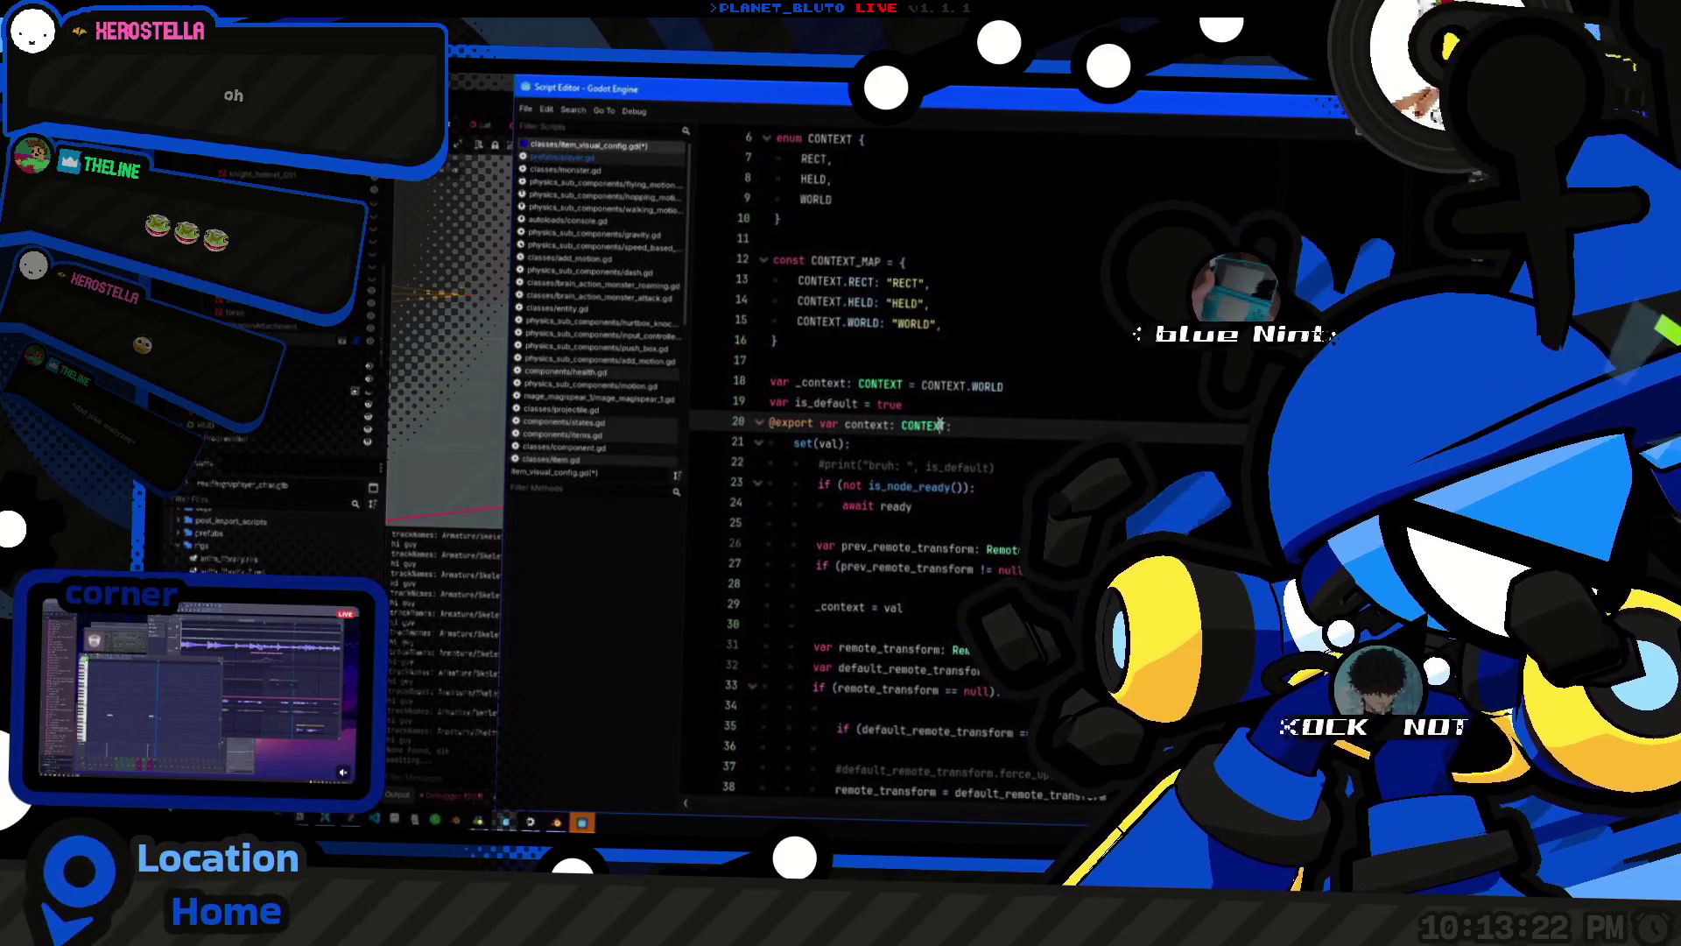
- Add a _ready() function at the end of the script that sets context = context
{"action": "scroll", "coordinate": [950, 438], "scroll_direction": "down", "scroll_amount": 7}
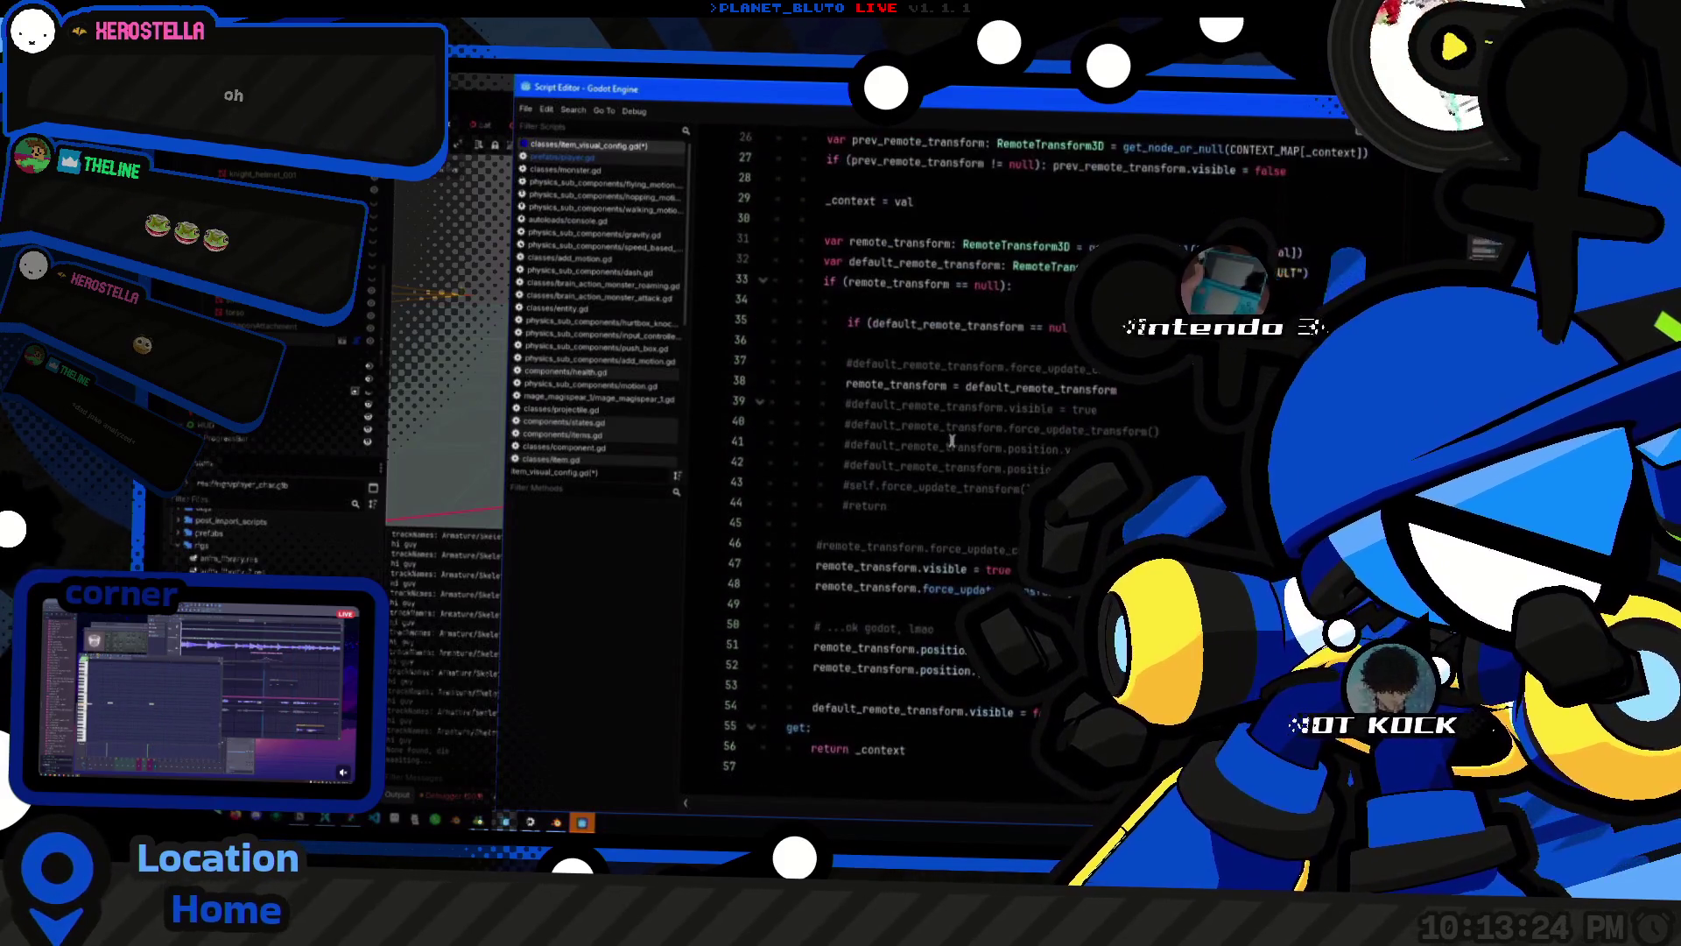
{"action": "left_click", "coordinate": [788, 764]}
{"action": "key", "text": "Return"}
{"action": "type", "text": "#"}
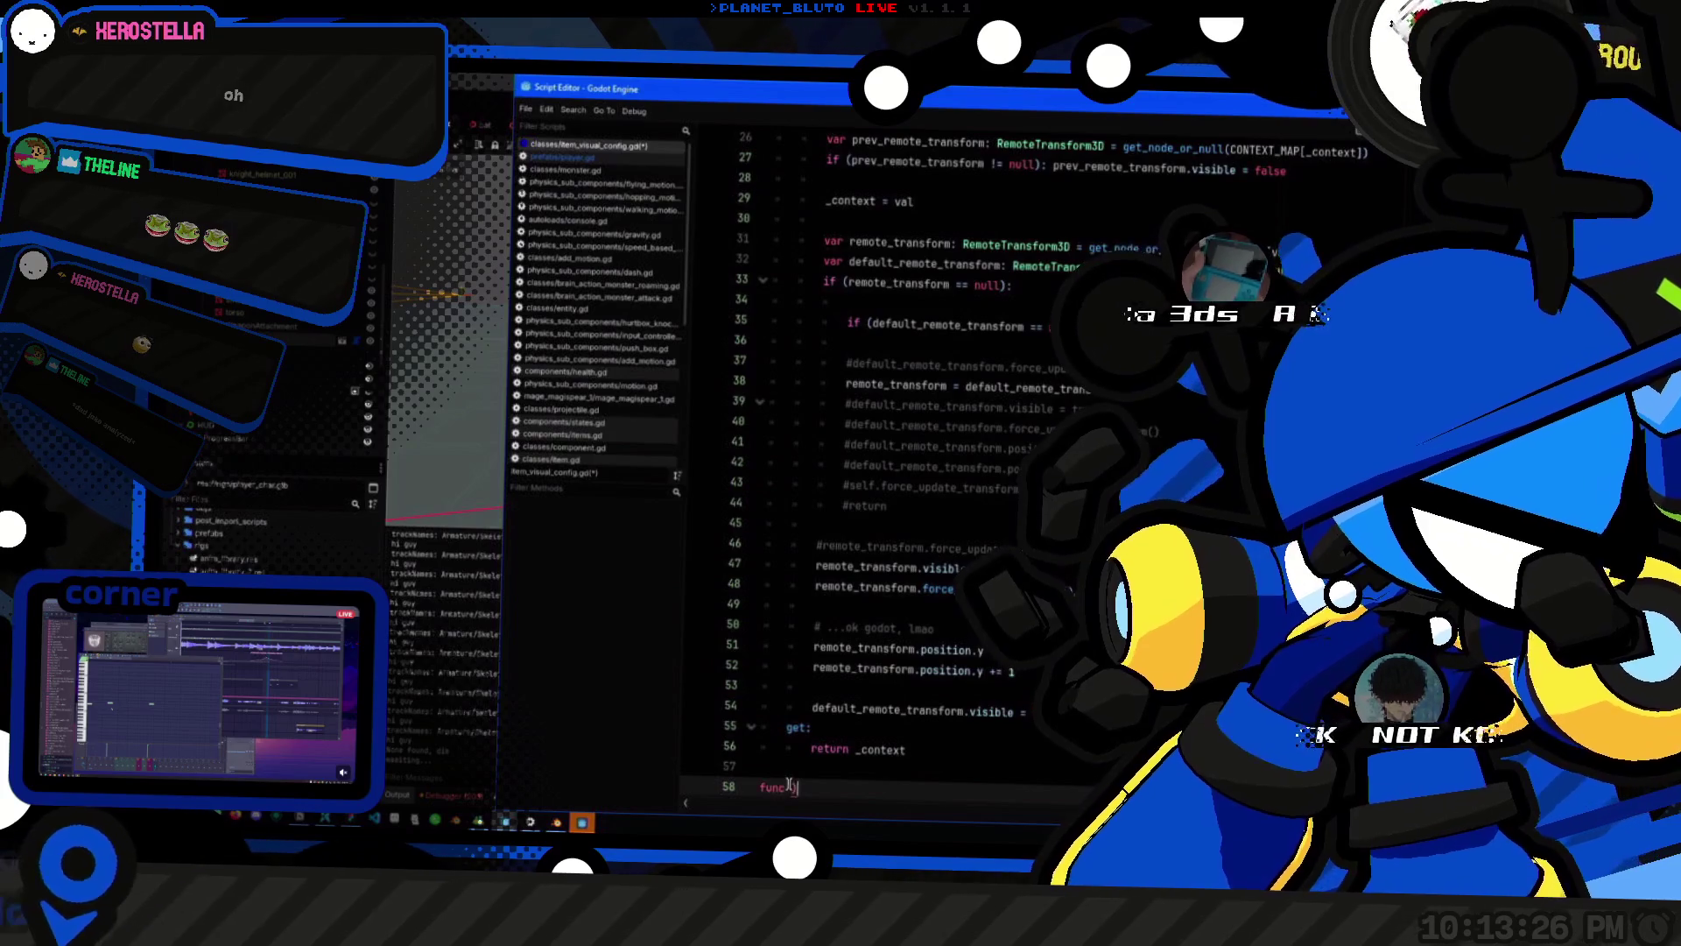
{"action": "type", "text": "_r"}
{"action": "key", "text": "Return"}
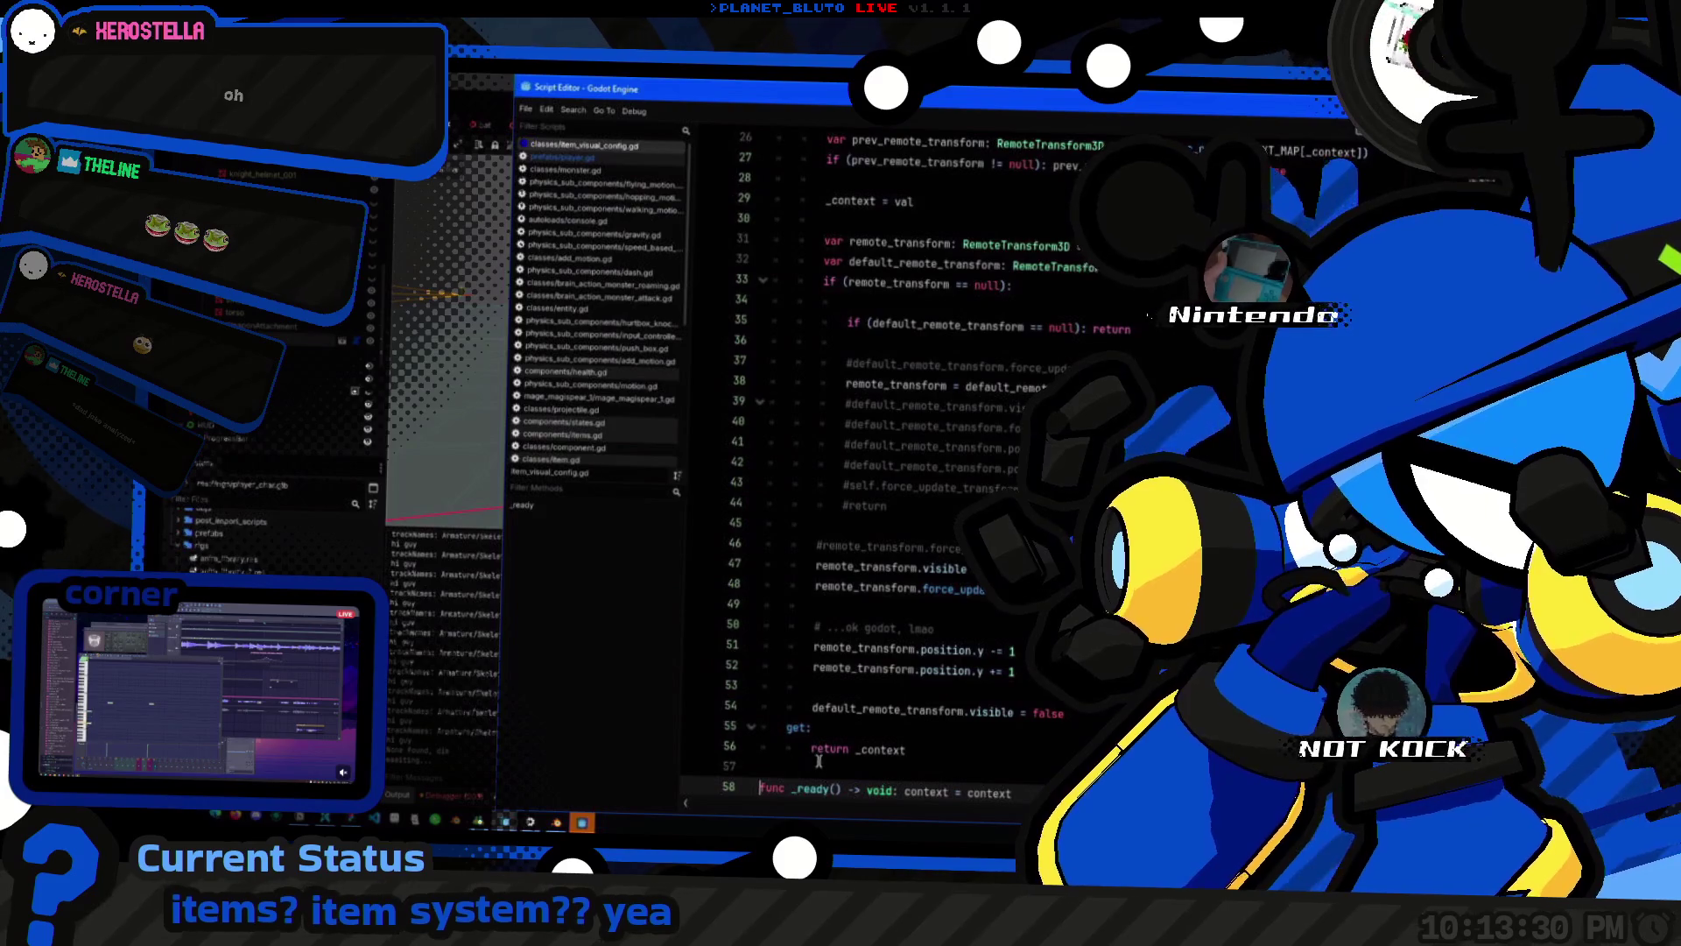
- Select _context on line 18 and bring up Search Help with F1
{"action": "key", "text": "alt+Tab"}
{"action": "key", "text": "alt+Tab"}
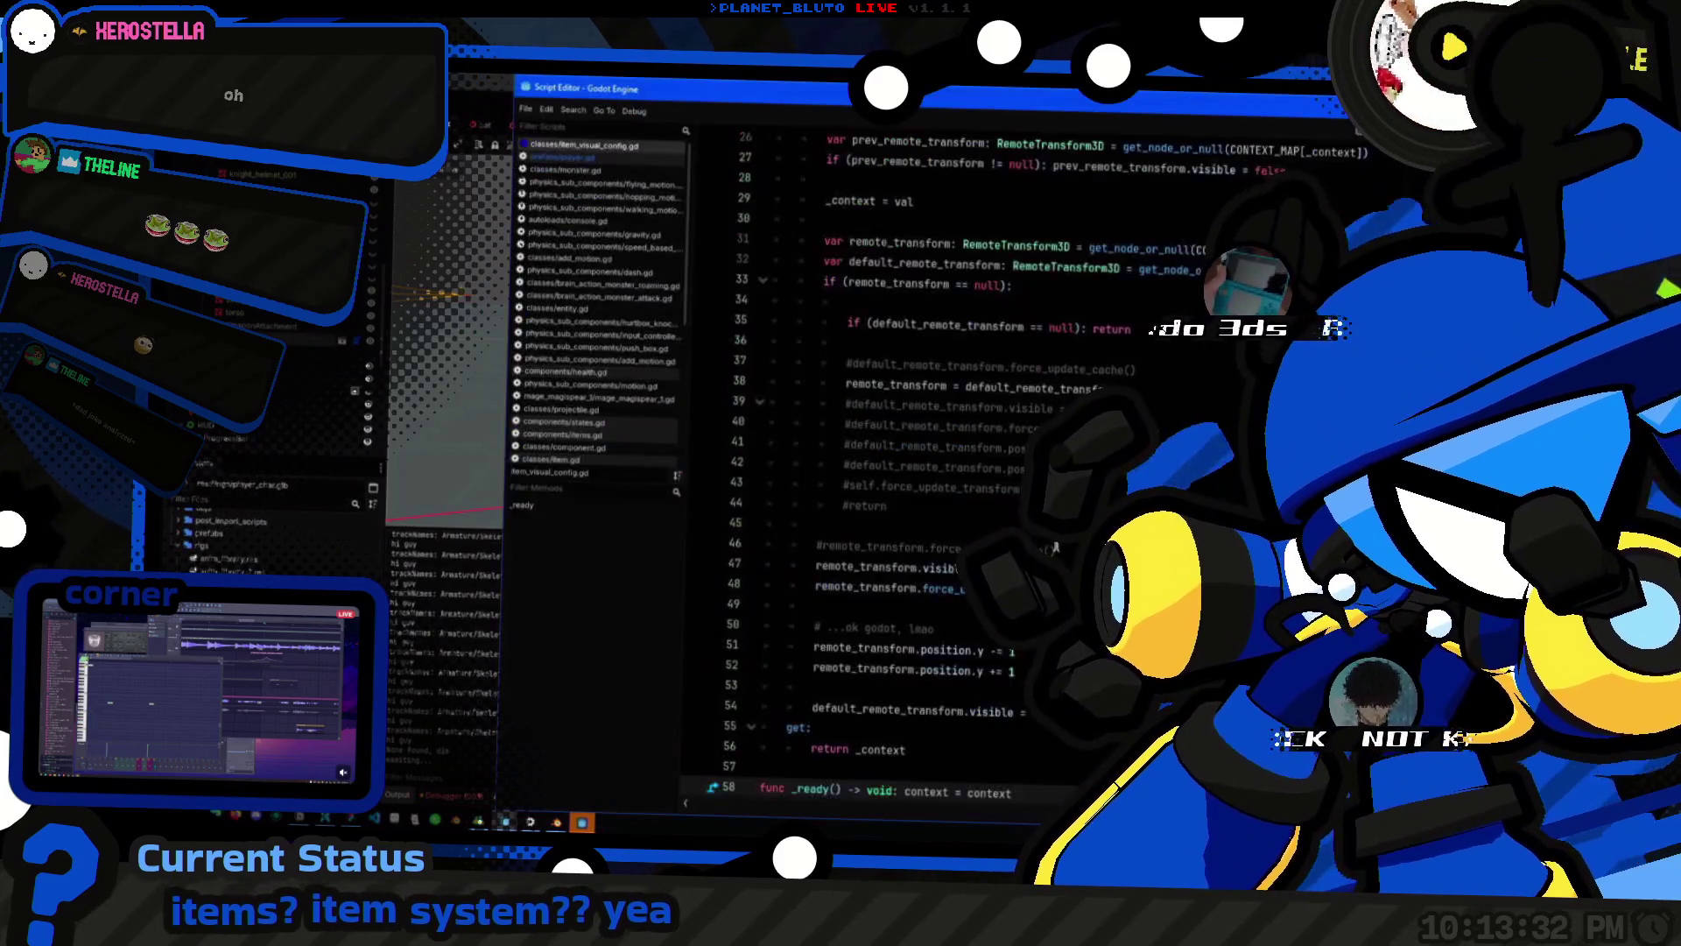
{"action": "scroll", "coordinate": [875, 455], "scroll_direction": "up", "scroll_amount": 10}
{"action": "scroll", "coordinate": [875, 456], "scroll_direction": "down", "scroll_amount": 2}
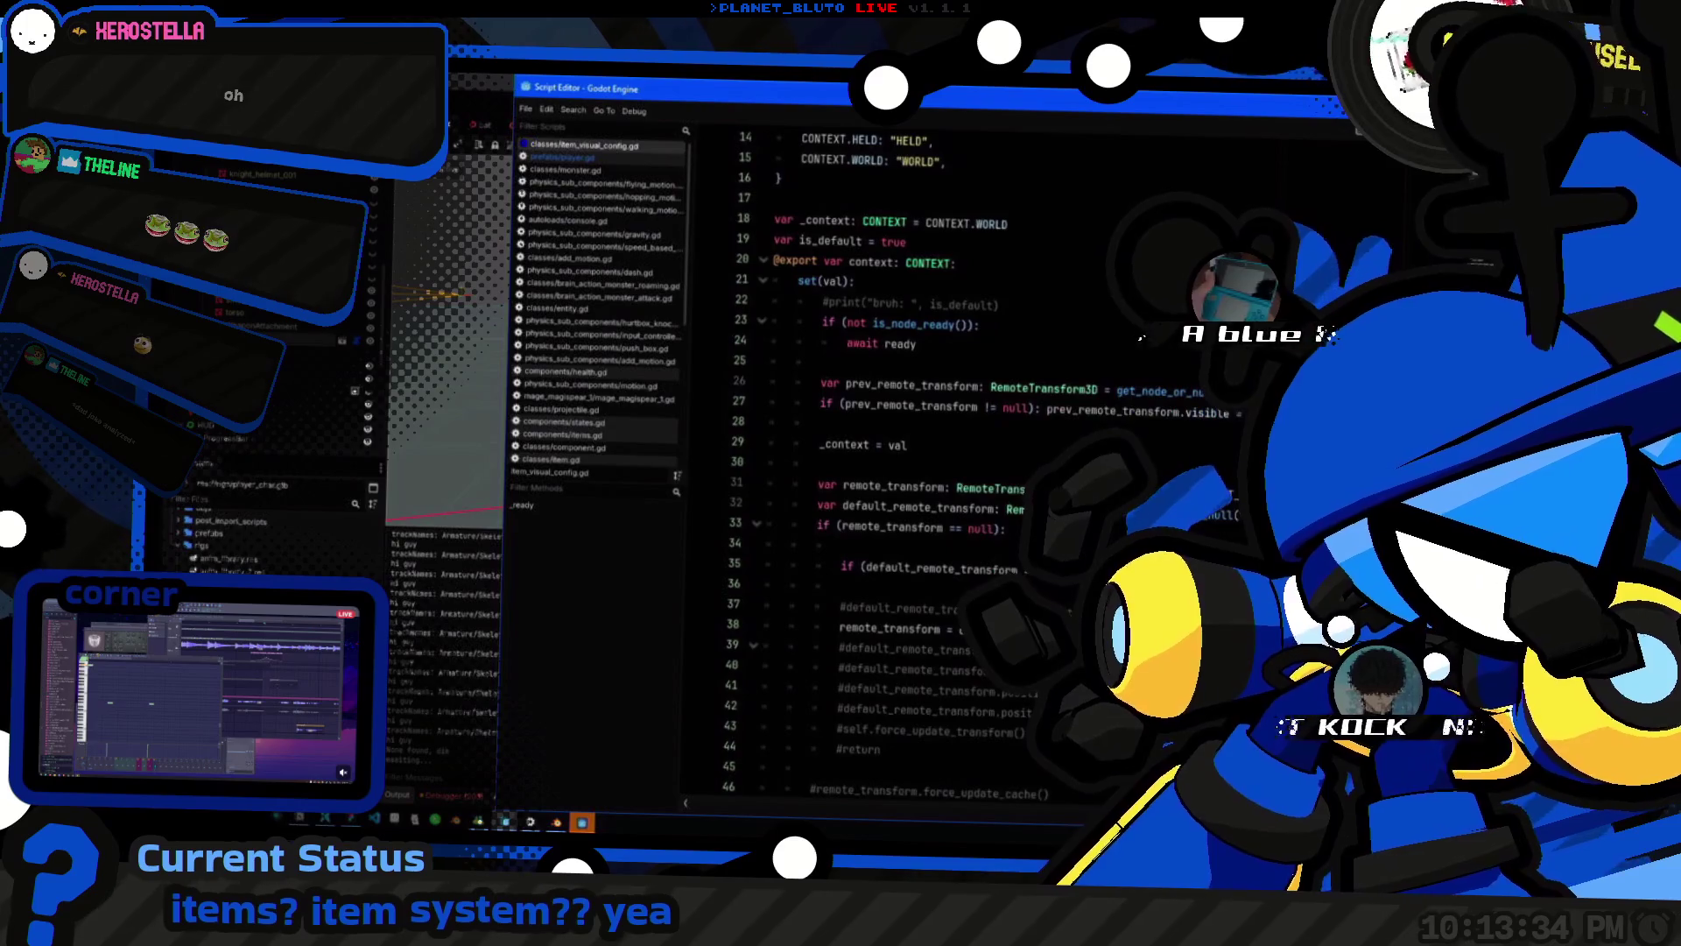
{"action": "scroll", "coordinate": [956, 508], "scroll_direction": "up", "scroll_amount": 2}
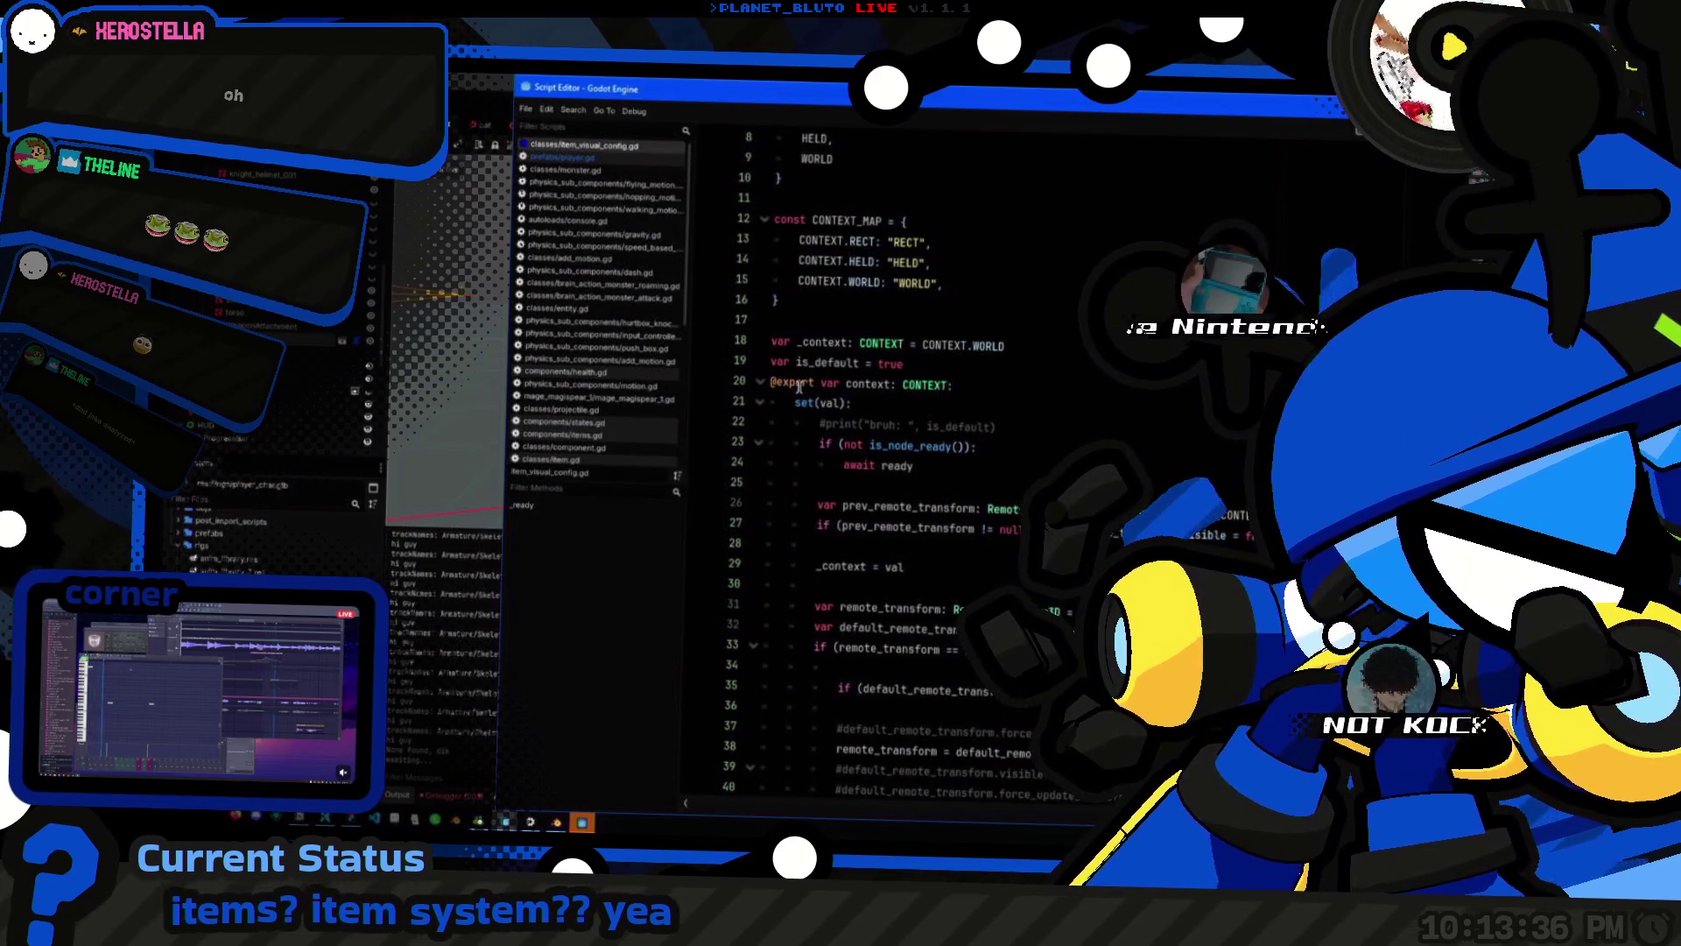
{"action": "mouse_move", "coordinate": [798, 388]}
{"action": "left_click", "coordinate": [823, 344]}
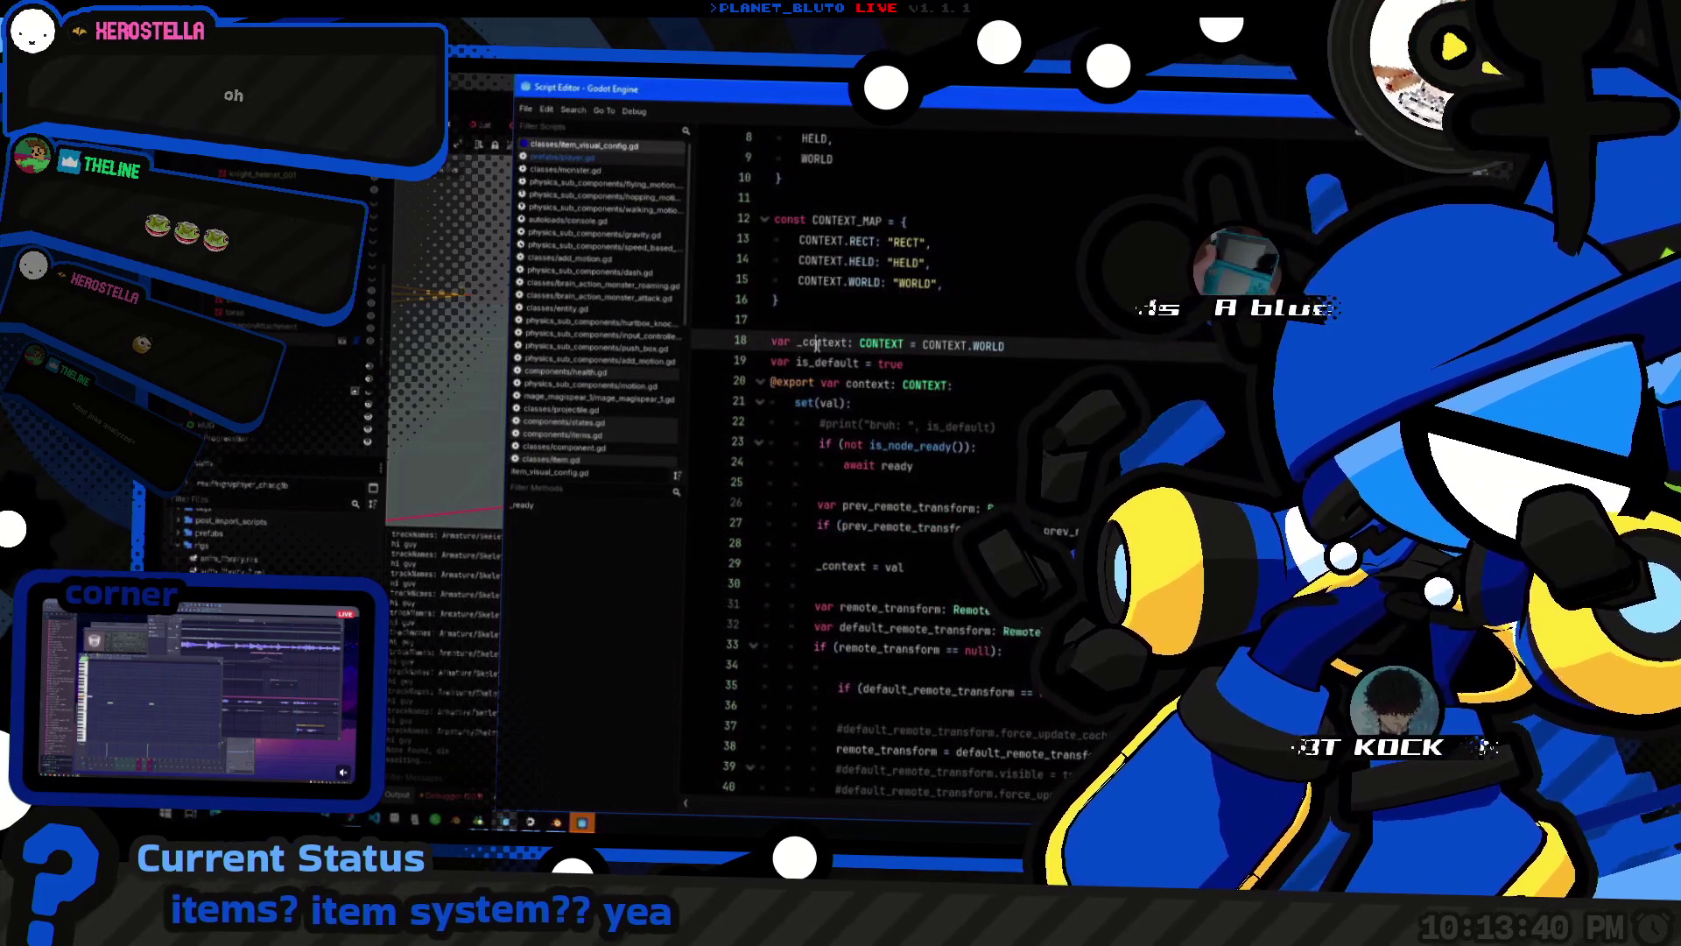
{"action": "double_click", "coordinate": [817, 345]}
{"action": "key", "text": "F1"}
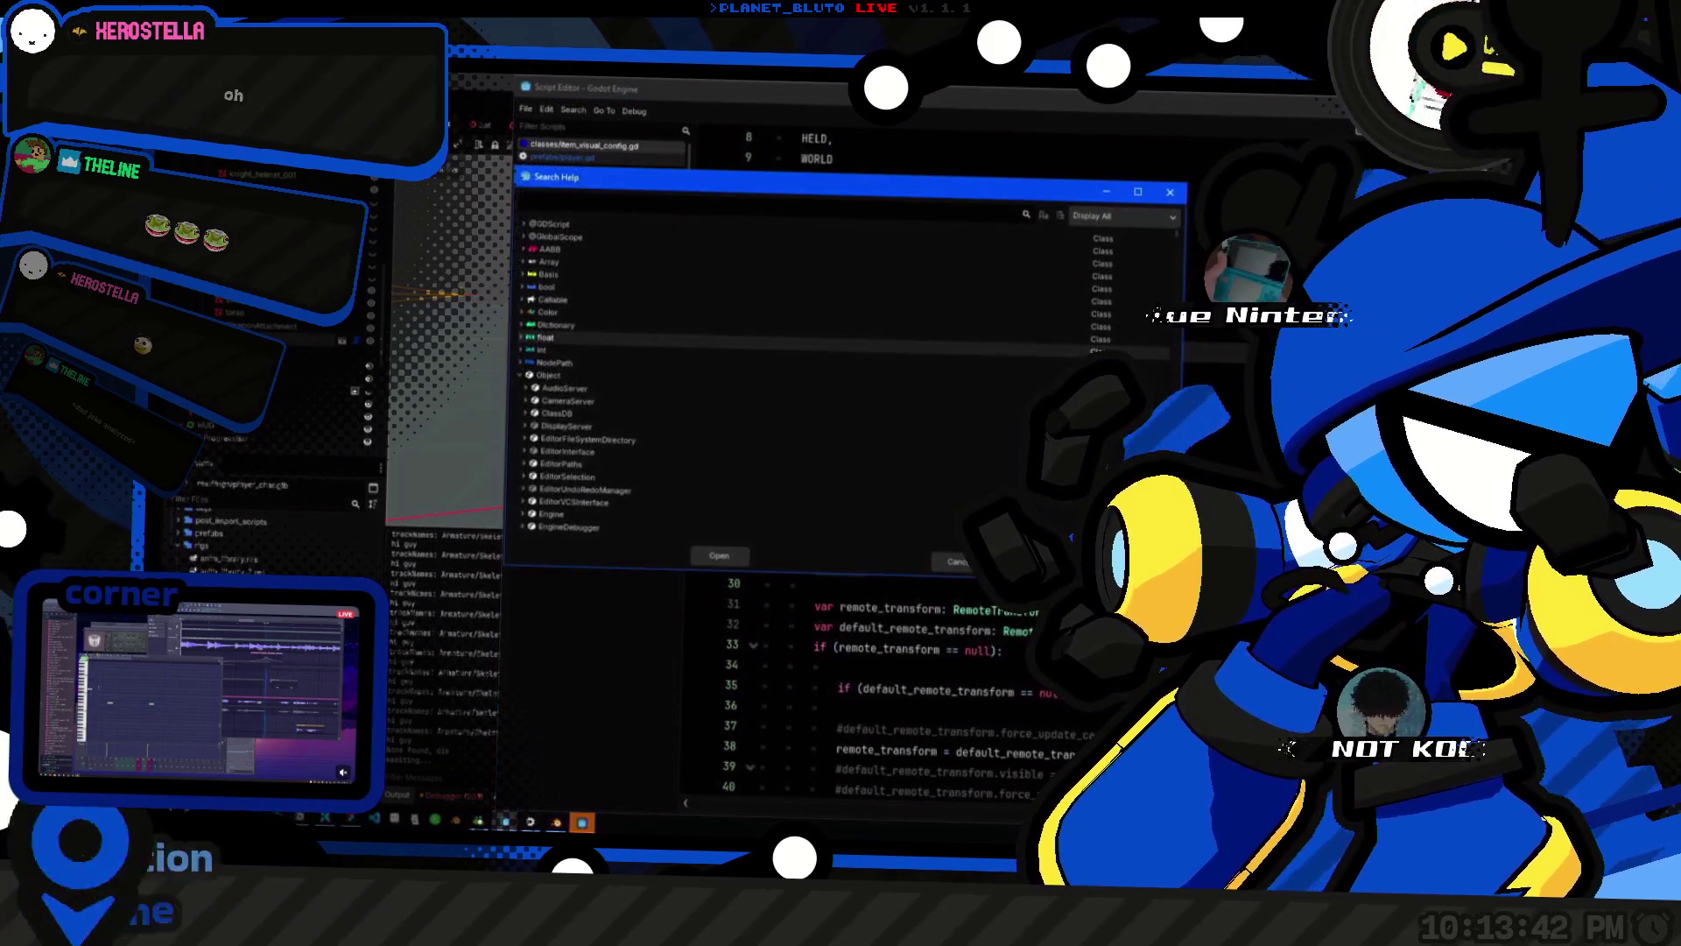
- Look up 'export' in Search Help, read the export_storage docs, then open item.gd
{"action": "type", "text": "gexport"}
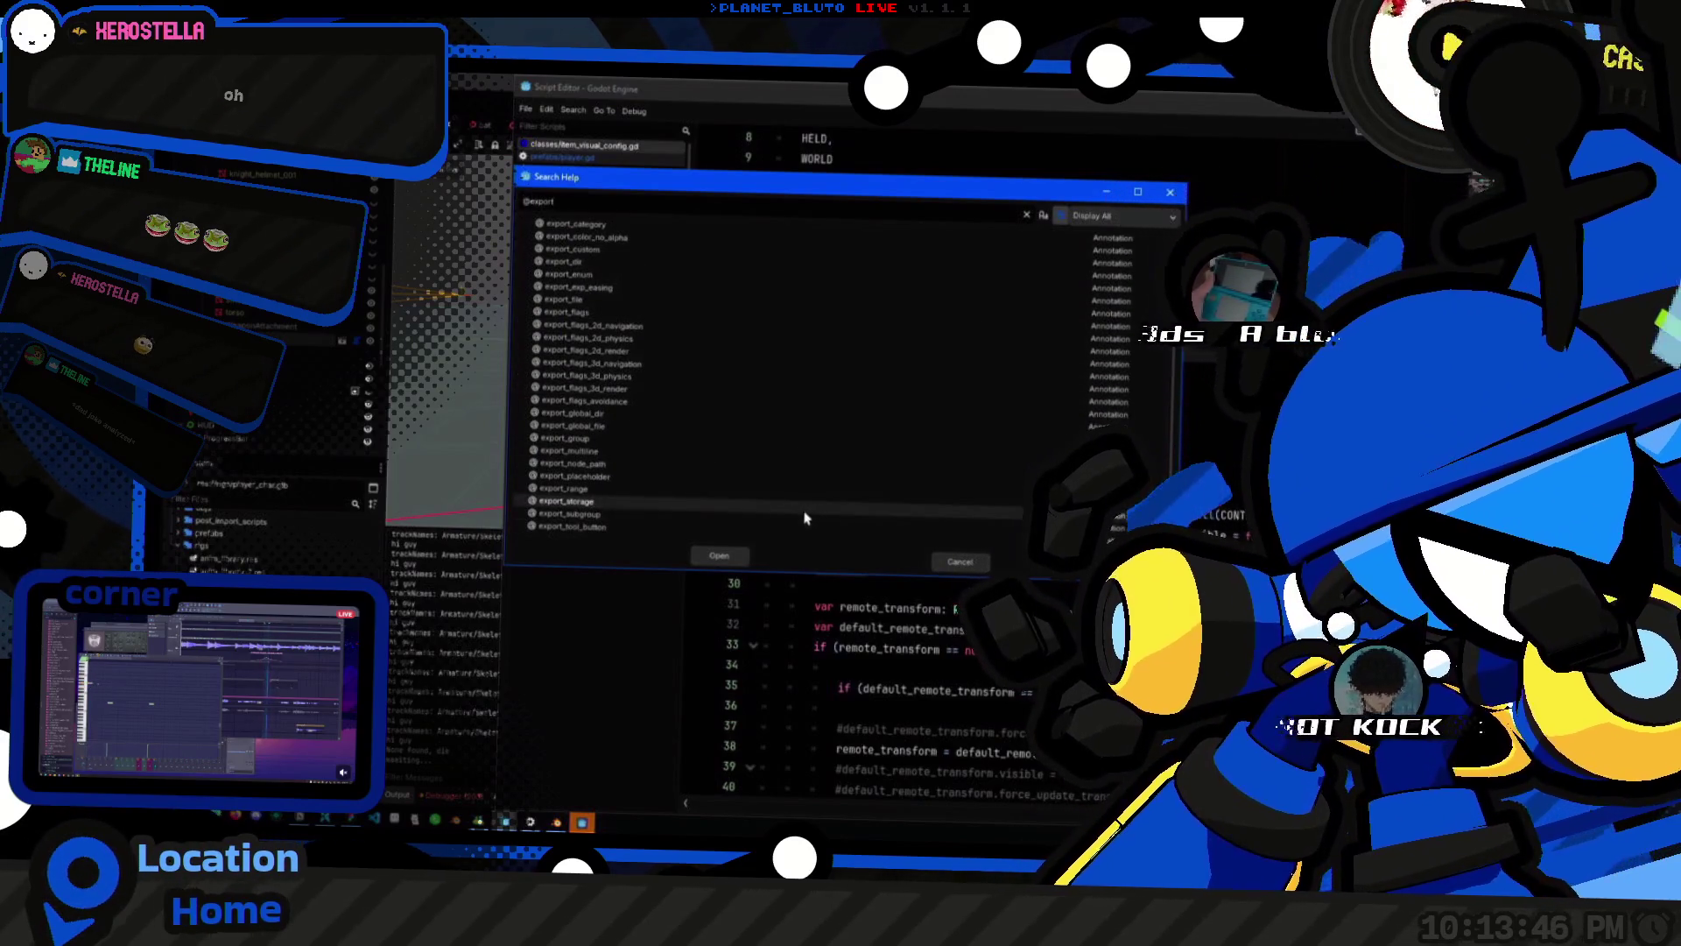
{"action": "double_click", "coordinate": [623, 323]}
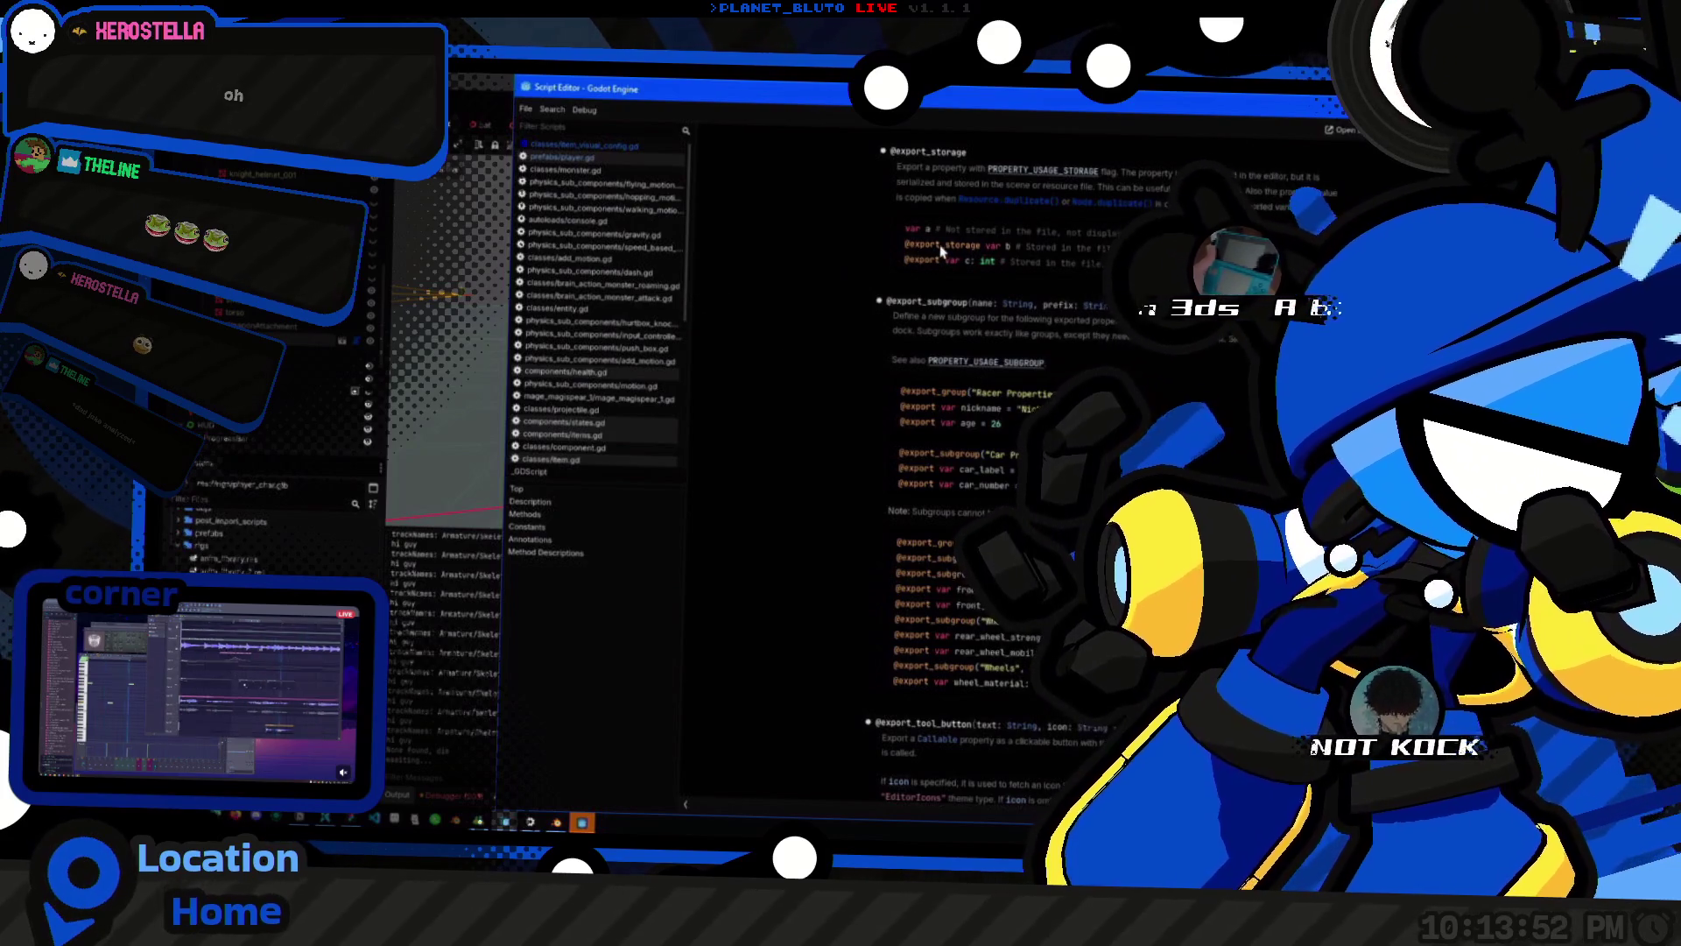
{"action": "left_click", "coordinate": [557, 459]}
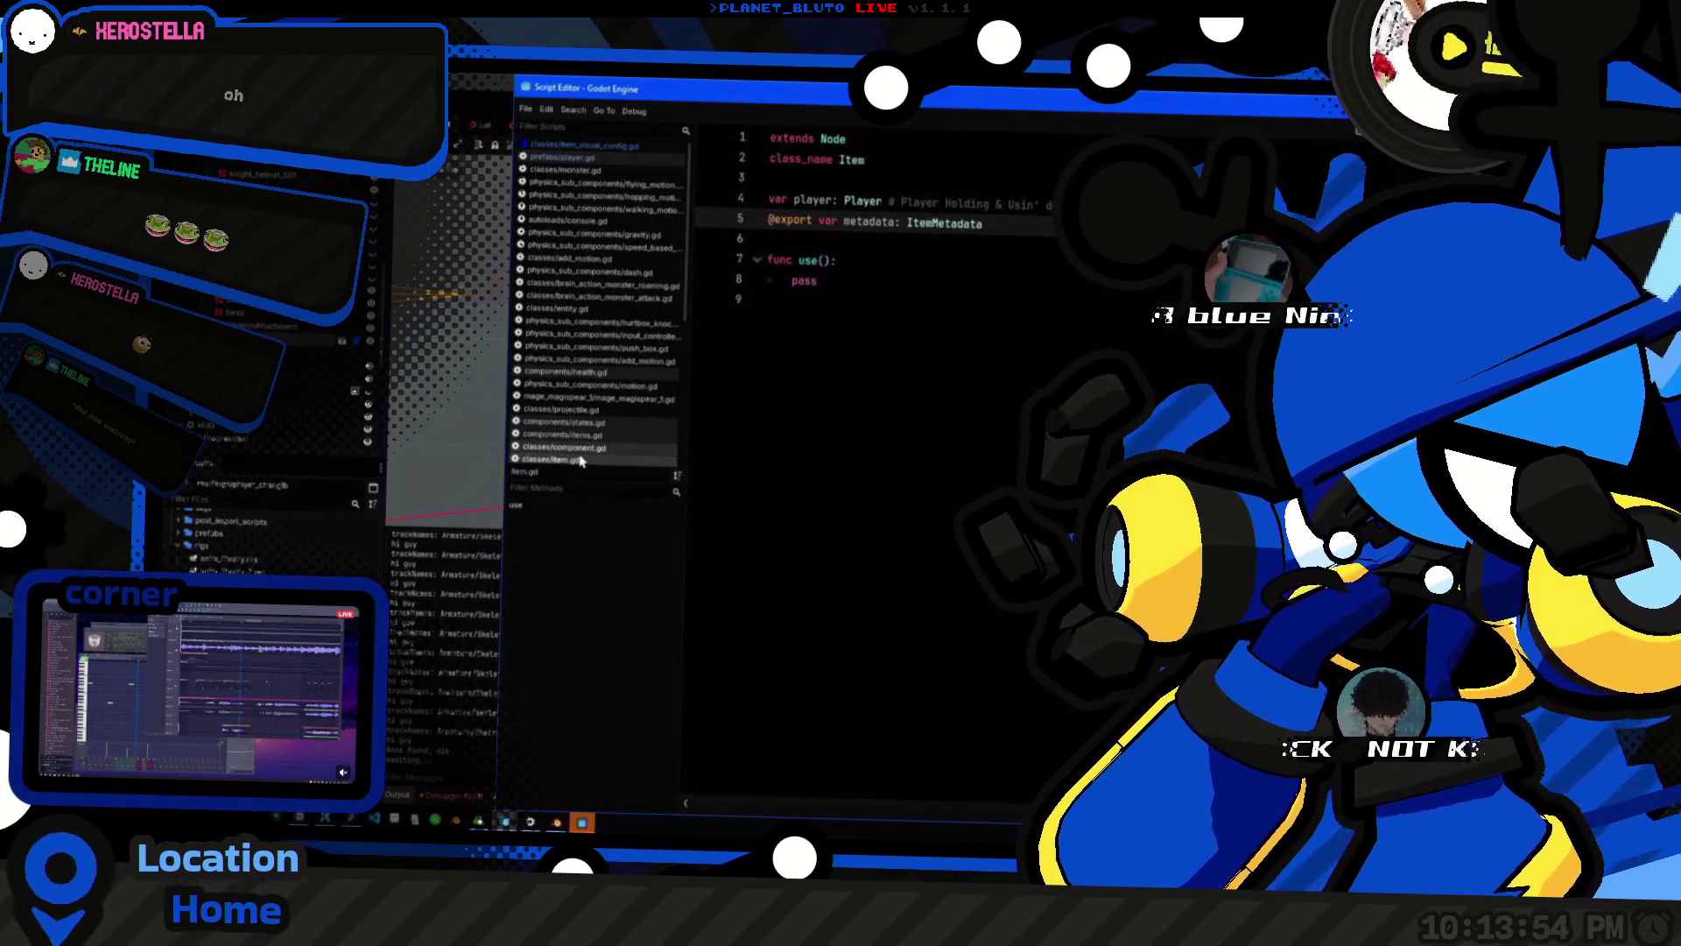
{"action": "left_click", "coordinate": [625, 149]}
{"action": "key", "text": "Home"}
{"action": "type", "text": "export_storage"}
{"action": "key", "text": "Return"}
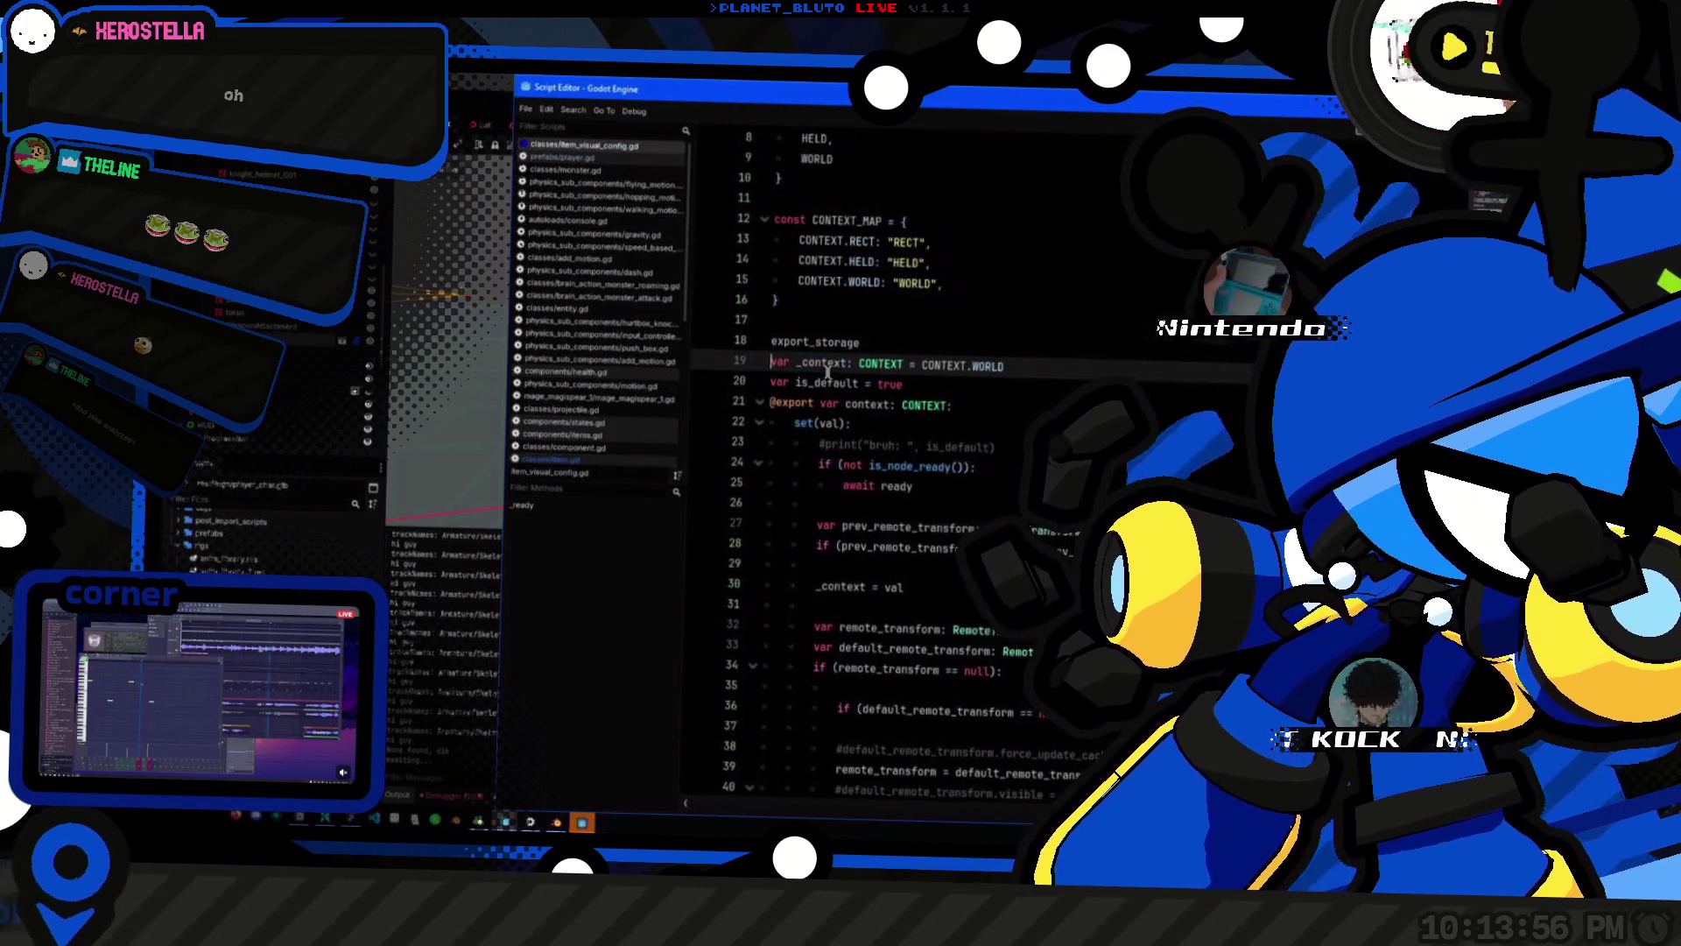
{"action": "key", "text": "BackSpace"}
{"action": "key", "text": "Home"}
{"action": "type", "text": "@"}
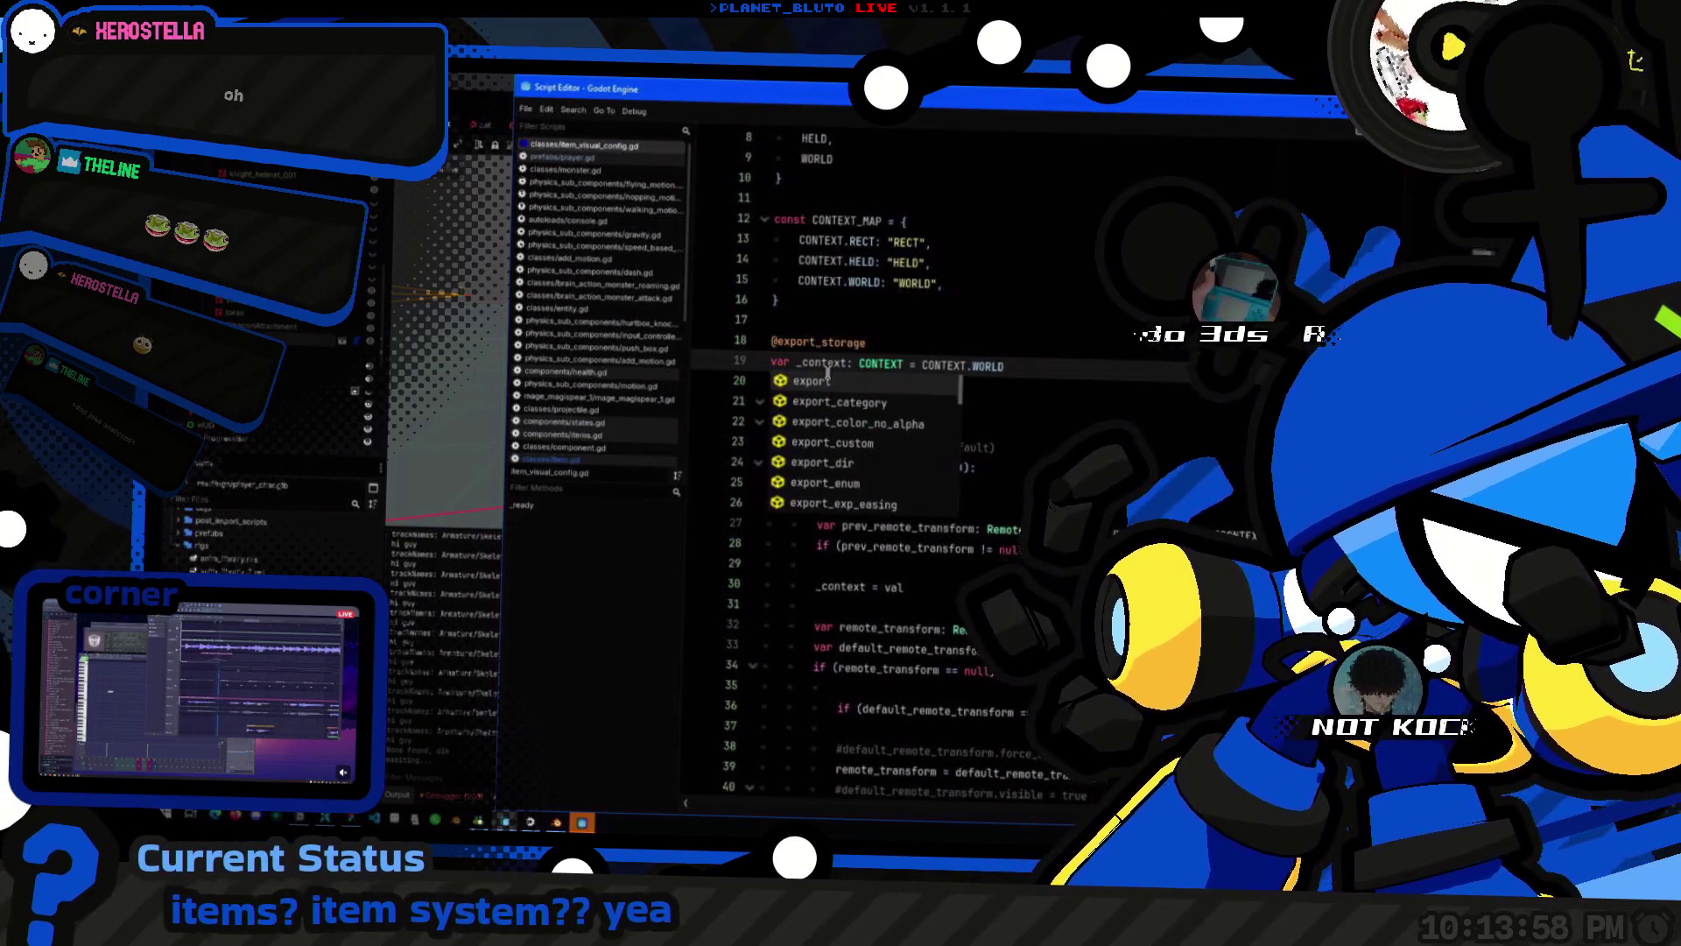
{"action": "key", "text": "End"}
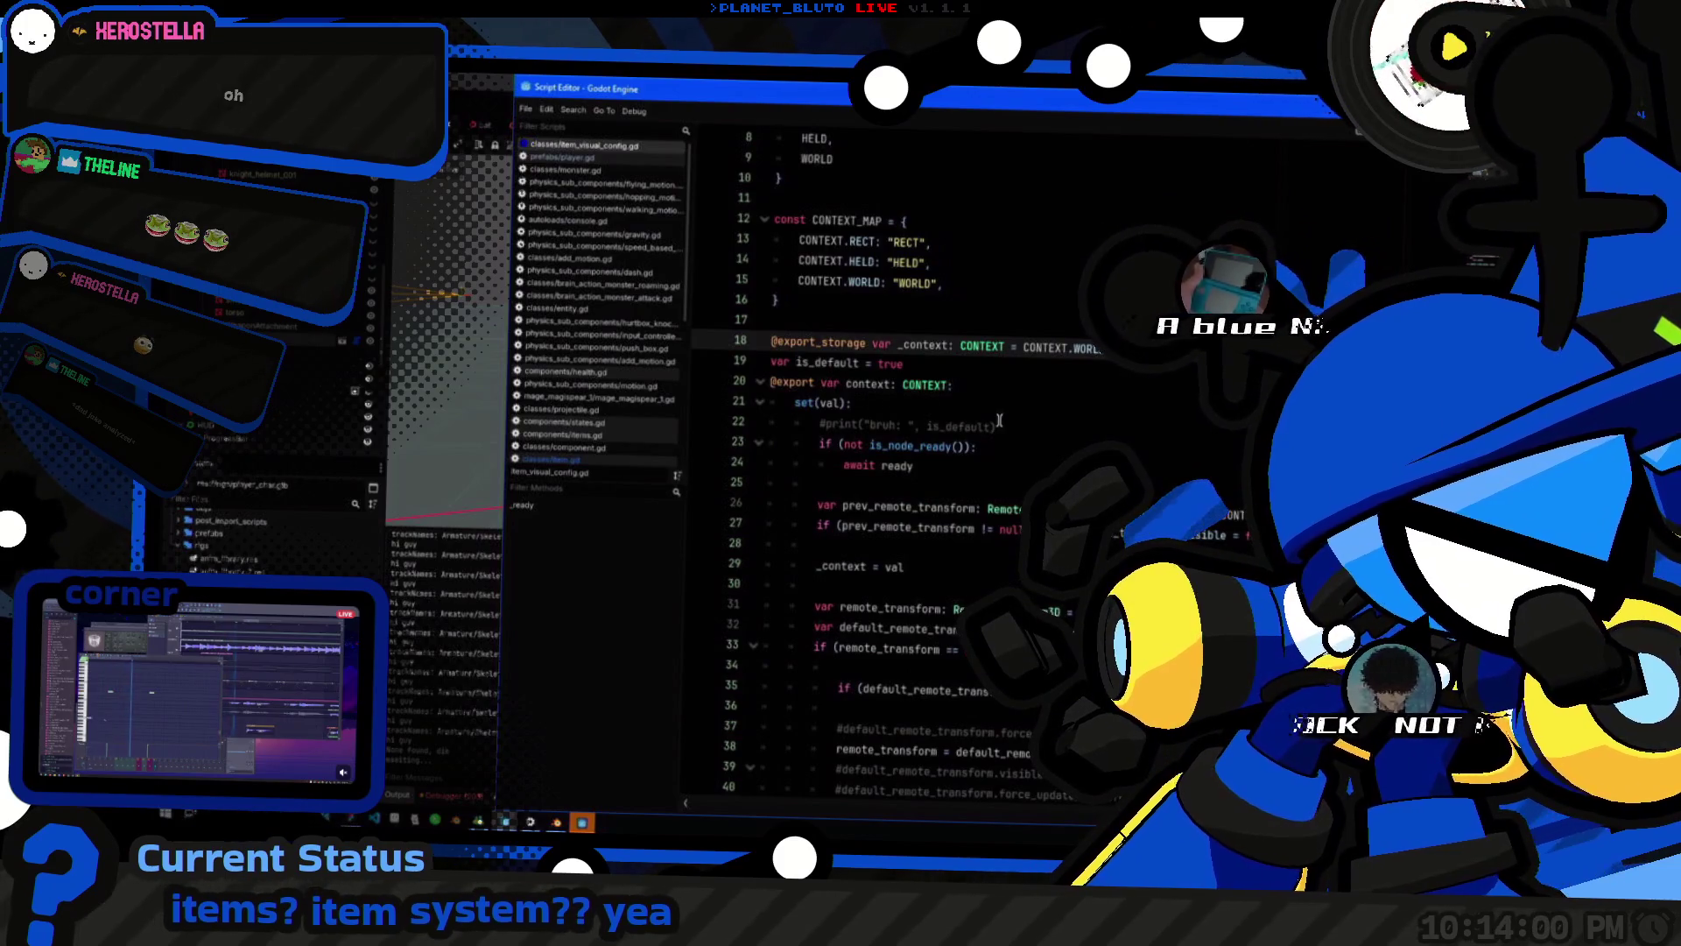
{"action": "double_click", "coordinate": [913, 347]}
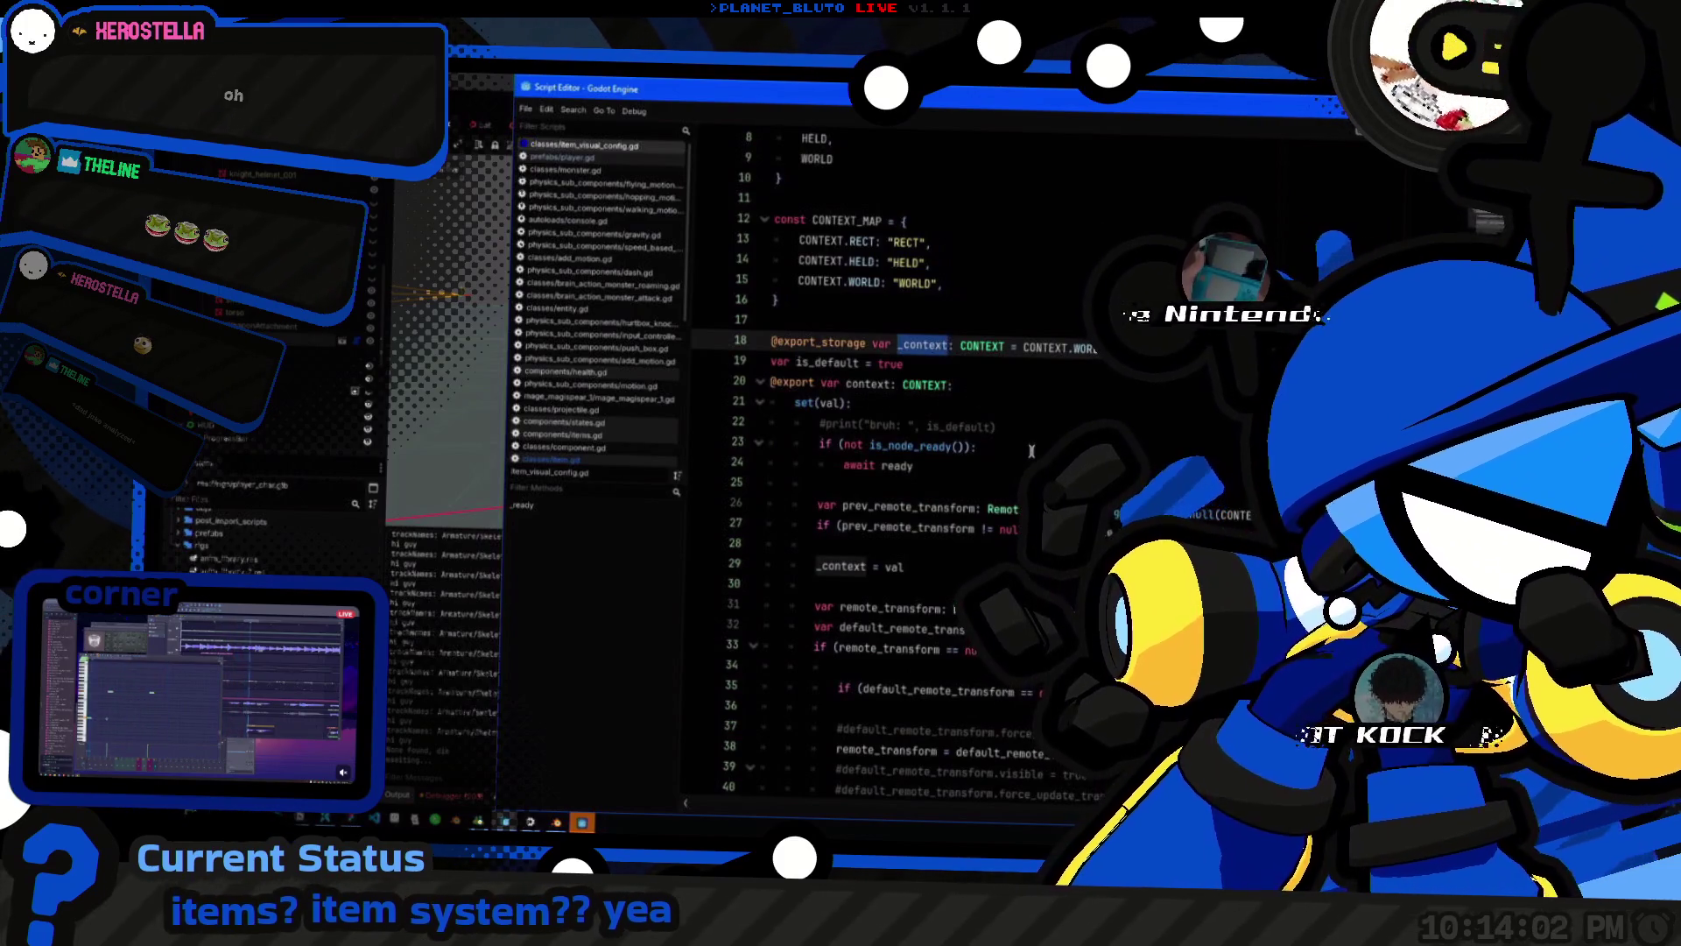
{"action": "scroll", "coordinate": [998, 604], "scroll_direction": "down", "scroll_amount": 5}
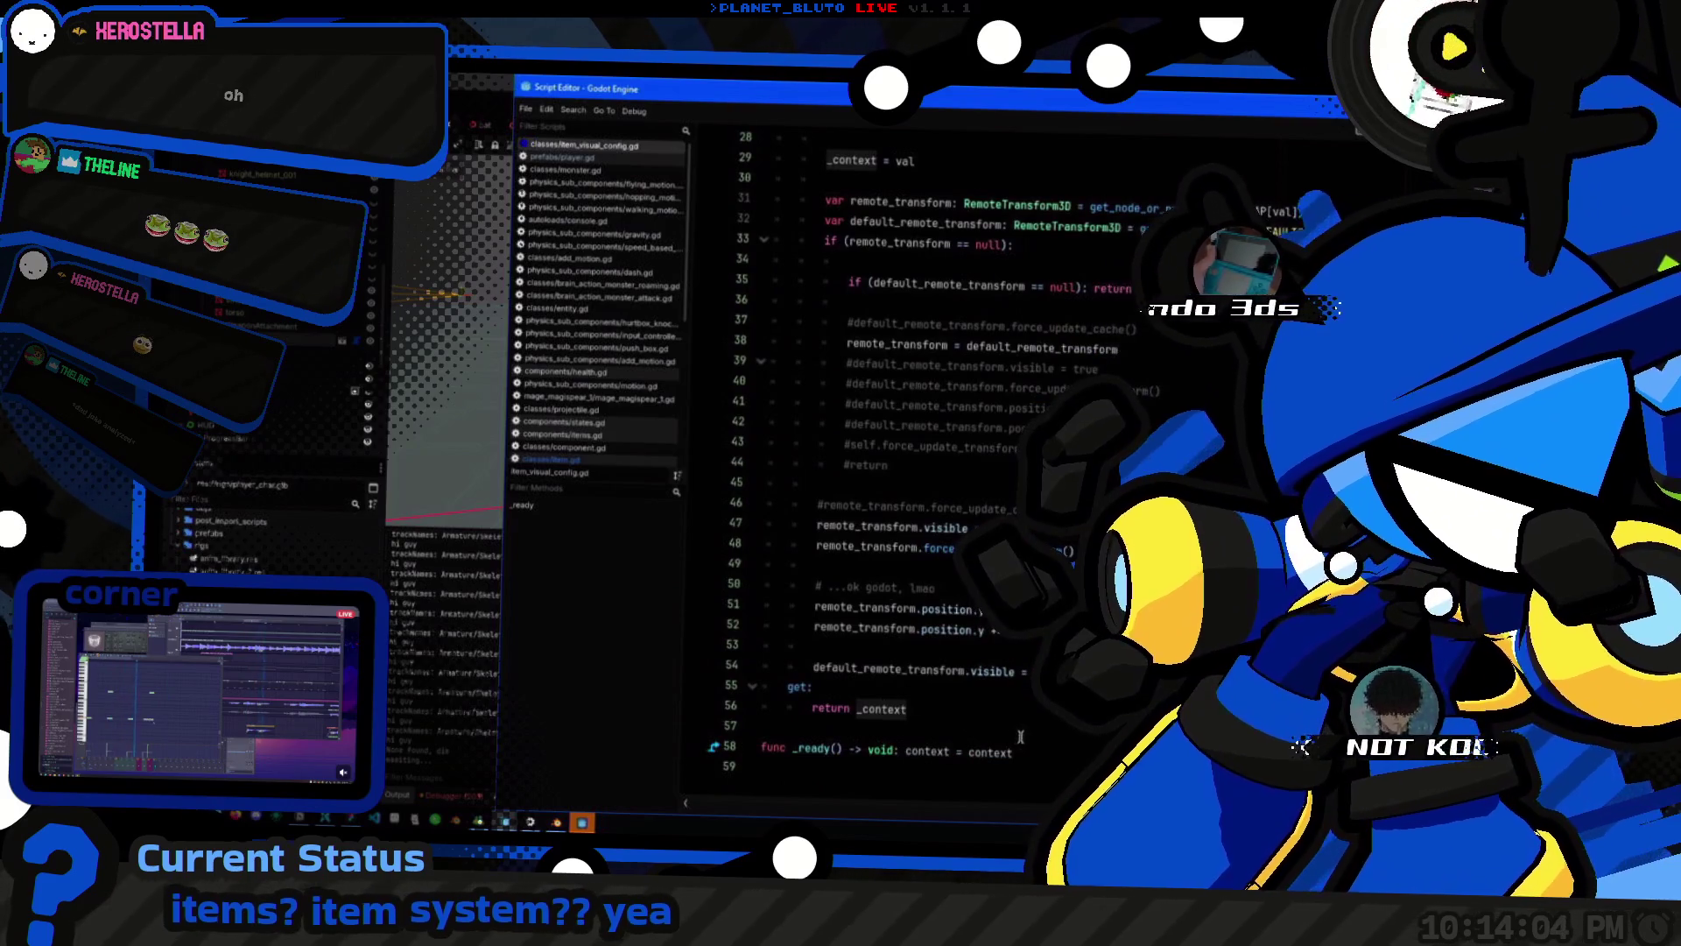
{"action": "key", "text": "alt+Tab"}
{"action": "key", "text": "alt+Tab"}
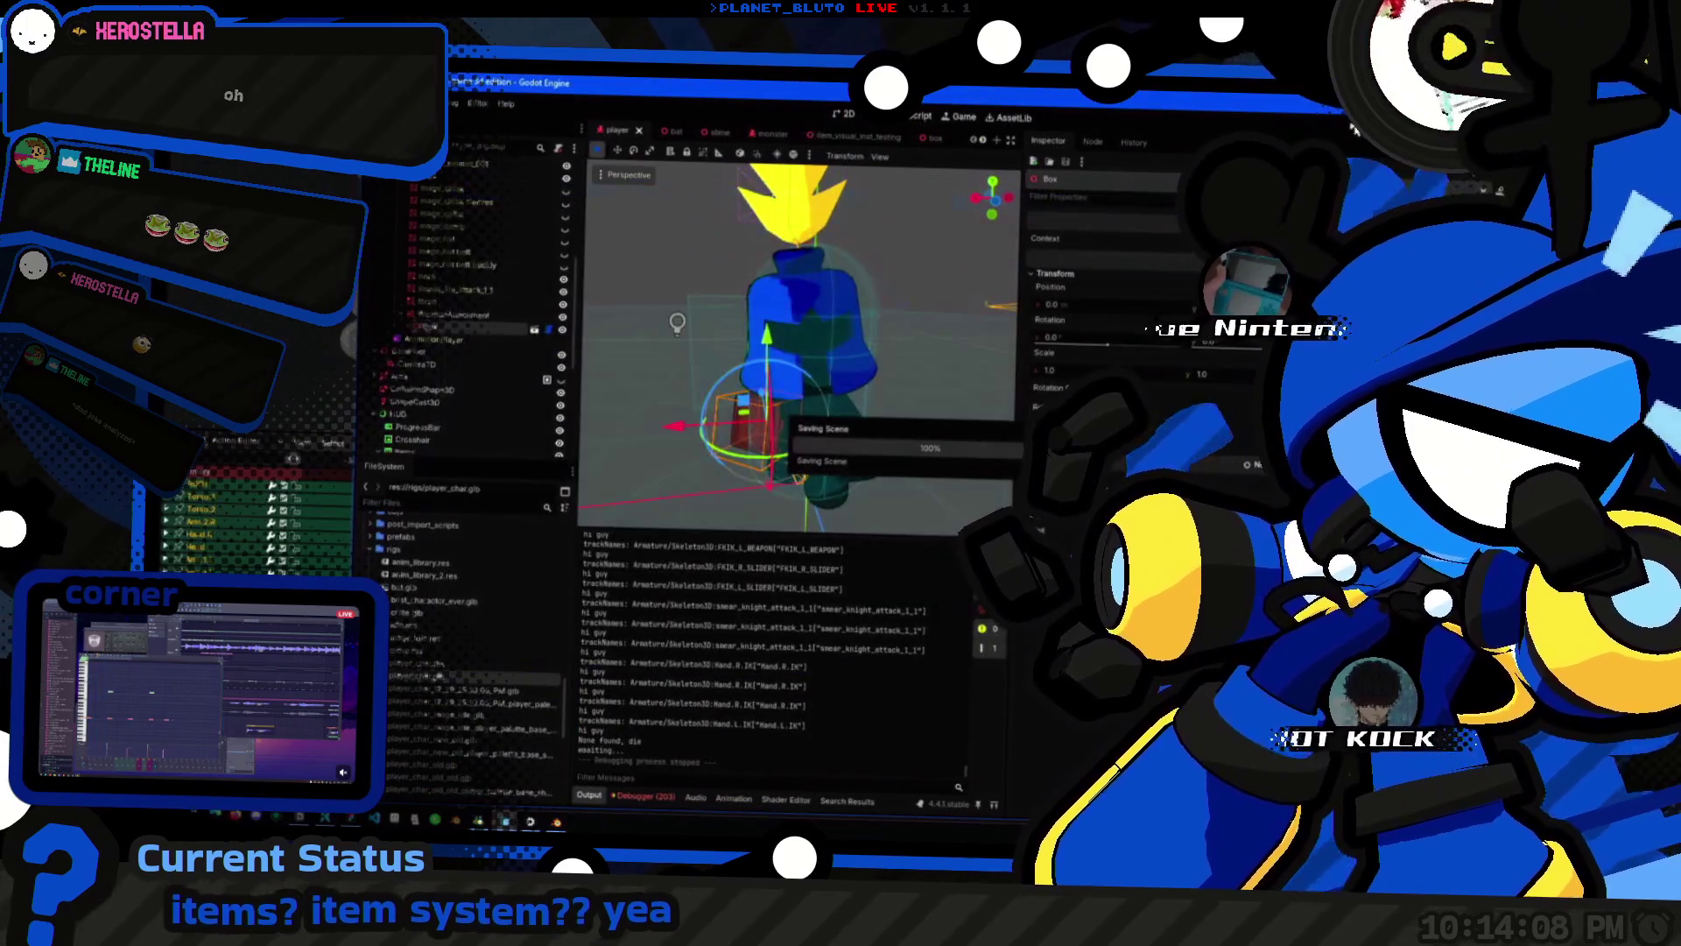
- Hide the docks, run the game with F5, and pick the Knight class
{"action": "key", "text": "ctrl+shift+F11"}
{"action": "key", "text": "F5"}
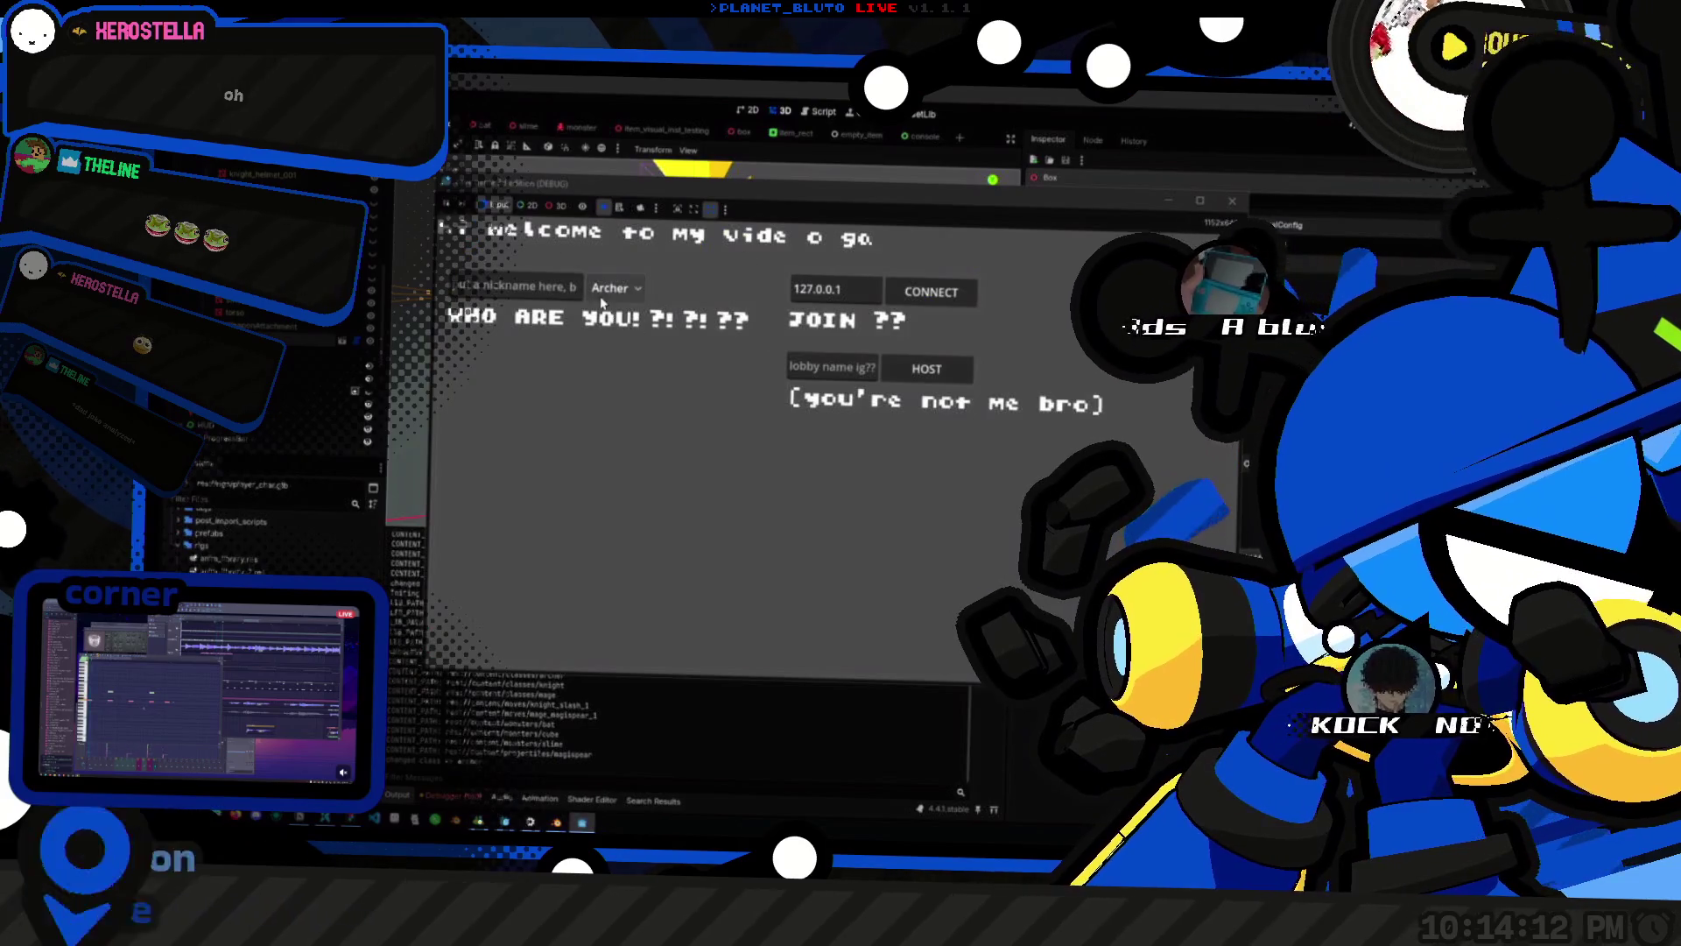
{"action": "left_click", "coordinate": [615, 287]}
{"action": "left_click", "coordinate": [604, 334]}
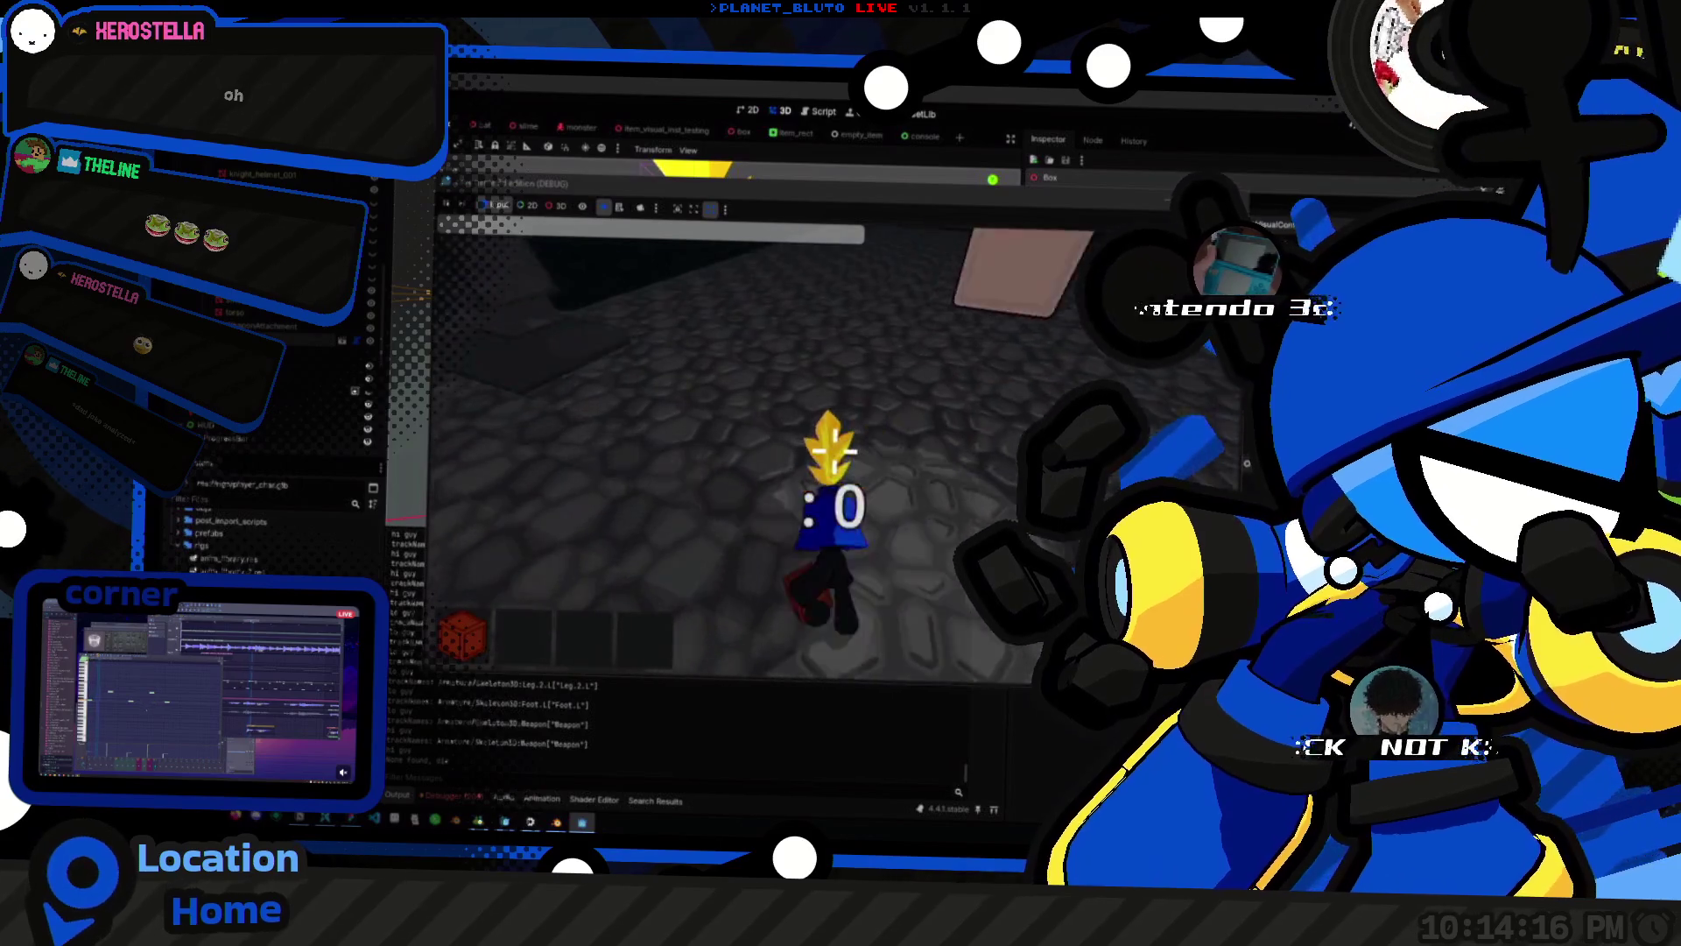
- Walk to the red crate, pick it up with E, then drop it again
{"action": "key", "text": "a"}
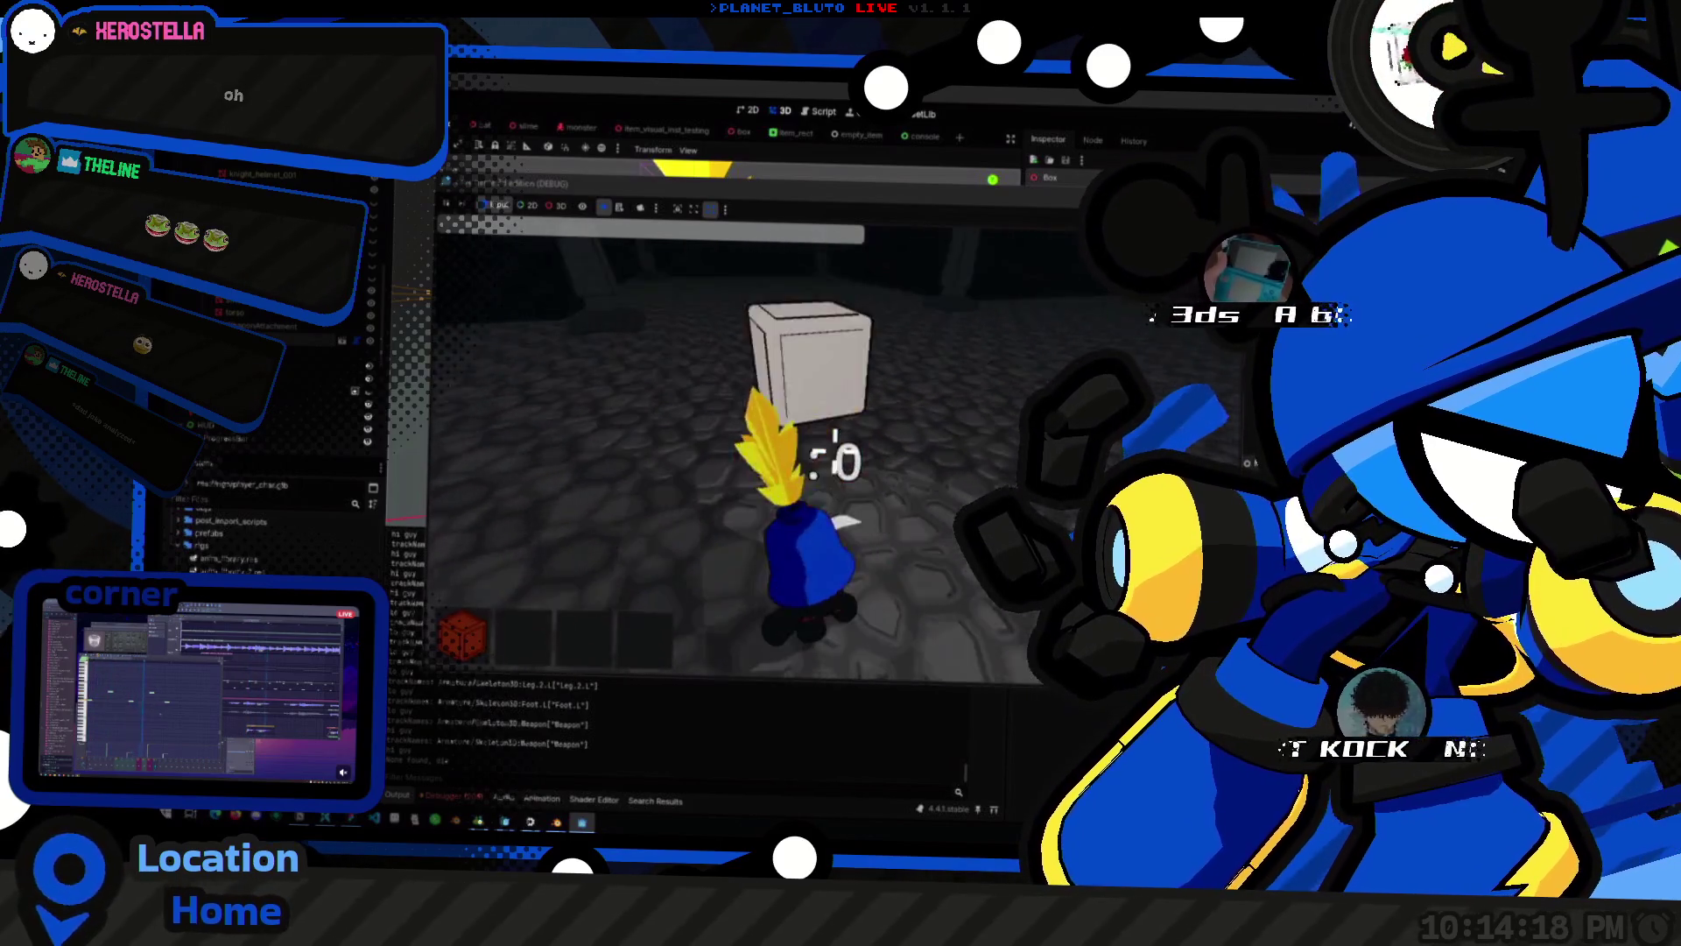
{"action": "key", "text": "w"}
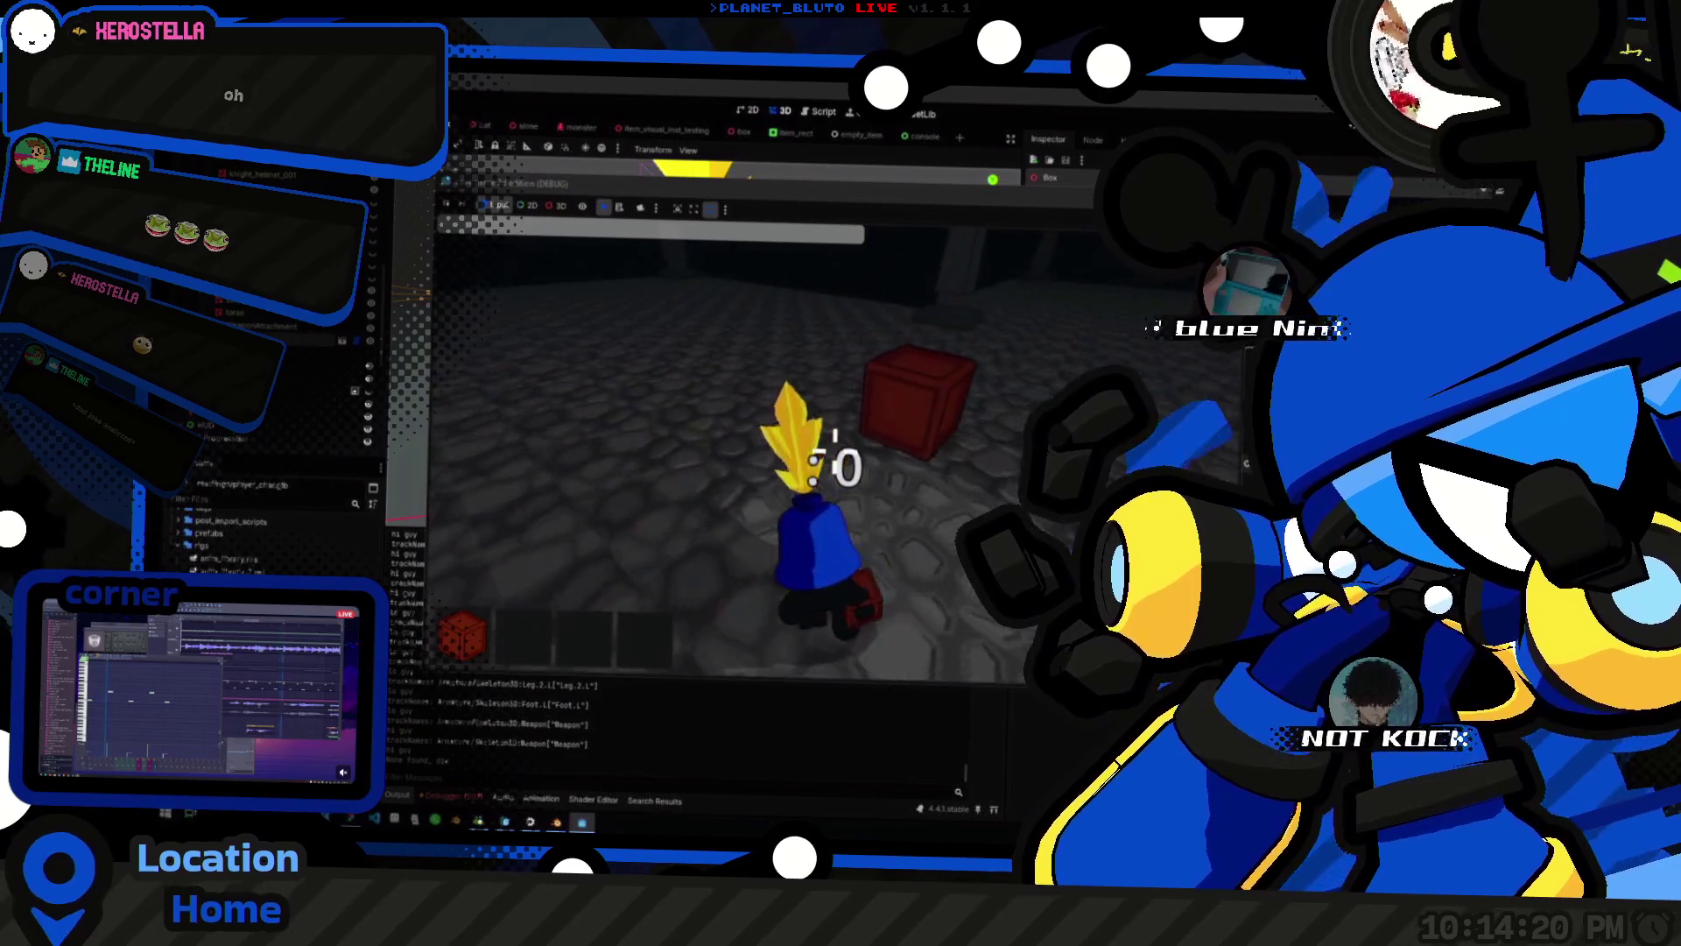
{"action": "key", "text": "s"}
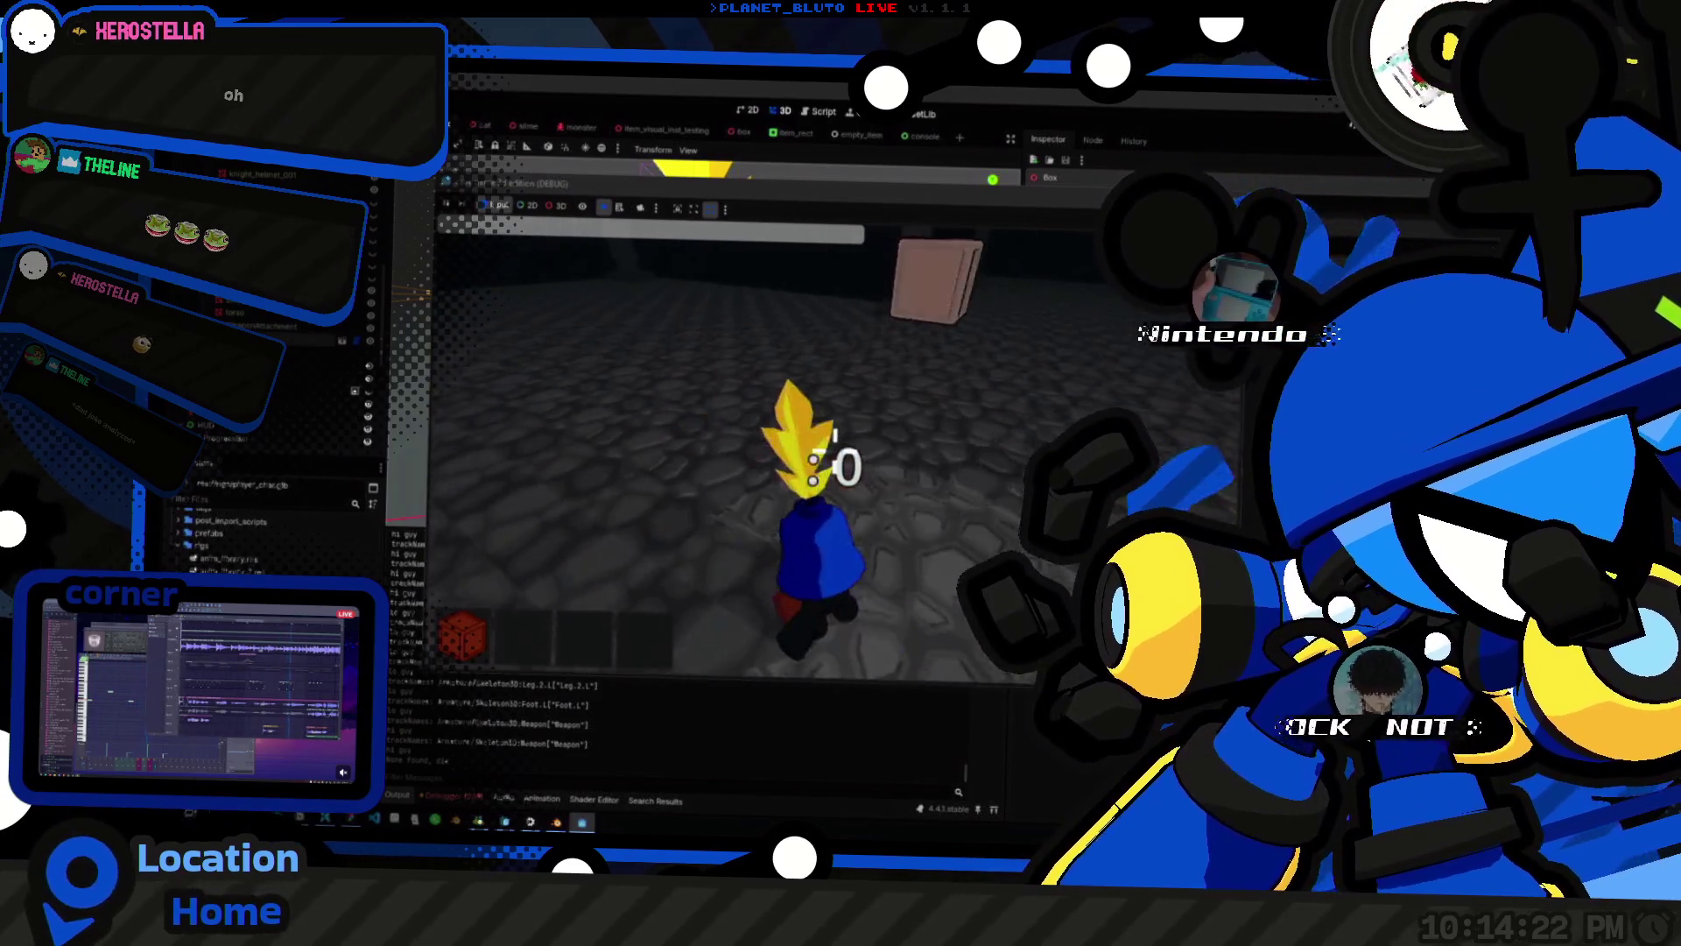
{"action": "key", "text": "s"}
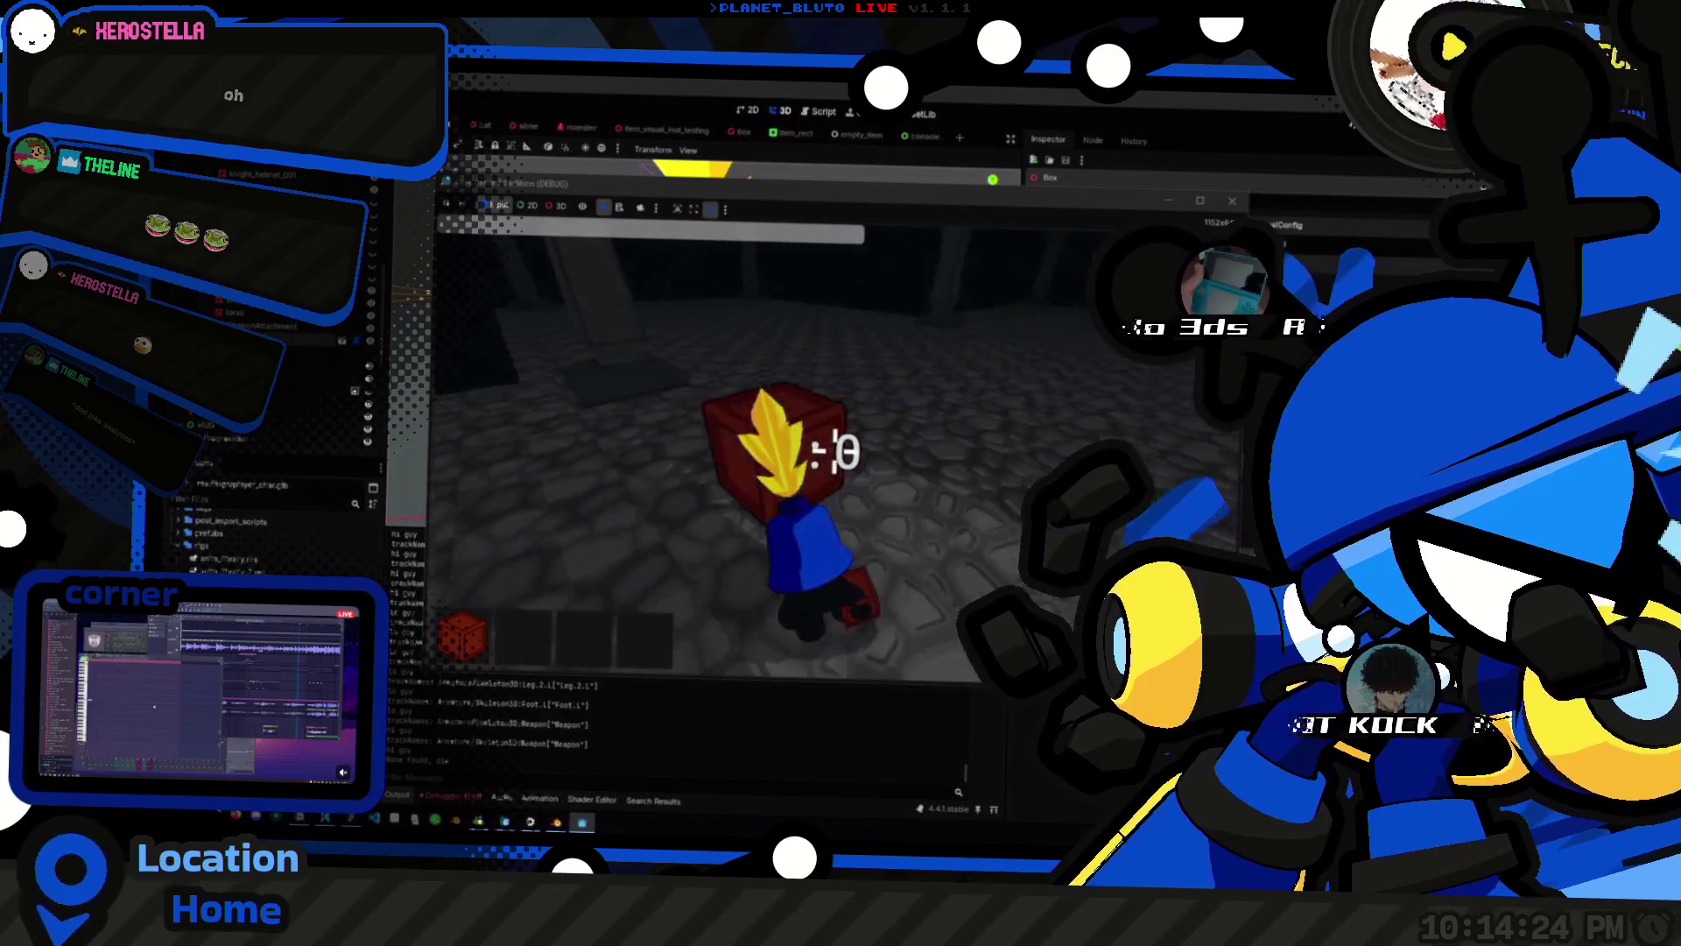
{"action": "key", "text": "w"}
{"action": "key", "text": "e"}
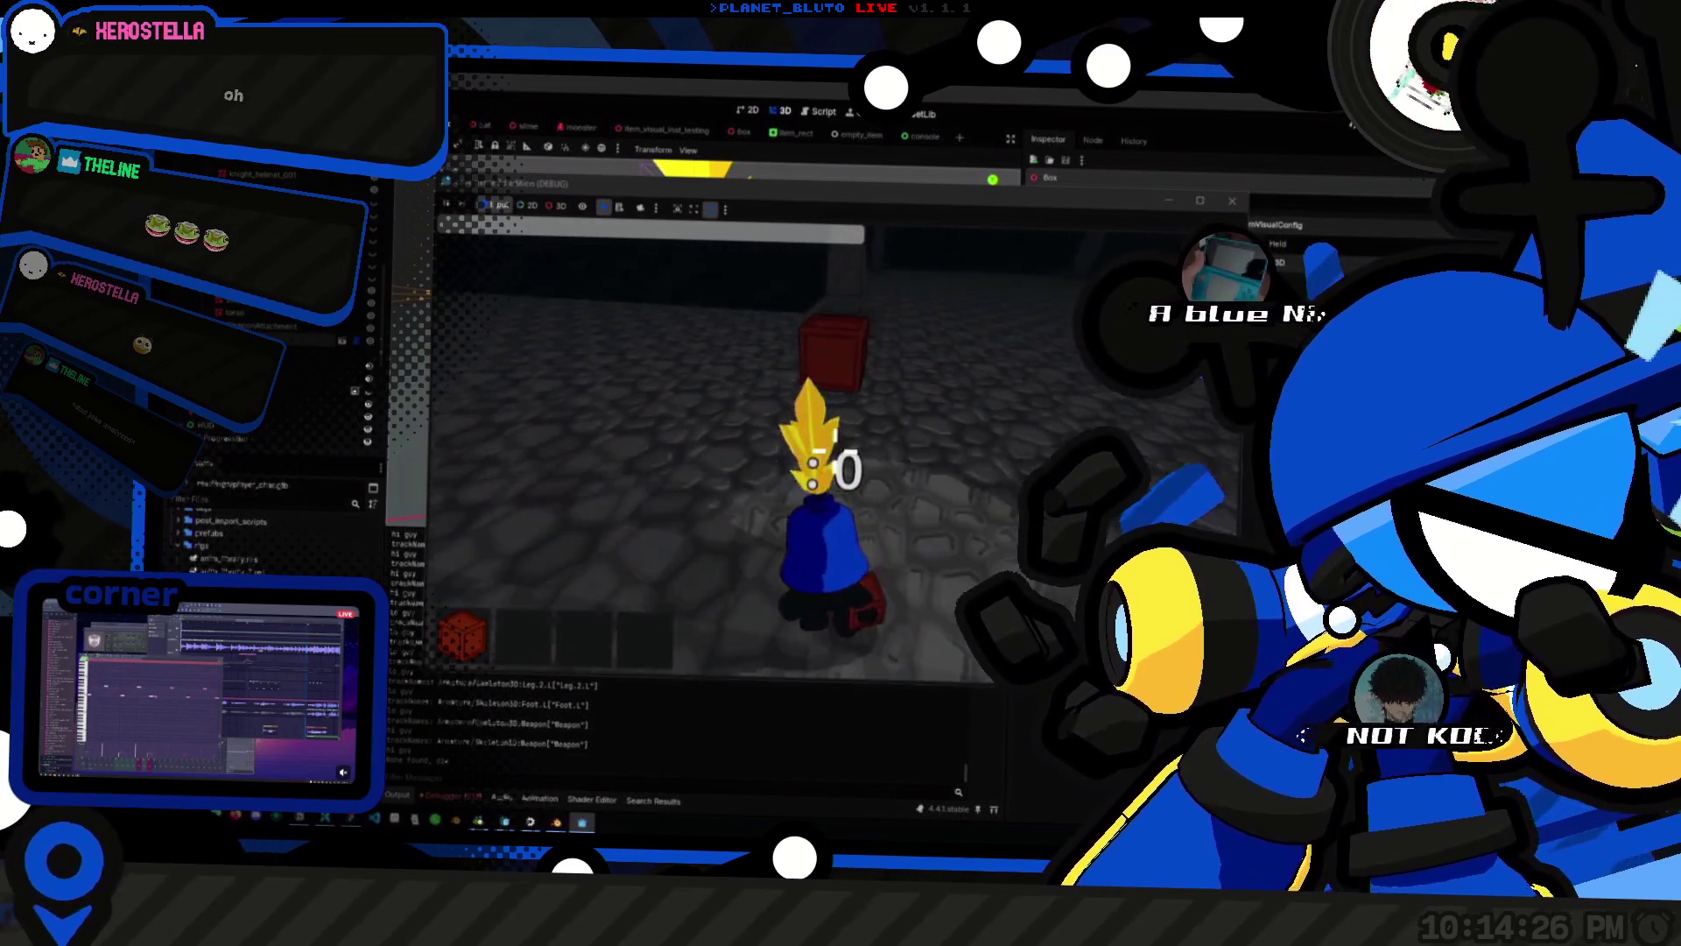
{"action": "key", "text": "e"}
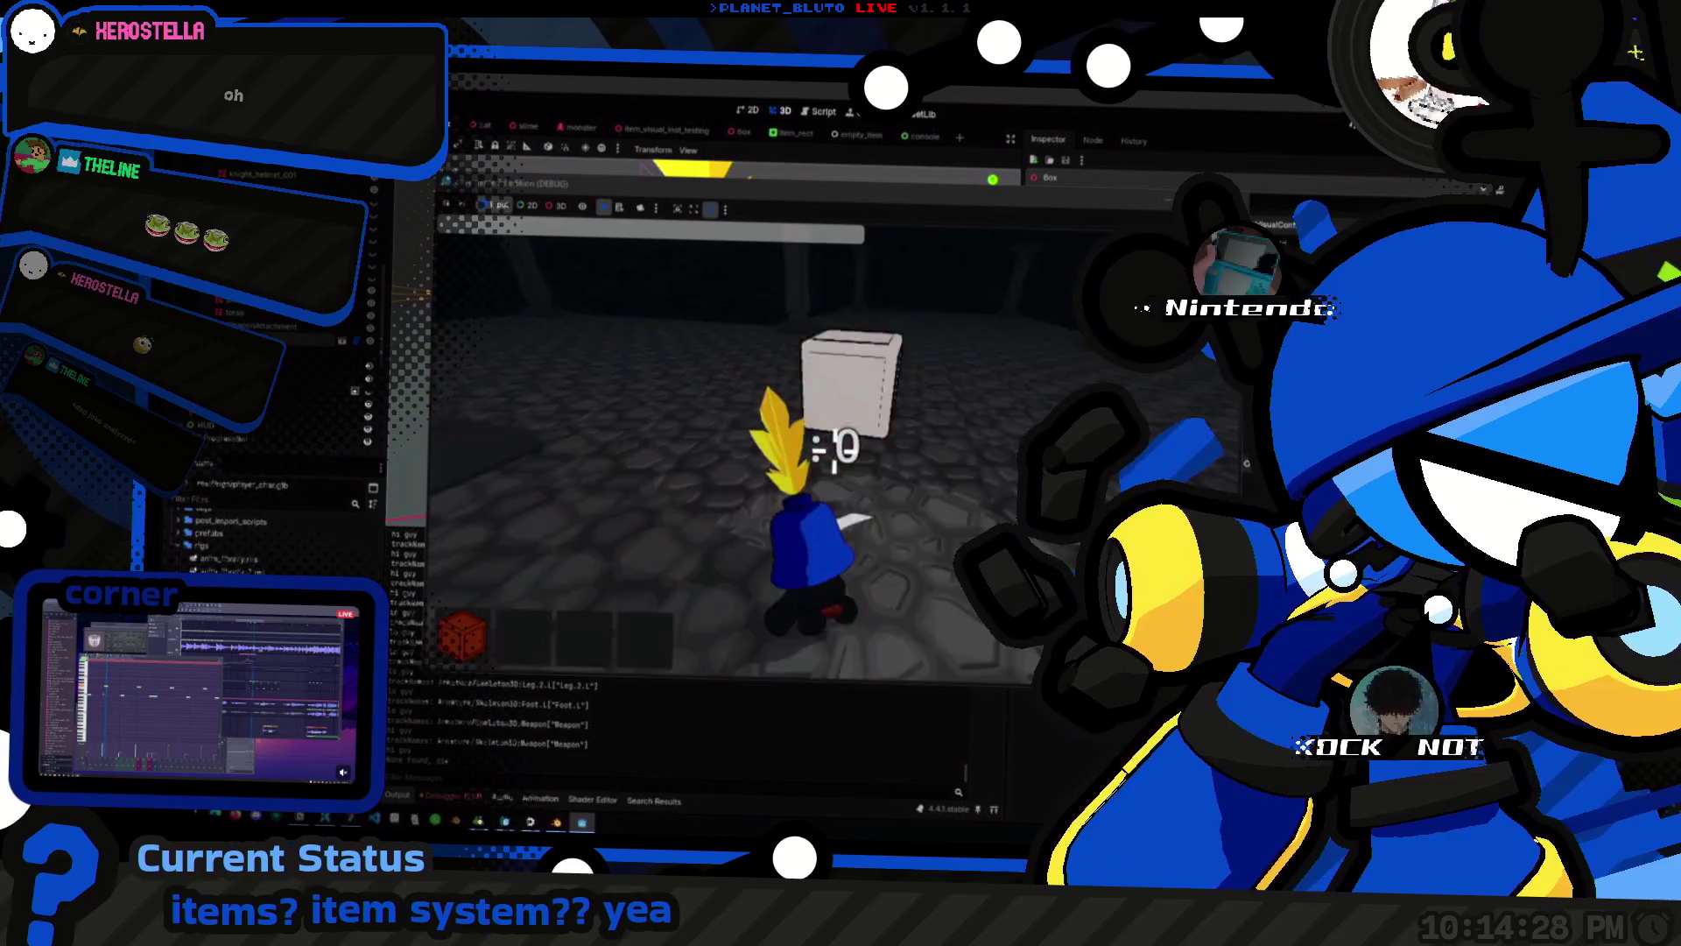
{"action": "key", "text": "e"}
{"action": "key", "text": "w"}
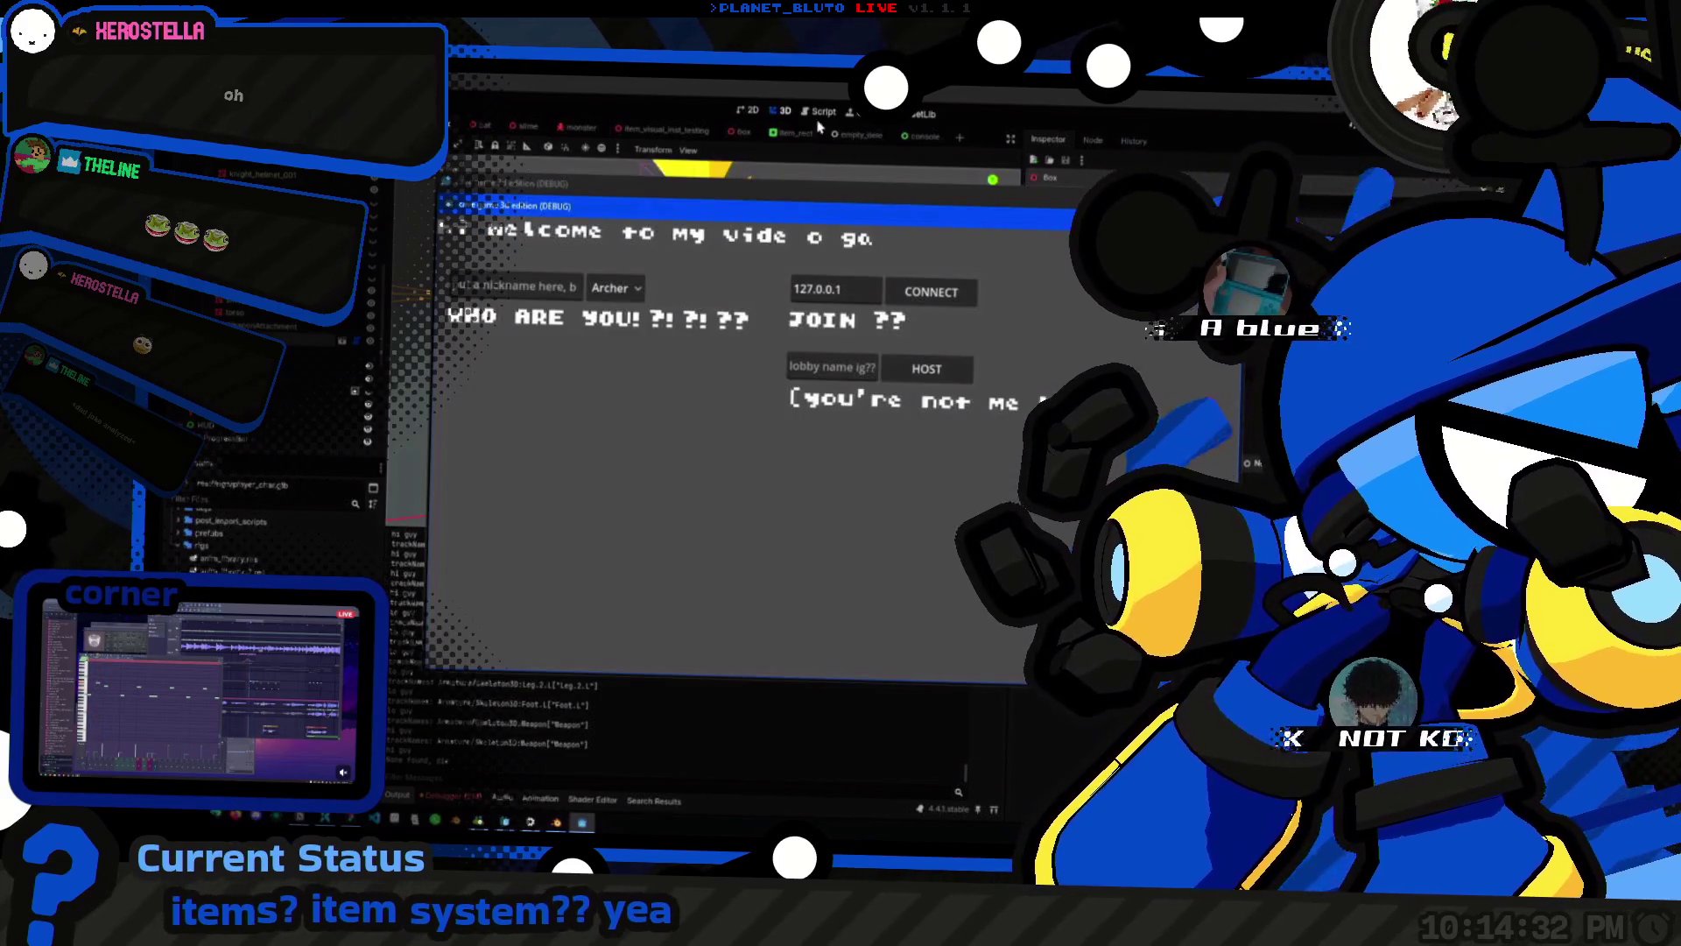
- Quick-open items.gd from the Script workspace by searching 'items' with Ctrl+Alt+O
{"action": "left_click", "coordinate": [820, 116]}
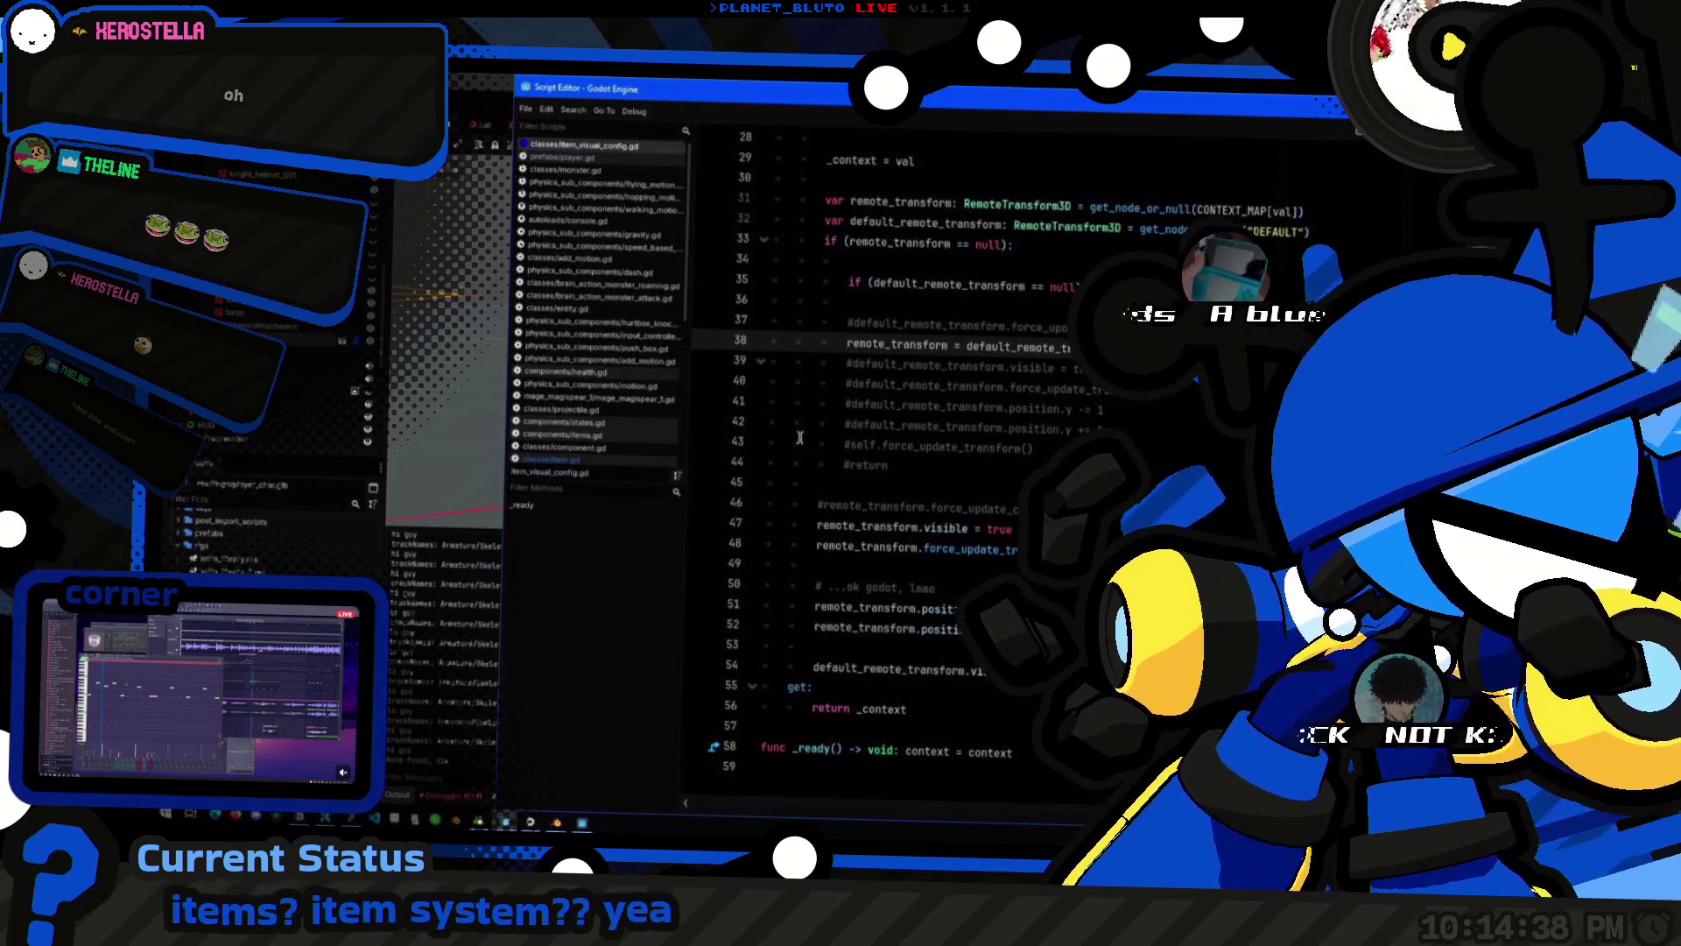
{"action": "scroll", "coordinate": [875, 394], "scroll_direction": "up", "scroll_amount": 3}
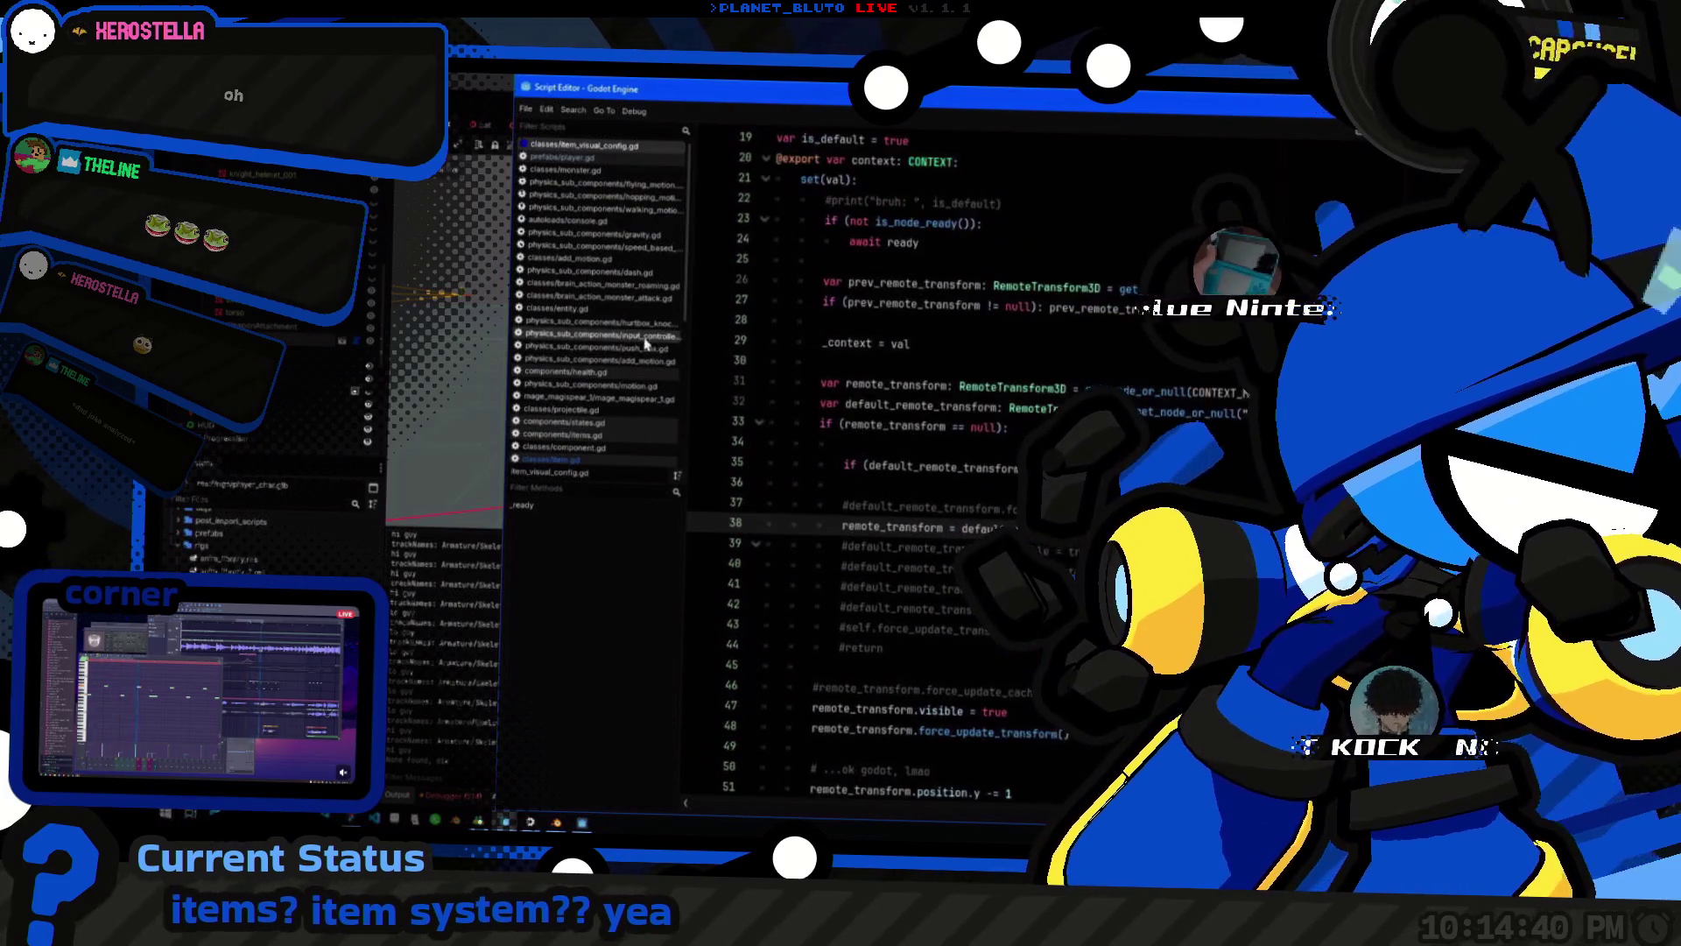
{"action": "left_click", "coordinate": [1192, 363]}
{"action": "key", "text": "ctrl+alt+o"}
{"action": "type", "text": "items"}
{"action": "key", "text": "Return"}
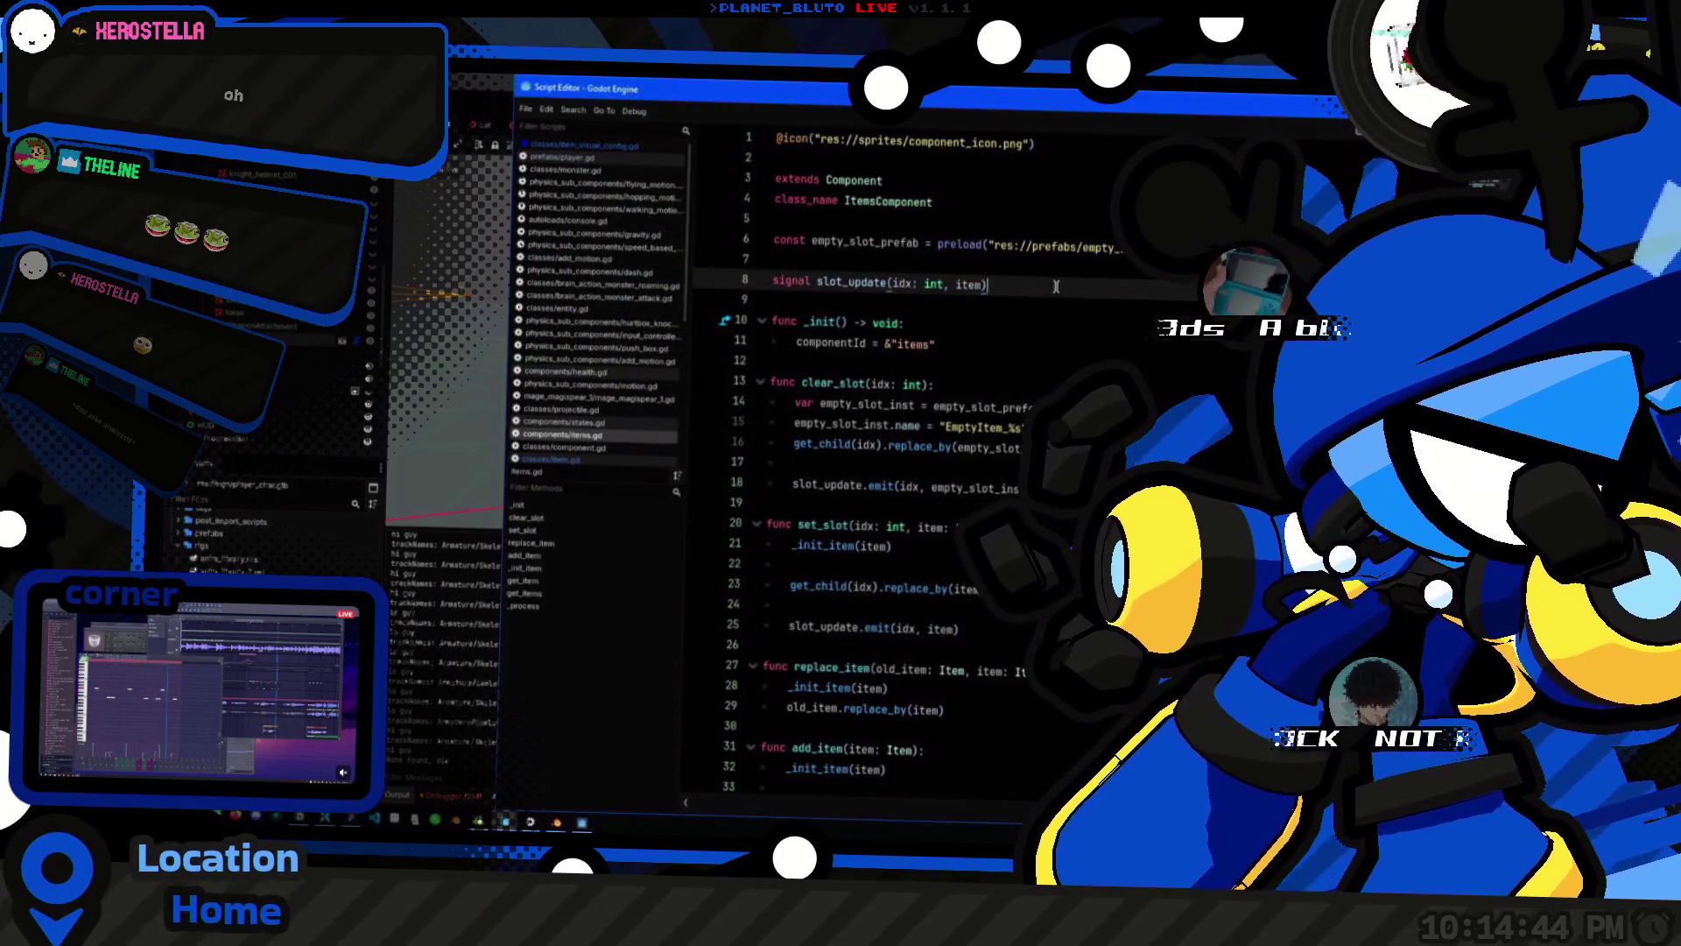
- Declare 'var selected_slot: int = 0' beneath the signals in items.gd
{"action": "left_click", "coordinate": [1047, 287]}
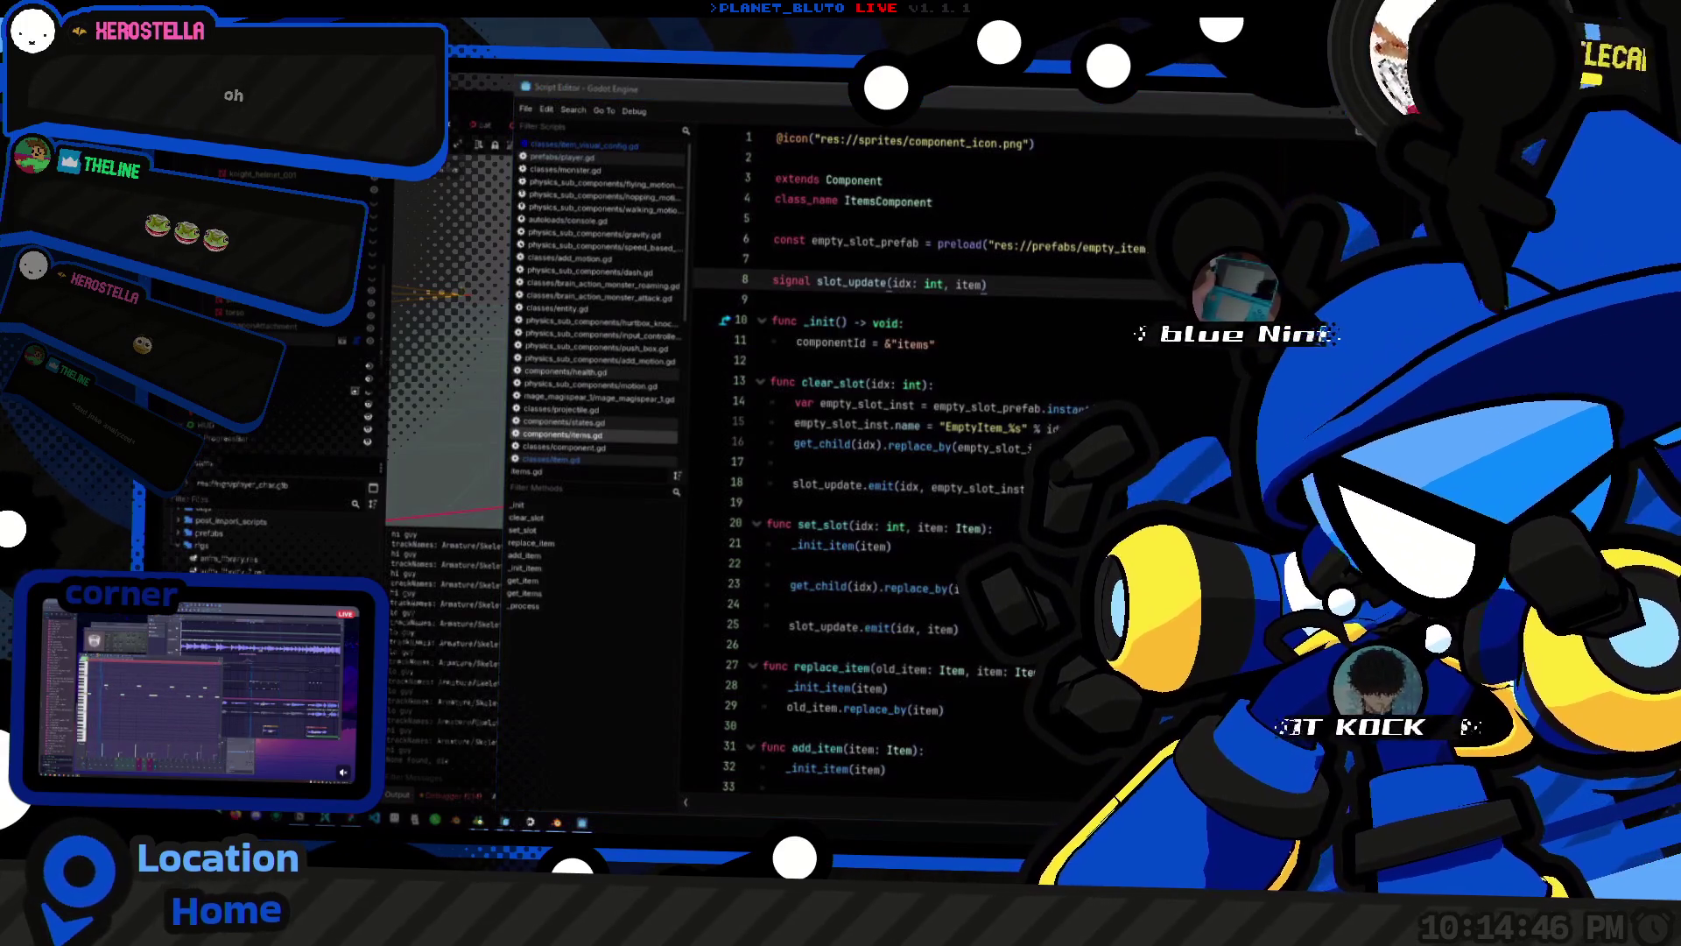
{"action": "key", "text": "Return"}
{"action": "key", "text": "Return"}
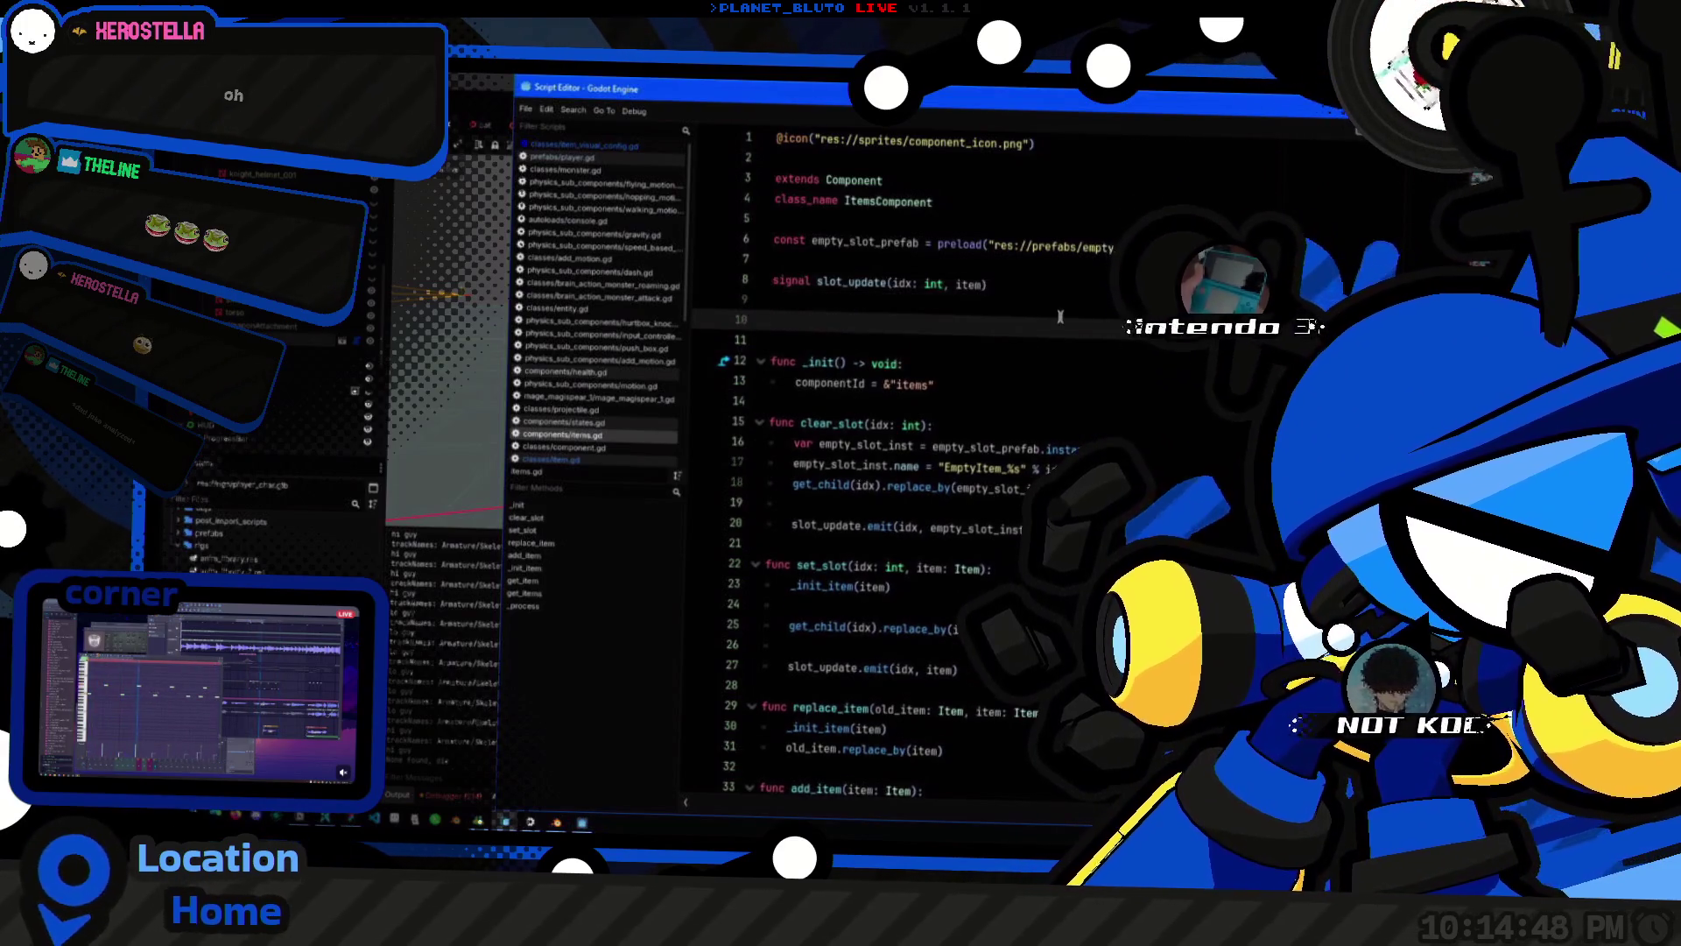
{"action": "type", "text": "var hovering_item"}
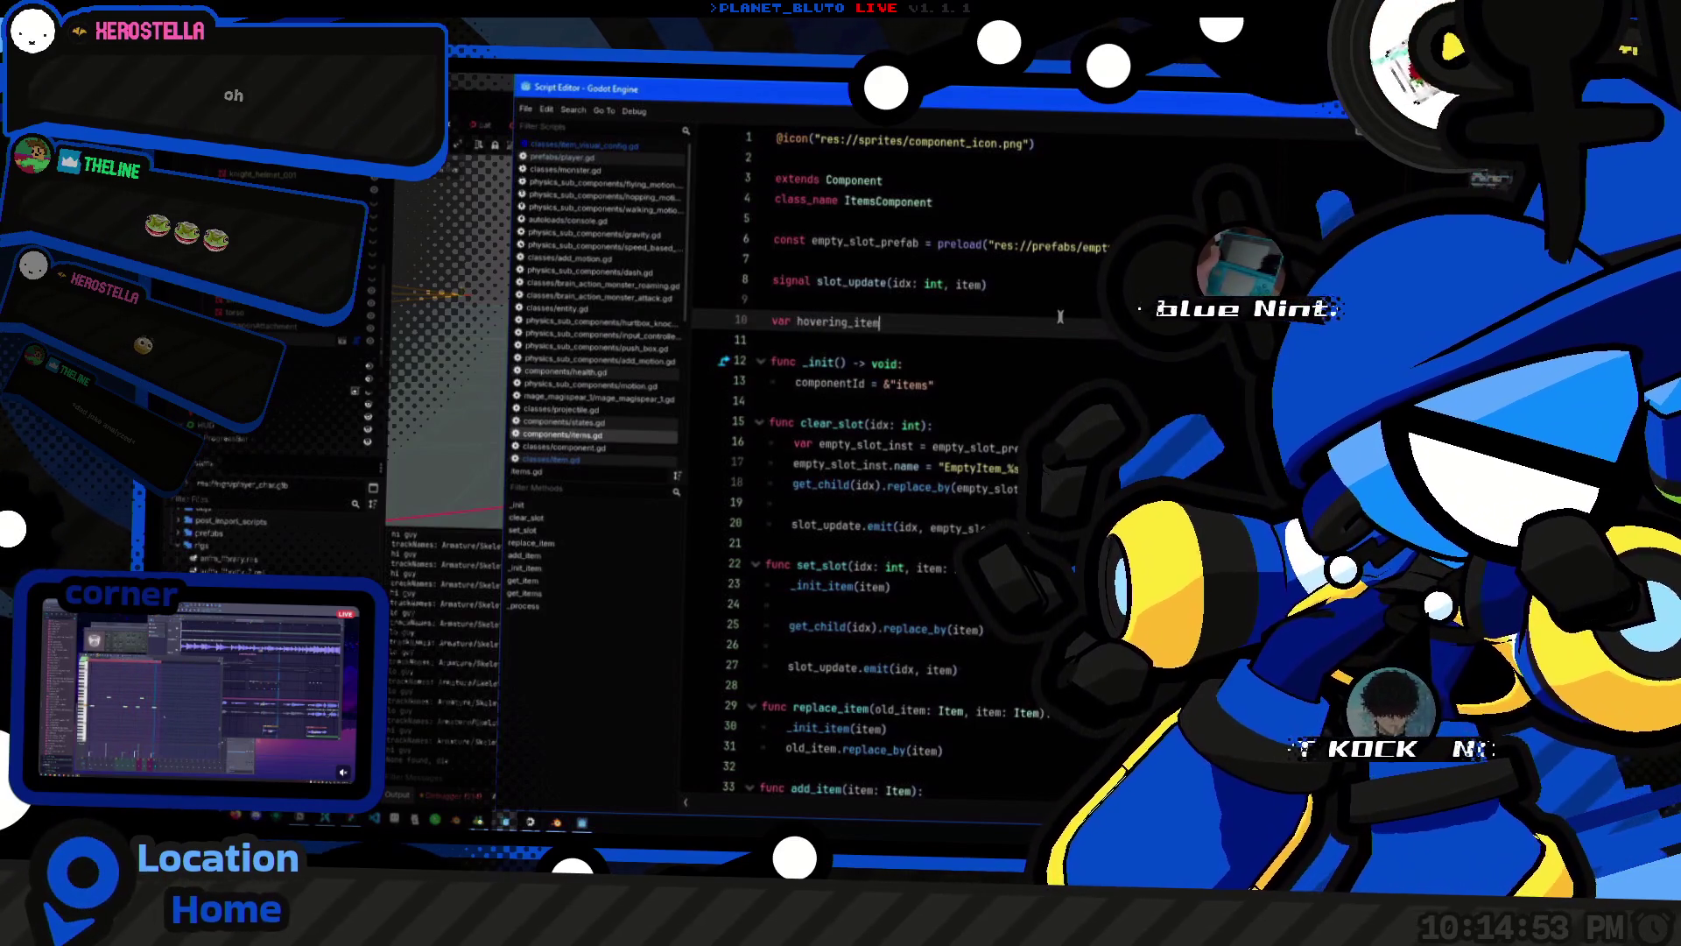
{"action": "key", "text": "ctrl+shift+Left"}
{"action": "type", "text": "selec"}
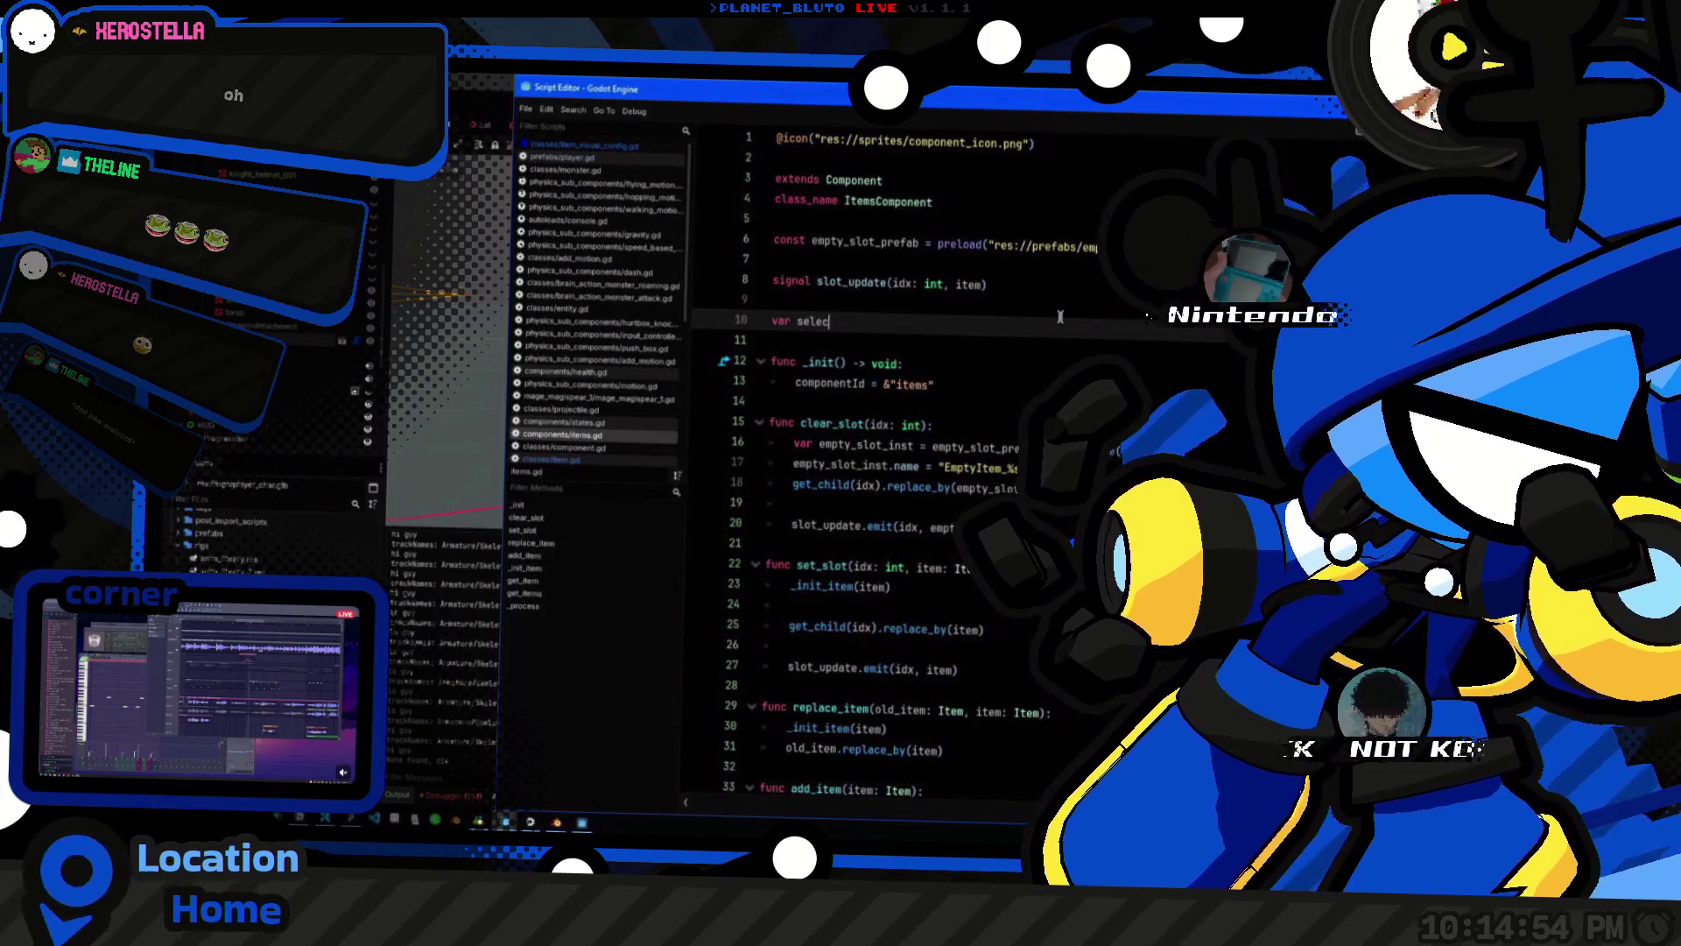
{"action": "key", "text": "BackSpace"}
{"action": "key", "text": "BackSpace"}
{"action": "type", "text": "d"}
{"action": "key", "text": "BackSpace"}
{"action": "key", "text": "BackSpace"}
{"action": "key", "text": "BackSpace"}
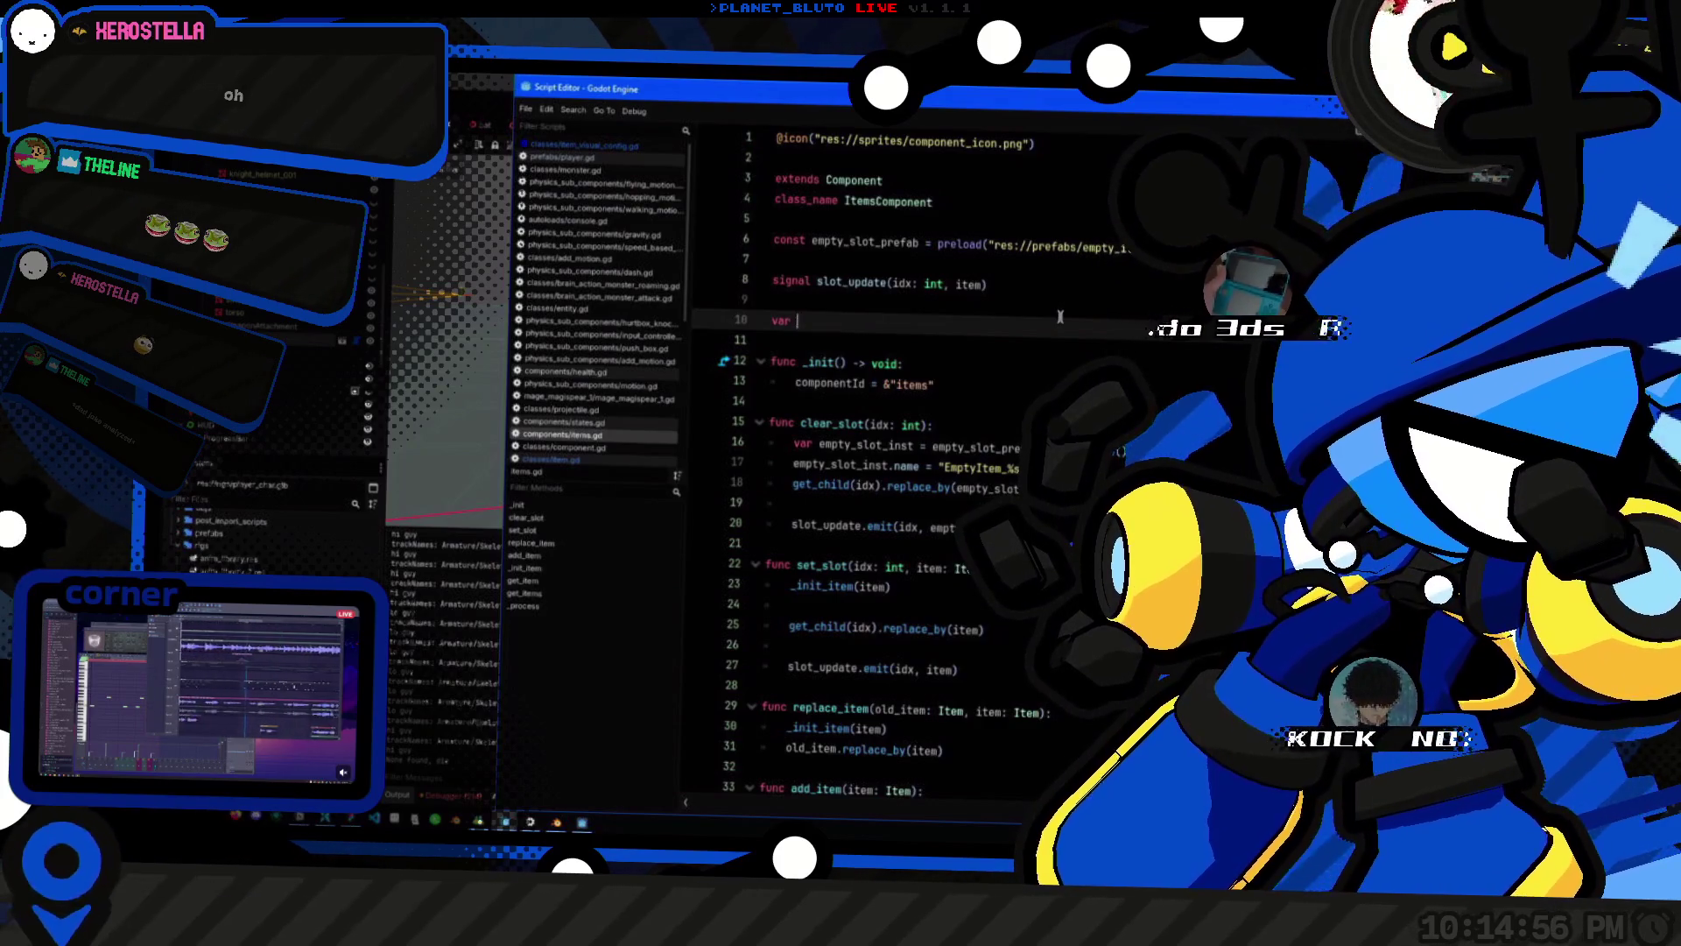
{"action": "type", "text": "ted_slot = 0"}
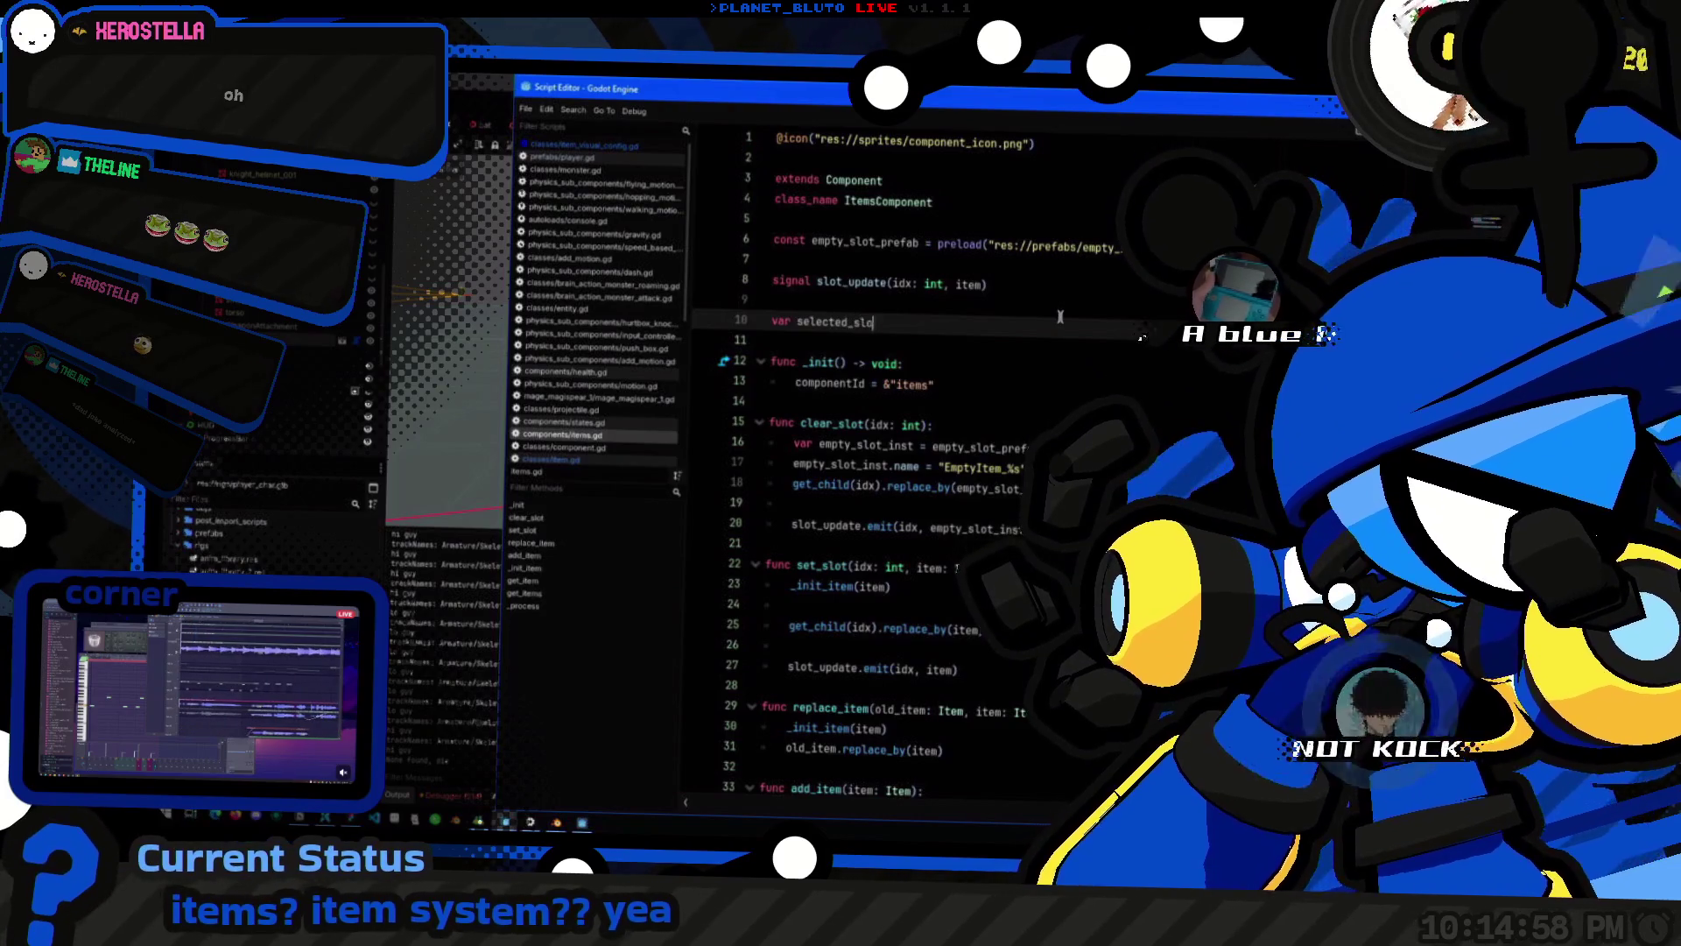
{"action": "key", "text": "Left"}
{"action": "key", "text": "Left"}
{"action": "key", "text": "Left"}
{"action": "type", "text": ": int"}
{"action": "key", "text": "End"}
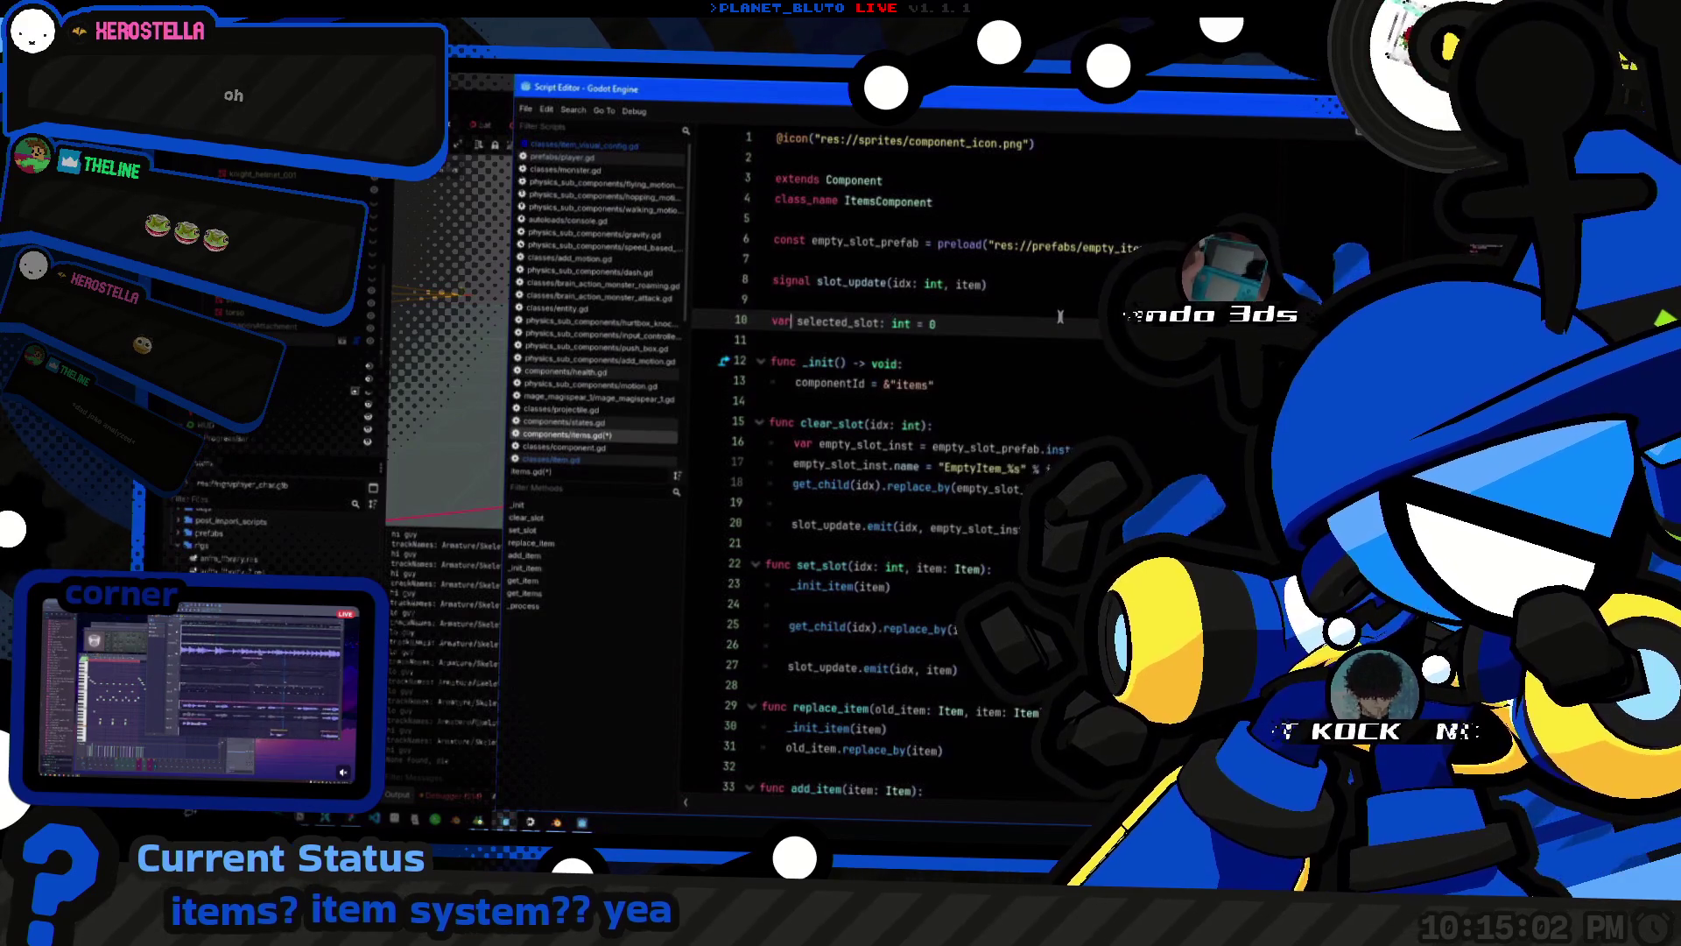
- Duplicate the slot_update signal line and rename the copy selected_slot_update
{"action": "key", "text": "Down"}
{"action": "key", "text": "Down"}
{"action": "key", "text": "Down"}
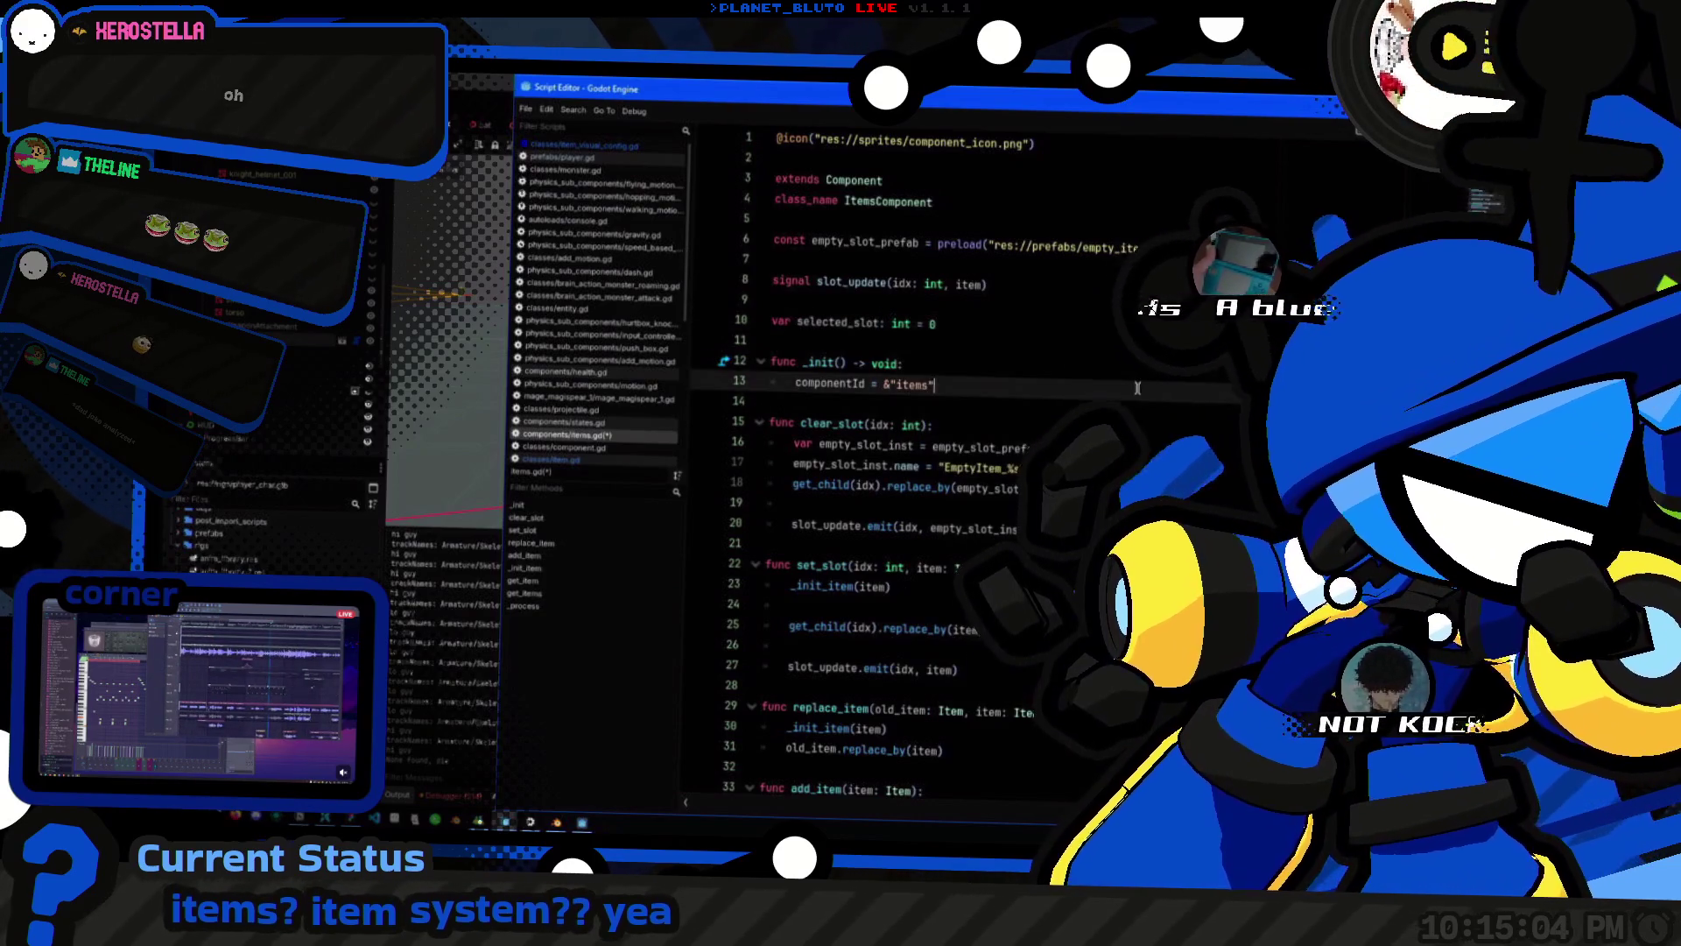
{"action": "scroll", "coordinate": [984, 445], "scroll_direction": "down", "scroll_amount": 2}
{"action": "double_click", "coordinate": [854, 203]}
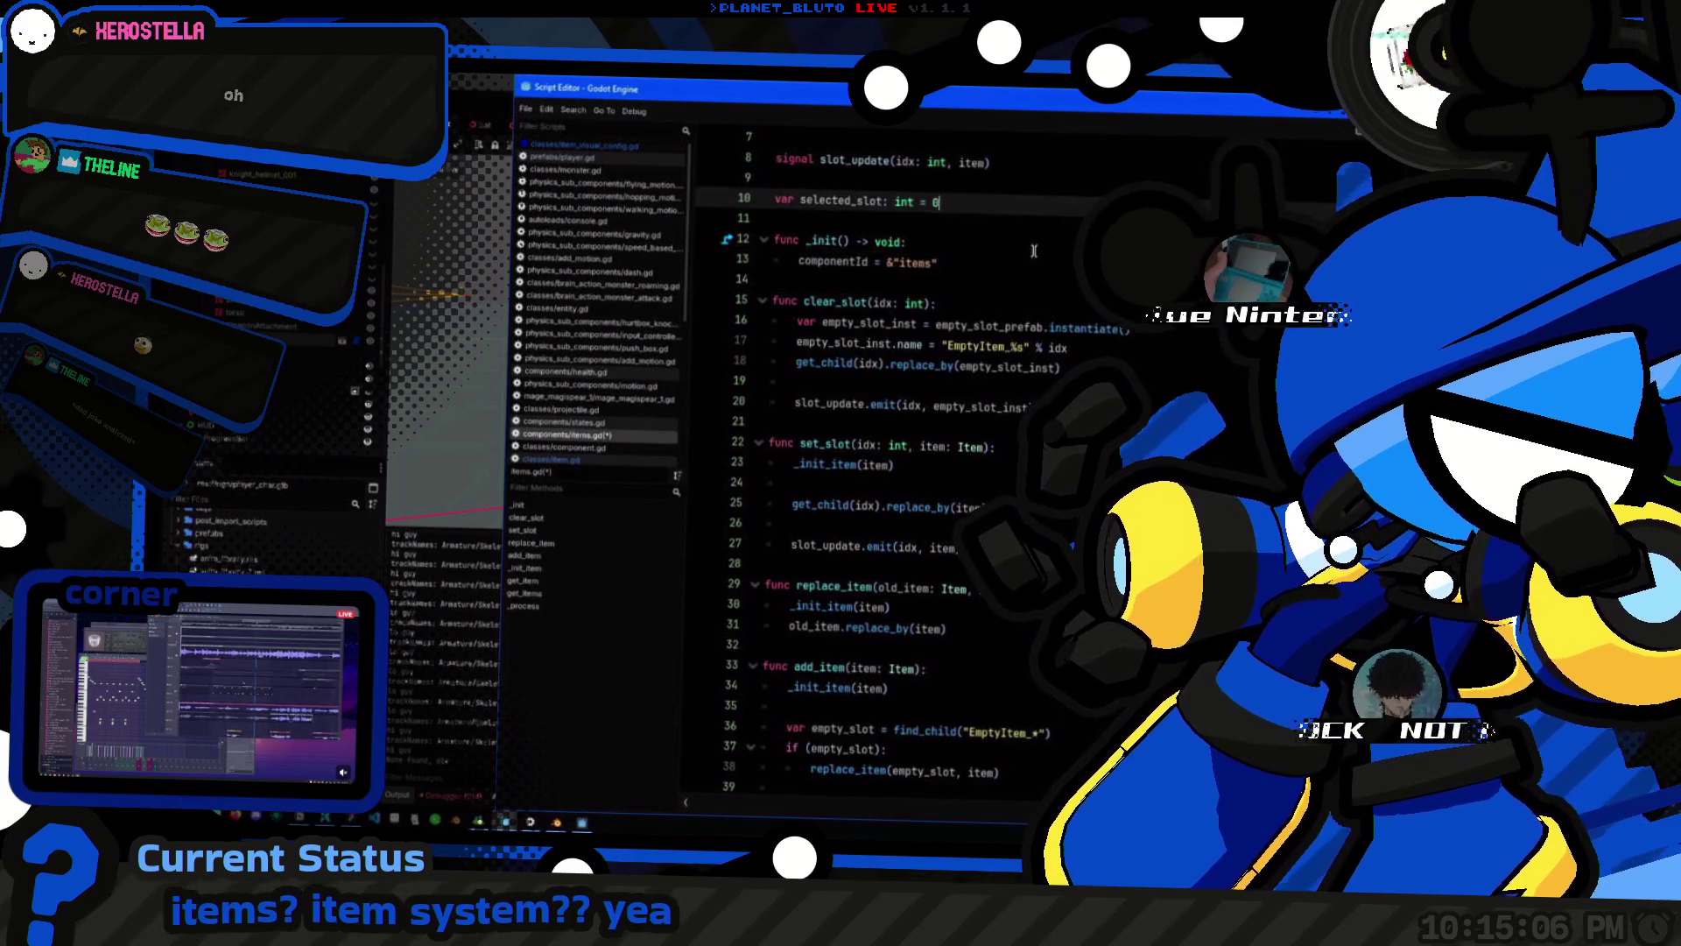
{"action": "scroll", "coordinate": [856, 214], "scroll_direction": "down", "scroll_amount": 3}
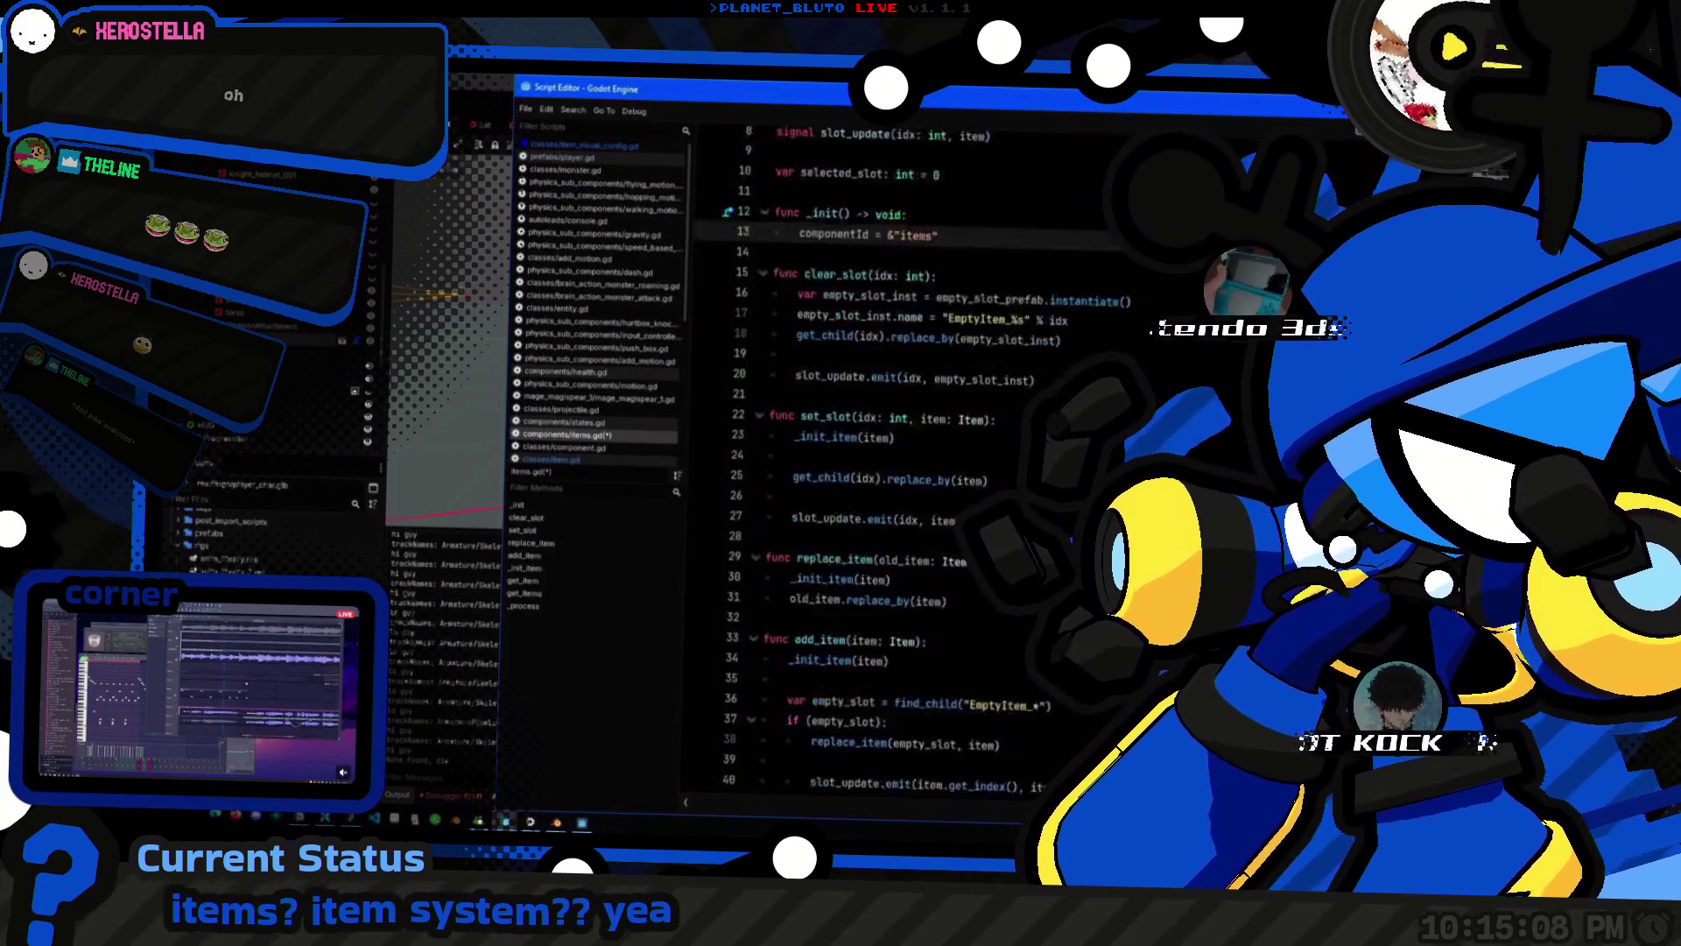
{"action": "scroll", "coordinate": [855, 214], "scroll_direction": "up", "scroll_amount": 5}
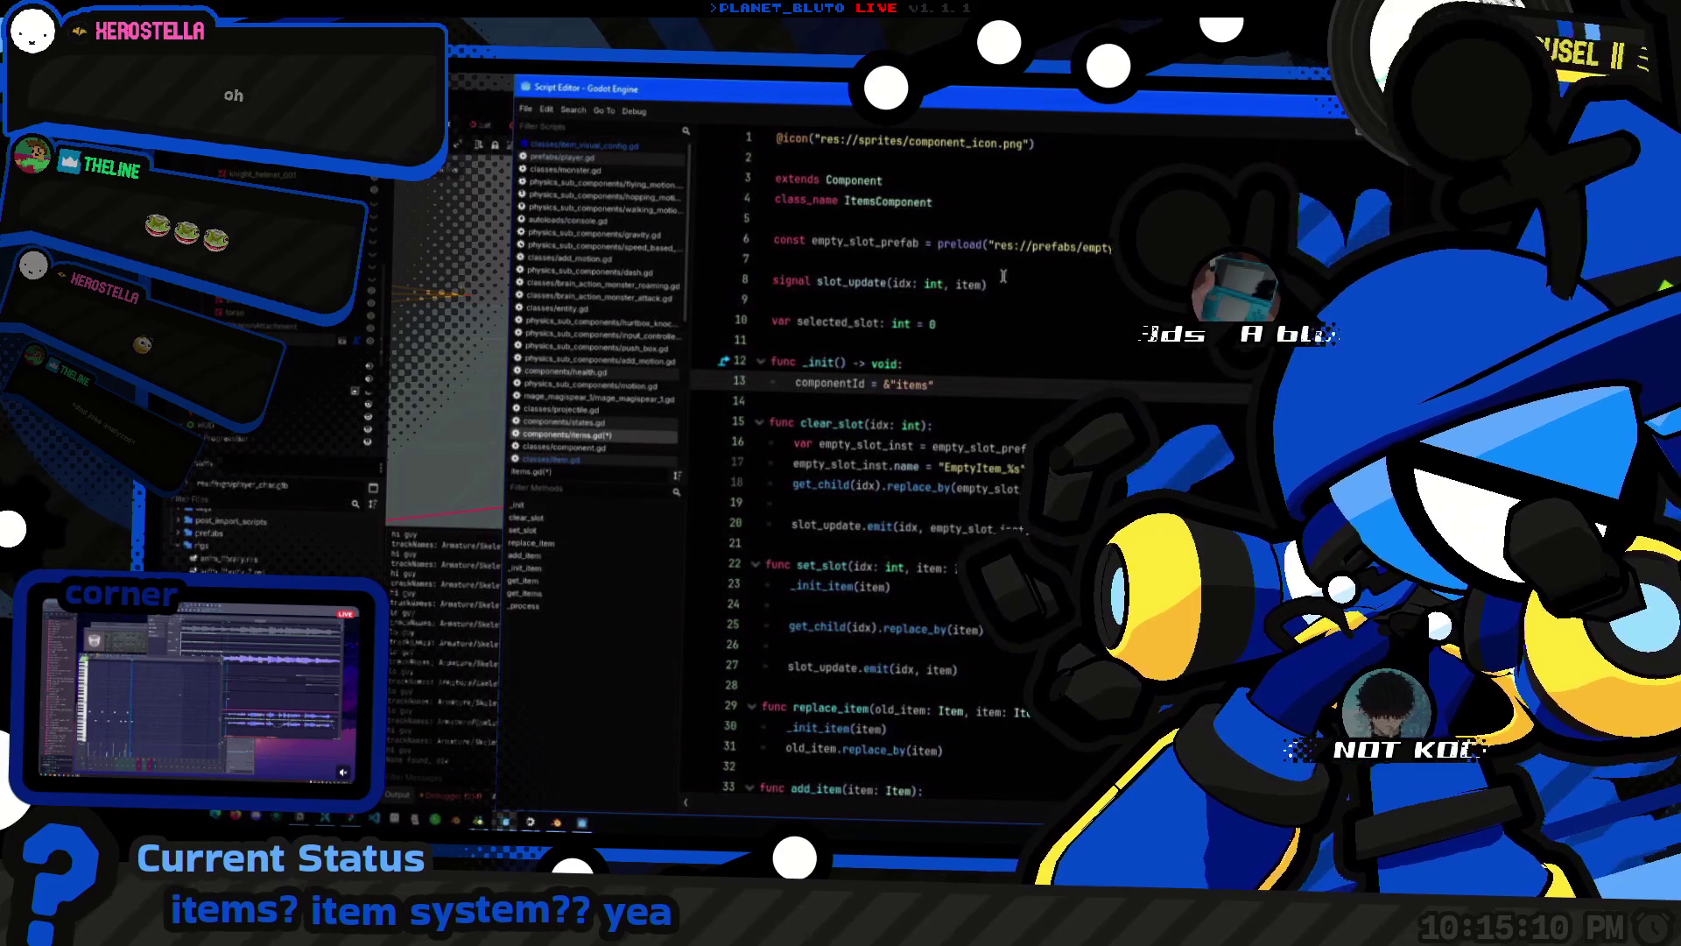
{"action": "left_click", "coordinate": [827, 284]}
{"action": "key", "text": "ctrl+d"}
{"action": "scroll", "coordinate": [901, 344], "scroll_direction": "down", "scroll_amount": 1}
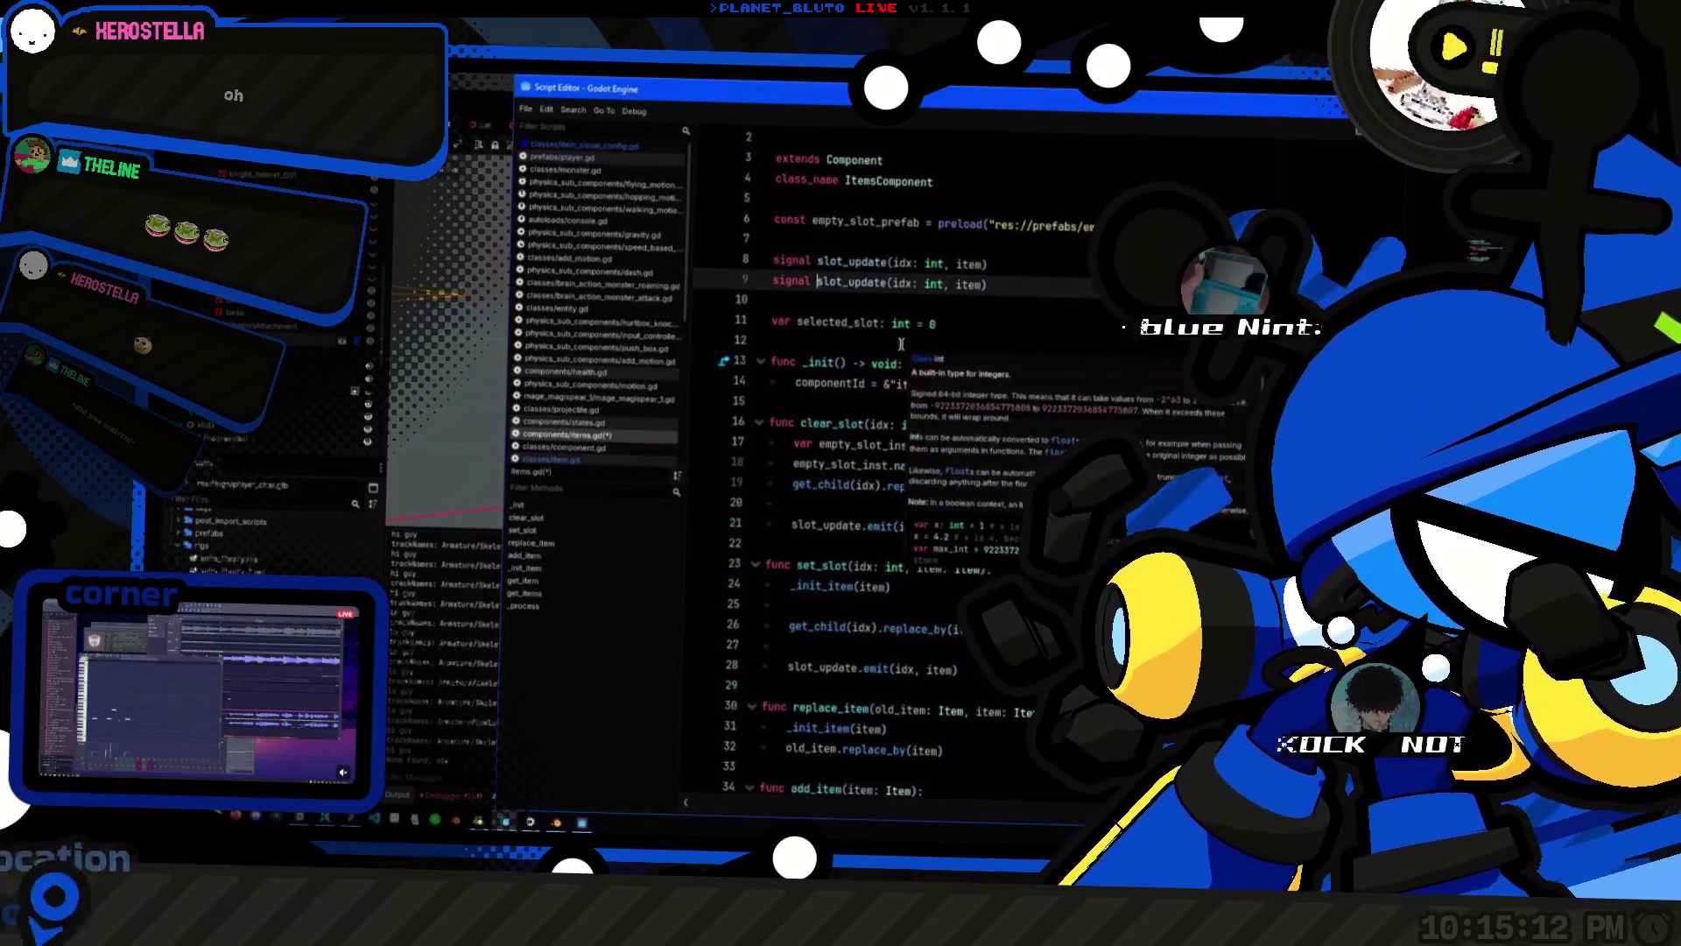
{"action": "type", "text": "selected_"}
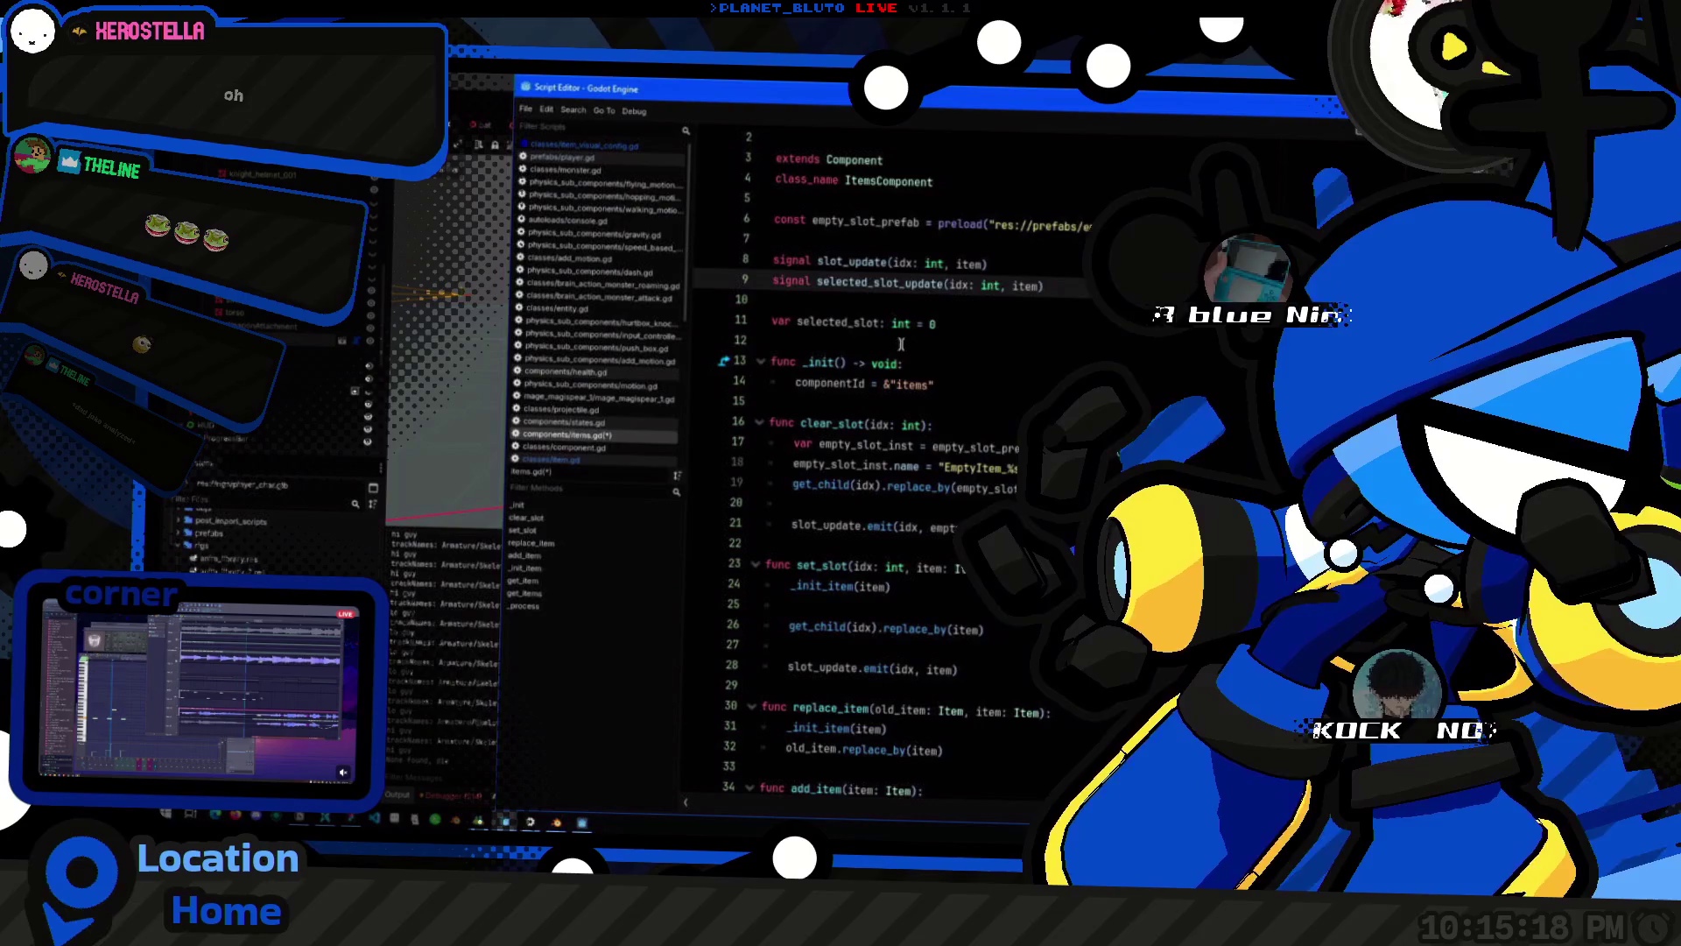
{"action": "scroll", "coordinate": [972, 496], "scroll_direction": "down", "scroll_amount": 4}
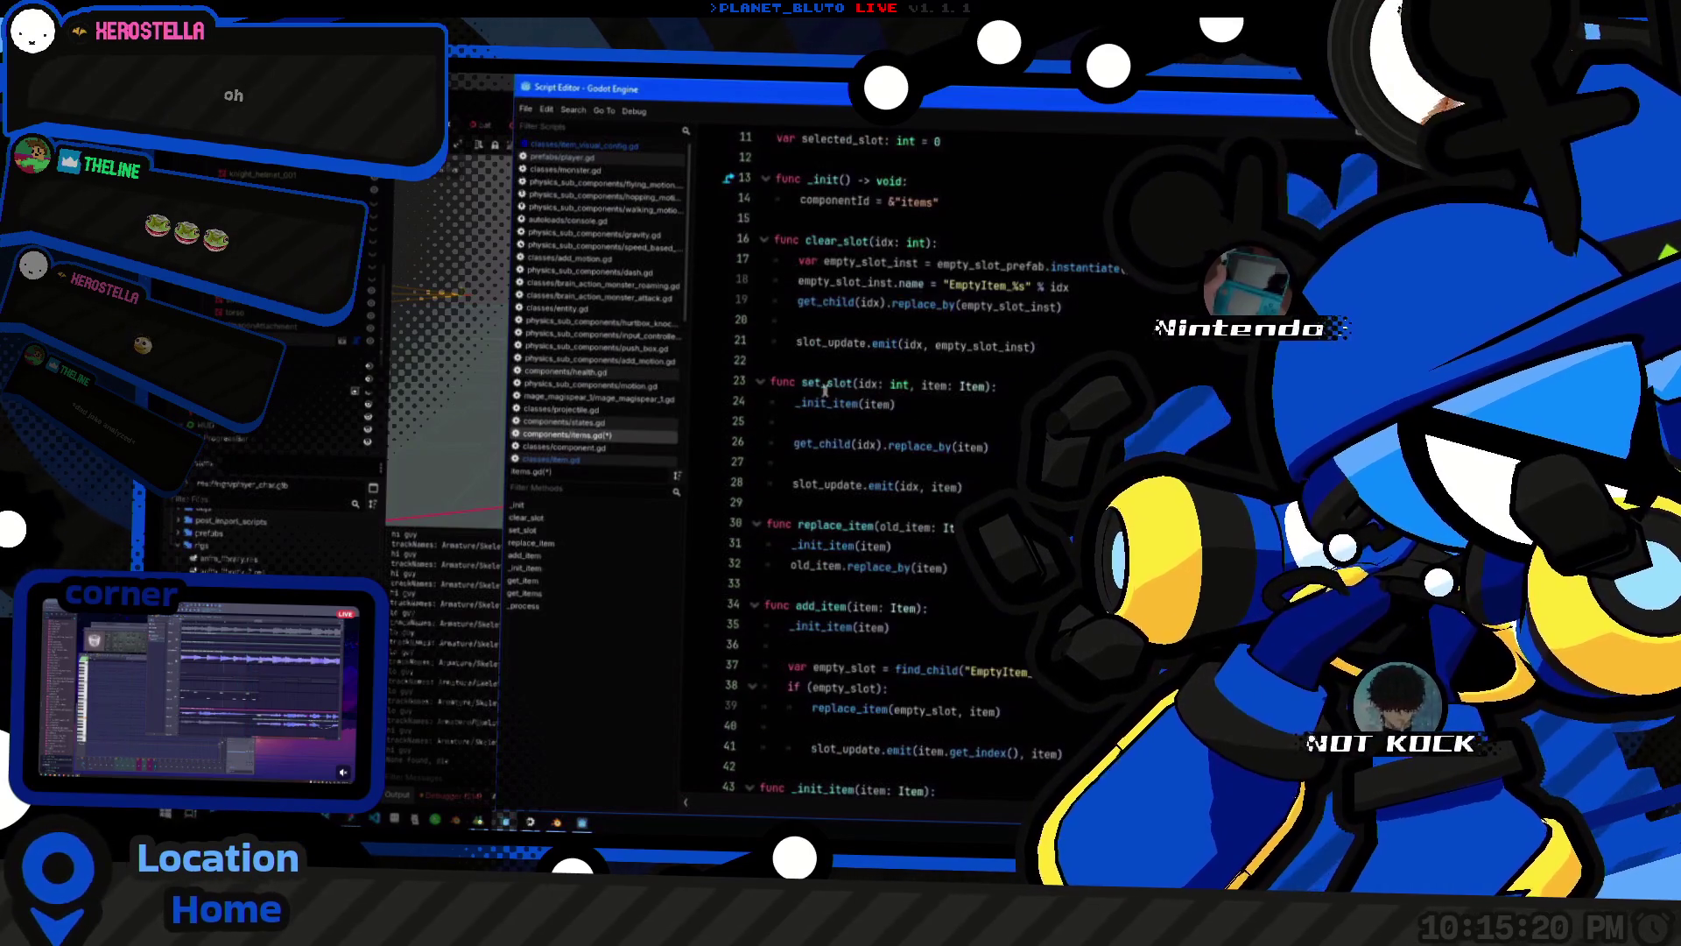
{"action": "scroll", "coordinate": [825, 392], "scroll_direction": "up", "scroll_amount": 2}
{"action": "double_click", "coordinate": [818, 459]}
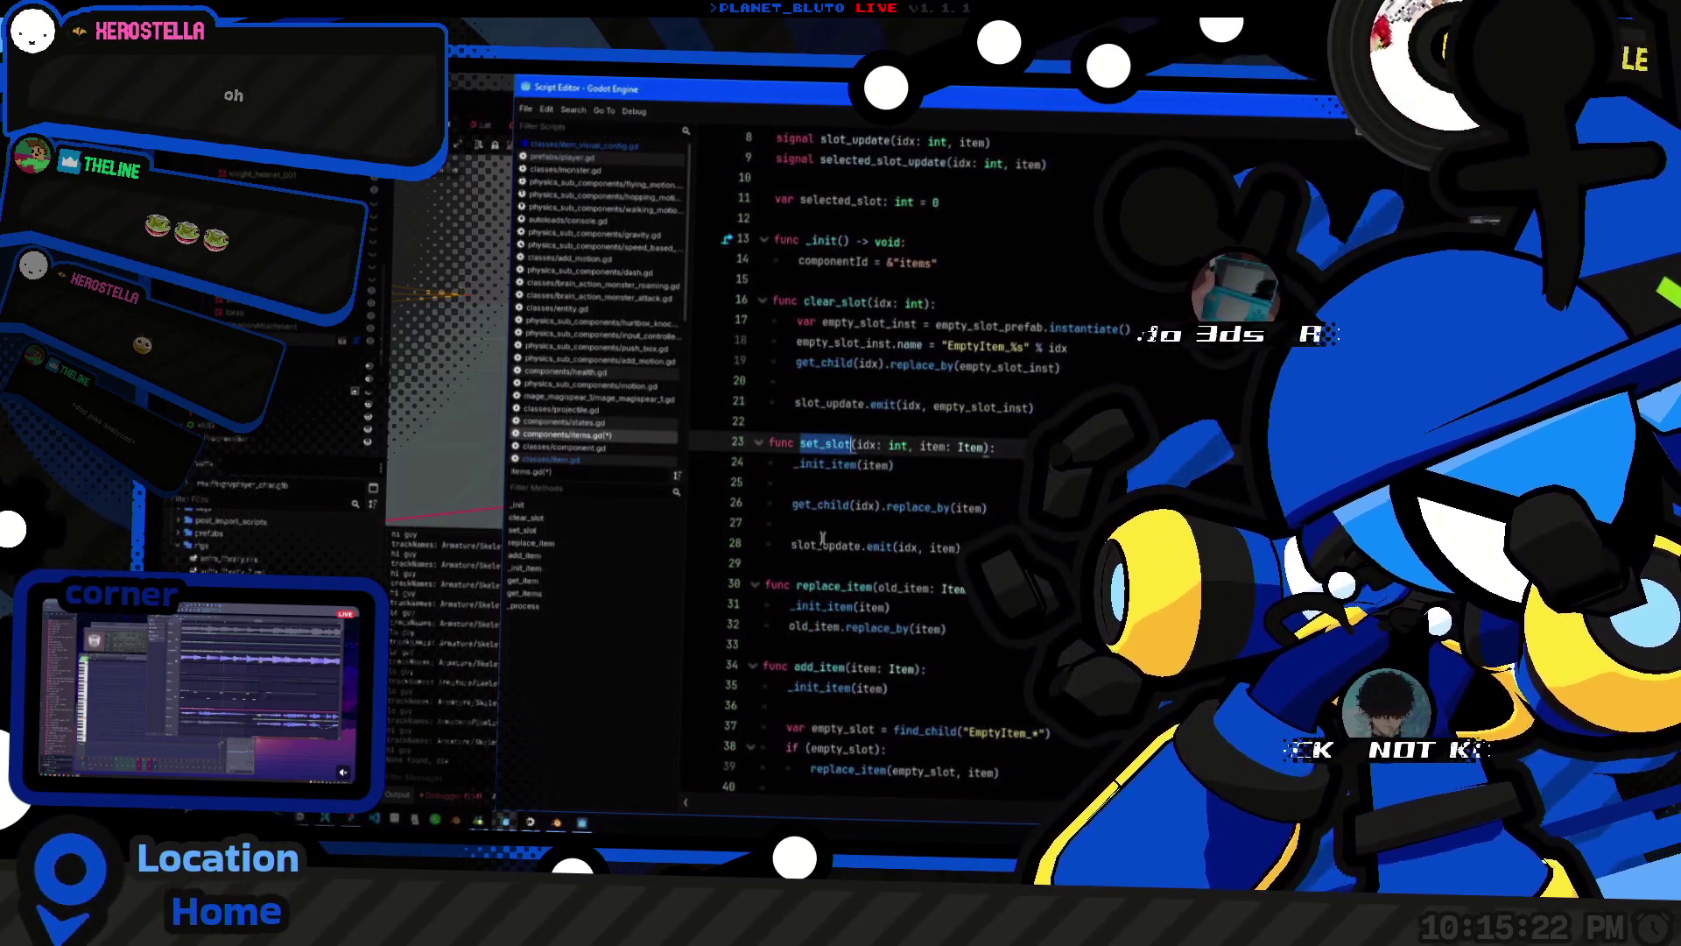
- Add a new select_slot(idx: int) function below set_slot in items.gd
{"action": "left_click", "coordinate": [823, 563]}
{"action": "key", "text": "Return"}
{"action": "key", "text": "Return"}
{"action": "type", "text": "func set_slot"}
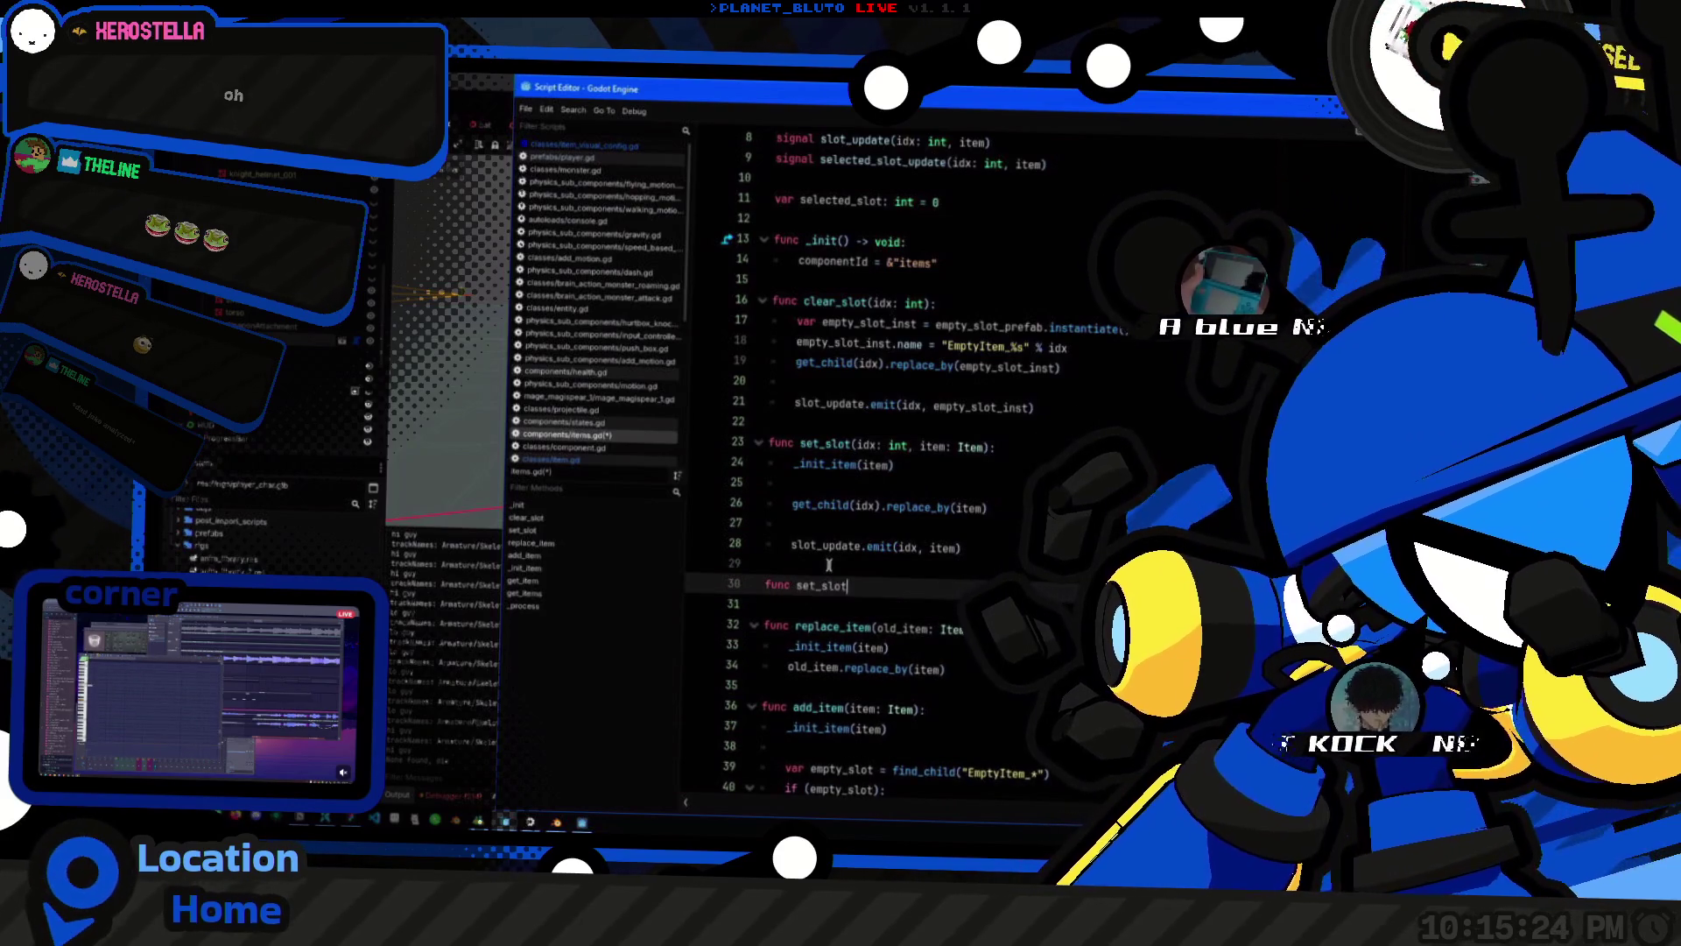
{"action": "key", "text": "Right"}
{"action": "key", "text": "Right"}
{"action": "type", "text": "lec"}
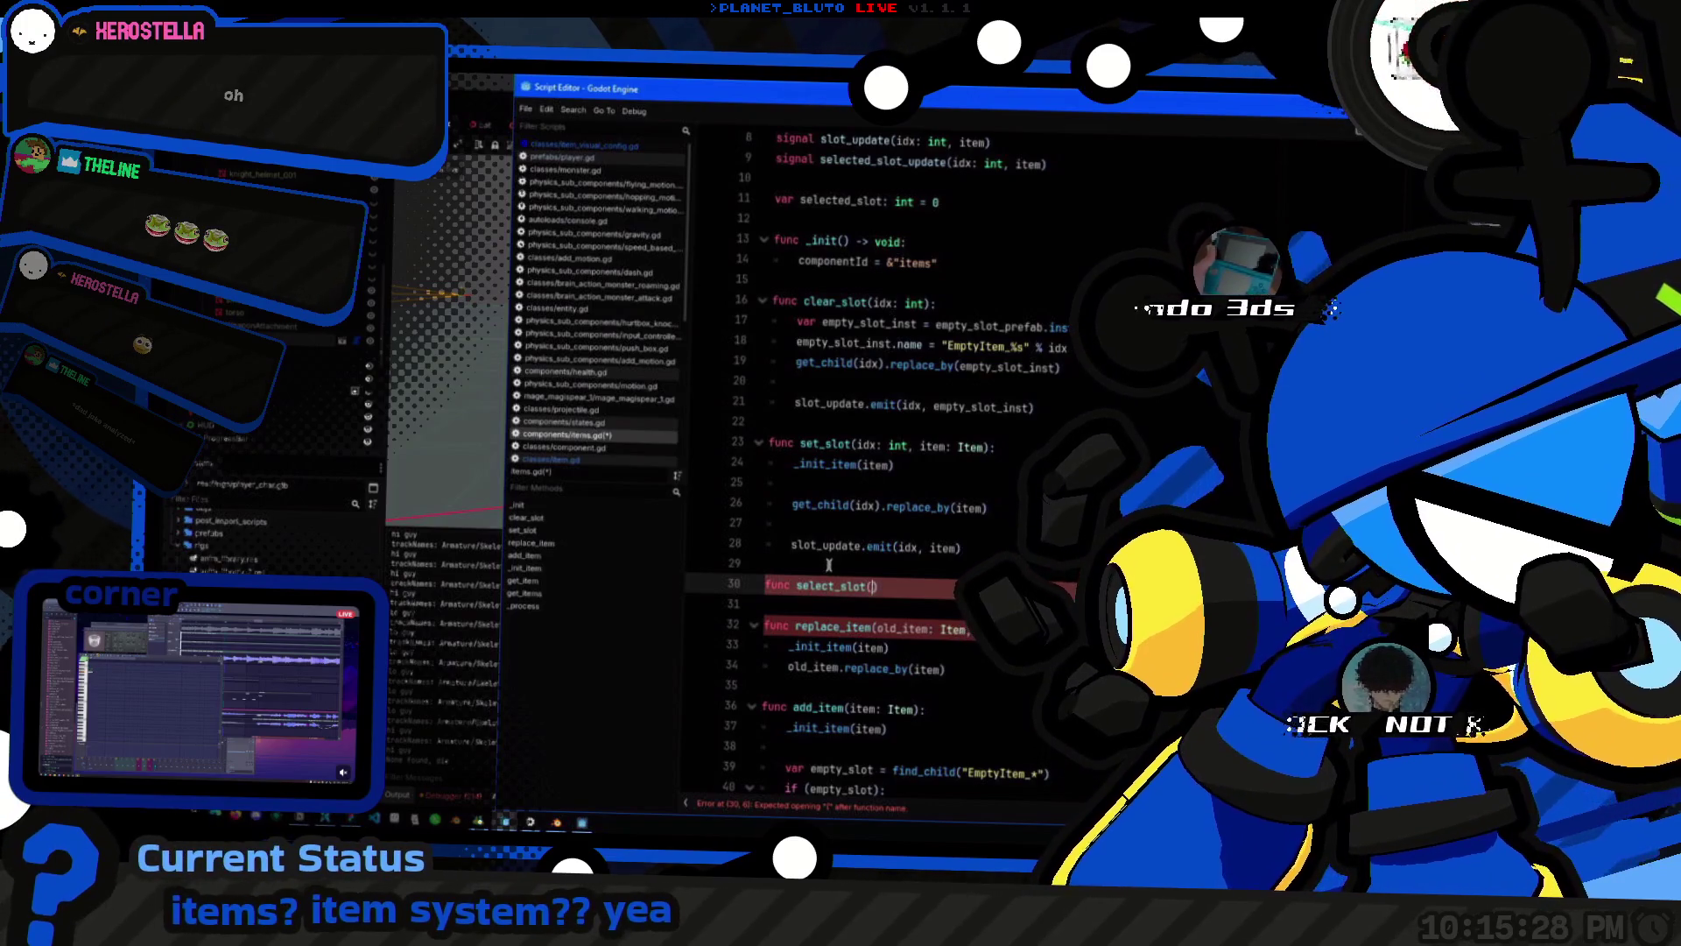
{"action": "key", "text": "BackSpace"}
{"action": "key", "text": "BackSpace"}
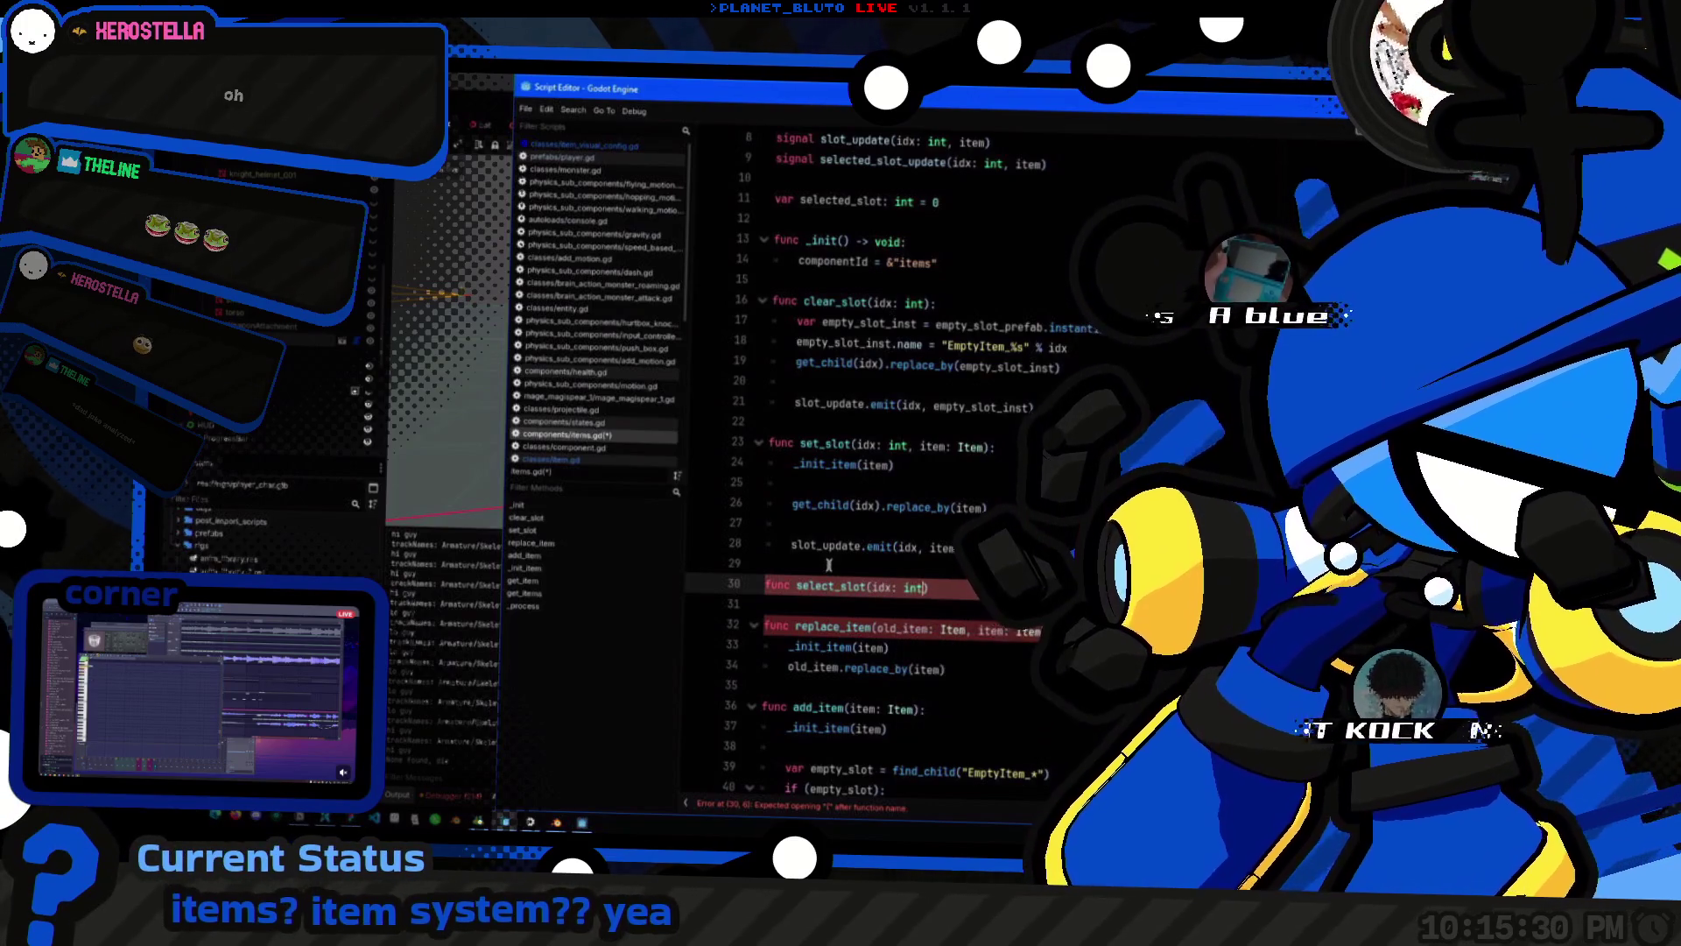
{"action": "type", "text": ":"}
{"action": "key", "text": "Return"}
{"action": "type", "text": "set_slot"}
{"action": "key", "text": "ctrl+a"}
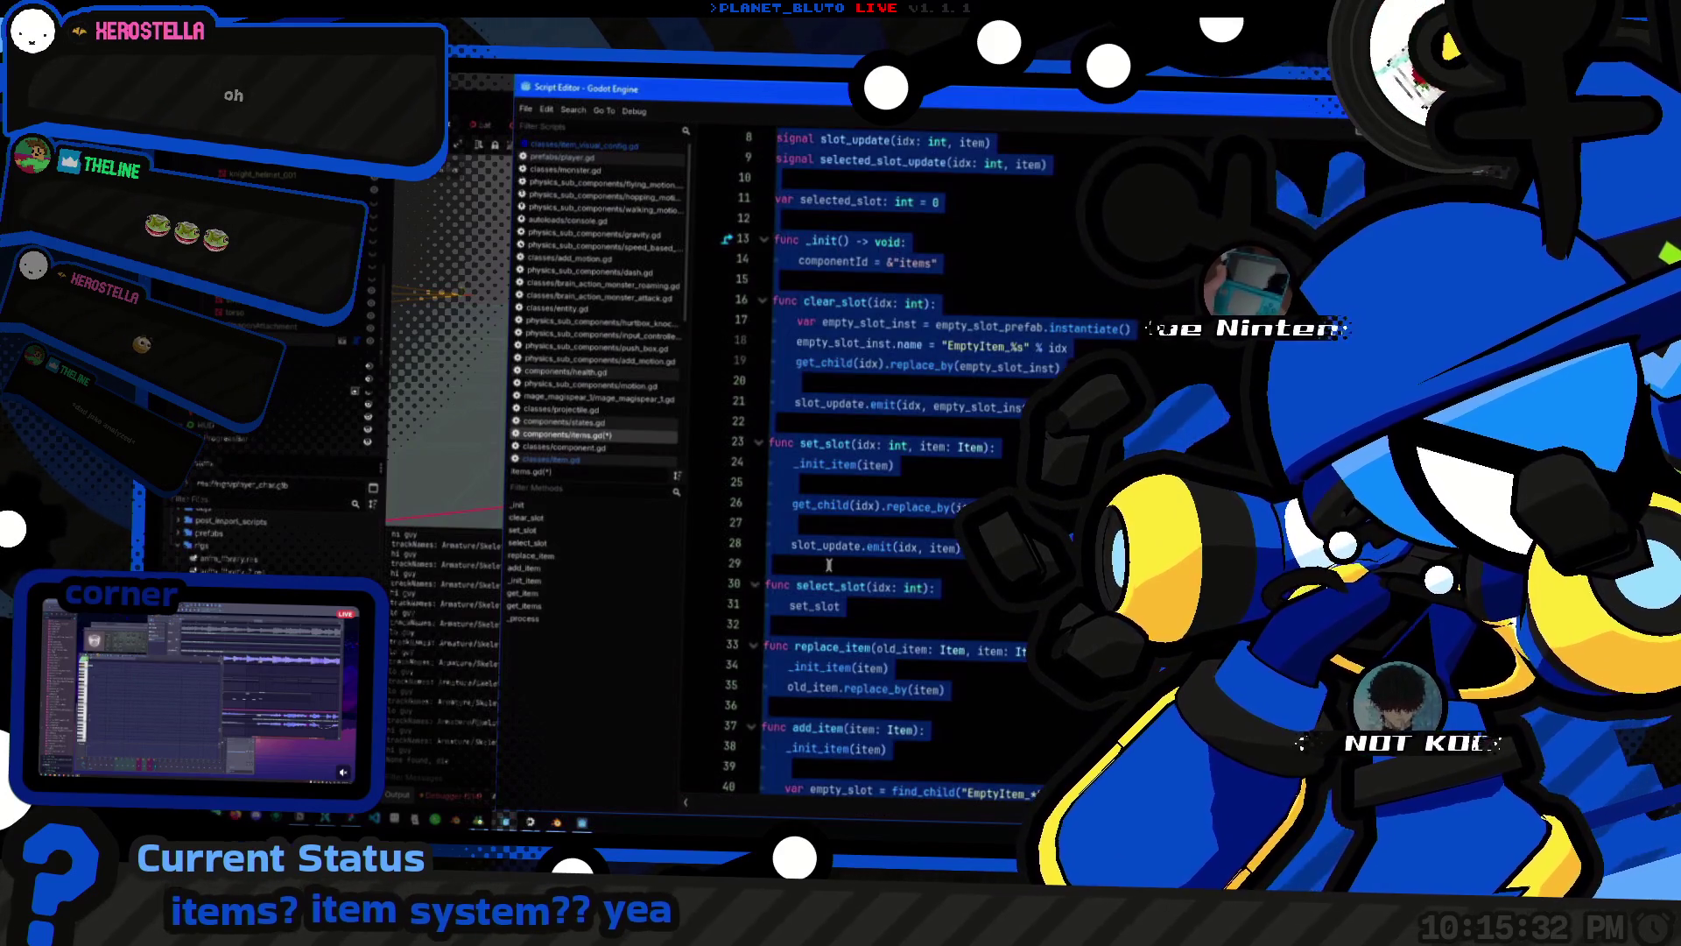
{"action": "key", "text": "super"}
{"action": "left_click", "coordinate": [828, 565]}
{"action": "left_click", "coordinate": [886, 602]}
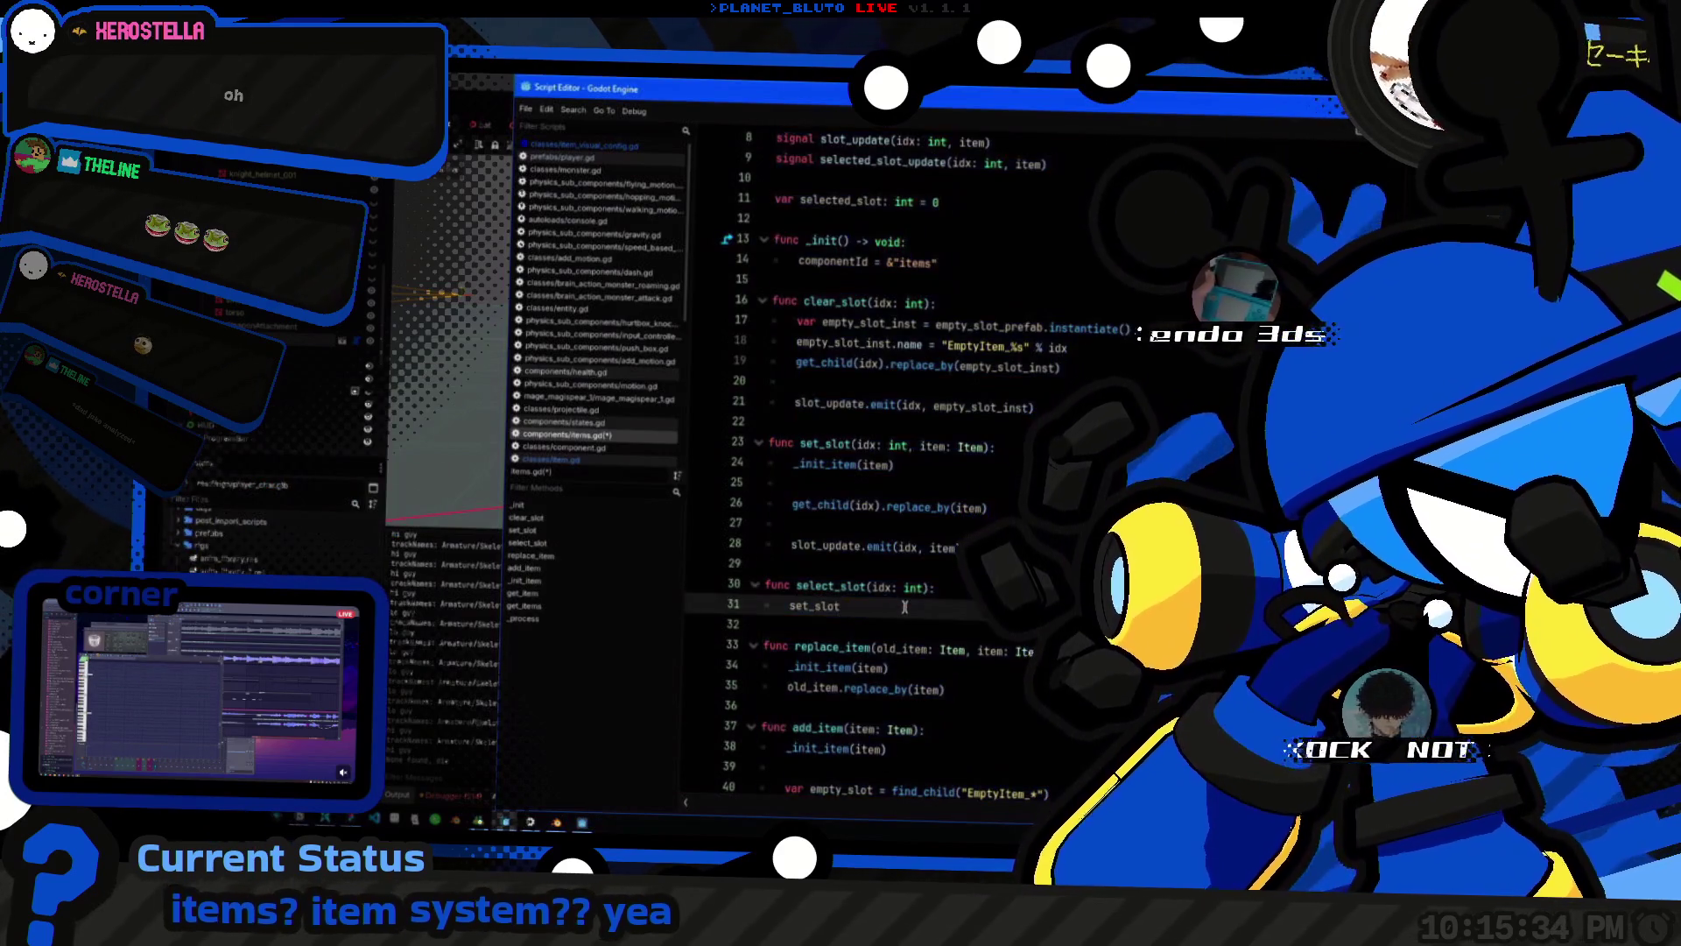
- Make select_slot call selected_slot_update.emit(idx, ...)
{"action": "double_click", "coordinate": [905, 606]}
{"action": "key", "text": "ctrl+c"}
{"action": "key", "text": "super+v"}
{"action": "key", "text": "Return"}
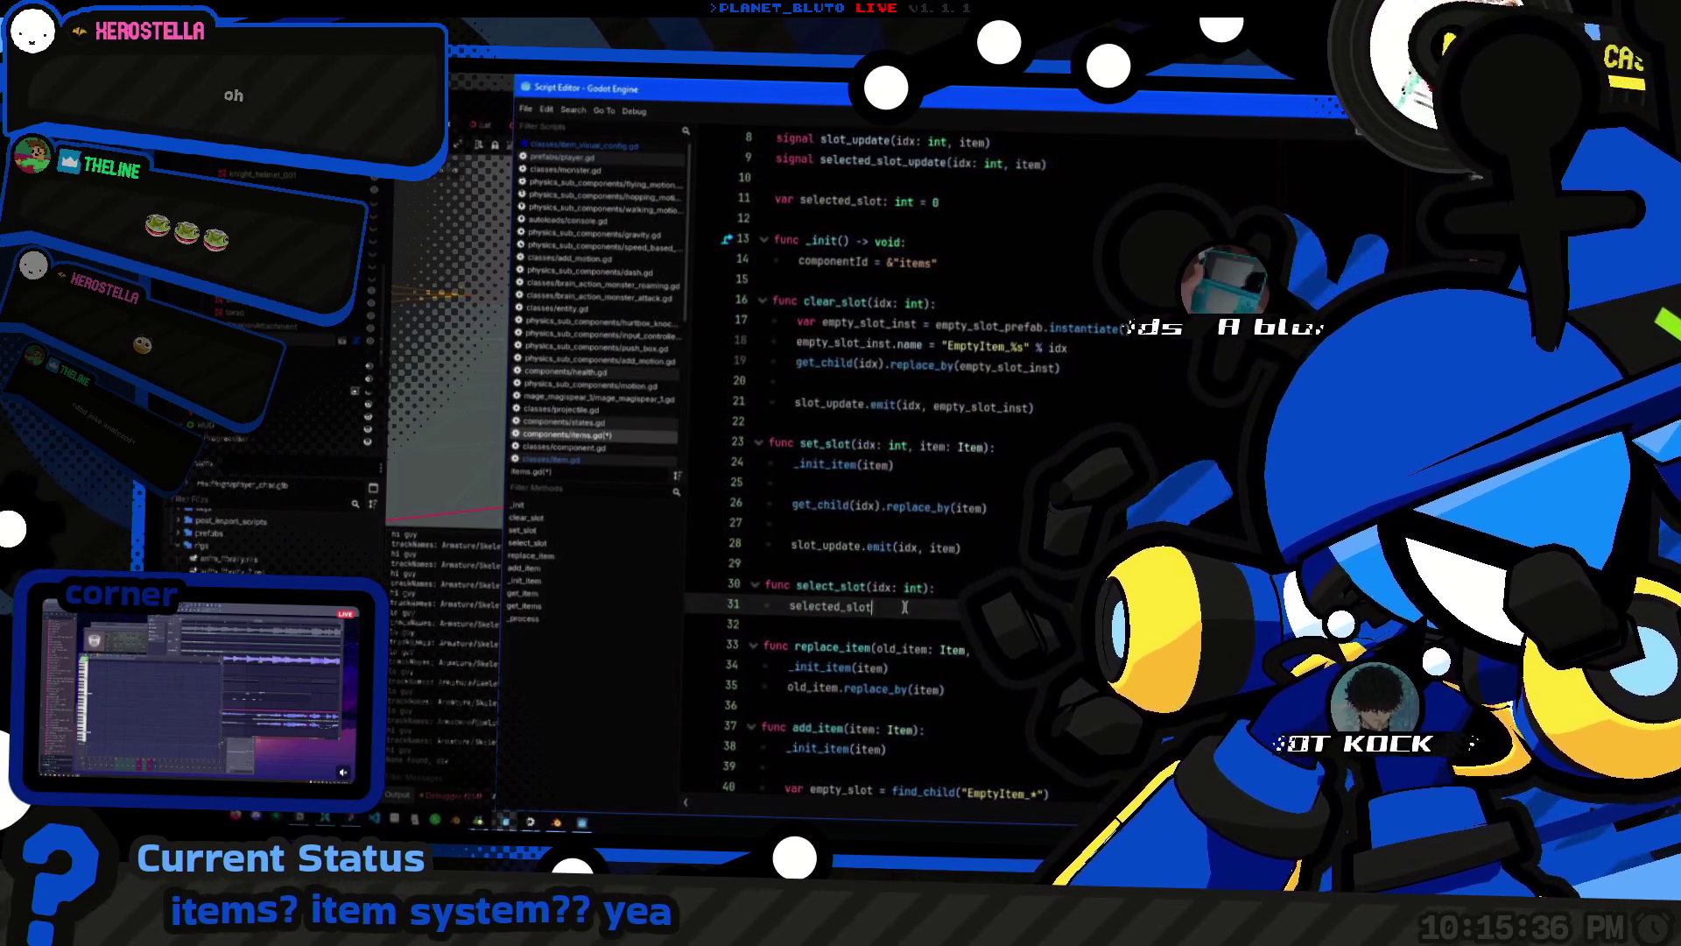
{"action": "type", "text": "mit("}
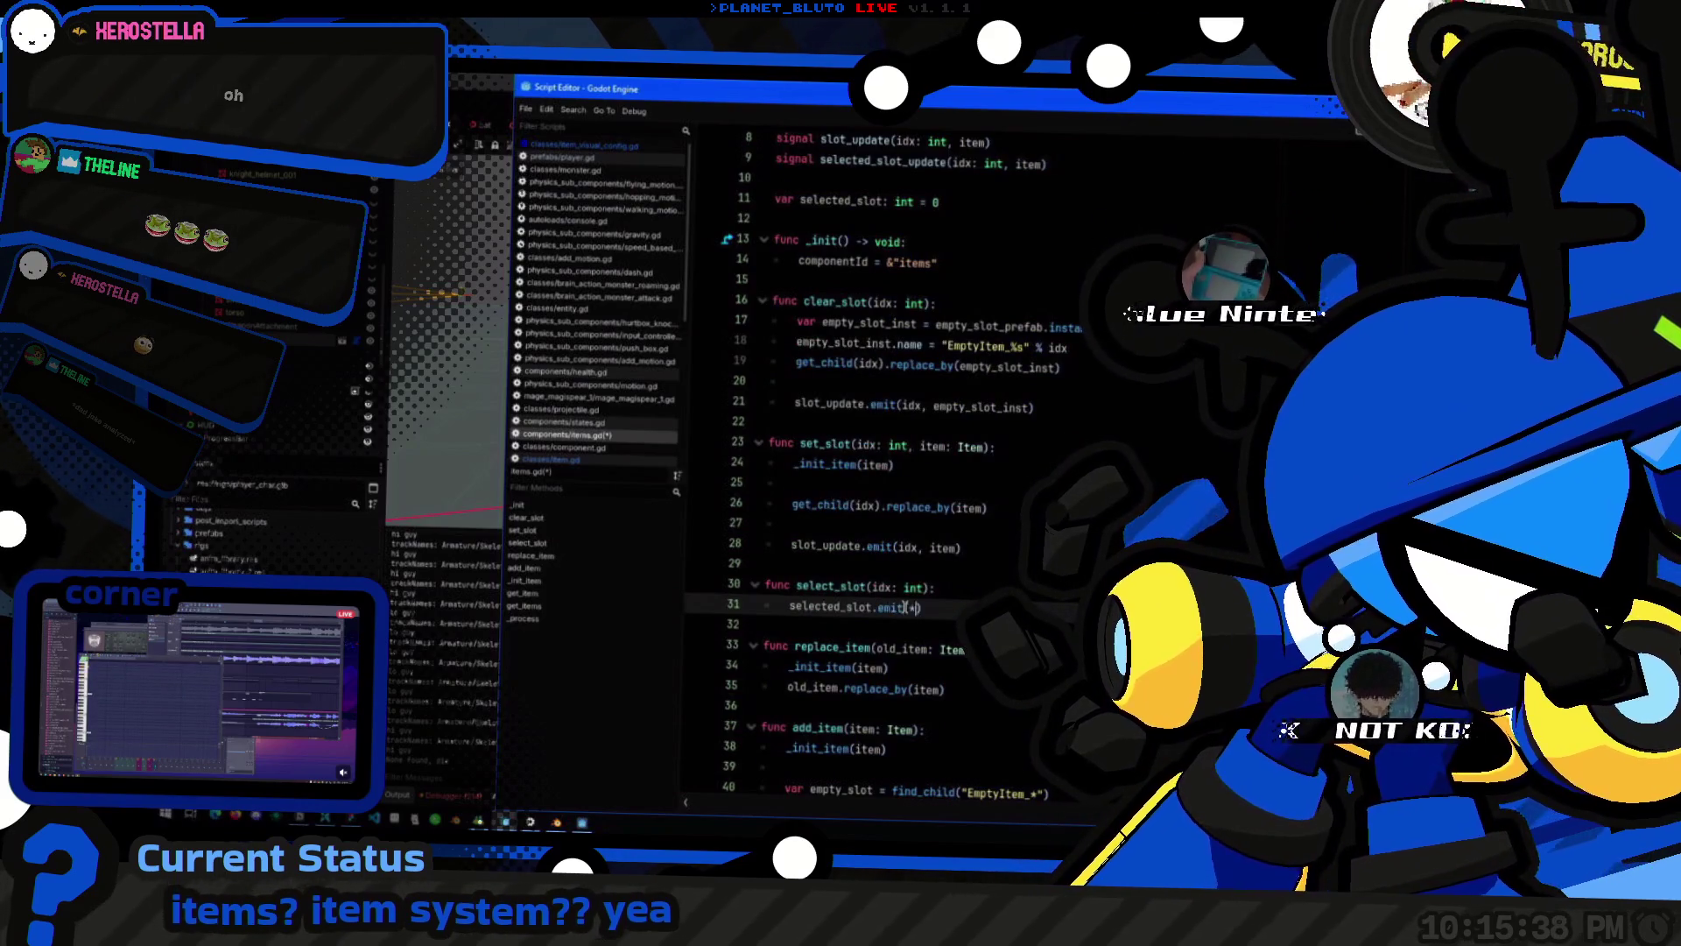
{"action": "key", "text": "shift+Home"}
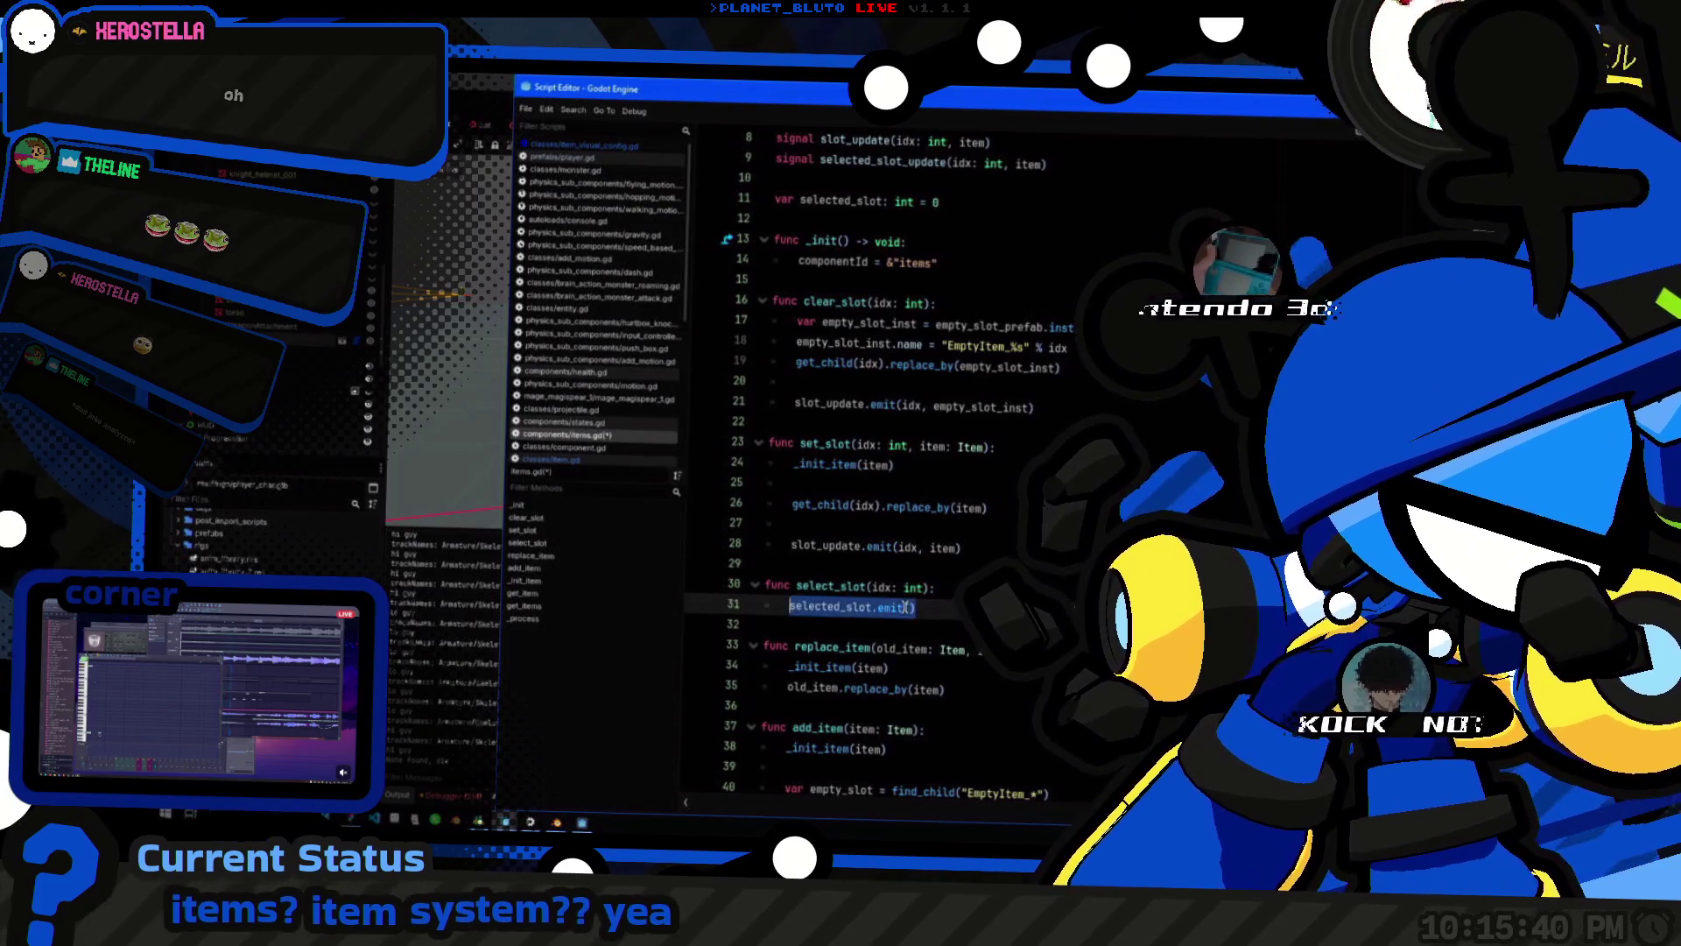
{"action": "type", "text": "selec"}
{"action": "key", "text": "Down"}
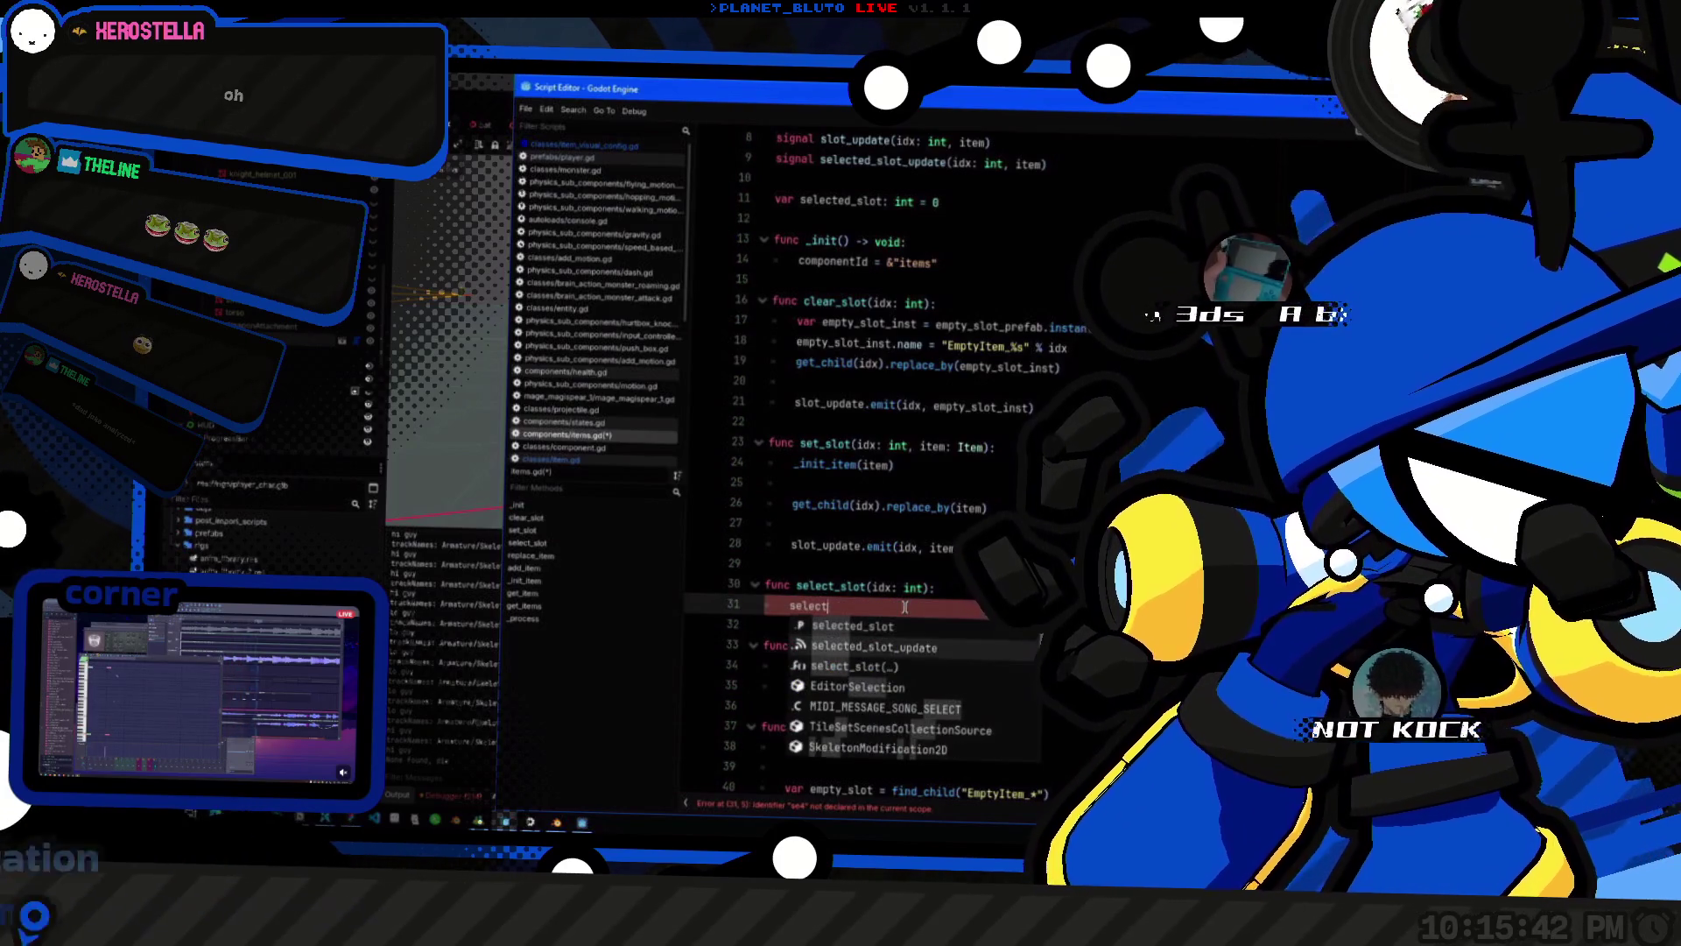
{"action": "key", "text": "Return"}
{"action": "type", "text": ".emit("}
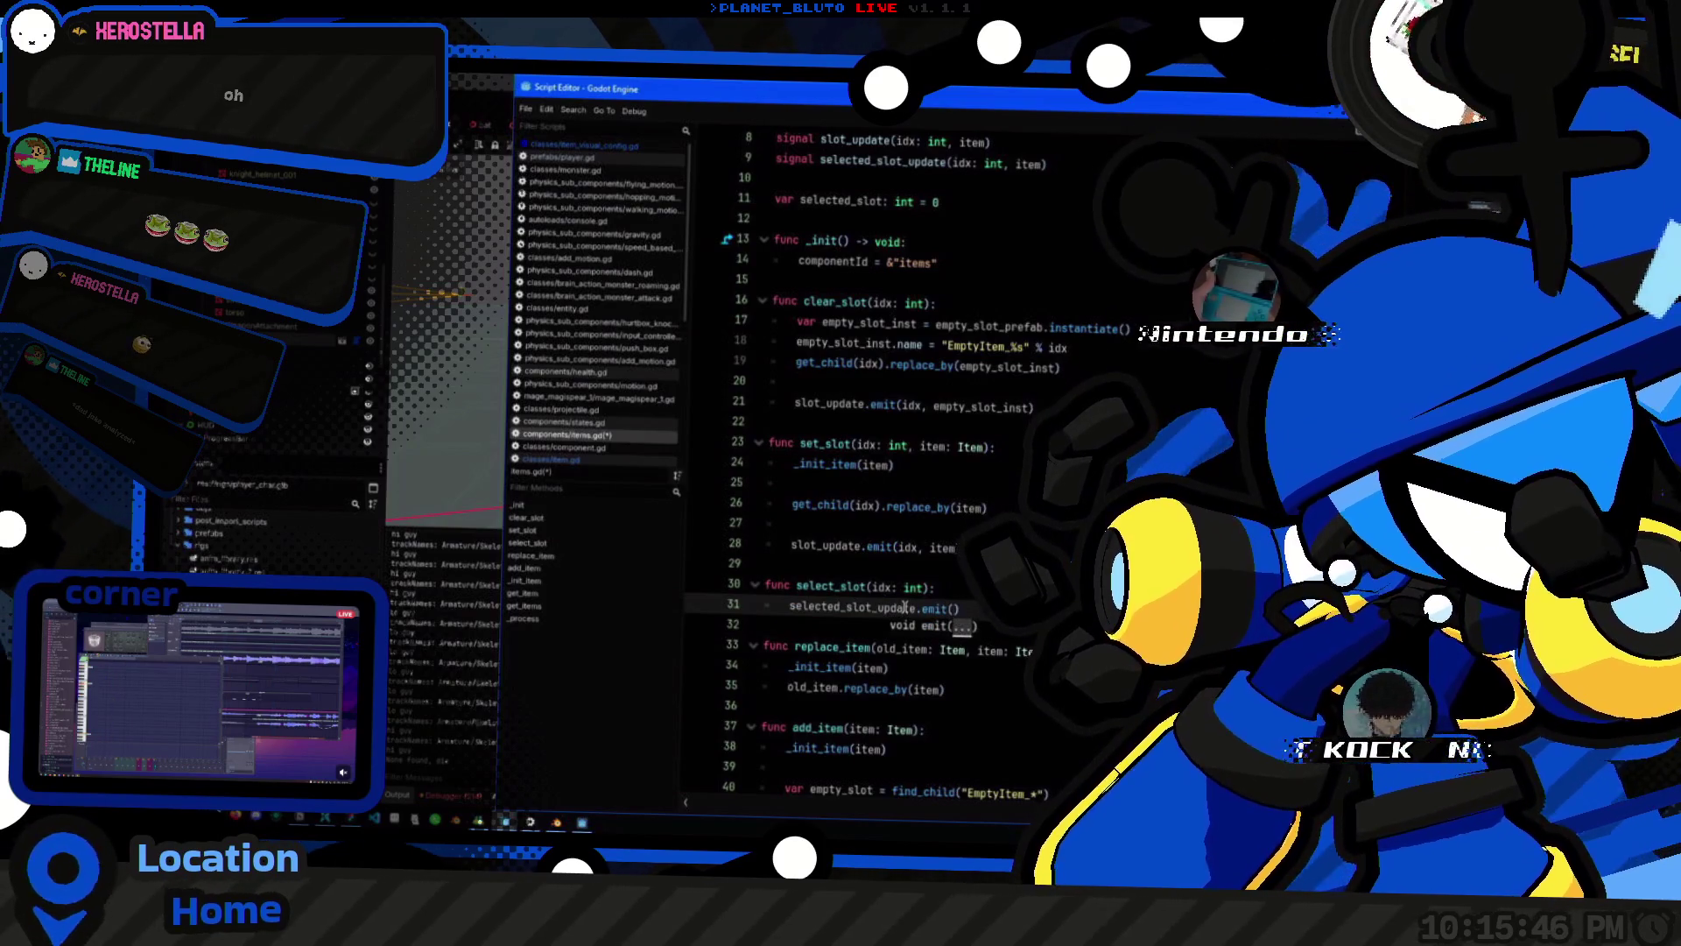
{"action": "type", "text": "idx,"}
- Pass get_child(idx) as the emitted item and save items.gd
{"action": "key", "text": "ctrl+shift+Return"}
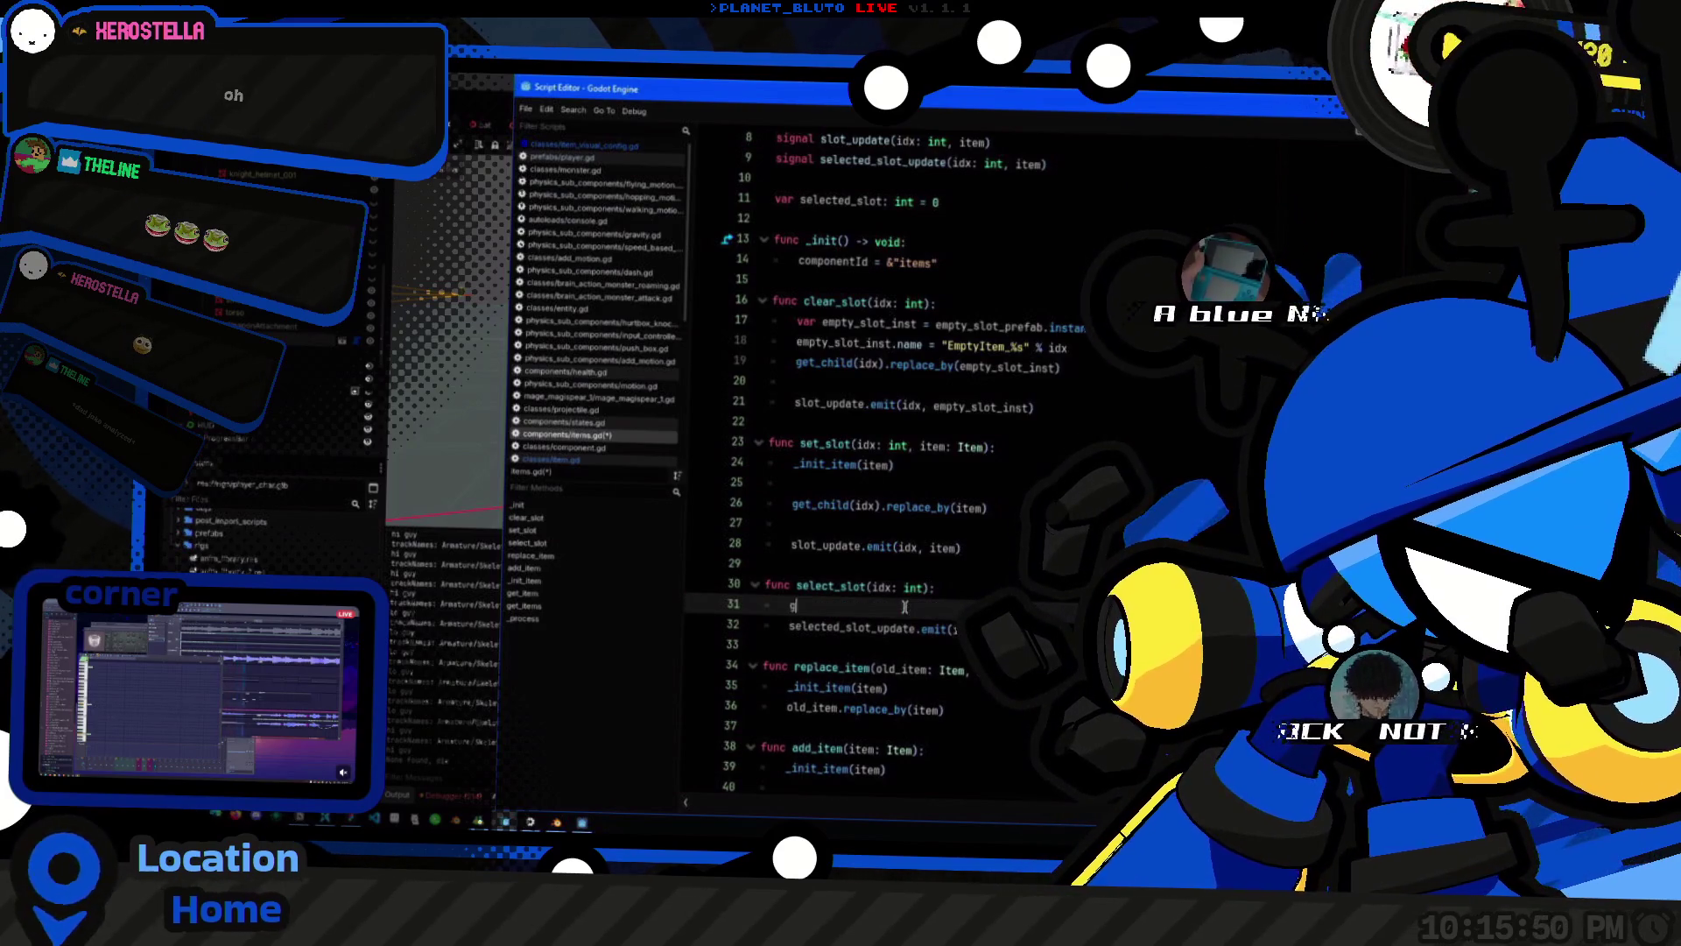
{"action": "type", "text": "et_ch"}
{"action": "key", "text": "Return"}
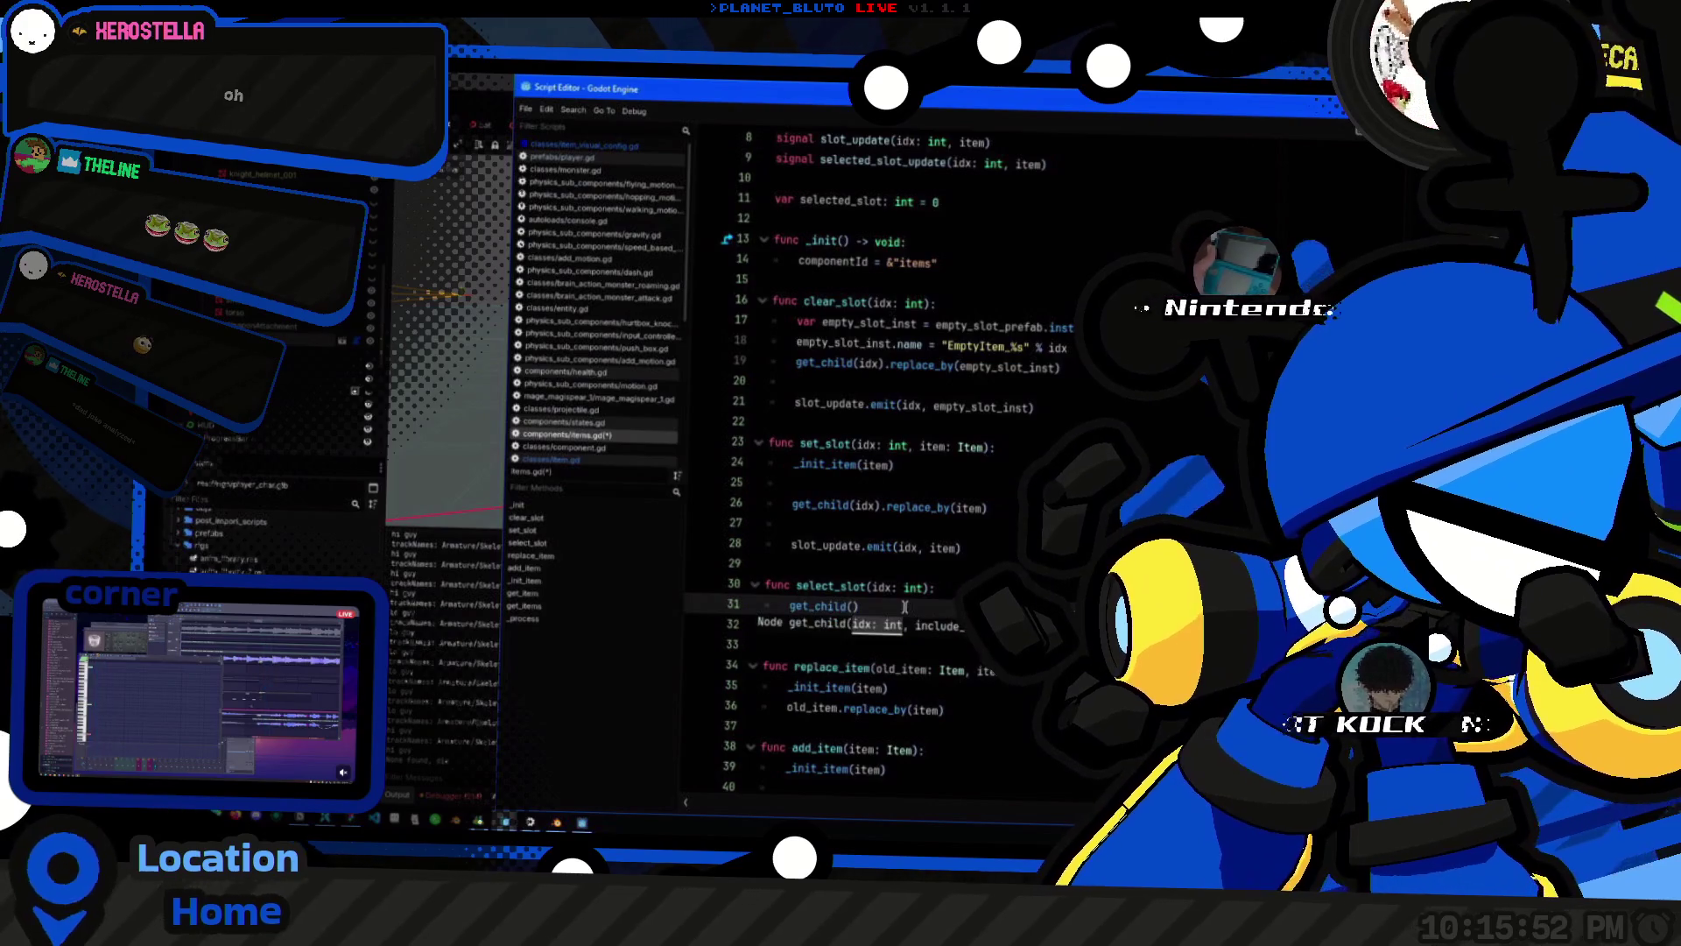
{"action": "key", "text": "shift+Home"}
{"action": "key", "text": "BackSpace"}
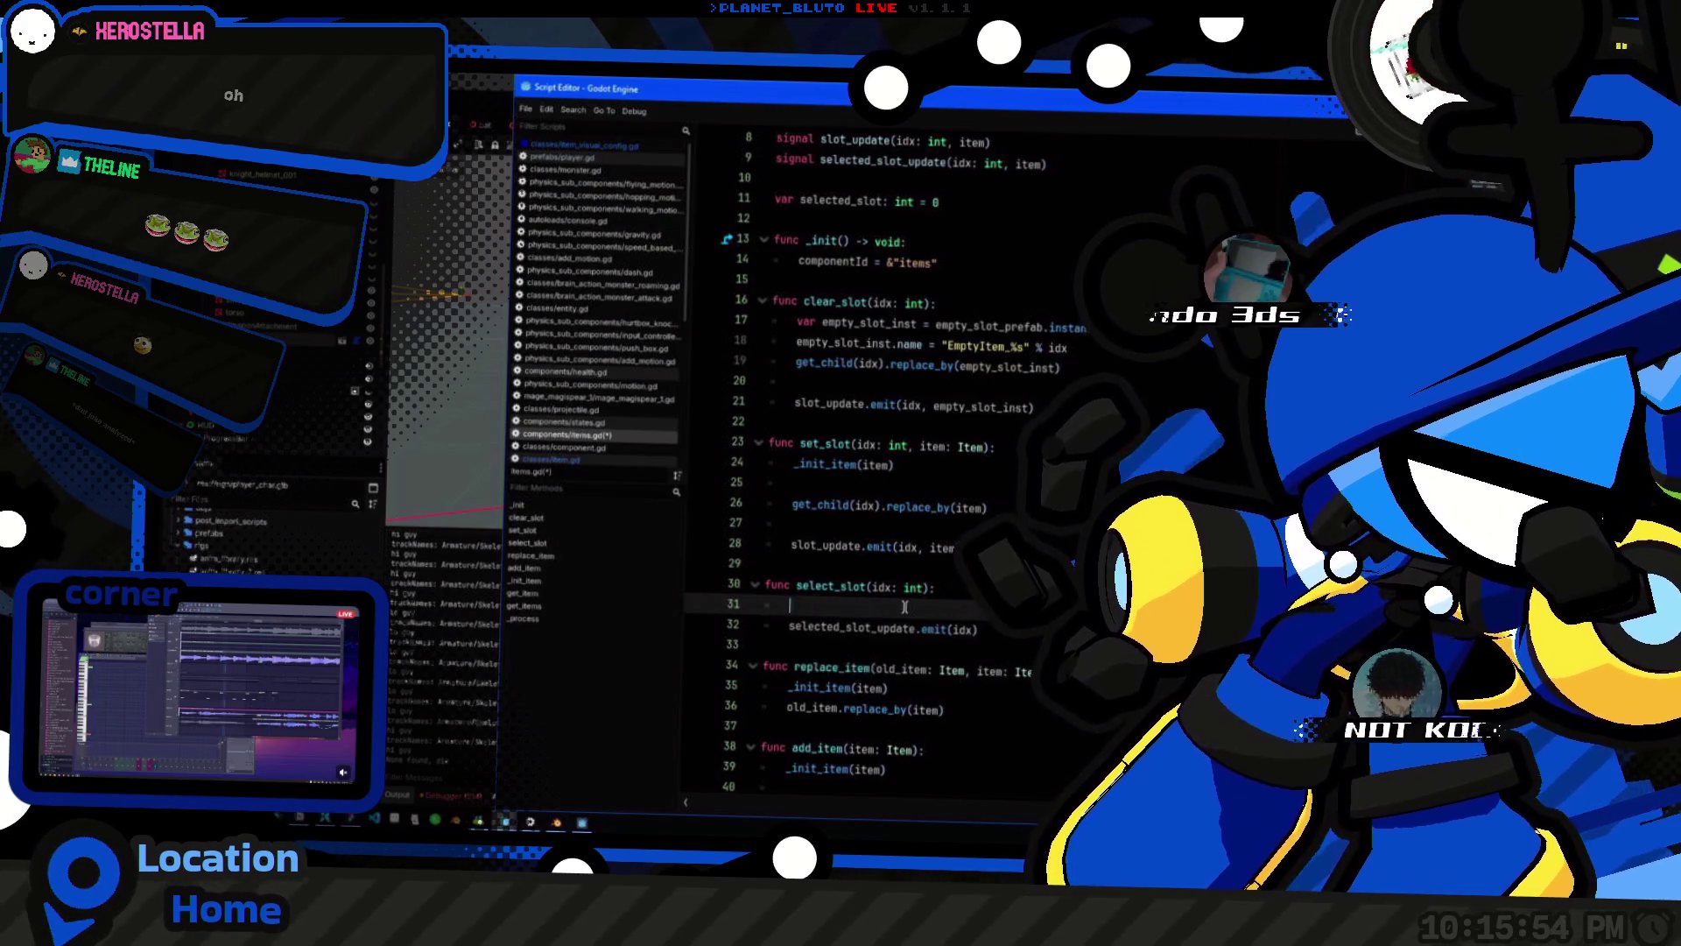
{"action": "key", "text": "ctrl+z"}
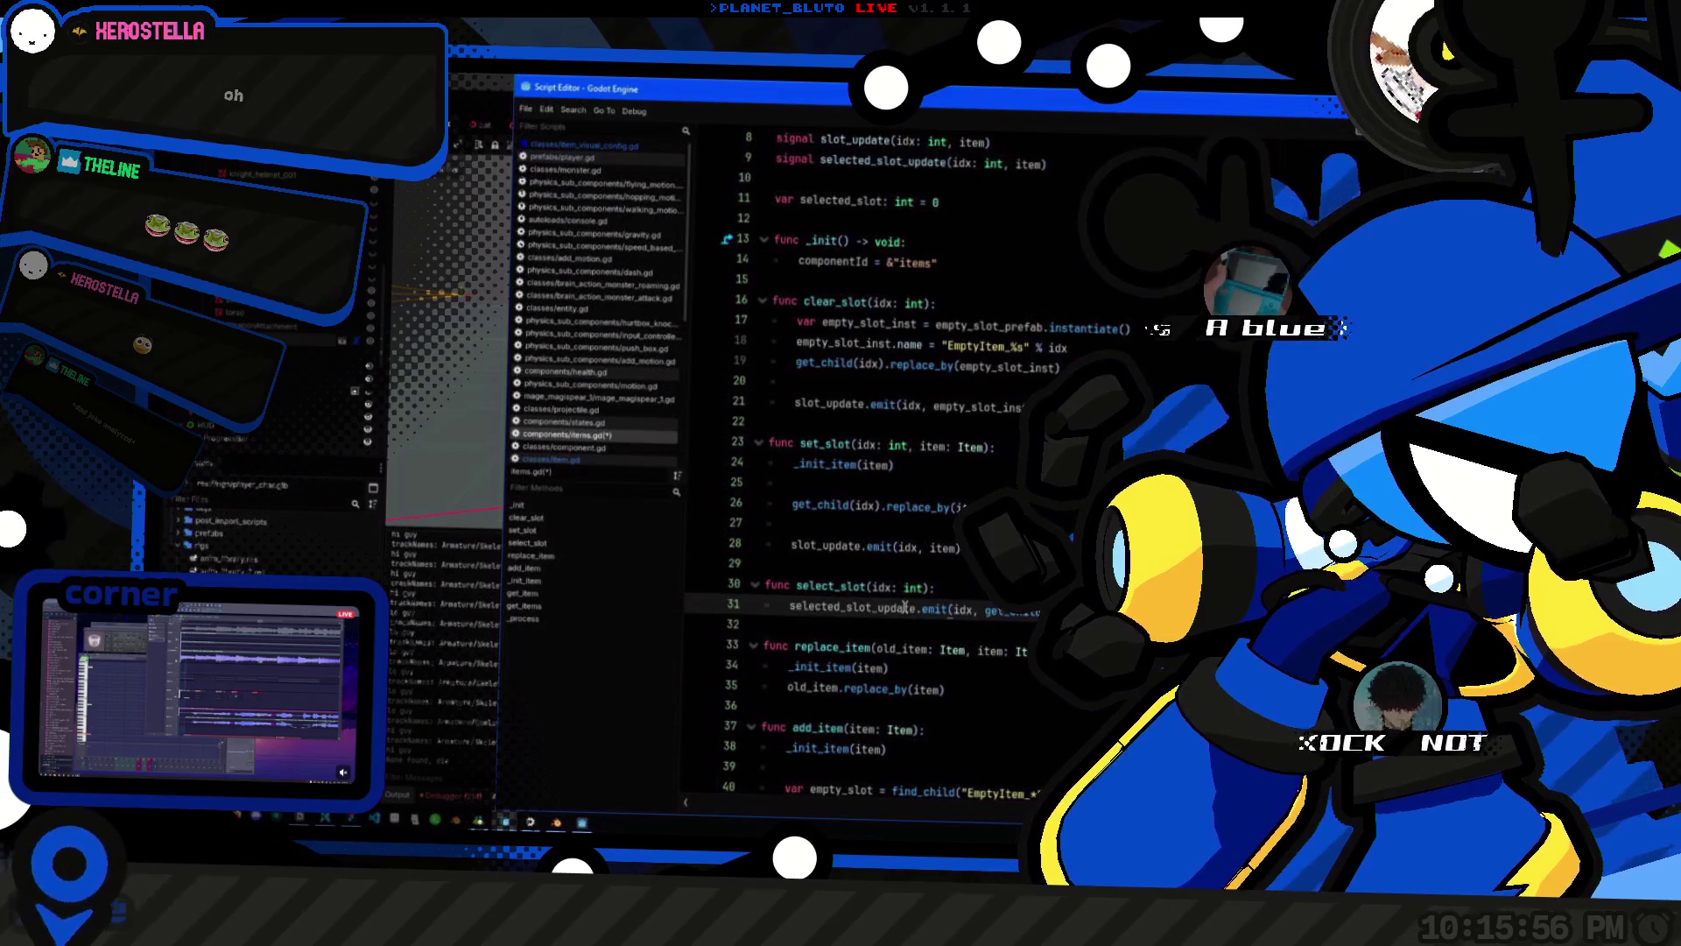
{"action": "key", "text": "ctrl+s"}
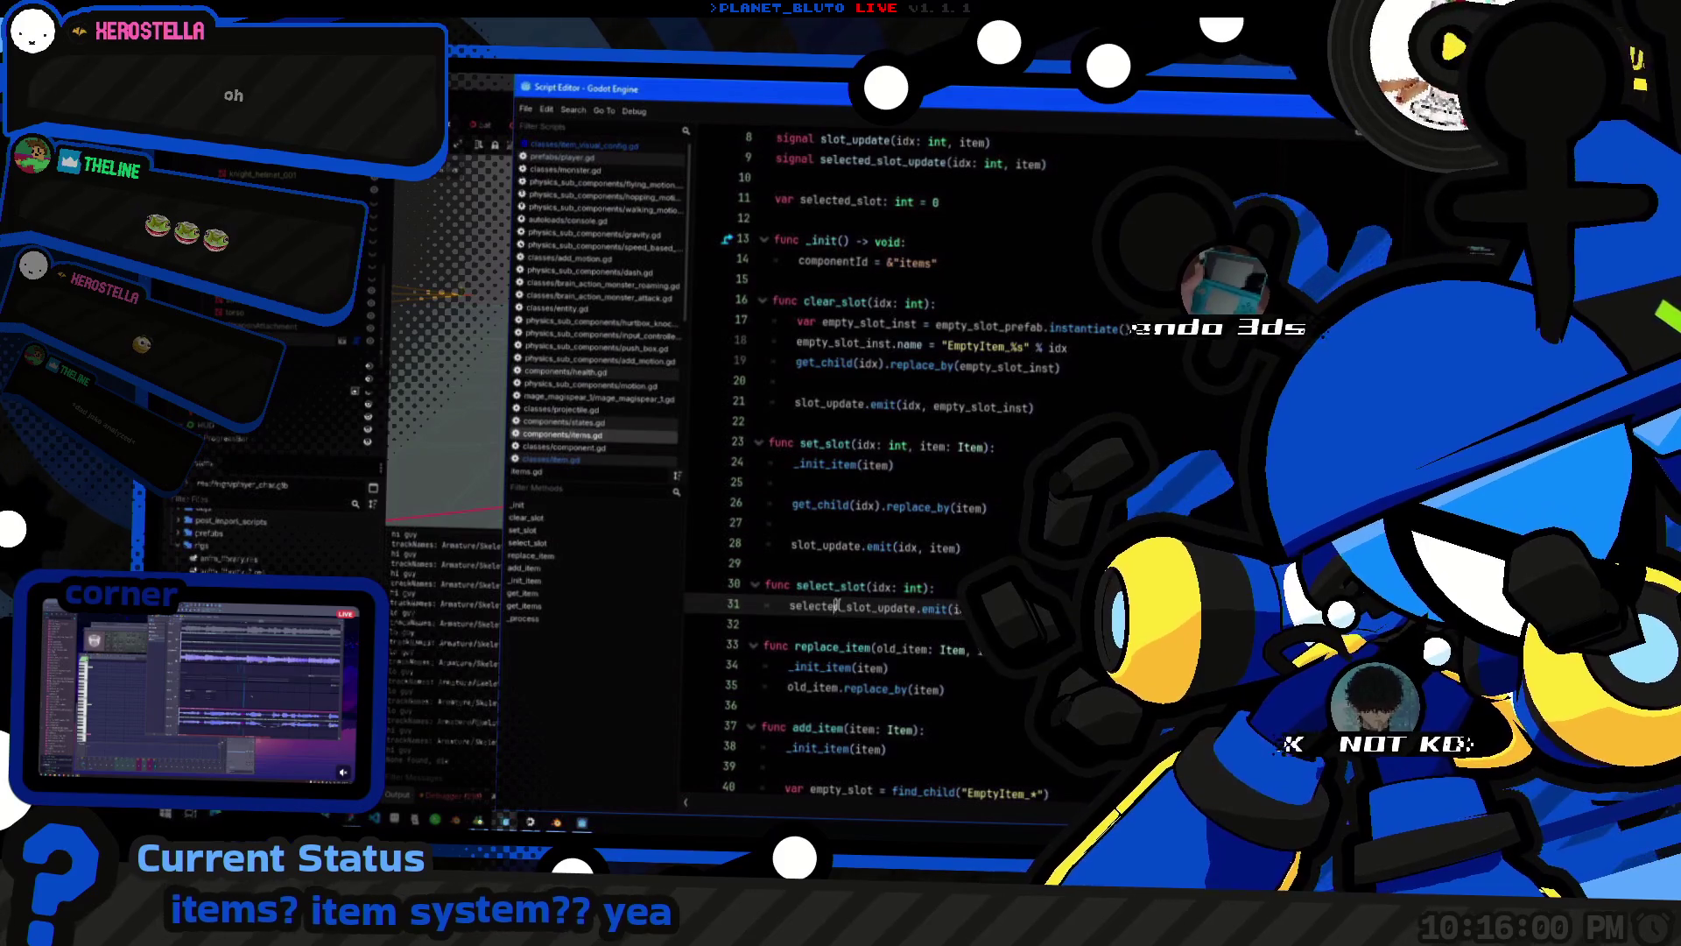
- Check the select_slot declaration, then switch to the item.gd script
{"action": "left_click", "coordinate": [941, 585]}
{"action": "scroll", "coordinate": [953, 464], "scroll_direction": "up", "scroll_amount": 3}
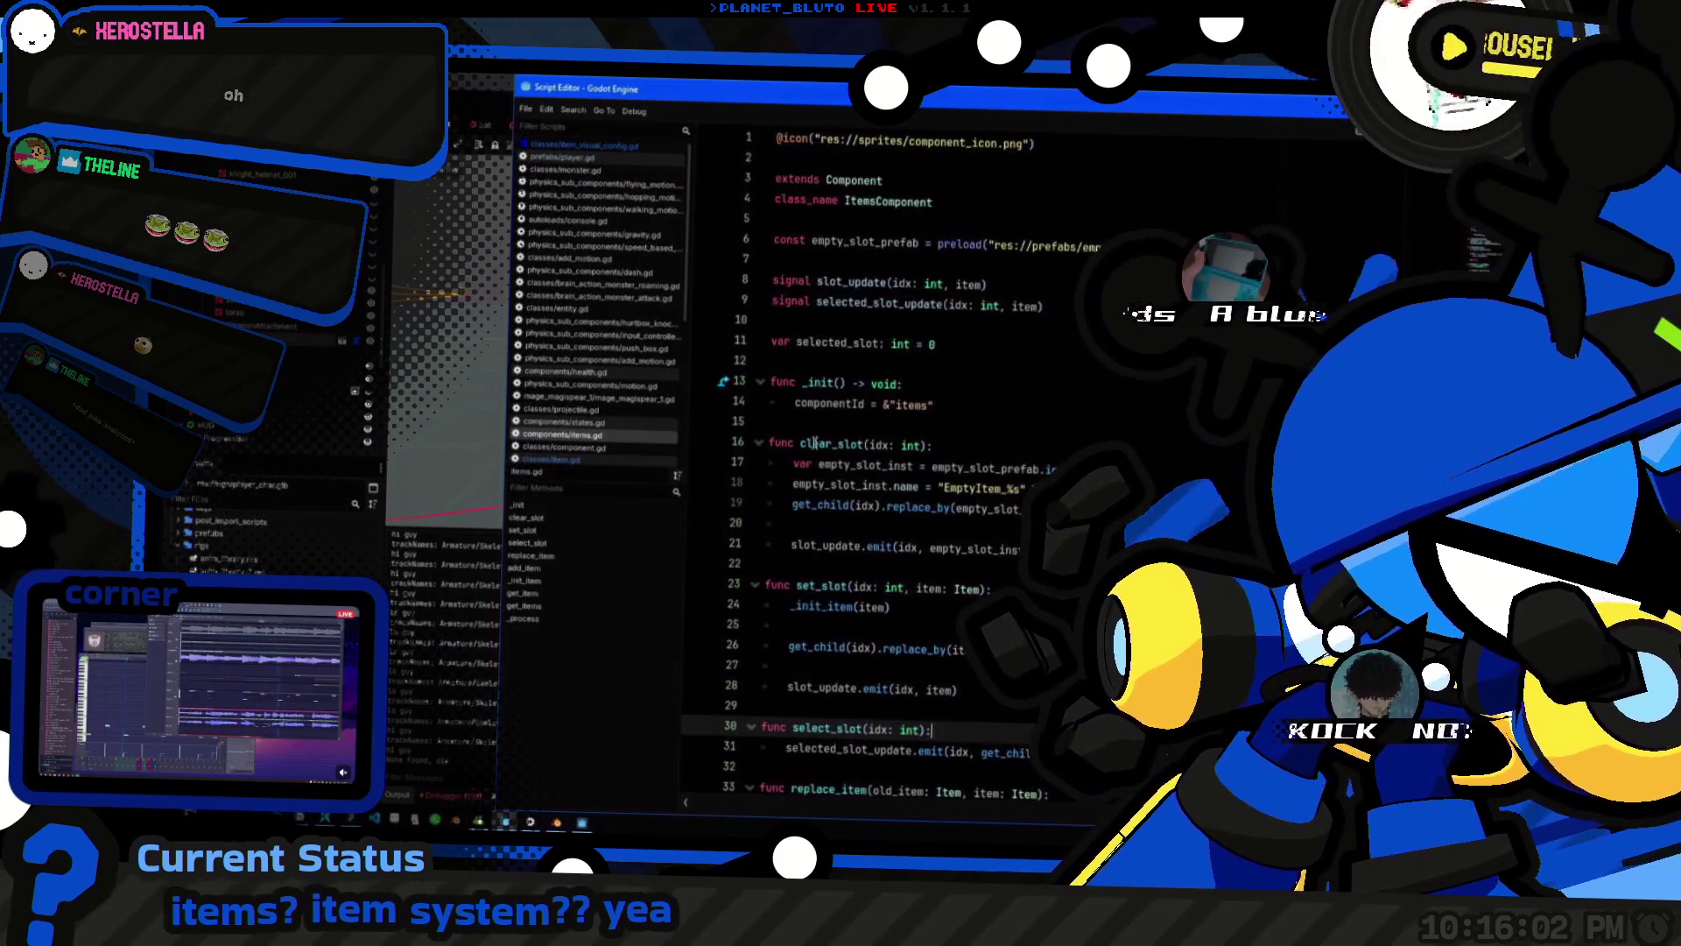
{"action": "scroll", "coordinate": [595, 411], "scroll_direction": "down", "scroll_amount": 5}
{"action": "left_click", "coordinate": [592, 221]}
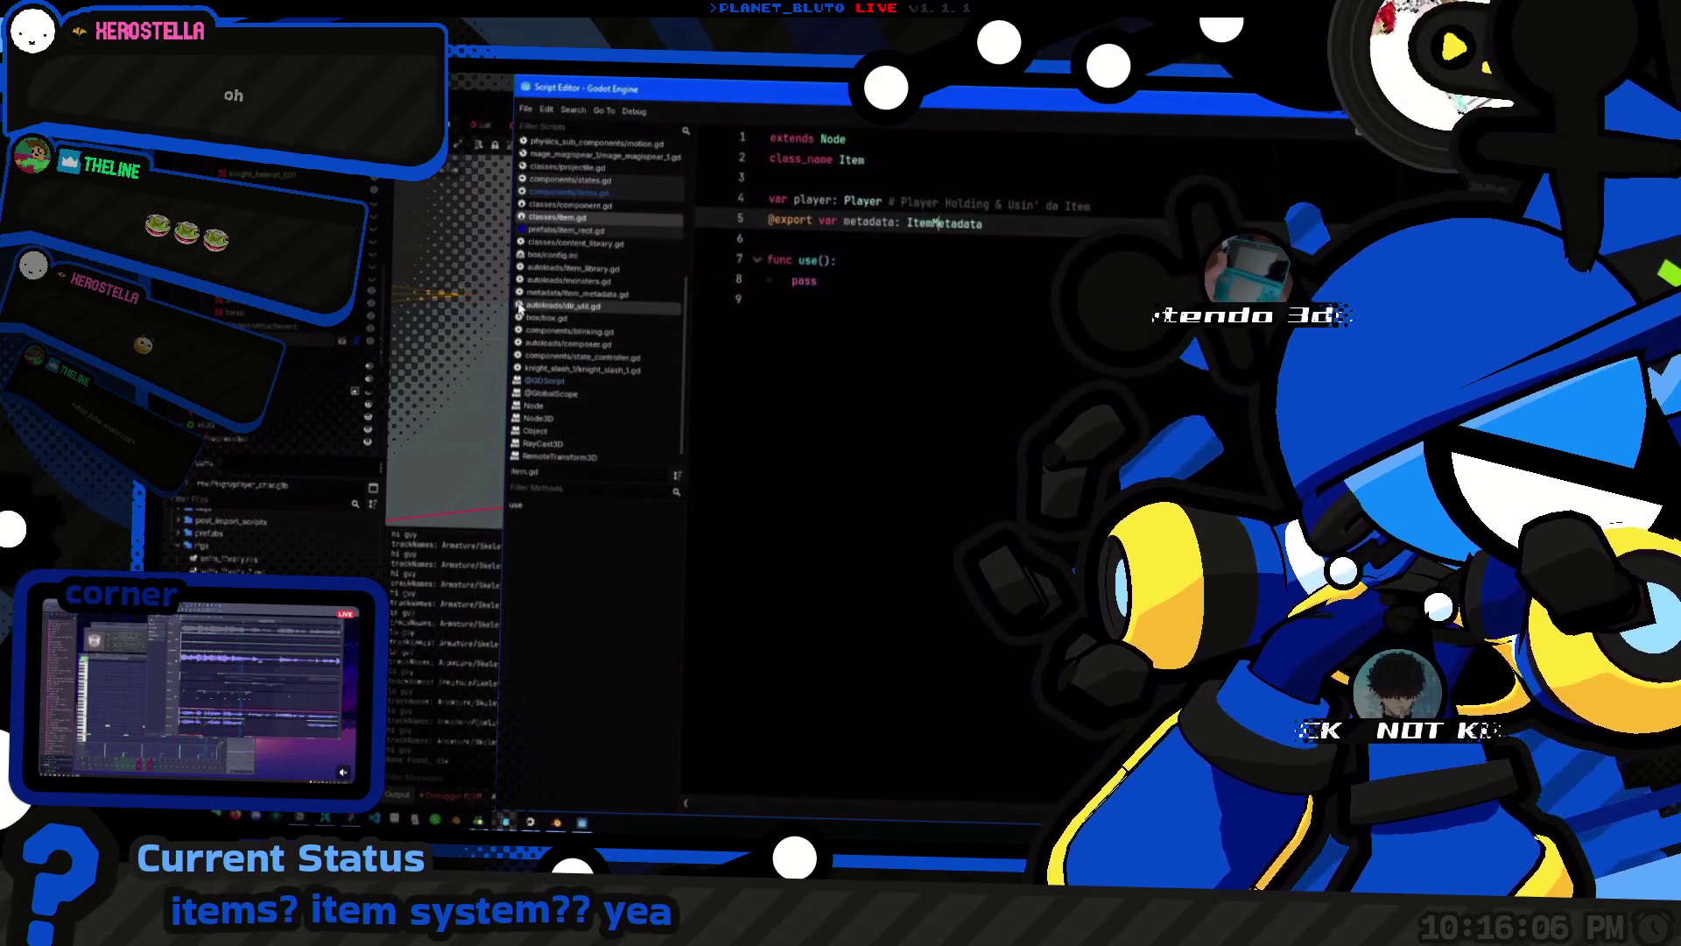
- Open states.gd, then quick-open player.gd through the script search
{"action": "left_click", "coordinate": [594, 180]}
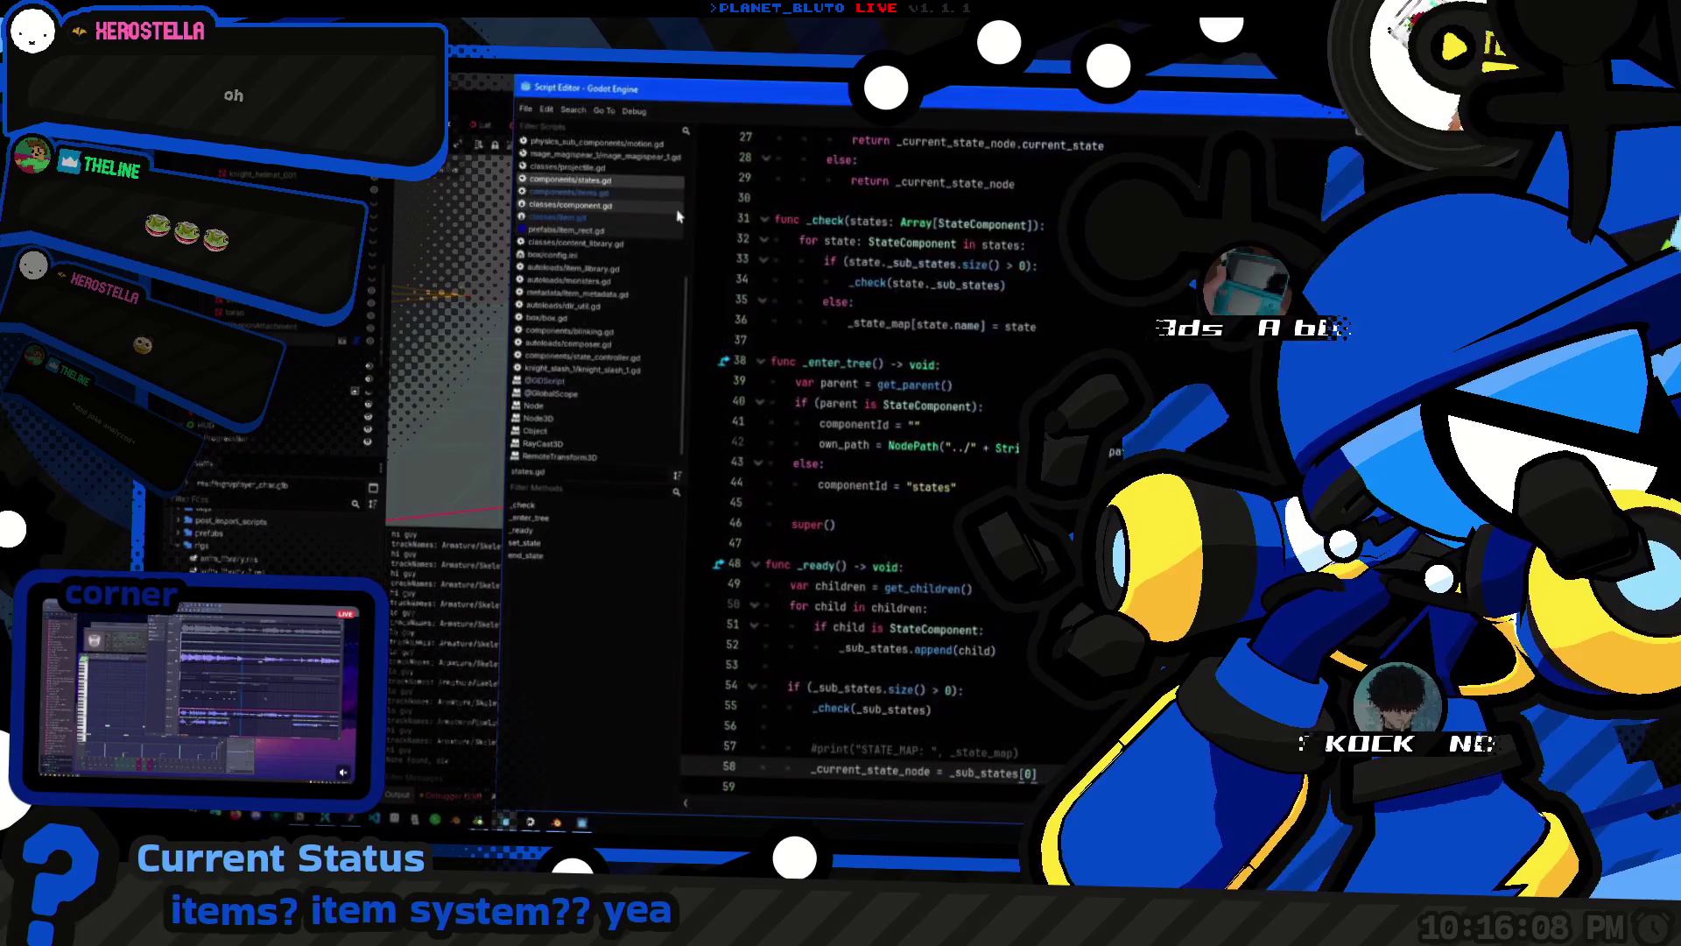
{"action": "key", "text": "alt+shift+o"}
{"action": "type", "text": "player.gd"}
{"action": "key", "text": "Return"}
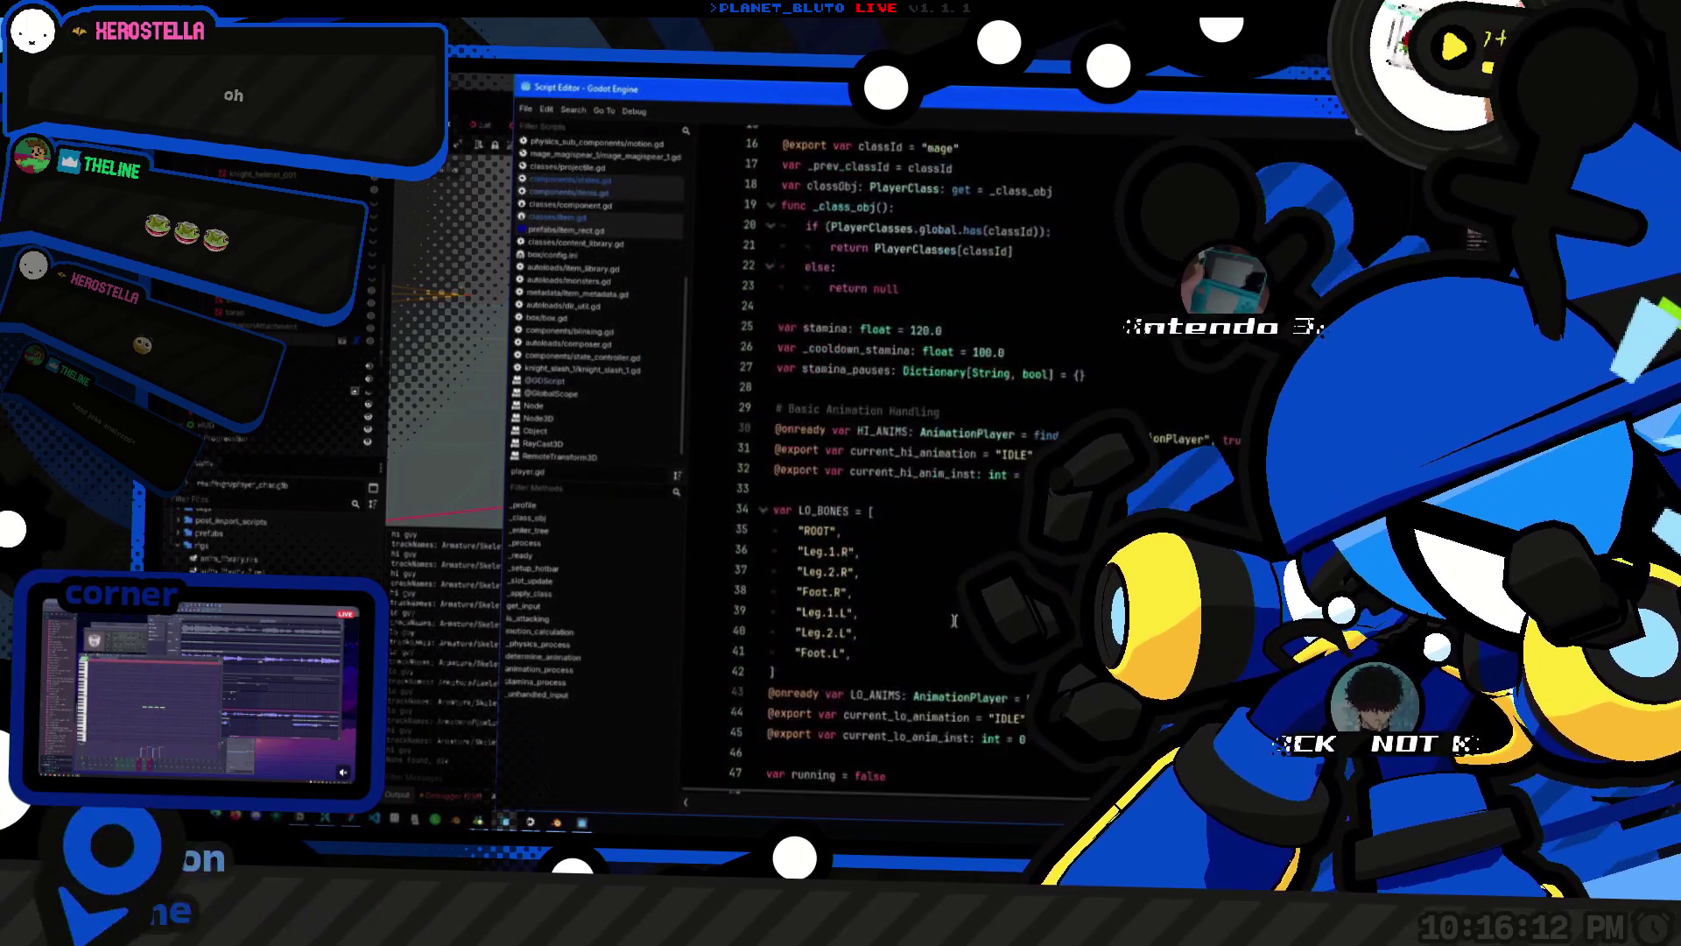
{"action": "scroll", "coordinate": [955, 620], "scroll_direction": "down", "scroll_amount": 1}
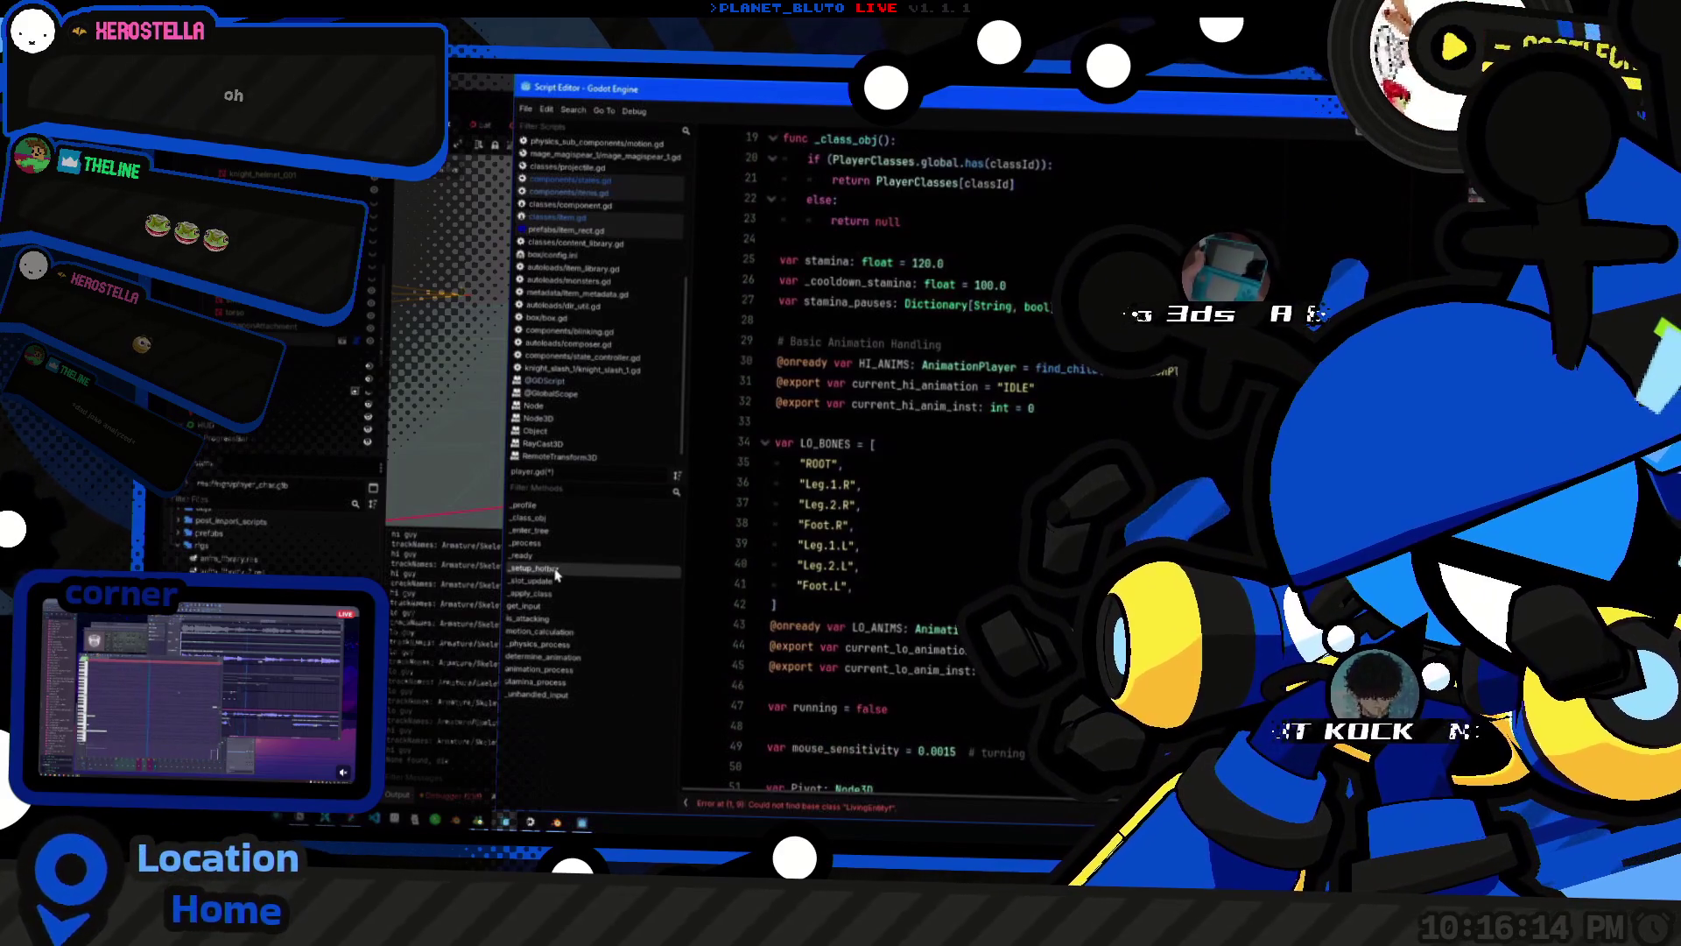
{"action": "key", "text": "ctrl+Home"}
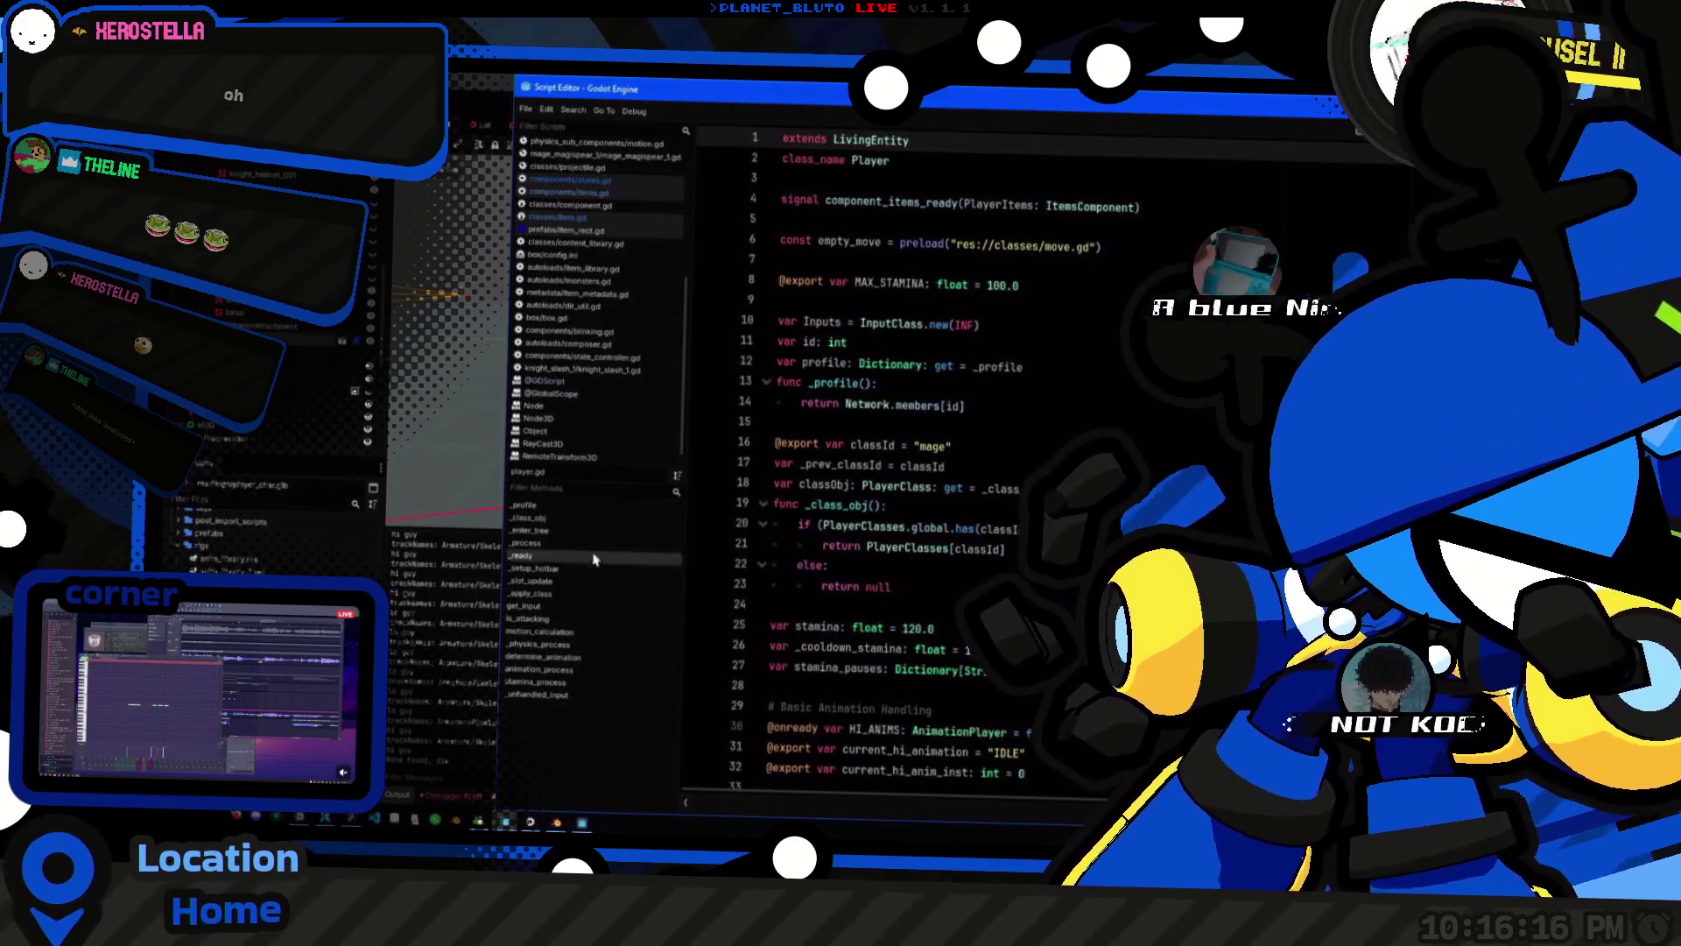
- Jump between _setup_hotbar and _ready, ending on line 142 of _setup_hotbar
{"action": "left_click", "coordinate": [568, 575]}
{"action": "left_click", "coordinate": [876, 486]}
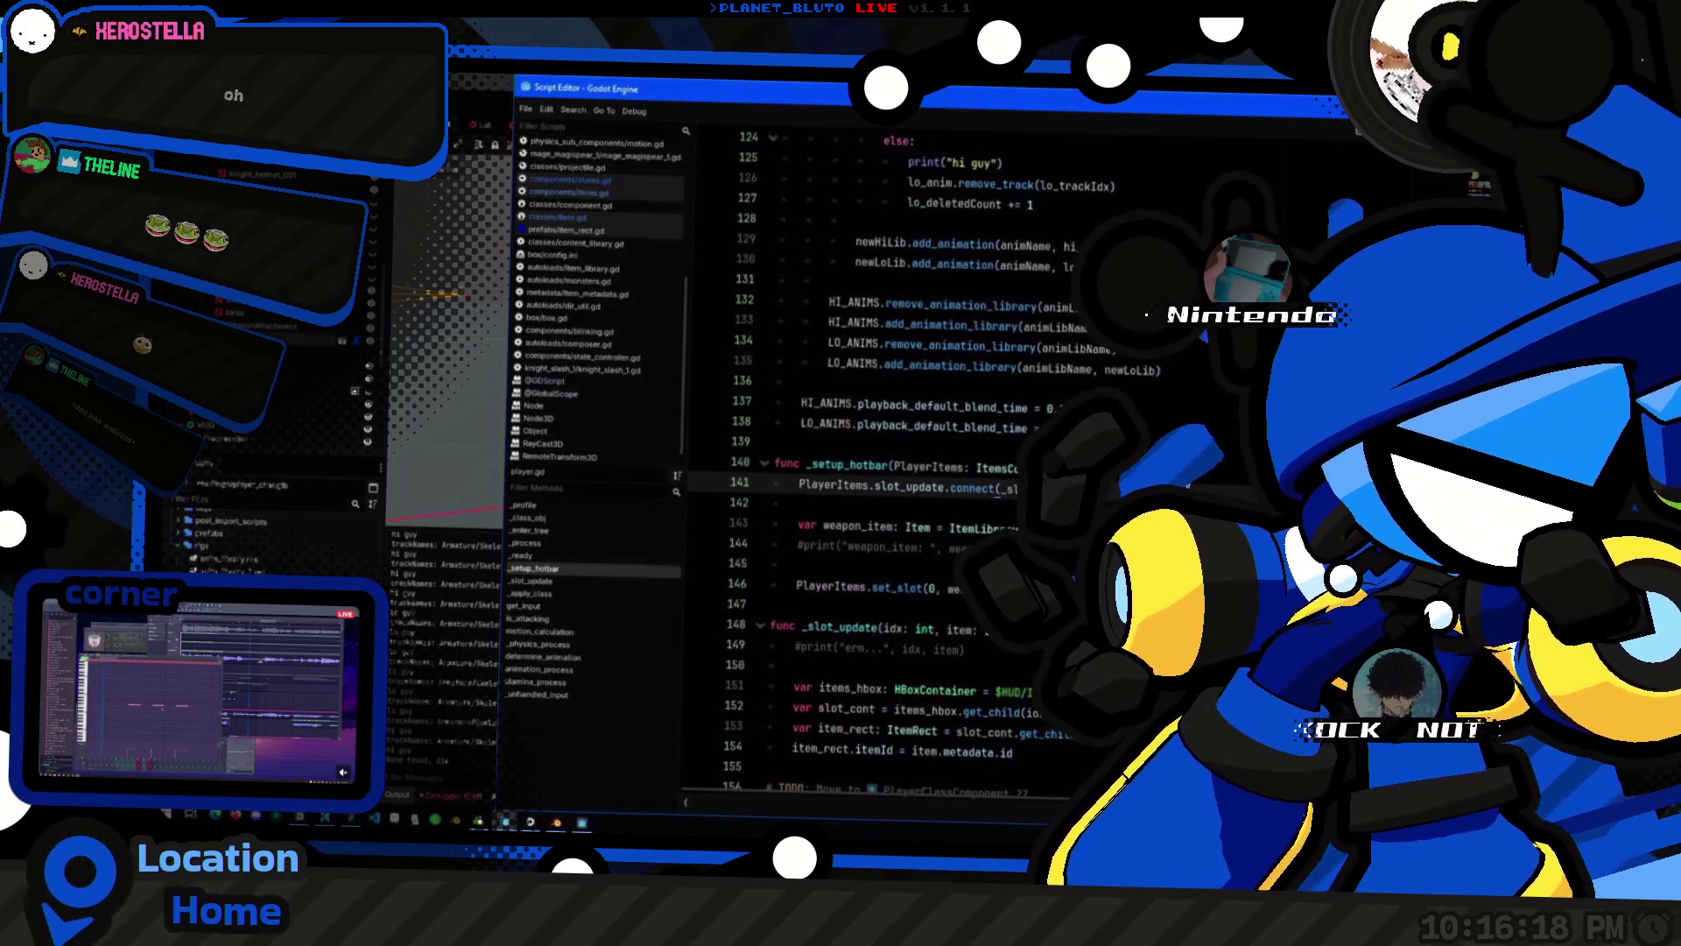
{"action": "left_click", "coordinate": [525, 555]}
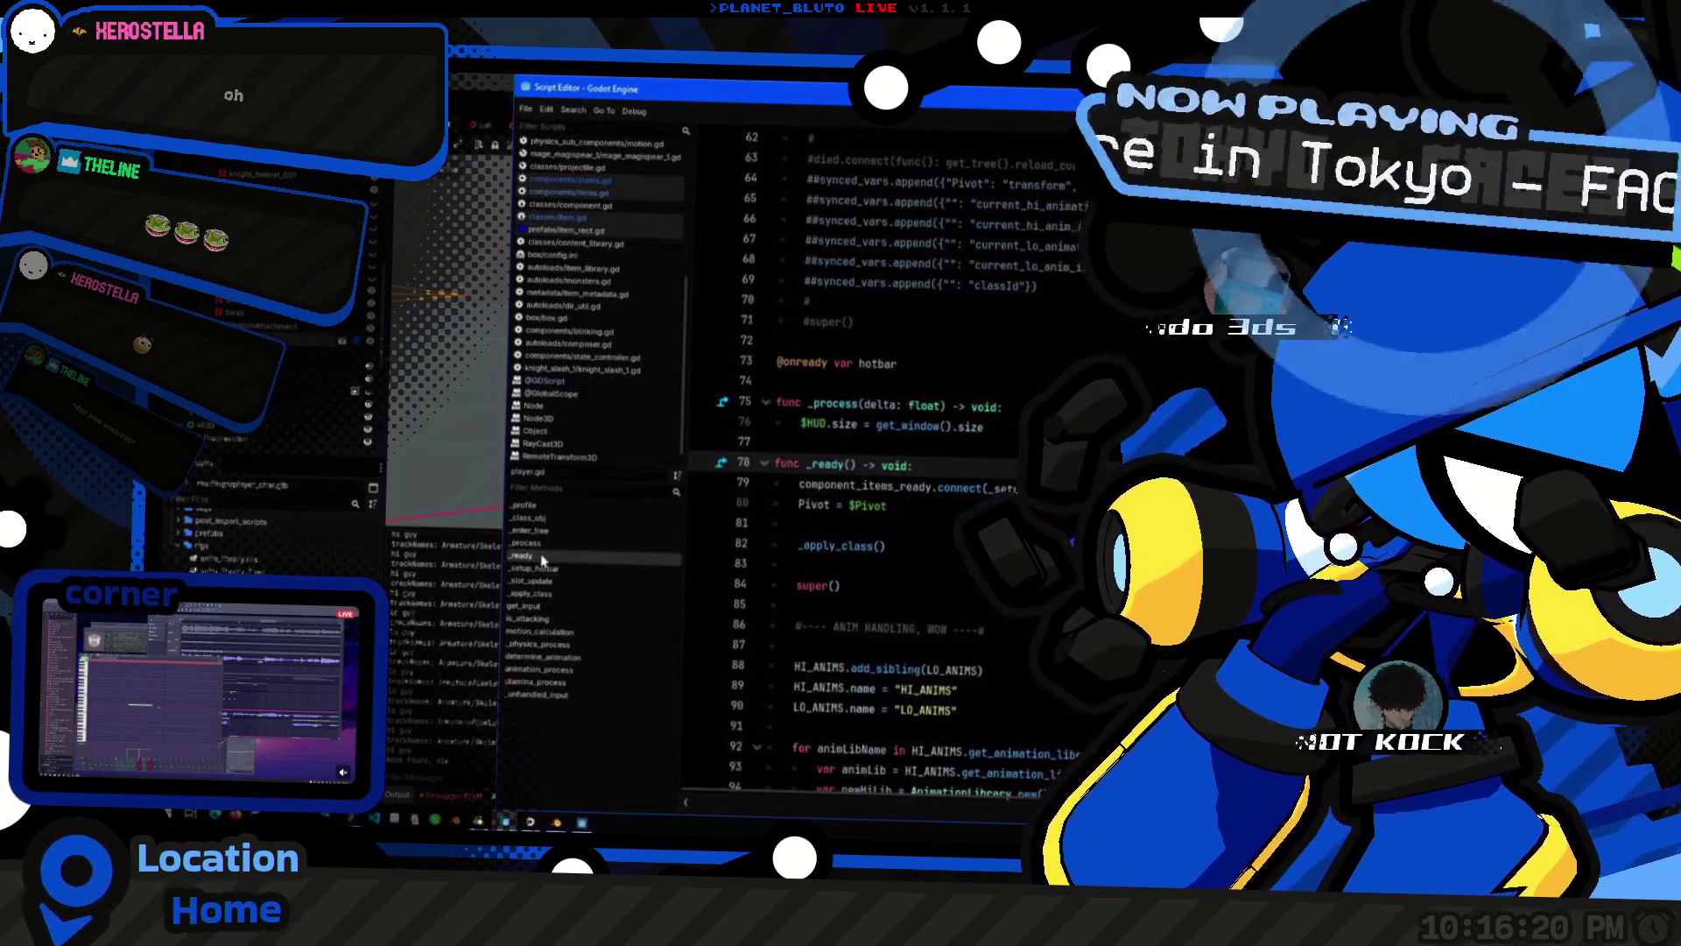
{"action": "left_click", "coordinate": [972, 480]}
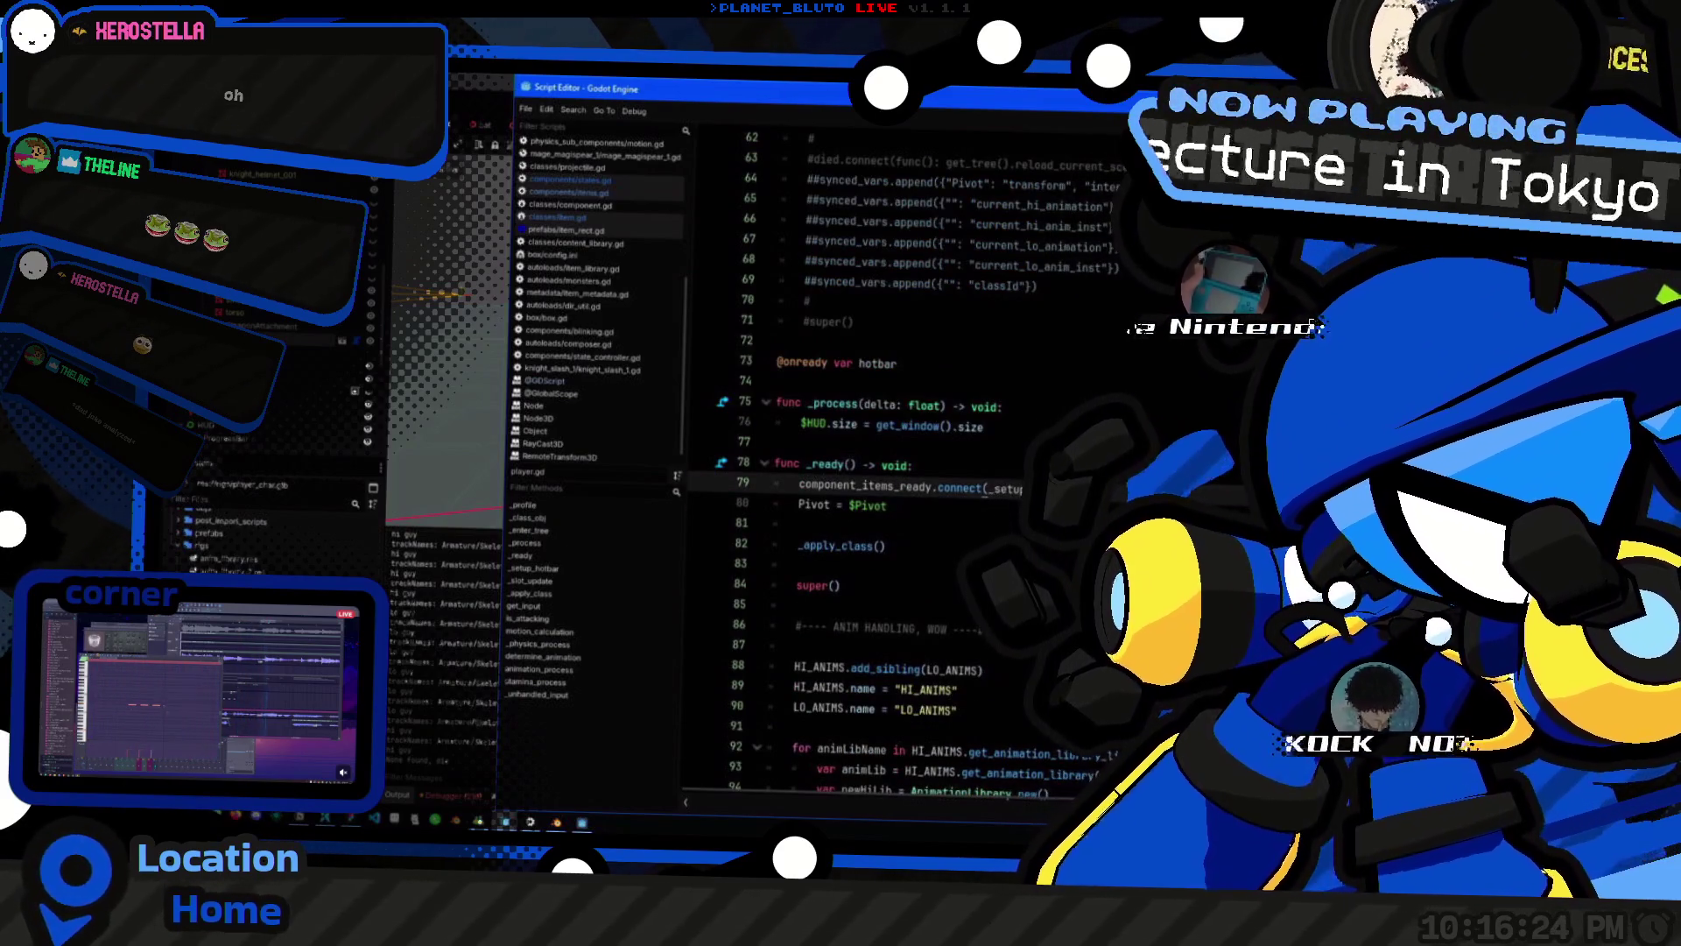
{"action": "left_click", "coordinate": [998, 487], "text": "ctrl"}
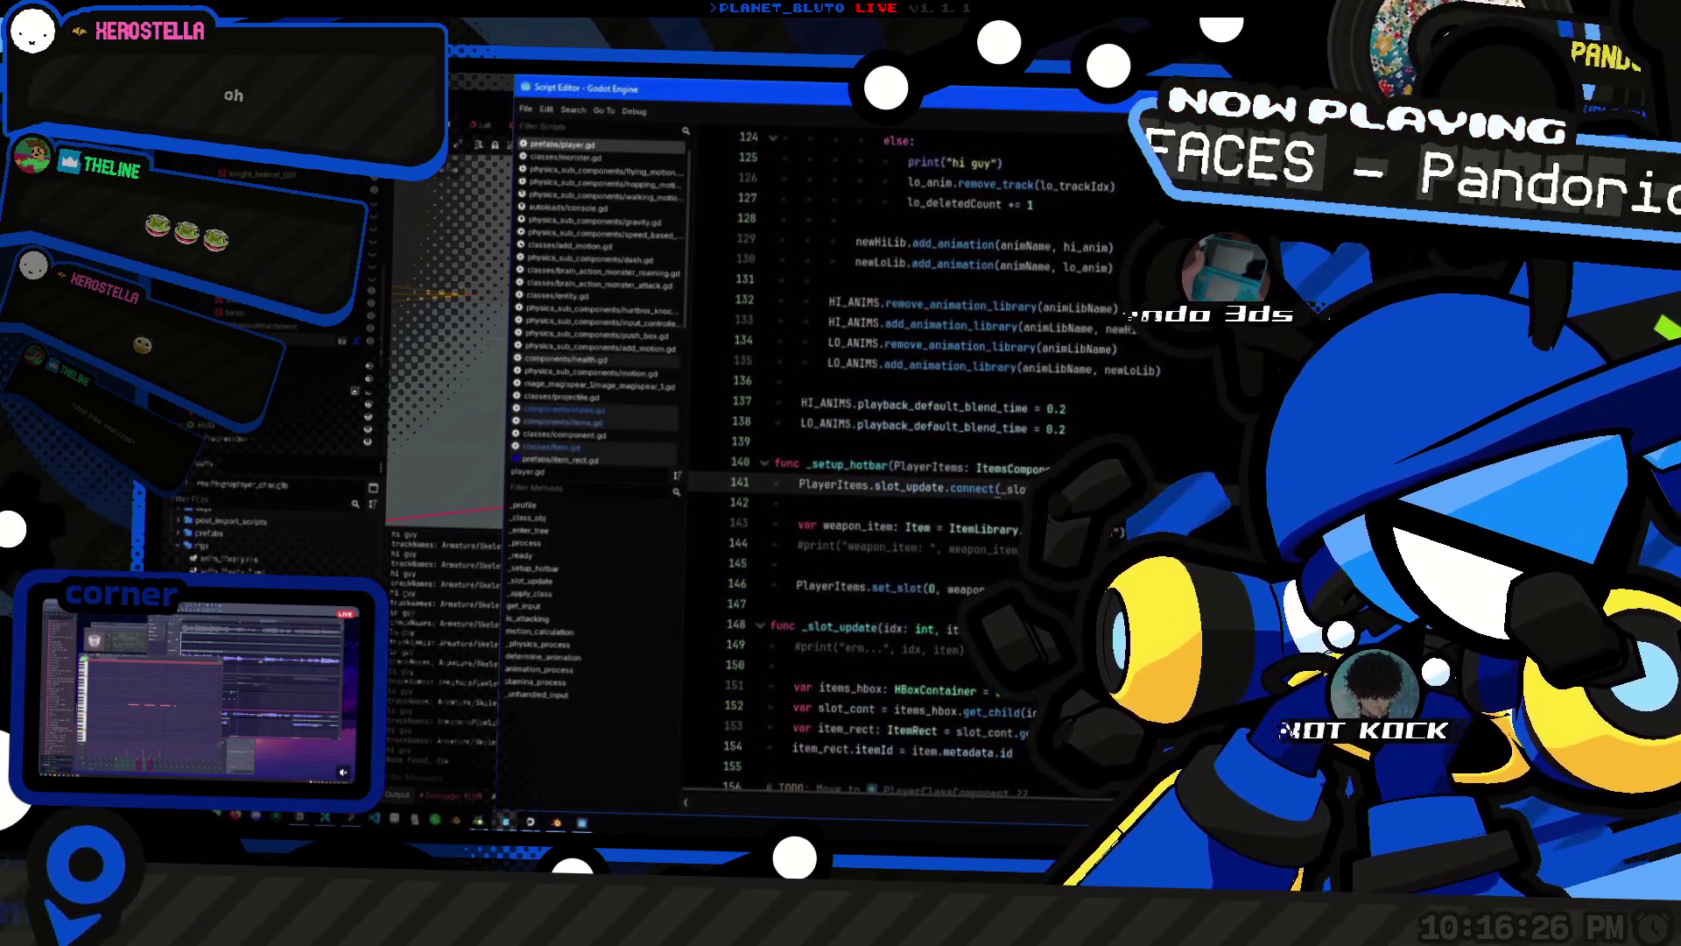
{"action": "left_click", "coordinate": [946, 505]}
- Connect PlayerItems.selected_slot_update to _selected_slot_update on a new line in _setup_hotbar
{"action": "key", "text": "ctrl+Left"}
{"action": "type", "text": "sele"}
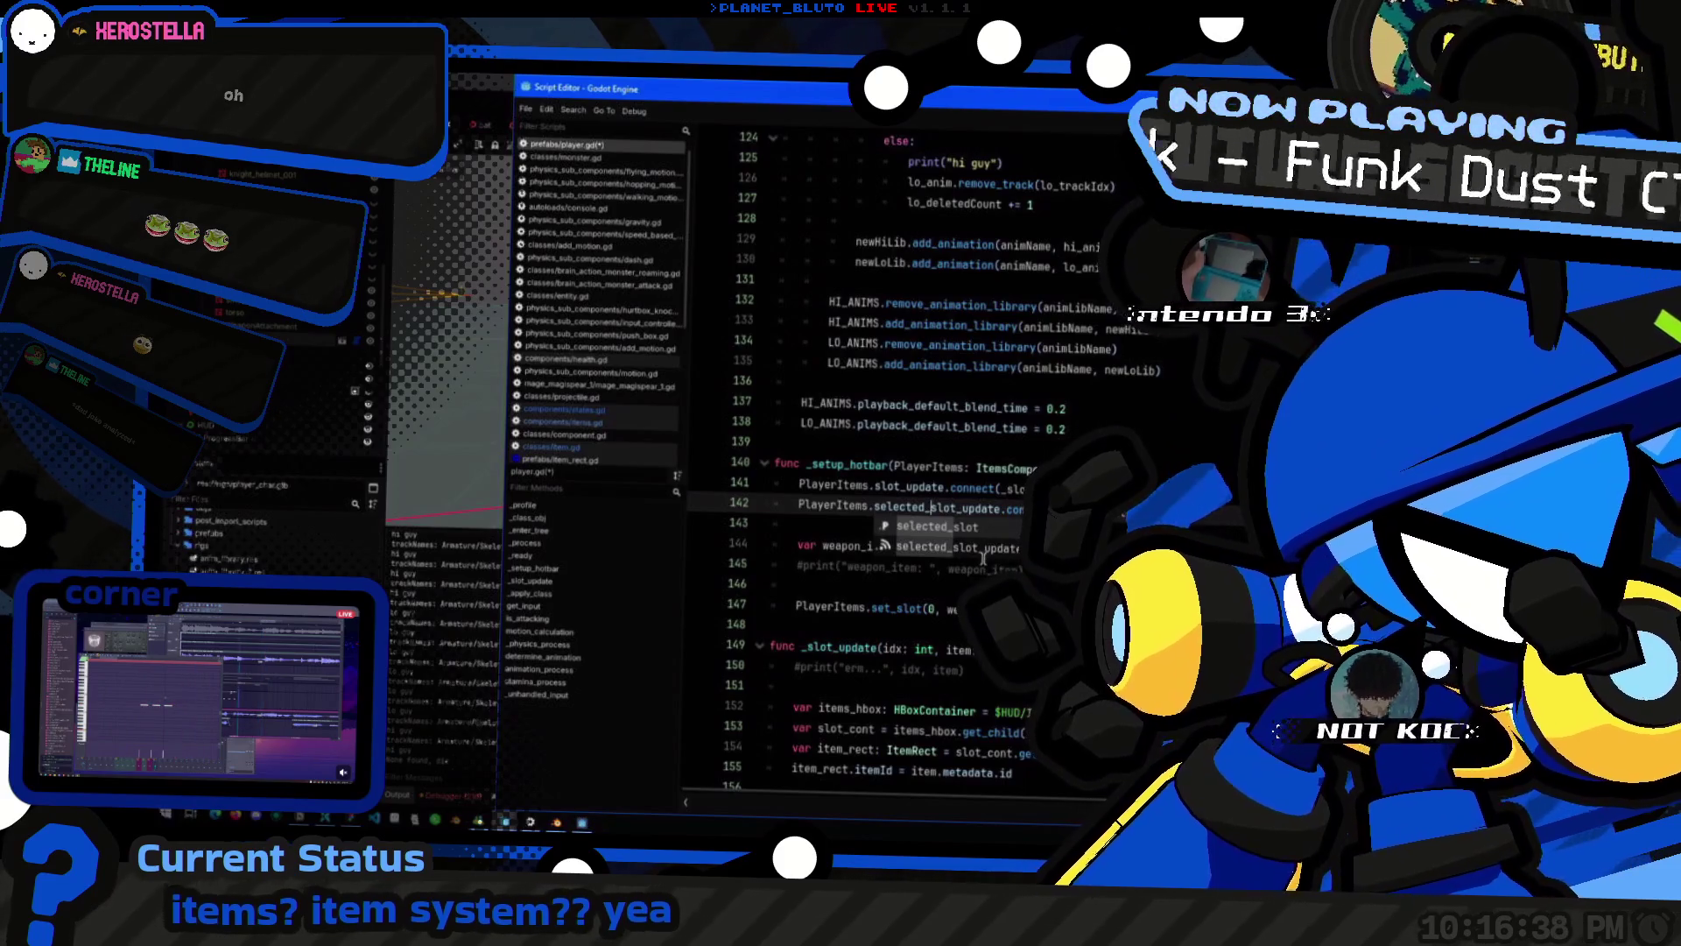
{"action": "left_click", "coordinate": [974, 520]}
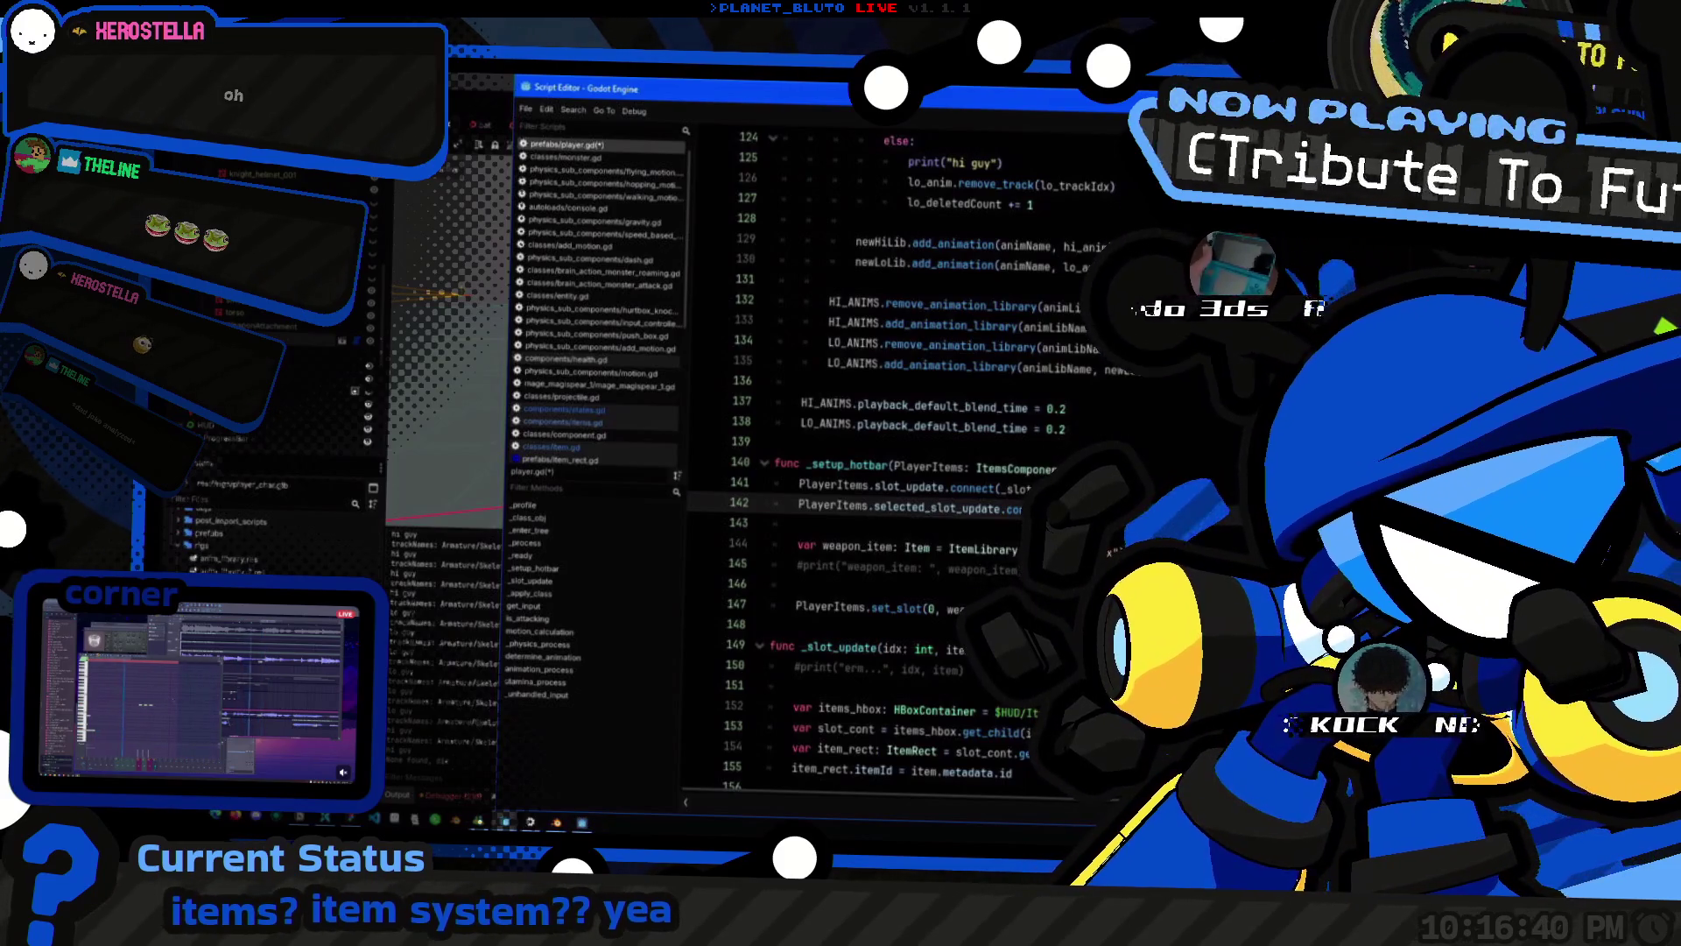
{"action": "double_click", "coordinate": [977, 510]}
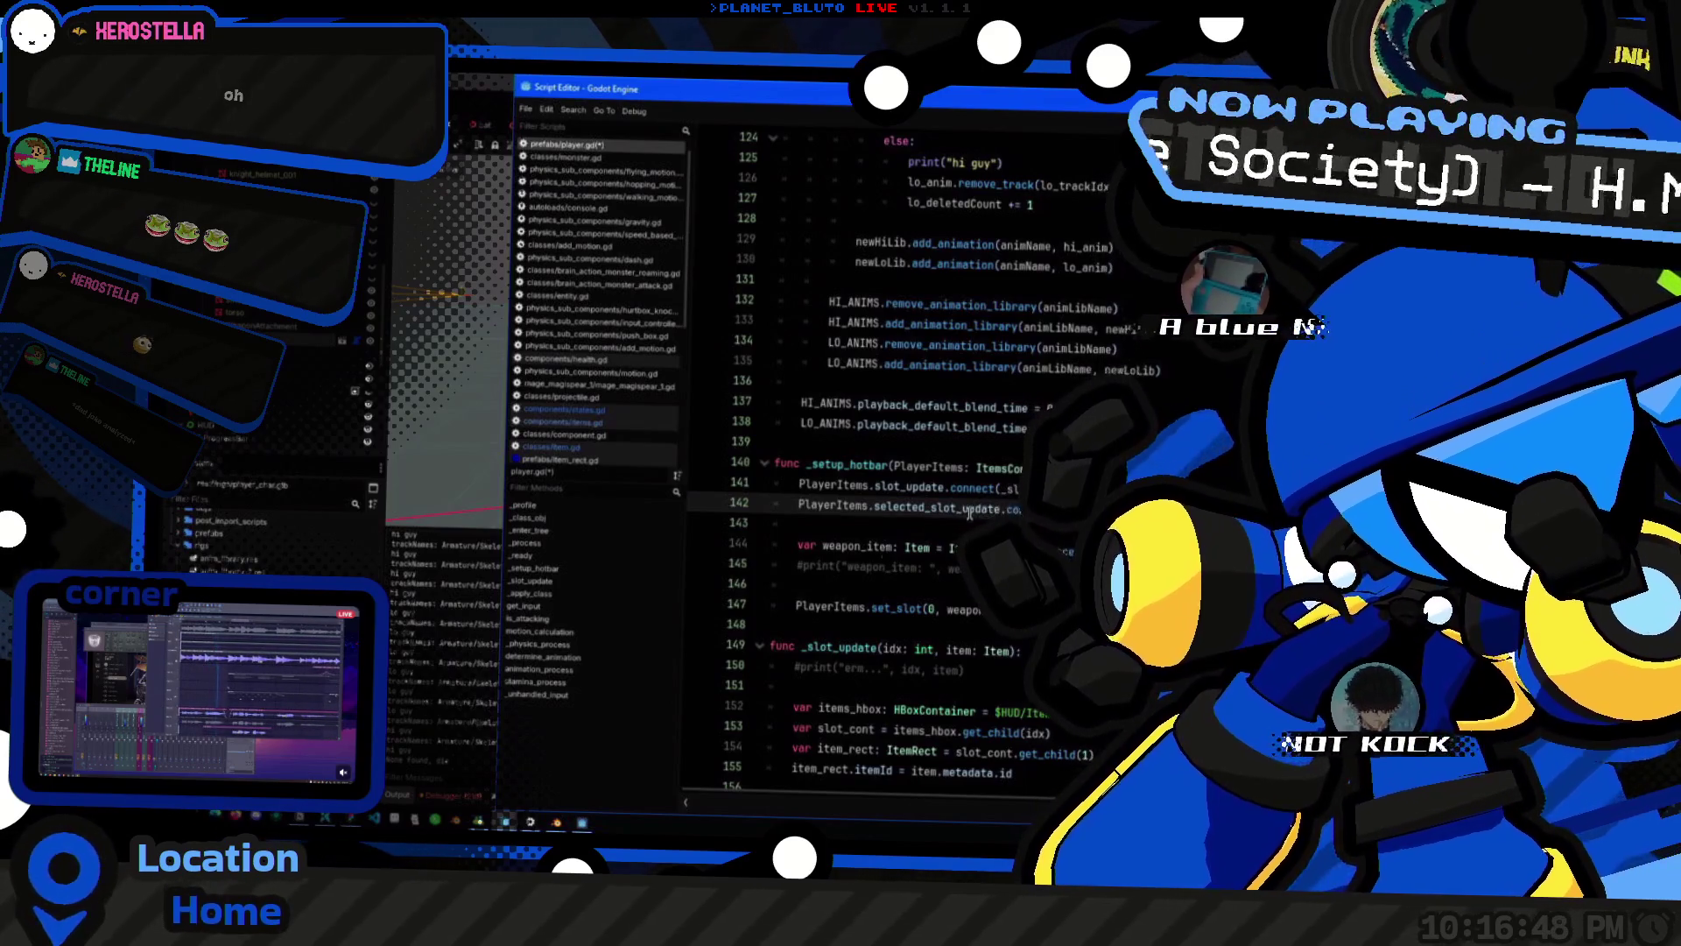
{"action": "scroll", "coordinate": [969, 514], "scroll_direction": "down", "scroll_amount": 4}
- Add a _selected_slot_update(idx: int, item: Item) handler with body pass below _slot_update
{"action": "left_click", "coordinate": [840, 548]}
{"action": "key", "text": "Return"}
{"action": "type", "text": "func _selected_slot_update():"}
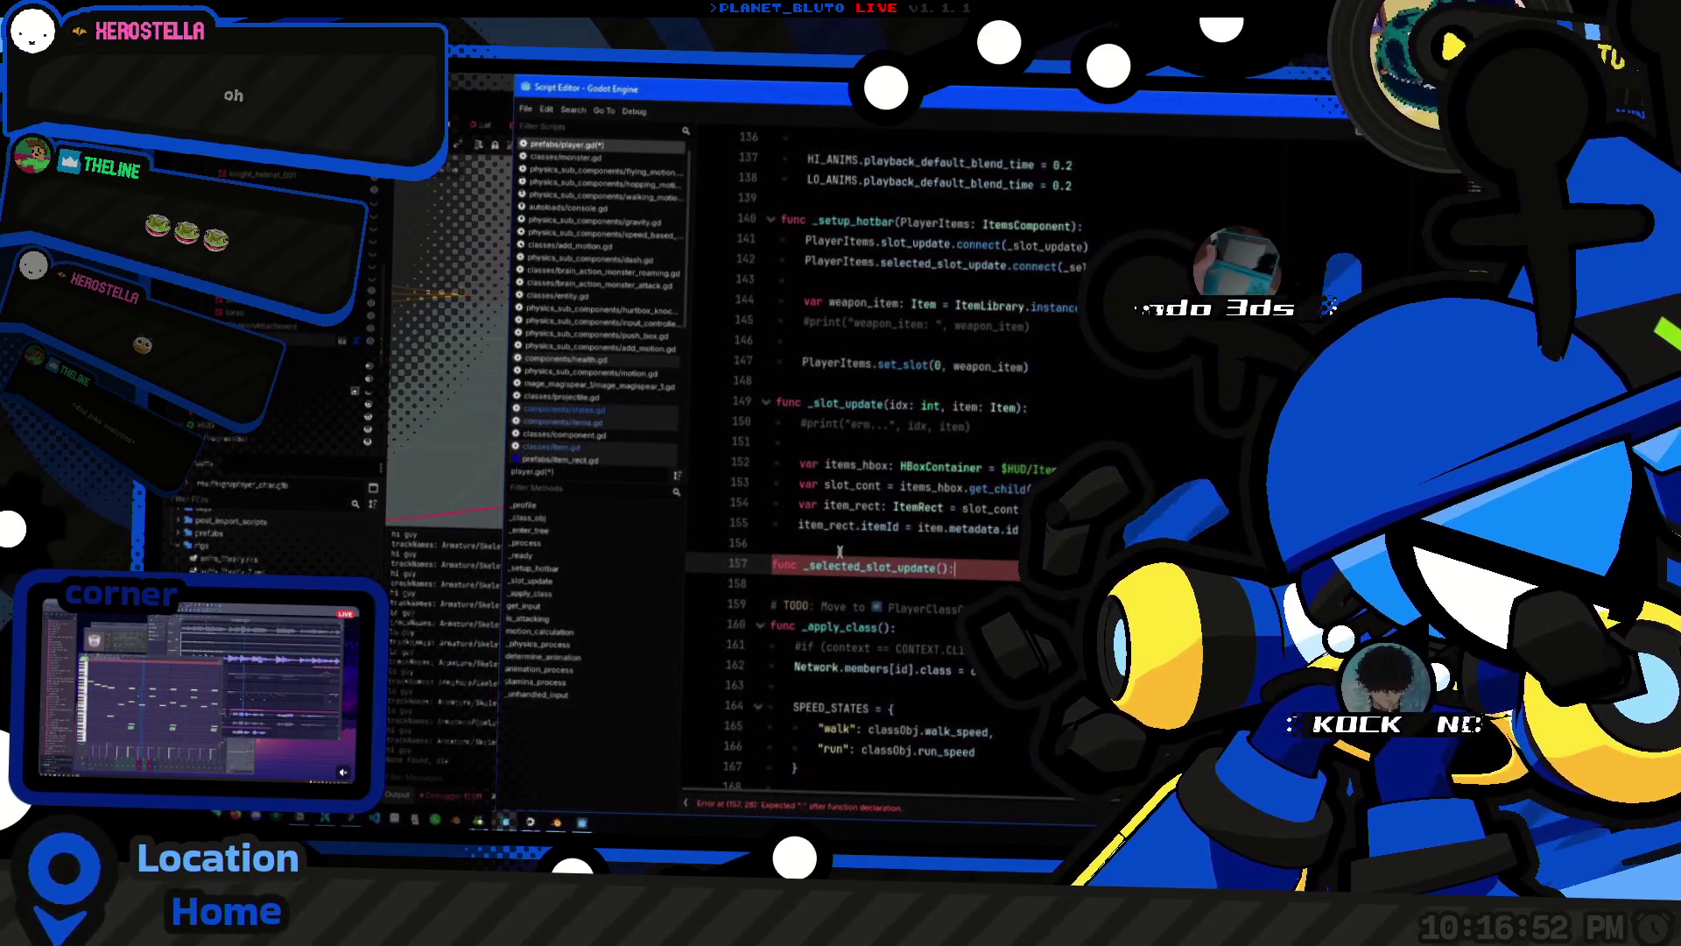
{"action": "key", "text": "Return"}
{"action": "type", "text": "pass"}
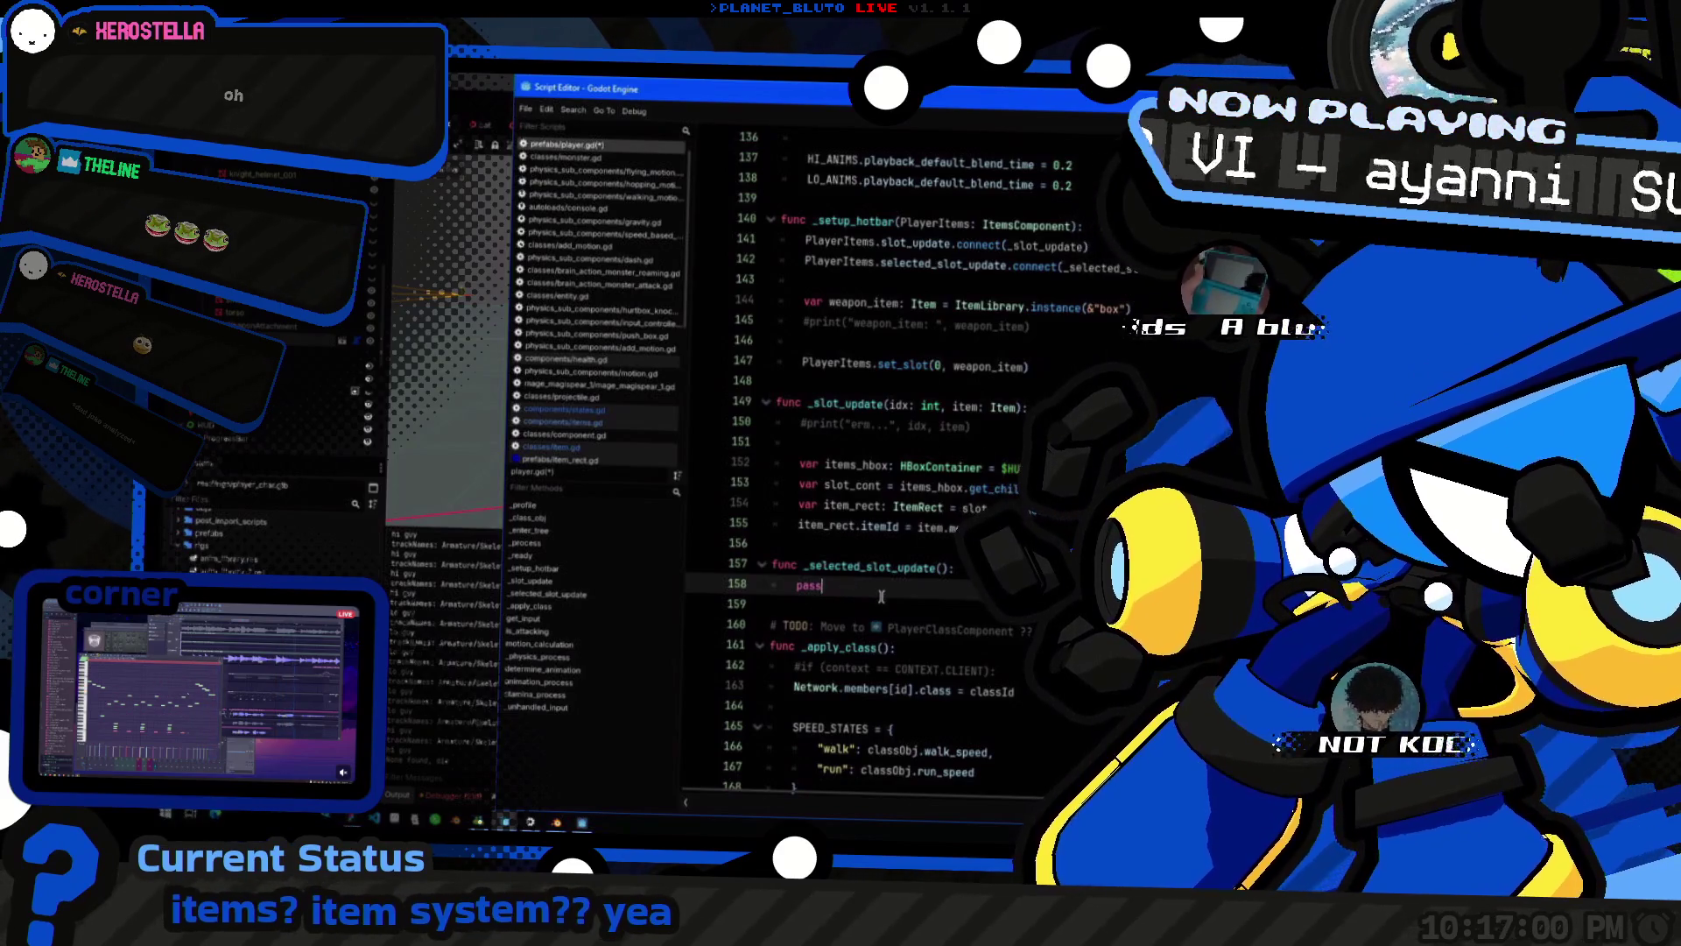
{"action": "key", "text": "Up"}
{"action": "left_click", "coordinate": [841, 407]}
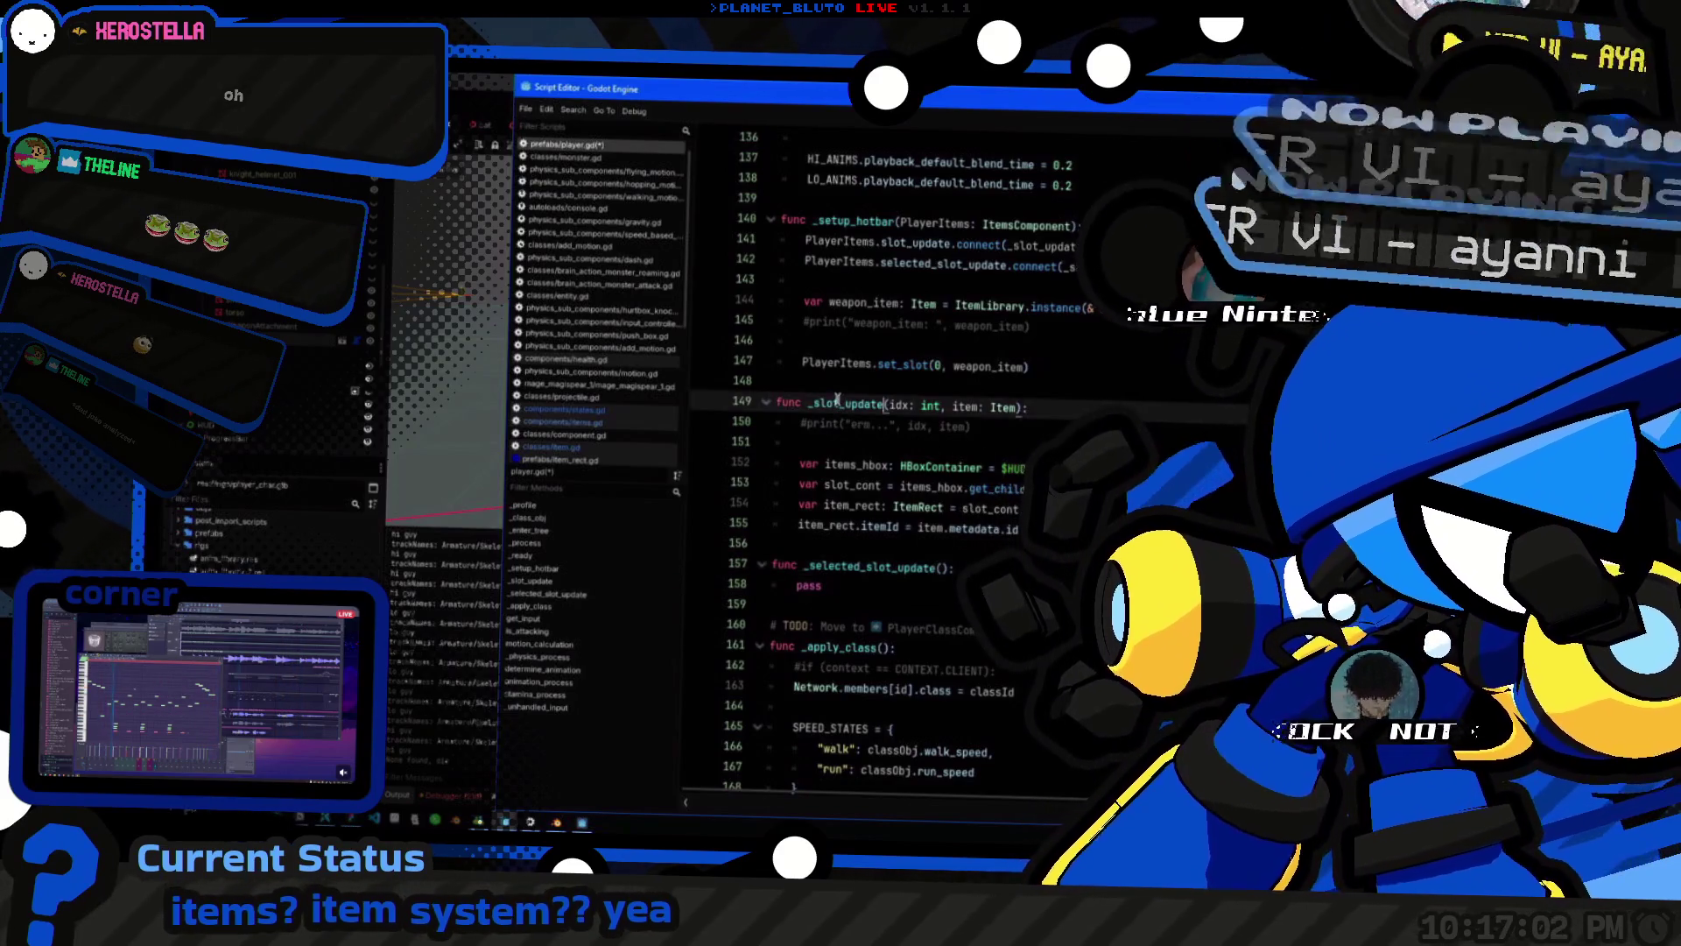
{"action": "left_click", "coordinate": [885, 568]}
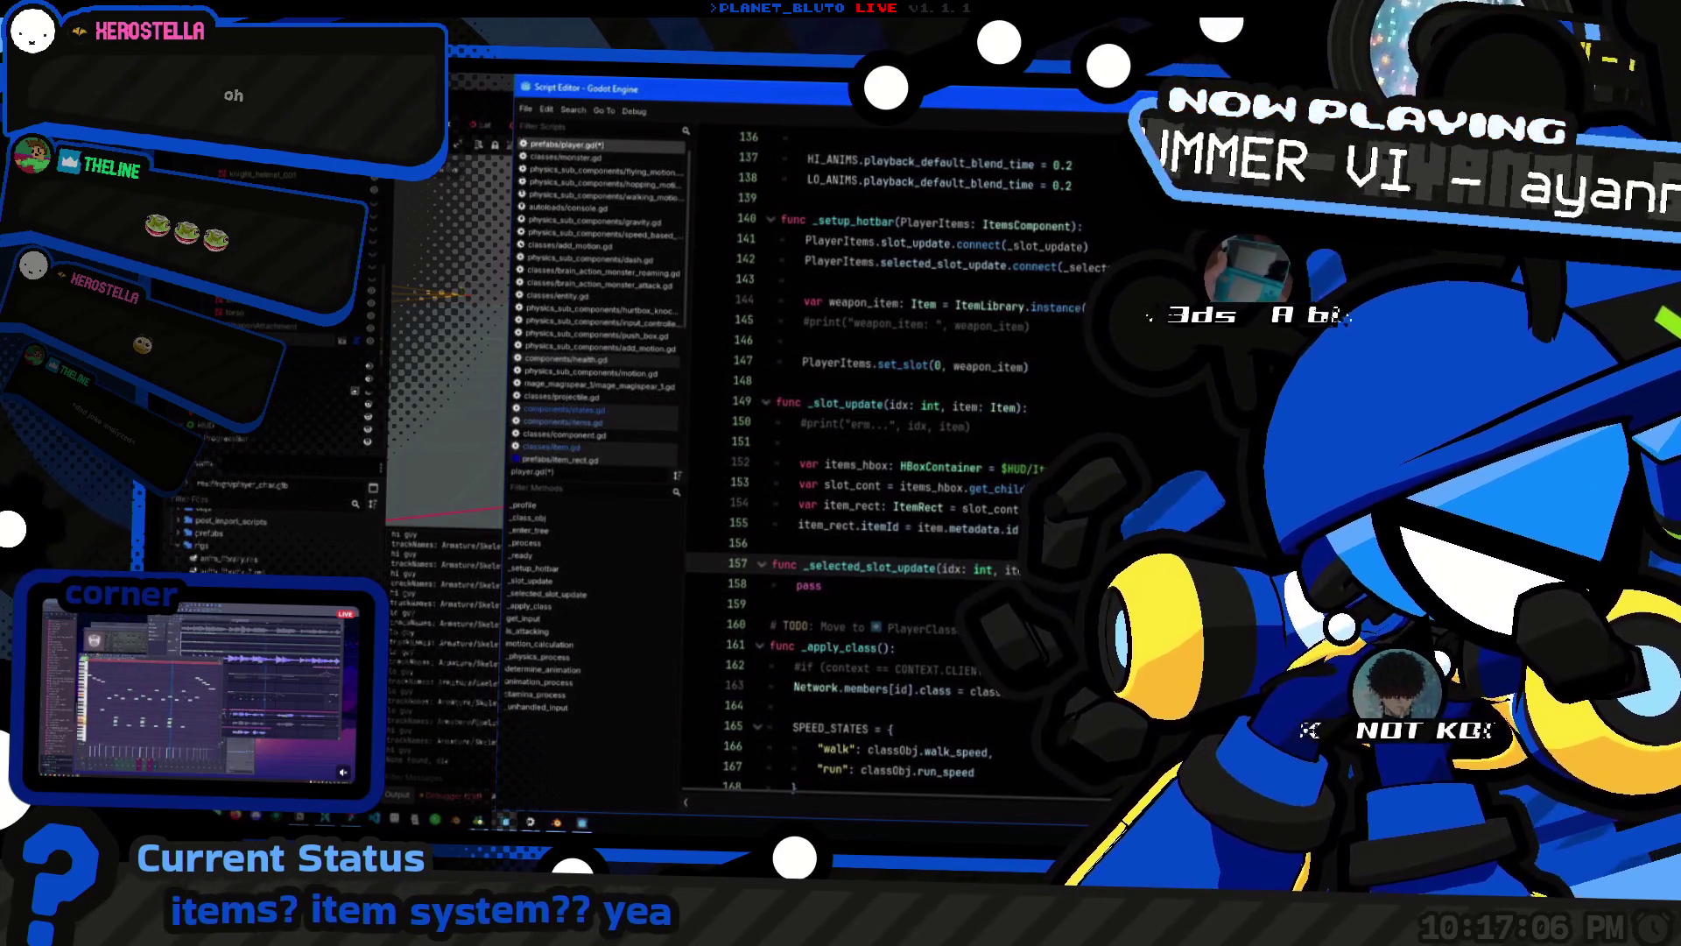
{"action": "left_click", "coordinate": [901, 593]}
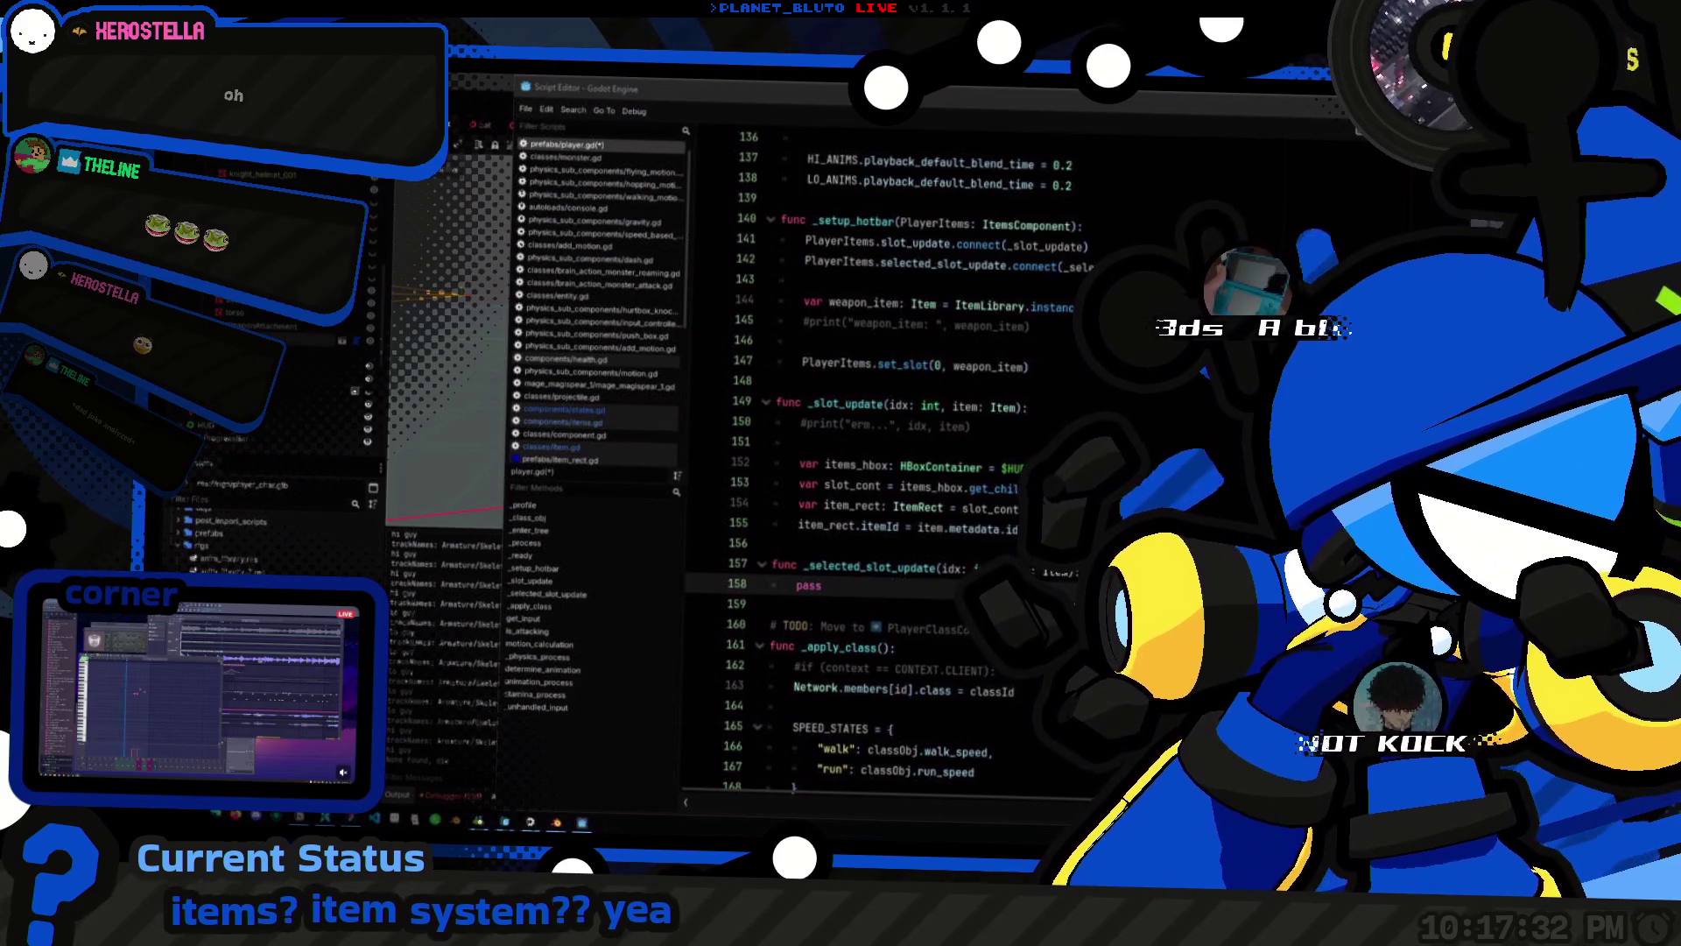
- Select the handler's placeholder pass and locate the slot_cont lookup in _slot_update
{"action": "left_click", "coordinate": [950, 586]}
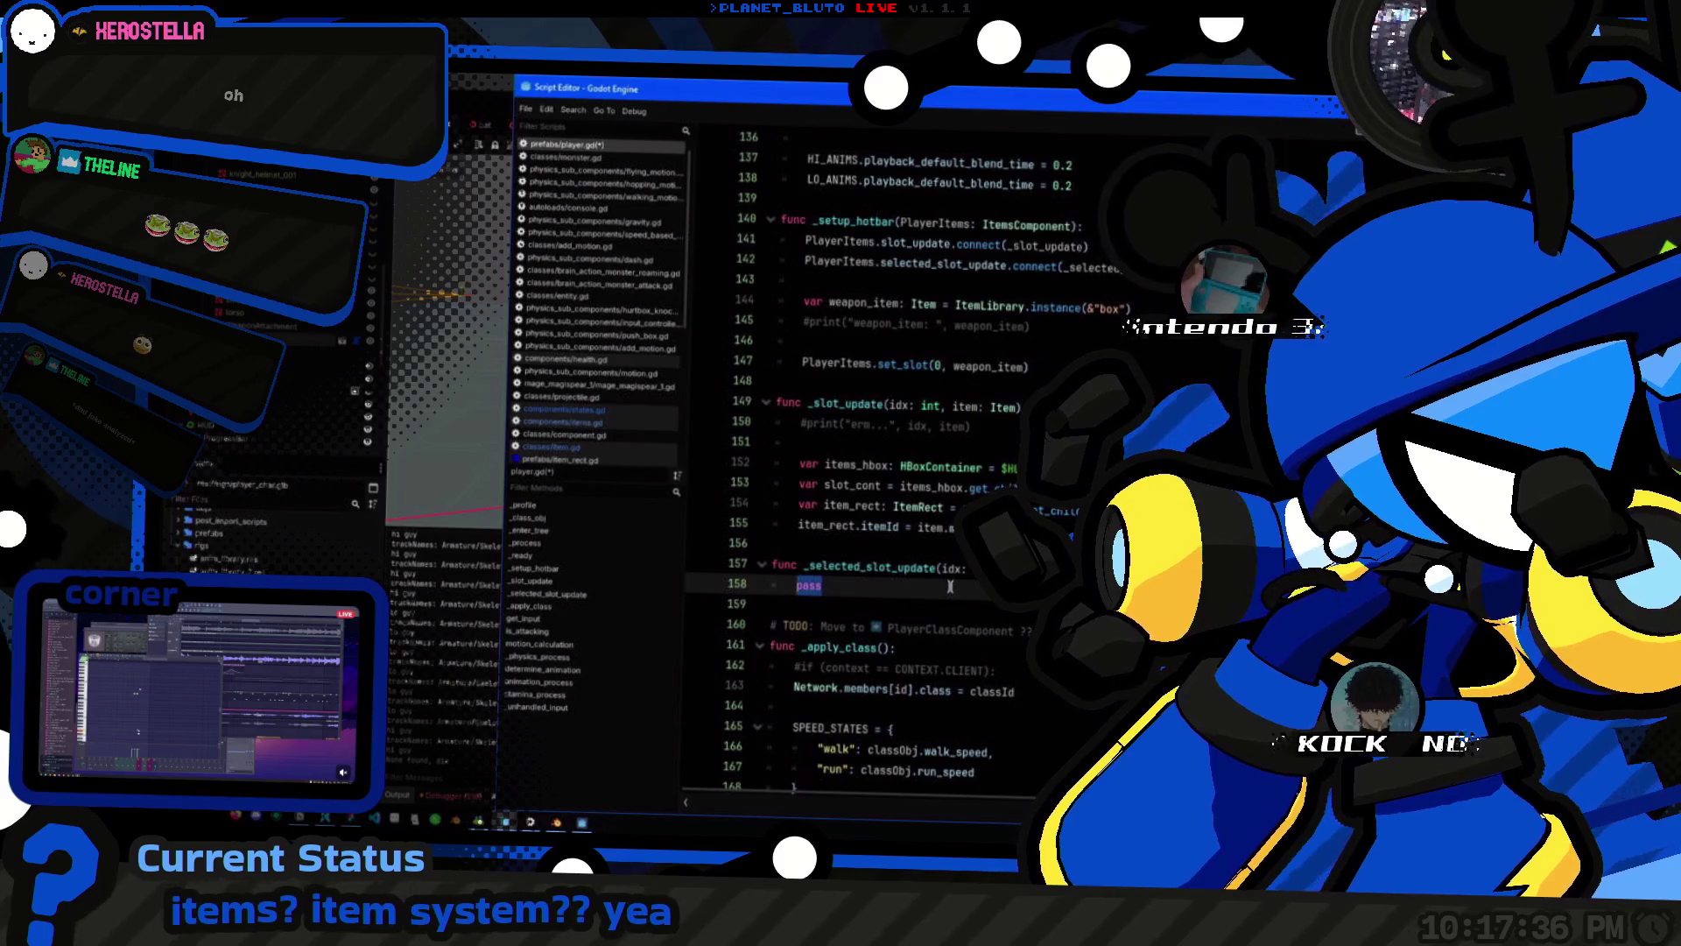
{"action": "type", "text": "item"}
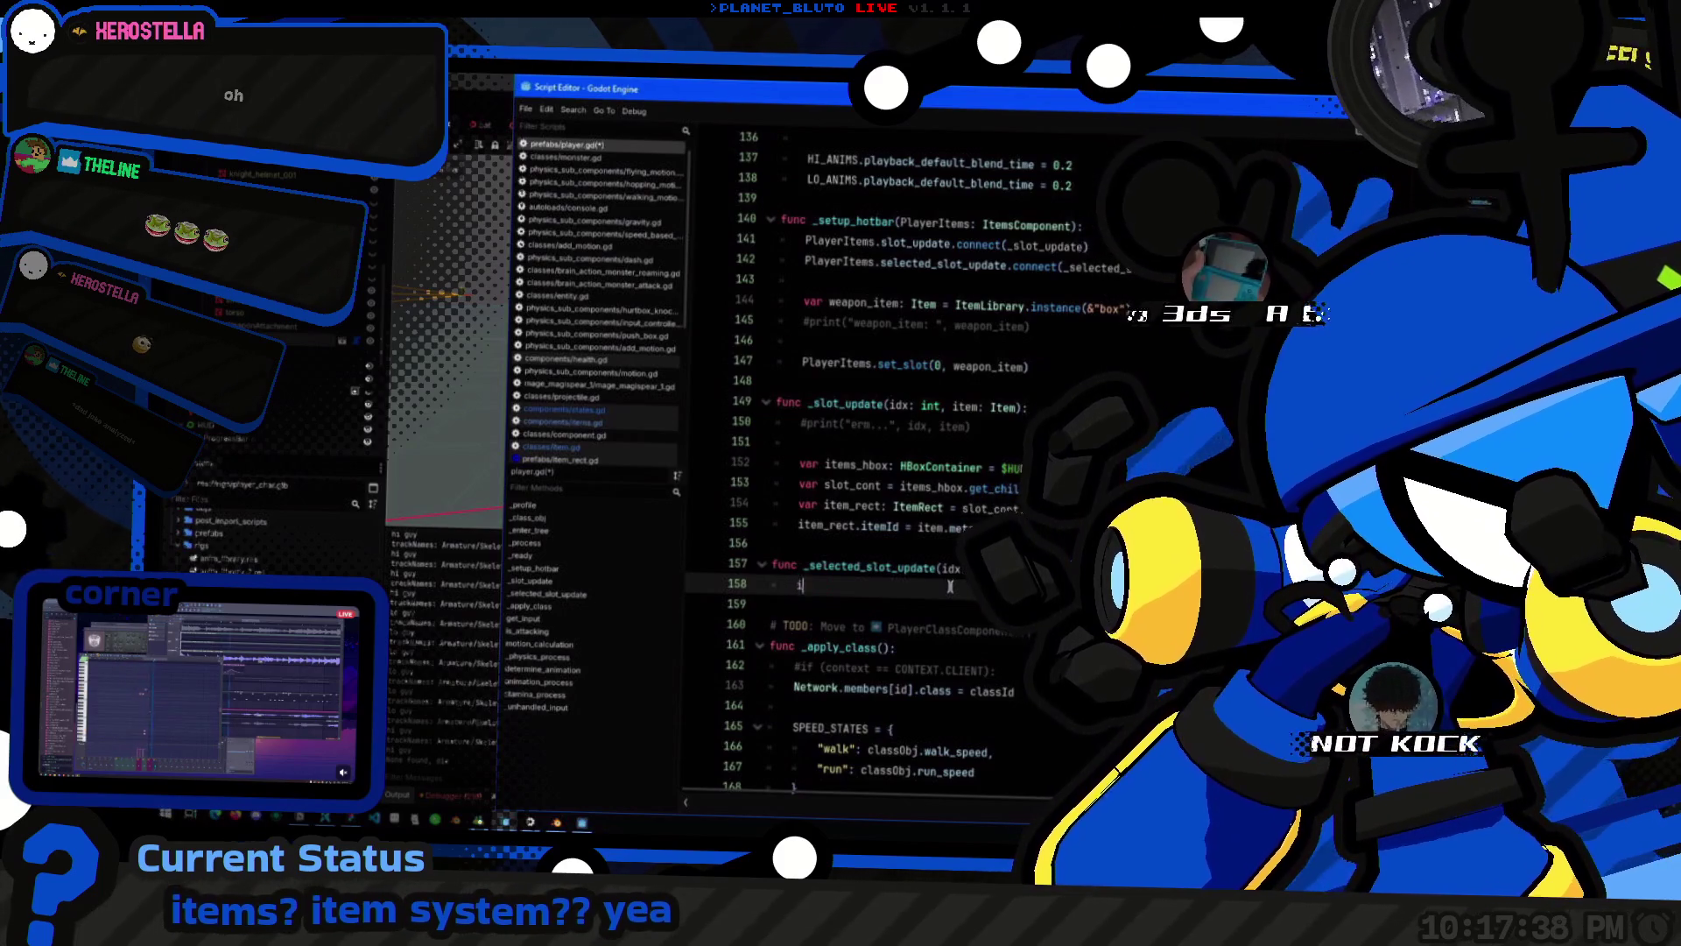
{"action": "type", "text": "_"}
{"action": "key", "text": "ctrl+z"}
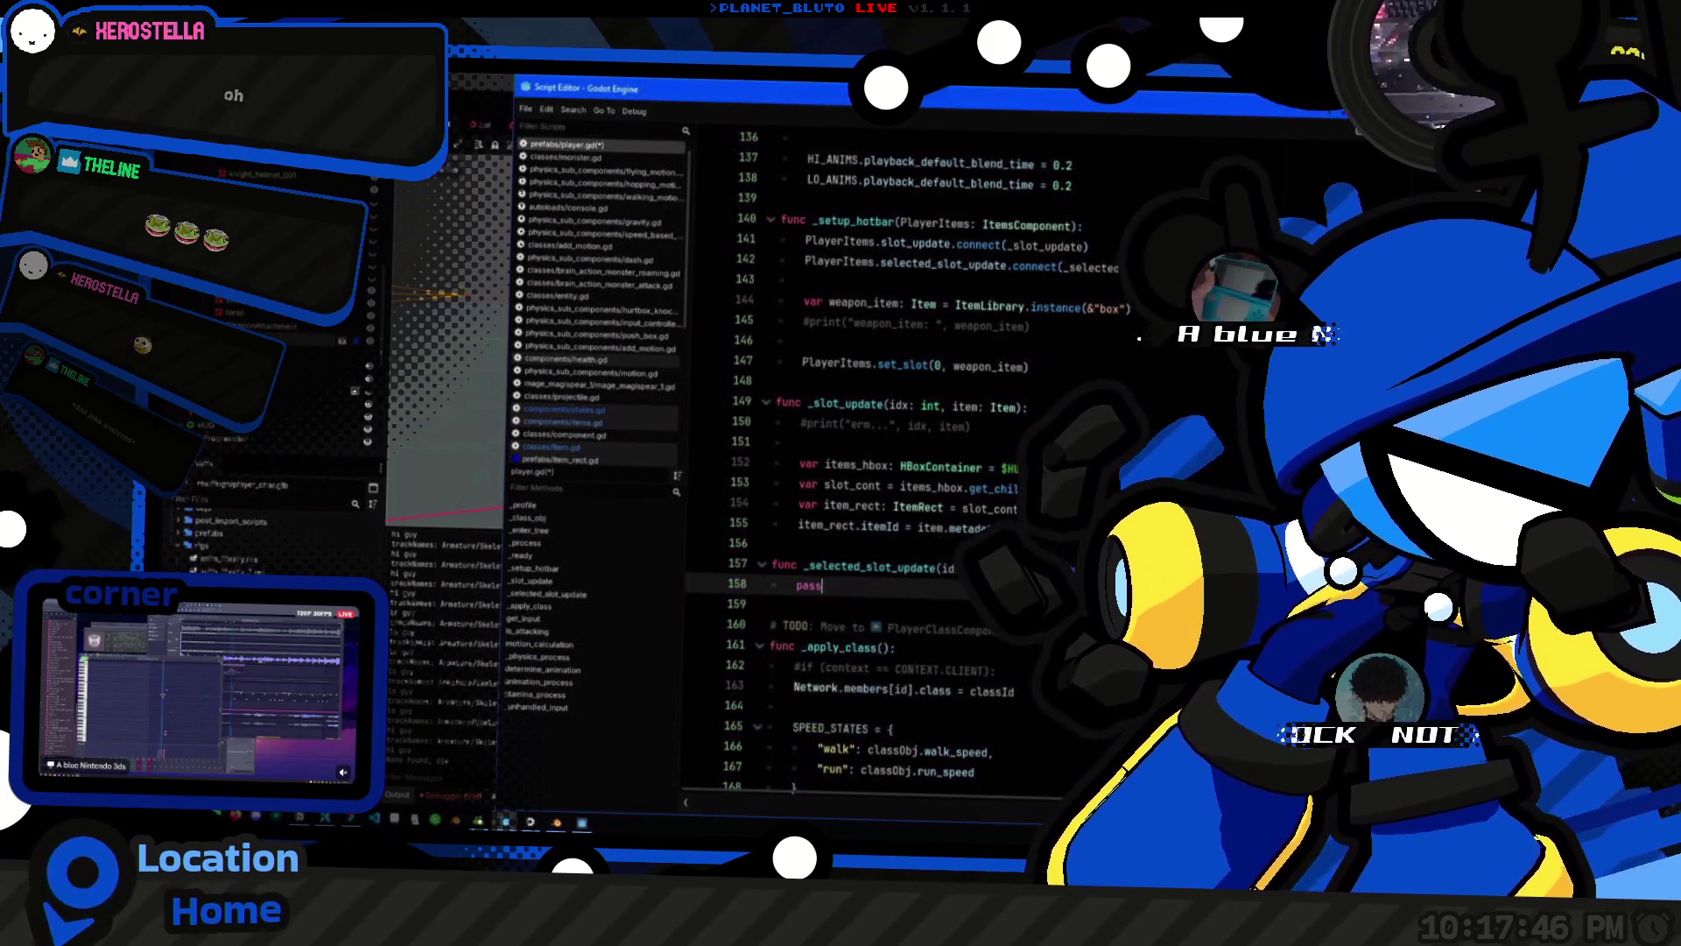
{"action": "left_click", "coordinate": [869, 566]}
{"action": "double_click", "coordinate": [870, 567]}
{"action": "left_click", "coordinate": [847, 582]}
{"action": "key", "text": "shift+Home"}
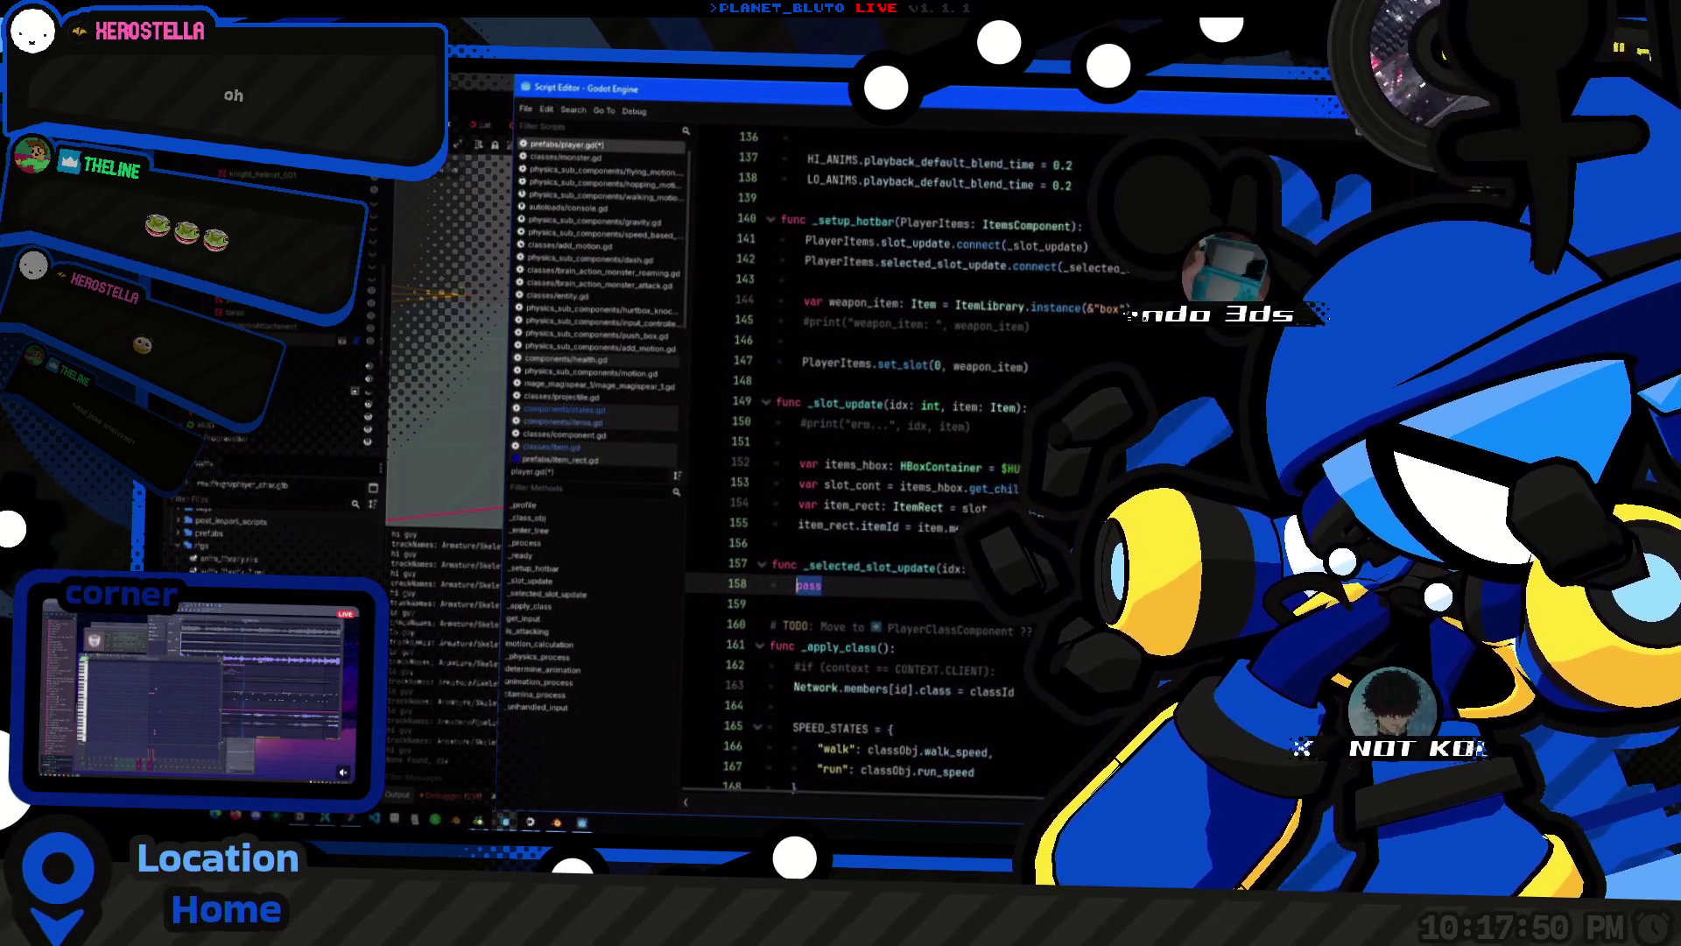
{"action": "left_click", "coordinate": [800, 484]}
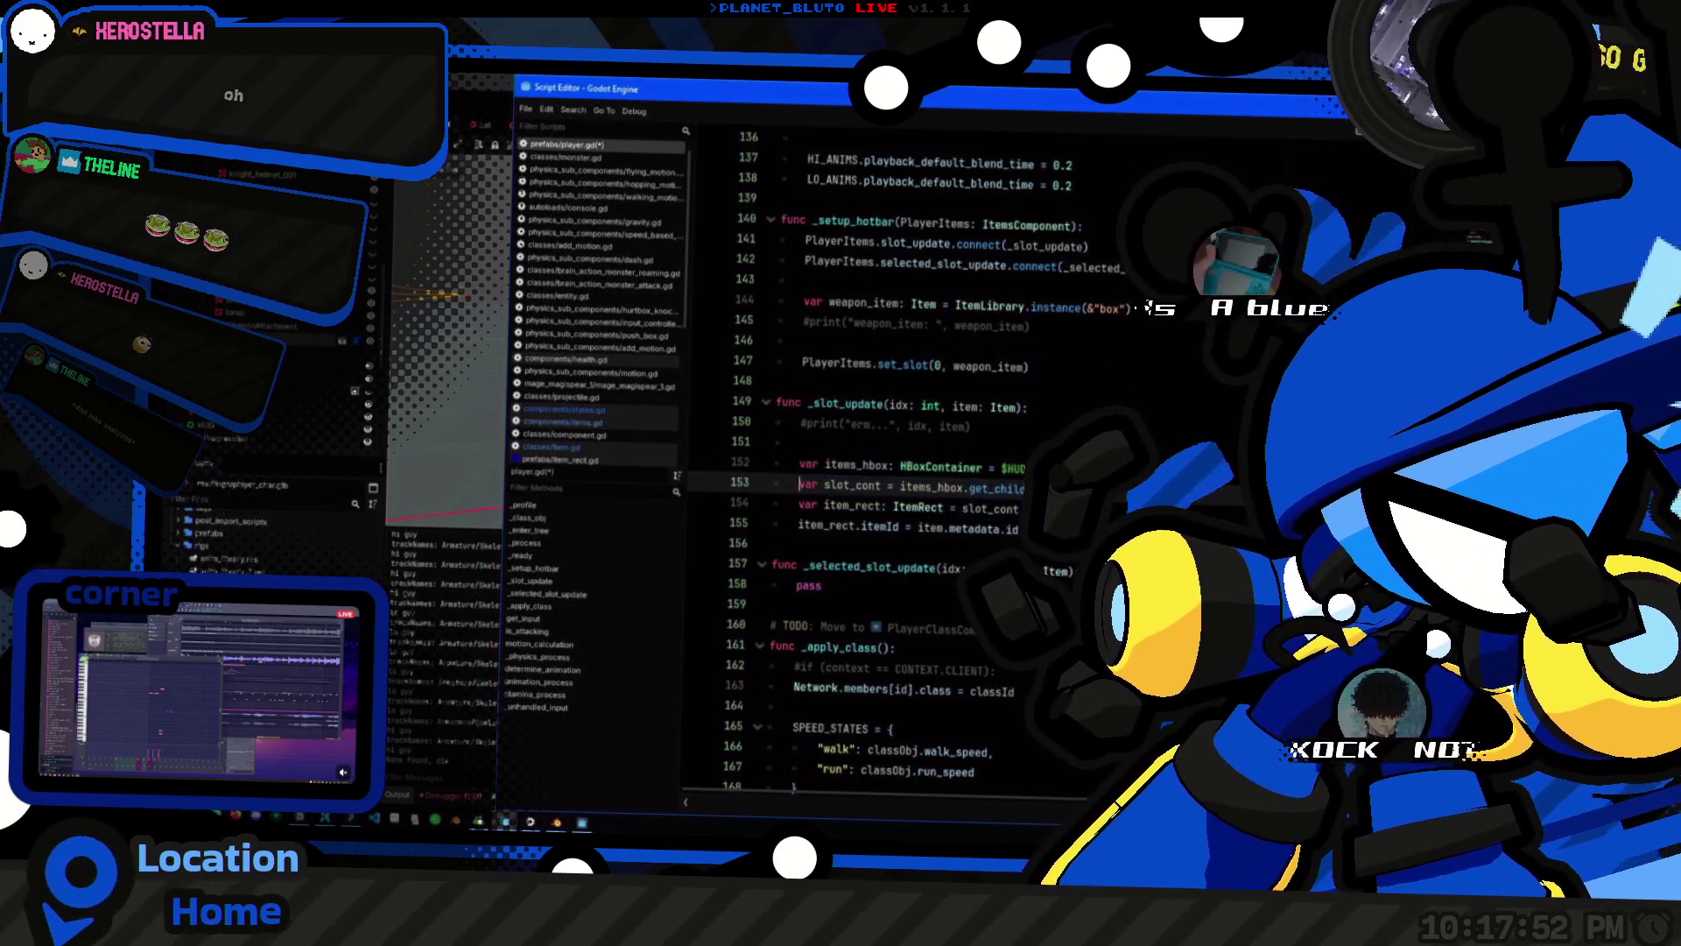
- Replace pass in _selected_slot_update with the pasted hbox, slot and item lookups
{"action": "left_click", "coordinate": [823, 584]}
{"action": "key", "text": "shift+Home"}
{"action": "key", "text": "ctrl+v"}
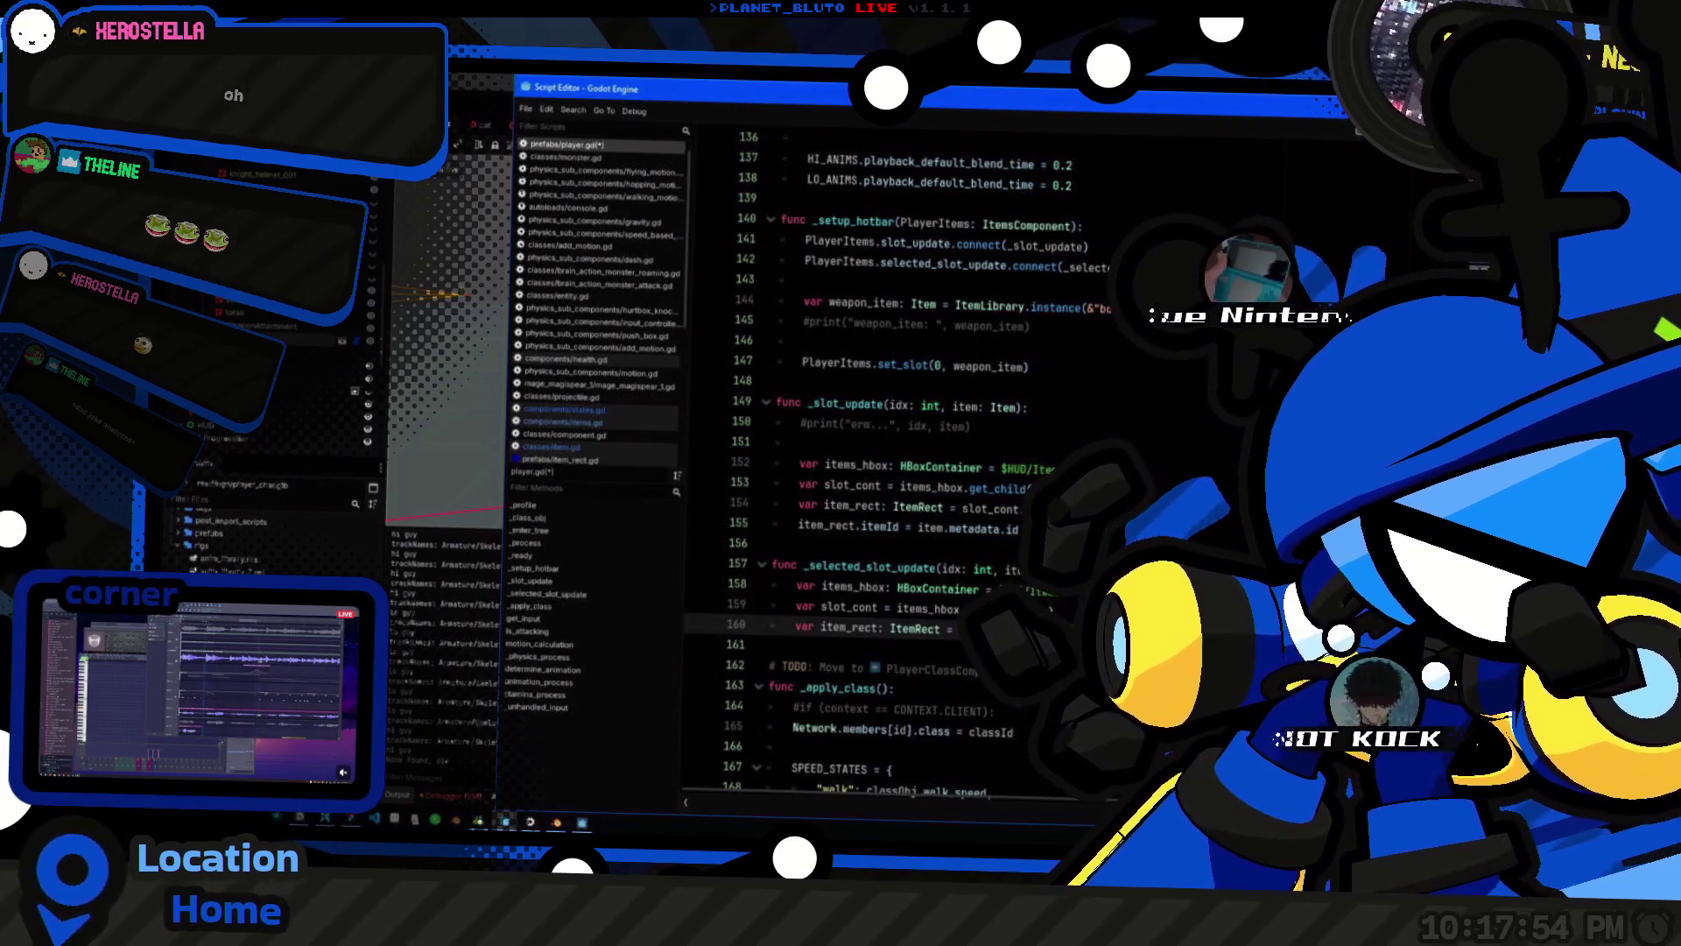
{"action": "key", "text": "End"}
{"action": "key", "text": "Return"}
{"action": "type", "text": "item_rect"}
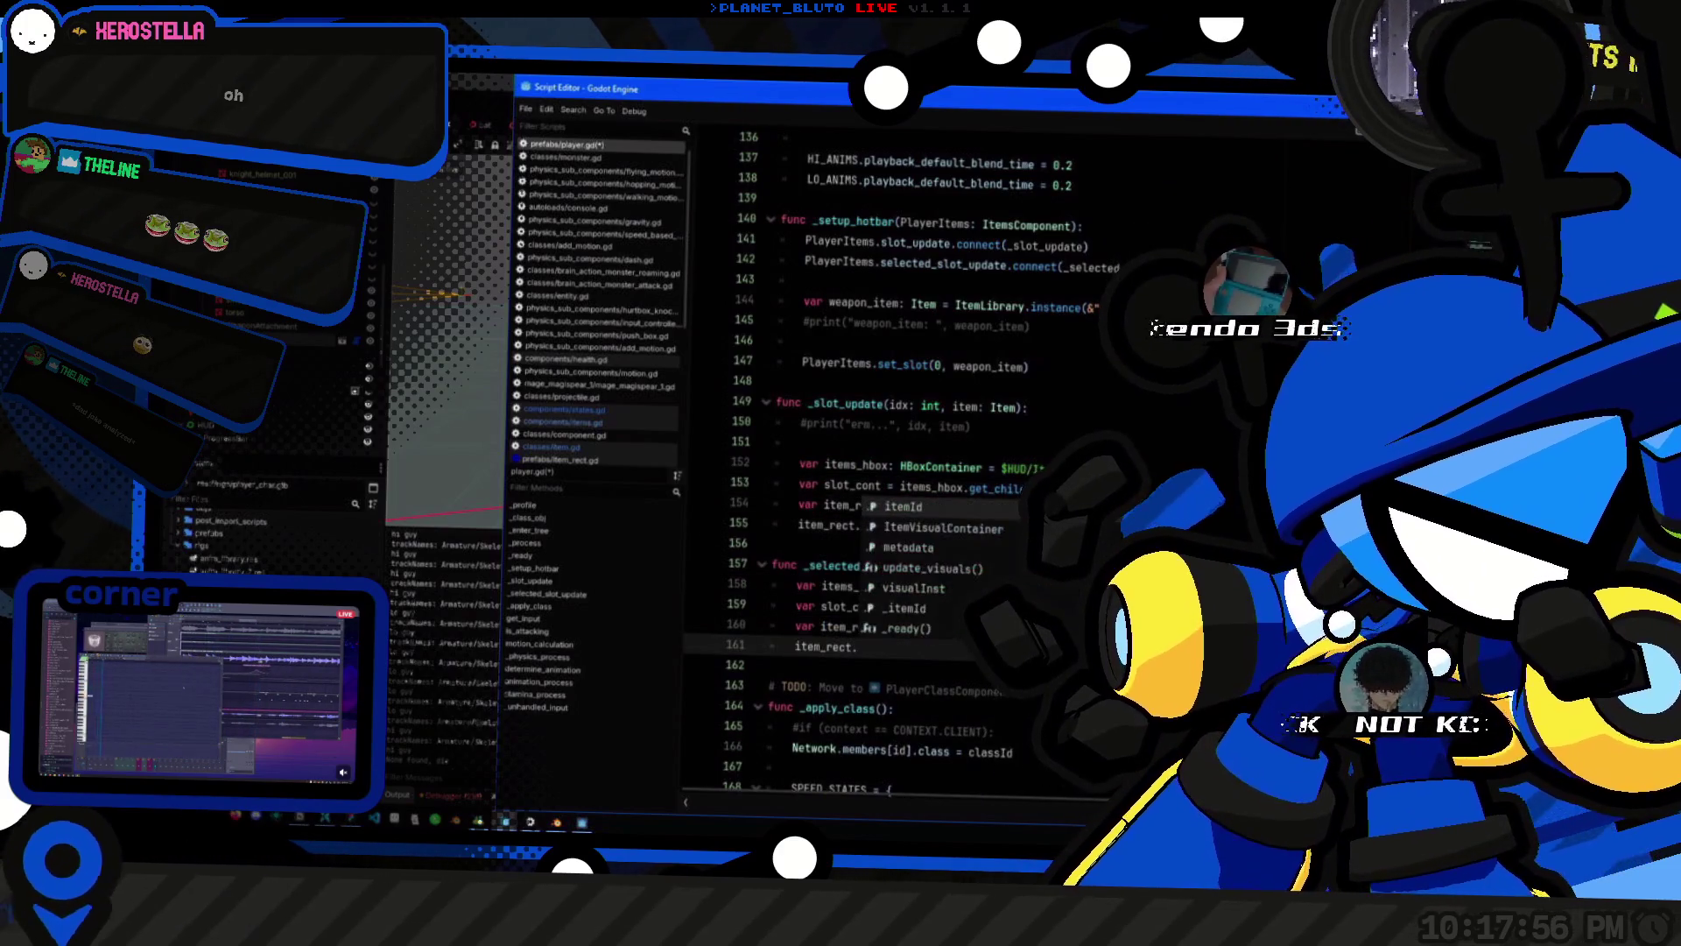
{"action": "left_click", "coordinate": [851, 627]}
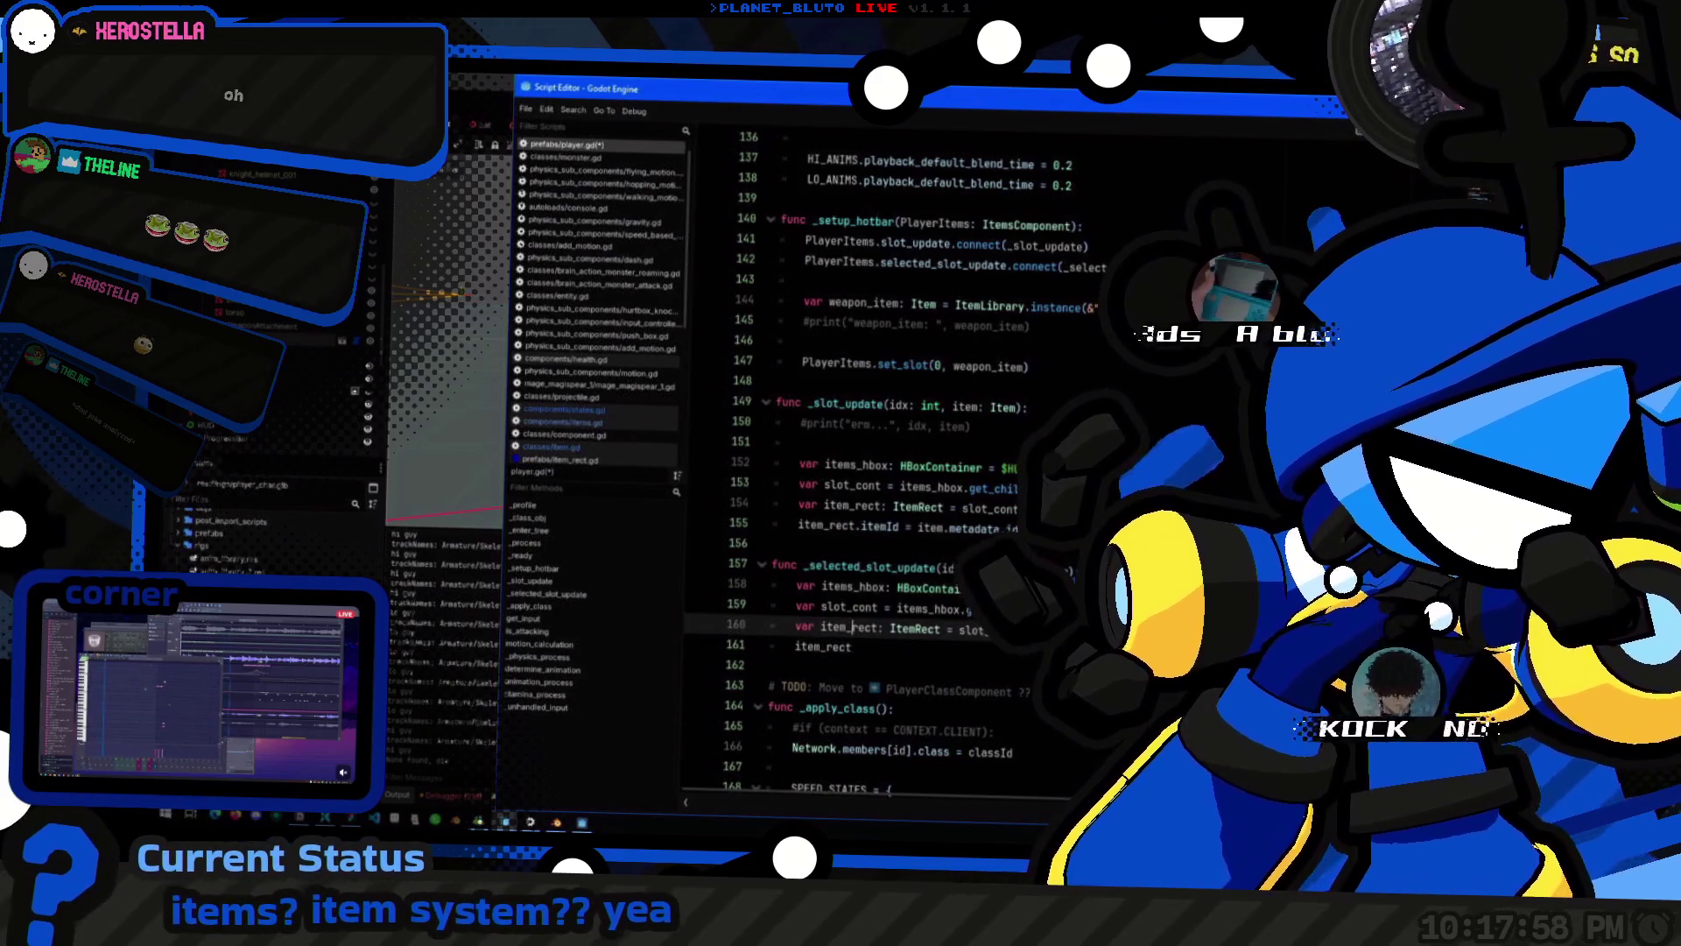
{"action": "double_click", "coordinate": [848, 627]}
{"action": "left_click", "coordinate": [875, 526]}
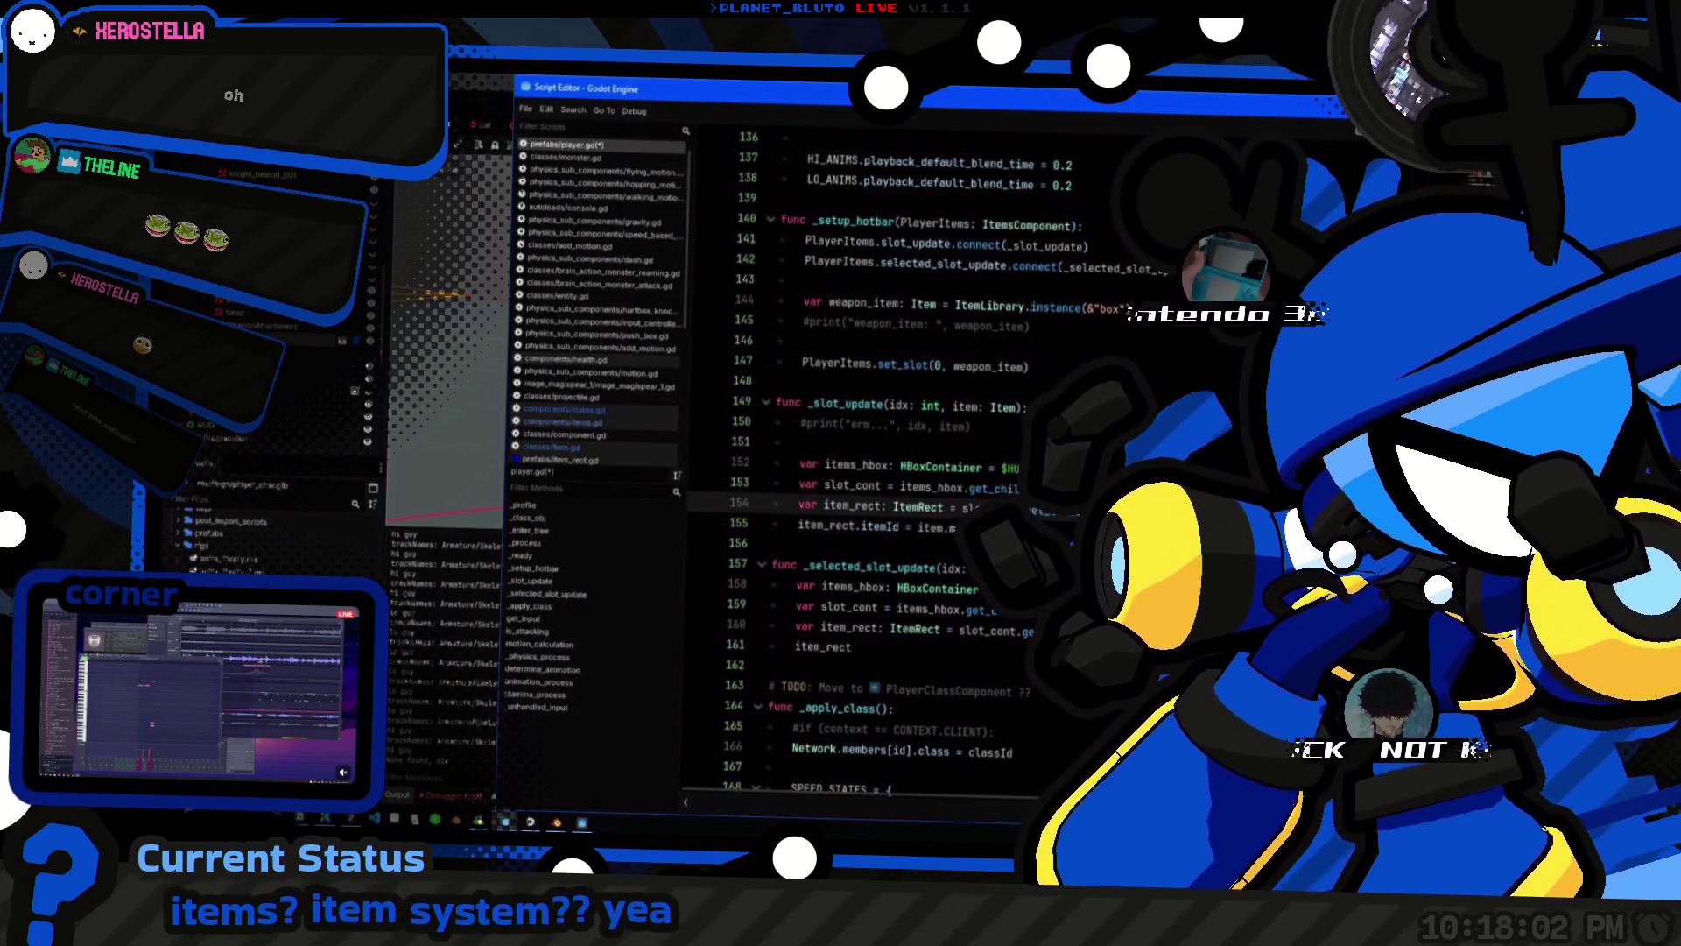
- Start a new line in the handler that references slot_cont
{"action": "left_click", "coordinate": [773, 543]}
{"action": "left_click", "coordinate": [848, 607]}
{"action": "double_click", "coordinate": [848, 607]}
{"action": "key", "text": "ctrl+c"}
{"action": "double_click", "coordinate": [822, 646]}
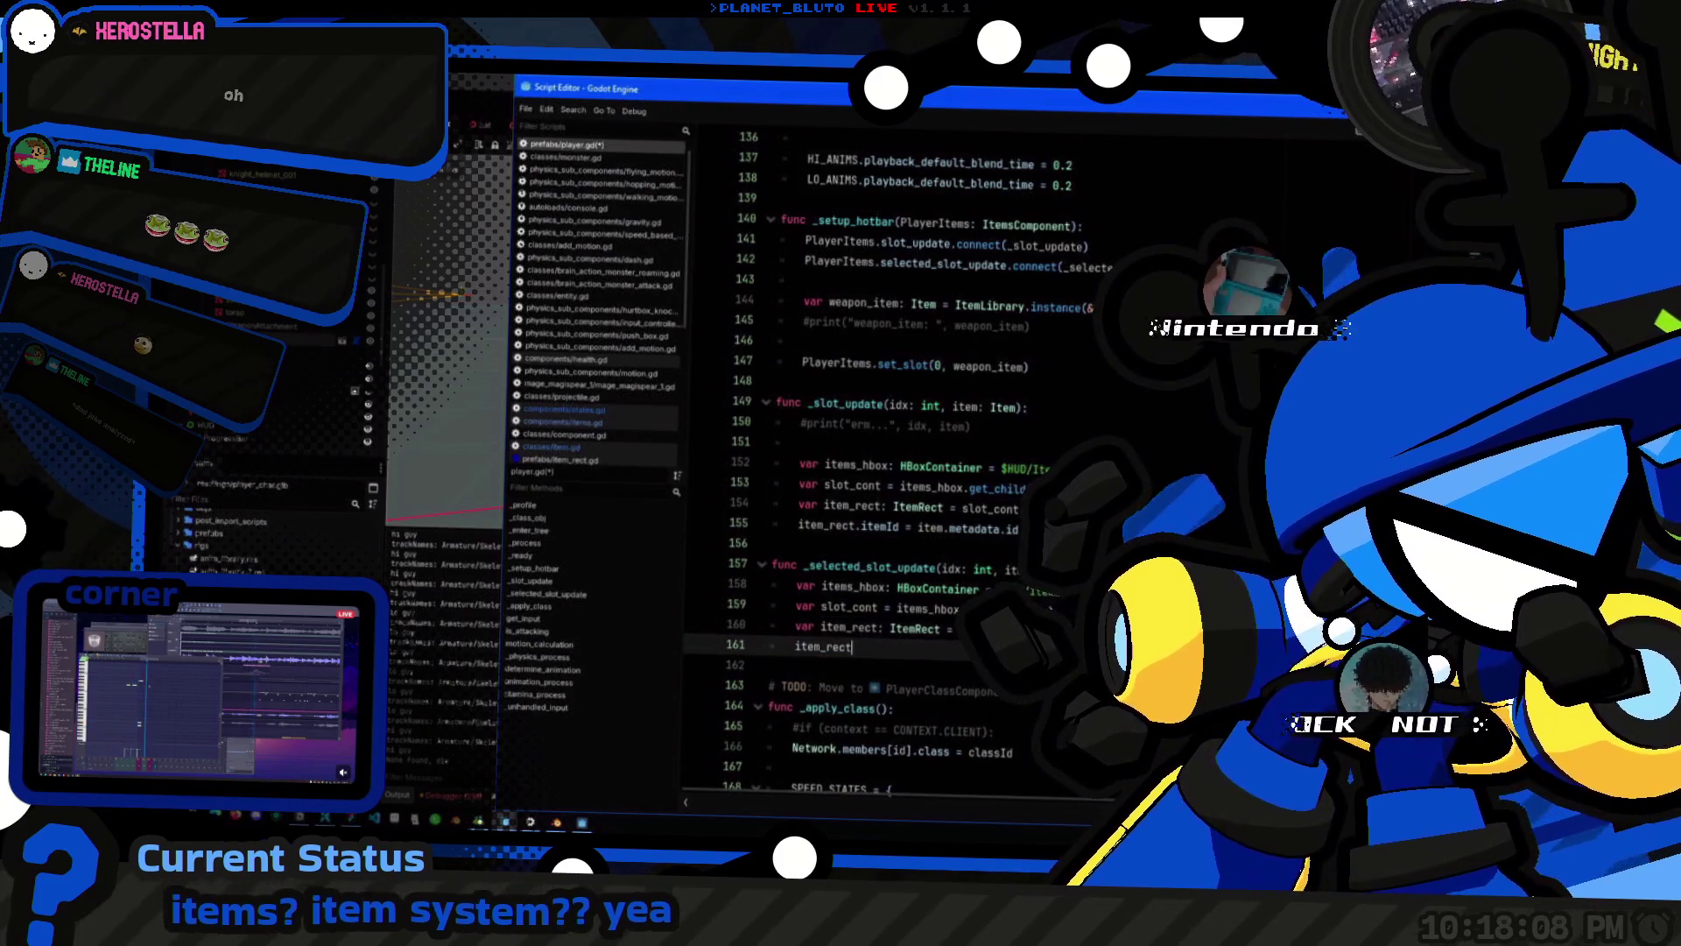
{"action": "key", "text": "ctrl+v"}
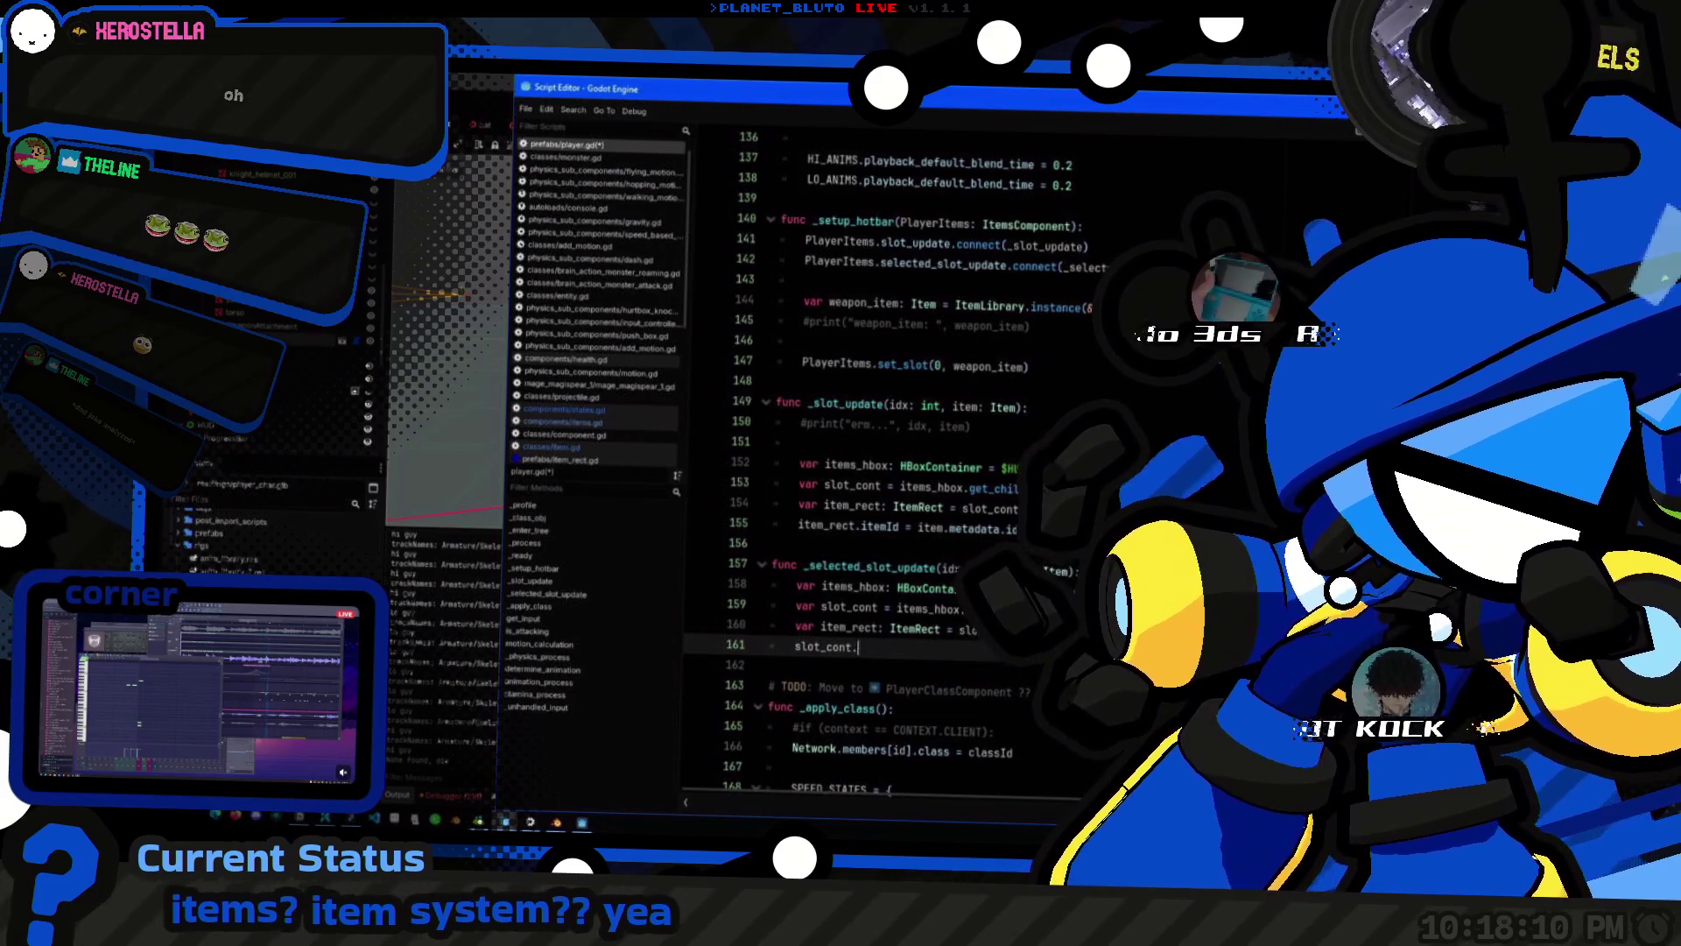
{"action": "type", "text": "mod"}
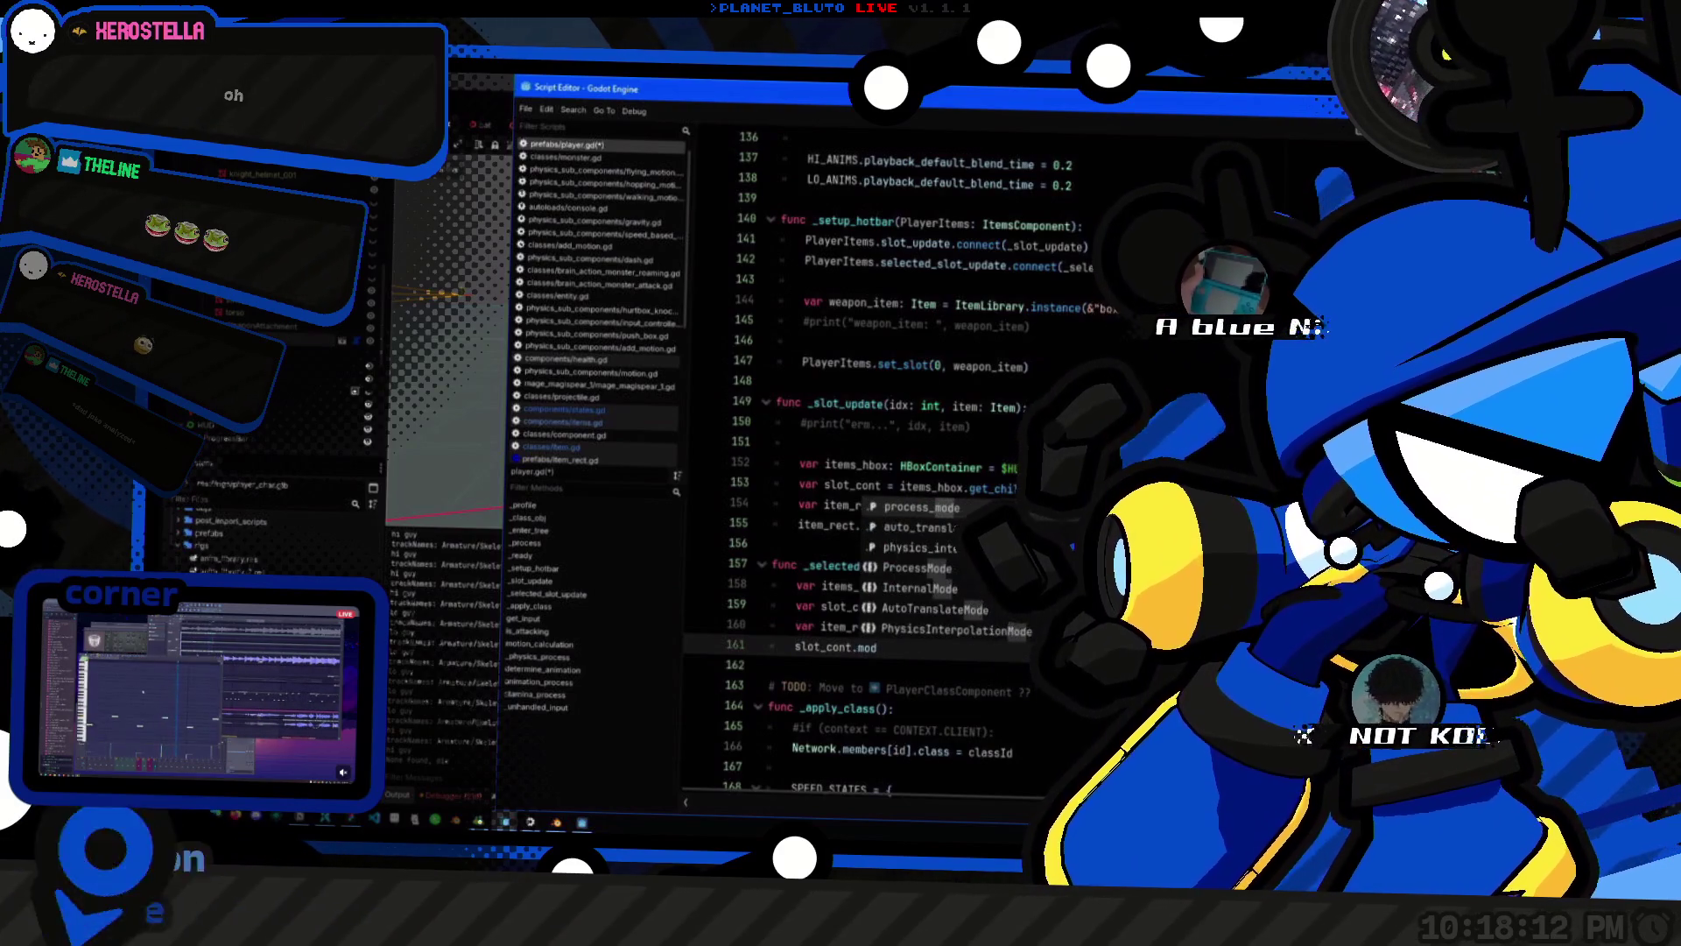
{"action": "key", "text": "BackSpace"}
{"action": "key", "text": "BackSpace"}
{"action": "key", "text": "BackSpace"}
- Type slot_cont as Control and add slot_cont.modulate = Color.WHITE
{"action": "left_click", "coordinate": [876, 606]}
{"action": "type", "text": ": Control = it"}
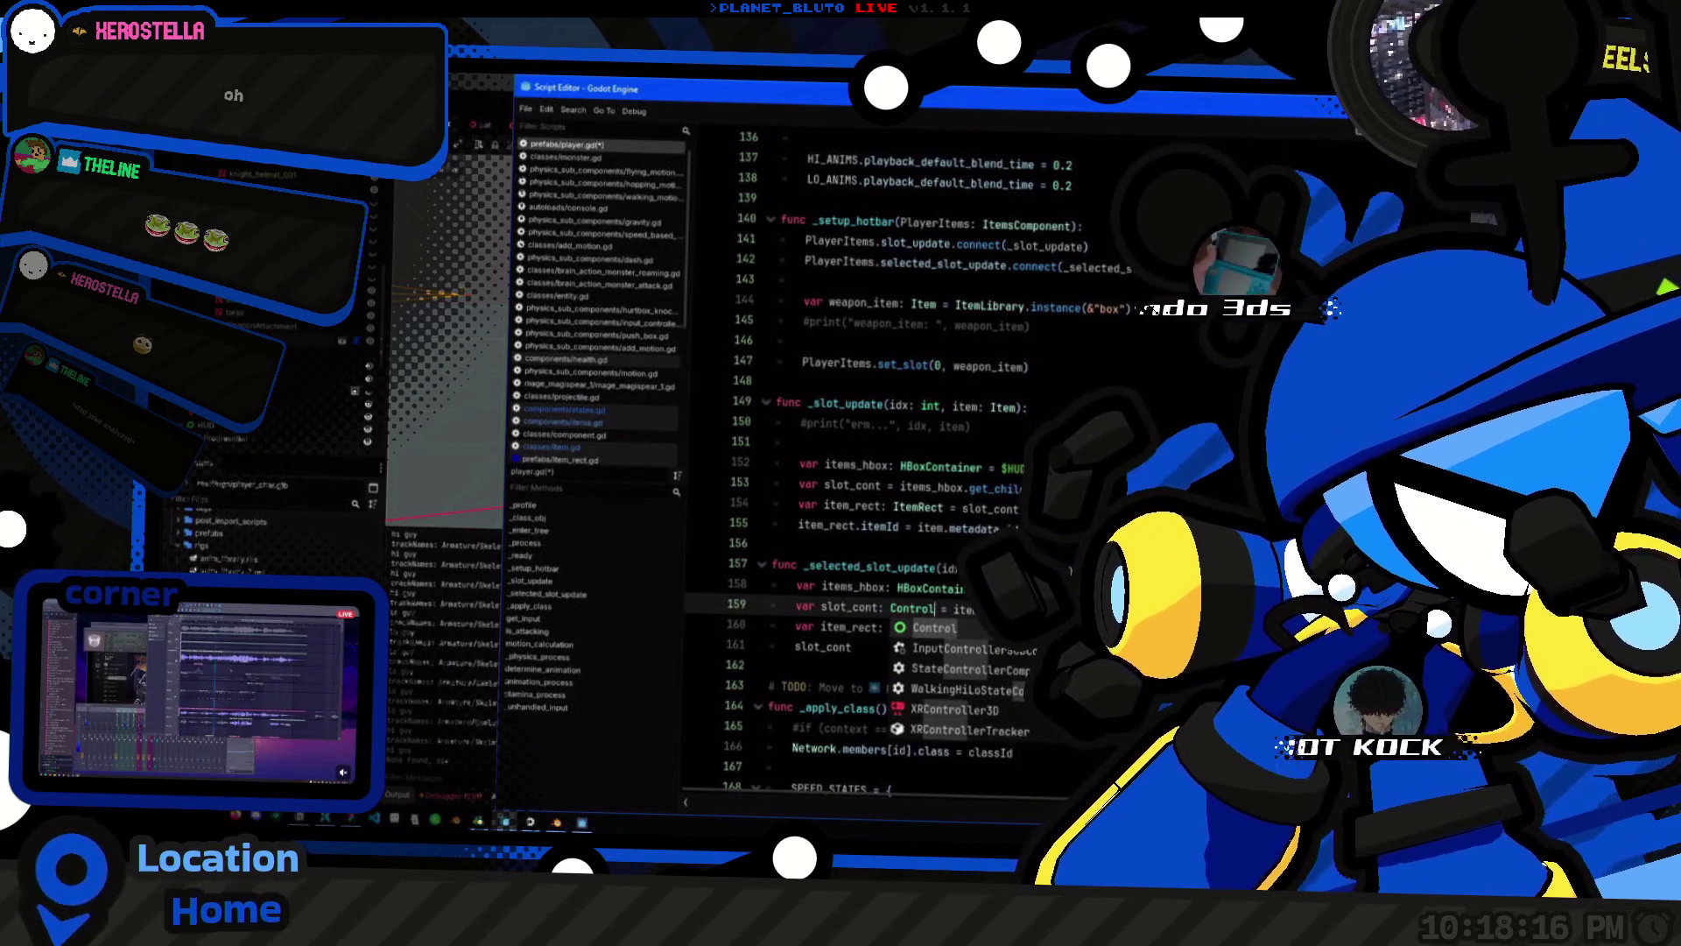
{"action": "key", "text": "Escape"}
{"action": "key", "text": "Down"}
{"action": "key", "text": "Down"}
{"action": "key", "text": "Home"}
{"action": "key", "text": "End"}
{"action": "type", "text": ".modu"}
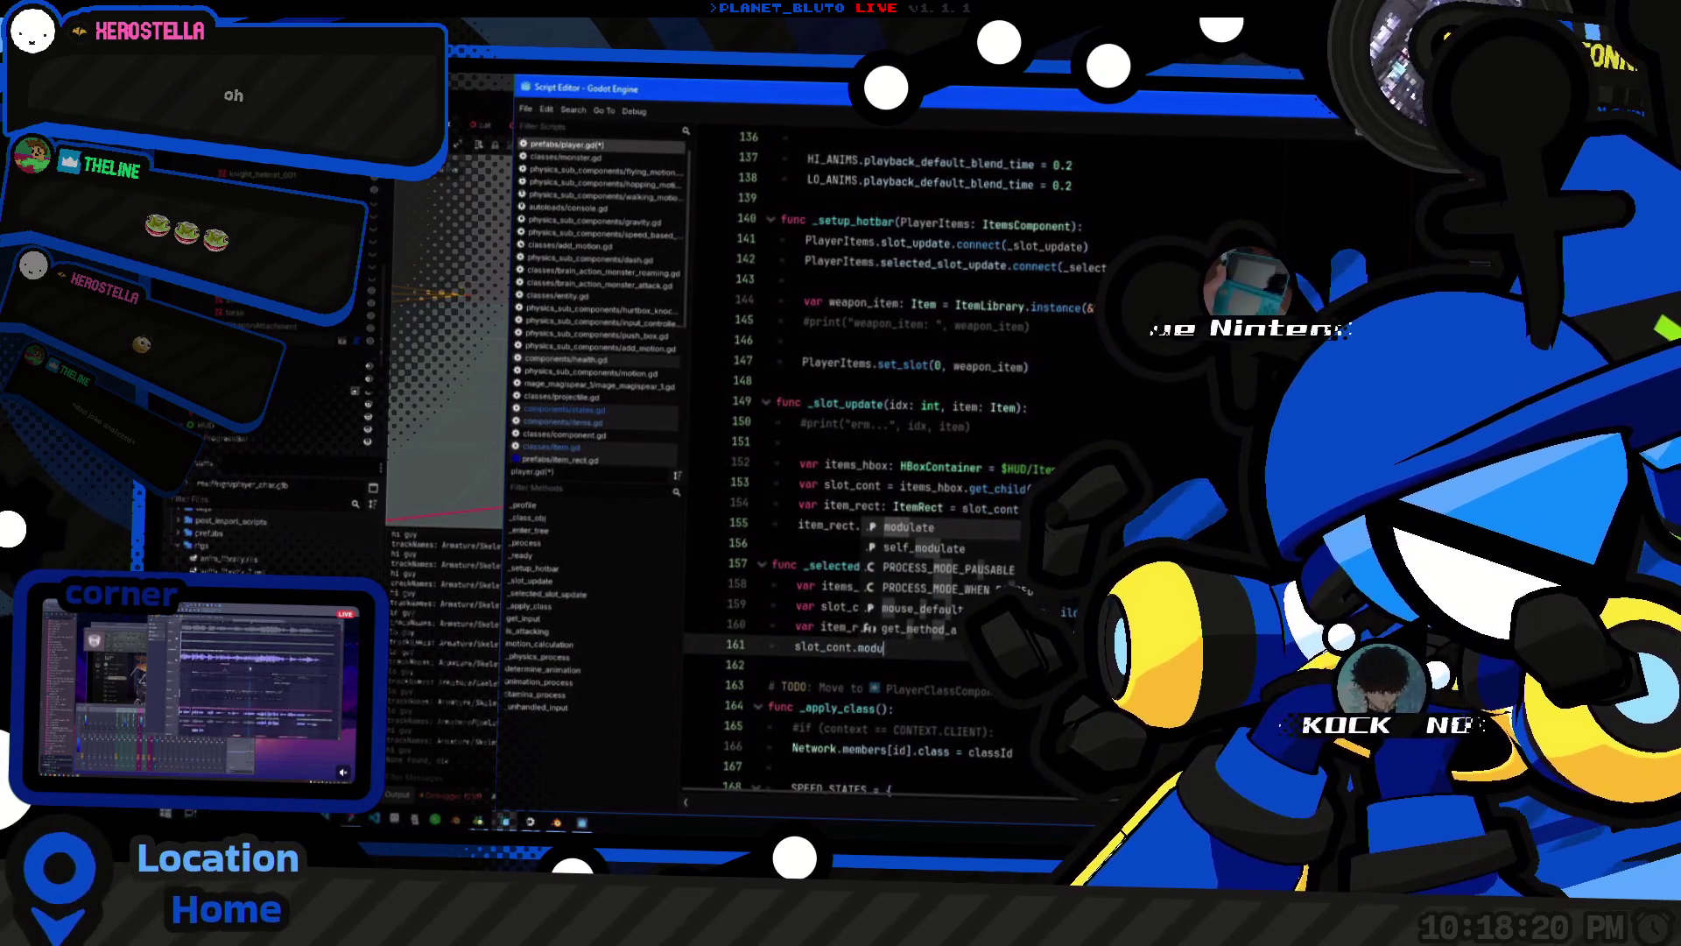
{"action": "key", "text": "Return"}
{"action": "type", "text": "= Color.WHITE"}
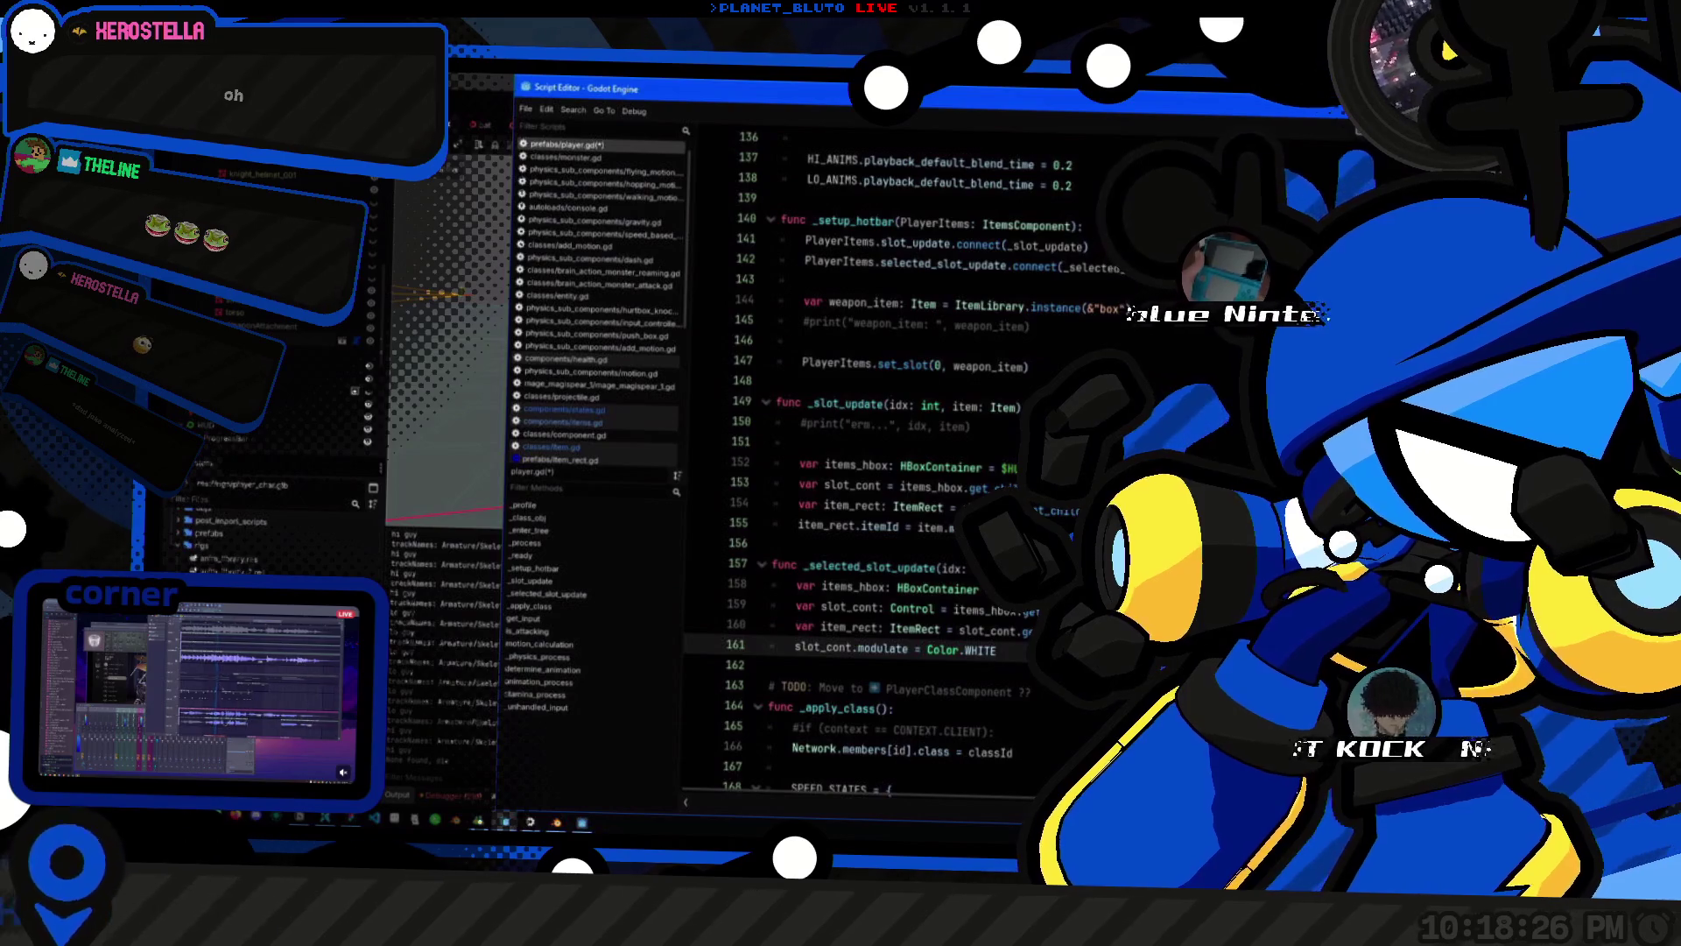
{"action": "key", "text": "Up"}
{"action": "key", "text": "Up"}
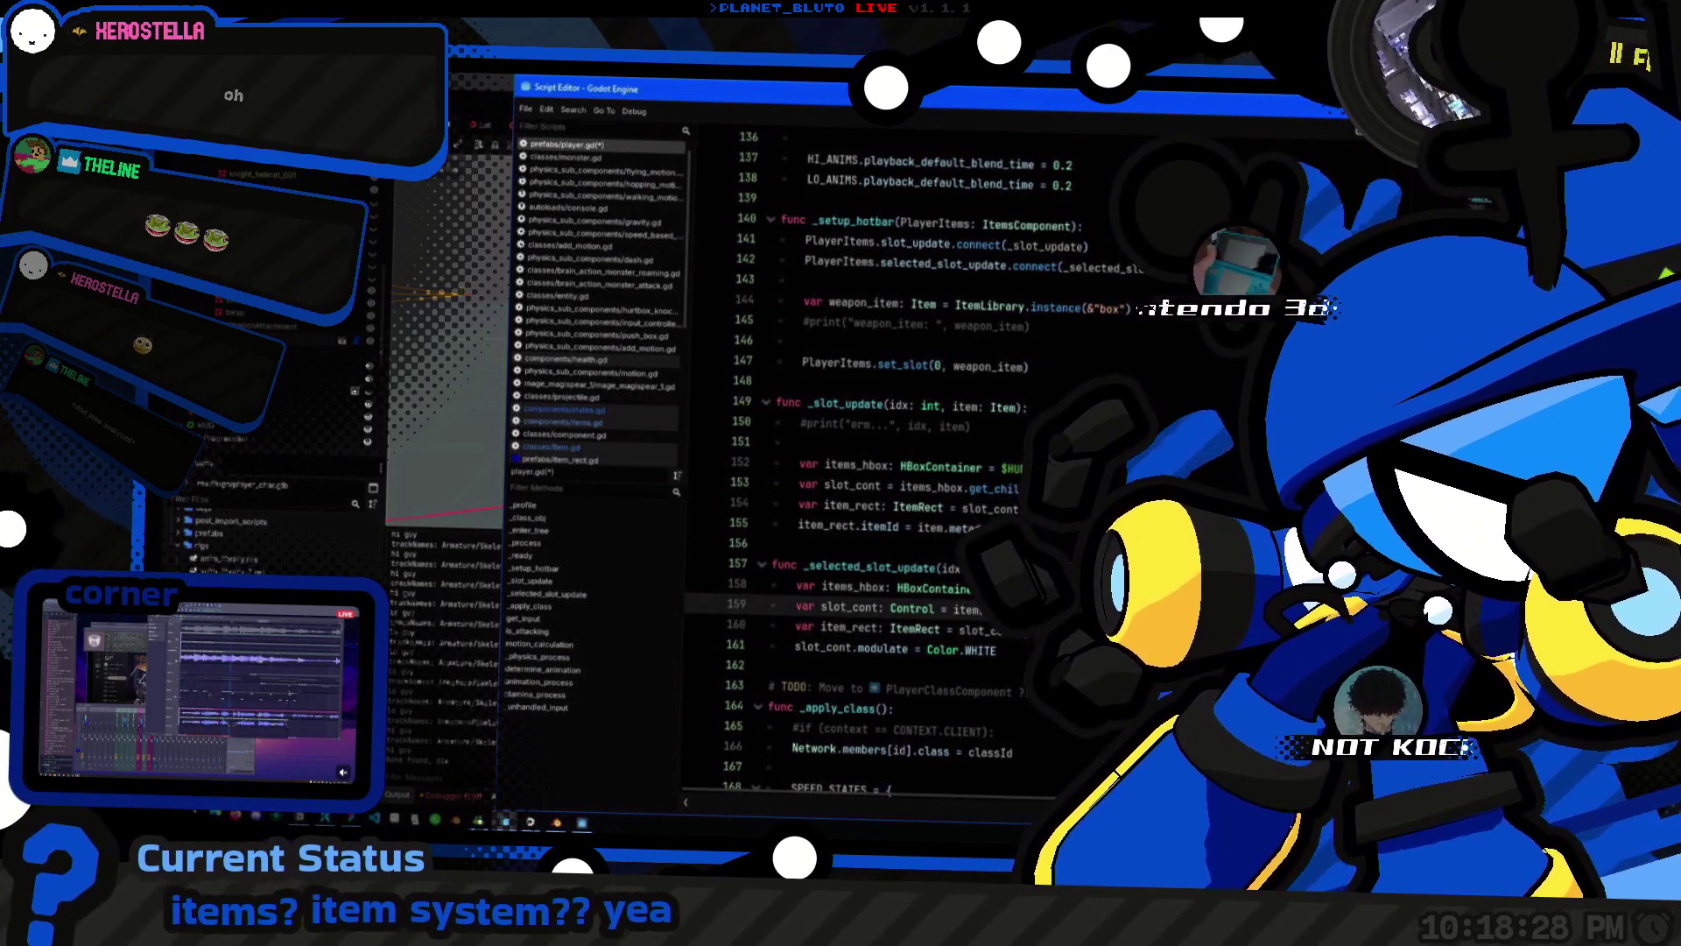
{"action": "key", "text": "Down"}
{"action": "key", "text": "Down"}
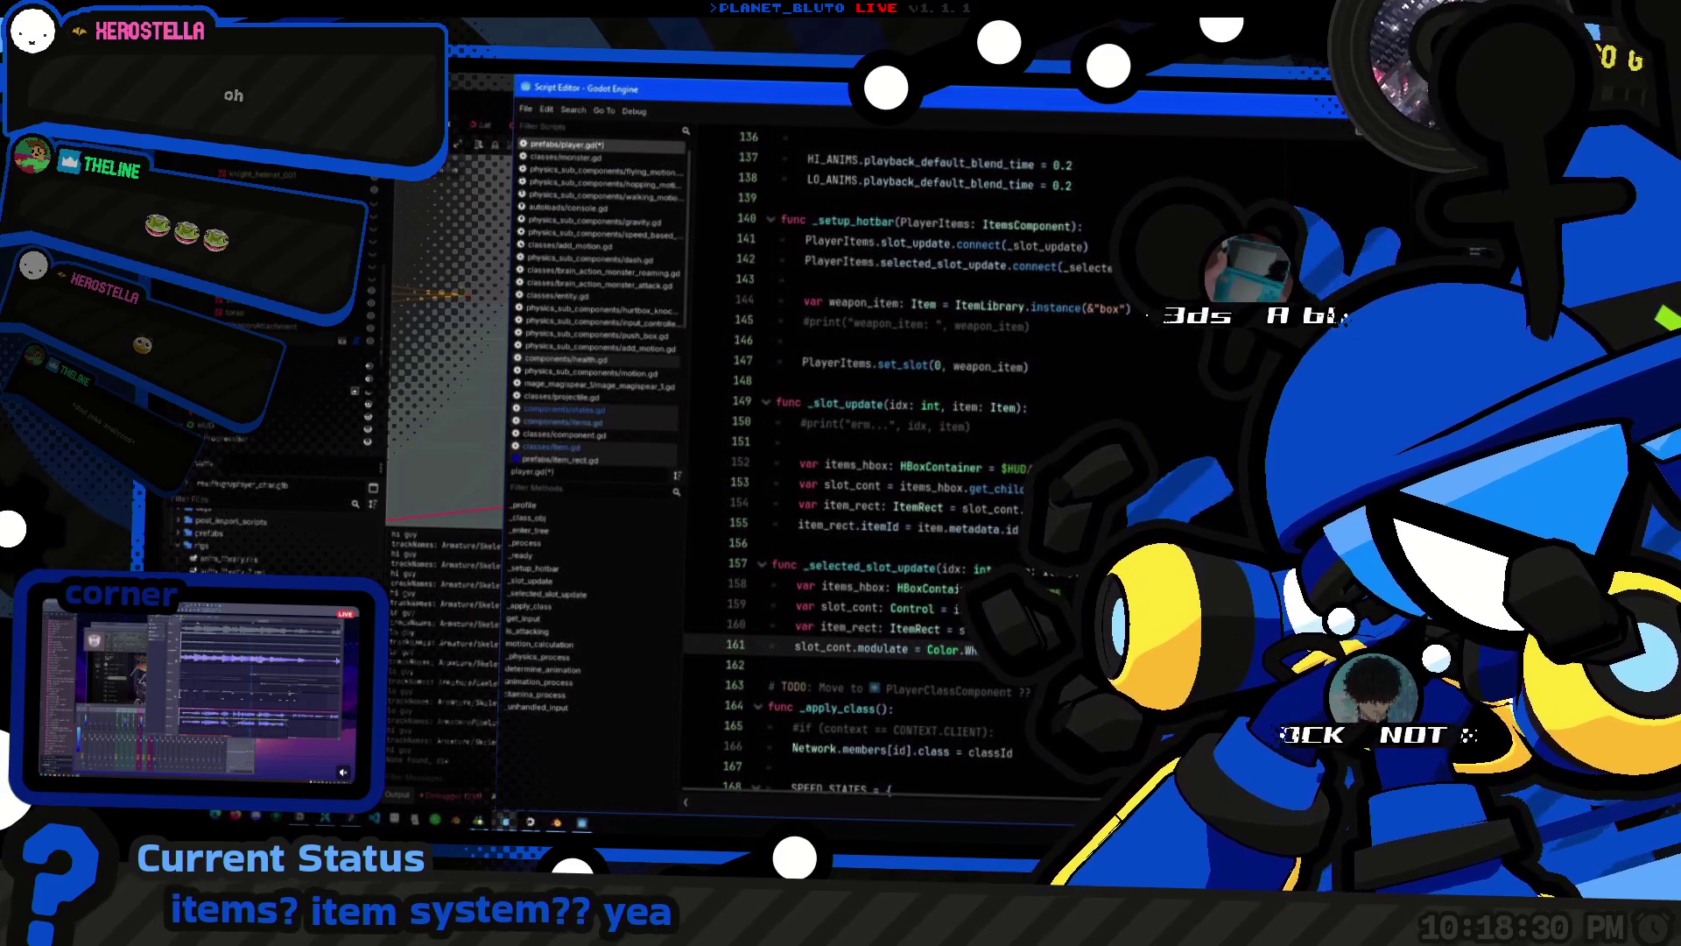
{"action": "key", "text": "Up"}
{"action": "key", "text": "Up"}
{"action": "key", "text": "Up"}
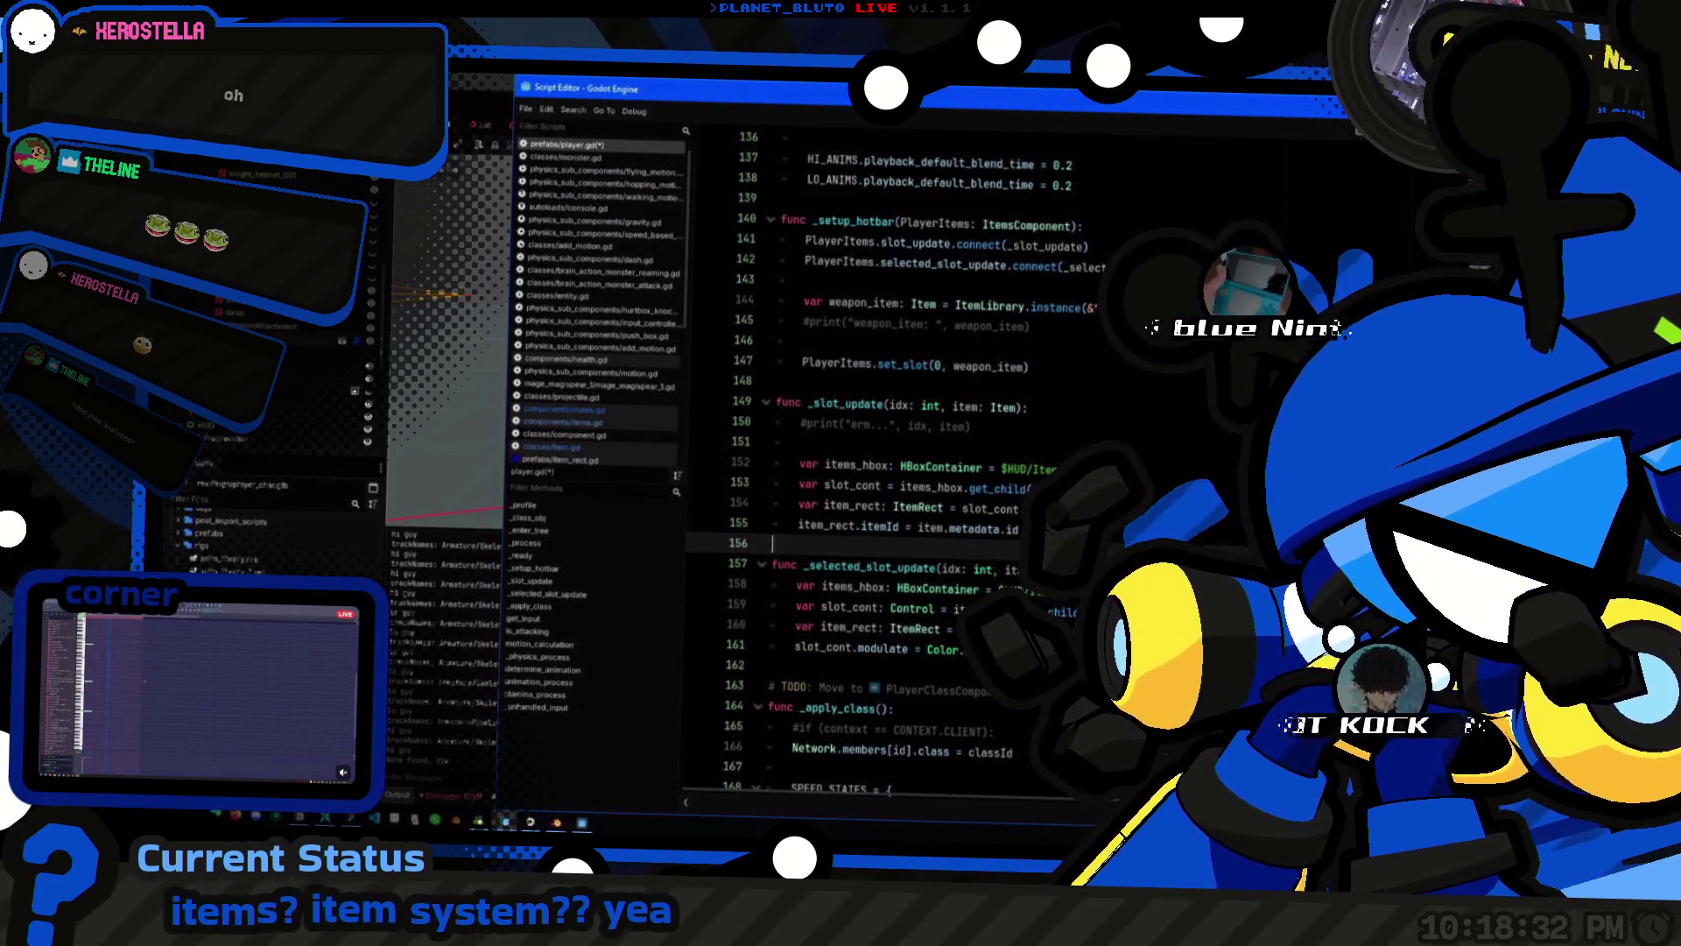
- Declare var _prev_selected_slot = -1 above _selected_slot_update
{"action": "key", "text": "Return"}
{"action": "type", "text": "var _prev_"}
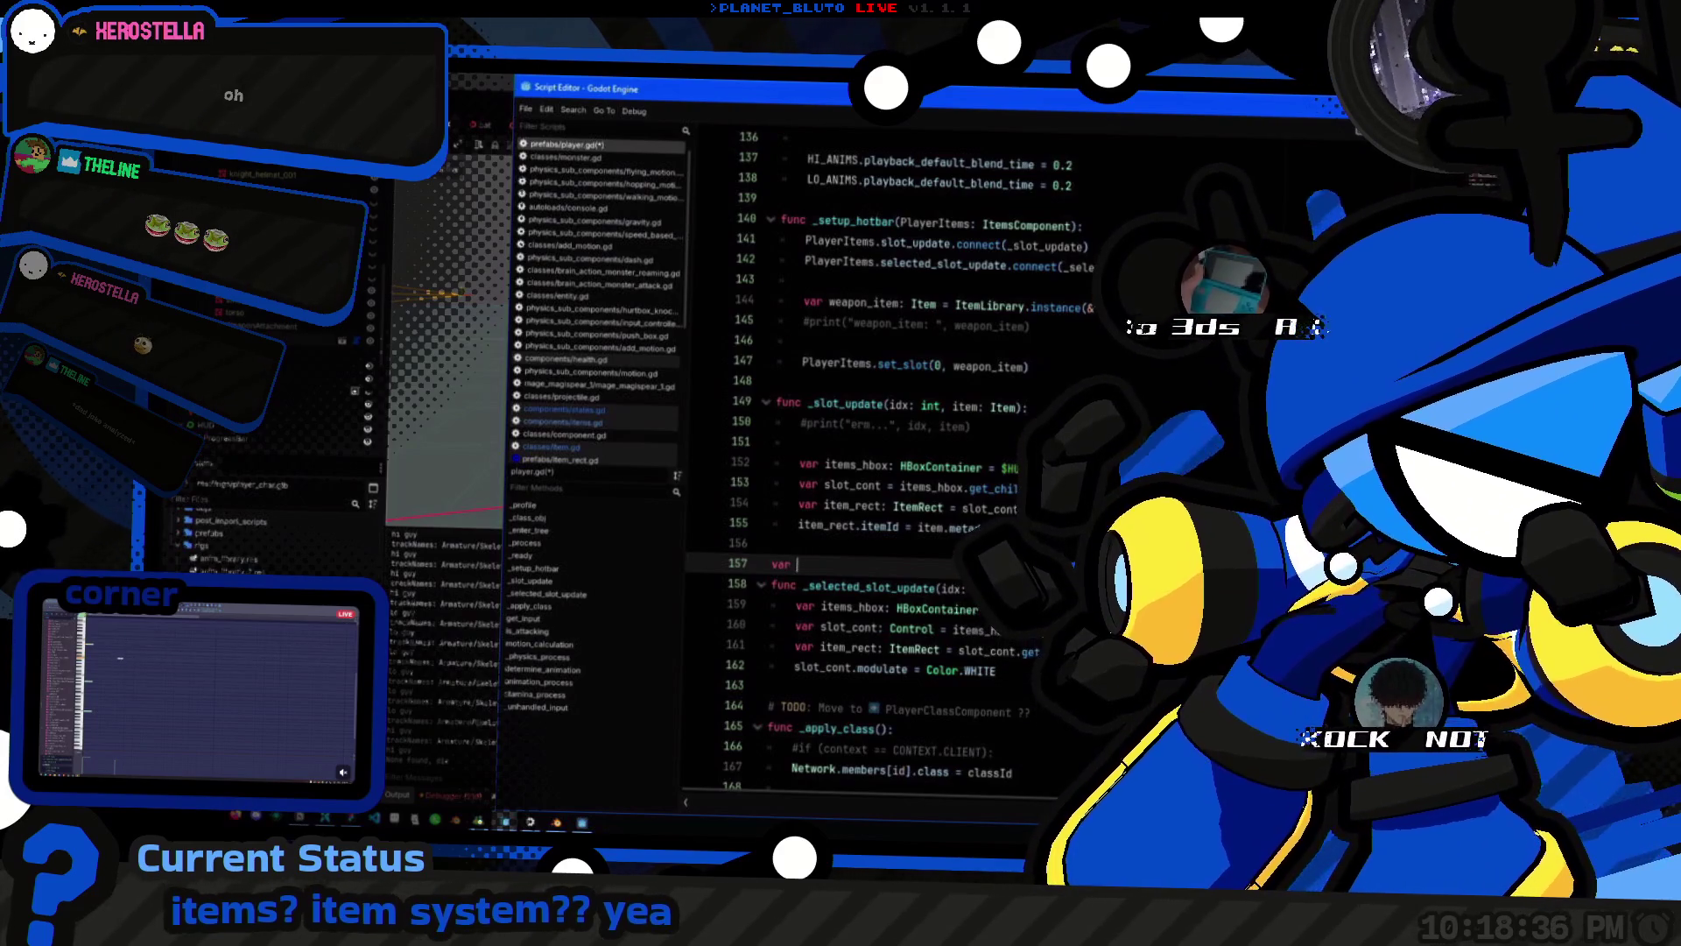
{"action": "type", "text": "selected_slot = 0"}
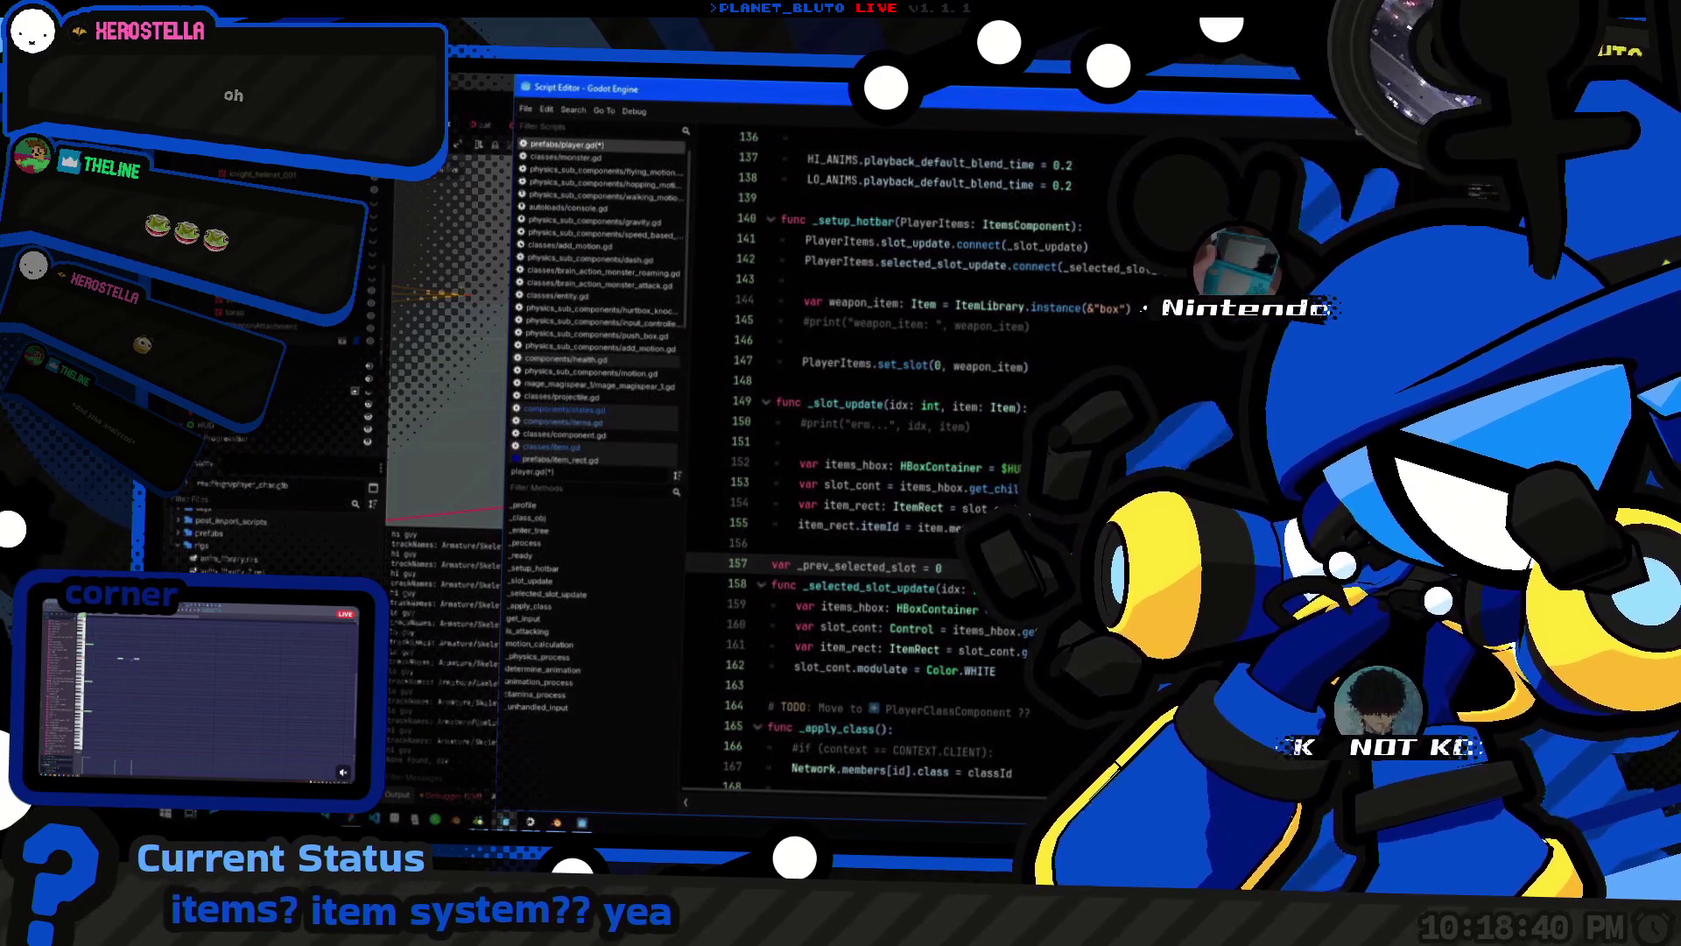
{"action": "key", "text": "BackSpace"}
{"action": "type", "text": "-1"}
{"action": "double_click", "coordinate": [857, 566]}
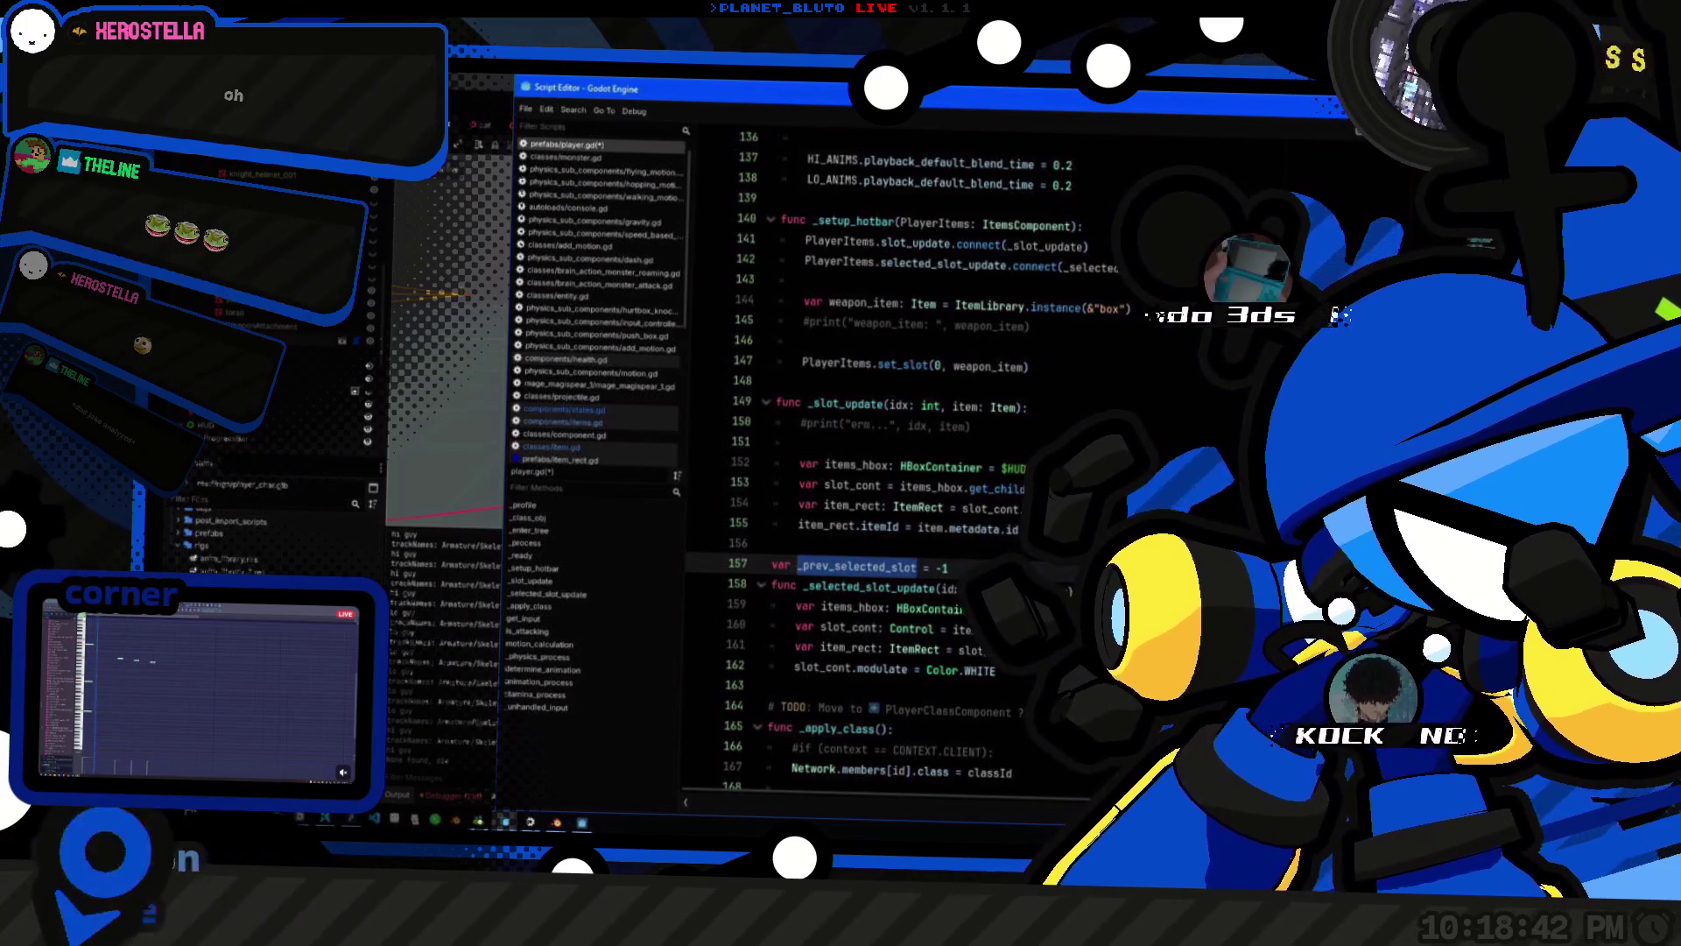
- Open an if (_prev_selected_slot != -1) block at the top of the handler
{"action": "left_click", "coordinate": [1076, 586]}
{"action": "key", "text": "Return"}
{"action": "type", "text": "if (_prev_selected_slot"}
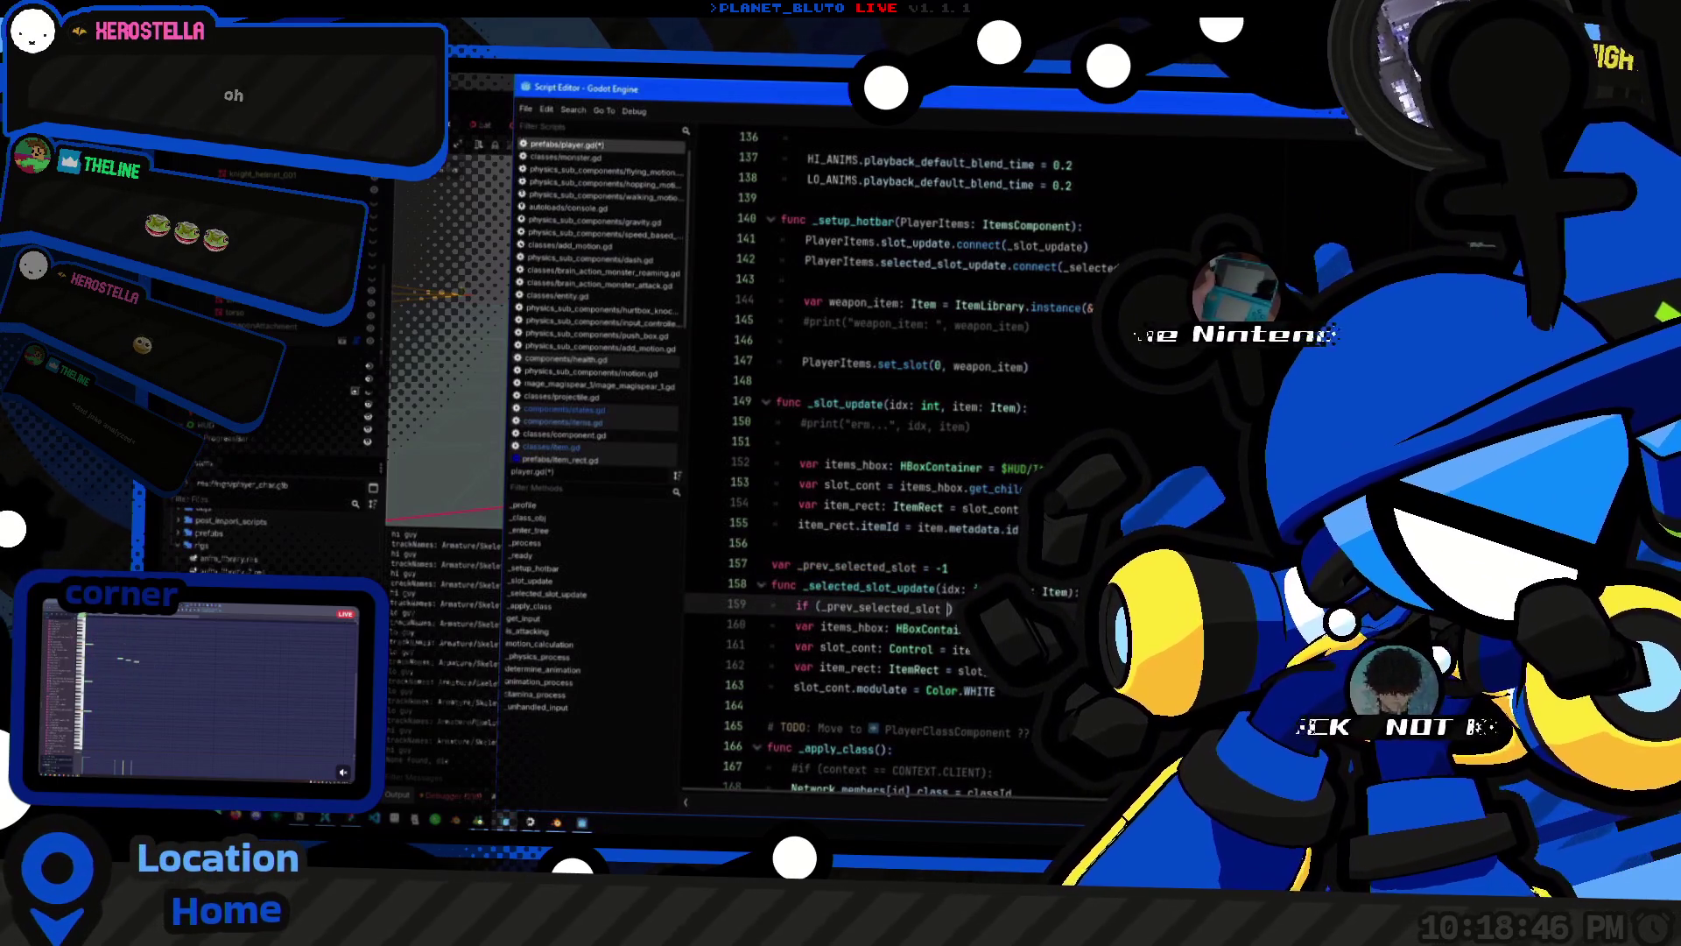
{"action": "type", "text": "!= -"}
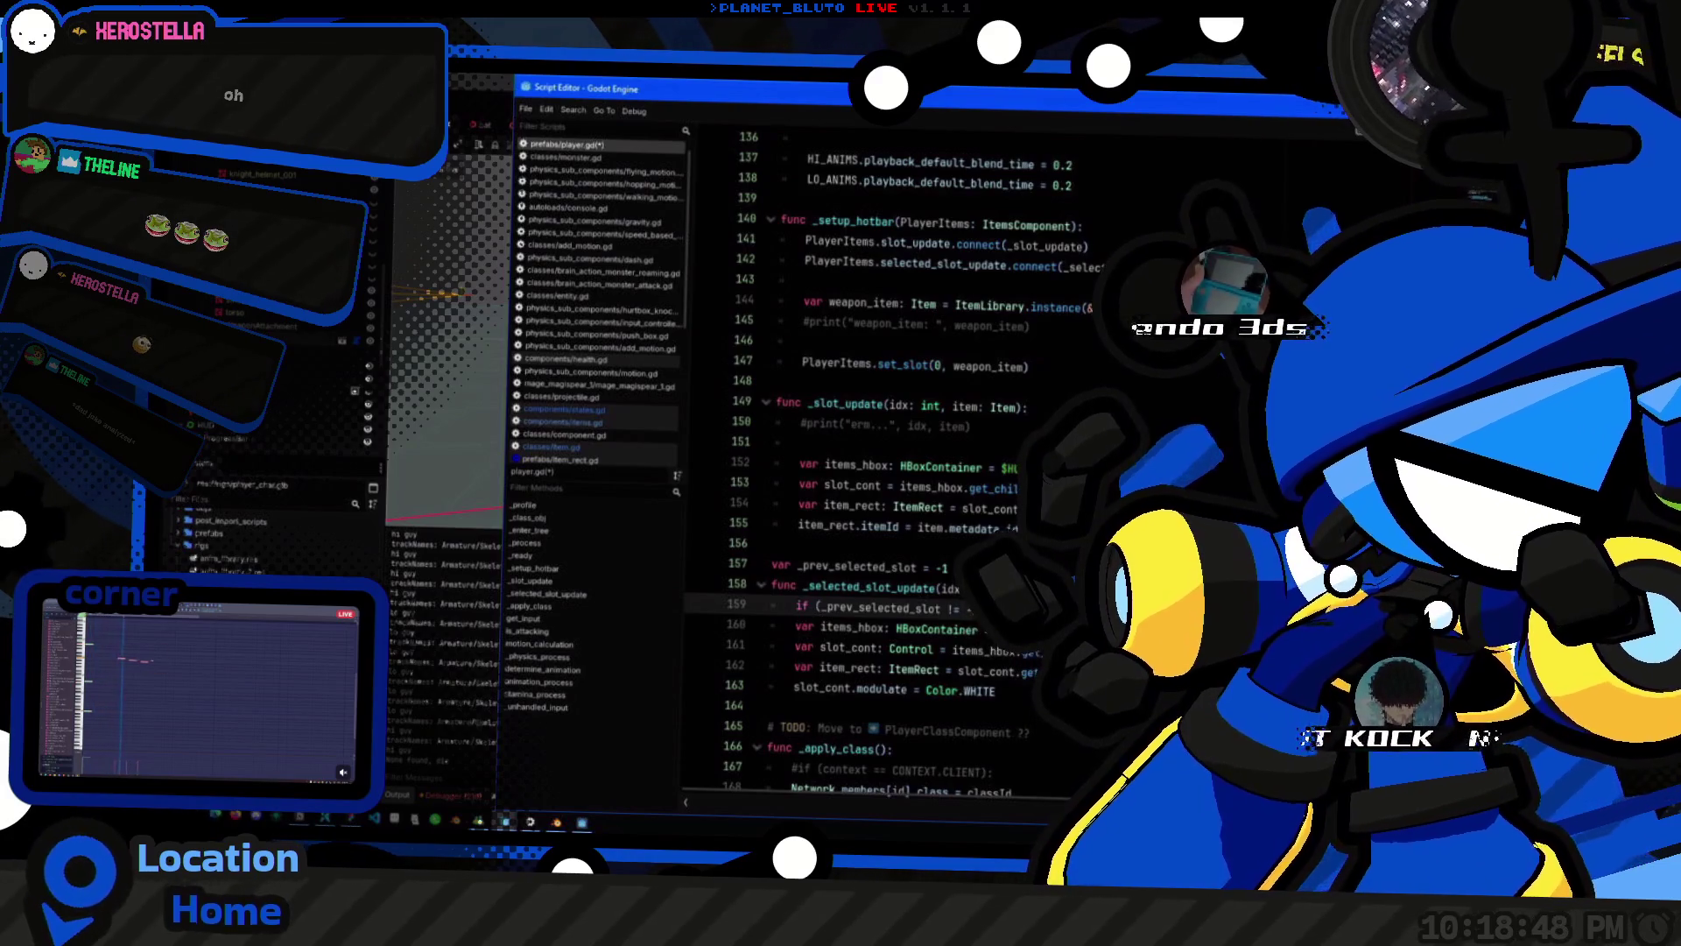
{"action": "type", "text": "1):"}
{"action": "key", "text": "Return"}
{"action": "type", "text": "_prev_selected_slot = "}
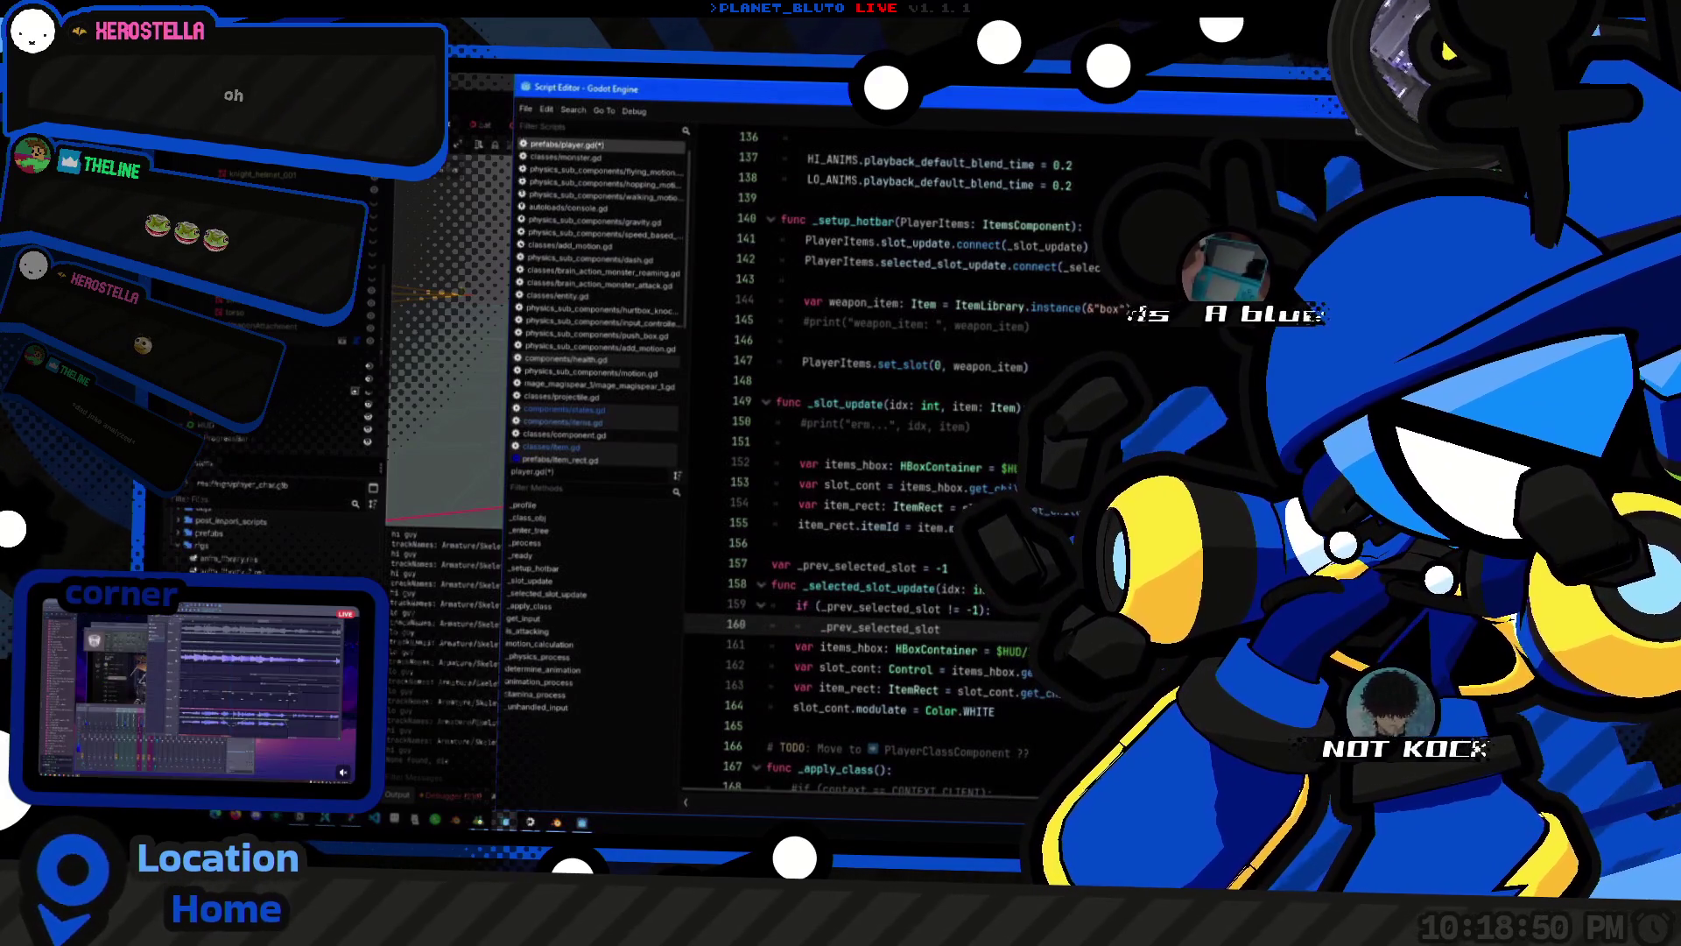
{"action": "type", "text": "selec"}
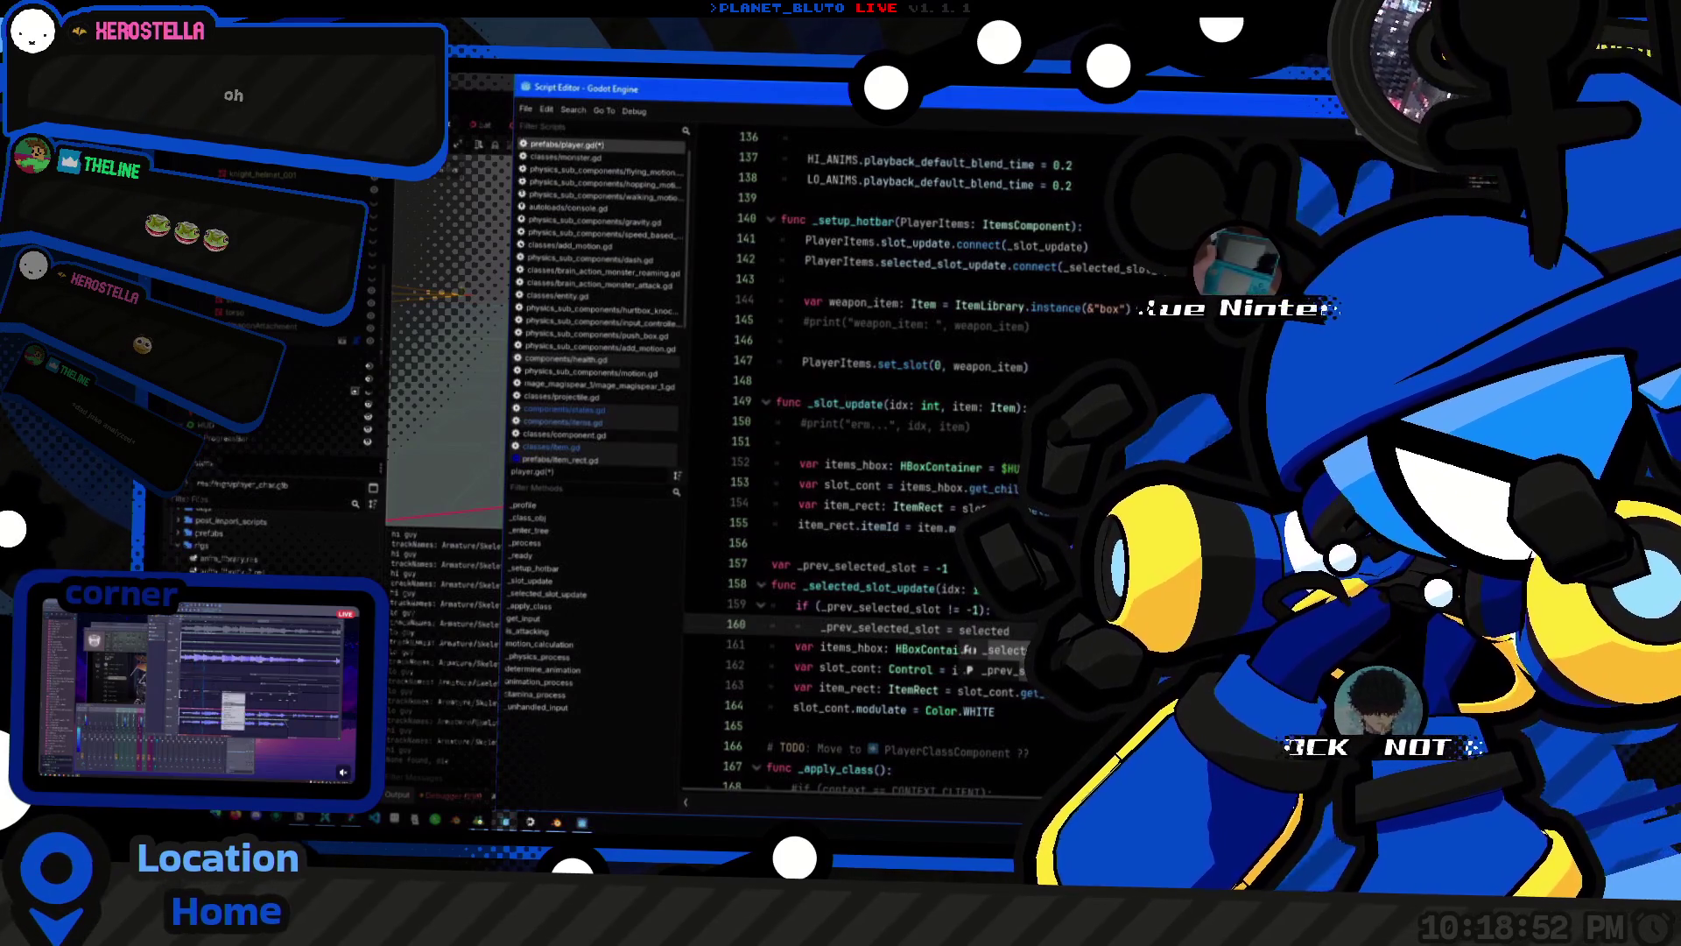
- Complete the if body with '_prev_selected_slot = idx' on its own line
{"action": "left_click", "coordinate": [1013, 691]}
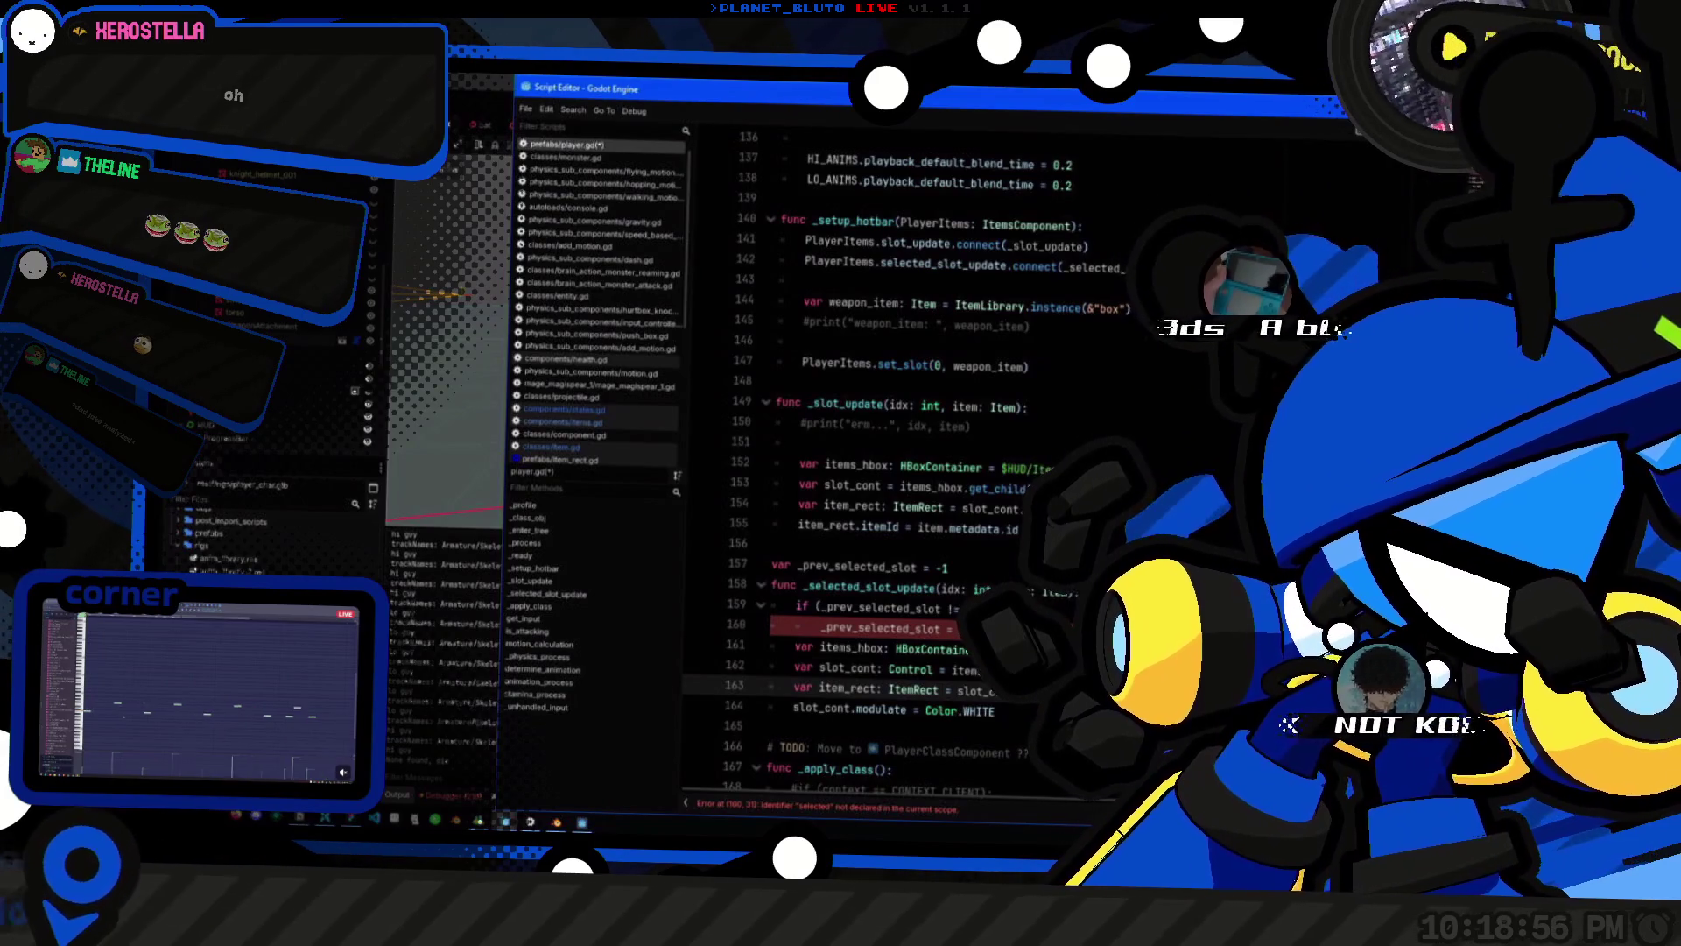
{"action": "left_click", "coordinate": [989, 627]}
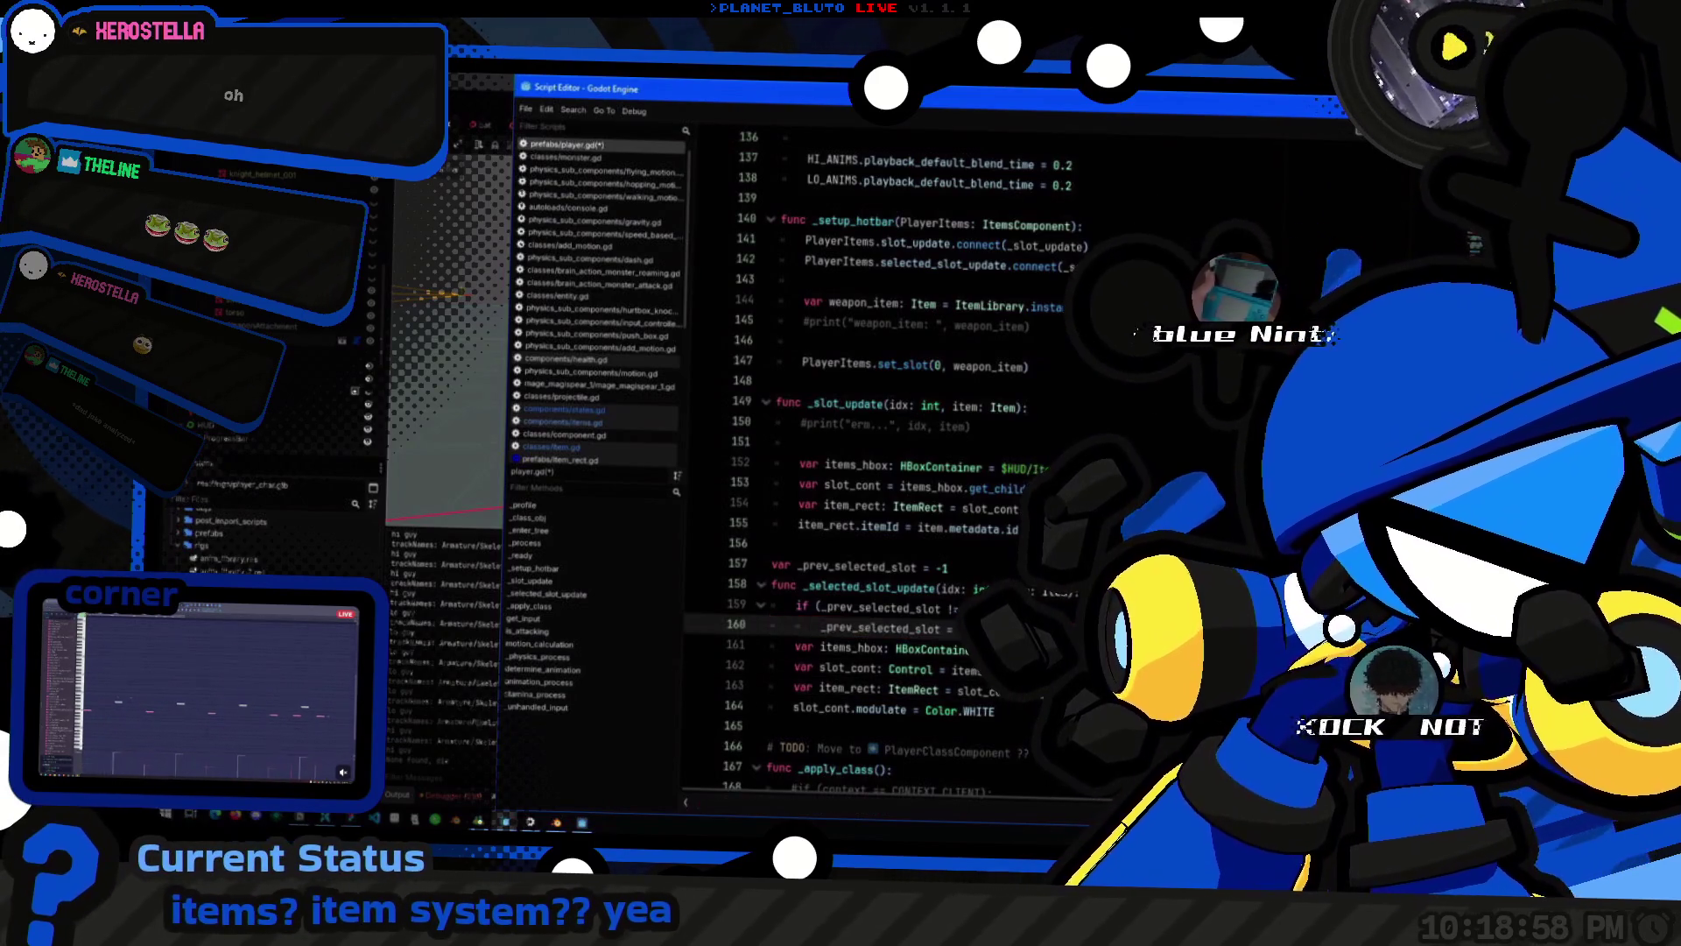
{"action": "type", "text": "idx"}
{"action": "key", "text": "Return"}
{"action": "key", "text": "Up"}
{"action": "key", "text": "Up"}
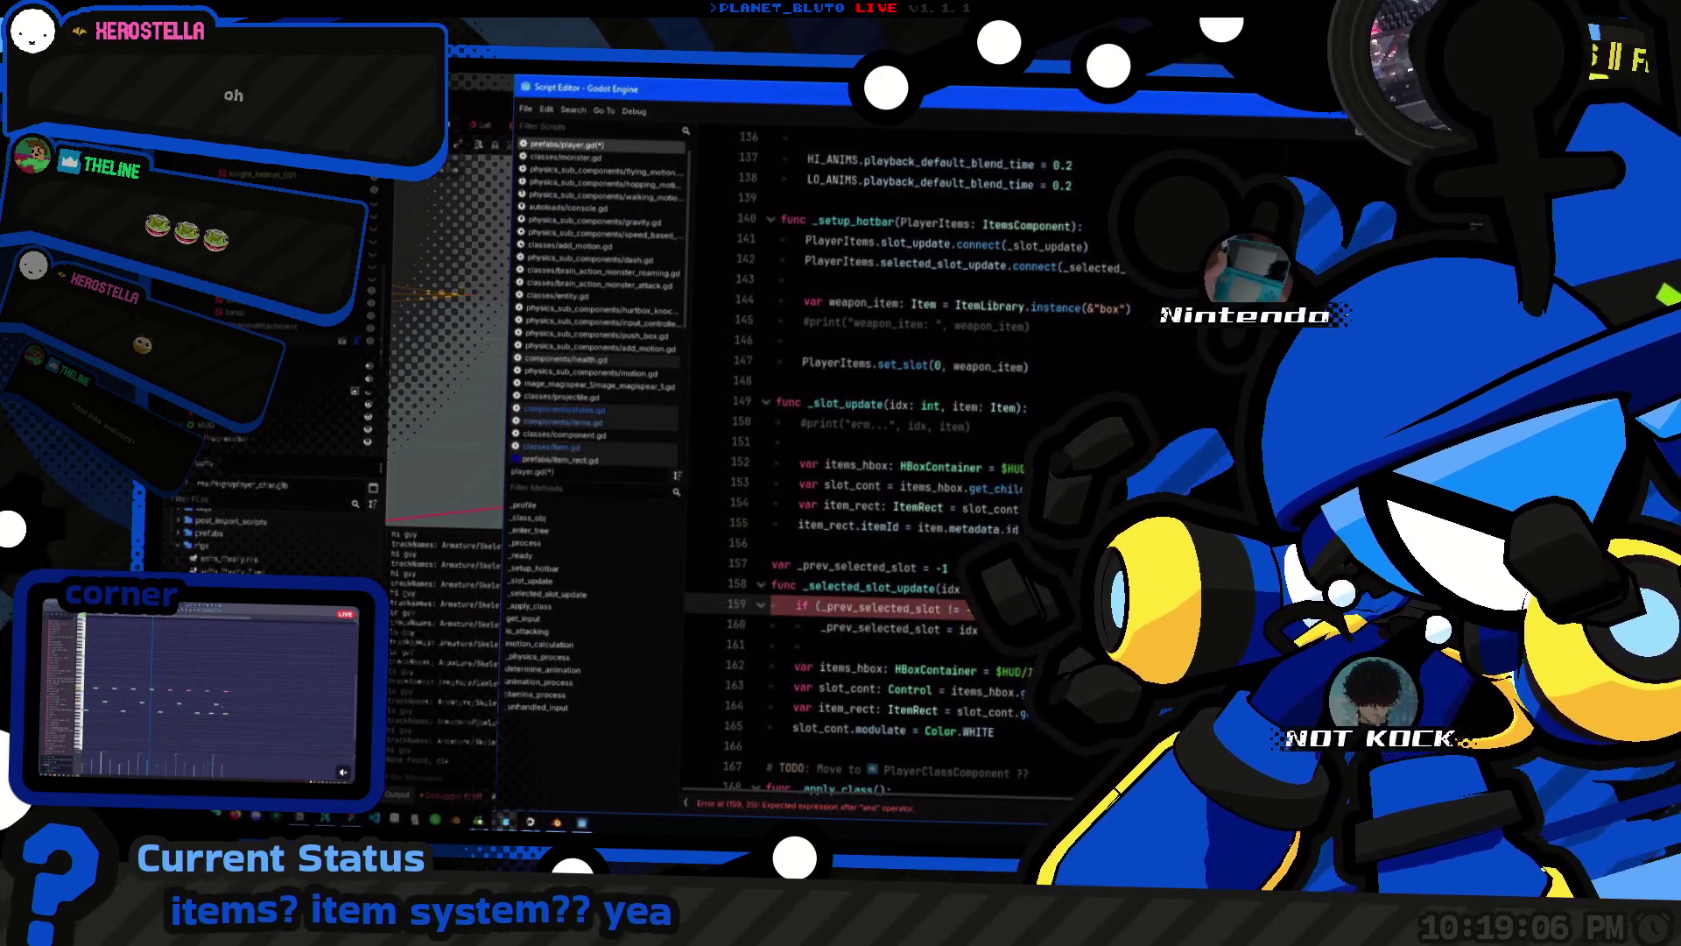
{"action": "type", "text": "."}
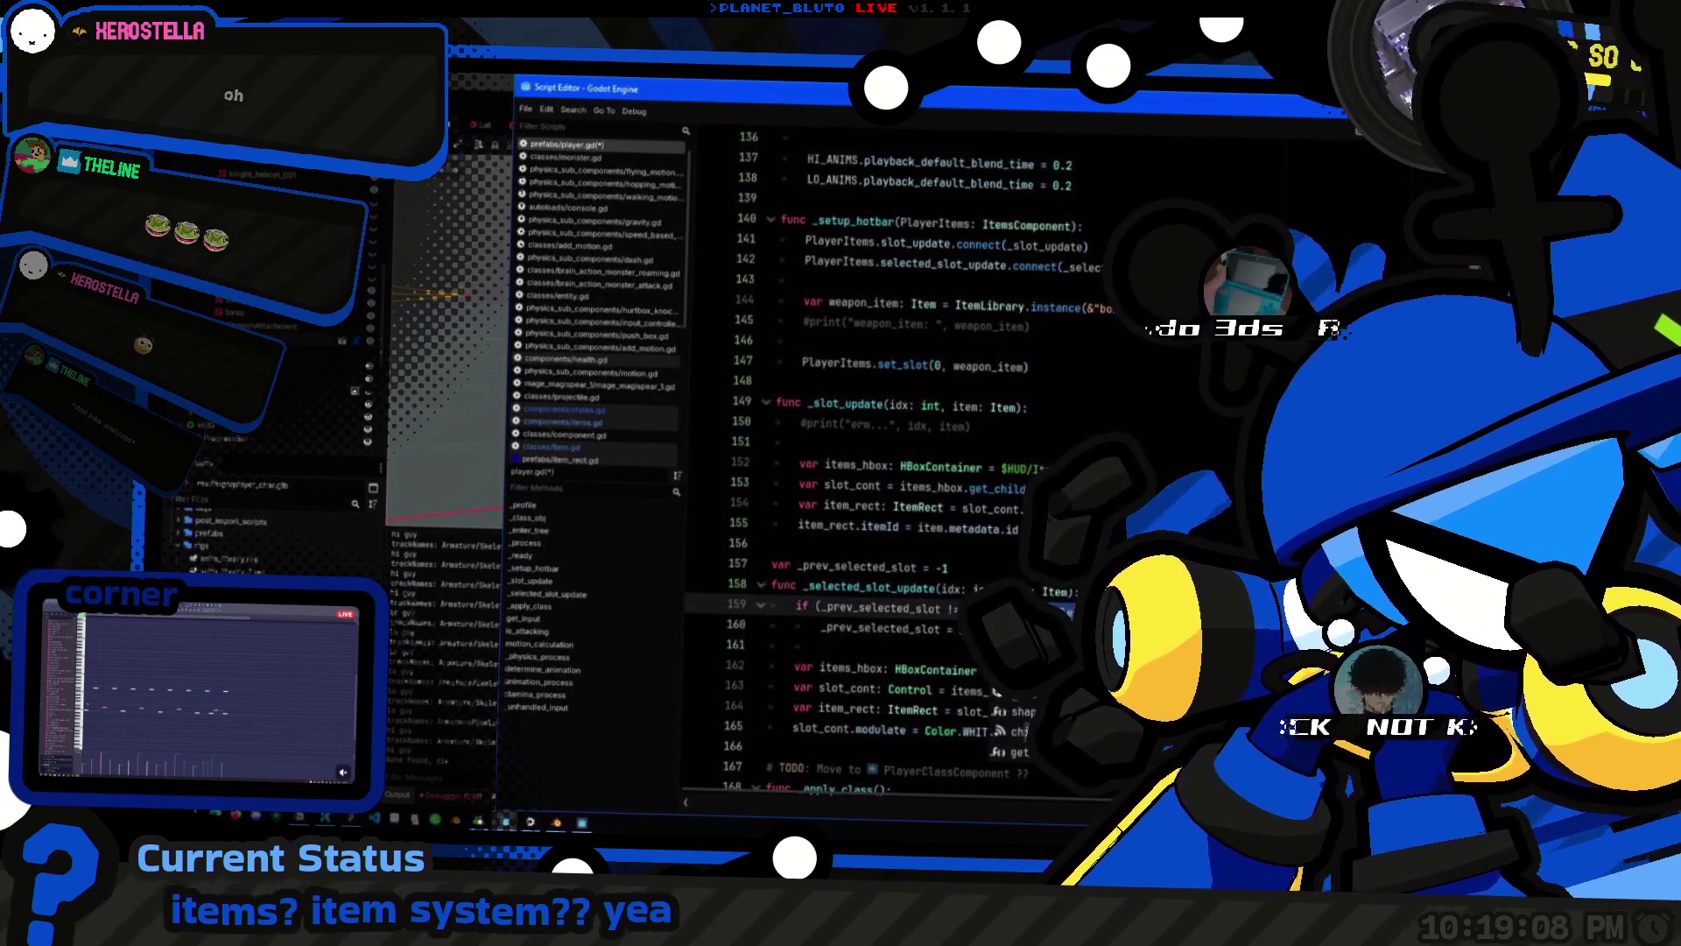
{"action": "type", "text": "E"}
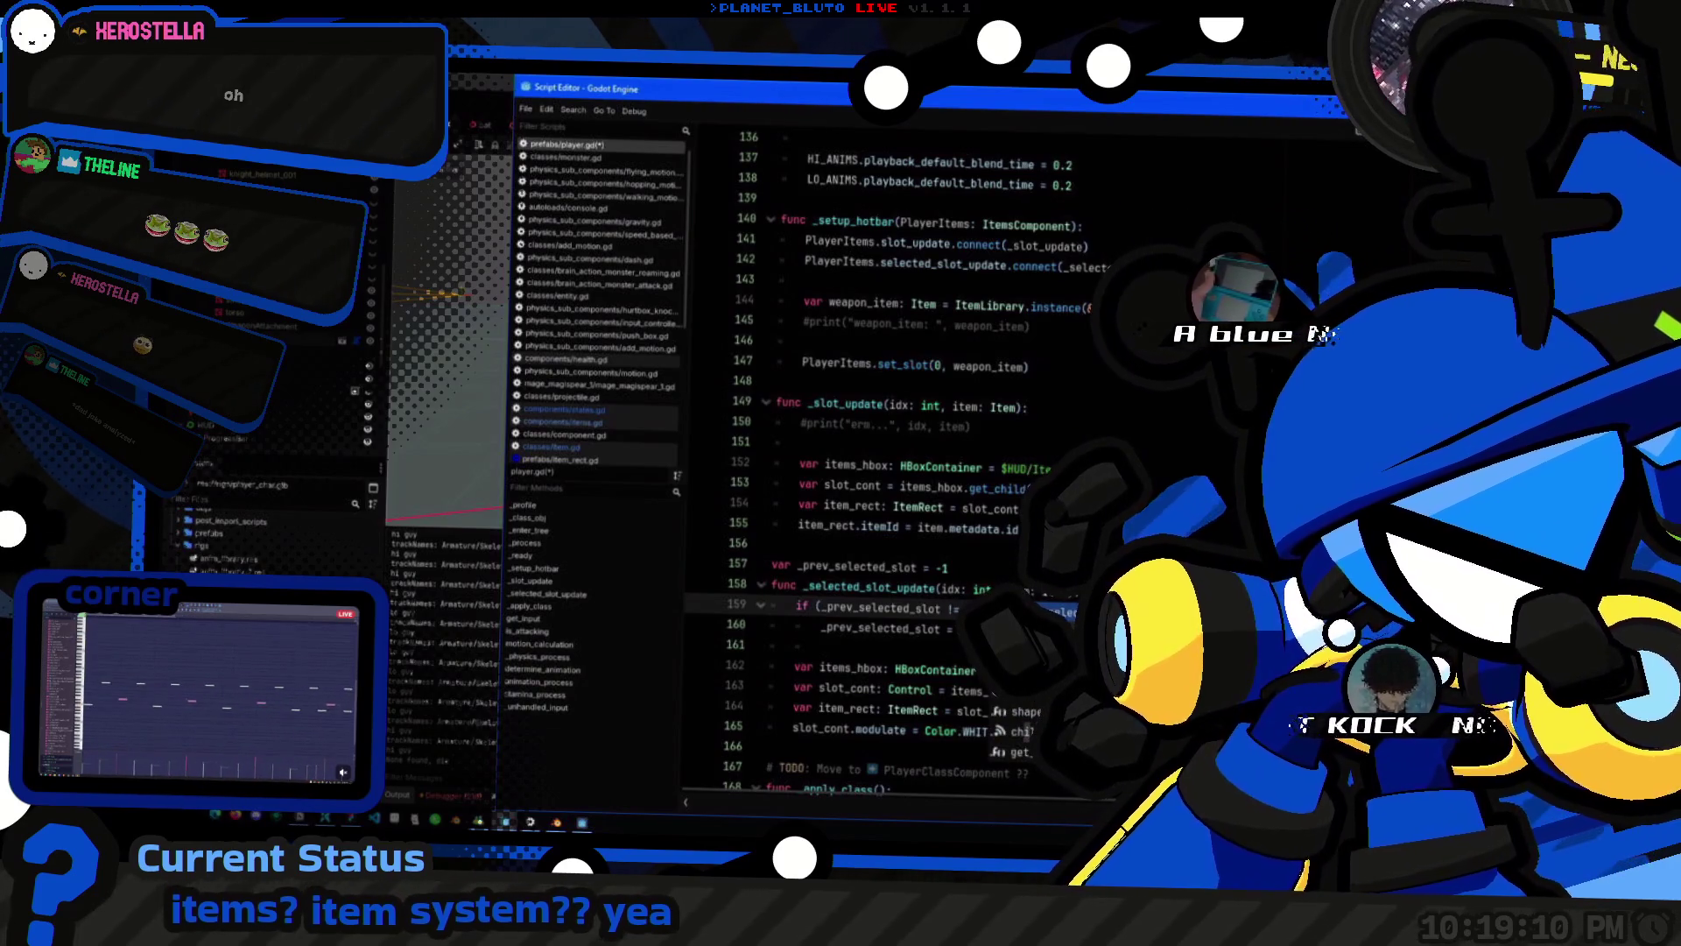
{"action": "left_click", "coordinate": [876, 628]}
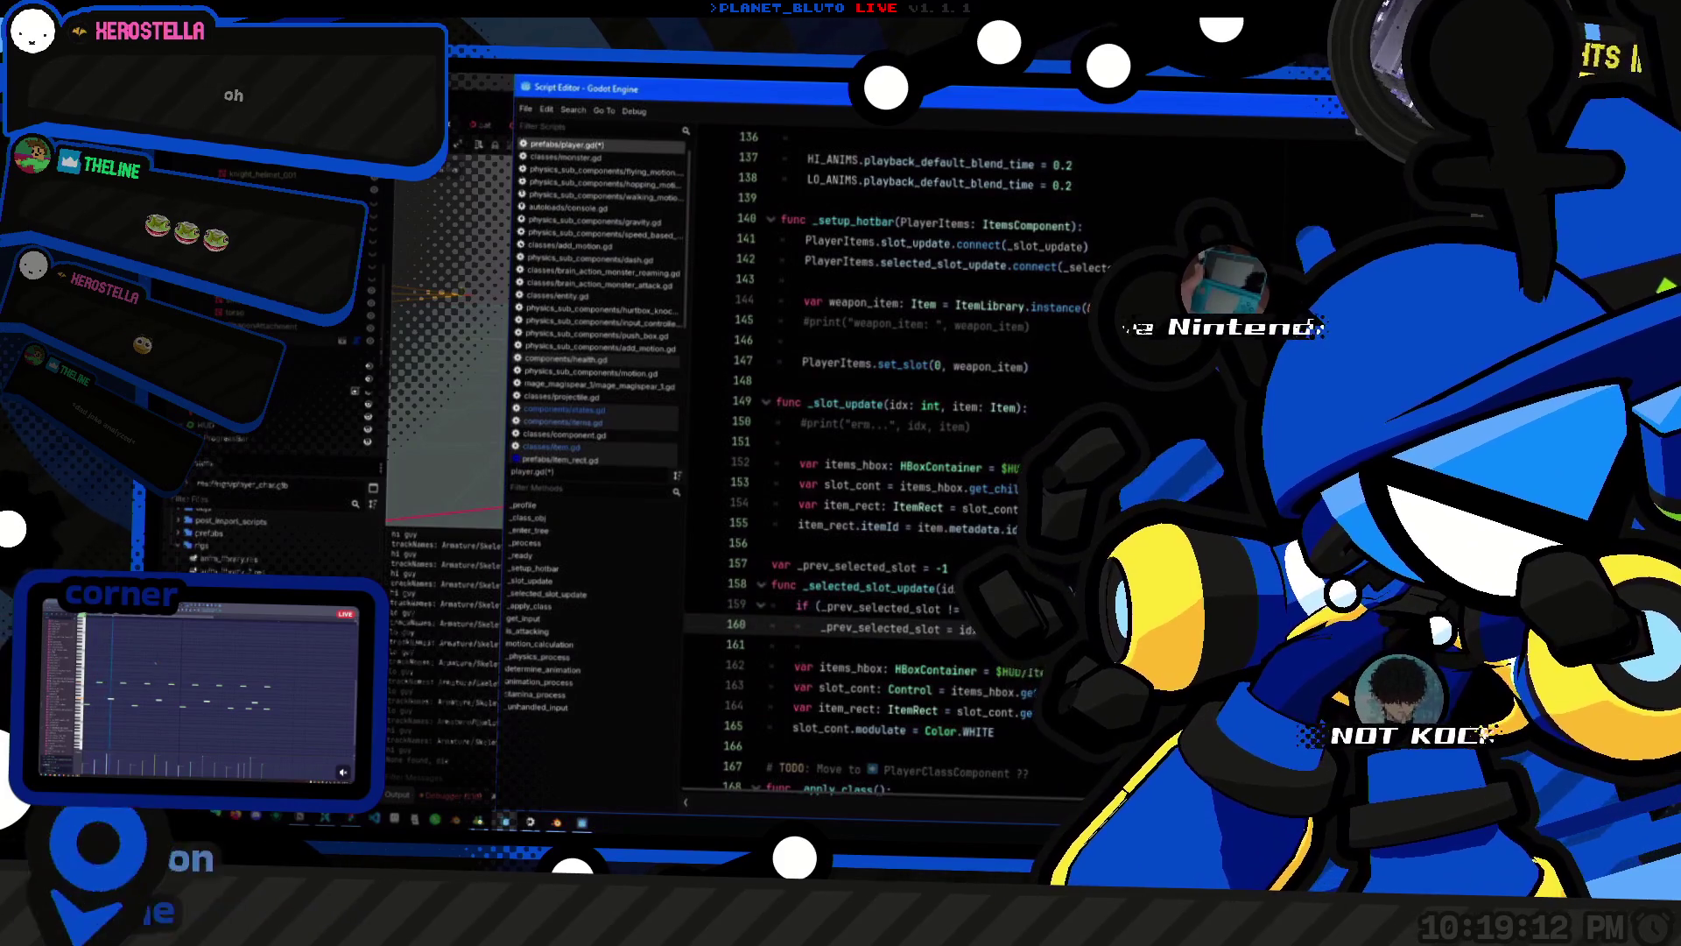
{"action": "type", "text": "x"}
{"action": "key", "text": "ctrl+shift+d"}
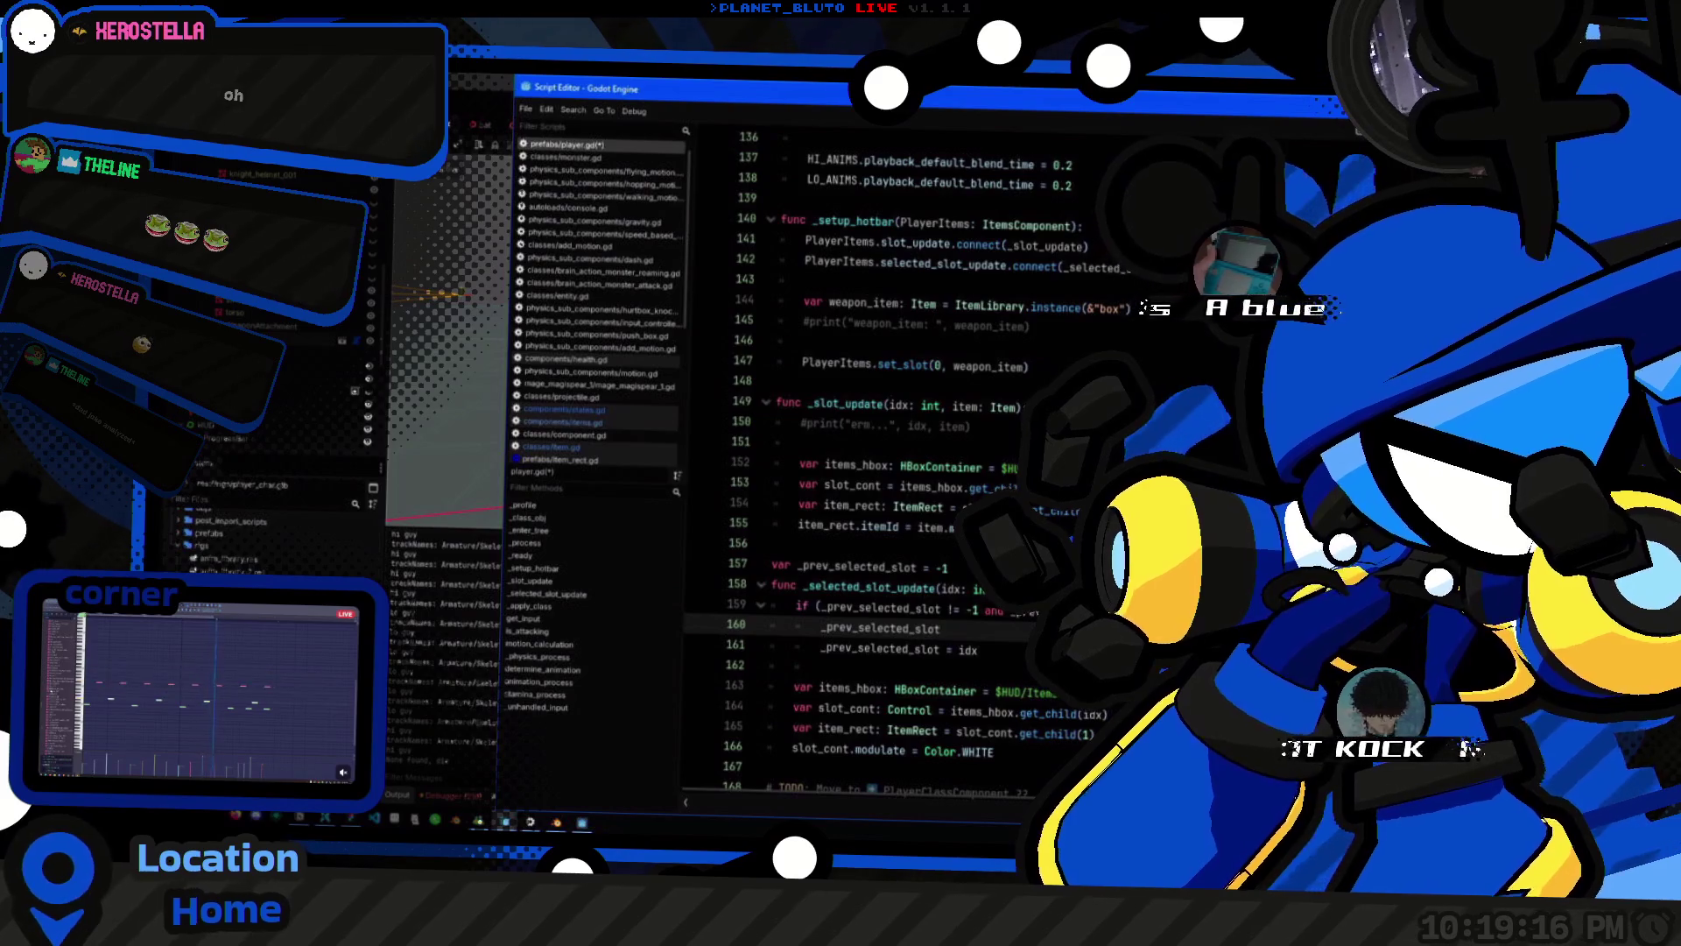
- Move the slot lookup and modulate lines inside the if block and indent them
{"action": "key", "text": "Return"}
{"action": "scroll", "coordinate": [876, 438], "scroll_direction": "down", "scroll_amount": 3}
{"action": "mouse_move", "coordinate": [775, 604]}
{"action": "left_mouse_down"}
{"action": "mouse_move", "coordinate": [744, 583]}
{"action": "mouse_move", "coordinate": [732, 529]}
{"action": "left_mouse_up"}
{"action": "key", "text": "ctrl+x"}
{"action": "key", "text": "Up"}
{"action": "key", "text": "Up"}
{"action": "key", "text": "Up"}
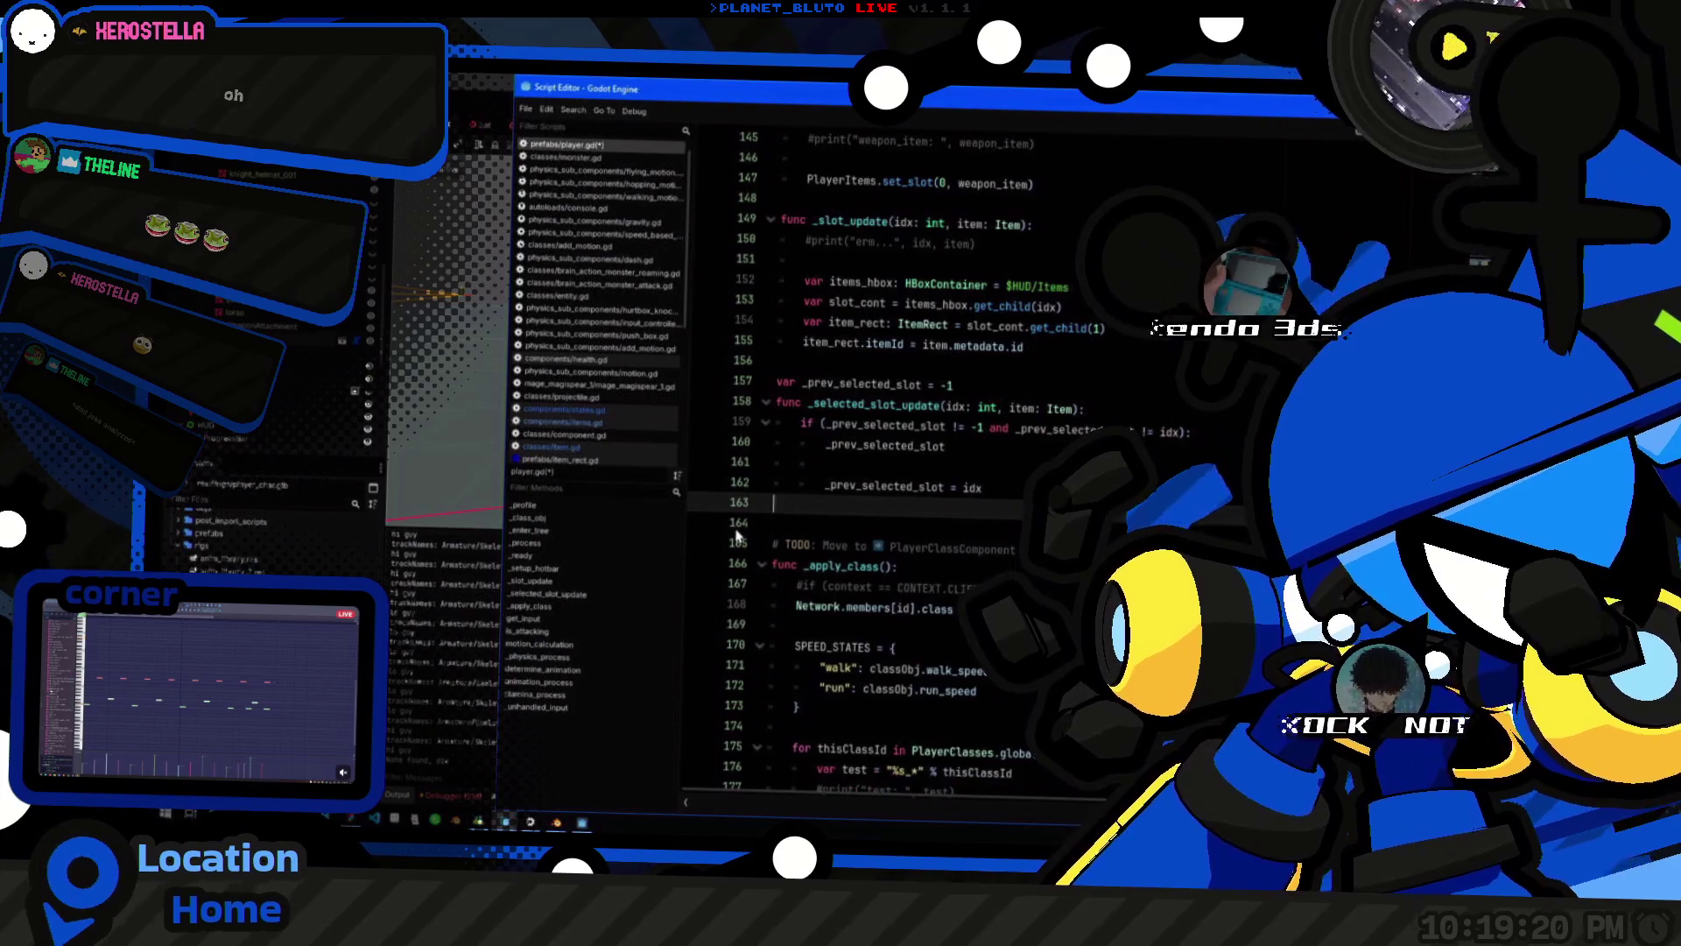
{"action": "key", "text": "ctrl+v"}
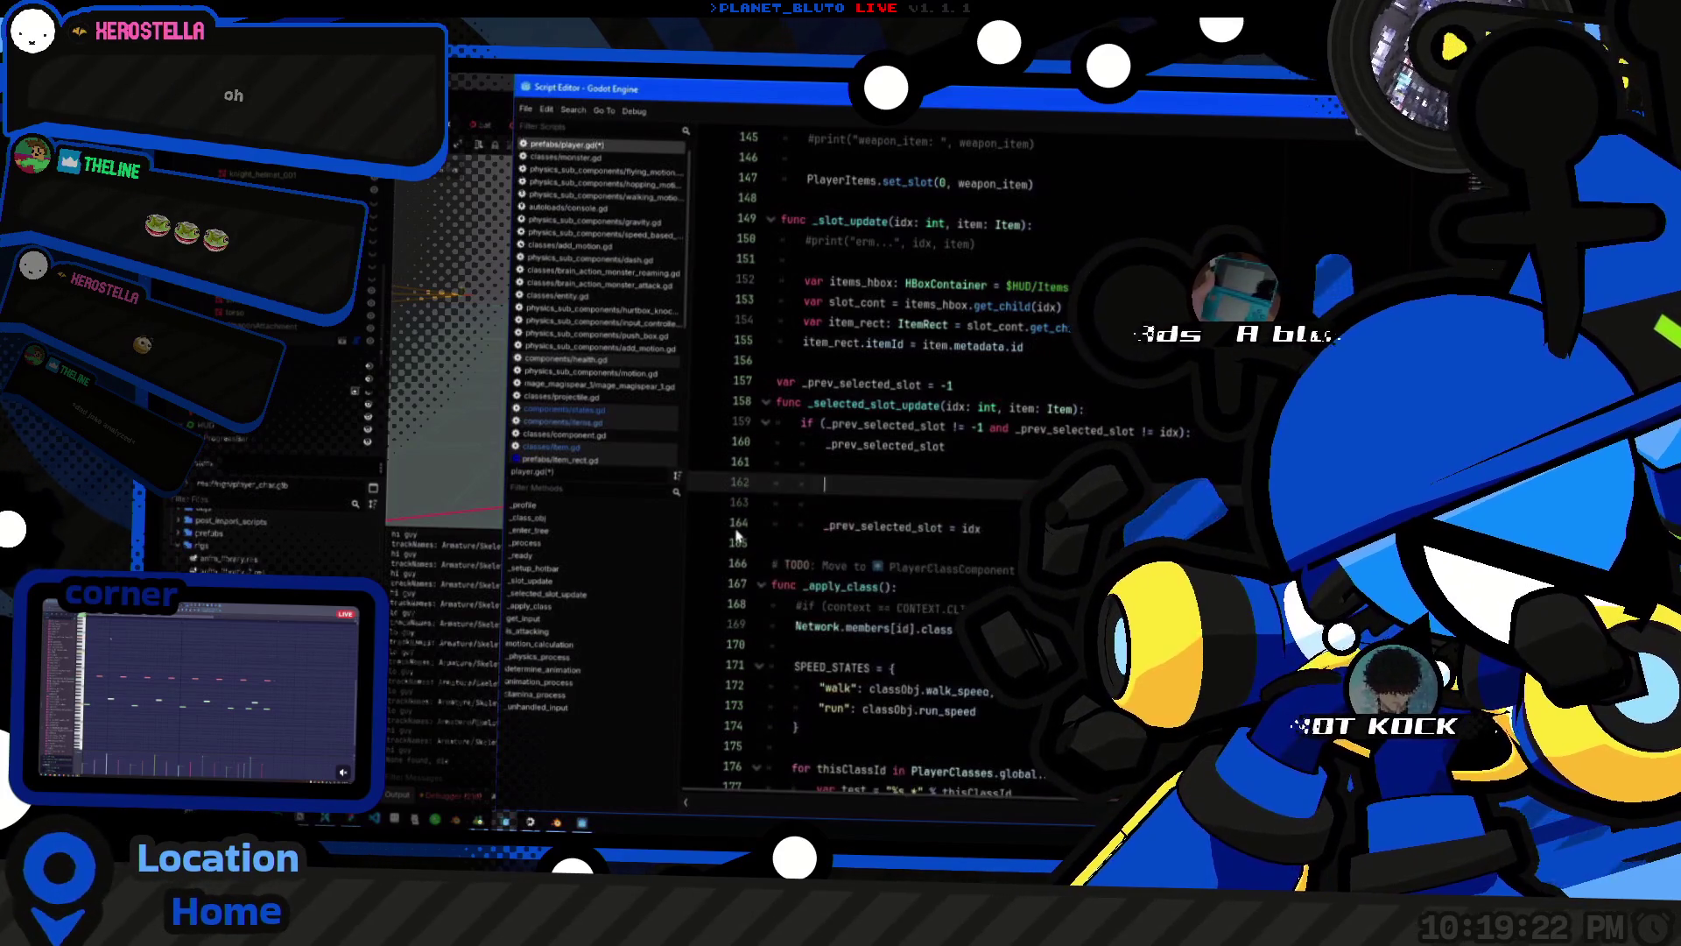
{"action": "key", "text": "shift+Up"}
{"action": "key", "text": "shift+Up"}
{"action": "key", "text": "shift+Up"}
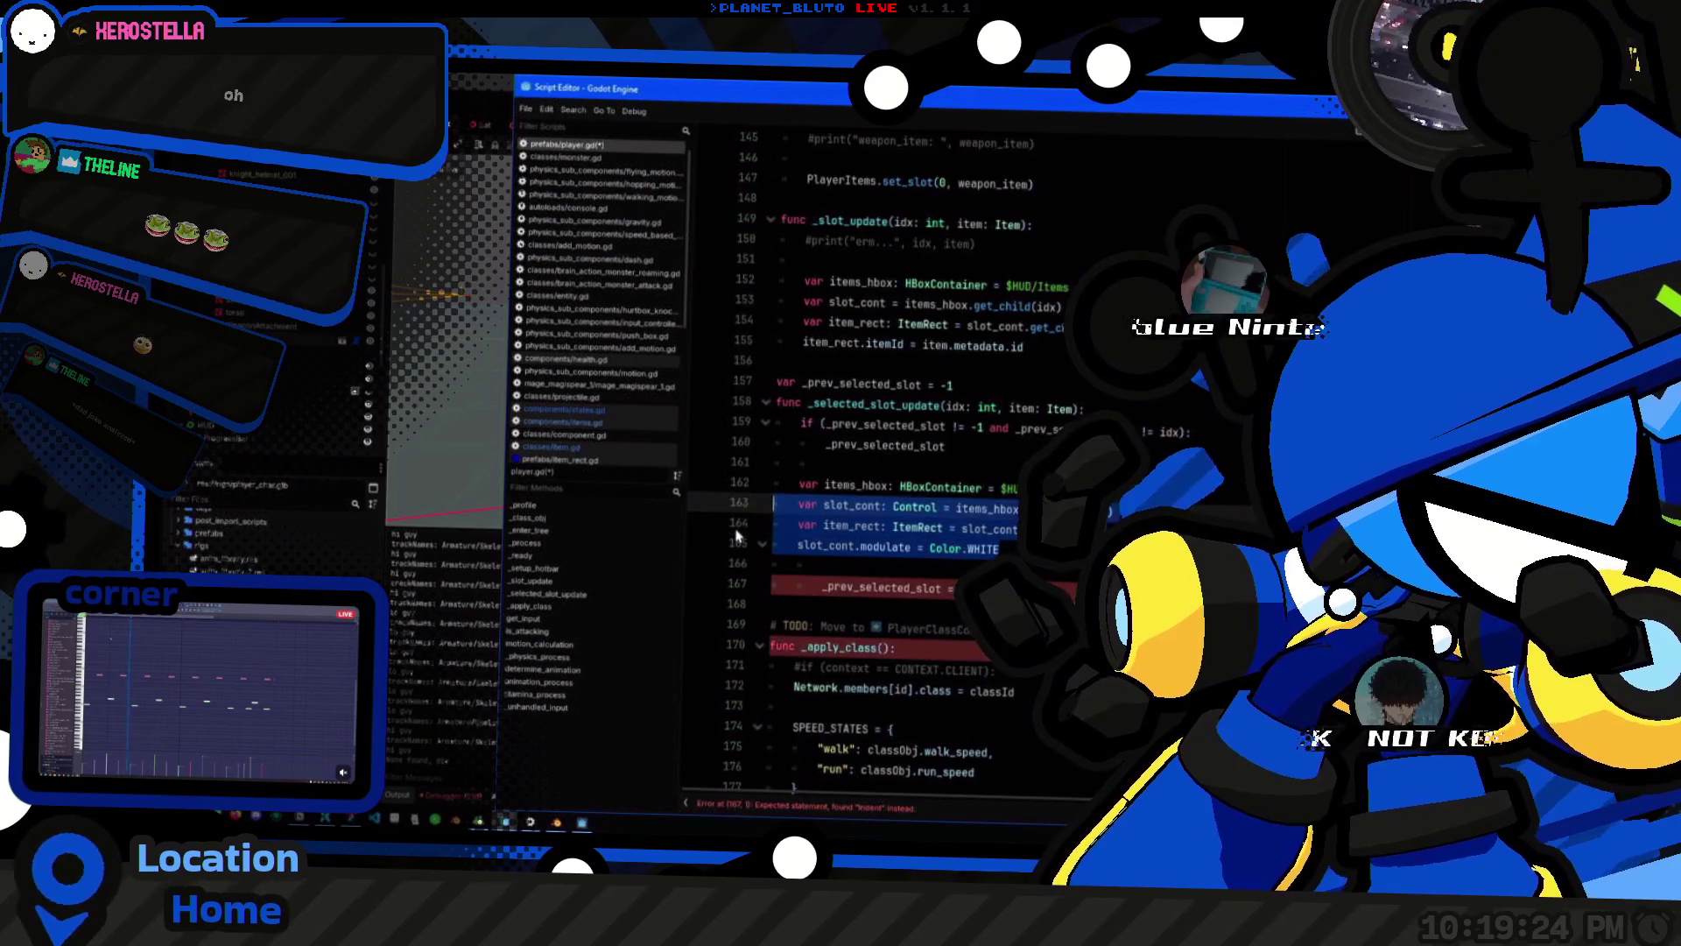
{"action": "key", "text": "Tab"}
{"action": "left_click", "coordinate": [1003, 442]}
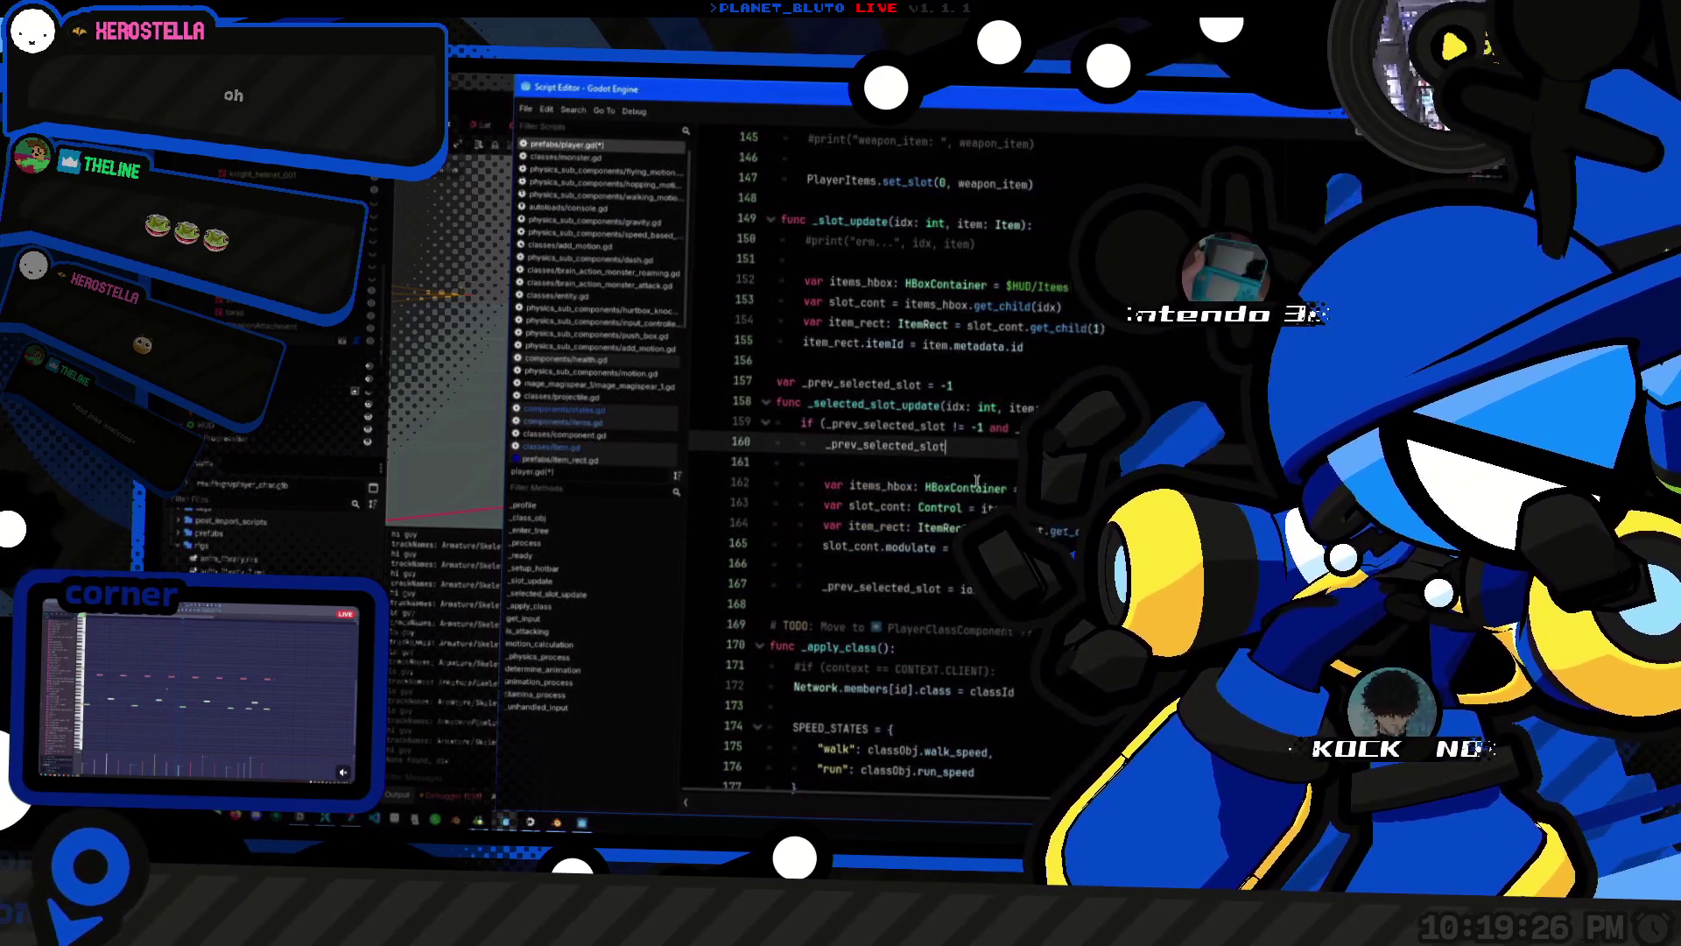
{"action": "scroll", "coordinate": [944, 493], "scroll_direction": "up", "scroll_amount": 1}
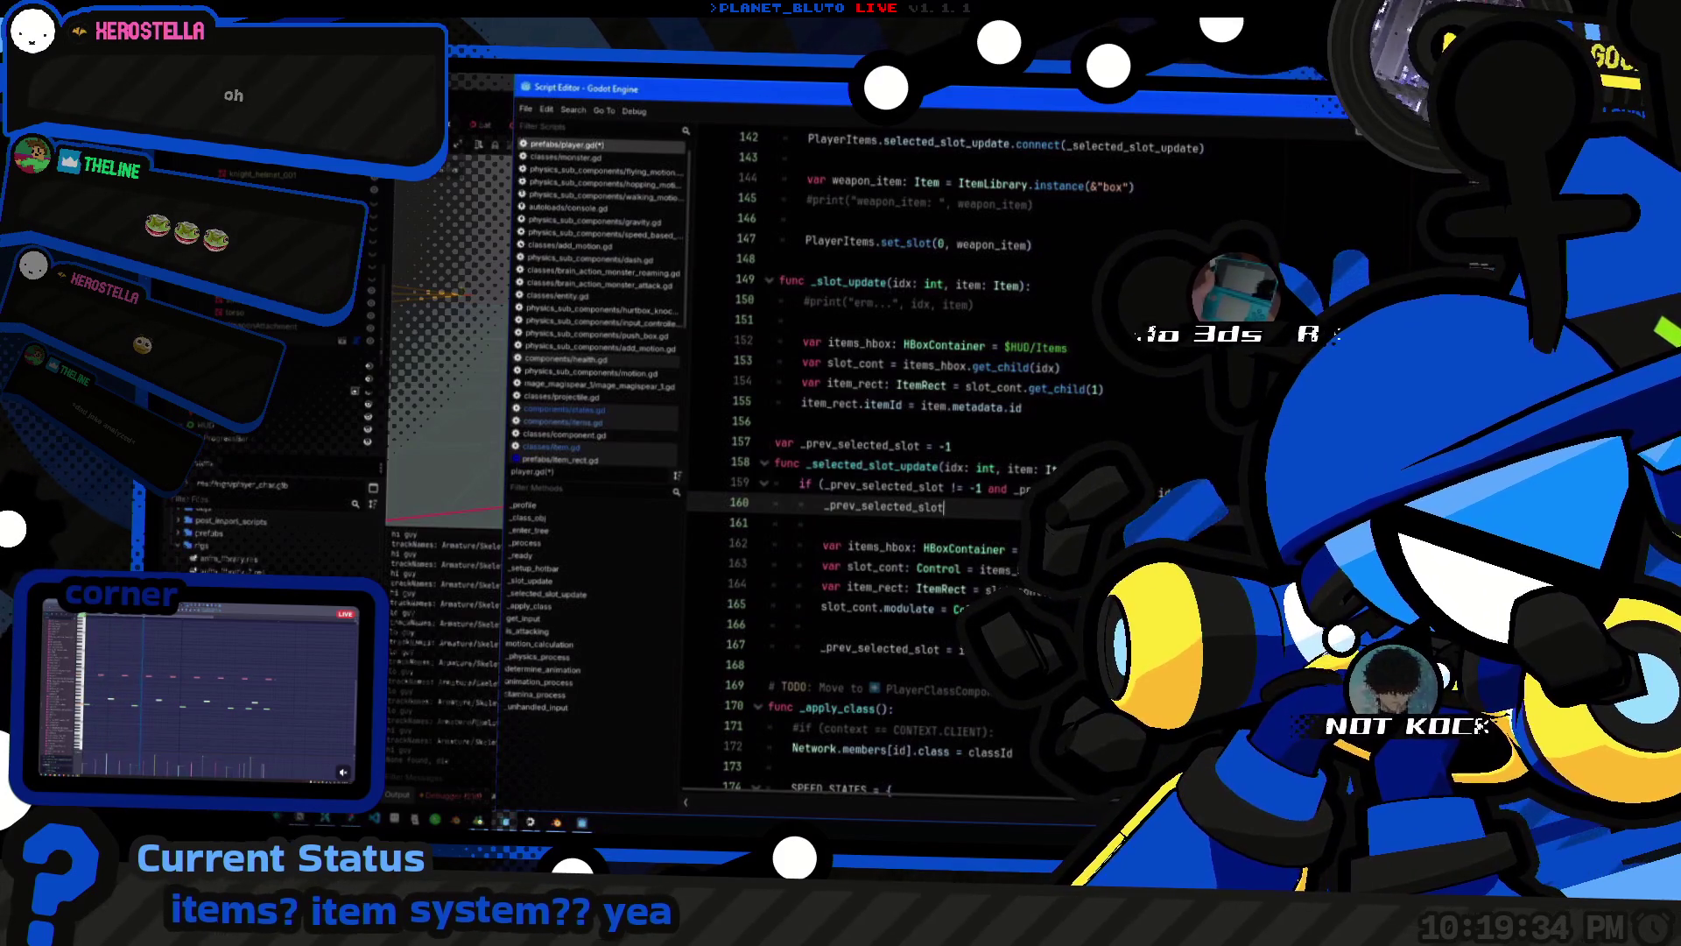
- Change the line-159 condition to 'if (_prev_selected_slot == idx): return' and clear the leftover line
{"action": "left_click", "coordinate": [951, 486]}
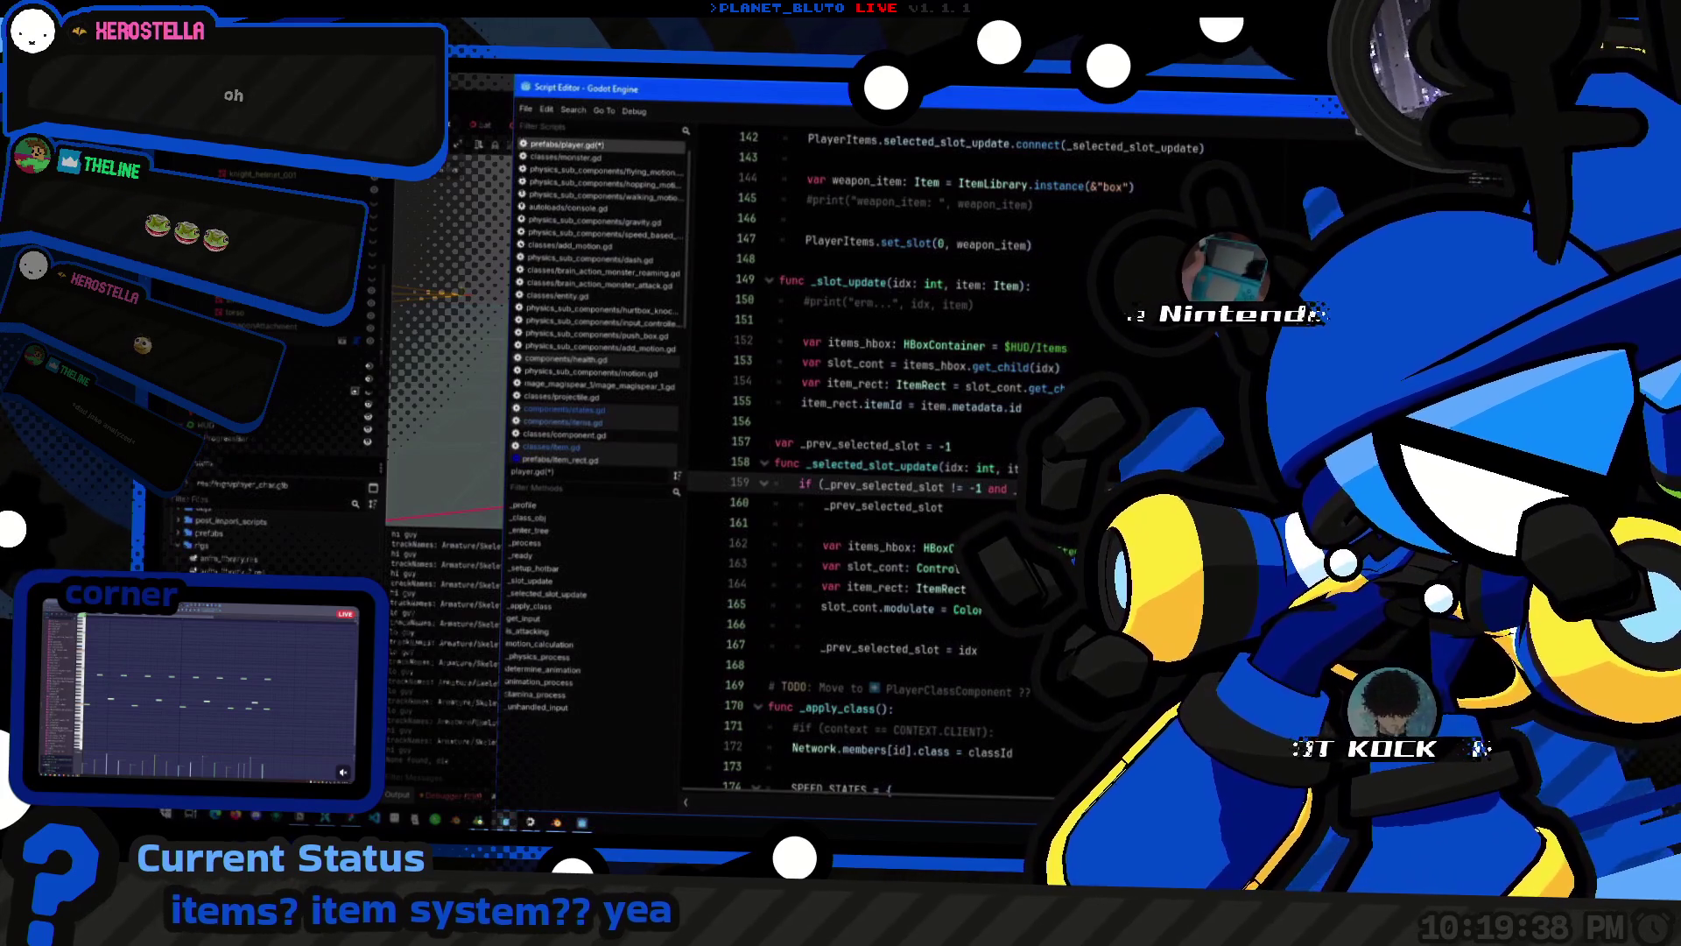
{"action": "type", "text": "idx):"}
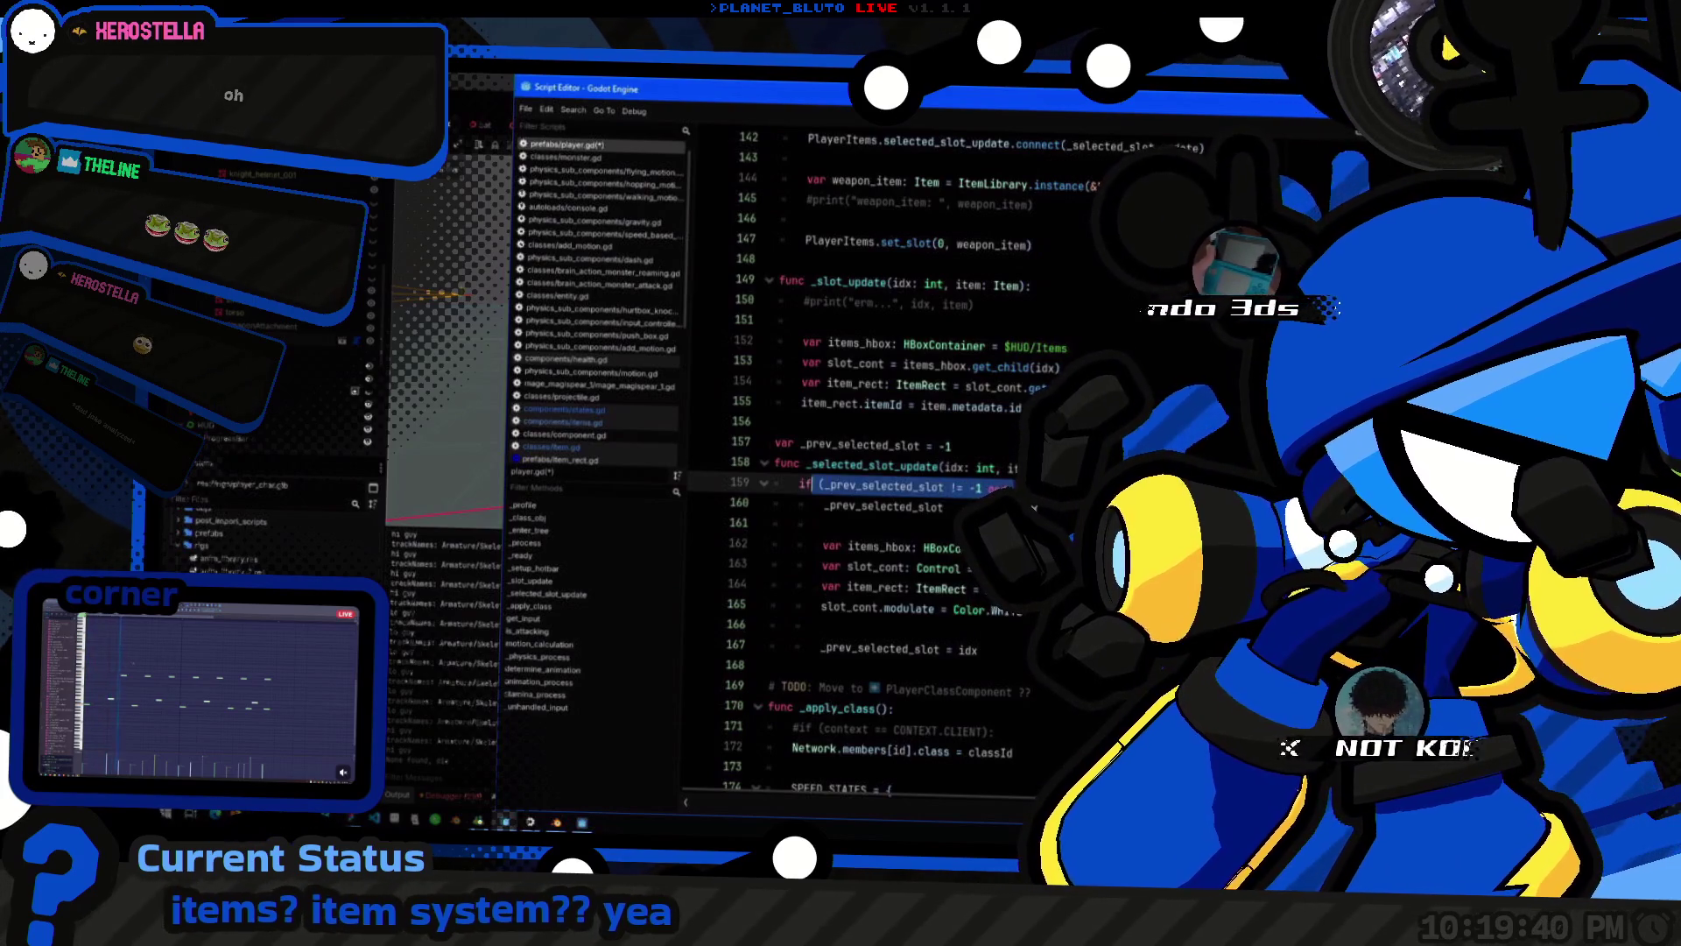
{"action": "key", "text": "Down"}
{"action": "key", "text": "Home"}
{"action": "key", "text": "shift+End"}
{"action": "key", "text": "BackSpace"}
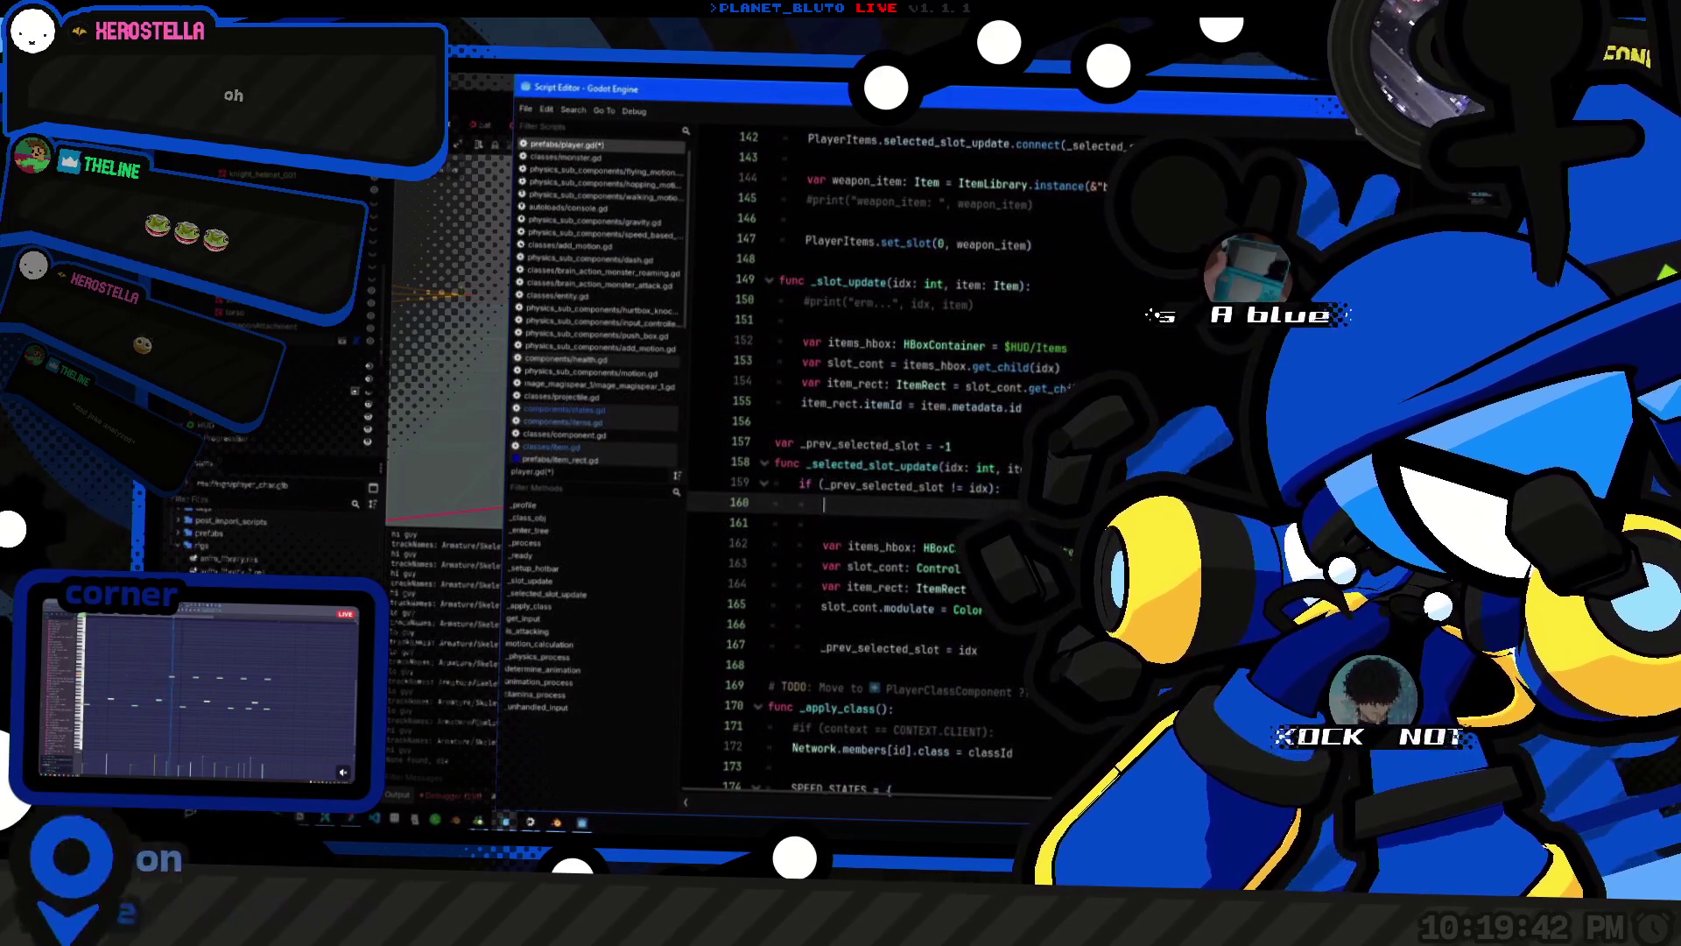
{"action": "left_click", "coordinate": [1001, 488]}
{"action": "left_click", "coordinate": [954, 487]}
{"action": "key", "text": "BackSpace"}
{"action": "type", "text": "="}
{"action": "key", "text": "End"}
{"action": "type", "text": "return"}
{"action": "left_click", "coordinate": [774, 524]}
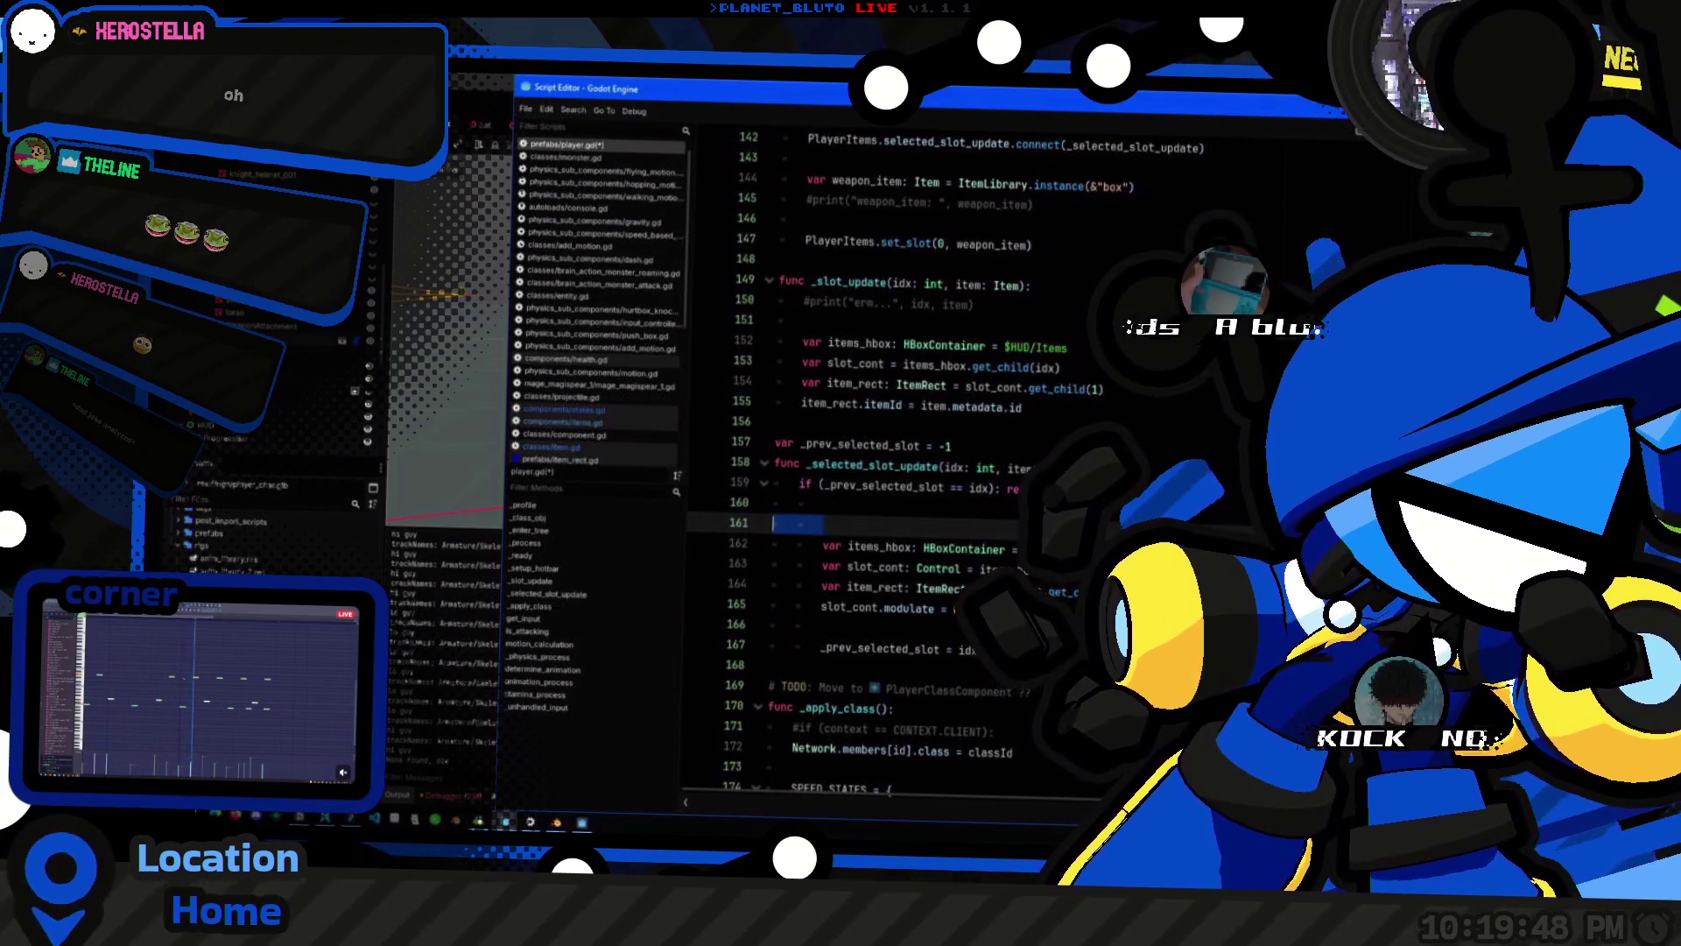
{"action": "key", "text": "Delete"}
- Dedent the slot-update lines and add an 'if (_prev_selected_slot != -1):' check above them
{"action": "key", "text": "Down"}
{"action": "key", "text": "Down"}
{"action": "key", "text": "Down"}
{"action": "key", "text": "shift+Up"}
{"action": "key", "text": "shift+Up"}
{"action": "key", "text": "shift+Up"}
{"action": "key", "text": "shift+Up"}
{"action": "key", "text": "shift+Tab"}
{"action": "key", "text": "Up"}
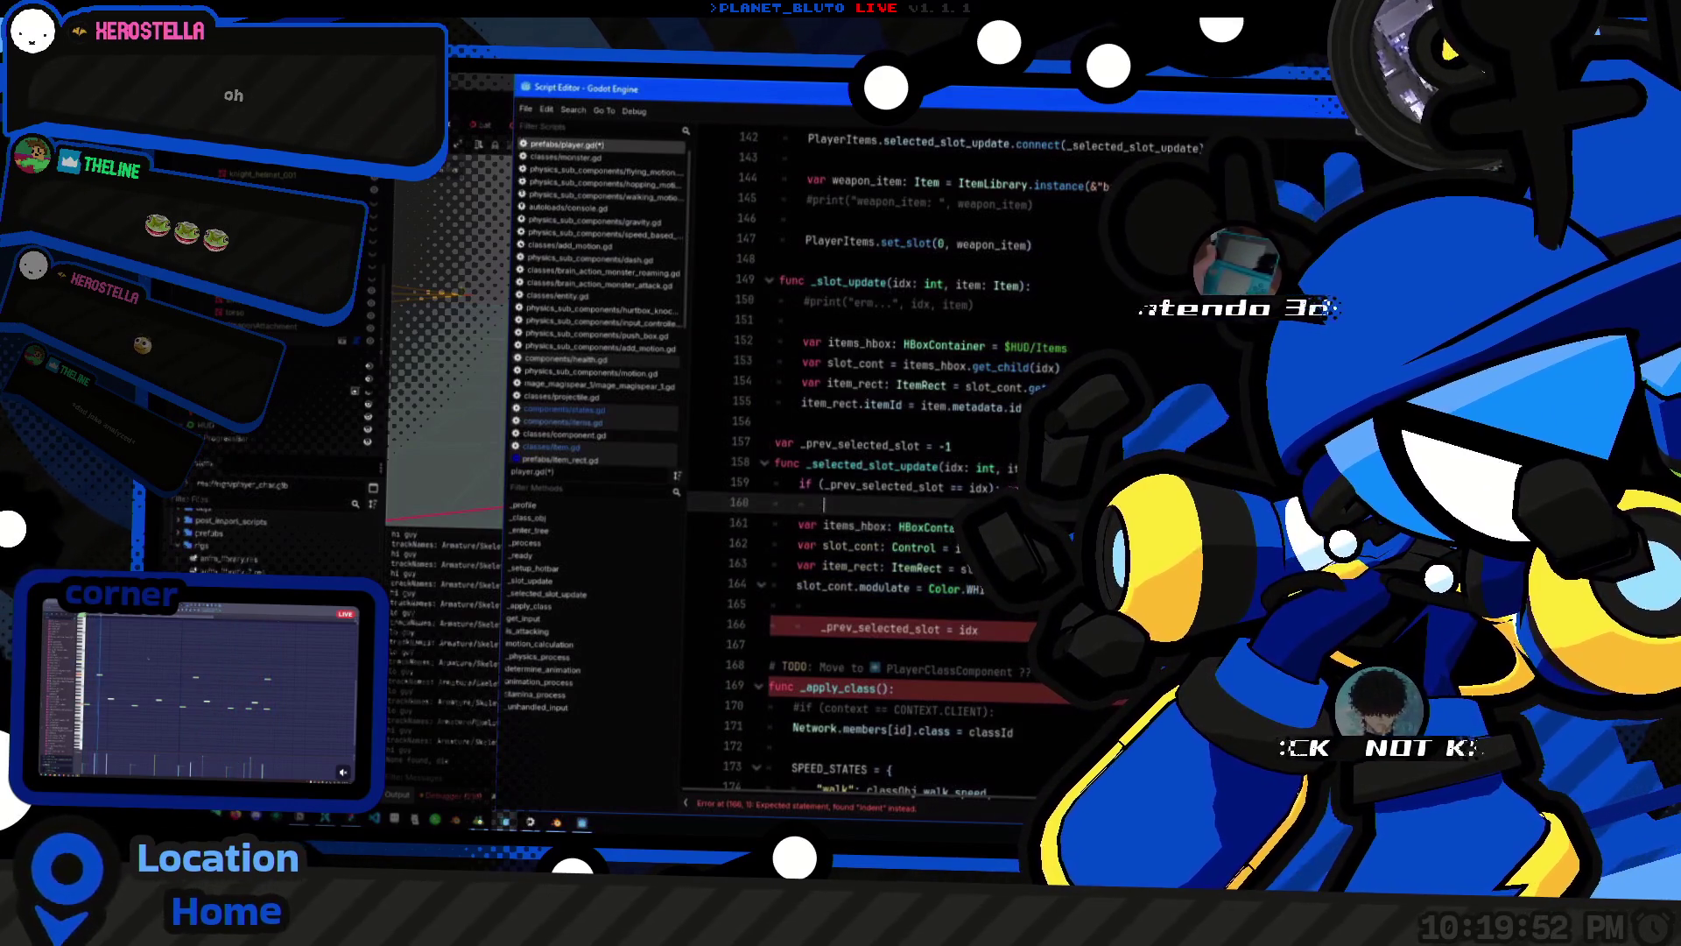
{"action": "key", "text": "BackSpace"}
{"action": "key", "text": "Return"}
{"action": "key", "text": "Up"}
{"action": "type", "text": "if (_prev_selected_slot == -1)"}
{"action": "left_click", "coordinate": [944, 507]}
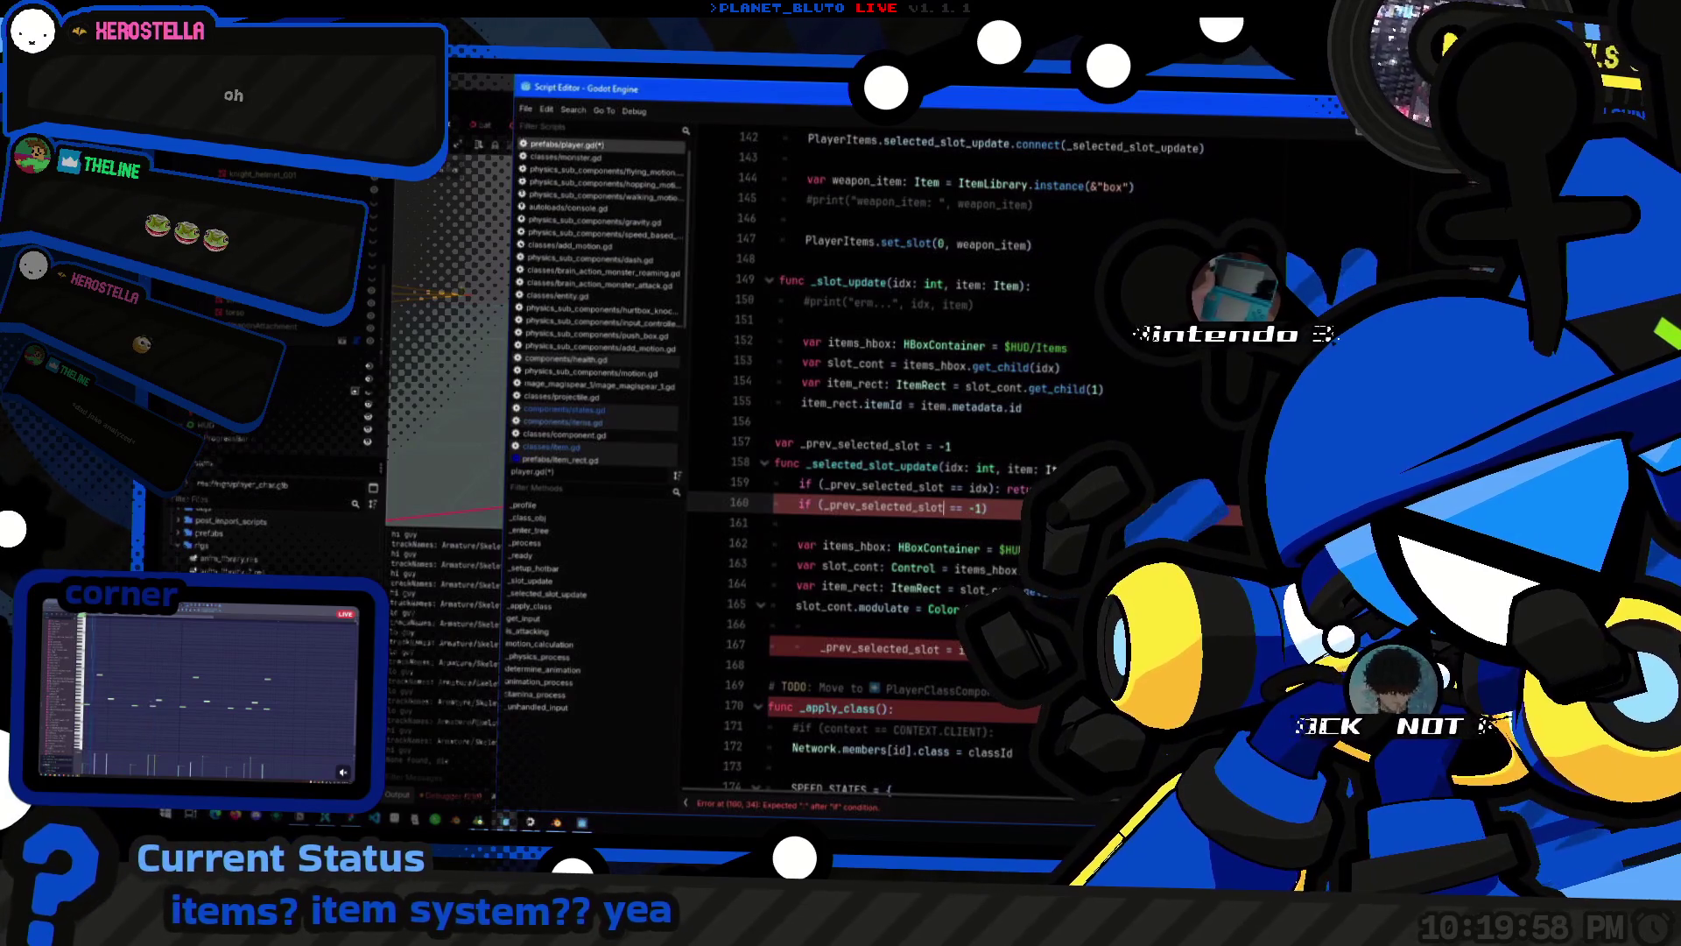
{"action": "key", "text": "Delete"}
{"action": "type", "text": "!"}
{"action": "key", "text": "End"}
{"action": "type", "text": ":"}
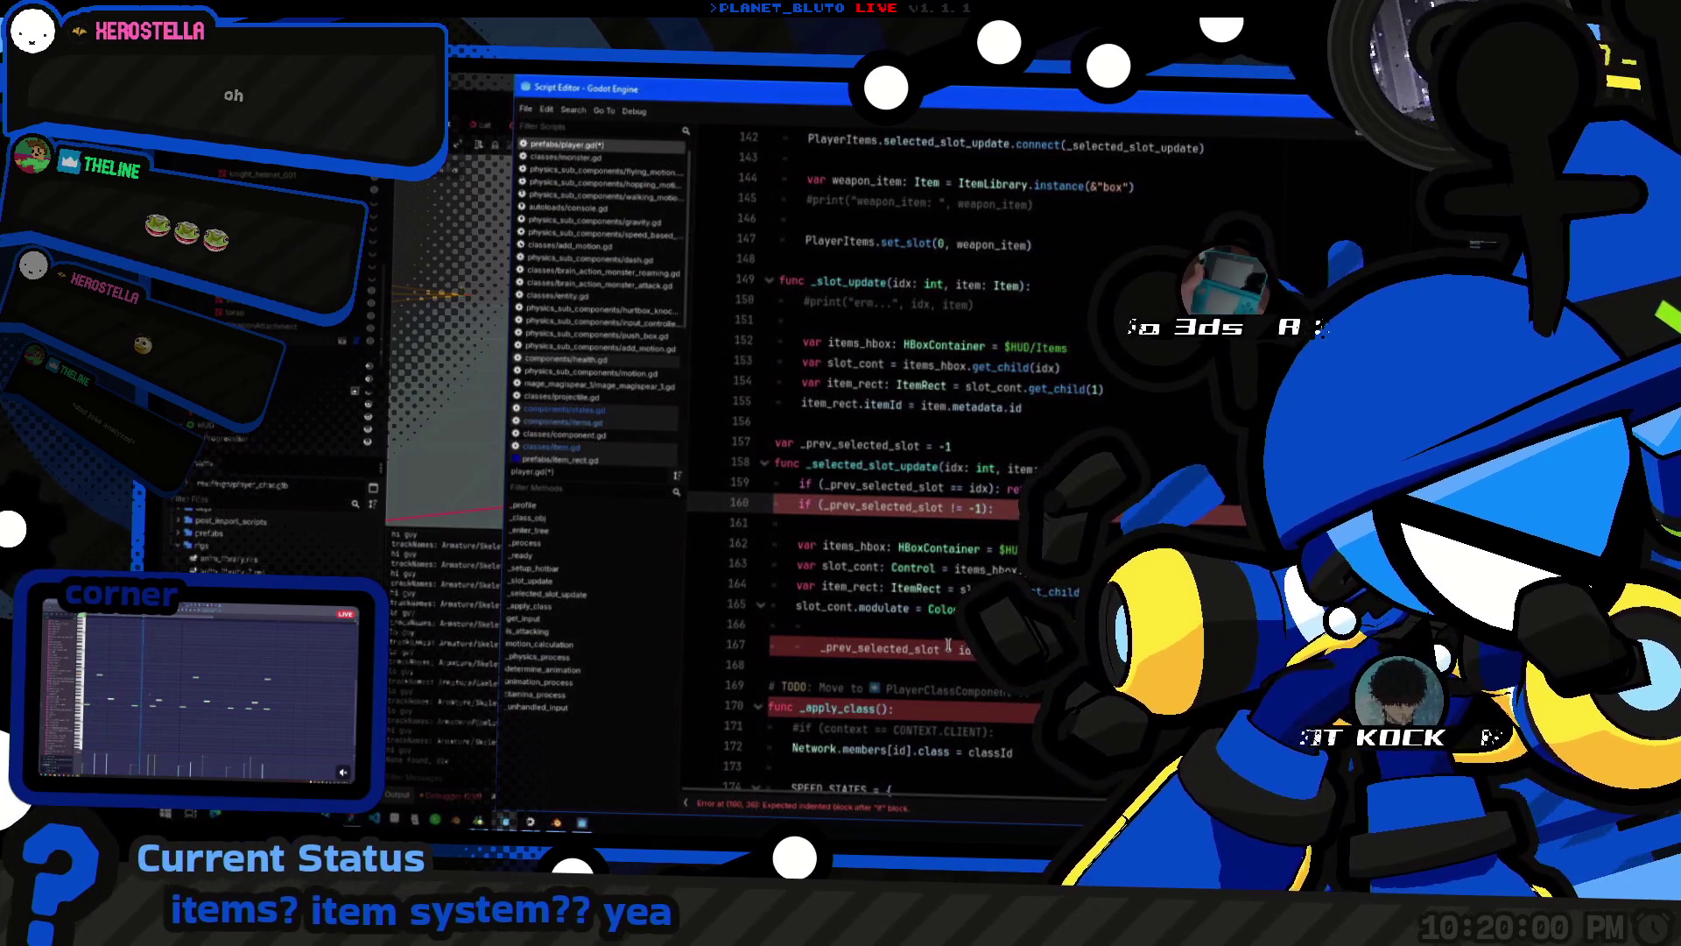
{"action": "left_click", "coordinate": [948, 648]}
- Copy the slot_cont and item_rect lookup lines into the new previous-slot block
{"action": "key", "text": "Up"}
{"action": "key", "text": "Up"}
{"action": "key", "text": "Up"}
{"action": "key", "text": "End"}
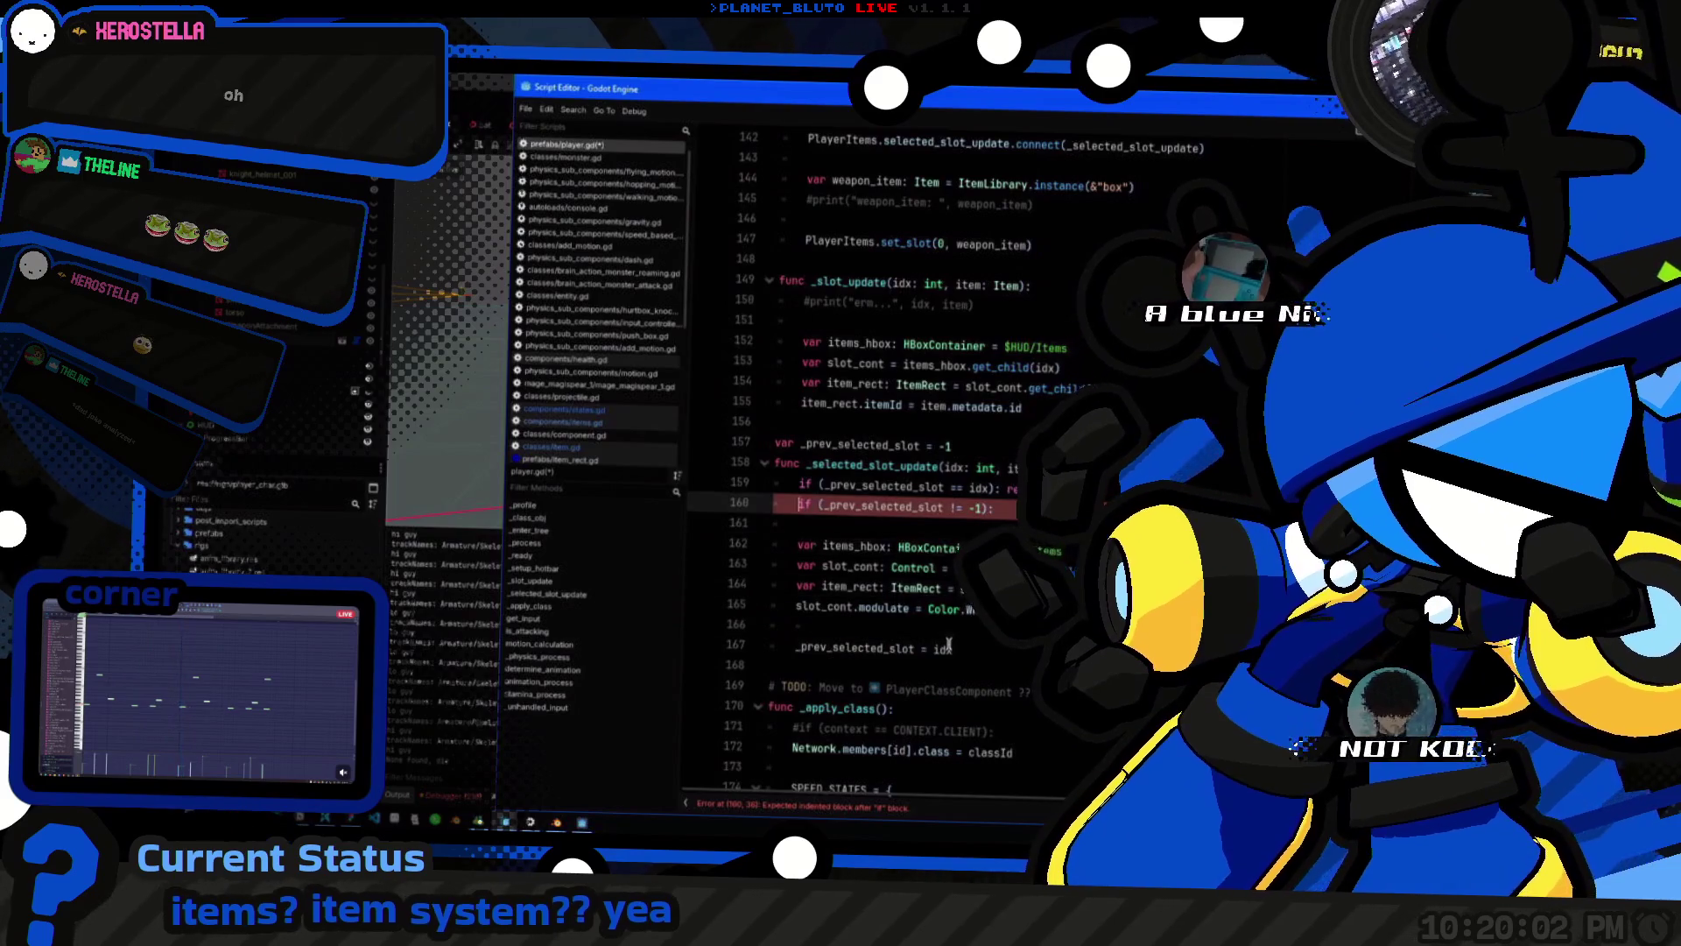
{"action": "key", "text": "Return"}
{"action": "type", "text": "(_prev_selected_slot)"}
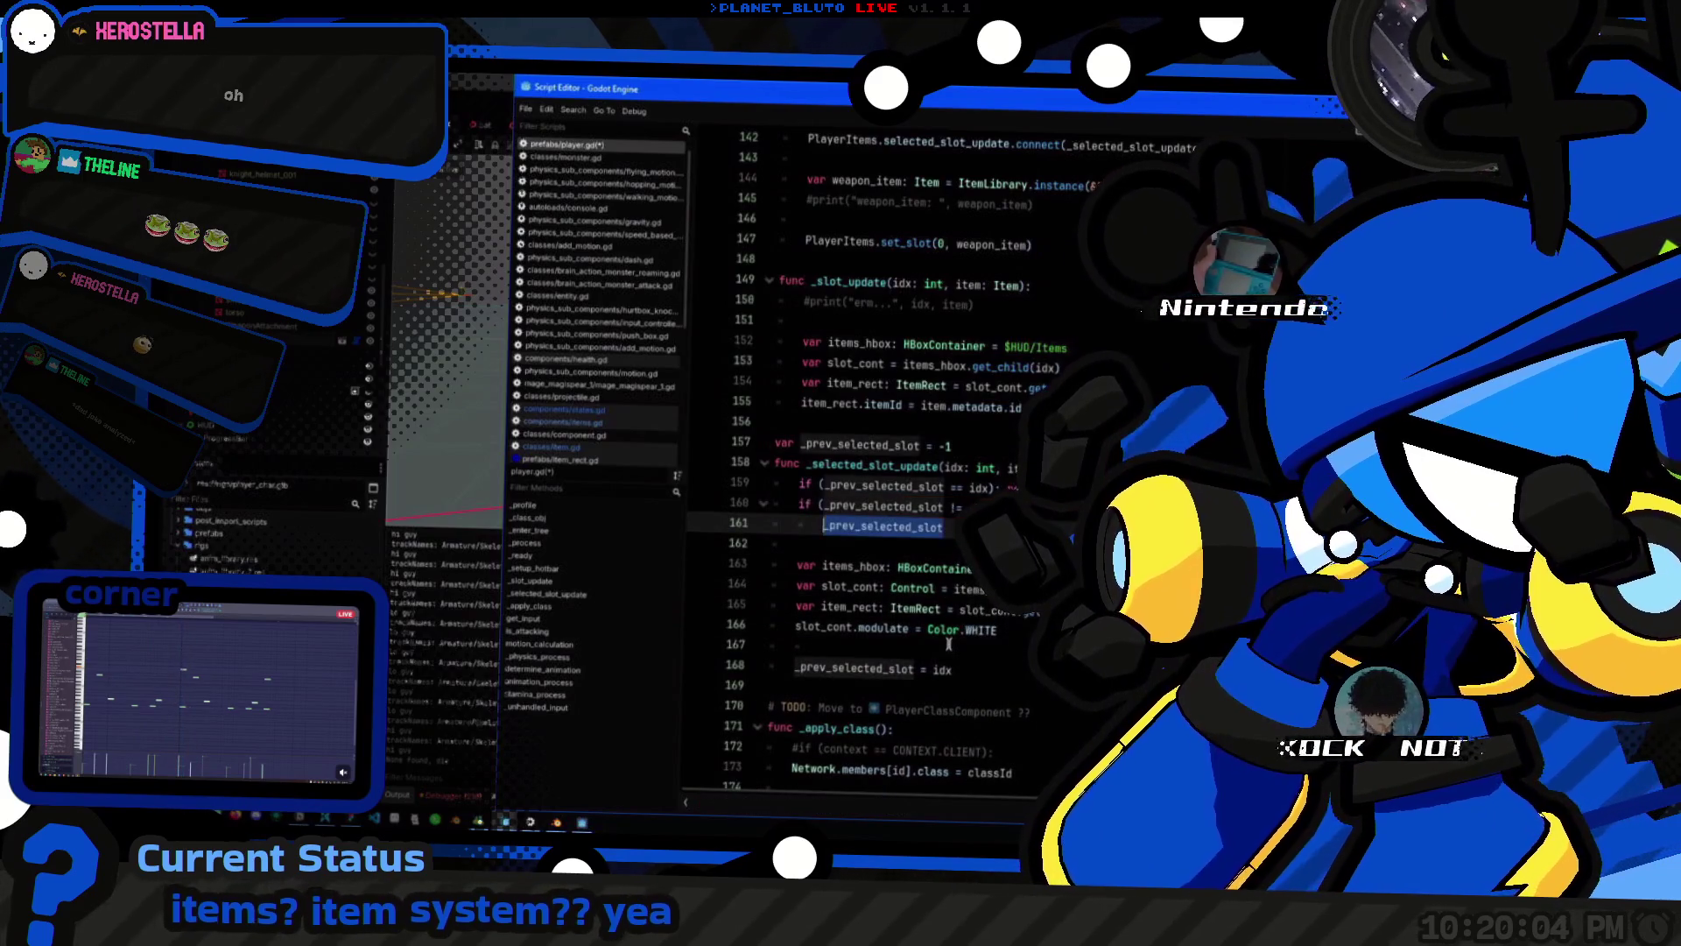
{"action": "left_click", "coordinate": [1016, 607]}
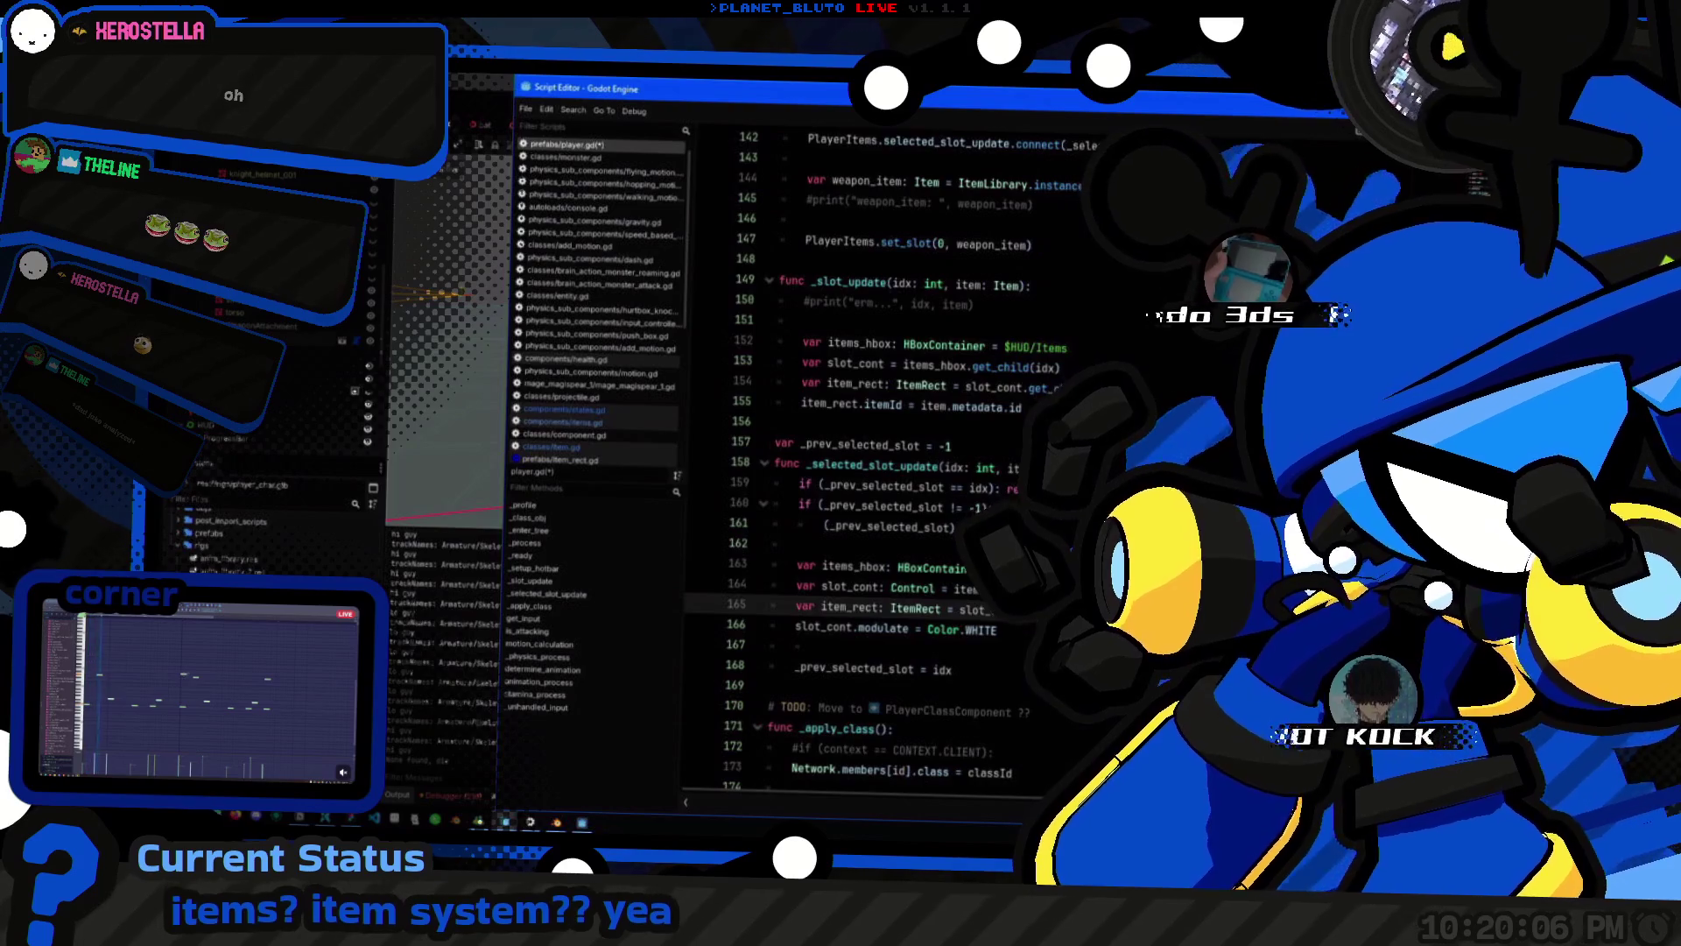
{"action": "key", "text": "Up"}
{"action": "key", "text": "Home"}
{"action": "key", "text": "shift+End"}
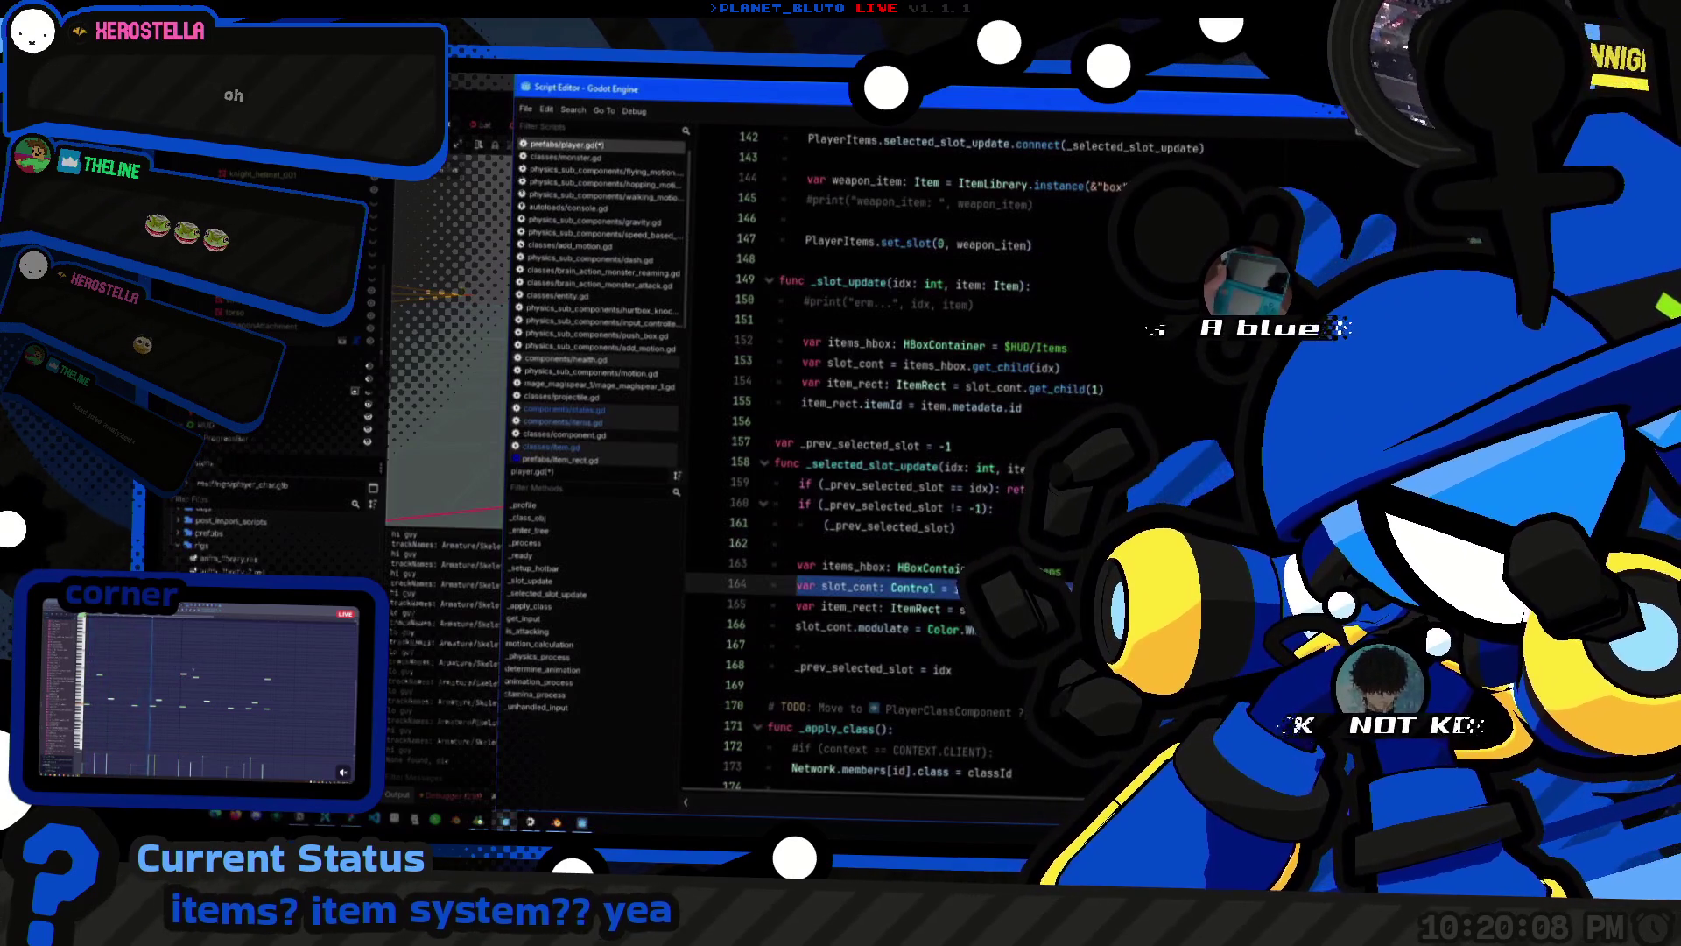
{"action": "key", "text": "shift+Down"}
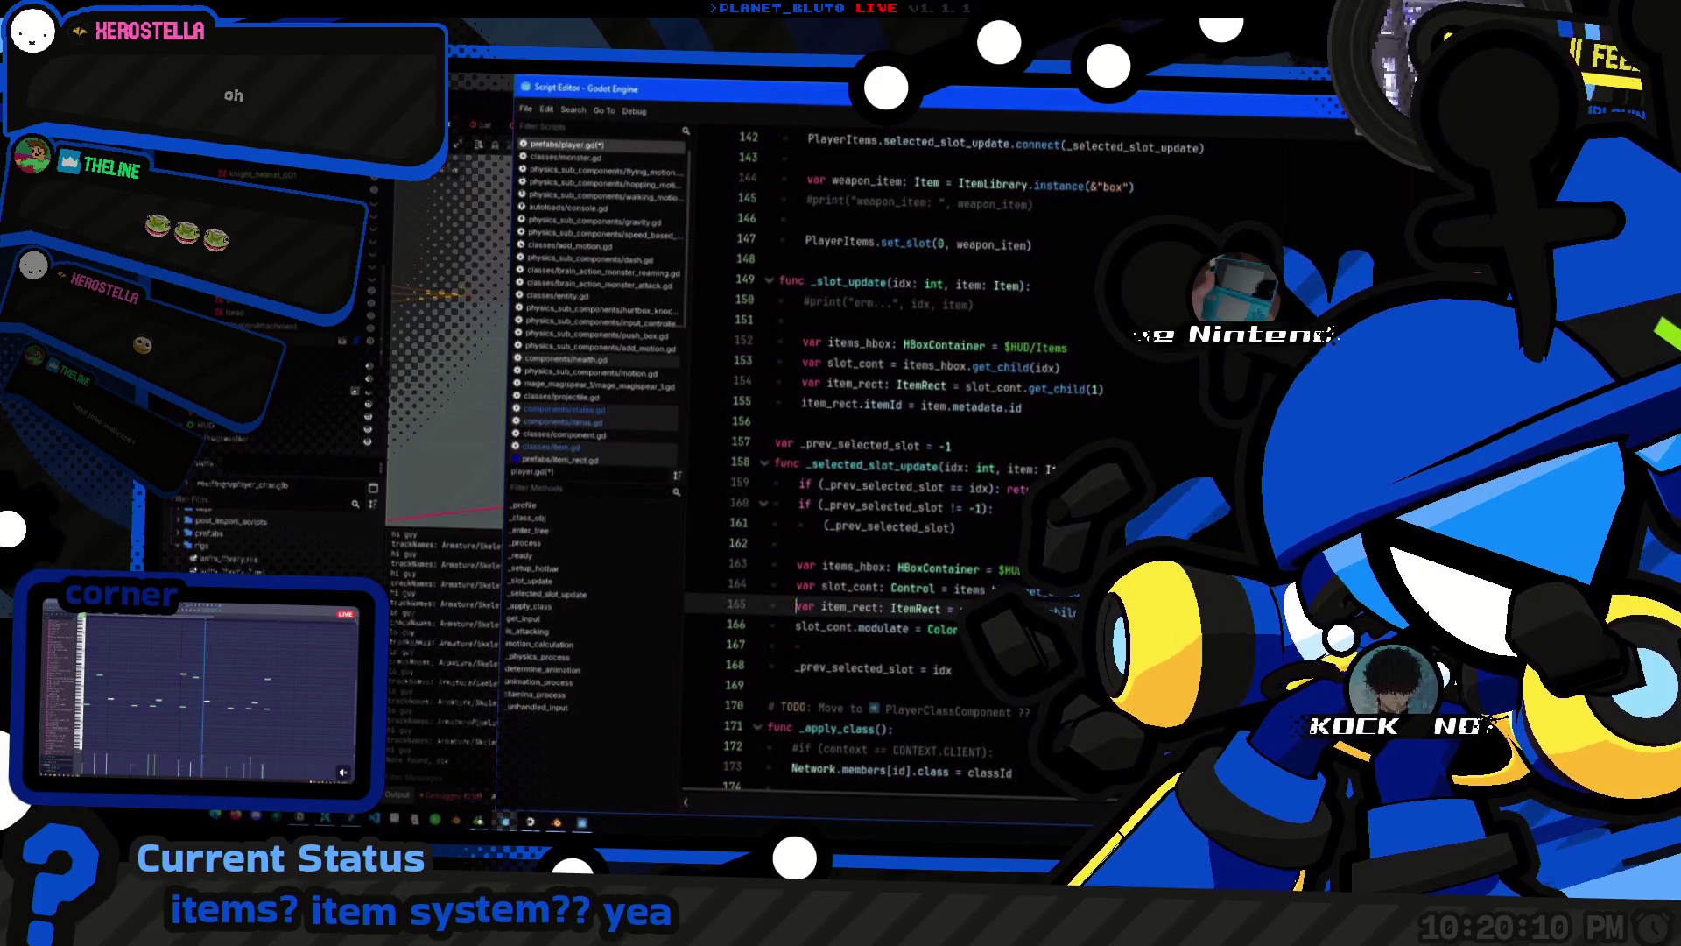
{"action": "key", "text": "ctrl+c"}
{"action": "key", "text": "Up"}
{"action": "key", "text": "Up"}
{"action": "key", "text": "Up"}
{"action": "key", "text": "shift+End"}
{"action": "key", "text": "ctrl+v"}
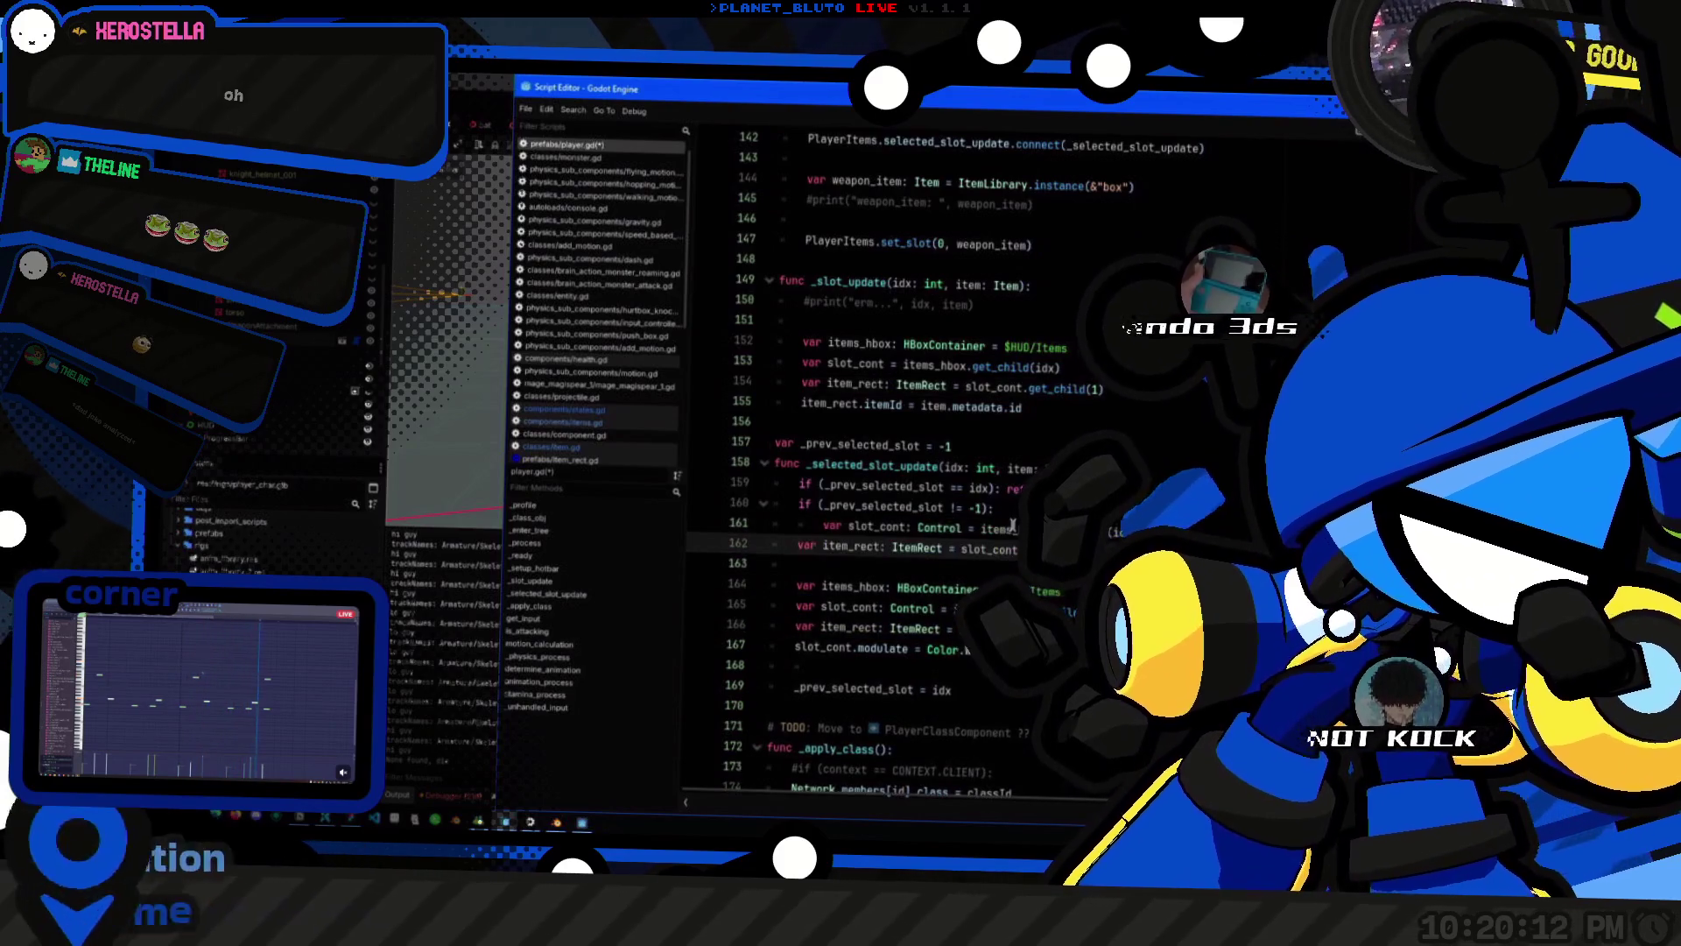
- Rename the copied variables to prev_slot_cont and prev_item_rect
{"action": "key", "text": "Up"}
{"action": "key", "text": "Home"}
{"action": "key", "text": "ctrl+Right"}
{"action": "key", "text": "Right"}
{"action": "type", "text": "pre"}
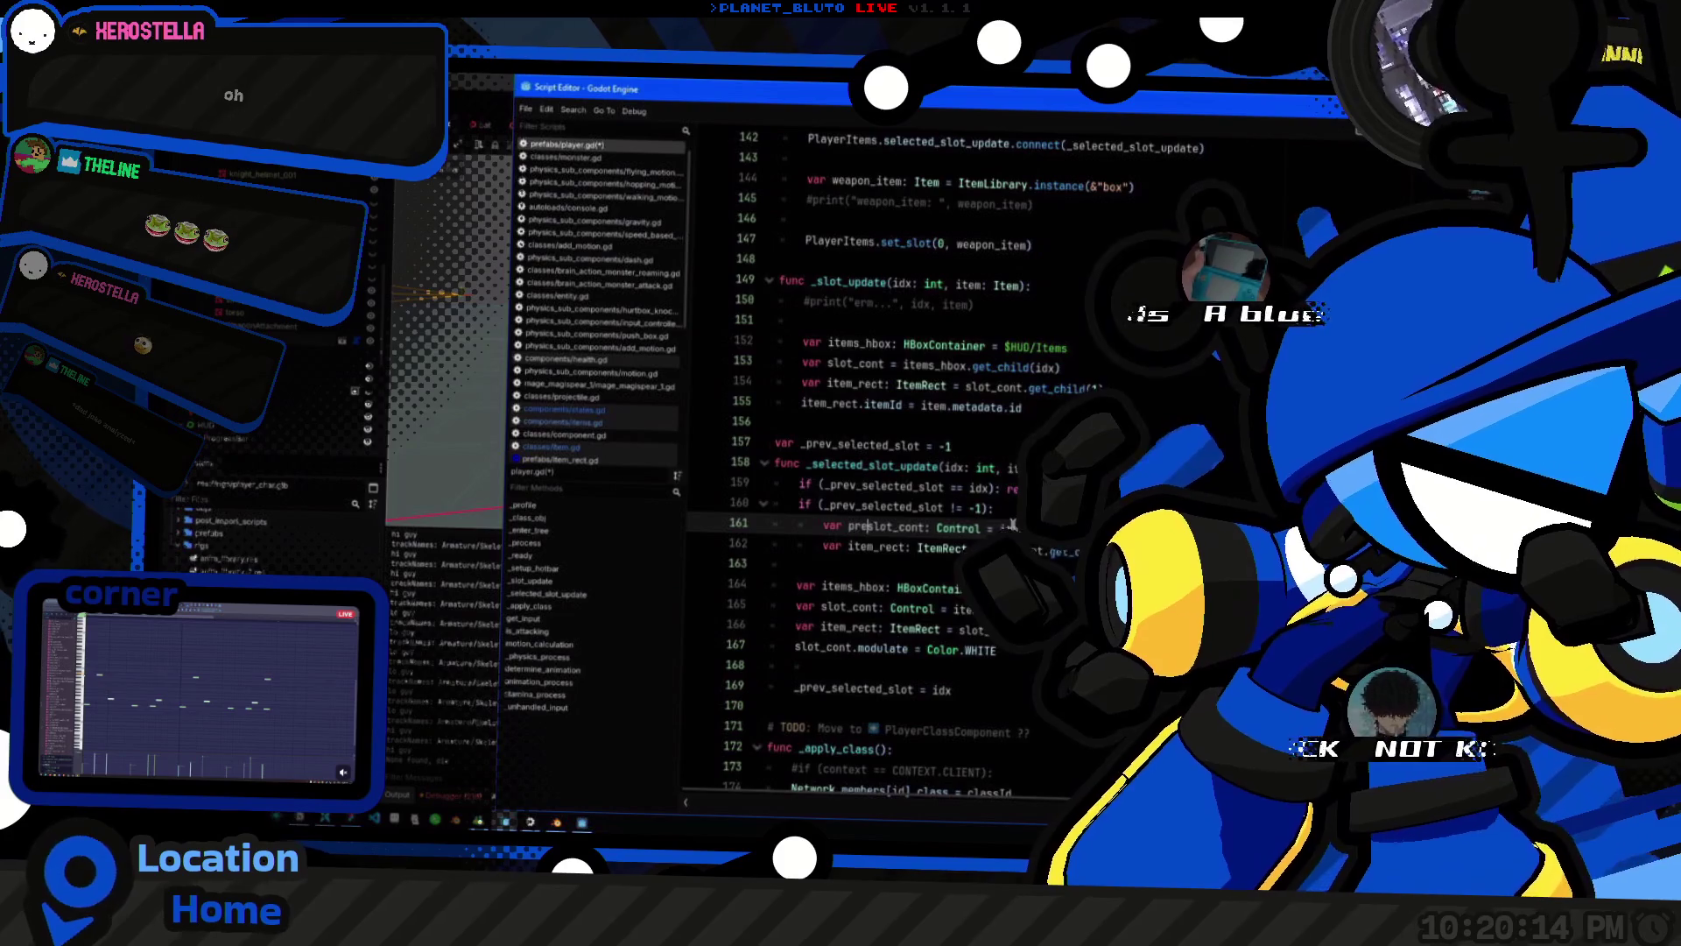
{"action": "key", "text": "Down"}
{"action": "key", "text": "ctrl+Left"}
{"action": "type", "text": "prev_"}
{"action": "key", "text": "Up"}
{"action": "key", "text": "ctrl+Right"}
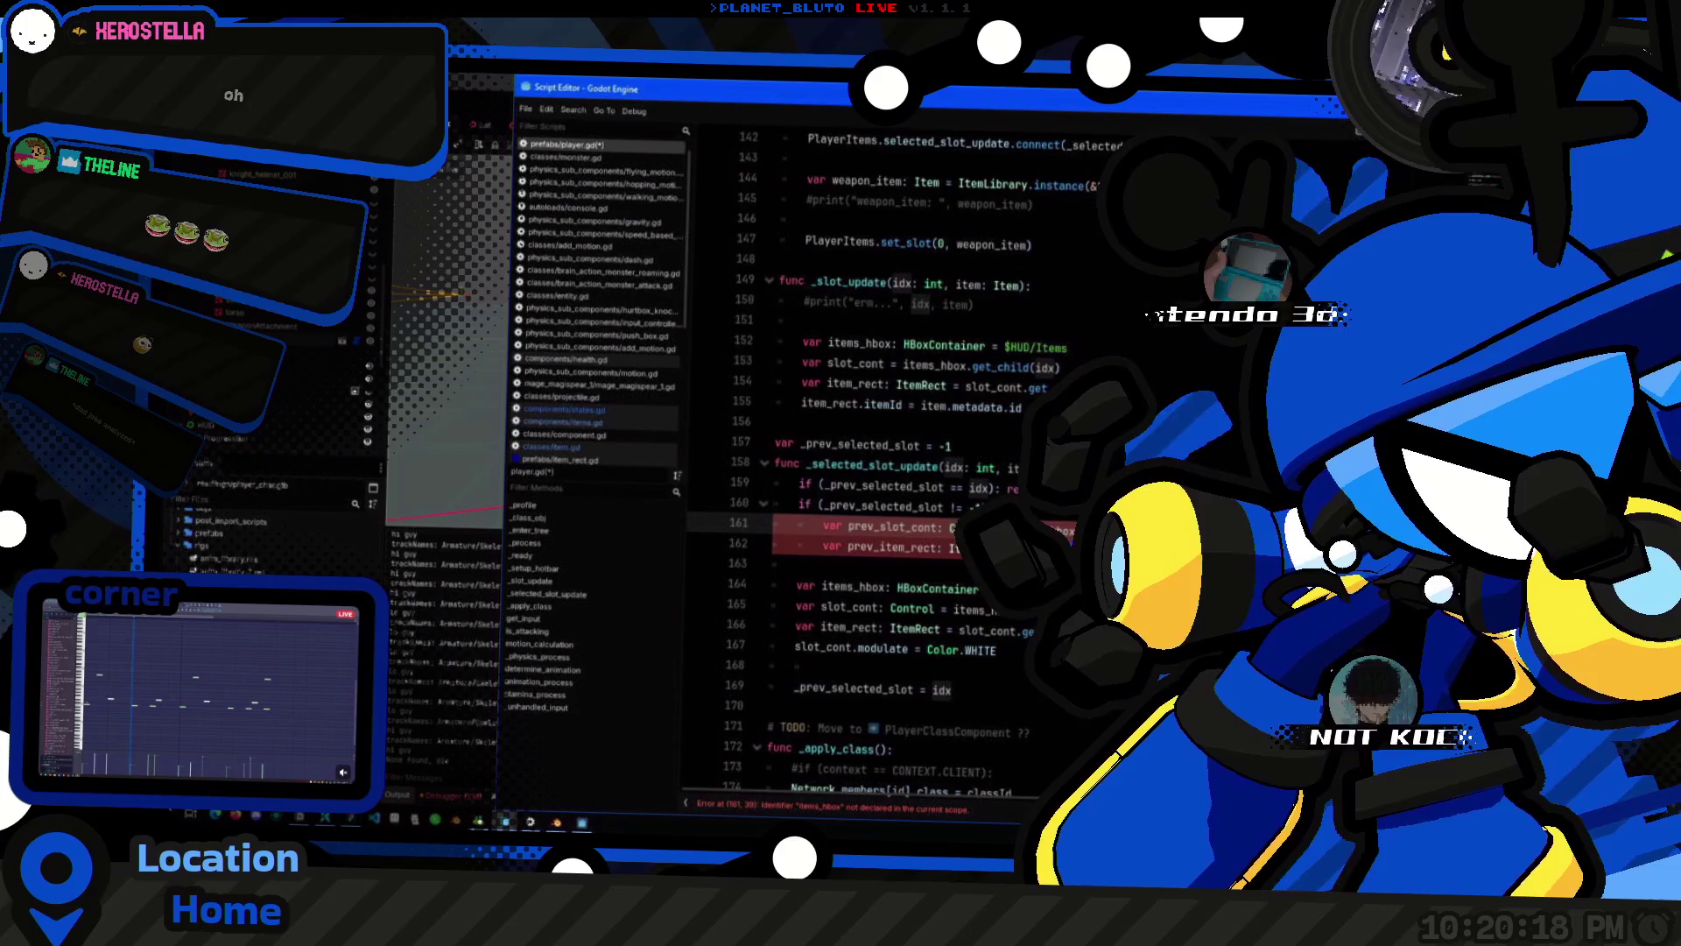
{"action": "left_click", "coordinate": [941, 548]}
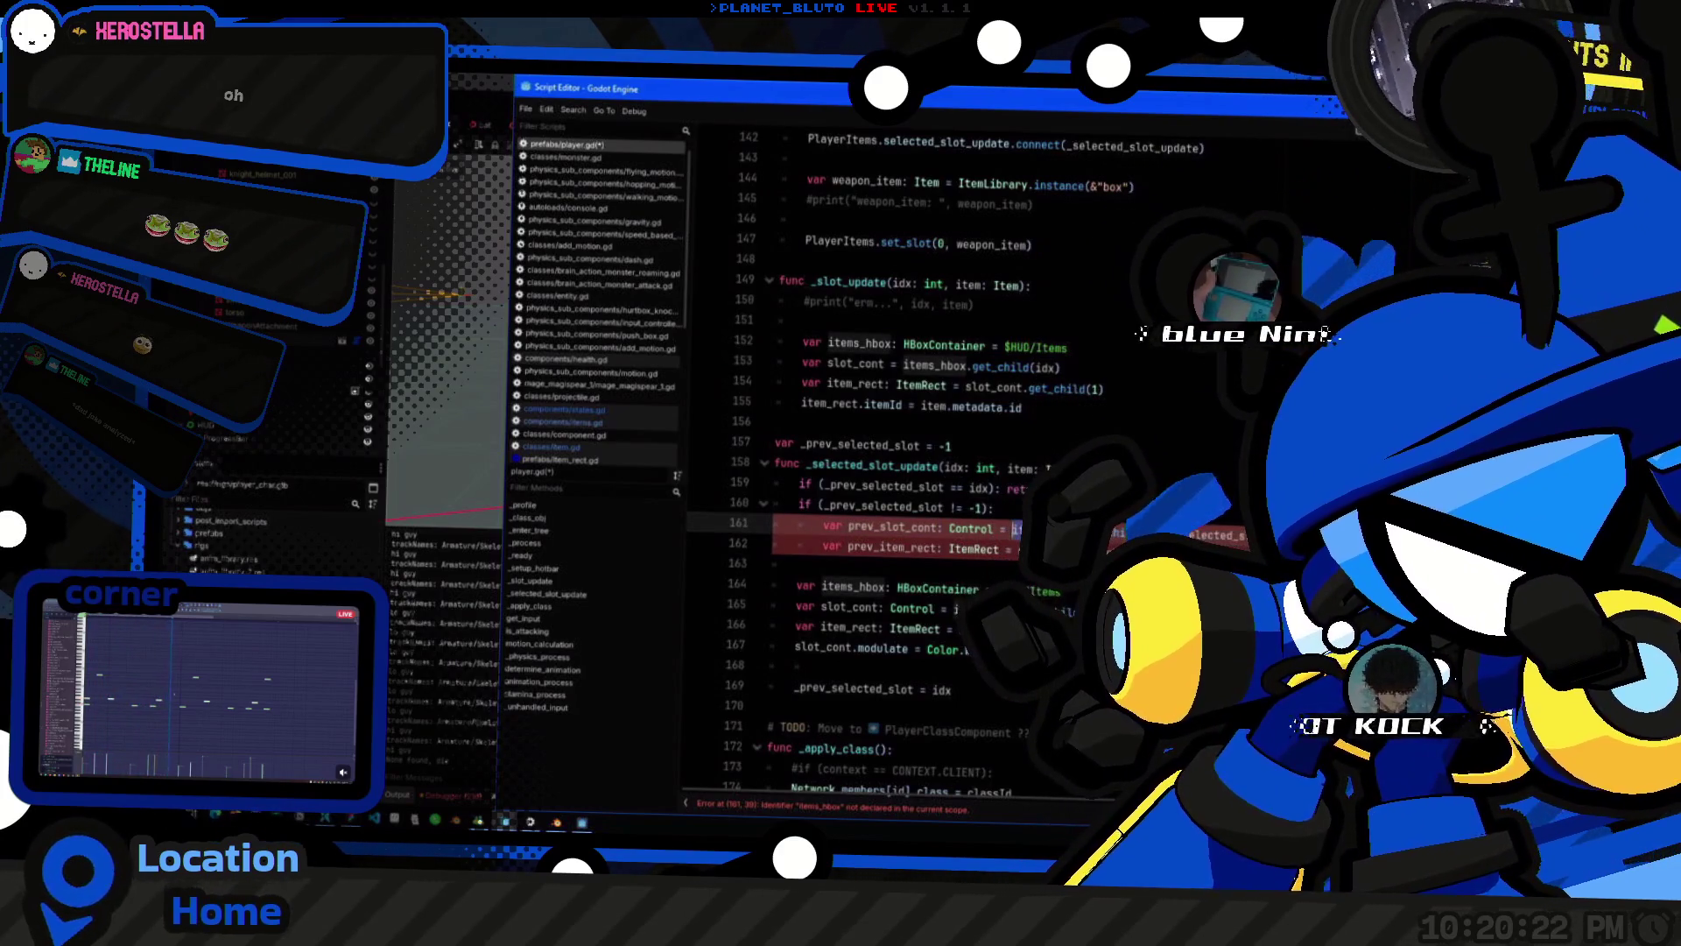
{"action": "left_click", "coordinate": [941, 585]}
- Move the items_hbox lookup line up to just below the early return
{"action": "key", "text": "ctrl+shift+k"}
{"action": "key", "text": "Up"}
{"action": "key", "text": "Up"}
{"action": "key", "text": "Up"}
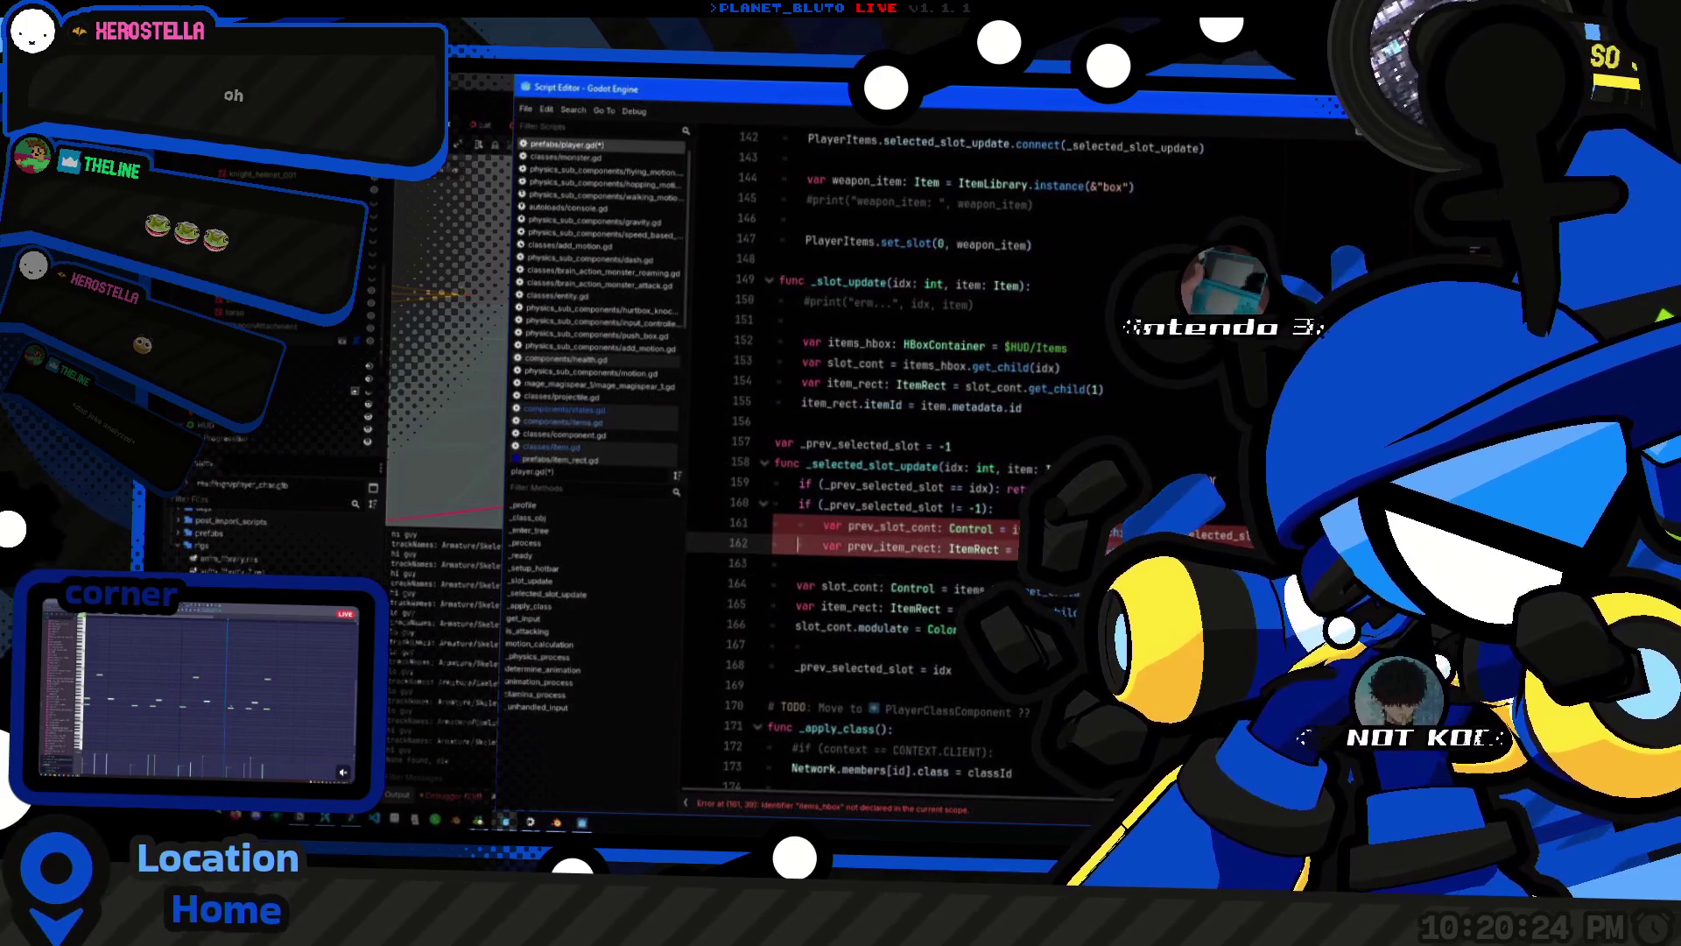
{"action": "key", "text": "End"}
{"action": "key", "text": "Return"}
{"action": "key", "text": "ctrl+v"}
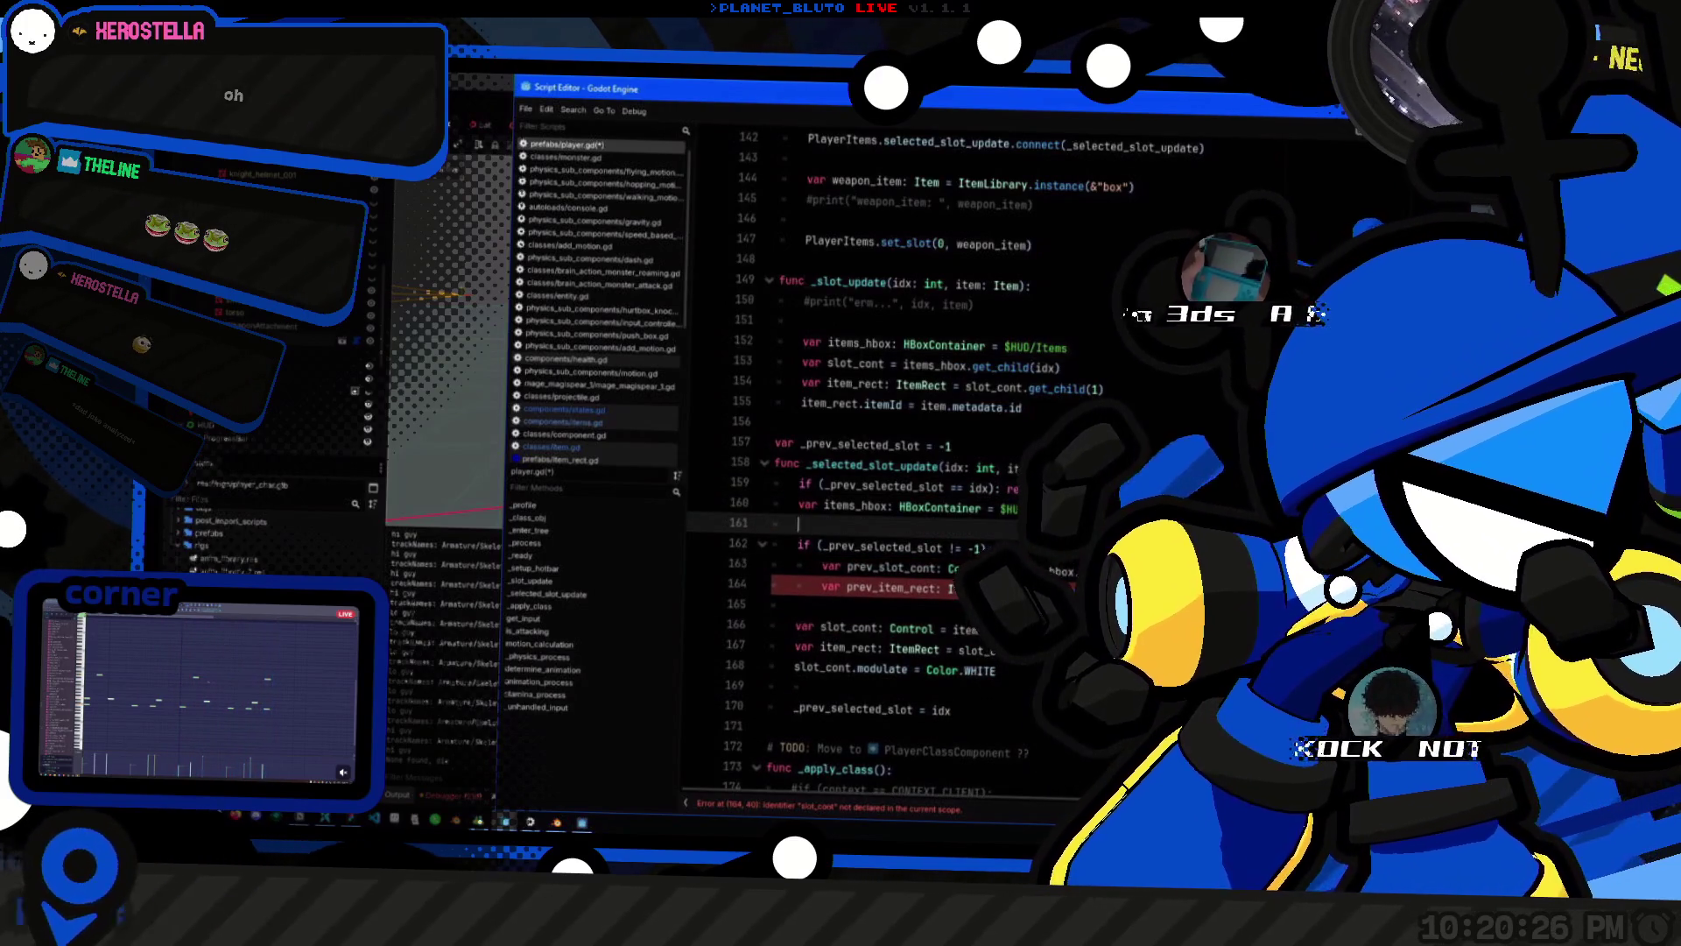
- Comment out the item_rect lines and add 'prev_slot_cont.modulate = 1,1,1,0.5' in the block
{"action": "key", "text": "Down"}
{"action": "key", "text": "Down"}
{"action": "key", "text": "Down"}
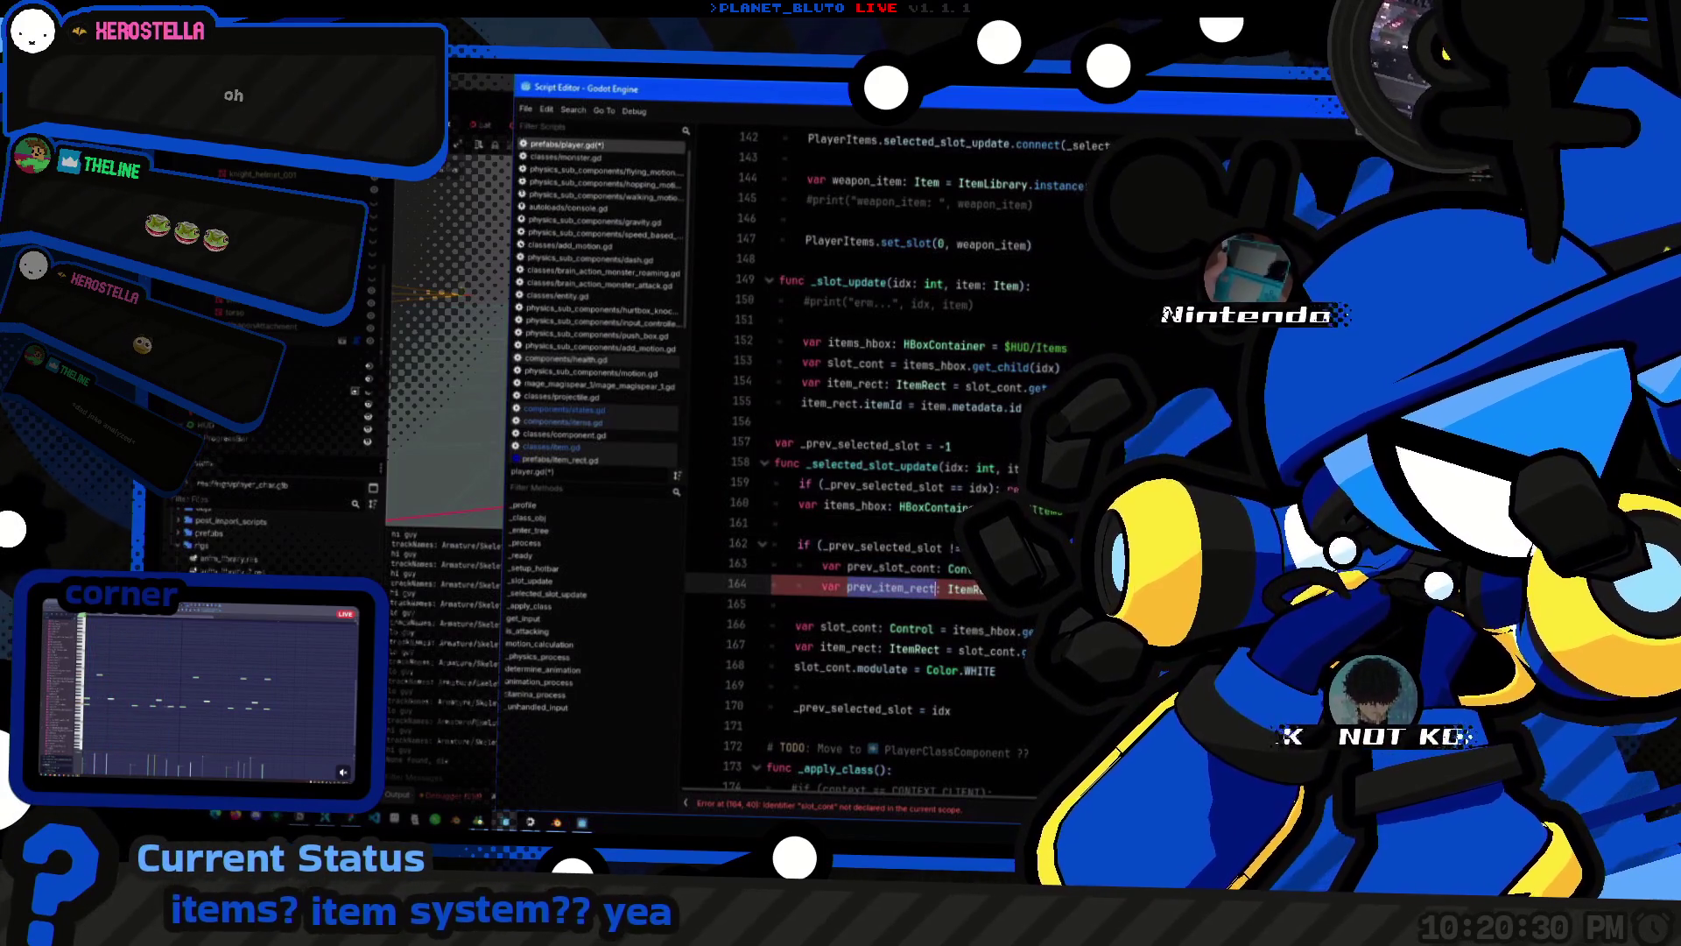
{"action": "type", "text": "prev_"}
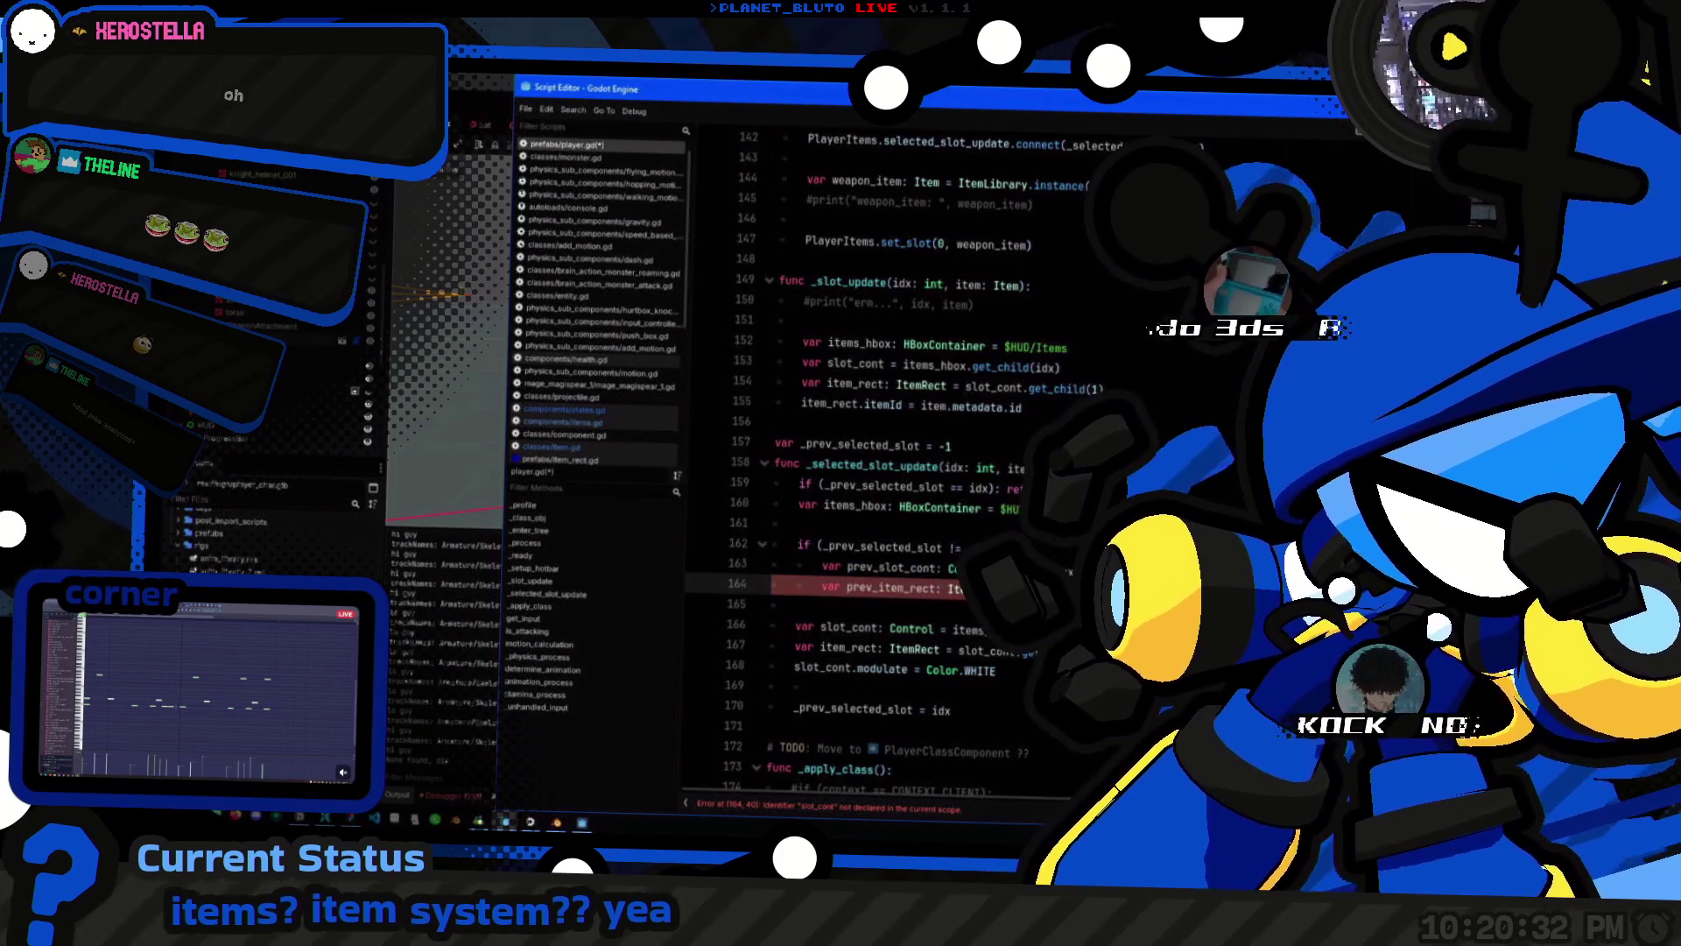
{"action": "key", "text": "Up"}
{"action": "key", "text": "Down"}
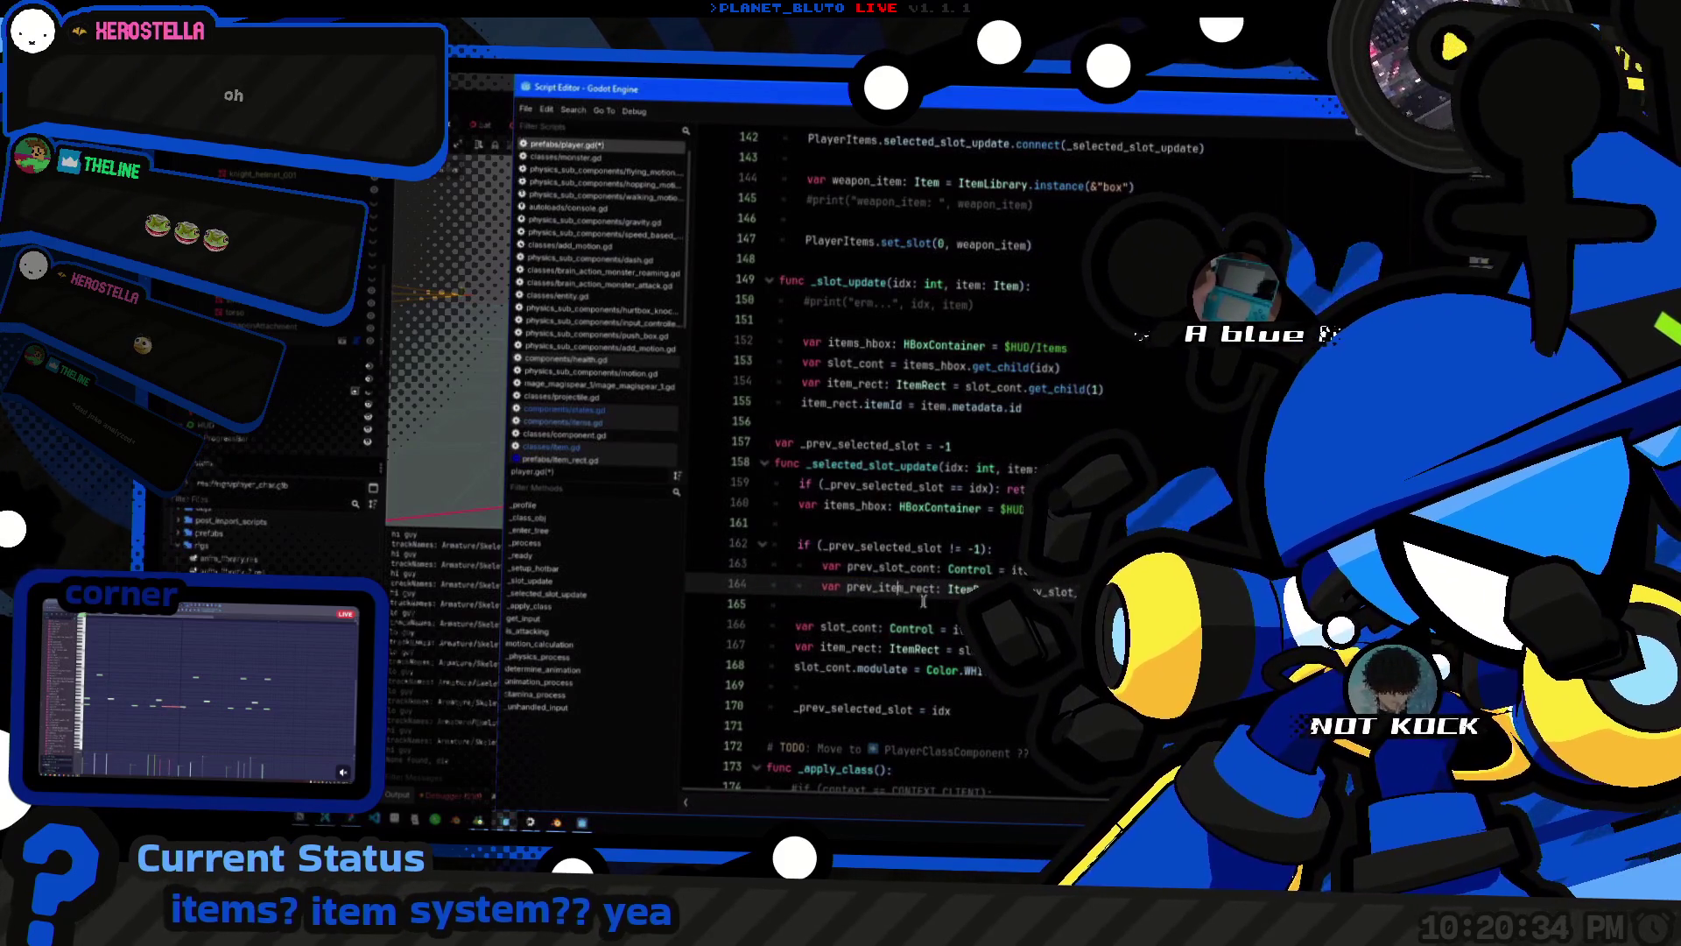
{"action": "key", "text": "ctrl+k"}
{"action": "key", "text": "Up"}
{"action": "key", "text": "Down"}
{"action": "left_click", "coordinate": [893, 649]}
{"action": "key", "text": "ctrl+k"}
{"action": "key", "text": "Up"}
{"action": "key", "text": "Up"}
{"action": "key", "text": "Up"}
{"action": "key", "text": "End"}
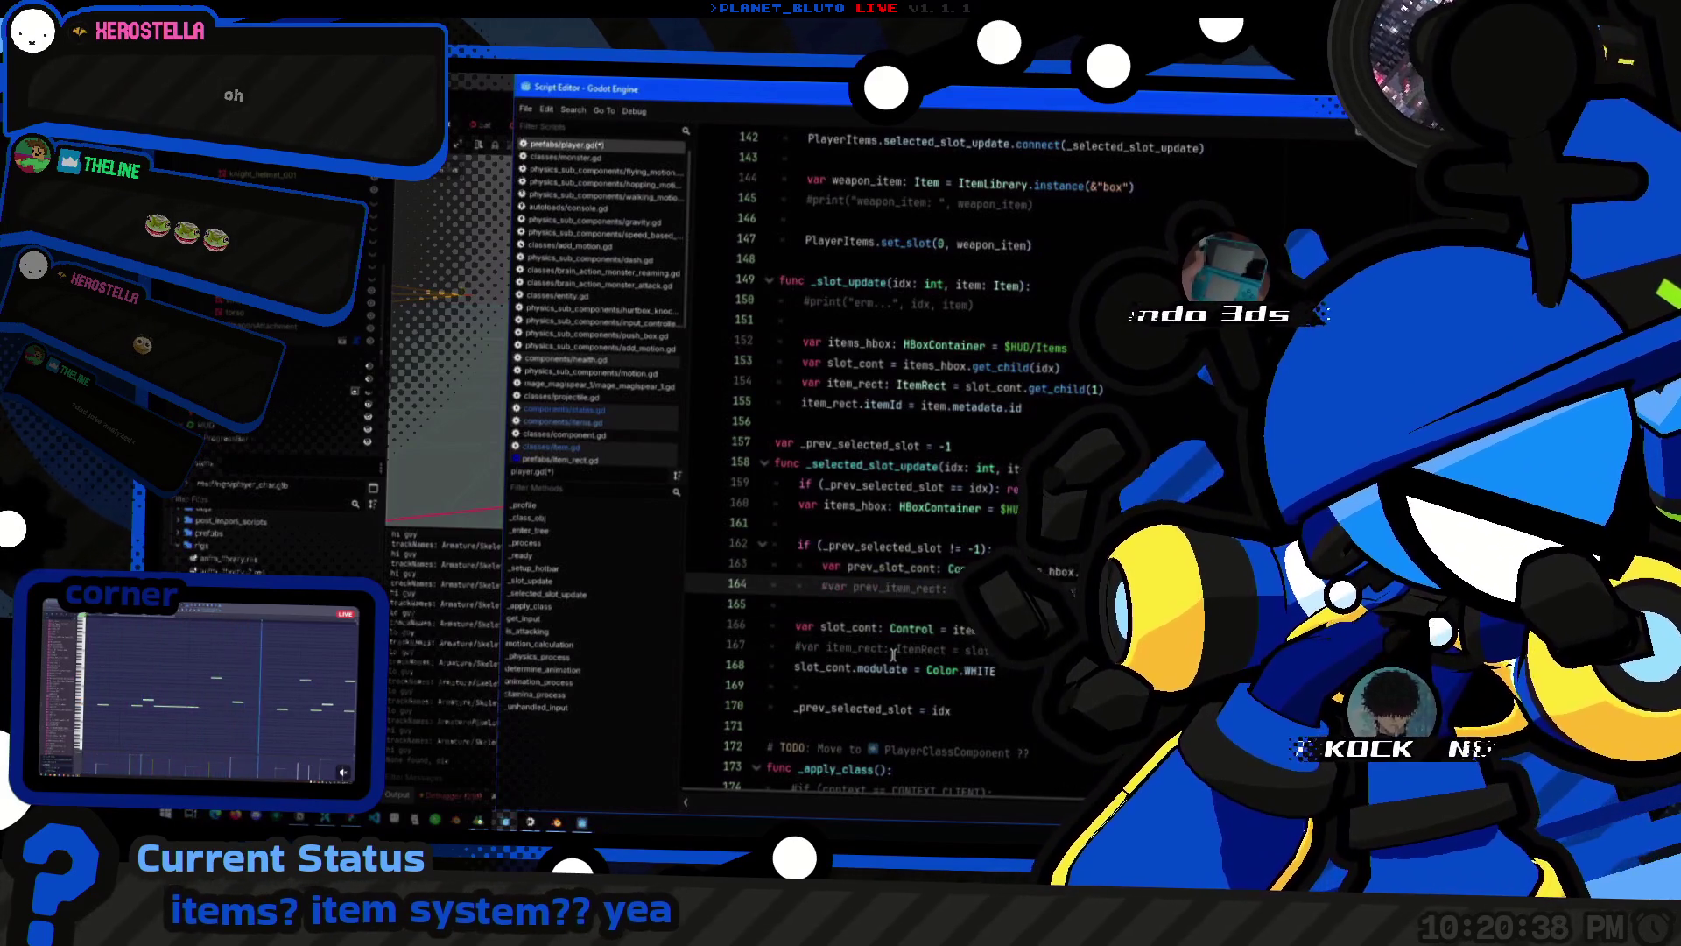
{"action": "key", "text": "Return"}
{"action": "type", "text": "prev_slot_cont.modulate = "}
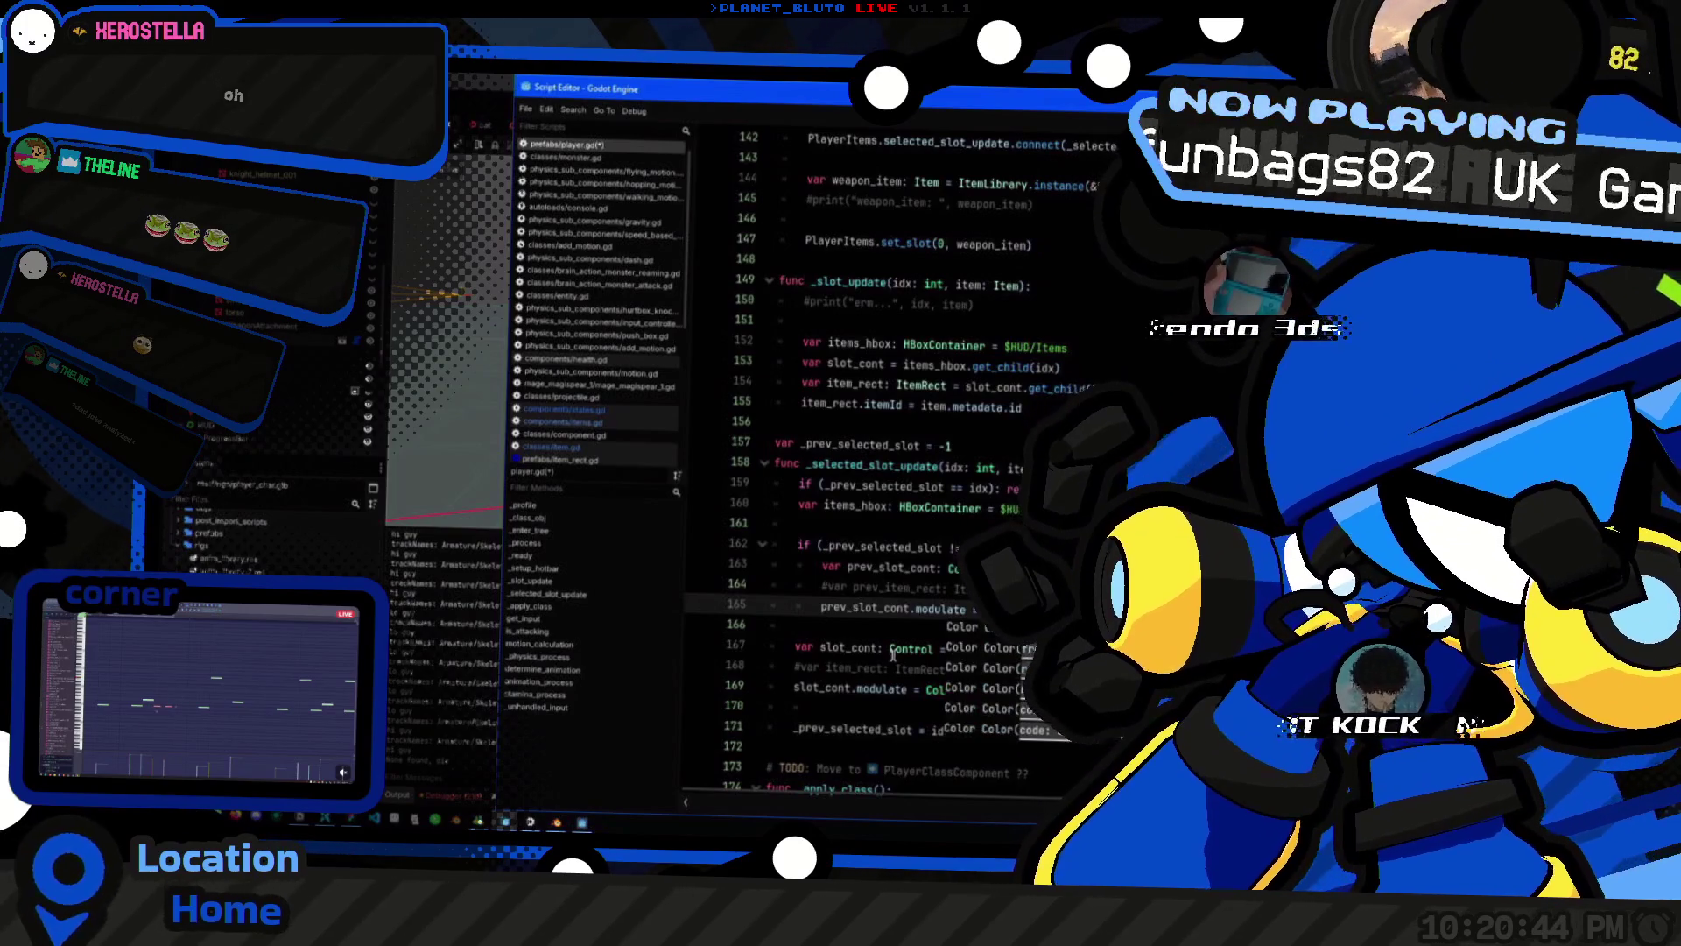
{"action": "type", "text": "1"}
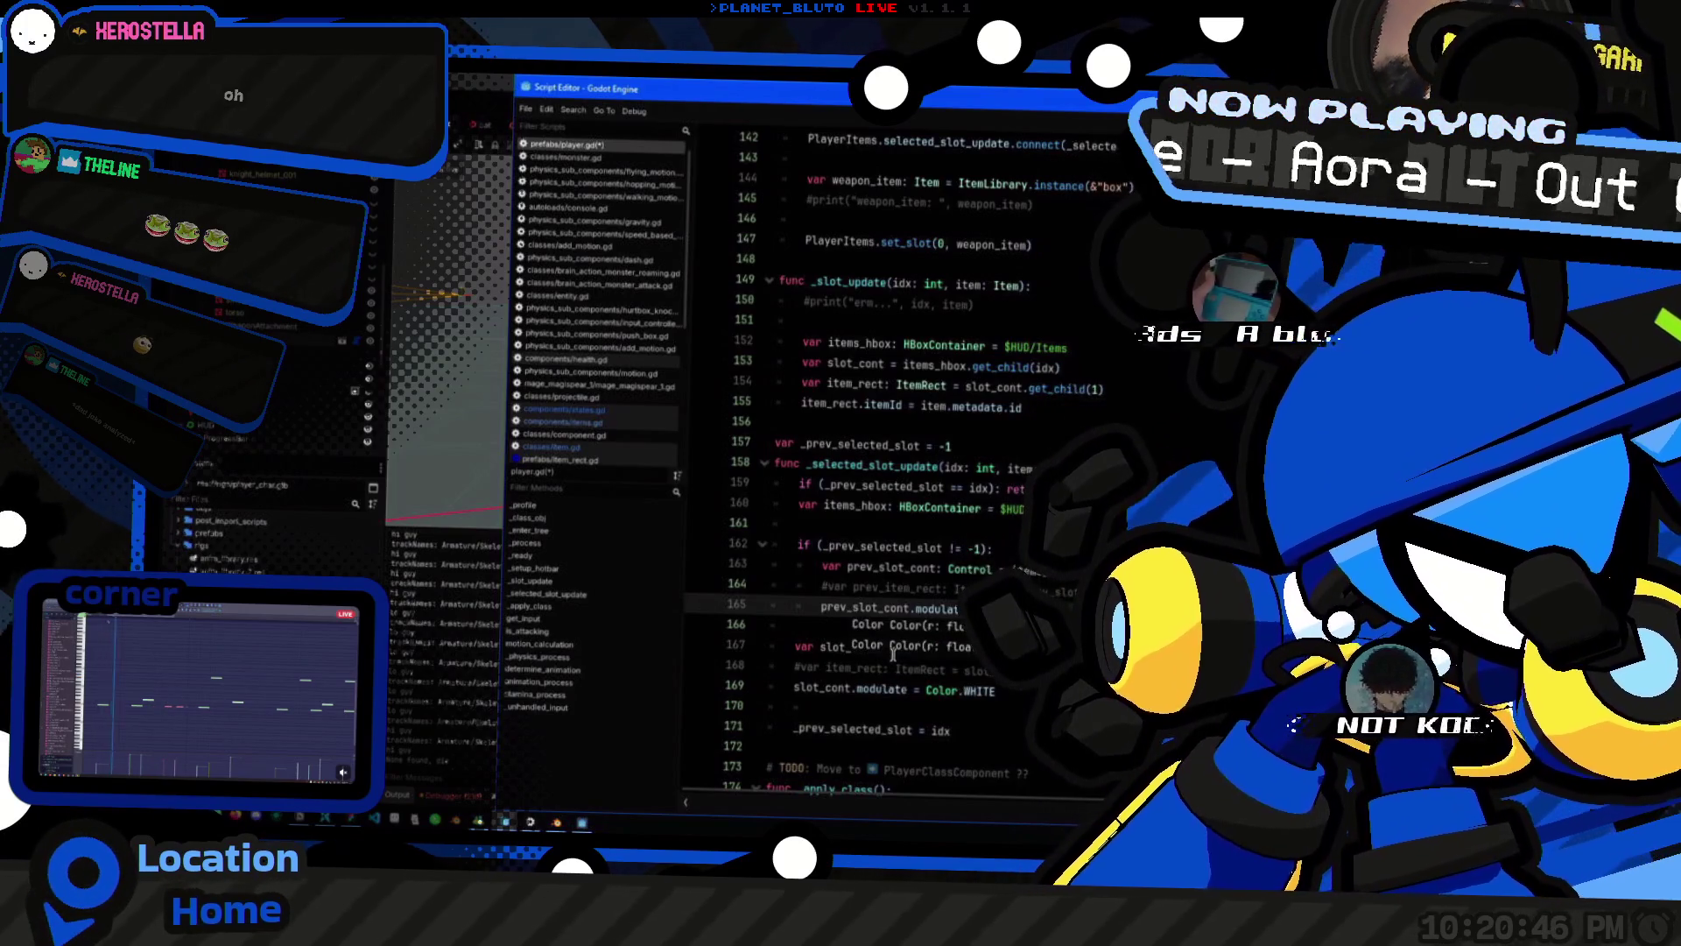
{"action": "type", "text": ",1,1,0.5"}
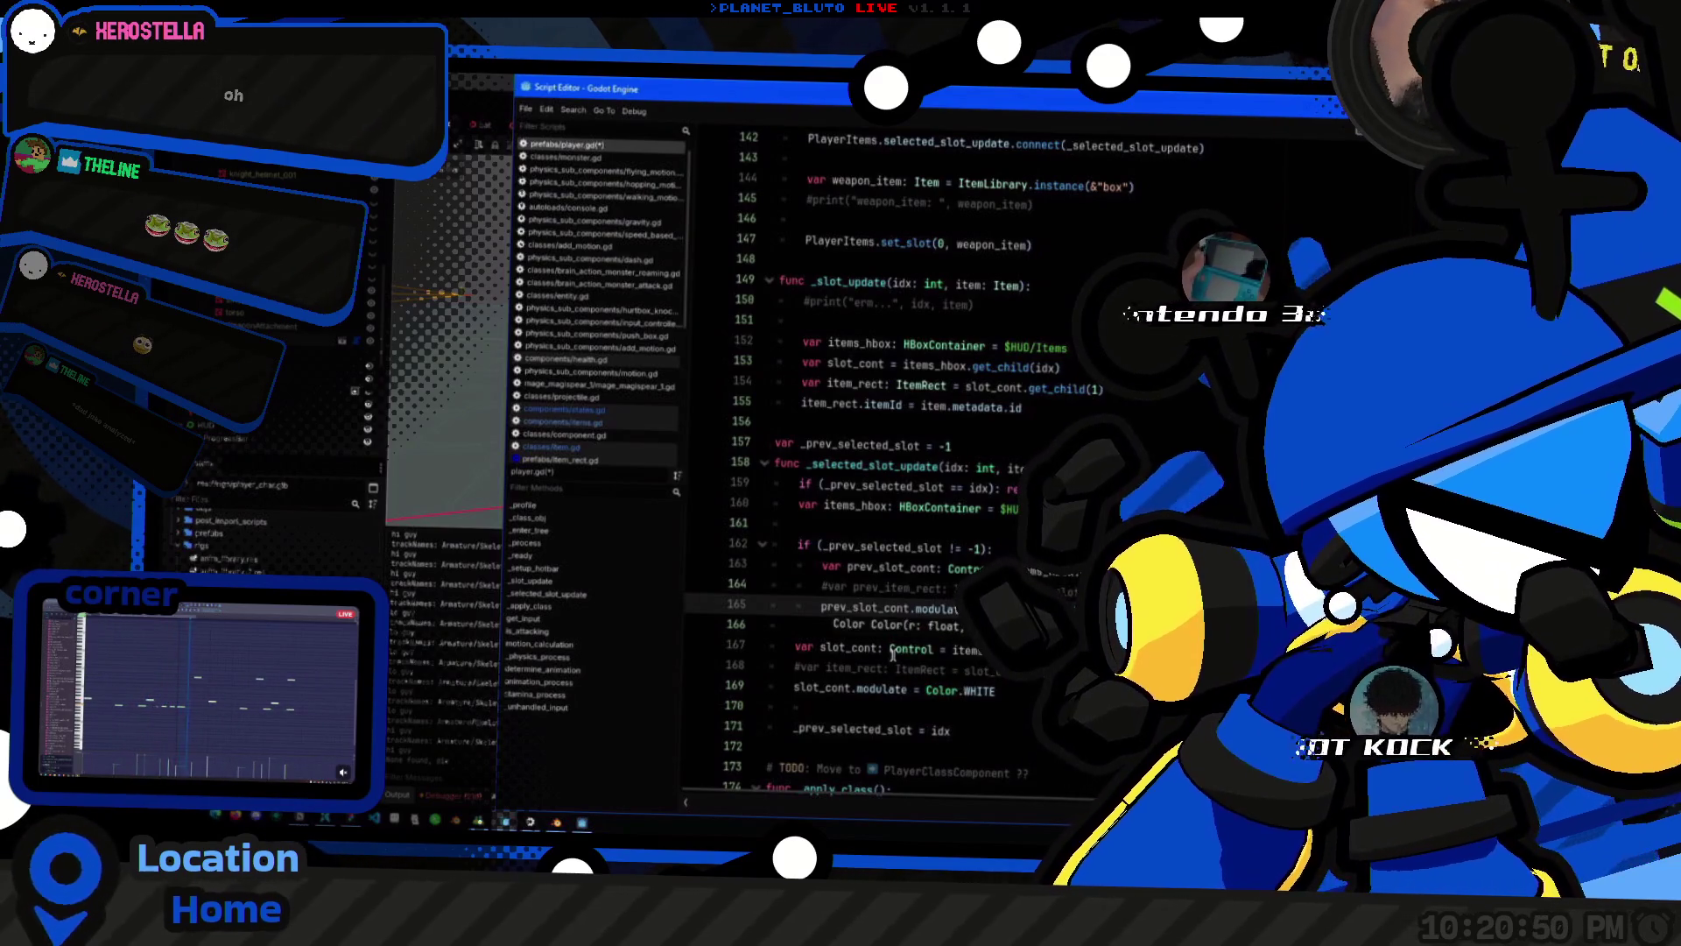
- Check where prev_slot_cont is used in _selected_slot_update, then close the floating Script Editor
{"action": "key", "text": "Escape"}
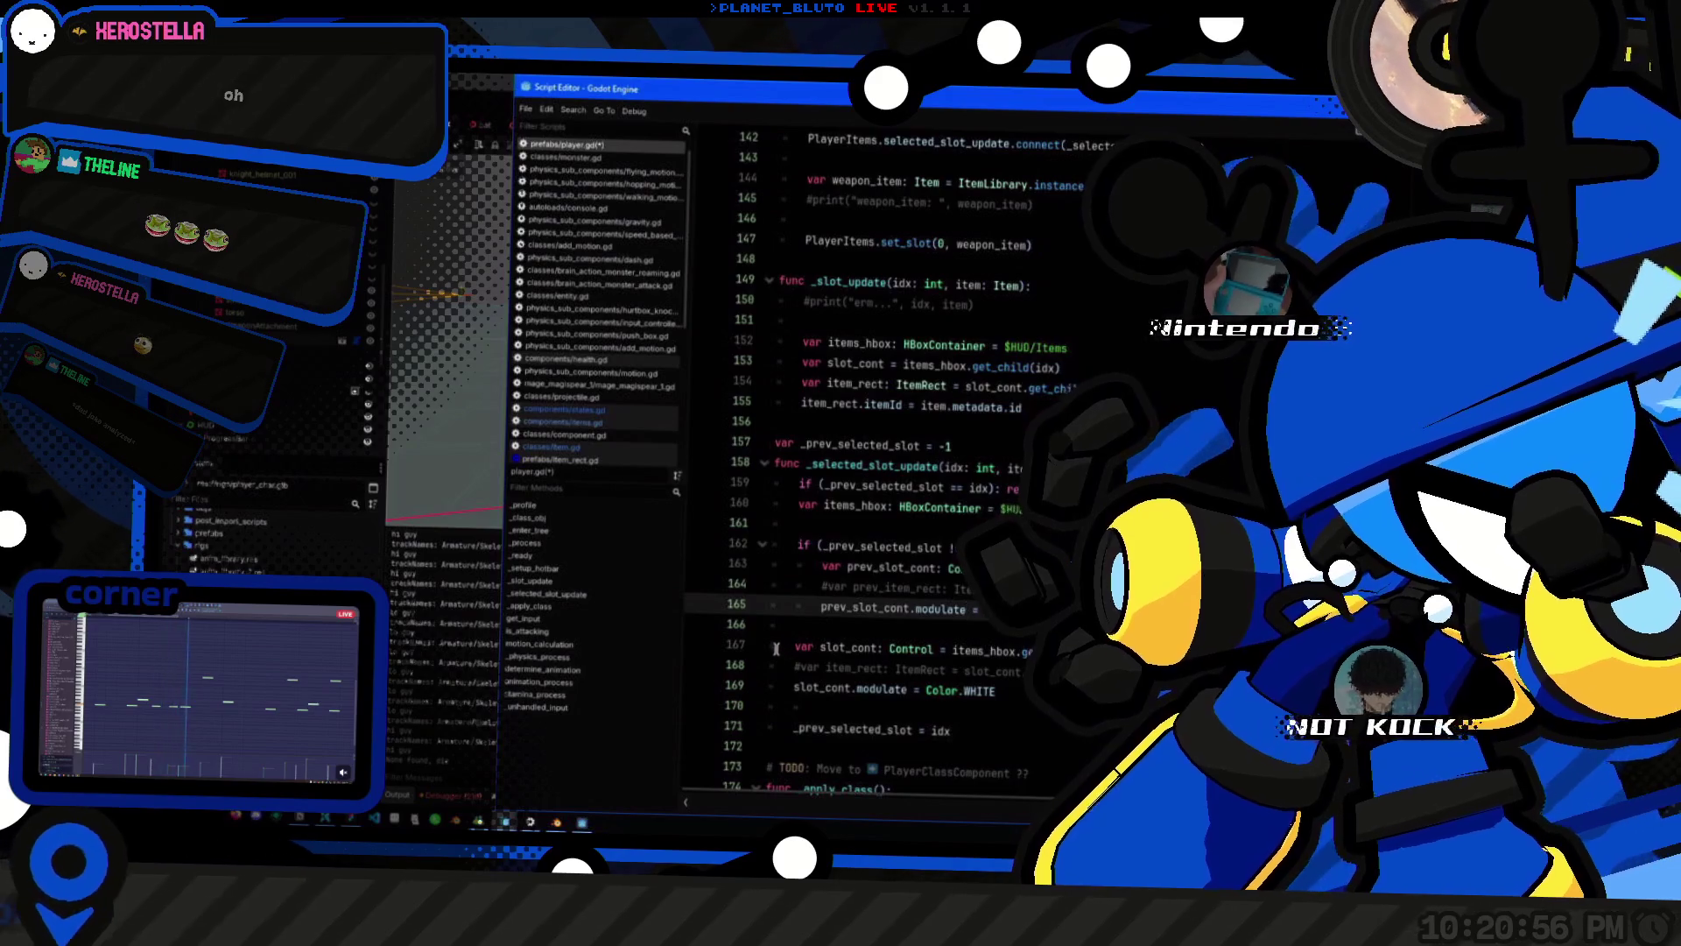
{"action": "double_click", "coordinate": [878, 606]}
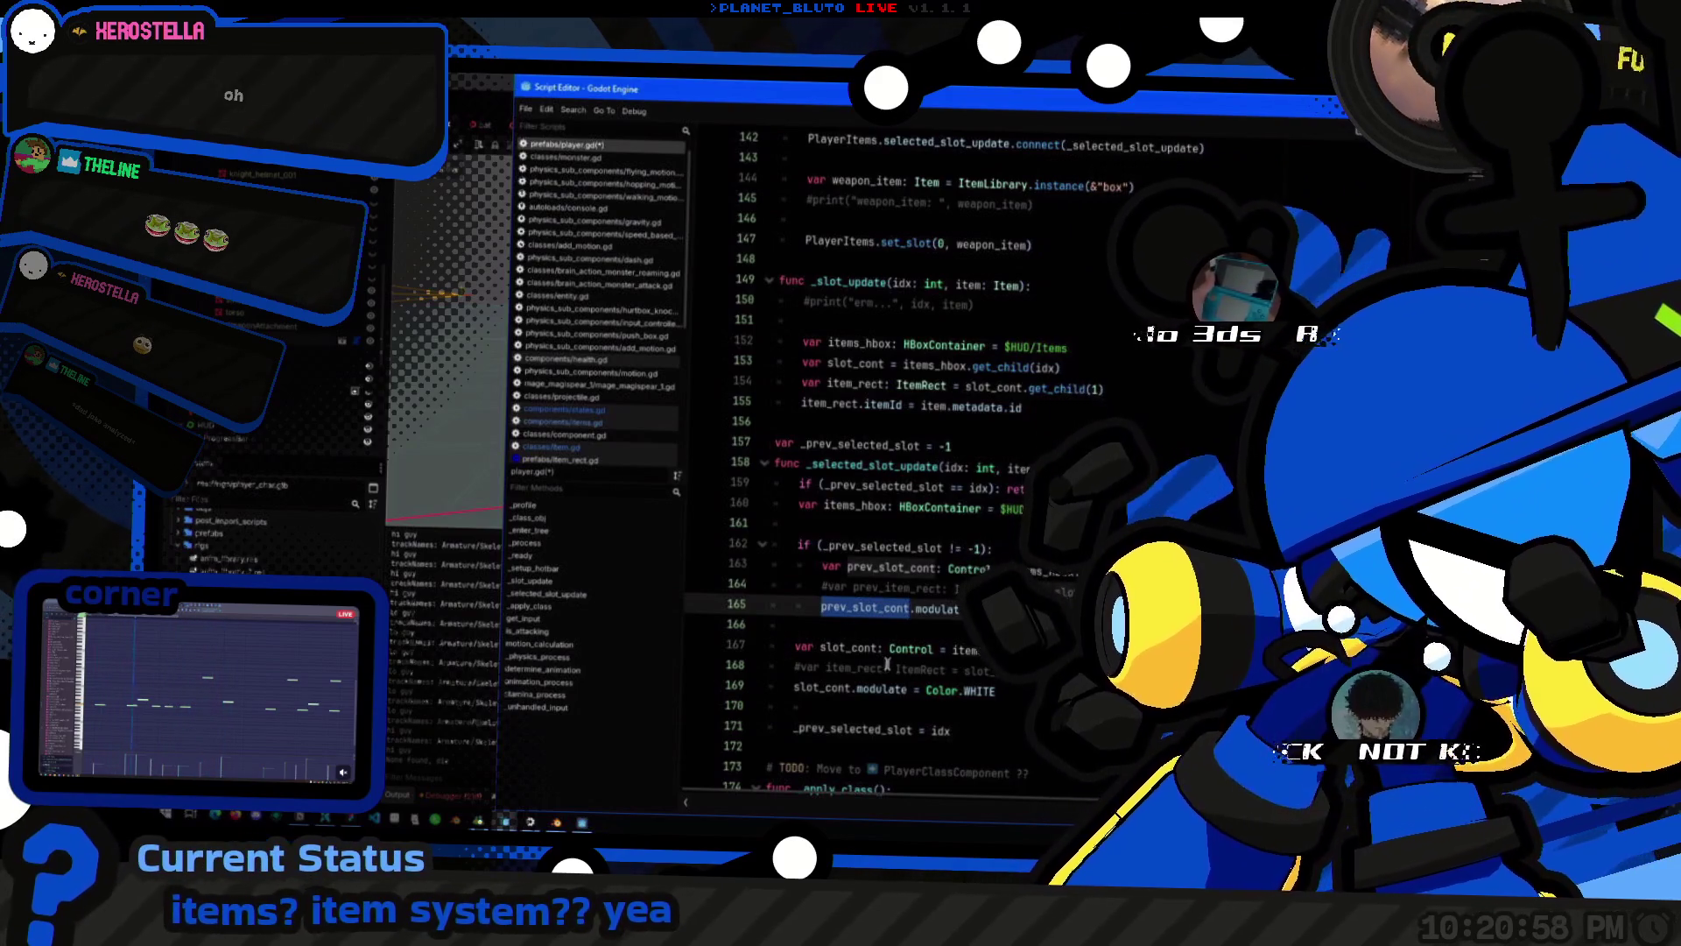
{"action": "left_click", "coordinate": [876, 666]}
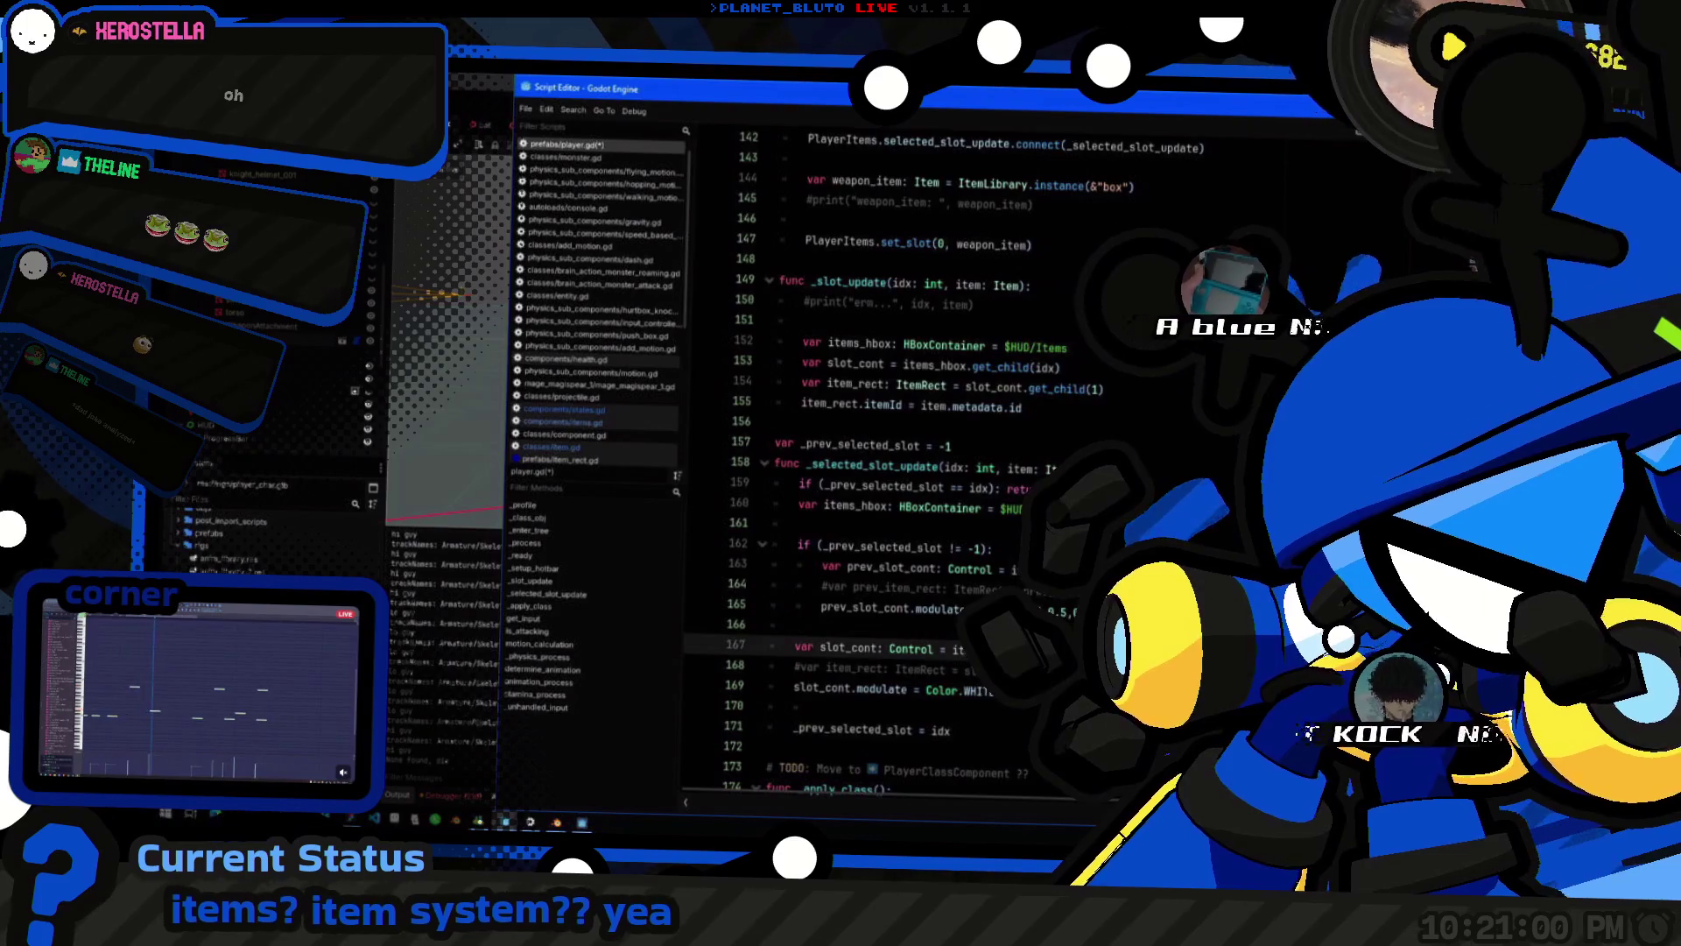
{"action": "left_click", "coordinate": [819, 705]}
{"action": "double_click", "coordinate": [872, 609]}
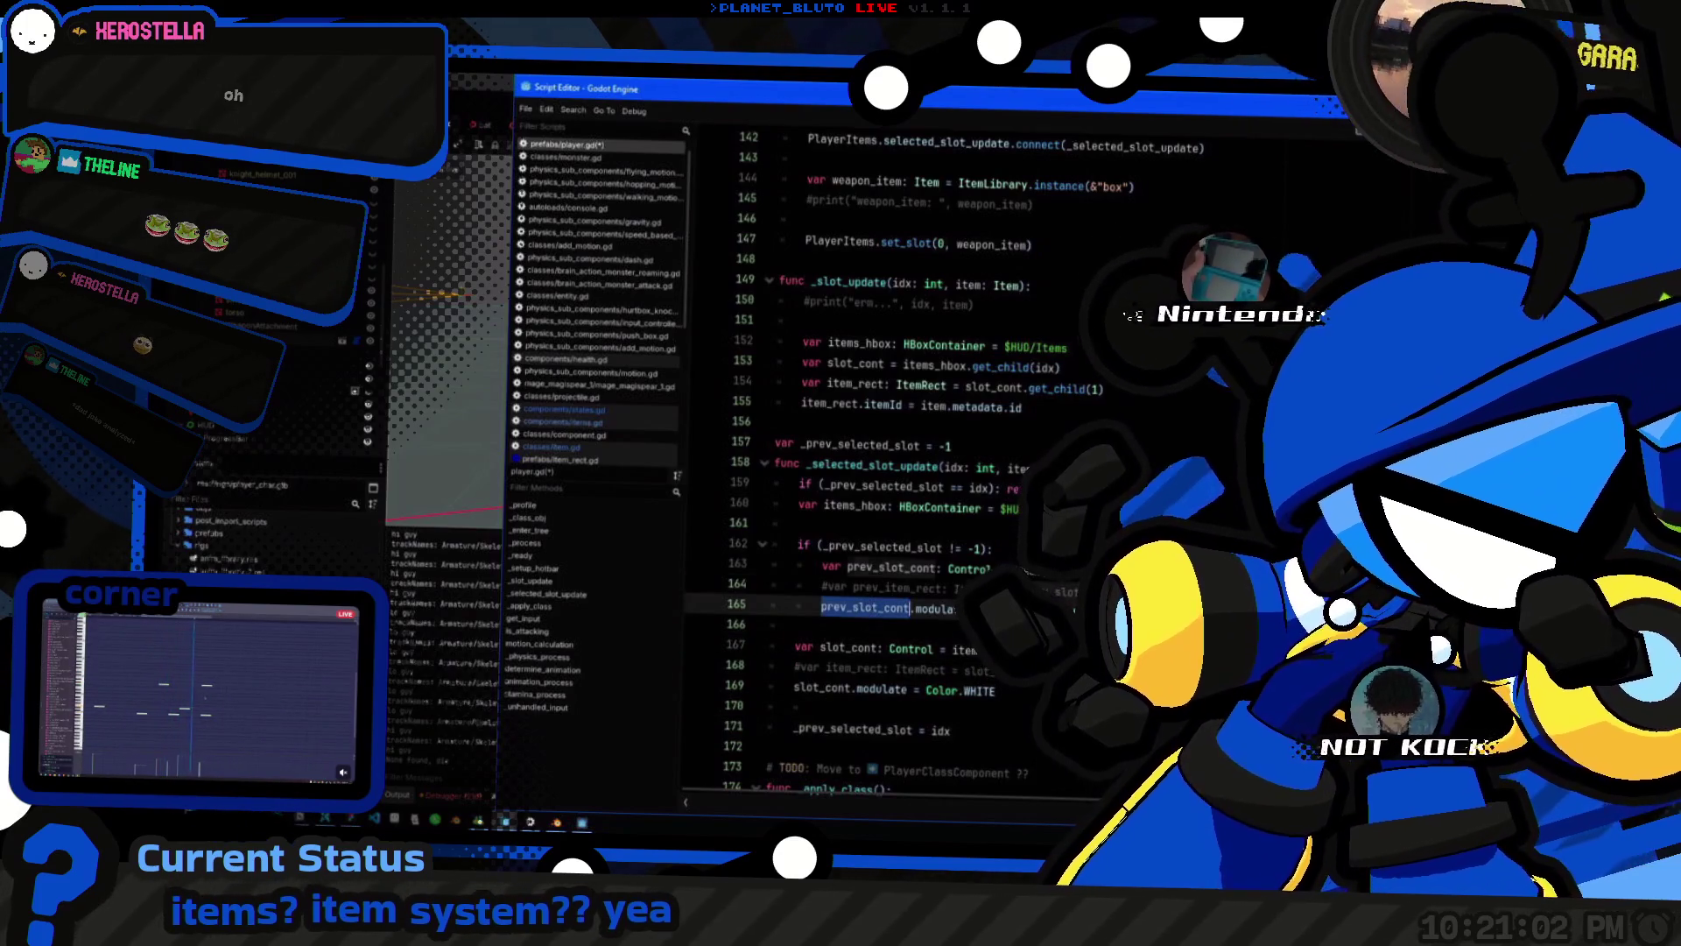
{"action": "left_click", "coordinate": [911, 609]}
{"action": "double_click", "coordinate": [876, 608]}
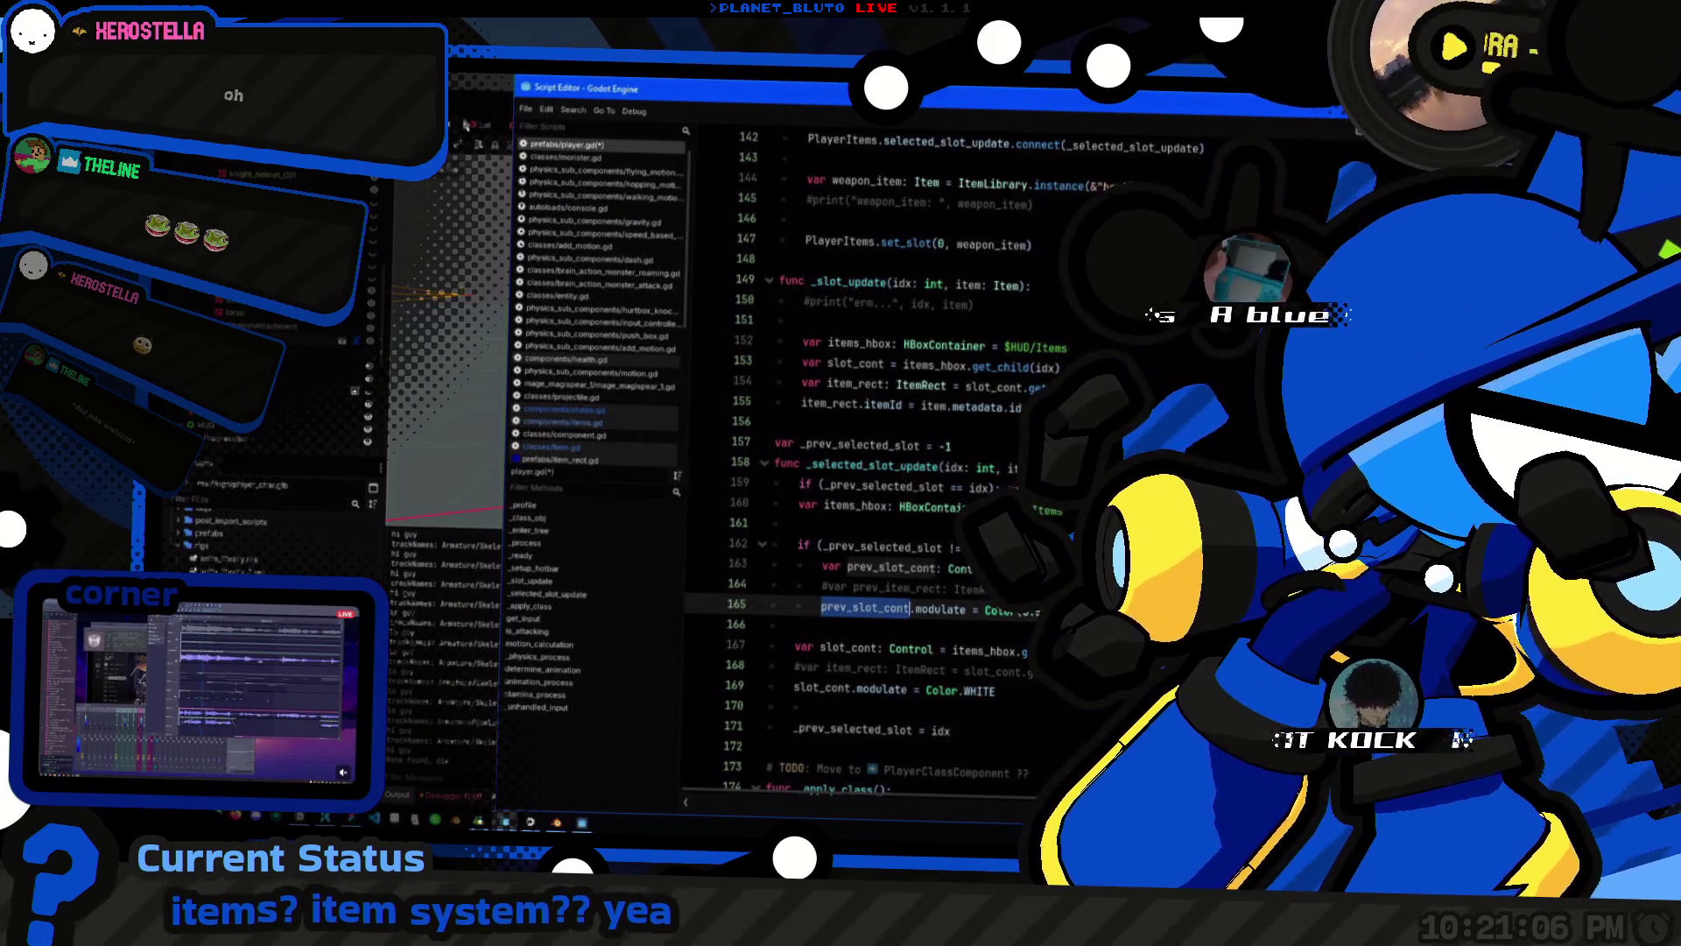
{"action": "left_click", "coordinate": [285, 382]}
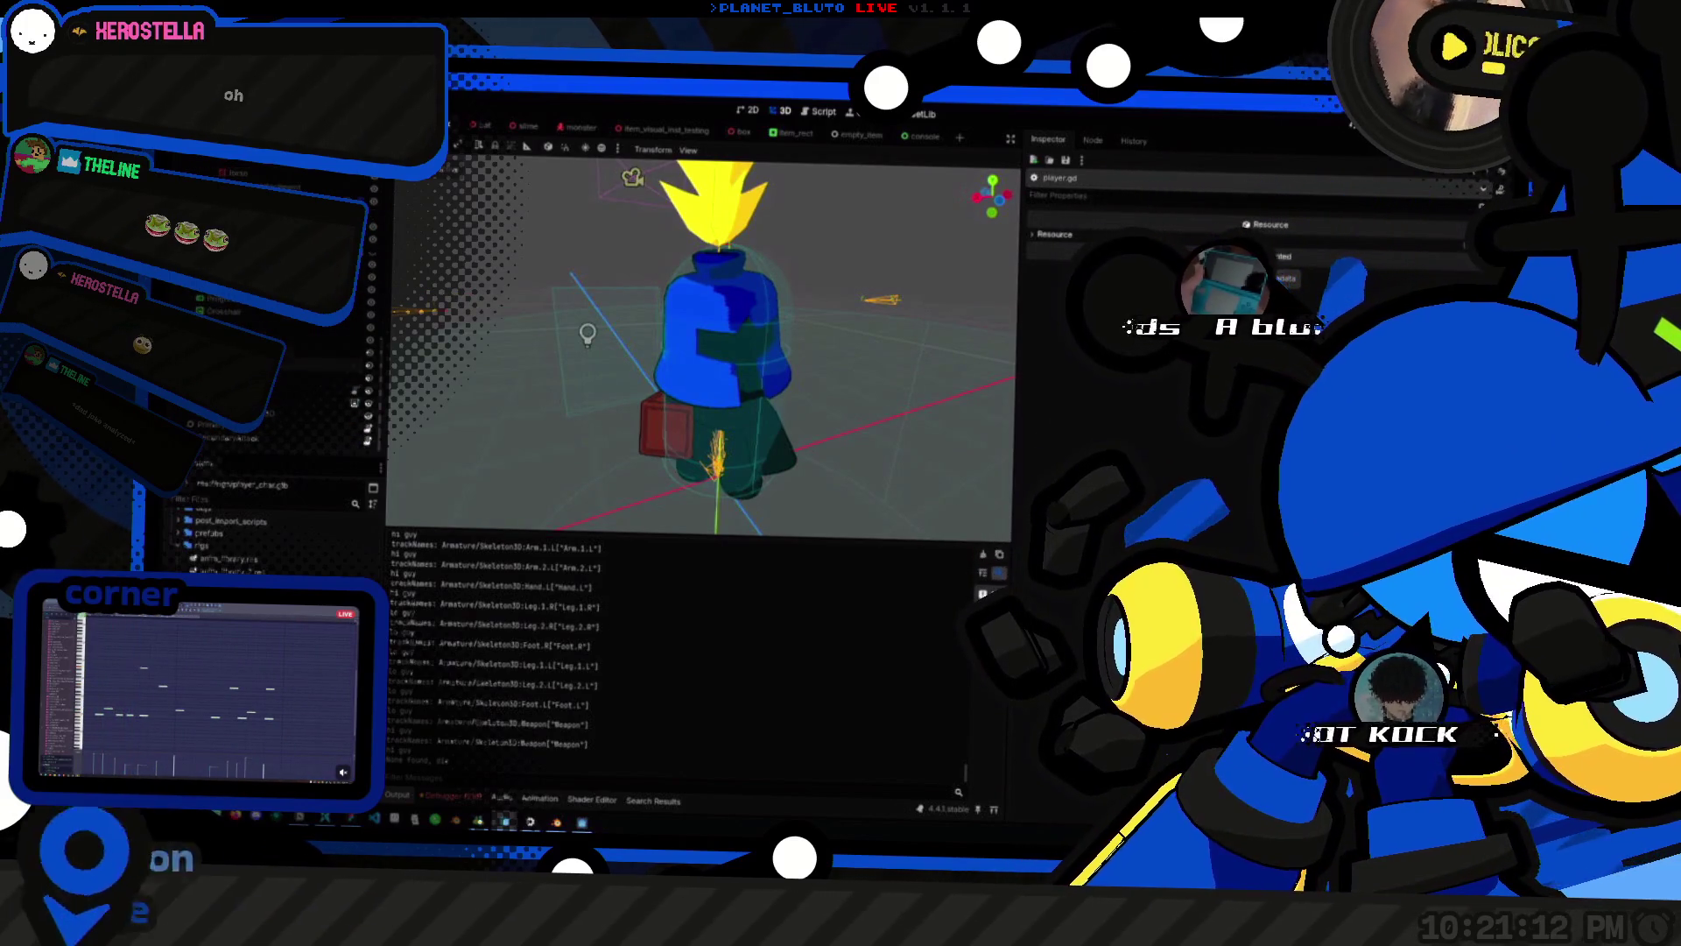
- Look over the four hotbar slot controls in the 2D view, then reopen player.gd with Ctrl+F3
{"action": "left_click", "coordinate": [311, 389], "text": "shift"}
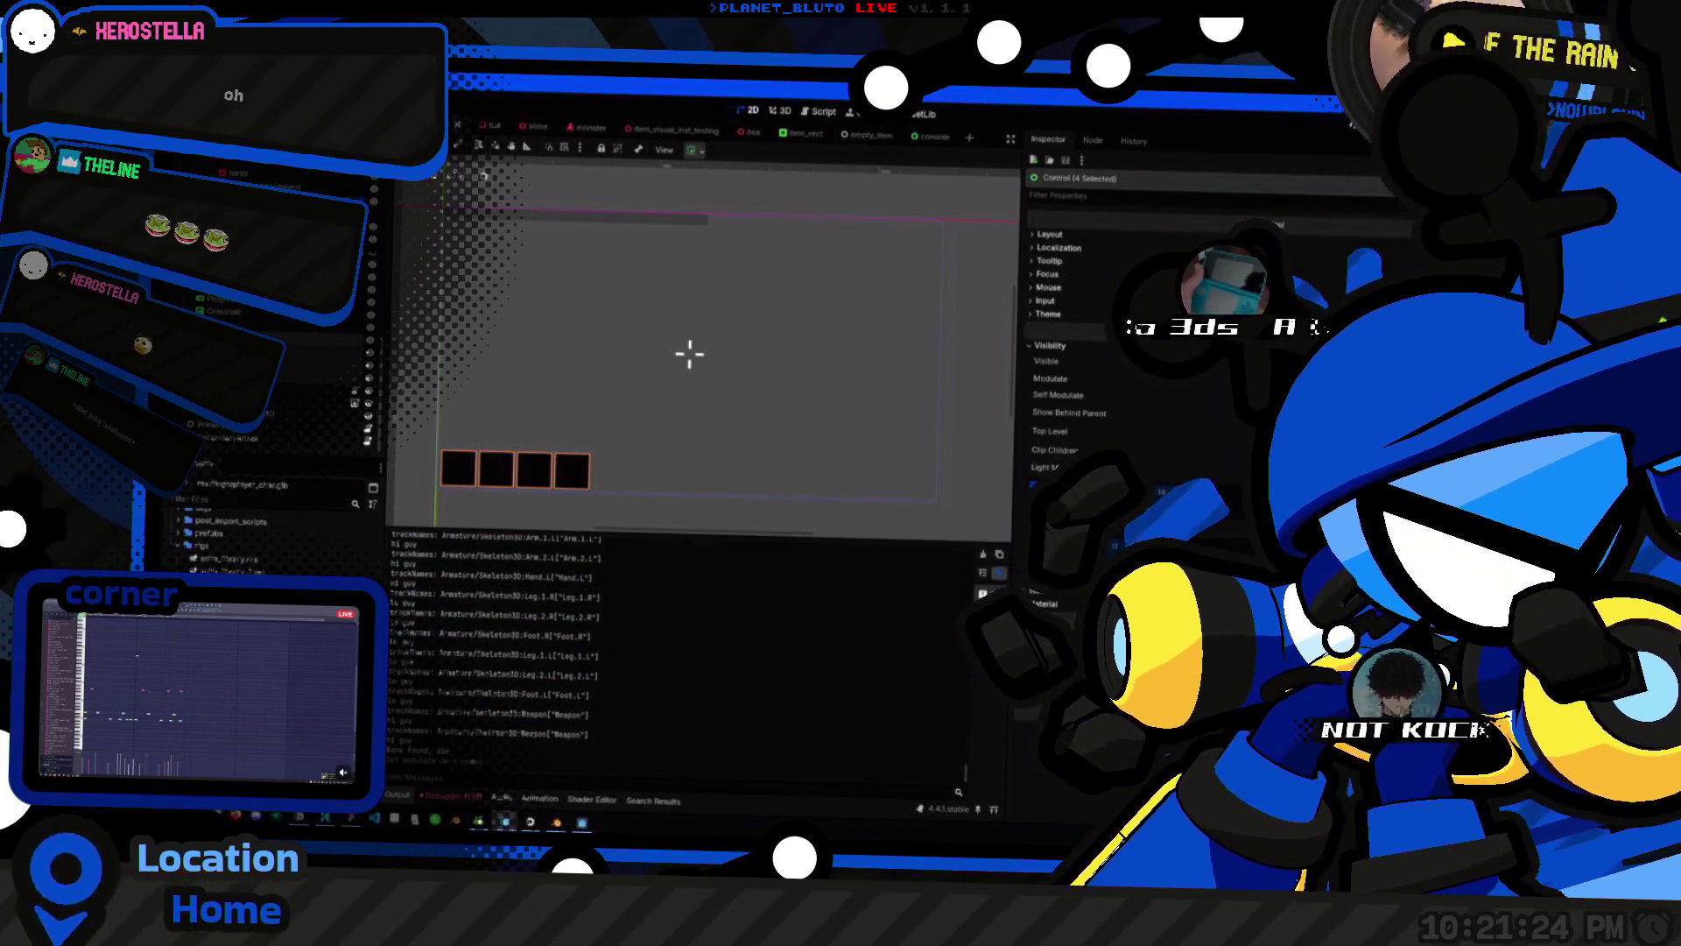
{"action": "key", "text": "ctrl+F3"}
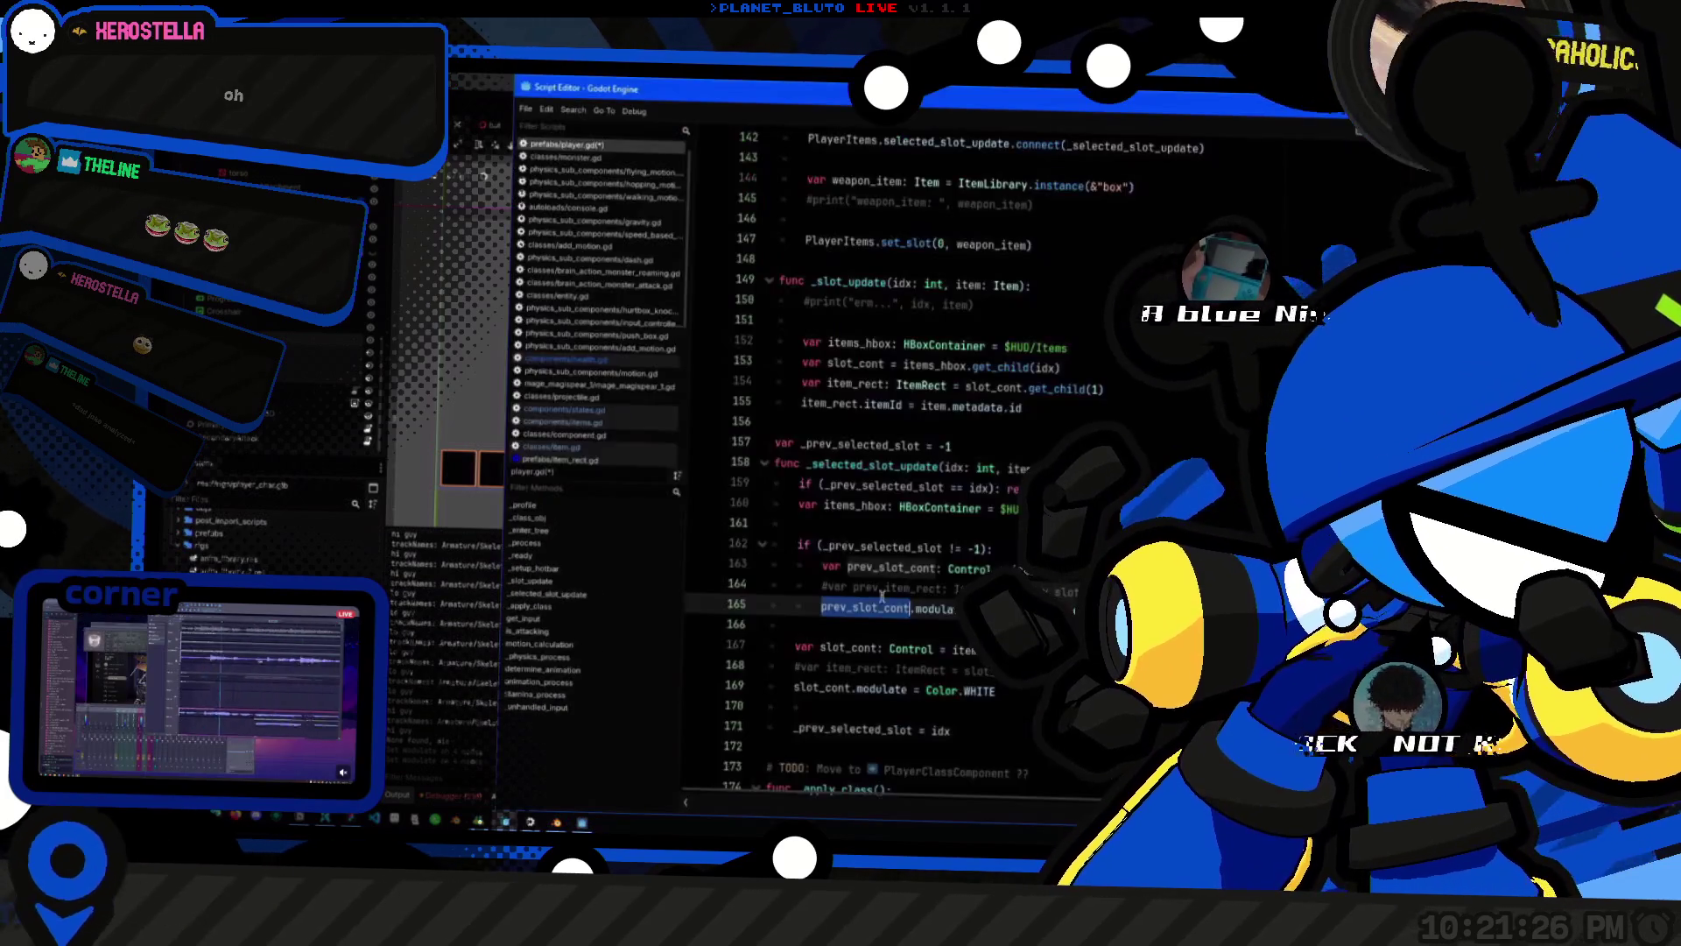
- Review _selected_slot_update, then try and undo a direct _selected_slot_update() call after the signal connections
{"action": "left_click", "coordinate": [981, 608]}
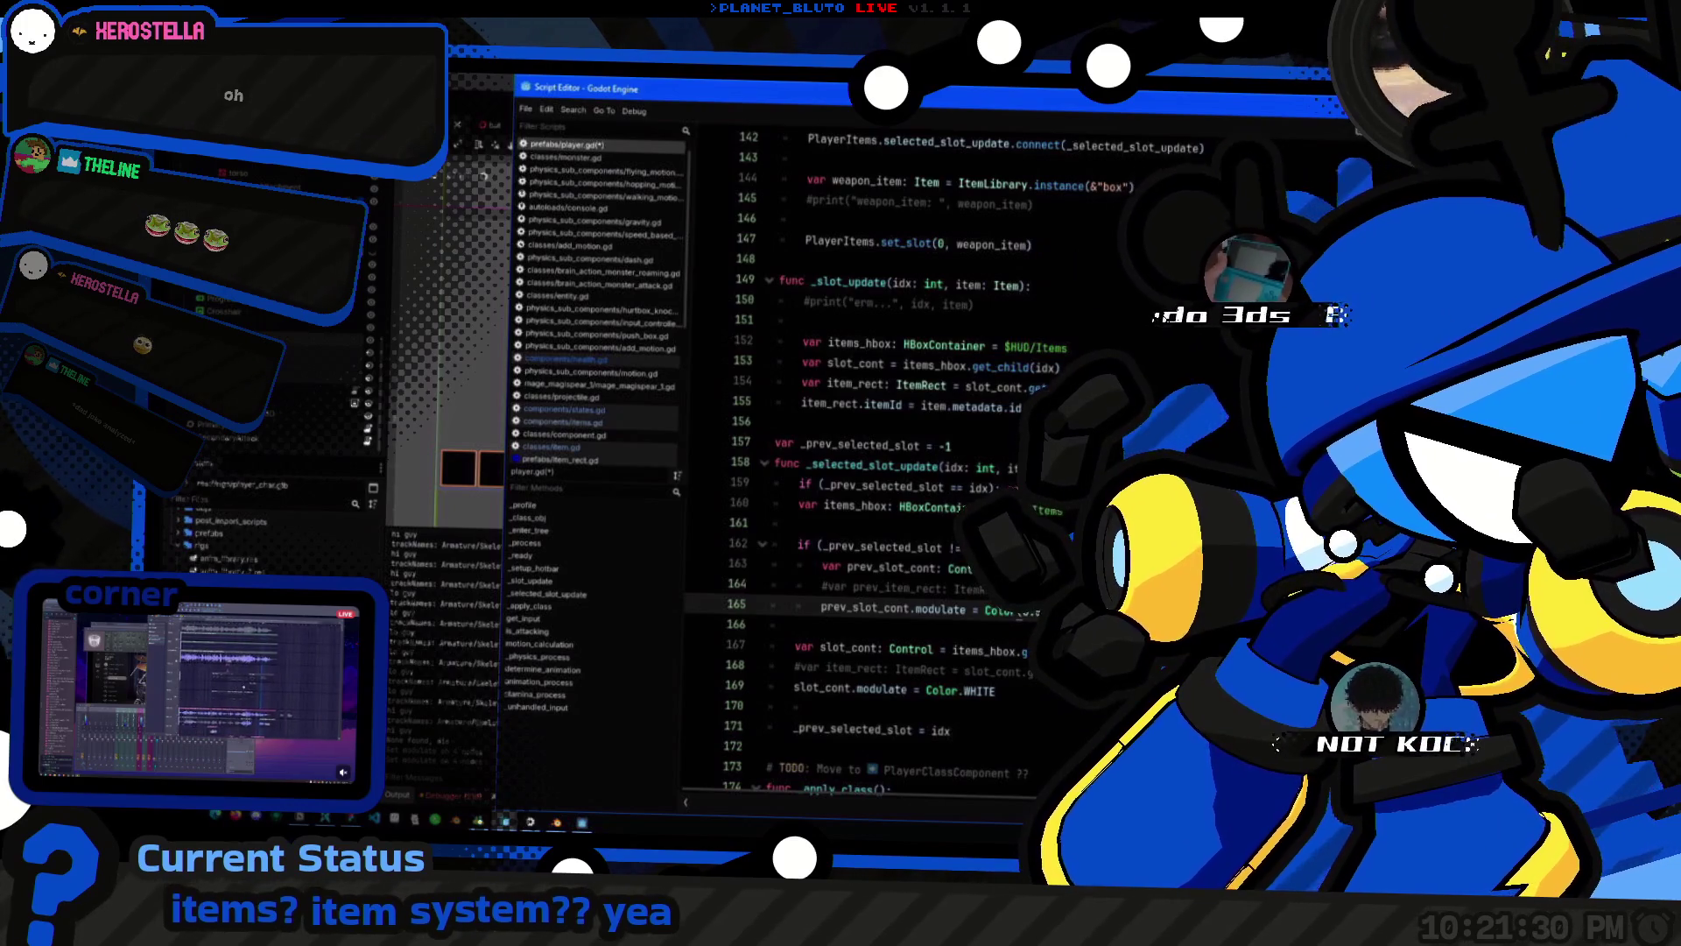
{"action": "left_click", "coordinate": [934, 690]}
{"action": "left_click", "coordinate": [933, 649]}
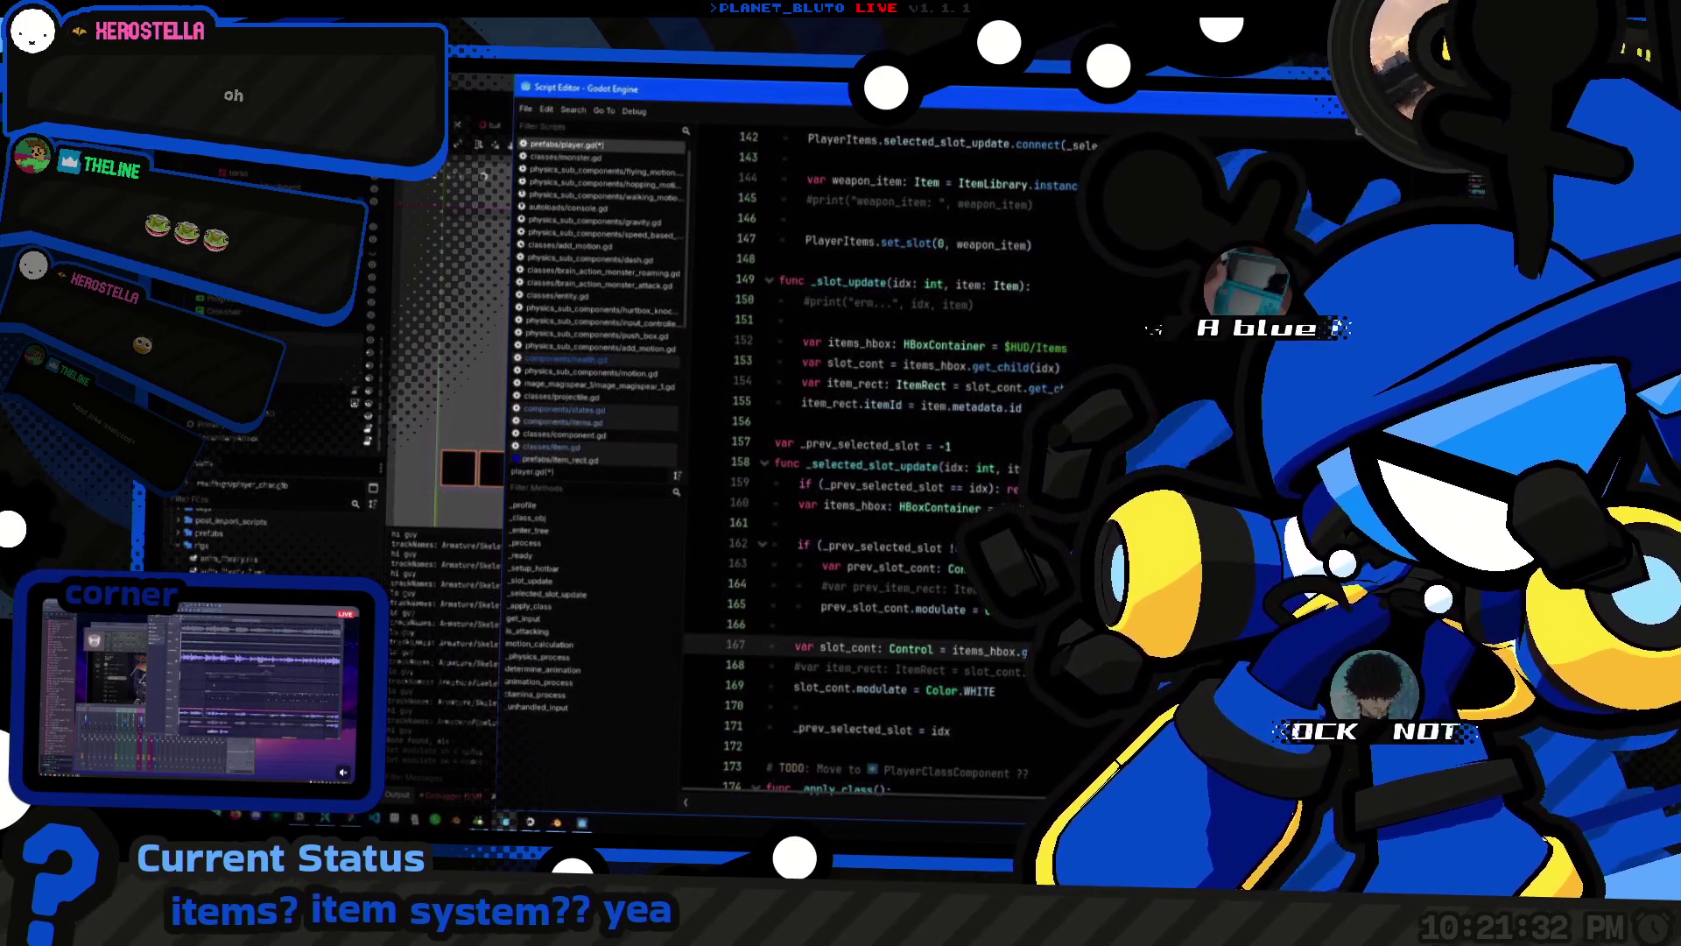
{"action": "left_click", "coordinate": [933, 690]}
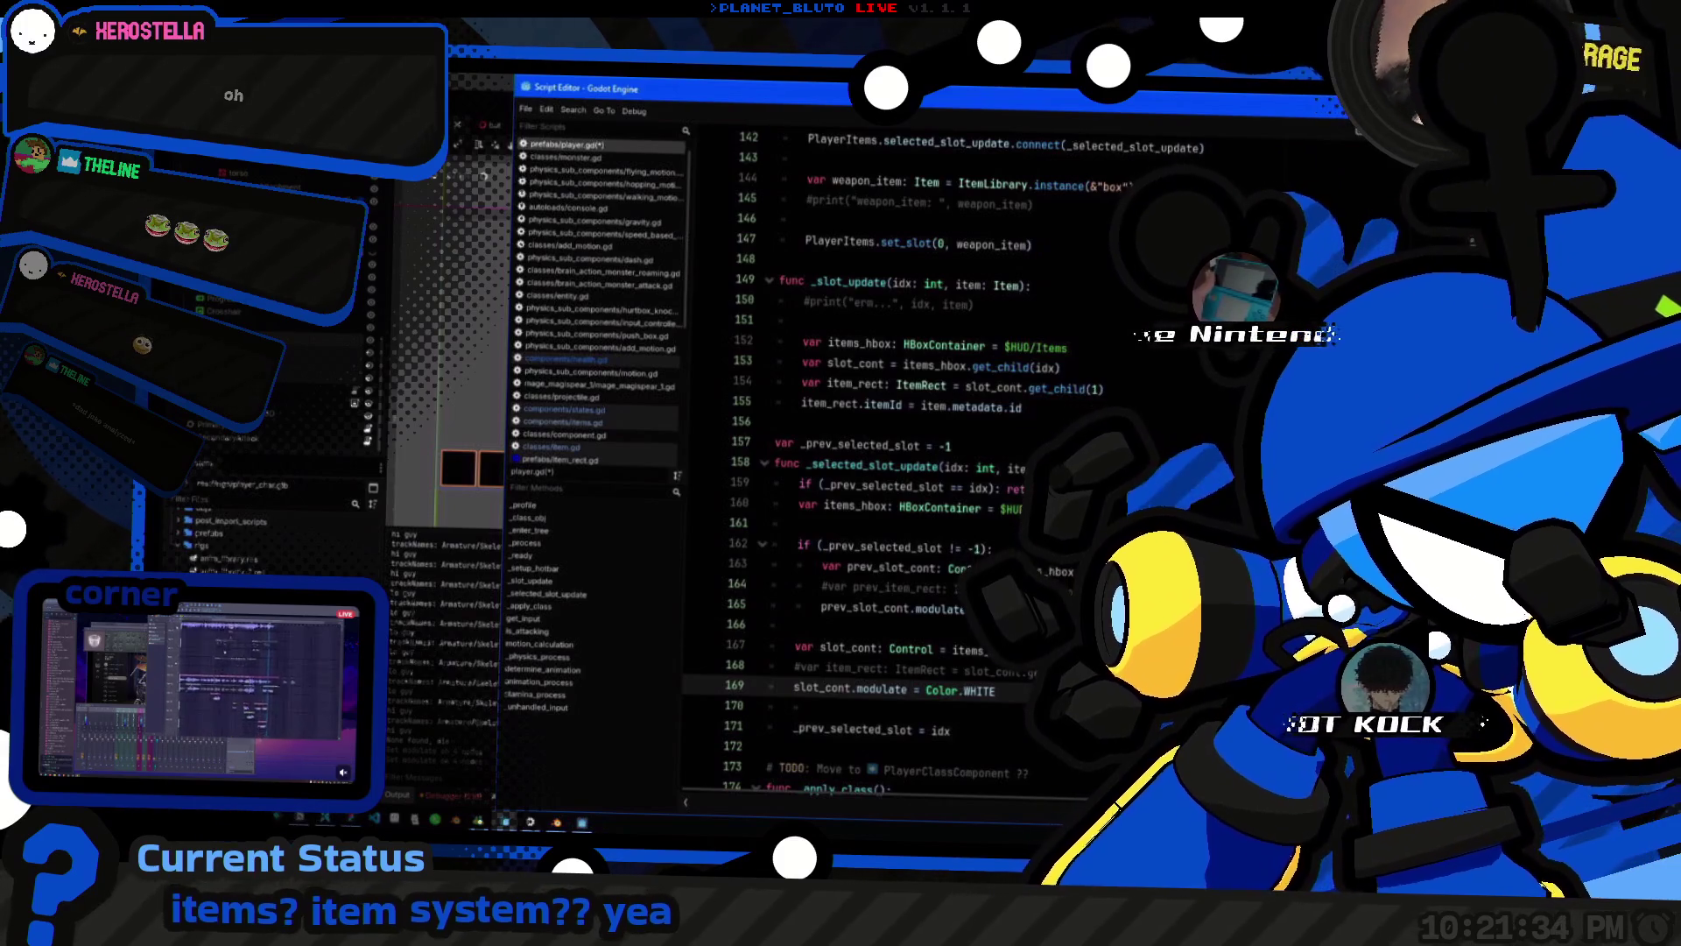
{"action": "double_click", "coordinate": [870, 467]}
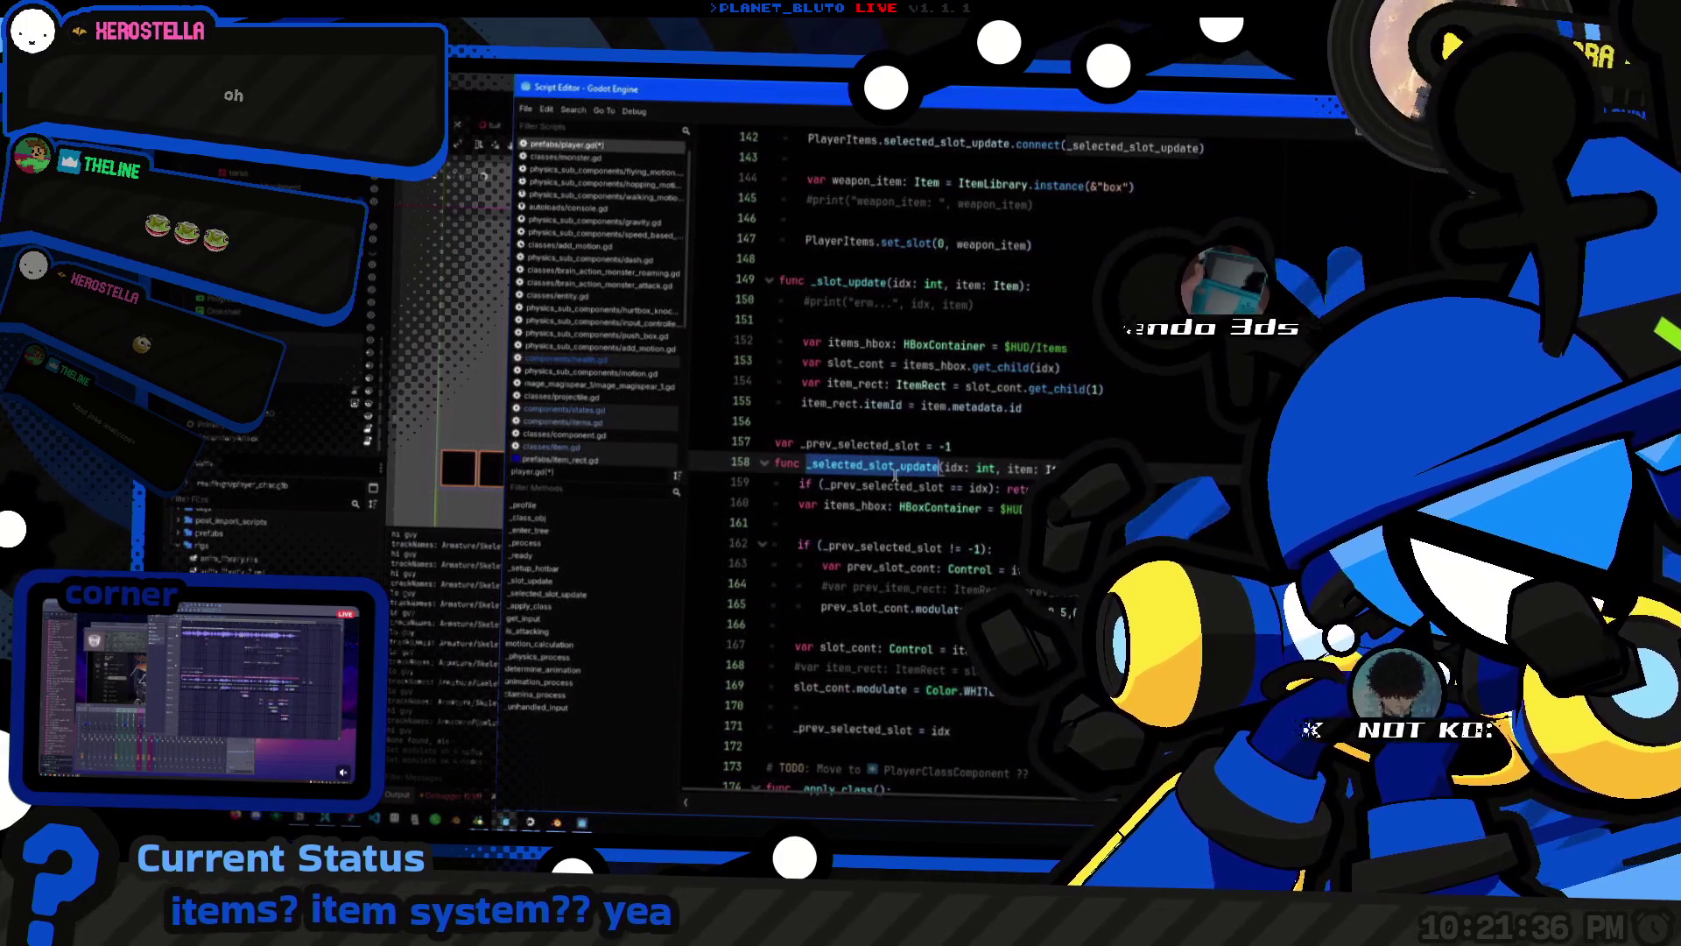
{"action": "left_click", "coordinate": [1059, 404]}
{"action": "scroll", "coordinate": [1064, 411], "scroll_direction": "up", "scroll_amount": 4}
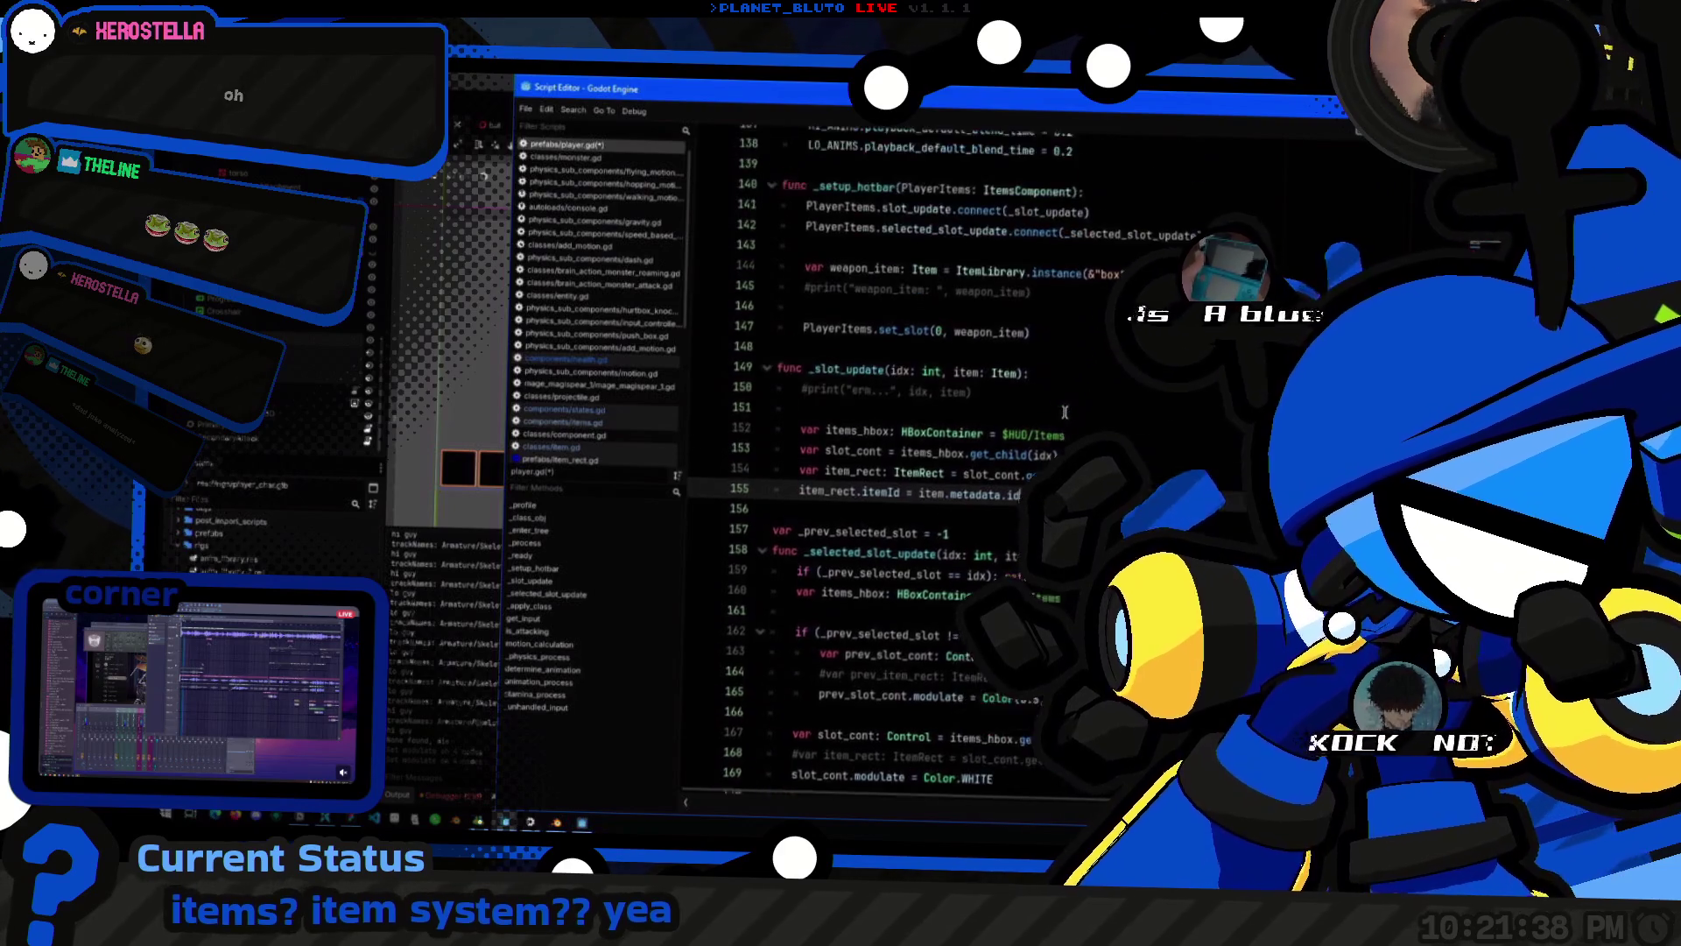
{"action": "left_click", "coordinate": [1059, 412]}
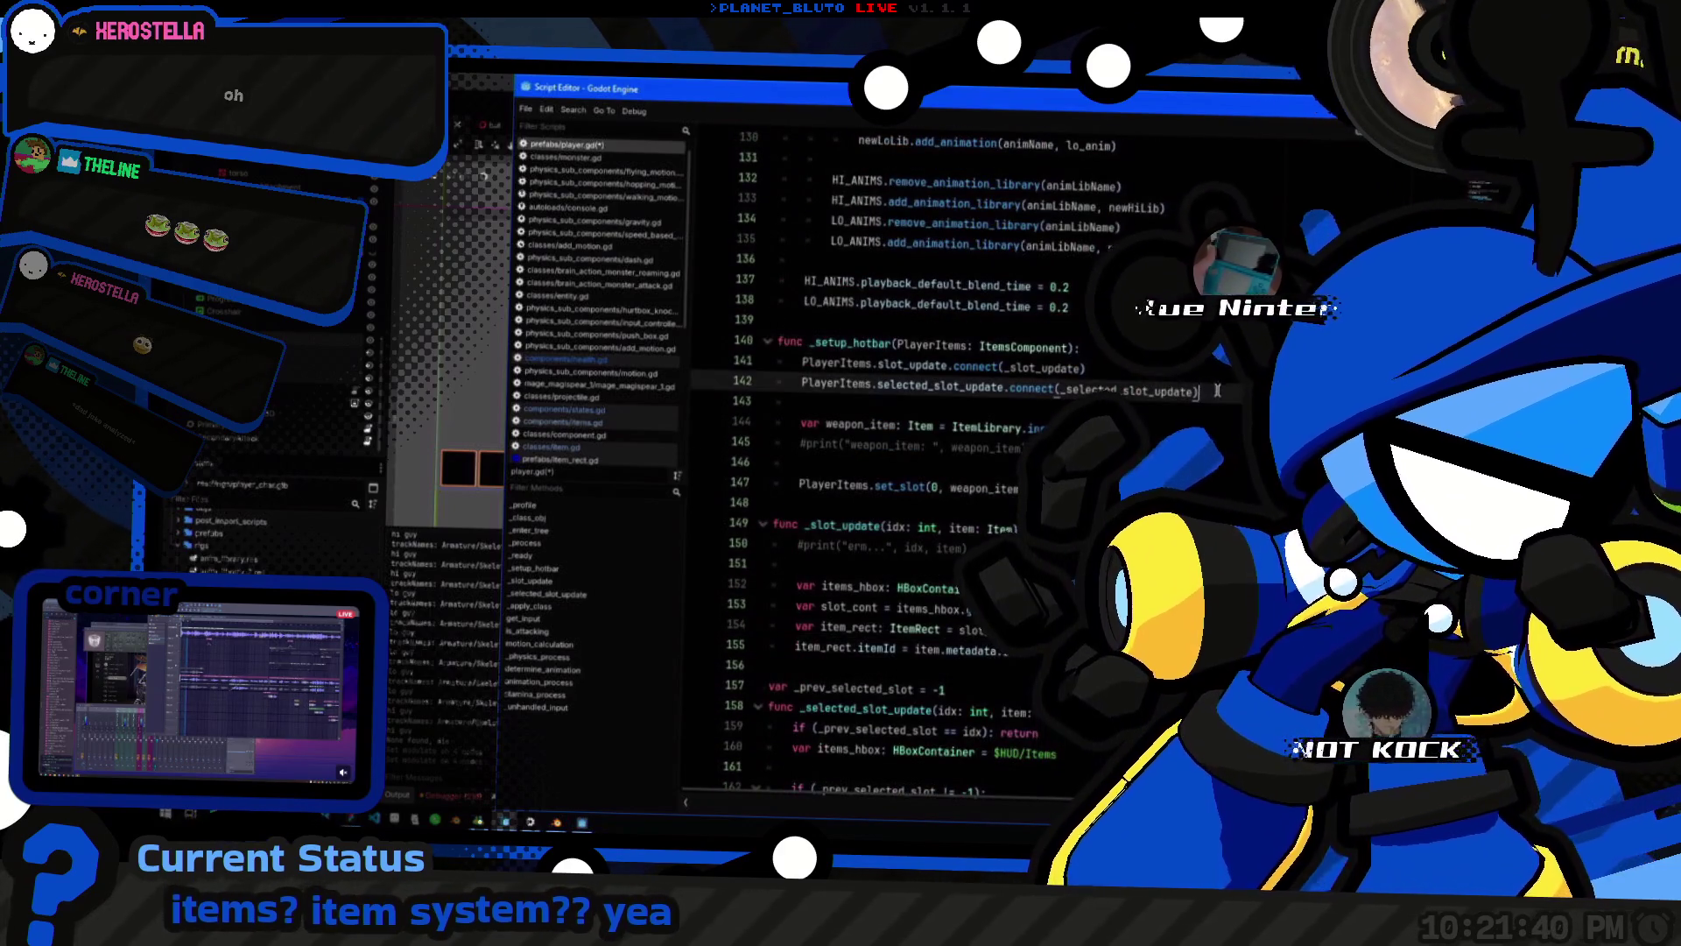
{"action": "key", "text": "Return"}
{"action": "key", "text": "Return"}
{"action": "type", "text": "_selected_slot_update("}
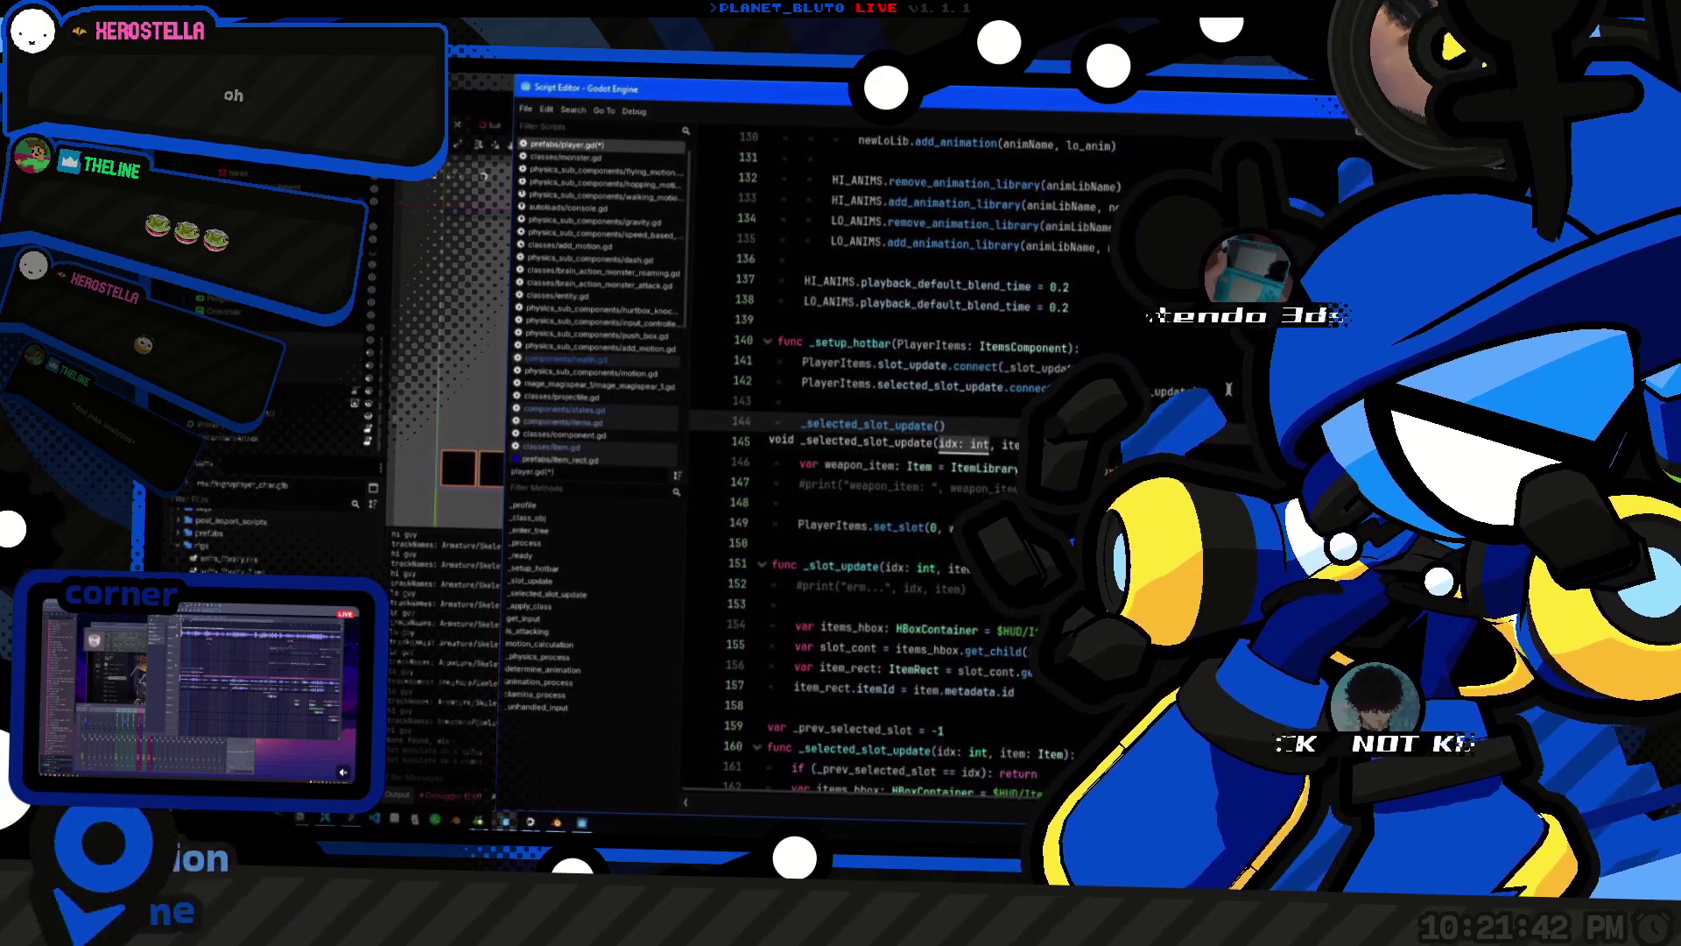
{"action": "key", "text": "ctrl+z"}
{"action": "key", "text": "ctrl+z"}
{"action": "key", "text": "ctrl+z"}
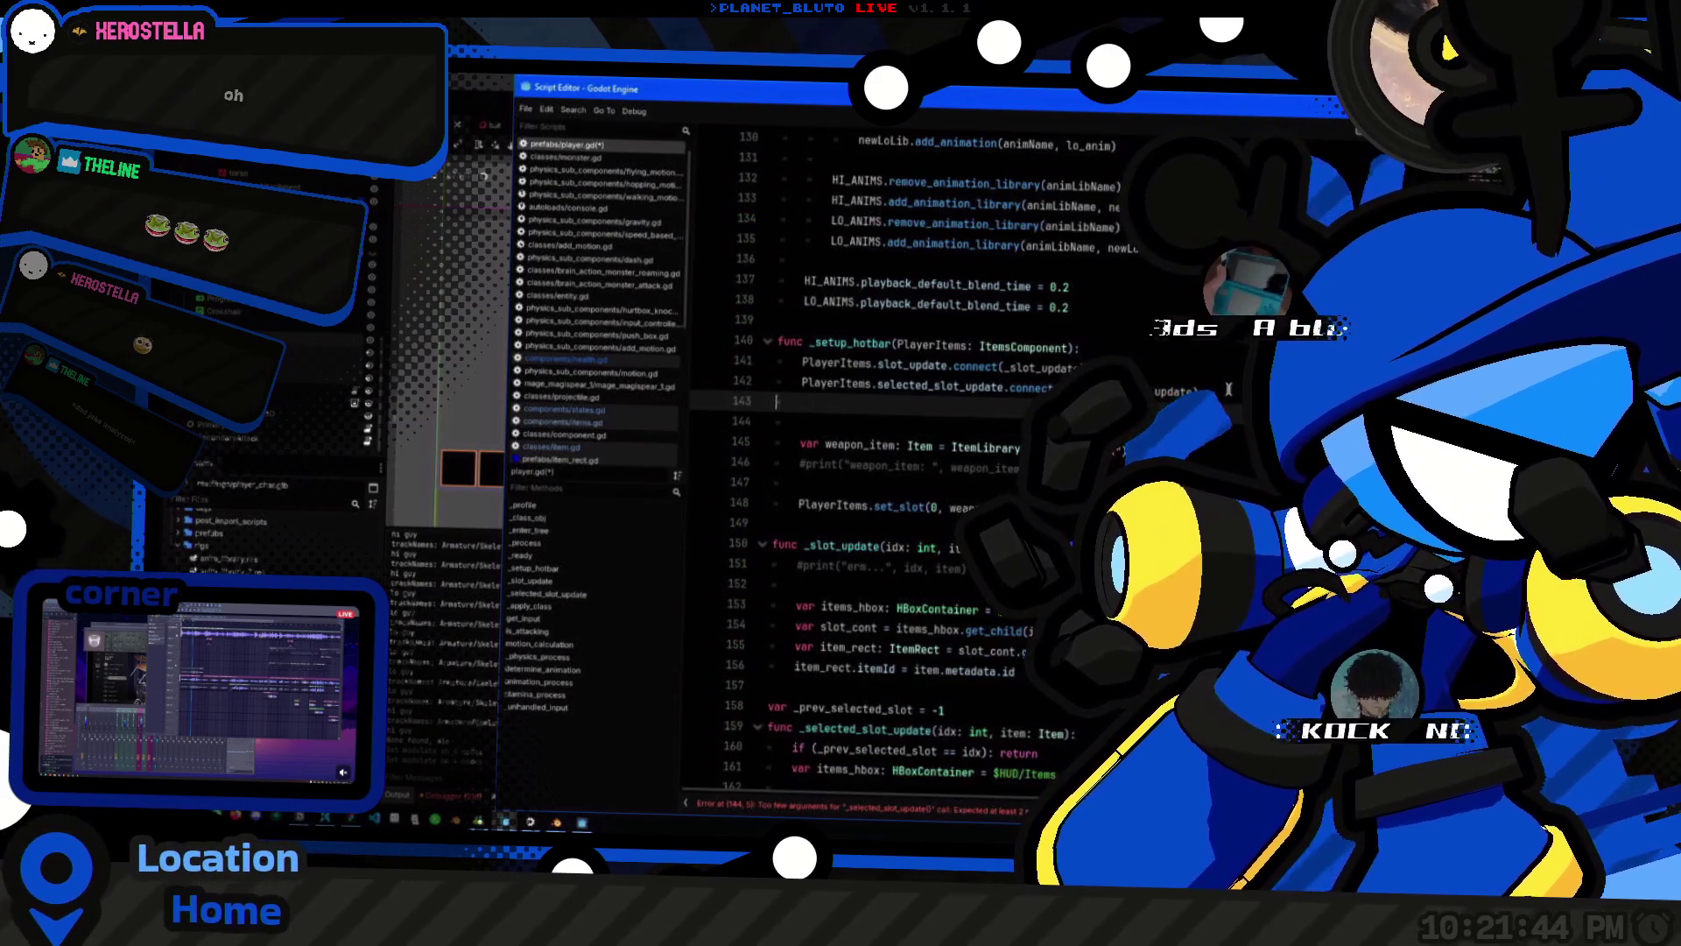
- Add PlayerItems.select_slot(0) directly below PlayerItems.set_slot(0, weapon_item), then close the Script Editor
{"action": "key", "text": "ctrl+c"}
{"action": "key", "text": "End"}
{"action": "key", "text": "Return"}
{"action": "key", "text": "ctrl+v"}
{"action": "type", "text": ".sele"}
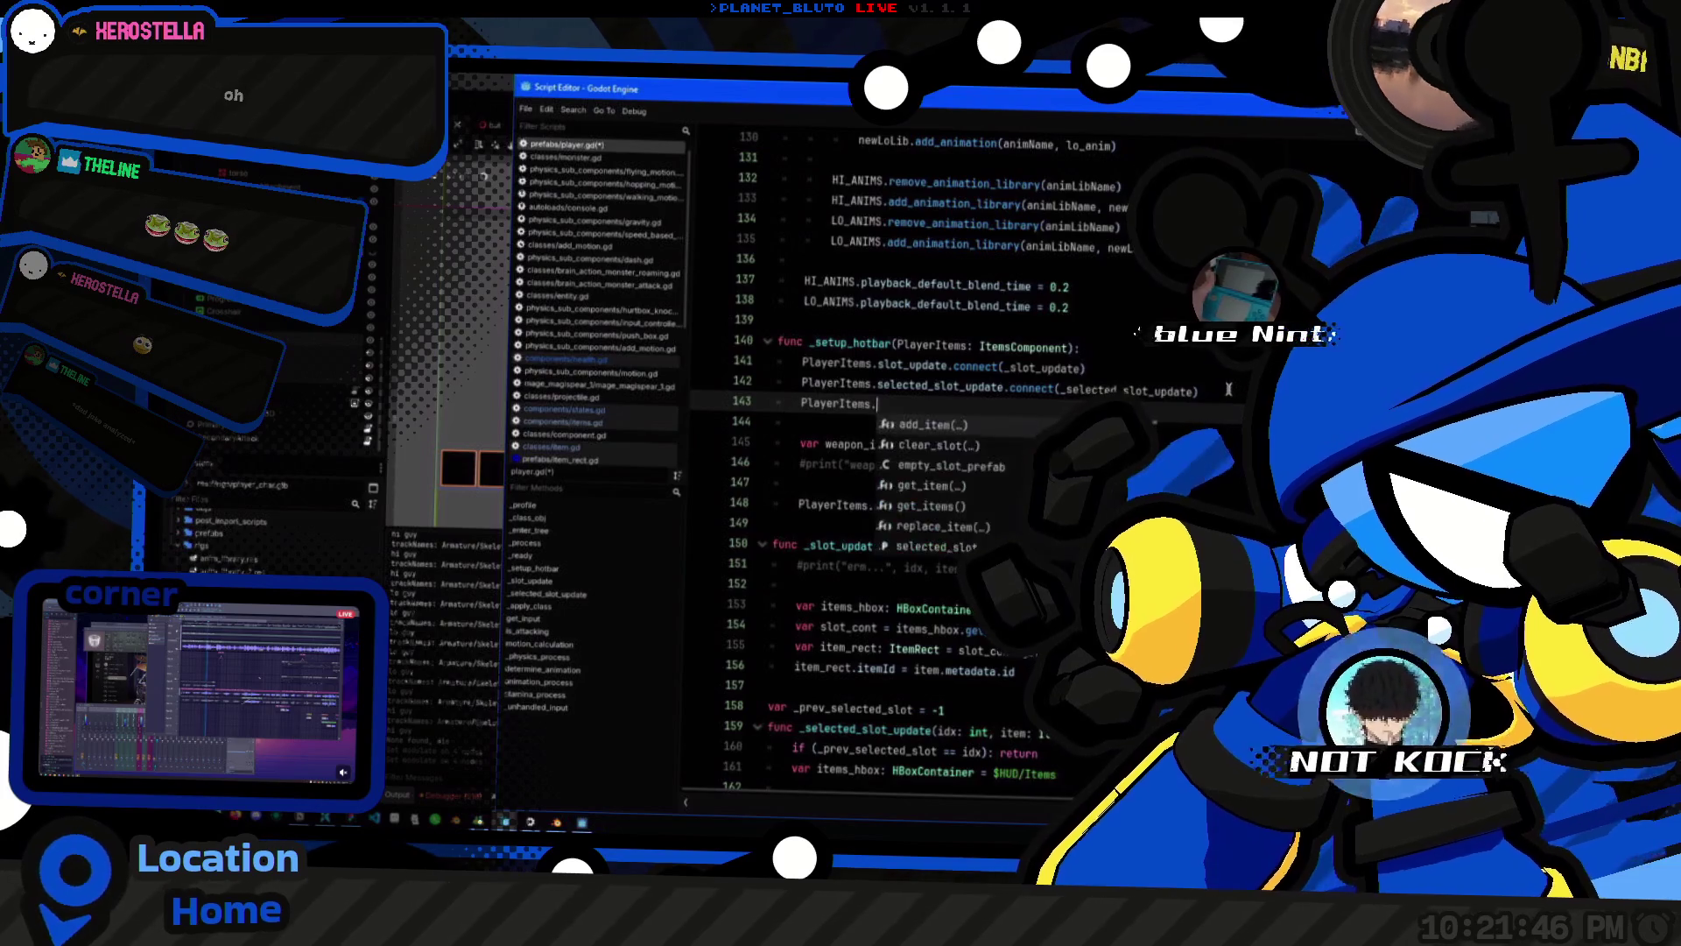
{"action": "key", "text": "Down"}
{"action": "key", "text": "Down"}
{"action": "key", "text": "Return"}
{"action": "type", "text": "0"}
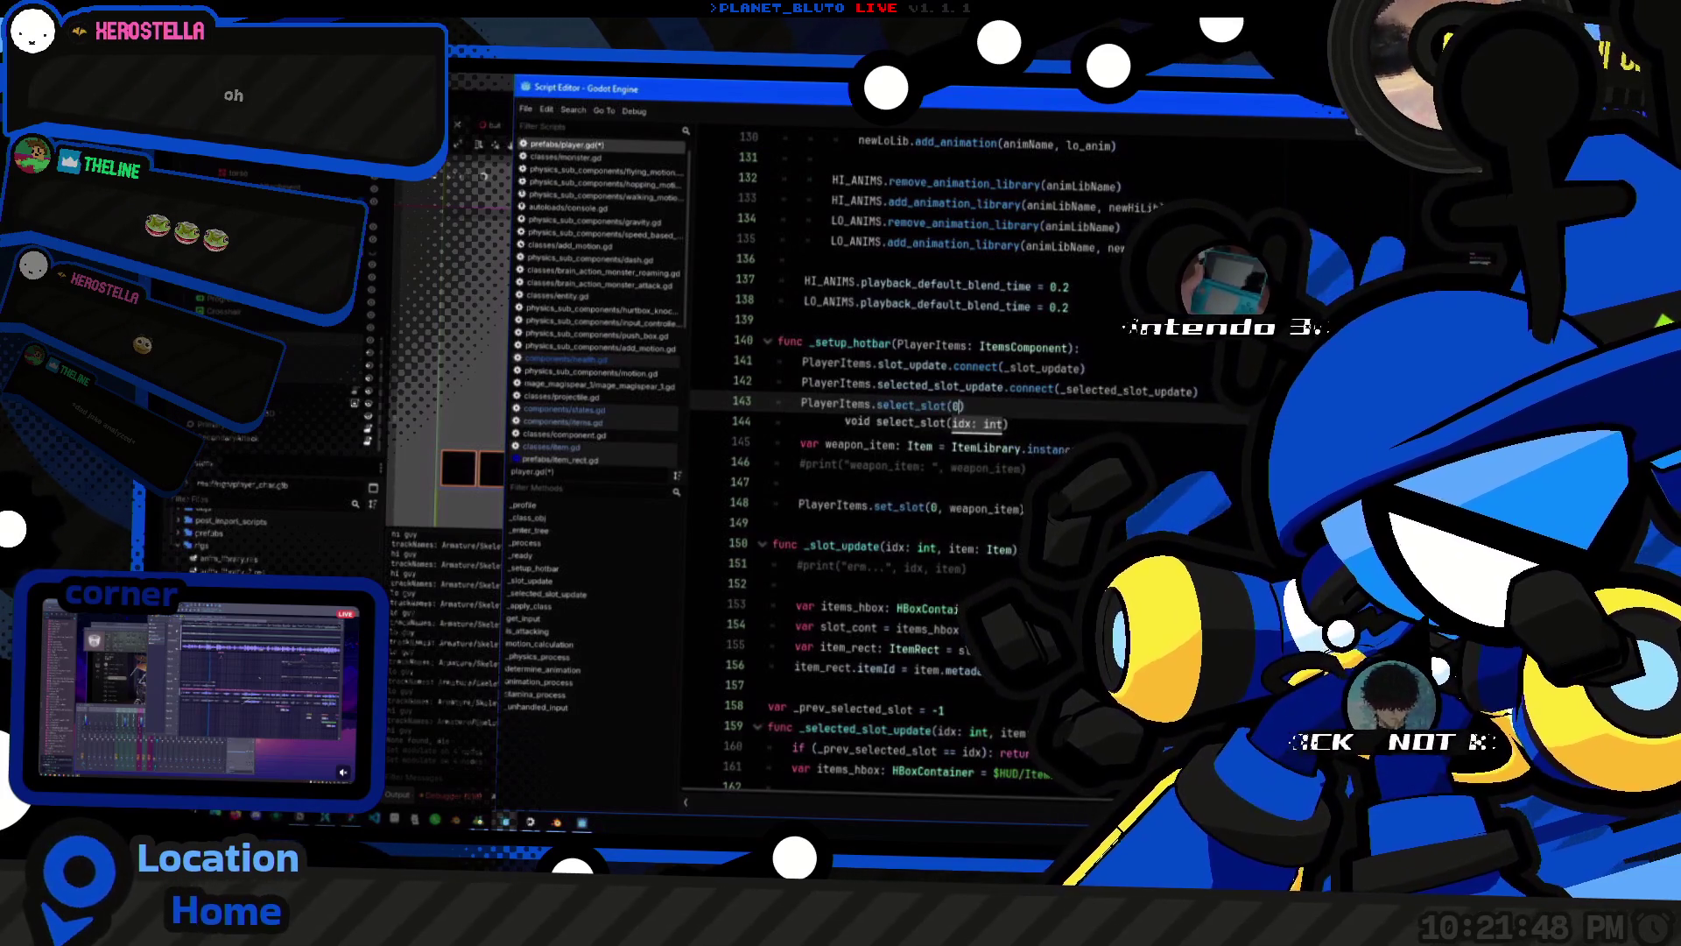
{"action": "key", "text": "shift+Home"}
{"action": "key", "text": "BackSpace"}
{"action": "key", "text": "BackSpace"}
{"action": "key", "text": "BackSpace"}
{"action": "key", "text": "Down"}
{"action": "key", "text": "Down"}
{"action": "key", "text": "Down"}
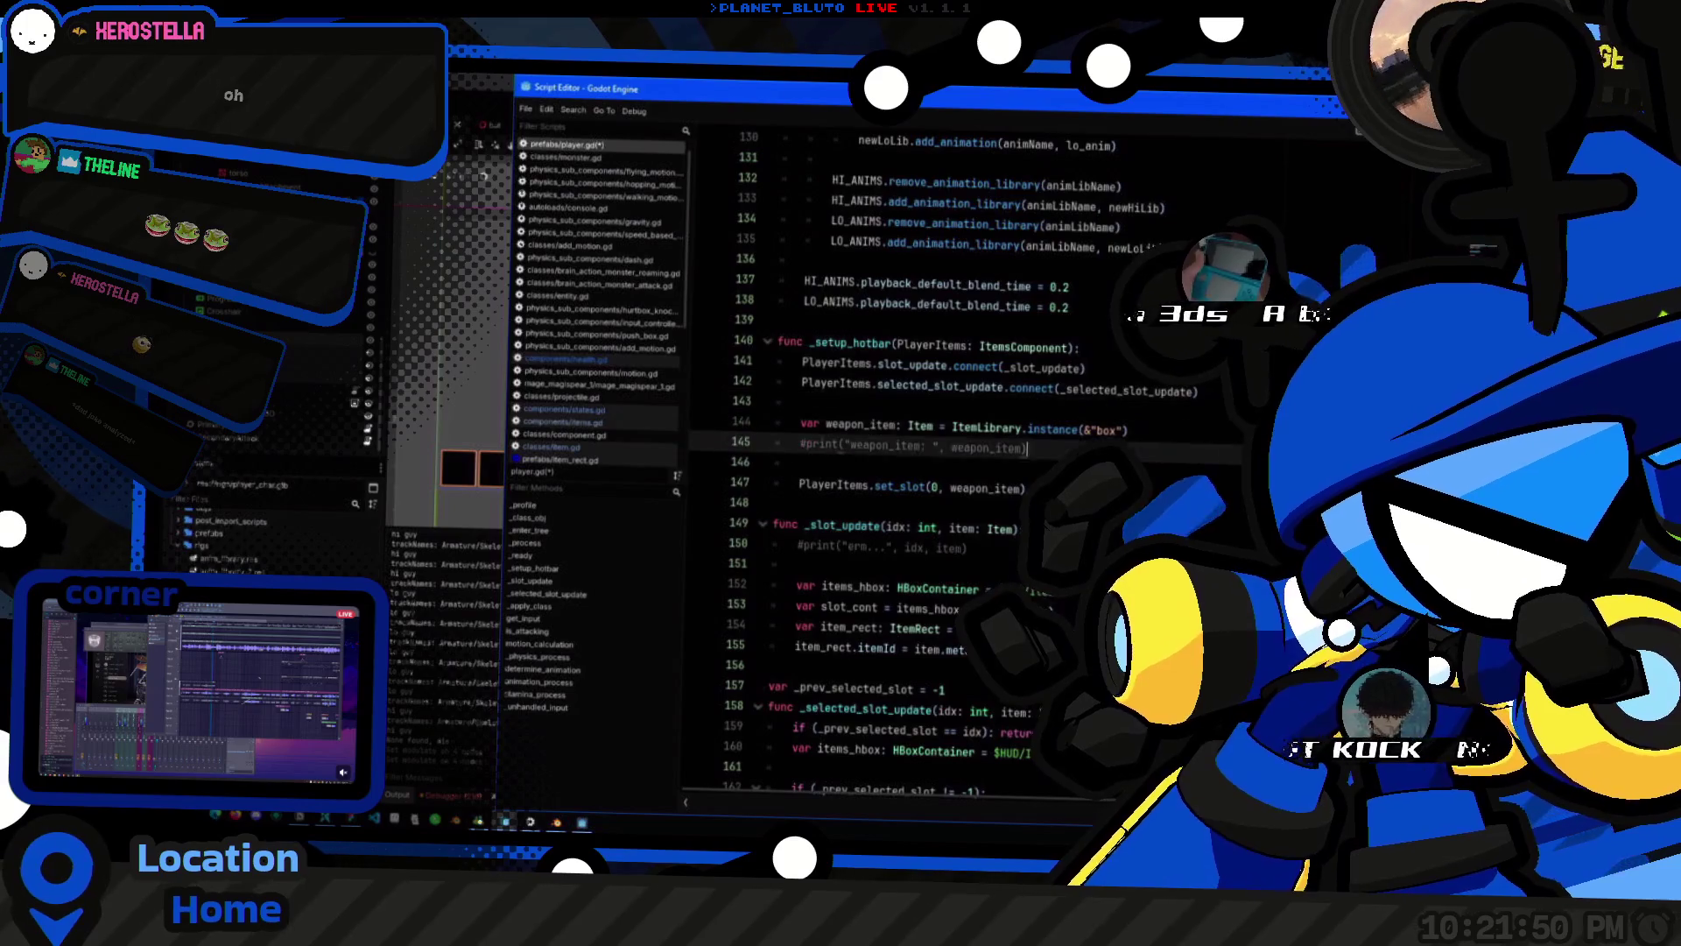
{"action": "key", "text": "Down"}
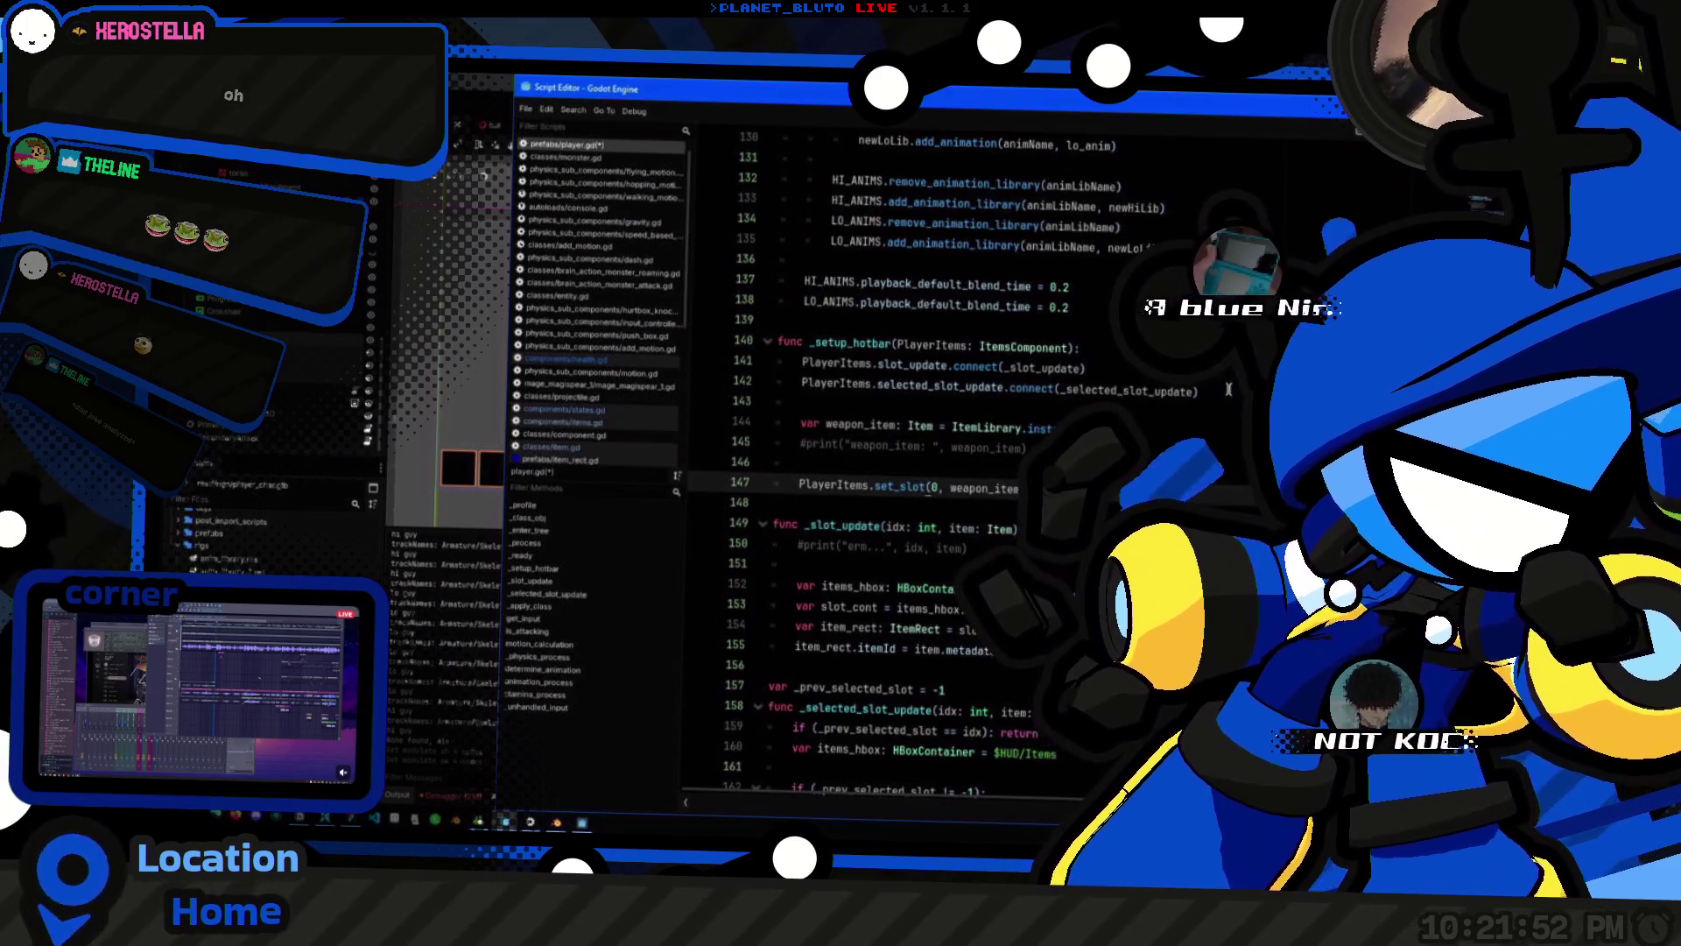
{"action": "key", "text": "End"}
{"action": "key", "text": "Return"}
{"action": "key", "text": "ctrl+v"}
{"action": "scroll", "coordinate": [1228, 388], "scroll_direction": "down", "scroll_amount": 1}
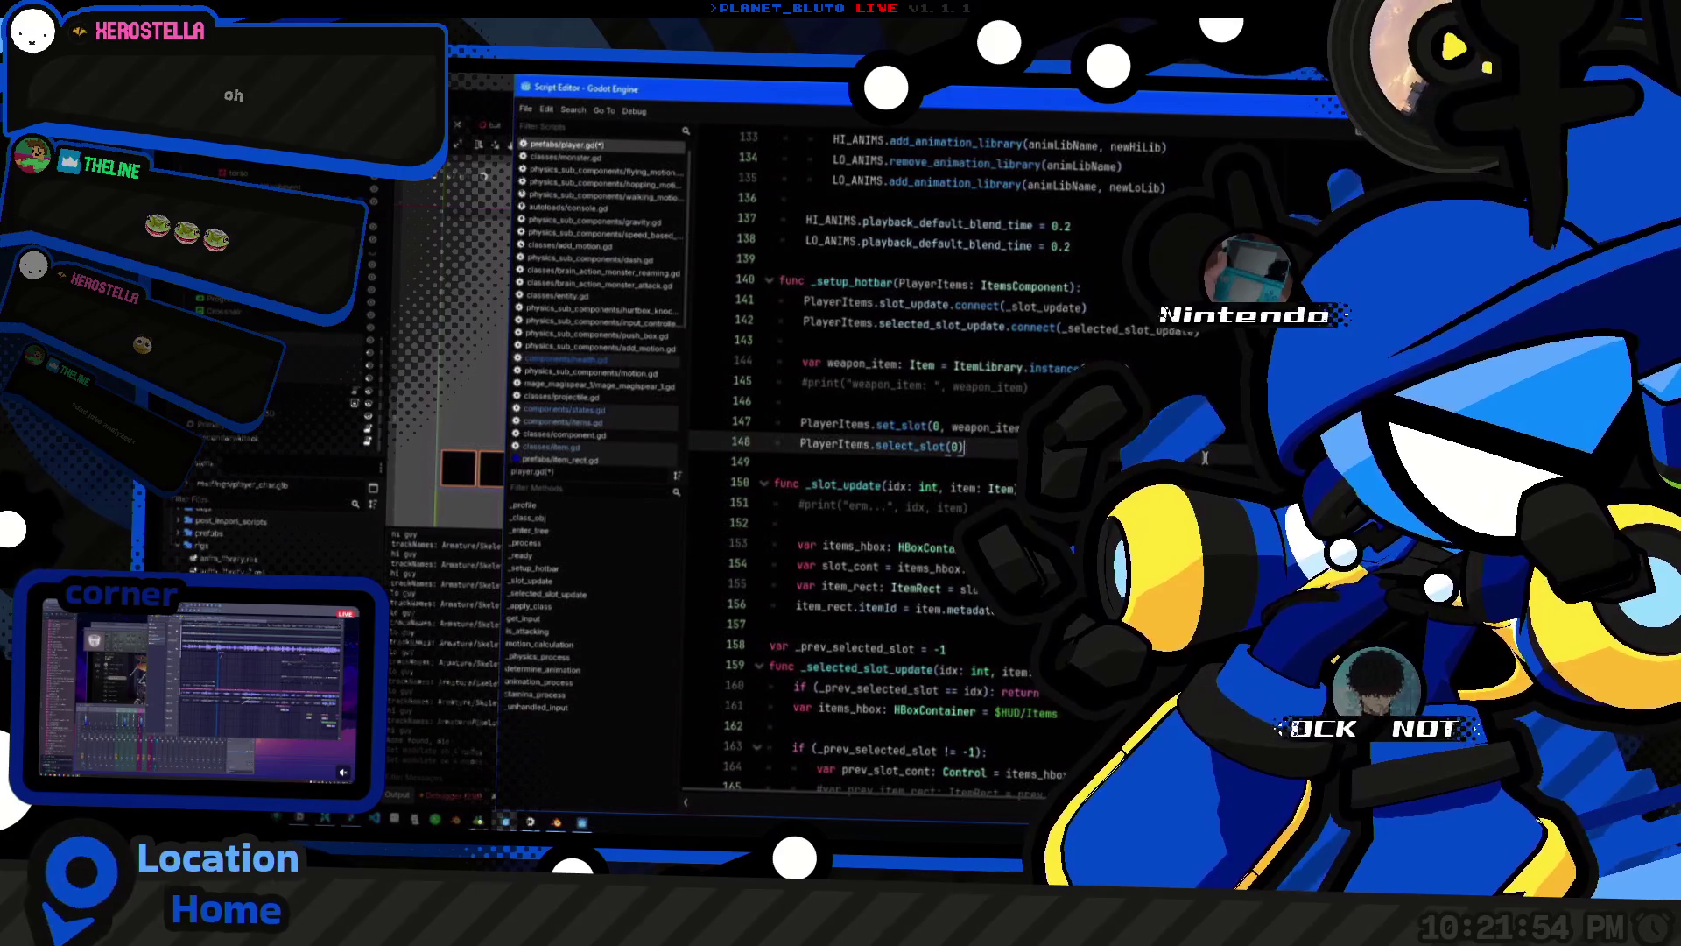
{"action": "left_click", "coordinate": [1299, 120]}
- Save the scene and start the game as a Knight by hosting
{"action": "key", "text": "ctrl+s"}
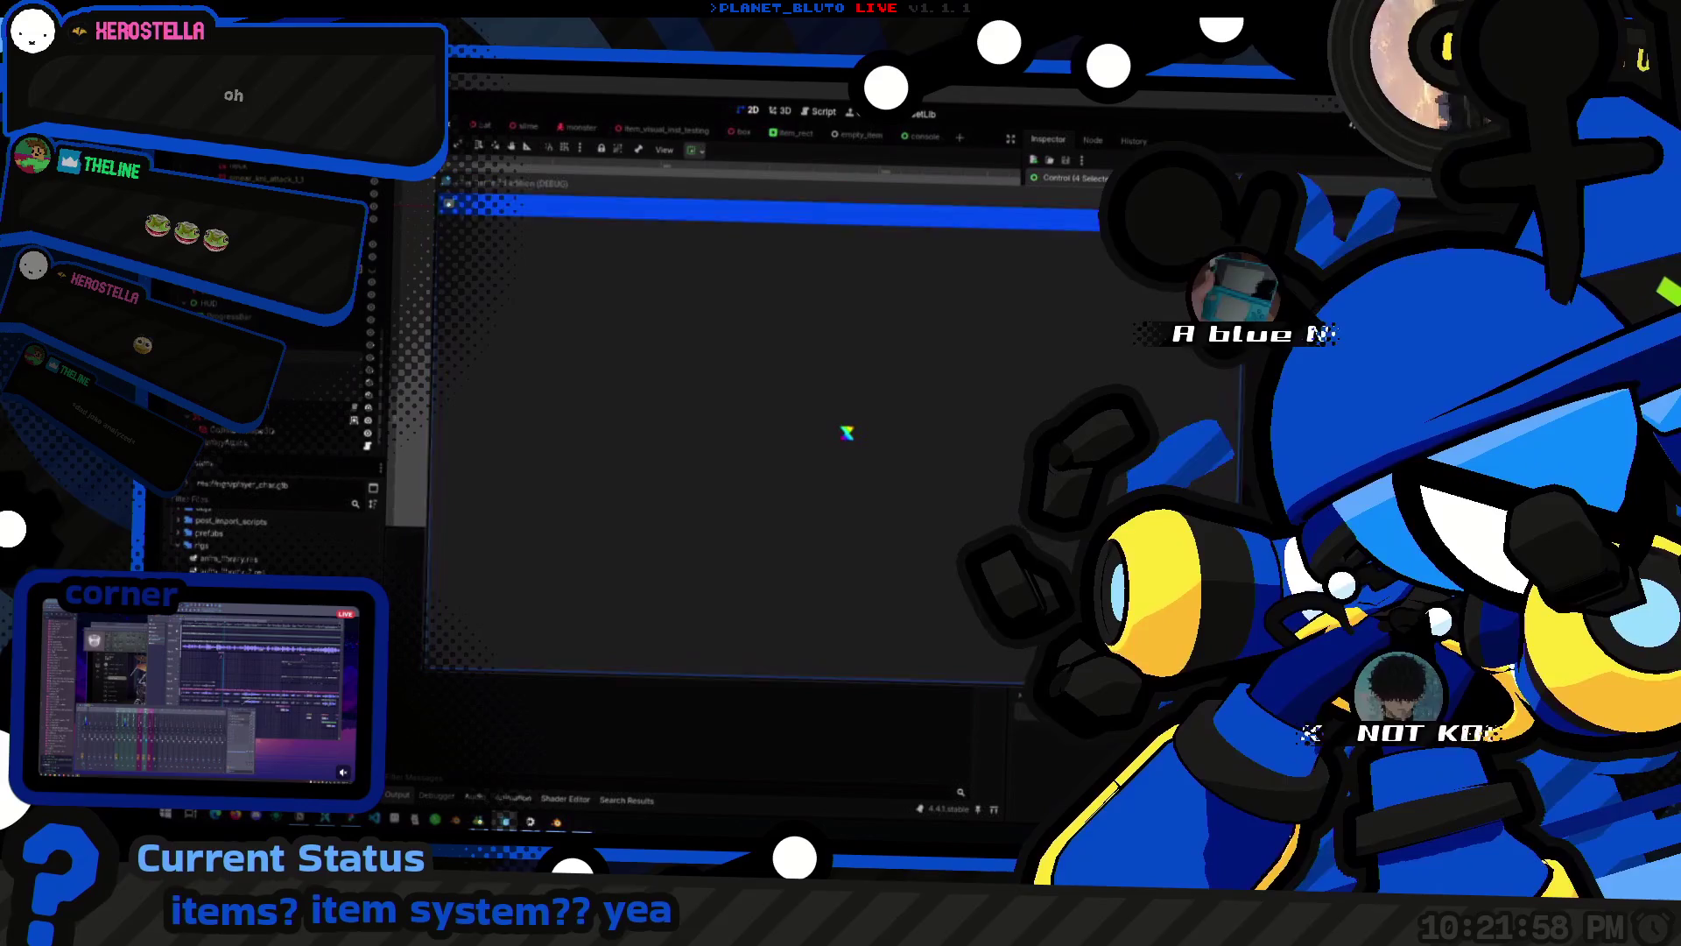
{"action": "left_click", "coordinate": [613, 287]}
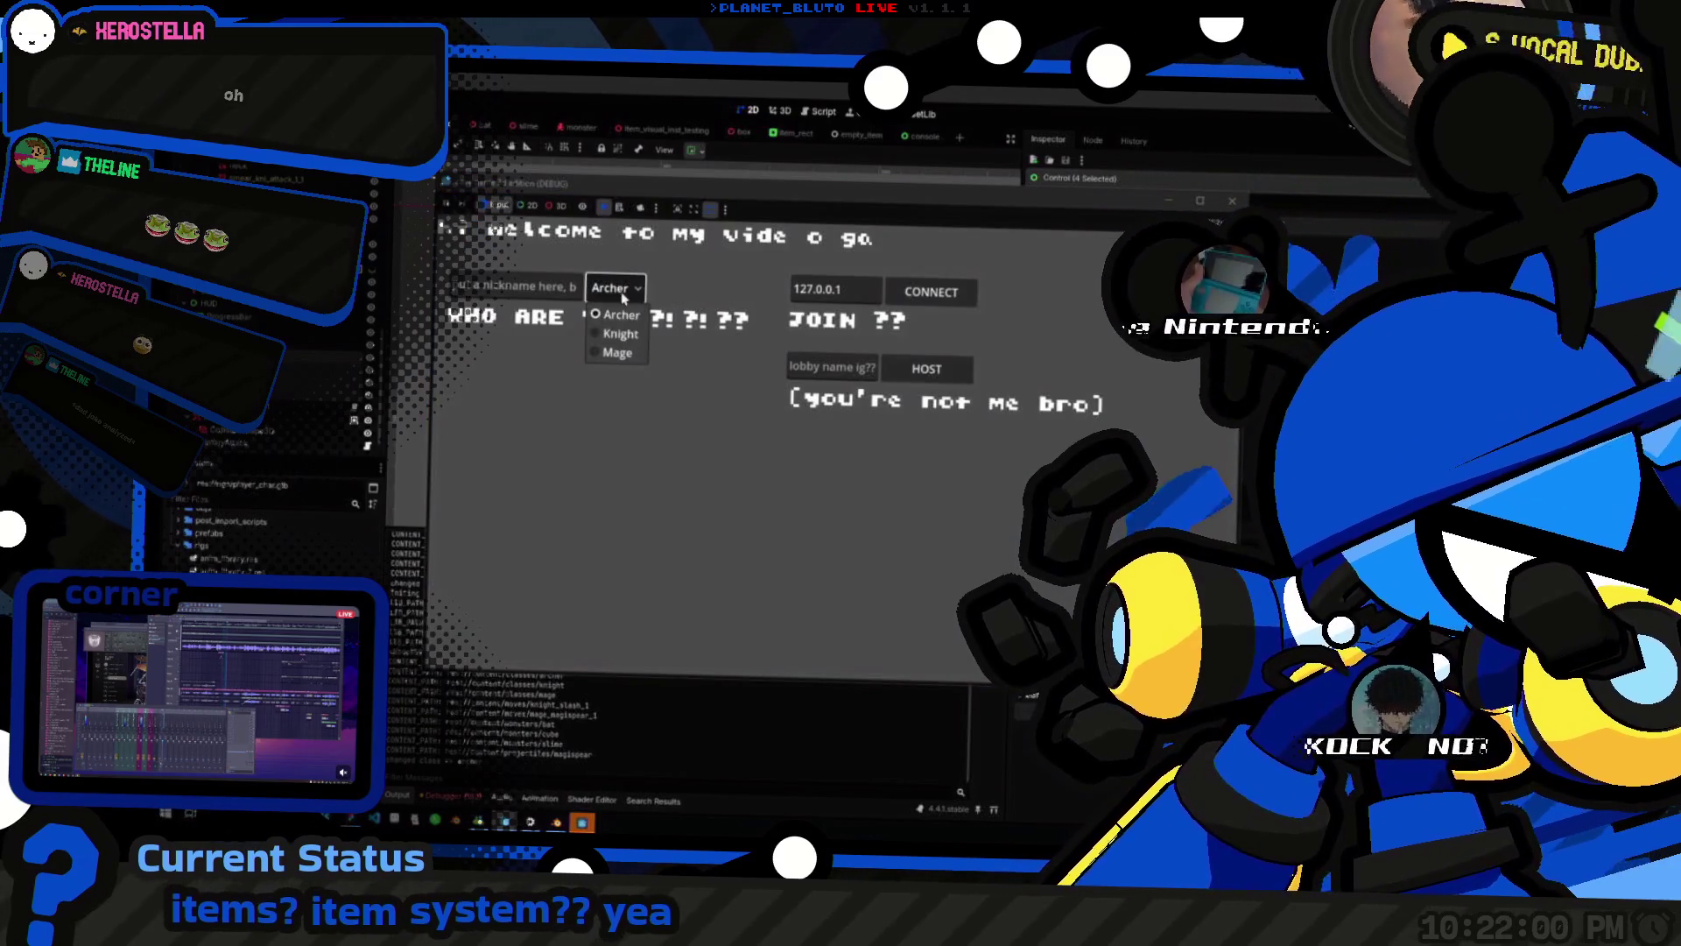
{"action": "left_click", "coordinate": [616, 302]}
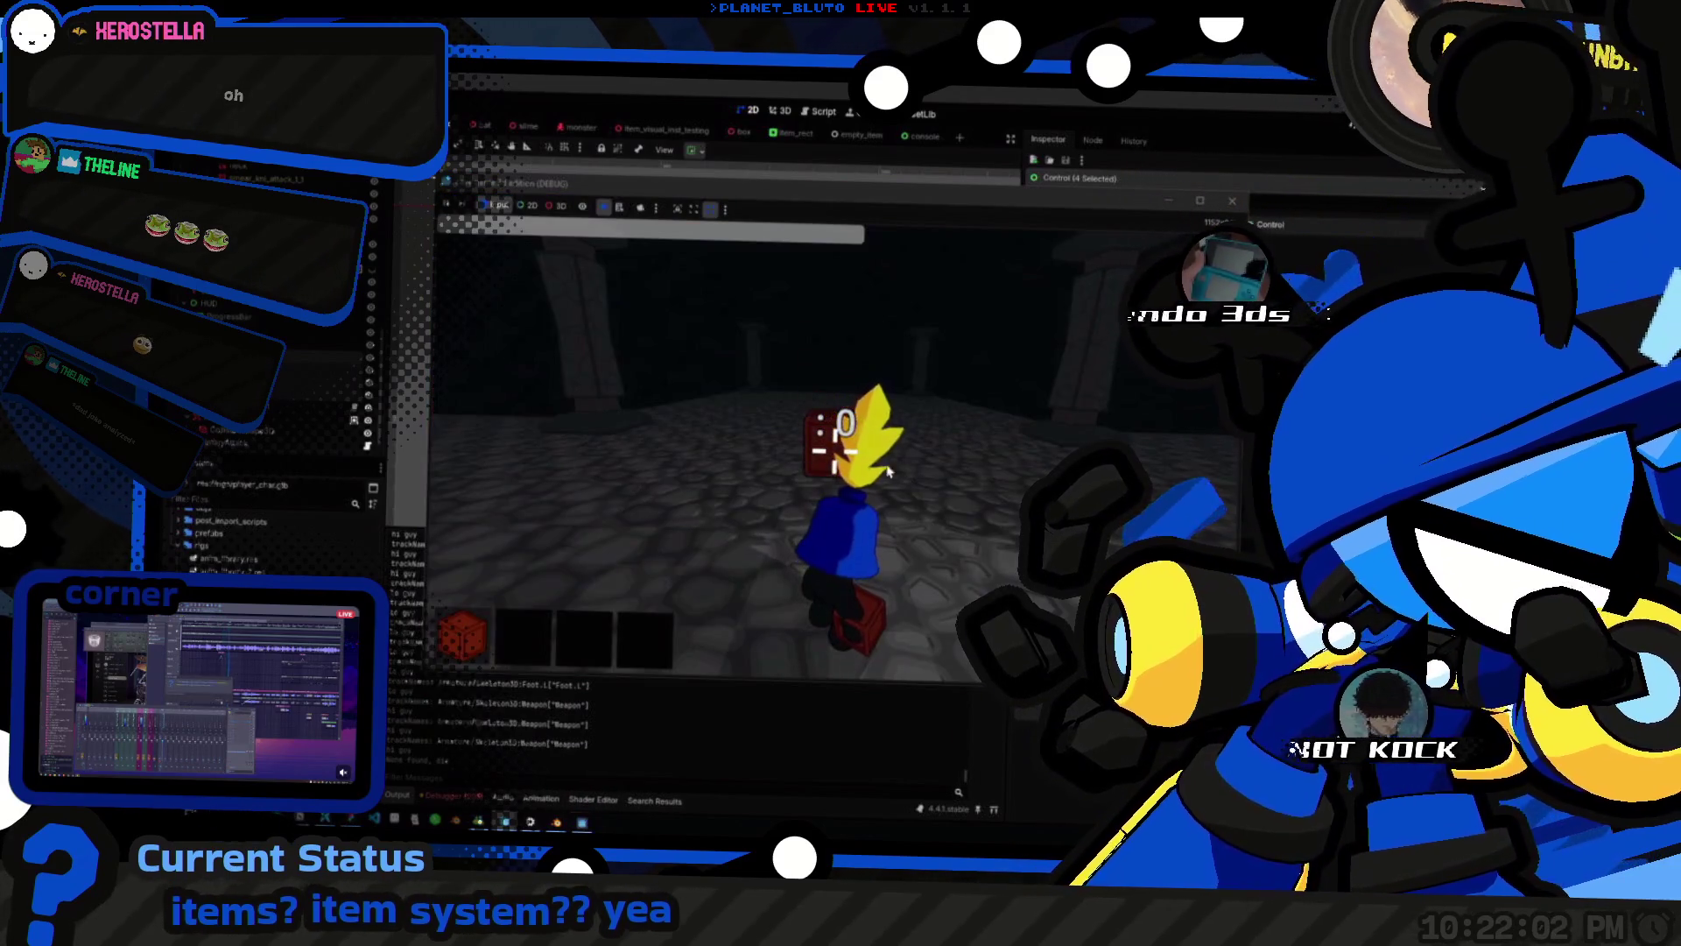
- Enter 'give box' in the in-game console to put boxes in the hotbar
{"action": "key", "text": "grave"}
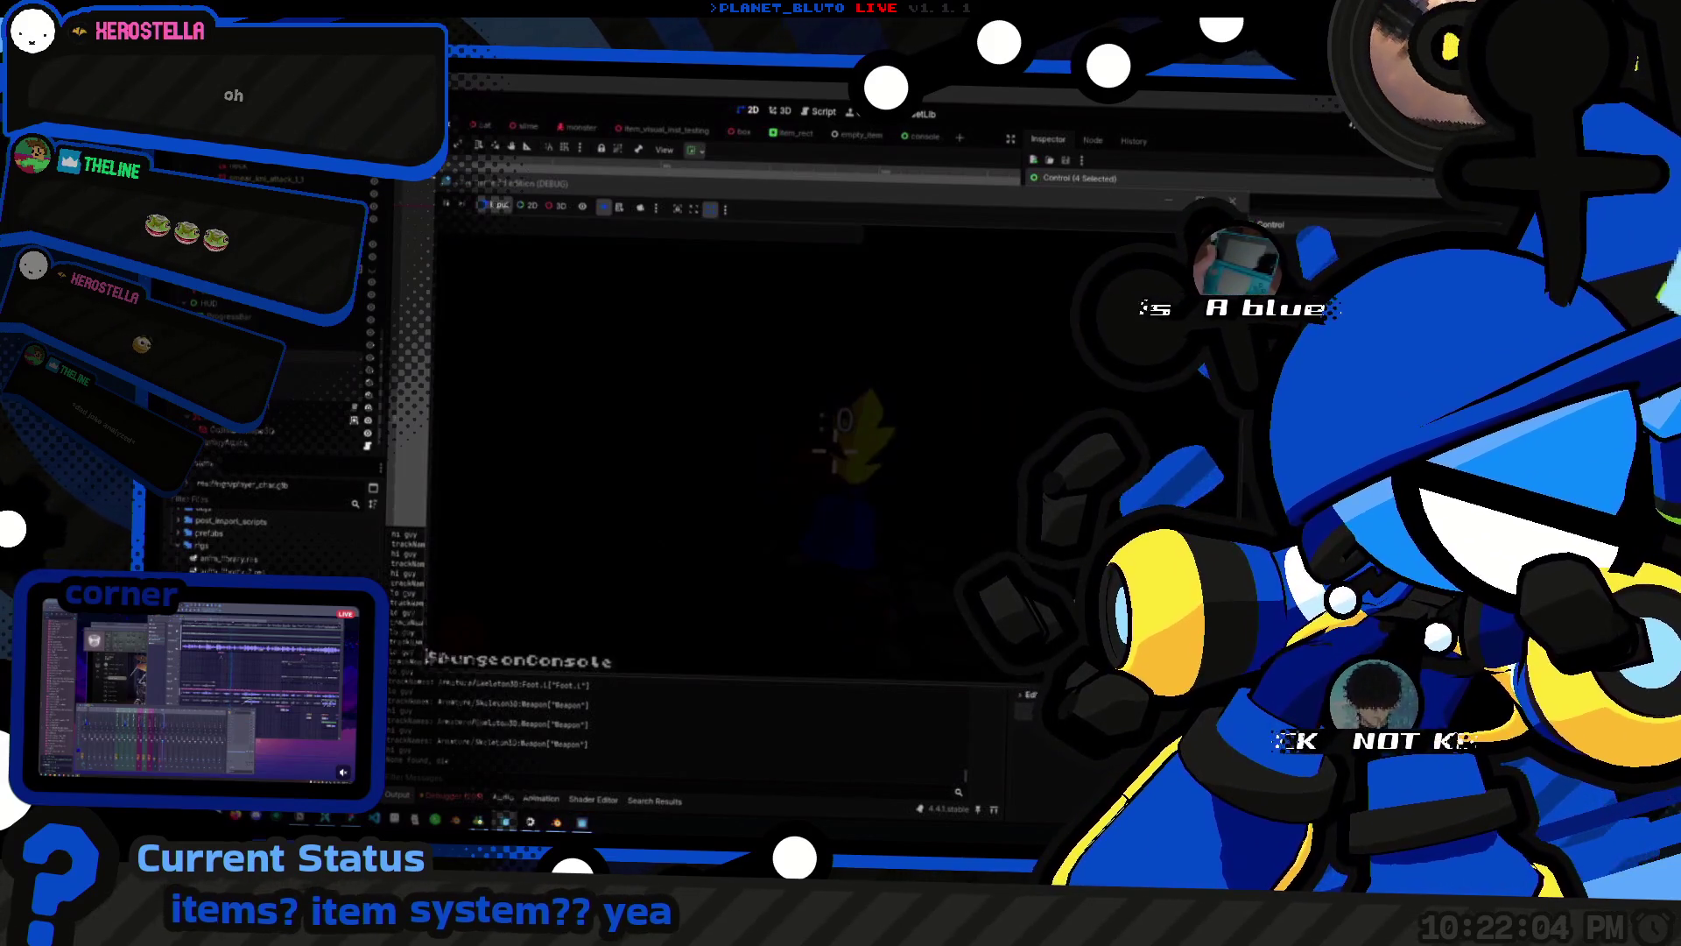
{"action": "type", "text": "give box"}
{"action": "key", "text": "Return"}
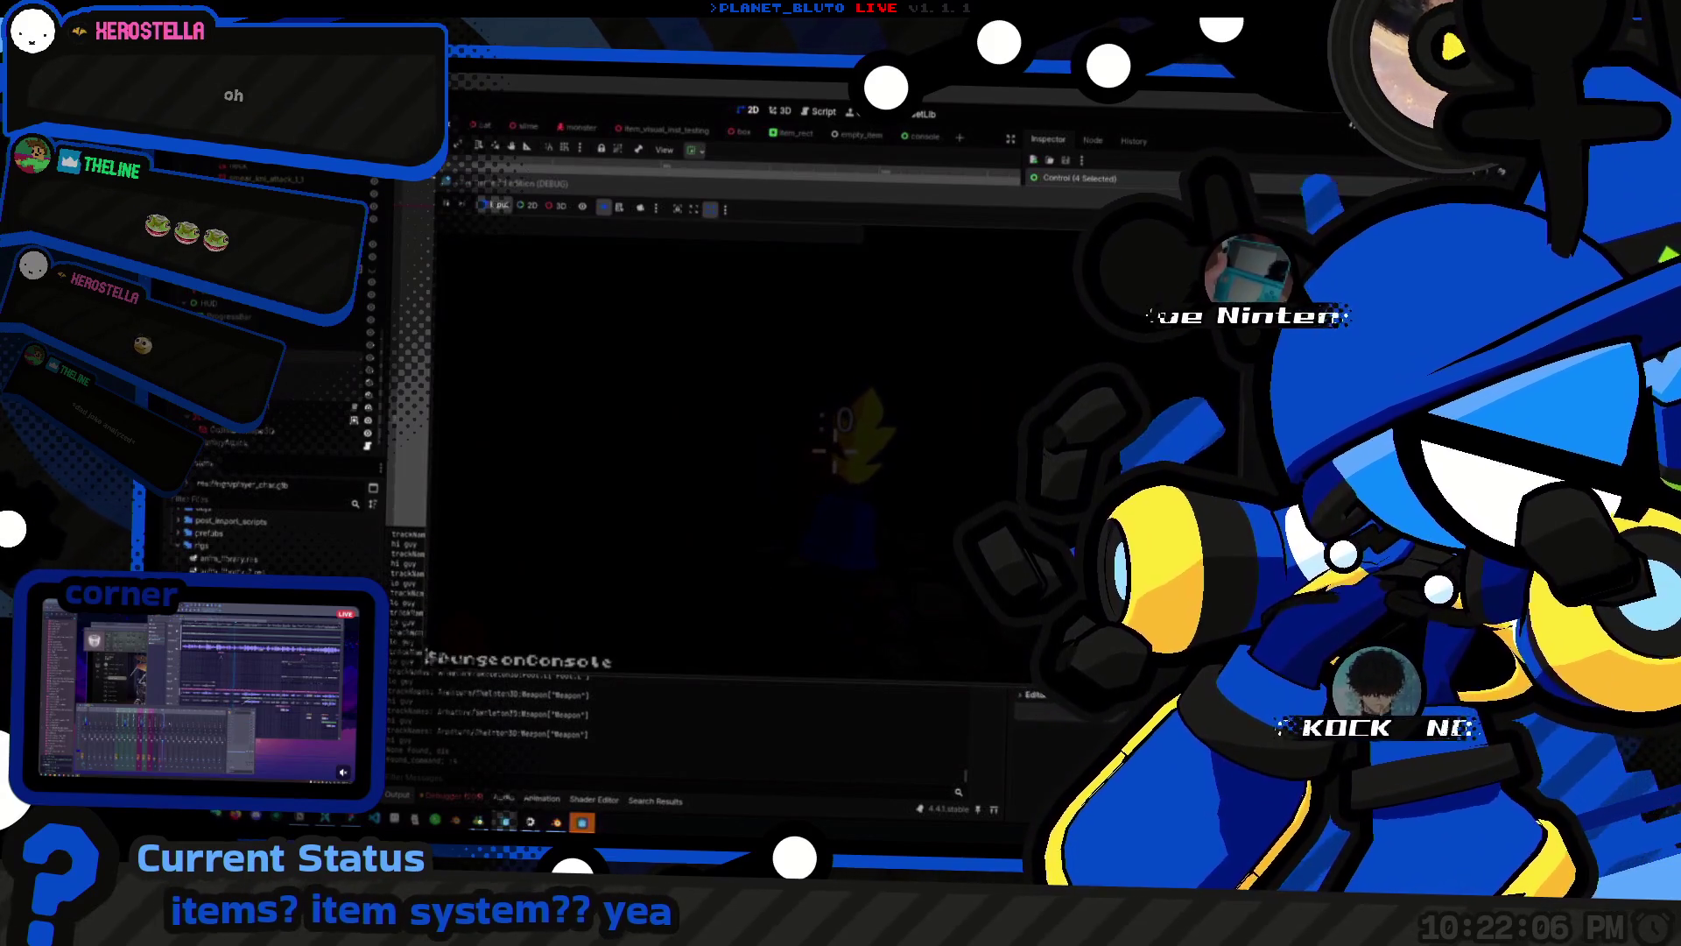
{"action": "key", "text": "grave"}
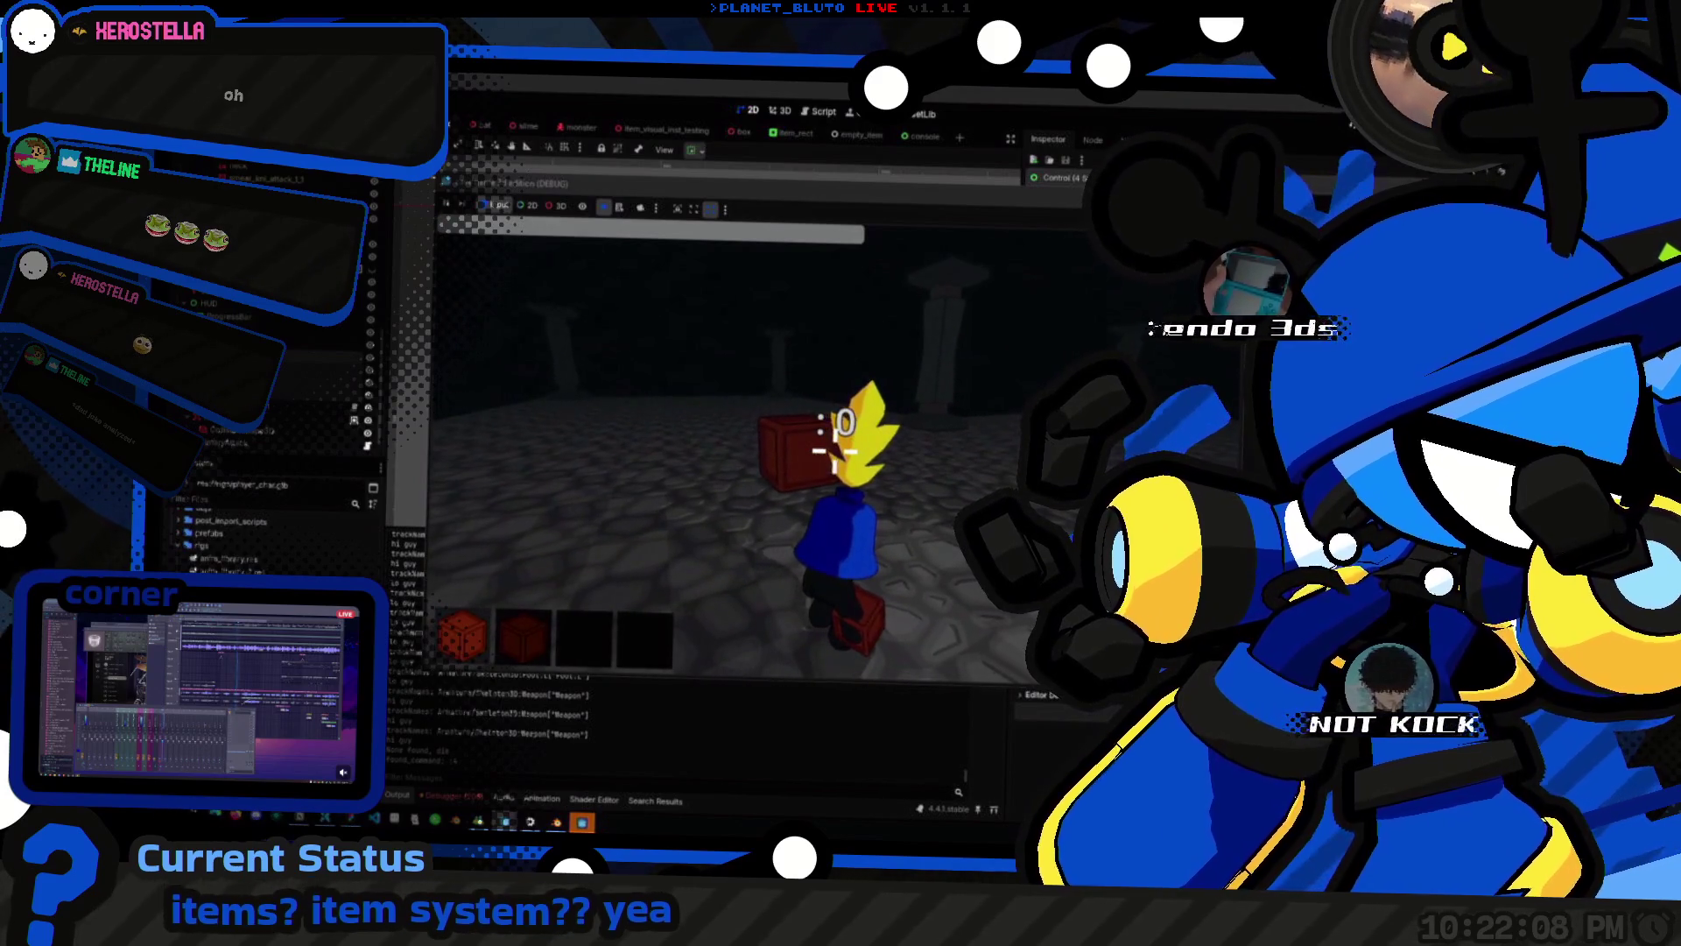
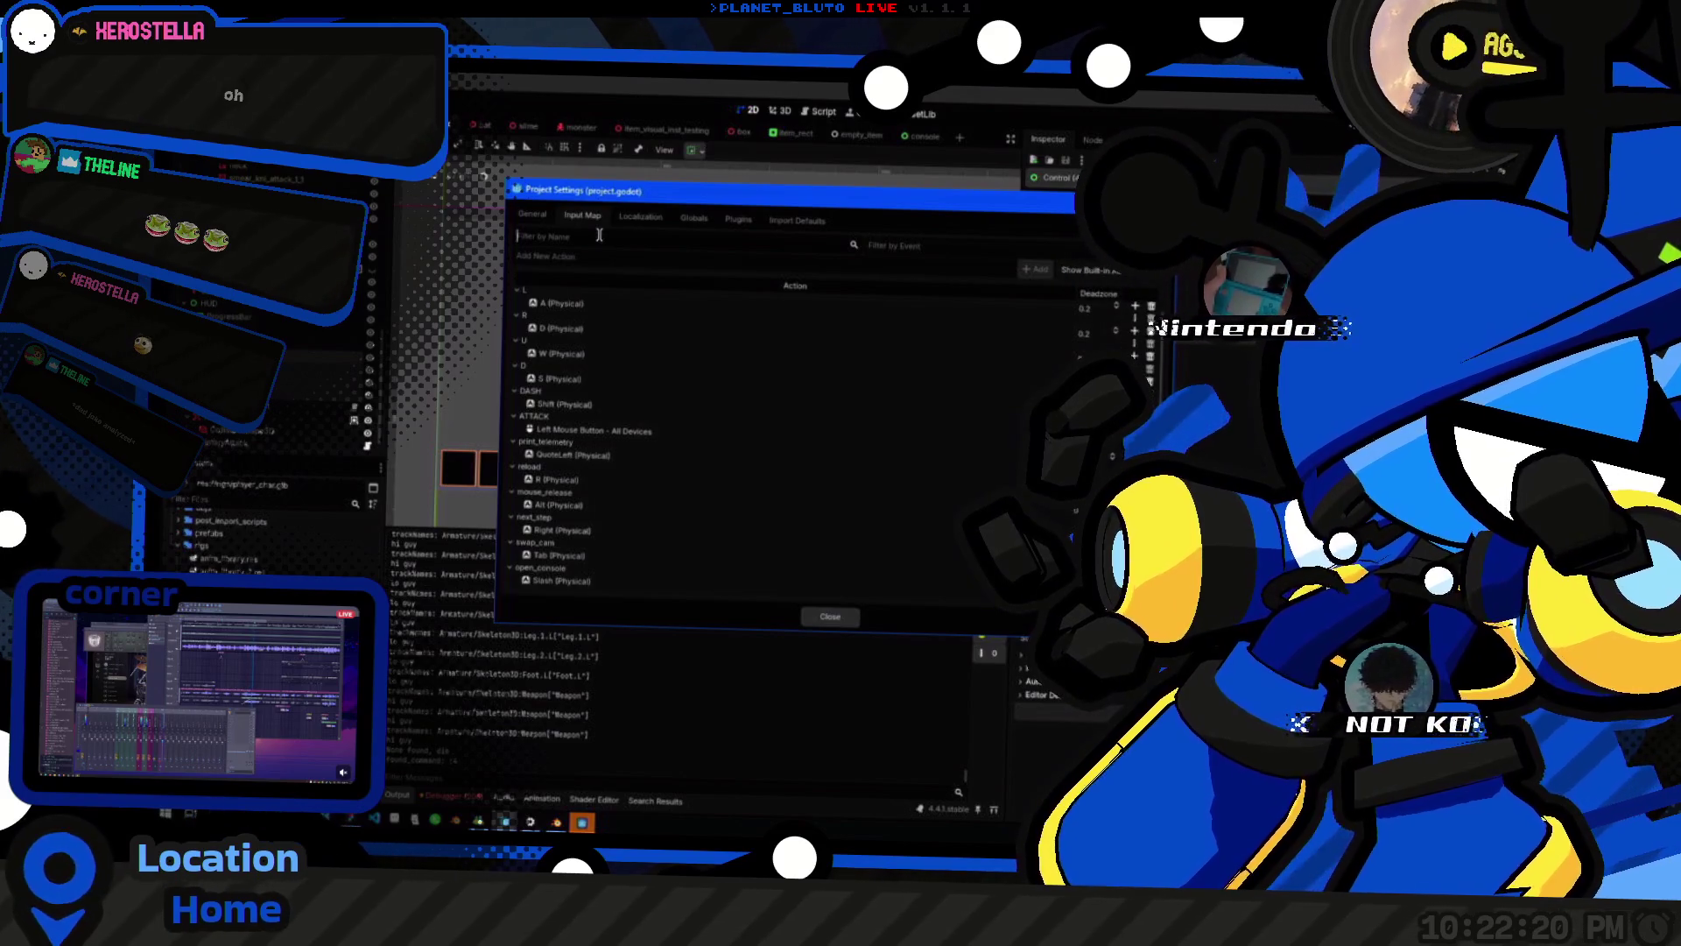
- Add hotbar_next and hotbar_prev actions to the Input Map
{"action": "left_click", "coordinate": [572, 254]}
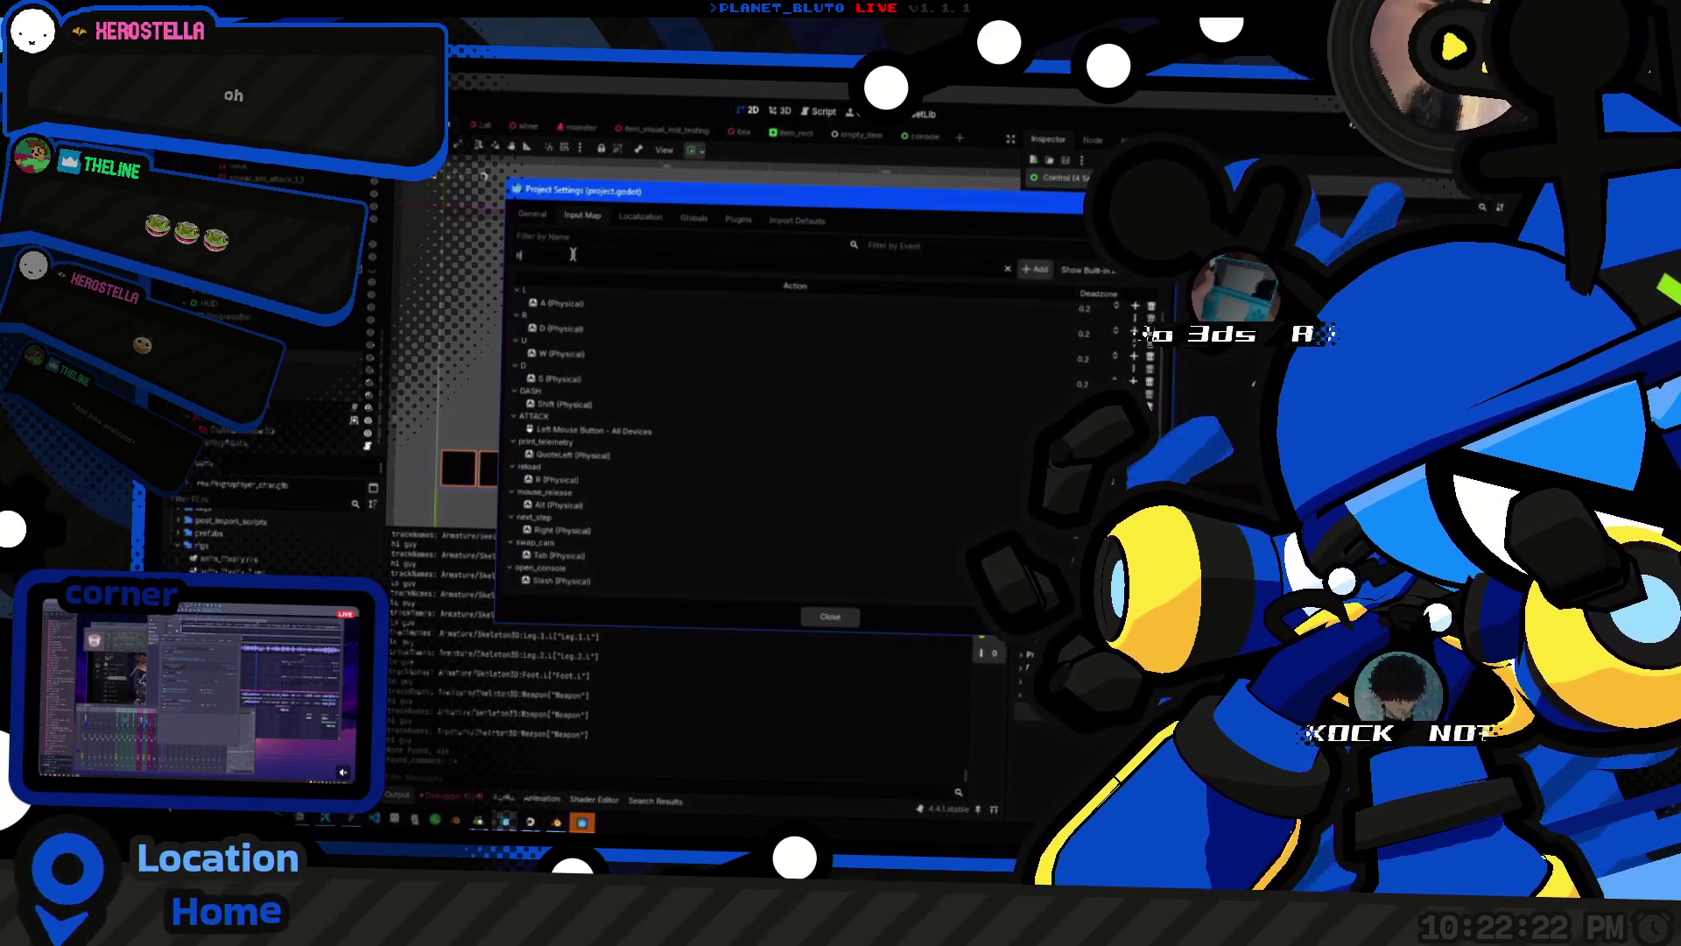
{"action": "type", "text": "hotbar_l"}
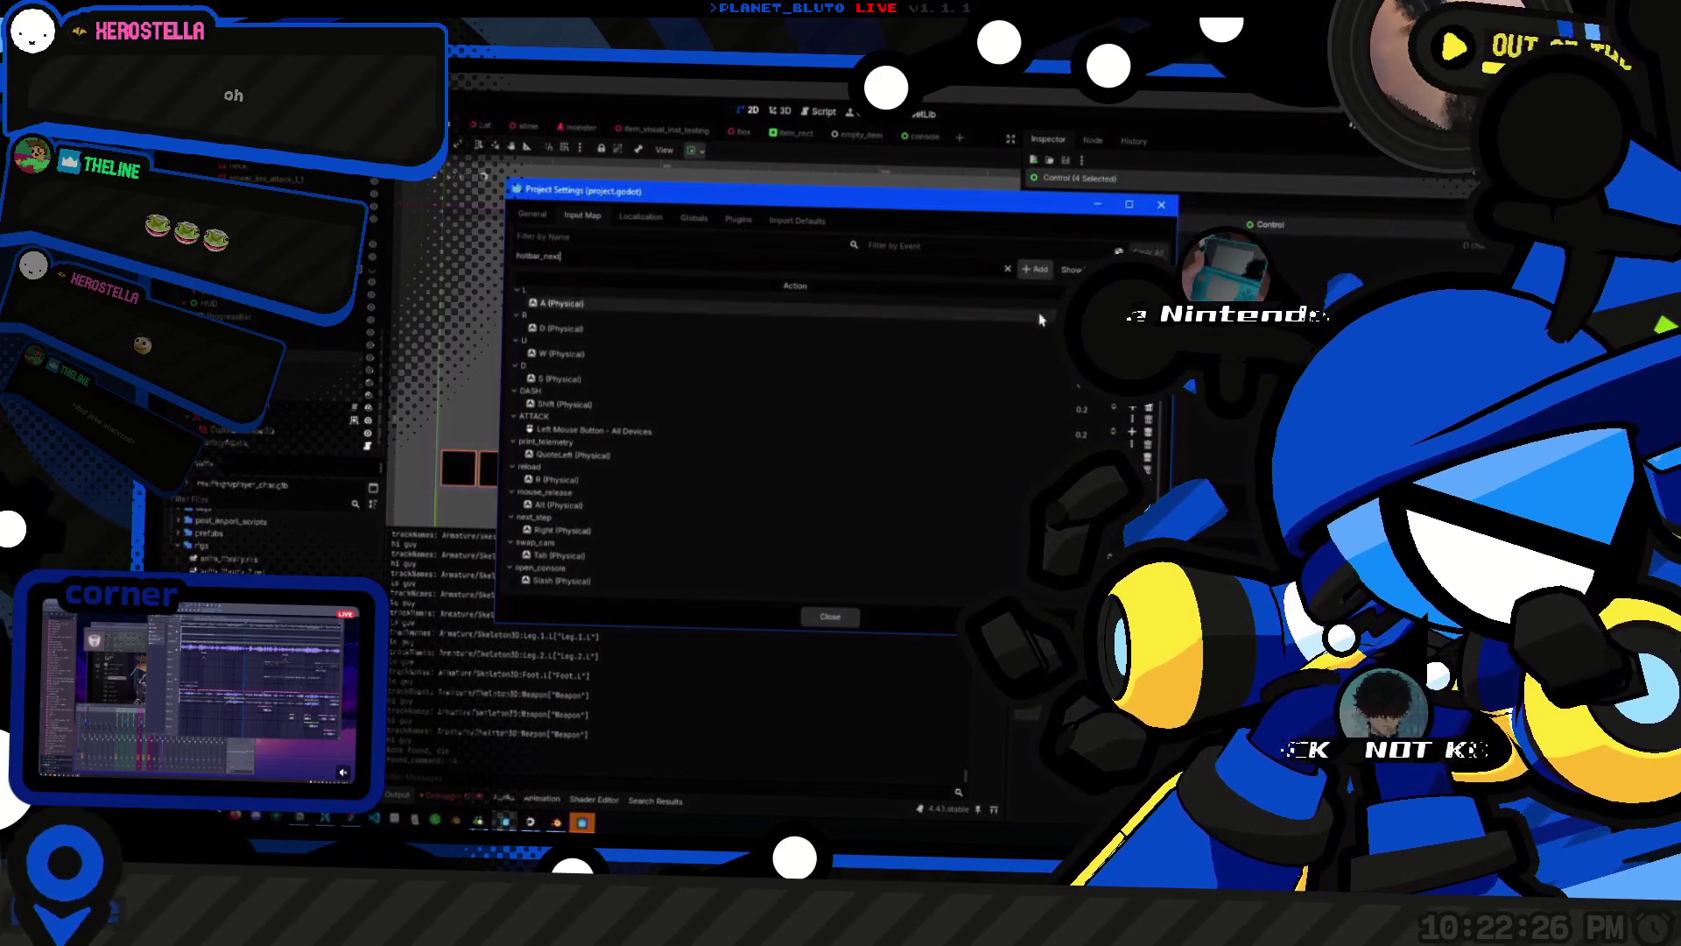
{"action": "key", "text": "Return"}
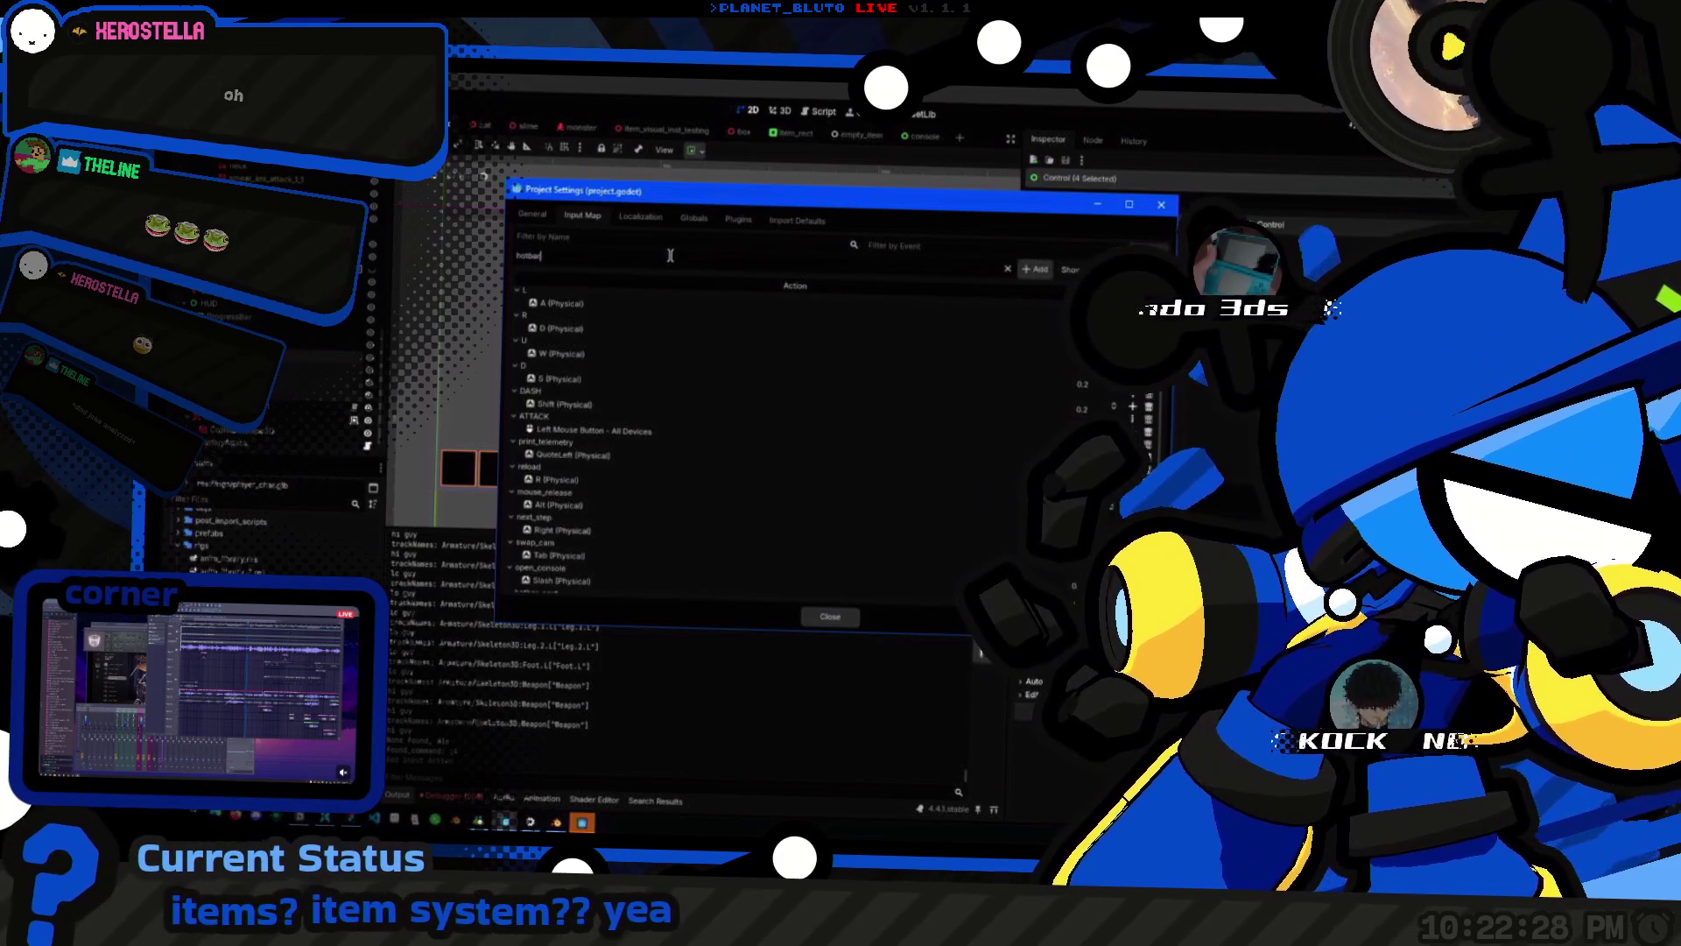
{"action": "left_click", "coordinate": [1032, 271]}
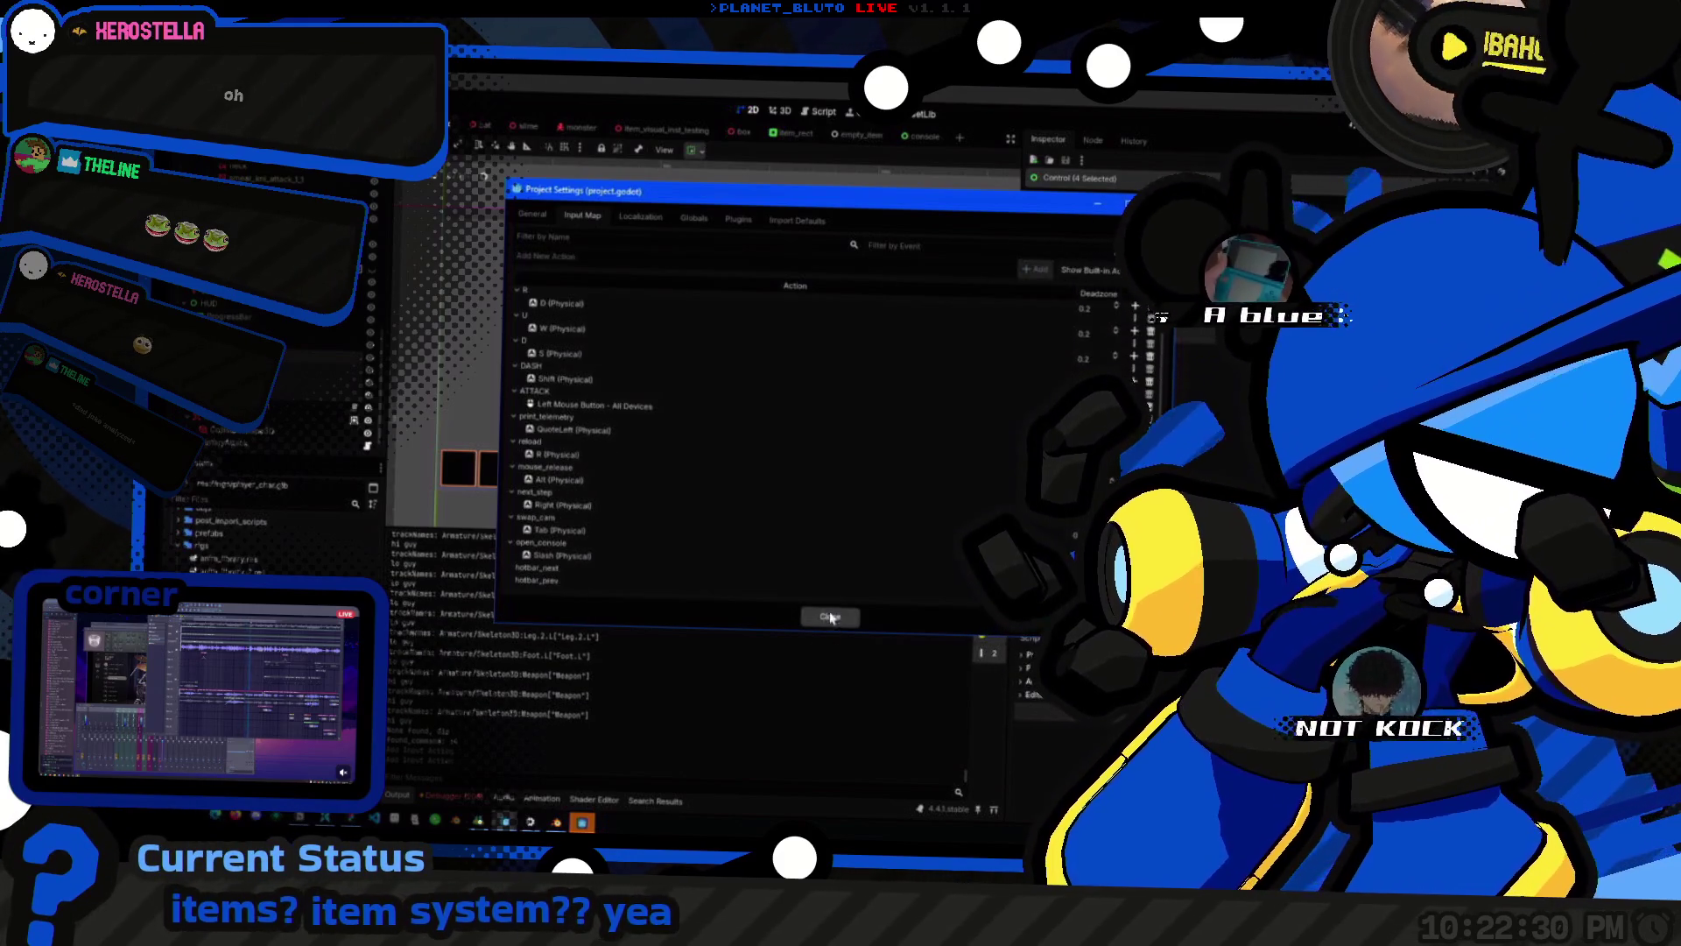
- Bind the Period key to hotbar_next and the Comma key to hotbar_prev
{"action": "left_click", "coordinate": [1135, 585]}
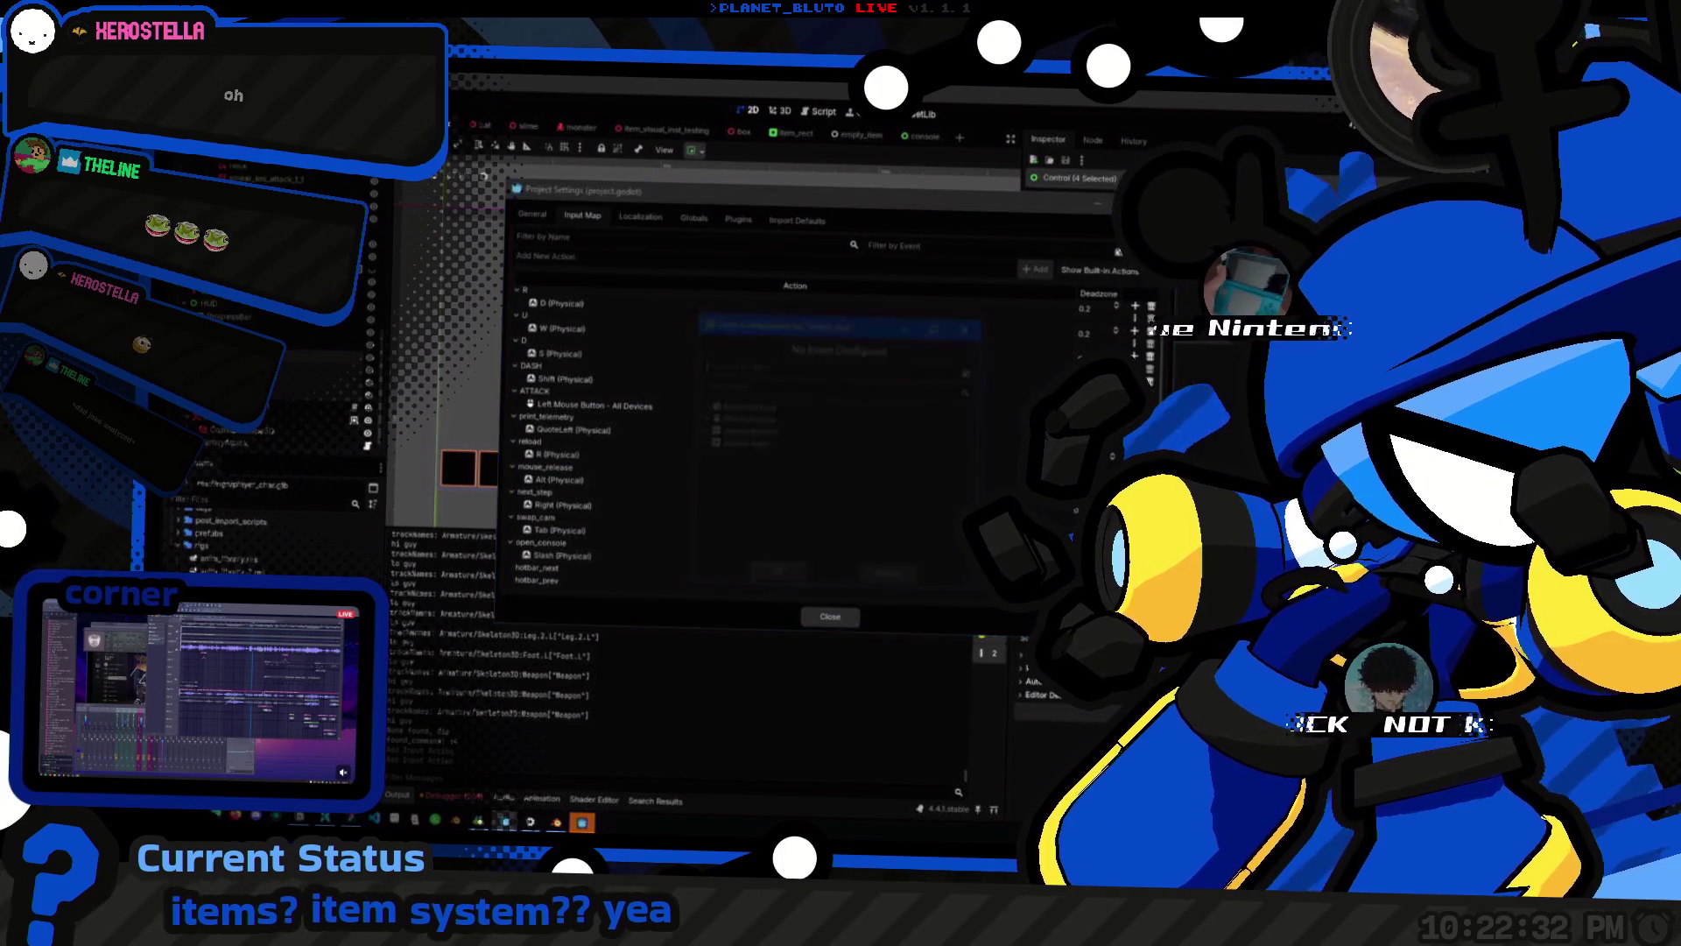
{"action": "key", "text": "period"}
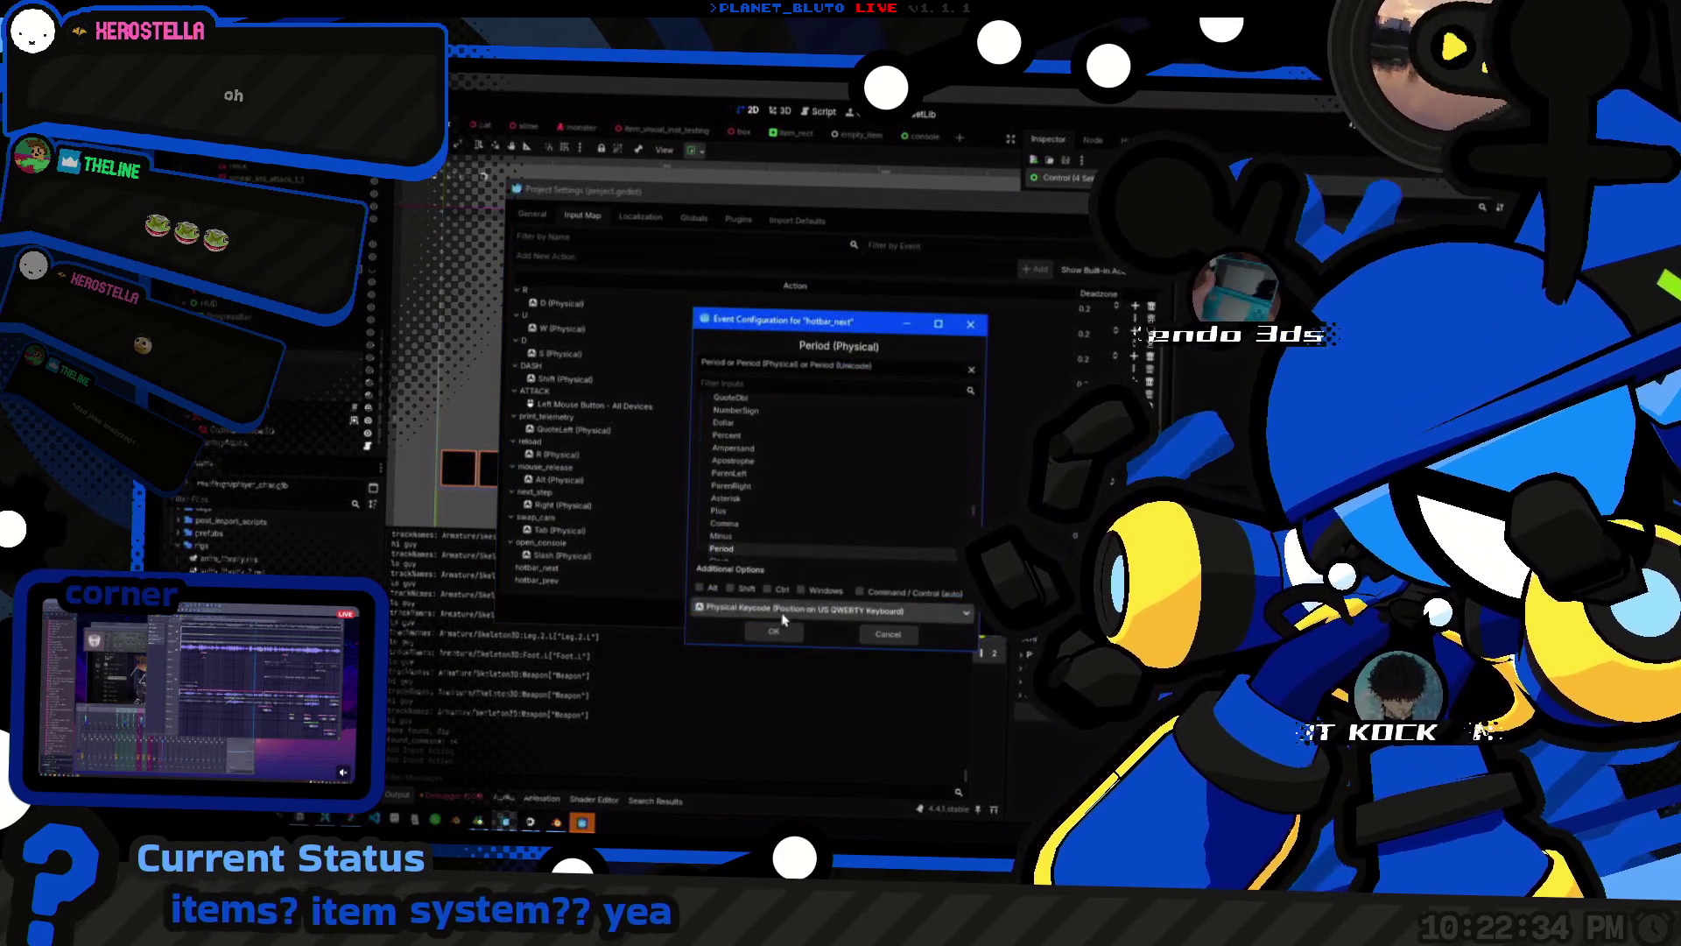
{"action": "left_click", "coordinate": [776, 622]}
{"action": "left_click", "coordinate": [1134, 581]}
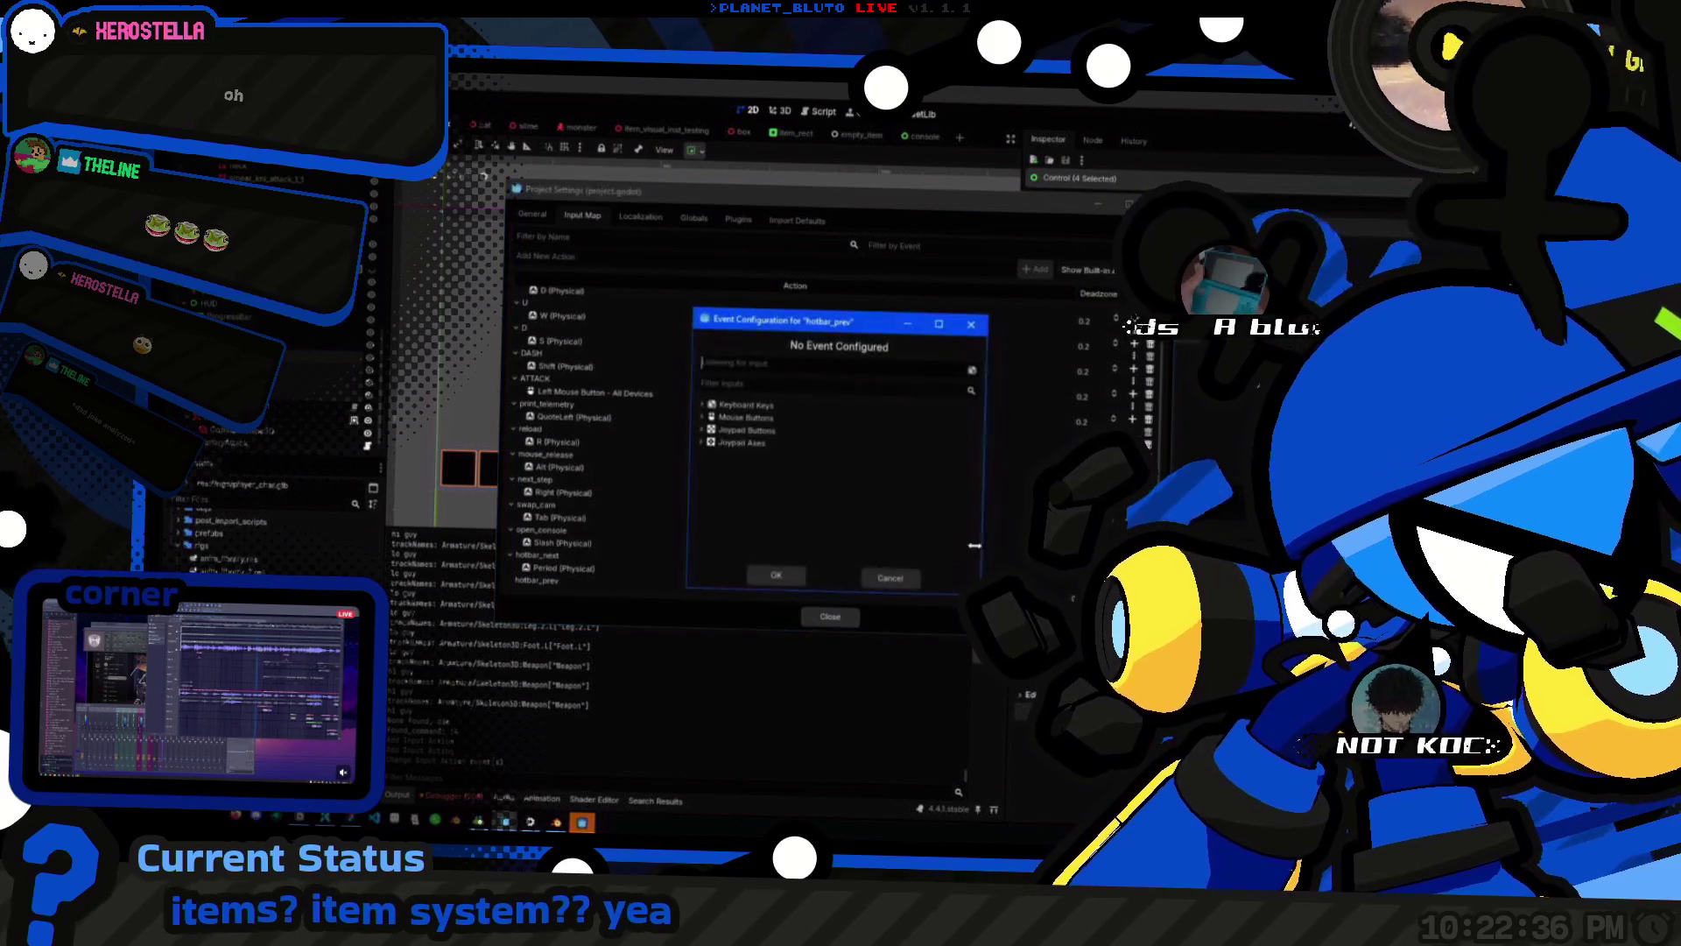
{"action": "key", "text": "comma"}
{"action": "left_click", "coordinate": [777, 570]}
- Close Project Settings and run the game with F5 to try the bindings
{"action": "left_click", "coordinate": [830, 616]}
{"action": "key", "text": "F5"}
{"action": "key", "text": "alt+Tab"}
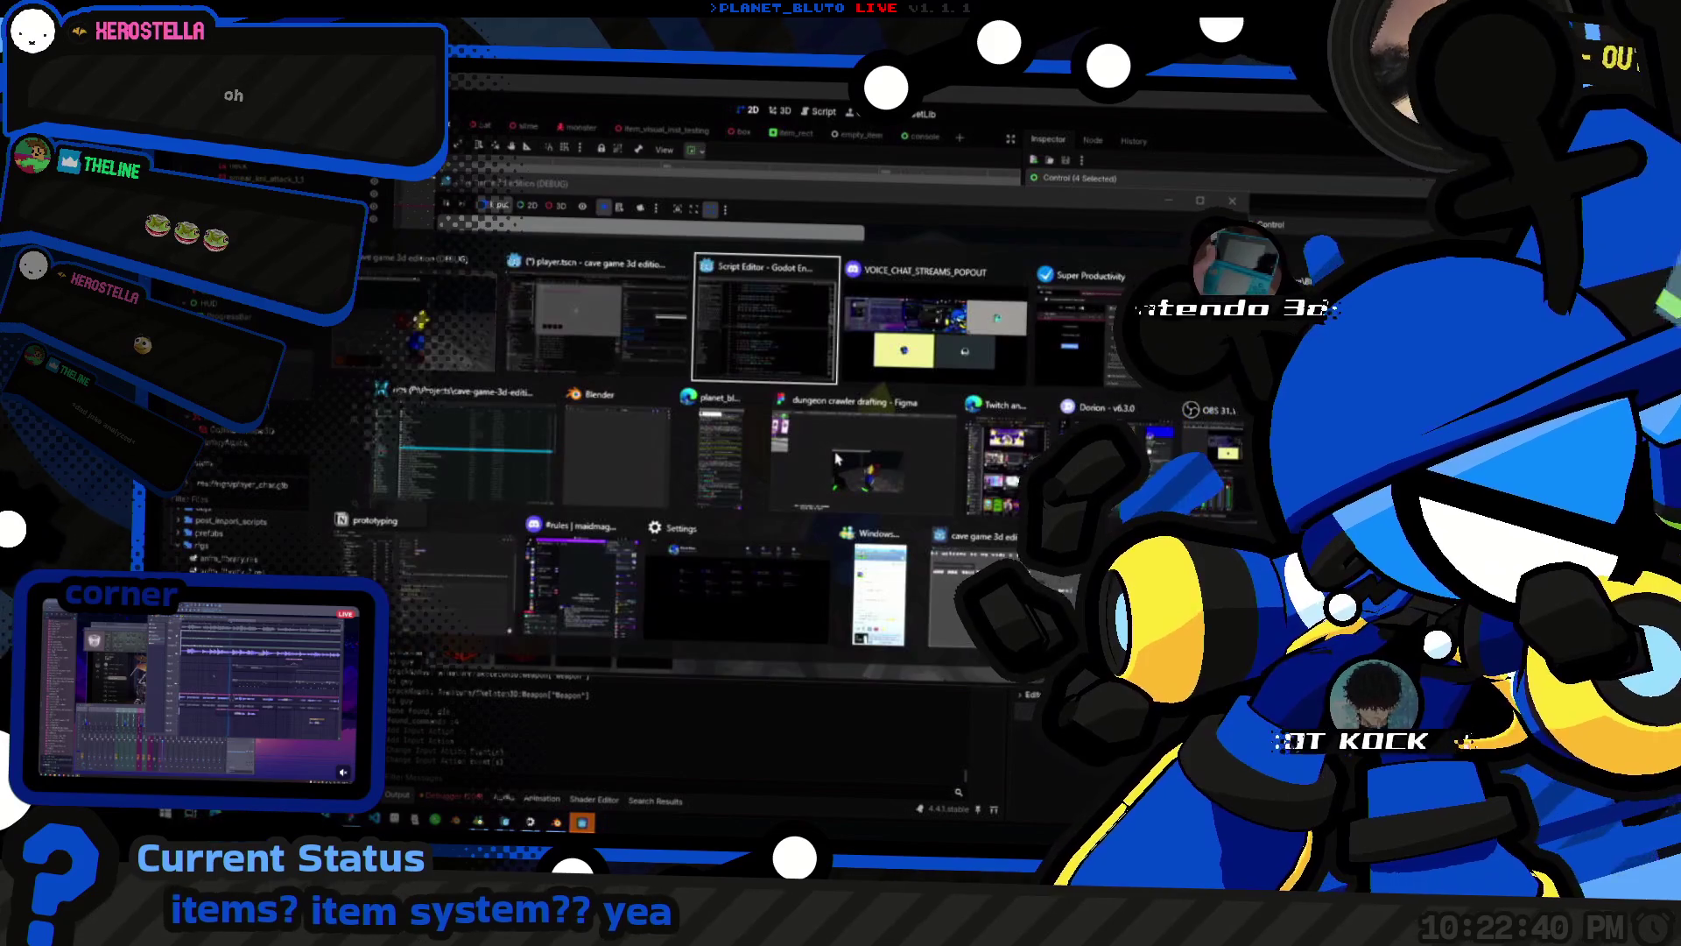
- Quick-open input_class.gd by searching 'inputs' and look over its code
{"action": "scroll", "coordinate": [896, 459], "scroll_direction": "up", "scroll_amount": 2}
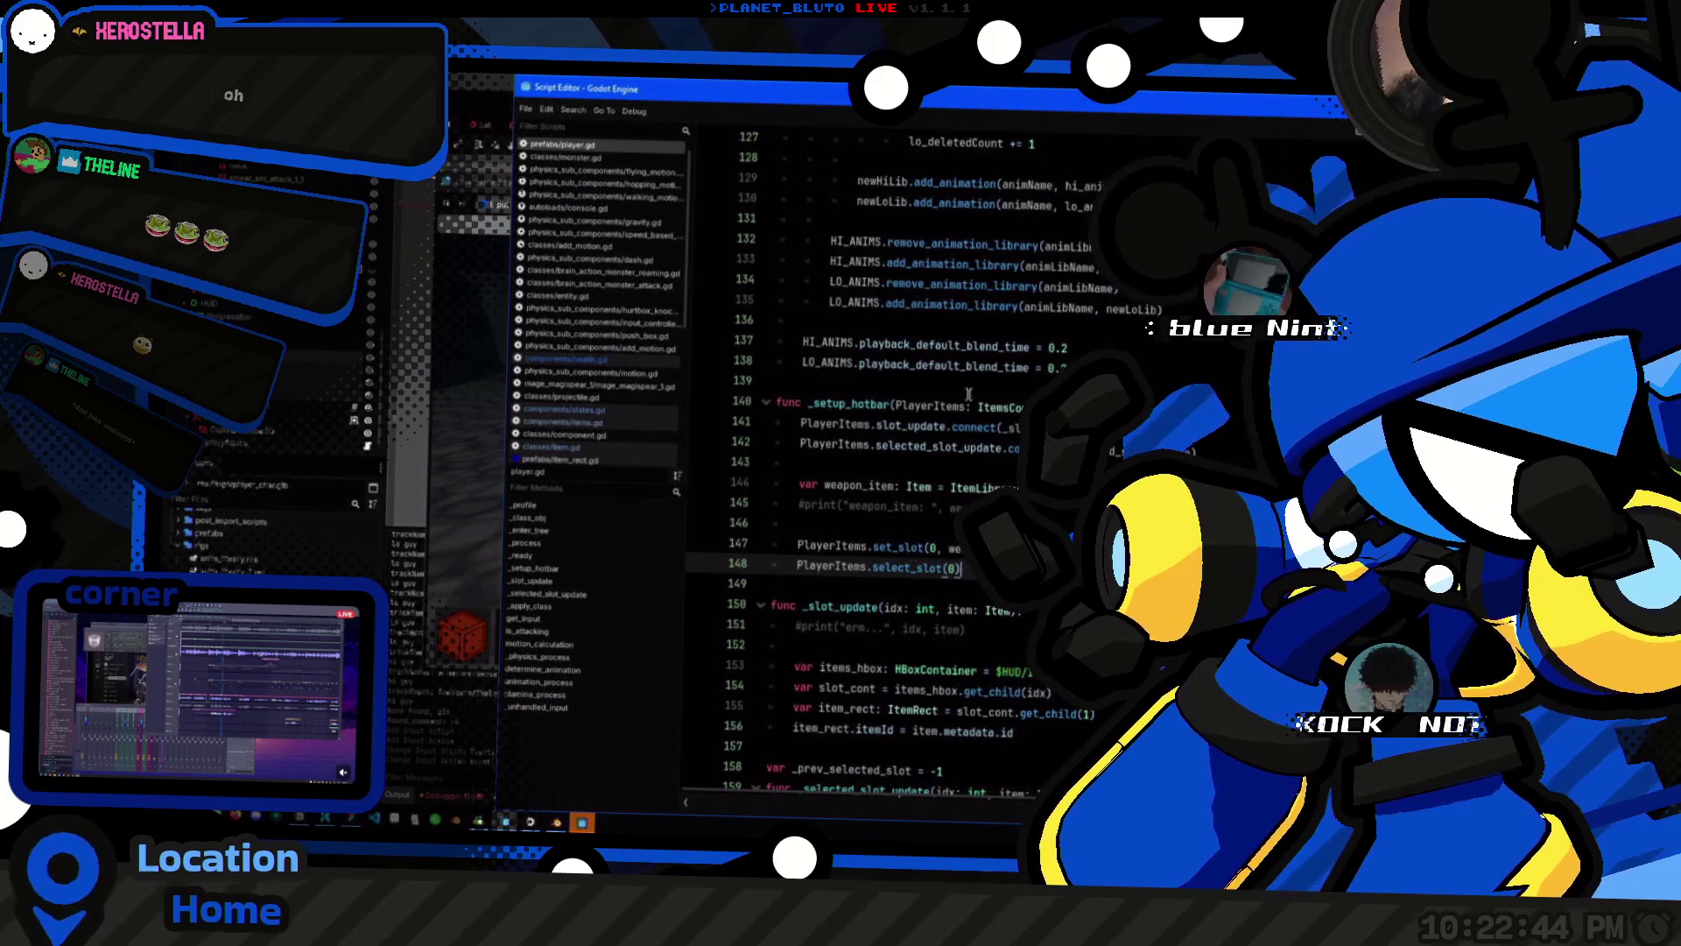
{"action": "key", "text": "shift+alt+o"}
{"action": "type", "text": "inputs"}
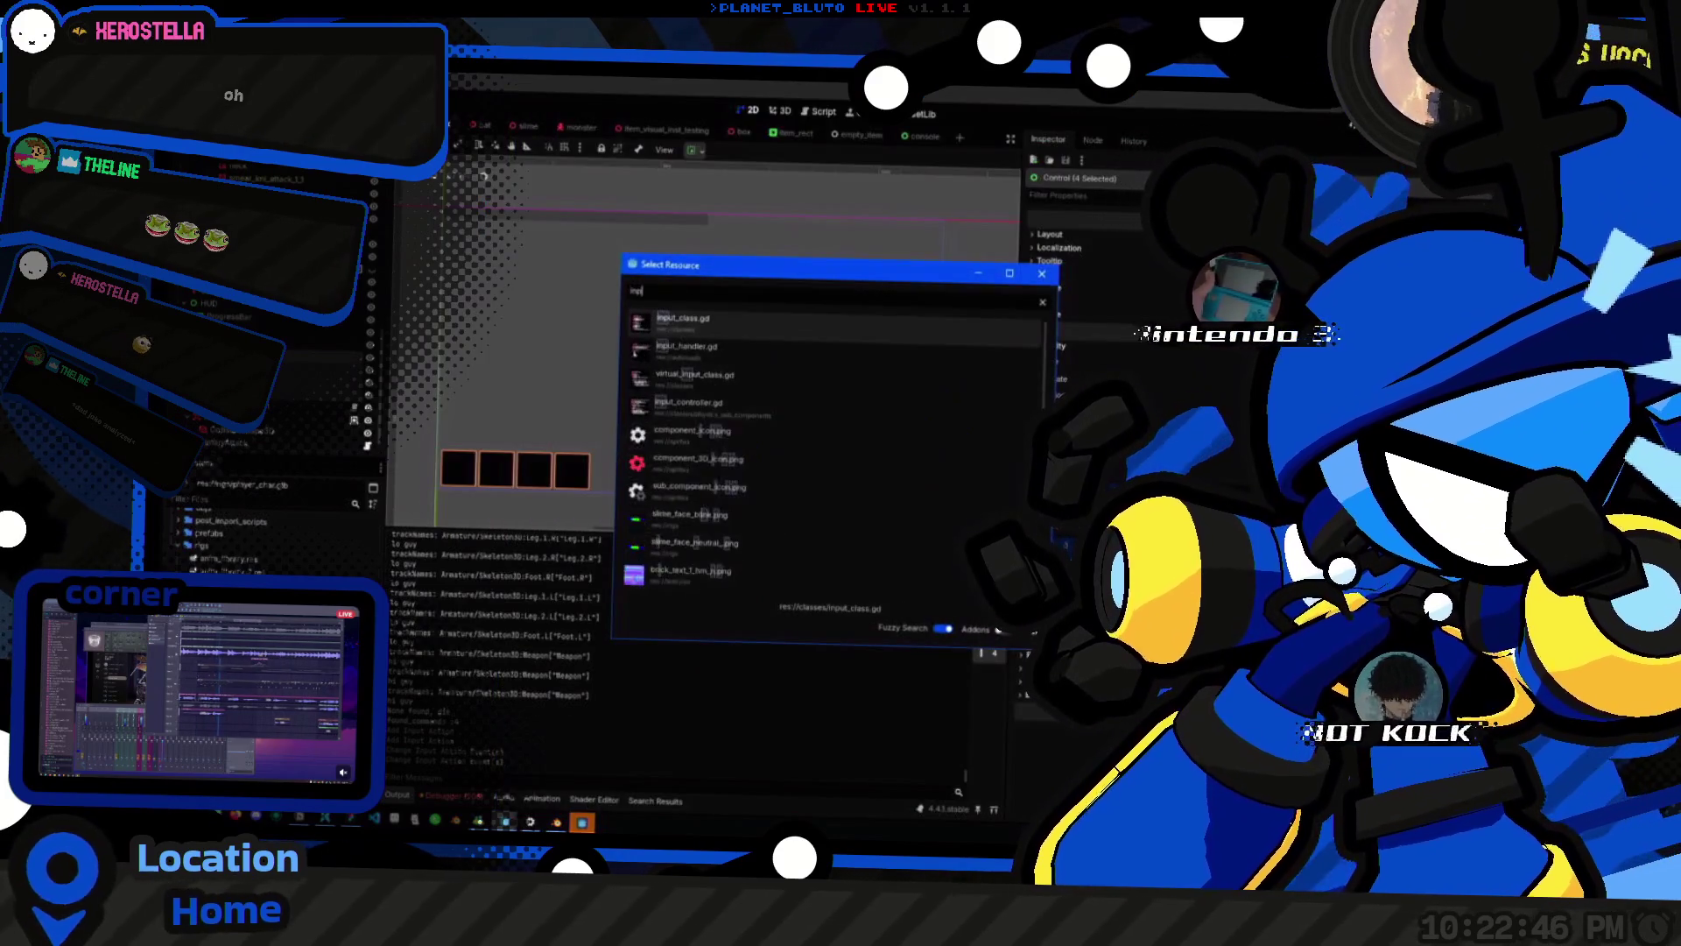
{"action": "key", "text": "Return"}
{"action": "scroll", "coordinate": [899, 628], "scroll_direction": "down", "scroll_amount": 5}
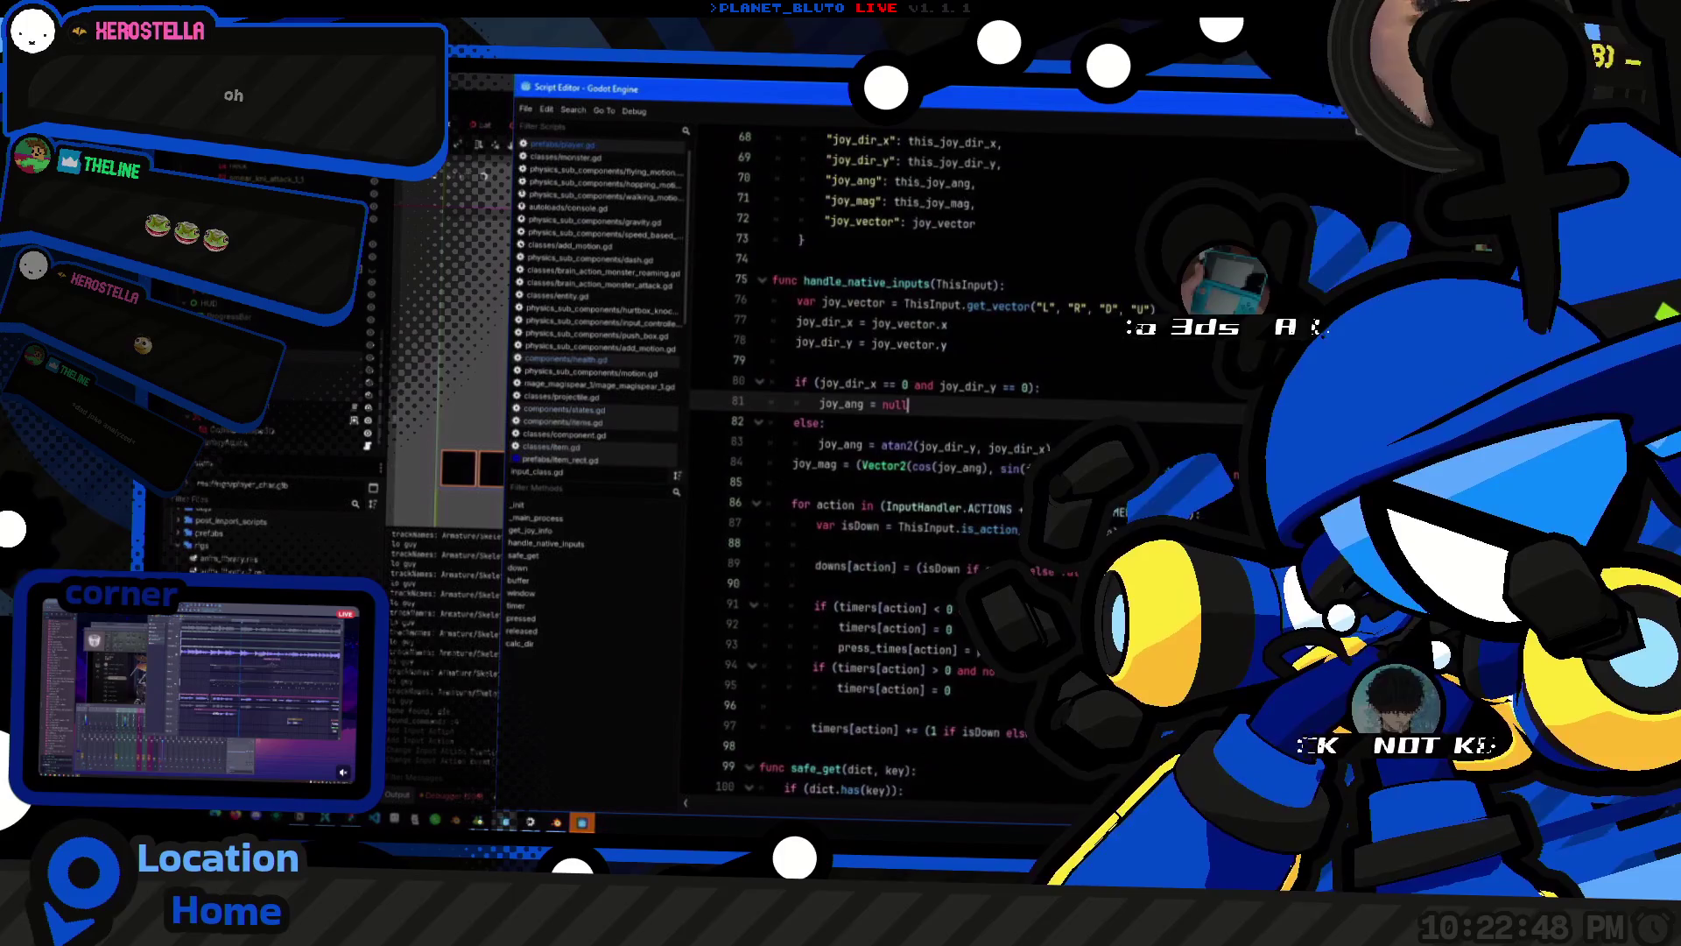
{"action": "scroll", "coordinate": [899, 628], "scroll_direction": "up", "scroll_amount": 7}
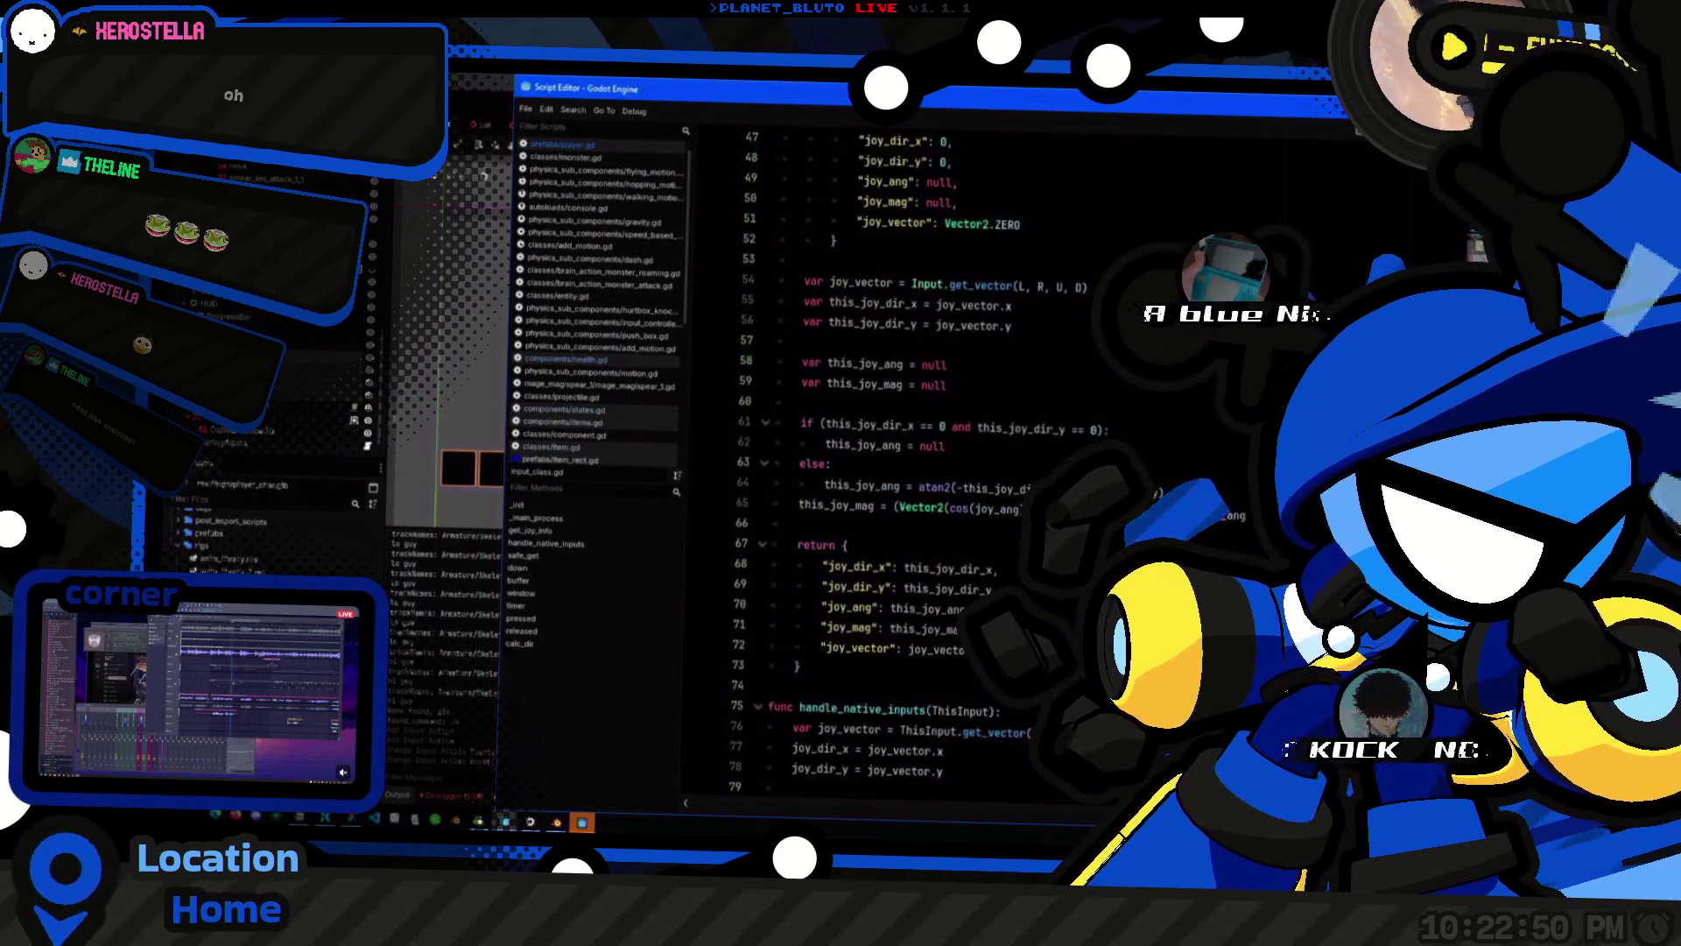
{"action": "scroll", "coordinate": [1021, 424], "scroll_direction": "up", "scroll_amount": 15}
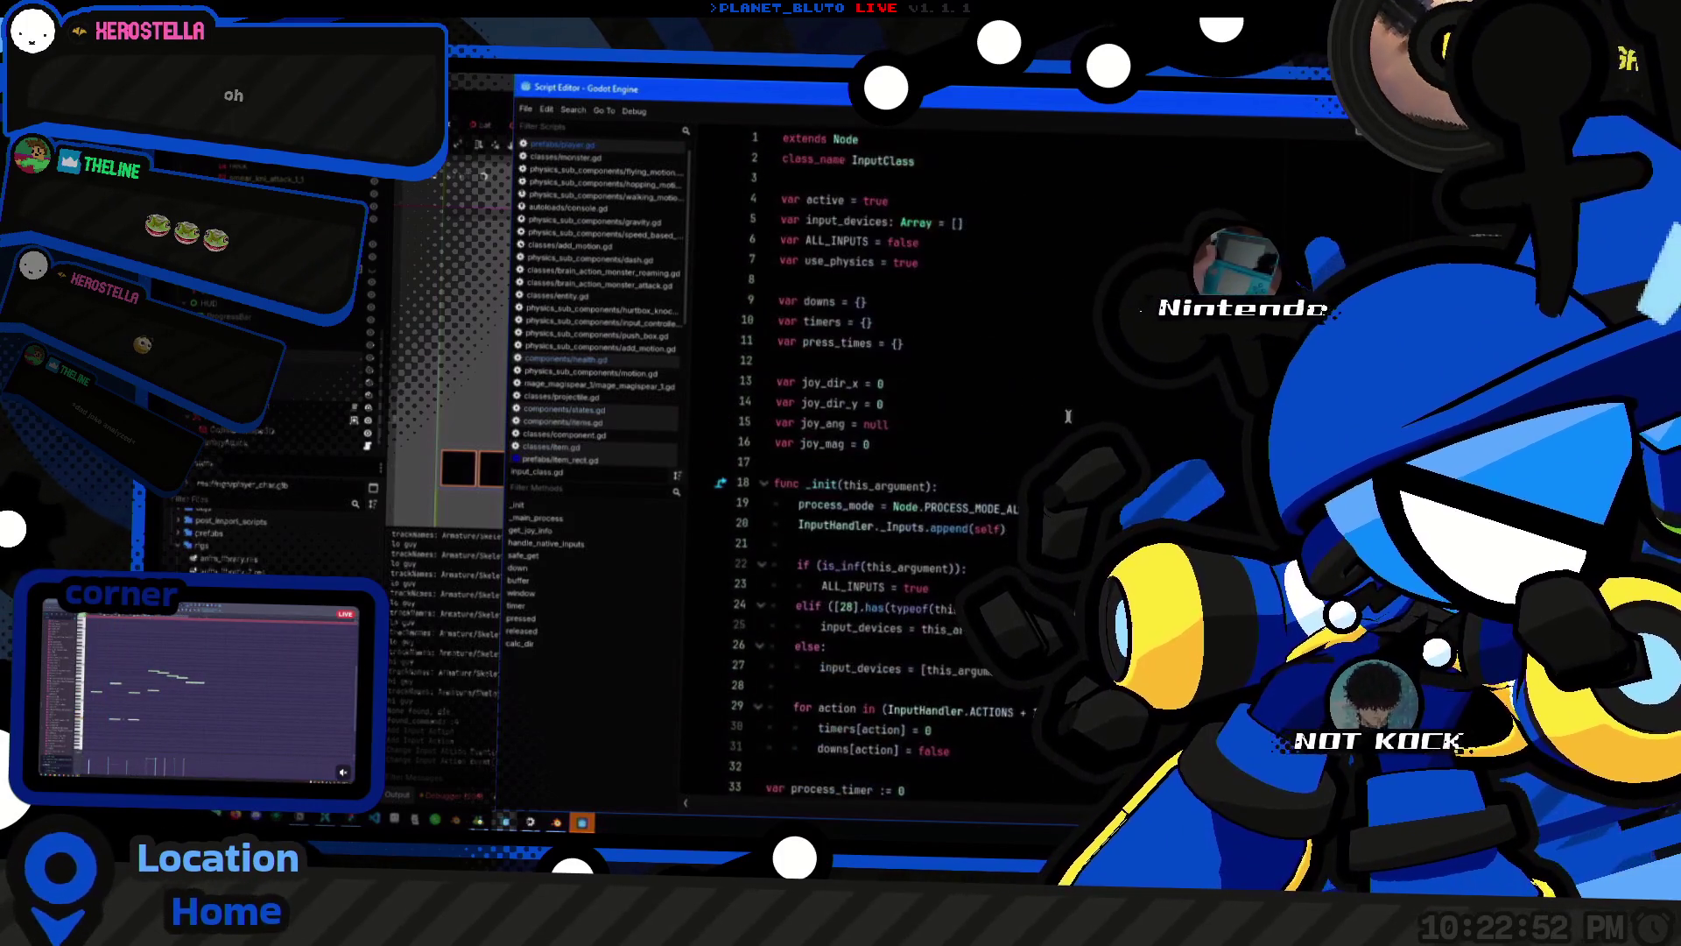
{"action": "scroll", "coordinate": [967, 266], "scroll_direction": "down", "scroll_amount": 9}
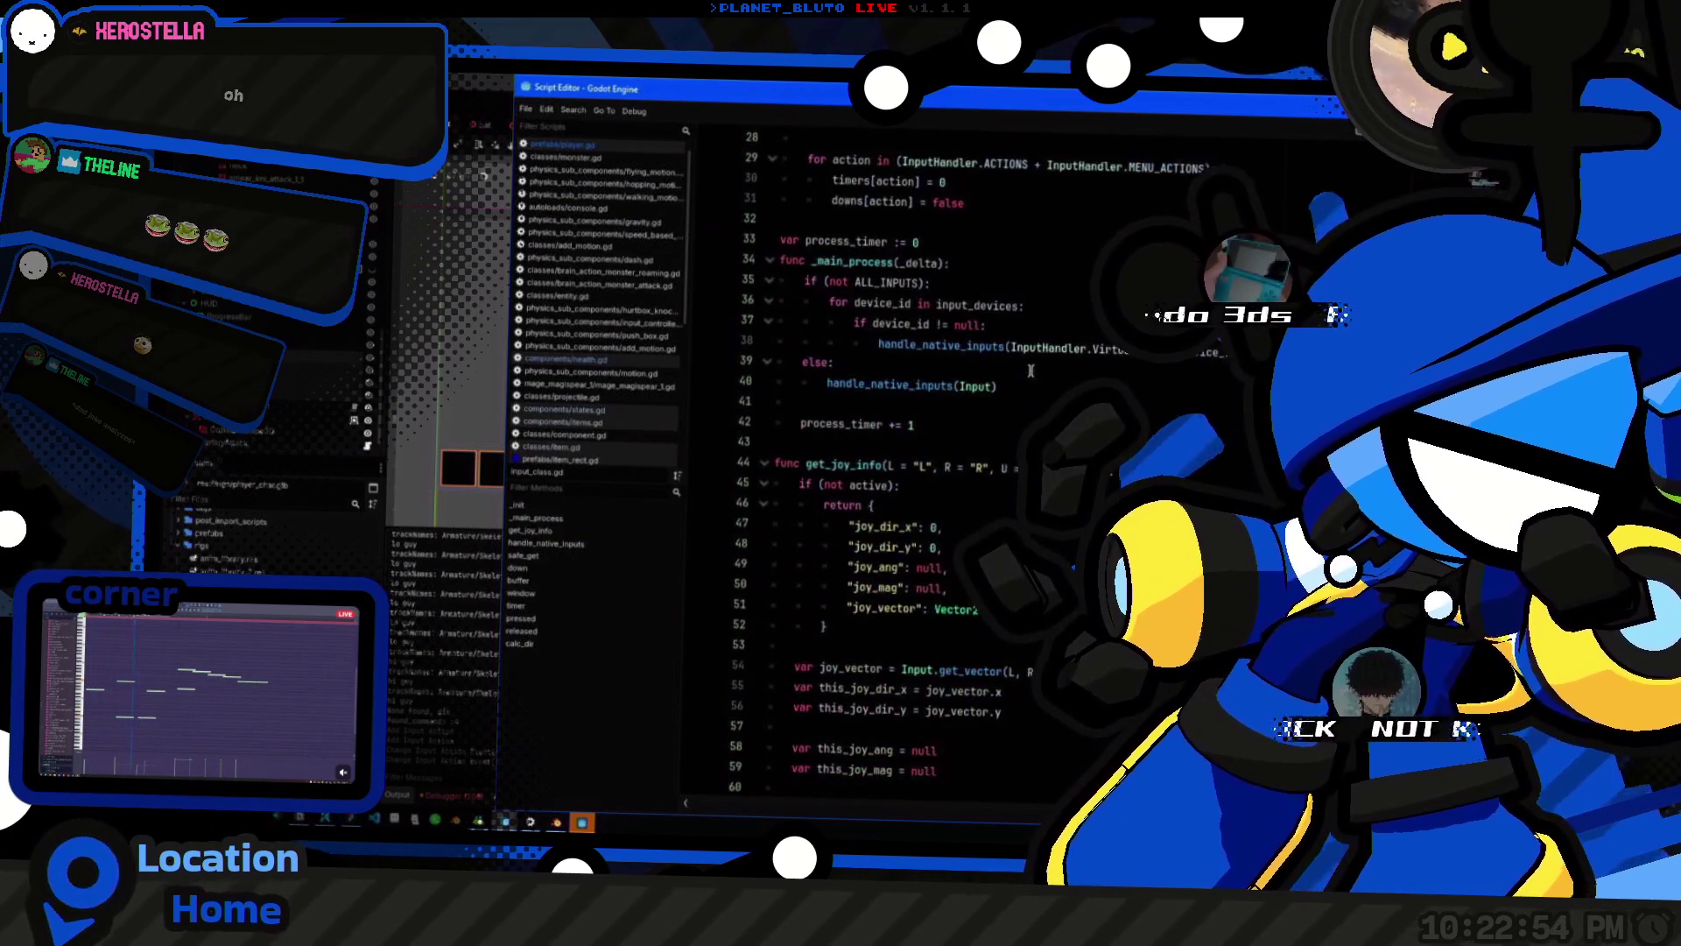
{"action": "scroll", "coordinate": [1016, 348], "scroll_direction": "up", "scroll_amount": 9}
- Add just_pressed() and just_released() signal lines below class_name InputClass
{"action": "left_click", "coordinate": [1054, 178]}
{"action": "key", "text": "Return"}
{"action": "key", "text": "Return"}
{"action": "type", "text": "ignal justpressed"}
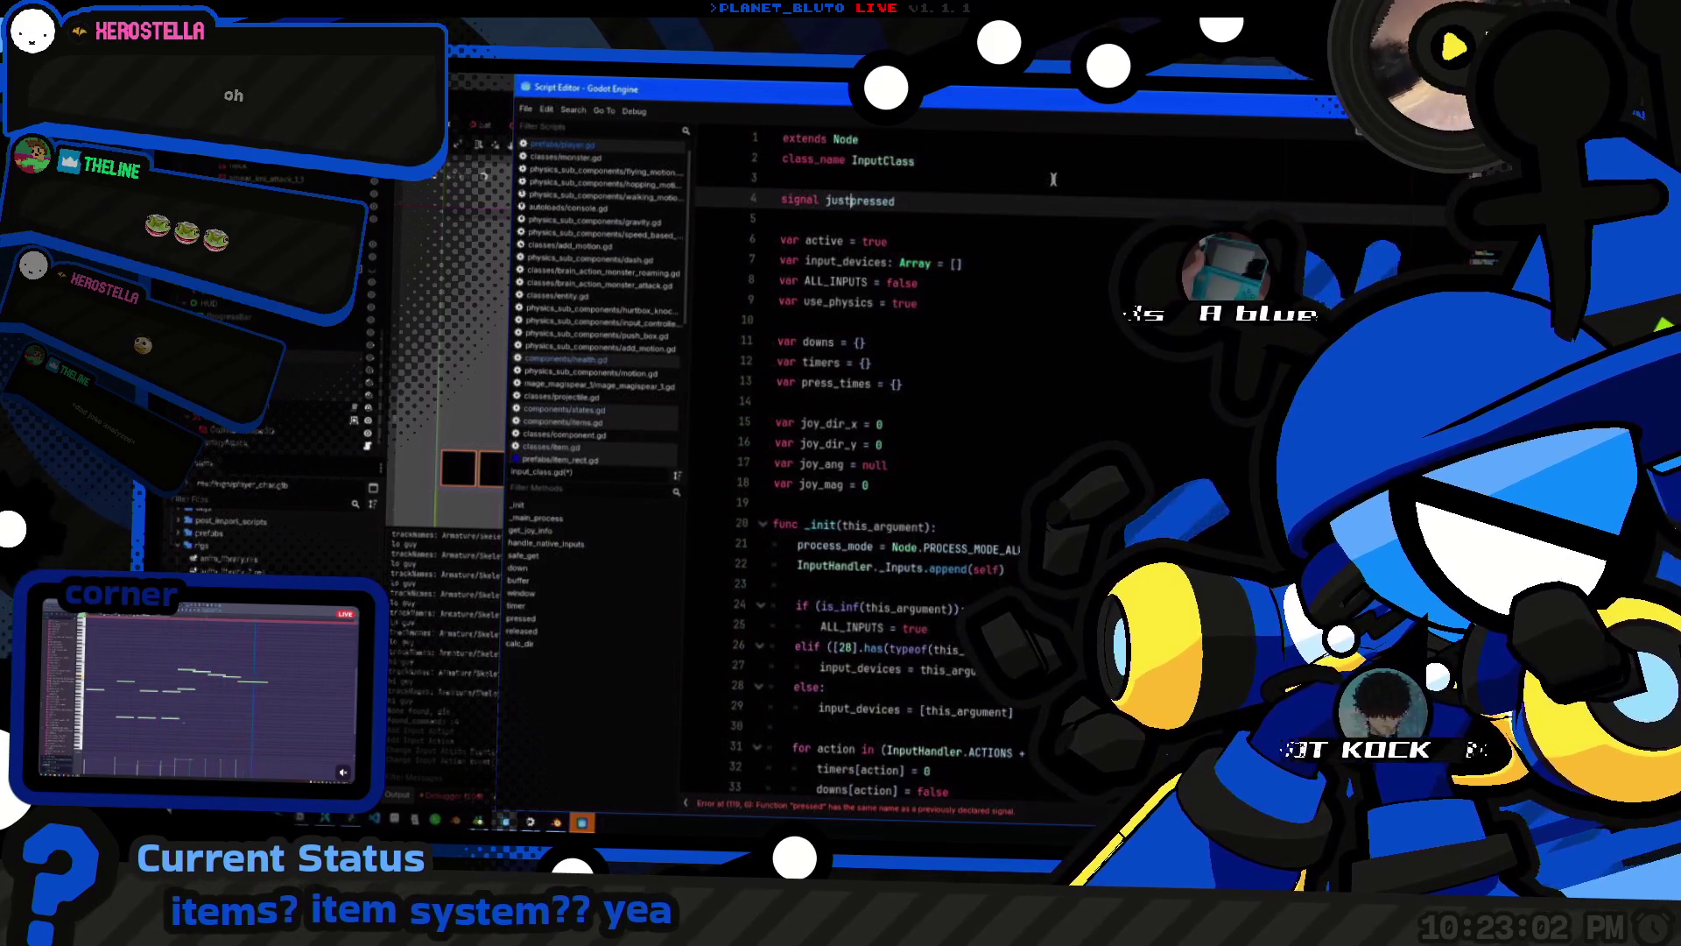
{"action": "key", "text": "ctrl+shift+d"}
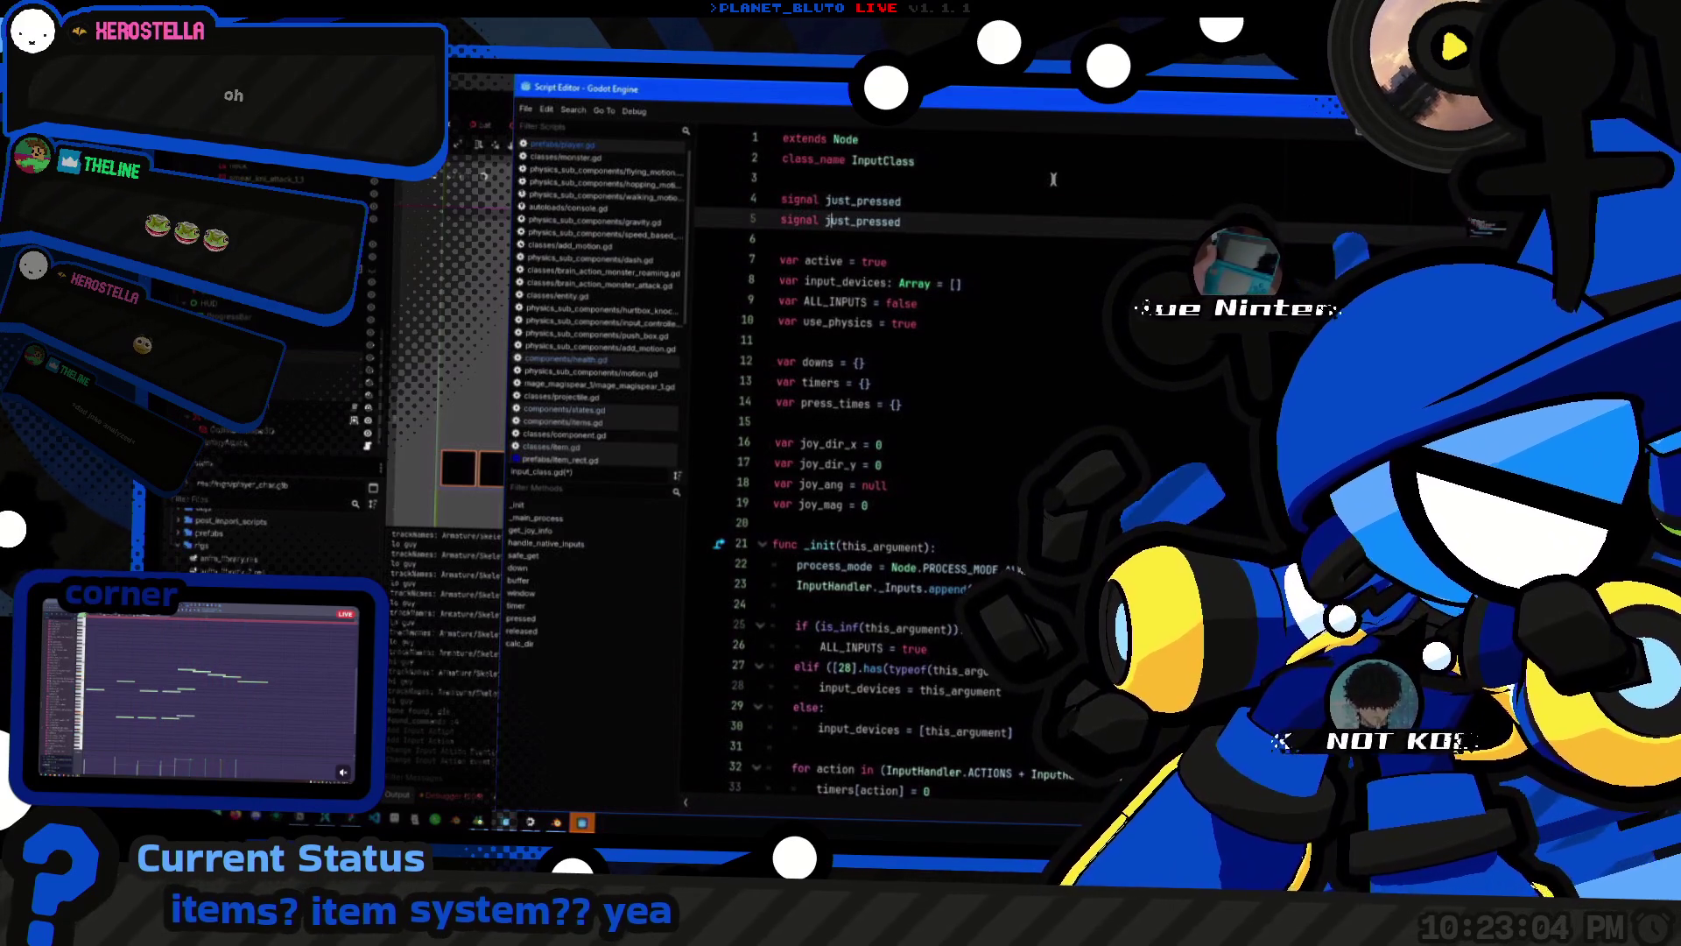
{"action": "key", "text": "Right"}
{"action": "key", "text": "Right"}
{"action": "key", "text": "Right"}
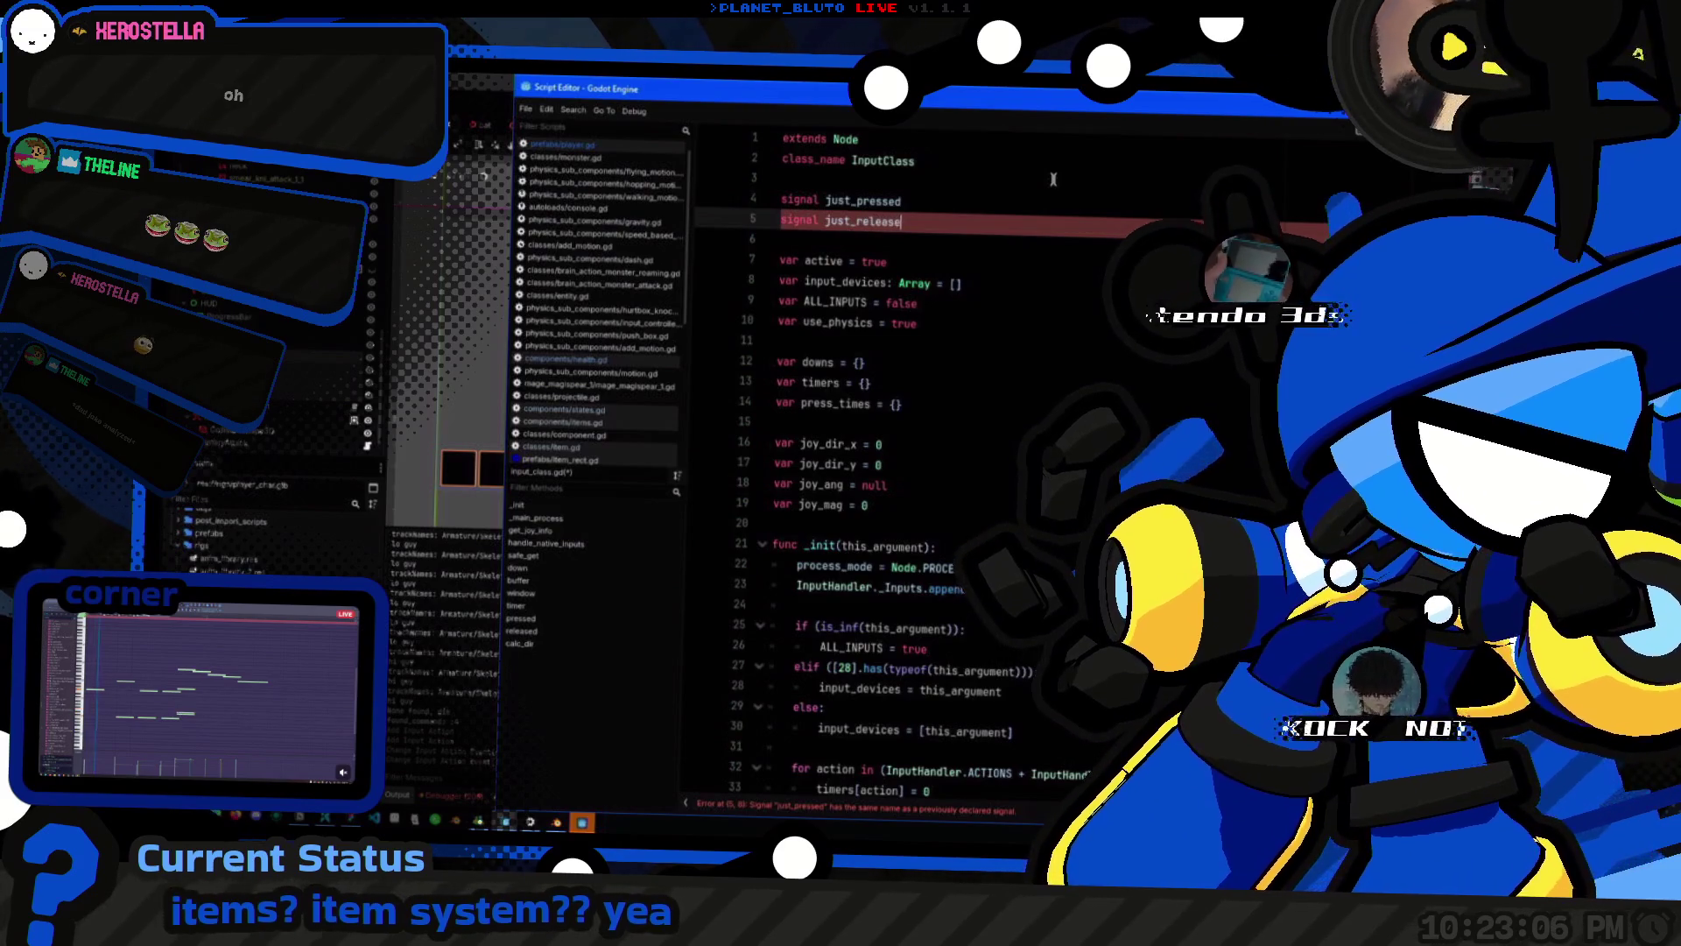
{"action": "type", "text": "d"}
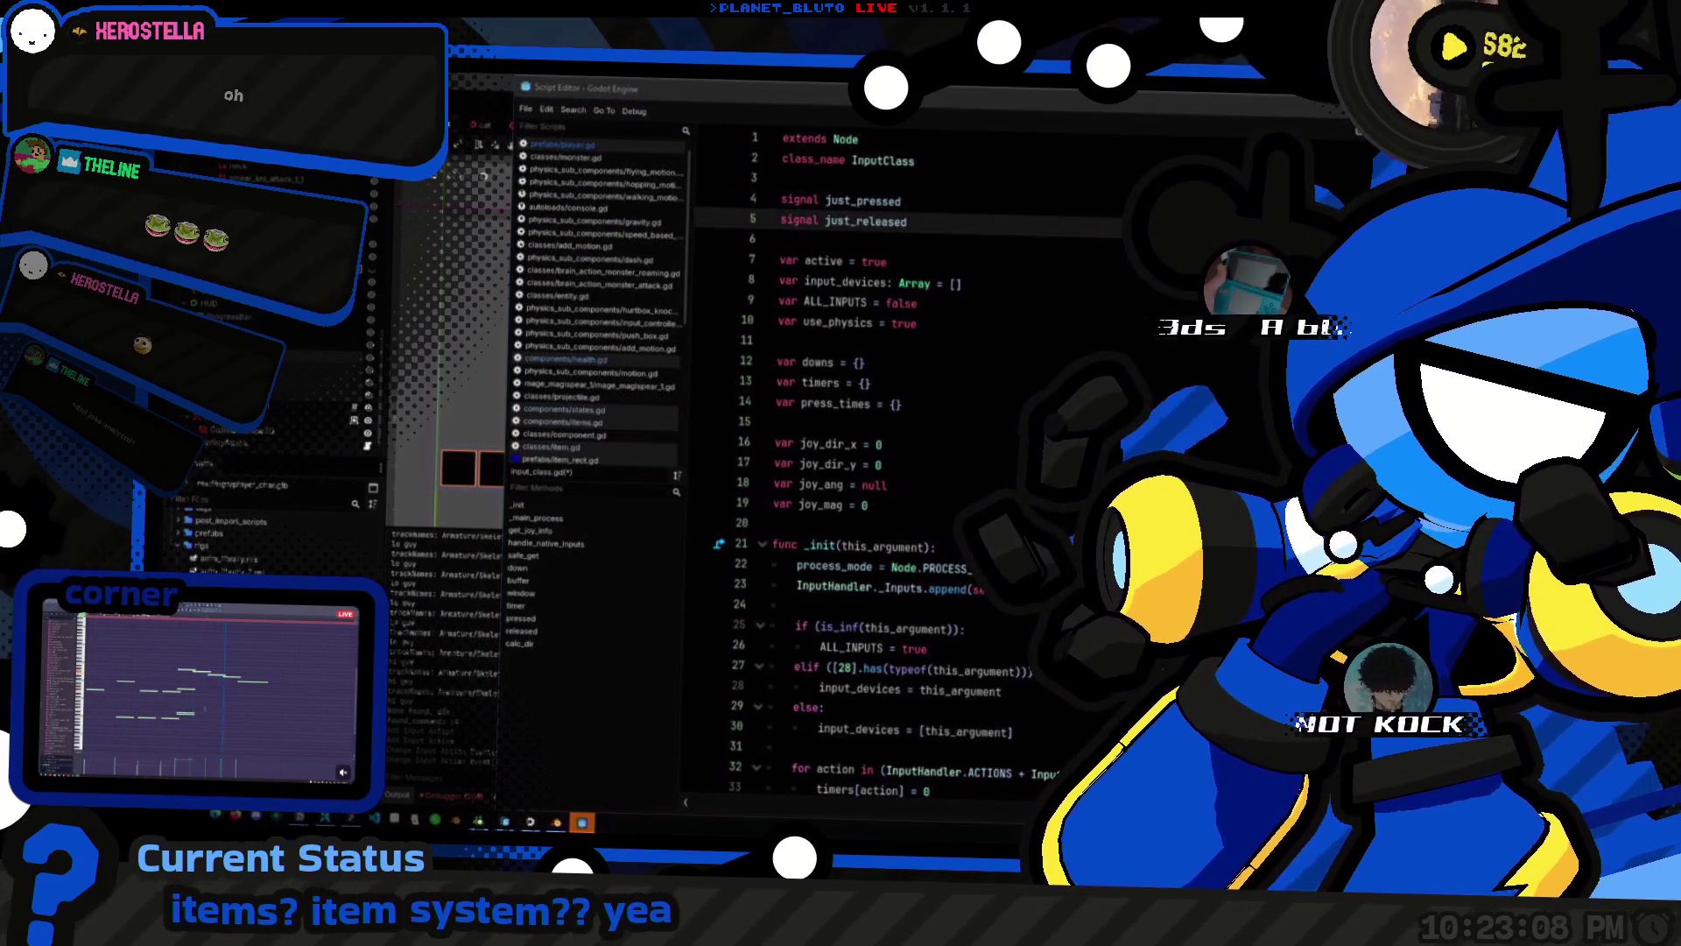
{"action": "left_click", "coordinate": [1124, 218]}
{"action": "type", "text": "()"}
{"action": "key", "text": "Up"}
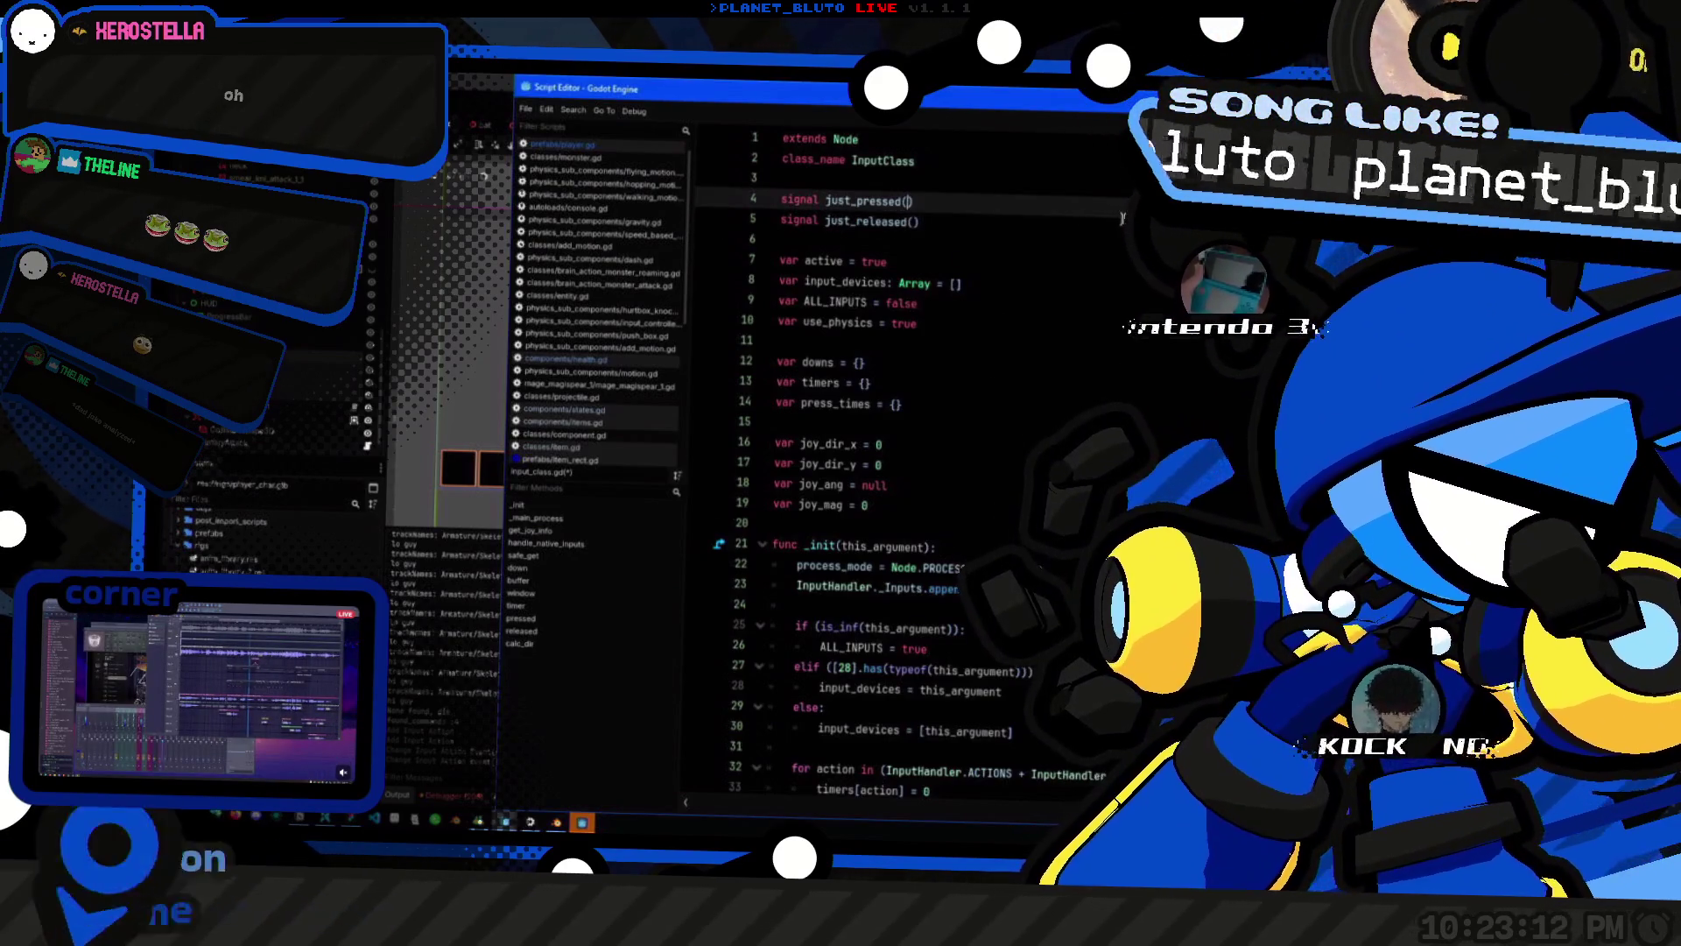
{"action": "key", "text": "Down"}
{"action": "key", "text": "ctrl+shift+d"}
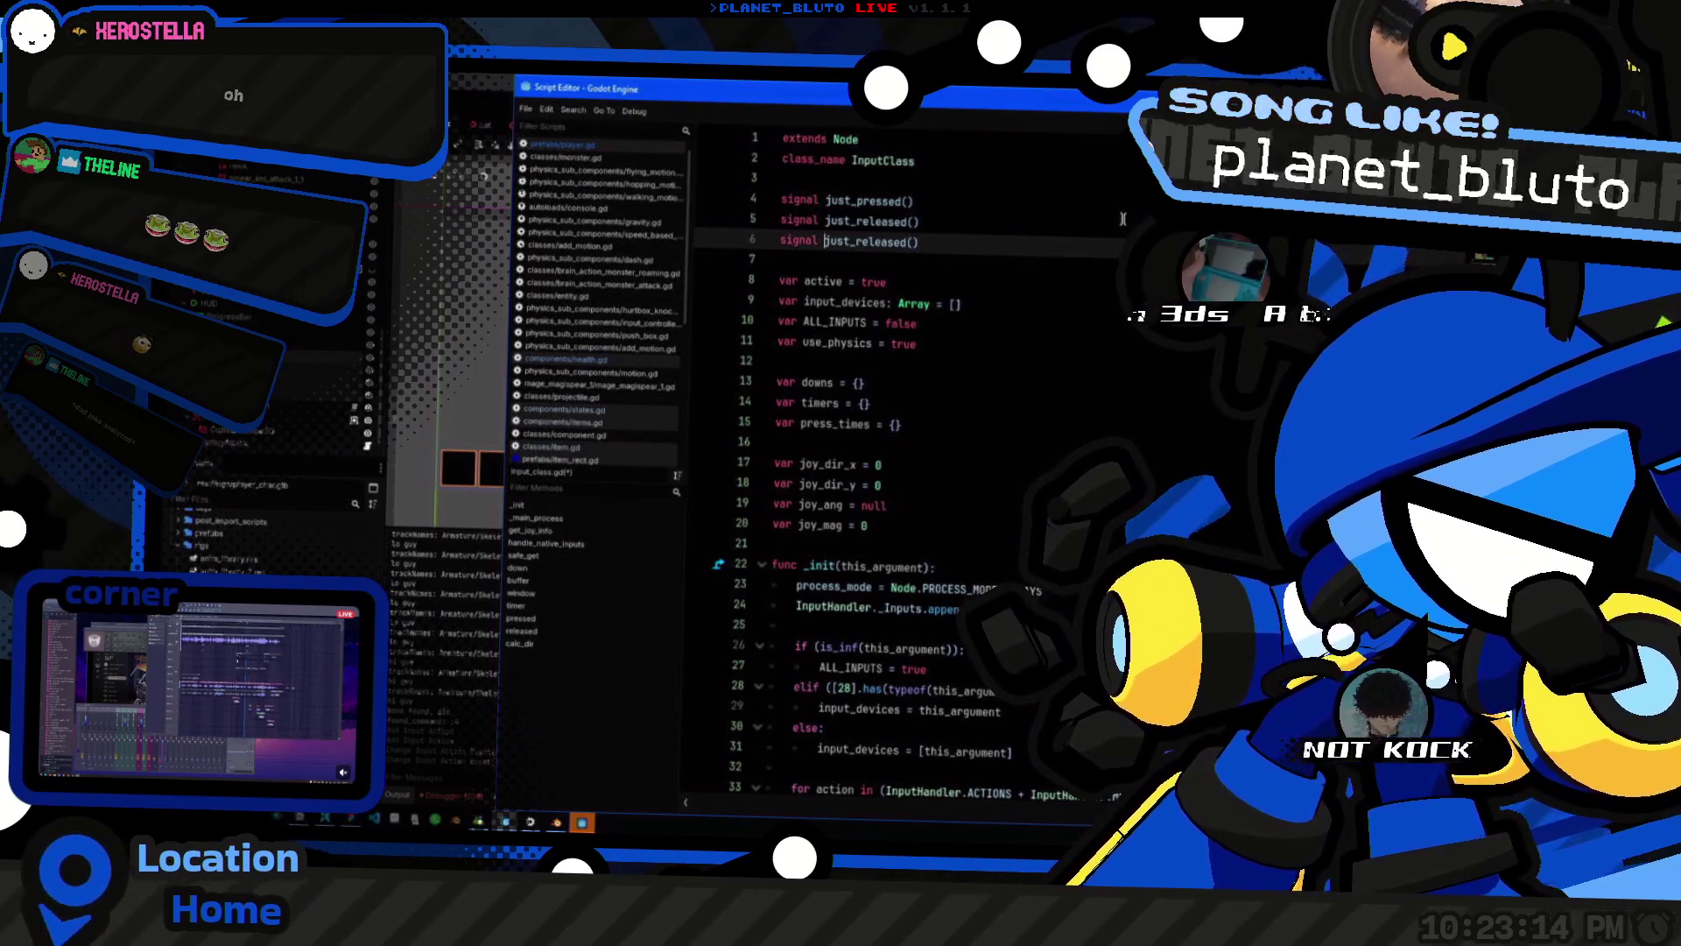
{"action": "key", "text": "ctrl+z"}
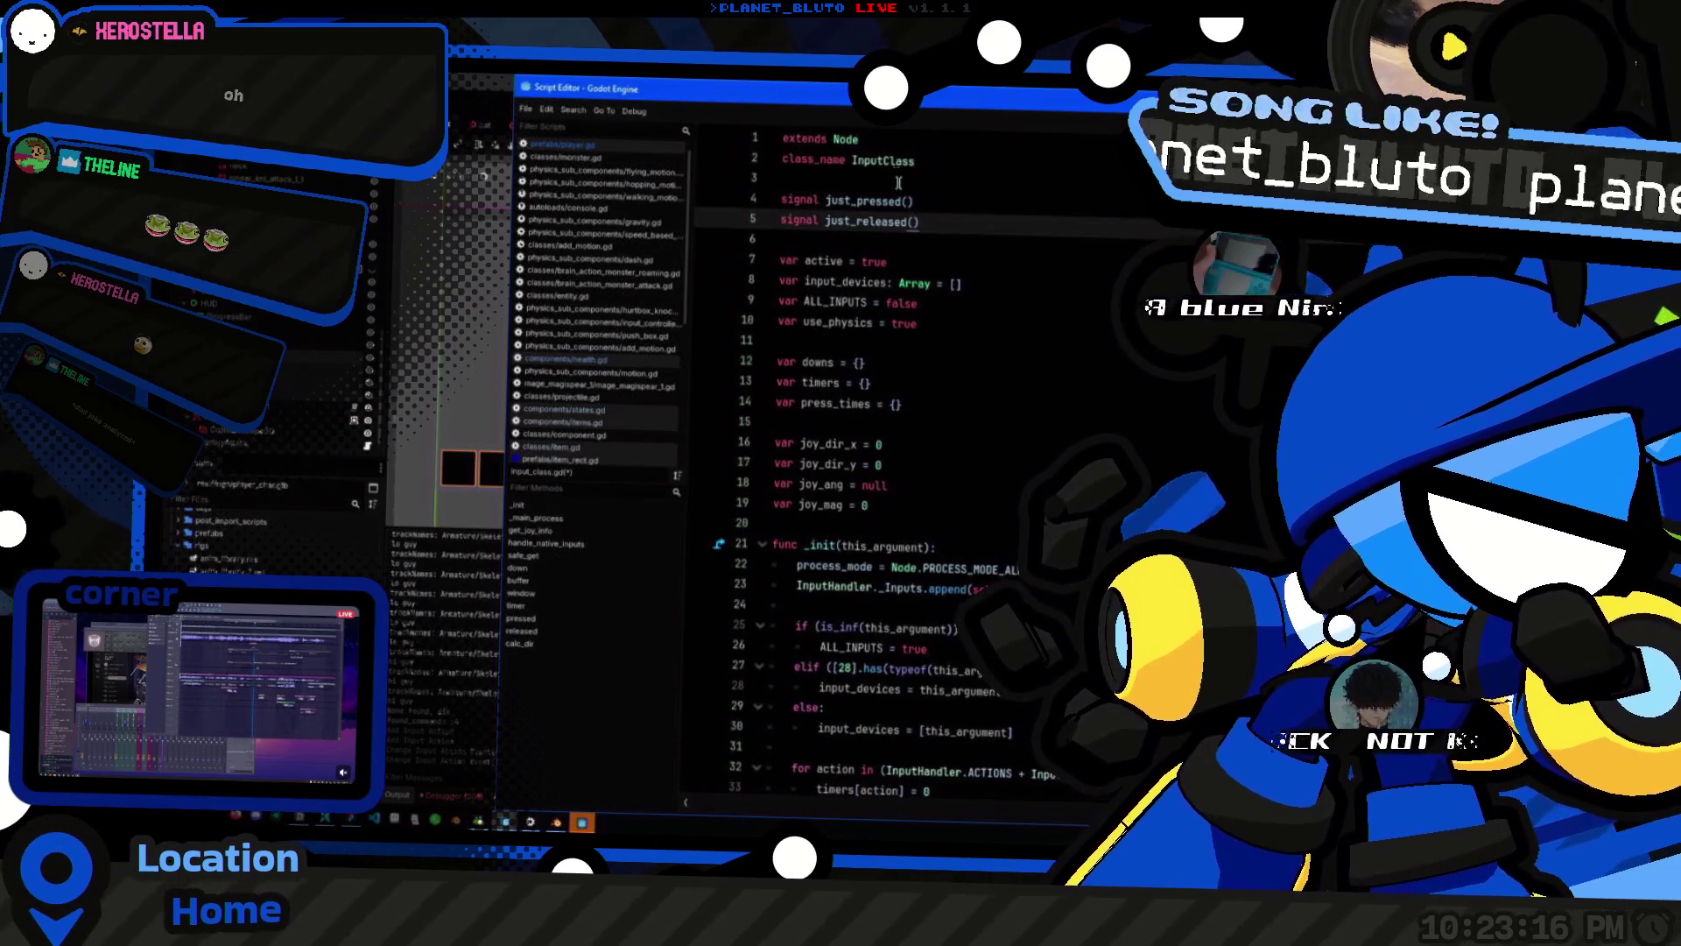
{"action": "key", "text": "Up"}
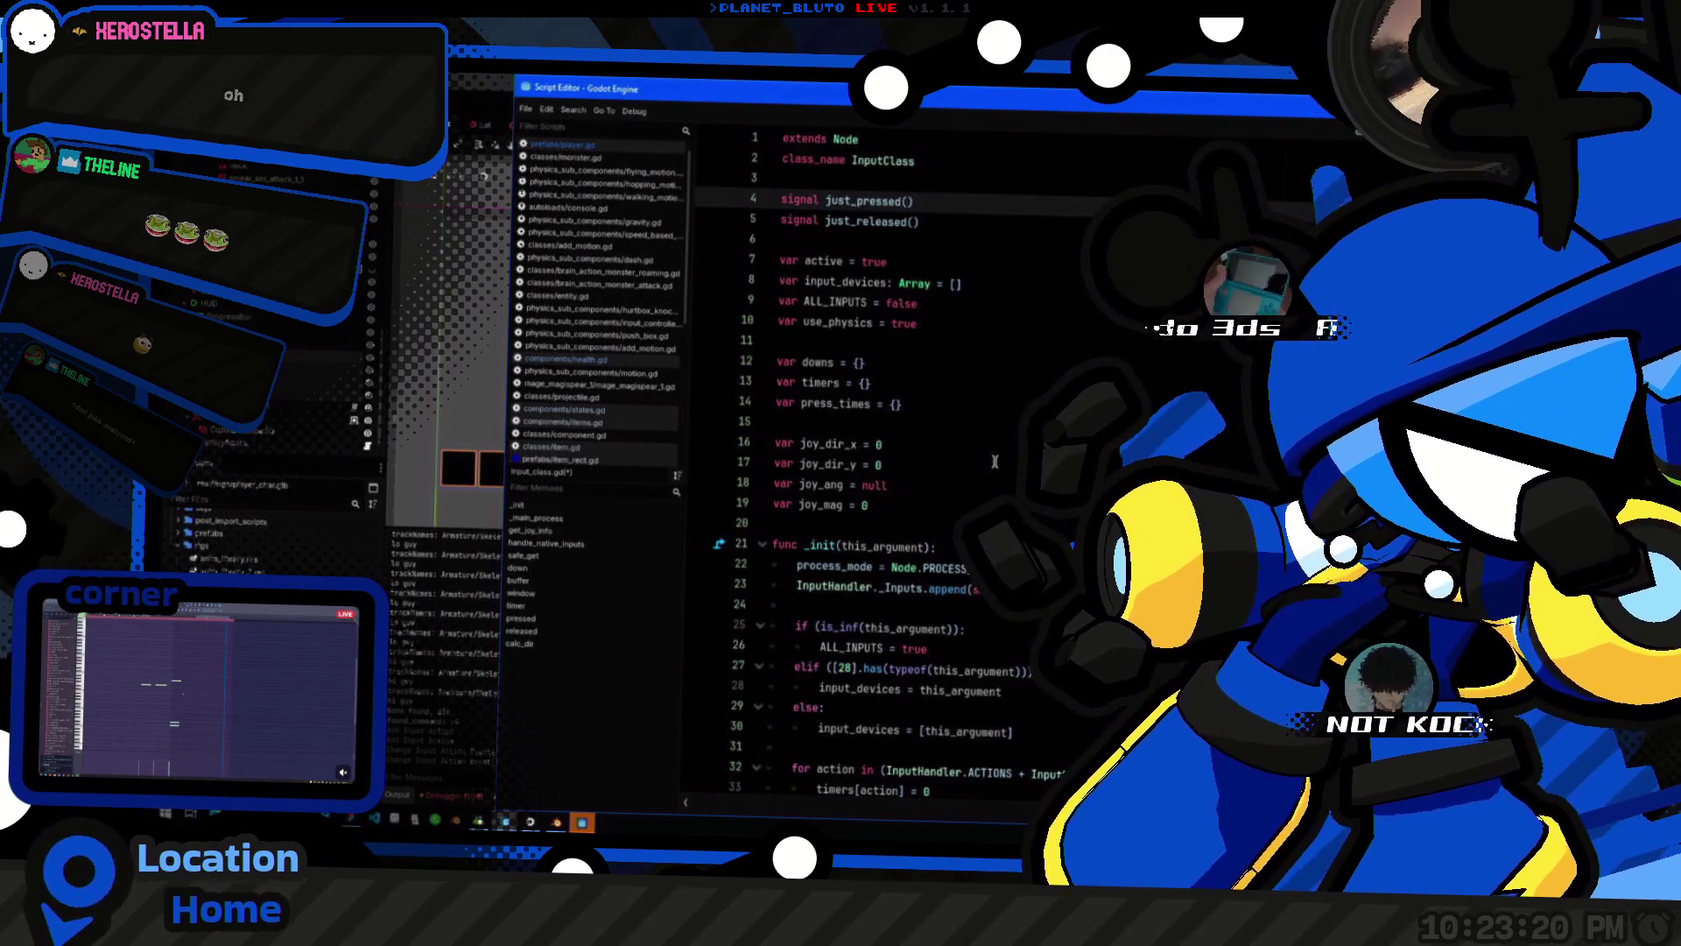
- Copy the action: String parameter from line 120 into both signals' parentheses
{"action": "scroll", "coordinate": [995, 461], "scroll_direction": "down", "scroll_amount": 12}
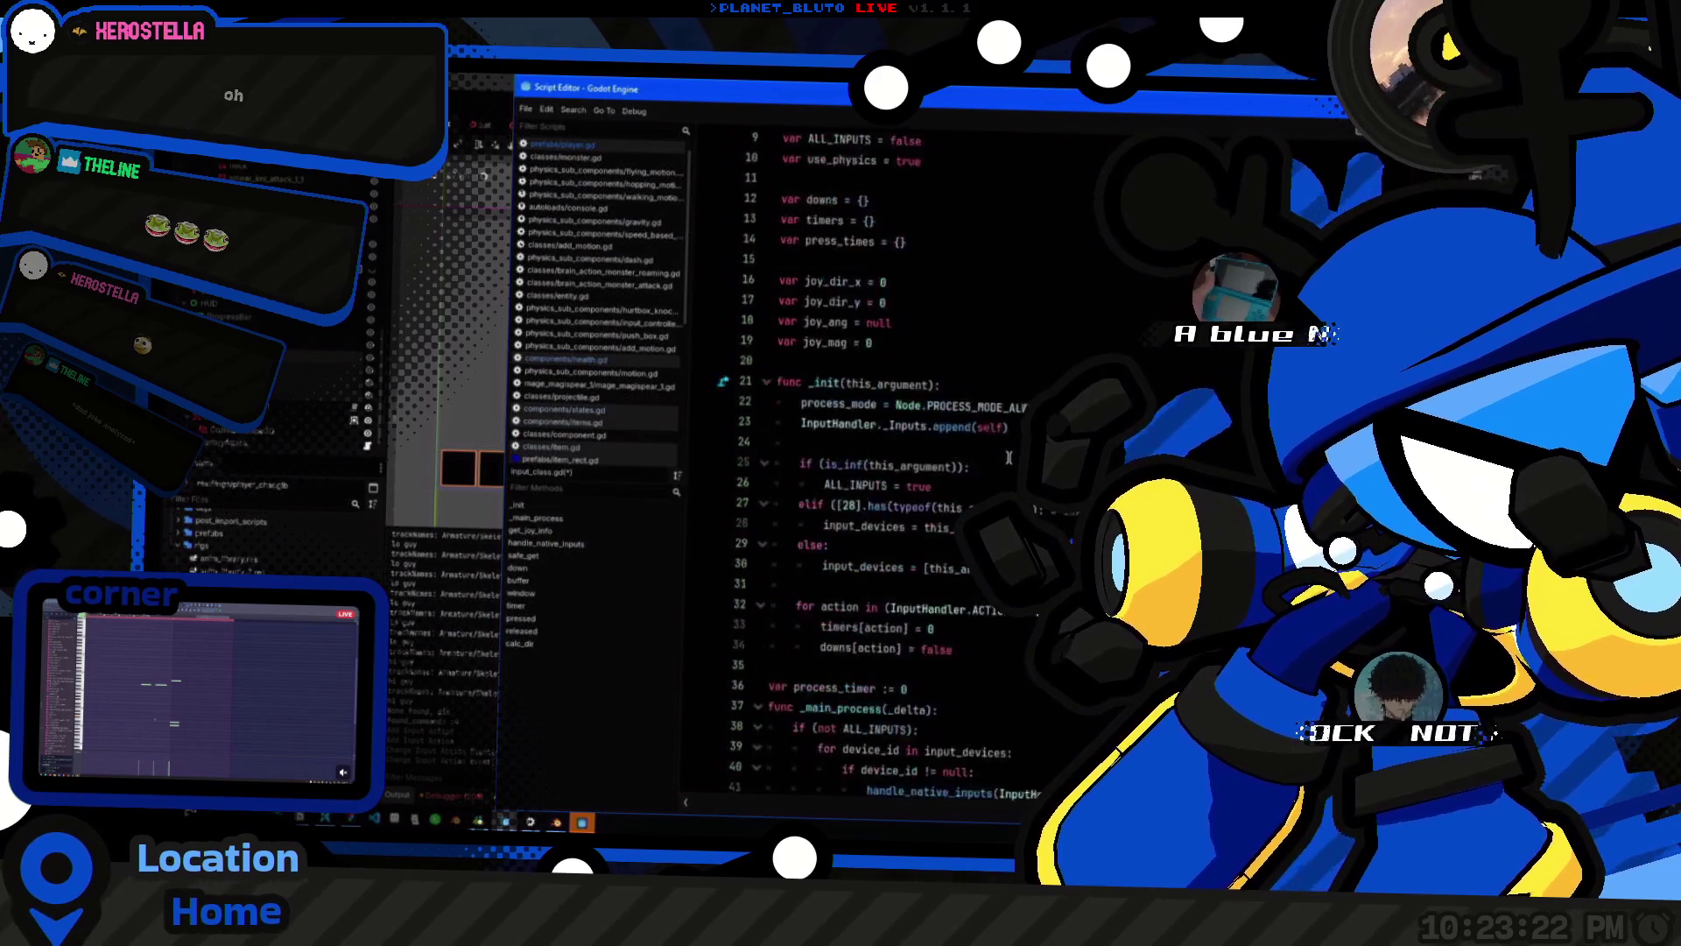
{"action": "scroll", "coordinate": [1069, 550], "scroll_direction": "down", "scroll_amount": 5}
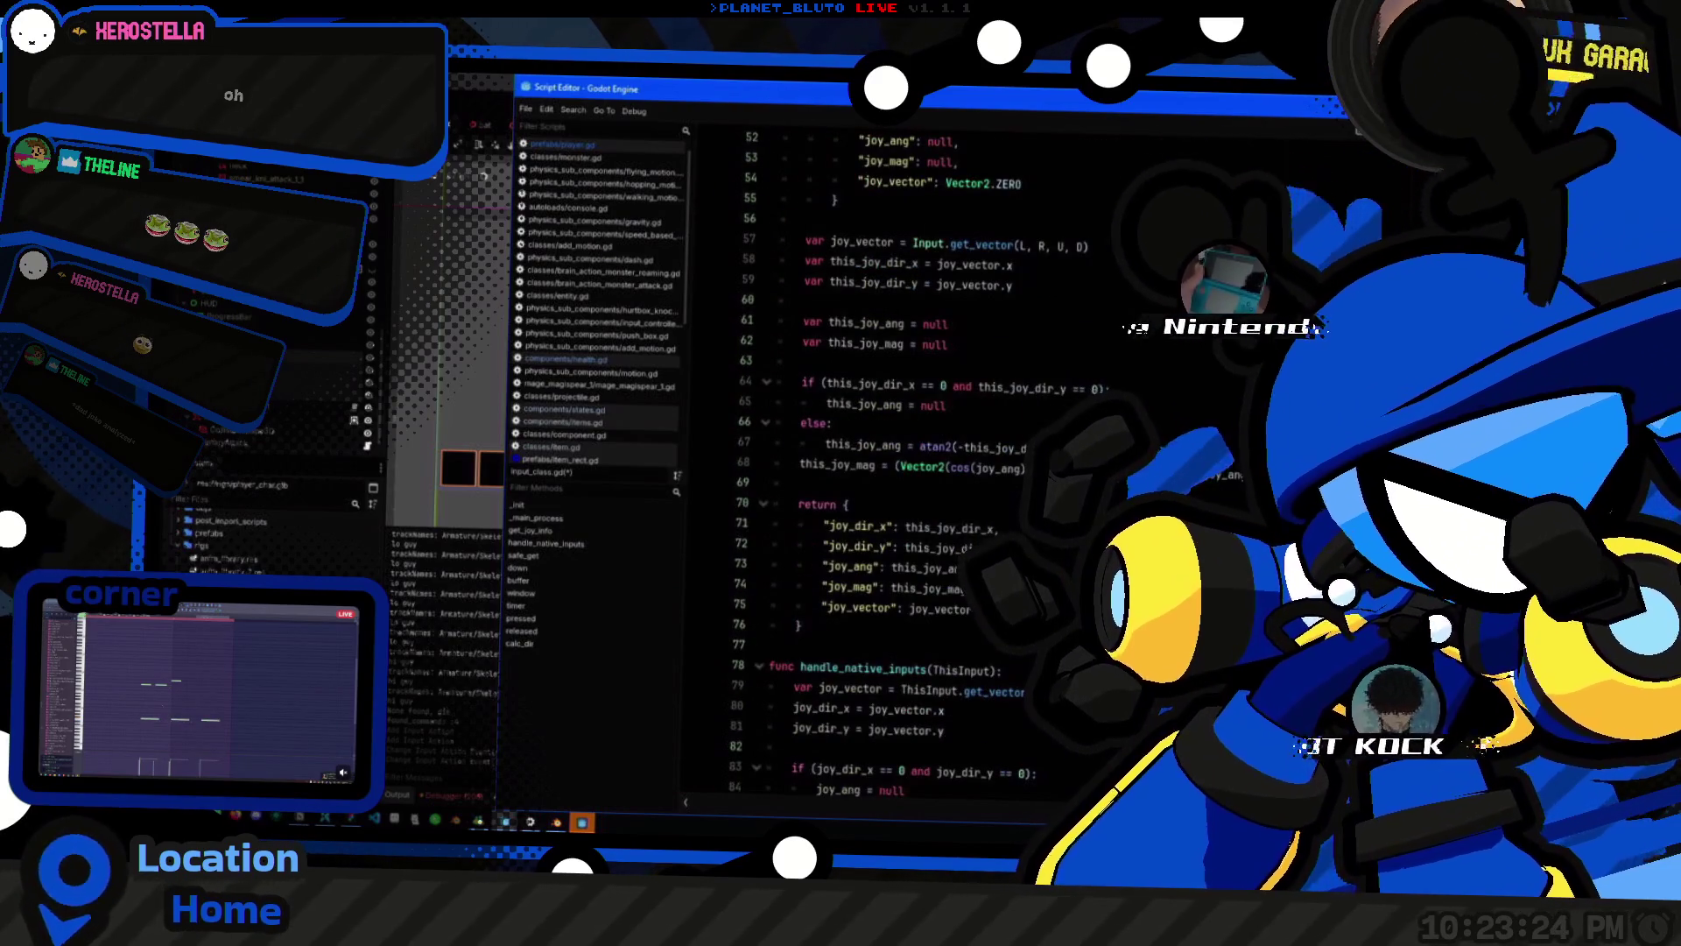
{"action": "scroll", "coordinate": [875, 464], "scroll_direction": "down", "scroll_amount": 15}
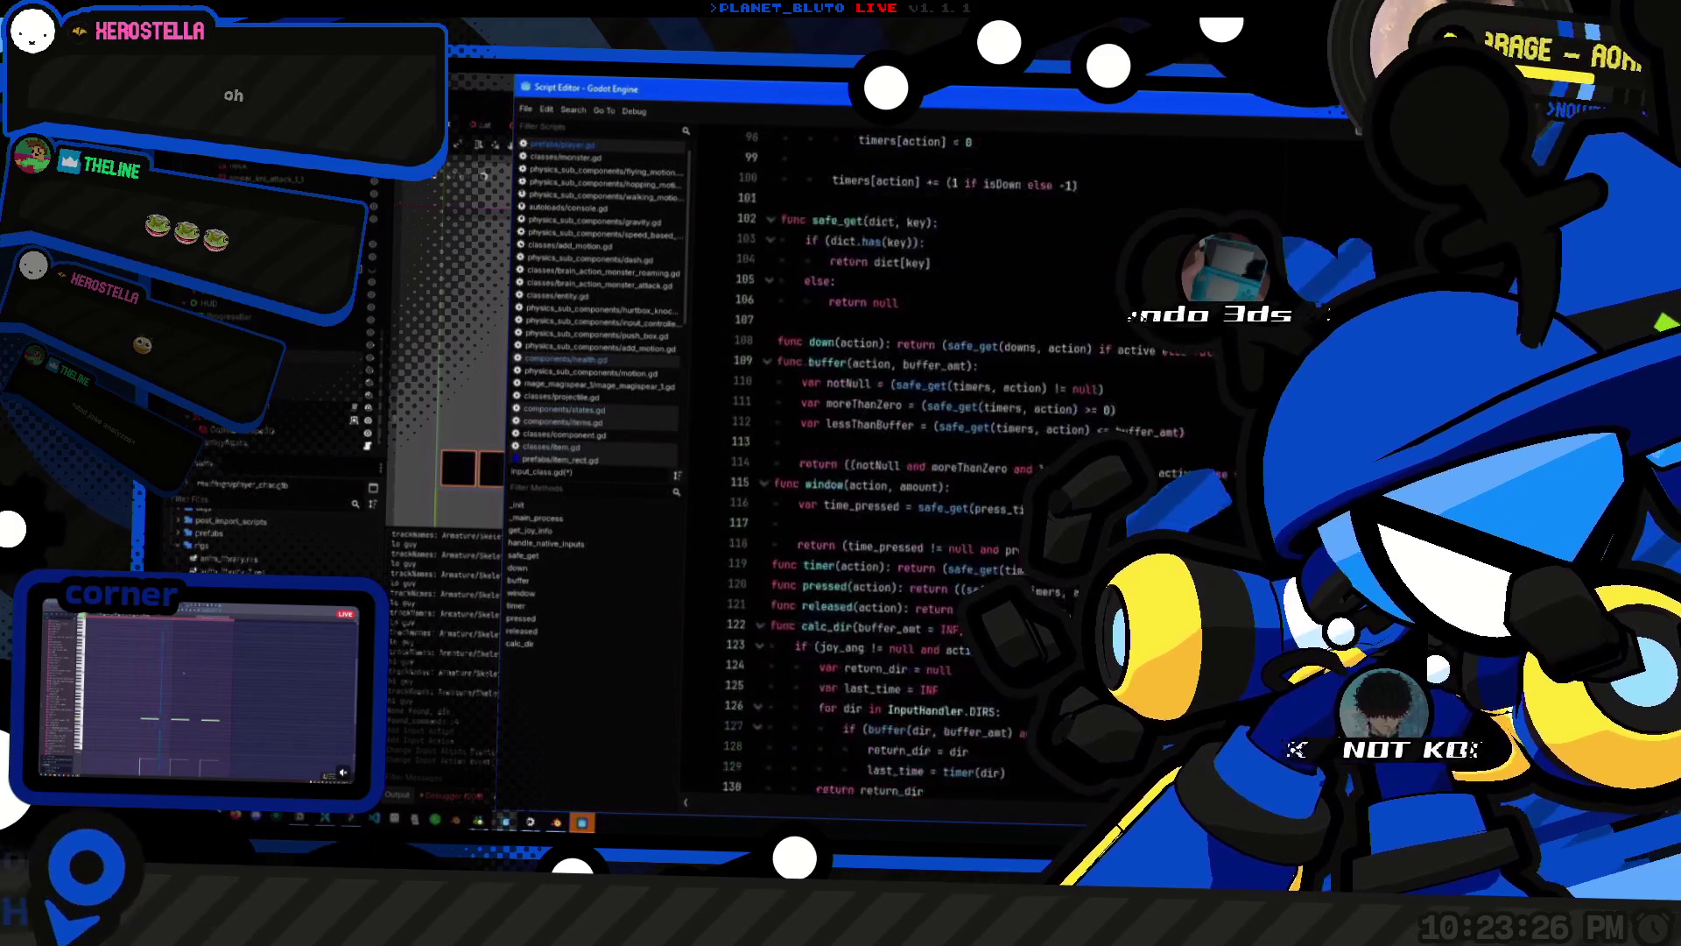
{"action": "scroll", "coordinate": [886, 464], "scroll_direction": "down", "scroll_amount": 1}
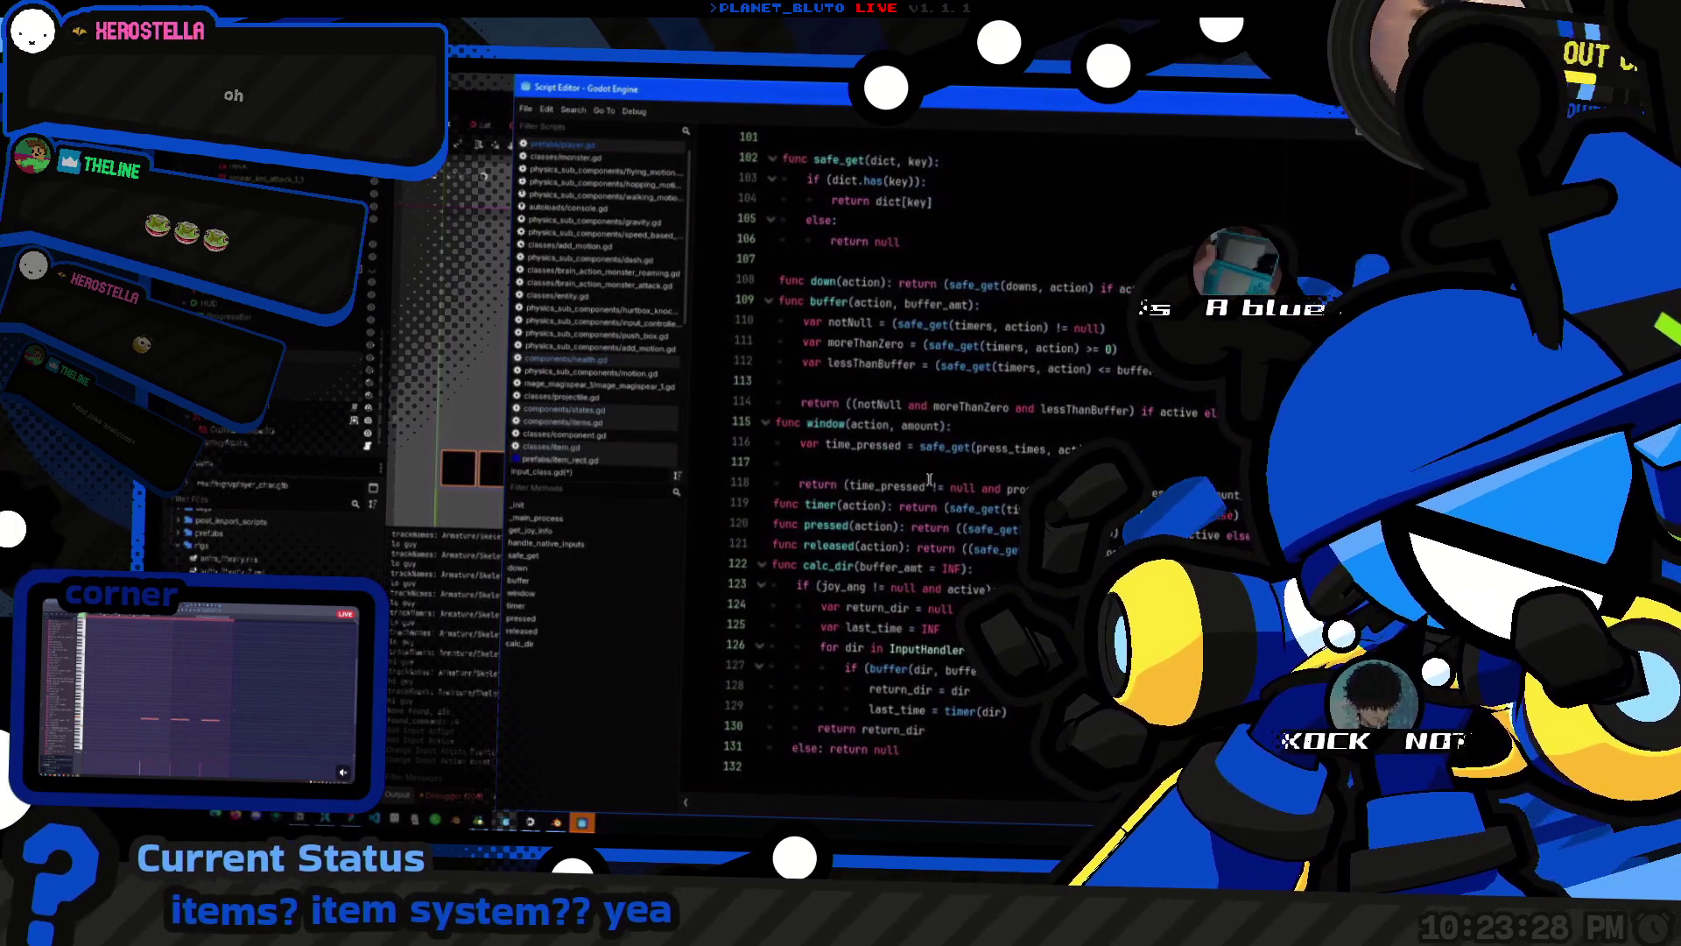
{"action": "double_click", "coordinate": [880, 524]}
{"action": "key", "text": "ctrl+c"}
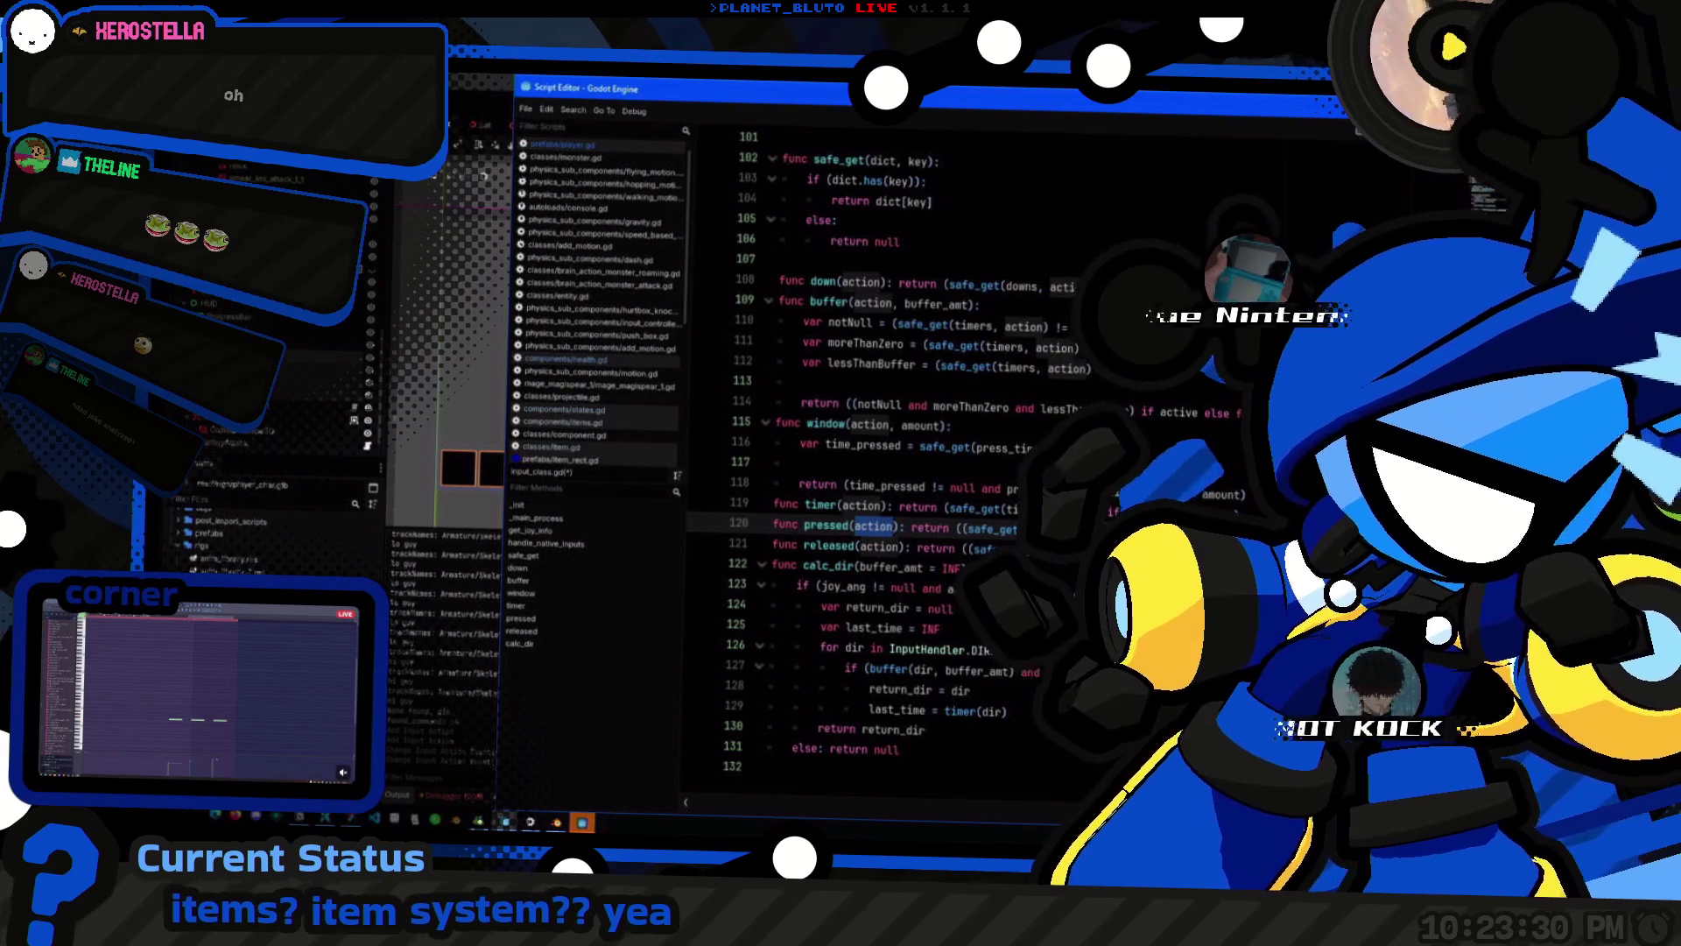
{"action": "key", "text": "ctrl+Home"}
{"action": "left_click", "coordinate": [908, 202]}
{"action": "key", "text": "ctrl+v"}
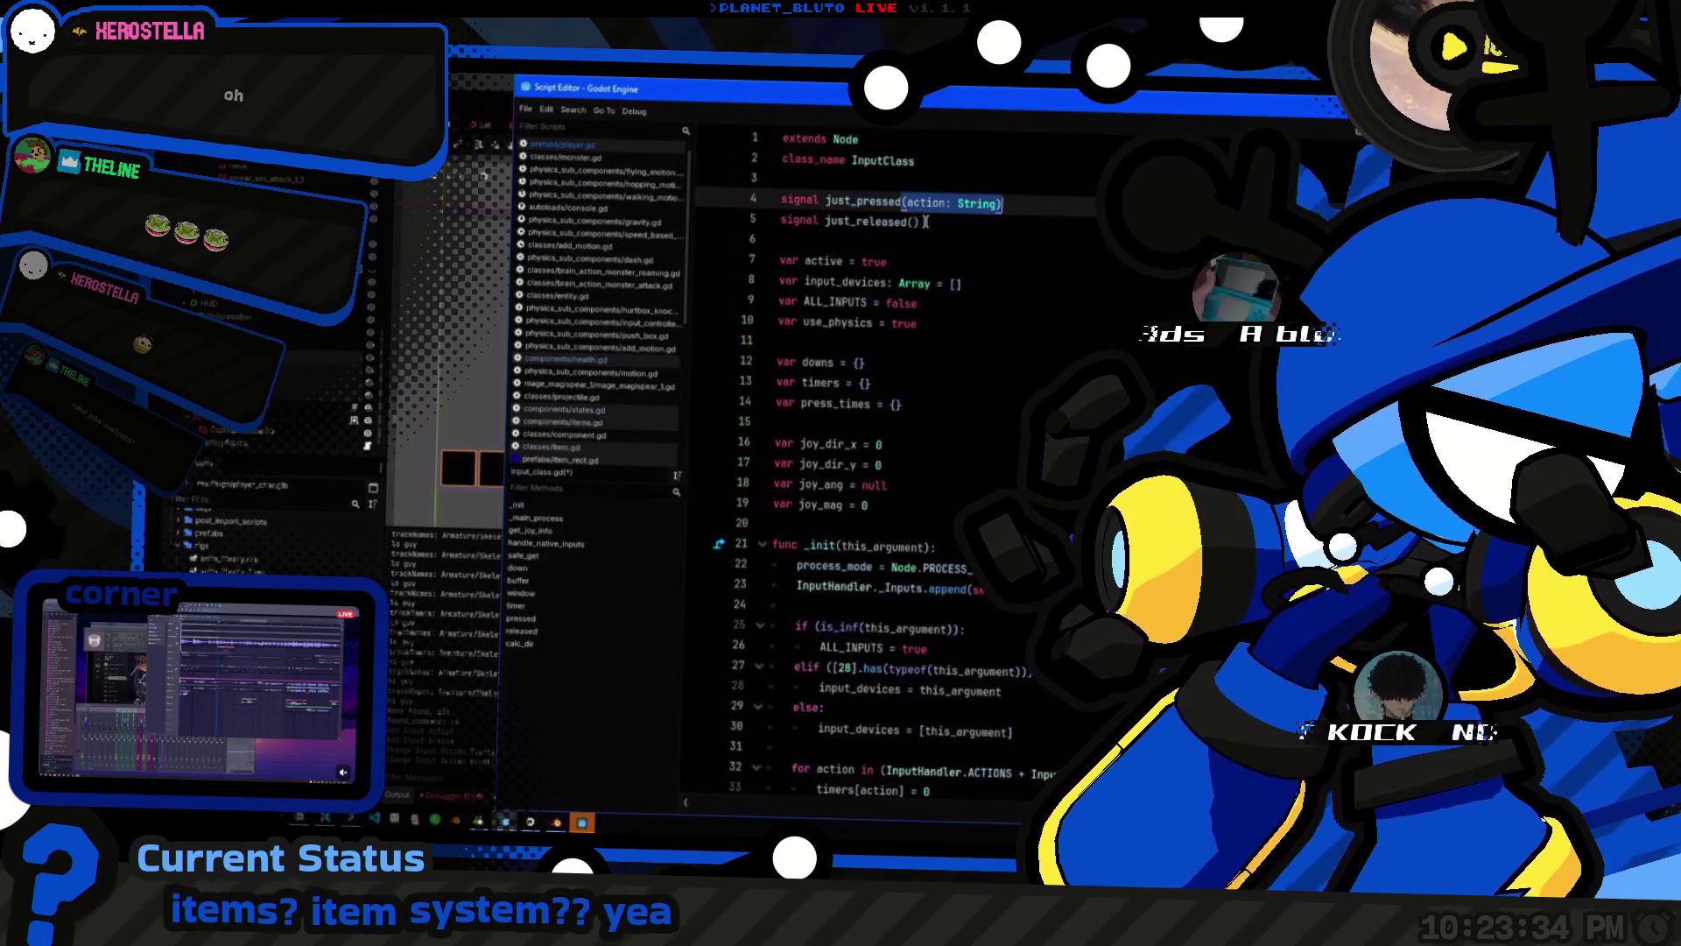
{"action": "left_click", "coordinate": [905, 220]}
{"action": "type", "text": "action: String"}
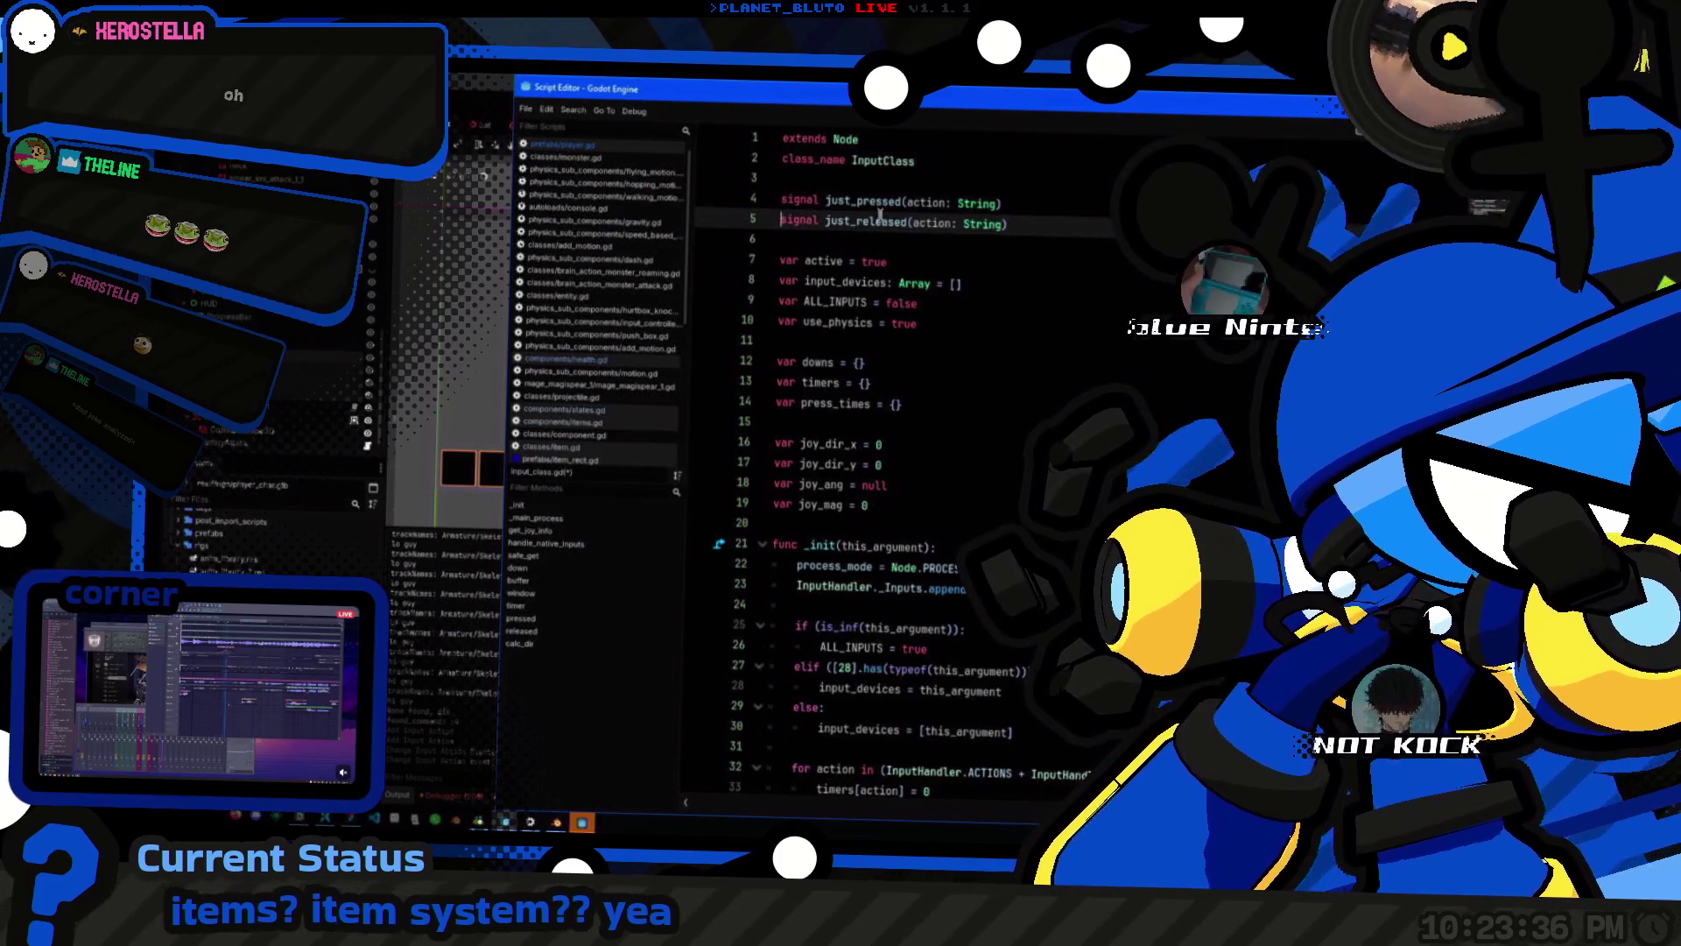
{"action": "double_click", "coordinate": [882, 201]}
{"action": "scroll", "coordinate": [902, 464], "scroll_direction": "down", "scroll_amount": 20}
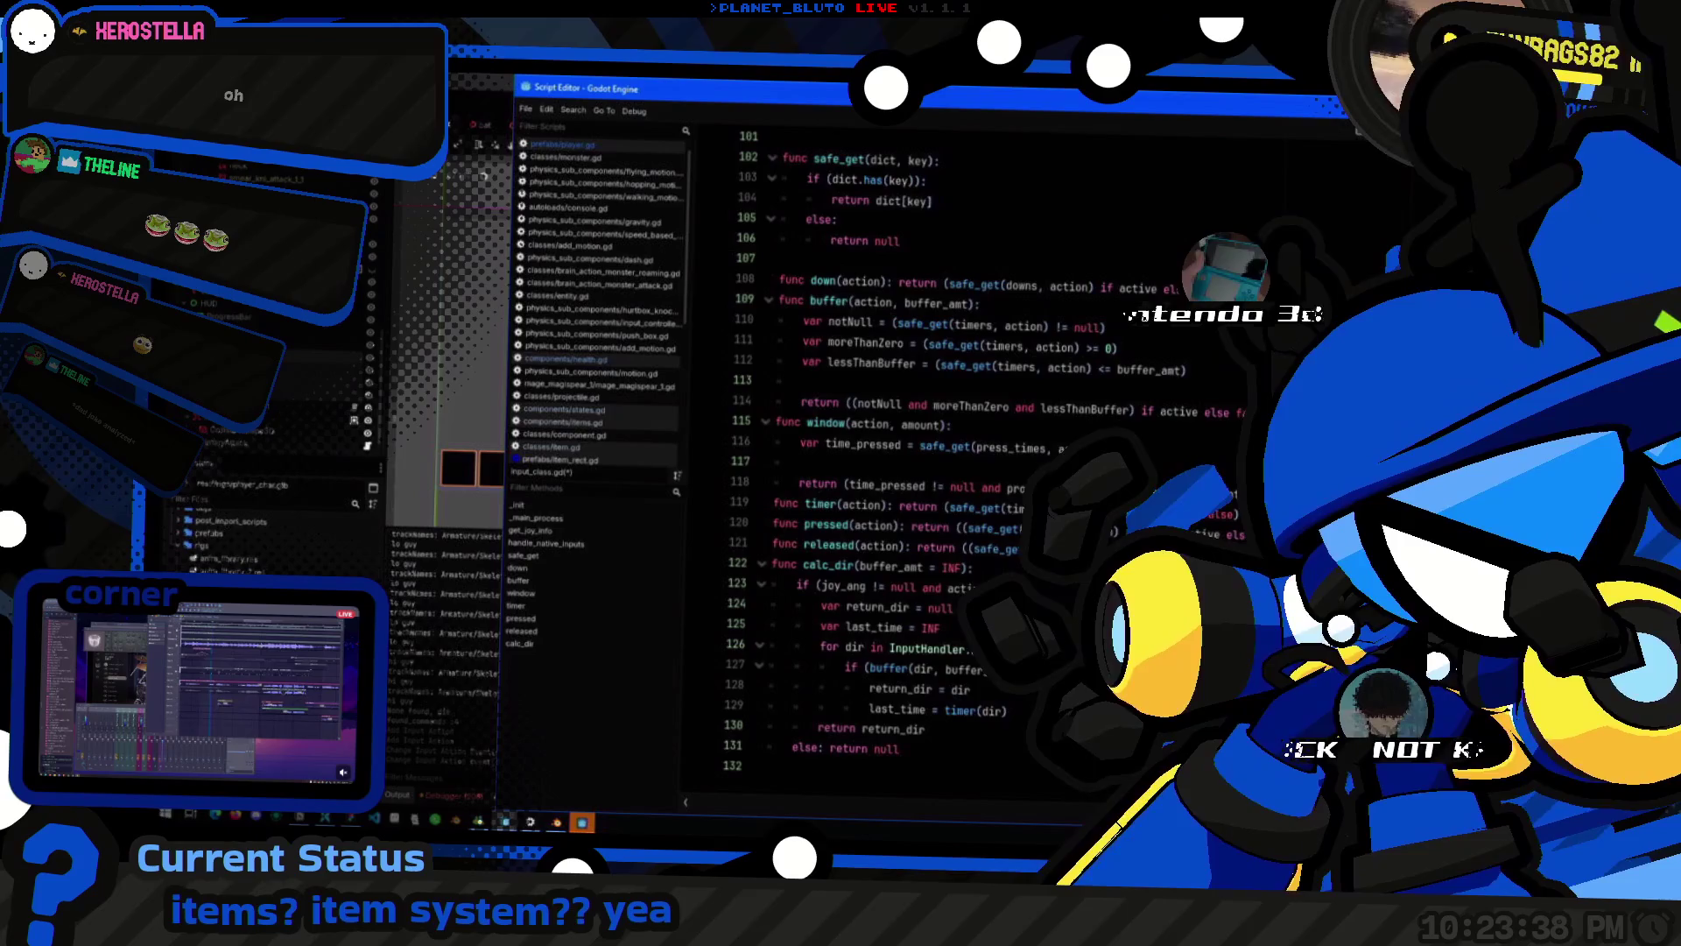
- Emit just_pressed(action) in the first-press branch of the input loop
{"action": "scroll", "coordinate": [902, 464], "scroll_direction": "up", "scroll_amount": 5}
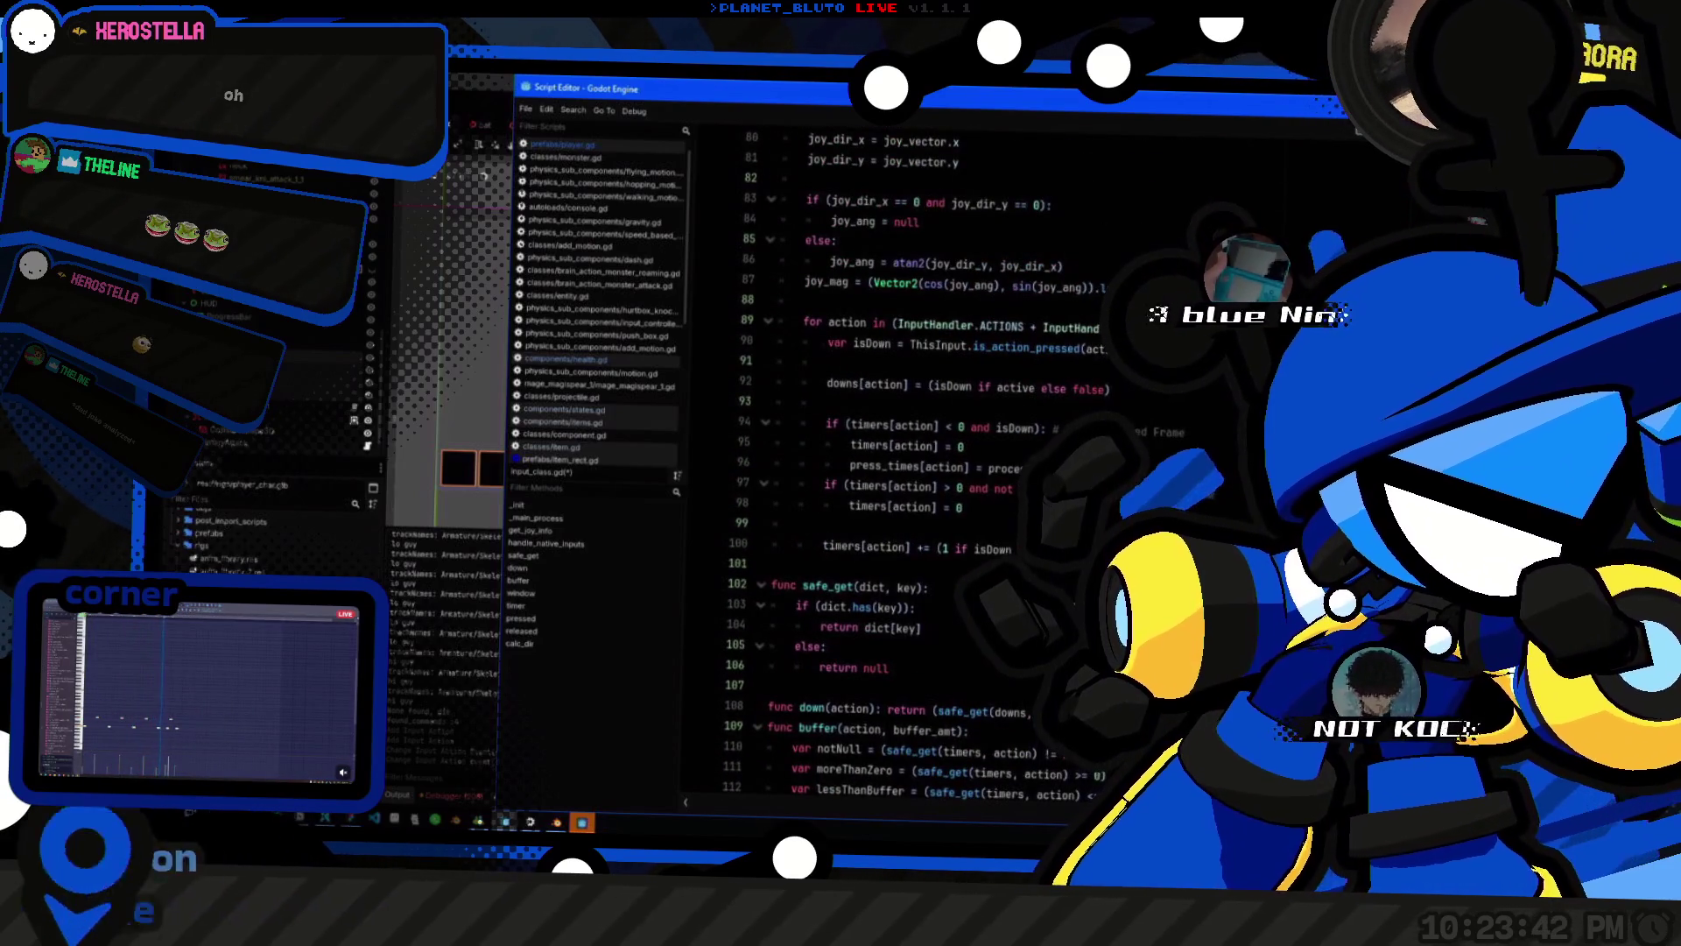
{"action": "left_click", "coordinate": [1037, 426]}
{"action": "key", "text": "Down"}
{"action": "key", "text": "End"}
{"action": "key", "text": "Return"}
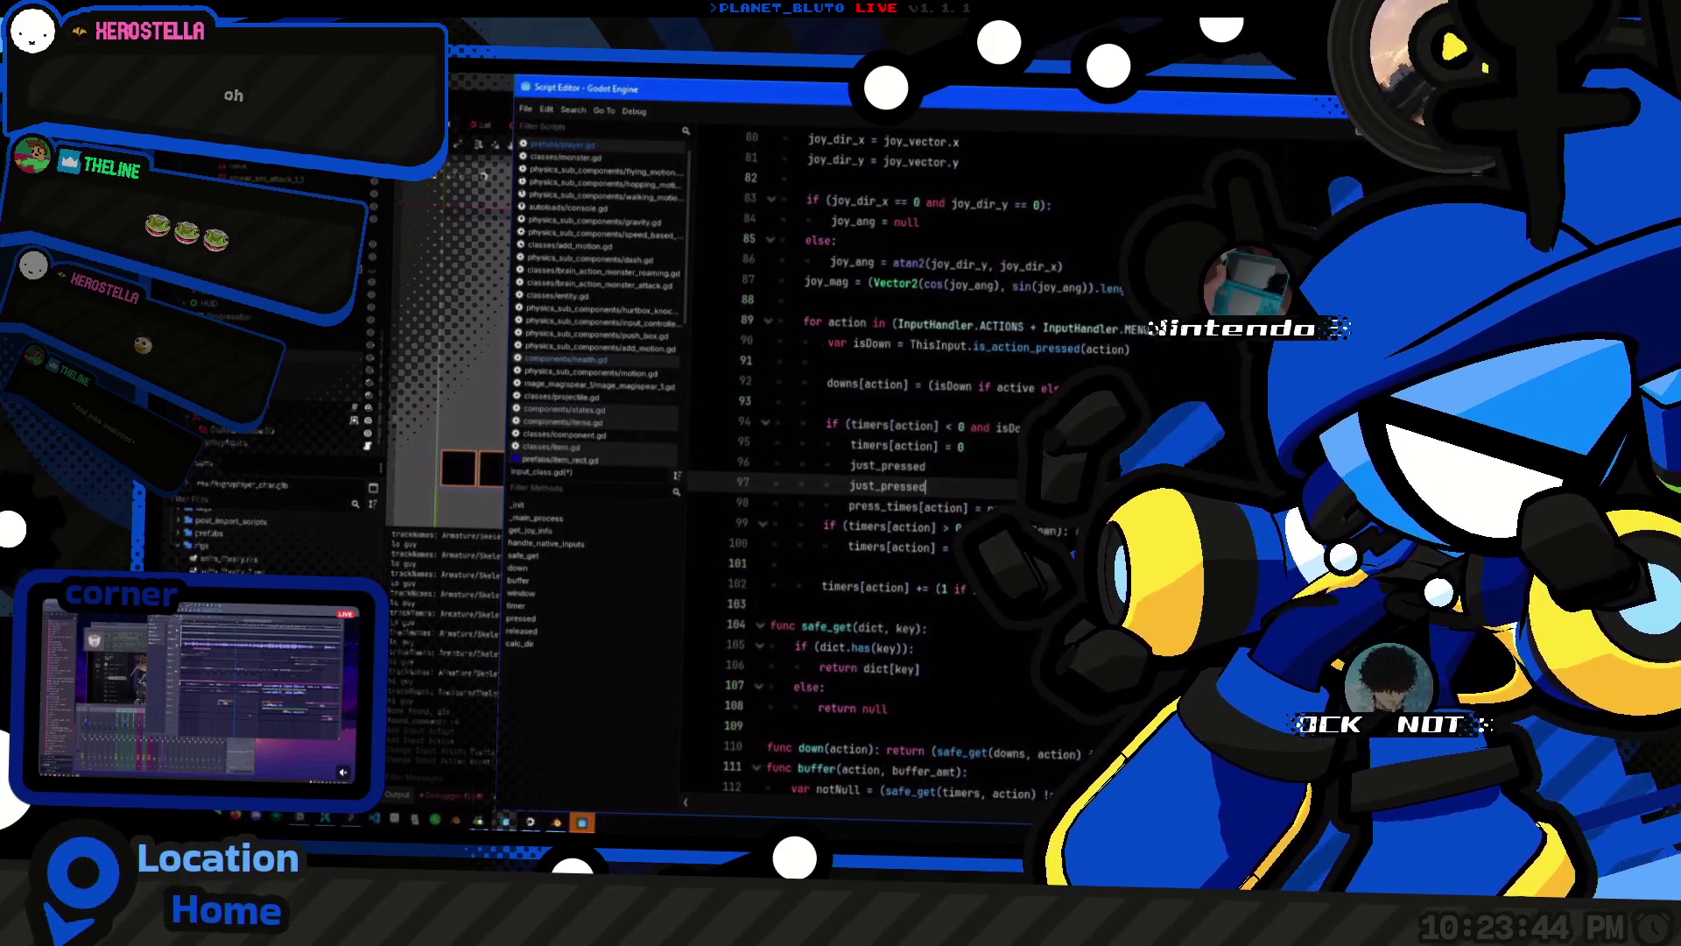
{"action": "type", "text": "just_pressed.emit("}
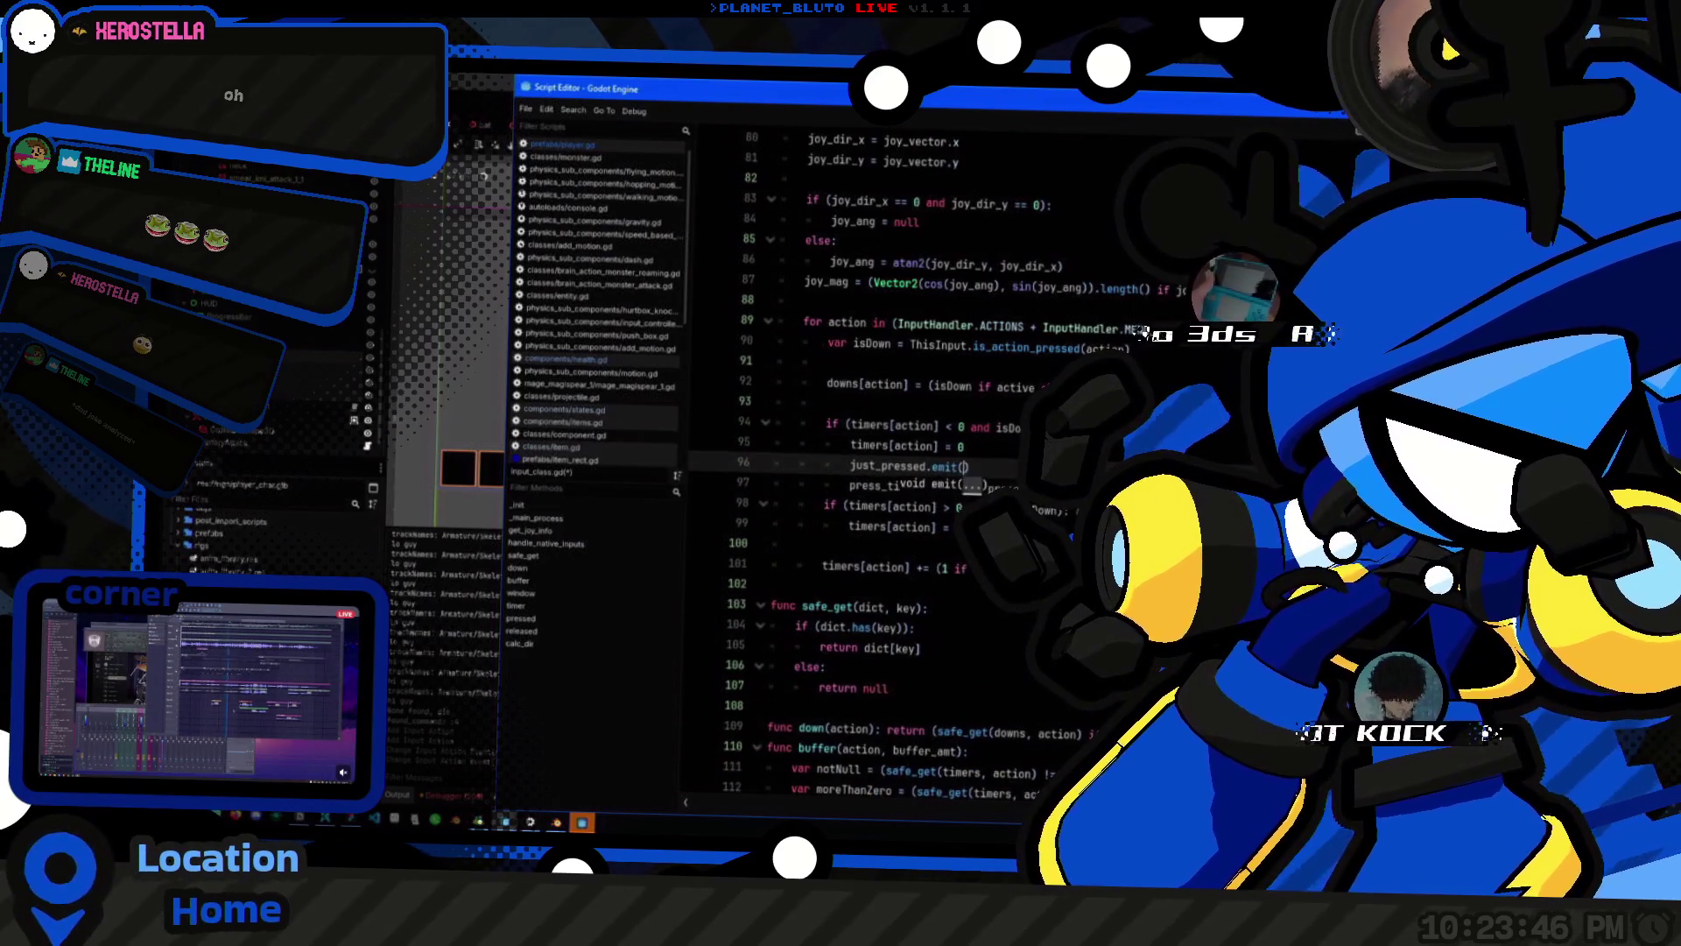
{"action": "type", "text": "action"}
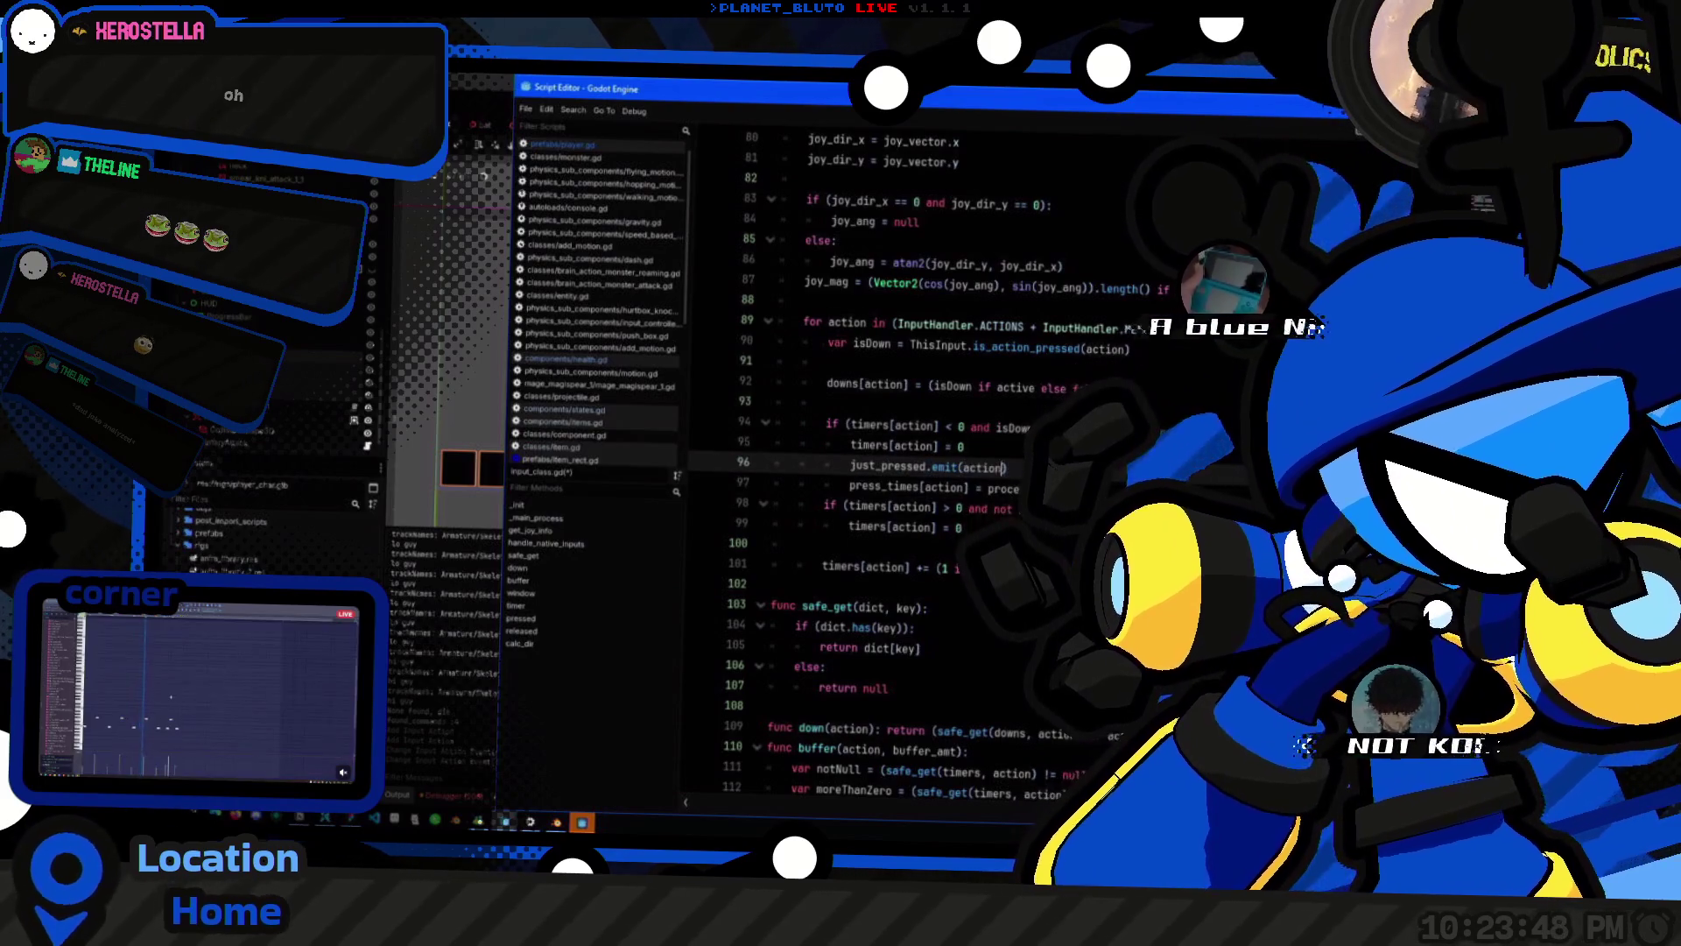
- Emit just_released(action) in the release branch, below the timer reset
{"action": "left_click", "coordinate": [848, 526]}
{"action": "key", "text": "Return"}
{"action": "key", "text": "ctrl+z"}
{"action": "key", "text": "Down"}
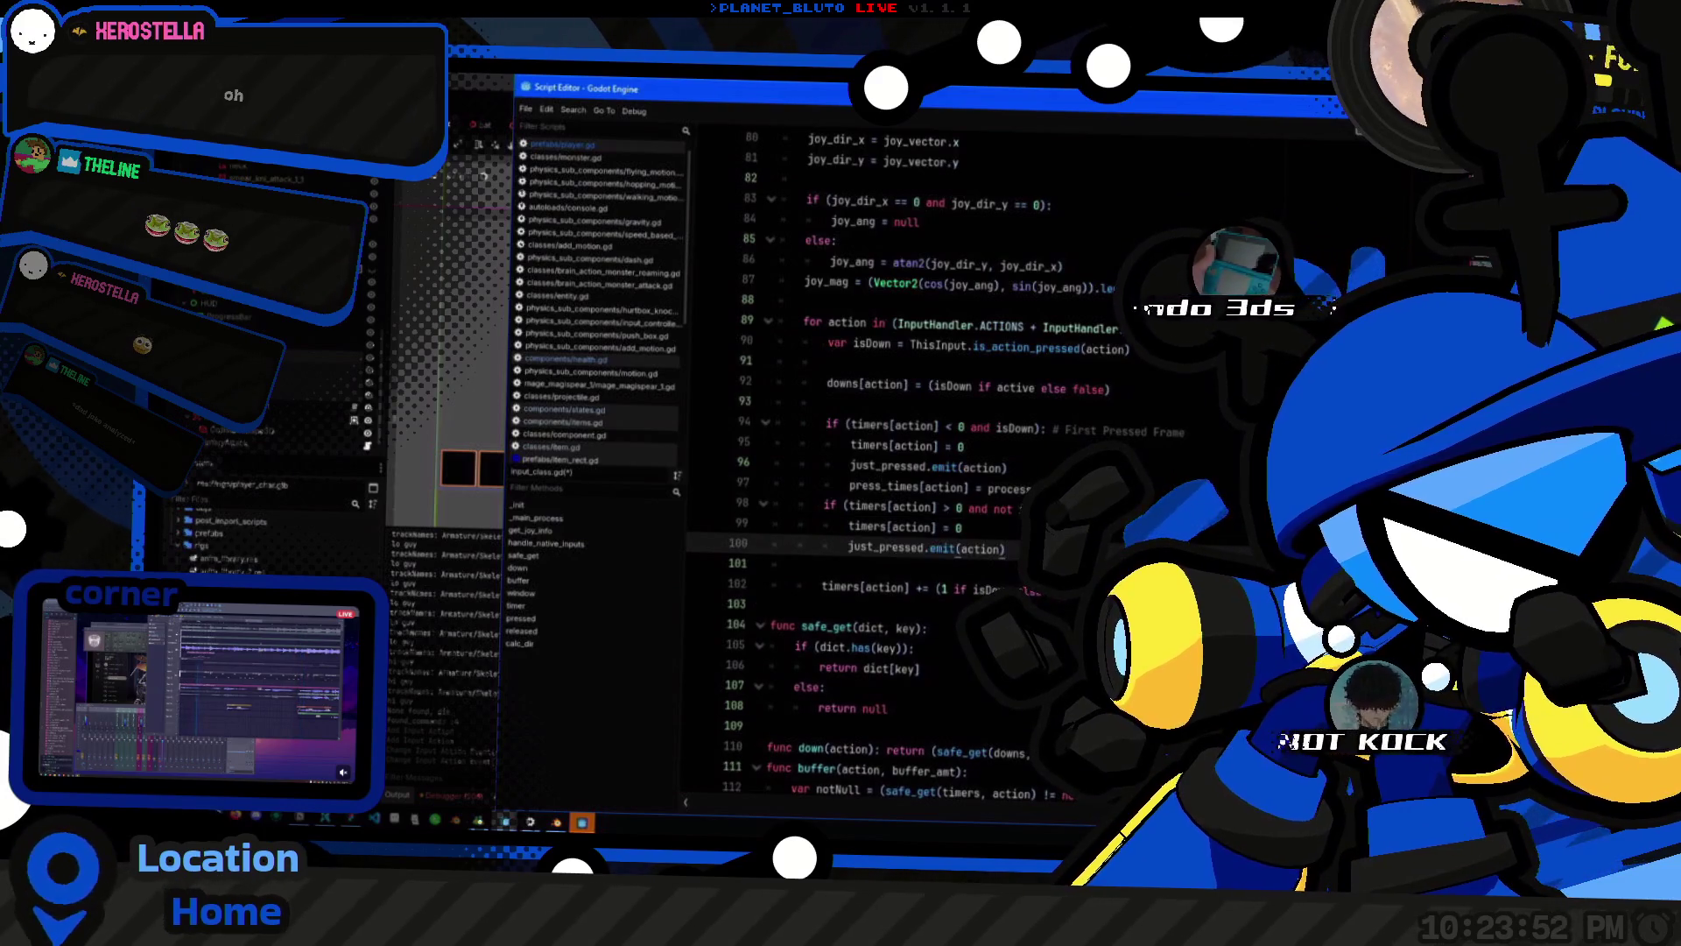
{"action": "type", "text": "just_re"}
{"action": "key", "text": "Return"}
{"action": "left_click", "coordinate": [848, 547]}
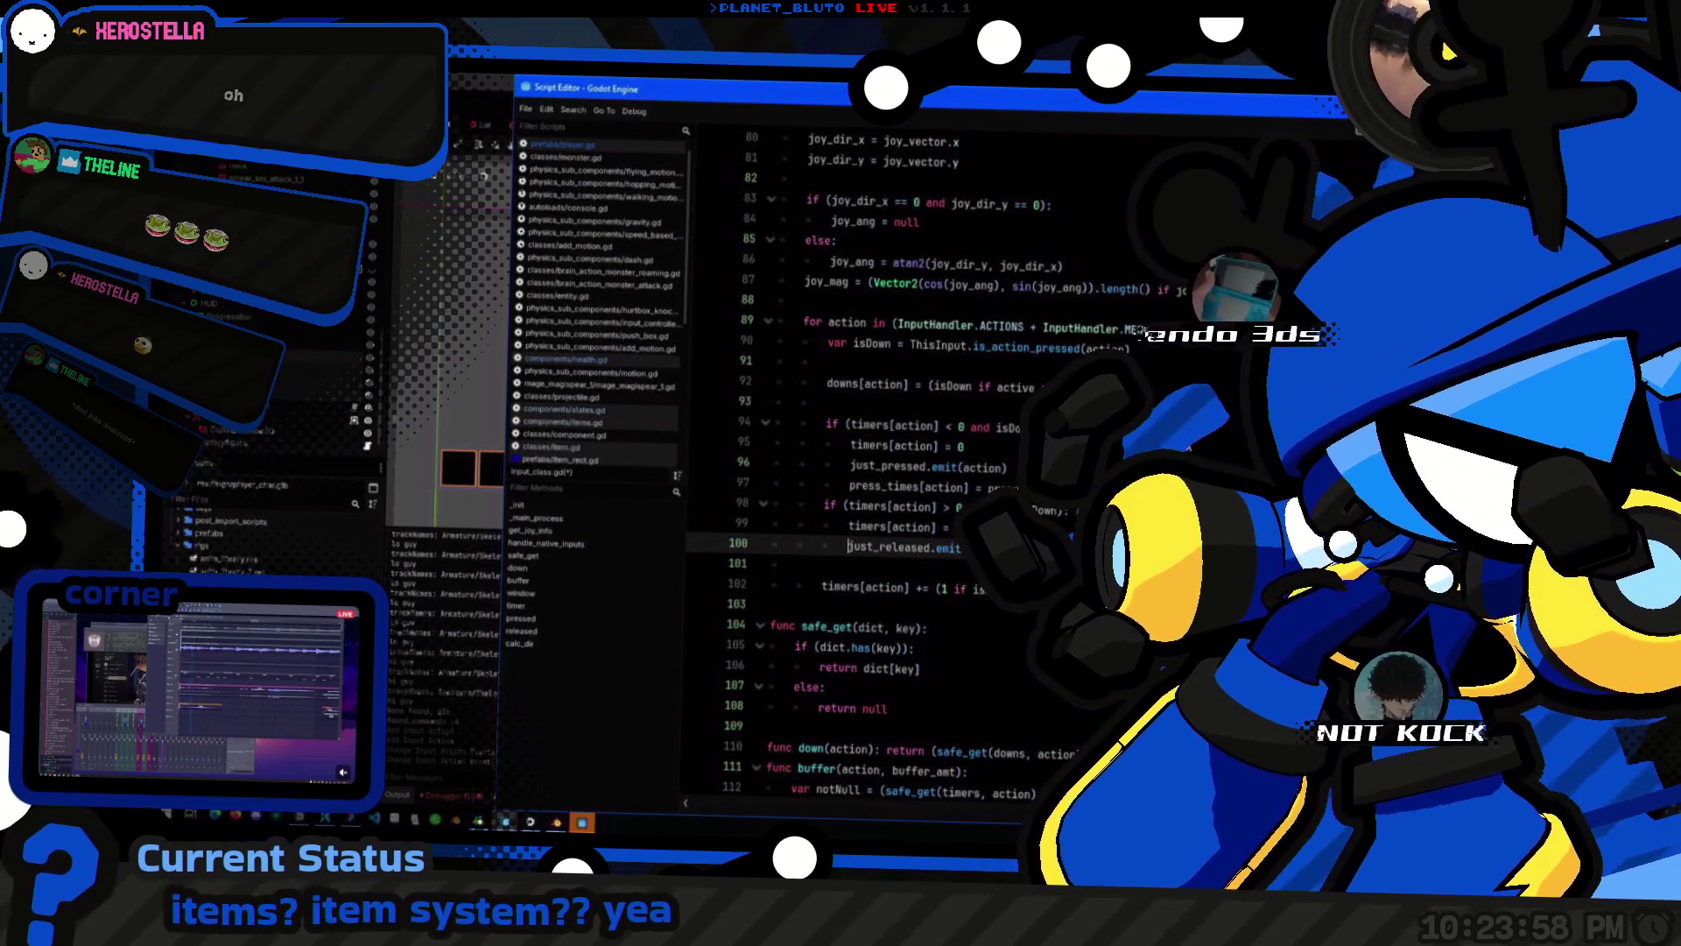
{"action": "scroll", "coordinate": [1217, 438], "scroll_direction": "up", "scroll_amount": 3}
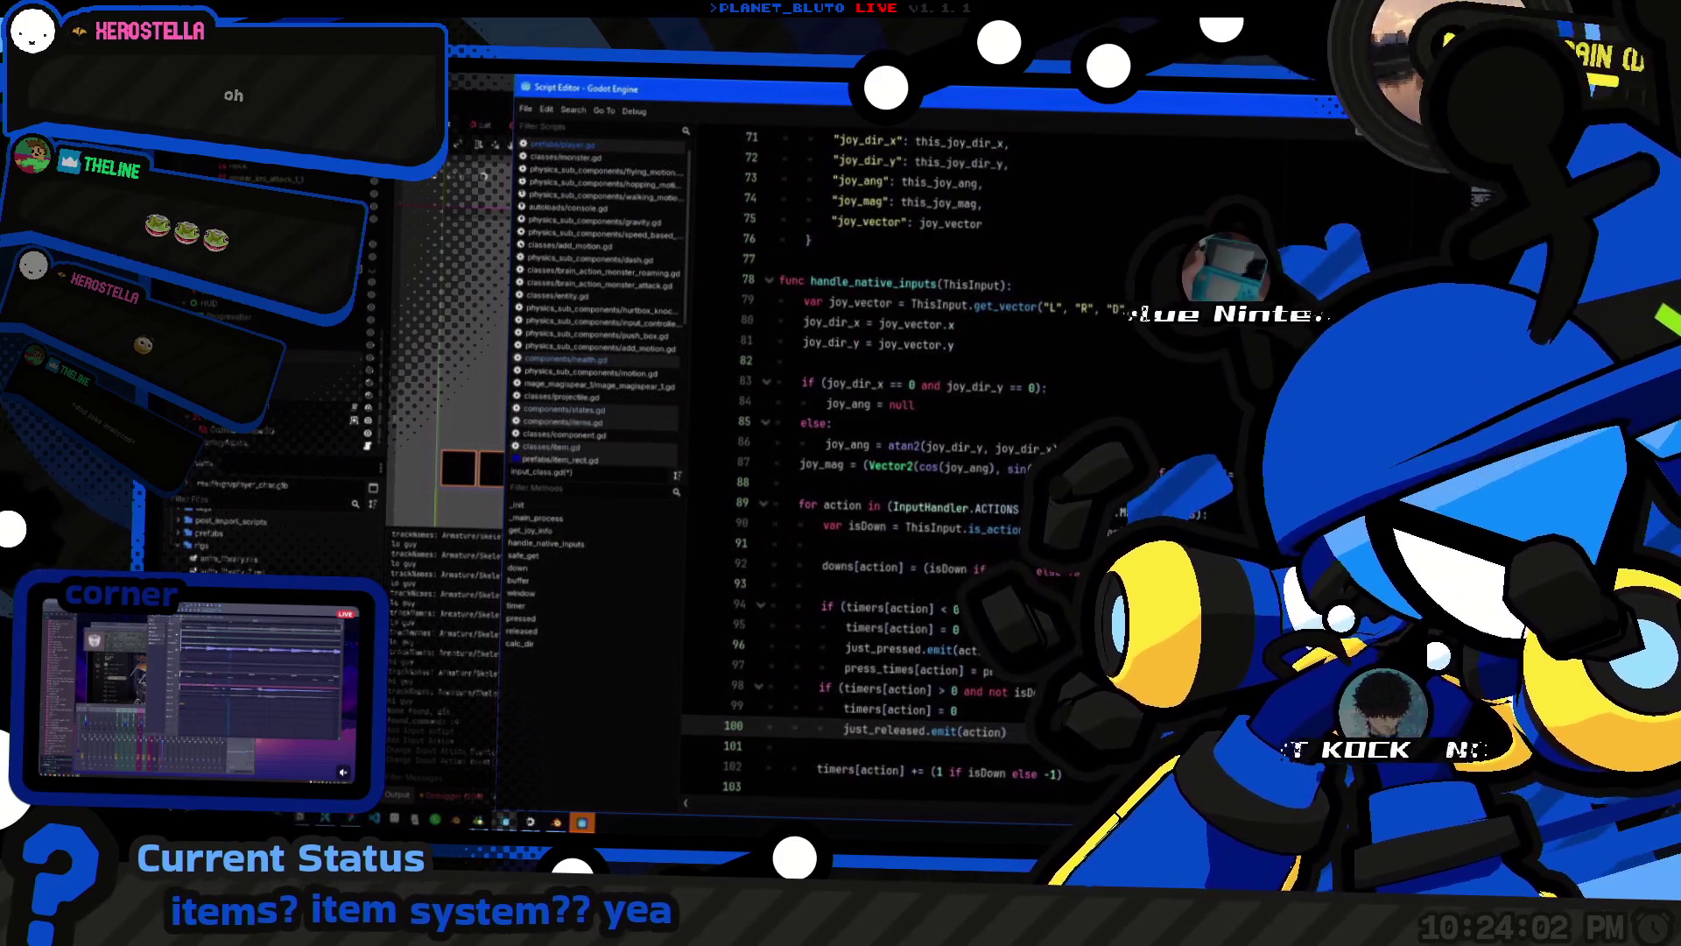
{"action": "scroll", "coordinate": [920, 681], "scroll_direction": "up", "scroll_amount": 12}
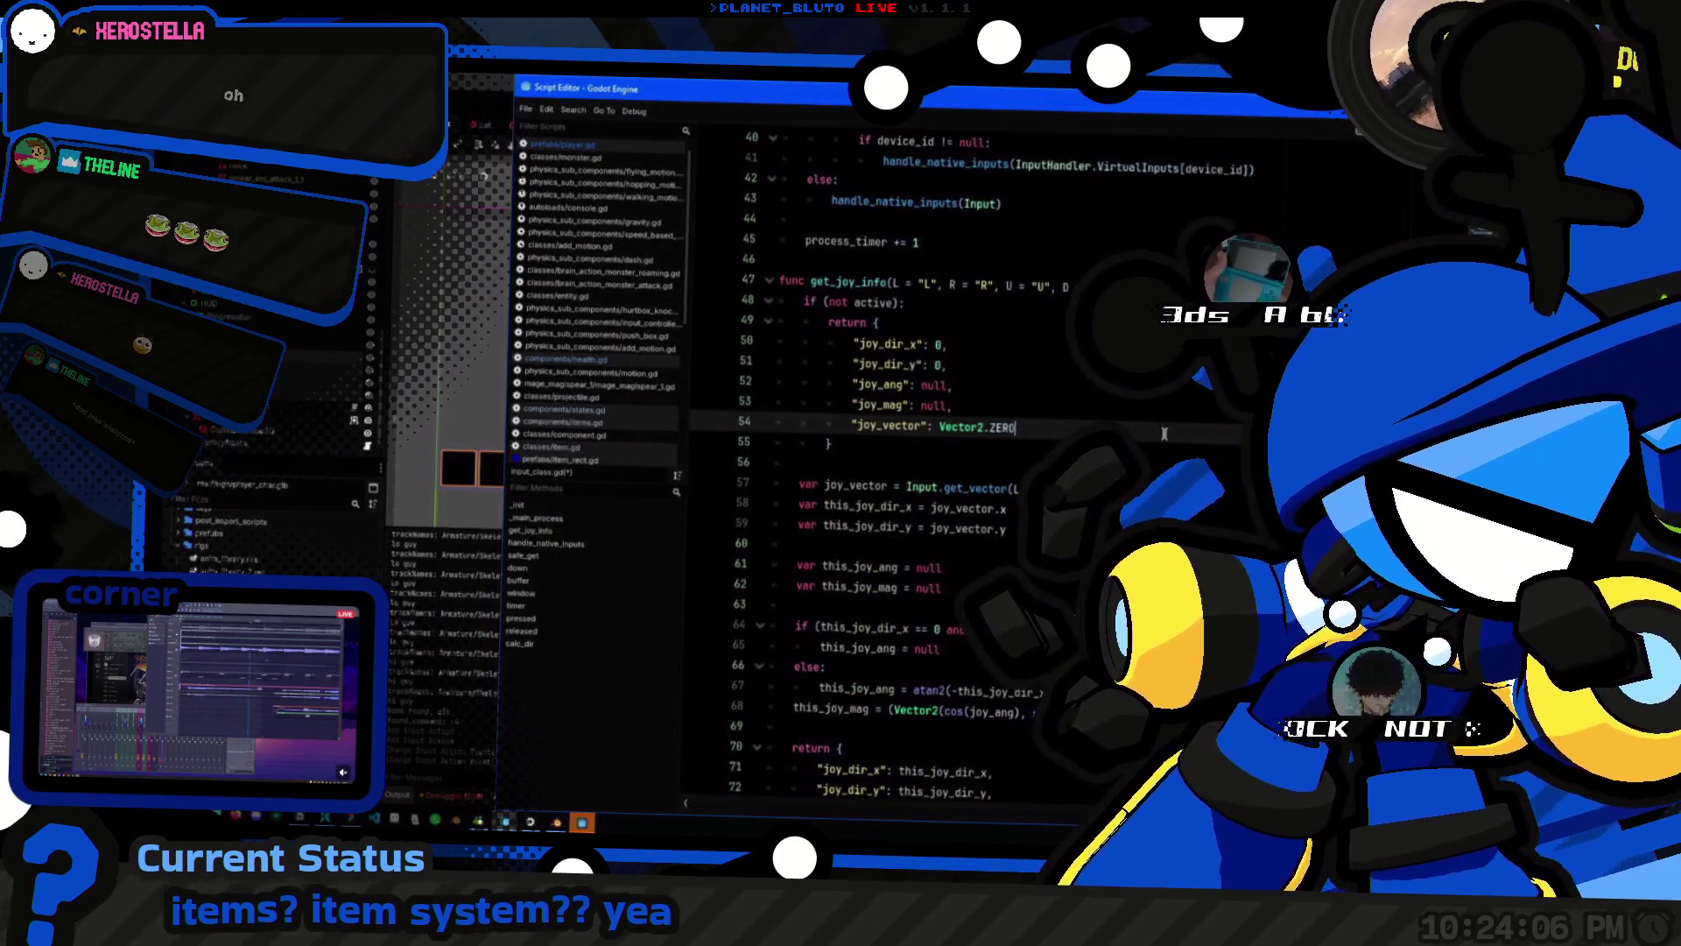
{"action": "key", "text": "alt+shift+o"}
- Open input_handler.gd and turn a copy of the ATTACK entry into hotbar_next
{"action": "type", "text": "input_h"}
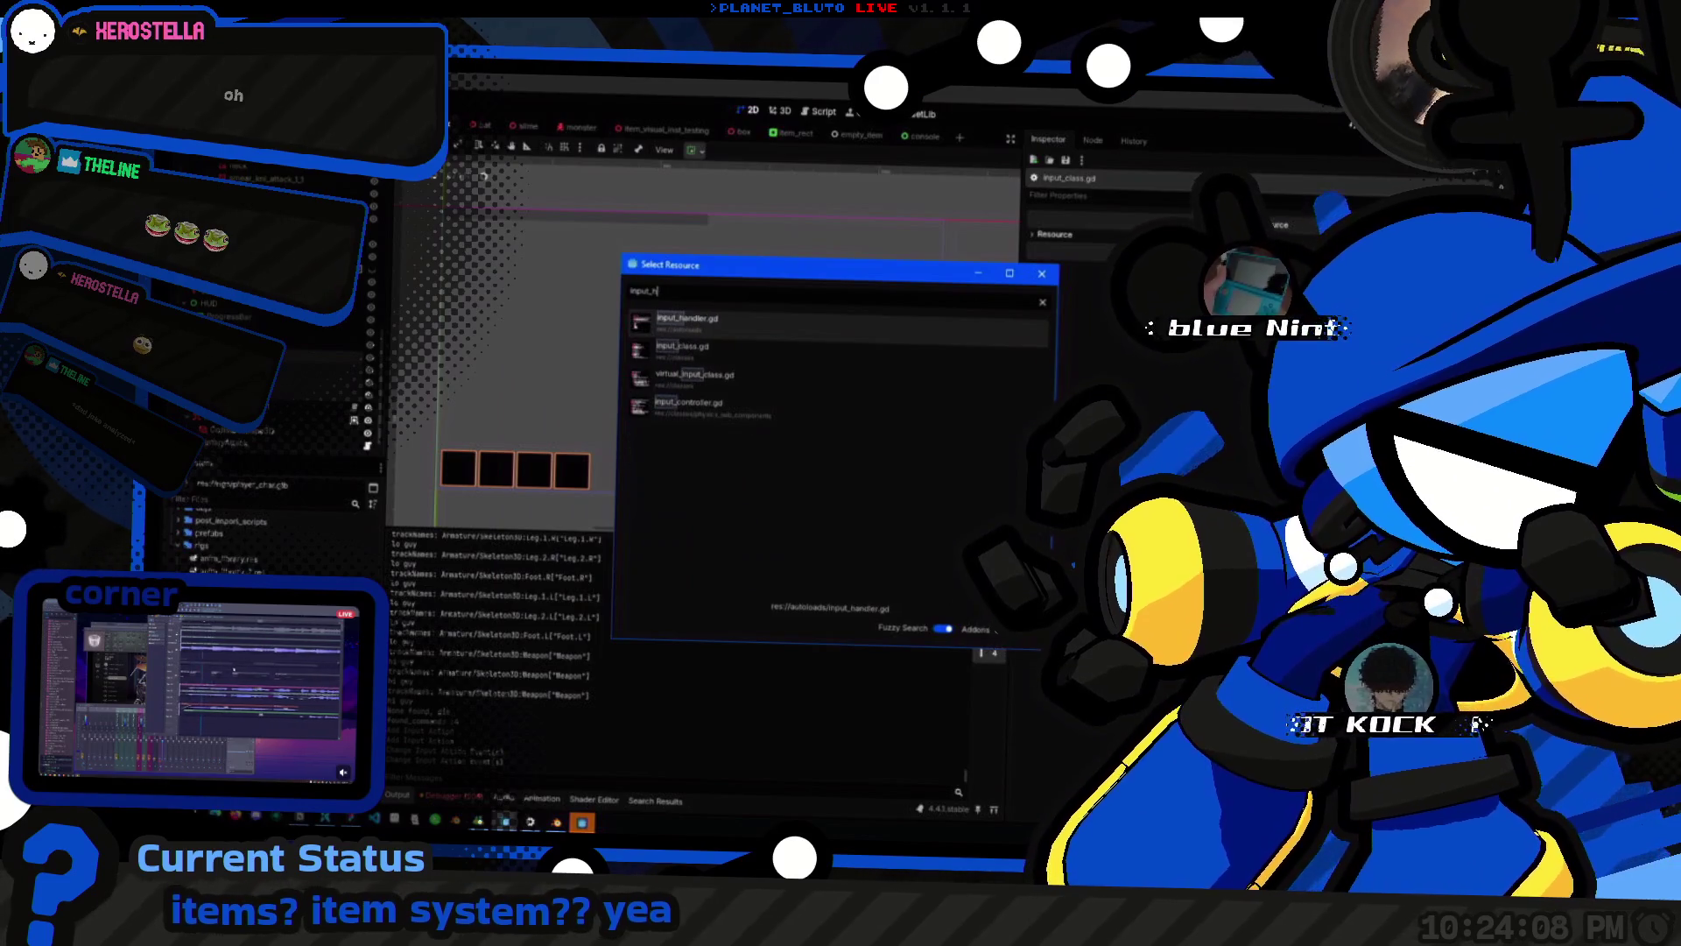
{"action": "key", "text": "Return"}
{"action": "scroll", "coordinate": [919, 465], "scroll_direction": "up", "scroll_amount": 8}
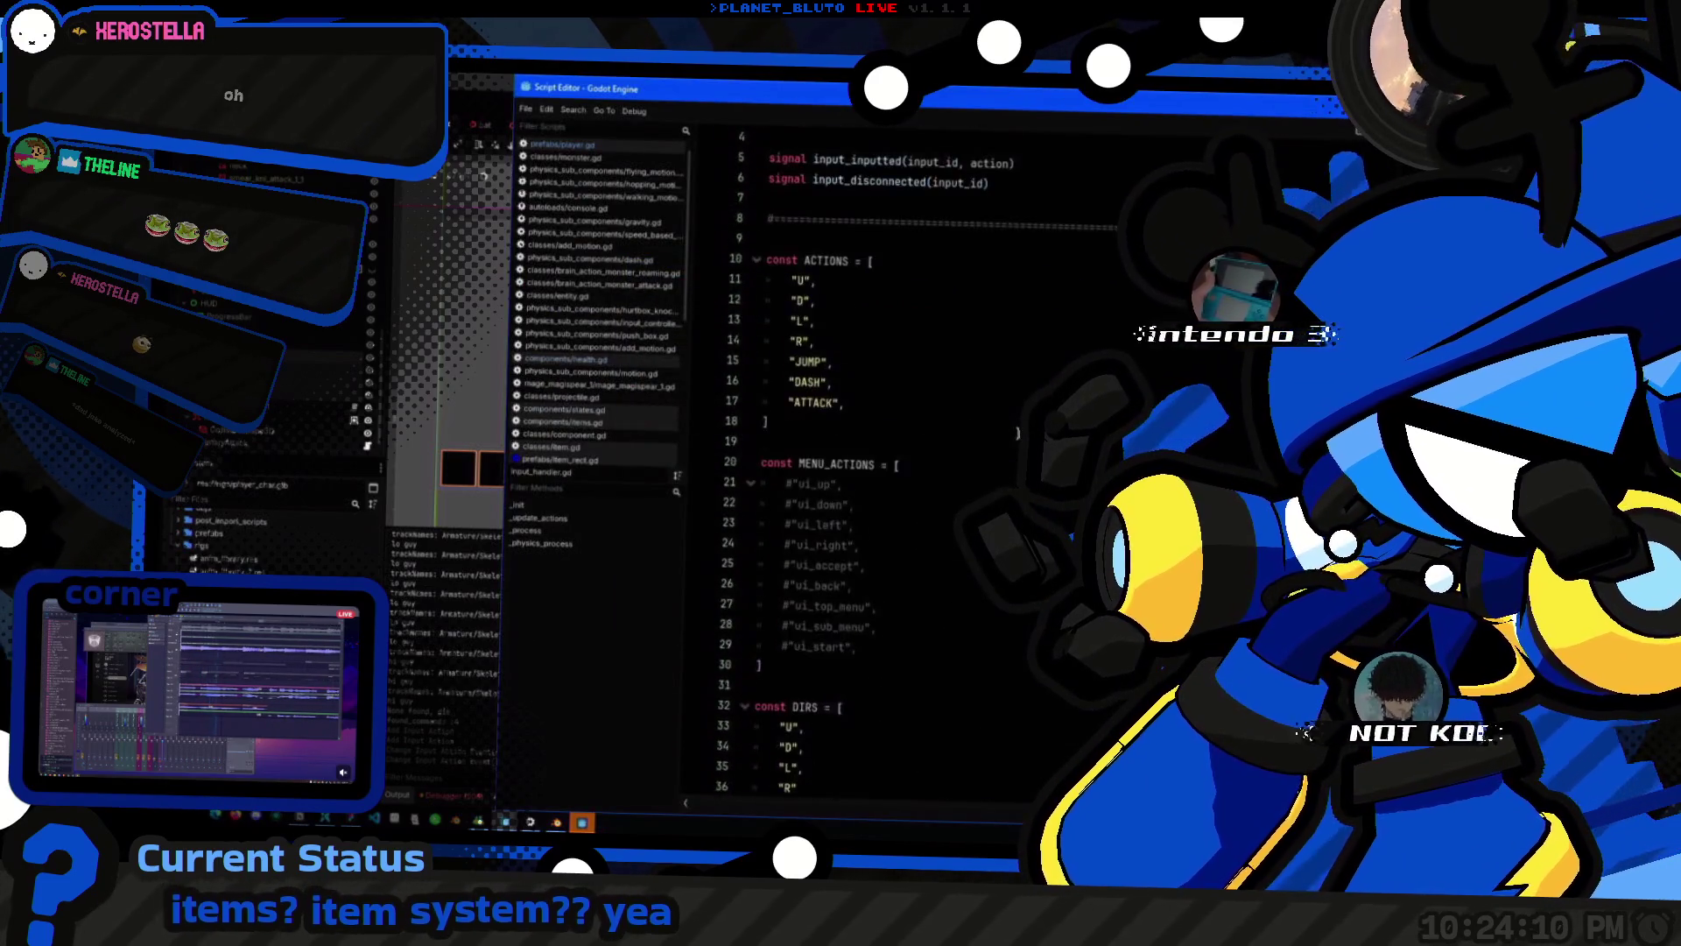
{"action": "left_click", "coordinate": [875, 401]}
{"action": "left_click", "coordinate": [919, 465]}
{"action": "key", "text": "ctrl+shift+d"}
{"action": "scroll", "coordinate": [904, 492], "scroll_direction": "down", "scroll_amount": 2}
{"action": "key", "text": "Left"}
{"action": "key", "text": "Left"}
{"action": "key", "text": "ctrl+shift+Left"}
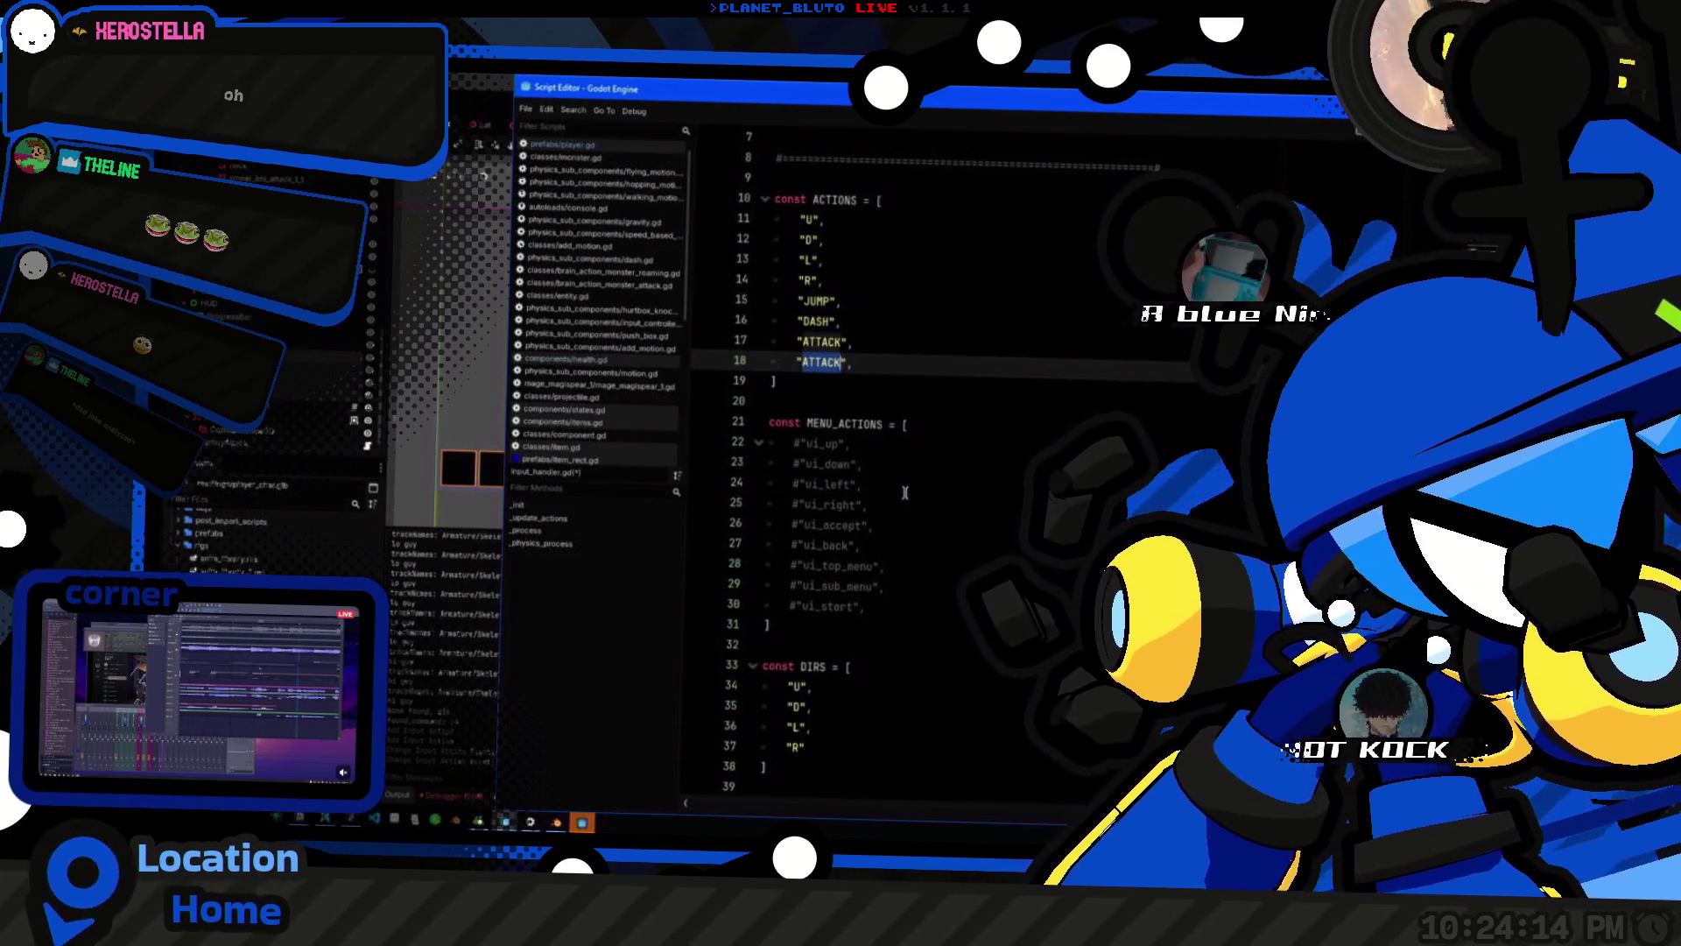
{"action": "type", "text": "hotbar_"}
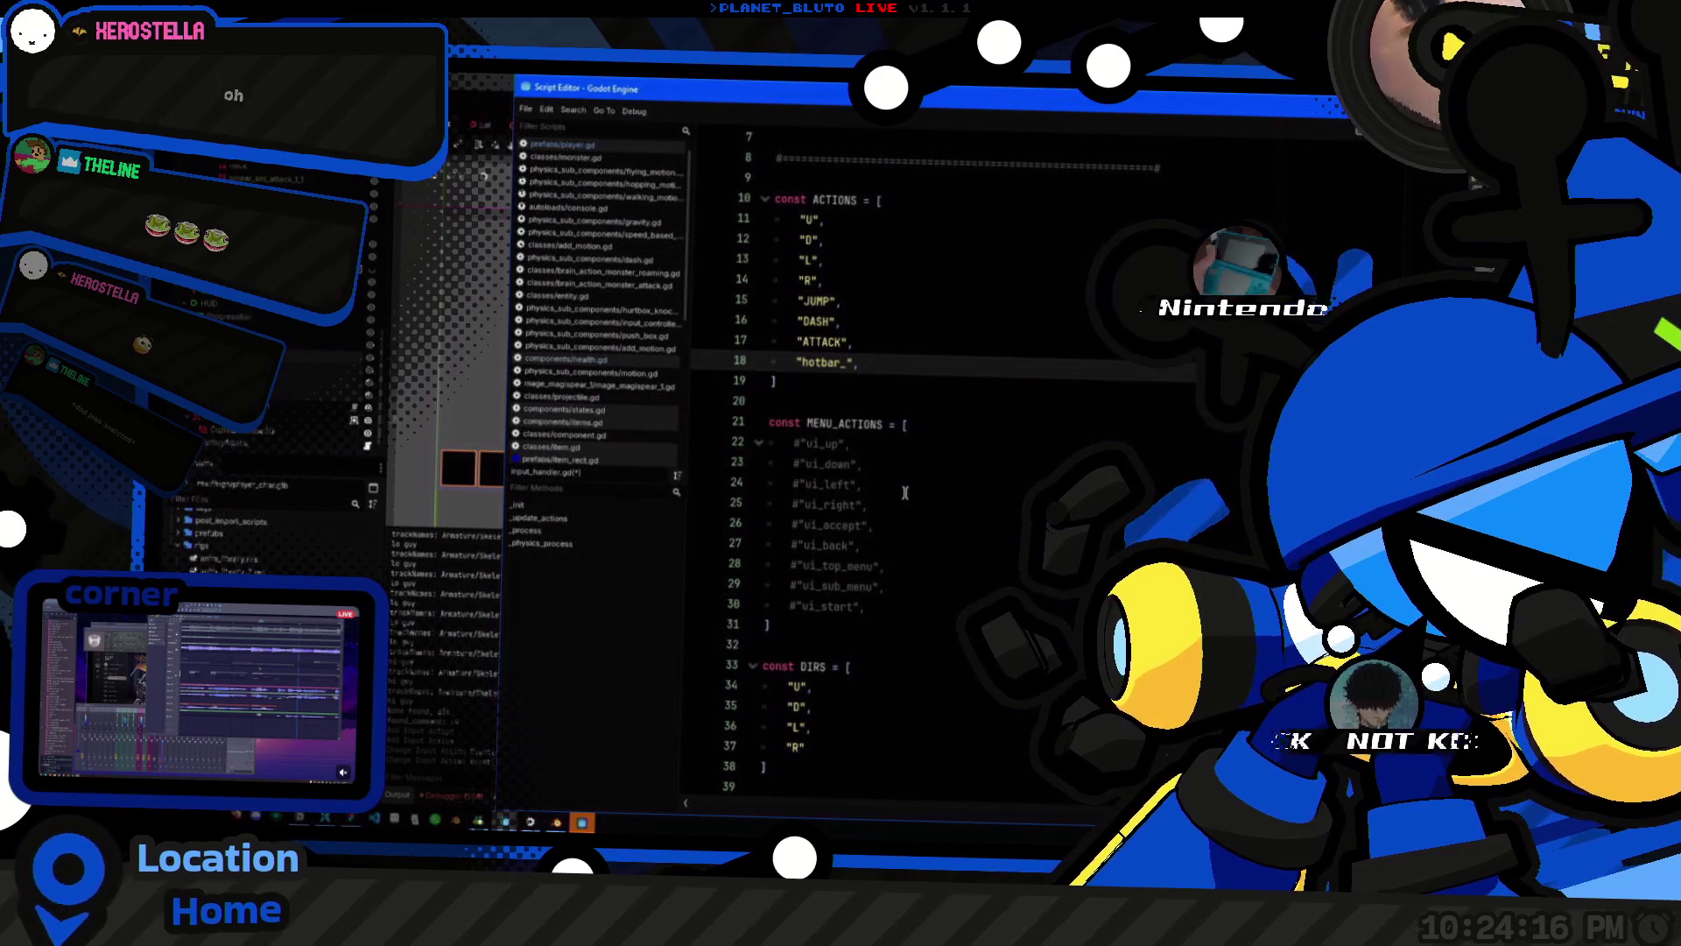
{"action": "type", "text": "ner"}
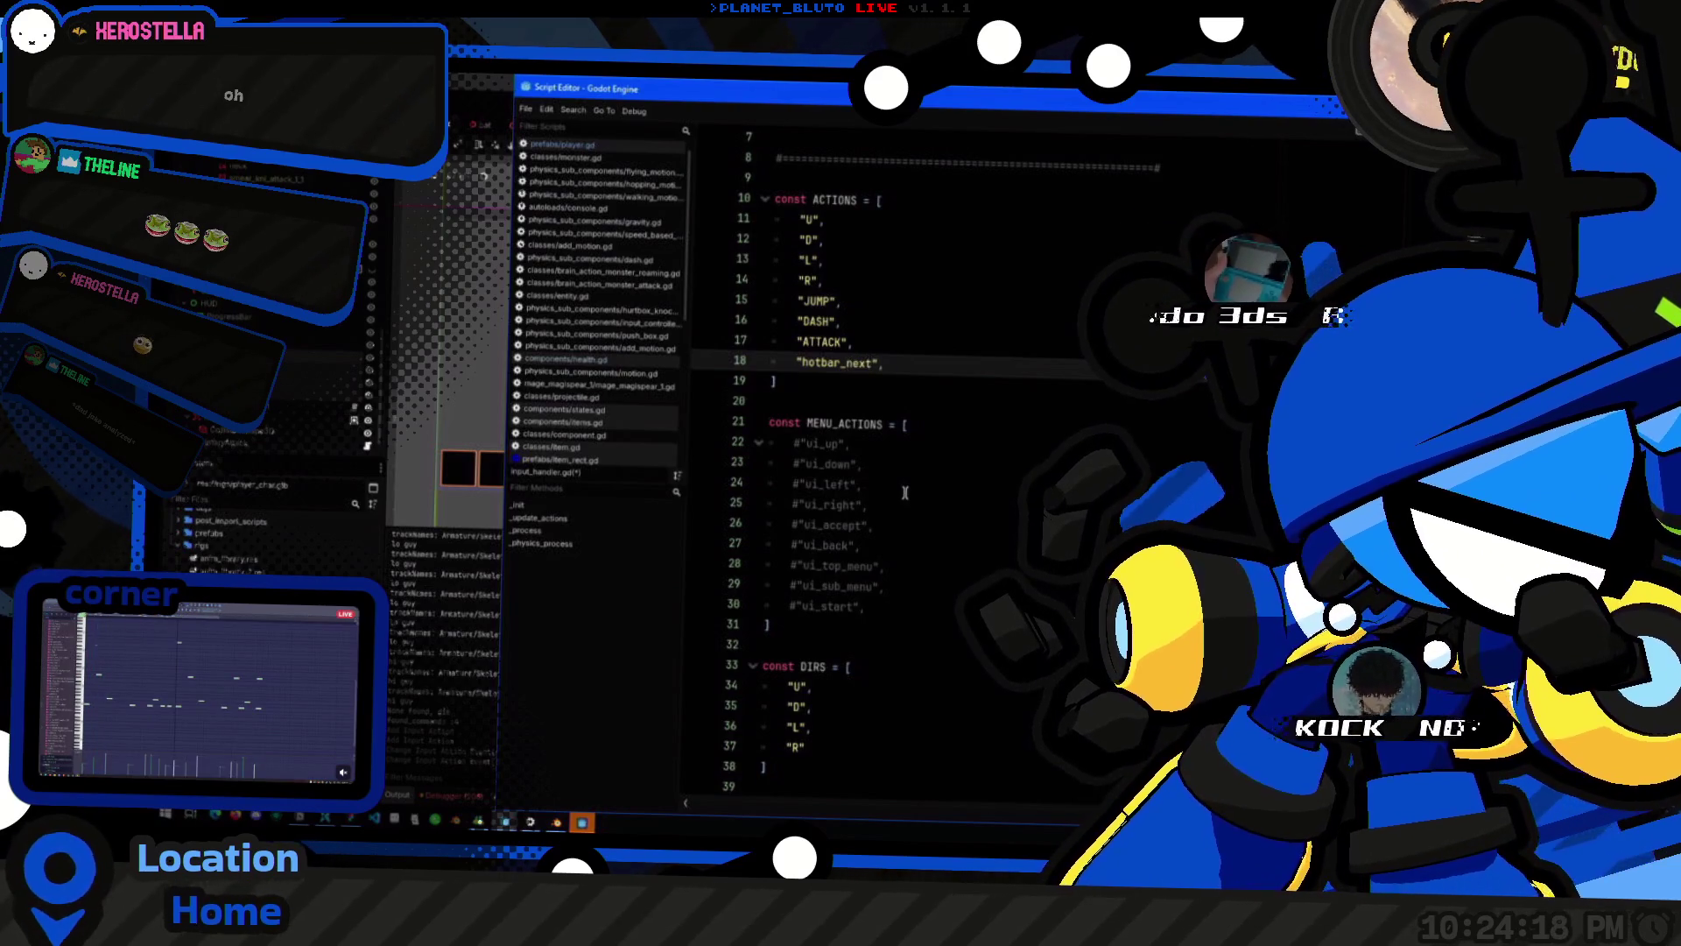
- Duplicate that entry as hotbar_prev and run the project
{"action": "key", "text": "ctrl+shift+d"}
{"action": "type", "text": "prev\","}
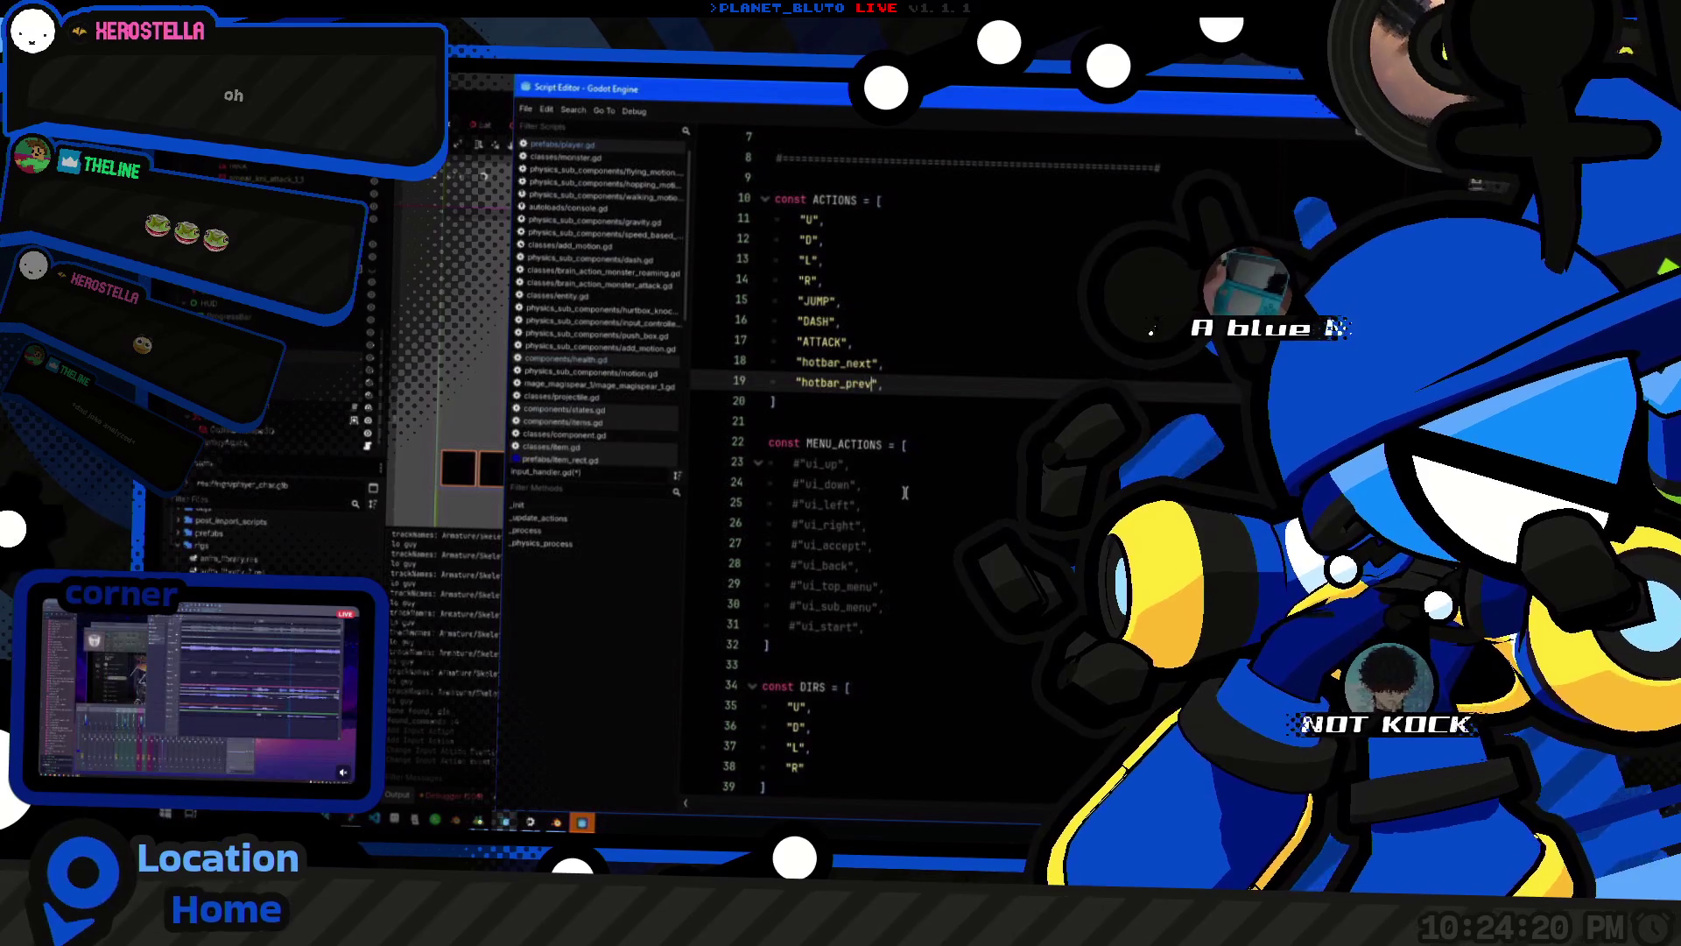
{"action": "key", "text": "F5"}
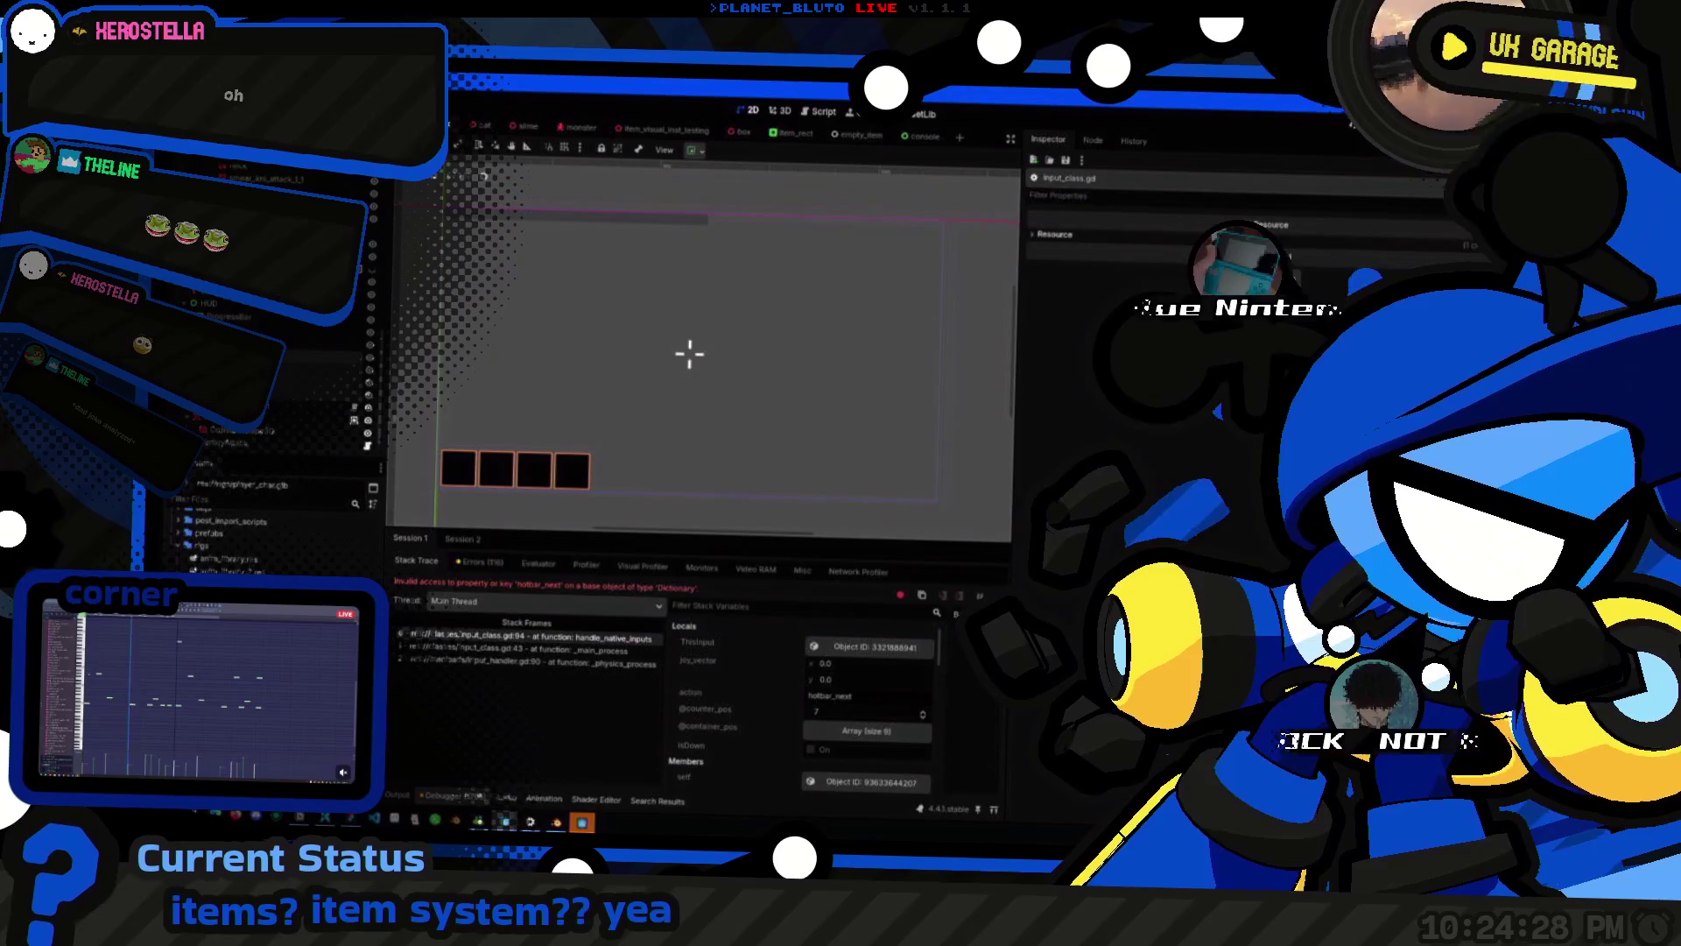
- Re-run the game, host as Knight, close it, and jump to select_slot in items.gd
{"action": "key", "text": "F5"}
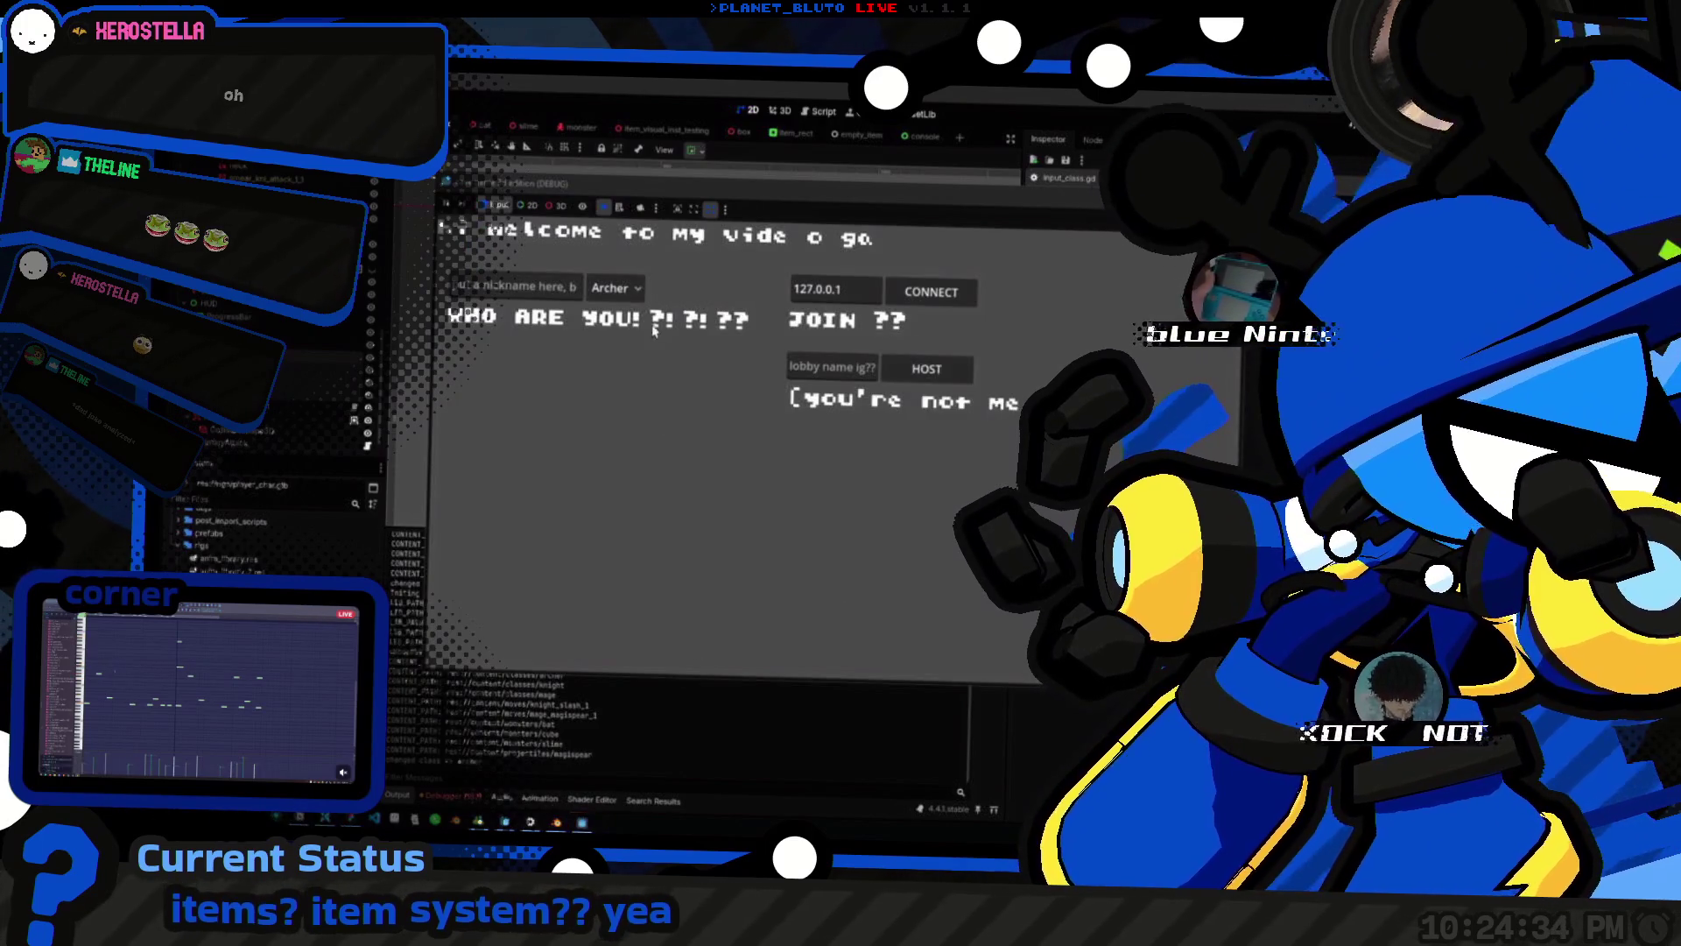
{"action": "left_click", "coordinate": [616, 287]}
{"action": "left_click", "coordinate": [613, 308]}
{"action": "left_click", "coordinate": [927, 369]}
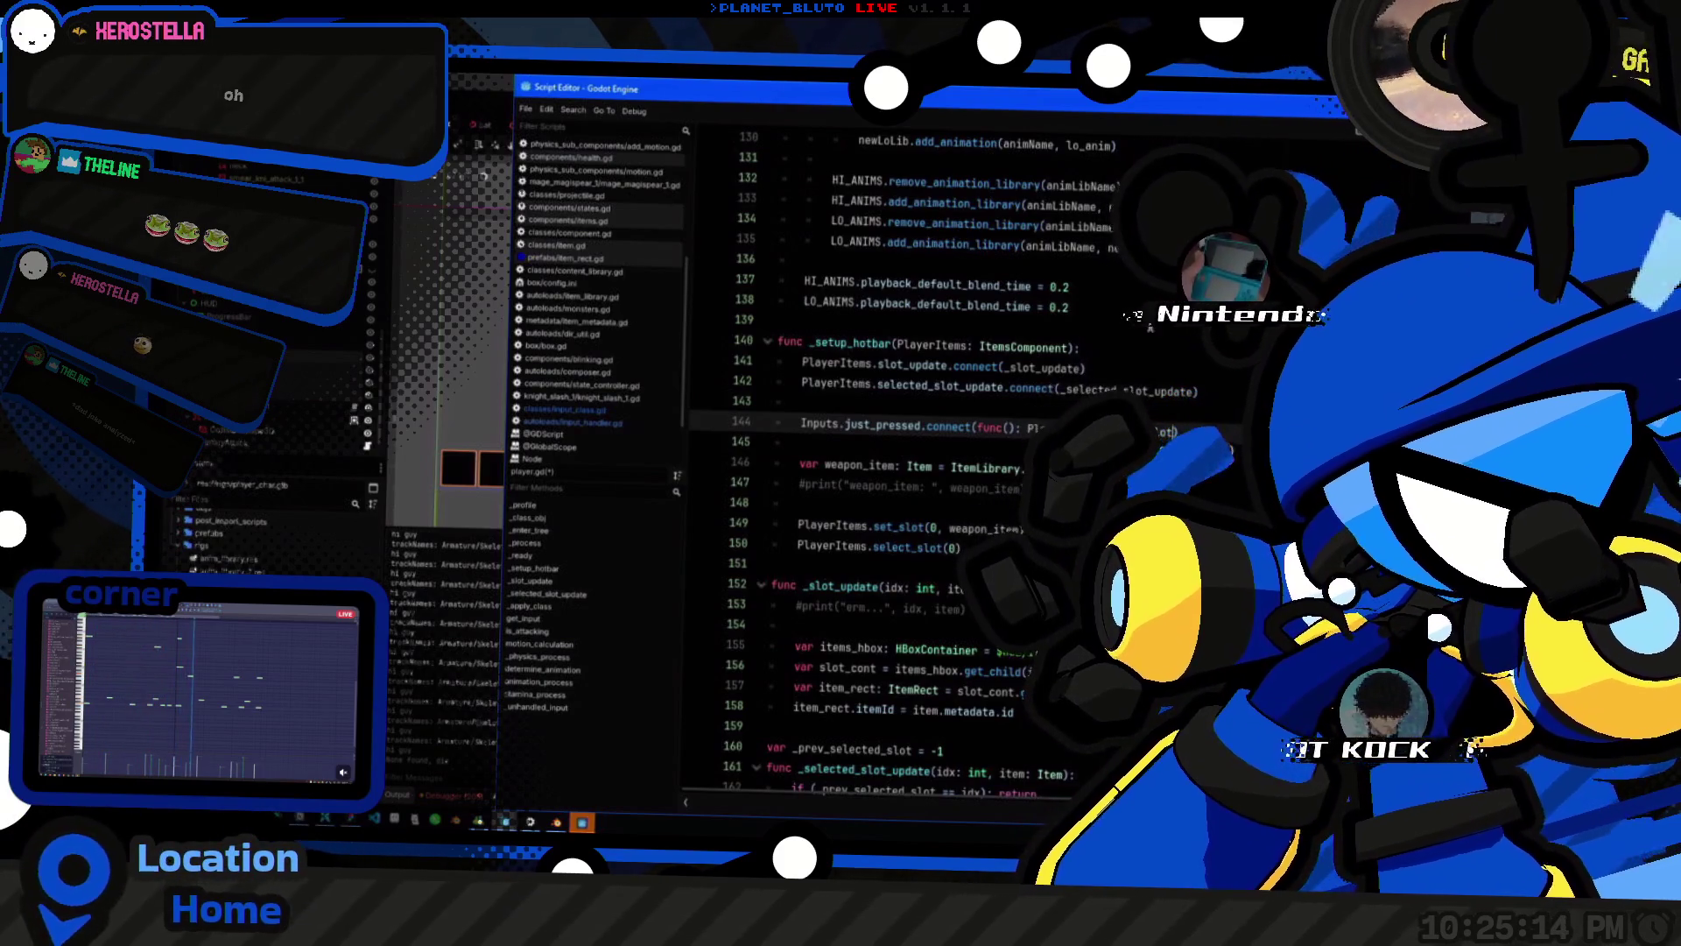
{"action": "left_click", "coordinate": [899, 547], "text": "ctrl"}
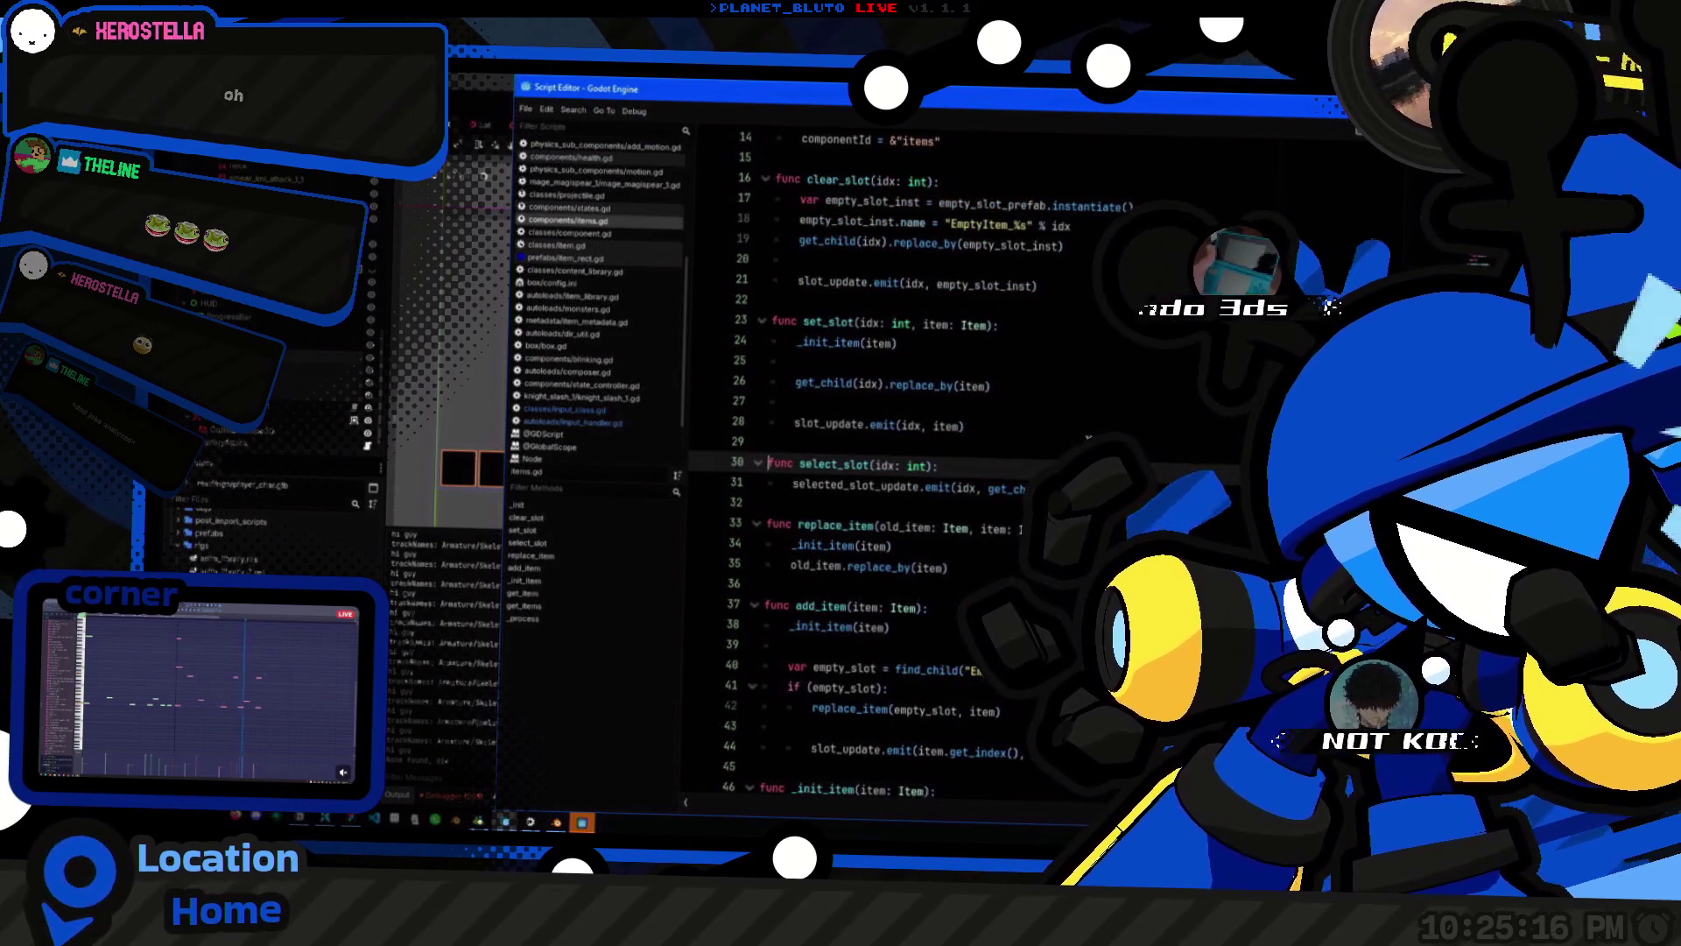
- Duplicate the selected_slot declaration and rename the original to _selected_slot
{"action": "scroll", "coordinate": [1003, 350], "scroll_direction": "up", "scroll_amount": 5}
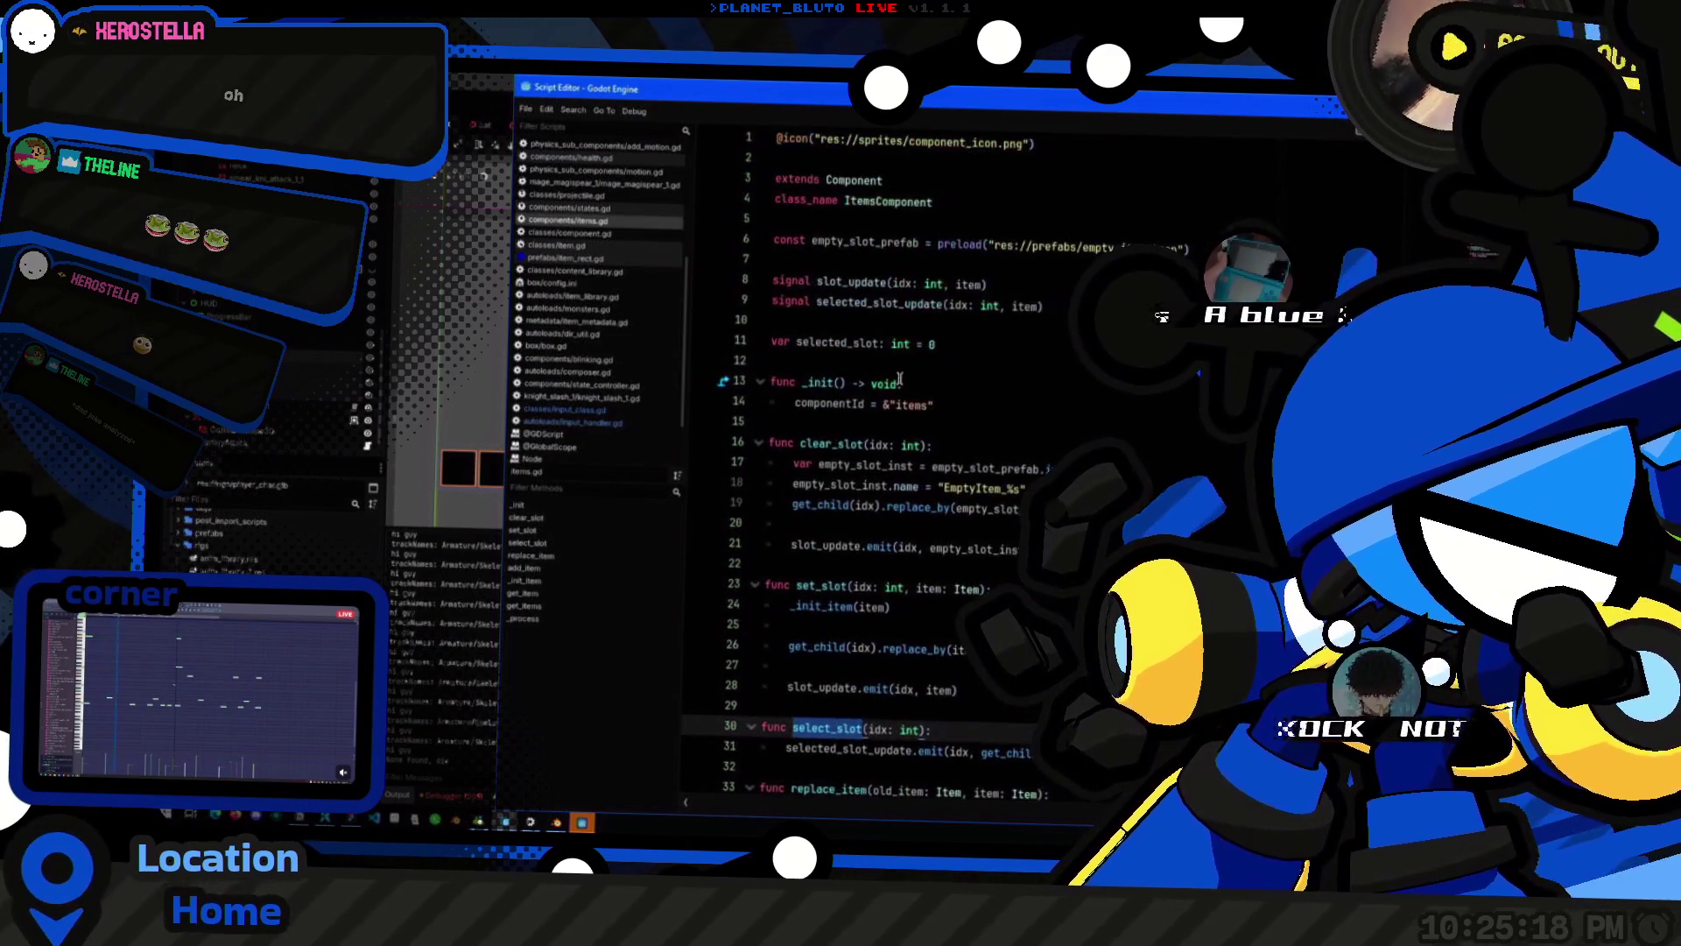
{"action": "left_click", "coordinate": [1003, 323]}
{"action": "left_click", "coordinate": [1003, 341]}
{"action": "key", "text": "shift+Home"}
{"action": "key", "text": "ctrl+c"}
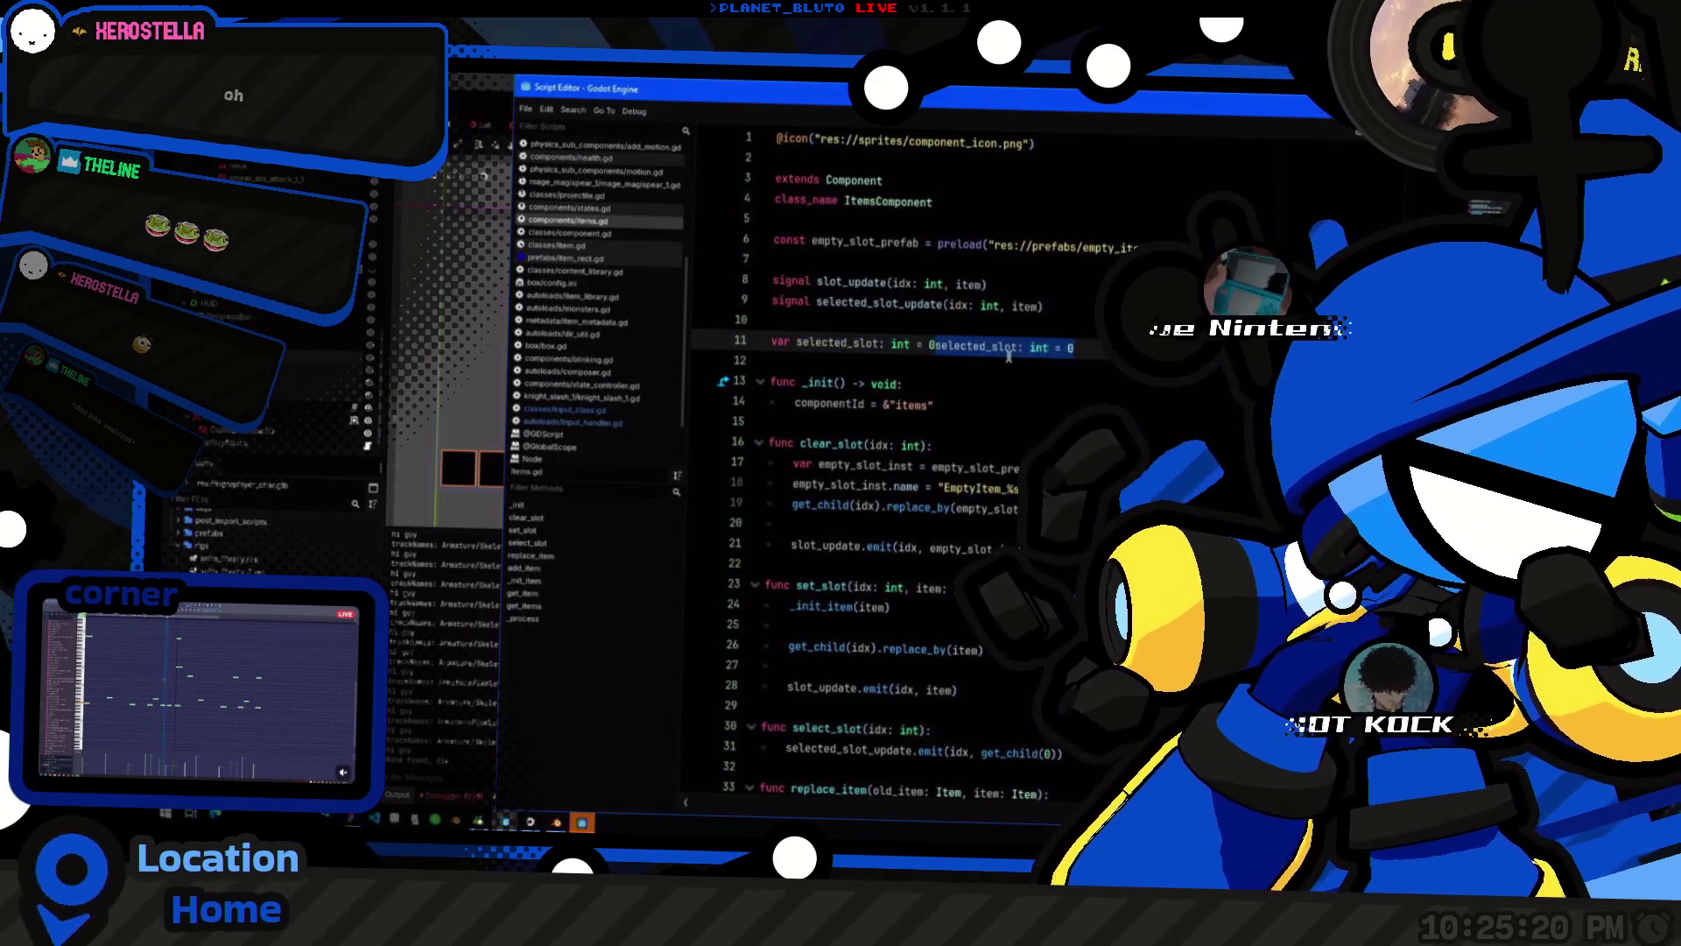
{"action": "key", "text": "End"}
{"action": "key", "text": "Return"}
{"action": "key", "text": "ctrl+v"}
{"action": "key", "text": "Up"}
{"action": "key", "text": "Home"}
{"action": "key", "text": "ctrl+Right"}
{"action": "key", "text": "Right"}
{"action": "type", "text": "_"}
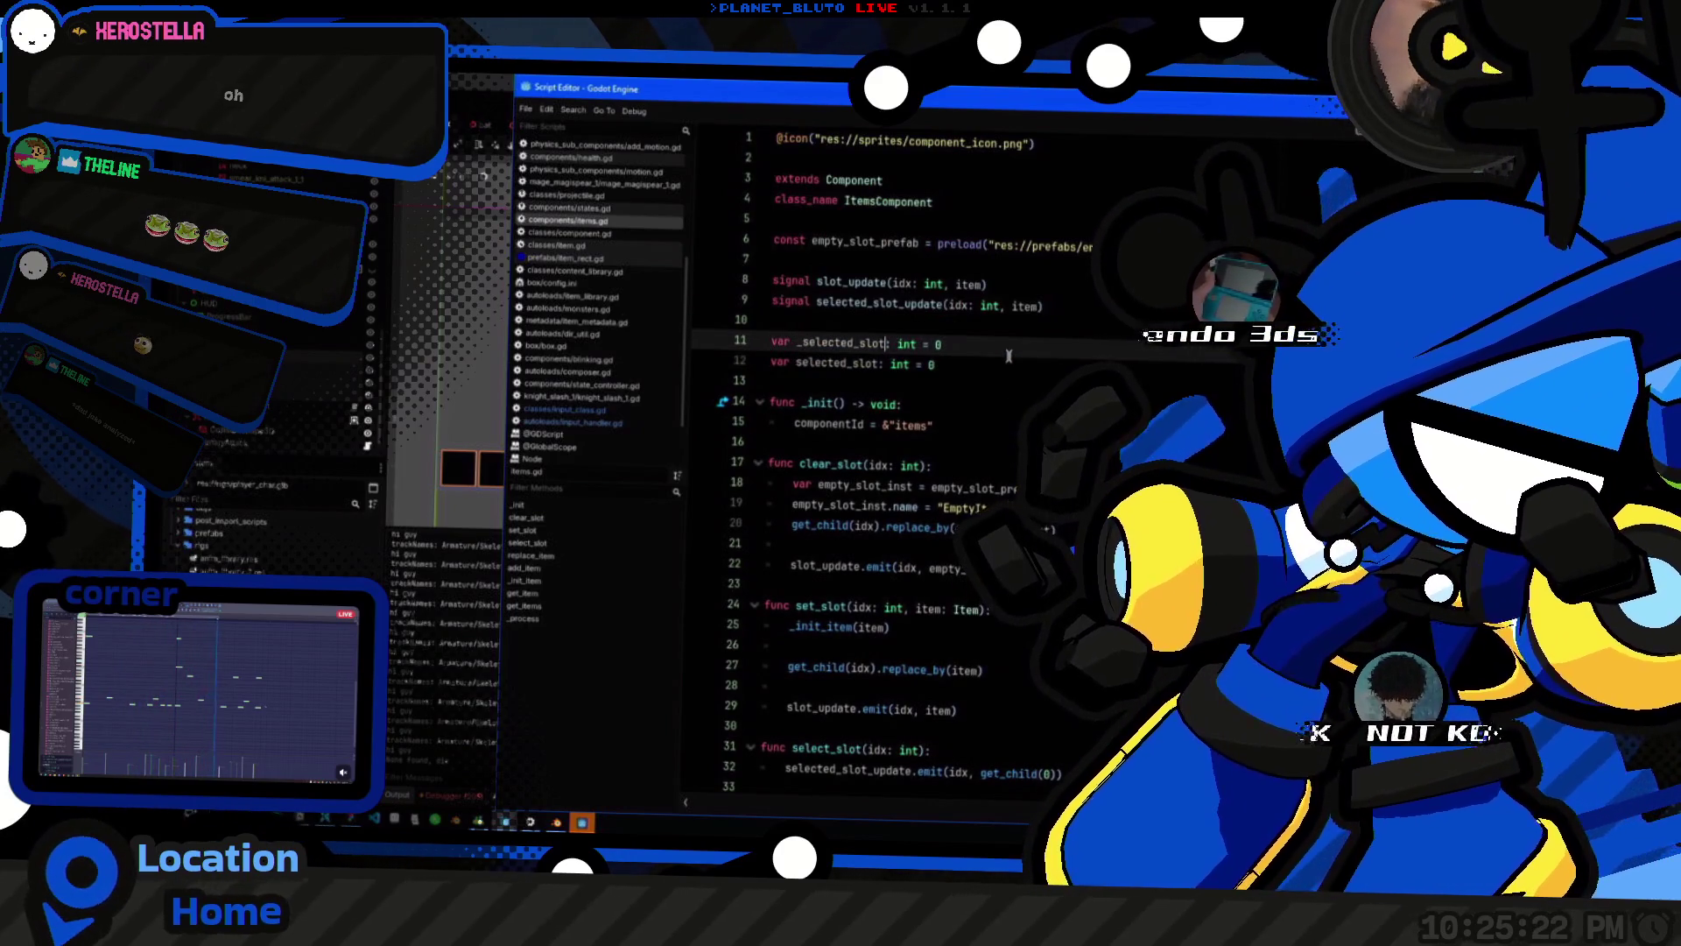
- Make the copy a selected_slot: int property whose setter assigns _selected_slot
{"action": "left_click", "coordinate": [1009, 355]}
{"action": "key", "text": "shift+ctrl+Left"}
{"action": "key", "text": "shift+ctrl+Left"}
{"action": "key", "text": "shift+ctrl+Left"}
{"action": "key", "text": "BackSpace"}
{"action": "type", "text": "int:"}
{"action": "key", "text": "Return"}
{"action": "type", "text": "set("}
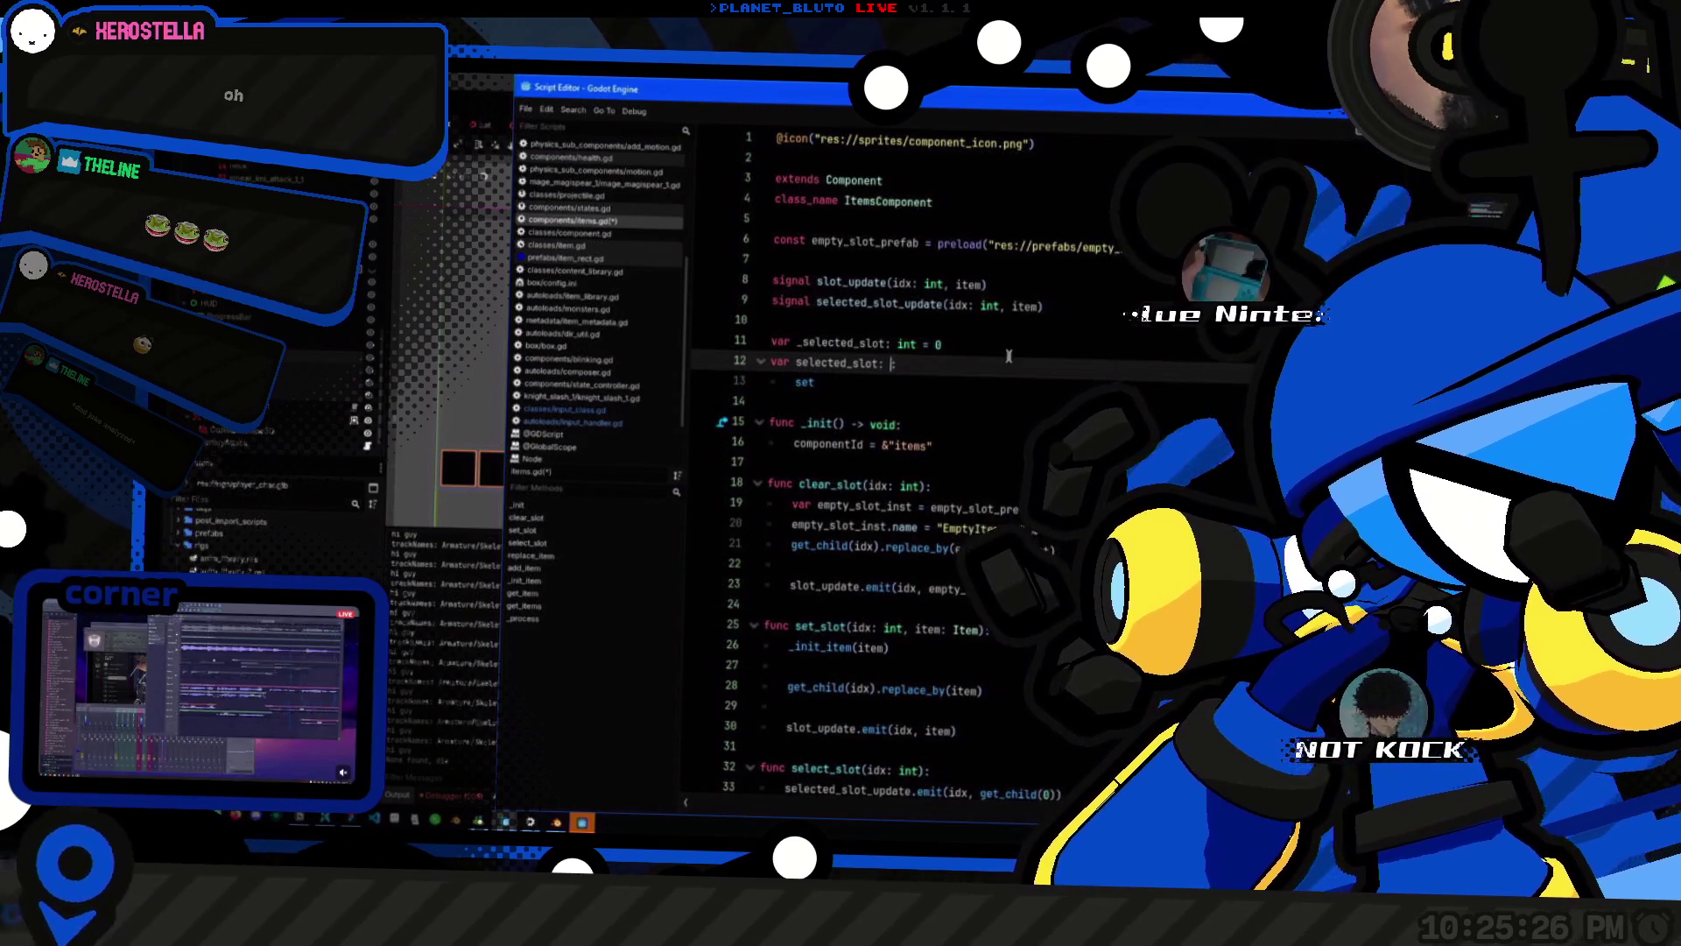
{"action": "type", "text": "val"}
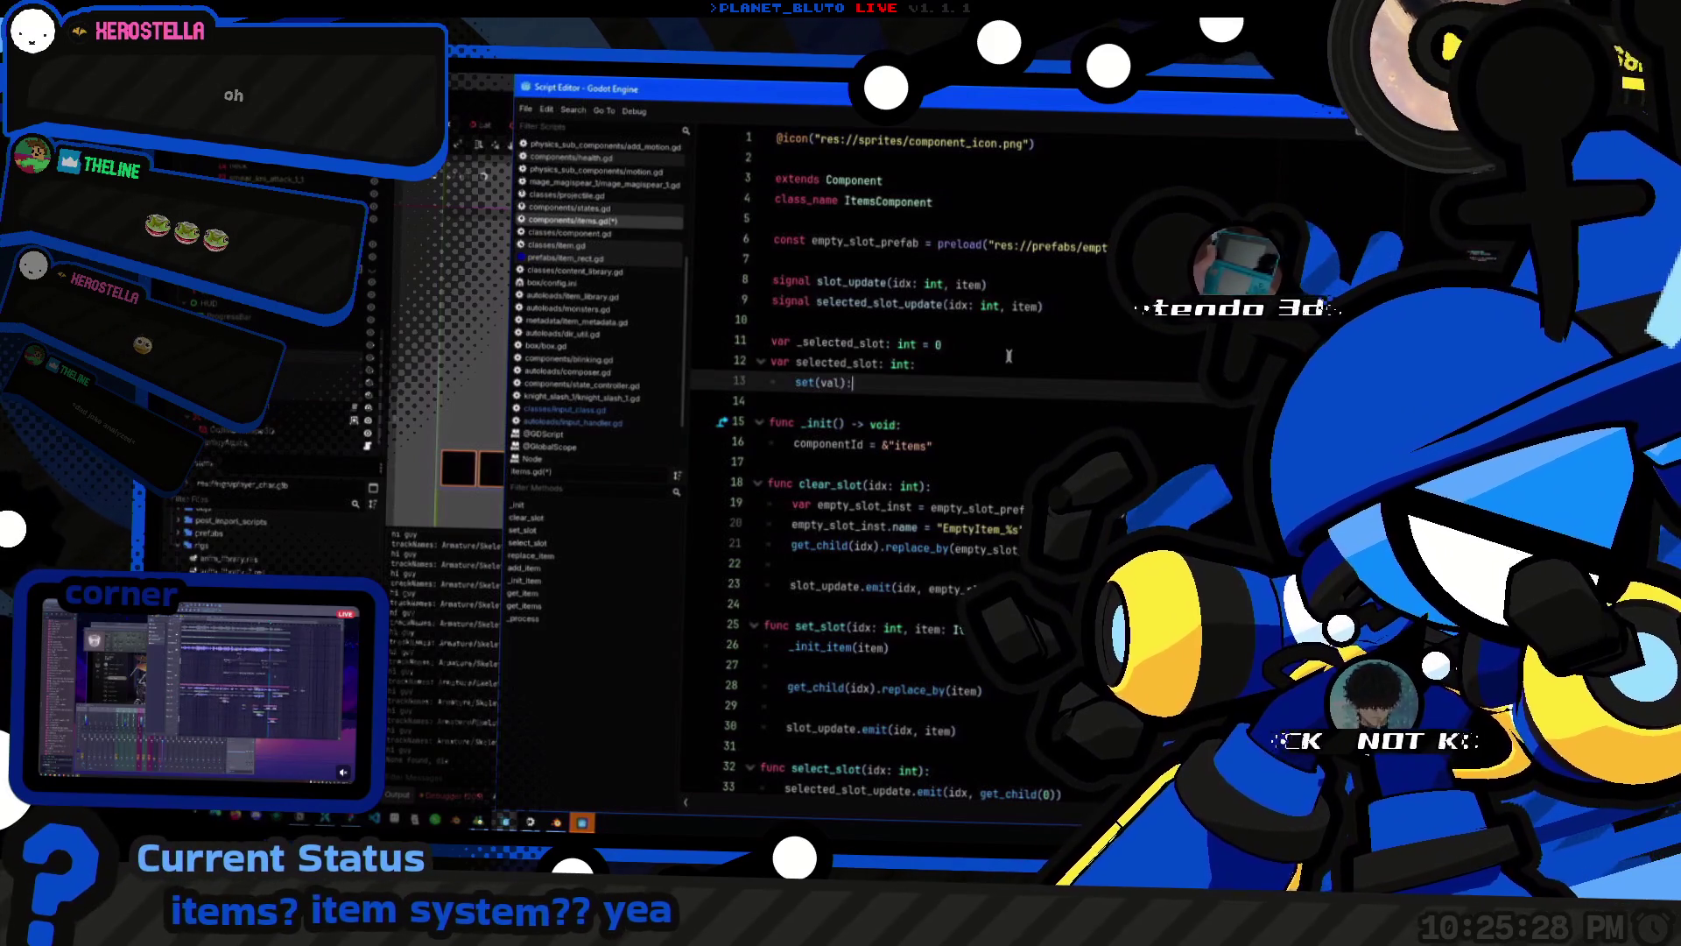
{"action": "type", "text": "):"}
{"action": "key", "text": "Return"}
{"action": "type", "text": "r_selected_slot"}
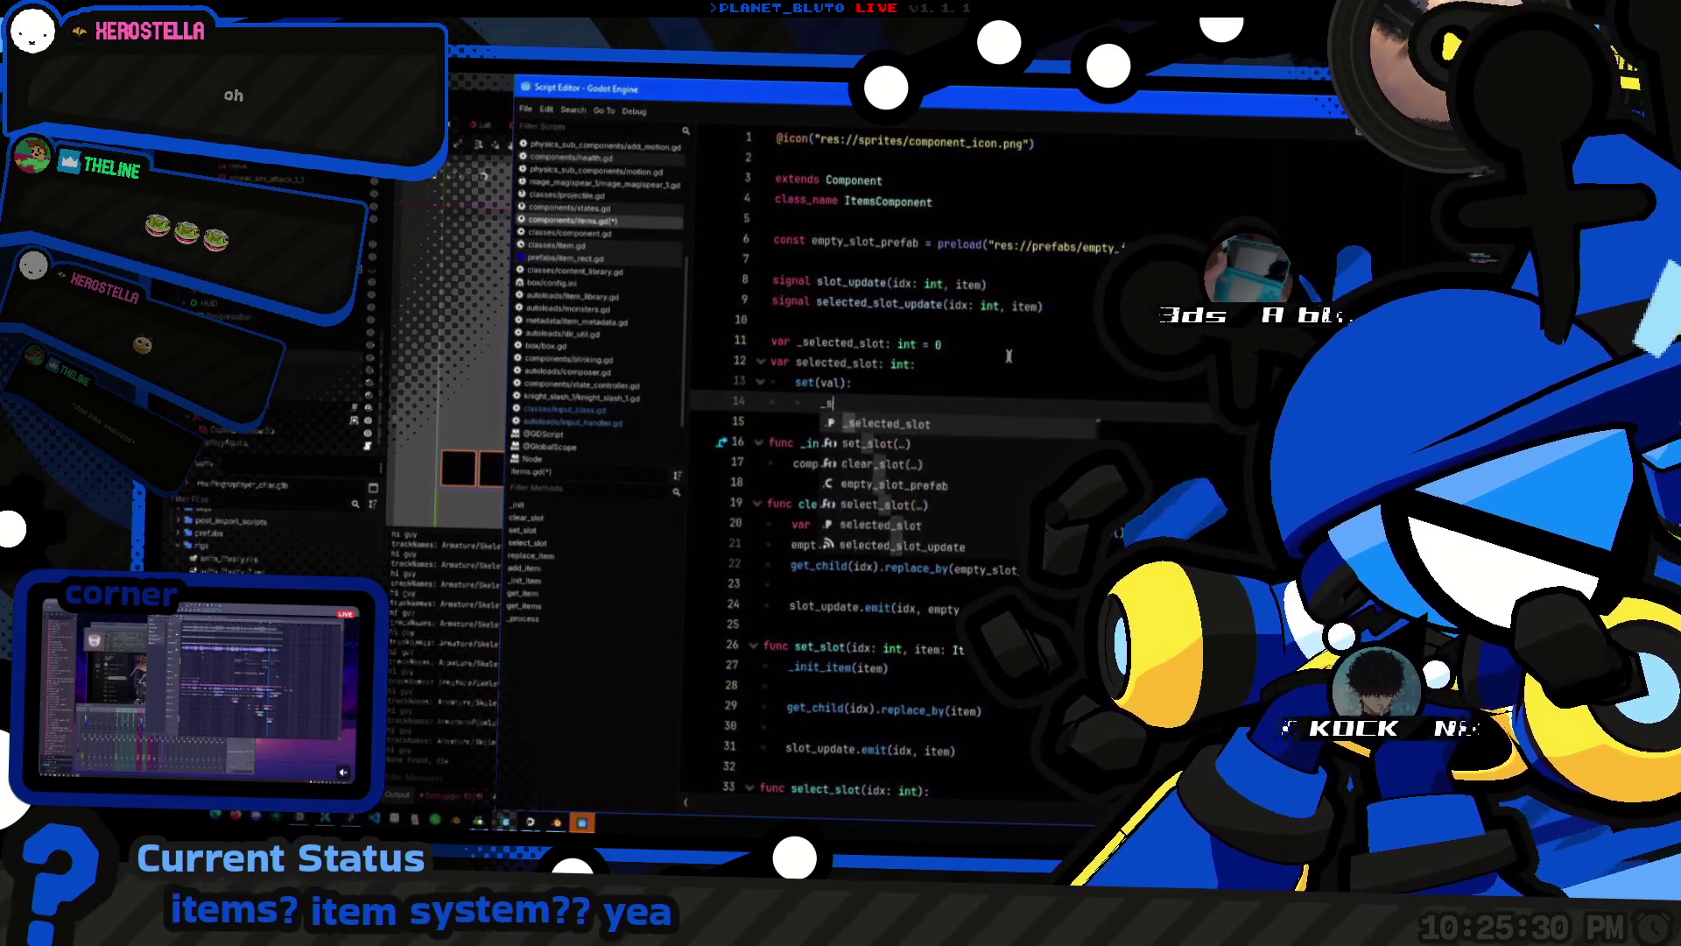
{"action": "type", "text": "al"}
{"action": "key", "text": "Home"}
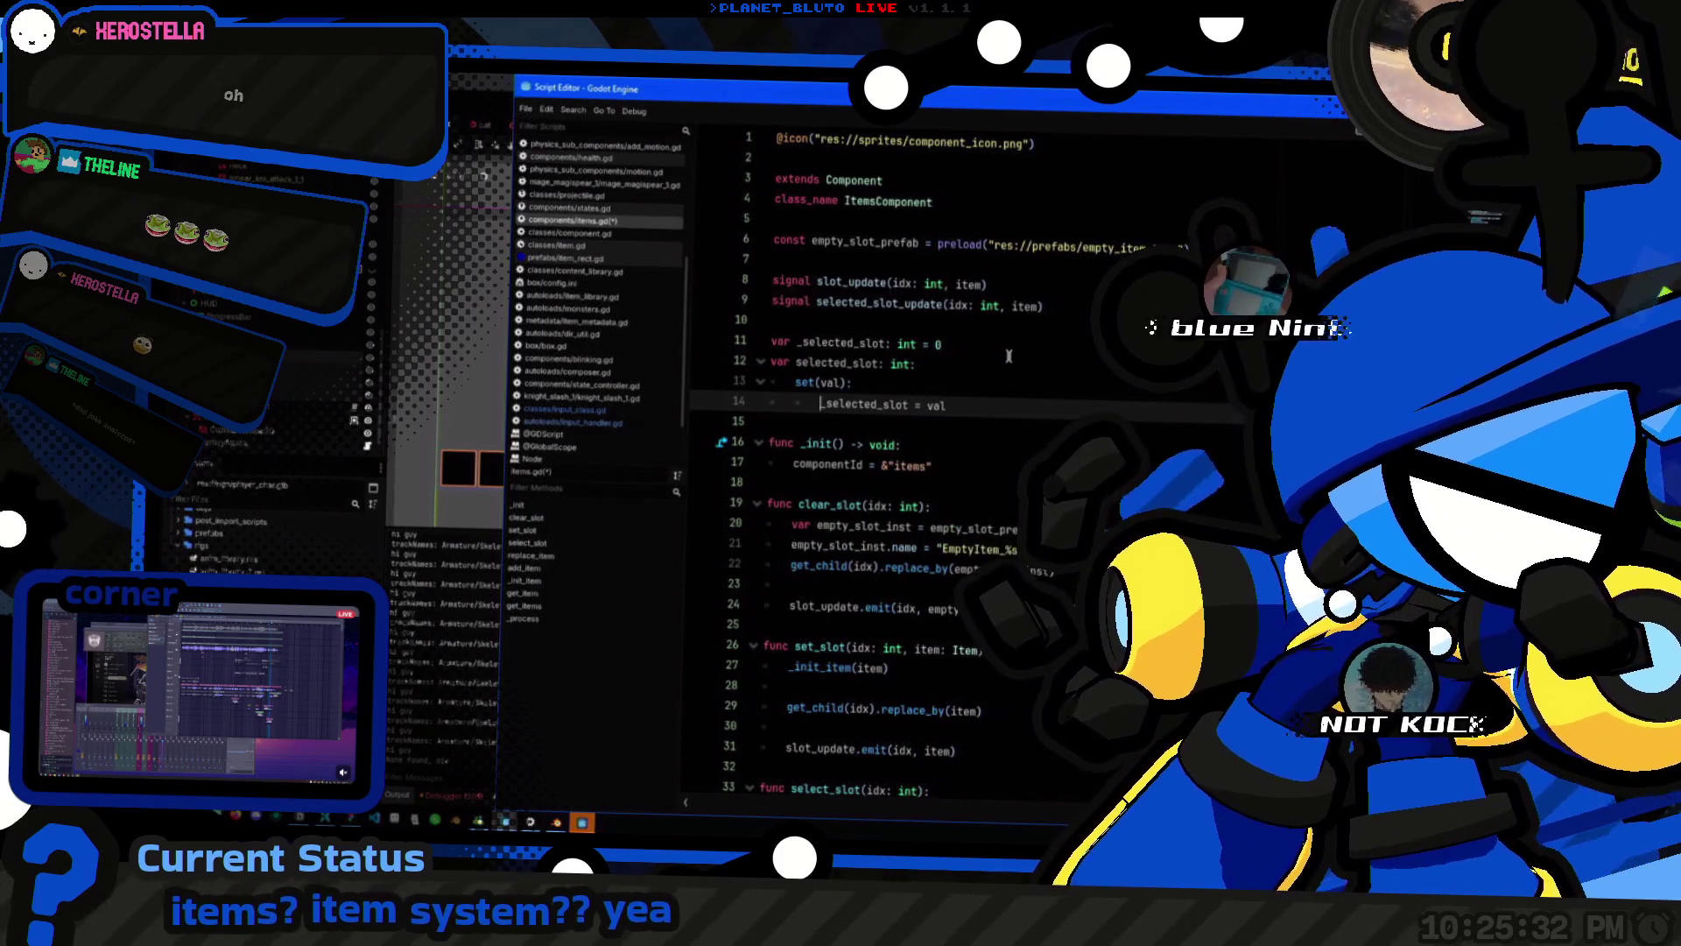
- Add a getter returning _selected_slot and make the setter call select_slot(_selected_slot)
{"action": "key", "text": "Return"}
{"action": "type", "text": "get():"}
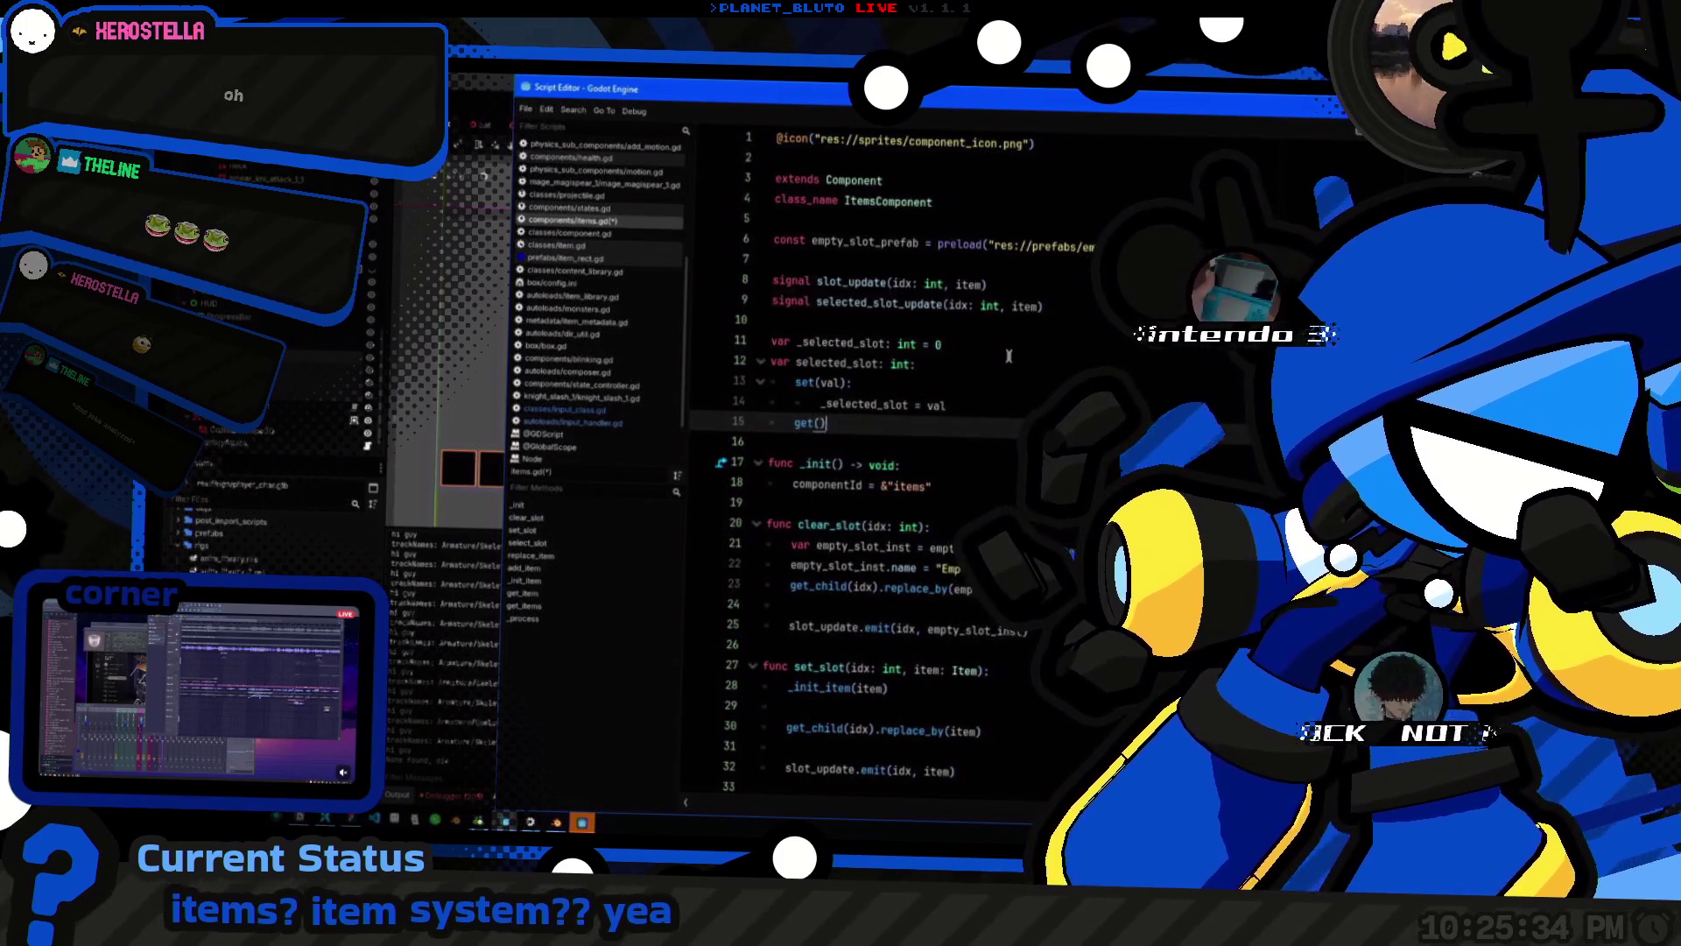
{"action": "key", "text": "Return"}
{"action": "type", "text": "selected_slot"}
{"action": "key", "text": "Up"}
{"action": "key", "text": "Up"}
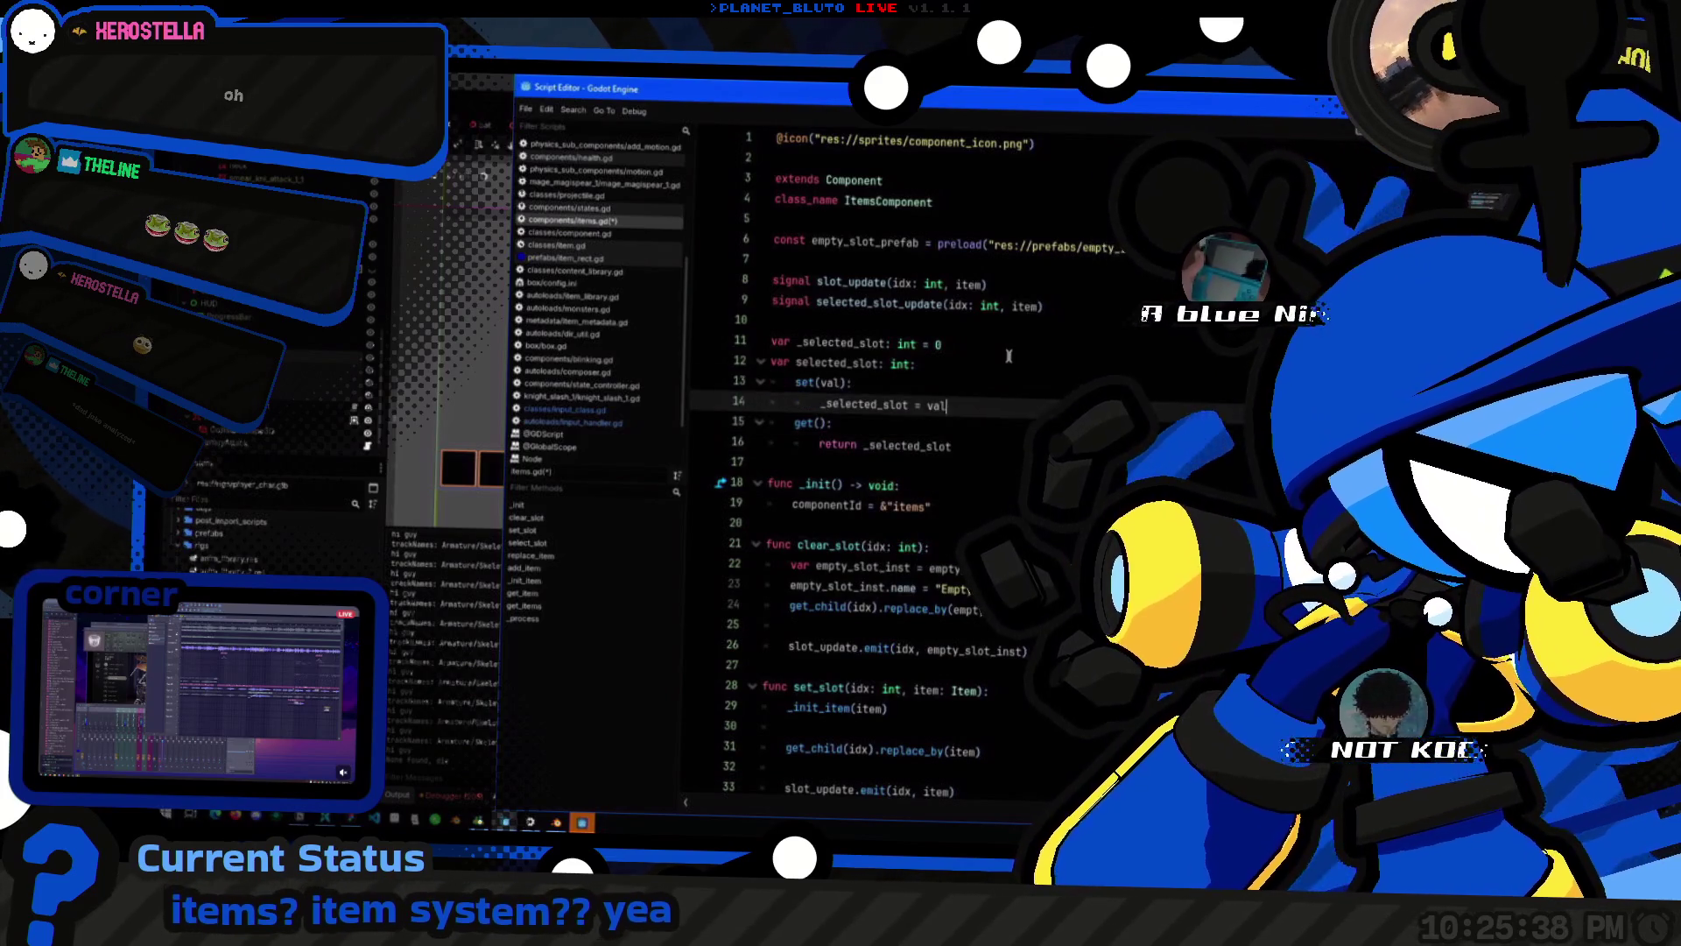
{"action": "key", "text": "Return"}
{"action": "type", "text": "elected_slo"}
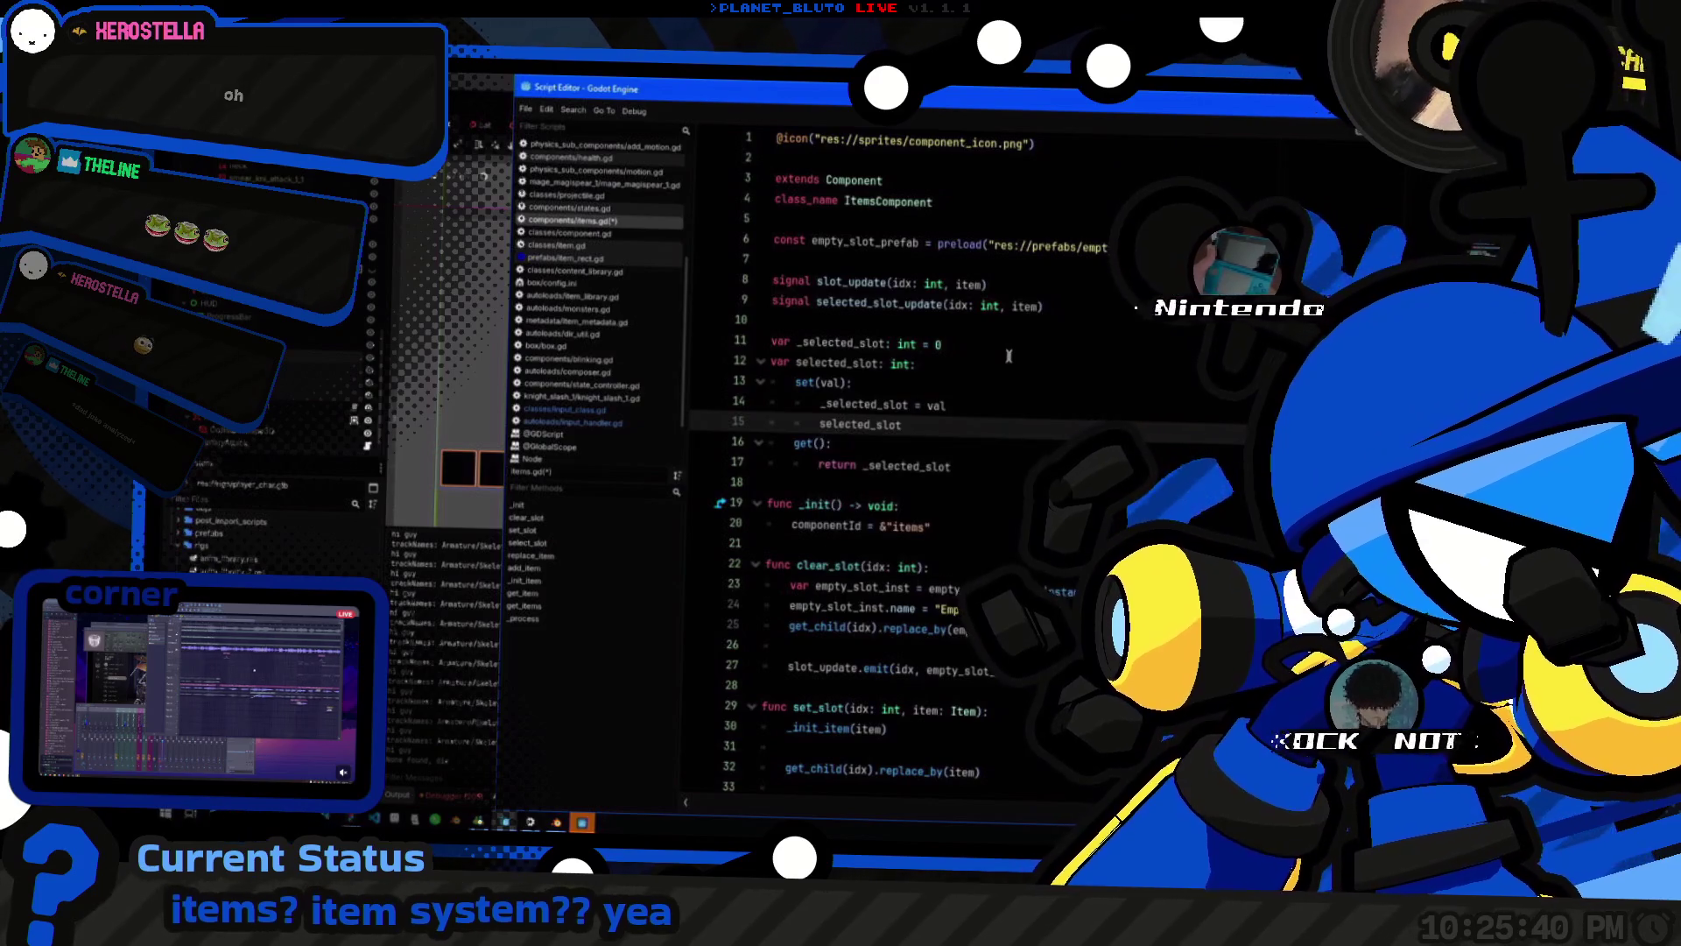
{"action": "type", "text": "t"}
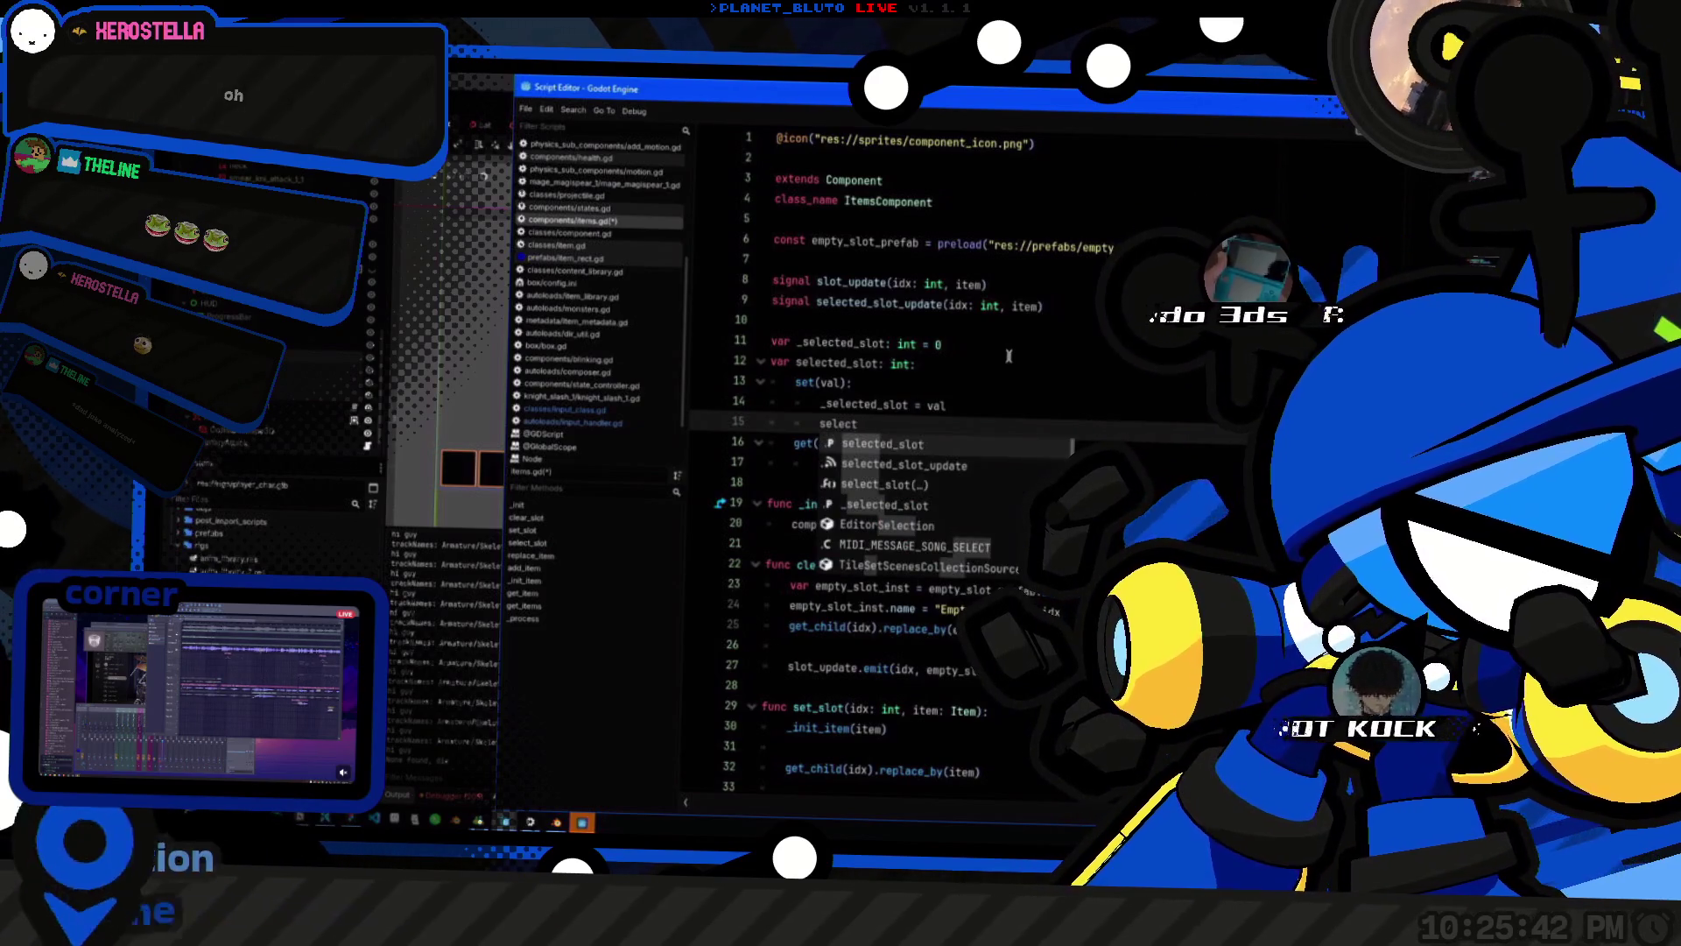
{"action": "key", "text": "Down"}
{"action": "key", "text": "Down"}
{"action": "key", "text": "Return"}
{"action": "type", "text": "_selected_slot"}
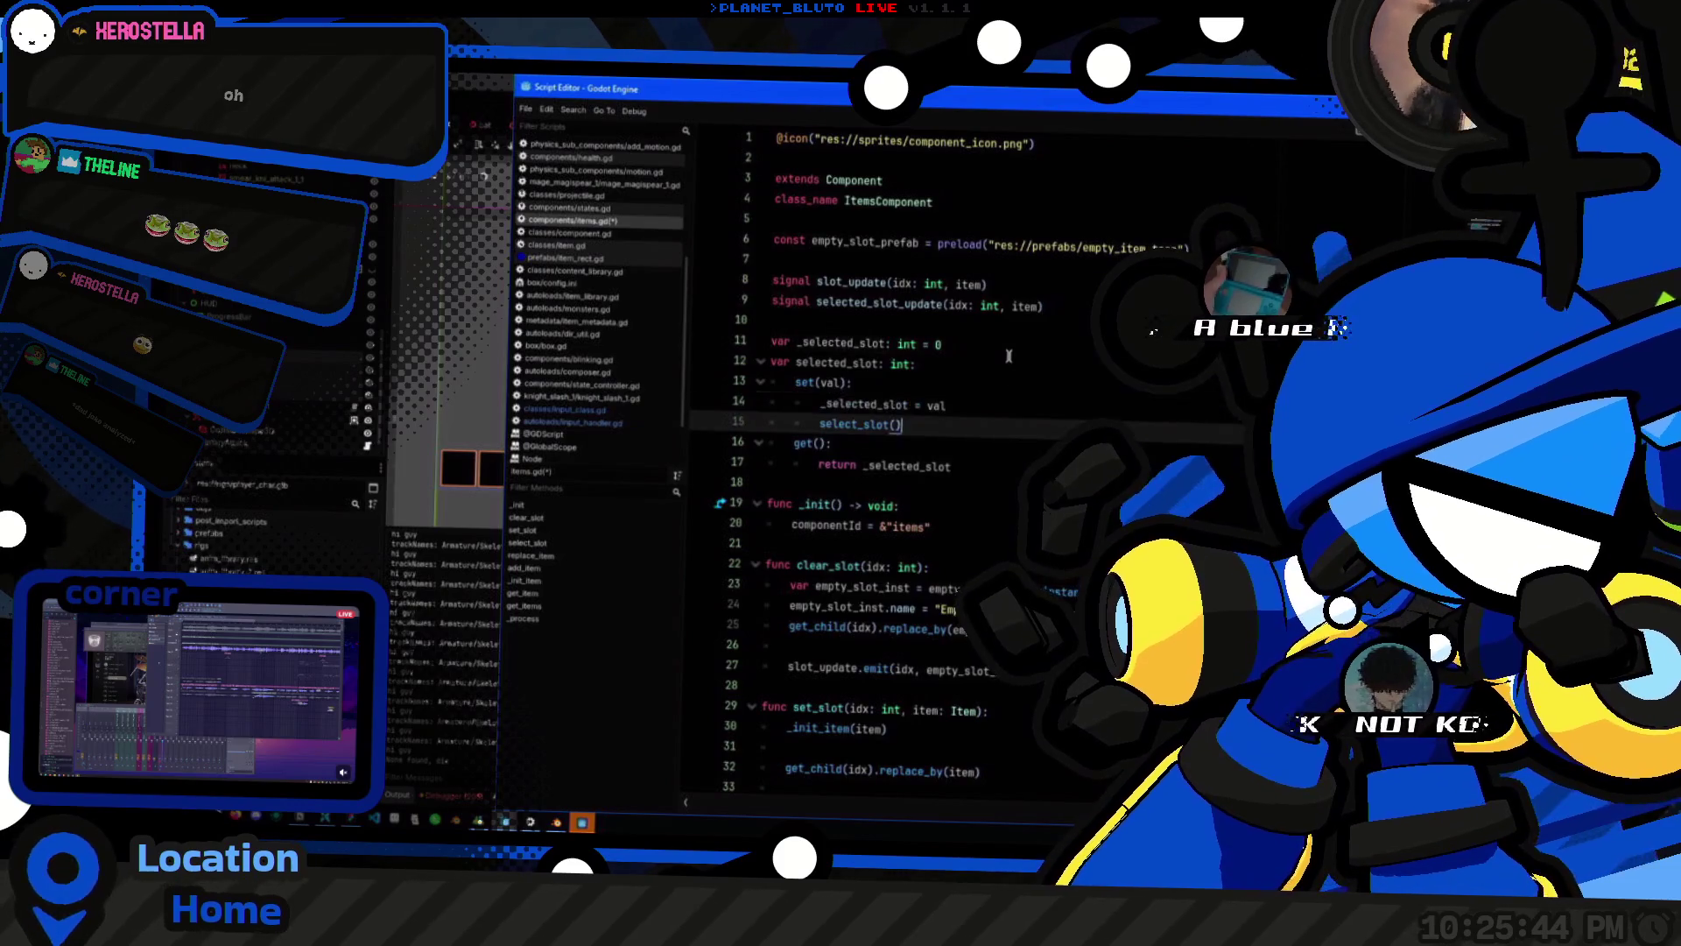
- Add '_selected_slot = idx' inside the select_slot function
{"action": "scroll", "coordinate": [1009, 355], "scroll_direction": "down", "scroll_amount": 4}
{"action": "scroll", "coordinate": [875, 438], "scroll_direction": "down", "scroll_amount": 3}
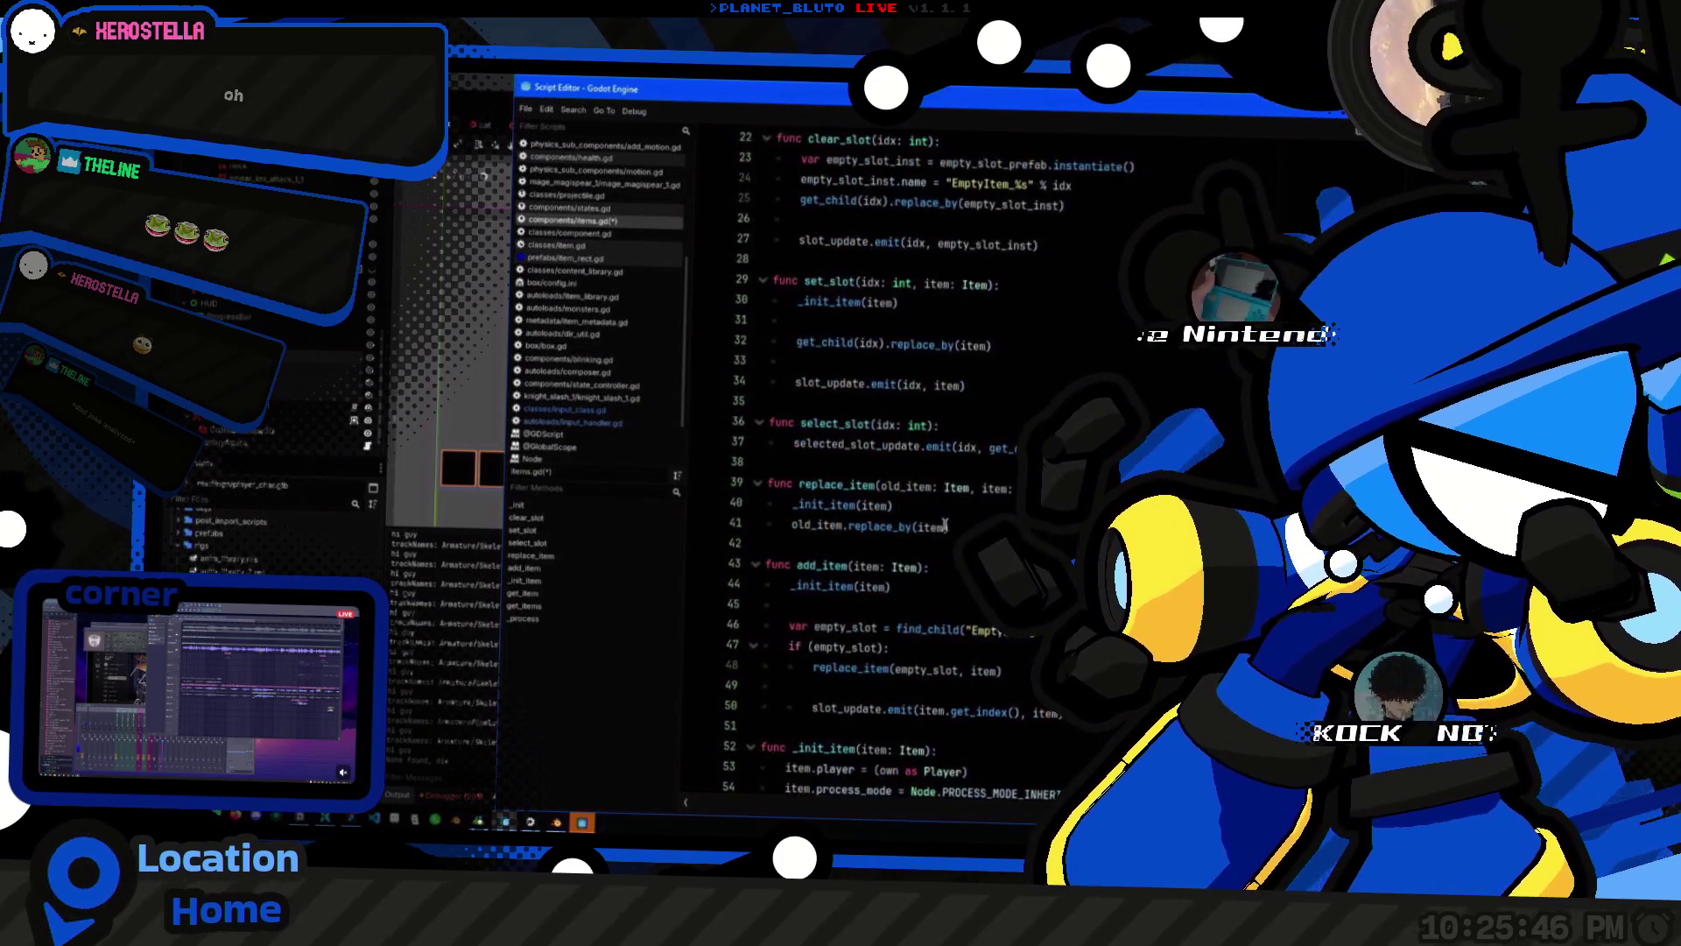
{"action": "left_click", "coordinate": [876, 444]}
{"action": "key", "text": "ctrl+shift+Return"}
{"action": "type", "text": "_selected_slot = "}
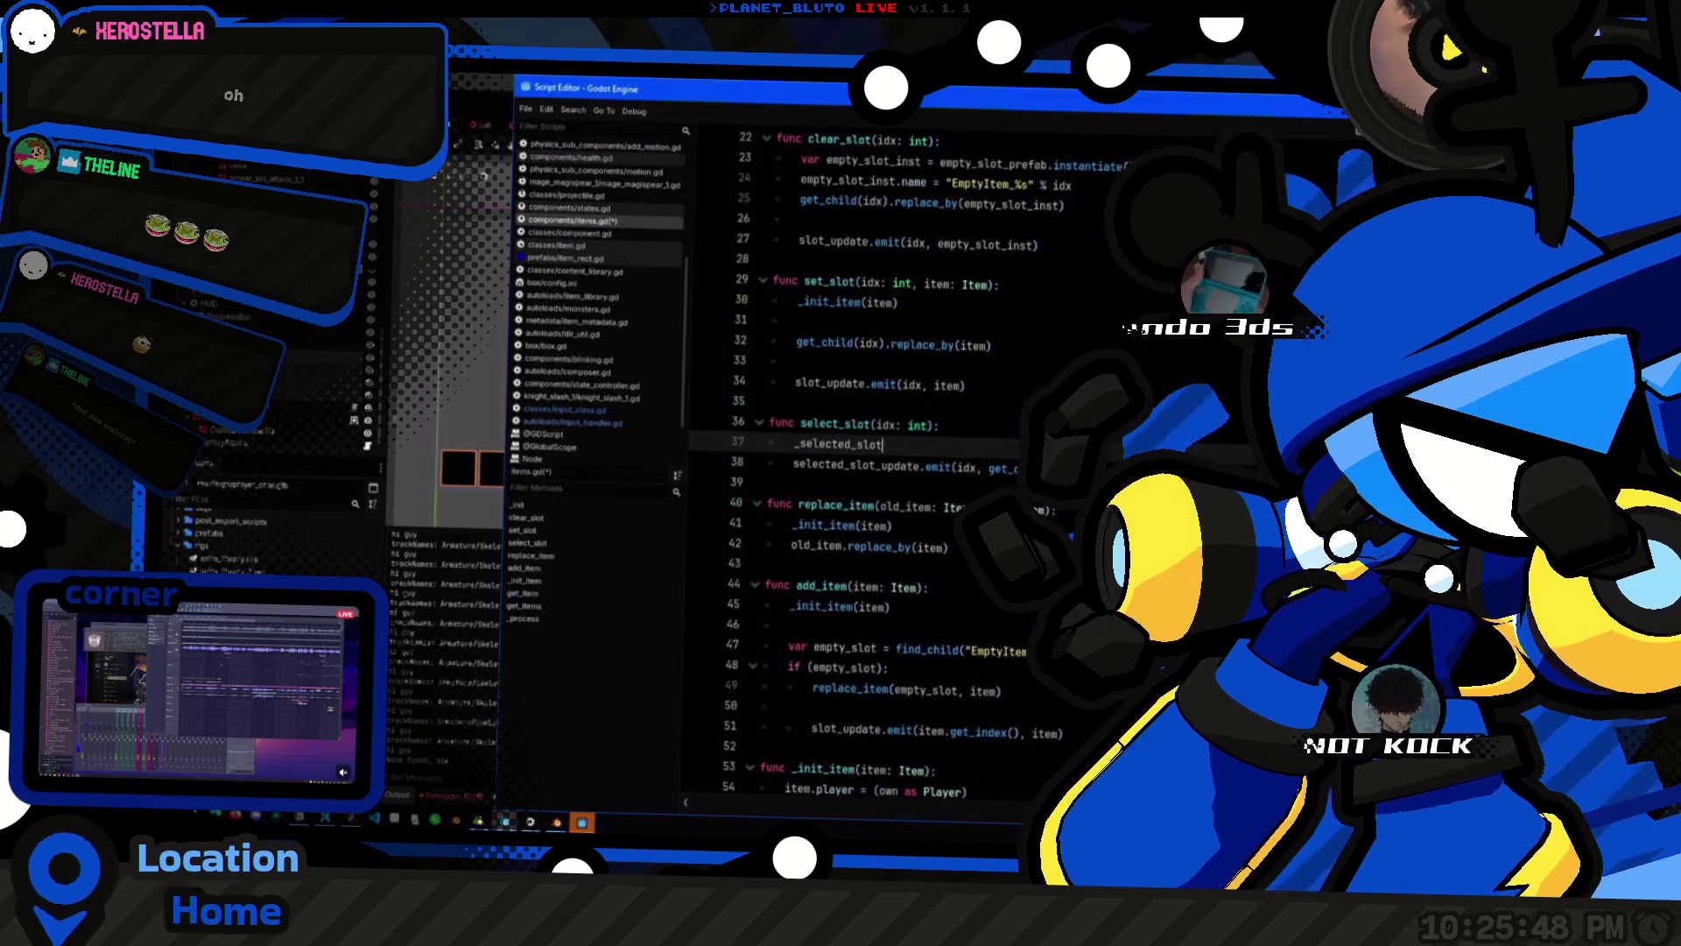
{"action": "type", "text": "idx"}
{"action": "key", "text": "Home"}
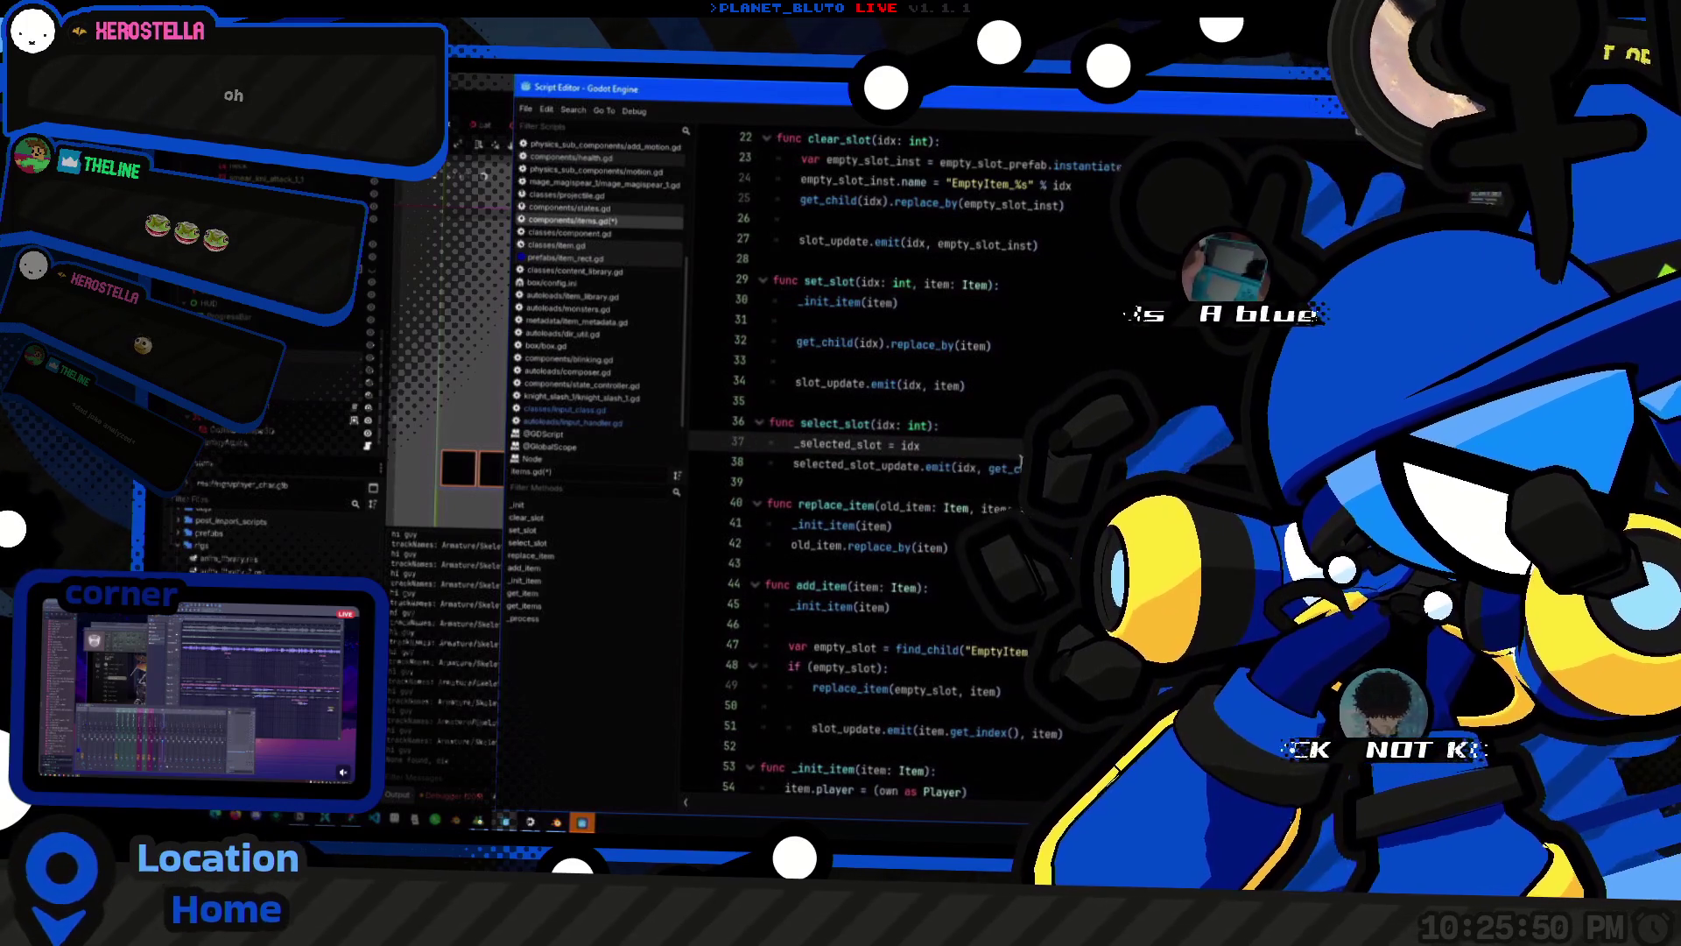
- Review the selected_slot getter and setter, then bring up input_class.gd
{"action": "scroll", "coordinate": [1020, 461], "scroll_direction": "up", "scroll_amount": 6}
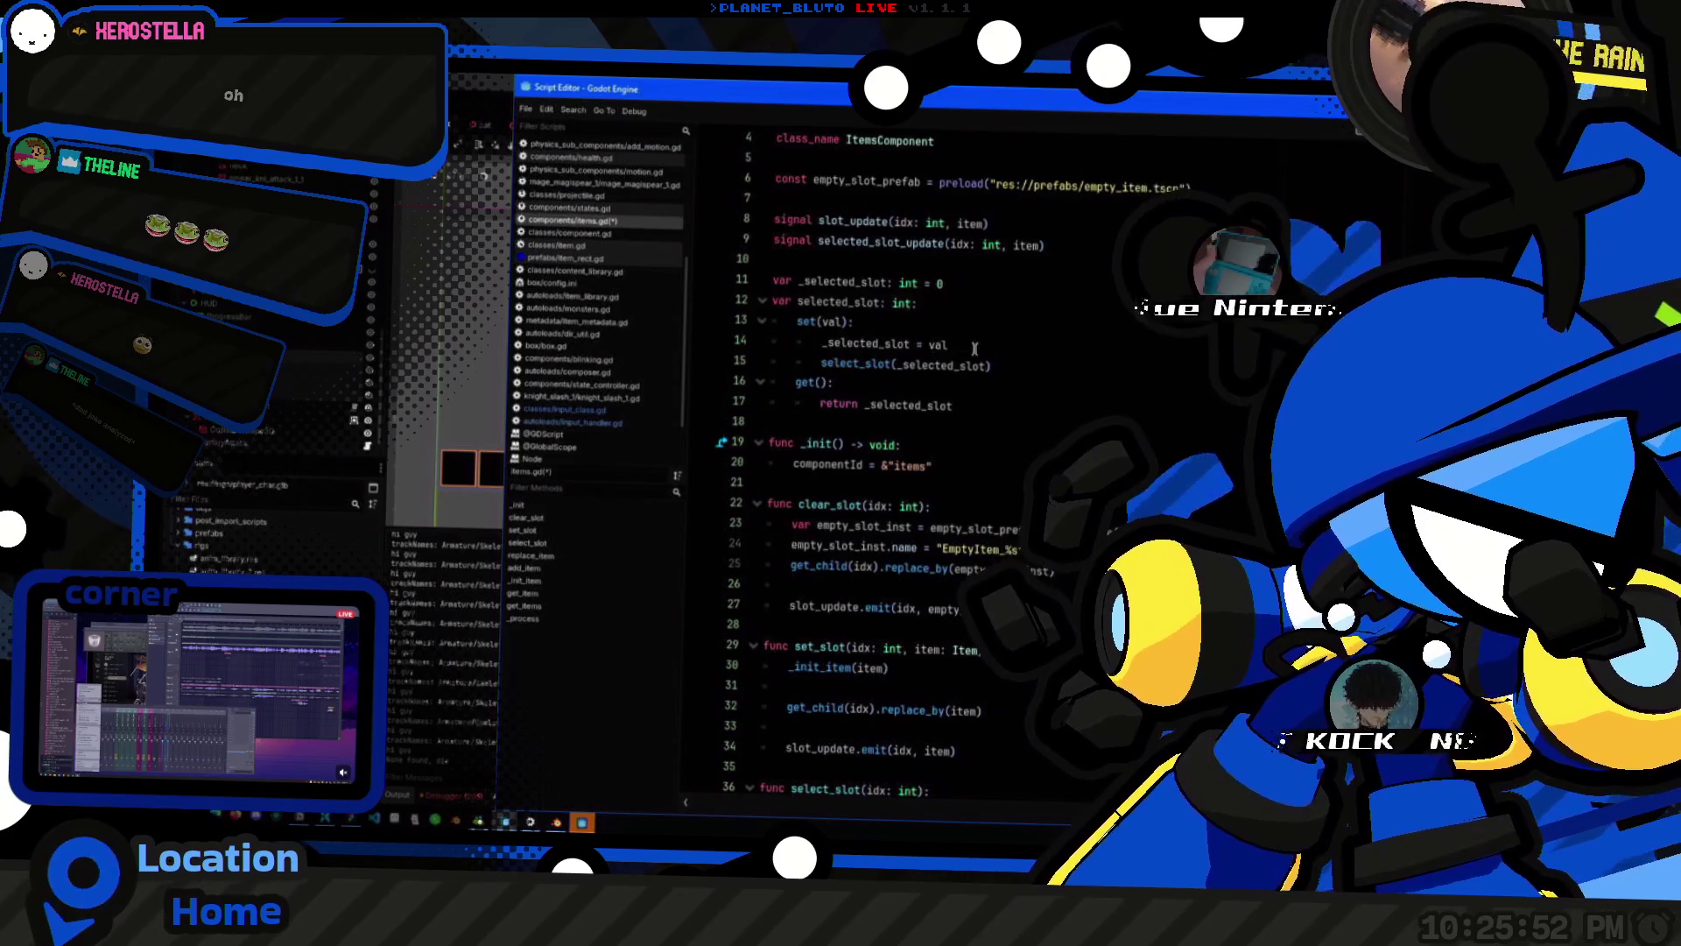
{"action": "left_click", "coordinate": [968, 345]}
{"action": "left_click", "coordinate": [977, 404]}
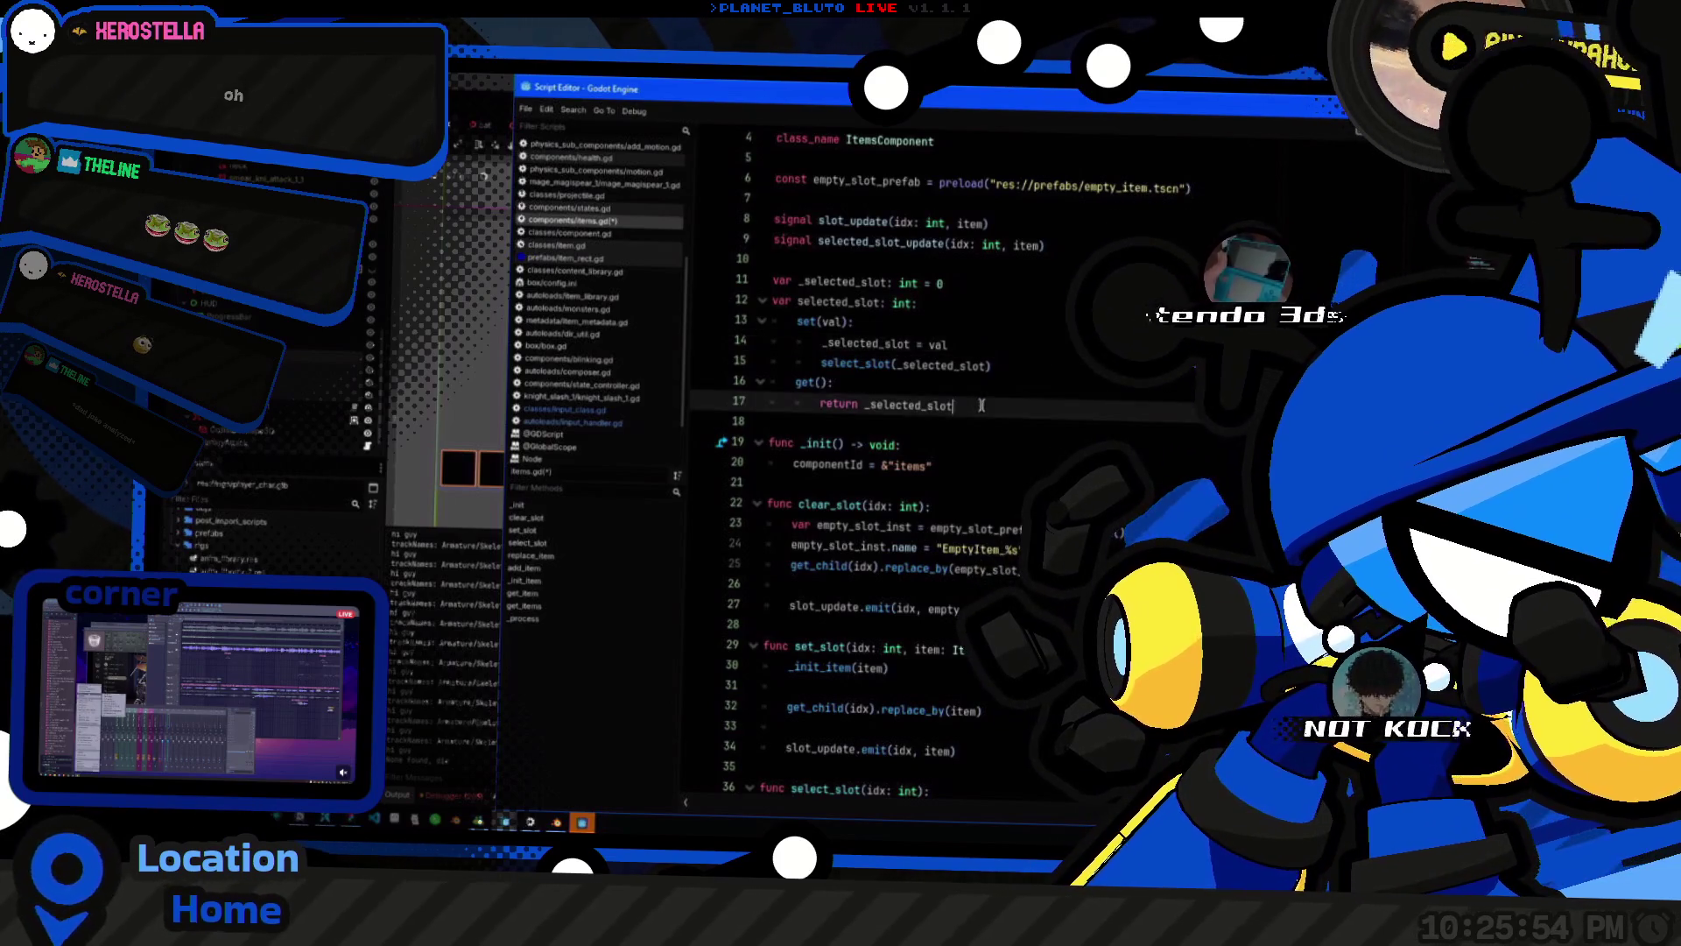
{"action": "left_click", "coordinate": [985, 383]}
{"action": "left_click", "coordinate": [1007, 322]}
{"action": "left_click", "coordinate": [1014, 354]}
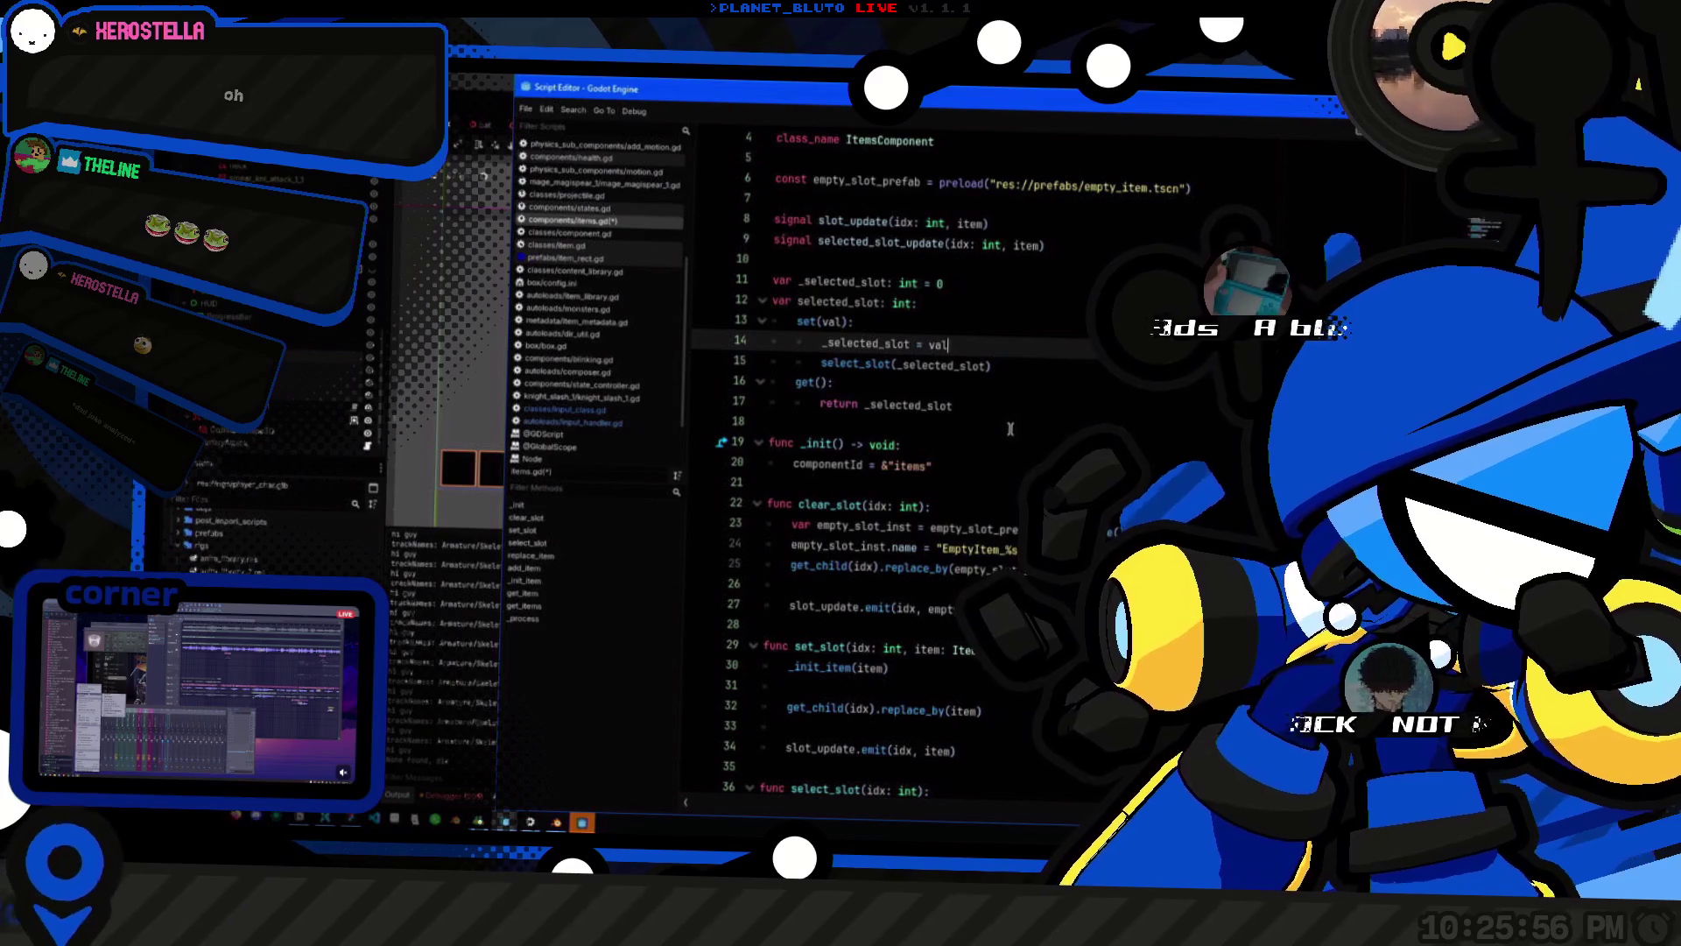
{"action": "left_click", "coordinate": [629, 412]}
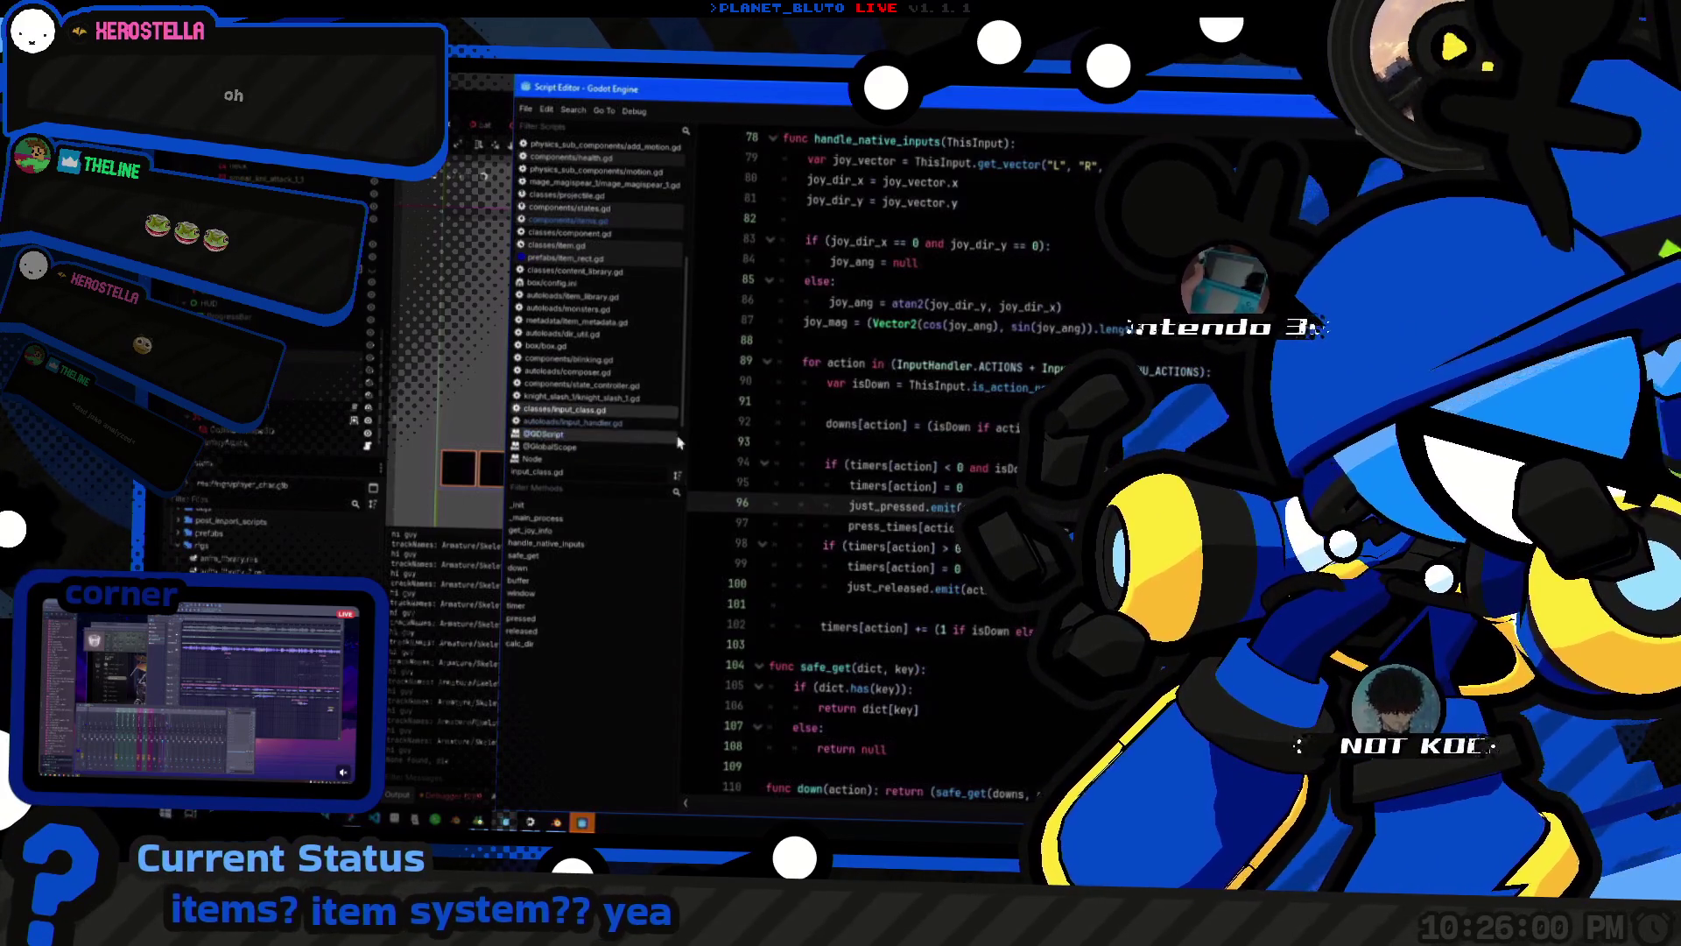
- Quick-open player.gd from the resource search
{"action": "key", "text": "alt+Tab"}
{"action": "key", "text": "alt+Tab"}
{"action": "key", "text": "shift+alt+o"}
{"action": "type", "text": "player"}
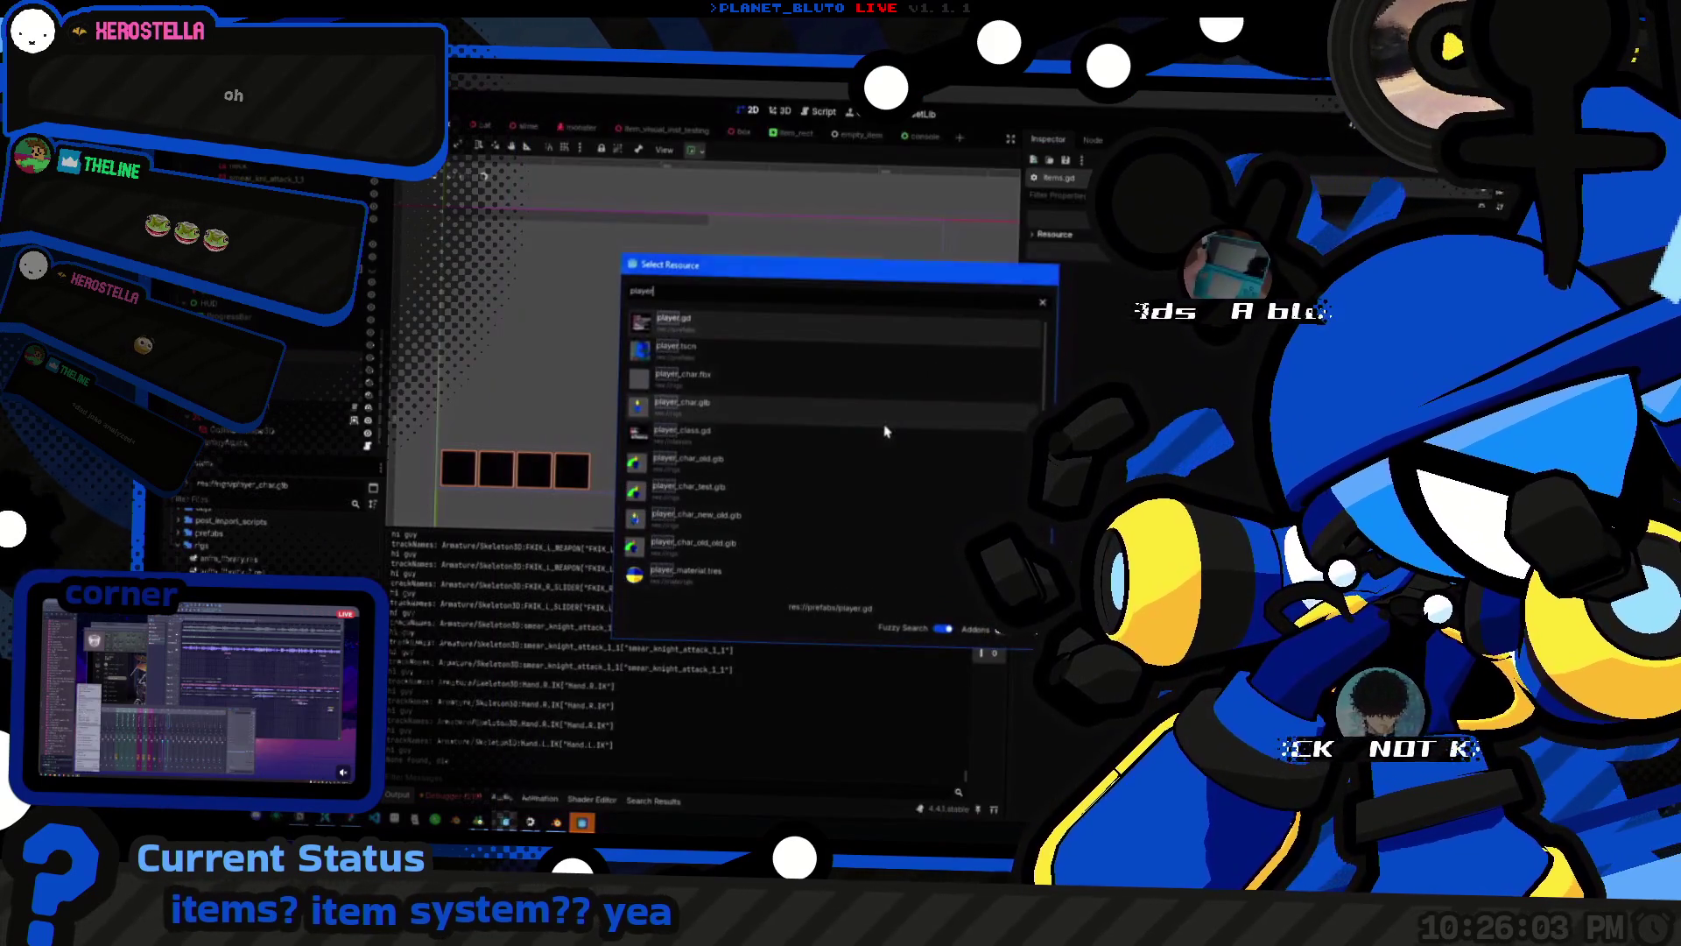
{"action": "key", "text": "Return"}
- Rework line 144's just_pressed connection, deleting the duplicated select_slot += 1 line
{"action": "type", "text": "+= 1"}
{"action": "key", "text": "ctrl+shift+d"}
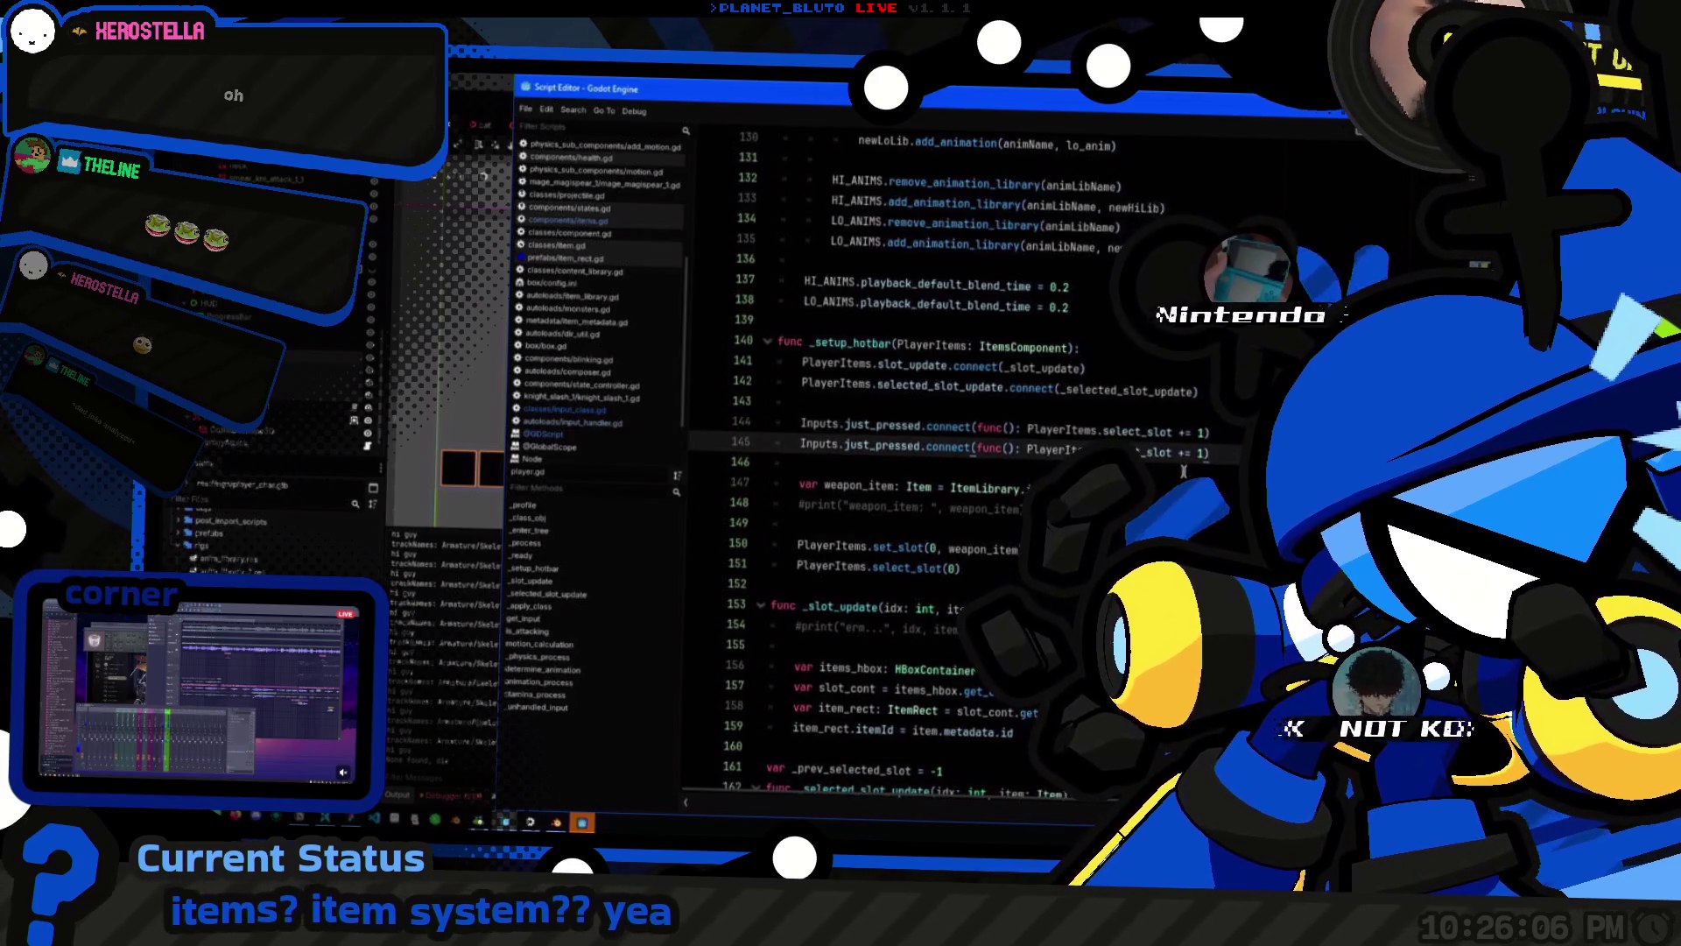
{"action": "key", "text": "Left"}
{"action": "key", "text": "Left"}
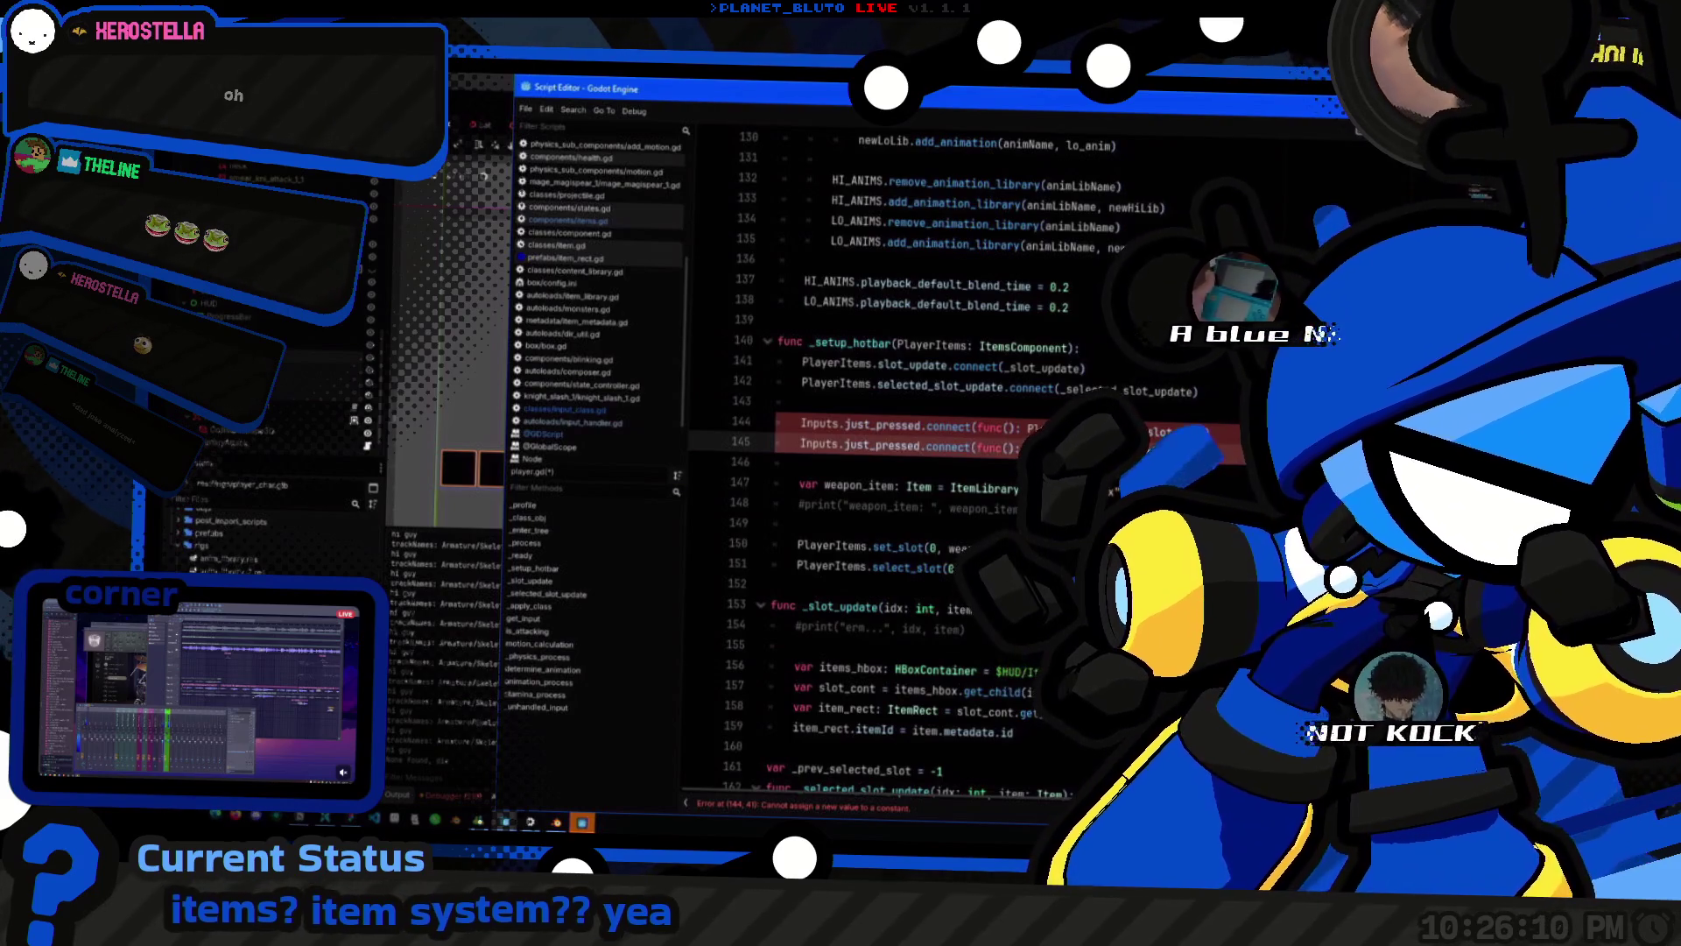
{"action": "left_click", "coordinate": [921, 425]}
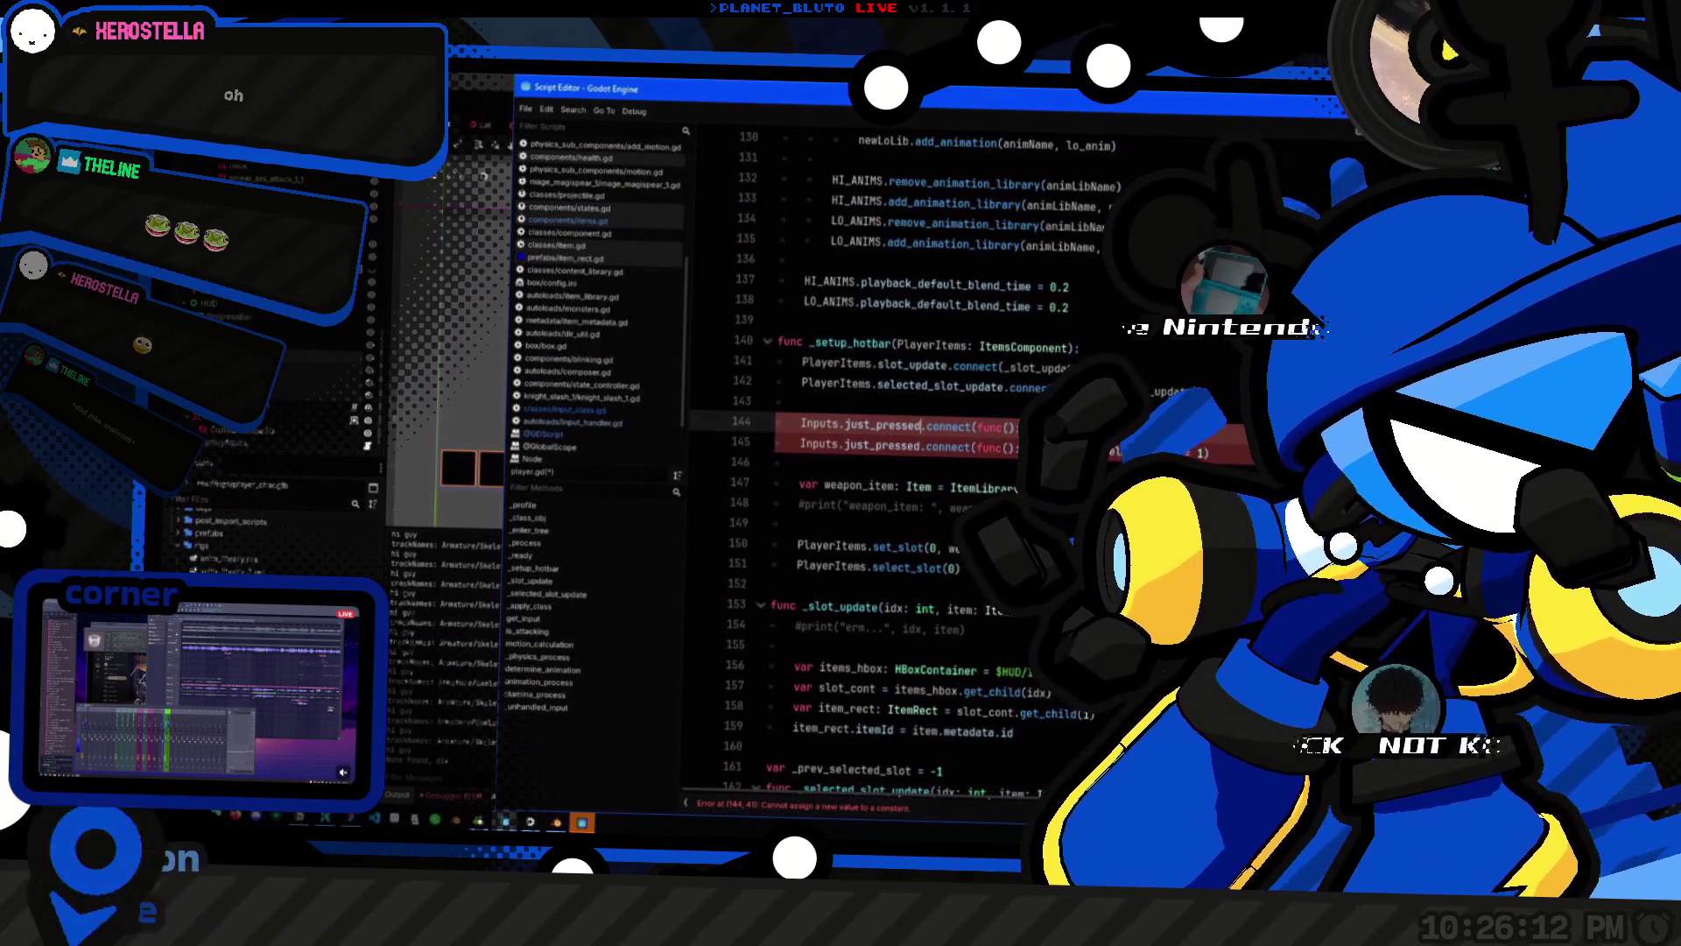
{"action": "key", "text": "Right"}
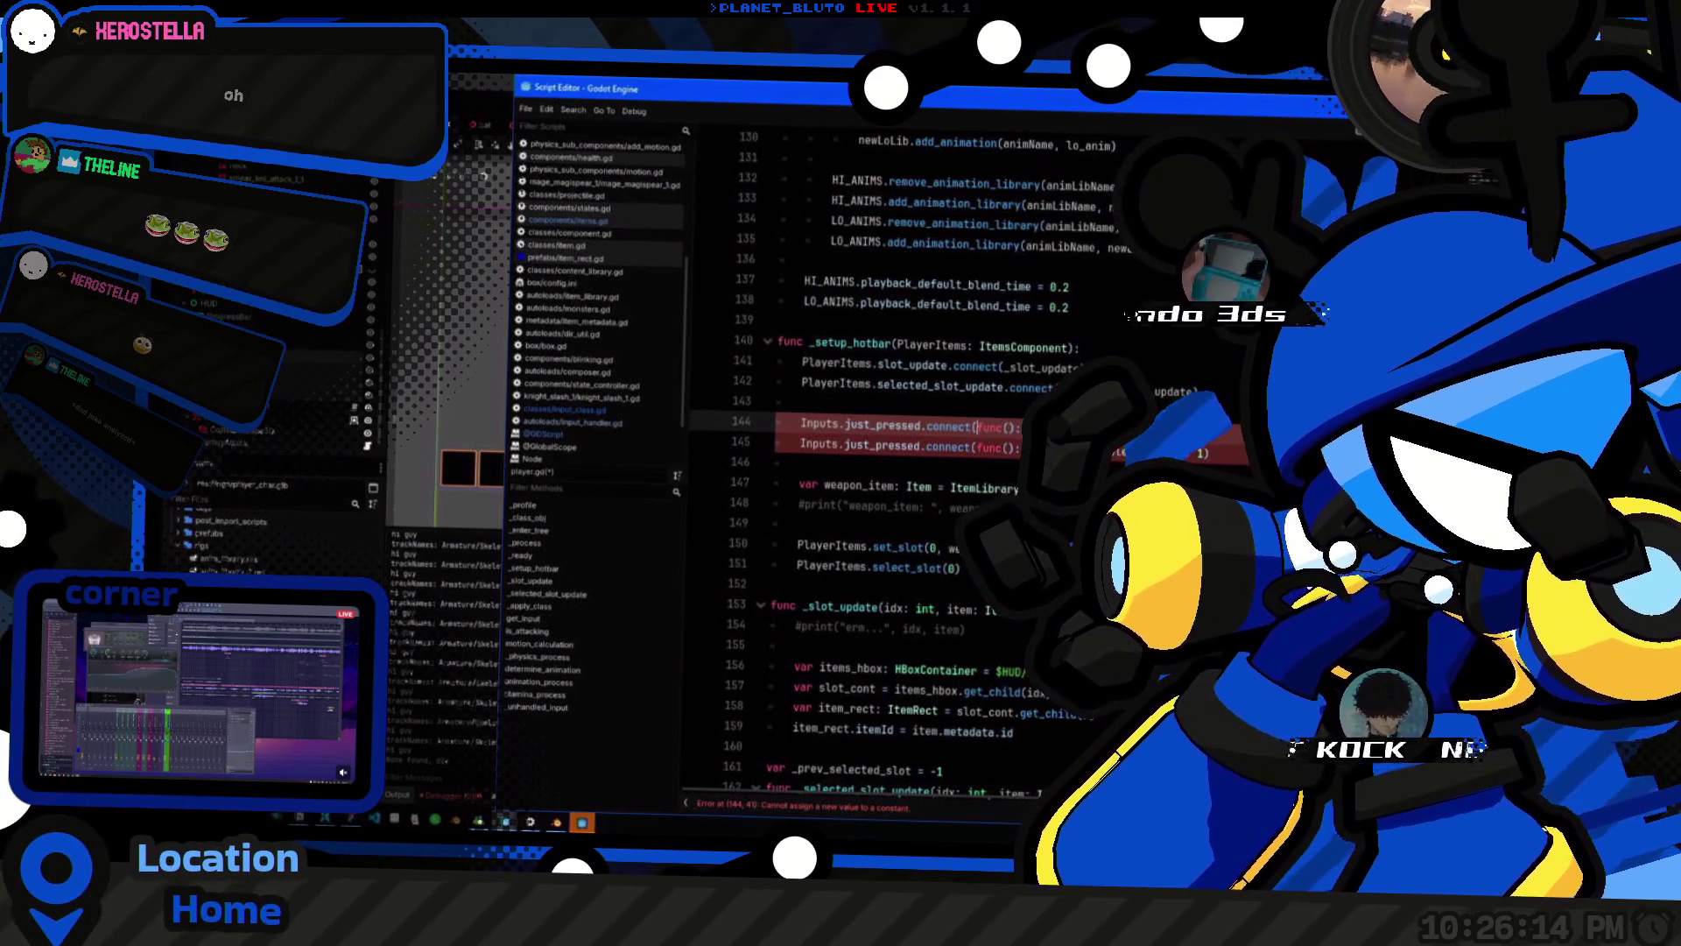
{"action": "key", "text": "ctrl+shift+k"}
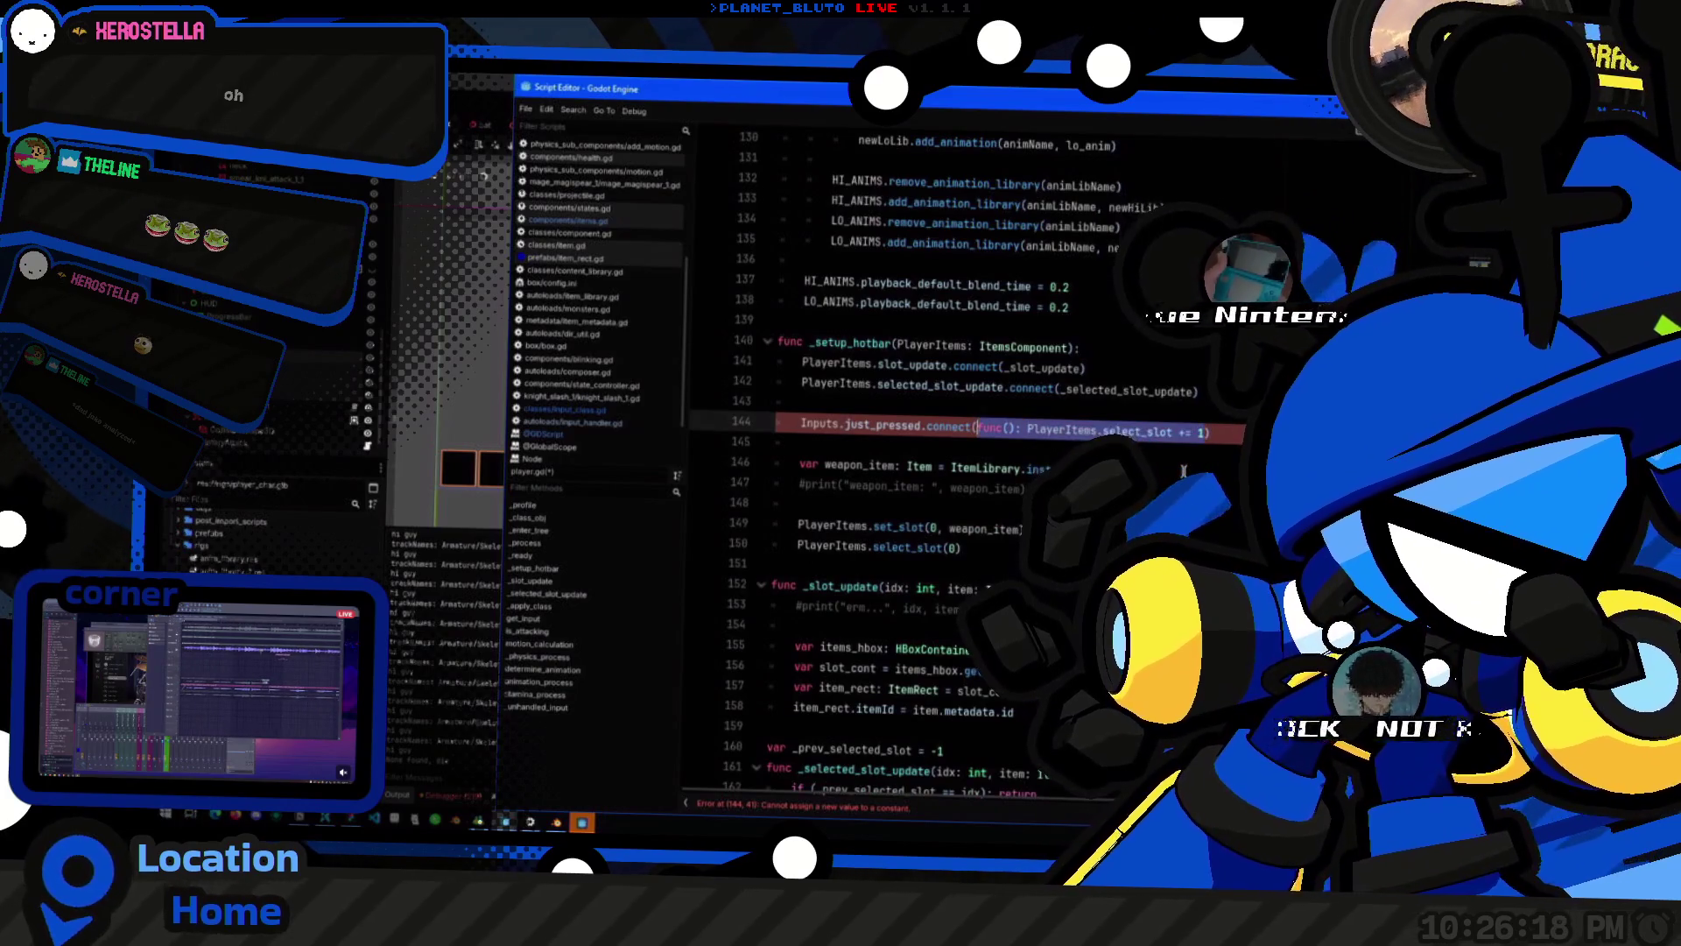
{"action": "key", "text": "ctrl+z"}
{"action": "key", "text": "ctrl+z"}
{"action": "key", "text": "ctrl+z"}
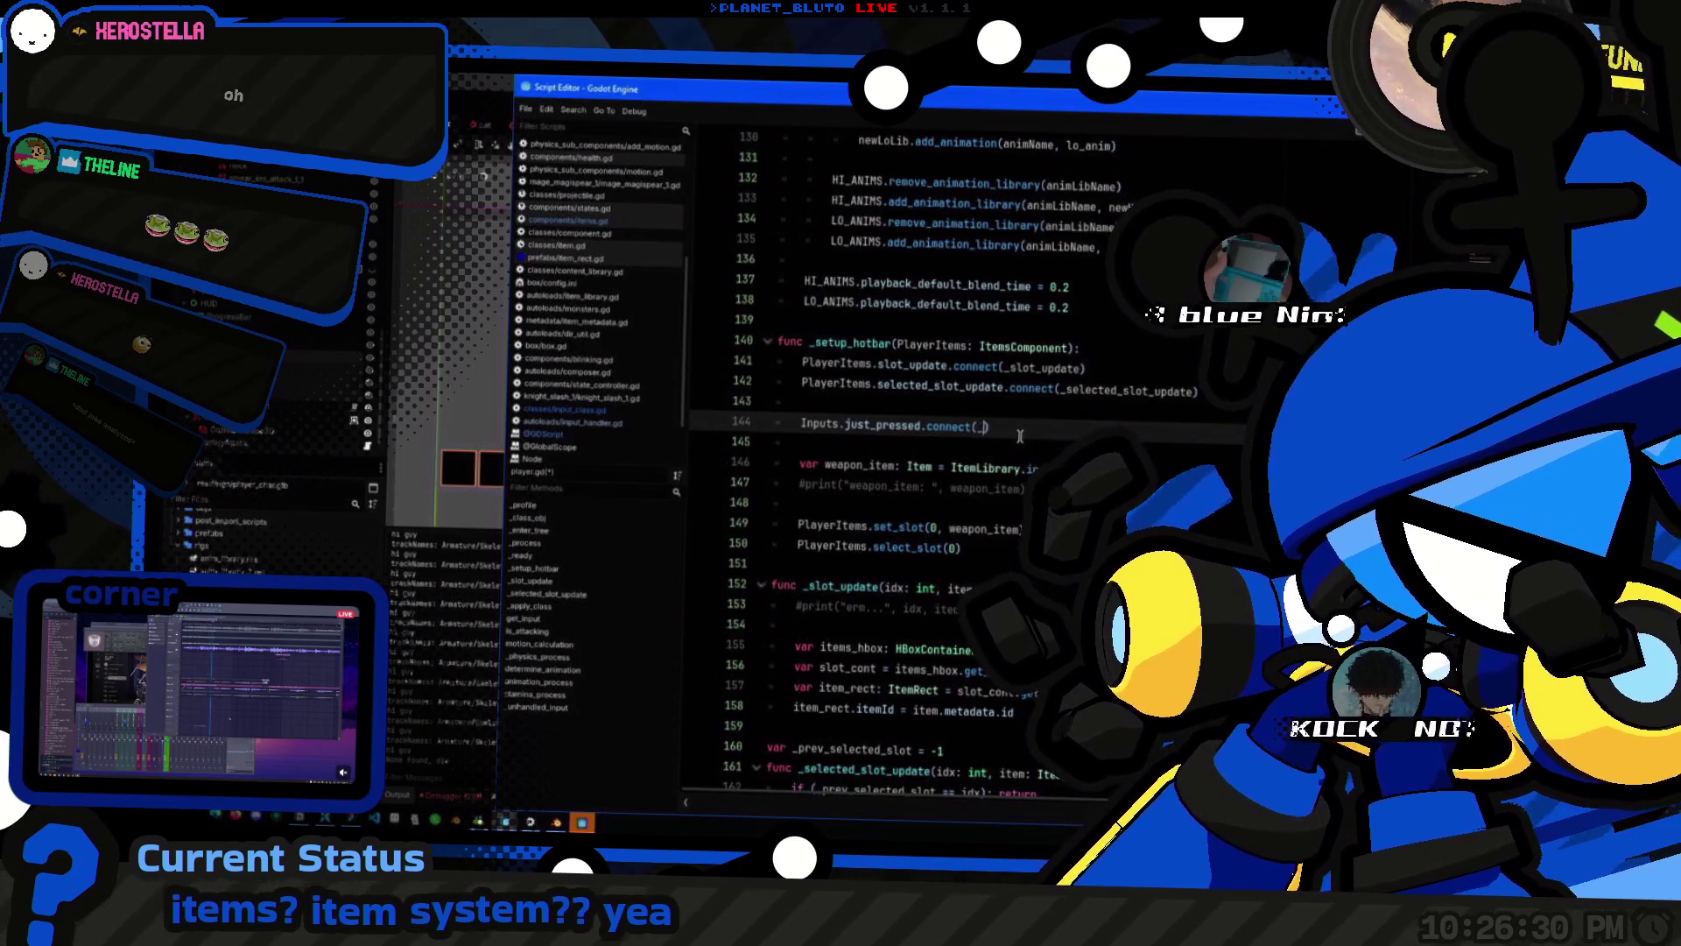
- Connect just_pressed to _pressed and start a new _pressed() function below _setup_hotbar
{"action": "type", "text": "p"}
{"action": "type", "text": "d"}
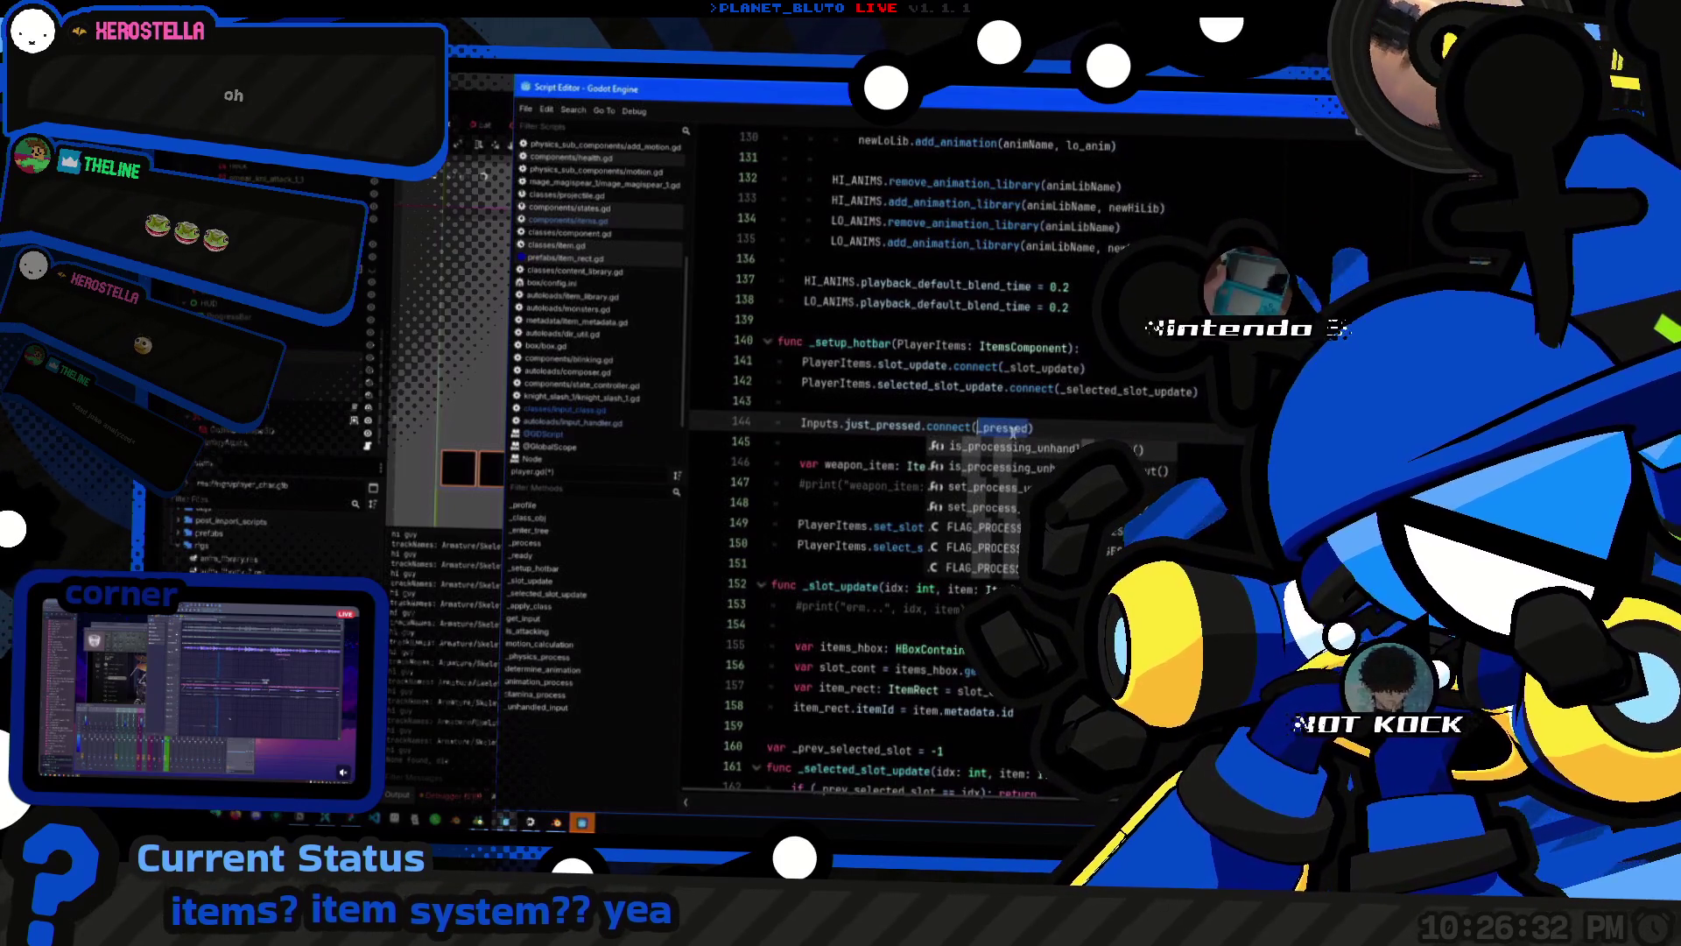
{"action": "scroll", "coordinate": [815, 451], "scroll_direction": "down", "scroll_amount": 2}
{"action": "left_click", "coordinate": [815, 448]}
{"action": "key", "text": "Return"}
{"action": "key", "text": "Return"}
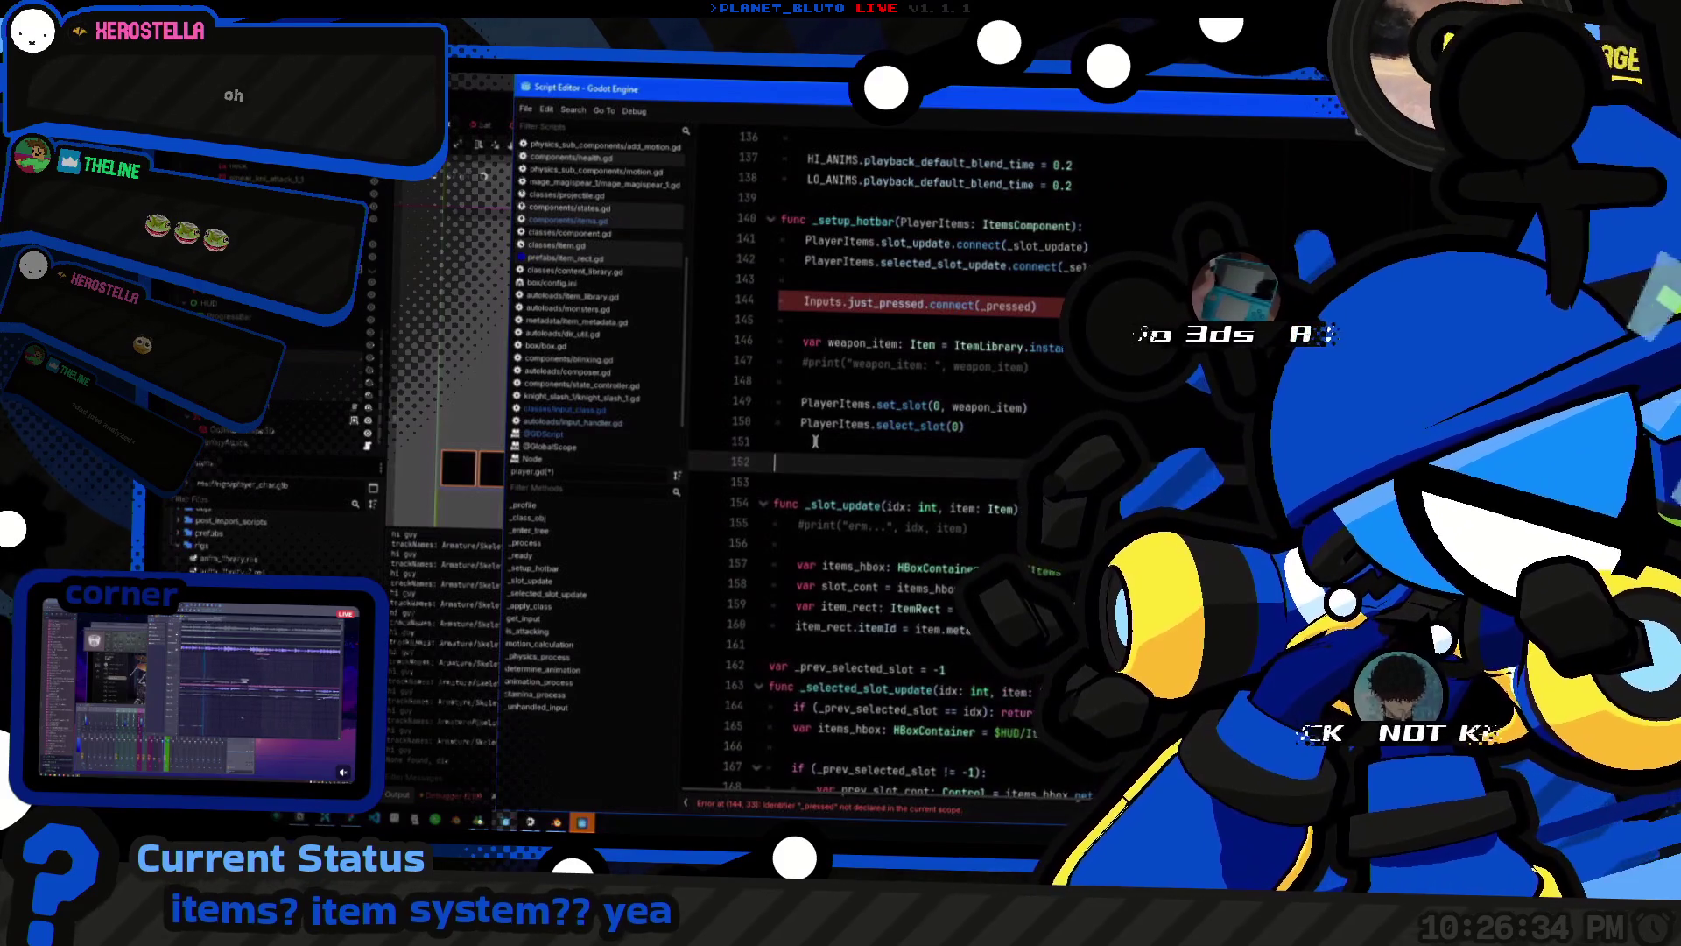
{"action": "type", "text": "_pressed():"}
{"action": "key", "text": "Return"}
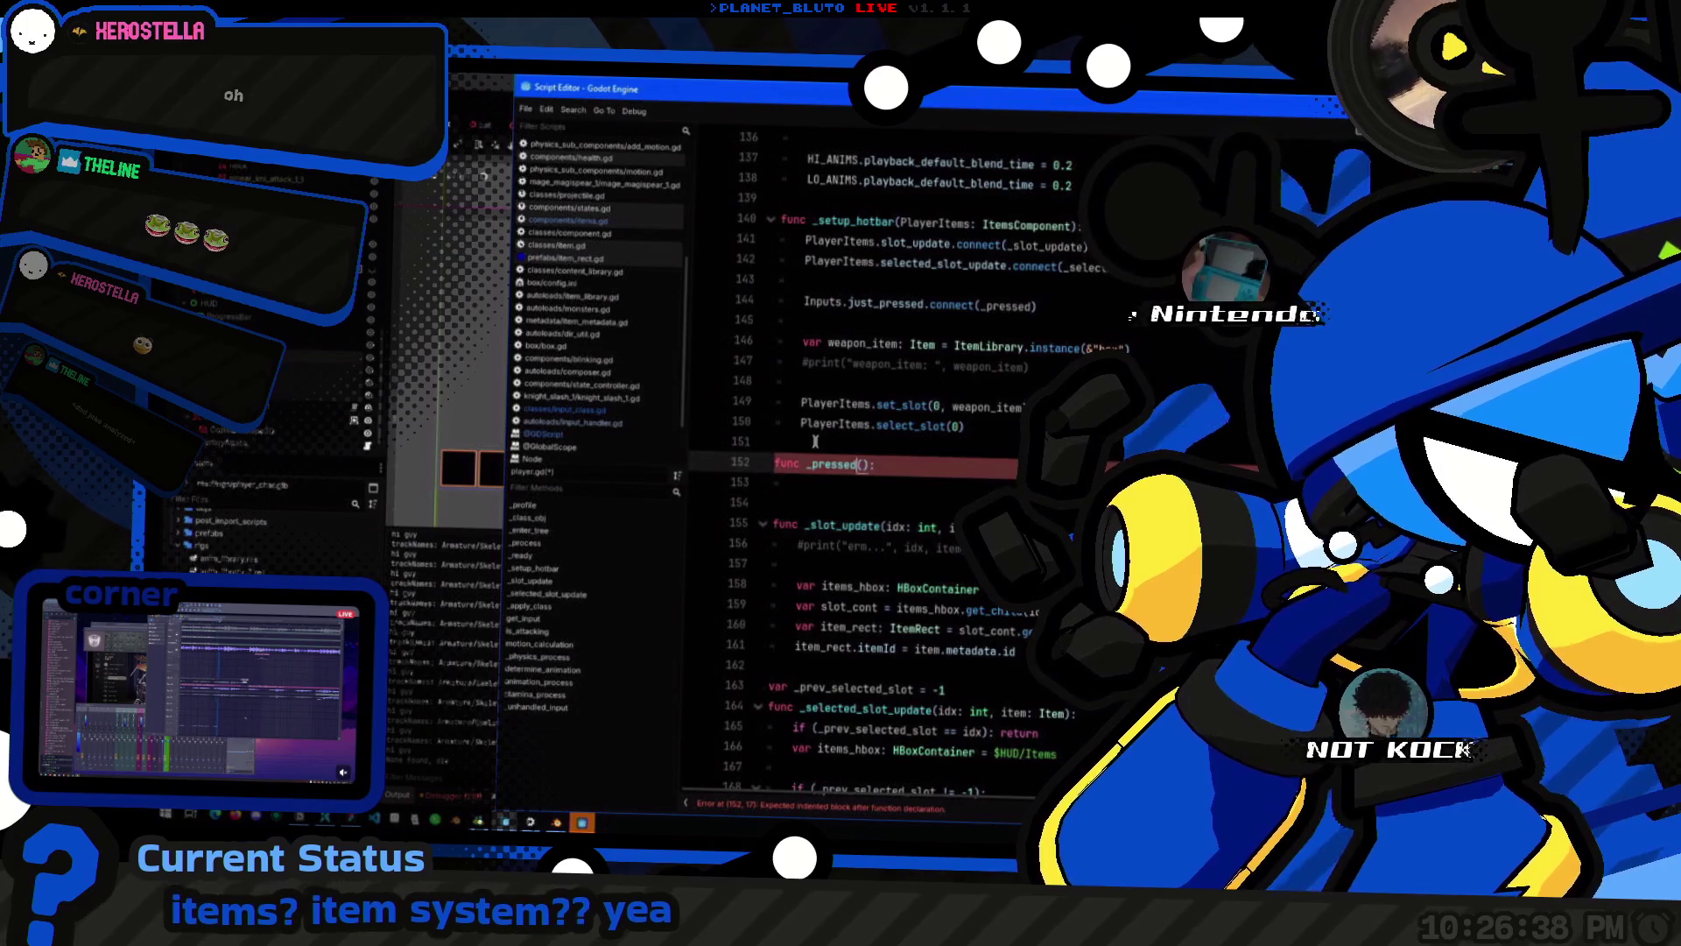
- Give _pressed an action: String parameter and a match action: block
{"action": "type", "text": "tion: String"}
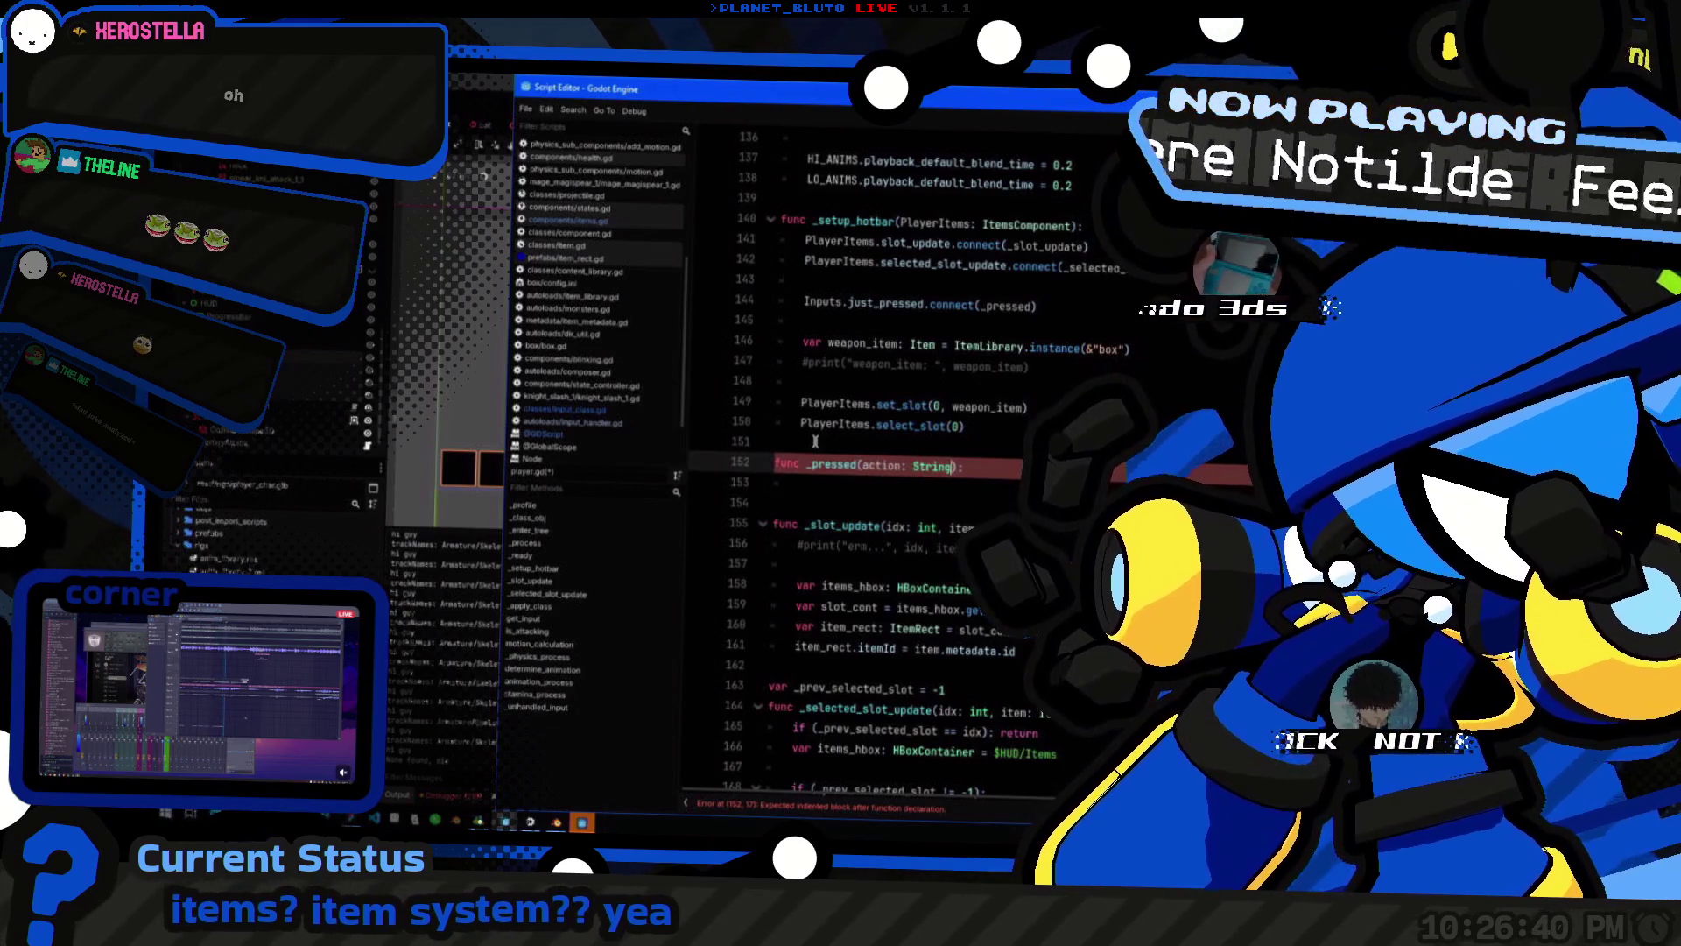
{"action": "key", "text": "End"}
{"action": "key", "text": "Return"}
{"action": "type", "text": "action"}
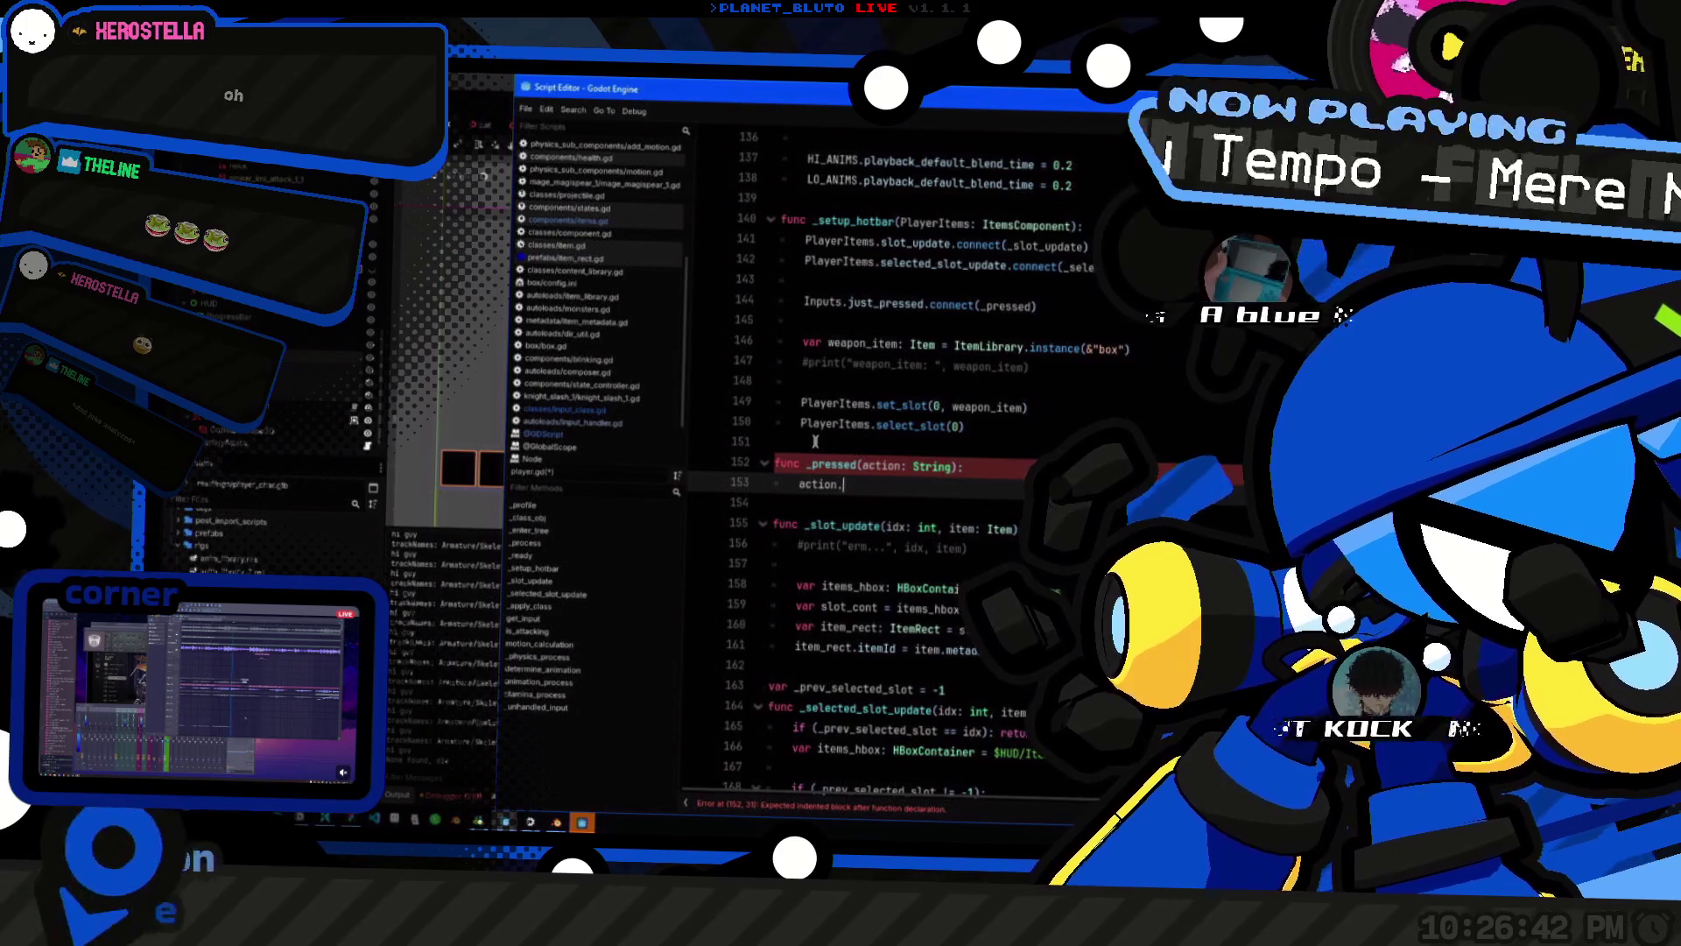
{"action": "key", "text": "BackSpace"}
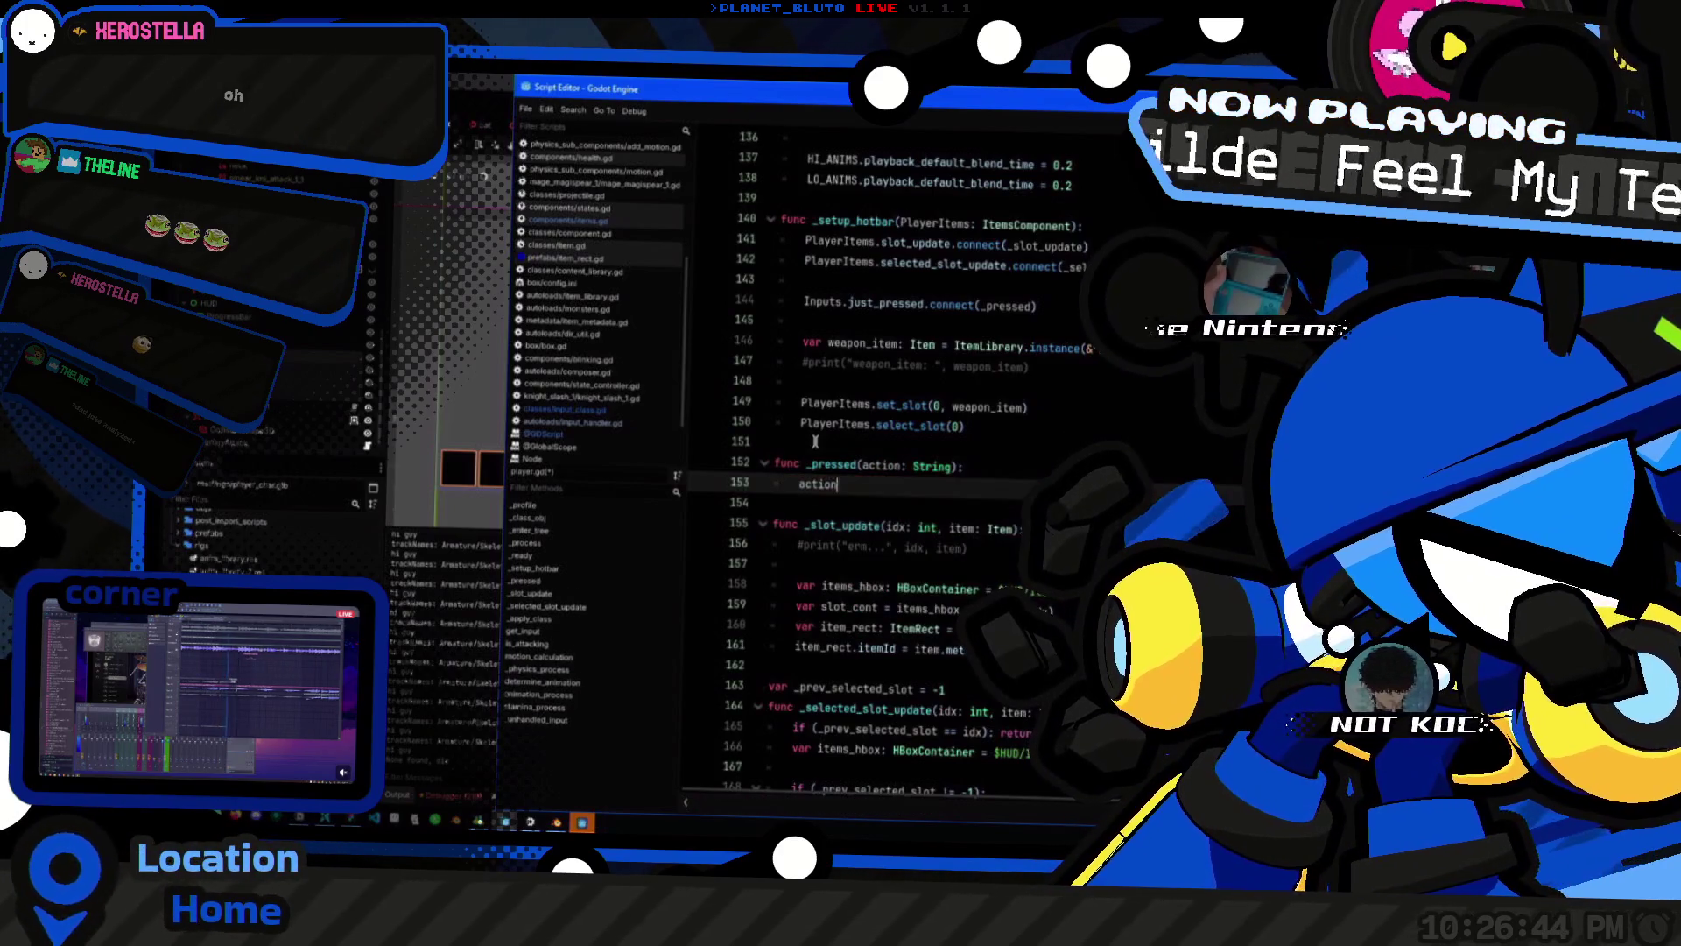
{"action": "key", "text": "shift+Home"}
{"action": "type", "text": "match"}
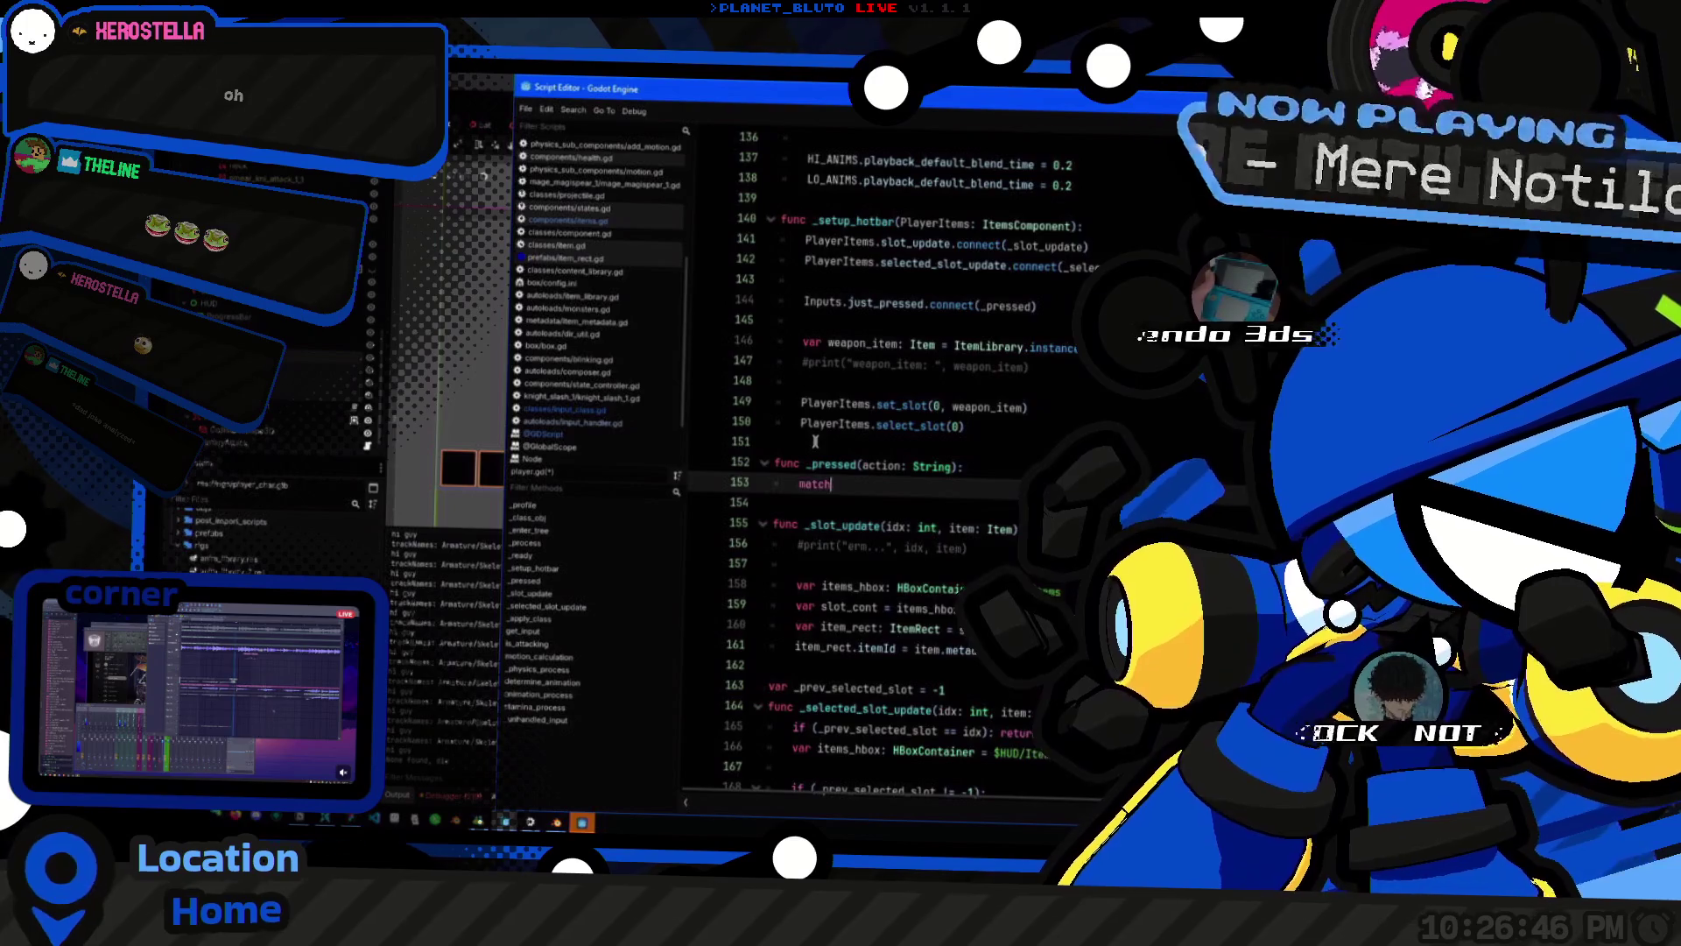
{"action": "type", "text": " ac"}
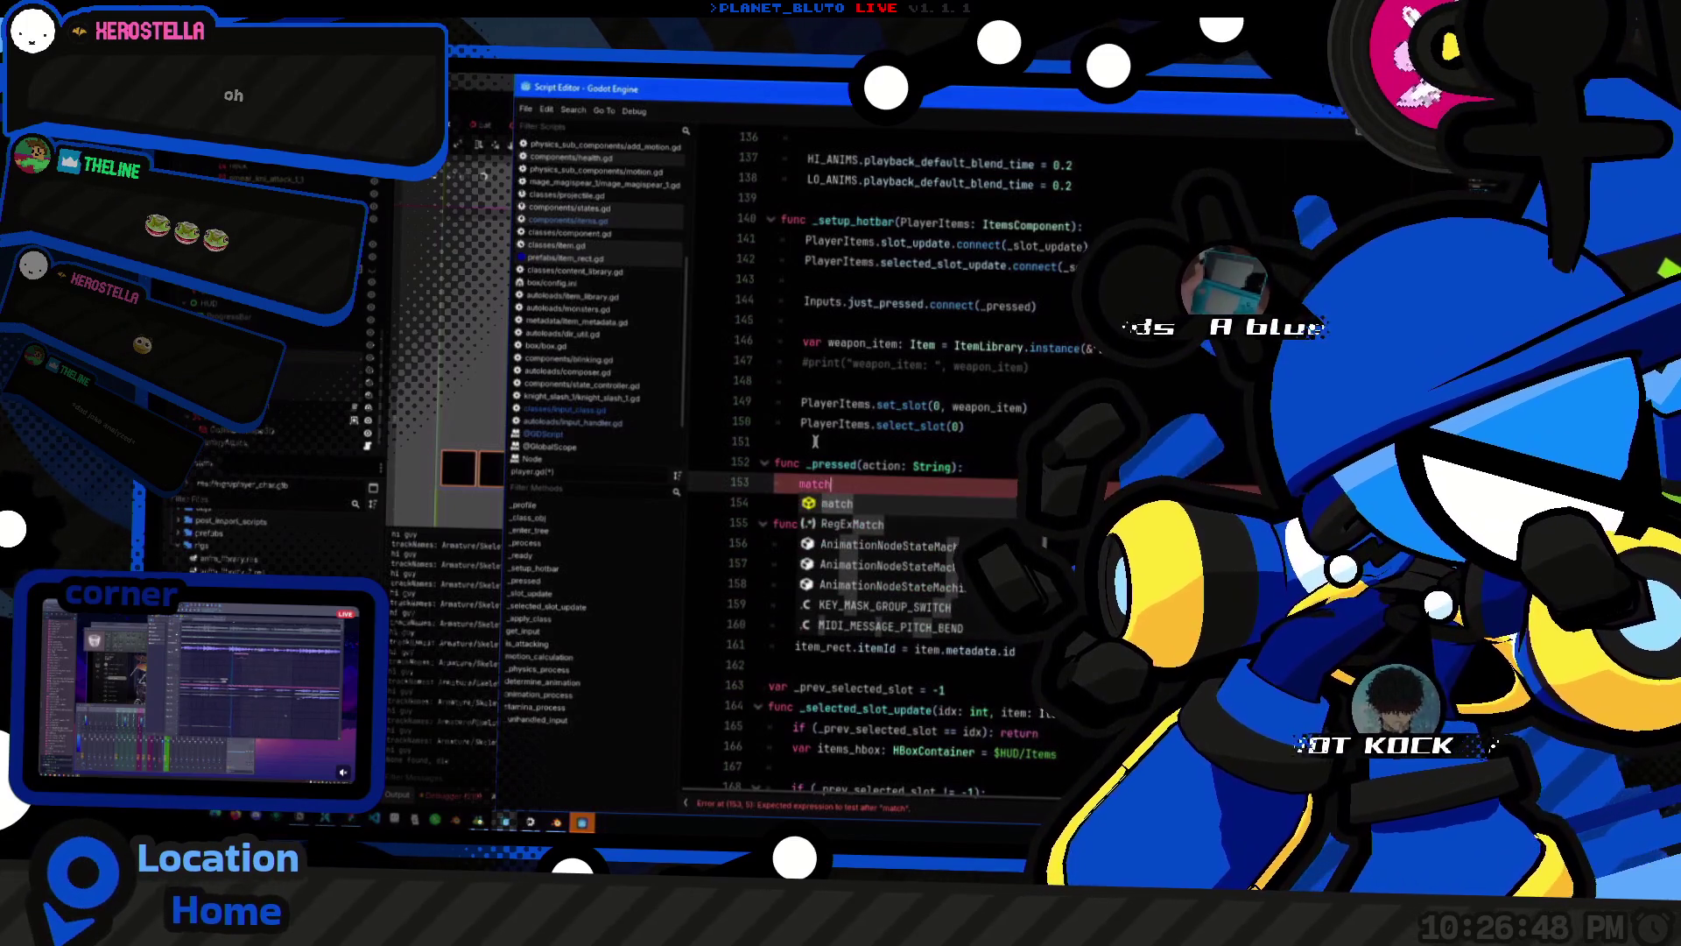
{"action": "key", "text": "Return"}
{"action": "type", "text": ":"}
{"action": "key", "text": "Return"}
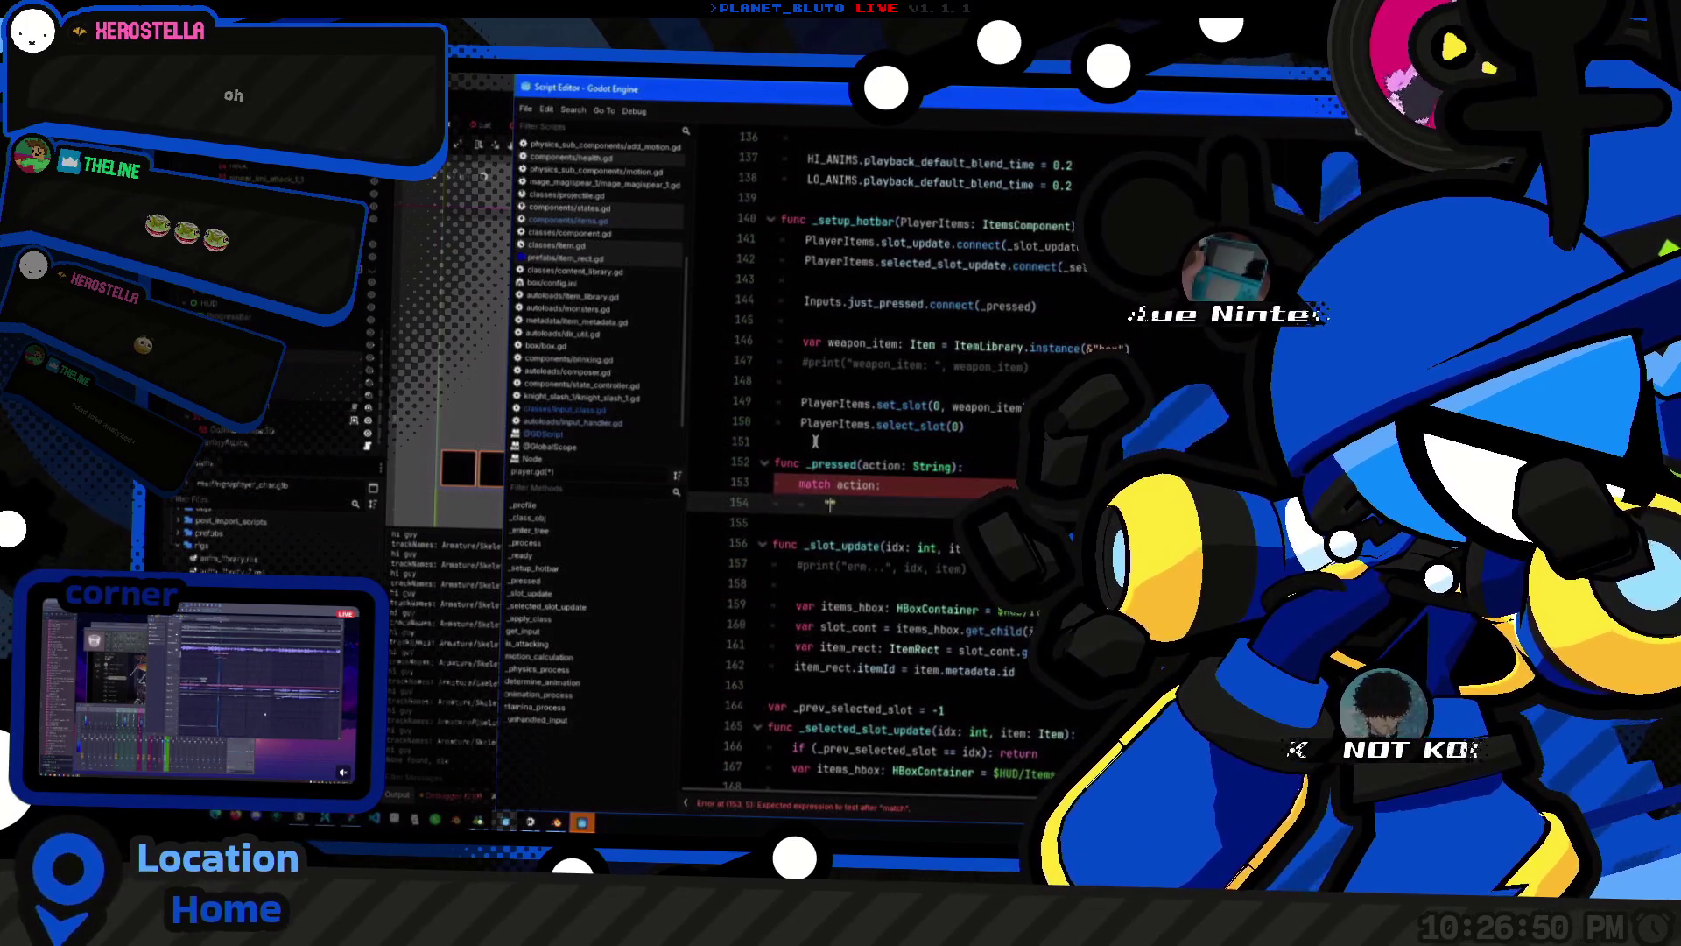
- Add empty match cases "hotbar_next" and "hotbar_prev"
{"action": "type", "text": "\"\""}
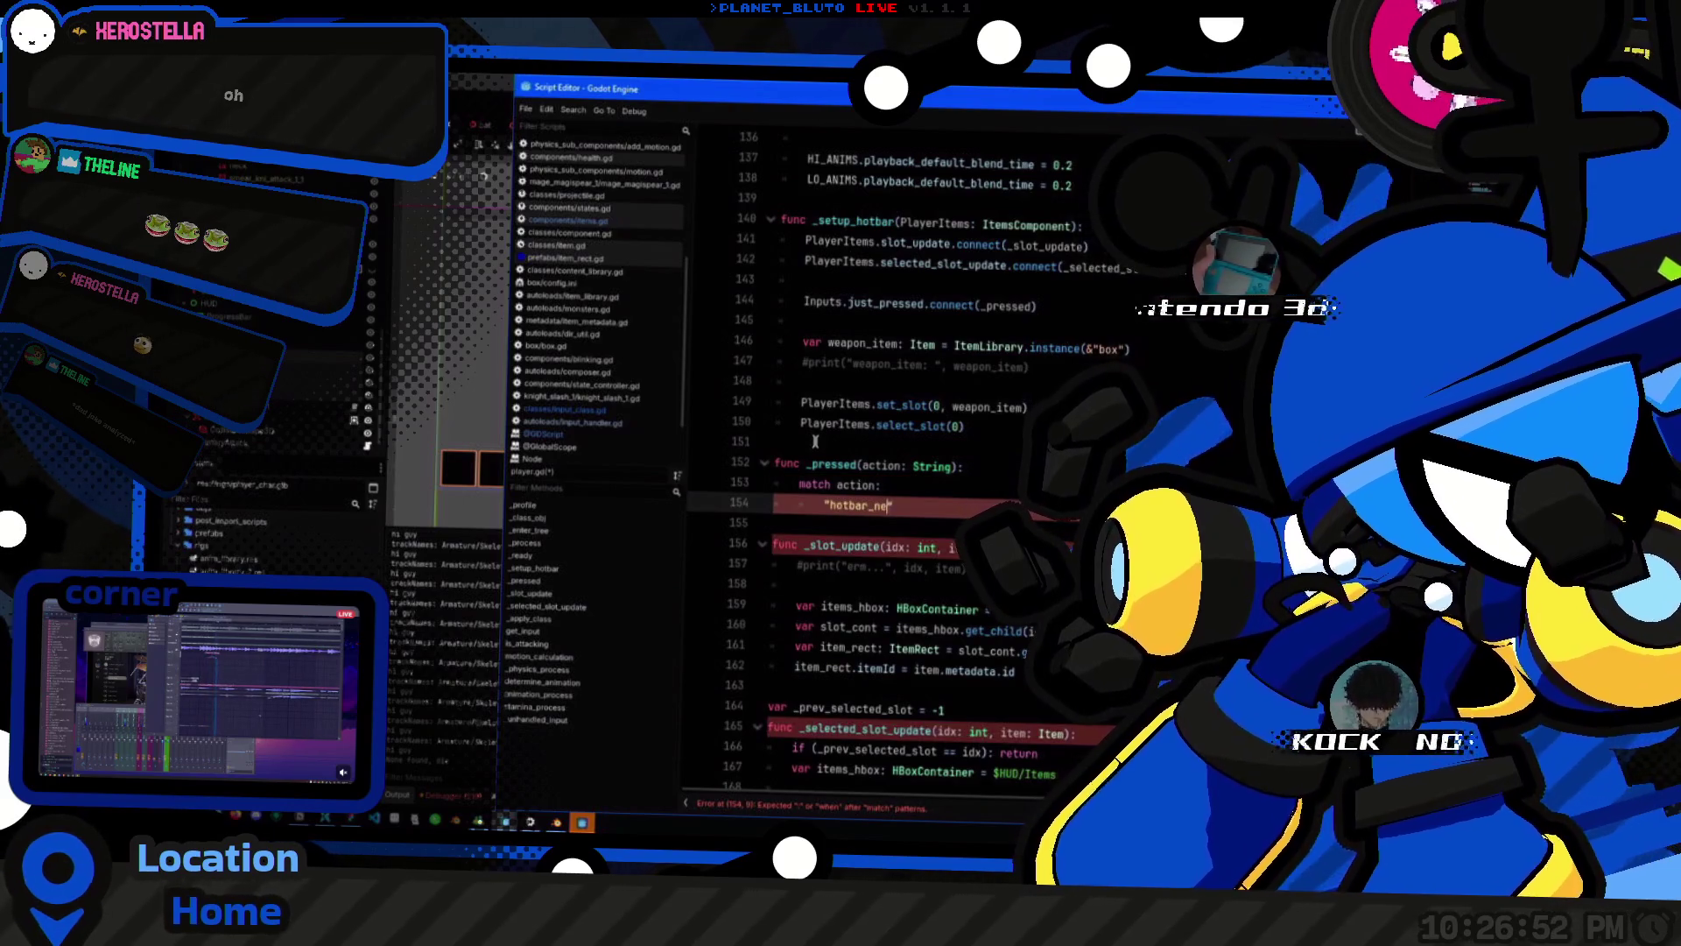
{"action": "key", "text": "Return"}
{"action": "type", "text": "\"hotbar_next\":"}
{"action": "key", "text": "ctrl+Right"}
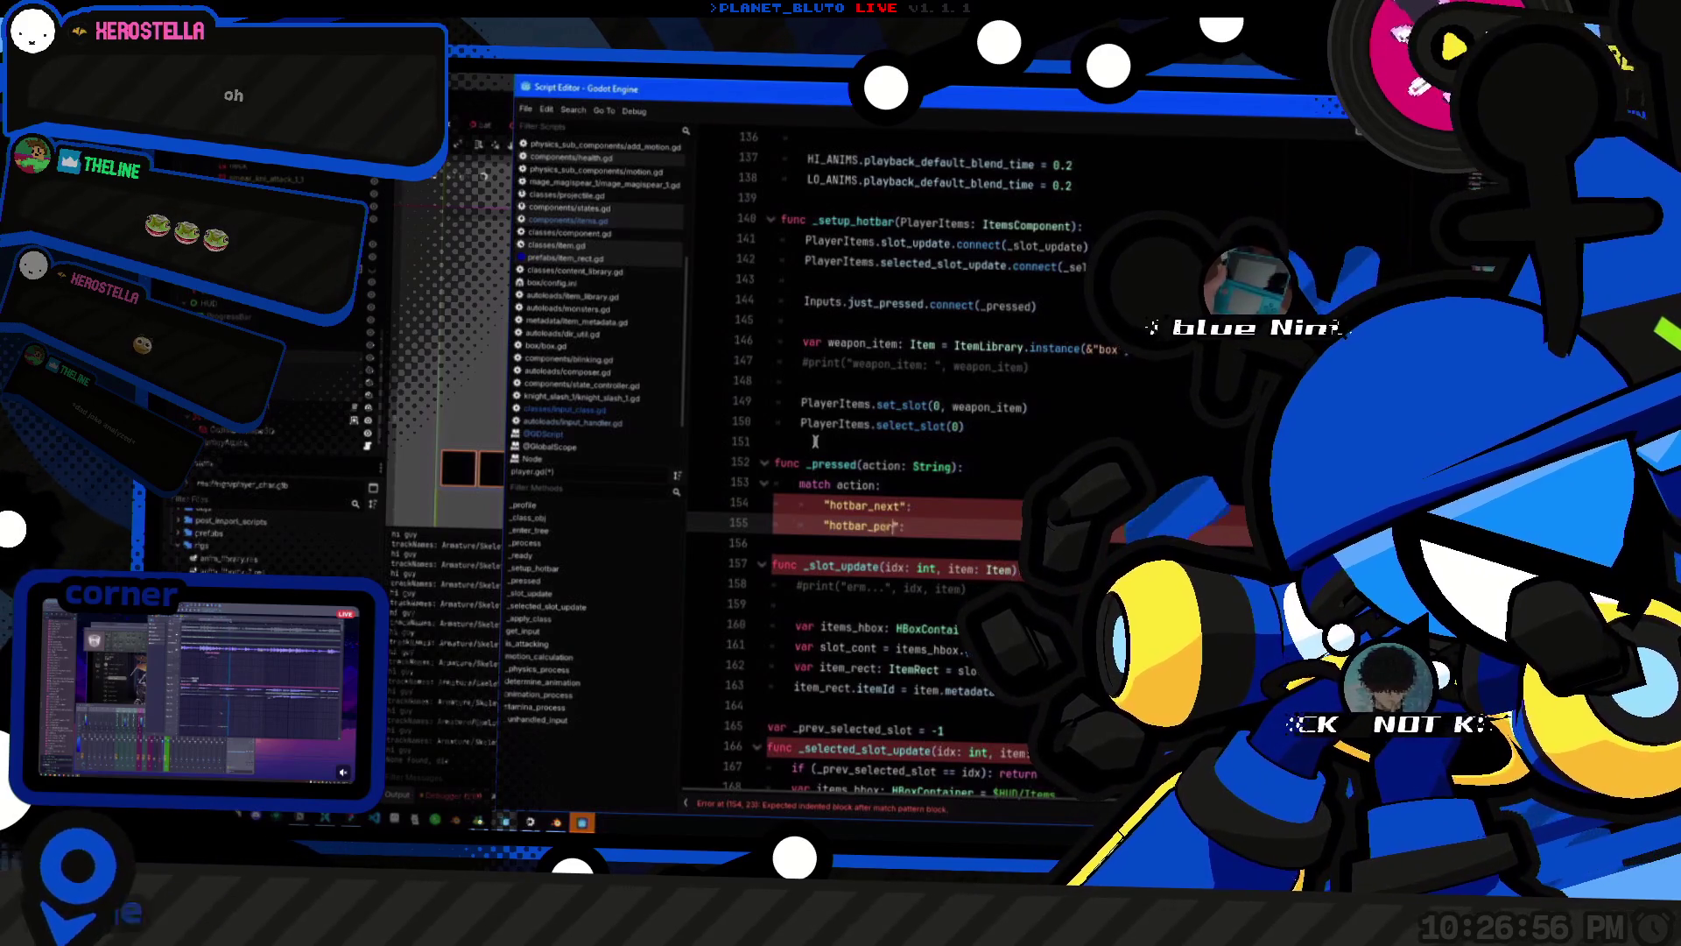
{"action": "type", "text": "v"}
{"action": "key", "text": "Up"}
{"action": "key", "text": "End"}
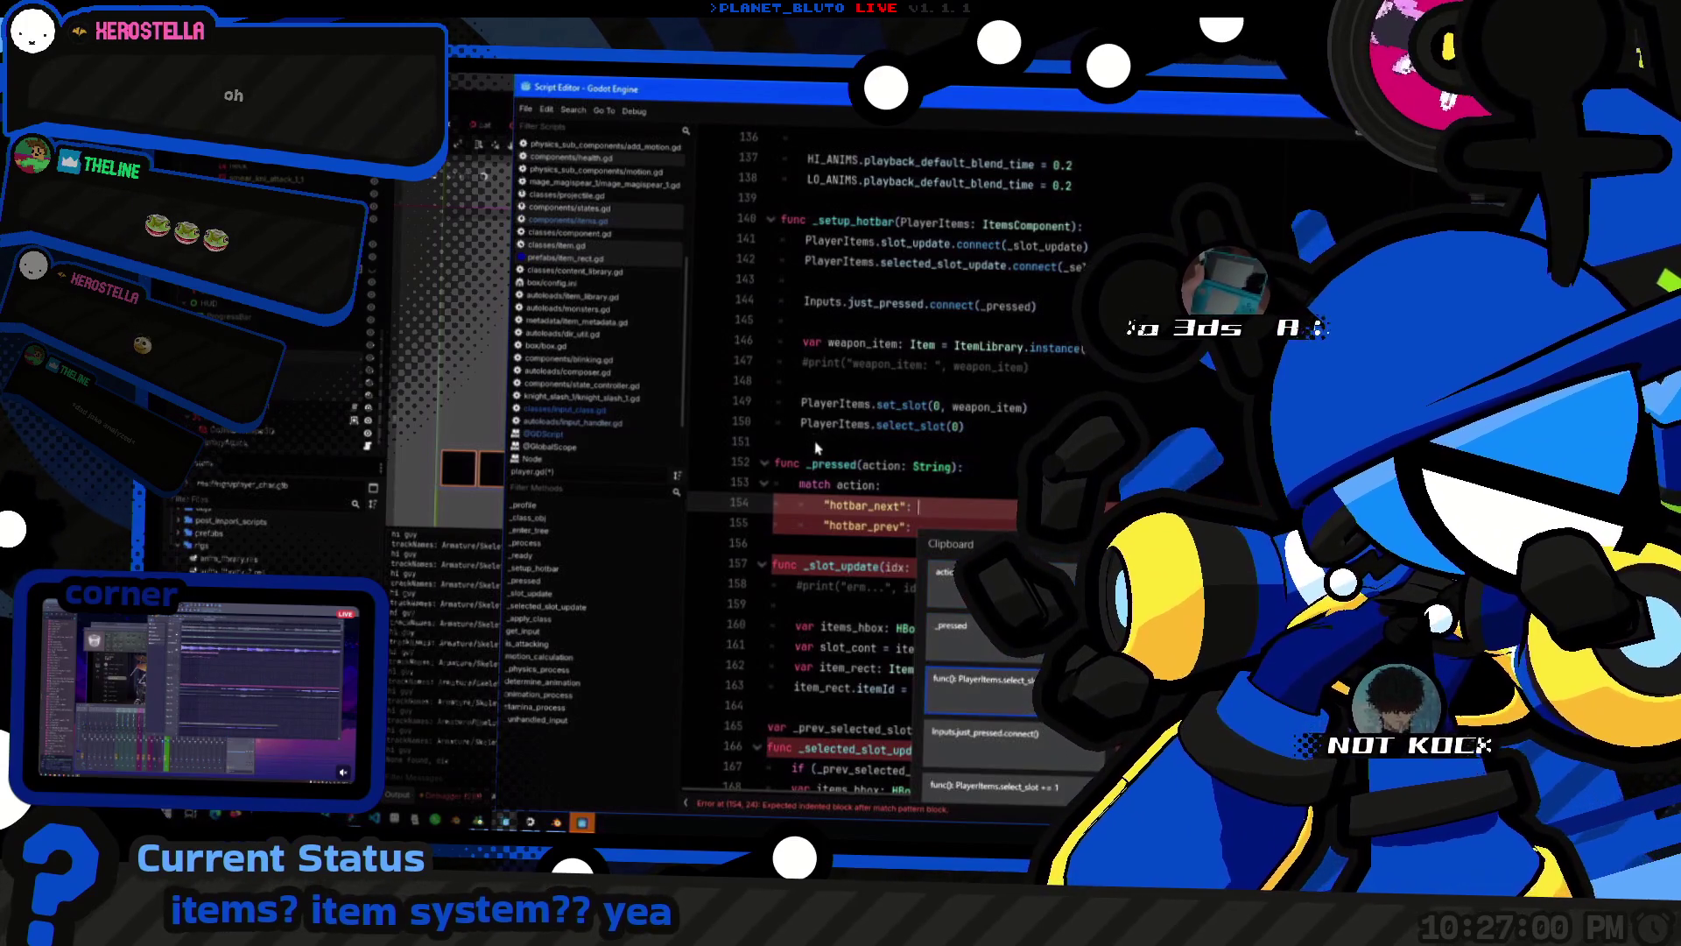
- Check the selected_slot_update connection and PlayerItems uses, then select the whole _pressed function
{"action": "left_click", "coordinate": [950, 264]}
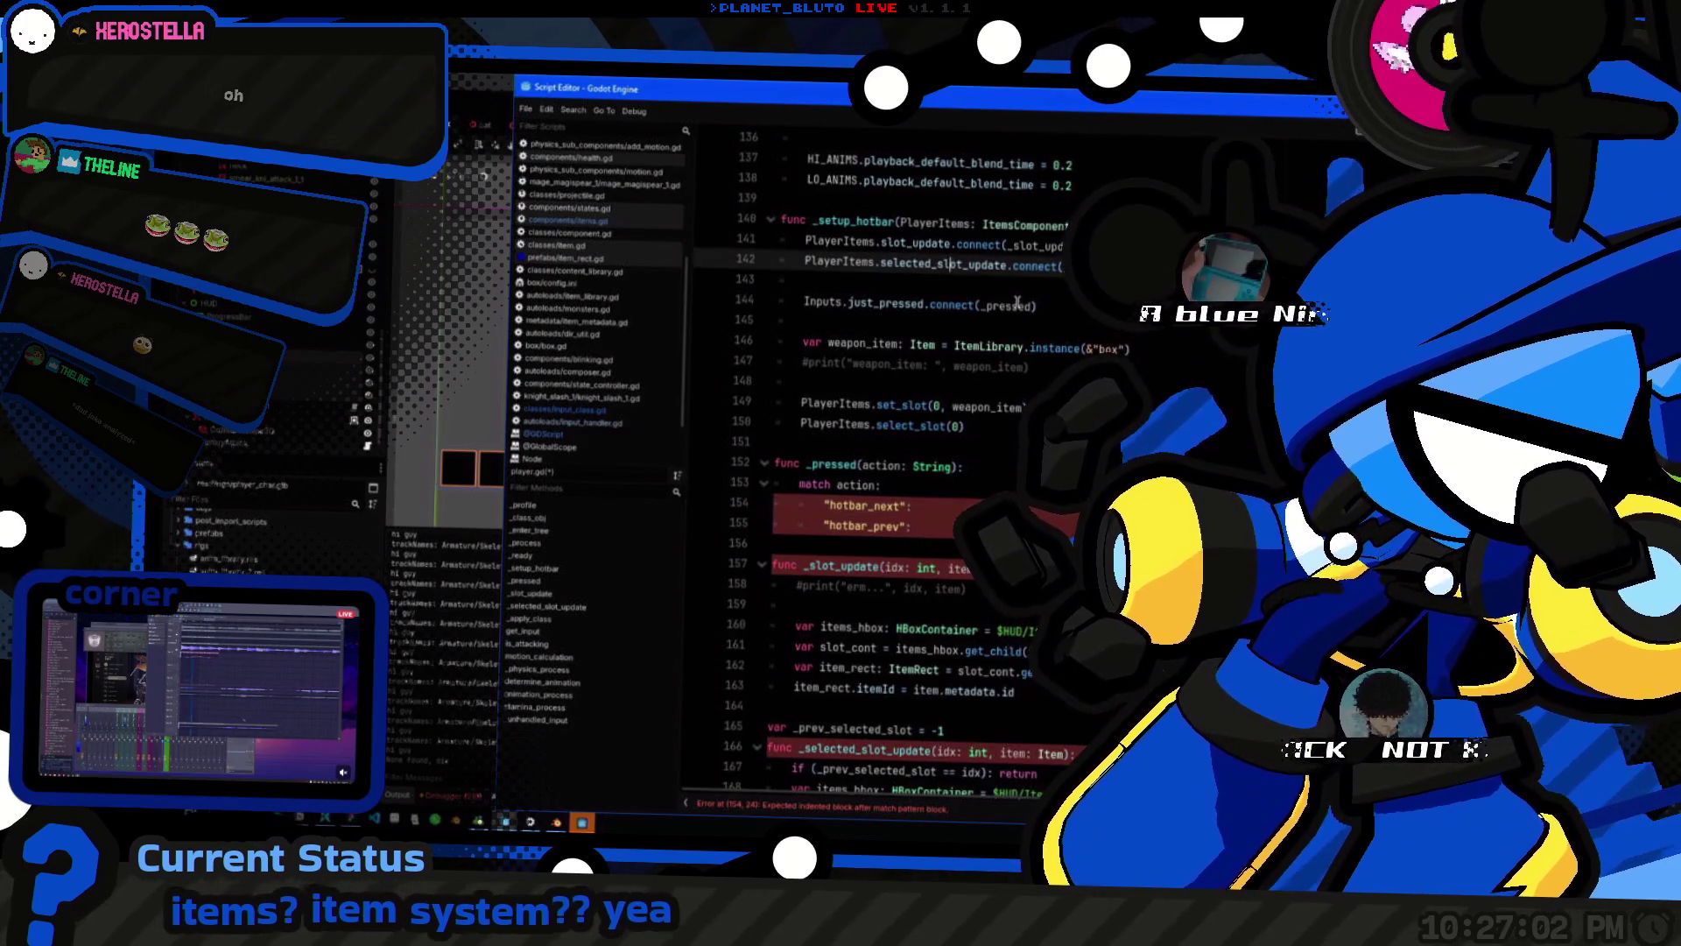
{"action": "key", "text": "Up"}
{"action": "key", "text": "Home"}
{"action": "key", "text": "ctrl+shift+Right"}
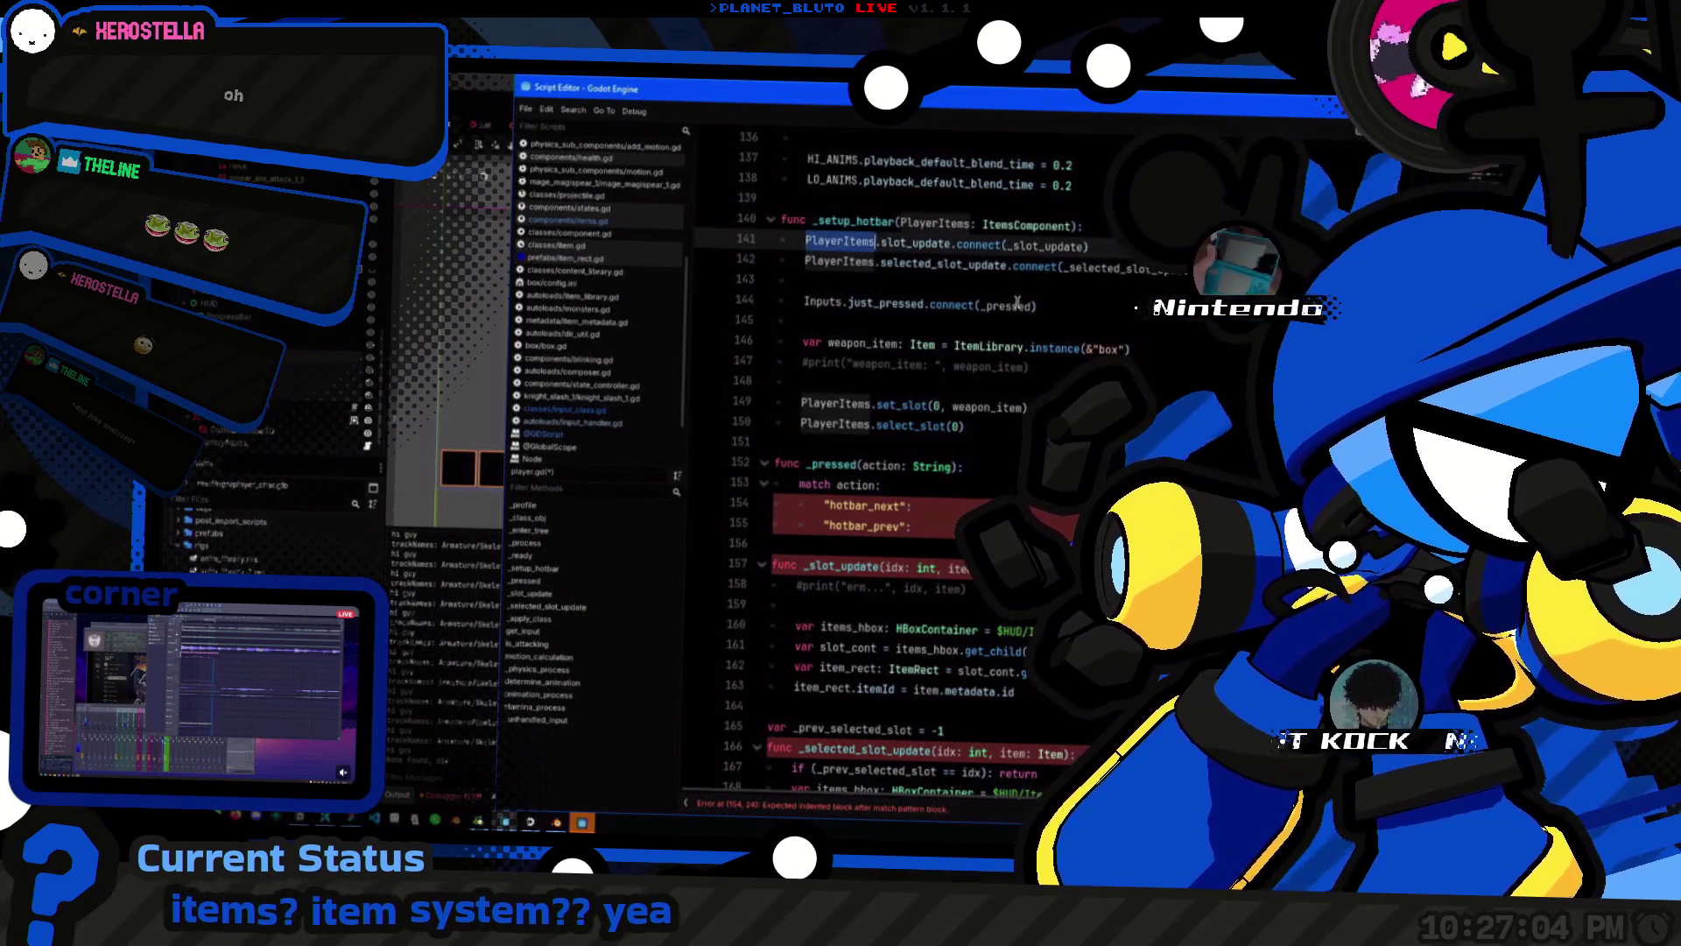
{"action": "left_click", "coordinate": [980, 484]}
{"action": "left_click", "coordinate": [970, 526]}
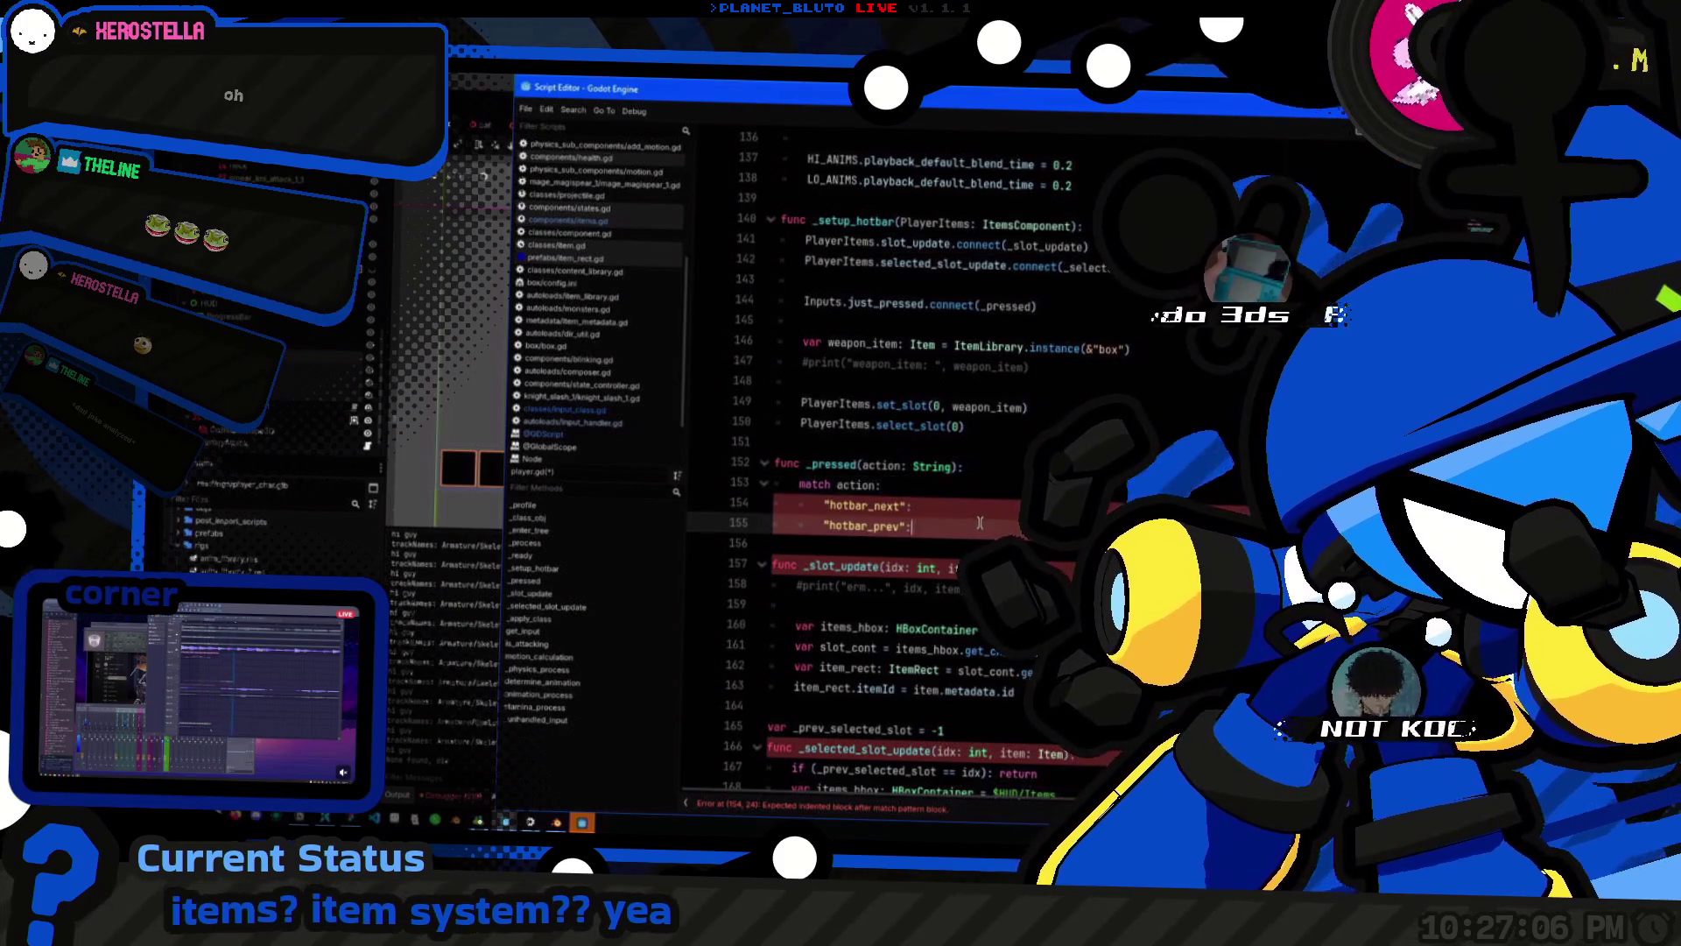
{"action": "mouse_move", "coordinate": [970, 527]}
{"action": "left_mouse_down"}
{"action": "mouse_move", "coordinate": [876, 464]}
{"action": "mouse_move", "coordinate": [967, 433]}
{"action": "left_mouse_up"}
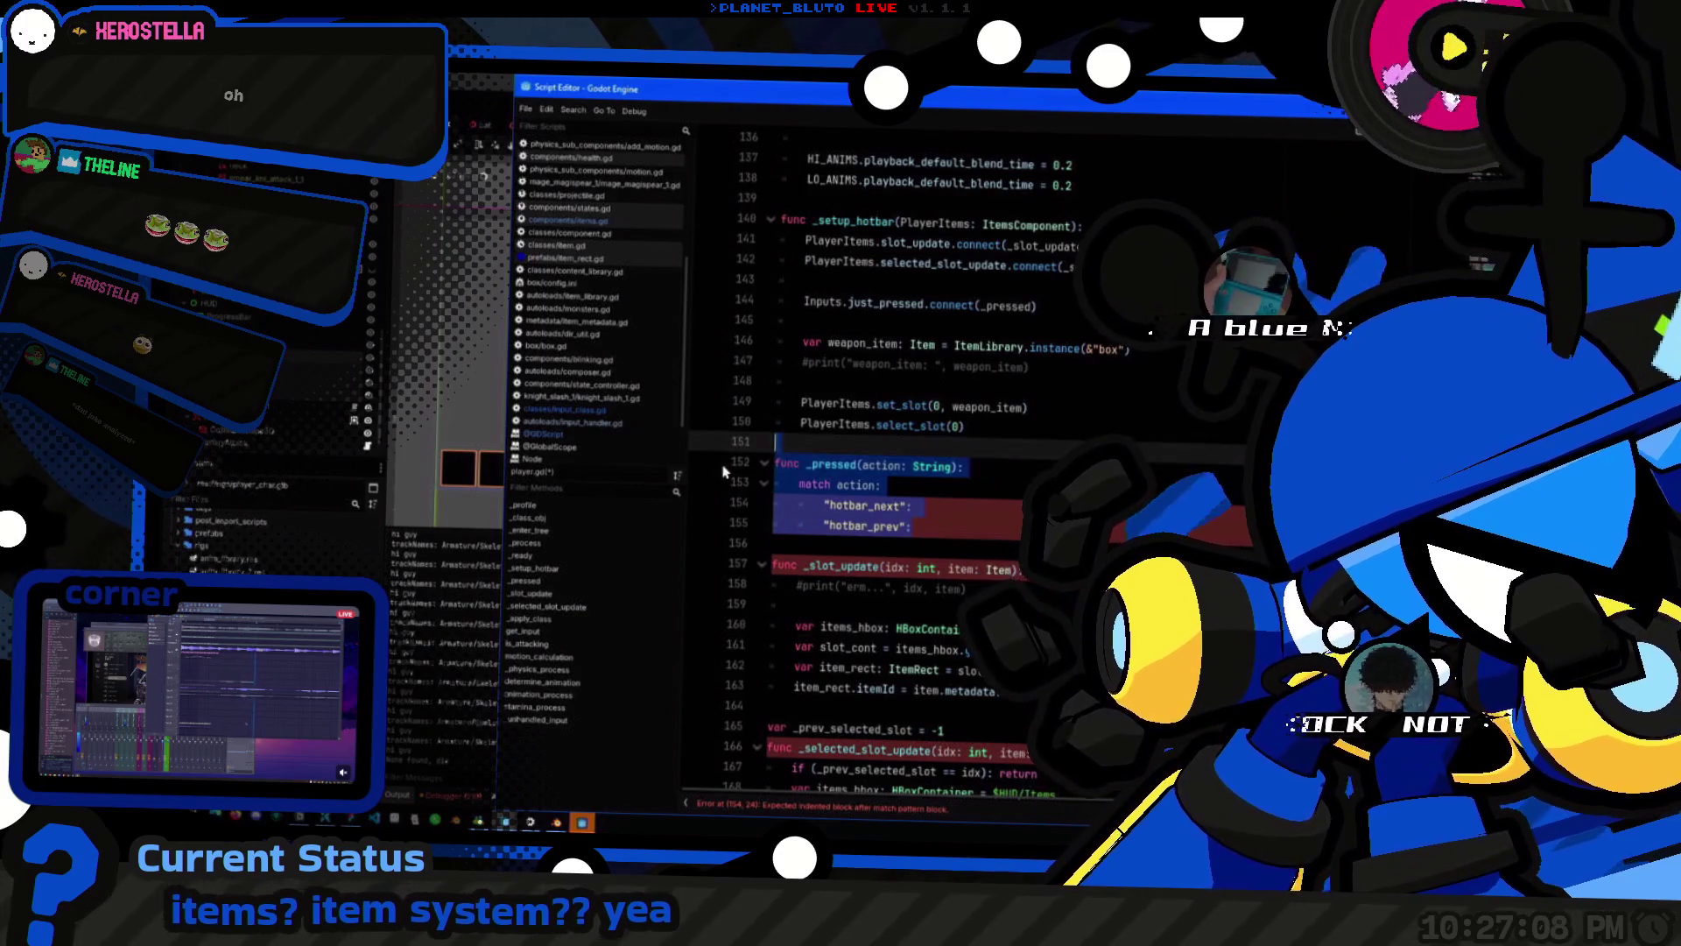
- Delete _pressed and connect just_pressed_hotbar_next to a new lambda
{"action": "key", "text": "BackSpace"}
{"action": "scroll", "coordinate": [963, 438], "scroll_direction": "up", "scroll_amount": 2}
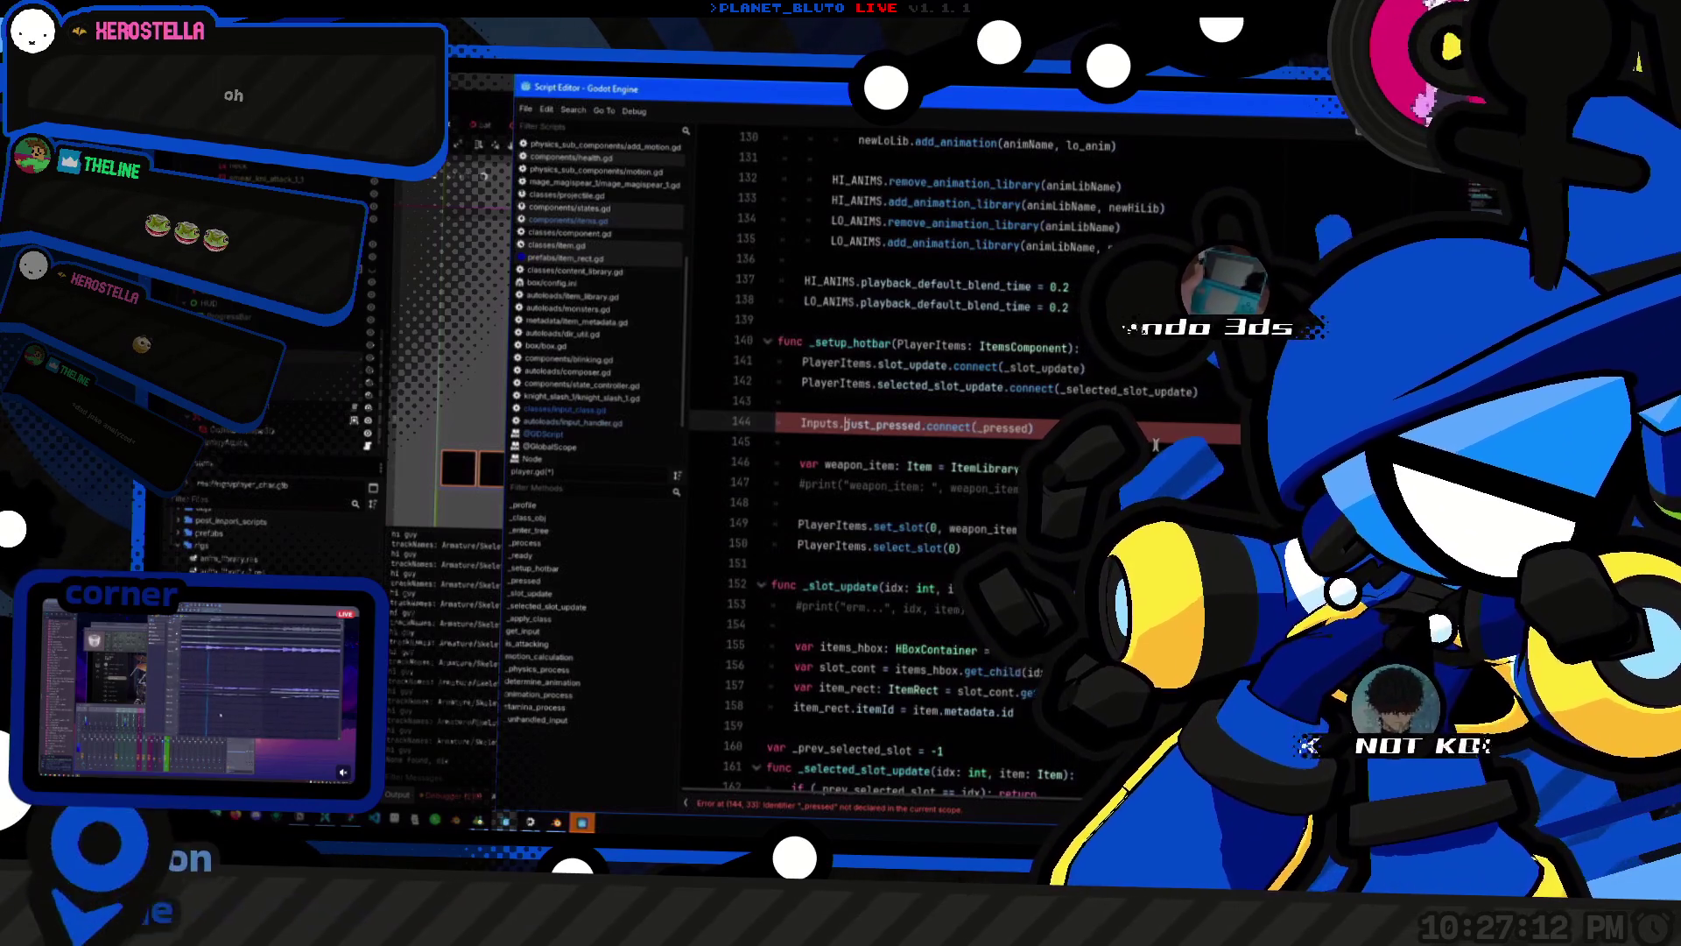
{"action": "left_click", "coordinate": [923, 426]}
{"action": "type", "text": "_hotbar"}
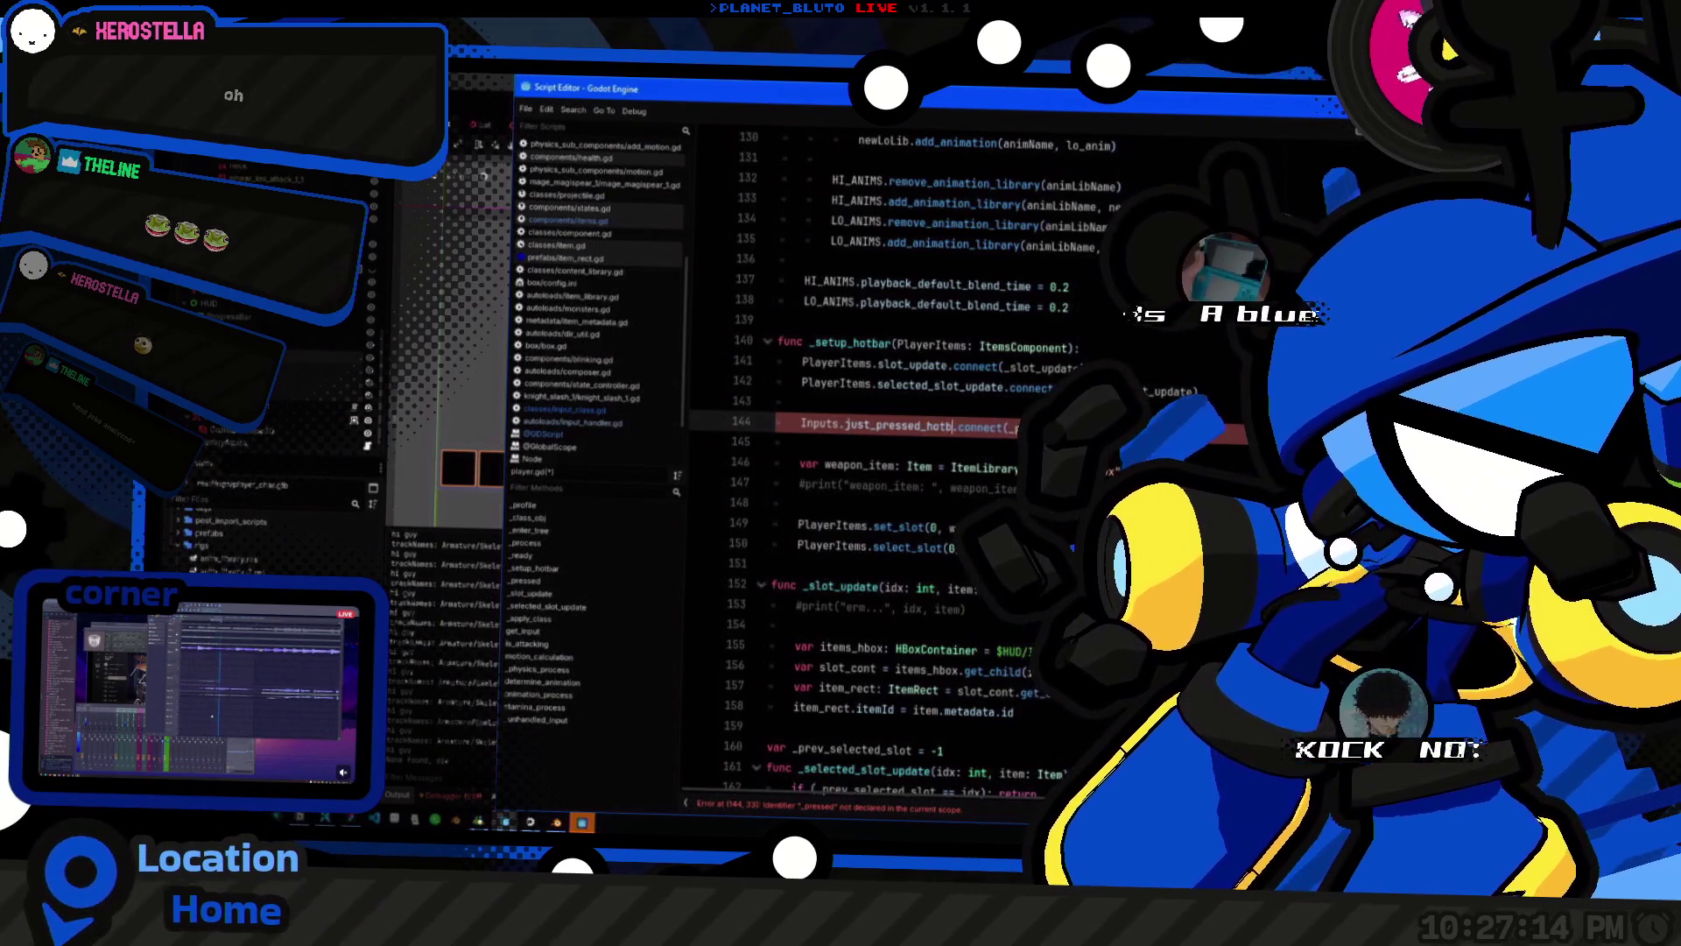
{"action": "type", "text": "_next.connect("}
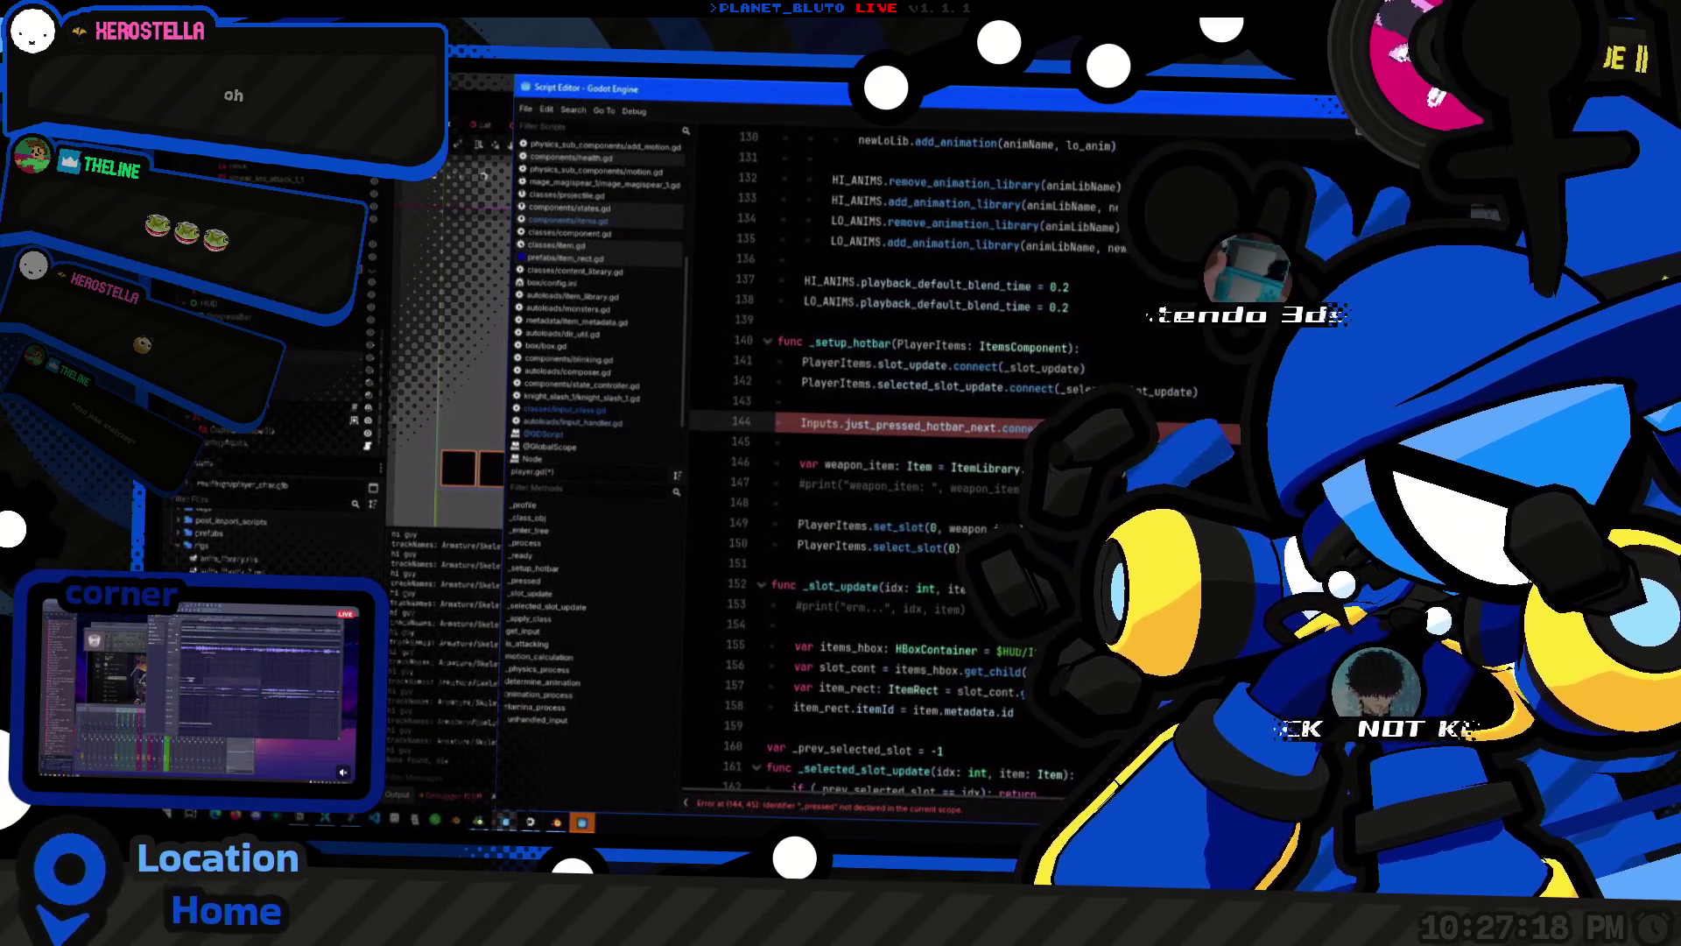
{"action": "type", "text": "func():"}
{"action": "key", "text": "Return"}
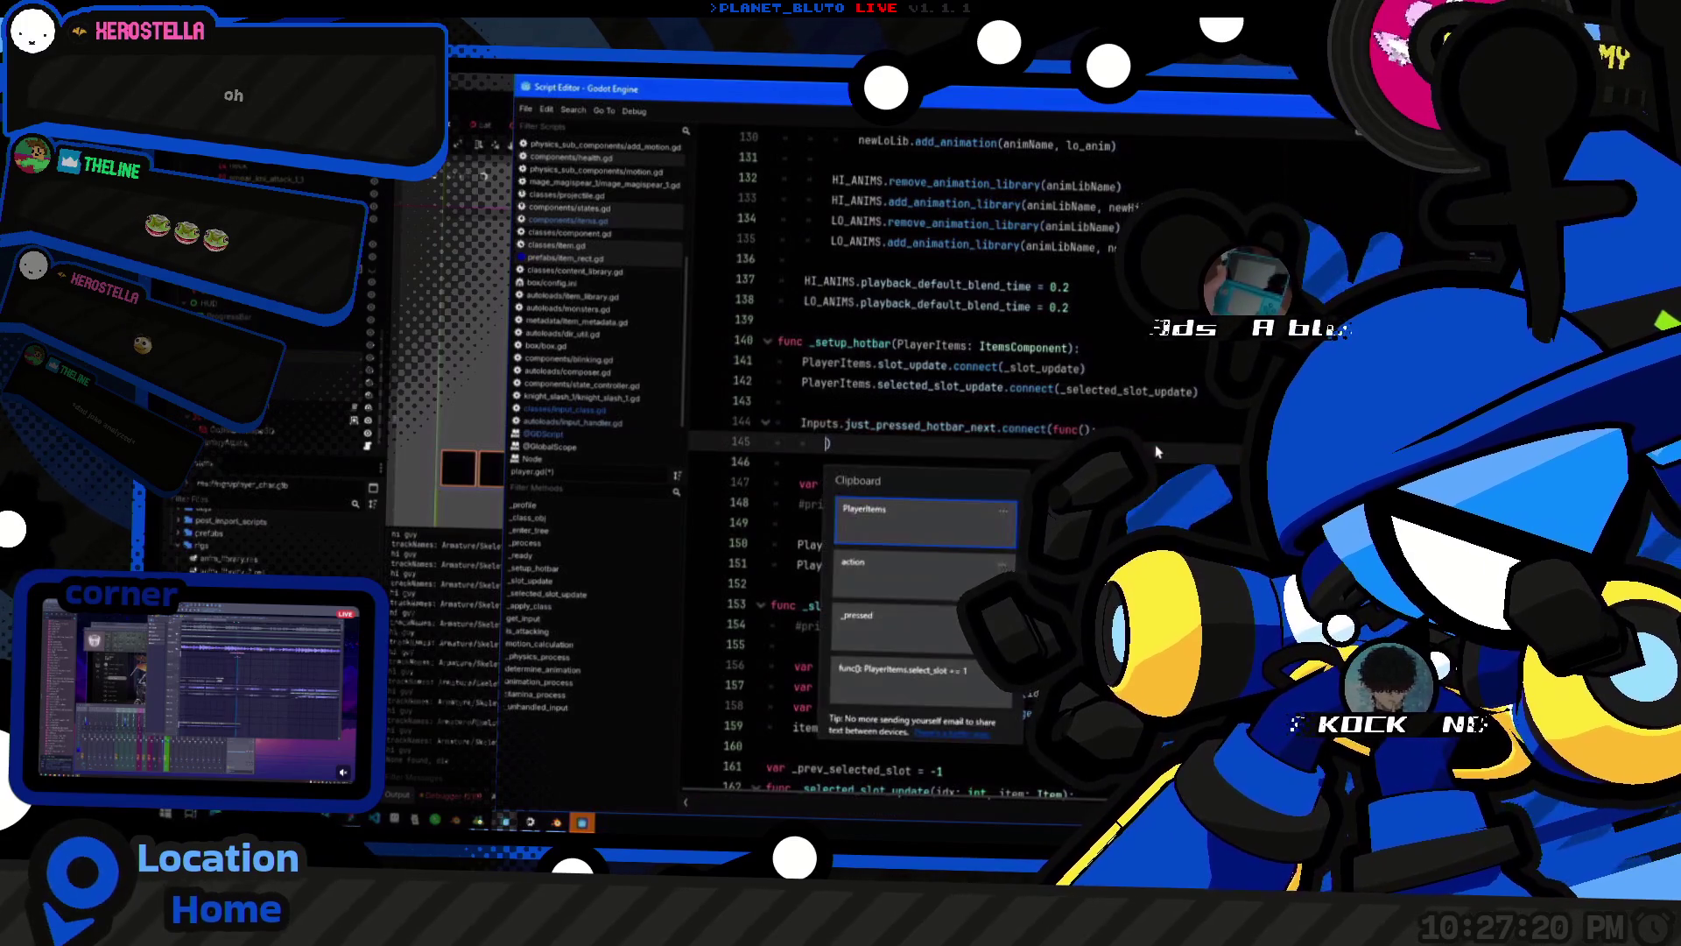
{"action": "key", "text": "Return"}
- Fill the lambda body with PlayerItems.selected_slot += 1, correcting select_slot
{"action": "key", "text": "super+v"}
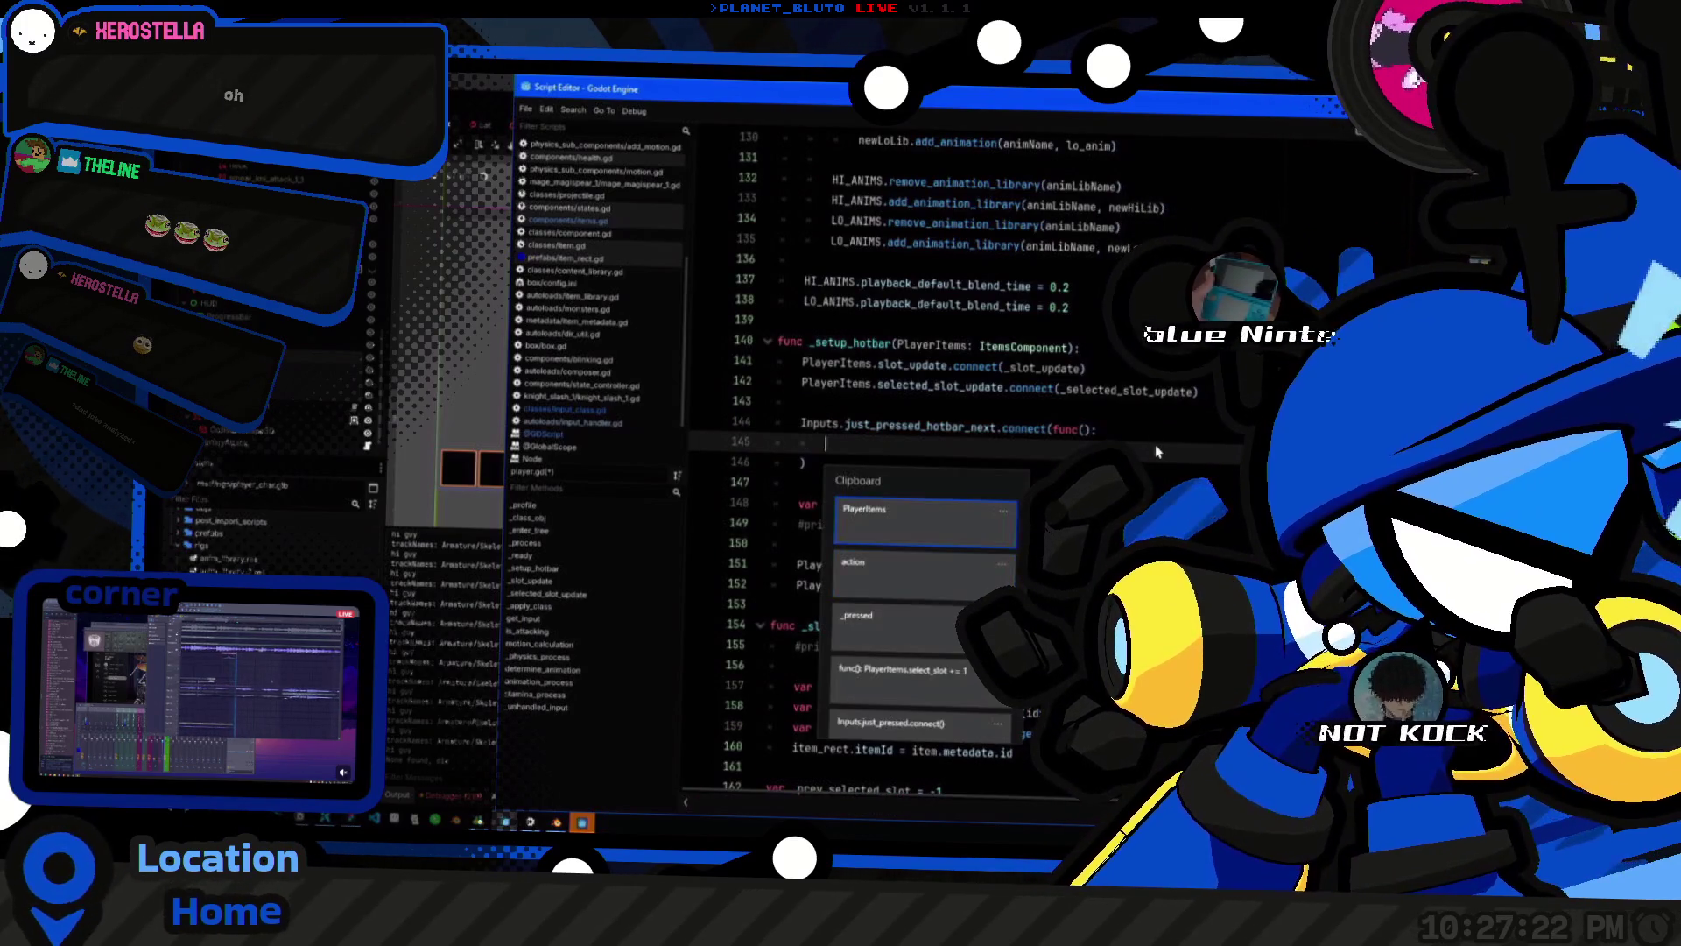
{"action": "key", "text": "Return"}
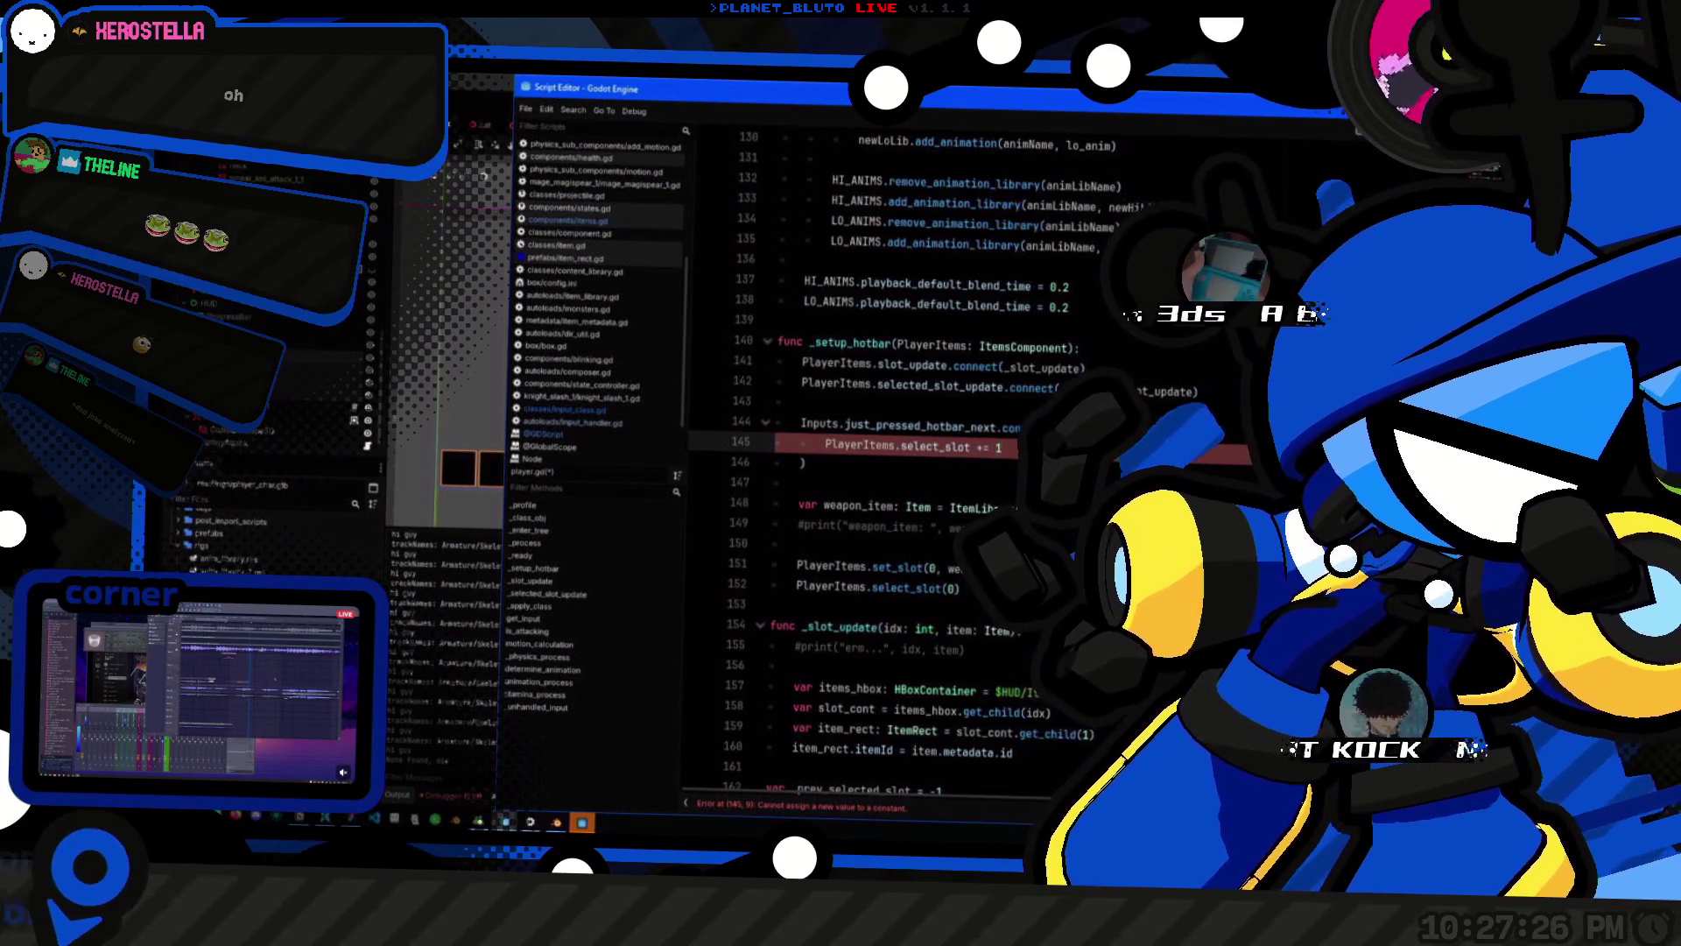
{"action": "double_click", "coordinate": [921, 448]}
{"action": "key", "text": "BackSpace"}
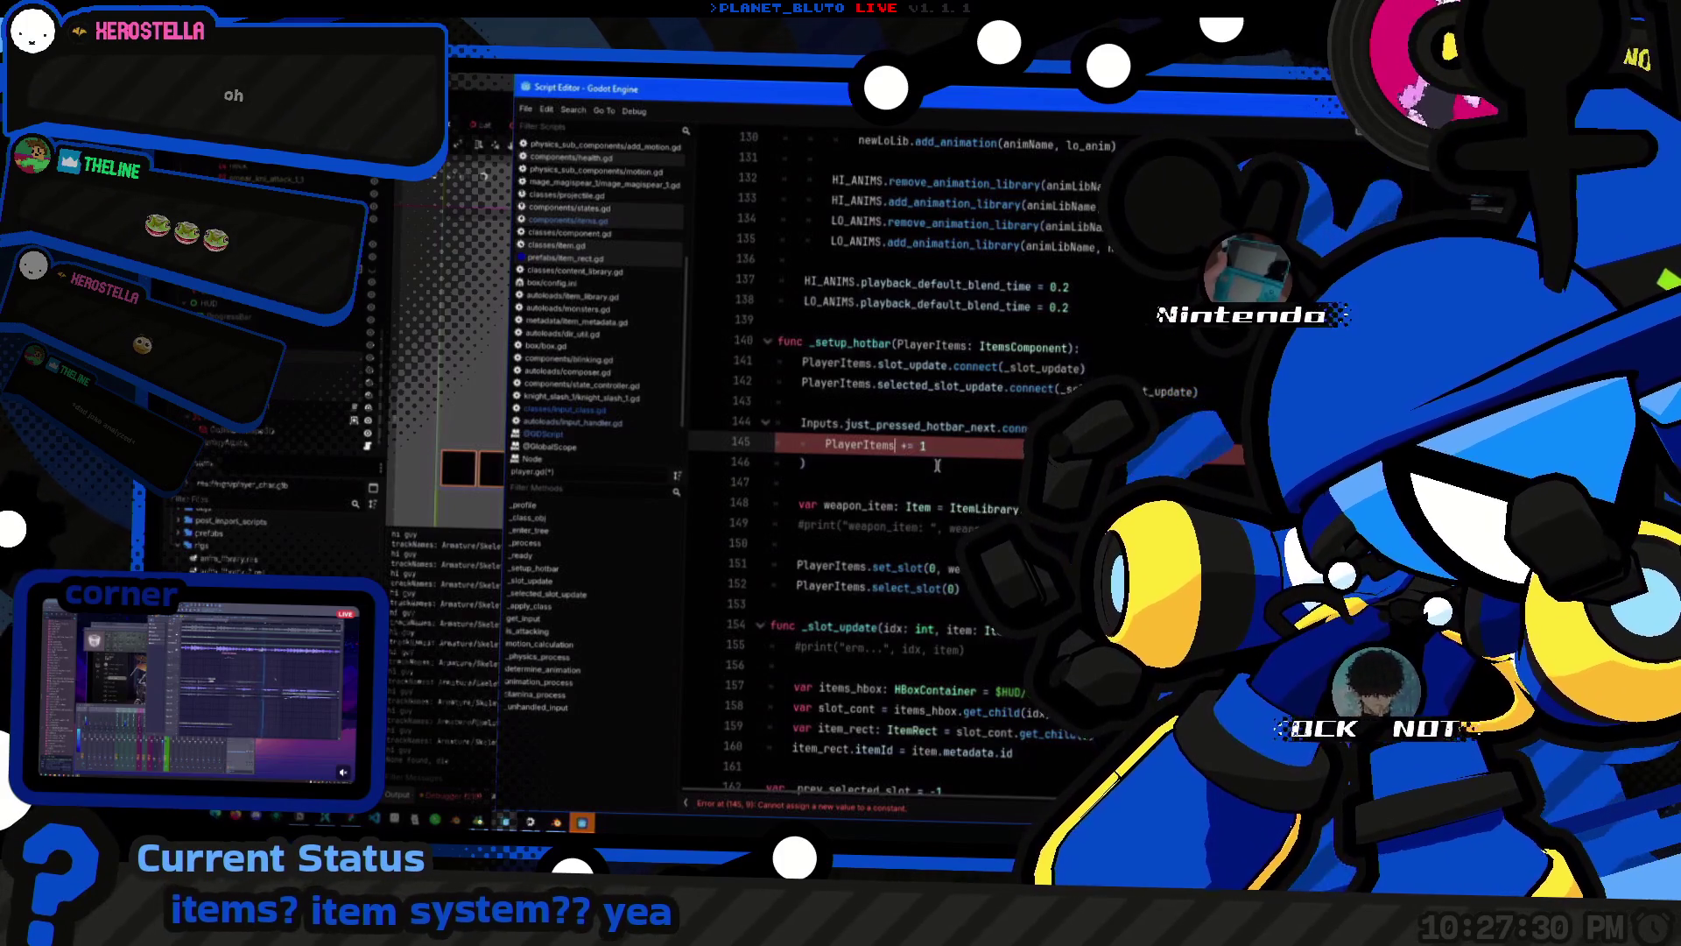
{"action": "type", "text": "selected_slot"}
{"action": "left_click", "coordinate": [1083, 430]}
{"action": "left_click_drag", "start_coordinate": [805, 464], "coordinate": [800, 445]}
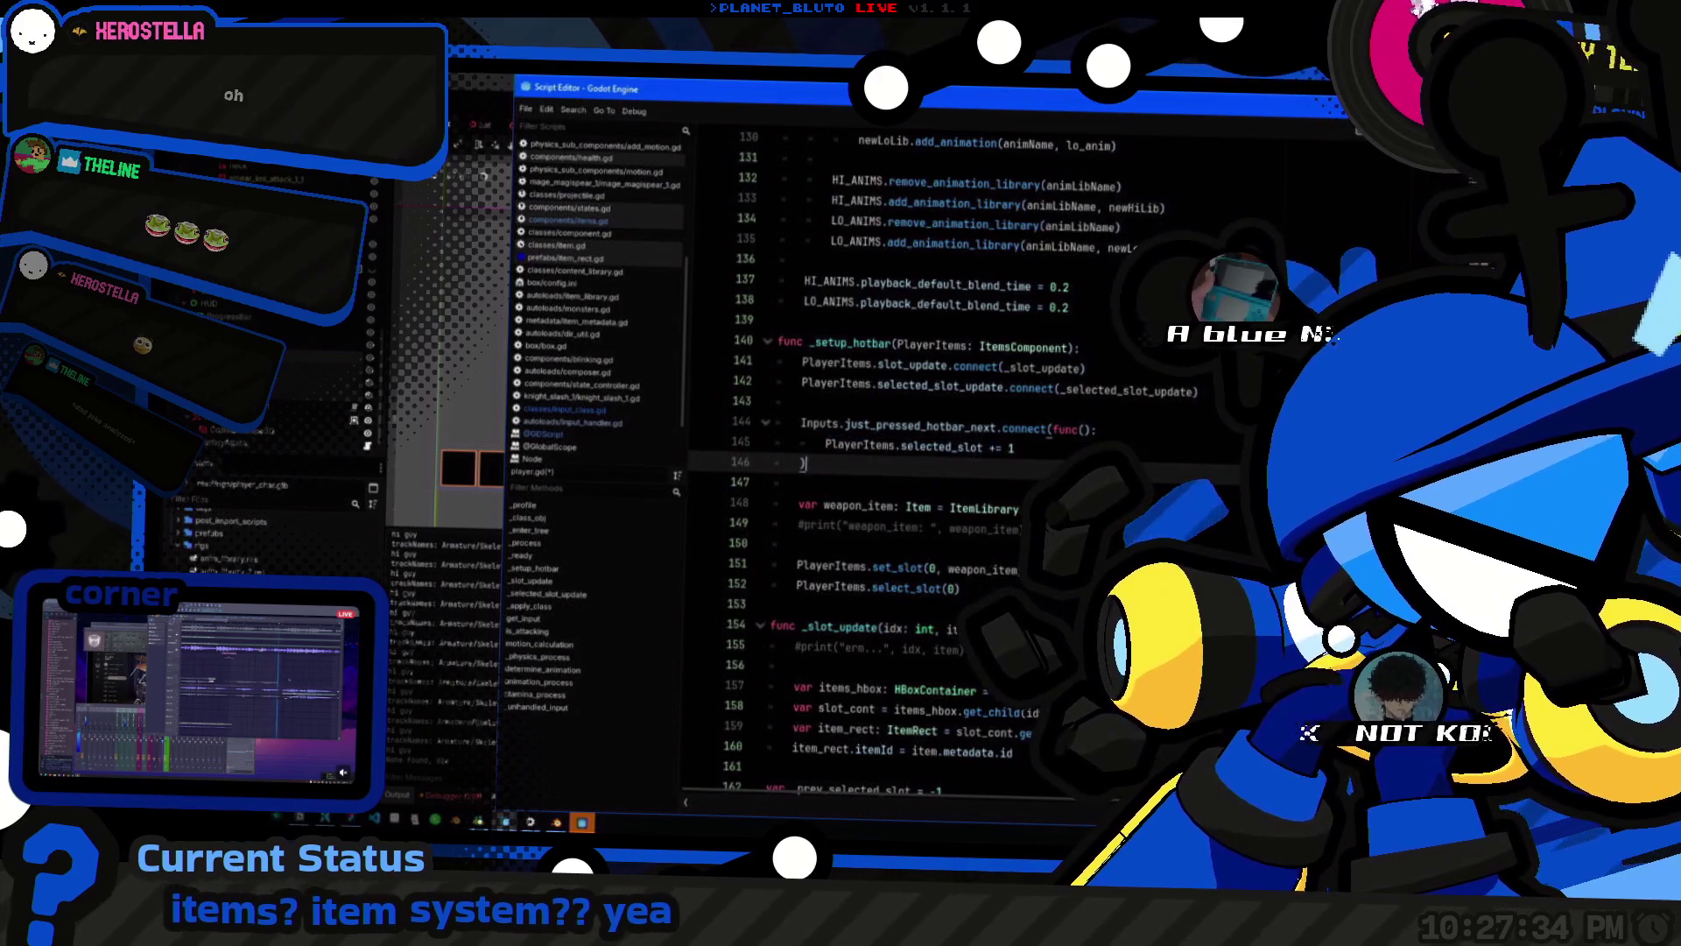
- Duplicate the hotbar_next connection block for just_pressed_hotbar_prev
{"action": "key", "text": "shift+Up"}
{"action": "key", "text": "shift+Up"}
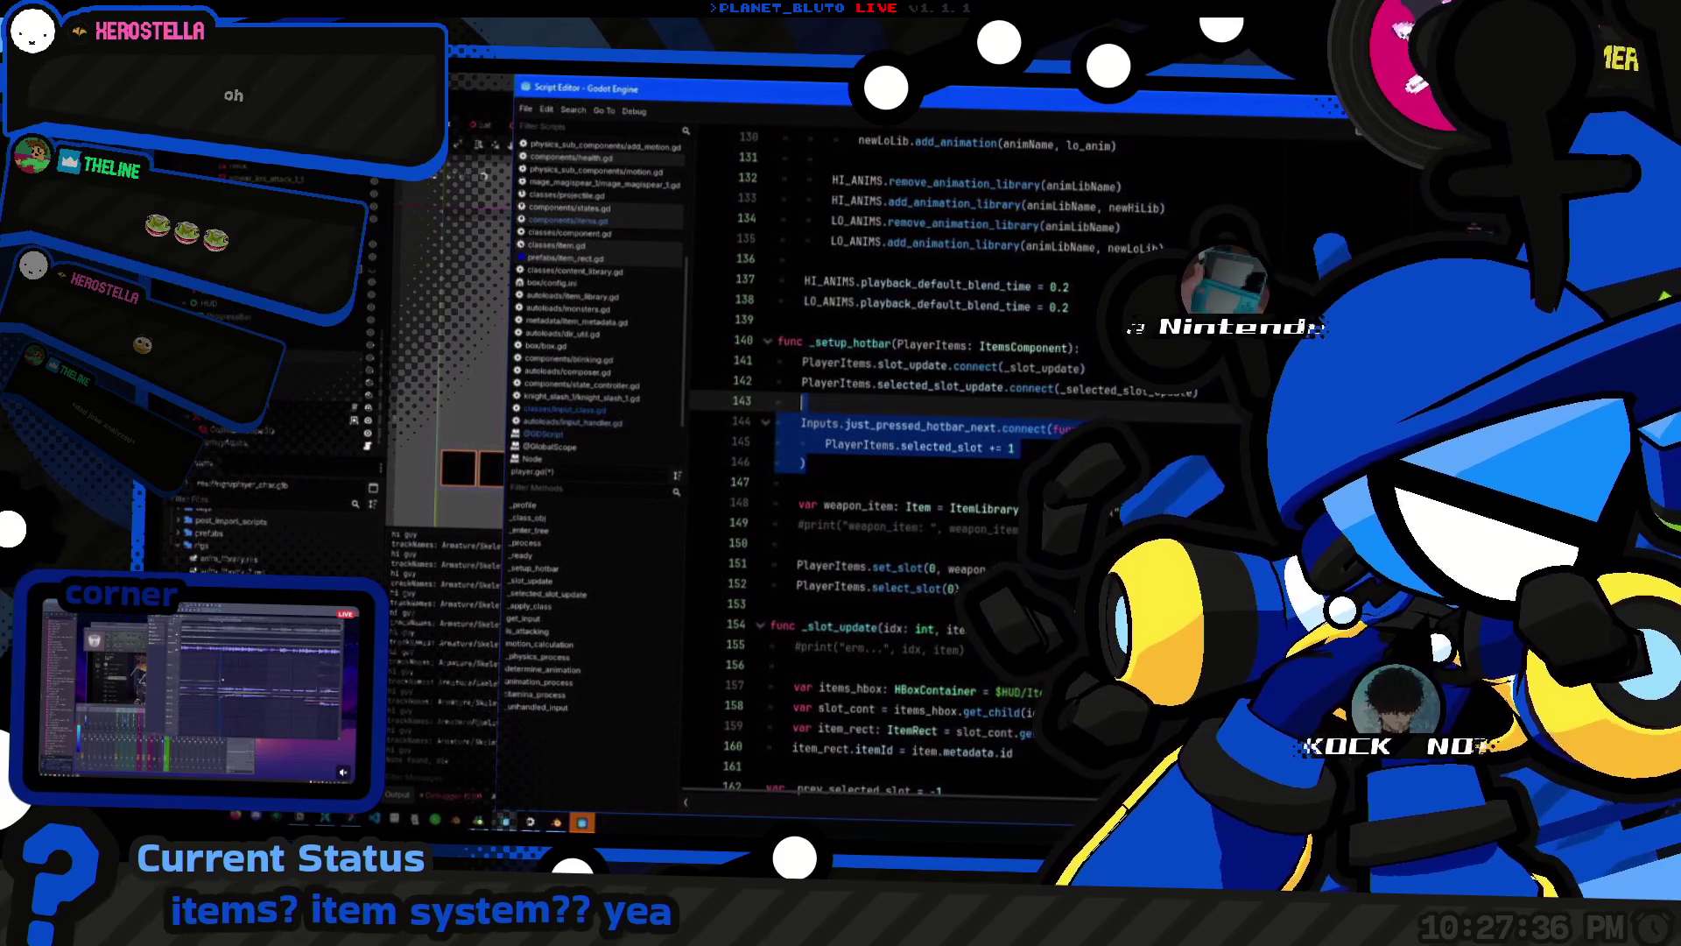
{"action": "key", "text": "ctrl+c"}
{"action": "key", "text": "Right"}
{"action": "key", "text": "ctrl+v"}
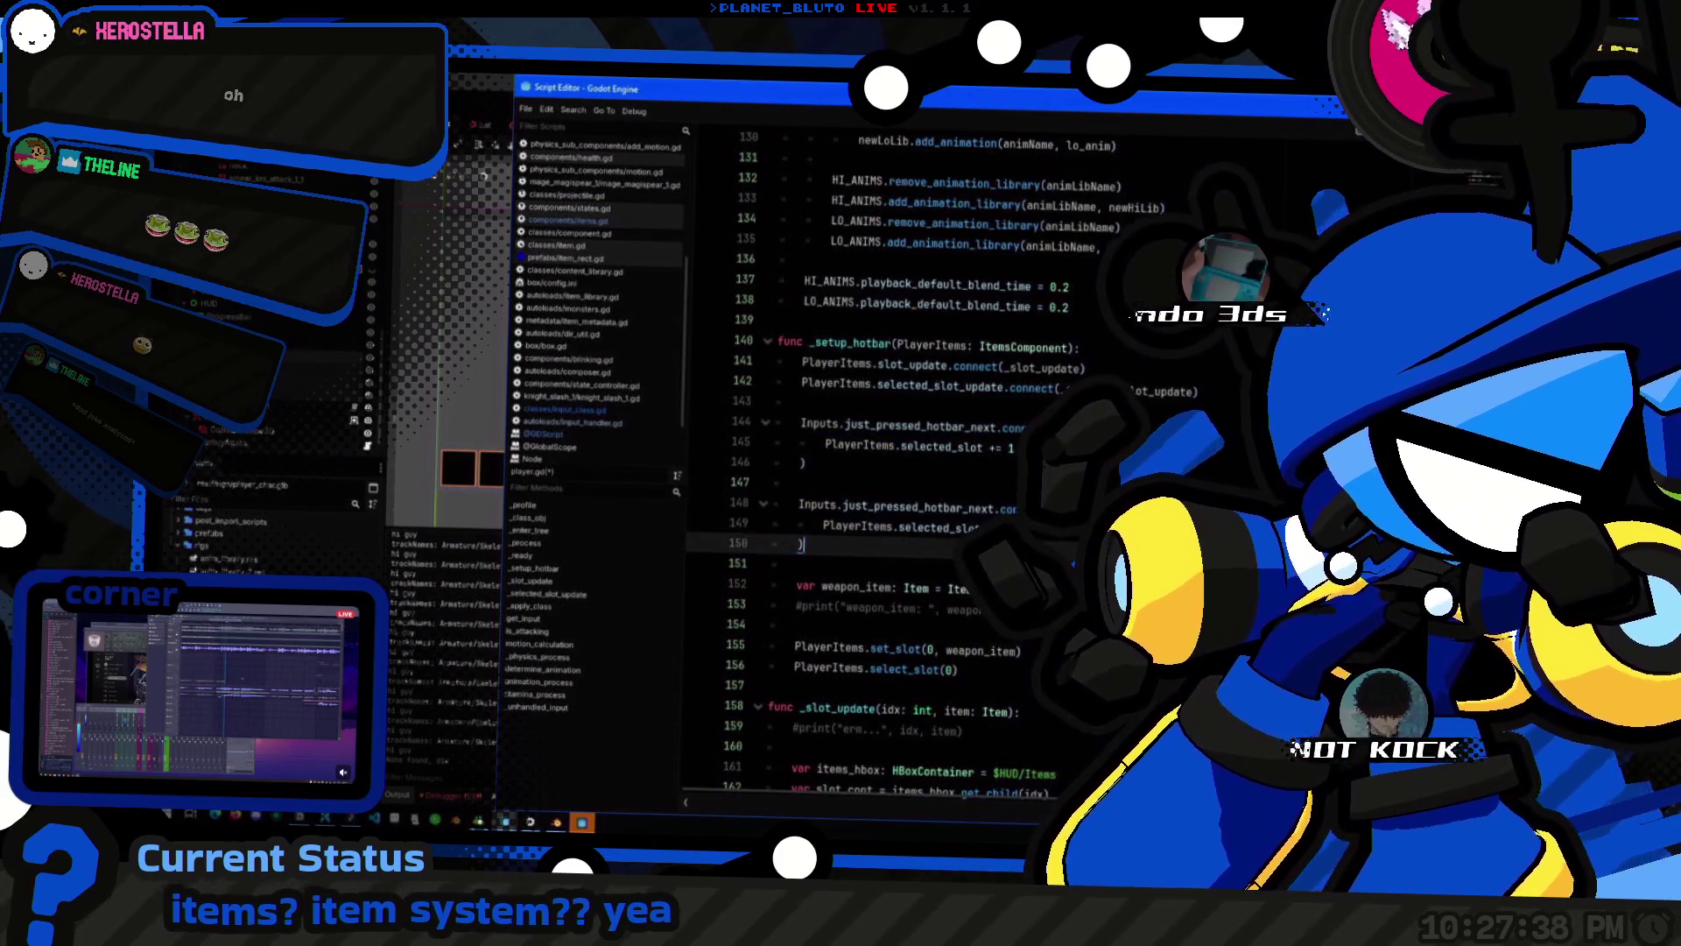
- Start a new line above the connections and begin a user-signal call
{"action": "key", "text": "Up"}
{"action": "key", "text": "Up"}
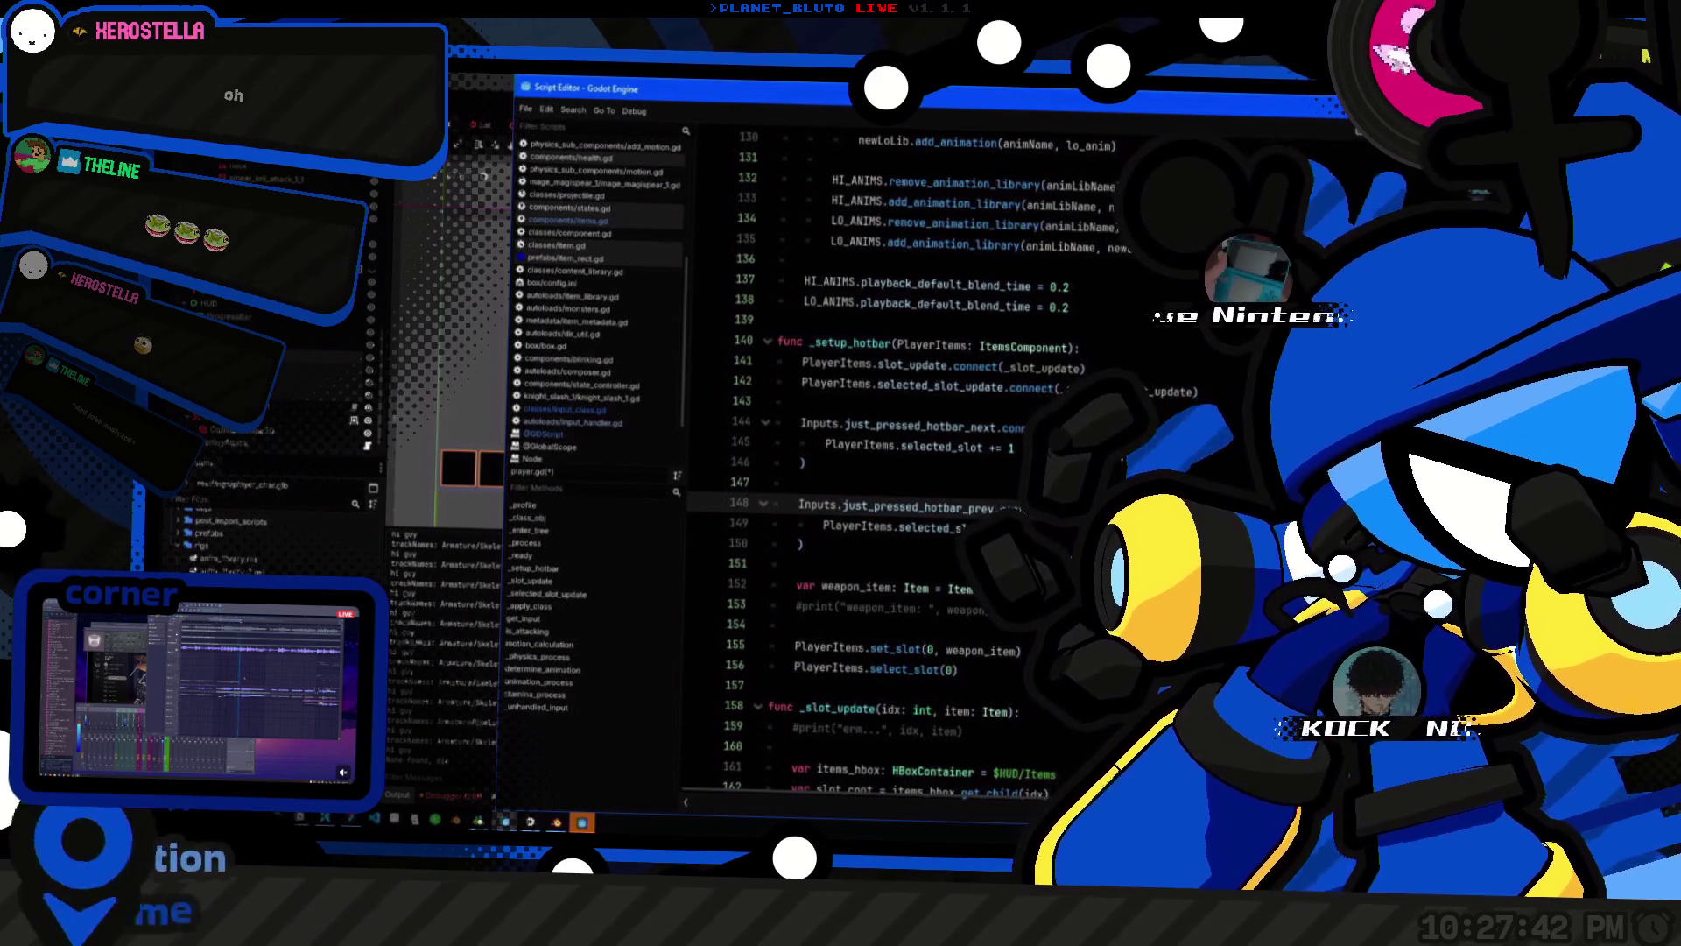
{"action": "key", "text": "Up"}
{"action": "key", "text": "Up"}
{"action": "key", "text": "Up"}
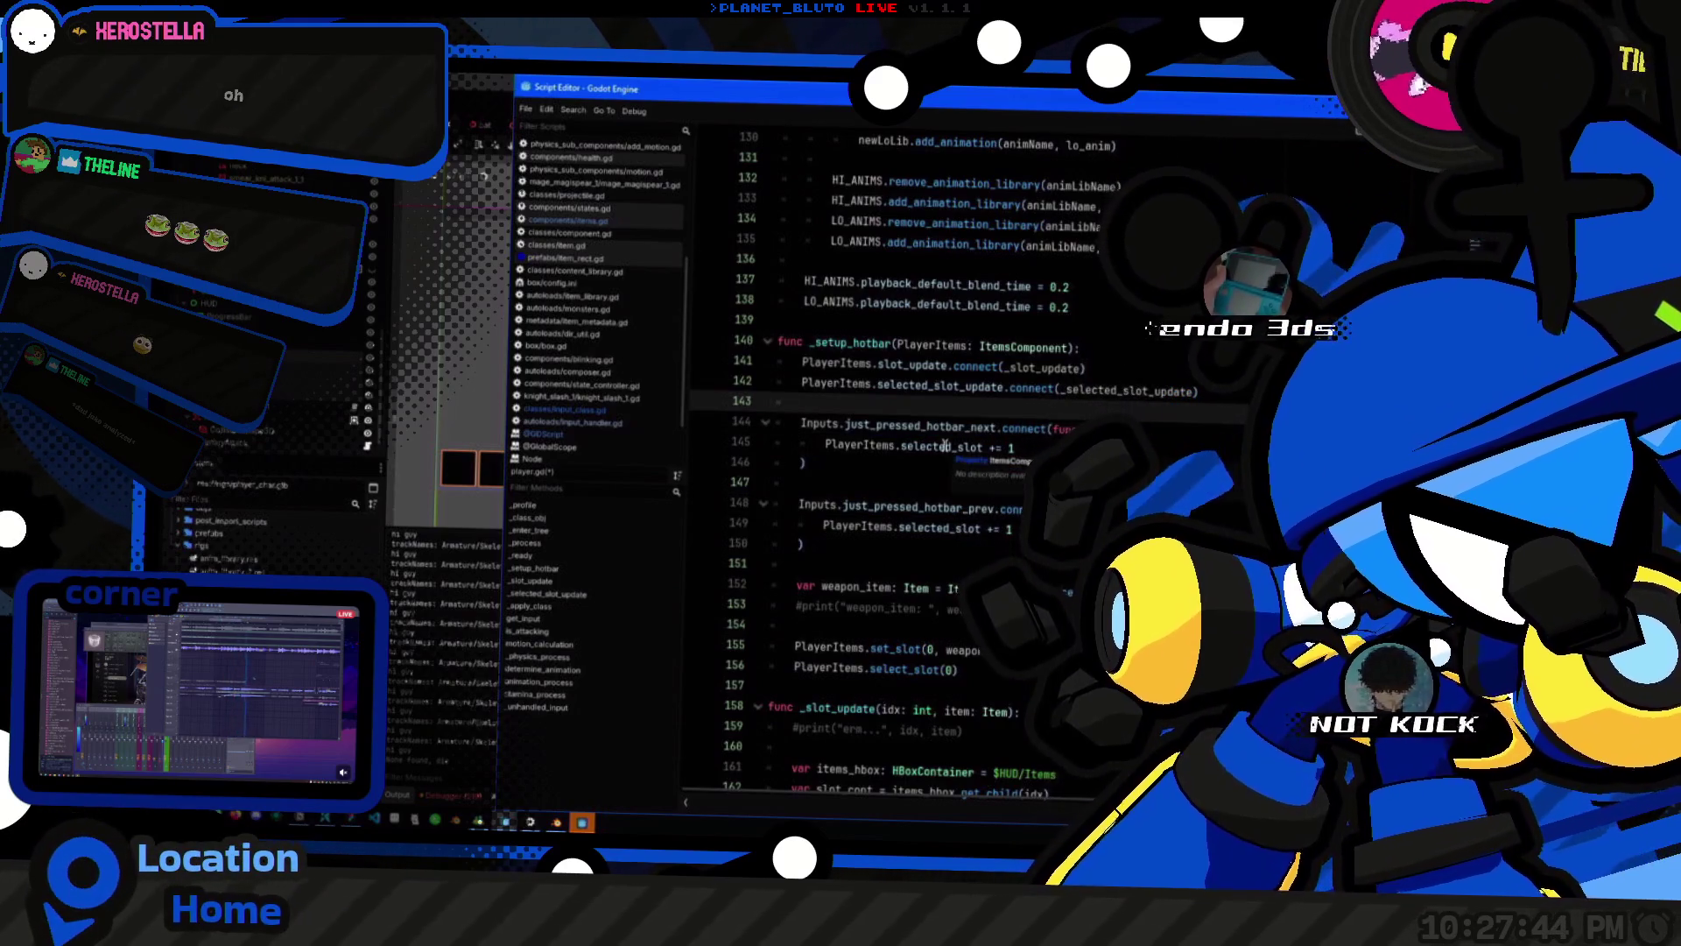
{"action": "key", "text": "Return"}
{"action": "type", "text": "ge"}
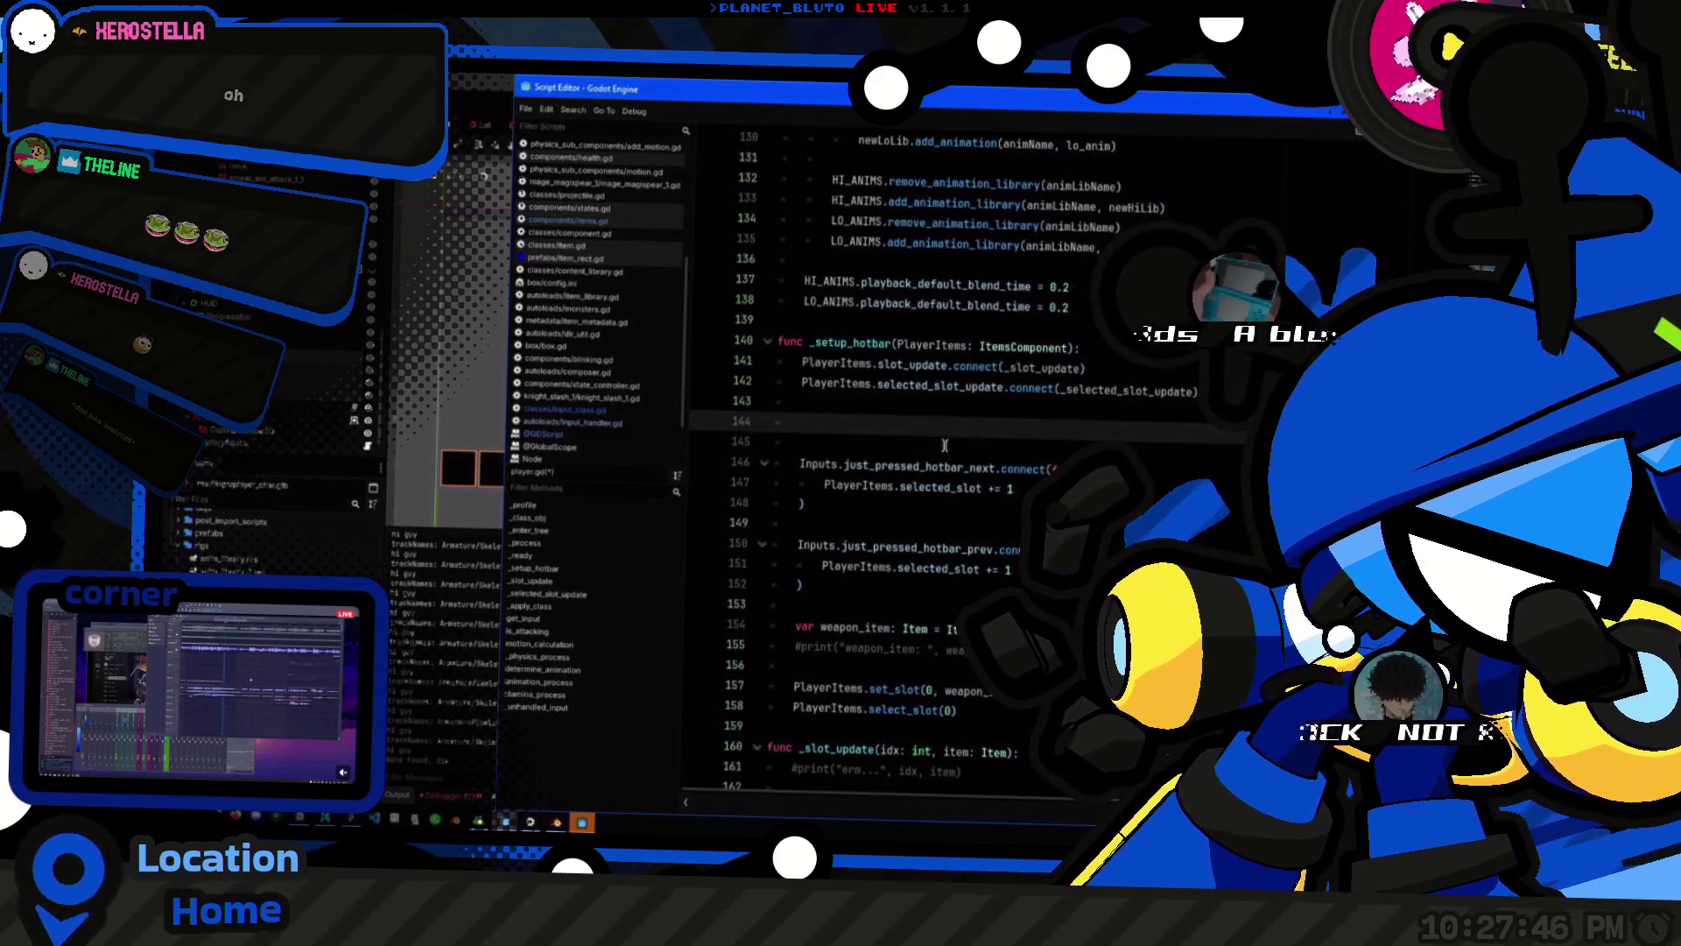
{"action": "type", "text": "t_signal"}
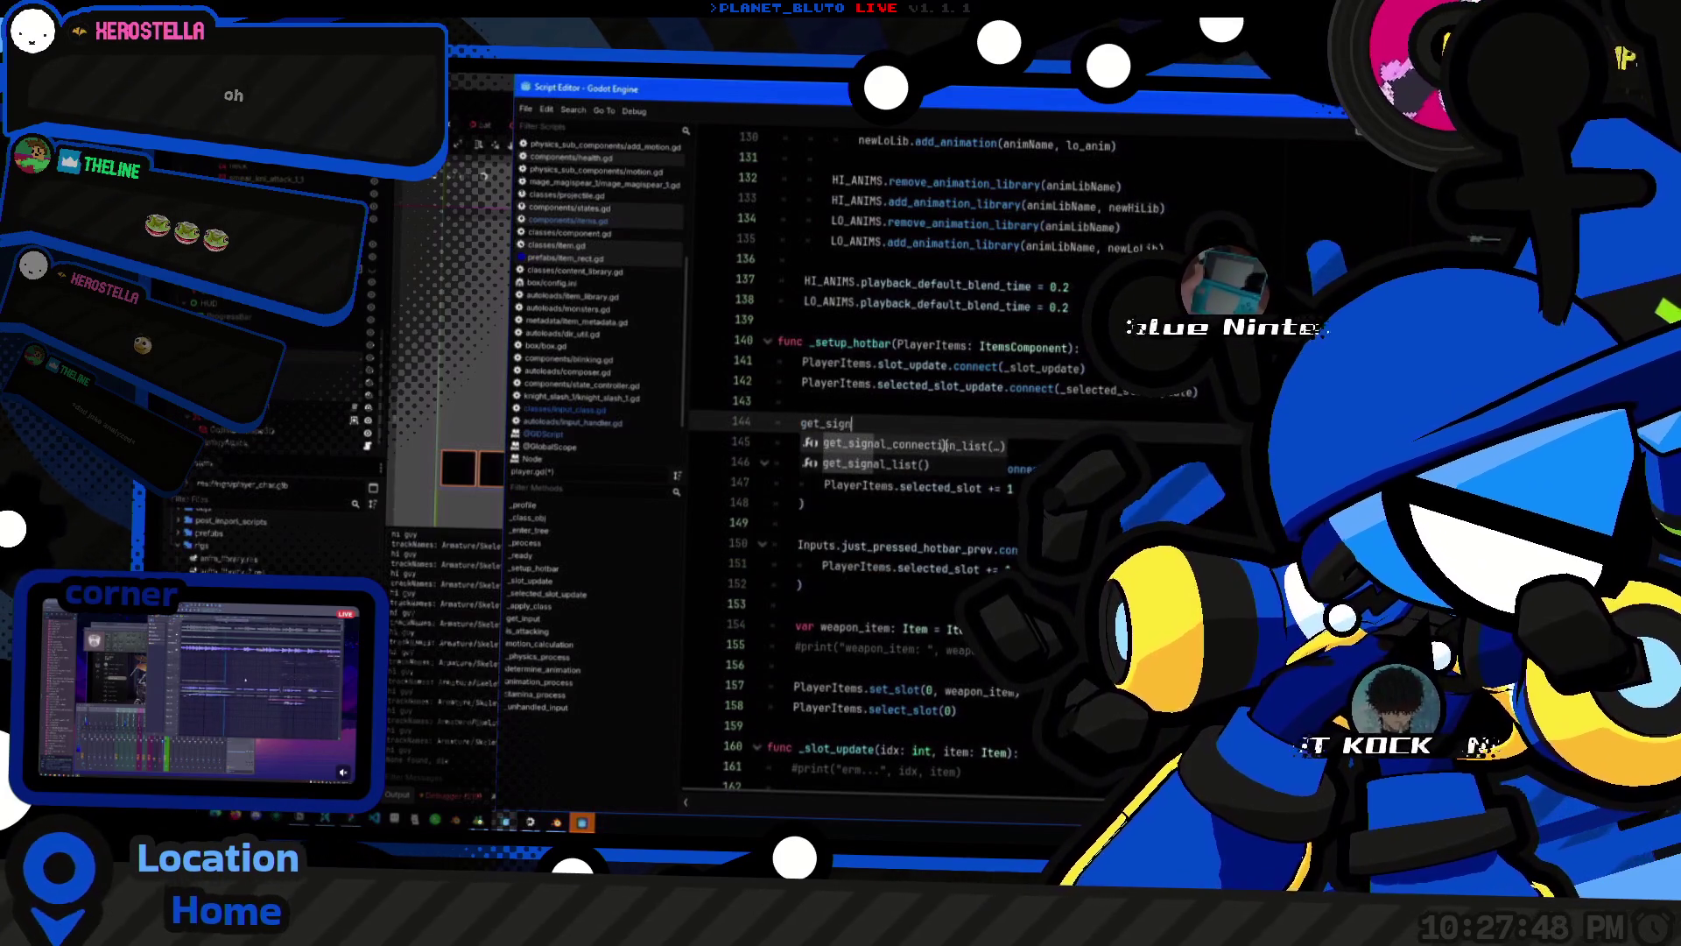
{"action": "type", "text": "user"}
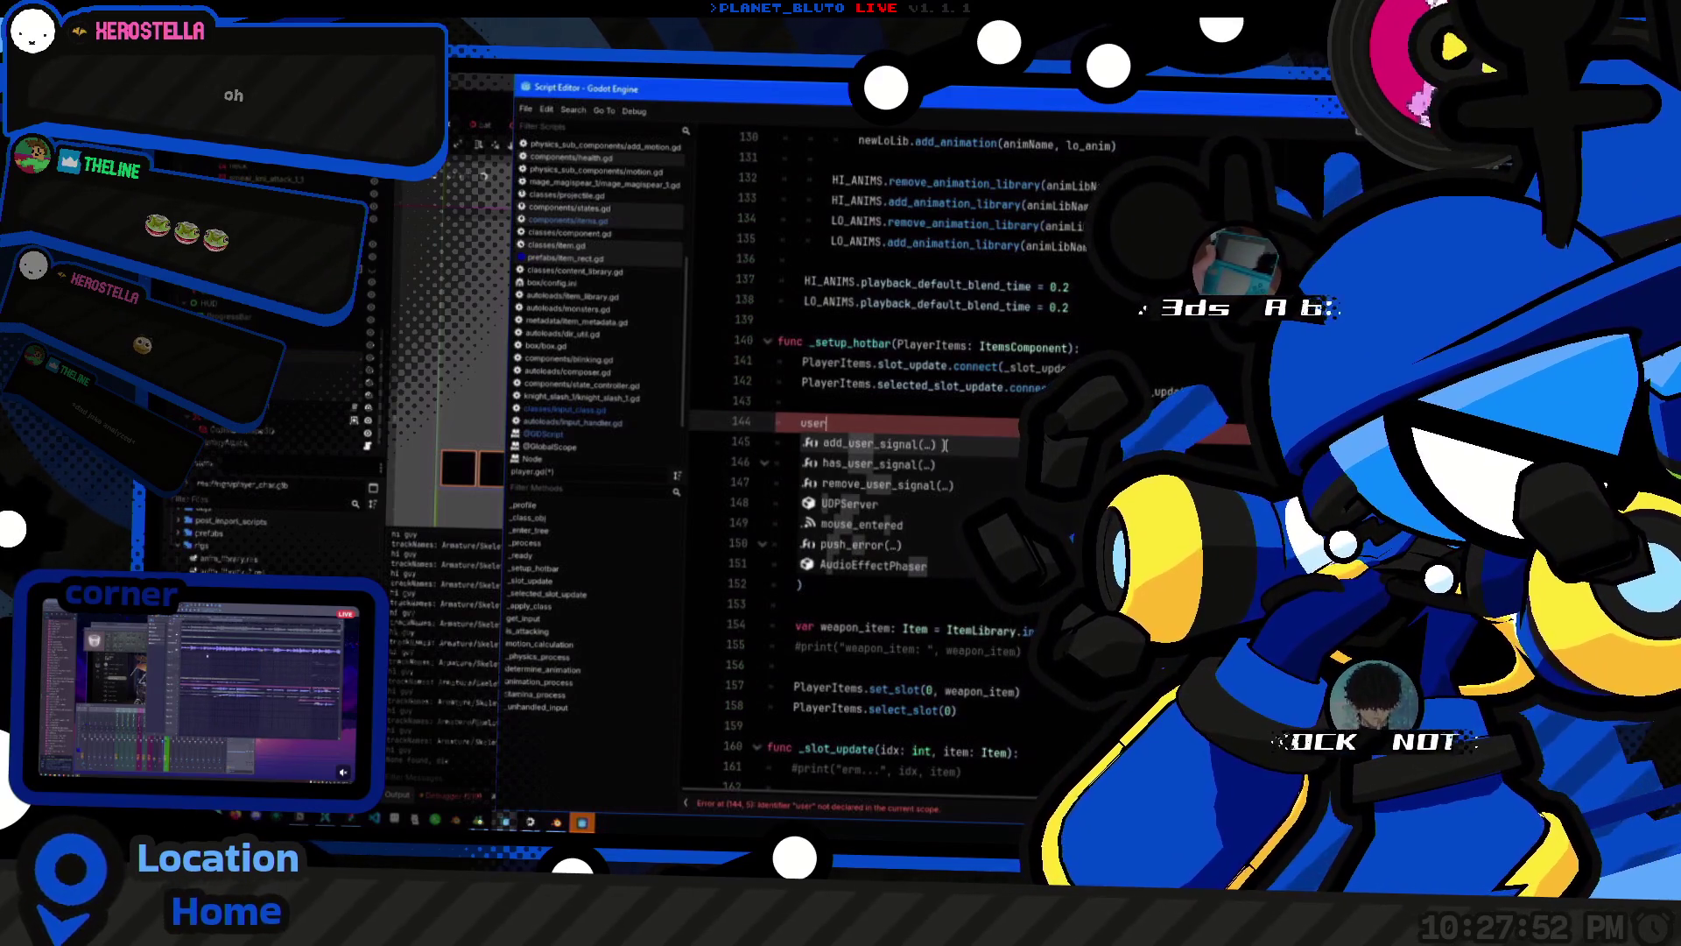
- Insert add_user_signal, read its documentation, then delete that line
{"action": "left_click", "coordinate": [860, 441]}
{"action": "left_click", "coordinate": [859, 427], "text": "ctrl"}
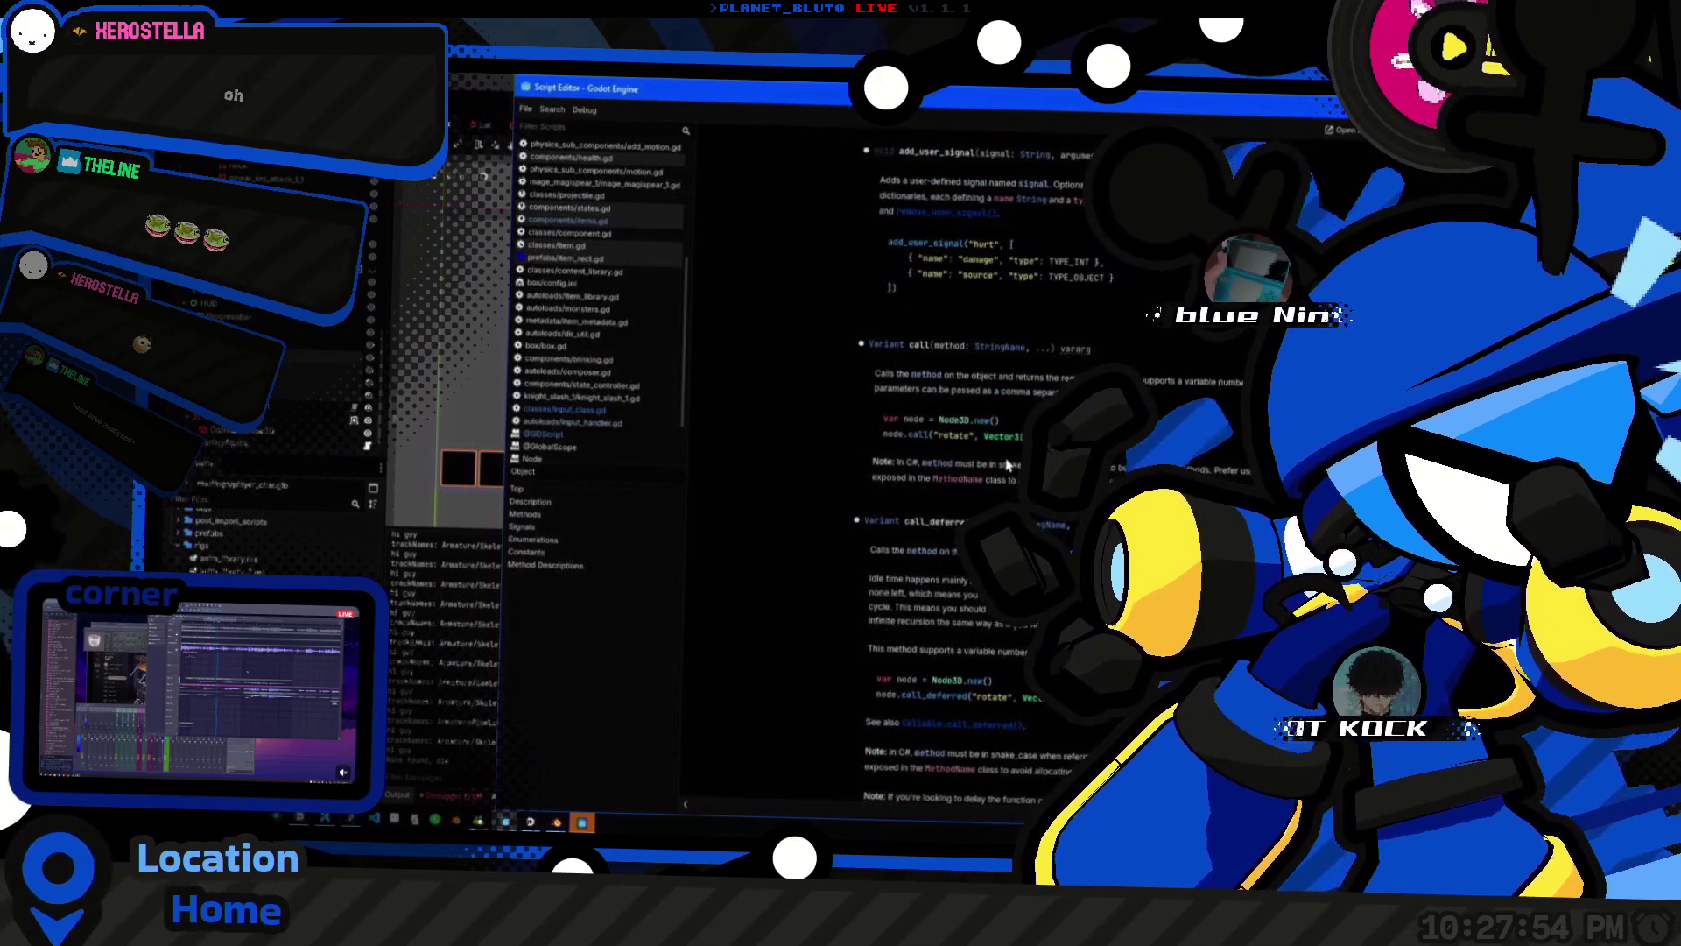
{"action": "key", "text": "alt+Left"}
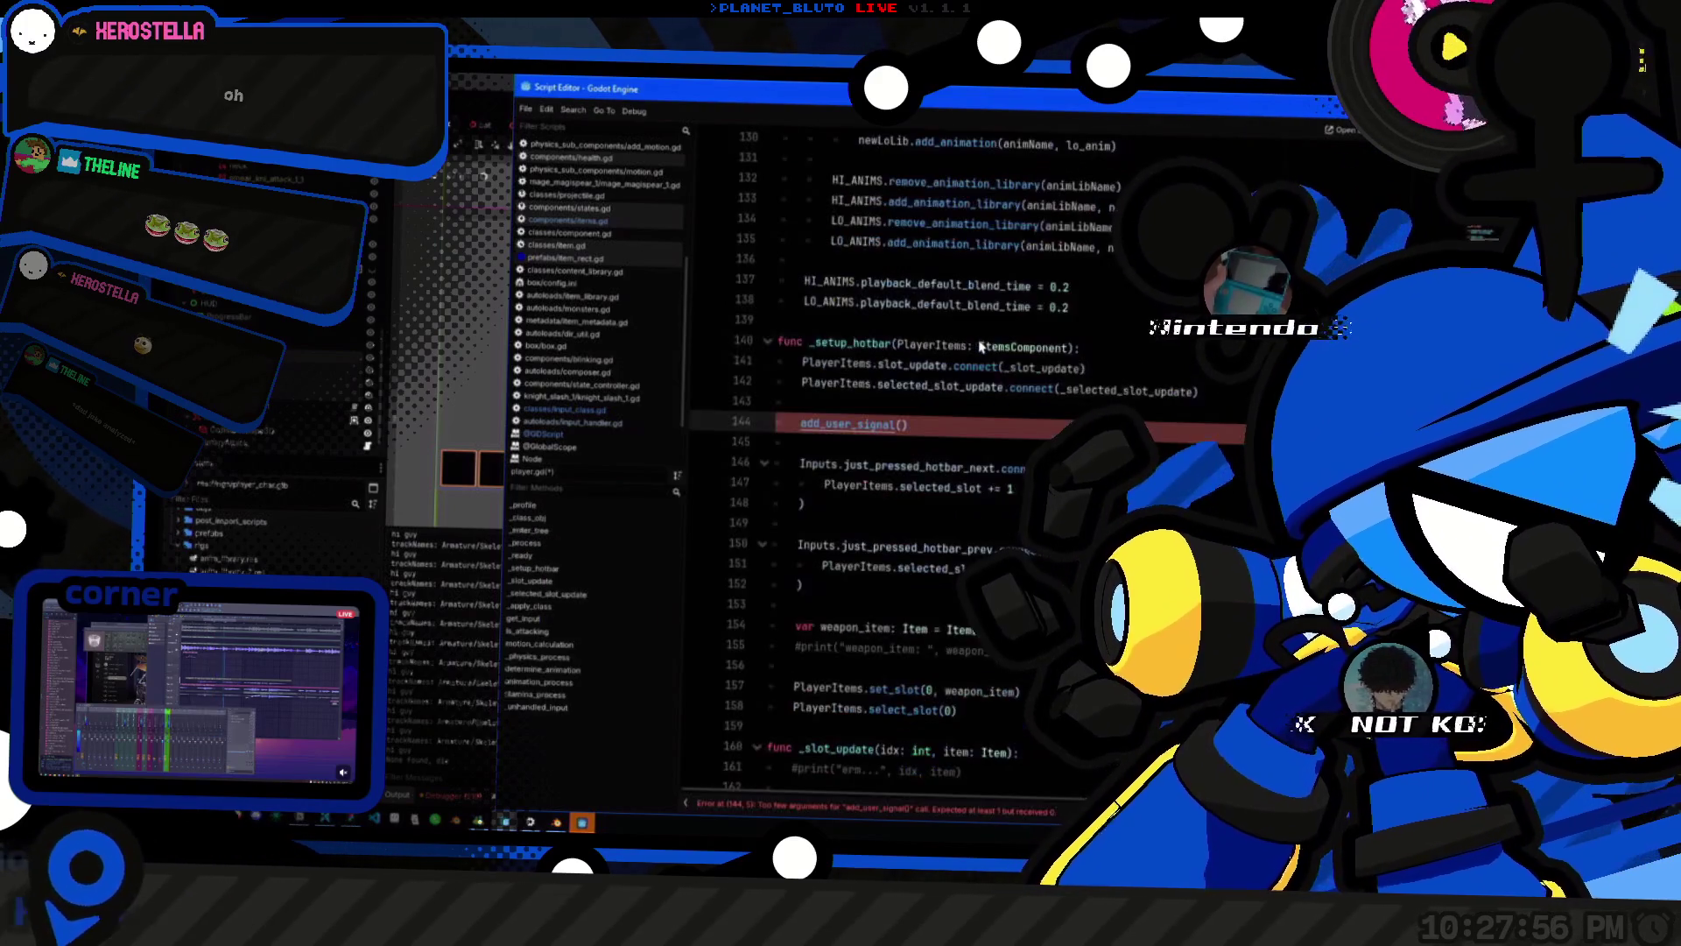
{"action": "key", "text": "shift+Home"}
{"action": "key", "text": "BackSpace"}
{"action": "key", "text": "BackSpace"}
{"action": "key", "text": "BackSpace"}
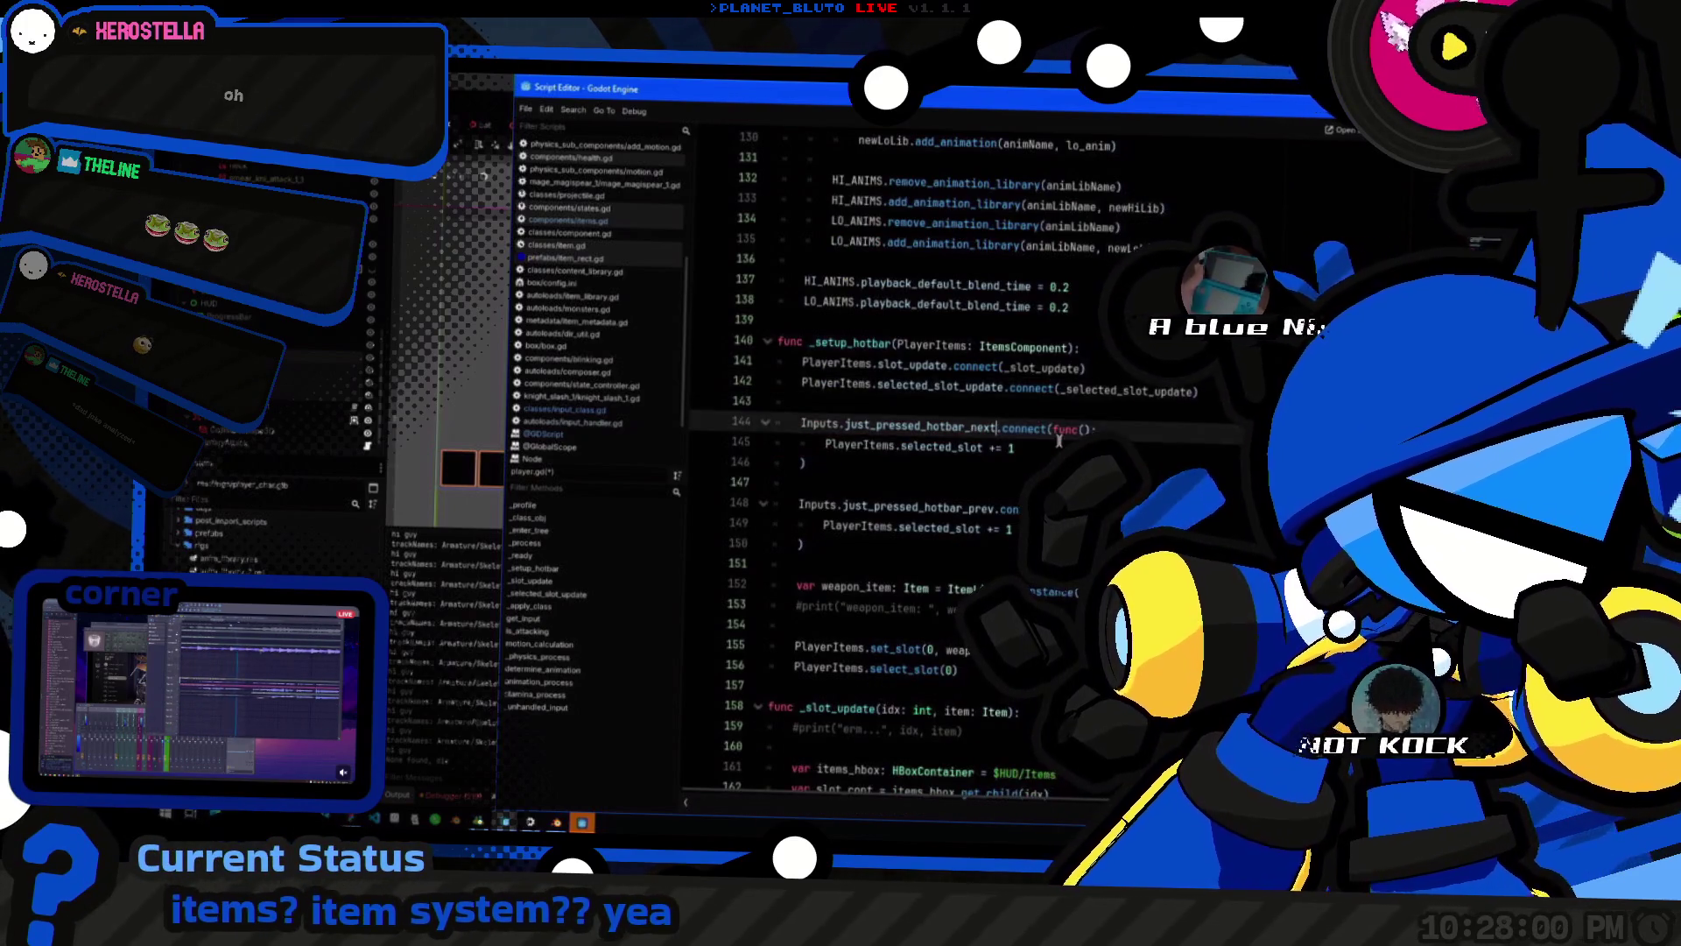
- Rewrite both hotbar connections as Inputs.connect("just_pressed_hotbar_next"/"_prev", …), prev using -= 1
{"action": "double_click", "coordinate": [998, 426]}
{"action": "key", "text": "BackSpace"}
{"action": "key", "text": "BackSpace"}
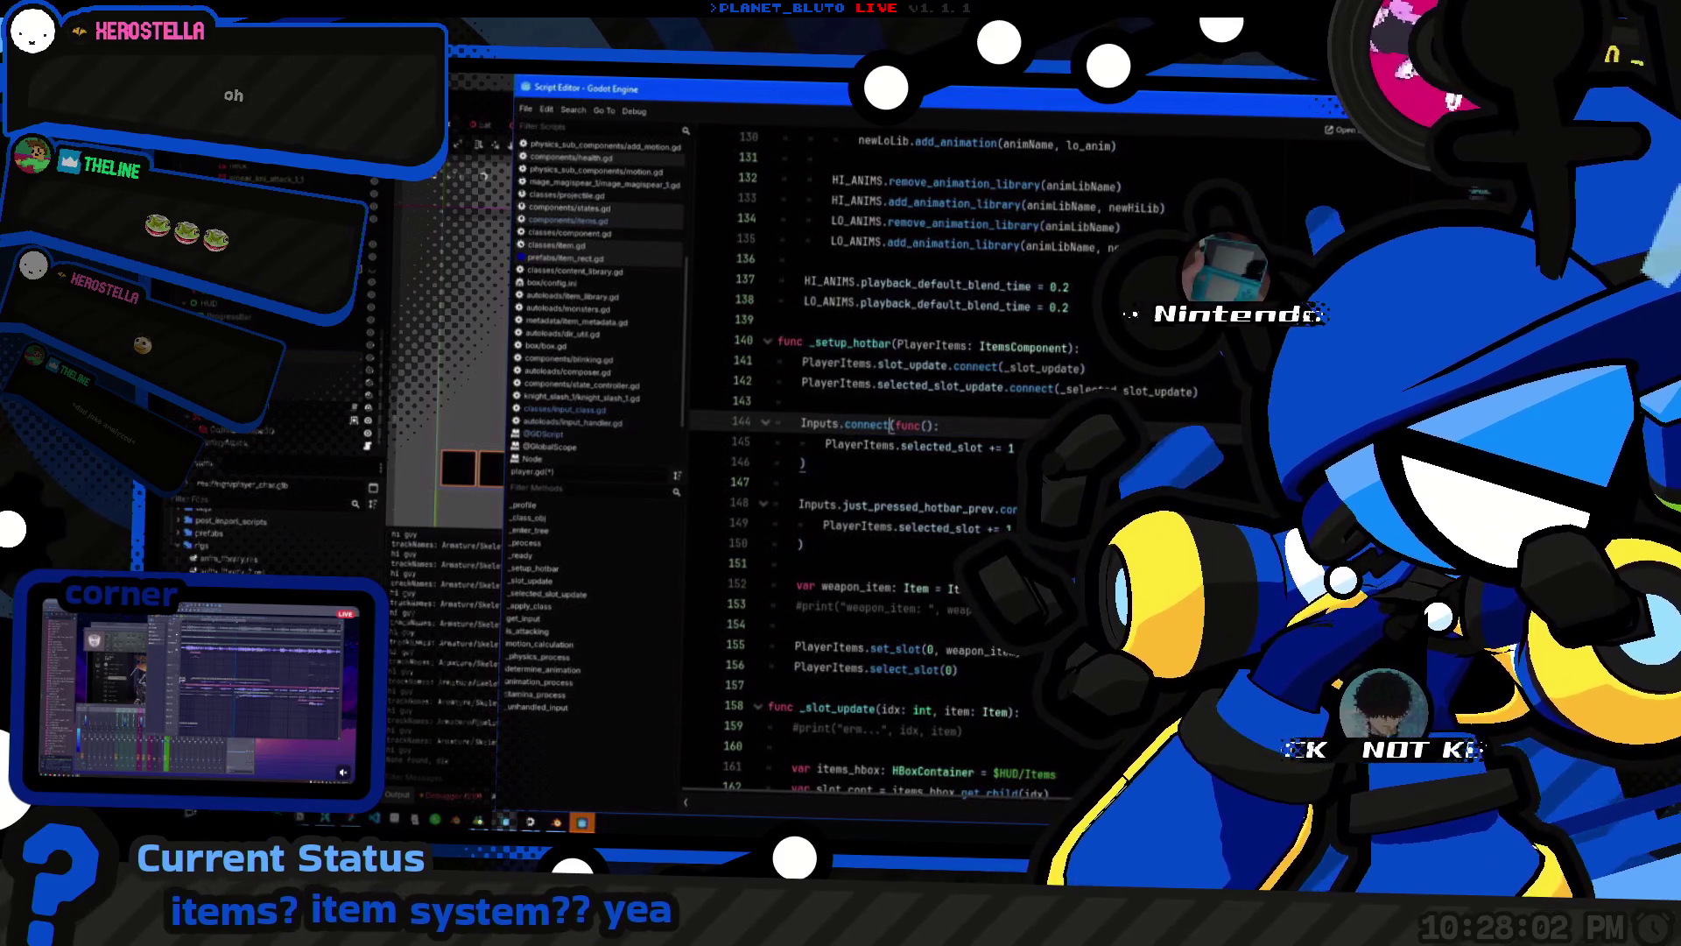
{"action": "type", "text": "\"just_pressed_hotbar"}
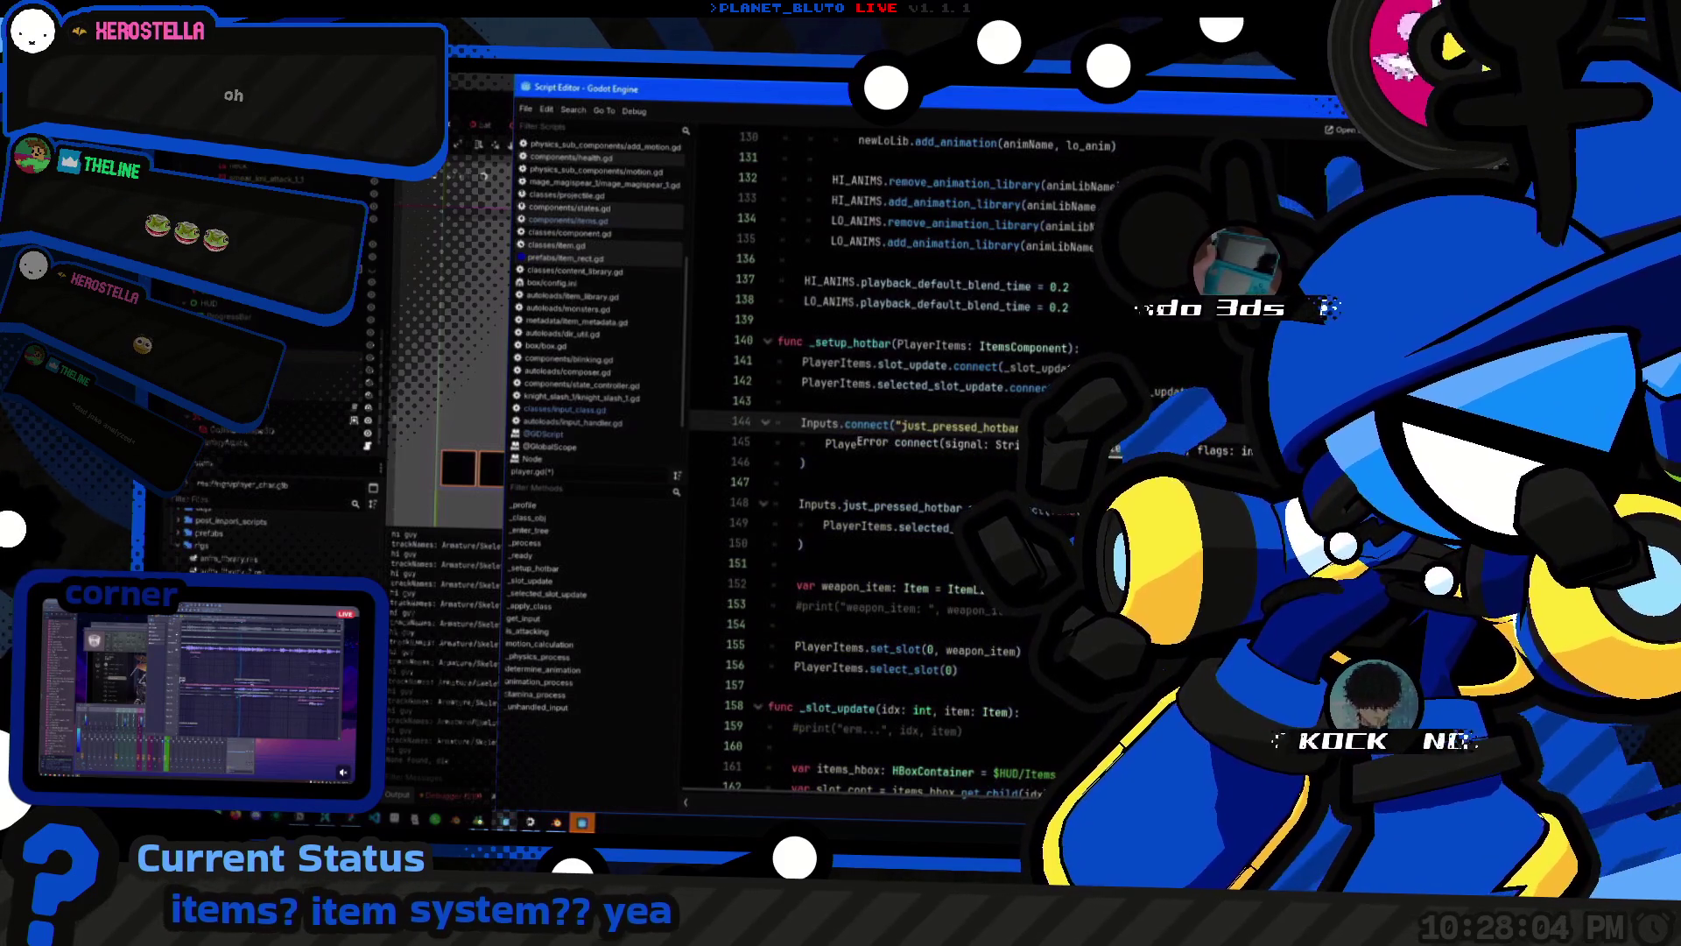
{"action": "left_click", "coordinate": [1013, 509]}
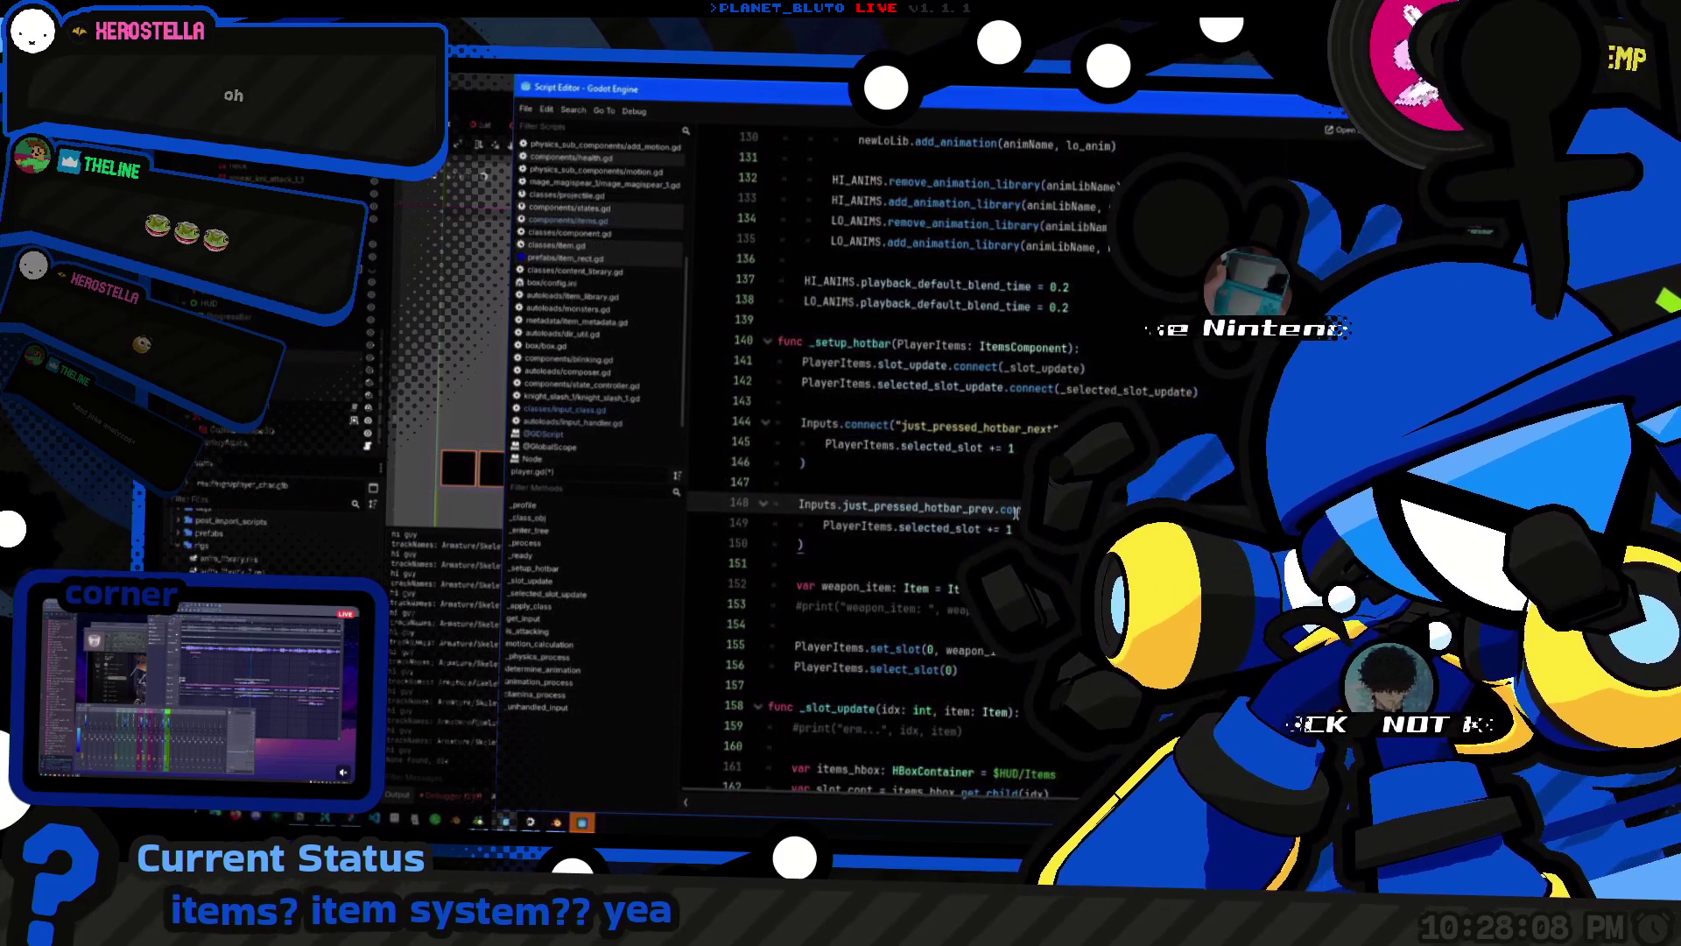
{"action": "key", "text": "Up"}
{"action": "key", "text": "Up"}
{"action": "key", "text": "Up"}
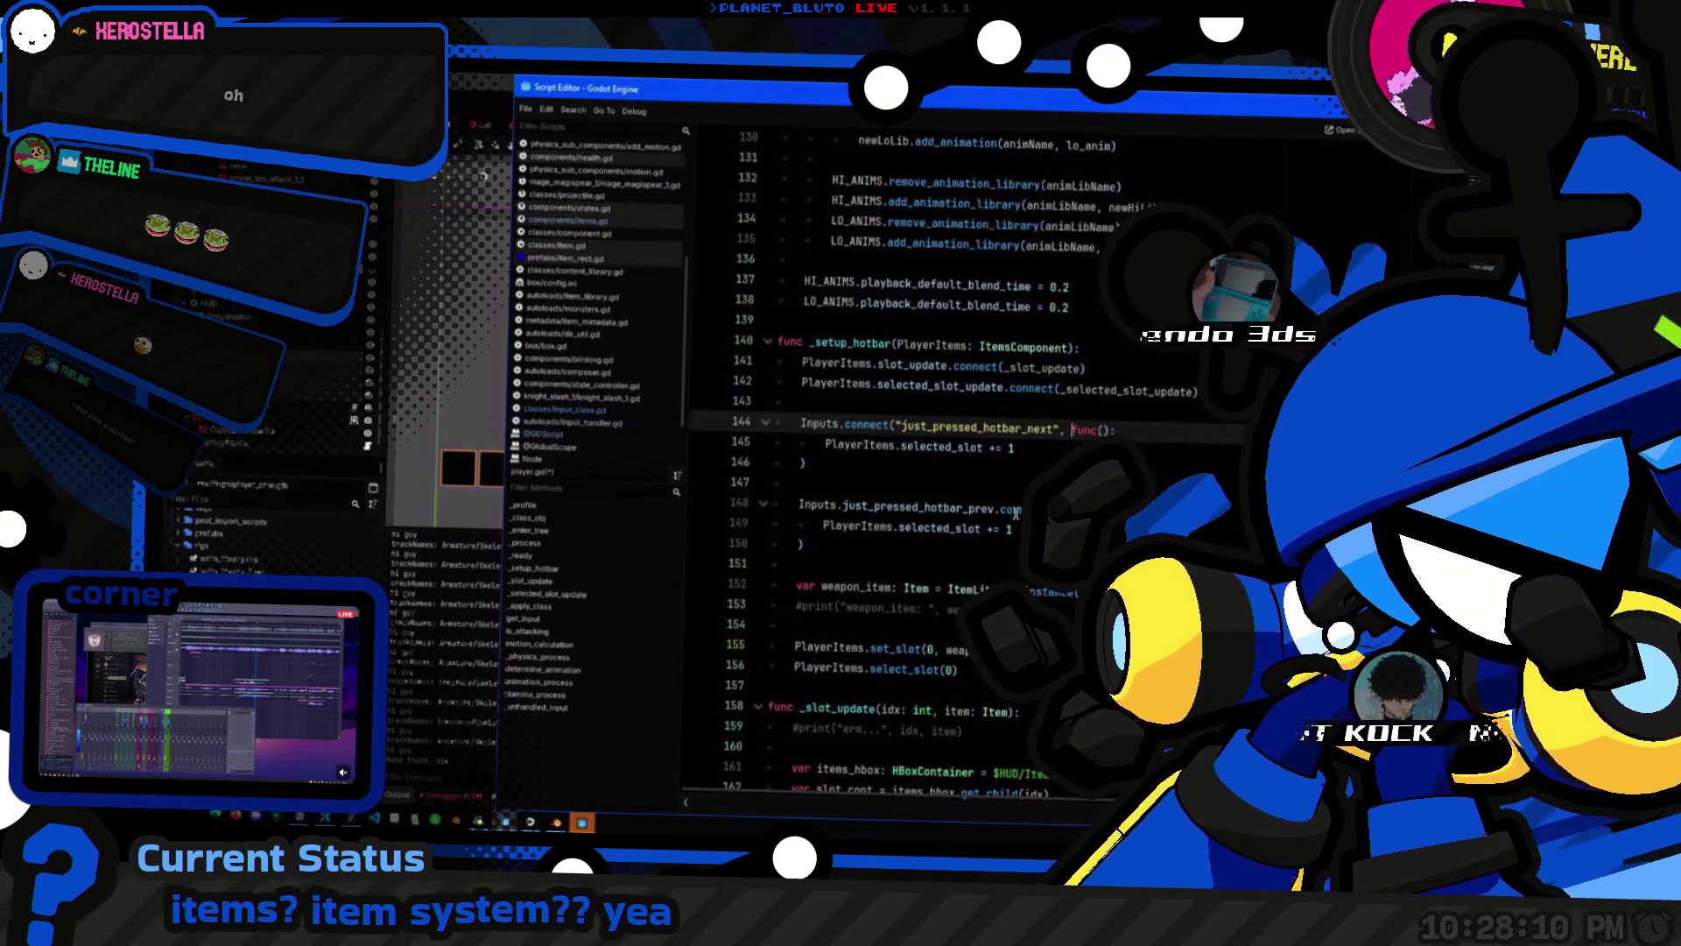
{"action": "left_click", "coordinate": [1016, 510]}
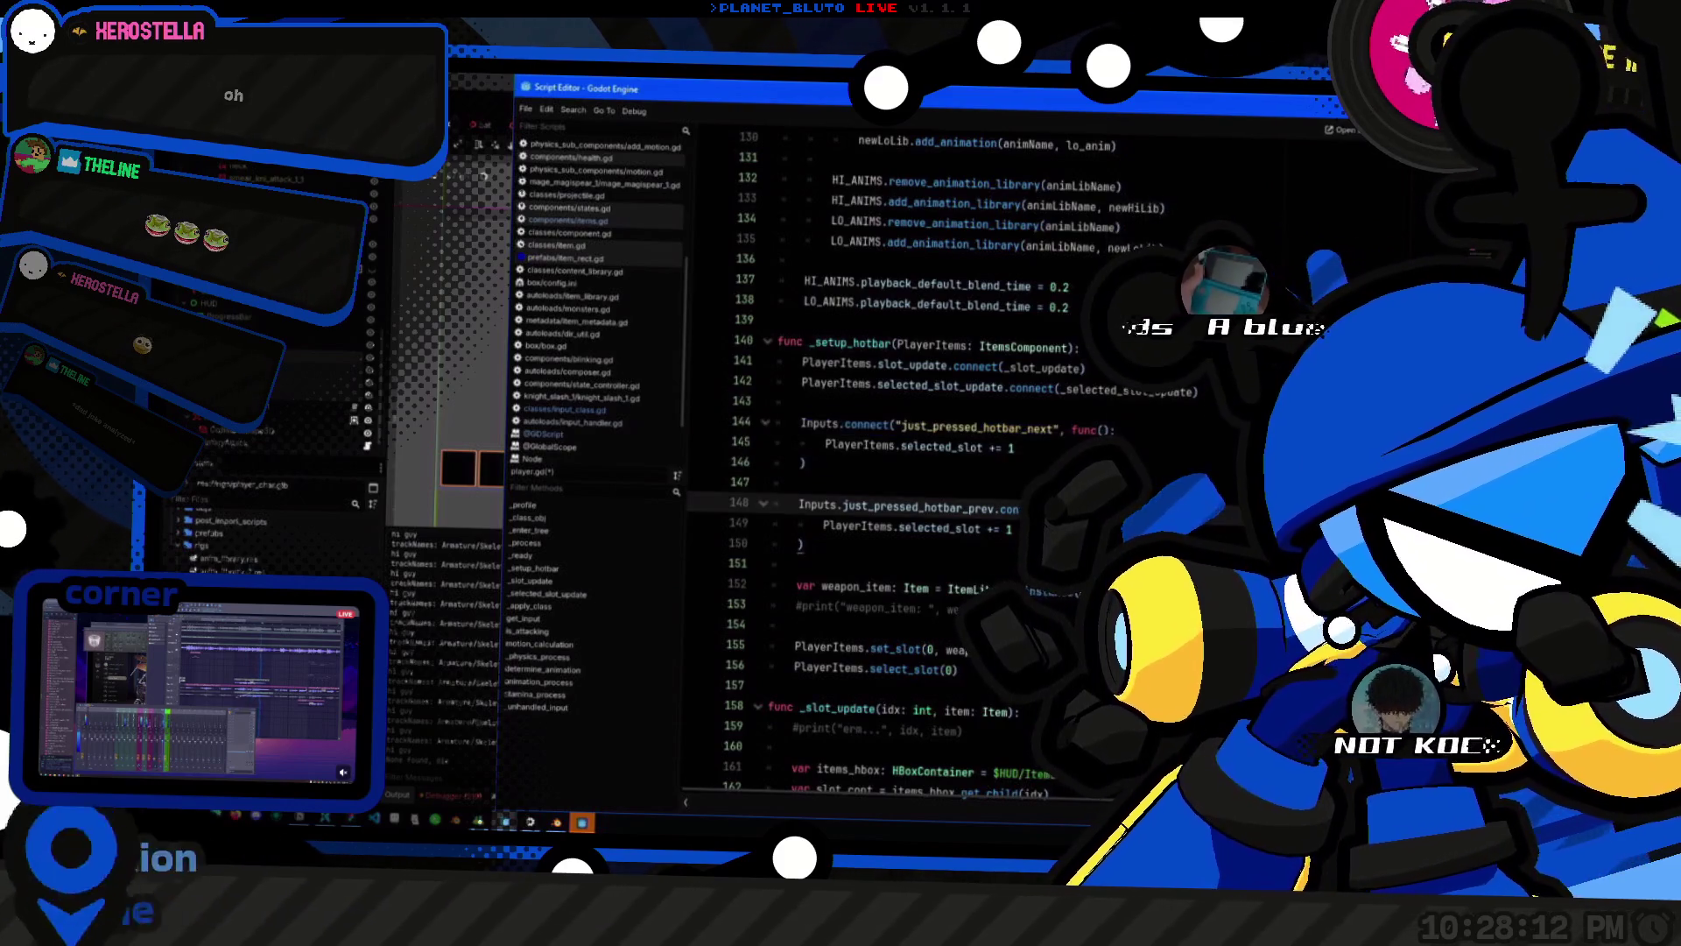
{"action": "key", "text": "ctrl+v"}
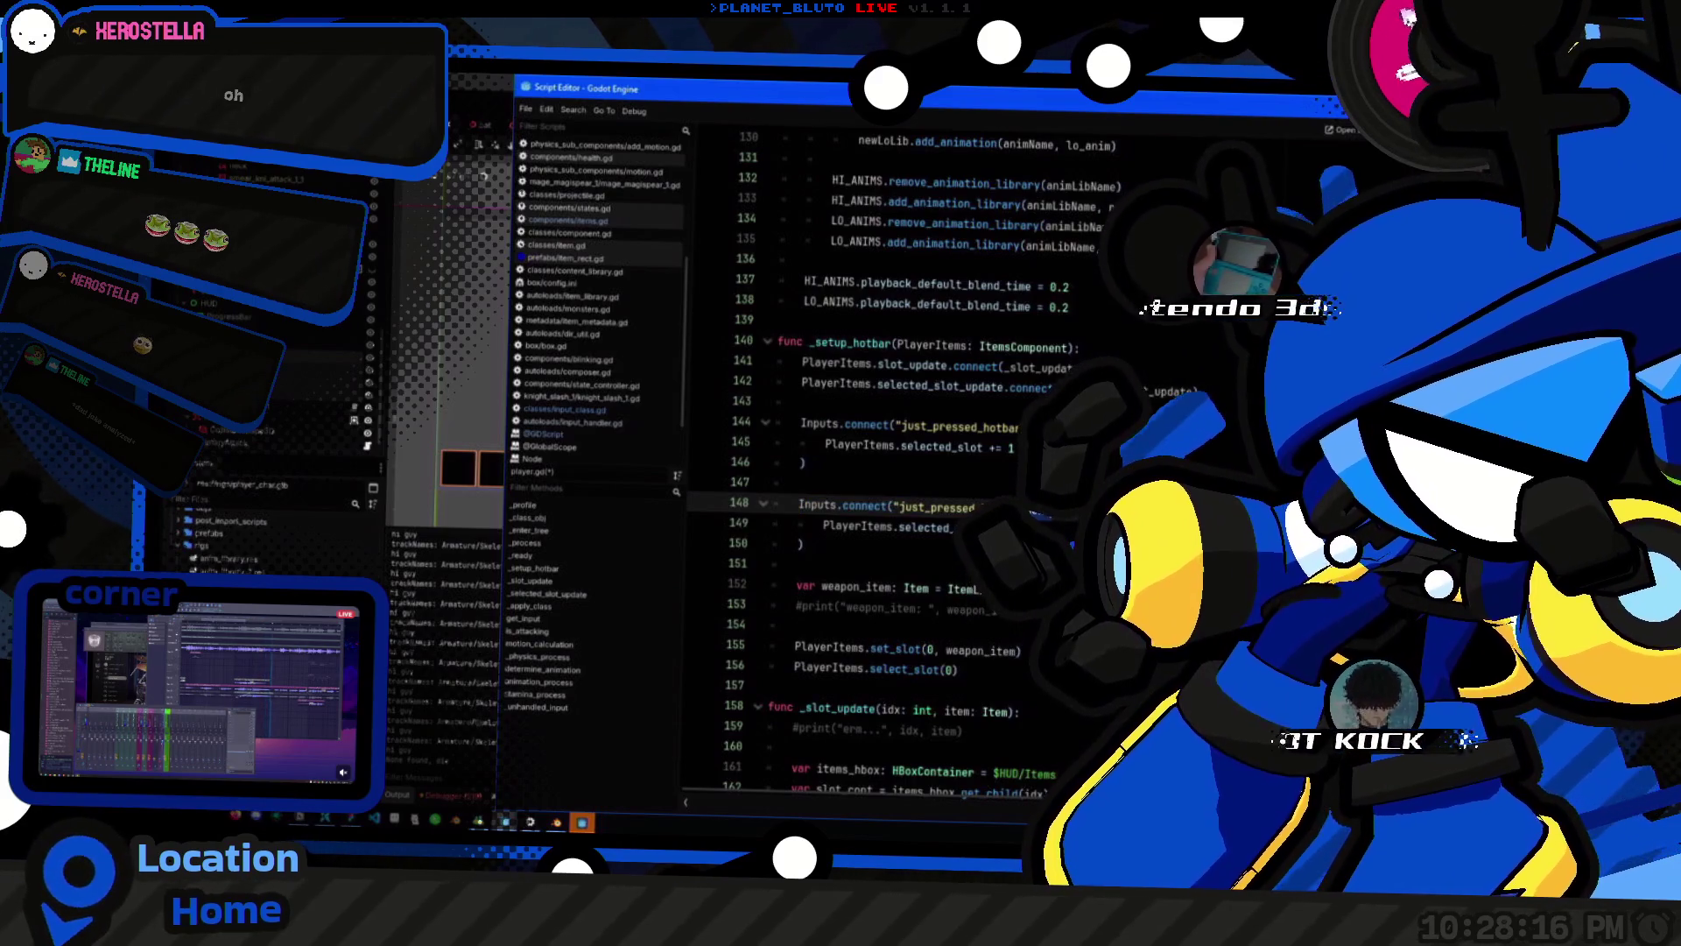
{"action": "left_click", "coordinate": [910, 482]}
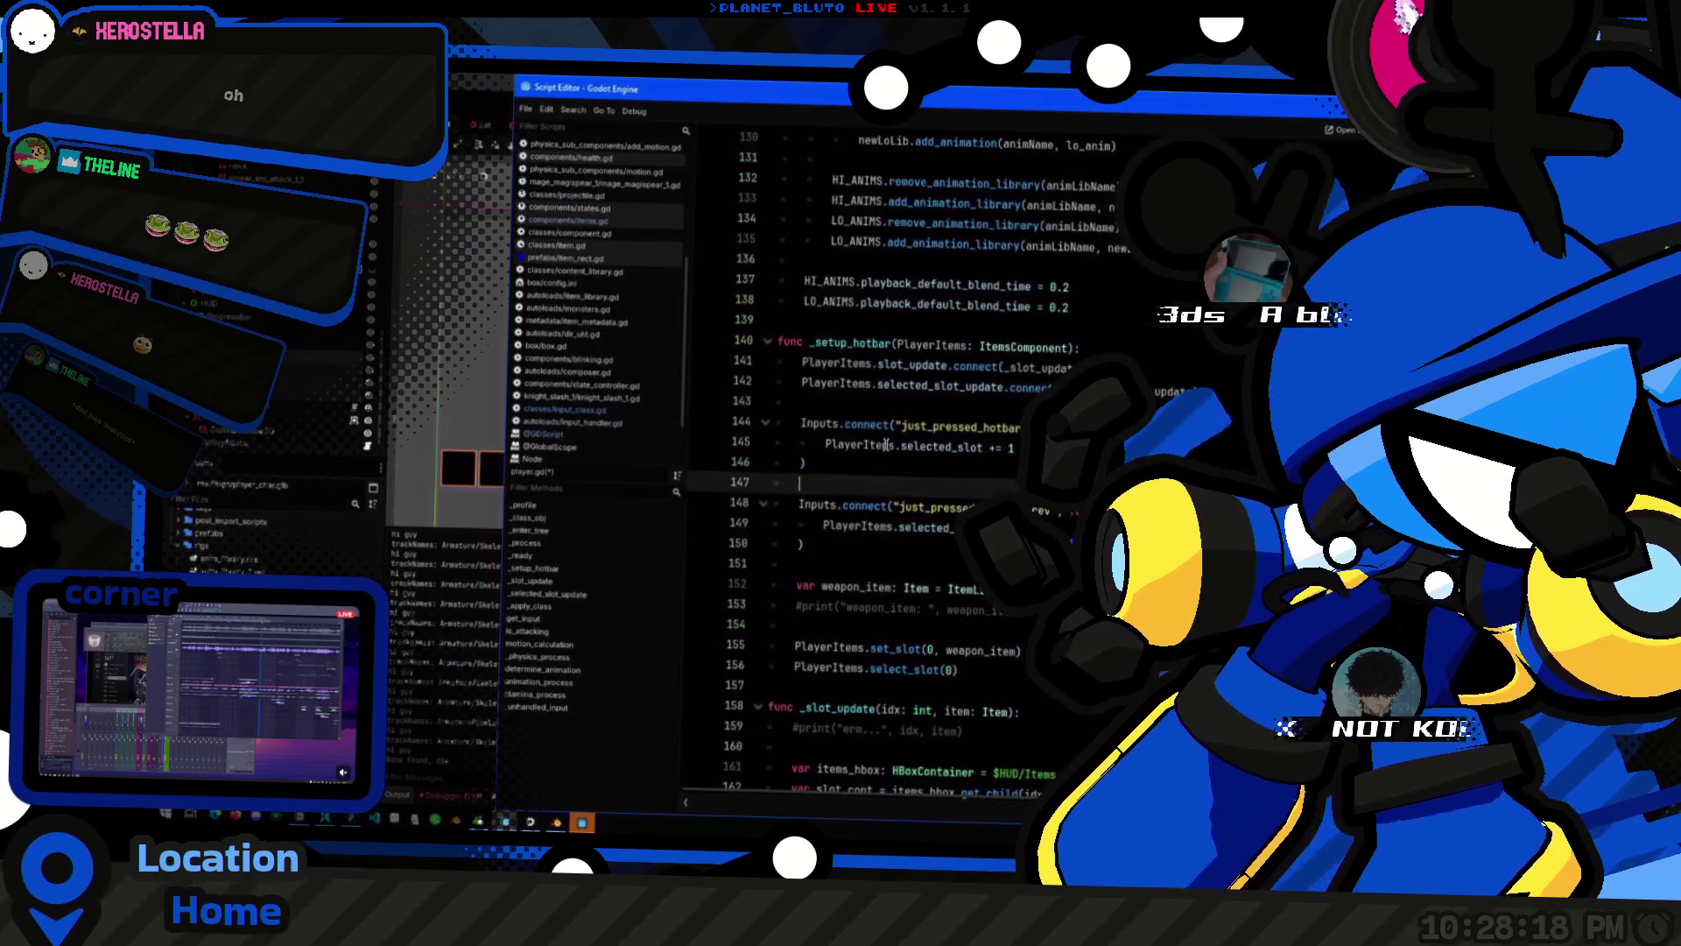
{"action": "left_click", "coordinate": [858, 526]}
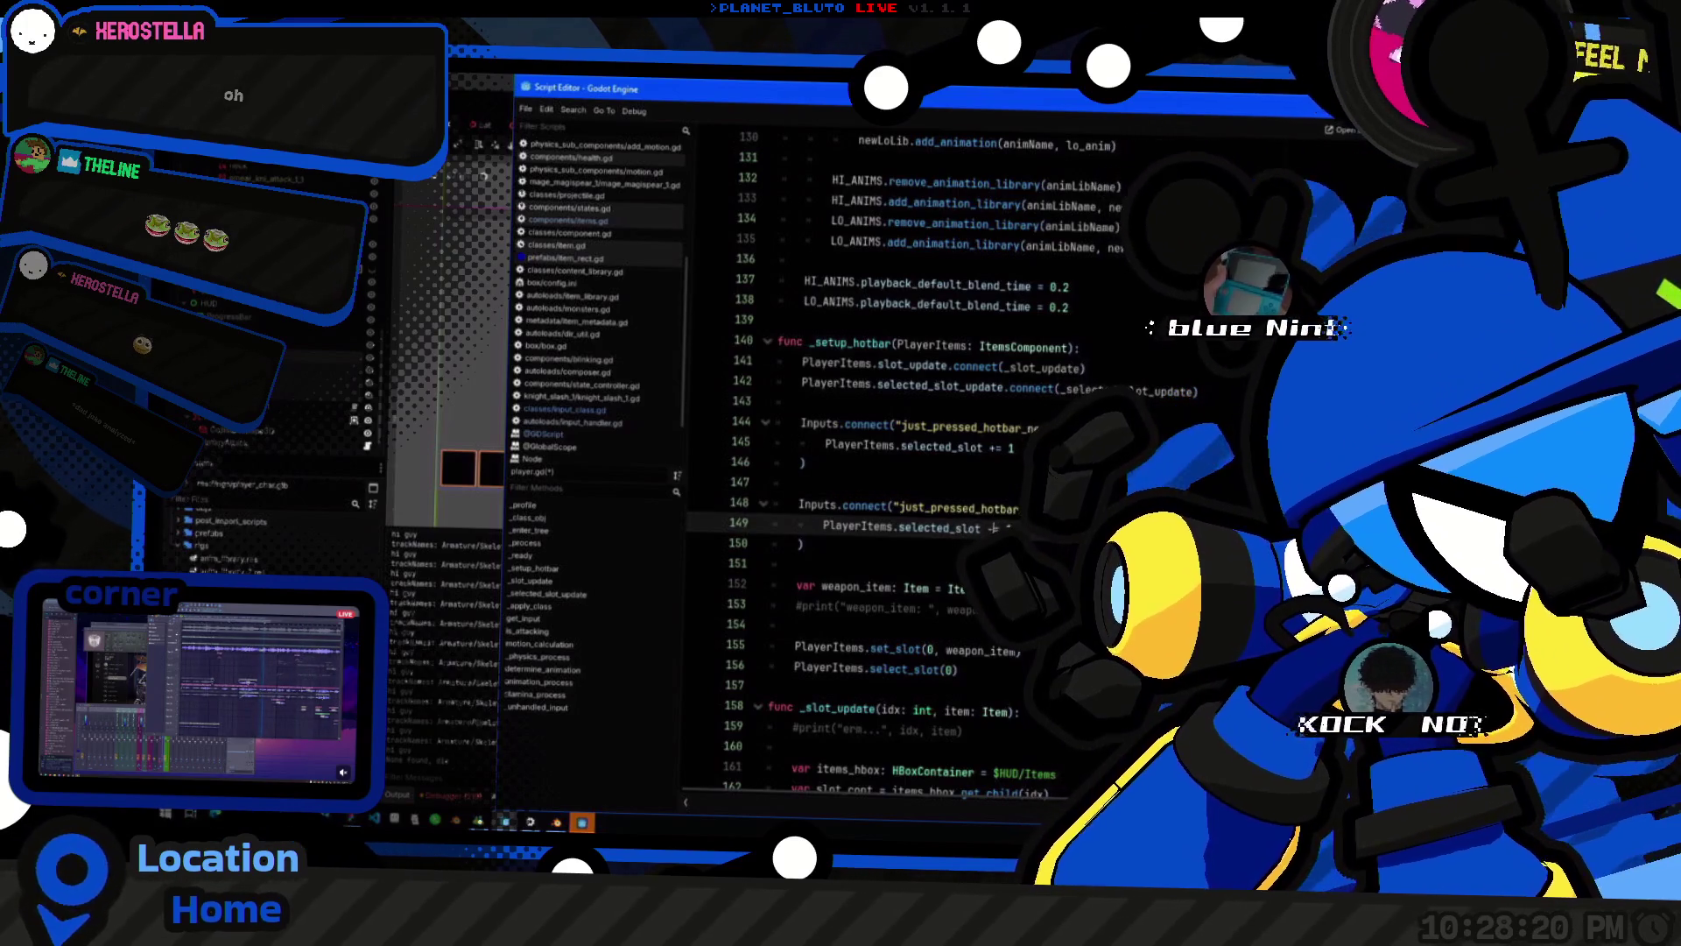
{"action": "scroll", "coordinate": [831, 449], "scroll_direction": "up", "scroll_amount": 20}
- Scroll through player.gd and search it for "pressed"
{"action": "scroll", "coordinate": [830, 449], "scroll_direction": "down", "scroll_amount": 15}
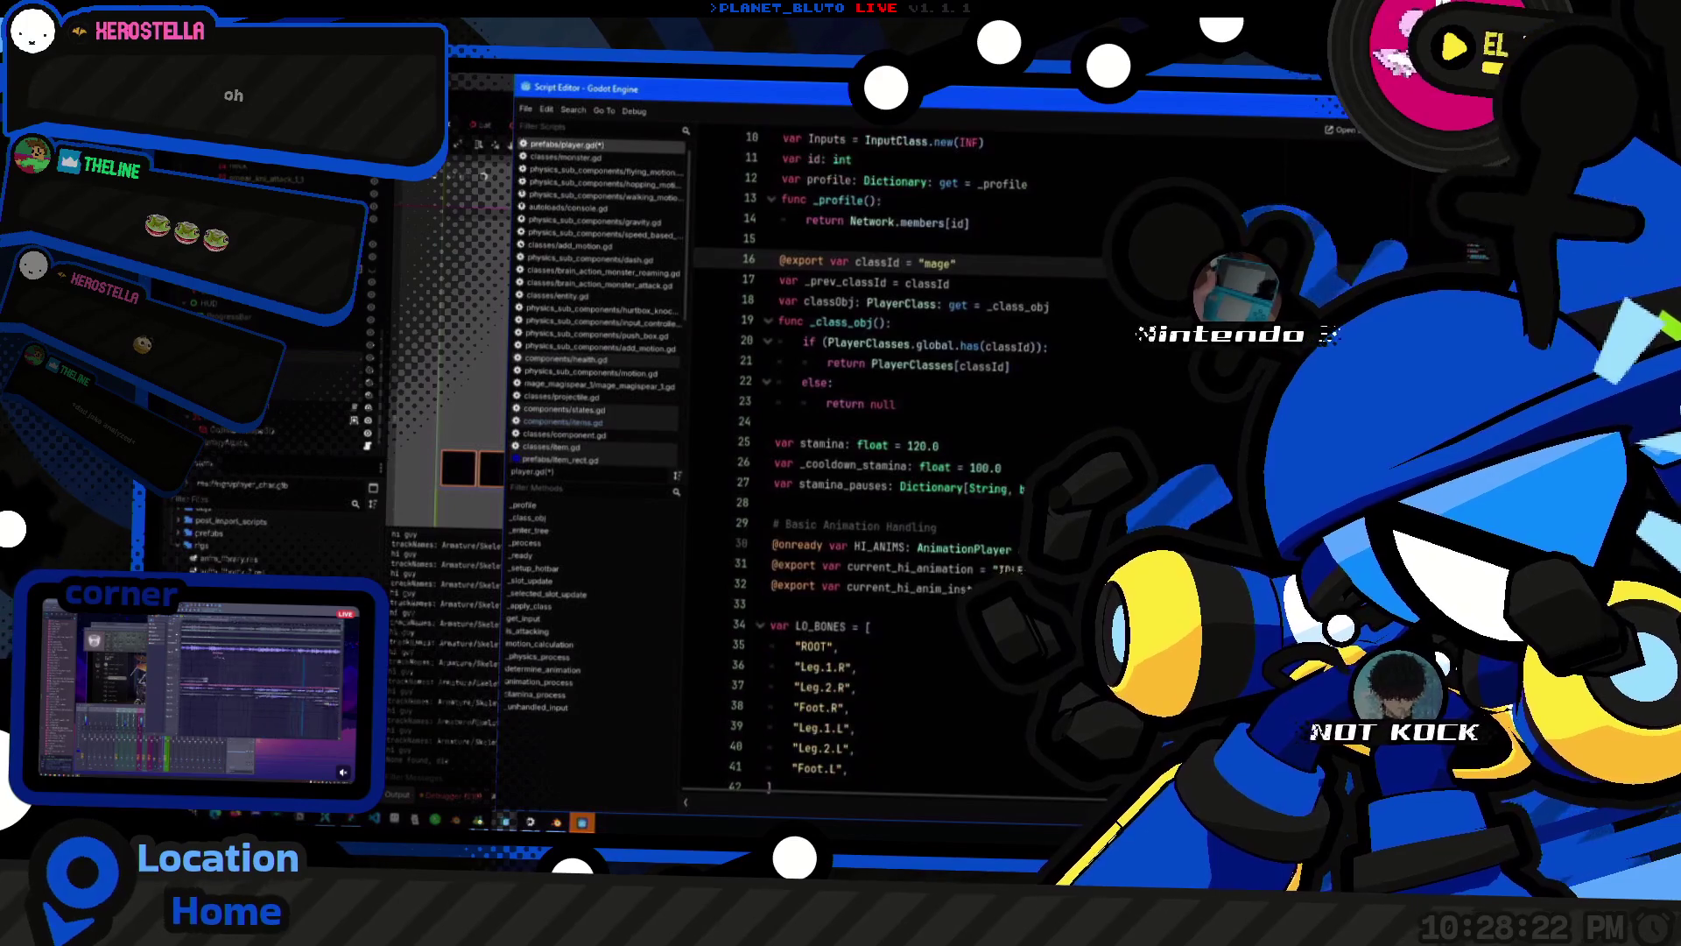
{"action": "scroll", "coordinate": [876, 456], "scroll_direction": "down", "scroll_amount": 20}
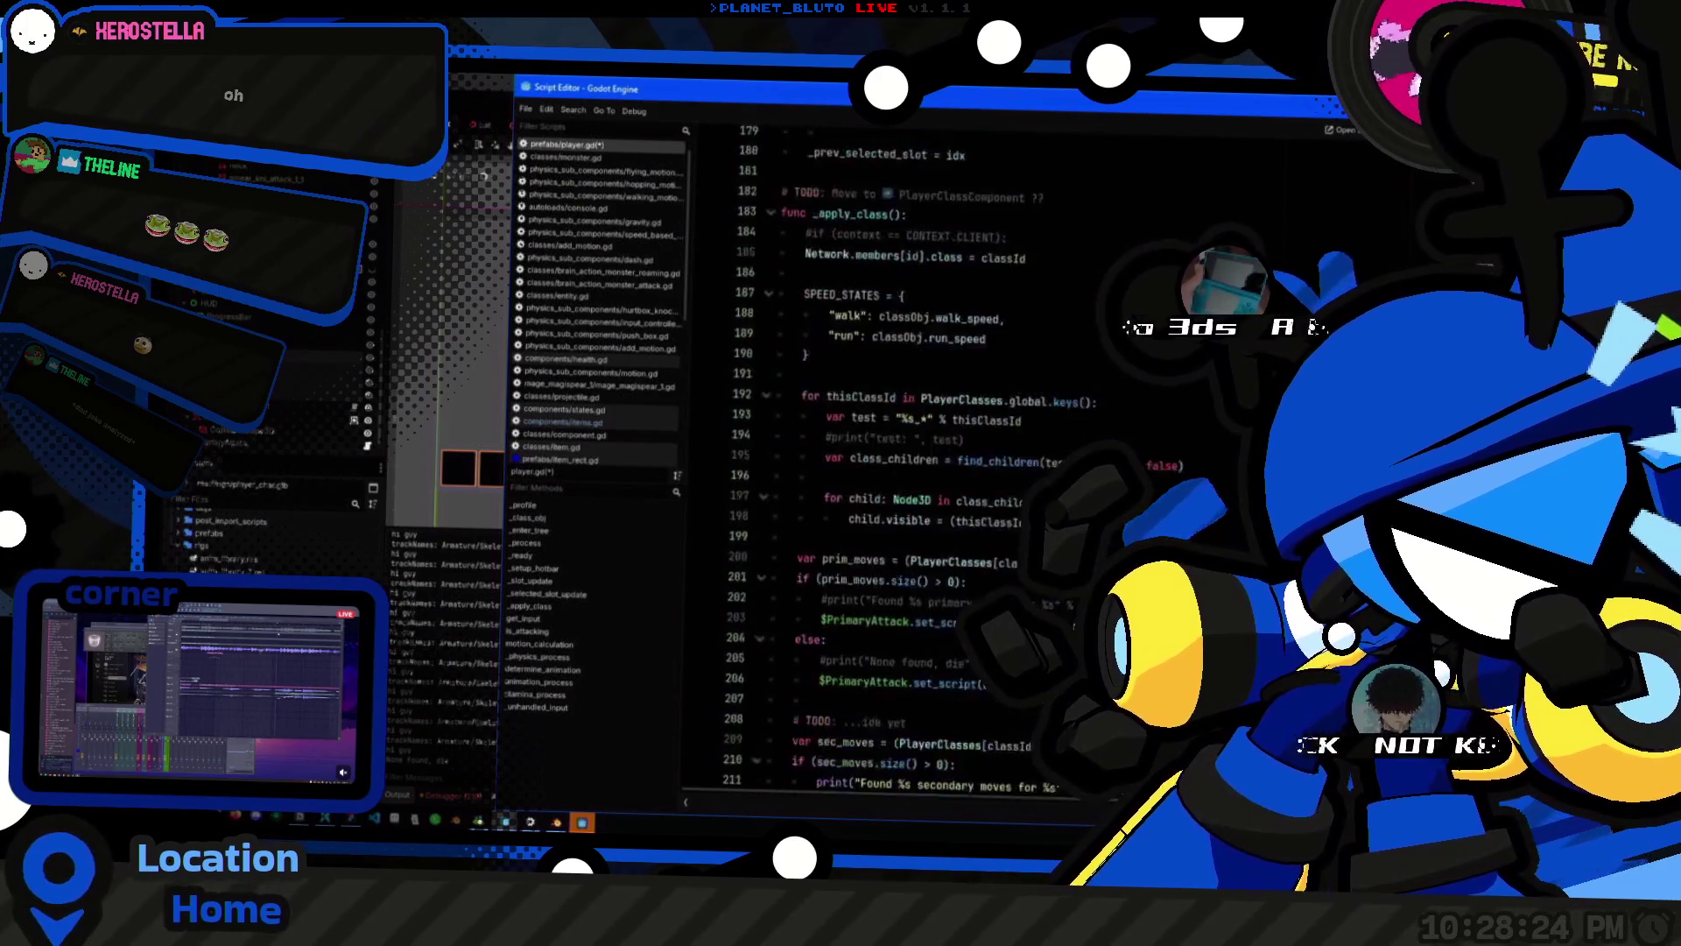
{"action": "scroll", "coordinate": [1220, 422], "scroll_direction": "up", "scroll_amount": 15}
{"action": "left_click", "coordinate": [1220, 422]}
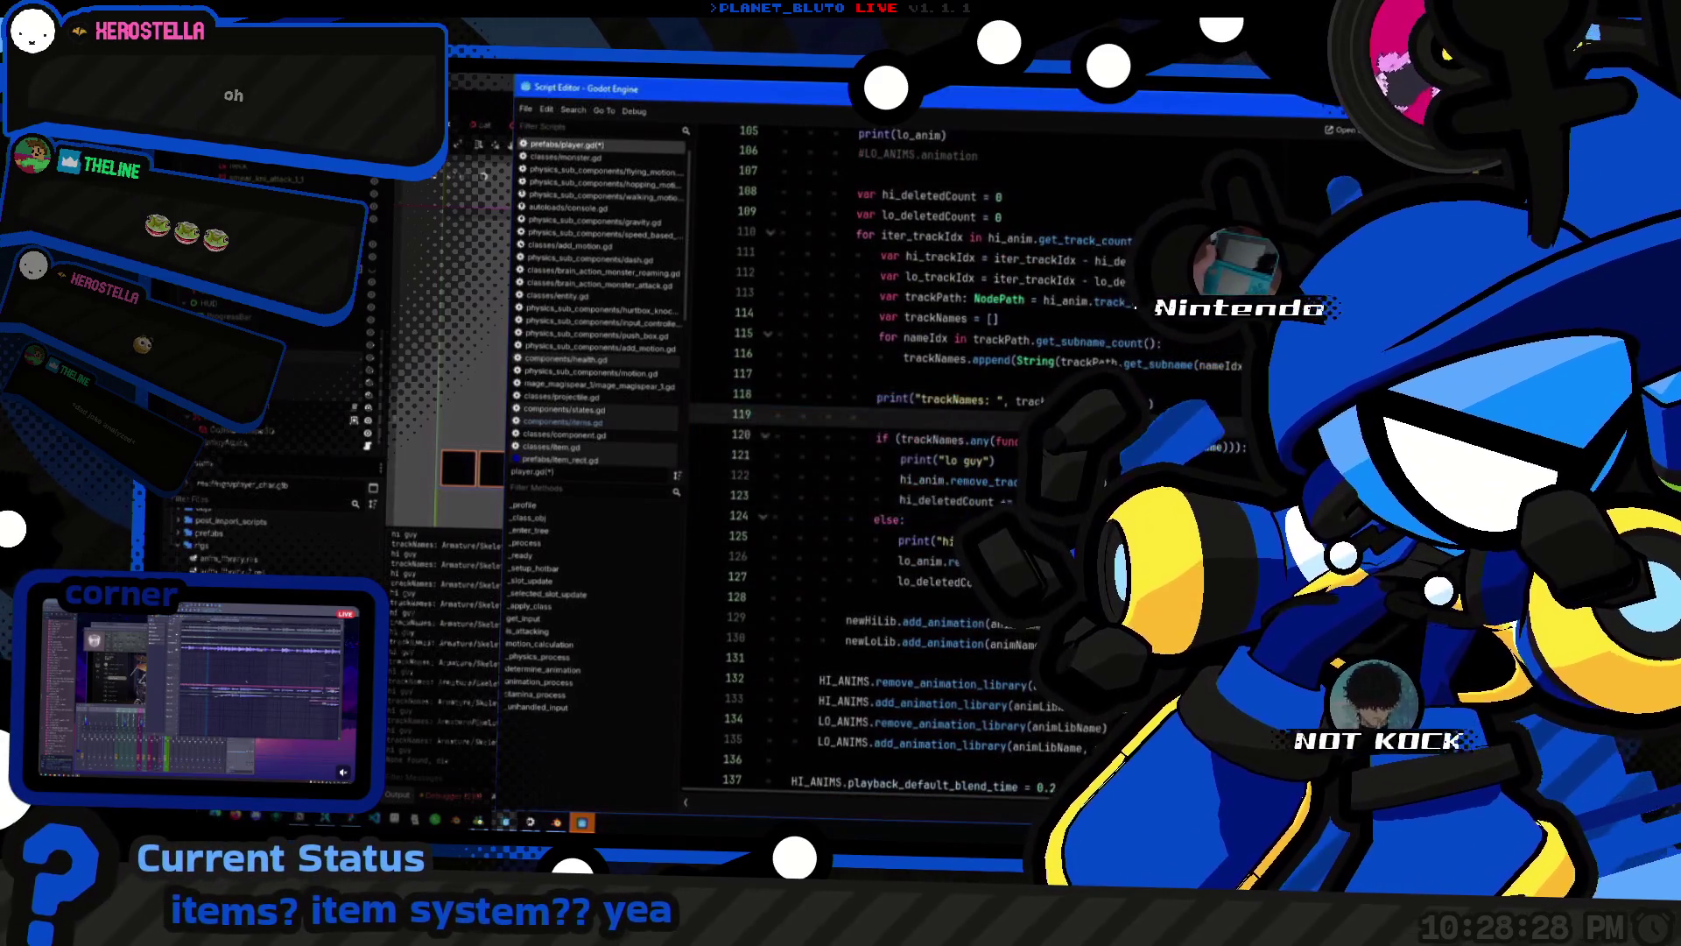
{"action": "scroll", "coordinate": [1219, 422], "scroll_direction": "up", "scroll_amount": 5}
{"action": "key", "text": "ctrl+f"}
{"action": "type", "text": "pressed"}
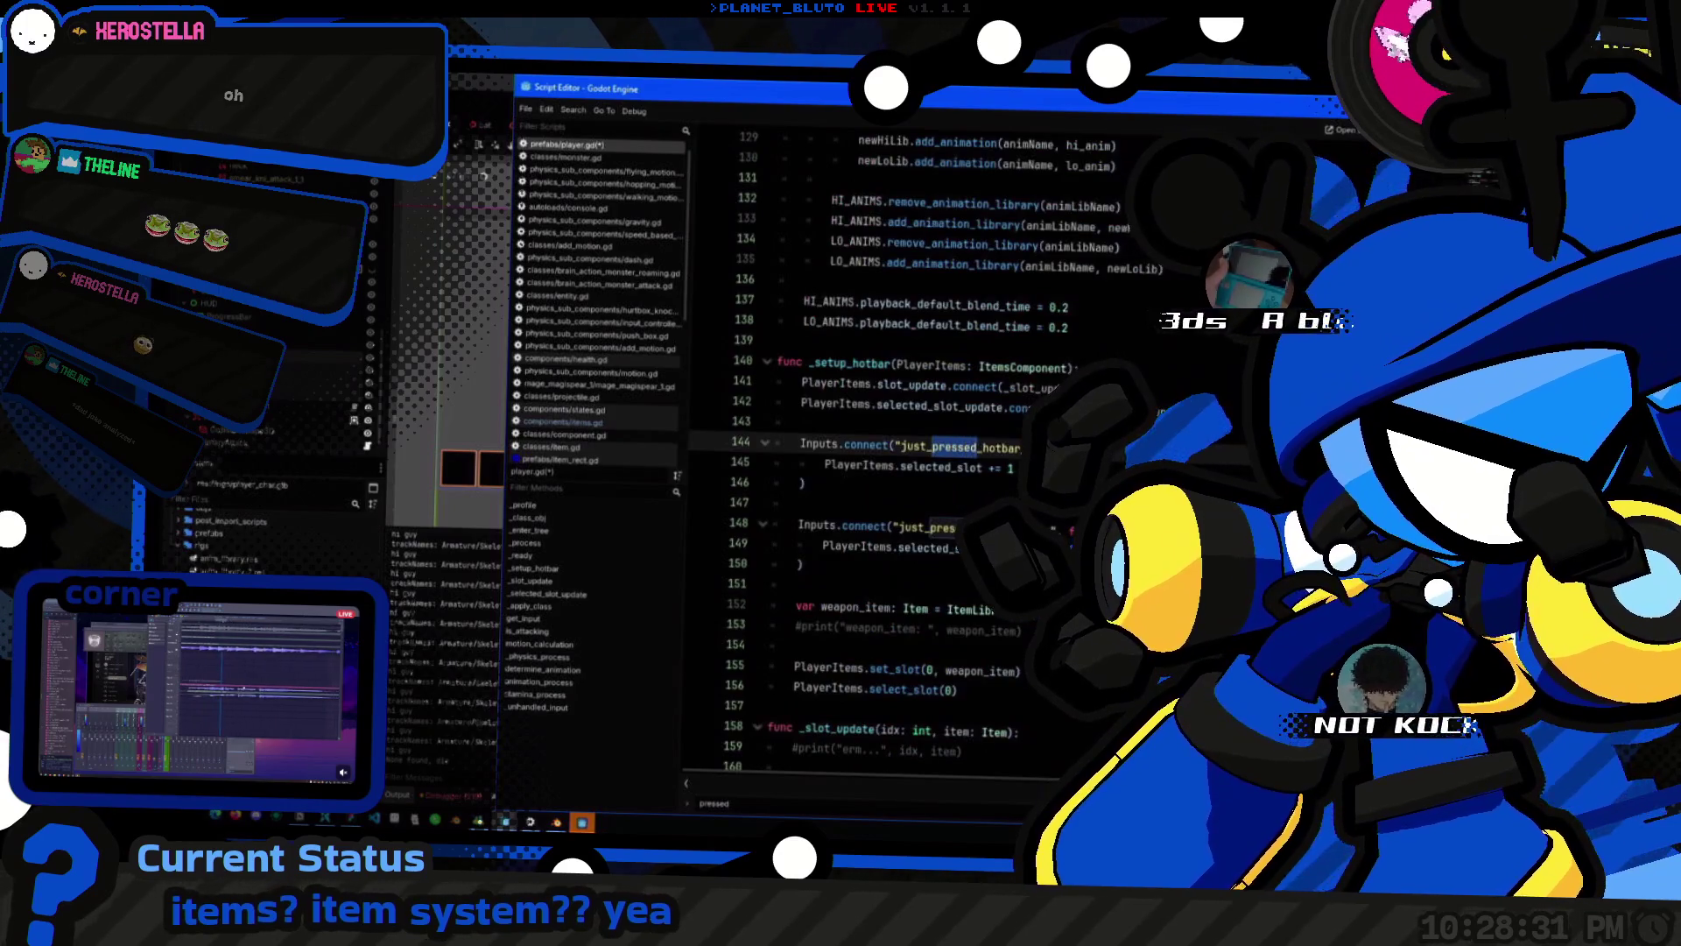
{"action": "key", "text": "Return"}
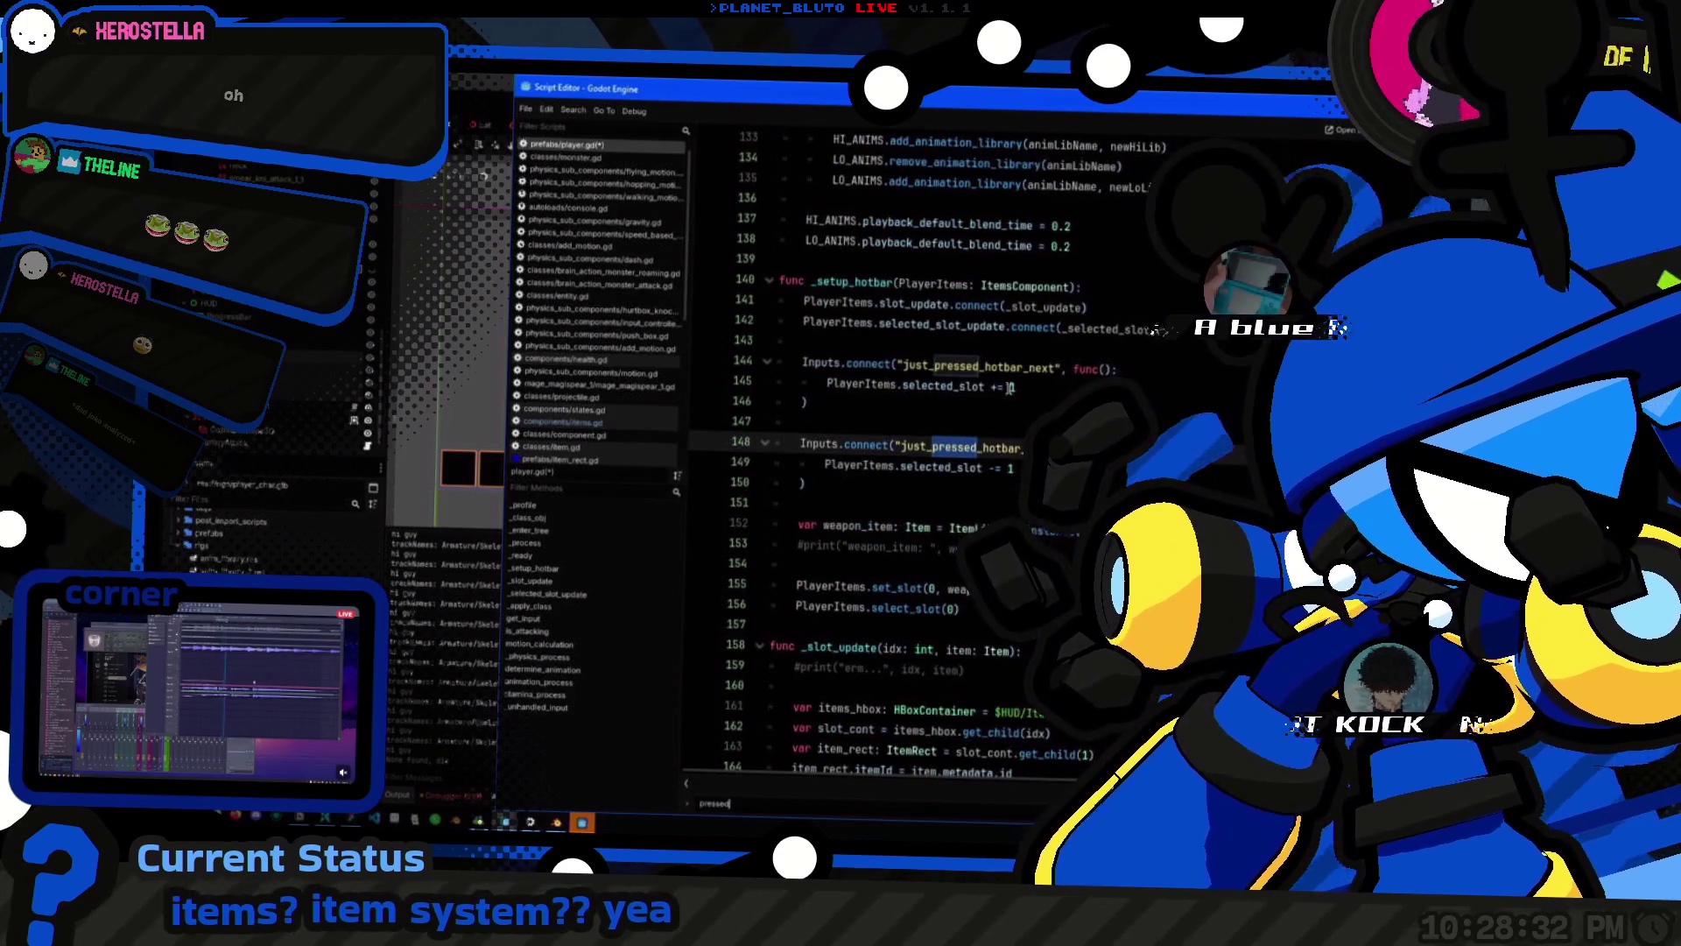
- Step through the remaining "pressed" matches, then open the input class script from var Inputs
{"action": "key", "text": "BackSpace"}
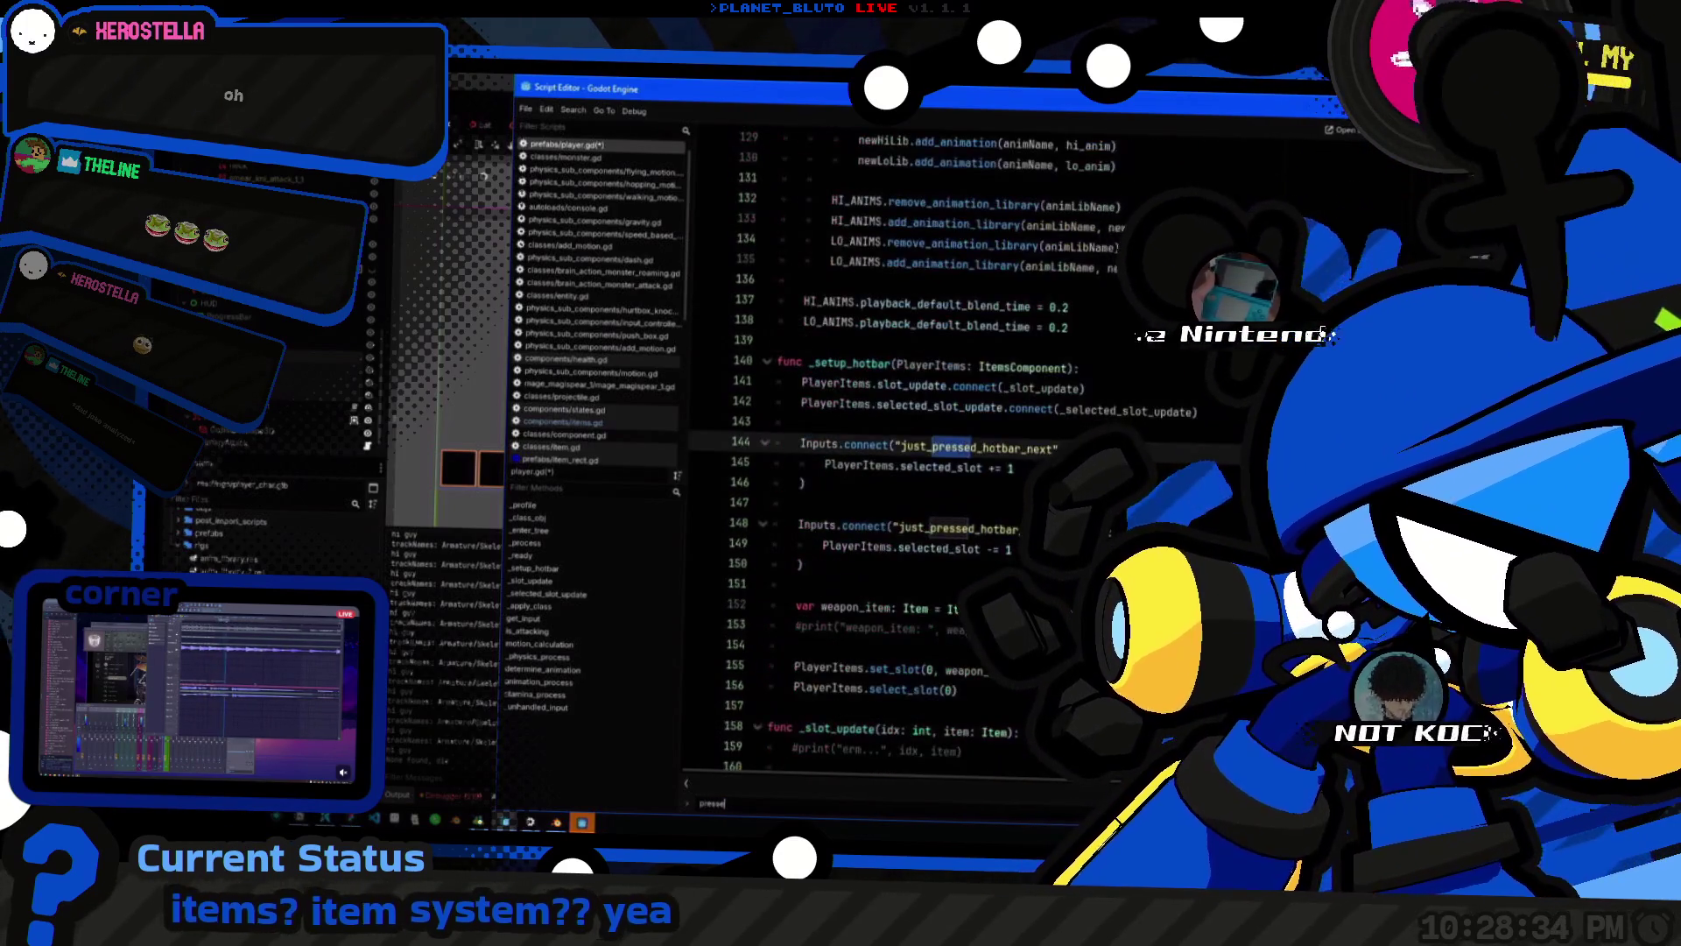
{"action": "type", "text": "d"}
{"action": "key", "text": "Return"}
{"action": "key", "text": "Return"}
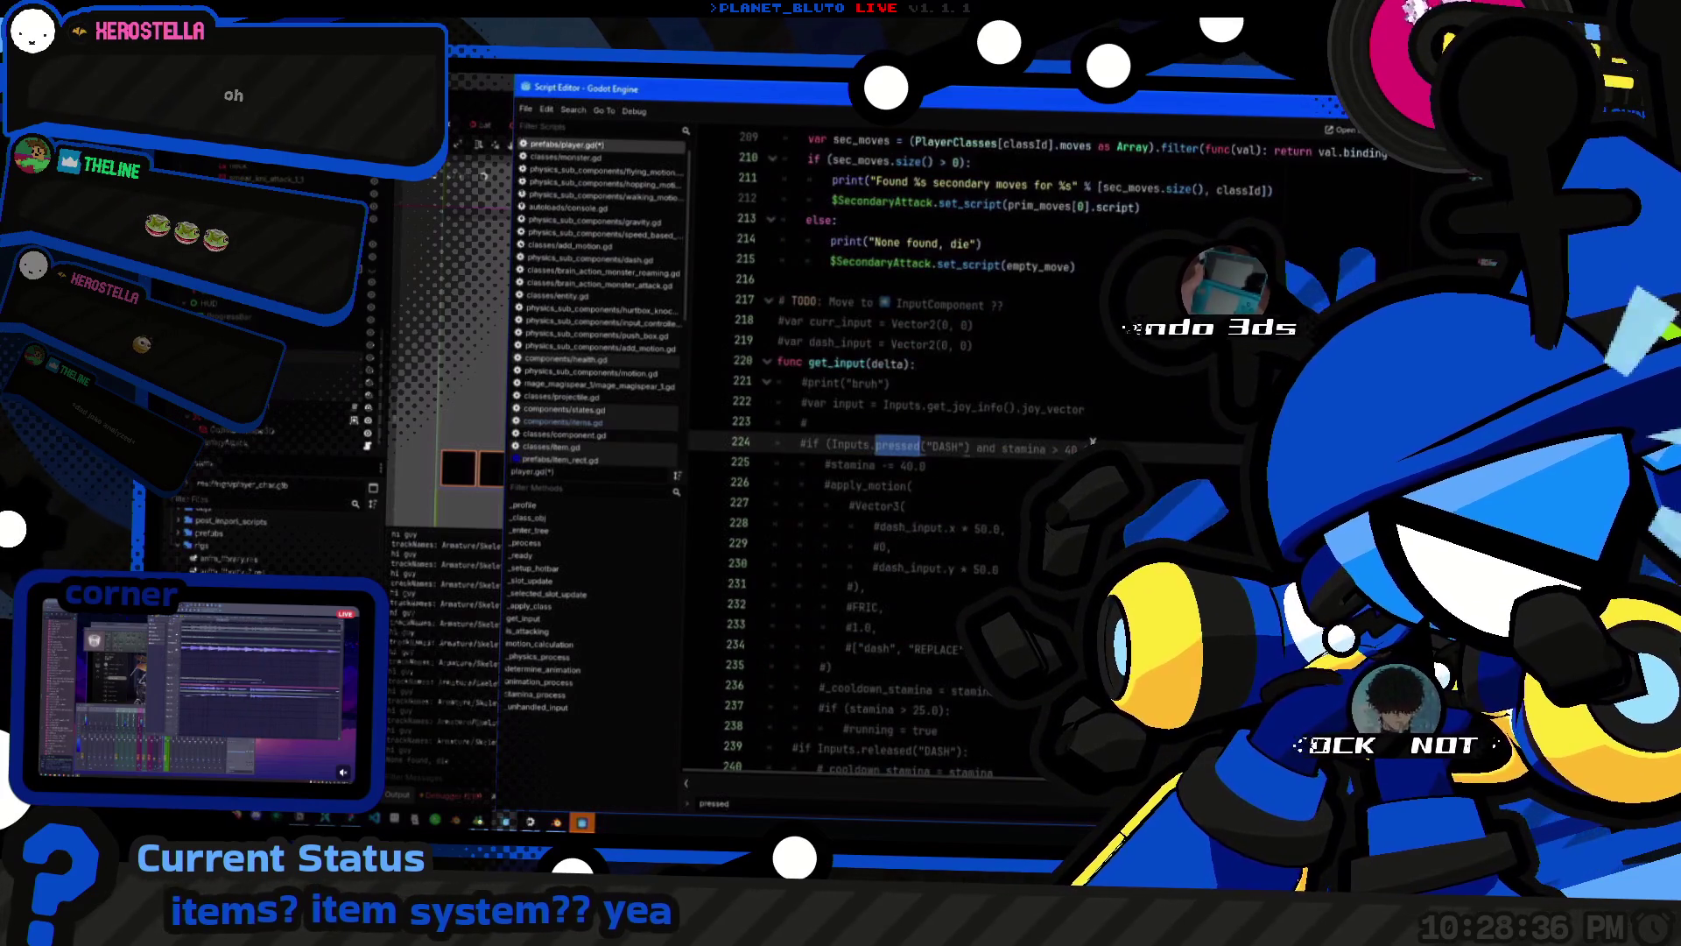
{"action": "key", "text": "Return"}
{"action": "key", "text": "Return"}
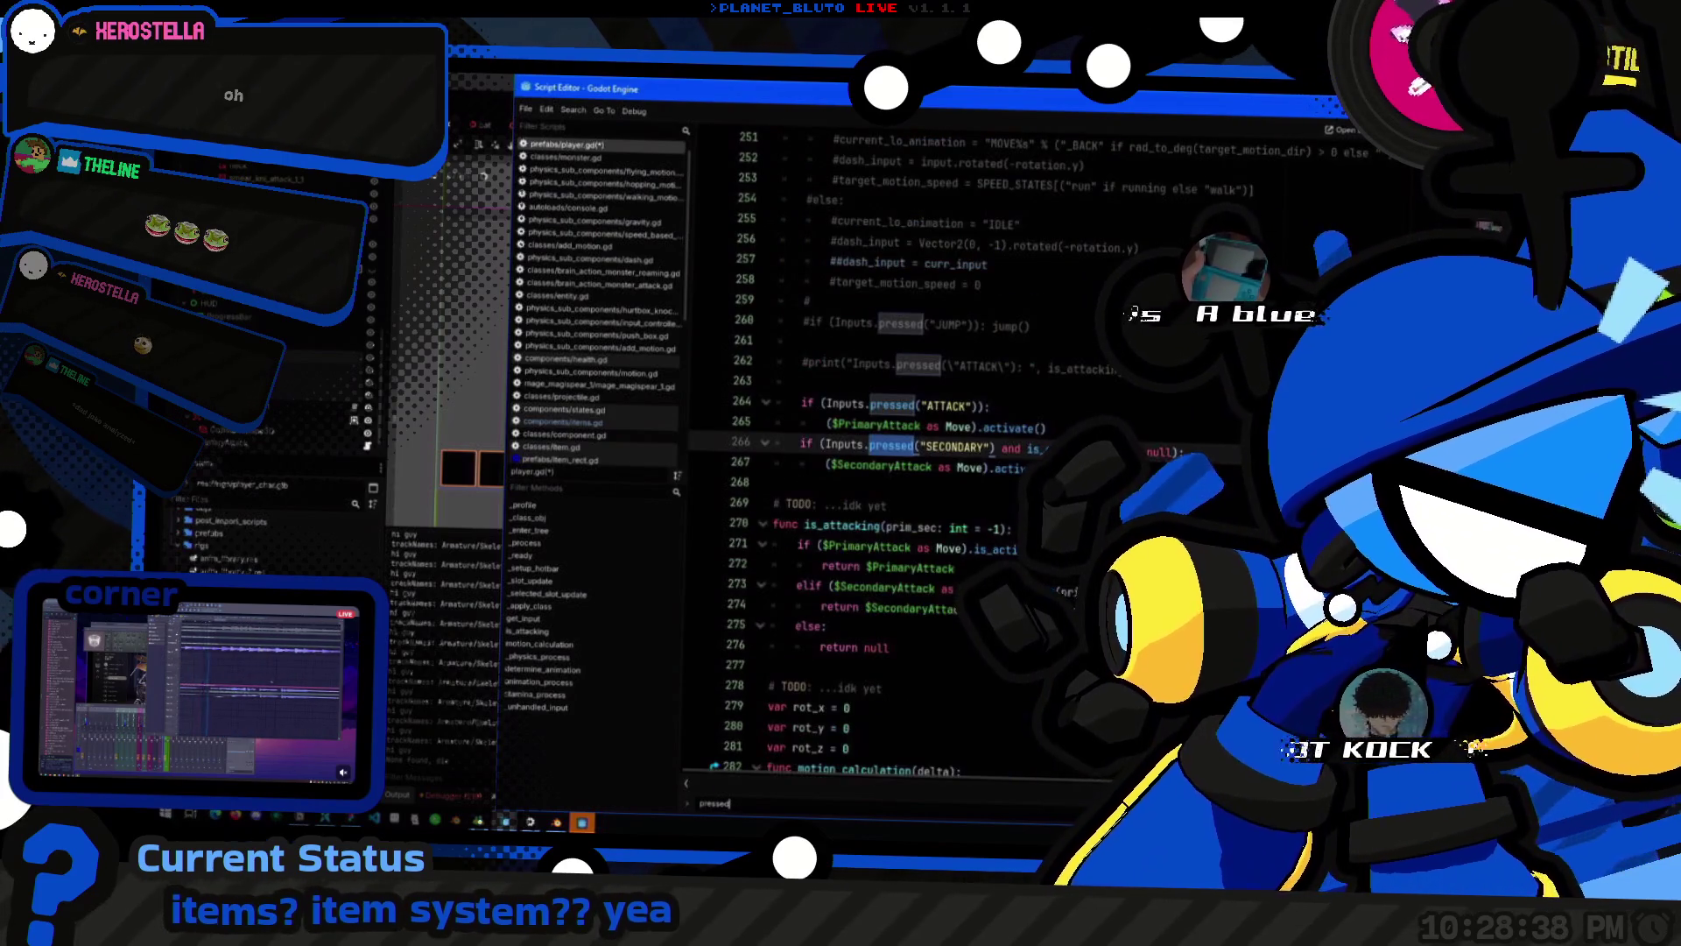
{"action": "key", "text": "Return"}
{"action": "left_click", "coordinate": [838, 329], "text": "ctrl"}
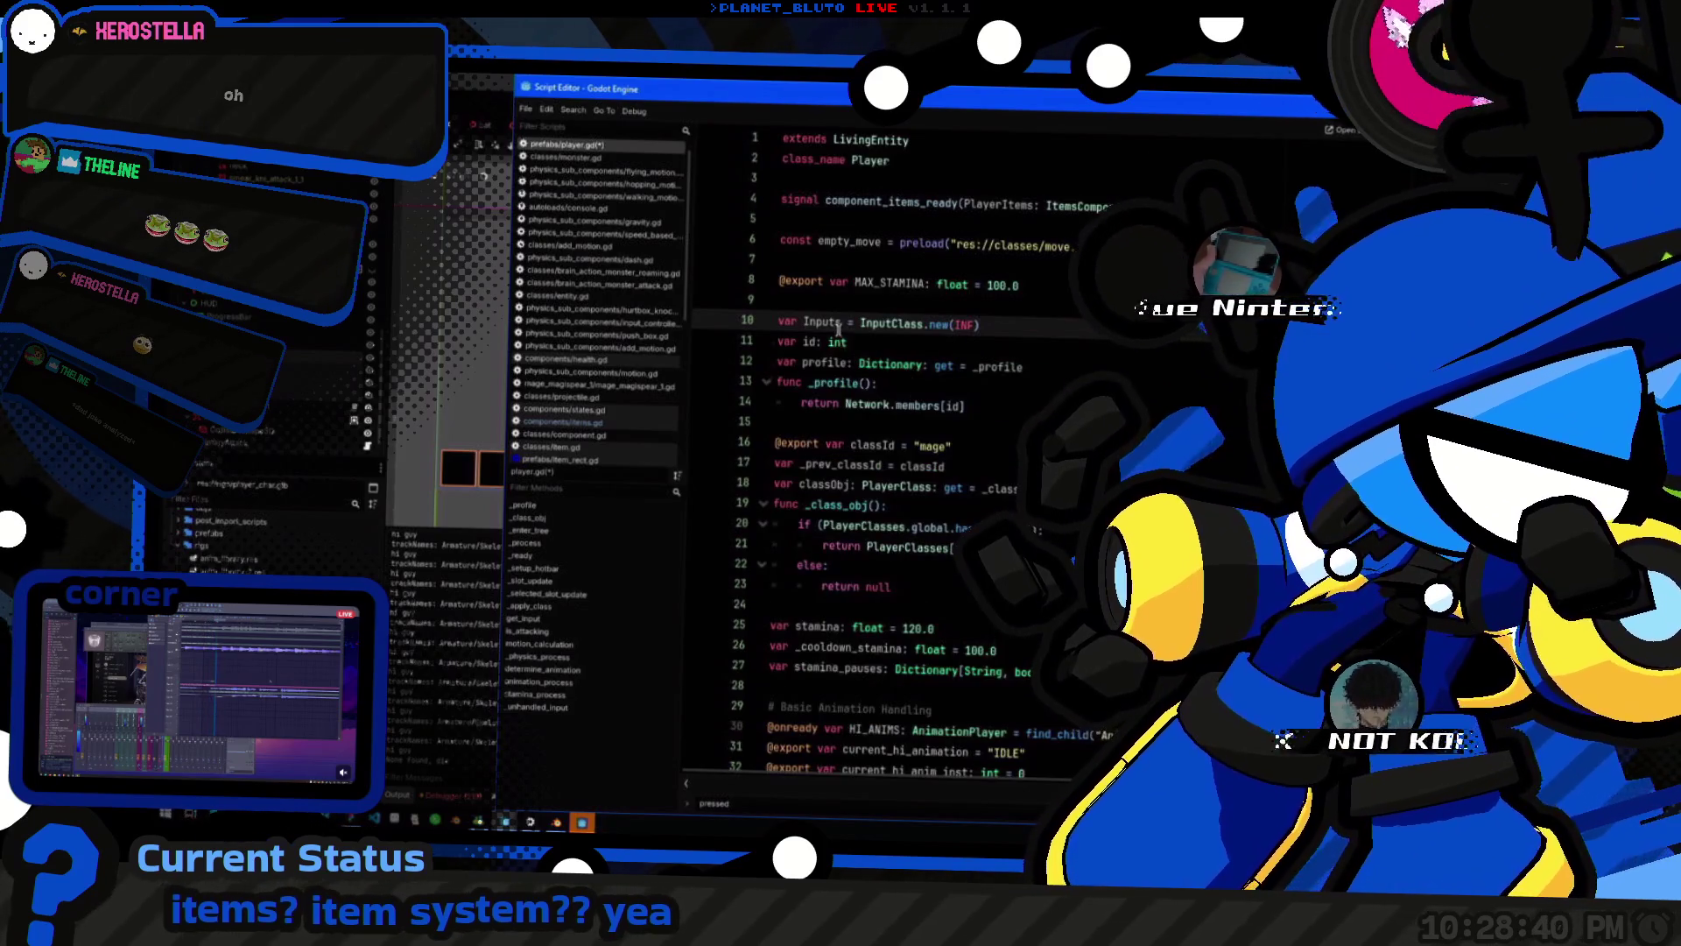
{"action": "left_click", "coordinate": [892, 325], "text": "ctrl"}
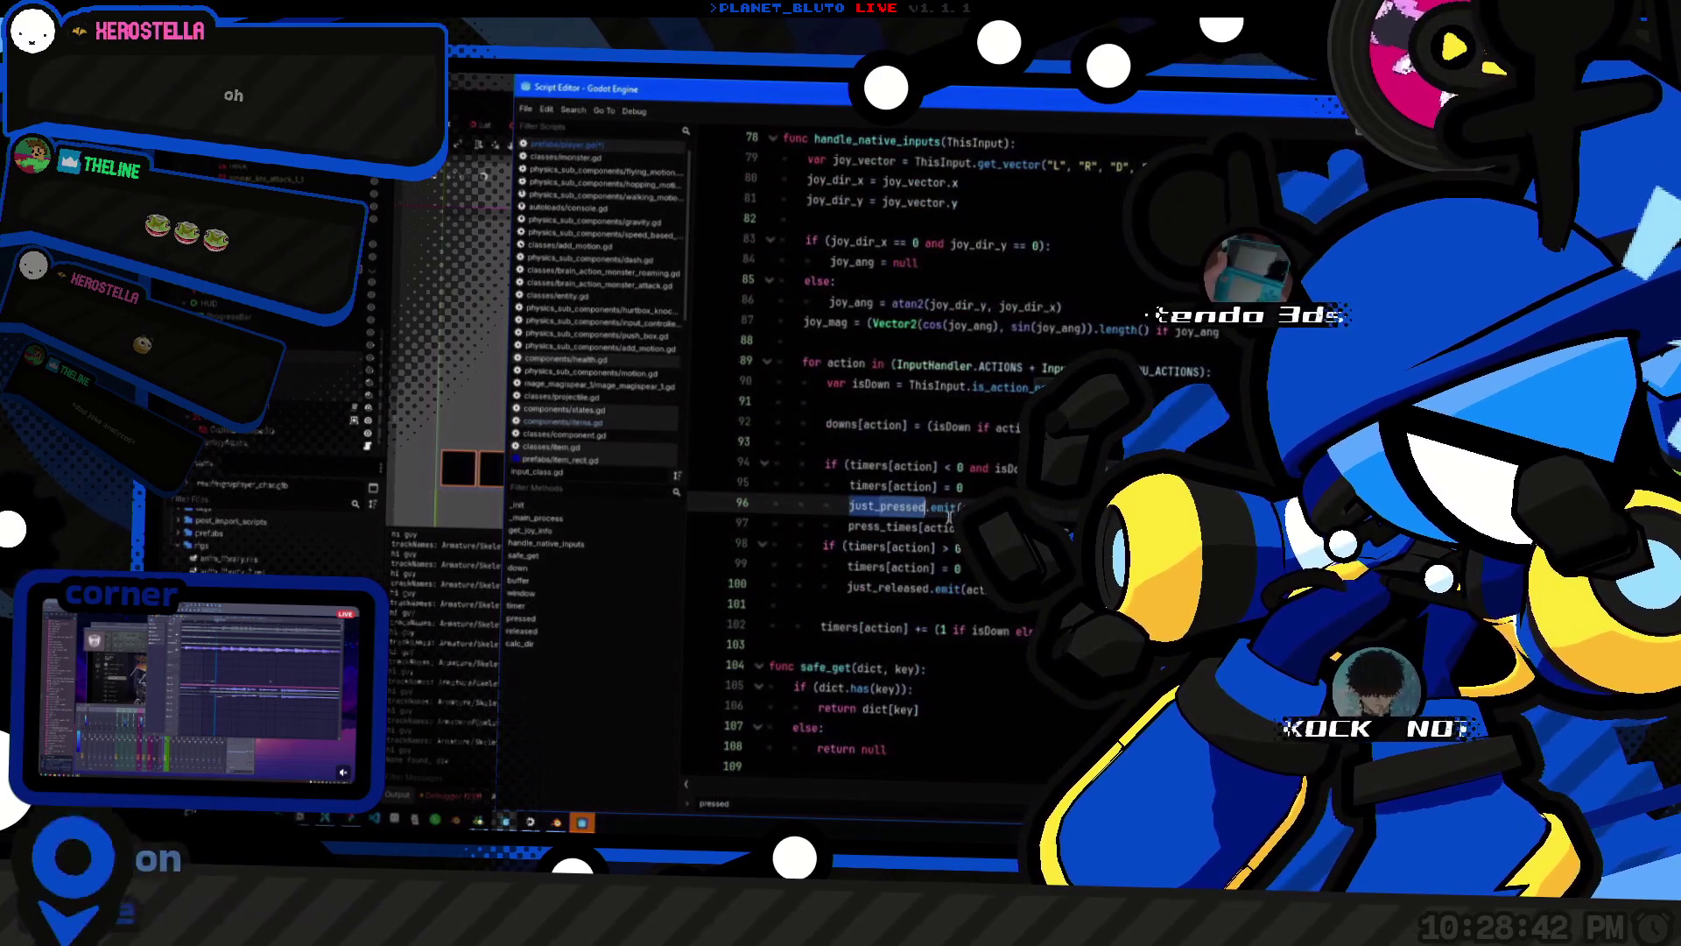
- Add an emit_signal("just_pressed_%s", …) call after the just_pressed emit
{"action": "key", "text": "Return"}
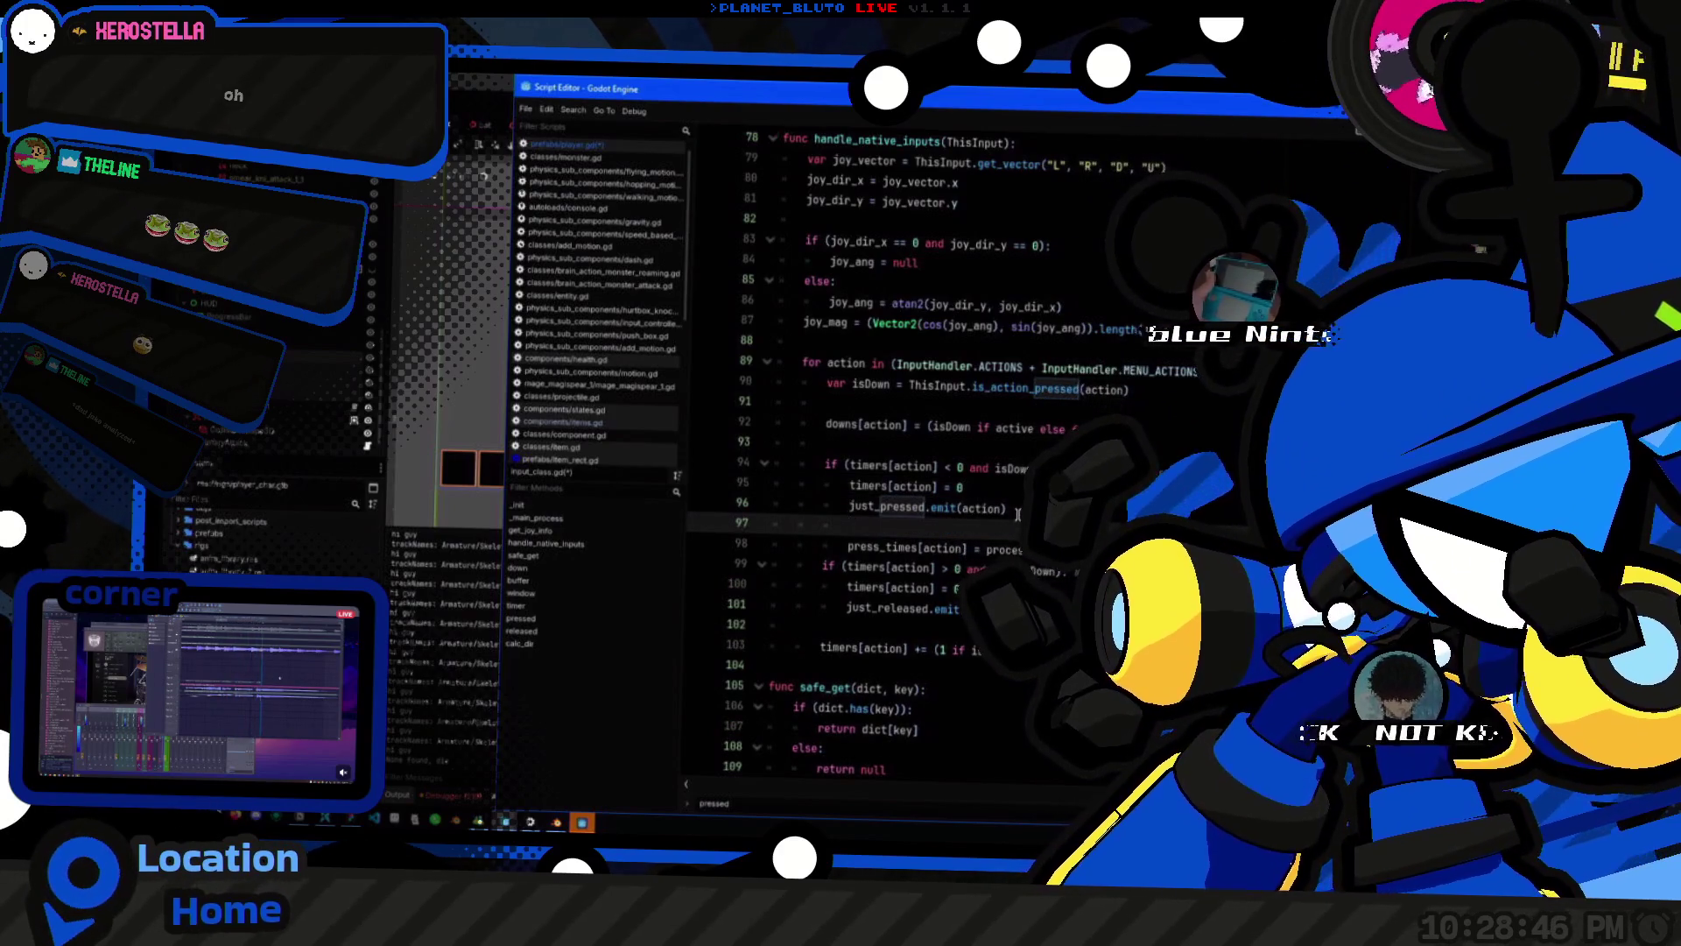
{"action": "type", "text": "emit"}
{"action": "key", "text": "Return"}
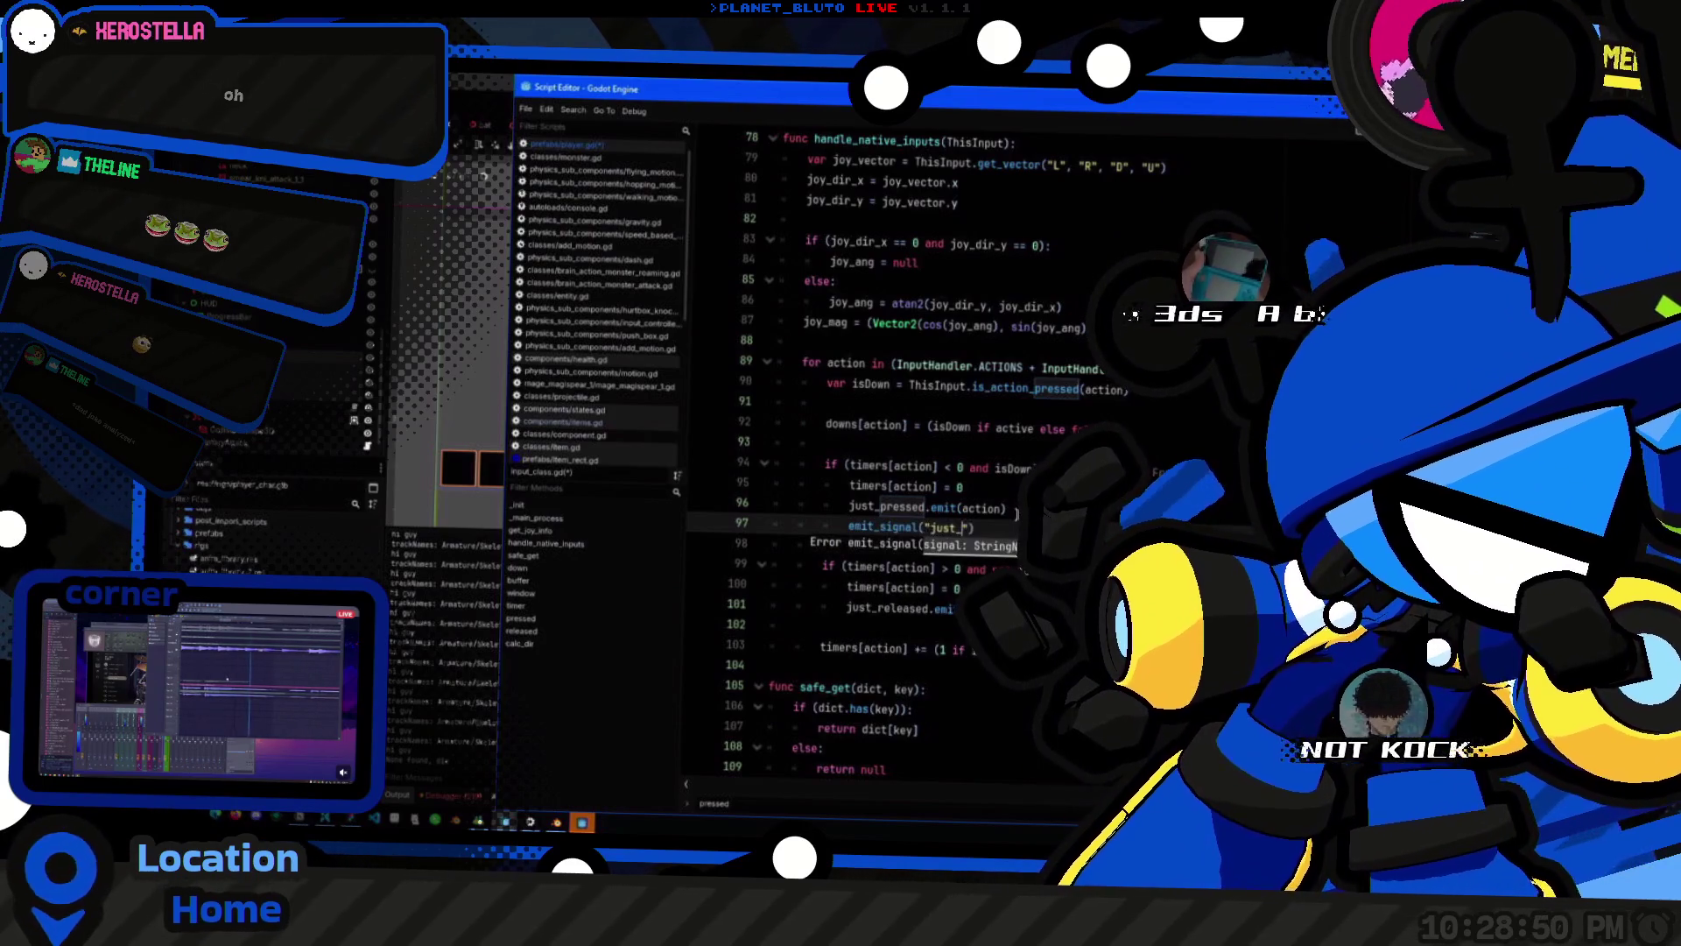
{"action": "type", "text": ","}
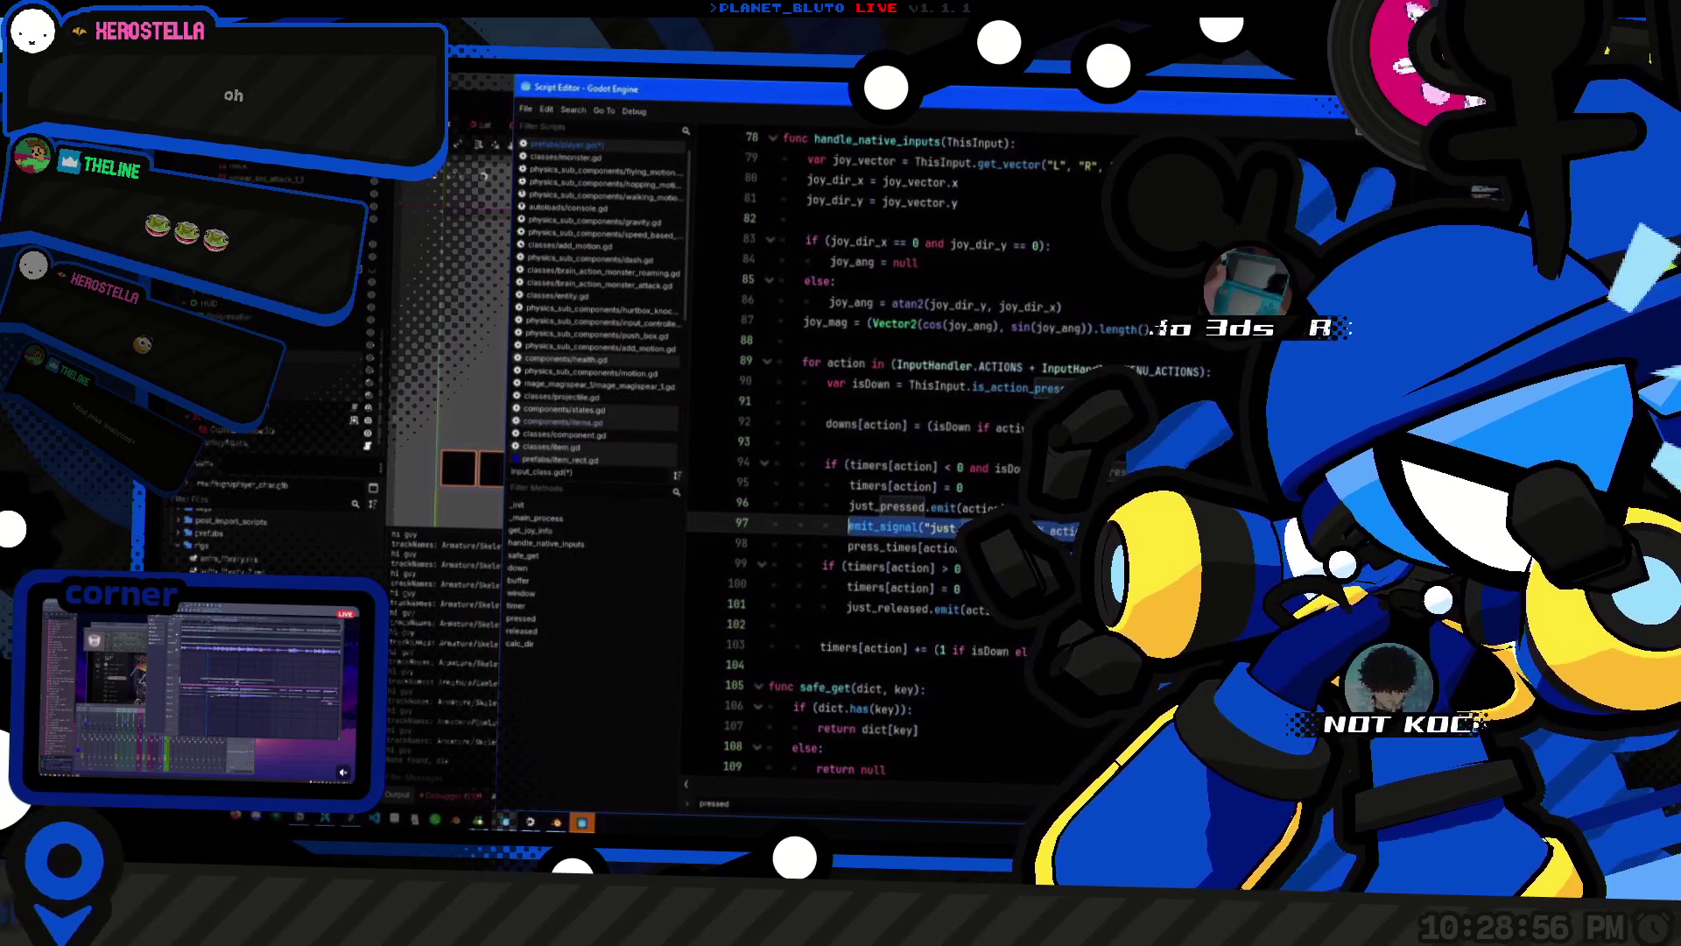
- Add a matching emit_signal("just_released_%s", …) line under the released emit
{"action": "left_click", "coordinate": [1066, 547]}
{"action": "key", "text": "Down"}
{"action": "key", "text": "Down"}
{"action": "key", "text": "Down"}
{"action": "key", "text": "ctrl+v"}
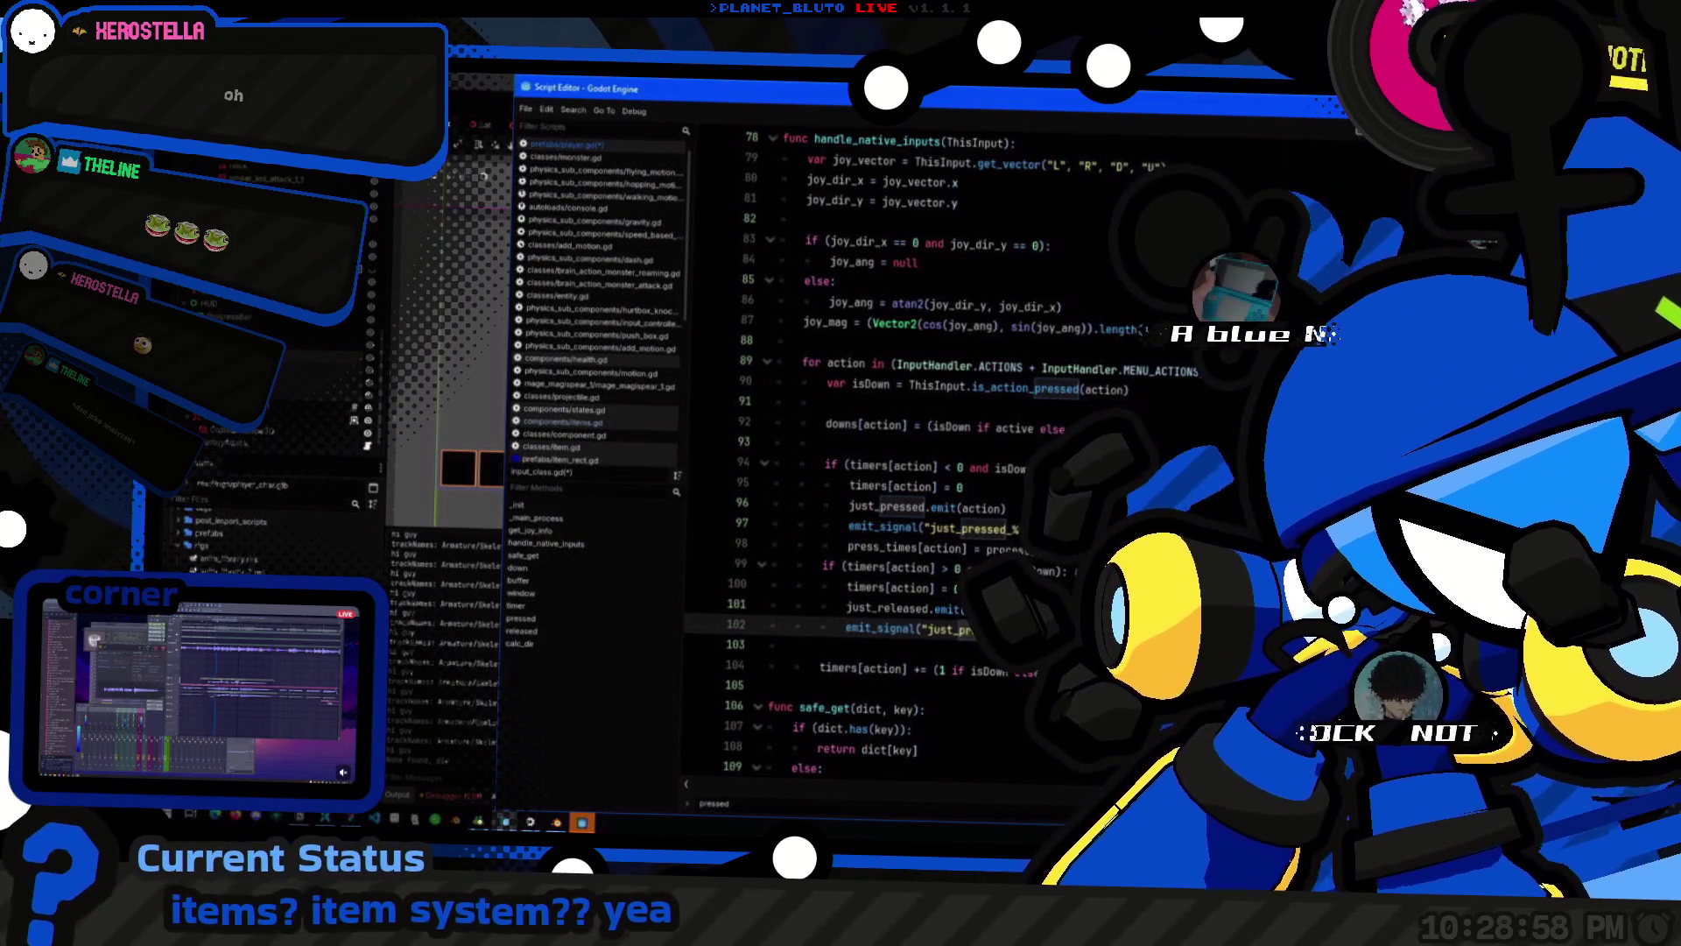
{"action": "left_click", "coordinate": [950, 629]}
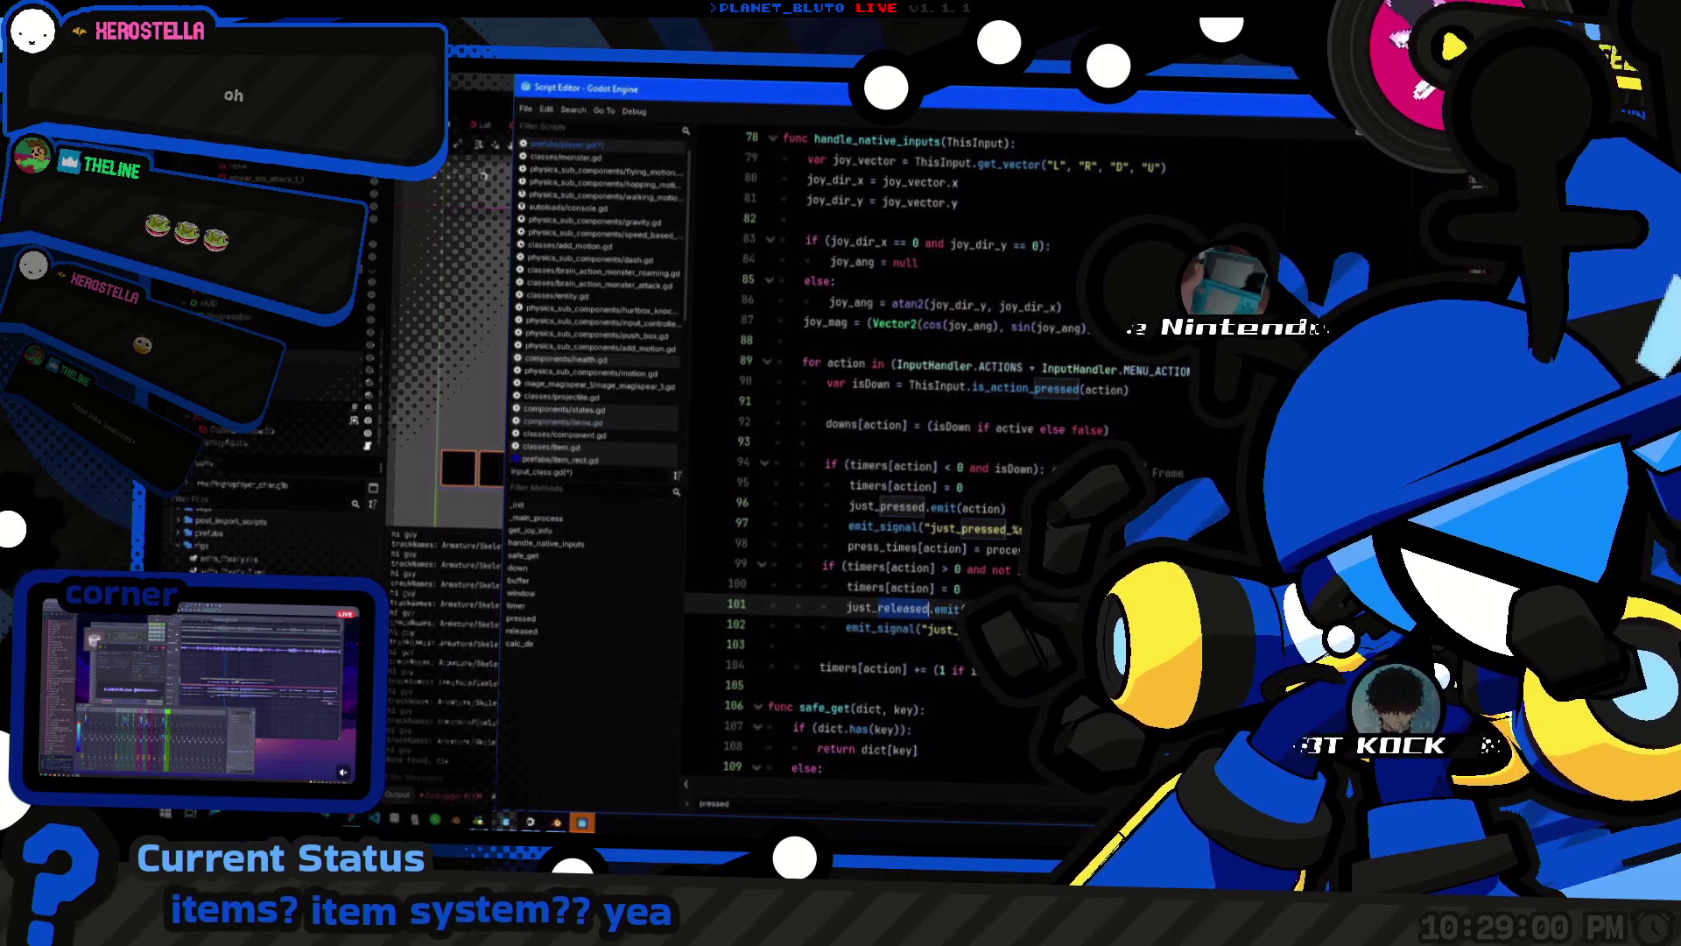
{"action": "type", "text": "releas"}
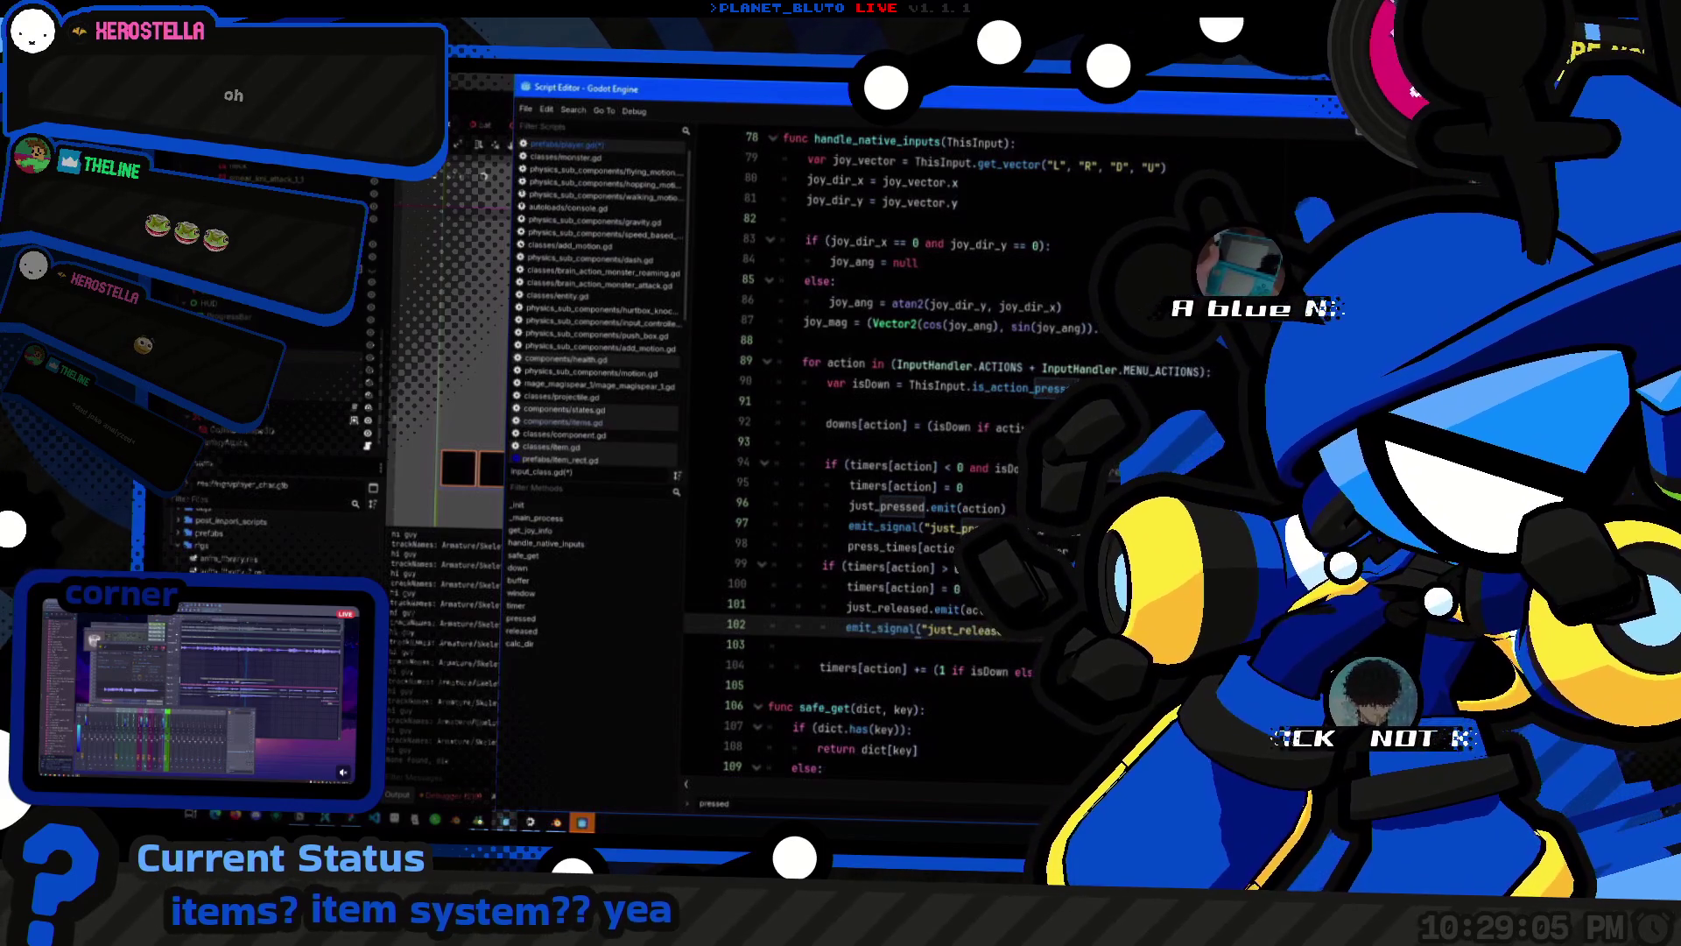
{"action": "left_click", "coordinate": [950, 526]}
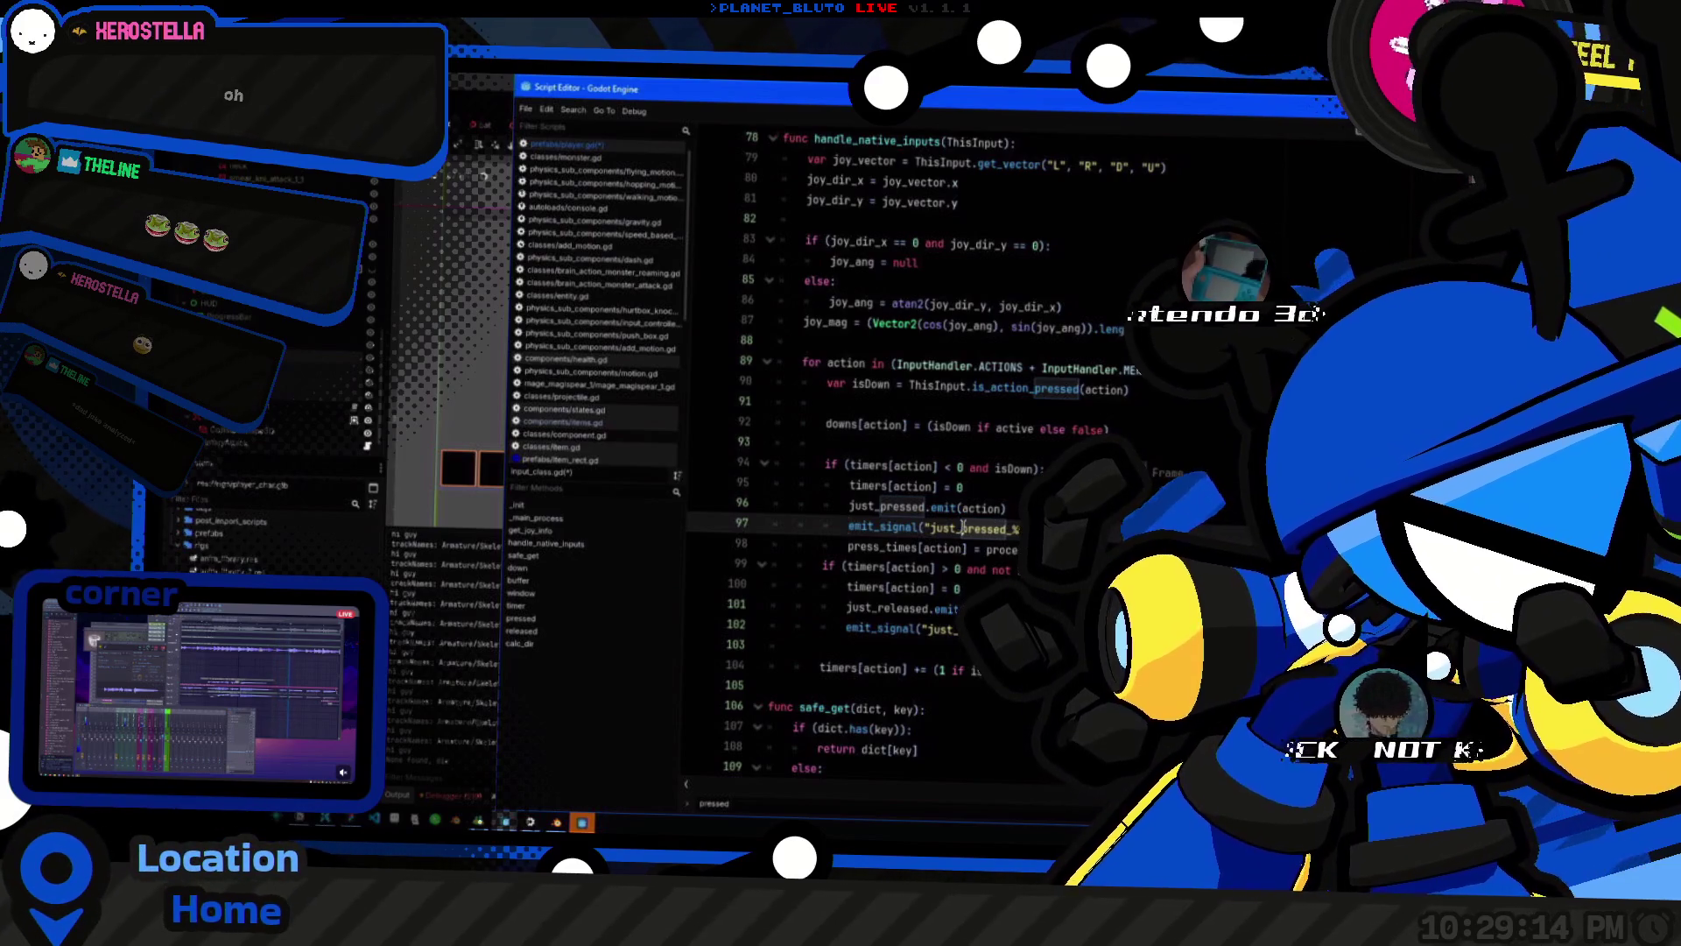
- Register add_user_signal("just_pressed_%s", …) inside _init's action loop
{"action": "scroll", "coordinate": [964, 528], "scroll_direction": "up", "scroll_amount": 20}
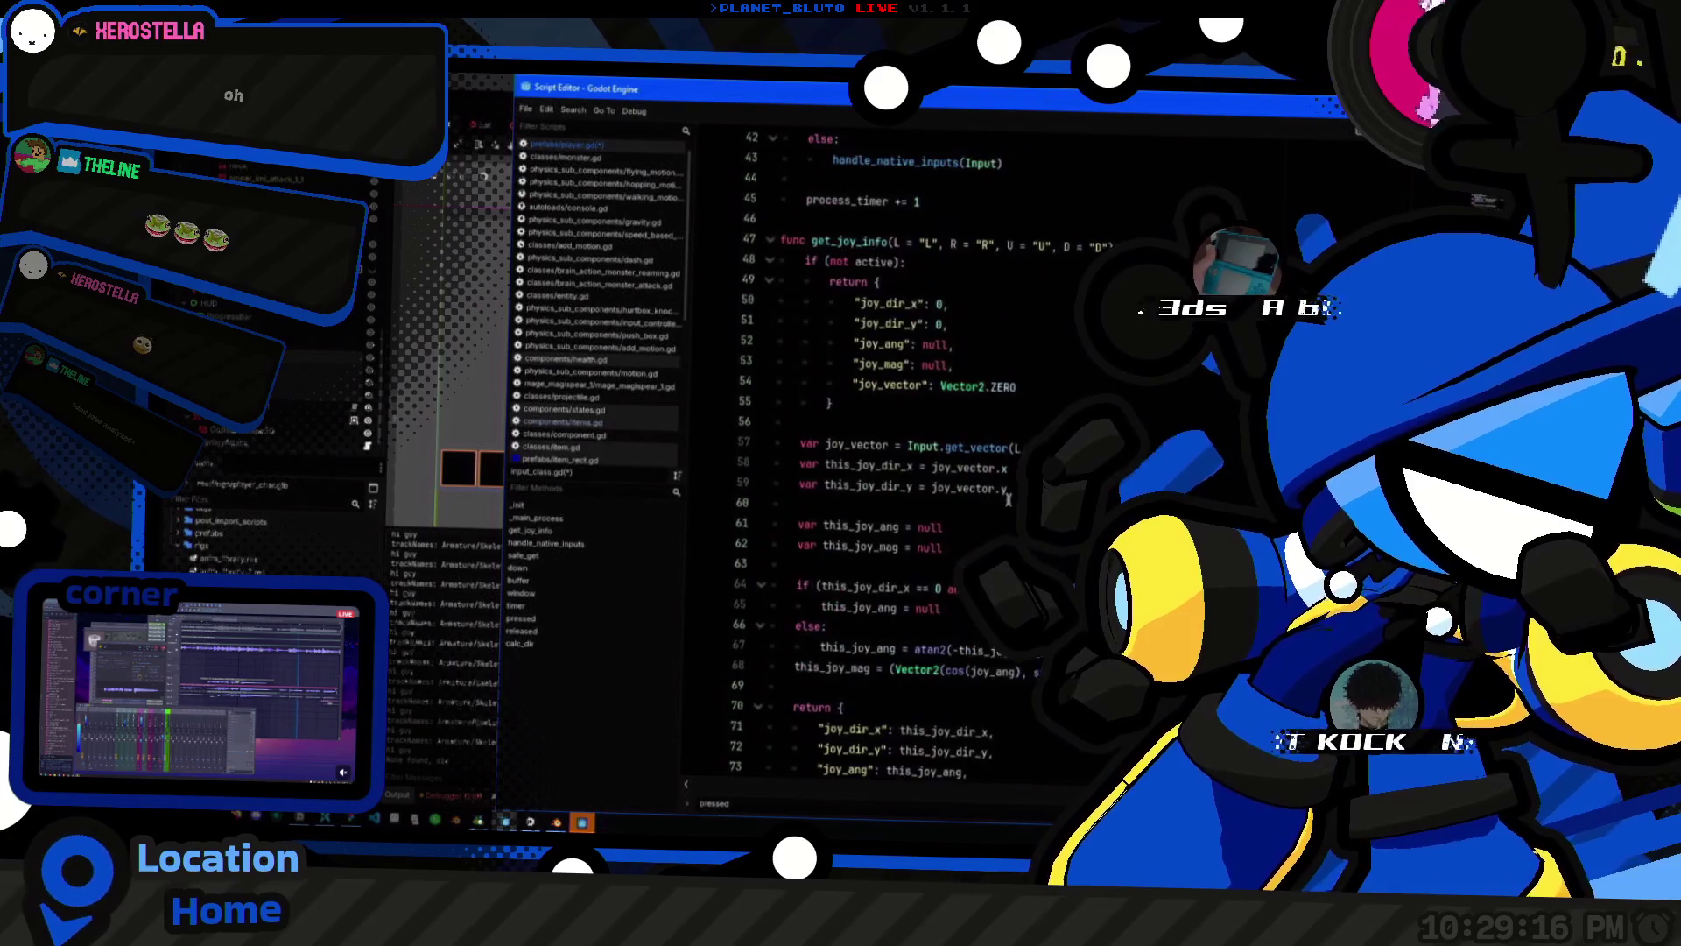
{"action": "scroll", "coordinate": [1005, 495], "scroll_direction": "down", "scroll_amount": 5}
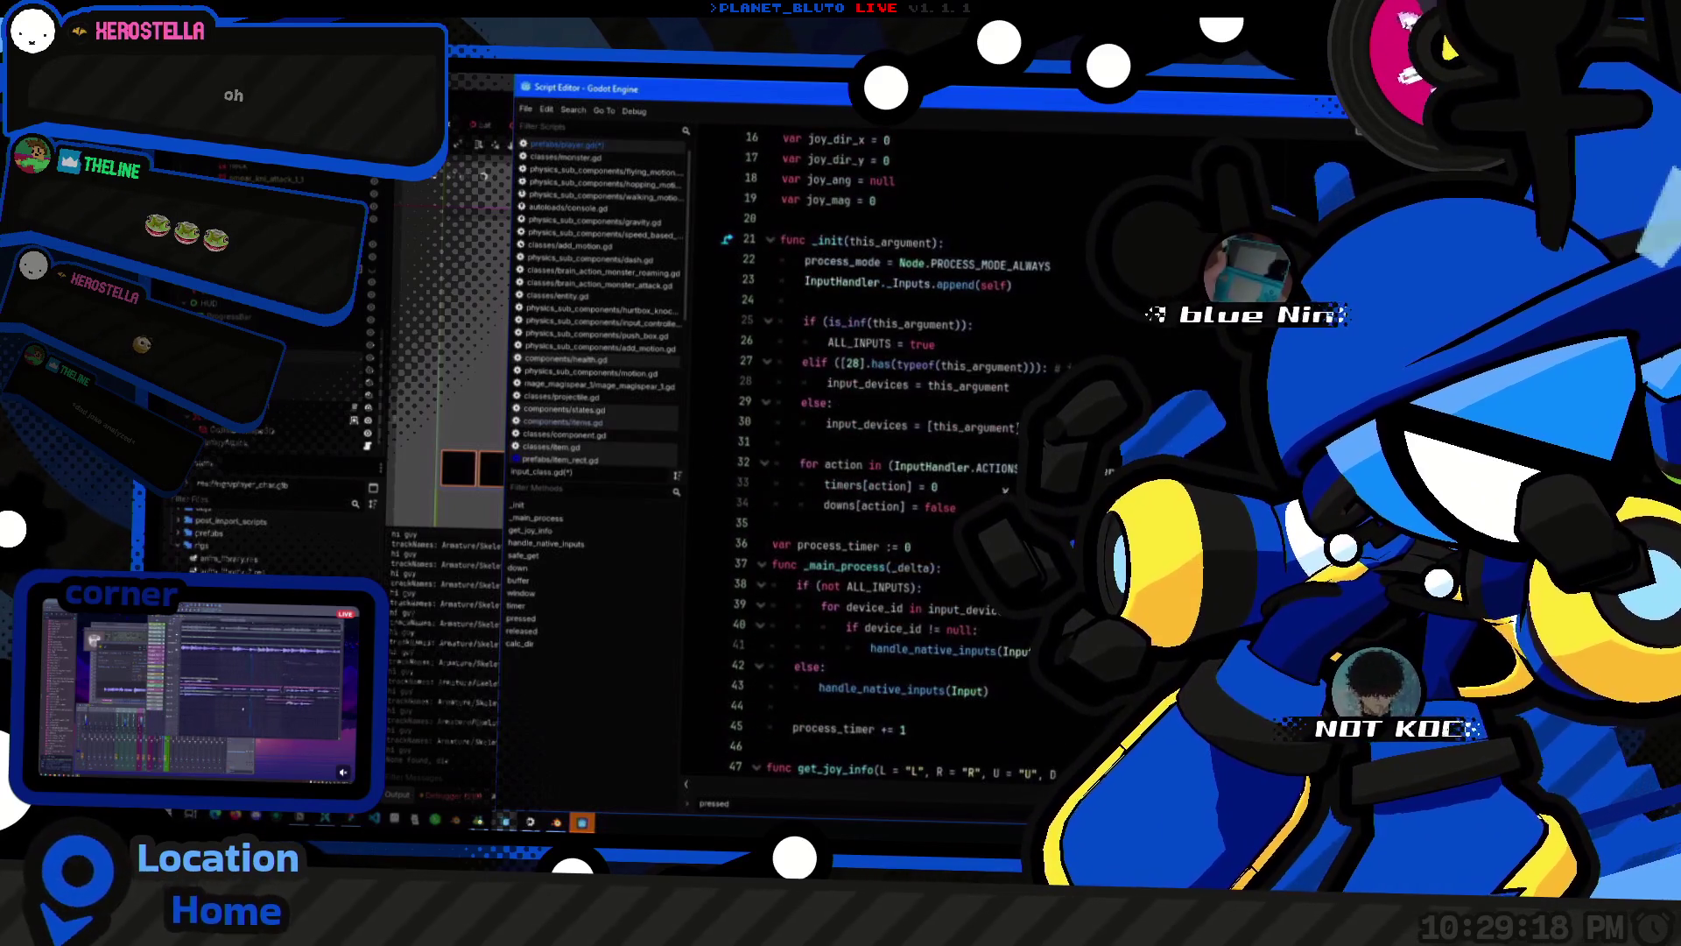
{"action": "double_click", "coordinate": [886, 485]}
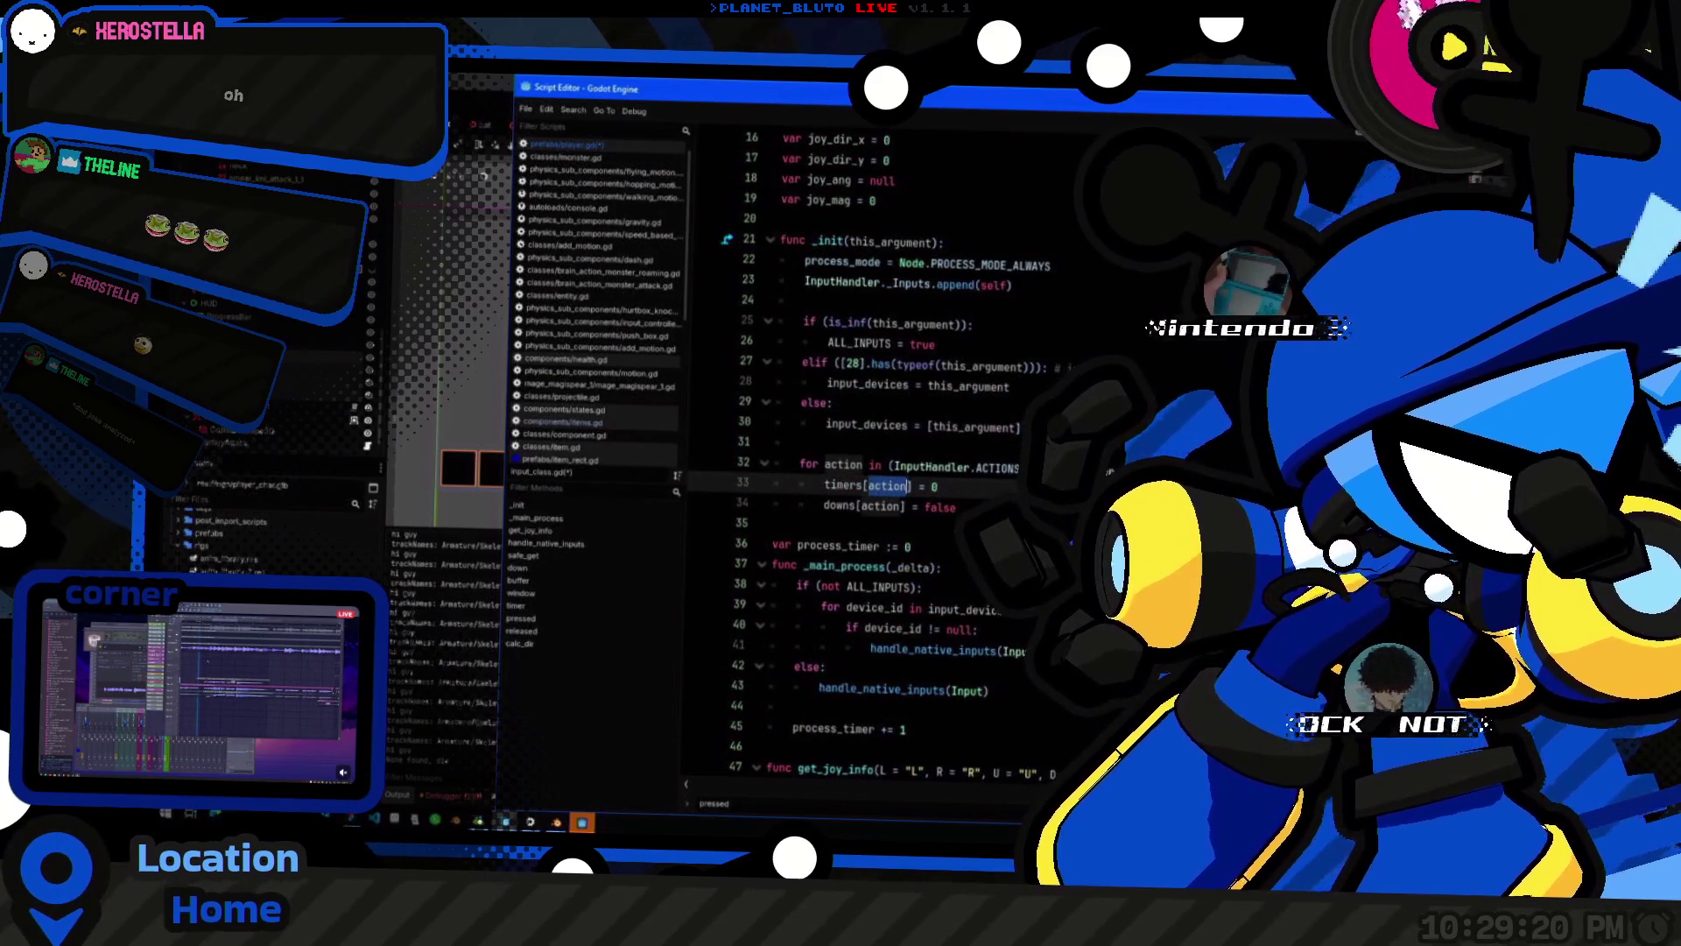
{"action": "key", "text": "ctrl+shift+Return"}
{"action": "key", "text": "BackSpace"}
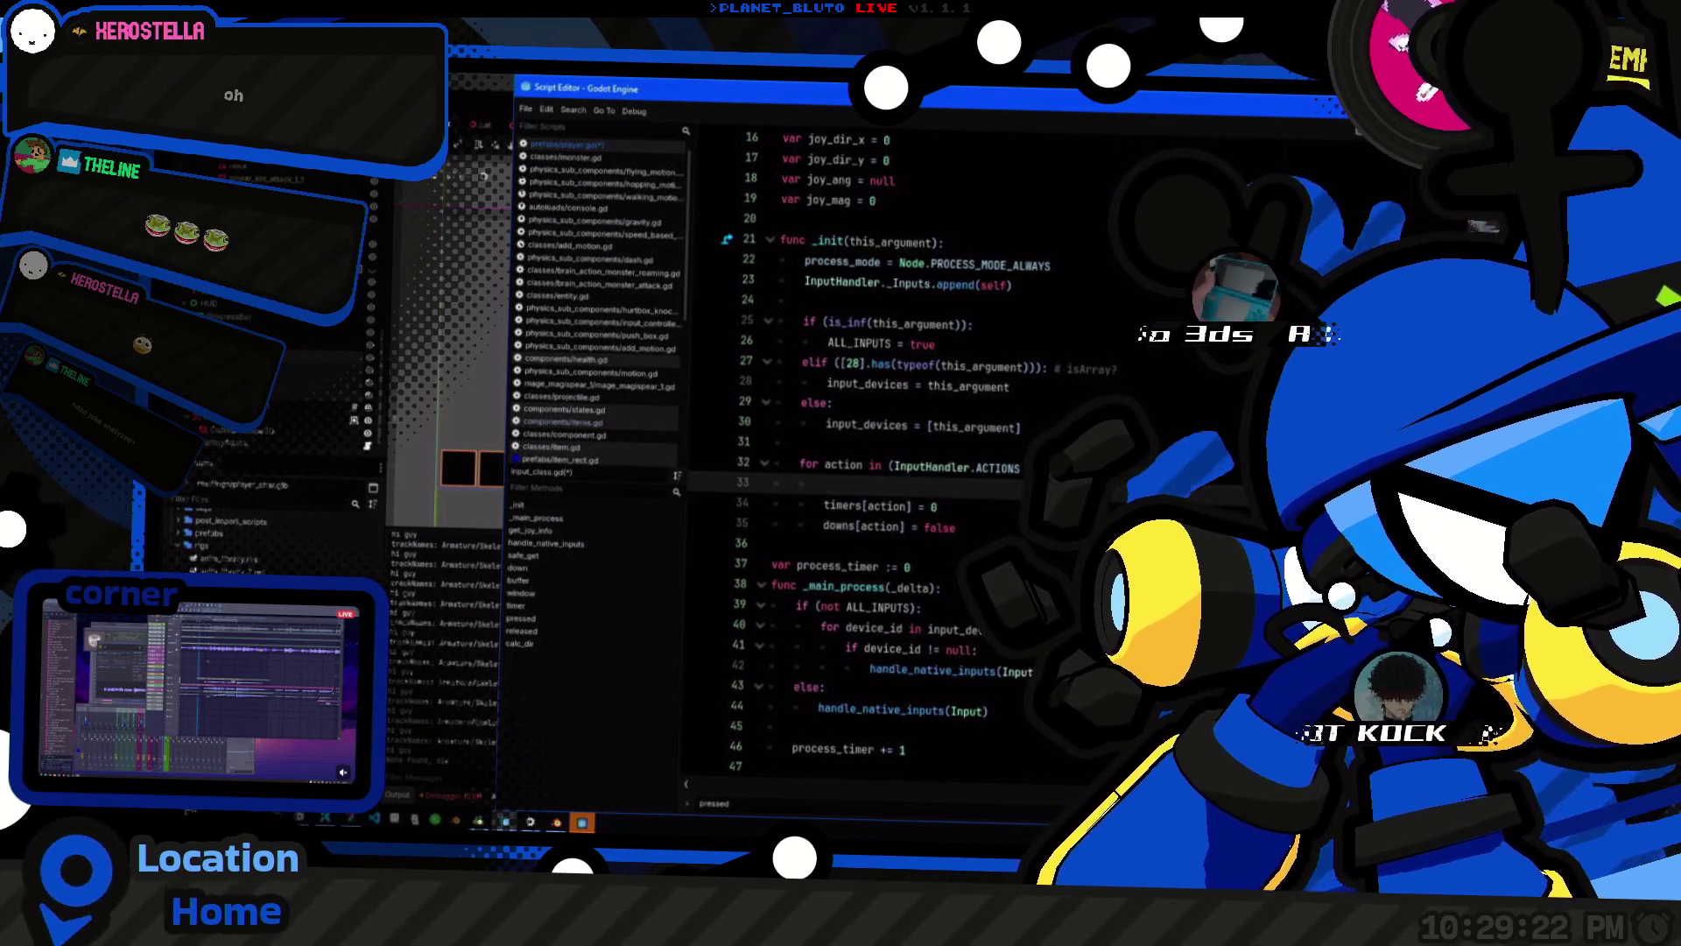
{"action": "key", "text": "BackSpace"}
{"action": "type", "text": "_u"}
{"action": "key", "text": "Return"}
{"action": "type", "text": "\""}
{"action": "type", "text": "jst"}
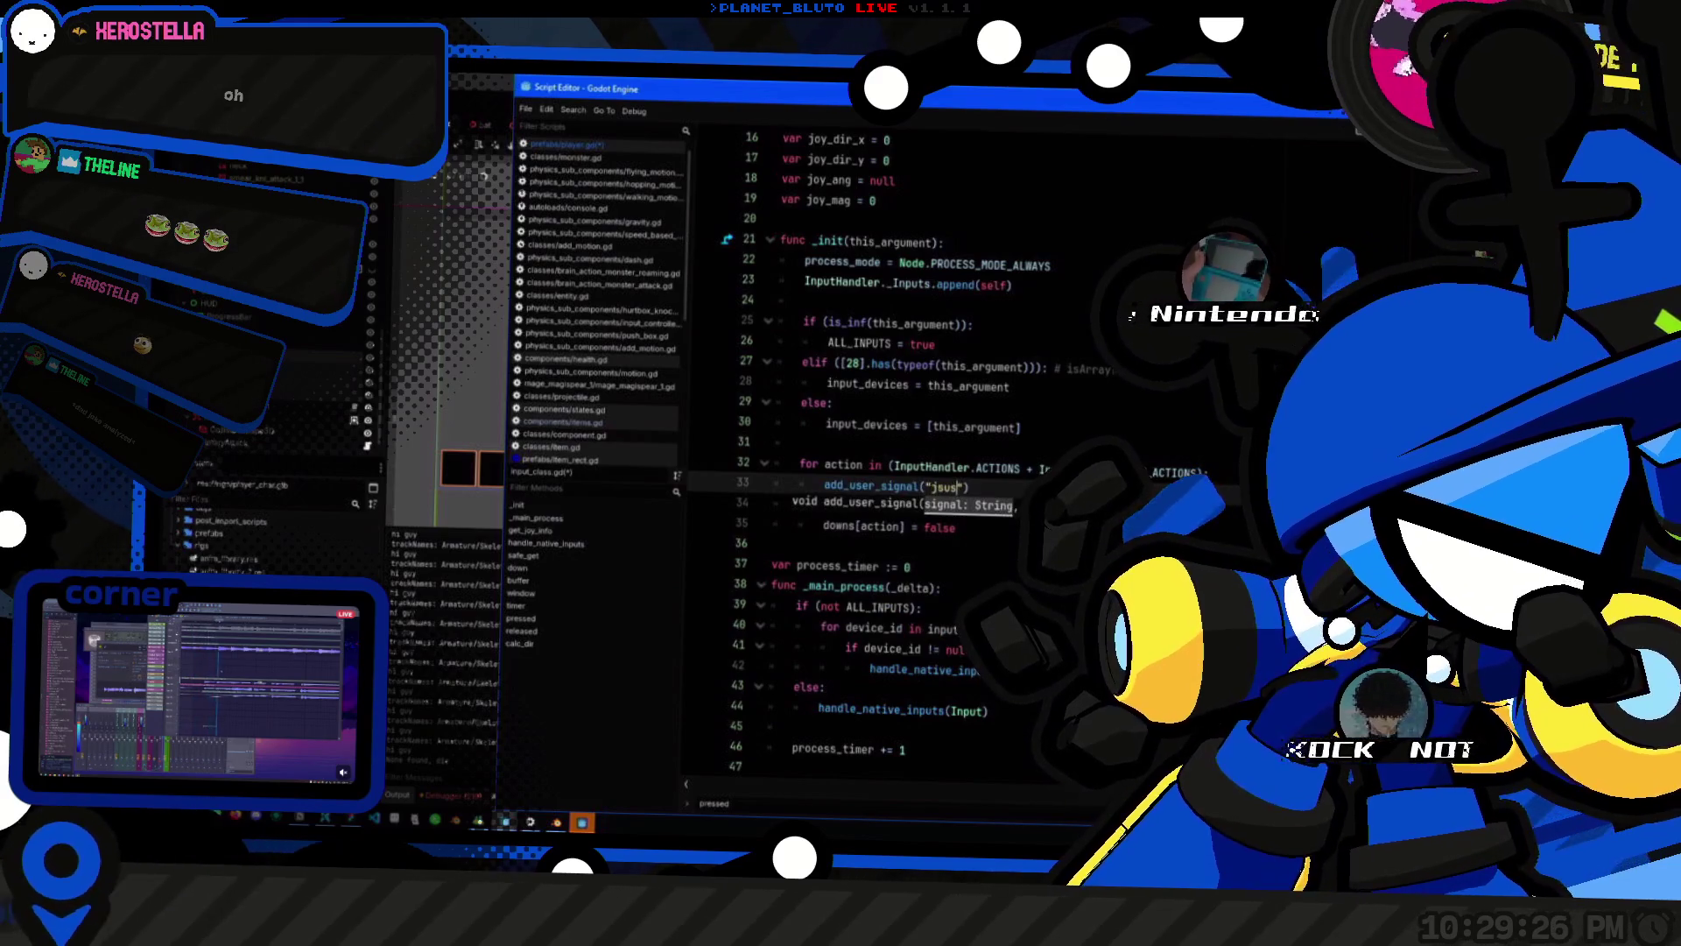
{"action": "type", "text": "t_pressed %"}
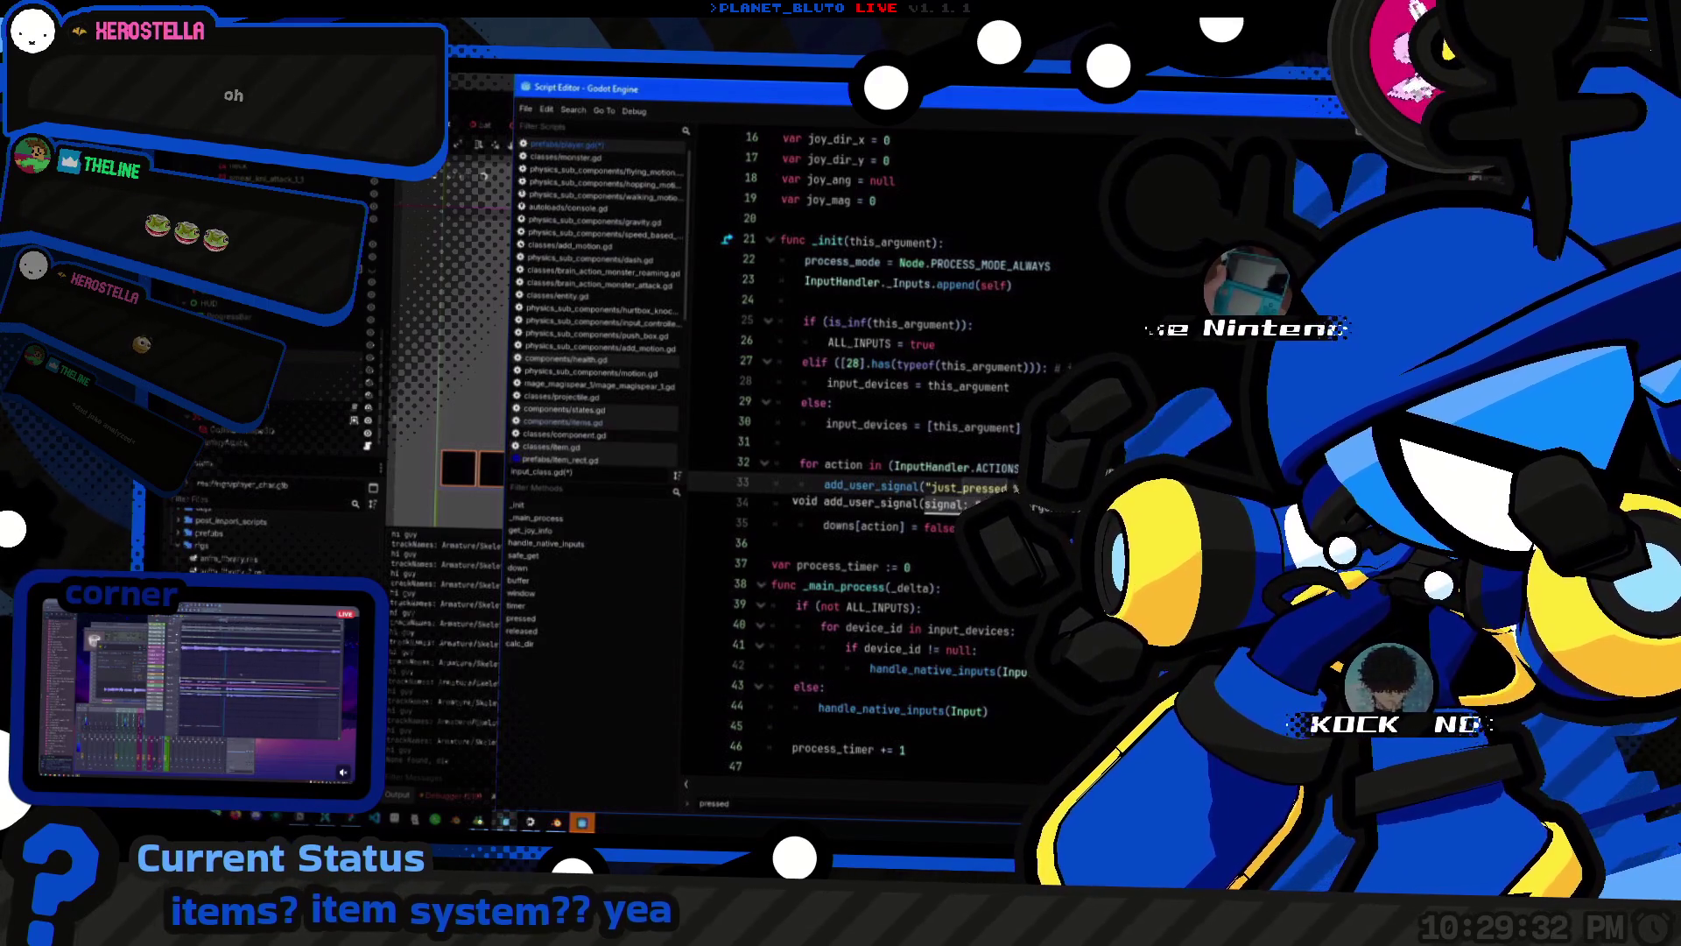
- Duplicate it as a just_released_%s signal and run the project with F5
{"action": "key", "text": "ctrl+shift+d"}
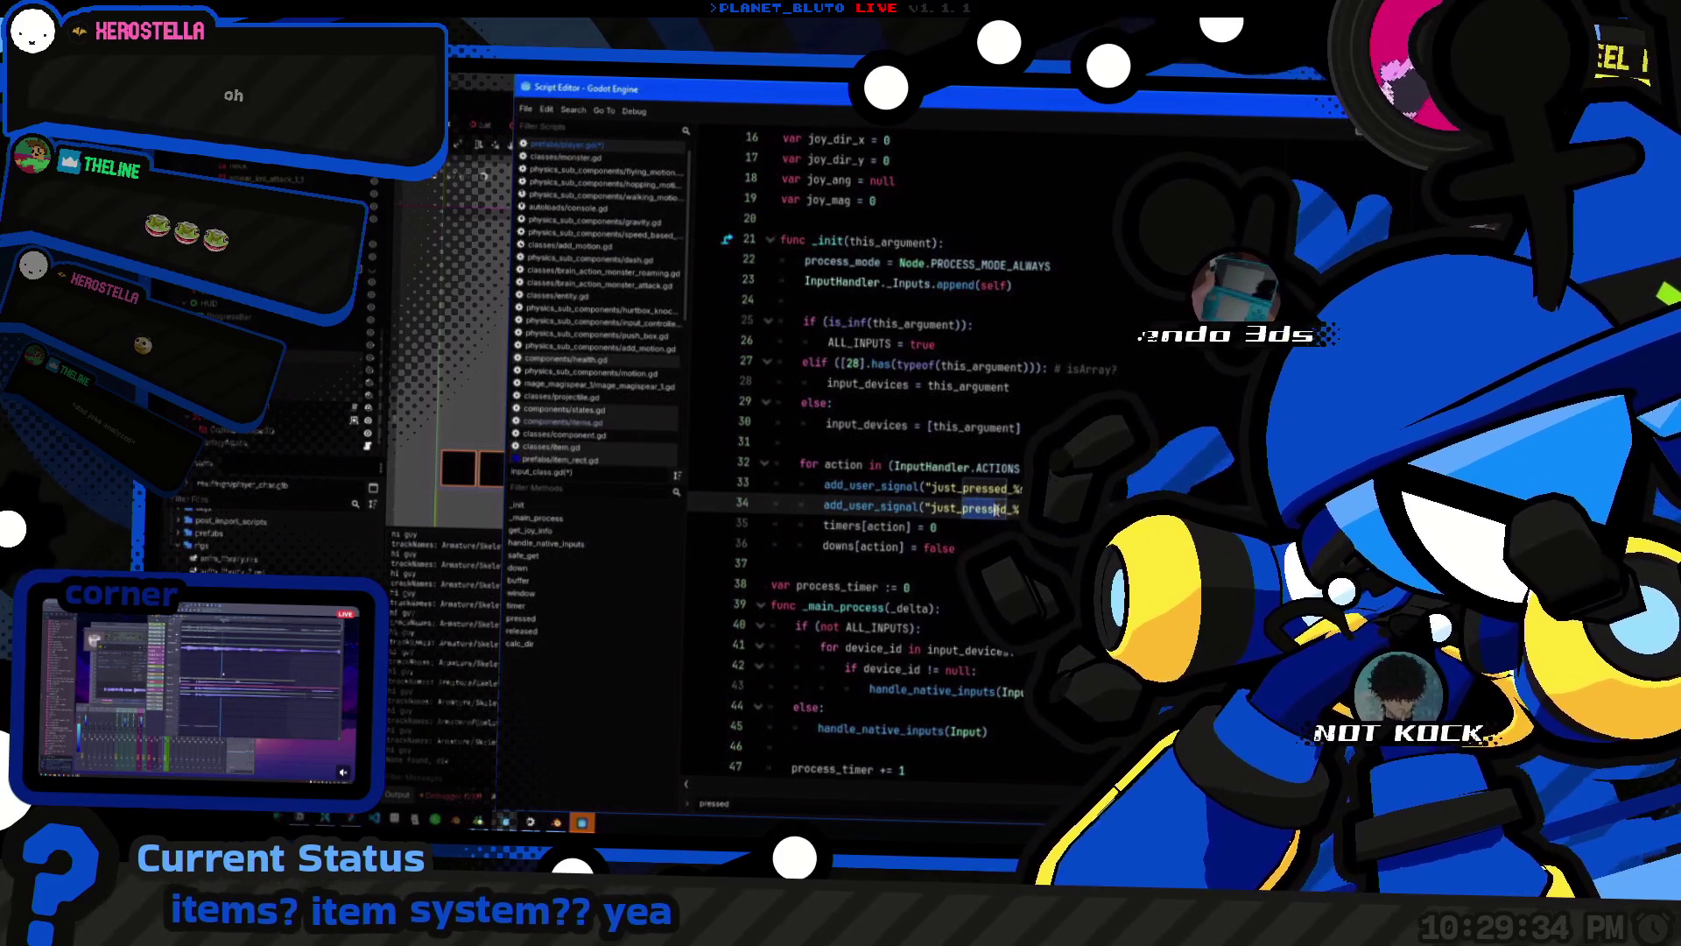
{"action": "type", "text": "released"}
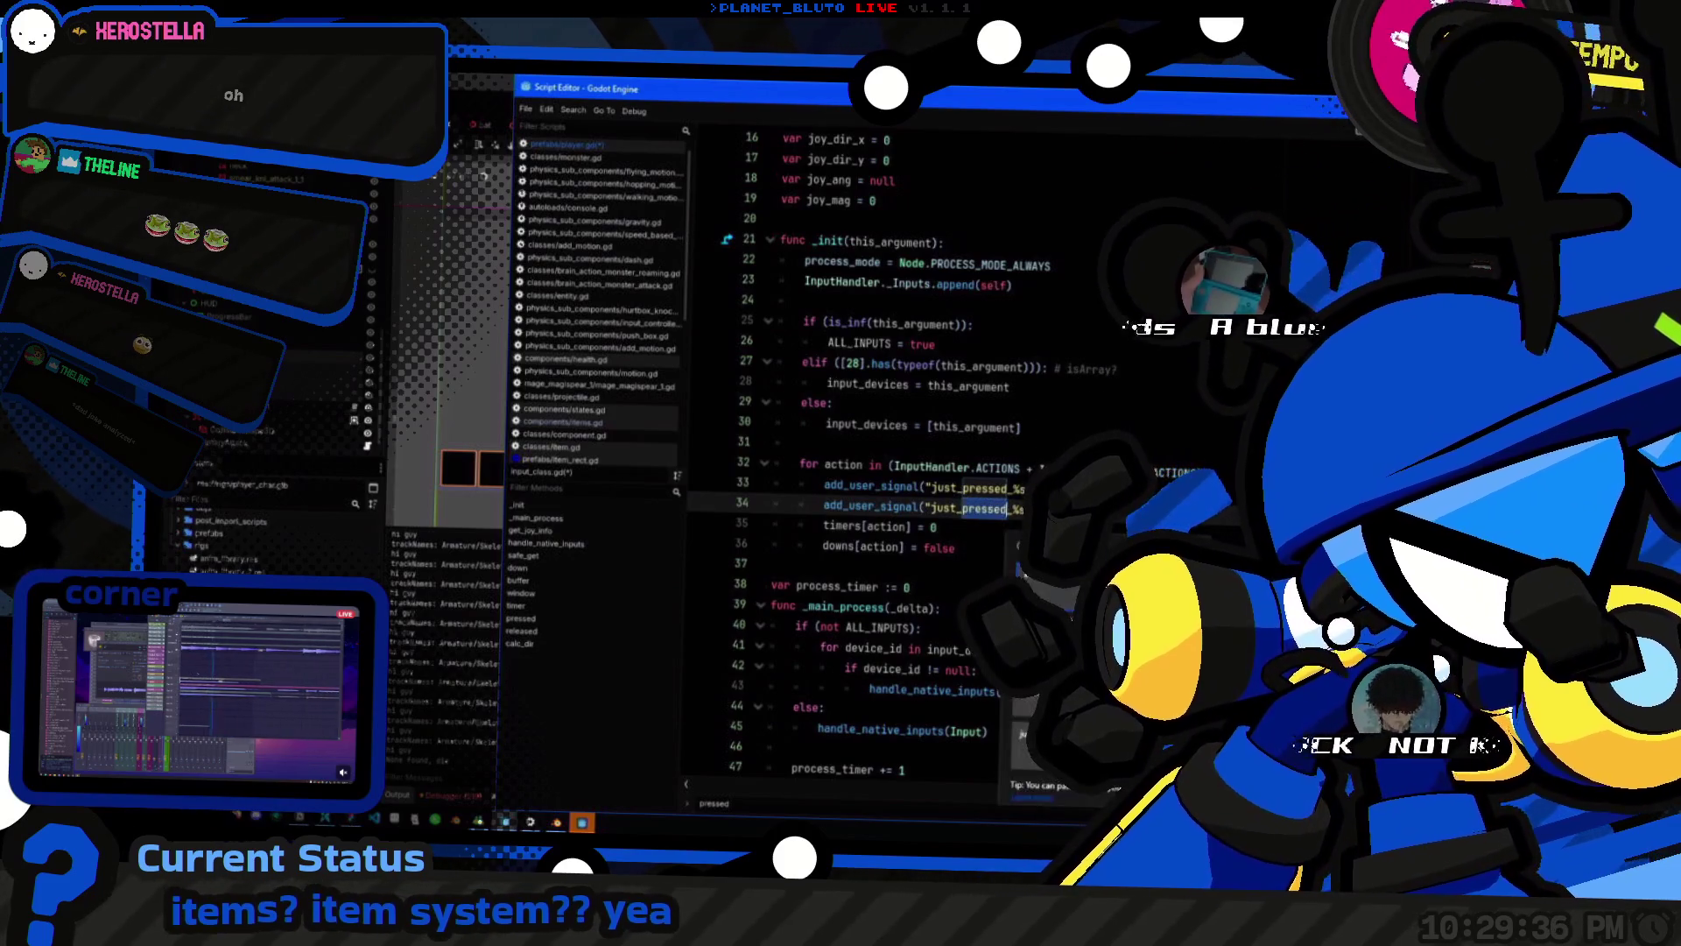
{"action": "left_click", "coordinate": [800, 443]}
{"action": "left_click", "coordinate": [919, 507]}
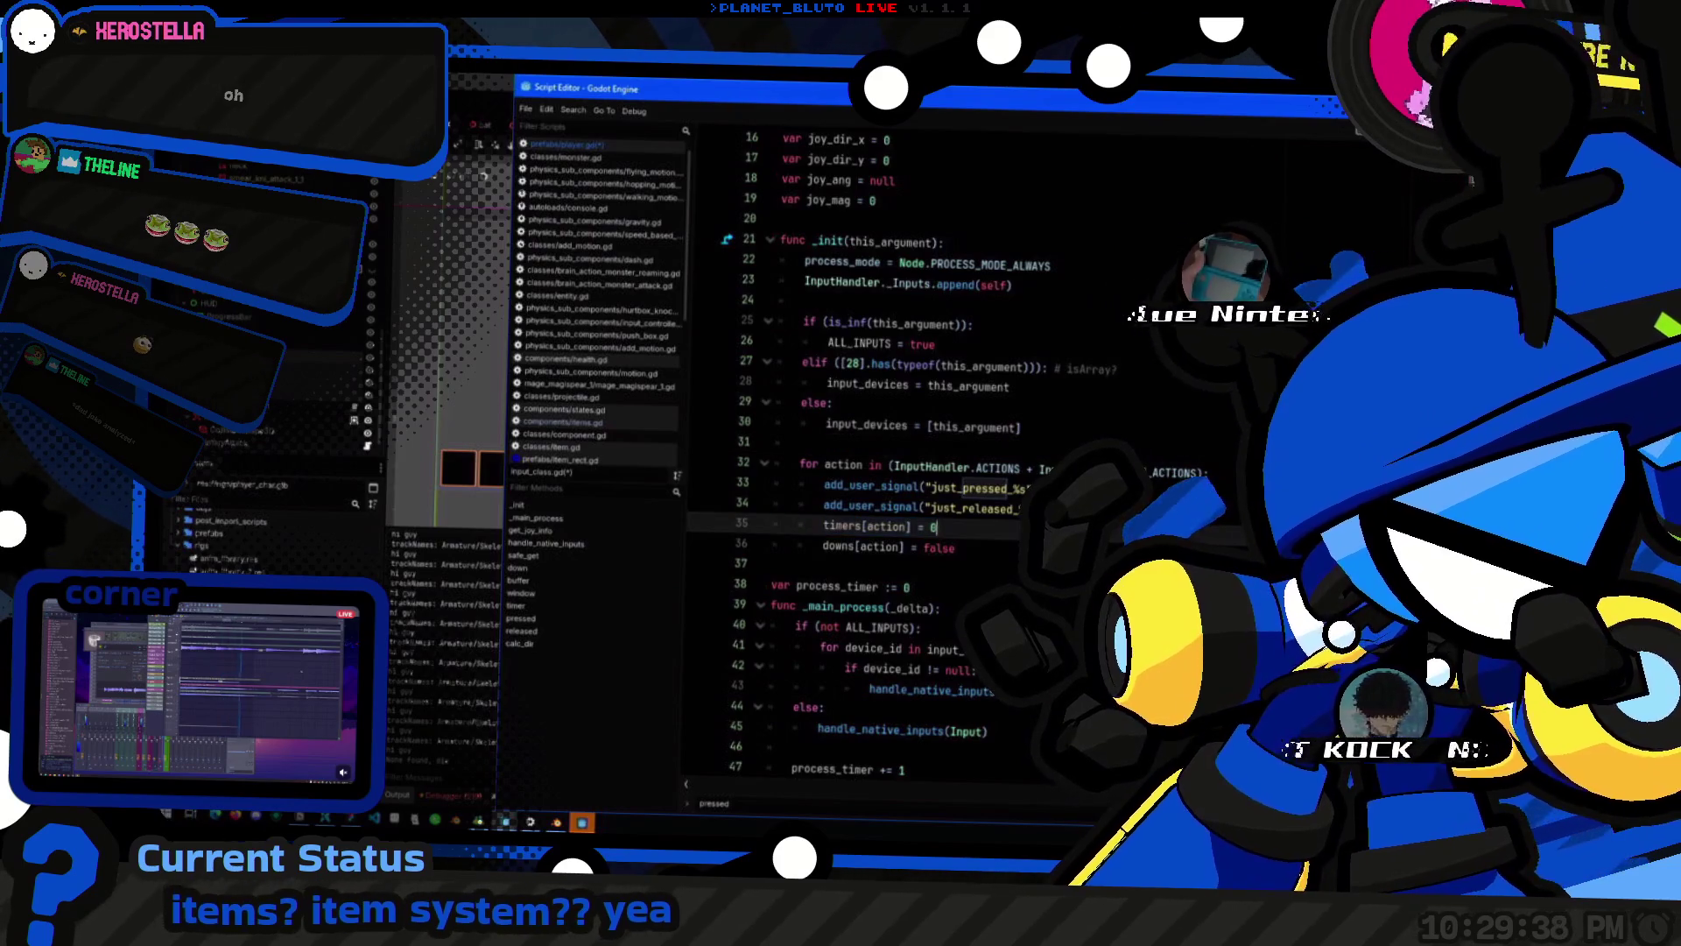
{"action": "key", "text": "alt+Tab"}
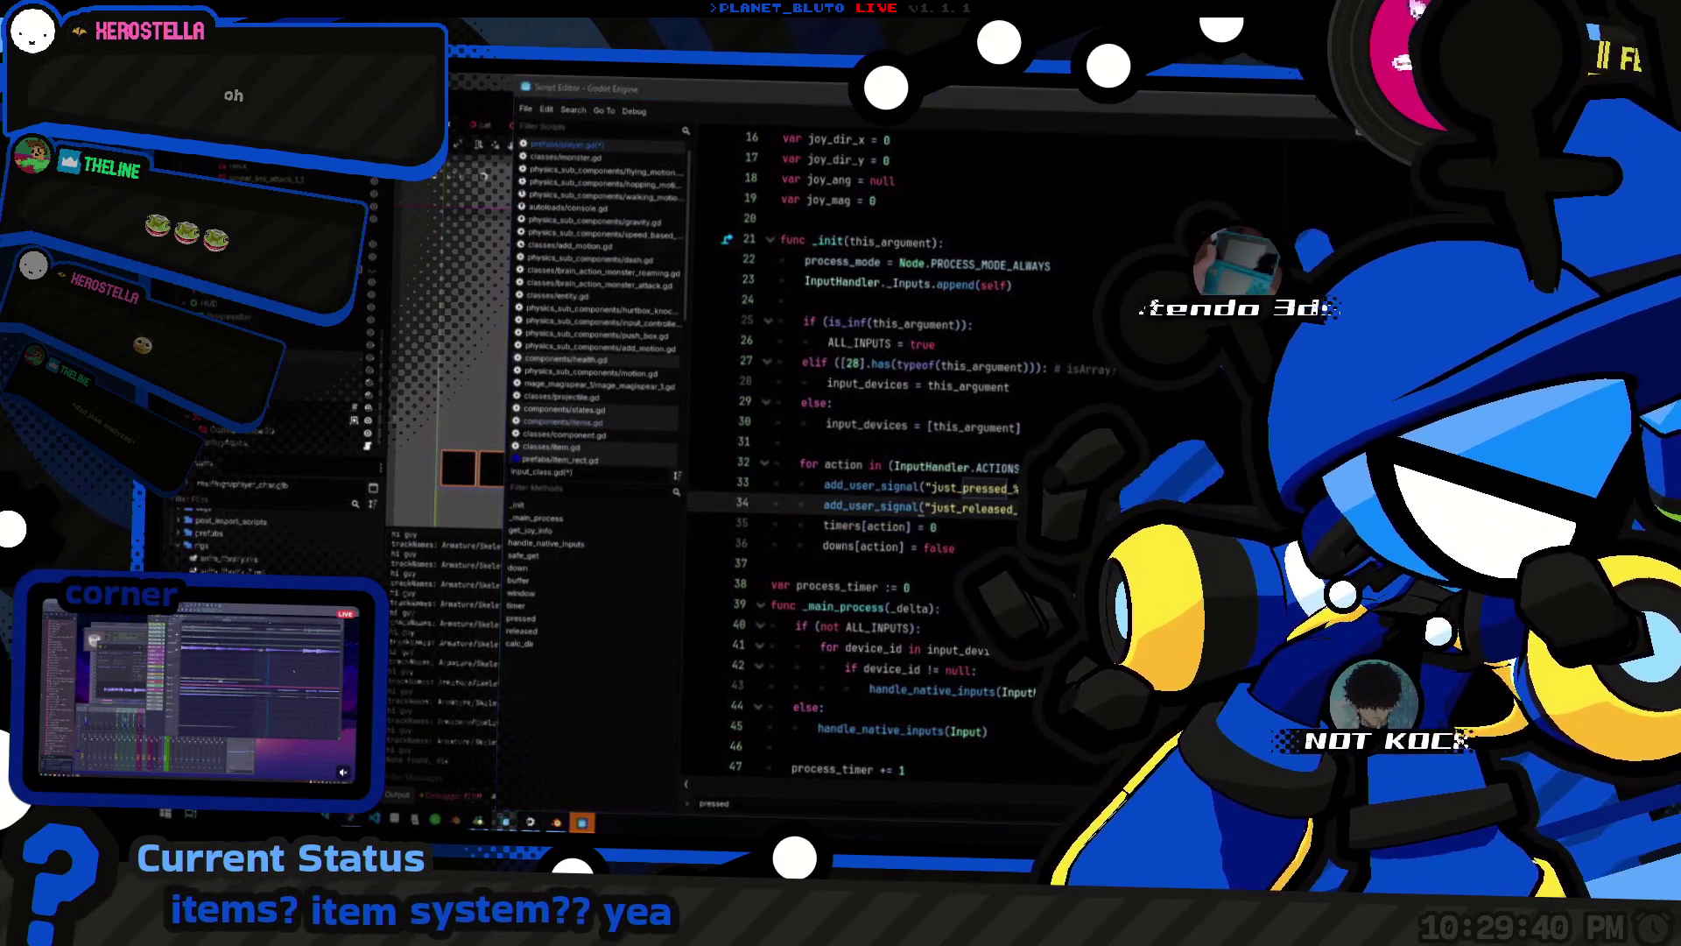
{"action": "key", "text": "F5"}
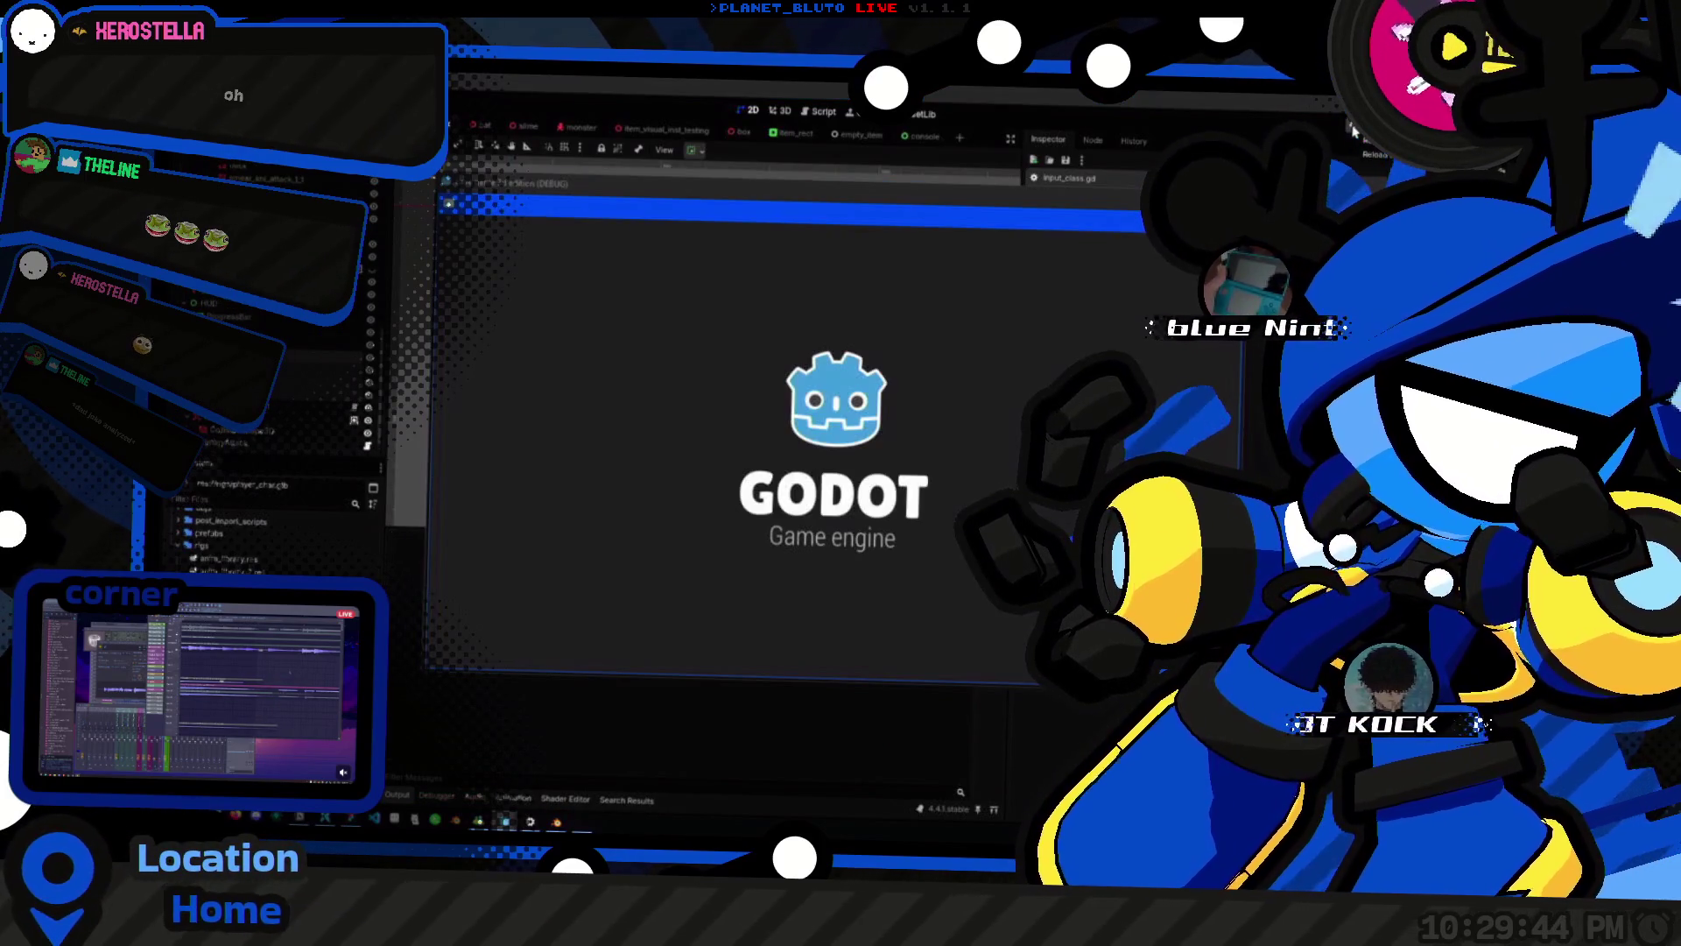
- Choose the Knight class and host a game
{"action": "left_click", "coordinate": [615, 288]}
{"action": "left_click", "coordinate": [613, 306]}
{"action": "left_click", "coordinate": [926, 369]}
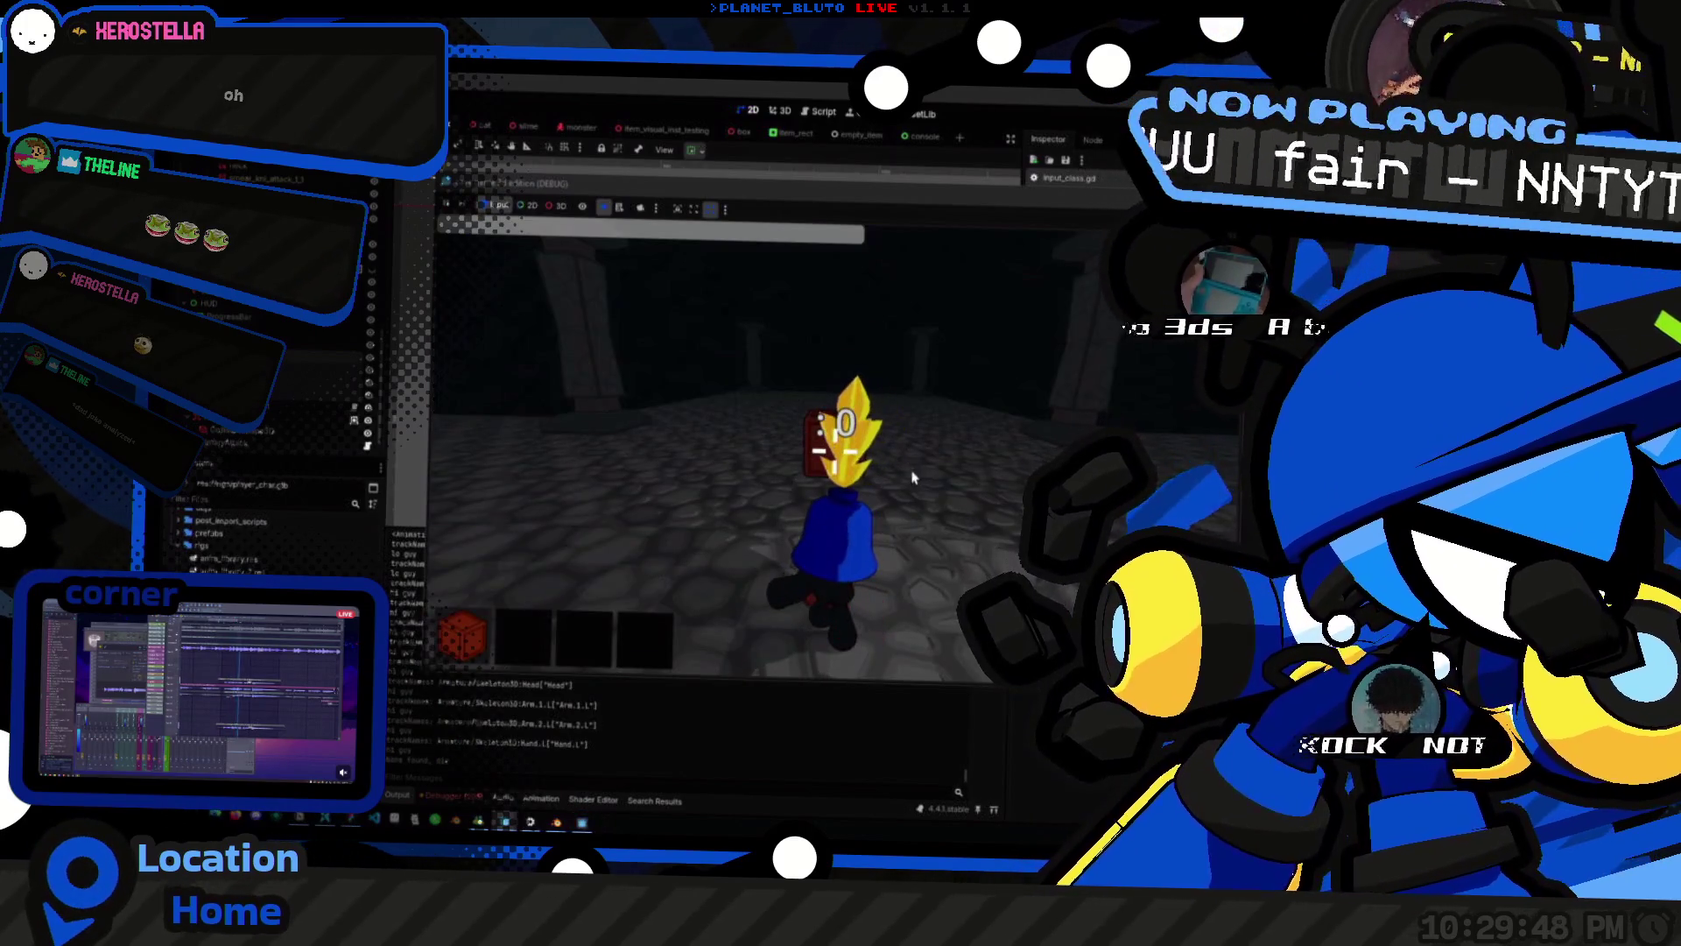
- Scroll the mouse wheel back and forth through hotbar slots until the debugger breaks
{"action": "scroll", "coordinate": [909, 473], "scroll_direction": "down", "scroll_amount": 1}
{"action": "scroll", "coordinate": [909, 473], "scroll_direction": "down", "scroll_amount": 1}
{"action": "scroll", "coordinate": [909, 472], "scroll_direction": "up", "scroll_amount": 4}
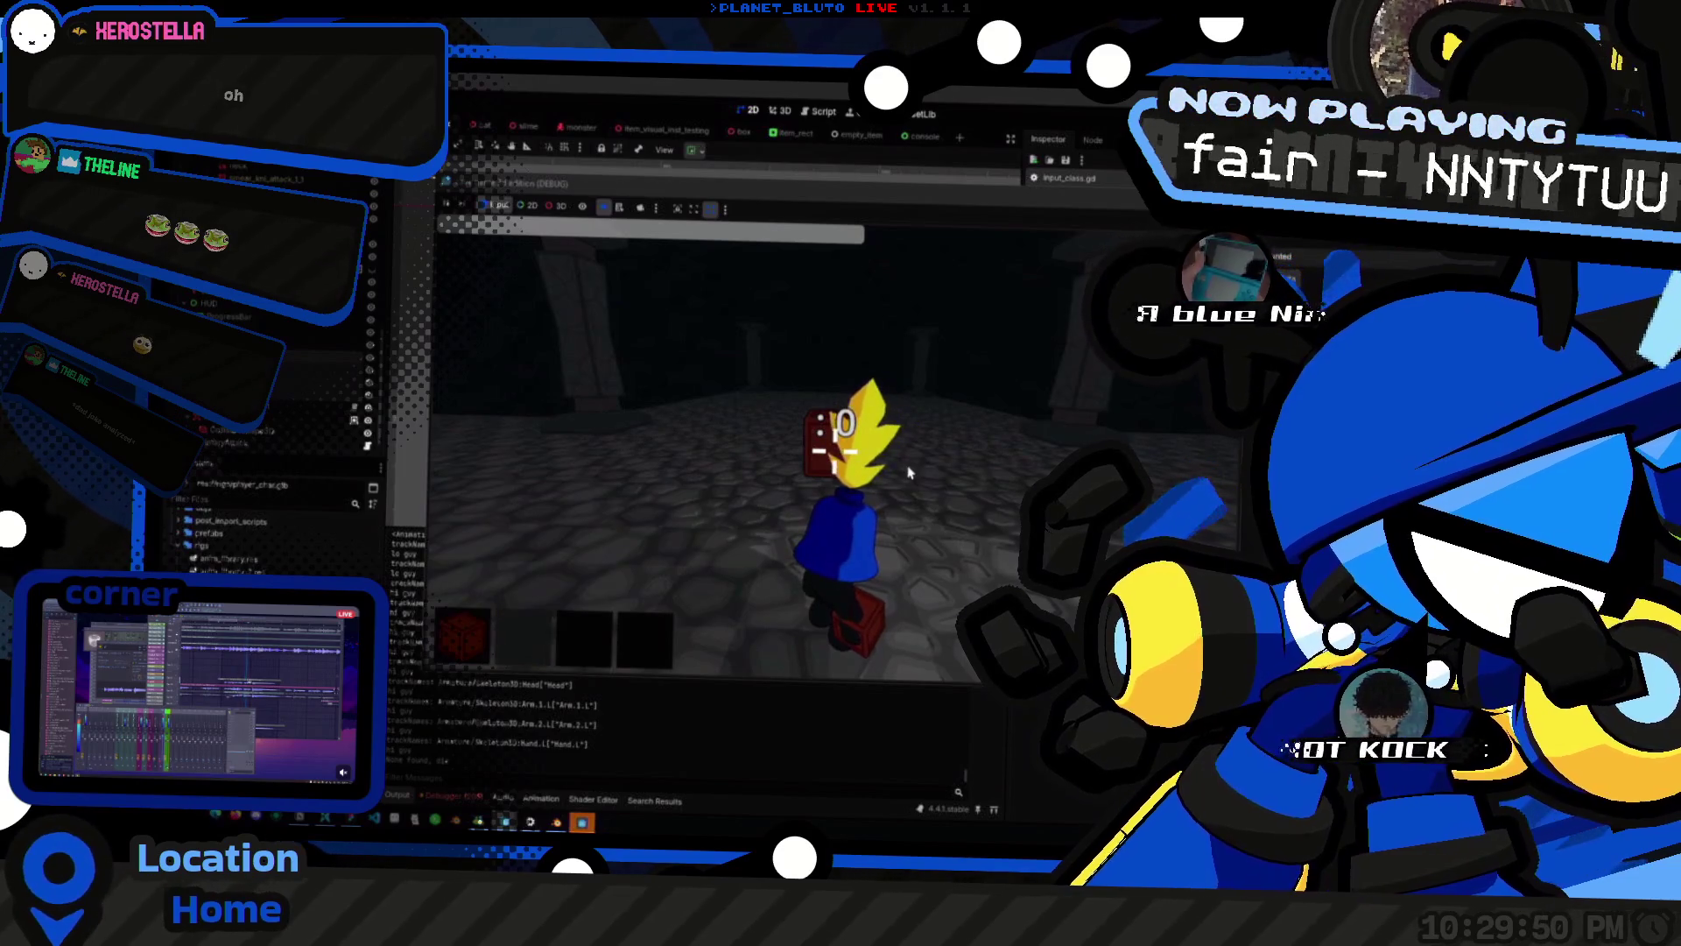
{"action": "scroll", "coordinate": [909, 472], "scroll_direction": "up", "scroll_amount": 2}
{"action": "scroll", "coordinate": [908, 473], "scroll_direction": "down", "scroll_amount": 2}
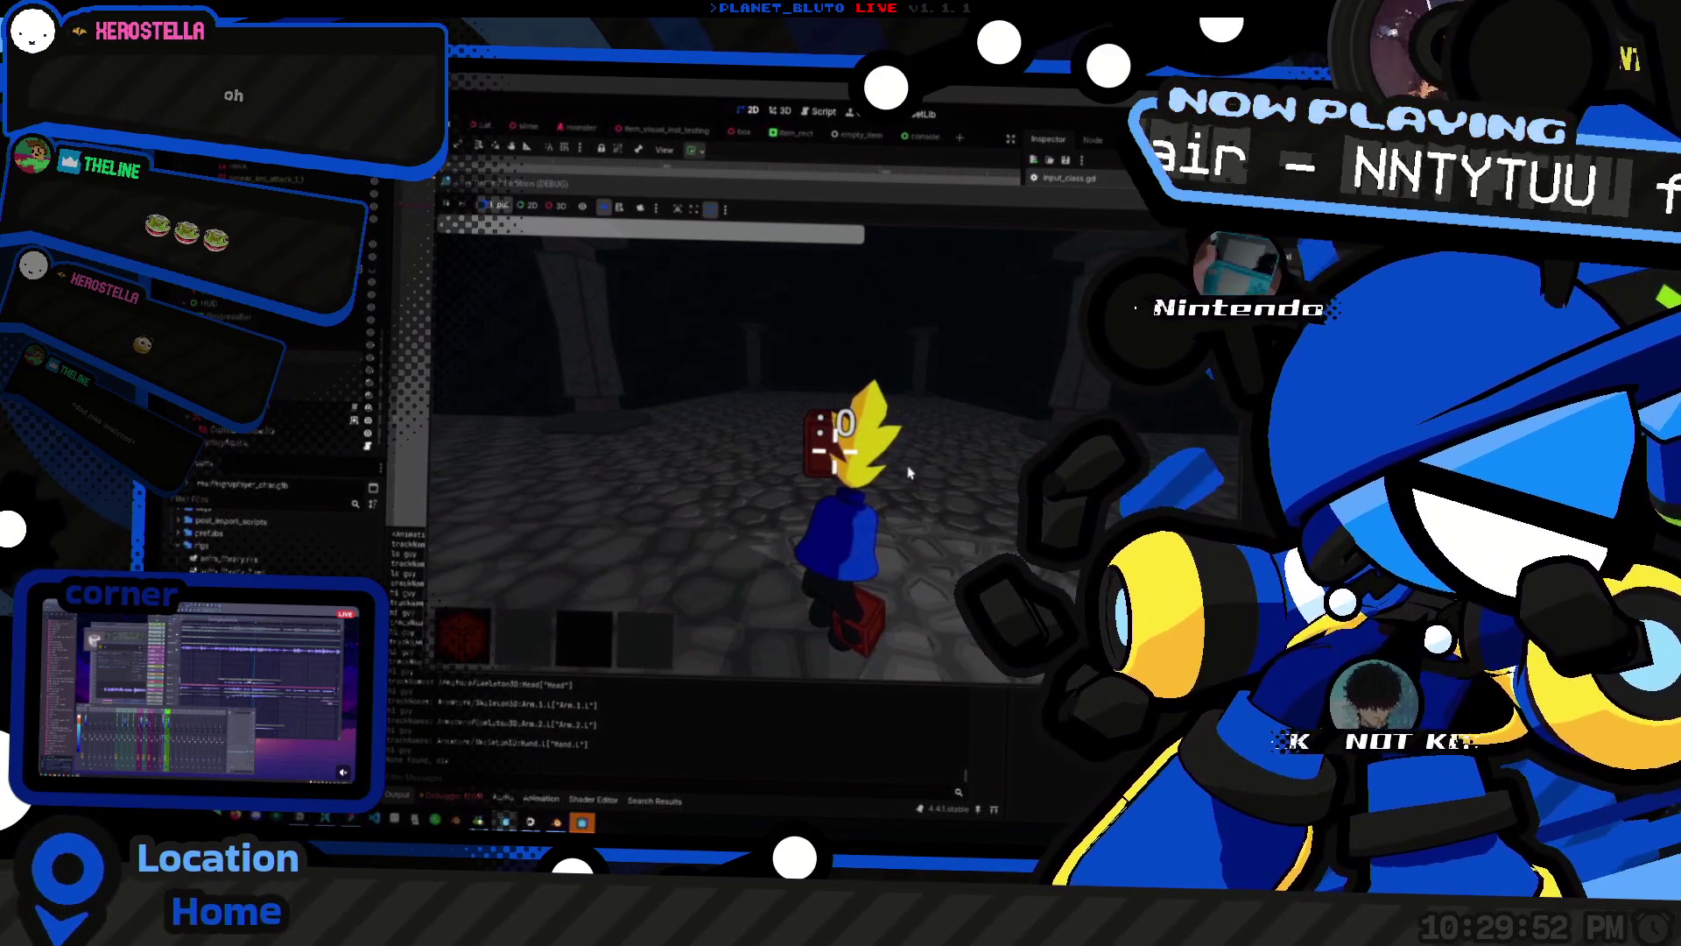
{"action": "scroll", "coordinate": [909, 473], "scroll_direction": "up", "scroll_amount": 2}
{"action": "scroll", "coordinate": [909, 473], "scroll_direction": "down", "scroll_amount": 3}
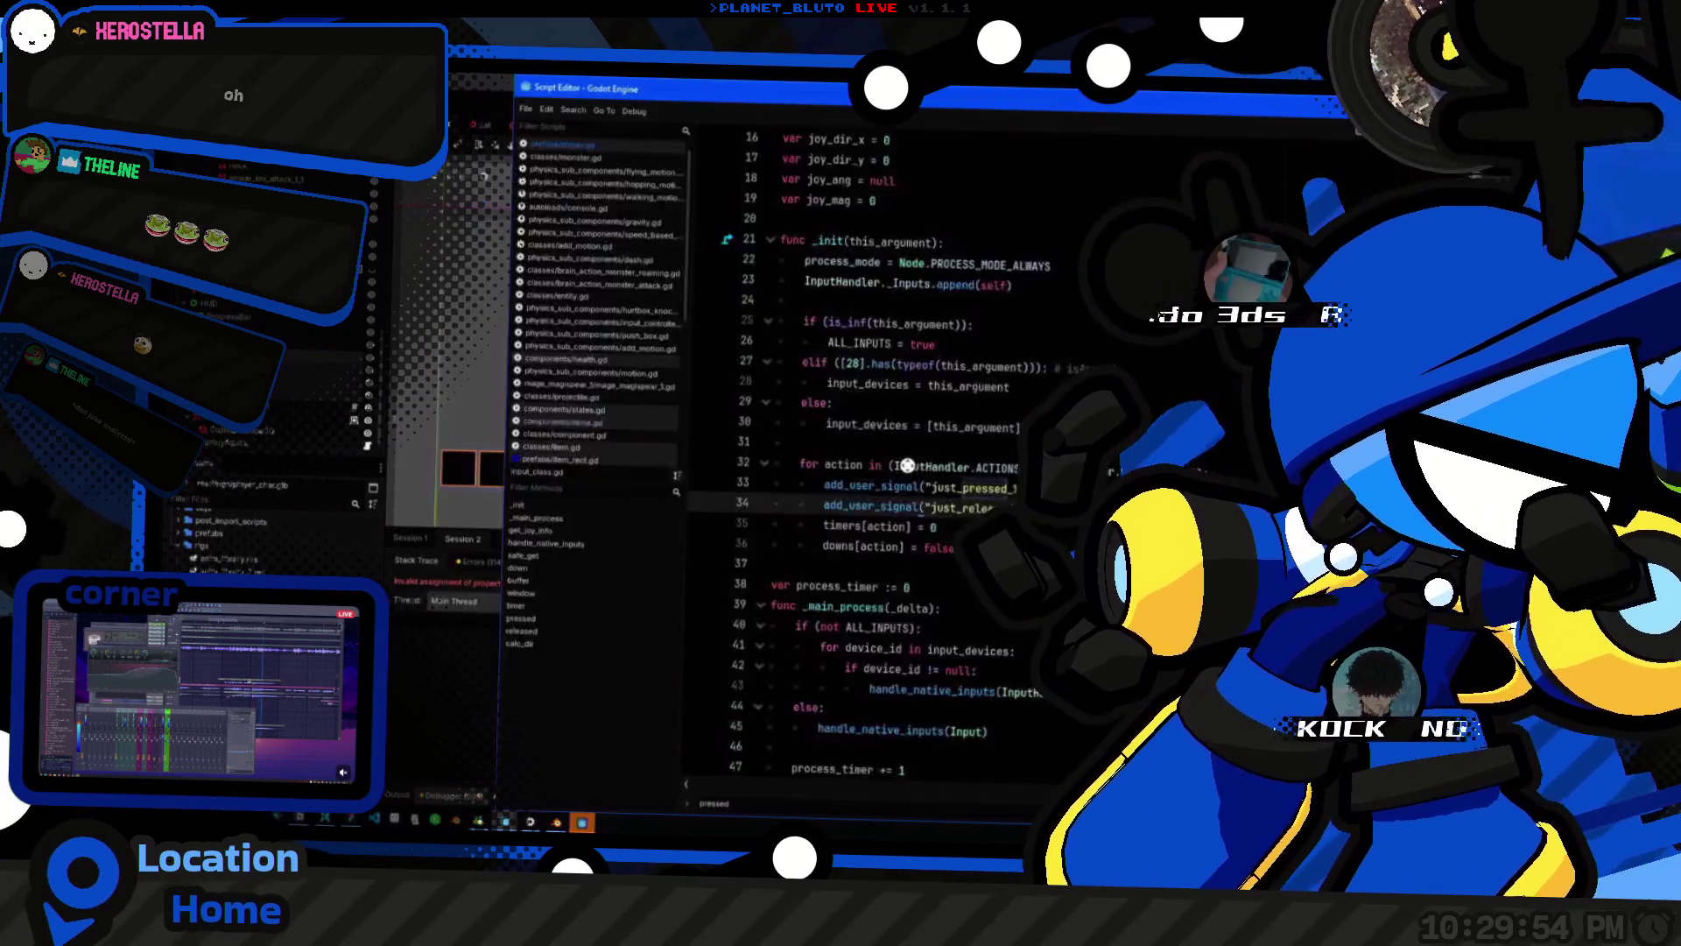
- Open the items component script and add a line in the _selected_slot setter
{"action": "key", "text": "alt+Tab"}
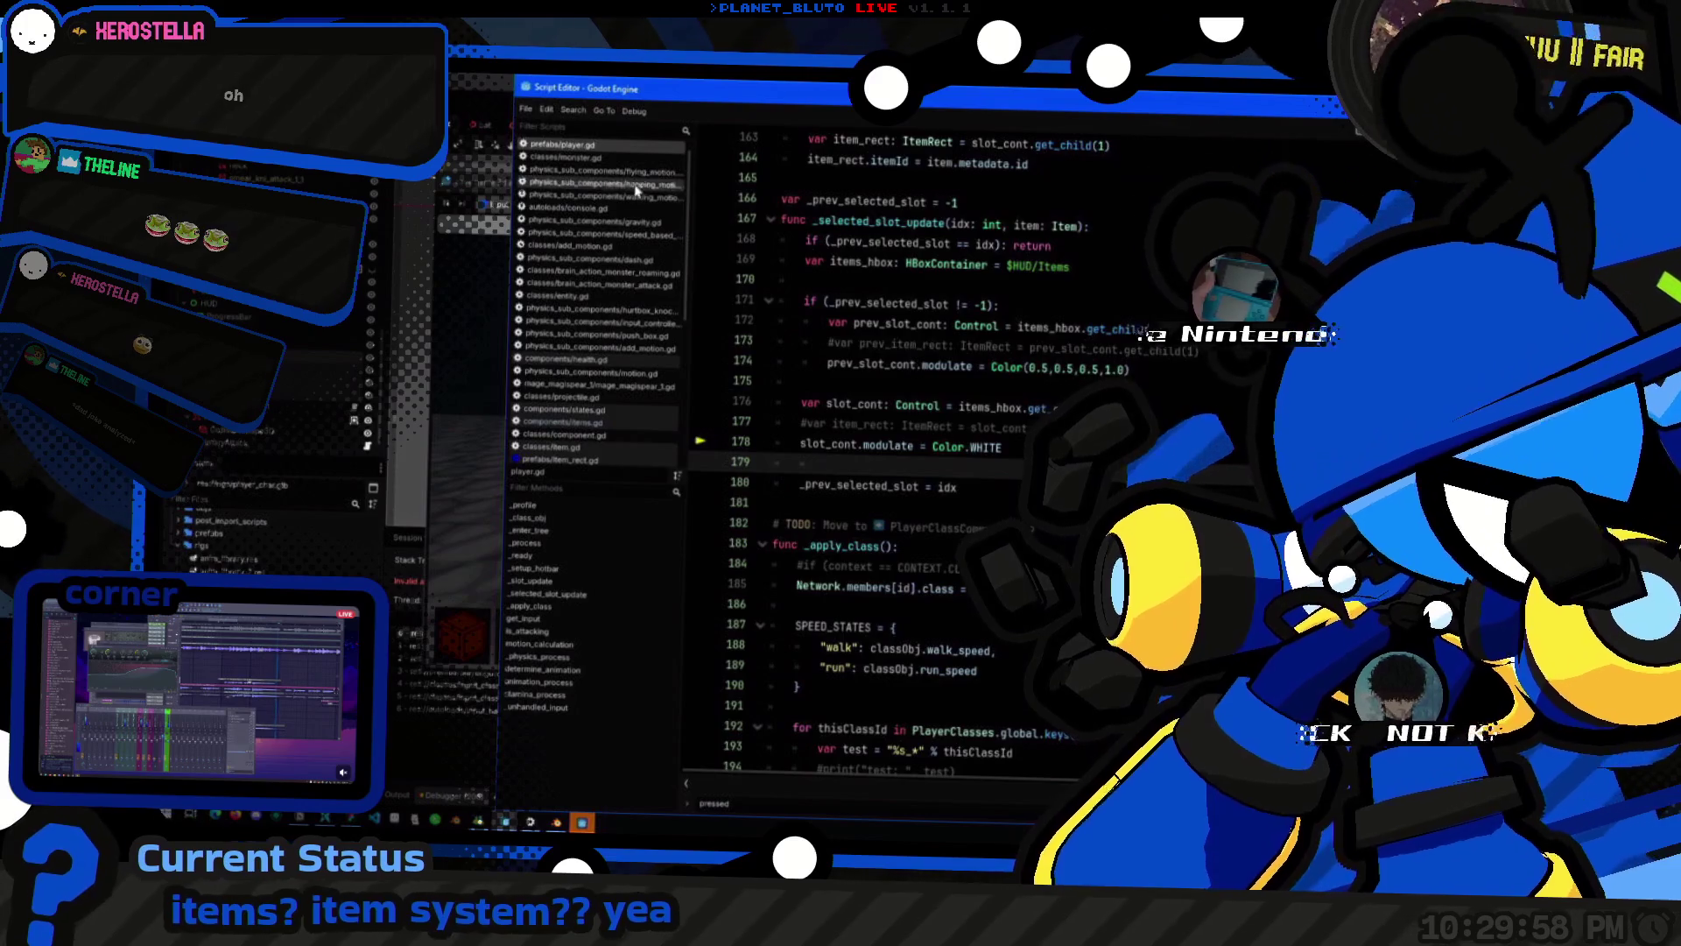
{"action": "left_click", "coordinate": [588, 424]}
{"action": "scroll", "coordinate": [841, 385], "scroll_direction": "up", "scroll_amount": 1}
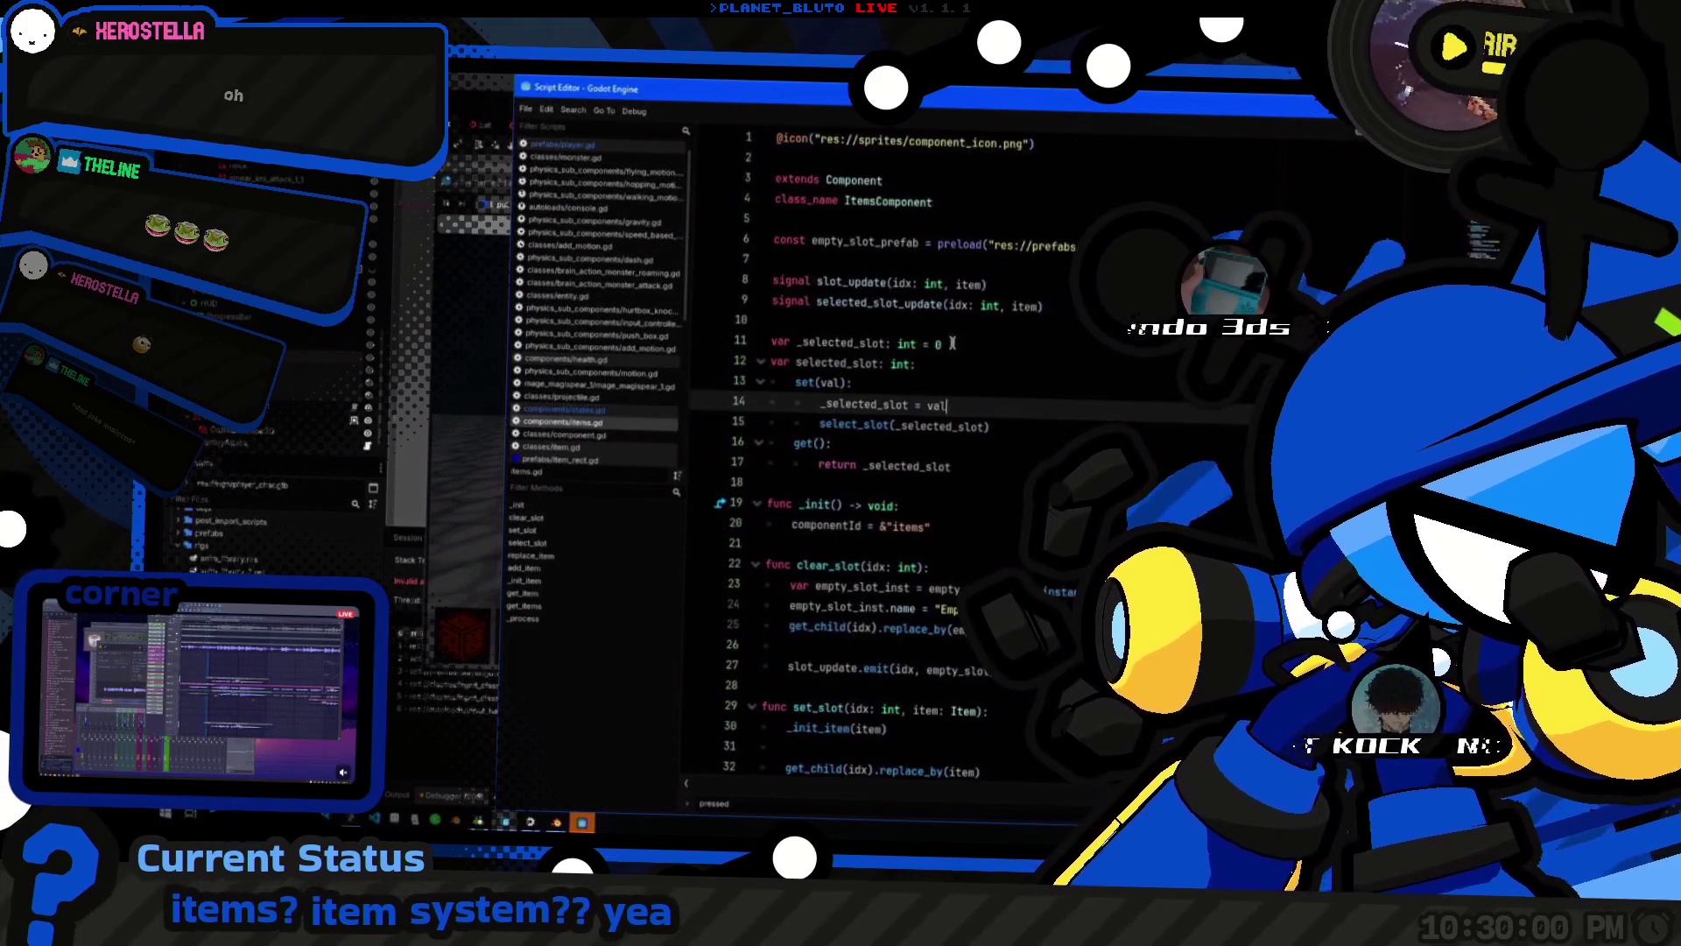
{"action": "double_click", "coordinate": [863, 406]}
{"action": "key", "text": "Right"}
{"action": "key", "text": "ctrl+shift+Return"}
{"action": "type", "text": "val"}
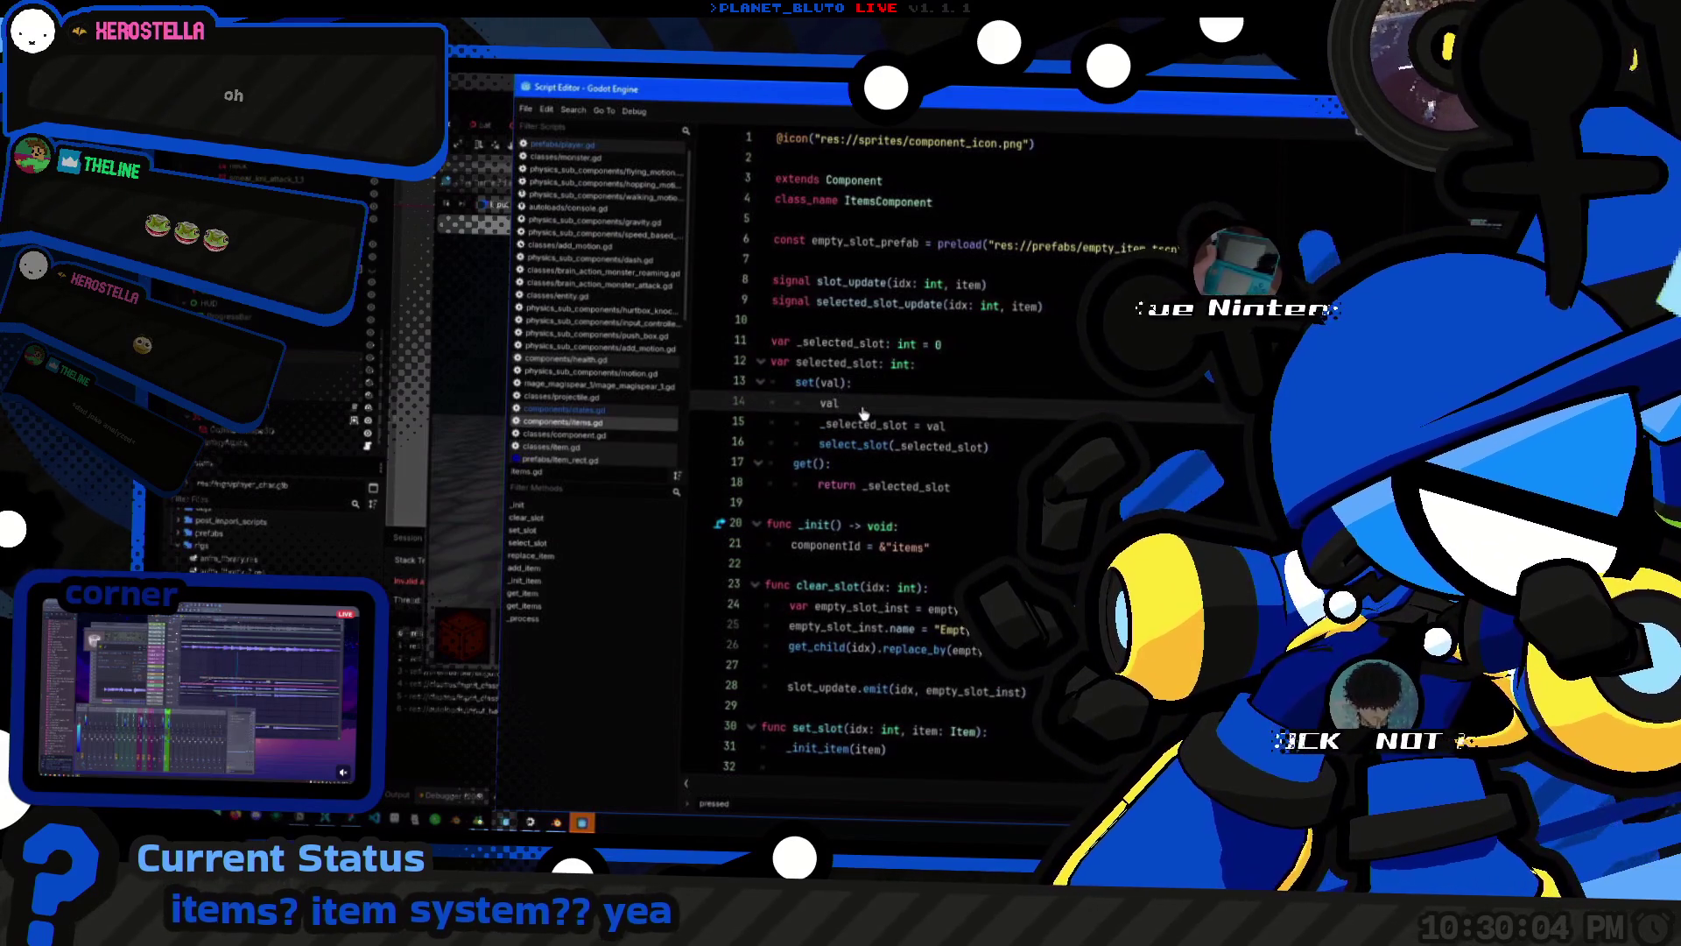
- Wrap the assigned val in a wrap() call with 0 as an argument
{"action": "double_click", "coordinate": [865, 408]}
{"action": "type", "text": "("}
{"action": "key", "text": "Left"}
{"action": "type", "text": "wrap"}
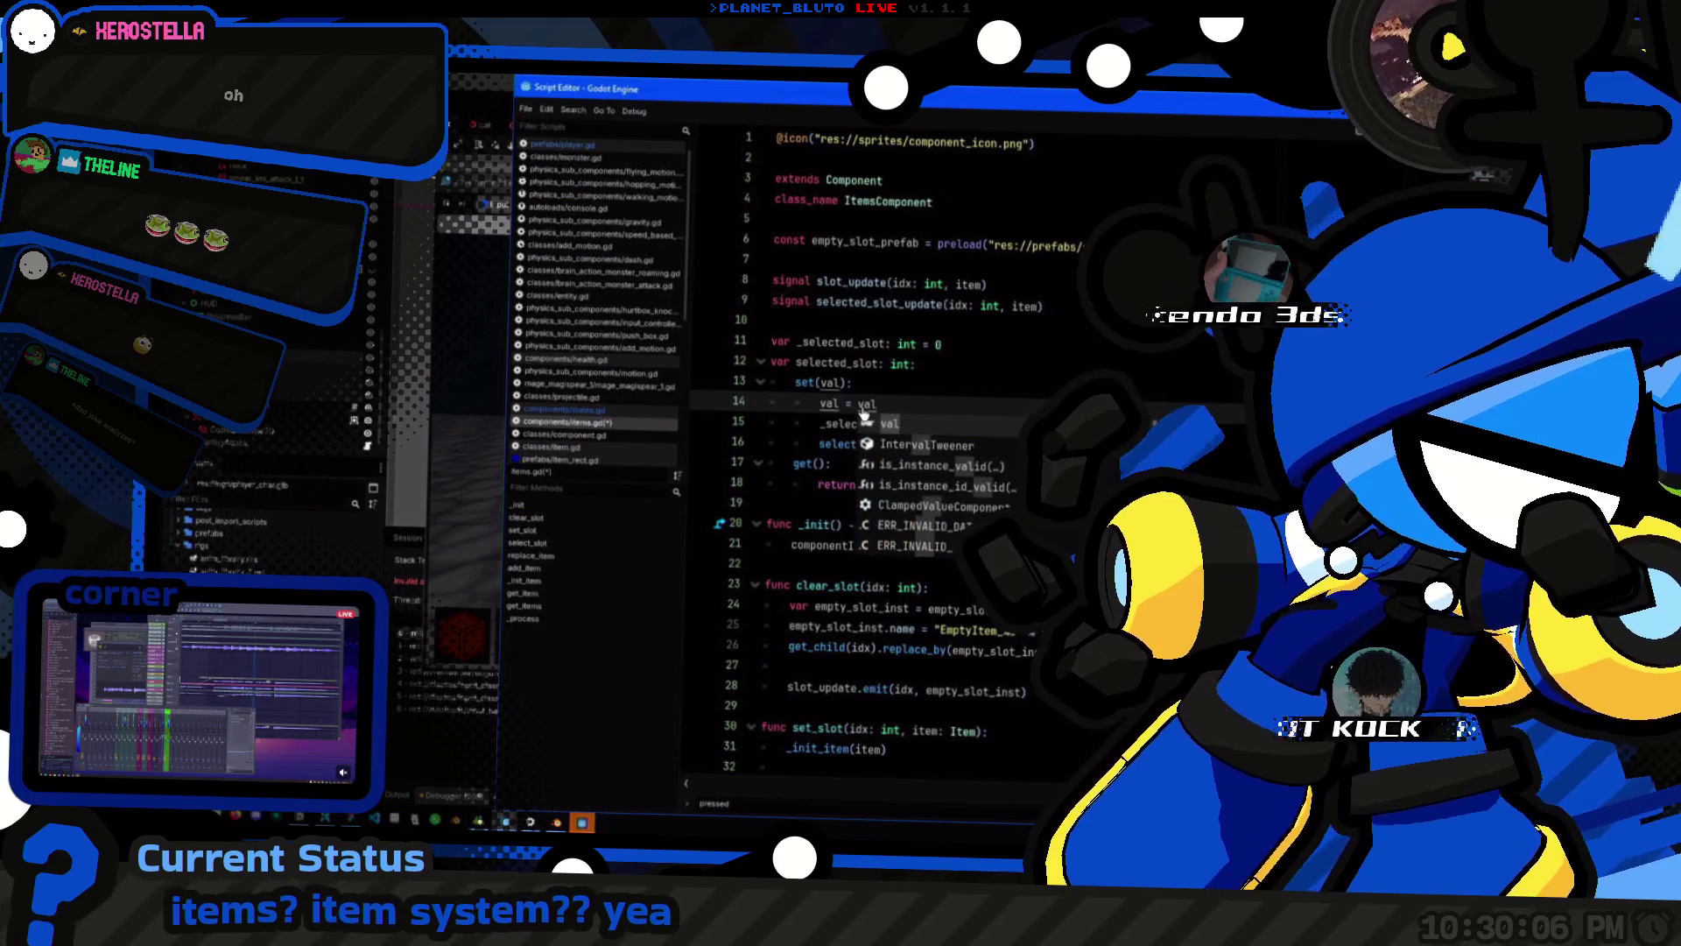
{"action": "key", "text": "End"}
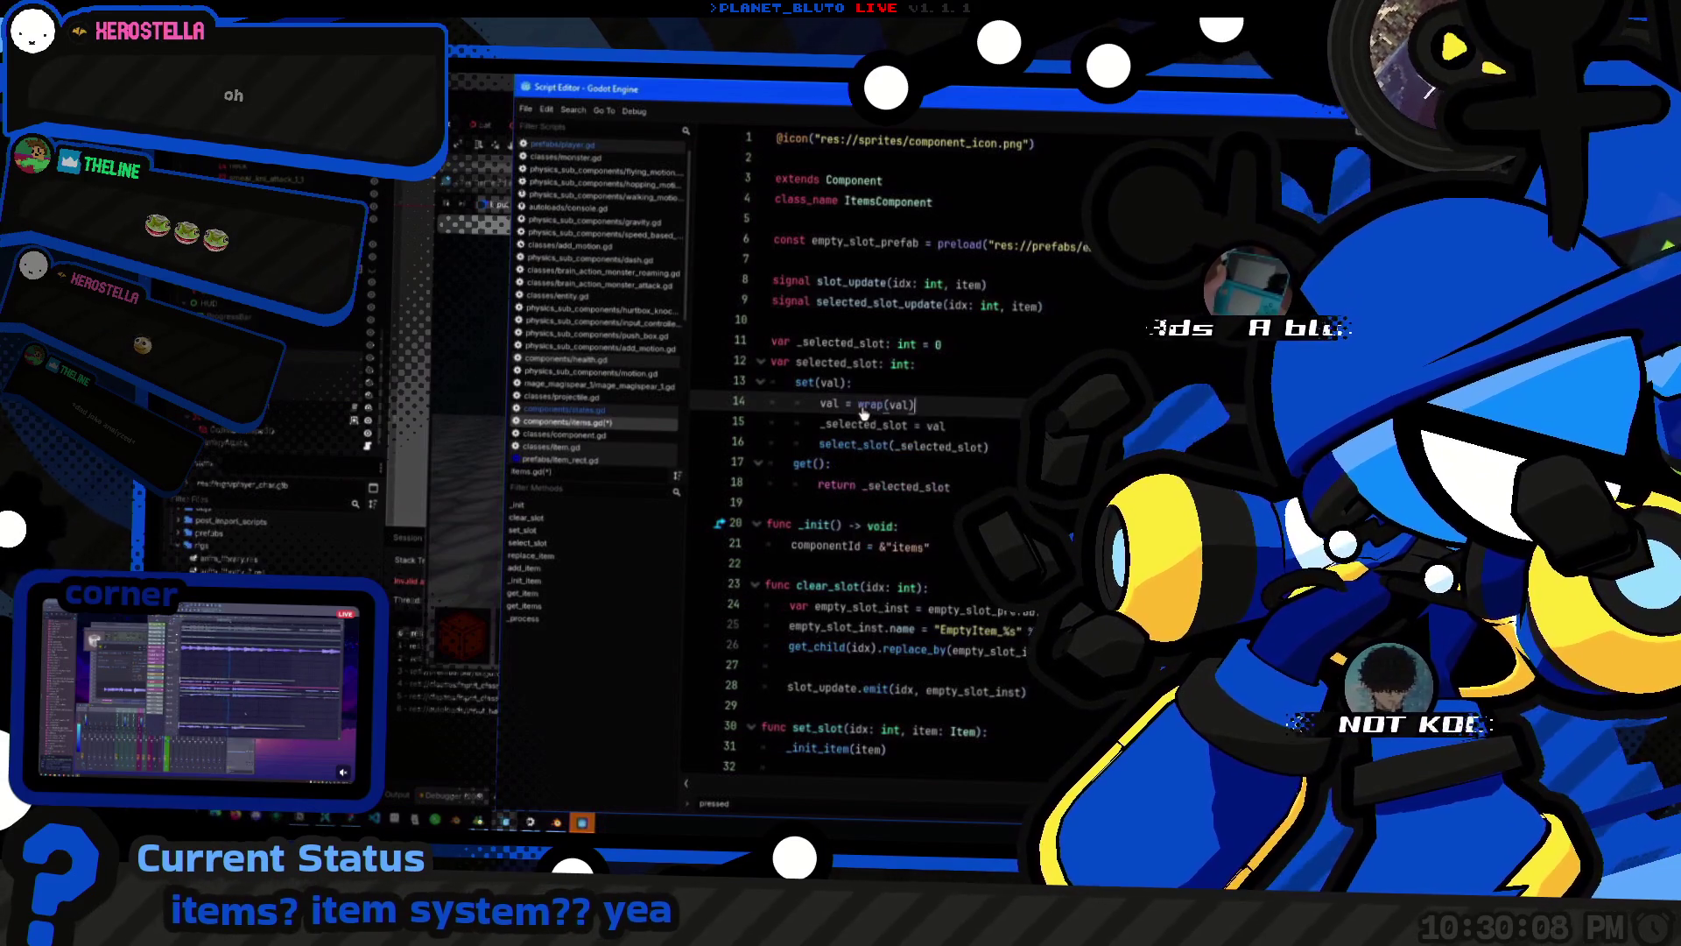
{"action": "type", "text": "0 ,1"}
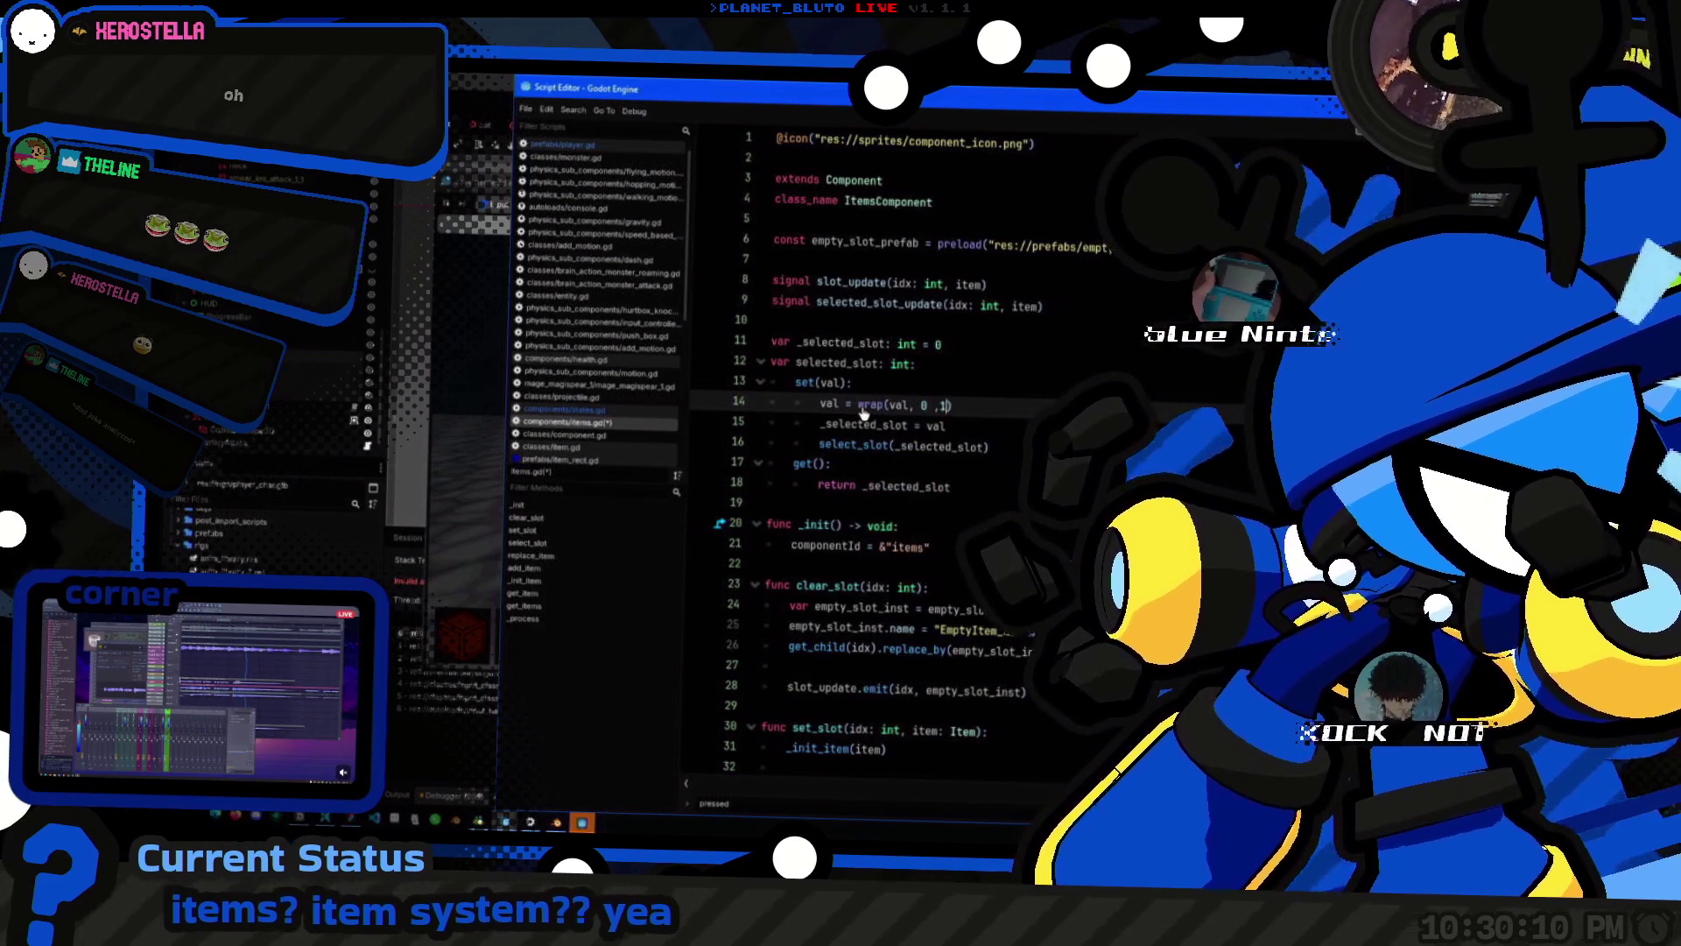
{"action": "key", "text": "BackSpace"}
{"action": "key", "text": "BackSpace"}
{"action": "key", "text": "Home"}
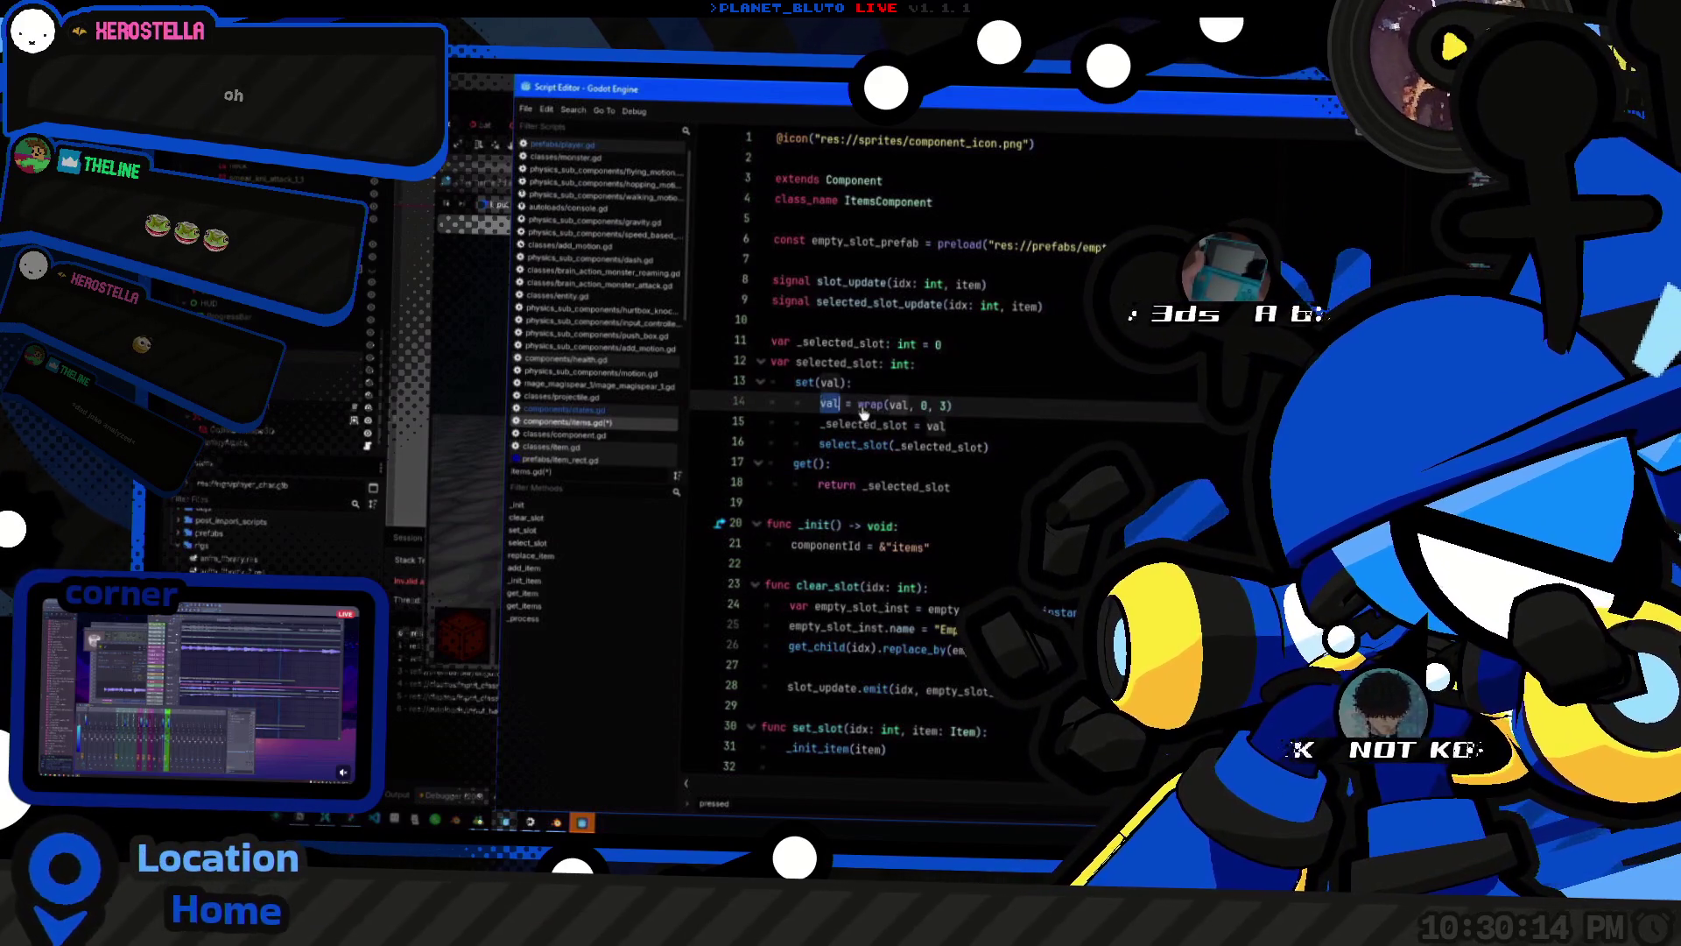
- Review lines 14–16 and bring up the wrap() documentation
{"action": "key", "text": "Down"}
{"action": "left_click", "coordinate": [1135, 446]}
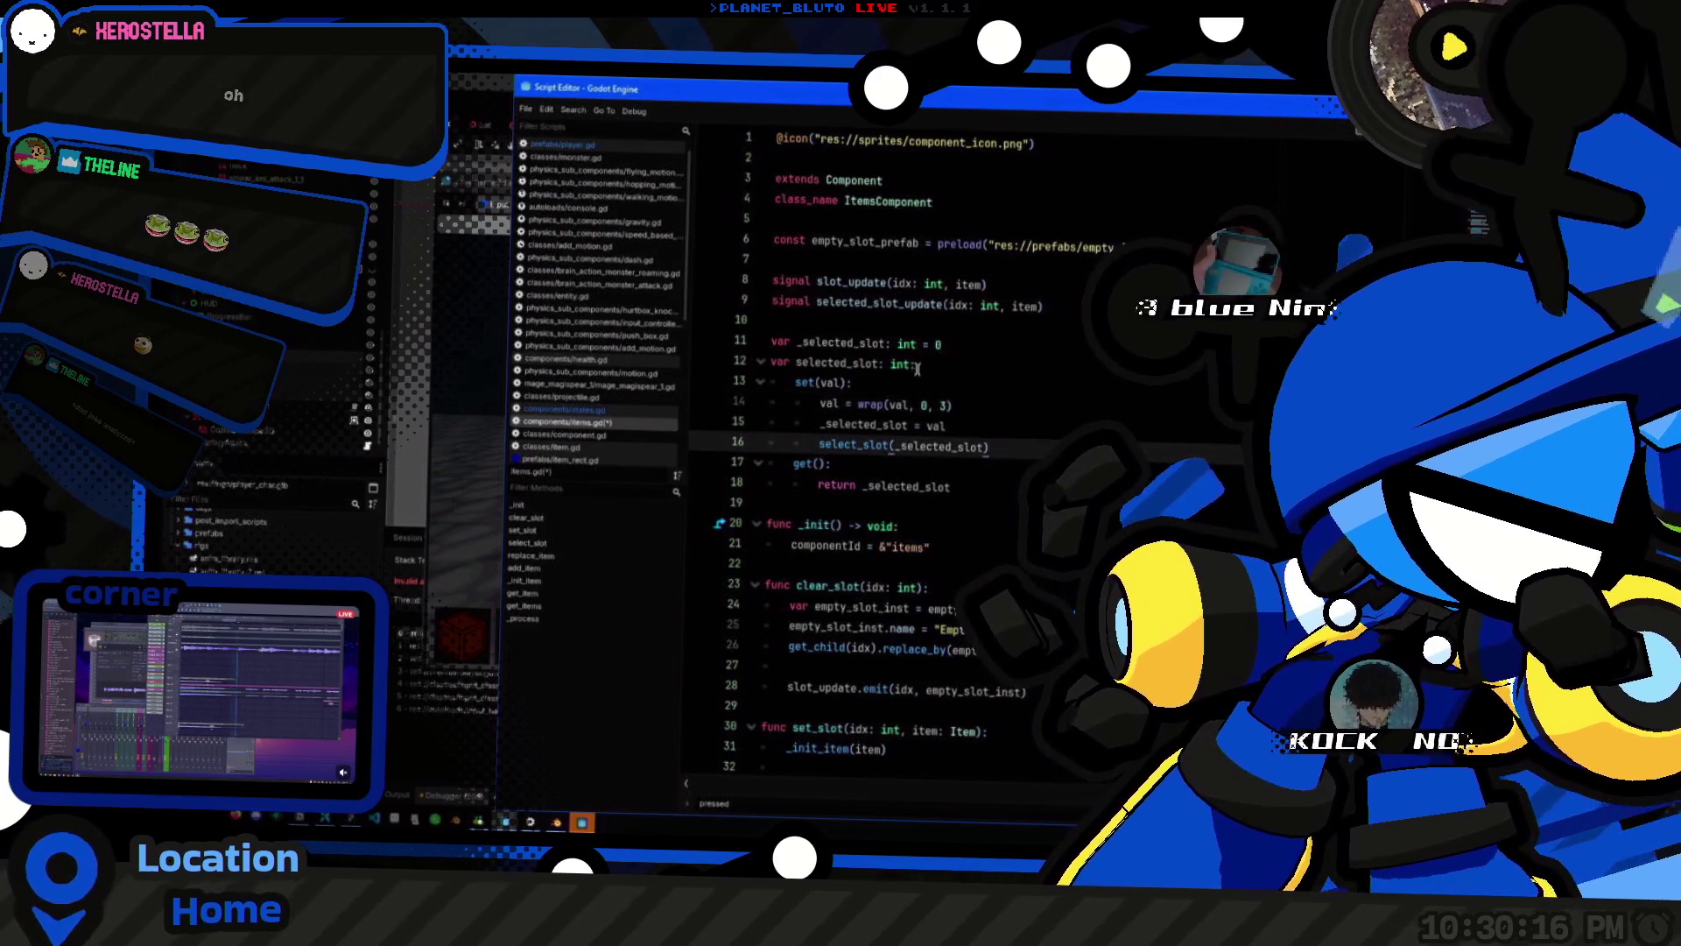
{"action": "left_click", "coordinate": [1046, 408]}
{"action": "left_click", "coordinate": [1034, 427]}
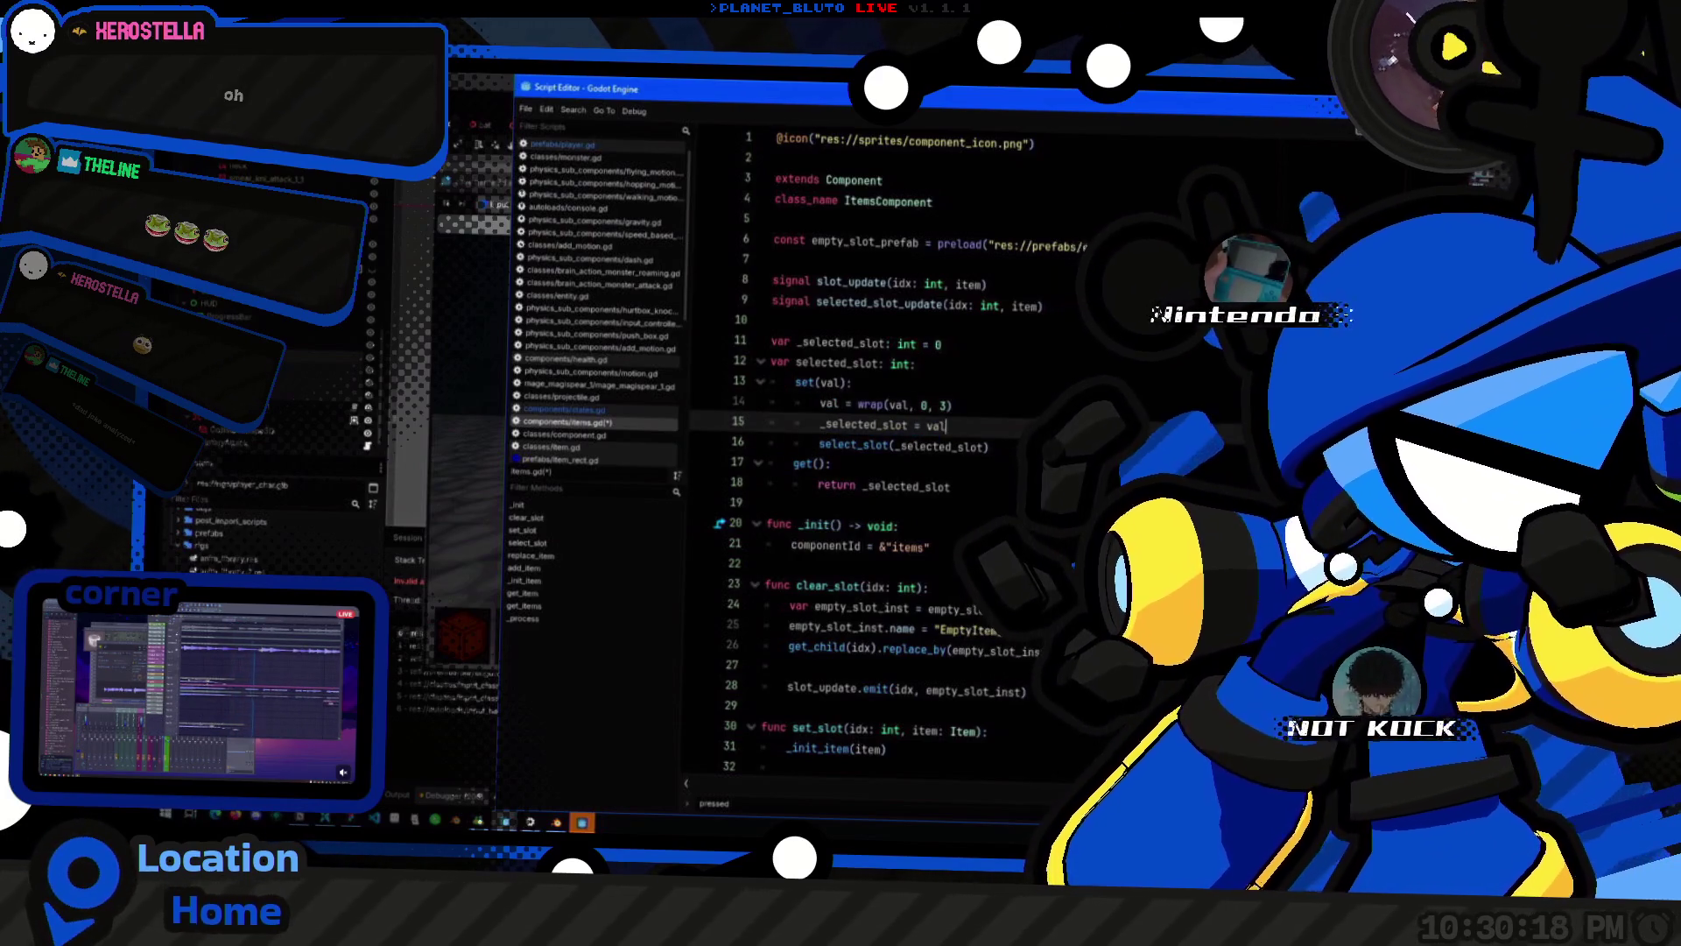
{"action": "left_click", "coordinate": [1016, 414]}
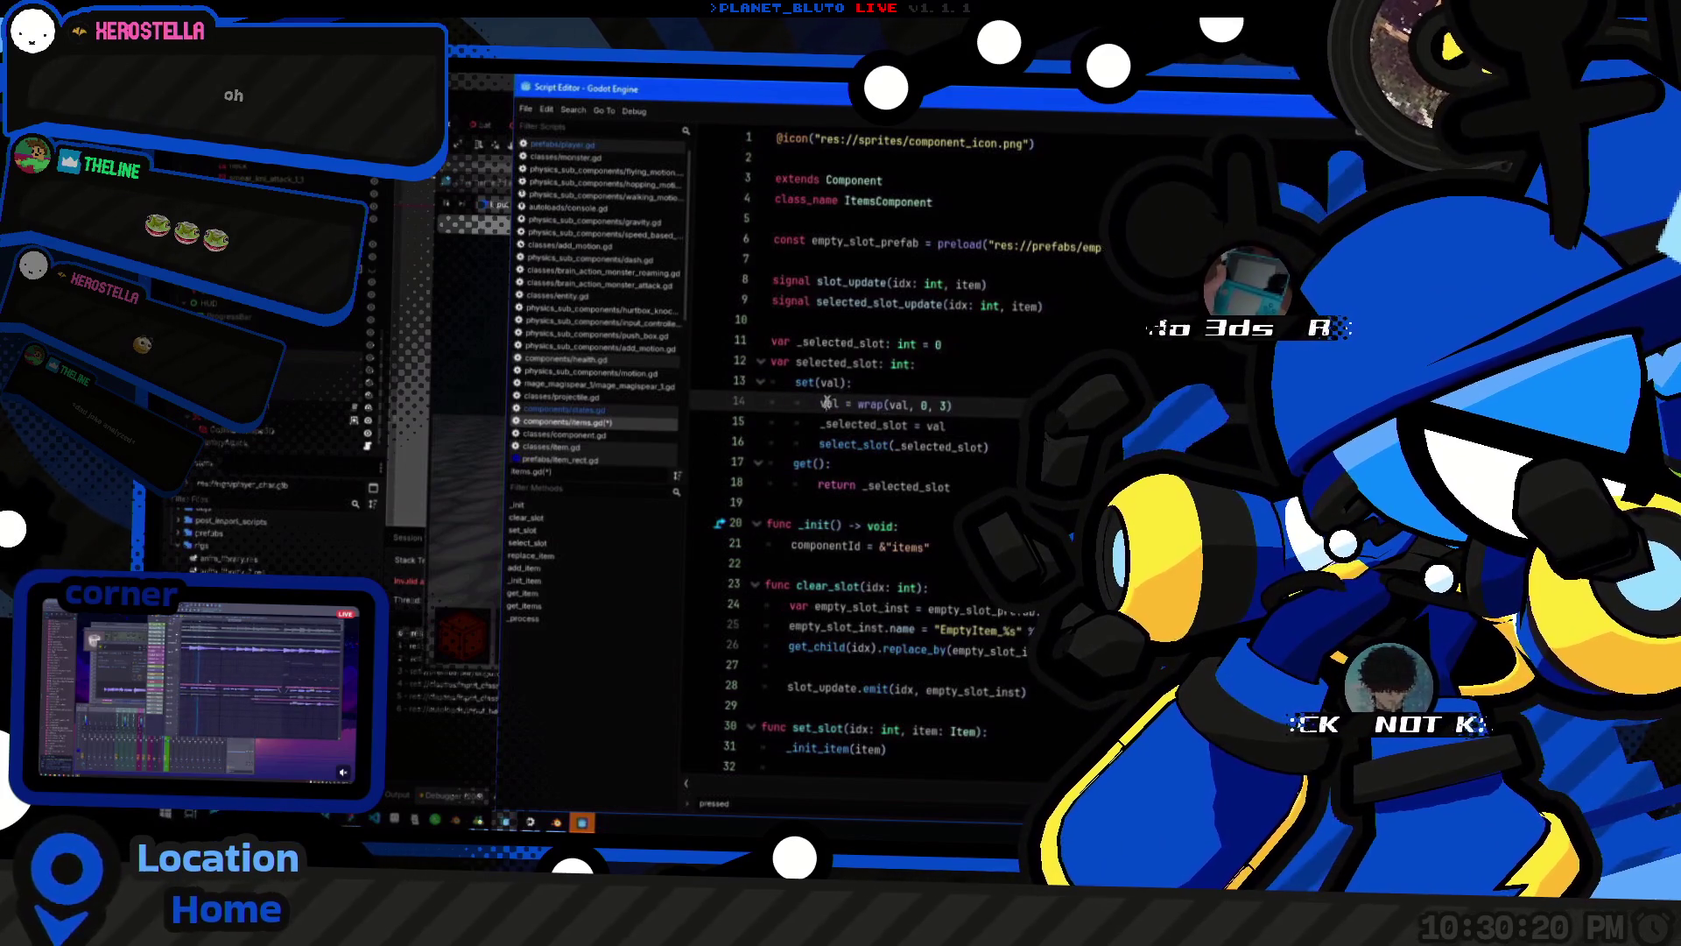
{"action": "left_click", "coordinate": [880, 405], "text": "ctrl"}
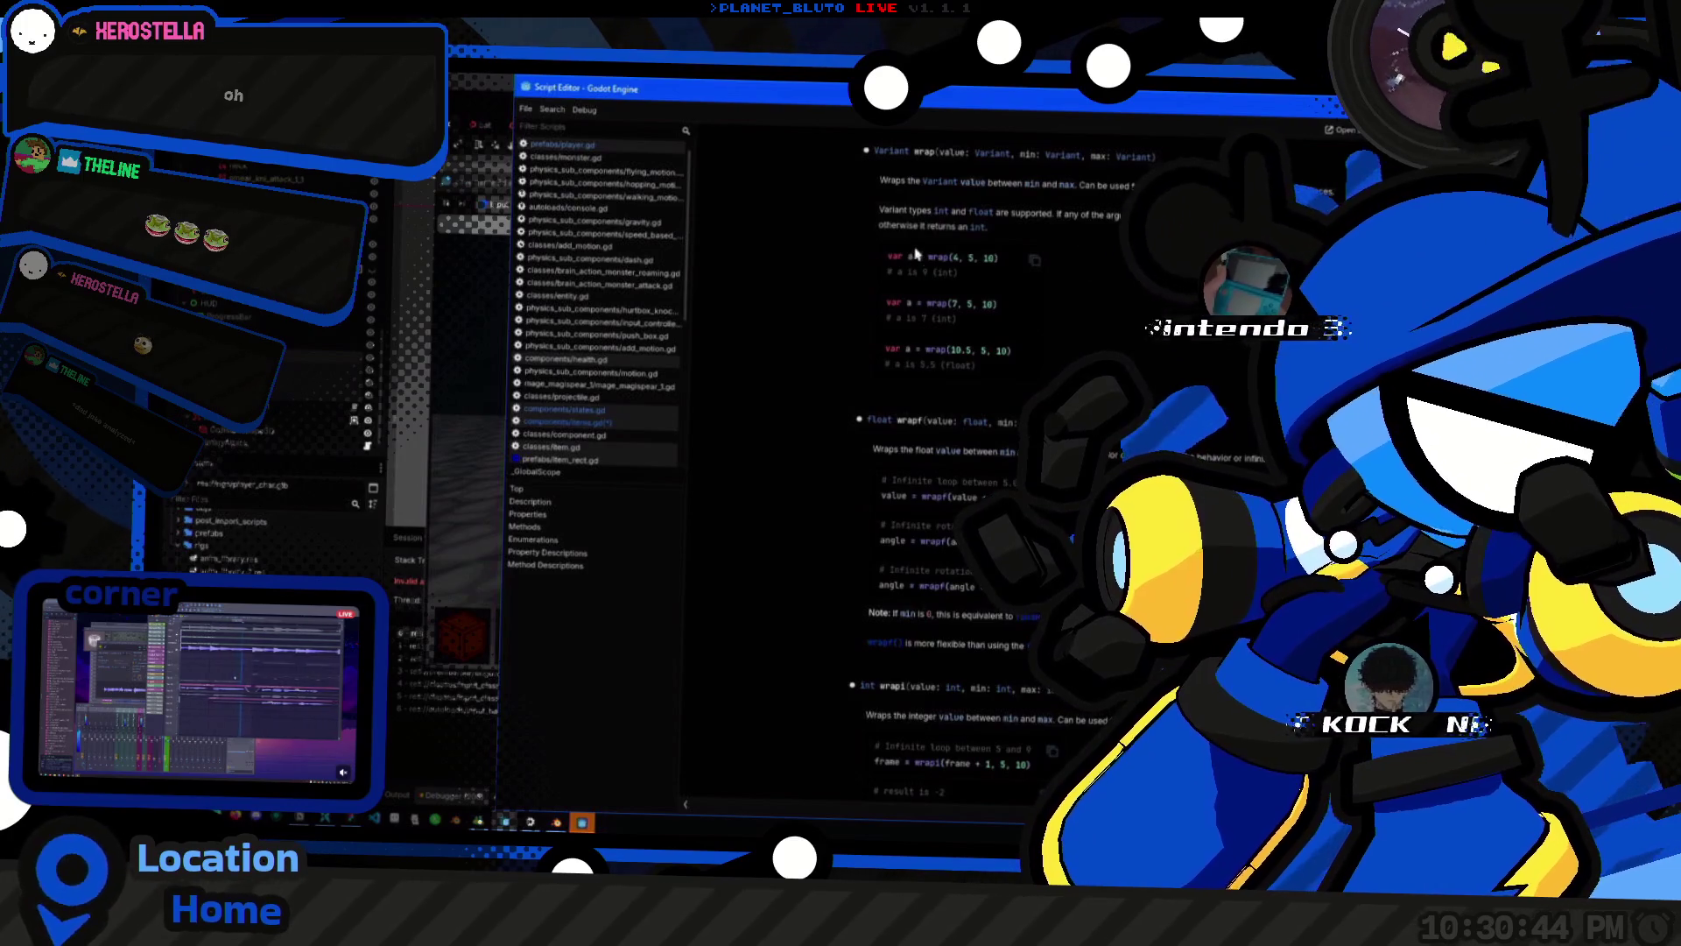
- Copy the wrap() call from line 14 of items.gd after rechecking the wrap() documentation
{"action": "left_click", "coordinate": [567, 421]}
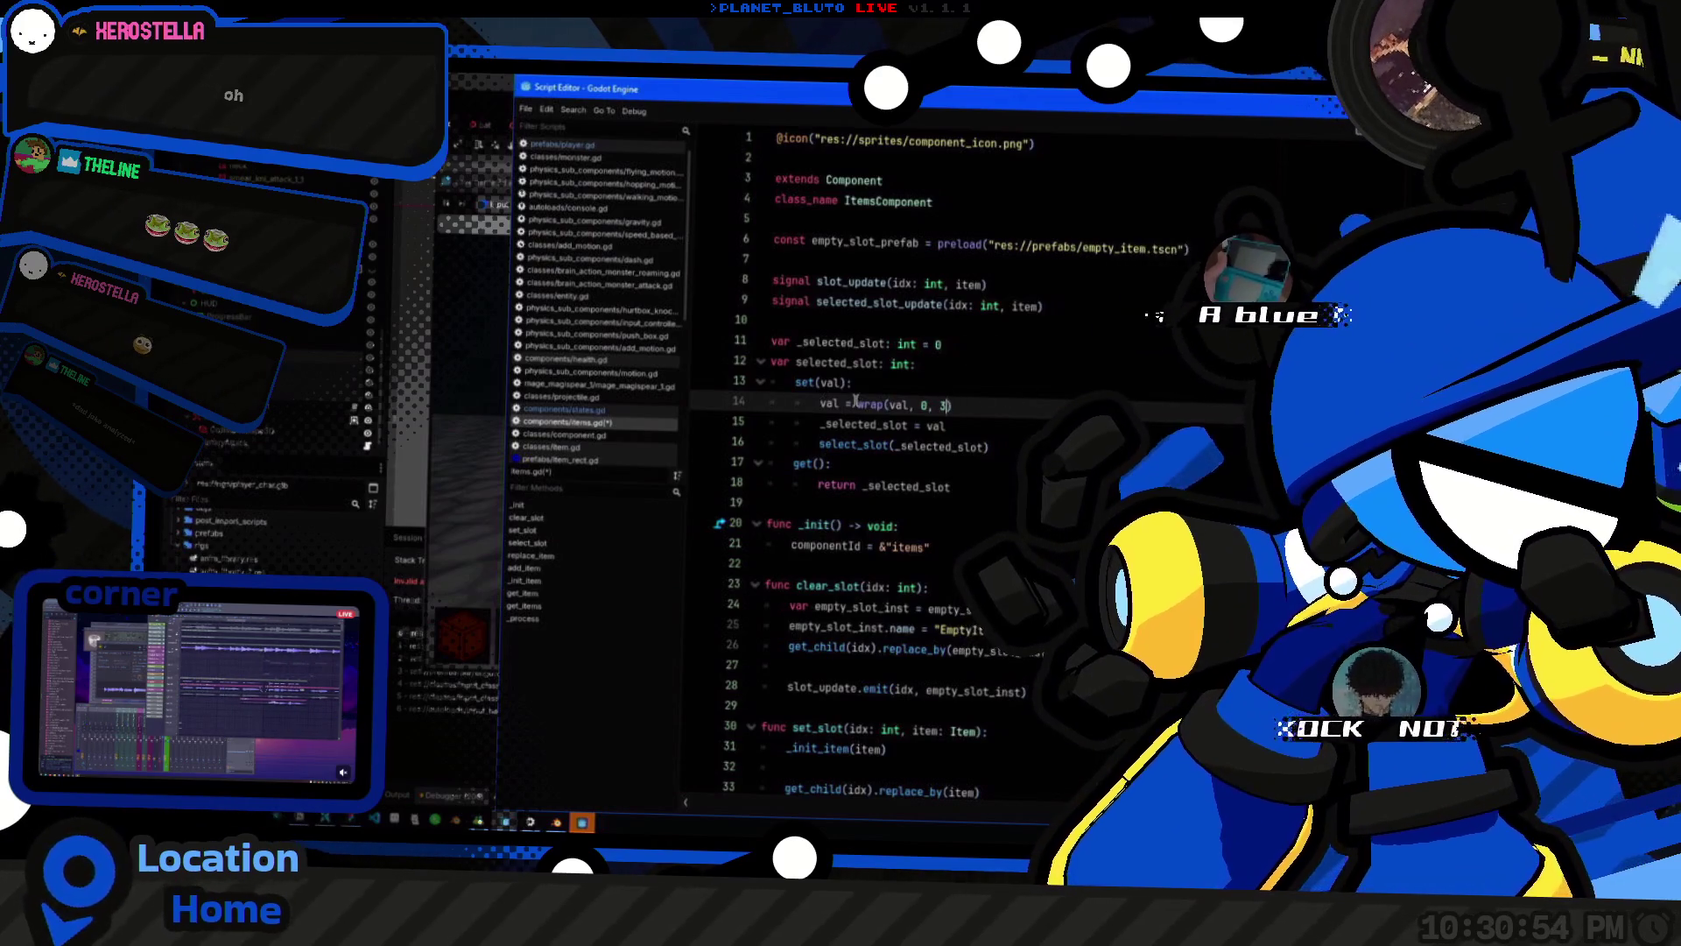
{"action": "left_click", "coordinate": [871, 407], "text": "ctrl"}
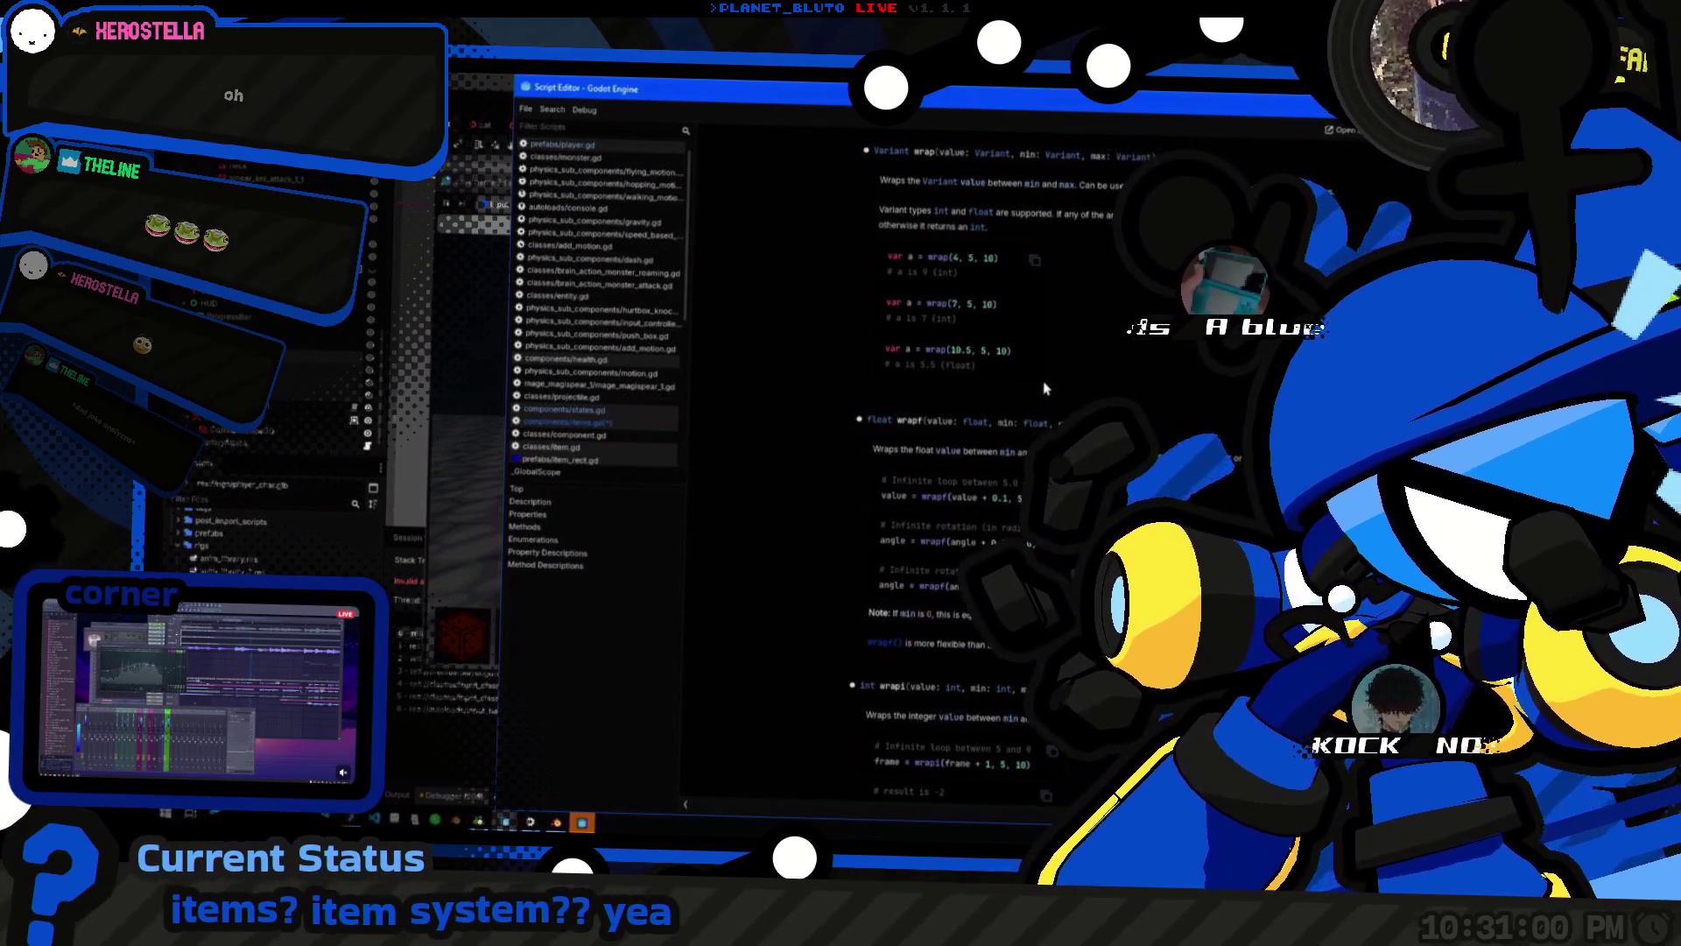
{"action": "key", "text": "ctrl+w"}
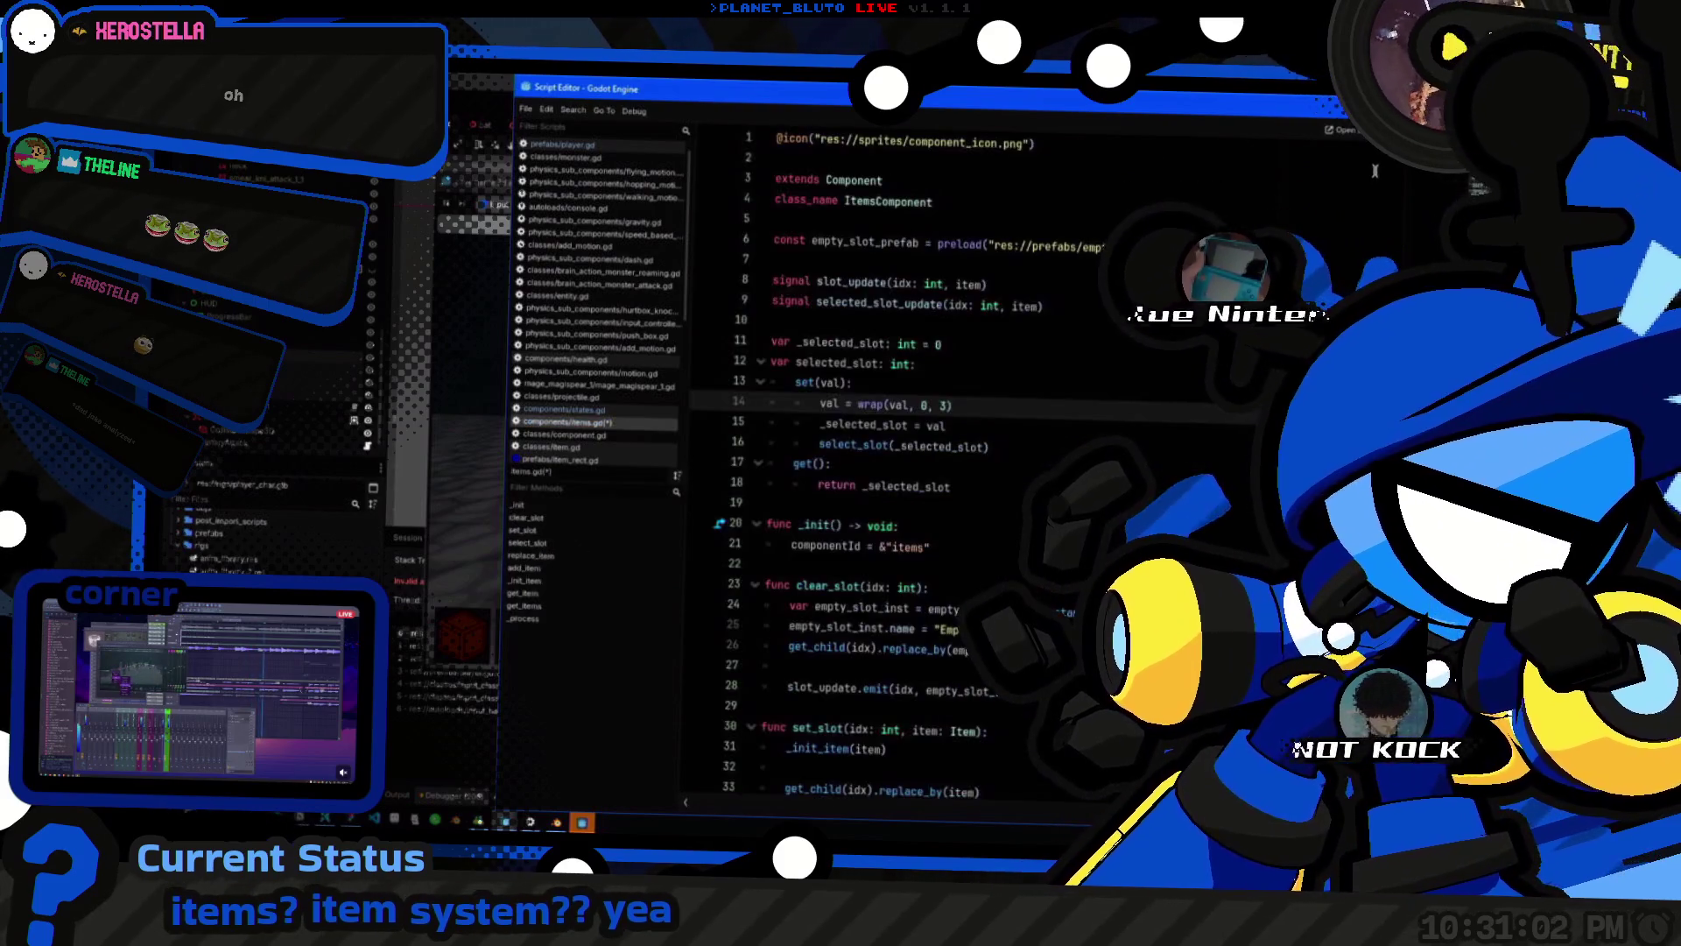
{"action": "key", "text": "shift+Home"}
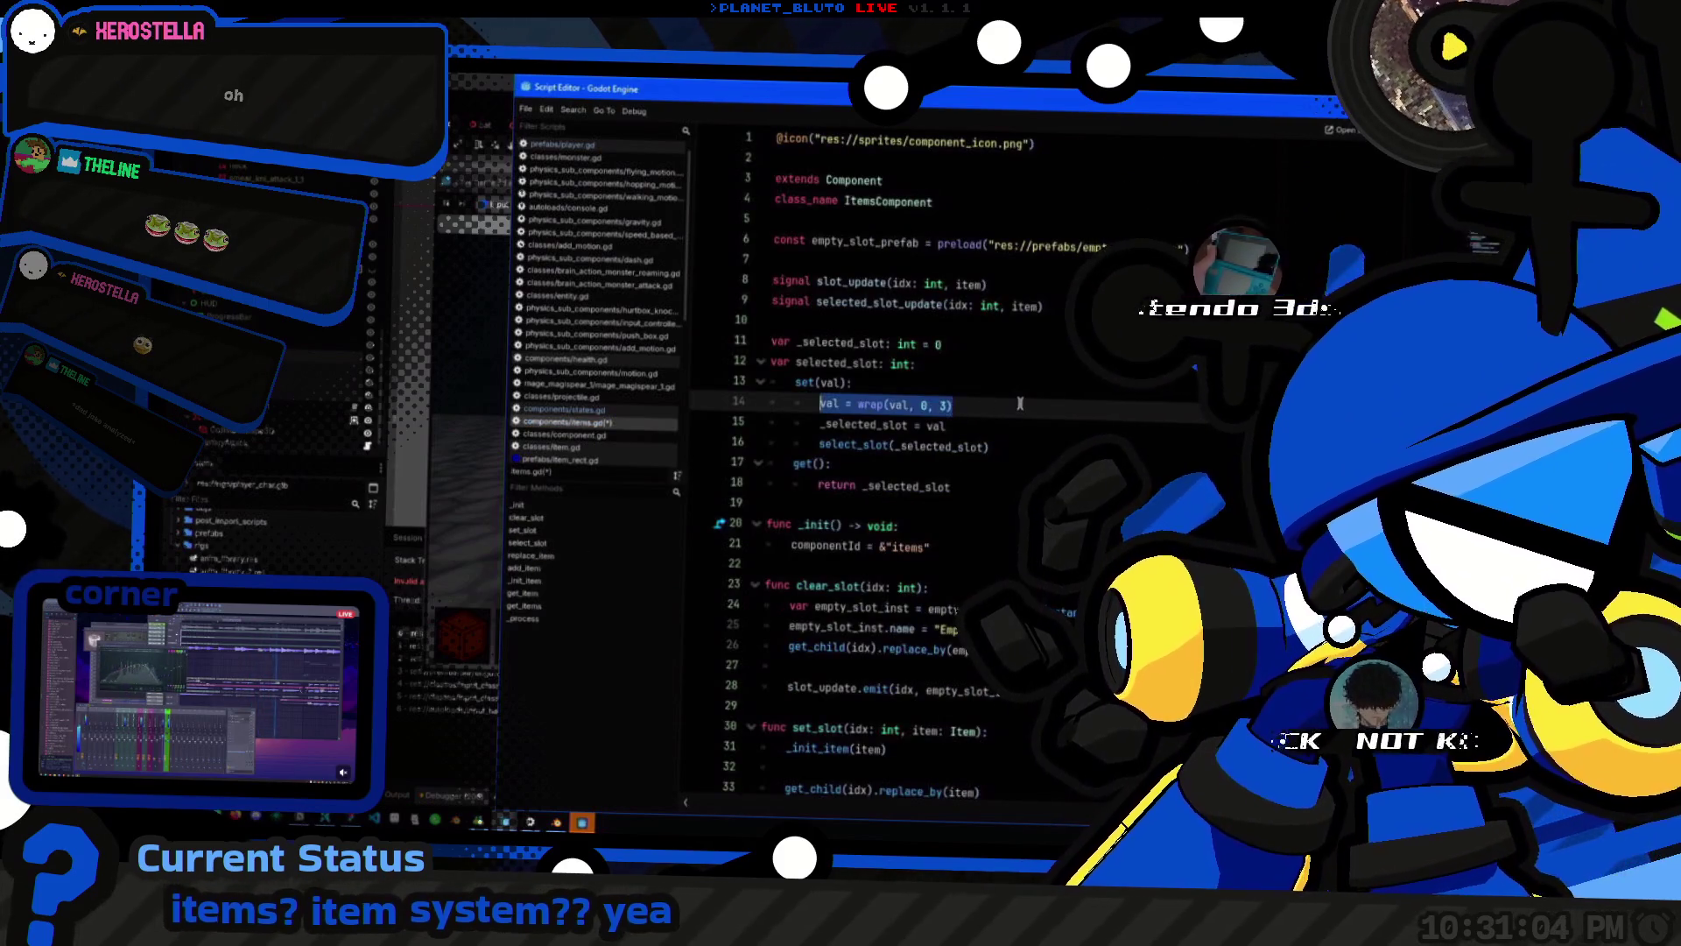
{"action": "left_click_drag", "start_coordinate": [1021, 403], "coordinate": [858, 403]}
{"action": "key", "text": "ctrl+c"}
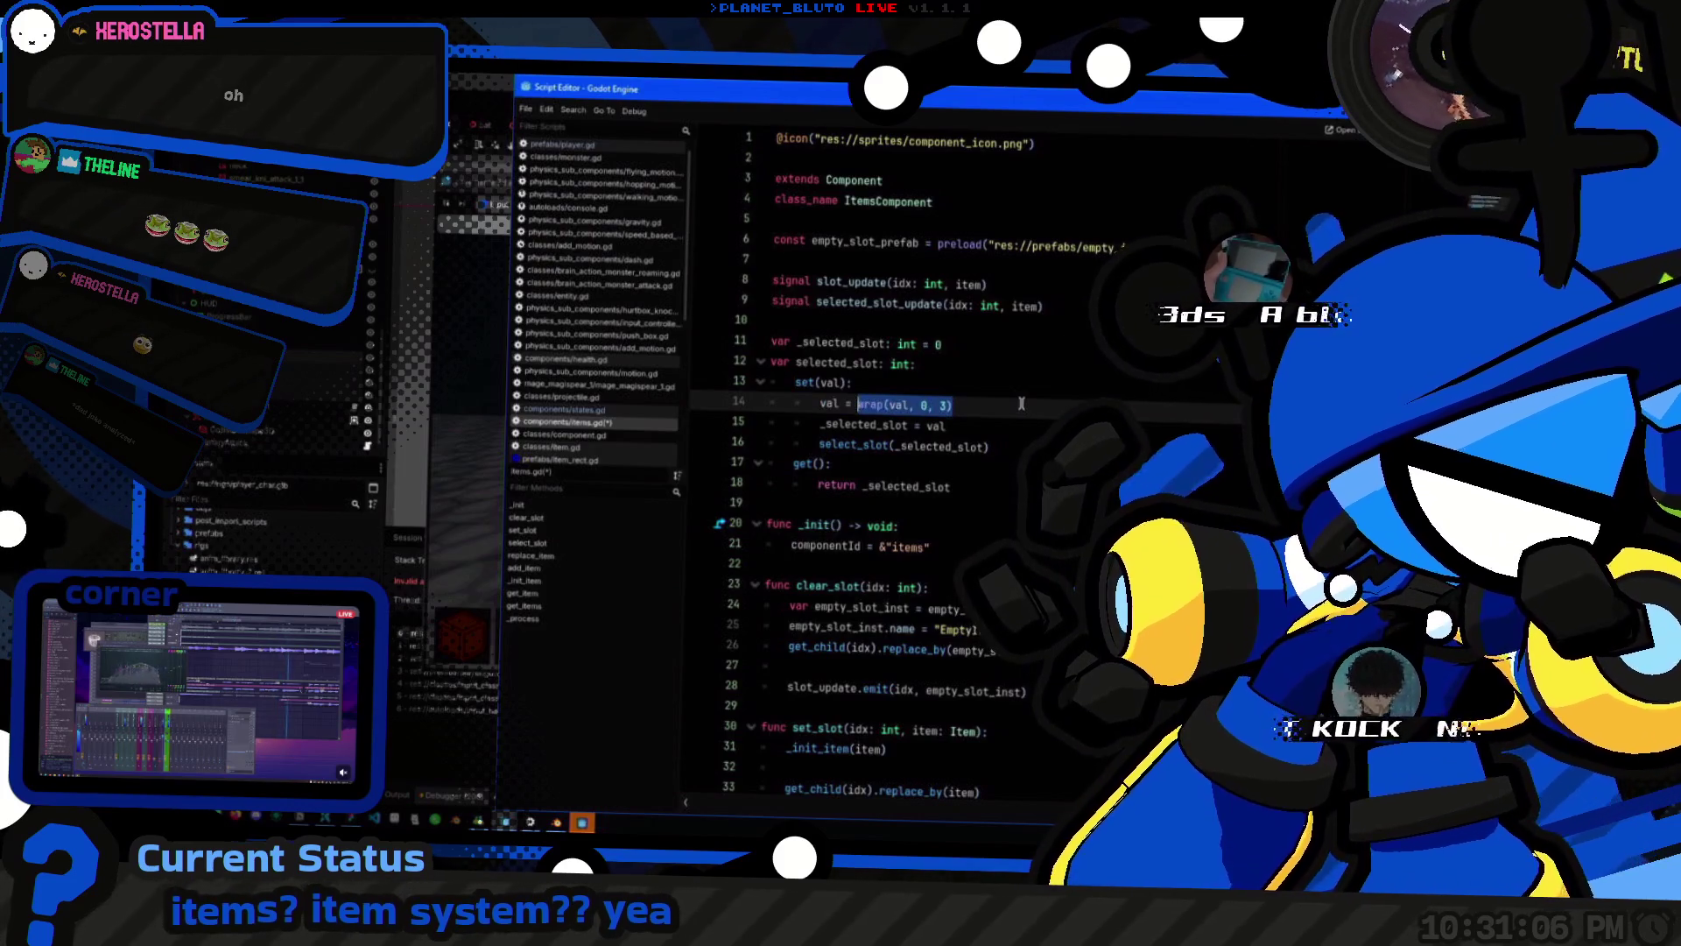
- Add the line 'idx = wrap(idx, 0, 3)' inside select_slot
{"action": "left_click", "coordinate": [874, 447], "text": "ctrl"}
{"action": "key", "text": "Return"}
{"action": "key", "text": "ctrl+v"}
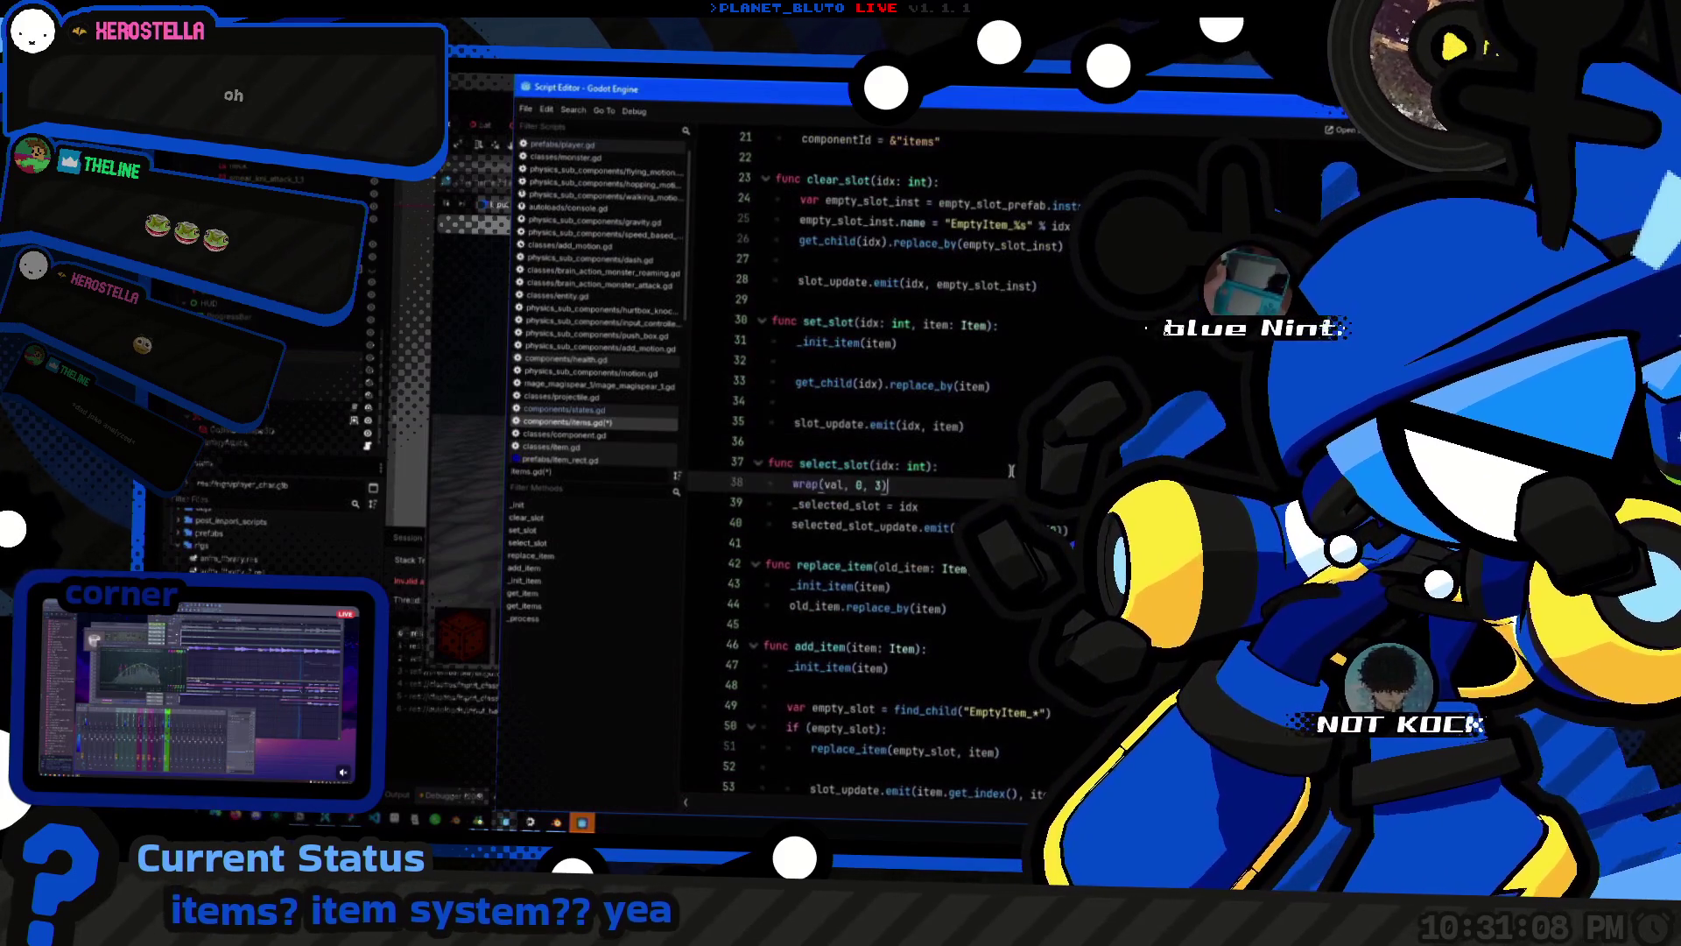
{"action": "key", "text": "Home"}
{"action": "type", "text": "idx ="}
{"action": "double_click", "coordinate": [875, 485]}
{"action": "type", "text": "idx"}
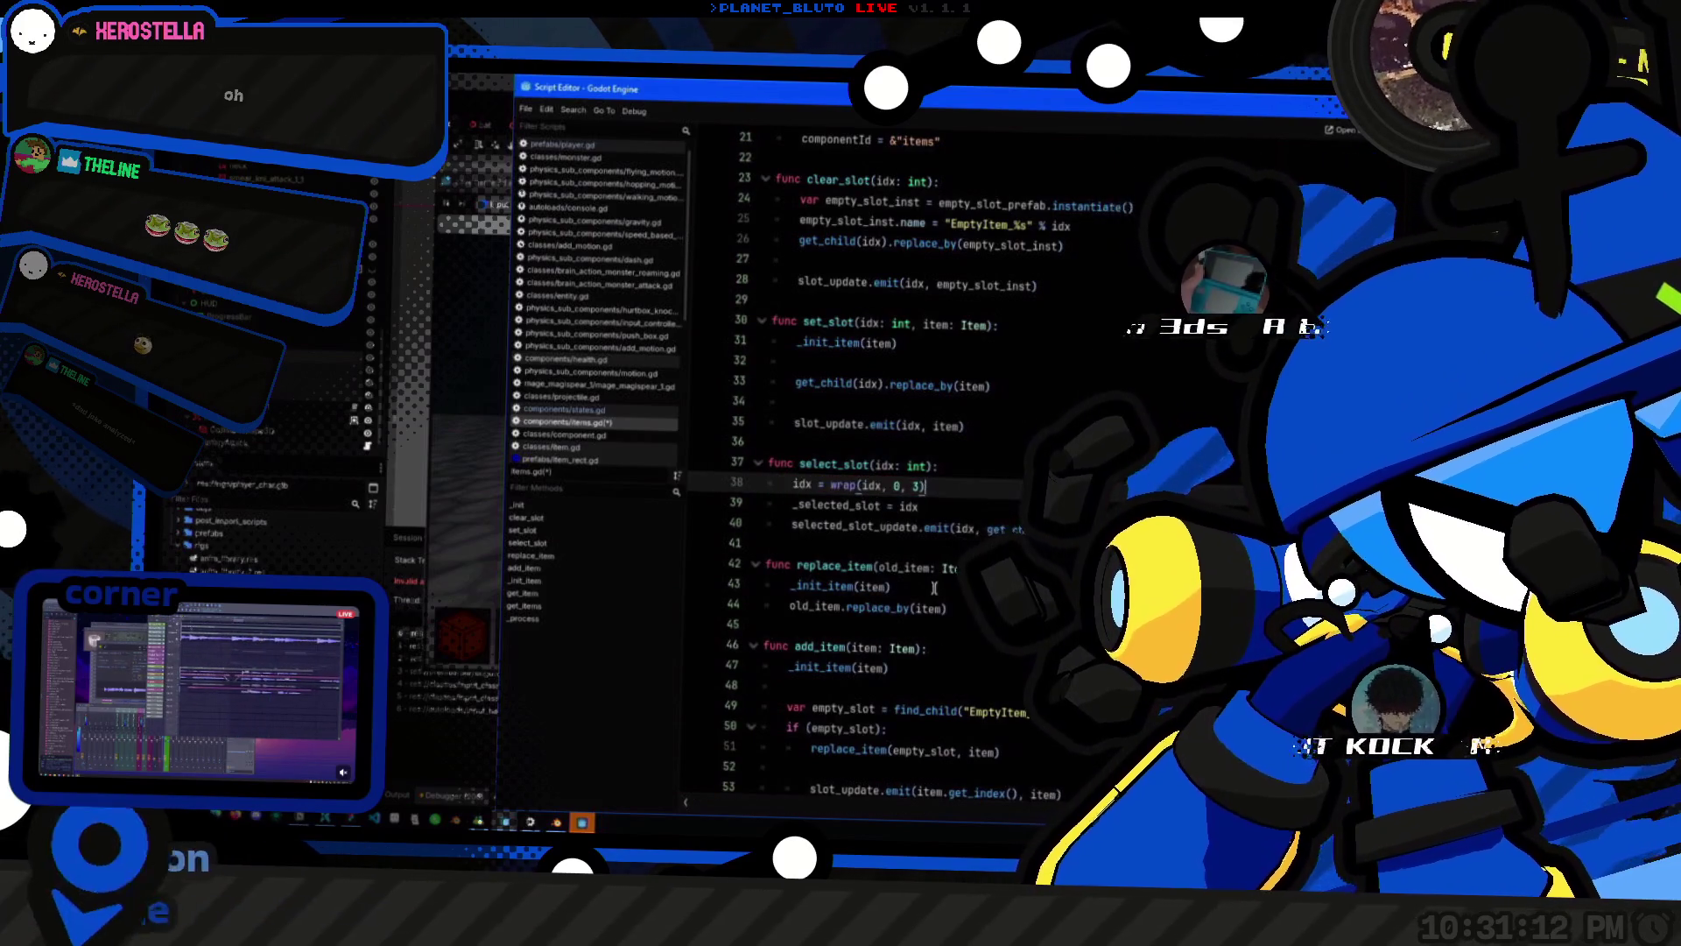
- Run the game with F5 to test the wrapping, then stop it from the editor
{"action": "key", "text": "F5"}
{"action": "key", "text": "alt+Tab"}
{"action": "key", "text": "F5"}
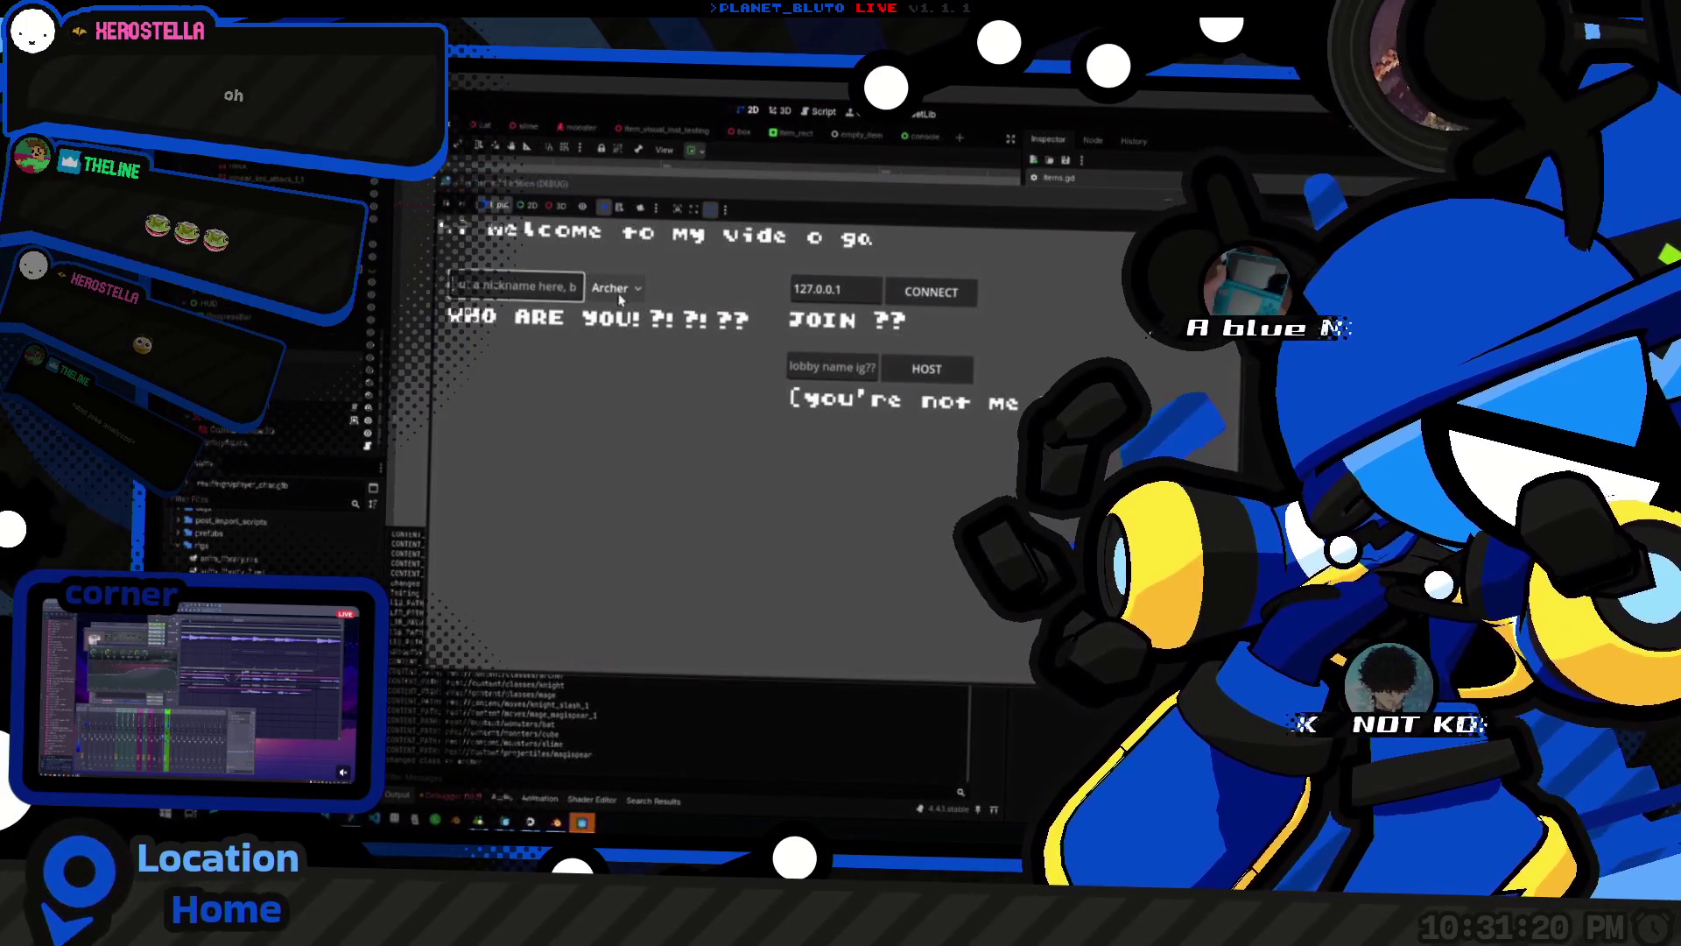
- Pick a character class in the lobby and host a game
{"action": "left_click", "coordinate": [613, 287]}
{"action": "left_click", "coordinate": [617, 317]}
{"action": "left_click", "coordinate": [928, 383]}
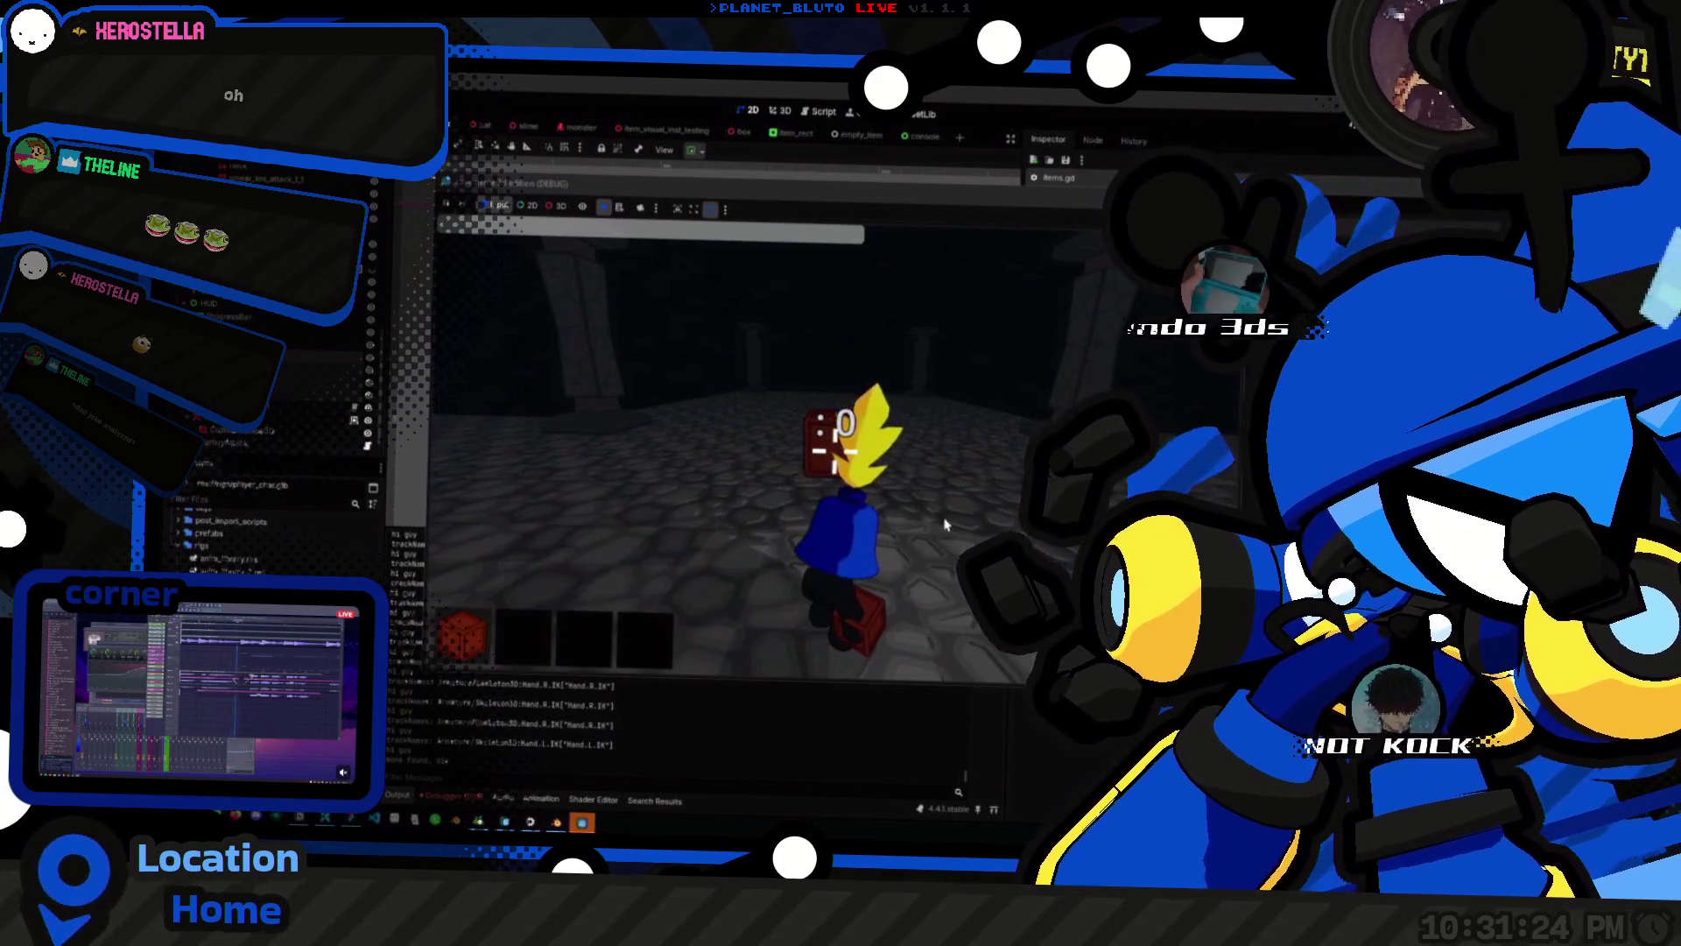
- Change the wrap upper bound from 3 to 4 in select_slot and the selected_slot setter
{"action": "key", "text": "alt+Tab"}
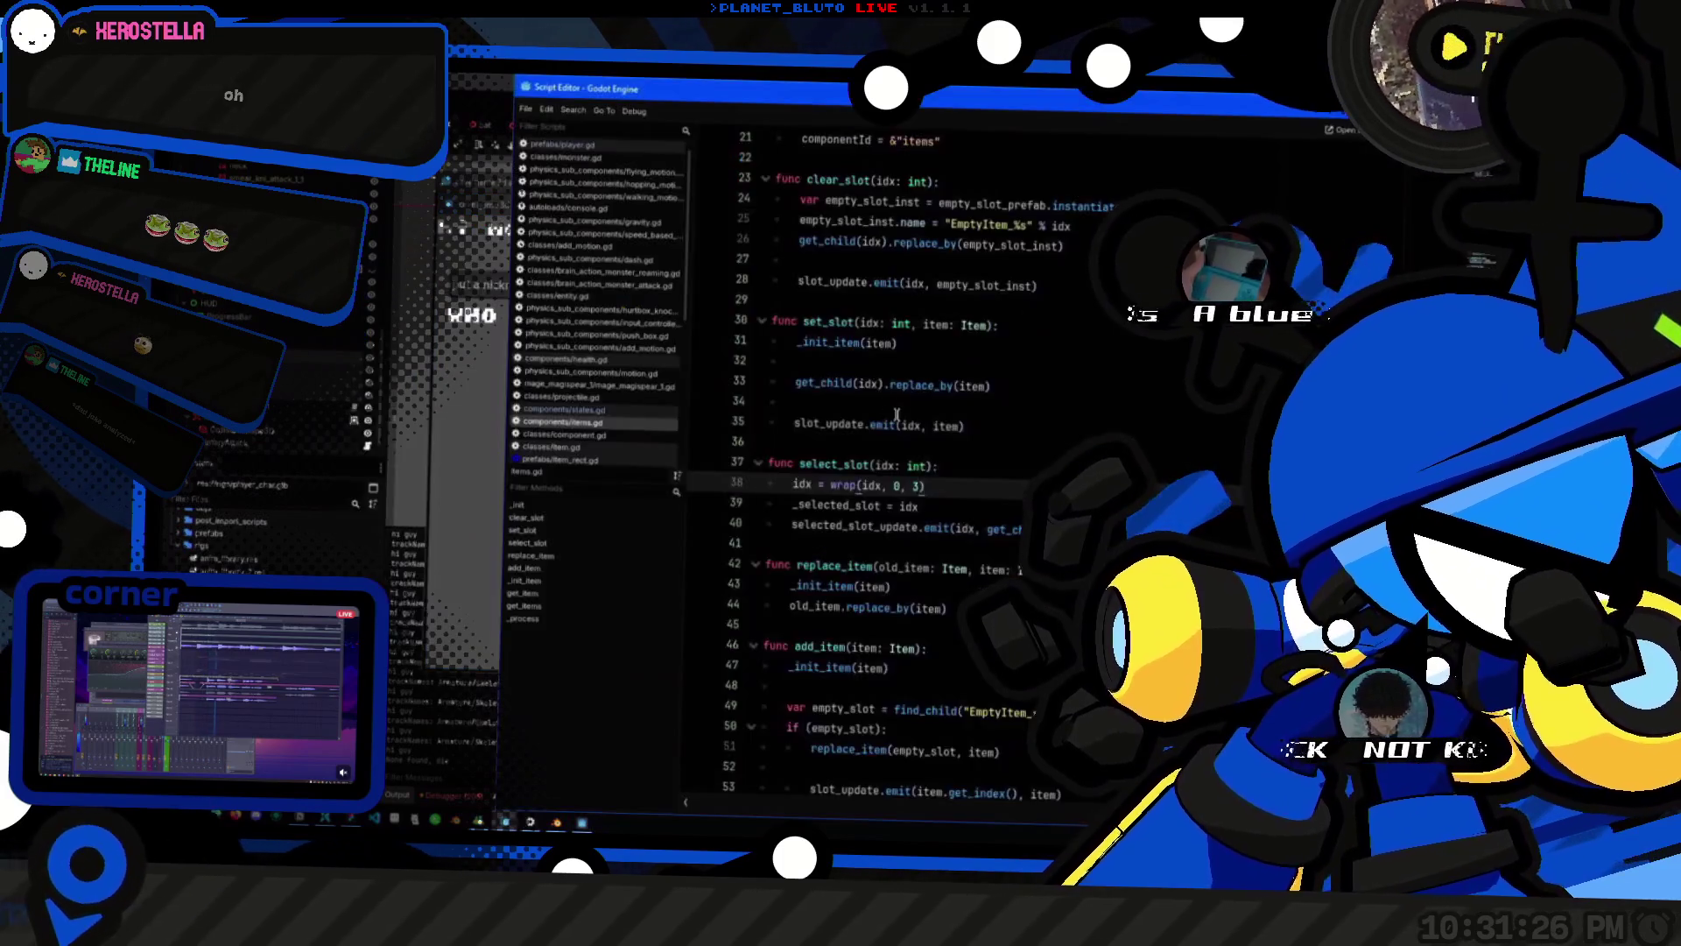
{"action": "scroll", "coordinate": [935, 543], "scroll_direction": "up", "scroll_amount": 1}
{"action": "type", "text": "4"}
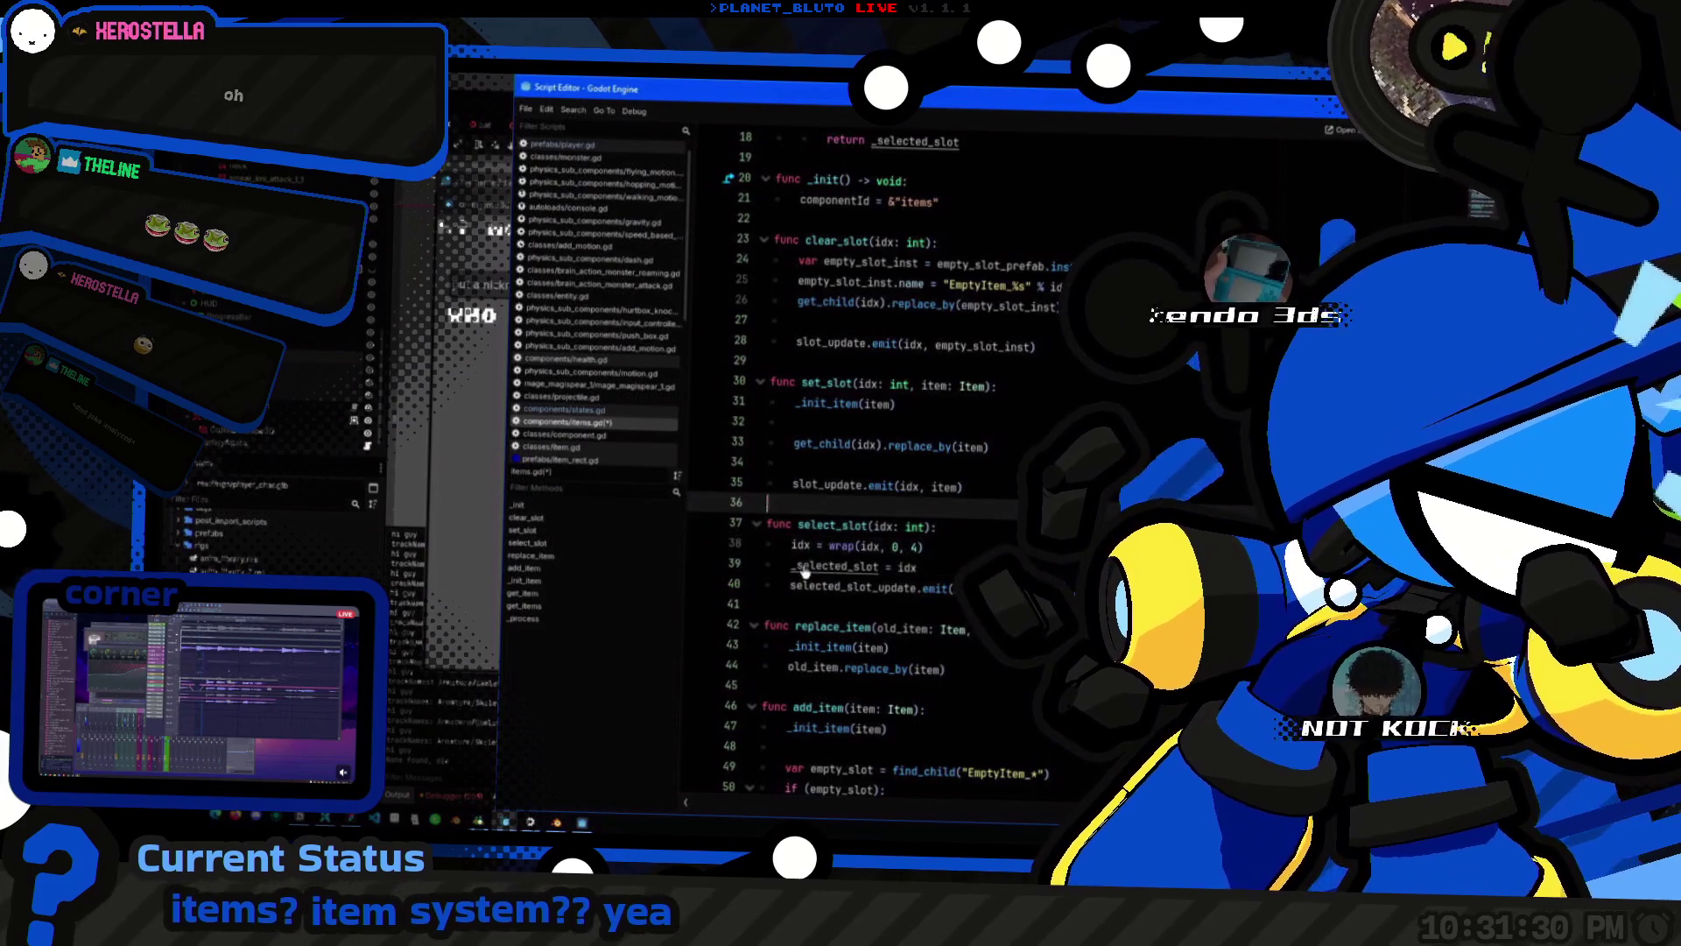
{"action": "scroll", "coordinate": [961, 364], "scroll_direction": "up", "scroll_amount": 6}
{"action": "left_click", "coordinate": [961, 359]}
{"action": "left_click", "coordinate": [951, 405]}
{"action": "key", "text": "BackSpace"}
{"action": "type", "text": "4"}
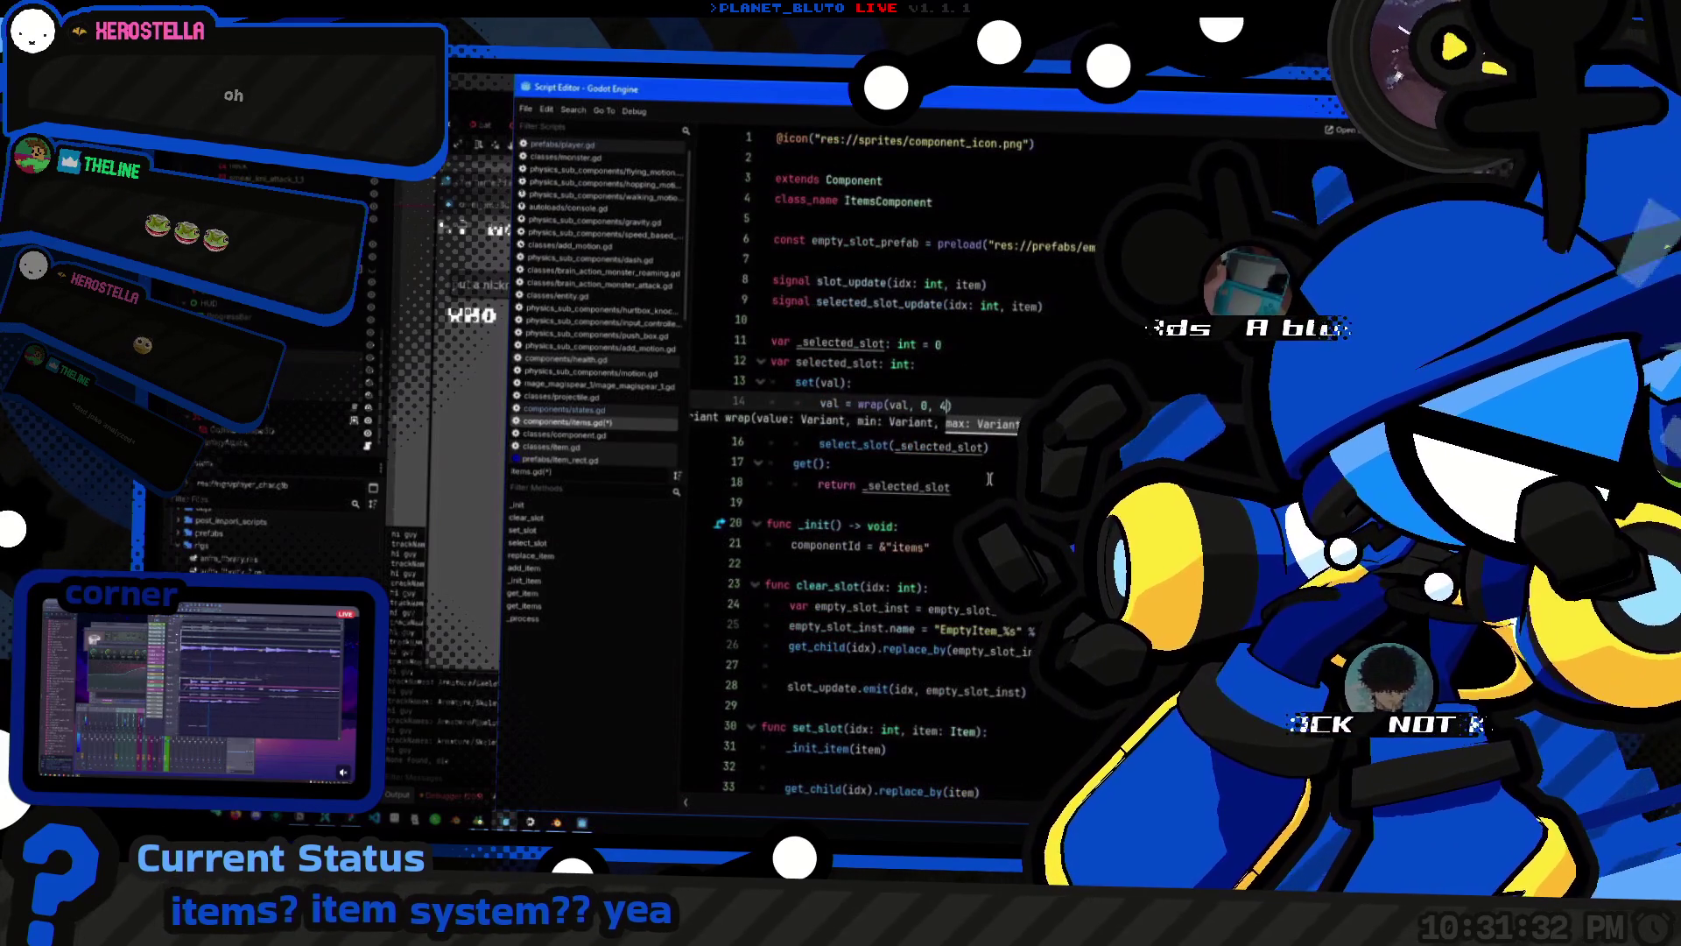
- Save, rerun the game, host with a different class, and return to the script
{"action": "key", "text": "F5"}
{"action": "key", "text": "alt+Tab"}
{"action": "key", "text": "alt+Tab"}
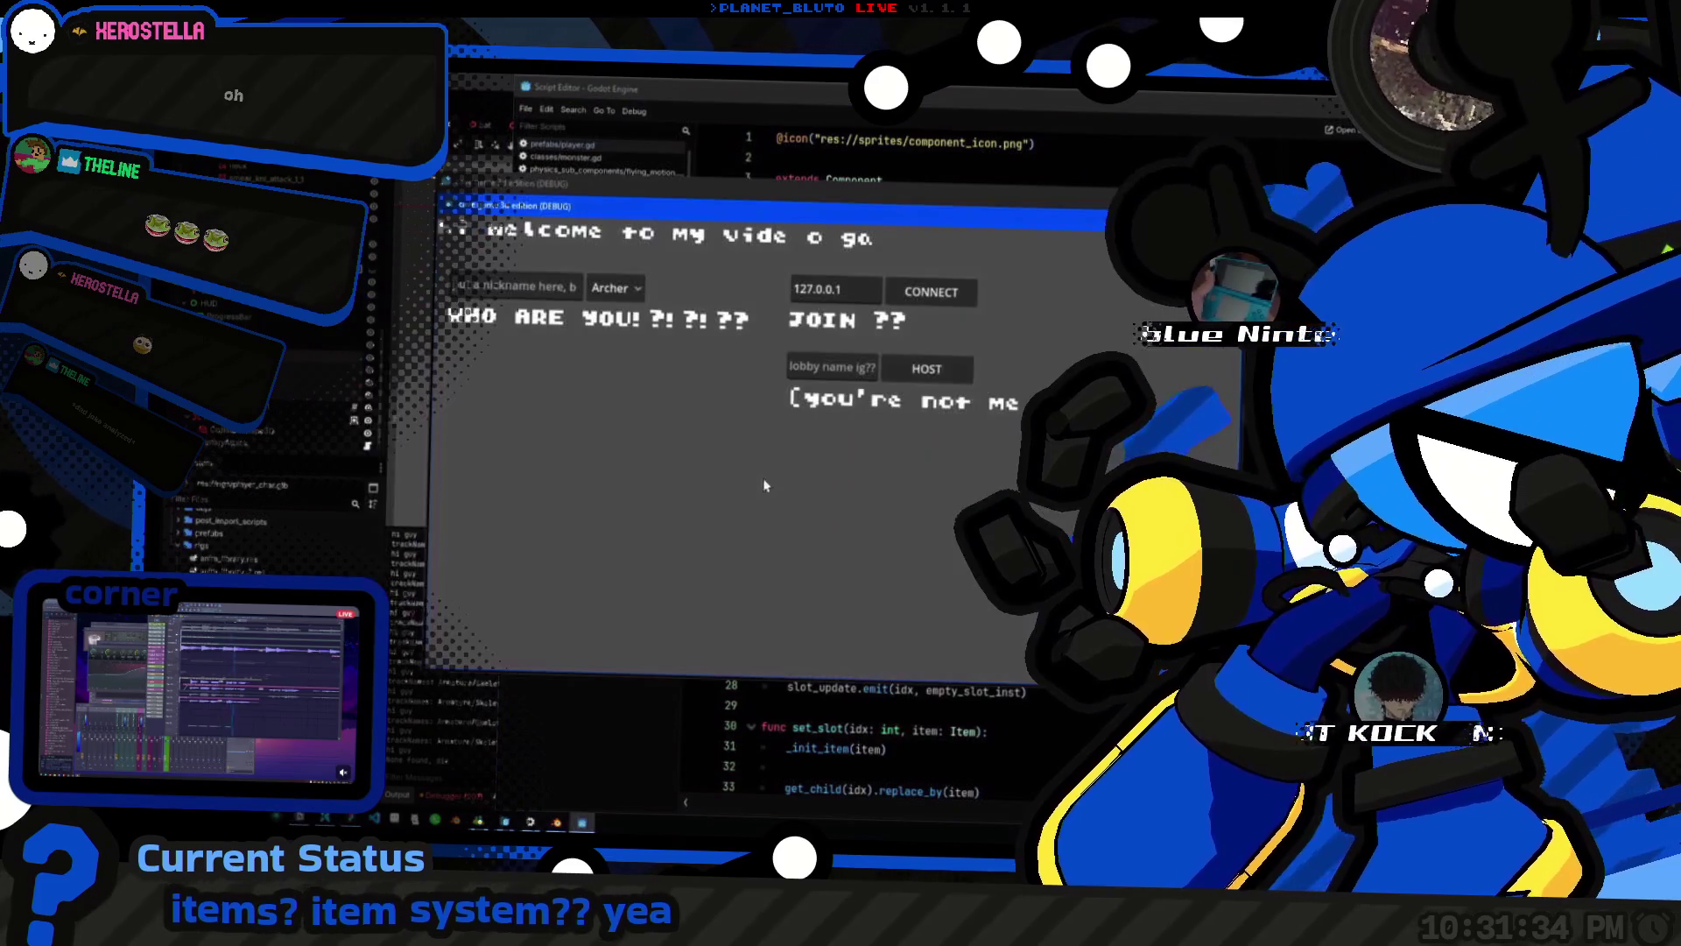
{"action": "key", "text": "alt+Tab"}
{"action": "key", "text": "ctrl+s"}
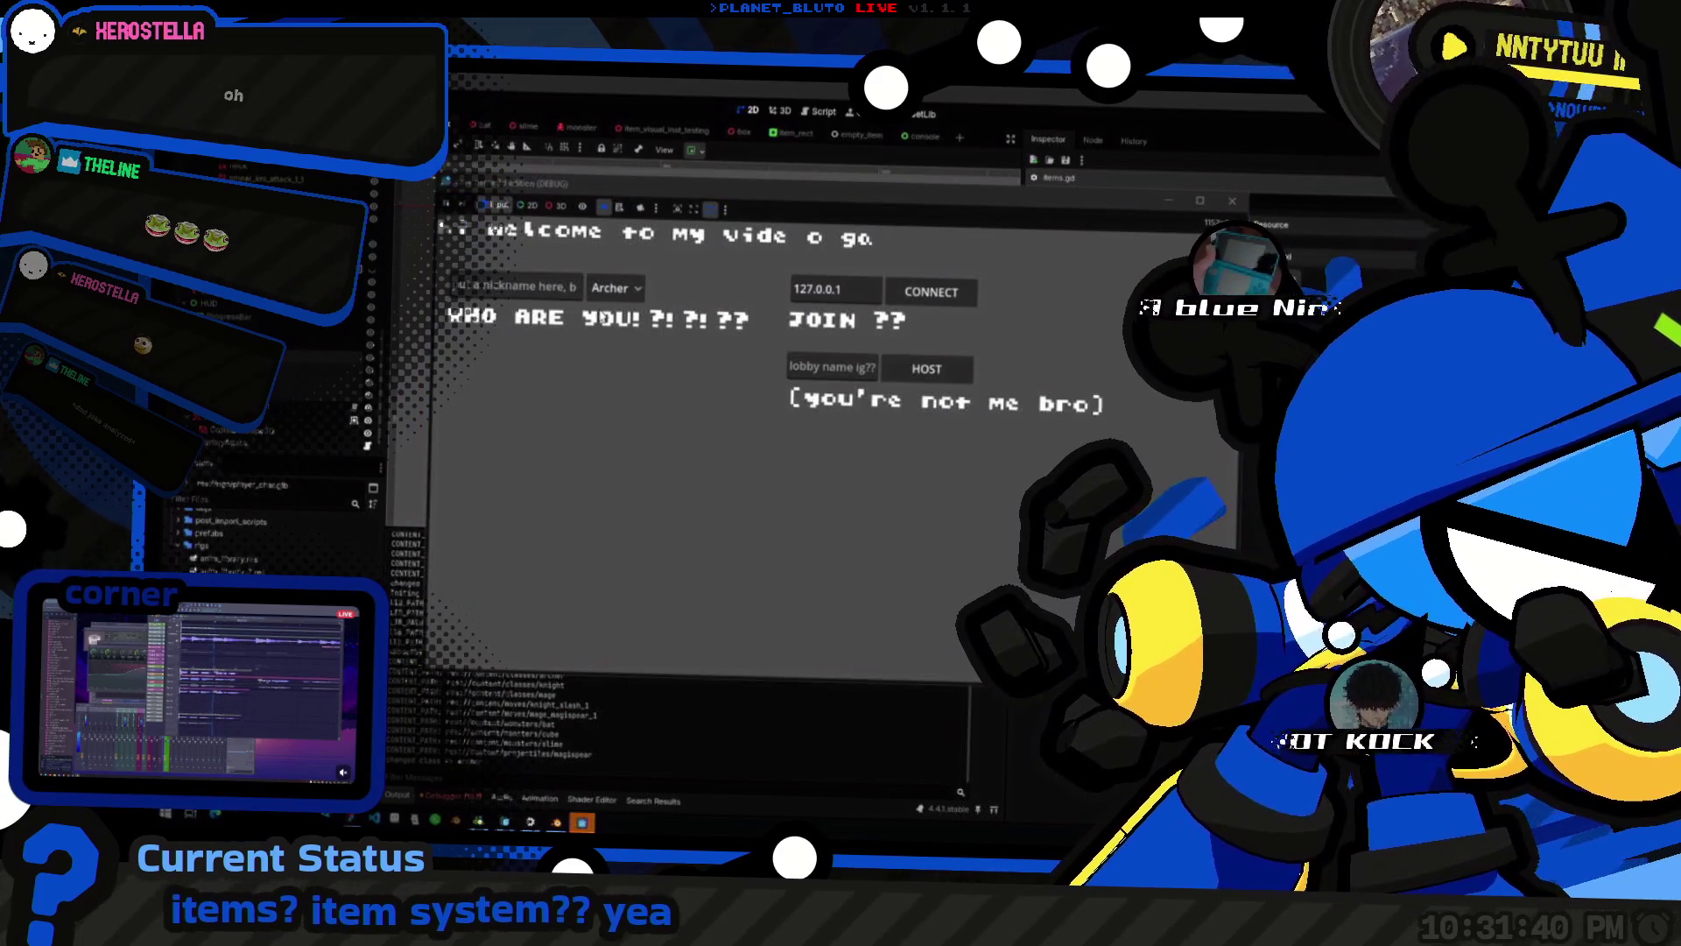
{"action": "left_click", "coordinate": [611, 288]}
{"action": "left_click", "coordinate": [620, 334]}
{"action": "left_click", "coordinate": [927, 369]}
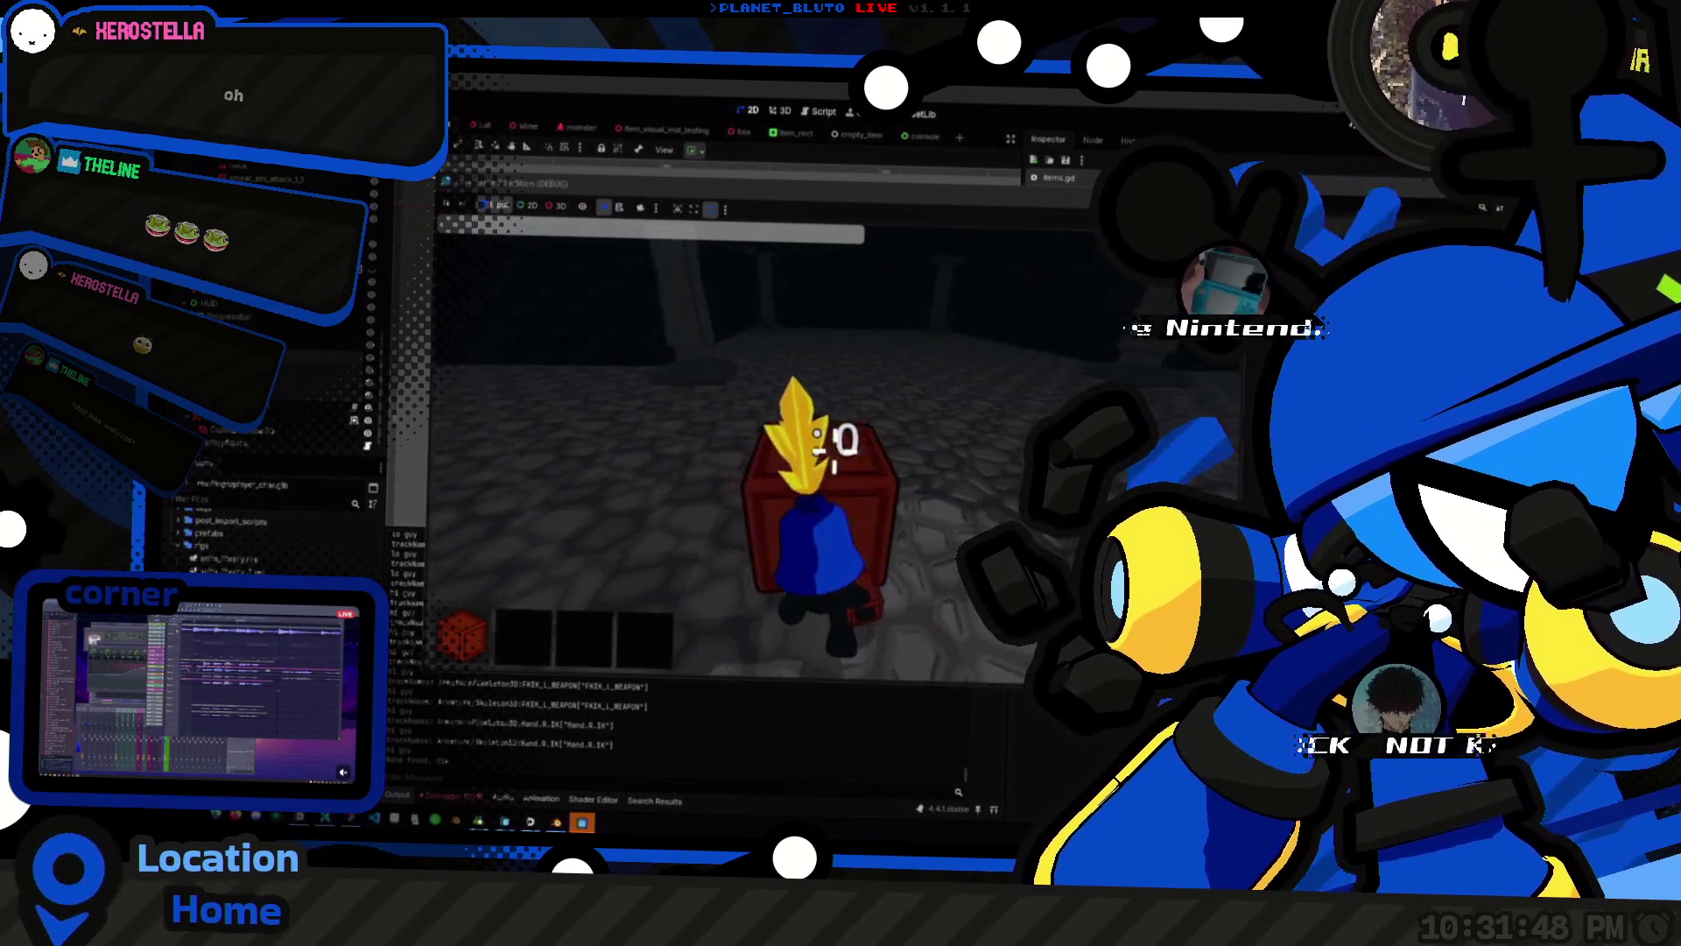
{"action": "left_click", "coordinate": [839, 113]}
{"action": "scroll", "coordinate": [876, 437], "scroll_direction": "down", "scroll_amount": 3}
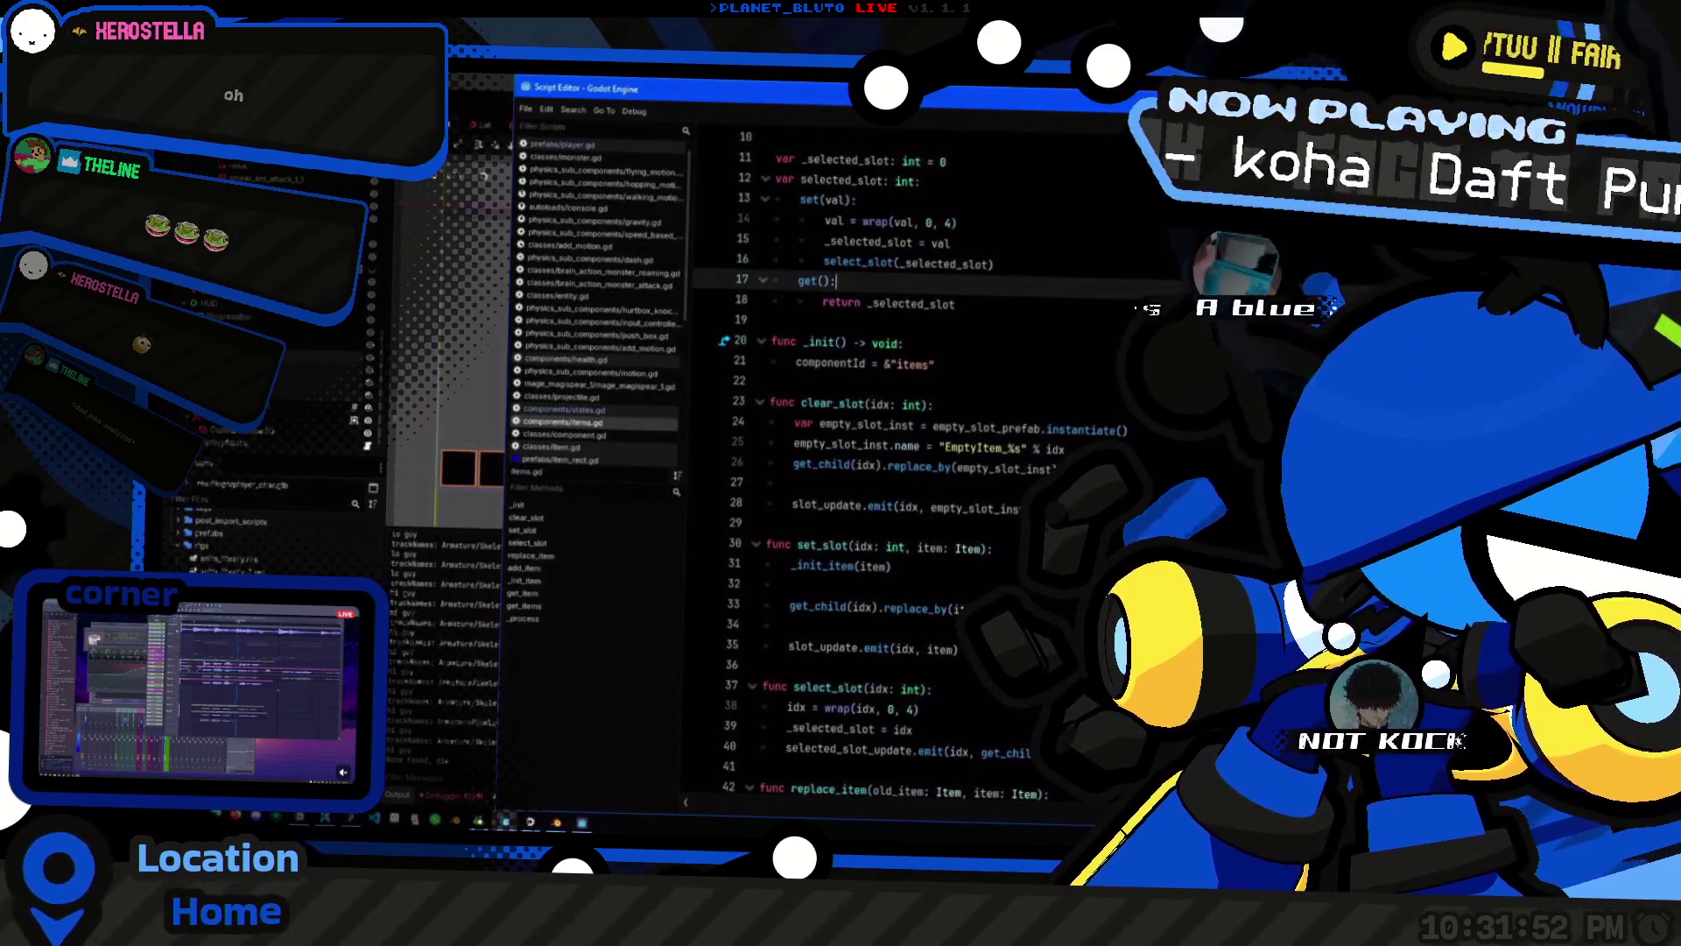
- Select the red WeaponAttachment box in the 3D view and rename it WeaponBoneAttachment
{"action": "key", "text": "ctrl+F2"}
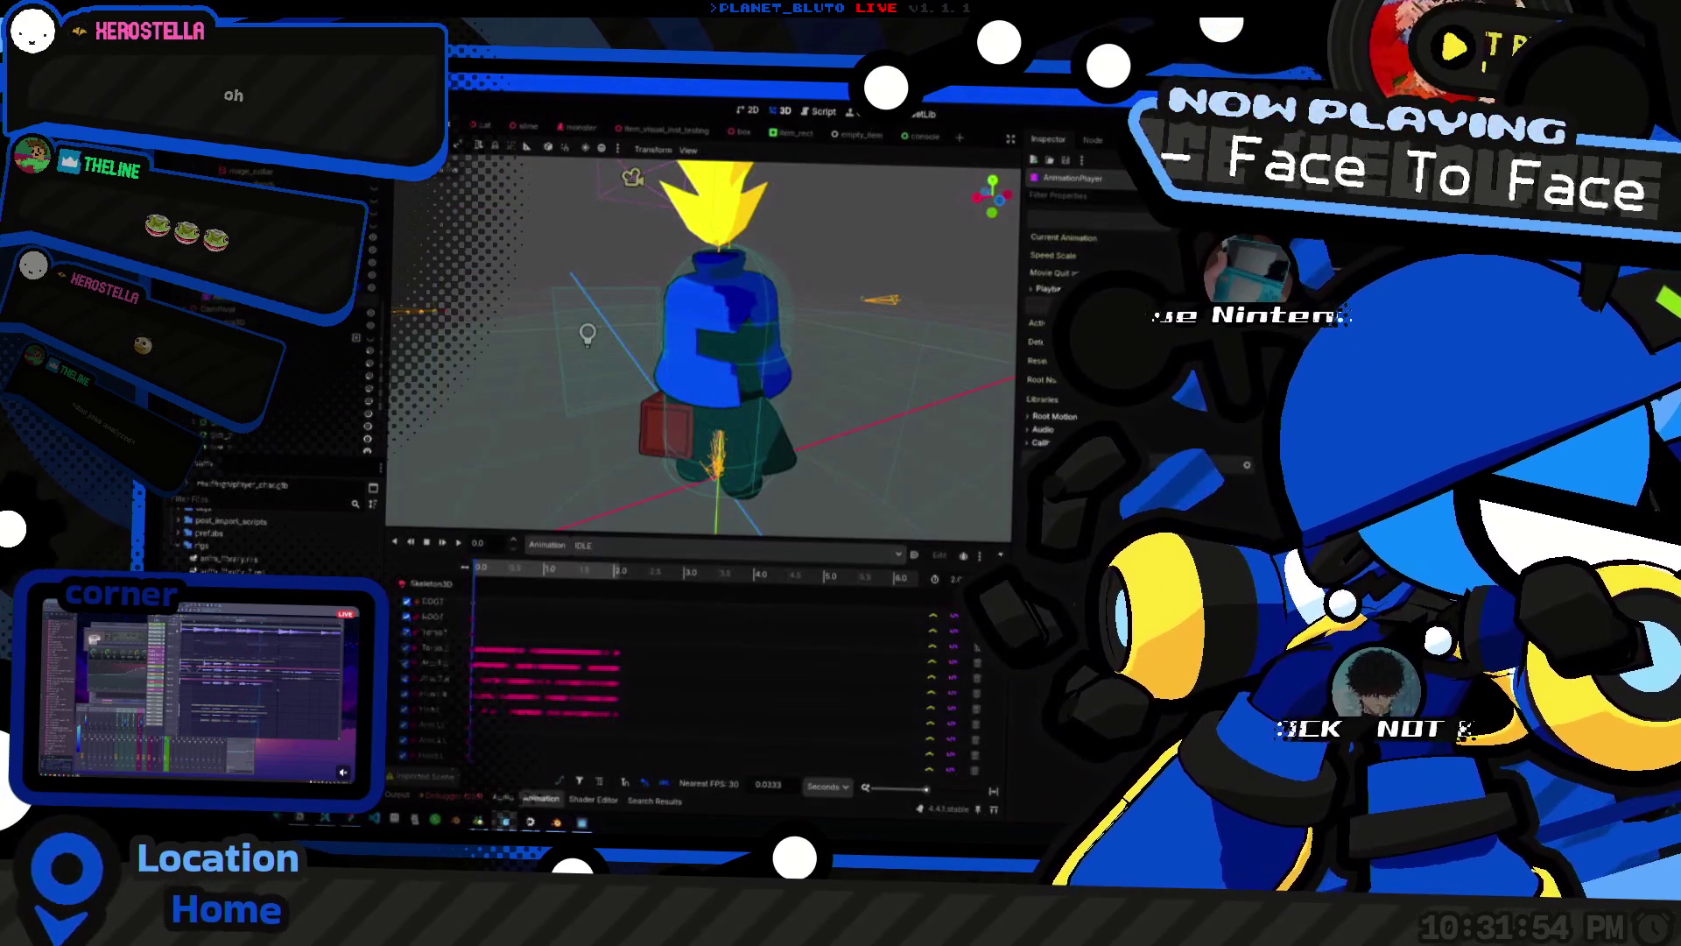
{"action": "left_click", "coordinate": [294, 380]}
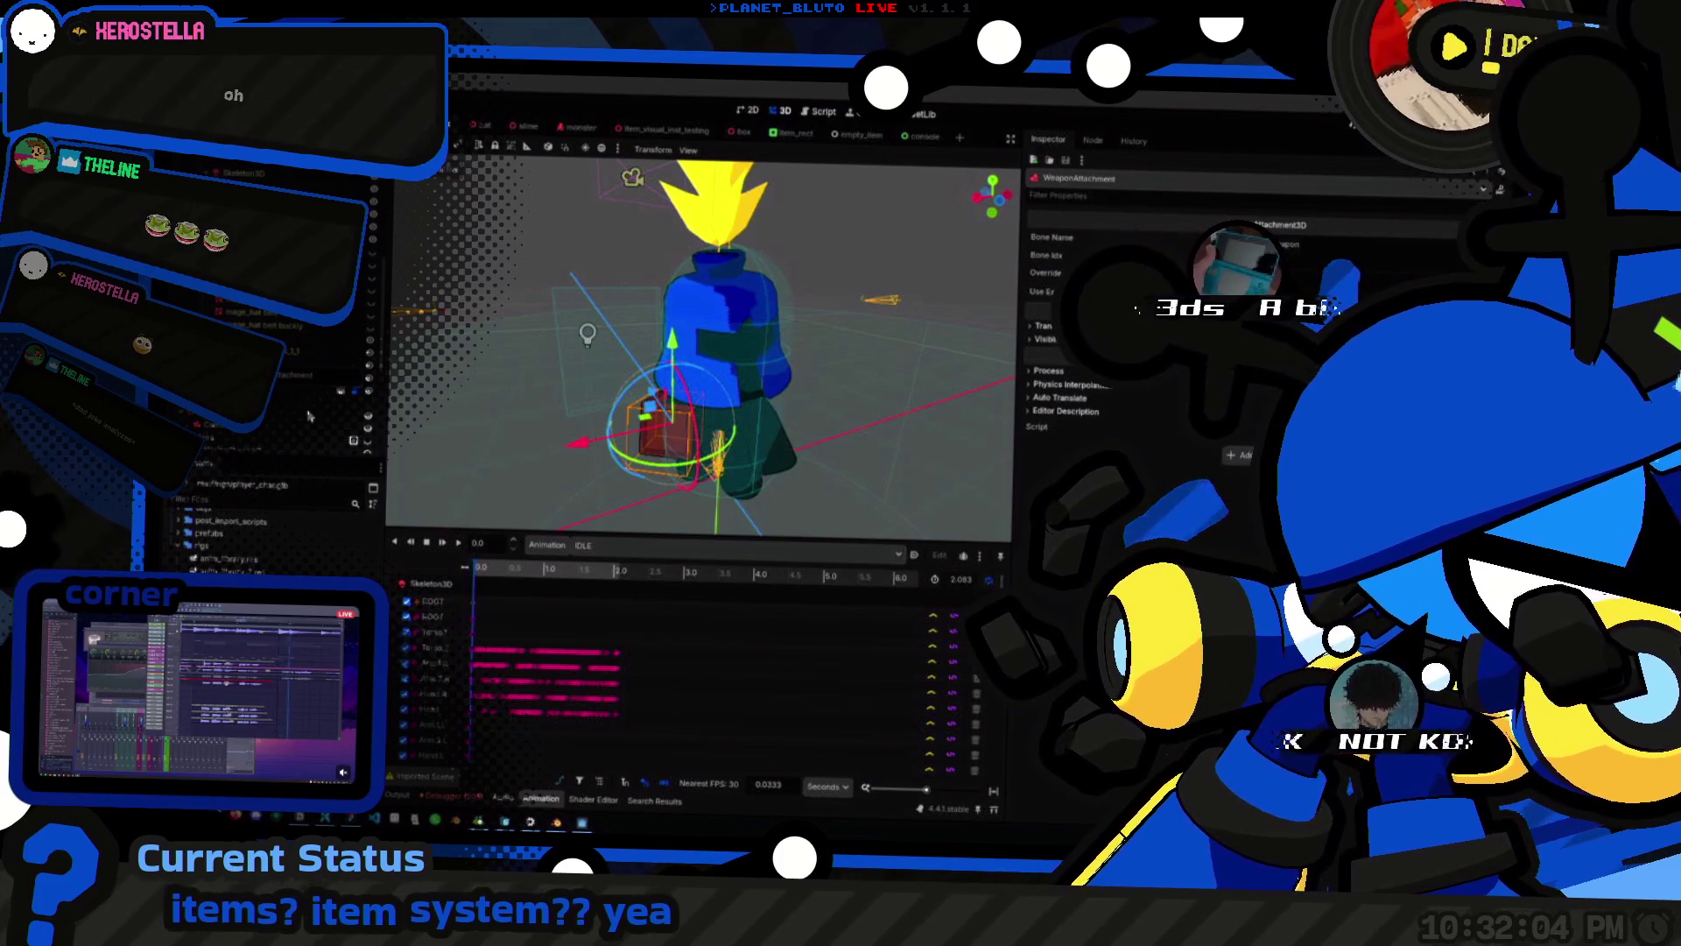
{"action": "key", "text": "Return"}
- Go back to the script editor and start a quick-open search for a script
{"action": "left_click", "coordinate": [821, 111]}
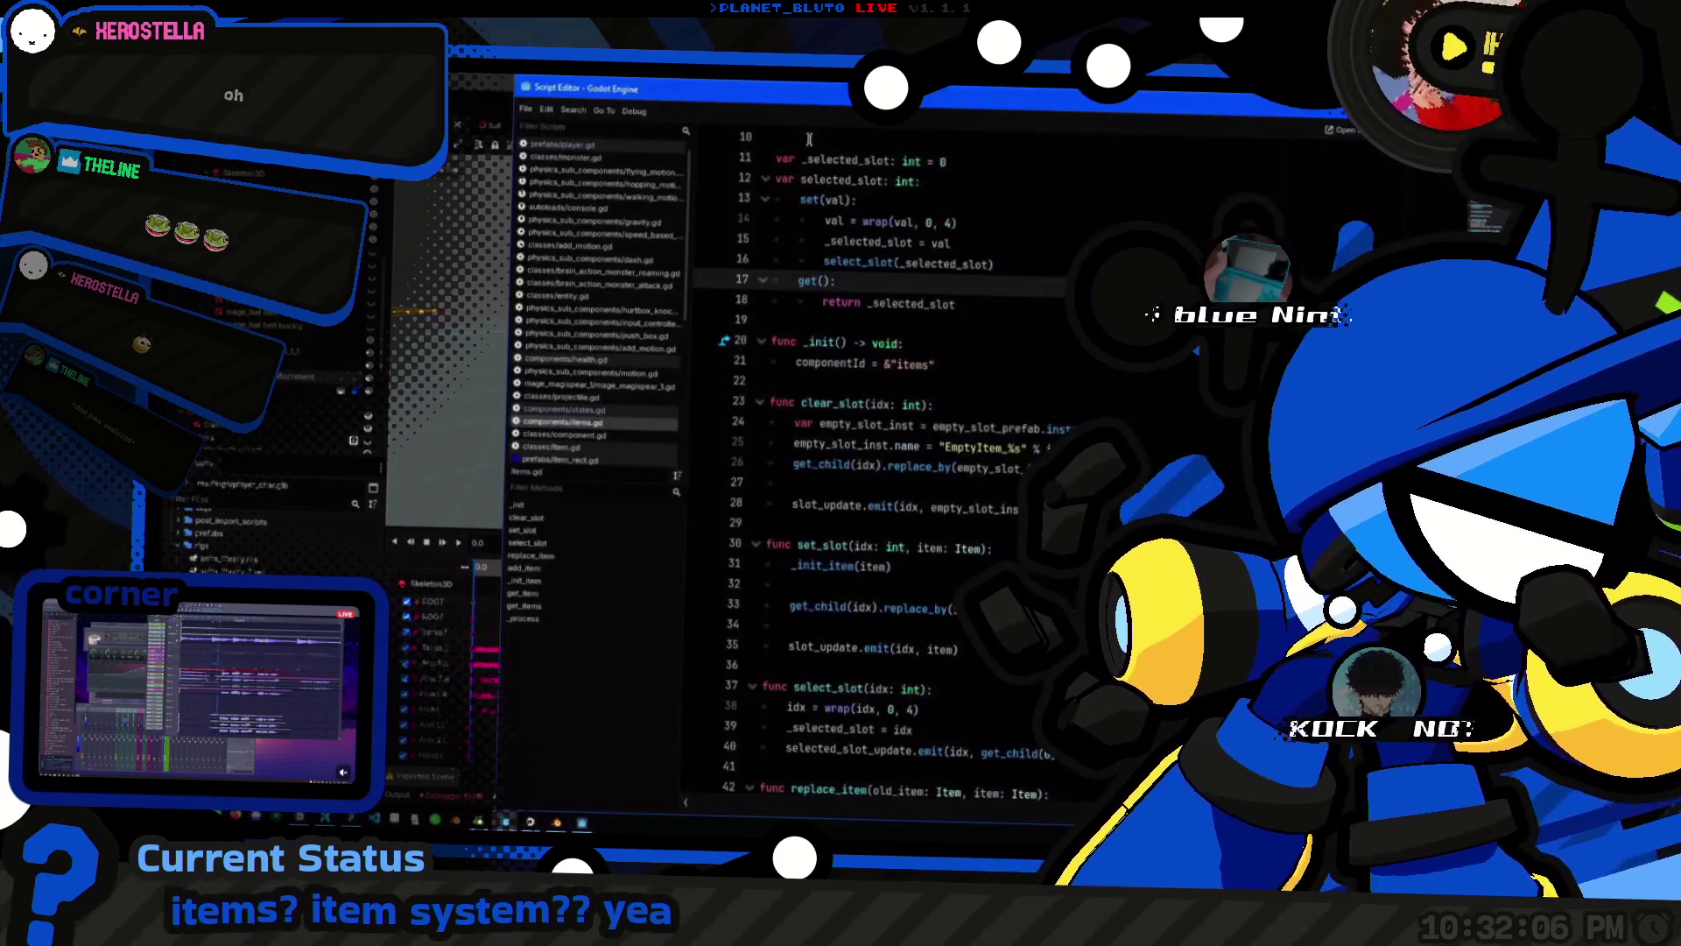
{"action": "scroll", "coordinate": [1089, 280], "scroll_direction": "up", "scroll_amount": 3}
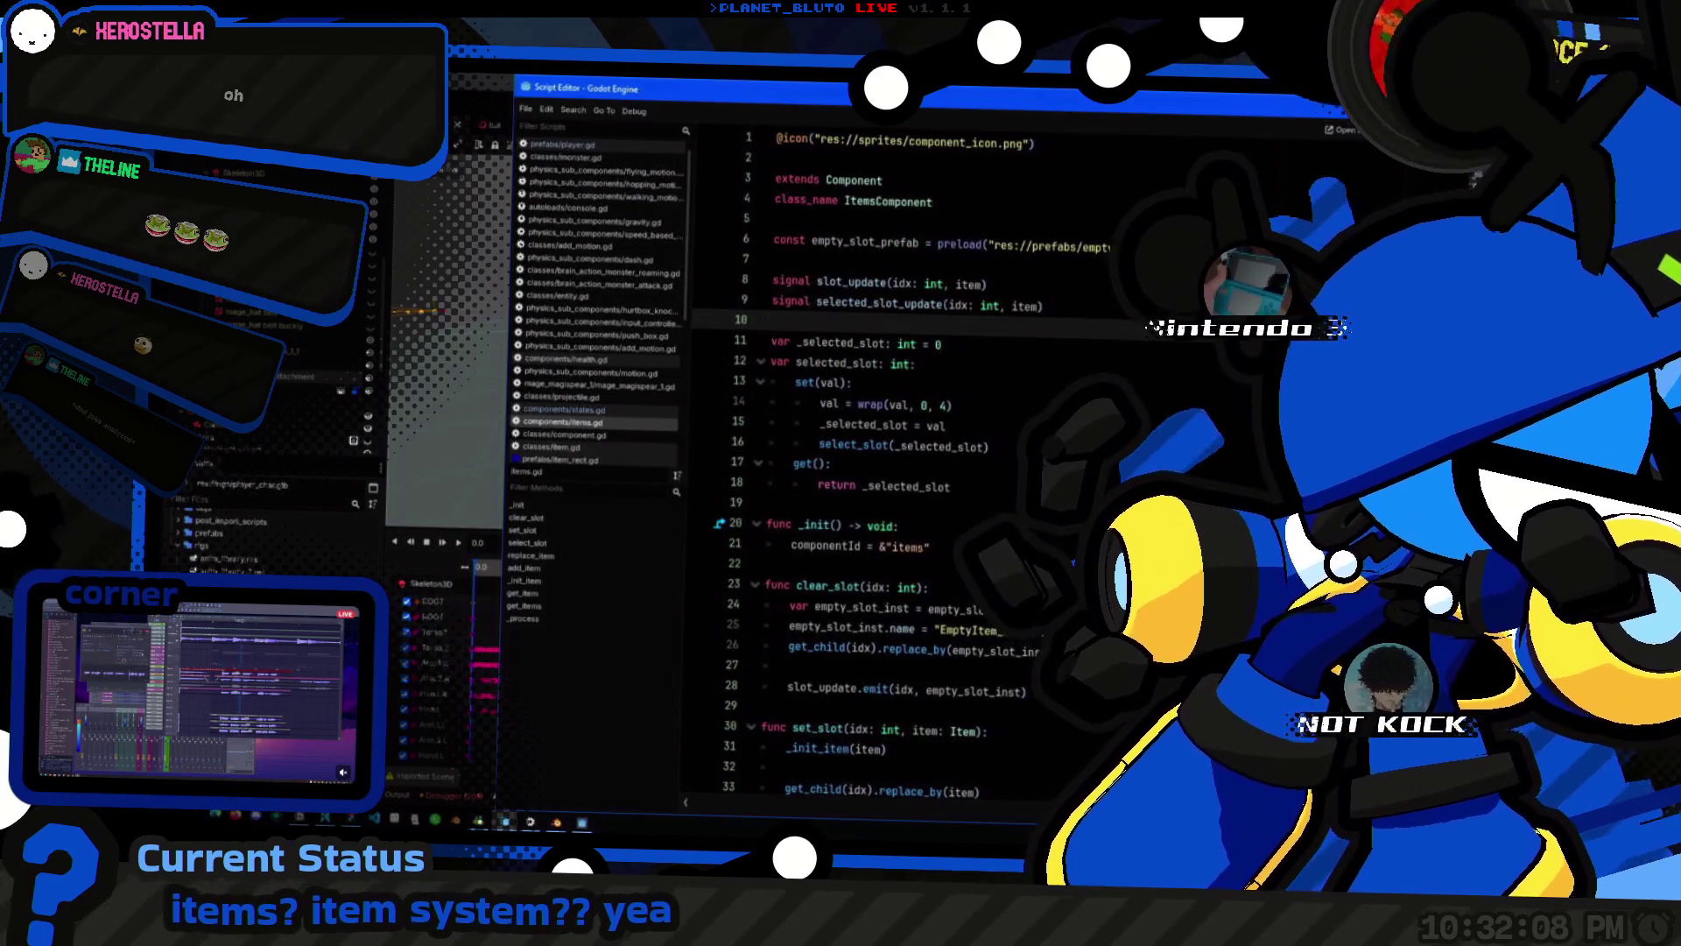
{"action": "key", "text": "alt+Tab"}
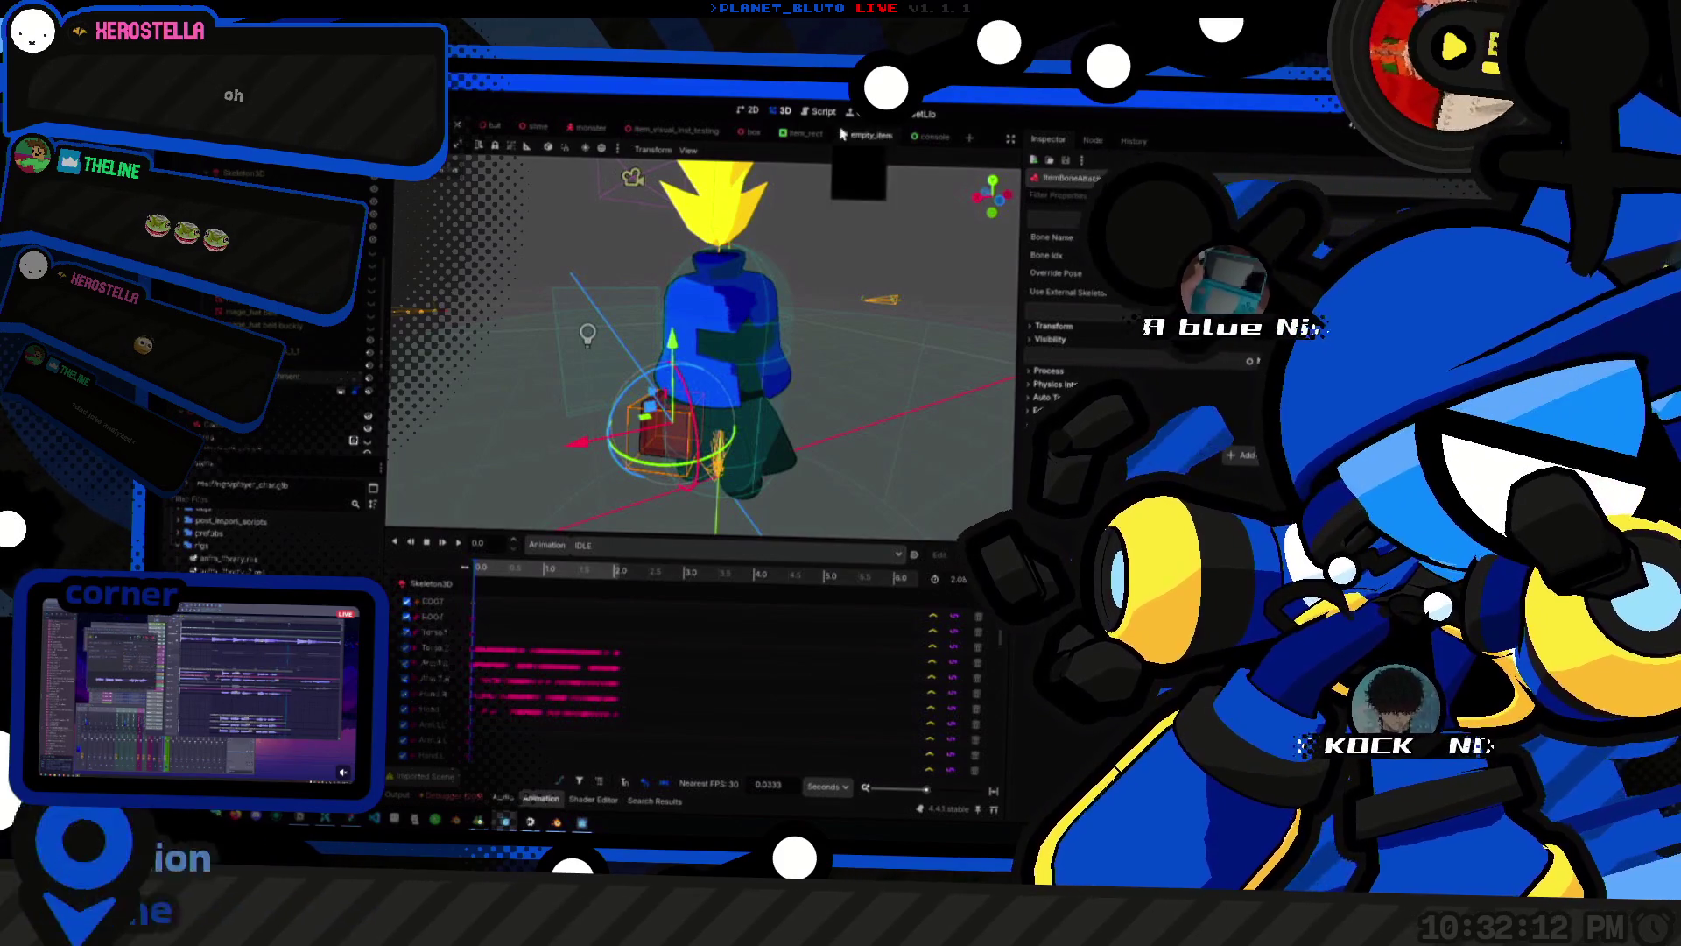
{"action": "left_click", "coordinate": [815, 114]}
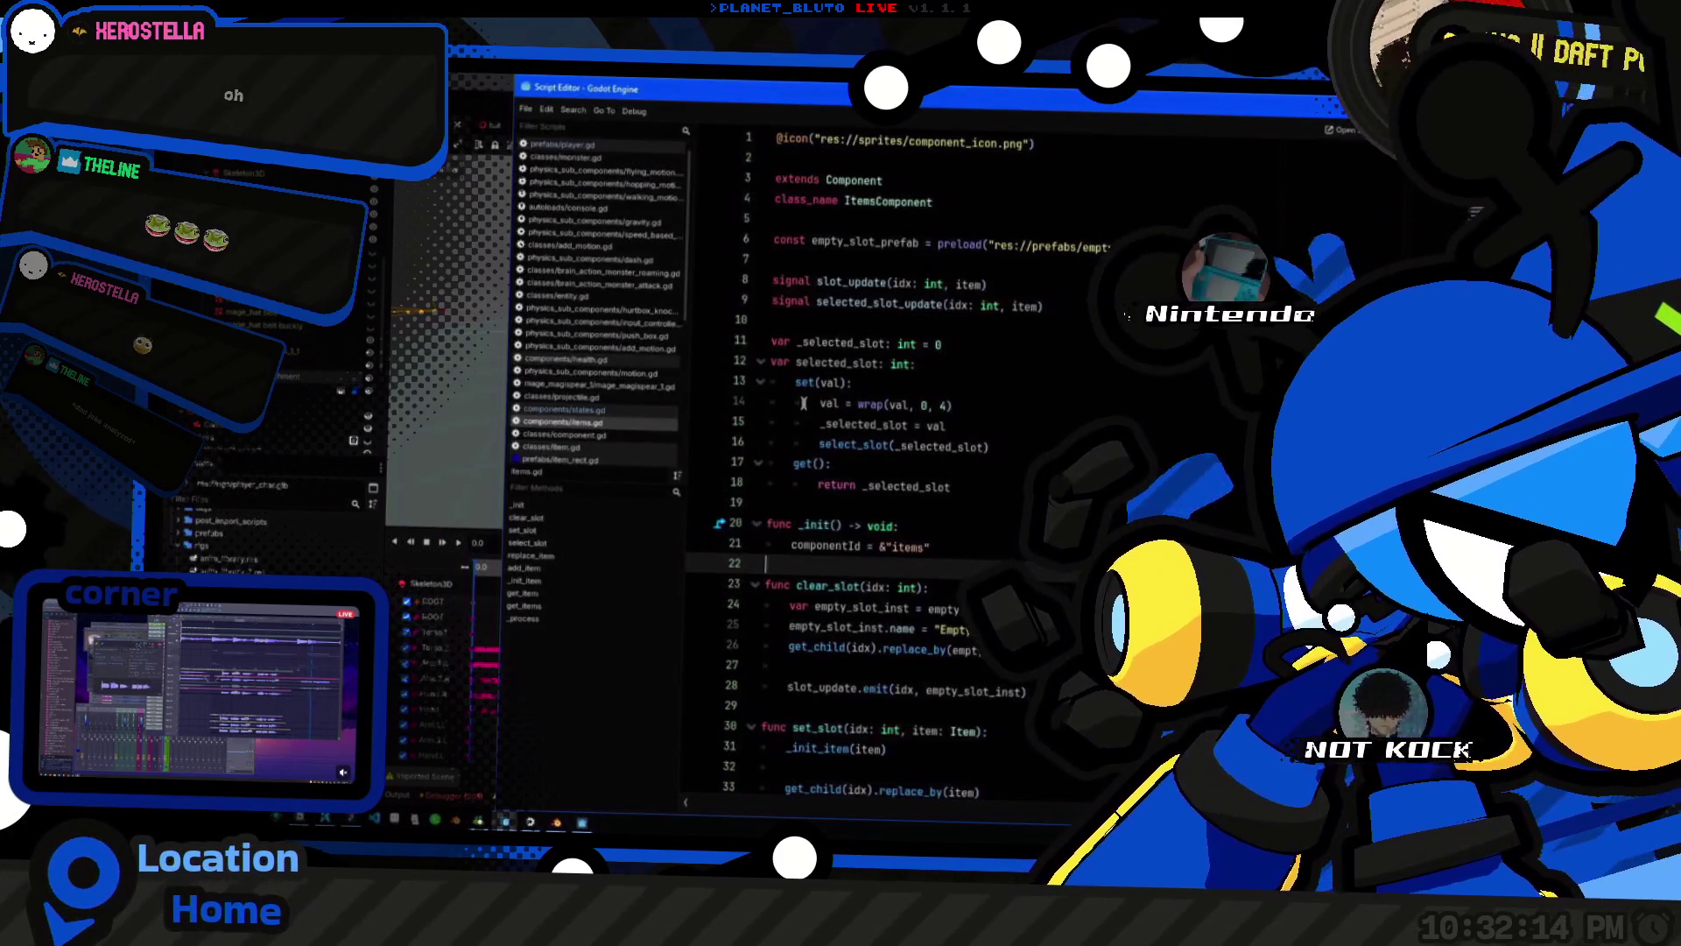
{"action": "key", "text": "shift+alt+o"}
- Open player.gd through the quick-open search and skim through it
{"action": "type", "text": "pl"}
{"action": "key", "text": "Return"}
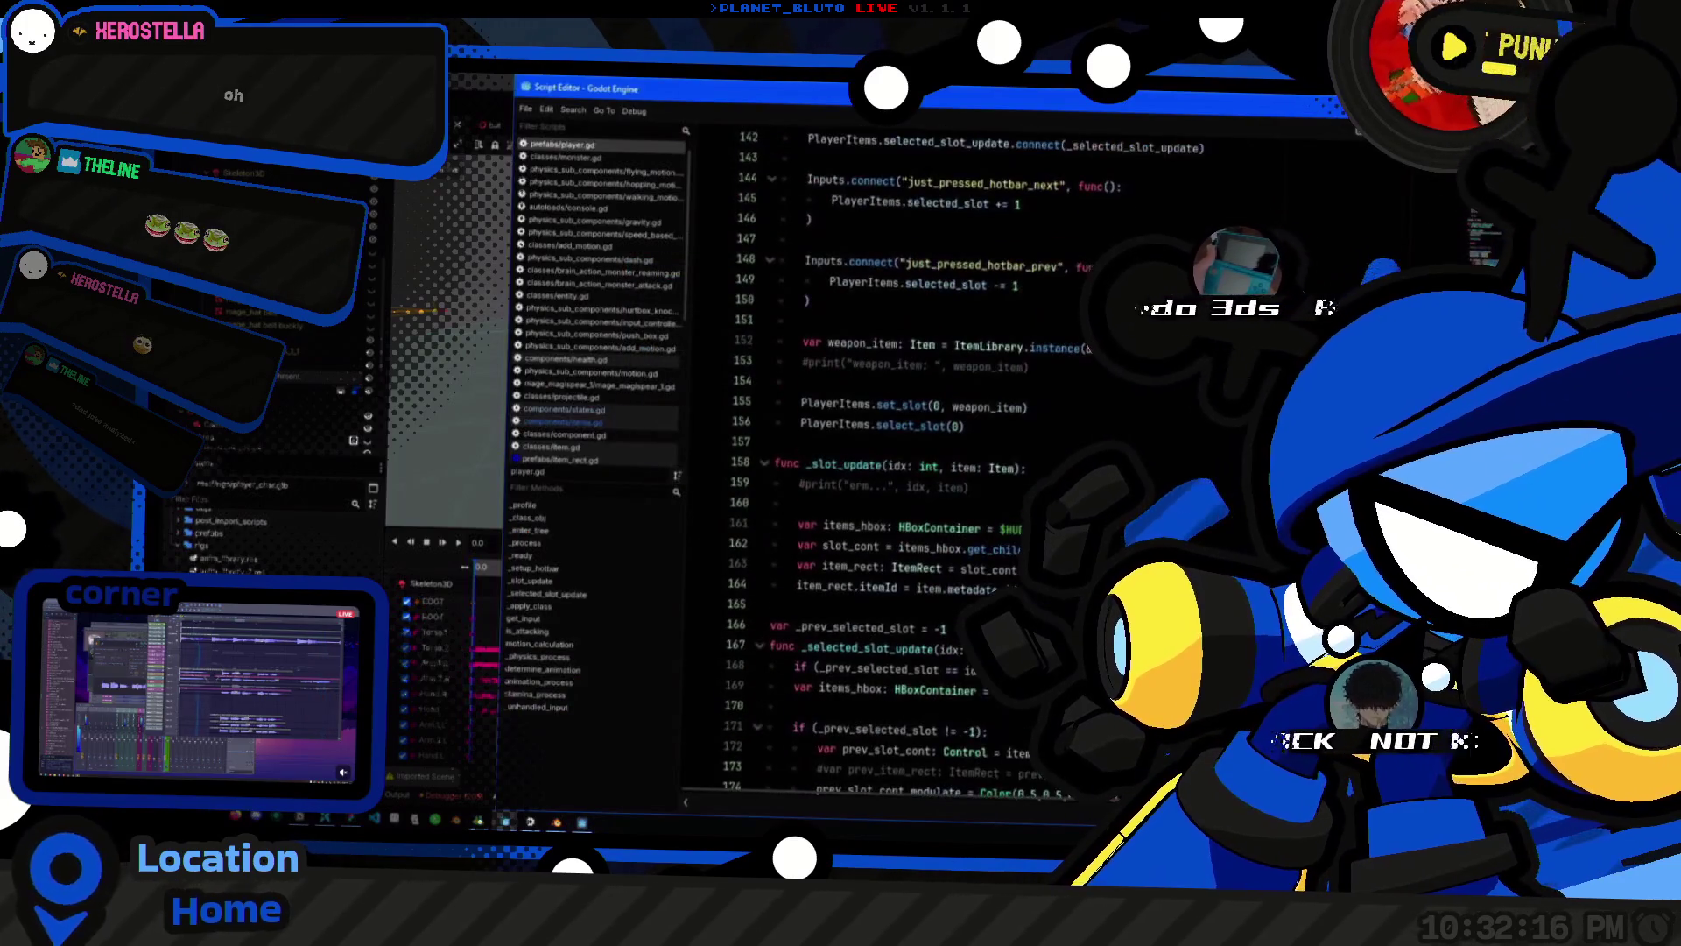
{"action": "scroll", "coordinate": [914, 439], "scroll_direction": "down", "scroll_amount": 10}
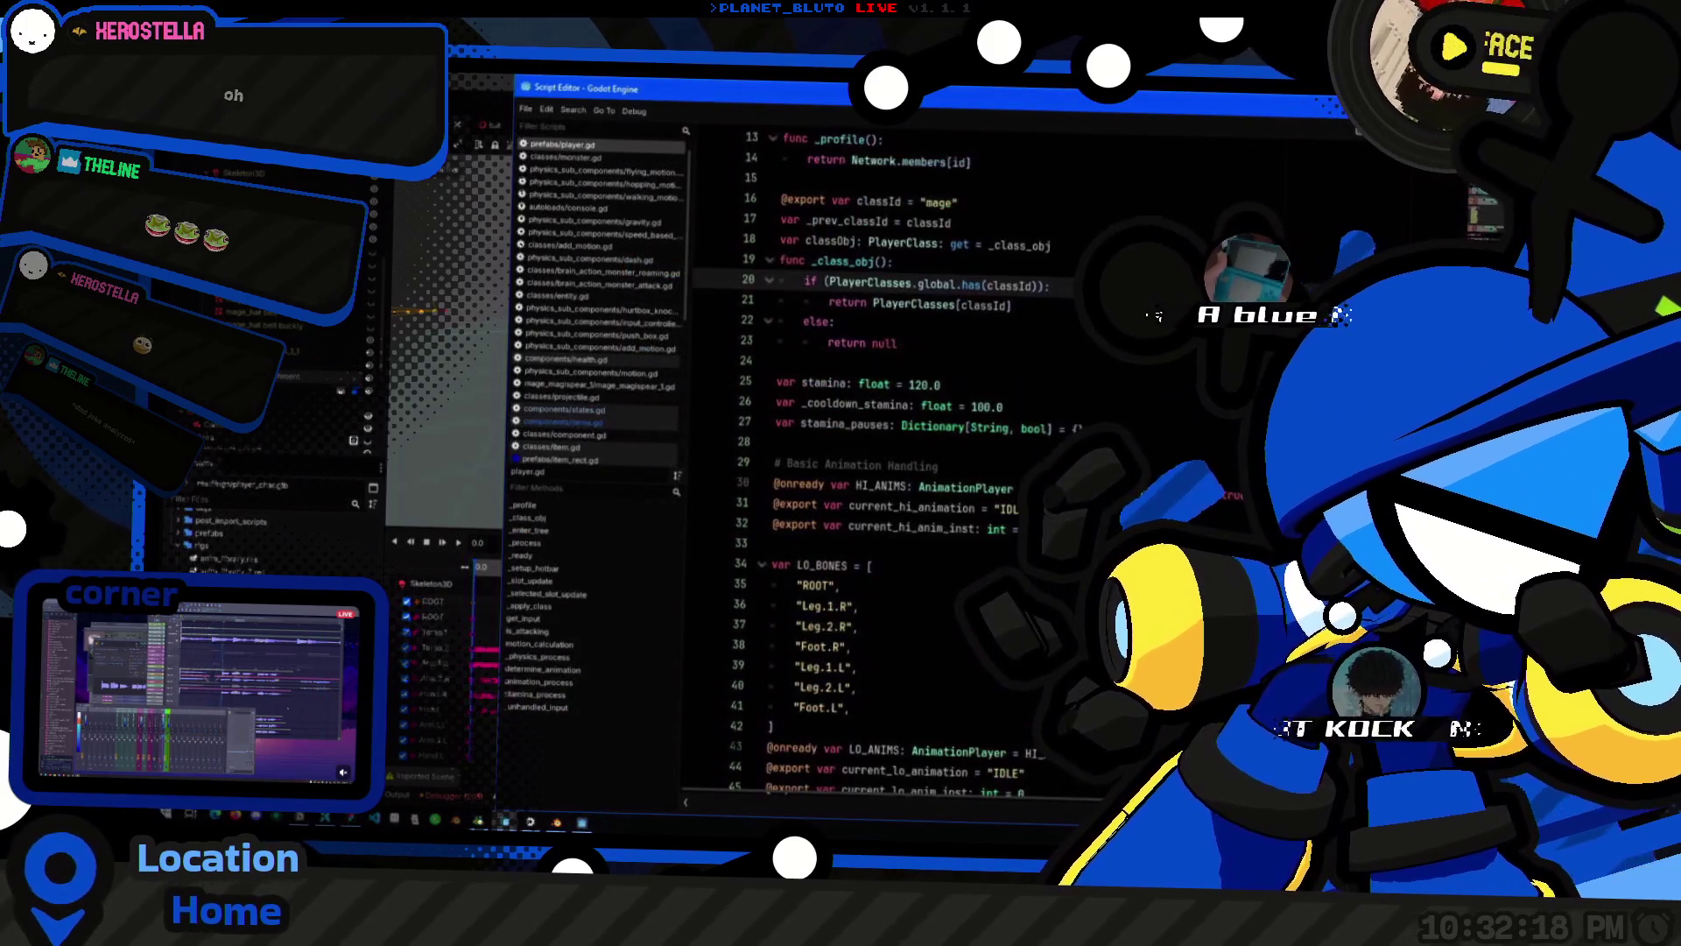
{"action": "scroll", "coordinate": [914, 440], "scroll_direction": "down", "scroll_amount": 4}
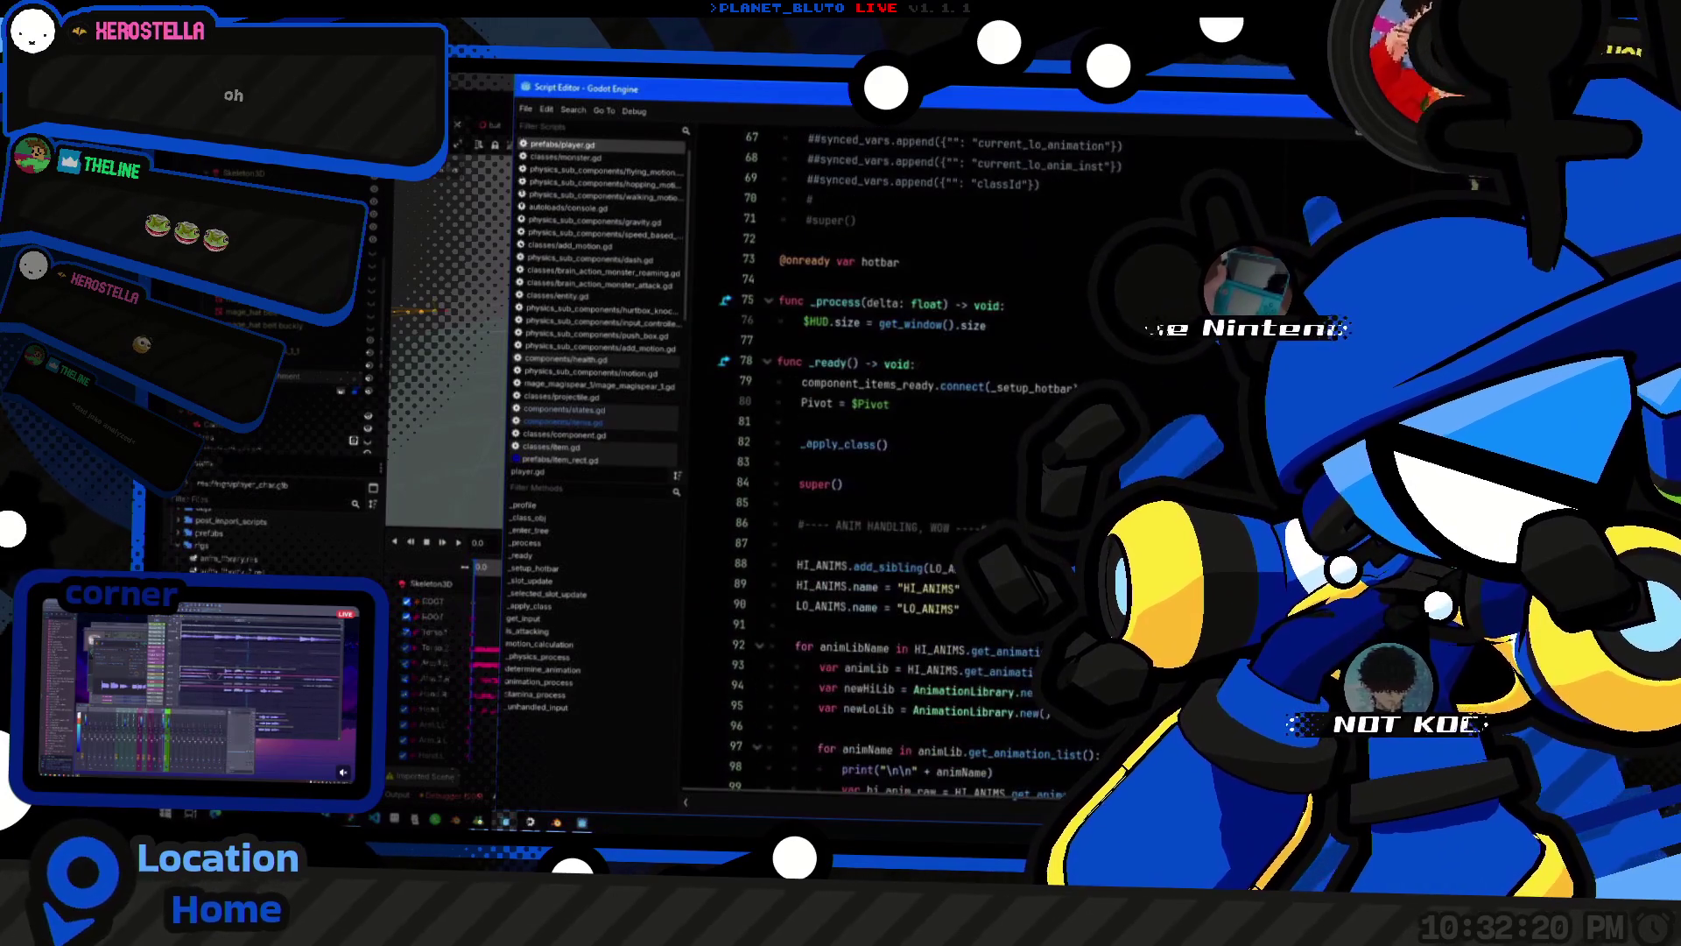
{"action": "scroll", "coordinate": [914, 440], "scroll_direction": "up", "scroll_amount": 14}
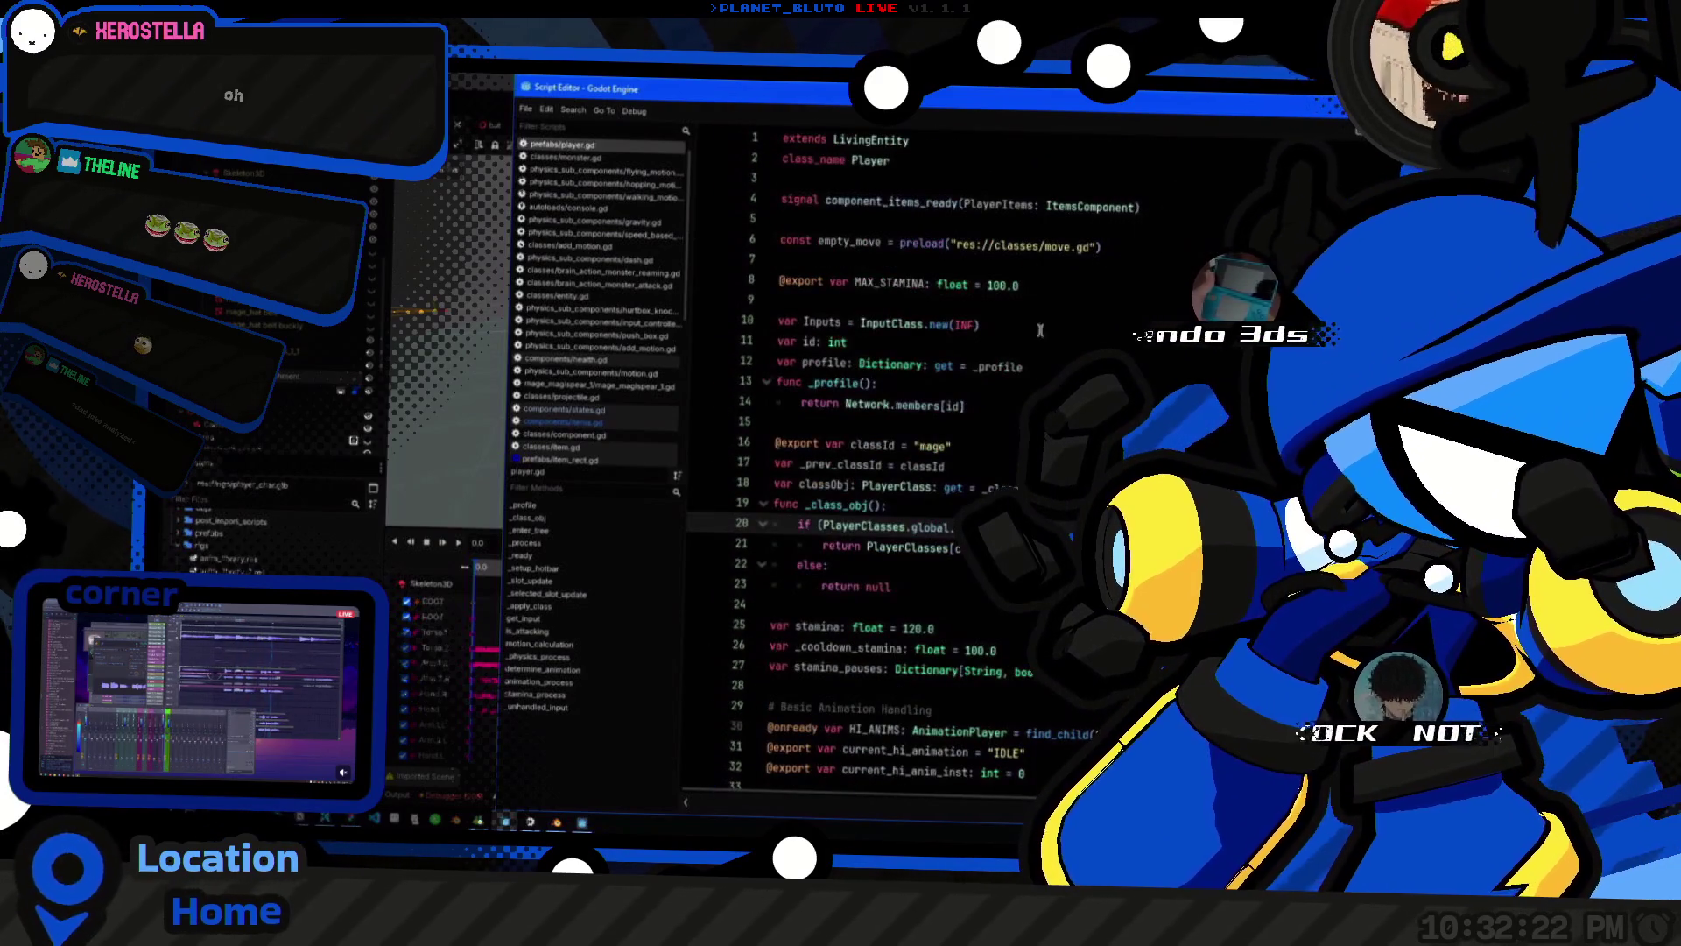
- Inspect the LivingEntity and DNSEntity definitions and the f helper in entity.gd
{"action": "left_click", "coordinate": [900, 142], "text": "ctrl"}
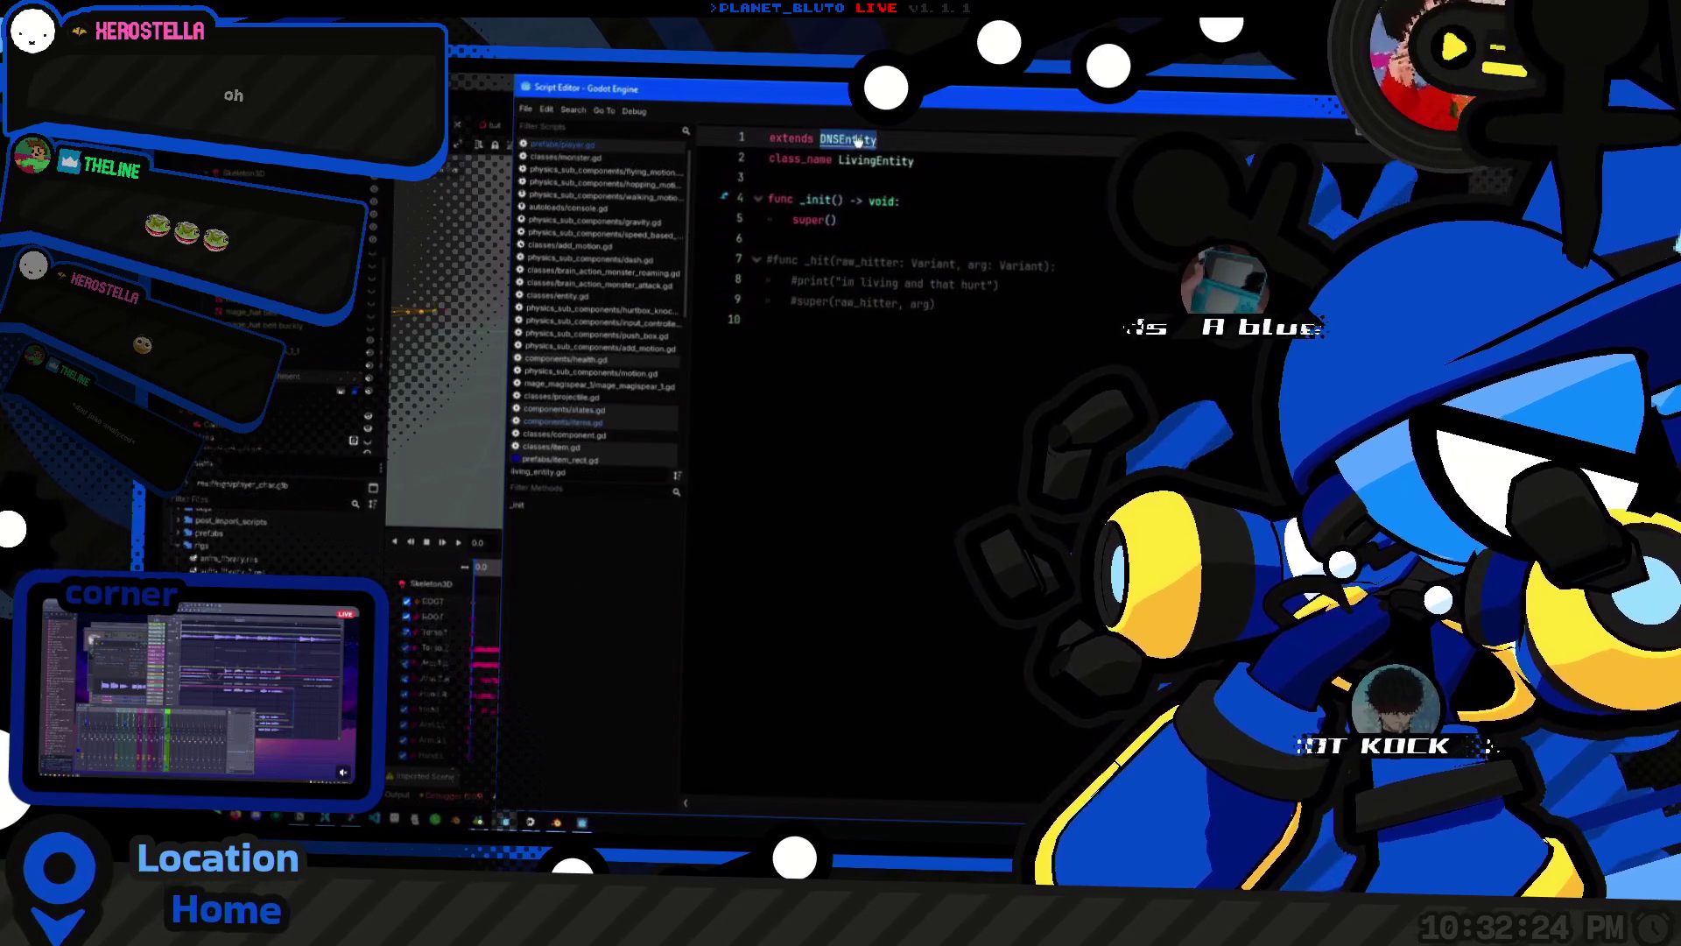
{"action": "left_click", "coordinate": [858, 142], "text": "ctrl"}
{"action": "scroll", "coordinate": [972, 395], "scroll_direction": "up", "scroll_amount": 20}
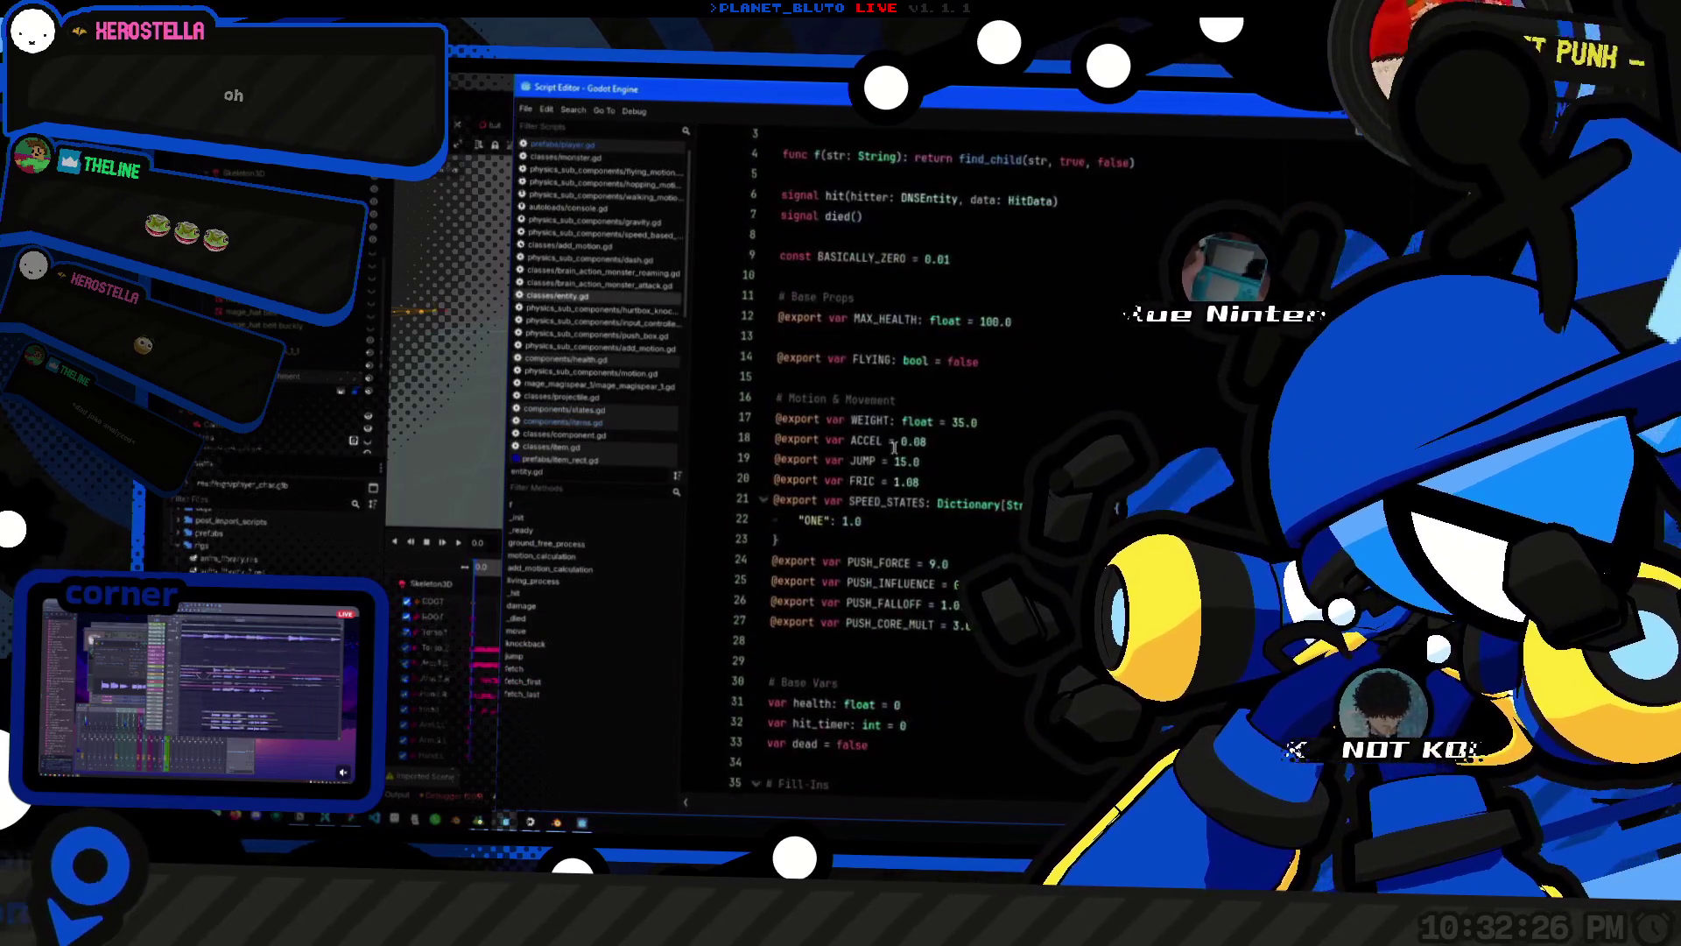
{"action": "scroll", "coordinate": [972, 395], "scroll_direction": "up", "scroll_amount": 1}
{"action": "left_click", "coordinate": [820, 201]}
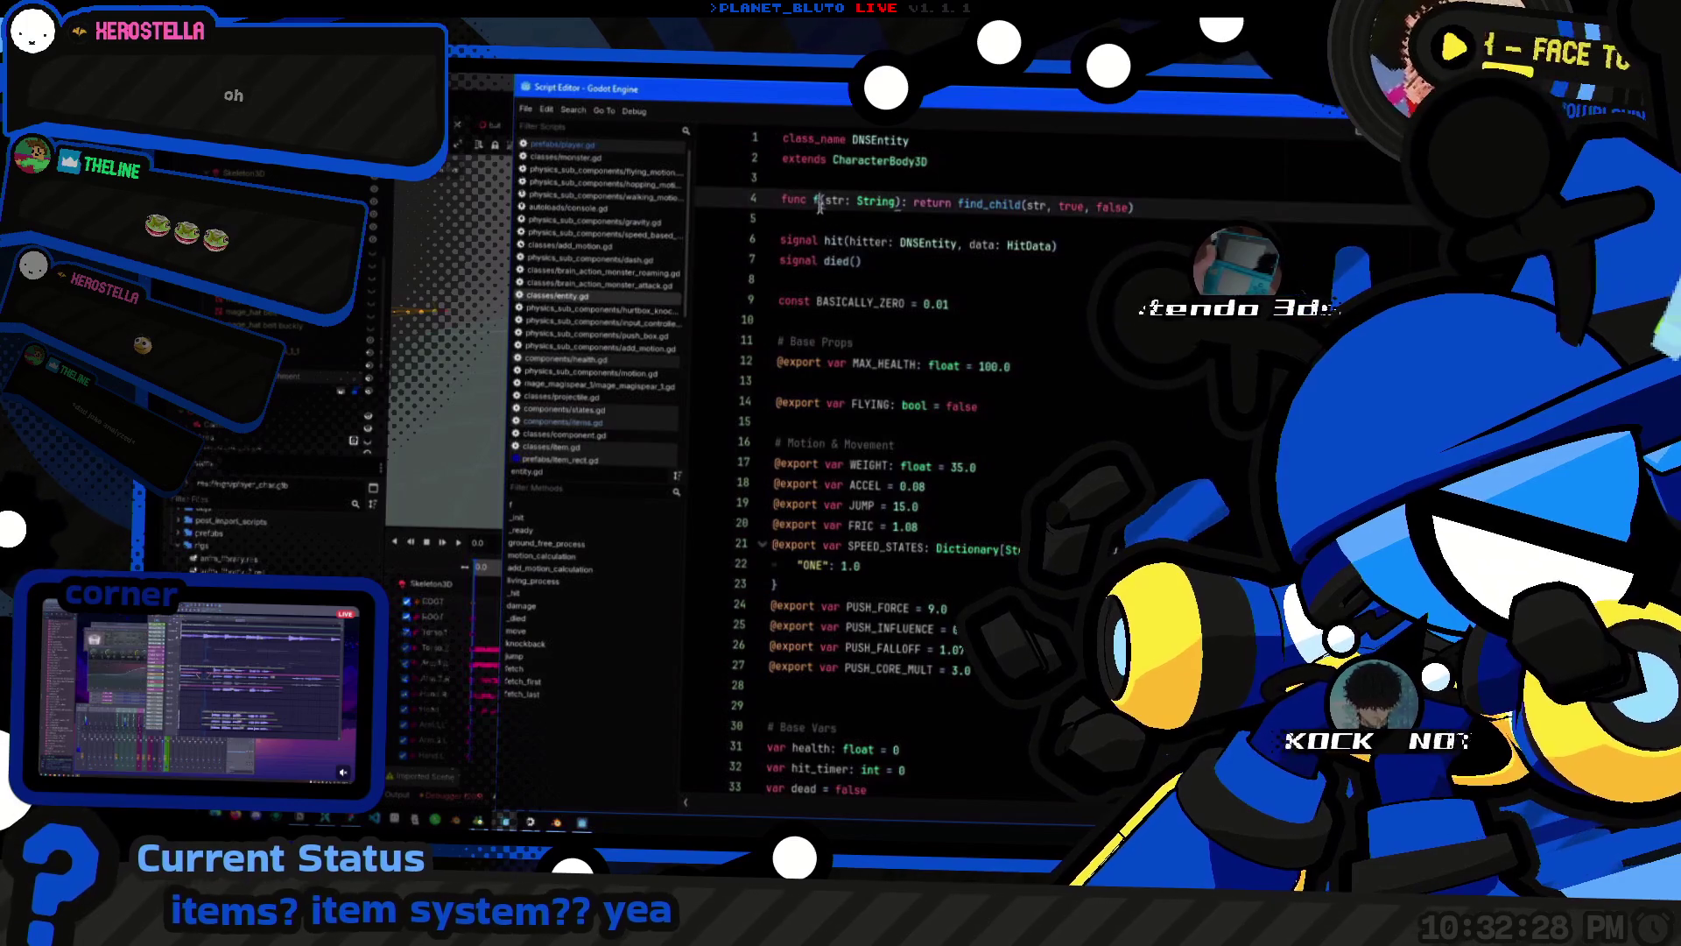
- Navigate back to player.gd, jump to _setup_hotbar, and open a new line there
{"action": "key", "text": "alt+Left"}
{"action": "key", "text": "alt+Left"}
{"action": "key", "text": "alt+Left"}
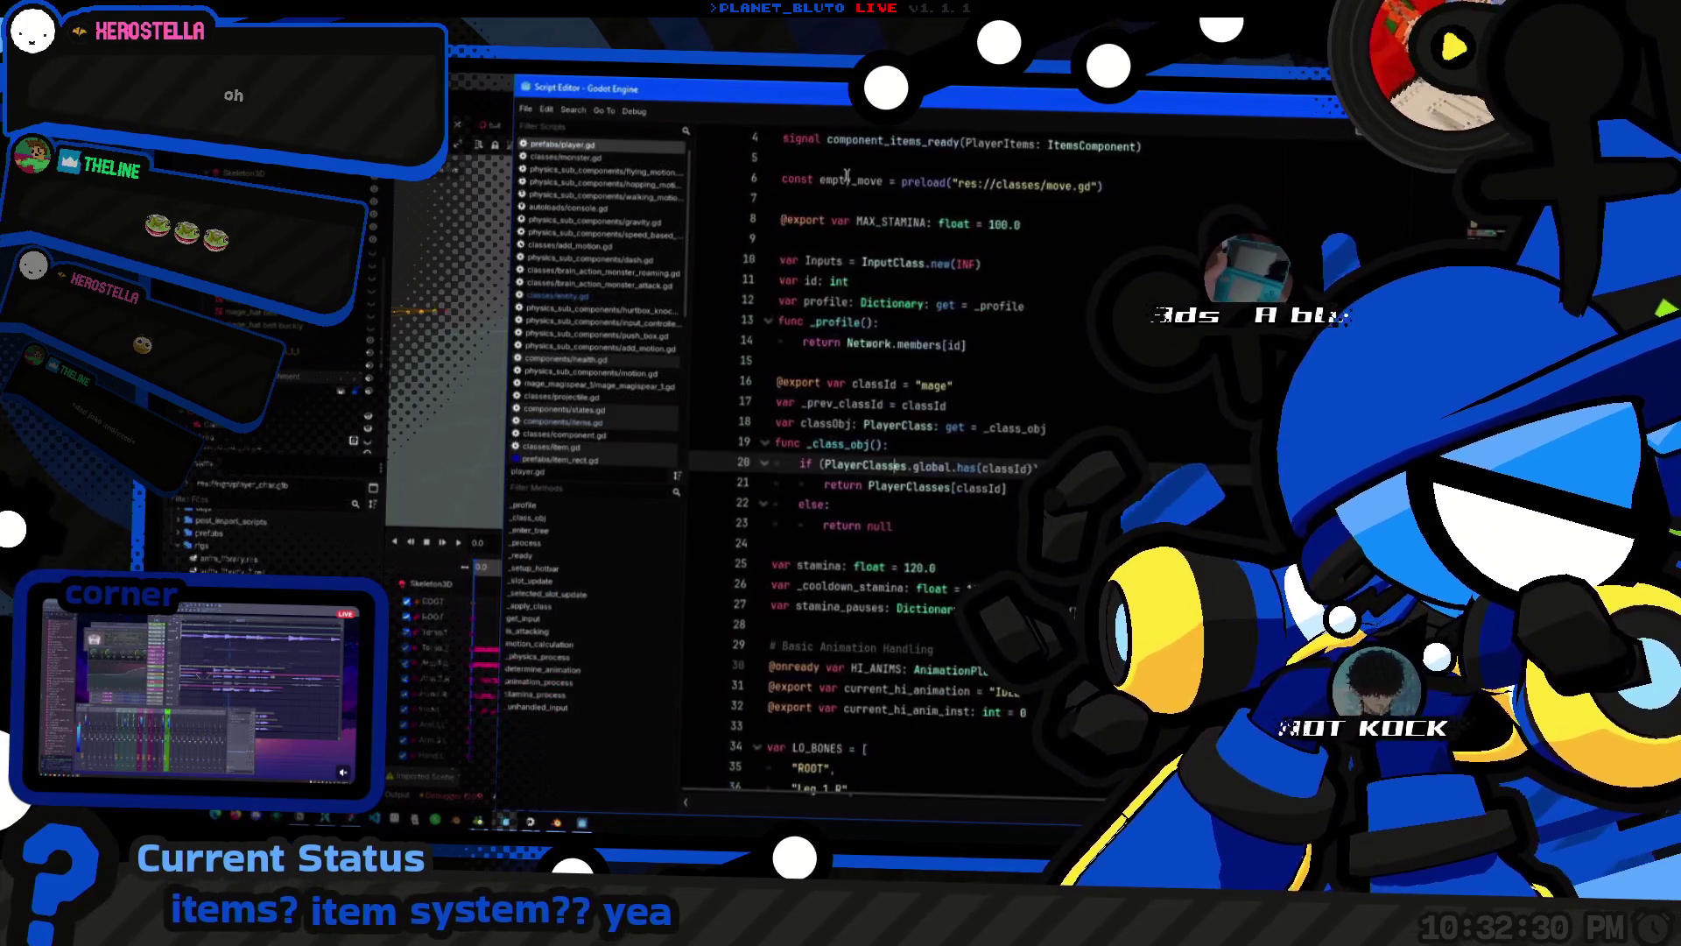
{"action": "key", "text": "alt+Left"}
{"action": "key", "text": "alt+Right"}
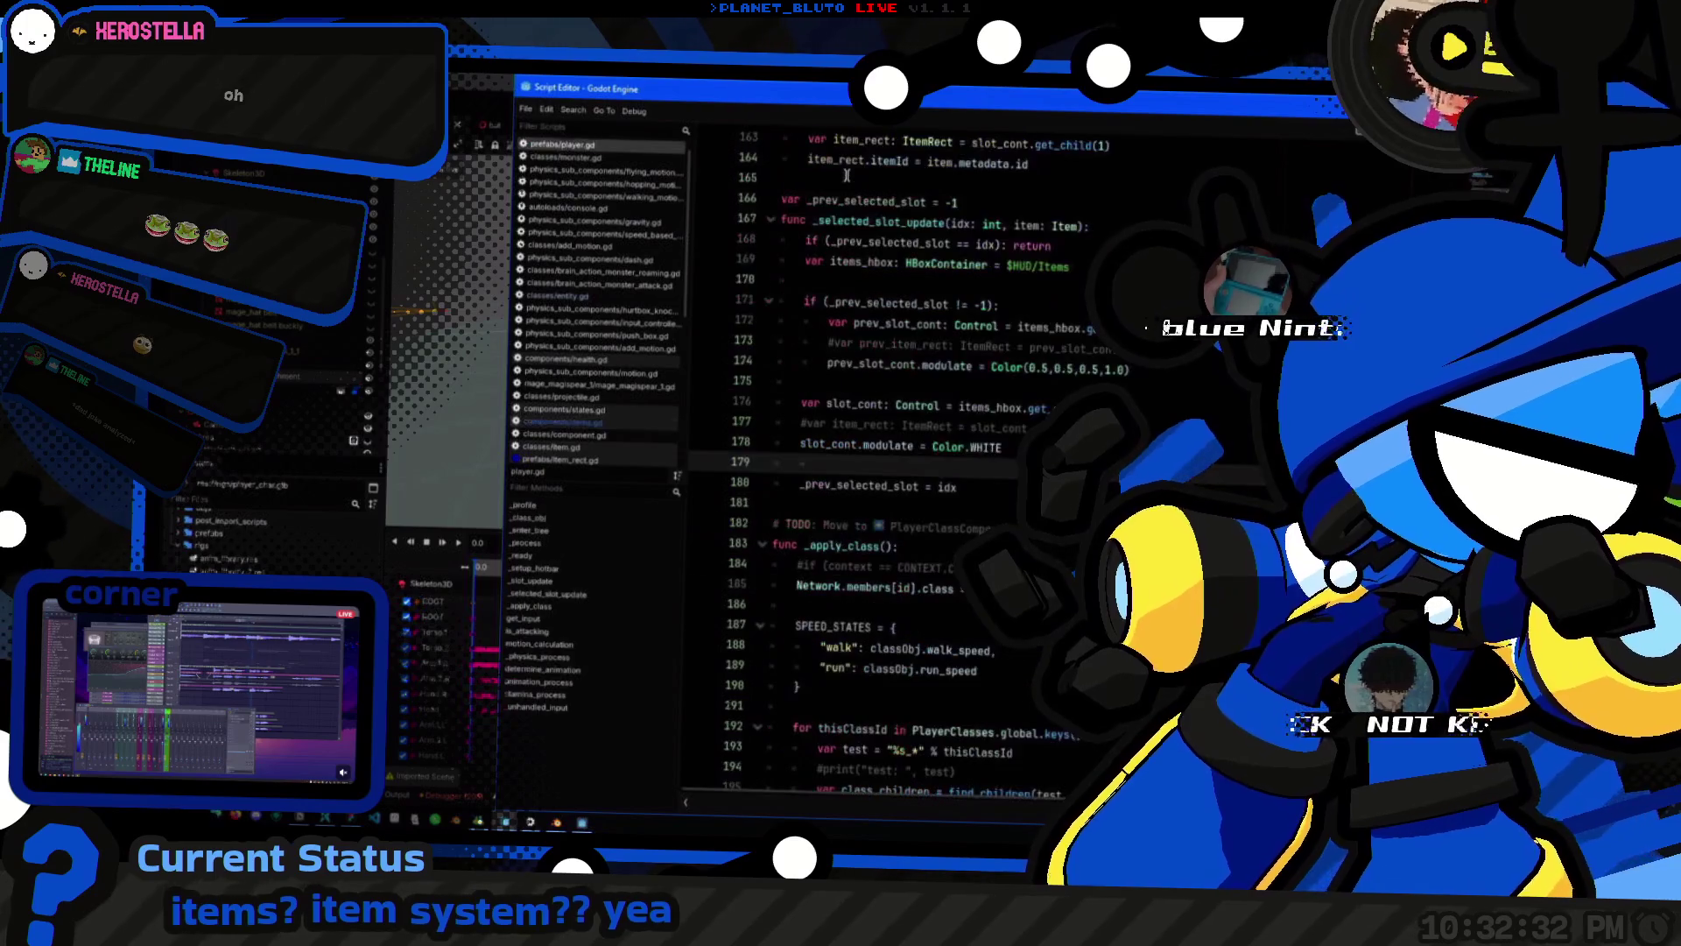
{"action": "left_click", "coordinate": [957, 592]}
{"action": "left_click", "coordinate": [512, 531]}
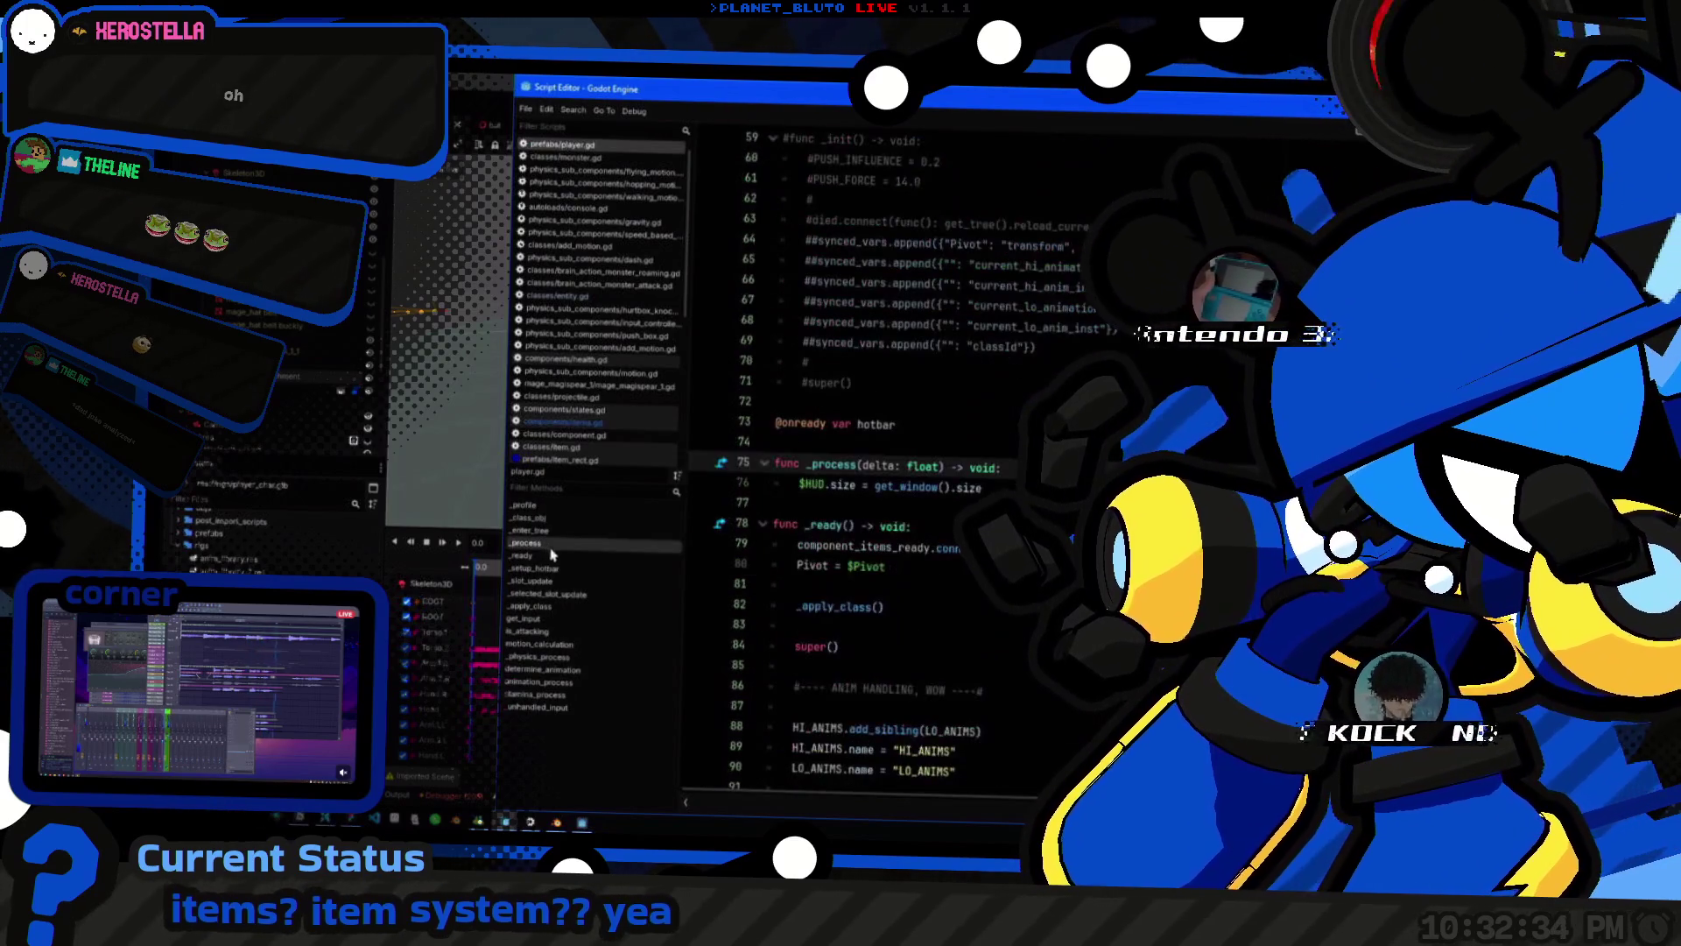
{"action": "left_click", "coordinate": [526, 543]}
{"action": "left_click", "coordinate": [551, 555]}
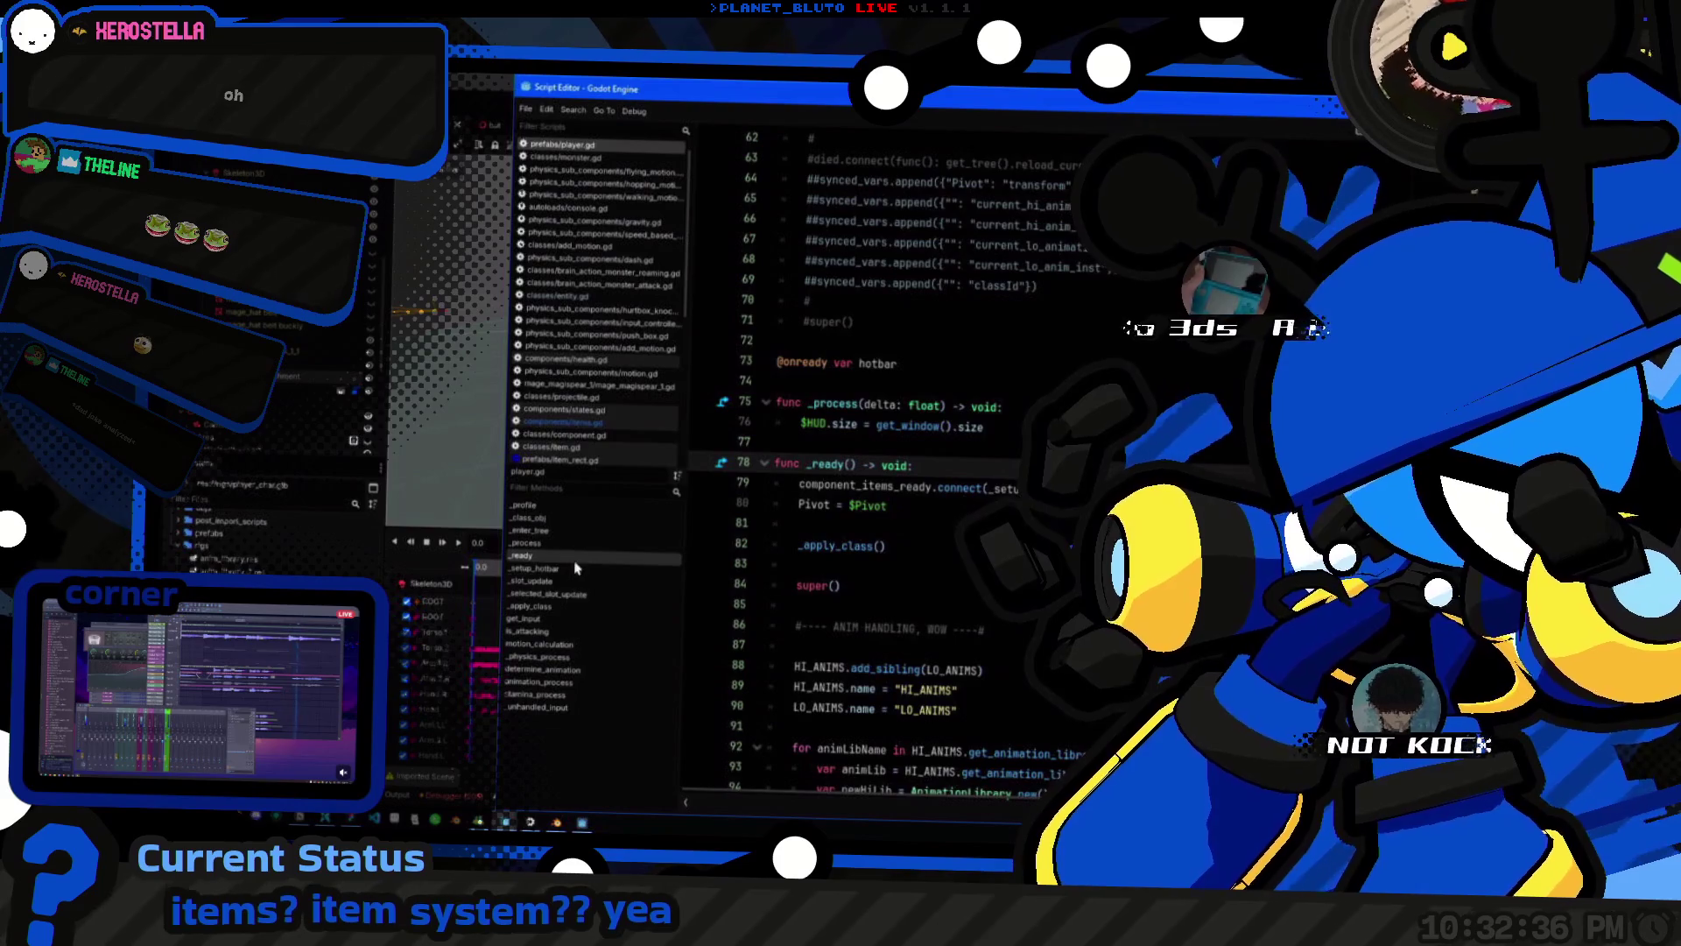
{"action": "left_click", "coordinate": [578, 568]}
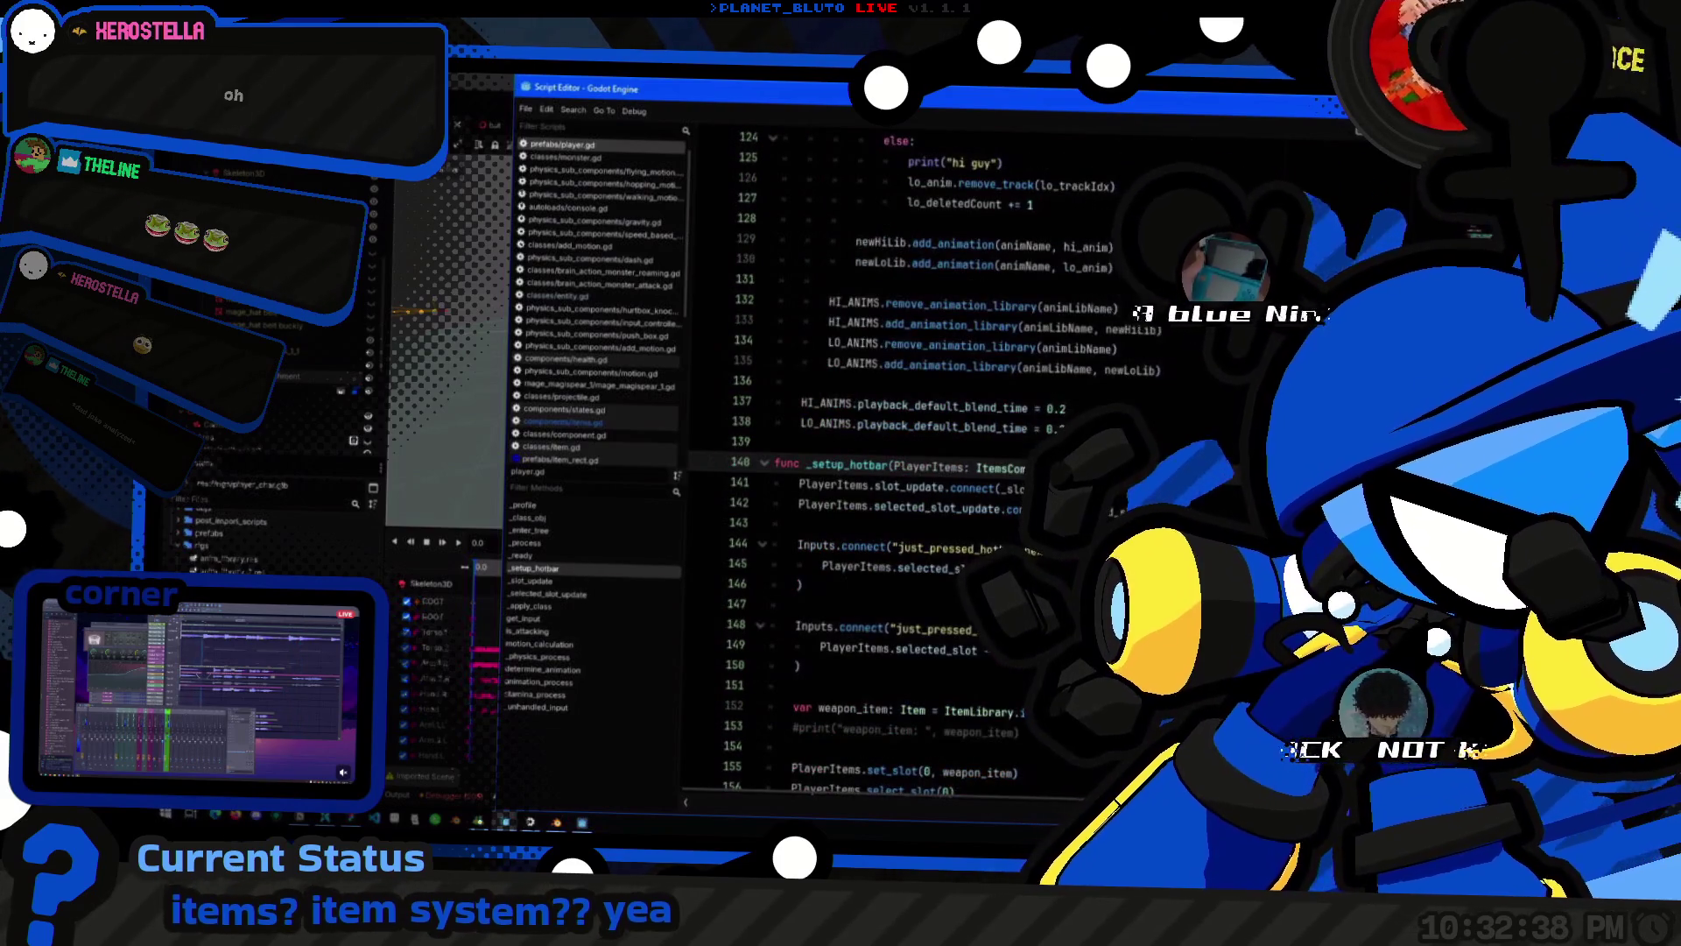
{"action": "key", "text": "Return"}
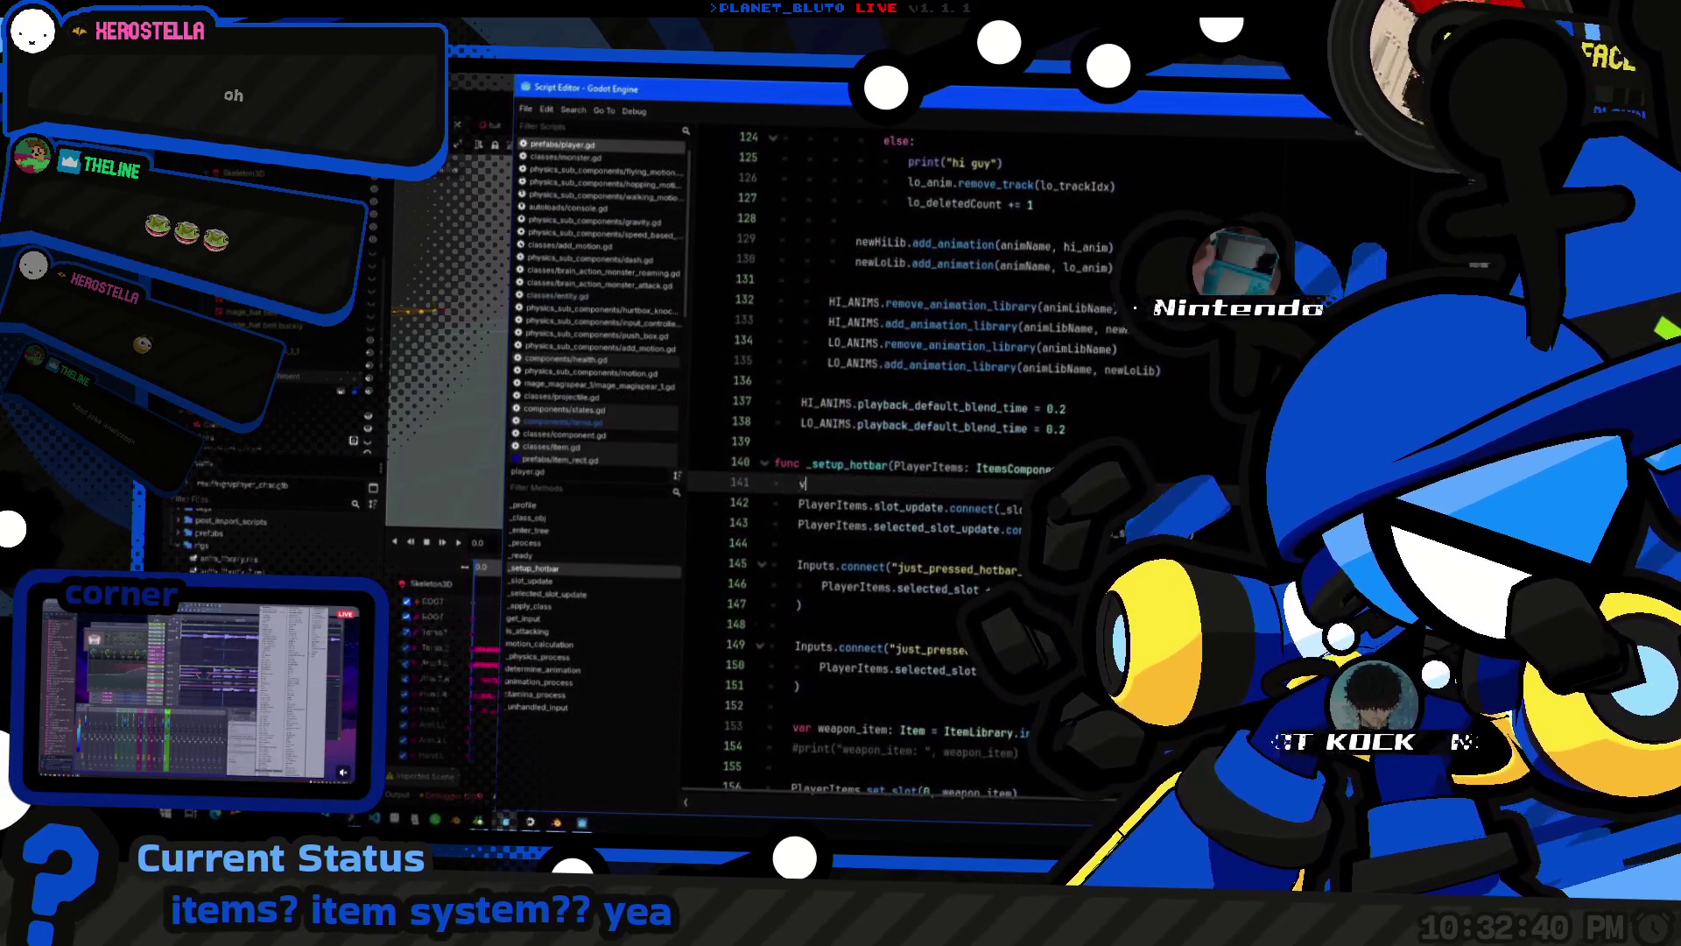
- Write an ItemBoneAttachment = f("ItemBoneAttachment") line inside _setup_hotbar
{"action": "type", "text": "ItemB"}
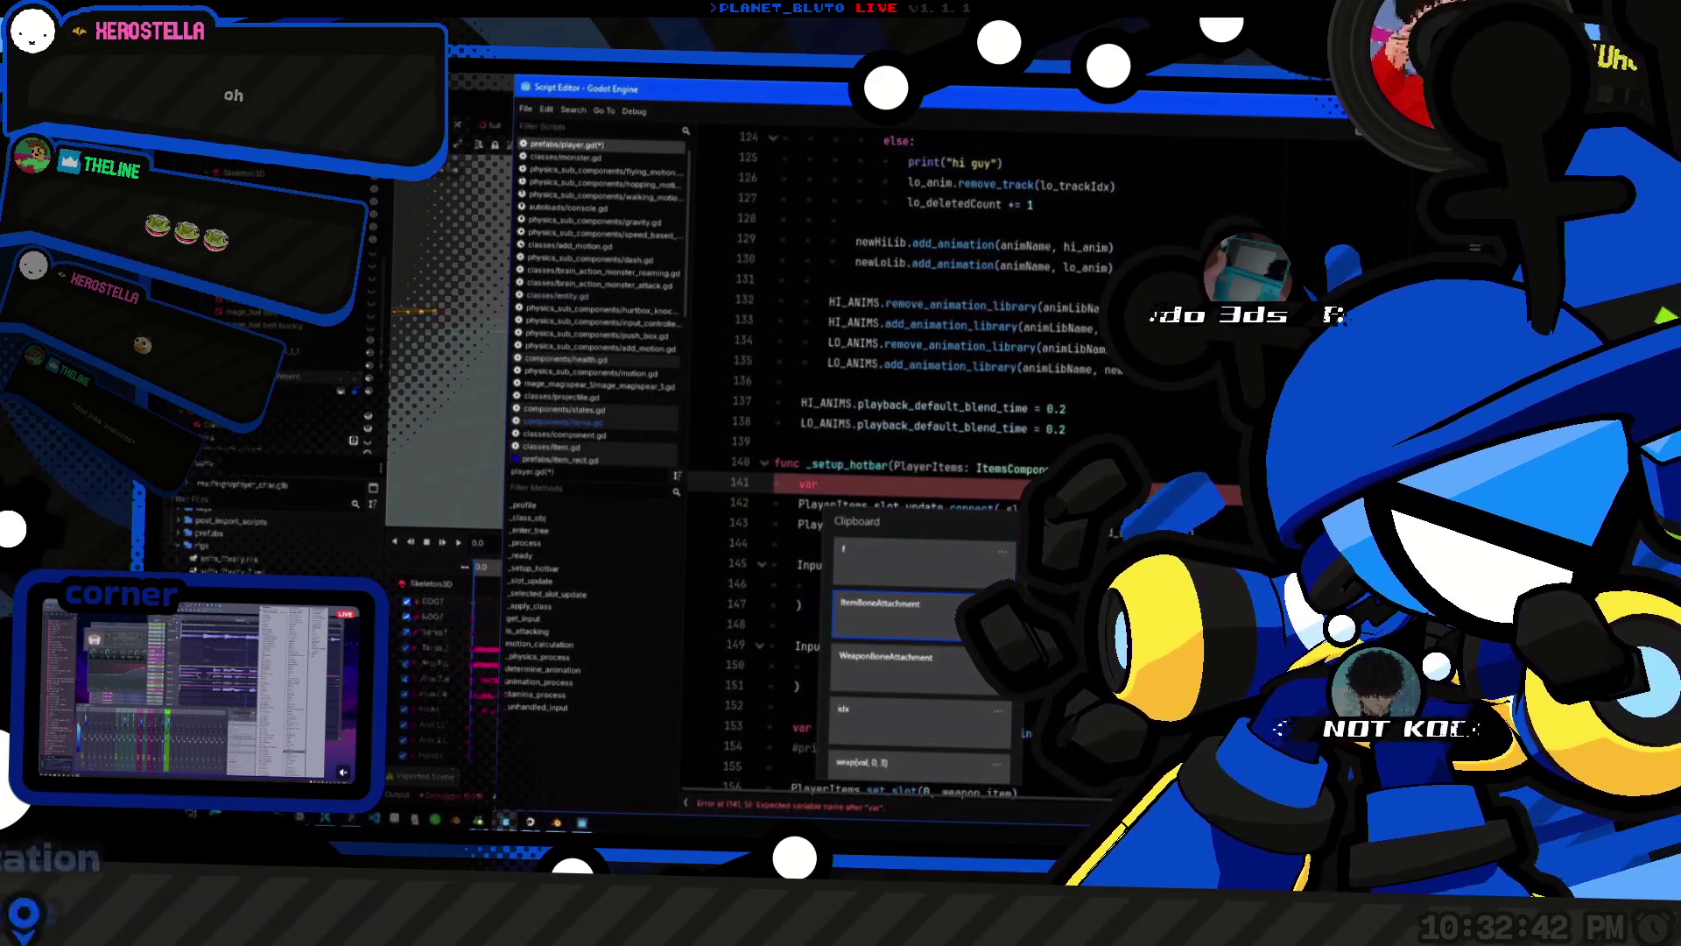
{"action": "key", "text": "Return"}
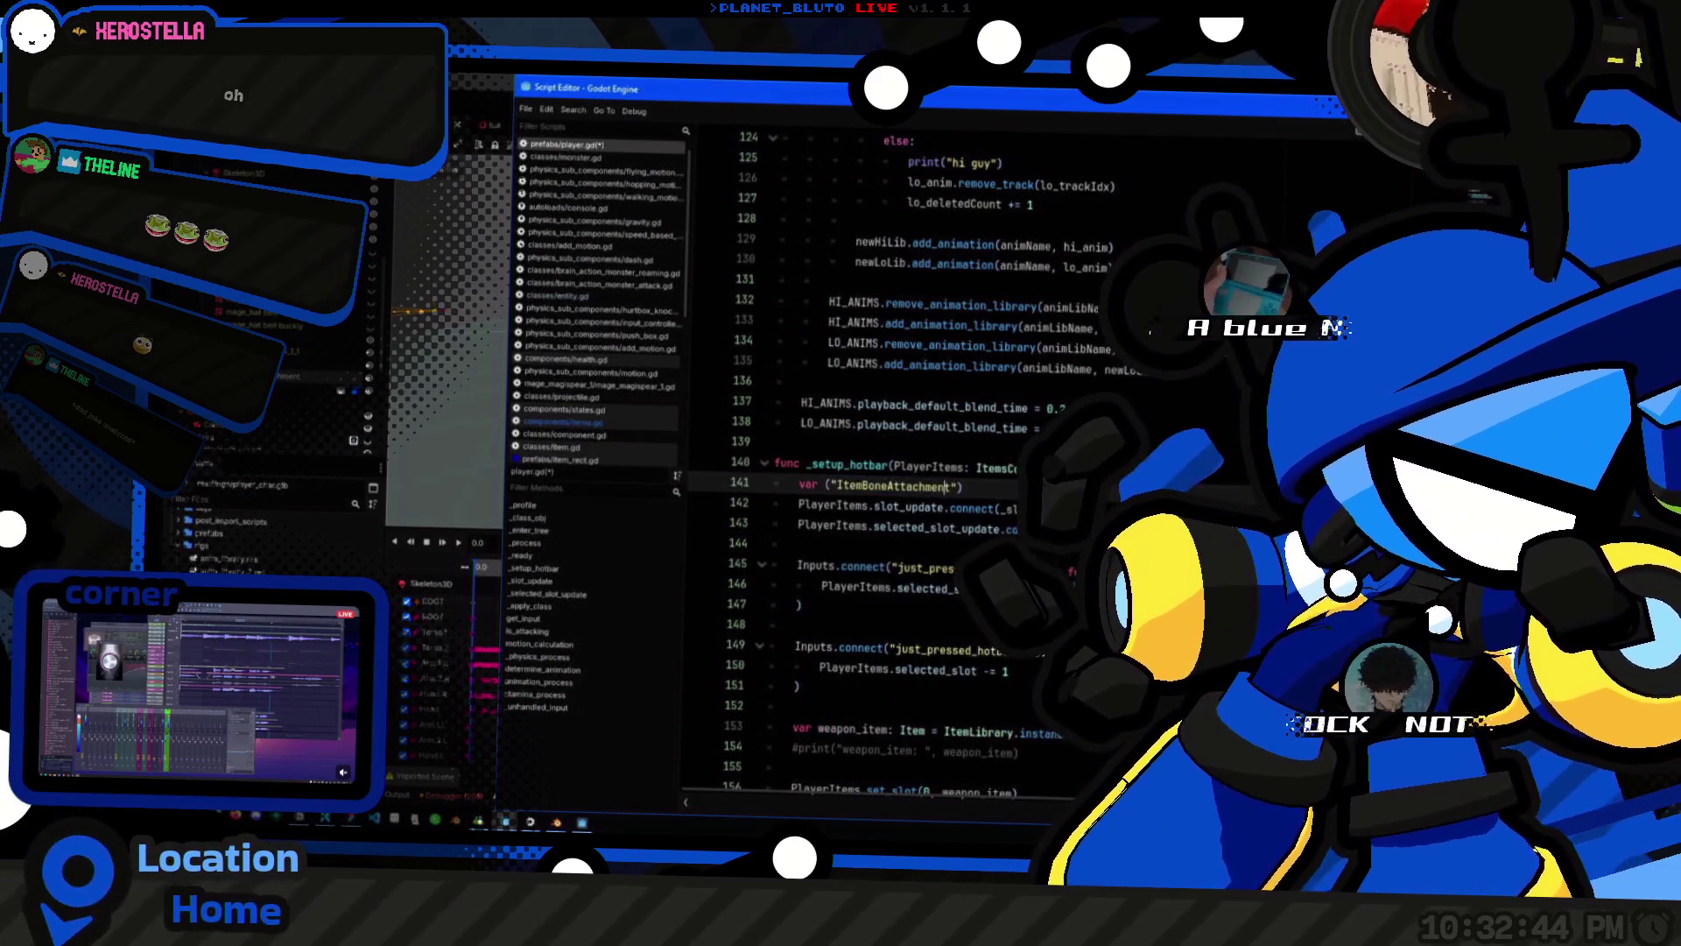
{"action": "key", "text": "Left"}
{"action": "type", "text": "f"}
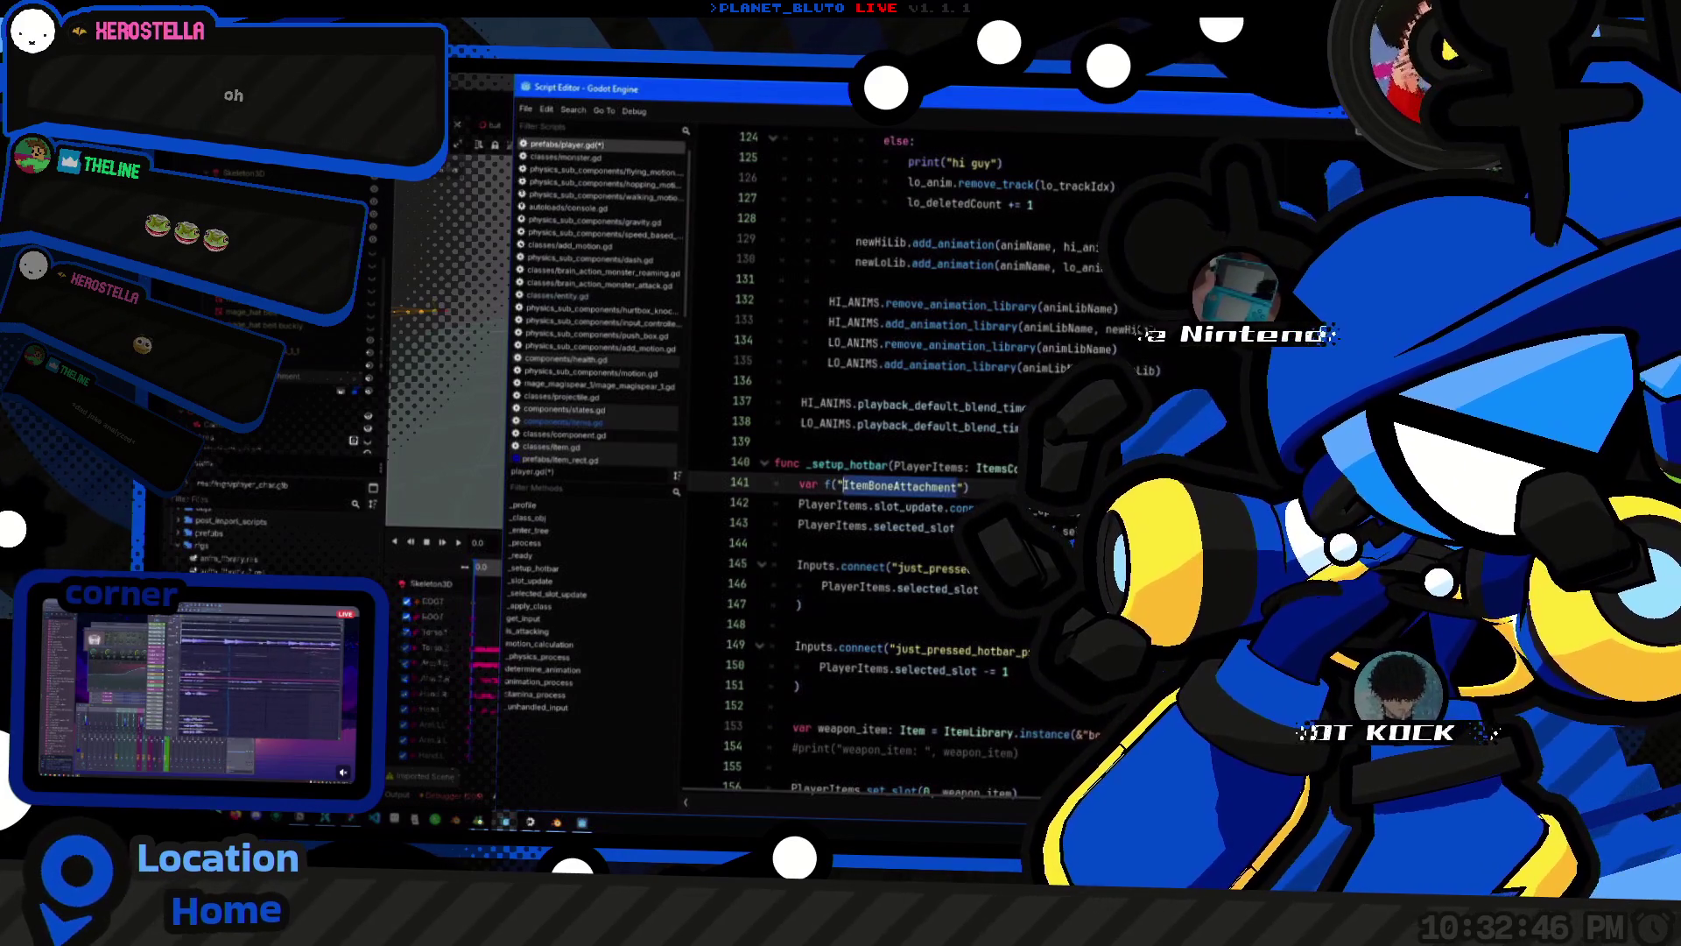
{"action": "type", "text": "ItemBoneAttachment="}
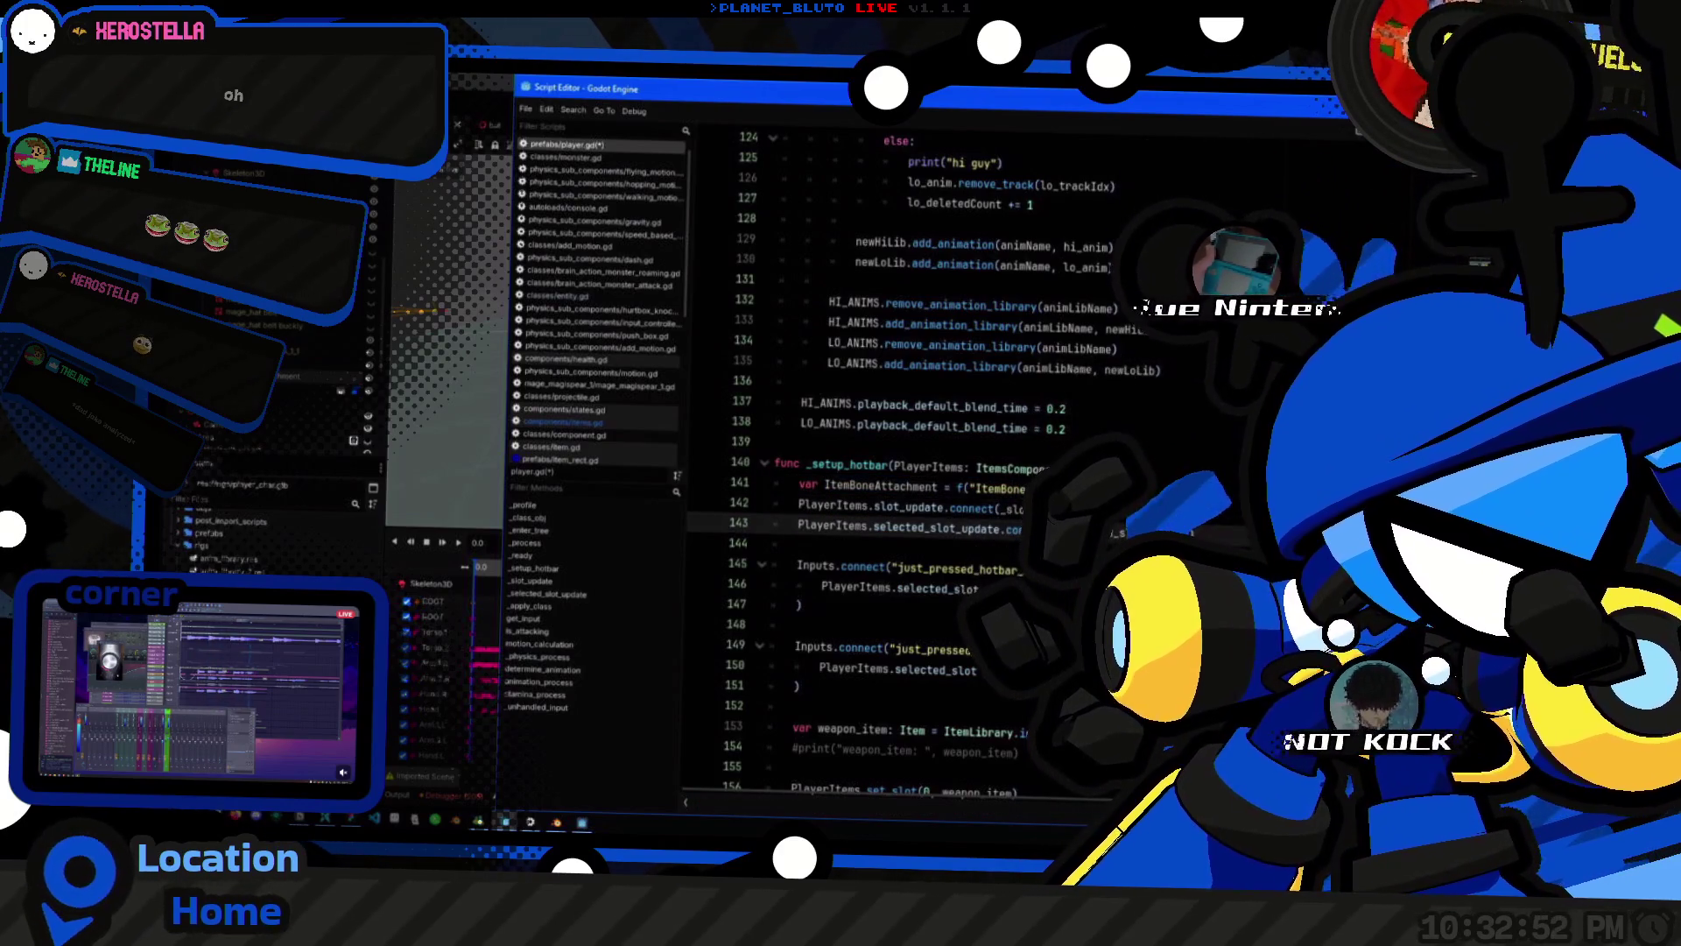
{"action": "key", "text": "Home"}
{"action": "key", "text": "shift+End"}
{"action": "key", "text": "BackSpace"}
{"action": "key", "text": "BackSpace"}
{"action": "key", "text": "BackSpace"}
{"action": "scroll", "coordinate": [920, 438], "scroll_direction": "down", "scroll_amount": 5}
{"action": "scroll", "coordinate": [902, 420], "scroll_direction": "up", "scroll_amount": 4}
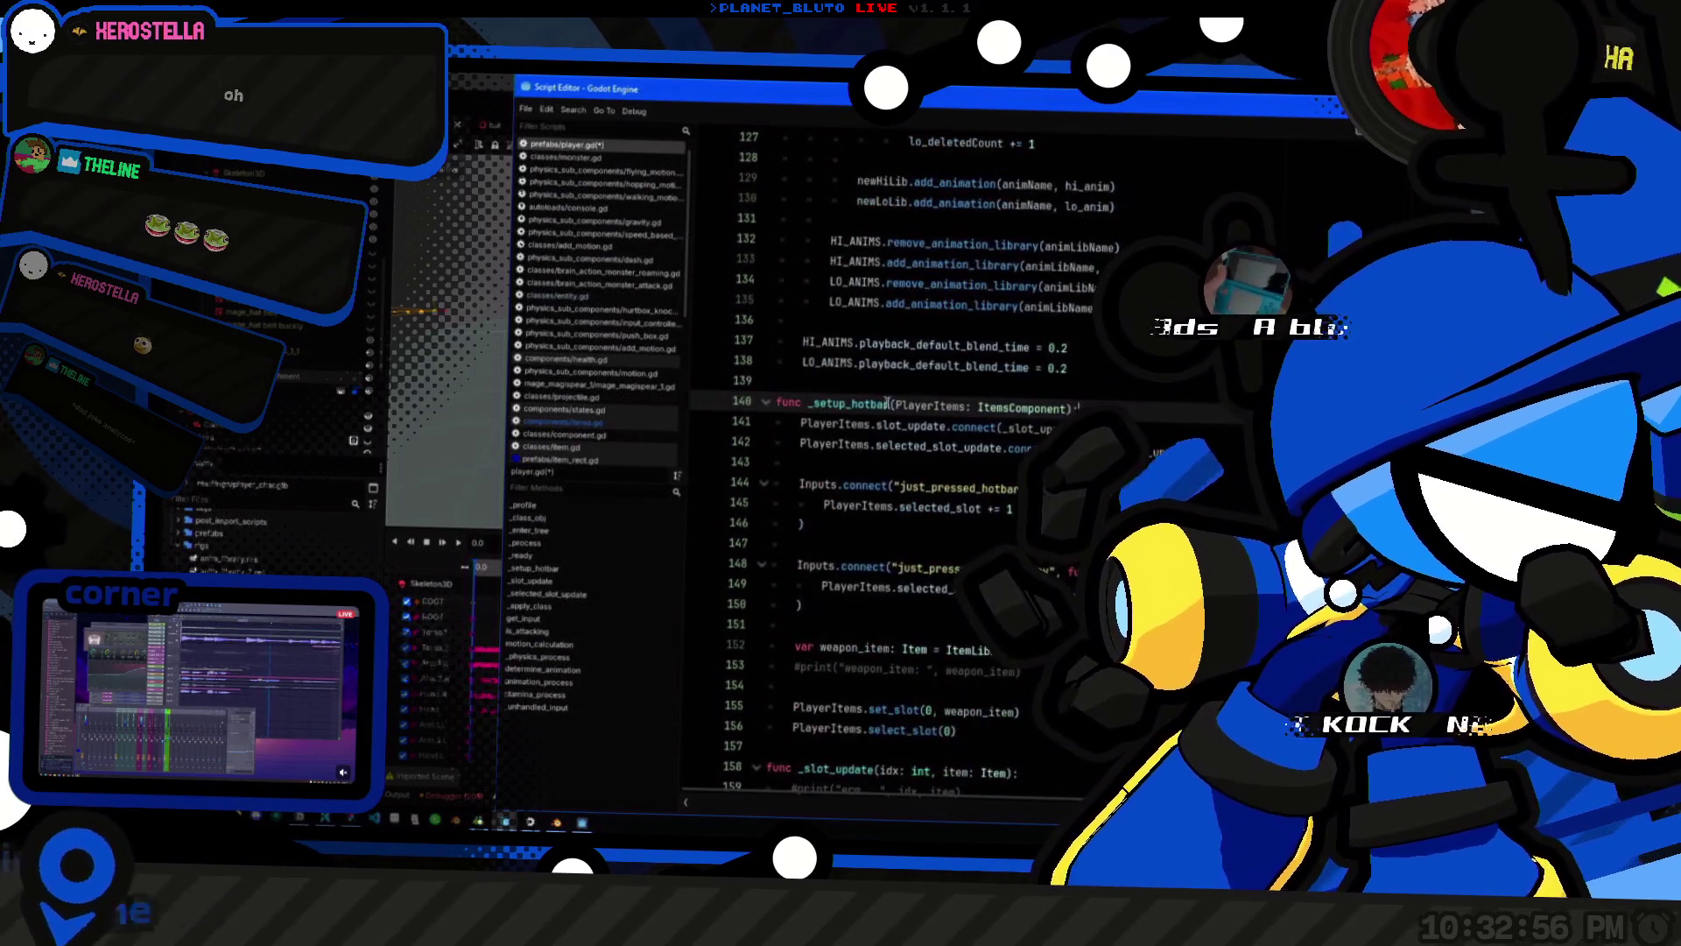
{"action": "left_click", "coordinate": [885, 383]}
{"action": "key", "text": "Return"}
{"action": "key", "text": "ctrl+v"}
{"action": "key", "text": "Home"}
{"action": "type", "text": "@onread"}
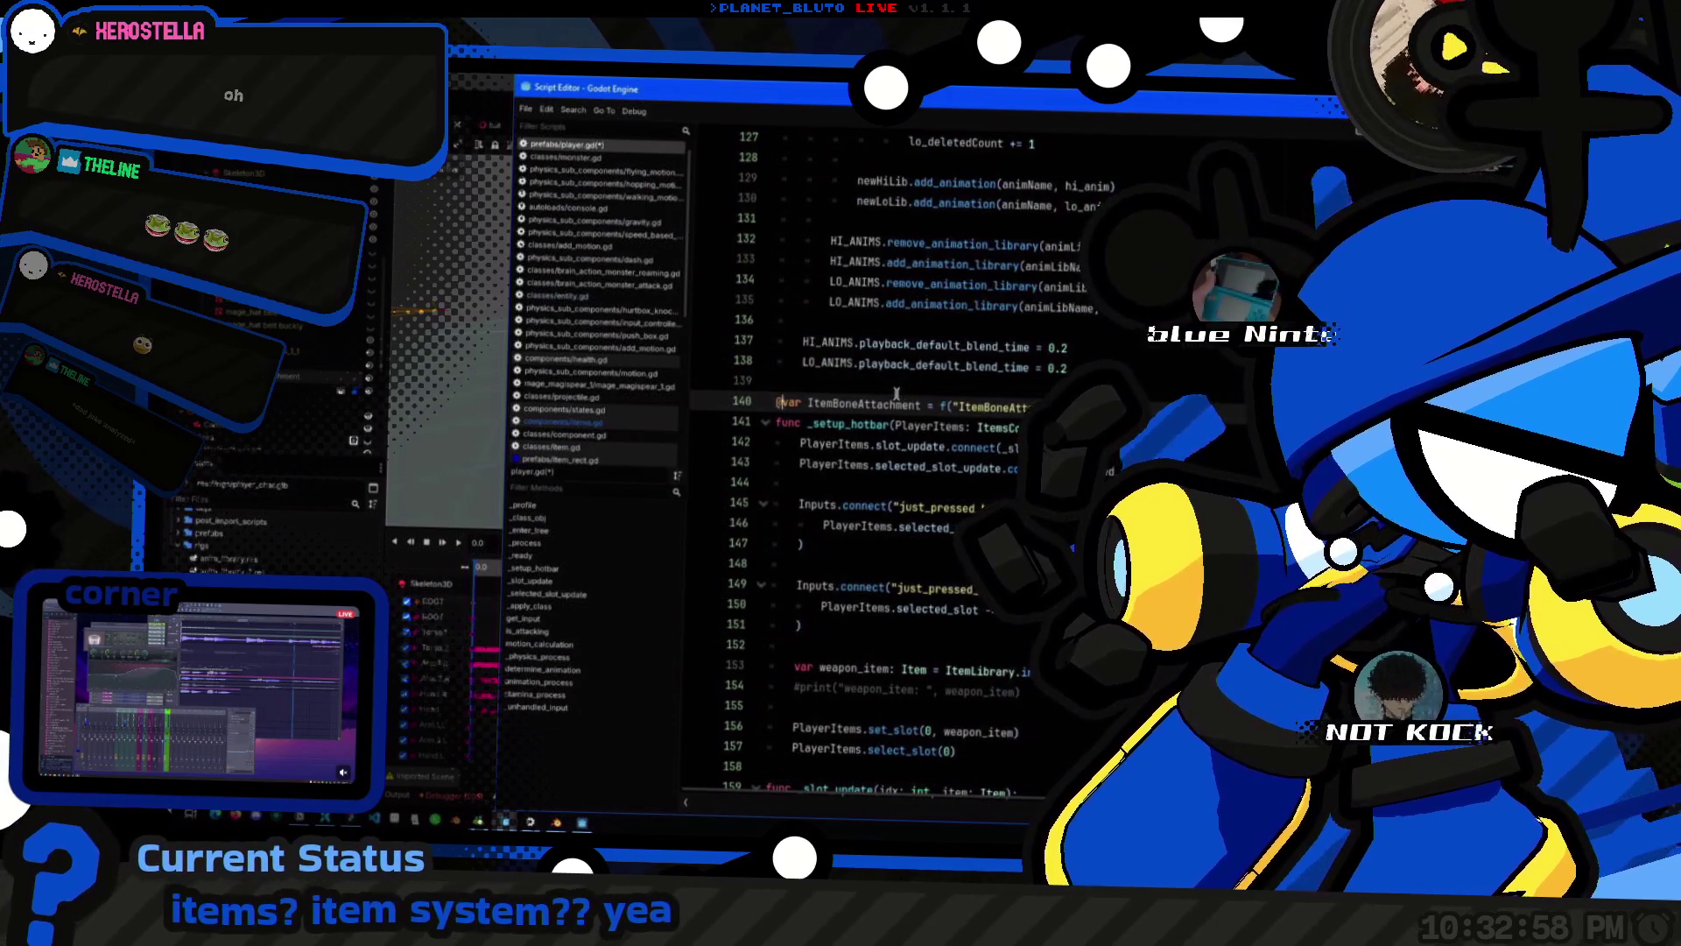
{"action": "type", "text": "y"}
{"action": "key", "text": "ctrl+Right"}
{"action": "key", "text": "ctrl+Right"}
{"action": "scroll", "coordinate": [895, 394], "scroll_direction": "down", "scroll_amount": 4}
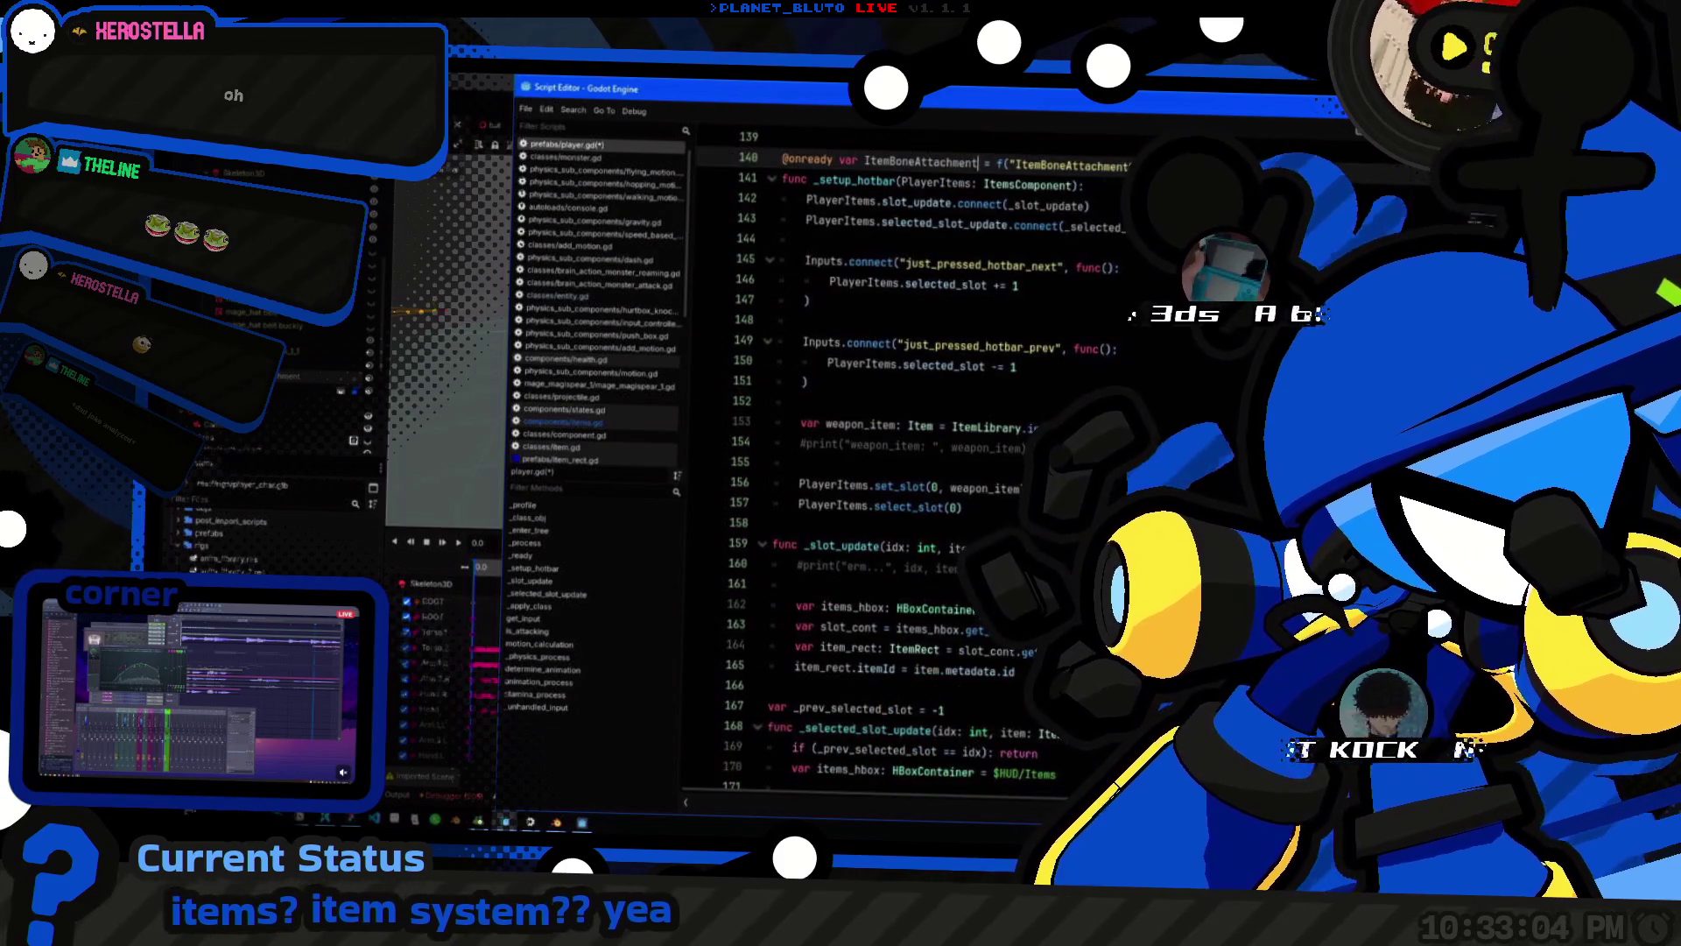
{"action": "key", "text": "ctrl+x"}
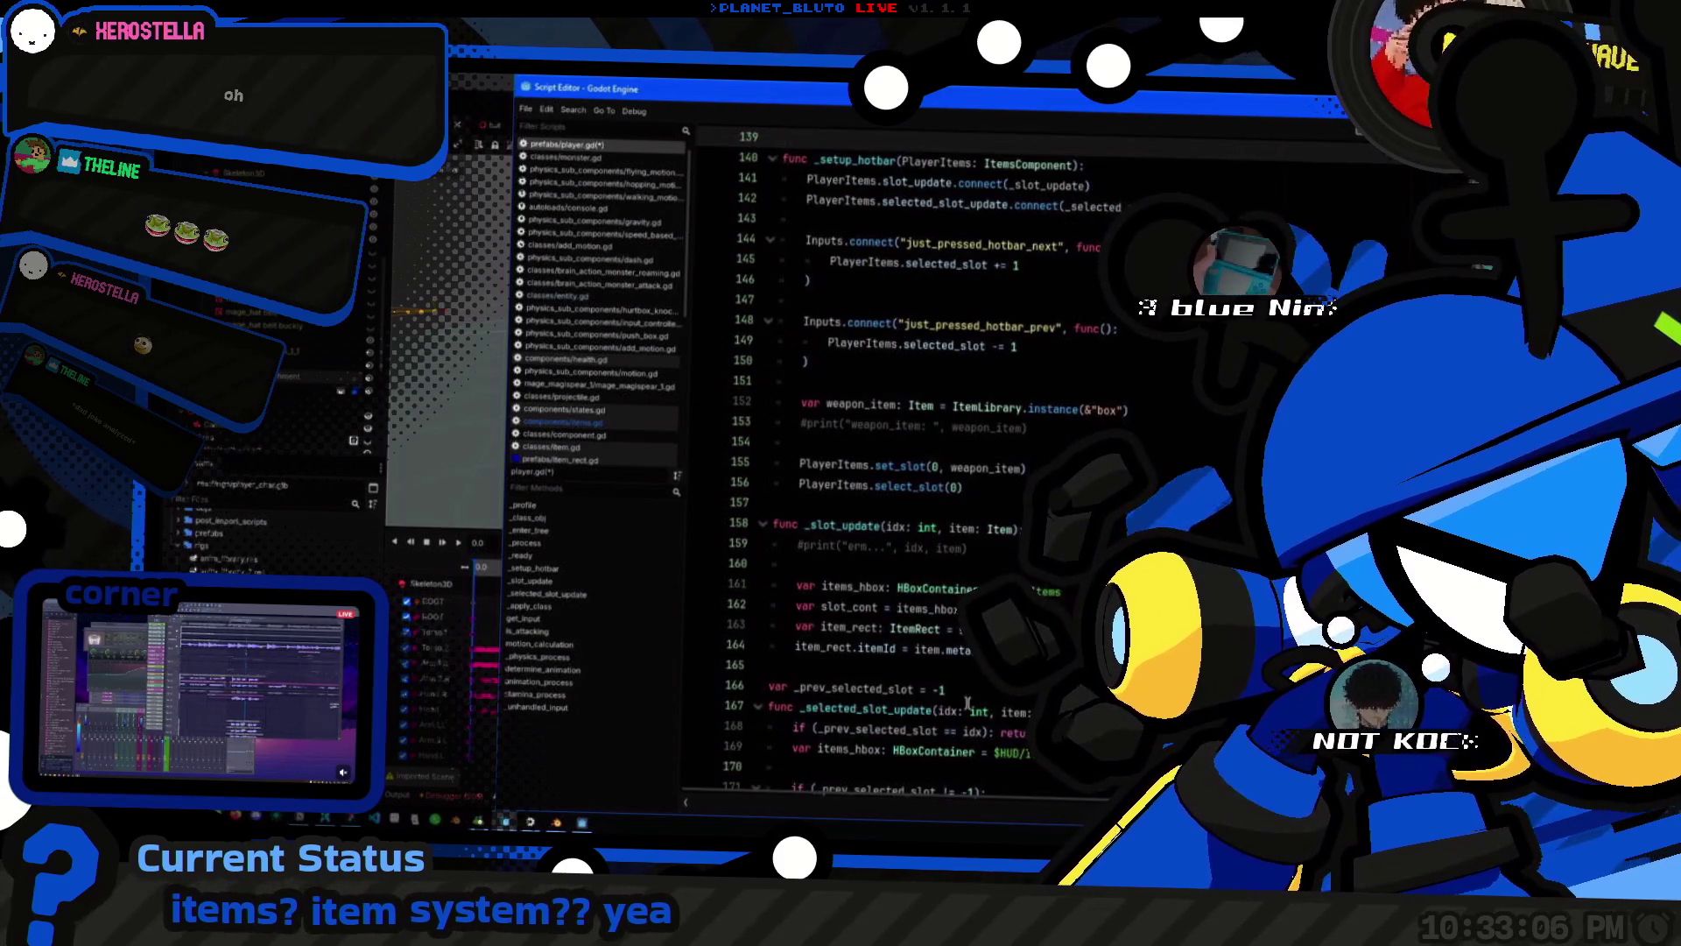
{"action": "left_click", "coordinate": [969, 698]}
{"action": "key", "text": "Return"}
{"action": "key", "text": "ctrl+v"}
{"action": "scroll", "coordinate": [969, 697], "scroll_direction": "down", "scroll_amount": 5}
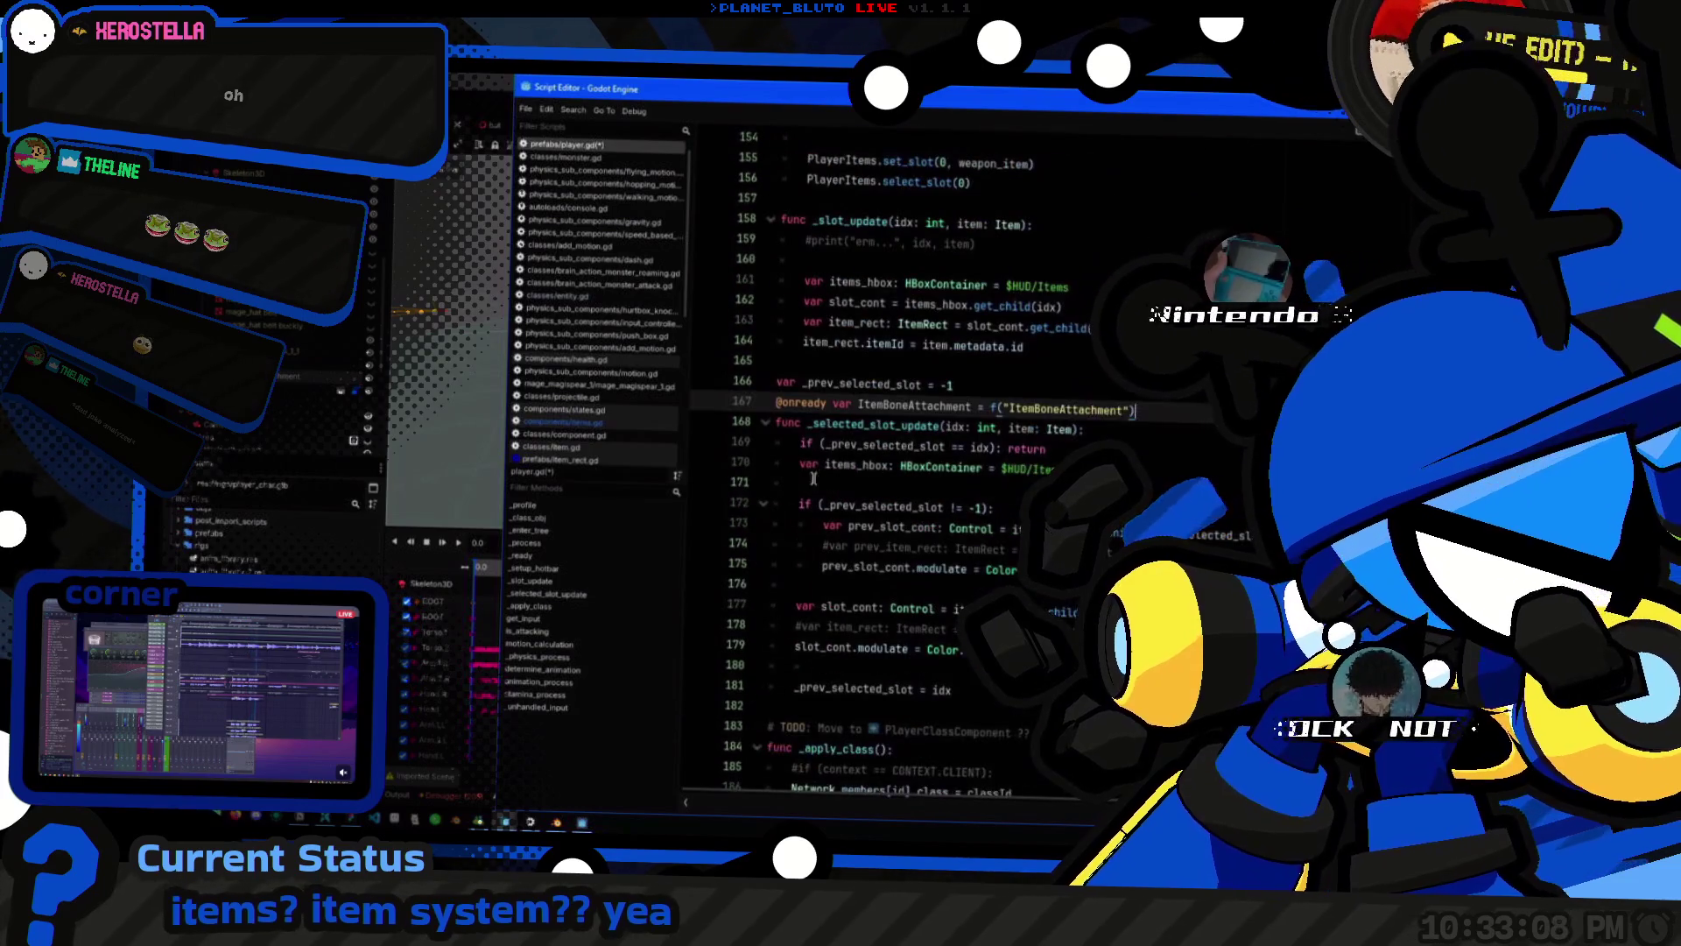
{"action": "left_click", "coordinate": [886, 406]}
{"action": "key", "text": "ctrl+Right"}
{"action": "scroll", "coordinate": [944, 543], "scroll_direction": "up", "scroll_amount": 1}
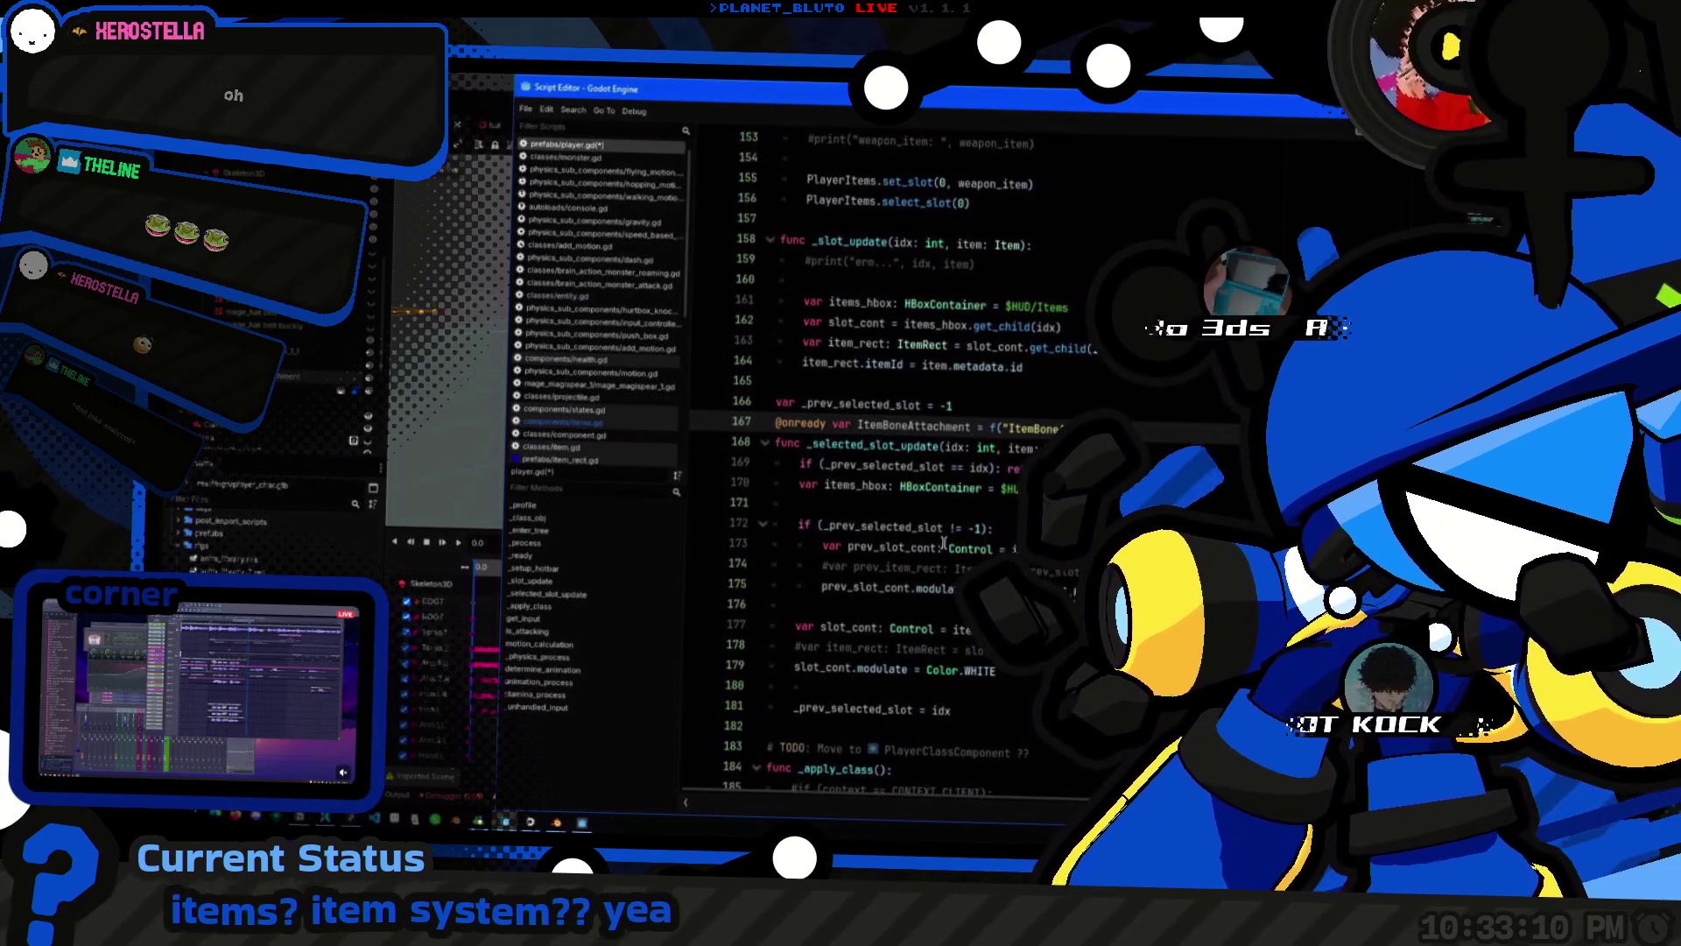
{"action": "key", "text": "ctrl+shift+Right"}
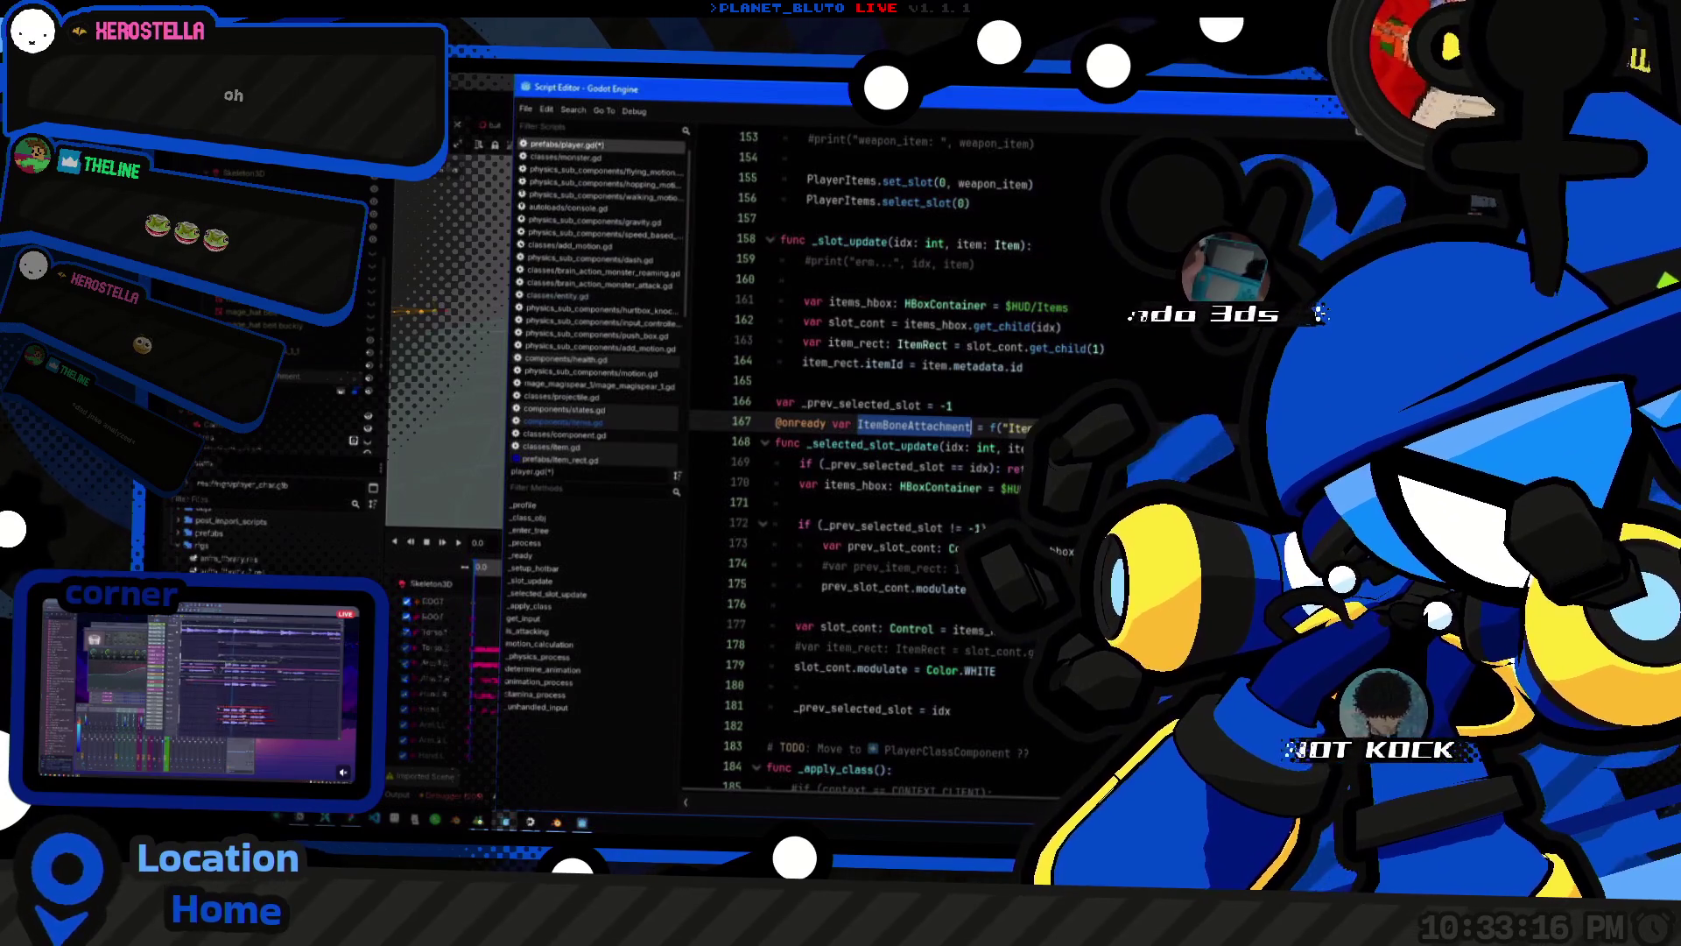
{"action": "left_click", "coordinate": [911, 427]}
{"action": "scroll", "coordinate": [901, 623], "scroll_direction": "down", "scroll_amount": 1}
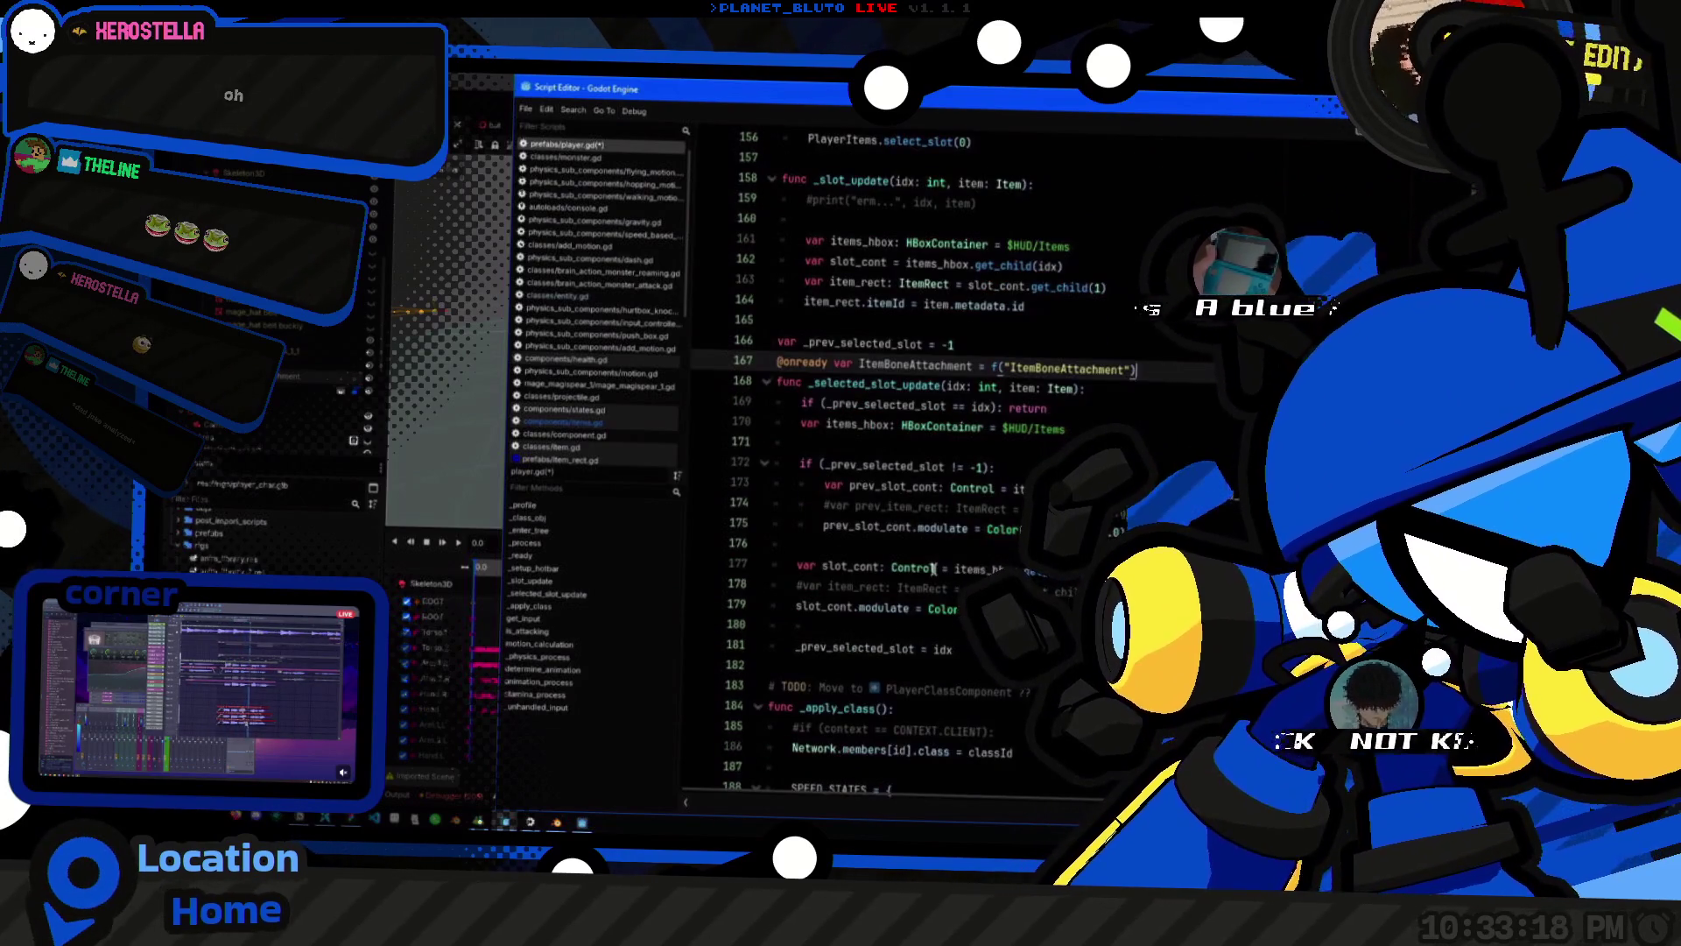
{"action": "key", "text": "shift+Home"}
{"action": "key", "text": "BackSpace"}
{"action": "key", "text": "BackSpace"}
{"action": "left_click", "coordinate": [805, 644]}
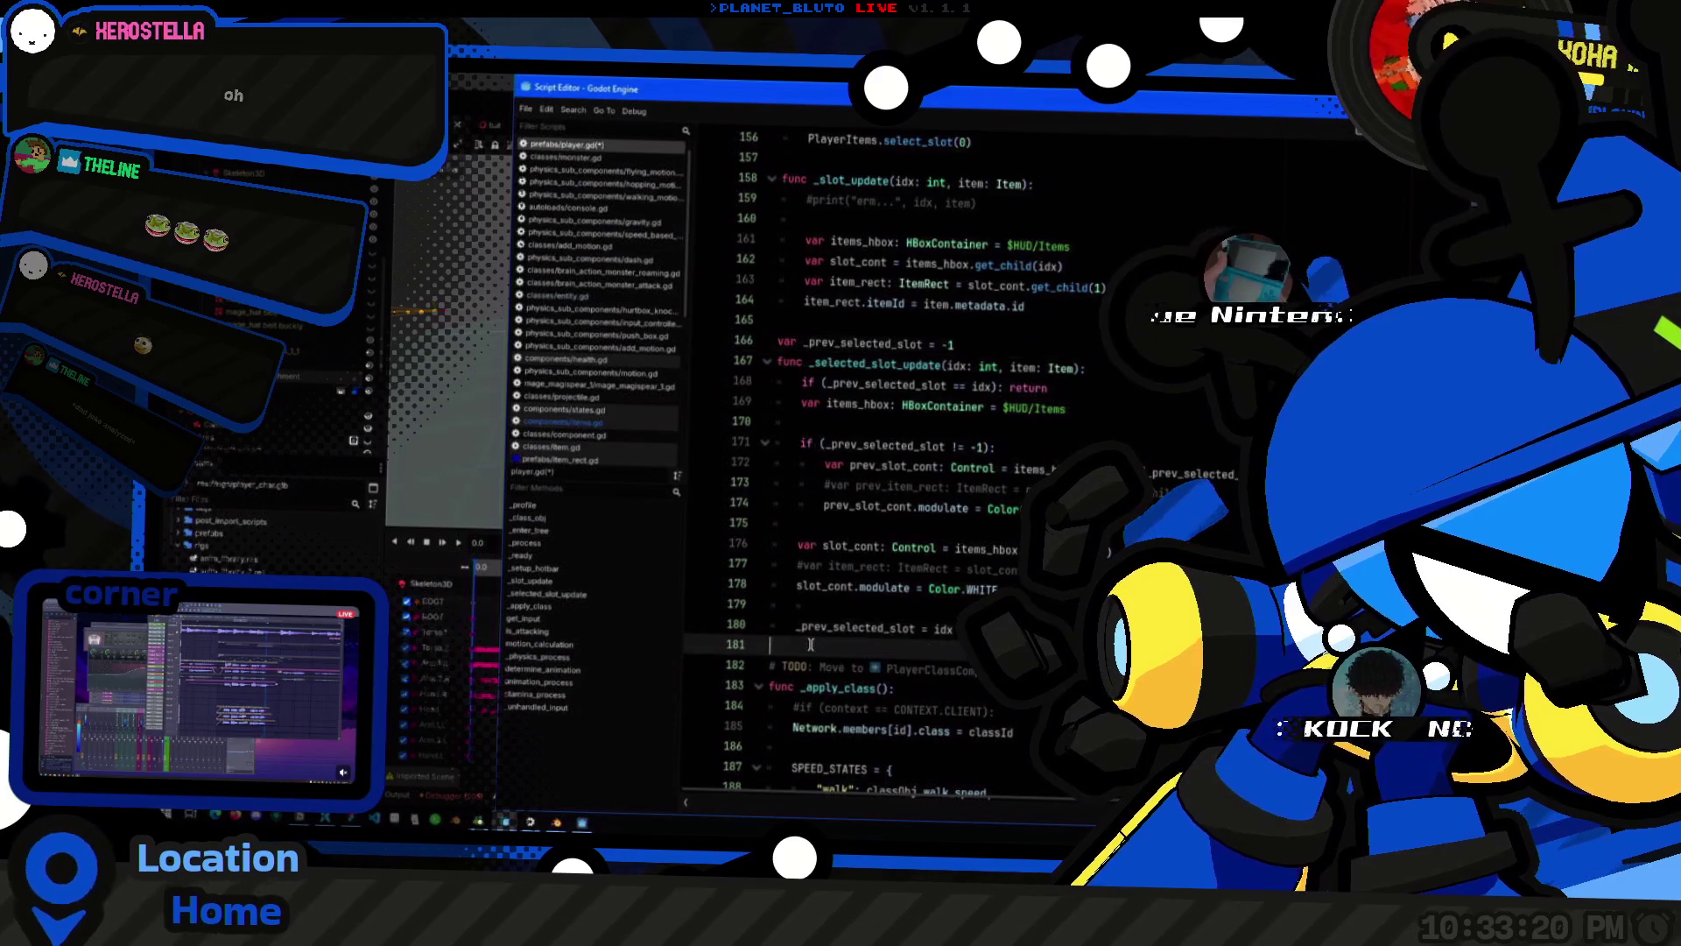
{"action": "key", "text": "Return"}
{"action": "key", "text": "Return"}
{"action": "key", "text": "Up"}
{"action": "type", "text": "func app"}
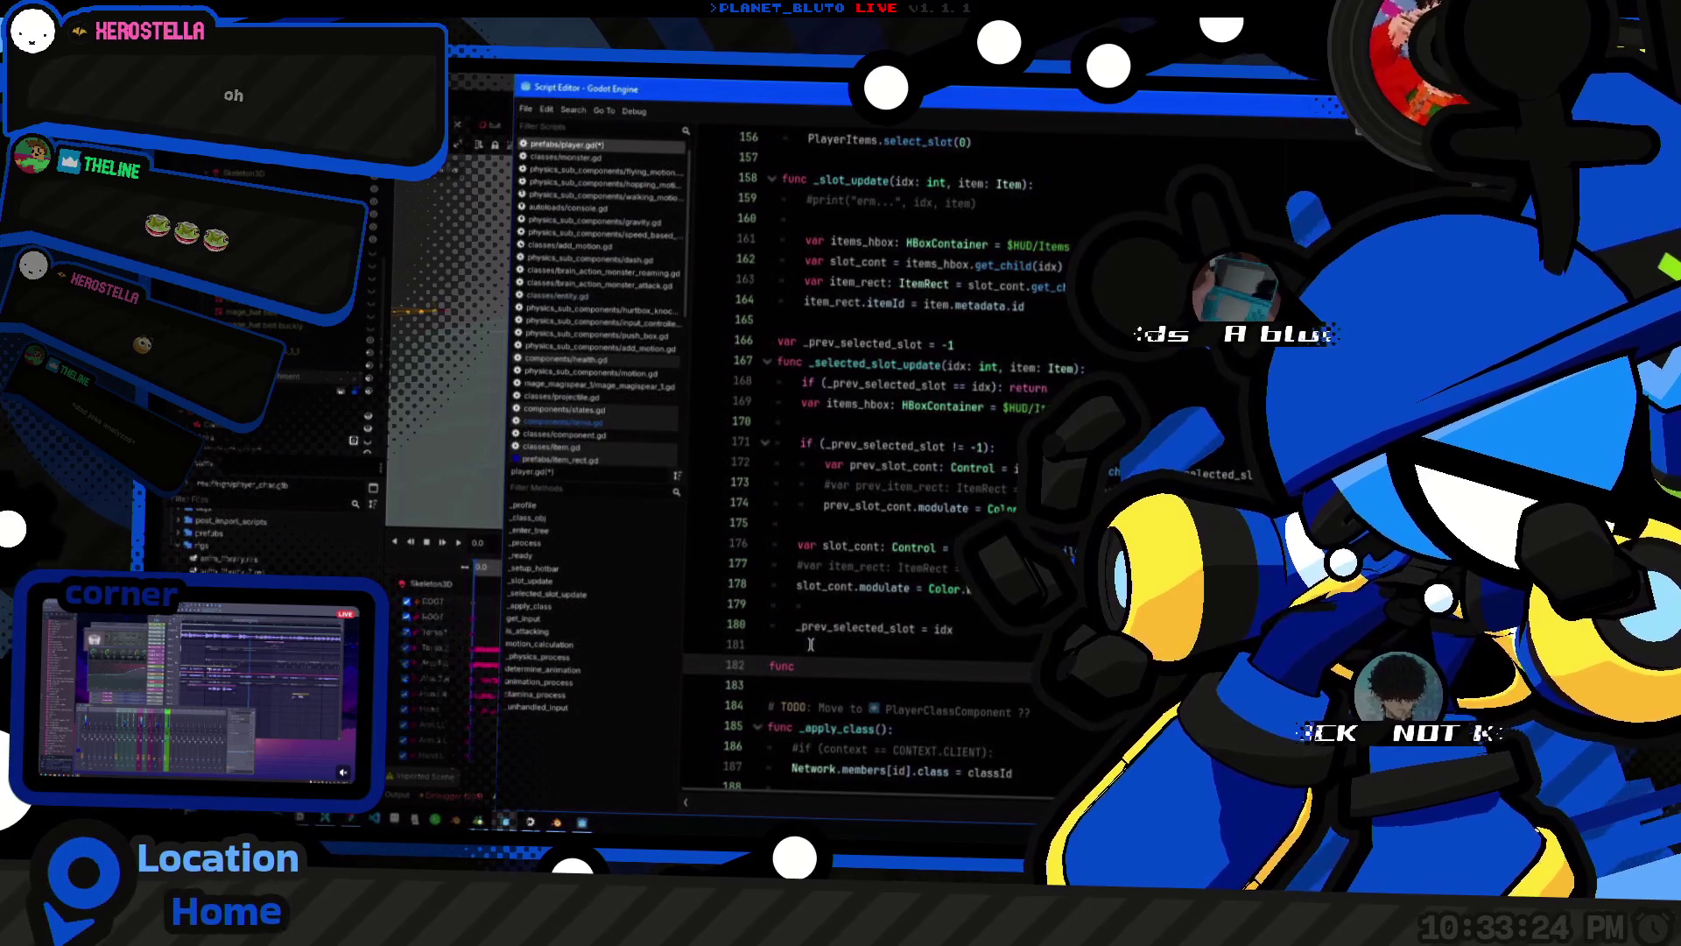
{"action": "type", "text": "swap_held_item"}
{"action": "key", "text": "ctrl+Left"}
{"action": "type", "text": "_"}
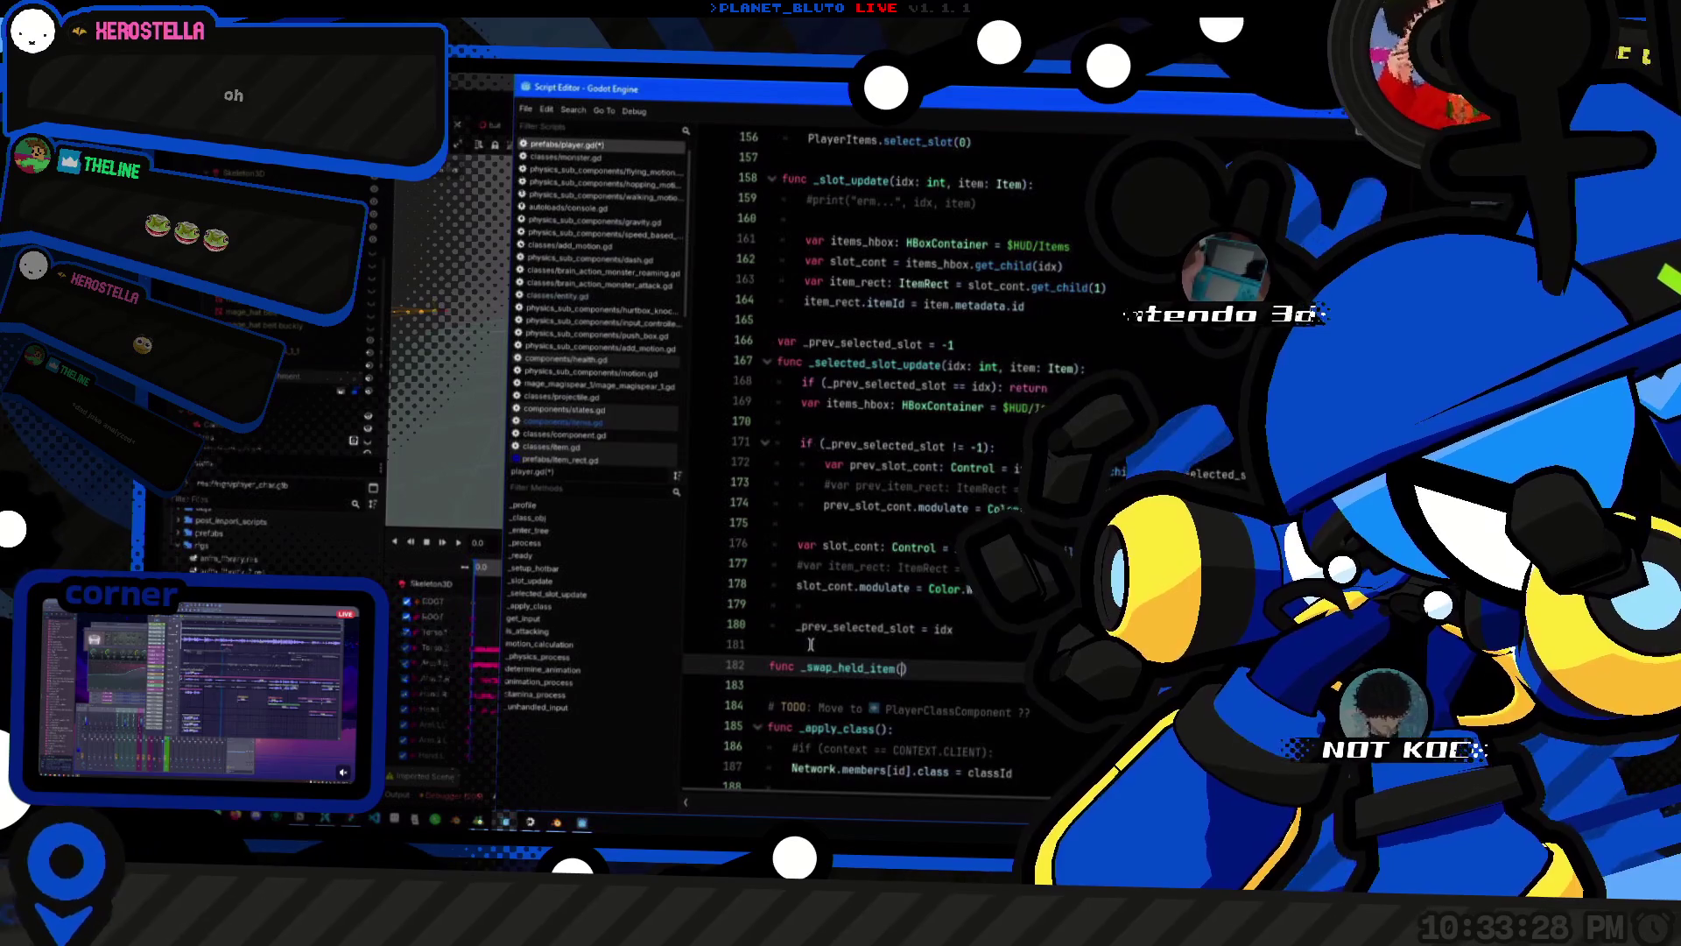
{"action": "key", "text": "BackSpace"}
{"action": "key", "text": "BackSpace"}
{"action": "key", "text": "BackSpace"}
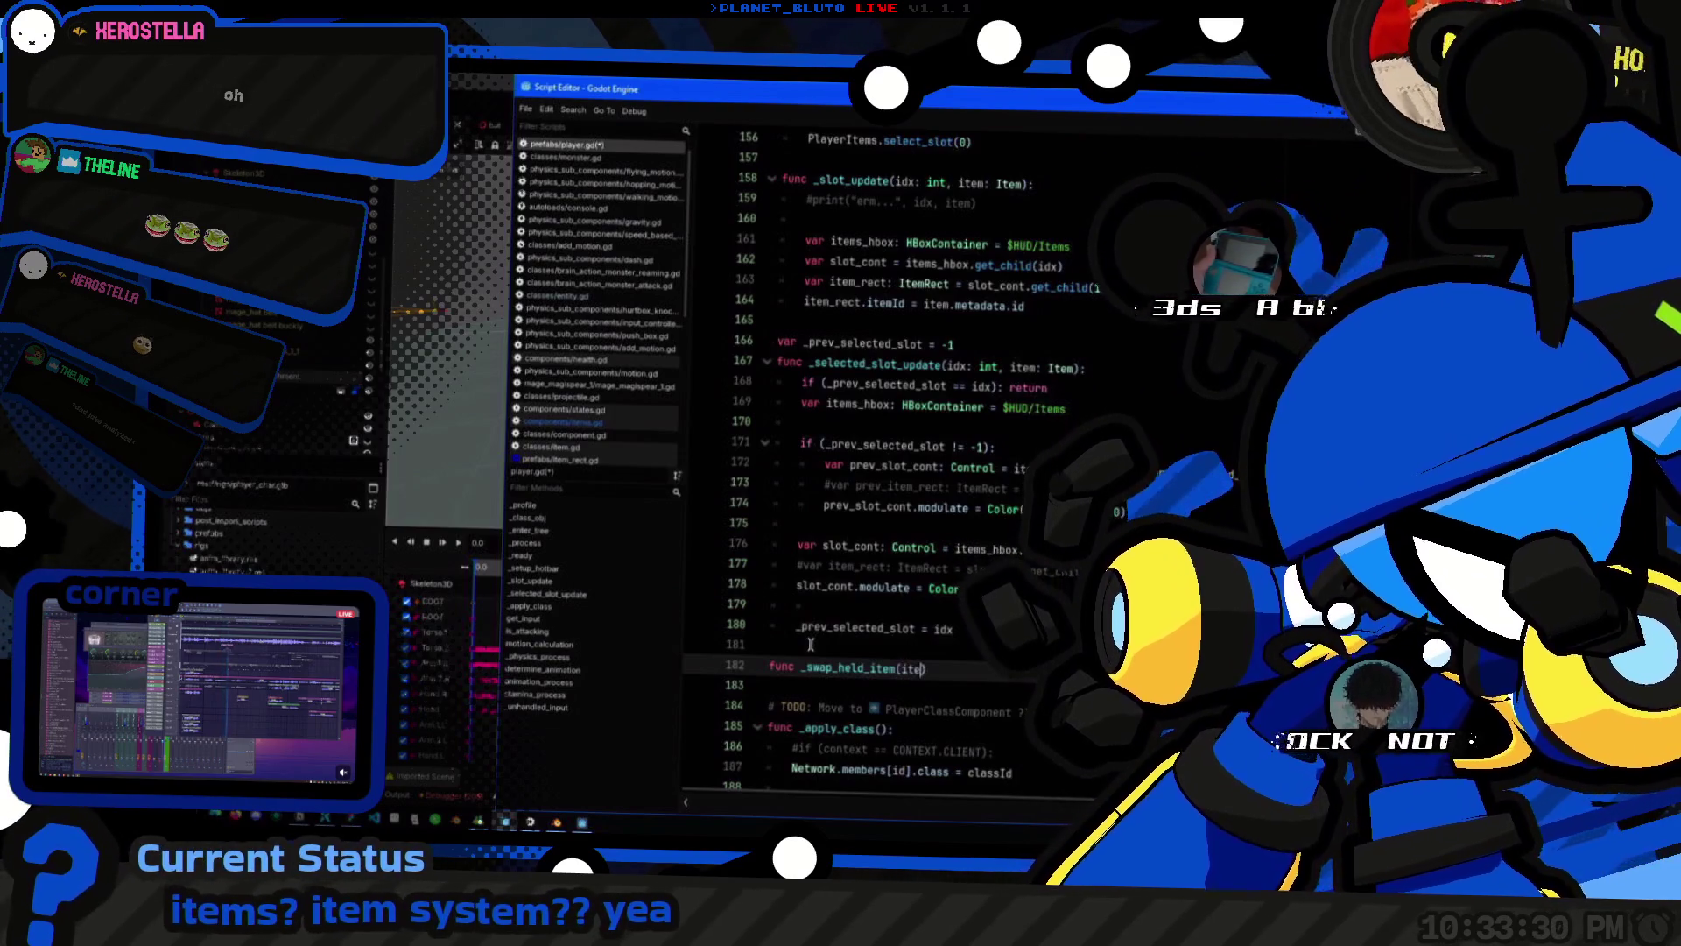
{"action": "key", "text": "Return"}
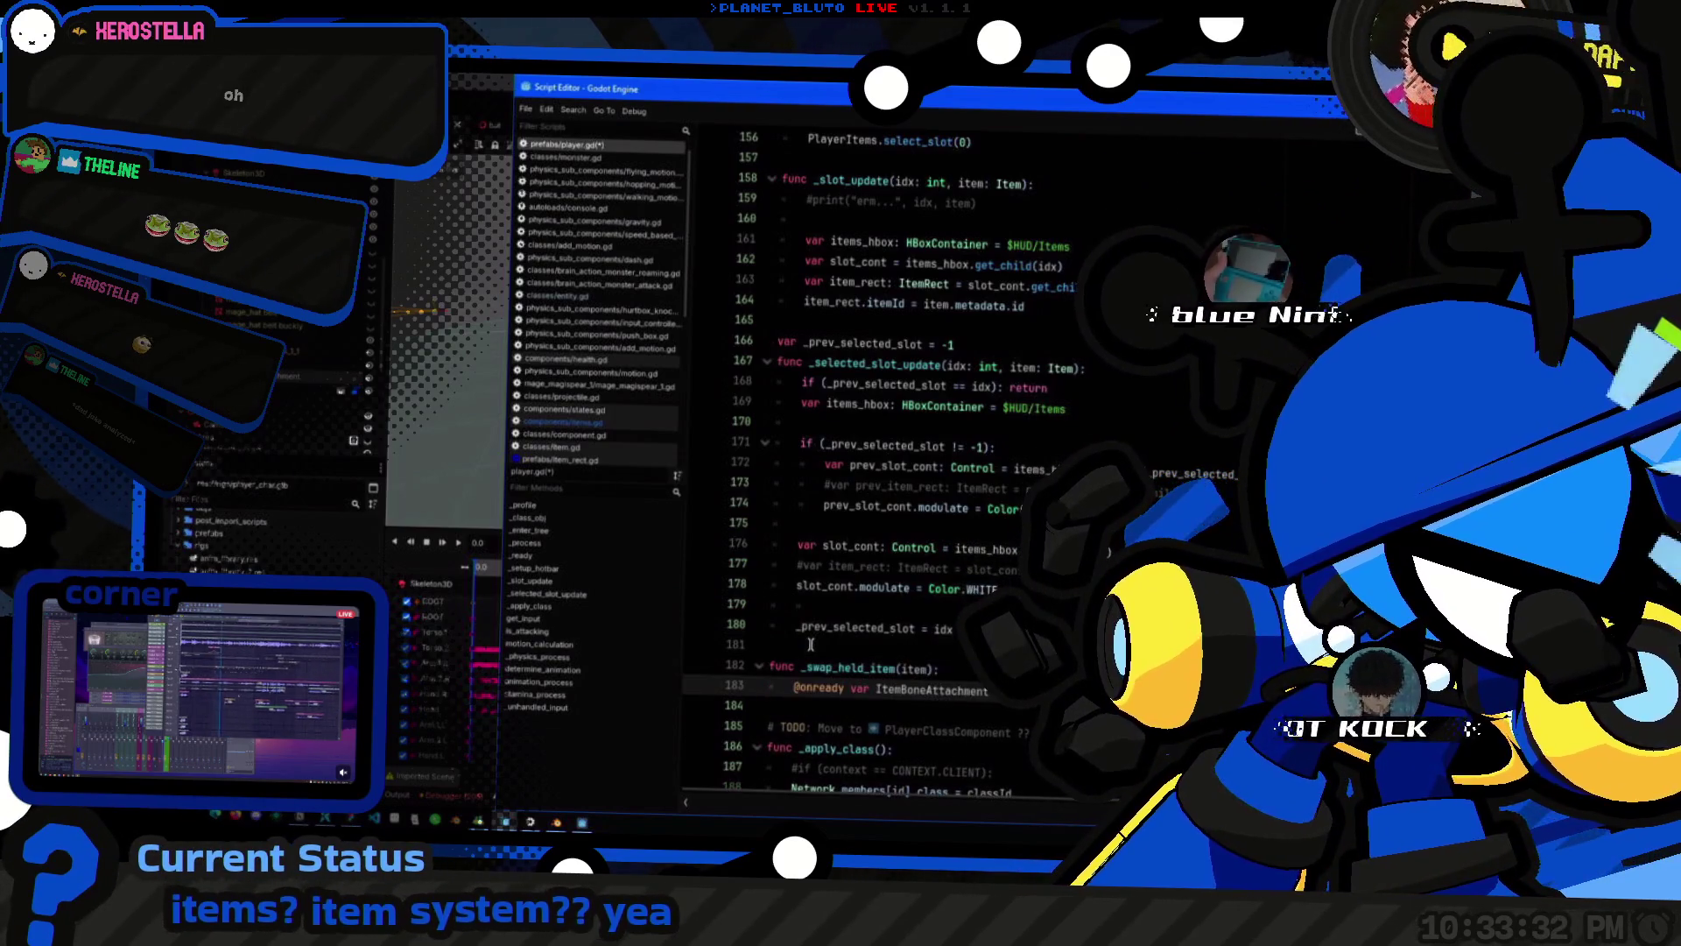
{"action": "key", "text": "Up"}
{"action": "key", "text": "Home"}
{"action": "key", "text": "ctrl+v"}
{"action": "type", "text": "$\"ItemBopass"}
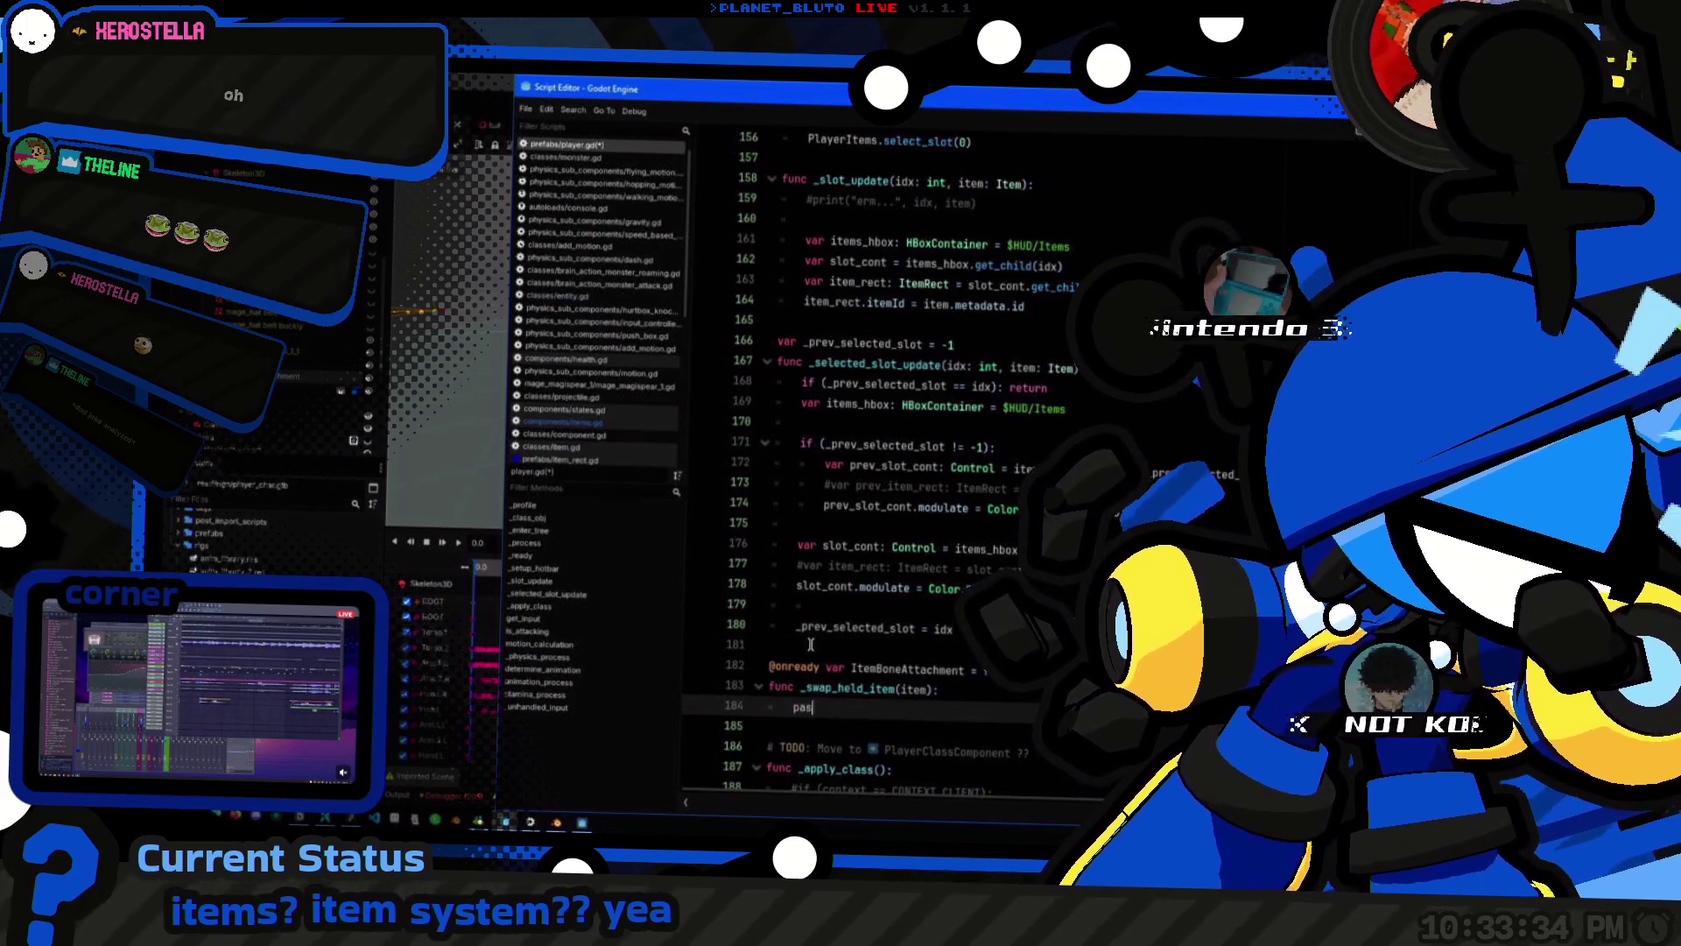
- Call _swap_held_item(item) at the end of _selected_slot_update
{"action": "key", "text": "ctrl+d"}
{"action": "key", "text": "ctrl+c"}
{"action": "left_click", "coordinate": [810, 645]}
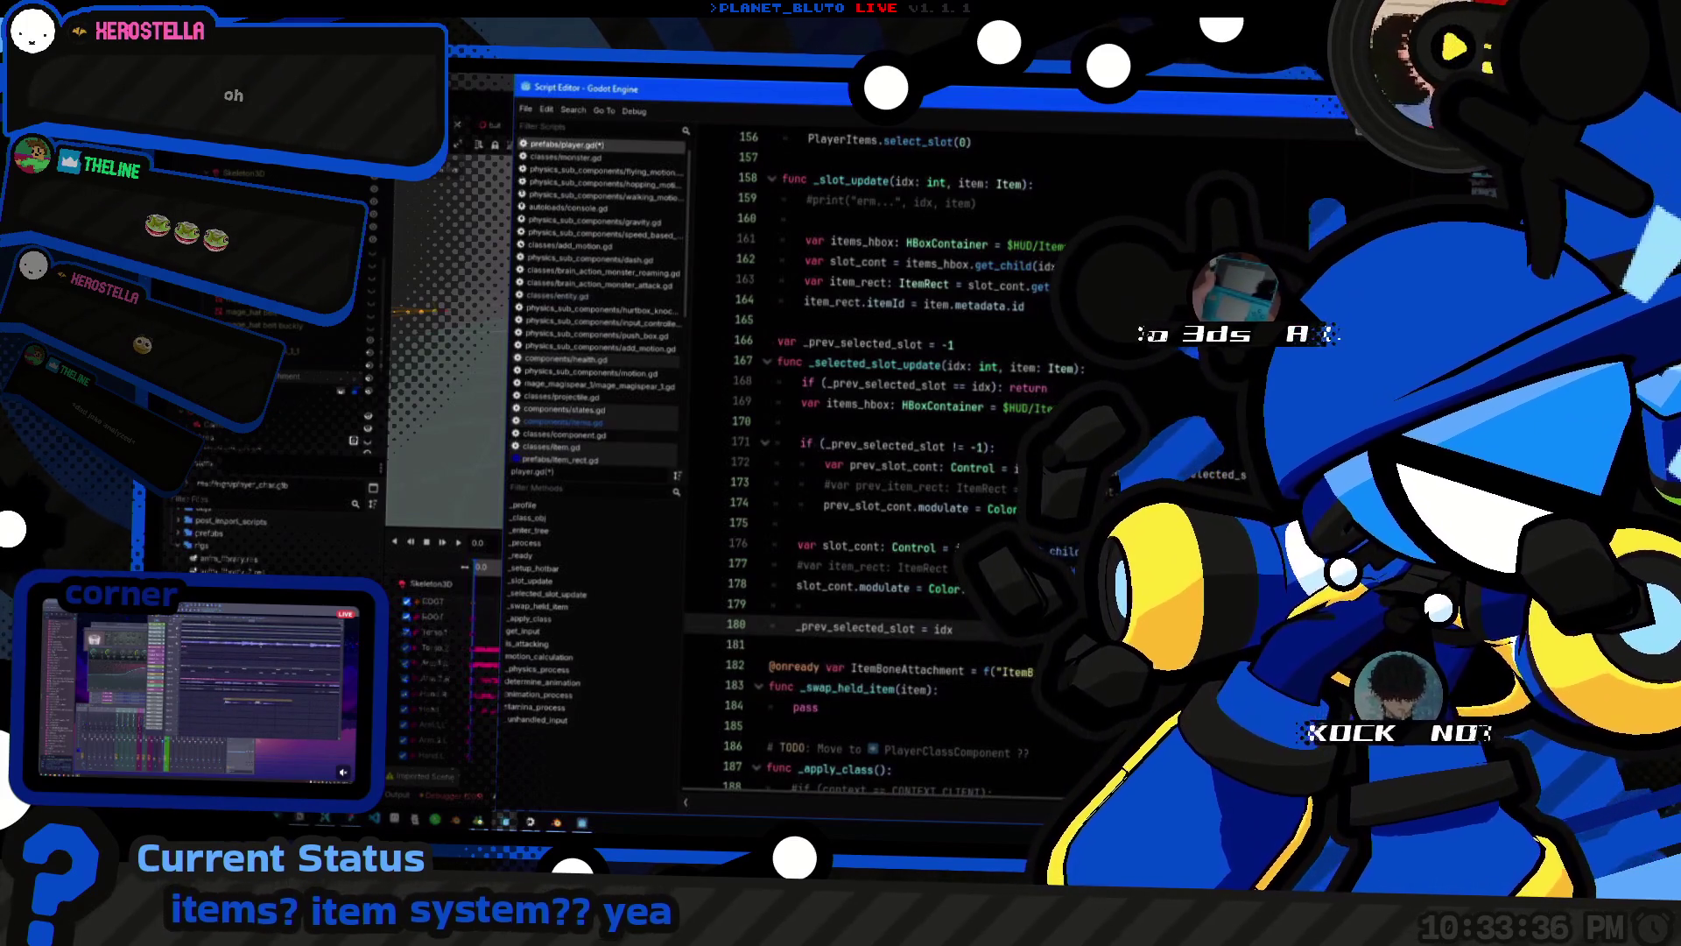
{"action": "key", "text": "ctrl+v"}
{"action": "key", "text": "Return"}
{"action": "left_click", "coordinate": [890, 628]}
{"action": "key", "text": "Up"}
{"action": "key", "text": "Up"}
{"action": "key", "text": "Up"}
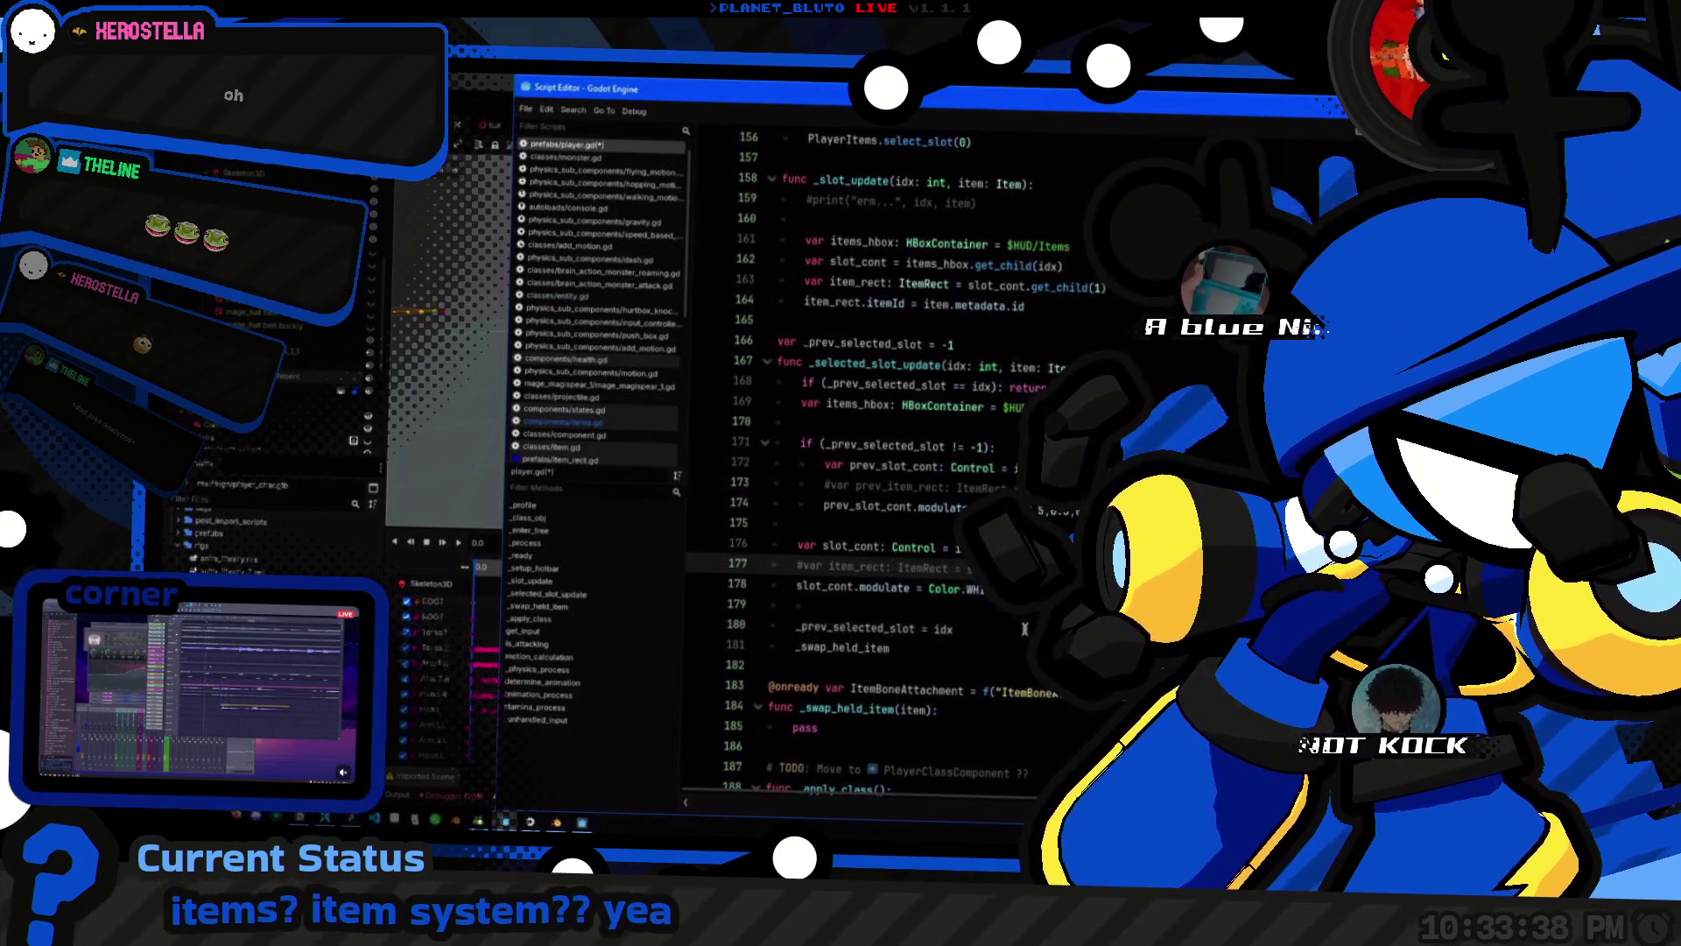
{"action": "key", "text": "Down"}
{"action": "key", "text": "Down"}
{"action": "key", "text": "Down"}
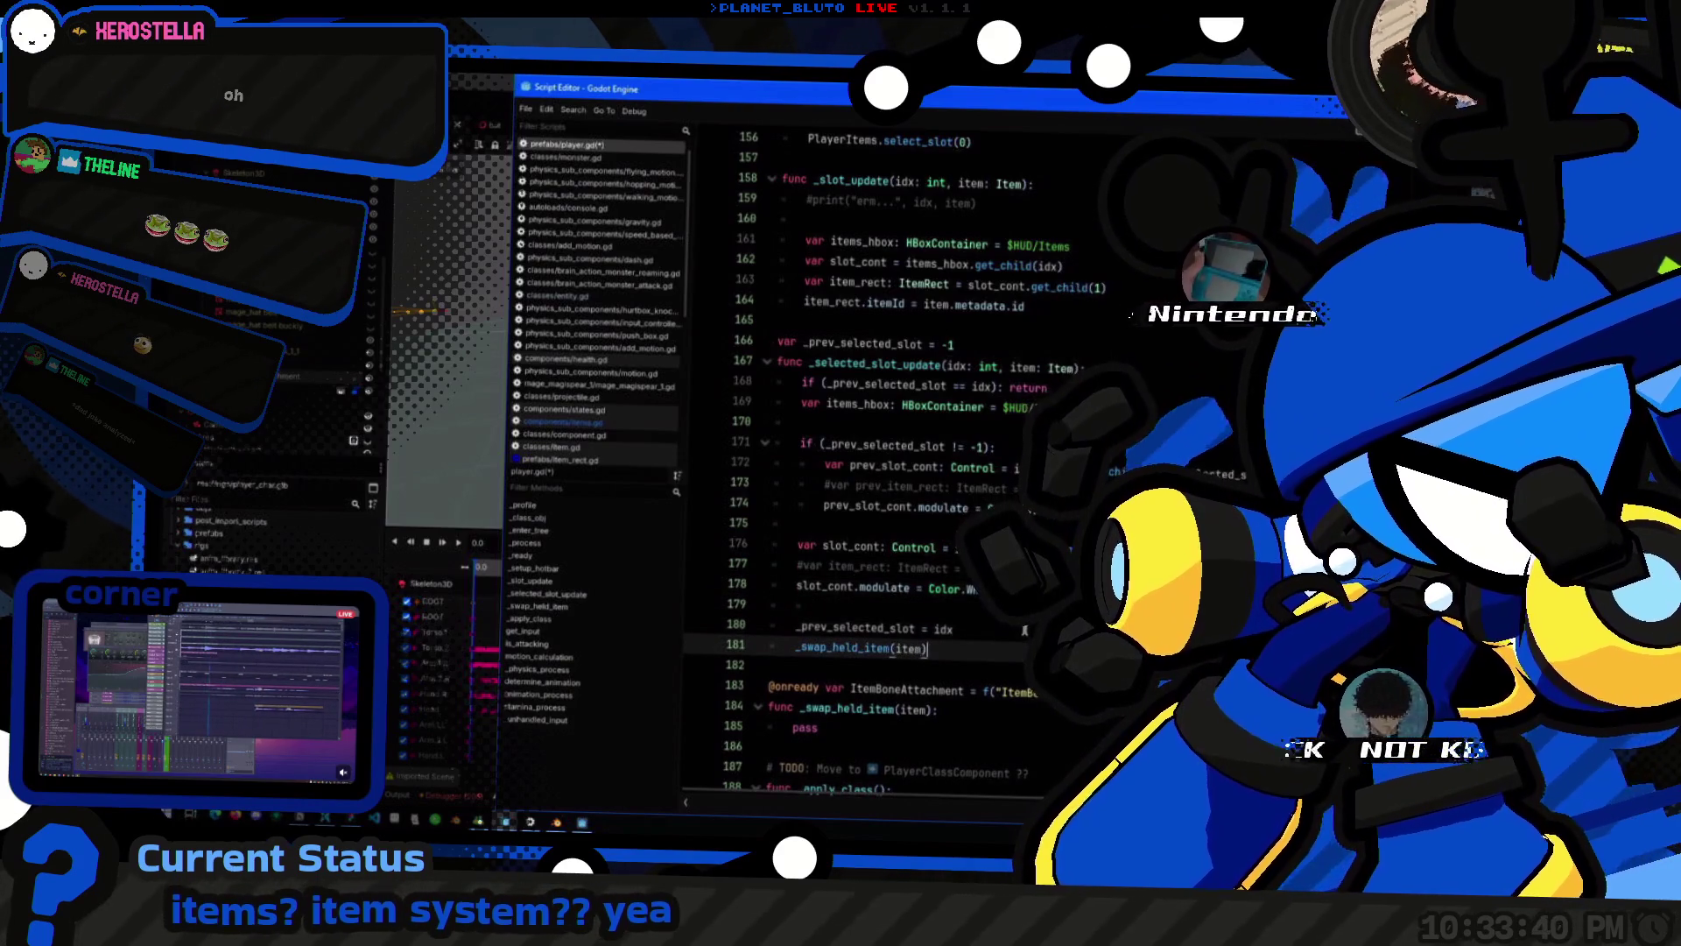
{"action": "key", "text": "shift+Home"}
{"action": "key", "text": "shift+Left"}
{"action": "key", "text": "shift+Left"}
{"action": "key", "text": "shift+Left"}
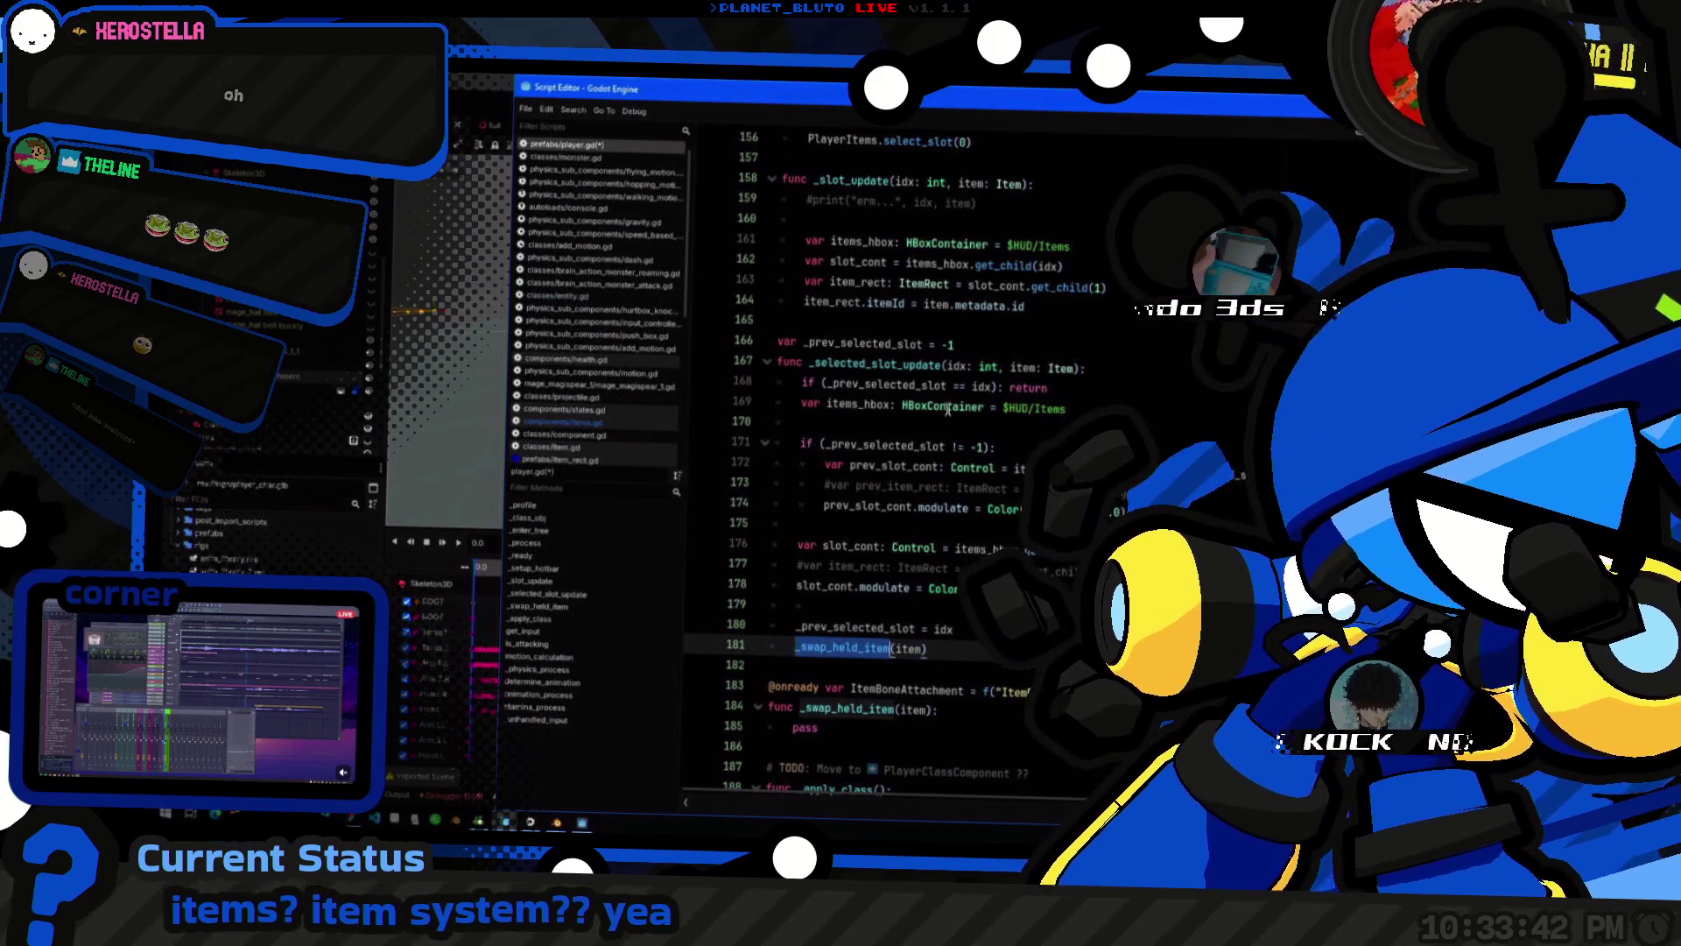
{"action": "scroll", "coordinate": [948, 311], "scroll_direction": "up", "scroll_amount": 1}
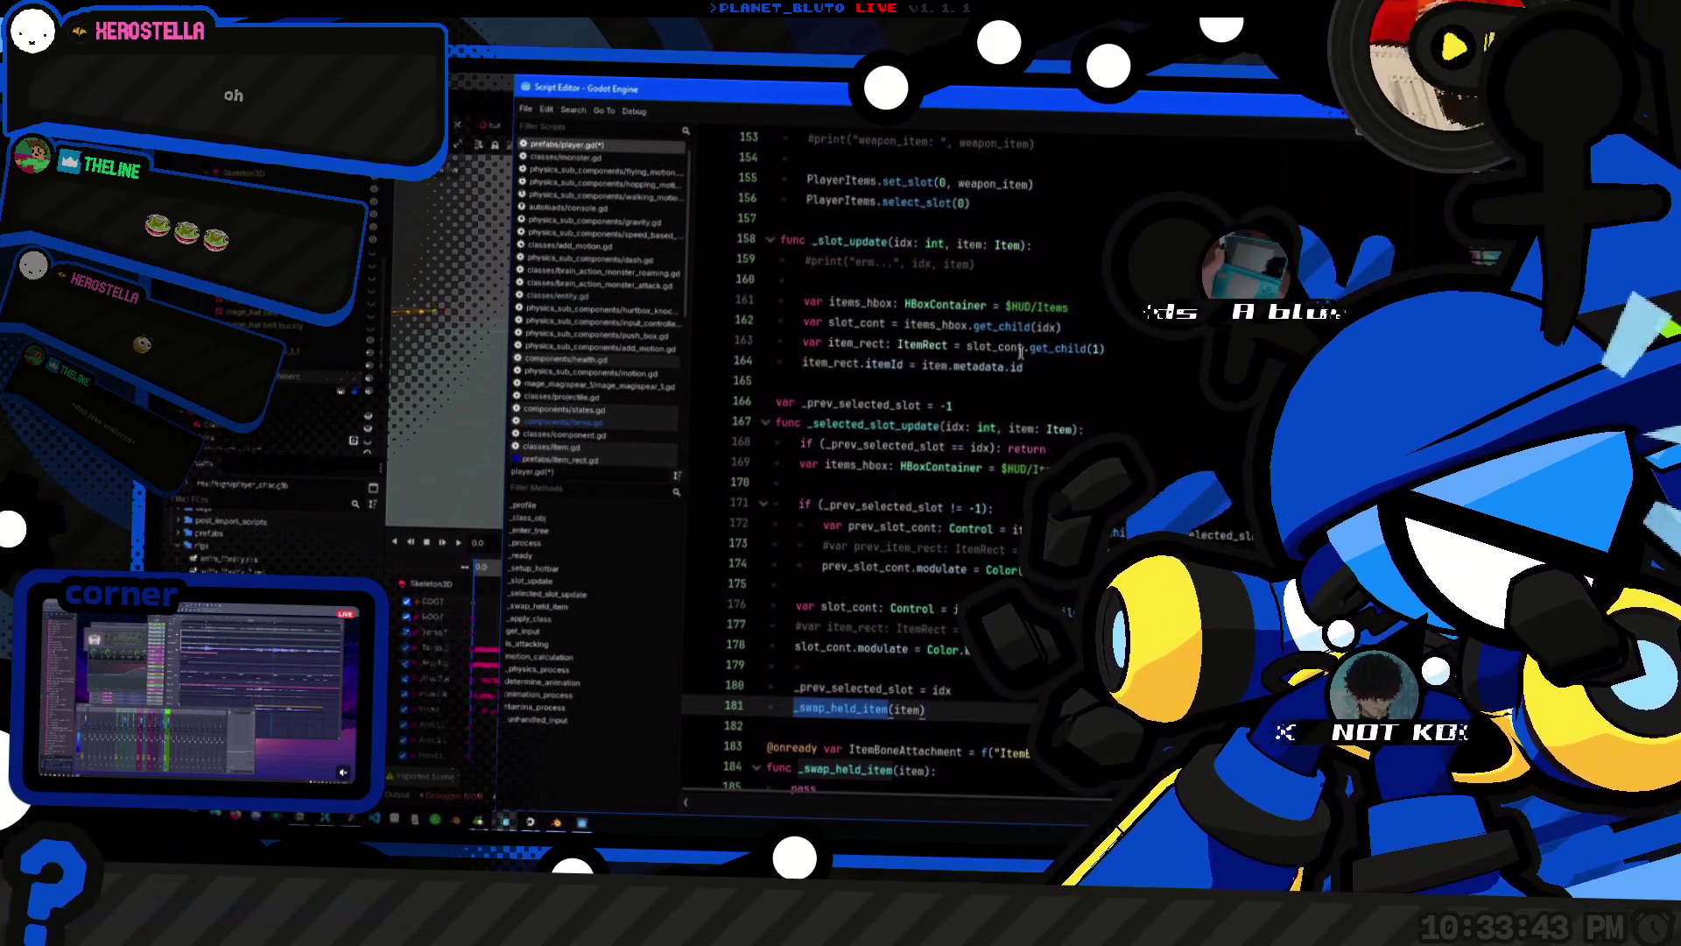
- Start a new PlayerItems line at the end of _slot_update, checking its declaration above
{"action": "left_click", "coordinate": [1088, 357]}
{"action": "key", "text": "Return"}
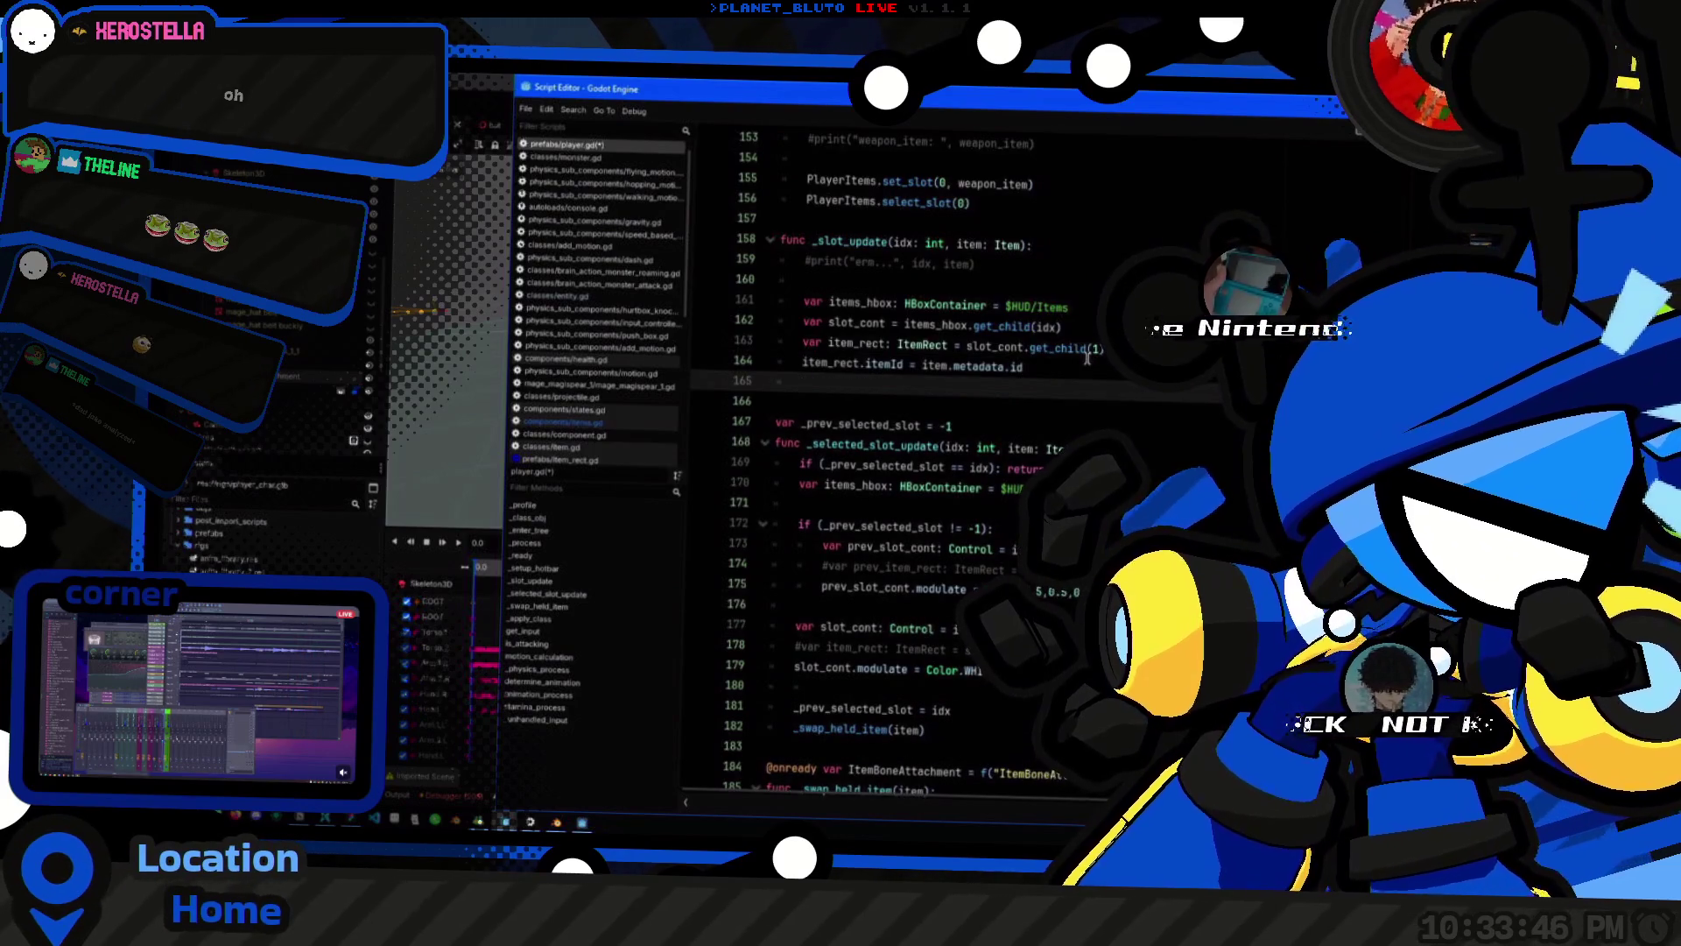
{"action": "key", "text": "BackSpace"}
{"action": "key", "text": "BackSpace"}
{"action": "key", "text": "BackSpace"}
{"action": "type", "text": "Player"}
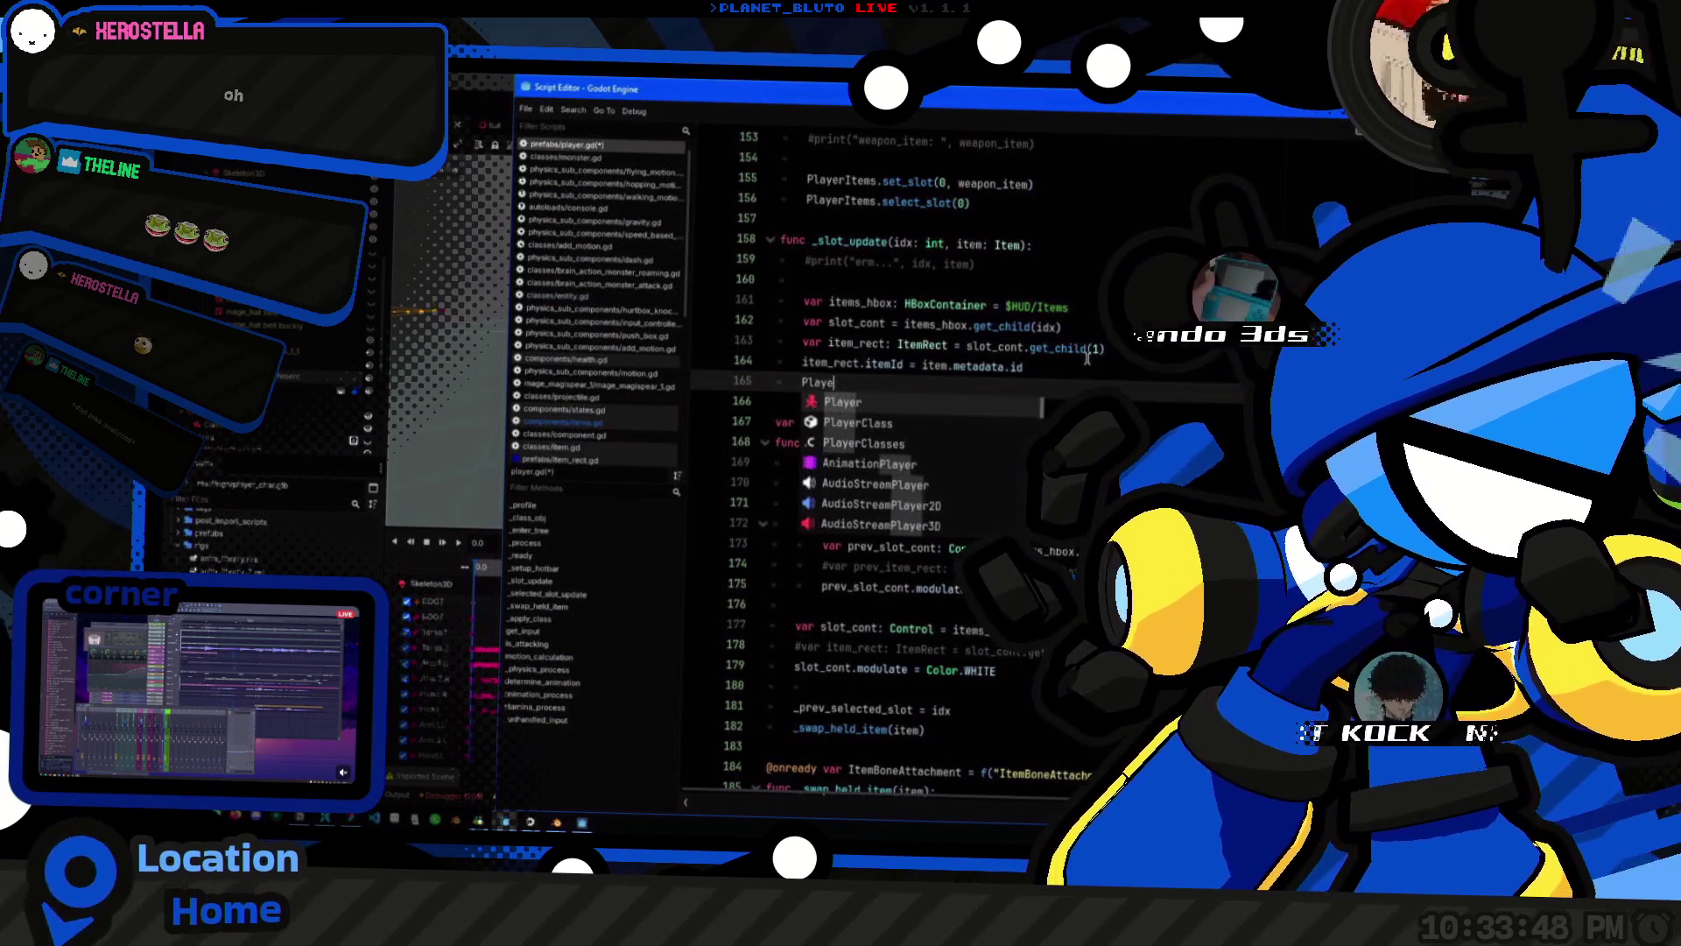
{"action": "type", "text": "Items"}
{"action": "scroll", "coordinate": [838, 415], "scroll_direction": "up", "scroll_amount": 8}
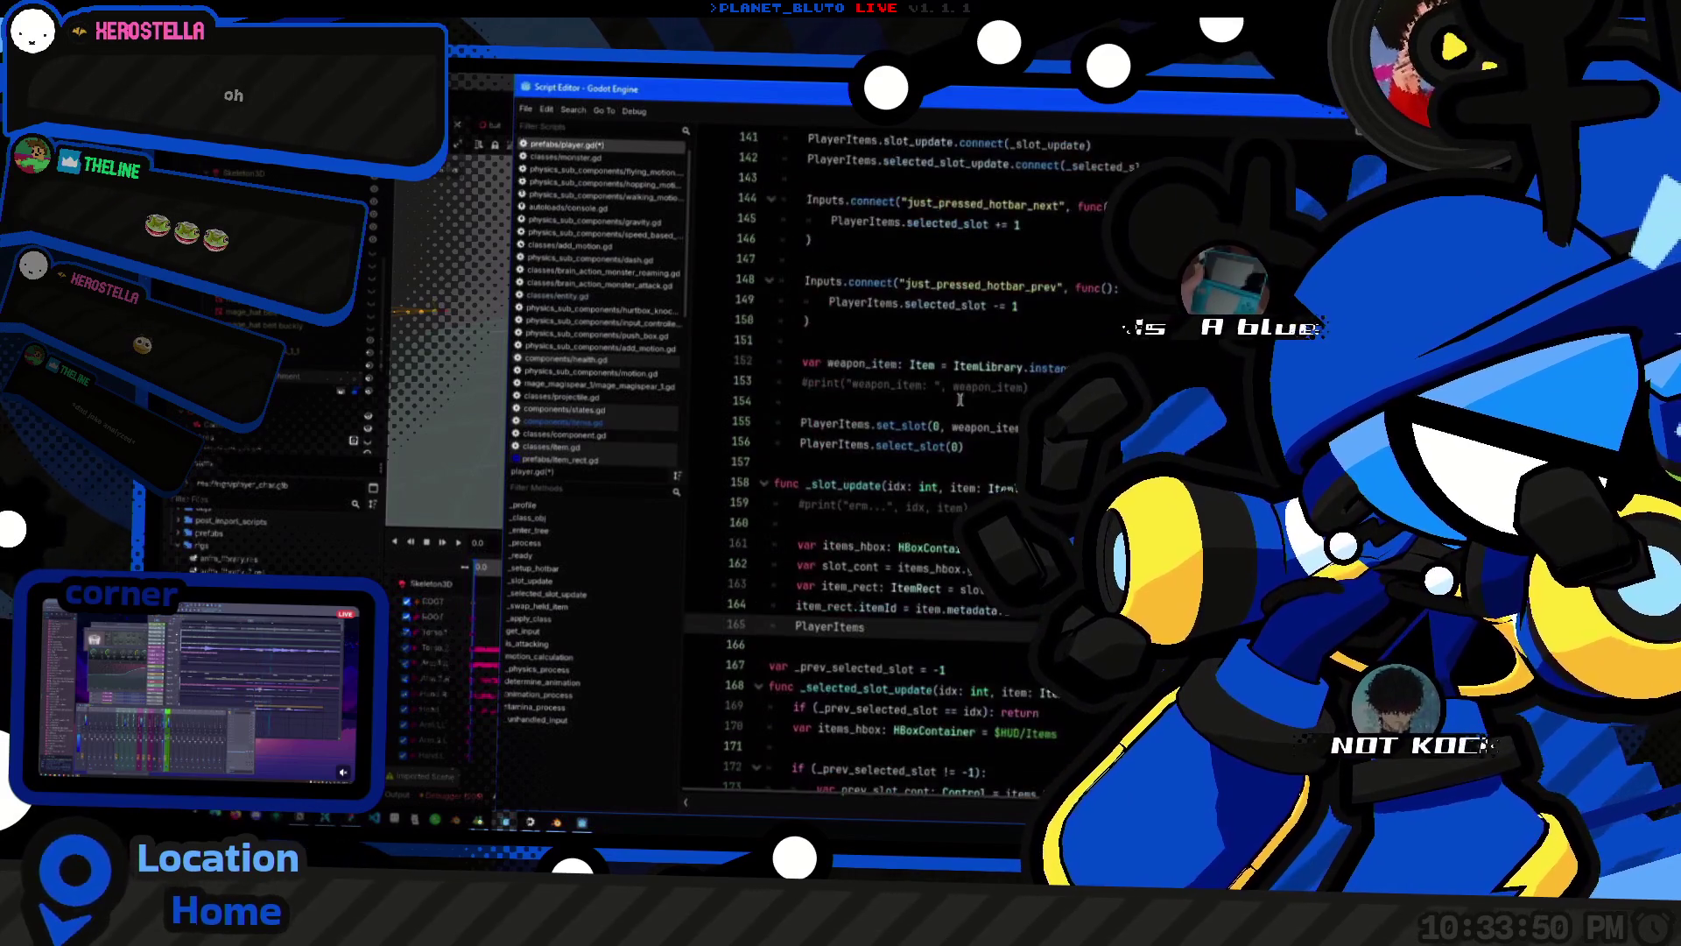
{"action": "double_click", "coordinate": [837, 408]}
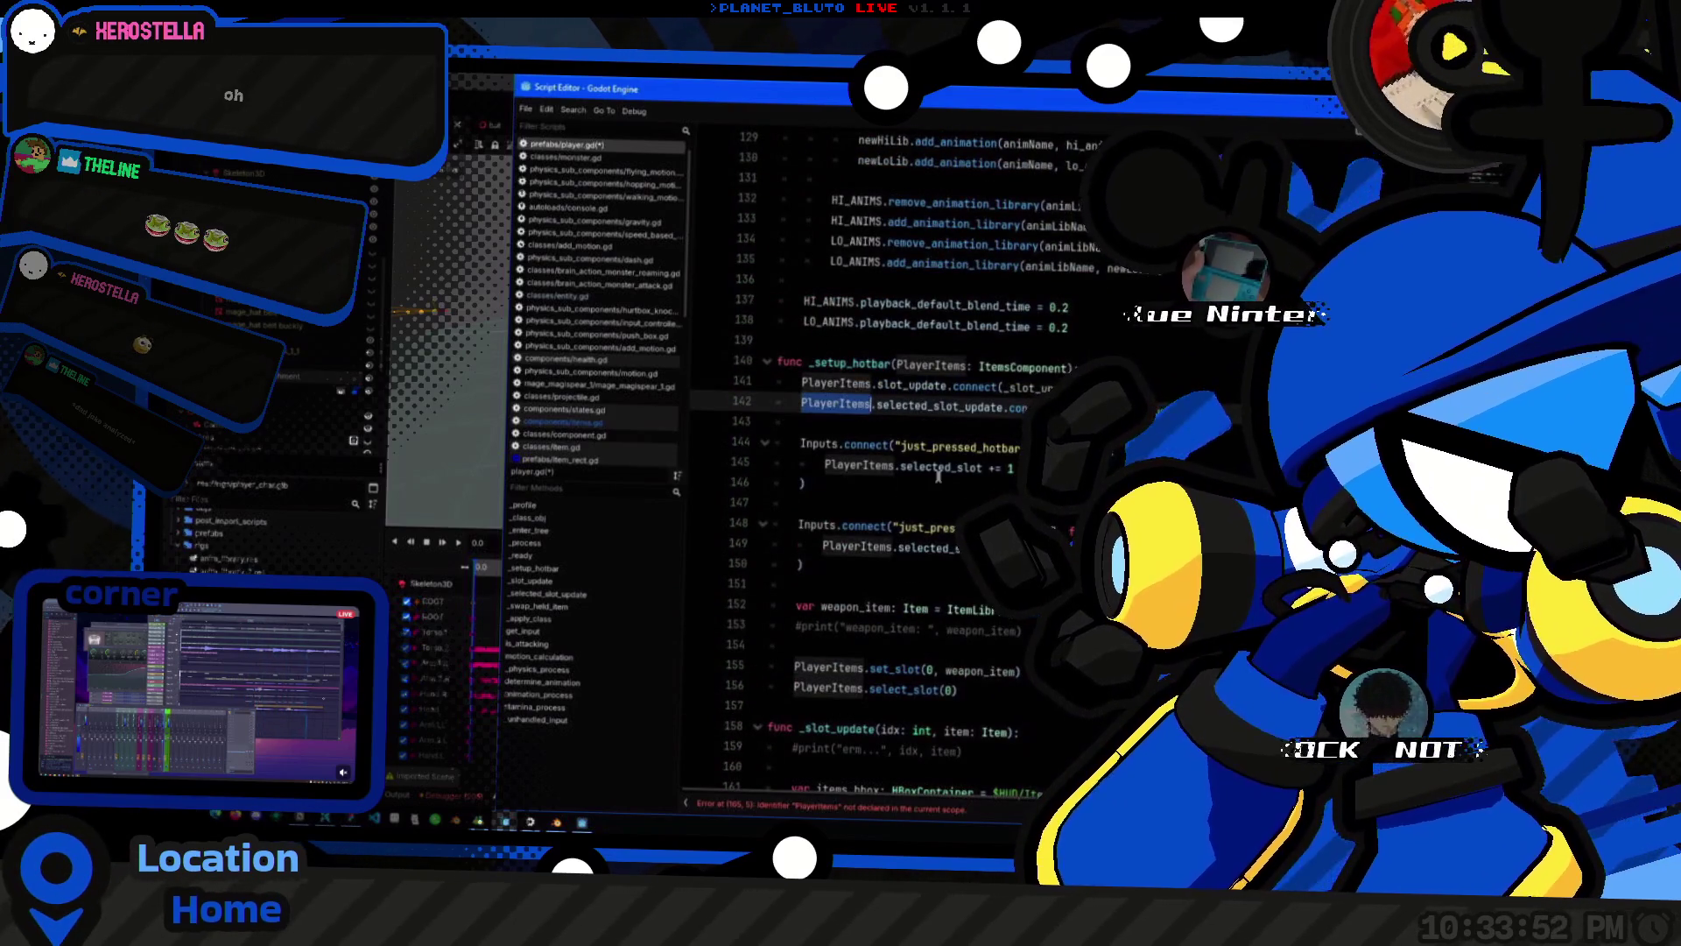
{"action": "scroll", "coordinate": [838, 408], "scroll_direction": "down", "scroll_amount": 6}
{"action": "left_click", "coordinate": [902, 506]}
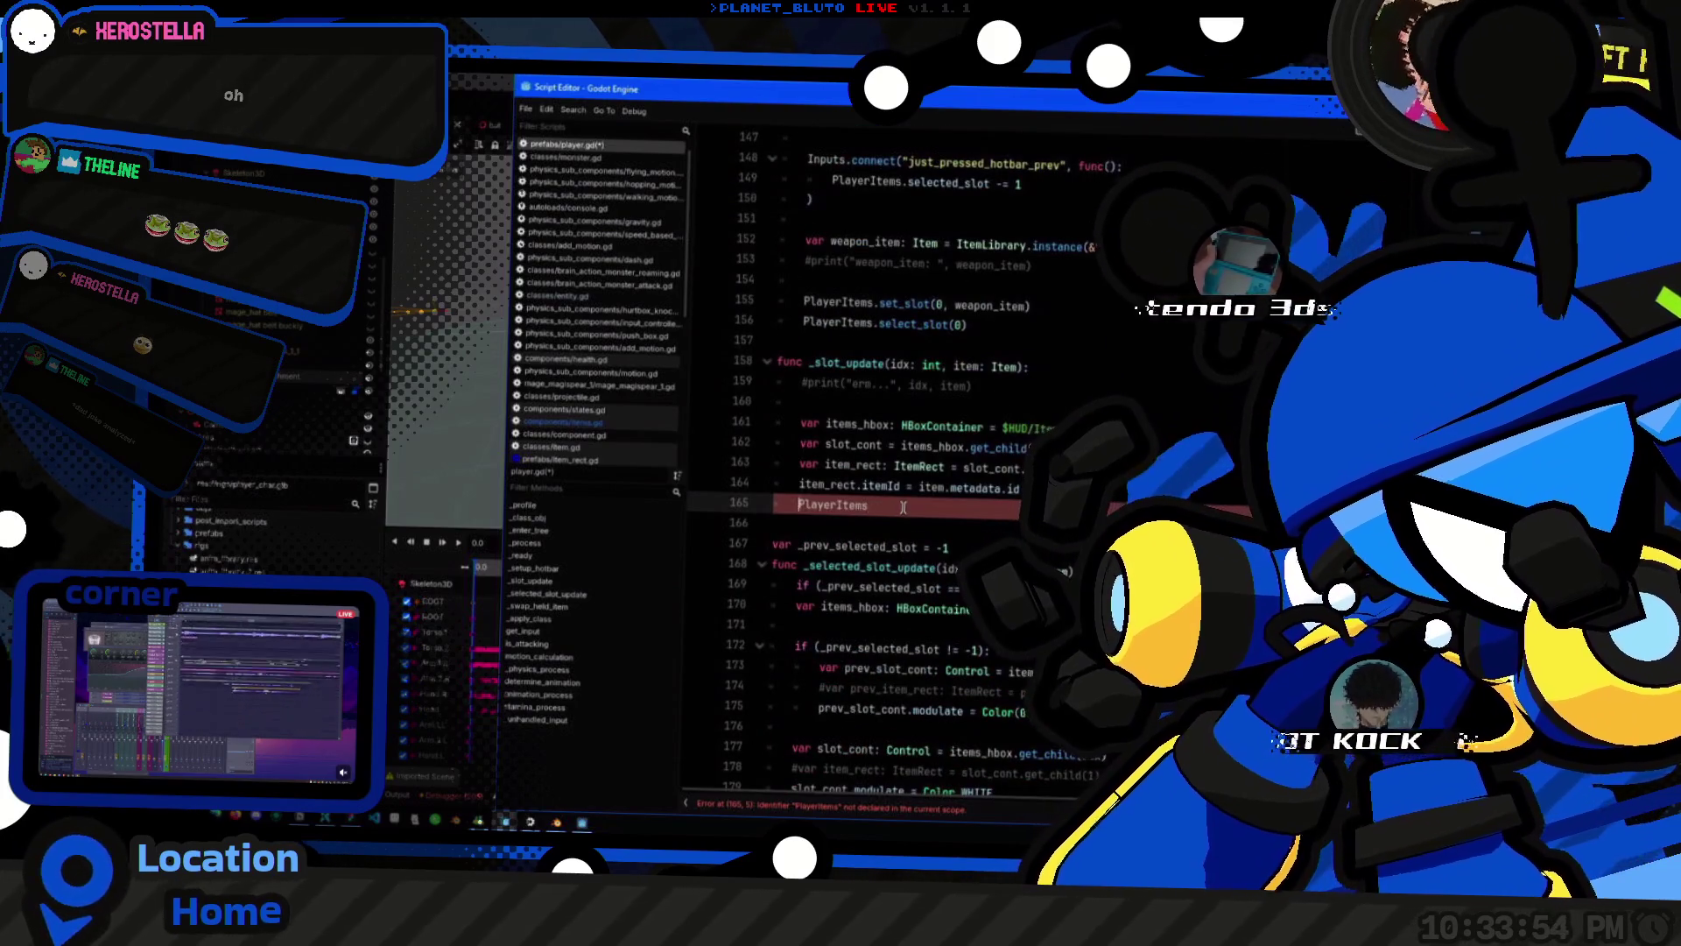
- Declare 'var PlayerItems = Composer.' fetching the items component in _slot_update
{"action": "key", "text": "Home"}
{"action": "key", "text": "Return"}
{"action": "type", "text": "var"}
{"action": "key", "text": "End"}
{"action": "type", "text": "= "}
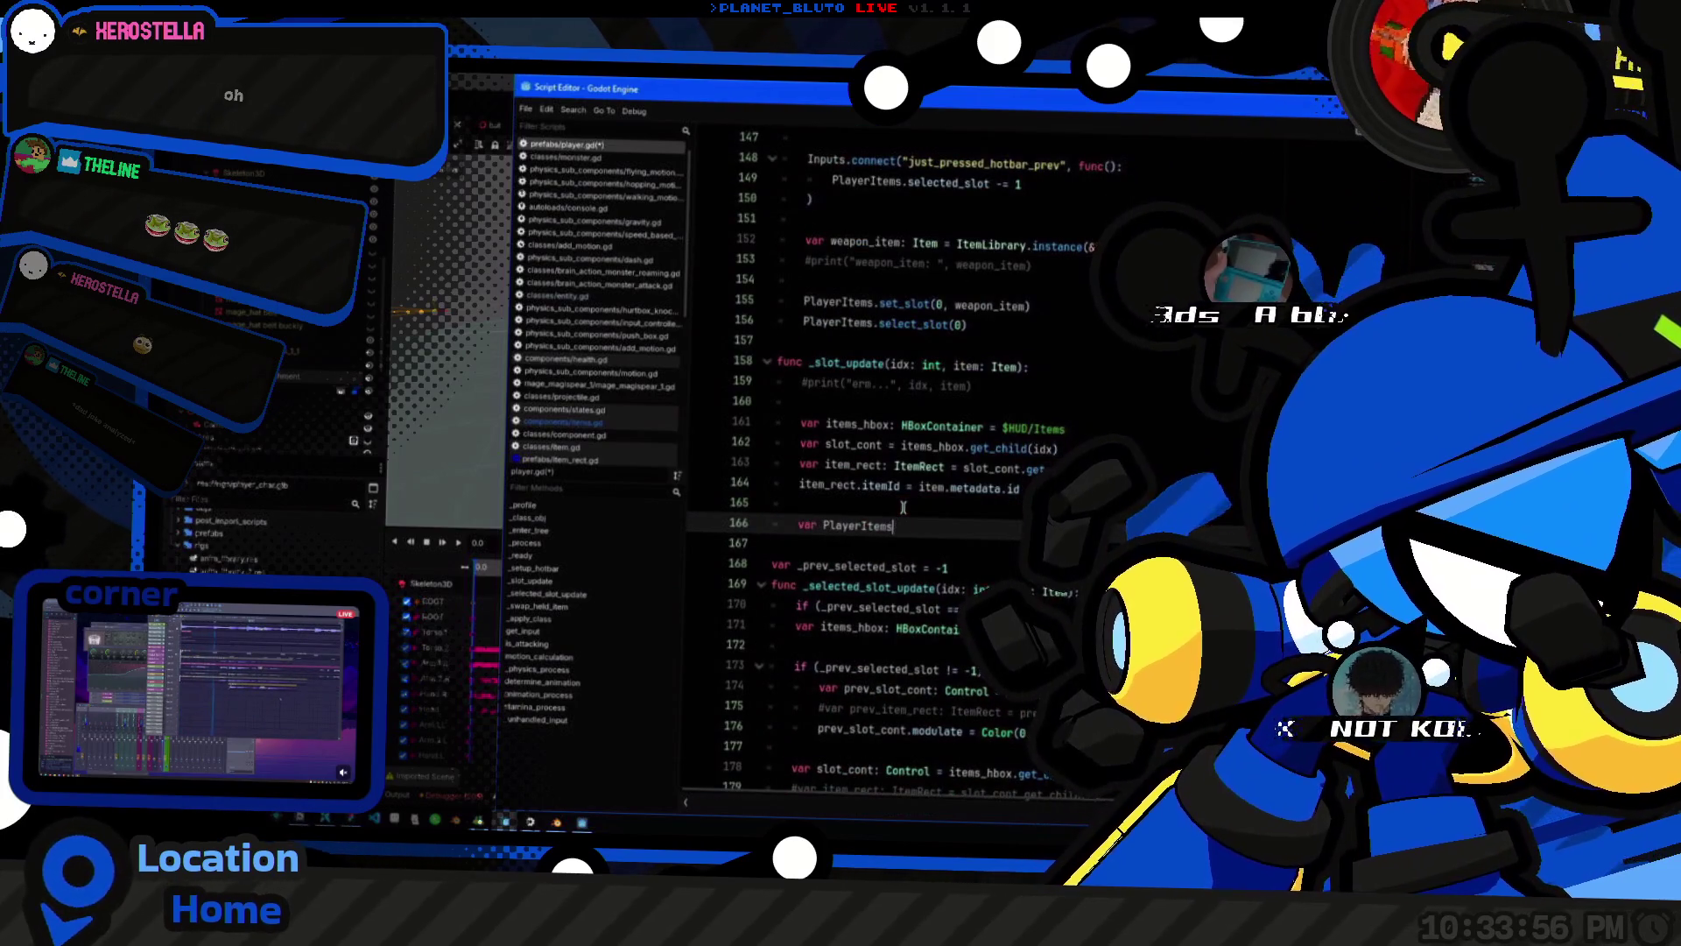
{"action": "type", "text": "Composer."}
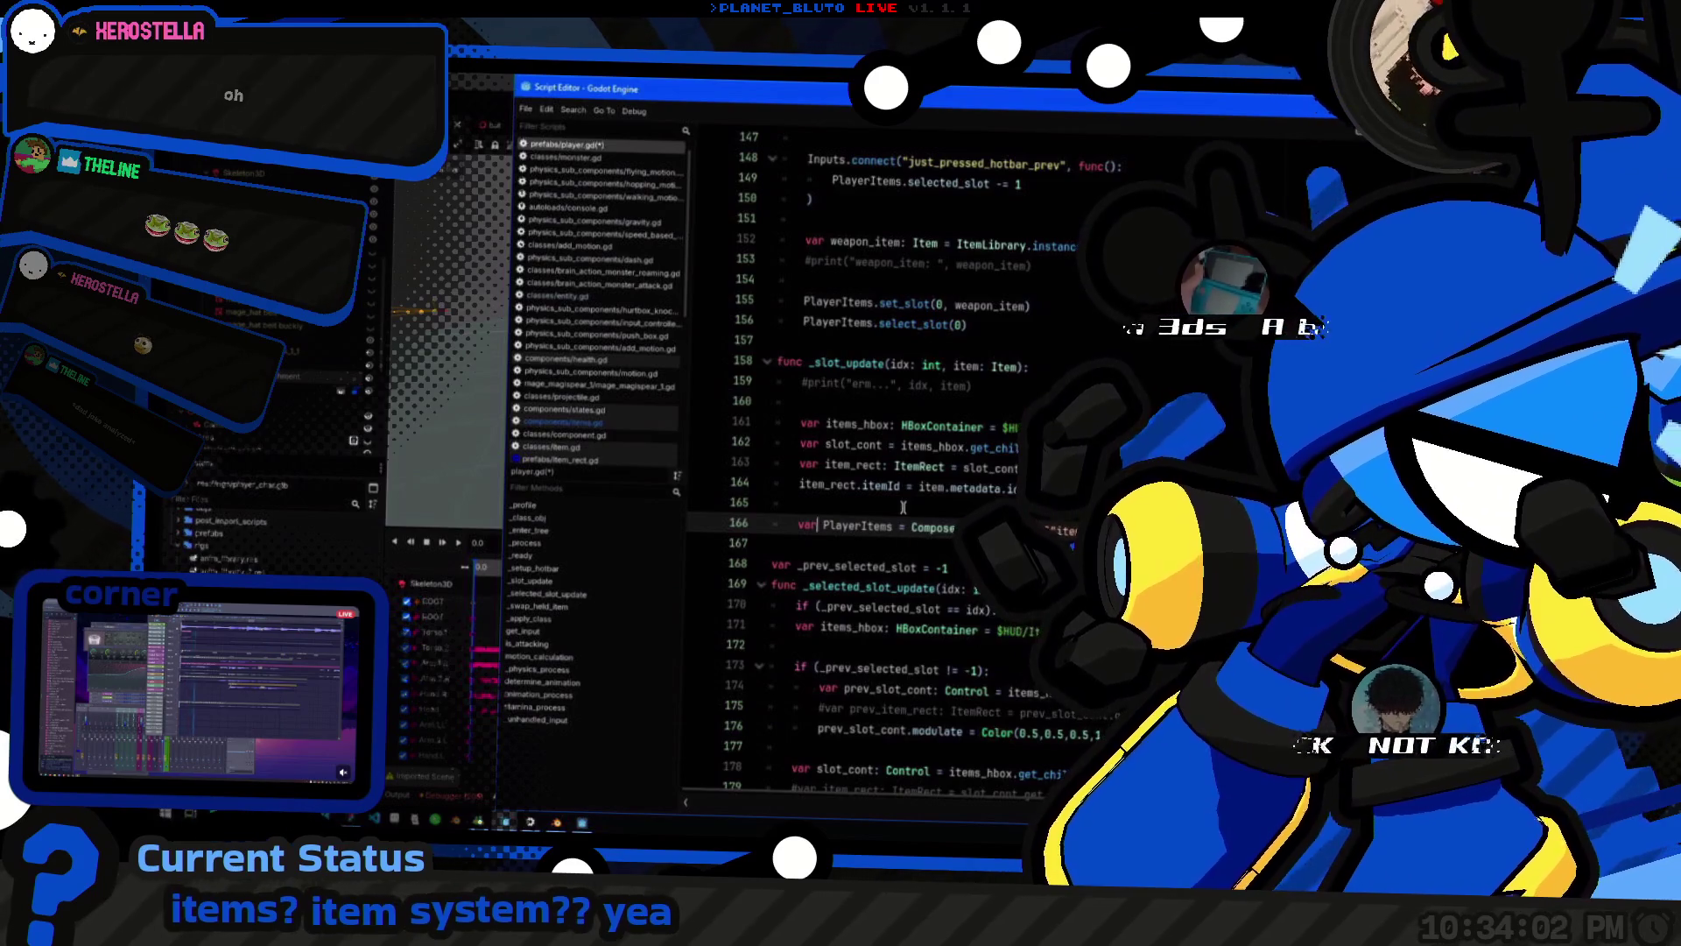
{"action": "key", "text": "End"}
{"action": "key", "text": "Return"}
- Type PlayerItems as ItemsComponent and add 'if (PlayerItems.selected_slot == idx): _swap_held_item(item)'
{"action": "type", "text": "PlayerItems.selected"}
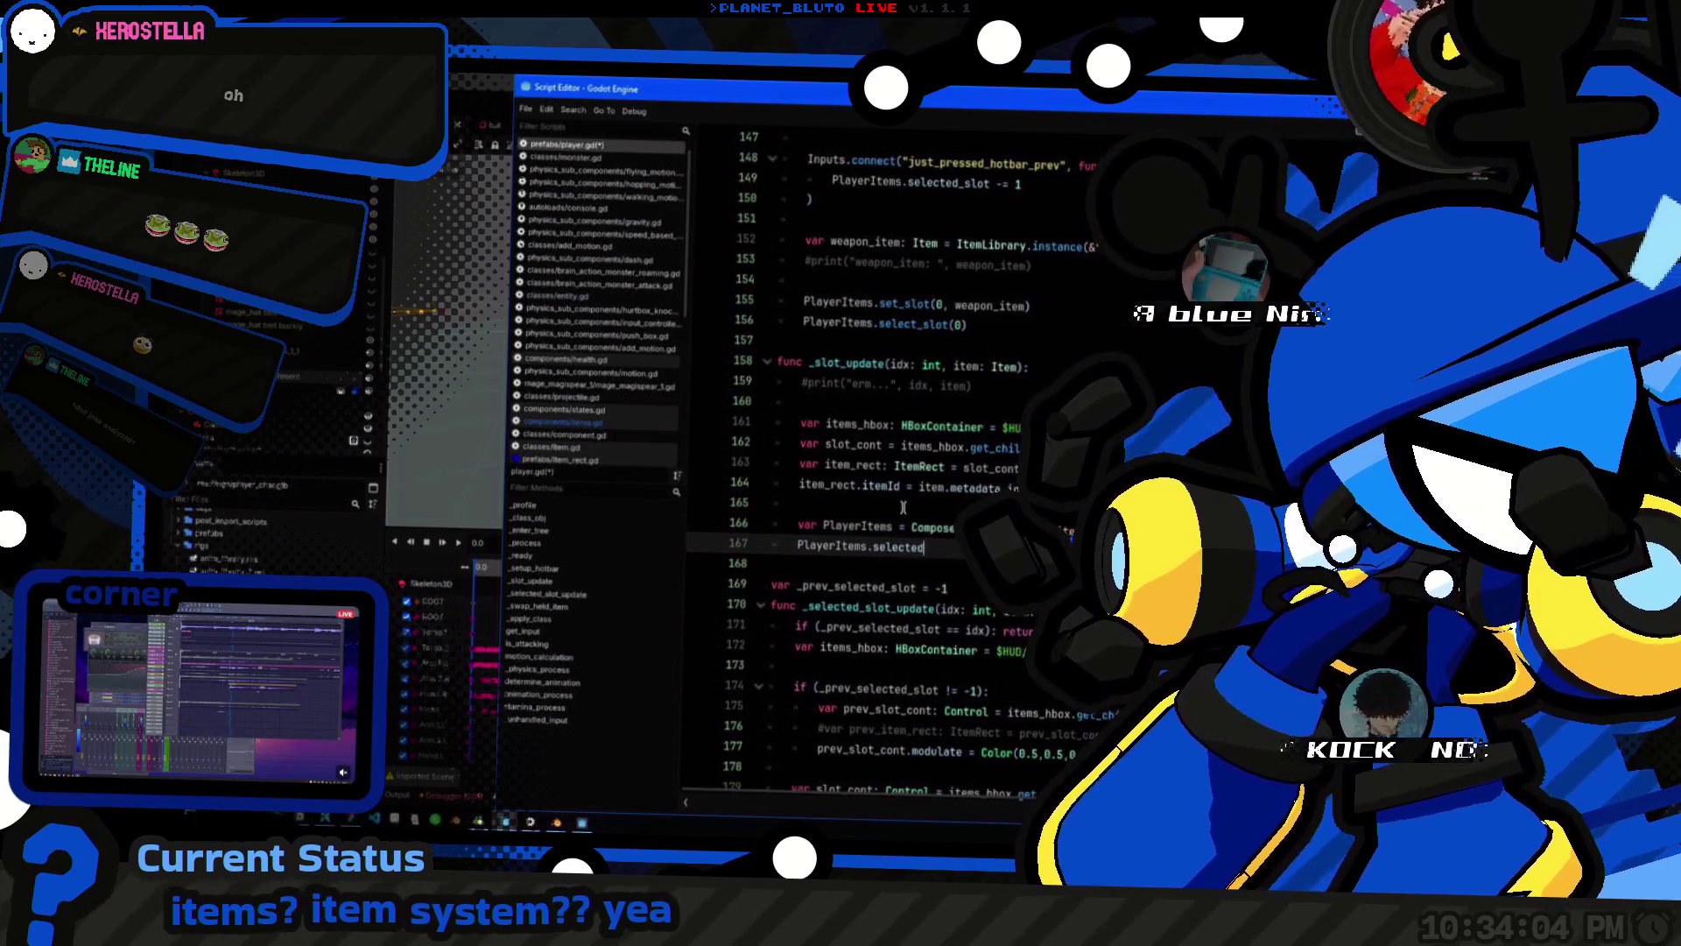
{"action": "key", "text": "Up"}
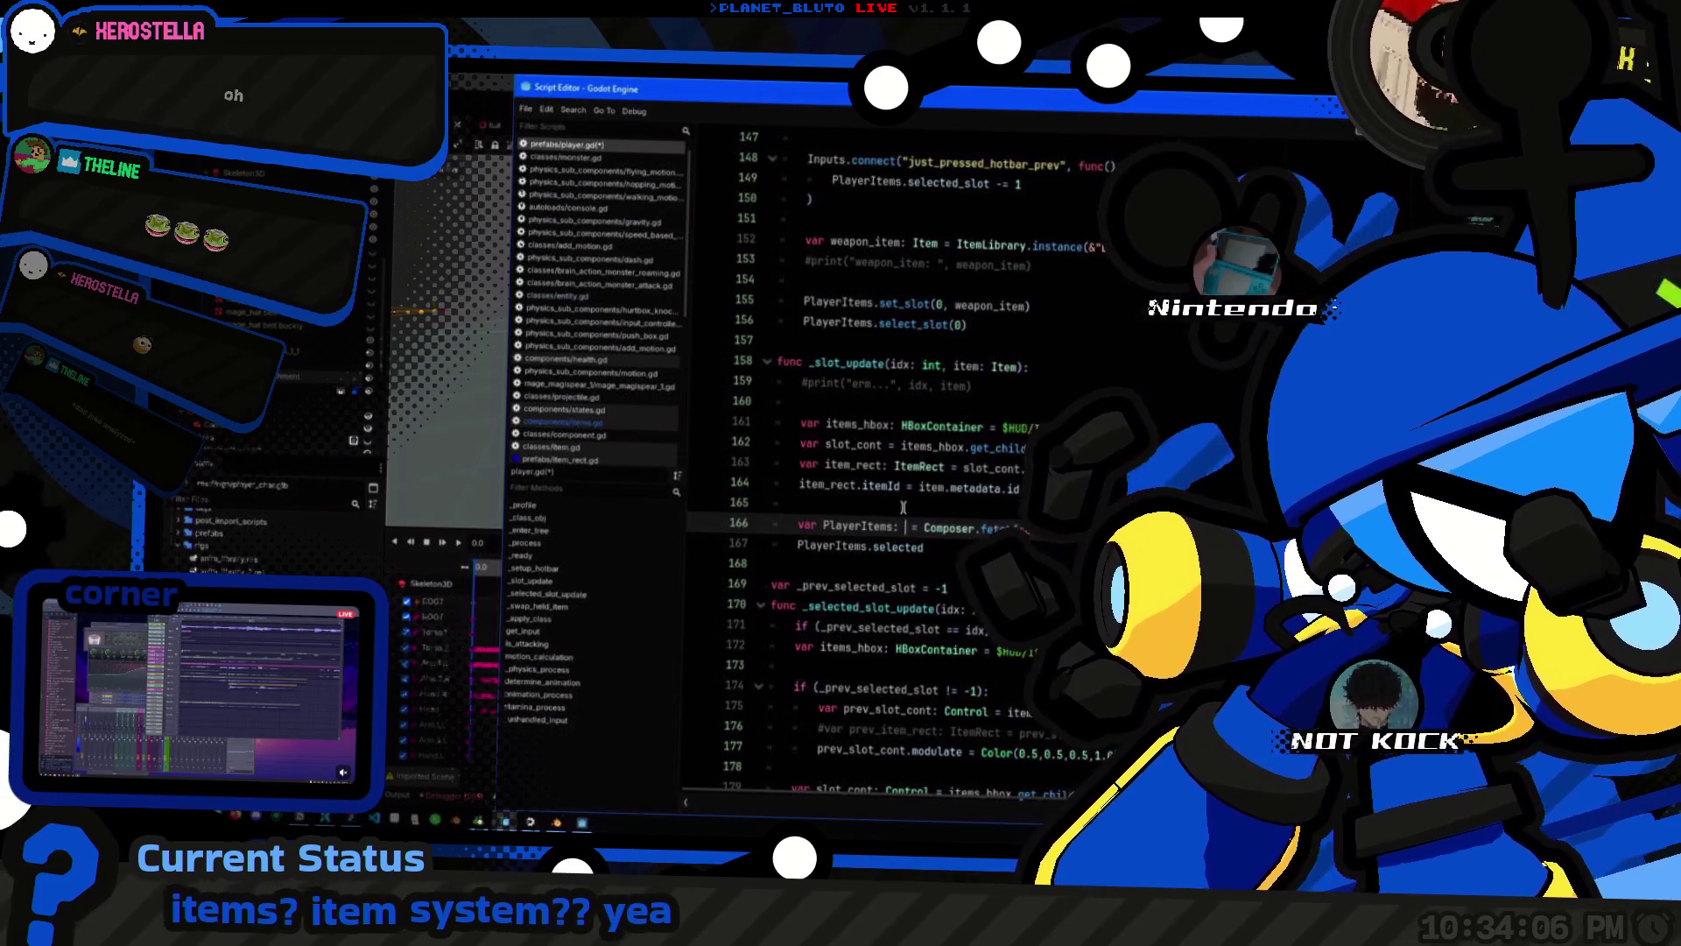
{"action": "type", "text": "ItemsComponent"}
{"action": "key", "text": "Home"}
{"action": "key", "text": "ctrl+Right"}
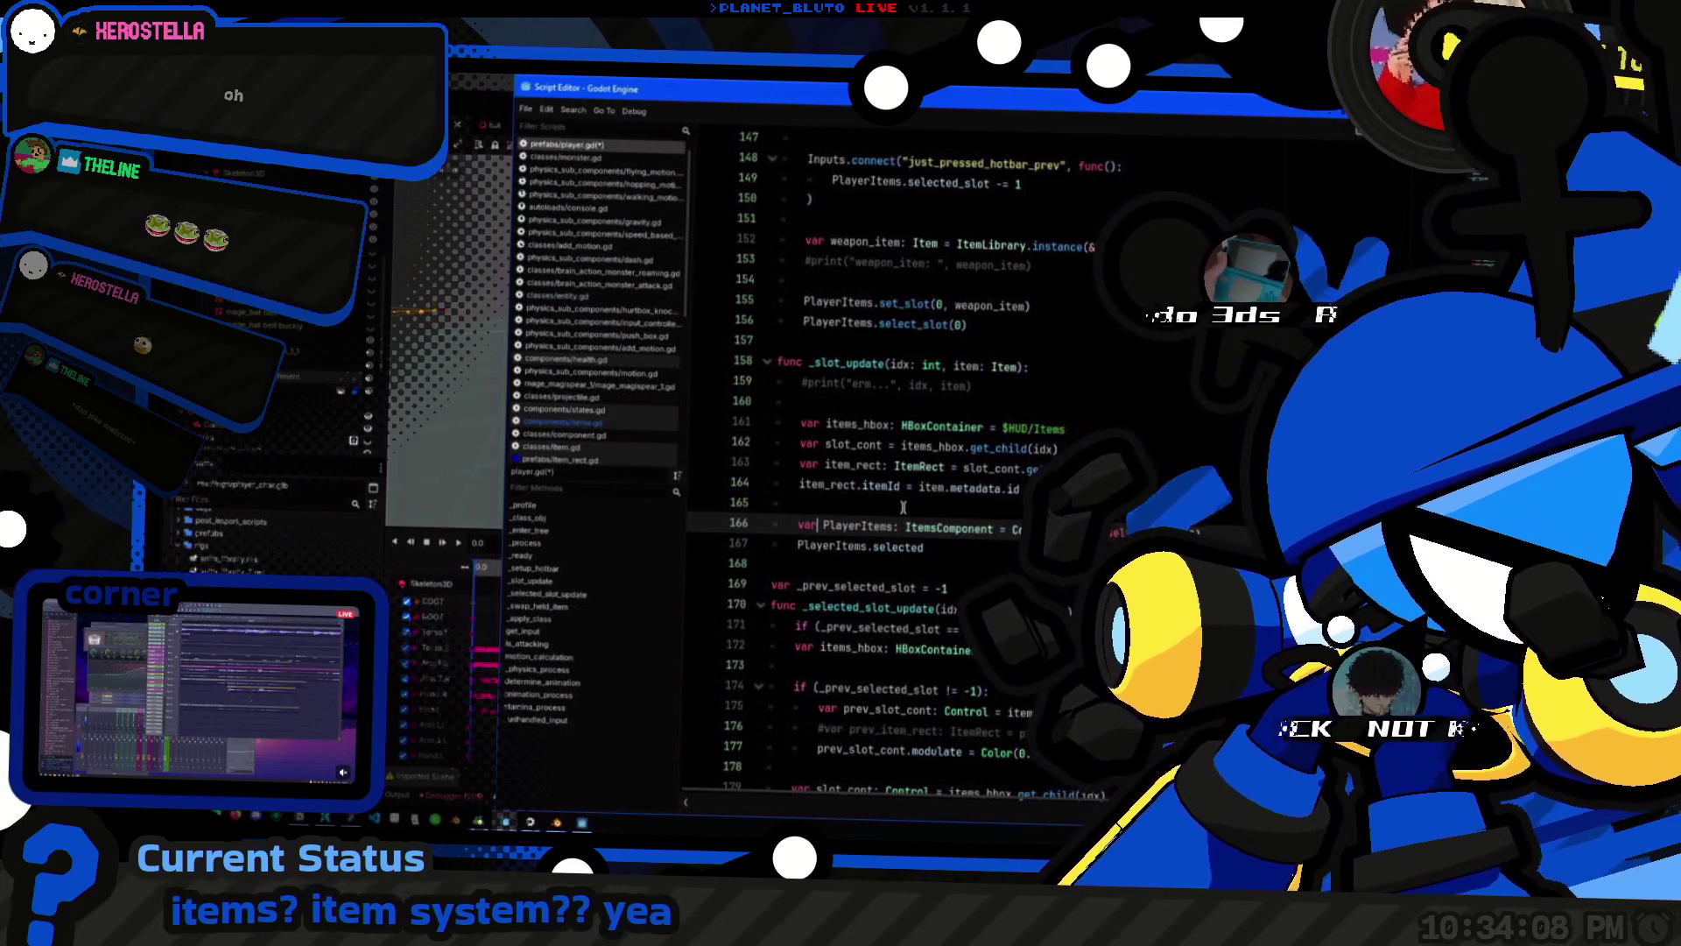
{"action": "key", "text": "Down"}
{"action": "type", "text": ".selec"}
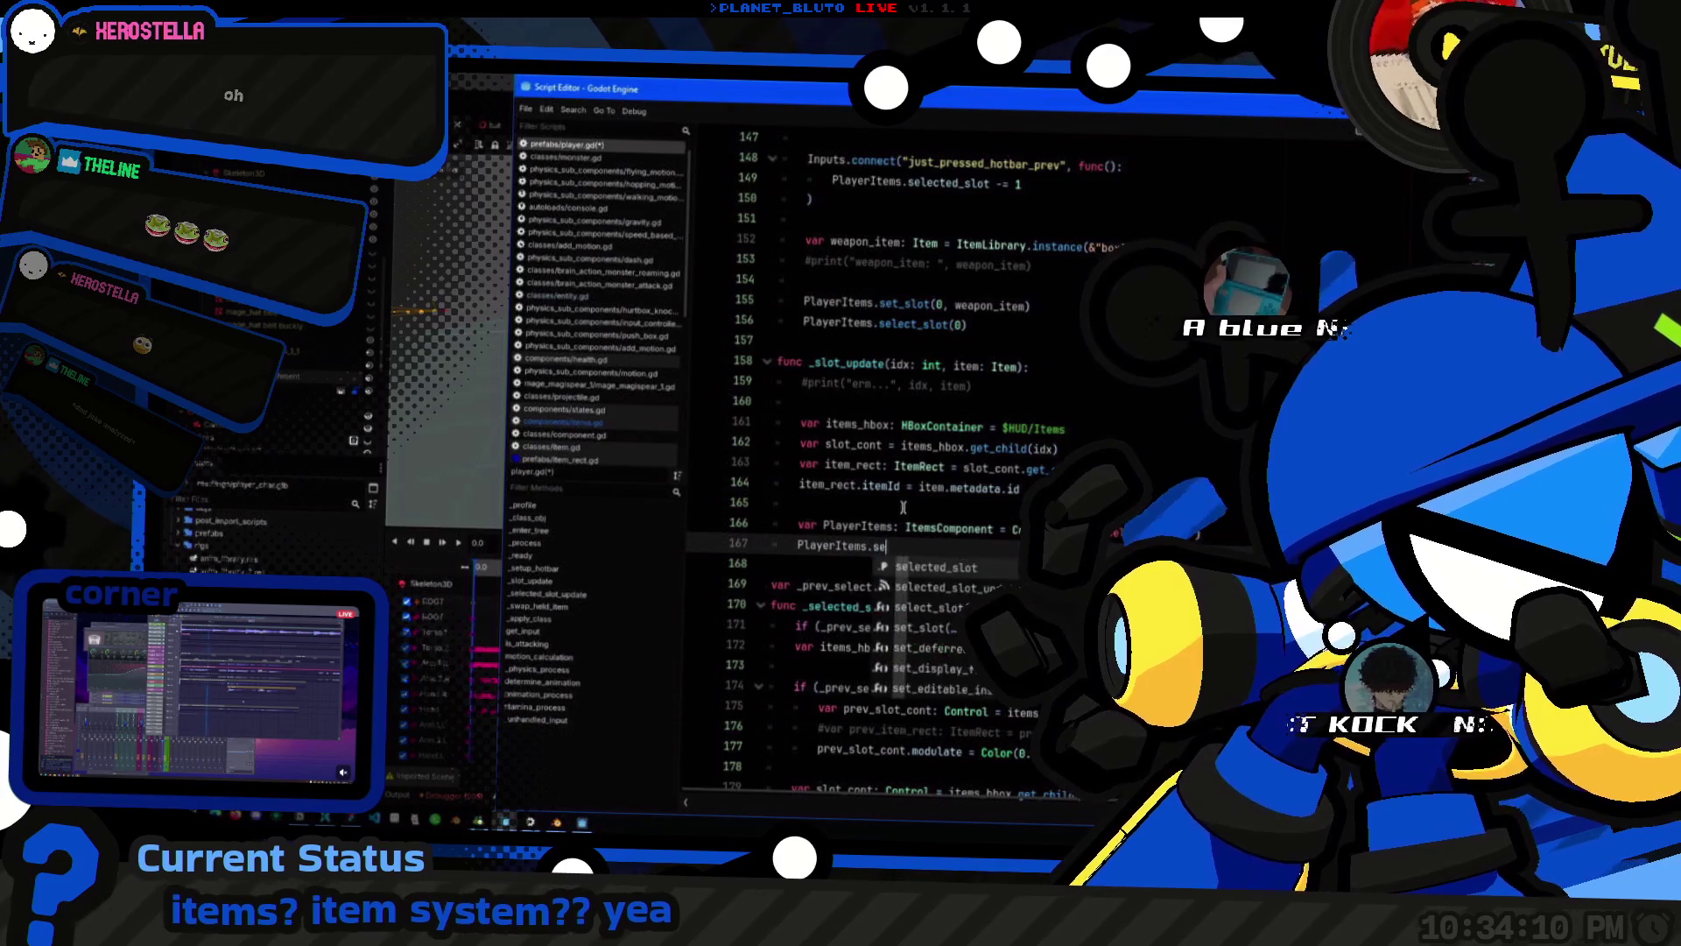
{"action": "key", "text": "Return"}
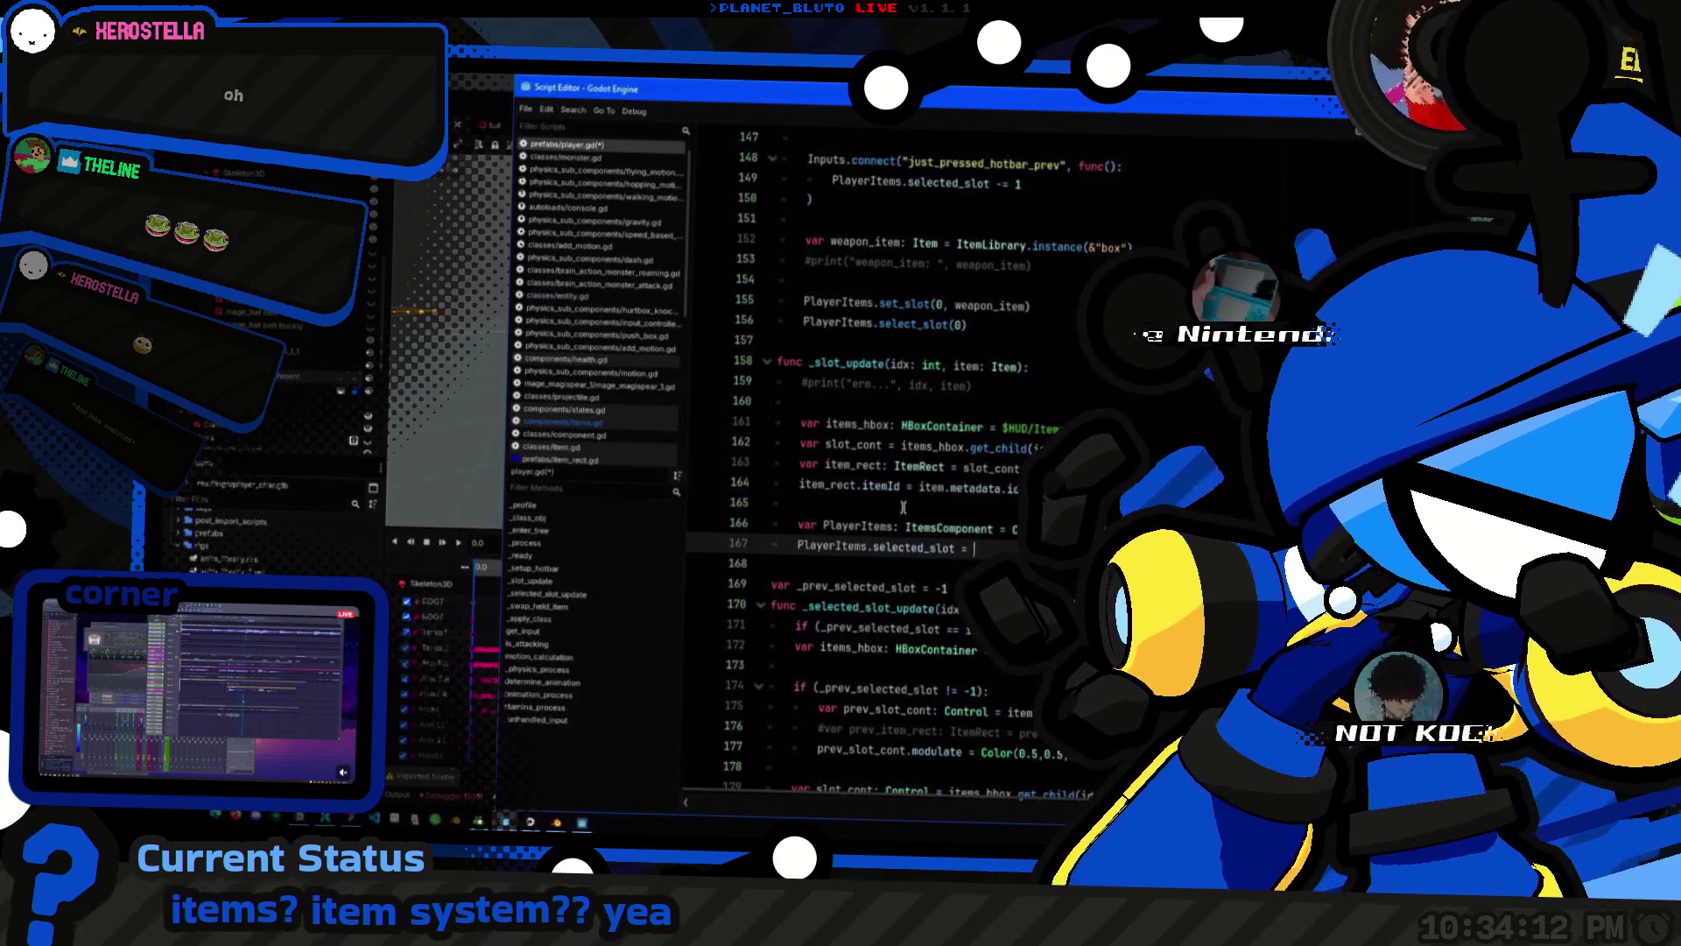
{"action": "key", "text": "Home"}
{"action": "type", "text": "("}
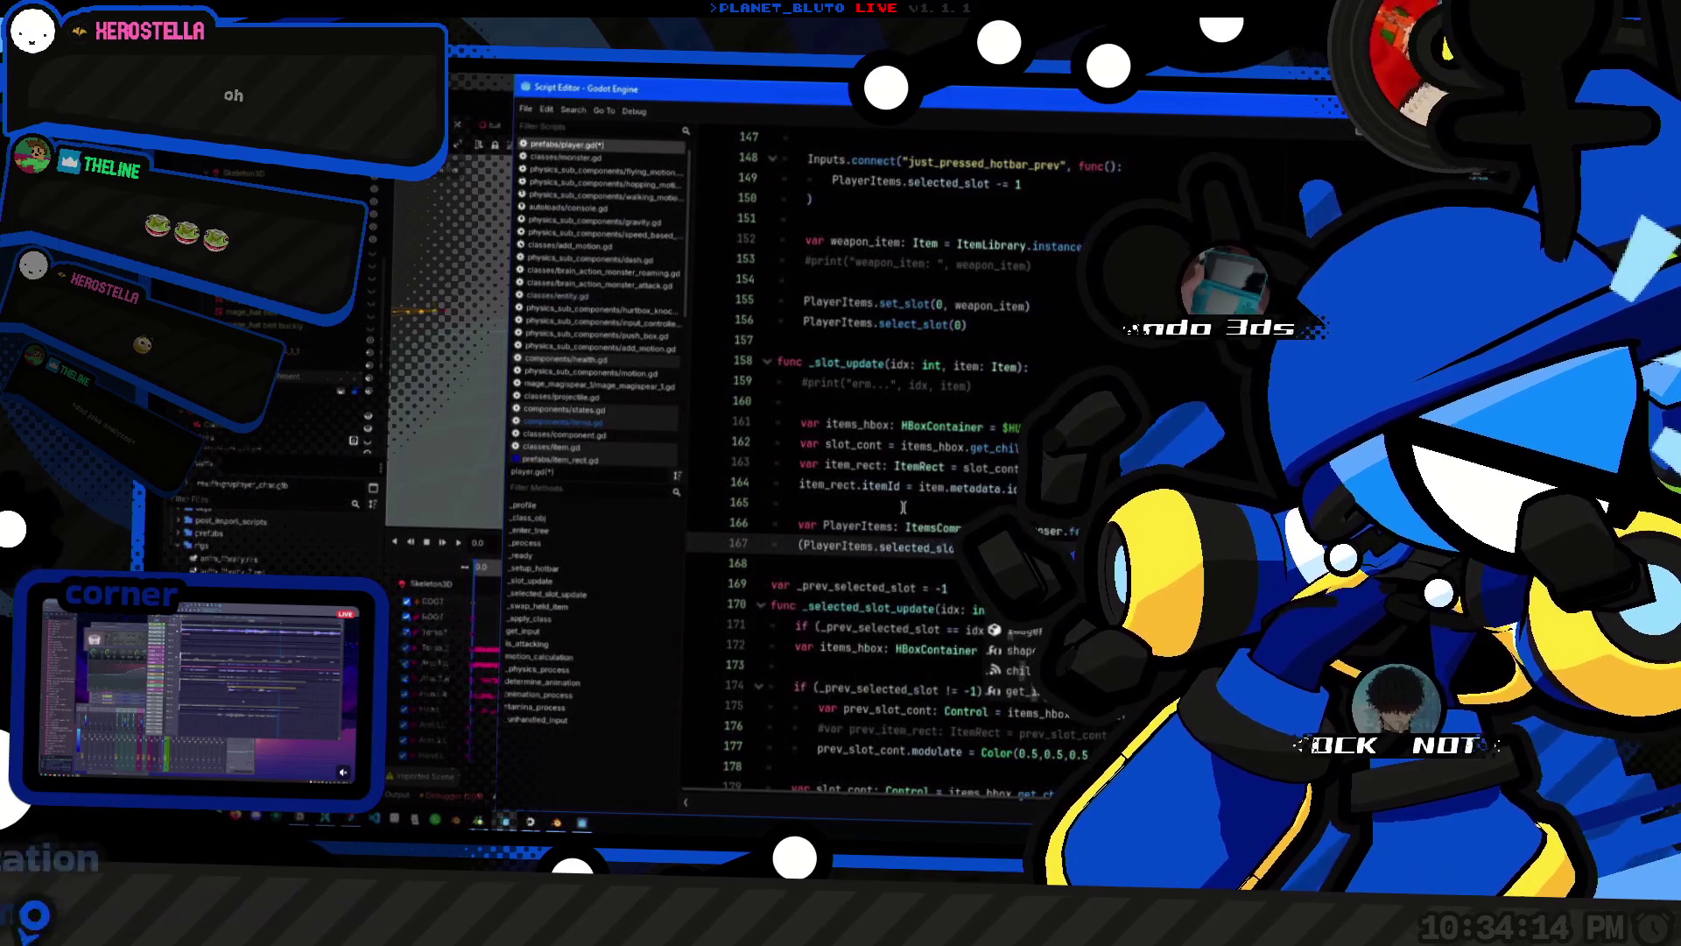
{"action": "type", "text": "if"}
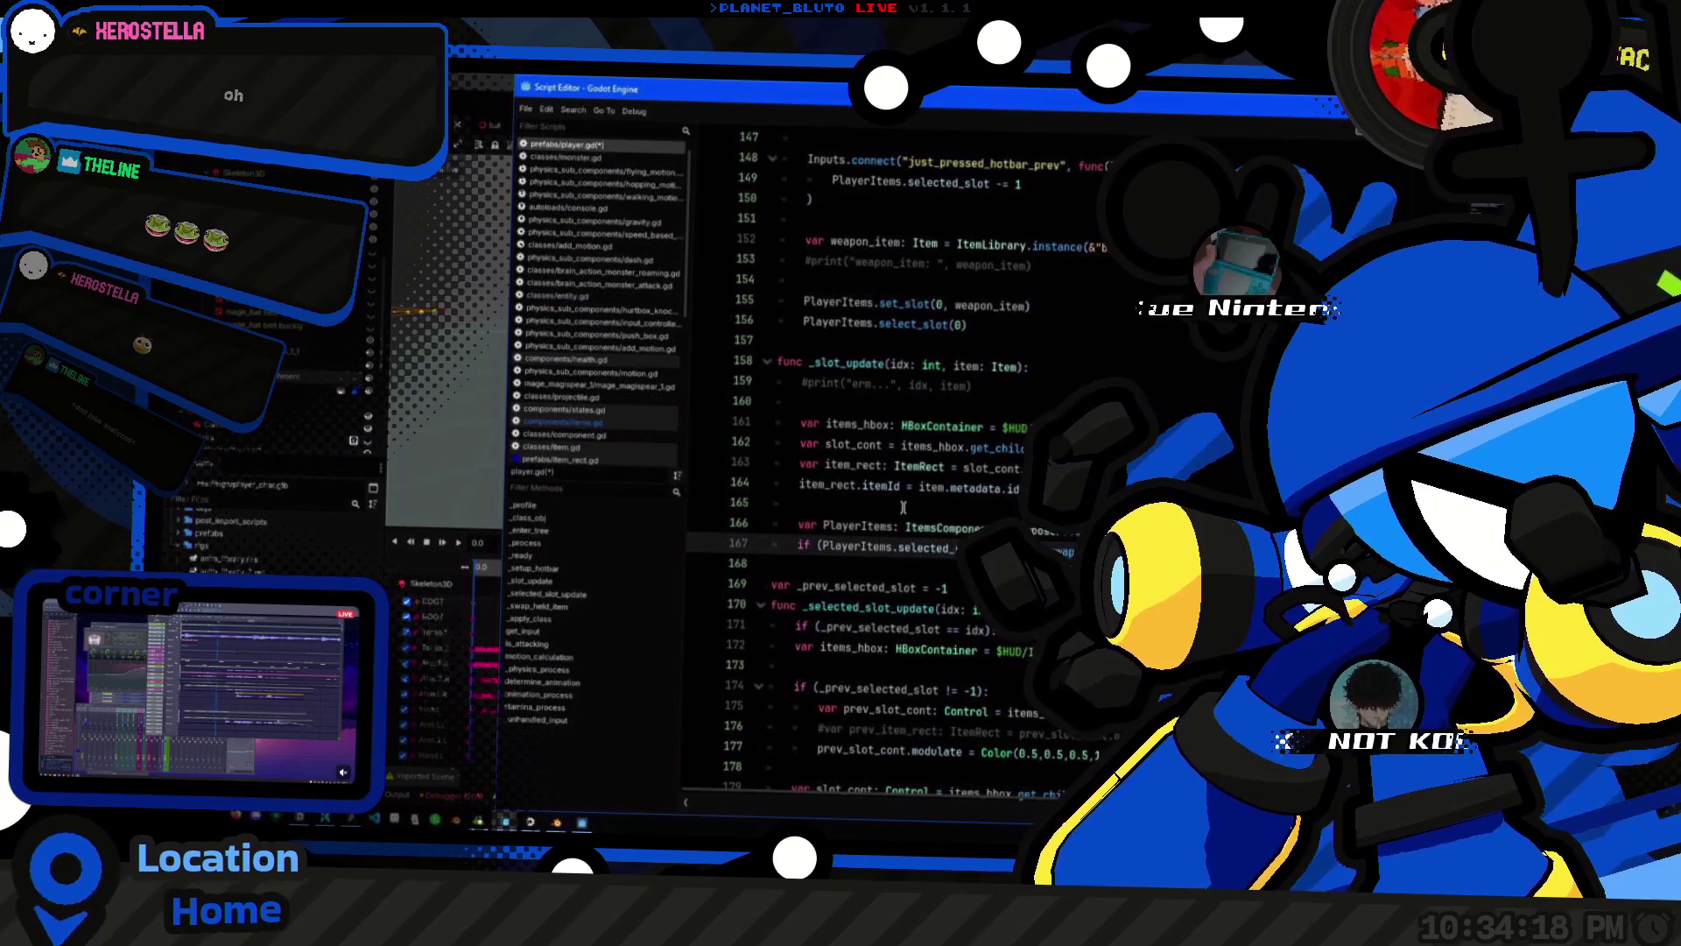
{"action": "scroll", "coordinate": [934, 478], "scroll_direction": "down", "scroll_amount": 6}
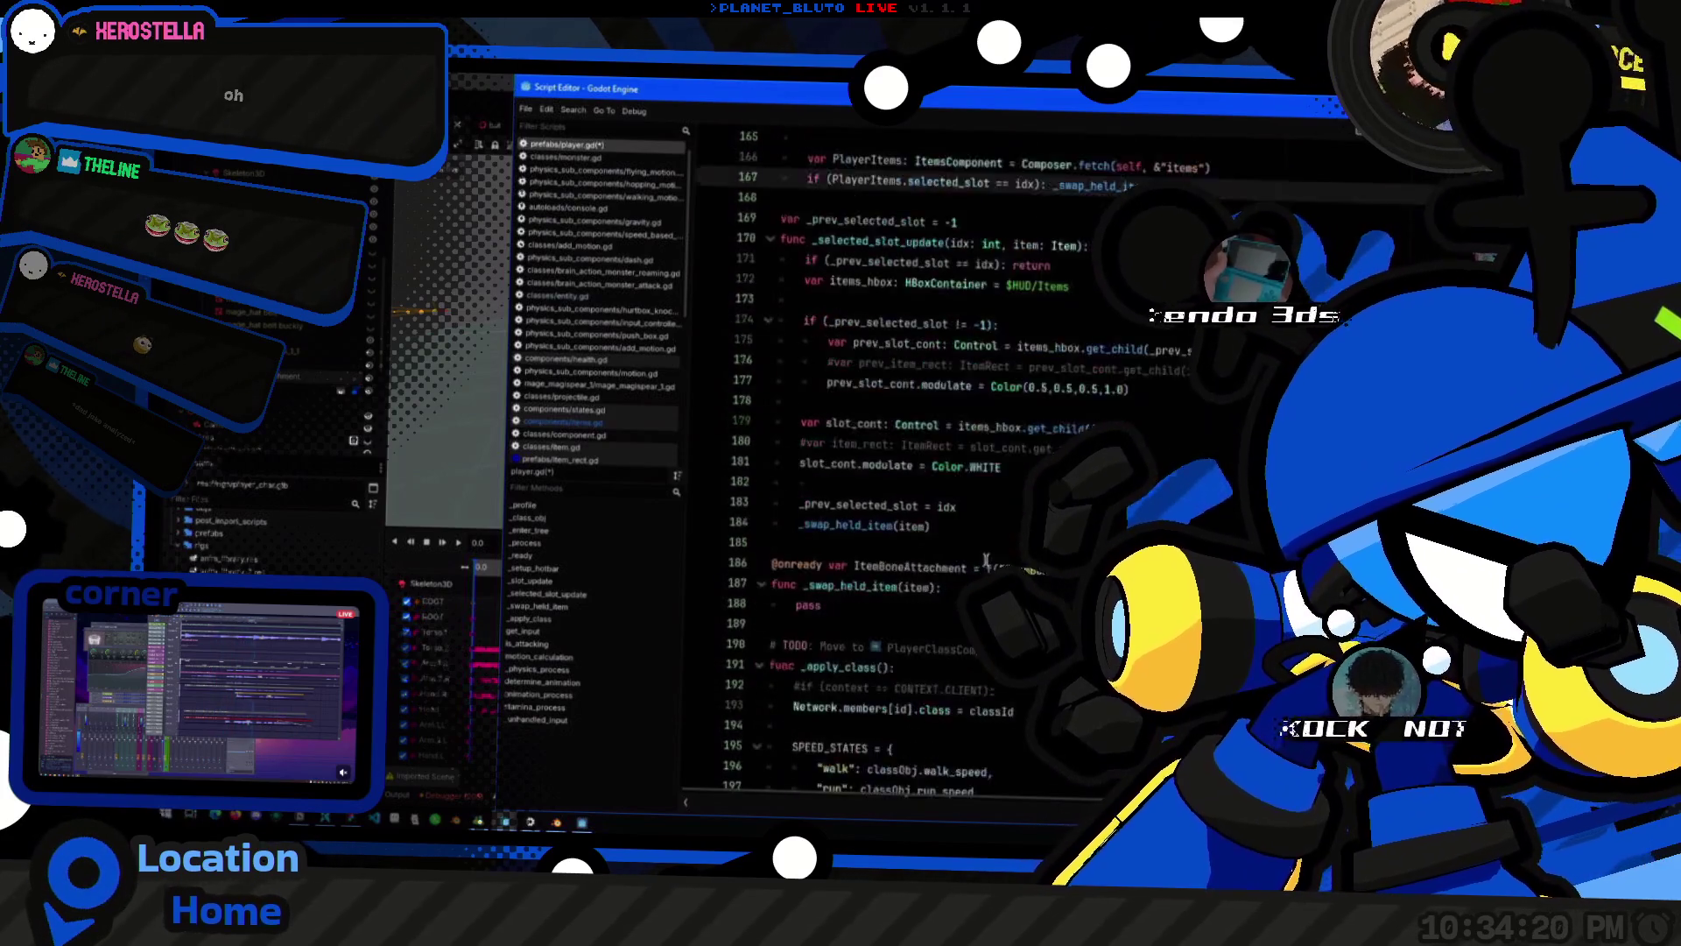
{"action": "left_click", "coordinate": [1018, 528]}
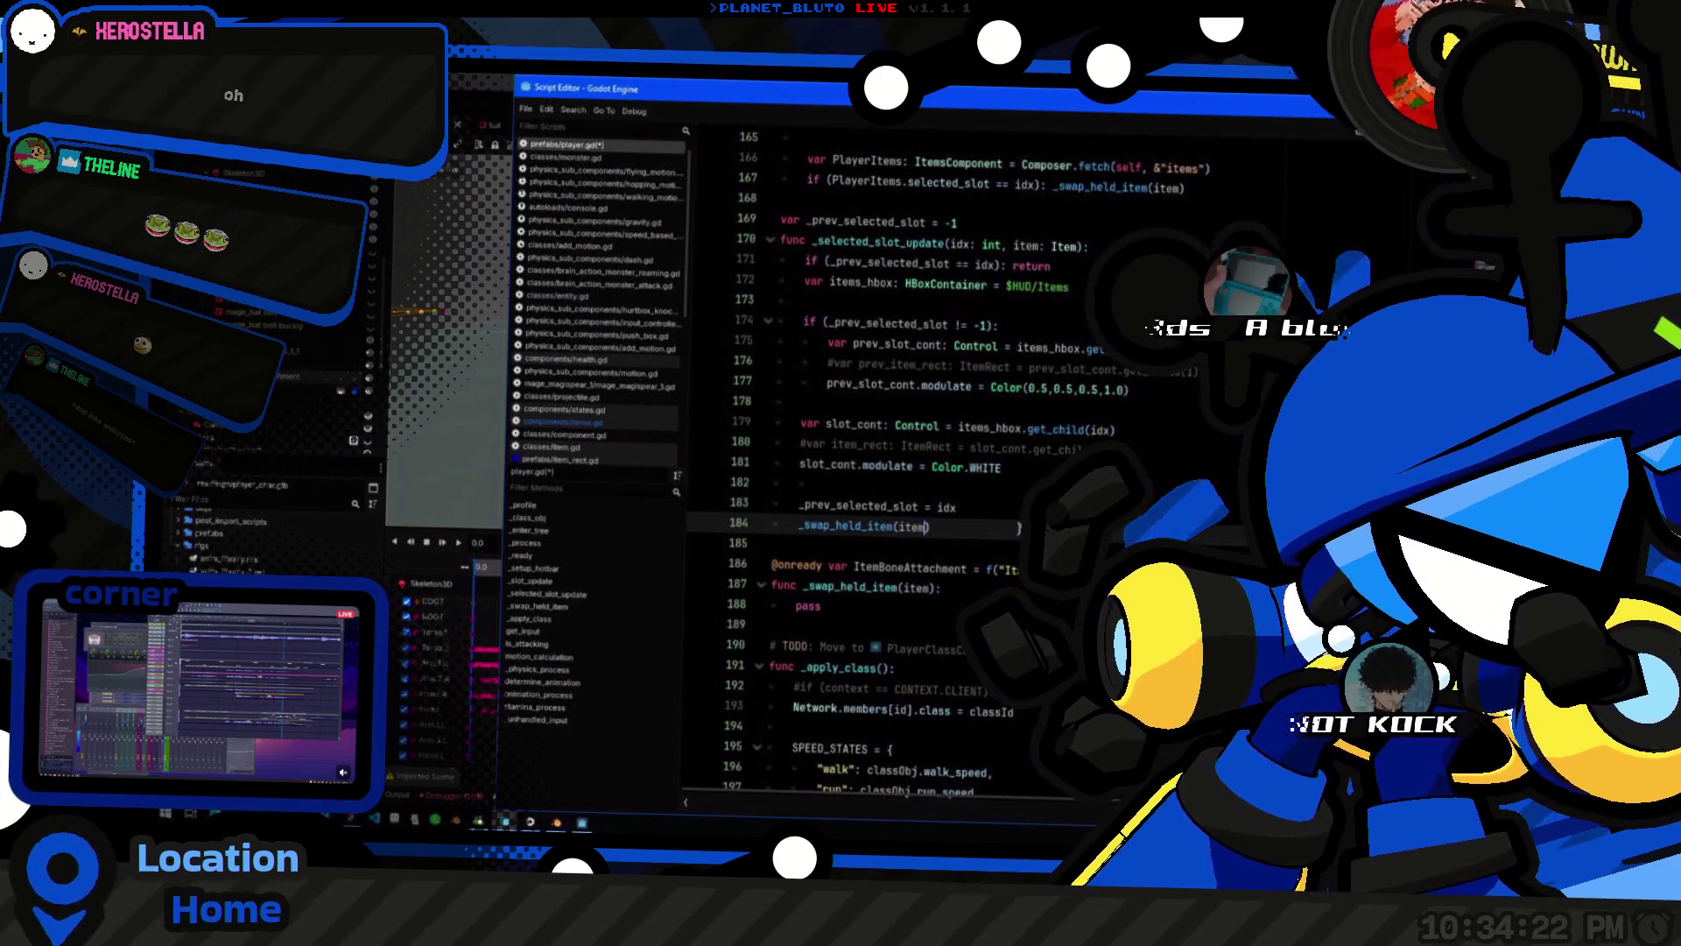
- Replace pass in _swap_held_item with 'for child in ItemBoneAttachment.g' to loop over its children
{"action": "key", "text": "Down"}
{"action": "key", "text": "Down"}
{"action": "key", "text": "Down"}
{"action": "key", "text": "Home"}
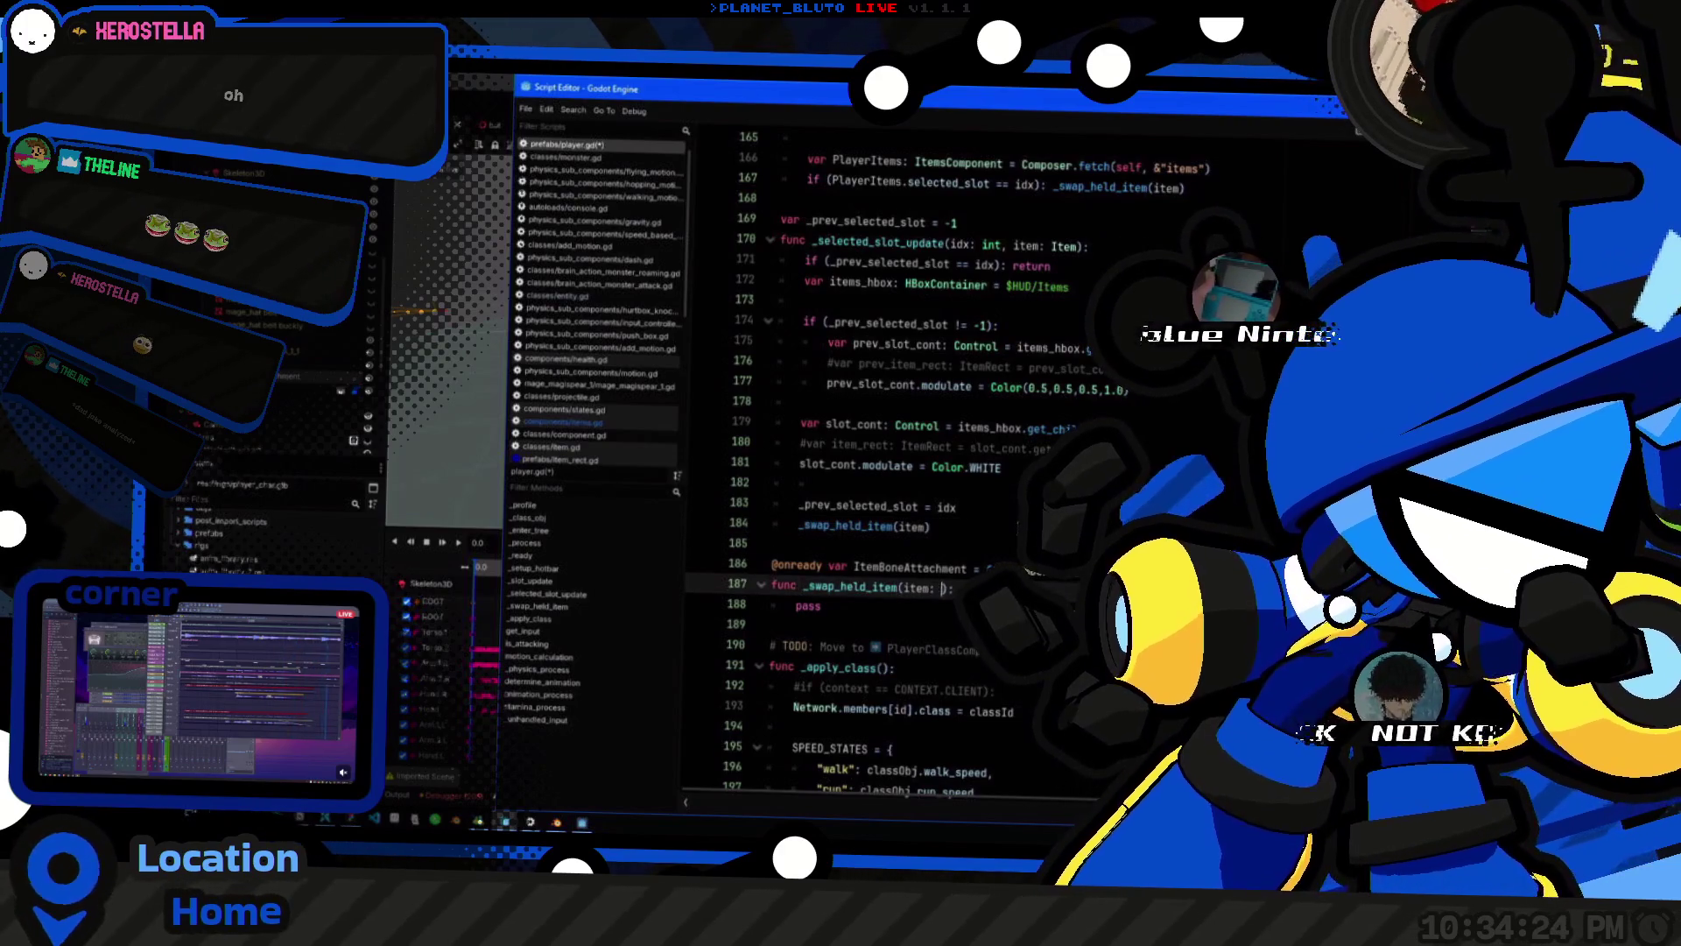
{"action": "key", "text": "Down"}
{"action": "key", "text": "shift+End"}
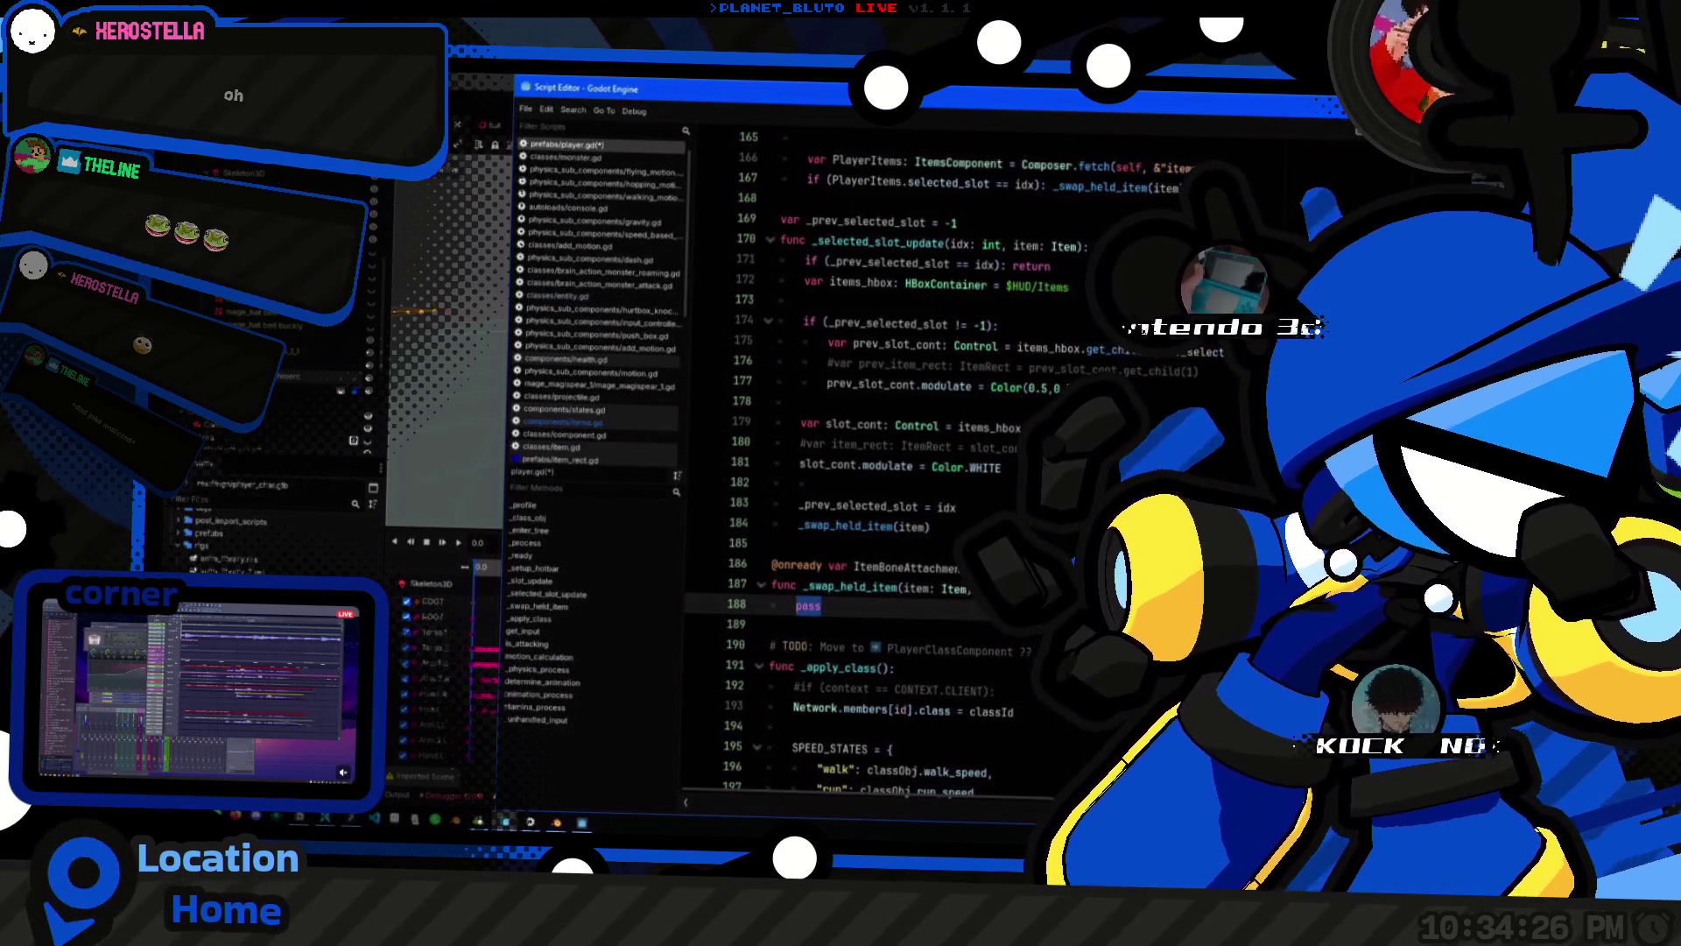
{"action": "key", "text": "super+v"}
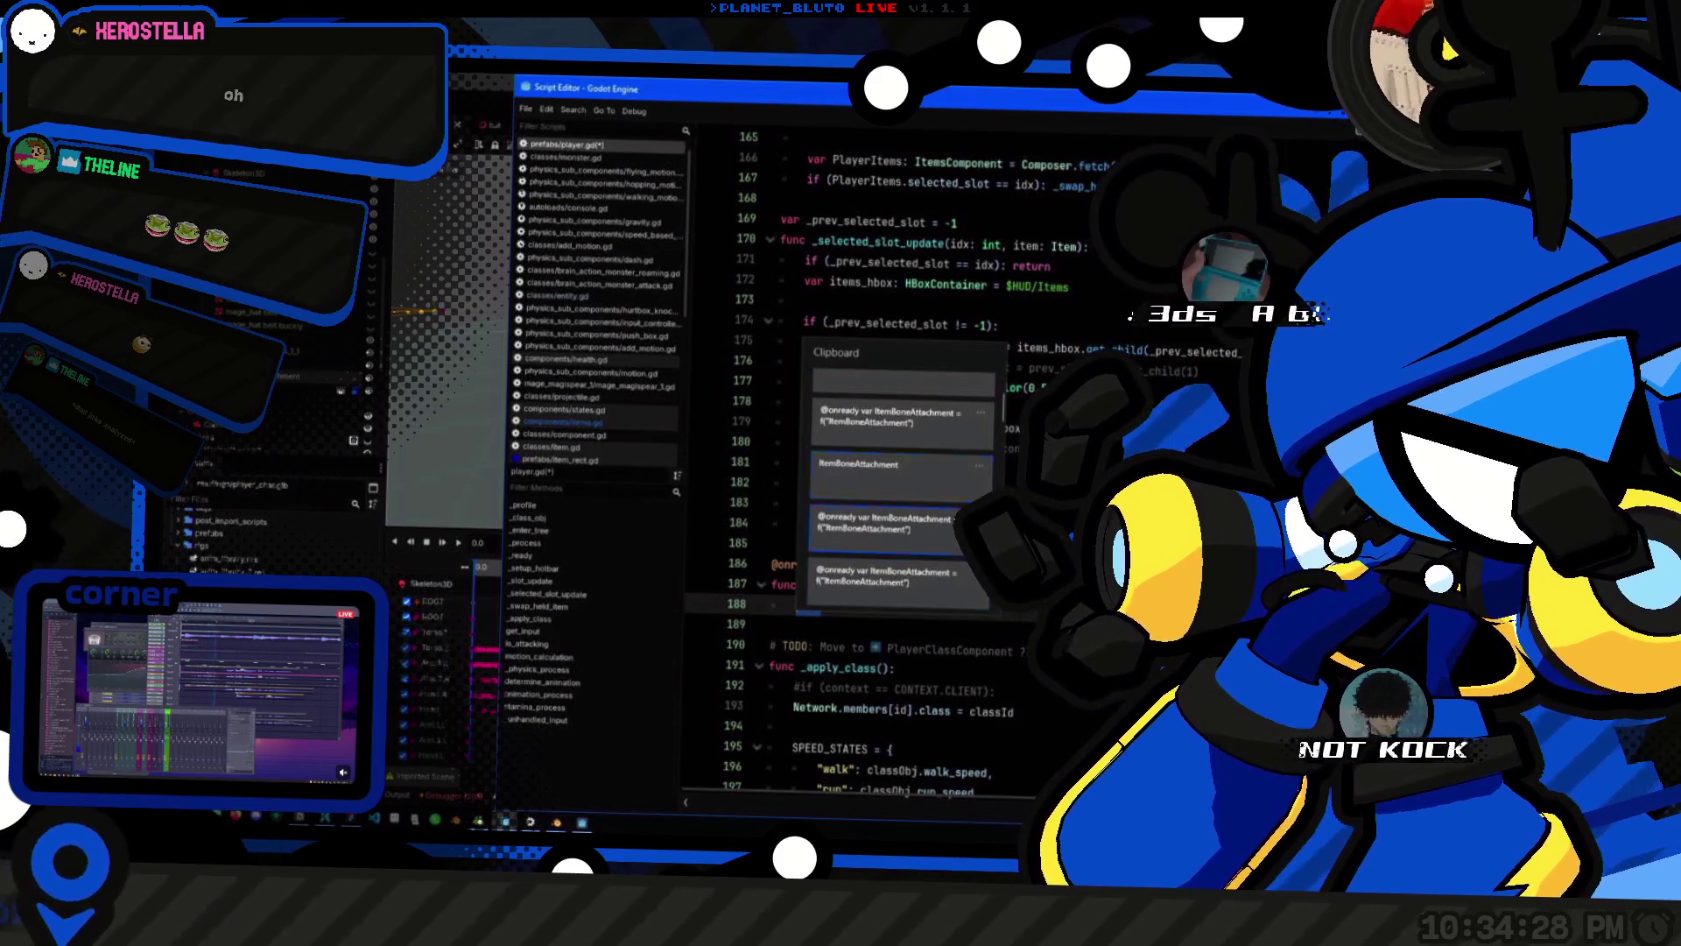
{"action": "key", "text": "Escape"}
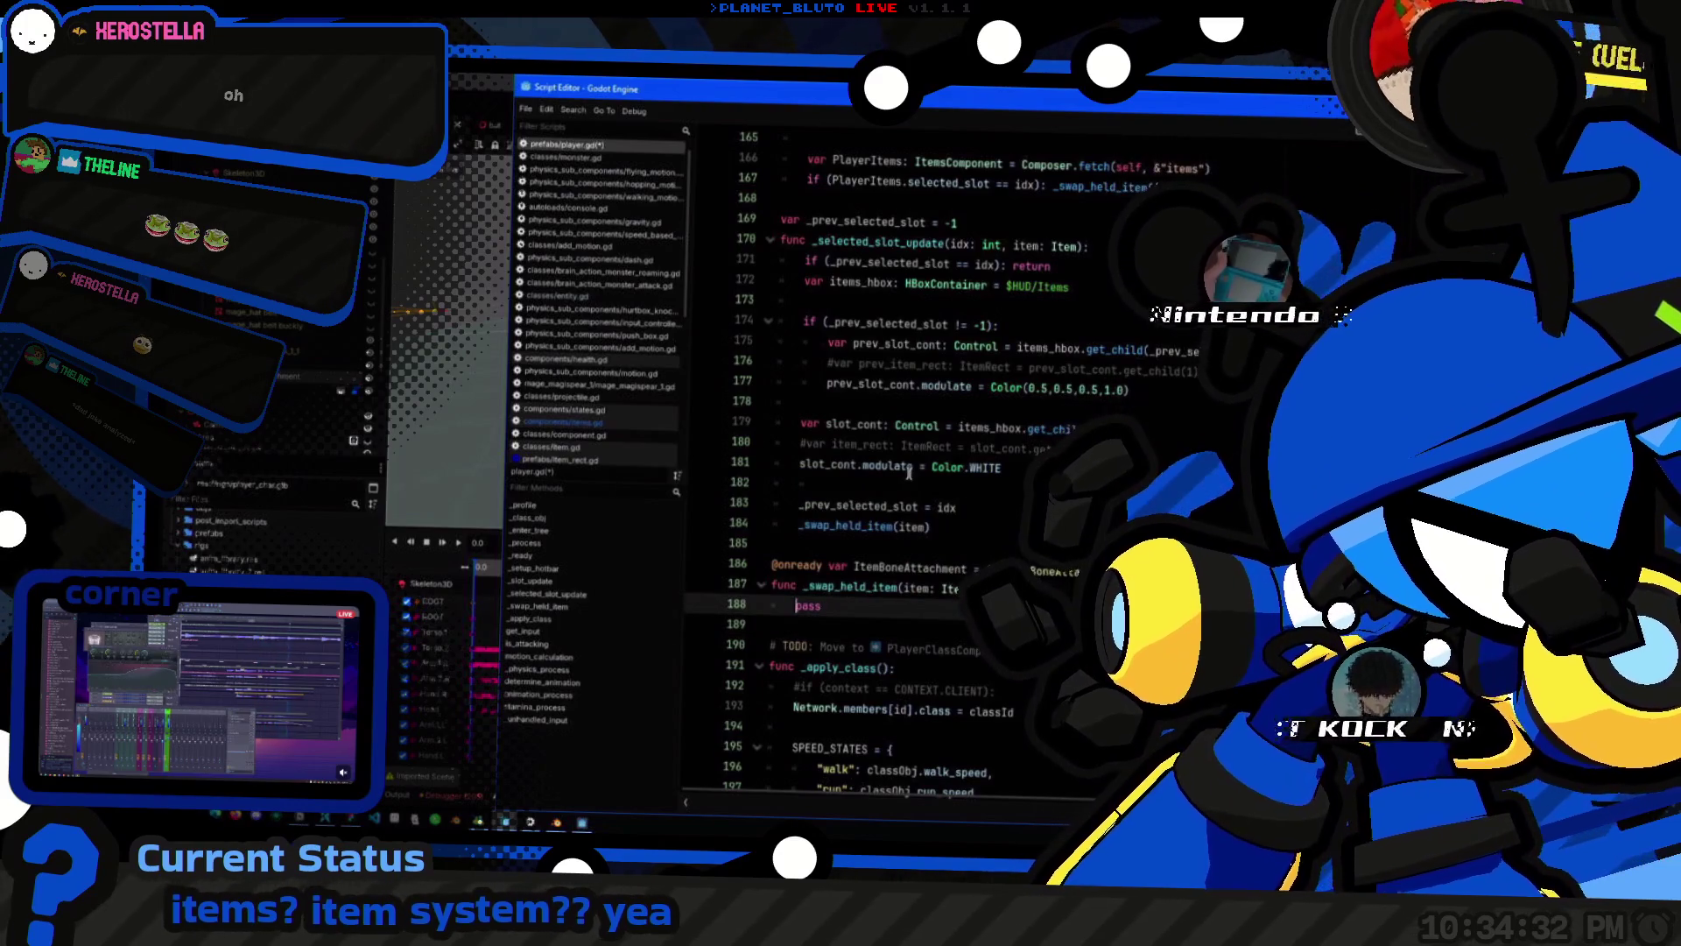
{"action": "scroll", "coordinate": [887, 480], "scroll_direction": "up", "scroll_amount": 1}
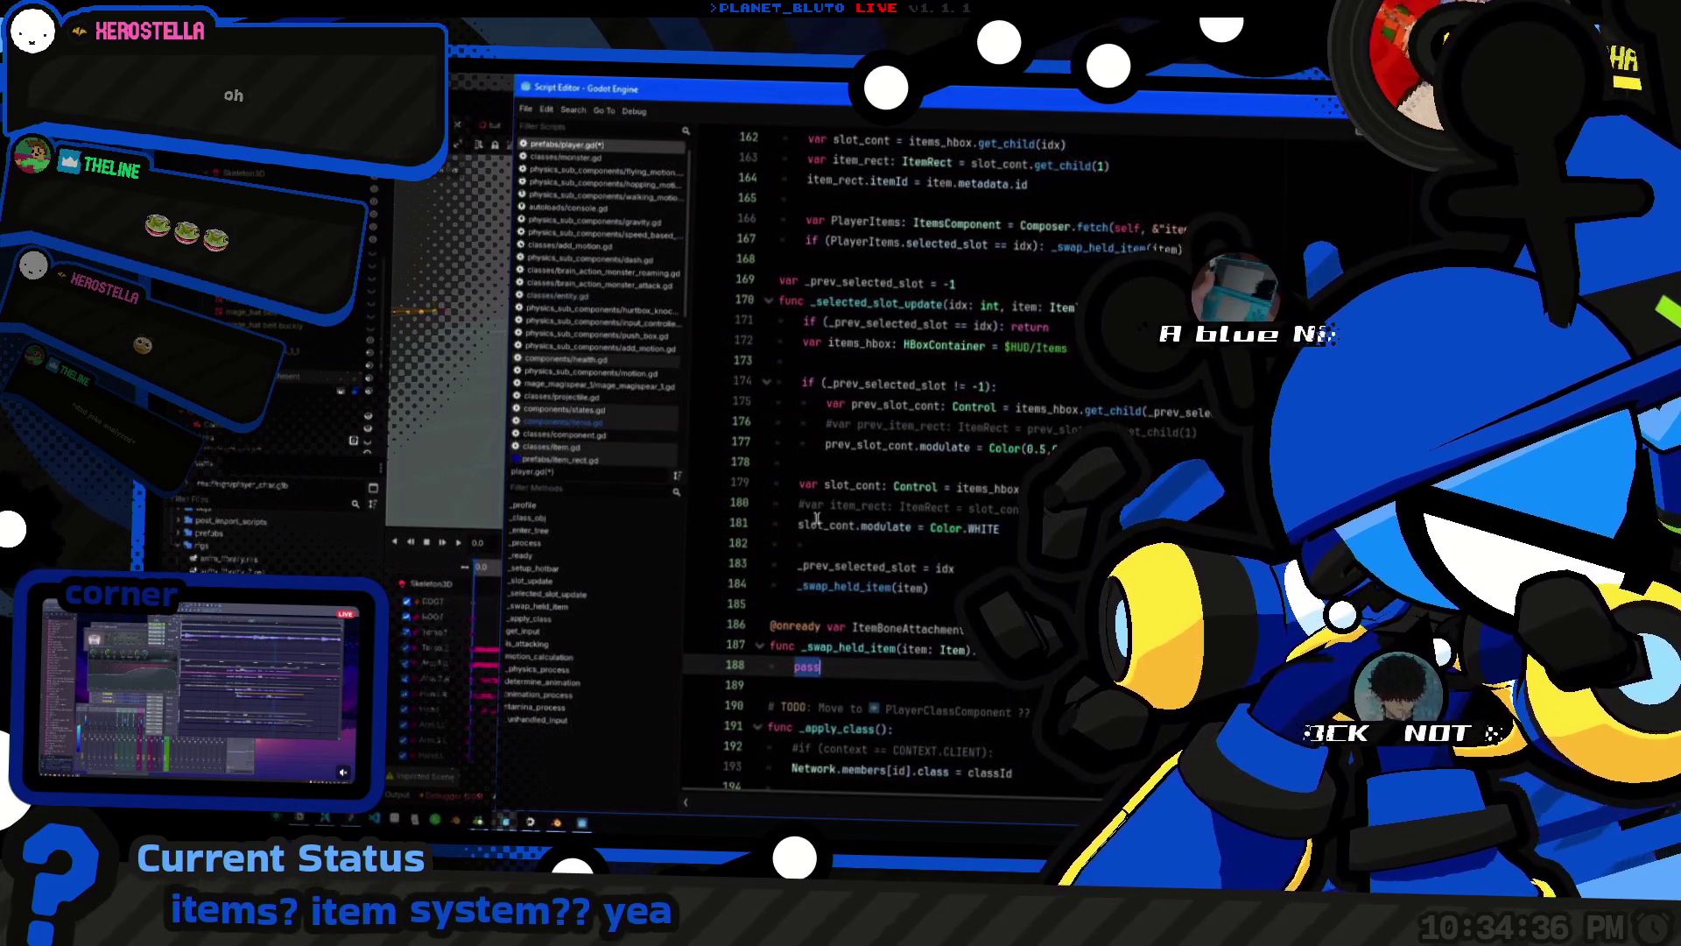
{"action": "double_click", "coordinate": [908, 627]}
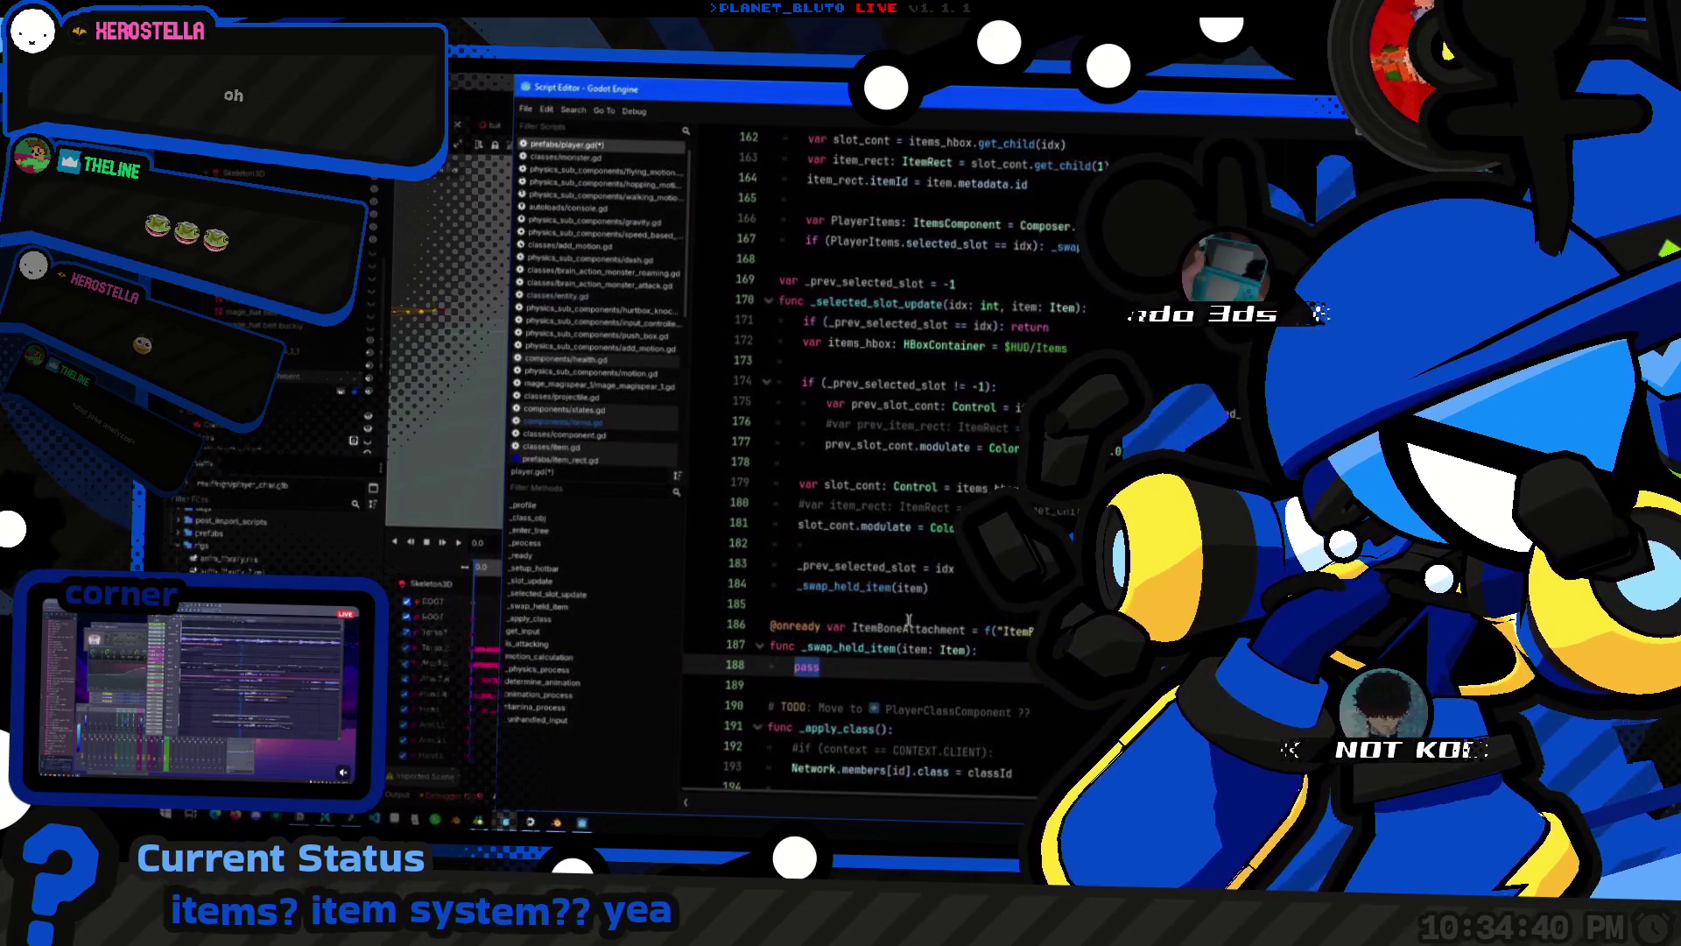
{"action": "type", "text": "for child in ItemBoneAttachment"}
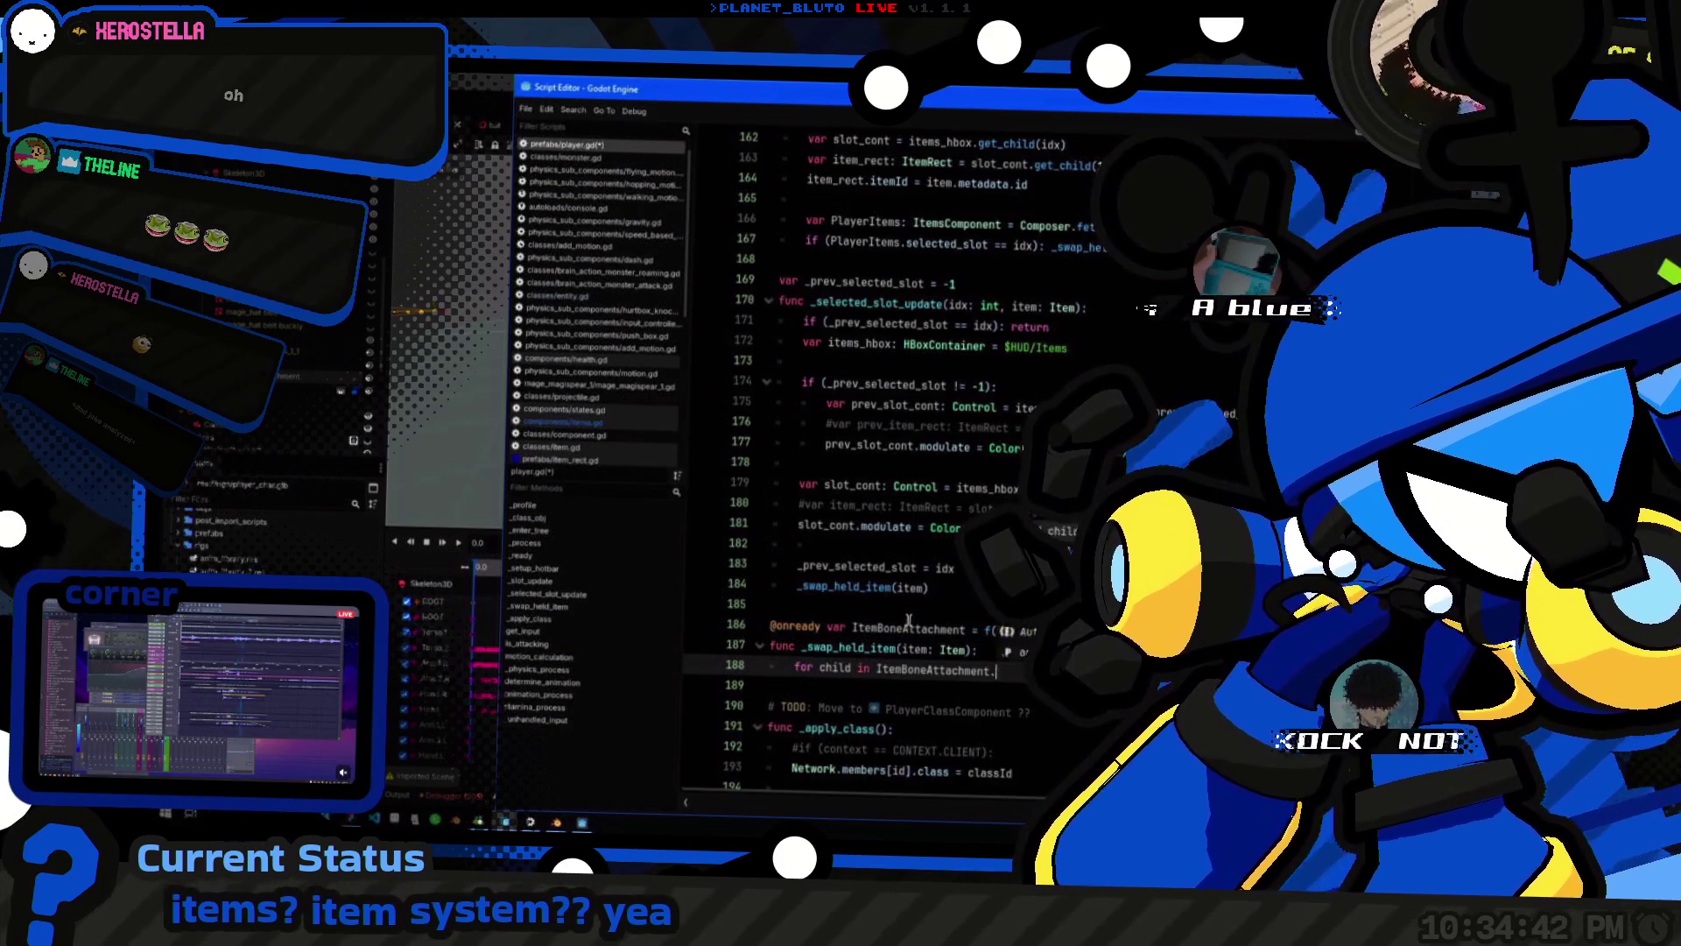
{"action": "type", "text": ".get_ch"}
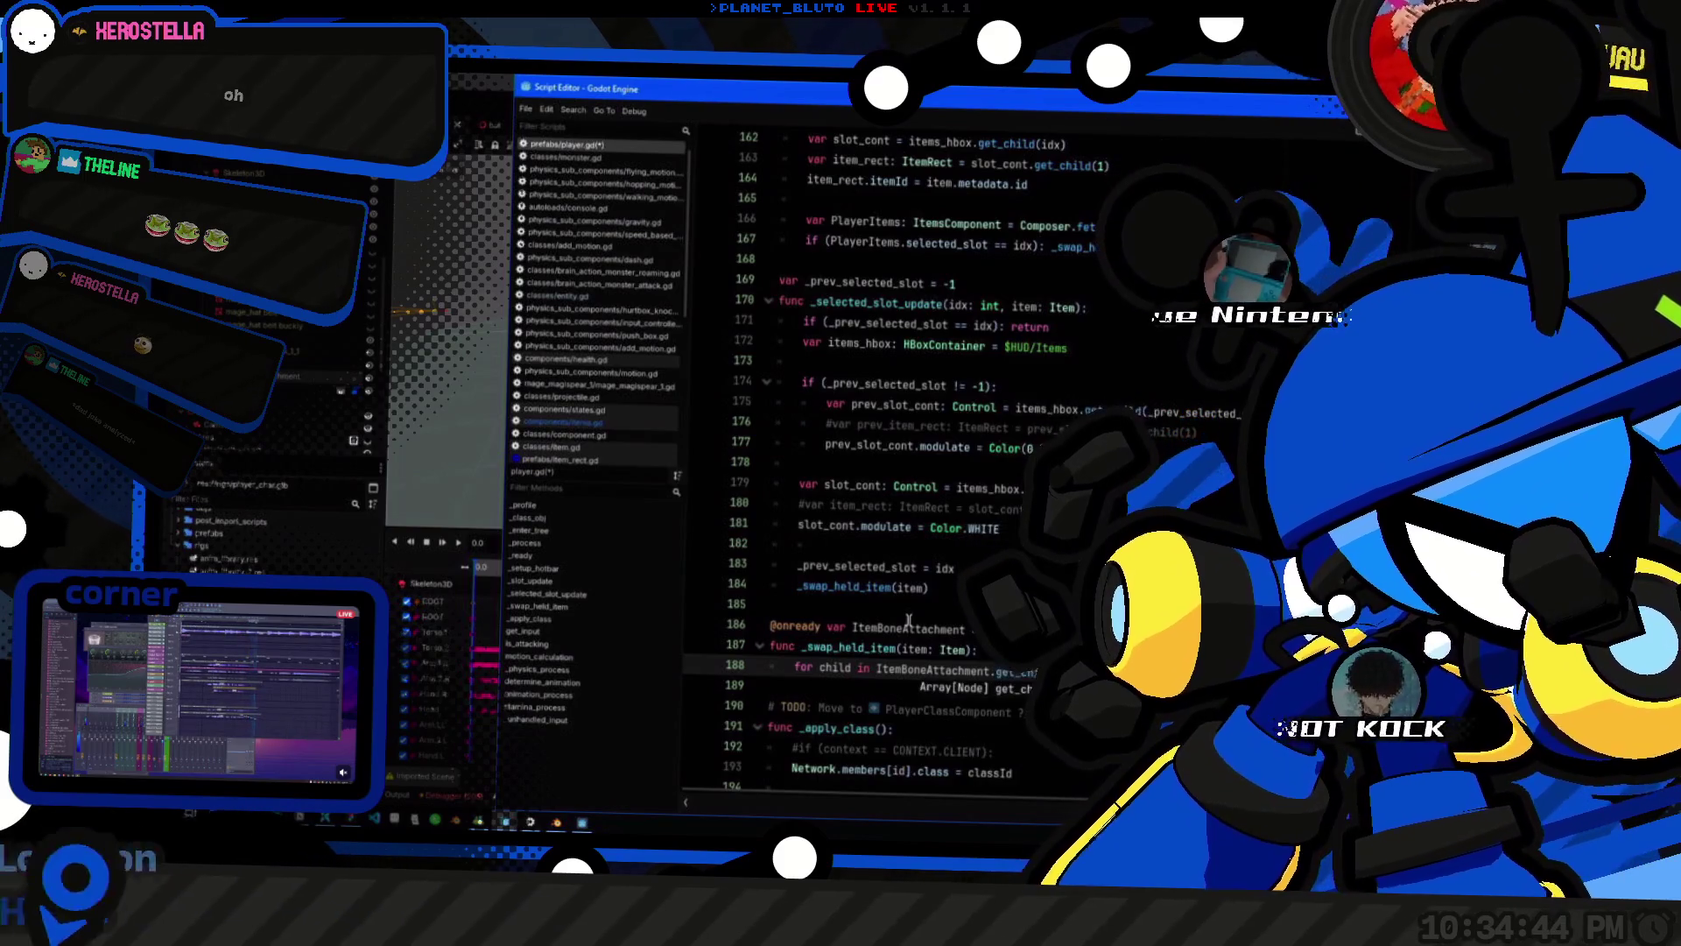
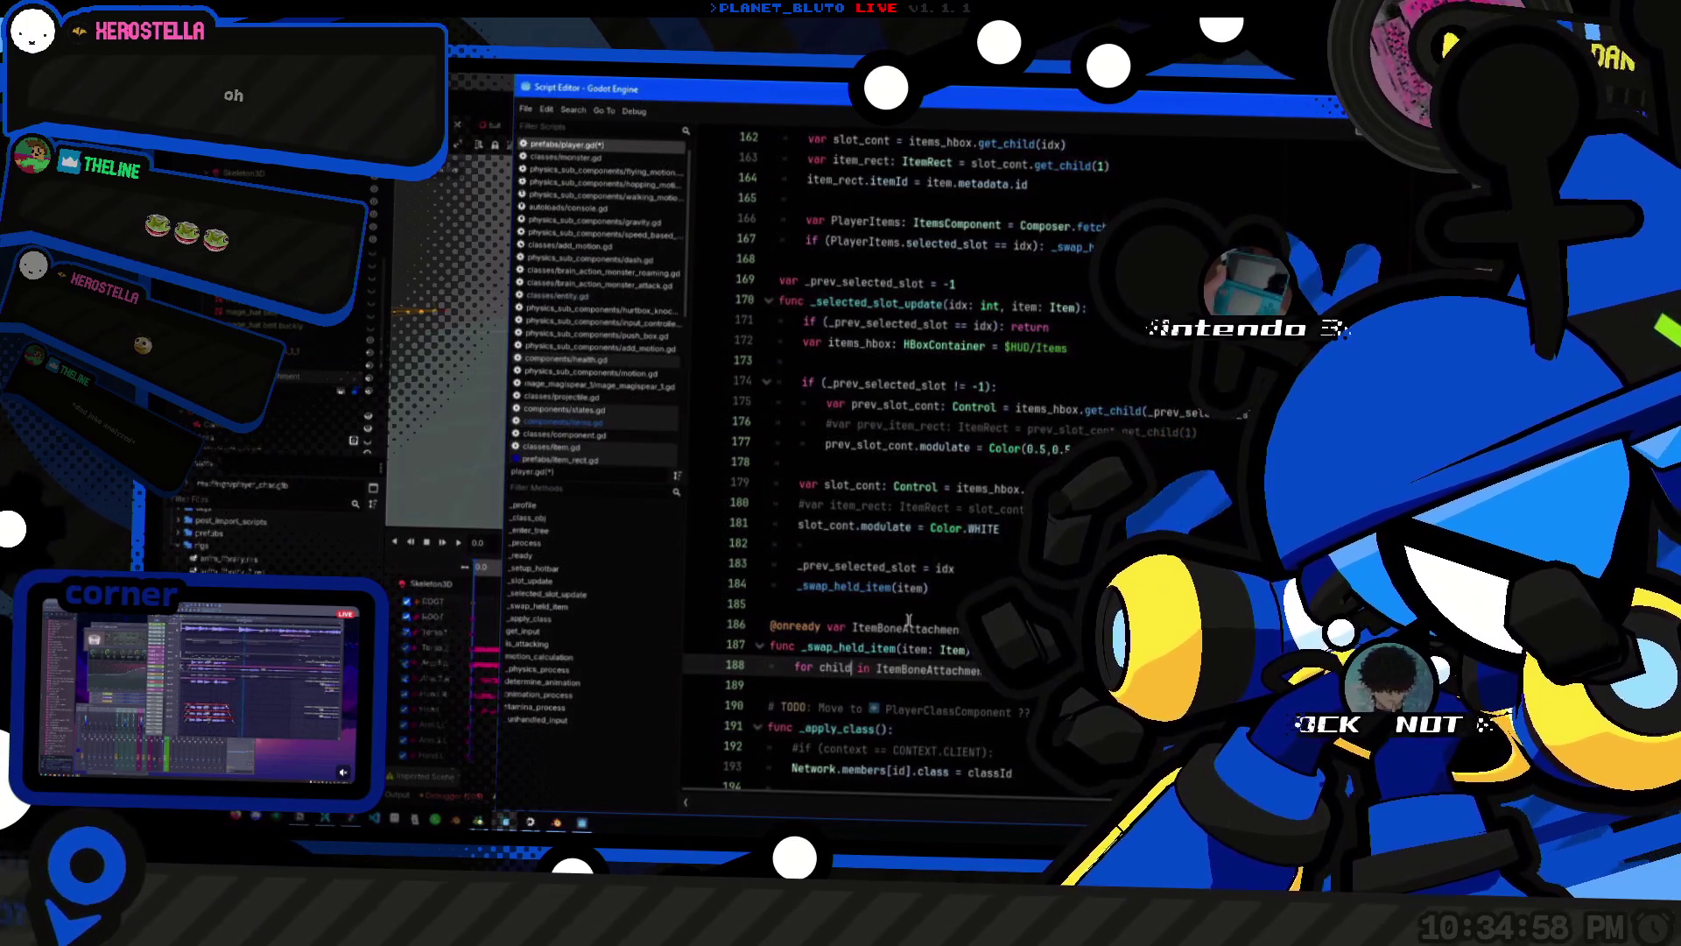
- Declare visual_inst in _swap_held_item, built from the item's metadata
{"action": "type", "text": ": Node"}
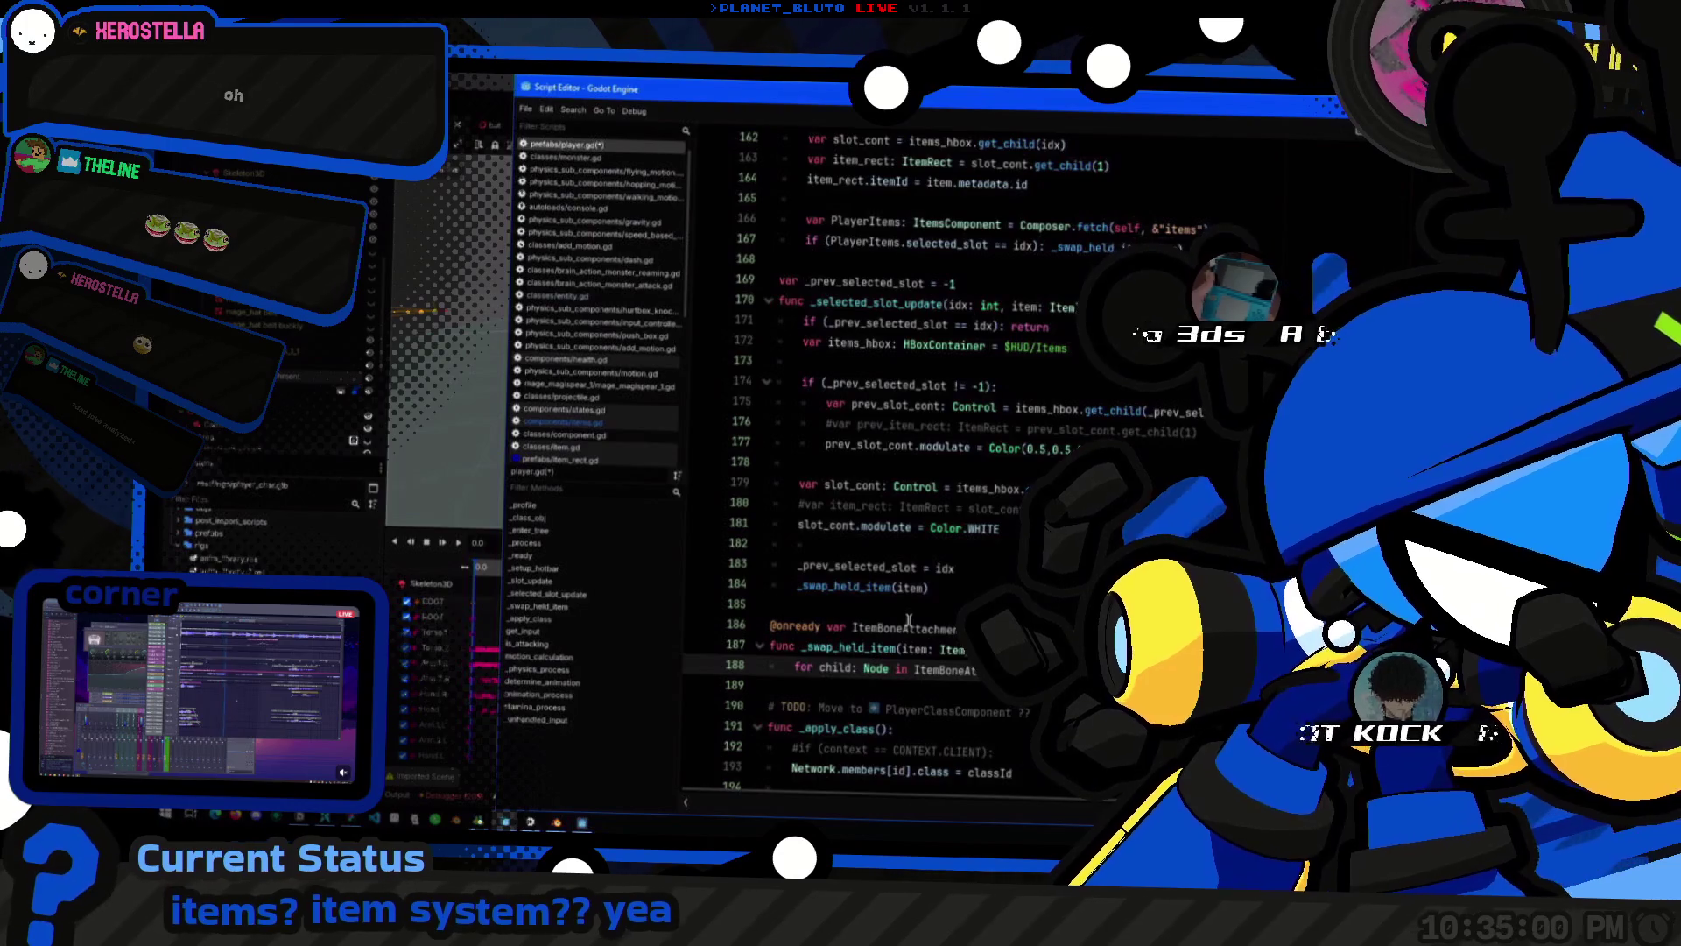
{"action": "key", "text": "Return"}
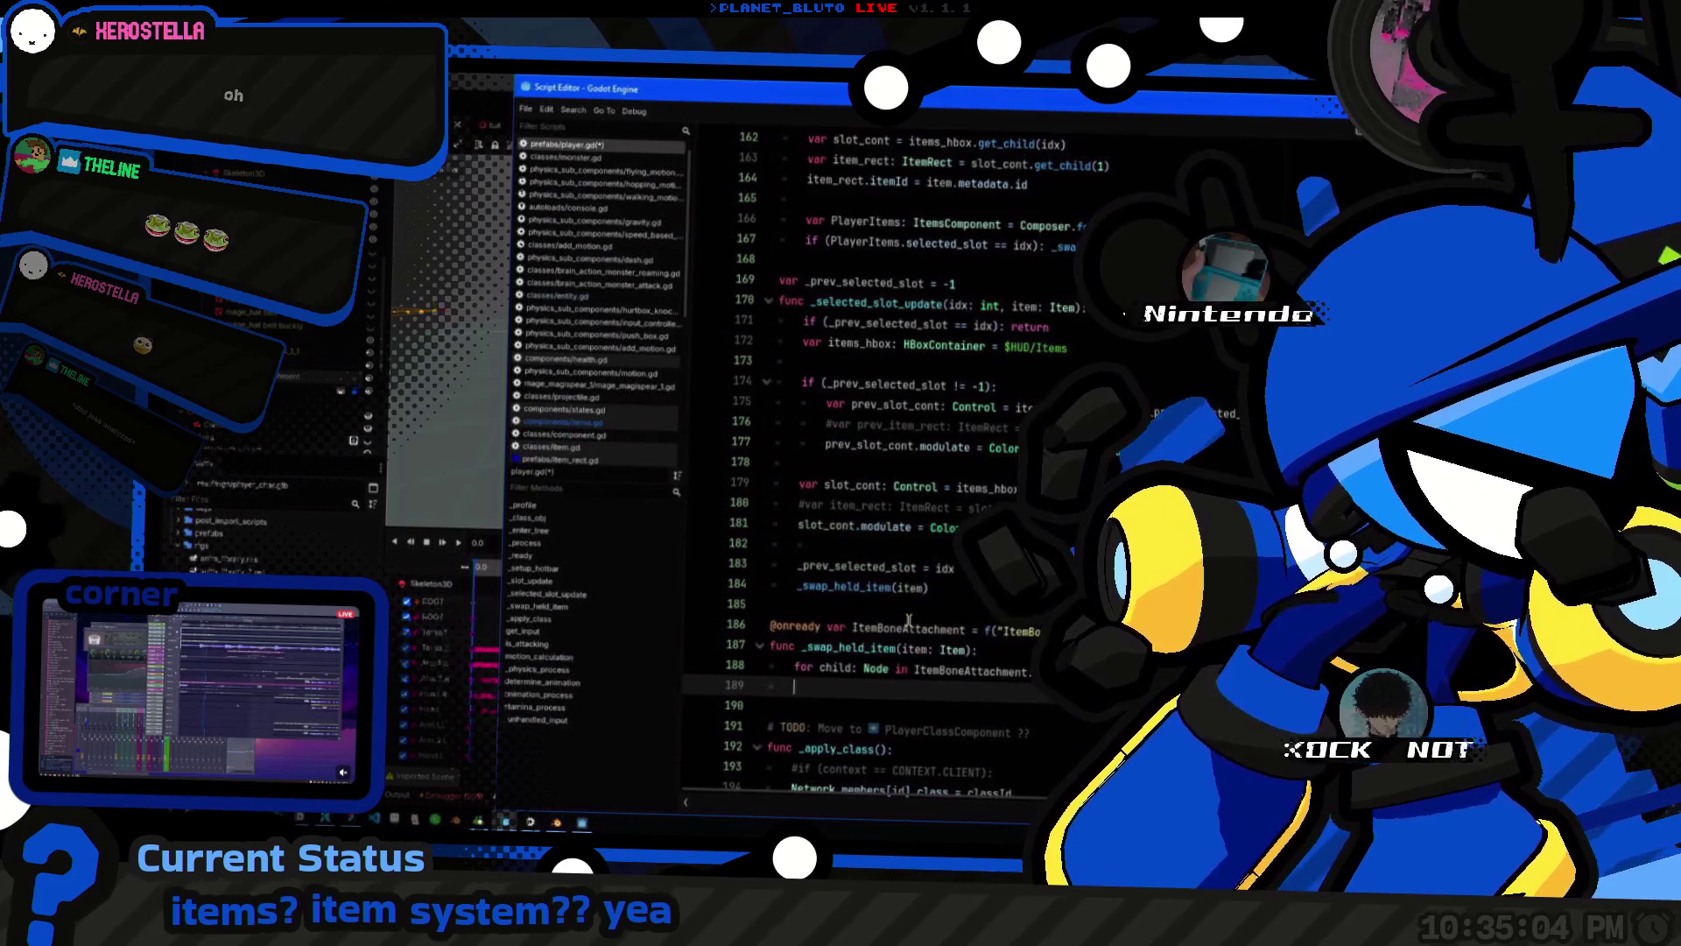
{"action": "key", "text": "Up"}
{"action": "key", "text": "ctrl+Right"}
{"action": "key", "text": "ctrl+Right"}
{"action": "key", "text": "ctrl+Right"}
{"action": "key", "text": "Down"}
{"action": "key", "text": "Return"}
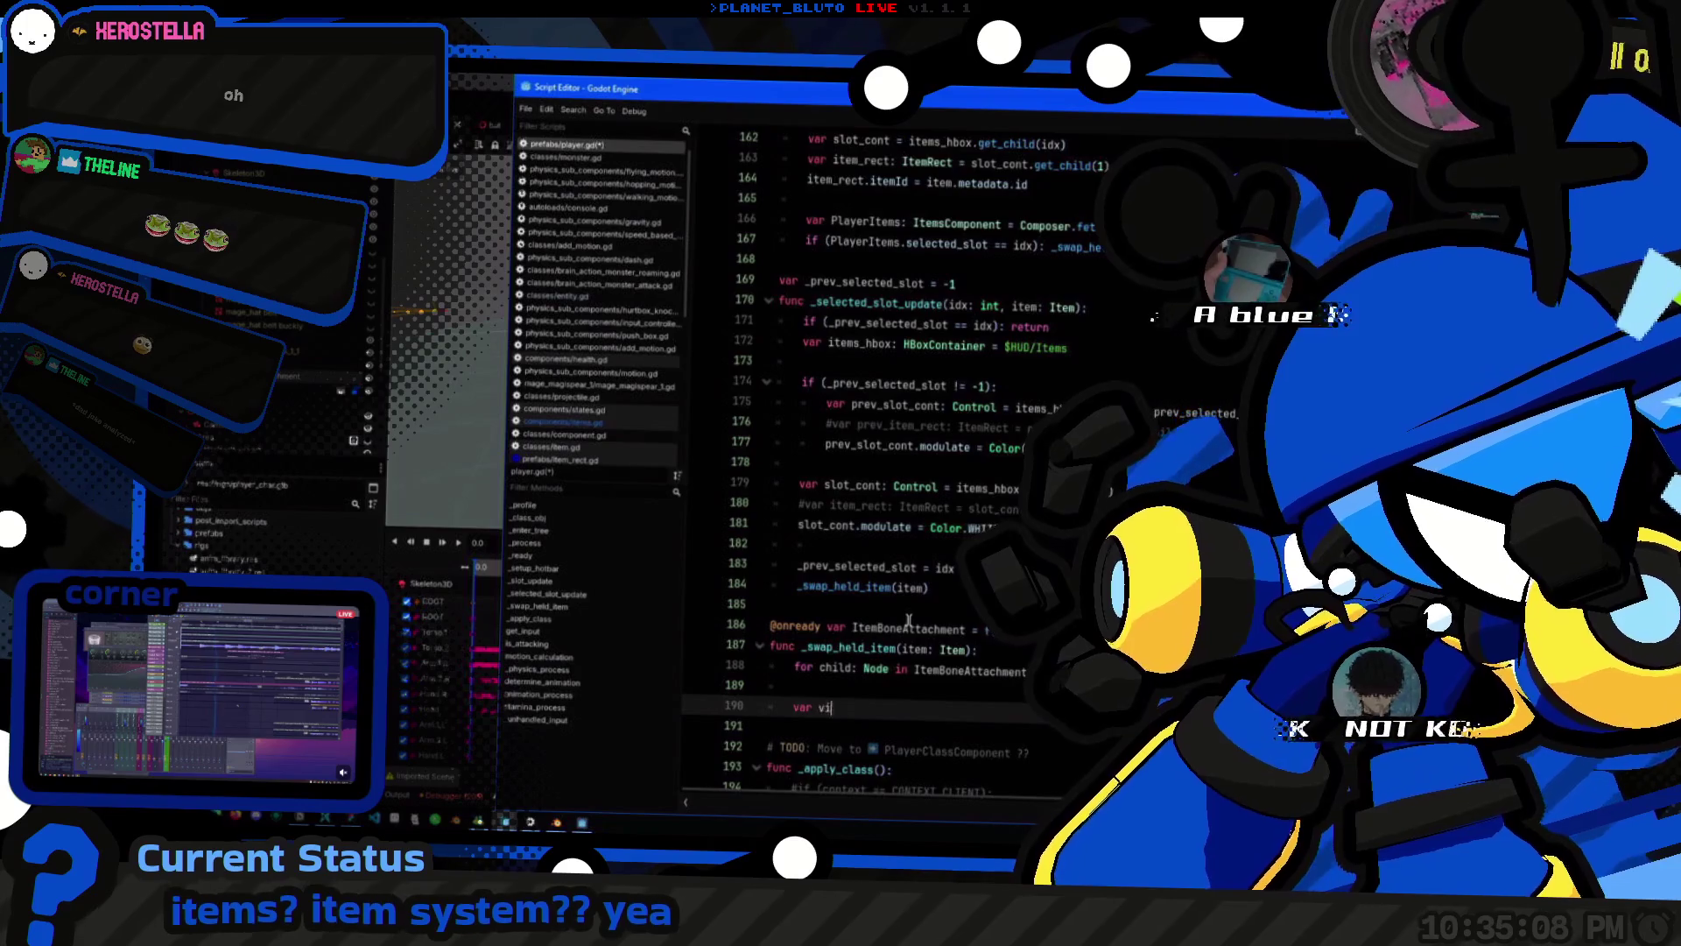
{"action": "type", "text": "sual_inst ="}
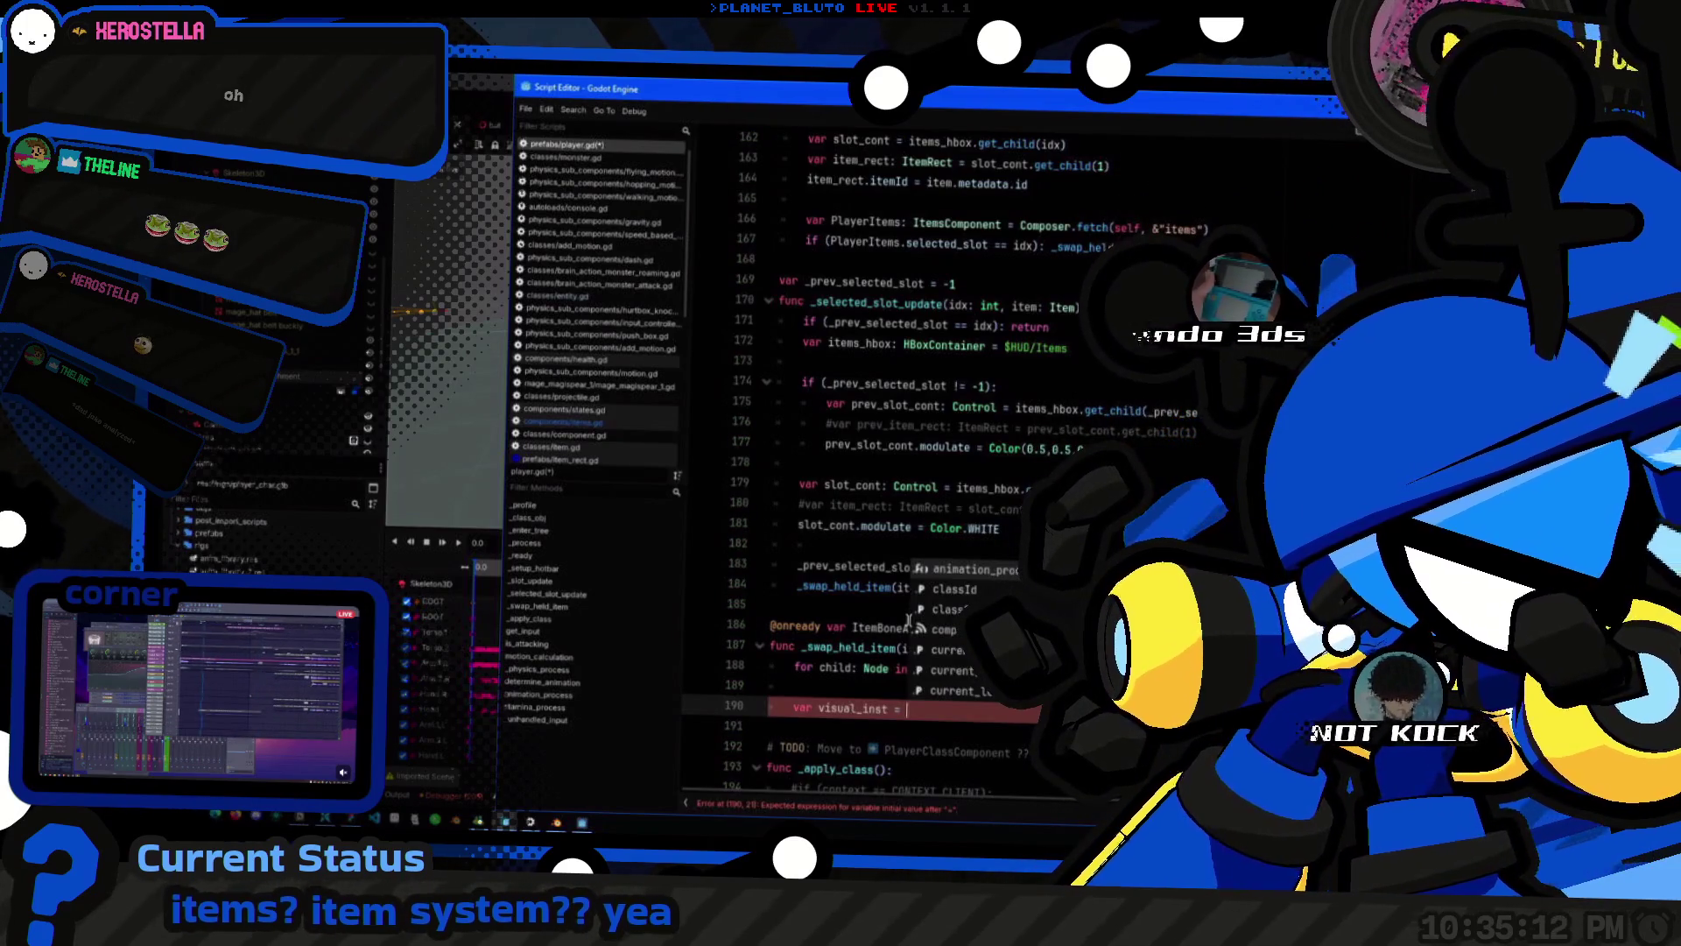
{"action": "key", "text": "Return"}
{"action": "key", "text": "Return"}
{"action": "type", "text": "ItemBoneAttachment"}
{"action": "key", "text": "BackSpace"}
{"action": "key", "text": "BackSpace"}
{"action": "key", "text": "BackSpace"}
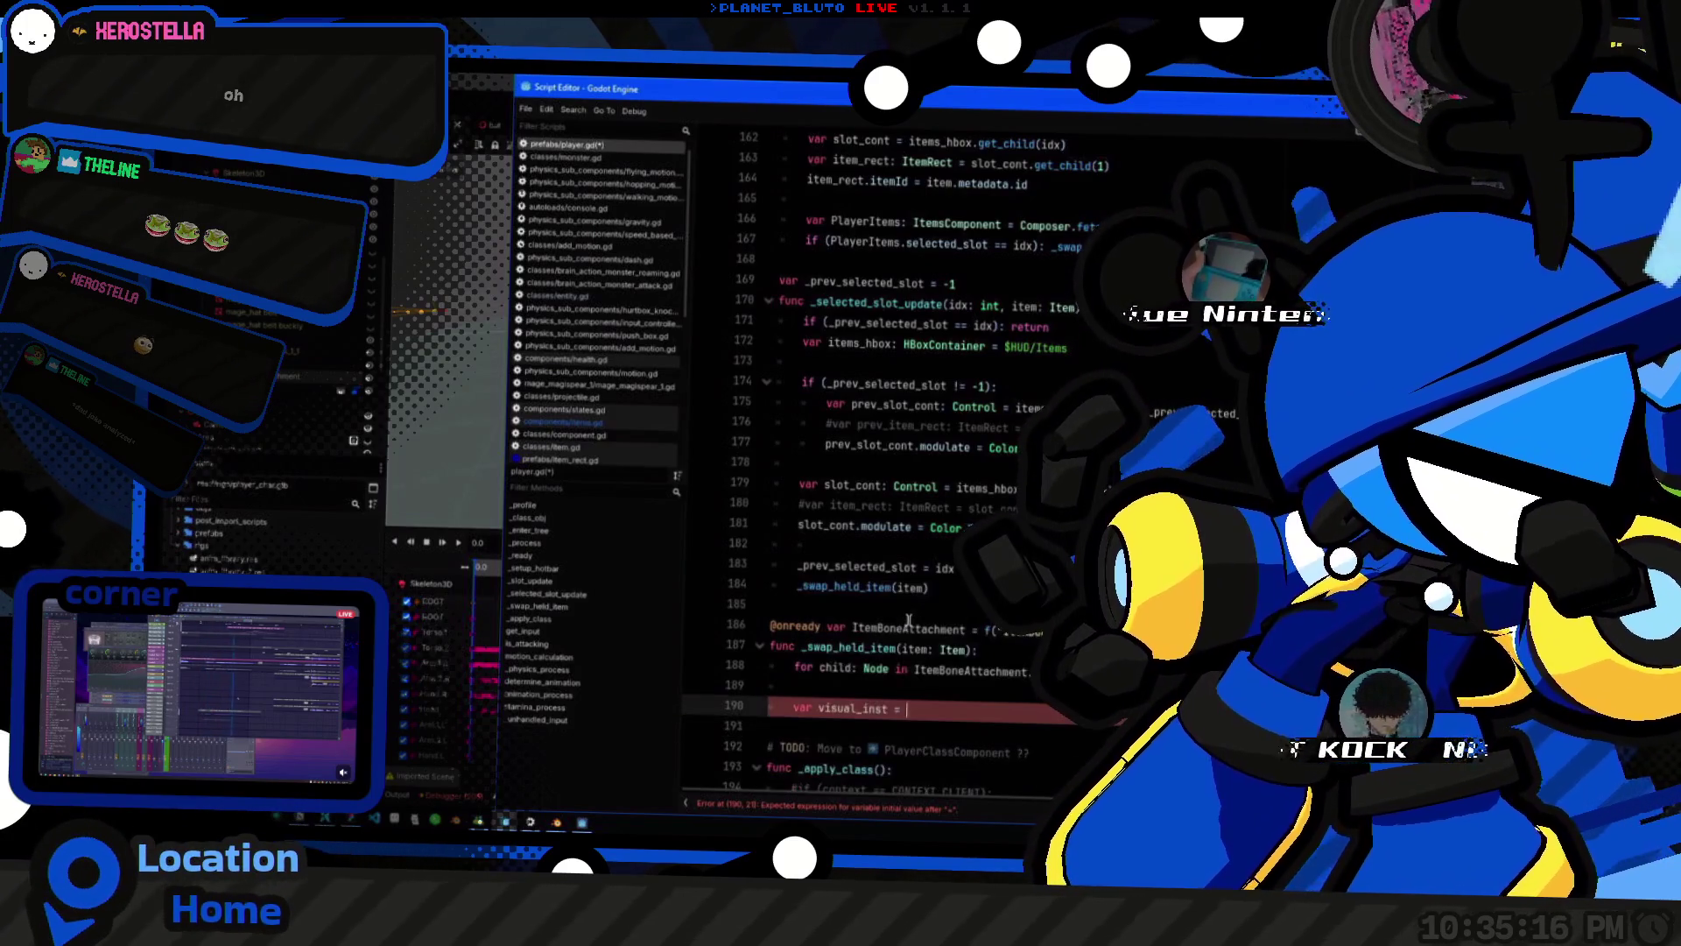
{"action": "key", "text": "BackSpace"}
{"action": "type", "text": "item.metadata."}
{"action": "key", "text": "Return"}
{"action": "type", "text": ".met"}
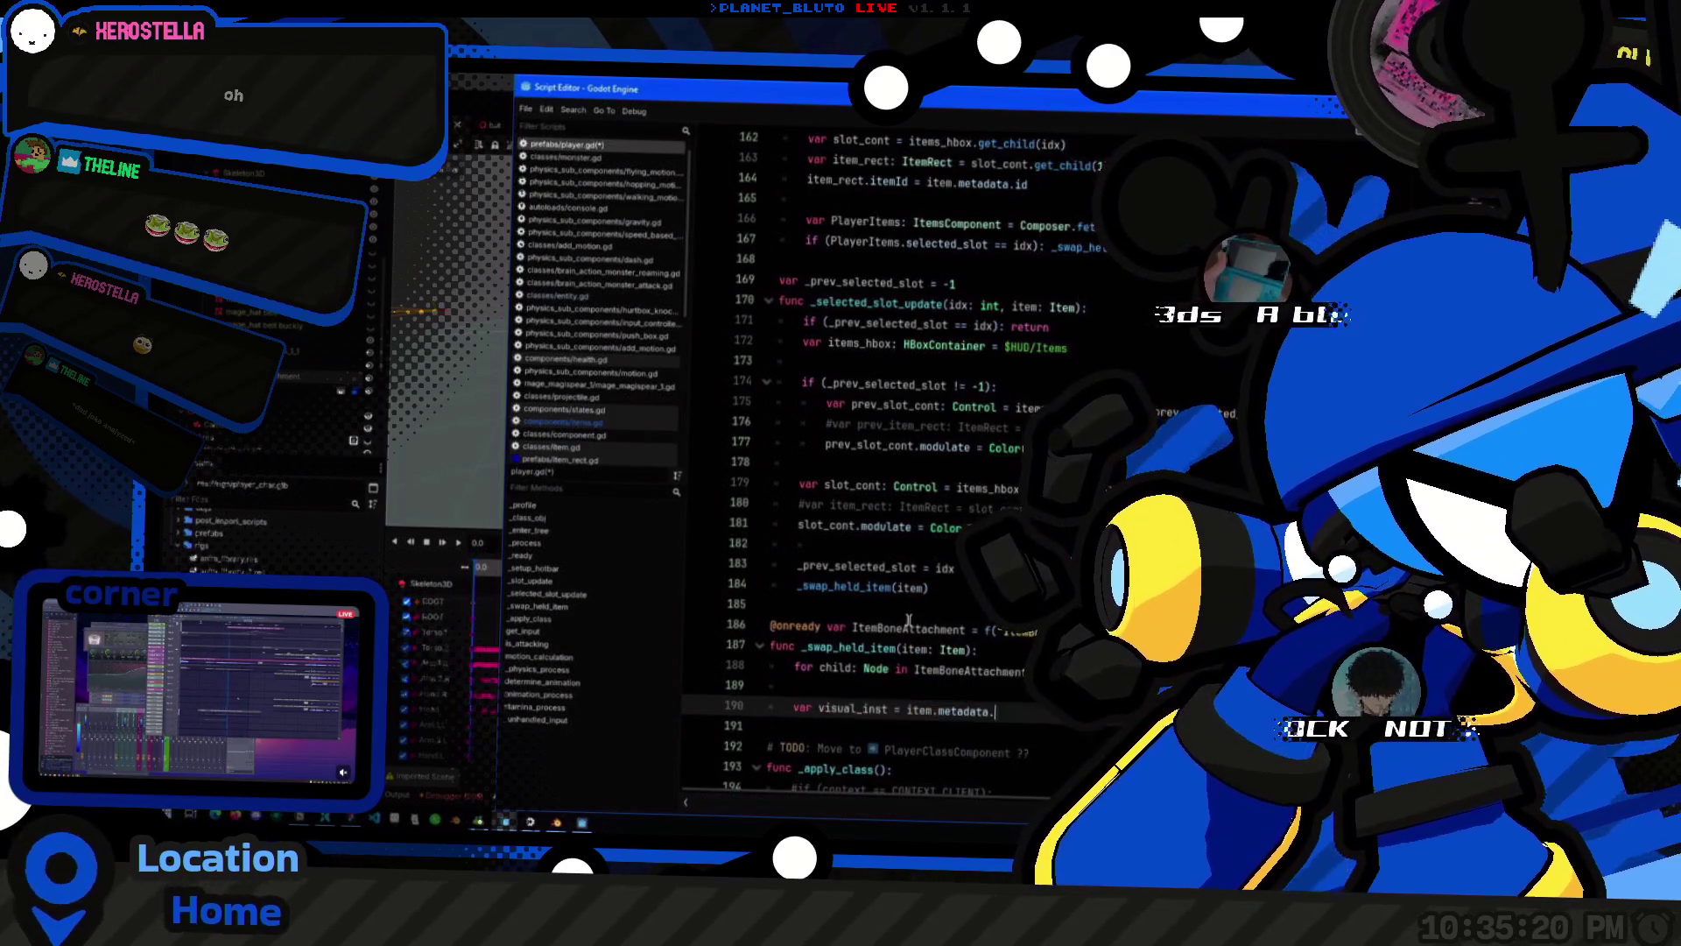
{"action": "type", "text": "al_"}
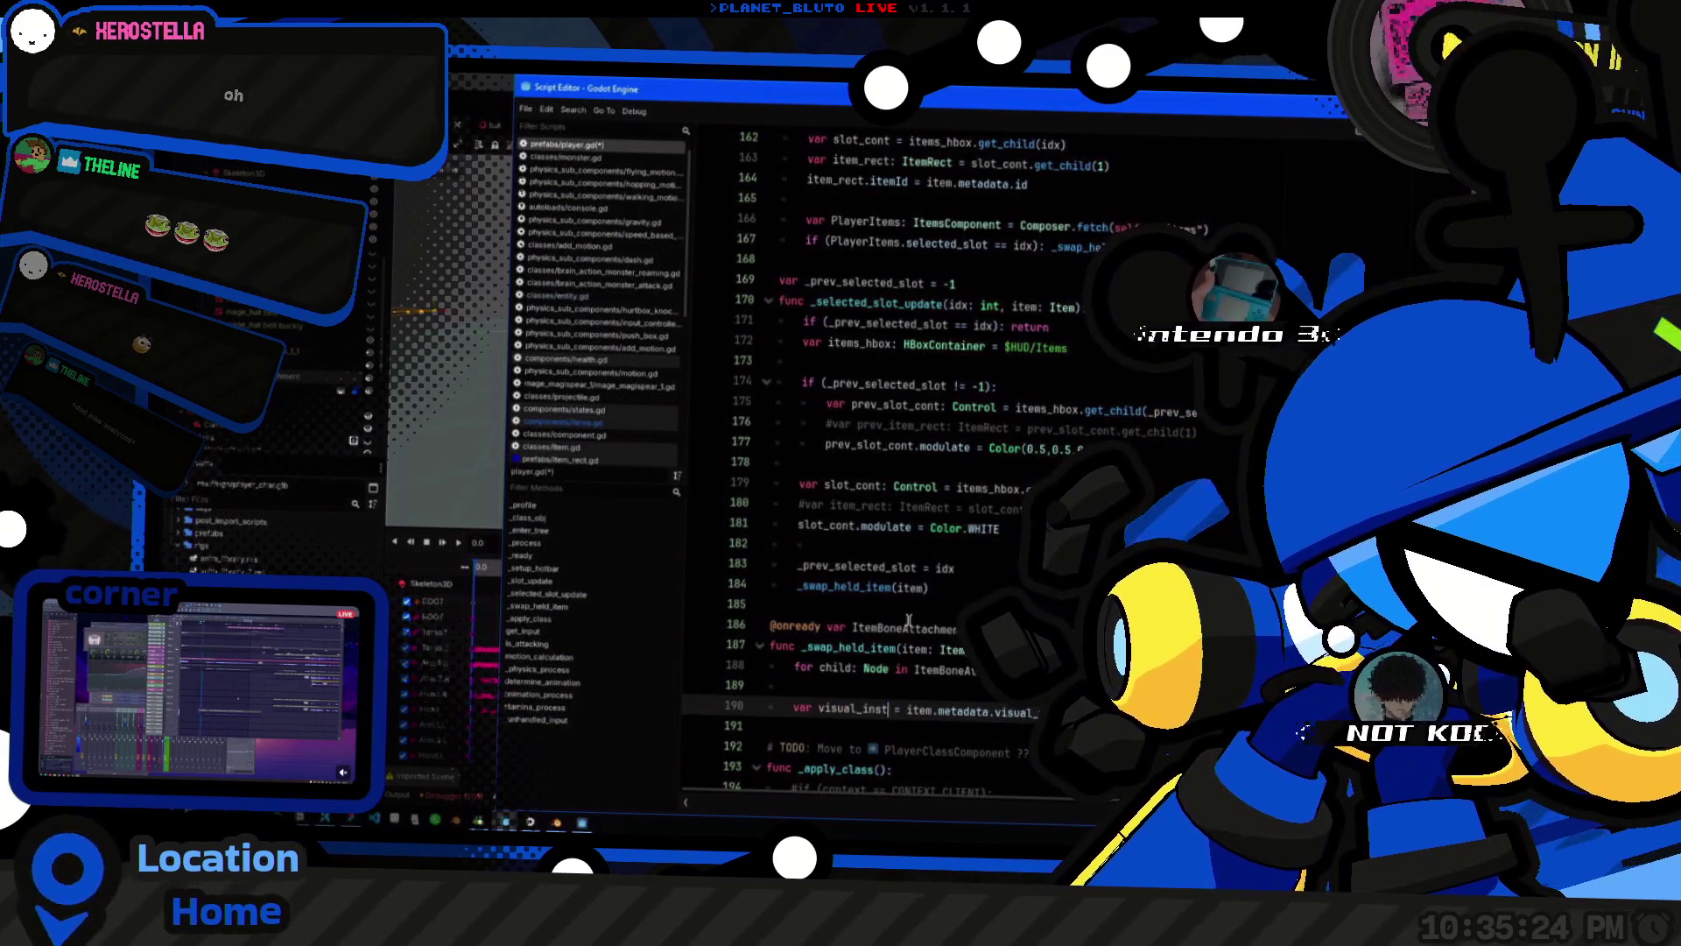
- Type visual_inst as ItemVisualConfig and assign visual_inst.context on the next line
{"action": "key", "text": "Return"}
{"action": "type", "text": "visual_inst."}
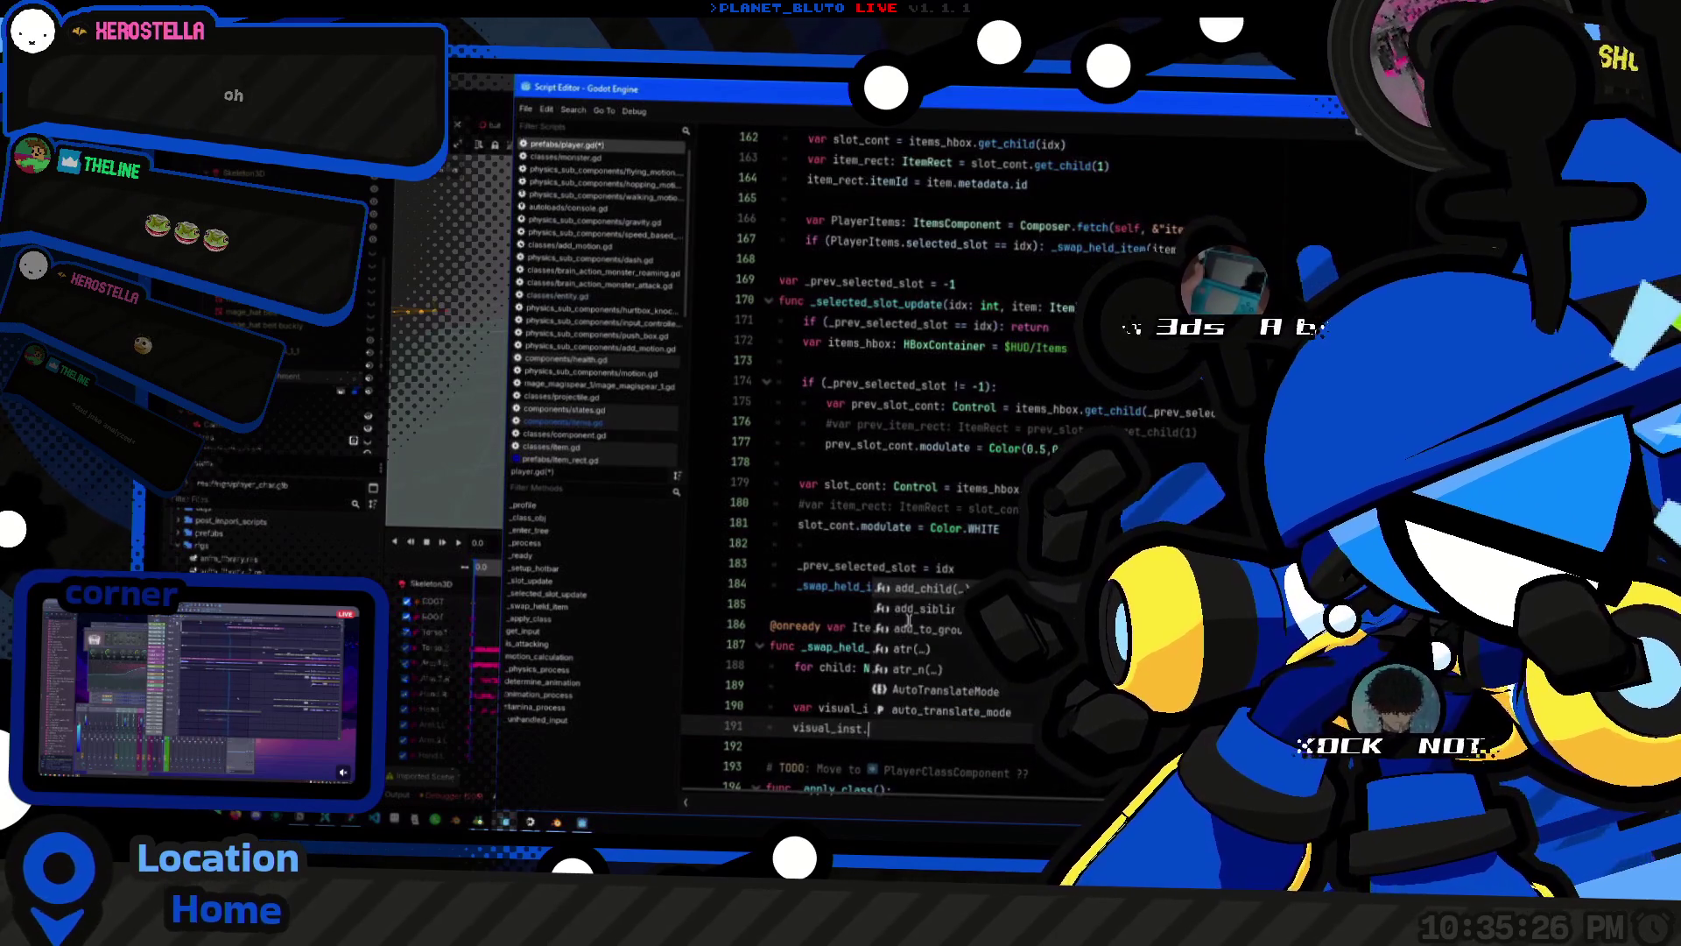
{"action": "type", "text": "cont"}
{"action": "key", "text": "Escape"}
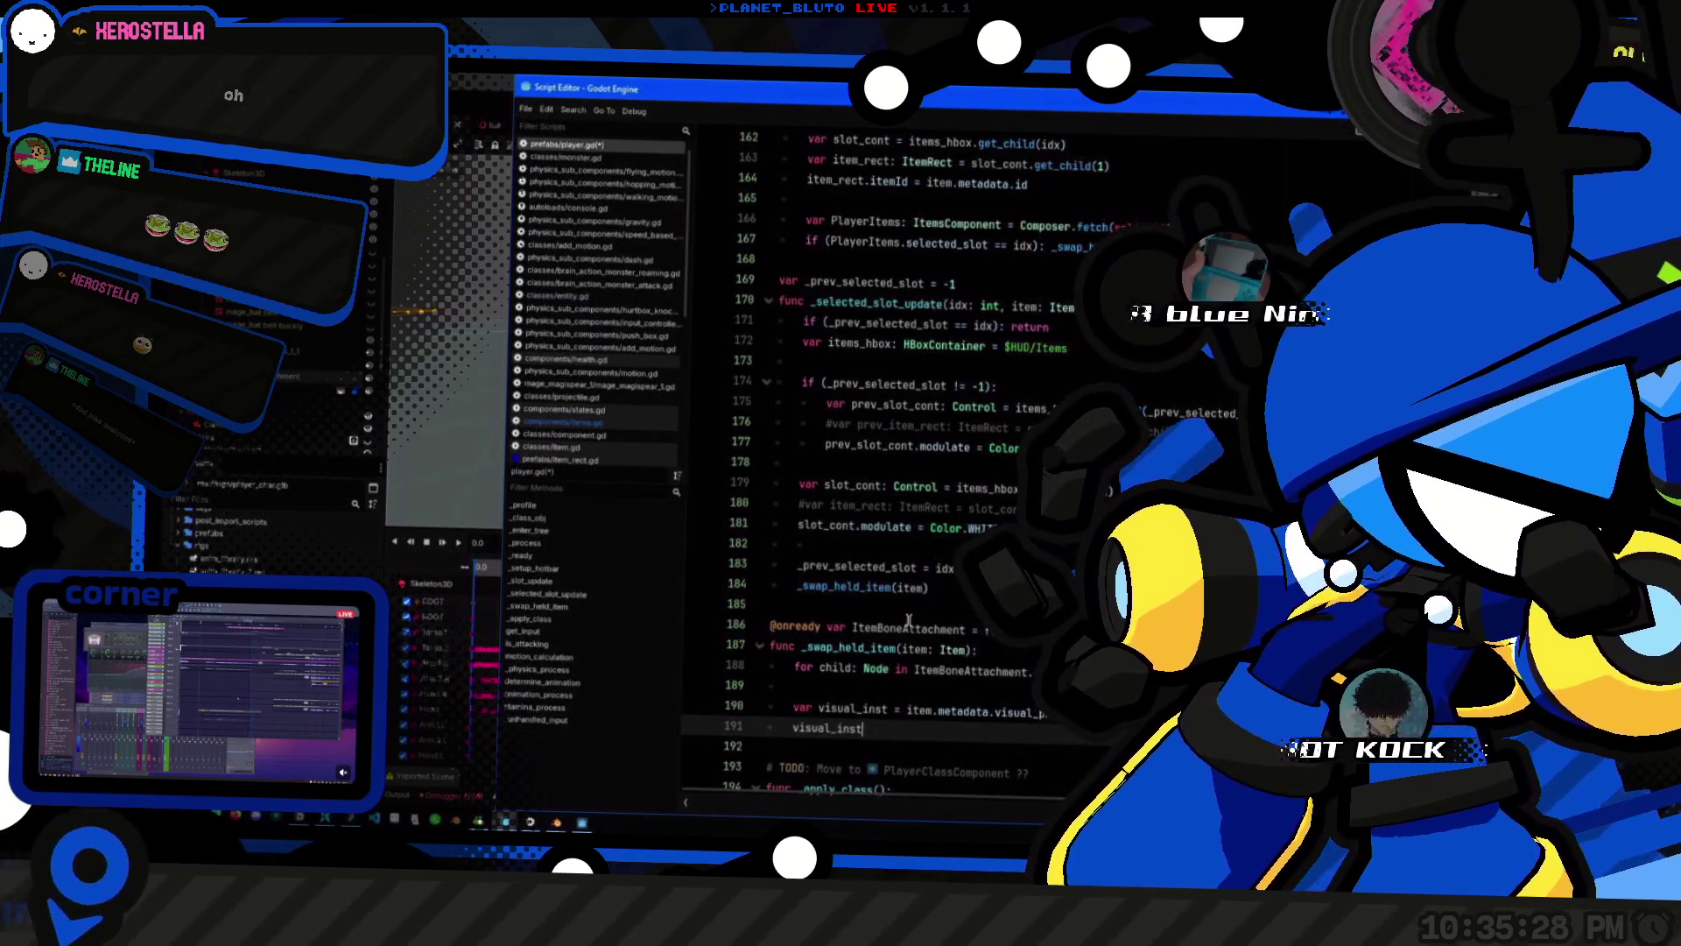
{"action": "key", "text": "Up"}
{"action": "key", "text": "ctrl+Right"}
{"action": "type", "text": ": Visual"}
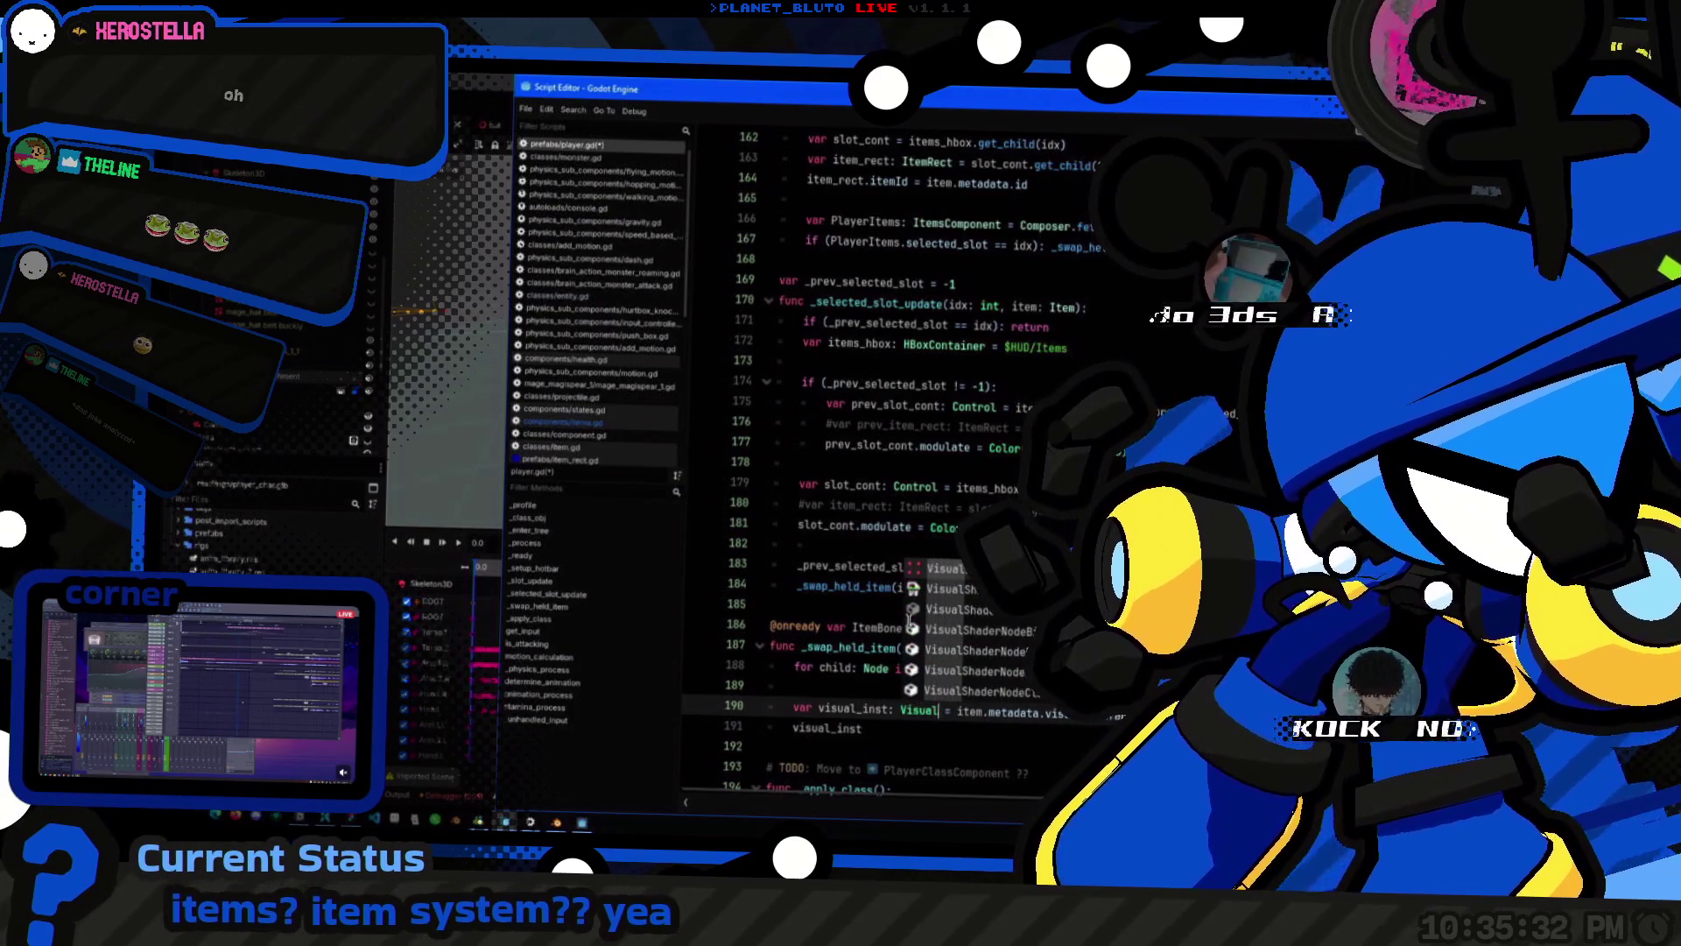
{"action": "key", "text": "BackSpace"}
{"action": "key", "text": "BackSpace"}
{"action": "key", "text": "BackSpace"}
{"action": "type", "text": "Item"}
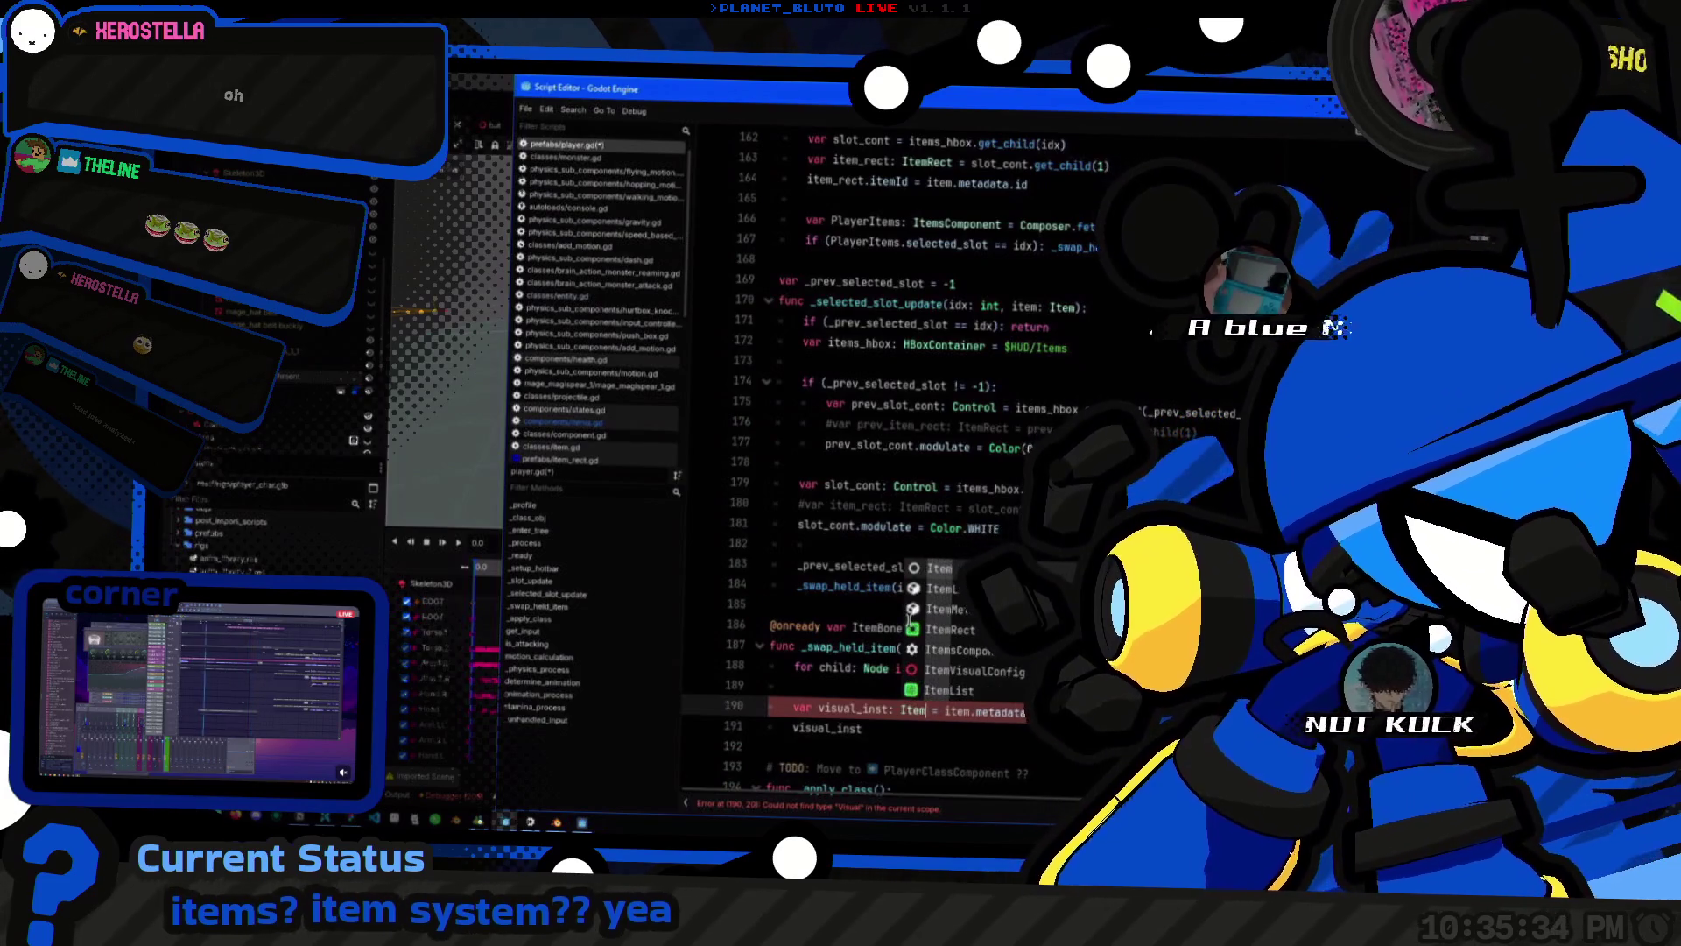
{"action": "key", "text": "Down"}
{"action": "key", "text": "Down"}
{"action": "key", "text": "Down"}
{"action": "key", "text": "Return"}
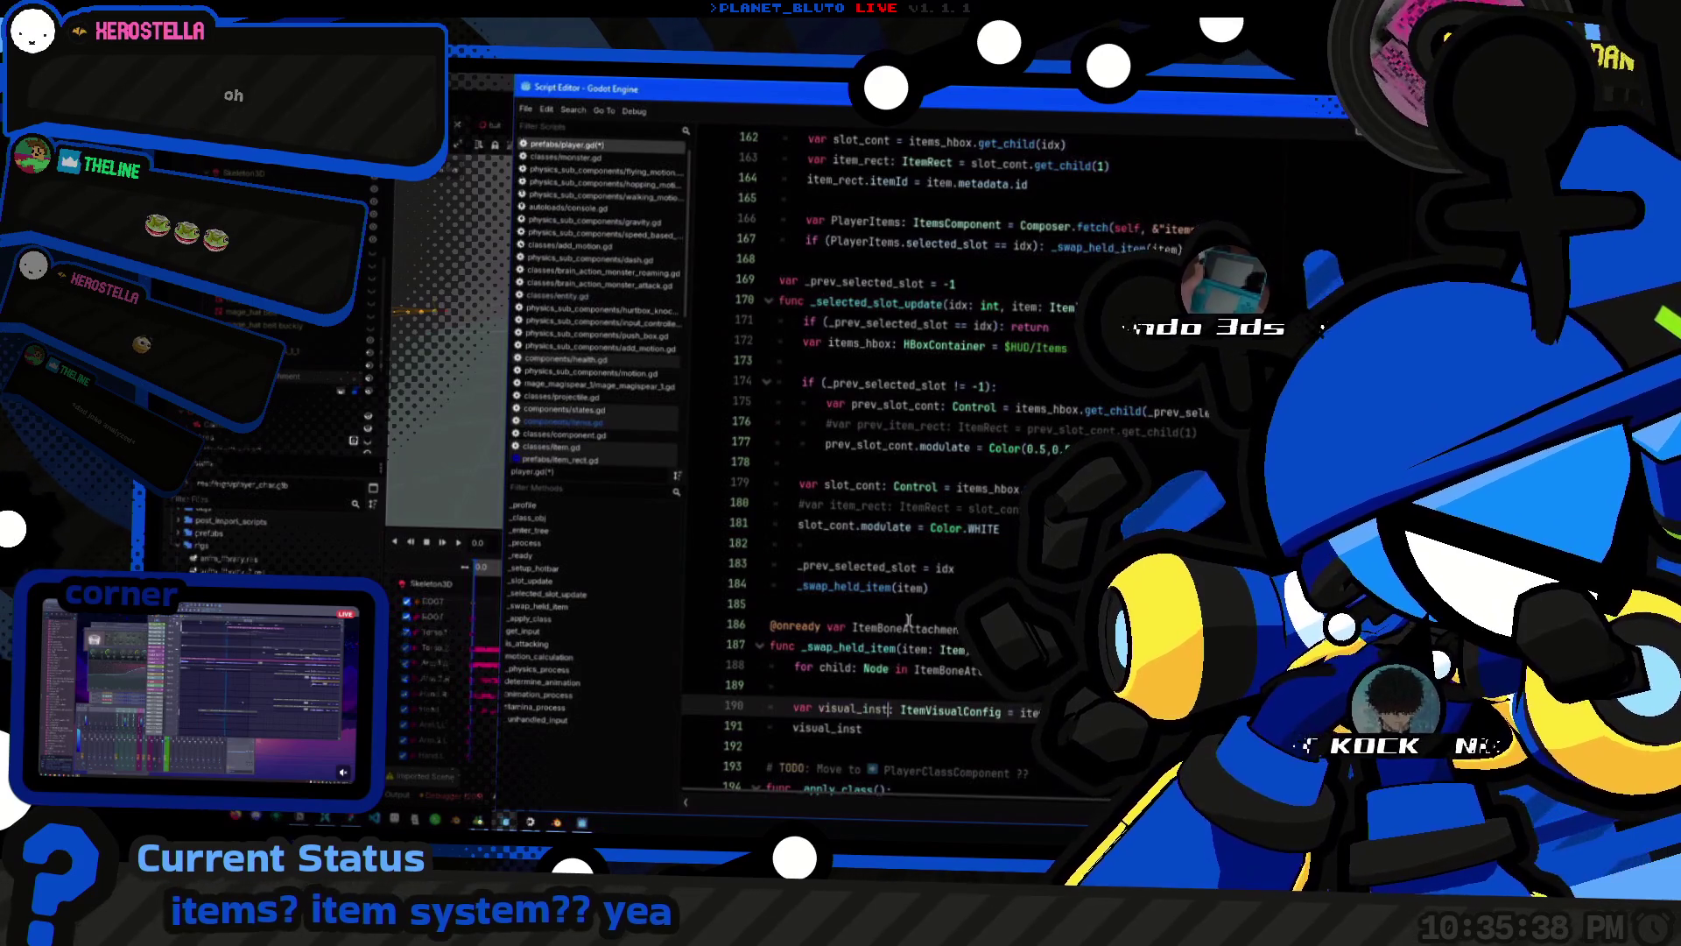
{"action": "key", "text": "Down"}
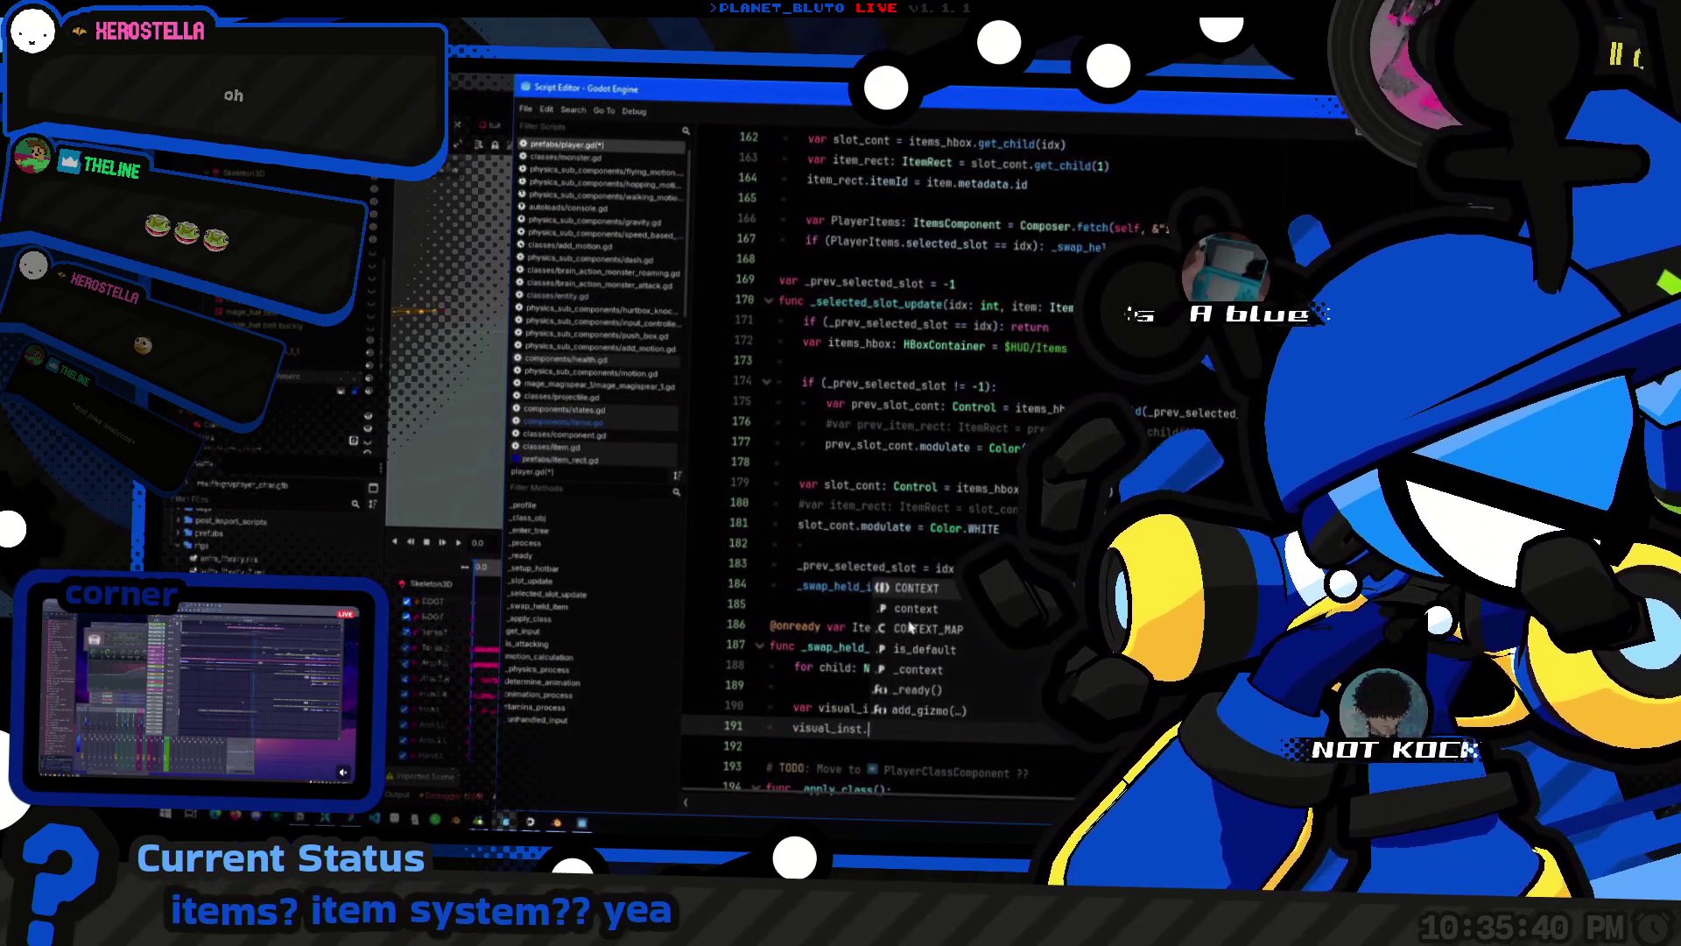
{"action": "type", "text": "con"}
{"action": "key", "text": "Return"}
{"action": "type", "text": "= C"}
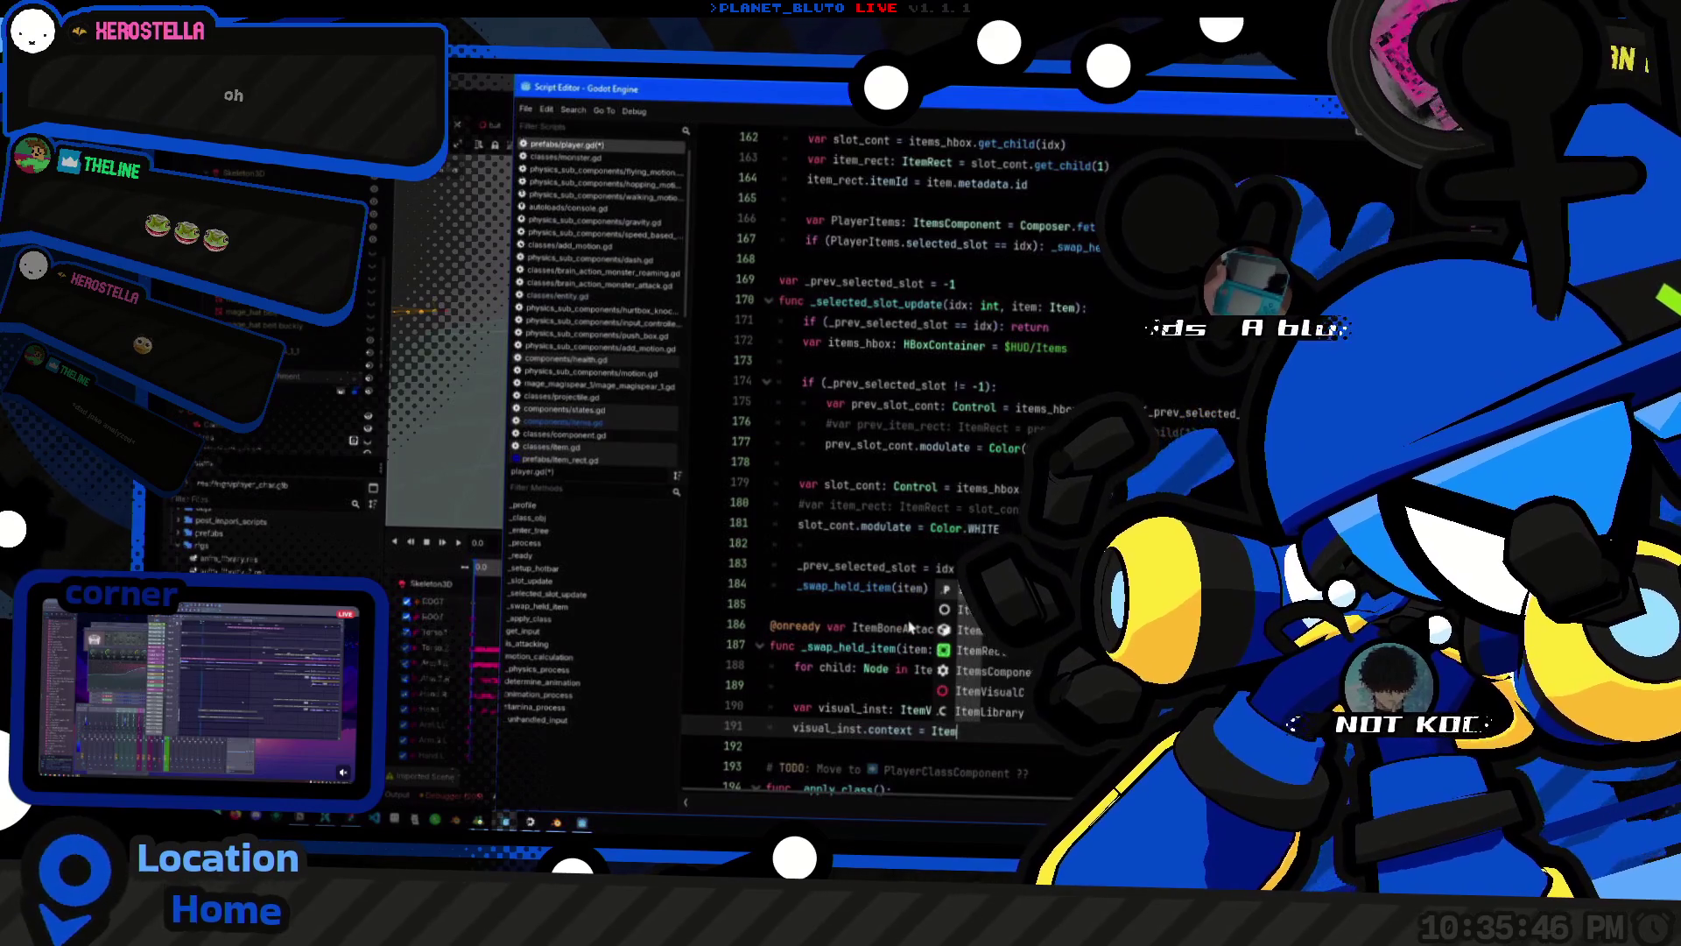
{"action": "key", "text": "Return"}
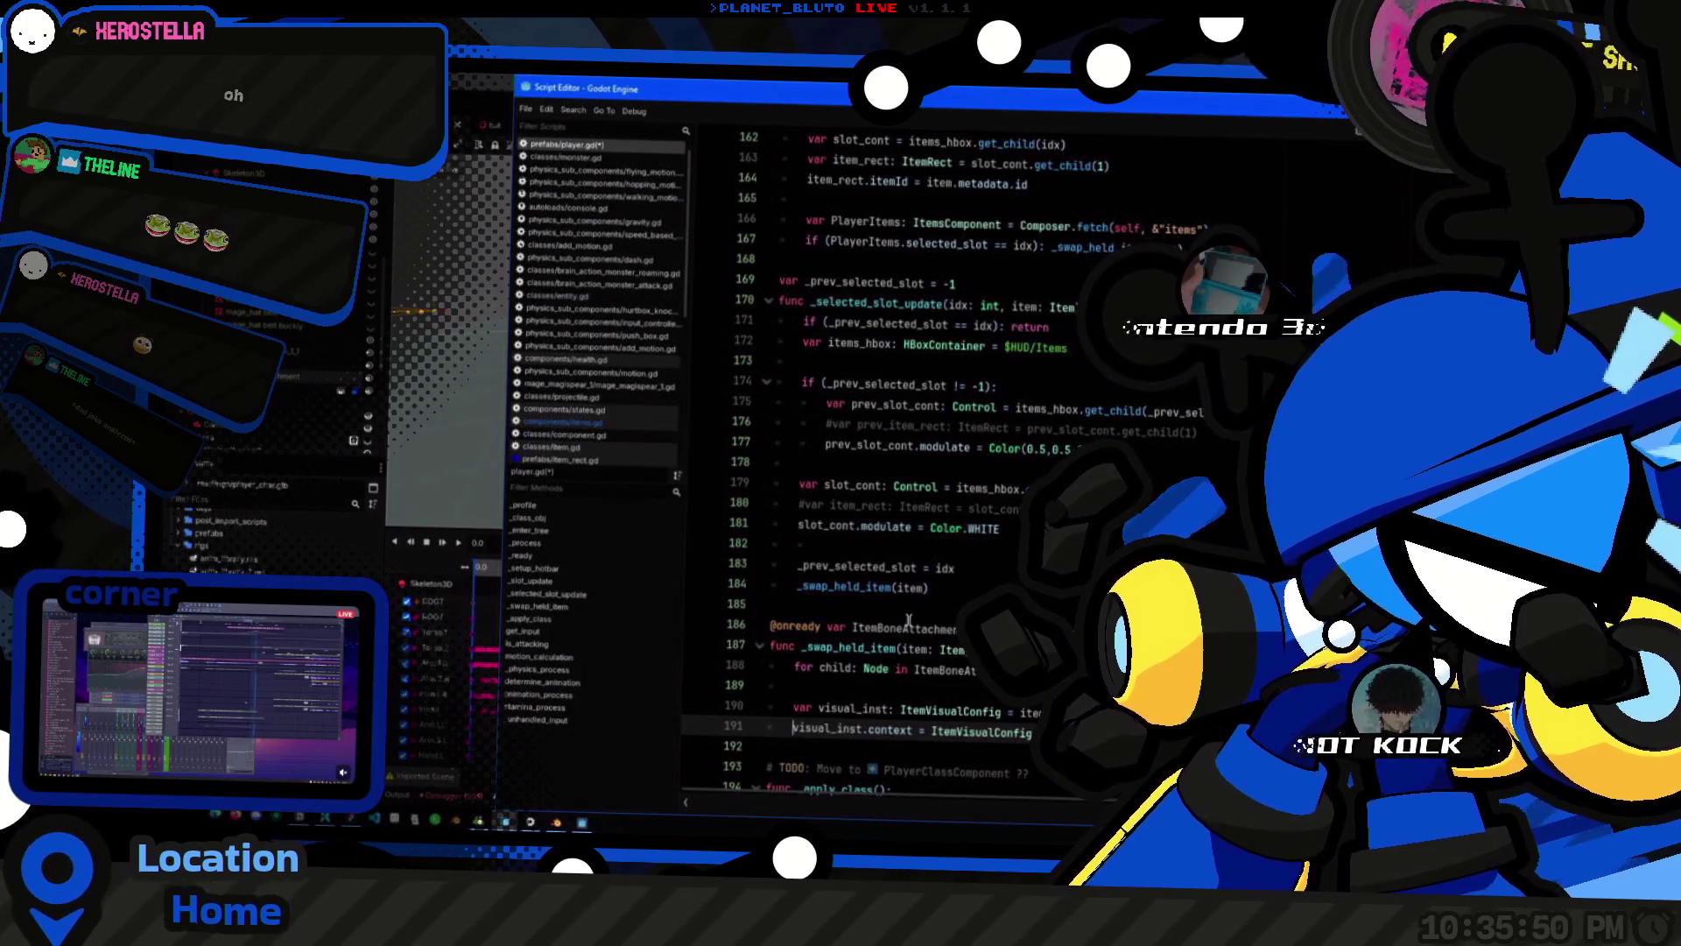
- Add ItemBoneAttachment.add_child(visual_inst) below the context assignment
{"action": "key", "text": "End"}
{"action": "key", "text": "Return"}
{"action": "key", "text": "Up"}
{"action": "key", "text": "Up"}
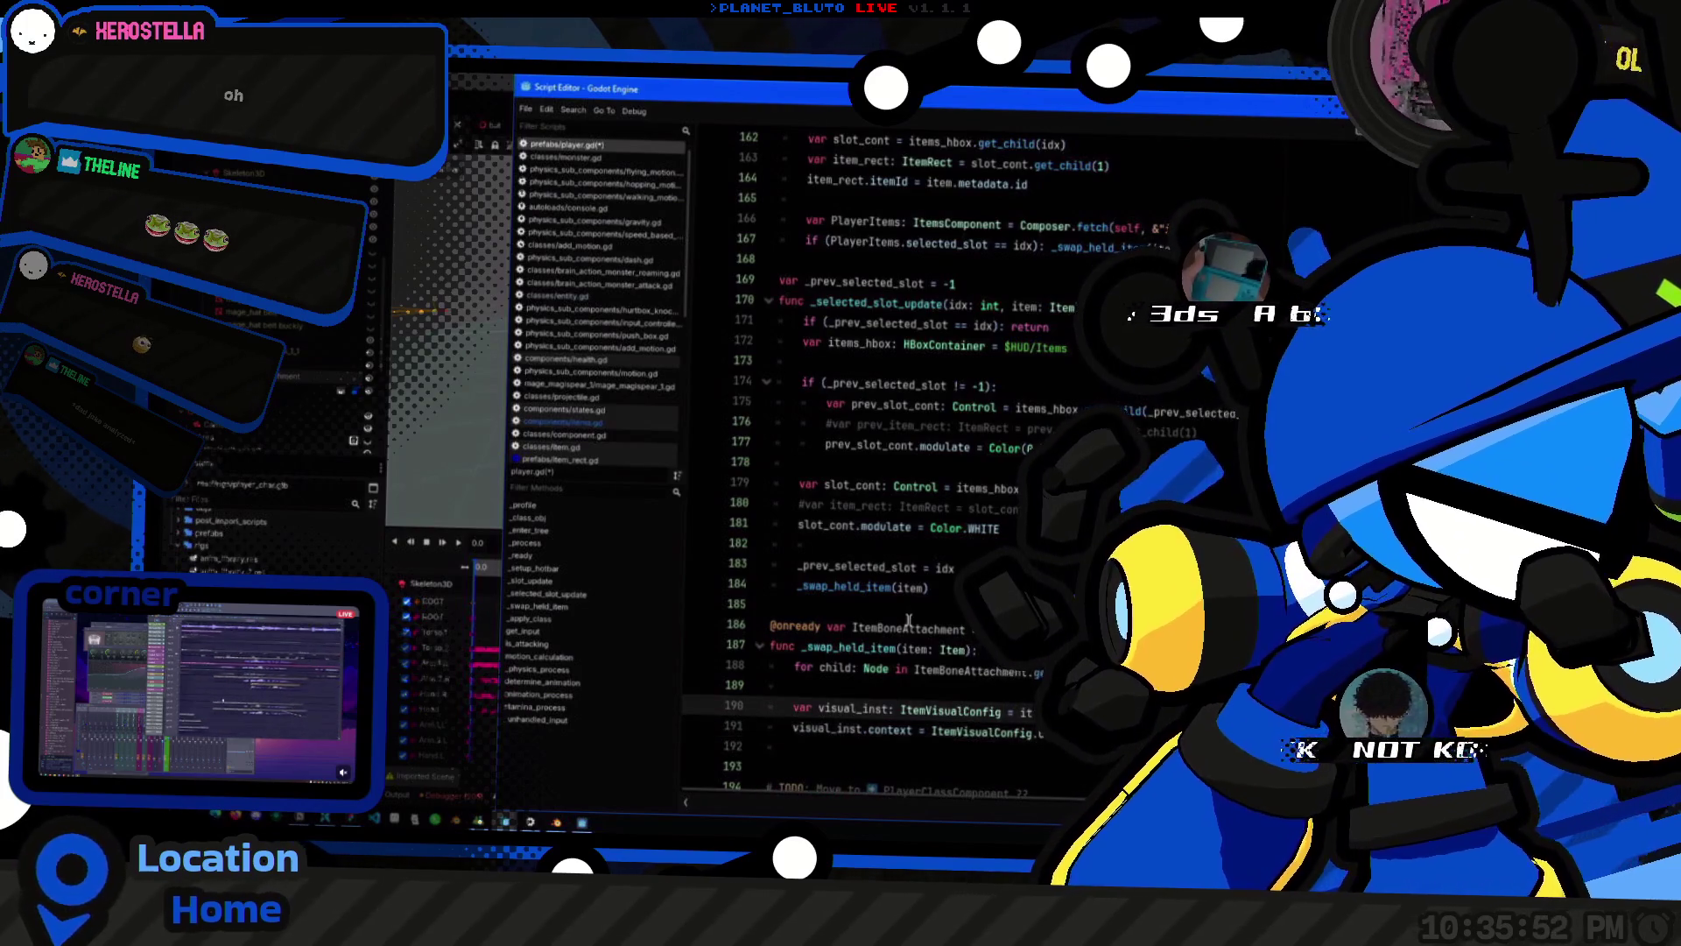
{"action": "key", "text": "Down"}
{"action": "key", "text": "Down"}
{"action": "type", "text": "ItemBon"}
{"action": "key", "text": "Return"}
{"action": "type", "text": ".add_child(visu"}
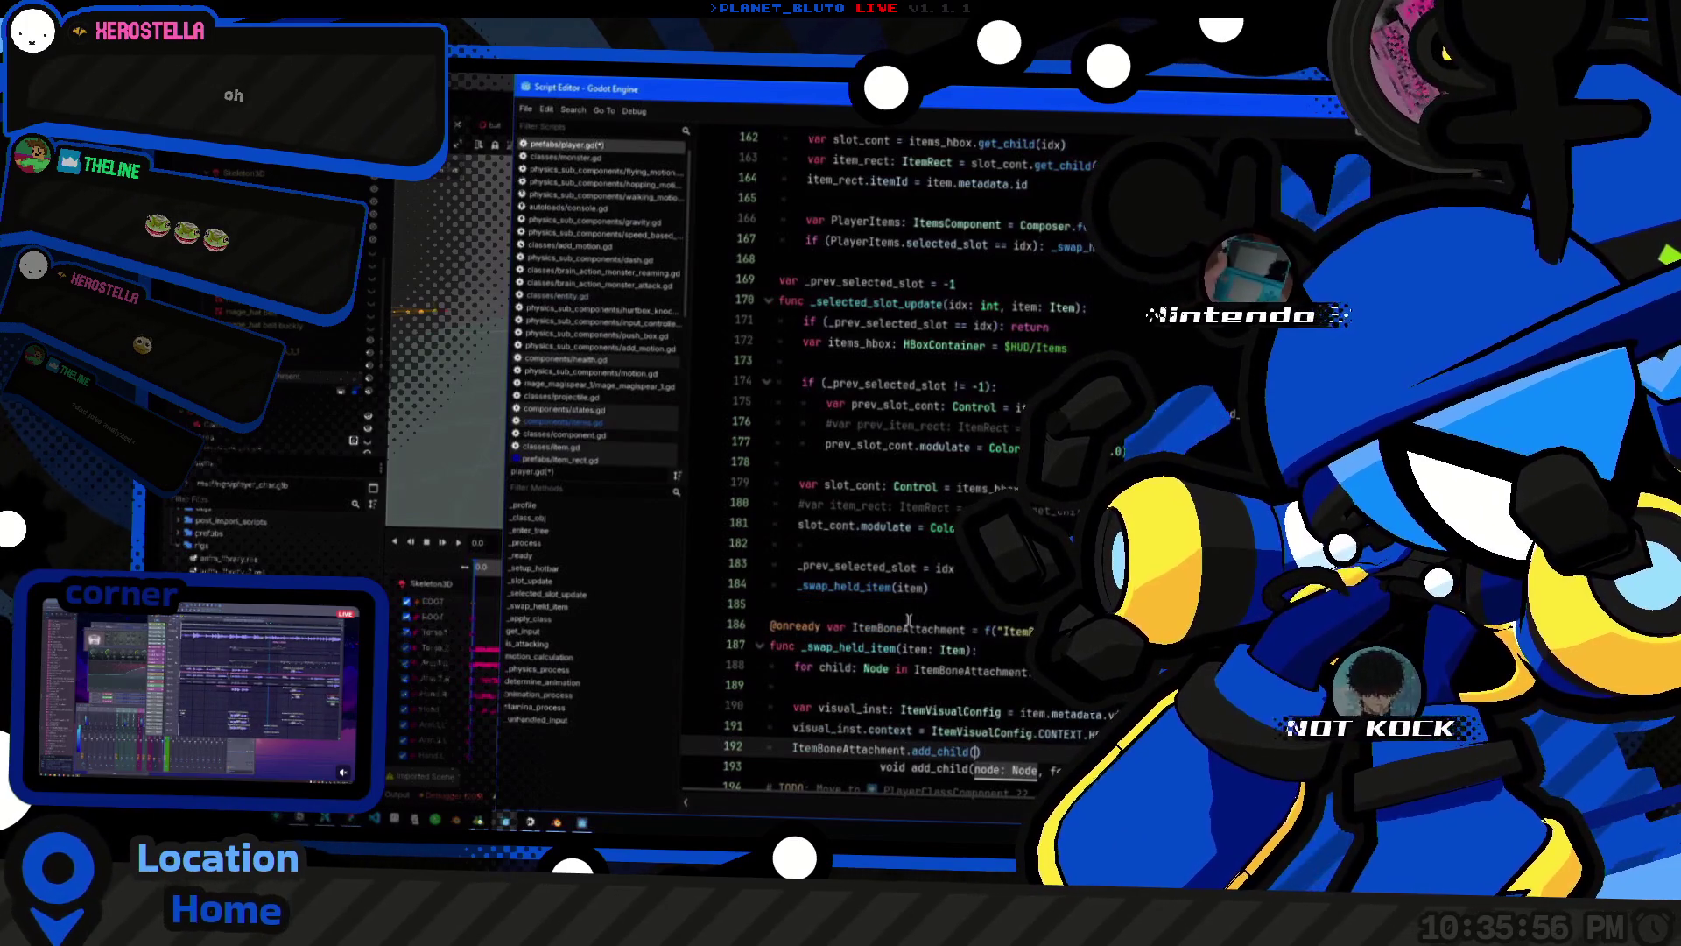
{"action": "type", "text": "al_in"}
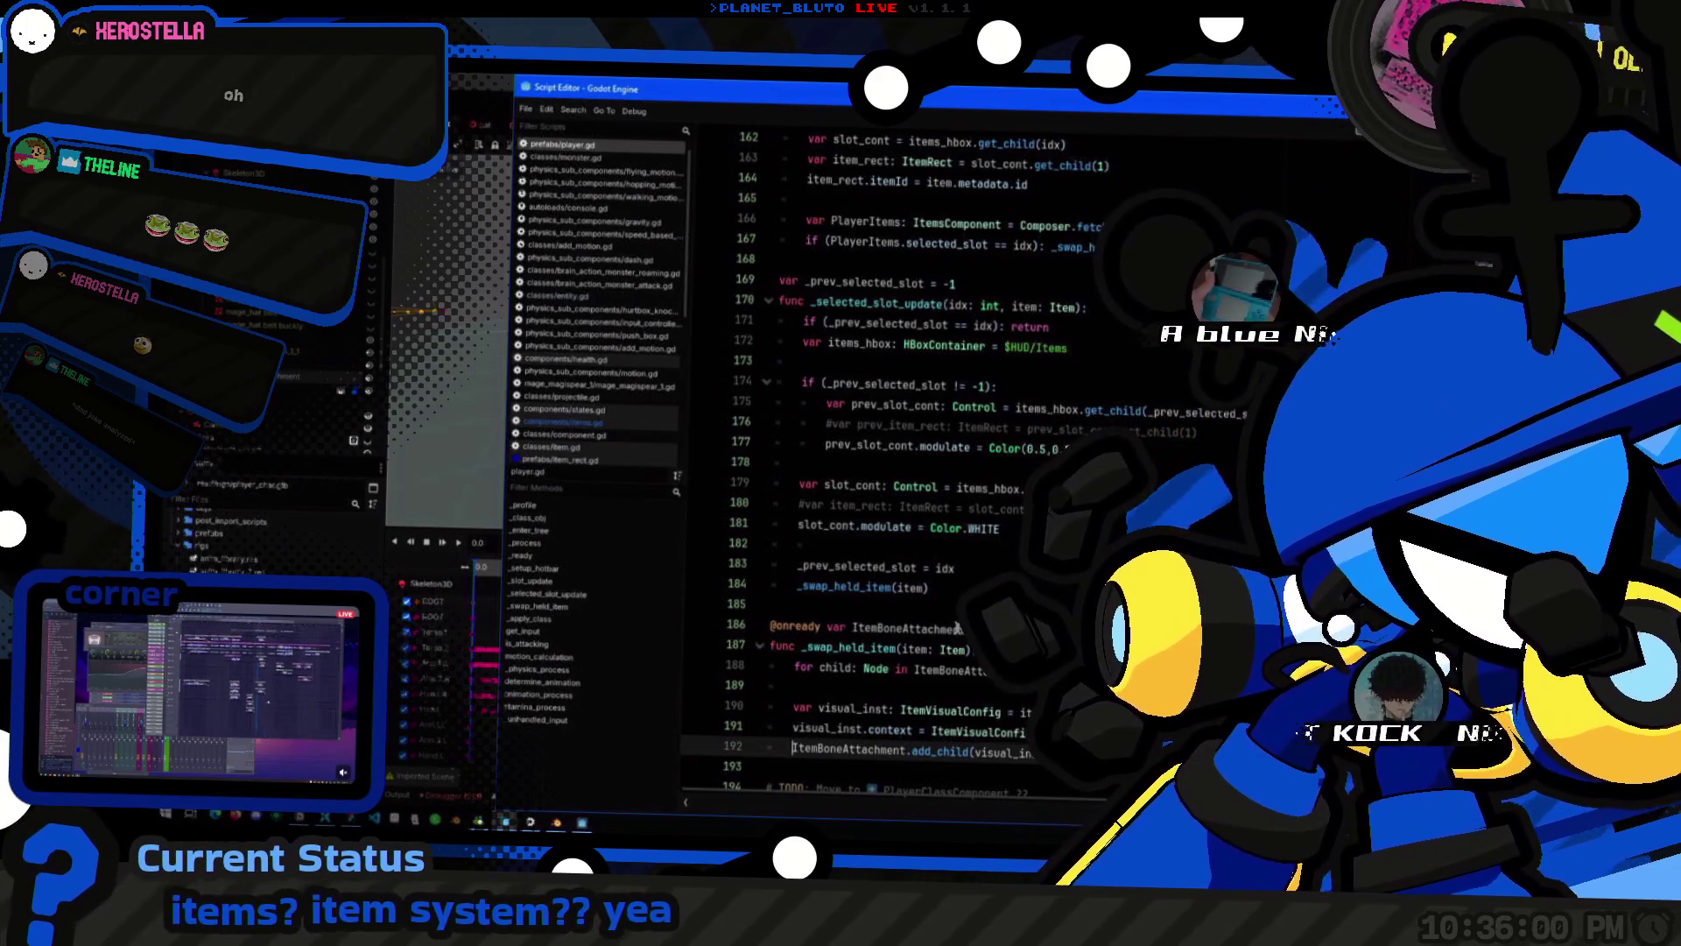
{"action": "key", "text": "alt+Tab"}
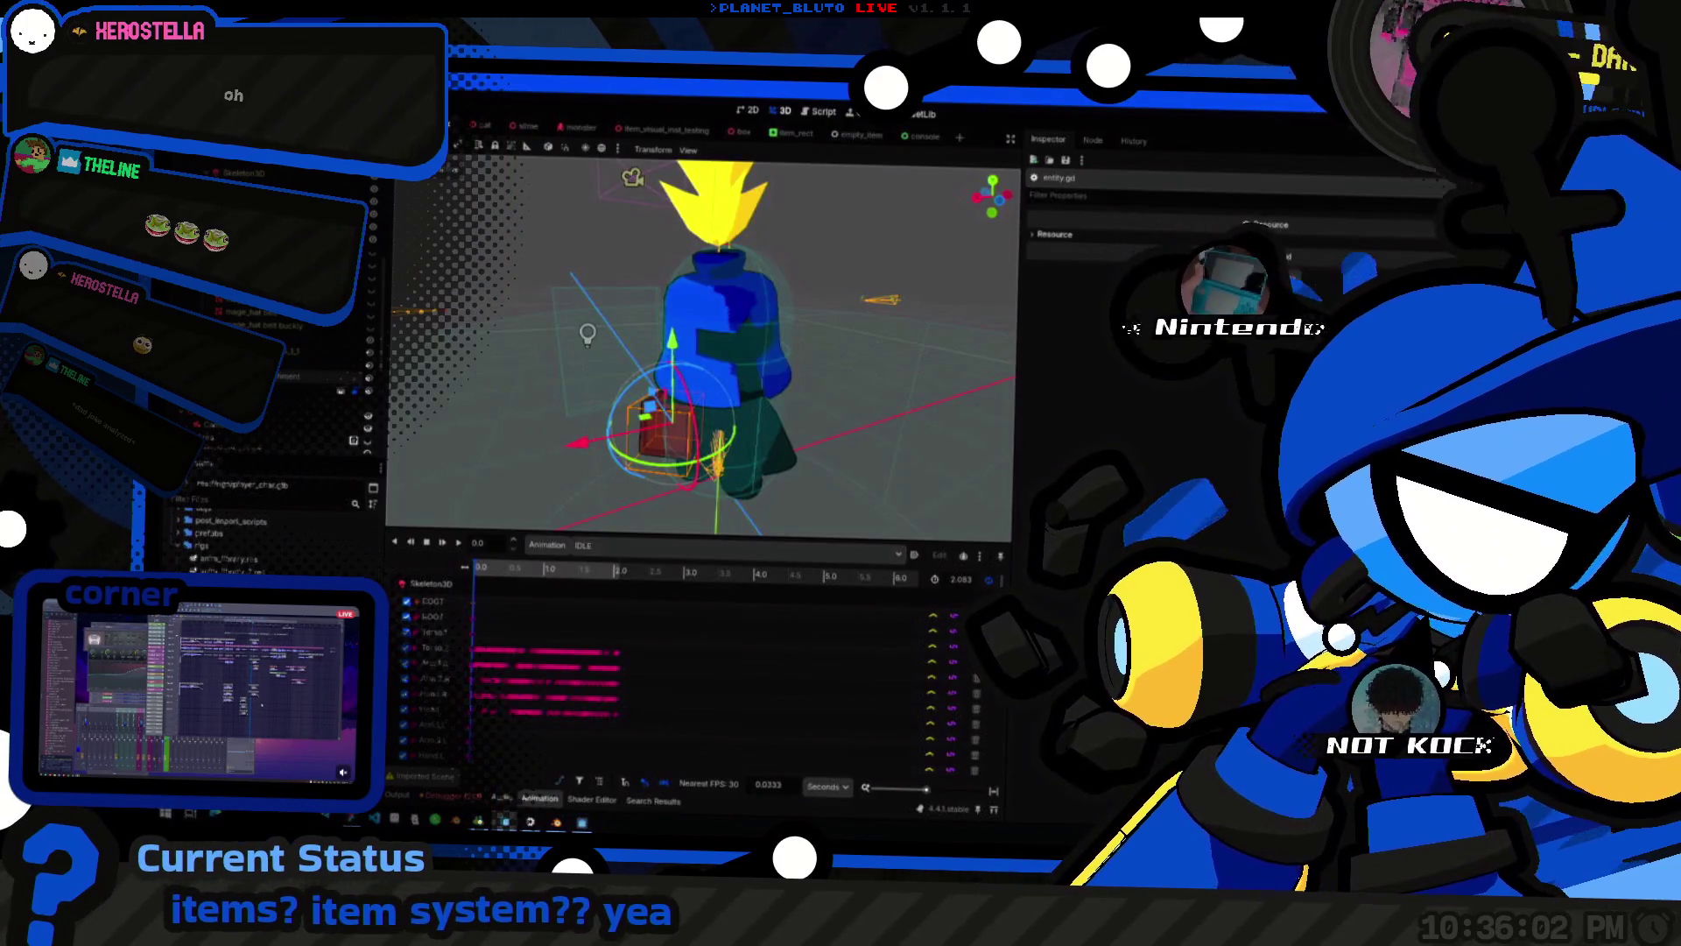
- Run the game with F5 and return to the editor
{"action": "key", "text": "F5"}
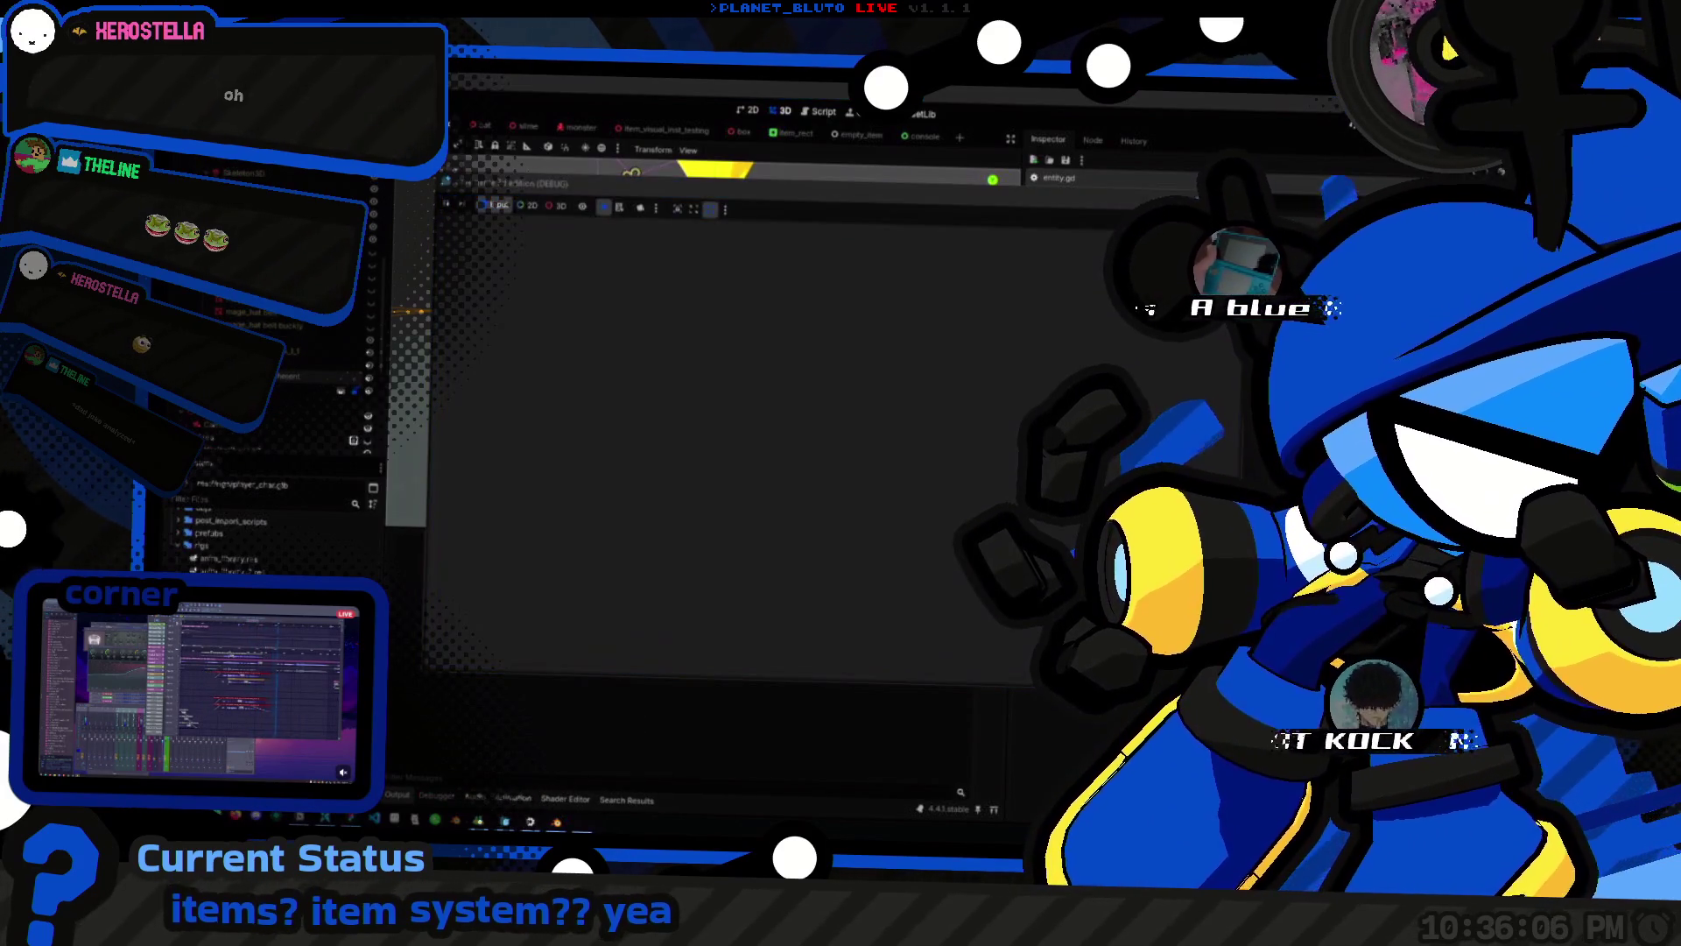
{"action": "key", "text": "alt+Tab"}
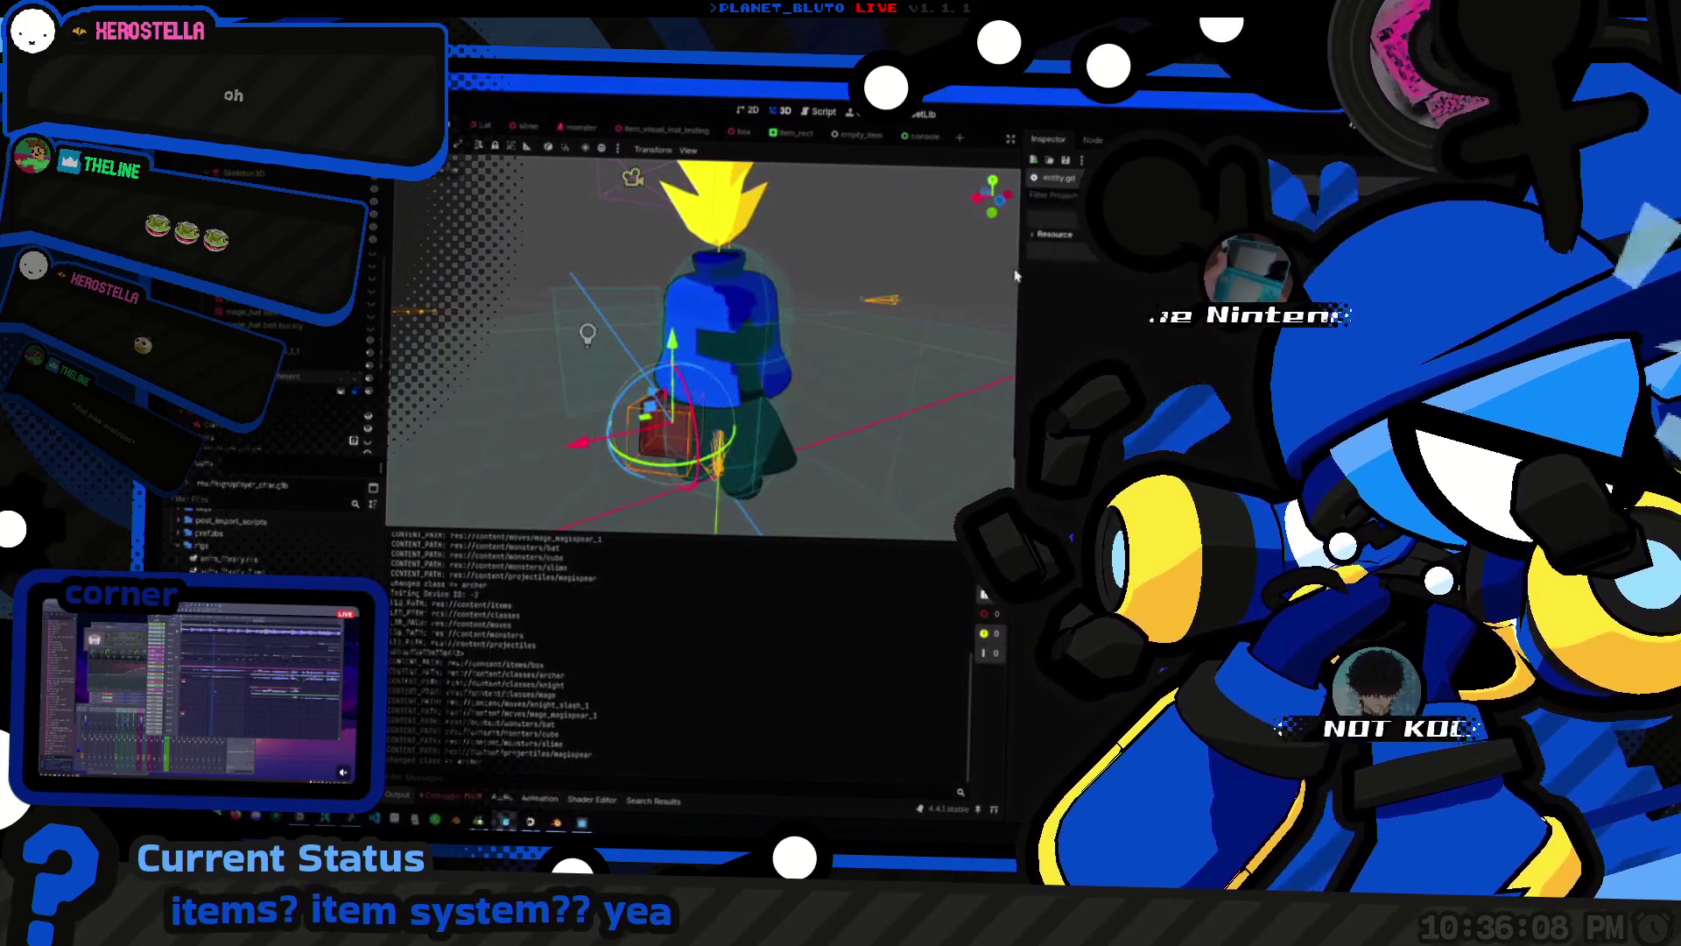
{"action": "key", "text": "alt+Tab"}
{"action": "key", "text": "alt+Tab"}
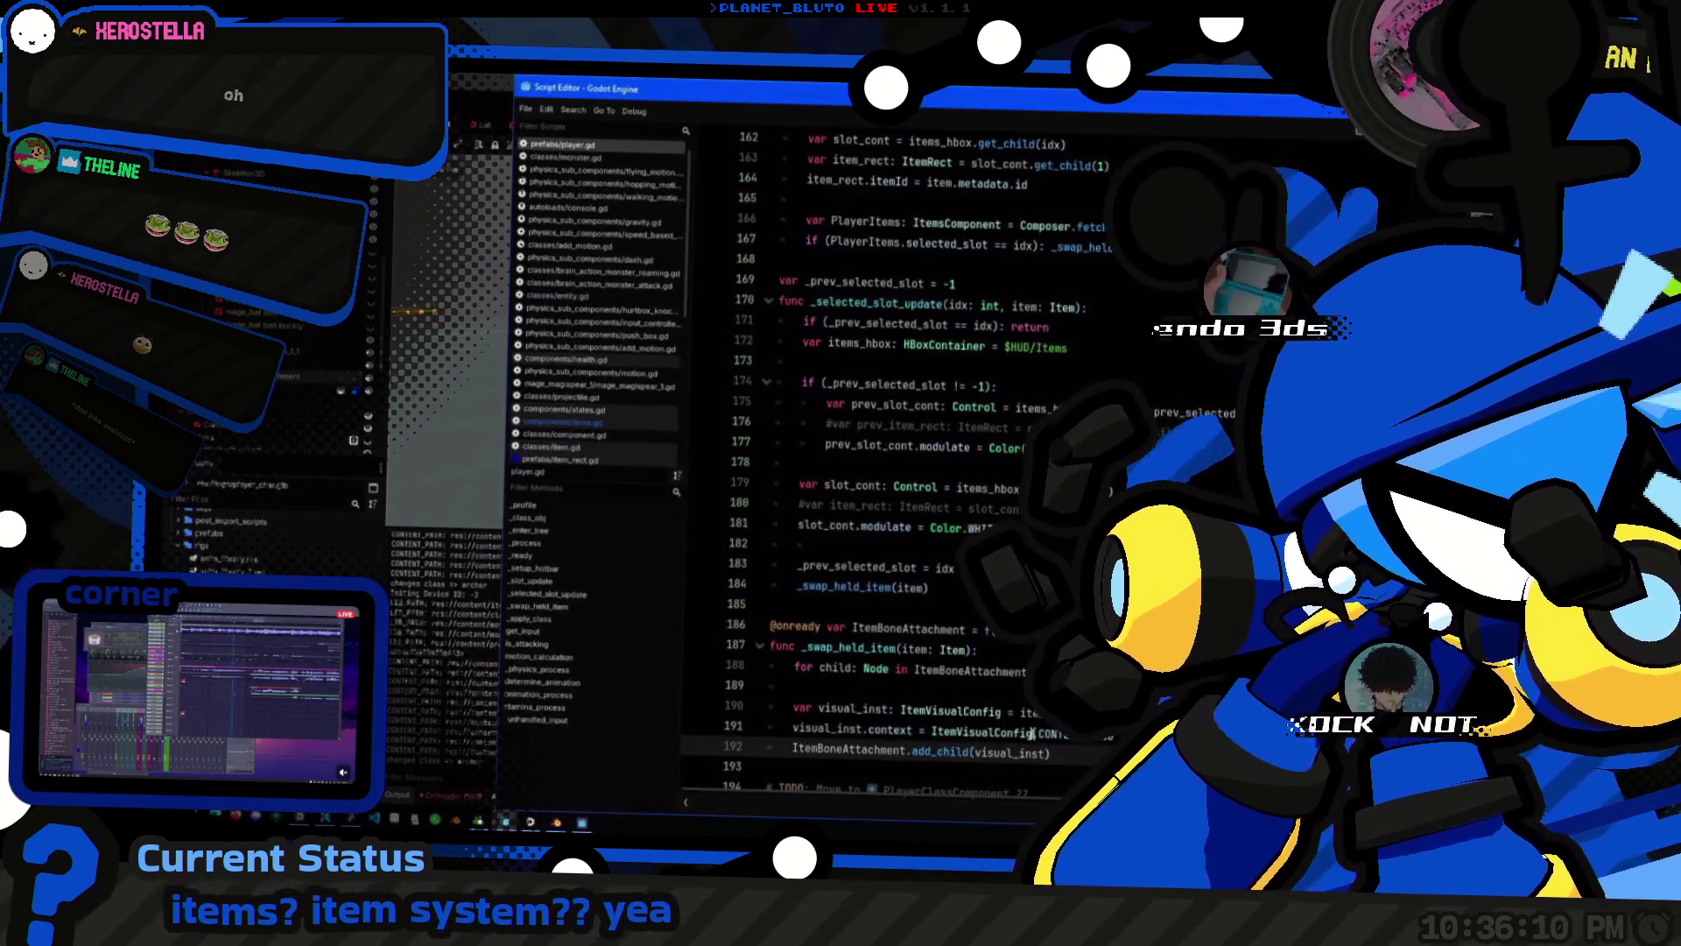
- Add an 'if (item.metadata.id == ""): return' guard above visual_inst and rerun the game
{"action": "left_click", "coordinate": [1029, 710]}
{"action": "key", "text": "Return"}
{"action": "key", "text": "Return"}
{"action": "key", "text": "Up"}
{"action": "key", "text": "Up"}
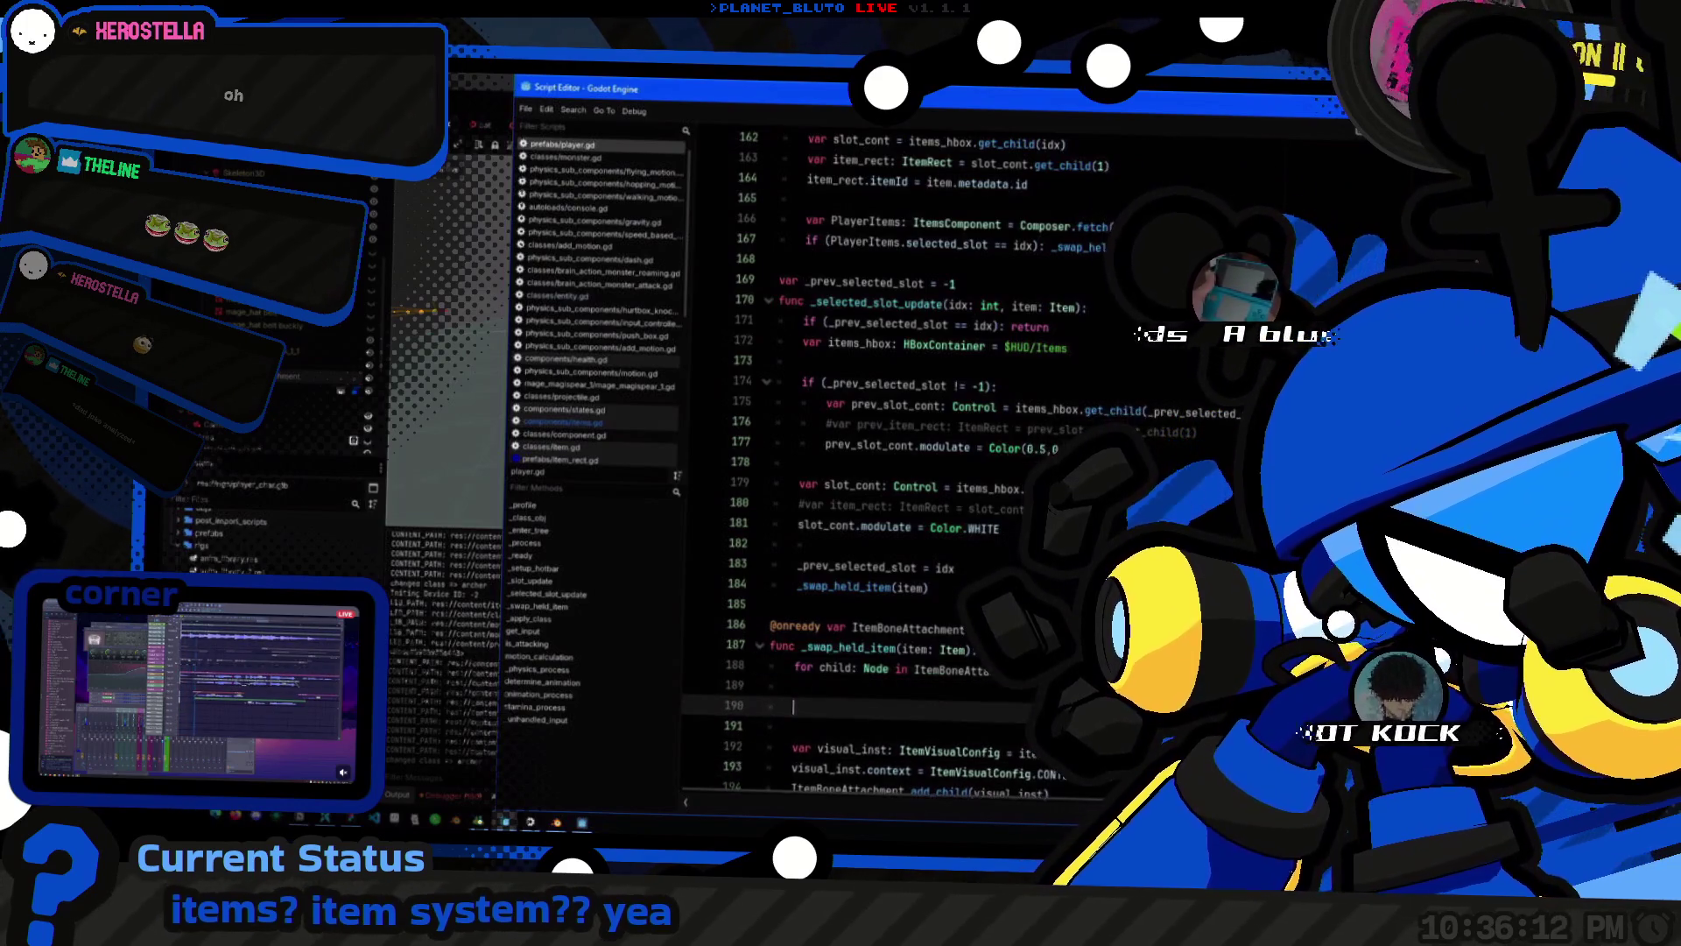
{"action": "type", "text": "item.metadata.id == \"\""}
{"action": "key", "text": "Home"}
{"action": "type", "text": "if ("}
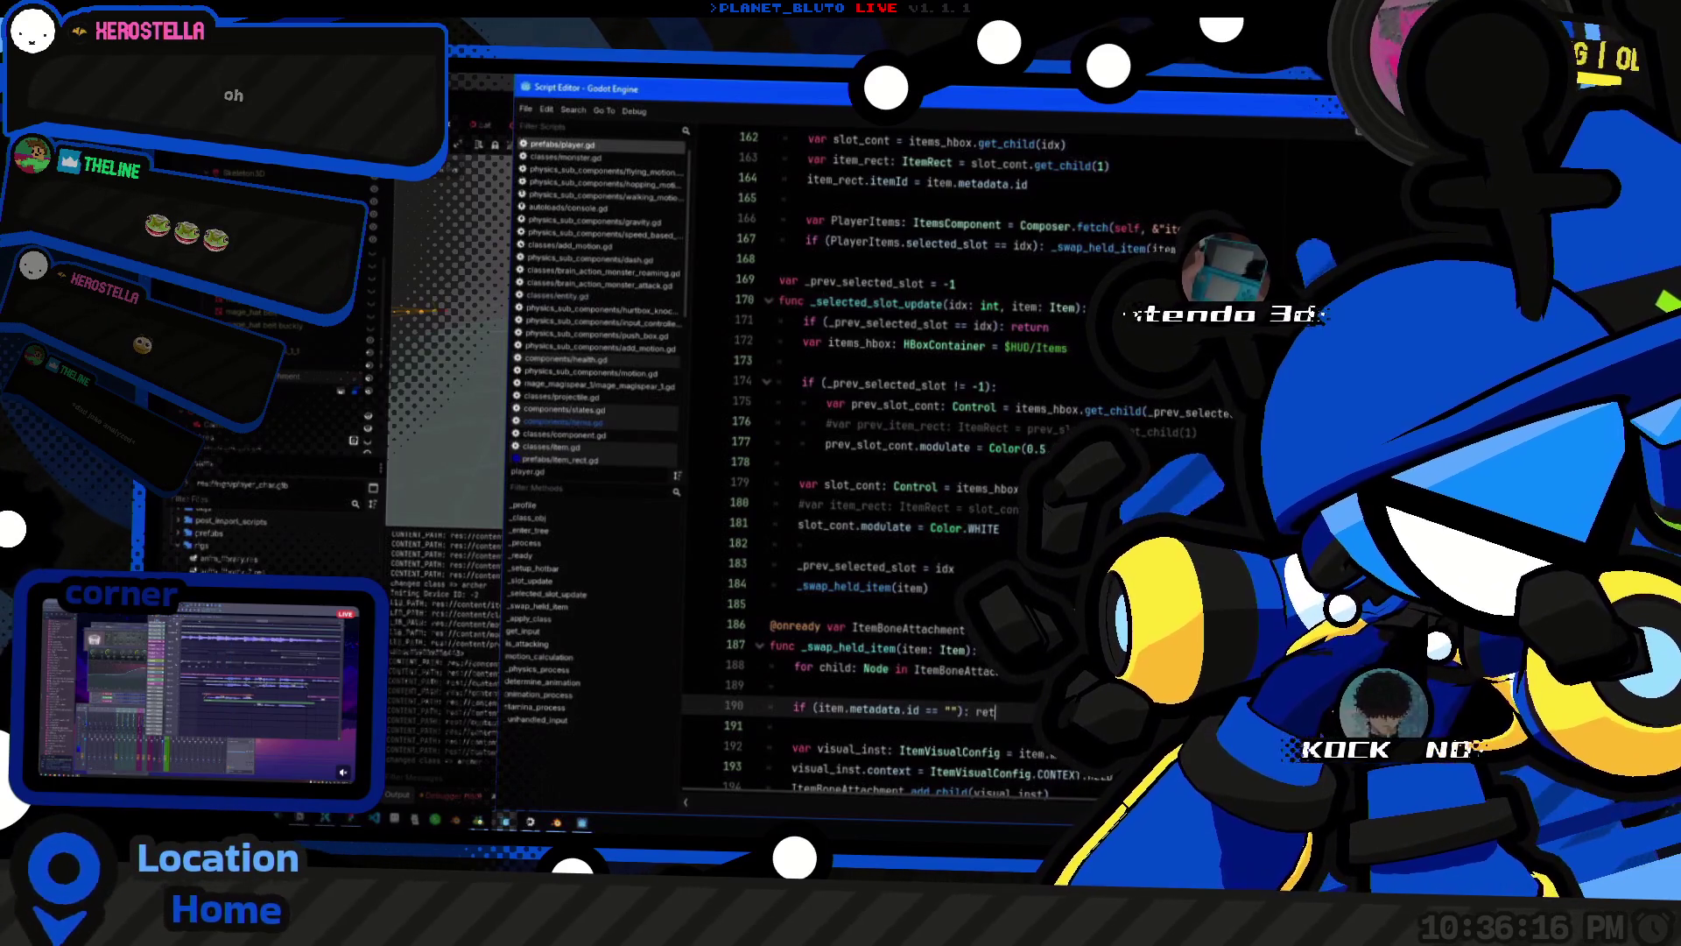
{"action": "key", "text": "ctrl+End"}
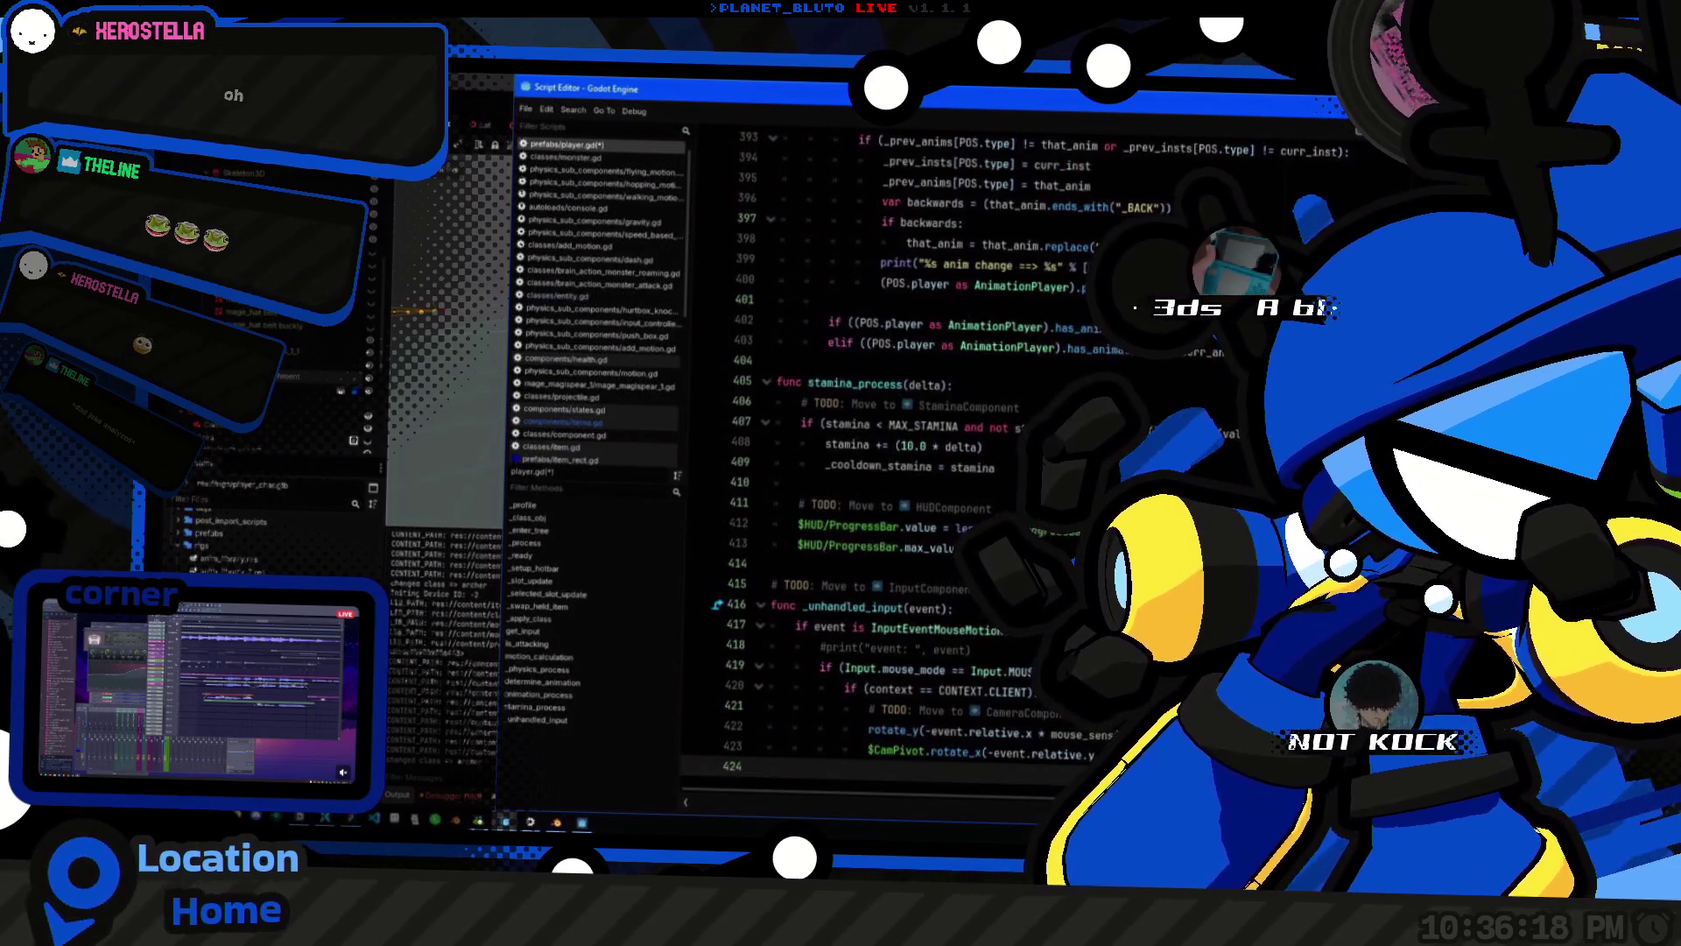
{"action": "type", "text": "): return"}
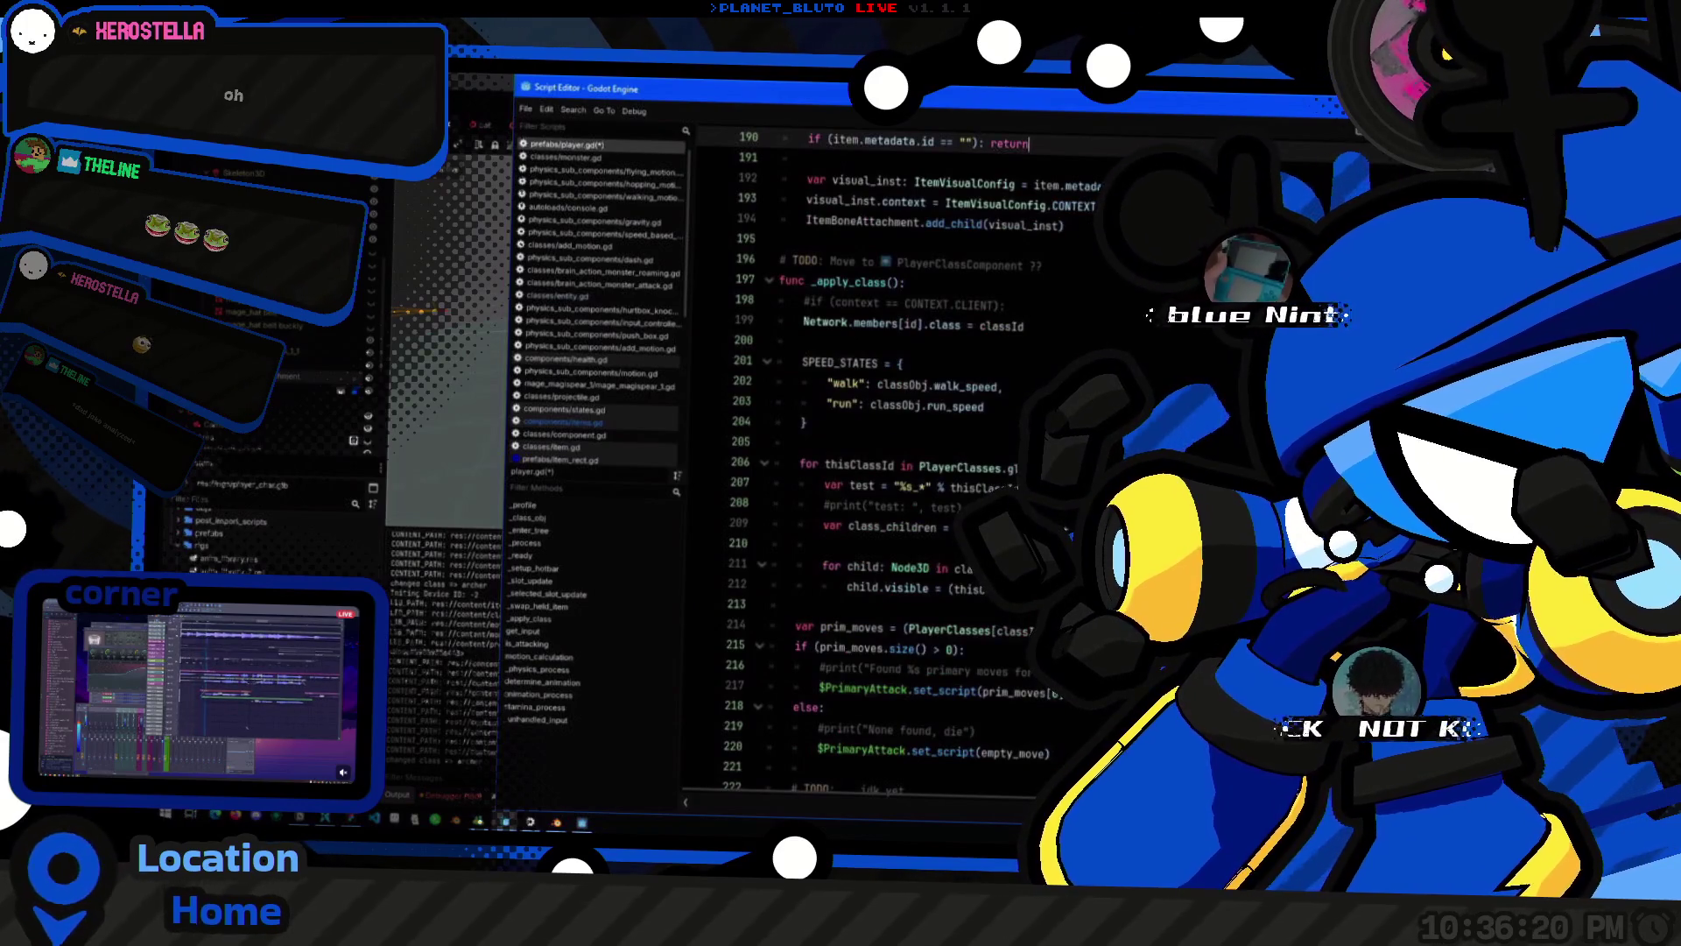
{"action": "key", "text": "F5"}
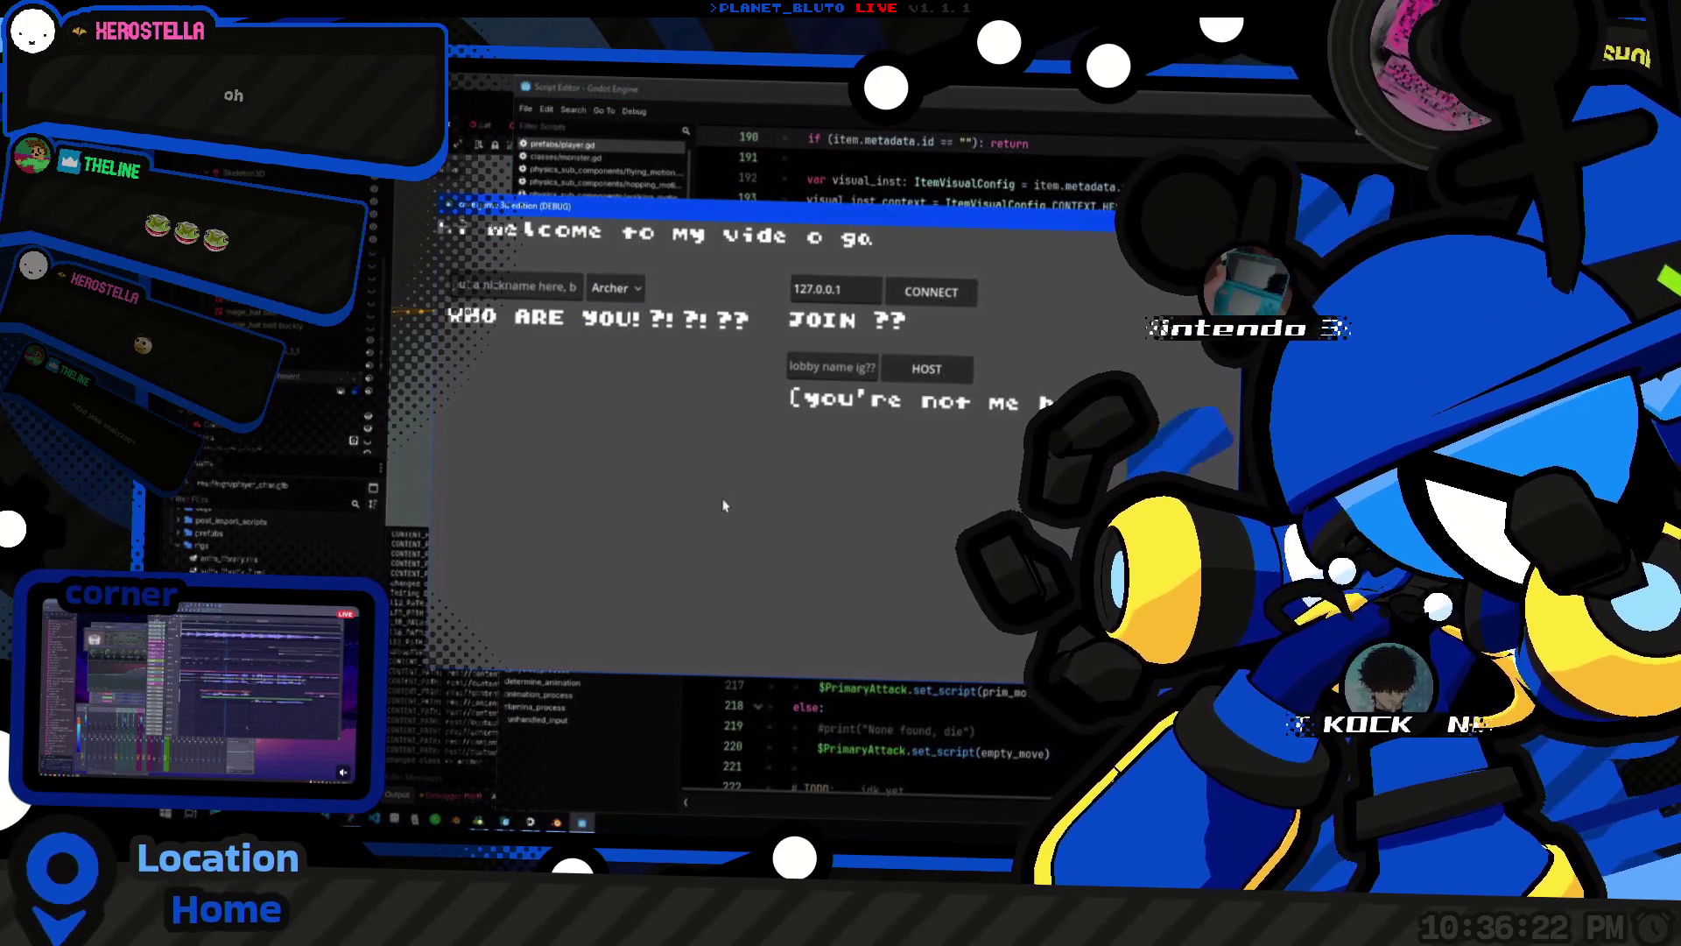
- Pick the Knight class in the lobby and host a game into the dungeon
{"action": "left_click", "coordinate": [614, 287]}
{"action": "left_click", "coordinate": [613, 316]}
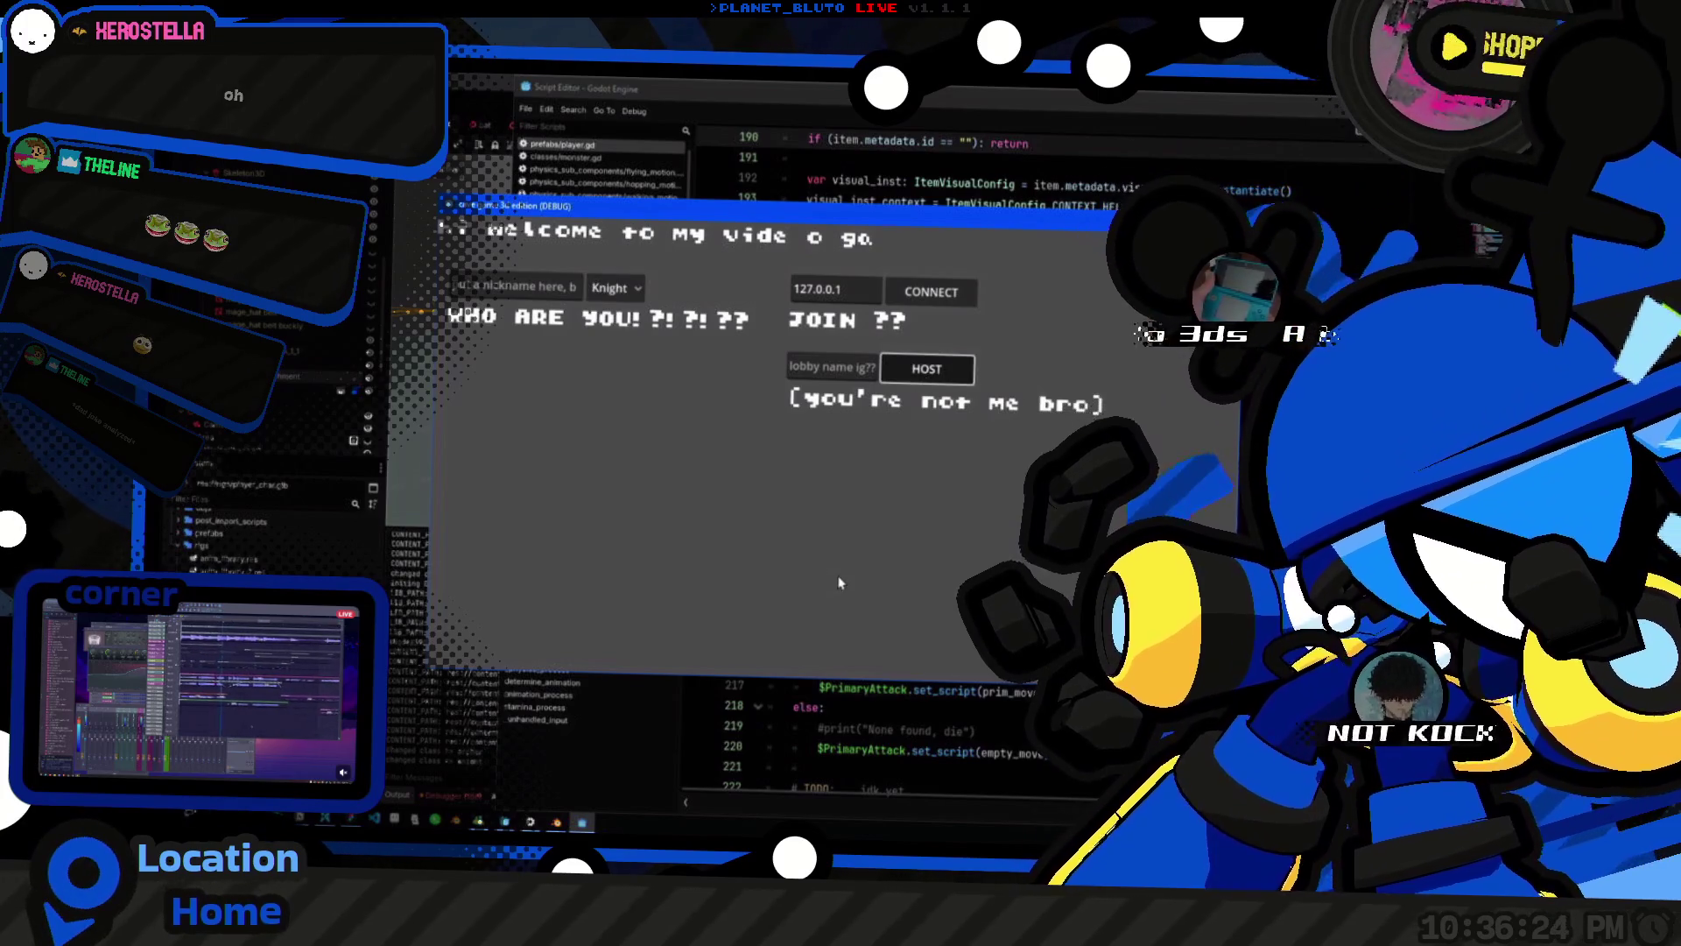
{"action": "key", "text": "Return"}
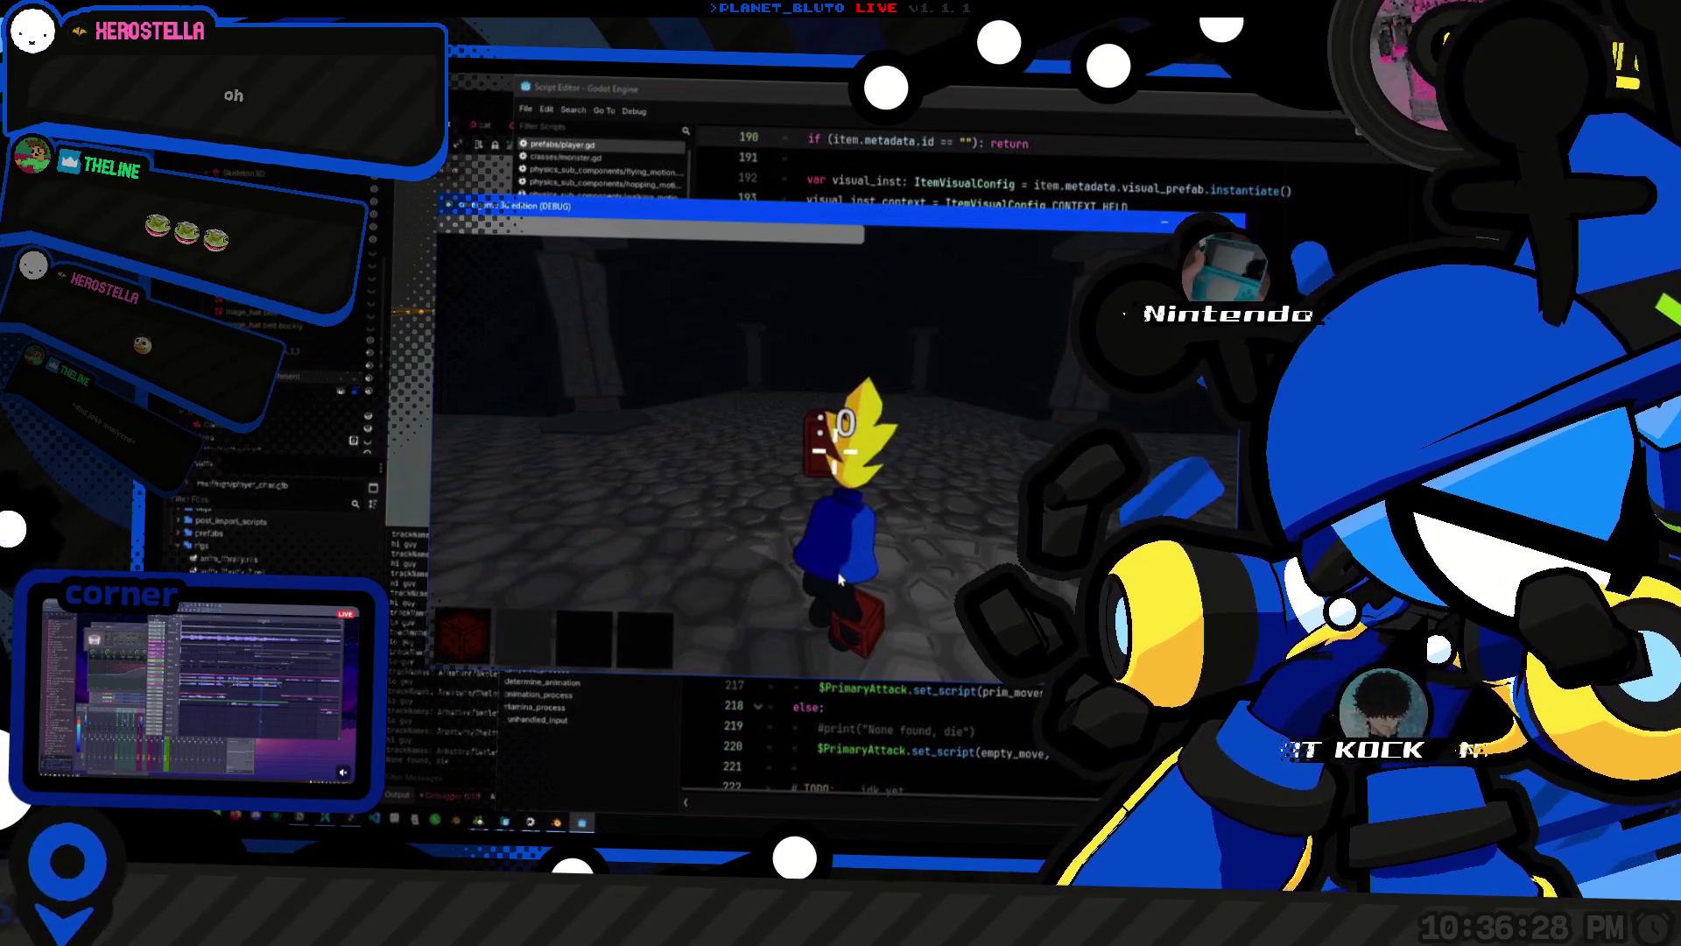
{"action": "scroll", "coordinate": [839, 579], "scroll_direction": "down", "scroll_amount": 3}
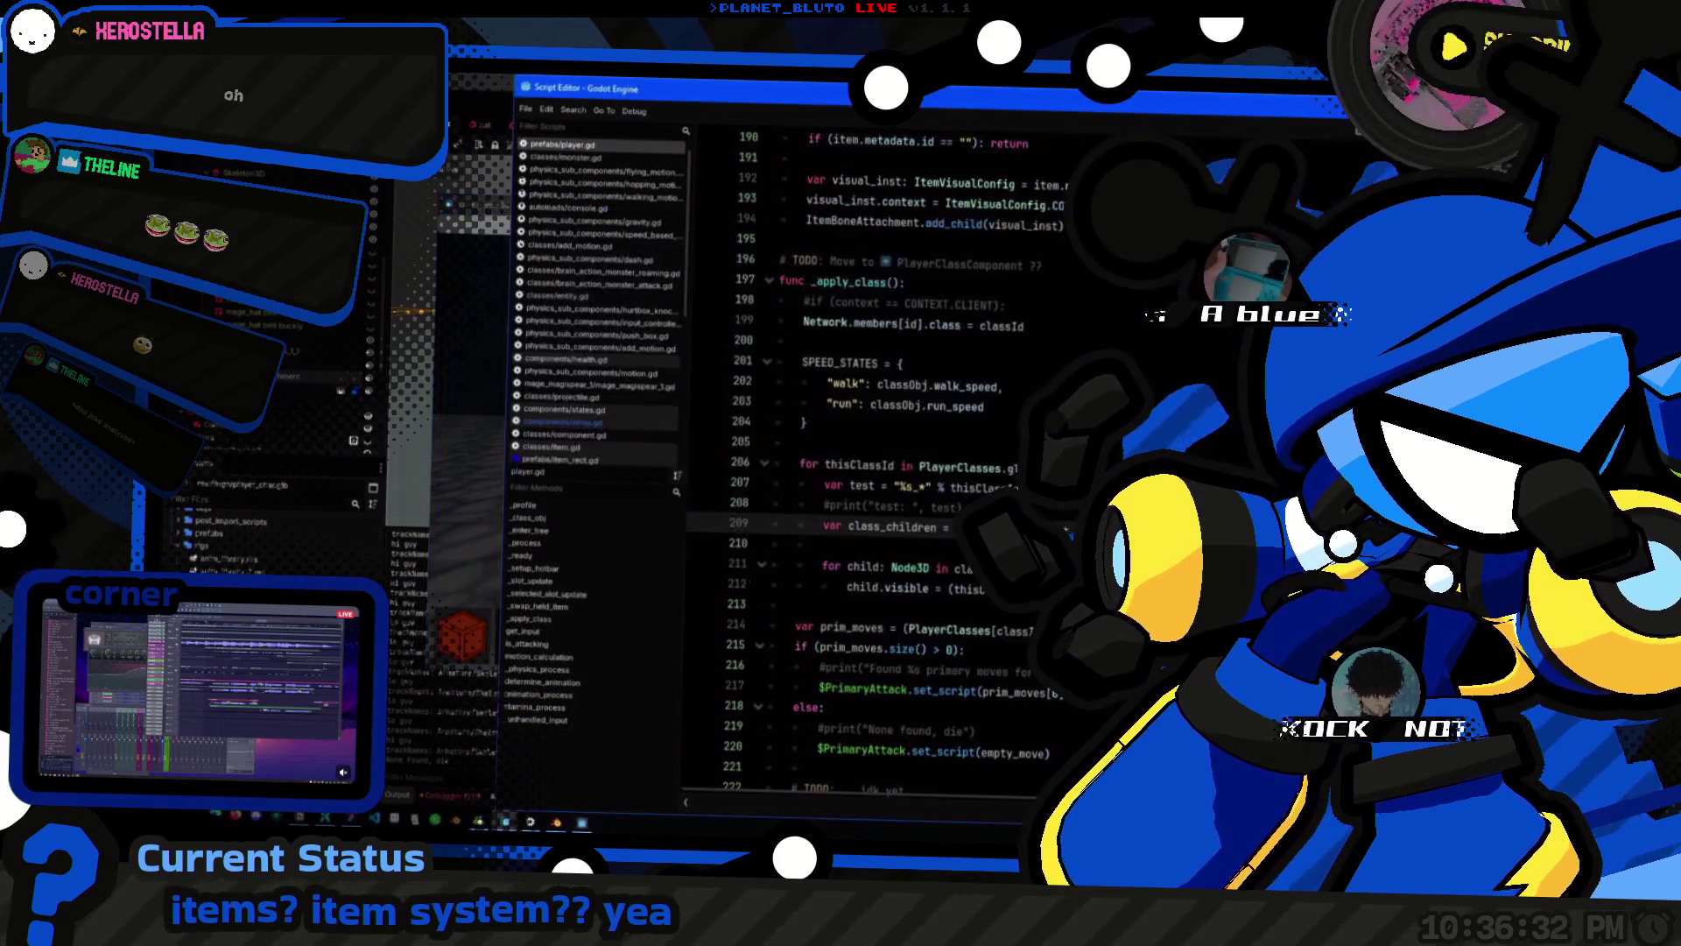
{"action": "scroll", "coordinate": [867, 350], "scroll_direction": "up", "scroll_amount": 3}
- Insert print("item: ", item.metadata.id) at the top of _swap_held_item
{"action": "double_click", "coordinate": [863, 263]}
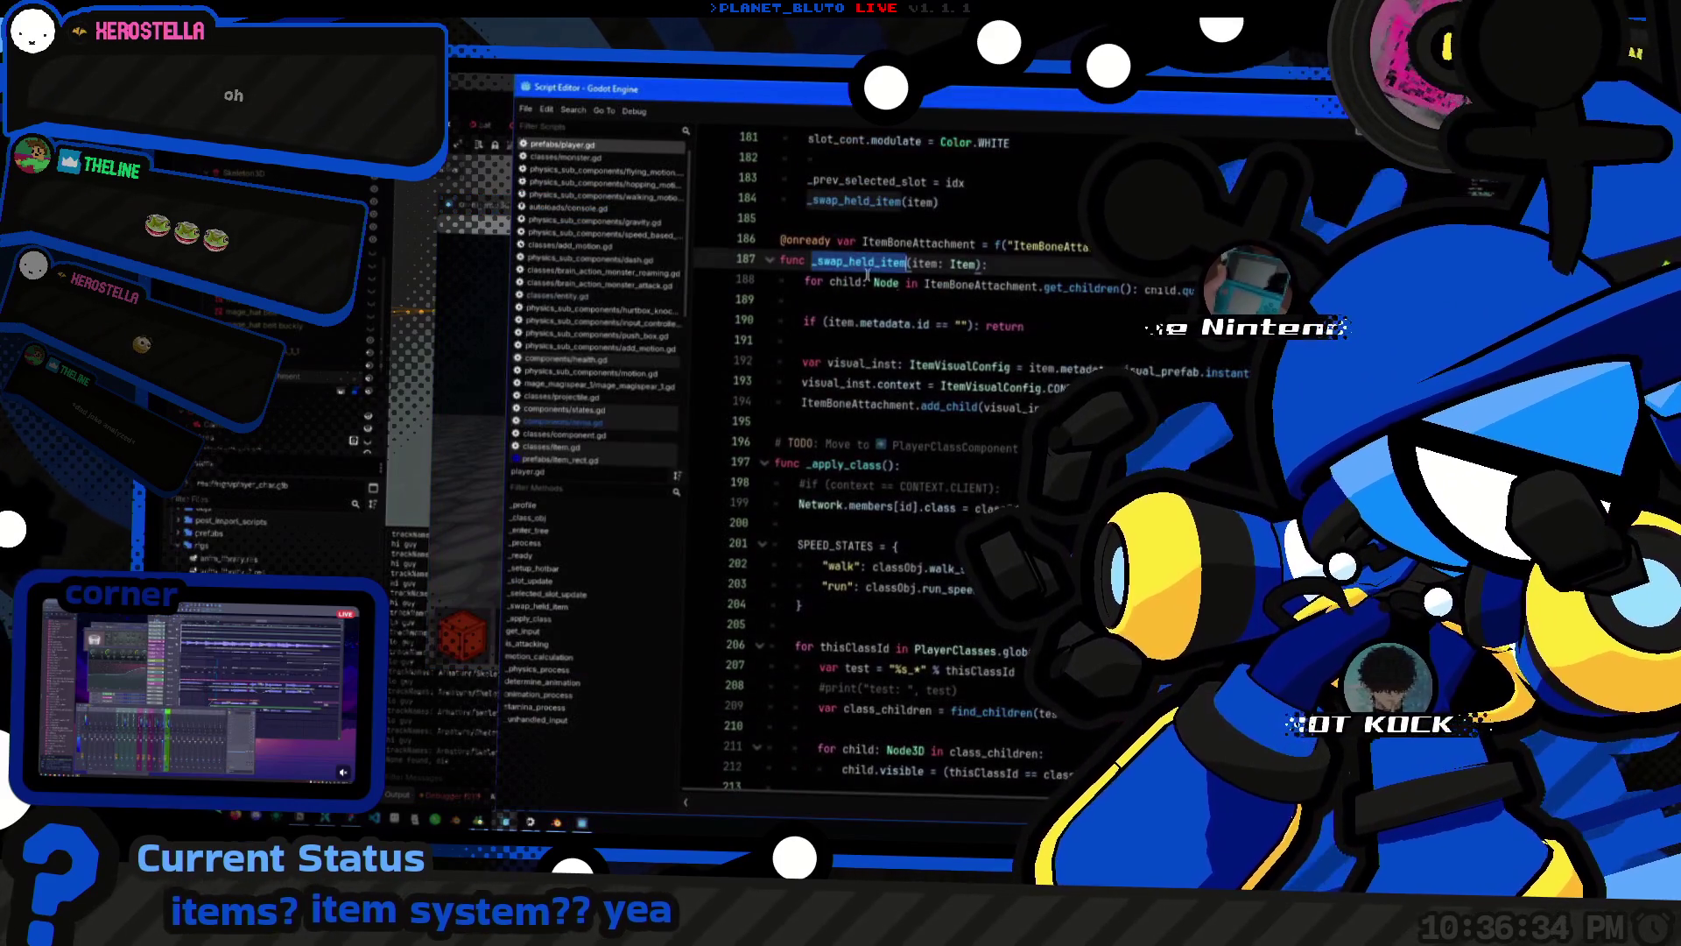
{"action": "left_click", "coordinate": [1033, 263]}
{"action": "key", "text": "Return"}
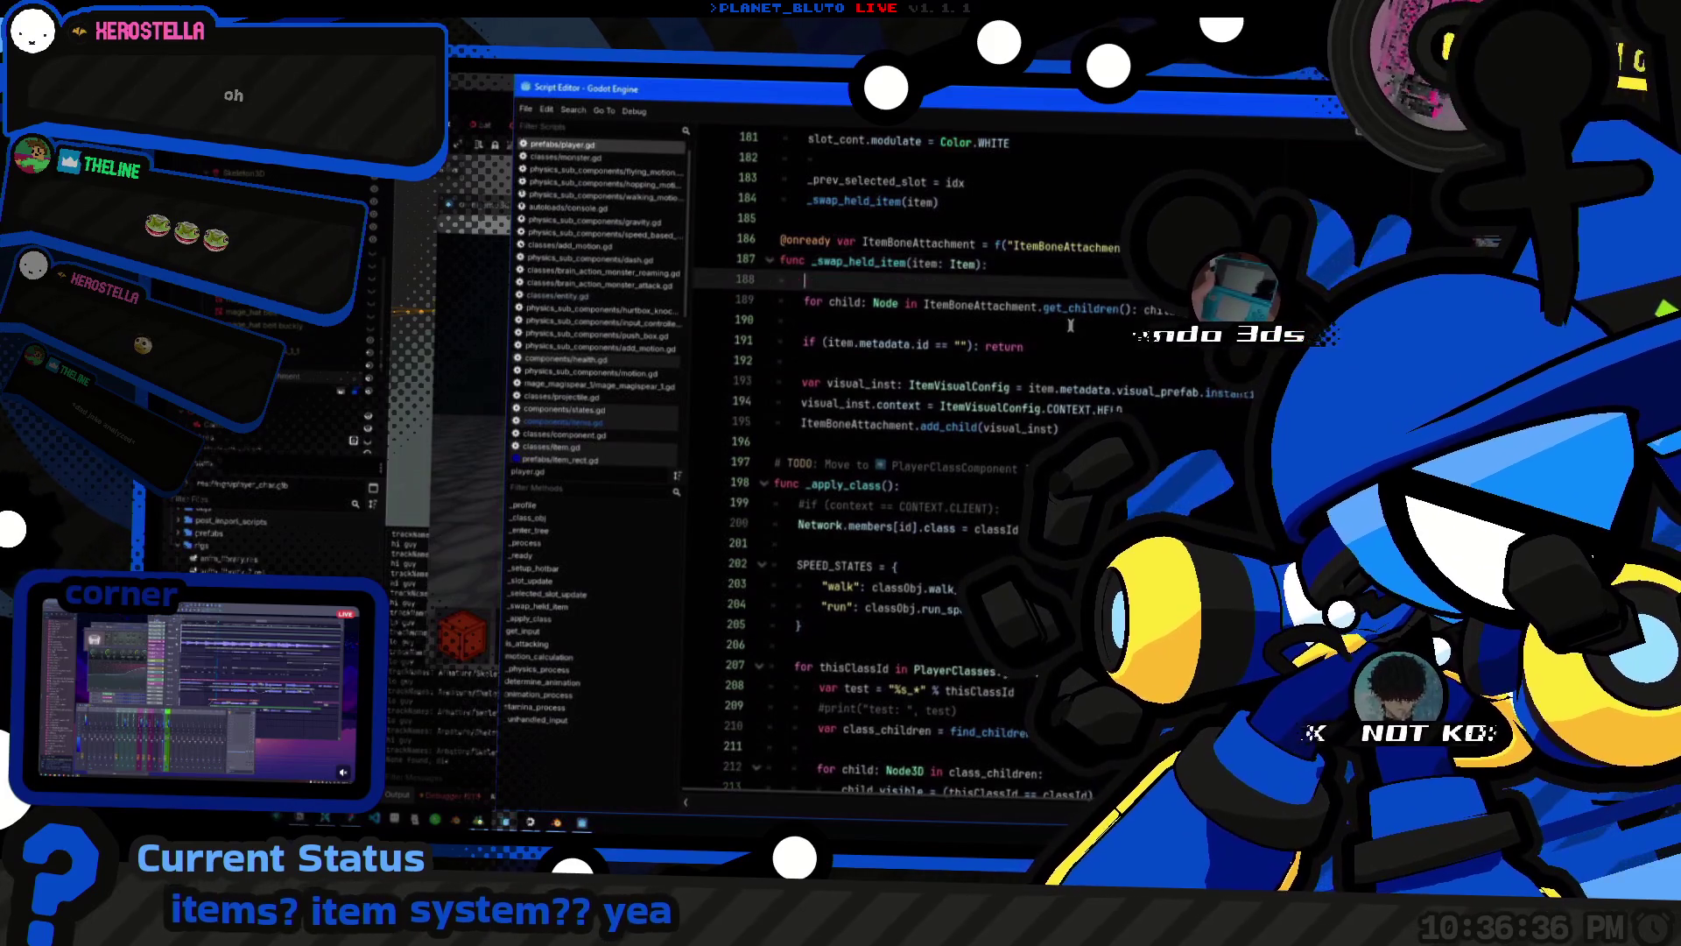
{"action": "type", "text": "item: \", "}
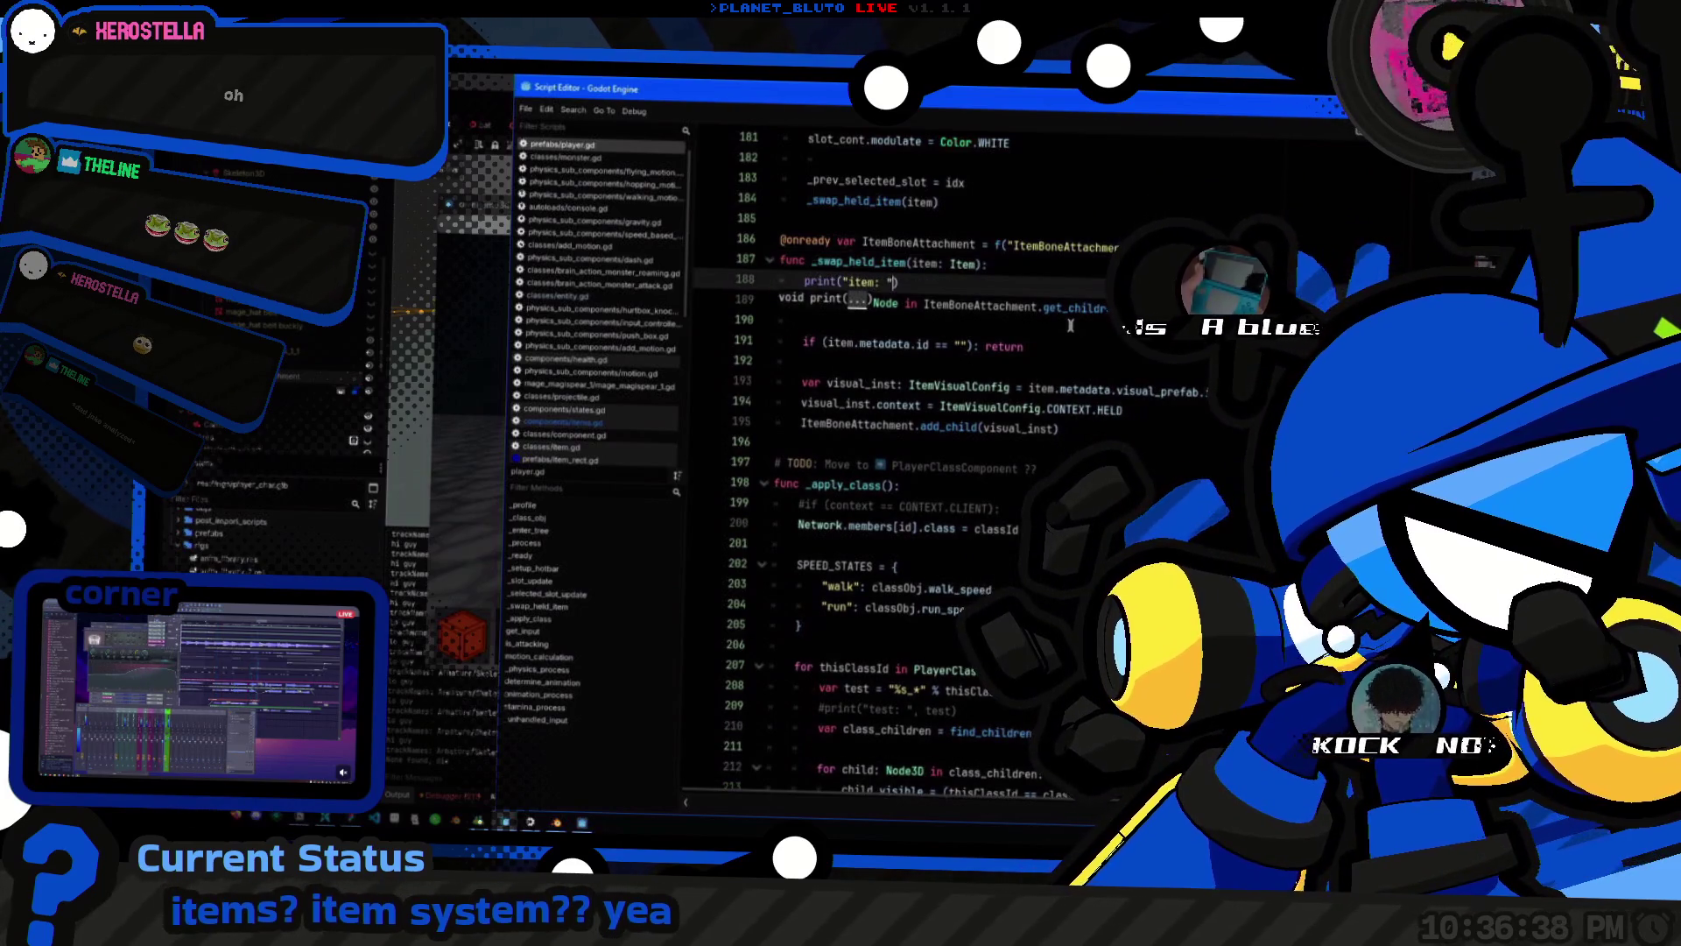
{"action": "type", "text": "item)"}
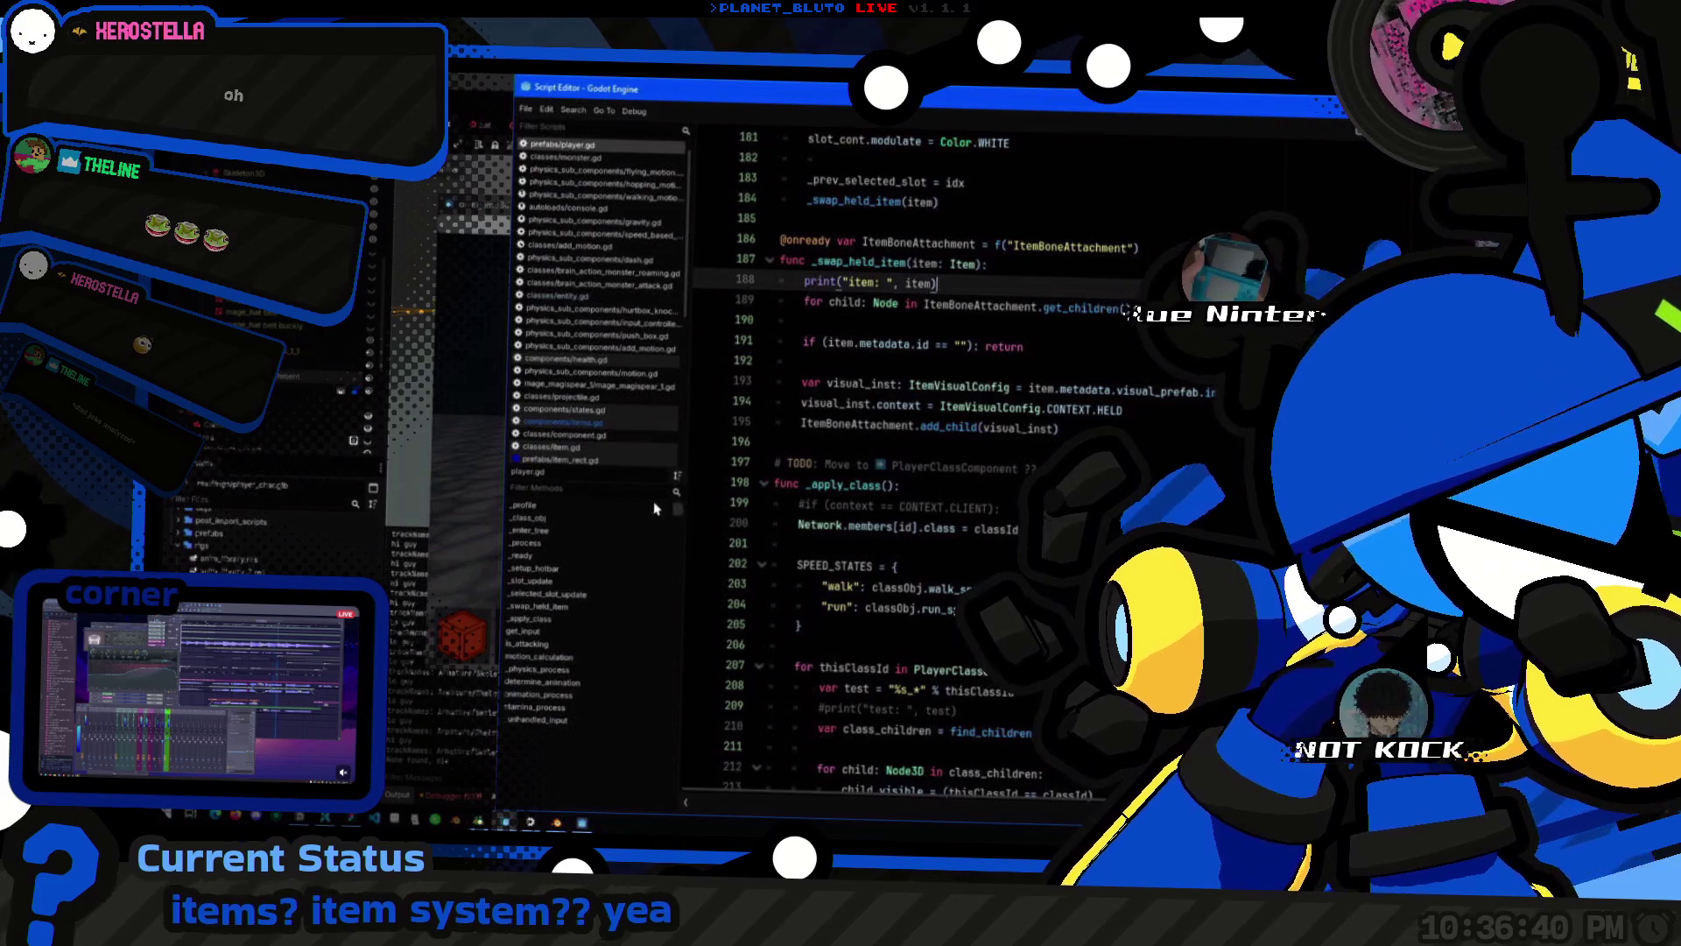
- Run the game, cycle hotbar slots 2, 3, 2, 1, 2, then stop it
{"action": "key", "text": "F5"}
{"action": "key", "text": "2"}
{"action": "key", "text": "3"}
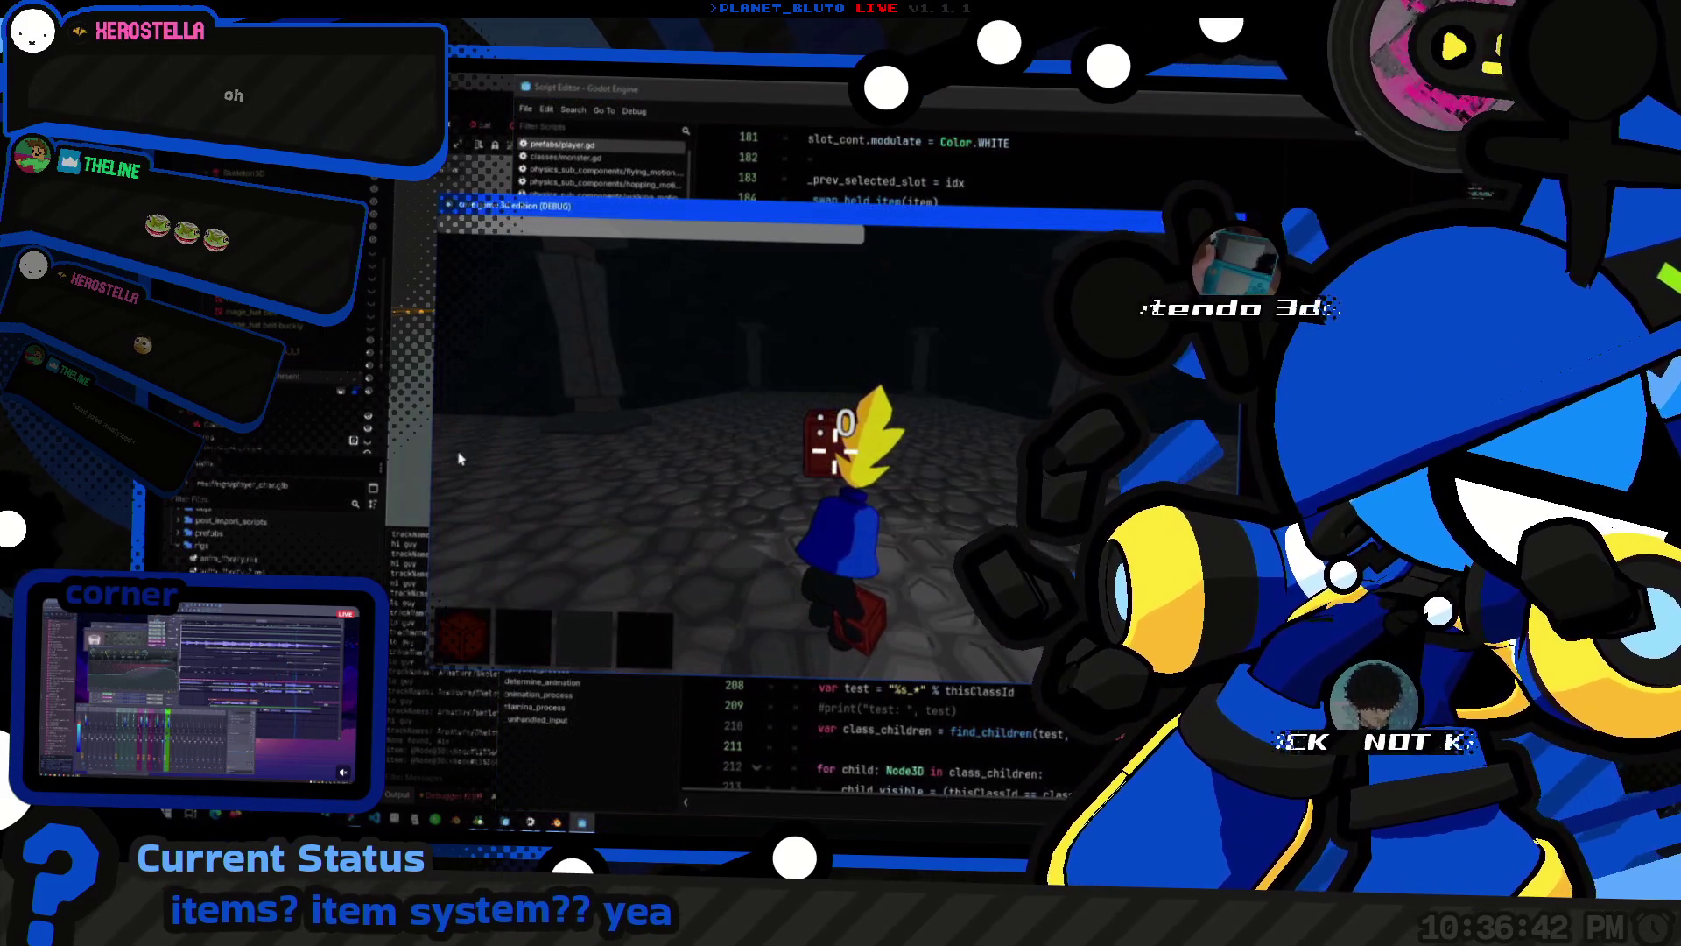
{"action": "key", "text": "2"}
{"action": "key", "text": "1"}
{"action": "key", "text": "2"}
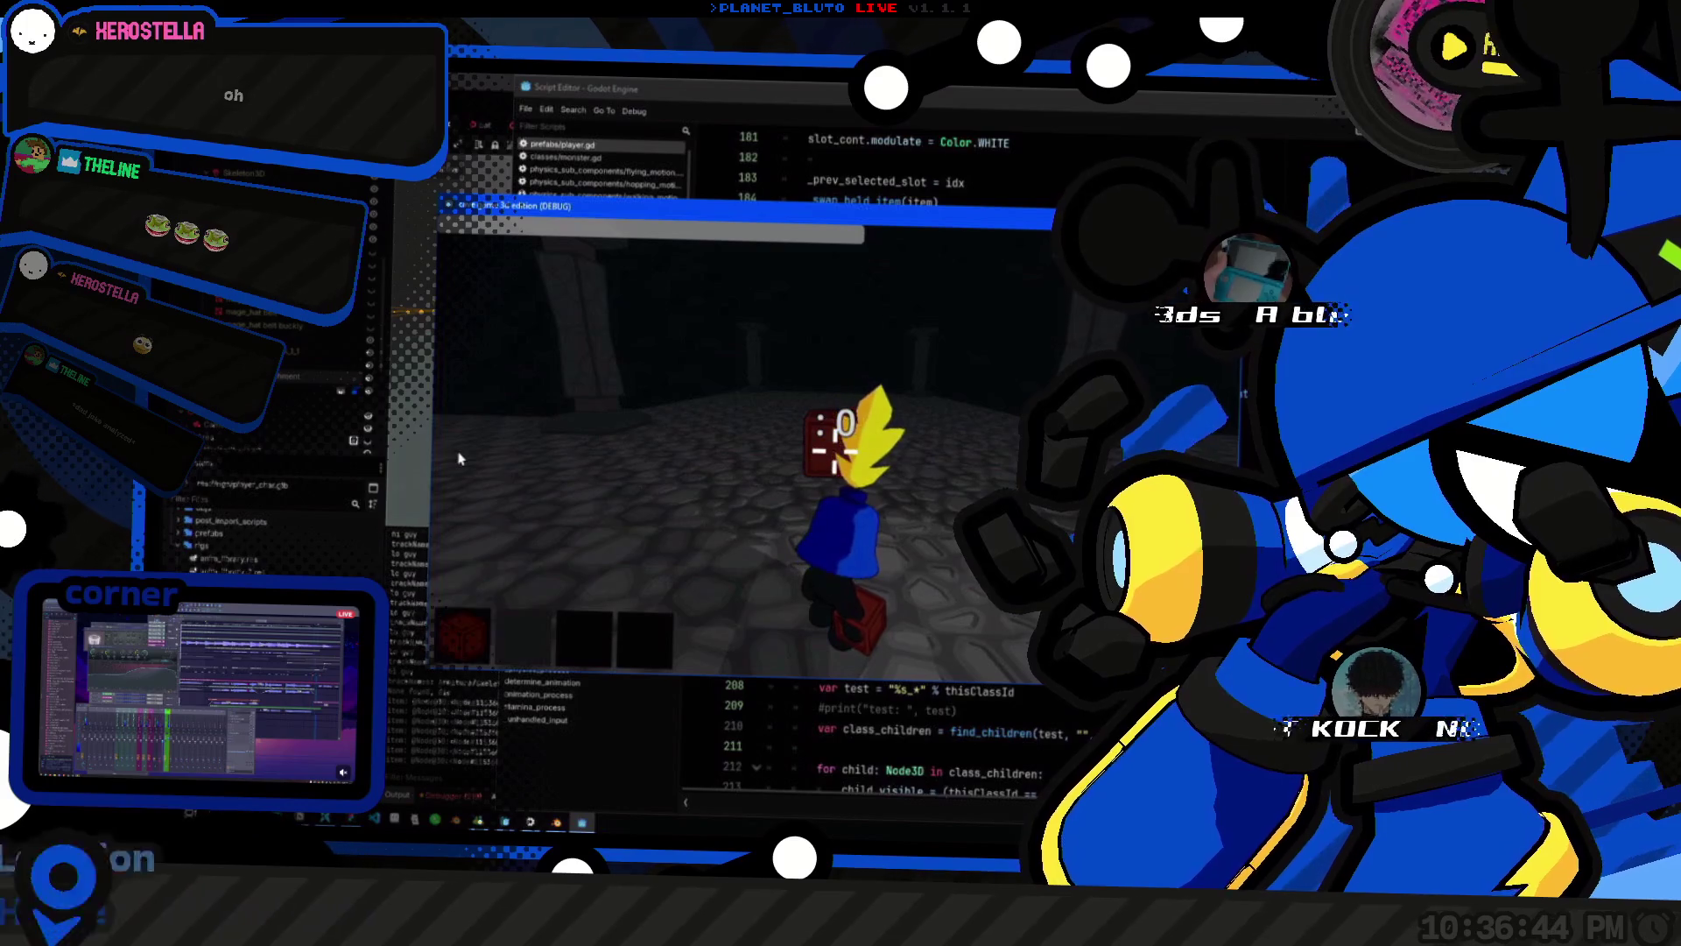
{"action": "key", "text": "F8"}
- Run the game again, switch to hotbar slots 3 and 4, and stop it
{"action": "left_click", "coordinate": [929, 348]}
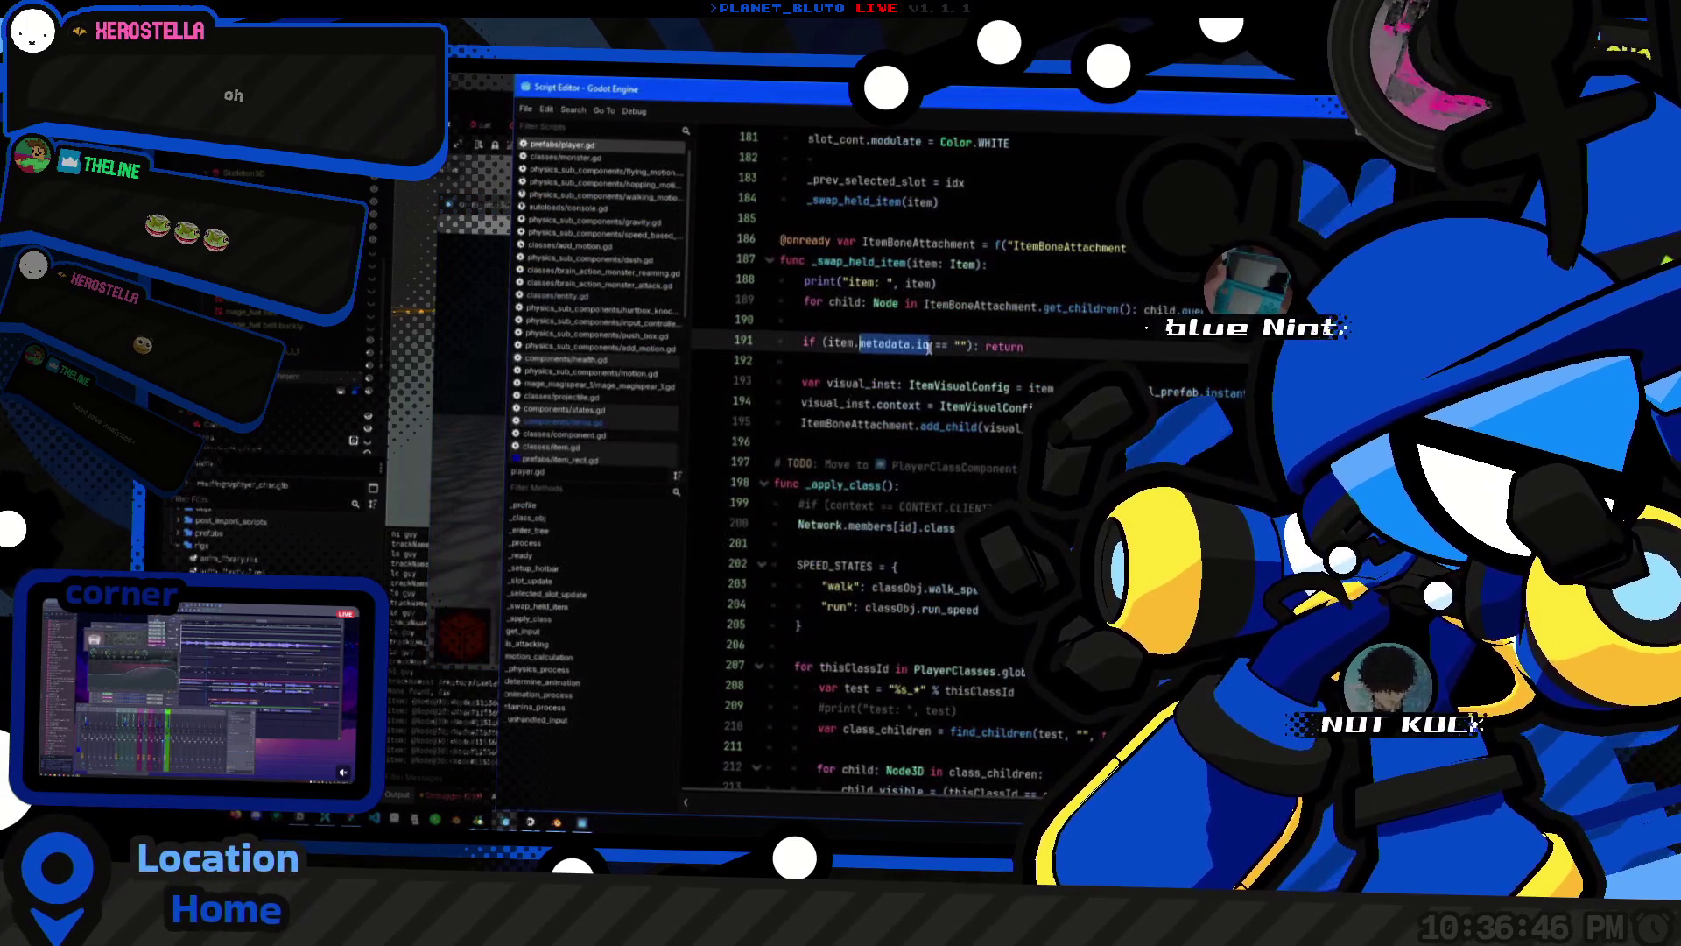
{"action": "left_click", "coordinate": [911, 283]}
{"action": "key", "text": "F5"}
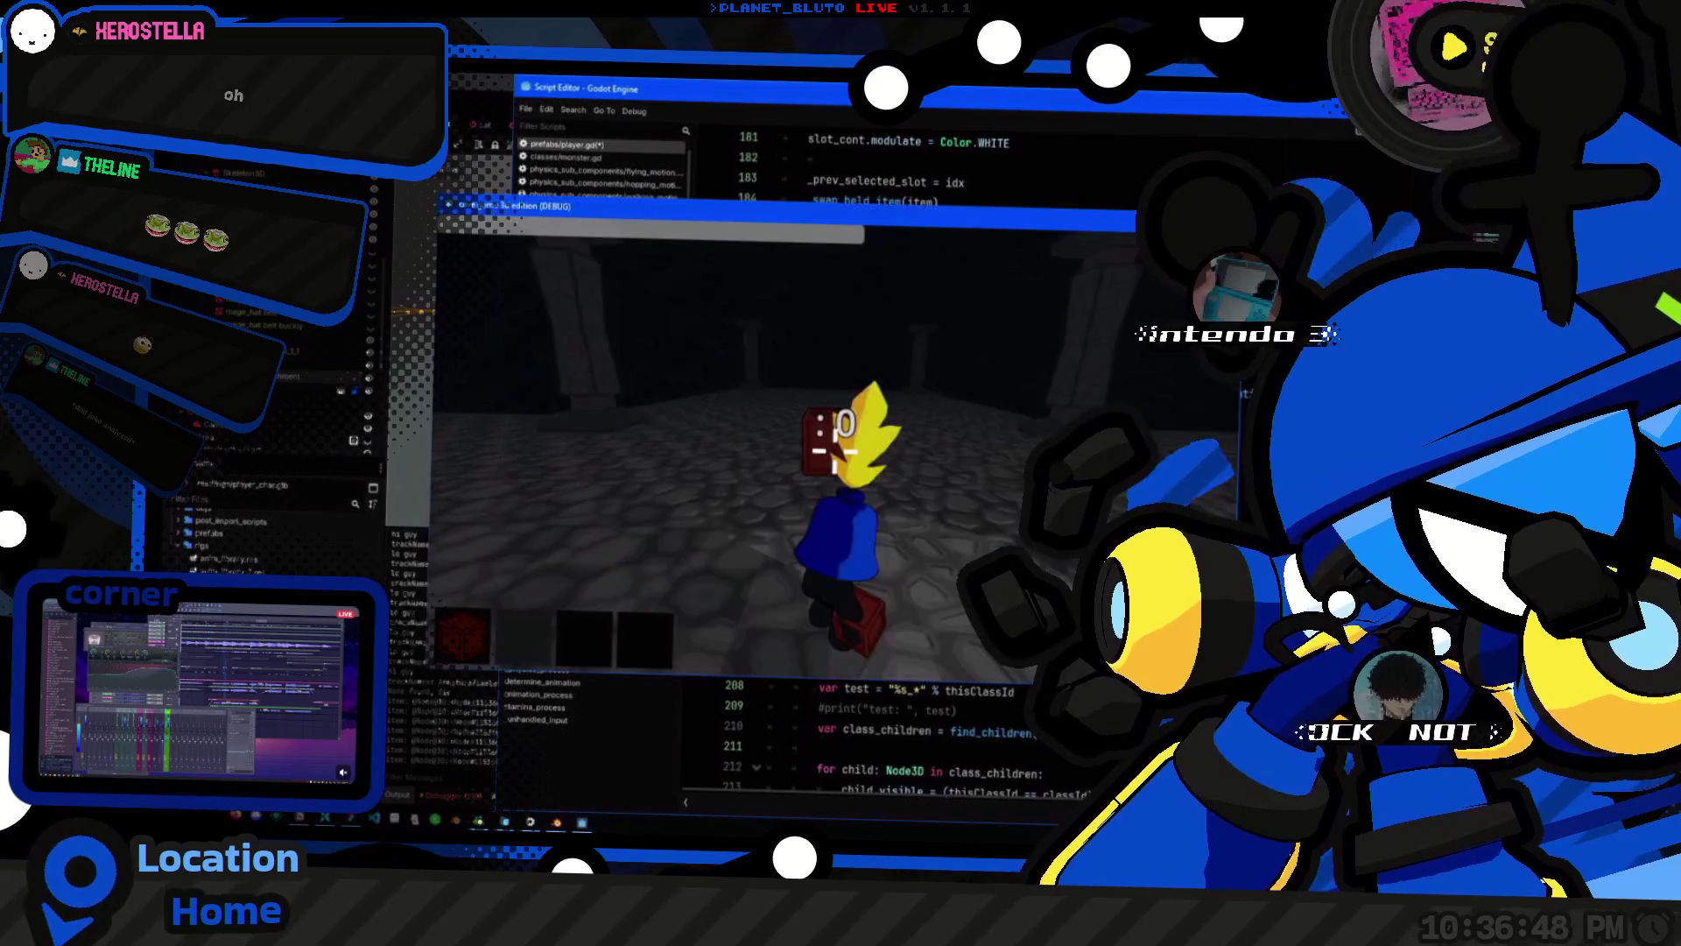
{"action": "key", "text": "3"}
{"action": "key", "text": "4"}
{"action": "scroll", "coordinate": [860, 450], "scroll_direction": "down", "scroll_amount": 1}
{"action": "scroll", "coordinate": [861, 450], "scroll_direction": "up", "scroll_amount": 4}
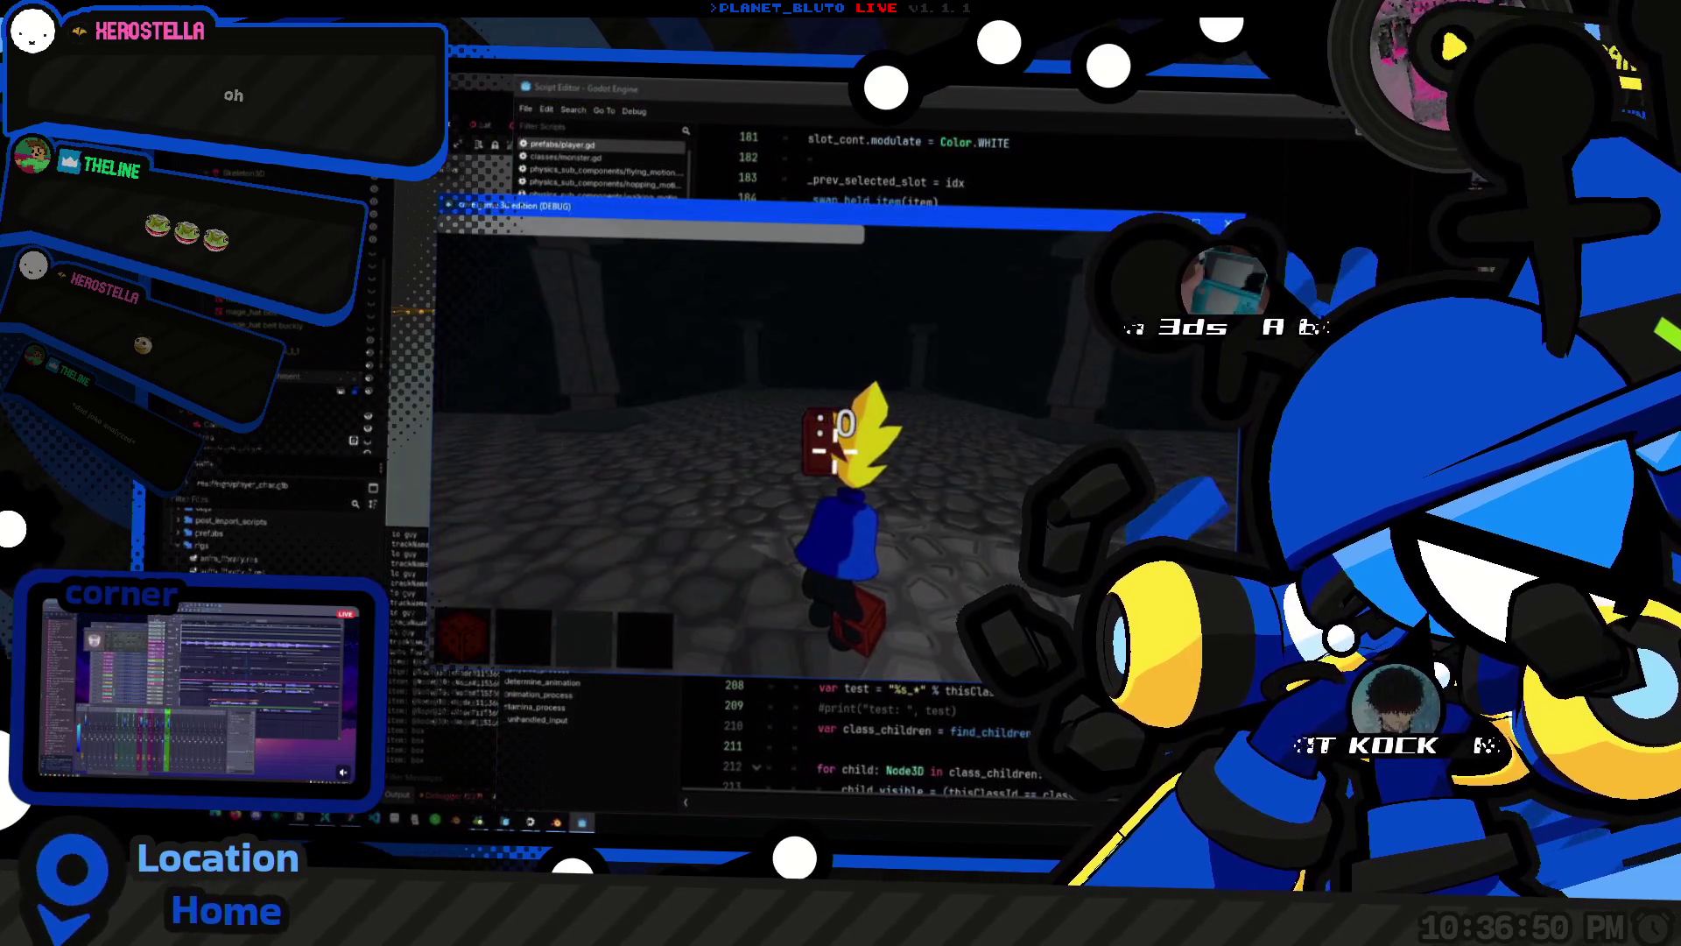
{"action": "key", "text": "F8"}
{"action": "key", "text": "Up"}
{"action": "key", "text": "Up"}
{"action": "key", "text": "Up"}
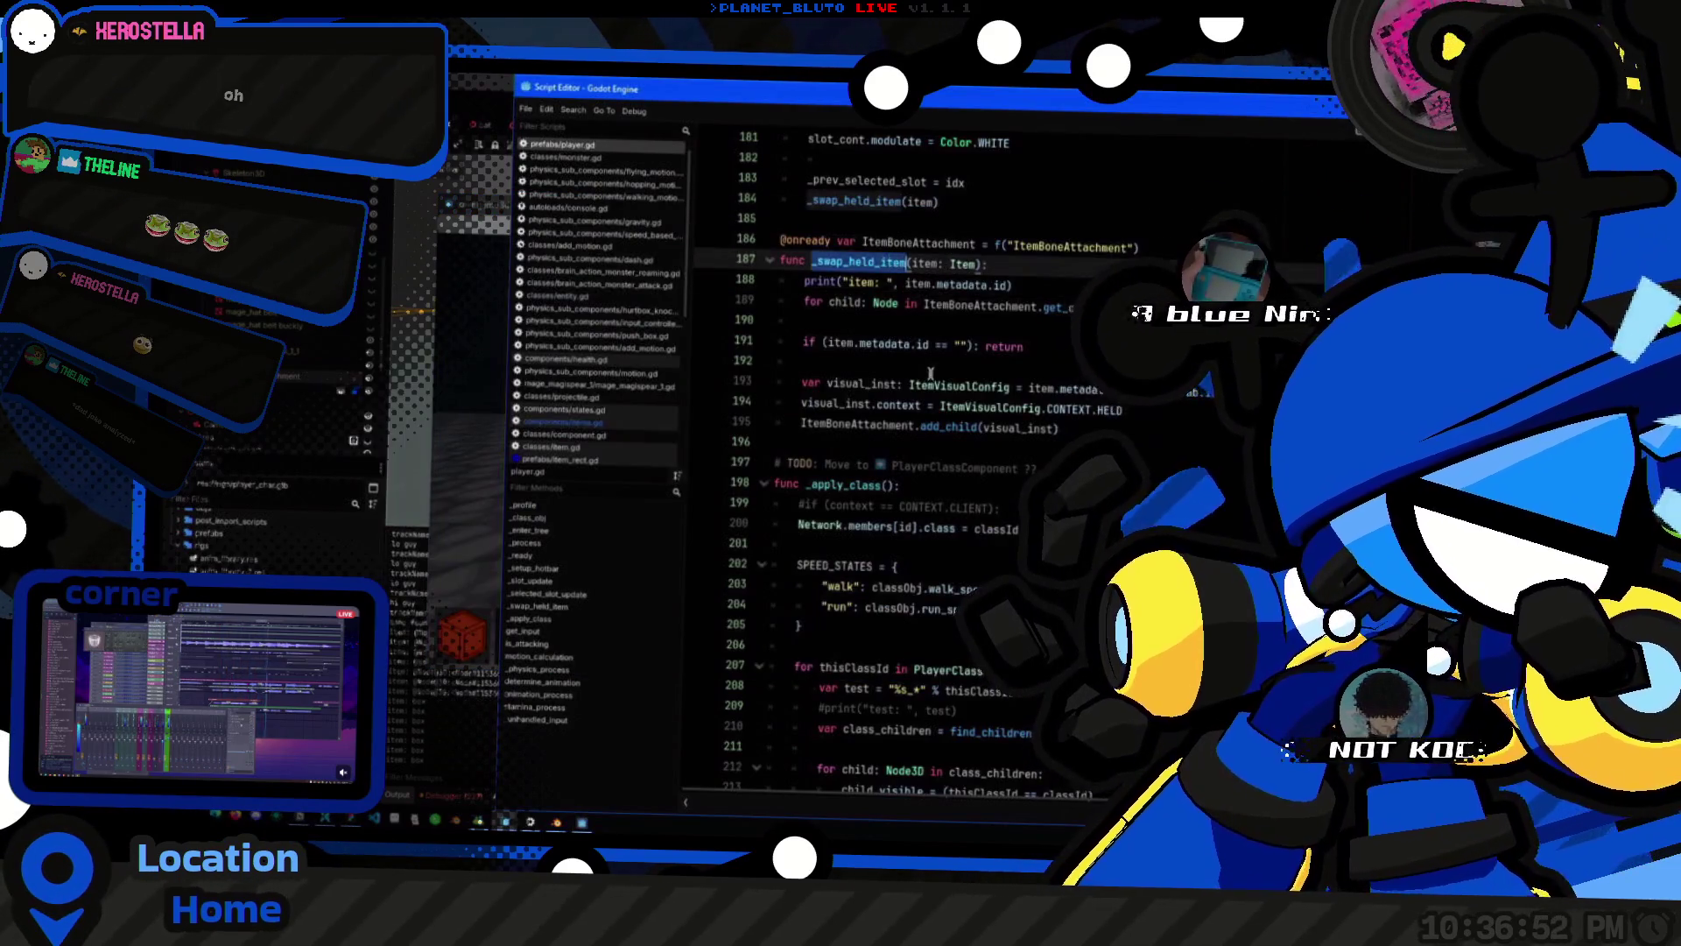
- Look through _selected_slot_update and the items component script
{"action": "scroll", "coordinate": [993, 446], "scroll_direction": "up", "scroll_amount": 5}
{"action": "scroll", "coordinate": [992, 447], "scroll_direction": "up", "scroll_amount": 2}
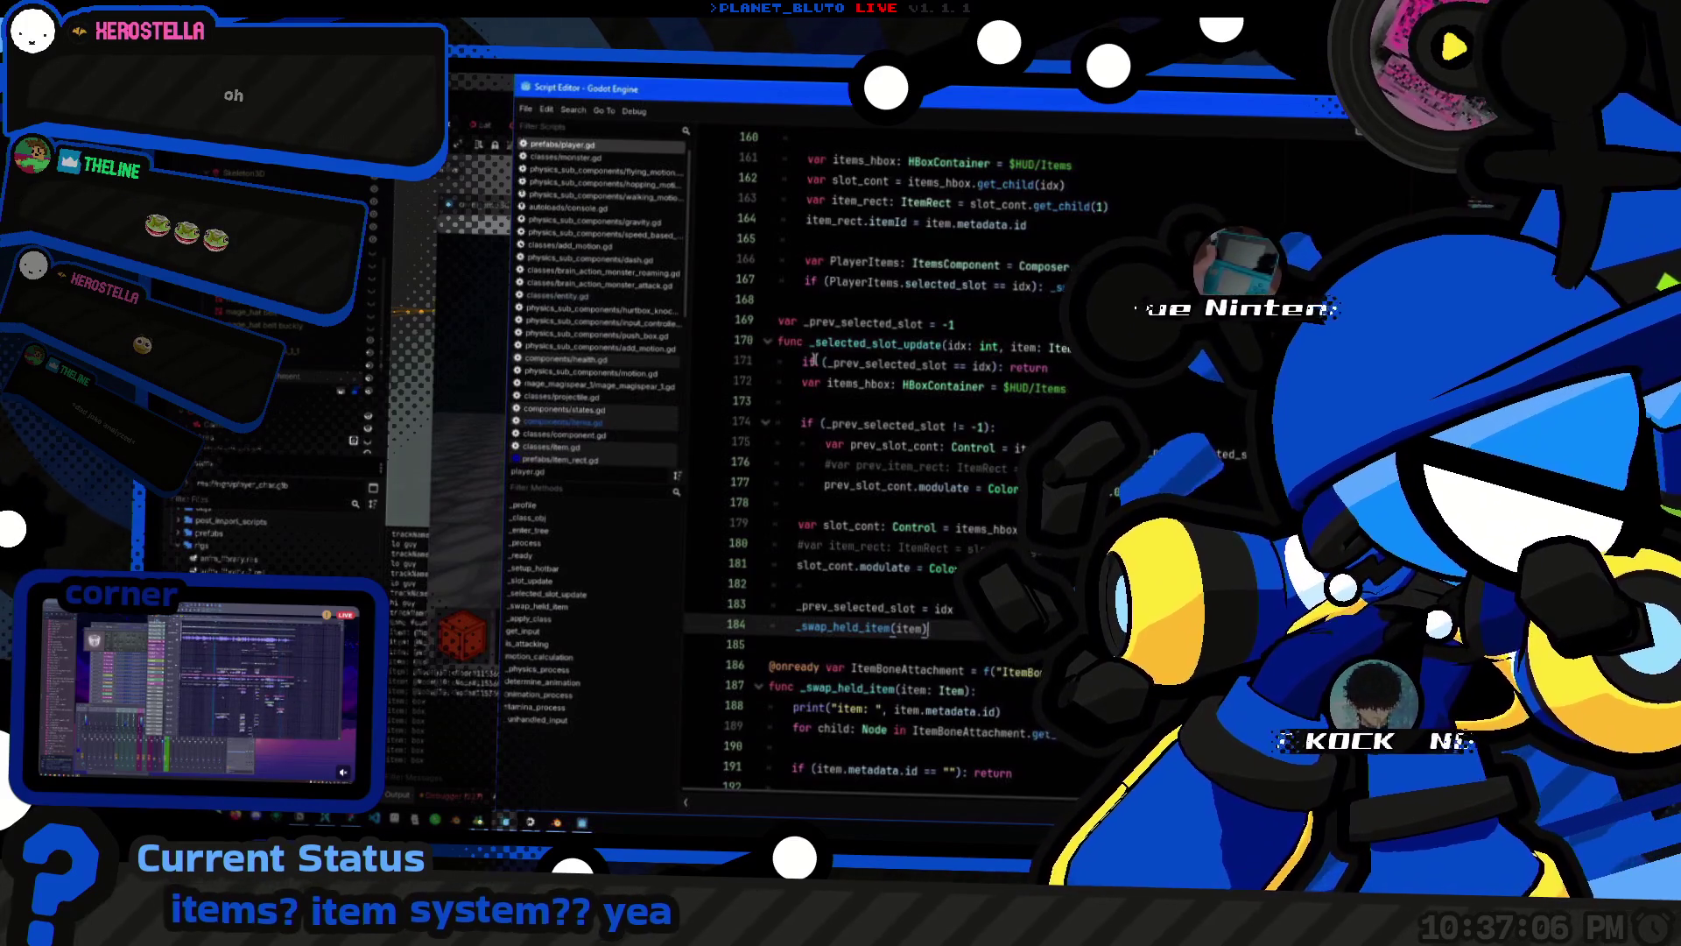
{"action": "double_click", "coordinate": [878, 344]}
{"action": "left_click", "coordinate": [611, 422]}
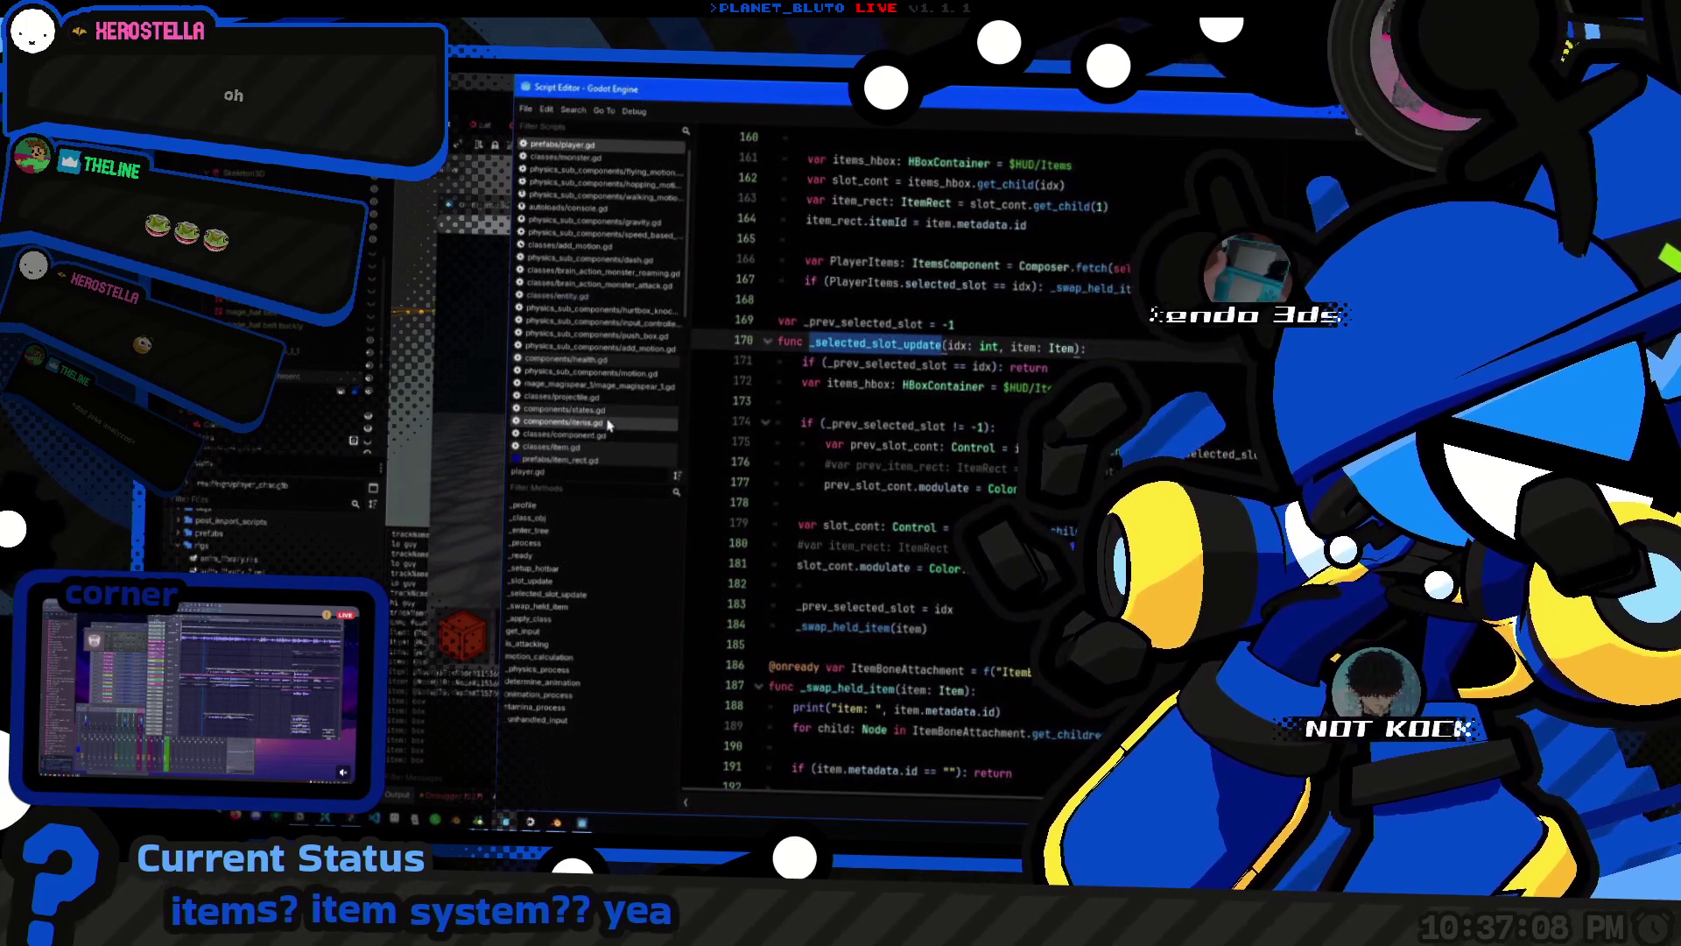
{"action": "left_click", "coordinate": [486, 345]}
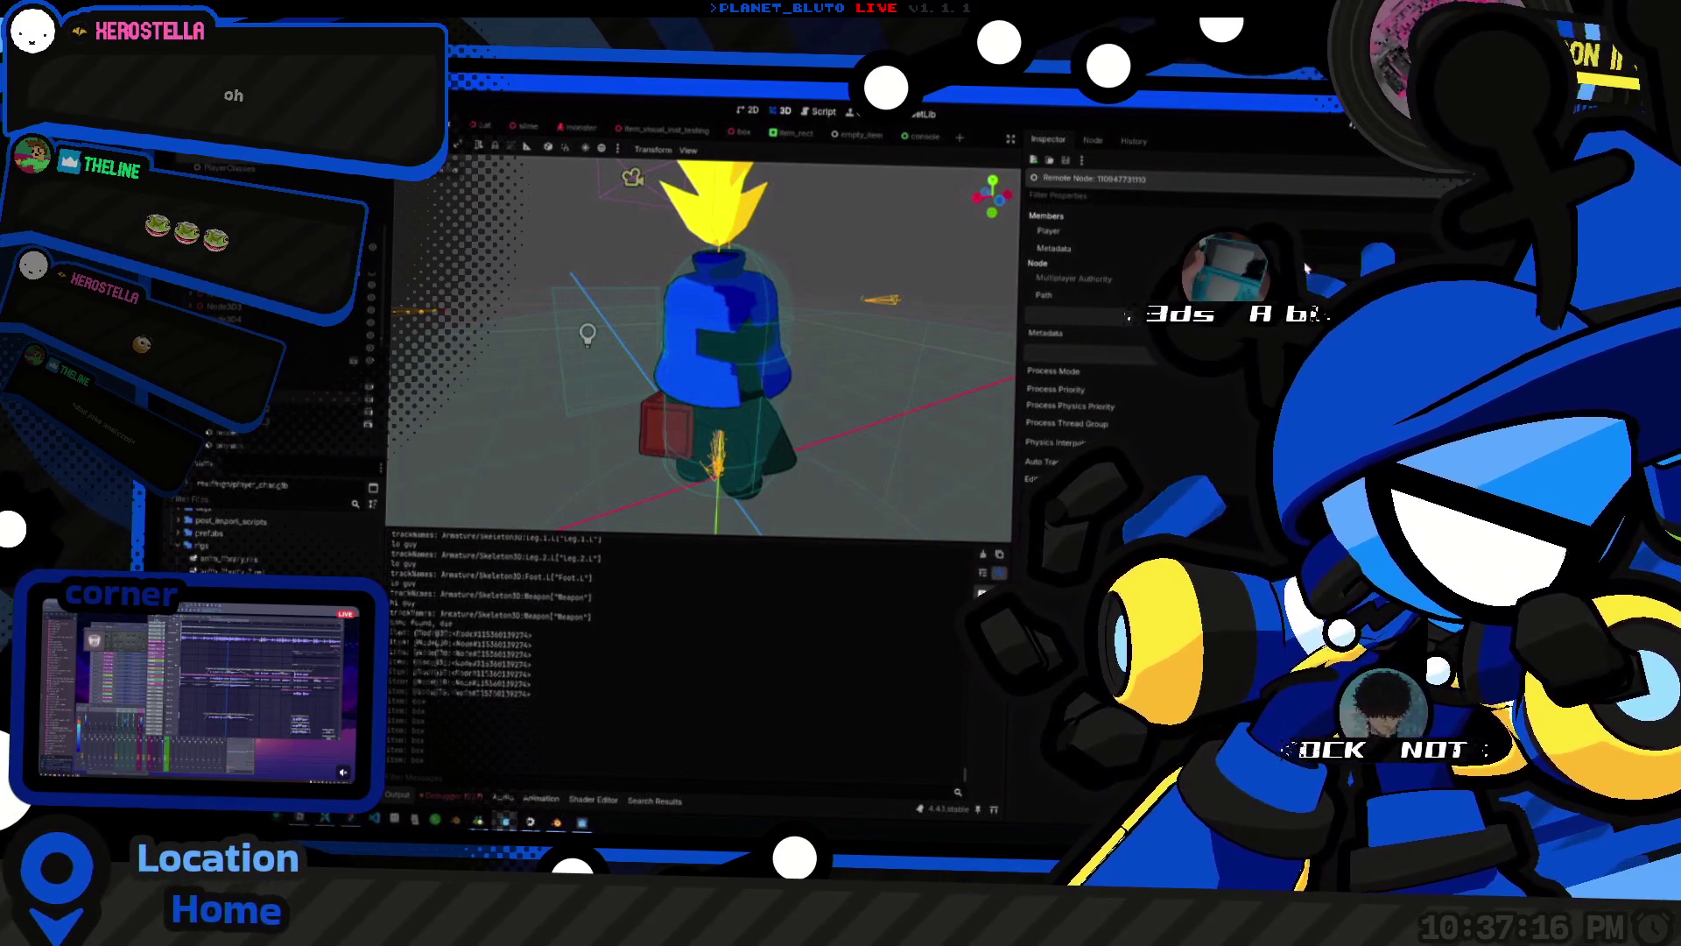
{"action": "key", "text": "alt+Tab"}
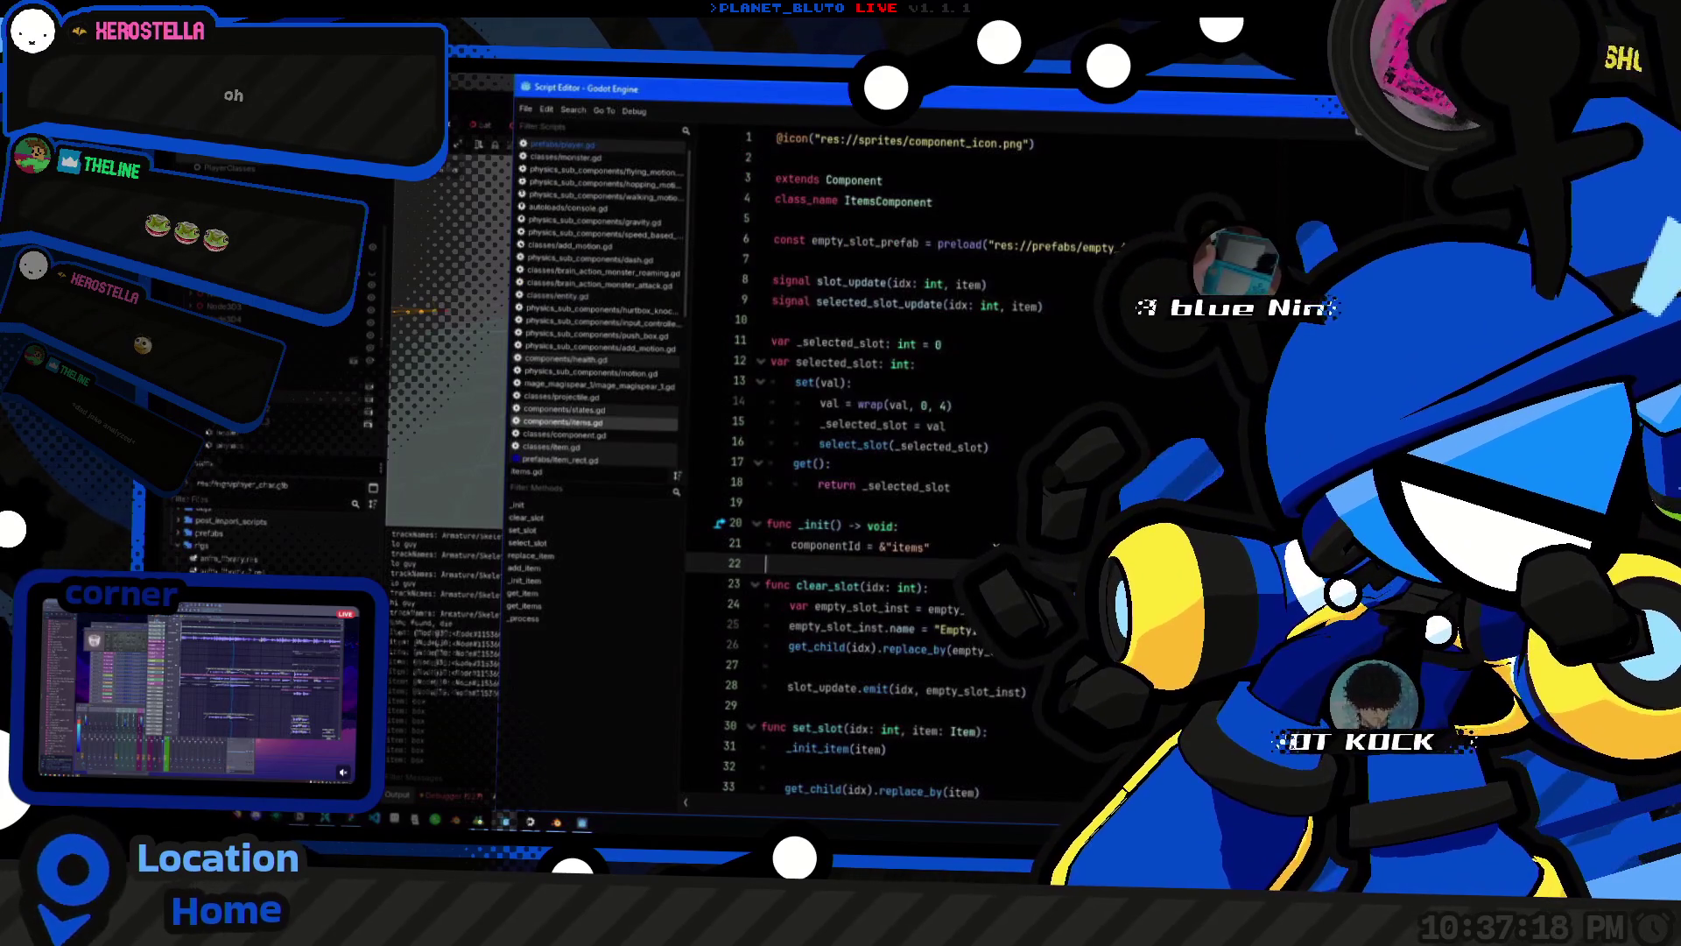
{"action": "scroll", "coordinate": [948, 598], "scroll_direction": "down", "scroll_amount": 6}
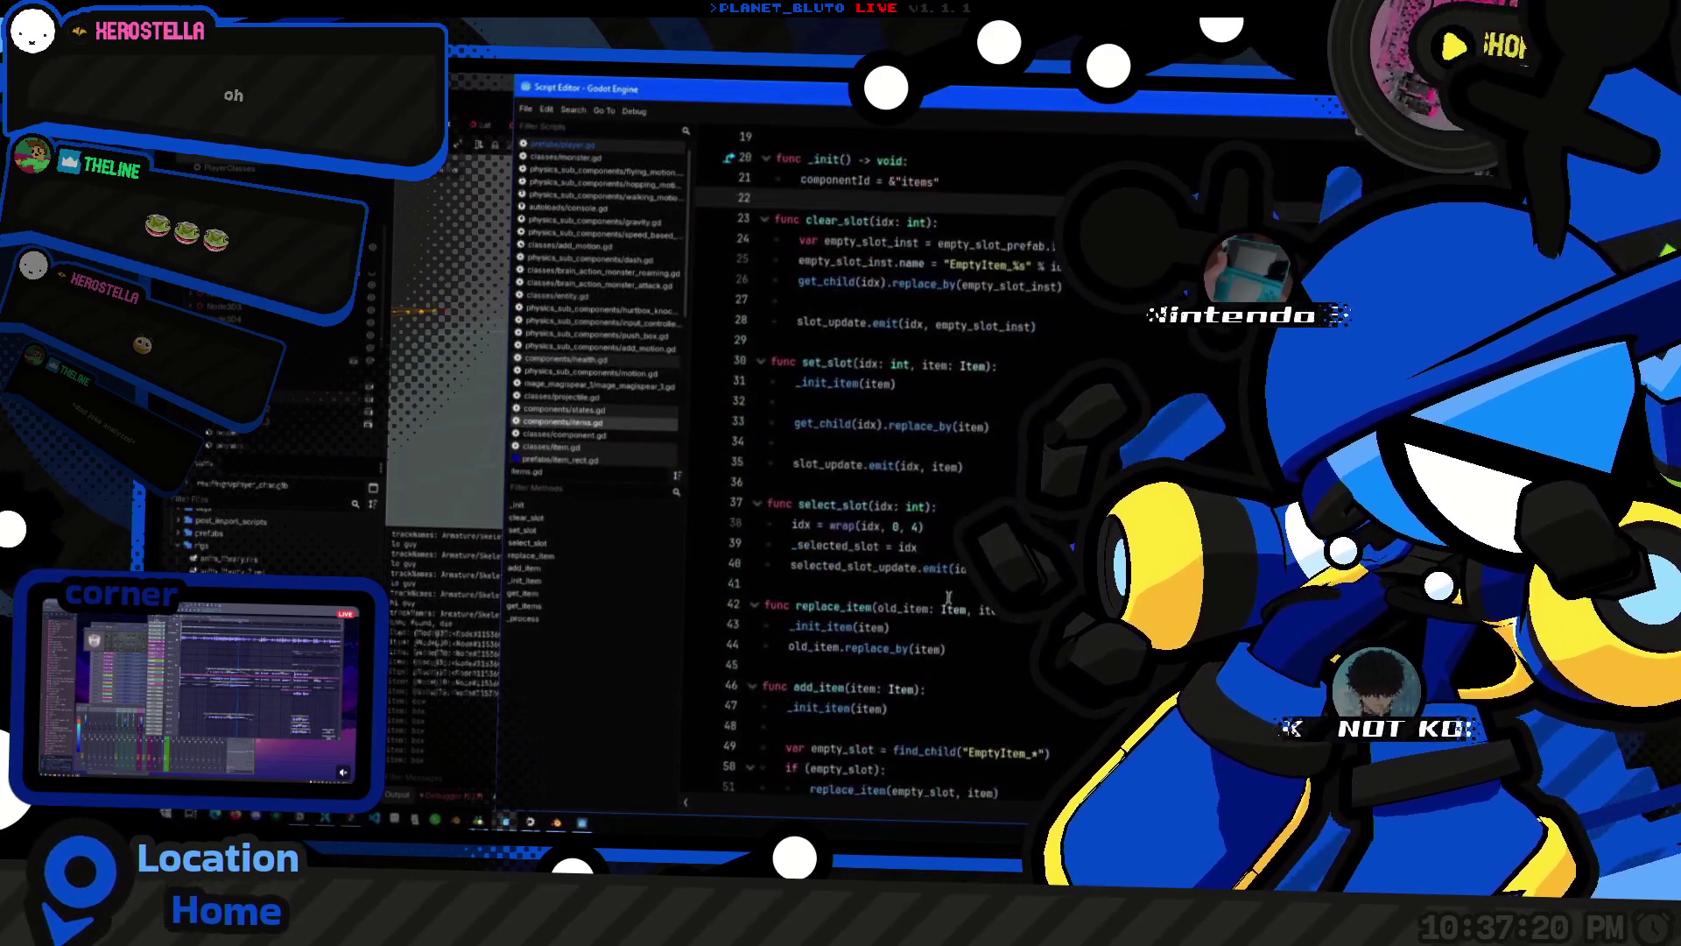
{"action": "scroll", "coordinate": [948, 598], "scroll_direction": "up", "scroll_amount": 6}
{"action": "left_click", "coordinate": [949, 554]}
{"action": "scroll", "coordinate": [851, 456], "scroll_direction": "down", "scroll_amount": 8}
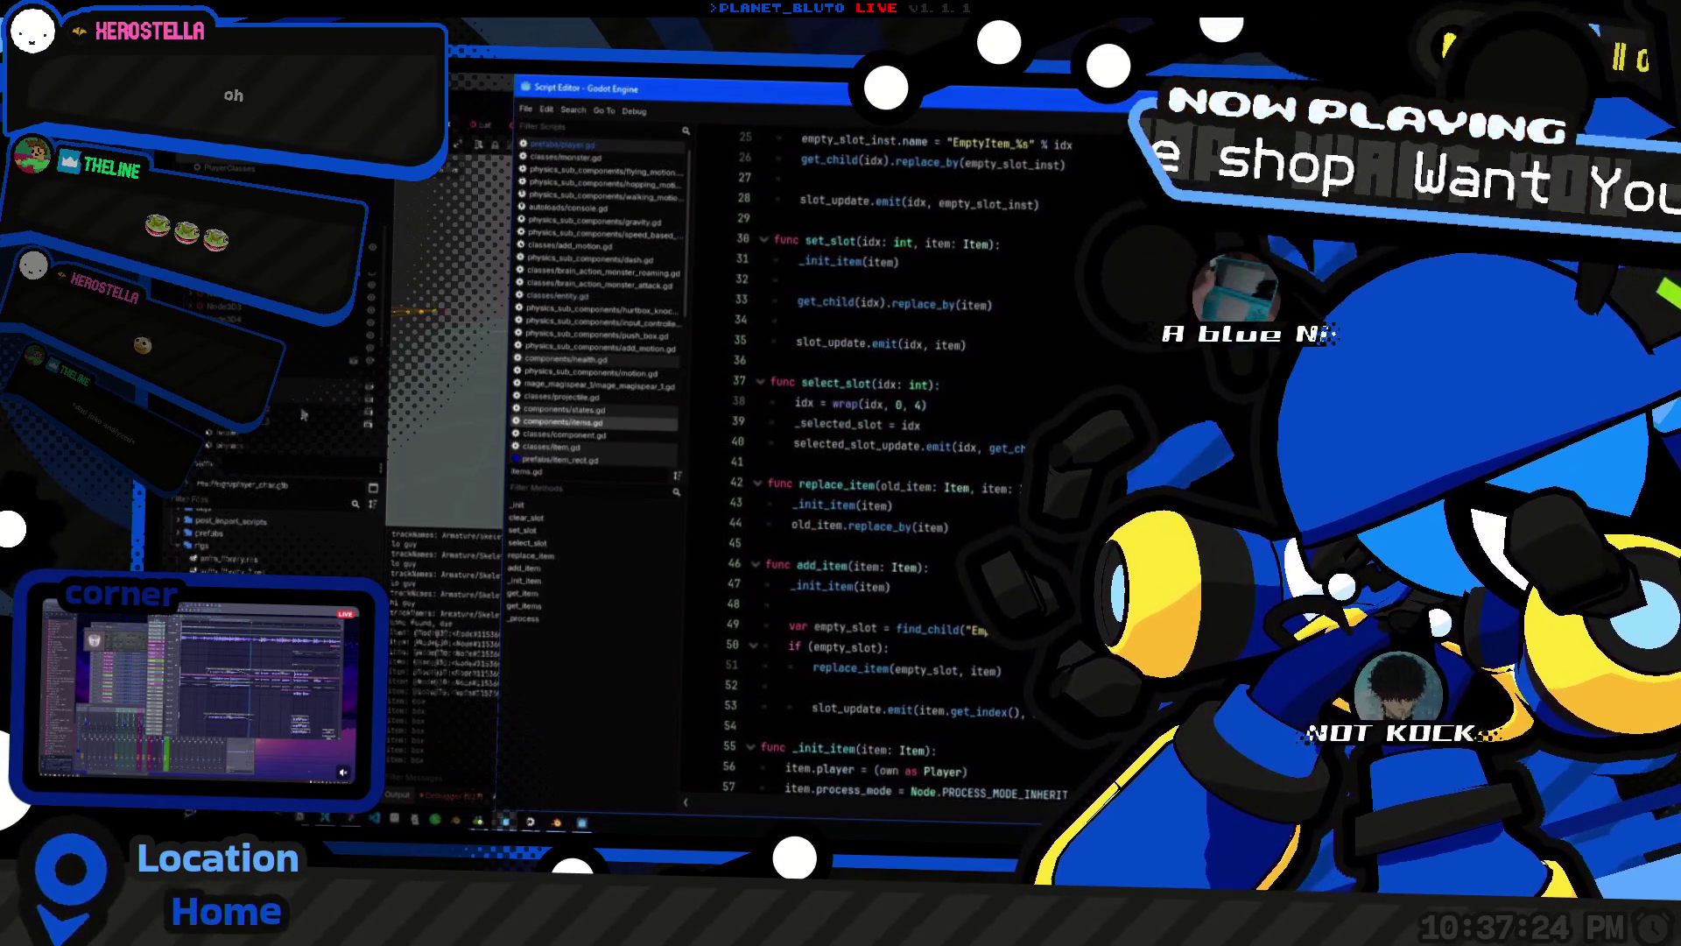
{"action": "left_click", "coordinate": [298, 410]}
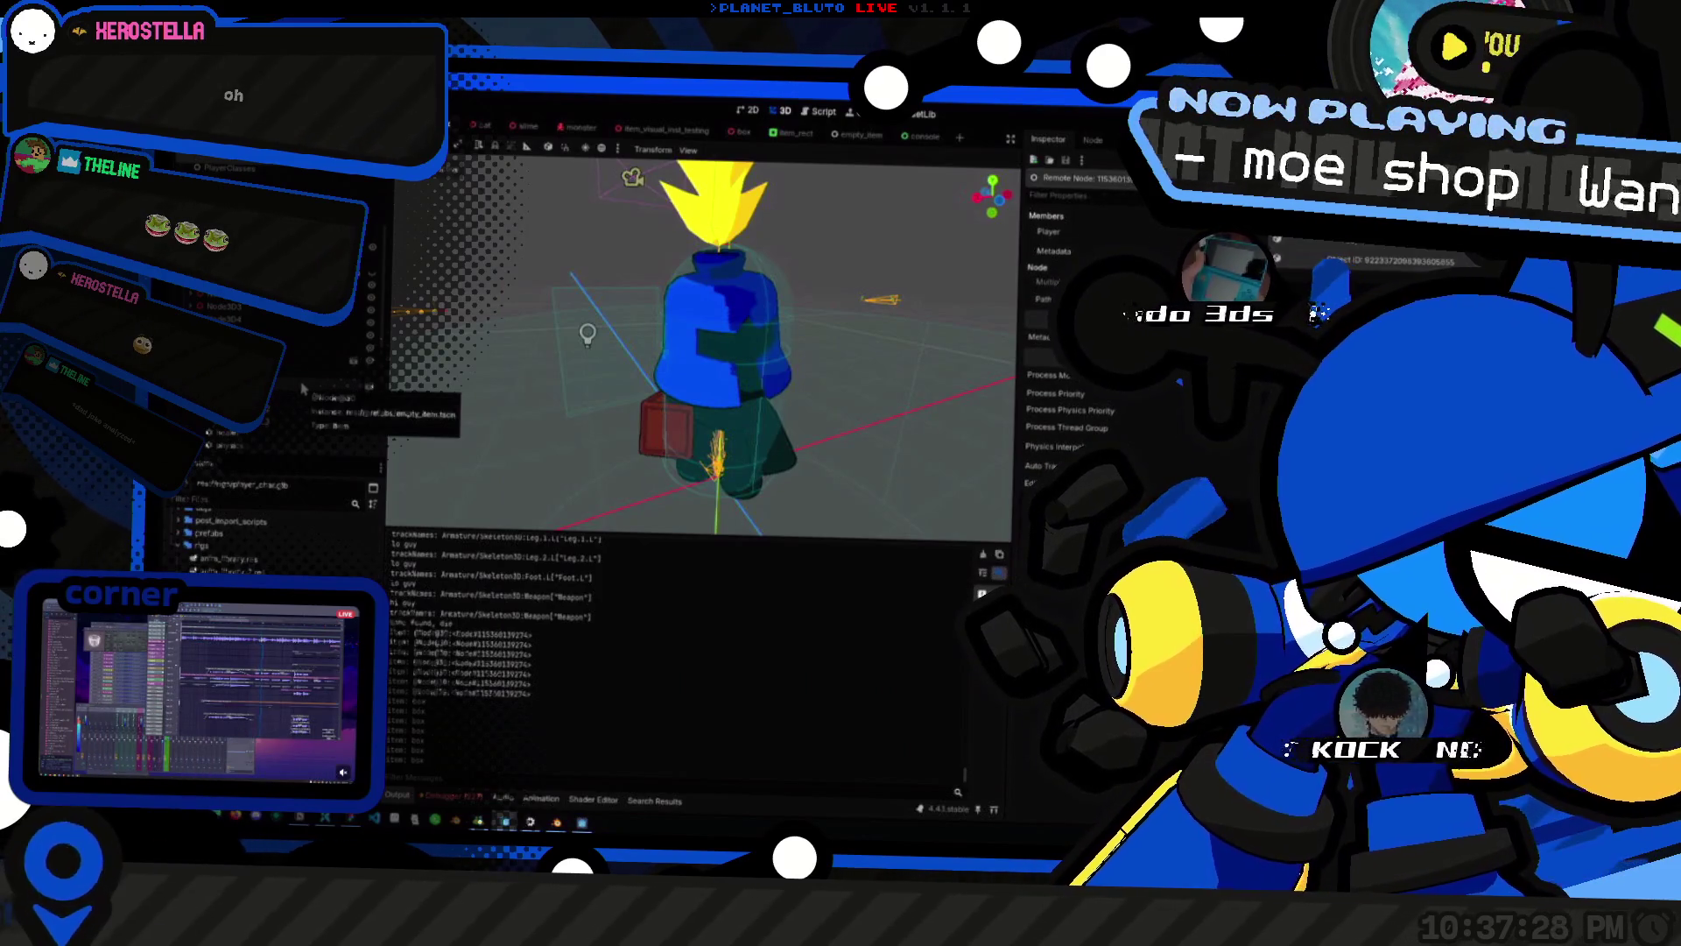
{"action": "left_click", "coordinate": [308, 389]}
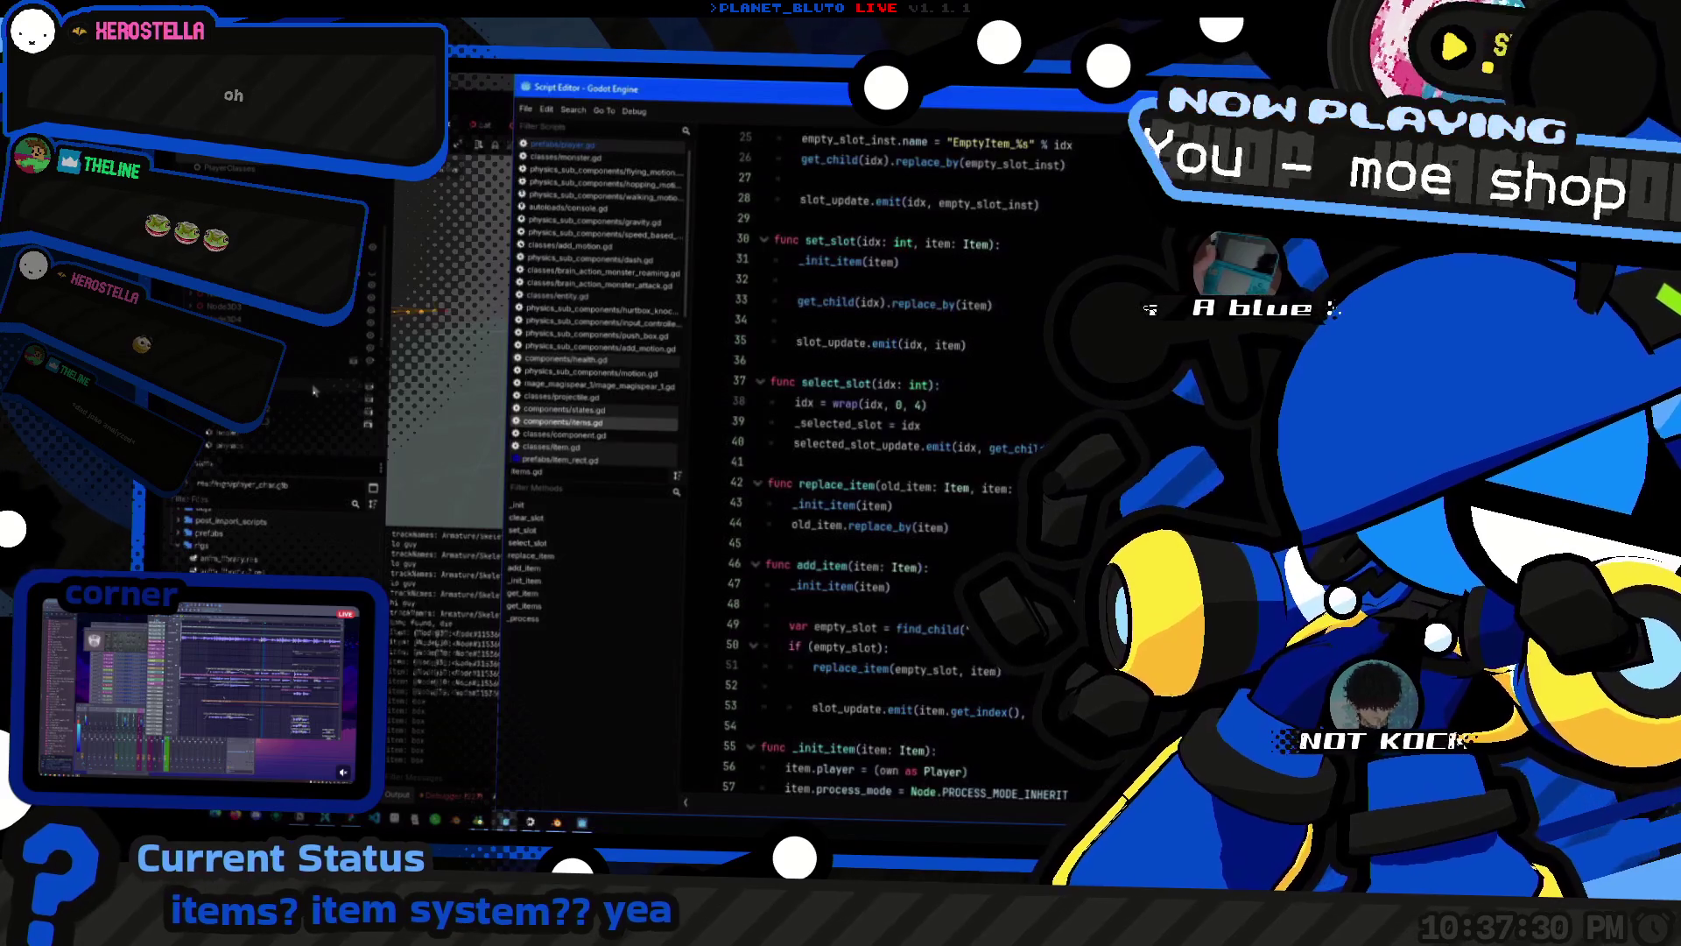
- Change line 40 of items.gd to selected_slot_update.emit(idx, get_child(idx)) and save
{"action": "scroll", "coordinate": [897, 506], "scroll_direction": "down", "scroll_amount": 1}
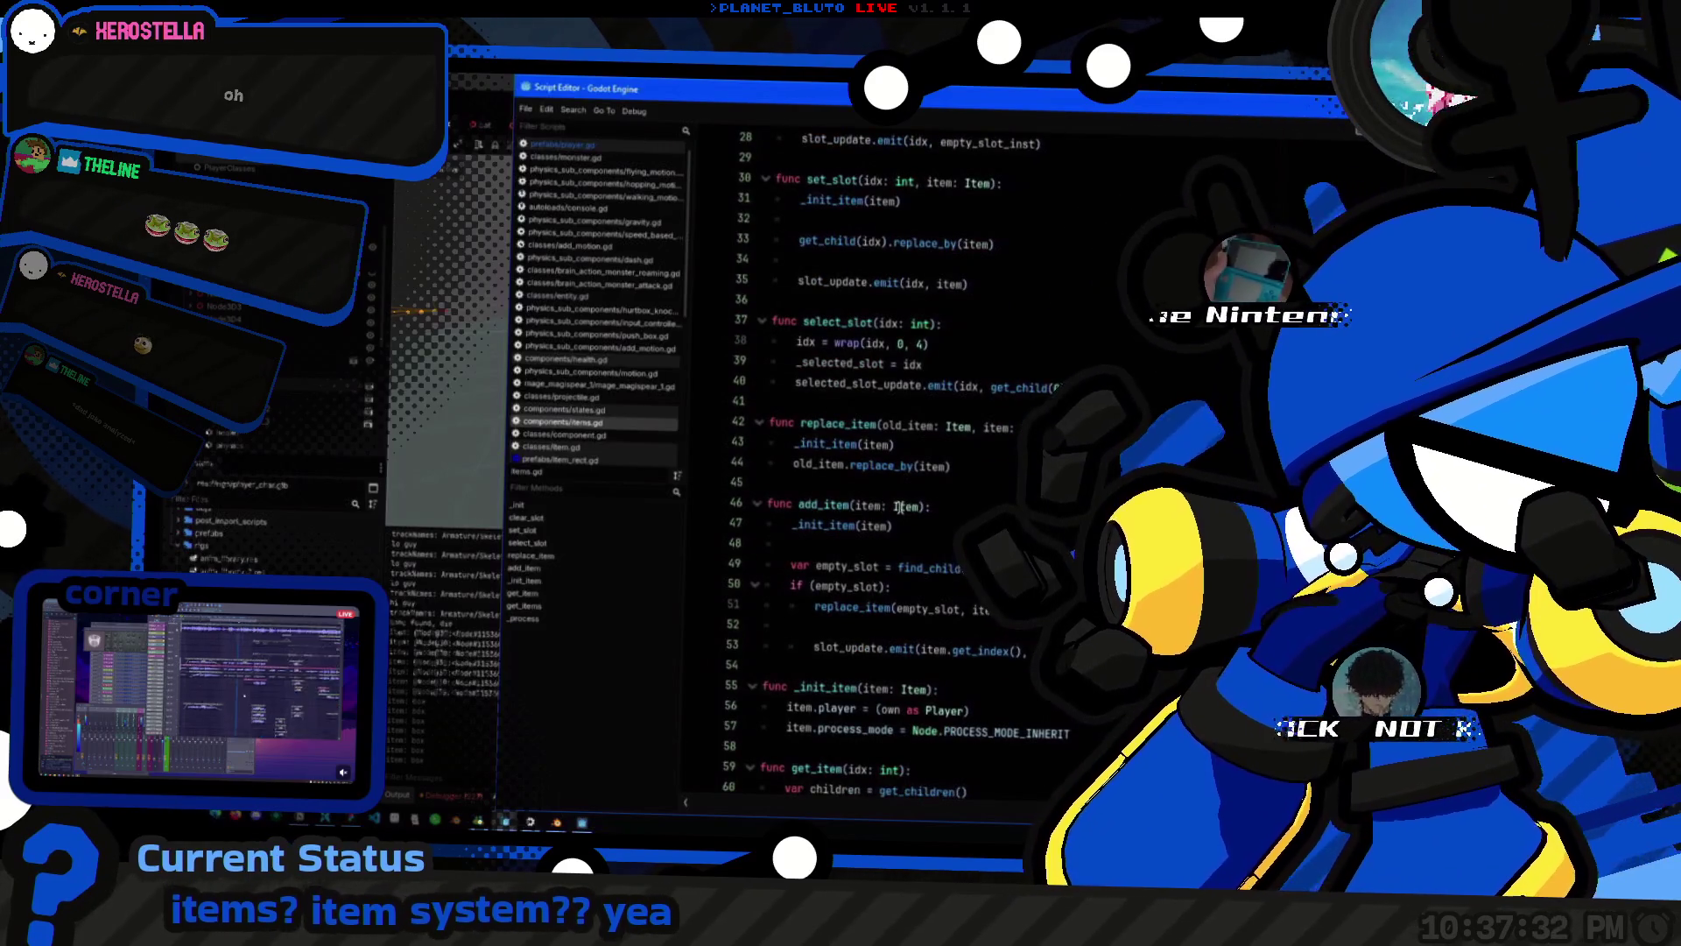
{"action": "left_click", "coordinate": [1022, 387]}
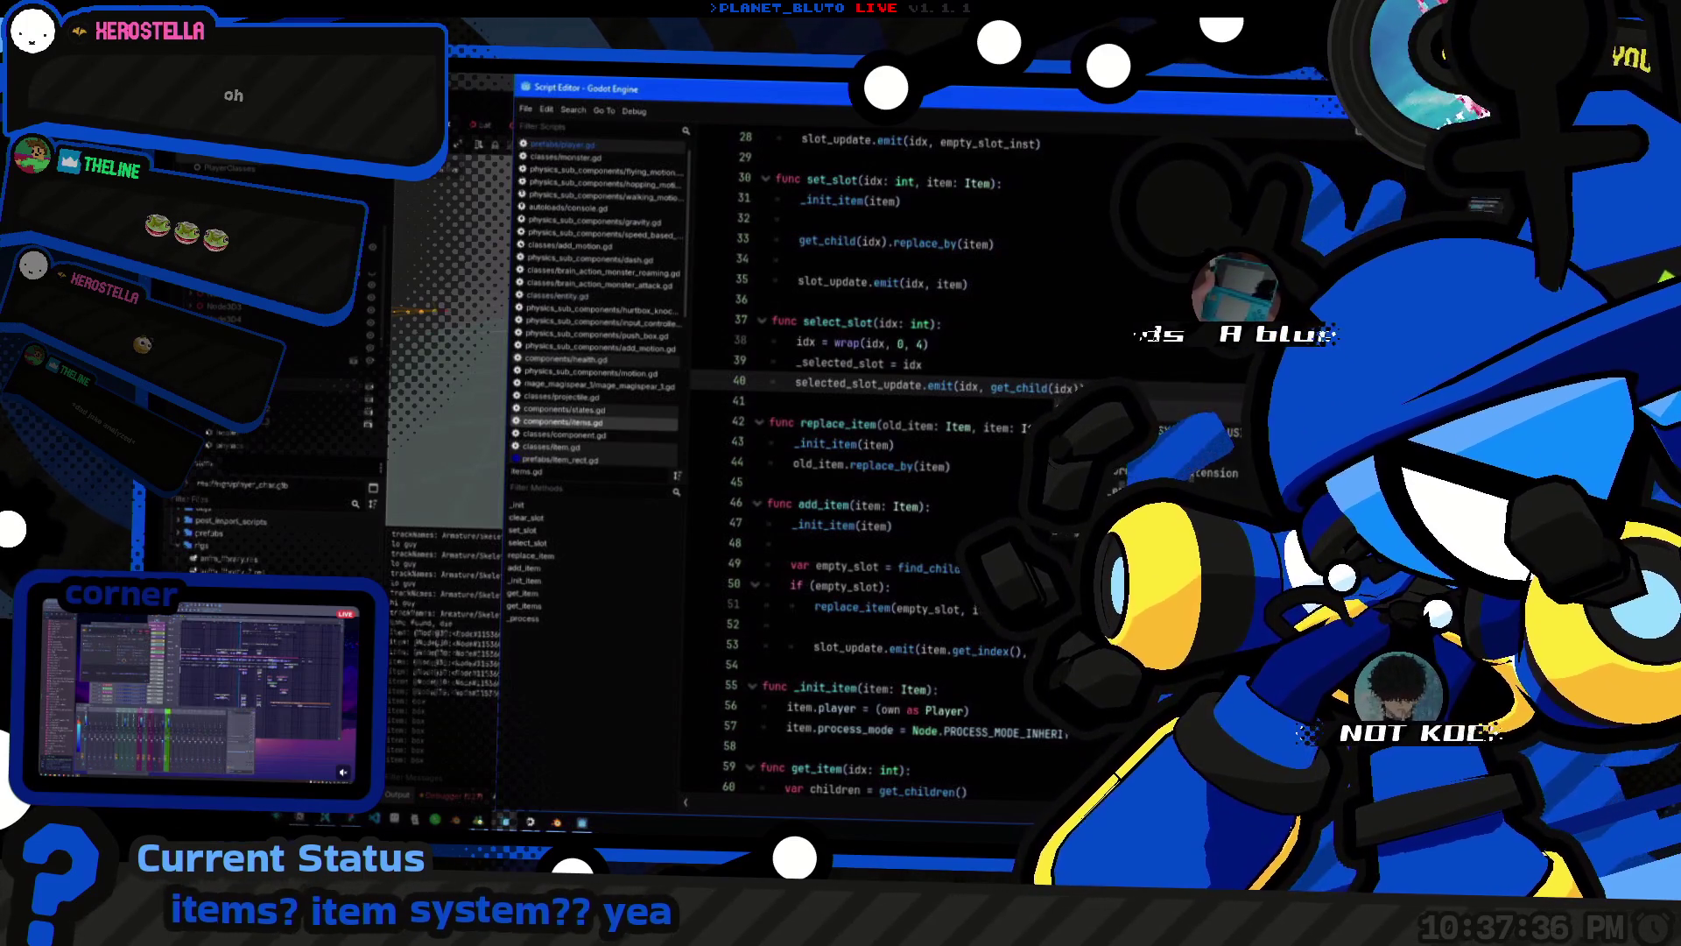
{"action": "left_click", "coordinate": [1054, 387]}
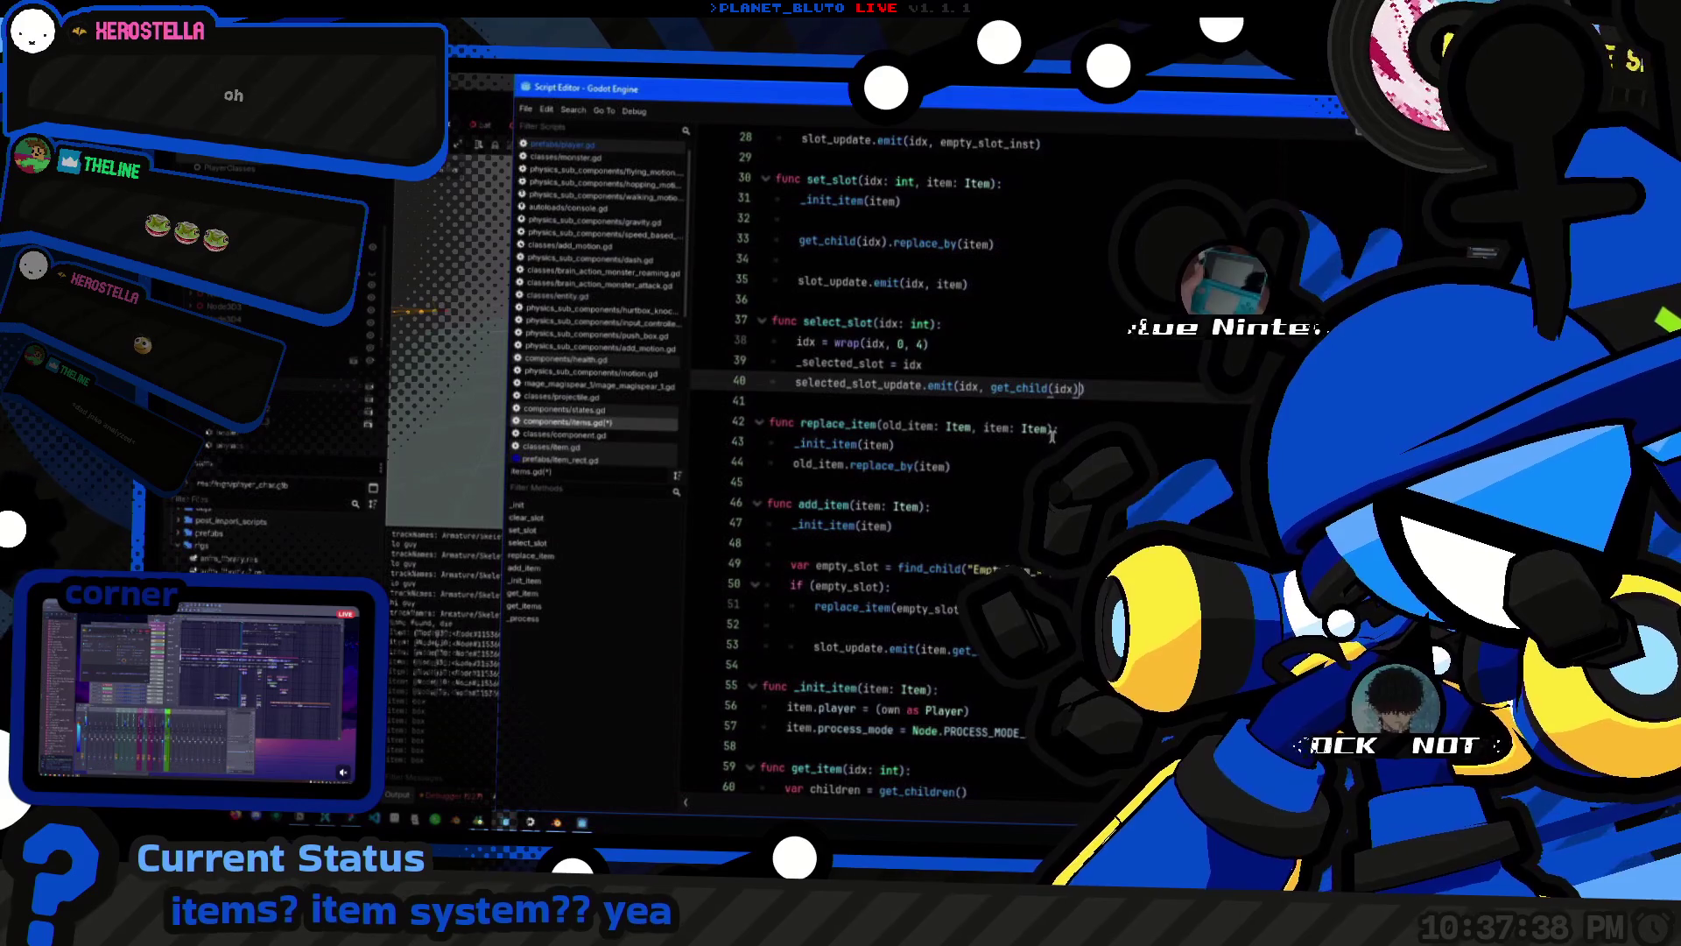
{"action": "key", "text": "ctrl+s"}
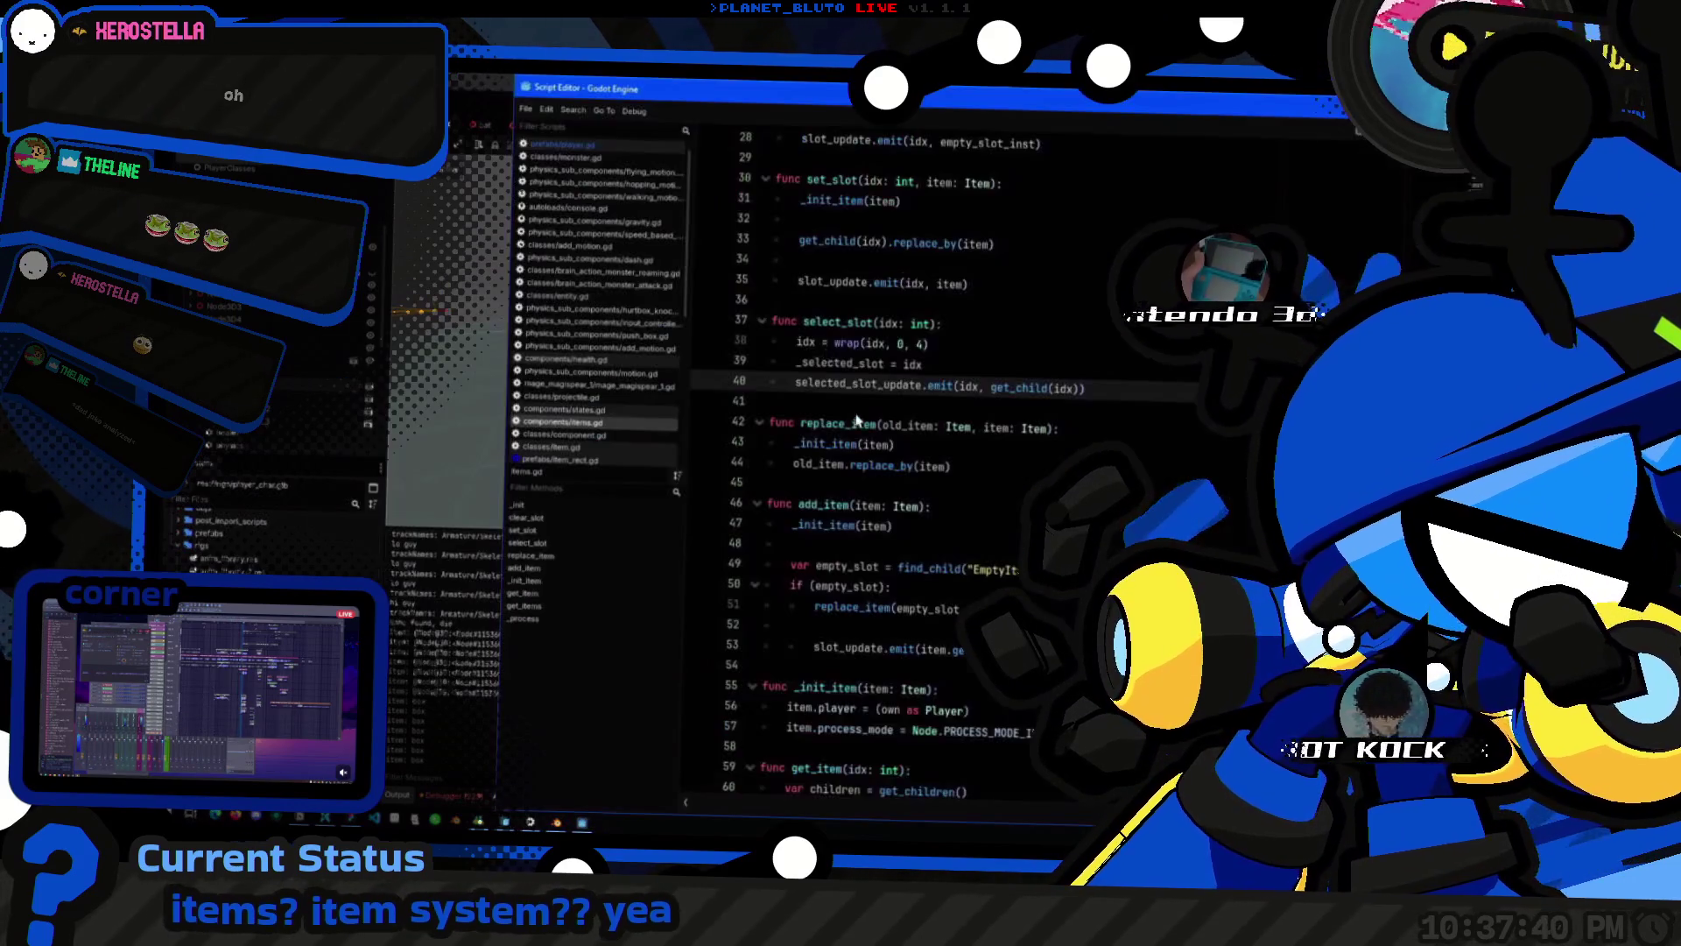
- In player.gd, change the line 191 guard to if (item.metadata == null): return
{"action": "key", "text": "shift+alt+o"}
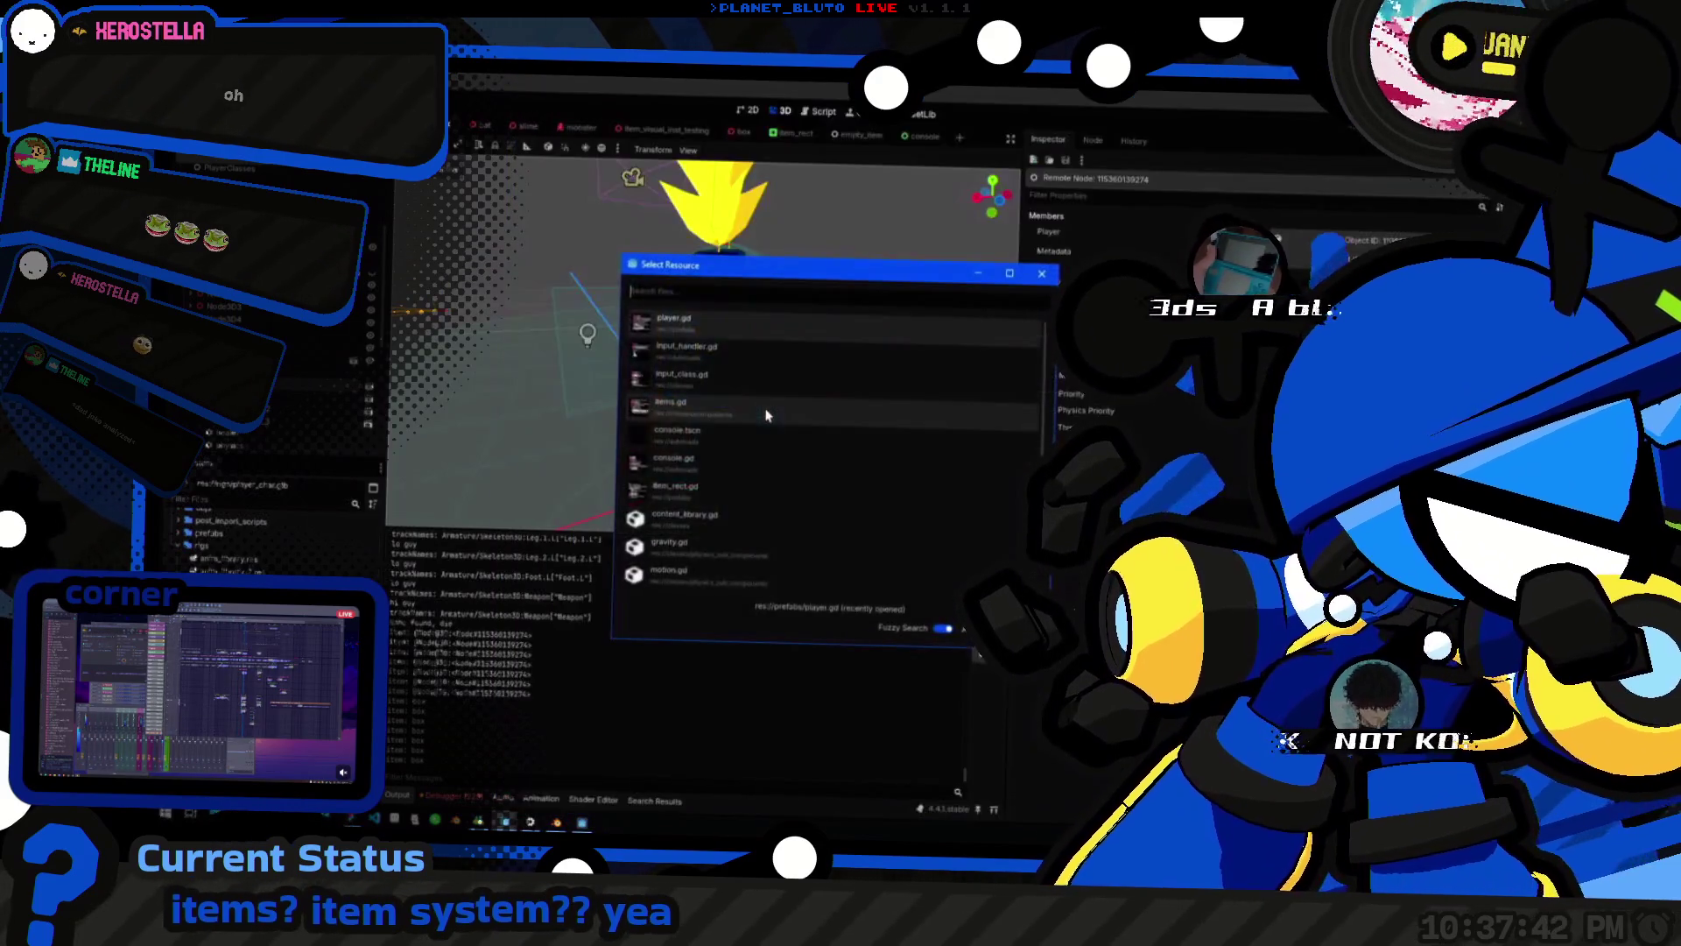
{"action": "double_click", "coordinate": [767, 415]}
{"action": "scroll", "coordinate": [767, 415], "scroll_direction": "down", "scroll_amount": 5}
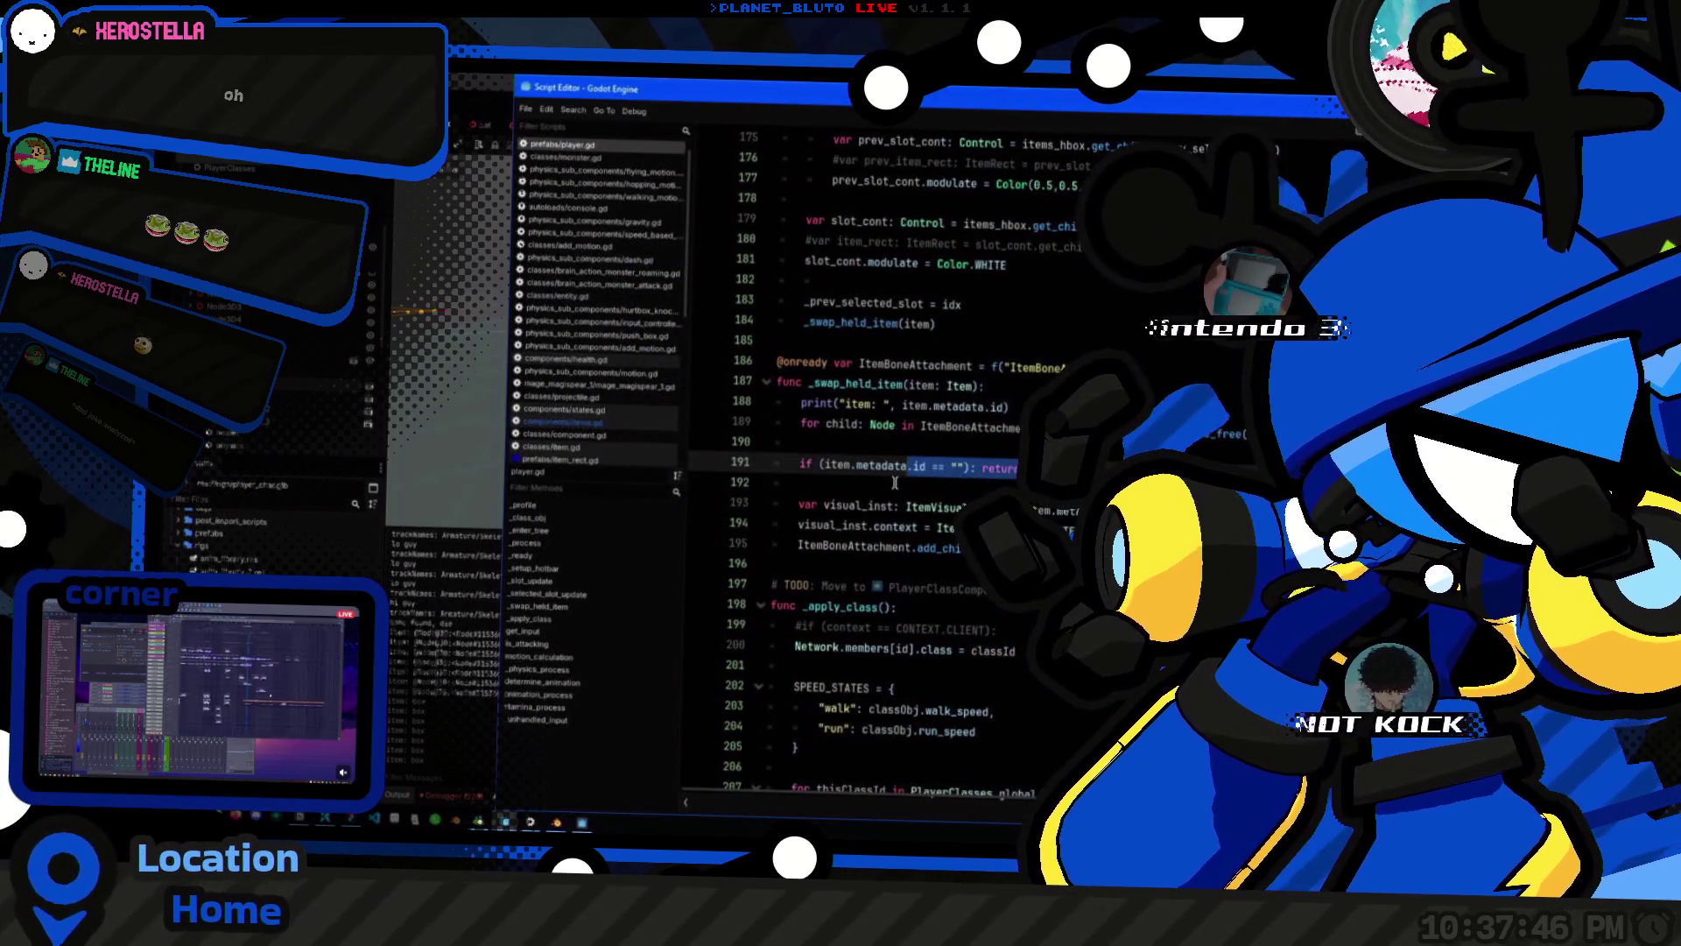
{"action": "double_click", "coordinate": [916, 465]}
{"action": "key", "text": "BackSpace"}
{"action": "key", "text": "BackSpace"}
{"action": "key", "text": "End"}
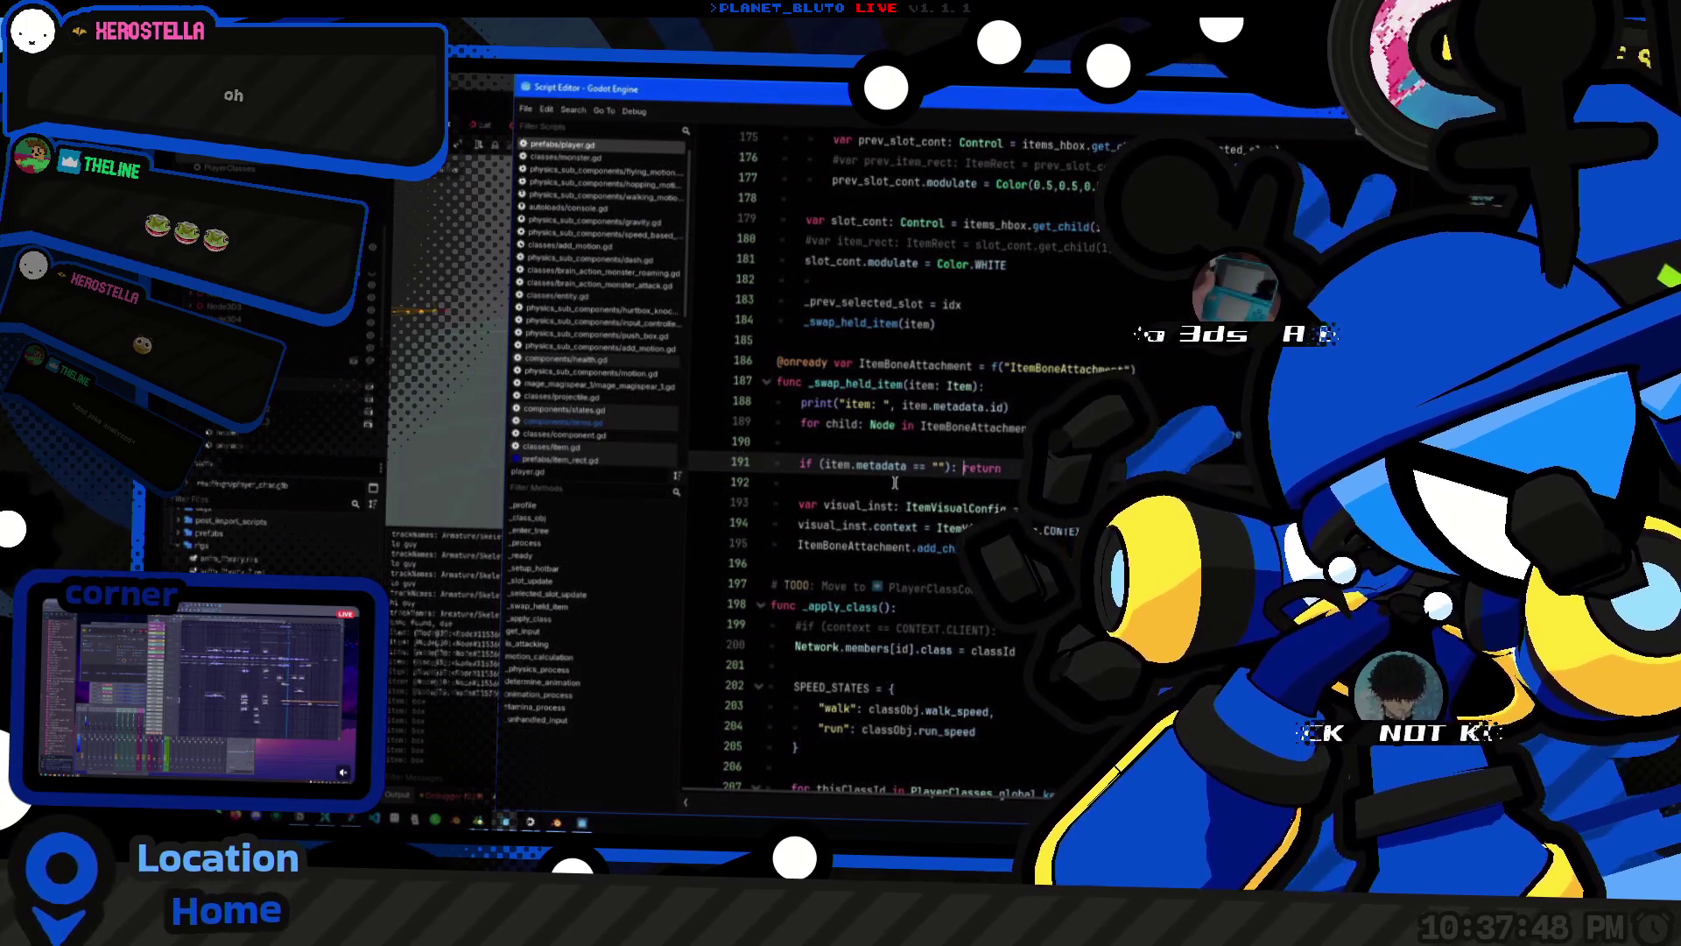
{"action": "key", "text": "BackSpace"}
{"action": "key", "text": "BackSpace"}
{"action": "type", "text": "null"}
{"action": "key", "text": "End"}
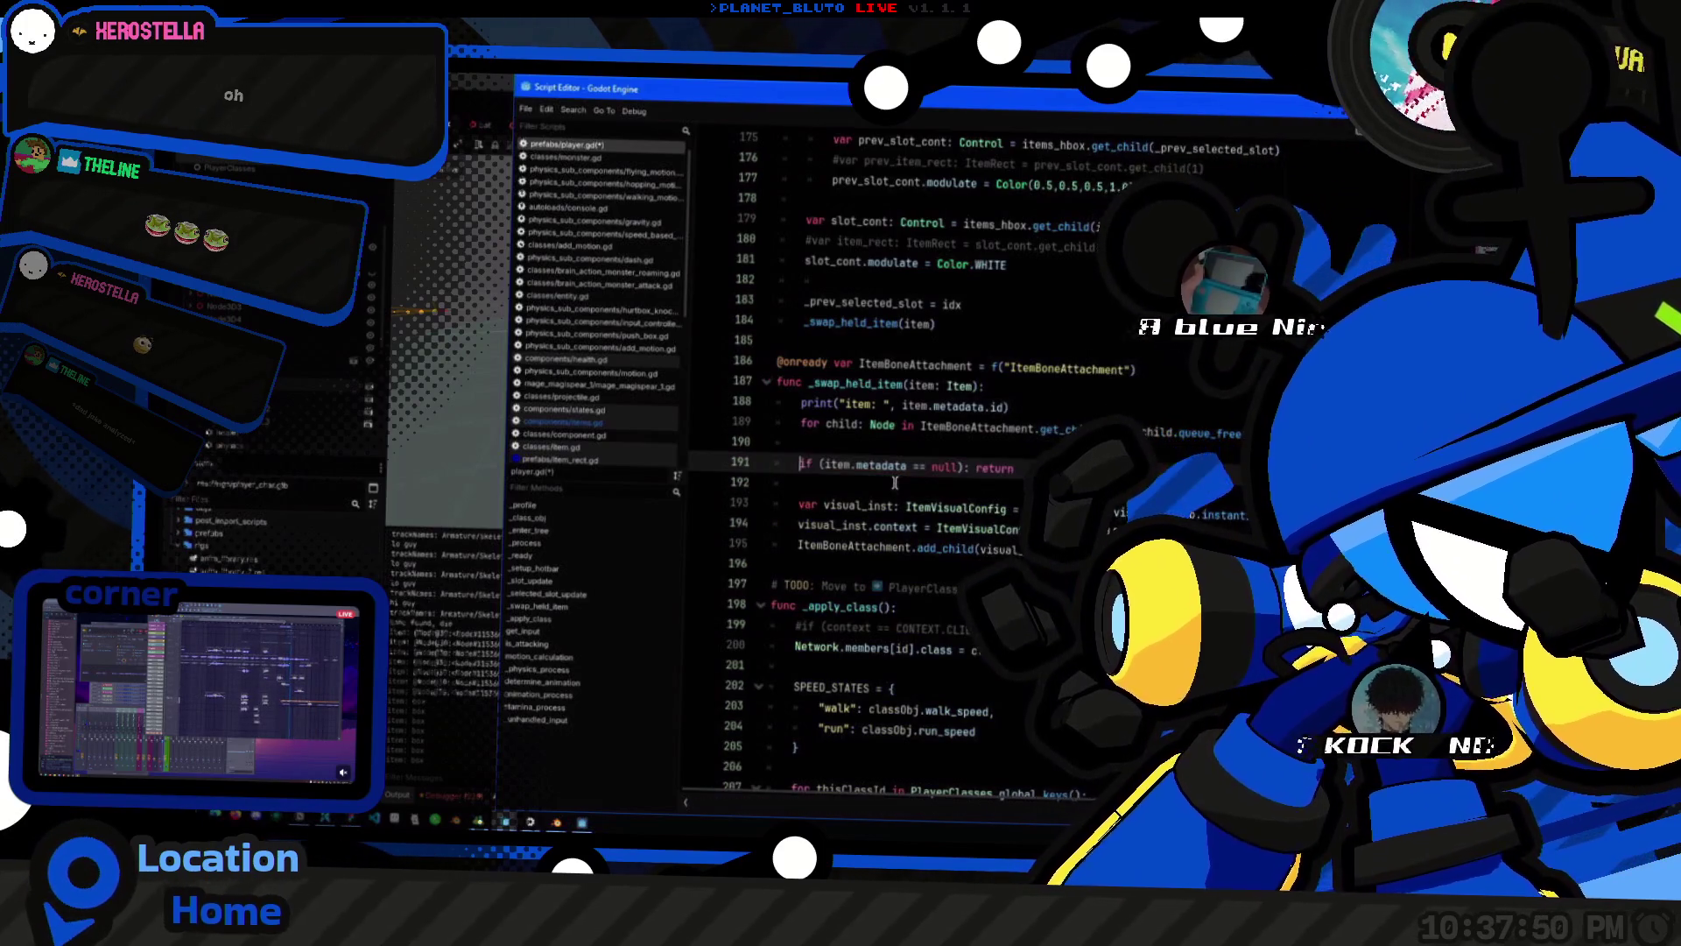
{"action": "left_click", "coordinate": [313, 404]}
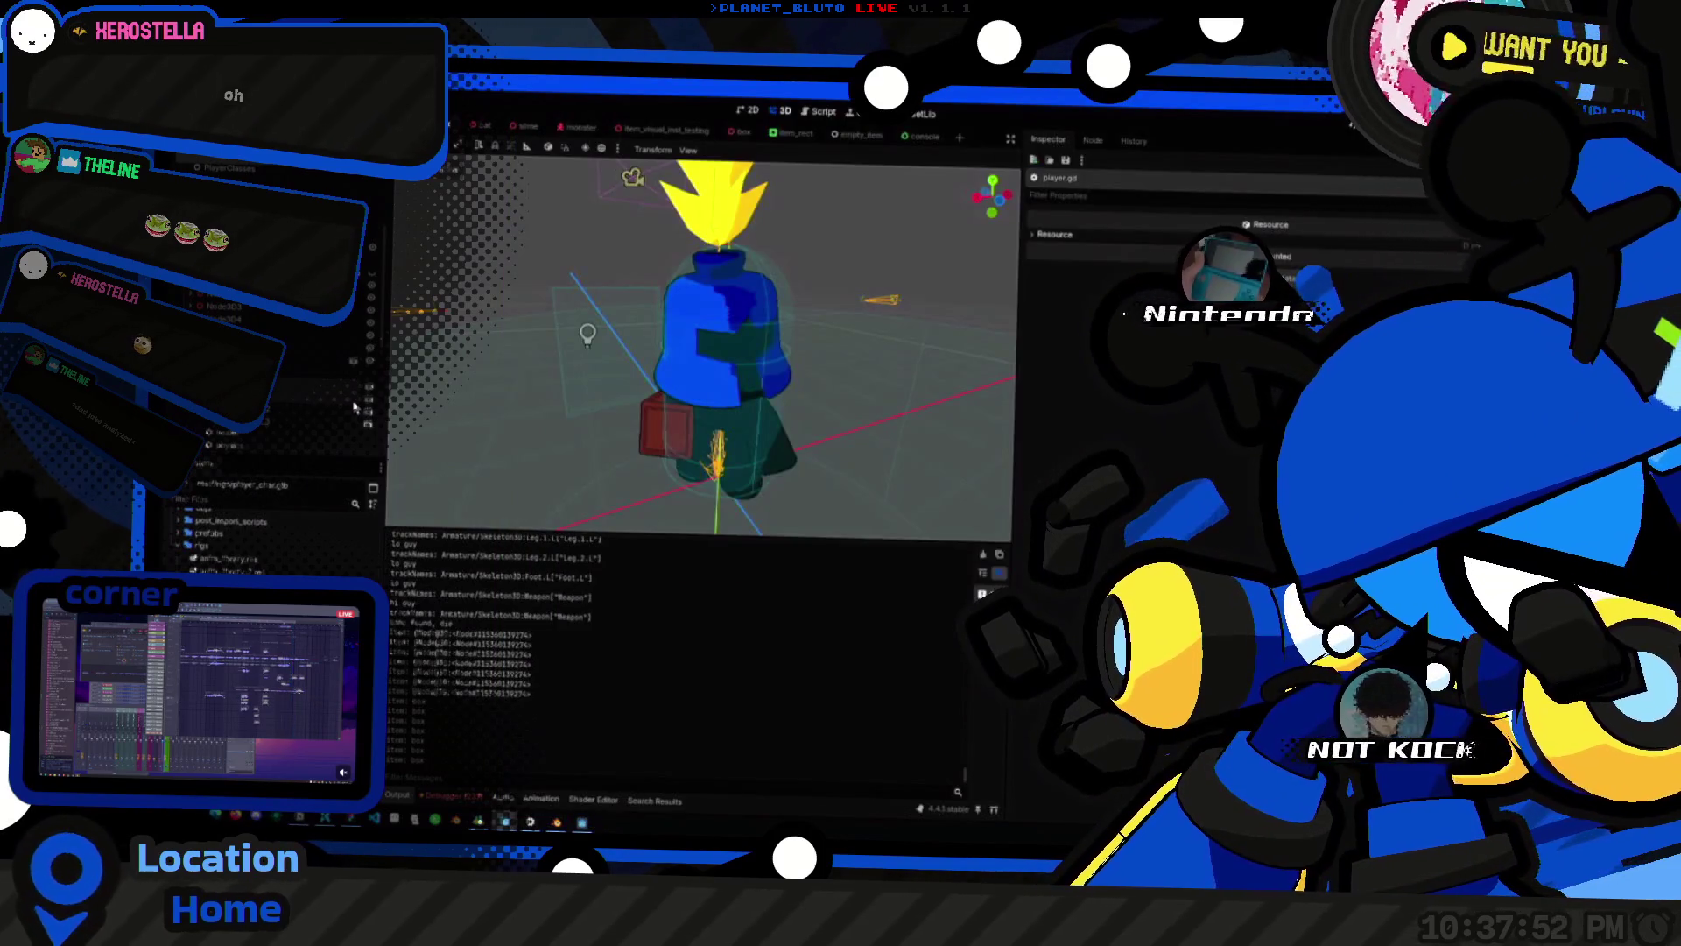
- Open the empty_item scene, collapse its metadata properties, and view item.gd
{"action": "left_click", "coordinate": [368, 412]}
{"action": "left_click", "coordinate": [1048, 237]}
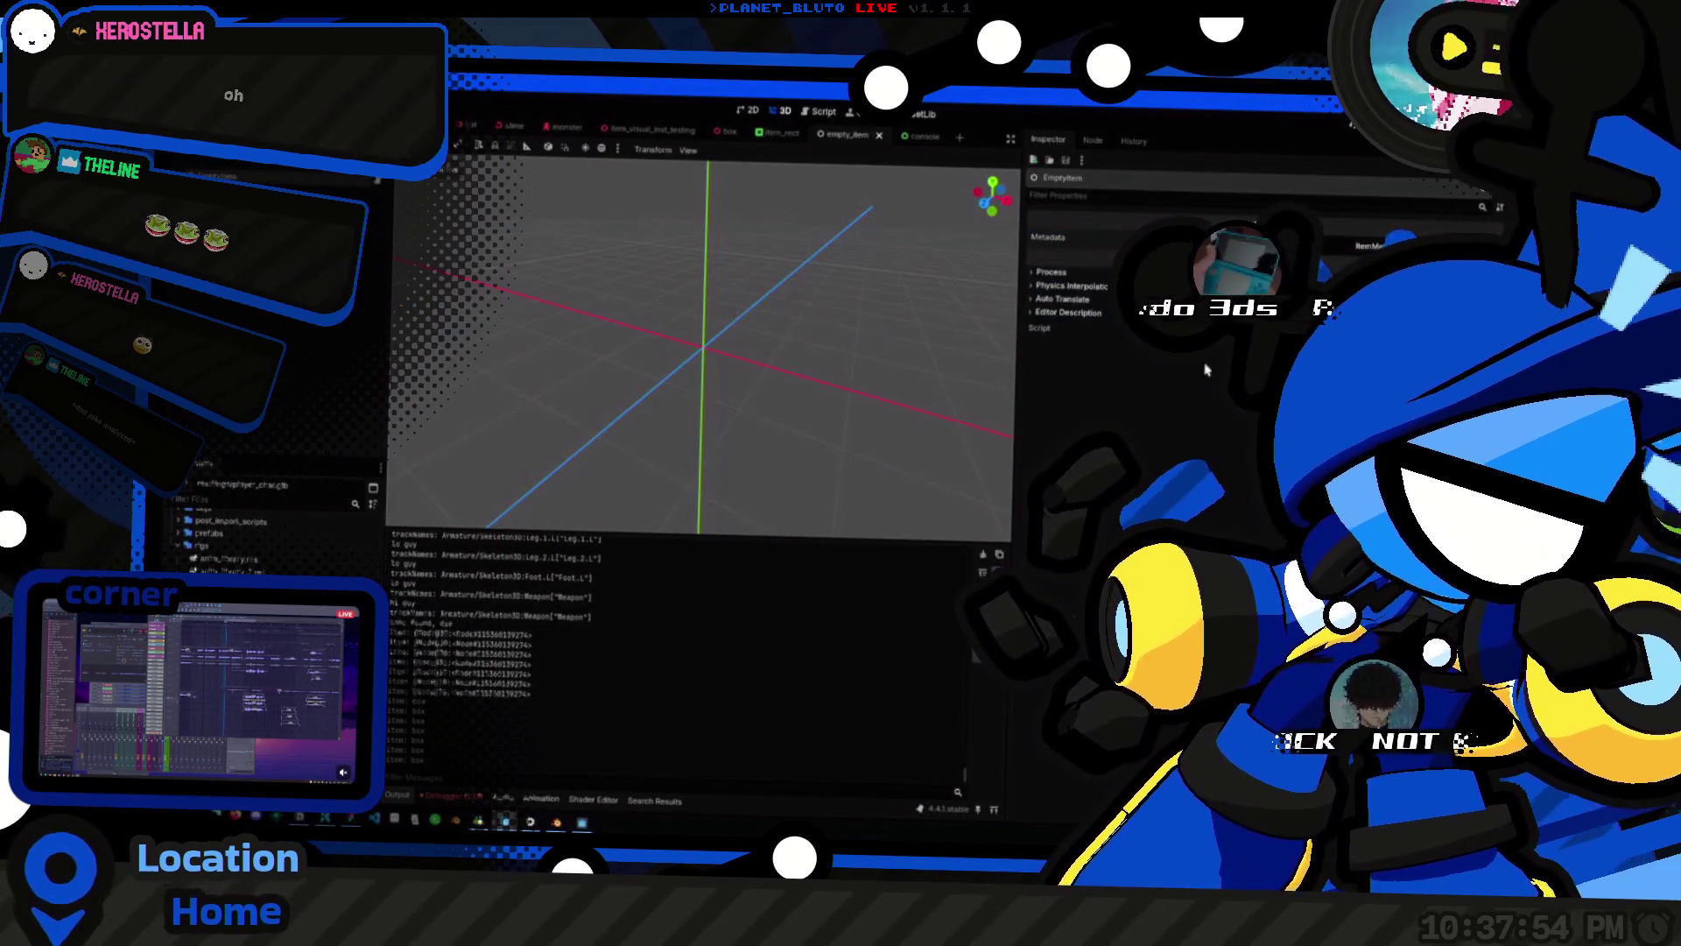
{"action": "key", "text": "alt+Tab"}
{"action": "key", "text": "alt+Tab"}
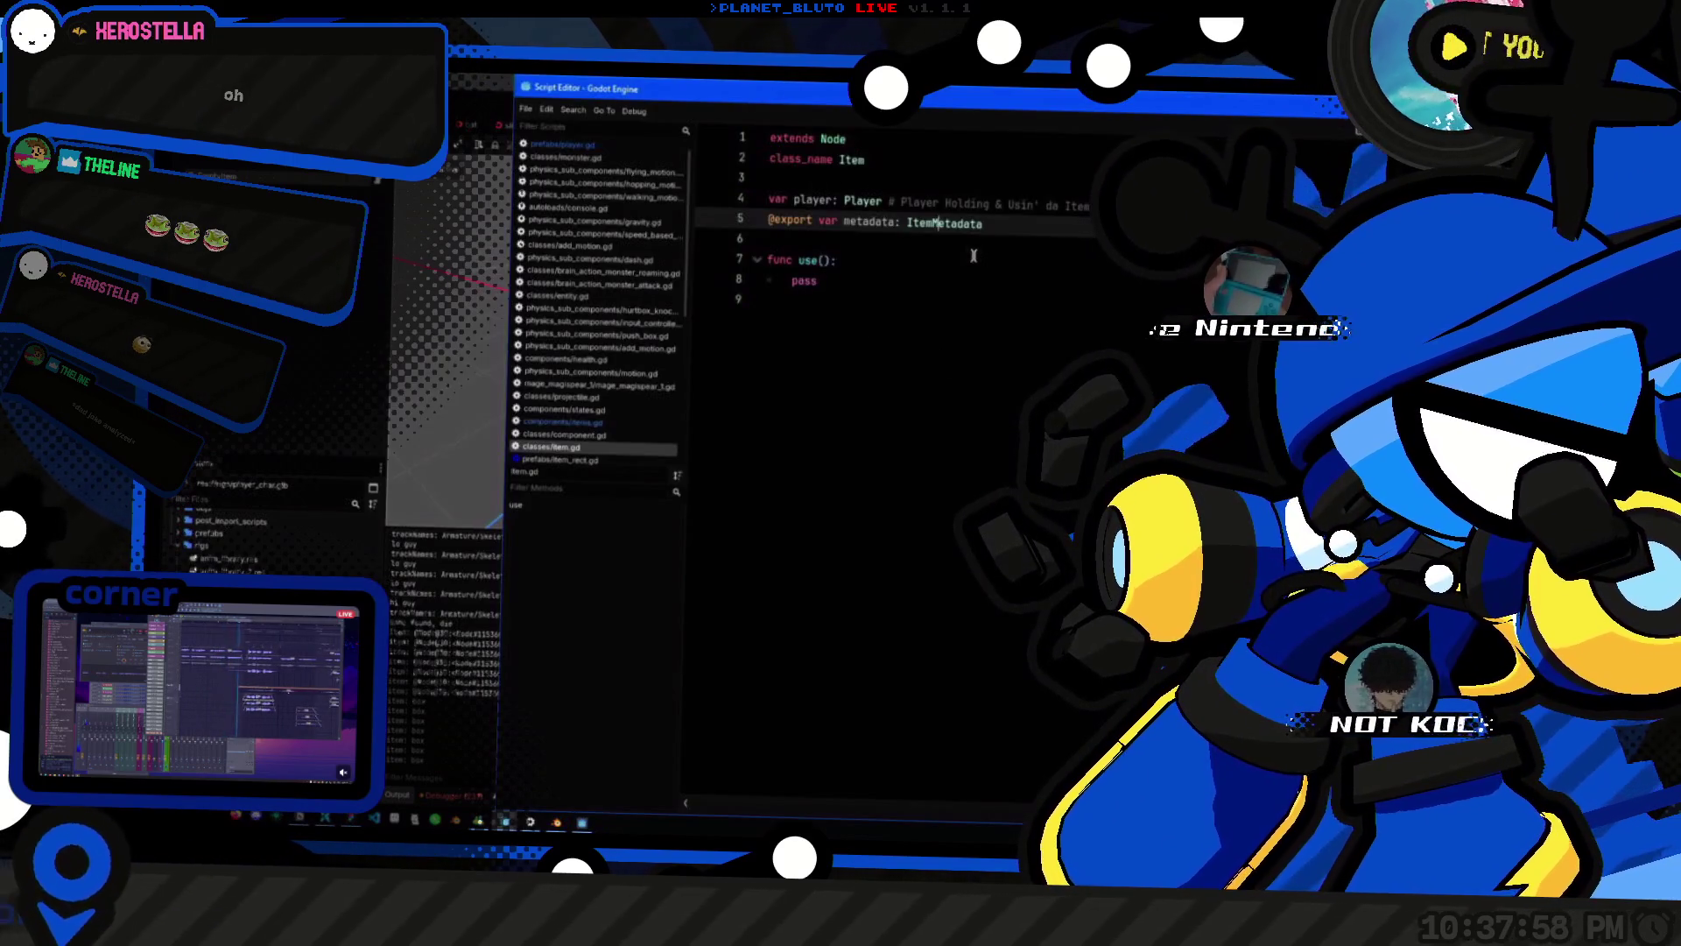
{"action": "key", "text": "alt+Tab"}
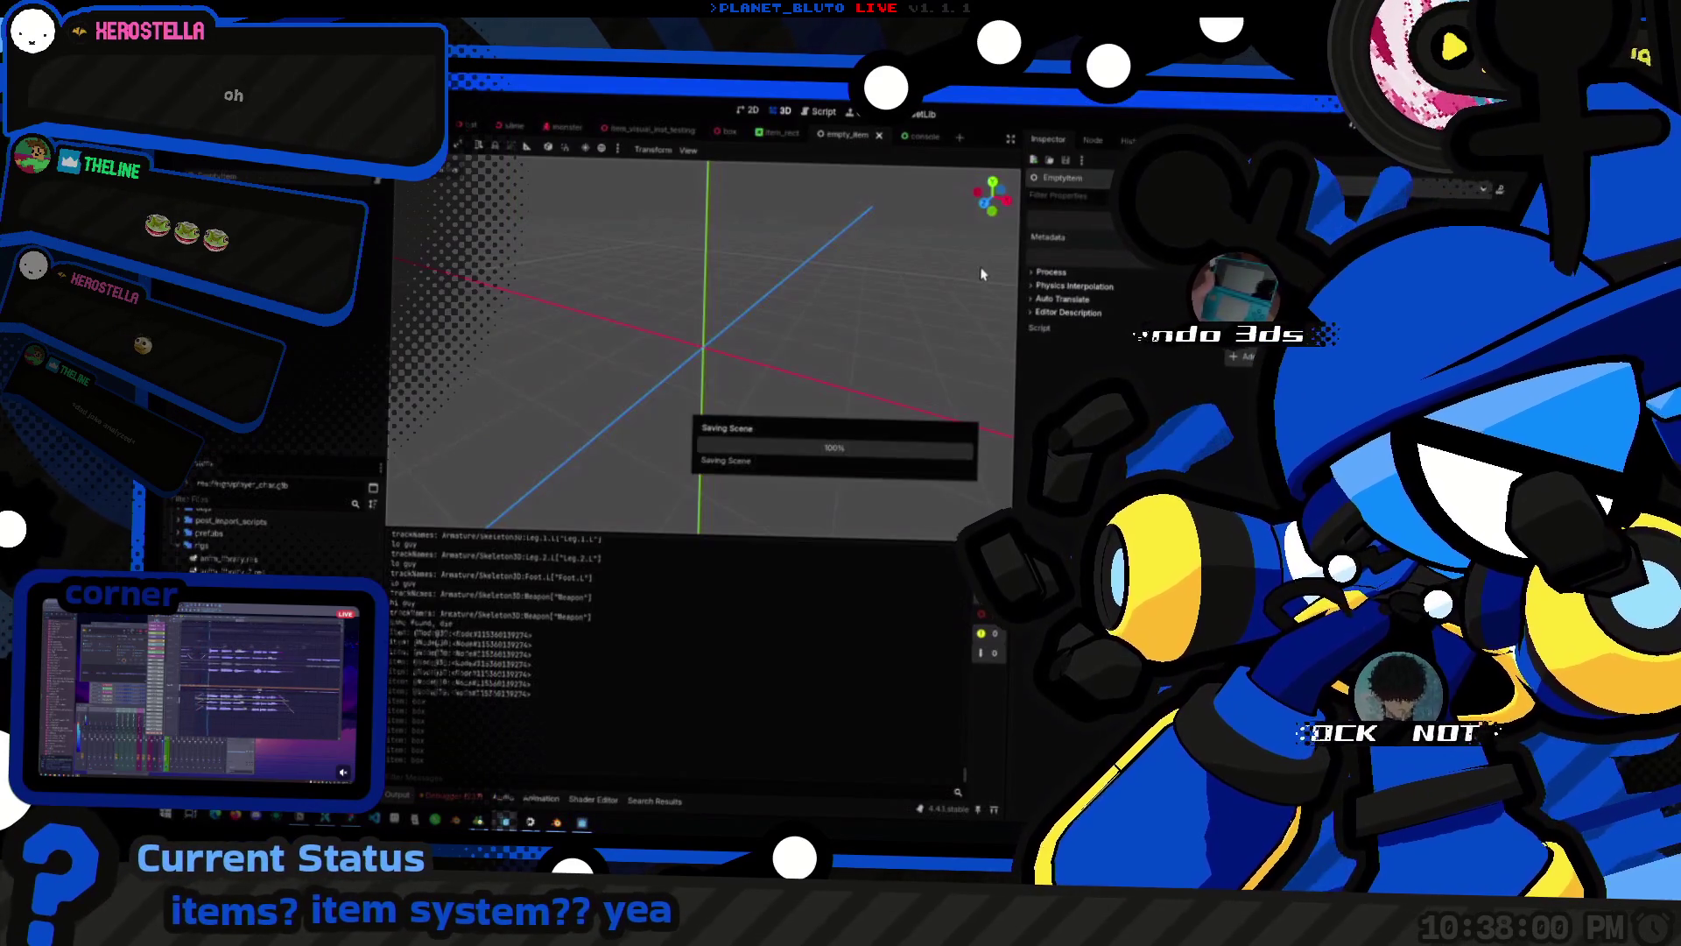
{"action": "key", "text": "alt+Tab"}
{"action": "key", "text": "alt+Tab"}
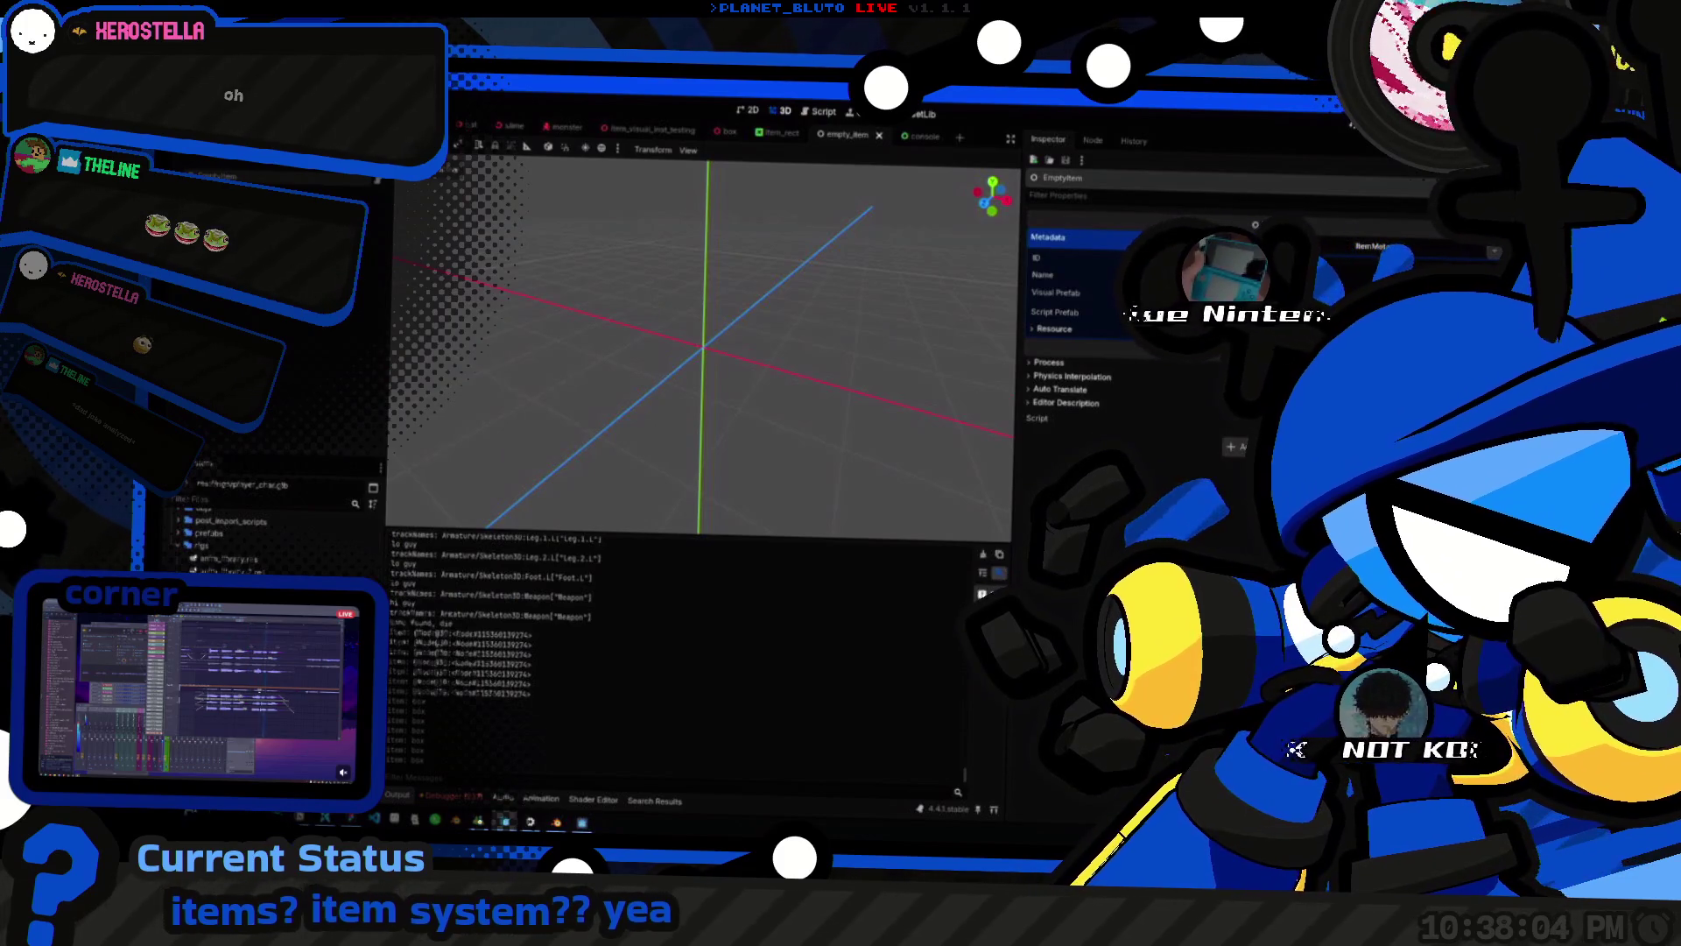
{"action": "key", "text": "alt+Tab"}
{"action": "key", "text": "alt+Tab"}
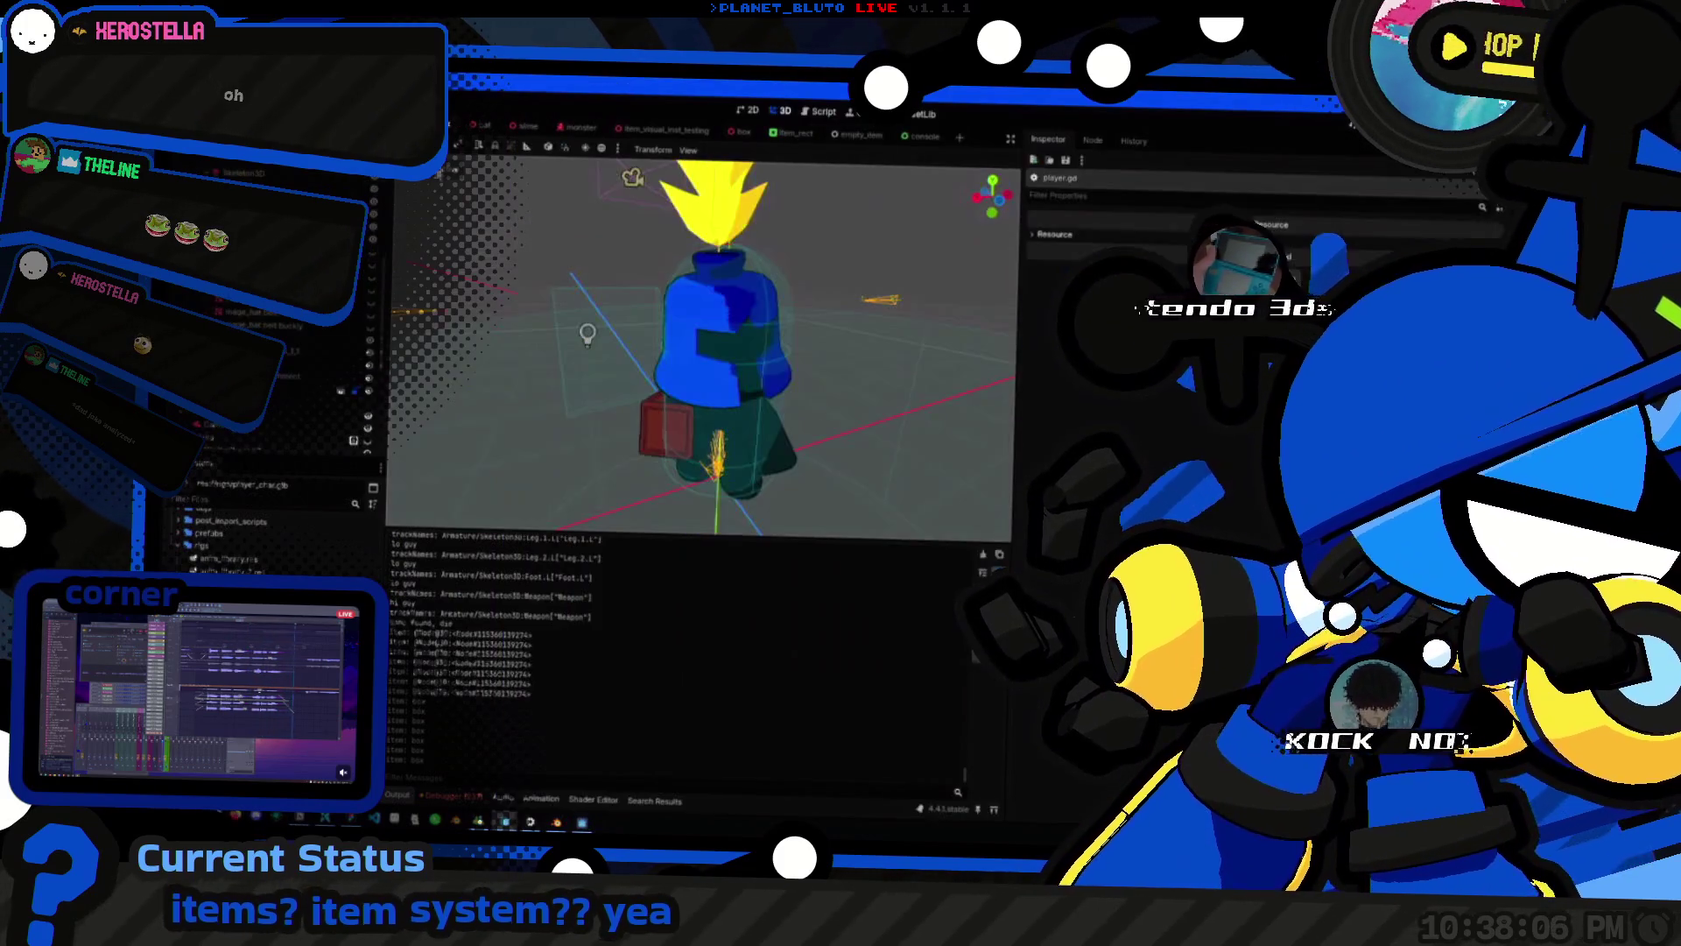
{"action": "scroll", "coordinate": [283, 409], "scroll_direction": "down", "scroll_amount": 5}
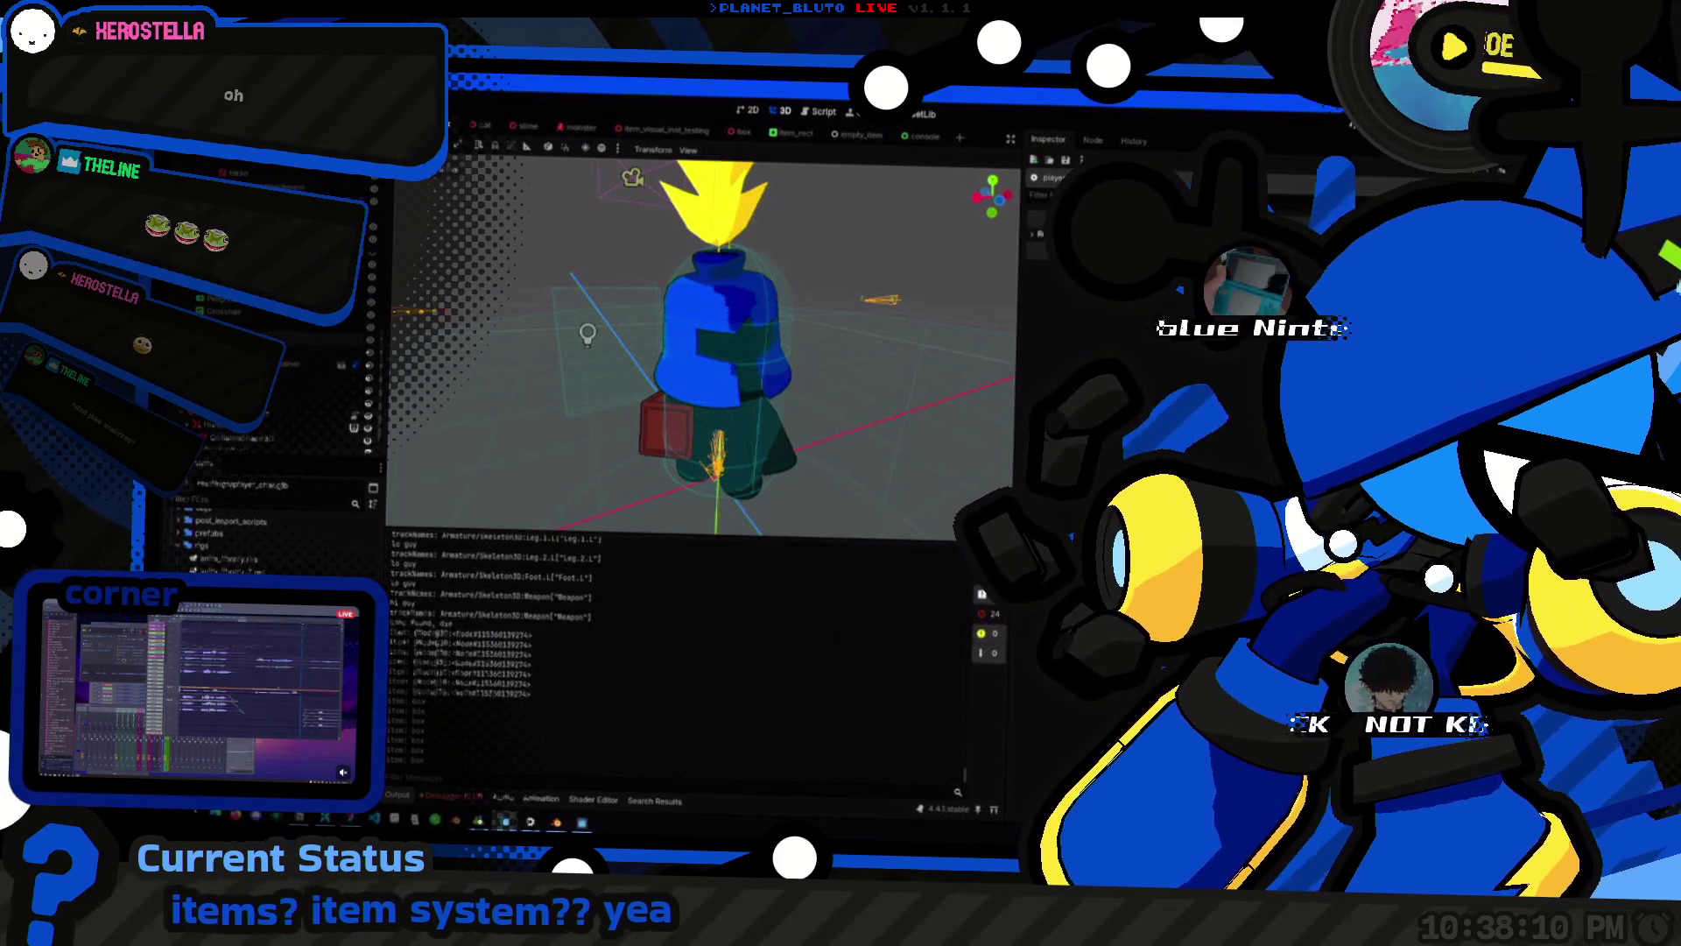
- Switch to the 2D view and review item_rect.gd in the script editor
{"action": "key", "text": "ctrl+F1"}
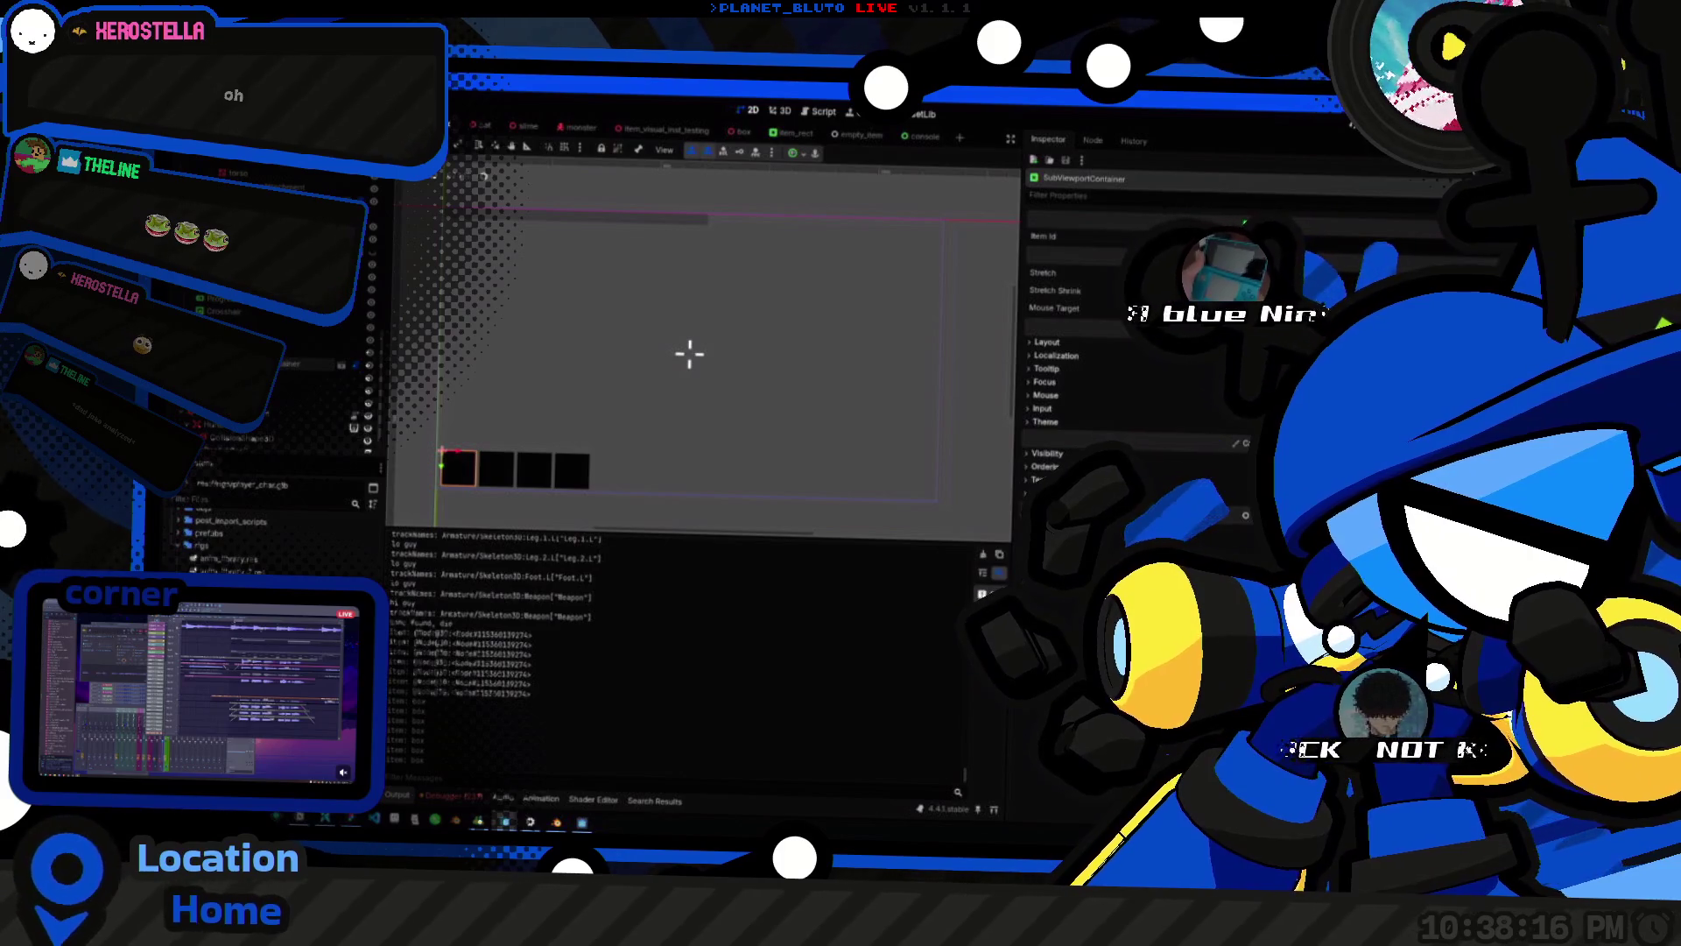
{"action": "key", "text": "ctrl+F3"}
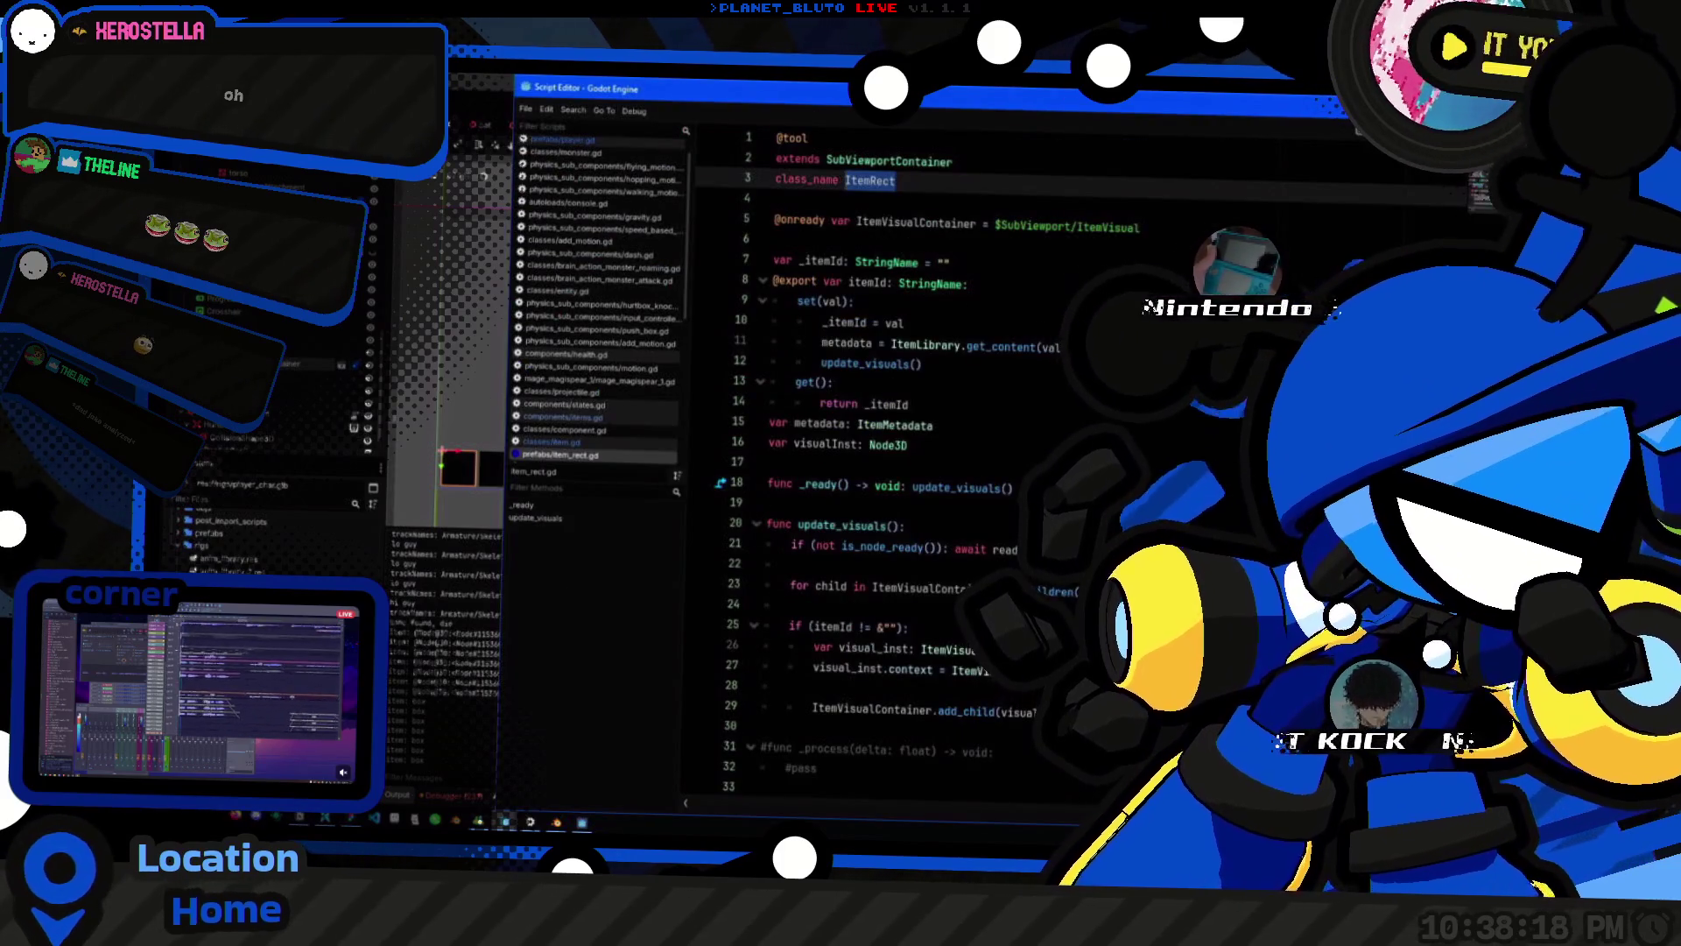
{"action": "scroll", "coordinate": [876, 438], "scroll_direction": "down", "scroll_amount": 1}
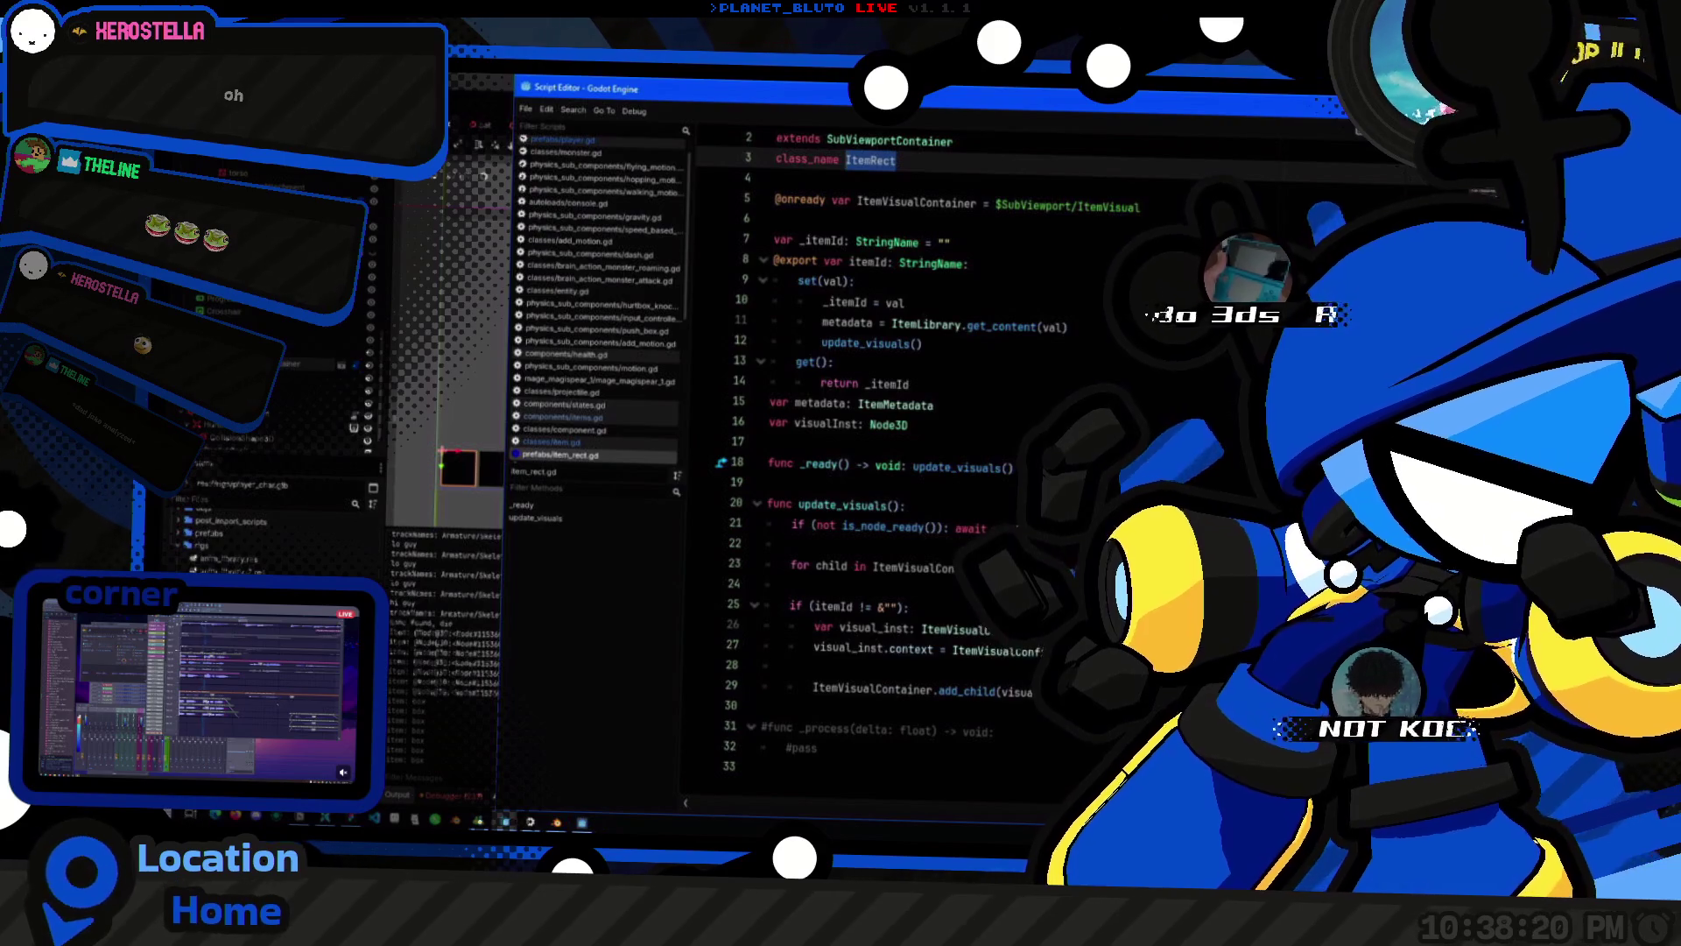
{"action": "scroll", "coordinate": [875, 438], "scroll_direction": "up", "scroll_amount": 1}
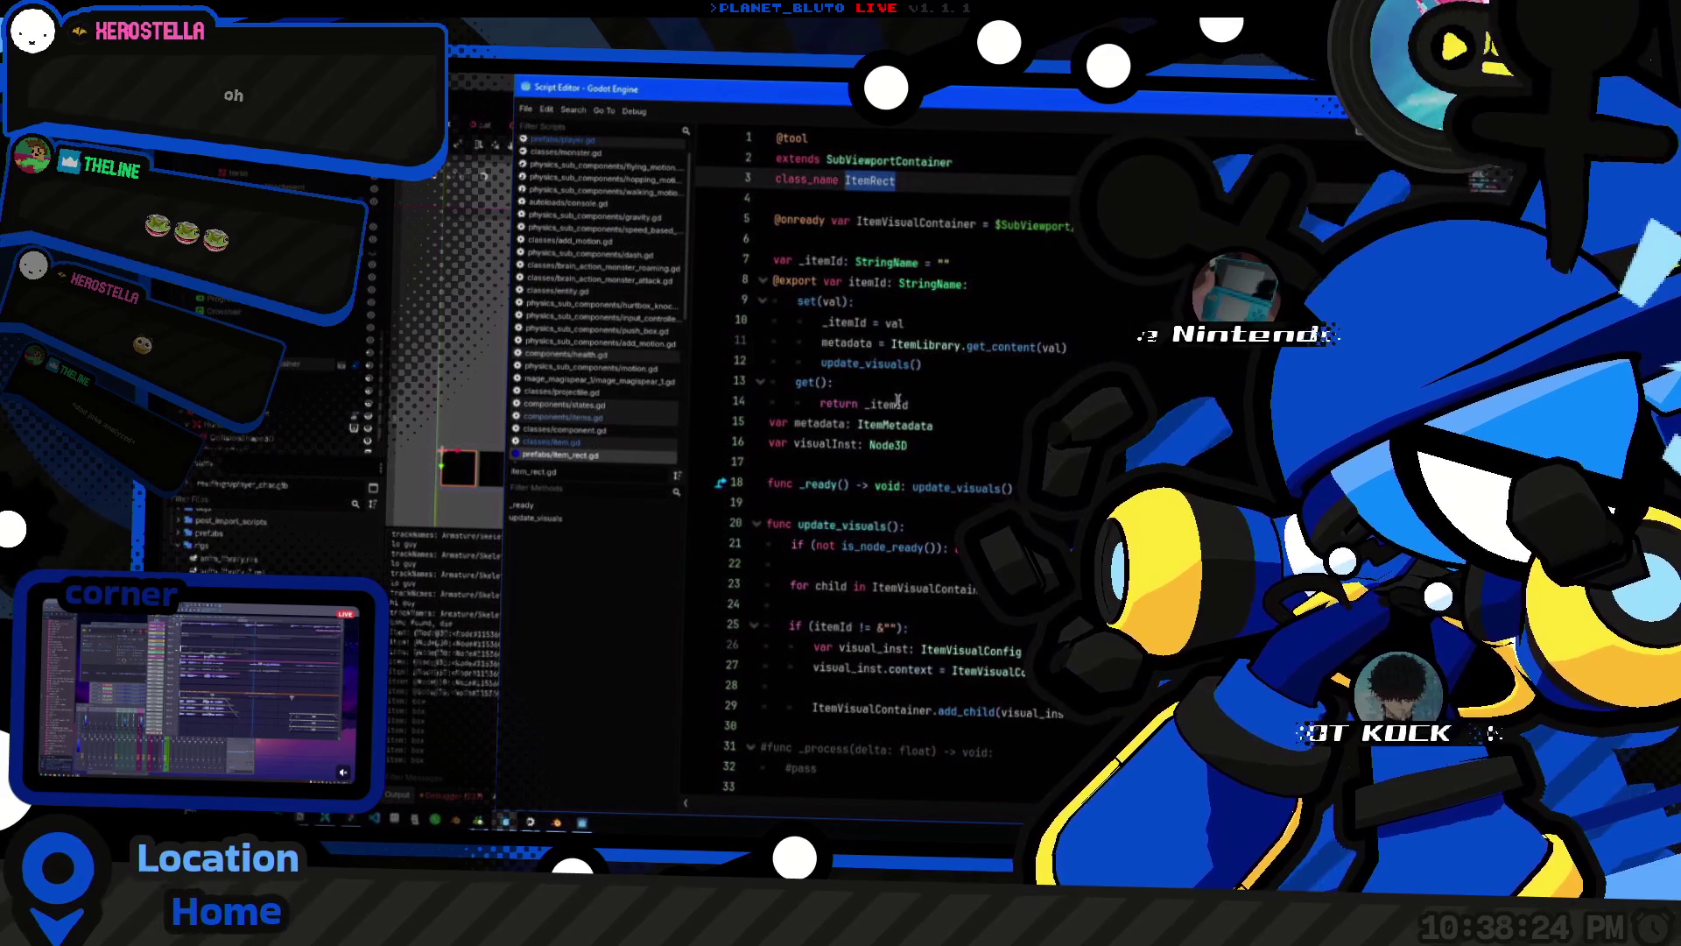
{"action": "left_click", "coordinate": [1060, 362]}
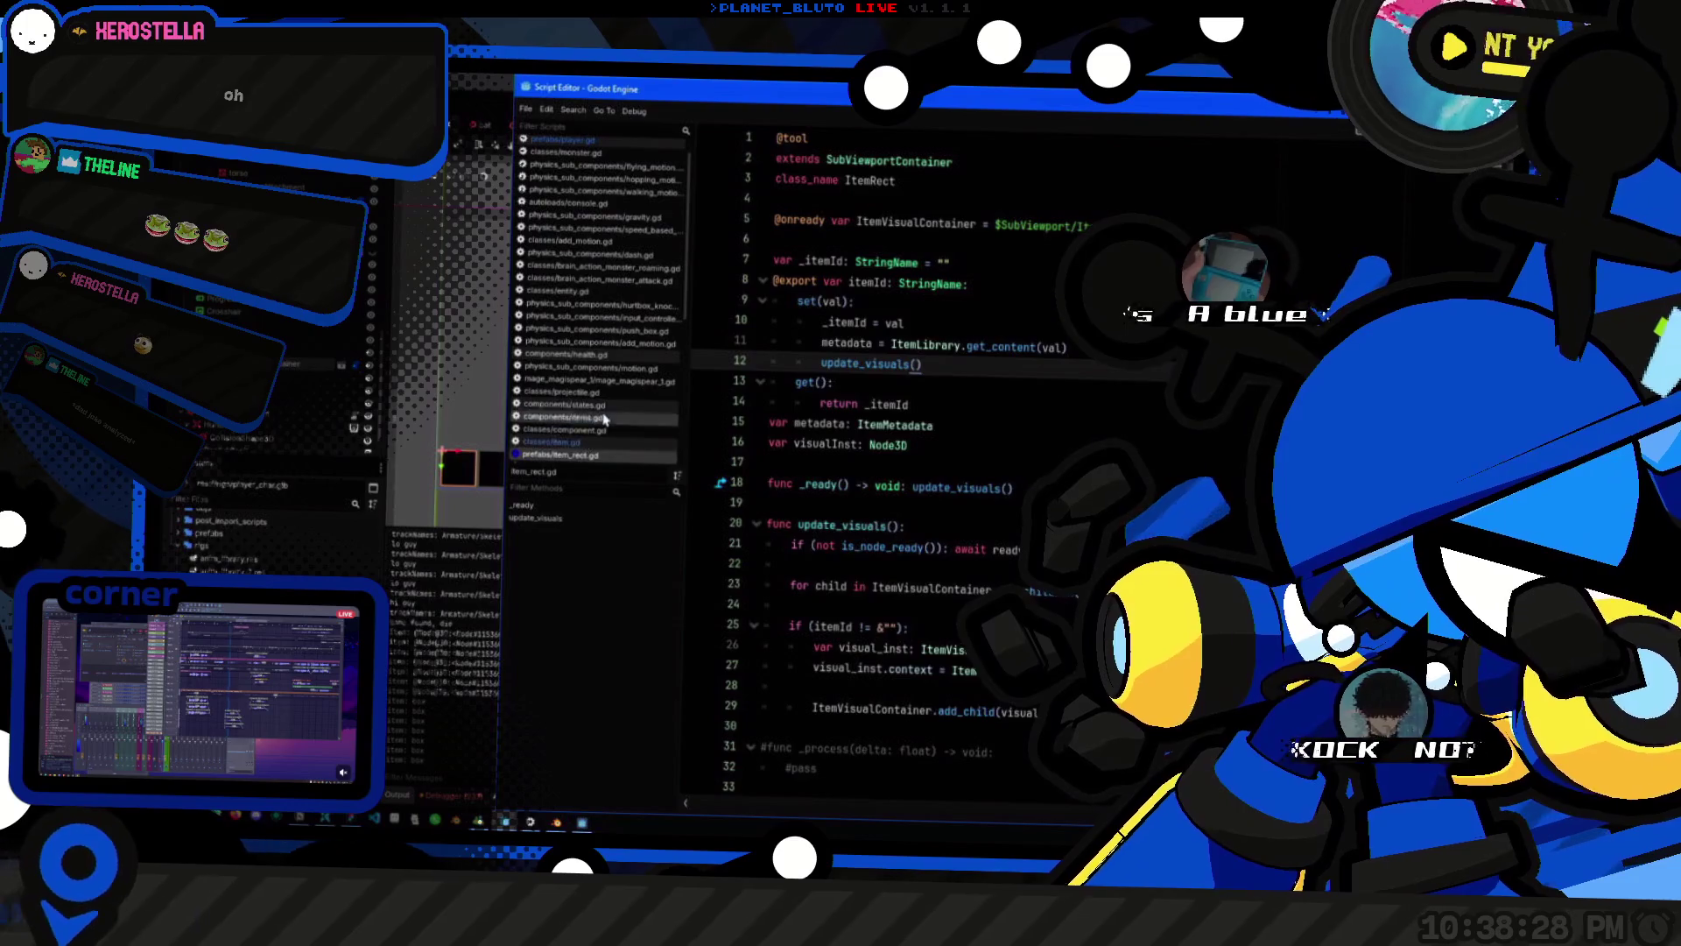
- Review components/items.gd, highlighting empty_slot_prefab uses, then return to the main editor
{"action": "left_click", "coordinate": [608, 419]}
{"action": "scroll", "coordinate": [876, 394], "scroll_direction": "up", "scroll_amount": 10}
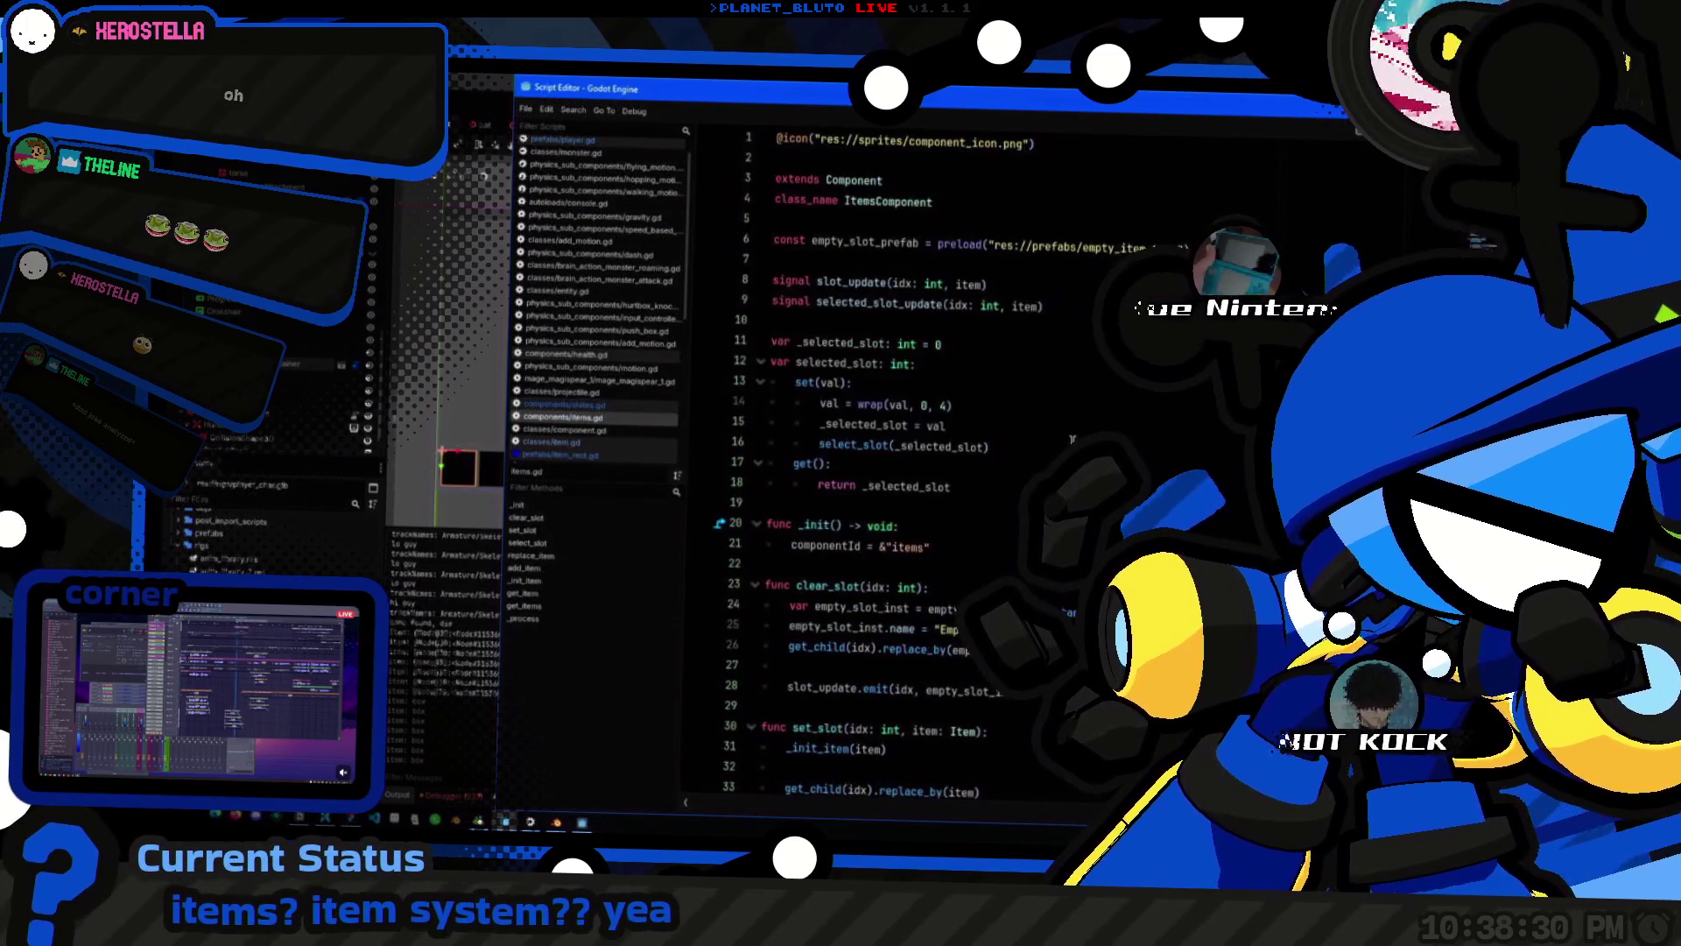
{"action": "left_click", "coordinate": [836, 302]}
{"action": "double_click", "coordinate": [879, 236]}
{"action": "scroll", "coordinate": [879, 236], "scroll_direction": "down", "scroll_amount": 2}
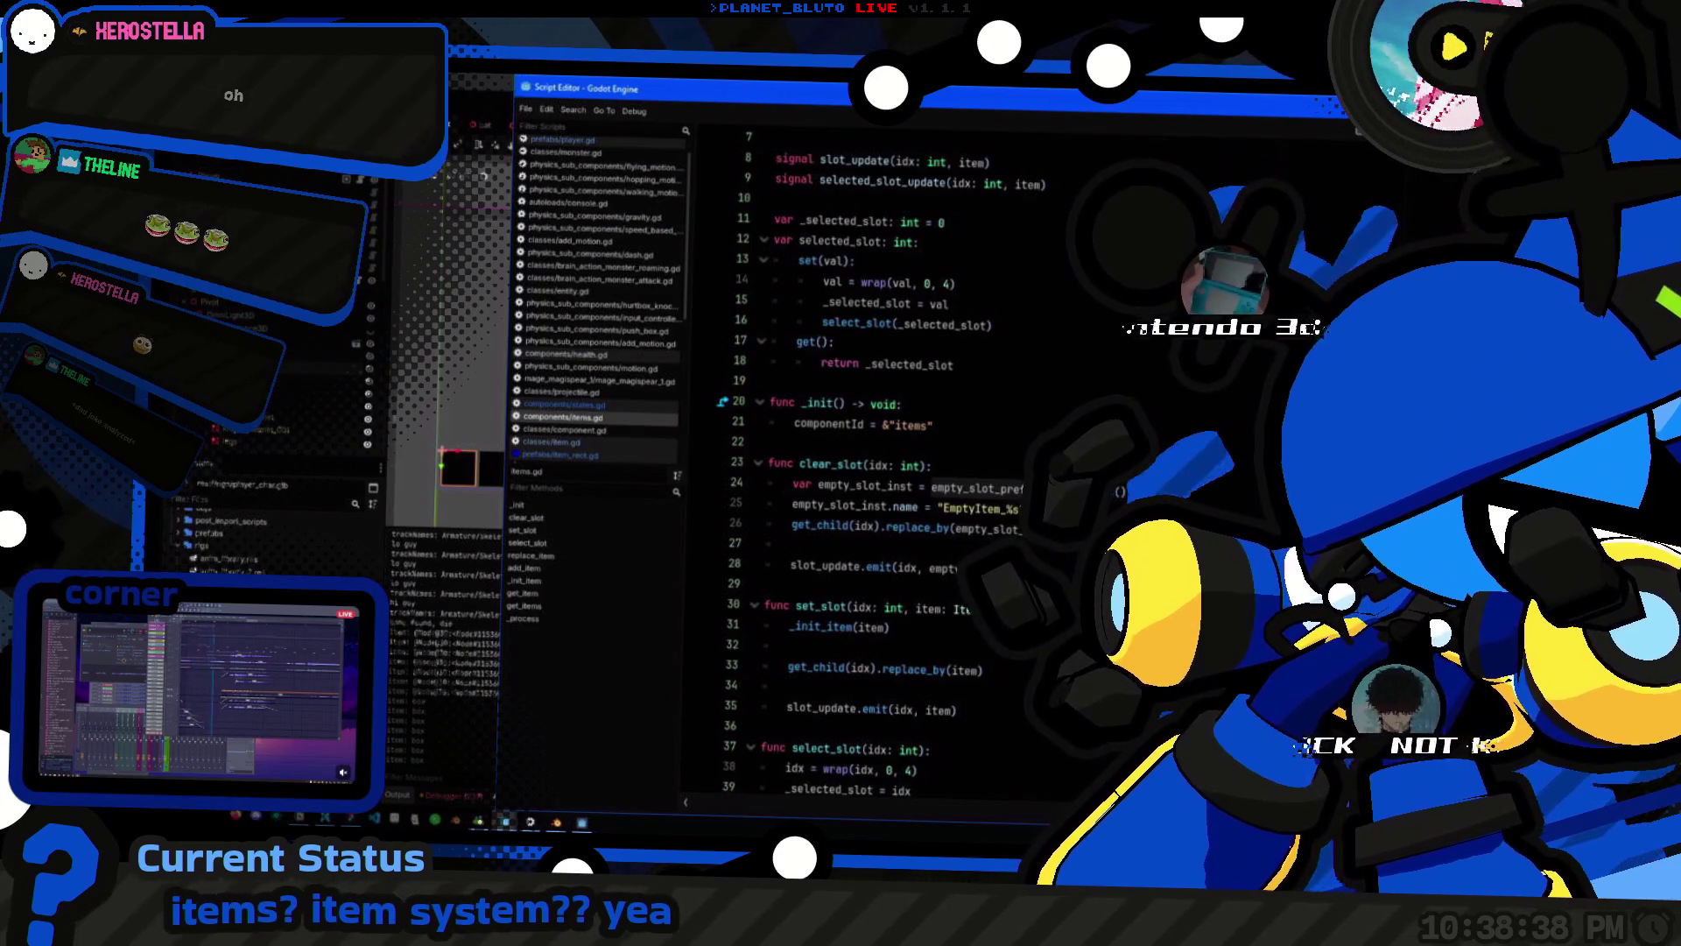
{"action": "key", "text": "alt+Tab"}
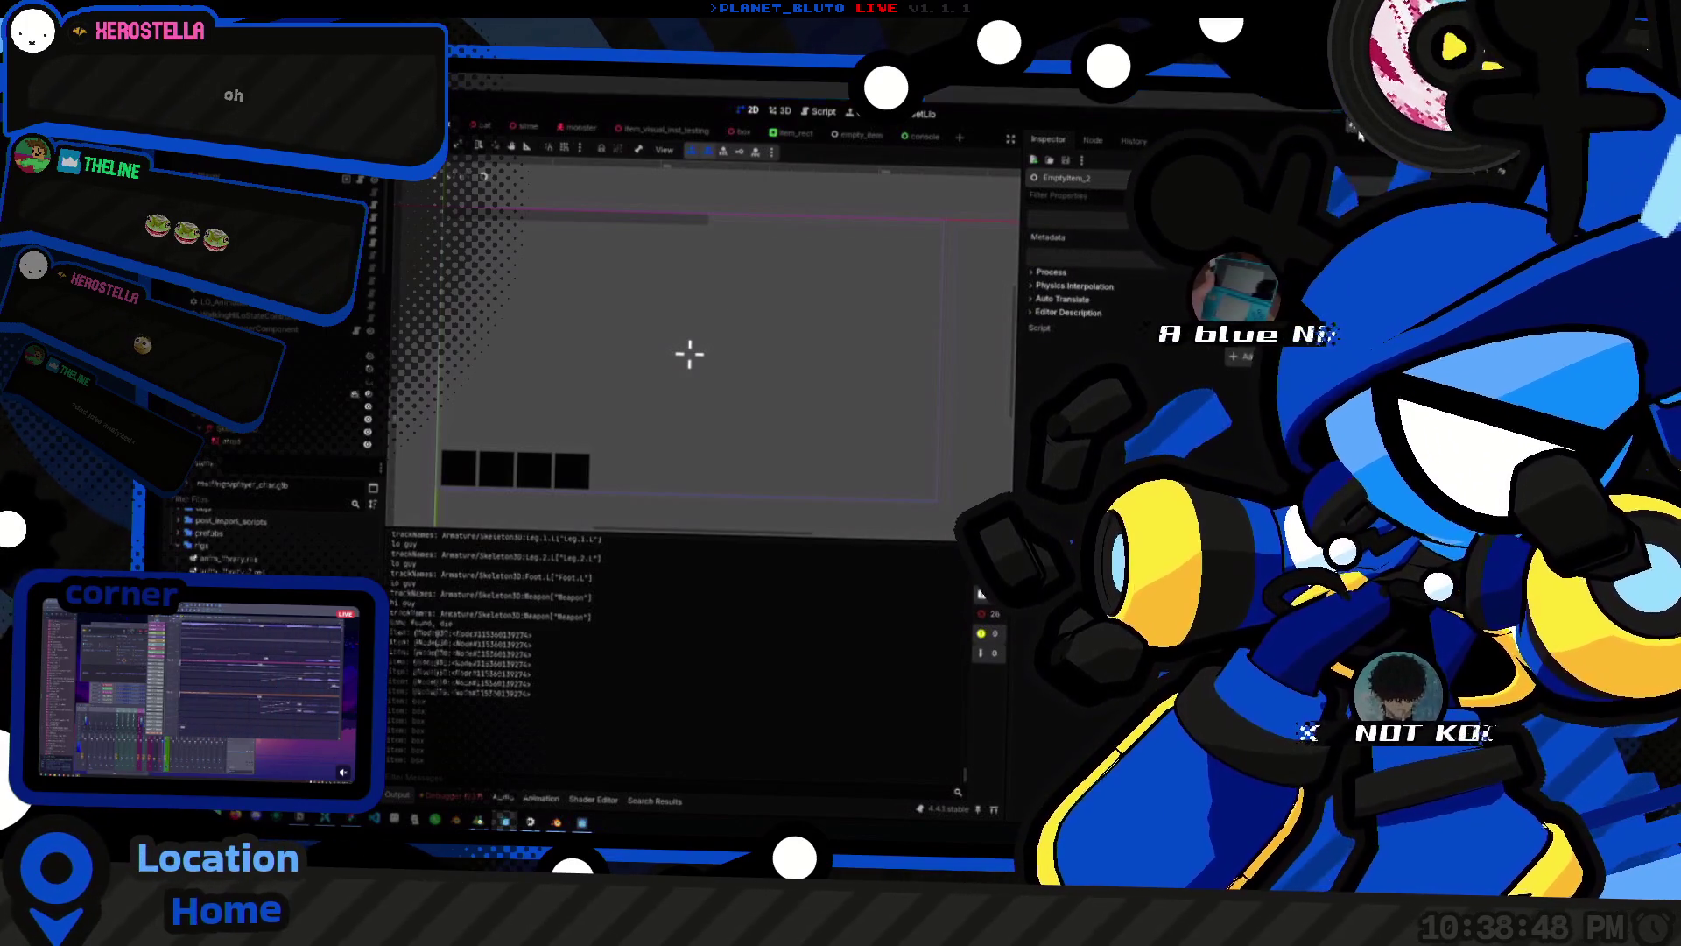
- Glance at classes/item.gd, then quick-open player.gd by searching 'player'
{"action": "key", "text": "ctrl+F3"}
{"action": "left_click", "coordinate": [587, 441]}
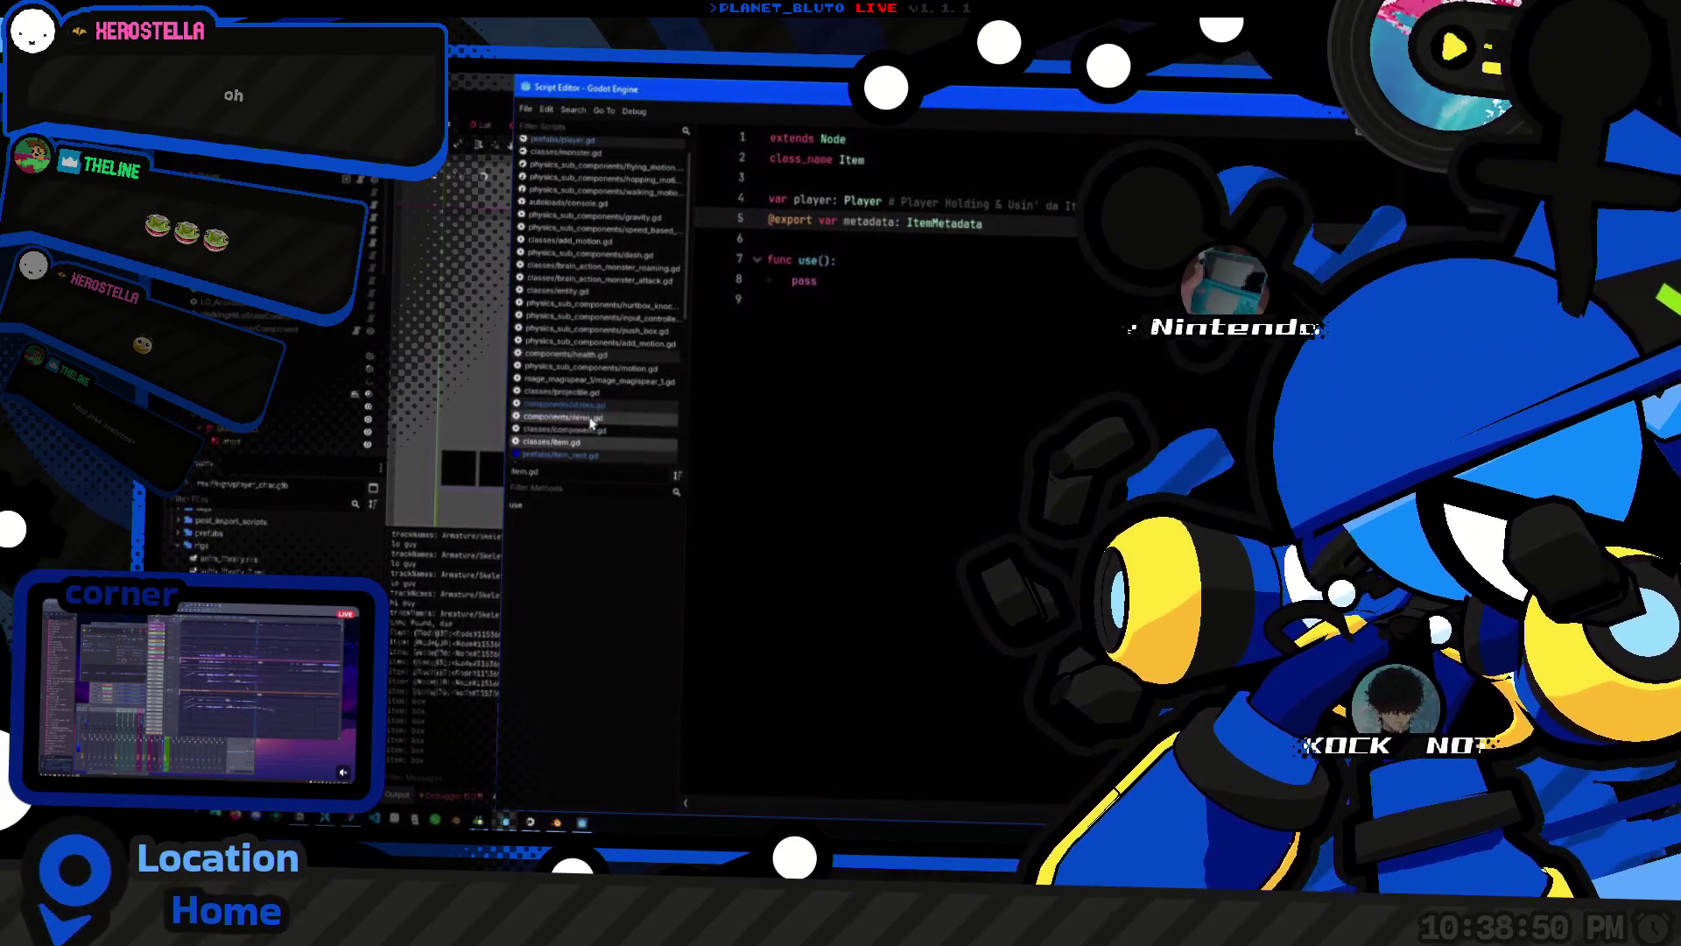
{"action": "left_click", "coordinate": [565, 405]}
{"action": "key", "text": "ctrl+F1"}
{"action": "key", "text": "shift+alt+o"}
{"action": "type", "text": "player"}
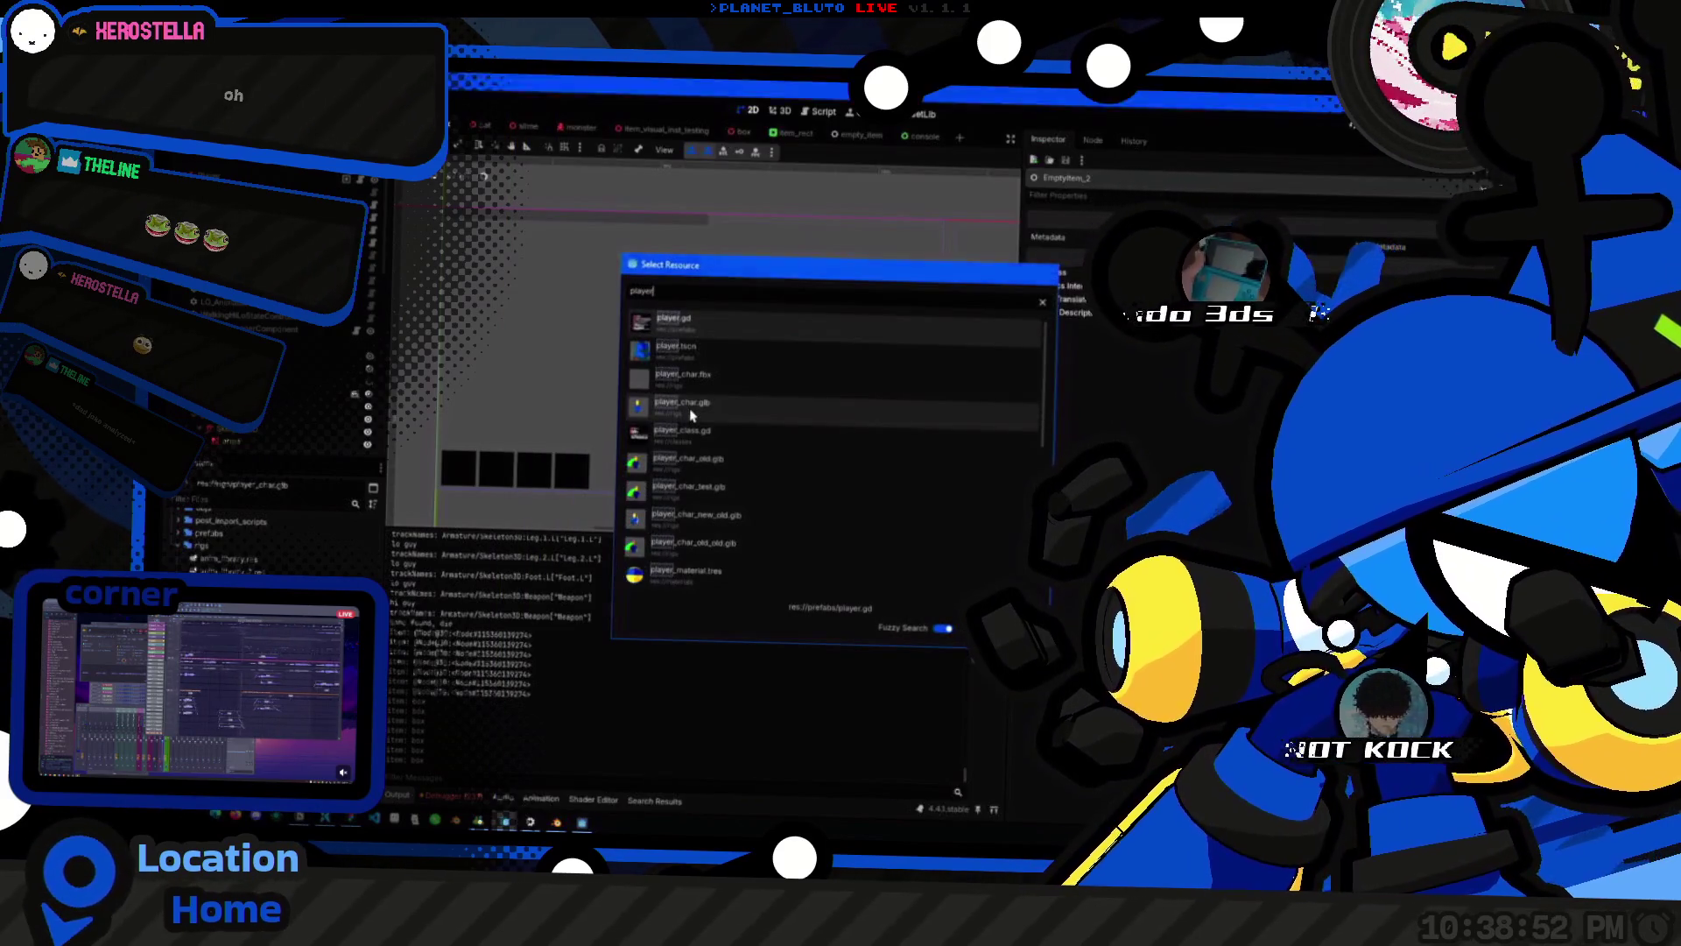
{"action": "key", "text": "Return"}
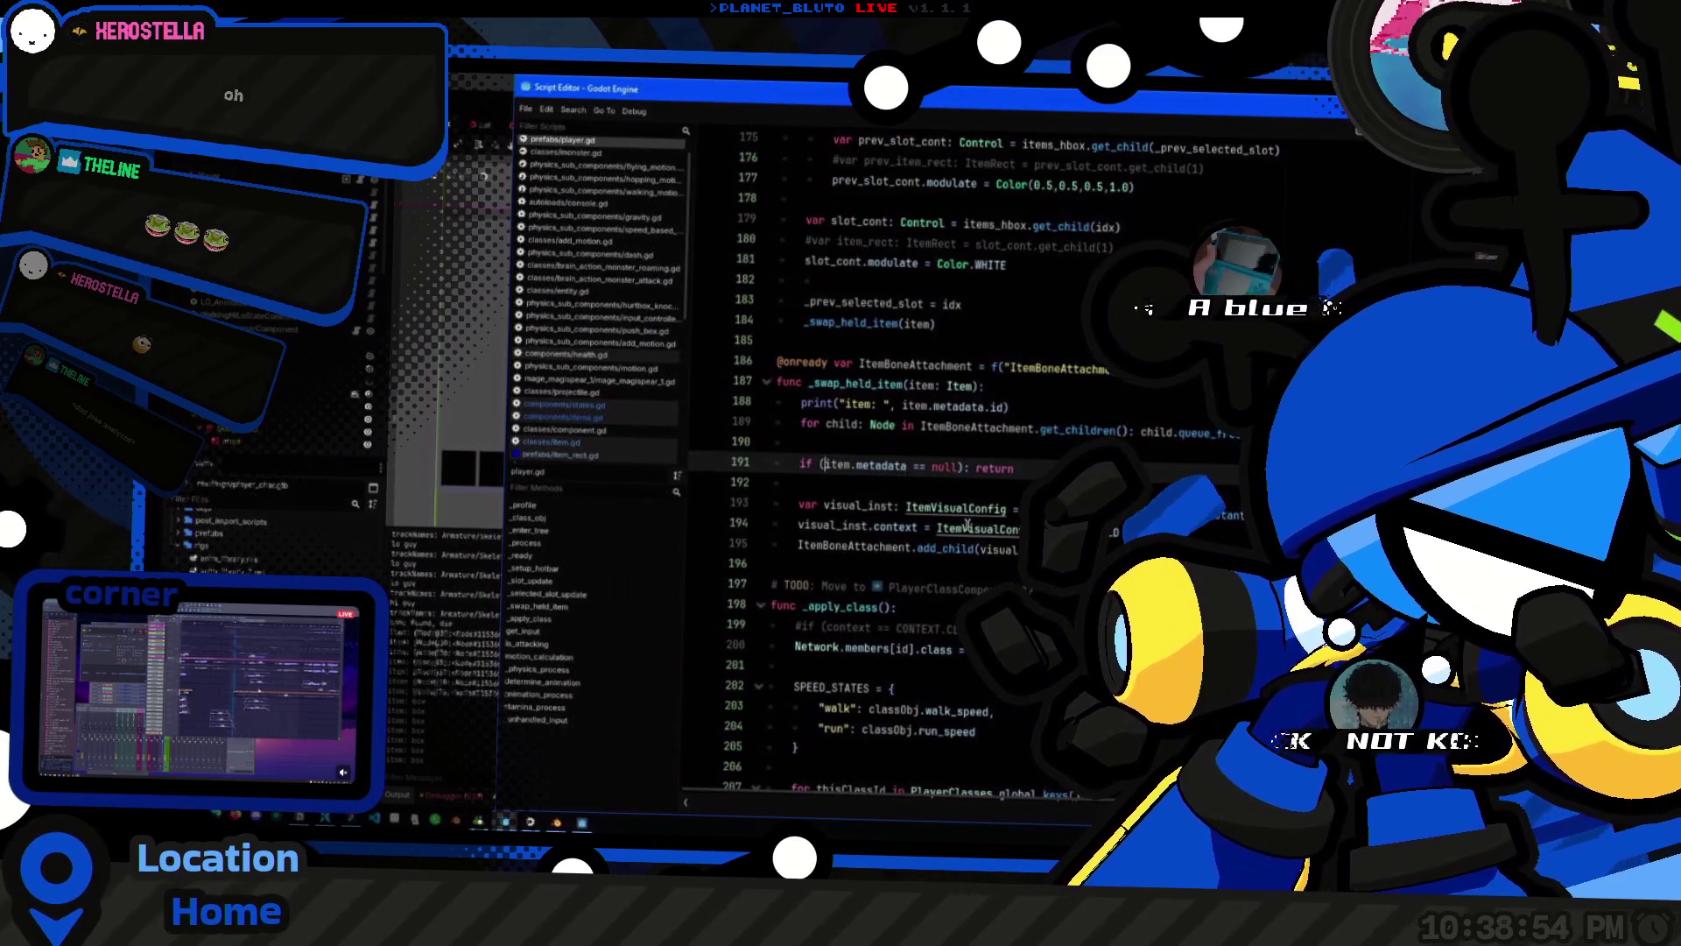
- Insert print("item.metadata: ", item.metadata) above the null check and run the game
{"action": "key", "text": "Home"}
{"action": "key", "text": "Return"}
{"action": "key", "text": "Return"}
{"action": "key", "text": "Up"}
{"action": "key", "text": "Up"}
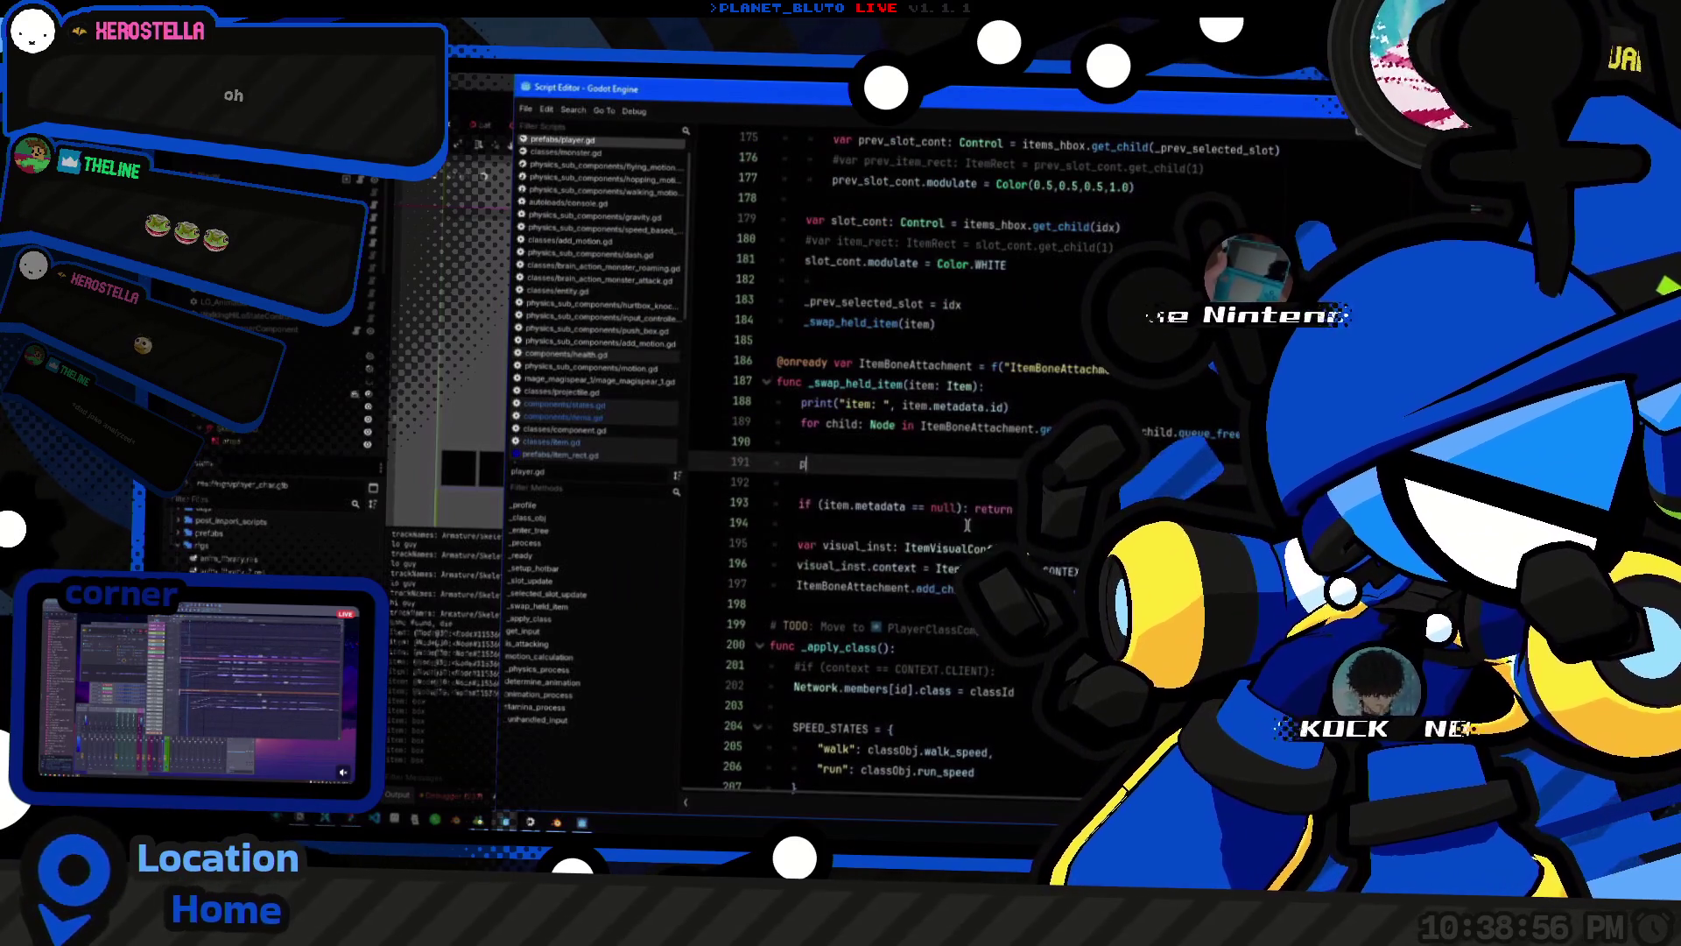
{"action": "key", "text": "Return"}
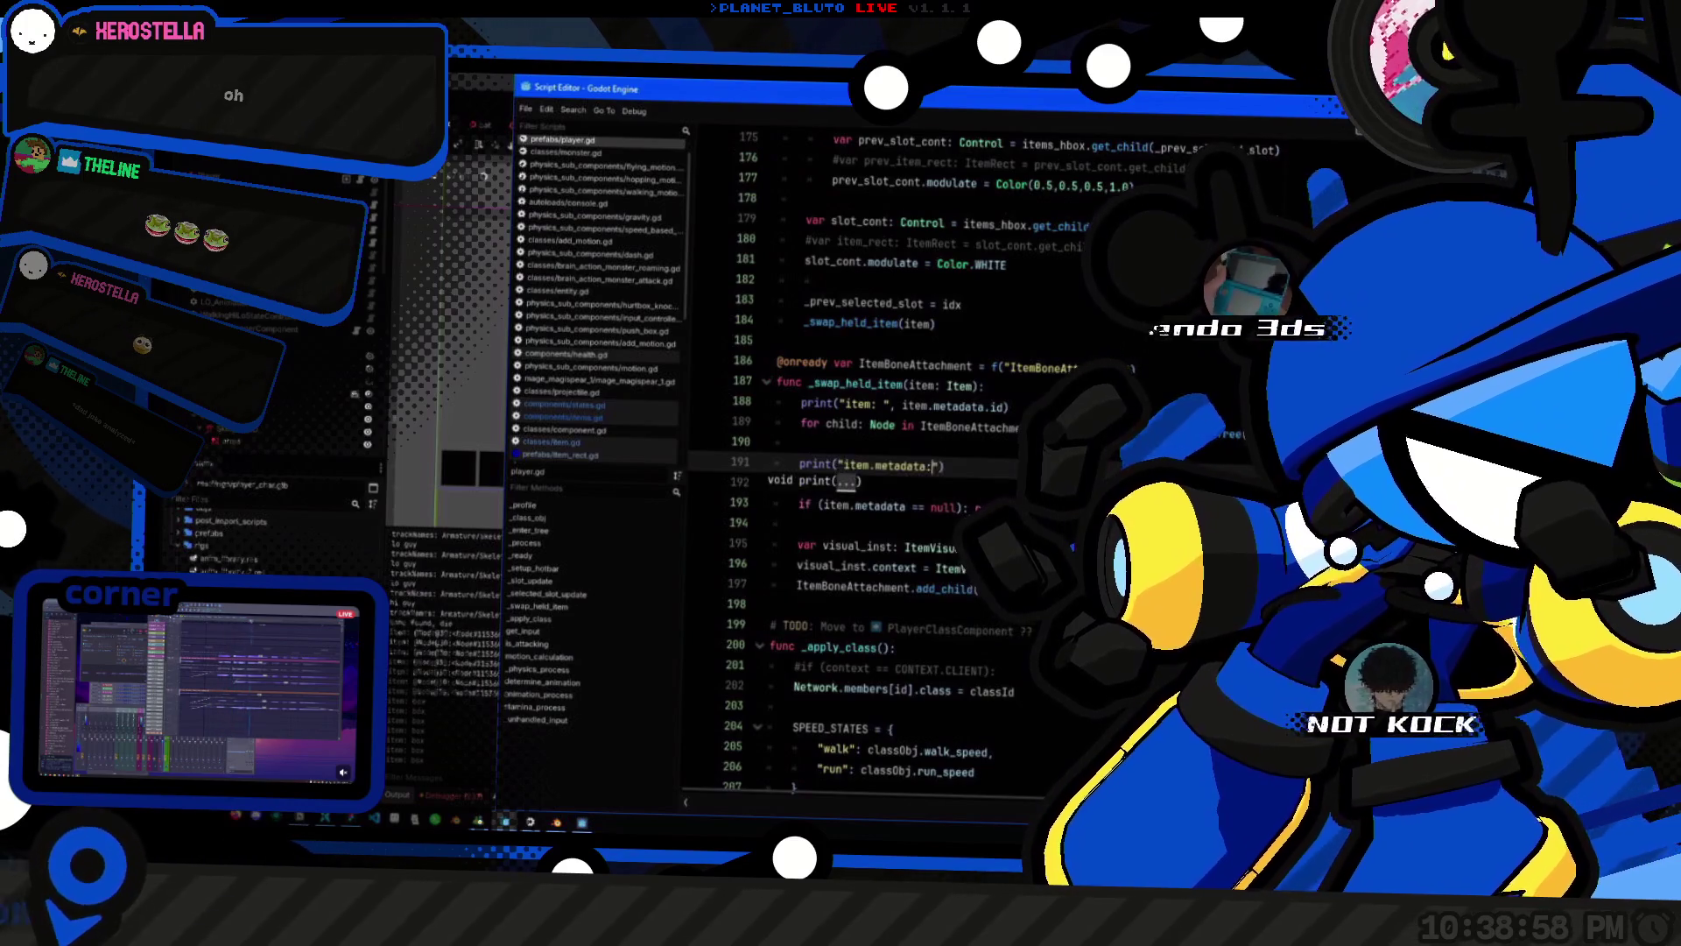
{"action": "key", "text": "Down"}
{"action": "key", "text": "Down"}
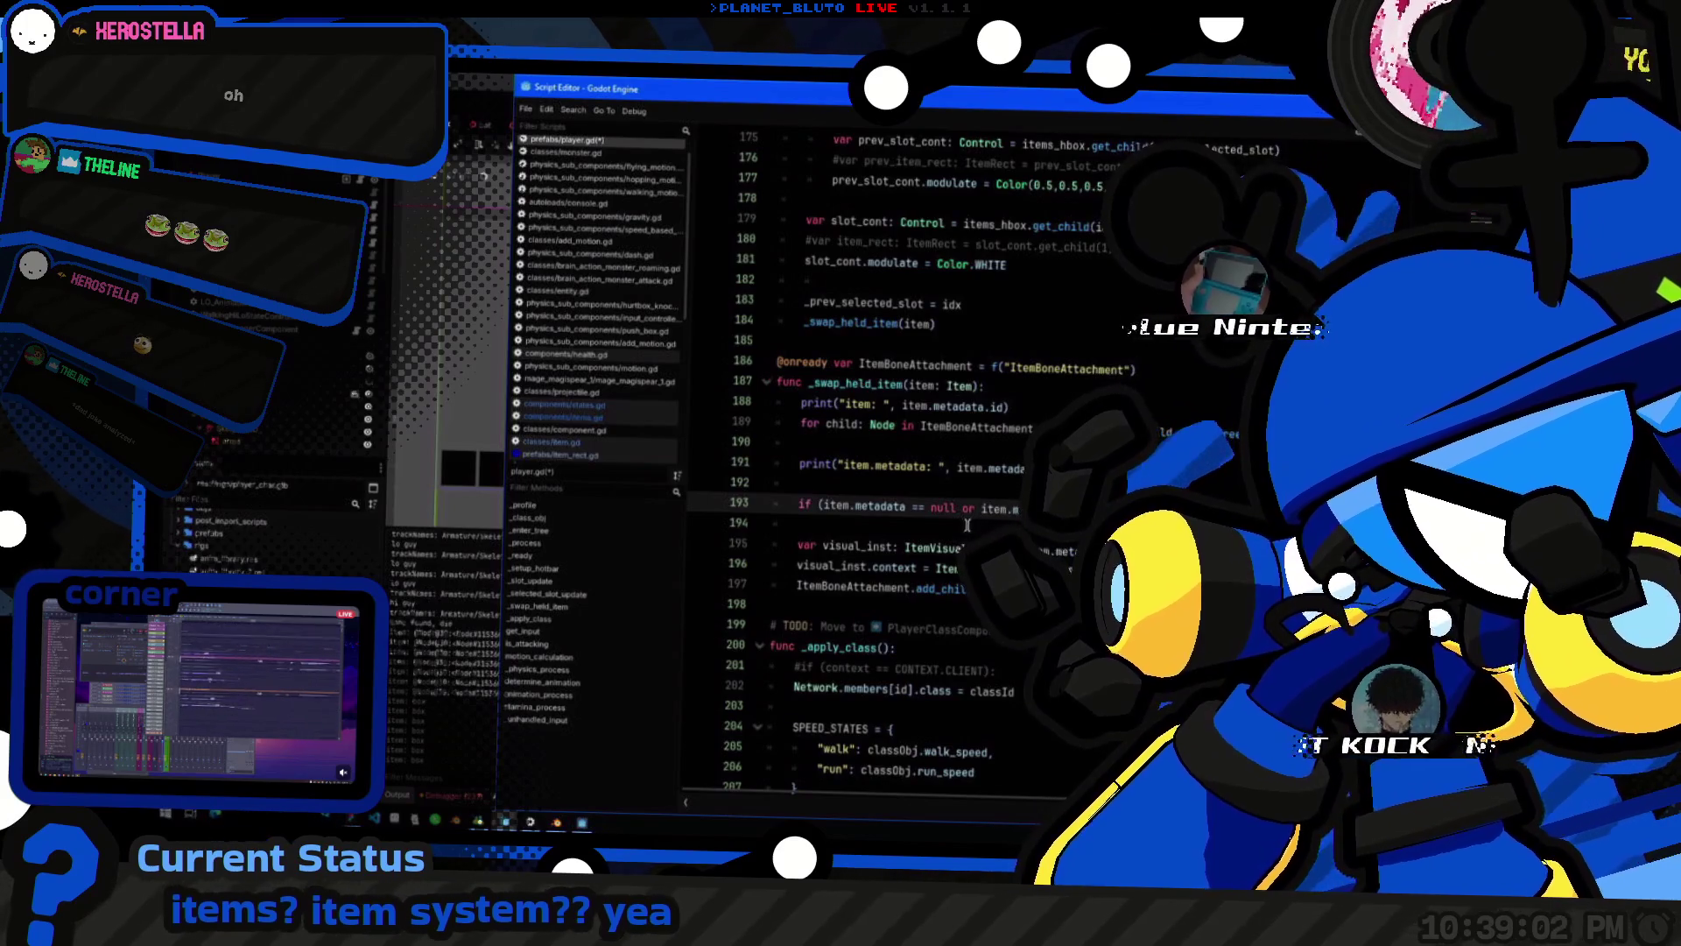
{"action": "key", "text": "F5"}
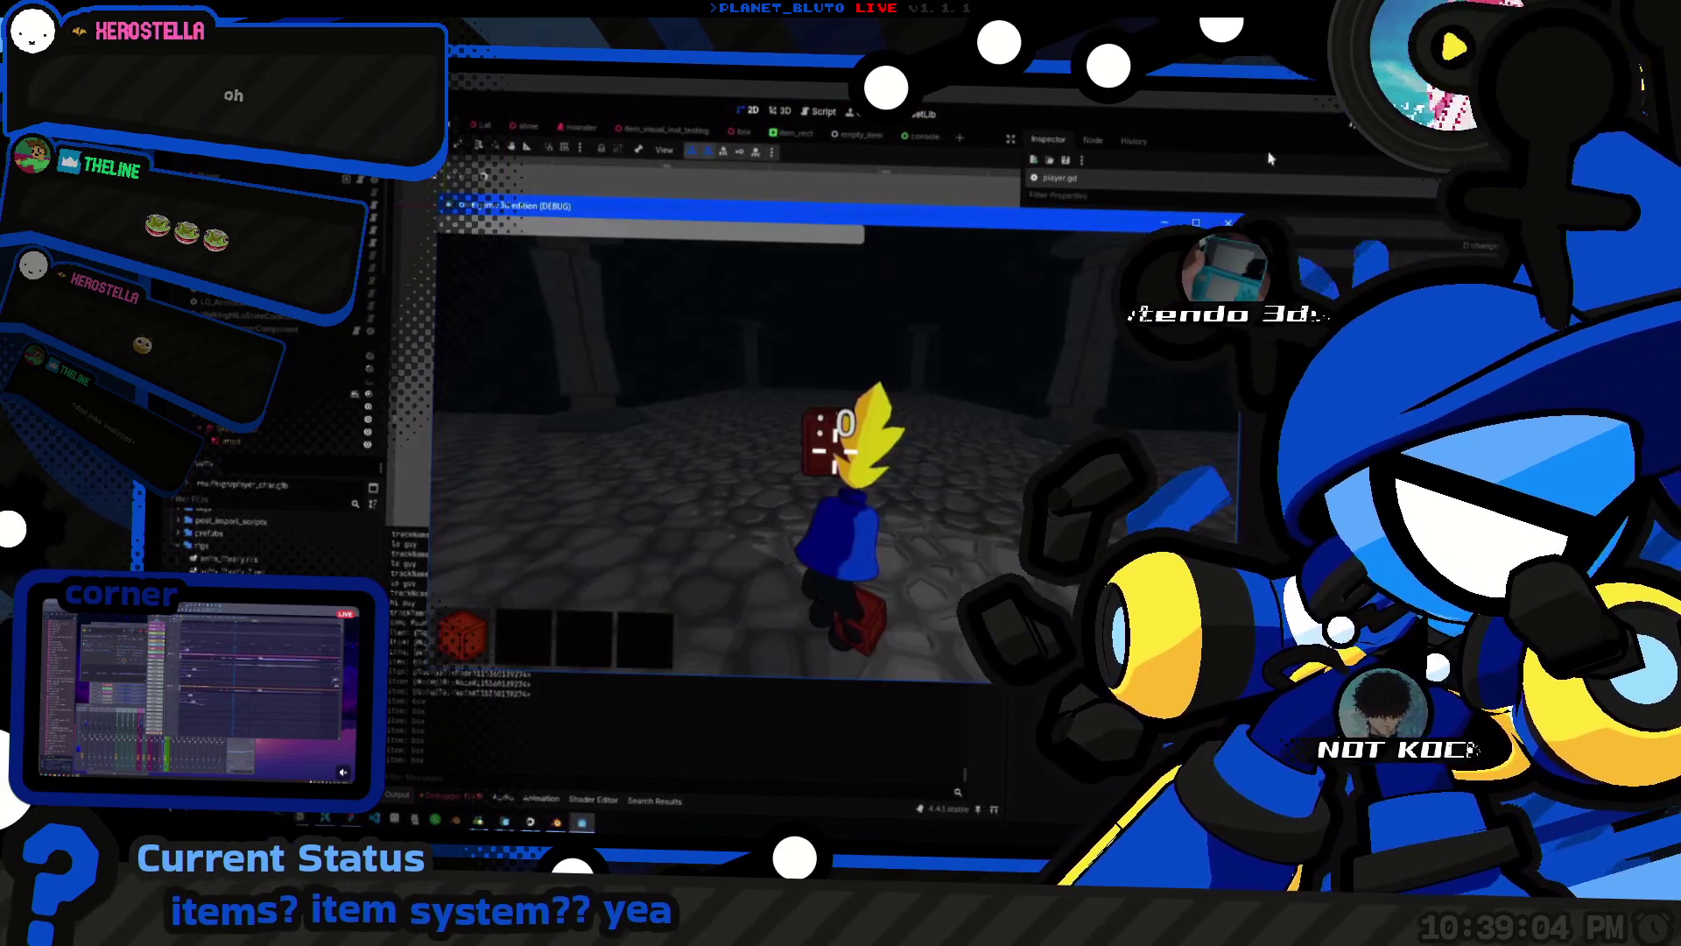
- Launch the game, choose a character class, and host from the lobby
{"action": "key", "text": "ctrl+s"}
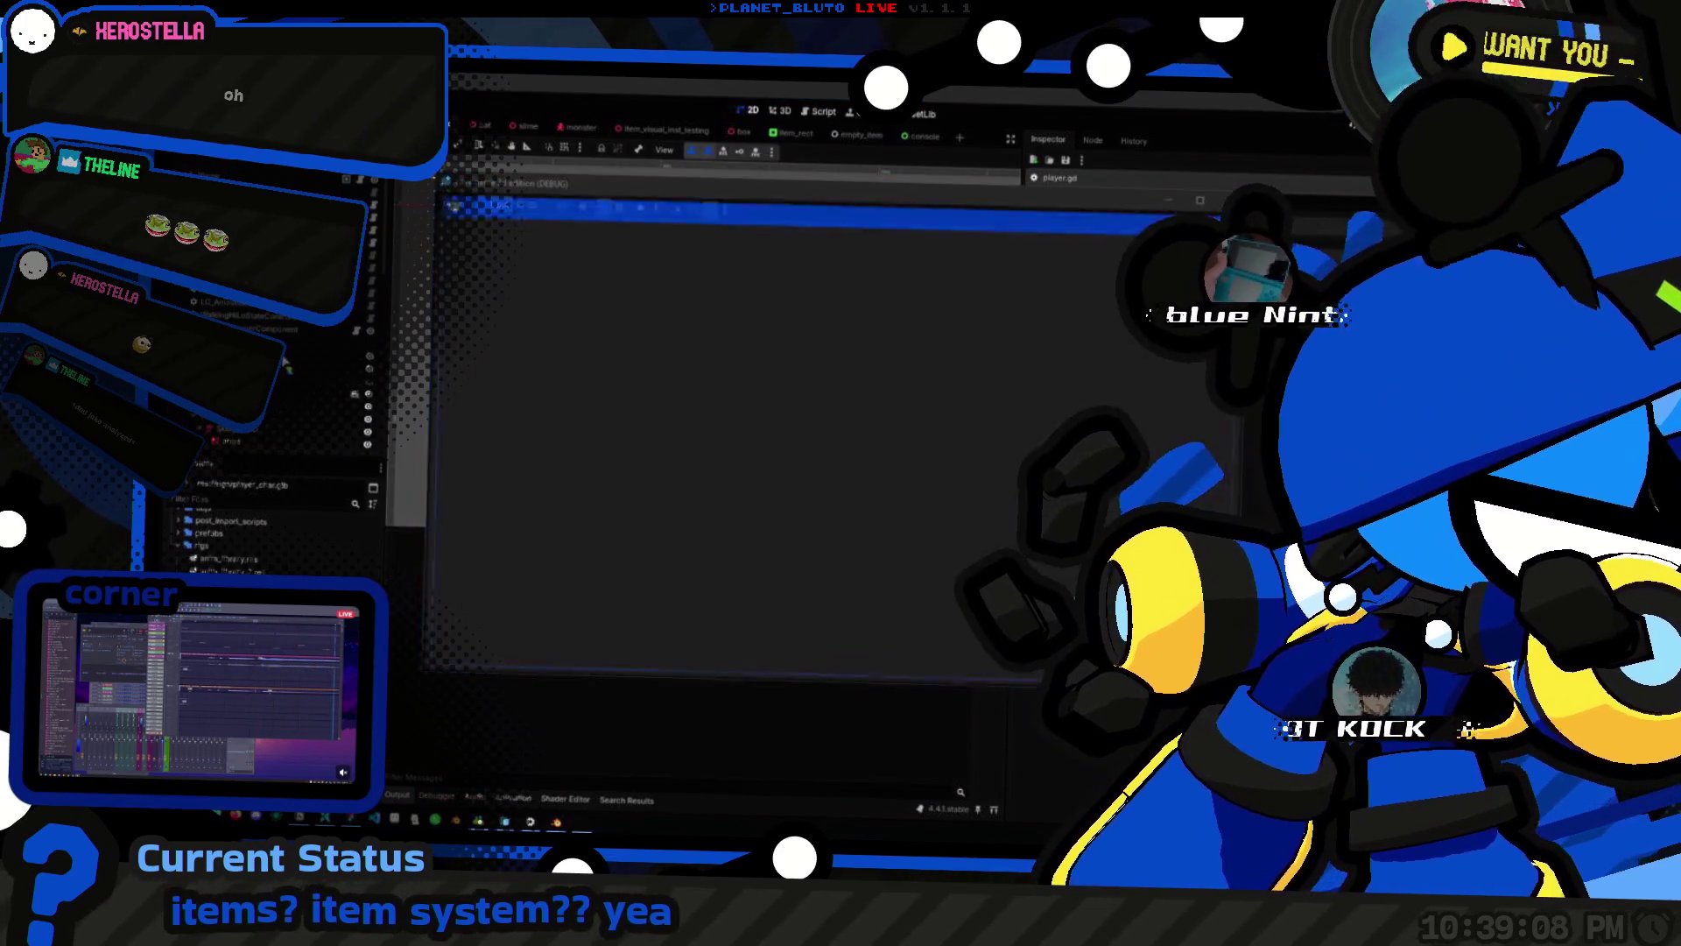
{"action": "left_click", "coordinate": [617, 288]}
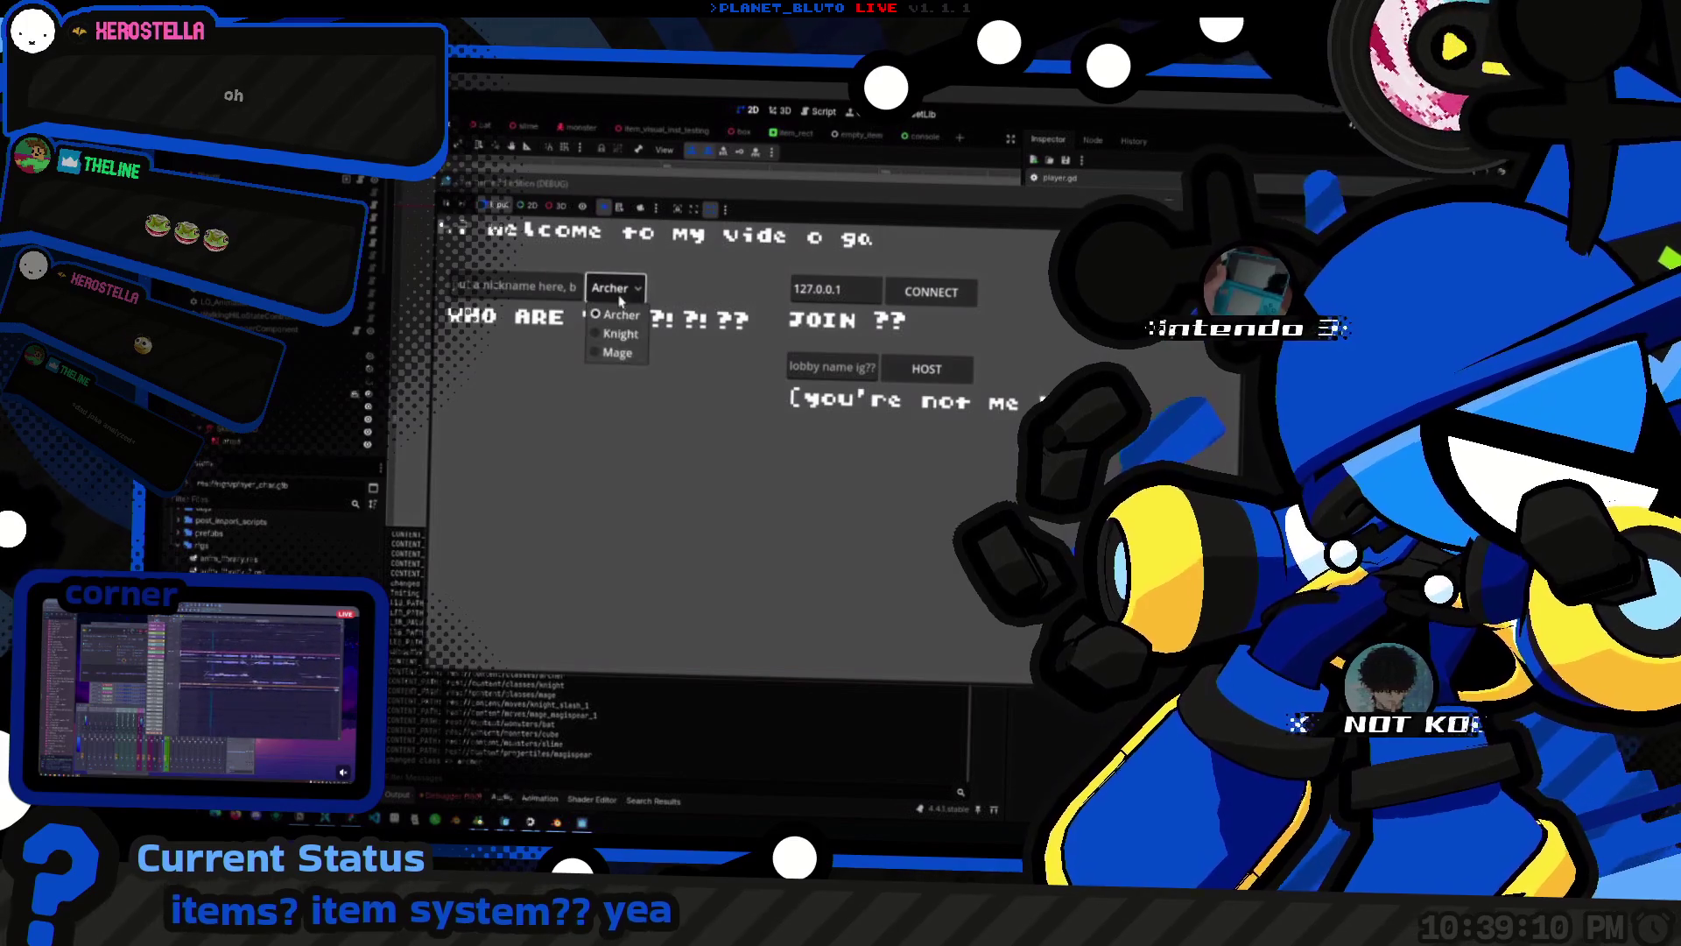
{"action": "left_click", "coordinate": [926, 368]}
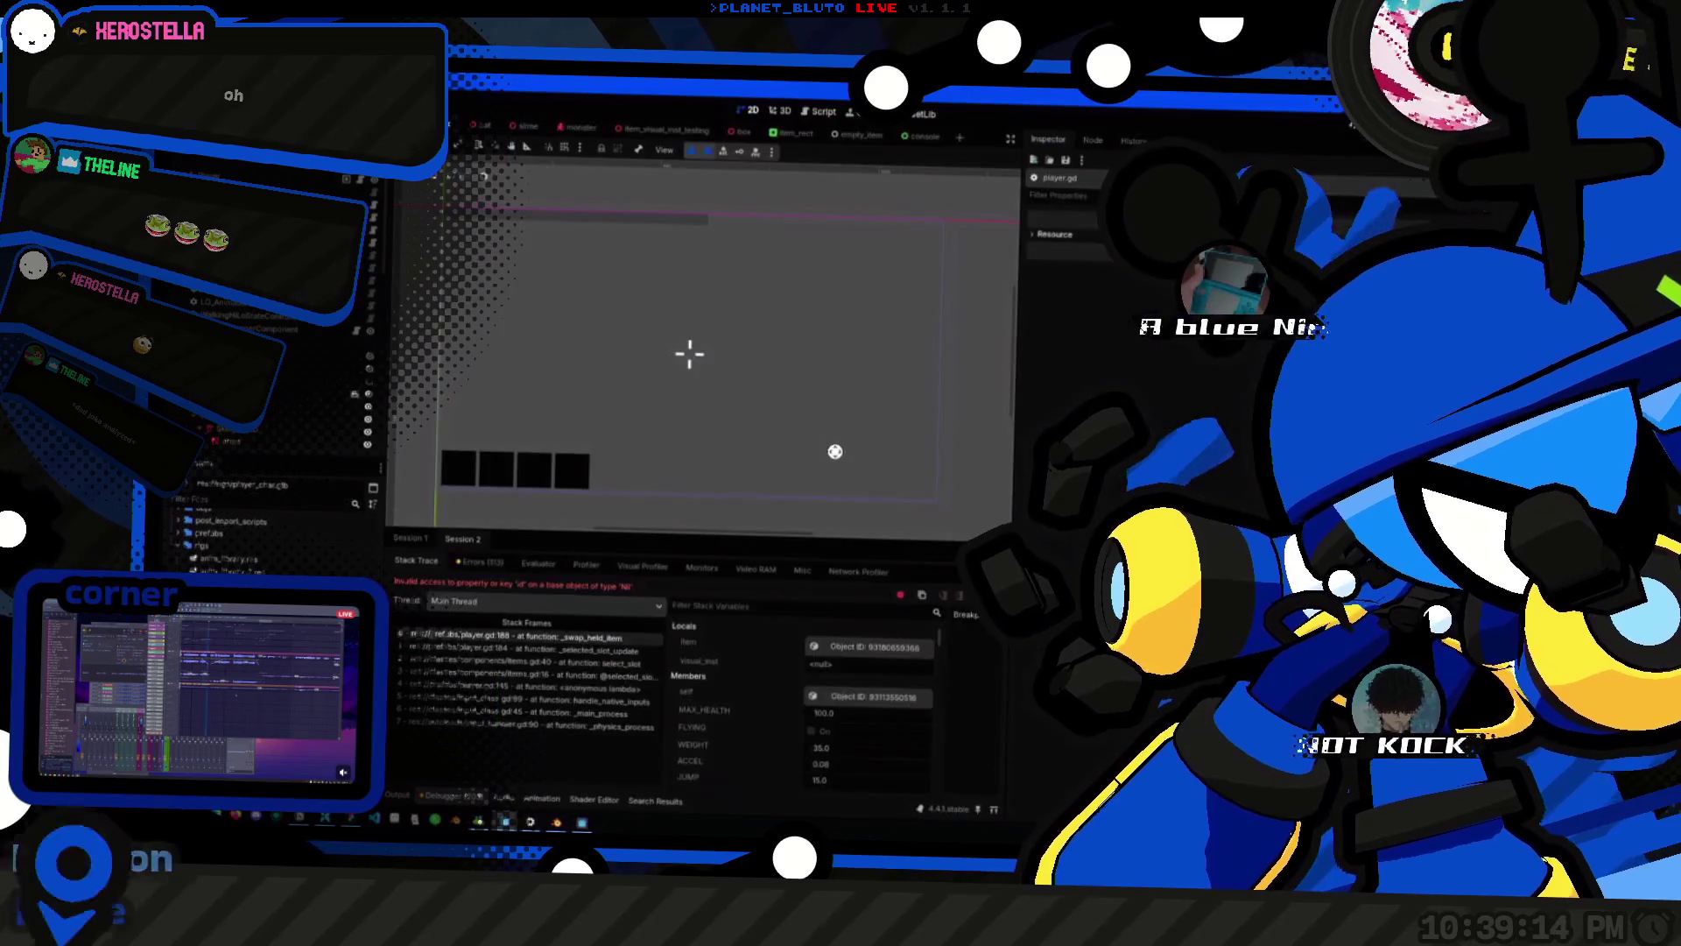
- Switch to slot 2 to trigger the Nil 'id' error, check Output, and inspect the item's remote object
{"action": "key", "text": "2"}
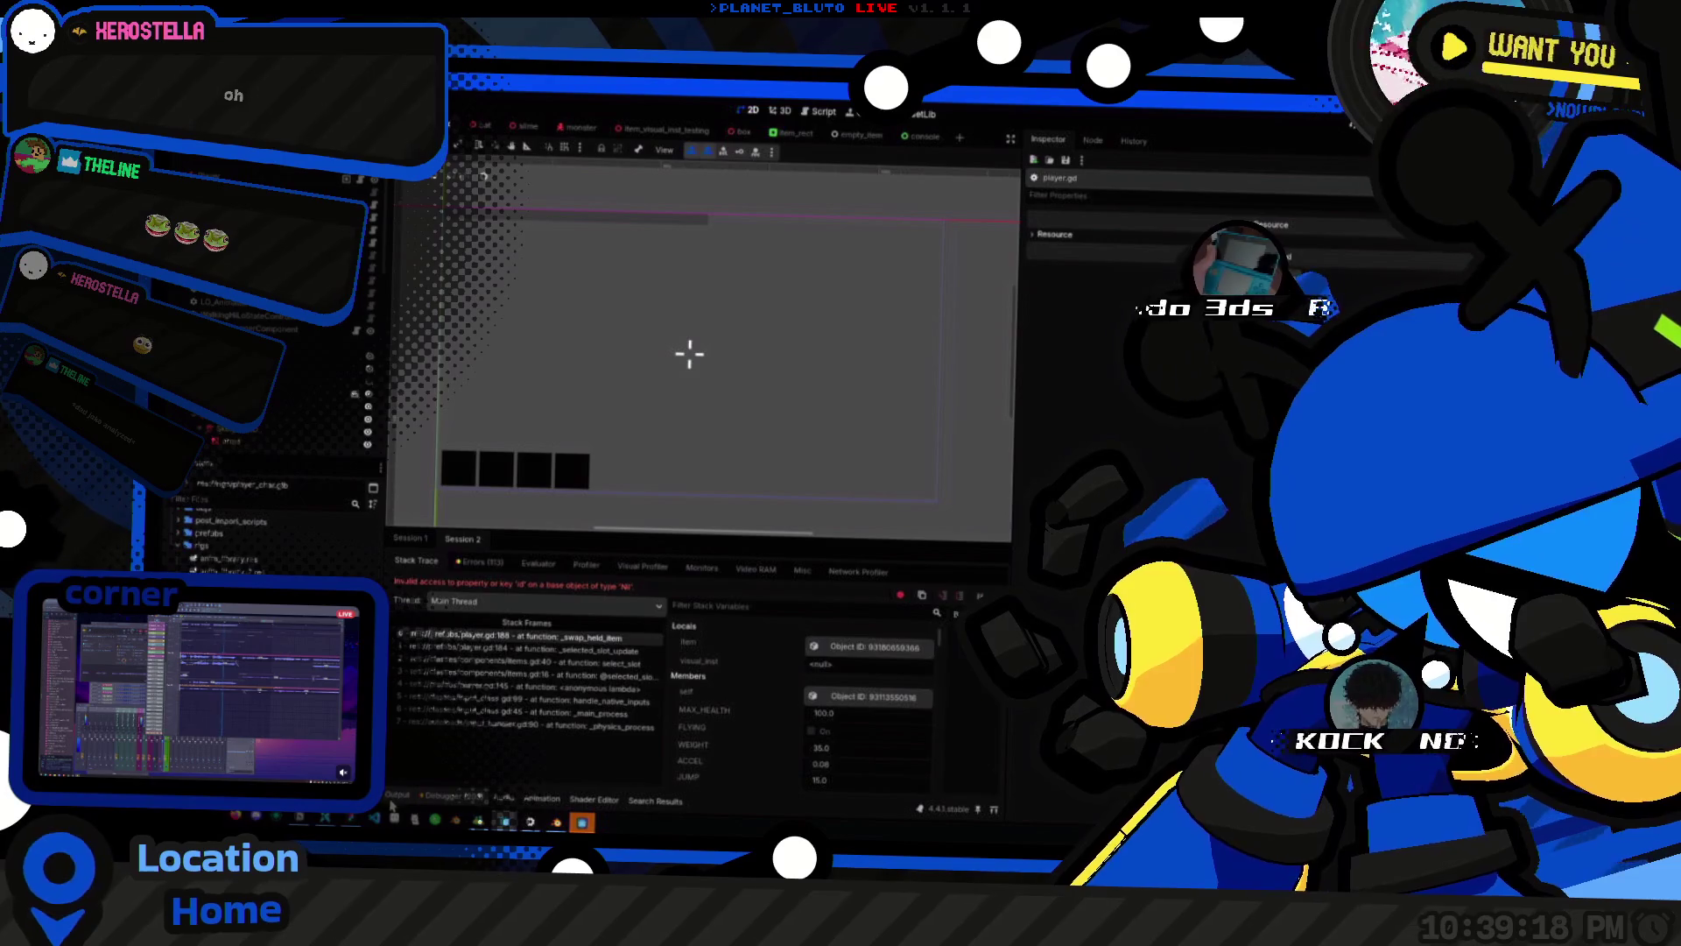
{"action": "left_click", "coordinate": [395, 798]}
{"action": "left_click", "coordinate": [440, 803]}
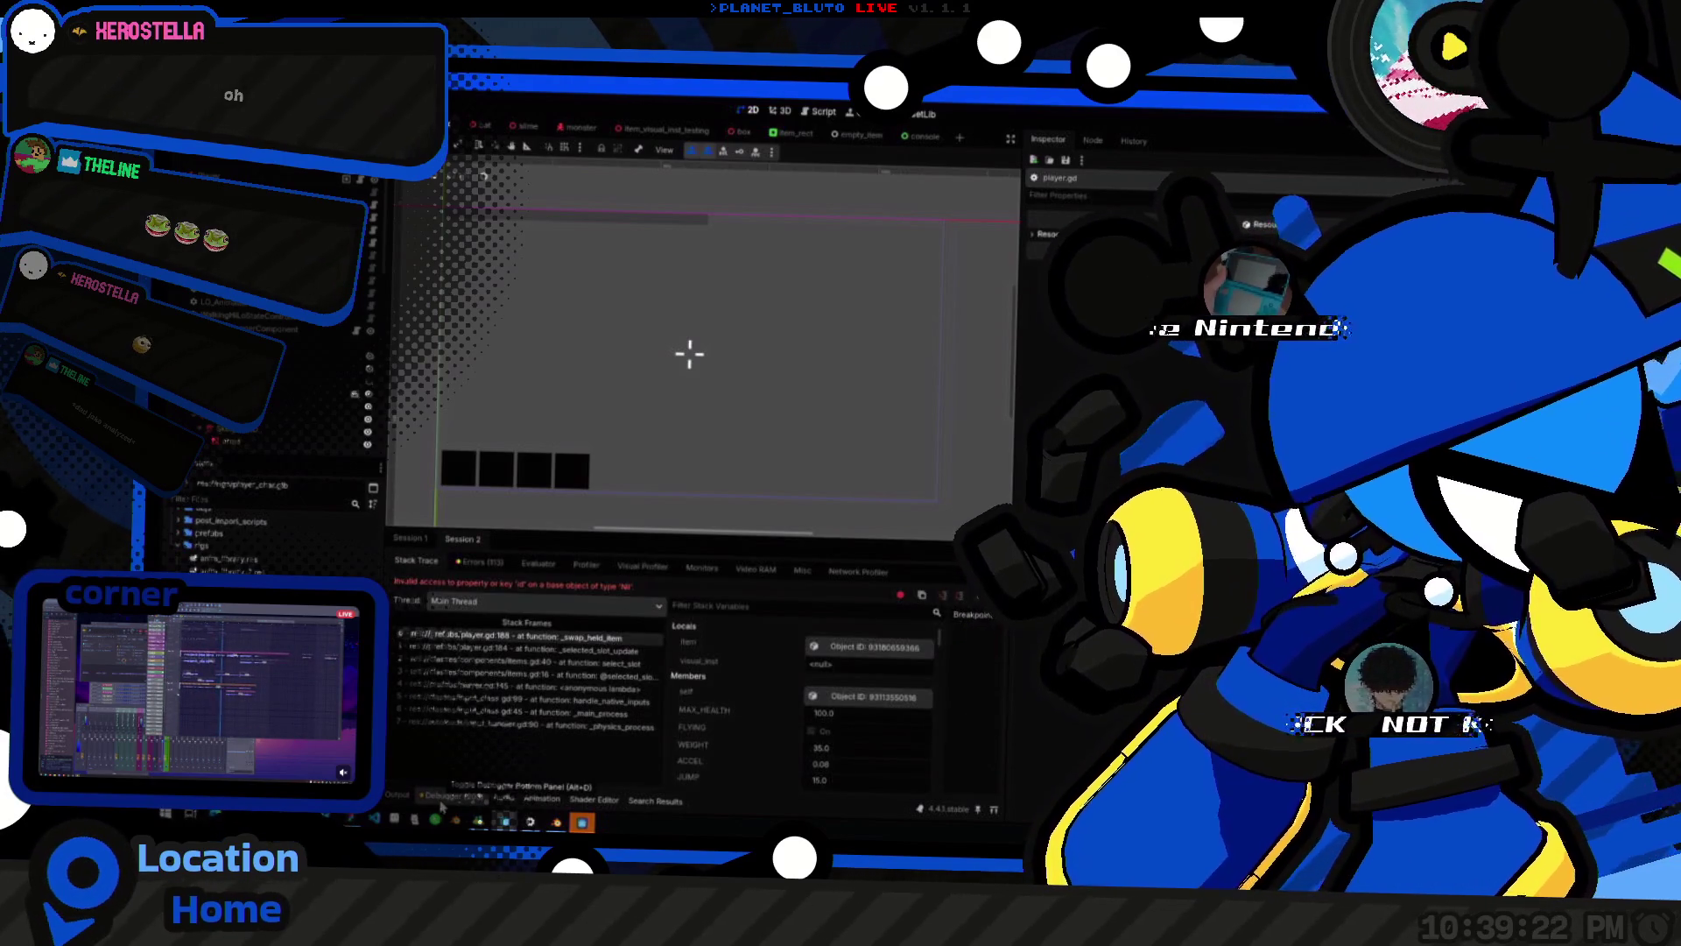
{"action": "left_click", "coordinate": [836, 648]}
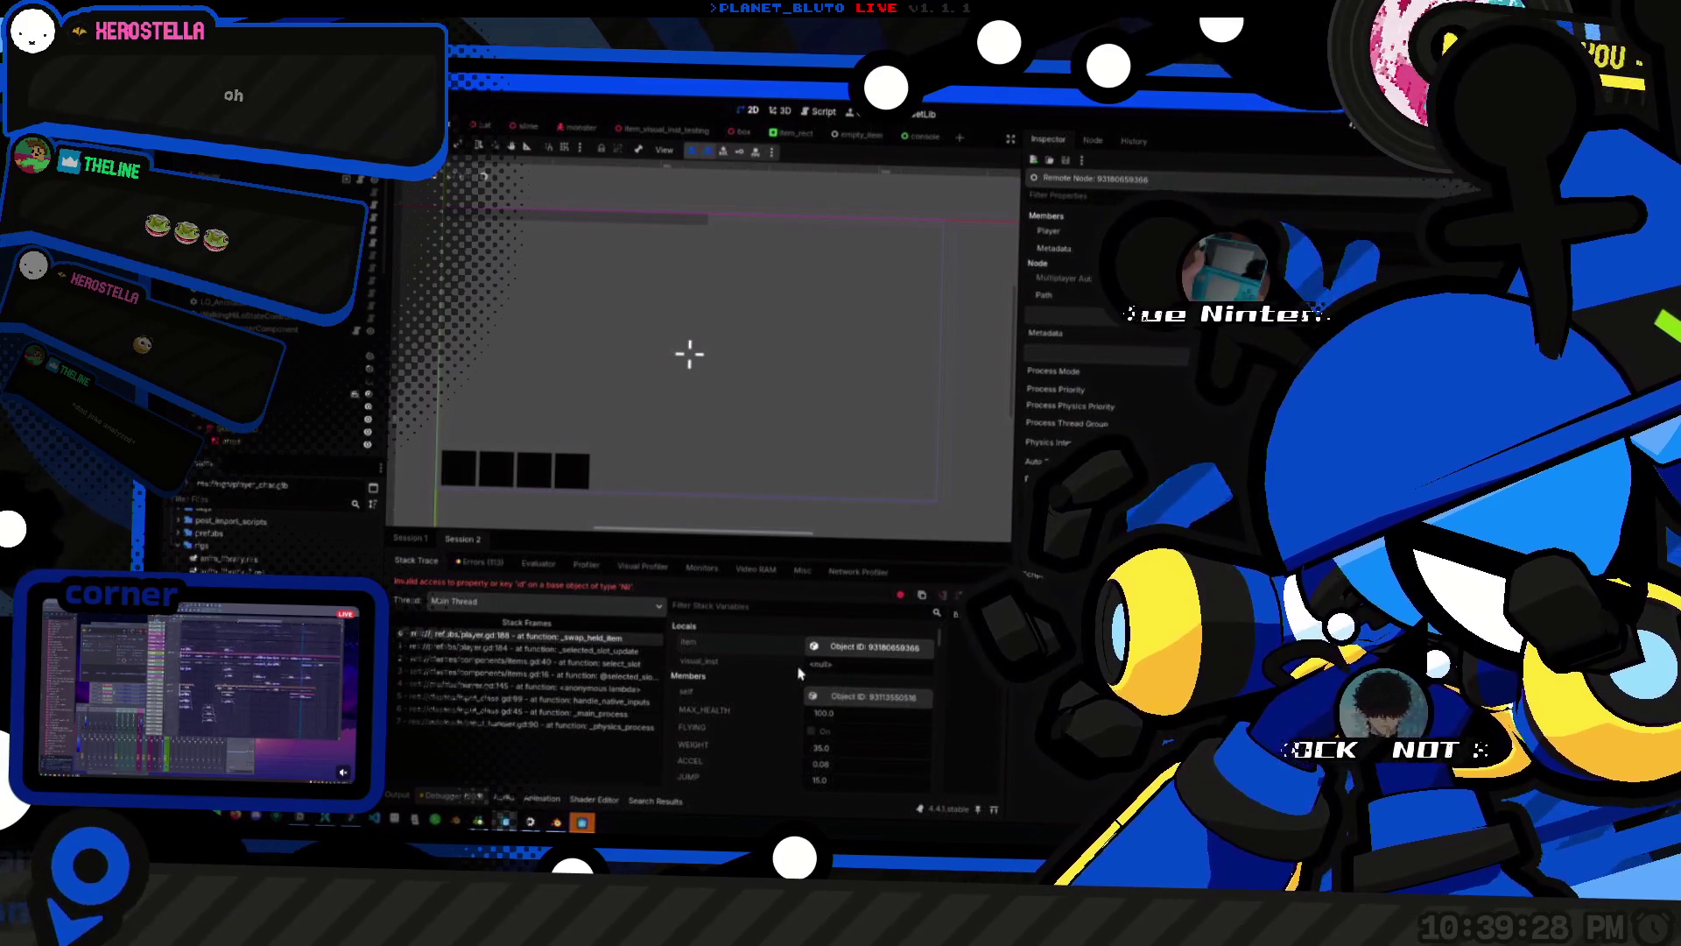
- Check item.gd's metadata export and re-inspect the item's remote object
{"action": "key", "text": "alt+Tab"}
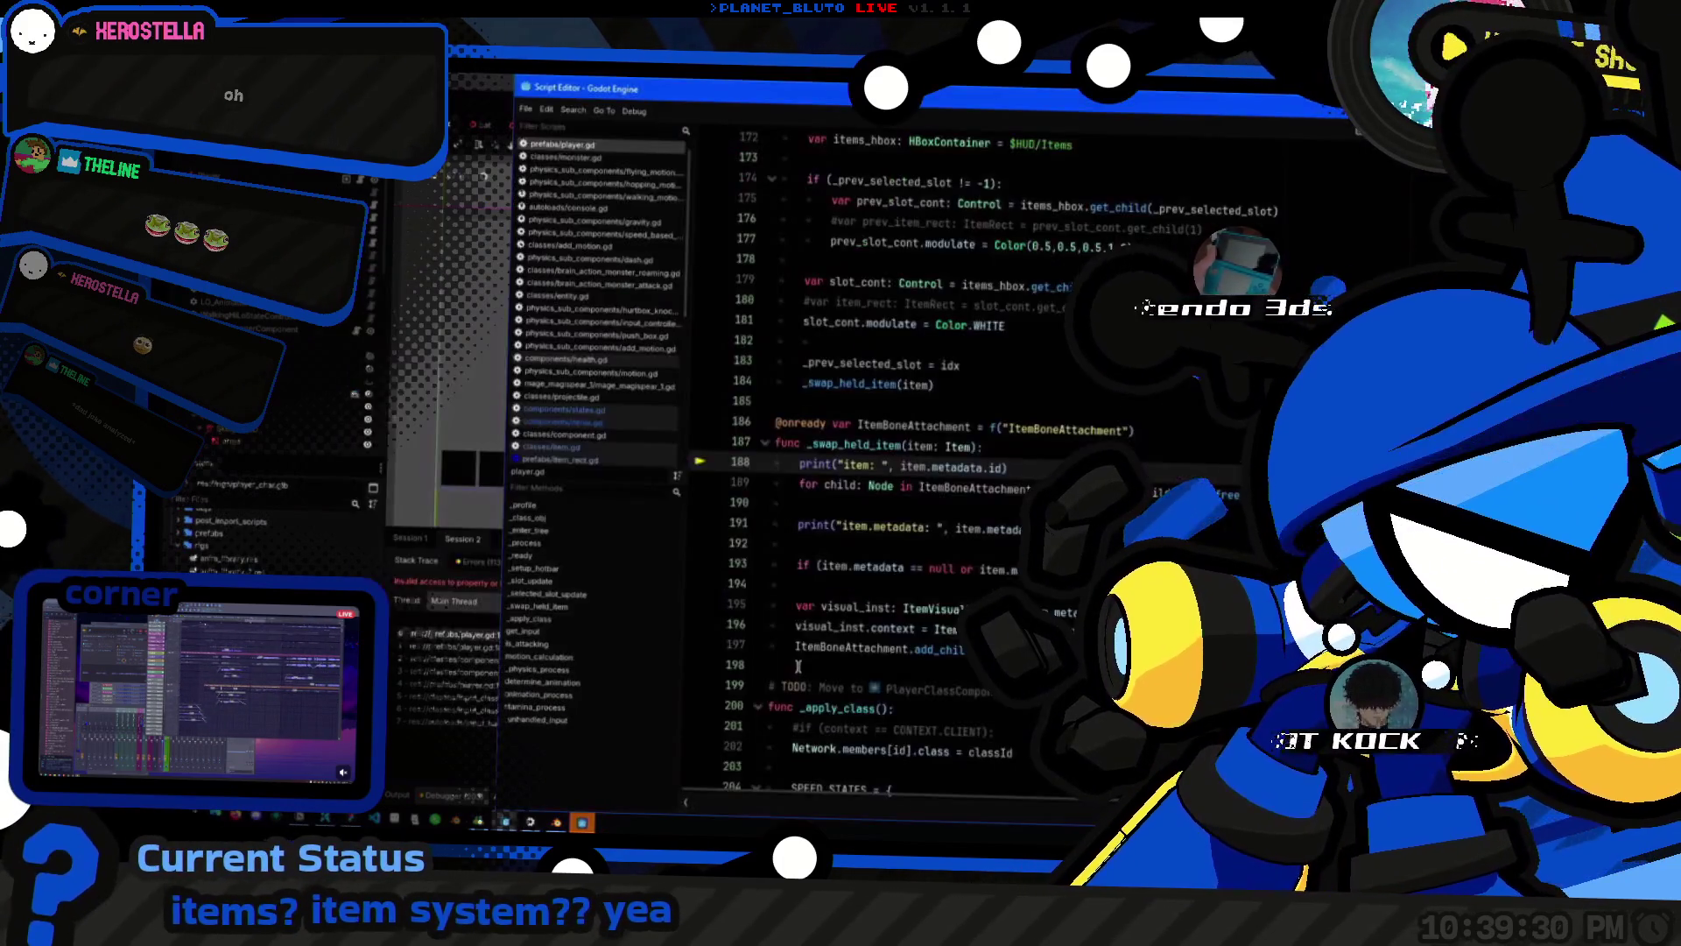
{"action": "left_click", "coordinate": [954, 469], "text": "ctrl"}
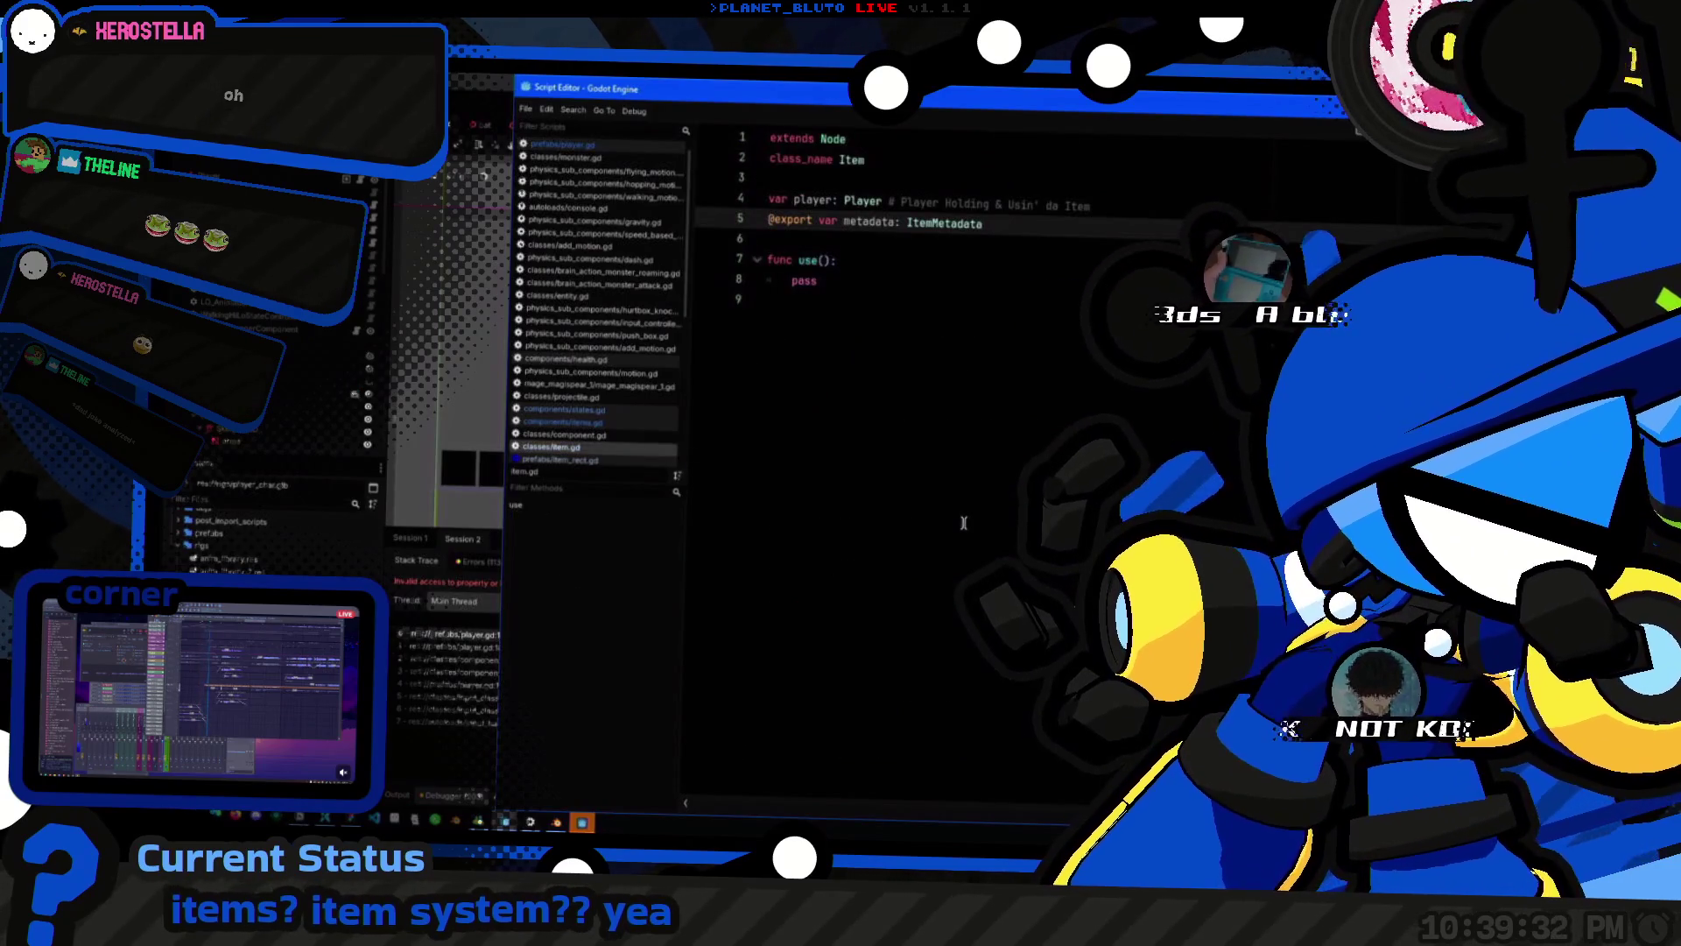
{"action": "key", "text": "alt+Tab"}
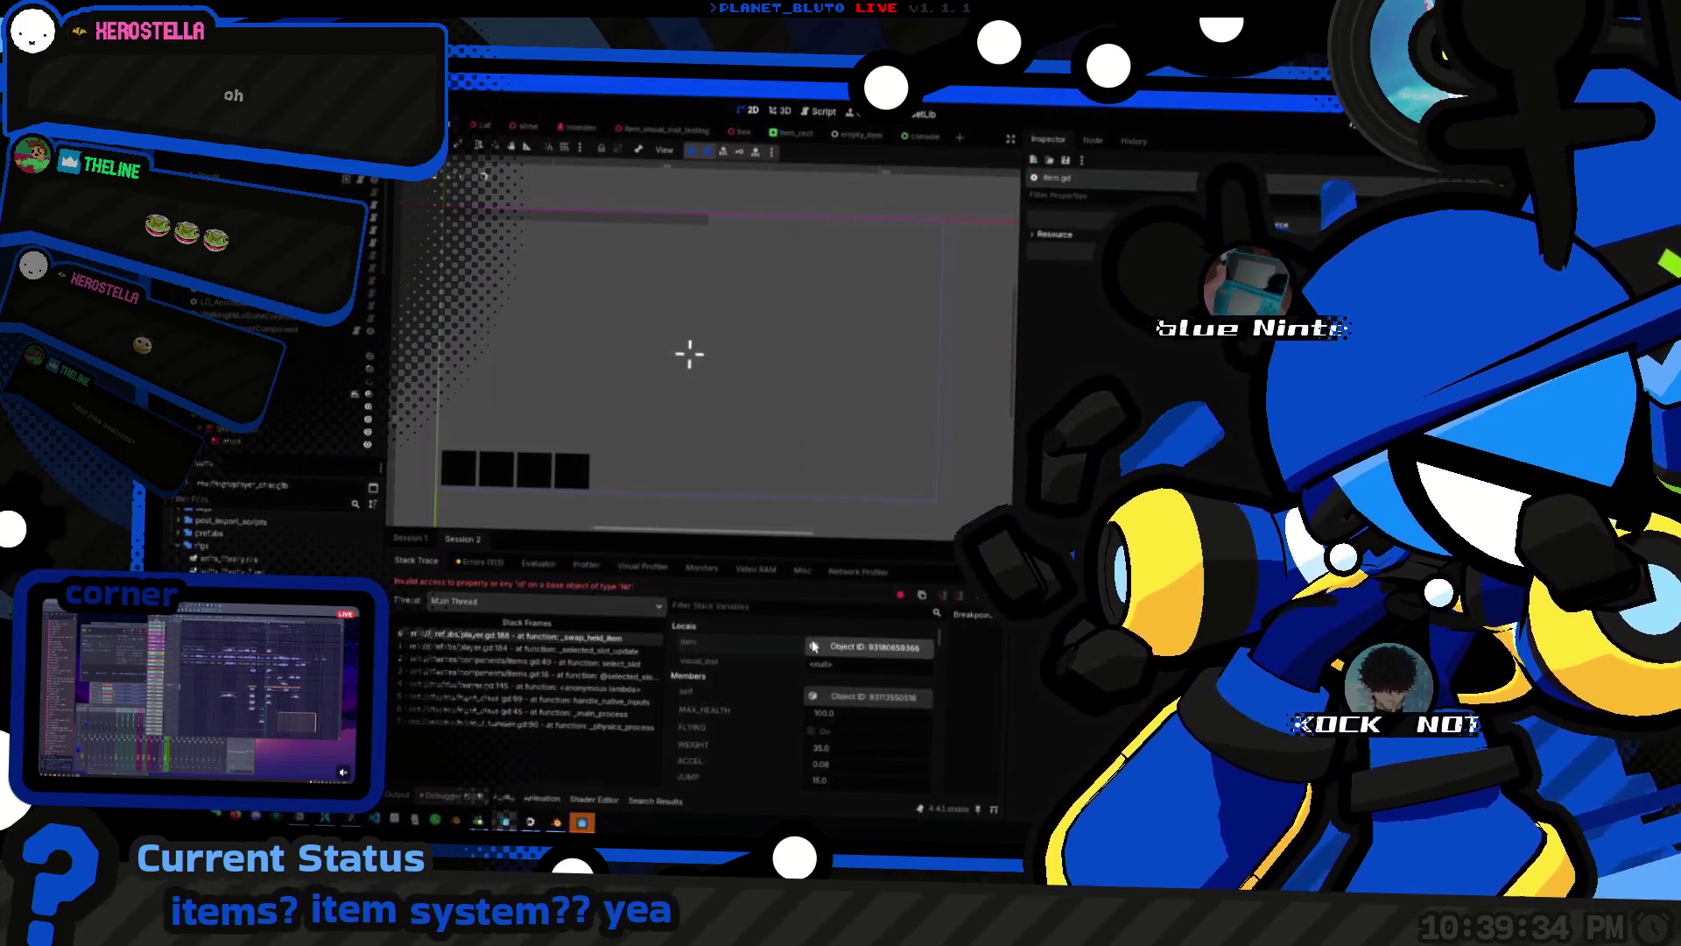
{"action": "left_click", "coordinate": [849, 648]}
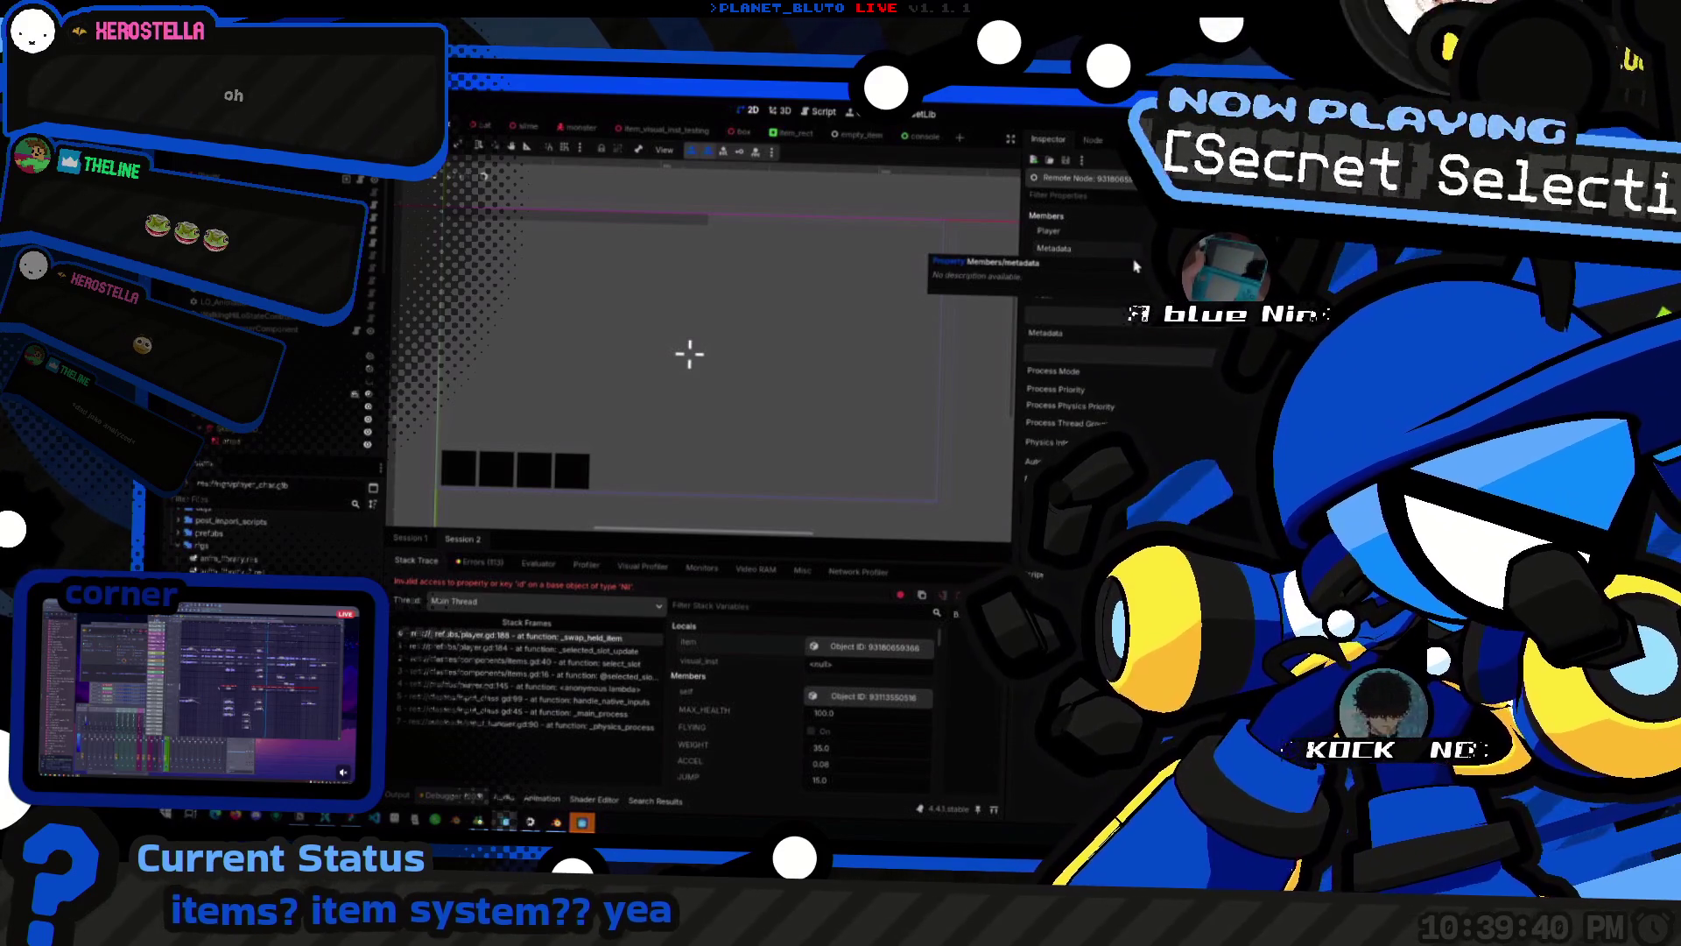
- Delete the empty trailing line at the end of item.gd
{"action": "key", "text": "alt+Tab"}
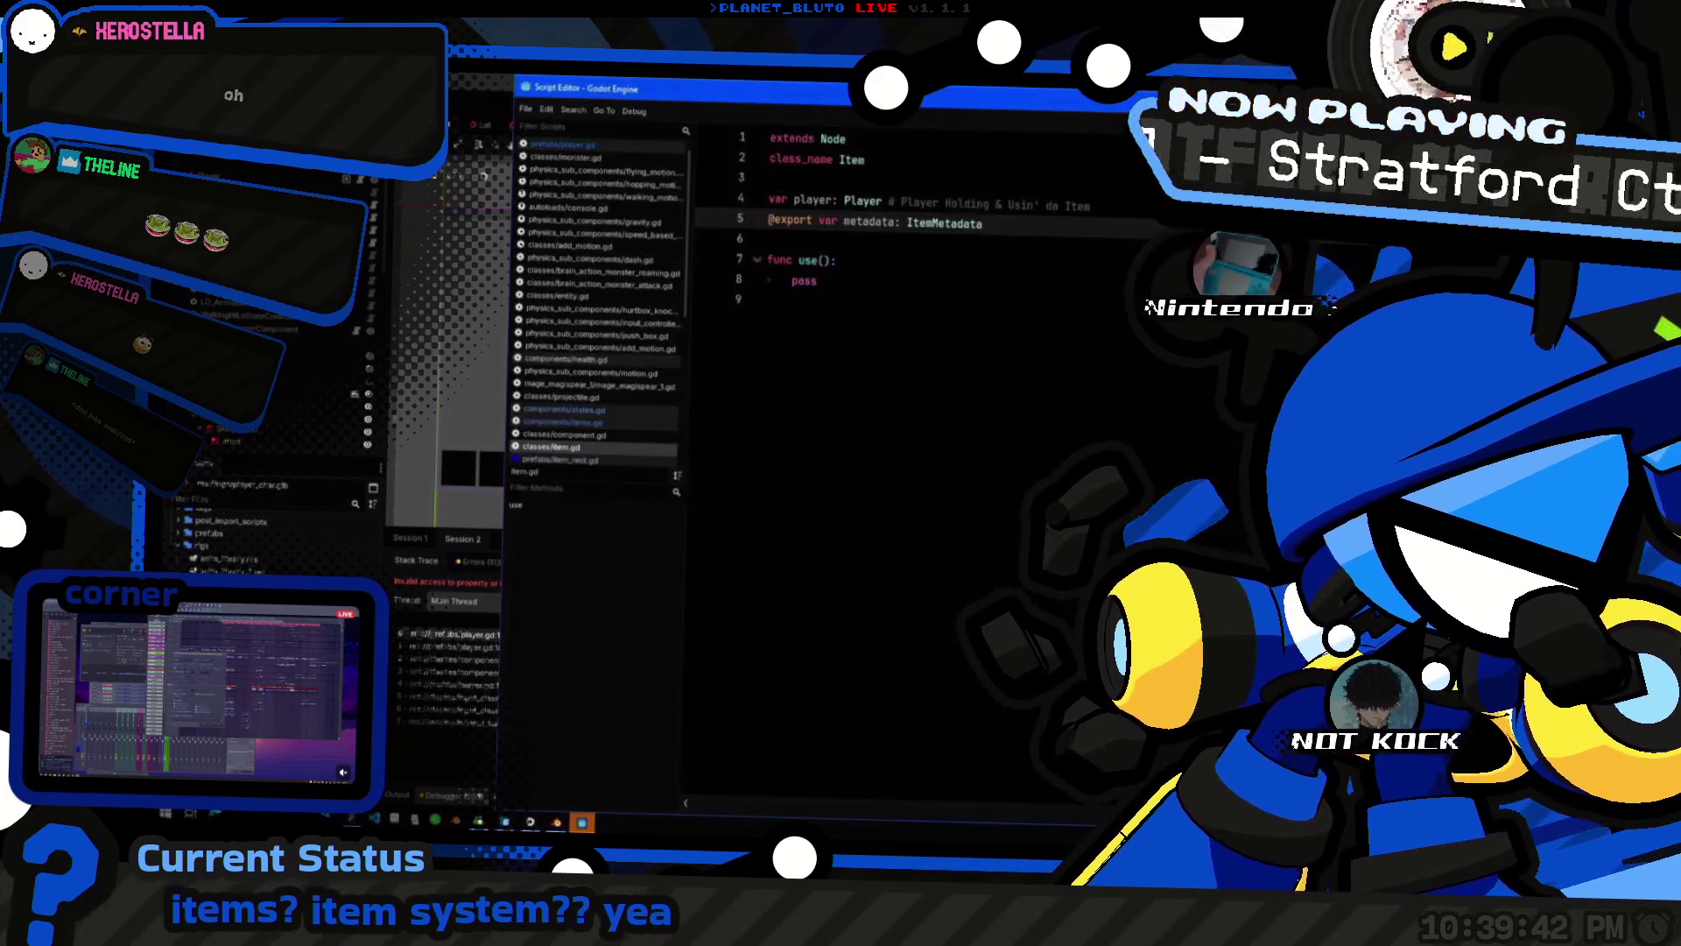
{"action": "left_click", "coordinate": [1010, 313]}
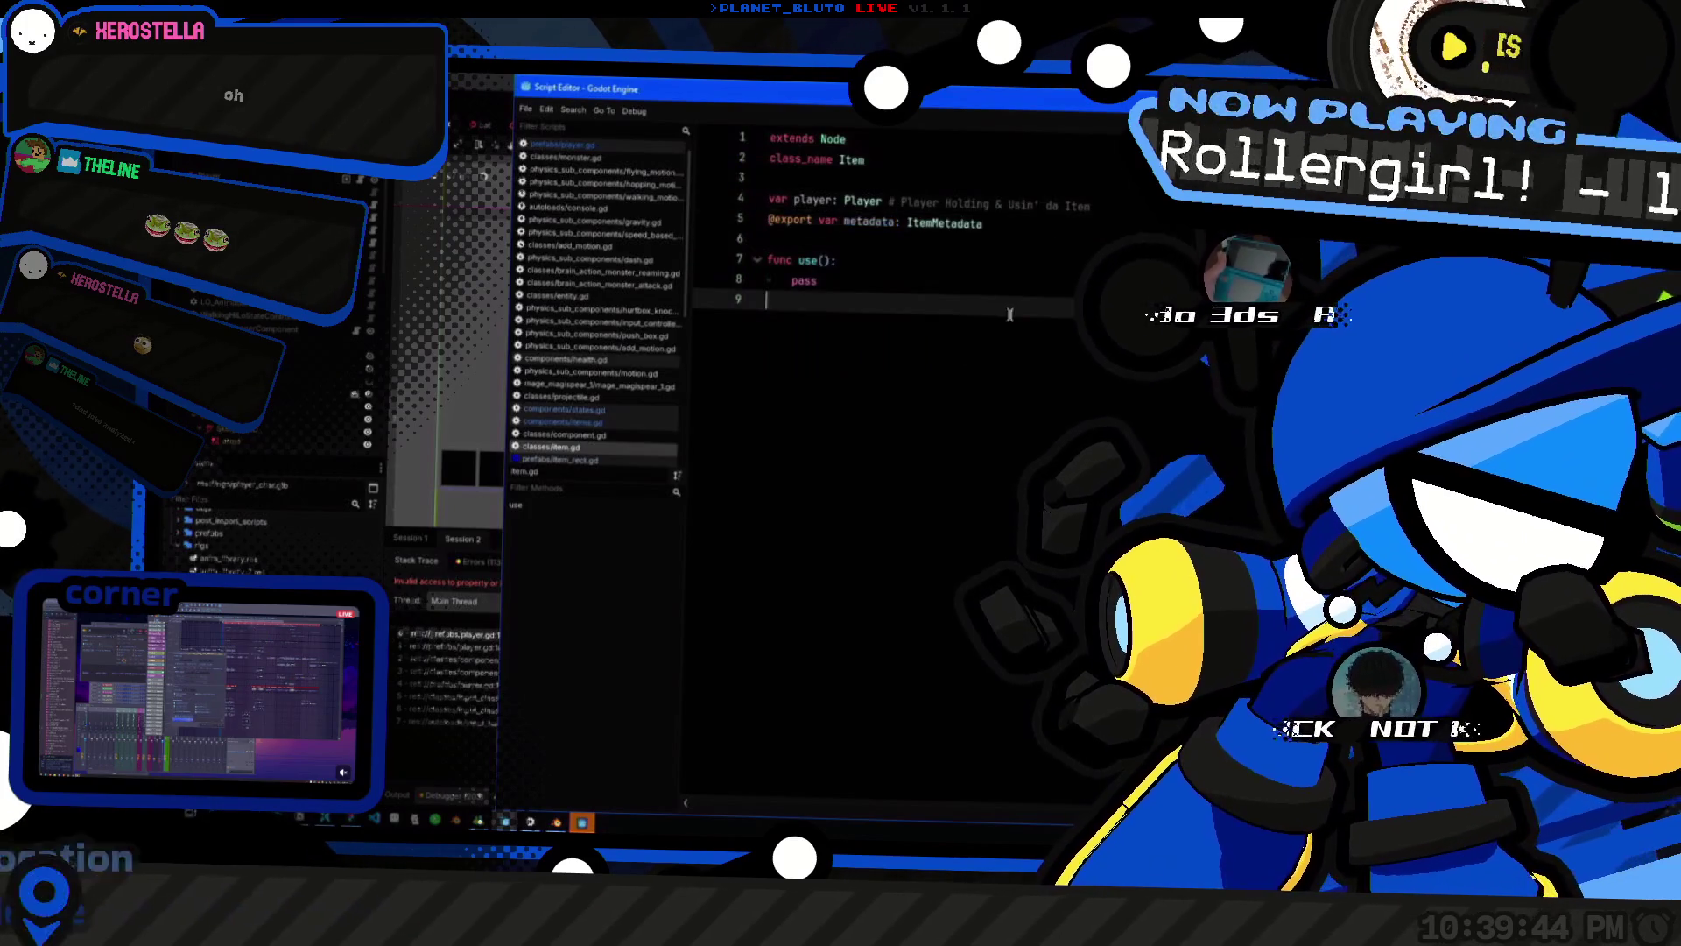
{"action": "key", "text": "BackSpace"}
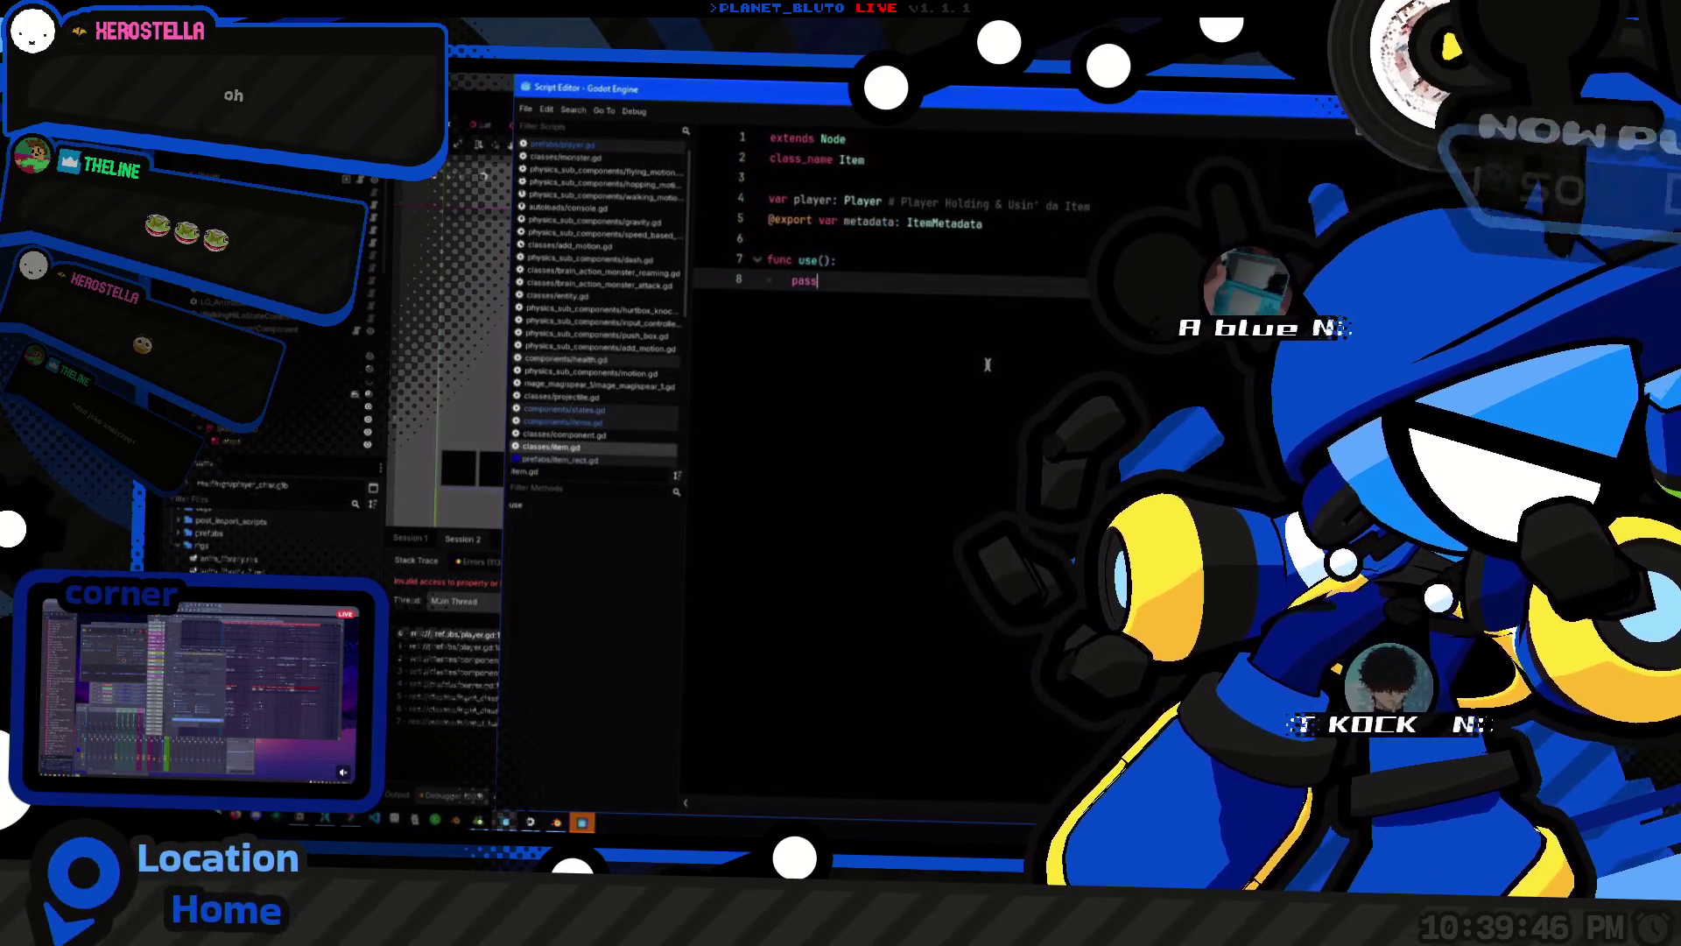
- Annotate empty_slot_inst in items.gd with the Item type
{"action": "left_click", "coordinate": [576, 425]}
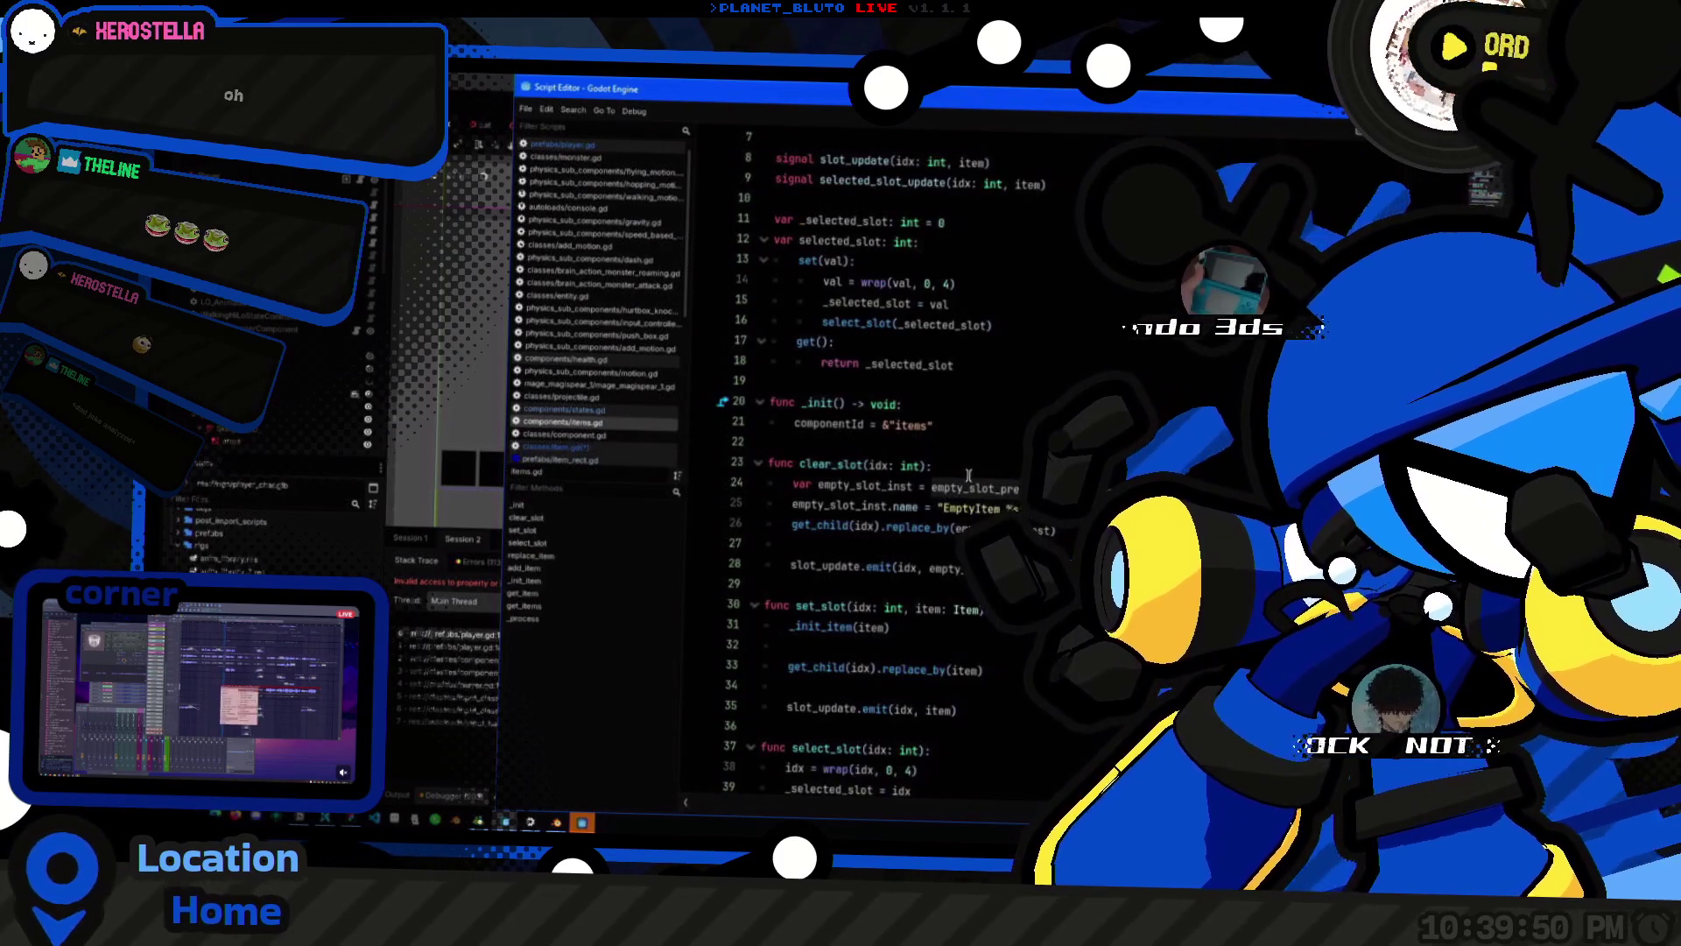
{"action": "left_click", "coordinate": [895, 506], "text": "ctrl"}
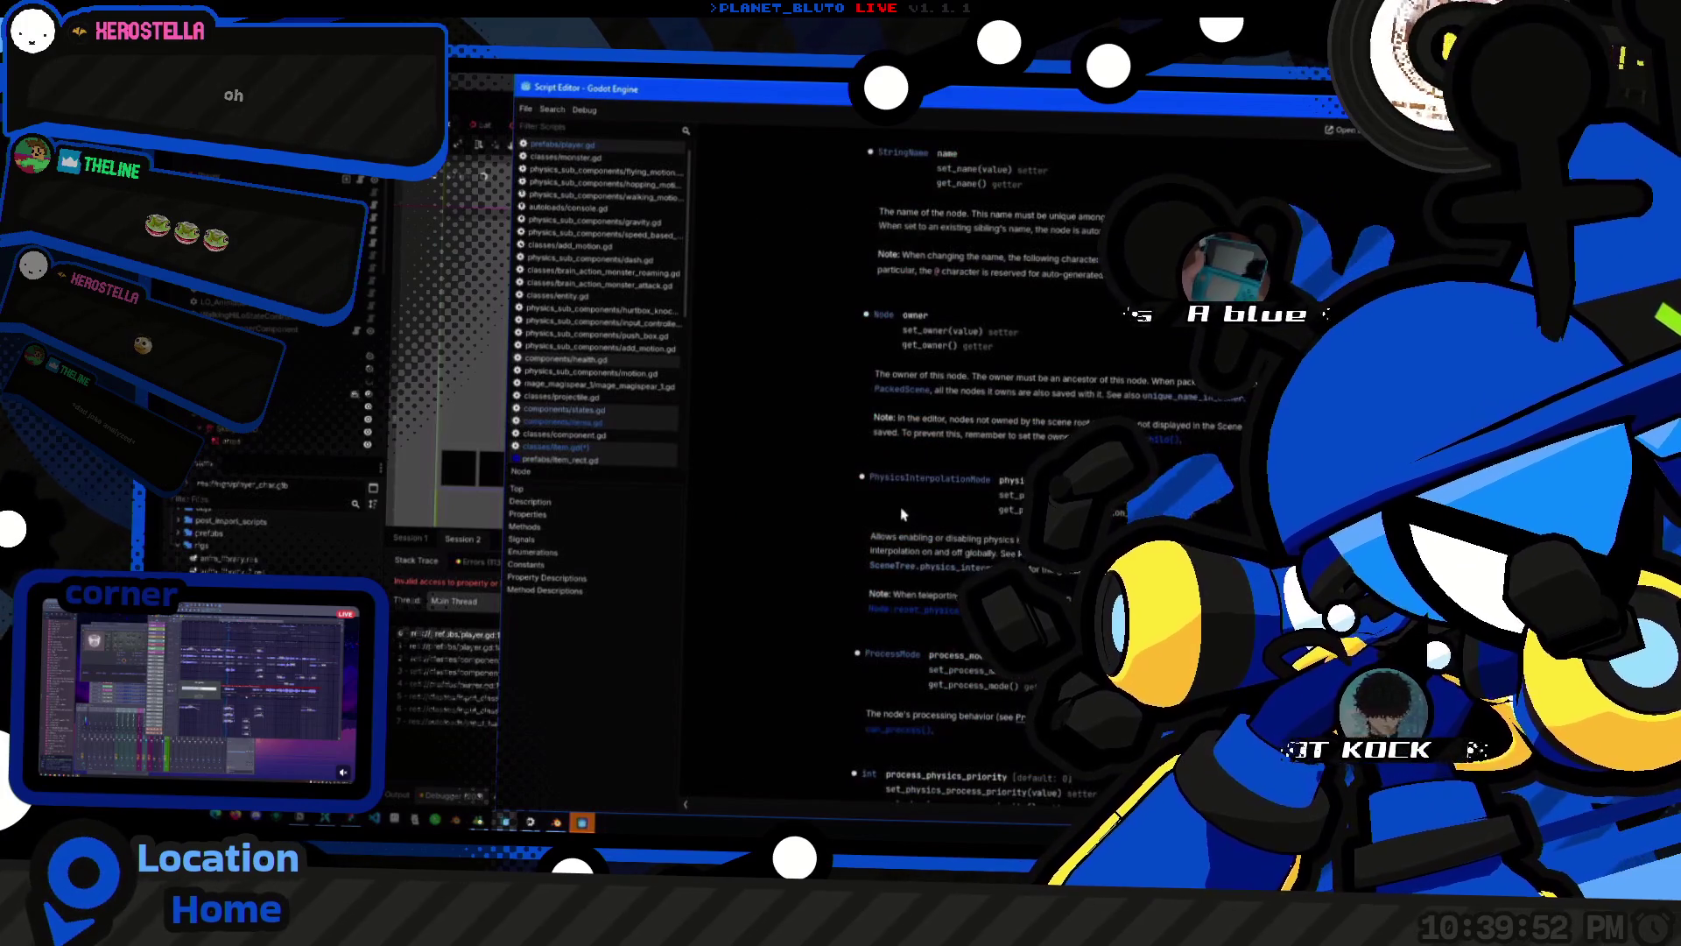
{"action": "key", "text": "alt+Left"}
{"action": "key", "text": "Up"}
{"action": "type", "text": ":"}
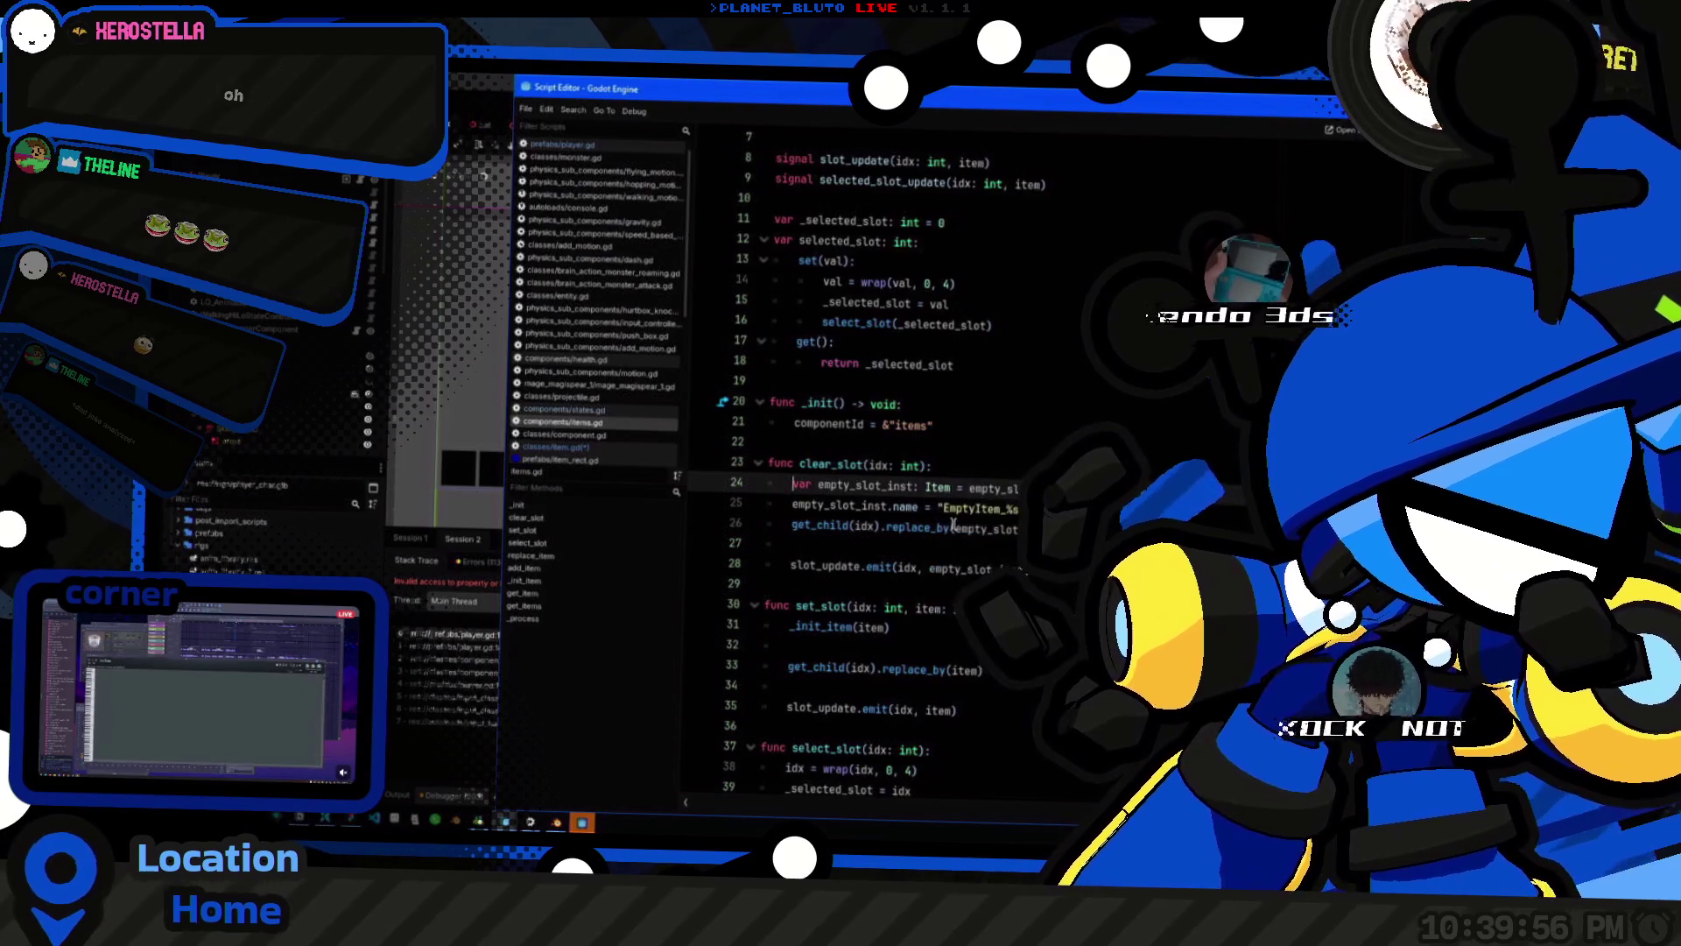
{"action": "left_click", "coordinate": [937, 487], "text": "ctrl"}
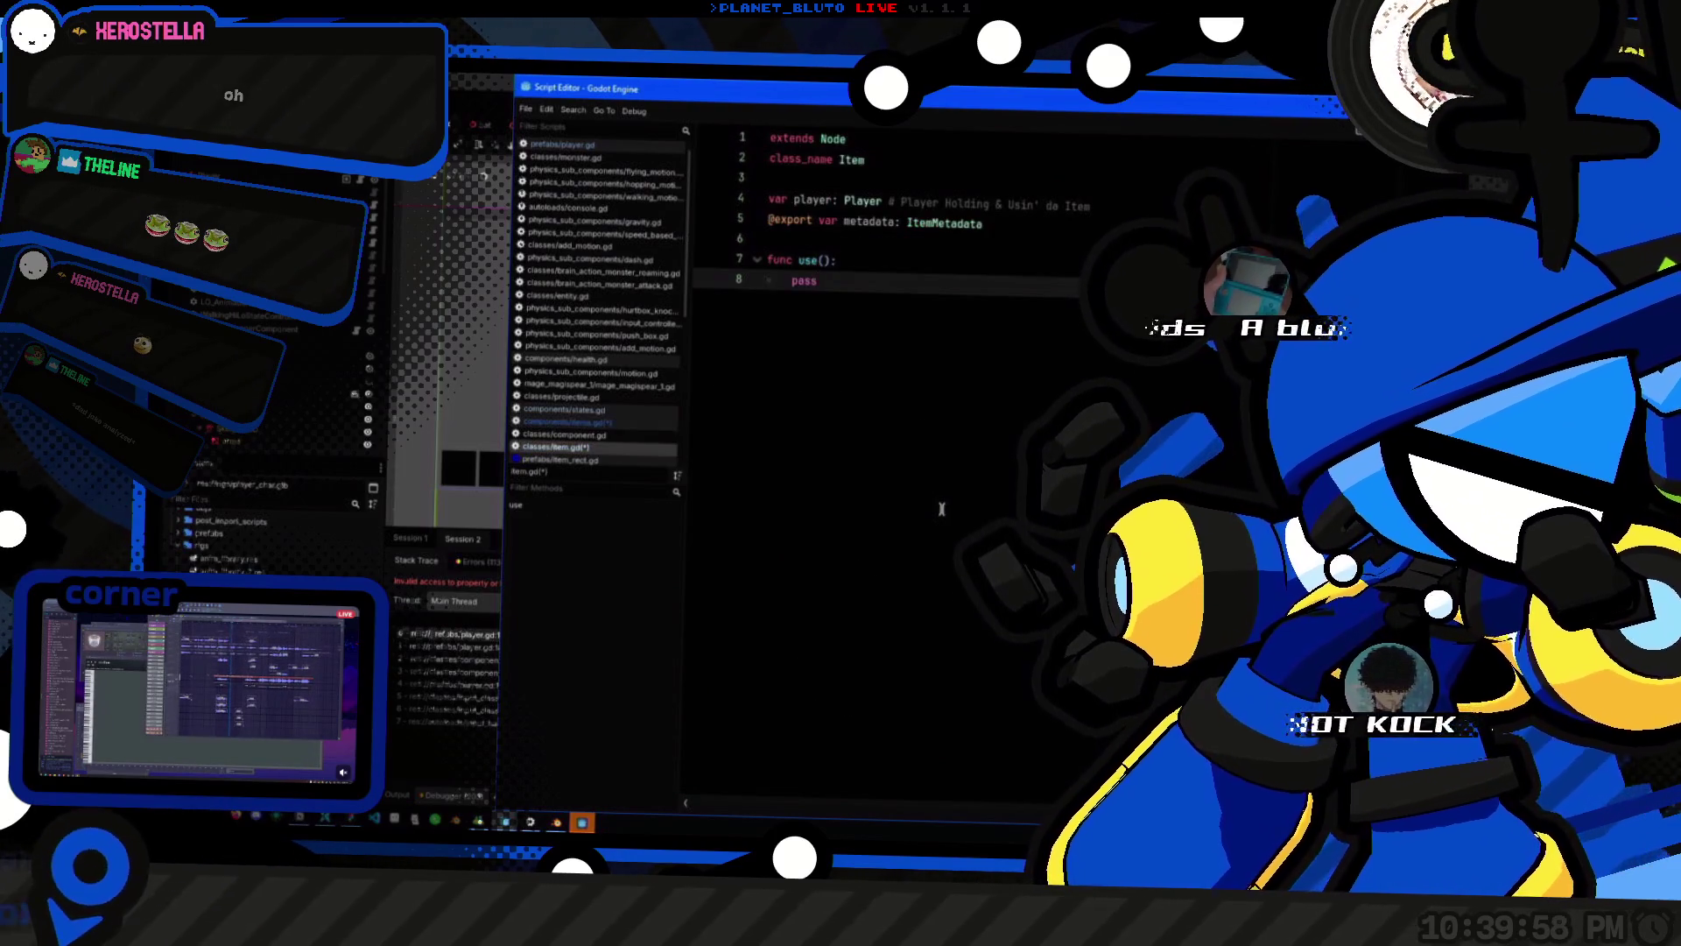
{"action": "key", "text": "alt+Left"}
{"action": "left_click", "coordinate": [870, 508]}
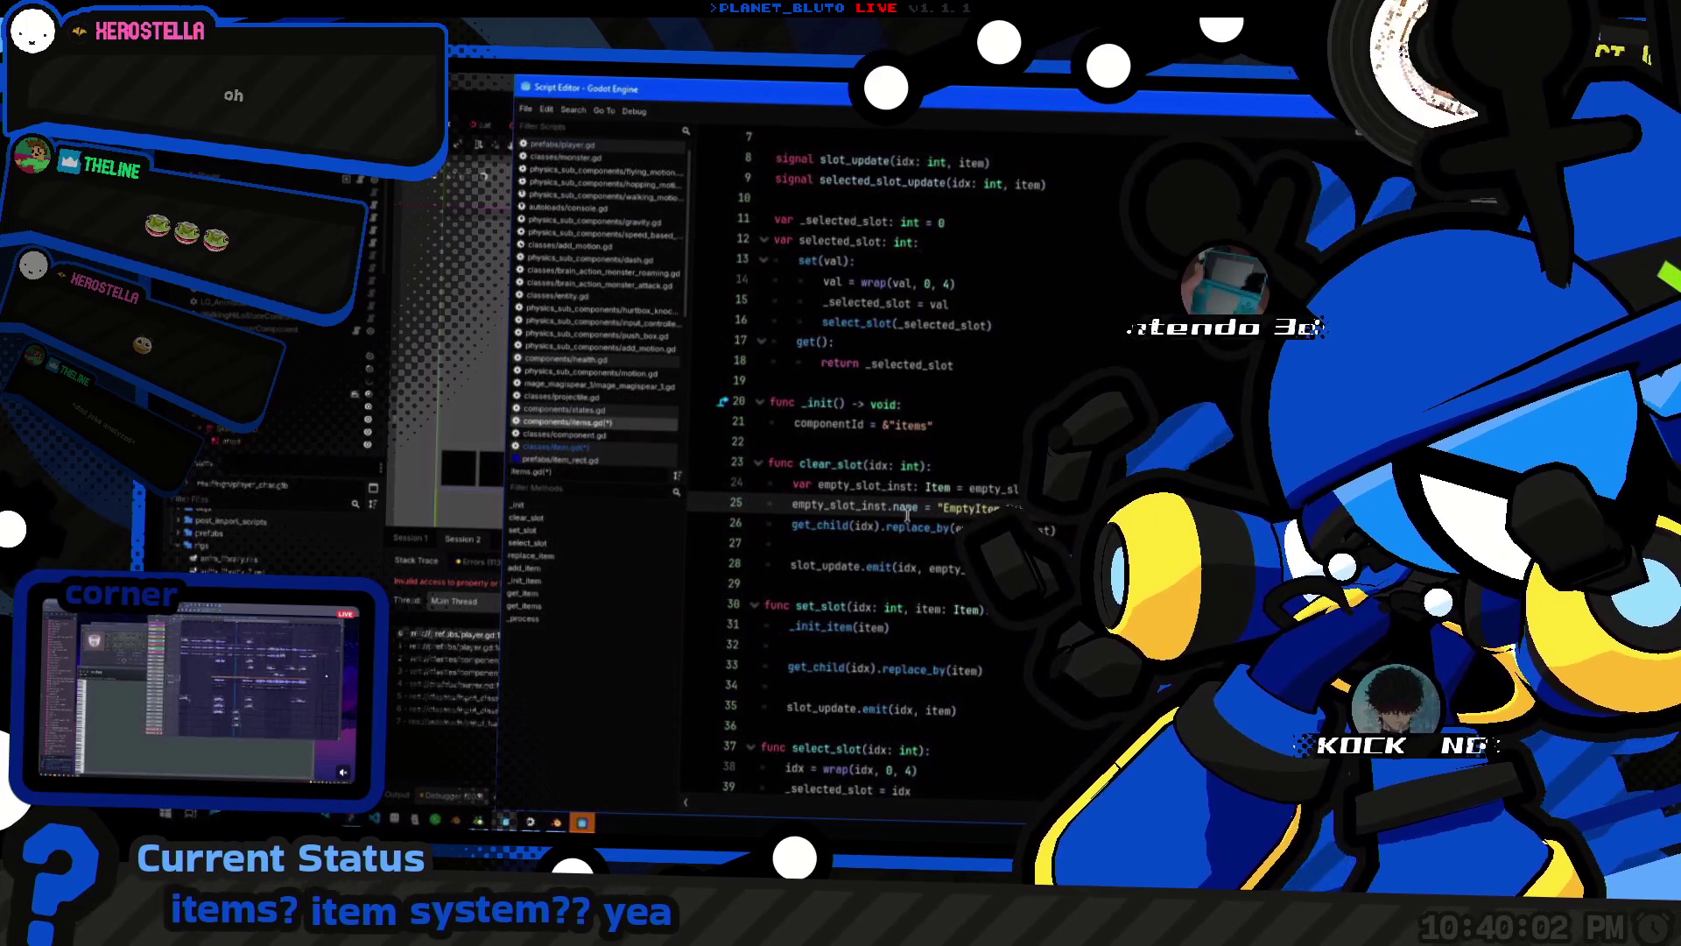
{"action": "scroll", "coordinate": [964, 394], "scroll_direction": "up", "scroll_amount": 2}
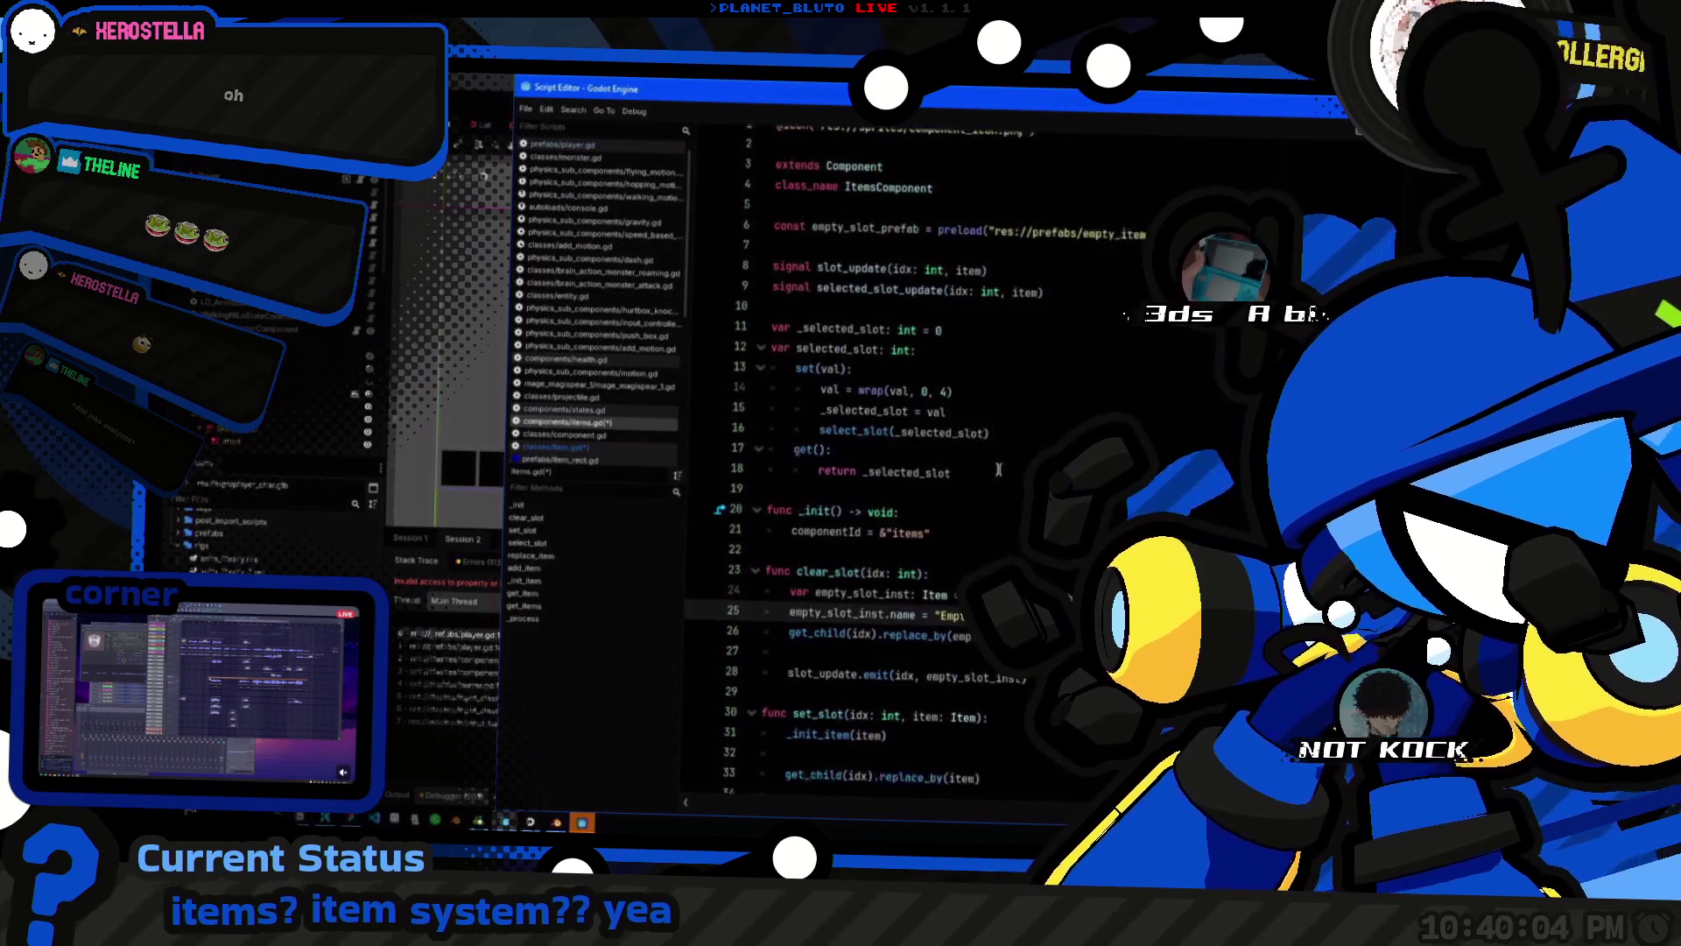
- Expand the root node's Resource properties in the Inspector and save the scene with Ctrl+S
{"action": "key", "text": "alt+Left"}
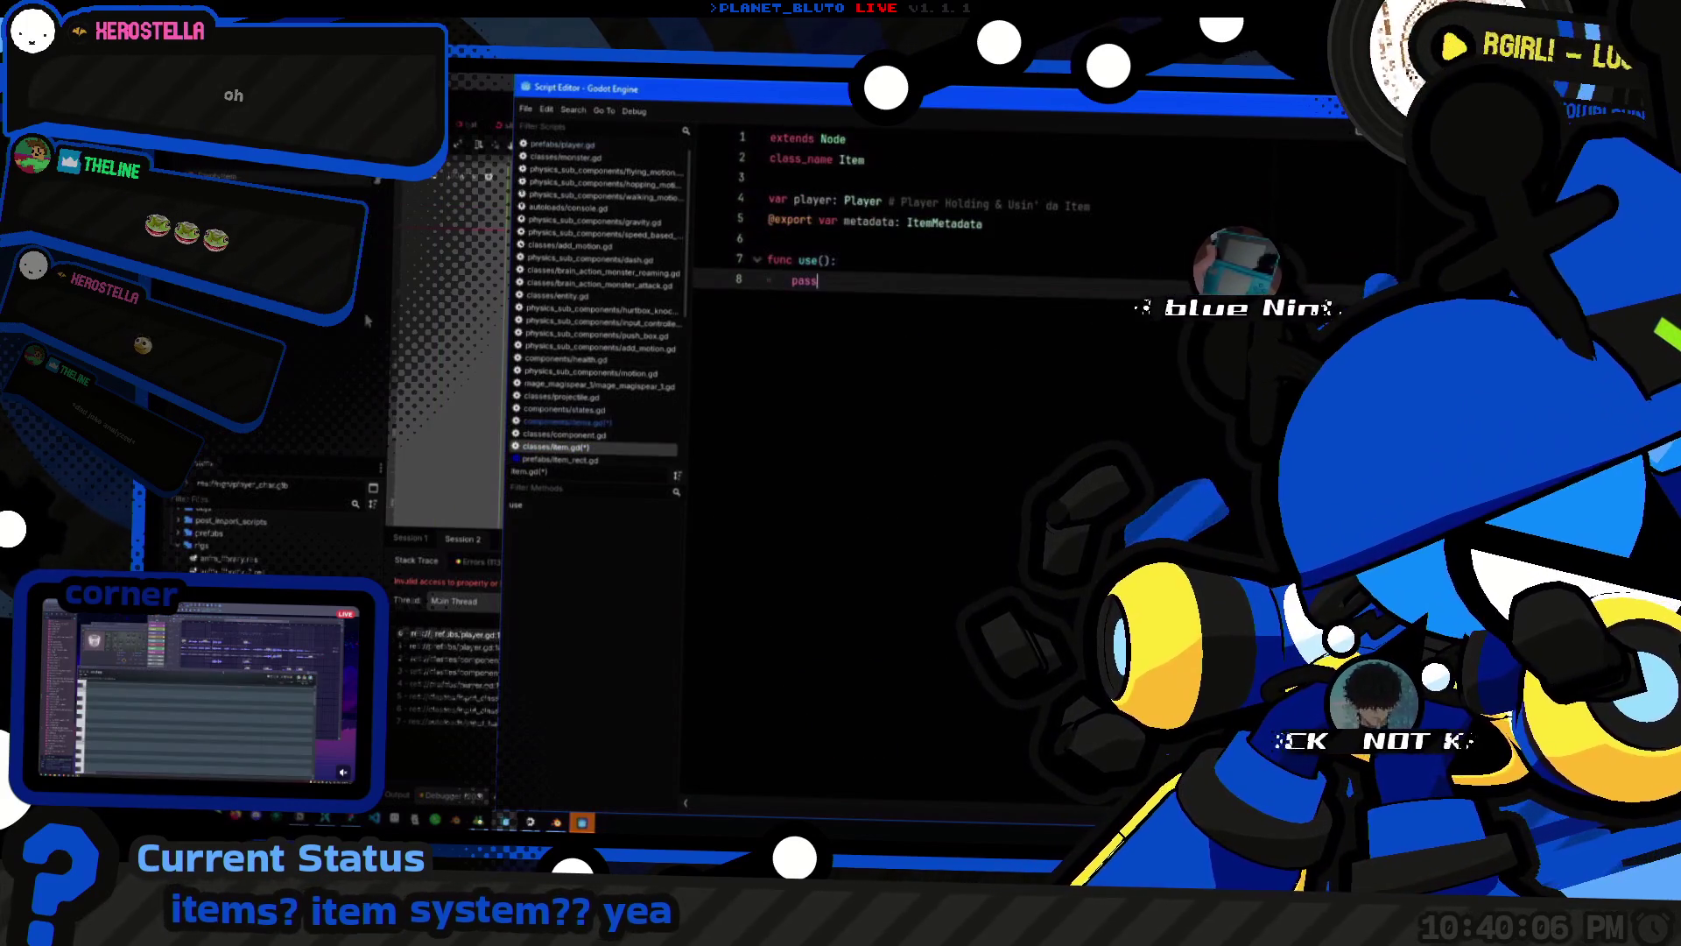
{"action": "left_click", "coordinate": [368, 321]}
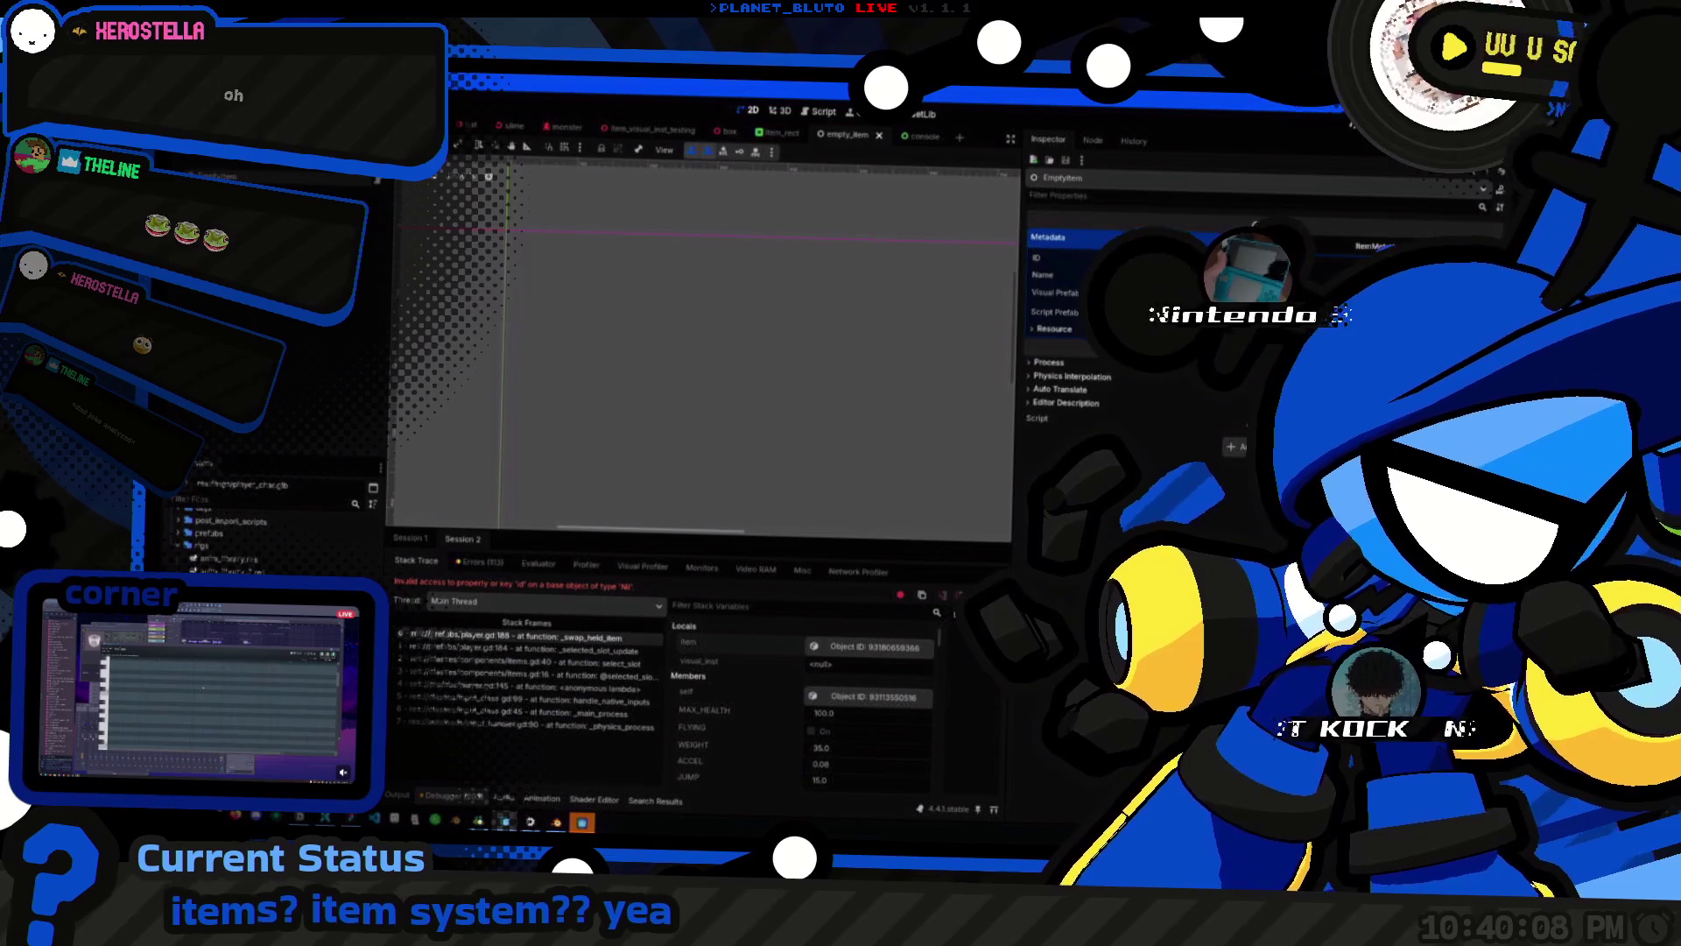
{"action": "left_click", "coordinate": [1054, 328]}
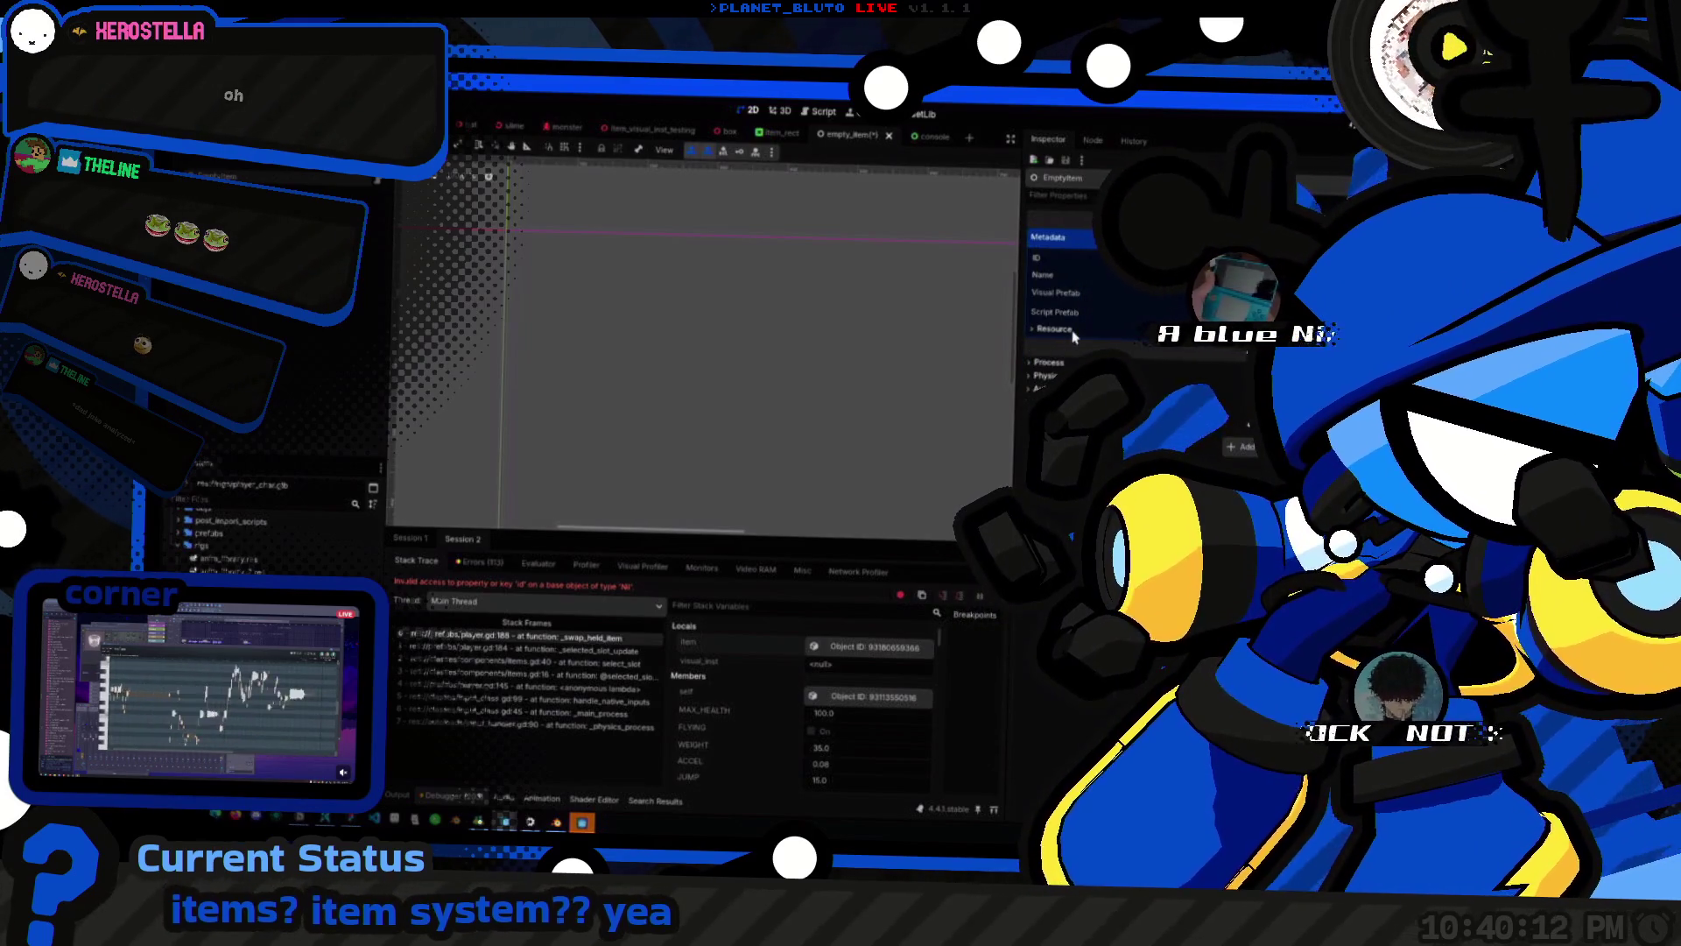
{"action": "key", "text": "ctrl+s"}
{"action": "key", "text": "alt+Tab"}
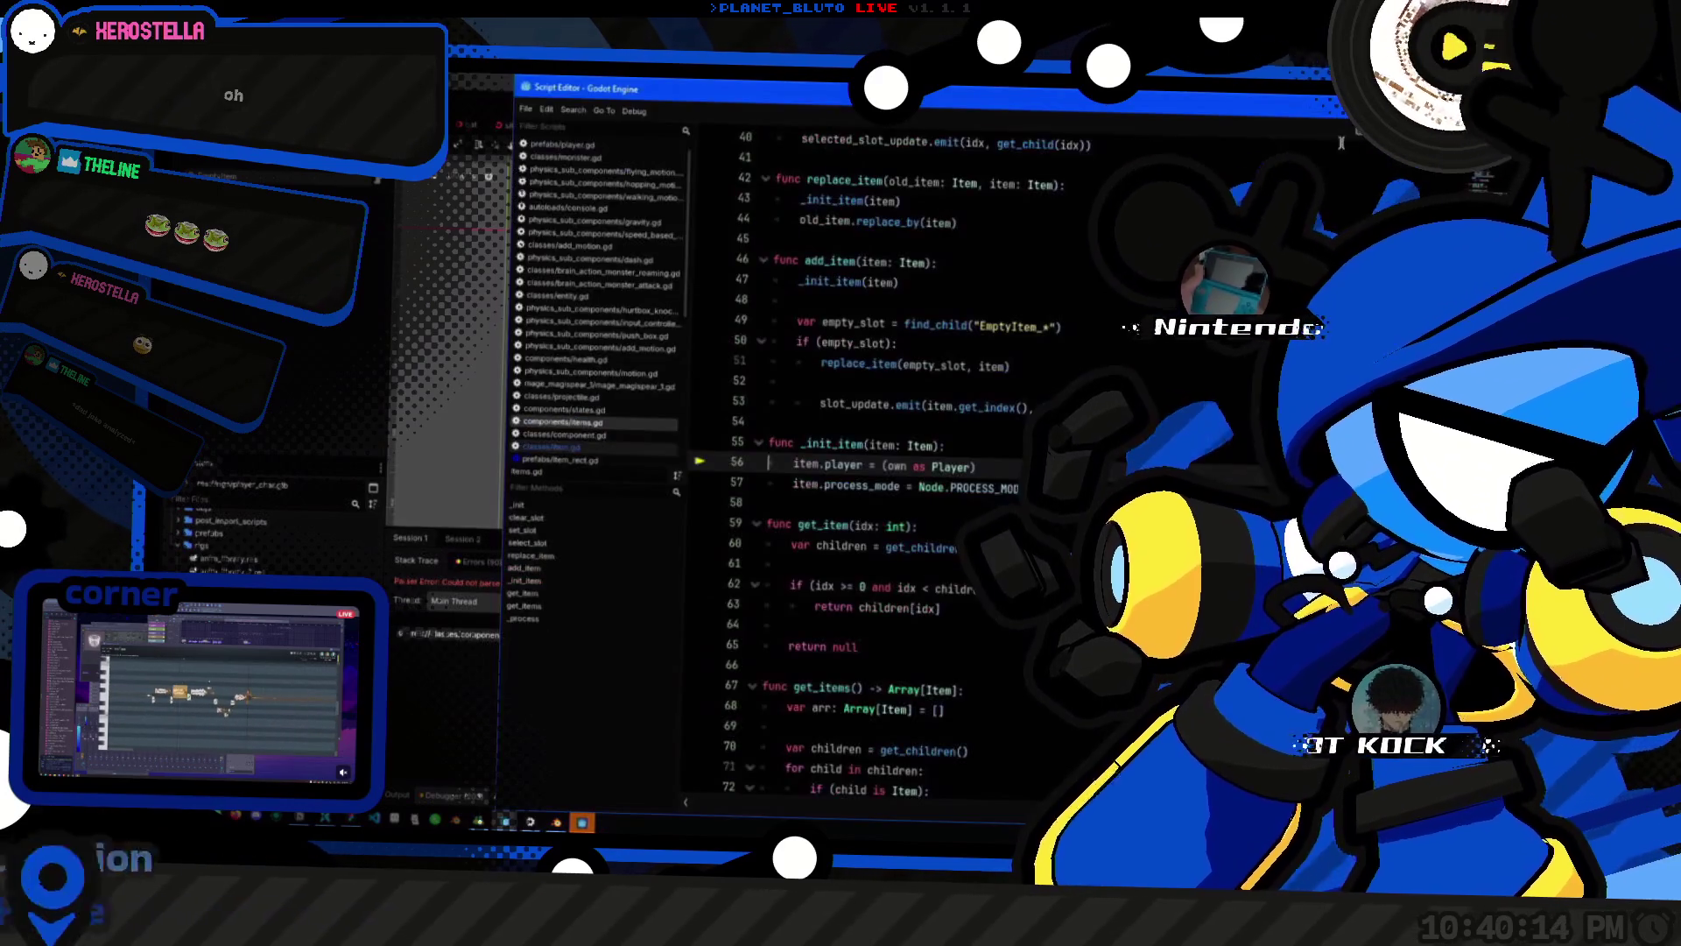
- Make LivingEntity in living_entity.gd extend DNSEntity
{"action": "key", "text": "alt+Tab"}
{"action": "key", "text": "alt+Tab"}
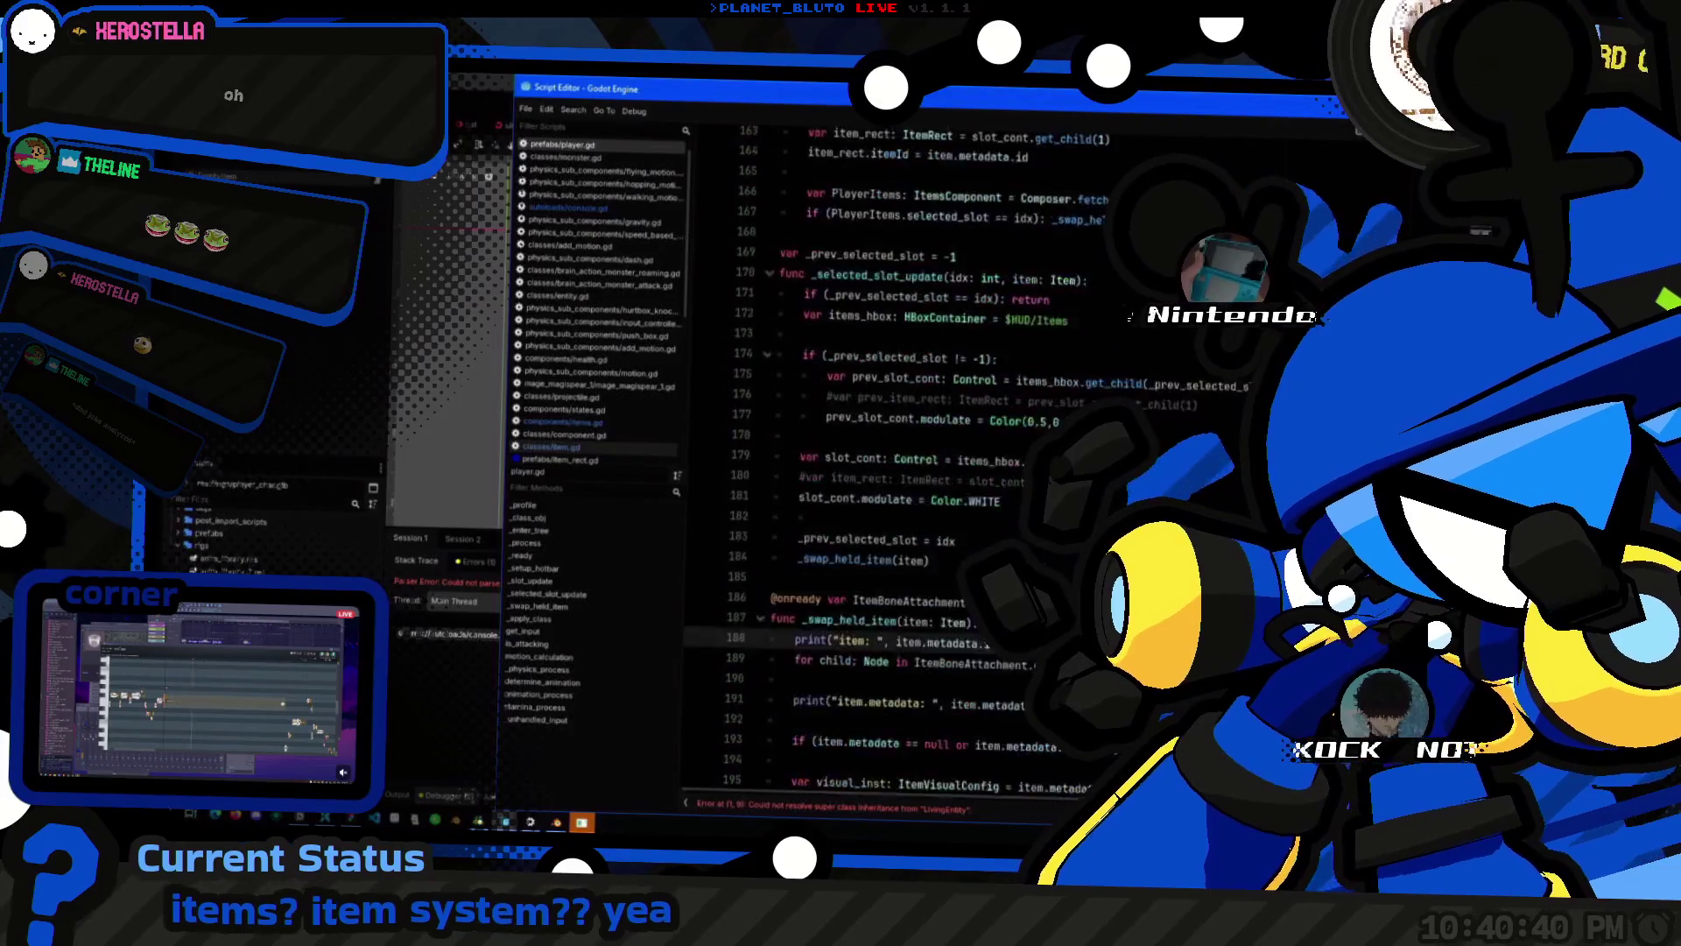
{"action": "left_click", "coordinate": [947, 811]}
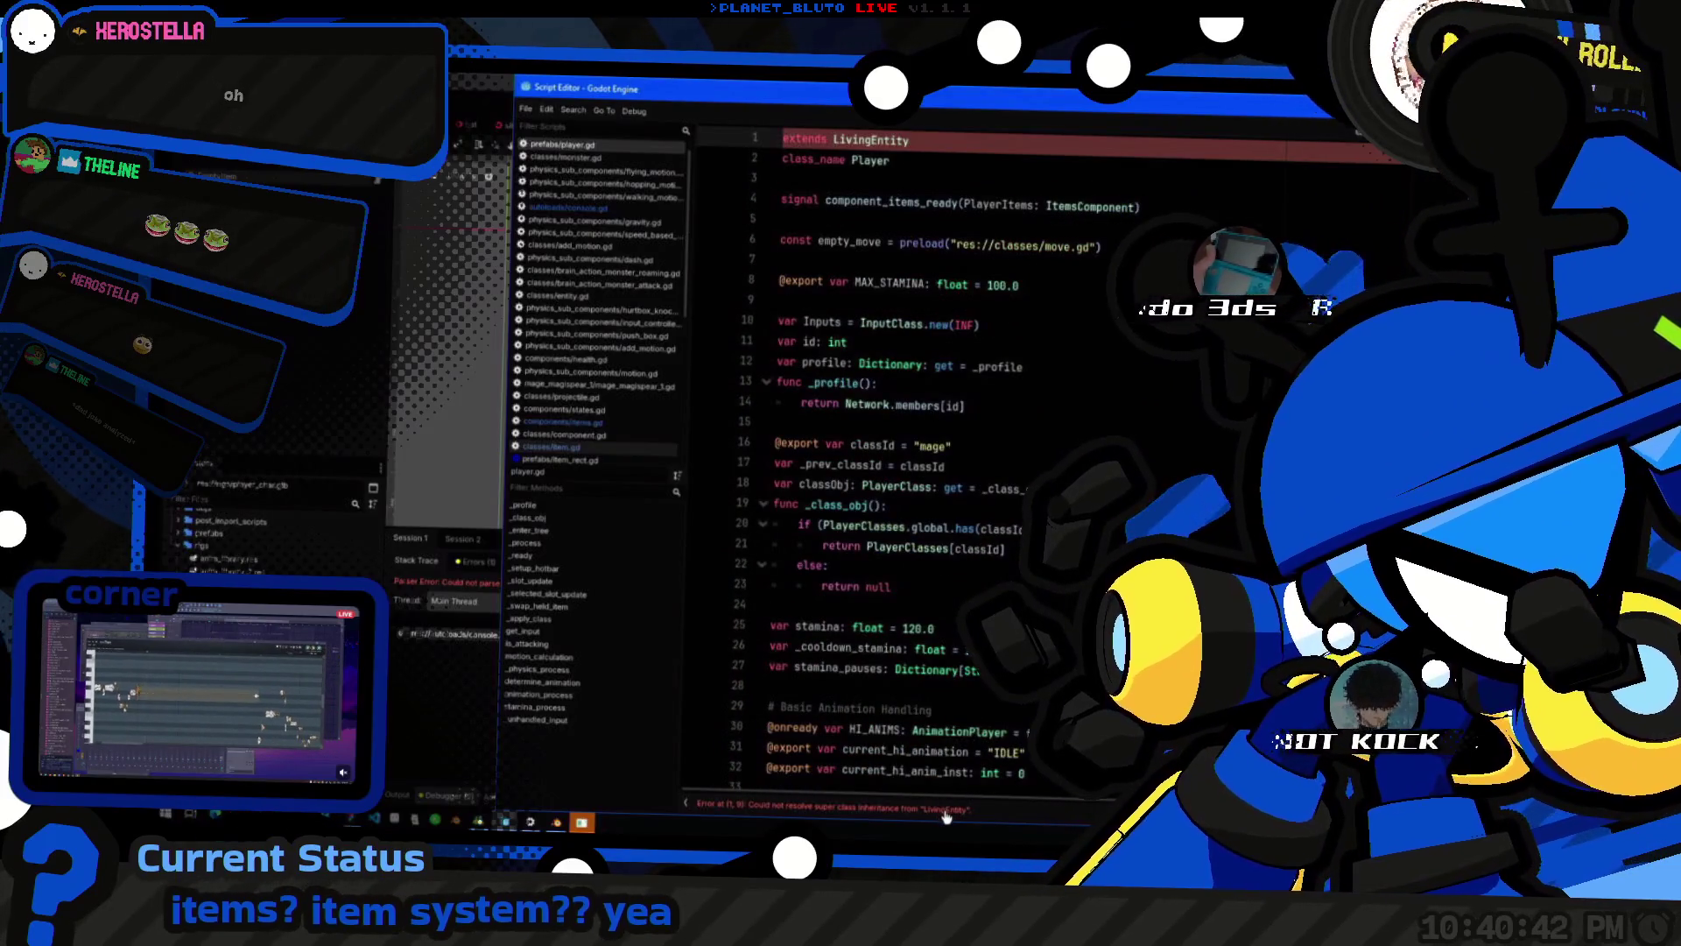
{"action": "left_click", "coordinate": [880, 142], "text": "ctrl"}
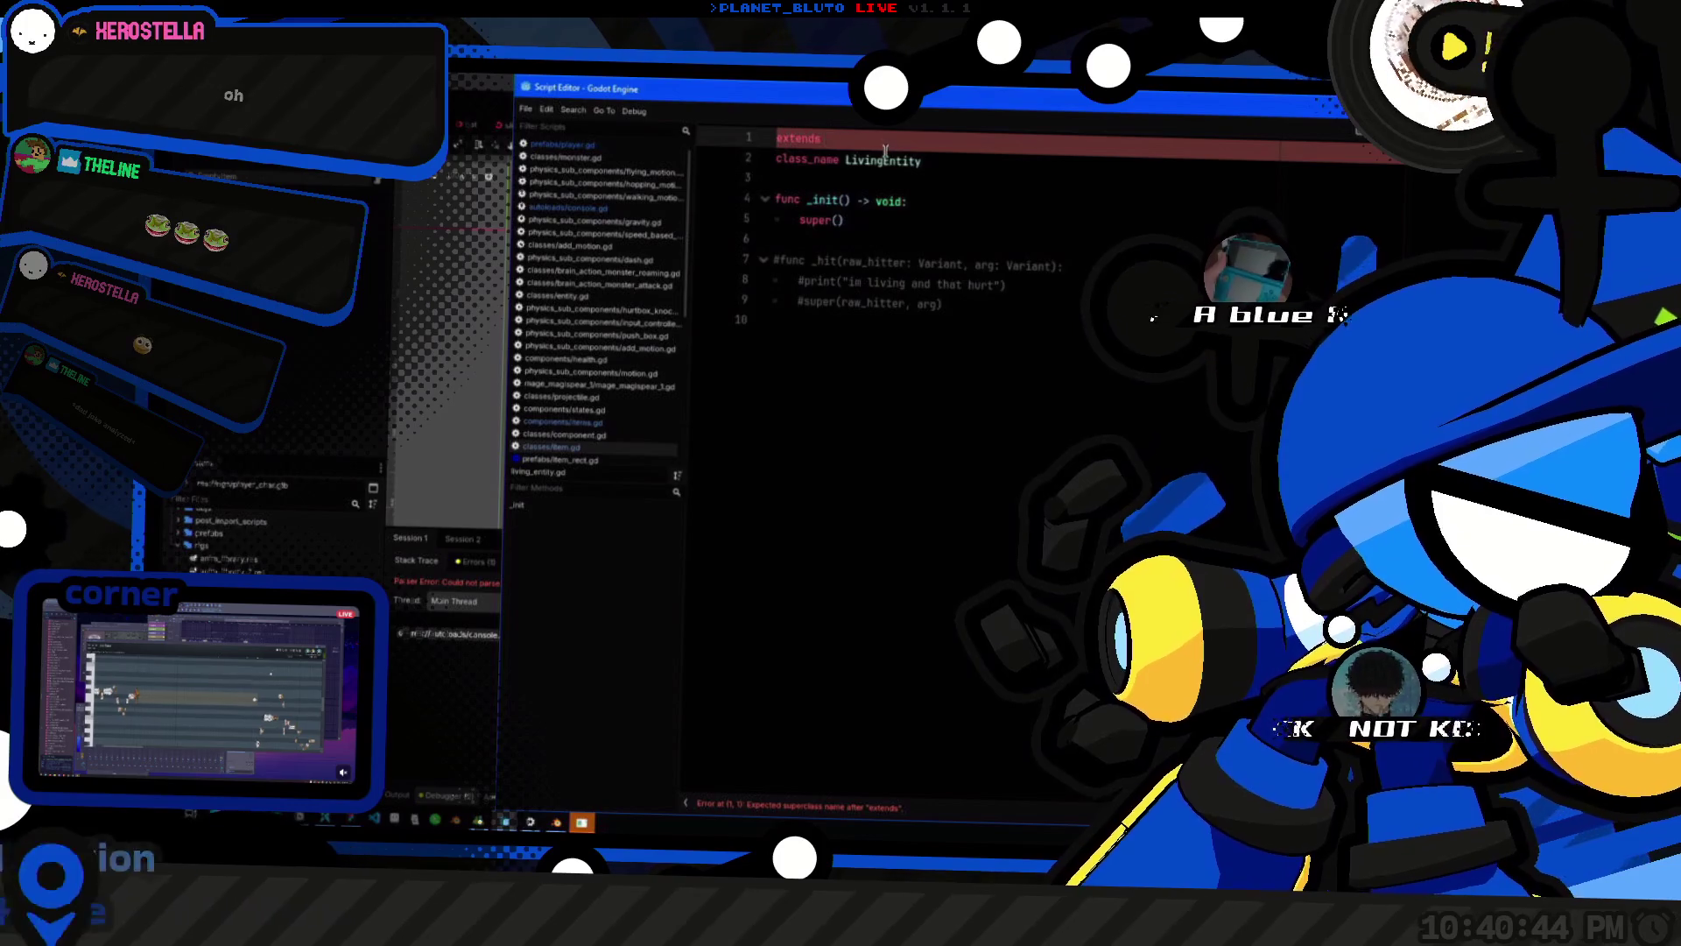
{"action": "type", "text": "DNSEntity"}
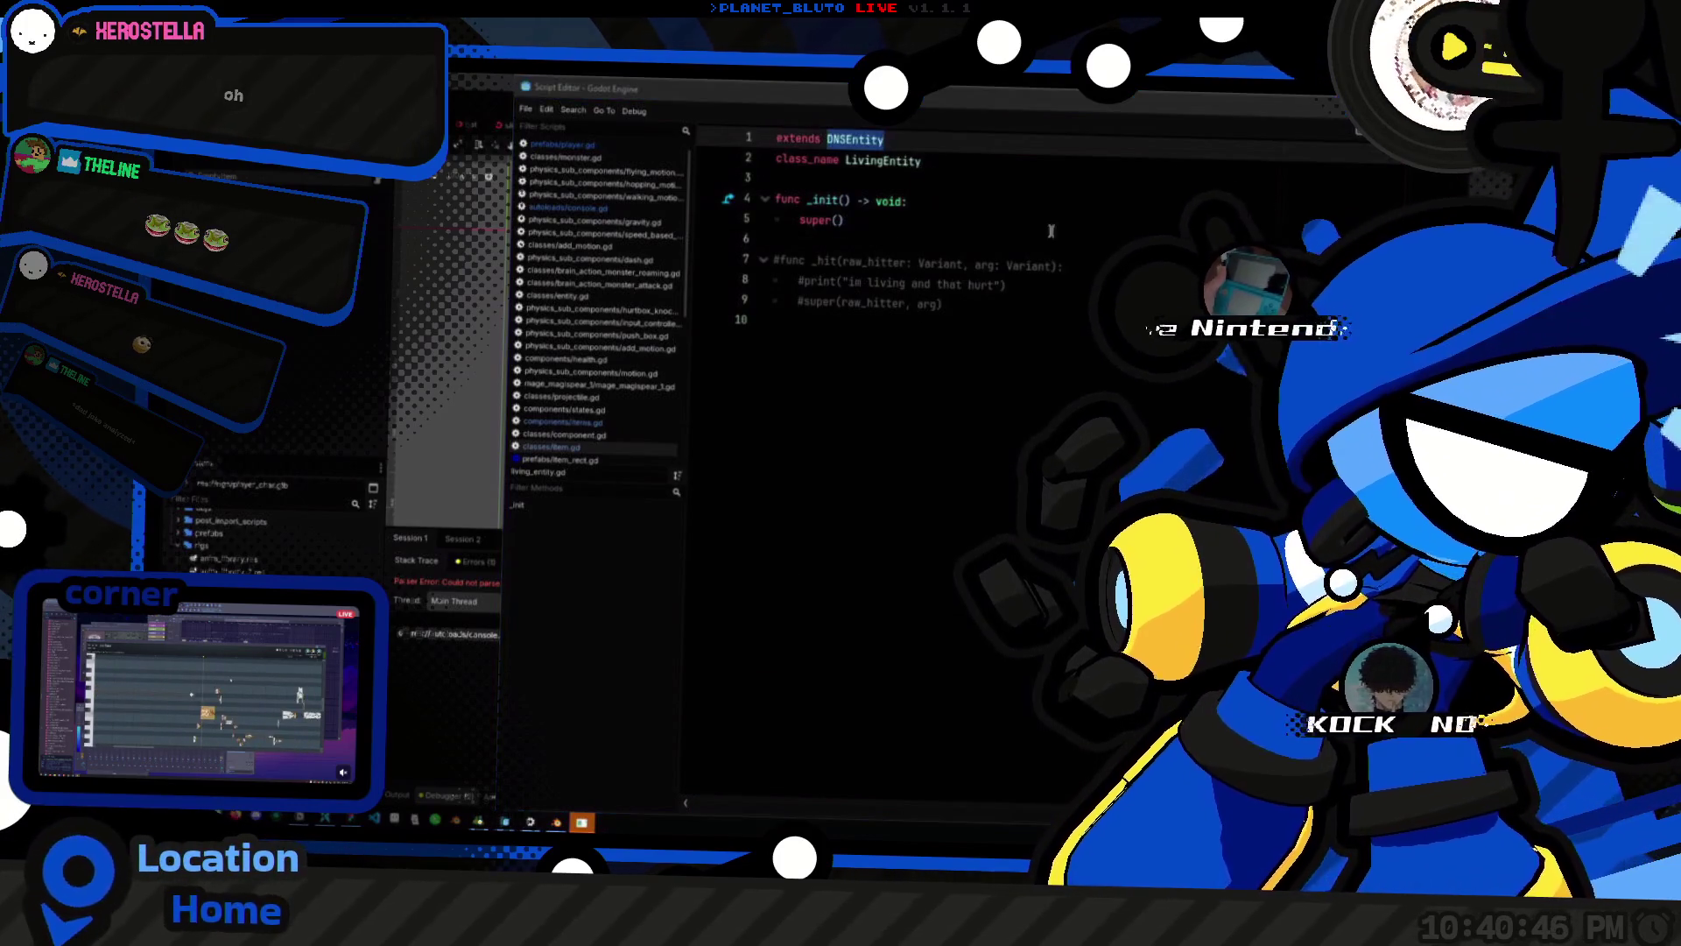
{"action": "key", "text": "alt+Tab"}
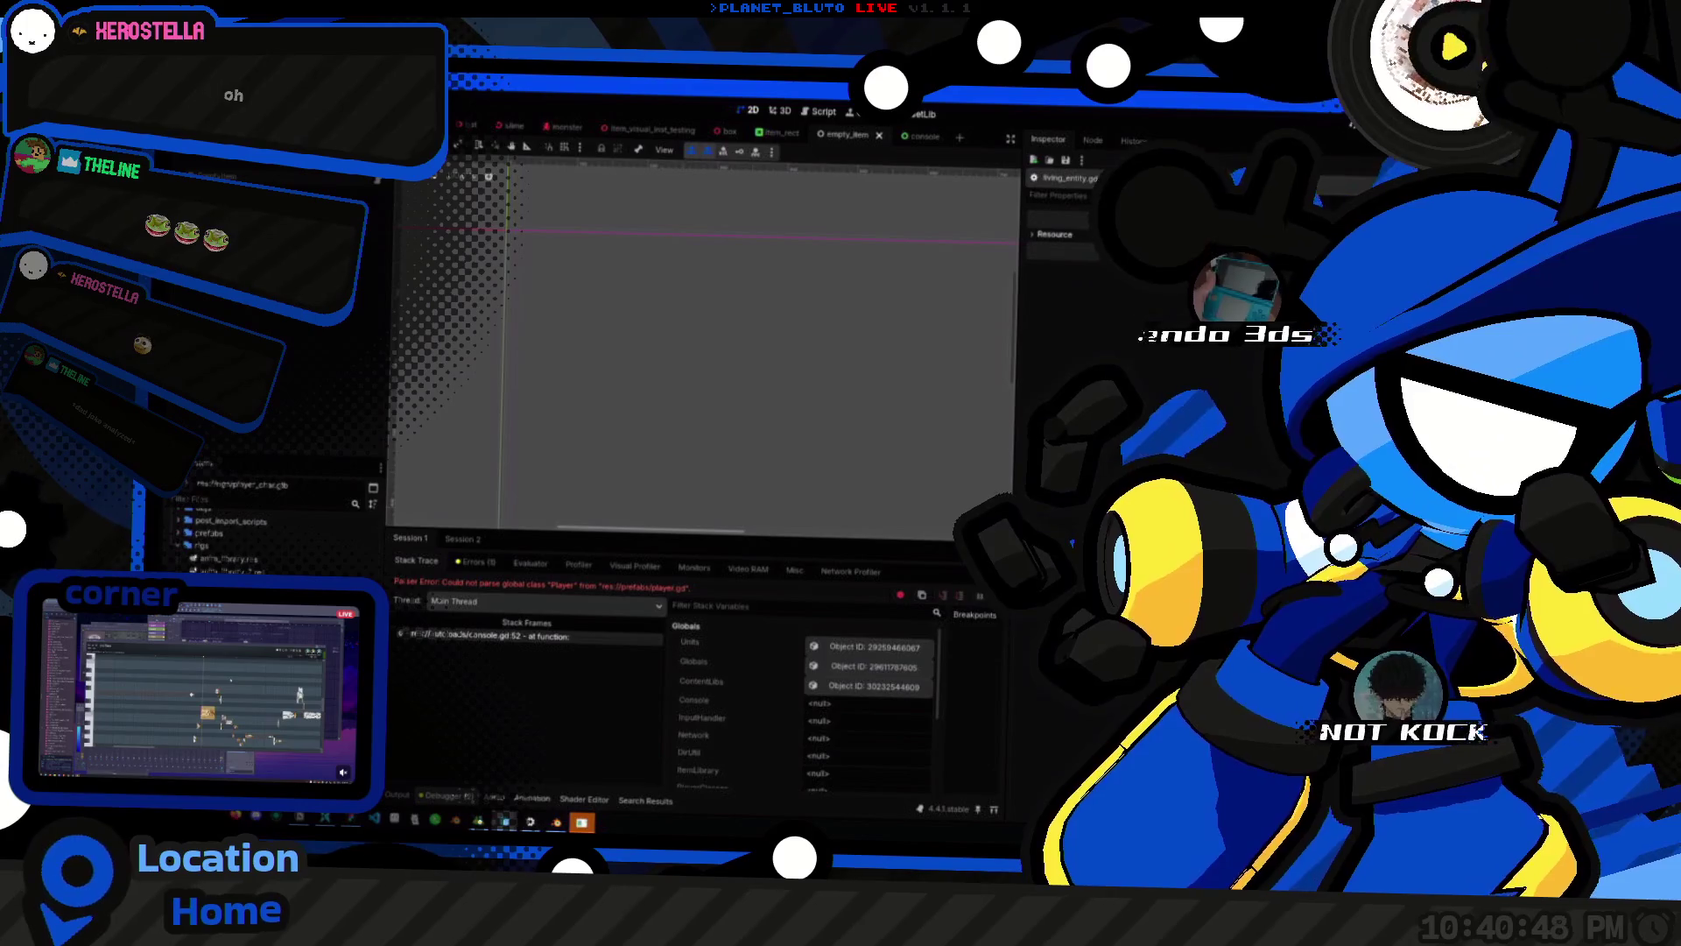
- Run the game with F5, choose the Knight class and host a lobby
{"action": "key", "text": "F5"}
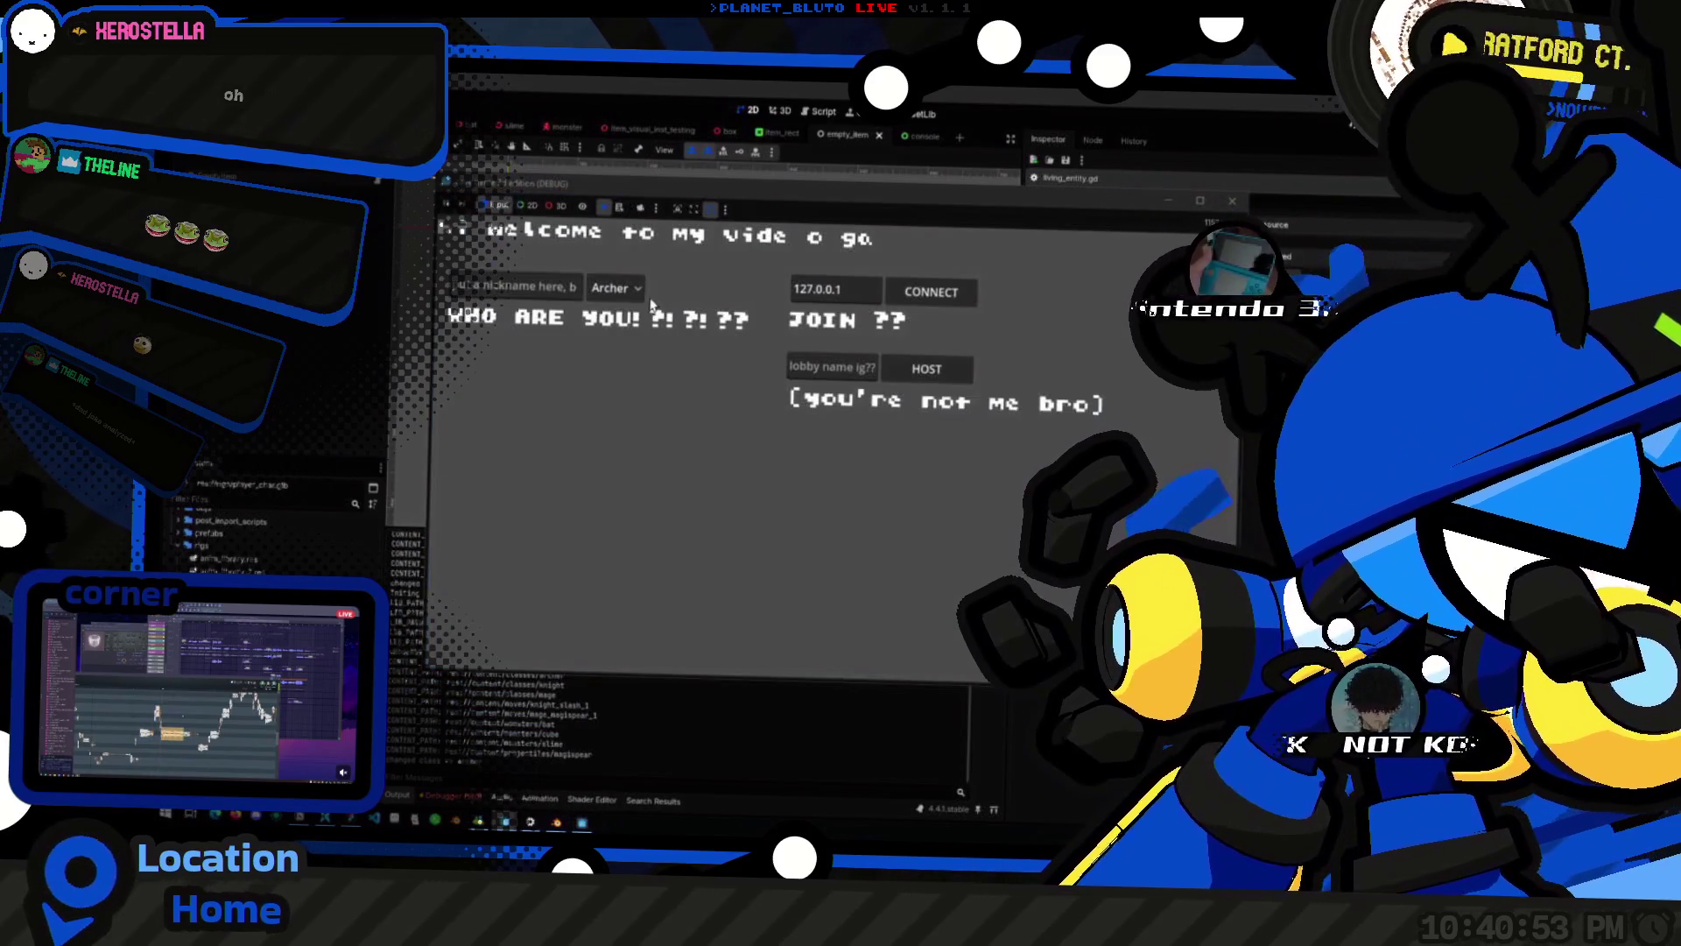
{"action": "left_click", "coordinate": [617, 288]}
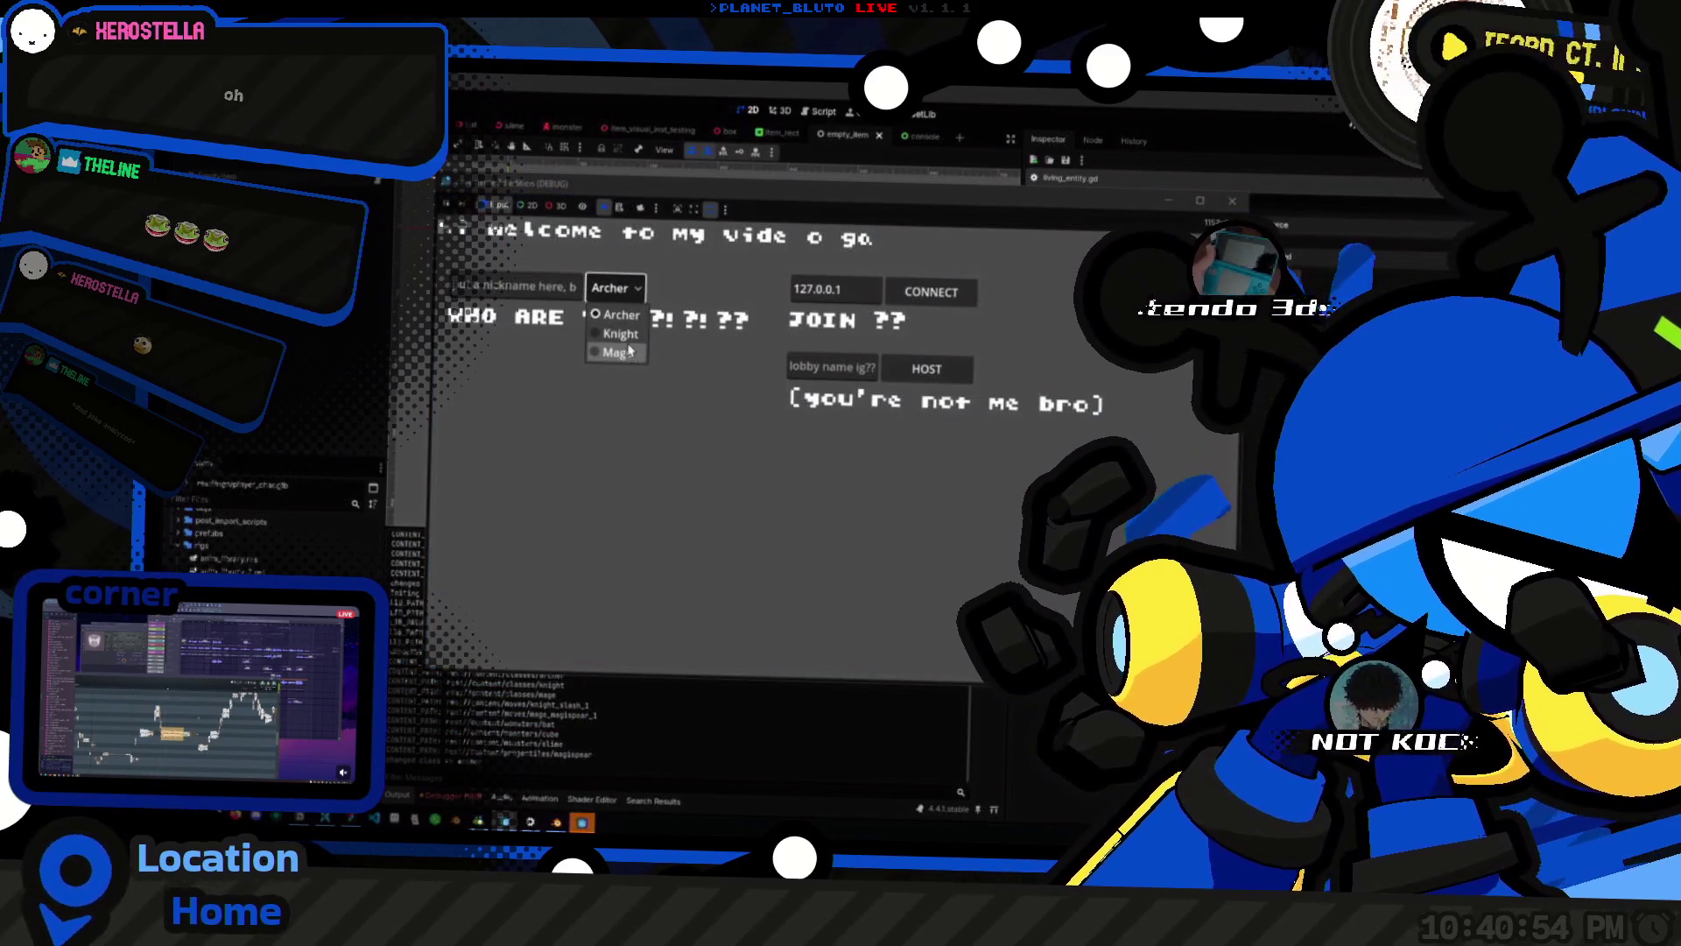
{"action": "left_click", "coordinate": [617, 312]}
{"action": "left_click", "coordinate": [927, 369]}
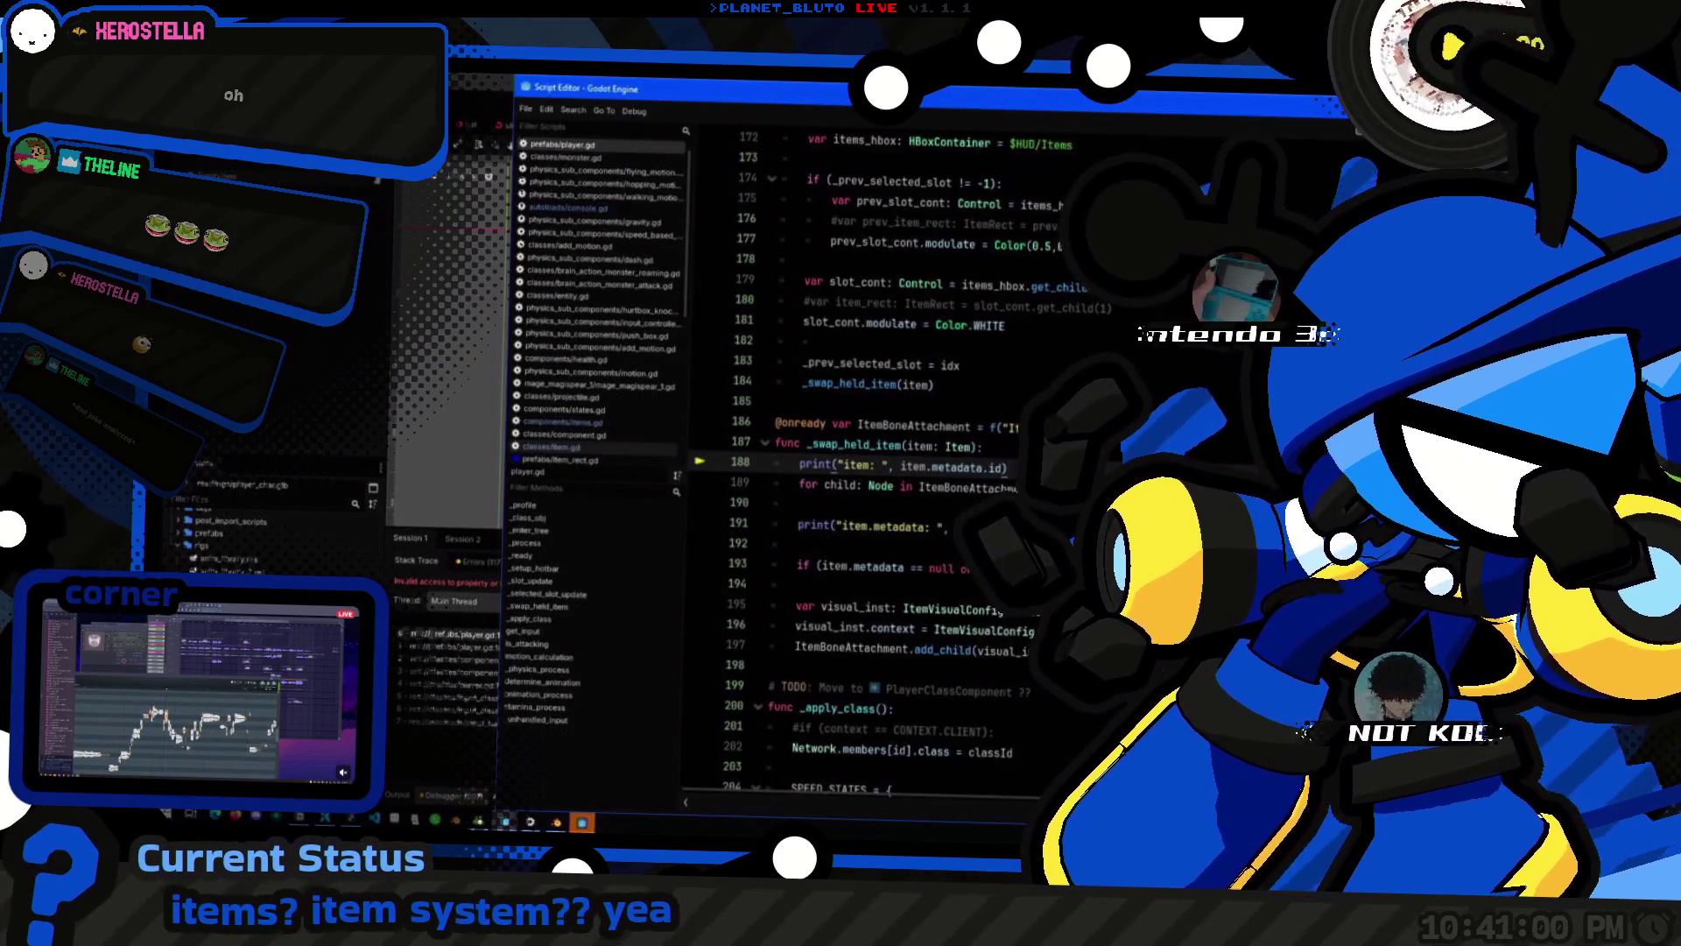
- Print the whole item.metadata instead of its .id in player.gd, save, and relaunch the game
{"action": "key", "text": "Delete"}
{"action": "key", "text": "Delete"}
{"action": "key", "text": "BackSpace"}
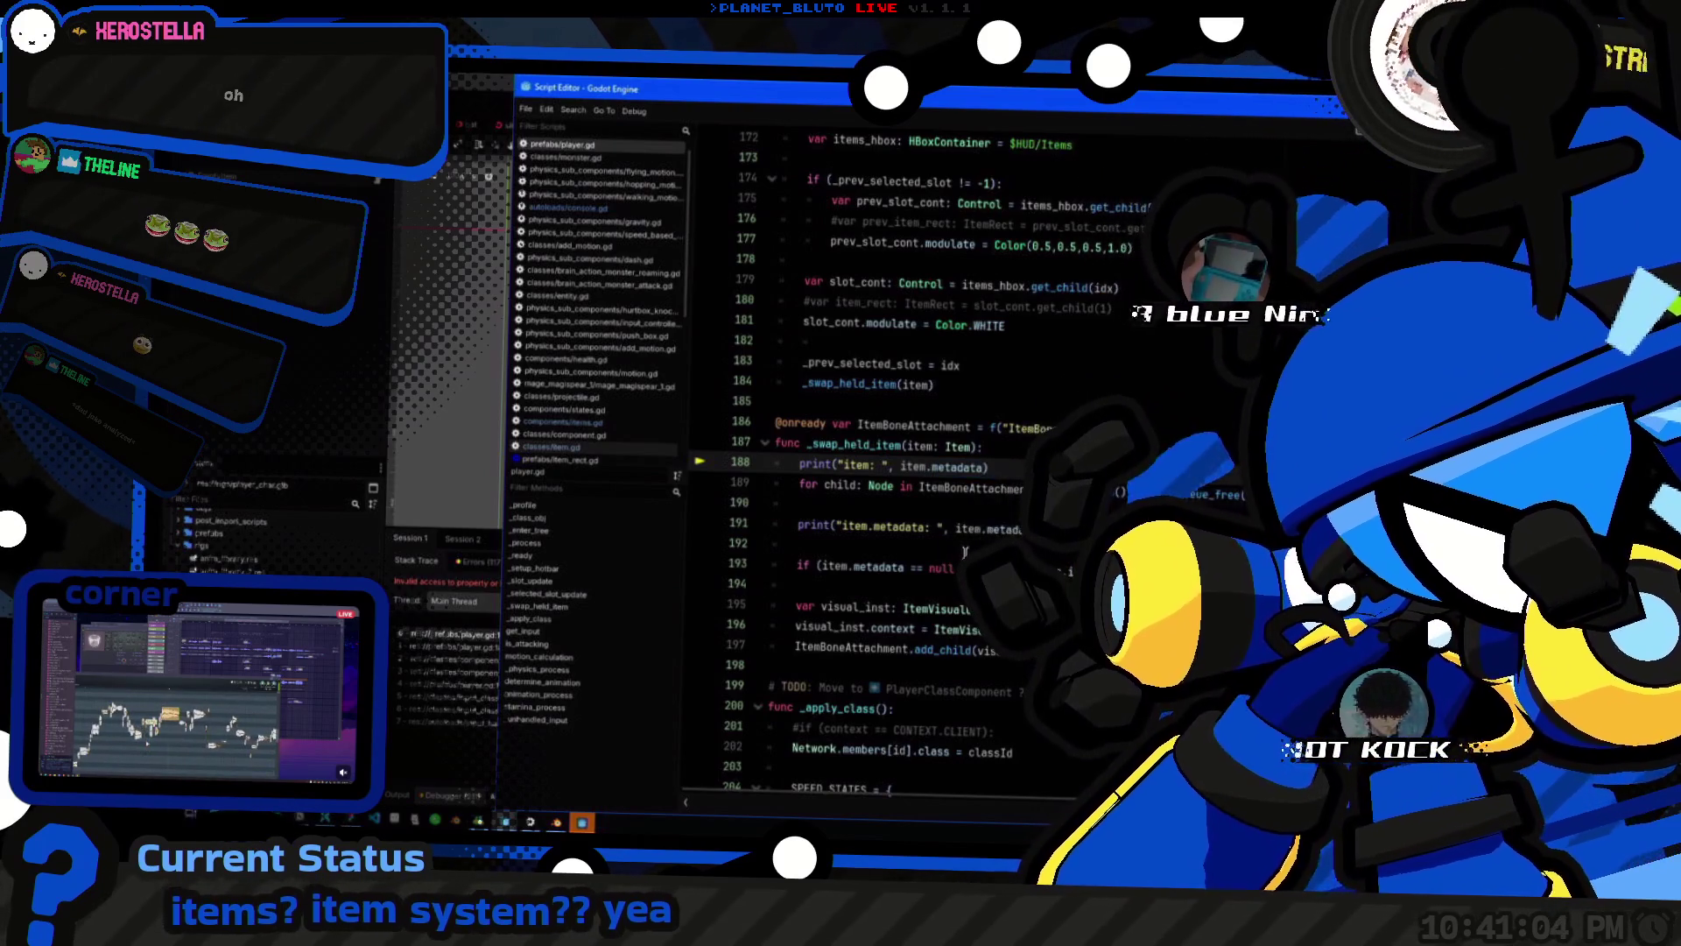
{"action": "key", "text": "ctrl+s"}
{"action": "key", "text": "ctrl+F1"}
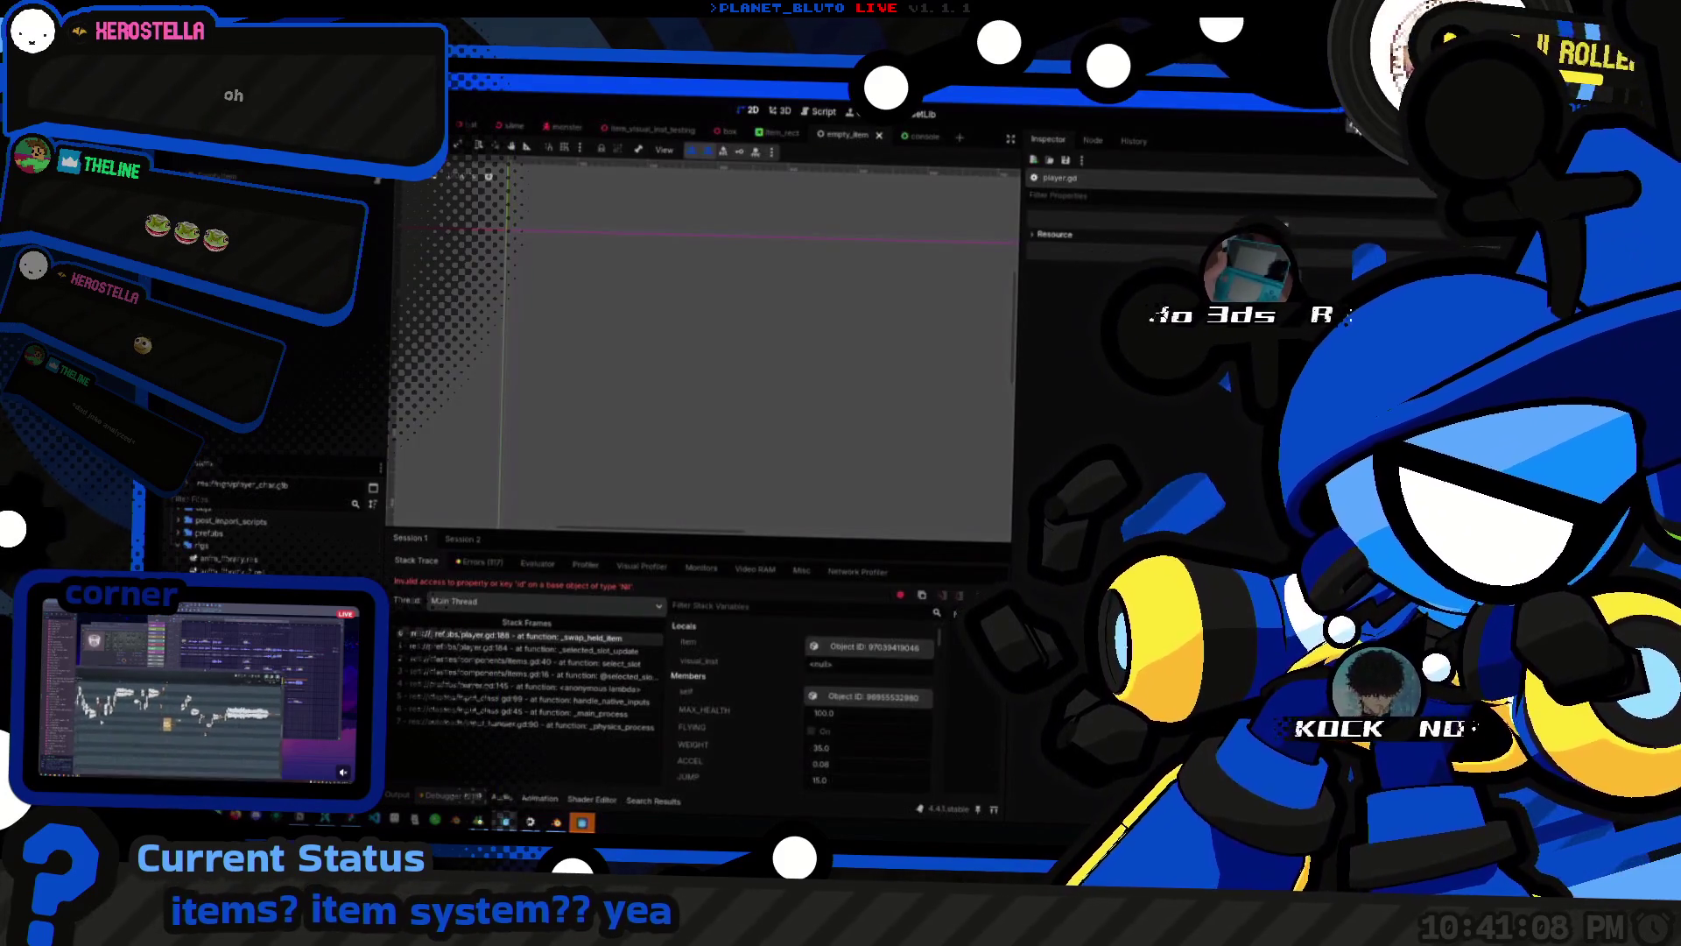
{"action": "key", "text": "F5"}
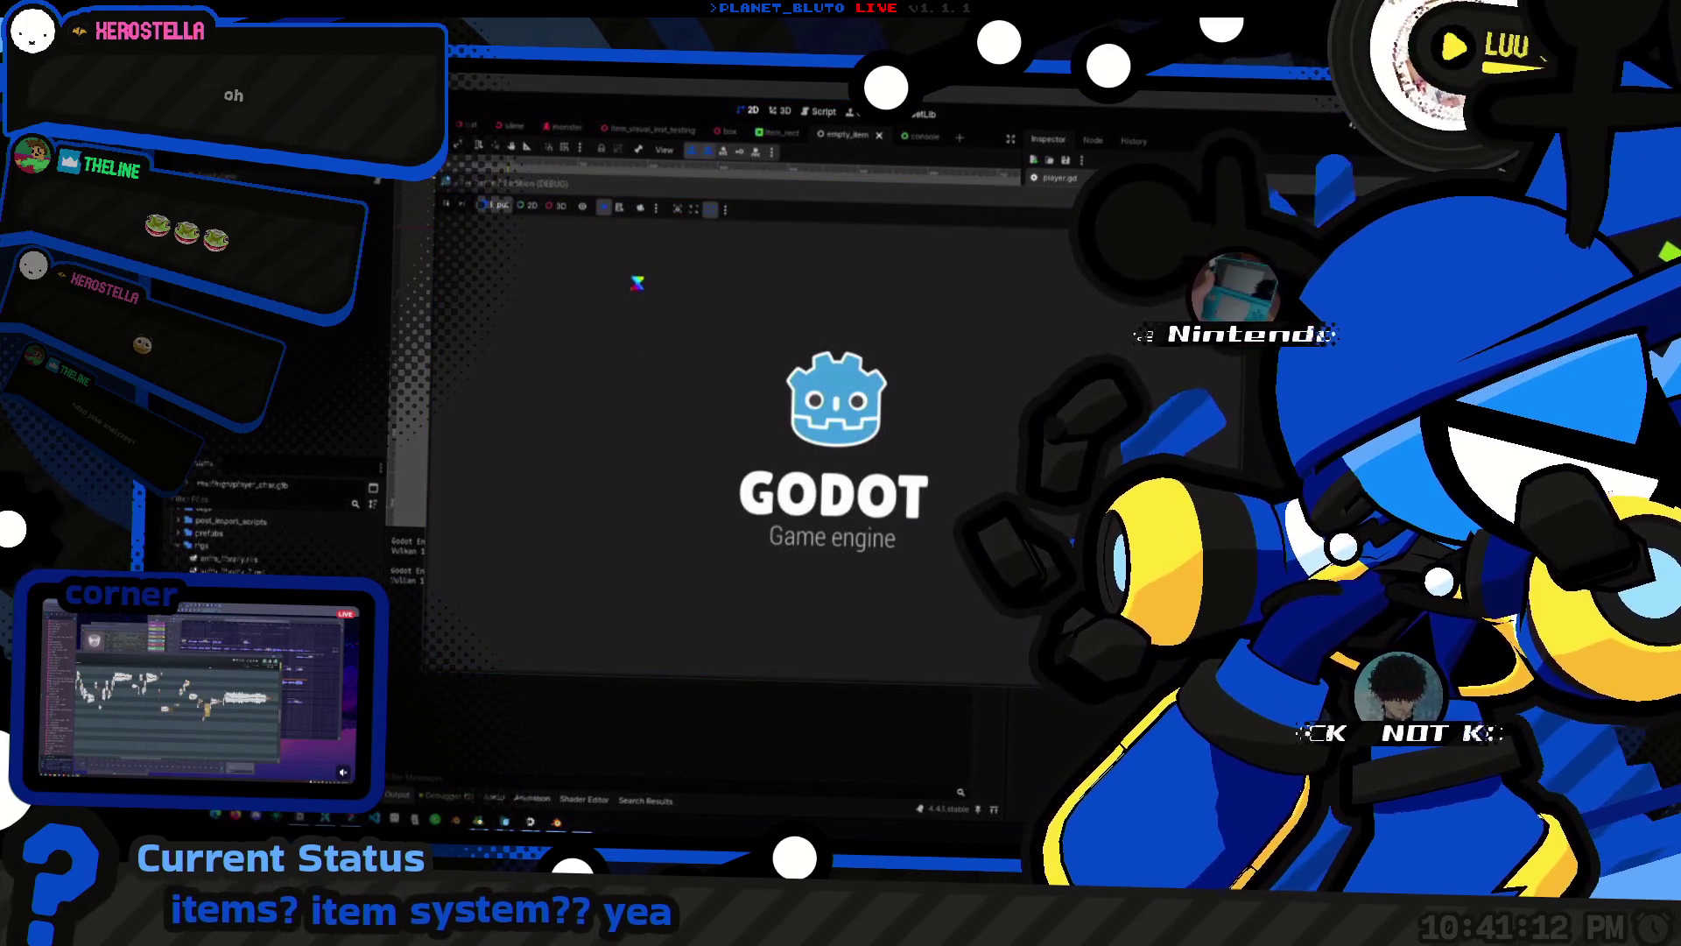
- Keep Knight as the class and drop the held red cube on the floor
{"action": "left_click", "coordinate": [631, 288]}
{"action": "left_click", "coordinate": [612, 310]}
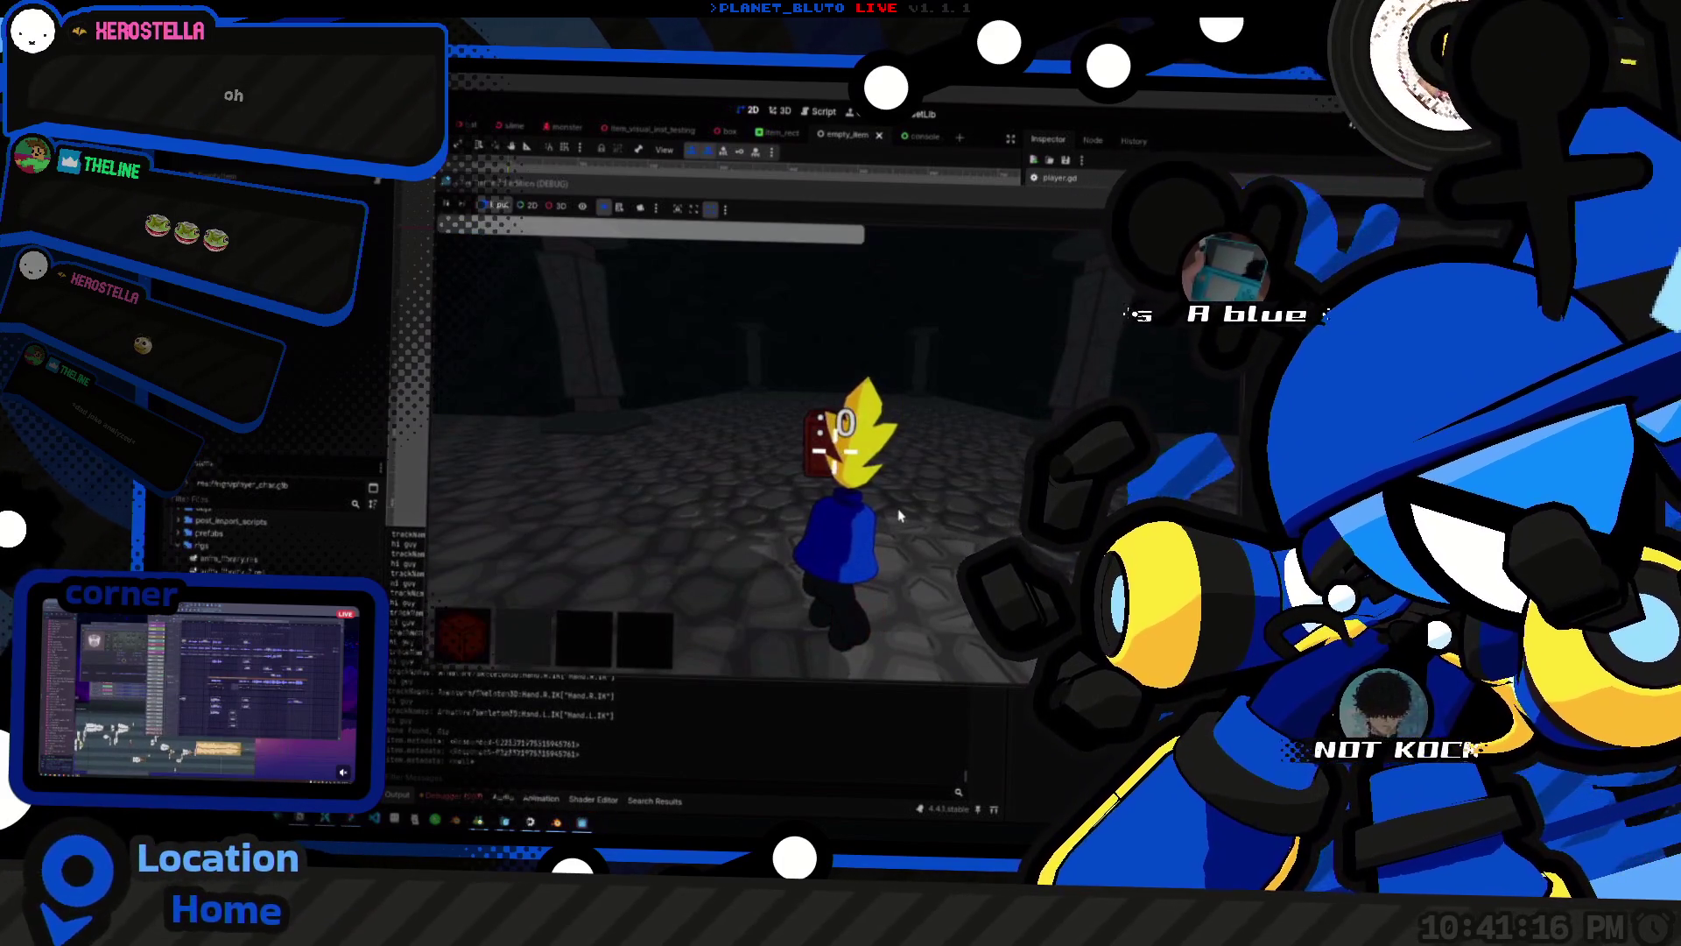
{"action": "scroll", "coordinate": [899, 514], "scroll_direction": "down", "scroll_amount": 2}
{"action": "scroll", "coordinate": [899, 515], "scroll_direction": "down", "scroll_amount": 7}
{"action": "scroll", "coordinate": [900, 515], "scroll_direction": "down", "scroll_amount": 4}
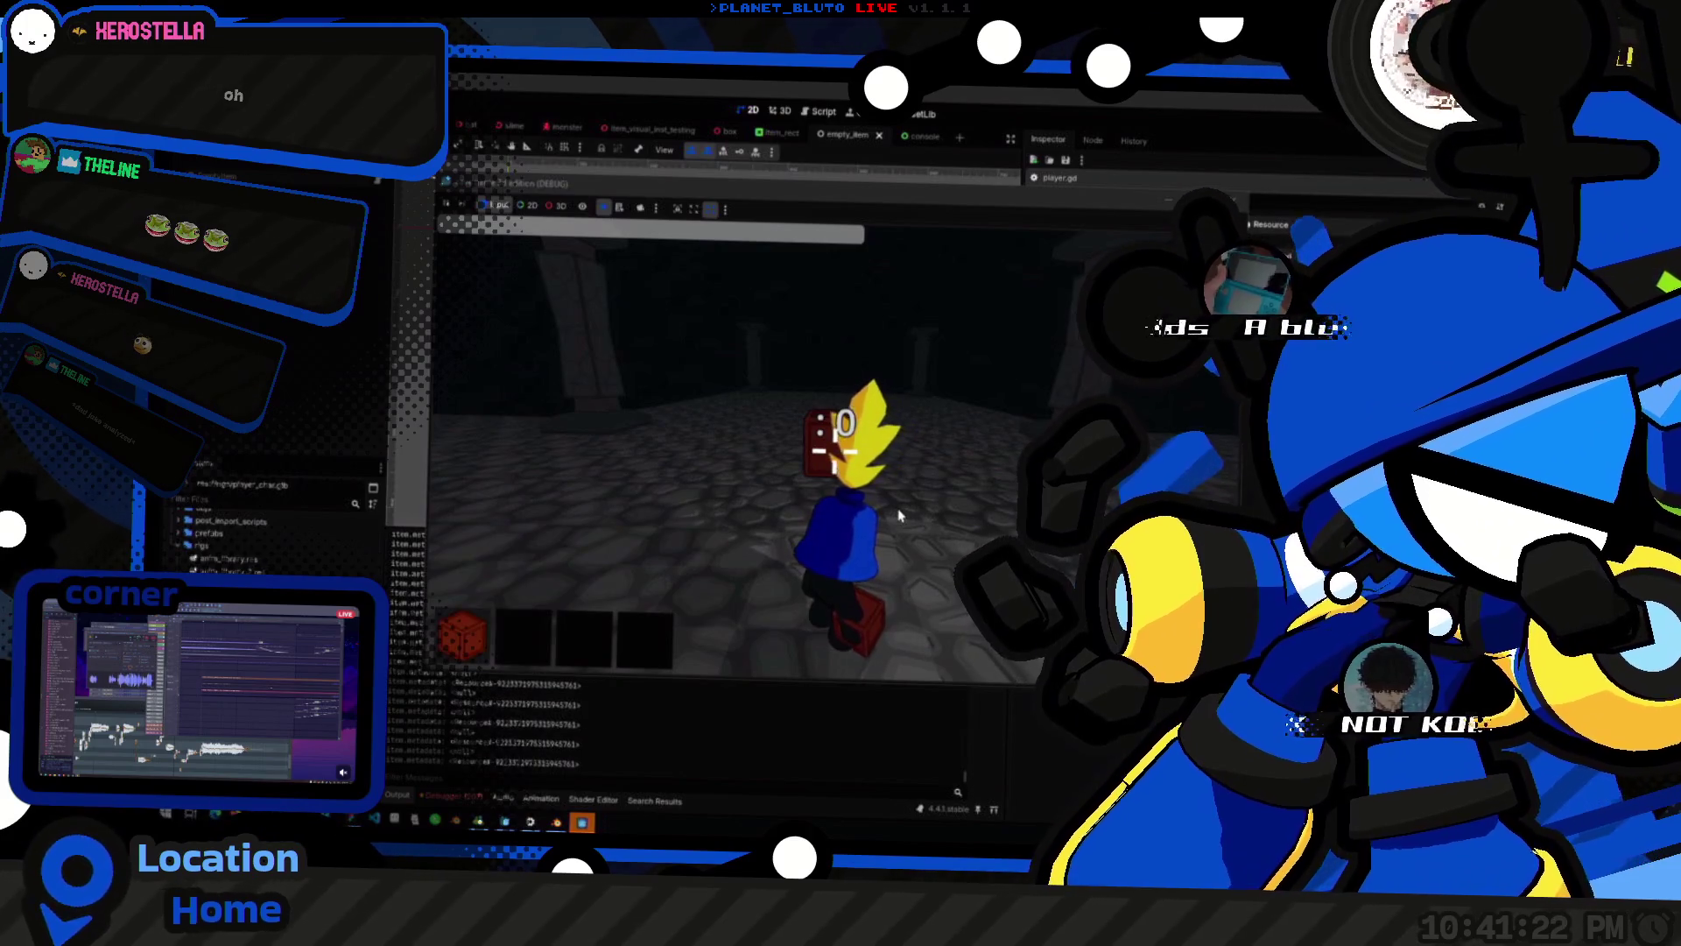
{"action": "left_click", "coordinate": [899, 515]}
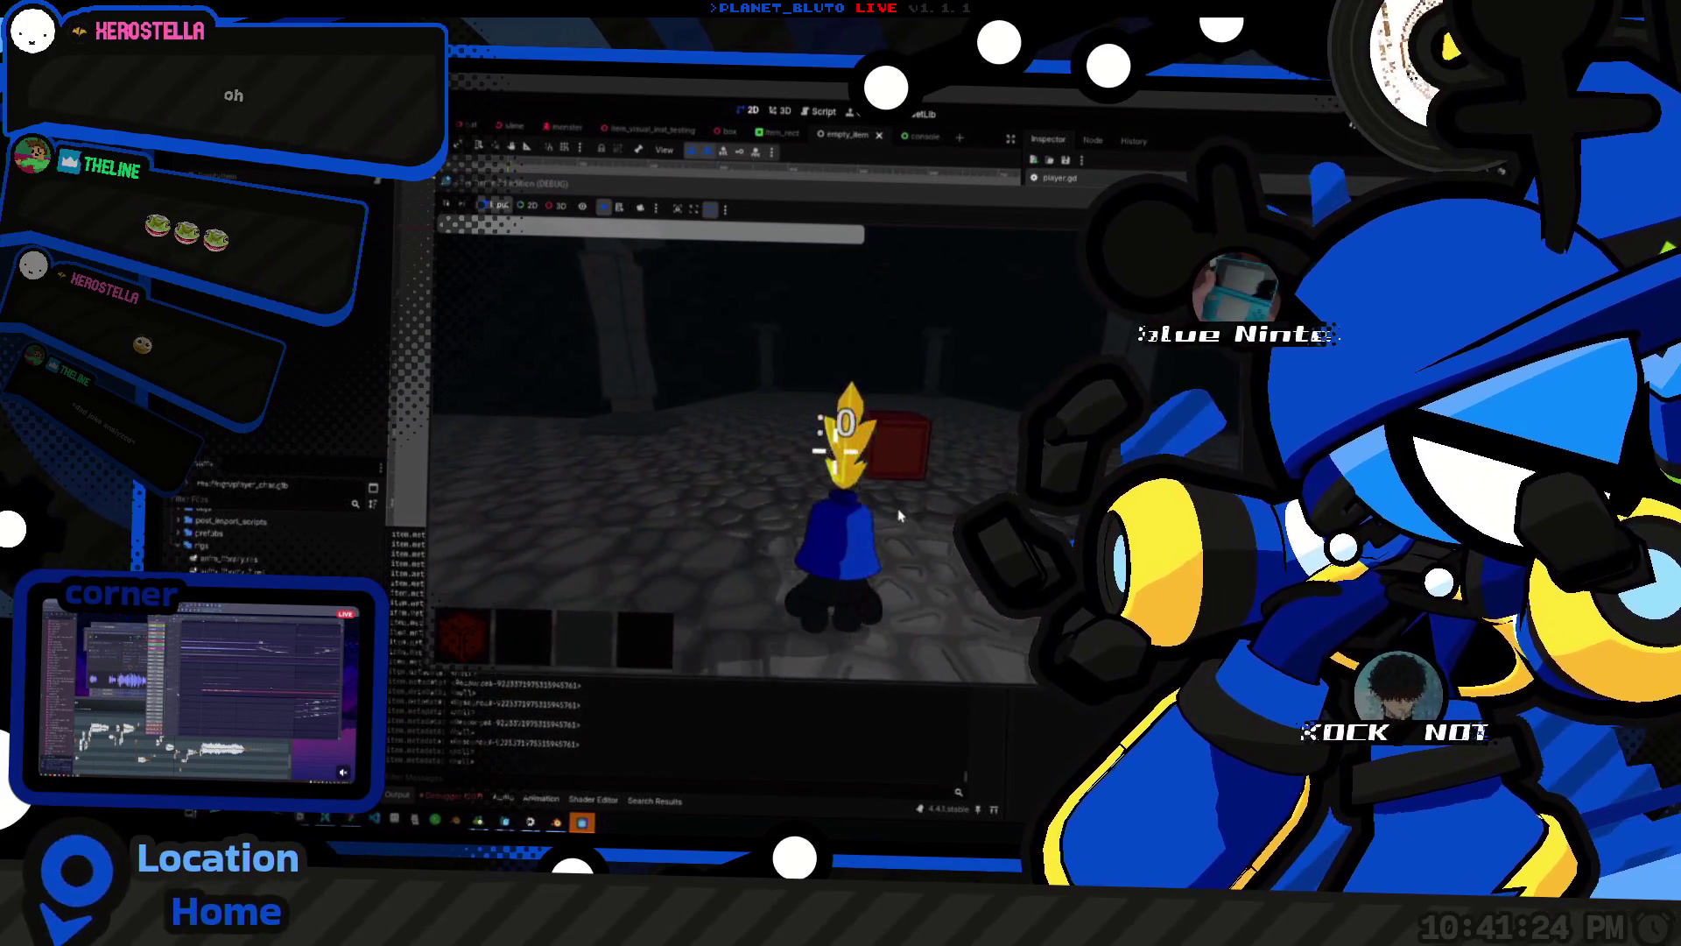
- Spawn a box with the 'give box' console command, drop it, and cycle hotbar slots 1–3
{"action": "key", "text": "grave"}
{"action": "type", "text": "give box"}
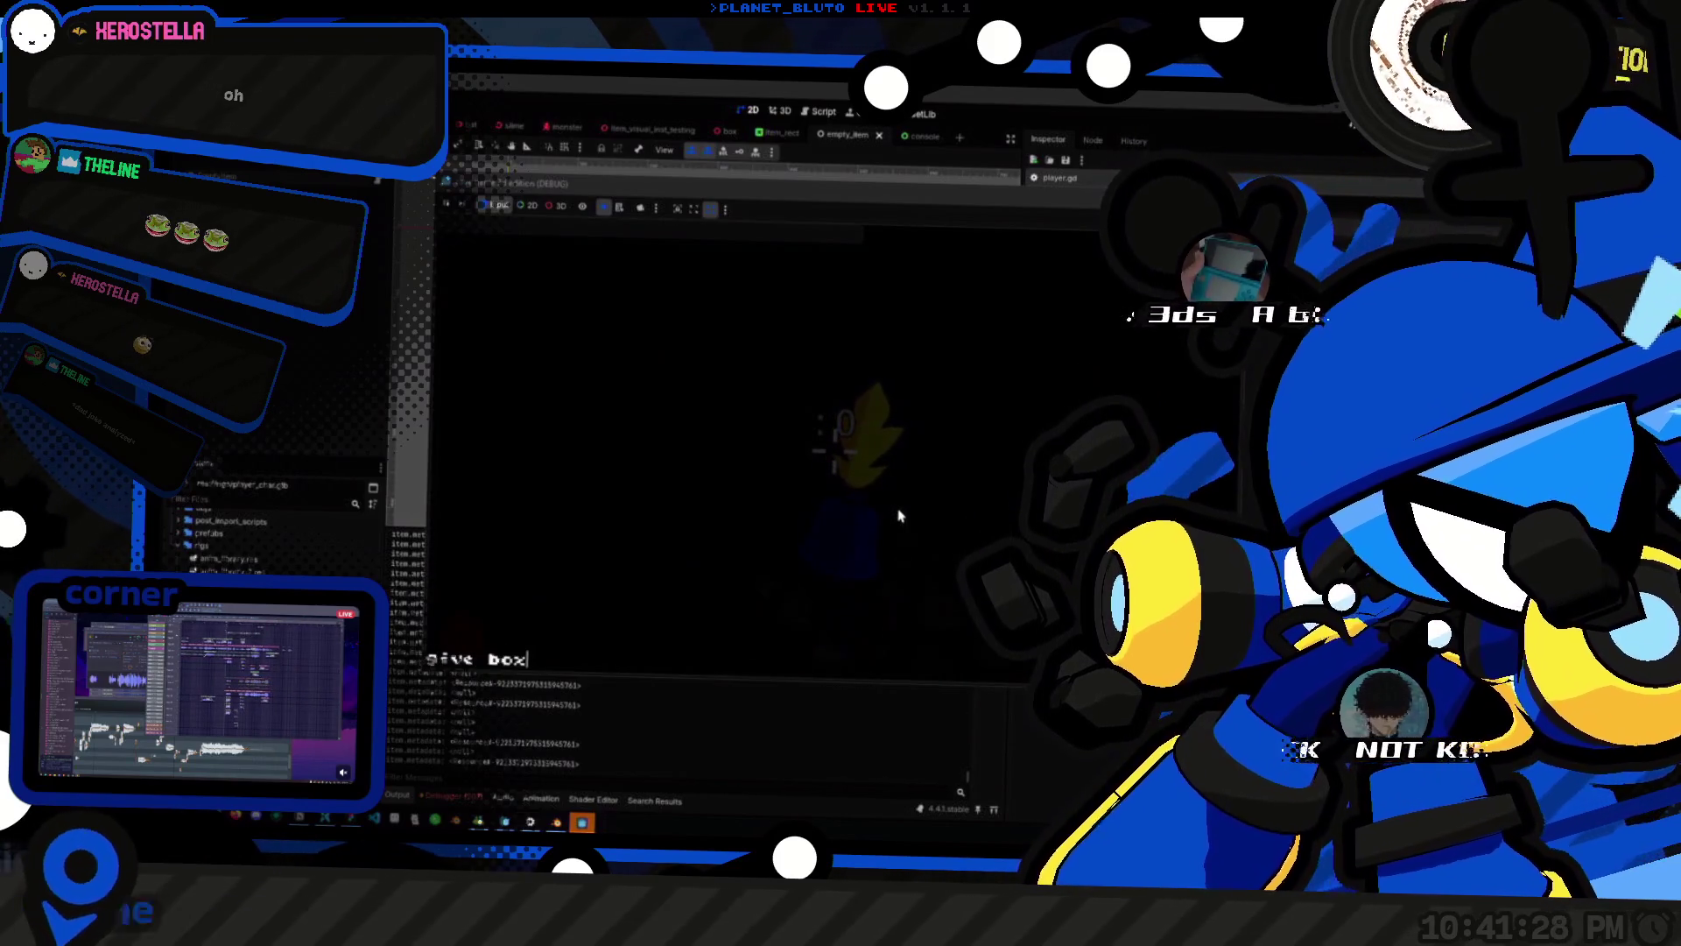
{"action": "key", "text": "Return"}
{"action": "key", "text": "grave"}
{"action": "key", "text": "1"}
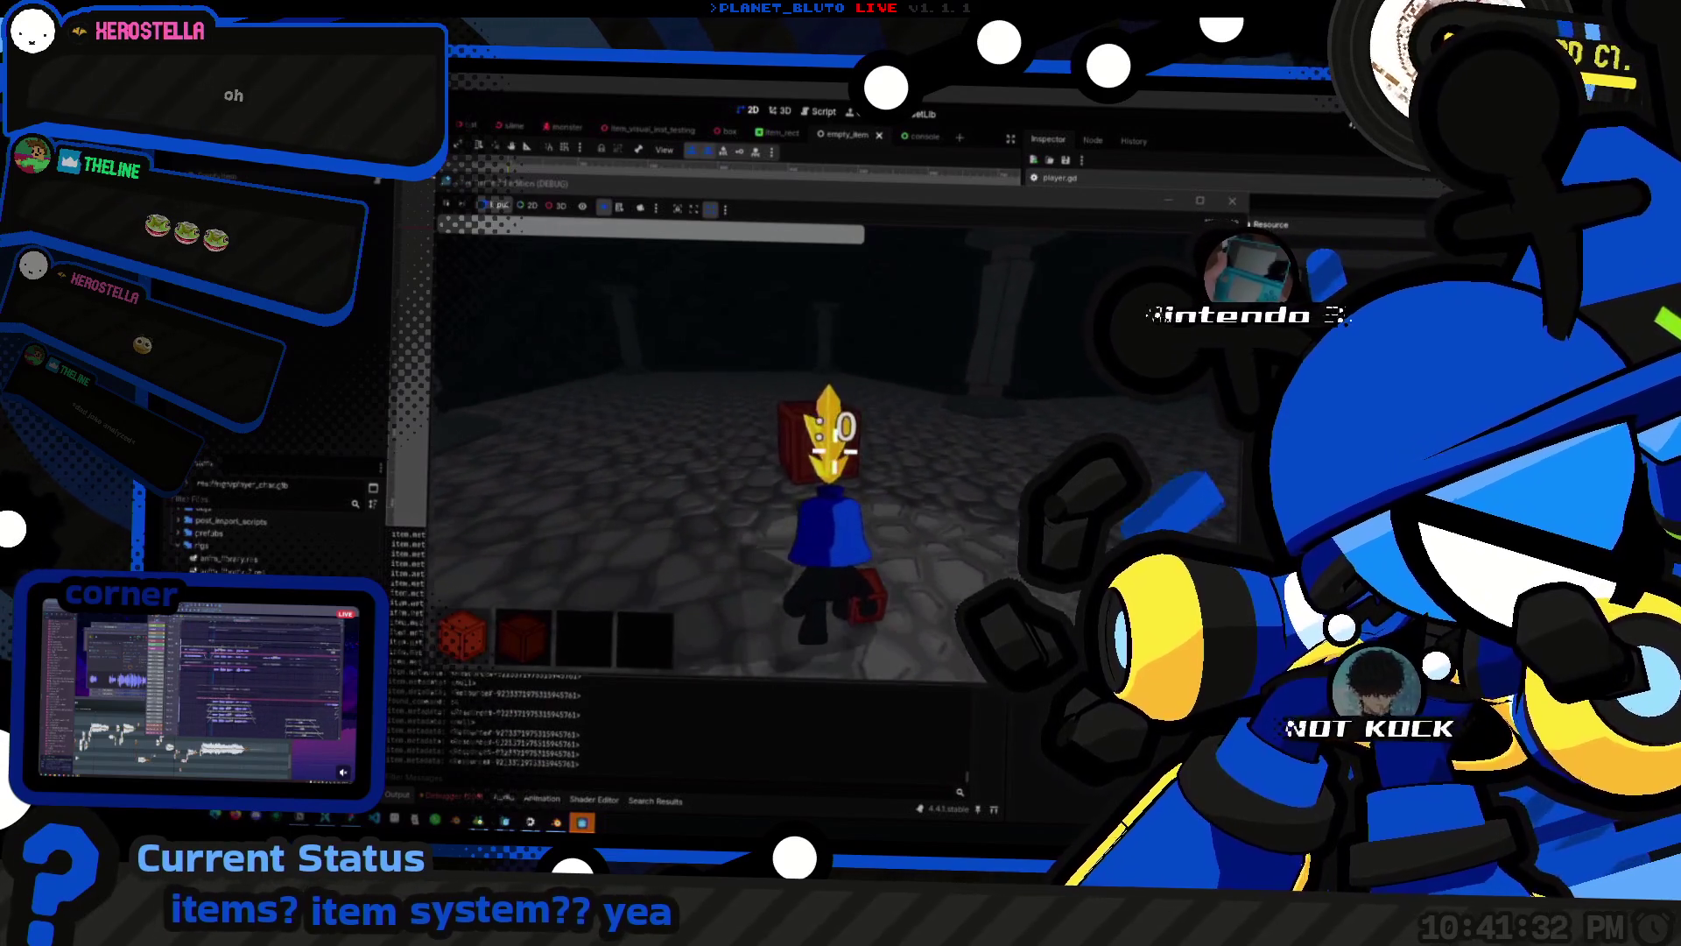
{"action": "key", "text": "q"}
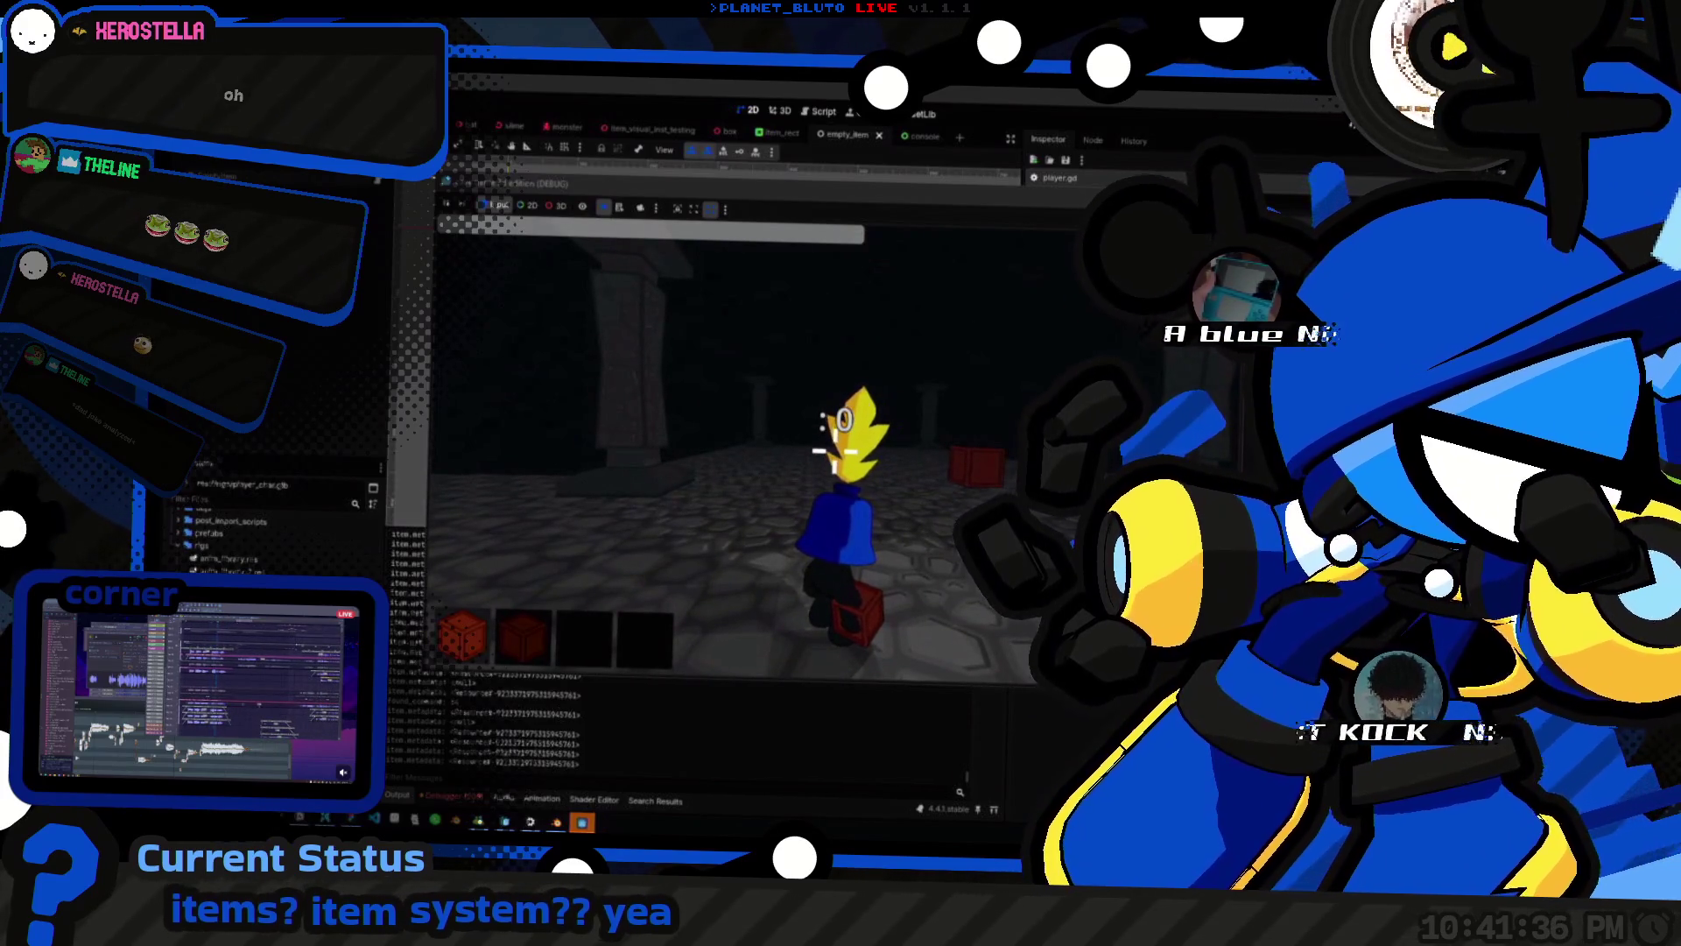
{"action": "key", "text": "2"}
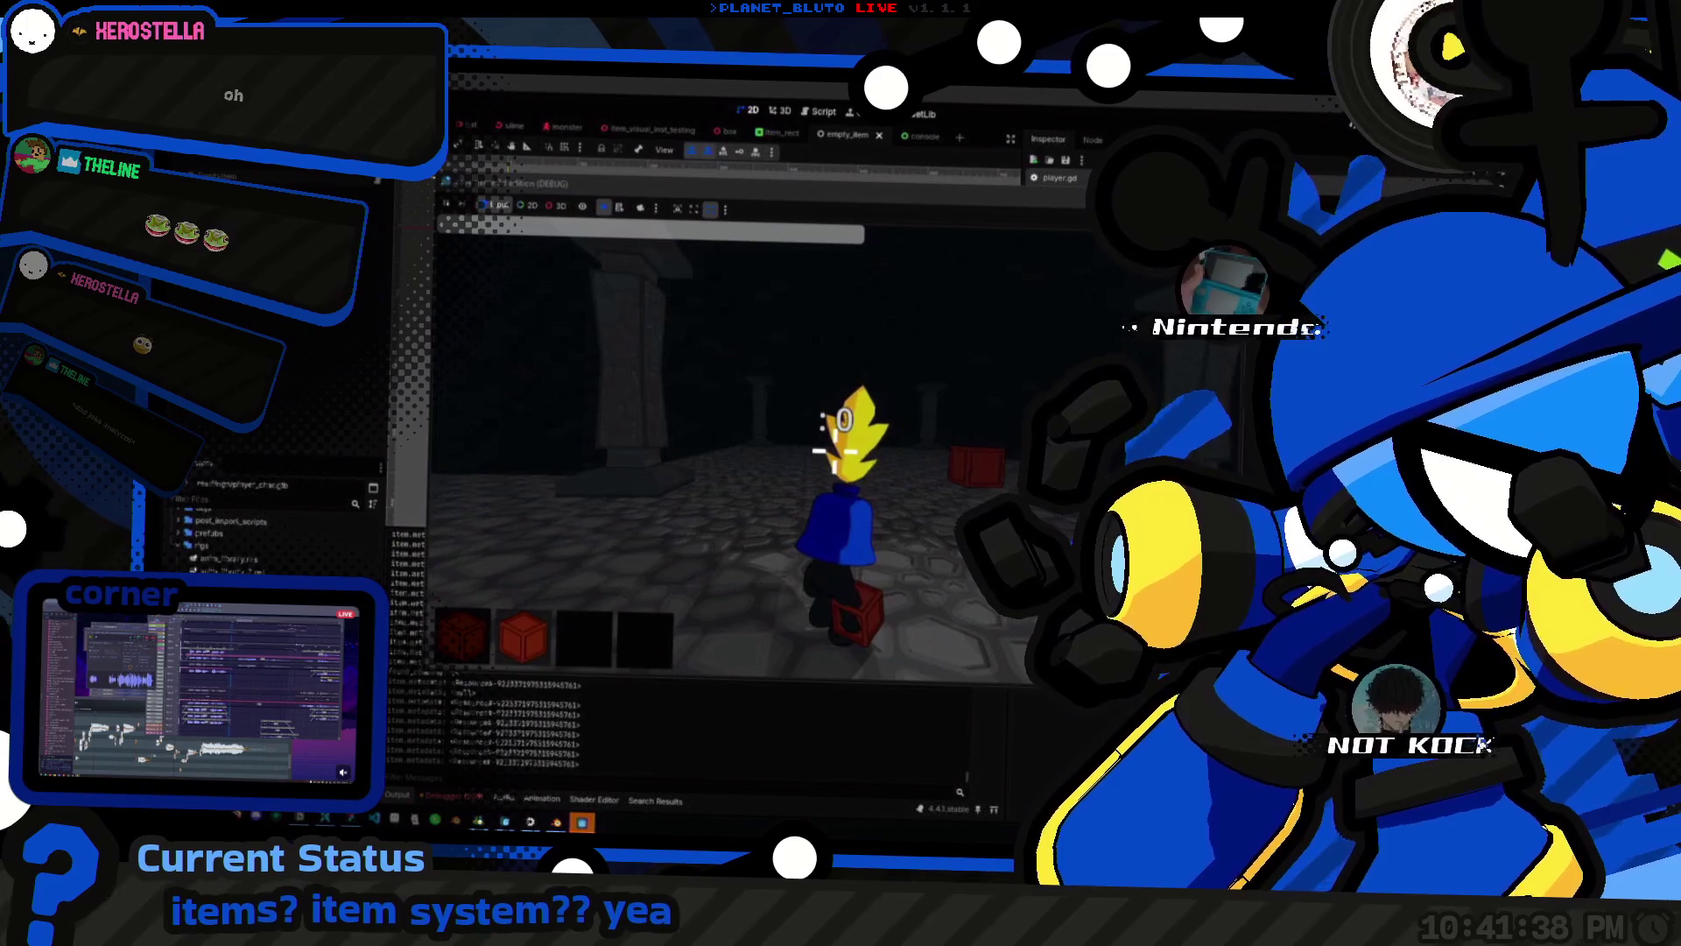
{"action": "key", "text": "3"}
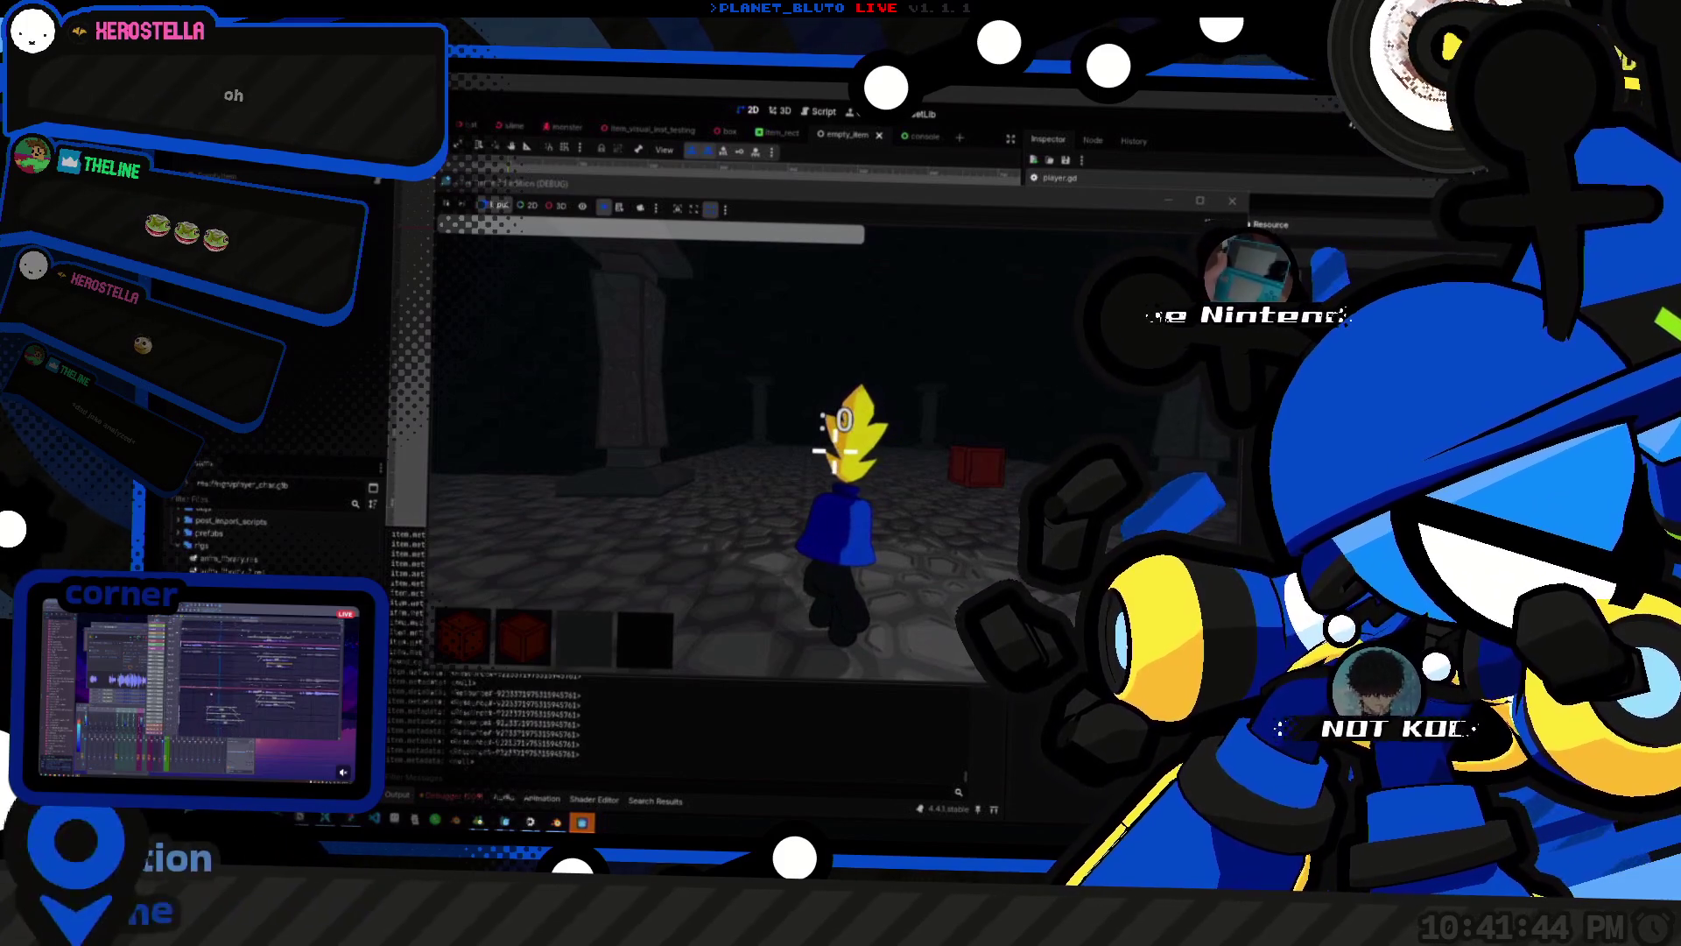
- Tilt the camera toward the floor, then stop the game with F8
{"action": "left_click_drag", "start_coordinate": [841, 448], "coordinate": [900, 448]}
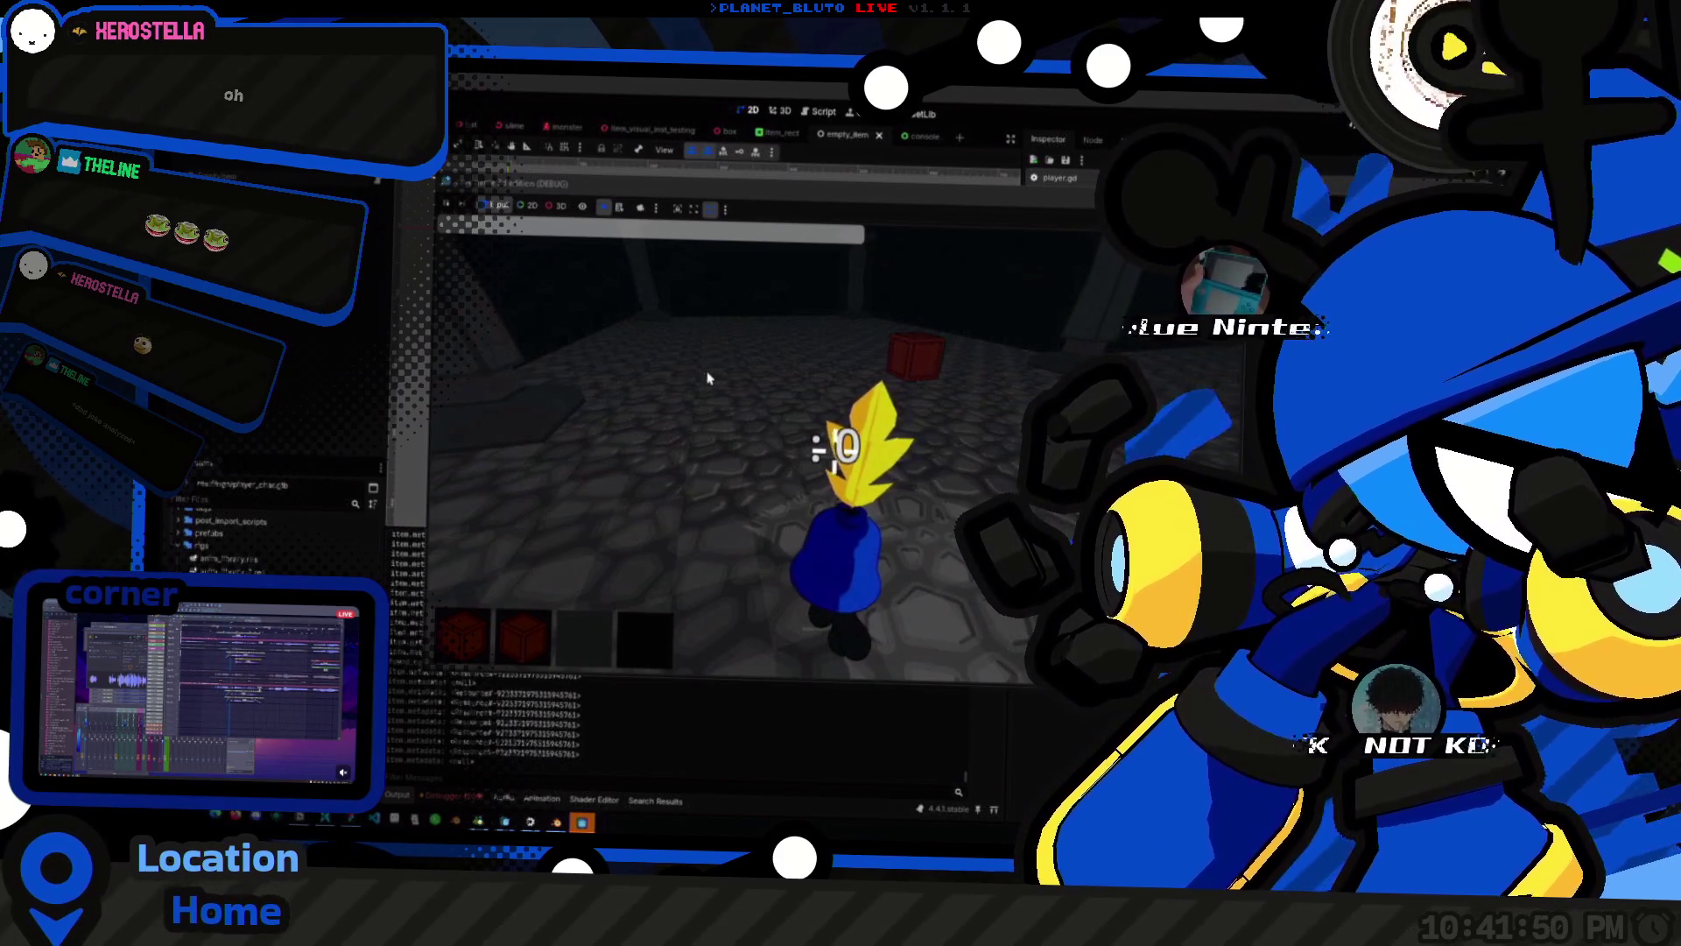
{"action": "scroll", "coordinate": [832, 495], "scroll_direction": "up", "scroll_amount": 5}
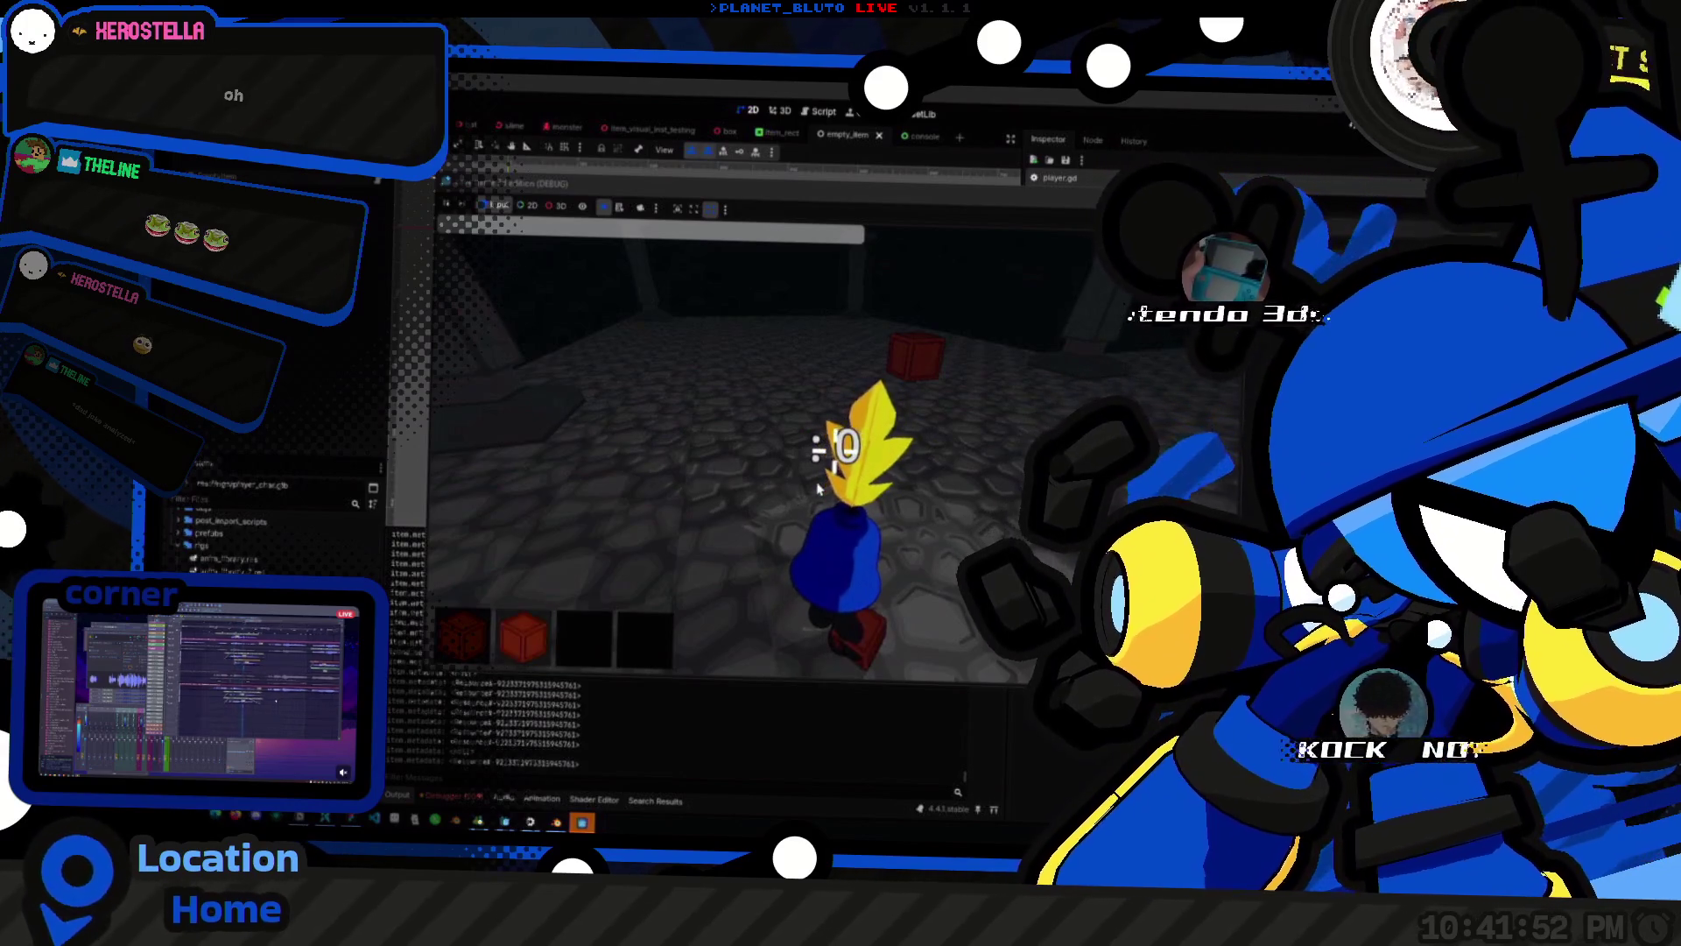
{"action": "scroll", "coordinate": [819, 489], "scroll_direction": "up", "scroll_amount": 1}
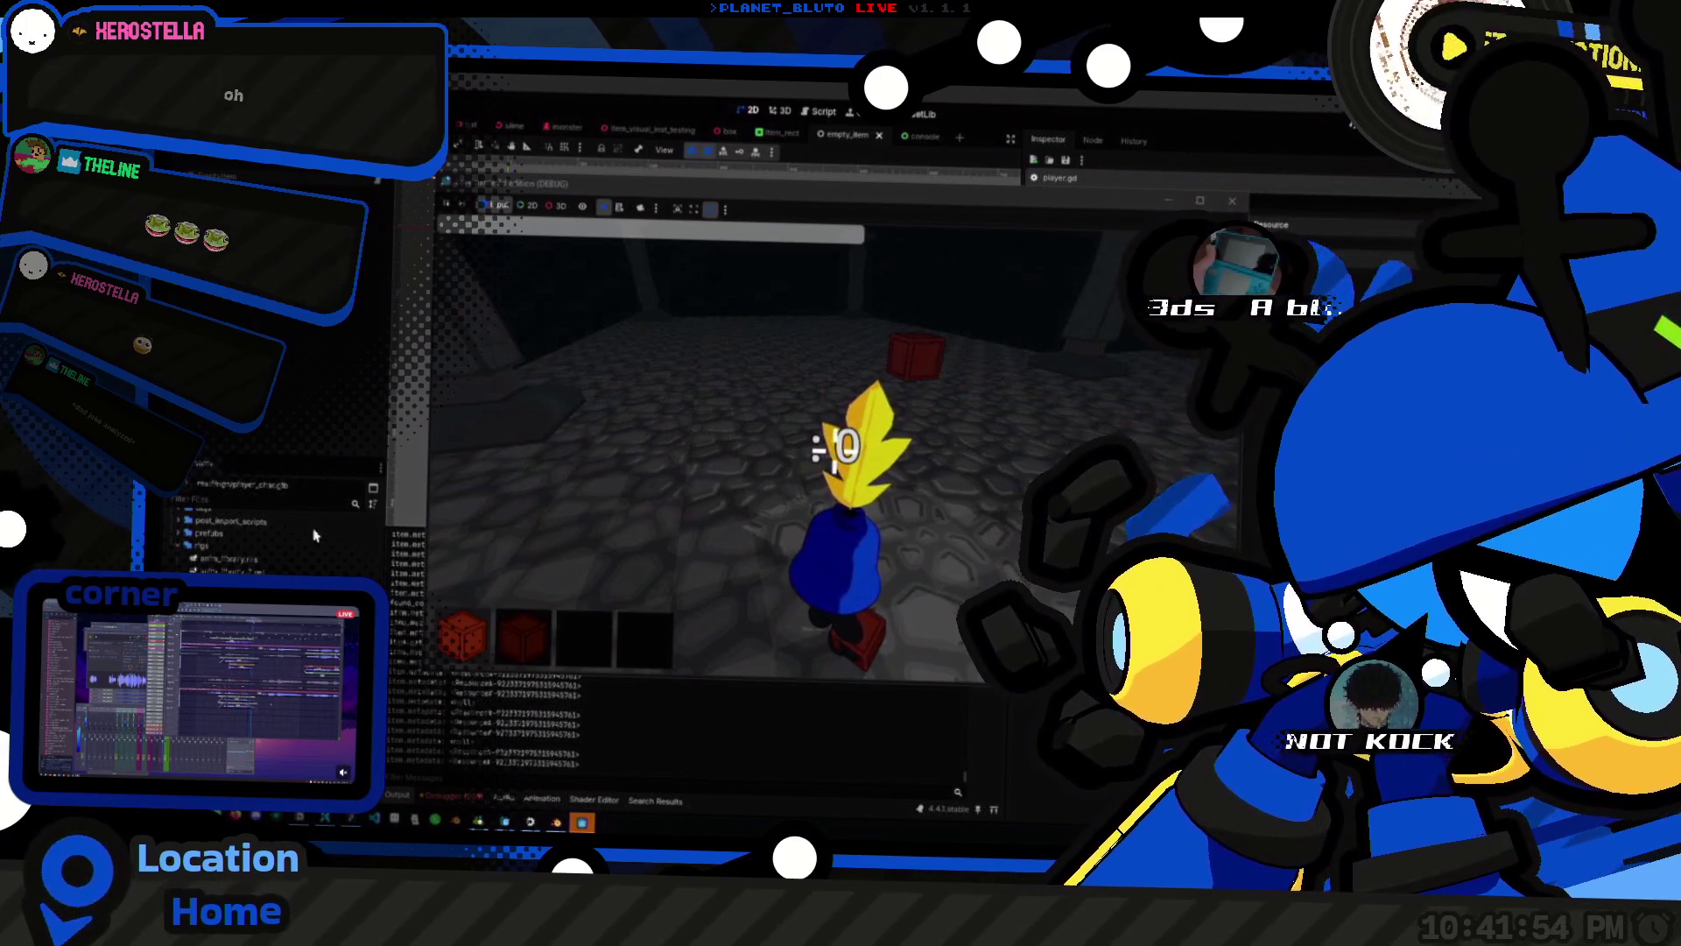
{"action": "scroll", "coordinate": [315, 536], "scroll_direction": "down", "scroll_amount": 5}
{"action": "scroll", "coordinate": [263, 539], "scroll_direction": "up", "scroll_amount": 5}
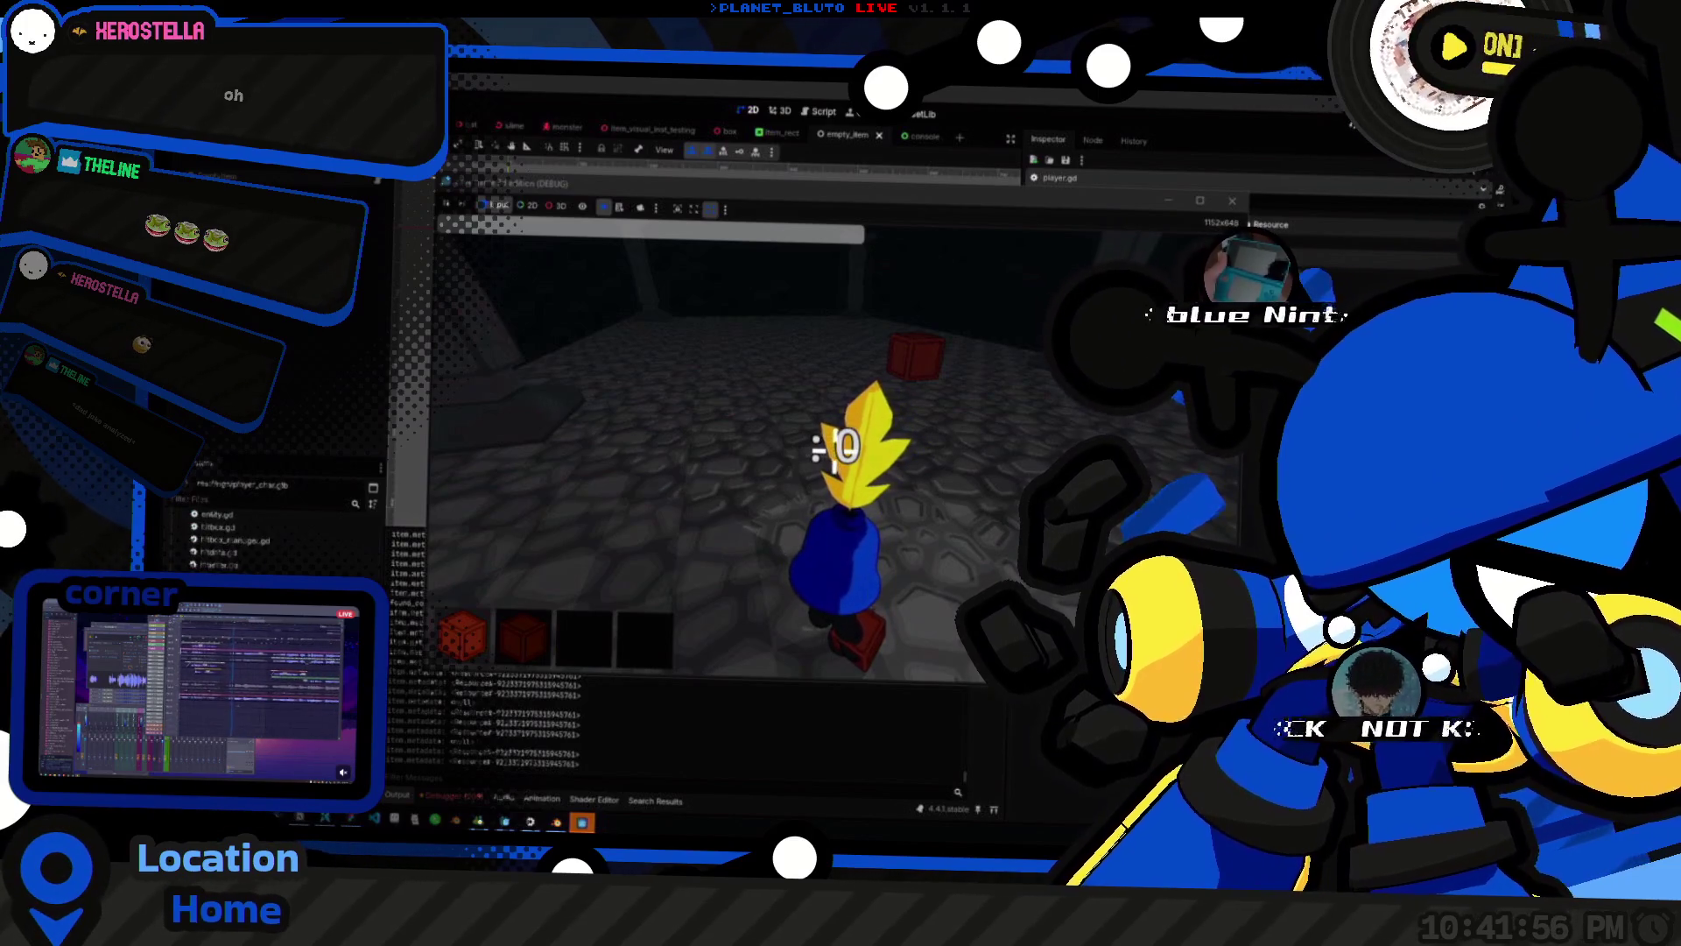
{"action": "key", "text": "F8"}
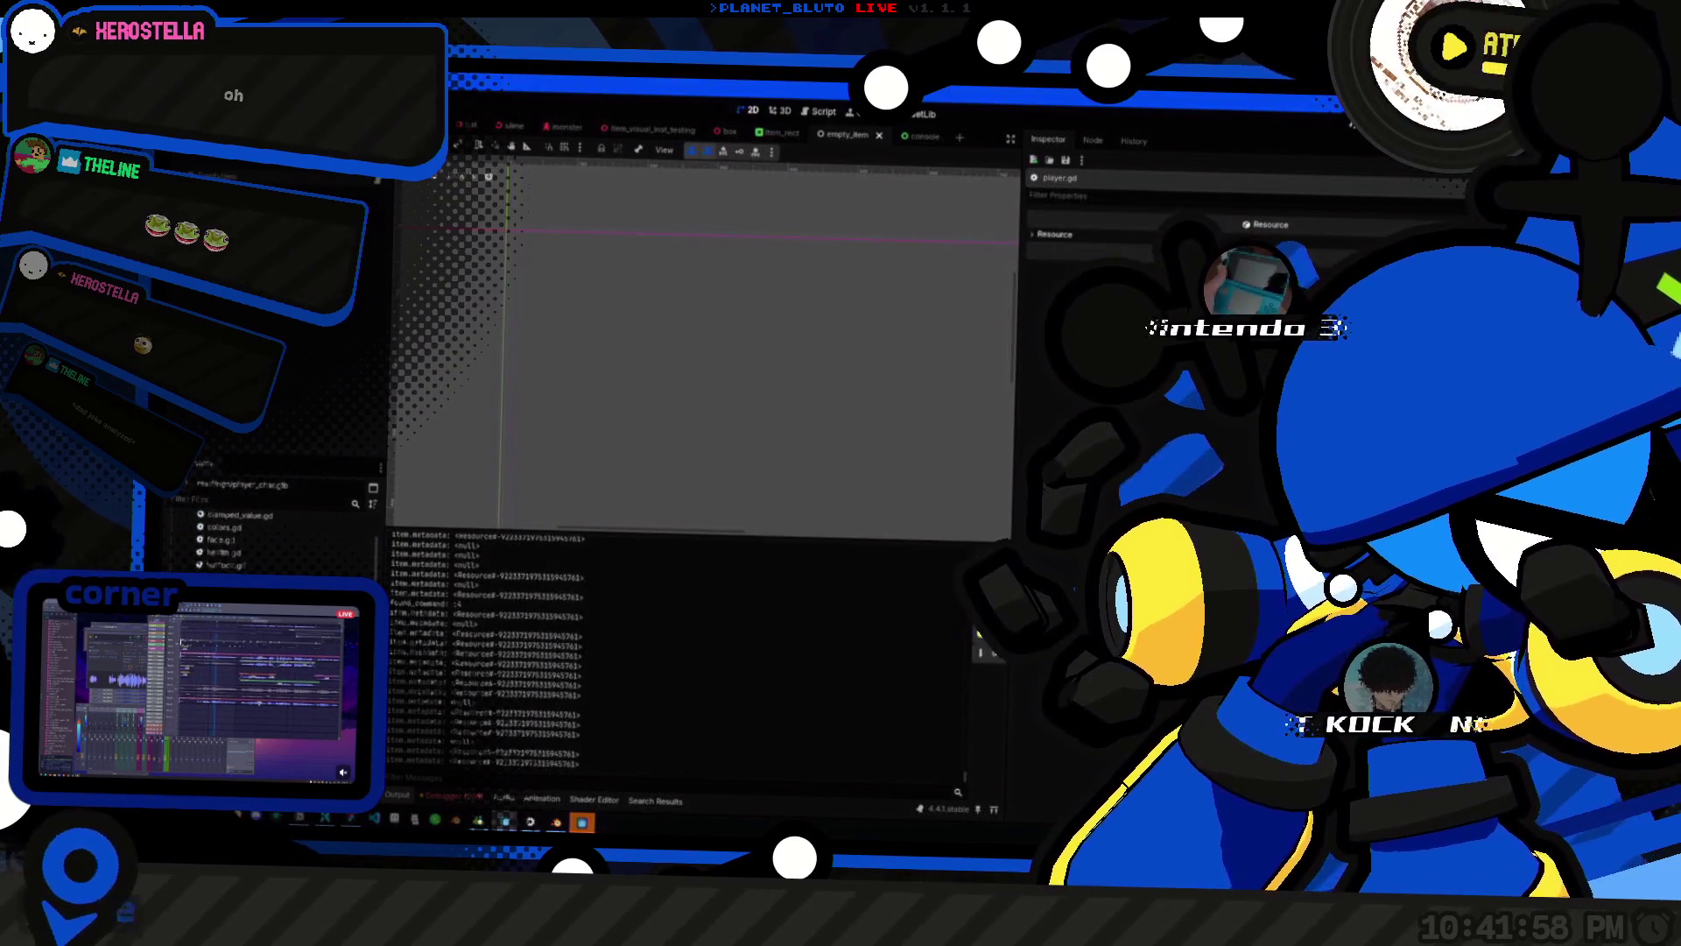
{"action": "scroll", "coordinate": [263, 539], "scroll_direction": "up", "scroll_amount": 5}
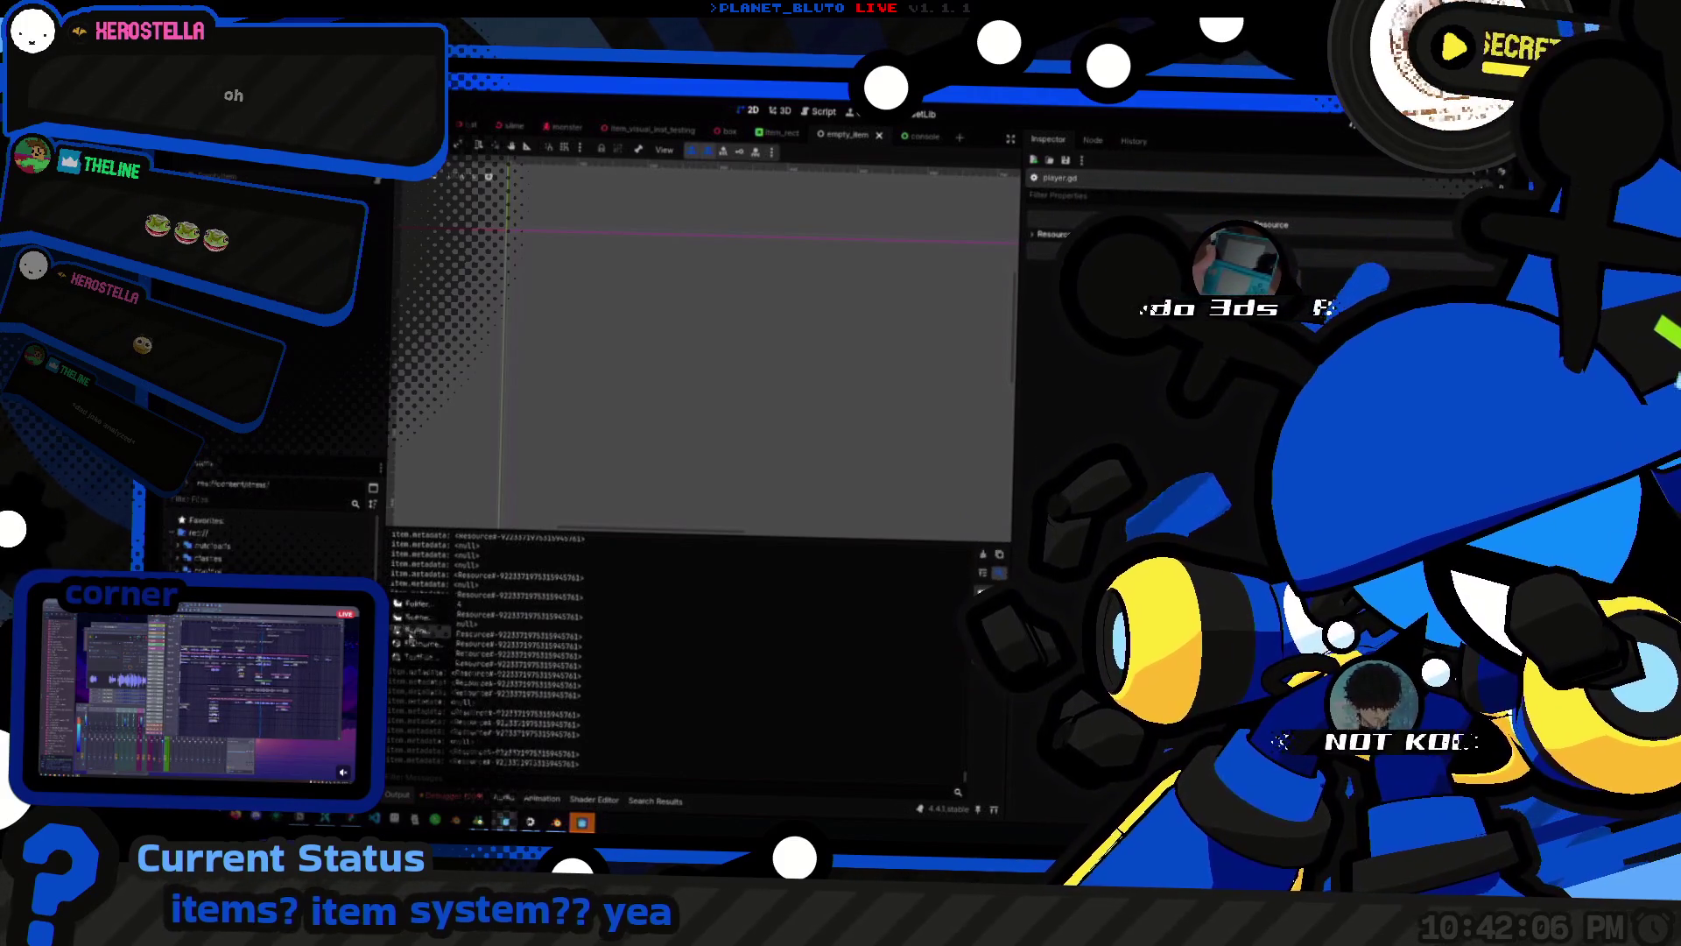
- Create a 'sword' folder inside content/items
{"action": "left_click", "coordinate": [417, 616]}
{"action": "type", "text": "sword"}
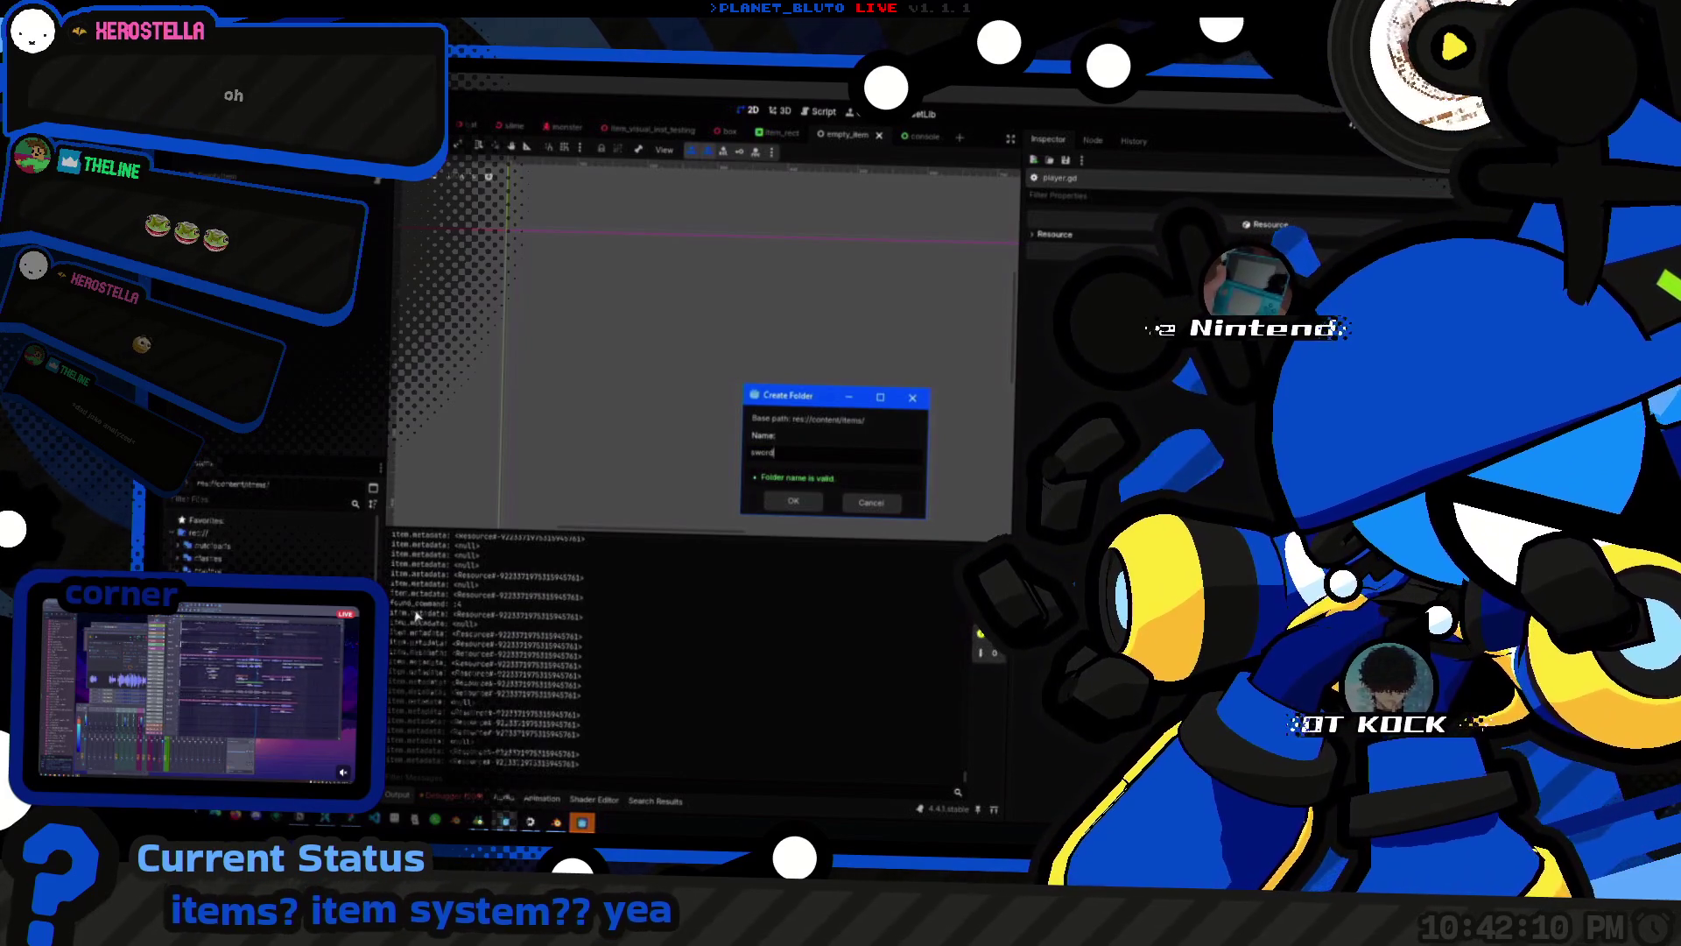
{"action": "key", "text": "Return"}
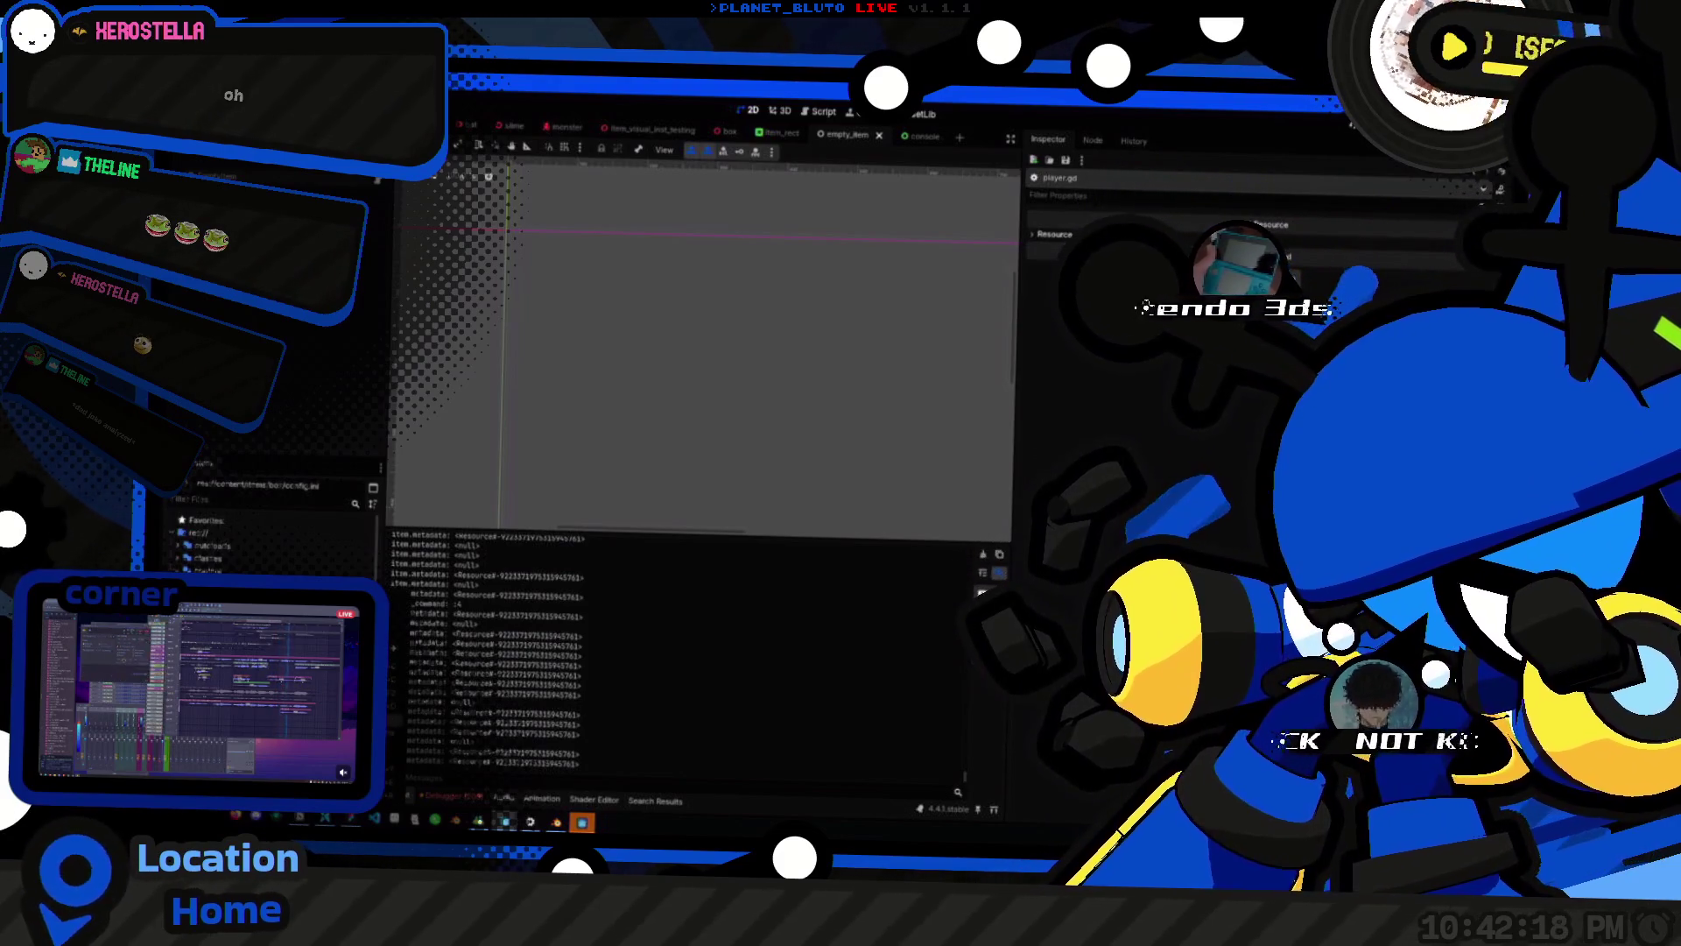
- Copy config.ini into content/items/sword with Move/Duplicate
{"action": "left_click", "coordinate": [263, 525]}
{"action": "left_click", "coordinate": [585, 378]}
{"action": "left_click", "coordinate": [591, 404]}
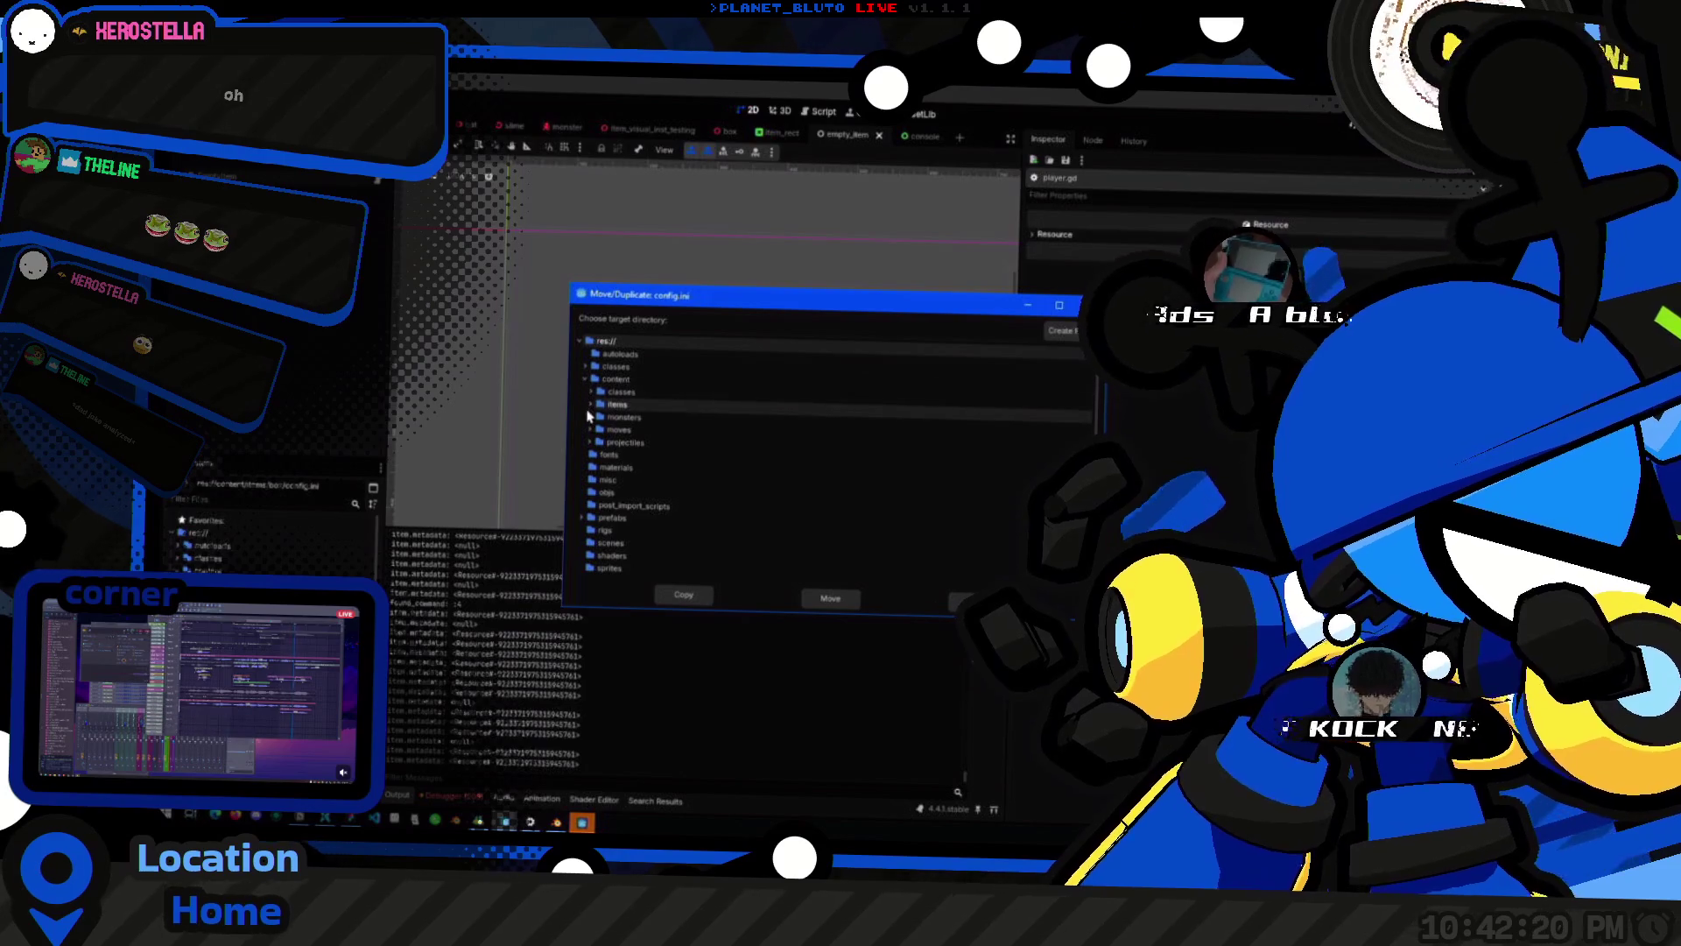
{"action": "left_click", "coordinate": [623, 430]}
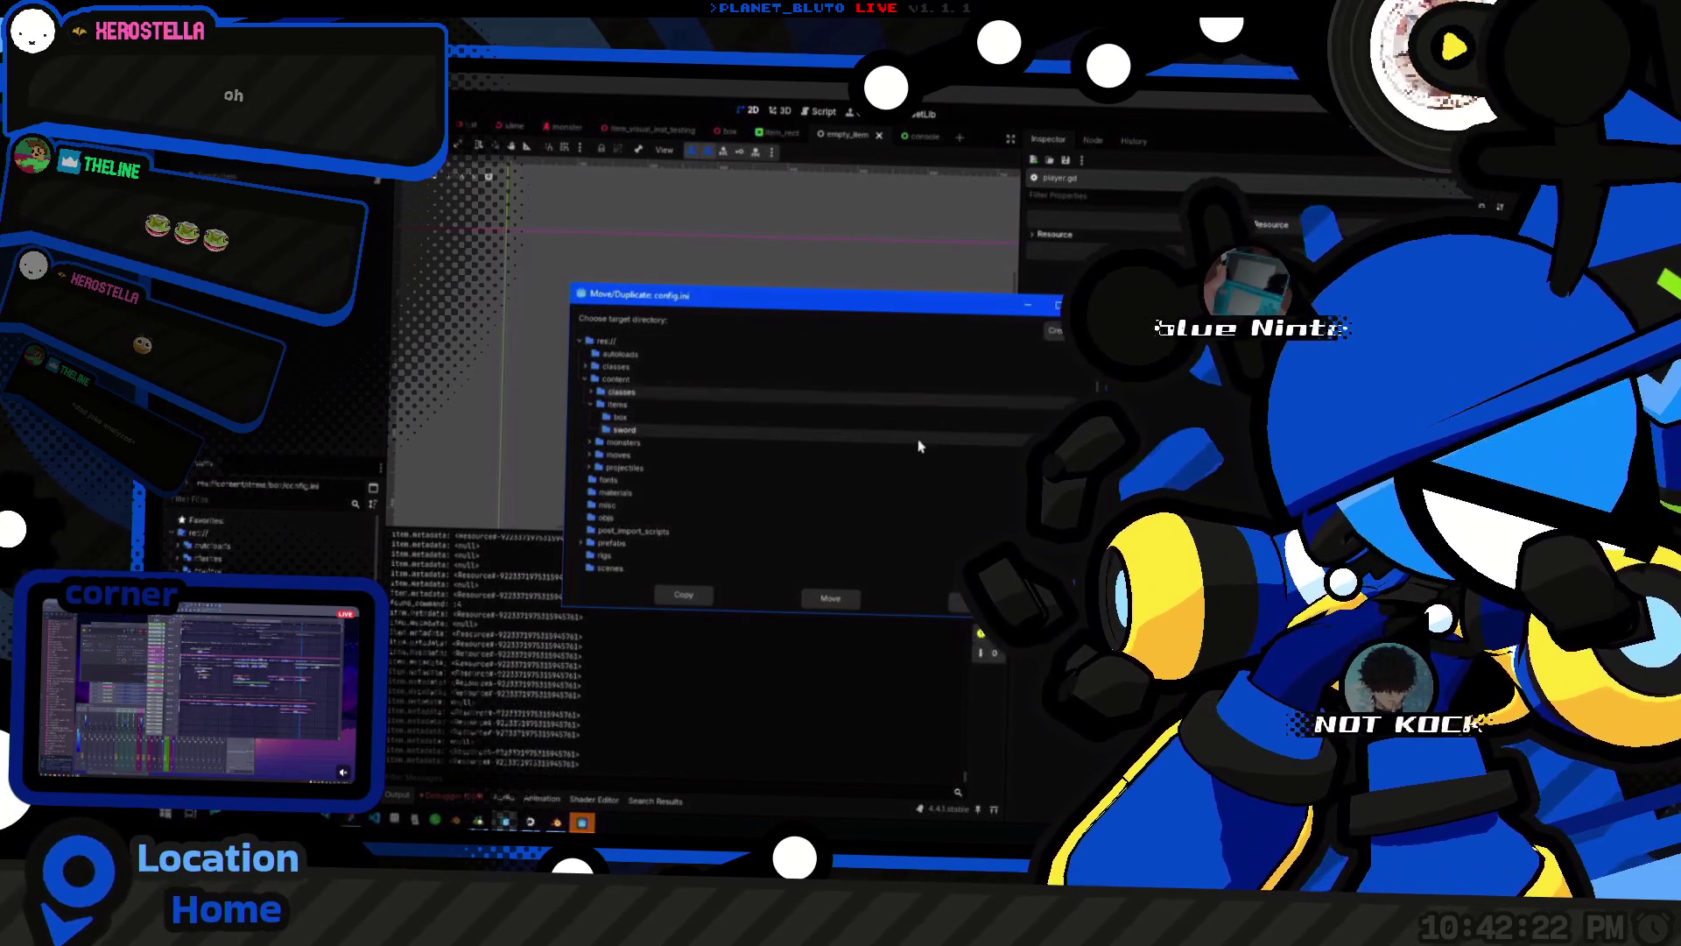
{"action": "left_click", "coordinate": [680, 596]}
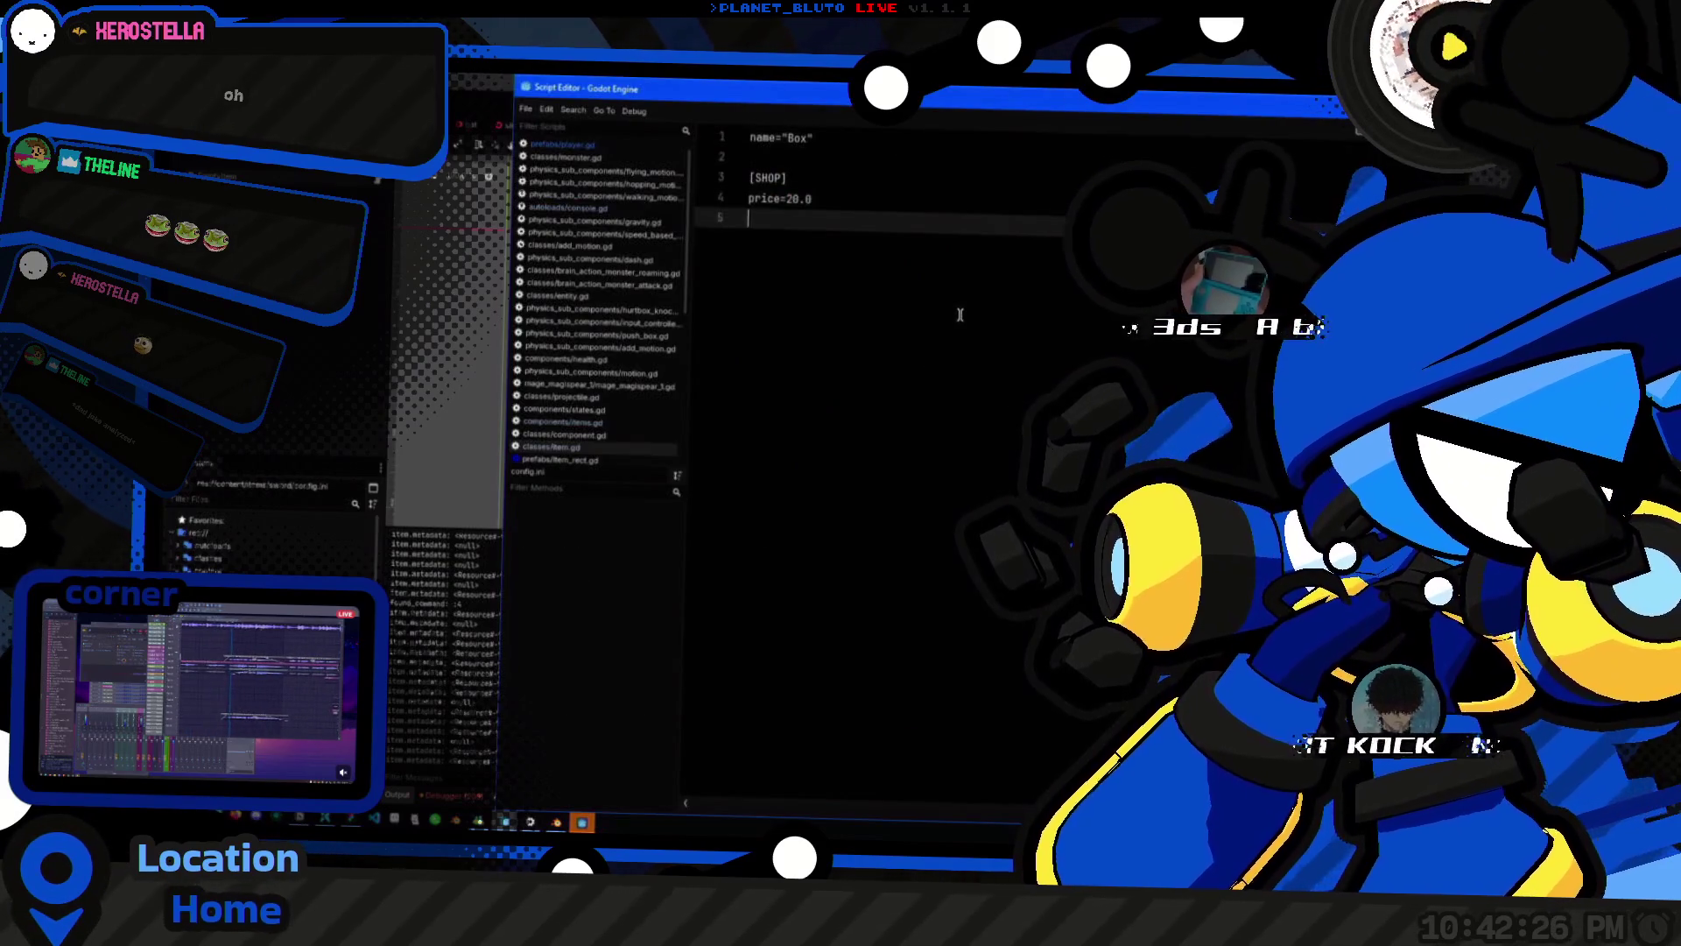
- Change name="Box" to name="Sword", delete the [SHOP] and price=20.0 lines, and close the editor
{"action": "key", "text": "BackSpace"}
{"action": "key", "text": "BackSpace"}
{"action": "key", "text": "BackSpace"}
{"action": "type", "text": "Sword"}
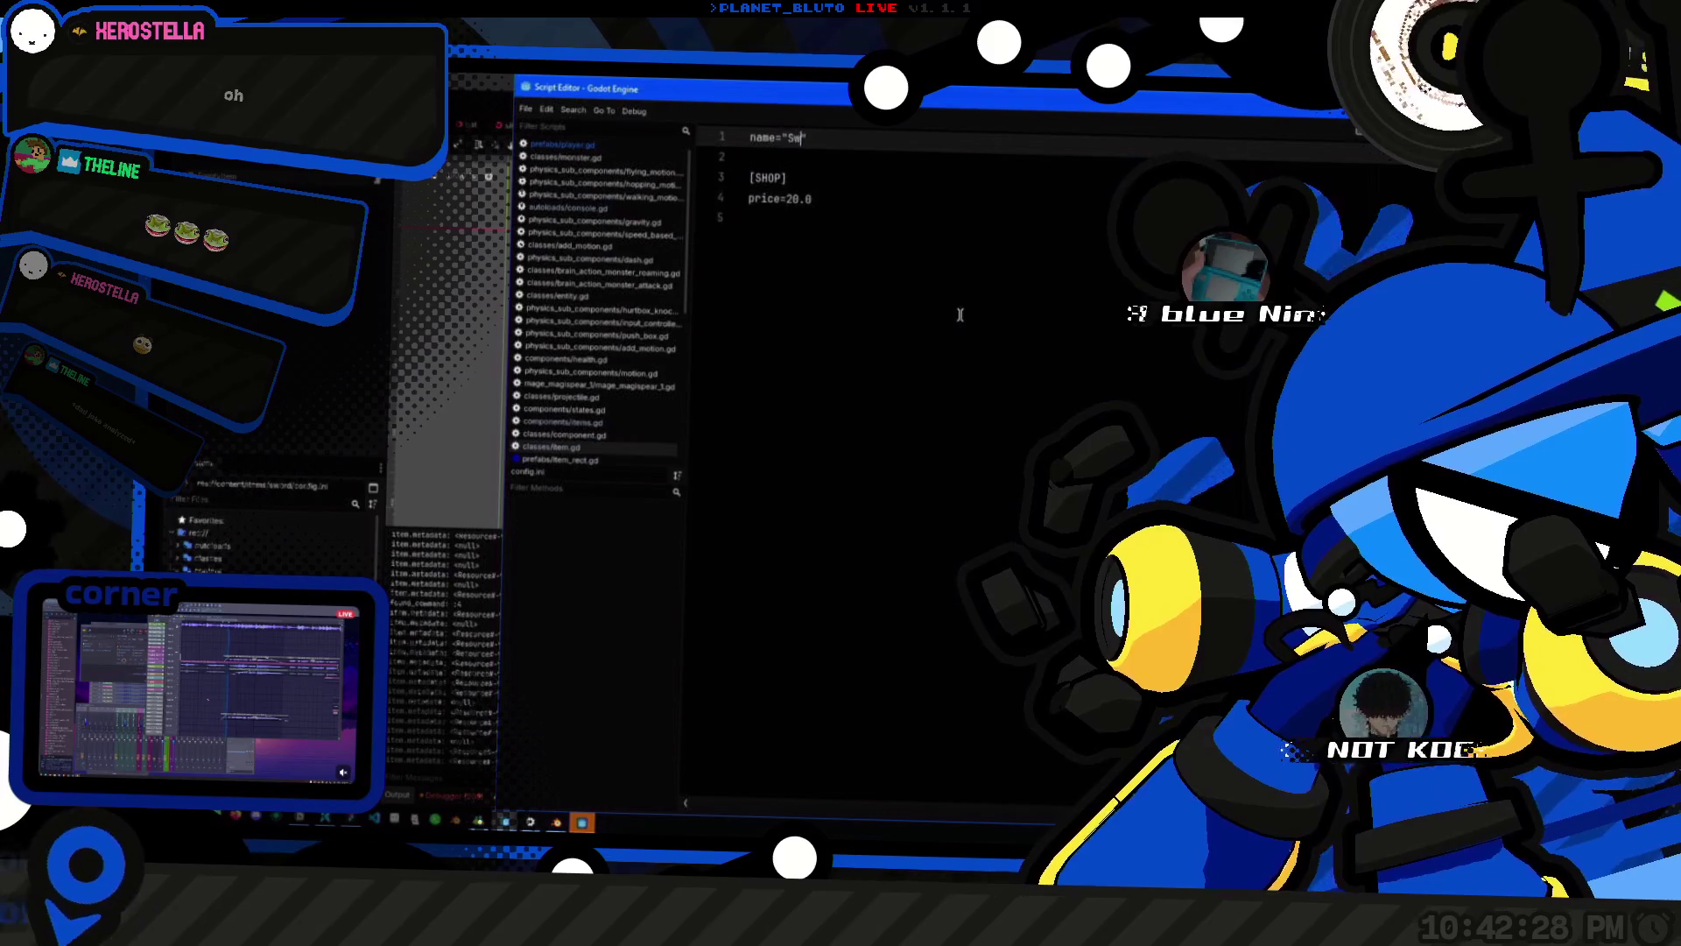
{"action": "key", "text": "Down"}
{"action": "key", "text": "shift+Down"}
{"action": "key", "text": "shift+Down"}
{"action": "key", "text": "shift+Down"}
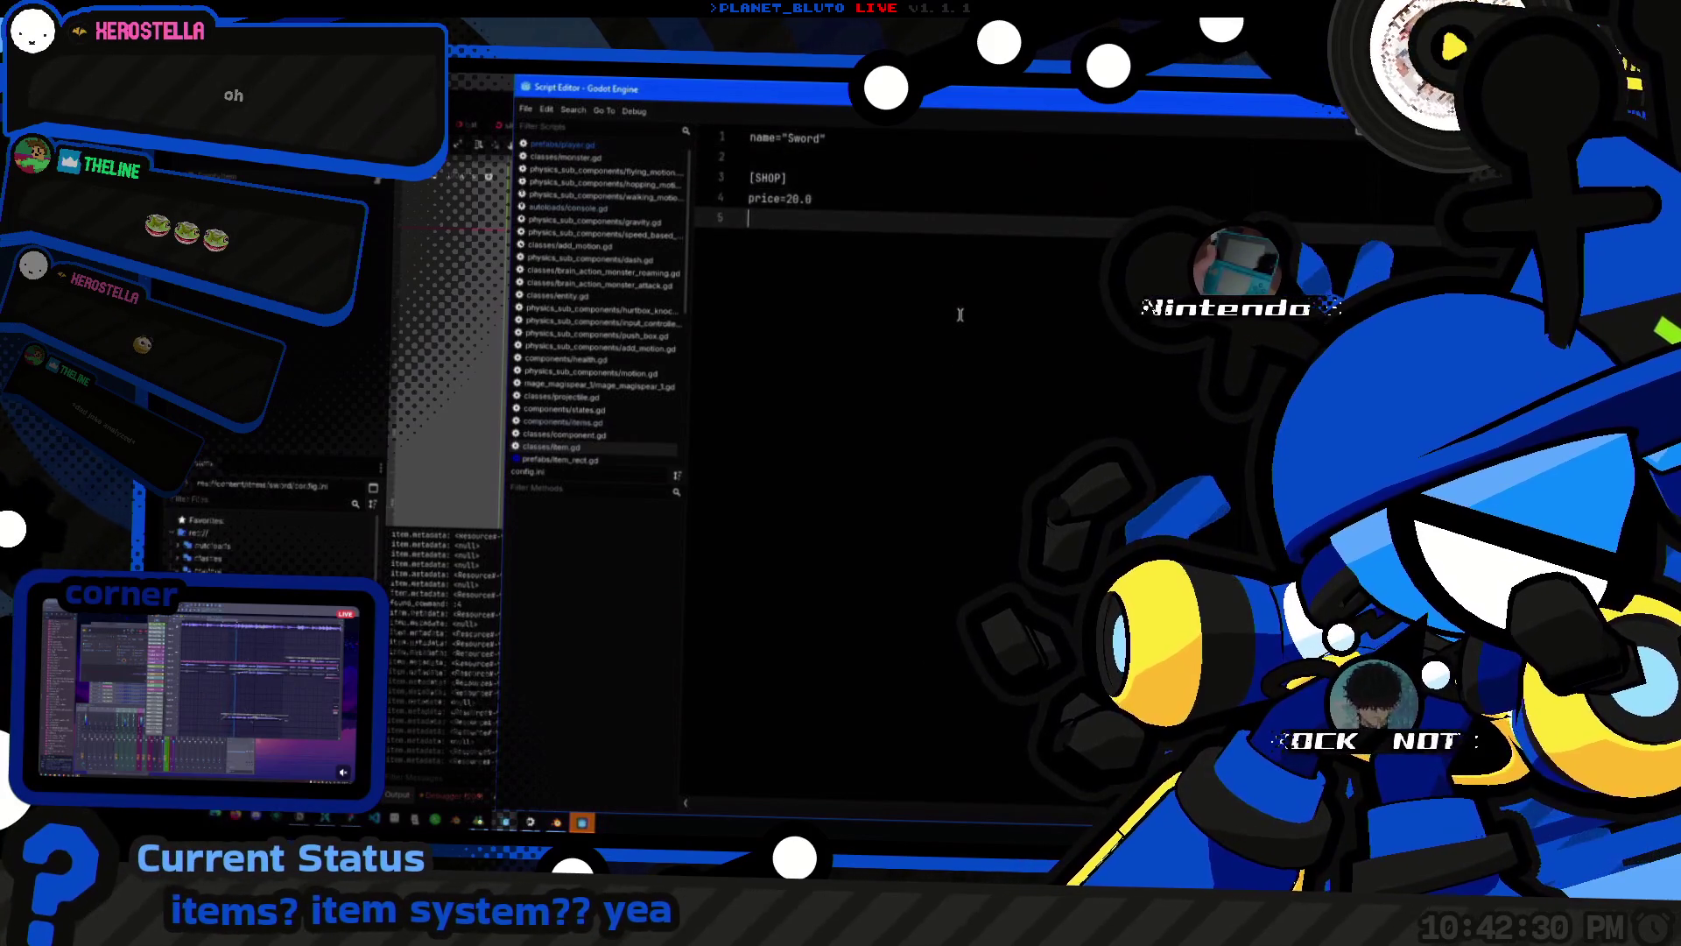
{"action": "key", "text": "BackSpace"}
{"action": "key", "text": "BackSpace"}
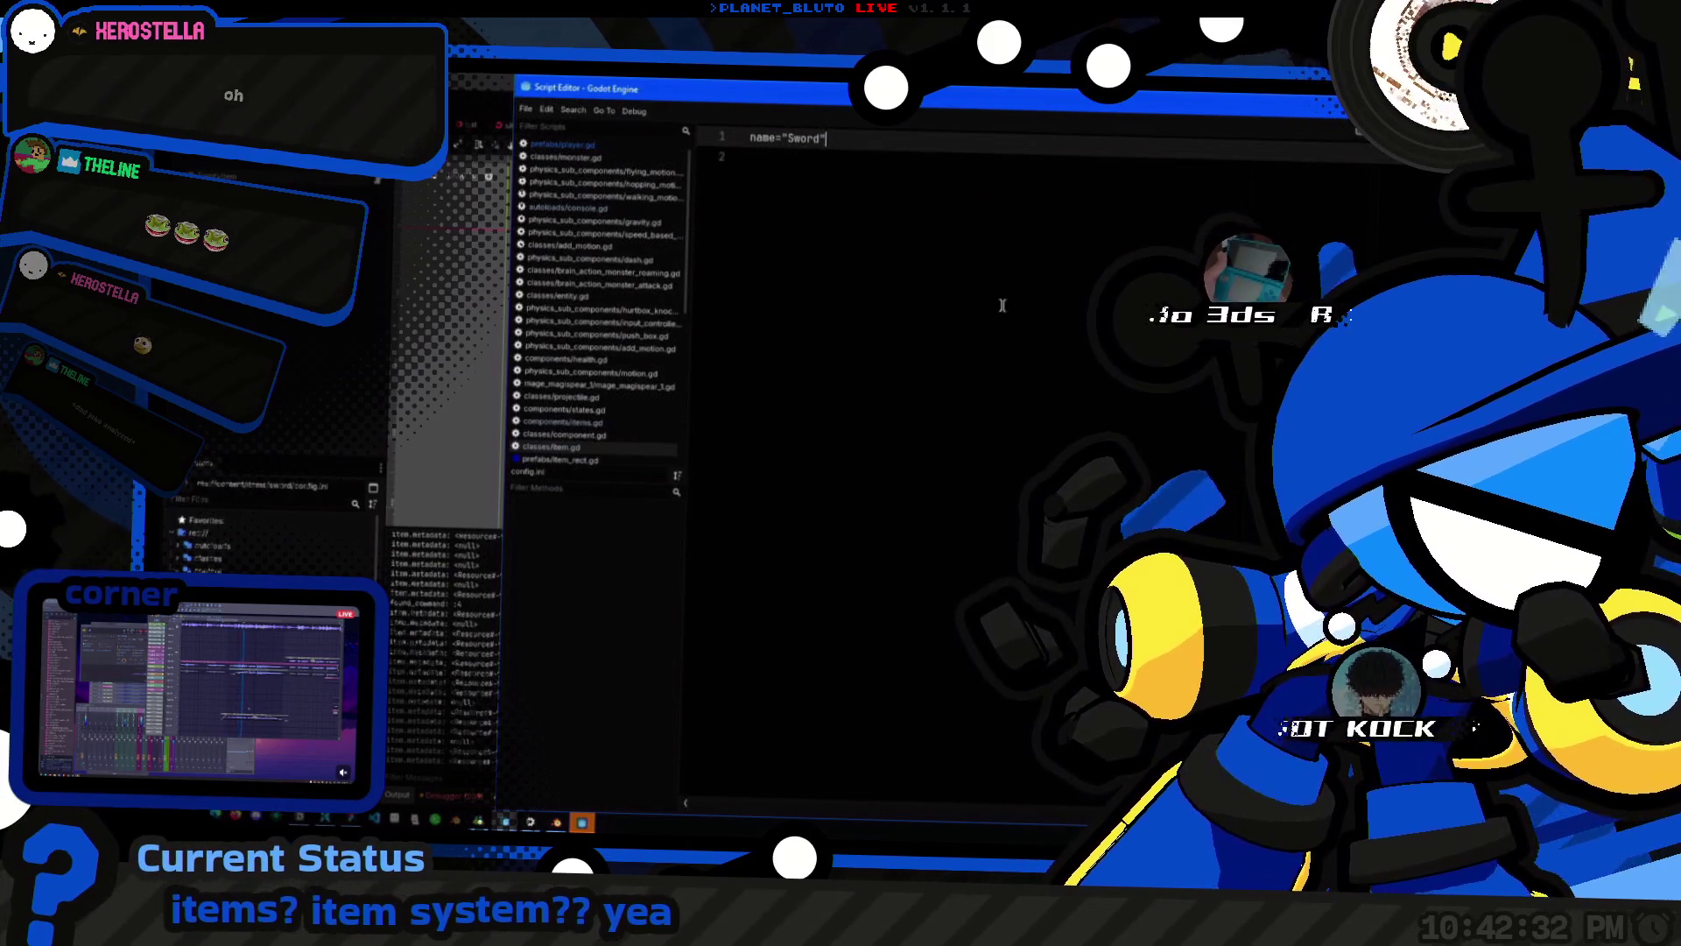
{"action": "left_click", "coordinate": [321, 519]}
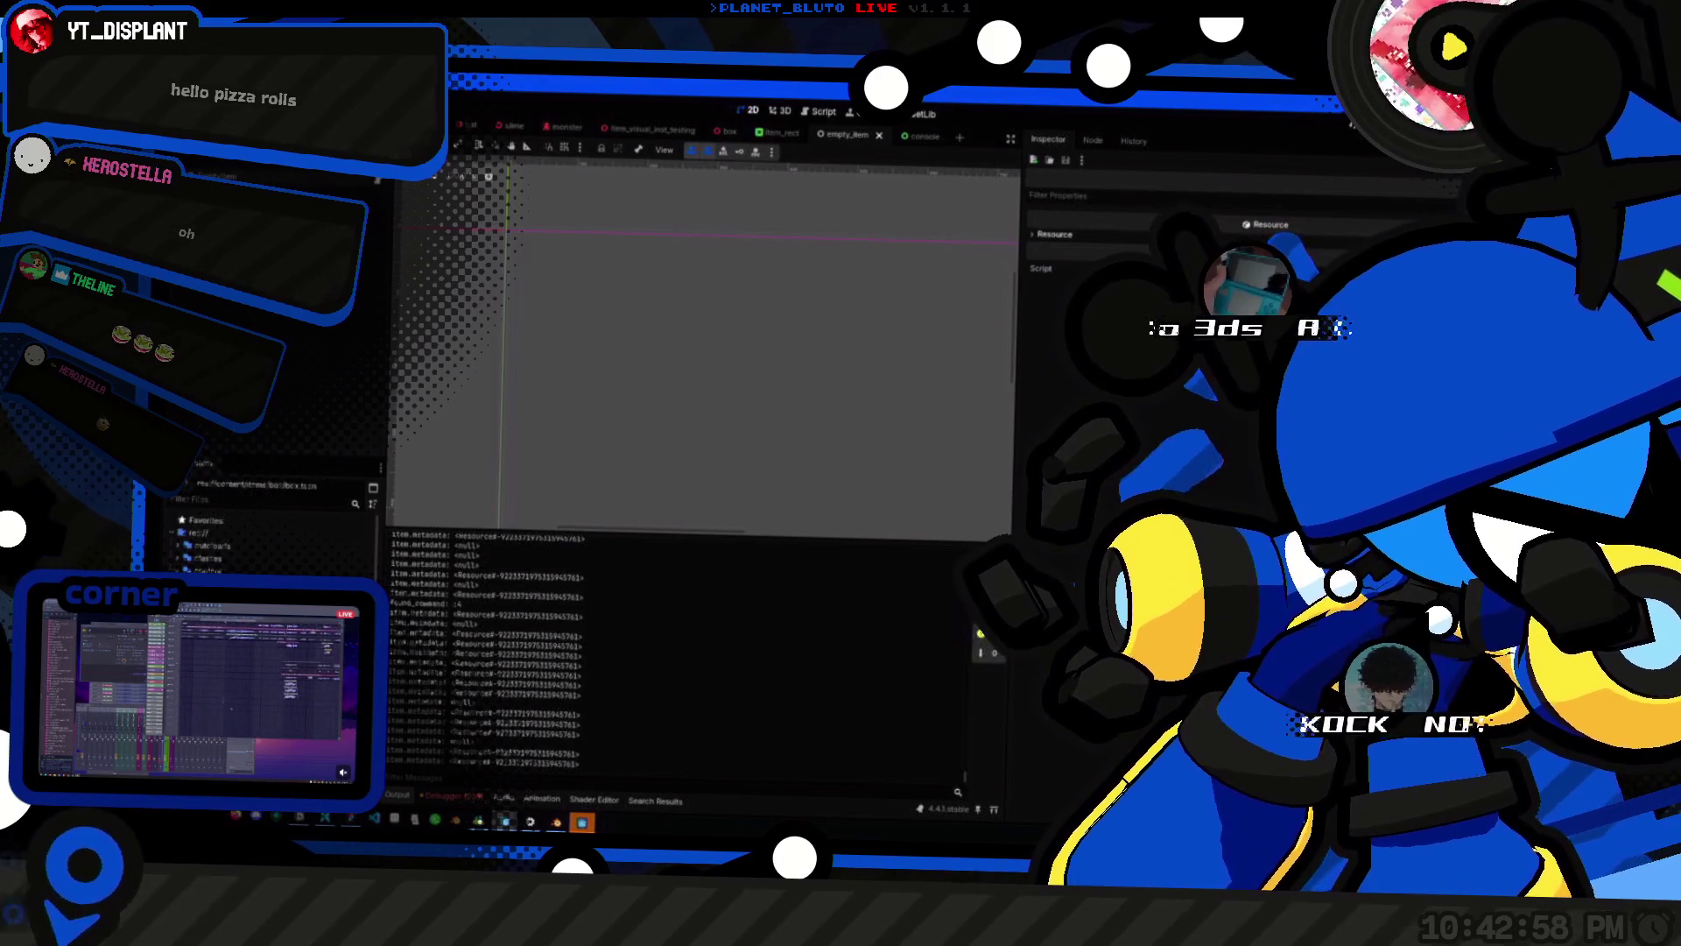
- Switch to the box scene tab and orbit the viewport around the red box
{"action": "left_click", "coordinate": [726, 132]}
{"action": "mouse_move", "coordinate": [672, 411]}
{"action": "left_mouse_down"}
{"action": "mouse_move", "coordinate": [832, 405]}
{"action": "mouse_move", "coordinate": [879, 439]}
{"action": "left_mouse_up"}
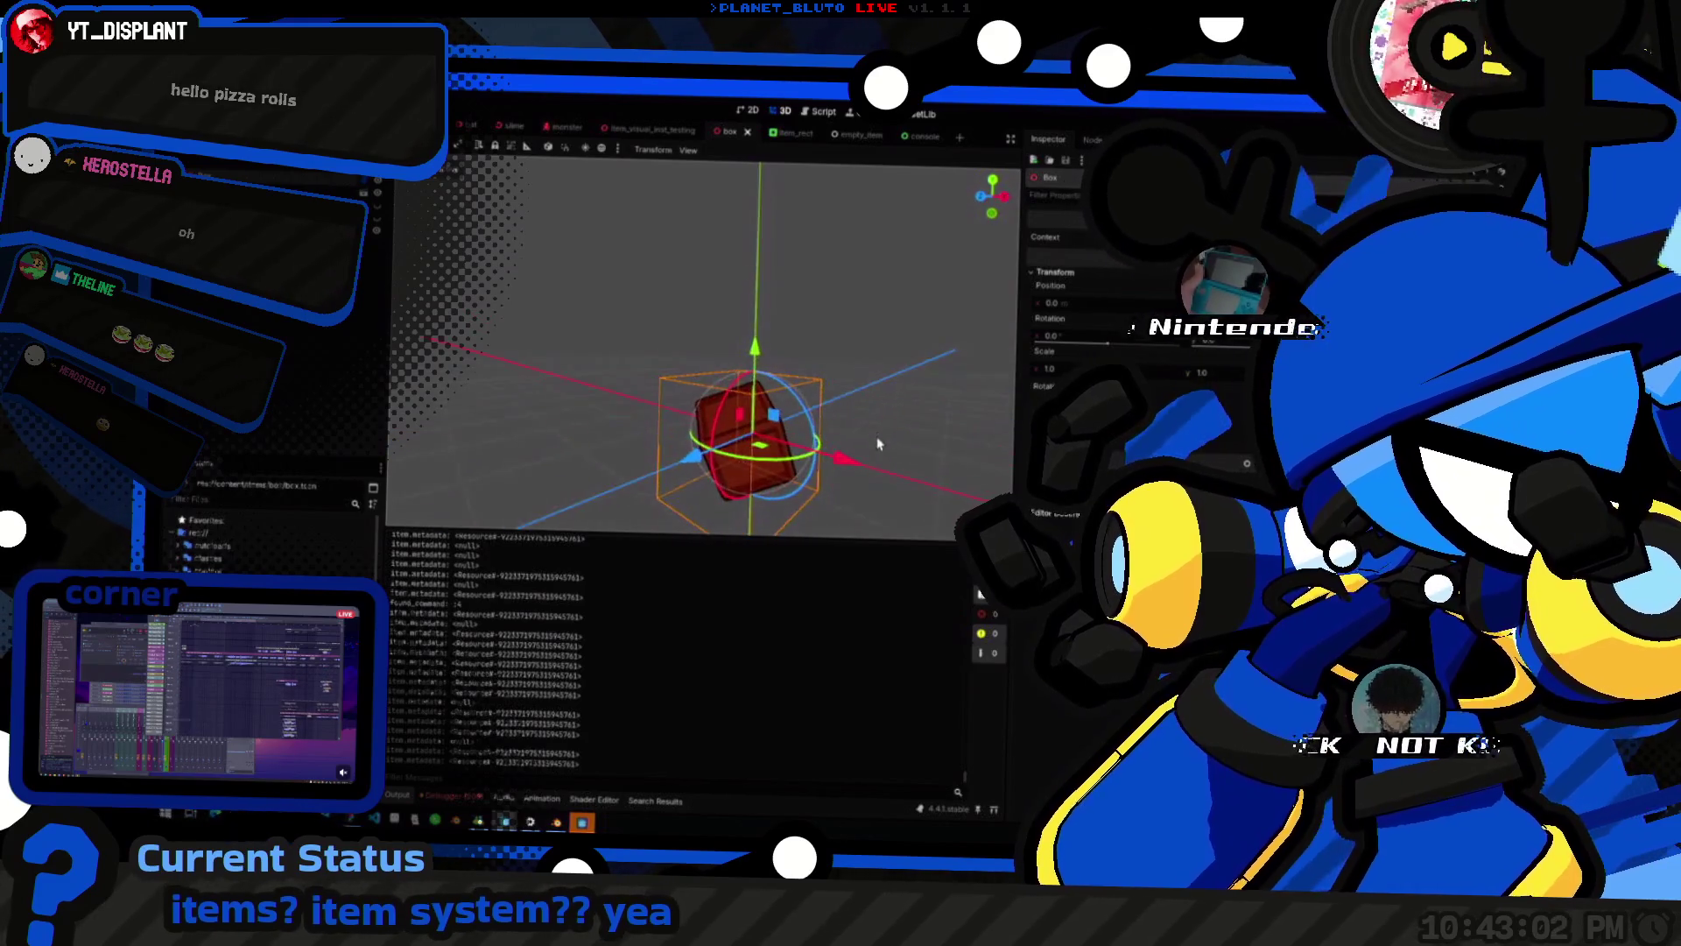
{"action": "key", "text": "alt+Tab"}
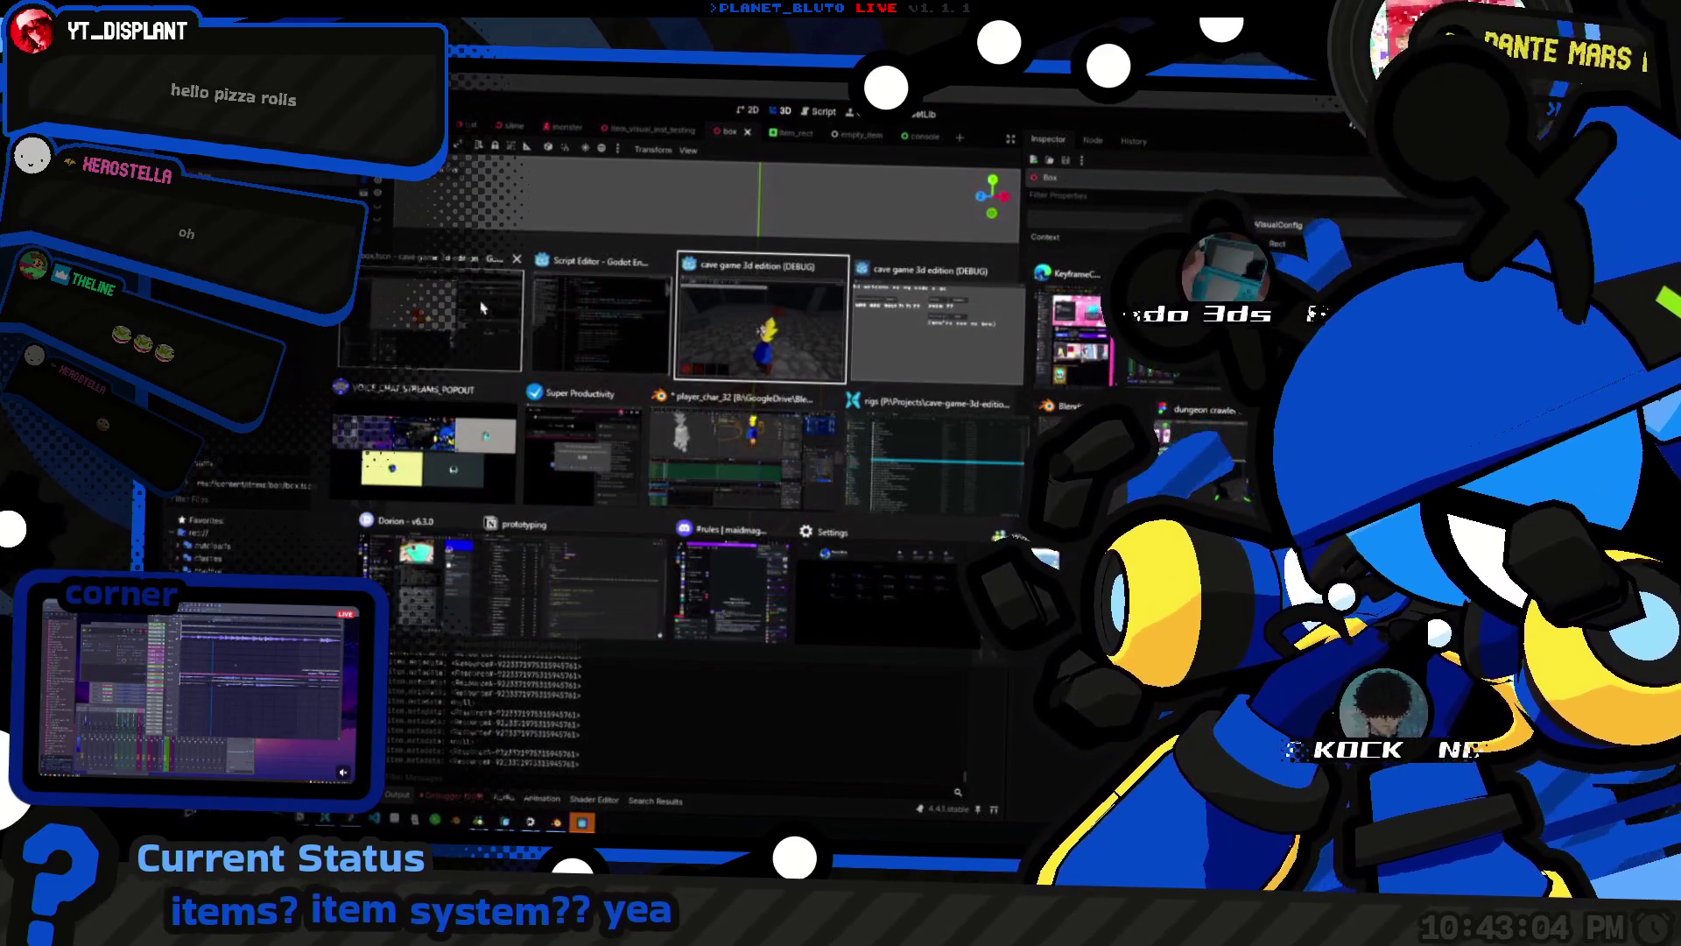
{"action": "left_click", "coordinate": [481, 308]}
{"action": "mouse_move", "coordinate": [613, 394]}
{"action": "left_mouse_down"}
{"action": "mouse_move", "coordinate": [846, 358]}
{"action": "mouse_move", "coordinate": [416, 515]}
{"action": "left_mouse_up"}
{"action": "mouse_move", "coordinate": [658, 456]}
{"action": "left_mouse_down"}
{"action": "mouse_move", "coordinate": [702, 510]}
{"action": "mouse_move", "coordinate": [567, 472]}
{"action": "mouse_move", "coordinate": [659, 488]}
{"action": "left_mouse_up"}
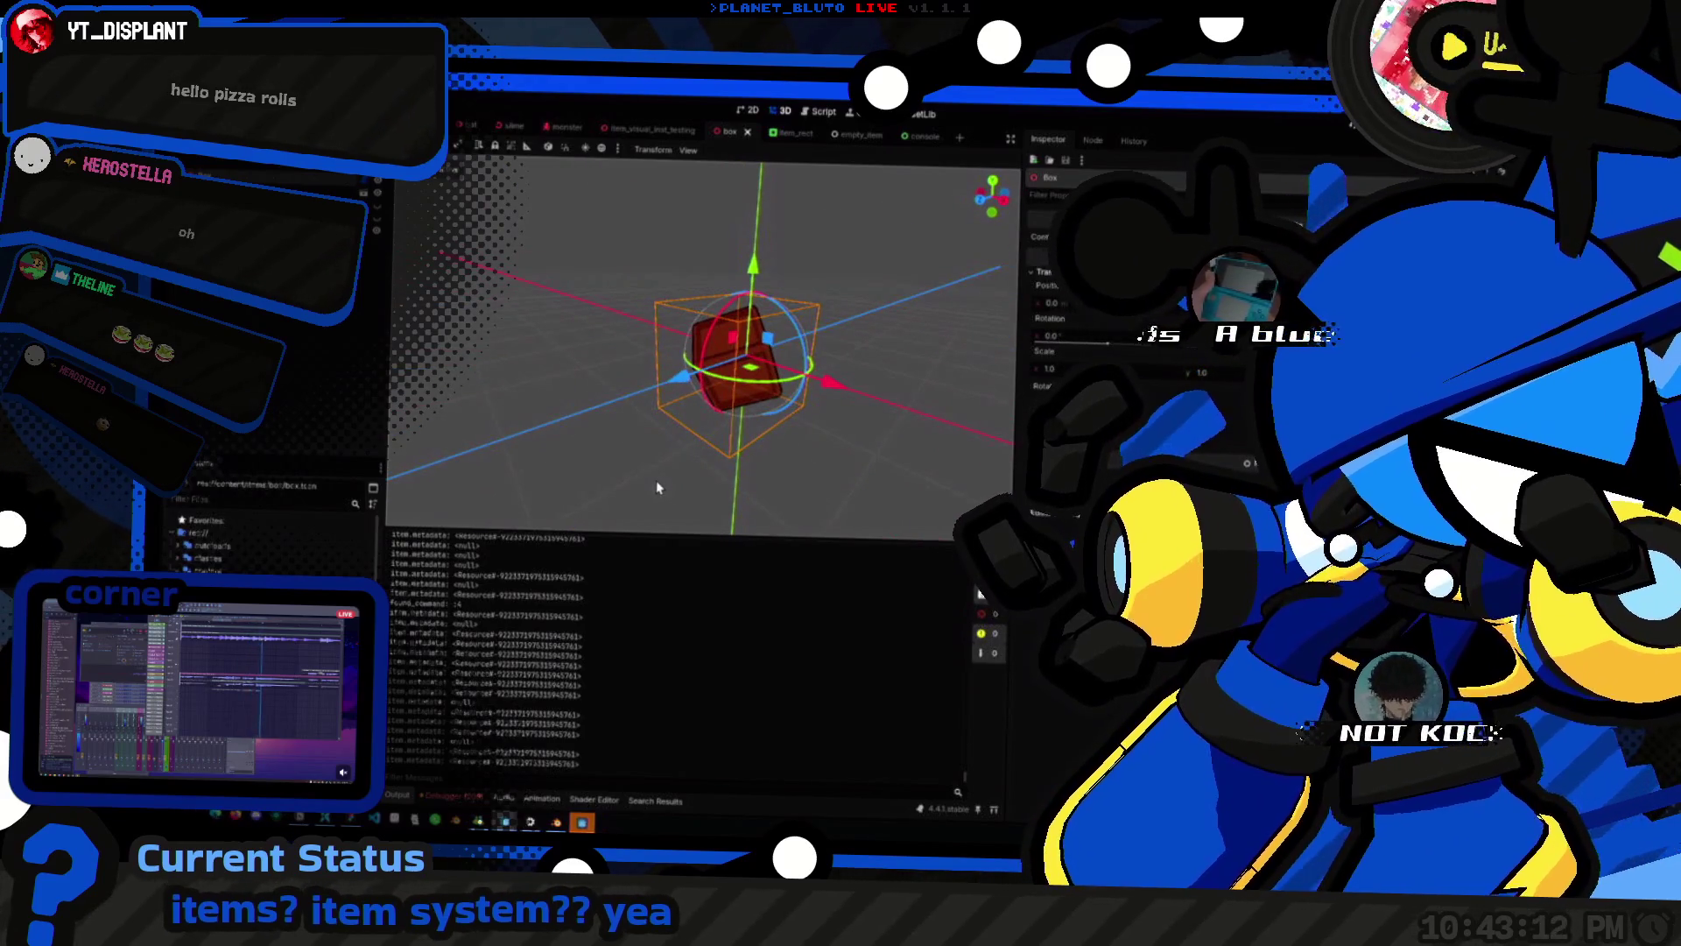
- Review box.gd and the box's config.ini, then bring the running game forward
{"action": "key", "text": "ctrl+F3"}
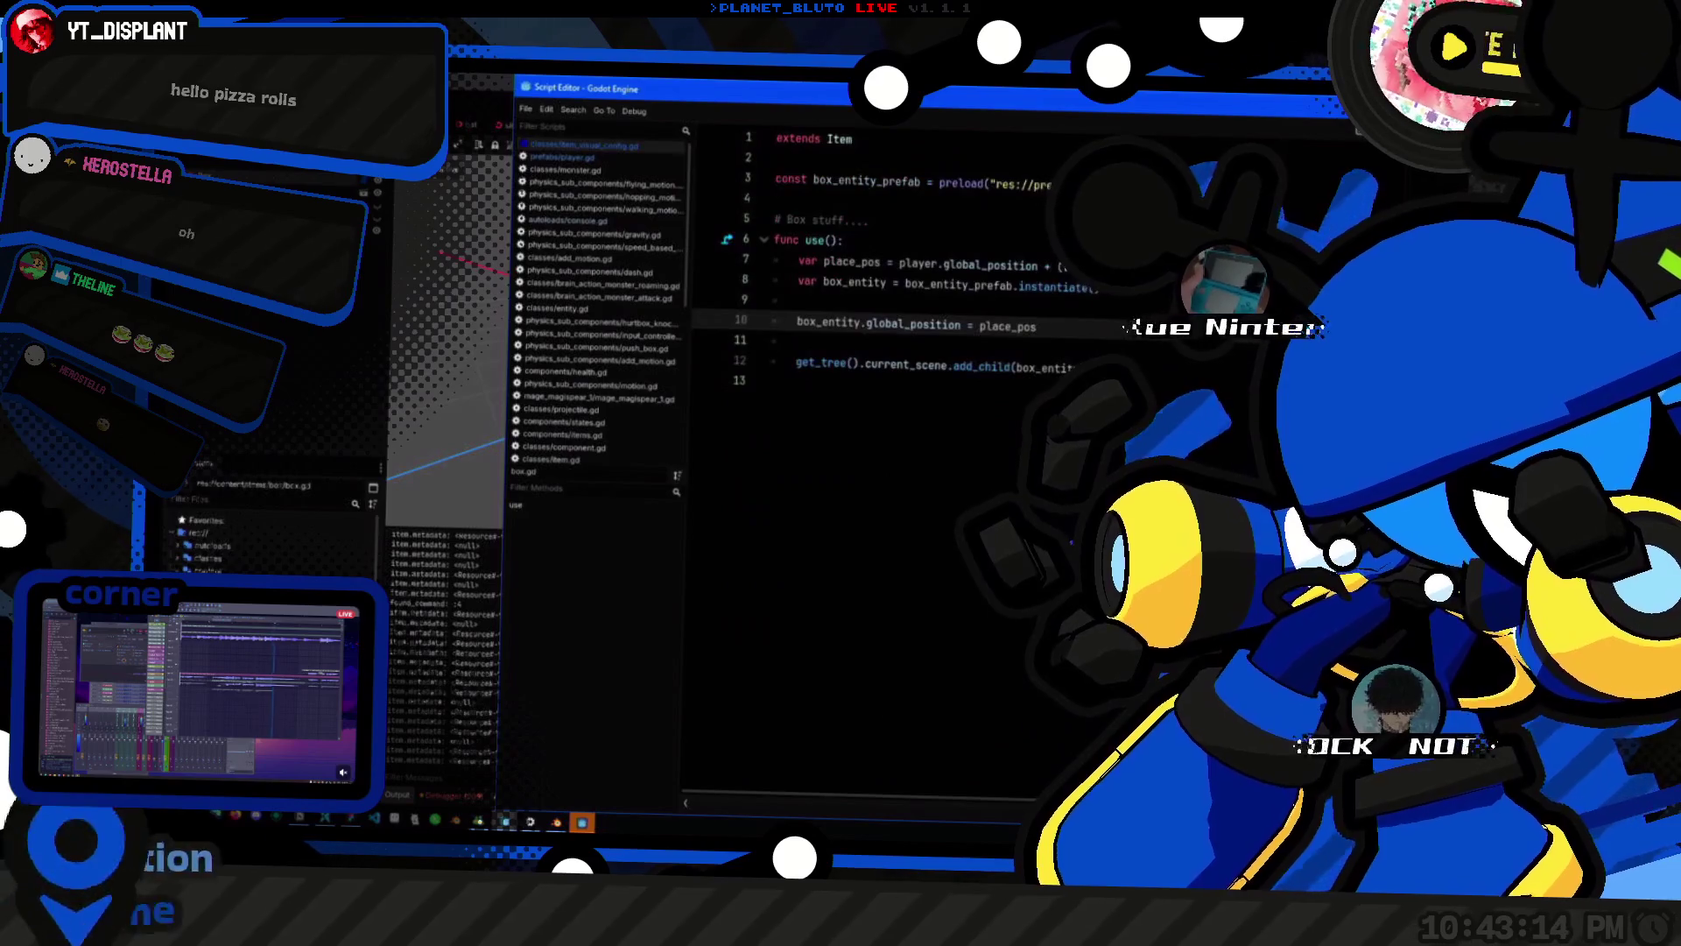
{"action": "double_click", "coordinate": [262, 560]}
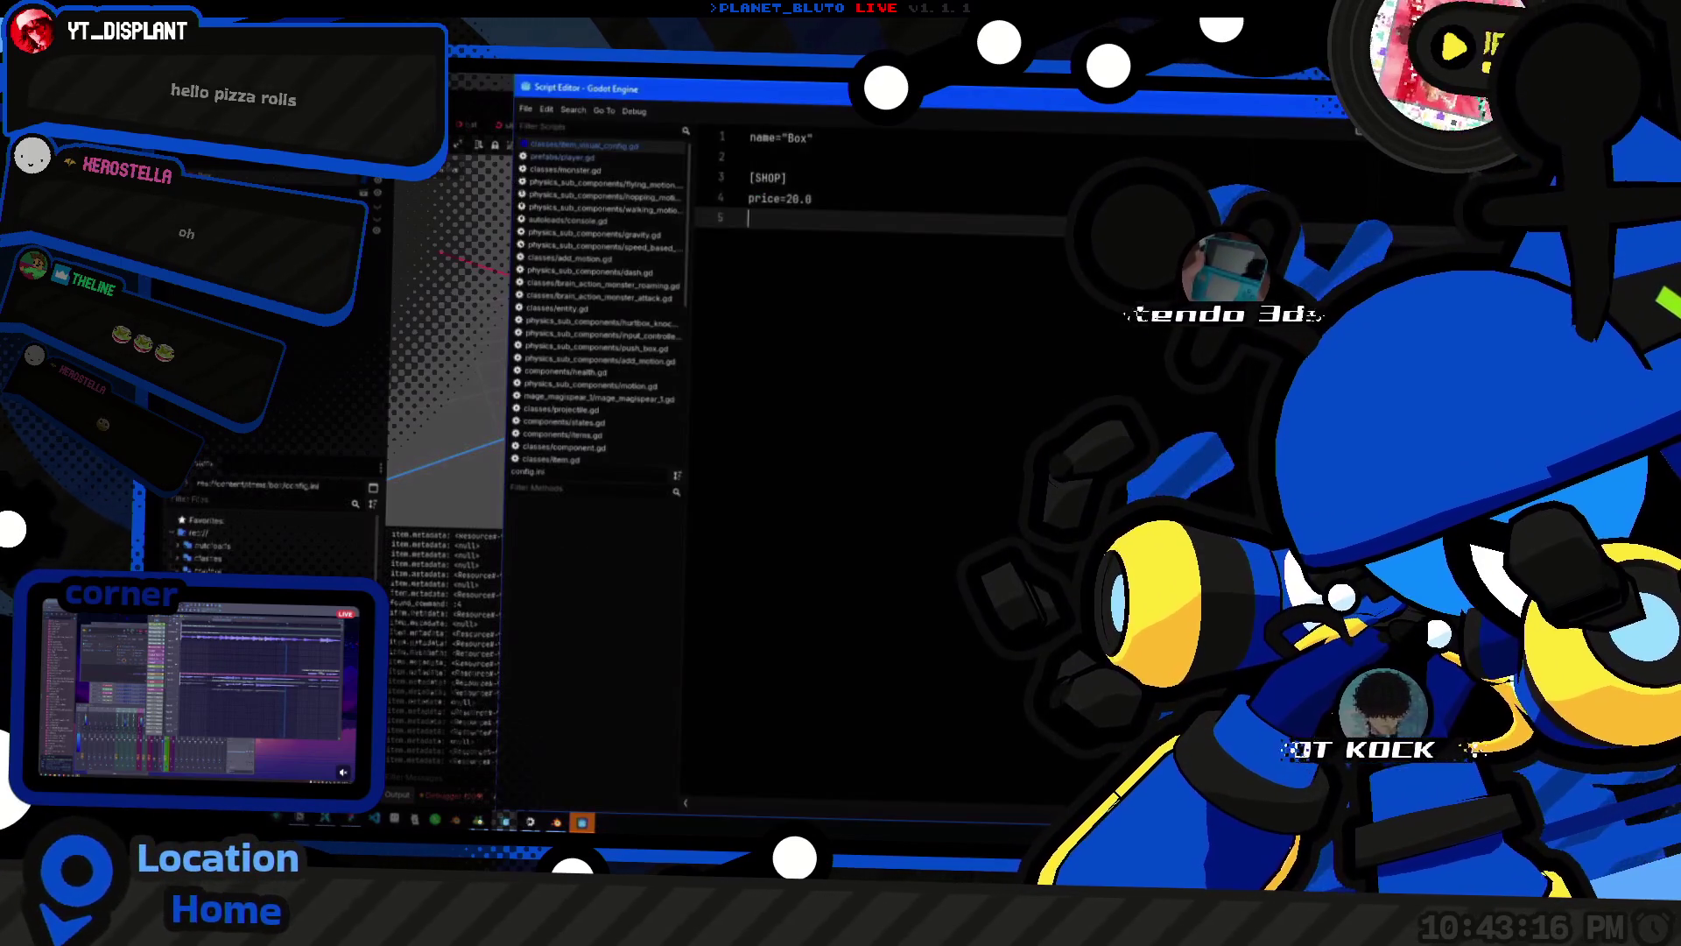
{"action": "left_click", "coordinate": [263, 560]}
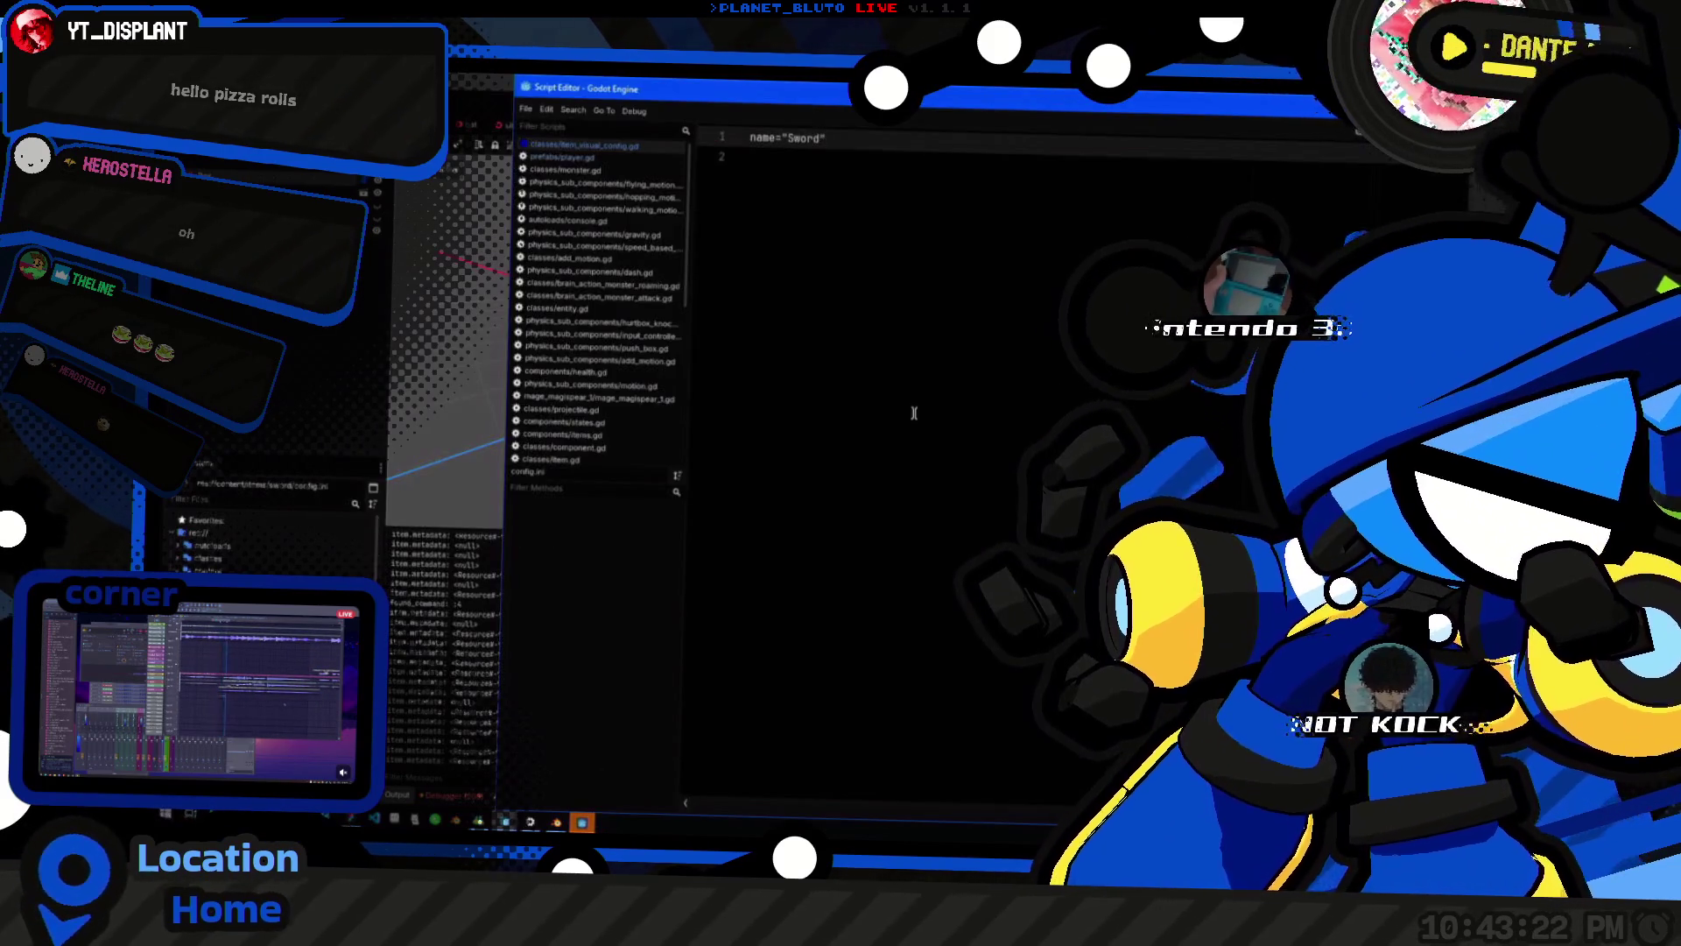
{"action": "key", "text": "alt+Tab"}
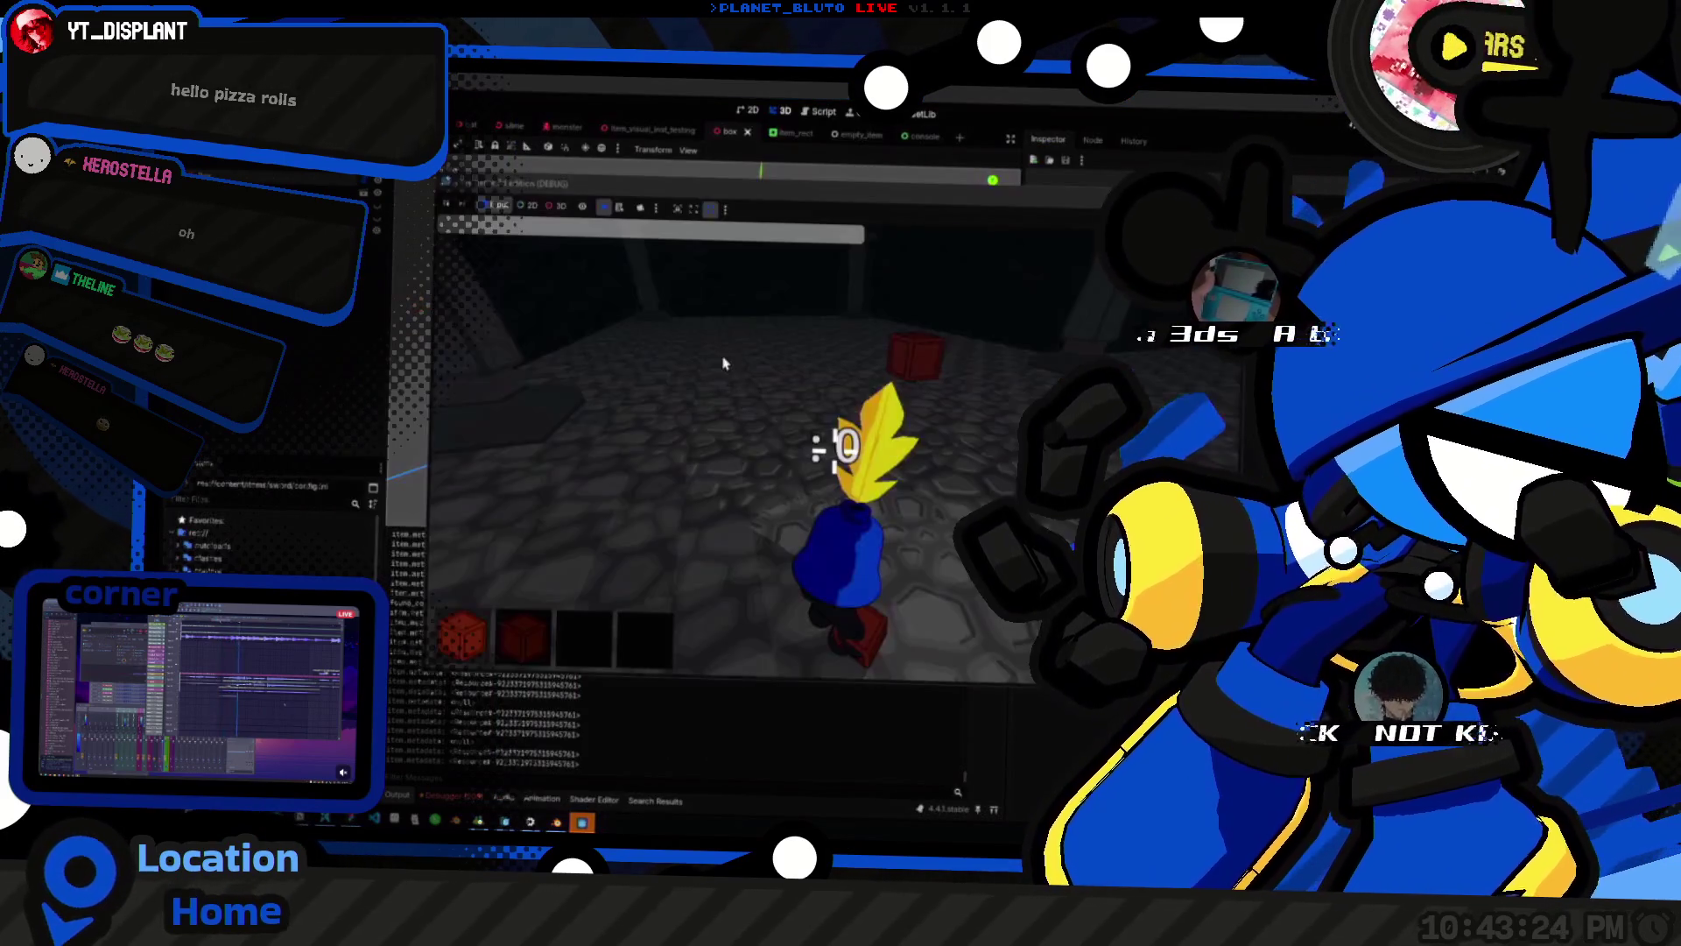
- Cycle through hotbar slots 1–3, equipping the red crate and unequipping it on the empty slot
{"action": "key", "text": "2"}
{"action": "key", "text": "1"}
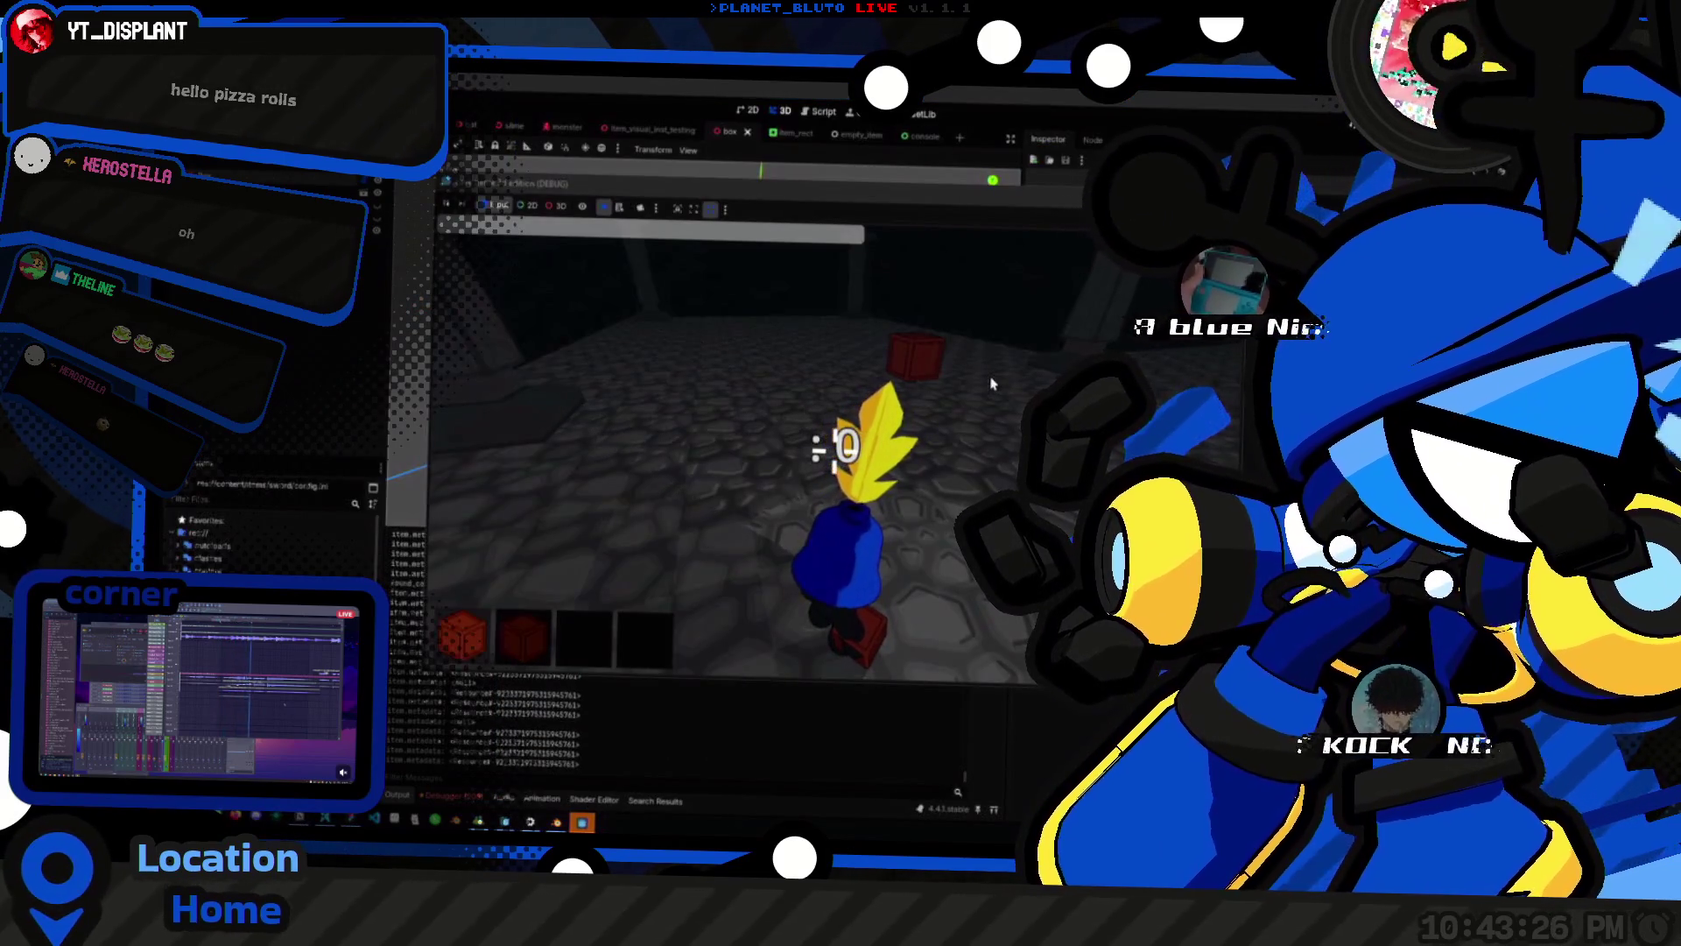
{"action": "key", "text": "3"}
{"action": "key", "text": "2"}
{"action": "key", "text": "1"}
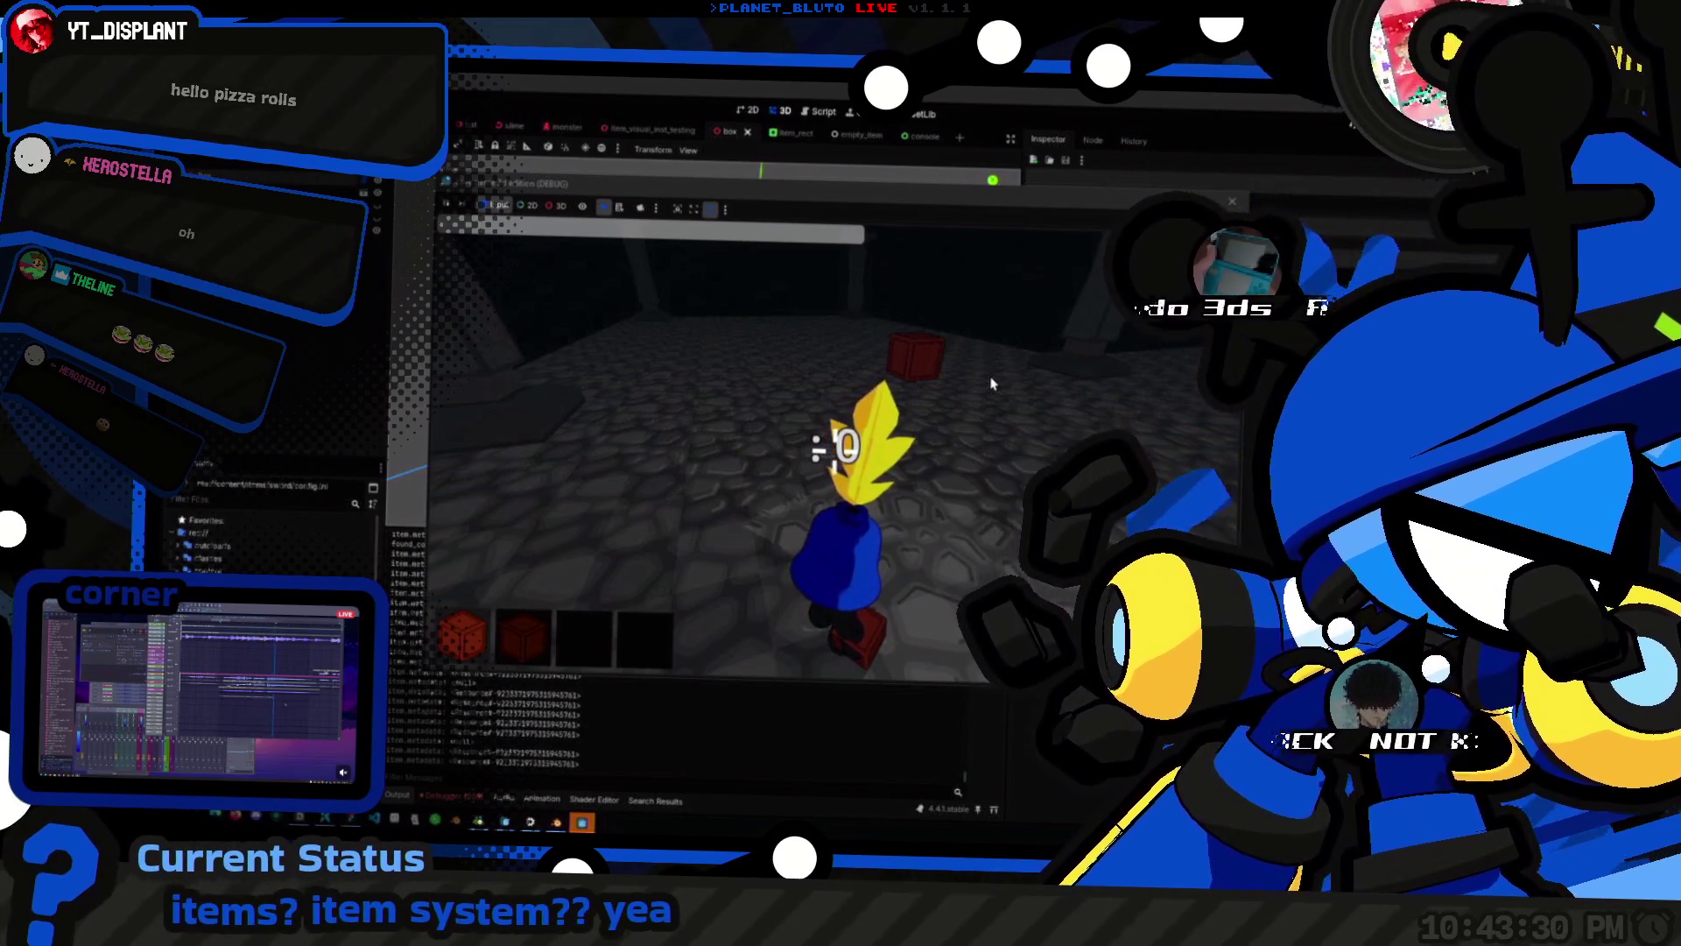
{"action": "key", "text": "2"}
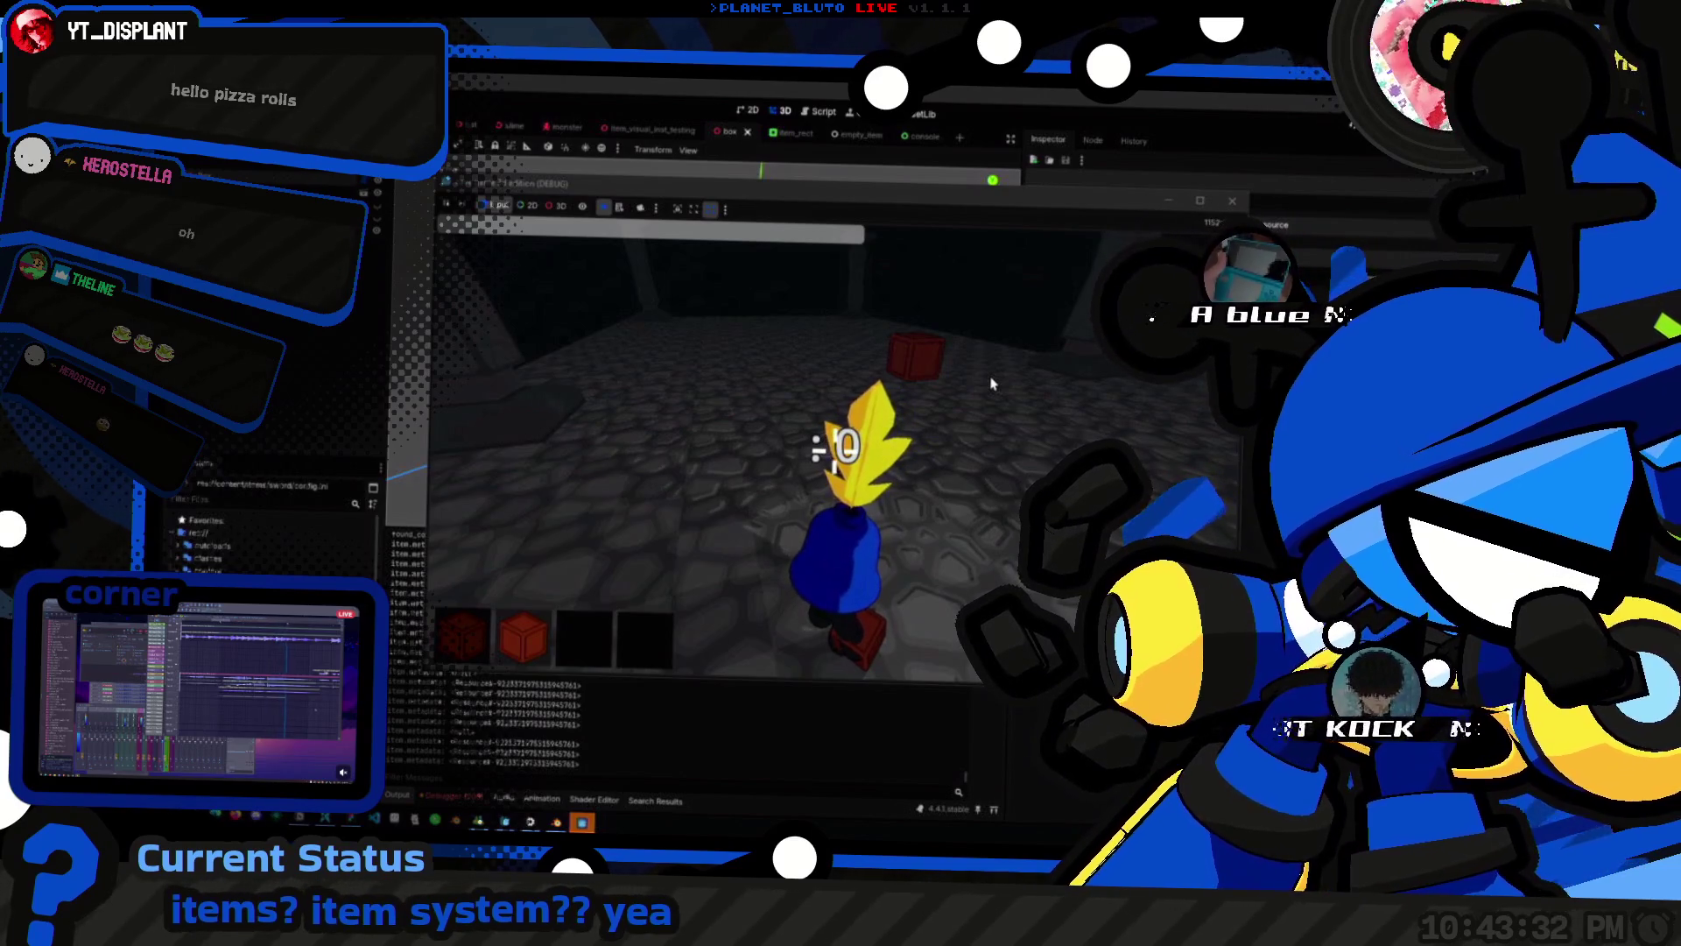
{"action": "key", "text": "1"}
{"action": "key", "text": "2"}
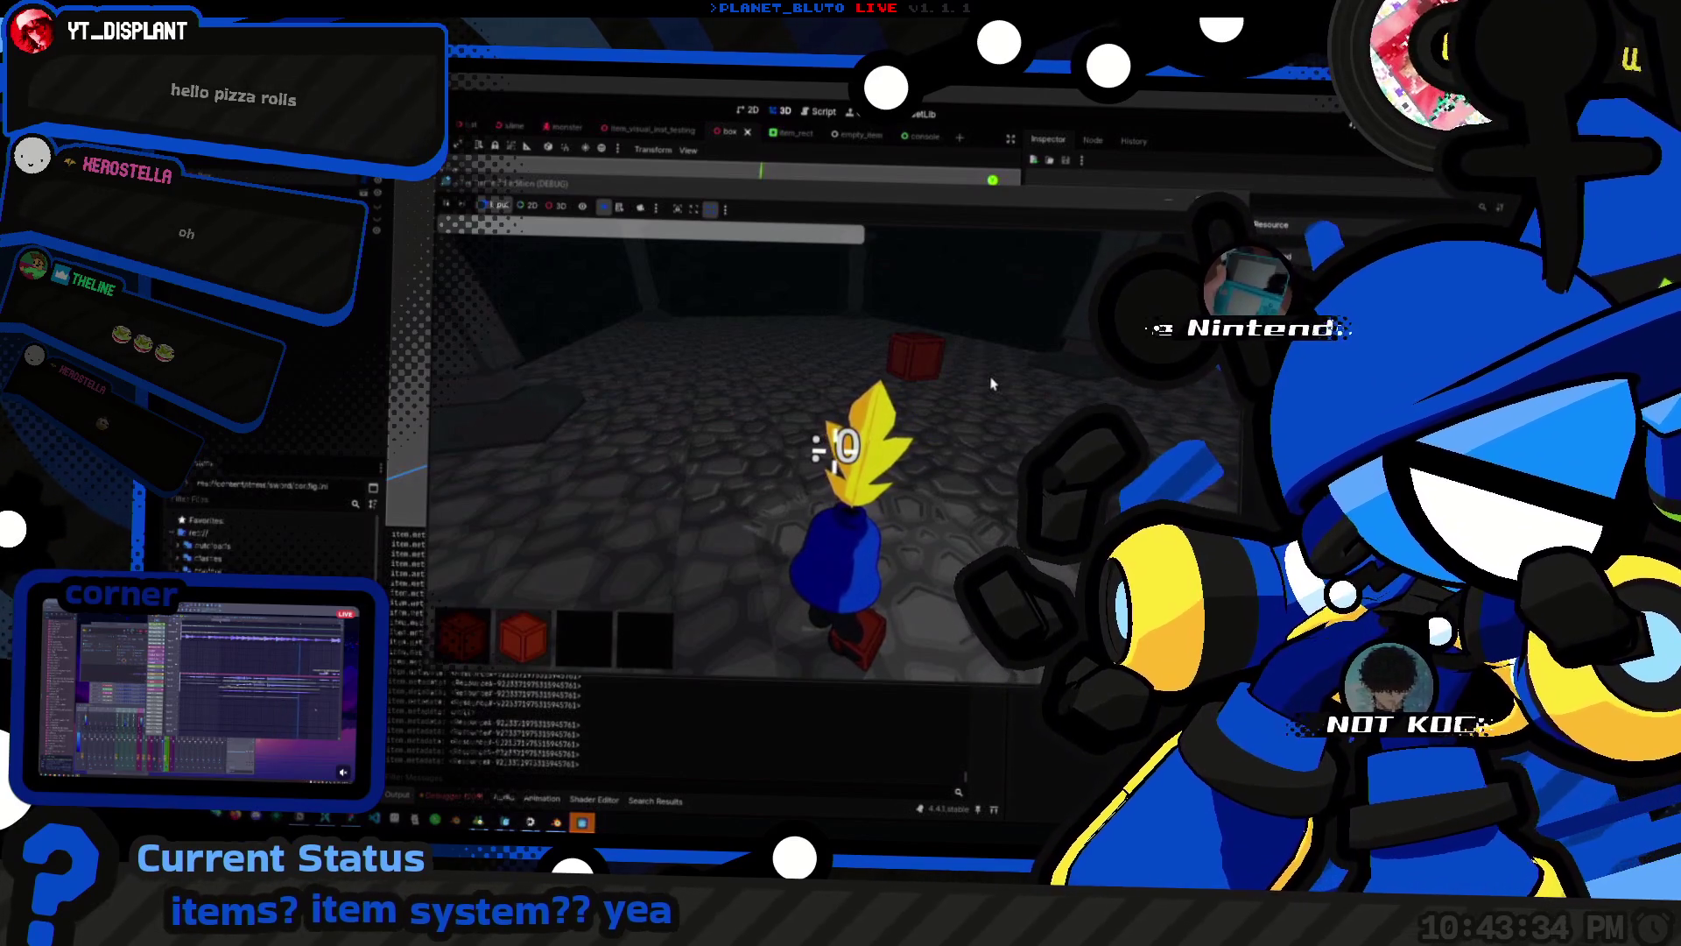
{"action": "key", "text": "3"}
{"action": "key", "text": "2"}
{"action": "key", "text": "1"}
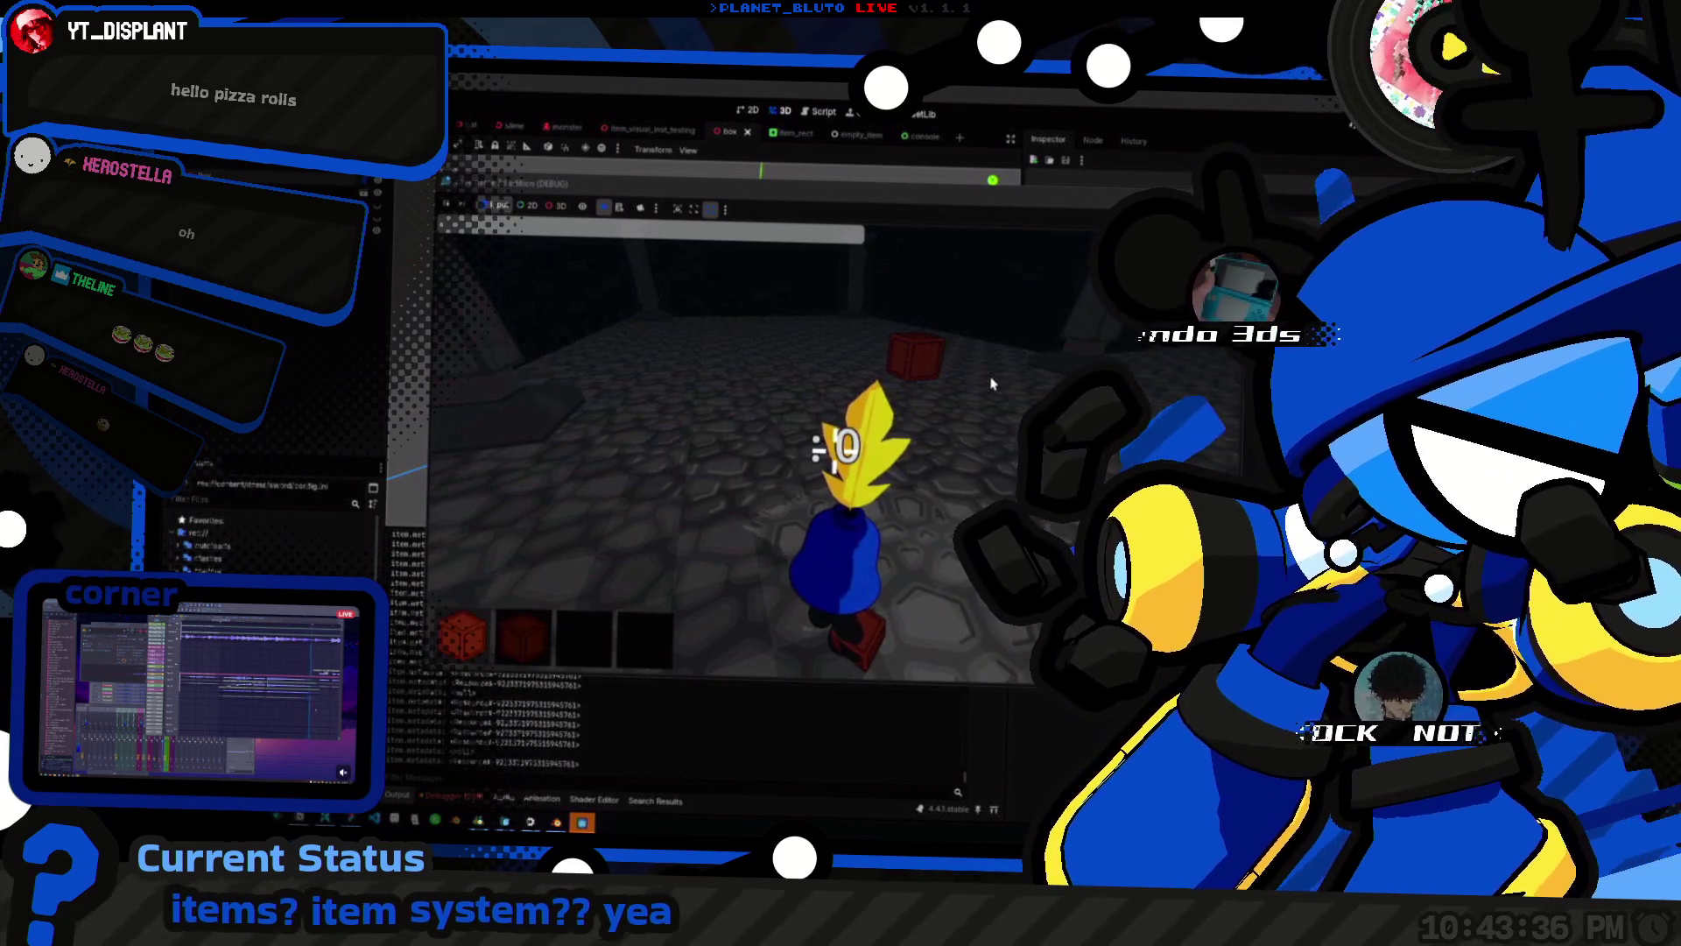
{"action": "key", "text": "2"}
{"action": "key", "text": "3"}
{"action": "key", "text": "2"}
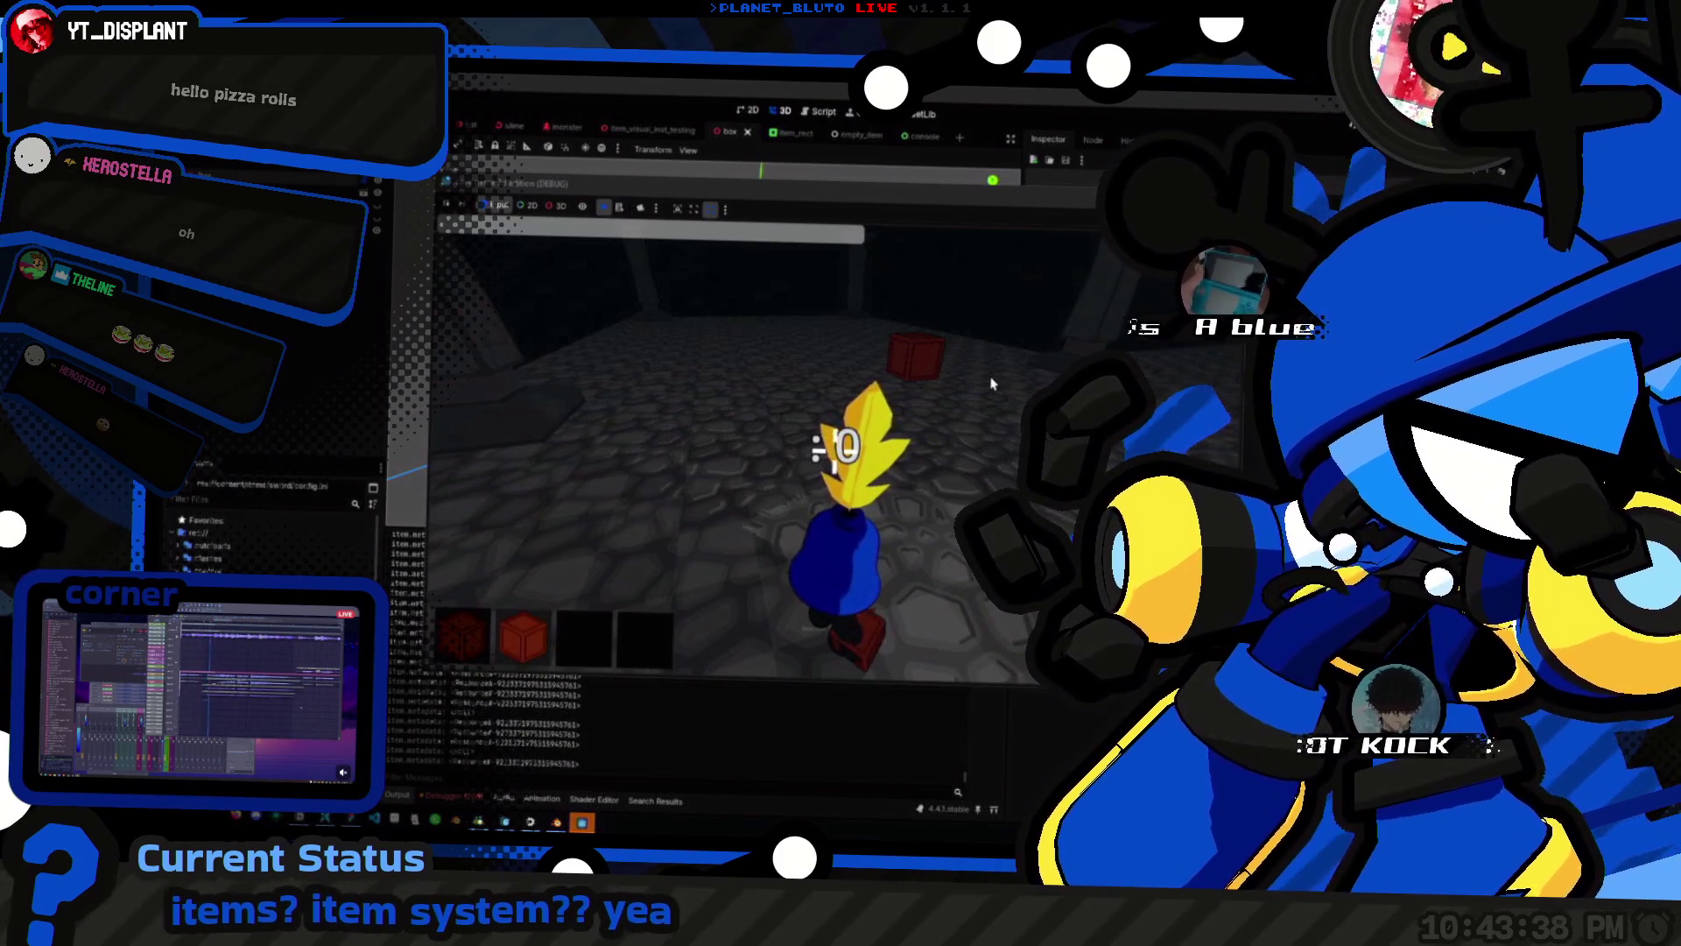
{"action": "key", "text": "1"}
{"action": "key", "text": "2"}
{"action": "key", "text": "3"}
{"action": "key", "text": "2"}
{"action": "key", "text": "1"}
{"action": "key", "text": "2"}
{"action": "key", "text": "1"}
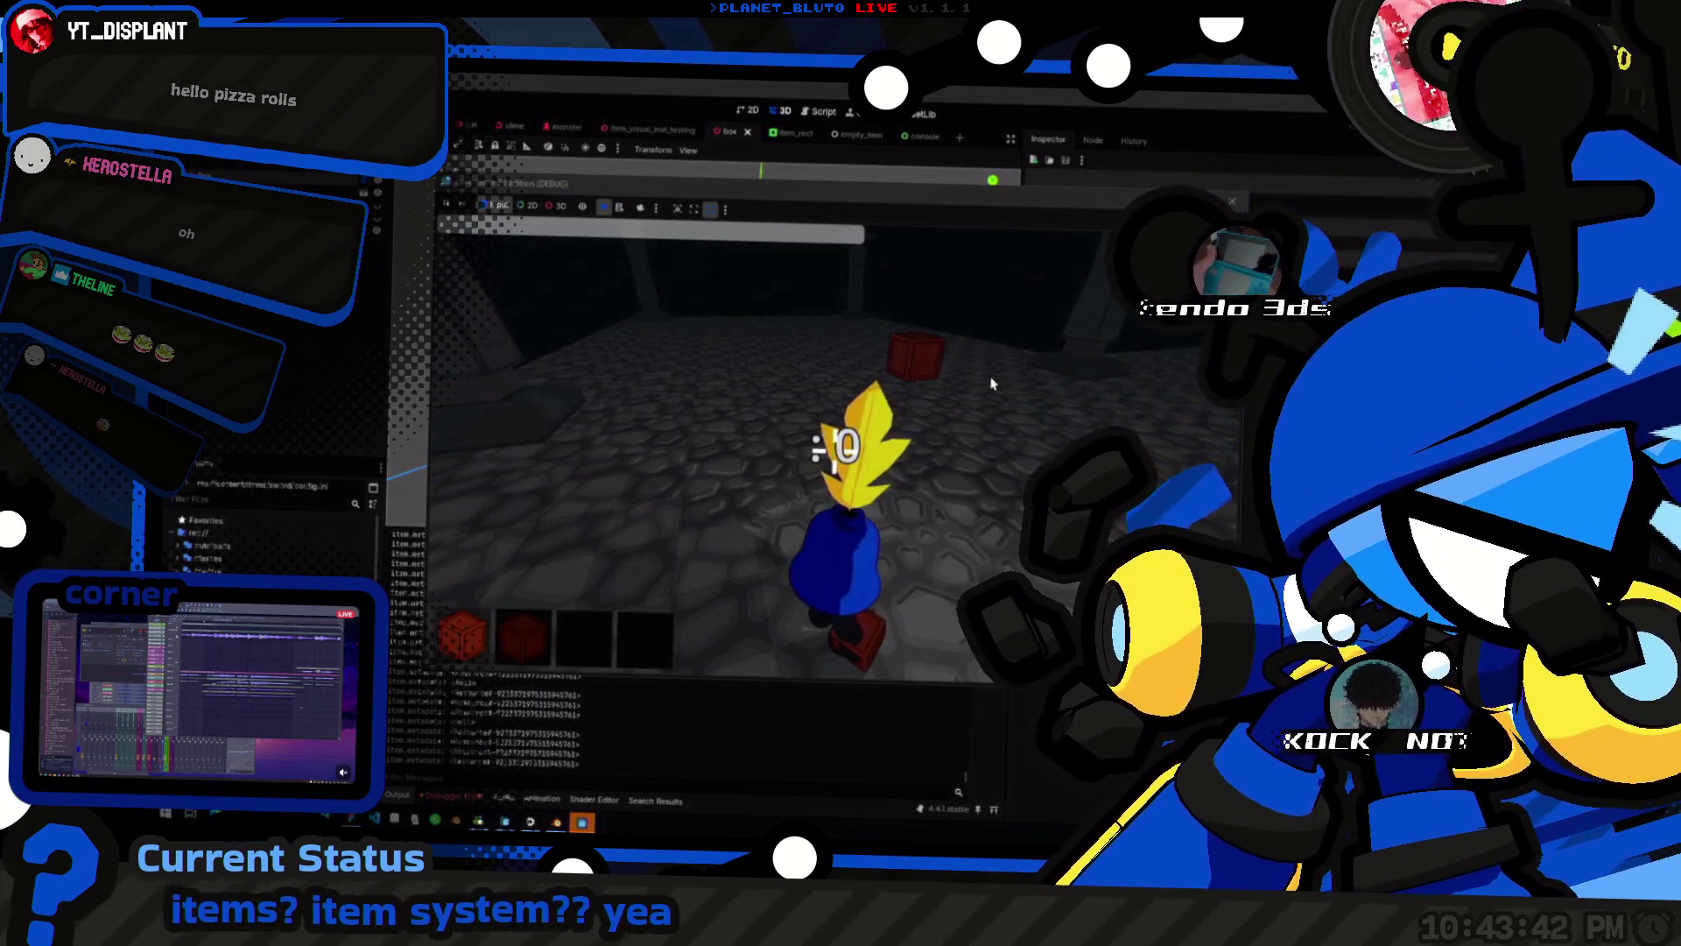
{"action": "key", "text": "2"}
{"action": "key", "text": "1"}
{"action": "key", "text": "2"}
{"action": "key", "text": "3"}
{"action": "key", "text": "2"}
{"action": "key", "text": "1"}
{"action": "key", "text": "2"}
{"action": "key", "text": "1"}
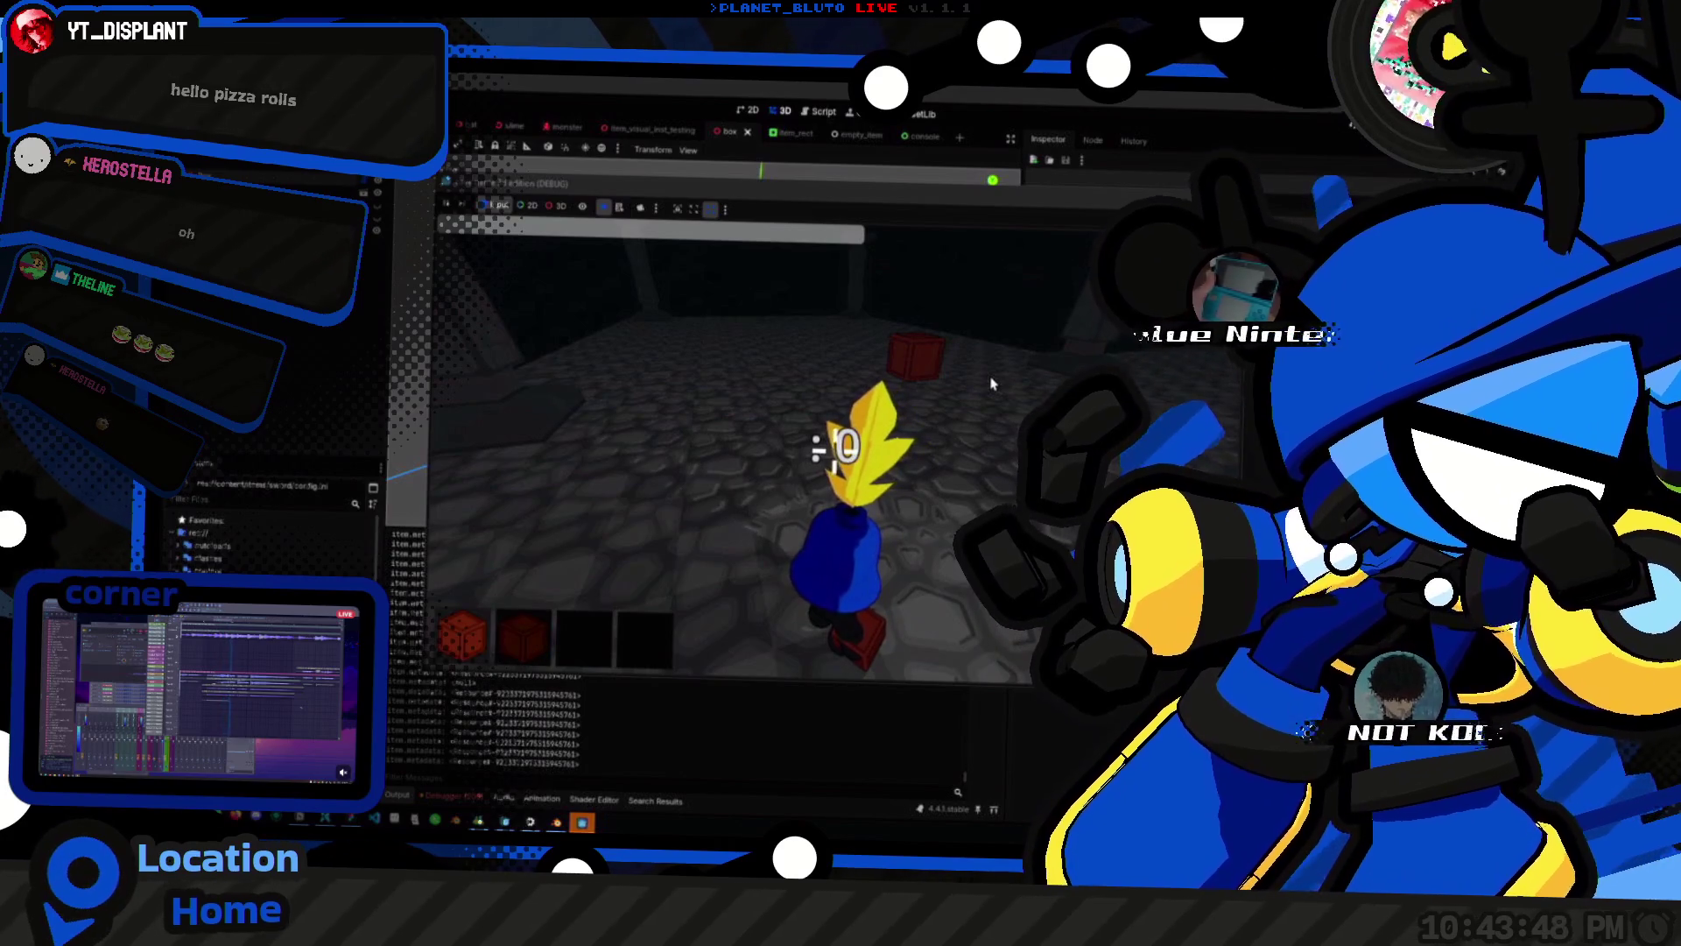
{"action": "key", "text": "2"}
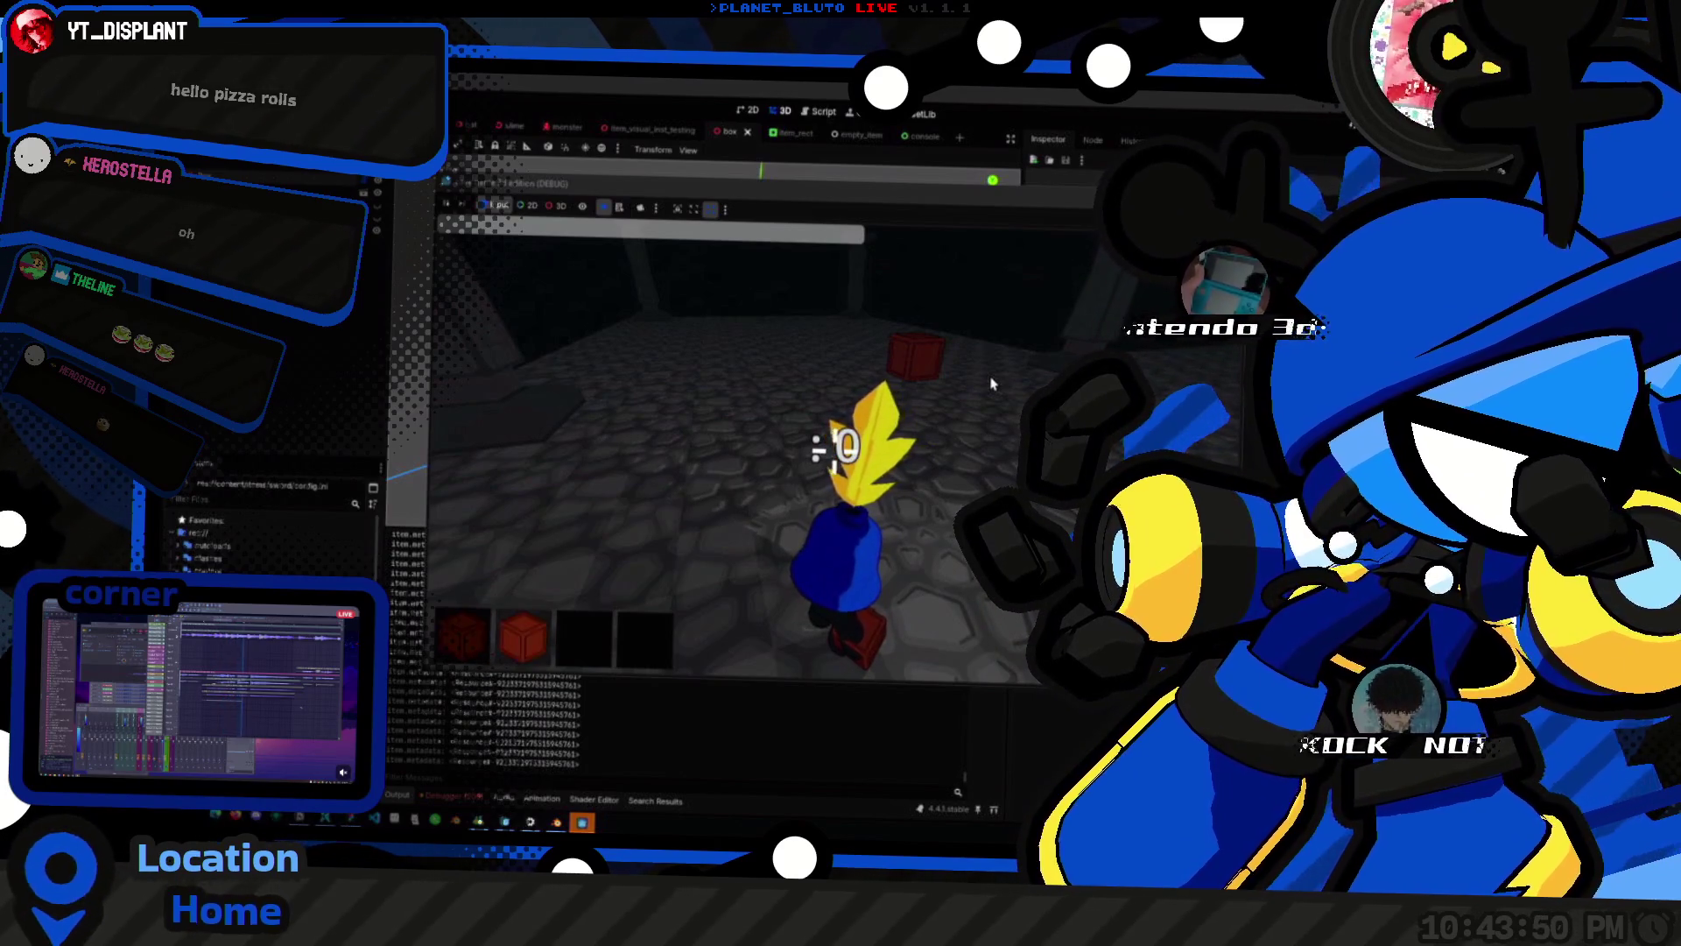
{"action": "key", "text": "3"}
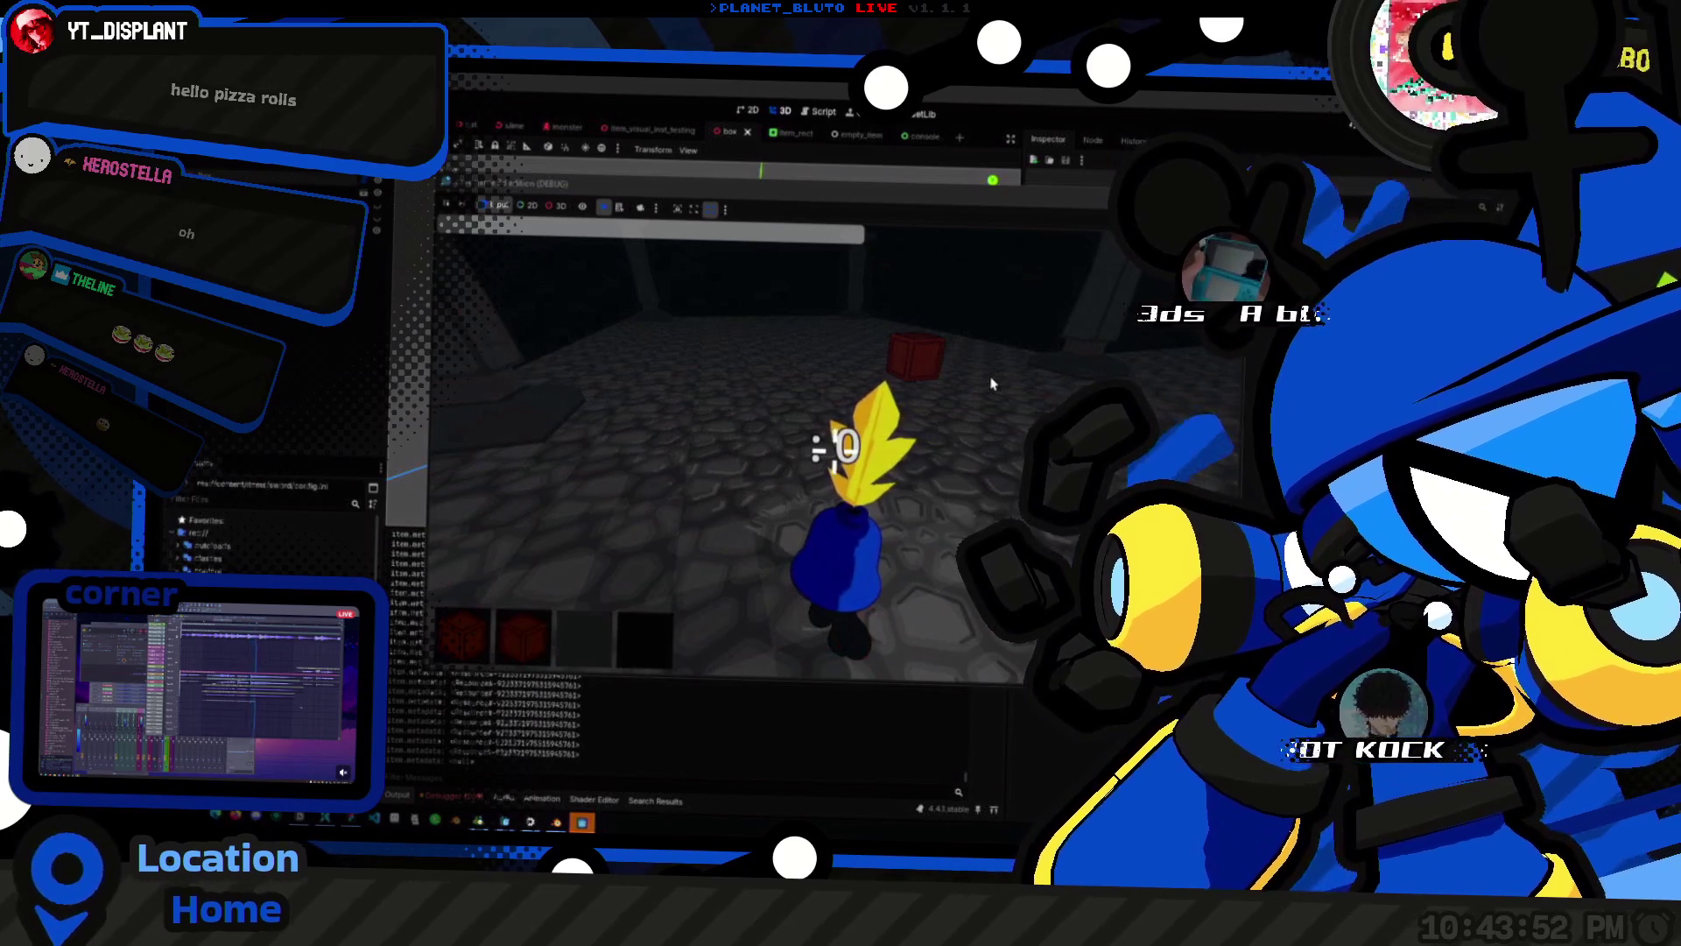
- Walk to the red box, open and close the DungeonConsole, and stop the game with F8
{"action": "key", "text": "w"}
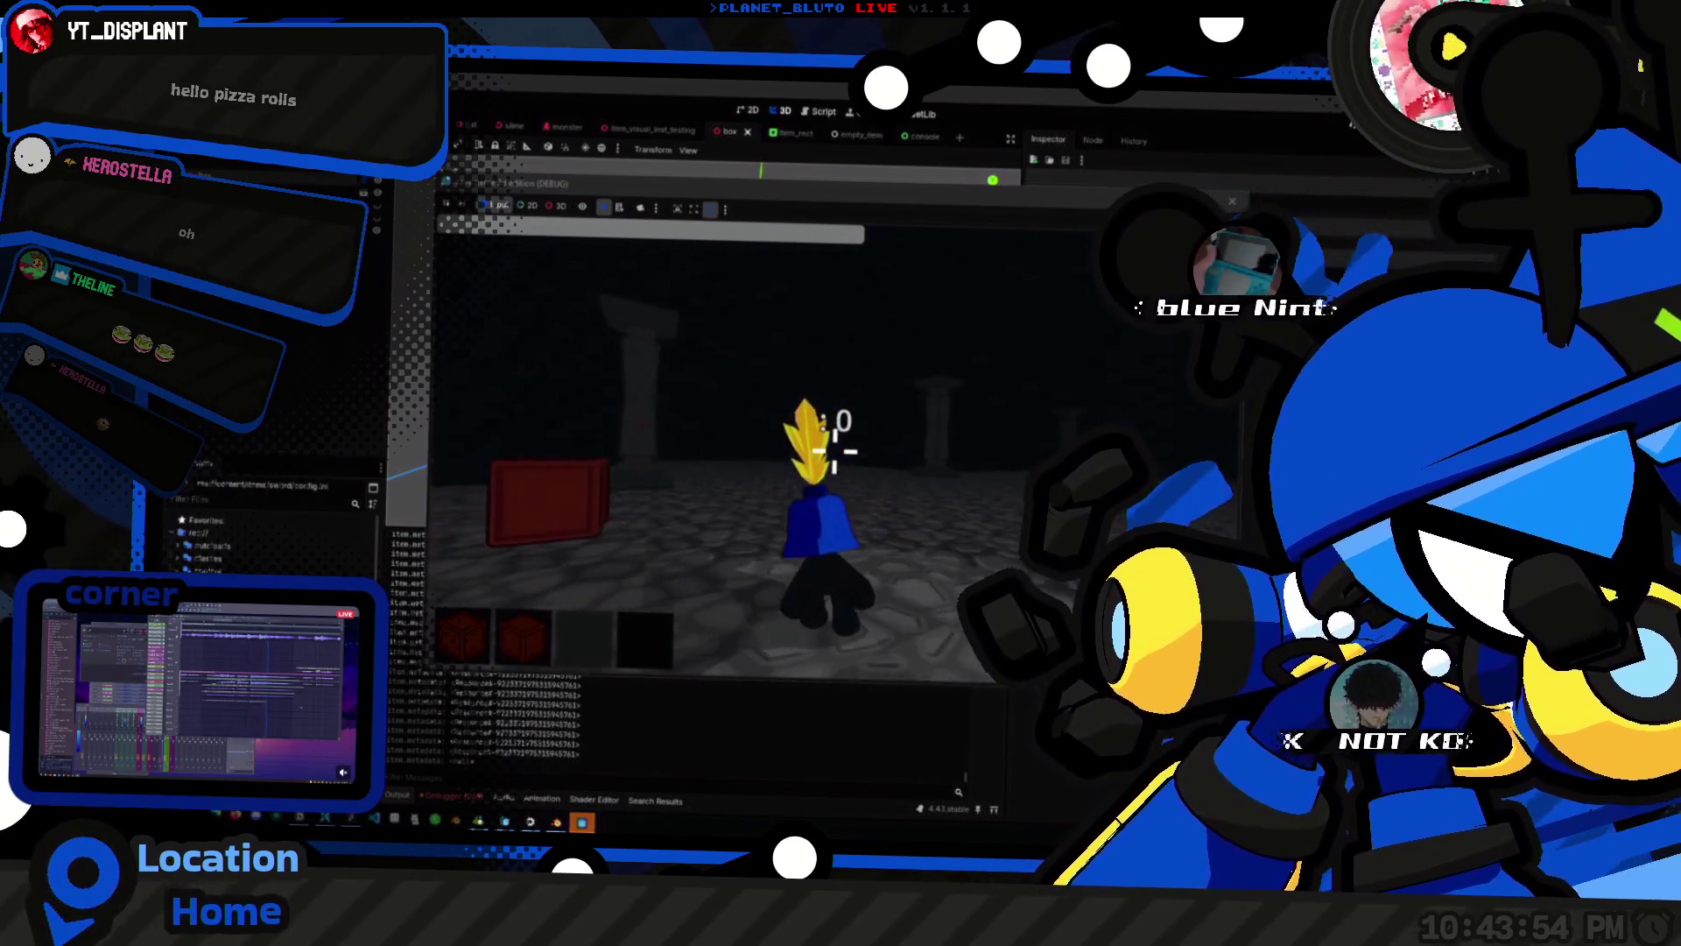
{"action": "key", "text": "w"}
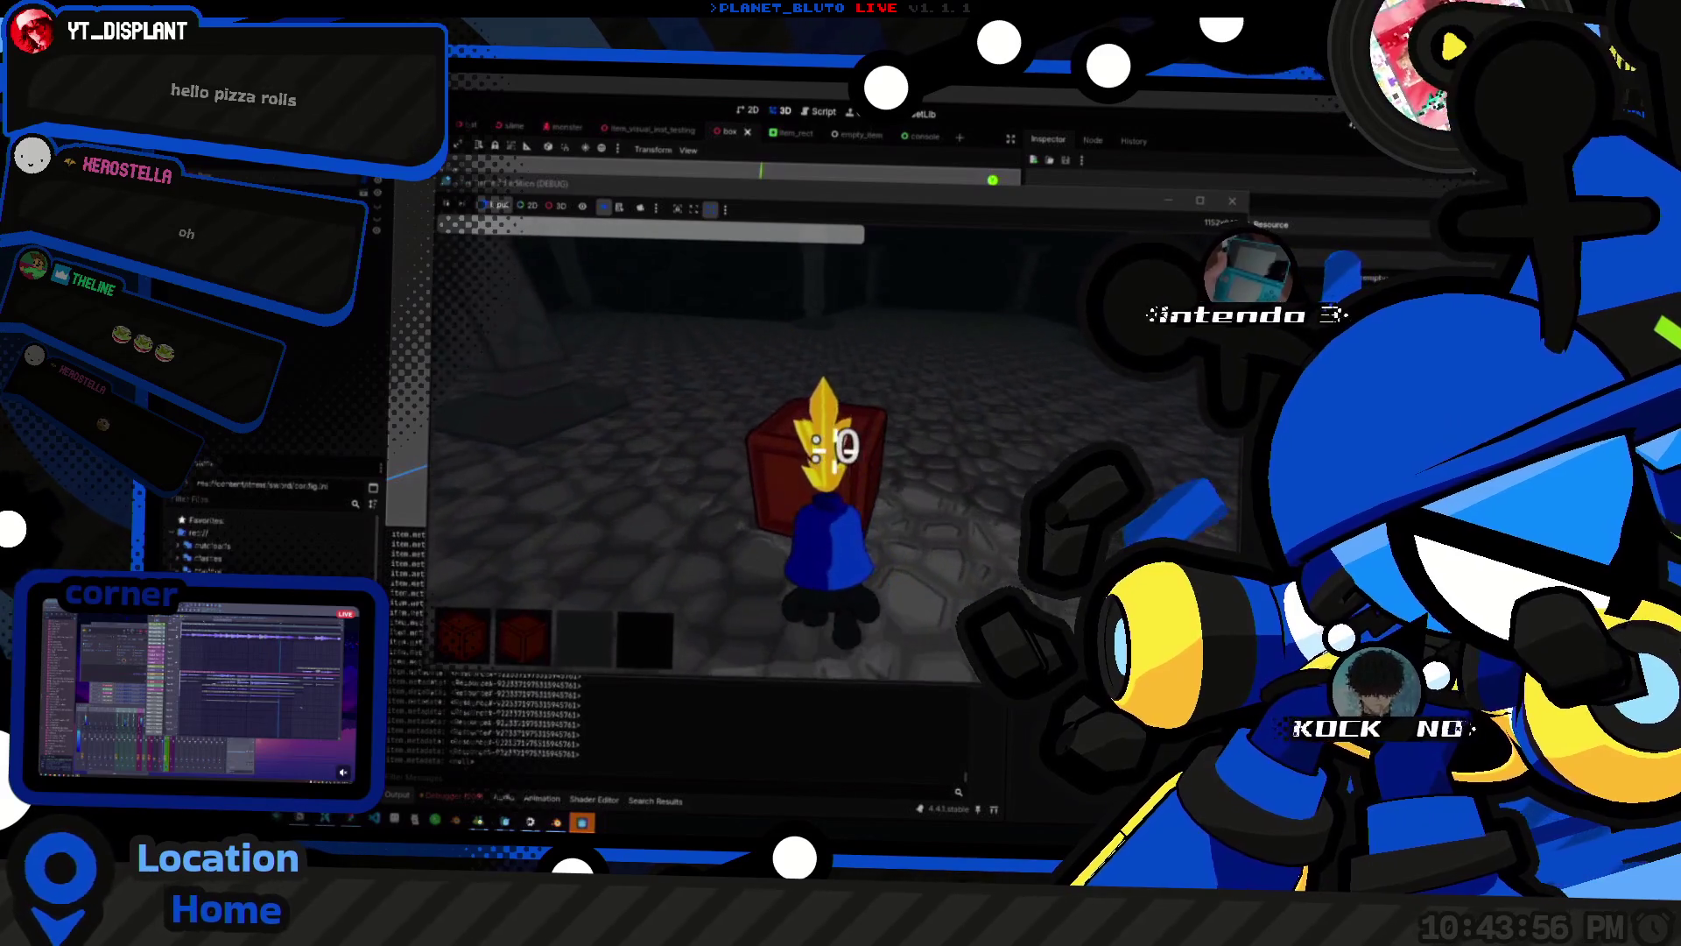
{"action": "key", "text": "w"}
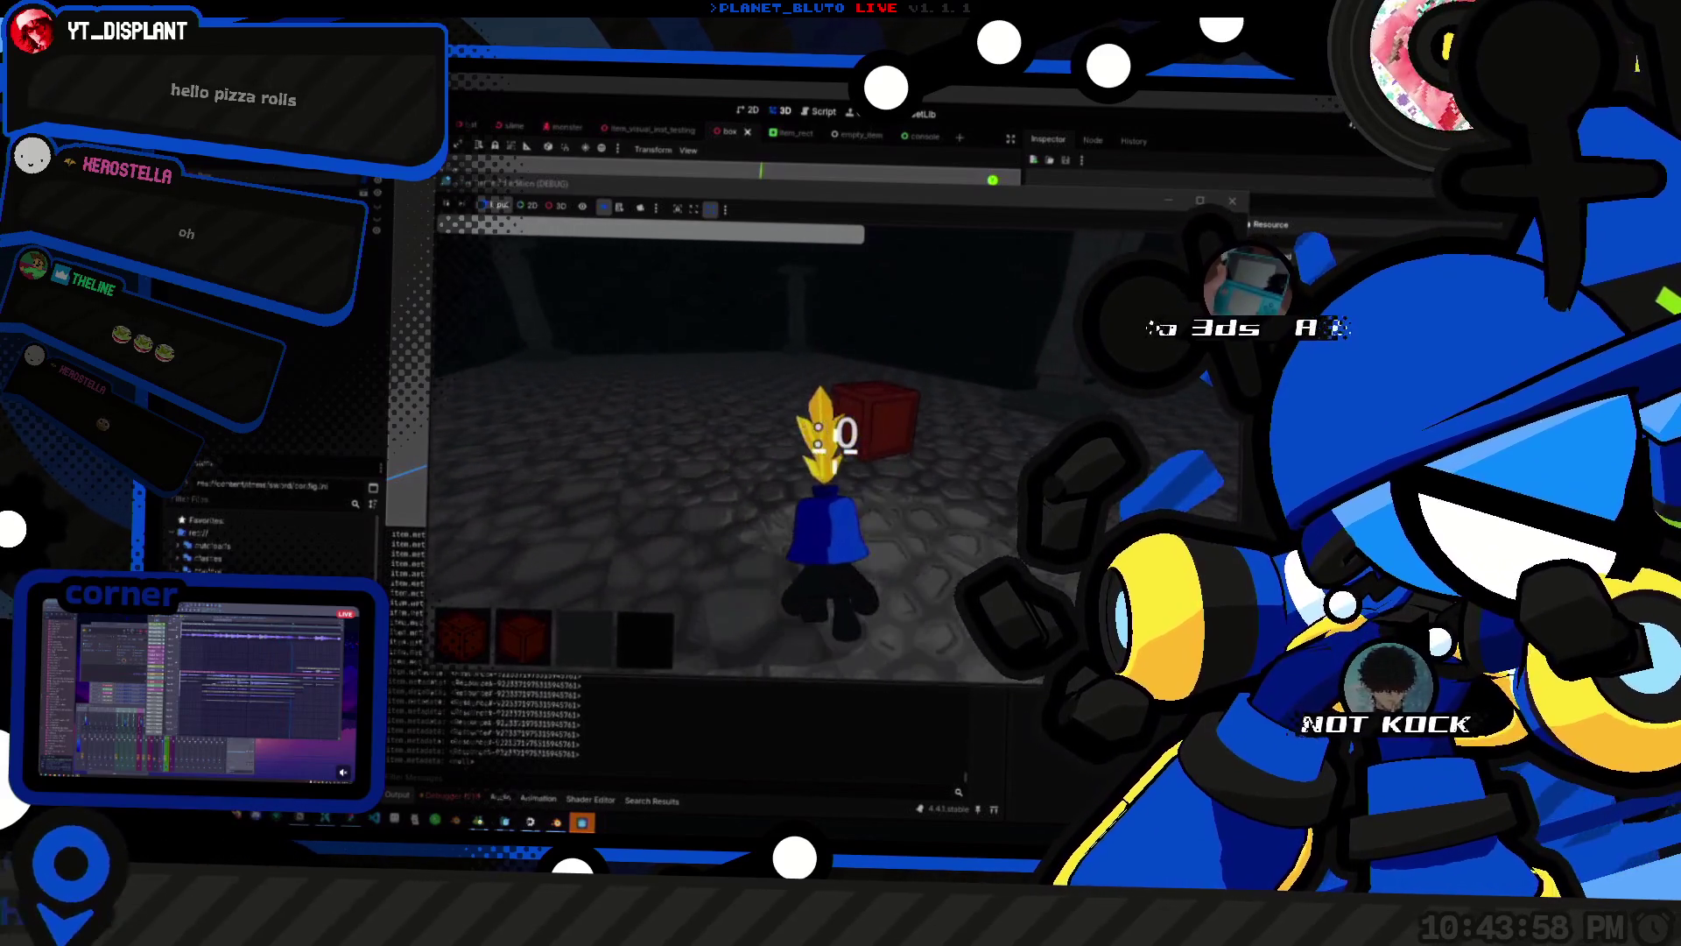
{"action": "key", "text": "w"}
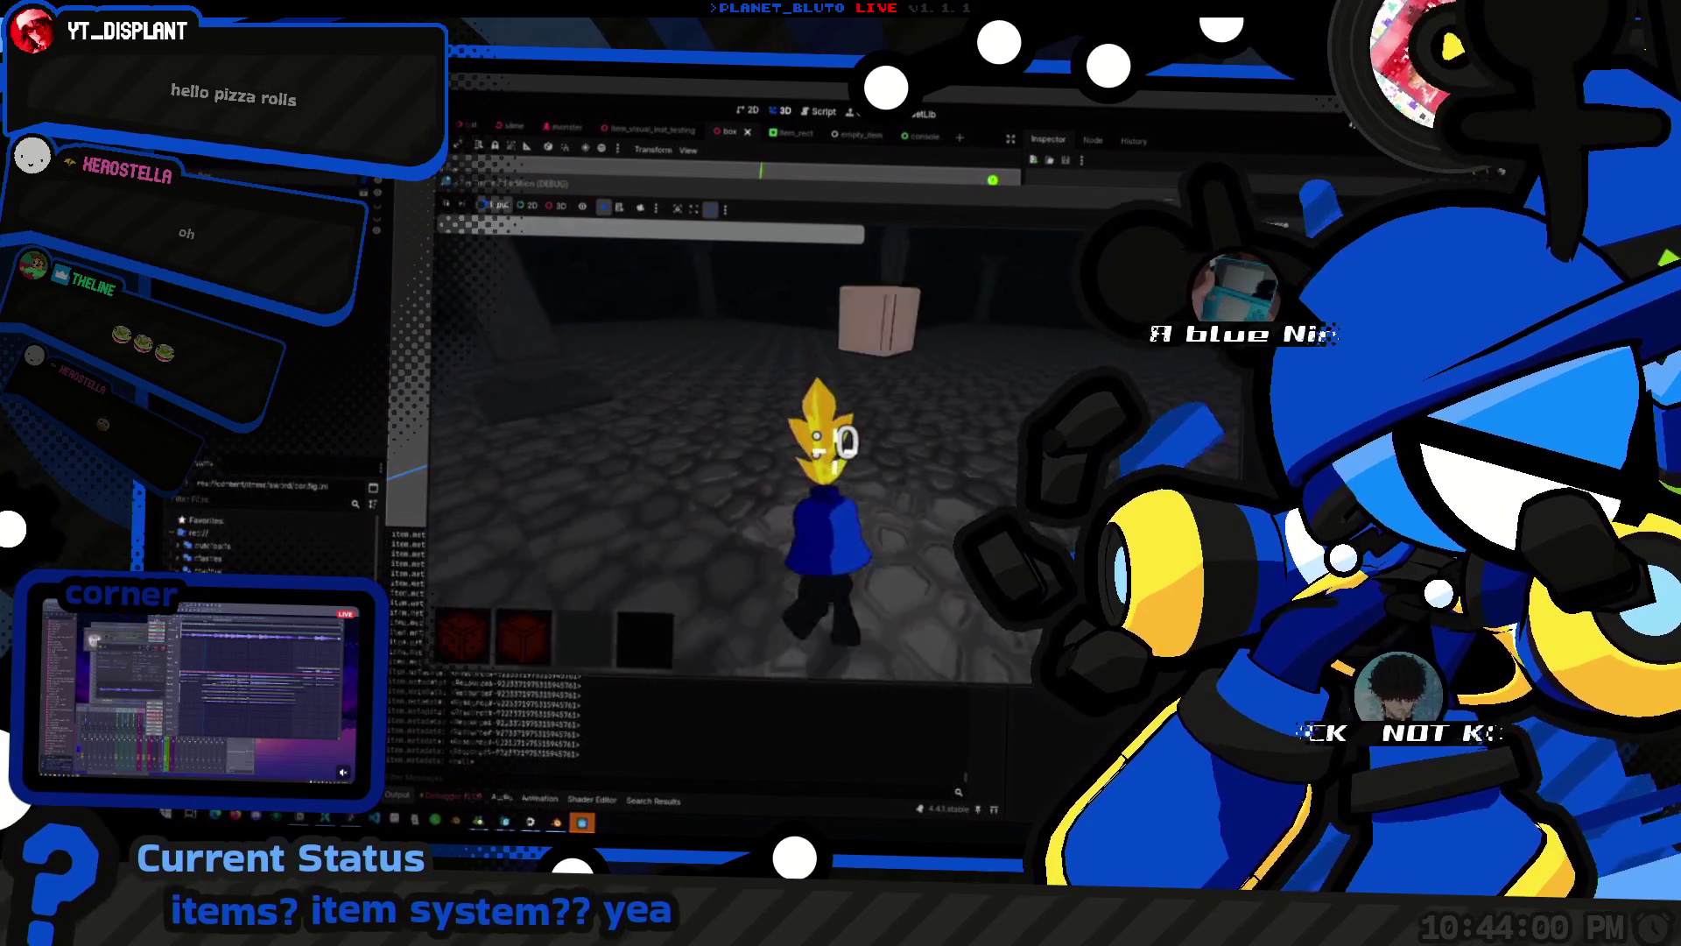
{"action": "key", "text": "w"}
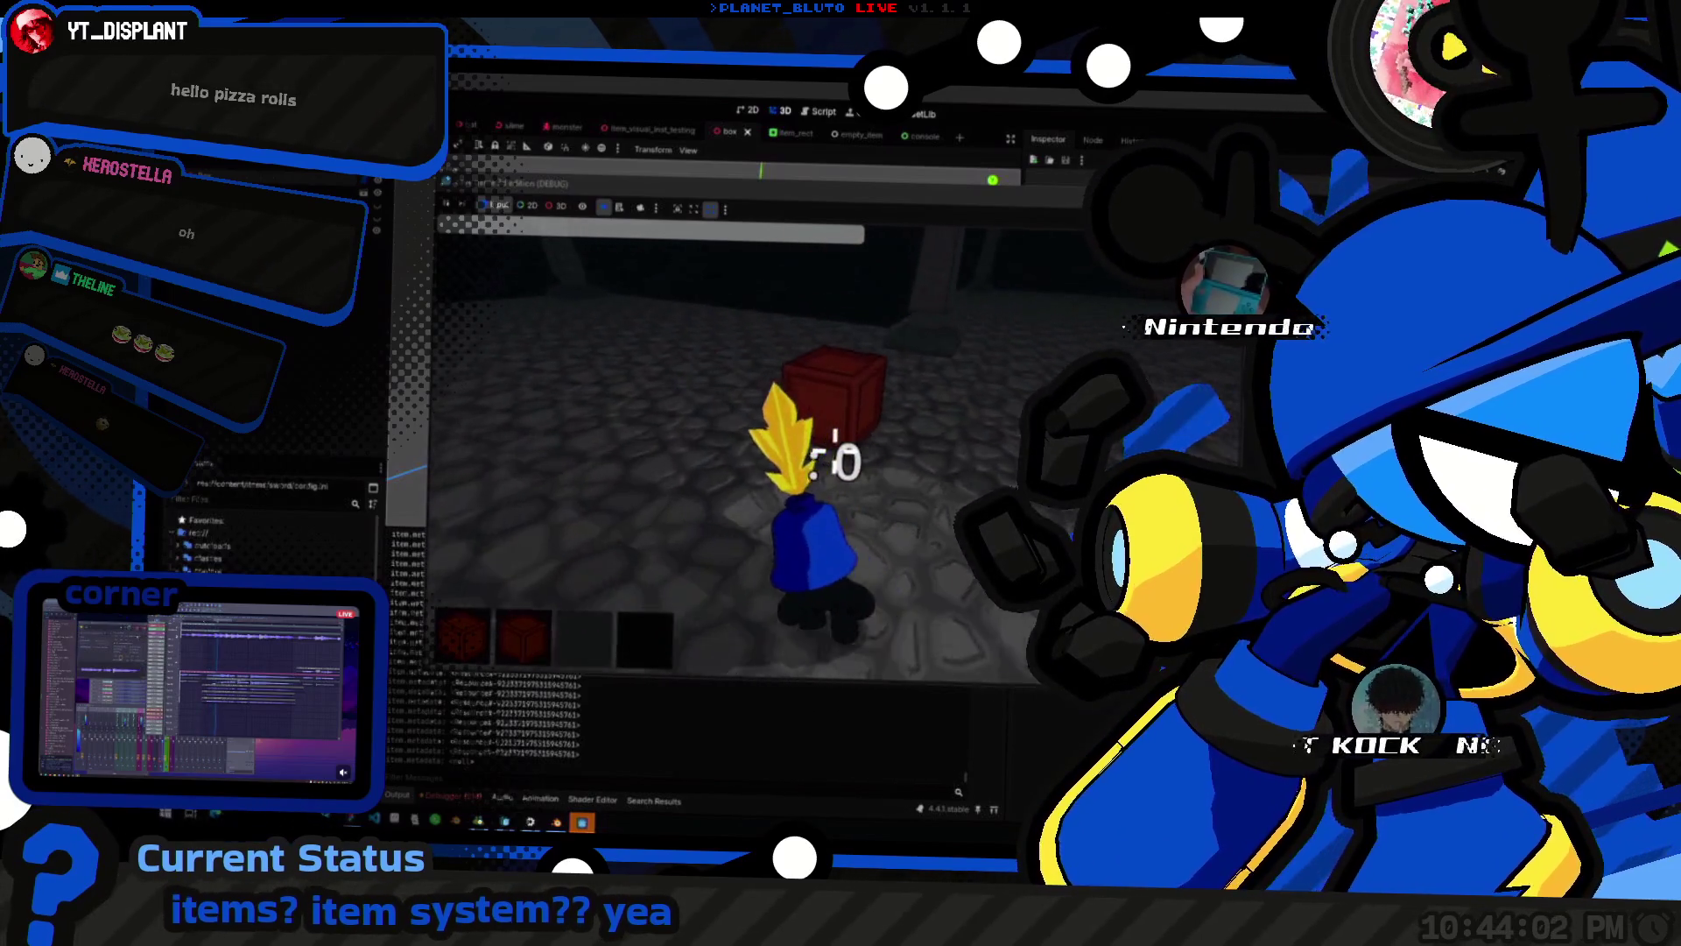
{"action": "key", "text": "w"}
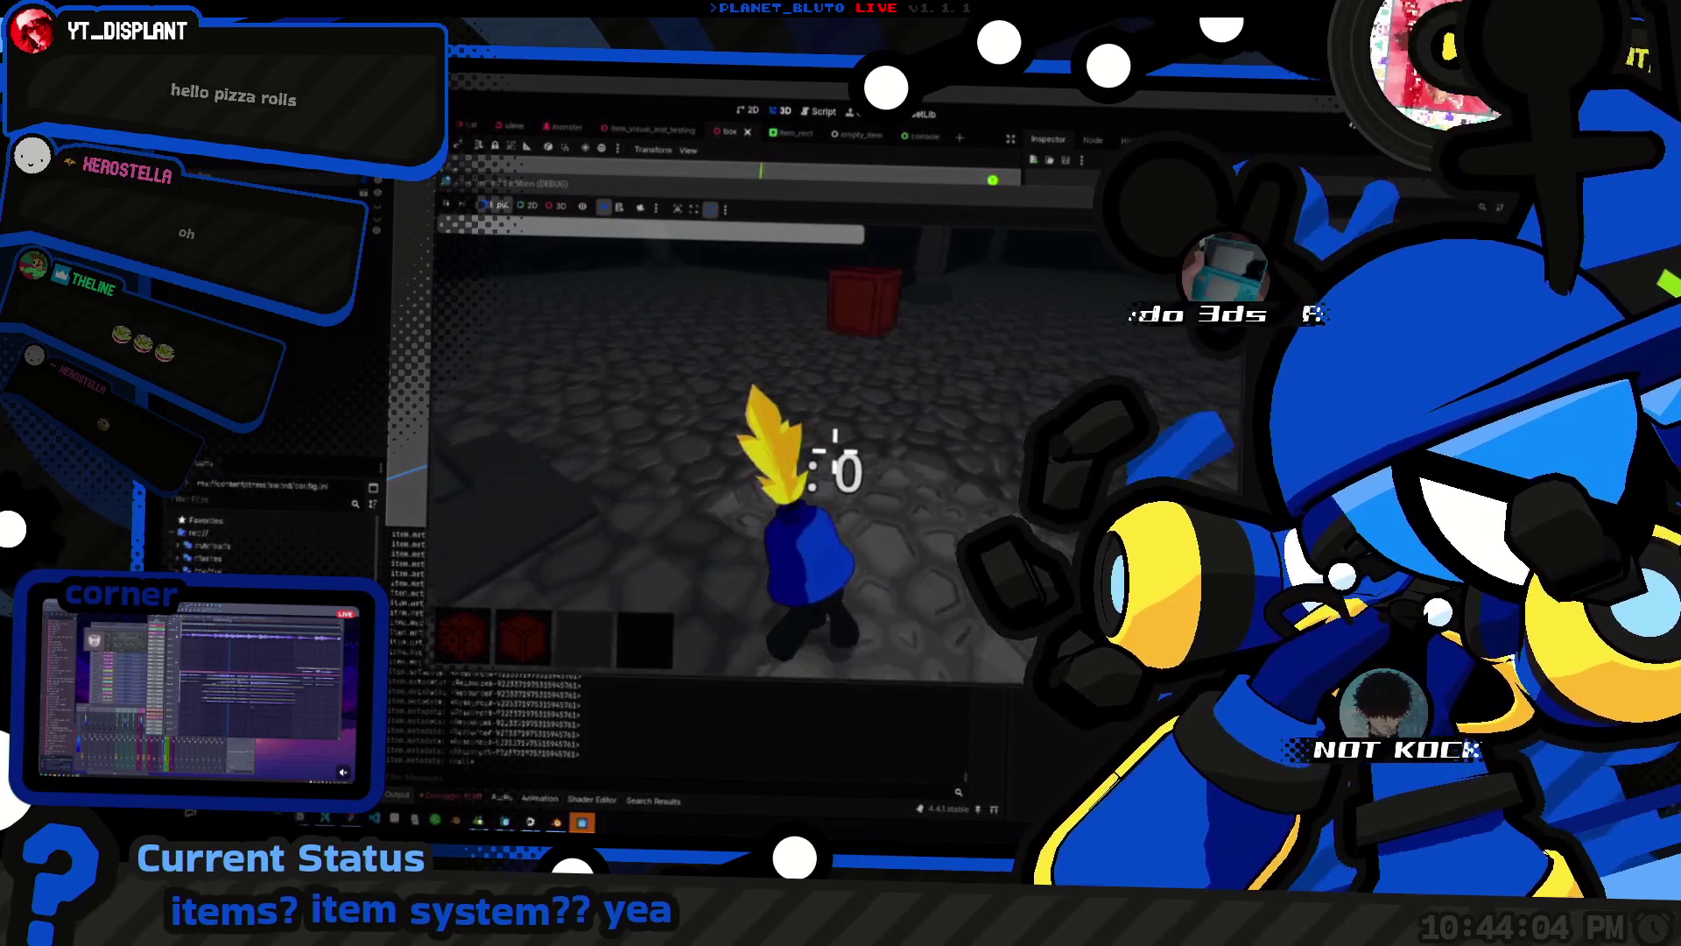
{"action": "key", "text": "w"}
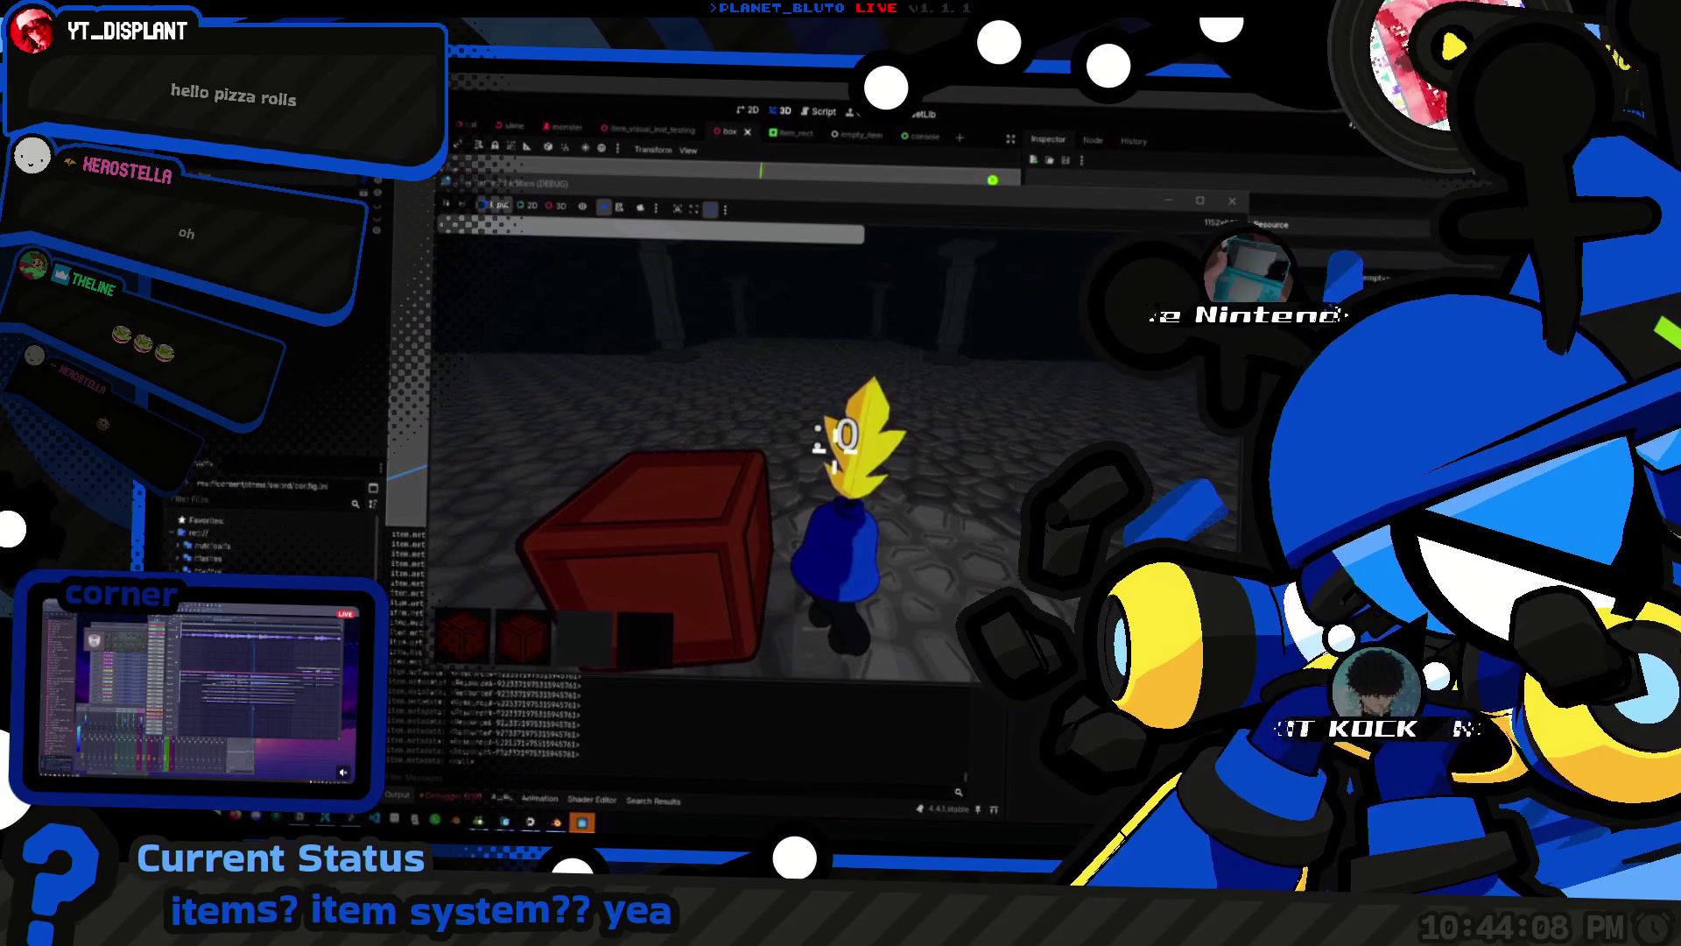
{"action": "key", "text": "w"}
{"action": "key", "text": "grave"}
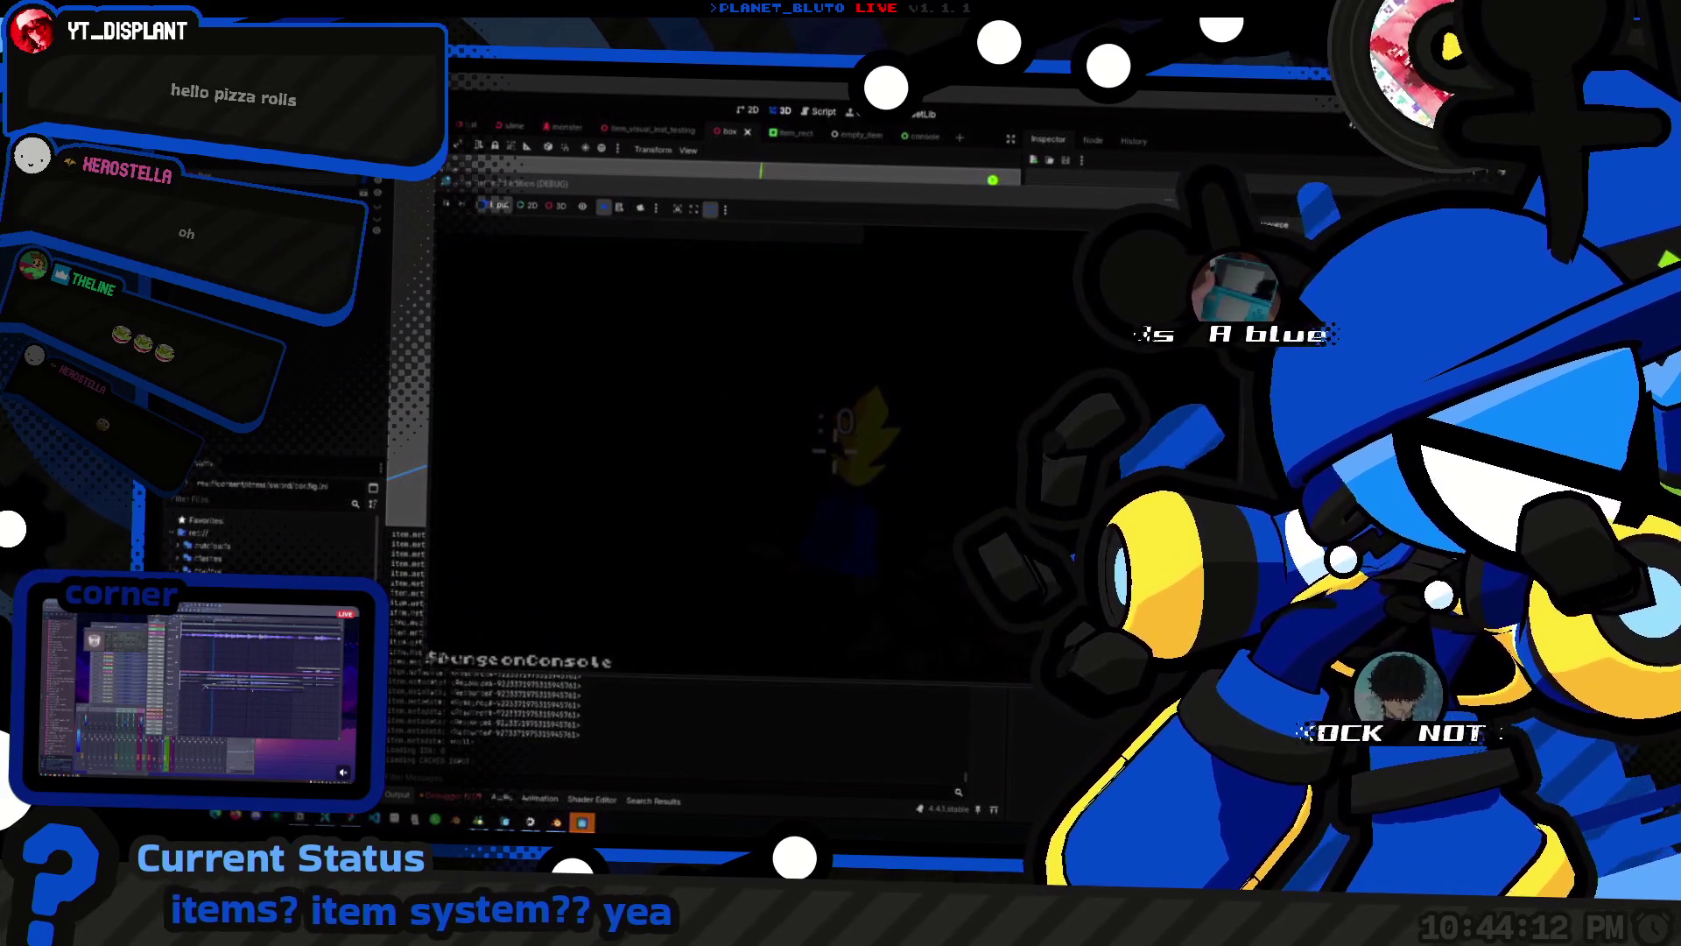
{"action": "key", "text": "grave"}
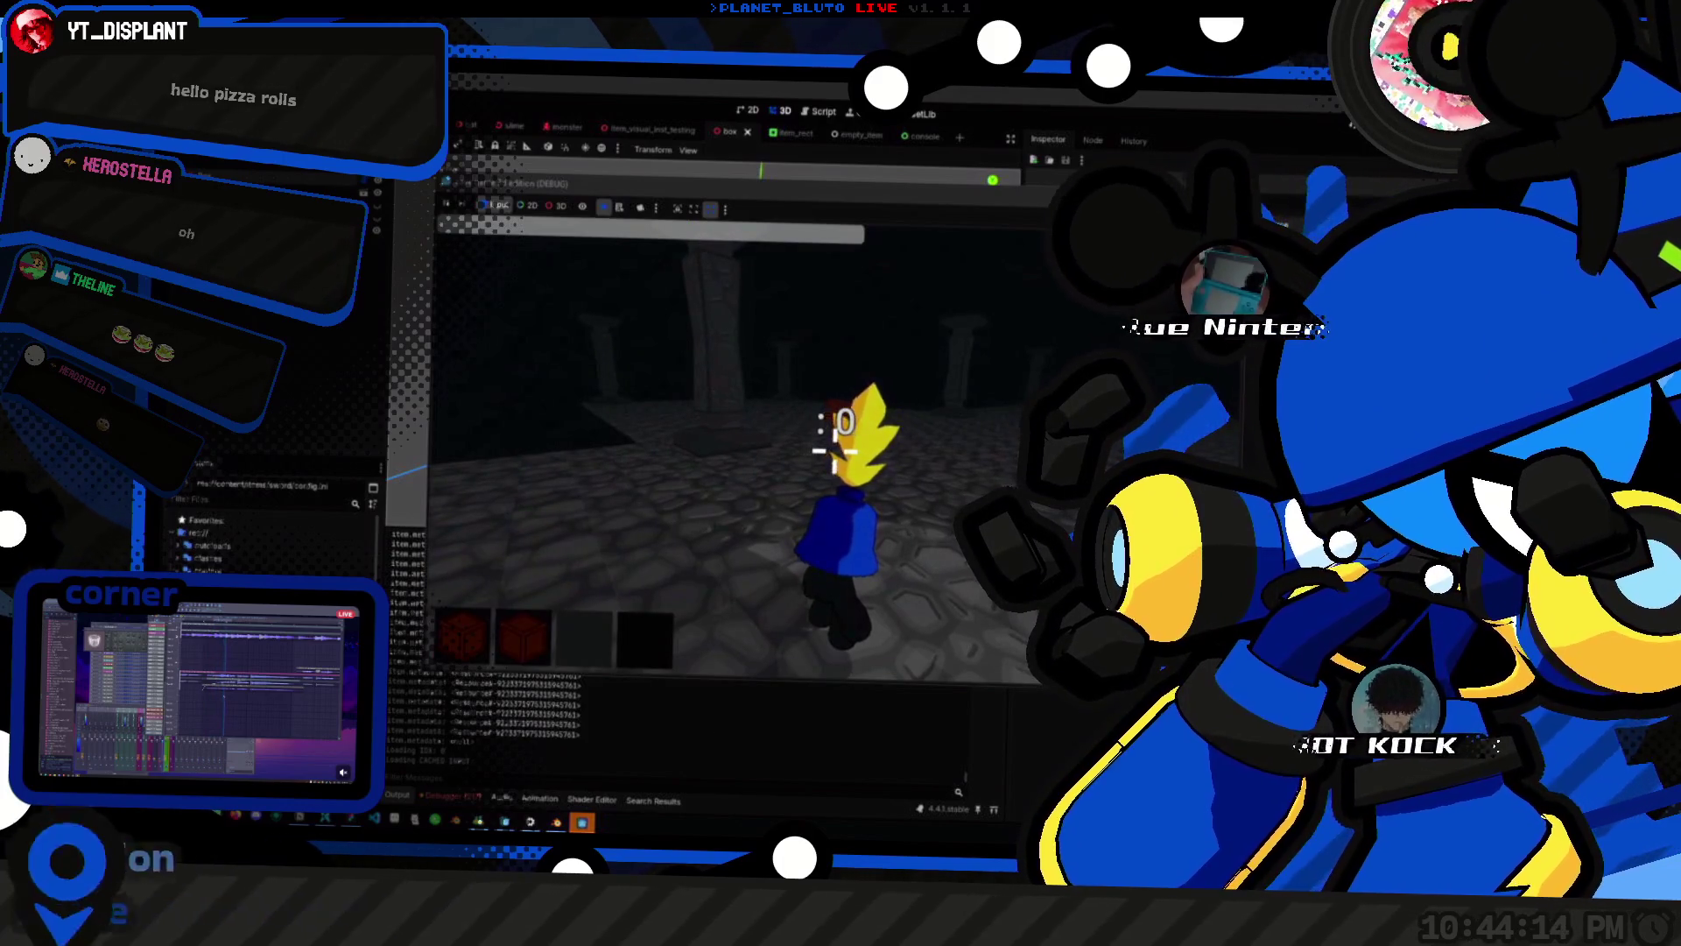
{"action": "key", "text": "F8"}
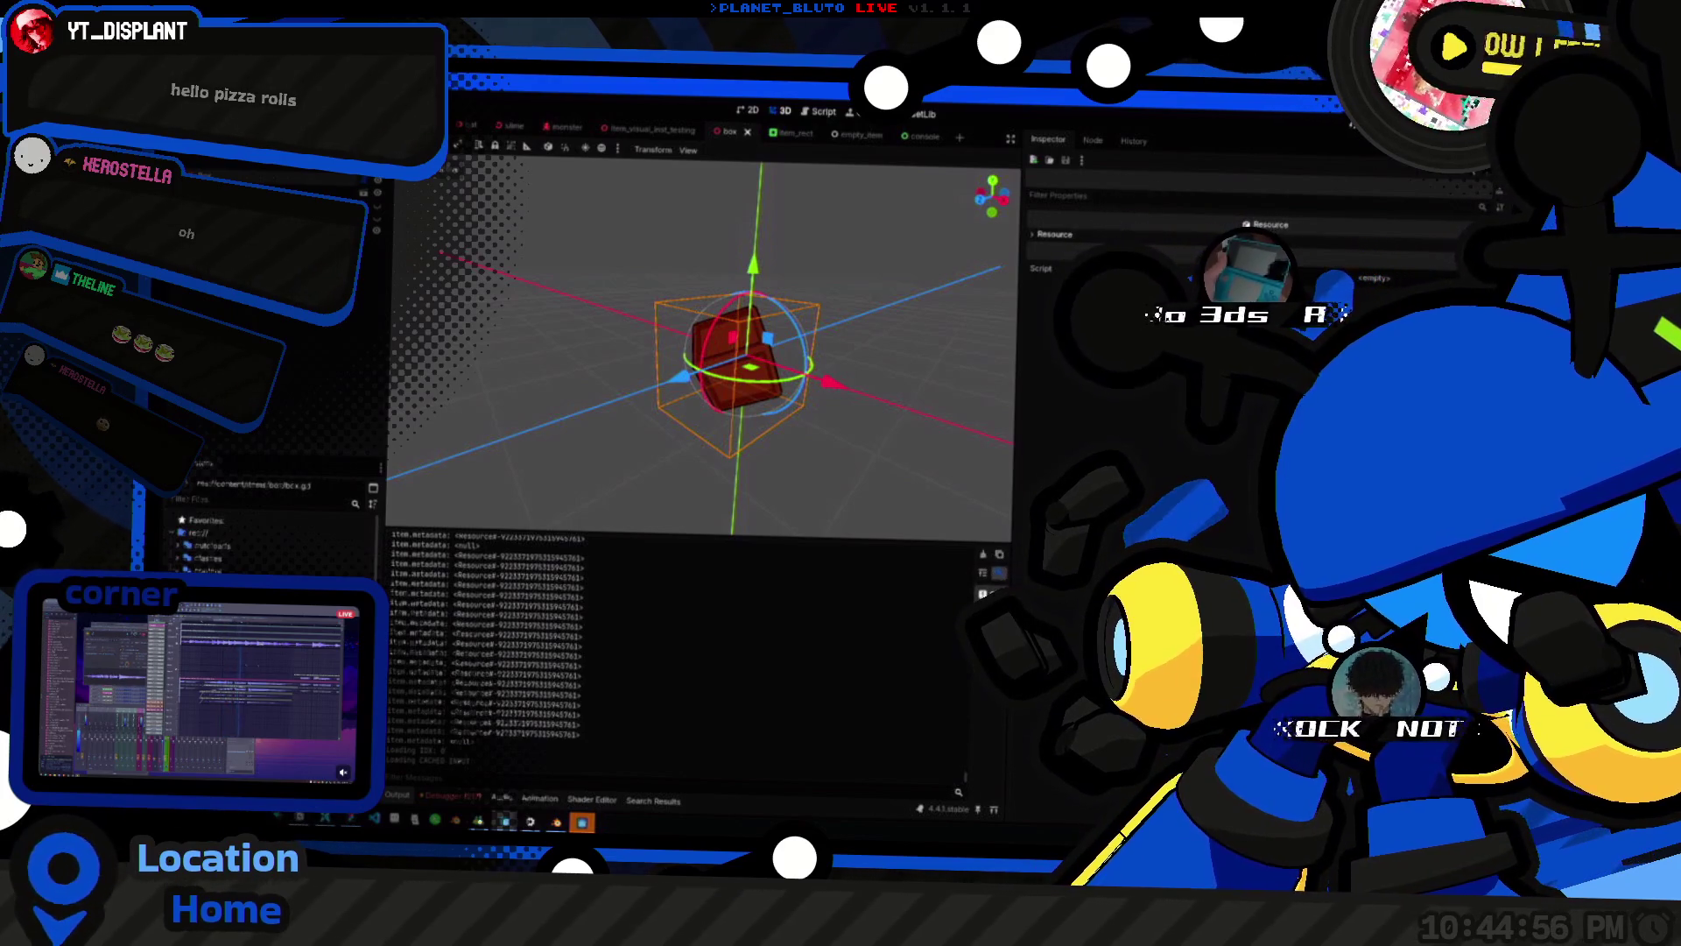
- Look over box.gd's use code in the floating Script Editor, then close it
{"action": "key", "text": "alt+Tab"}
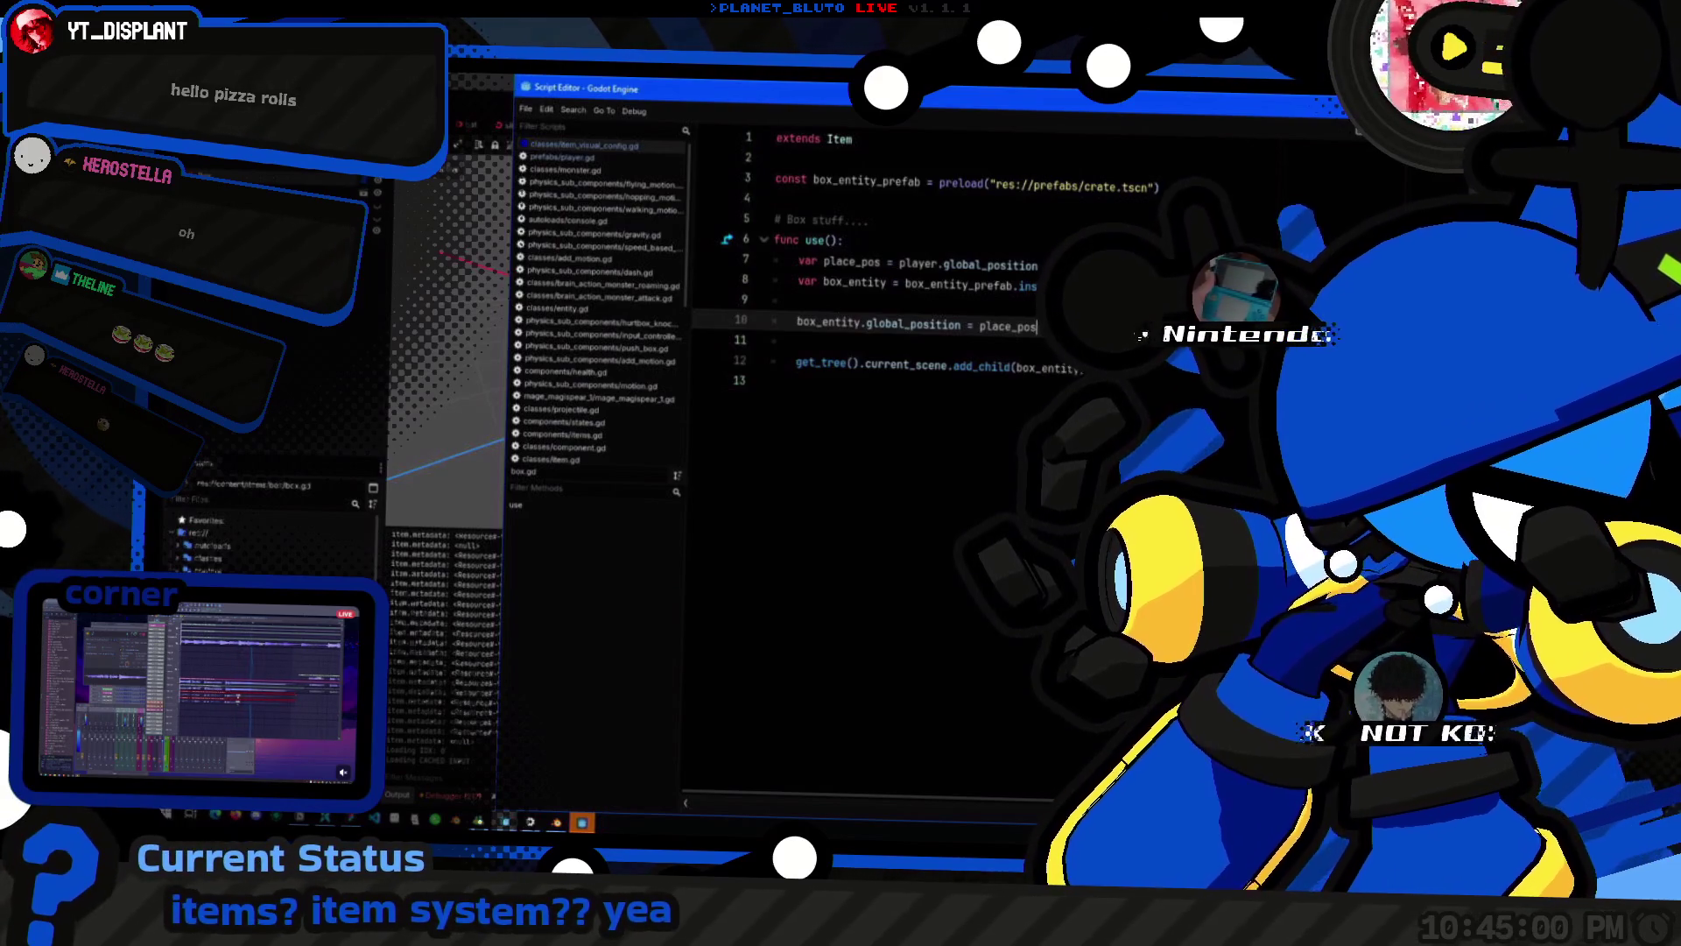
{"action": "key", "text": "alt+Tab"}
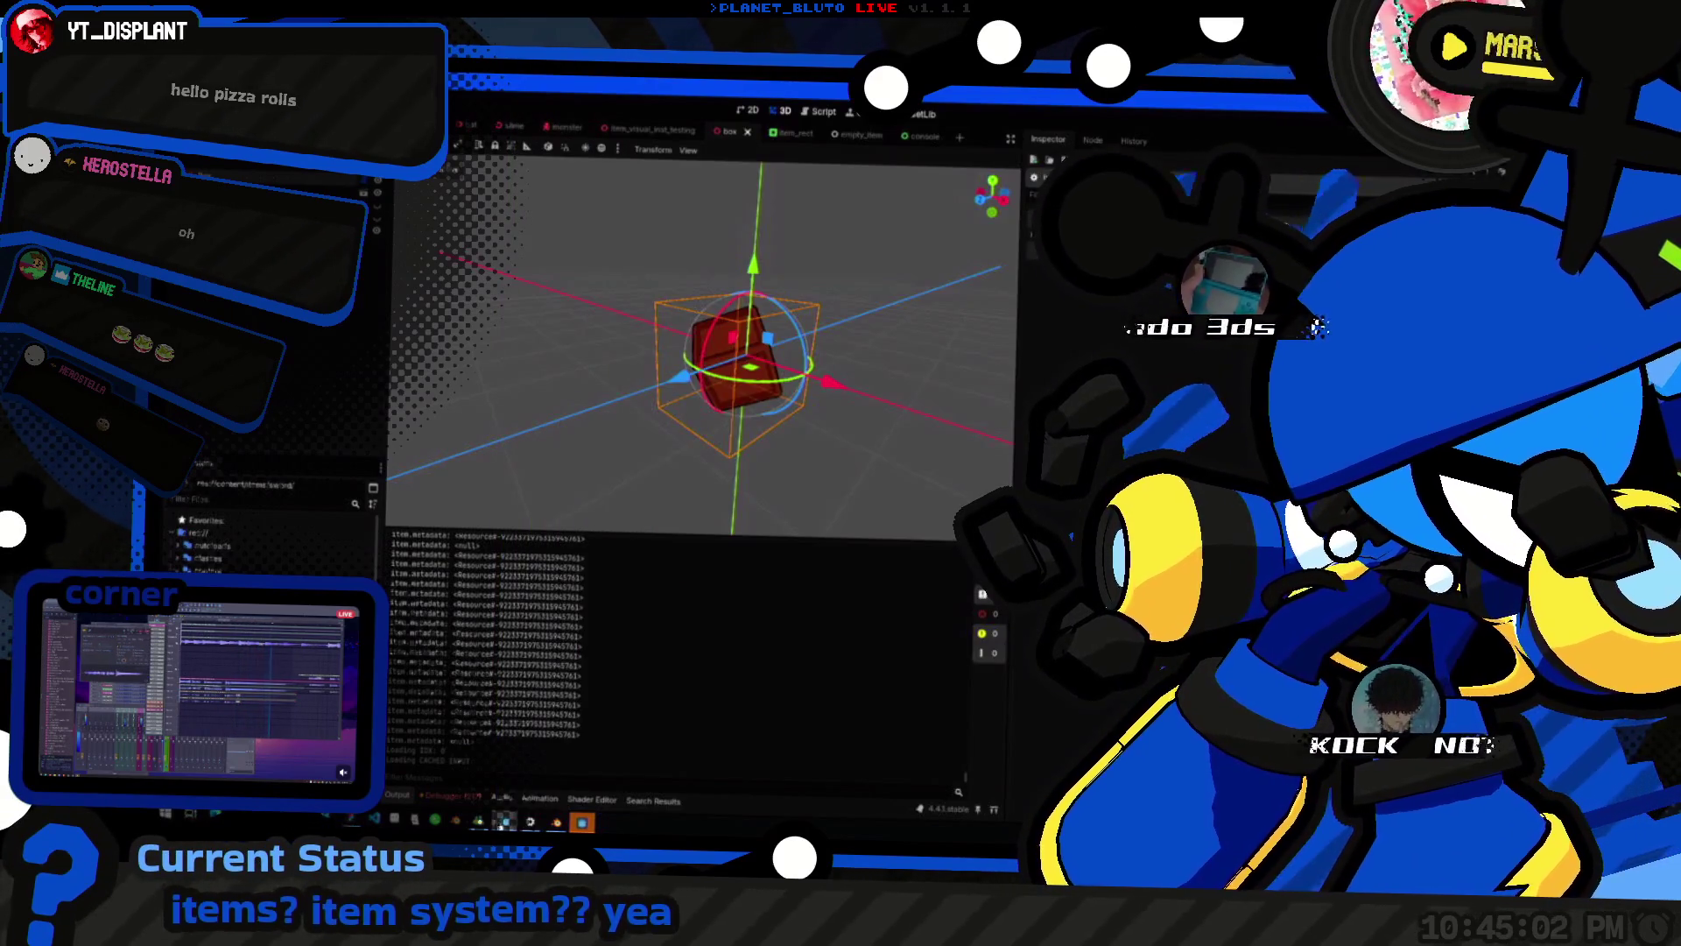
- Save the Blender character file and switch to the sword model file
{"action": "mouse_move", "coordinate": [557, 825]}
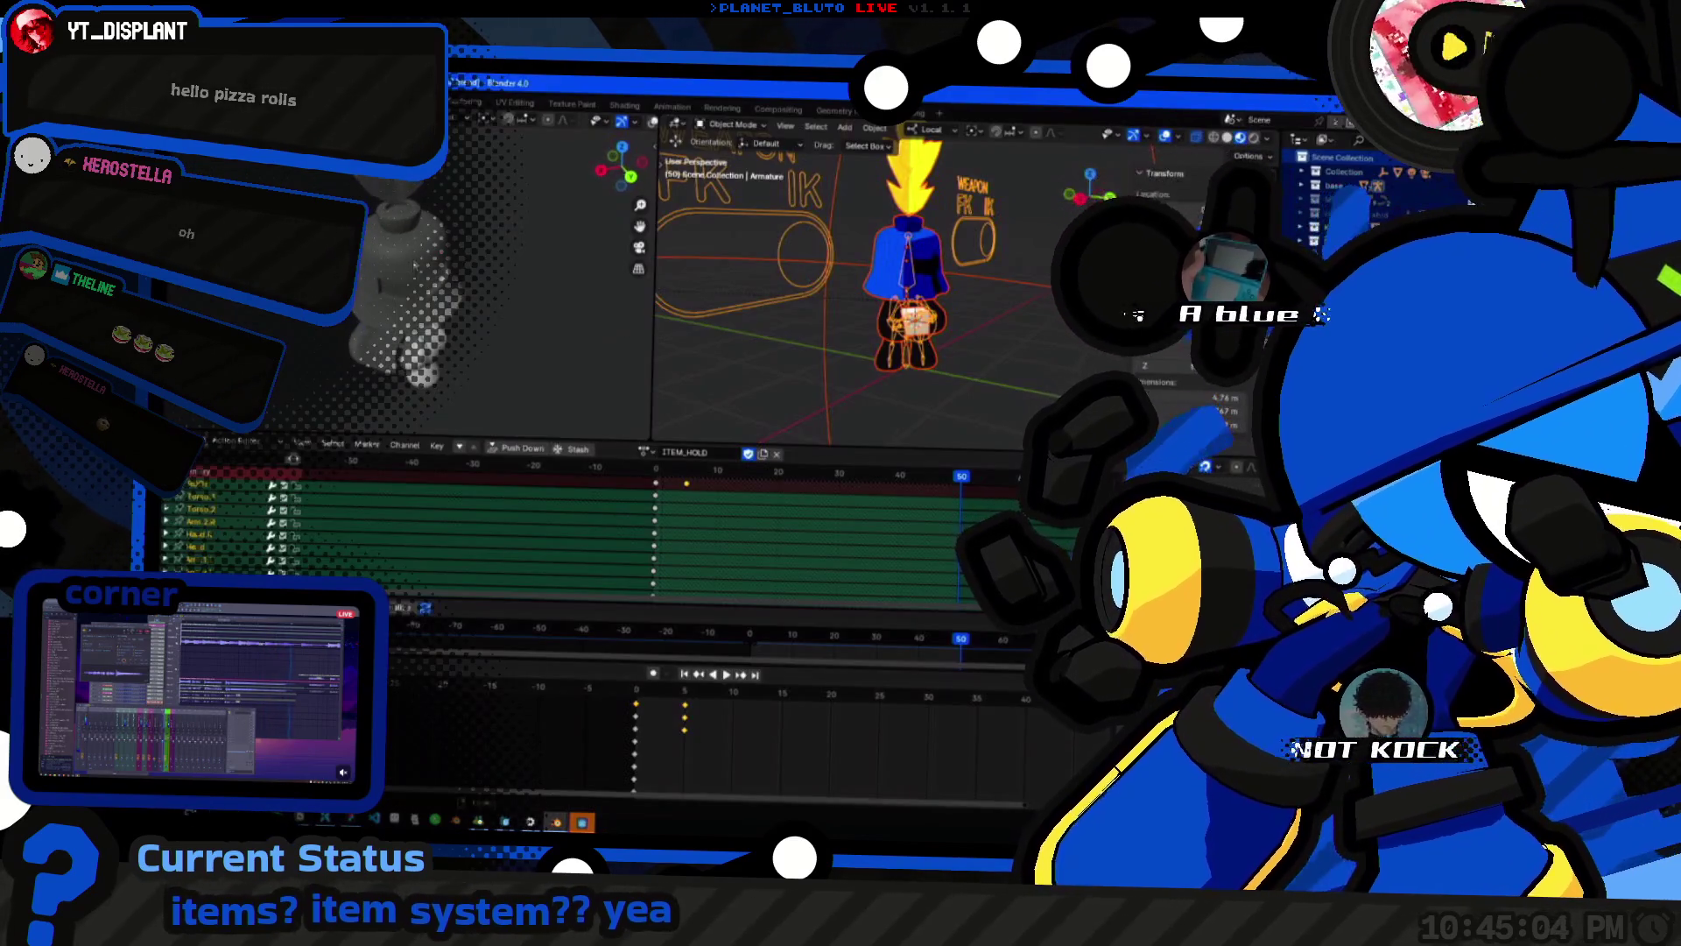
{"action": "key", "text": "ctrl+s"}
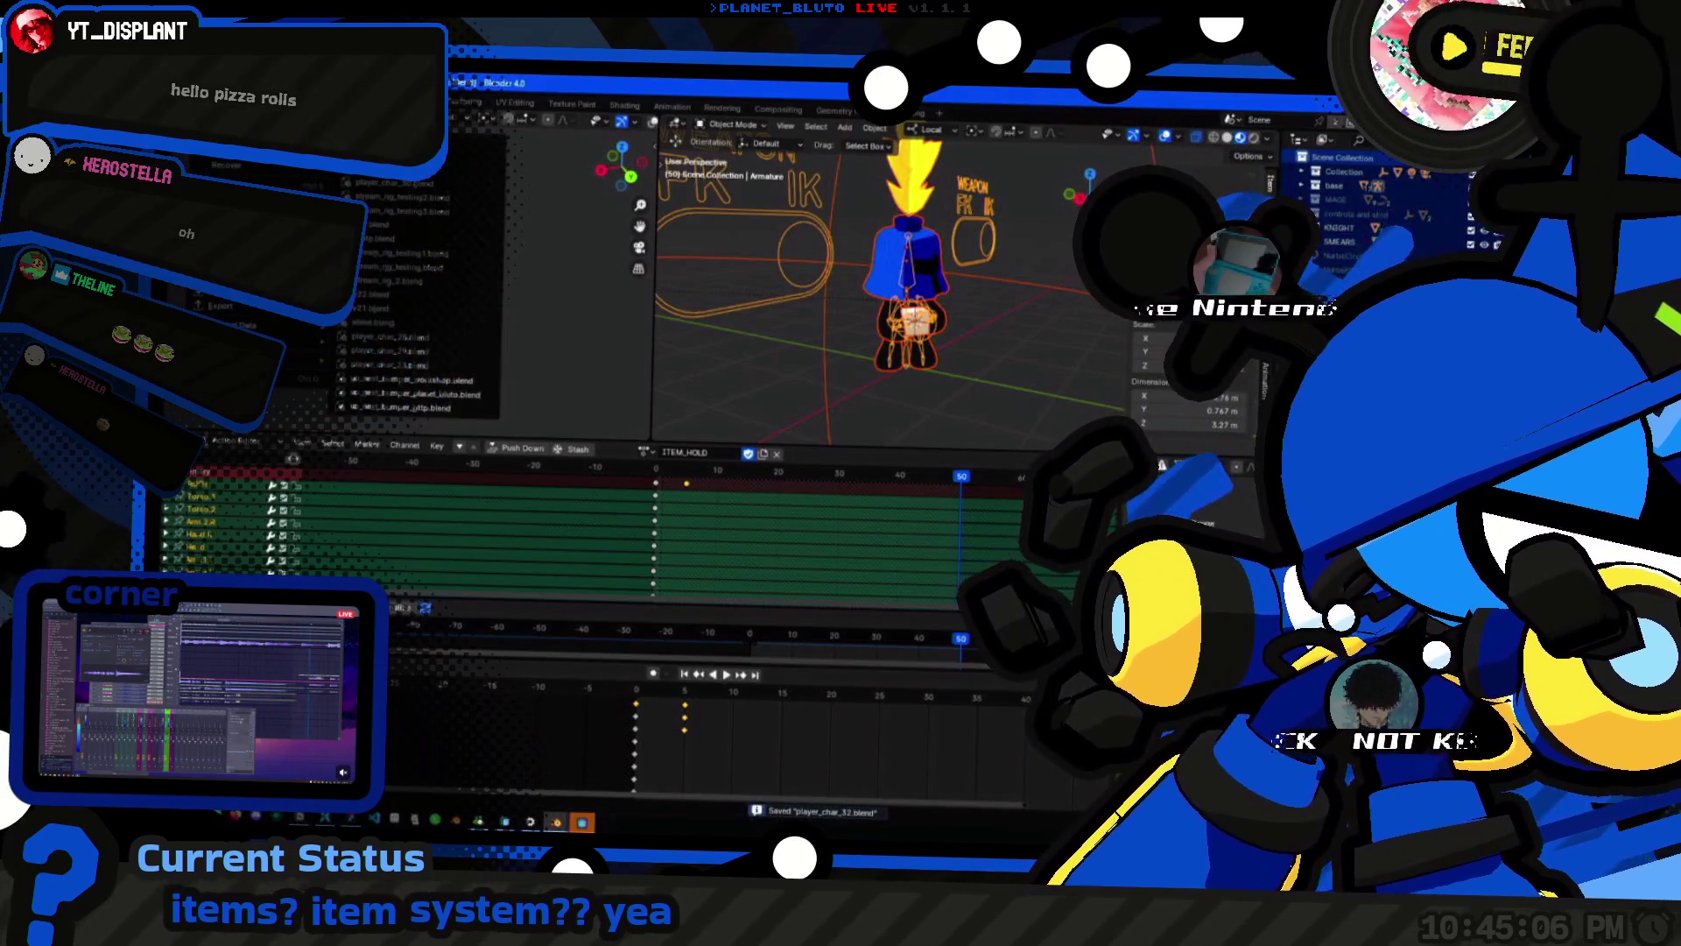
{"action": "key", "text": "alt+Tab"}
- Orbit around the sword model and select it
{"action": "mouse_move", "coordinate": [884, 508]}
{"action": "left_mouse_down"}
{"action": "mouse_move", "coordinate": [822, 413]}
{"action": "mouse_move", "coordinate": [848, 485]}
{"action": "left_mouse_up"}
{"action": "left_click", "coordinate": [1091, 200]}
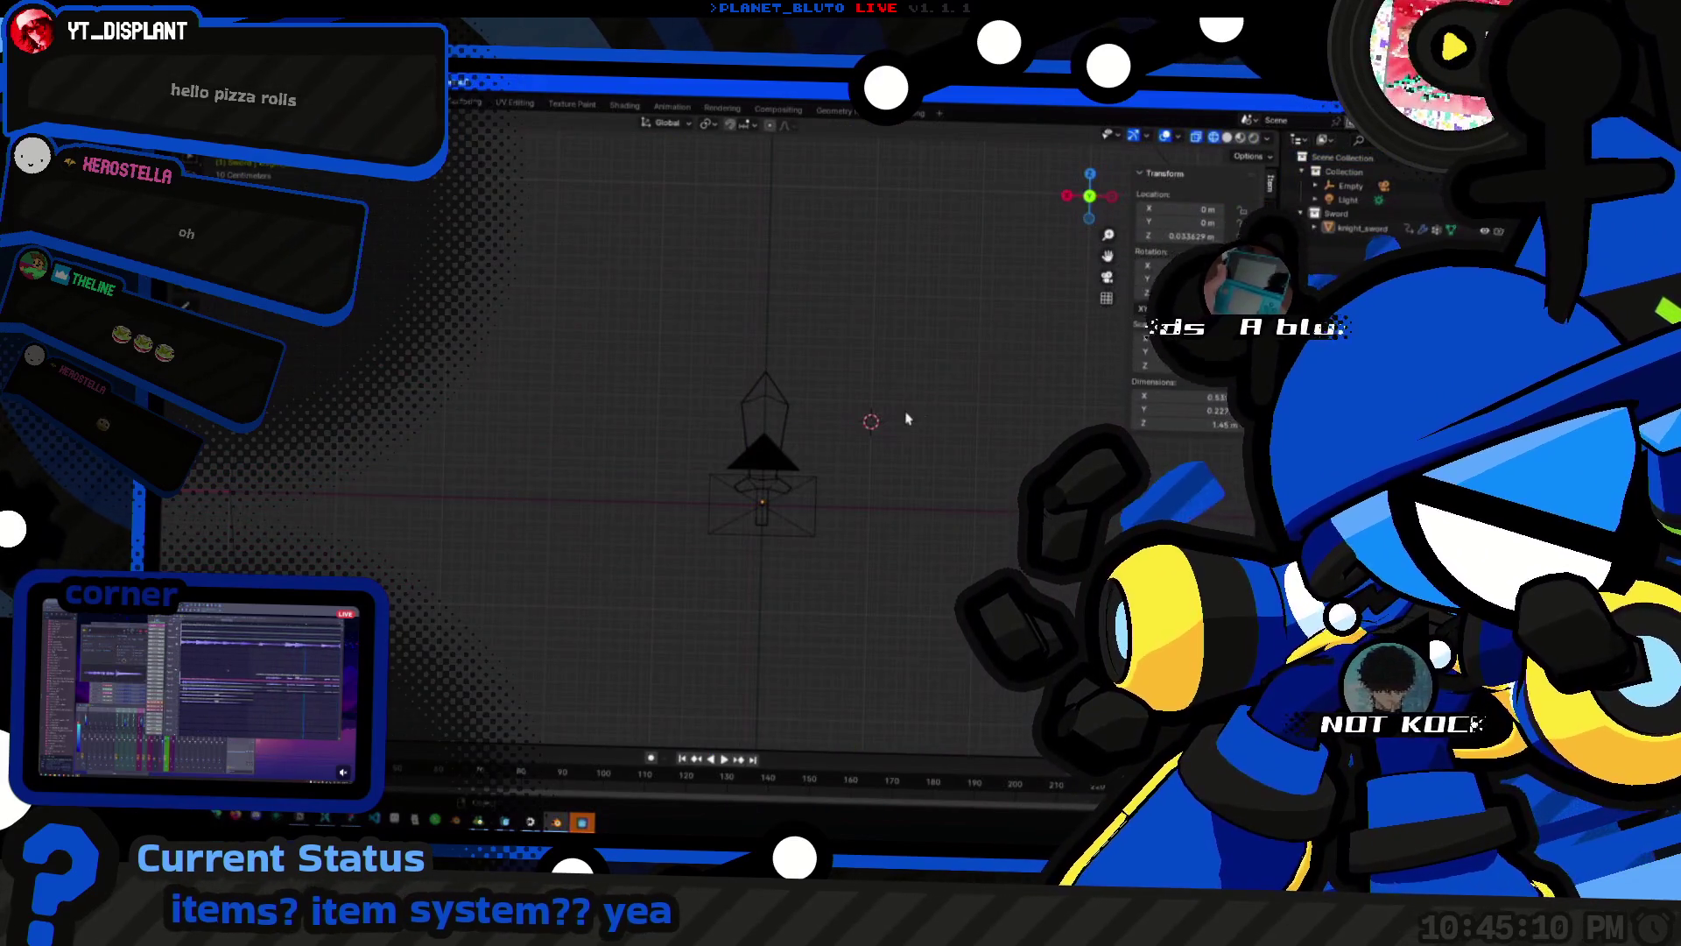
{"action": "scroll", "coordinate": [894, 424], "scroll_direction": "up", "scroll_amount": 3}
{"action": "scroll", "coordinate": [895, 424], "scroll_direction": "down", "scroll_amount": 1}
{"action": "mouse_move", "coordinate": [915, 423]}
{"action": "left_mouse_down"}
{"action": "mouse_move", "coordinate": [863, 481]}
{"action": "mouse_move", "coordinate": [1009, 392]}
{"action": "left_mouse_up"}
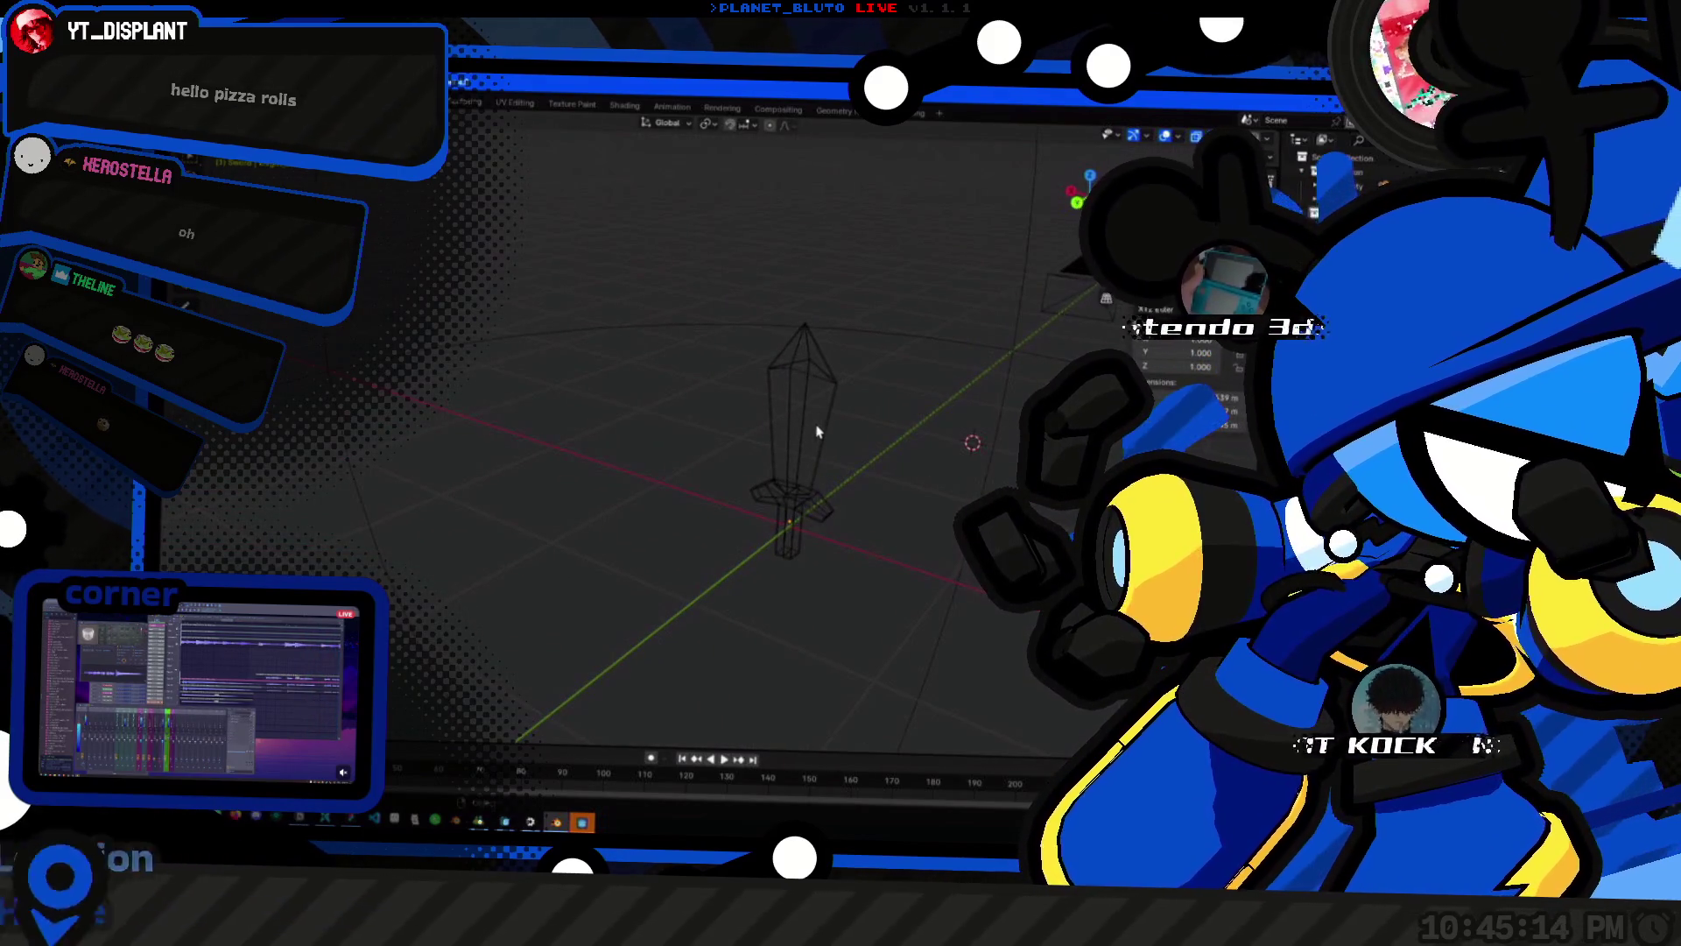
{"action": "left_click", "coordinate": [818, 430]}
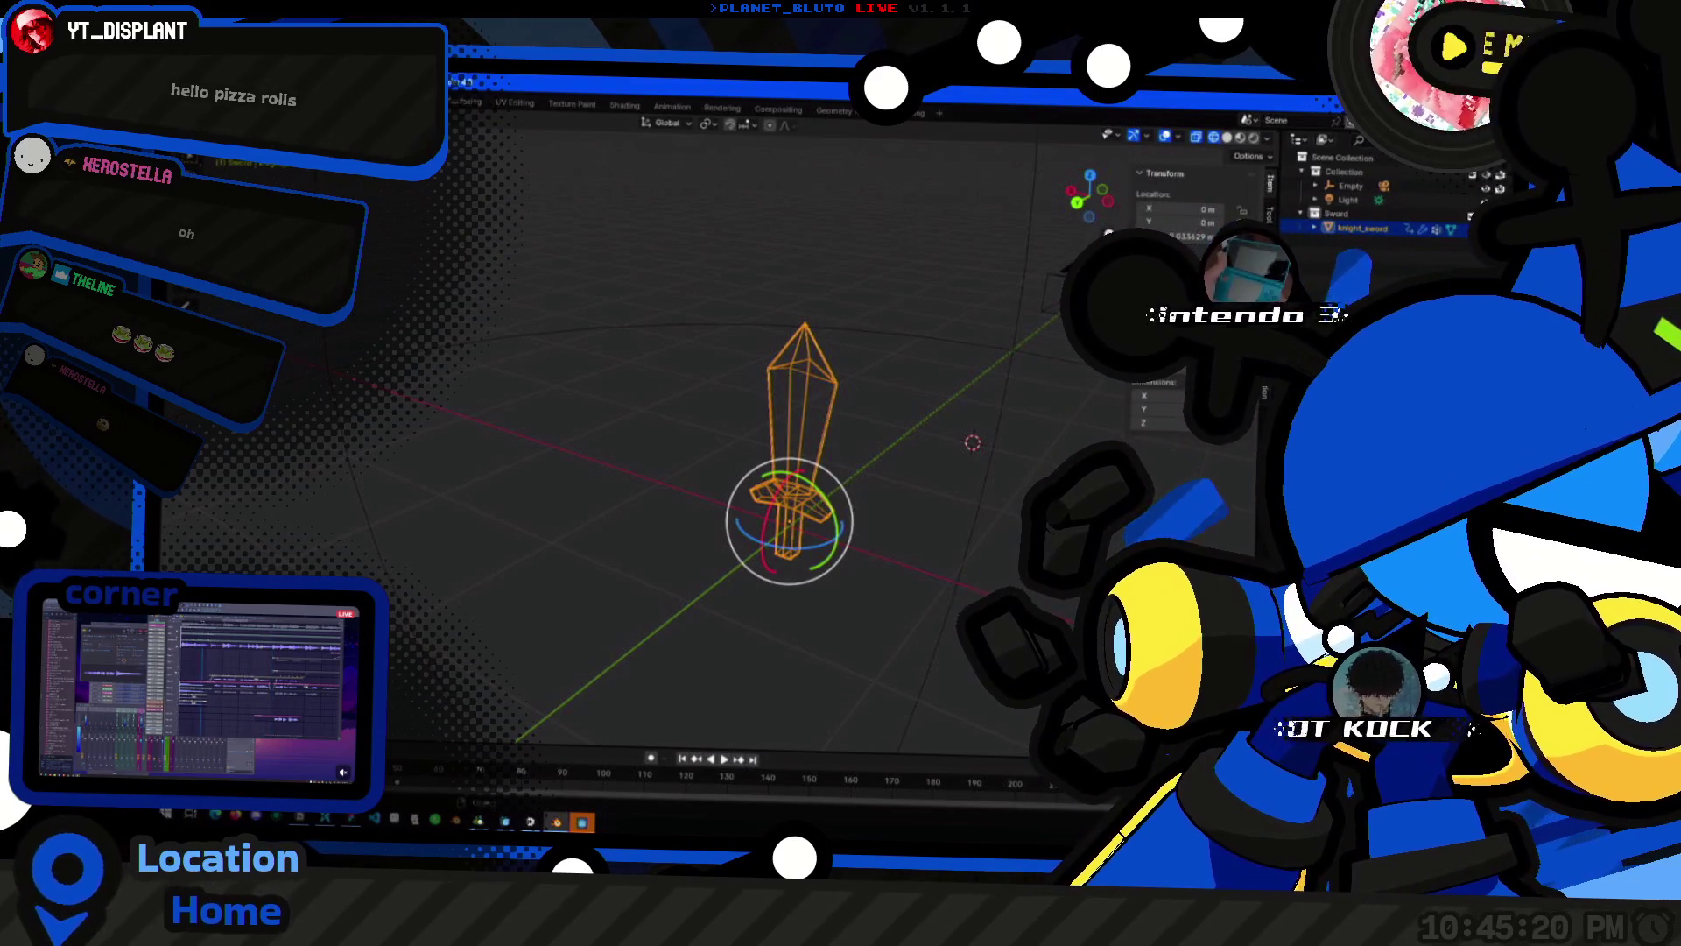
- Choose File > Export > glTF 2.0 for the selected sword
{"action": "left_click", "coordinate": [188, 96]}
{"action": "mouse_move", "coordinate": [227, 150]}
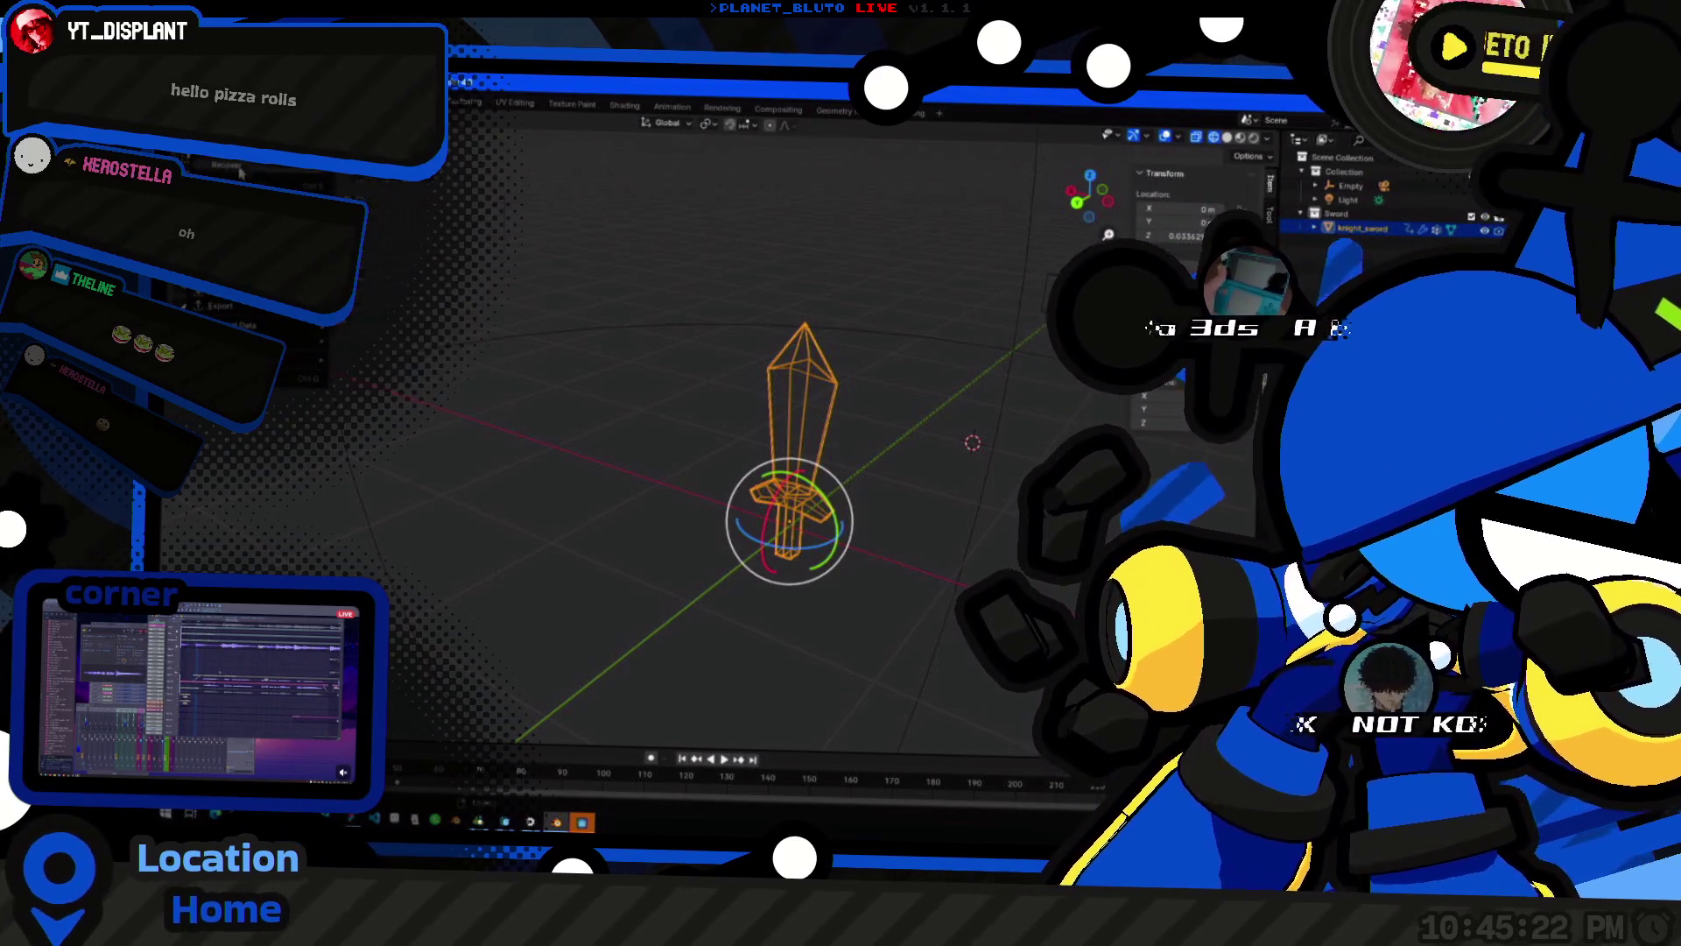
{"action": "key", "text": "Escape"}
{"action": "left_click", "coordinate": [188, 96]}
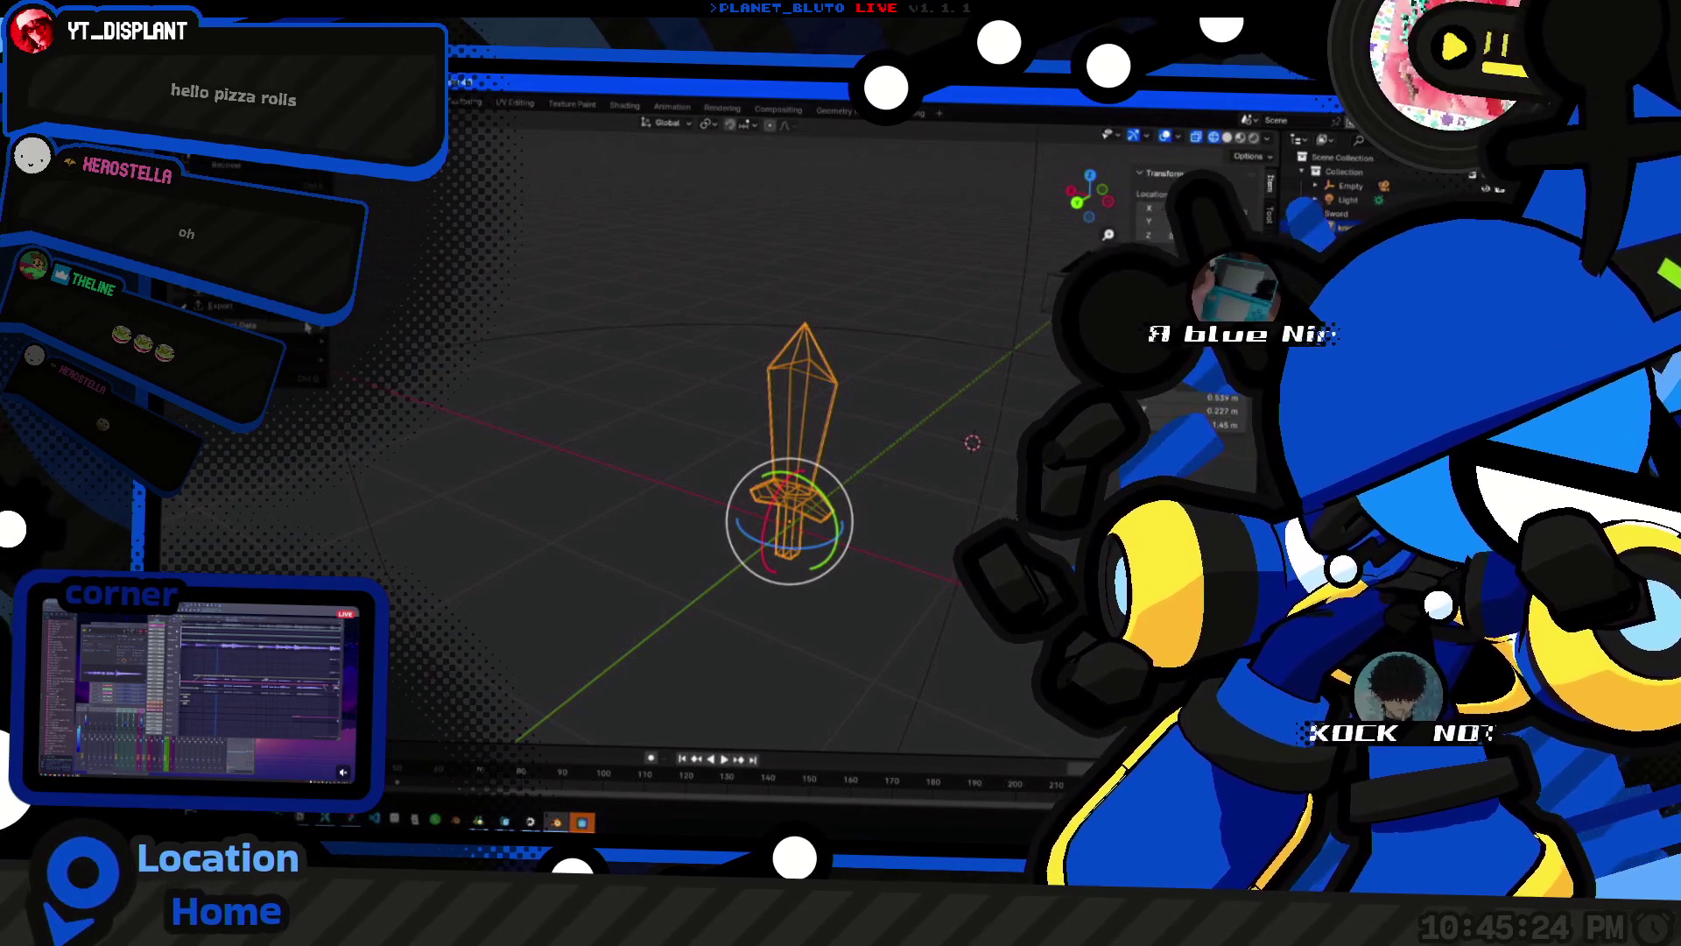
{"action": "mouse_move", "coordinate": [289, 305]}
{"action": "left_click", "coordinate": [421, 450]}
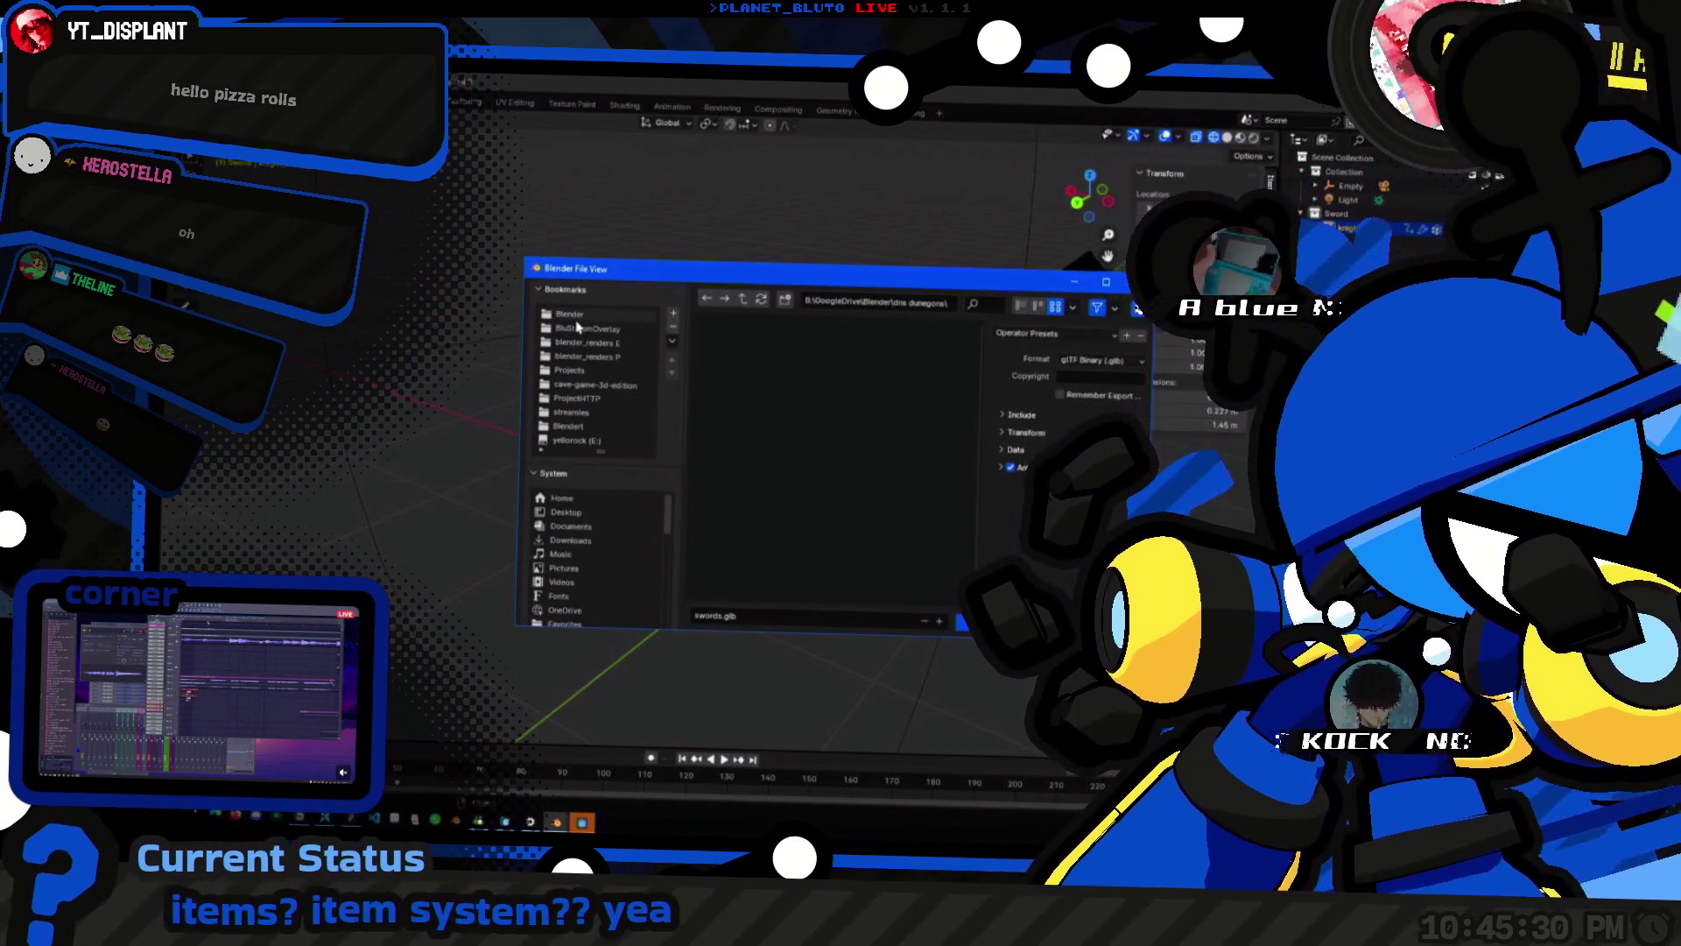
- Export the sword as sword.glb into the cave-game-3d-edition project's rigs folder
{"action": "left_click", "coordinate": [604, 314]}
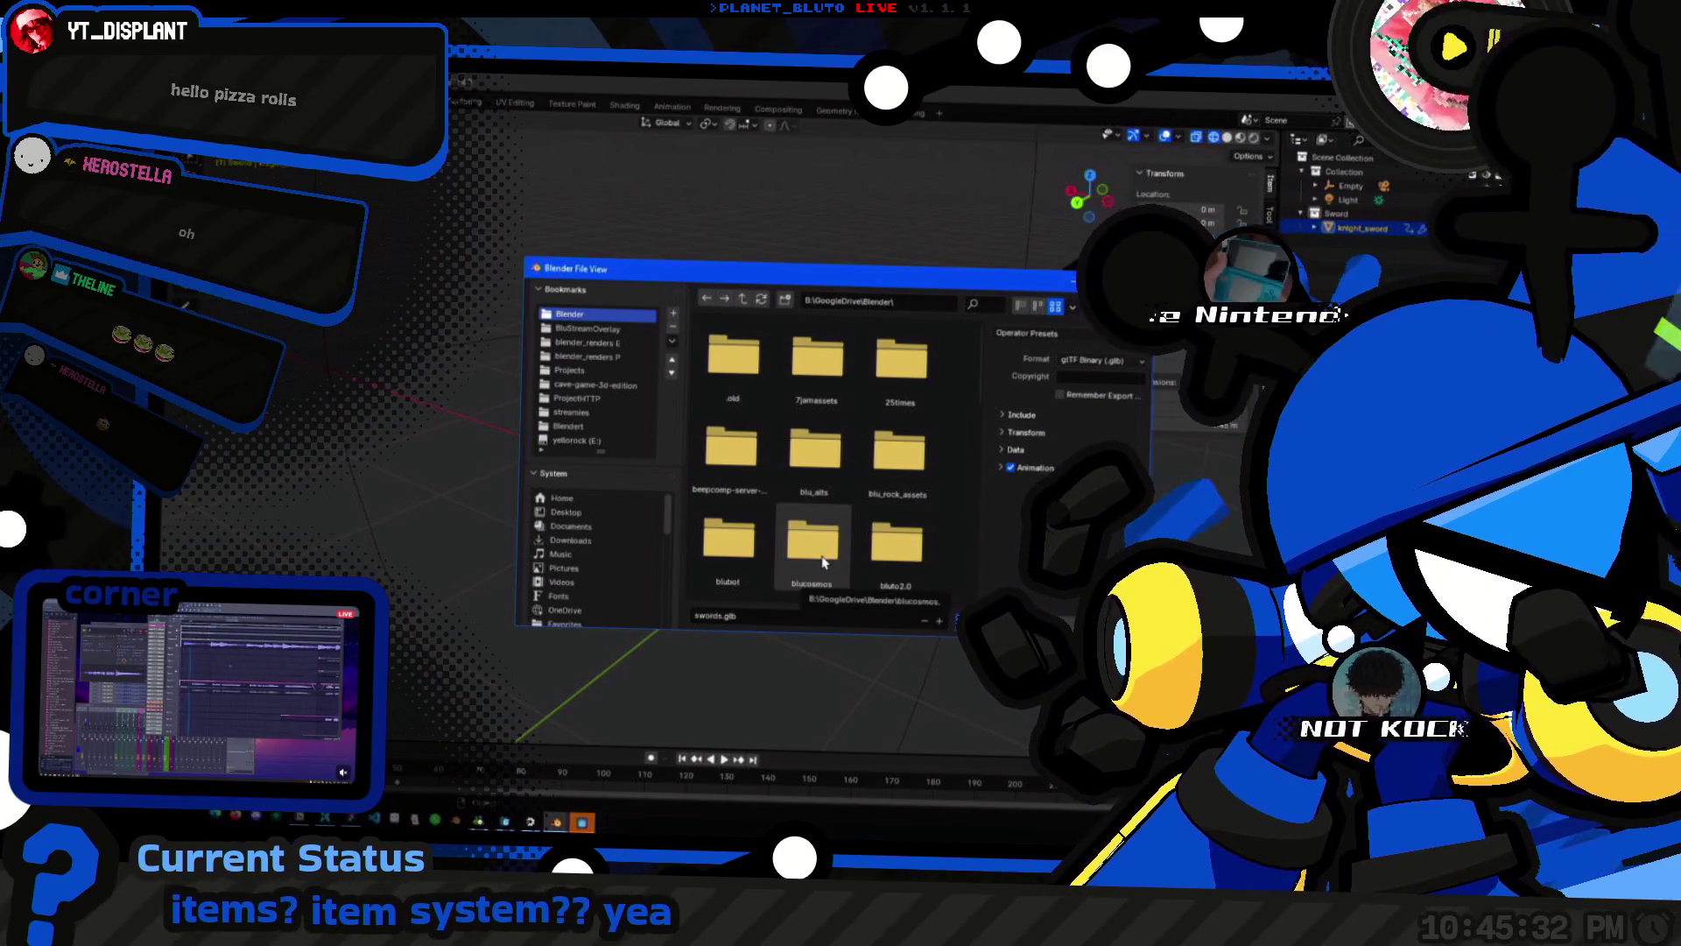
{"action": "scroll", "coordinate": [823, 563], "scroll_direction": "down", "scroll_amount": 1}
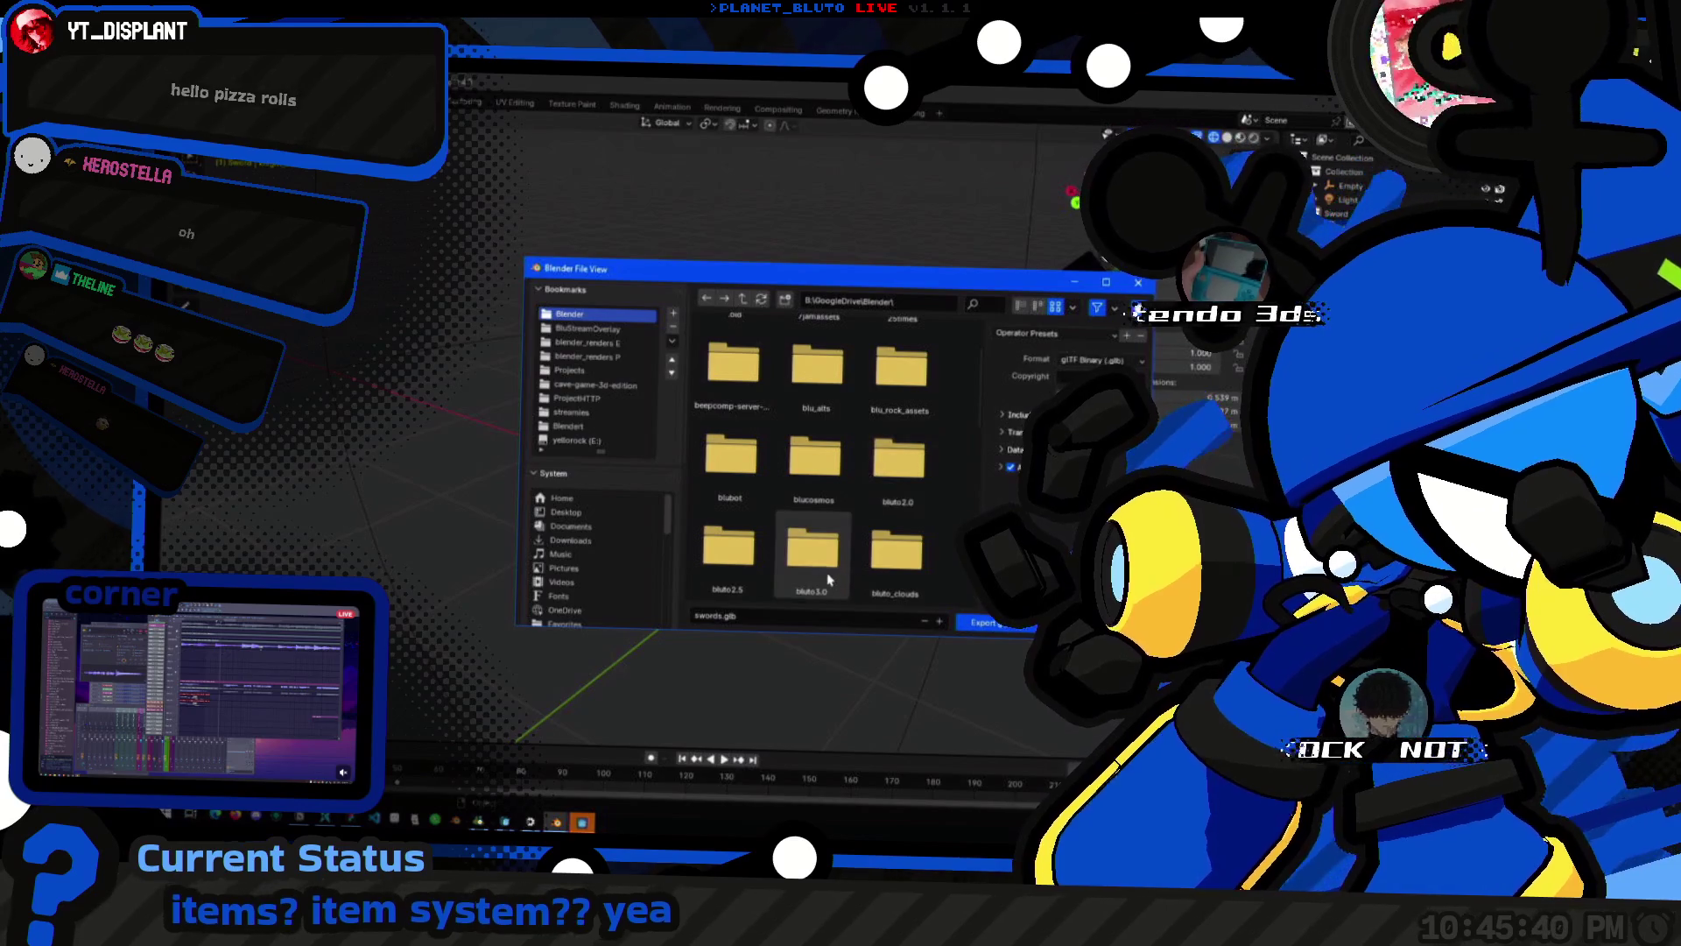
{"action": "scroll", "coordinate": [857, 559], "scroll_direction": "up", "scroll_amount": 1}
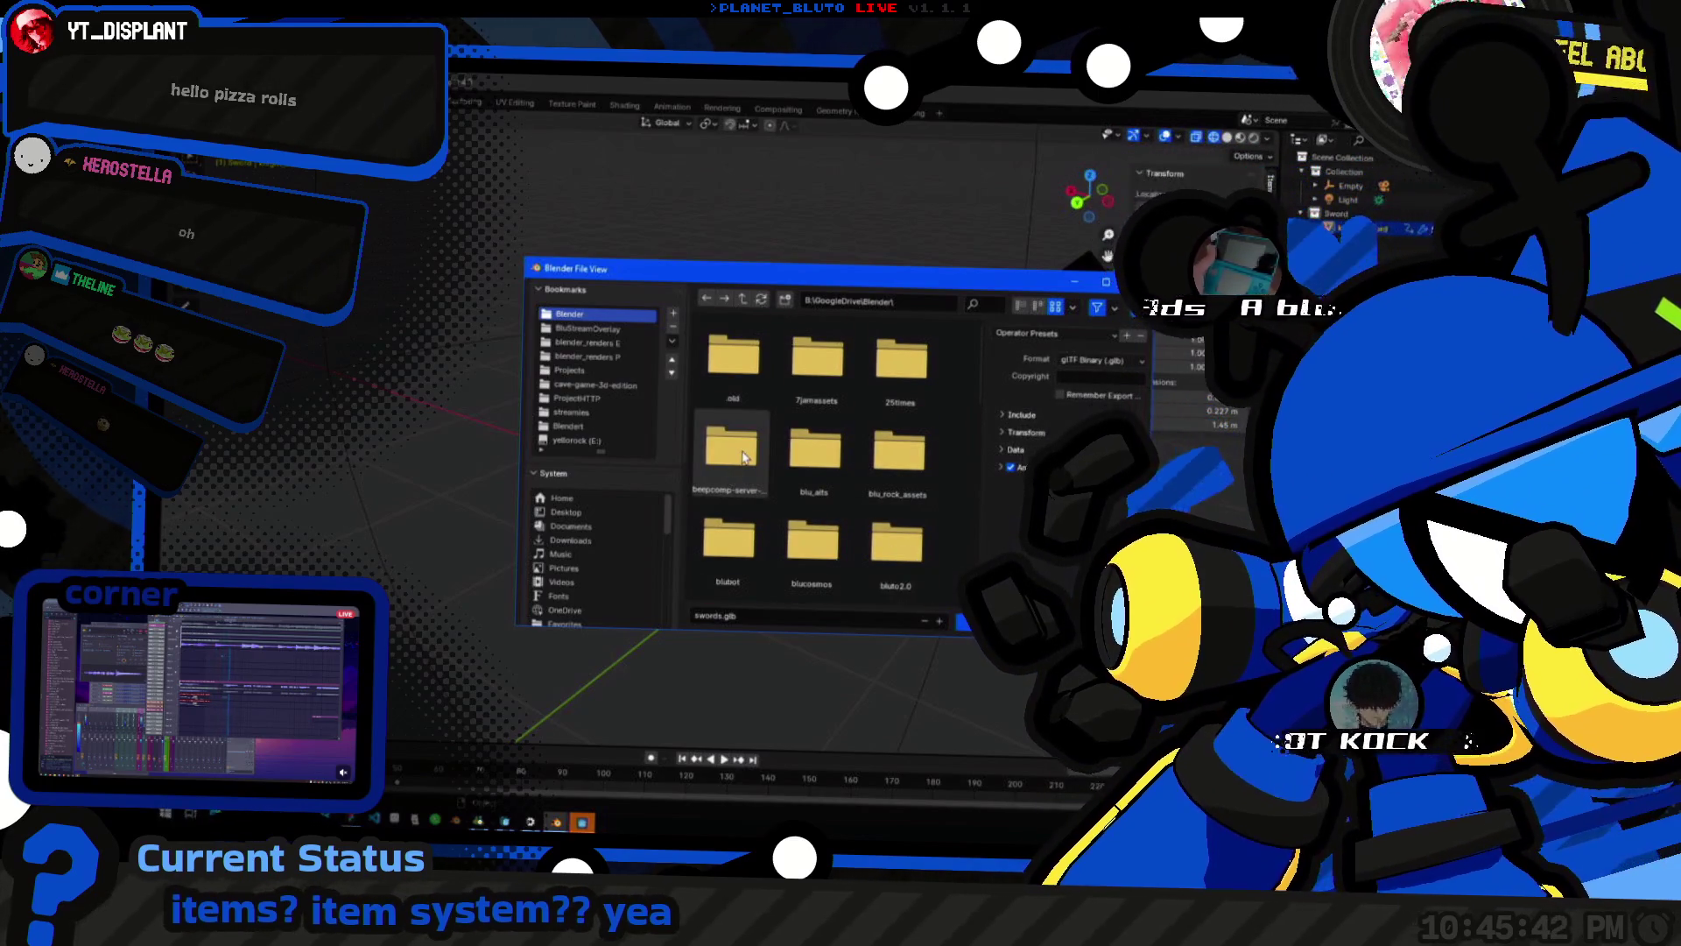
{"action": "scroll", "coordinate": [876, 420], "scroll_direction": "down", "scroll_amount": 4}
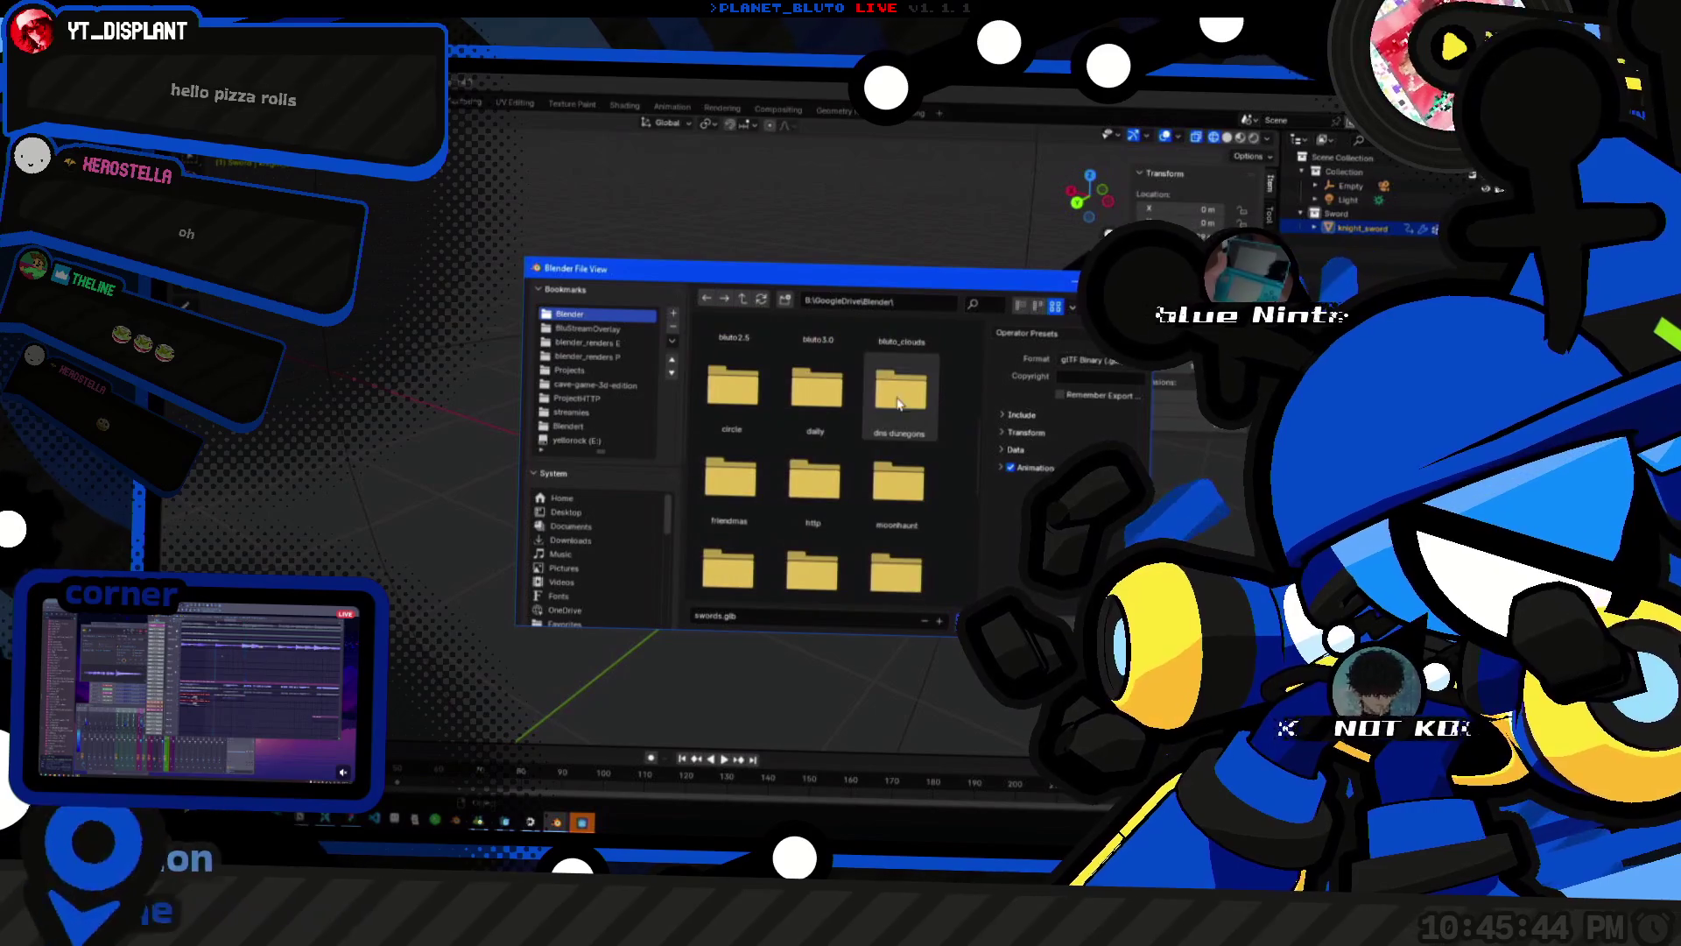
{"action": "double_click", "coordinate": [897, 403]}
{"action": "left_click", "coordinate": [567, 385]}
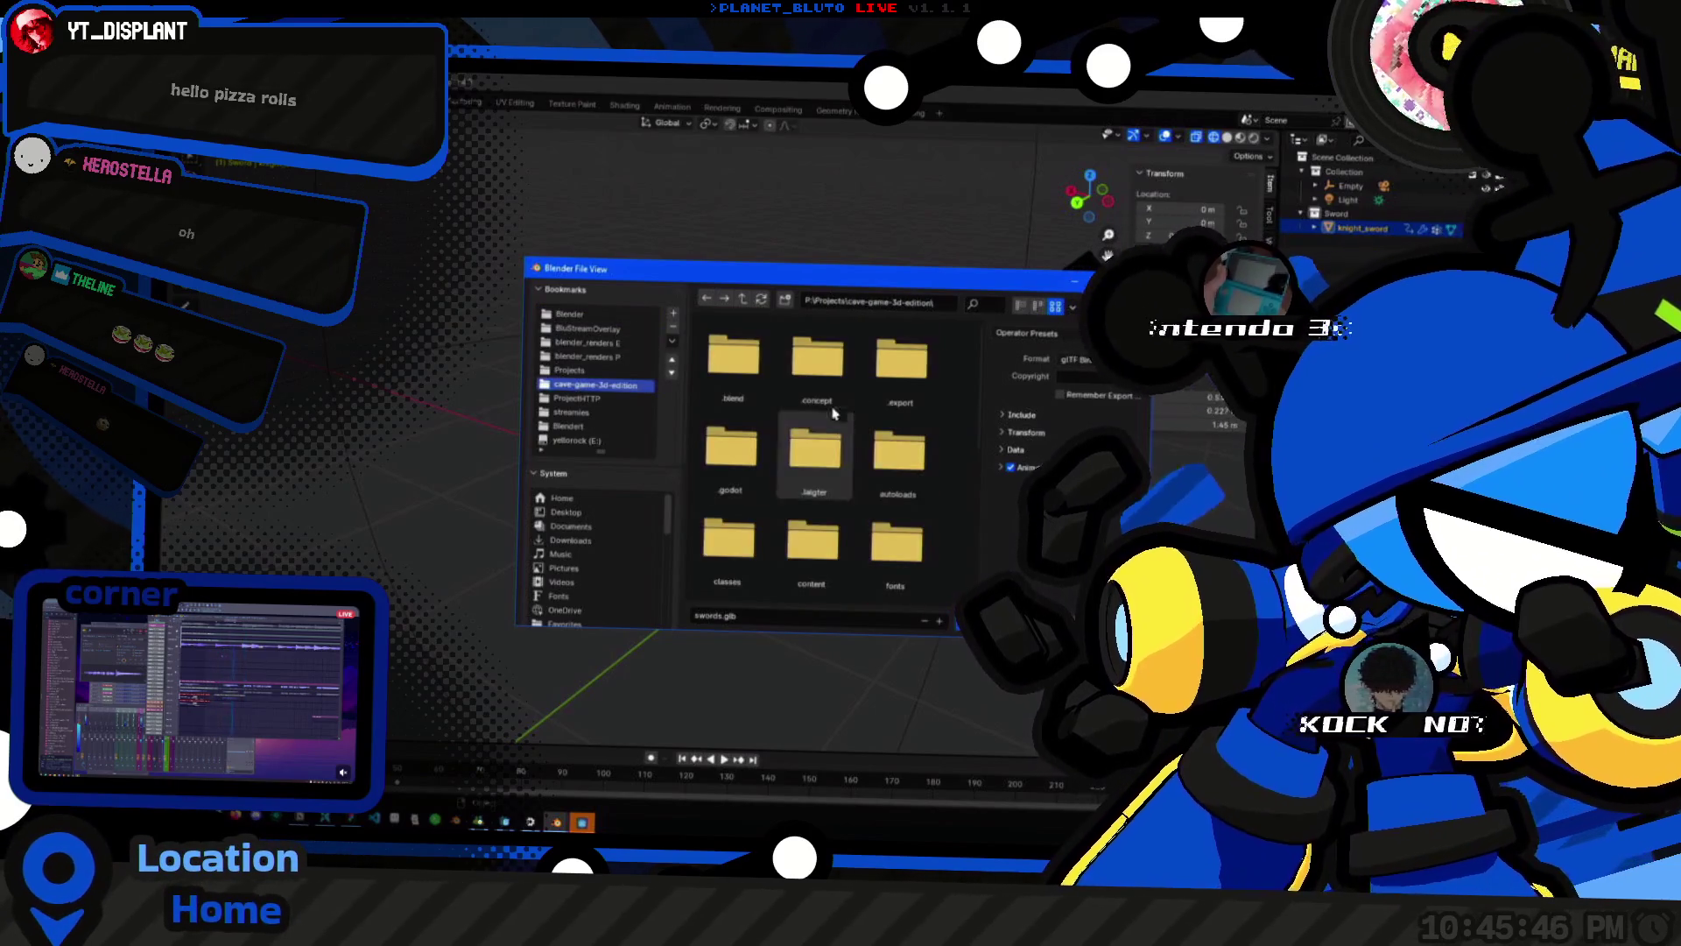
{"action": "scroll", "coordinate": [797, 481], "scroll_direction": "down", "scroll_amount": 2}
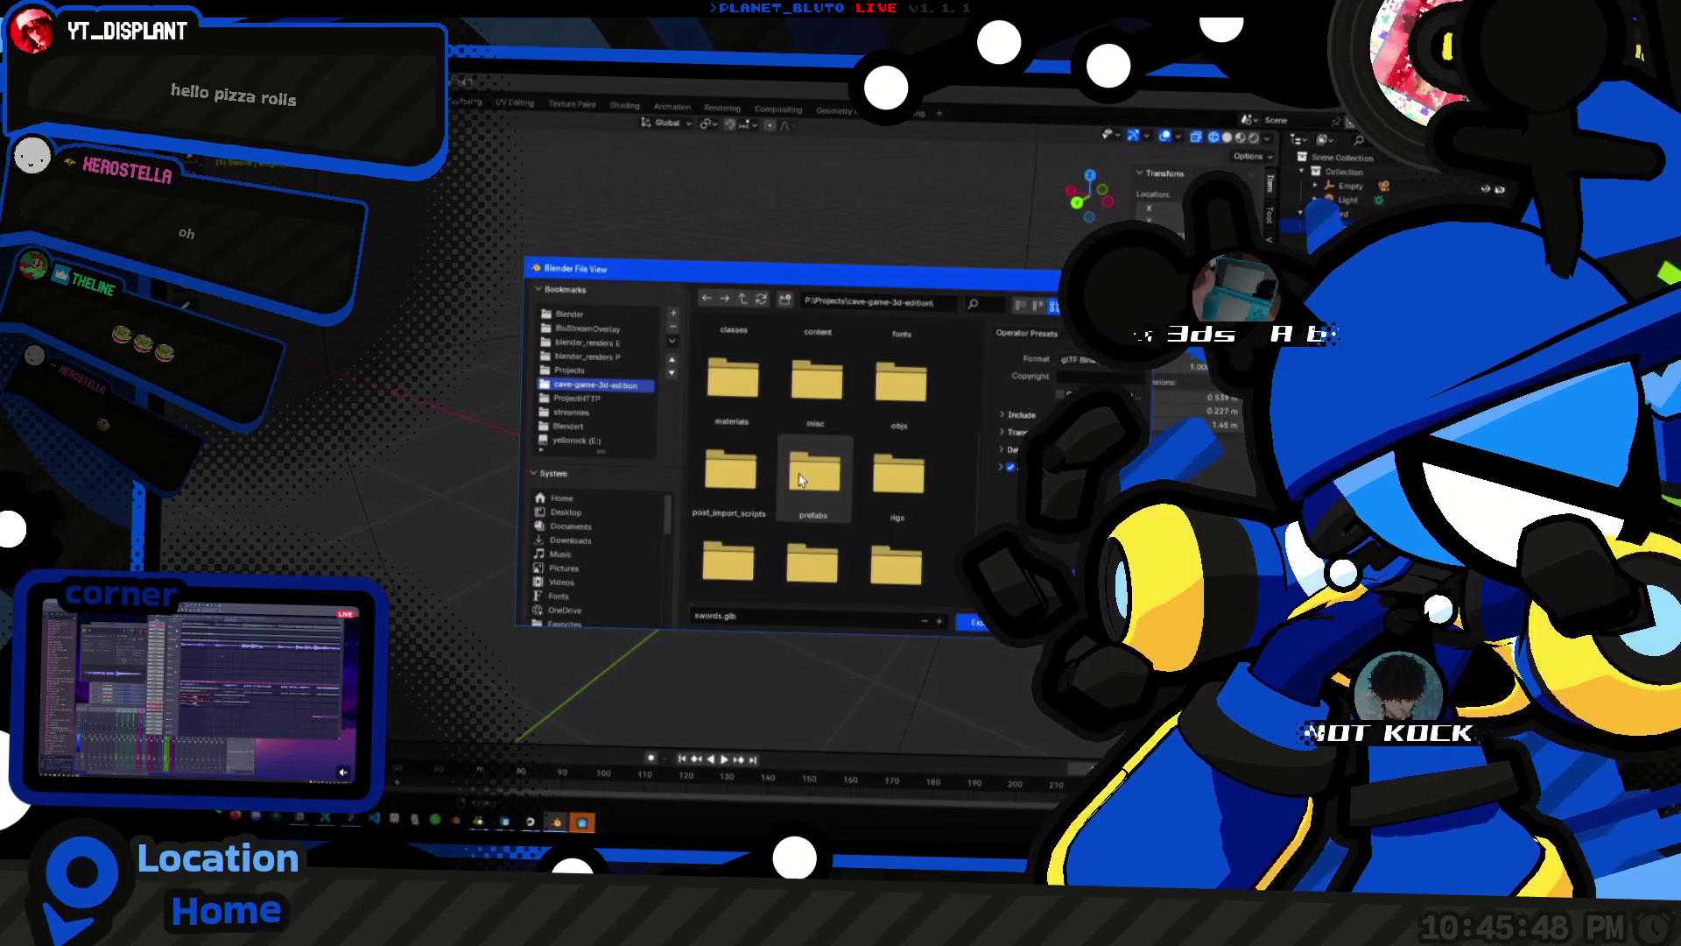
{"action": "double_click", "coordinate": [897, 460]}
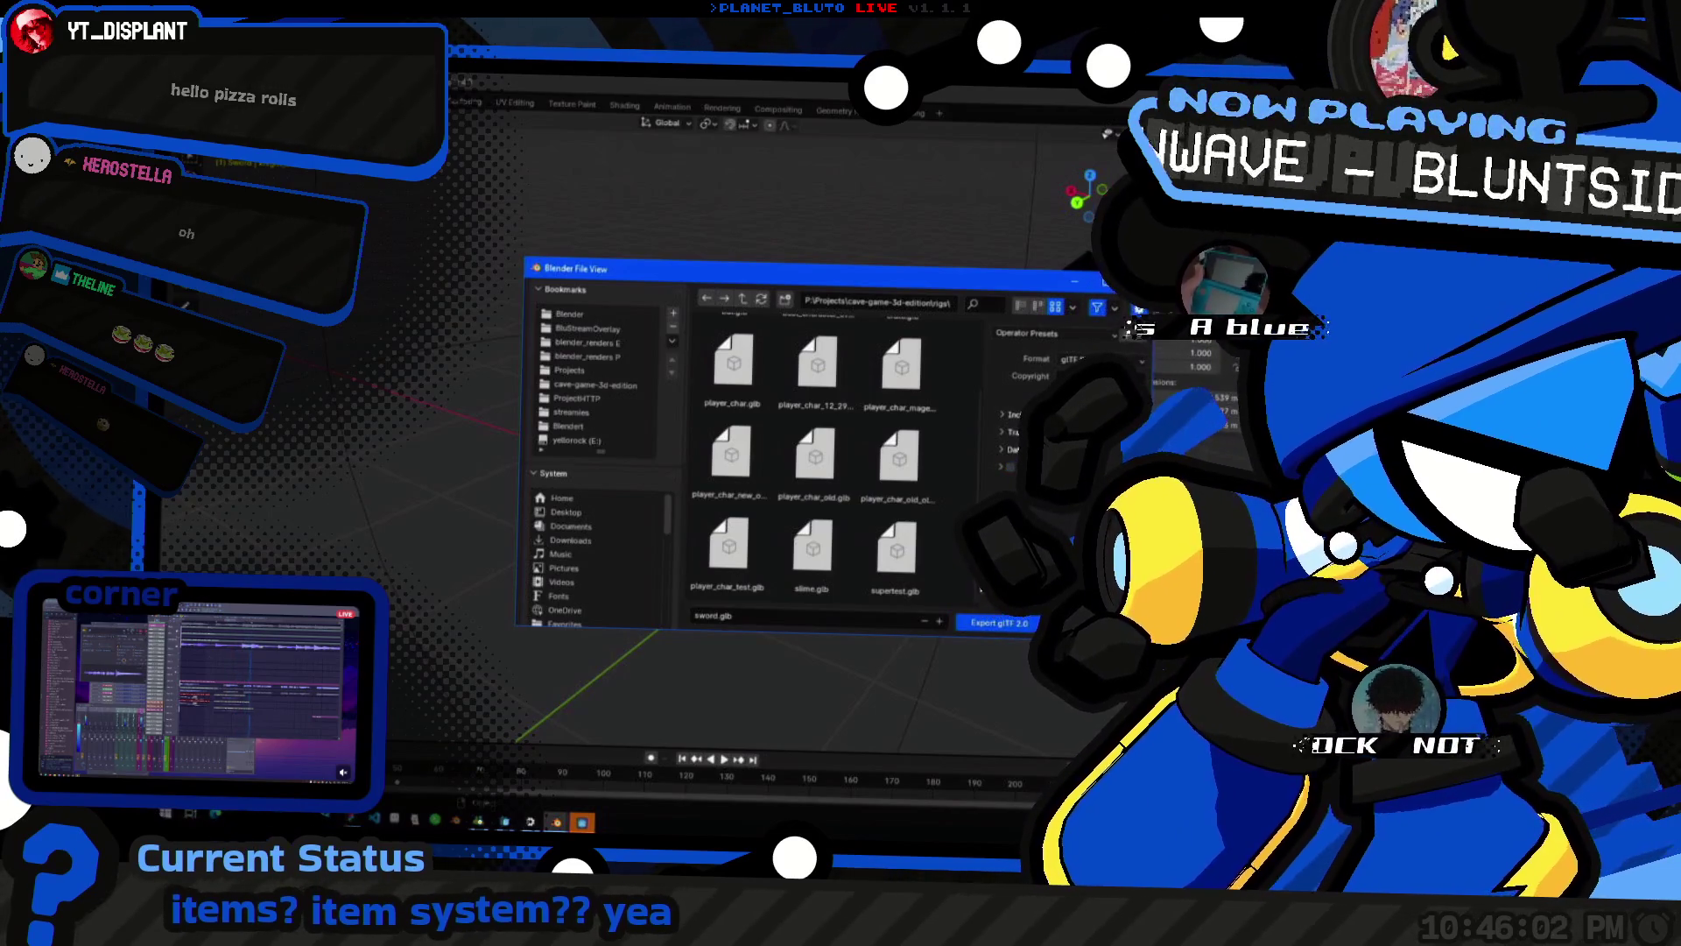
{"action": "left_click", "coordinate": [984, 626]}
- Switch back to Godot and open sword.glb's Advanced Import Settings from the FileSystem dock
{"action": "key", "text": "alt+Tab"}
{"action": "key", "text": "alt+Tab"}
{"action": "key", "text": "alt+Tab"}
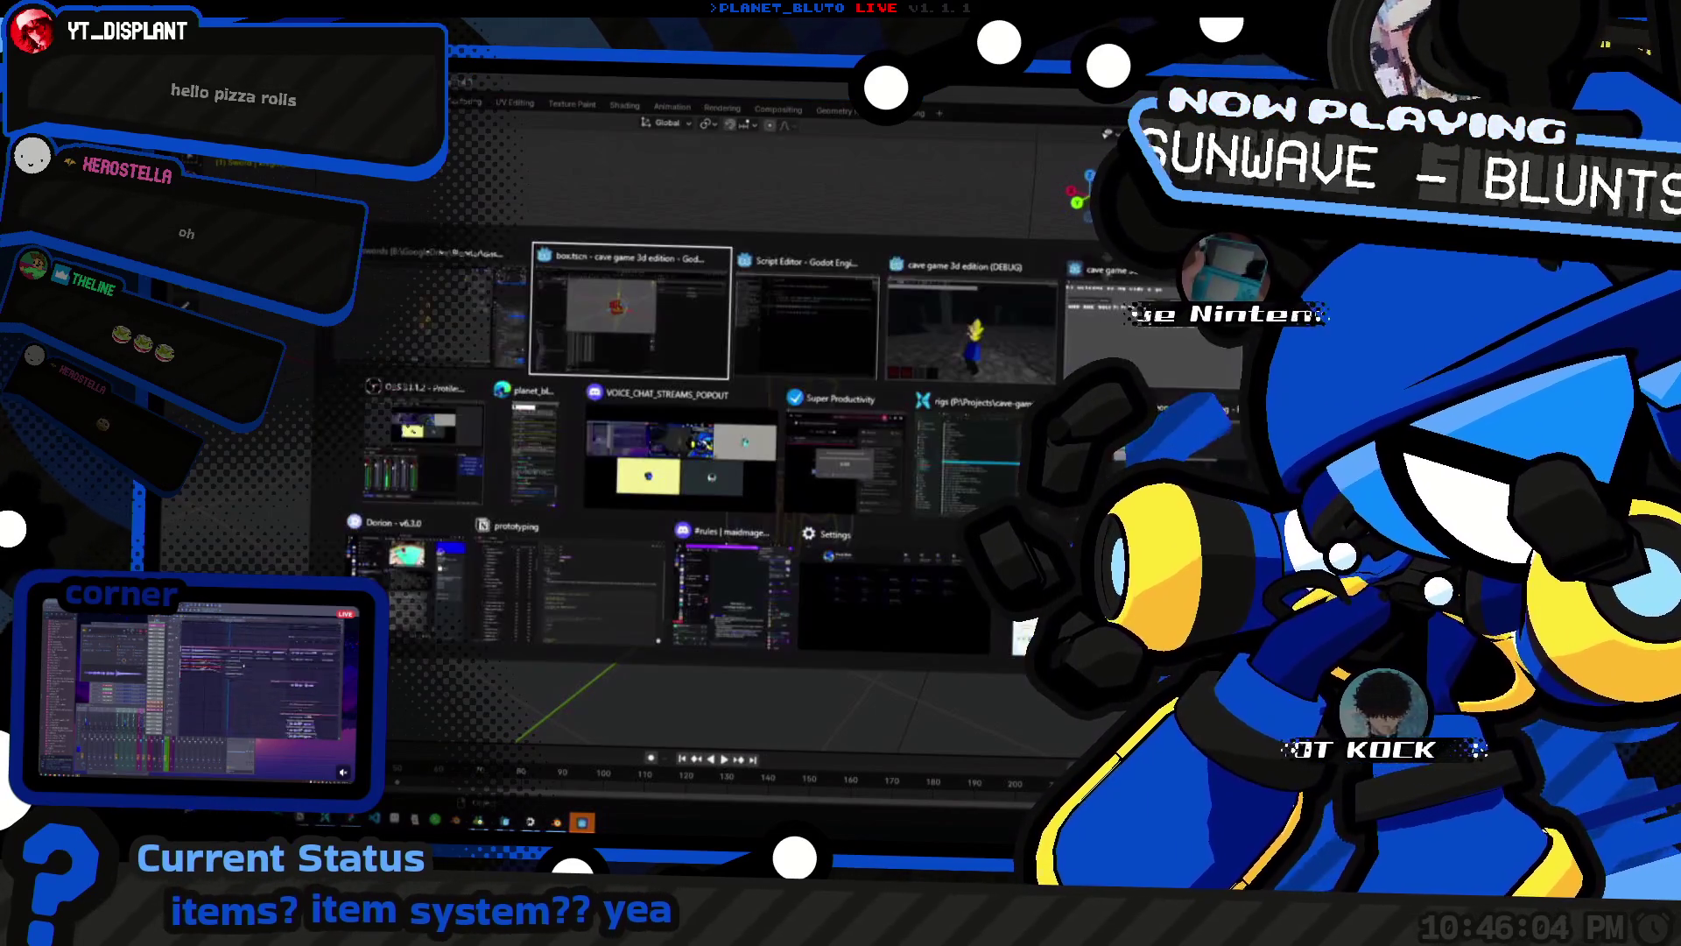
{"action": "key", "text": "alt+Tab"}
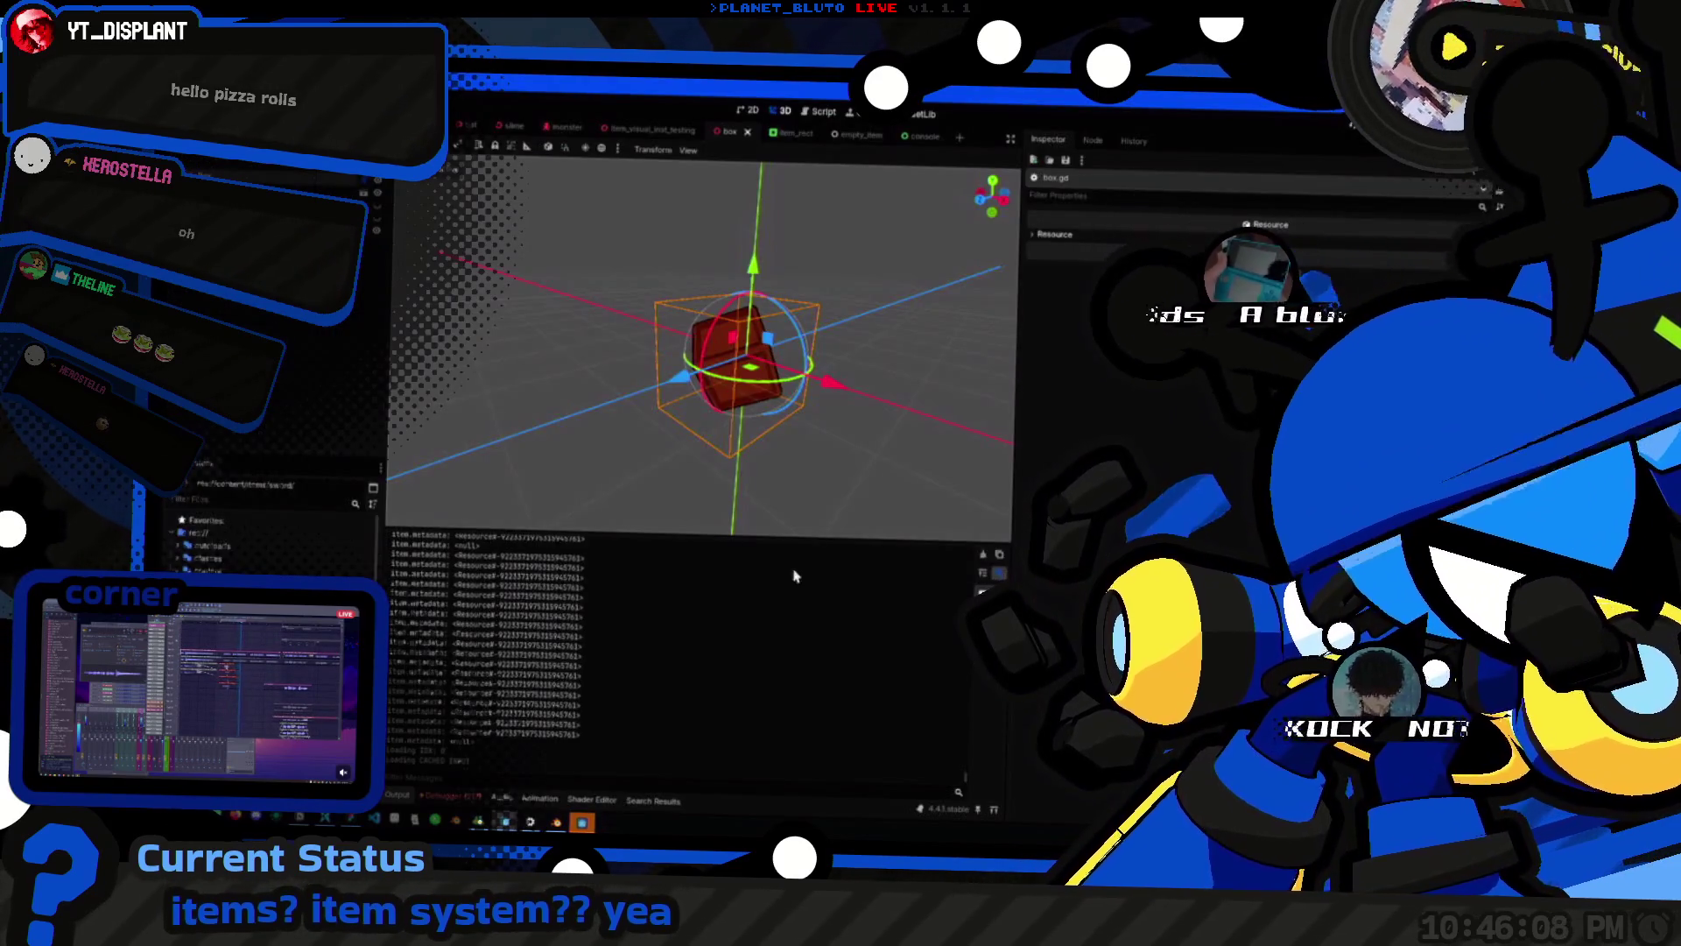
{"action": "scroll", "coordinate": [272, 539], "scroll_direction": "down", "scroll_amount": 5}
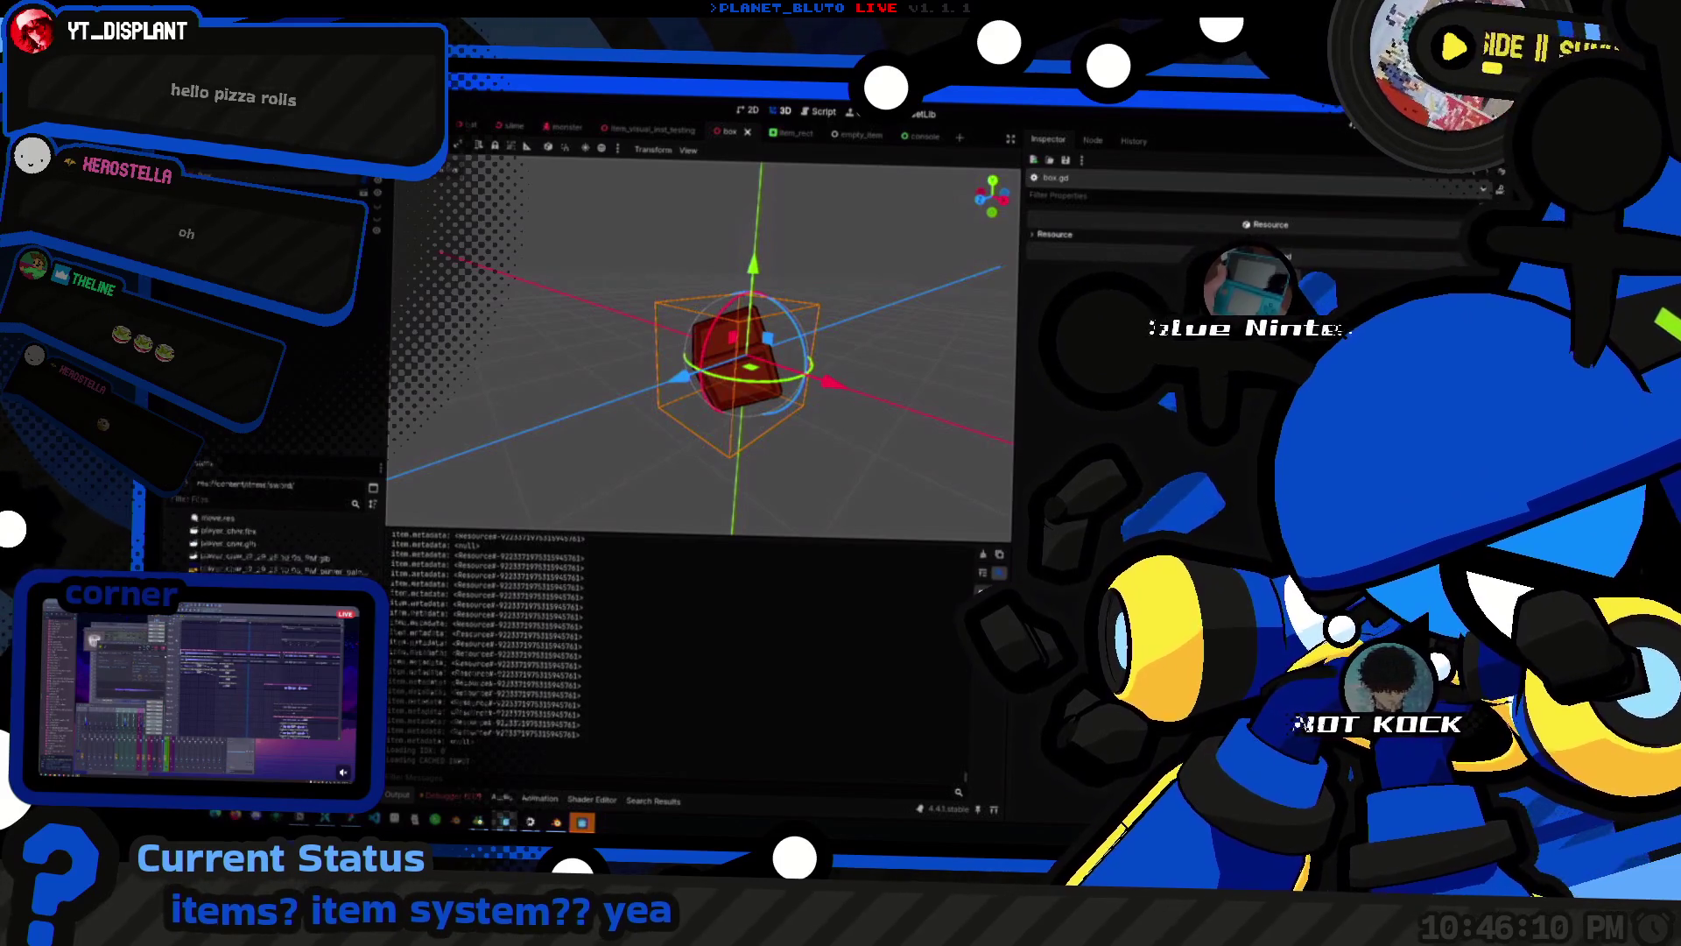
{"action": "scroll", "coordinate": [271, 538], "scroll_direction": "down", "scroll_amount": 3}
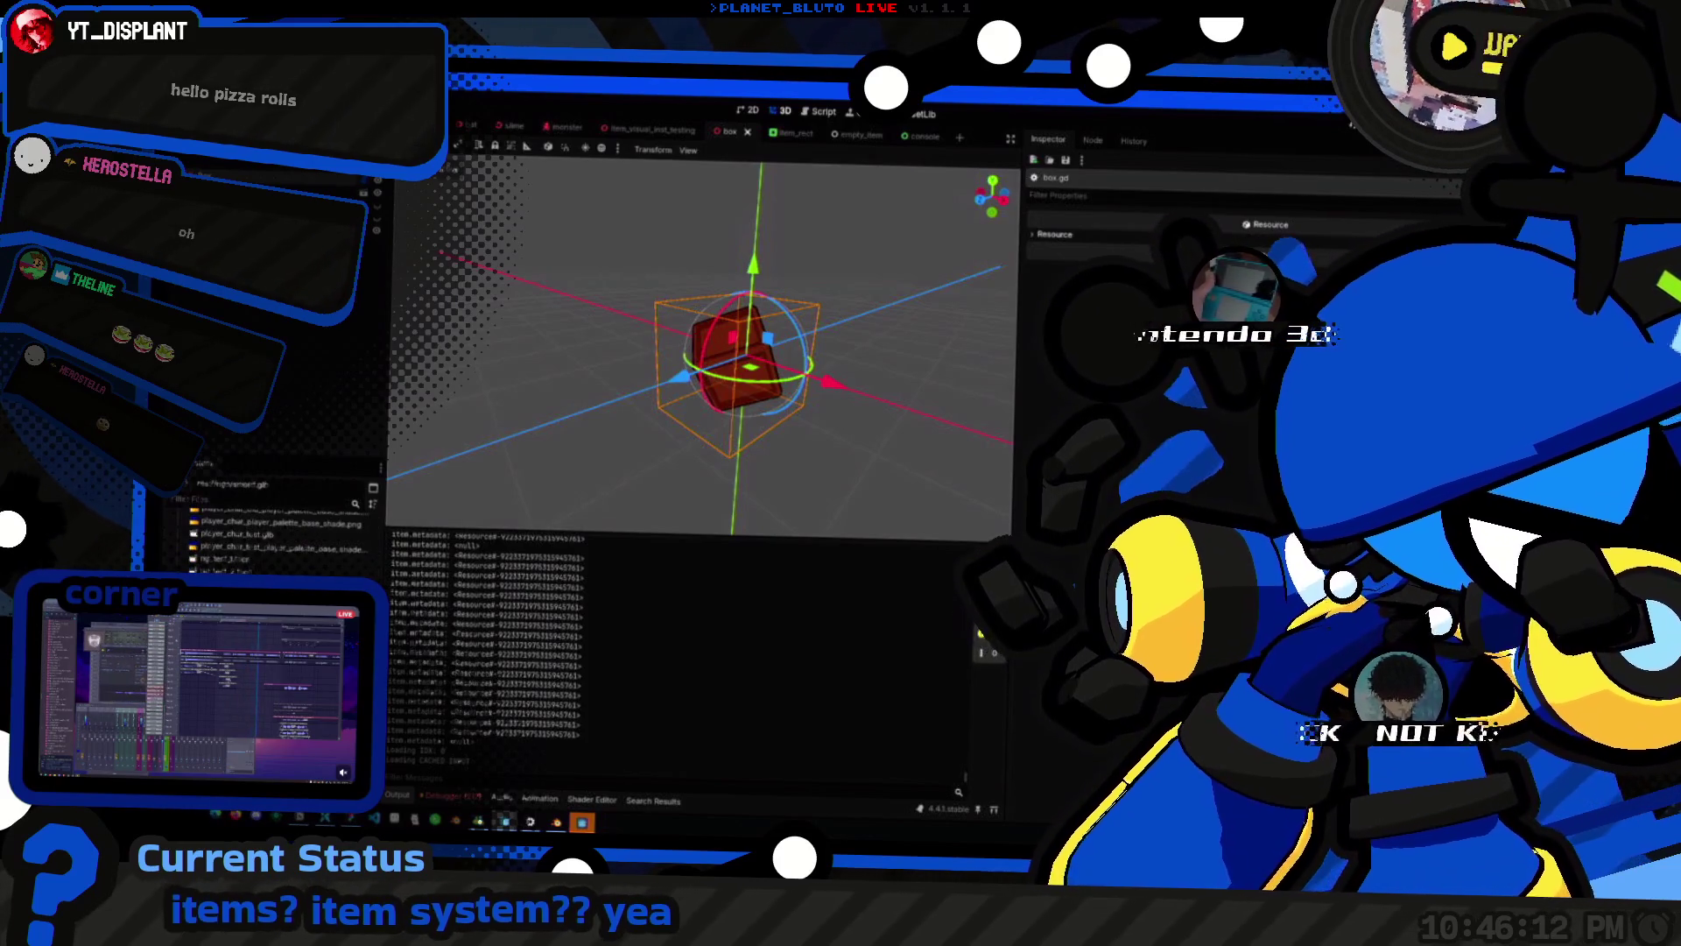
{"action": "double_click", "coordinate": [235, 533]}
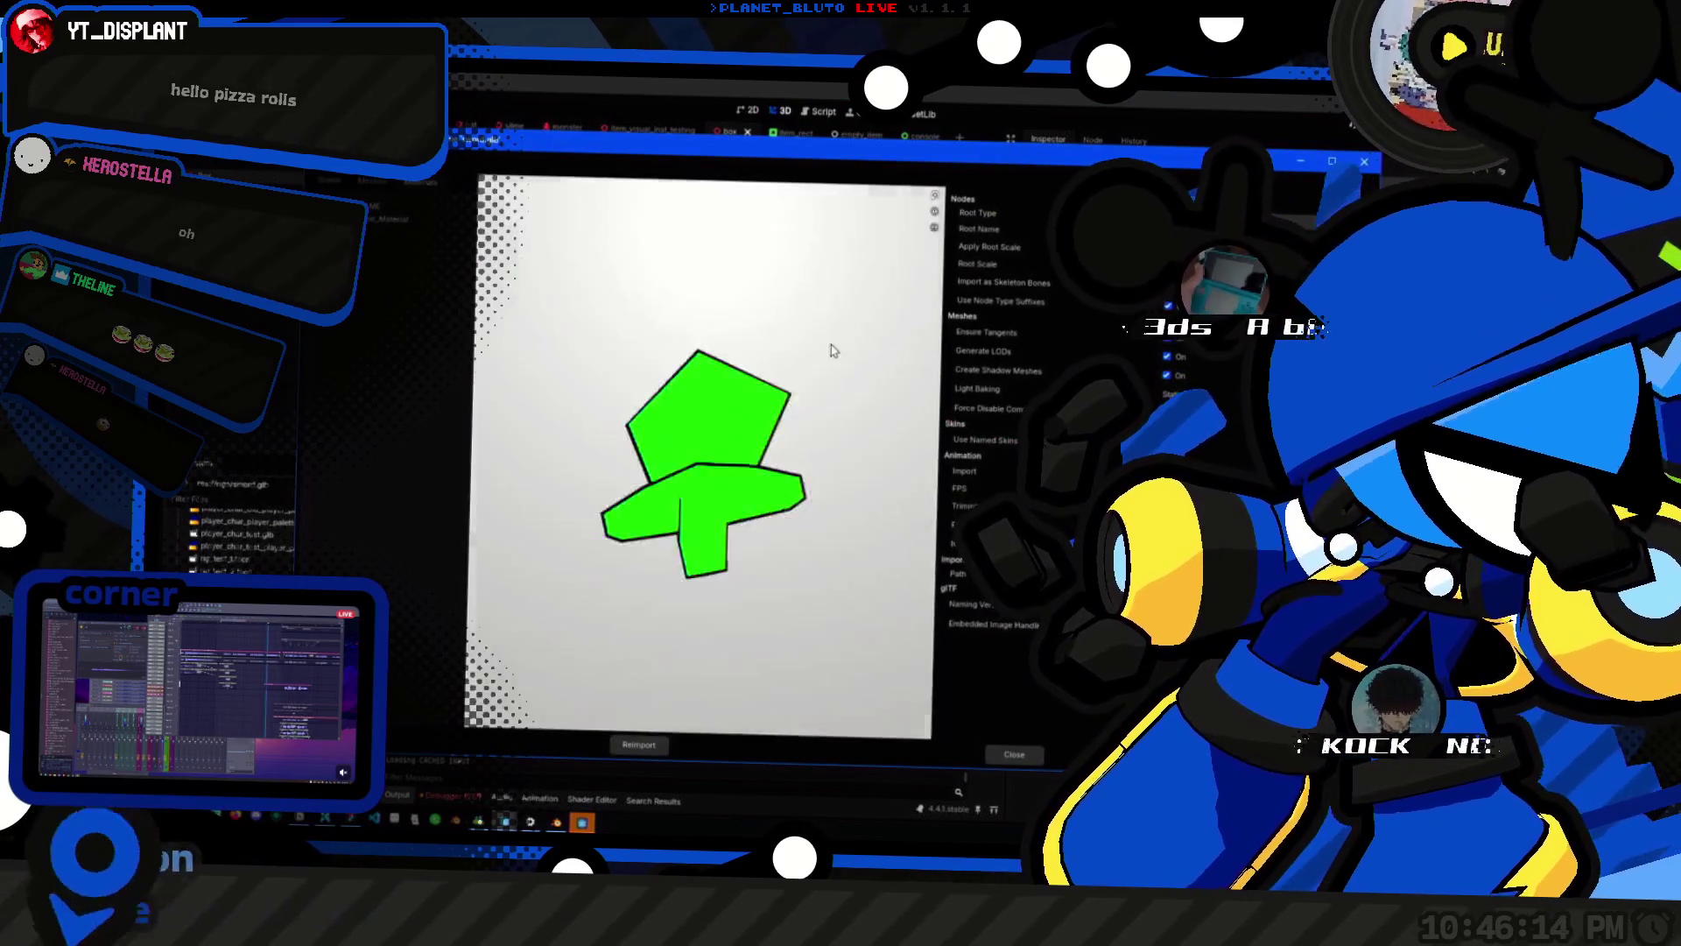
- Turn the sword preview front-on and compare the sword scene and mesh options
{"action": "left_click_drag", "start_coordinate": [645, 582], "coordinate": [718, 582]}
{"action": "left_click", "coordinate": [331, 176]}
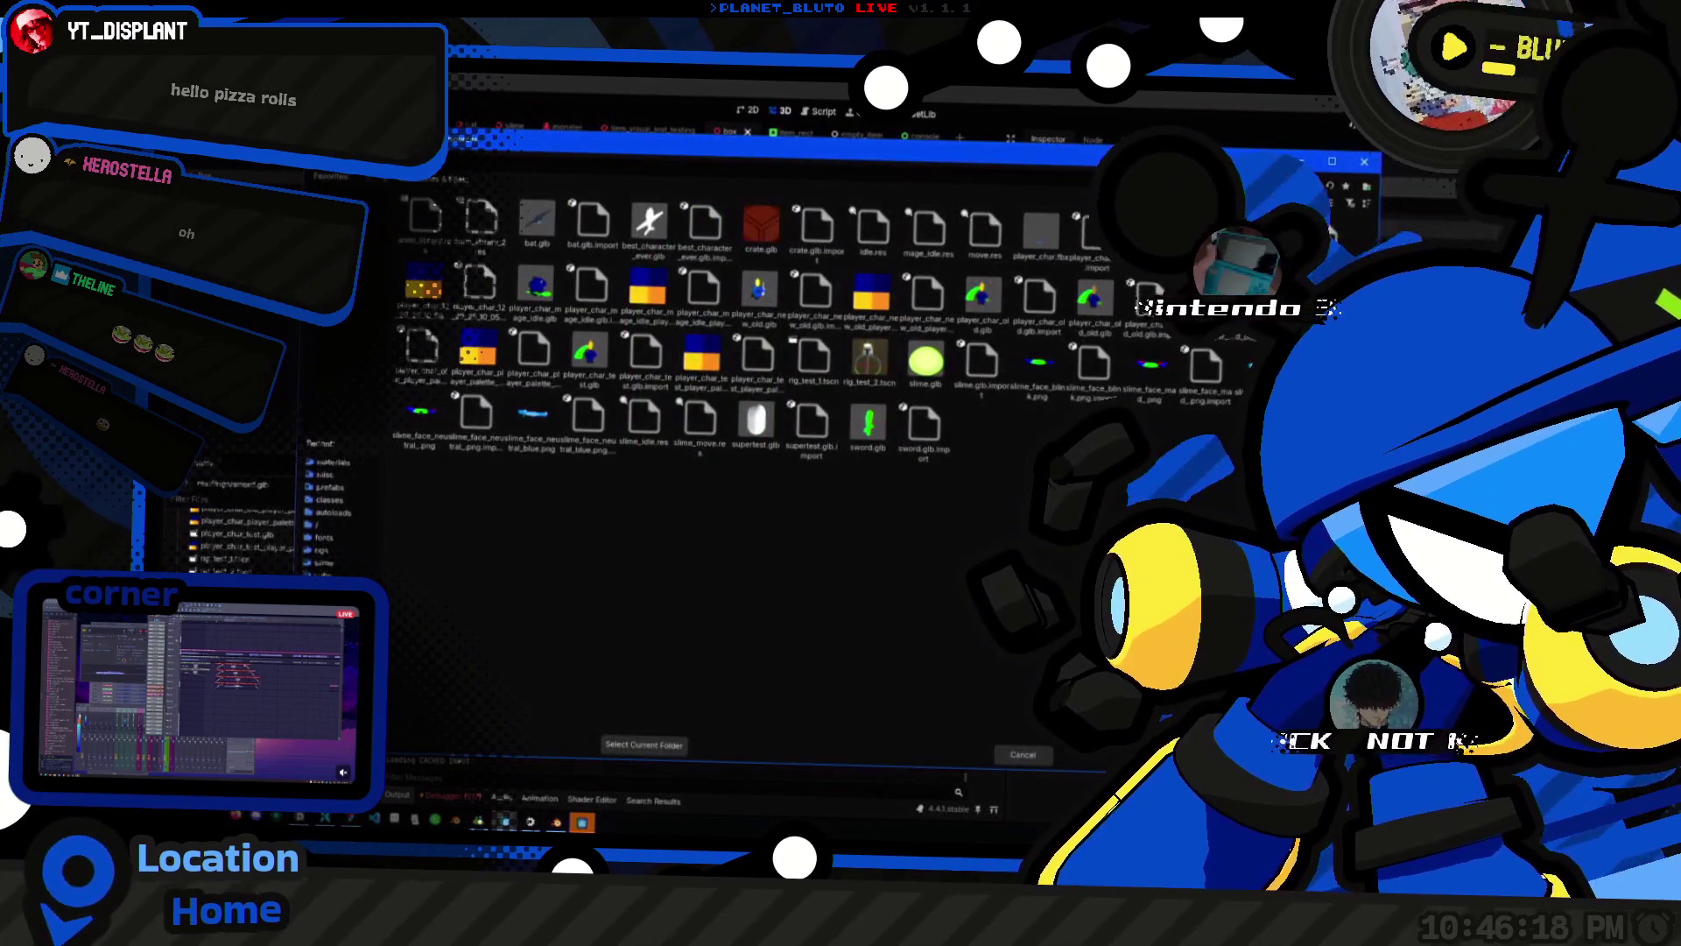
{"action": "left_click", "coordinate": [1007, 756]}
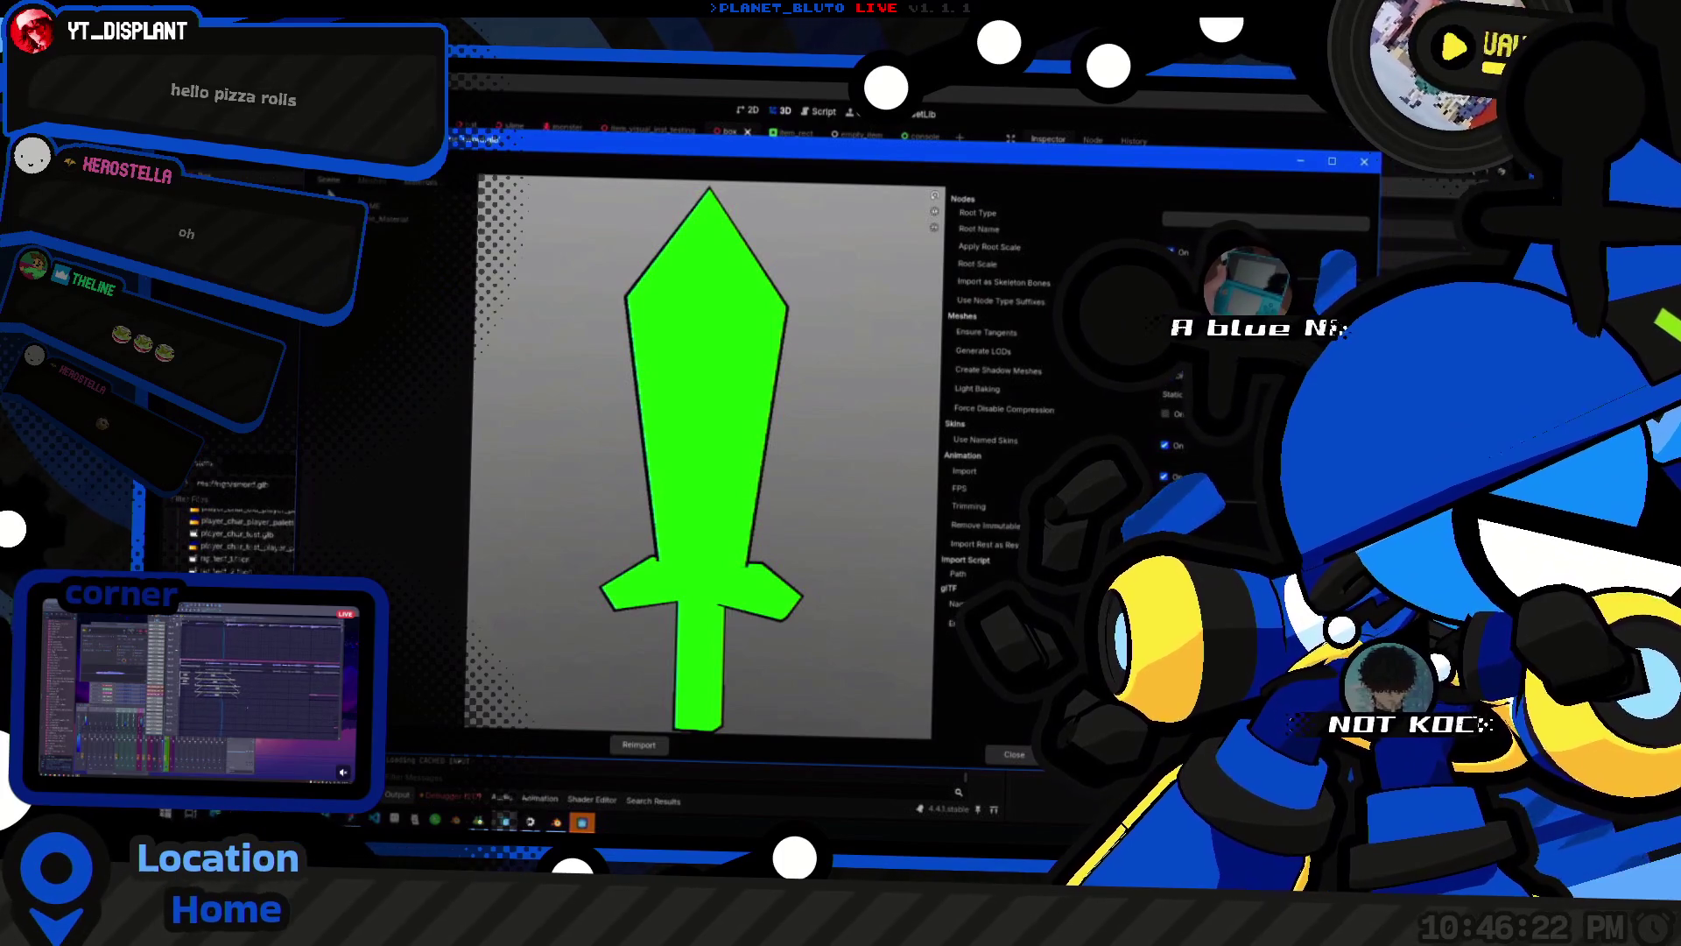
{"action": "key", "text": "Down"}
{"action": "key", "text": "Up"}
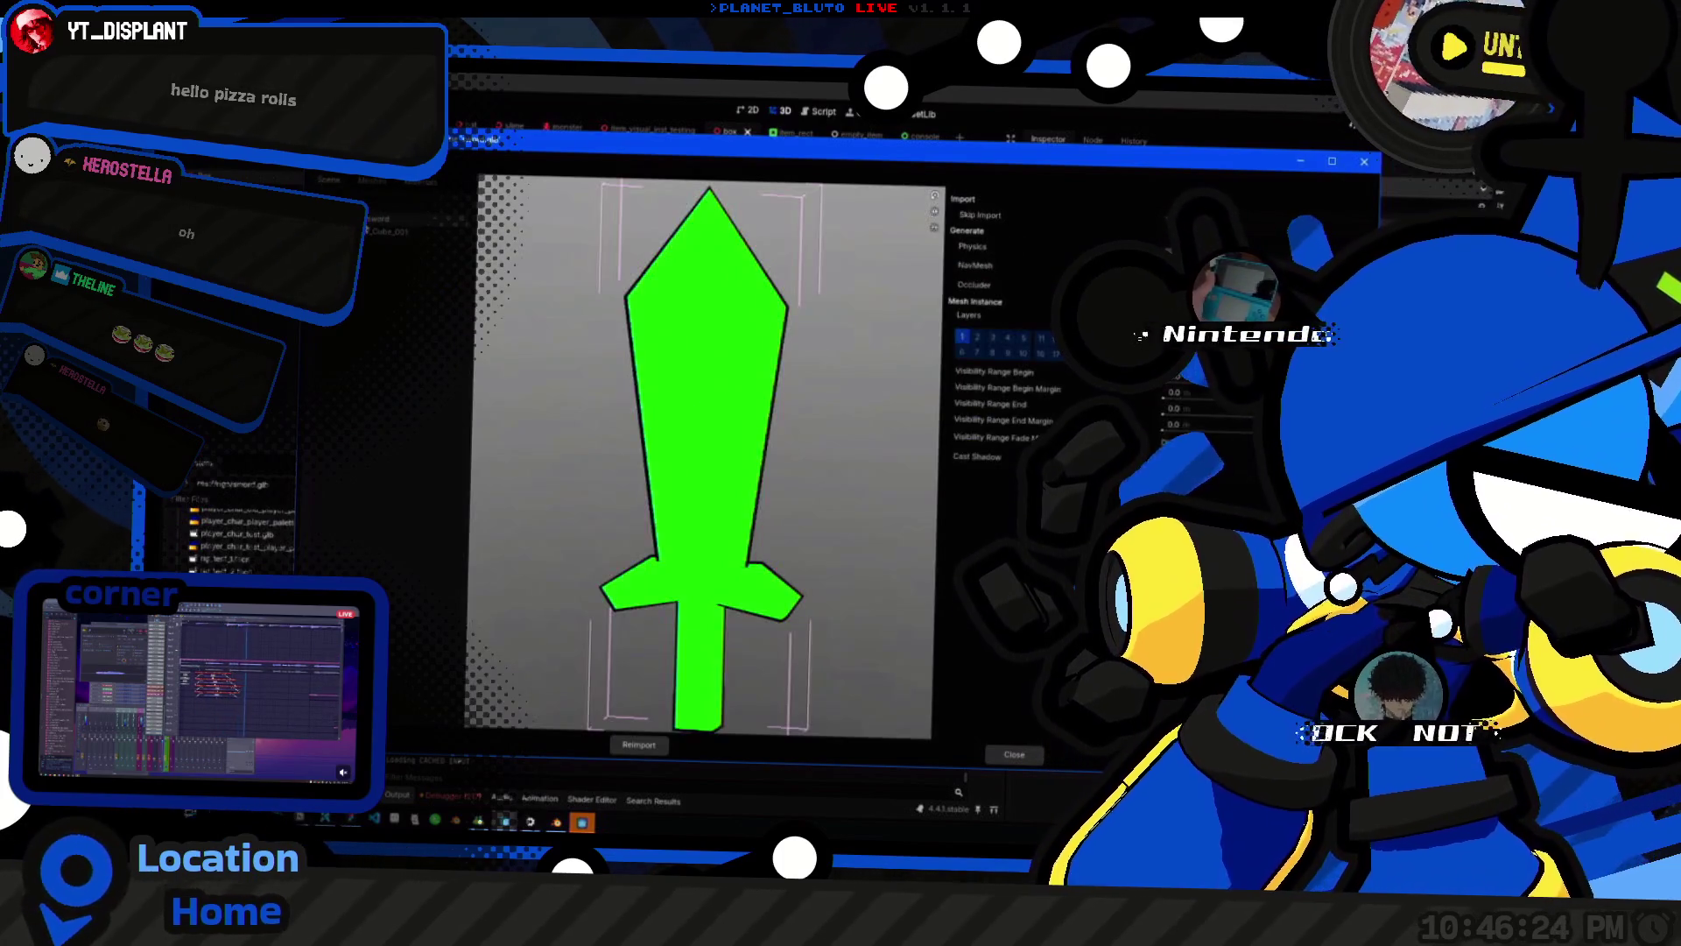
{"action": "key", "text": "Down"}
{"action": "key", "text": "Up"}
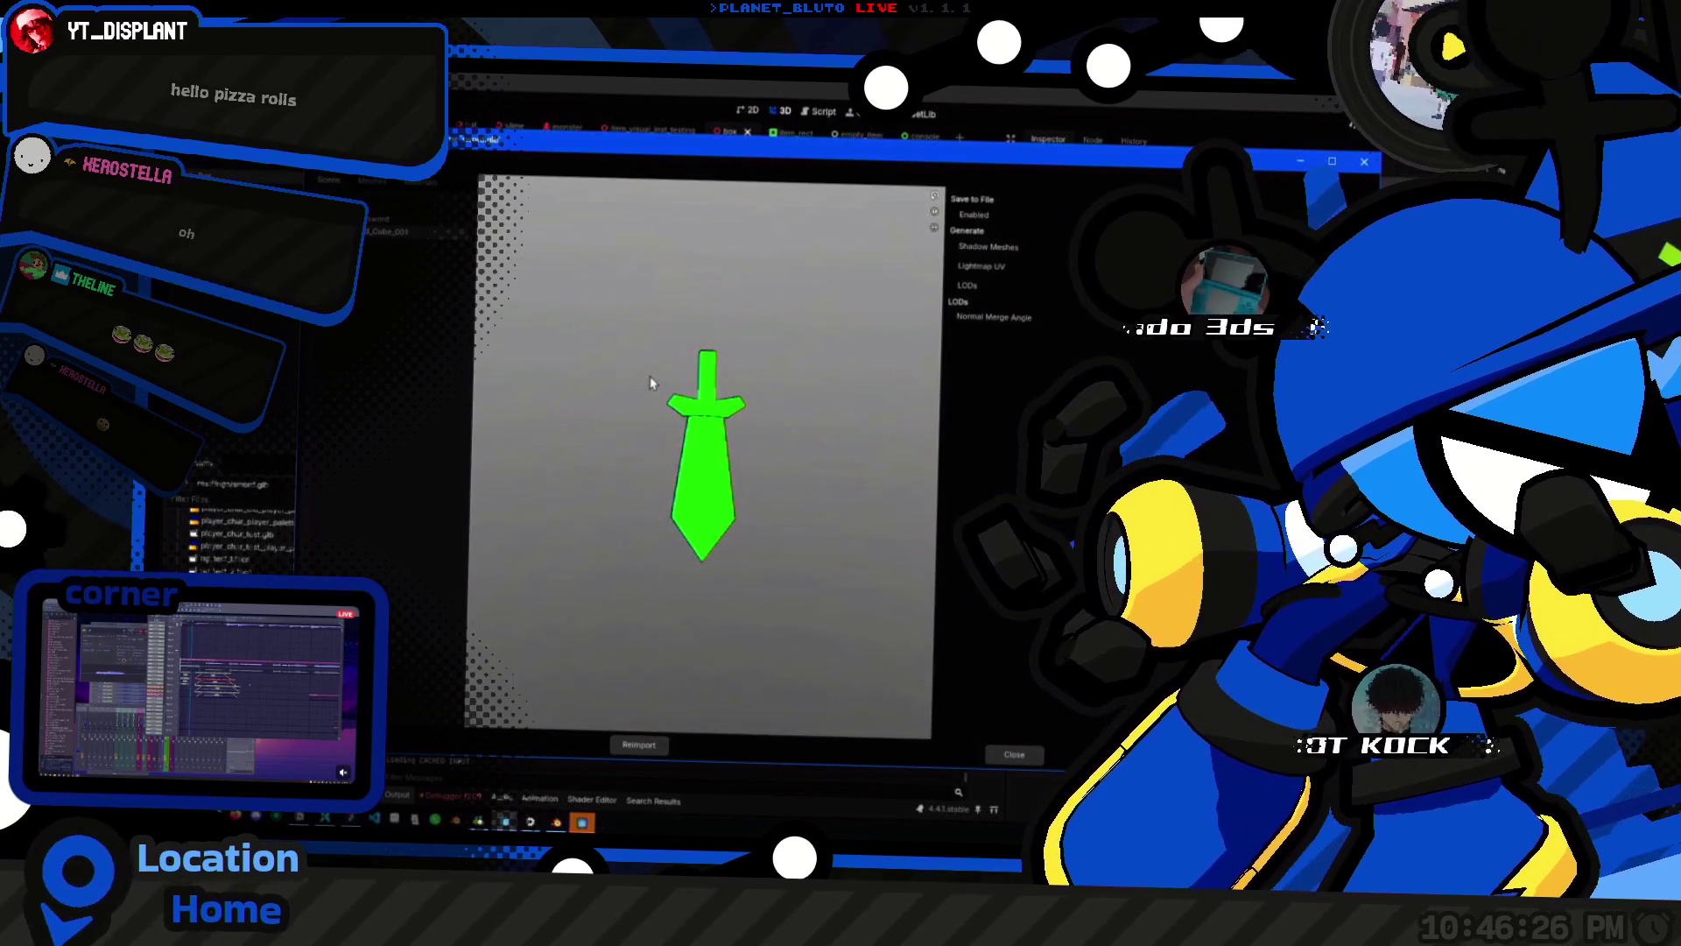
- Review the upright sword's mesh instance options edge-on, then close the import settings
{"action": "scroll", "coordinate": [659, 379], "scroll_direction": "up", "scroll_amount": 5}
{"action": "scroll", "coordinate": [660, 378], "scroll_direction": "down", "scroll_amount": 5}
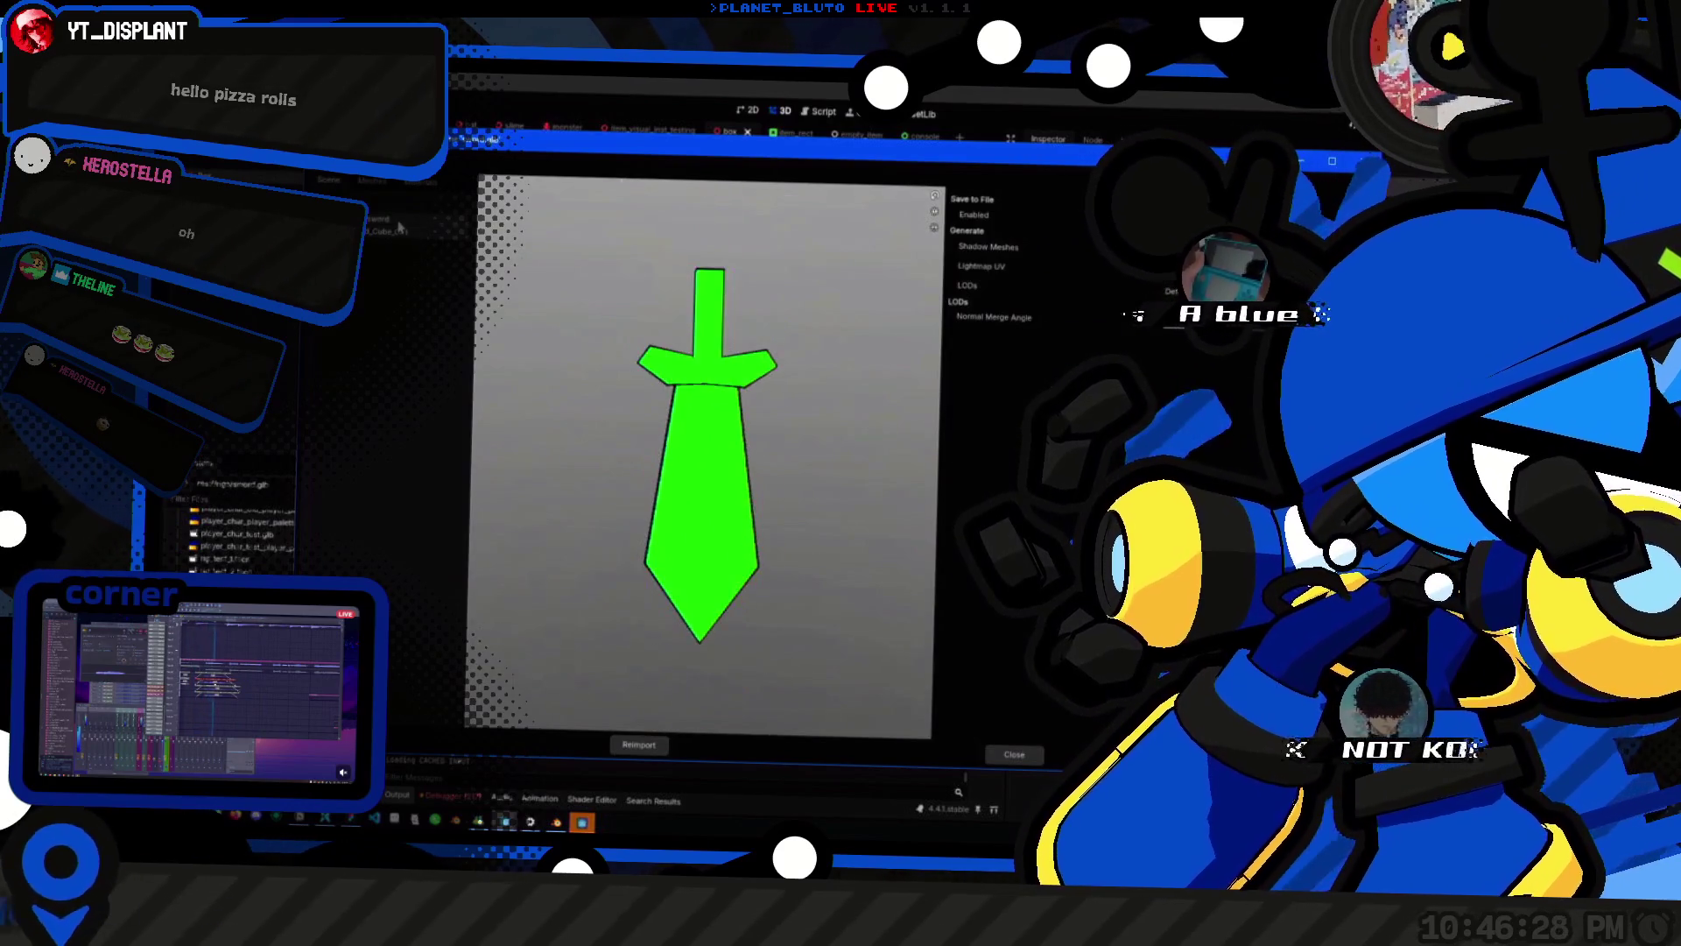
{"action": "key", "text": "Down"}
{"action": "key", "text": "Down"}
{"action": "key", "text": "Up"}
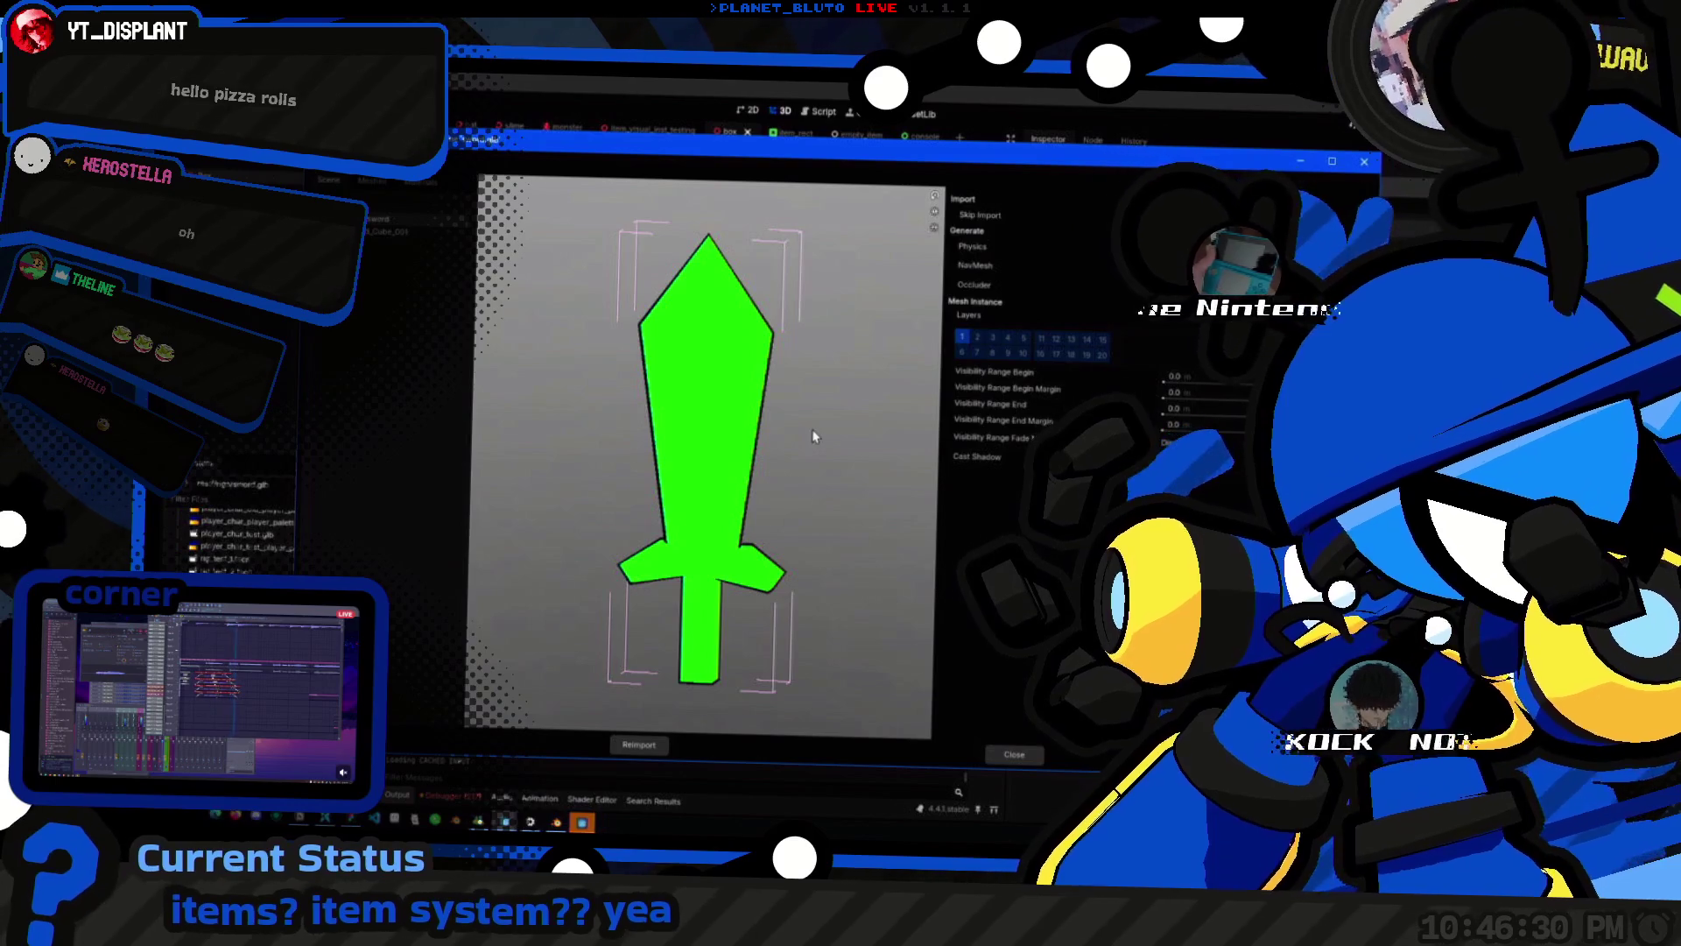
{"action": "left_click_drag", "start_coordinate": [798, 428], "coordinate": [784, 440]}
{"action": "scroll", "coordinate": [780, 443], "scroll_direction": "down", "scroll_amount": 5}
{"action": "left_click", "coordinate": [1013, 754]}
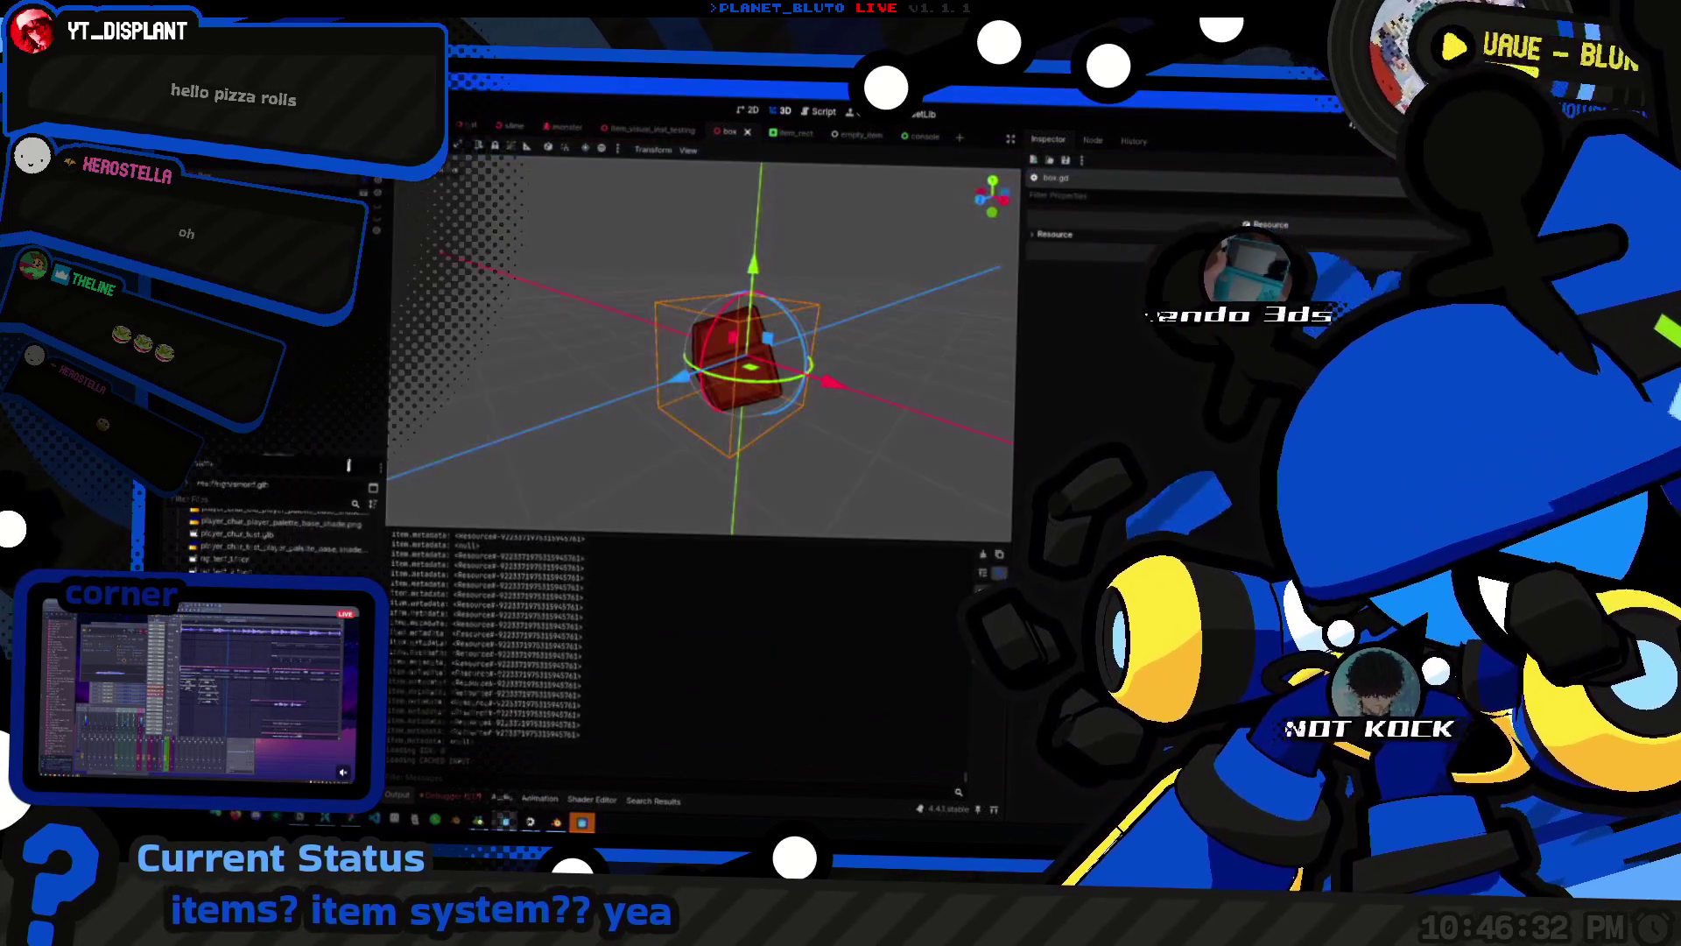
- Start a new scene with a Node3D root
{"action": "left_click", "coordinate": [263, 179]}
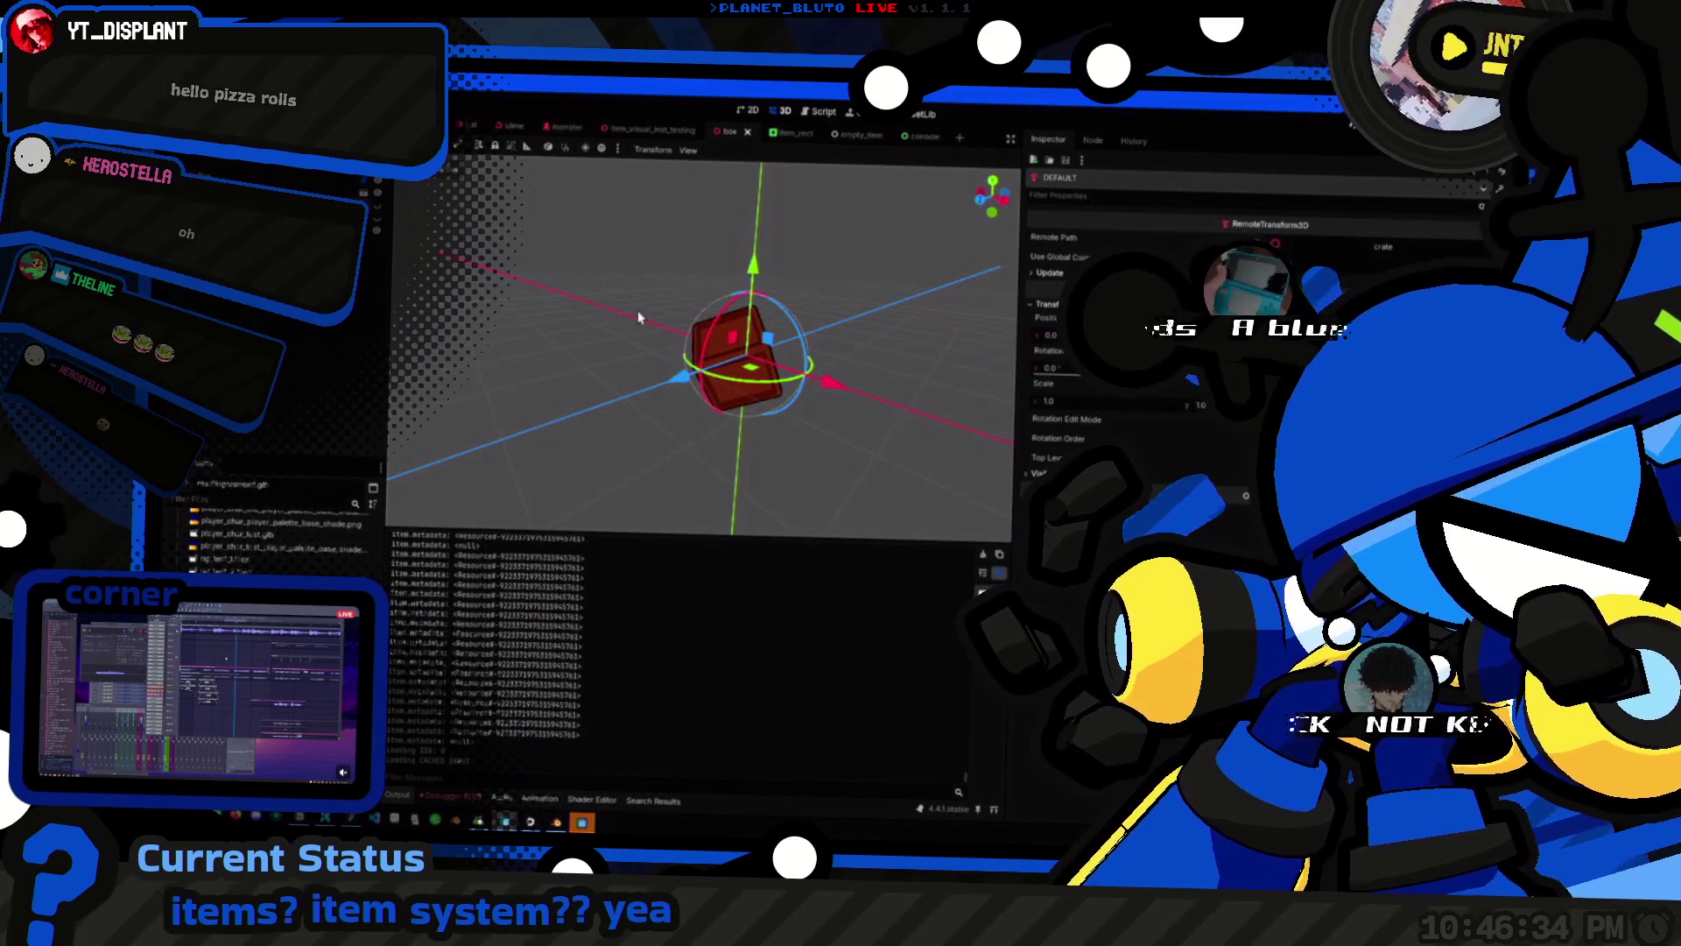
{"action": "left_click_drag", "start_coordinate": [638, 313], "coordinate": [599, 302]}
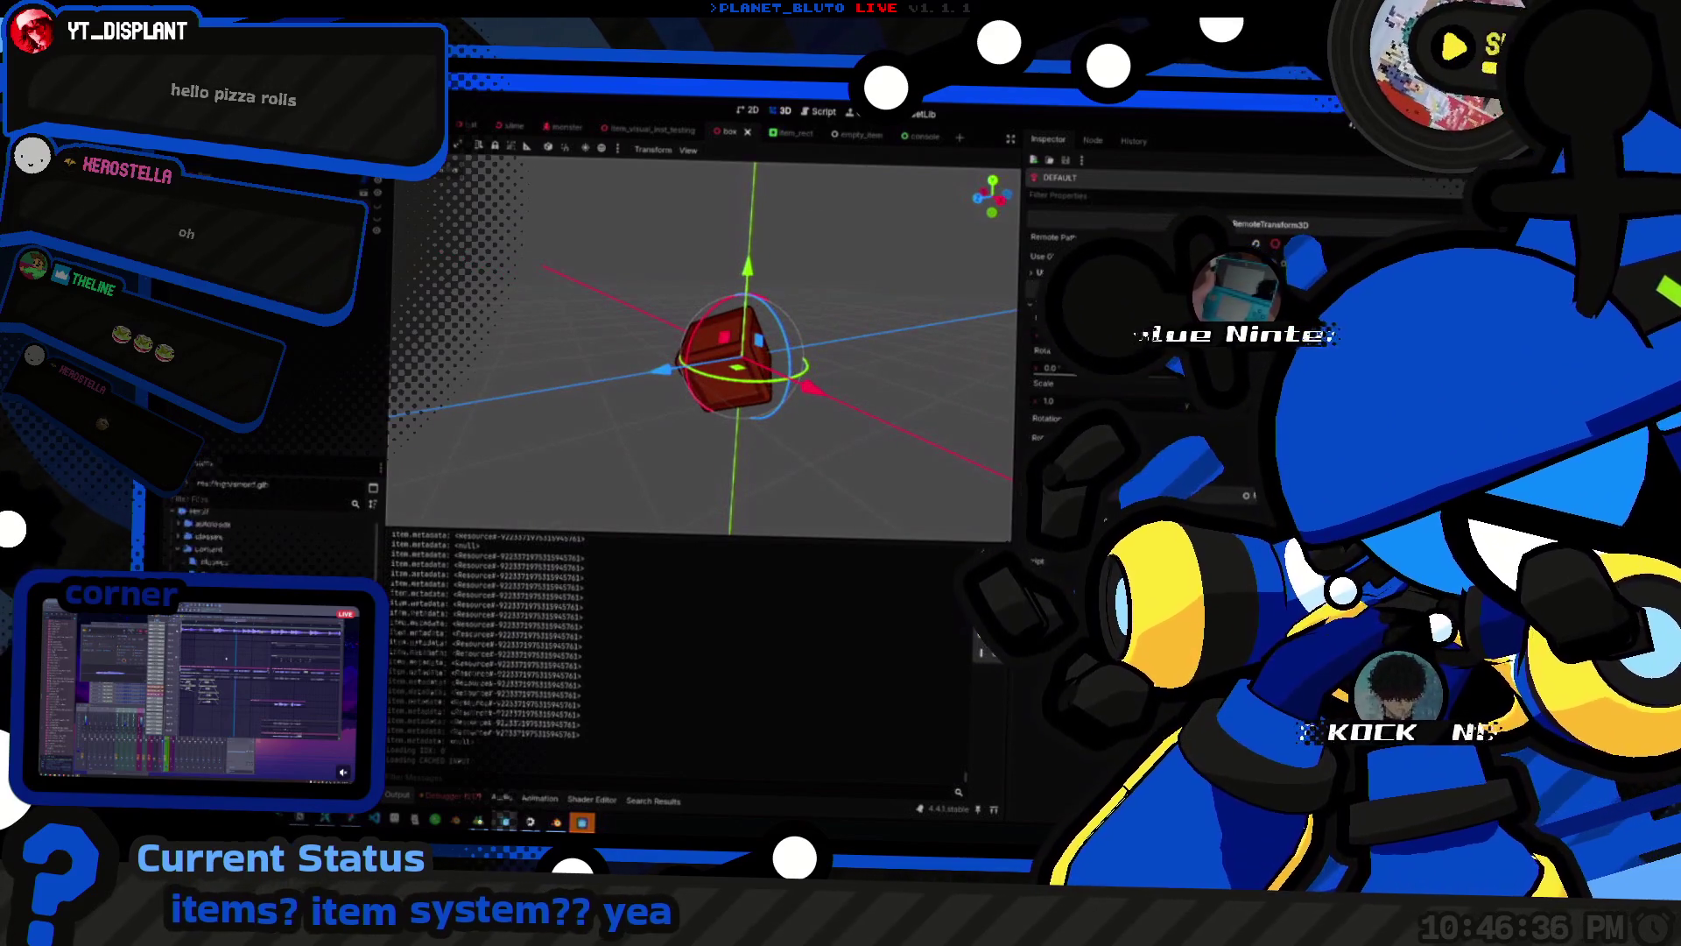
{"action": "left_click", "coordinate": [449, 351]}
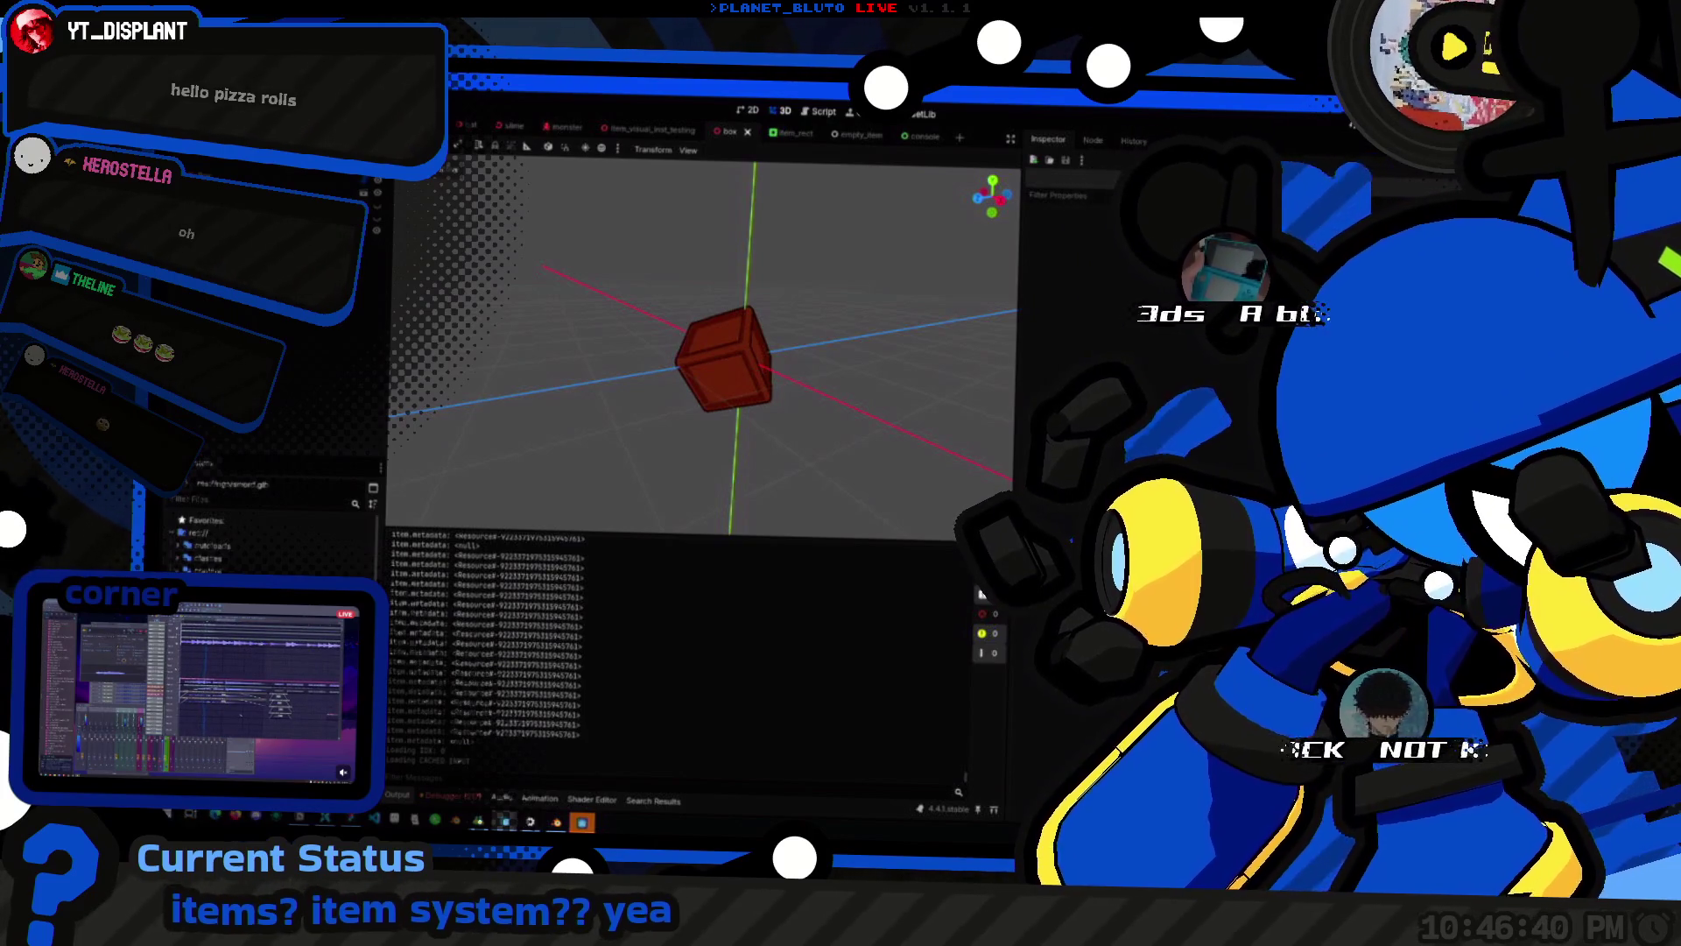
{"action": "key", "text": "ctrl+a"}
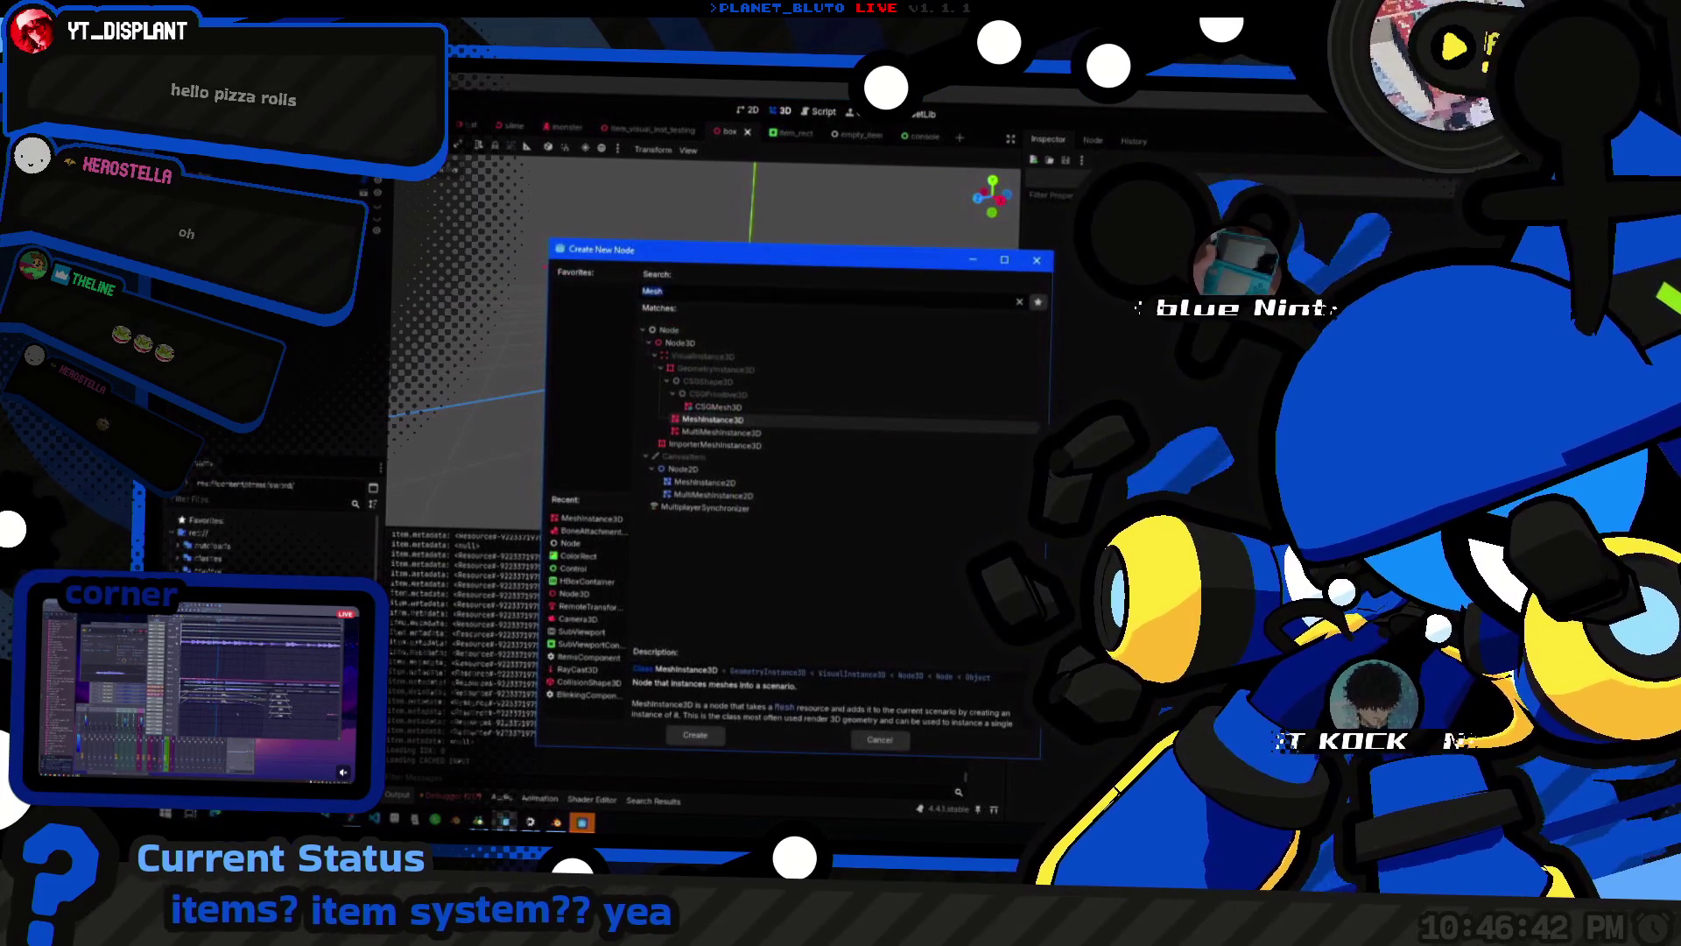
{"action": "key", "text": "Escape"}
{"action": "left_click", "coordinate": [960, 138]}
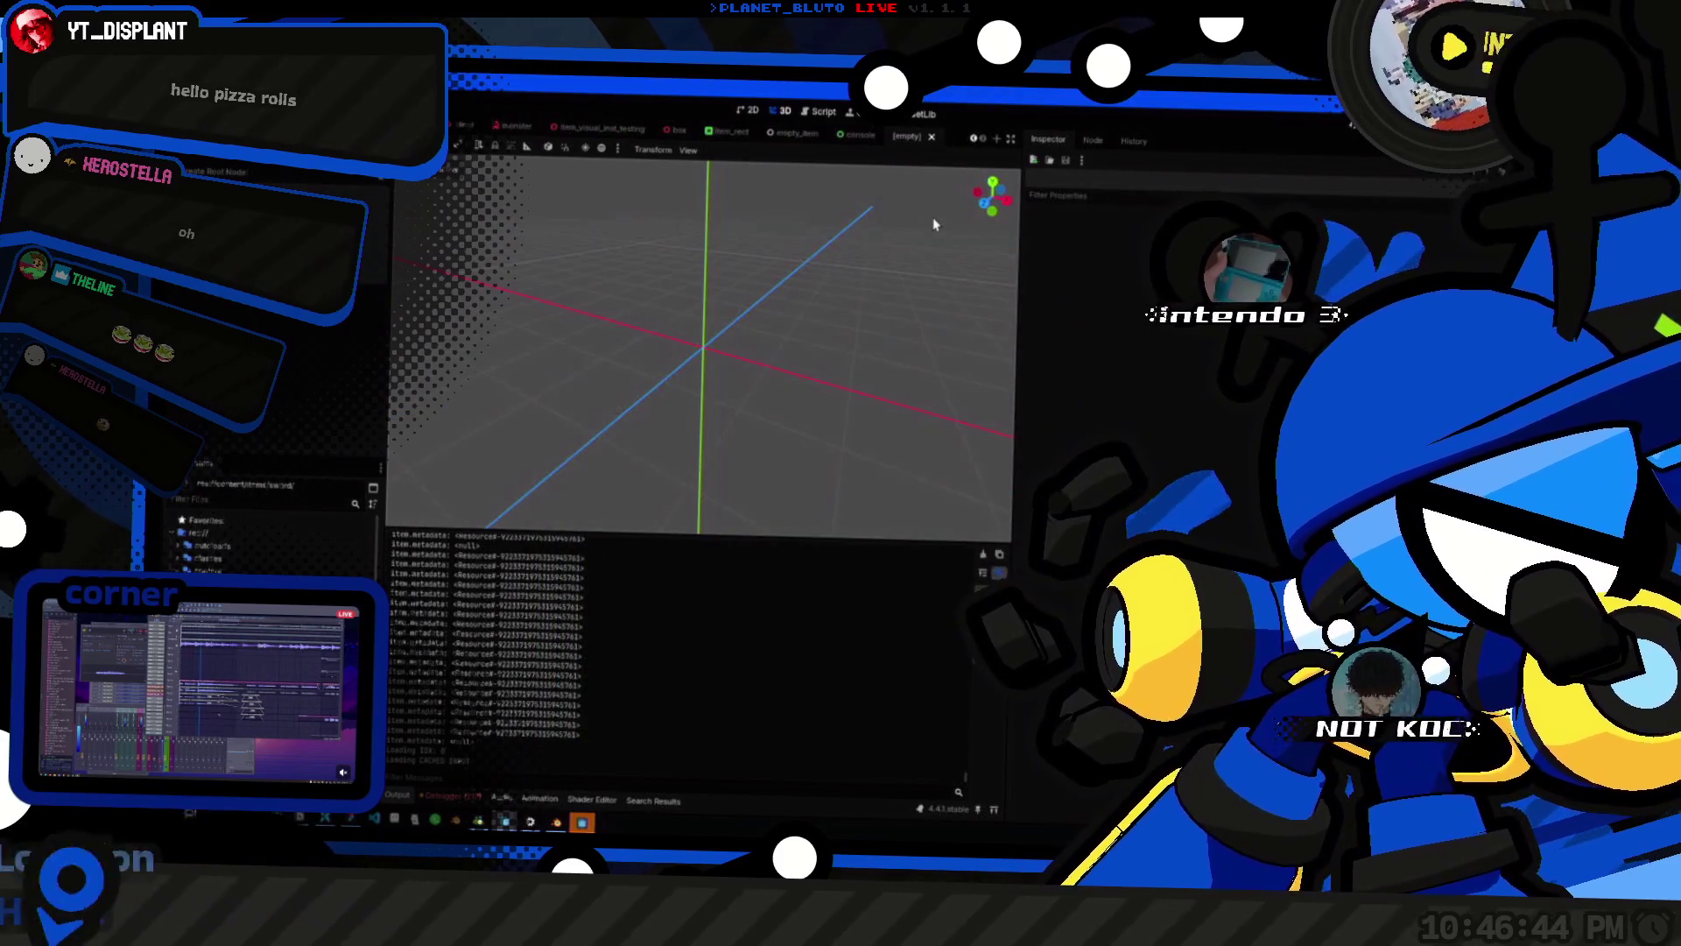
{"action": "left_click", "coordinate": [262, 215]}
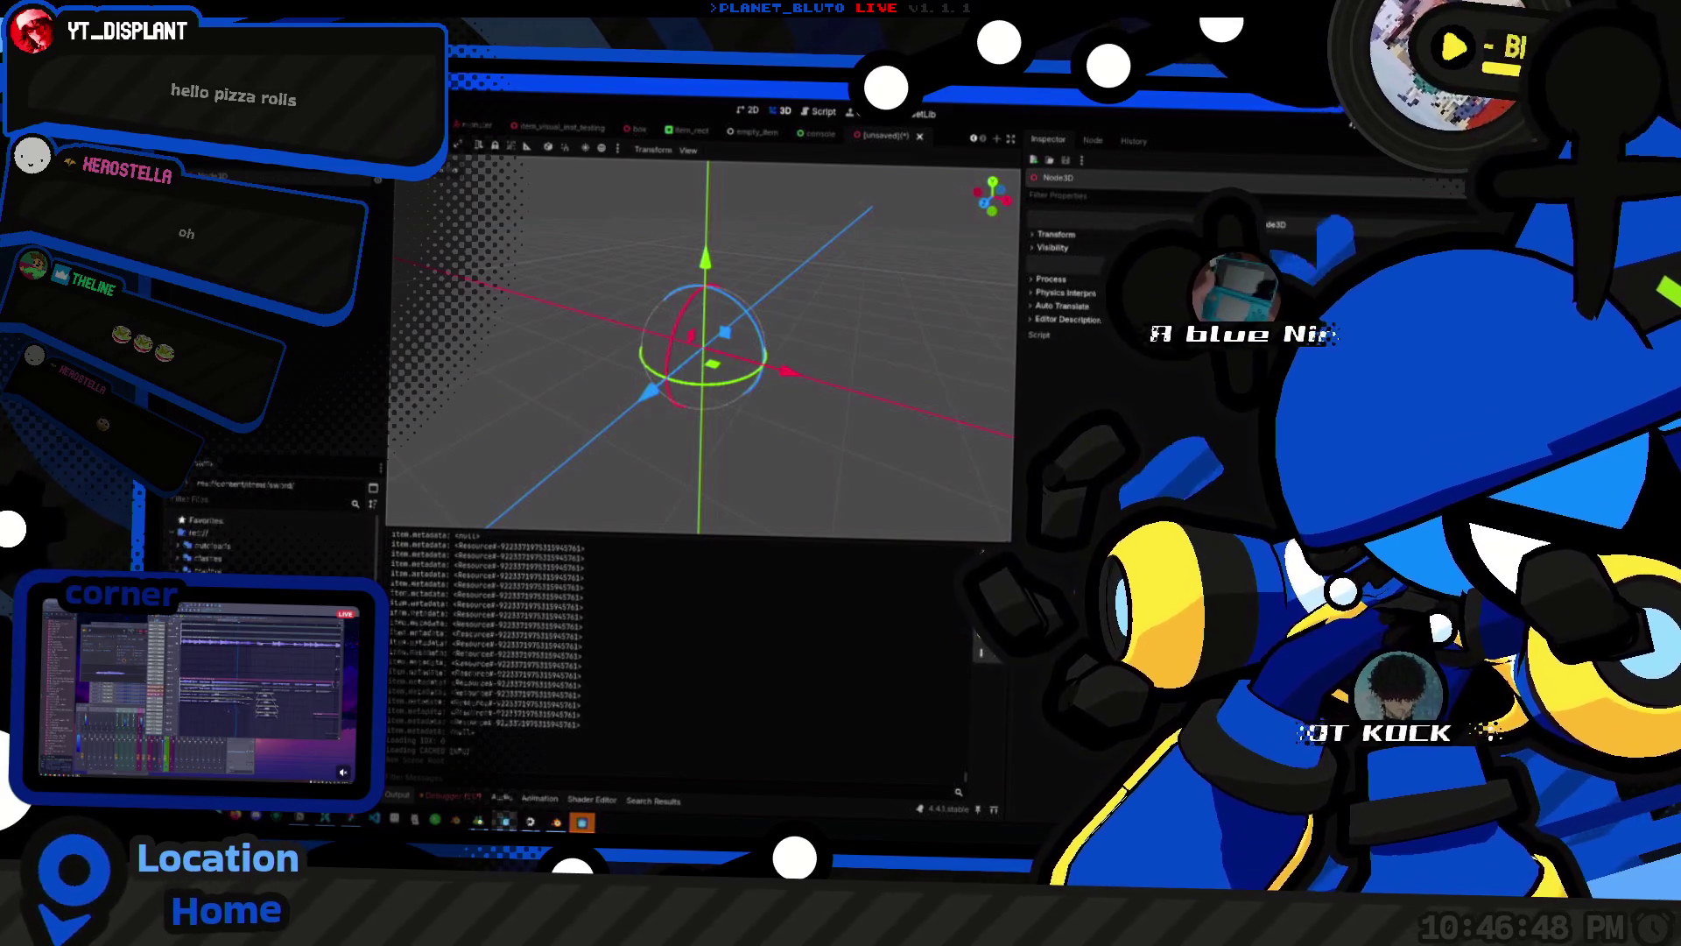
- Save the new scene as sword.tscn in res://content/items/sword
{"action": "key", "text": "ctrl+s"}
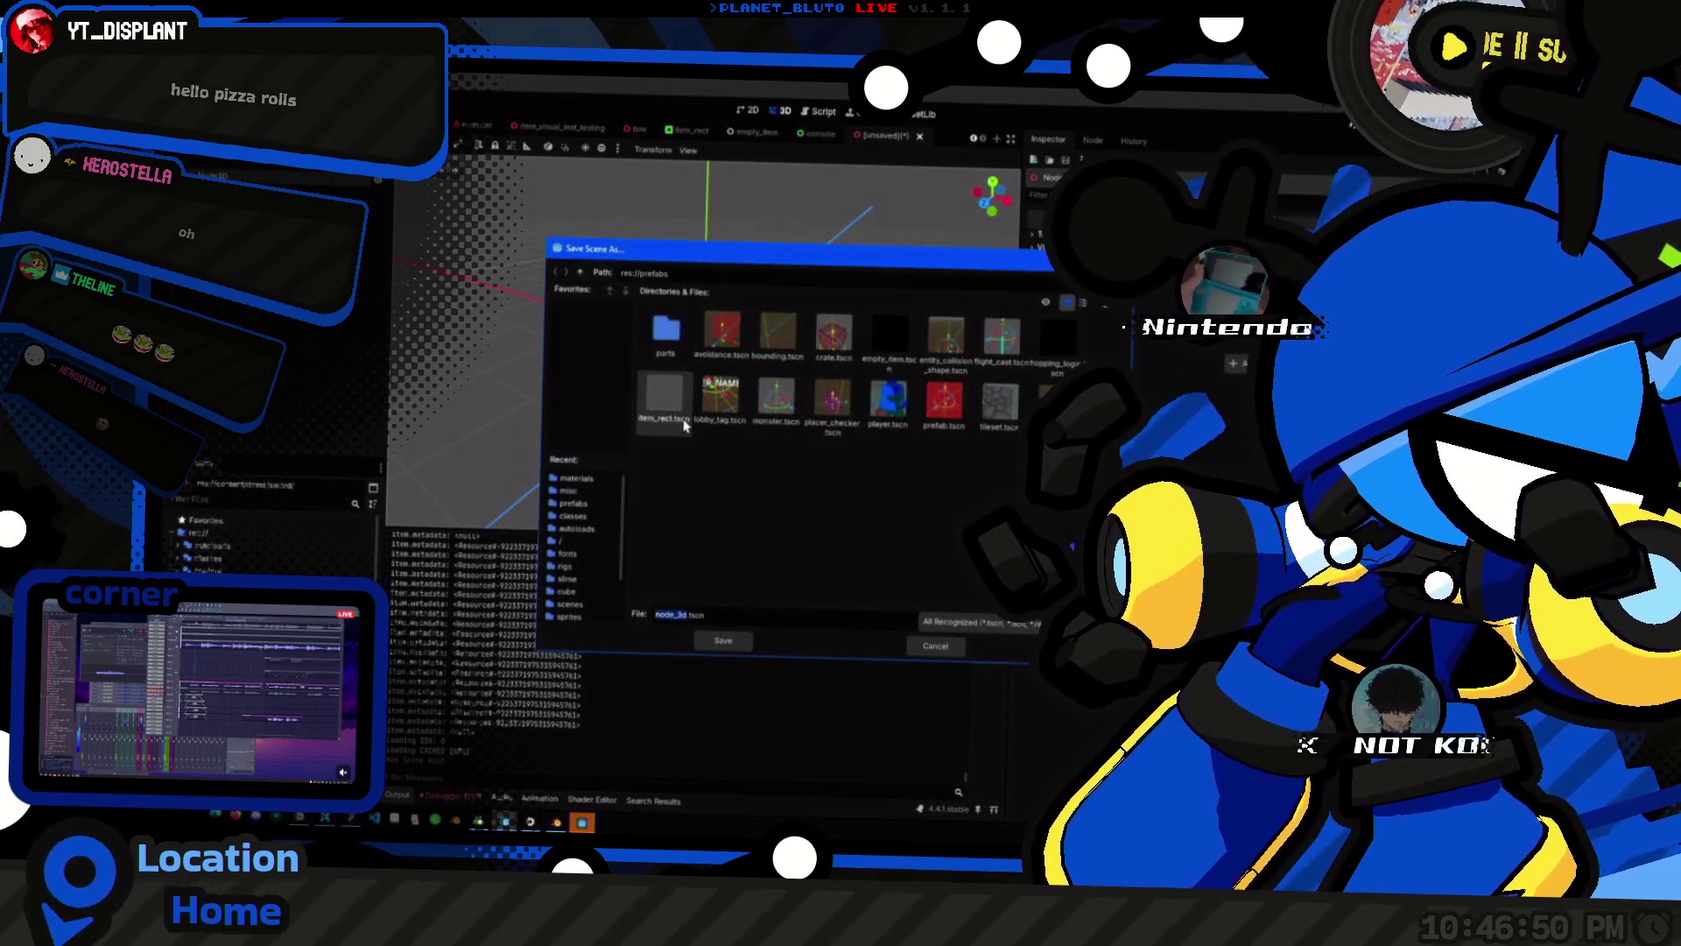
{"action": "key", "text": "Escape"}
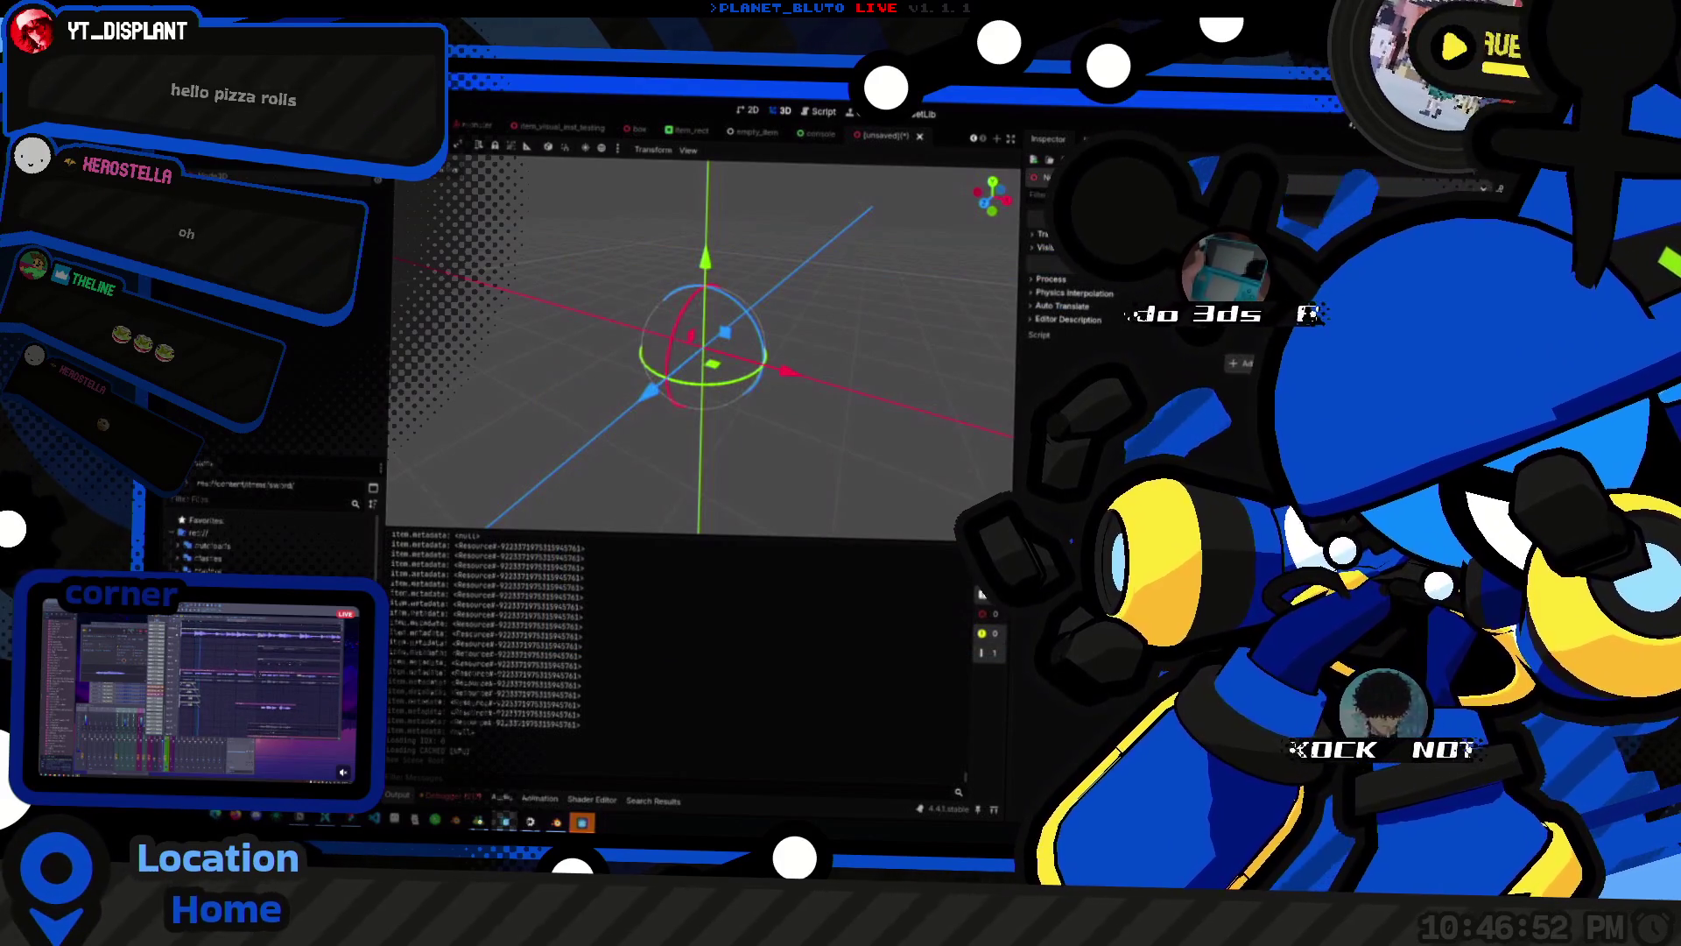
{"action": "key", "text": "ctrl+s"}
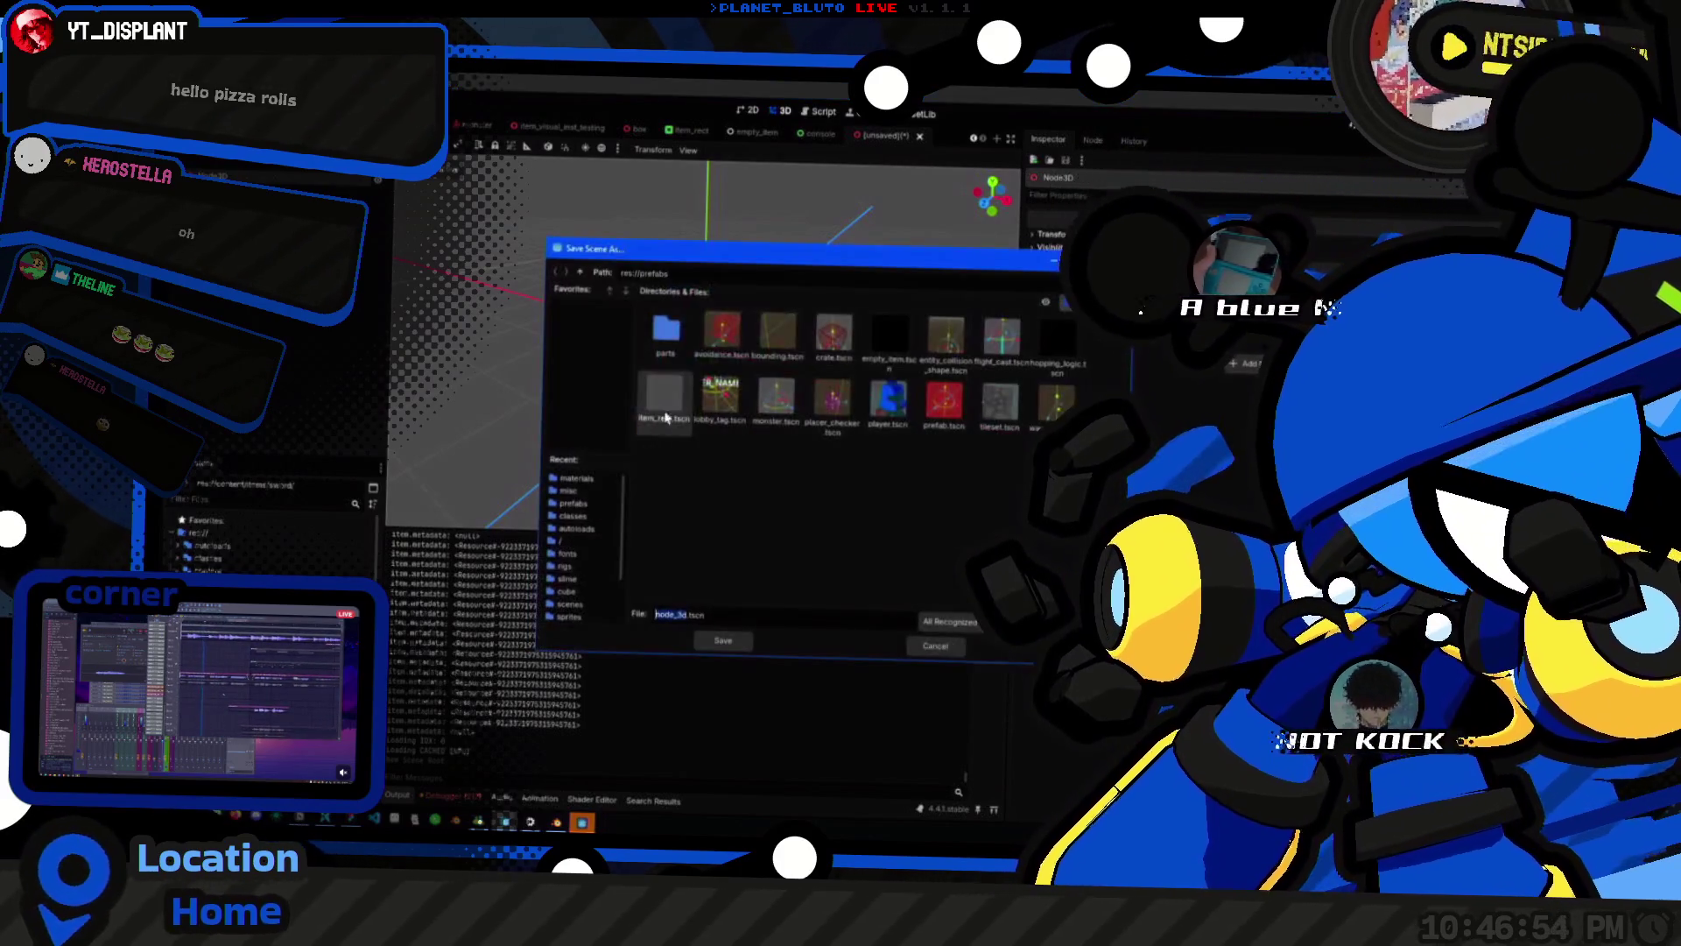
{"action": "left_click", "coordinate": [738, 278]}
{"action": "key", "text": "ctrl+v"}
{"action": "key", "text": "ctrl+a"}
{"action": "key", "text": "ctrl+v"}
{"action": "key", "text": "Return"}
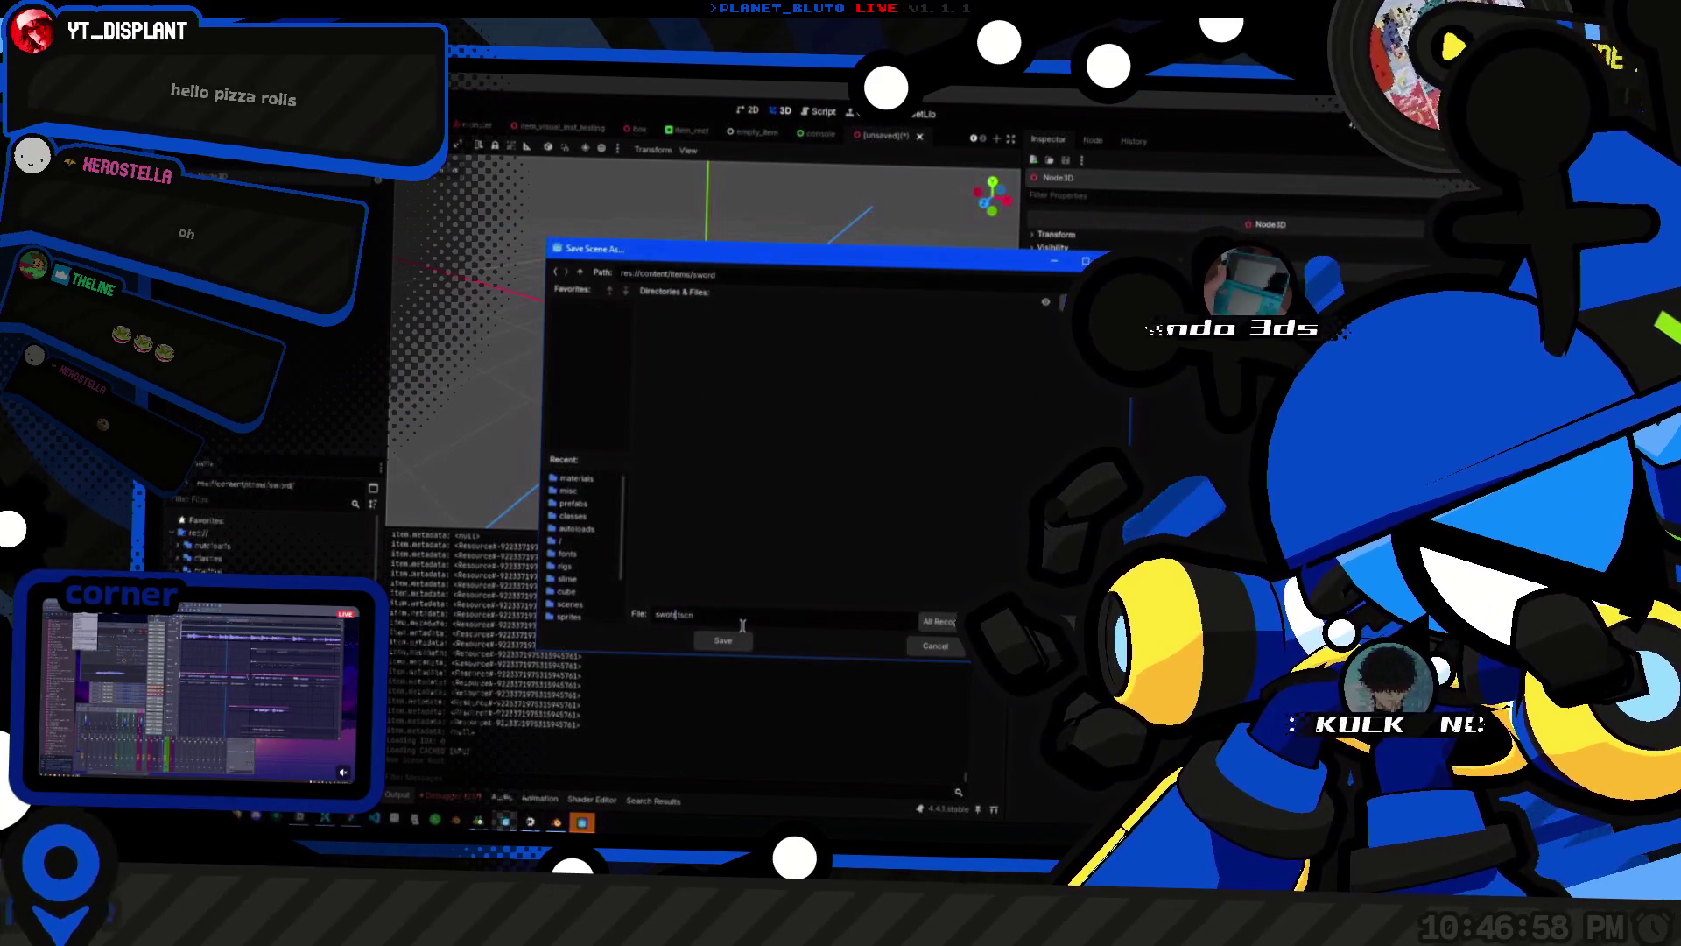
{"action": "type", "text": "rd"}
{"action": "key", "text": "Return"}
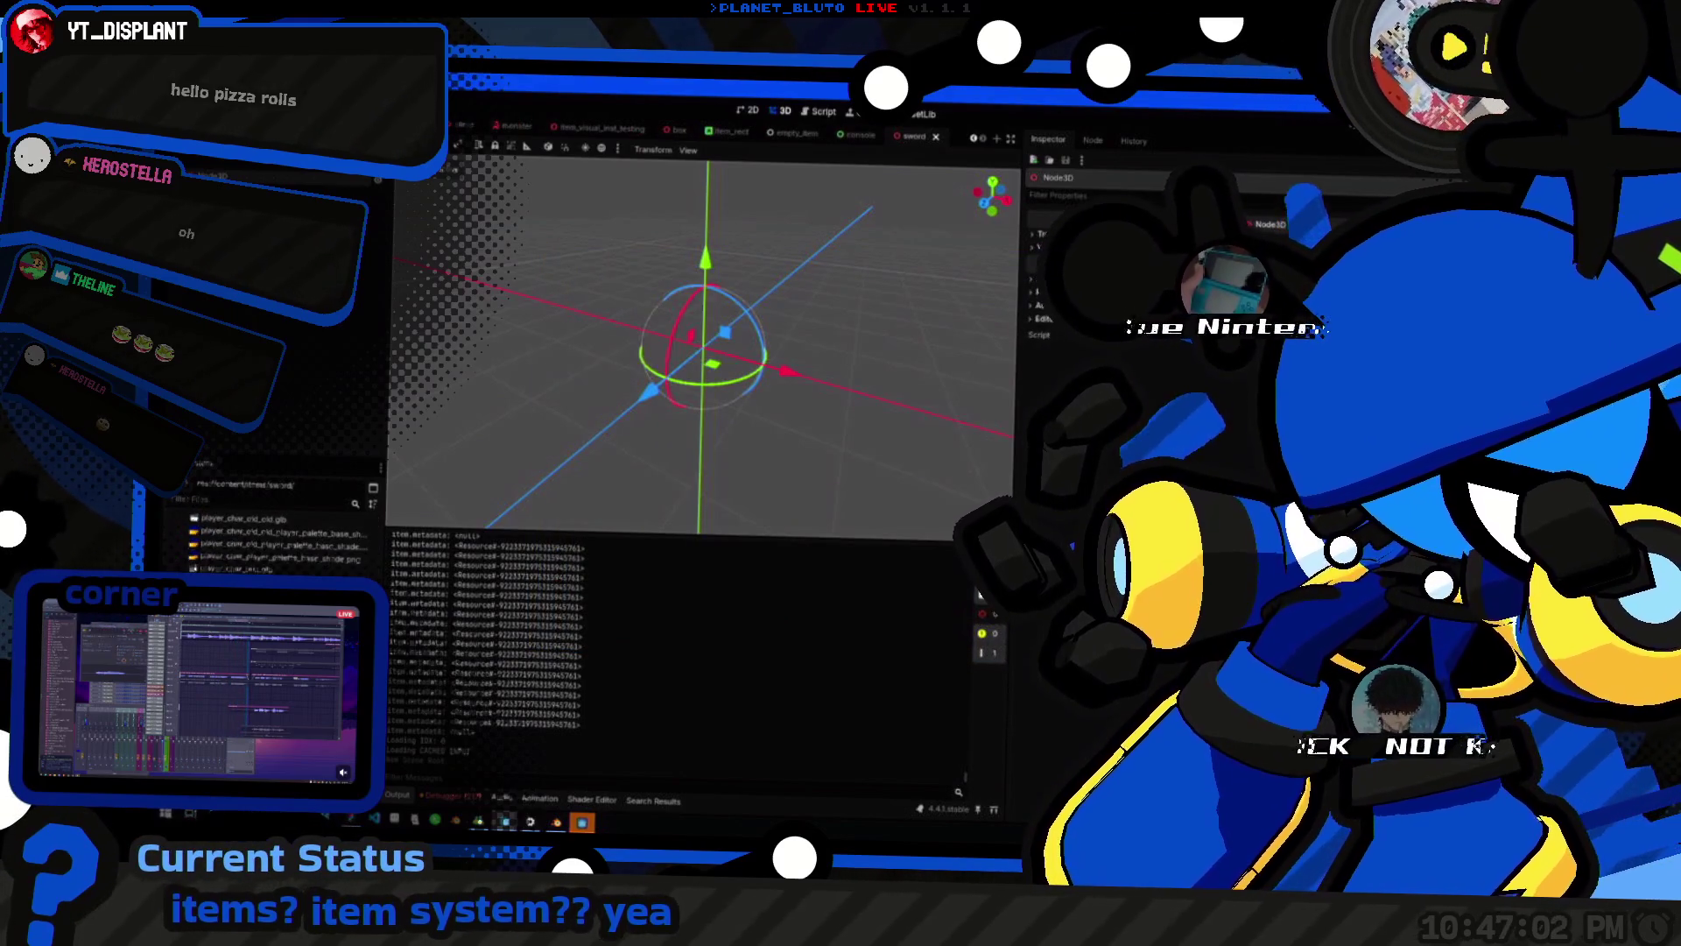
- Drag the sword model into the scene and flip it to point downward
{"action": "left_click_drag", "start_coordinate": [254, 525], "coordinate": [378, 300]}
{"action": "scroll", "coordinate": [764, 331], "scroll_direction": "up", "scroll_amount": 5}
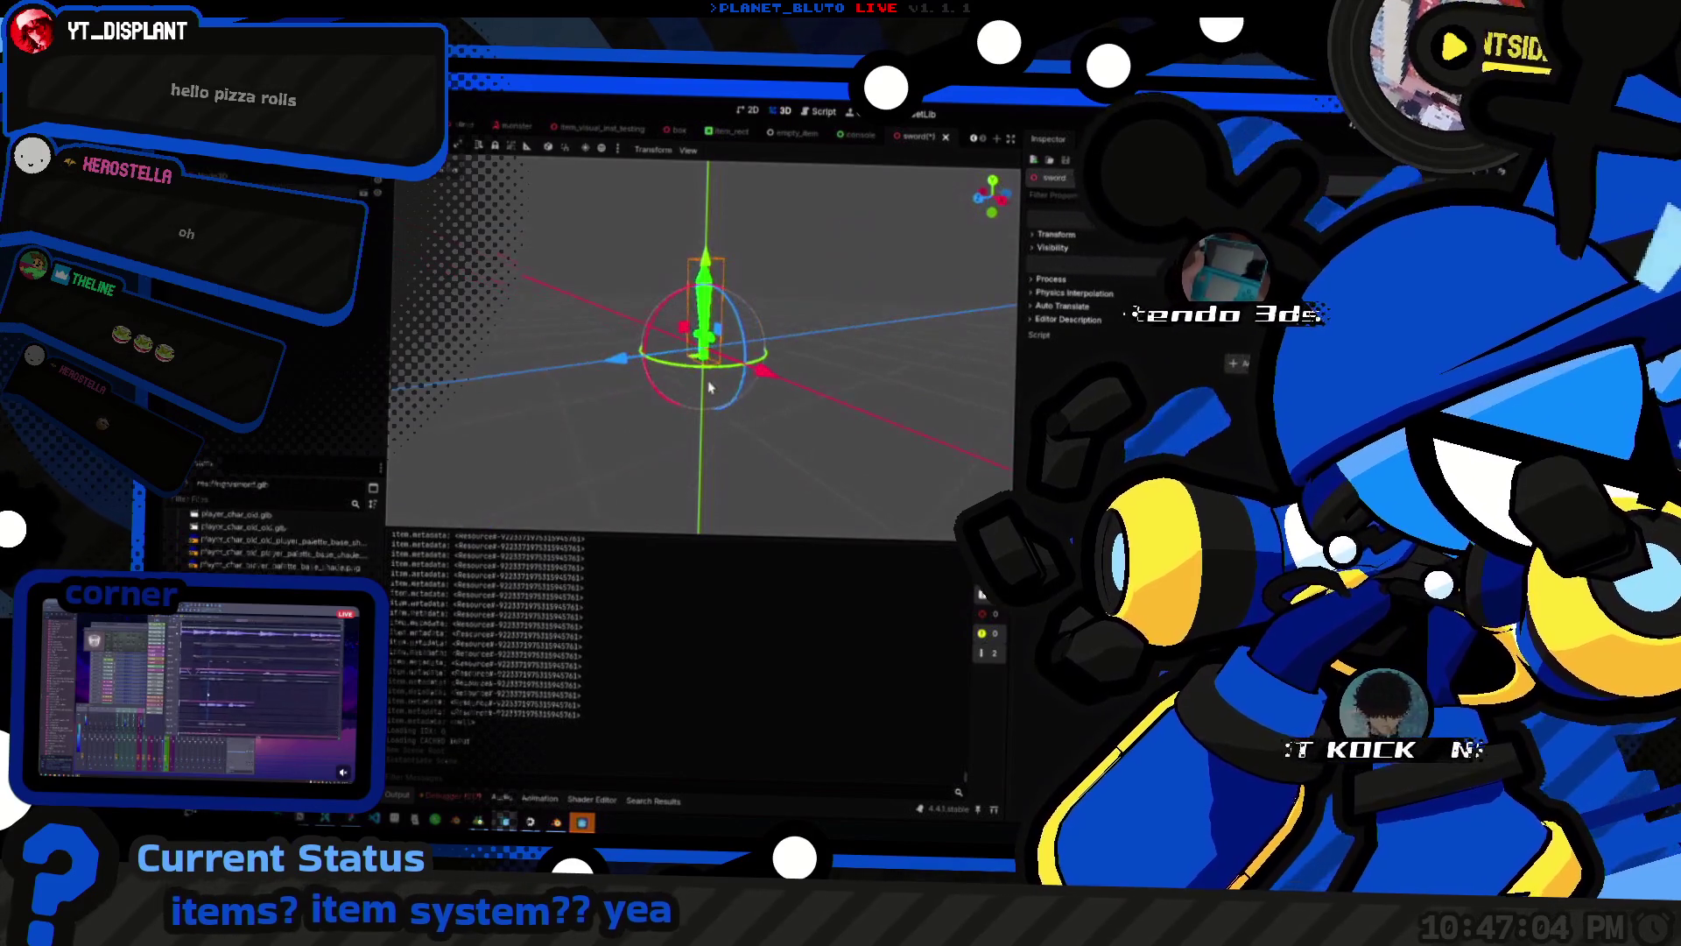
{"action": "scroll", "coordinate": [763, 331], "scroll_direction": "down", "scroll_amount": 2}
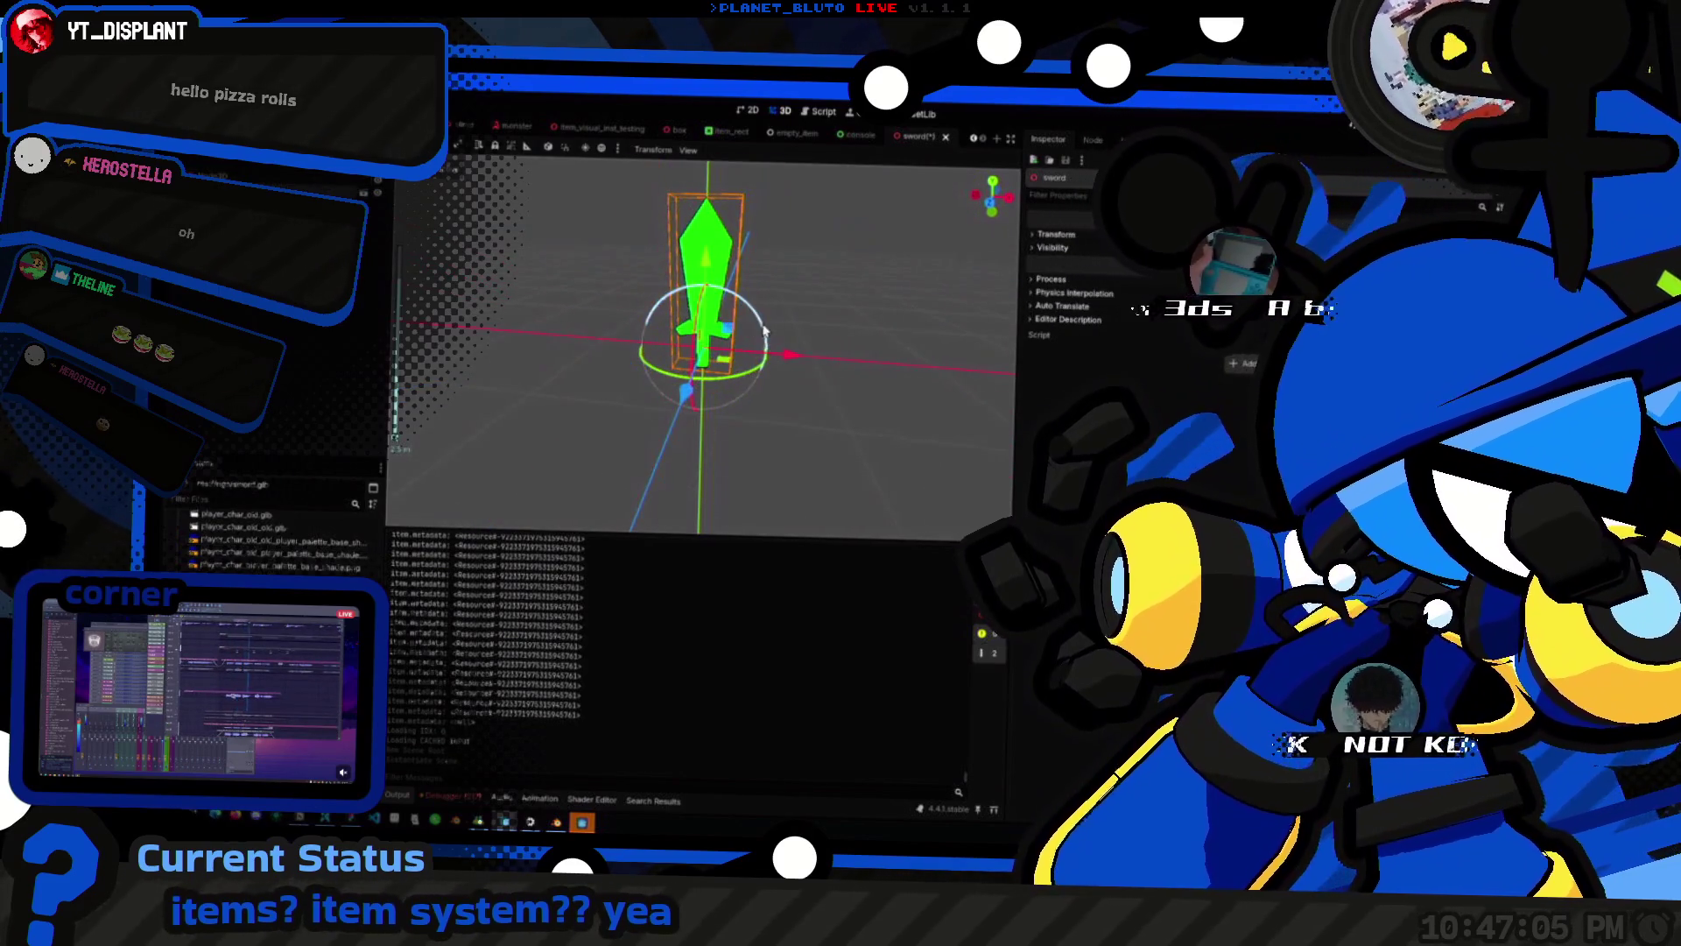
{"action": "mouse_move", "coordinate": [763, 331]}
{"action": "left_mouse_down"}
{"action": "mouse_move", "coordinate": [775, 377]}
{"action": "mouse_move", "coordinate": [583, 396]}
{"action": "left_mouse_up"}
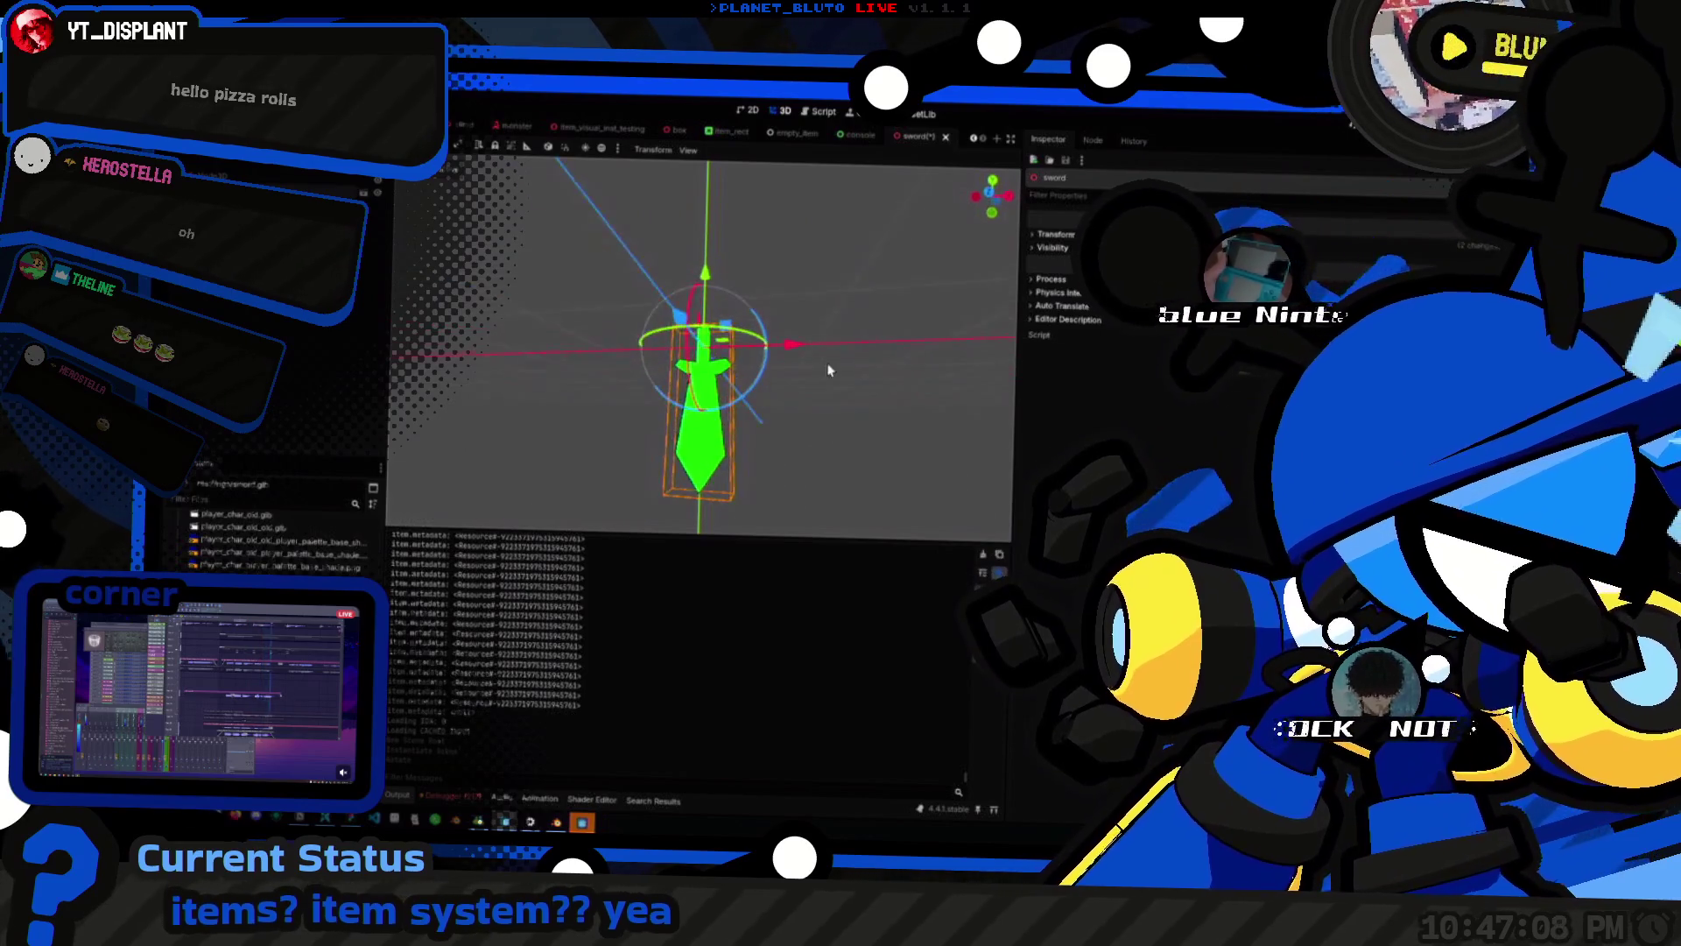
- Add a RemoteTransform3D child node (HELD) under the Node3D root
{"action": "left_click", "coordinate": [211, 176]}
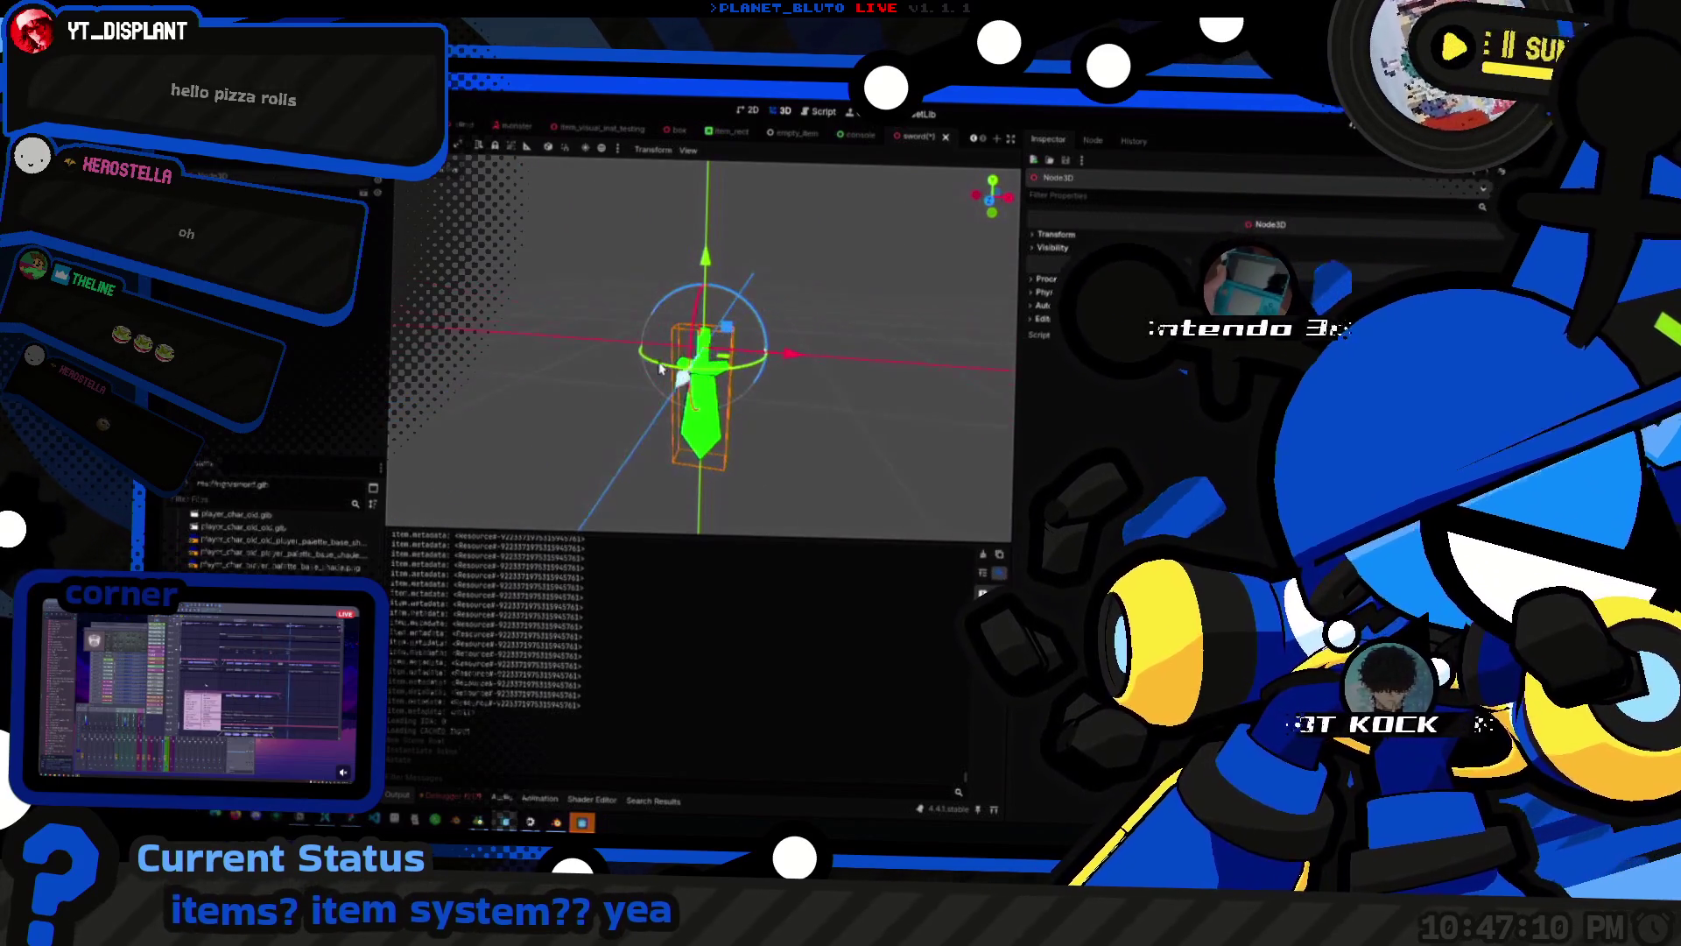
{"action": "key", "text": "ctrl+a"}
{"action": "type", "text": "M"}
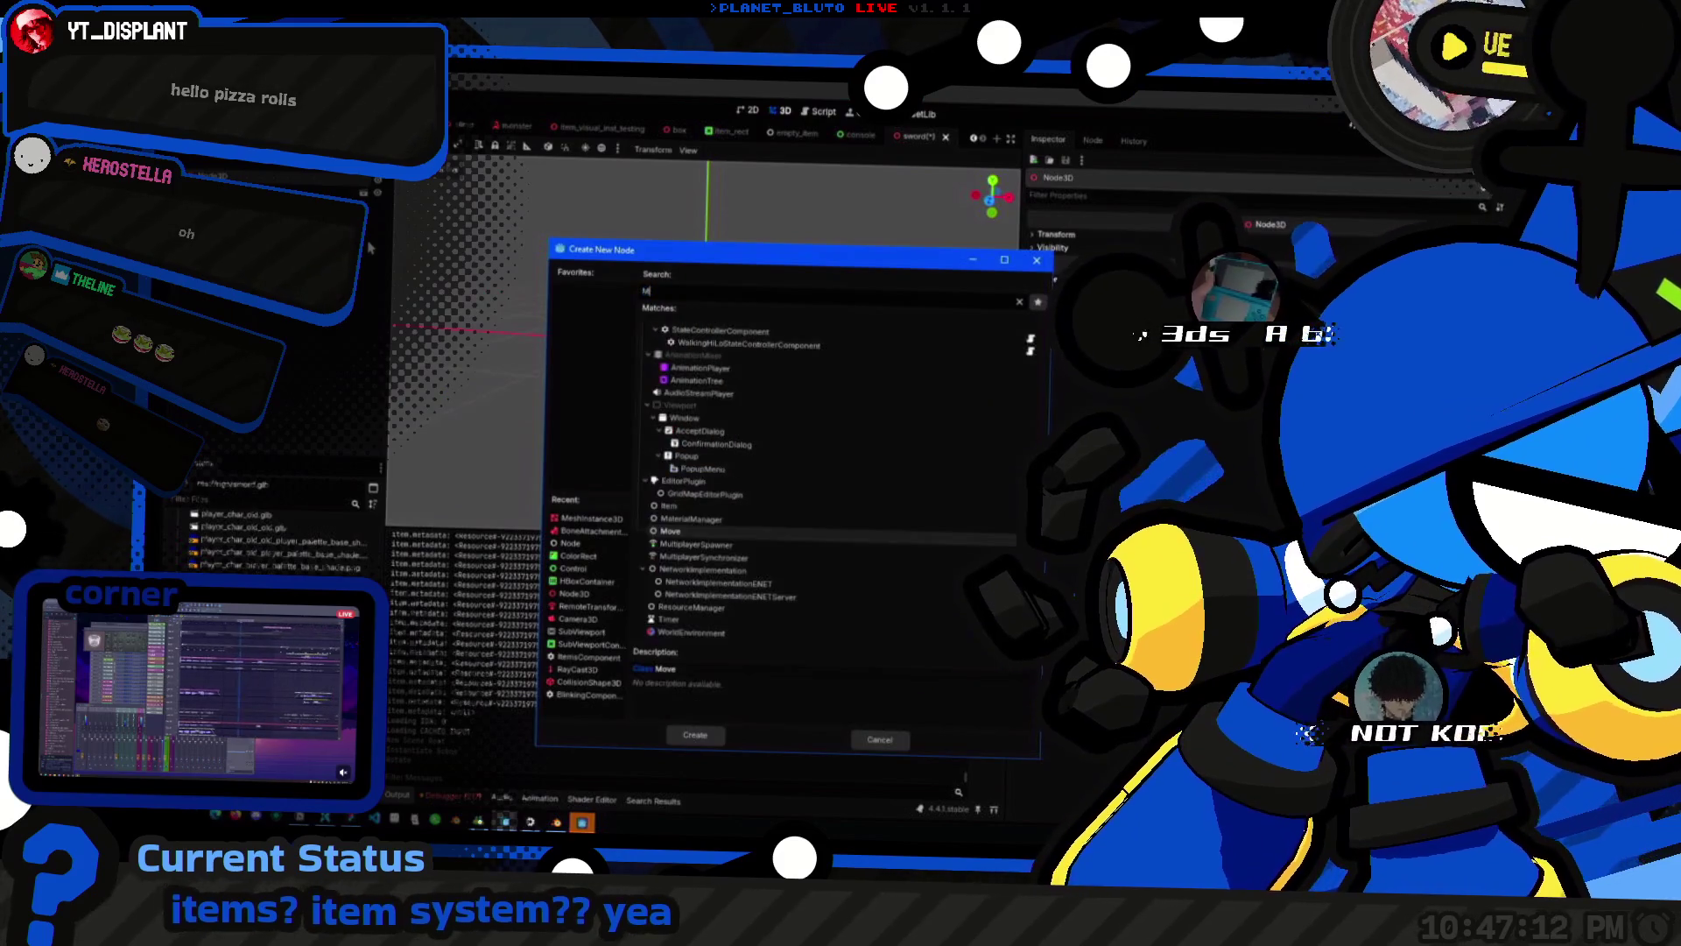
{"action": "key", "text": "Escape"}
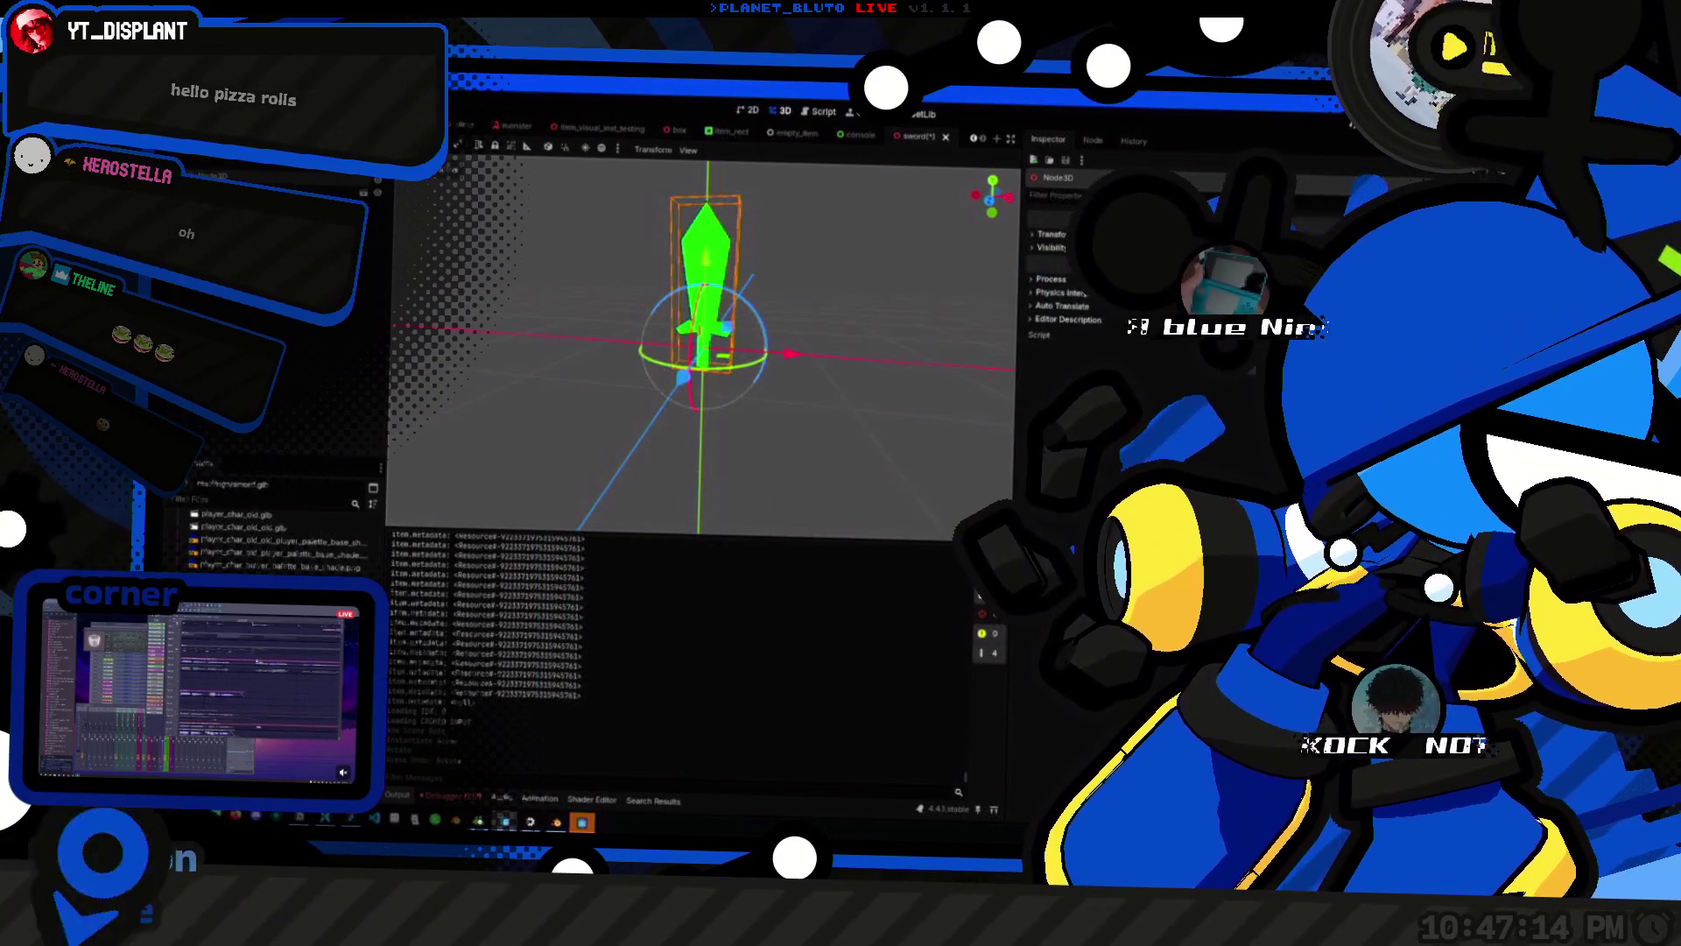
{"action": "key", "text": "ctrl+a"}
{"action": "type", "text": "Remote"}
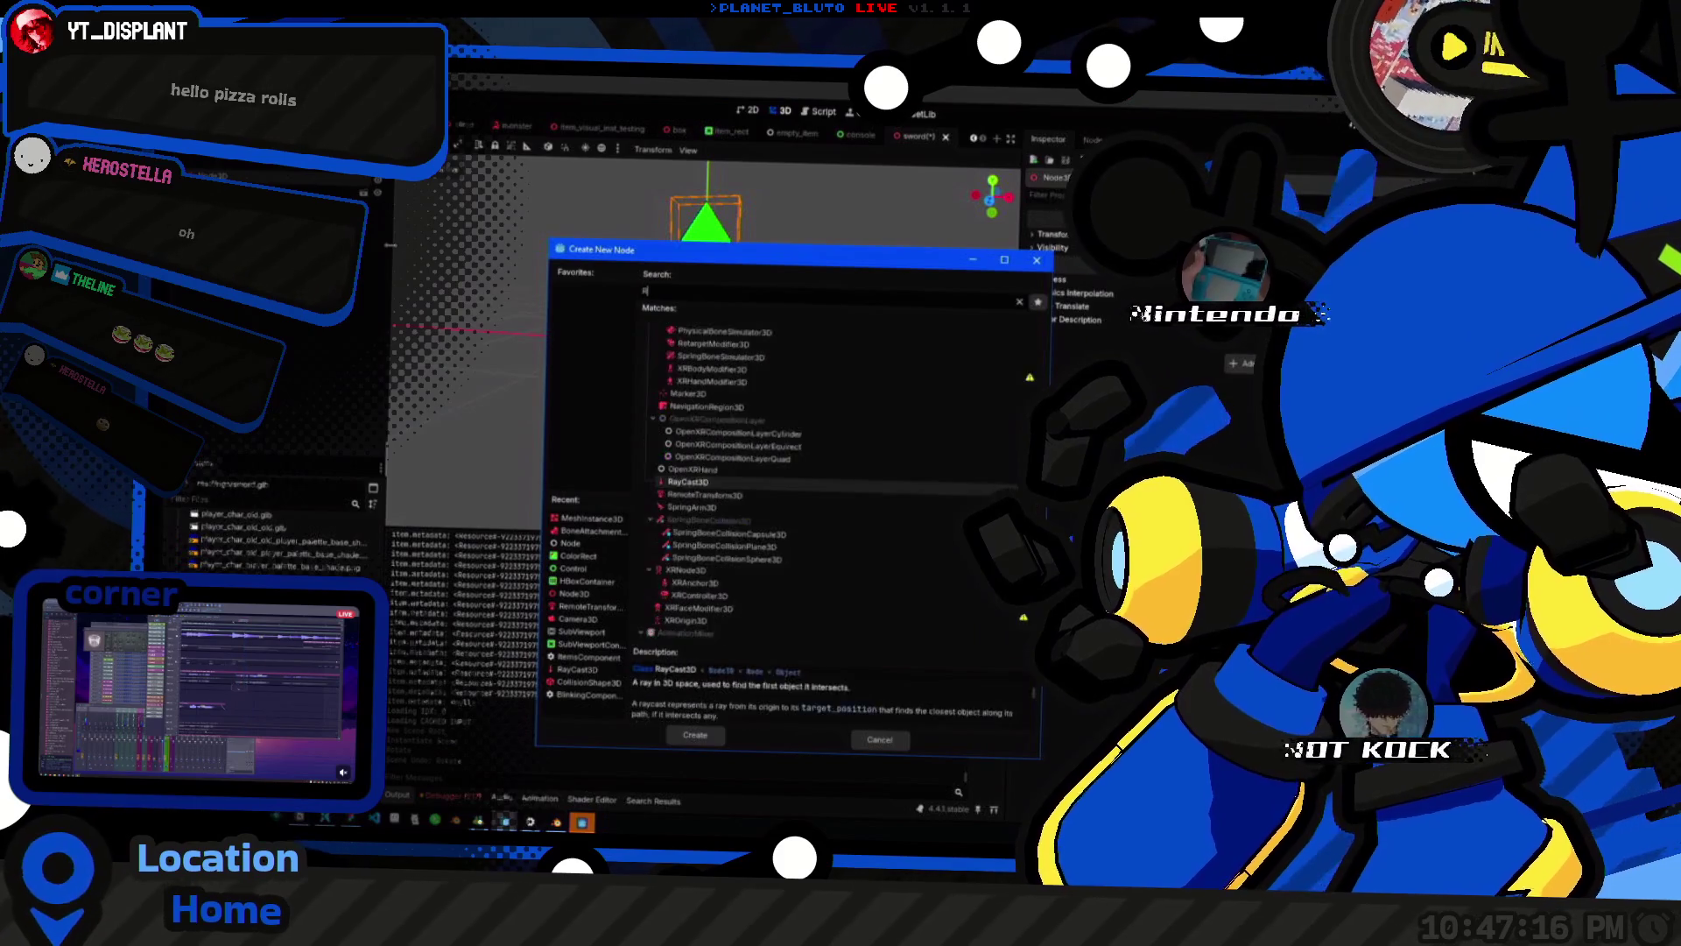
{"action": "key", "text": "Escape"}
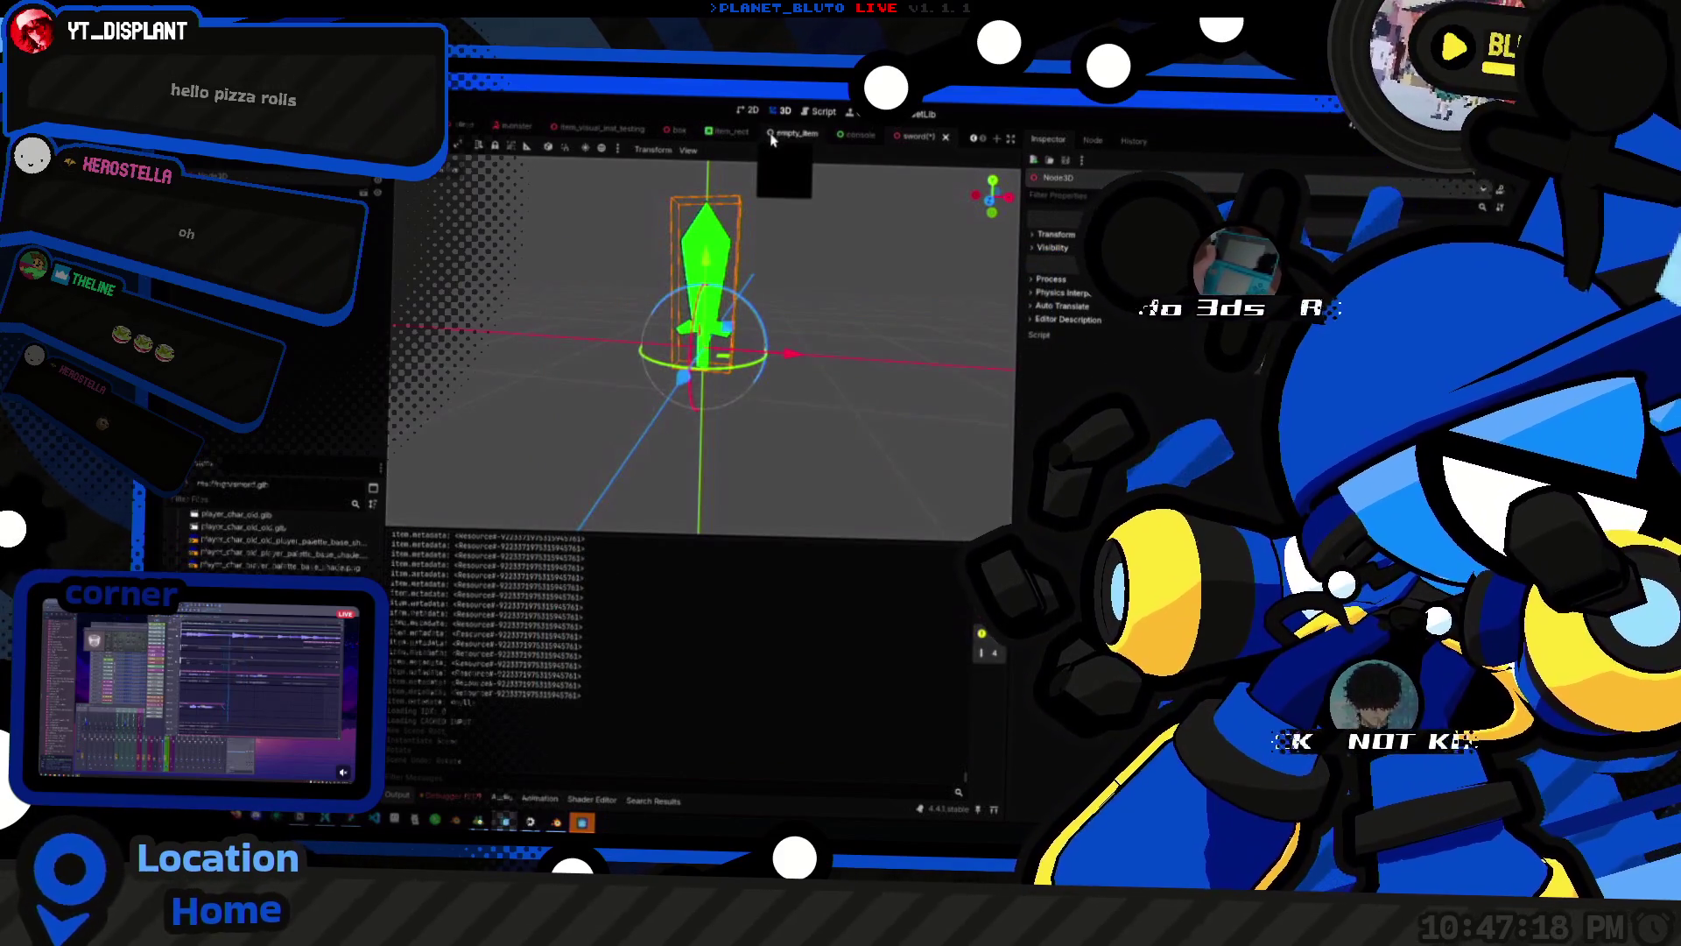
{"action": "key", "text": "ctrl+a"}
{"action": "type", "text": "Remote"}
{"action": "key", "text": "Return"}
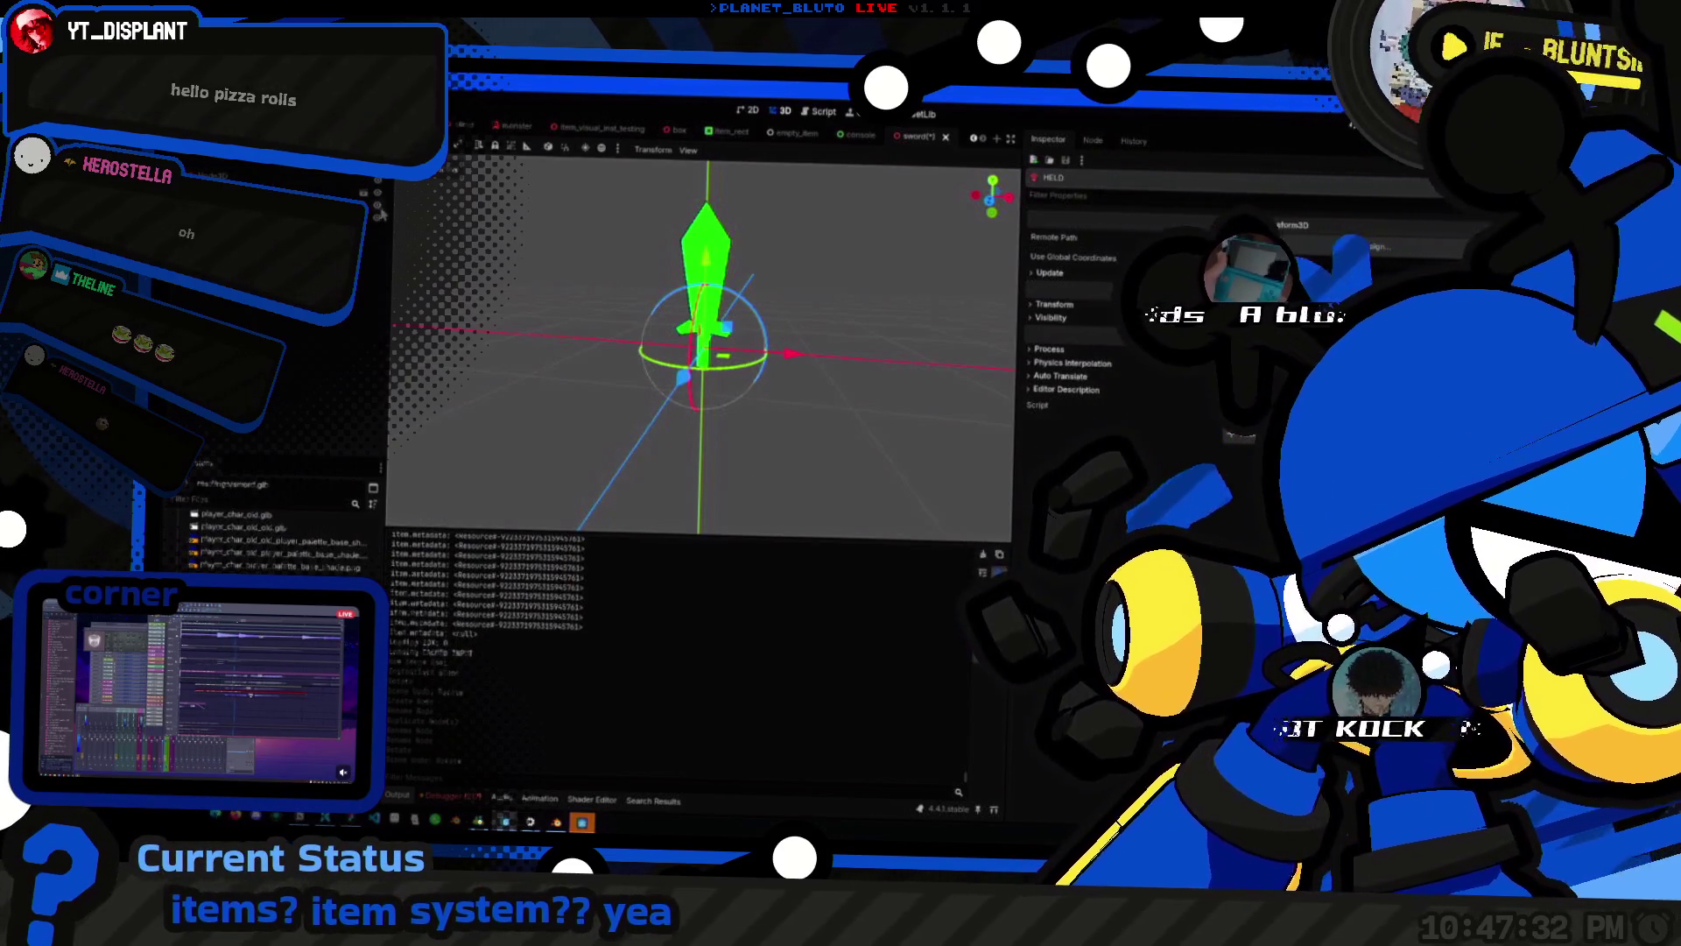
- Set HELD's Remote Path to the Sword node, then select Sword
{"action": "left_click", "coordinate": [1355, 254]}
{"action": "double_click", "coordinate": [792, 333]}
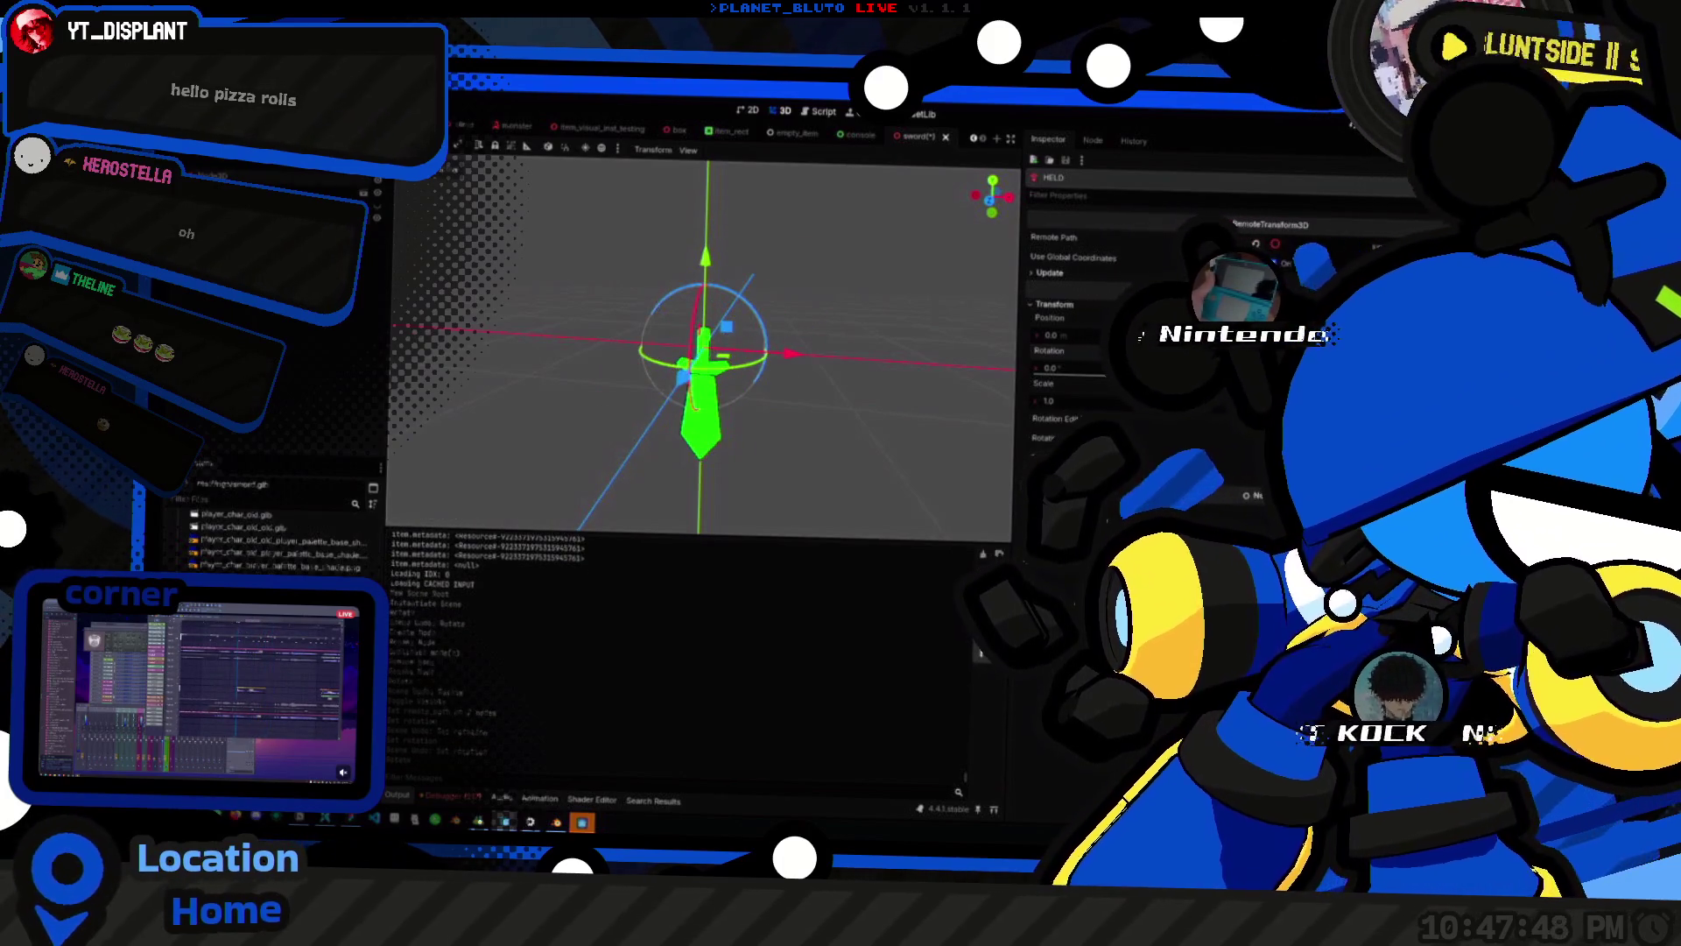
{"action": "left_click", "coordinate": [228, 188]}
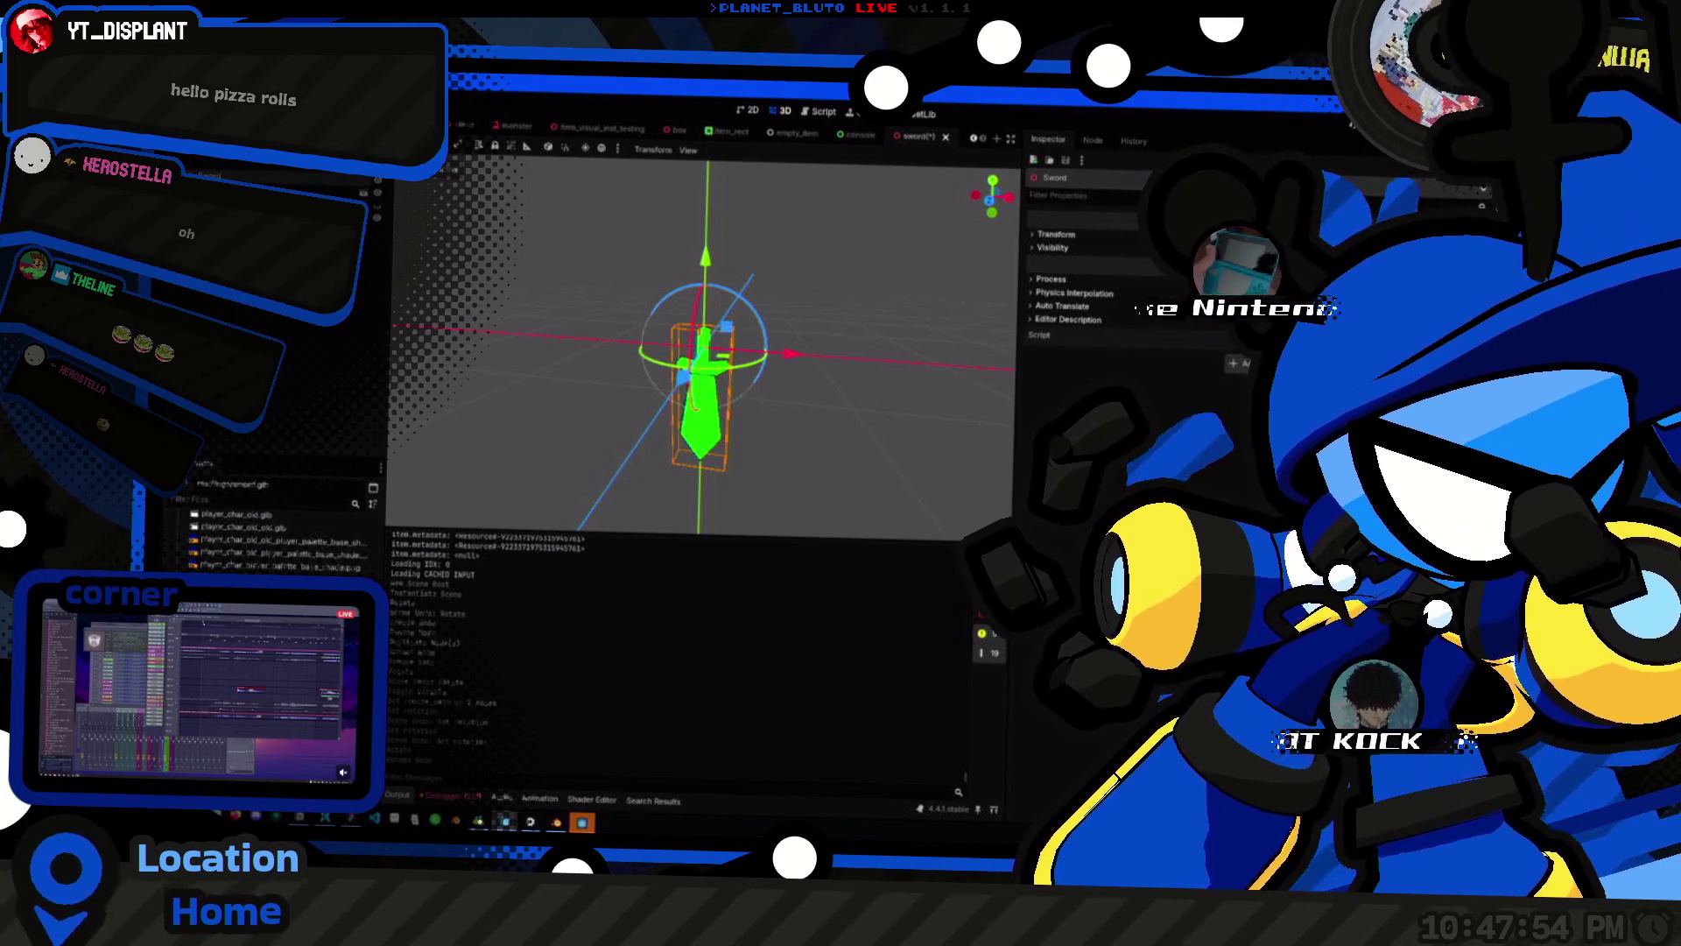
- Attach item_visual_config.gd to the sword, comparing its orientation with undo and redo
{"action": "left_click", "coordinate": [1086, 336]}
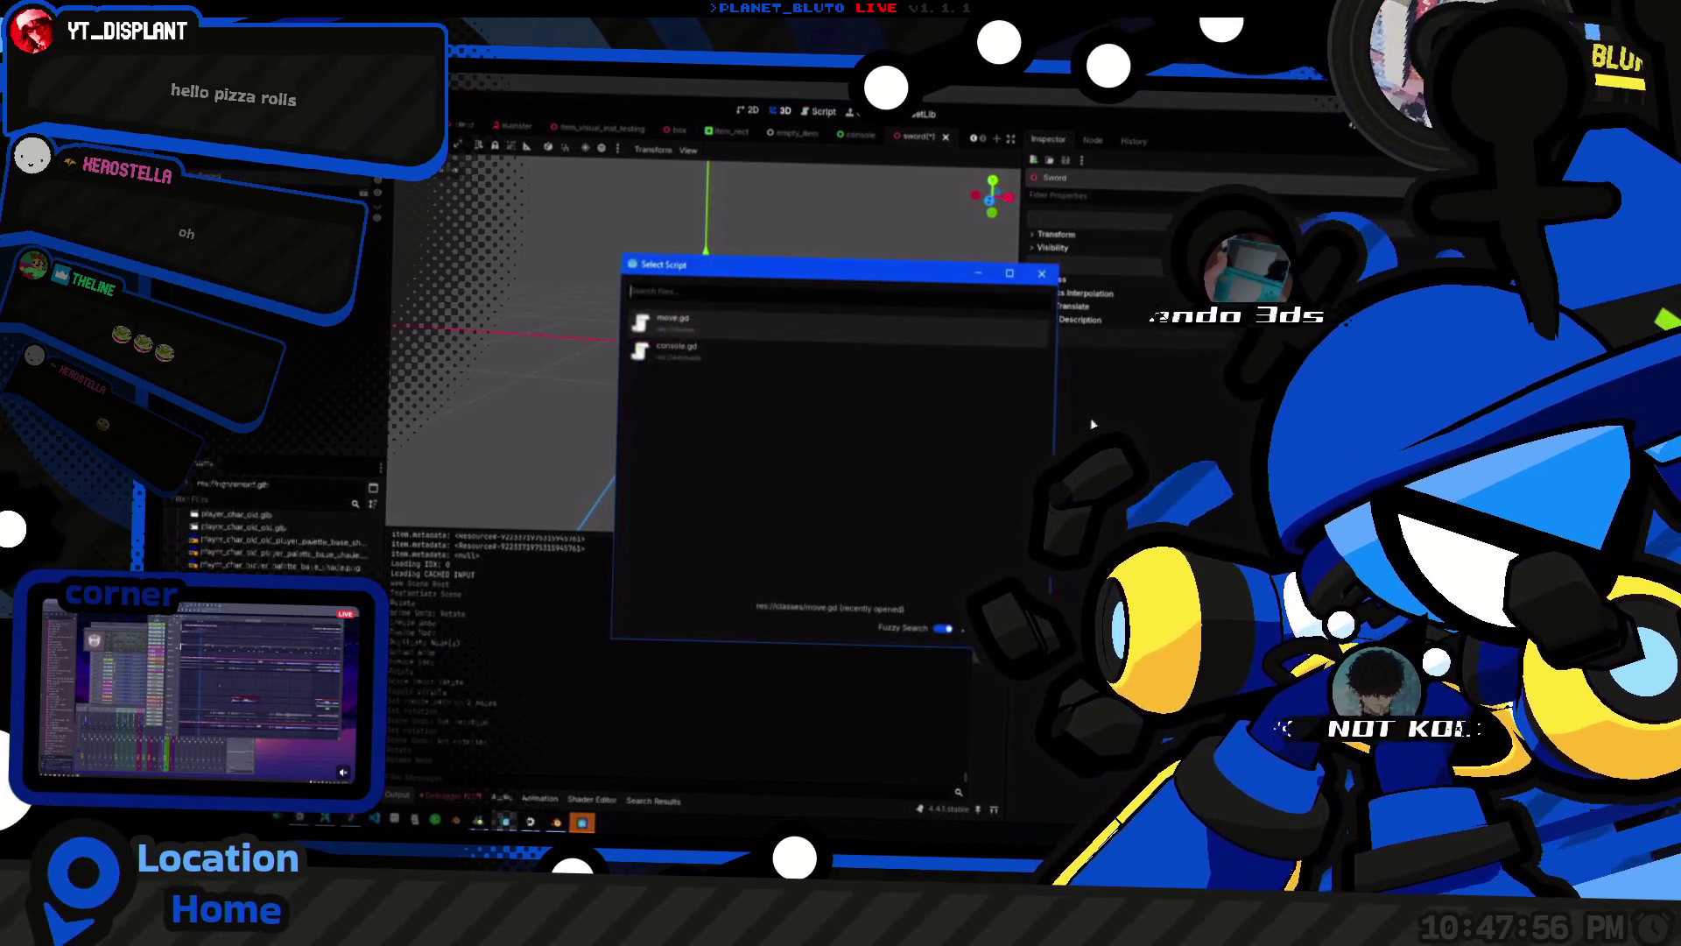
{"action": "type", "text": "item_v"}
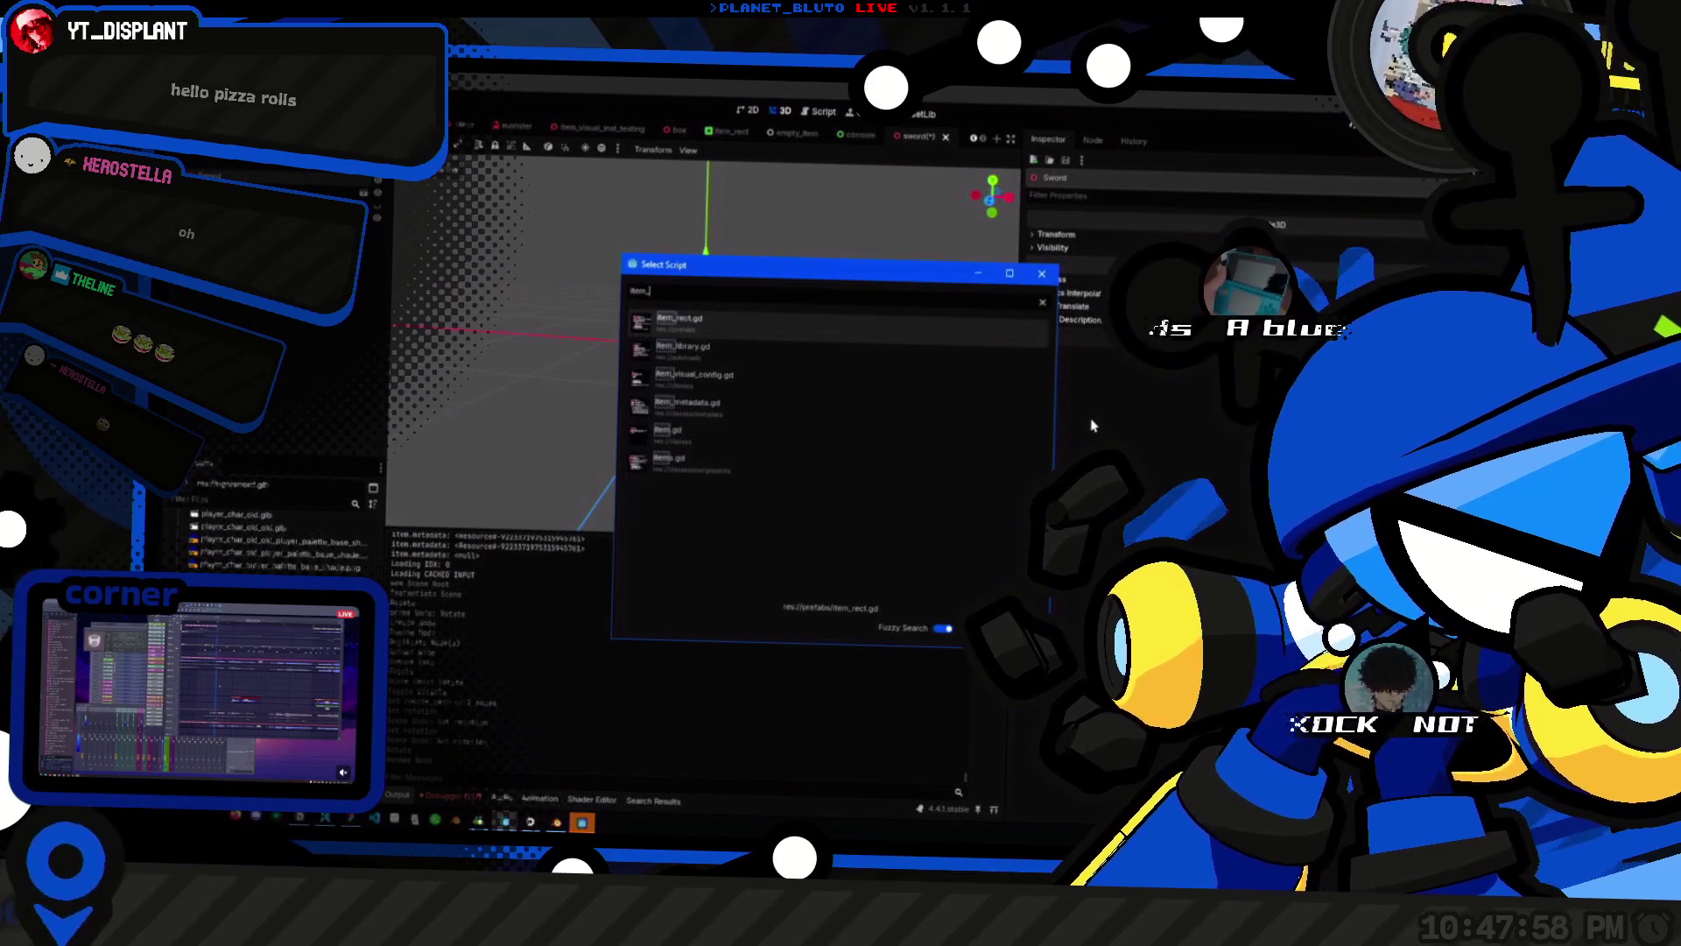
{"action": "key", "text": "Return"}
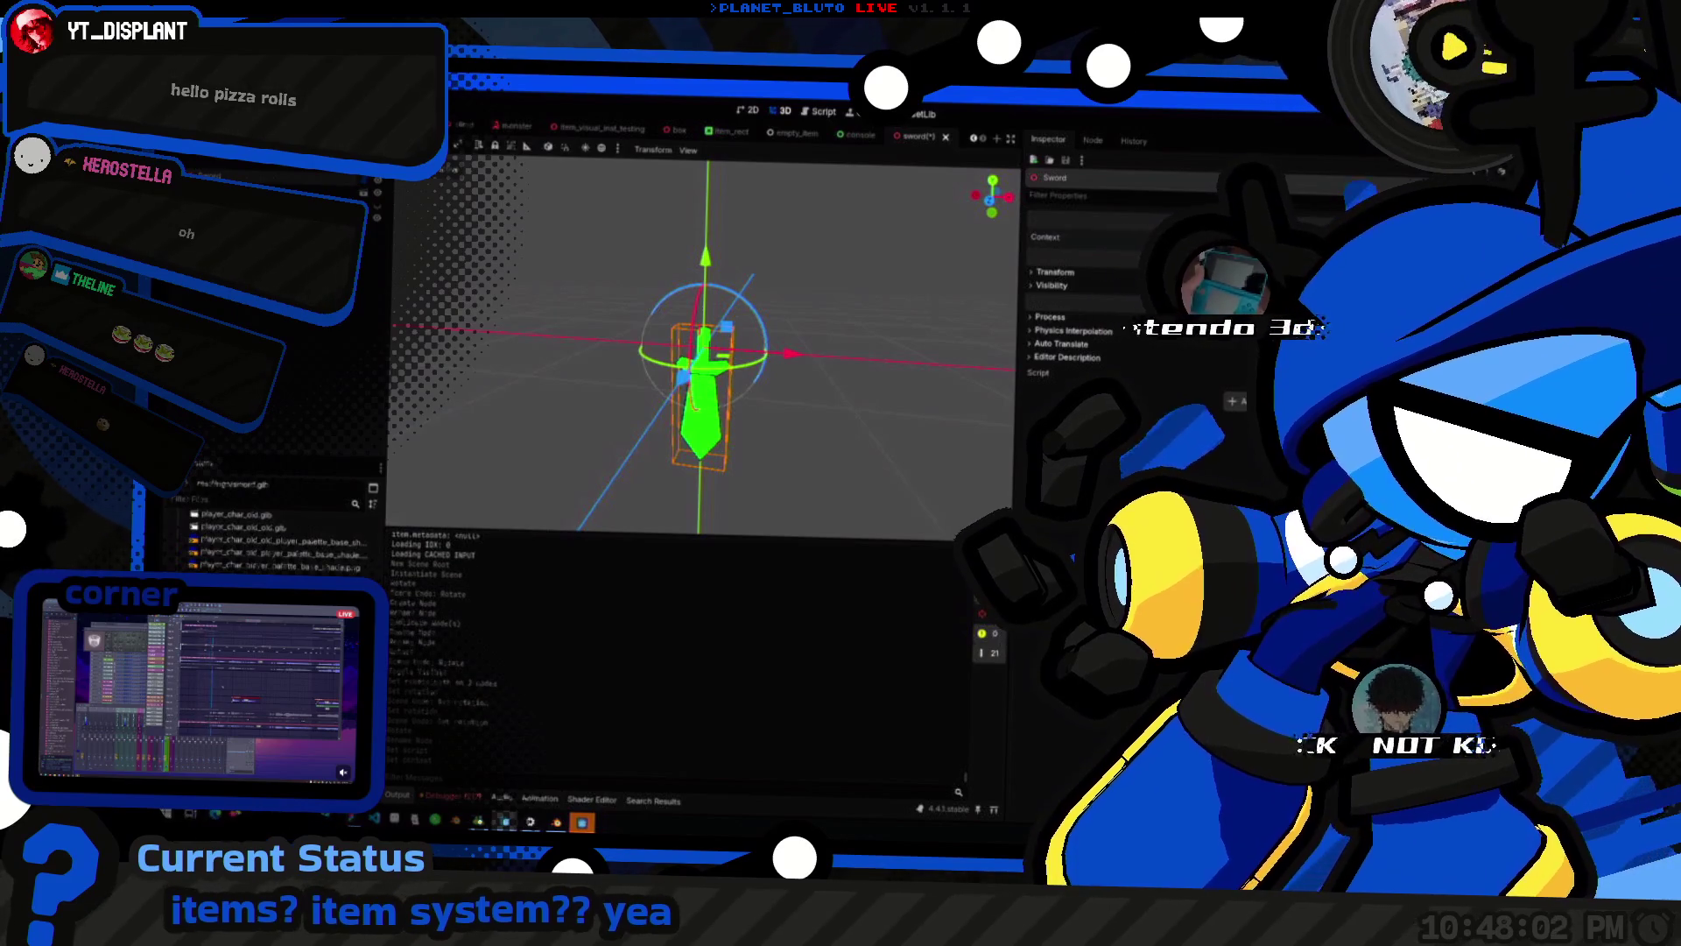
{"action": "key", "text": "ctrl+z"}
{"action": "key", "text": "ctrl+shift+z"}
{"action": "key", "text": "ctrl+z"}
{"action": "key", "text": "ctrl+shift+z"}
- Save the sword scene and orbit the view around the sword
{"action": "left_click", "coordinate": [806, 276]}
{"action": "key", "text": "ctrl+s"}
{"action": "mouse_move", "coordinate": [806, 275]}
{"action": "left_mouse_down"}
{"action": "mouse_move", "coordinate": [864, 330]}
{"action": "mouse_move", "coordinate": [732, 416]}
{"action": "mouse_move", "coordinate": [829, 379]}
{"action": "mouse_move", "coordinate": [790, 346]}
{"action": "left_mouse_up"}
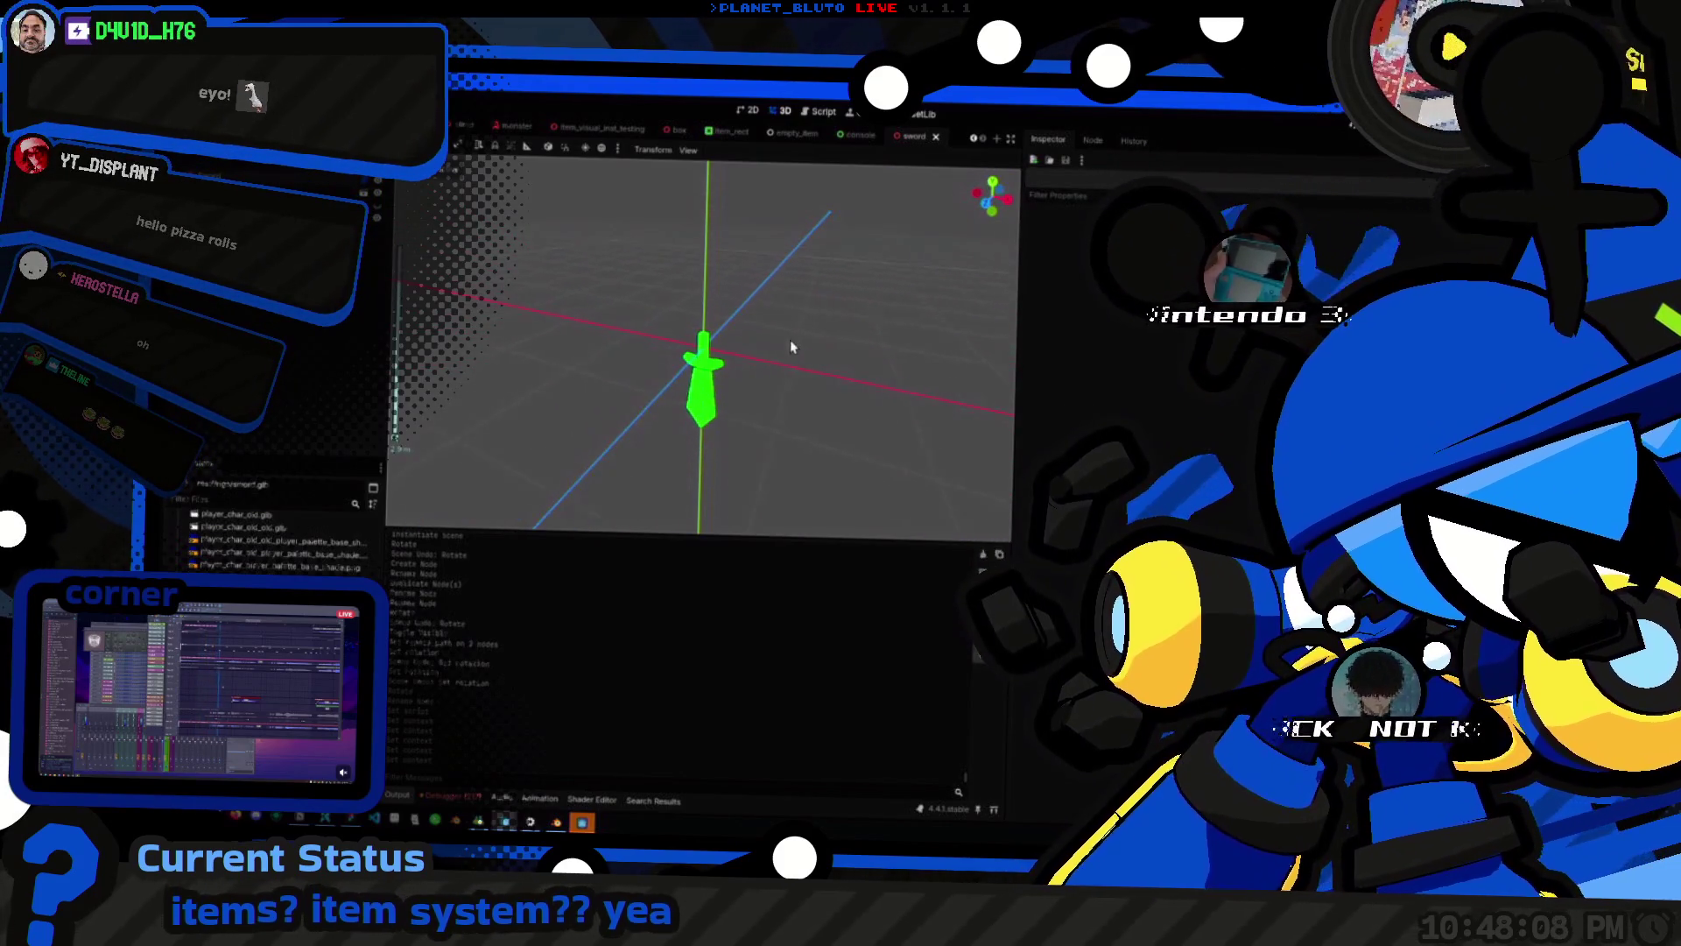
{"action": "scroll", "coordinate": [789, 346], "scroll_direction": "up", "scroll_amount": 4}
{"action": "mouse_move", "coordinate": [811, 420]}
{"action": "left_mouse_down"}
{"action": "mouse_move", "coordinate": [777, 362]}
{"action": "mouse_move", "coordinate": [548, 417]}
{"action": "mouse_move", "coordinate": [867, 398]}
{"action": "mouse_move", "coordinate": [753, 383]}
{"action": "left_mouse_up"}
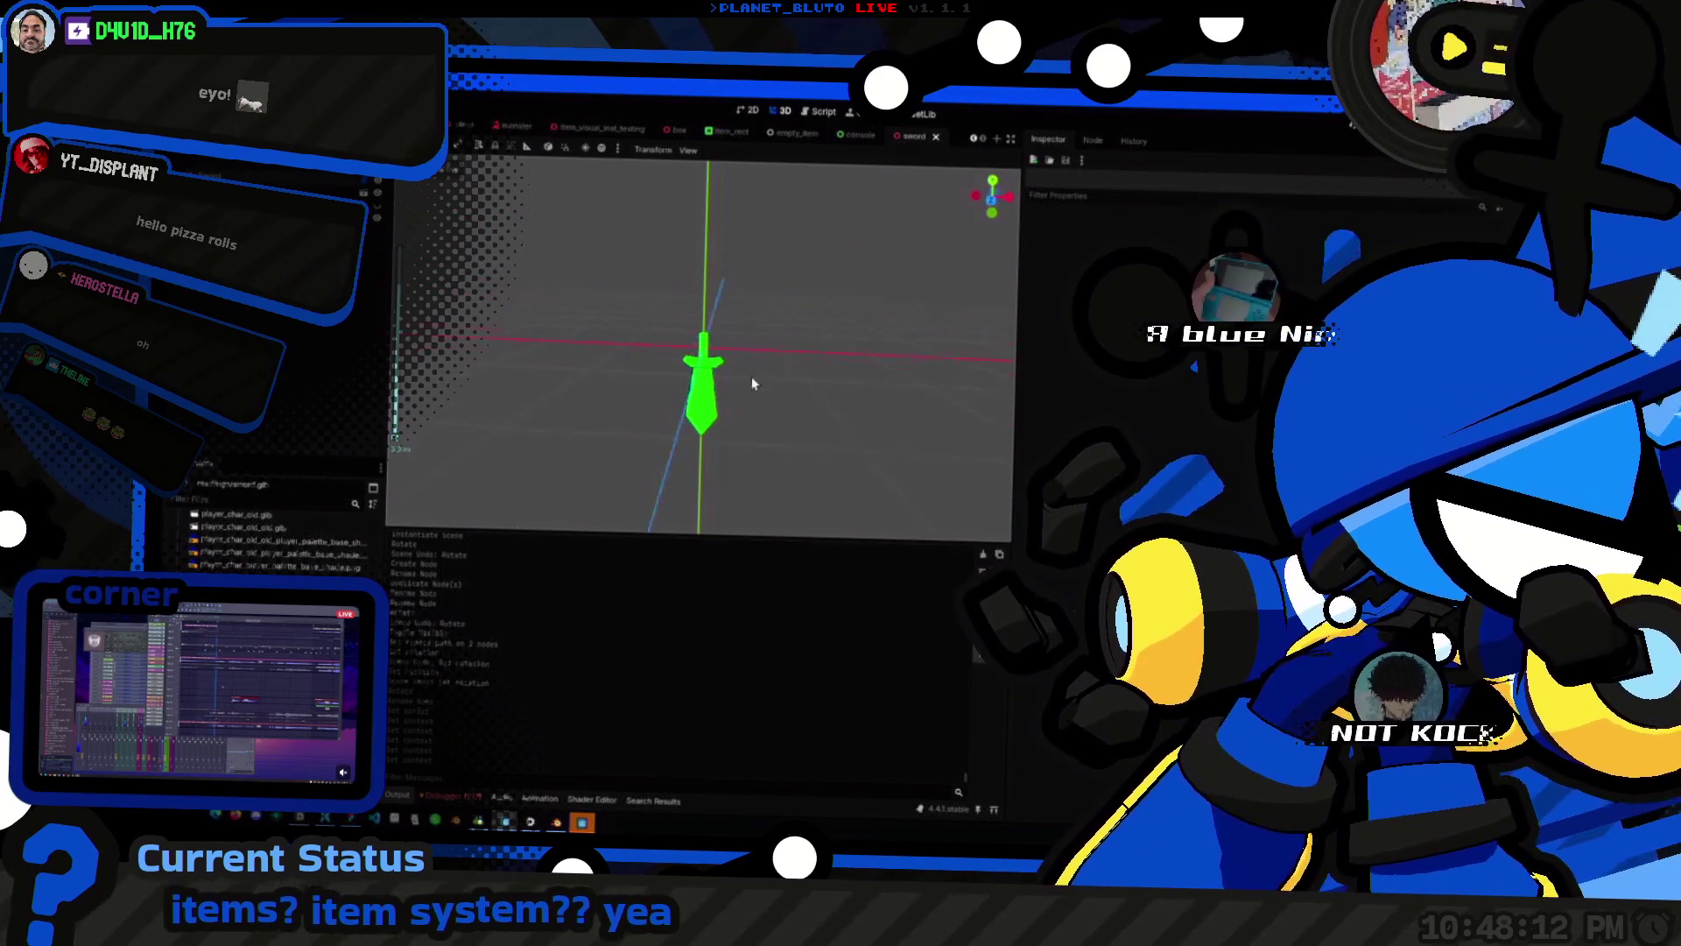
{"action": "key", "text": "alt+Tab"}
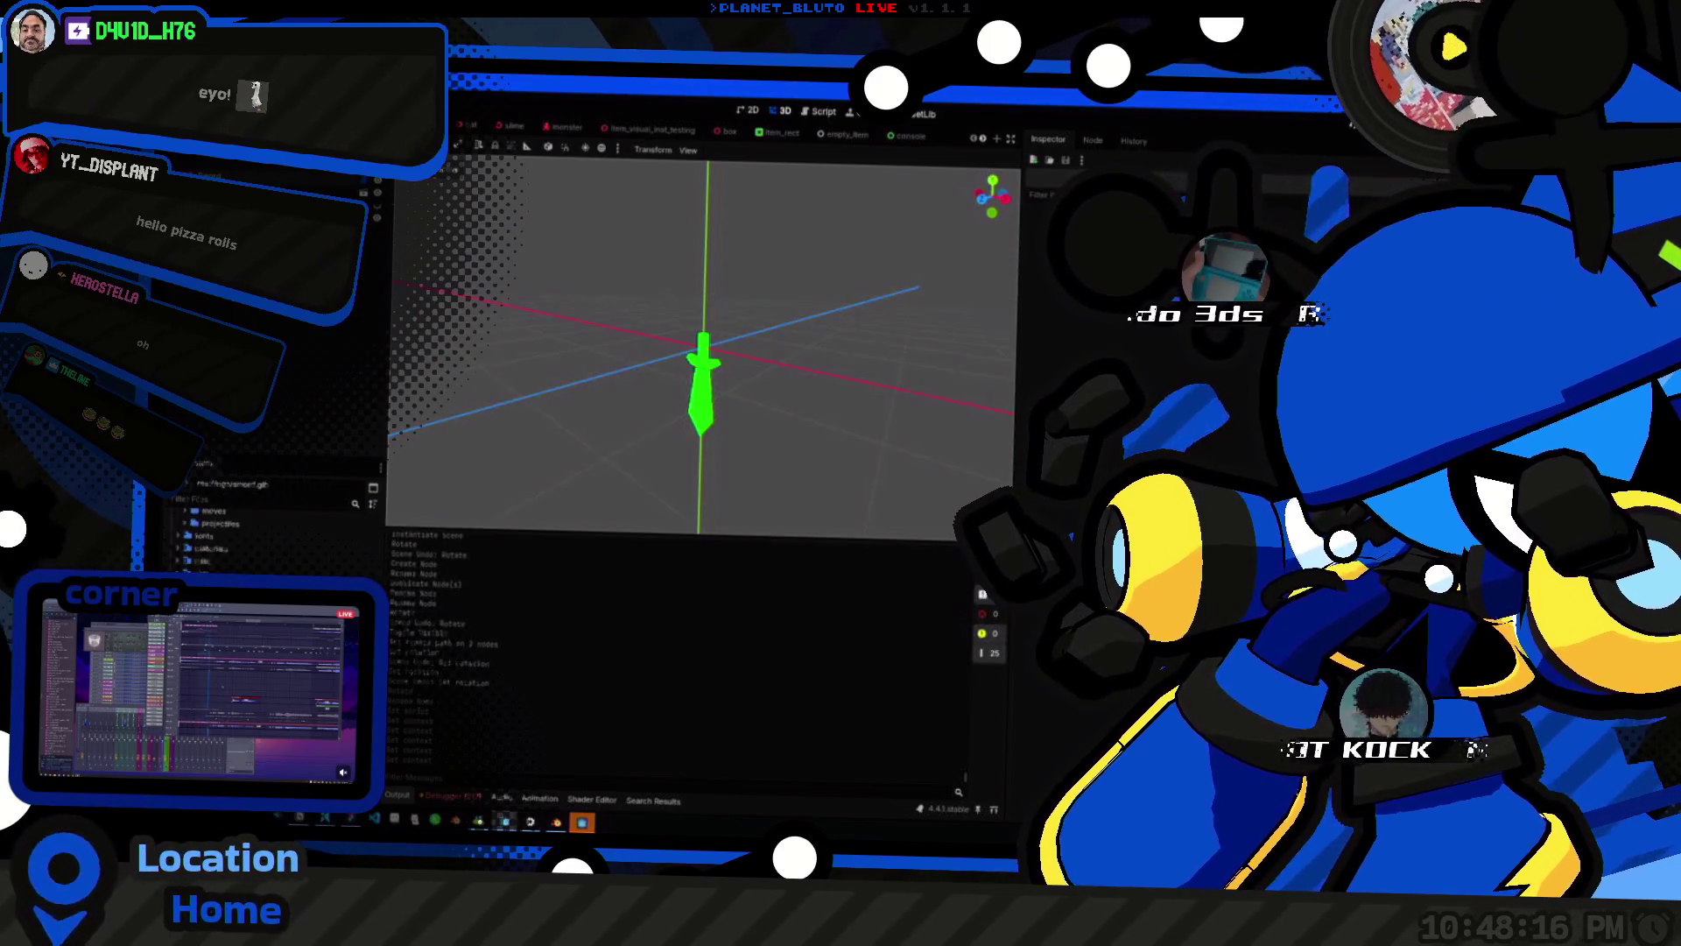
{"action": "left_click_drag", "start_coordinate": [563, 297], "coordinate": [635, 337]}
{"action": "left_click", "coordinate": [820, 112]}
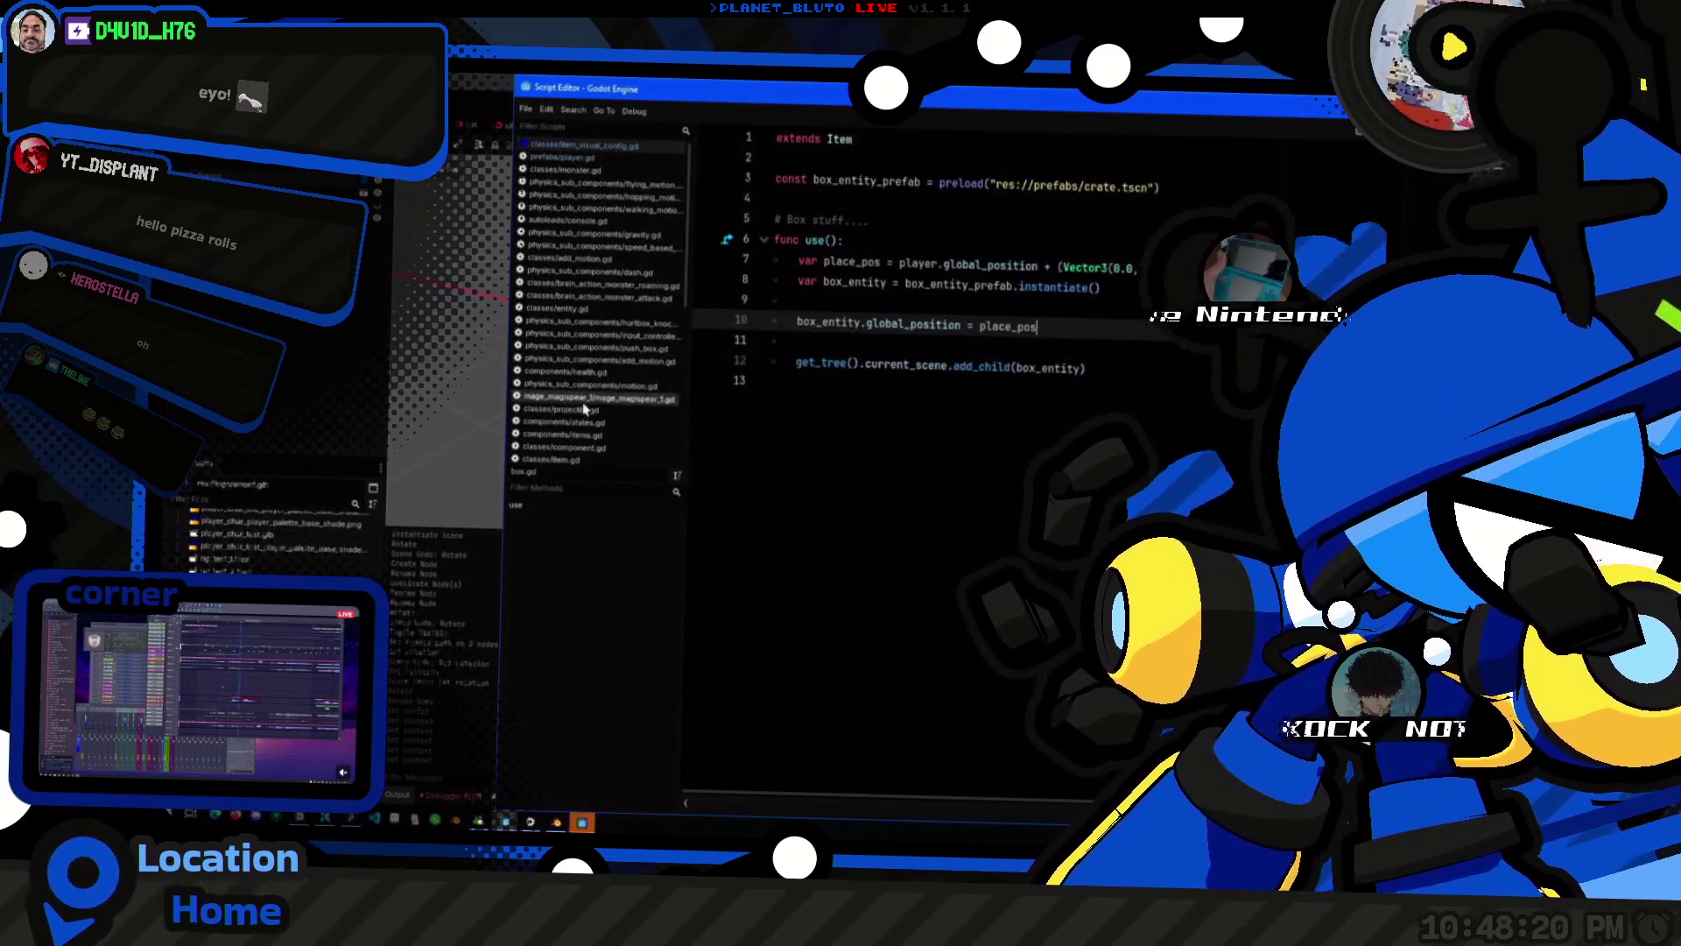
{"action": "scroll", "coordinate": [774, 449], "scroll_direction": "down", "scroll_amount": 5}
{"action": "scroll", "coordinate": [773, 449], "scroll_direction": "up", "scroll_amount": 4}
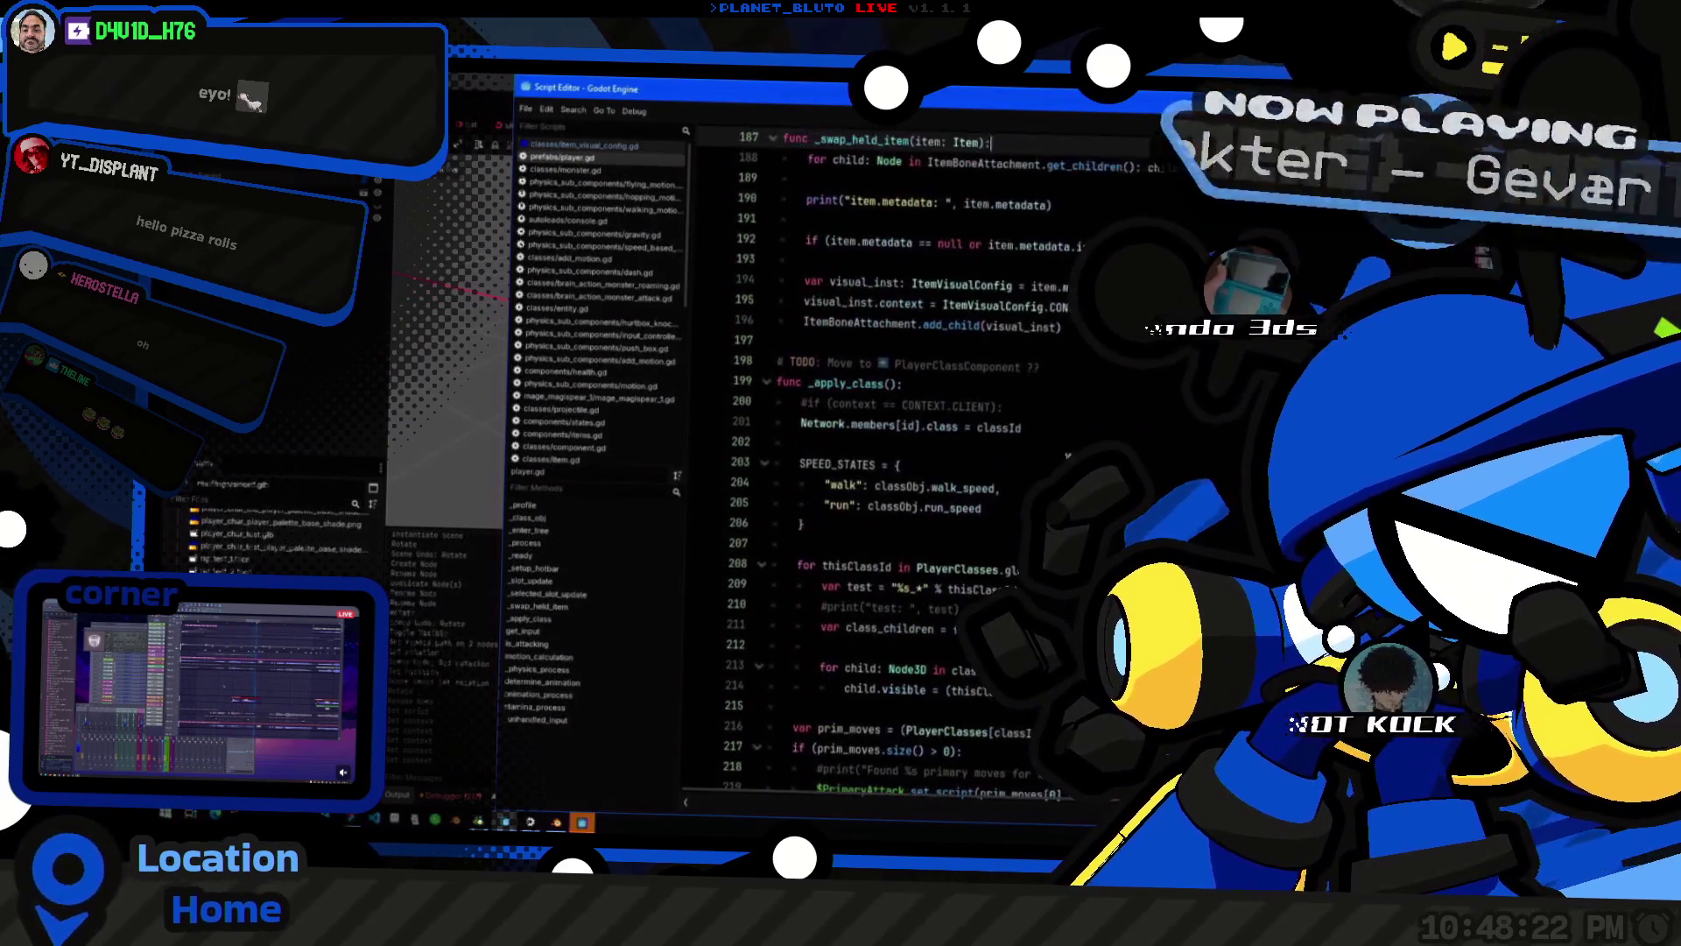
{"action": "left_click", "coordinate": [1060, 454]}
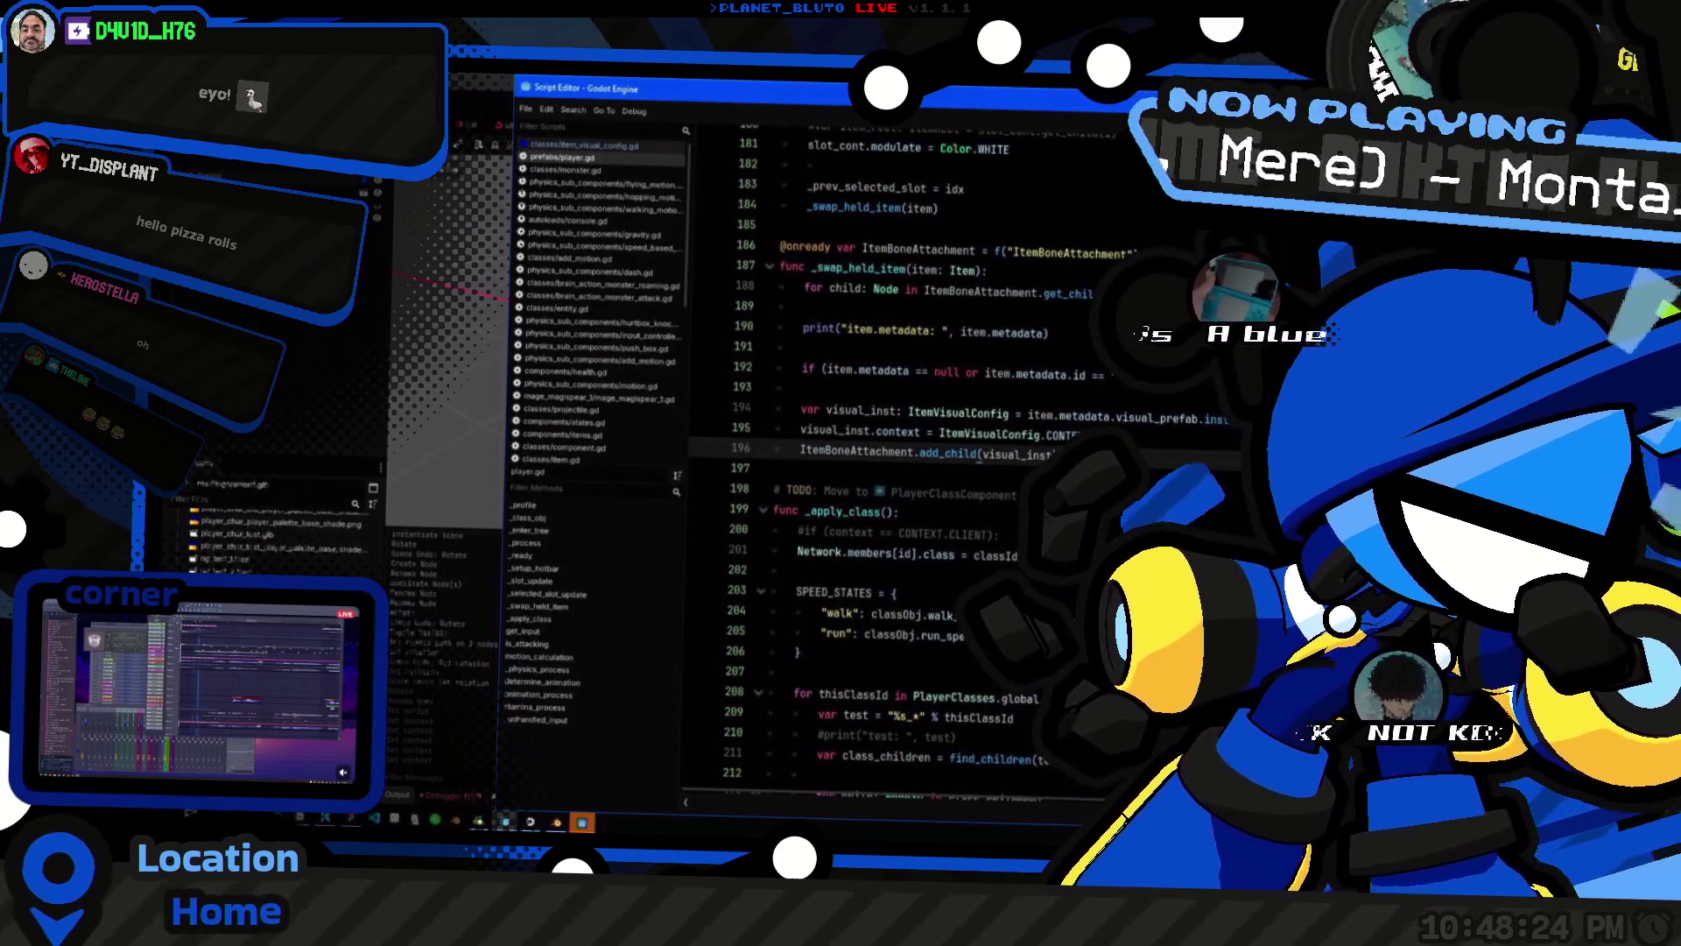
{"action": "scroll", "coordinate": [1005, 475], "scroll_direction": "down", "scroll_amount": 8}
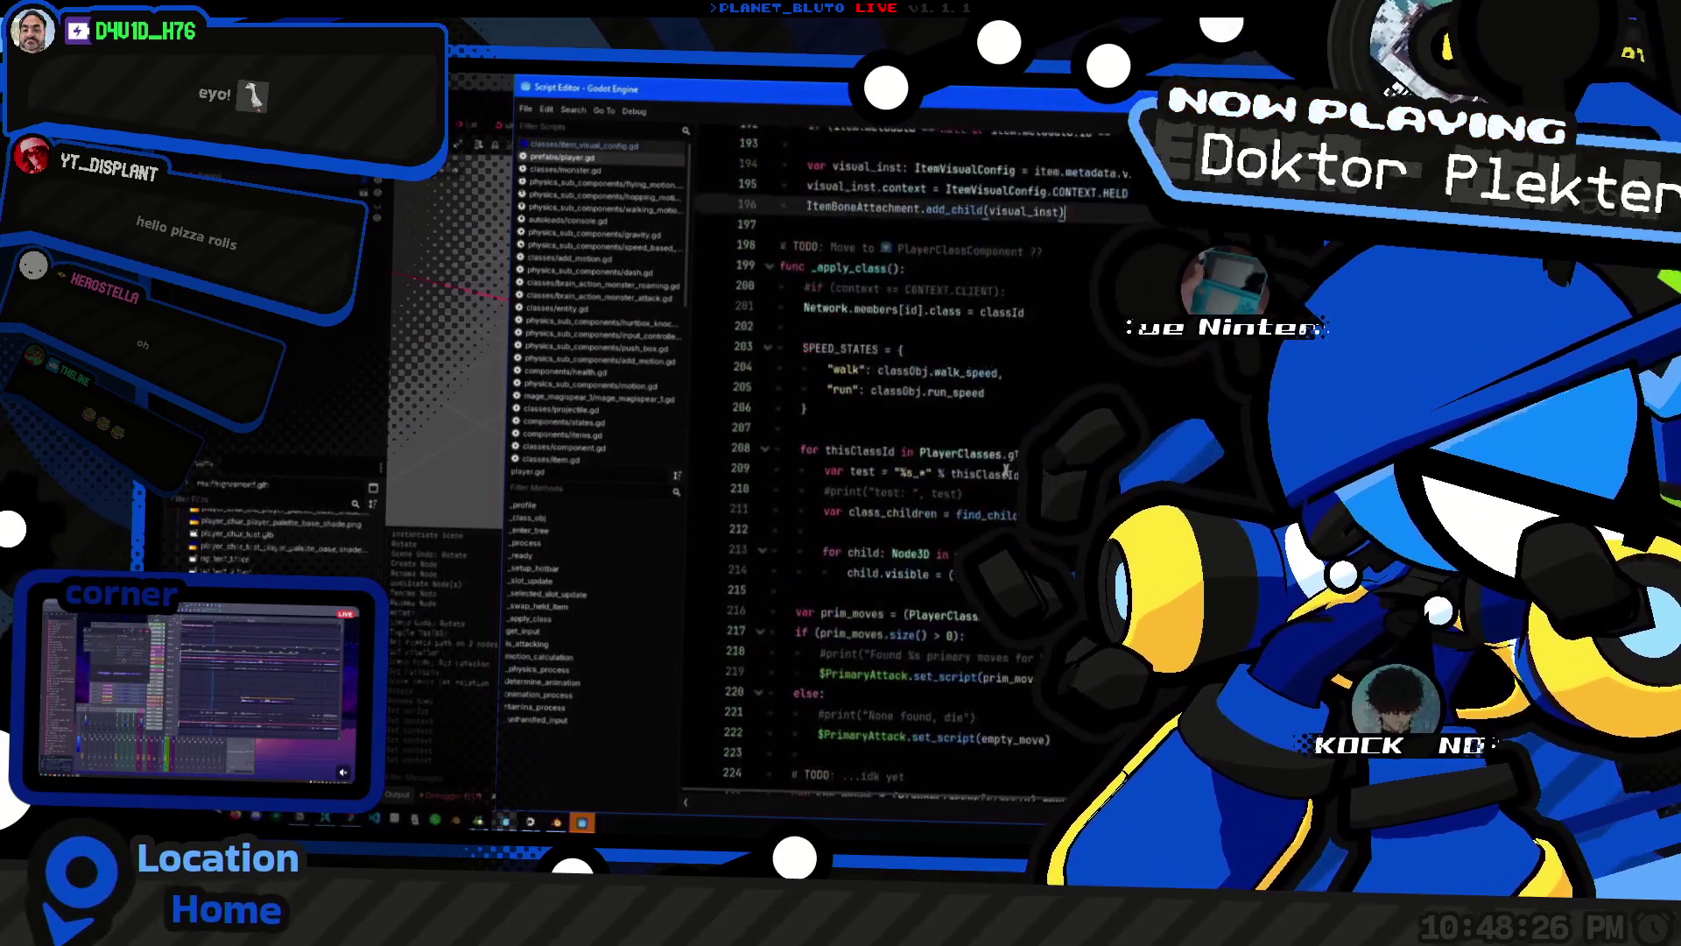
{"action": "left_click", "coordinate": [536, 568]}
{"action": "scroll", "coordinate": [863, 525], "scroll_direction": "down", "scroll_amount": 7}
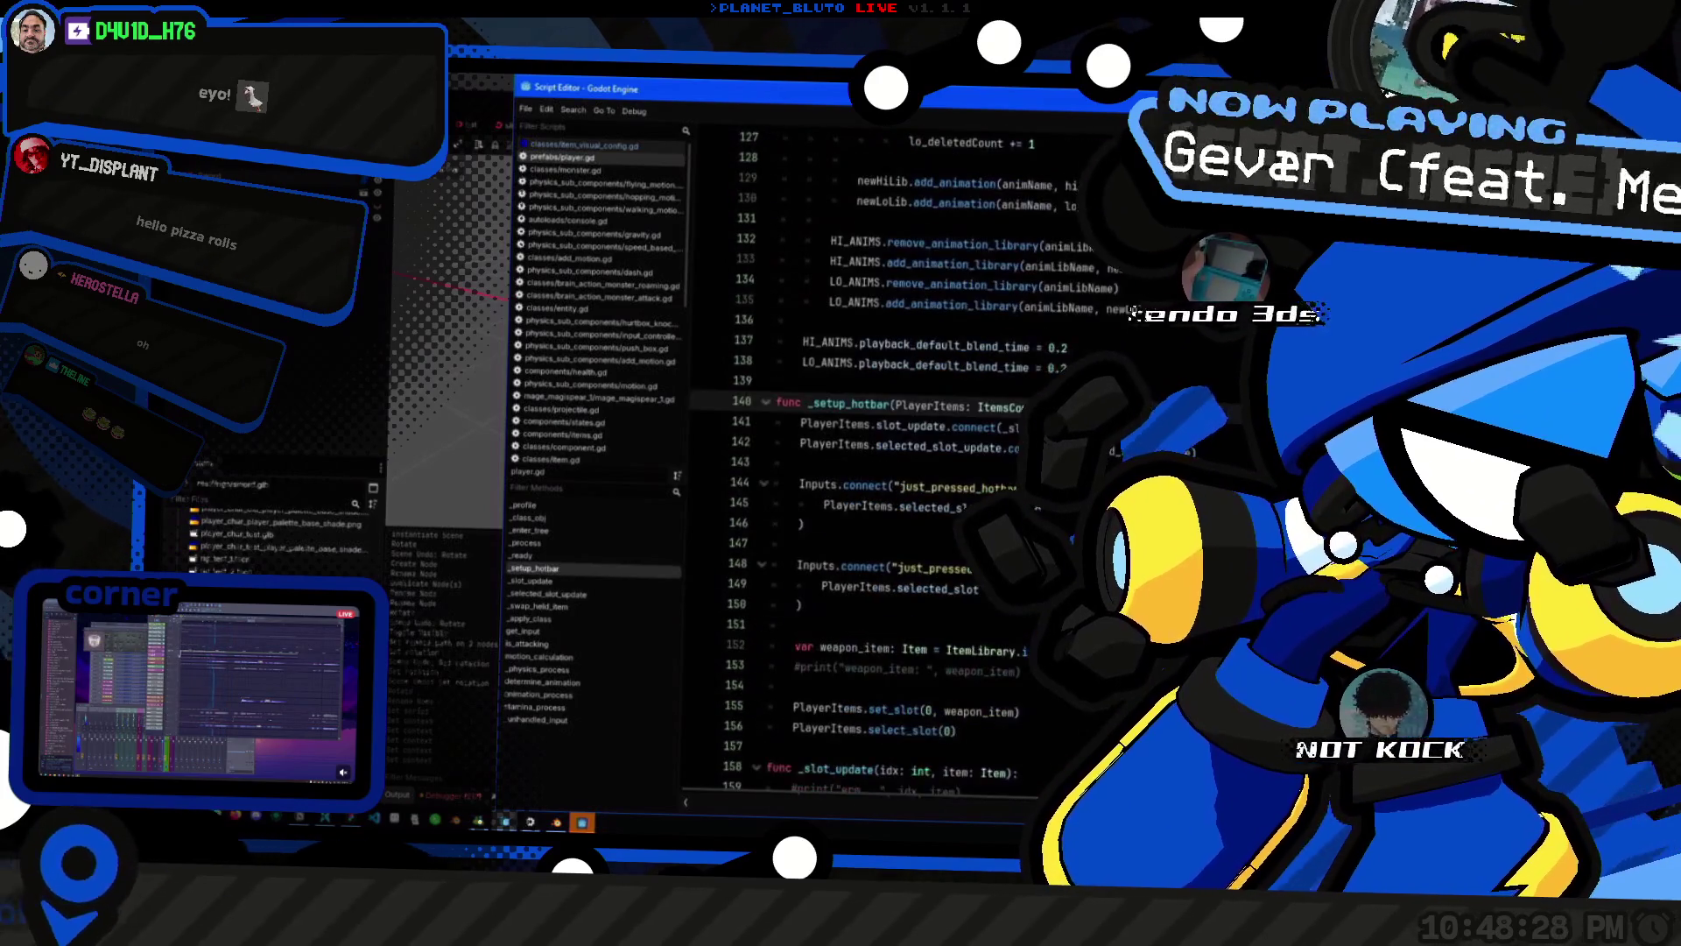
{"action": "double_click", "coordinate": [858, 527]}
{"action": "left_click", "coordinate": [863, 528]}
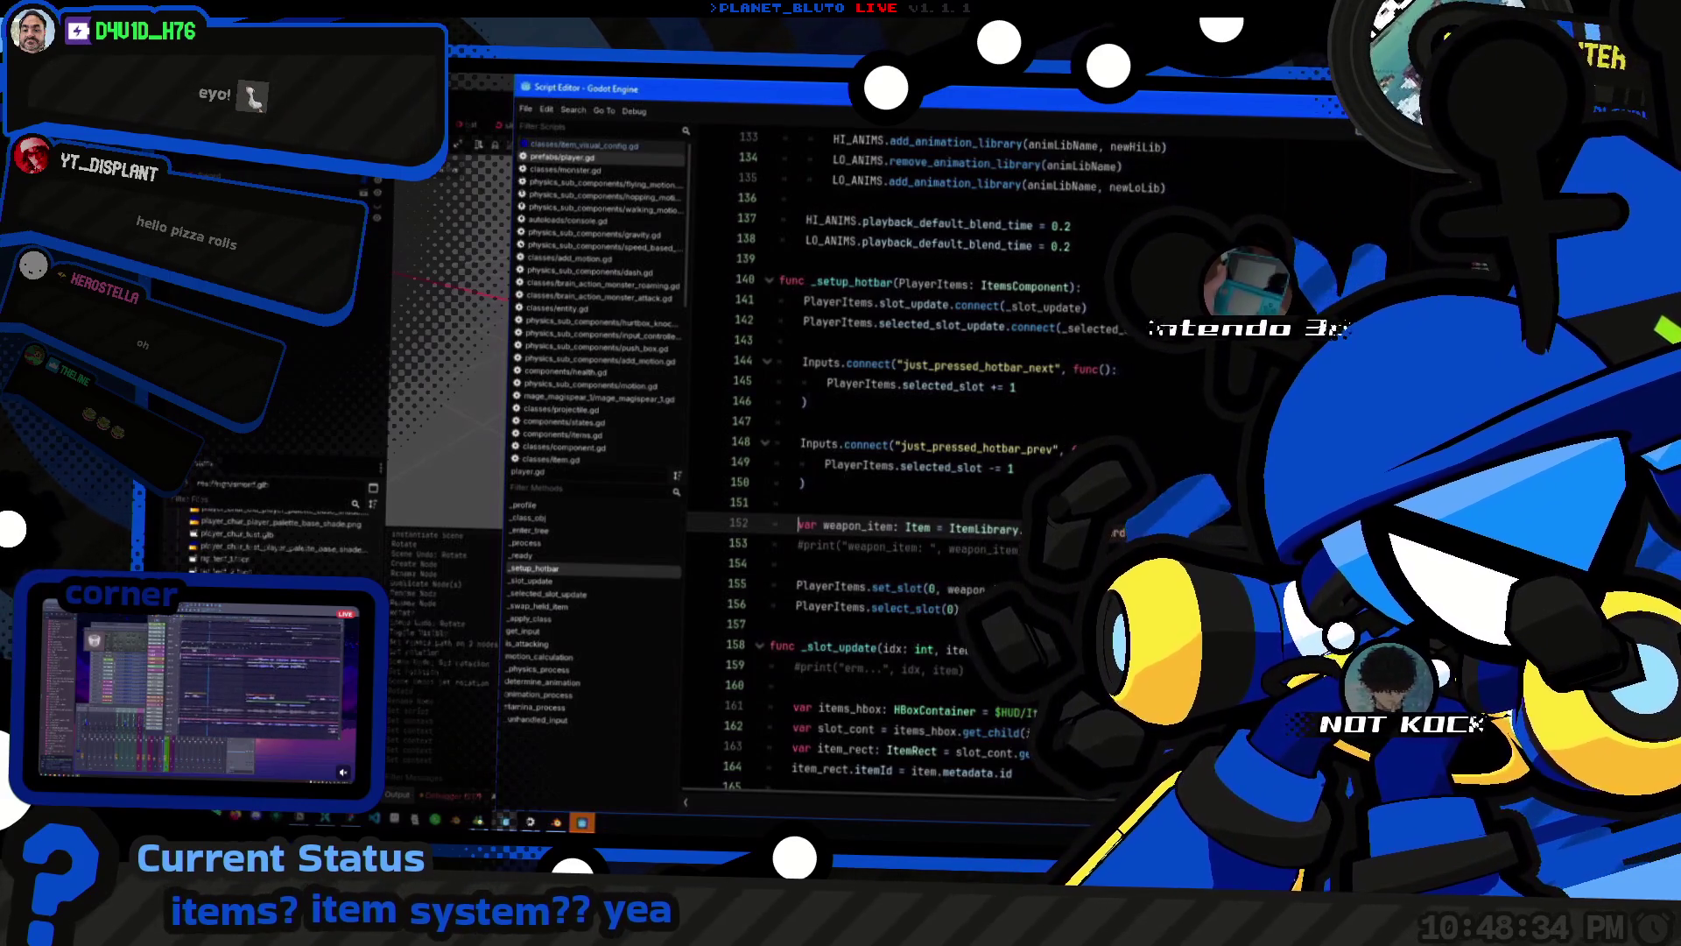
{"action": "key", "text": "alt+Tab"}
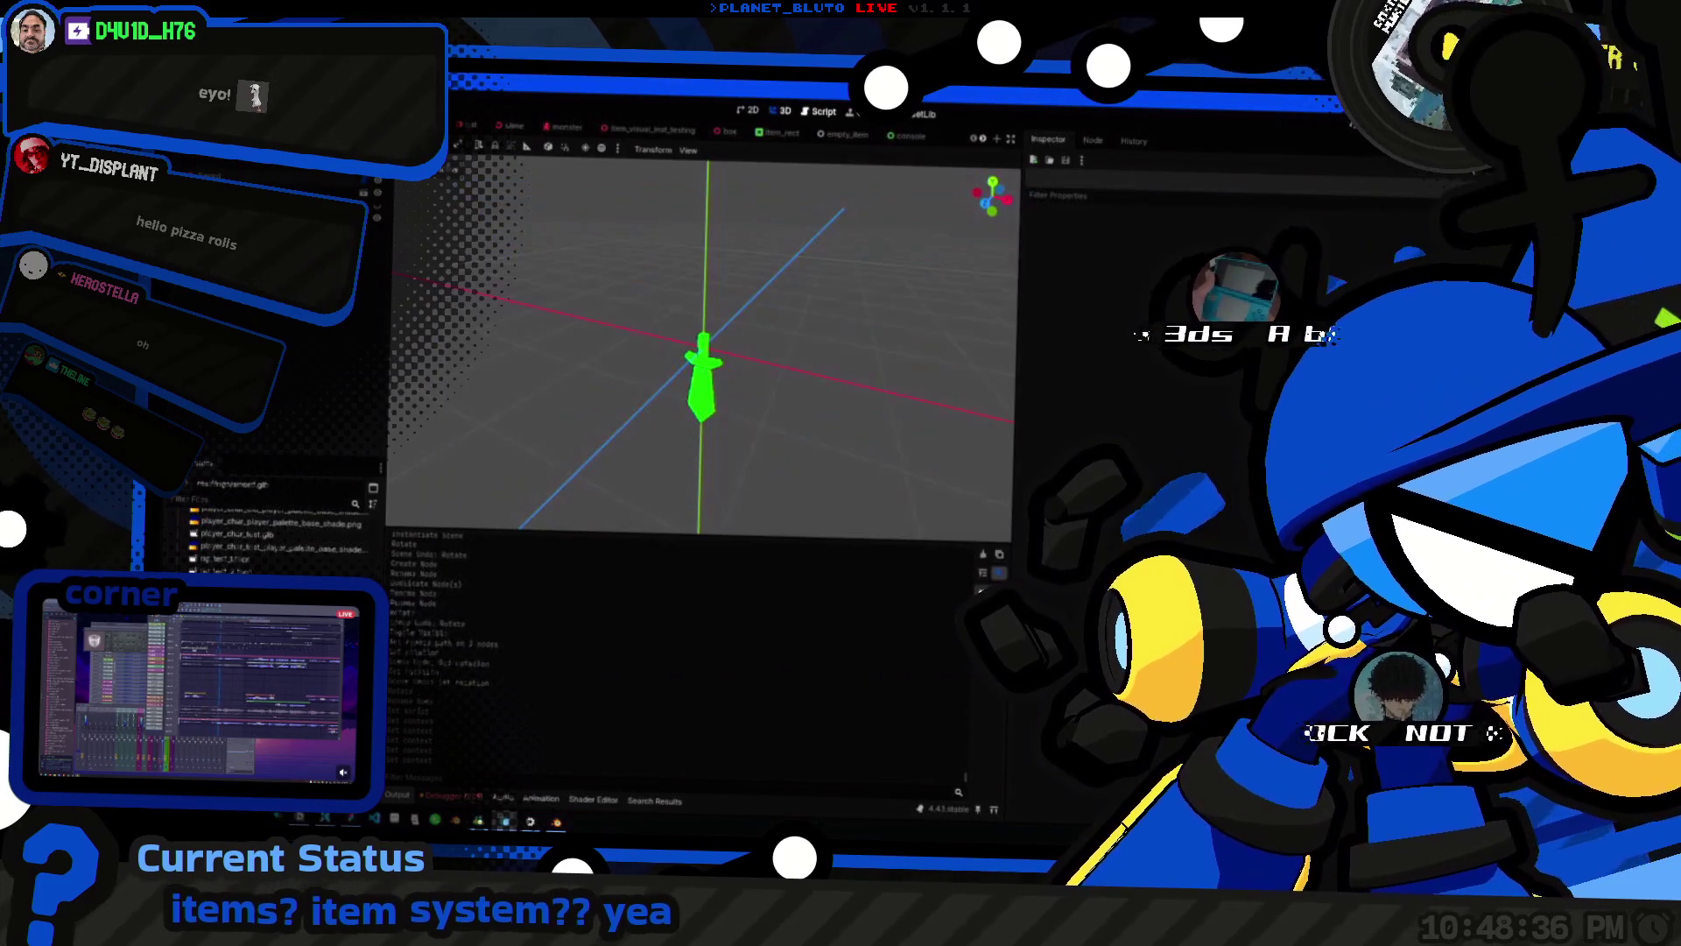
- Run the game as a hosting Knight to check the held sword, then stop it
{"action": "key", "text": "F5"}
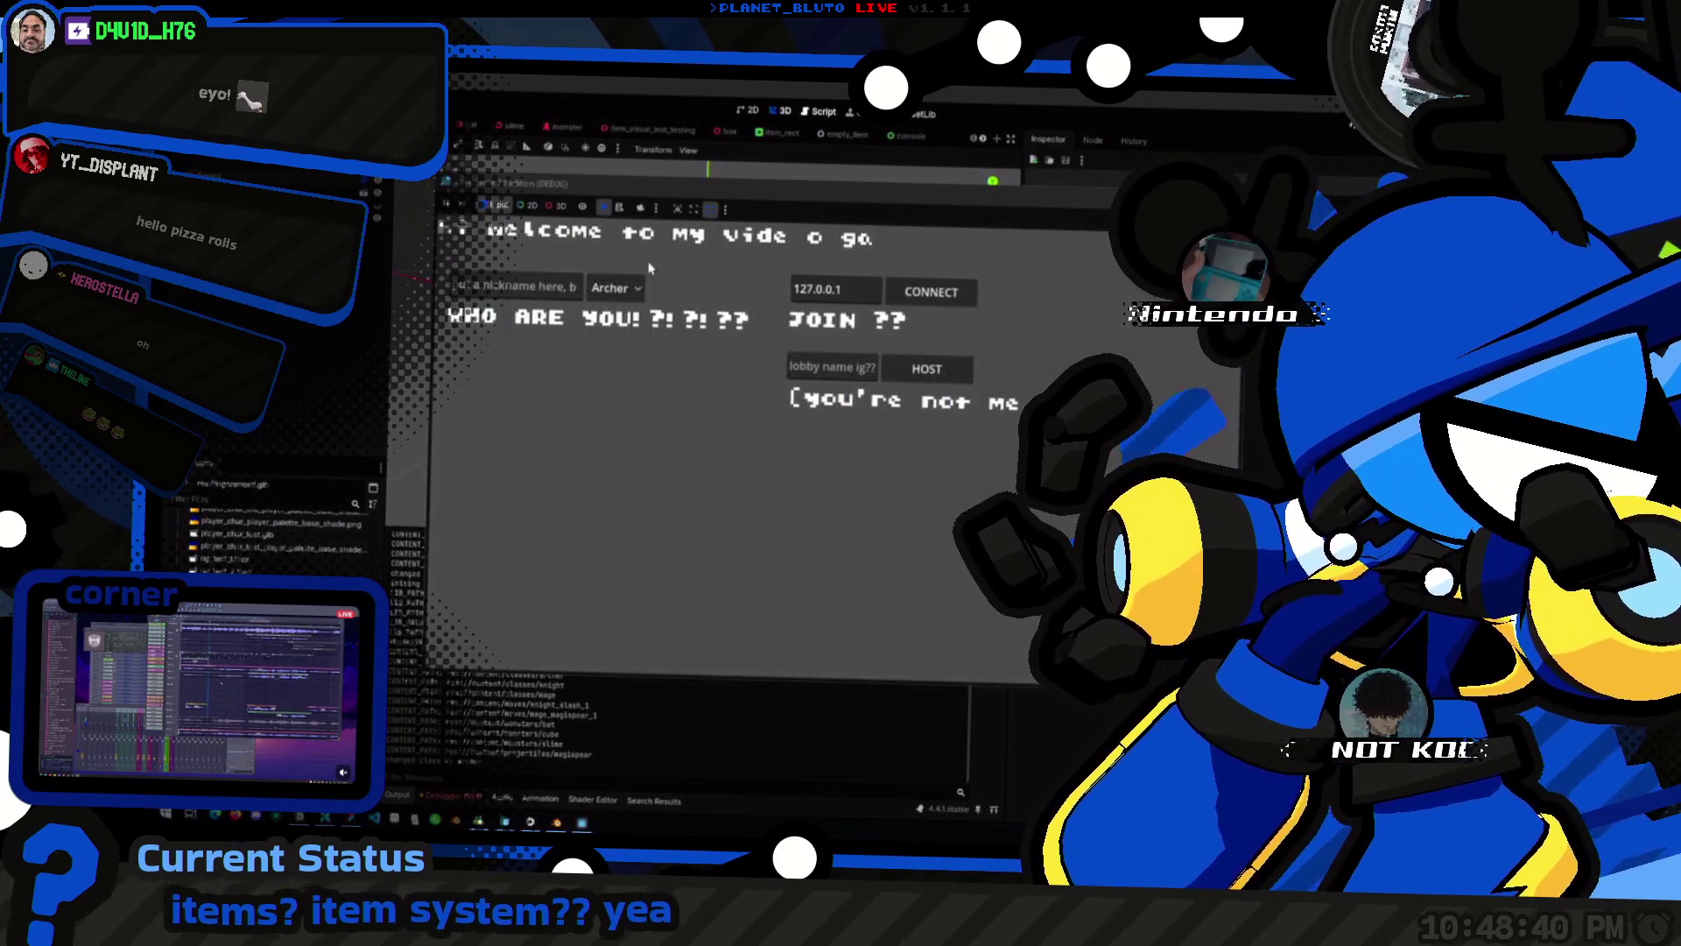
{"action": "left_click", "coordinate": [615, 288]}
{"action": "left_click", "coordinate": [613, 302]}
{"action": "left_click", "coordinate": [926, 368]}
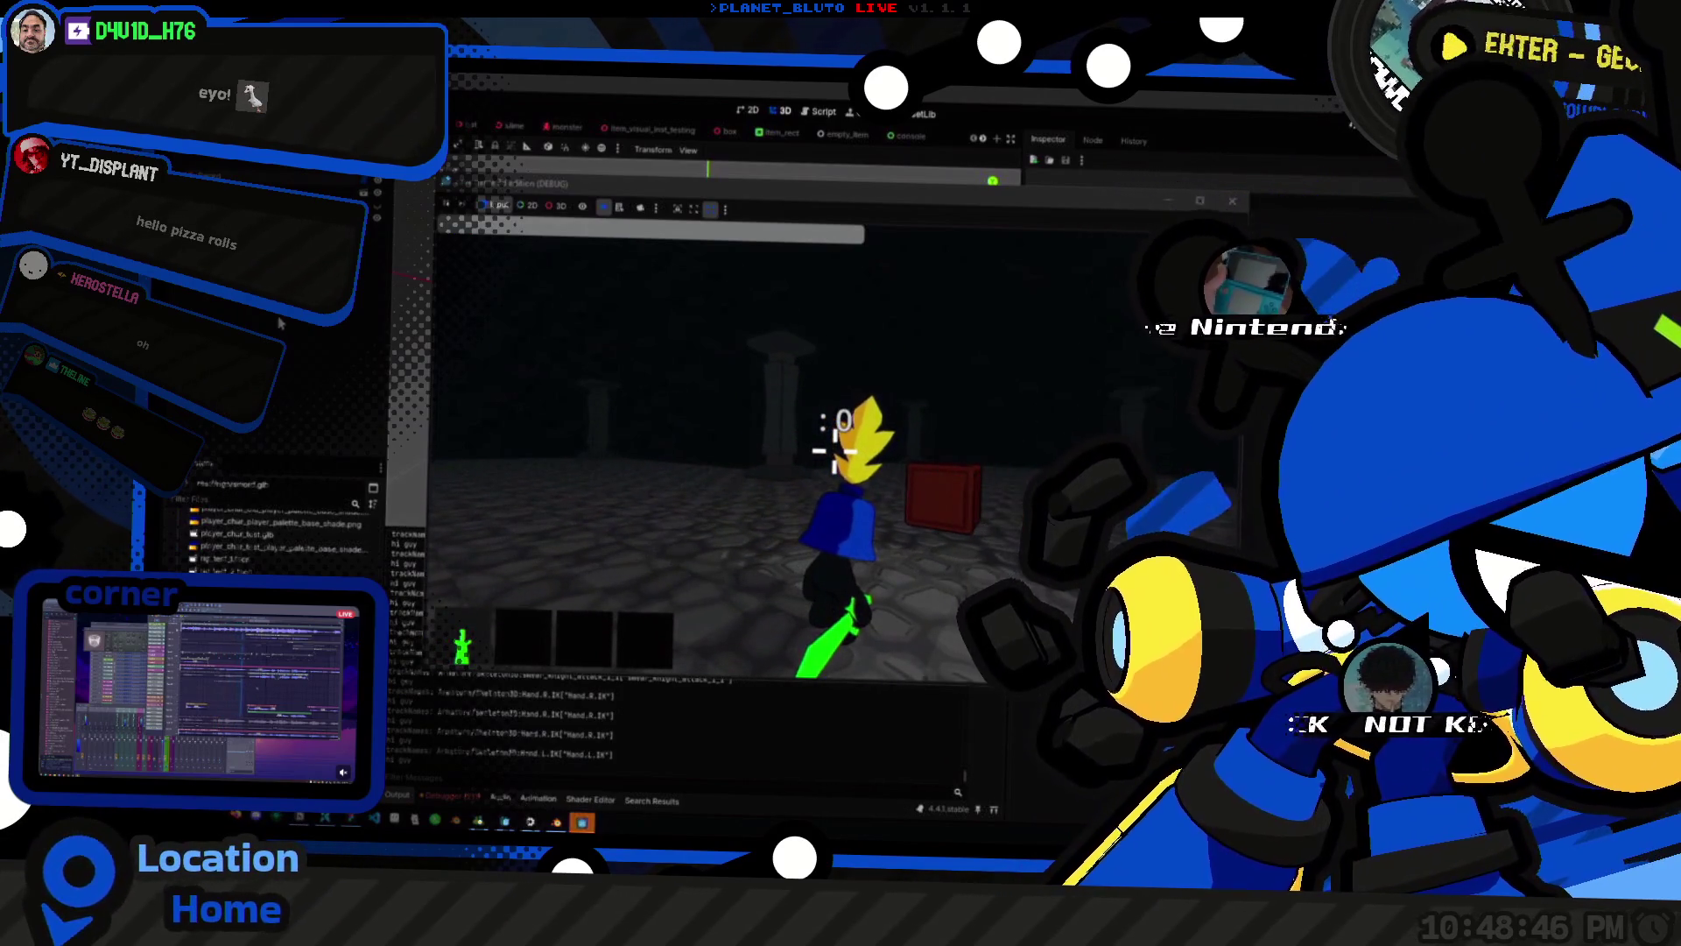
{"action": "key", "text": "F8"}
- Nudge the sword's rotation, save and relaunch the game, then go to the item_rect scene
{"action": "mouse_move", "coordinate": [755, 330]}
{"action": "left_mouse_down"}
{"action": "mouse_move", "coordinate": [771, 341]}
{"action": "mouse_move", "coordinate": [758, 328]}
{"action": "left_mouse_up"}
{"action": "key", "text": "F5"}
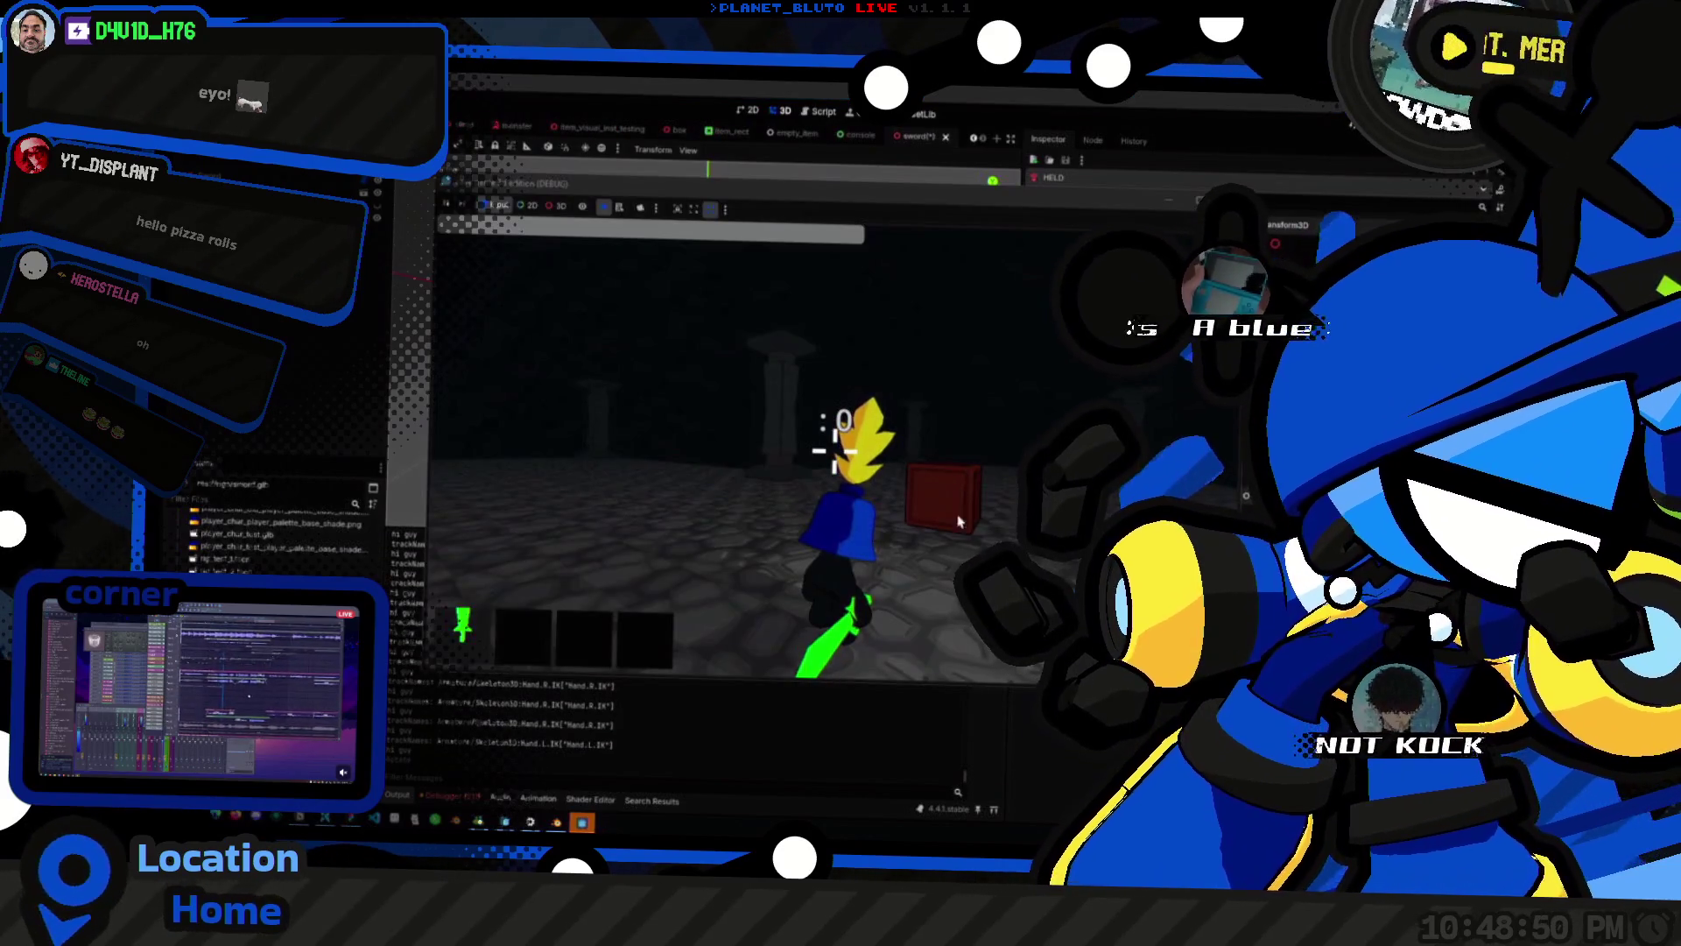
{"action": "key", "text": "F8"}
{"action": "key", "text": "ctrl+s"}
{"action": "key", "text": "F5"}
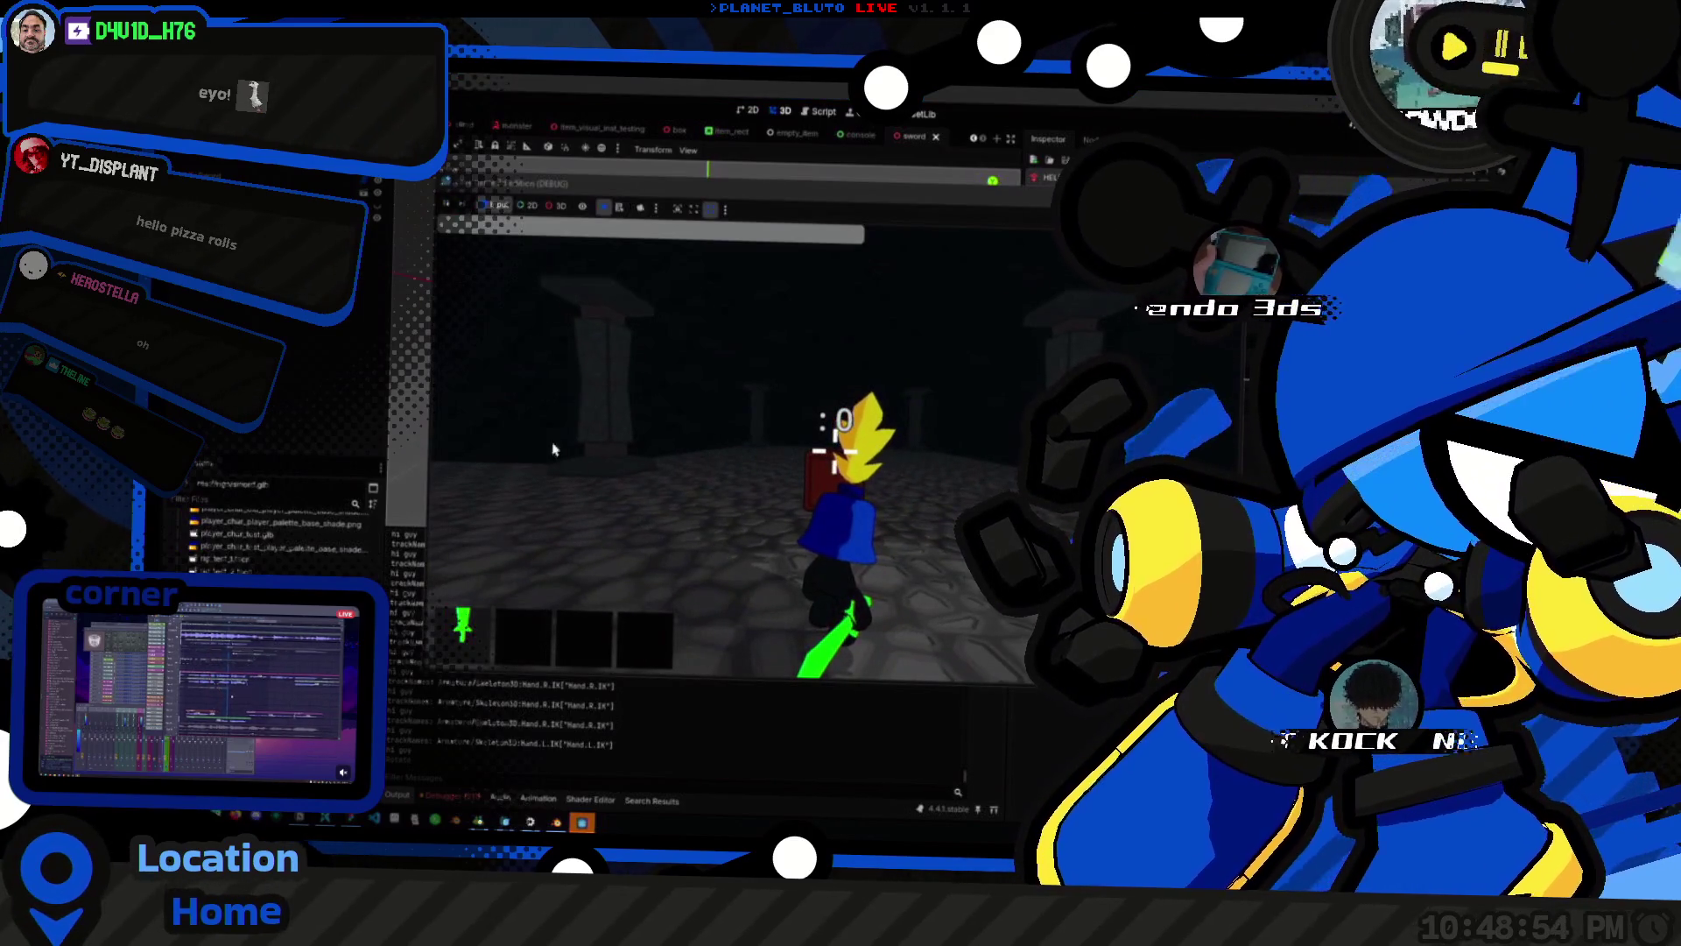
{"action": "left_click", "coordinate": [734, 131]}
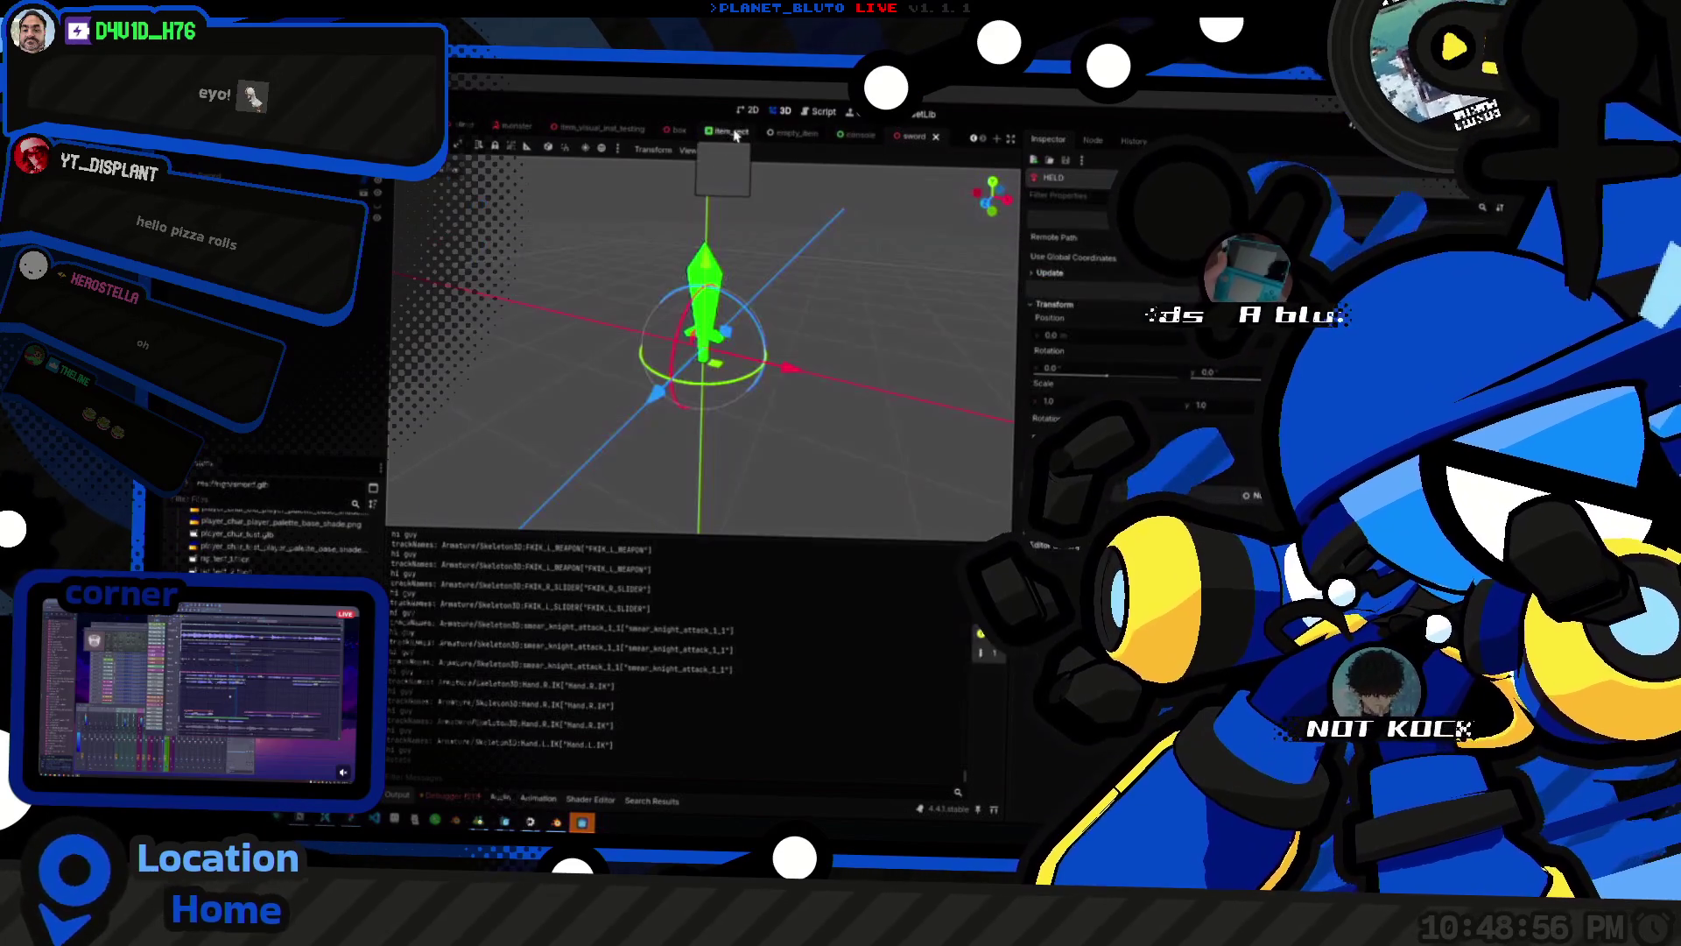
- Inspect the crate and Camera3D nodes' transforms in the item_rect scene
{"action": "left_click_drag", "start_coordinate": [722, 375], "coordinate": [726, 359]}
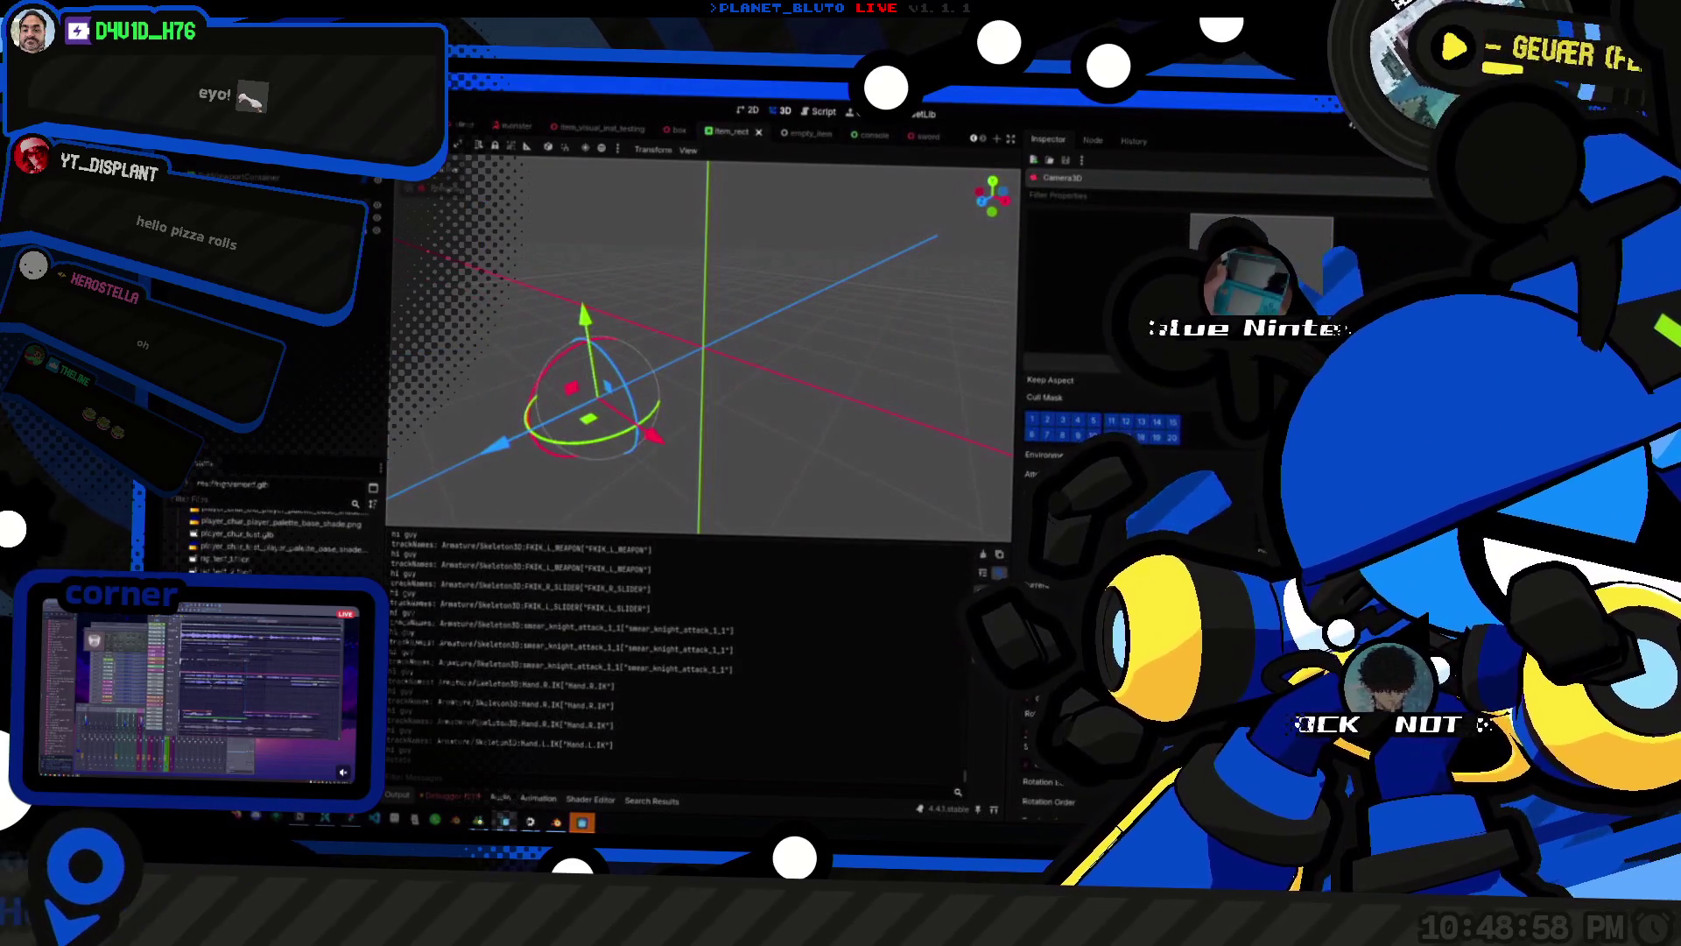
{"action": "left_click", "coordinate": [708, 385]}
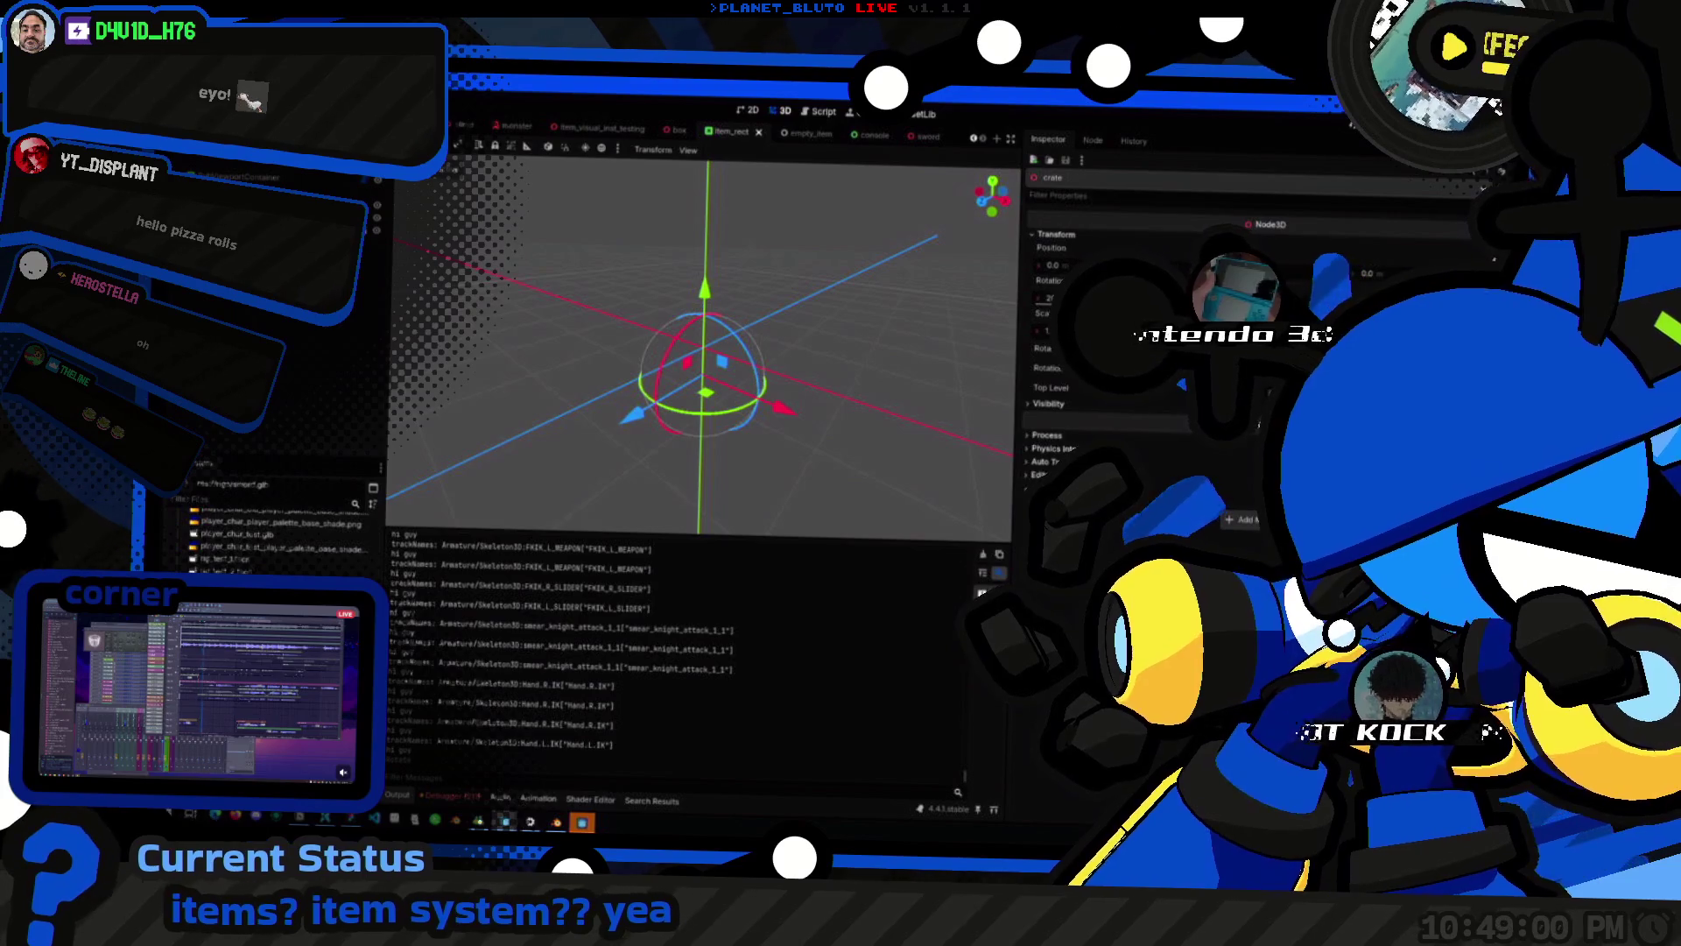
{"action": "left_click", "coordinate": [706, 385]}
{"action": "left_click", "coordinate": [706, 387]}
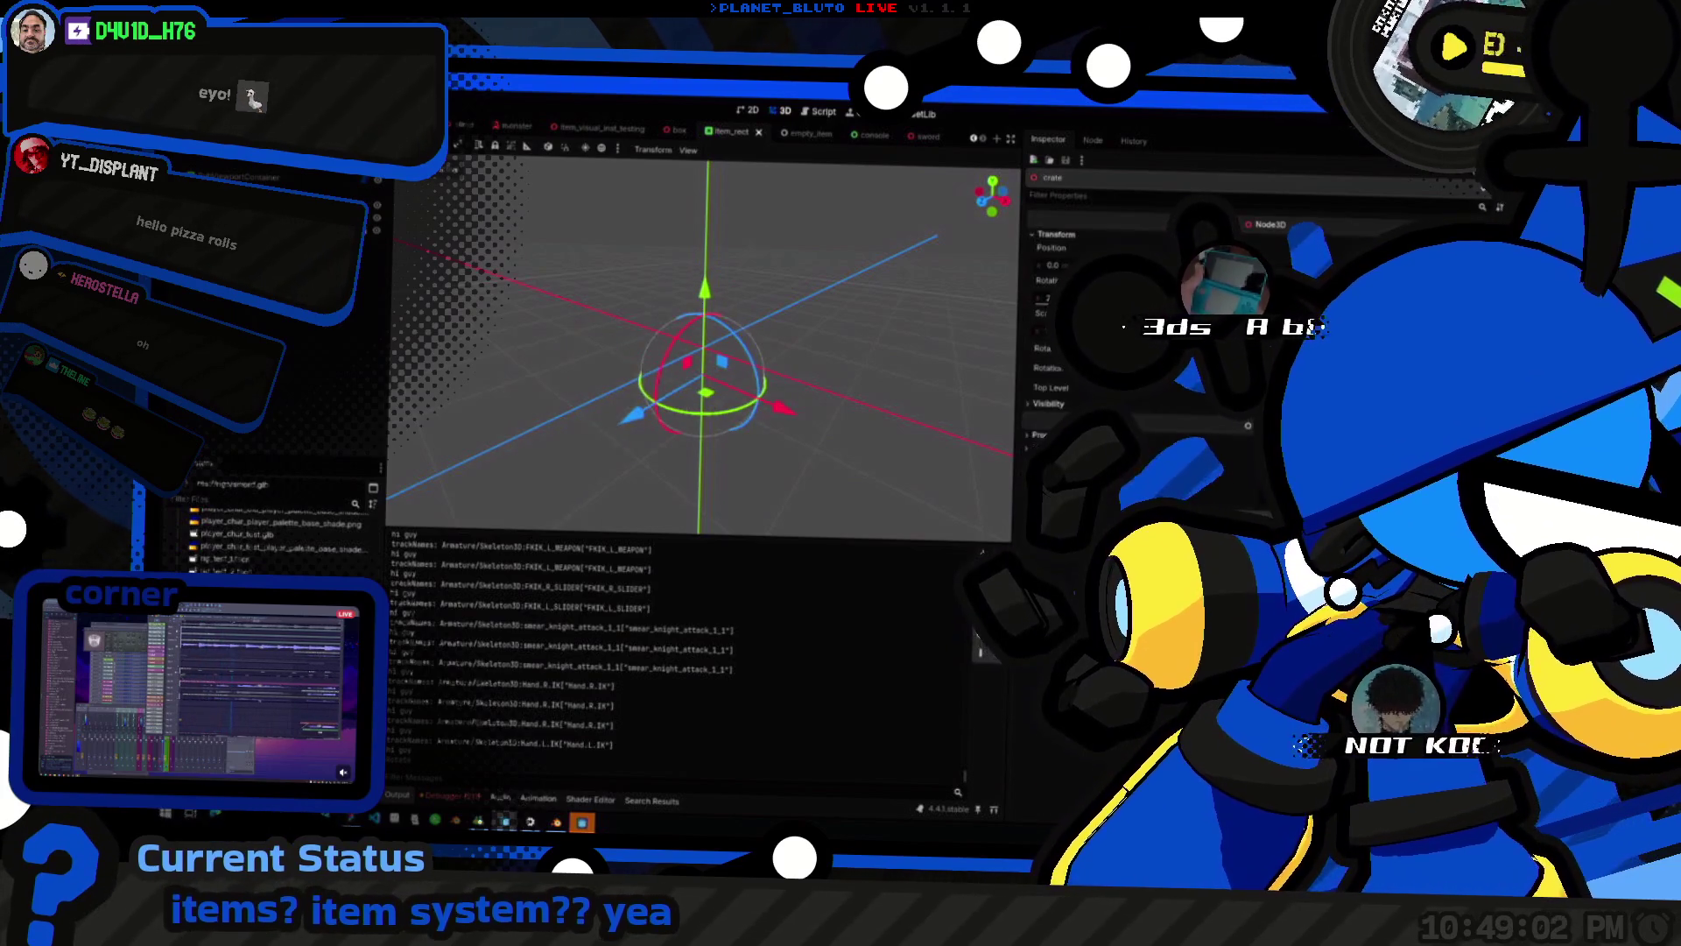
- Run, stop and relaunch the game to its lobby screen
{"action": "key", "text": "F5"}
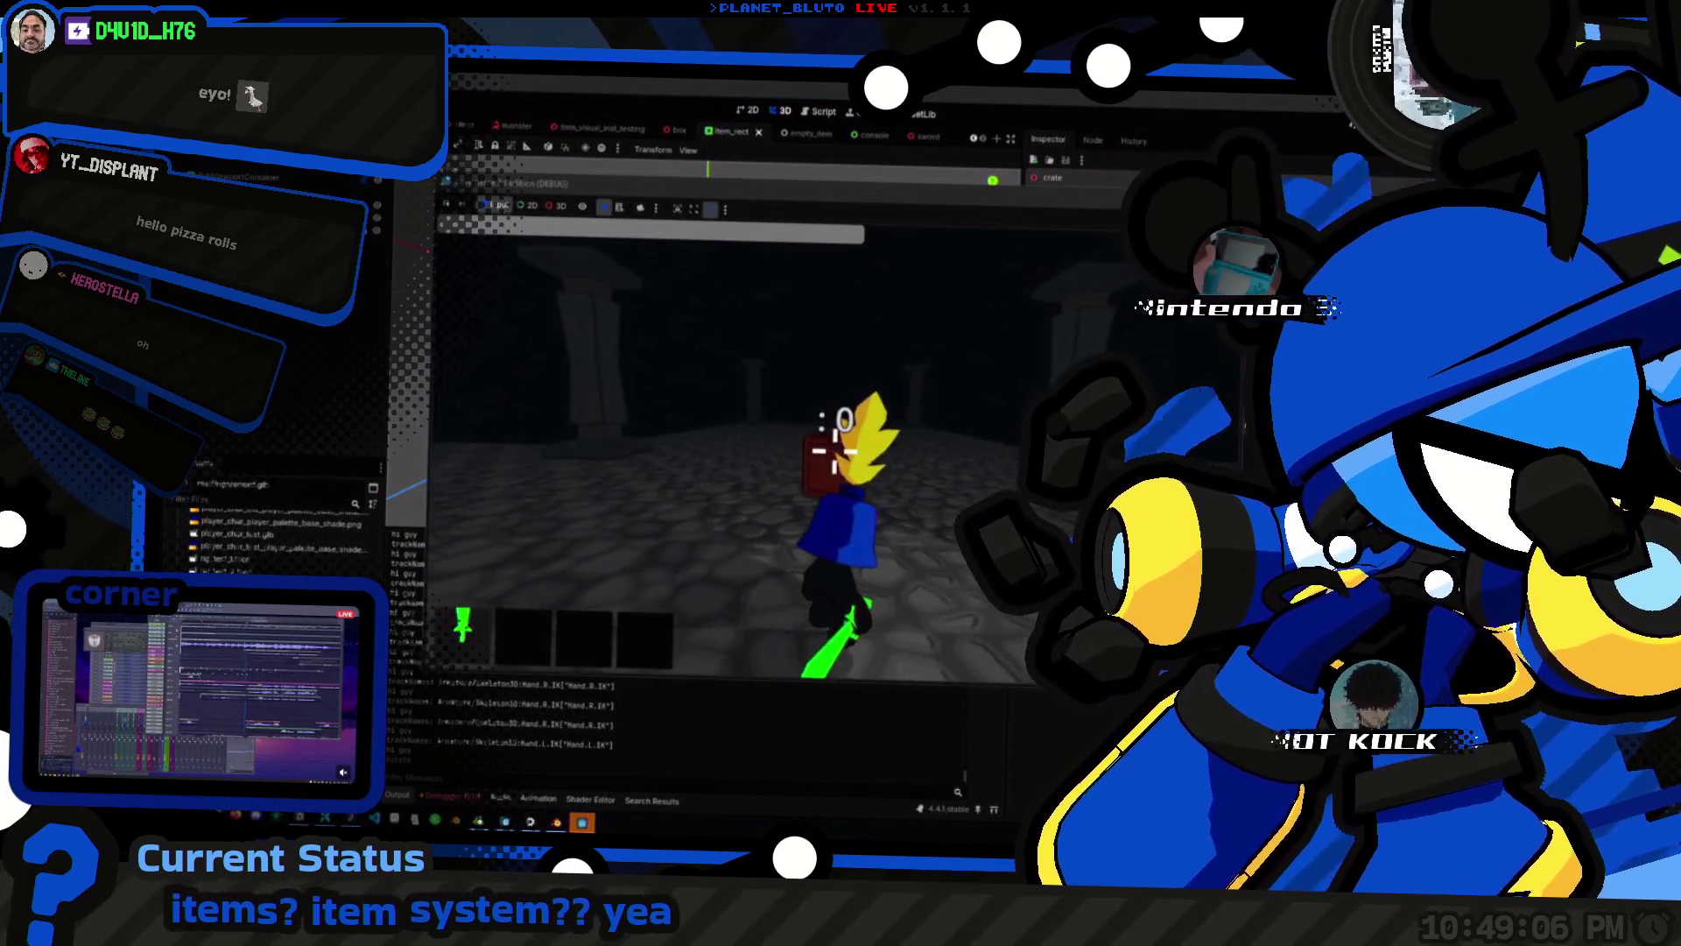
{"action": "key", "text": "F8"}
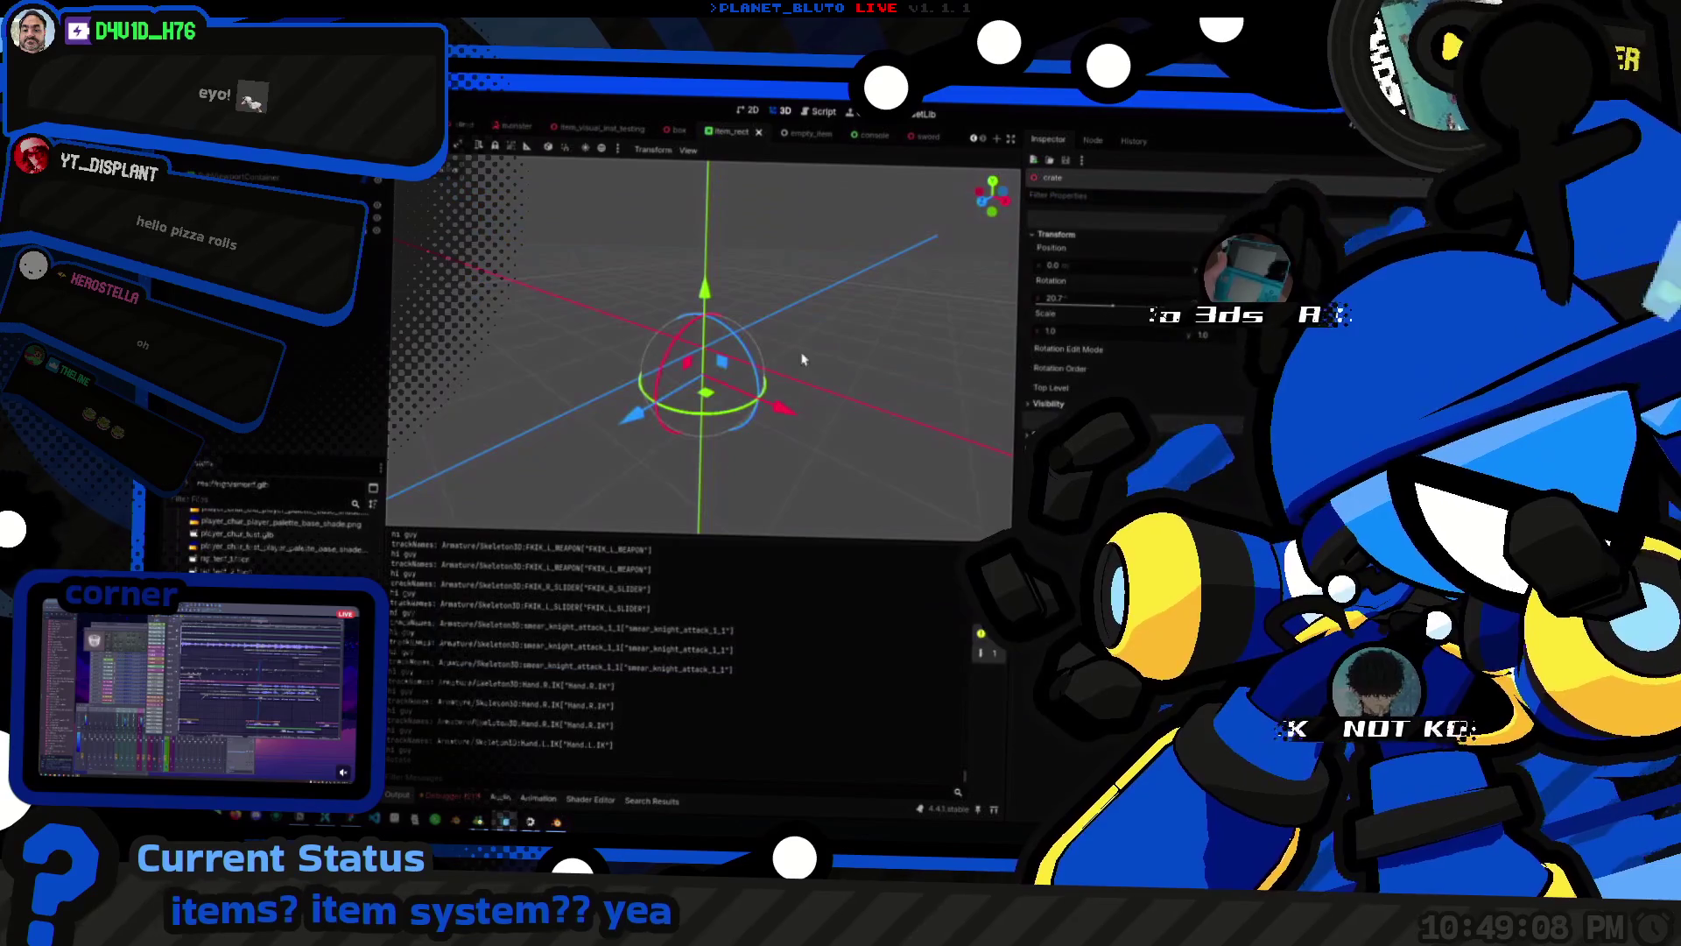
{"action": "key", "text": "F5"}
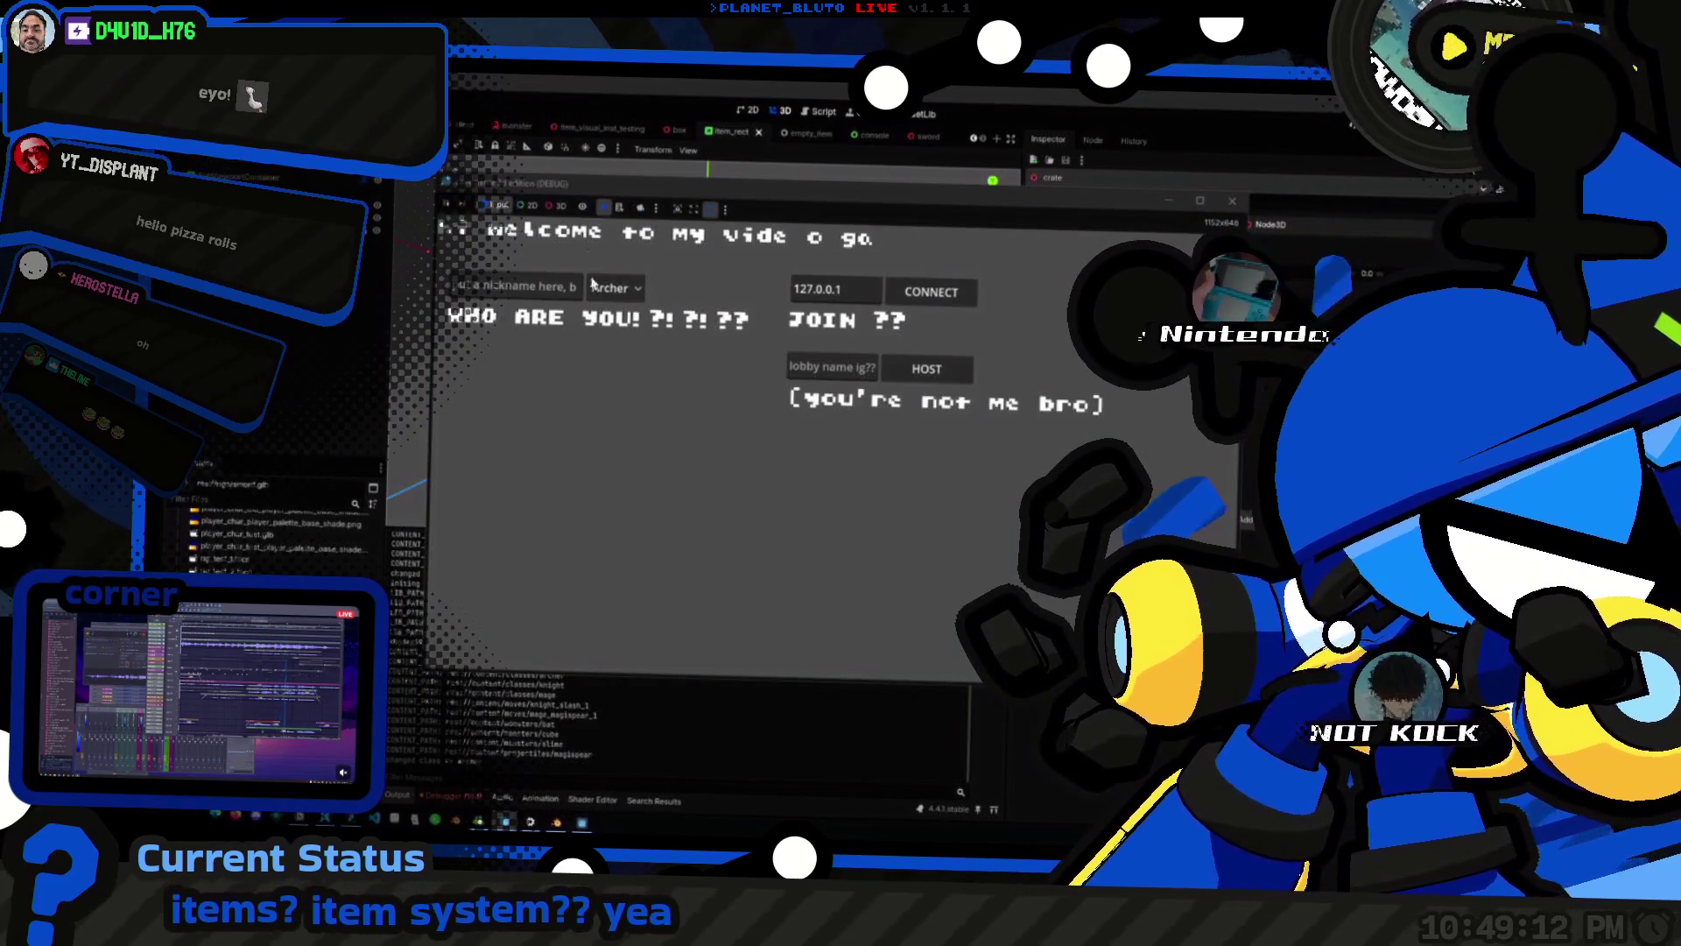
- Switch the lobby class from Archer to Knight and host a game into the dungeon
{"action": "left_click", "coordinate": [613, 288]}
{"action": "left_click", "coordinate": [613, 337]}
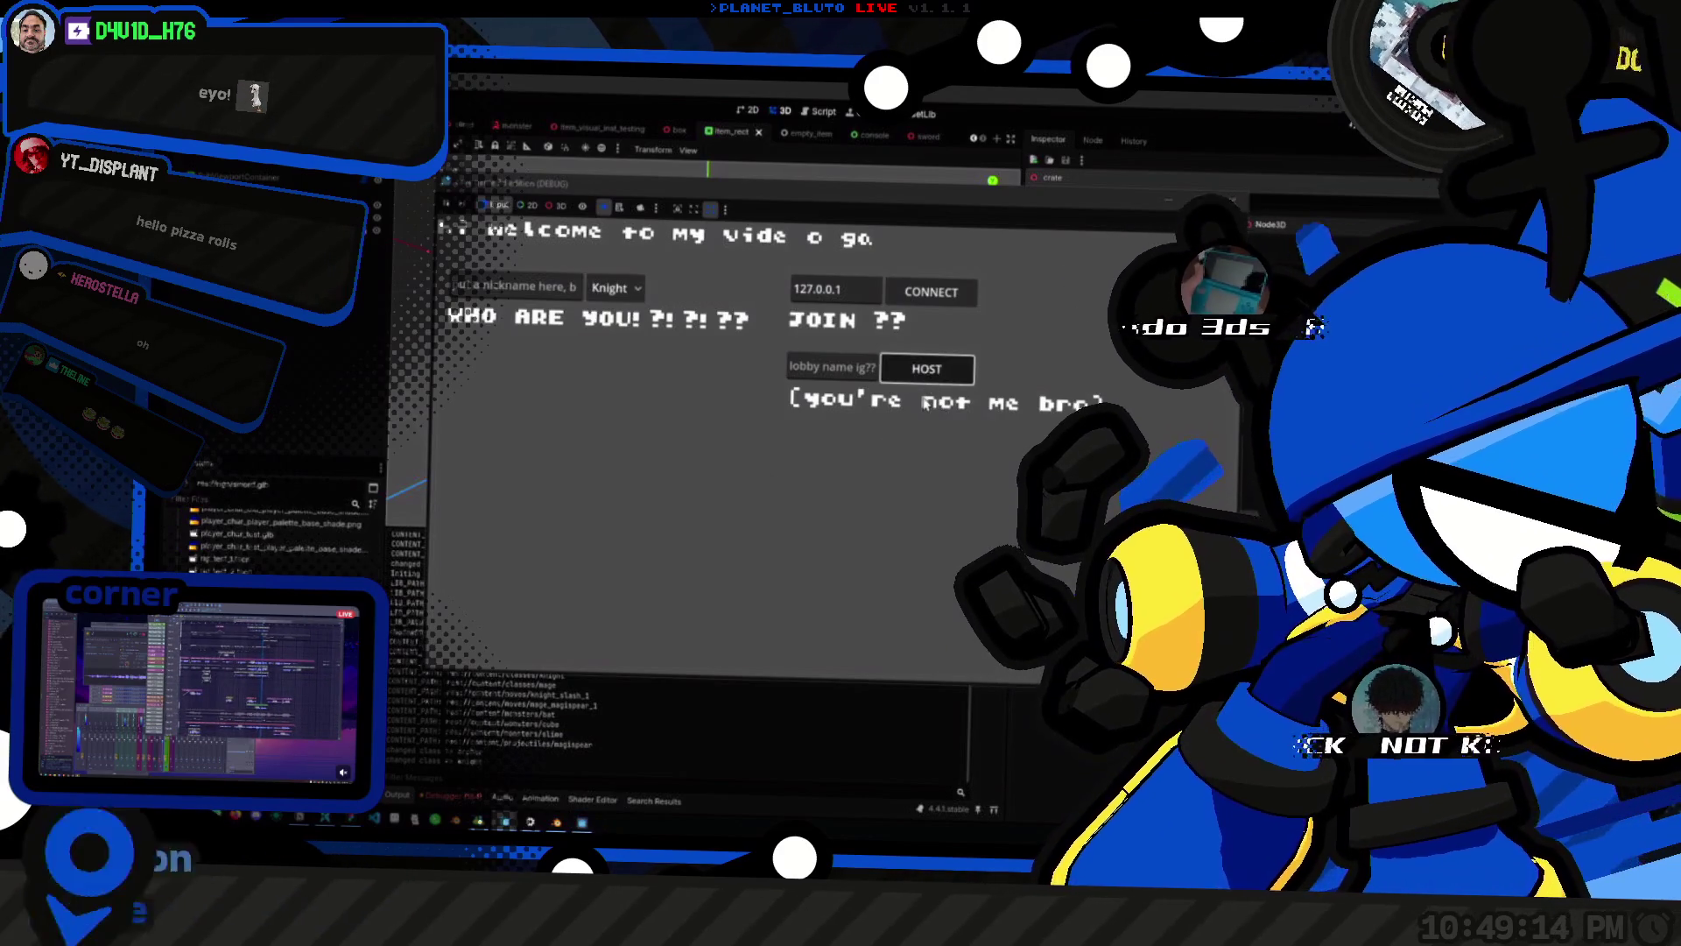
{"action": "left_click", "coordinate": [926, 369]}
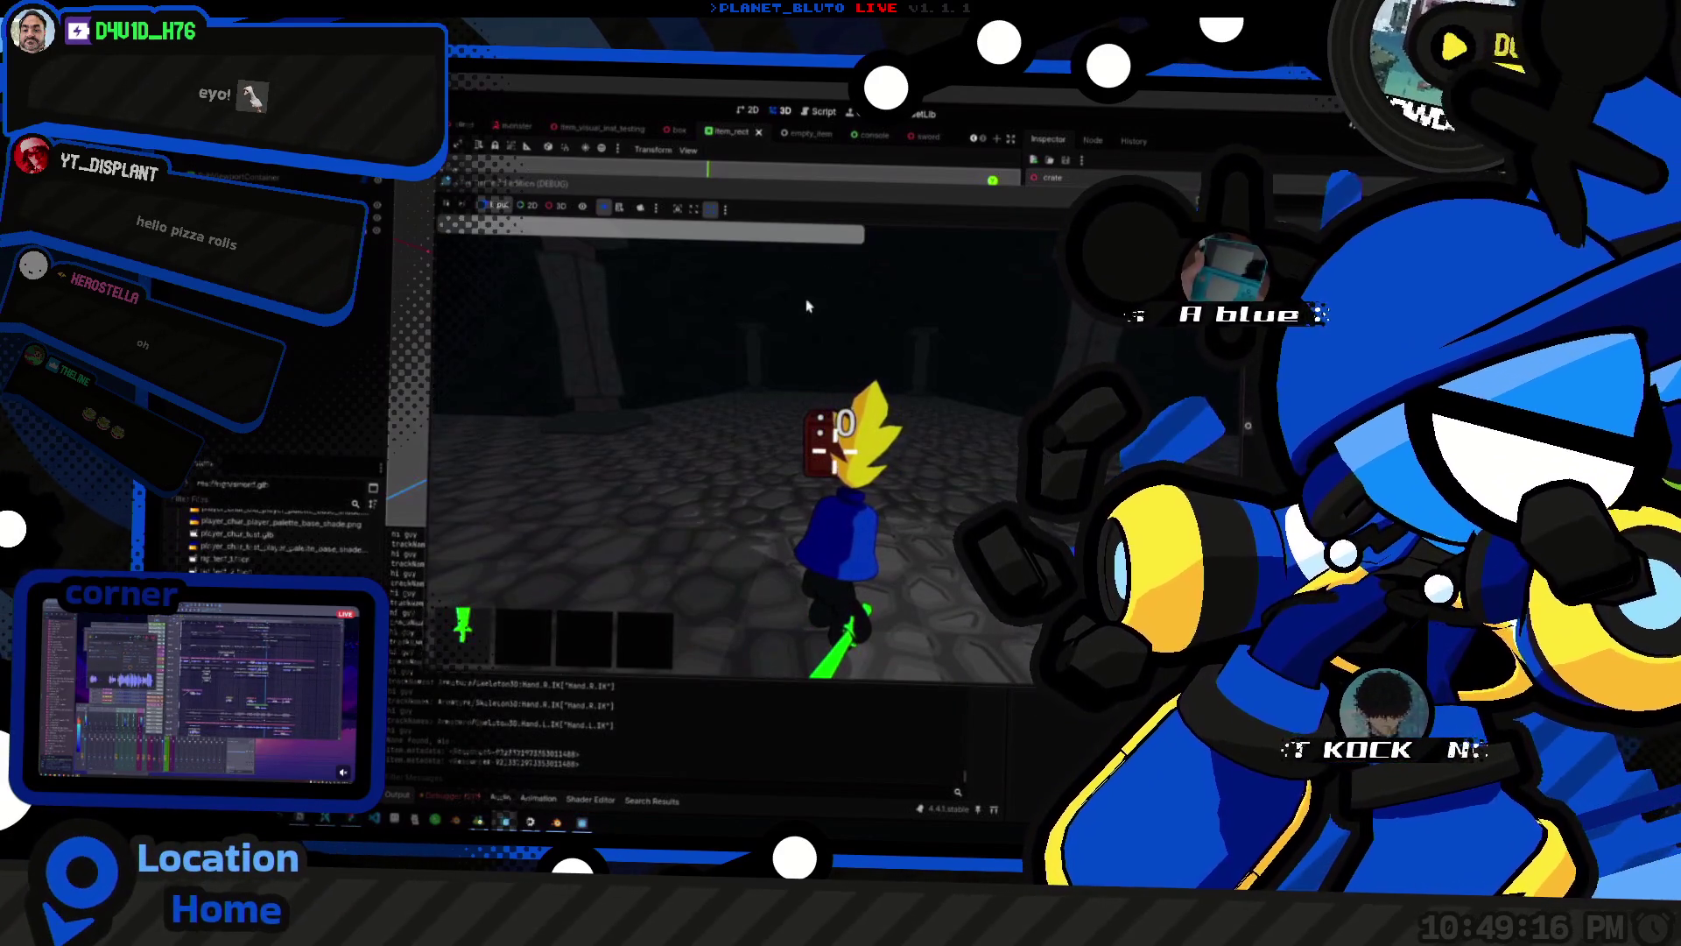
- Back in the editor, undo the sword's rotation so it points down, and save the sword scene
{"action": "left_click", "coordinate": [915, 138]}
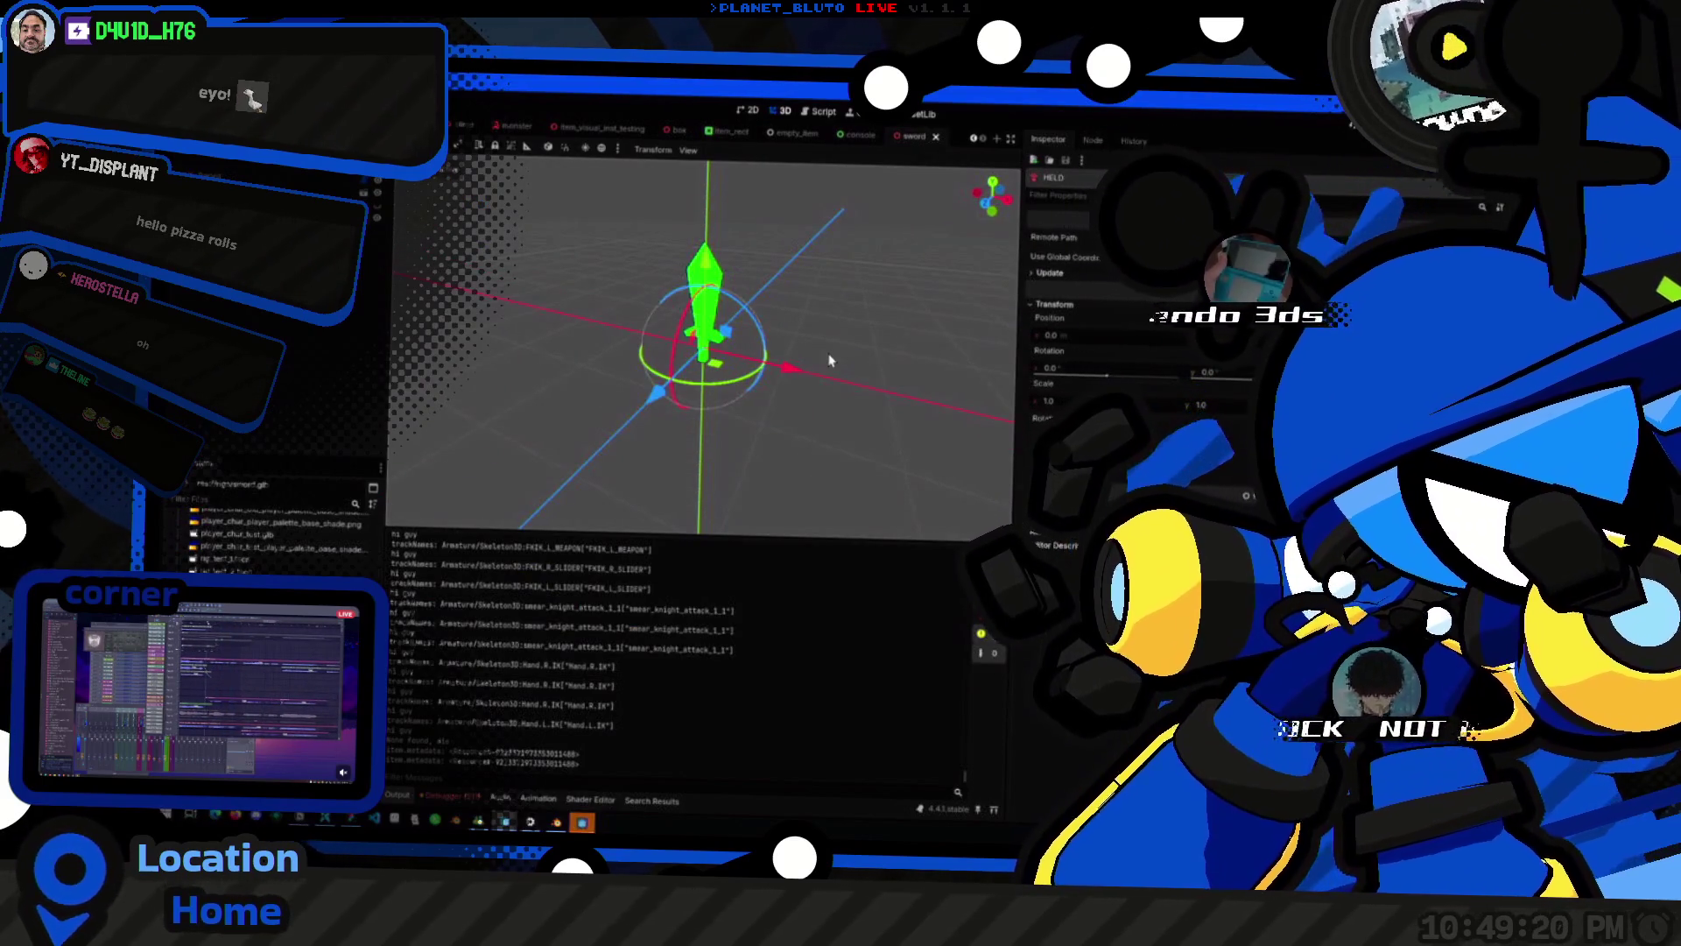
{"action": "key", "text": "ctrl+z"}
{"action": "key", "text": "ctrl+s"}
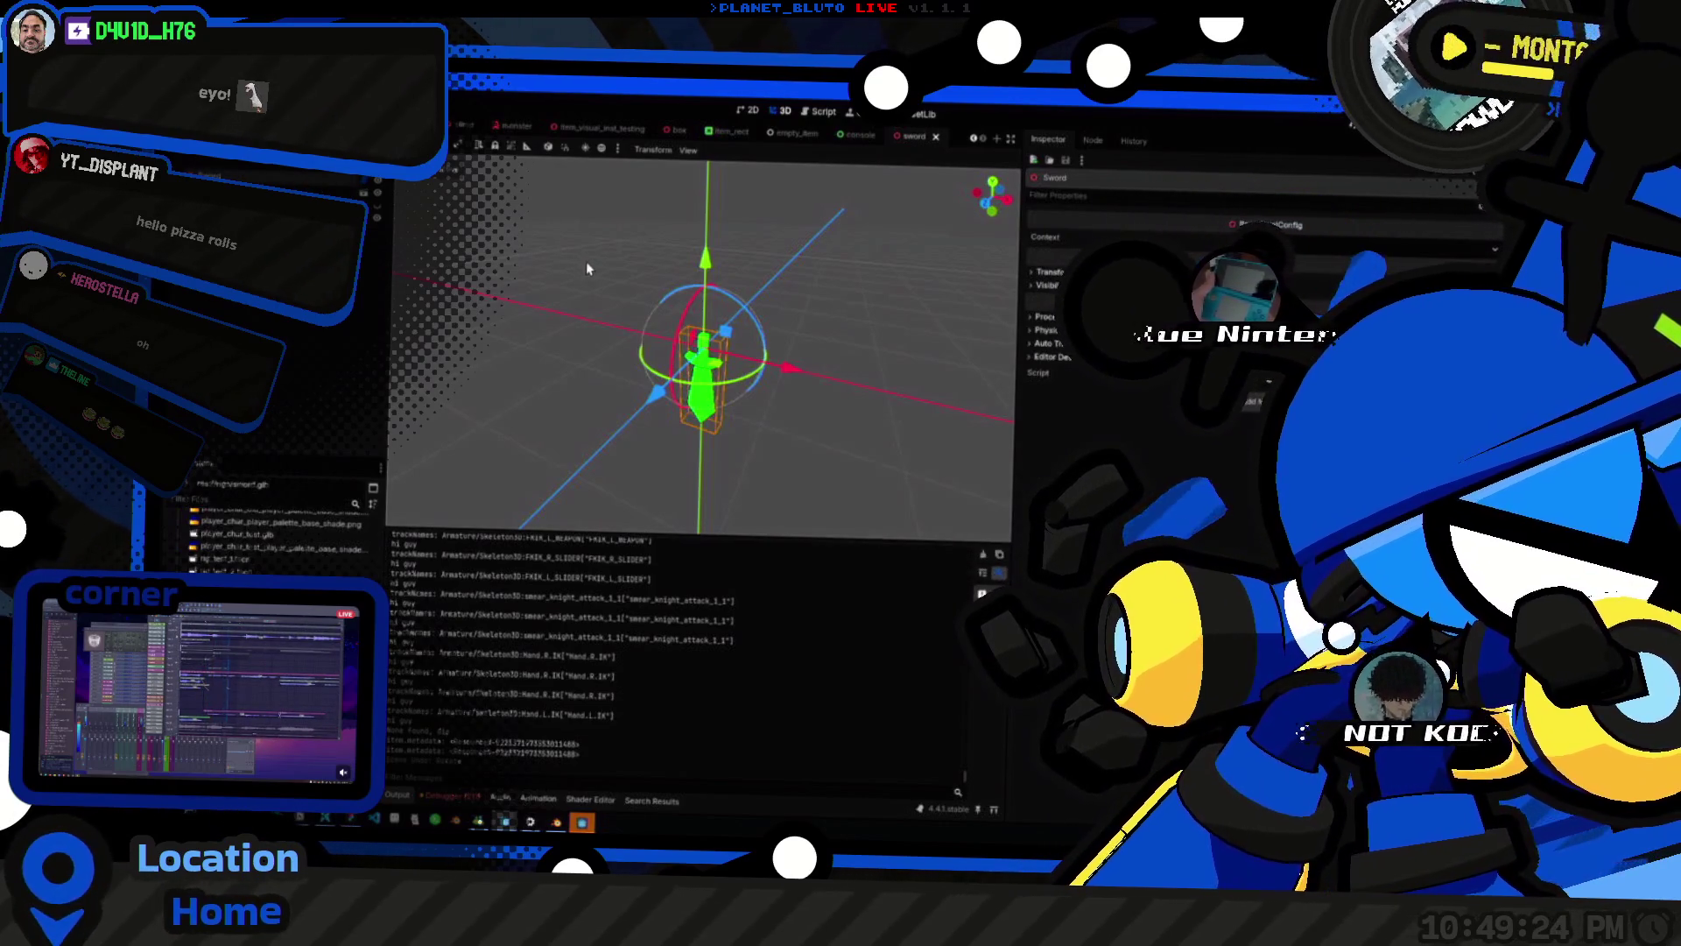
{"action": "key", "text": "ctrl+s"}
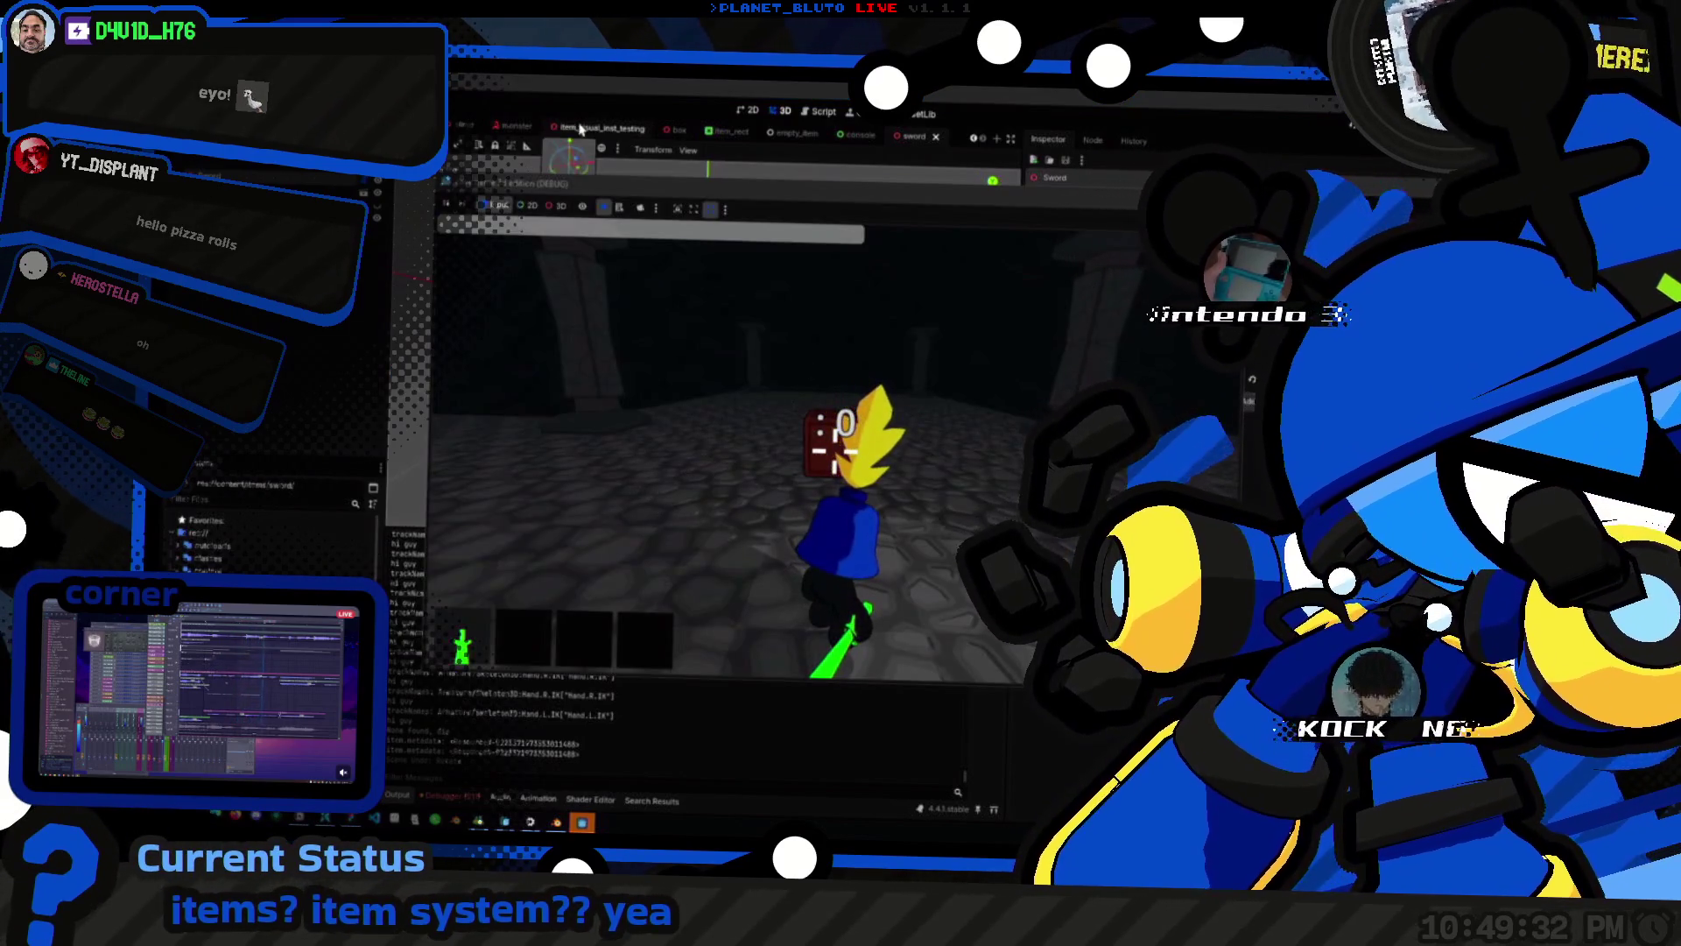
- Open the Debugger and inspect remote nodes' Context values, position and rotation
{"action": "key", "text": "ctrl+Tab"}
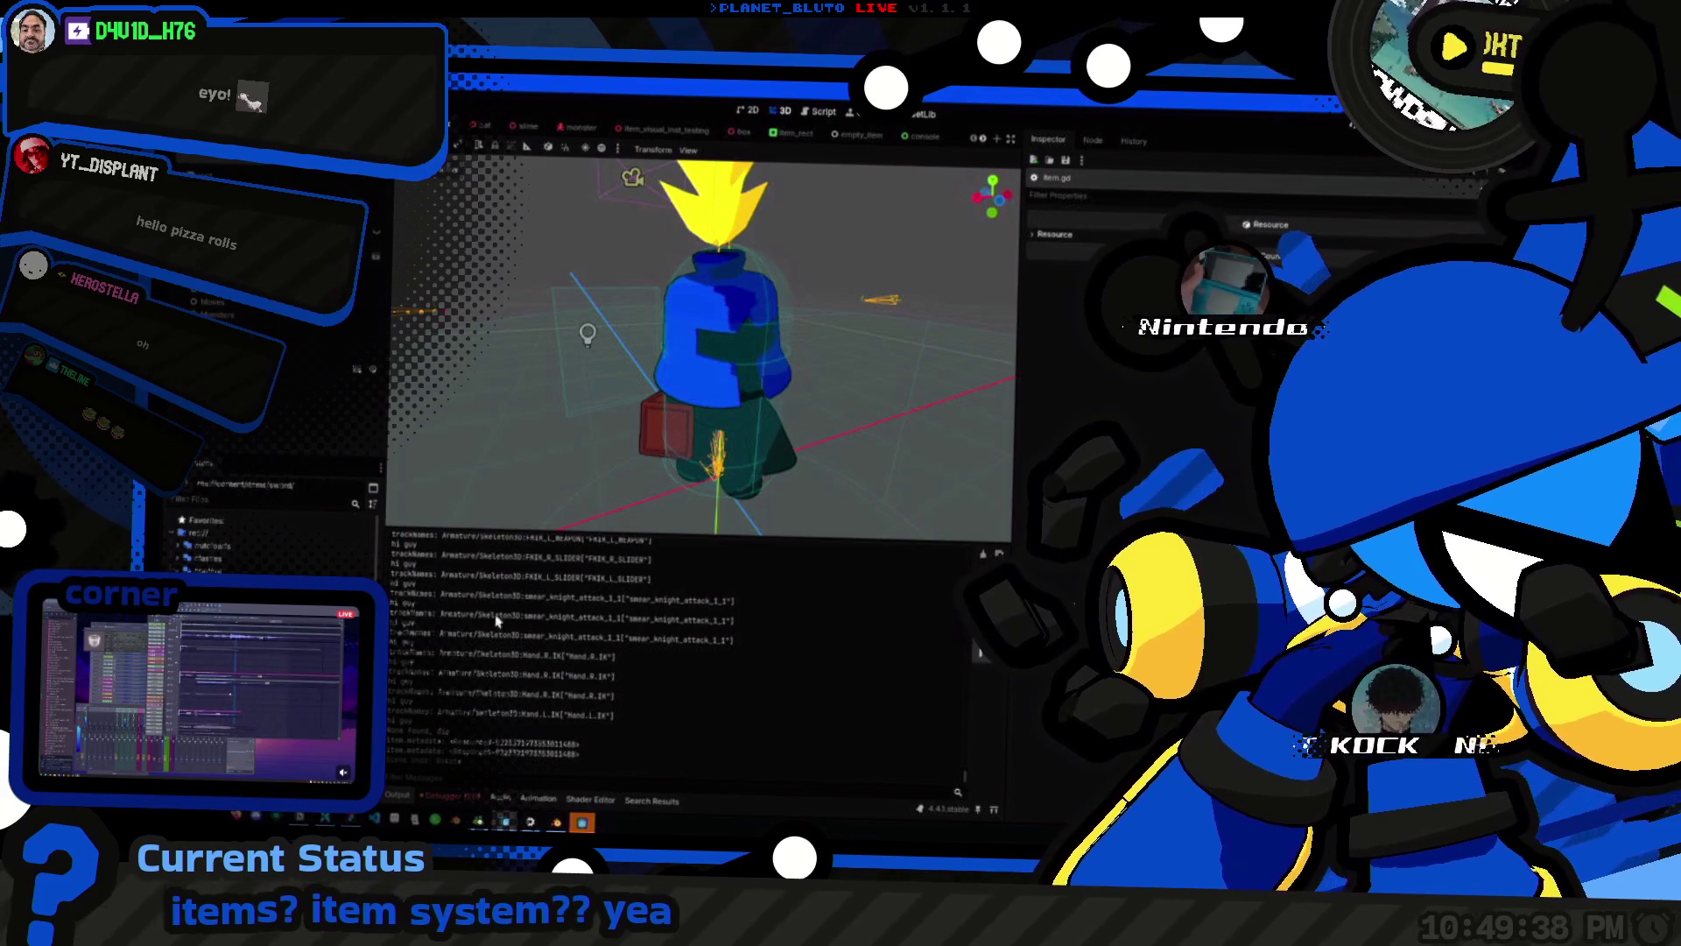
{"action": "left_click", "coordinate": [446, 795]}
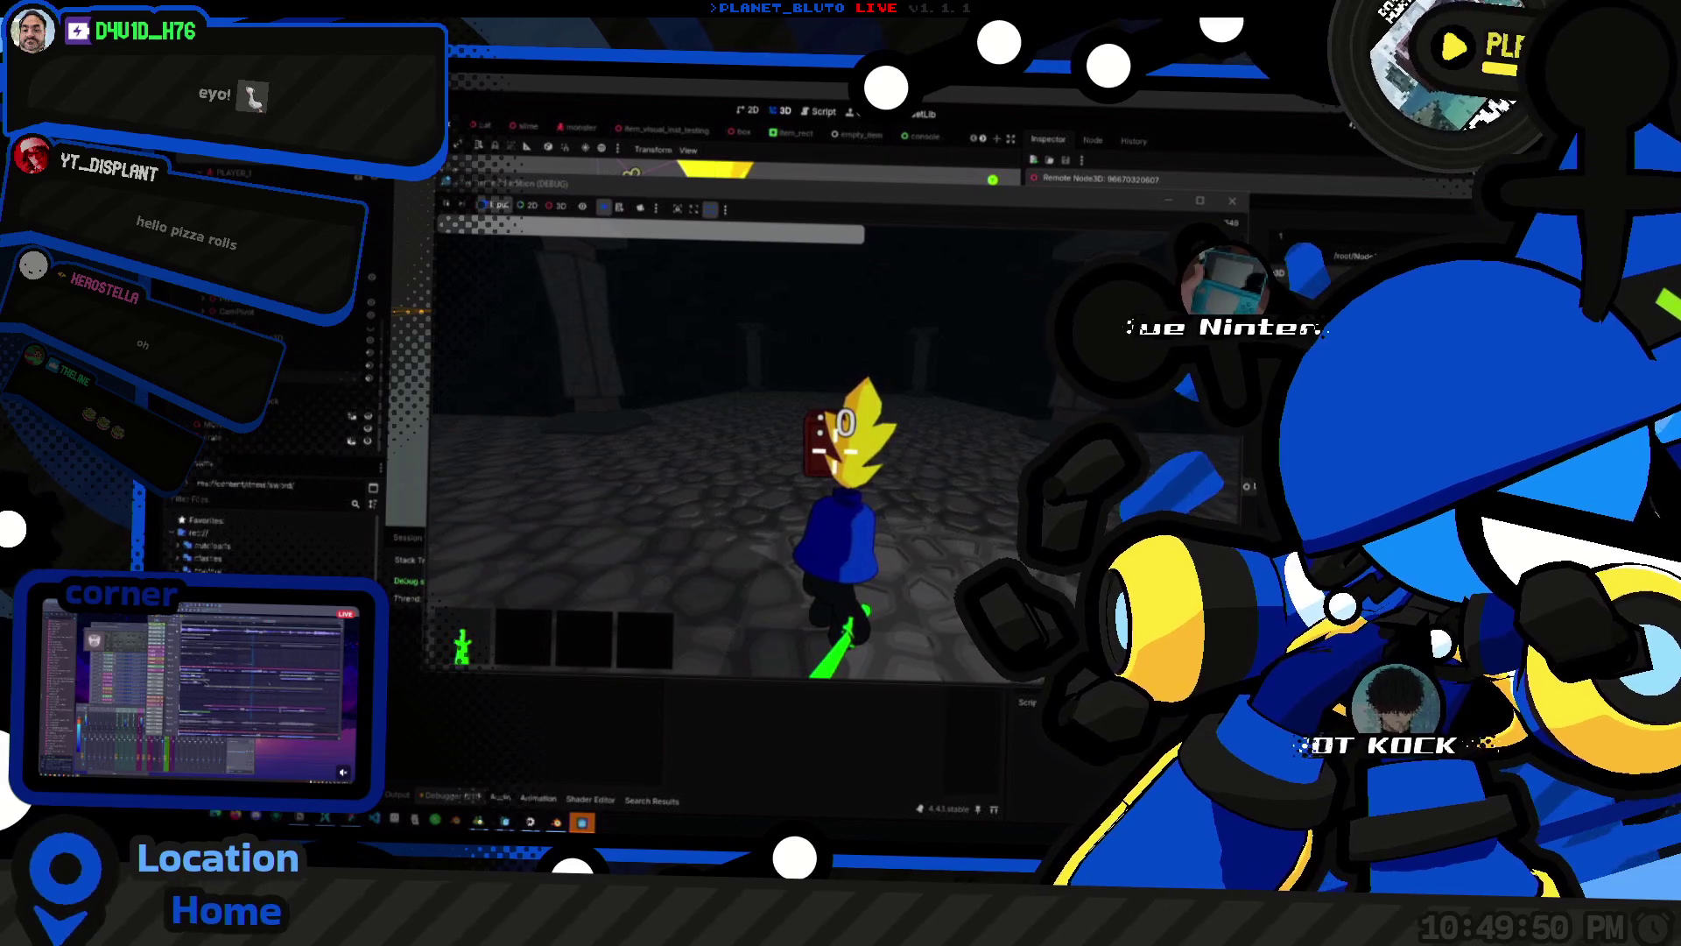
{"action": "key", "text": "alt+Tab"}
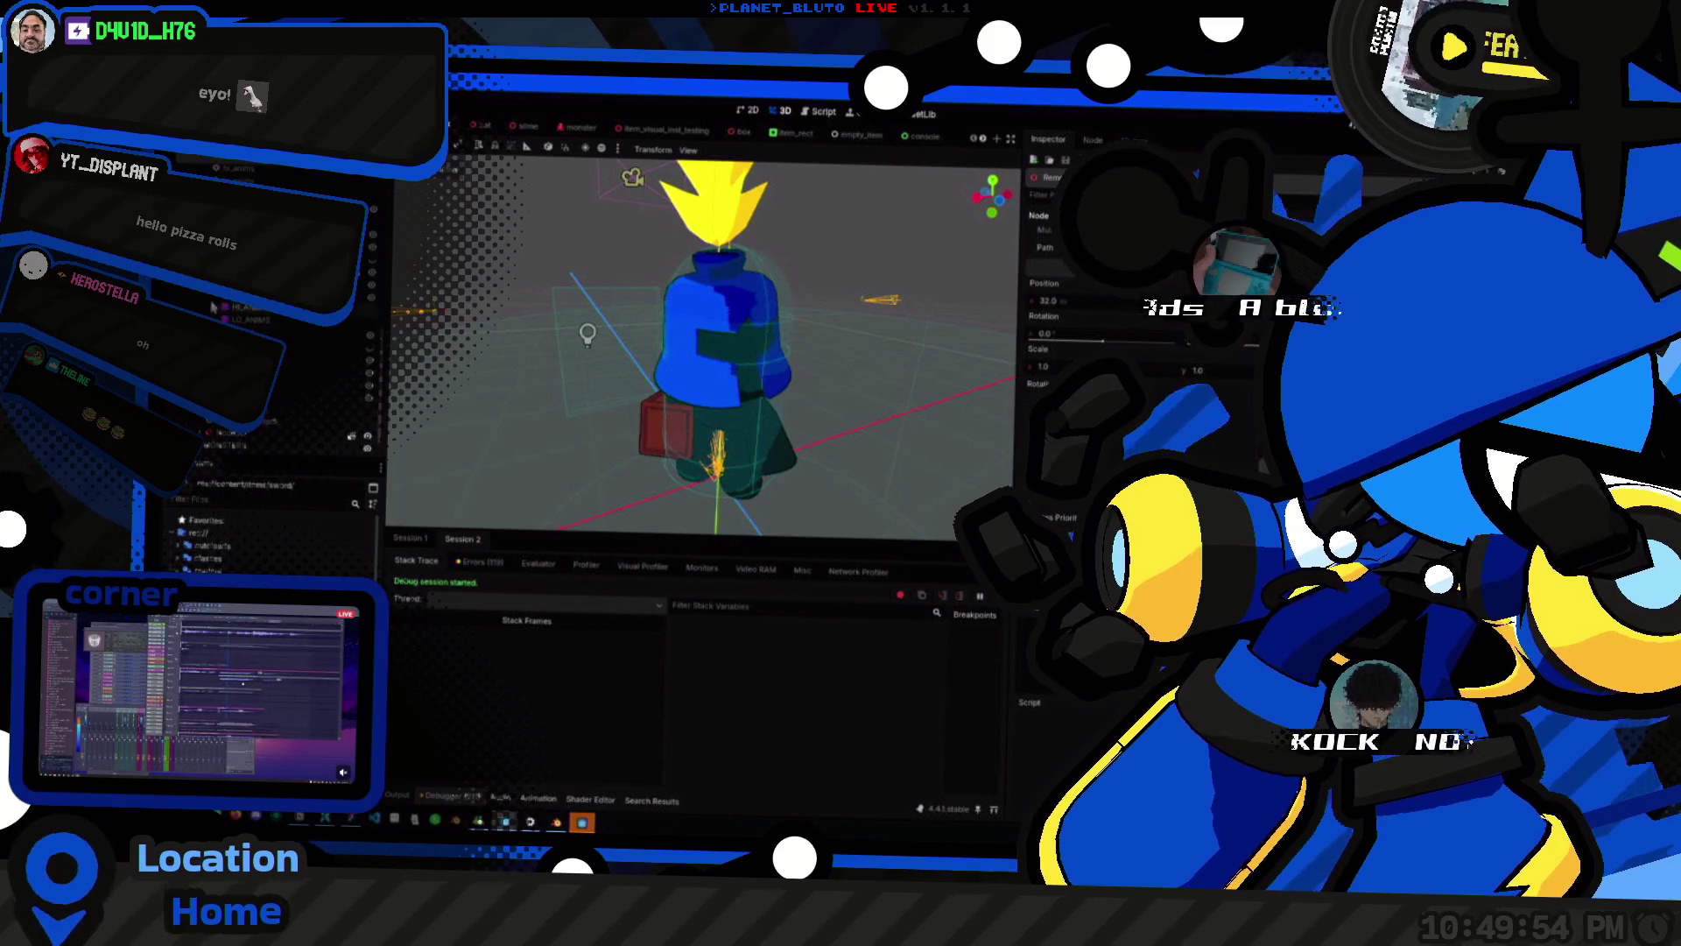
{"action": "left_click", "coordinate": [245, 315]}
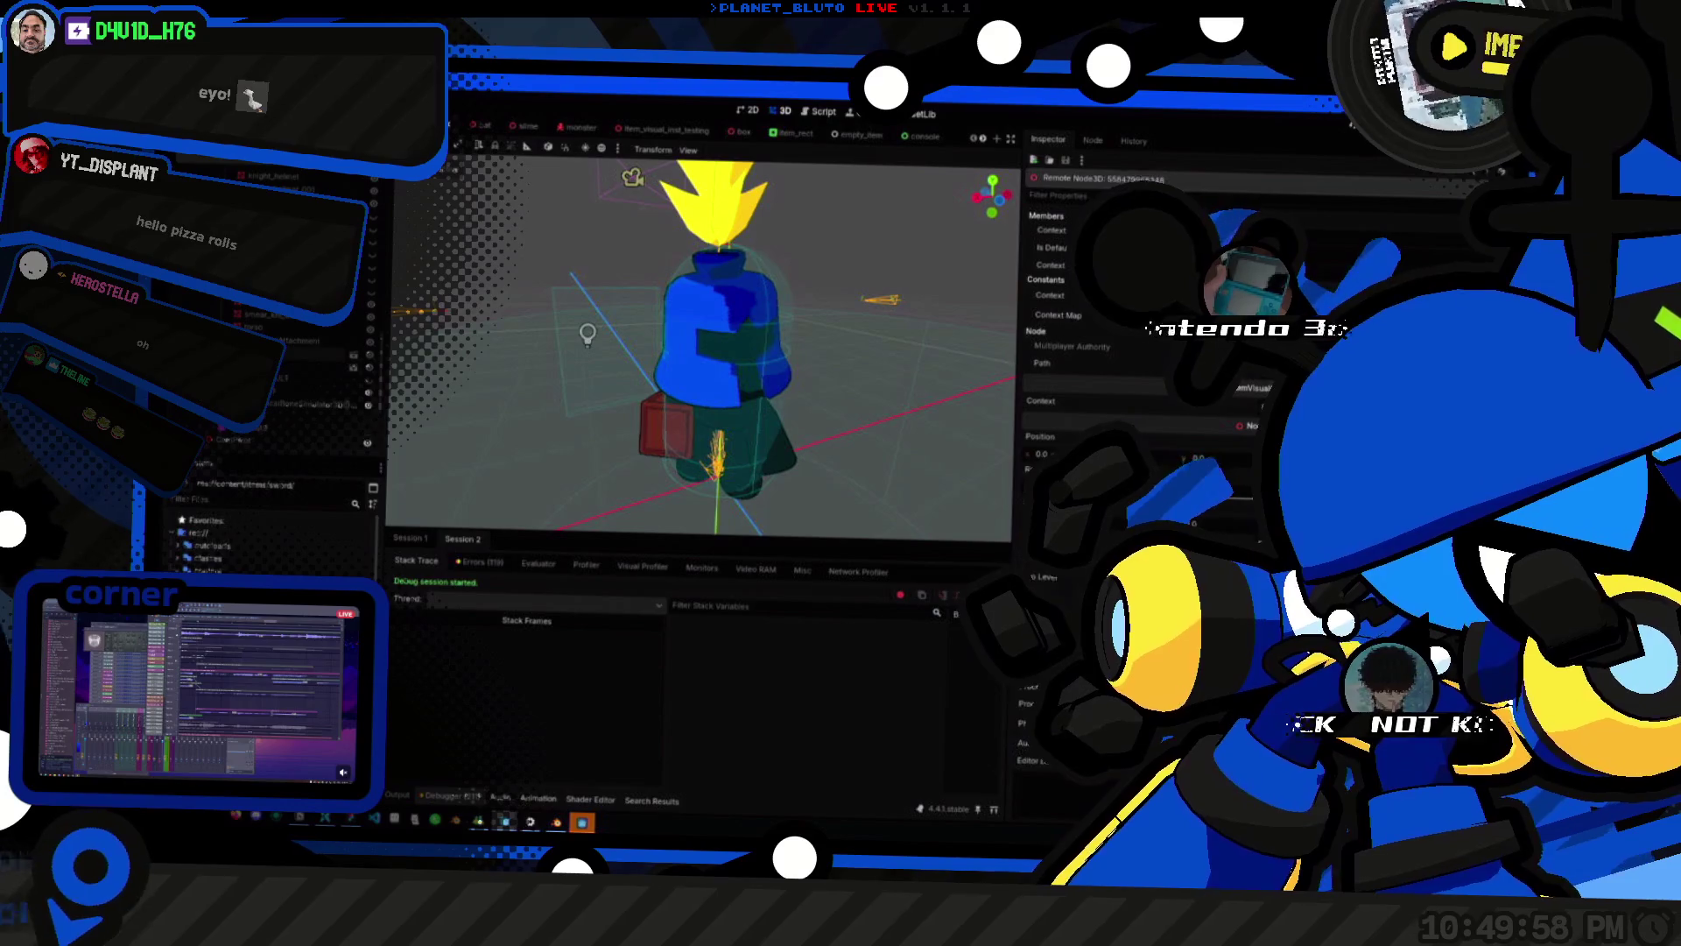
{"action": "left_click", "coordinate": [289, 389]}
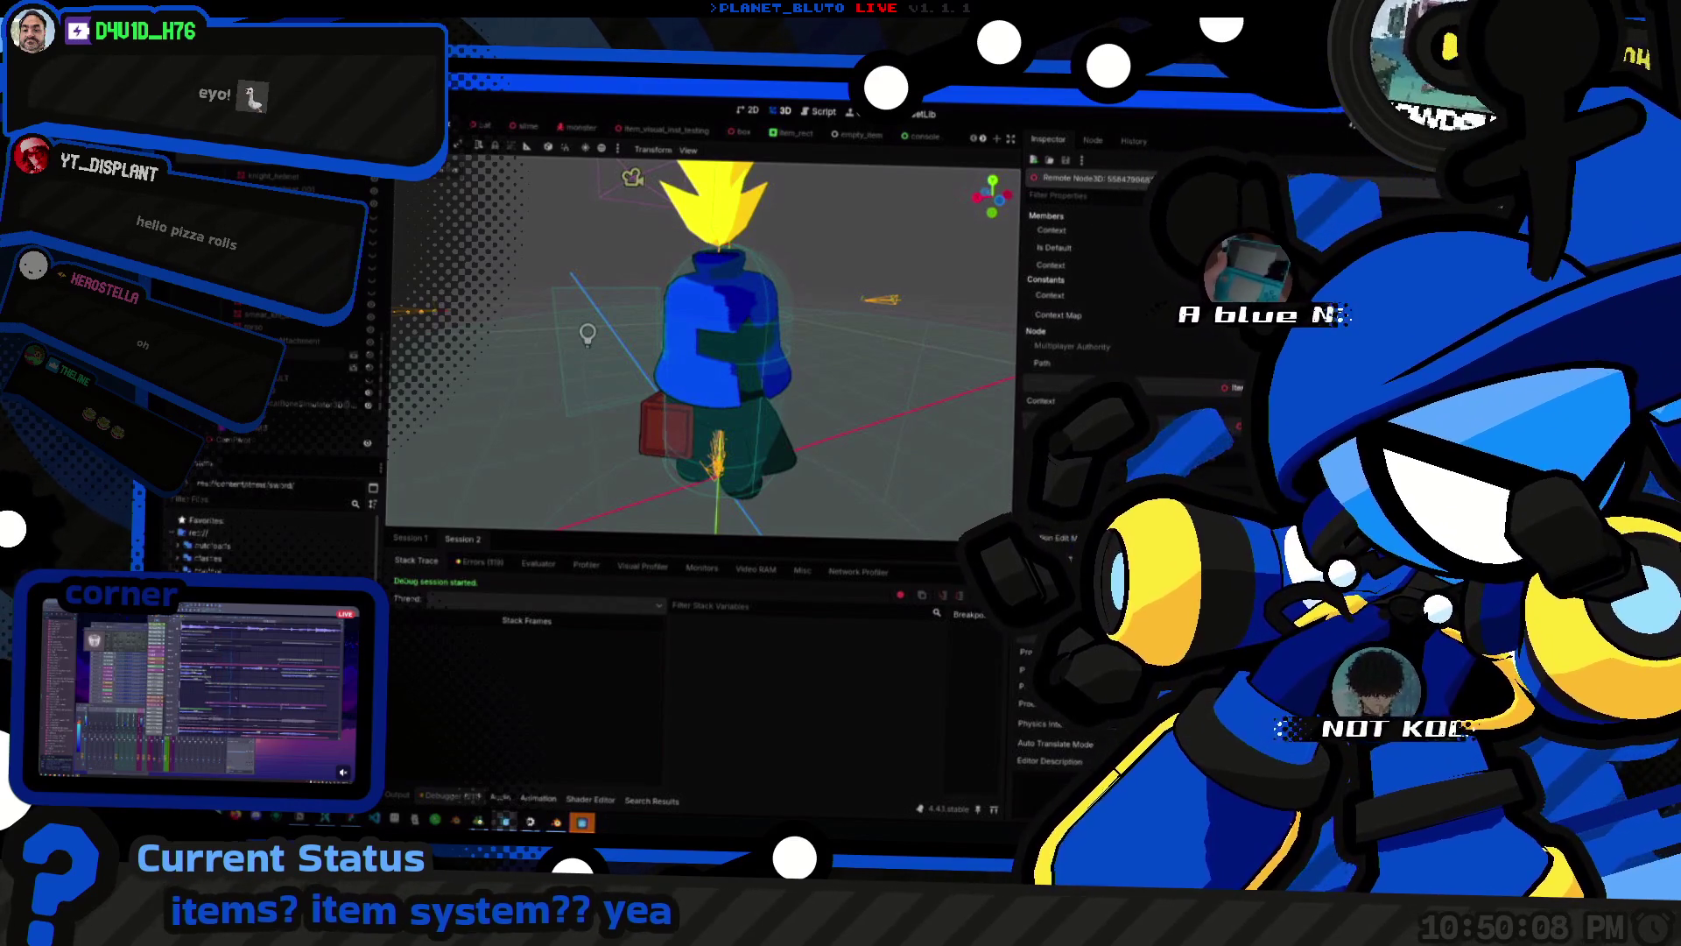
- Return to the running game to control the character, then go back to the script editor
{"action": "key", "text": "alt+Tab"}
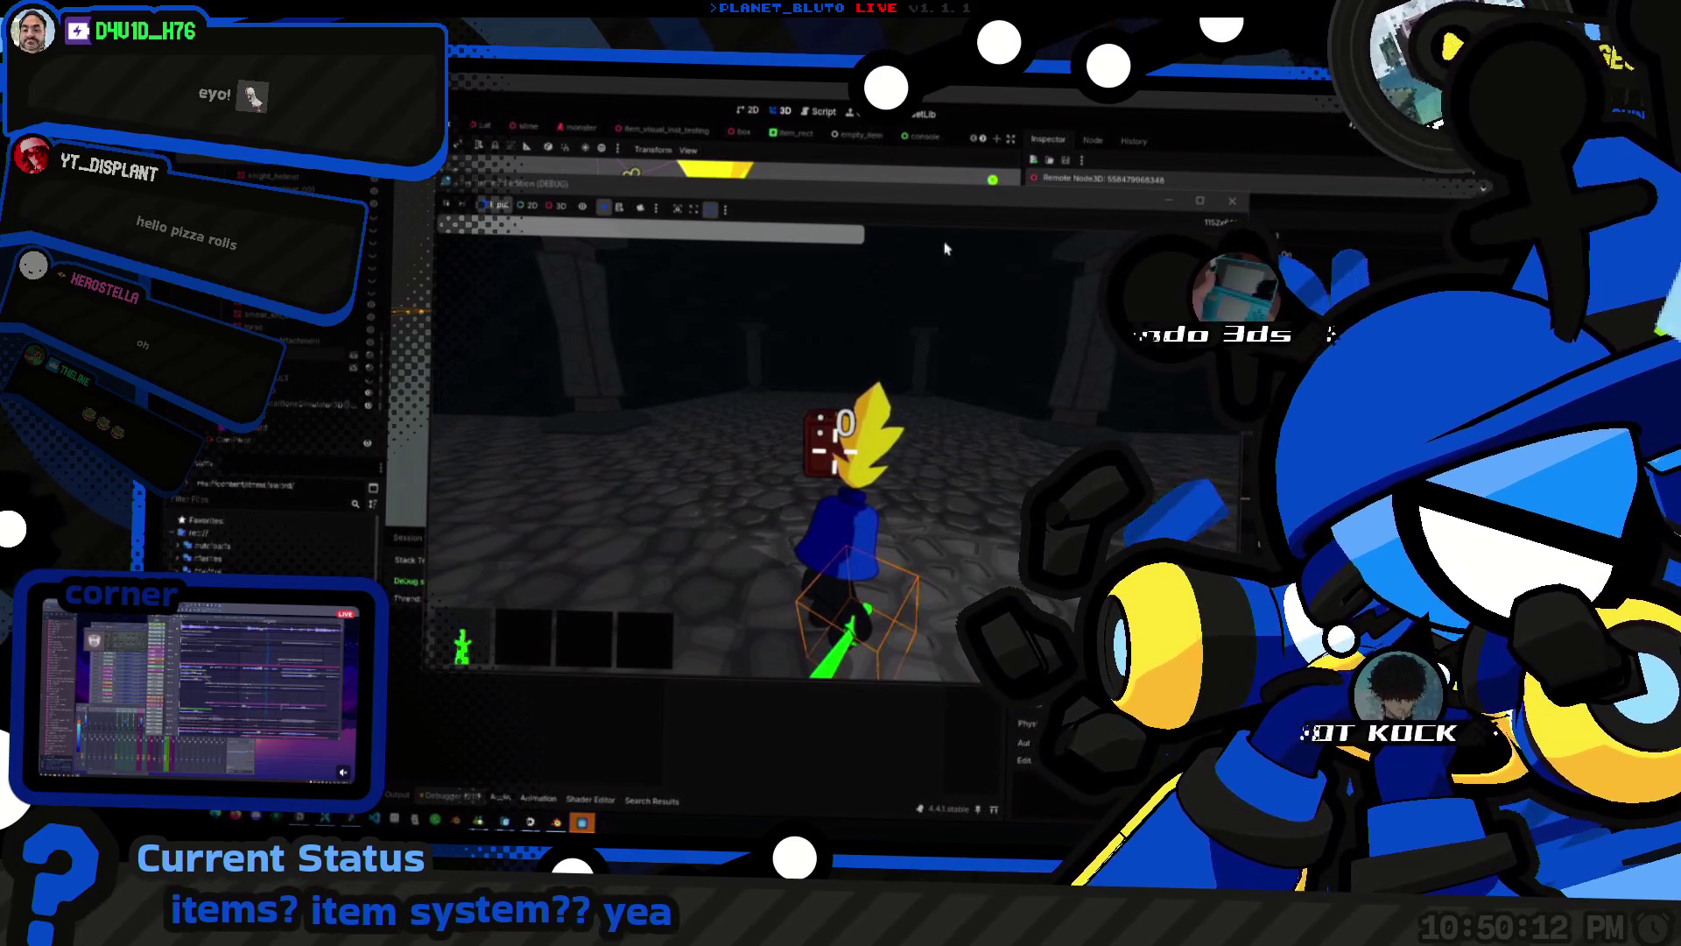
{"action": "left_click", "coordinate": [931, 349]}
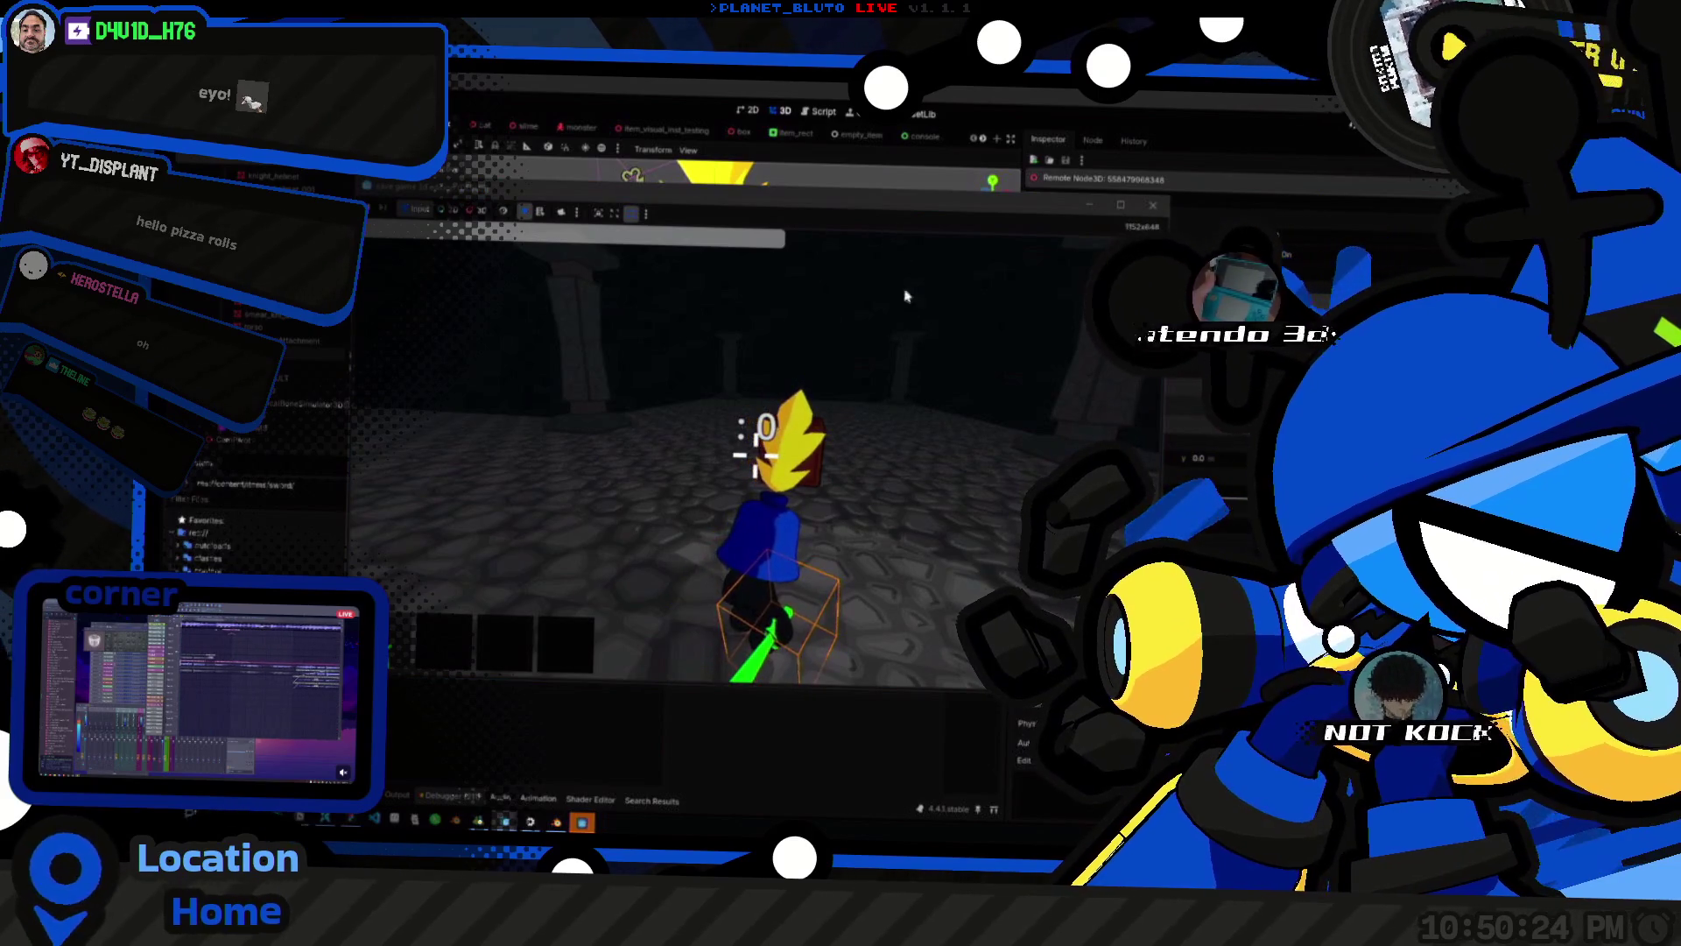
{"action": "left_click", "coordinate": [897, 324]}
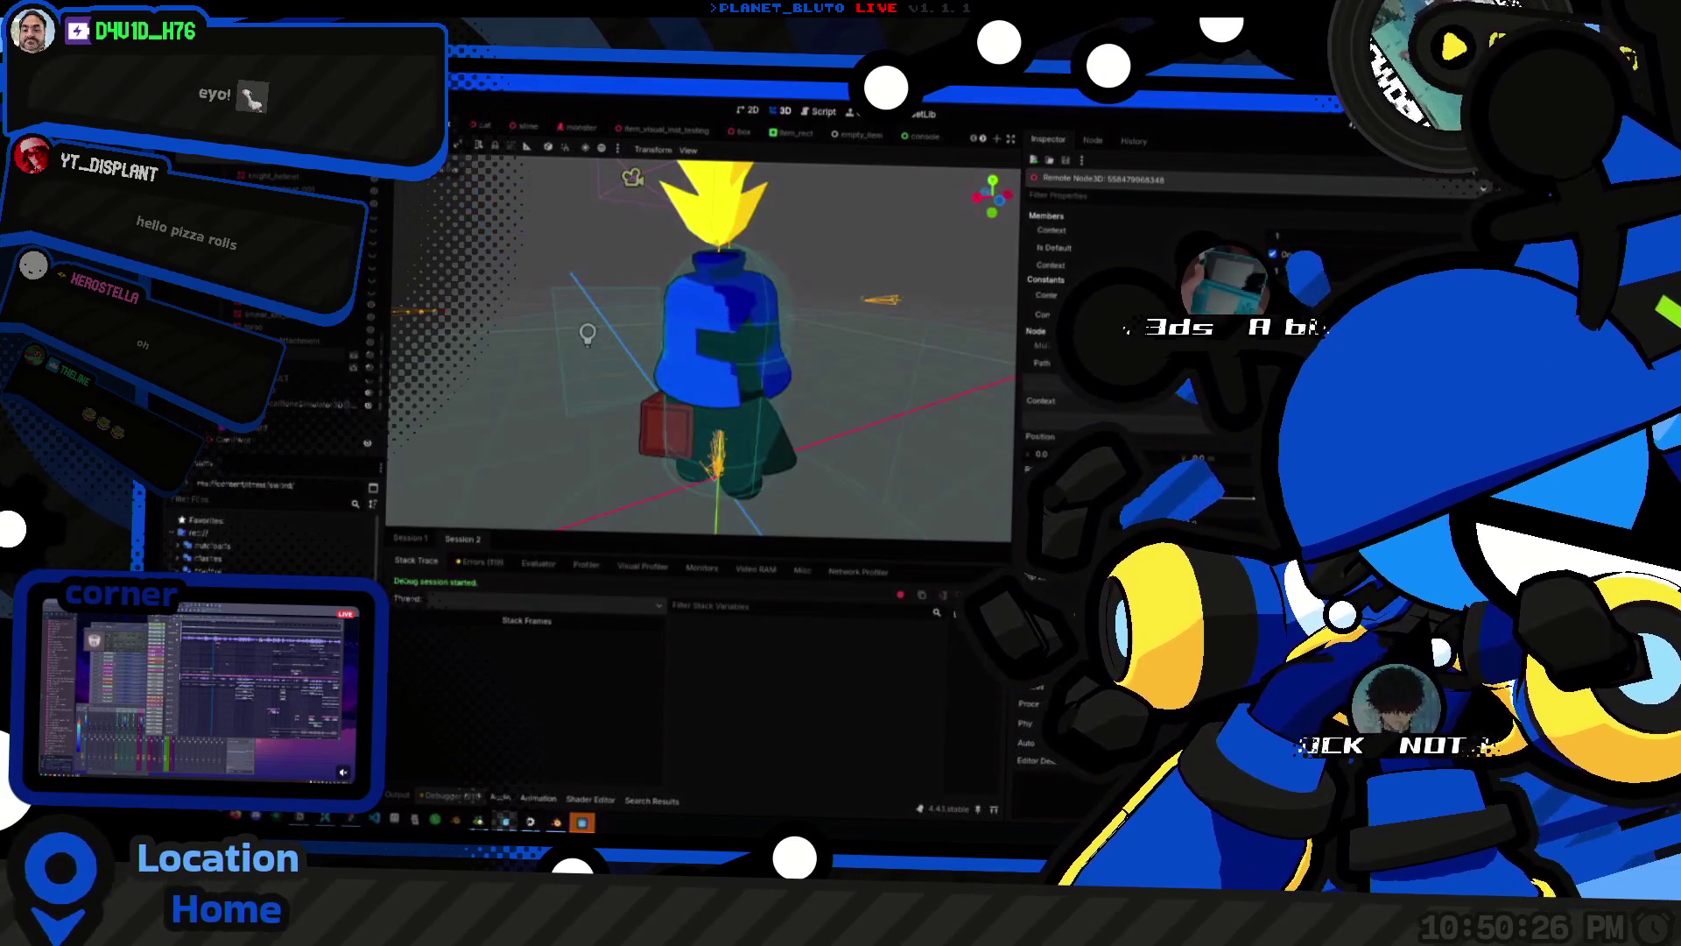
{"action": "left_click", "coordinate": [821, 111]}
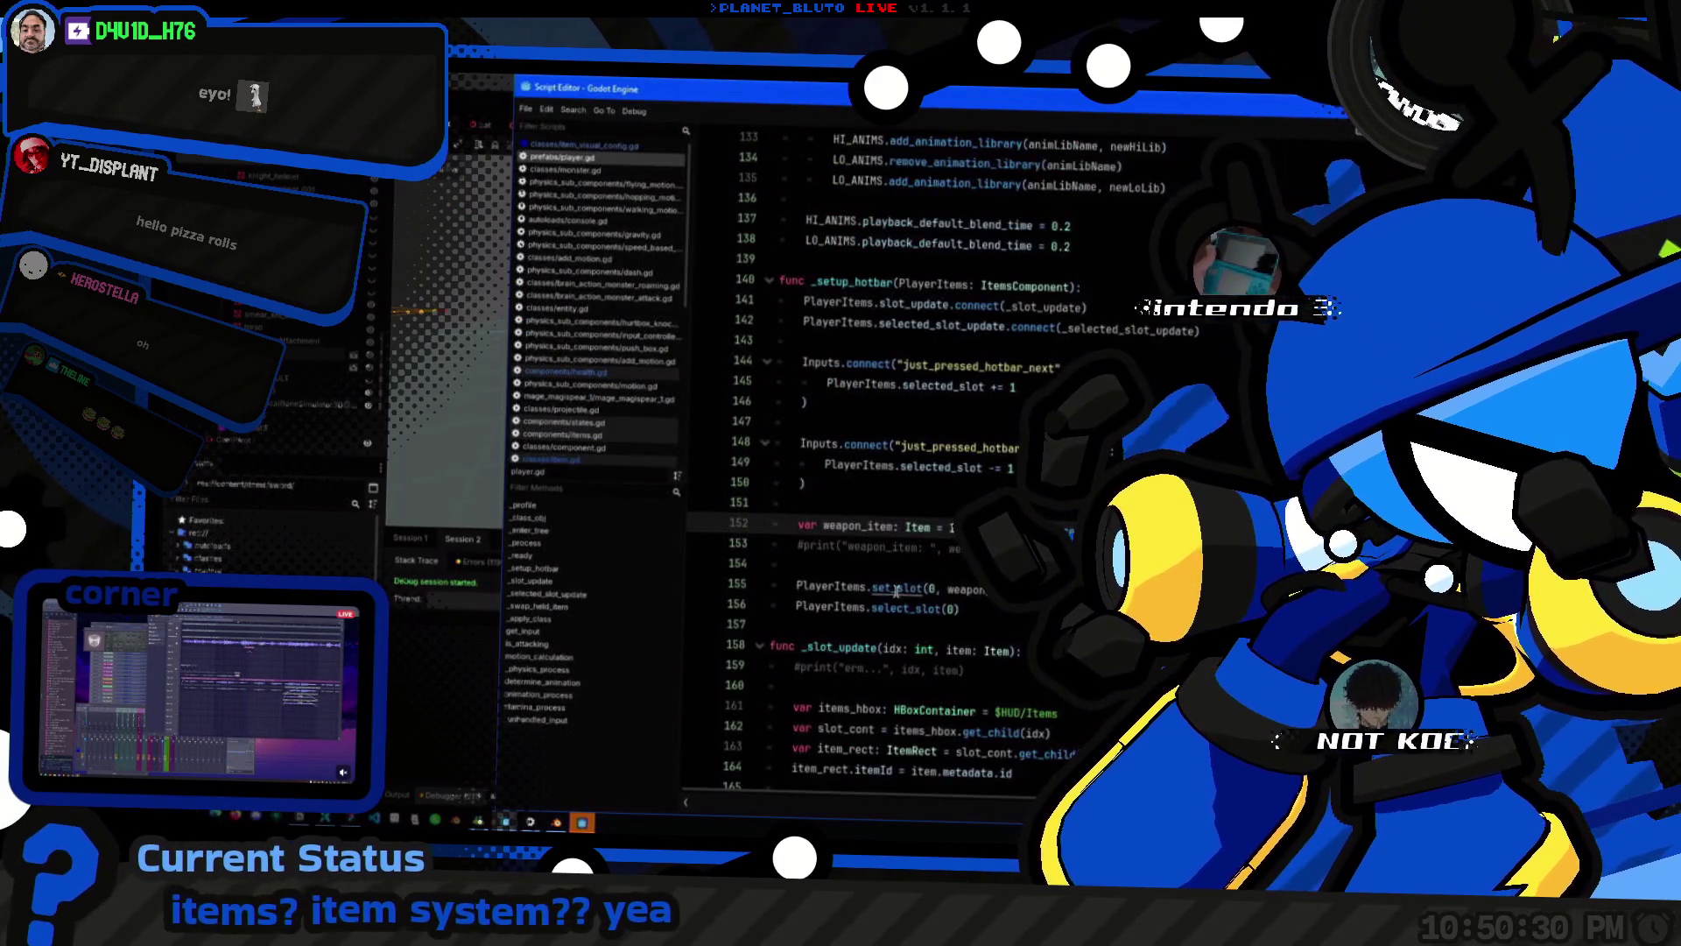
- Read select_slot and _init_item in items.gd, then return to player.gd
{"action": "left_click", "coordinate": [902, 617], "text": "ctrl"}
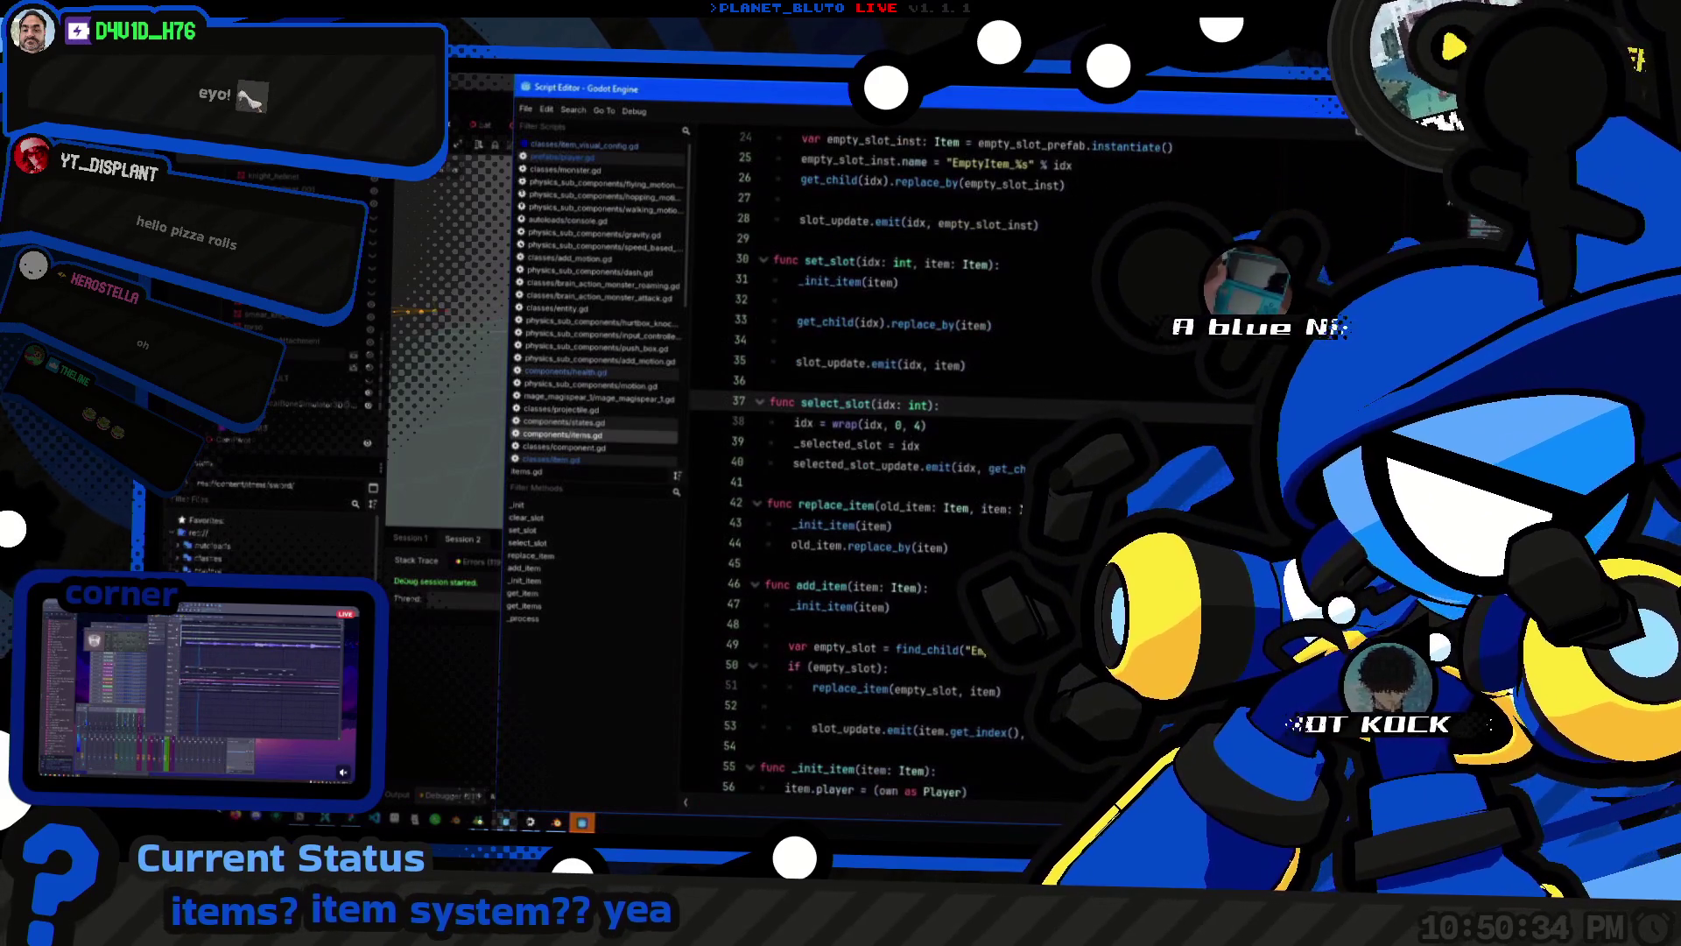
{"action": "left_click", "coordinate": [525, 580]}
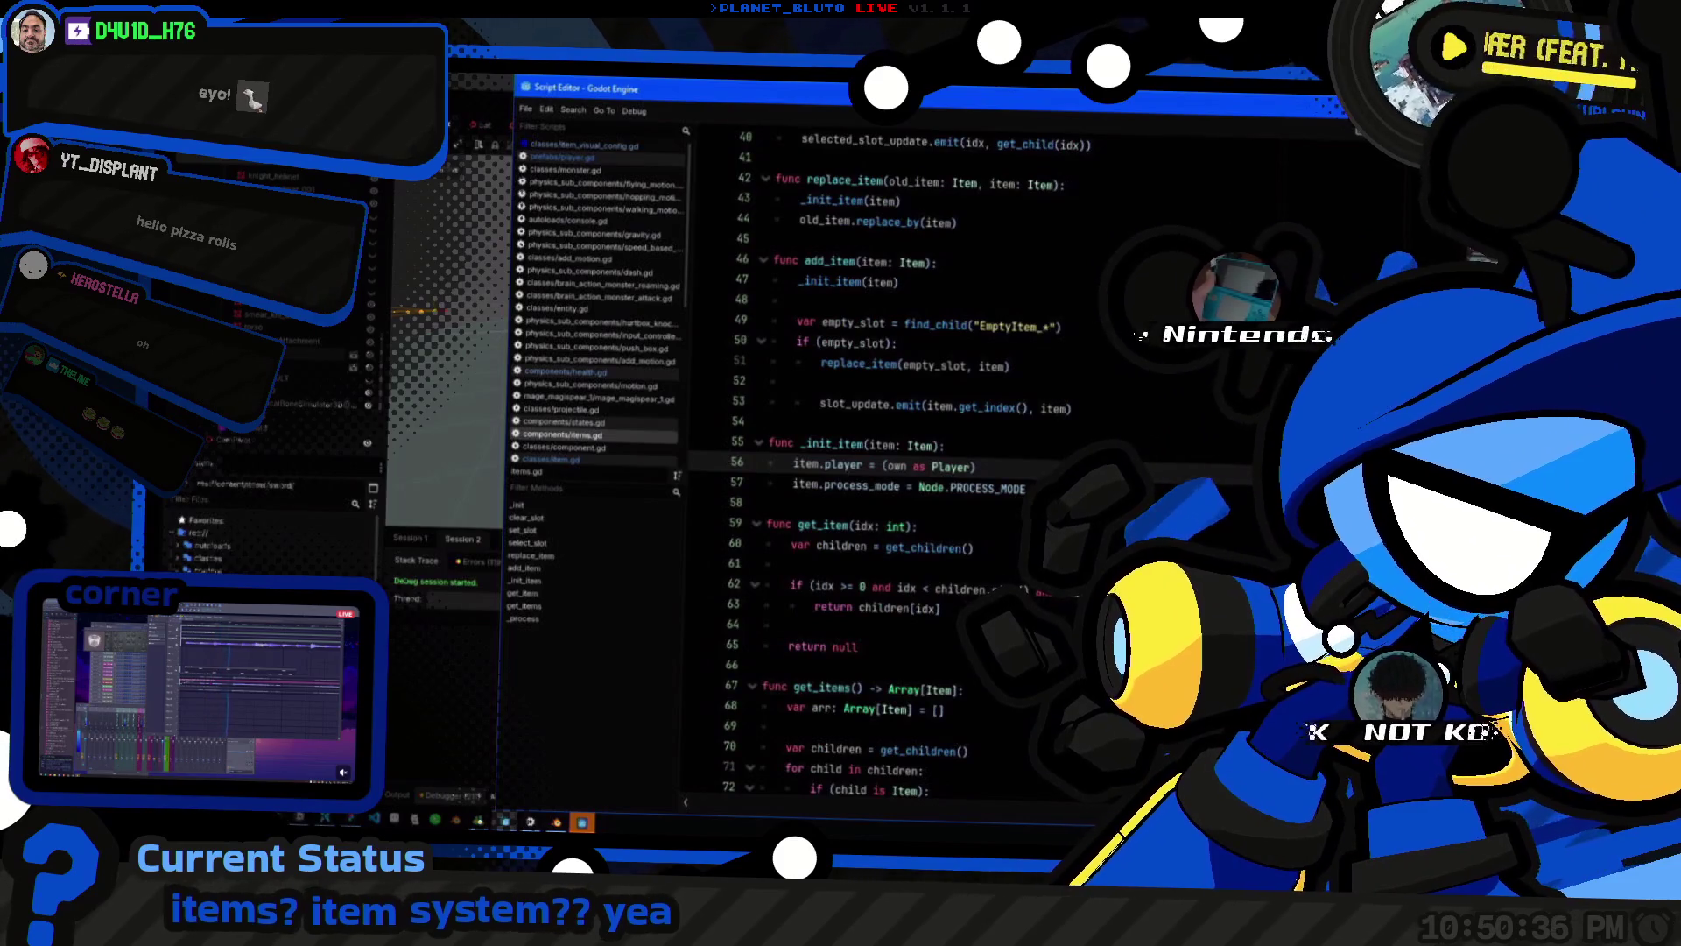
{"action": "key", "text": "alt+Left"}
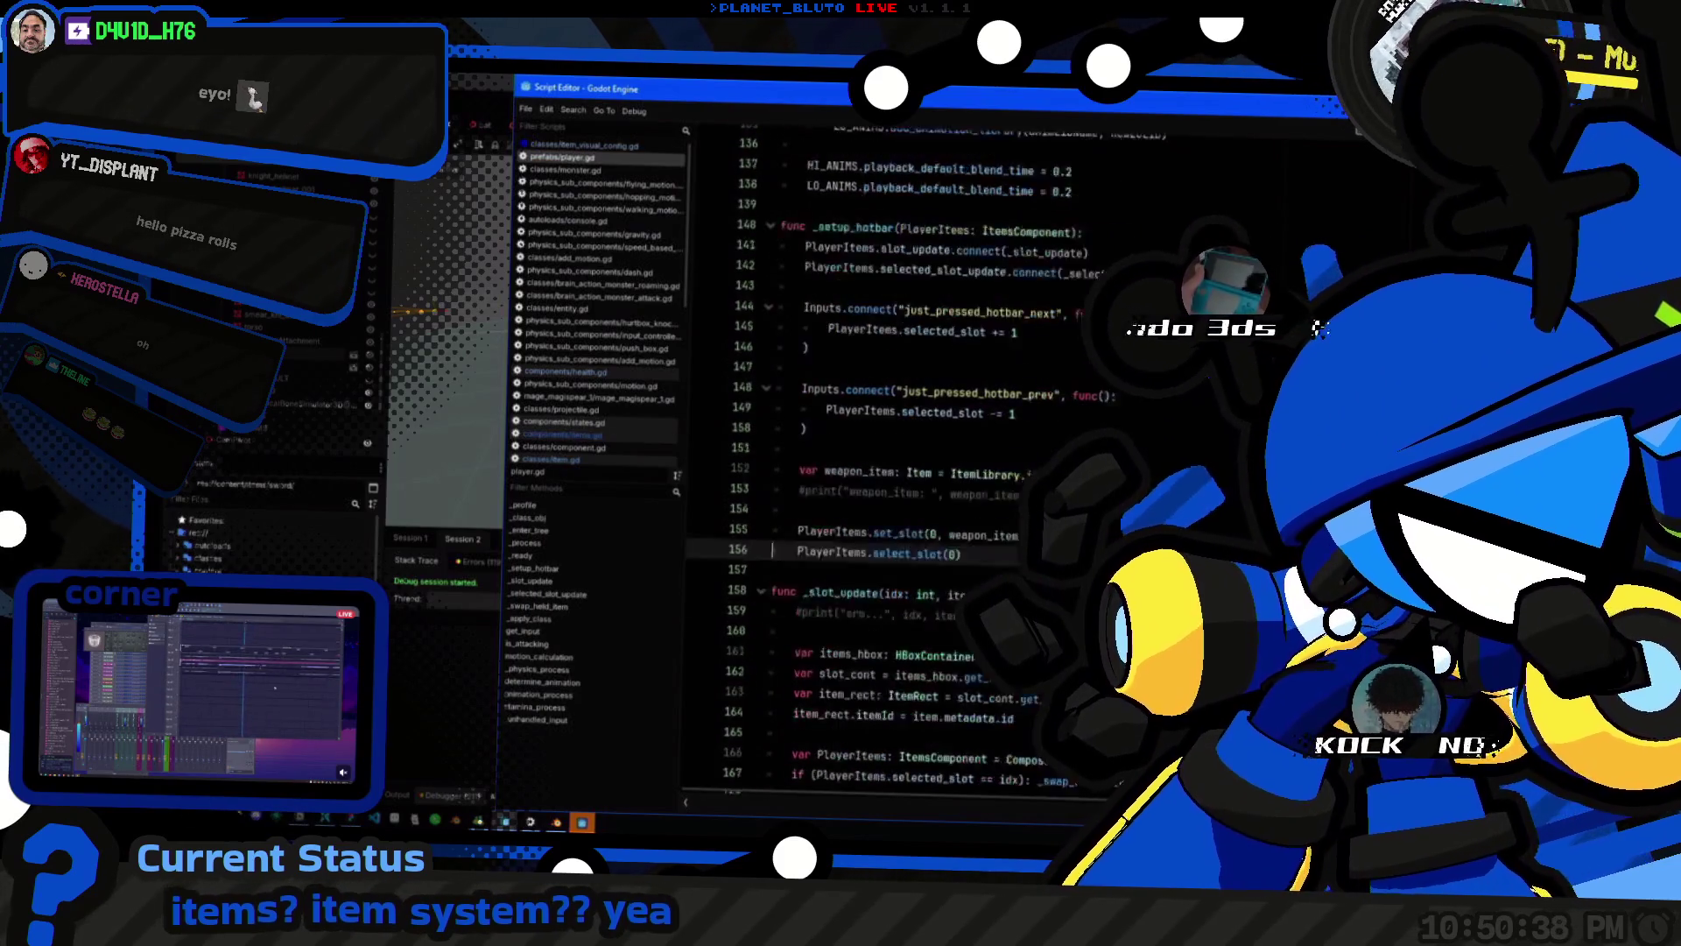
- Jump from 'context' on line 195 to its setter in item_visual_config.gd
{"action": "scroll", "coordinate": [902, 464], "scroll_direction": "down", "scroll_amount": 3}
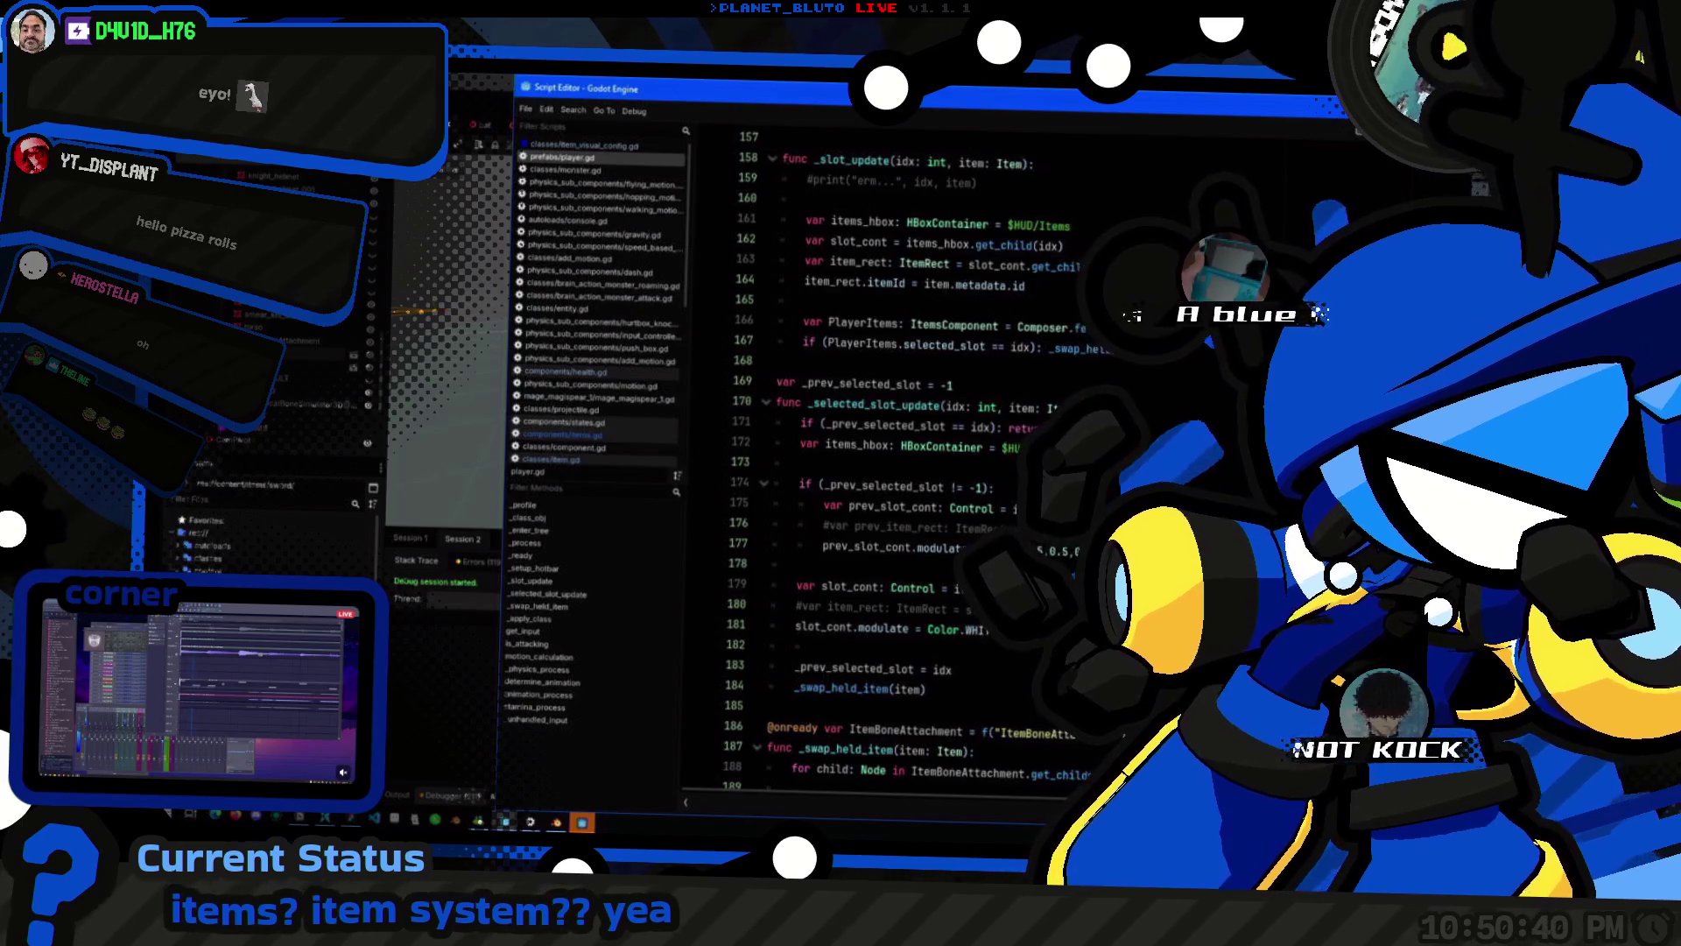
{"action": "scroll", "coordinate": [875, 464], "scroll_direction": "down", "scroll_amount": 6}
{"action": "left_click", "coordinate": [885, 568]}
{"action": "left_click", "coordinate": [897, 547]}
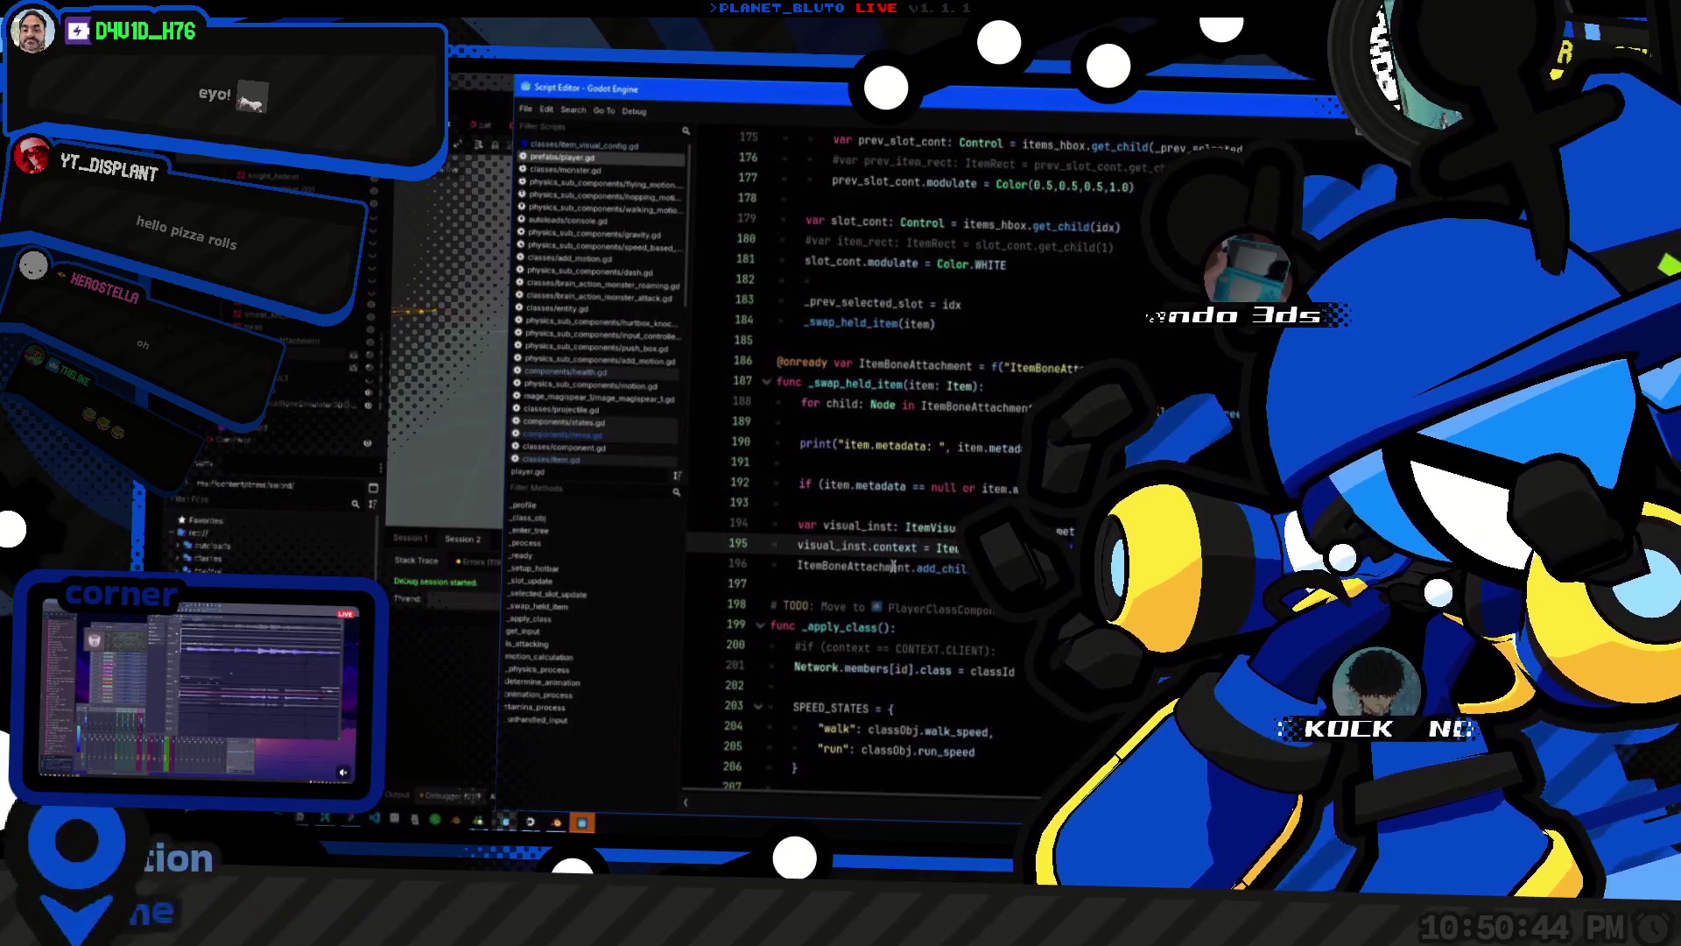
{"action": "double_click", "coordinate": [897, 548]}
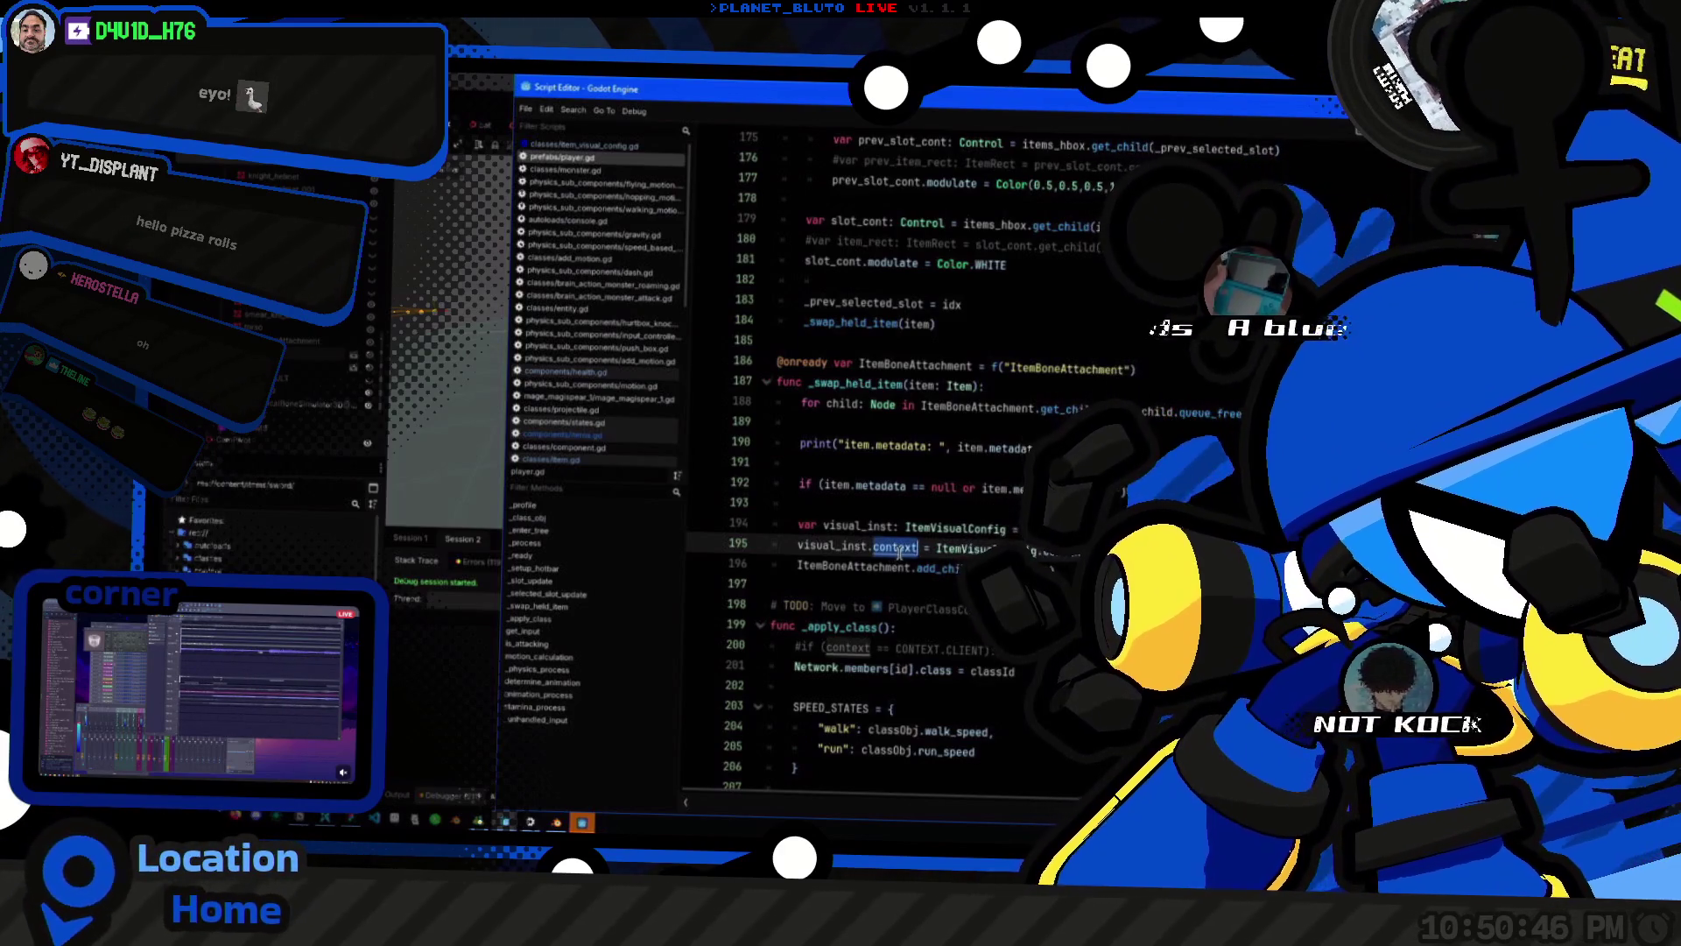
{"action": "left_click", "coordinate": [897, 548], "text": "ctrl"}
{"action": "scroll", "coordinate": [876, 464], "scroll_direction": "down", "scroll_amount": 3}
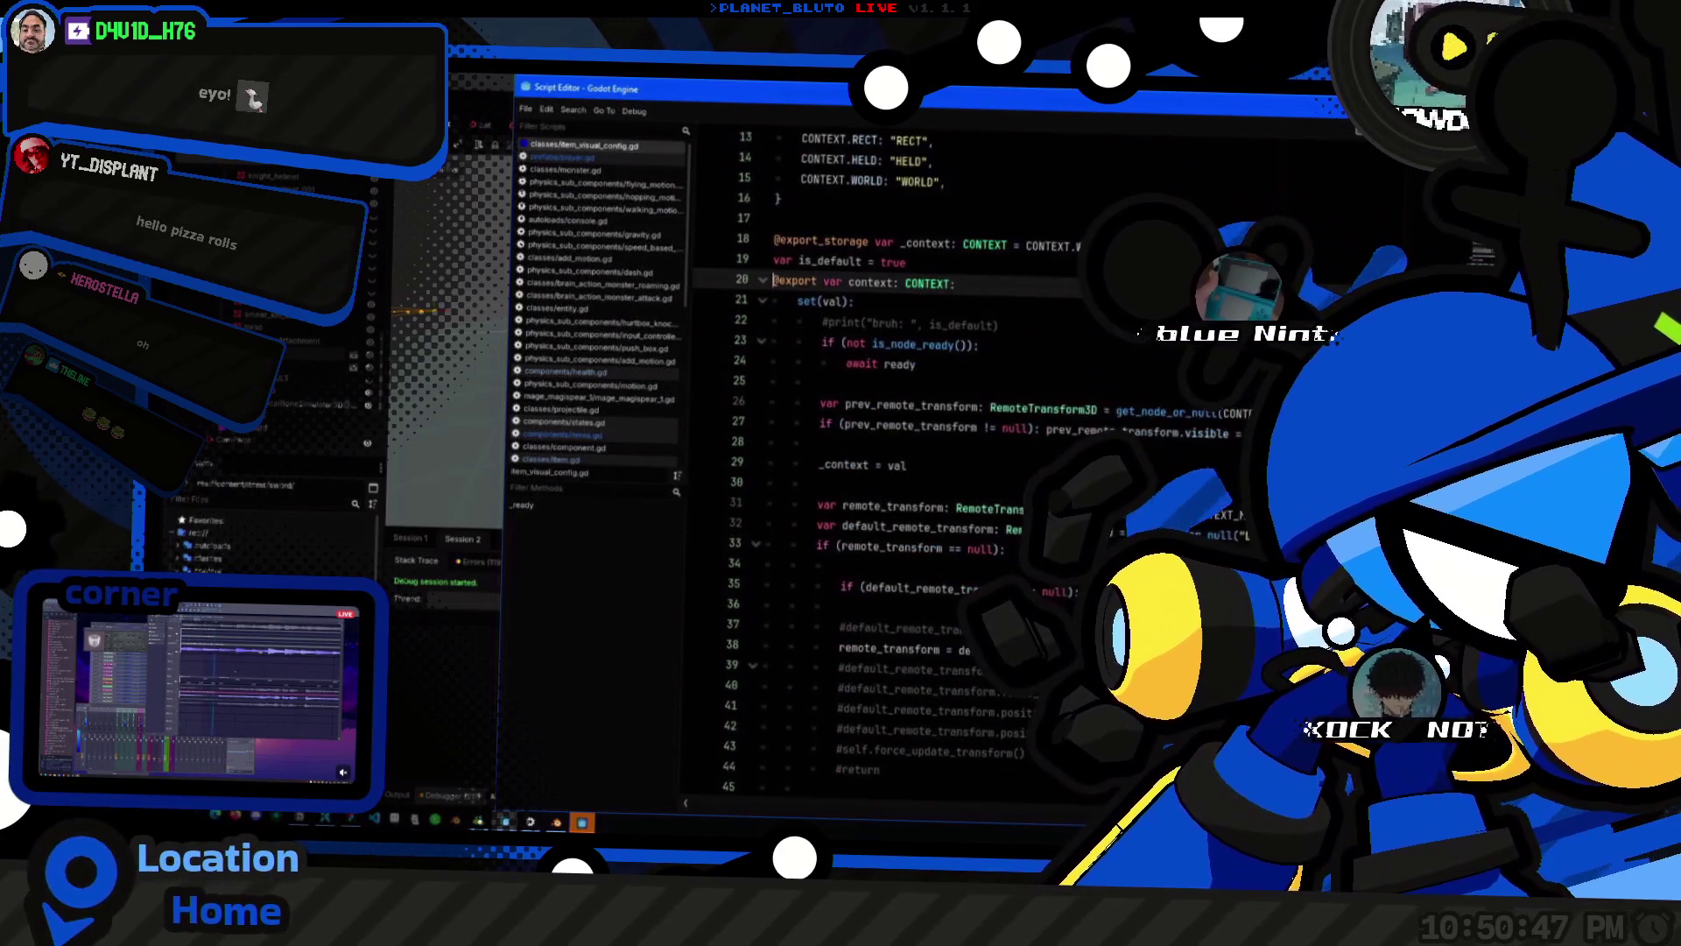
- Add a print("awaaaiting: ", val) line inside the context setter's not-ready check
{"action": "left_click", "coordinate": [1014, 324]}
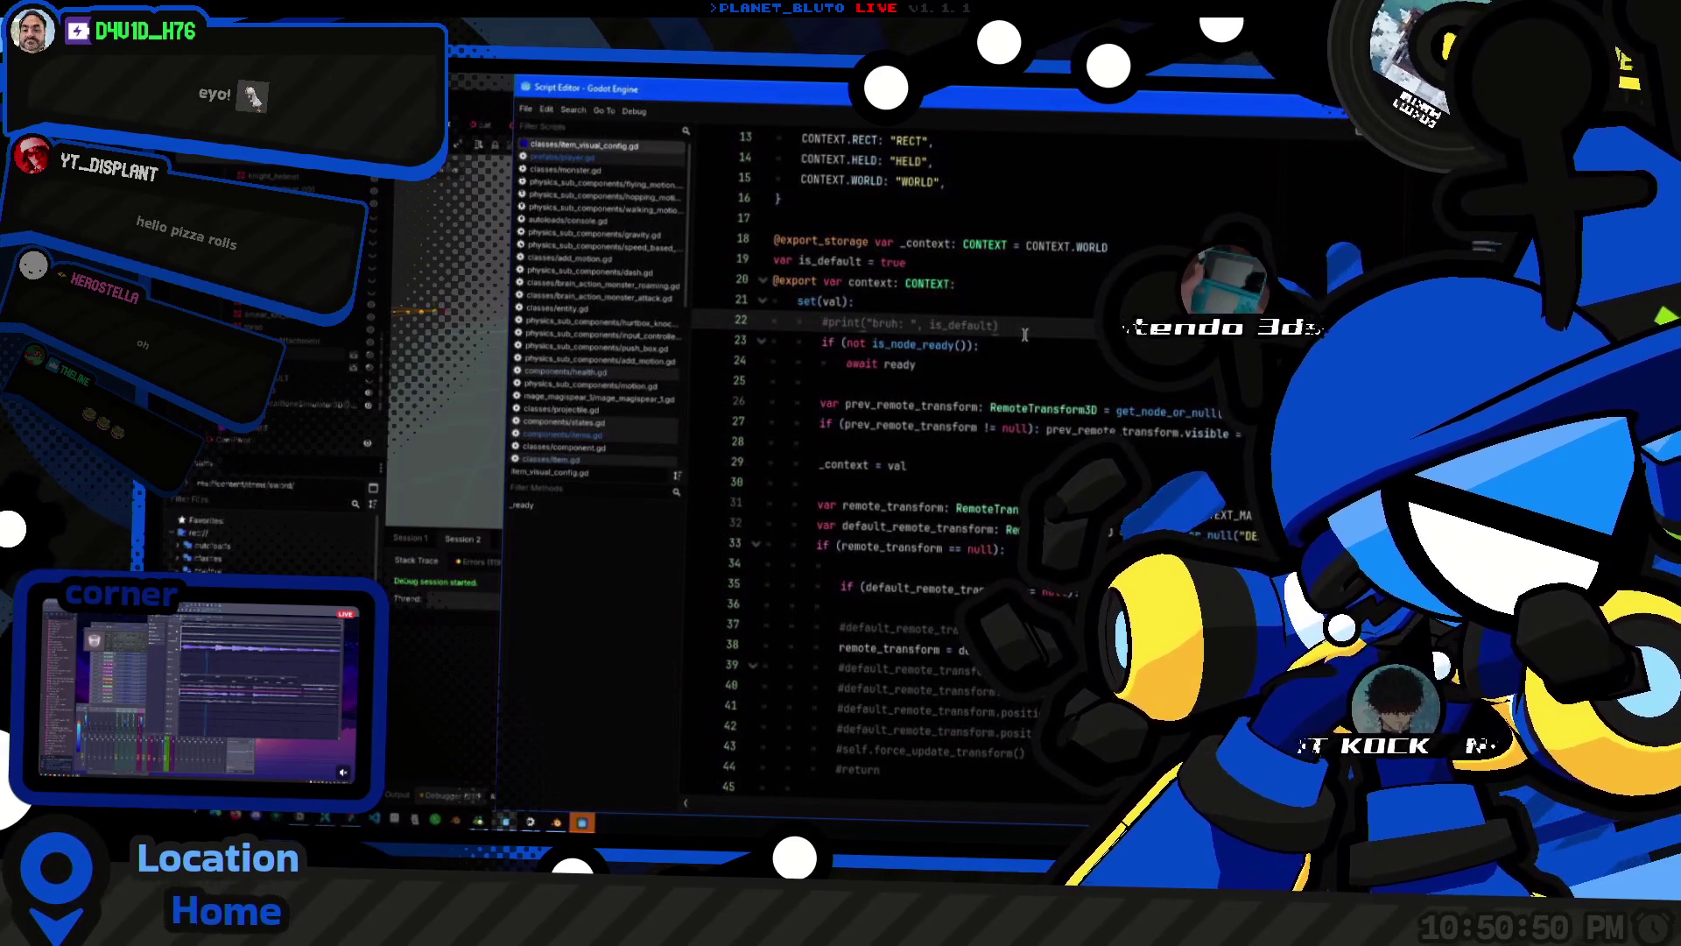
{"action": "key", "text": "Down"}
{"action": "key", "text": "Return"}
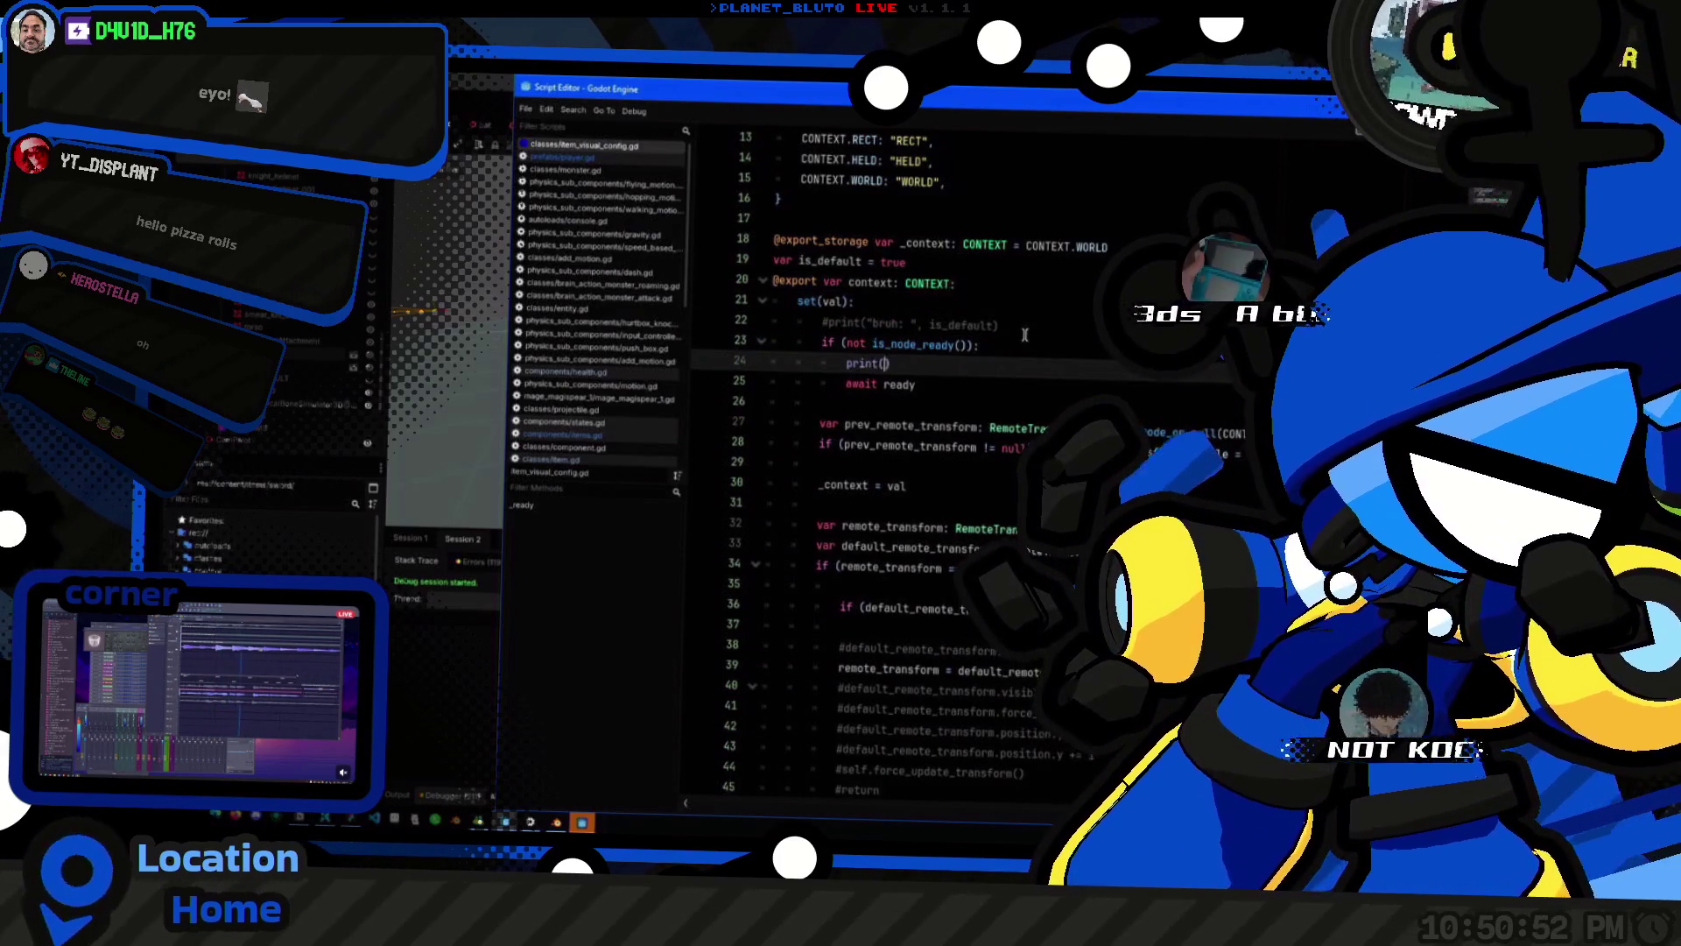
{"action": "type", "text": "awaaaiting"}
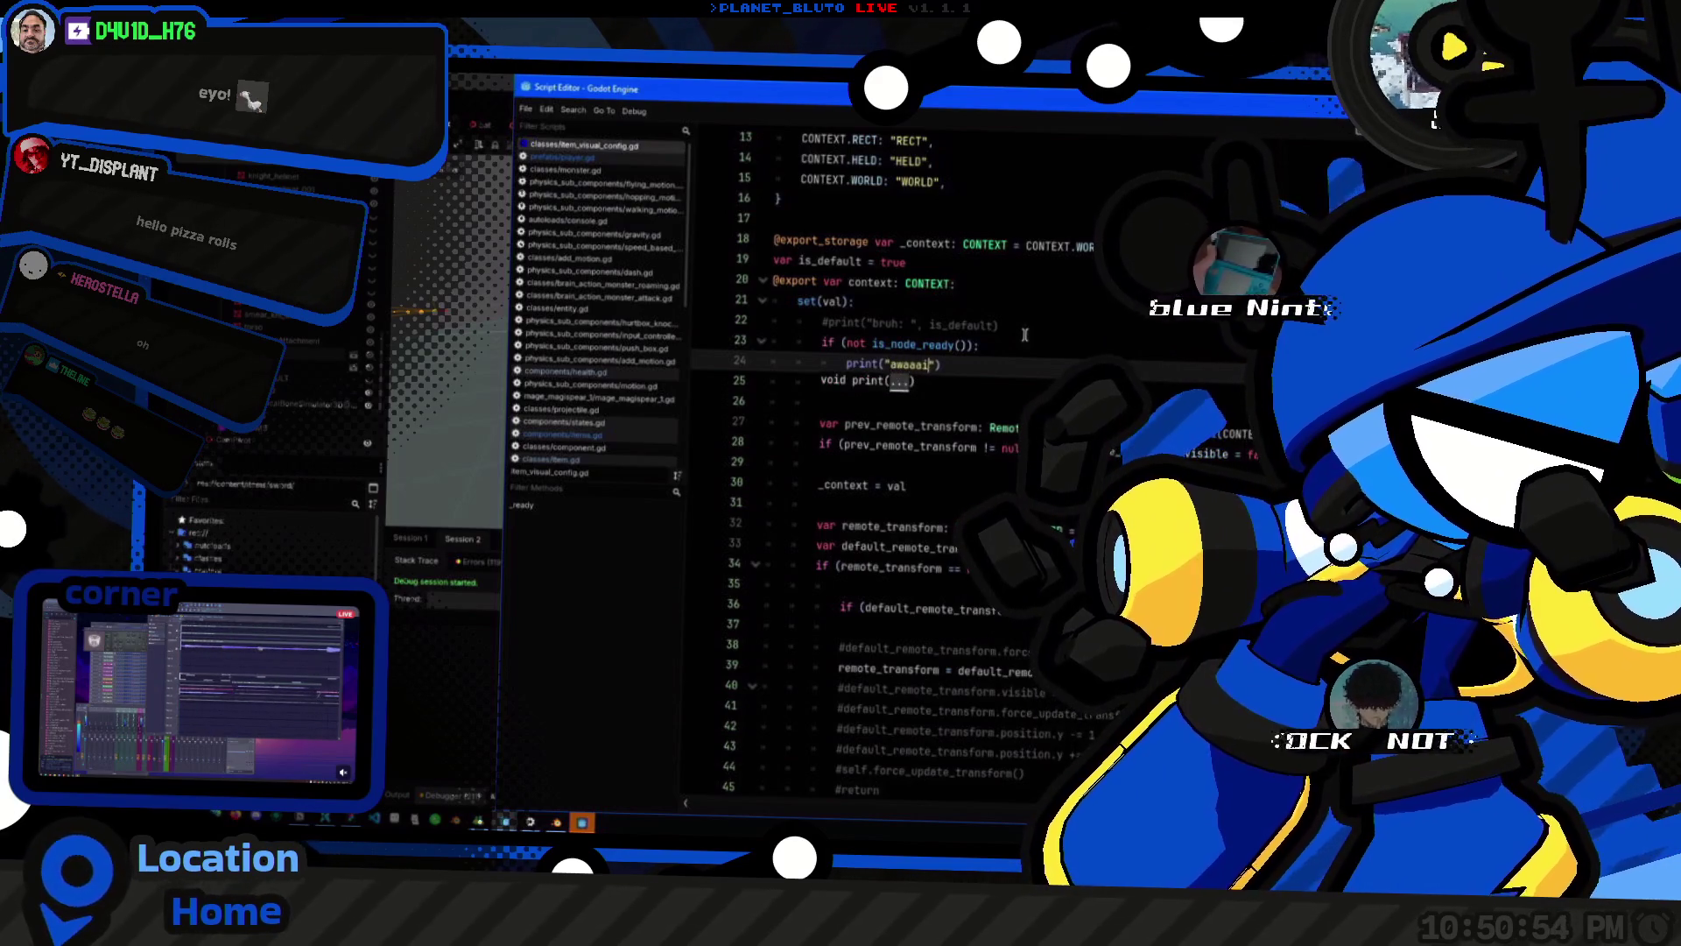
{"action": "type", "text": ": \", val"}
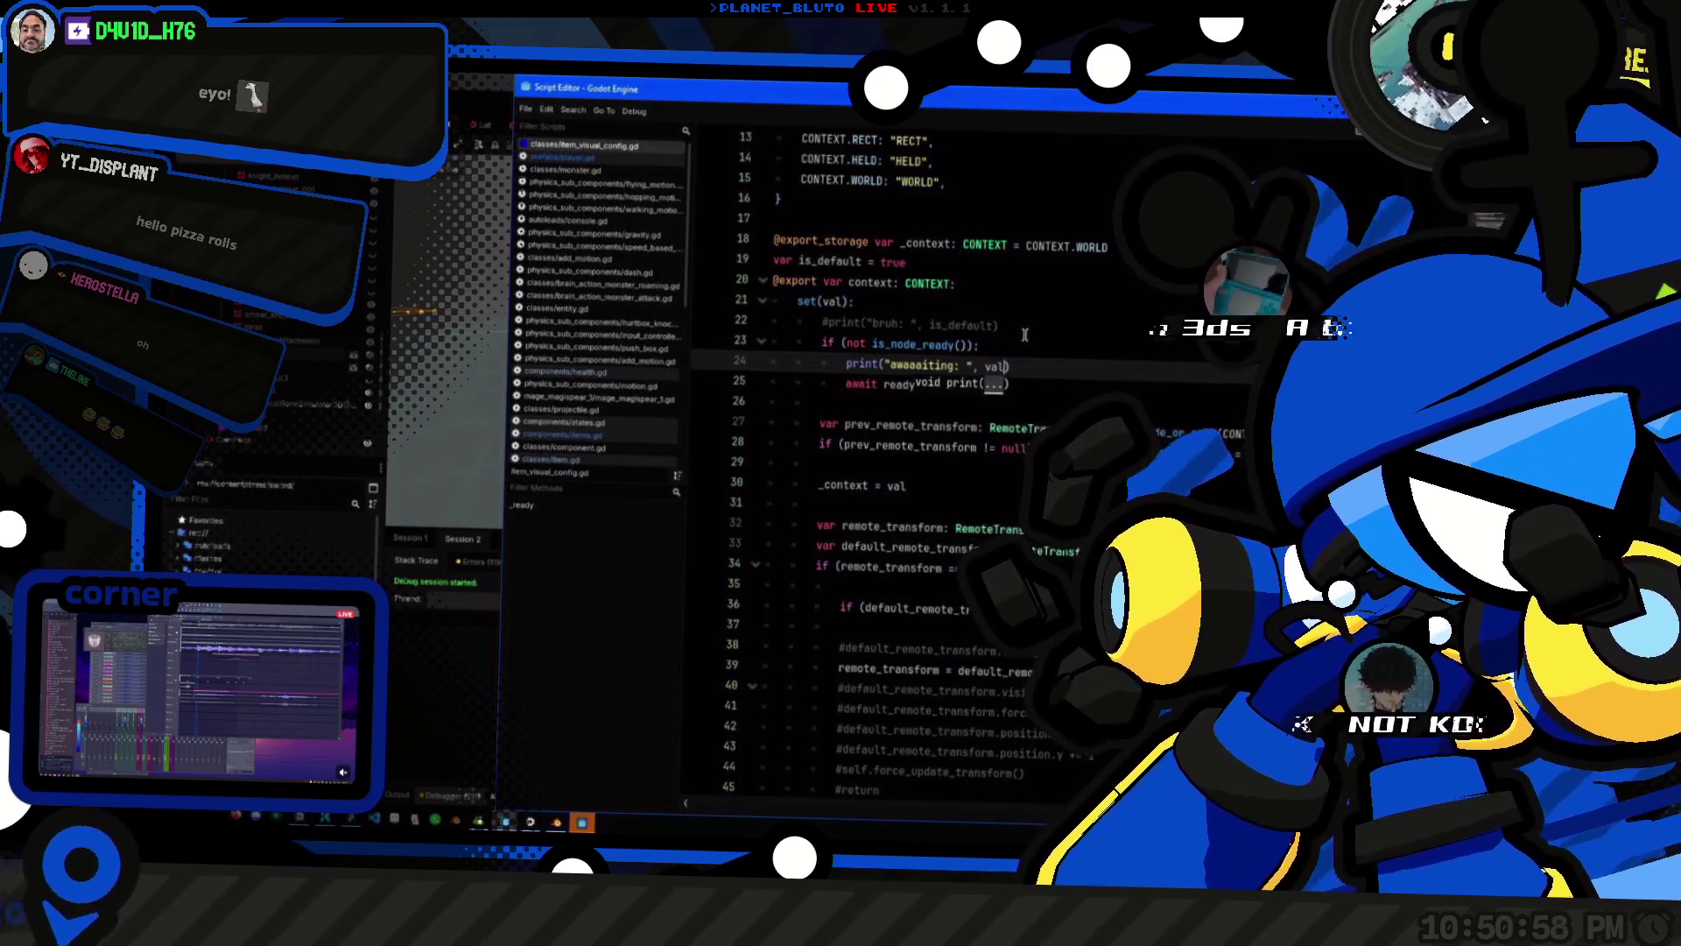
{"action": "scroll", "coordinate": [1060, 364], "scroll_direction": "down", "scroll_amount": 5}
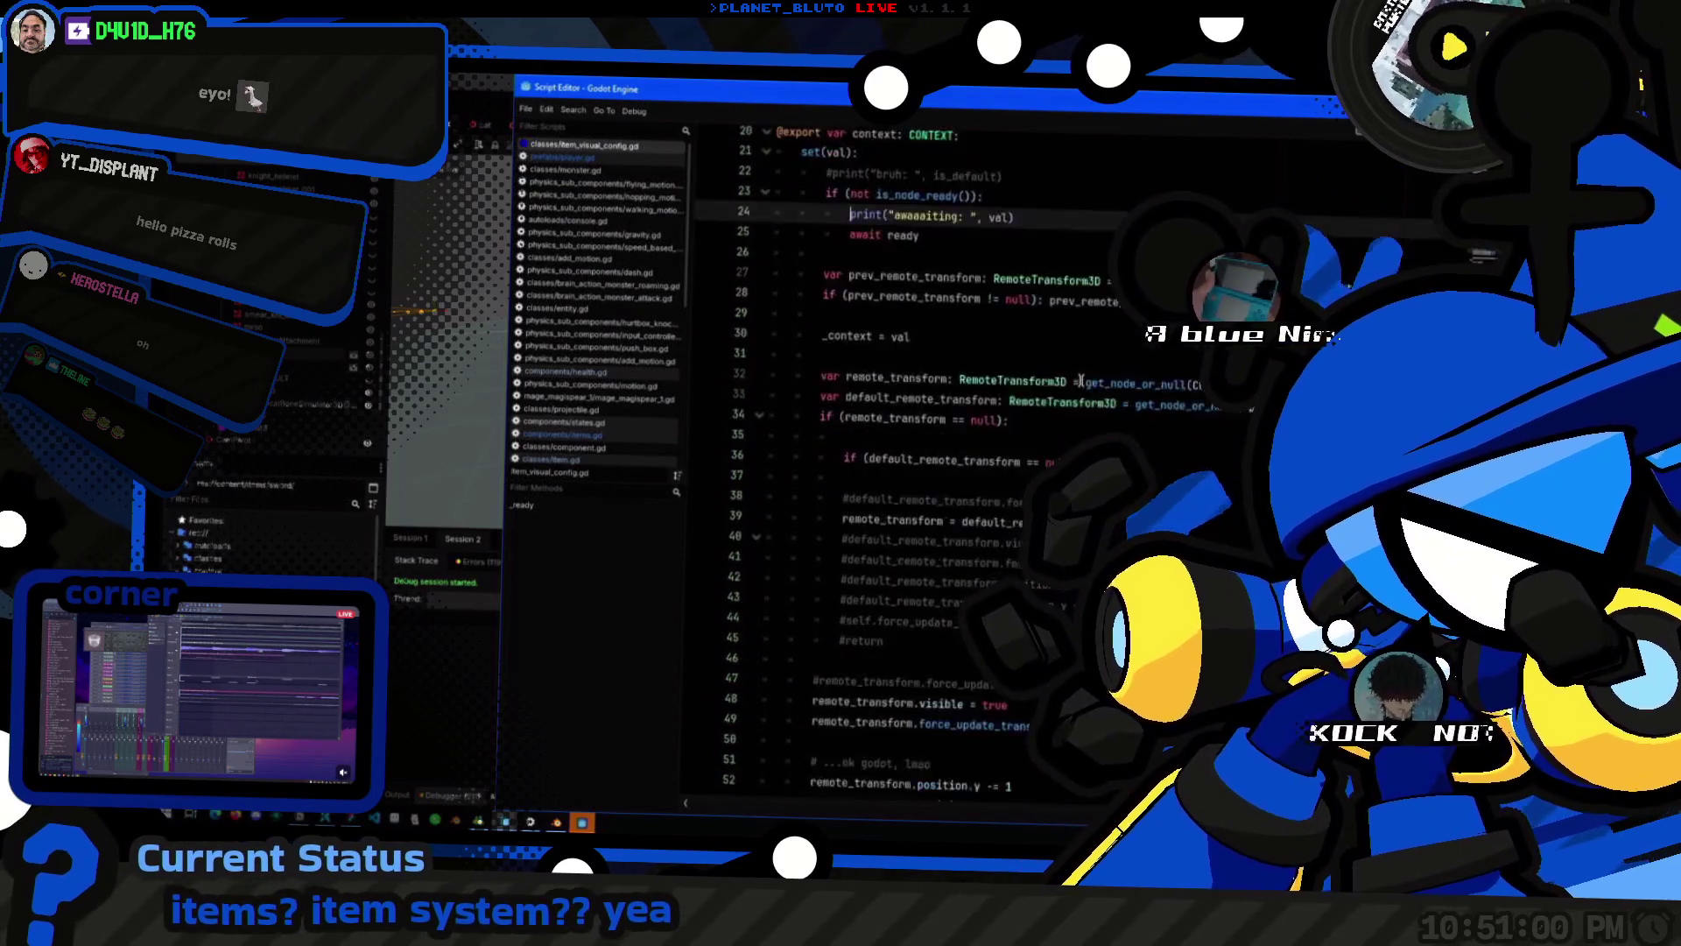
{"action": "scroll", "coordinate": [1196, 451], "scroll_direction": "down", "scroll_amount": 1}
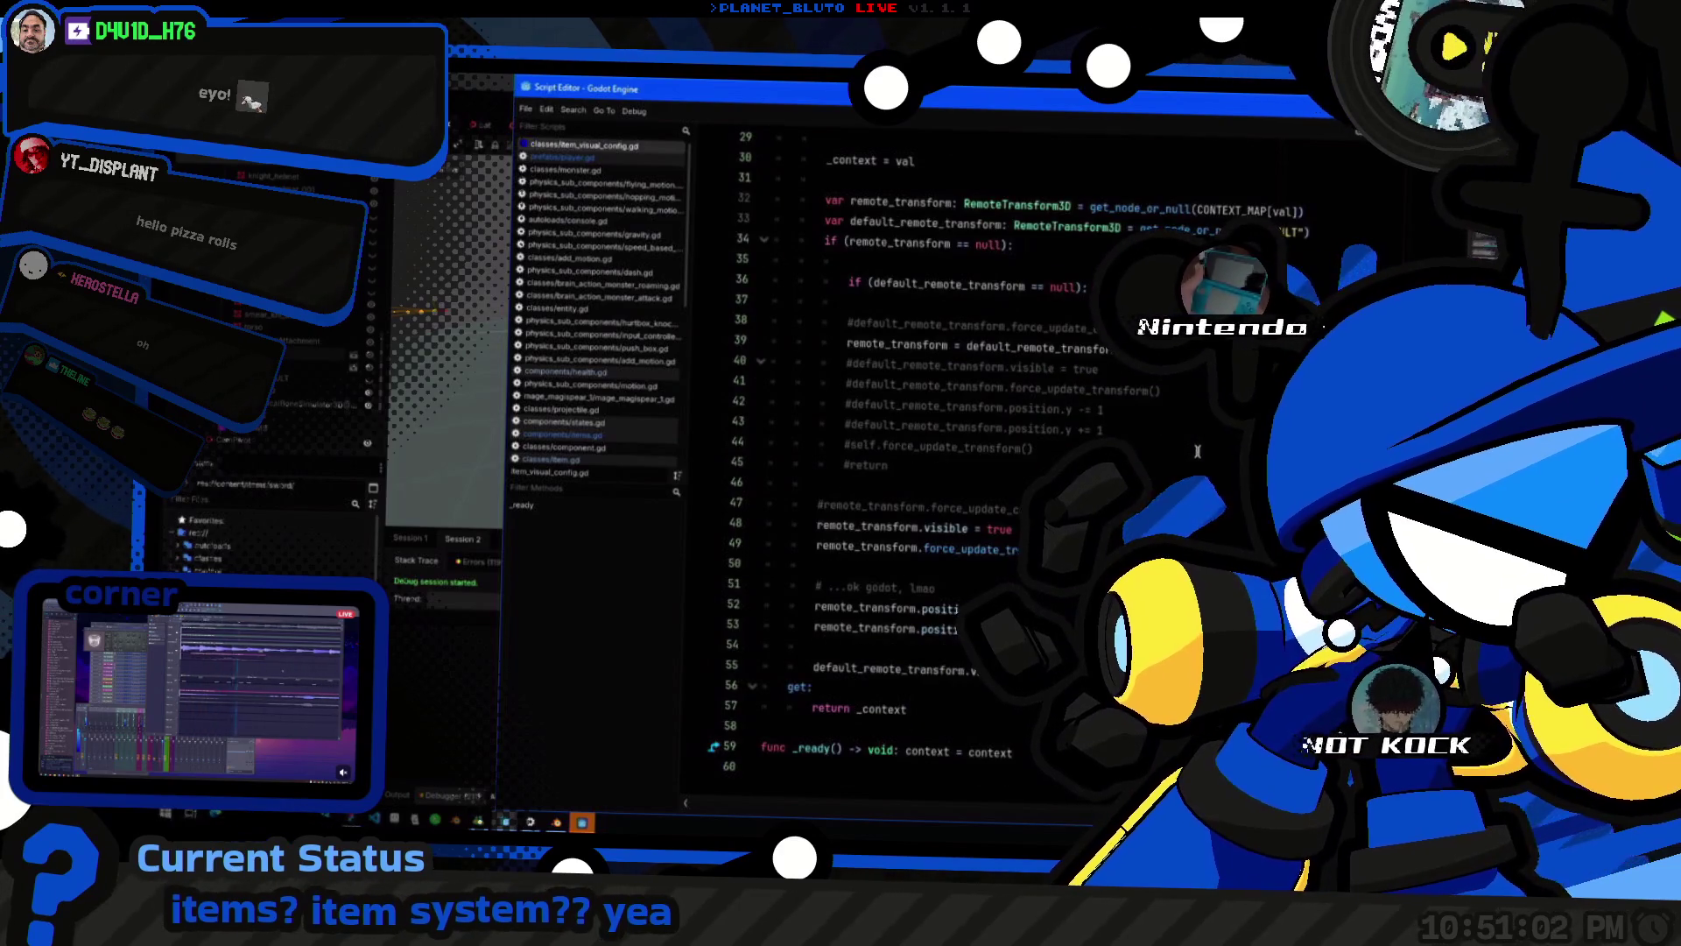
{"action": "scroll", "coordinate": [1197, 451], "scroll_direction": "up", "scroll_amount": 4}
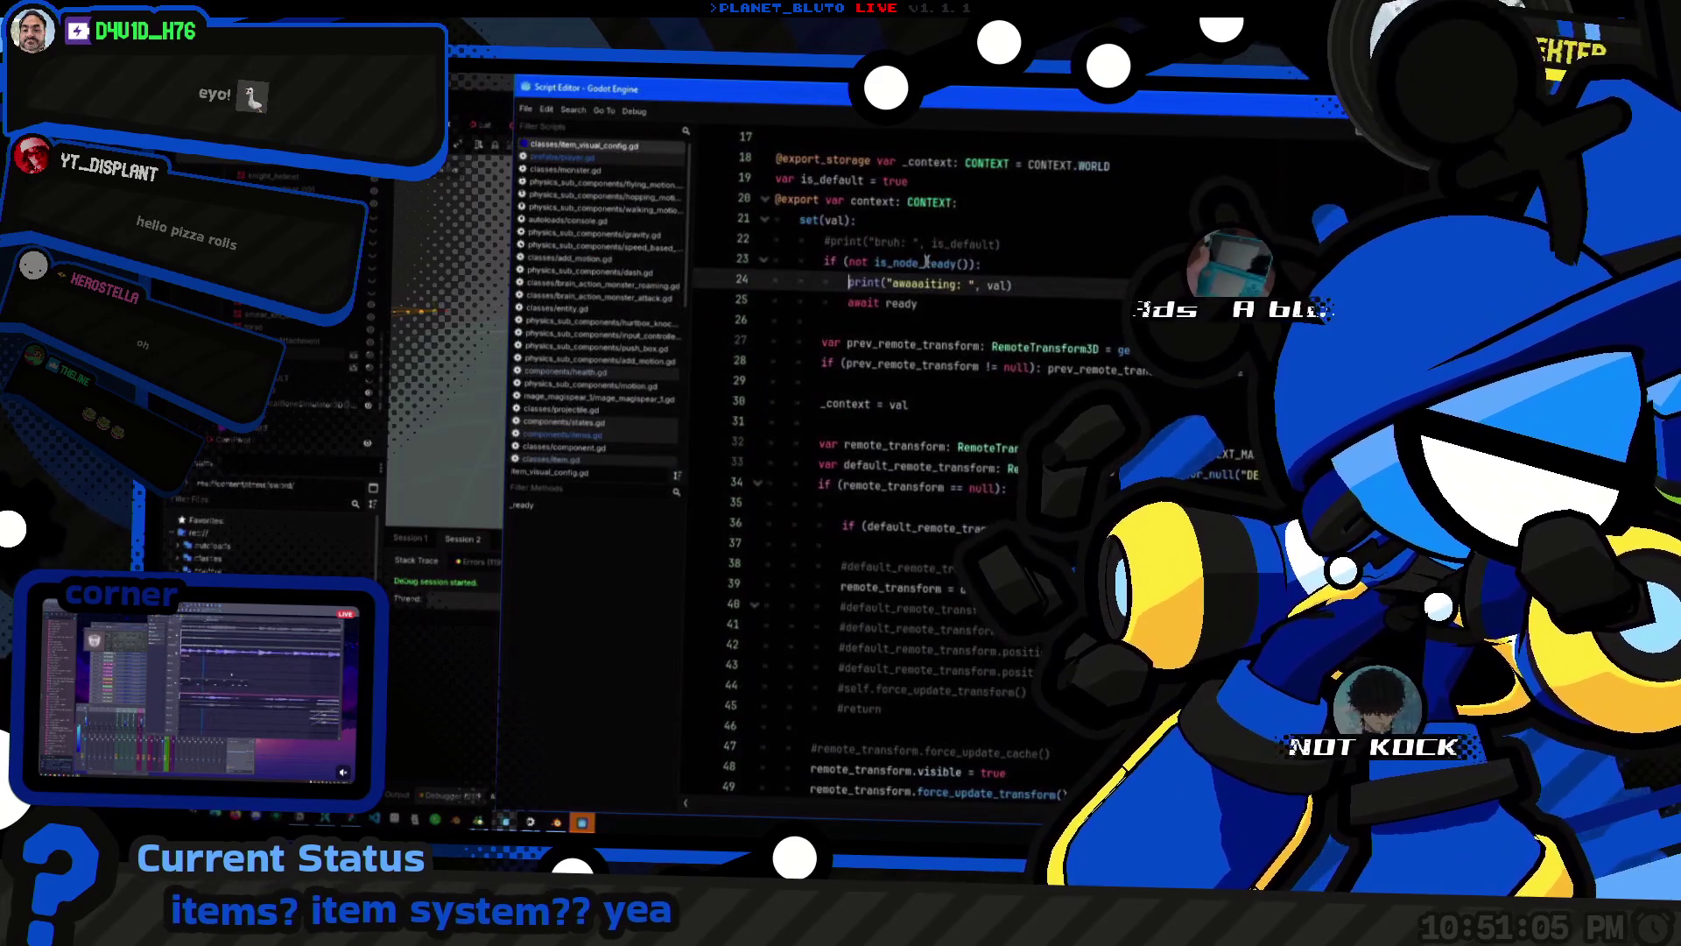
- Duplicate 'await ready' as 'await get_tree().process_frame', then rerun the game with F5
{"action": "left_click", "coordinate": [980, 308]}
{"action": "key", "text": "ctrl+shift+d"}
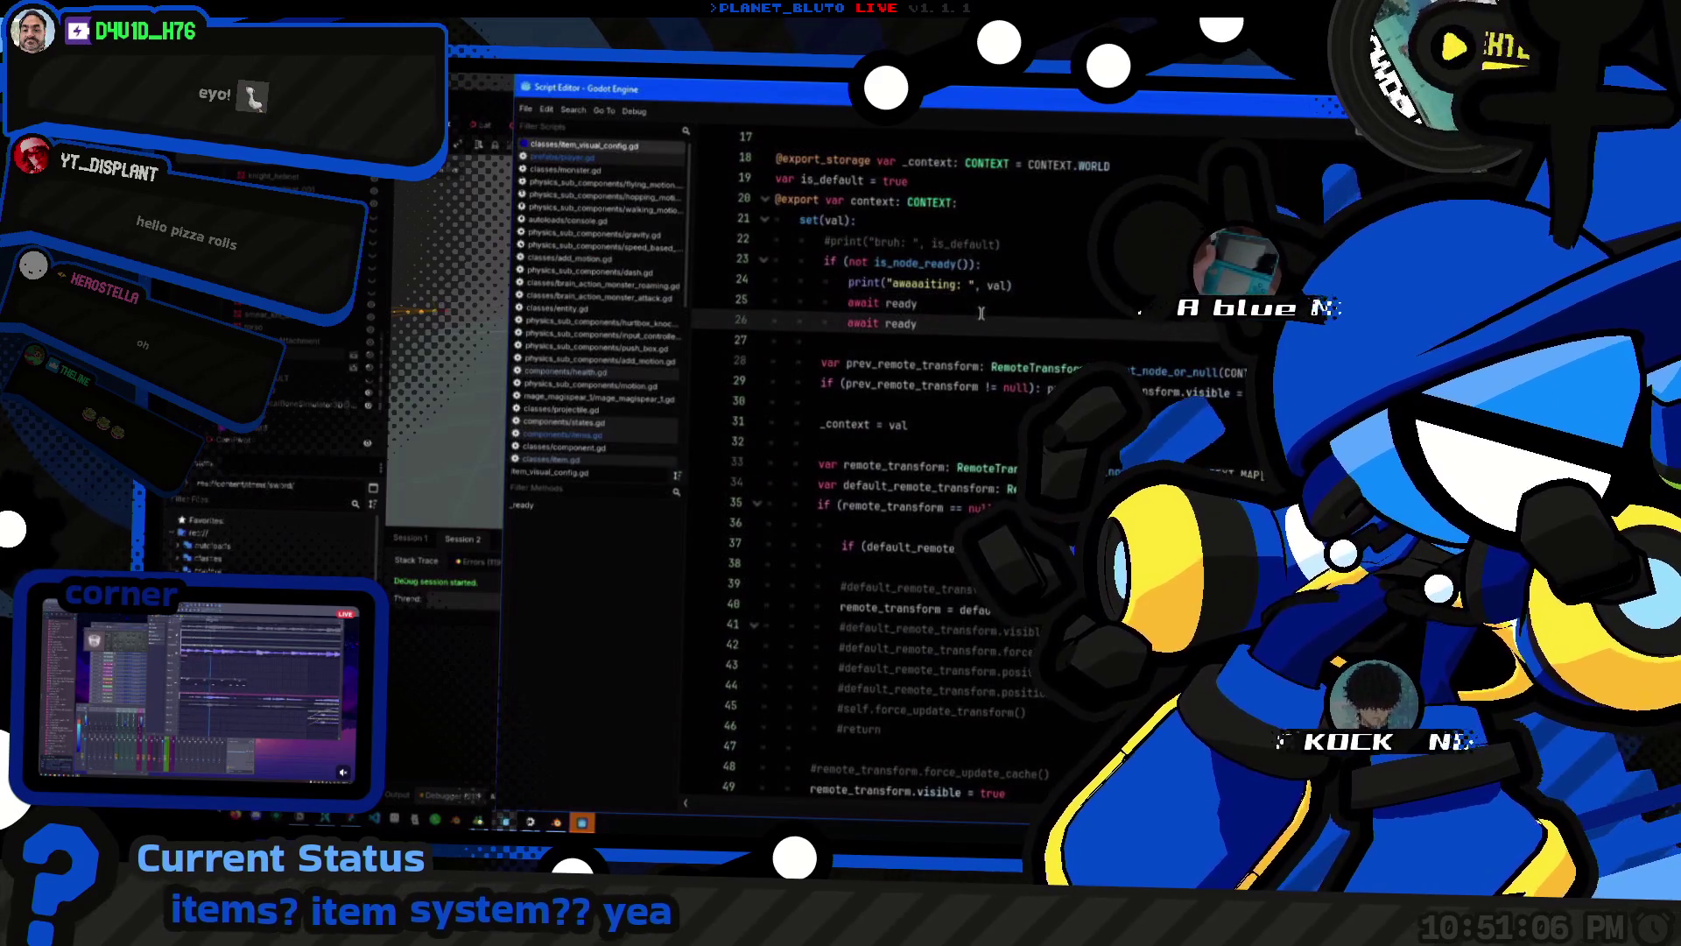
{"action": "type", "text": "get_tree().pr"}
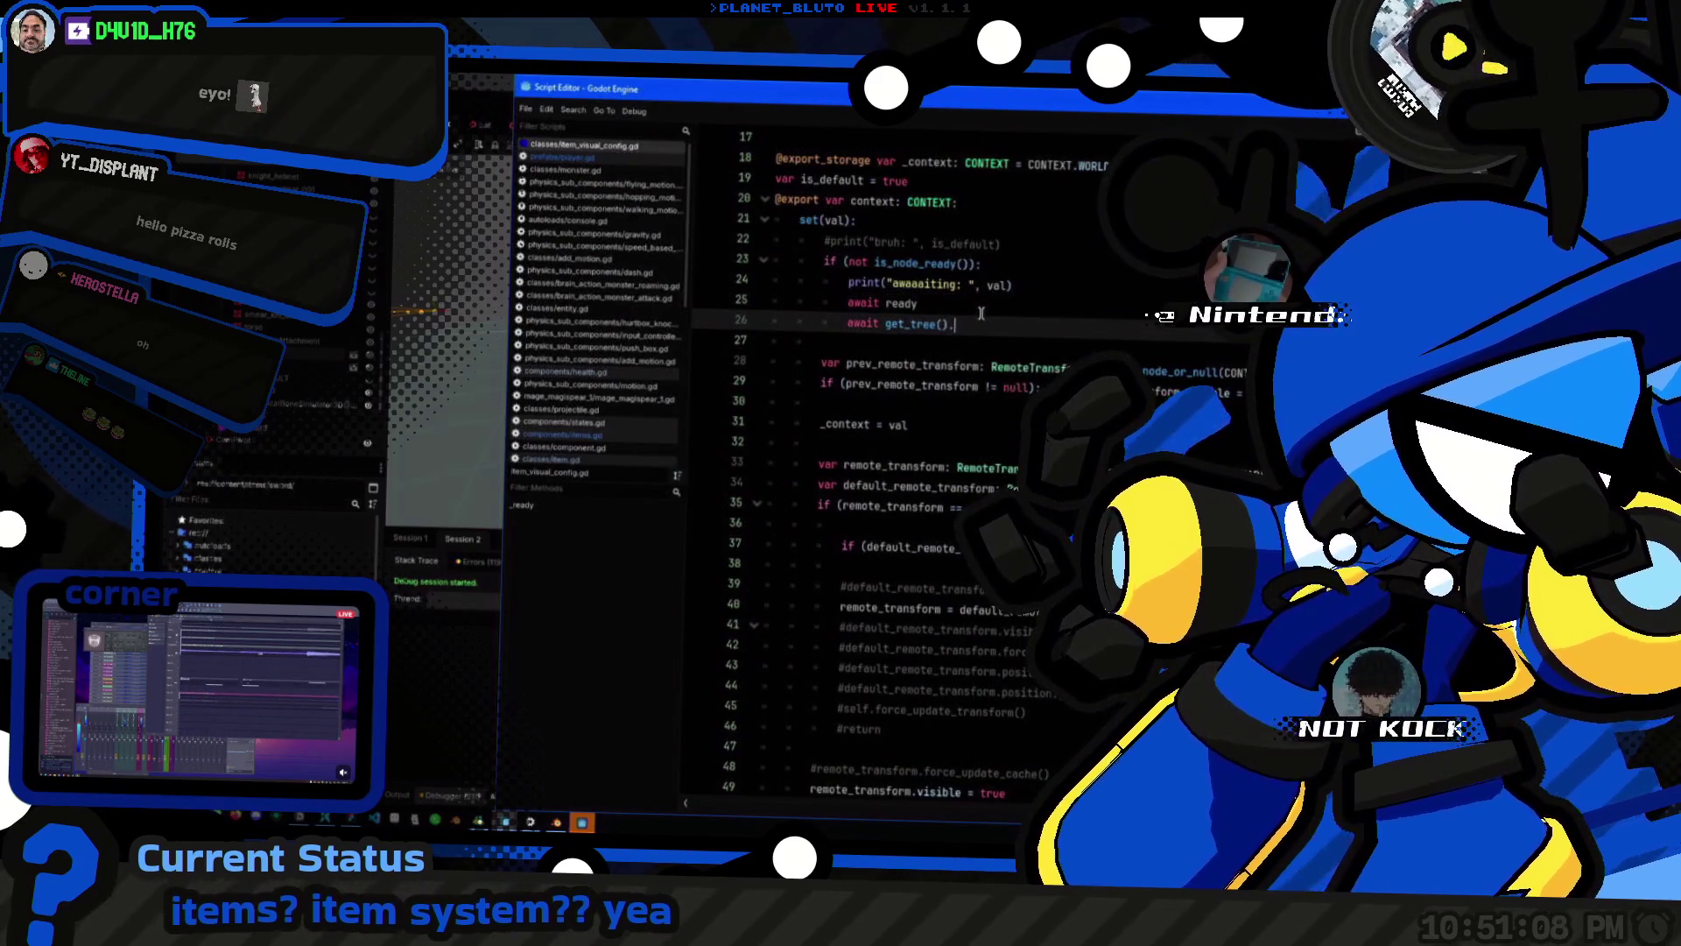
{"action": "key", "text": "Return"}
{"action": "key", "text": "F5"}
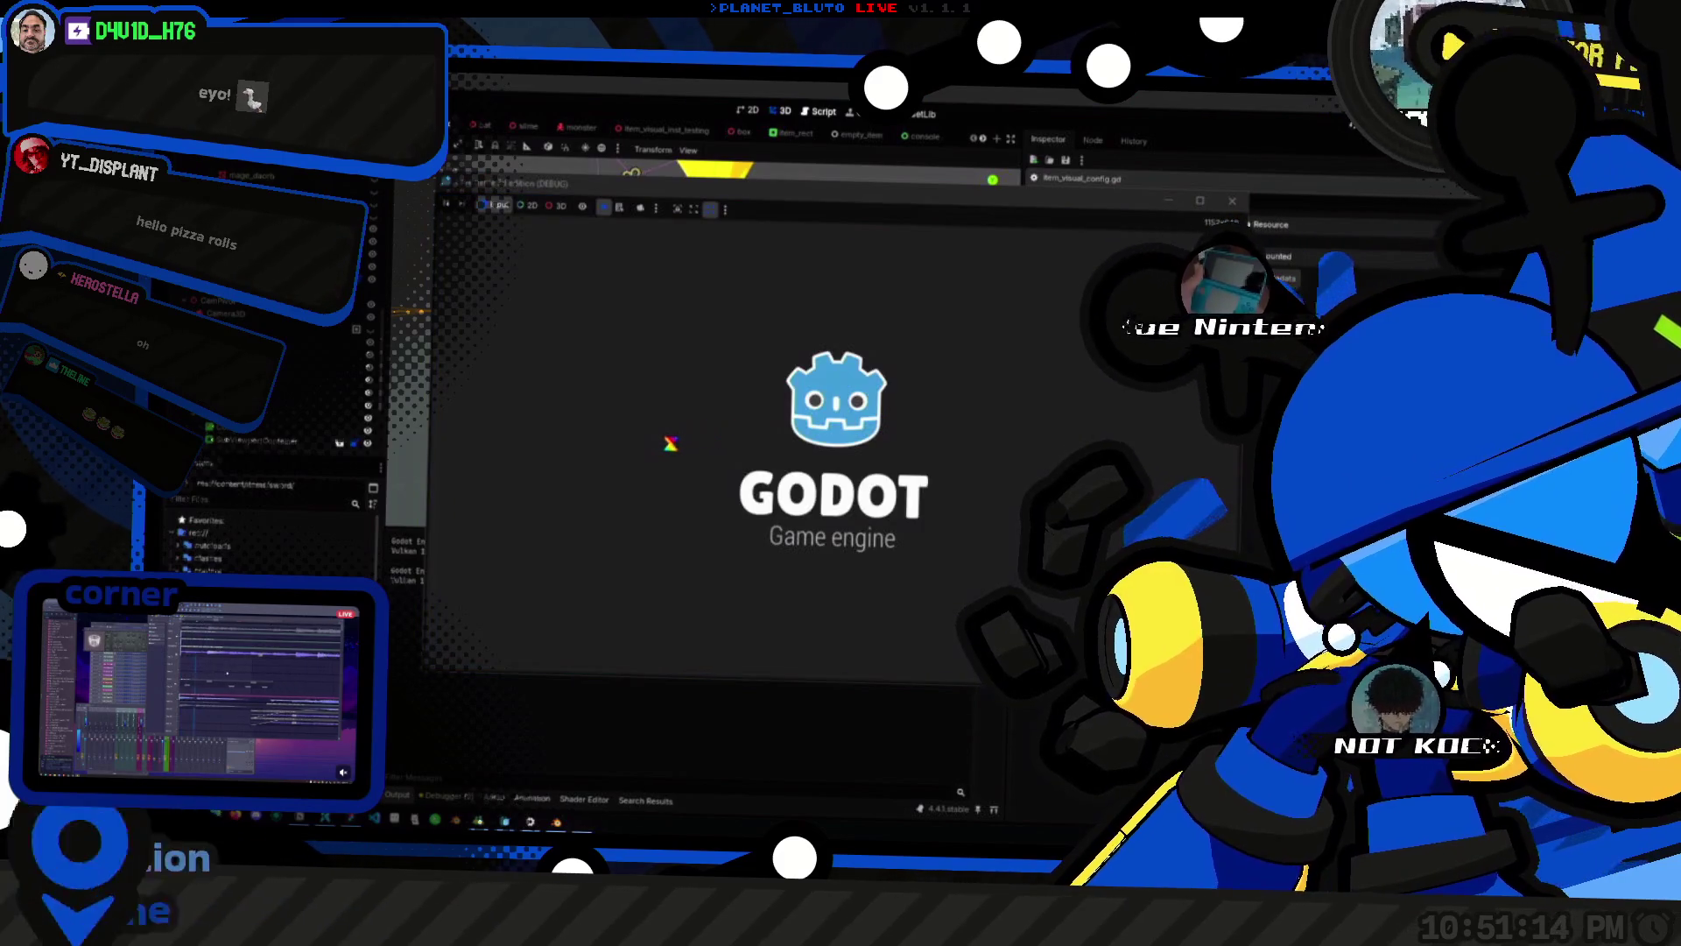
- Keep Knight as the class and host a game to enter the dungeon
{"action": "left_click", "coordinate": [616, 288]}
{"action": "left_click", "coordinate": [613, 315]}
{"action": "left_click", "coordinate": [897, 378]}
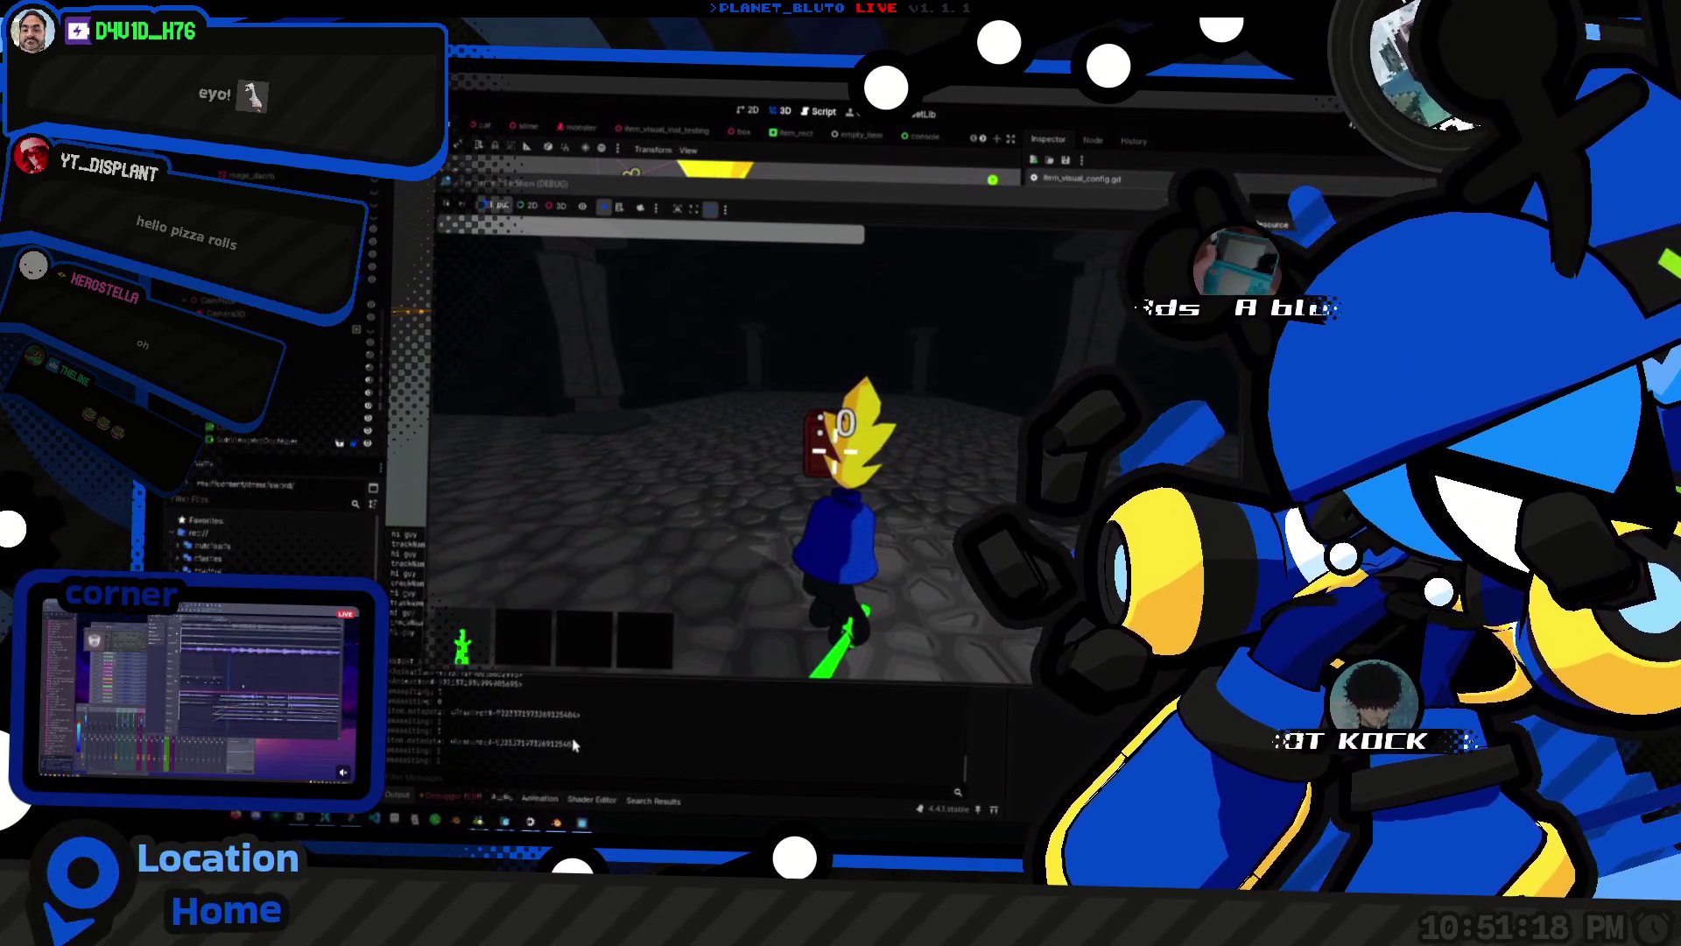
- View the character in the game window, then return to the editor's 3D viewport
{"action": "key", "text": "alt+Tab"}
{"action": "key", "text": "alt+Tab"}
{"action": "key", "text": "alt+Tab"}
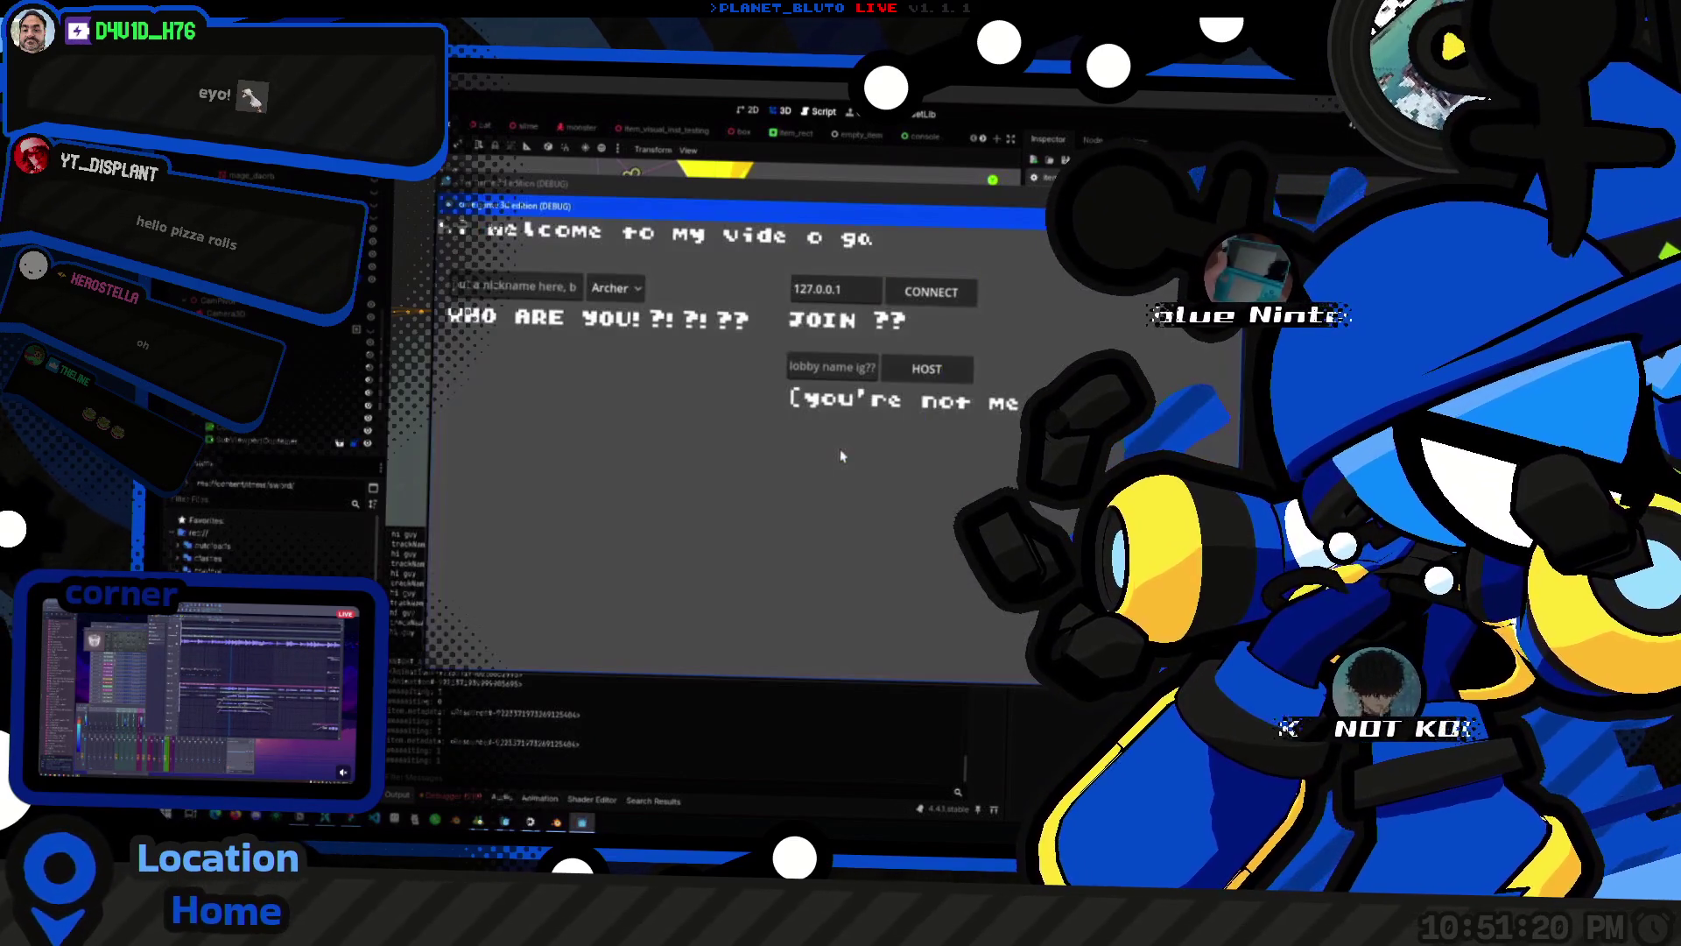
{"action": "left_click", "coordinate": [1009, 360]}
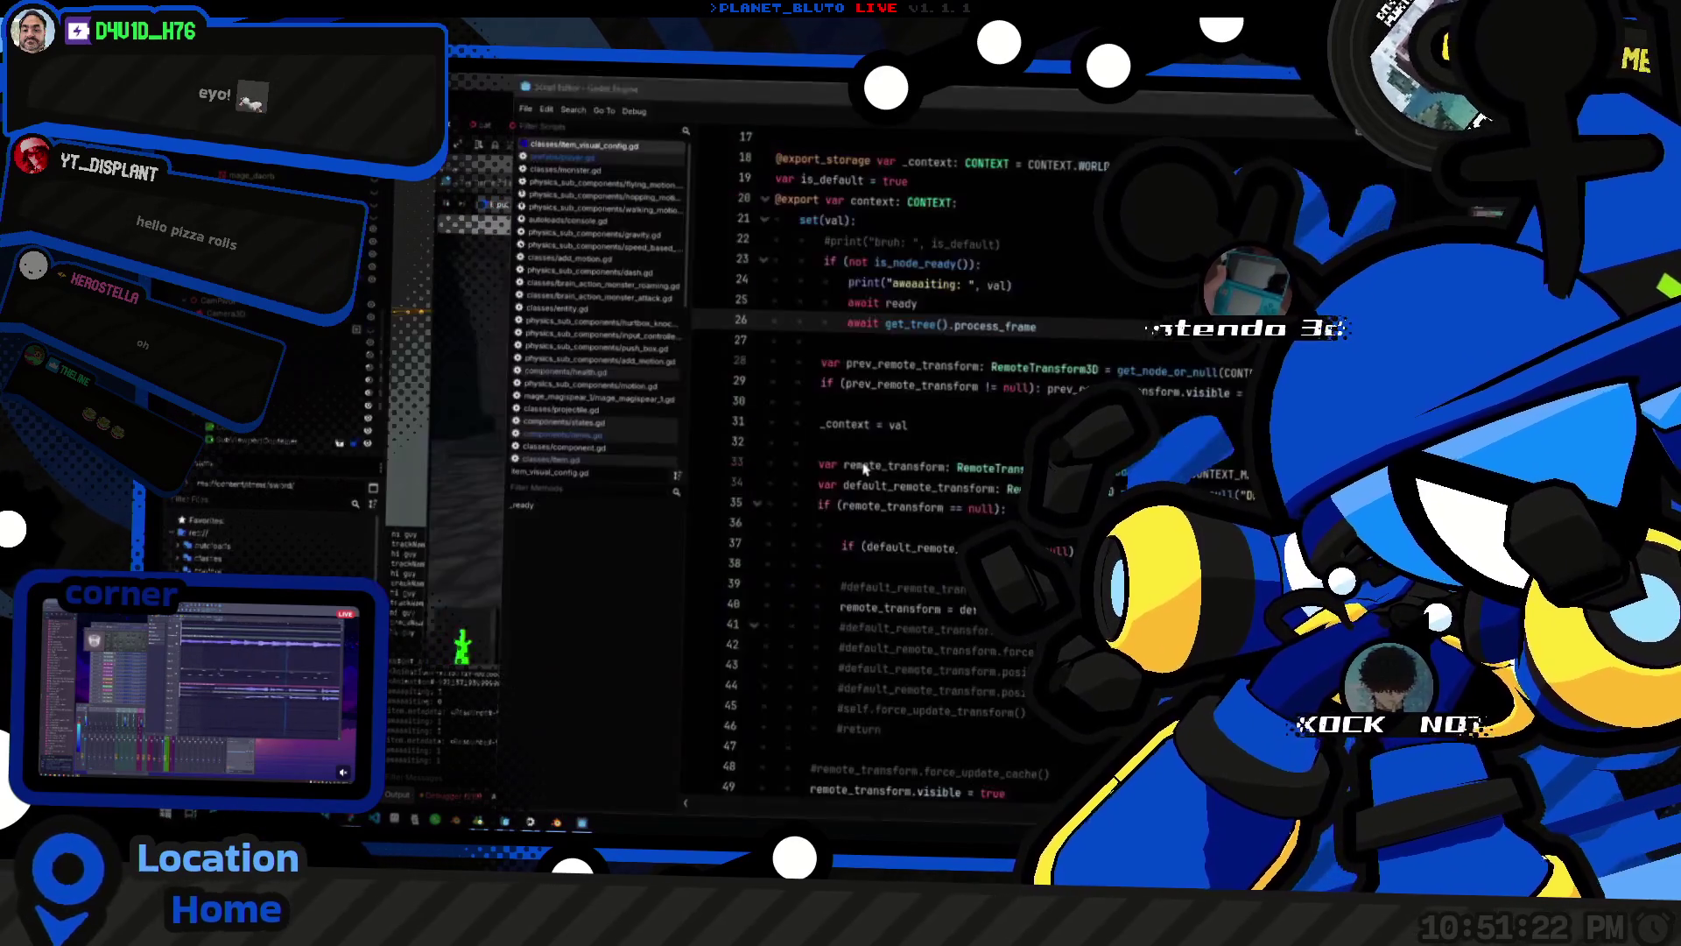
{"action": "key", "text": "alt+Tab"}
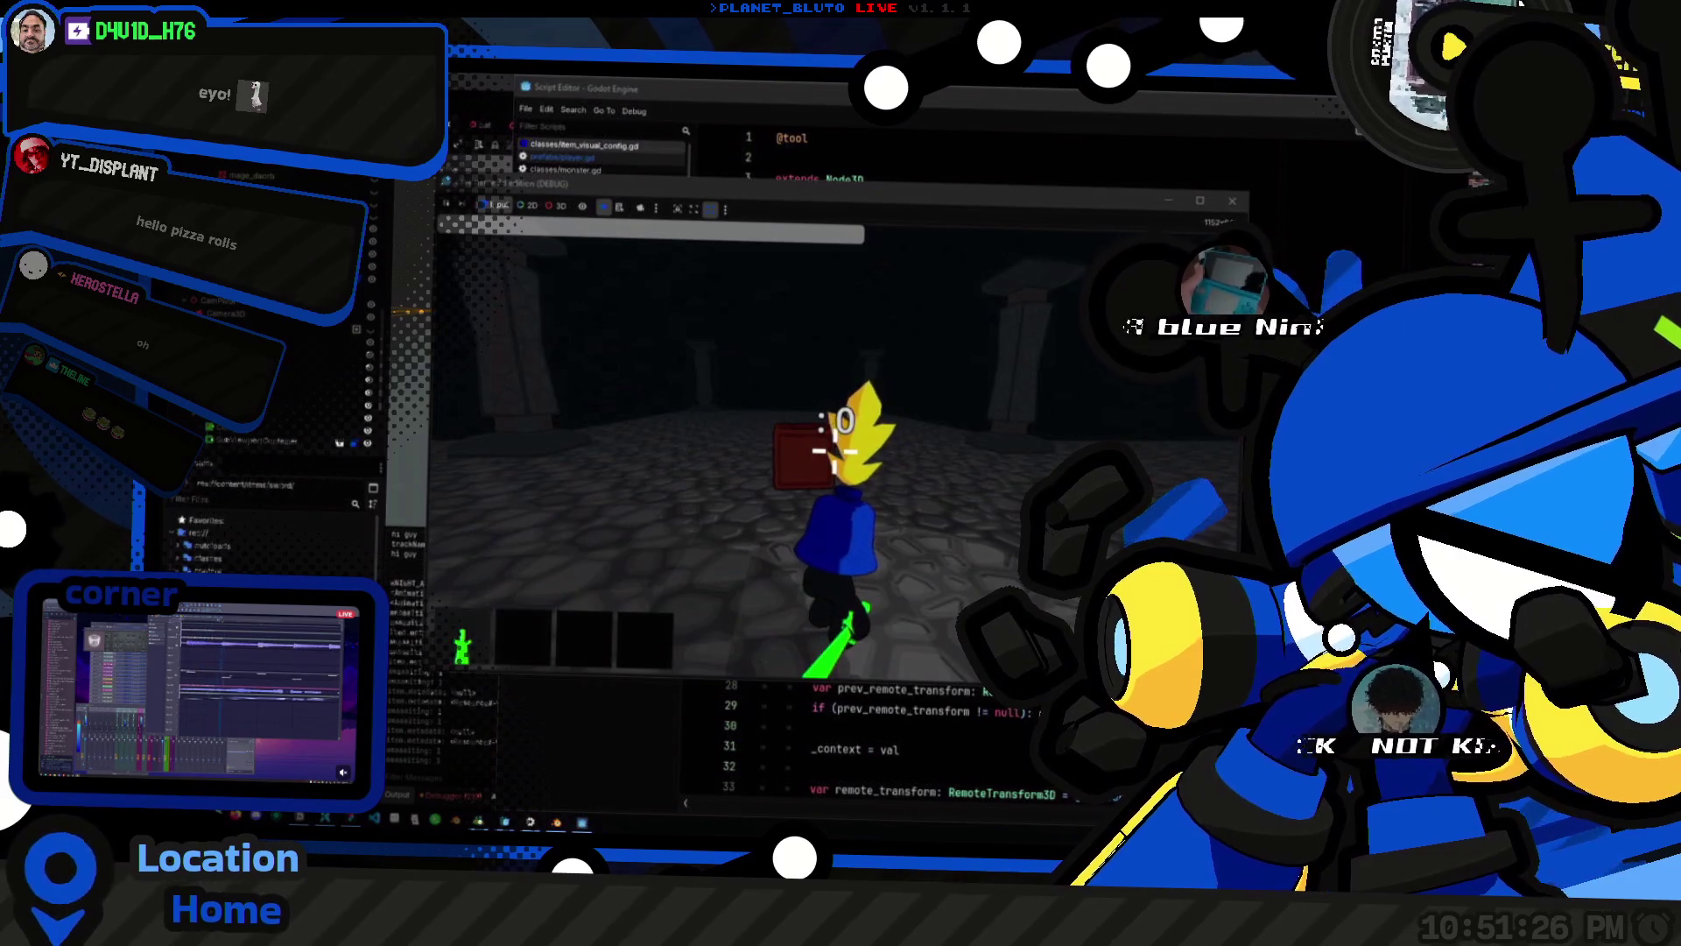
{"action": "mouse_move", "coordinate": [840, 473]}
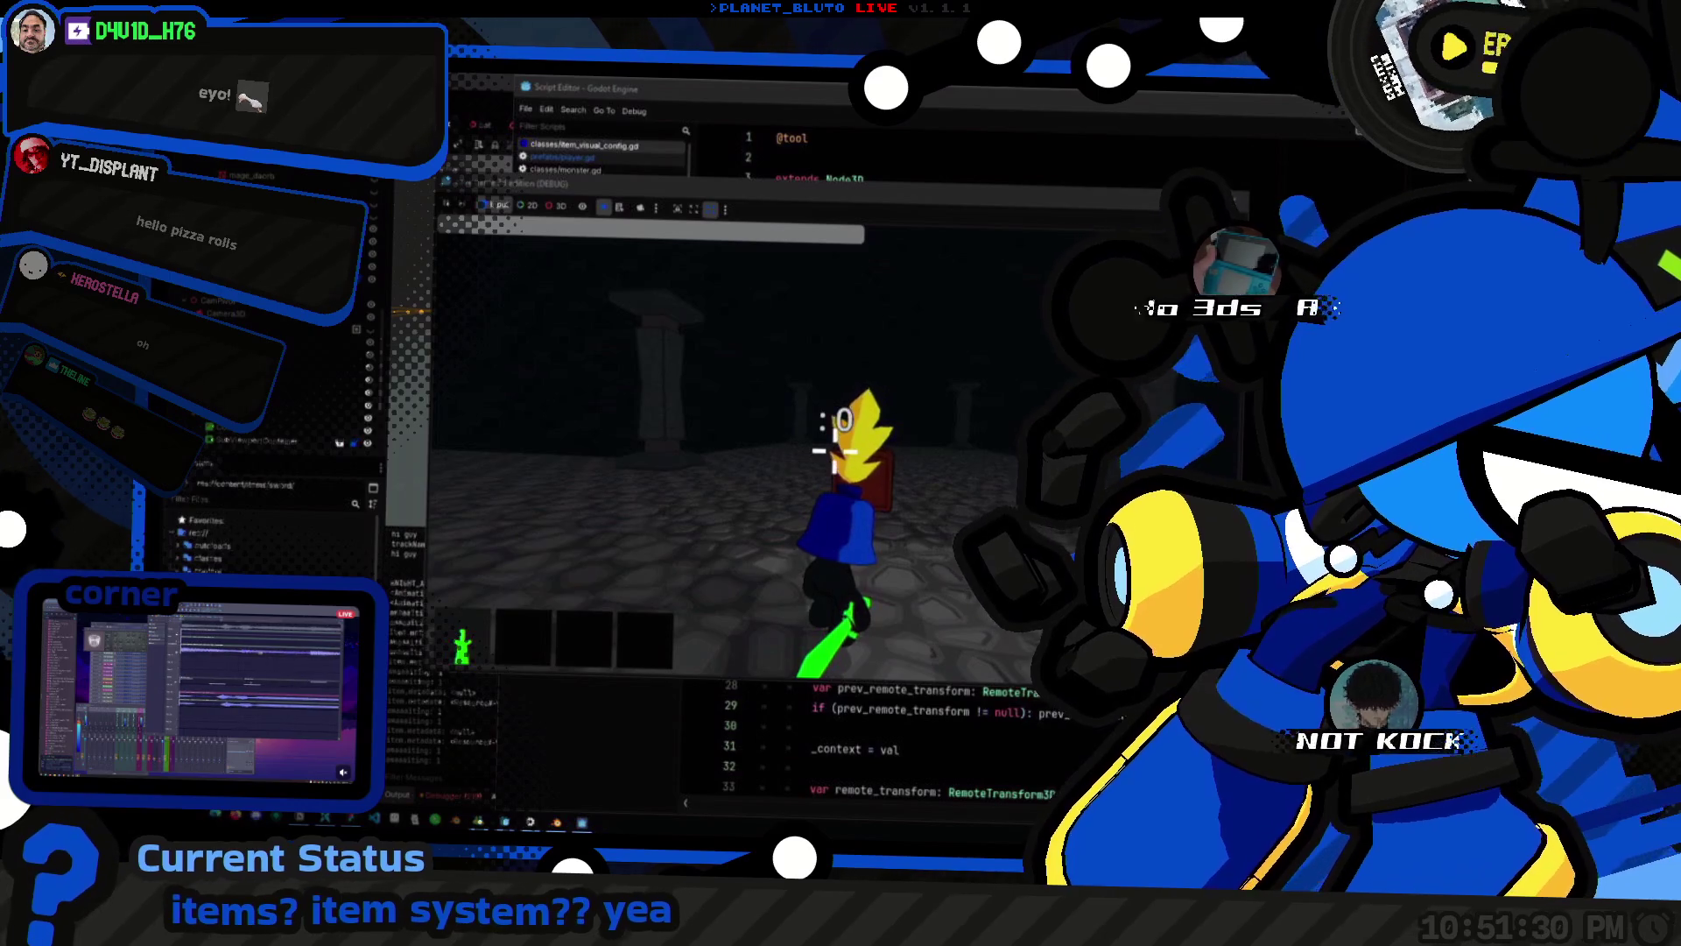
{"action": "key", "text": "alt+Tab"}
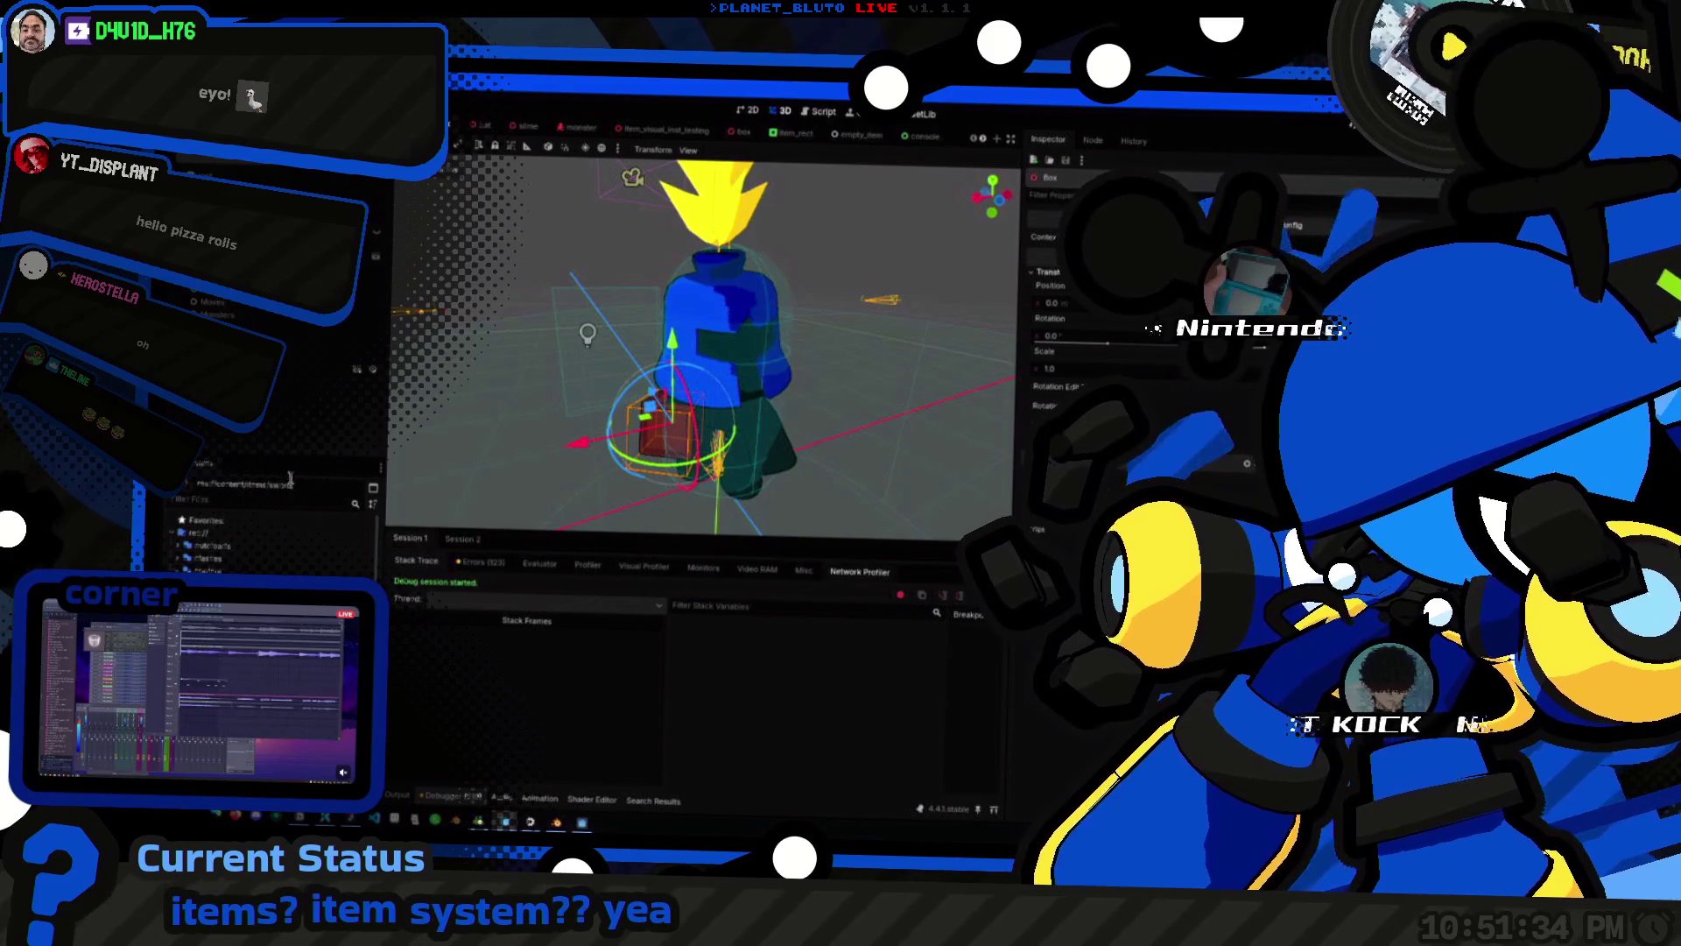
- Inspect the running sword node, its Context fields and its child Node3D in the Remote tree
{"action": "left_click", "coordinate": [188, 424]}
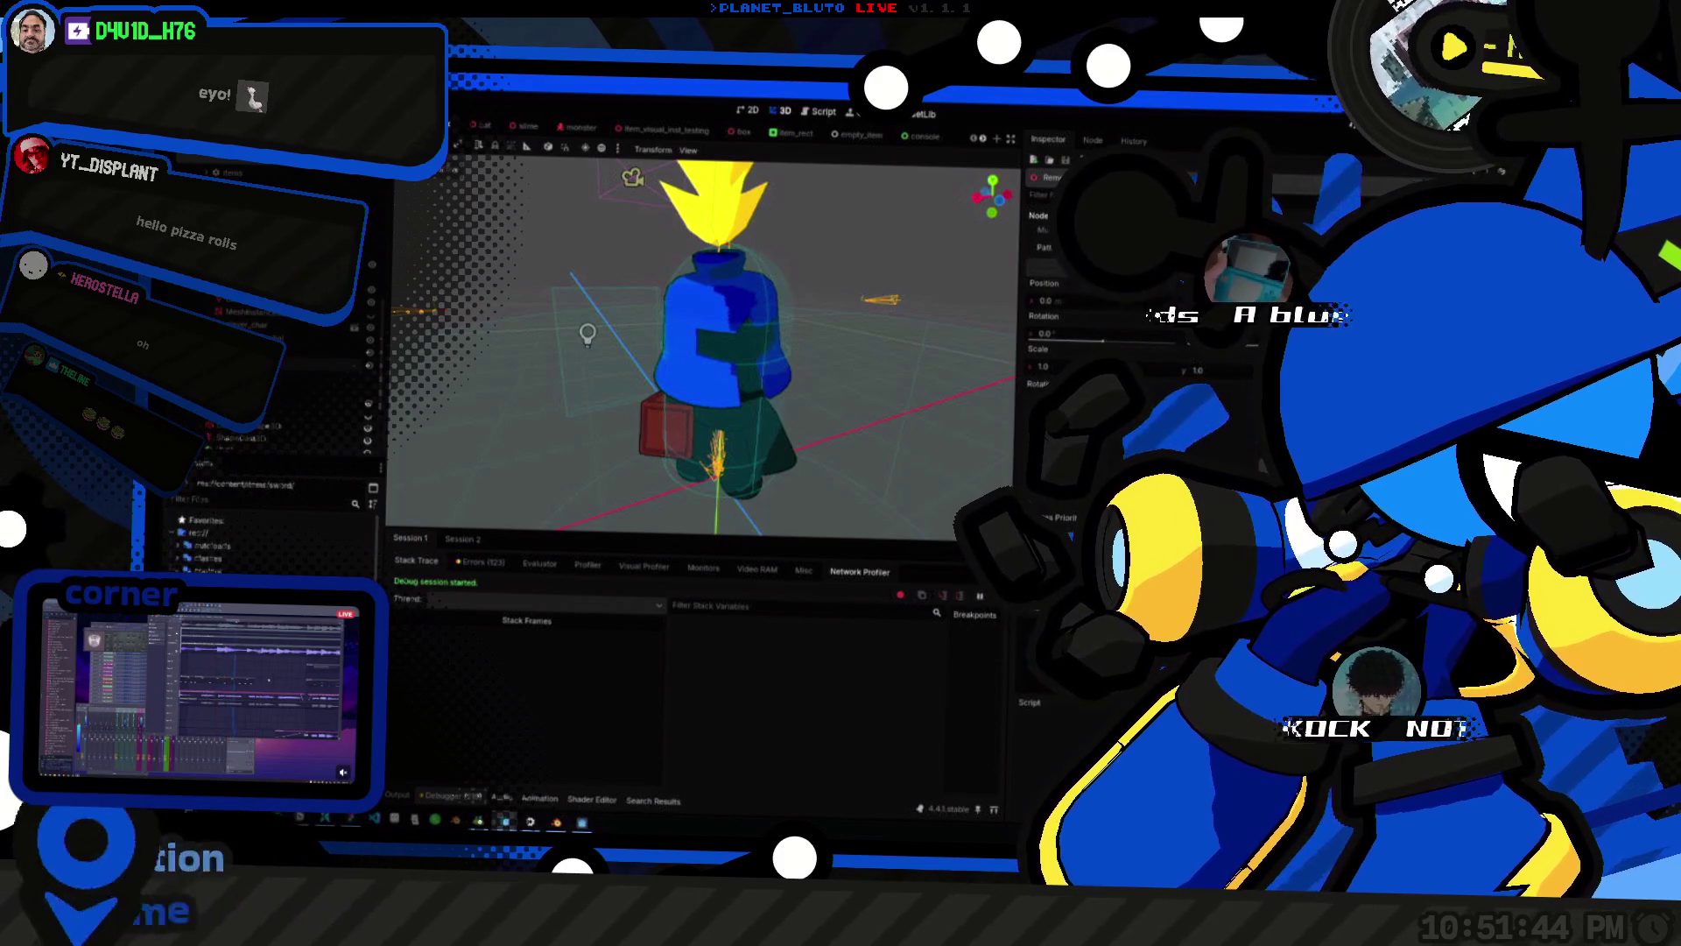
{"action": "scroll", "coordinate": [289, 377], "scroll_direction": "down", "scroll_amount": 3}
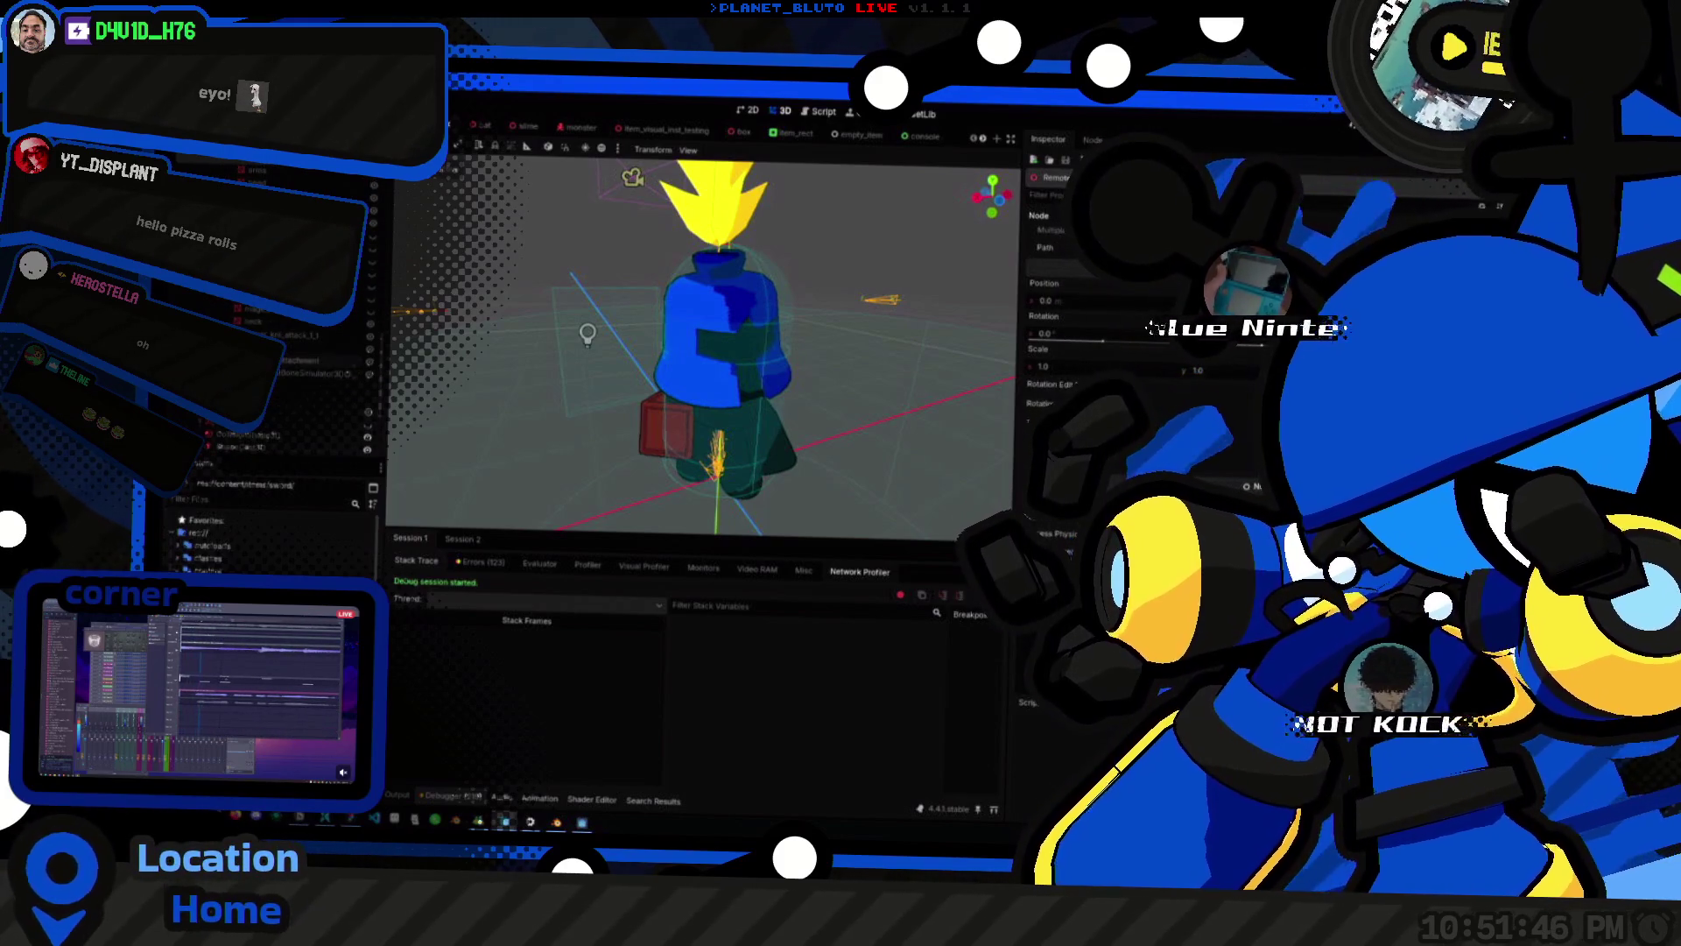
{"action": "left_click", "coordinate": [315, 374]}
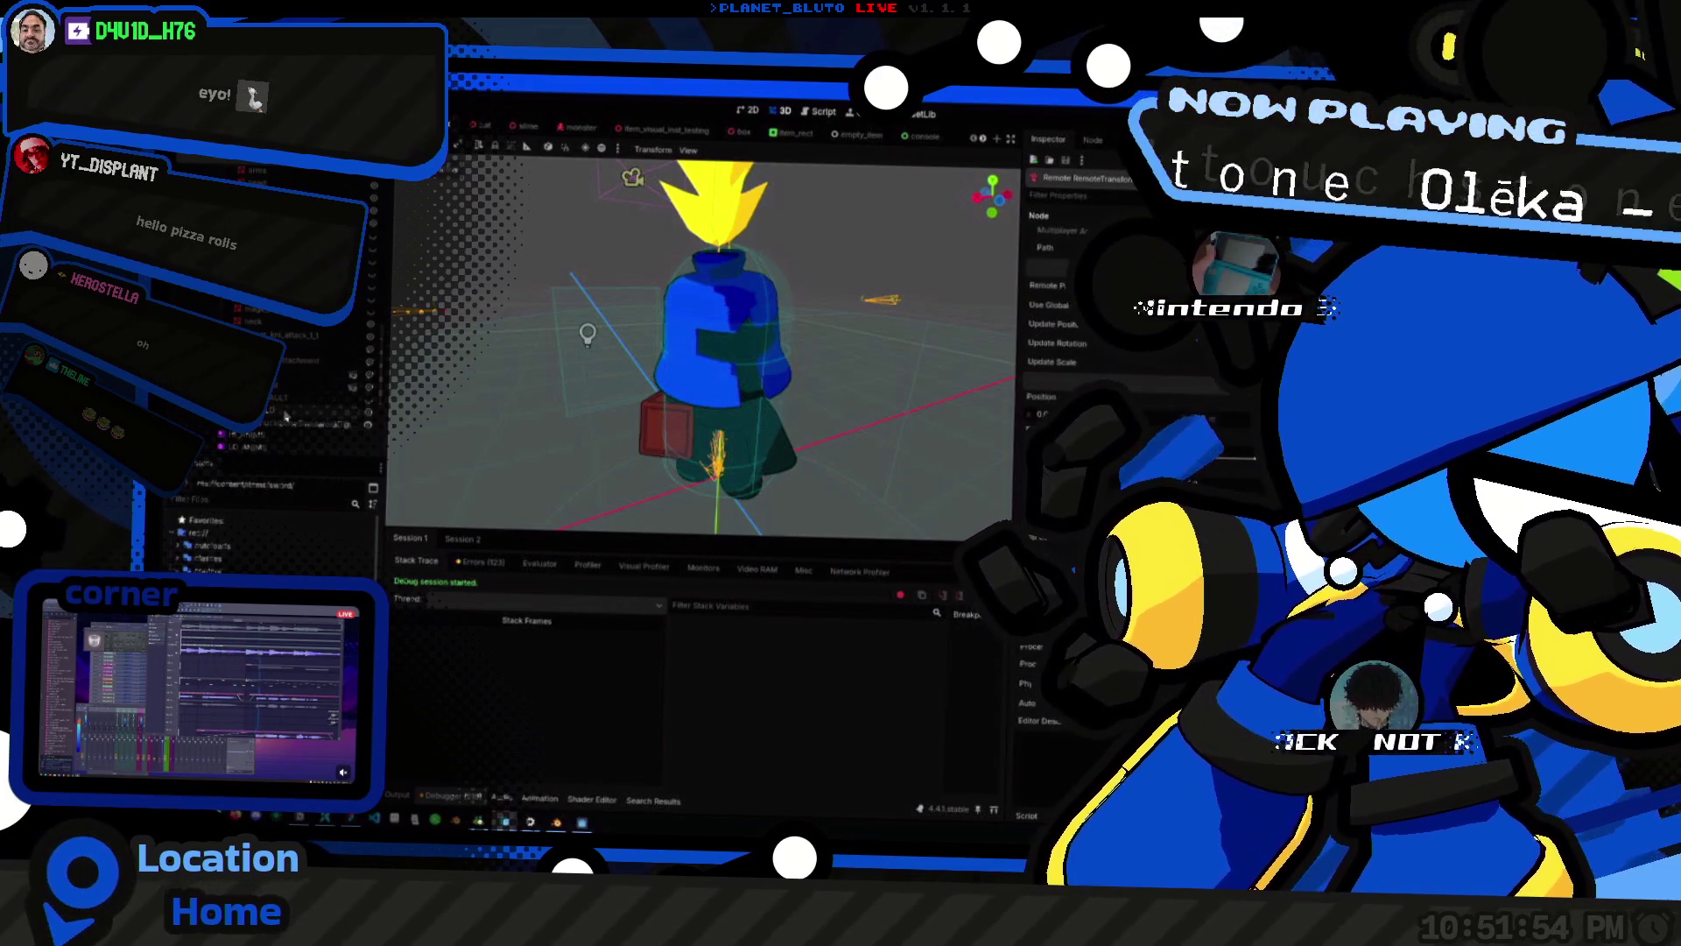
{"action": "left_click", "coordinate": [294, 381]}
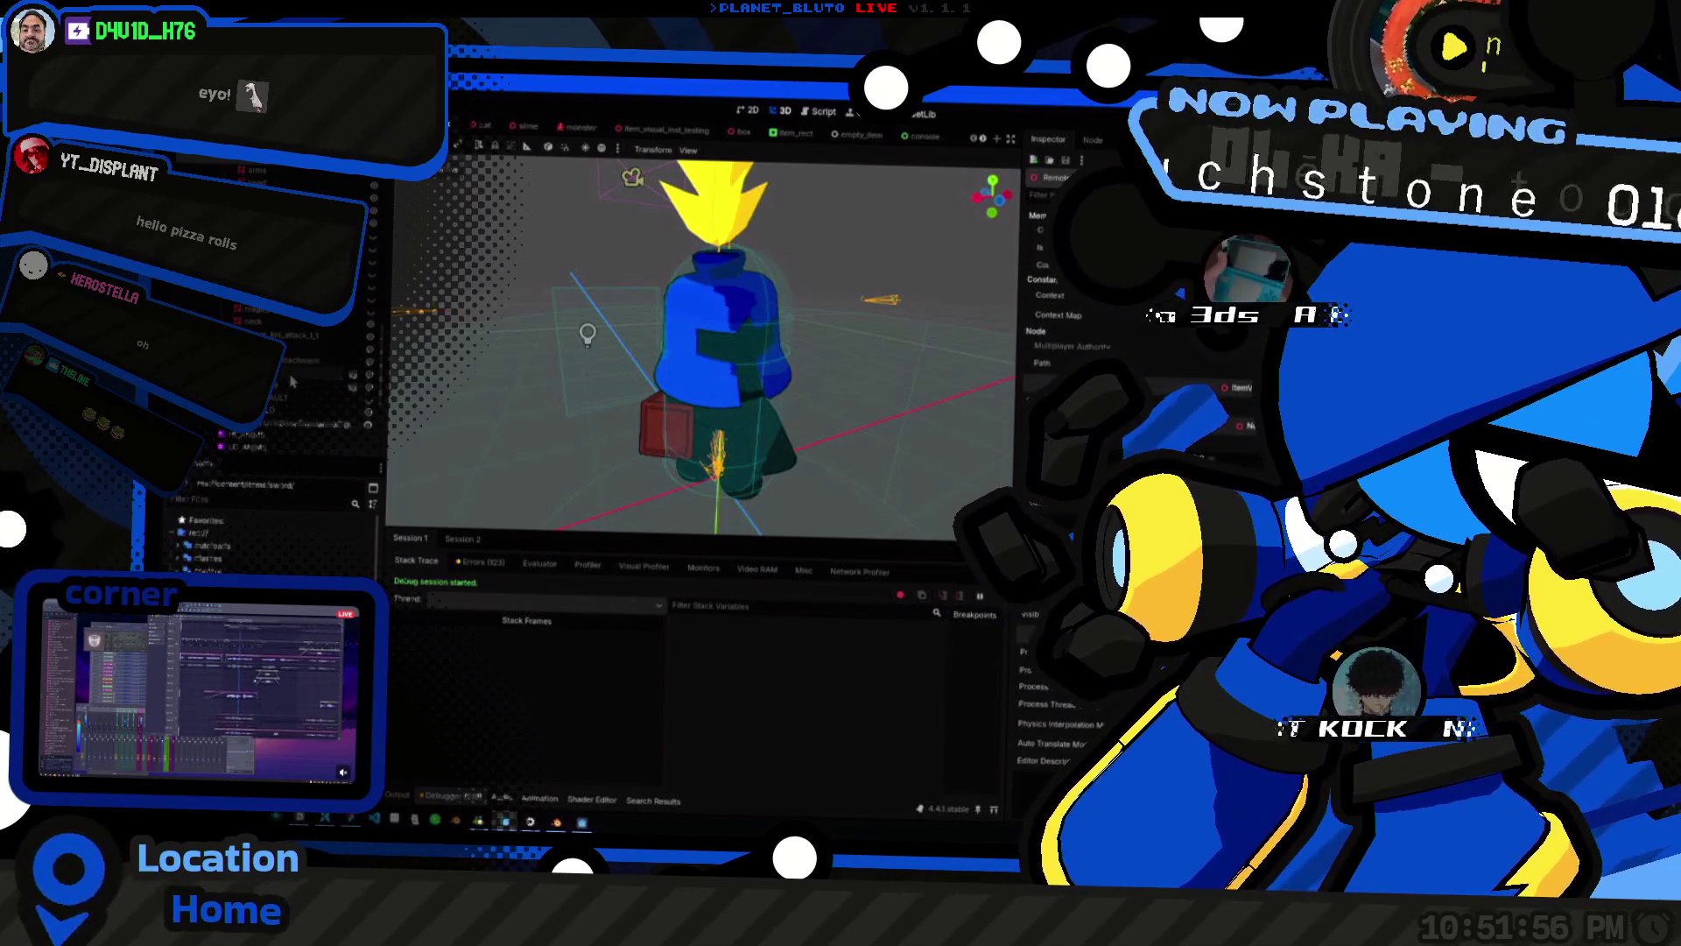
{"action": "left_click", "coordinate": [292, 396]}
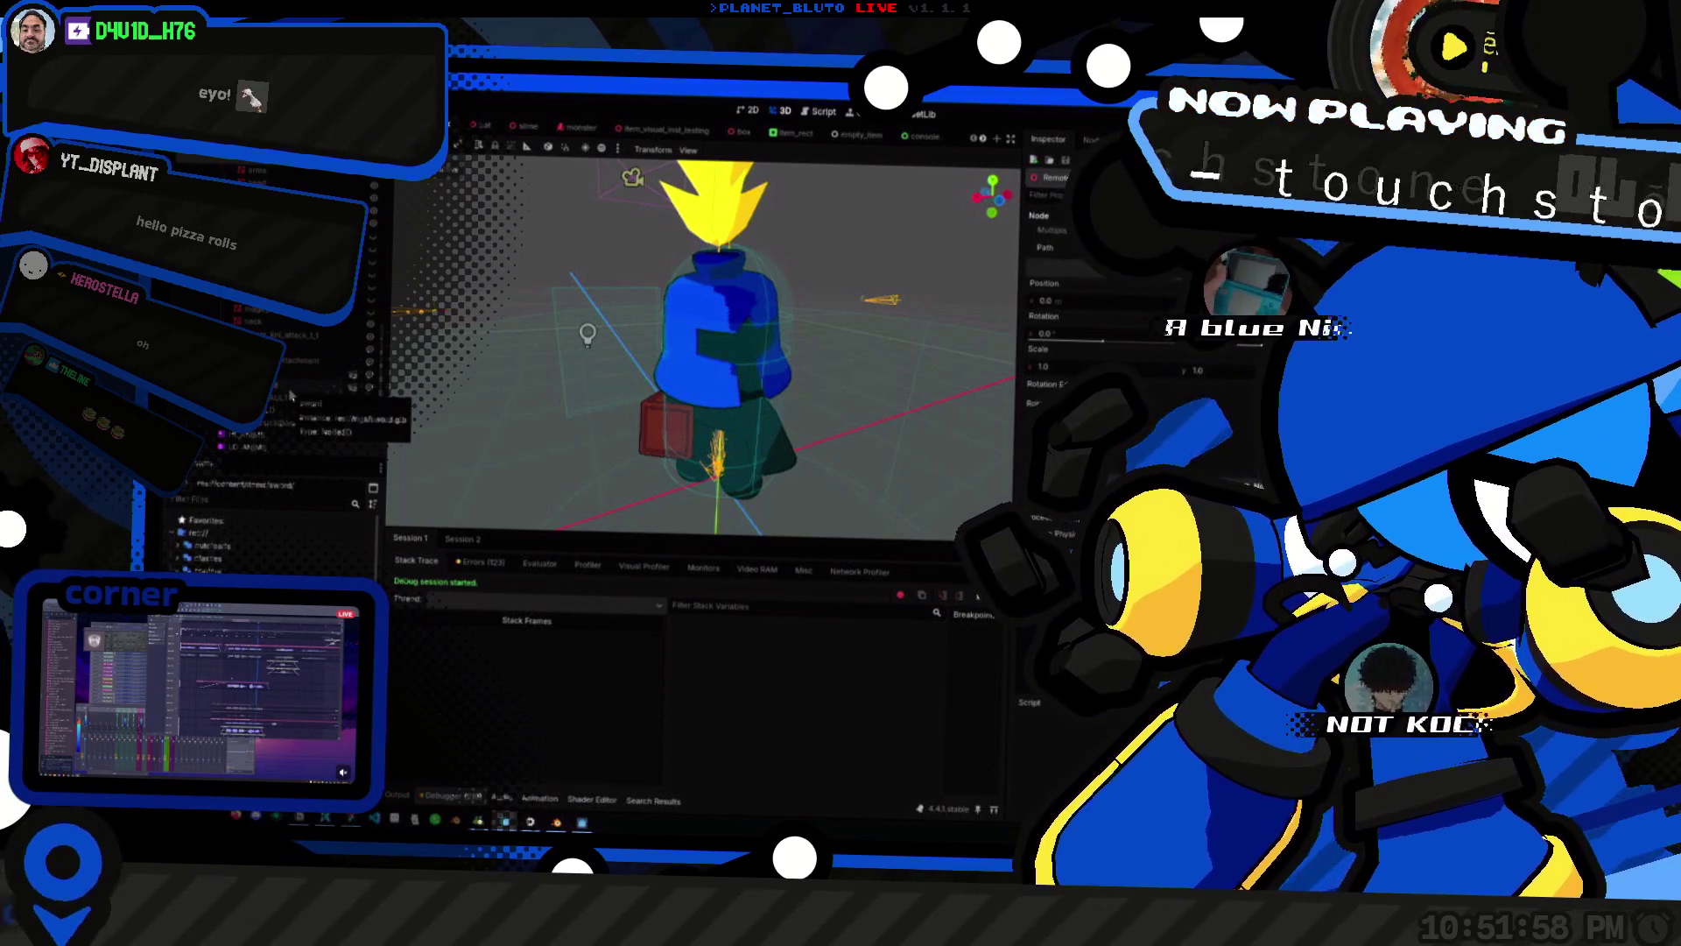
- Inspect the Arm and RemoteTransform3D remote path settings, then bring the game back up
{"action": "left_click", "coordinate": [292, 425]}
{"action": "left_click", "coordinate": [292, 421]}
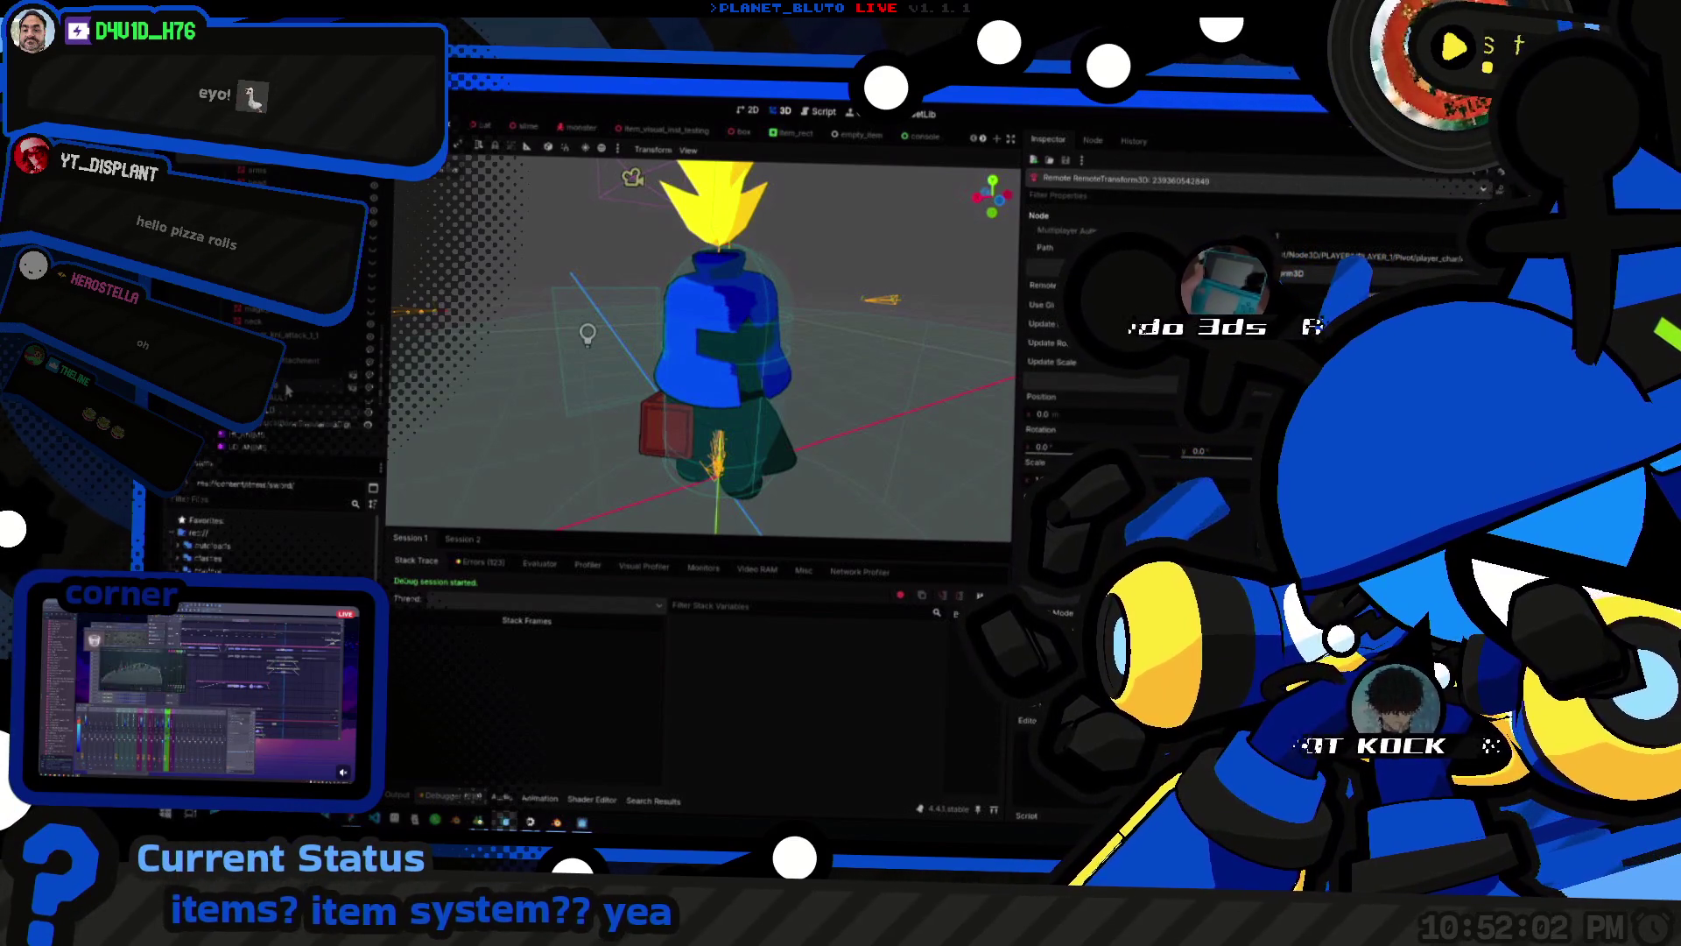
{"action": "left_click", "coordinate": [287, 390]}
{"action": "left_click", "coordinate": [290, 409]}
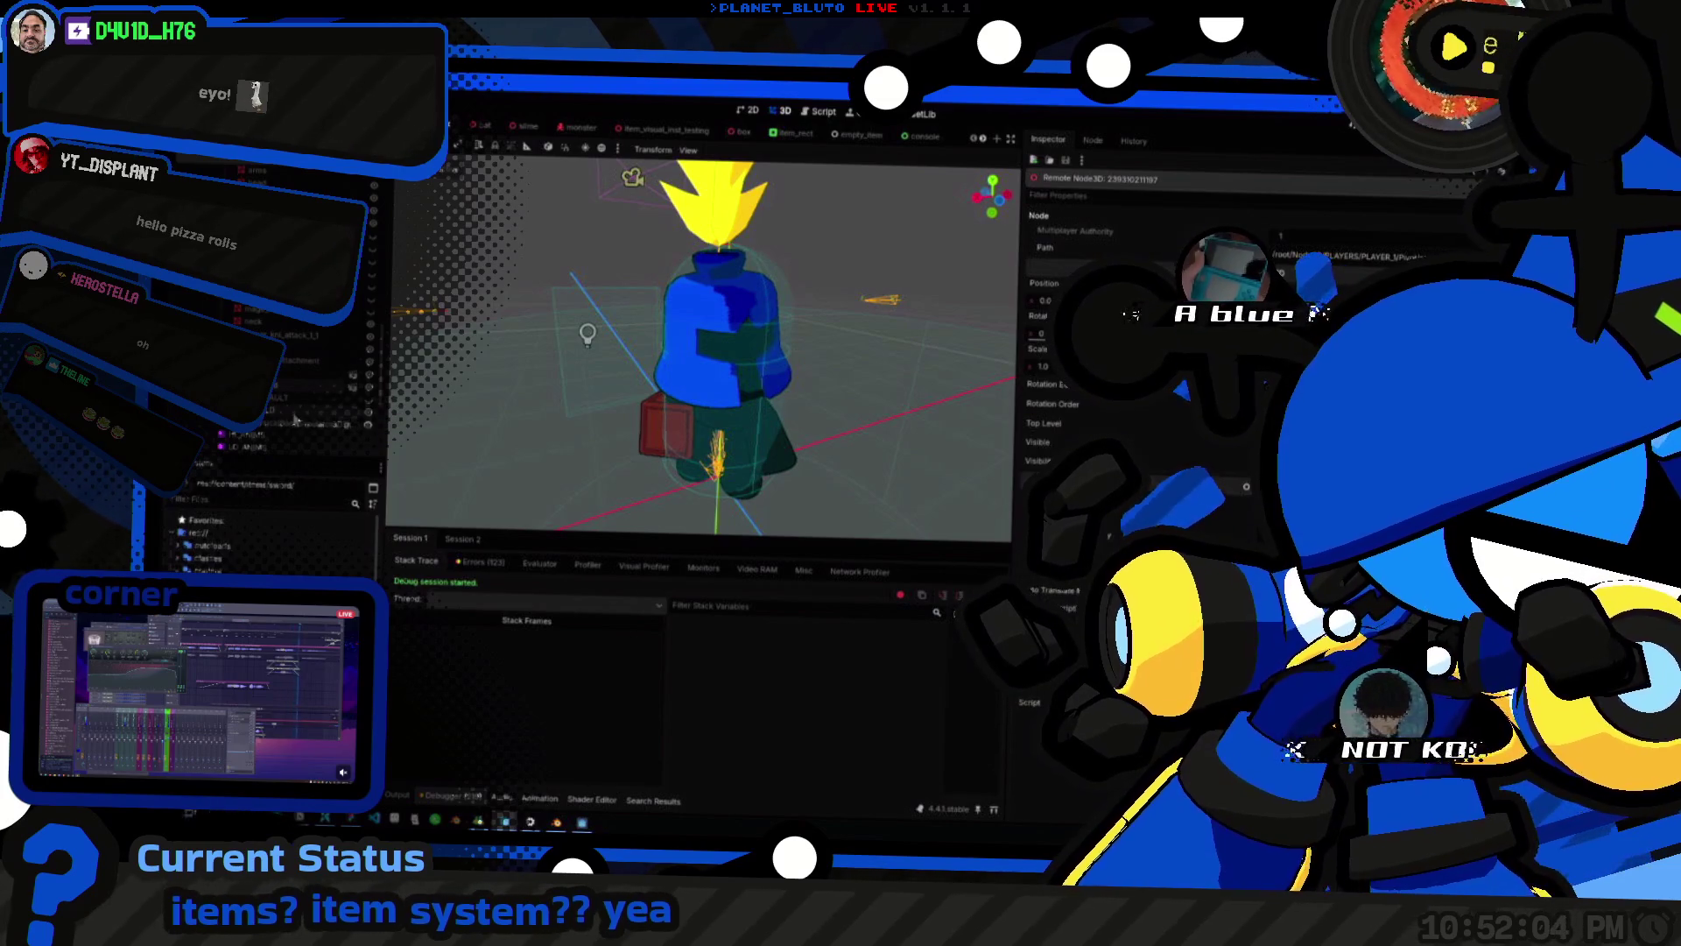
{"action": "left_click", "coordinate": [295, 422]}
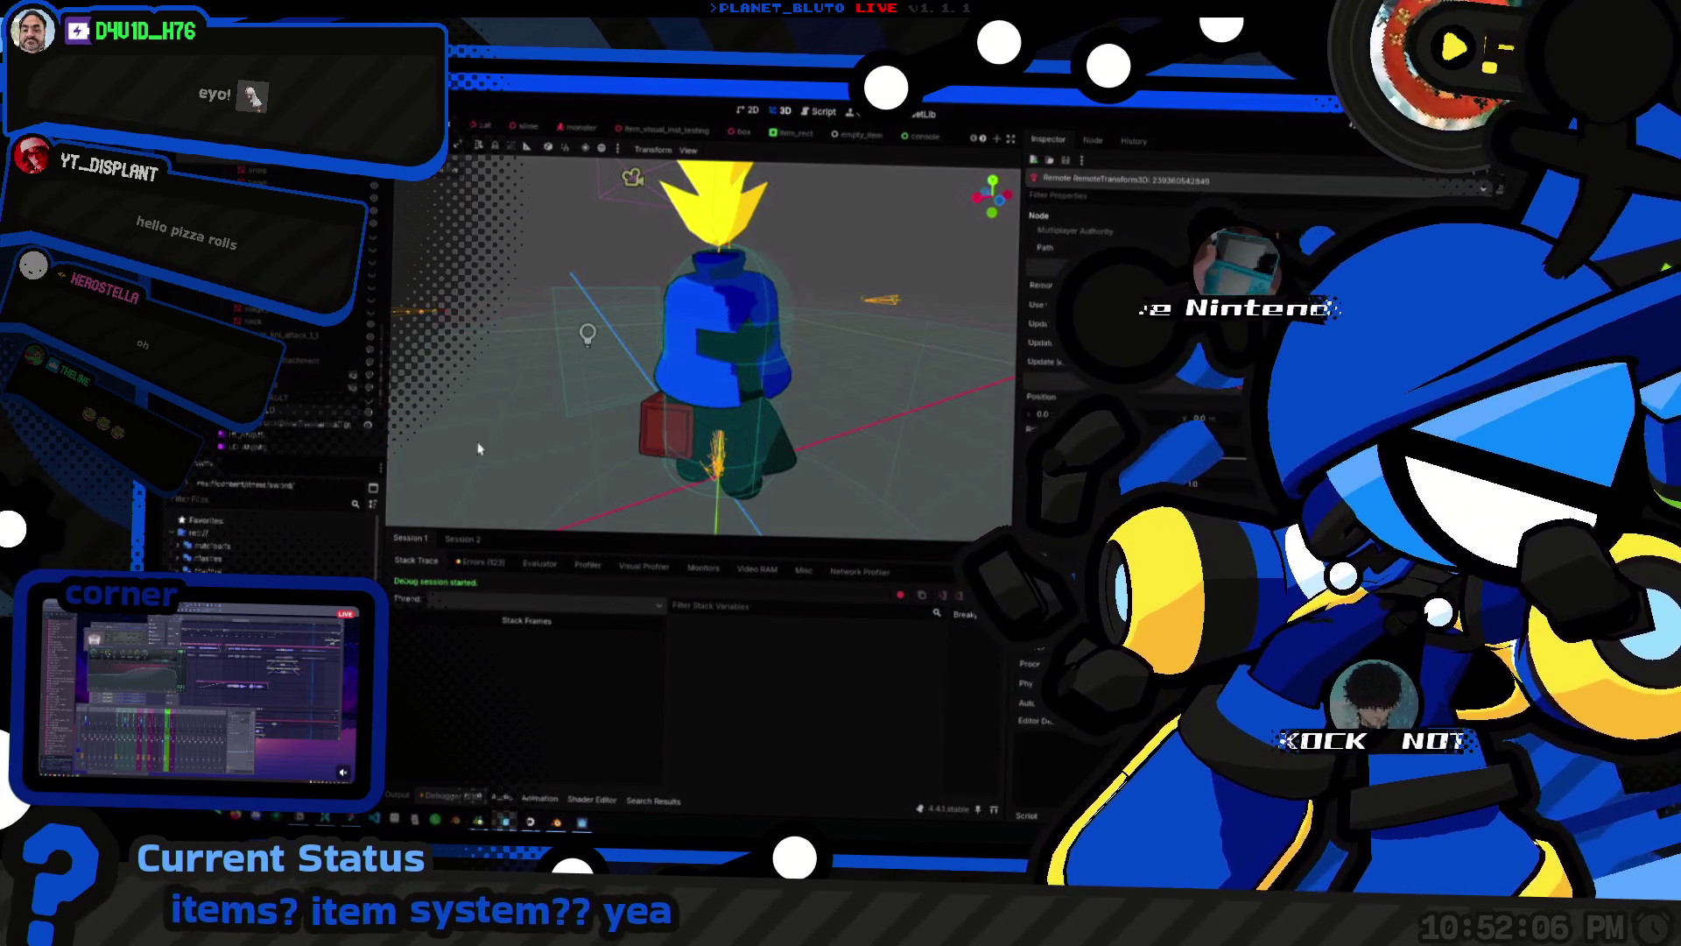
{"action": "key", "text": "alt+Tab"}
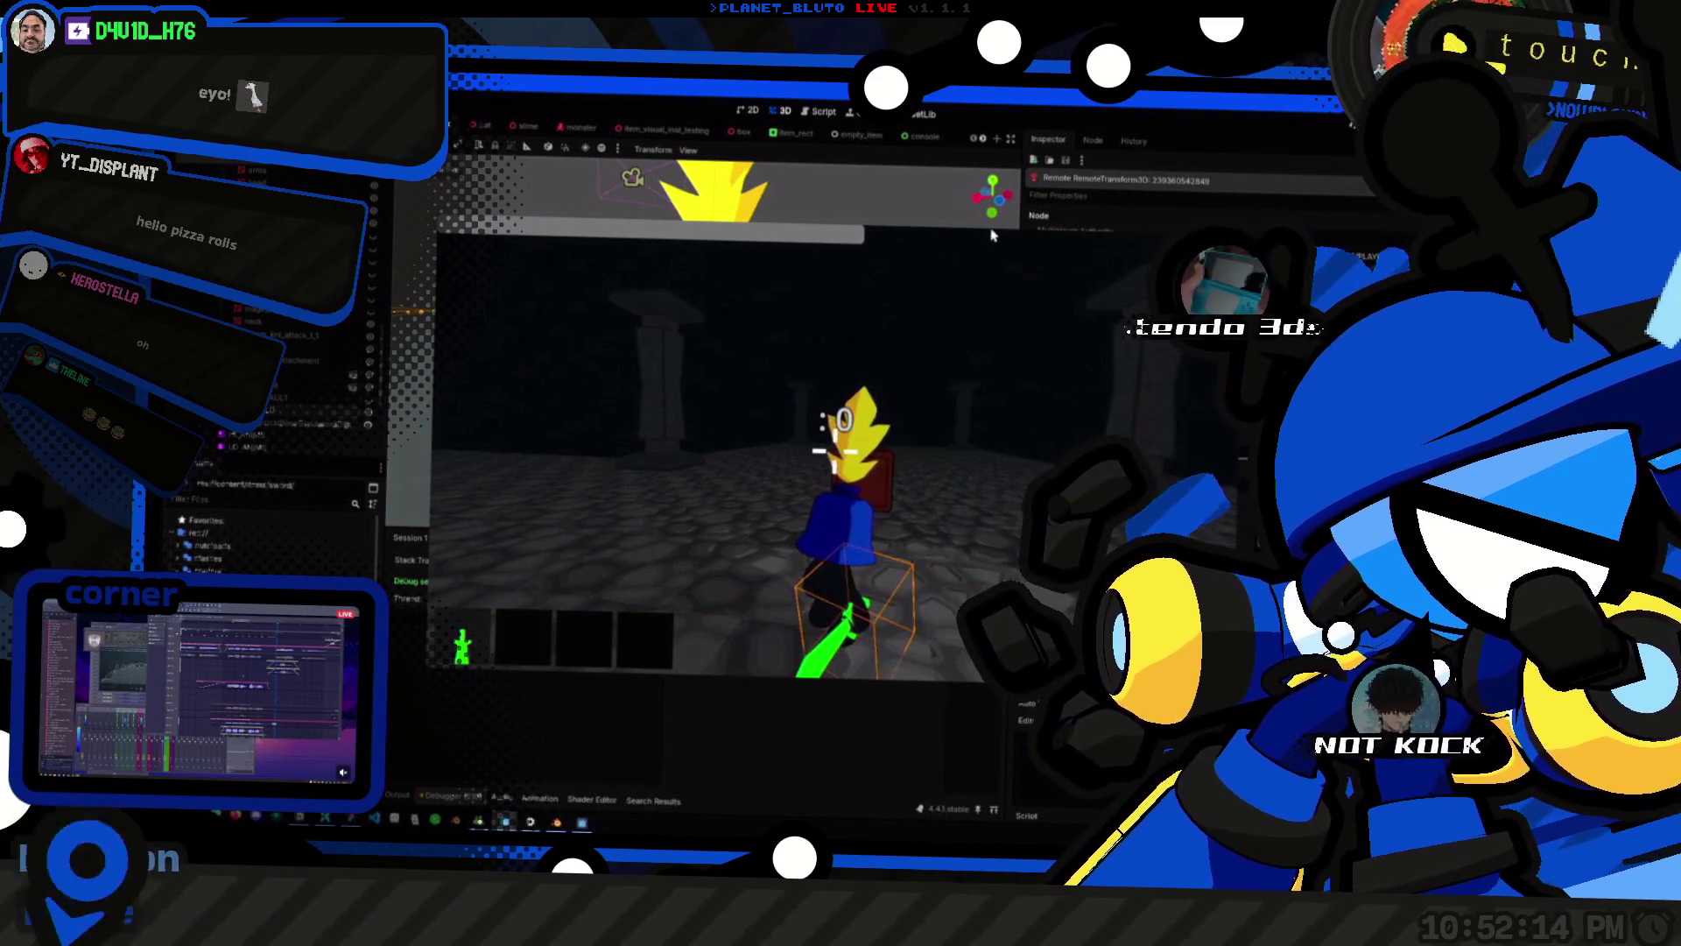
- Move the running game window lower and to the left of the screen
{"action": "left_click", "coordinate": [764, 260]}
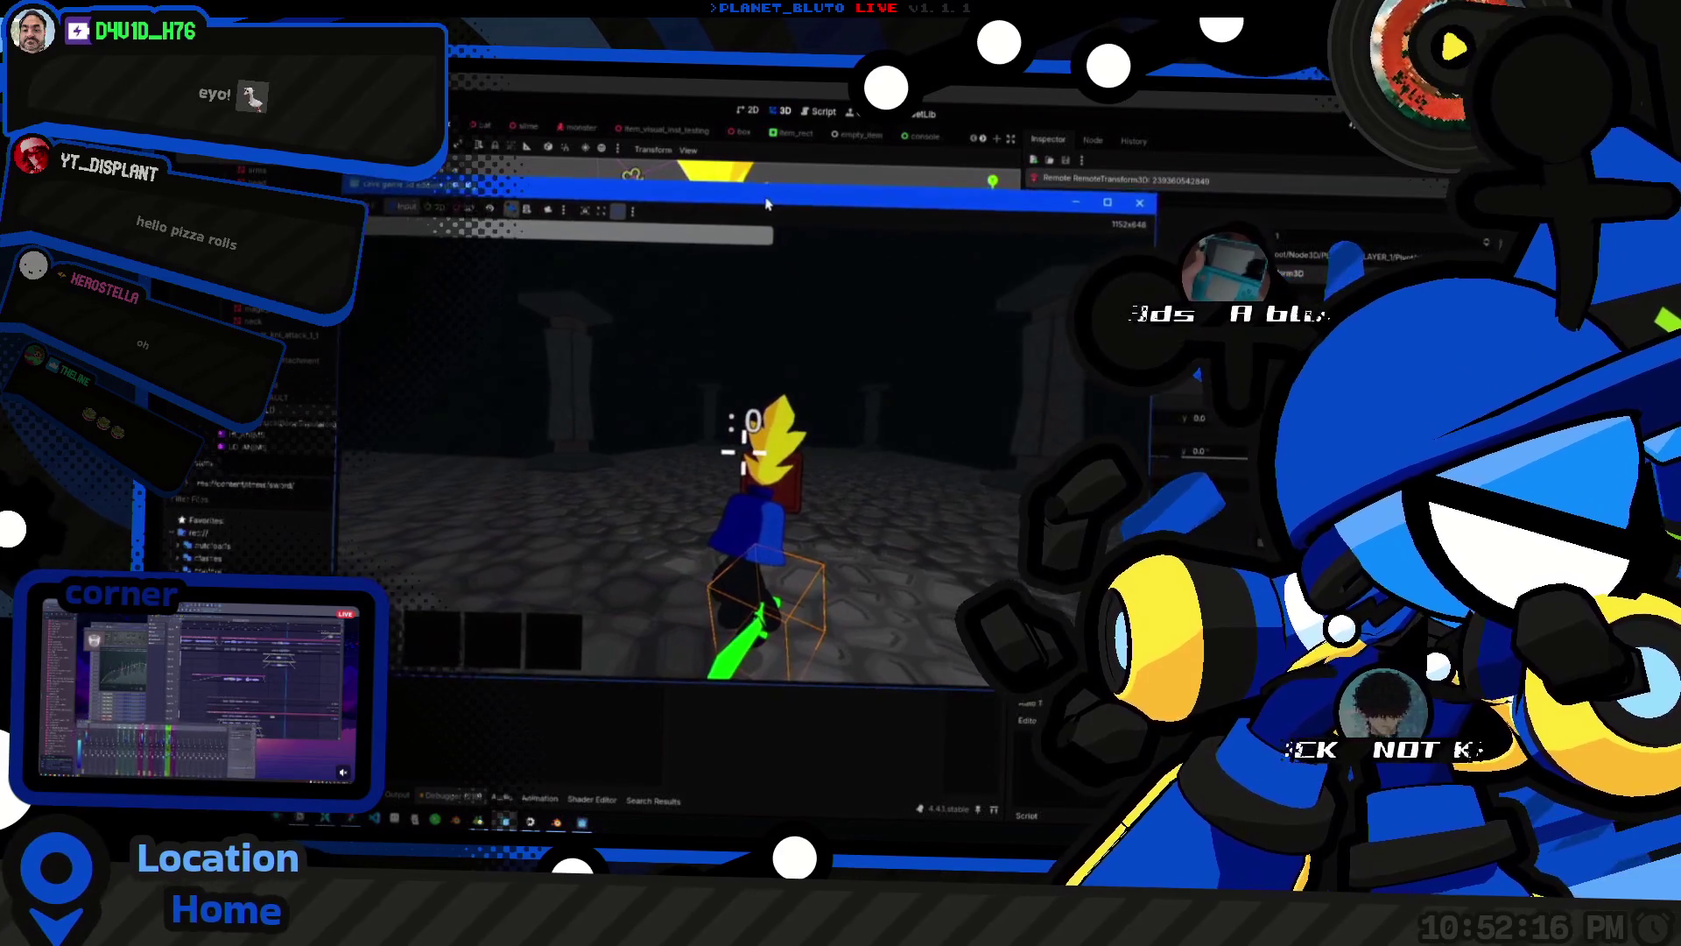
{"action": "left_click_drag", "start_coordinate": [862, 205], "coordinate": [825, 213]}
{"action": "left_click", "coordinate": [835, 480]}
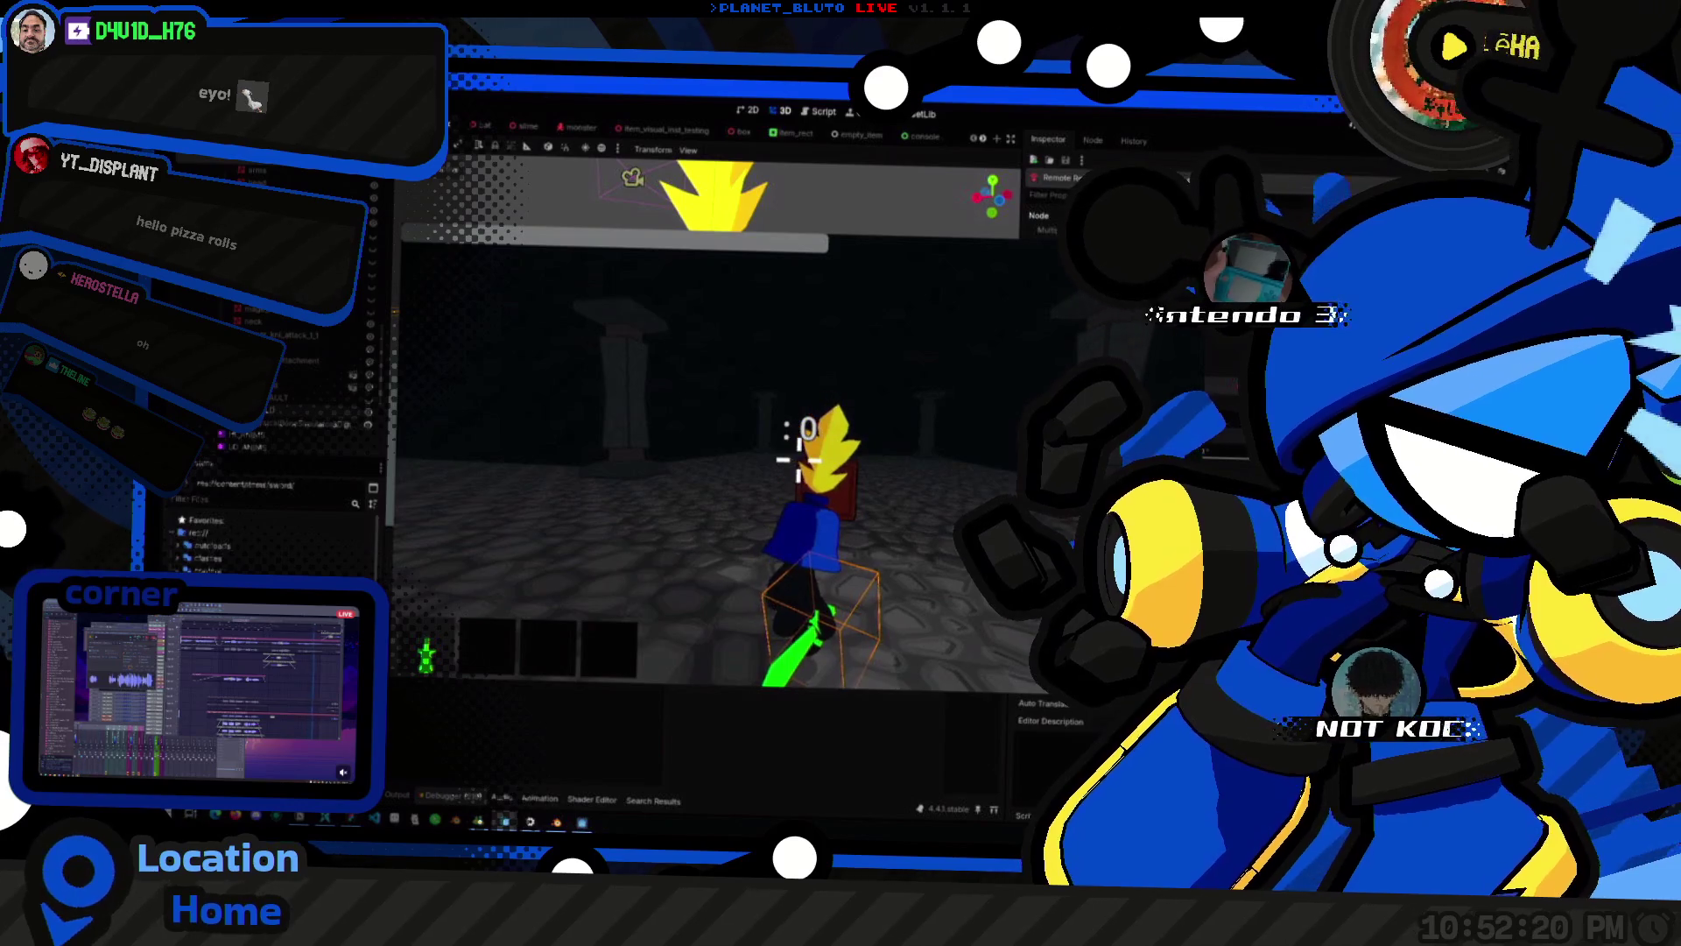
{"action": "mouse_move", "coordinate": [898, 206]}
{"action": "left_mouse_down"}
{"action": "mouse_move", "coordinate": [897, 339]}
{"action": "mouse_move", "coordinate": [945, 245]}
{"action": "mouse_move", "coordinate": [1001, 243]}
{"action": "left_mouse_up"}
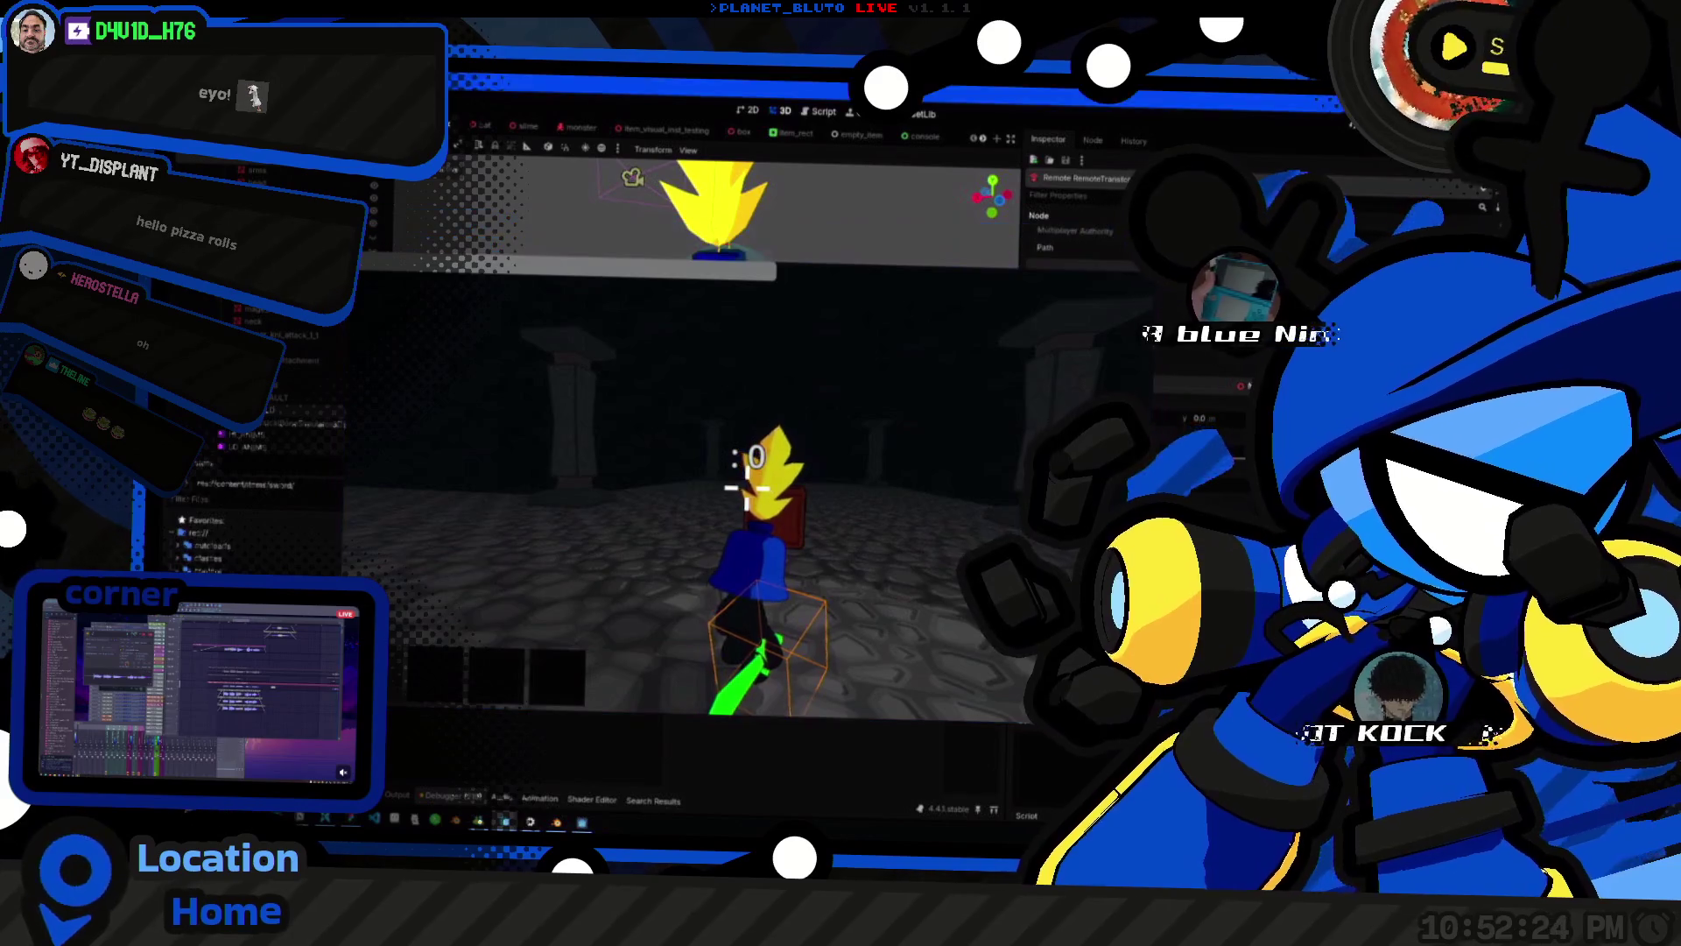
{"action": "left_click", "coordinate": [892, 330]}
- Open the RemoteTransform3D's Remote Path node picker and cancel it without choosing a node
{"action": "mouse_move", "coordinate": [812, 258]}
{"action": "left_mouse_down"}
{"action": "mouse_move", "coordinate": [793, 105]}
{"action": "mouse_move", "coordinate": [788, 150]}
{"action": "left_mouse_up"}
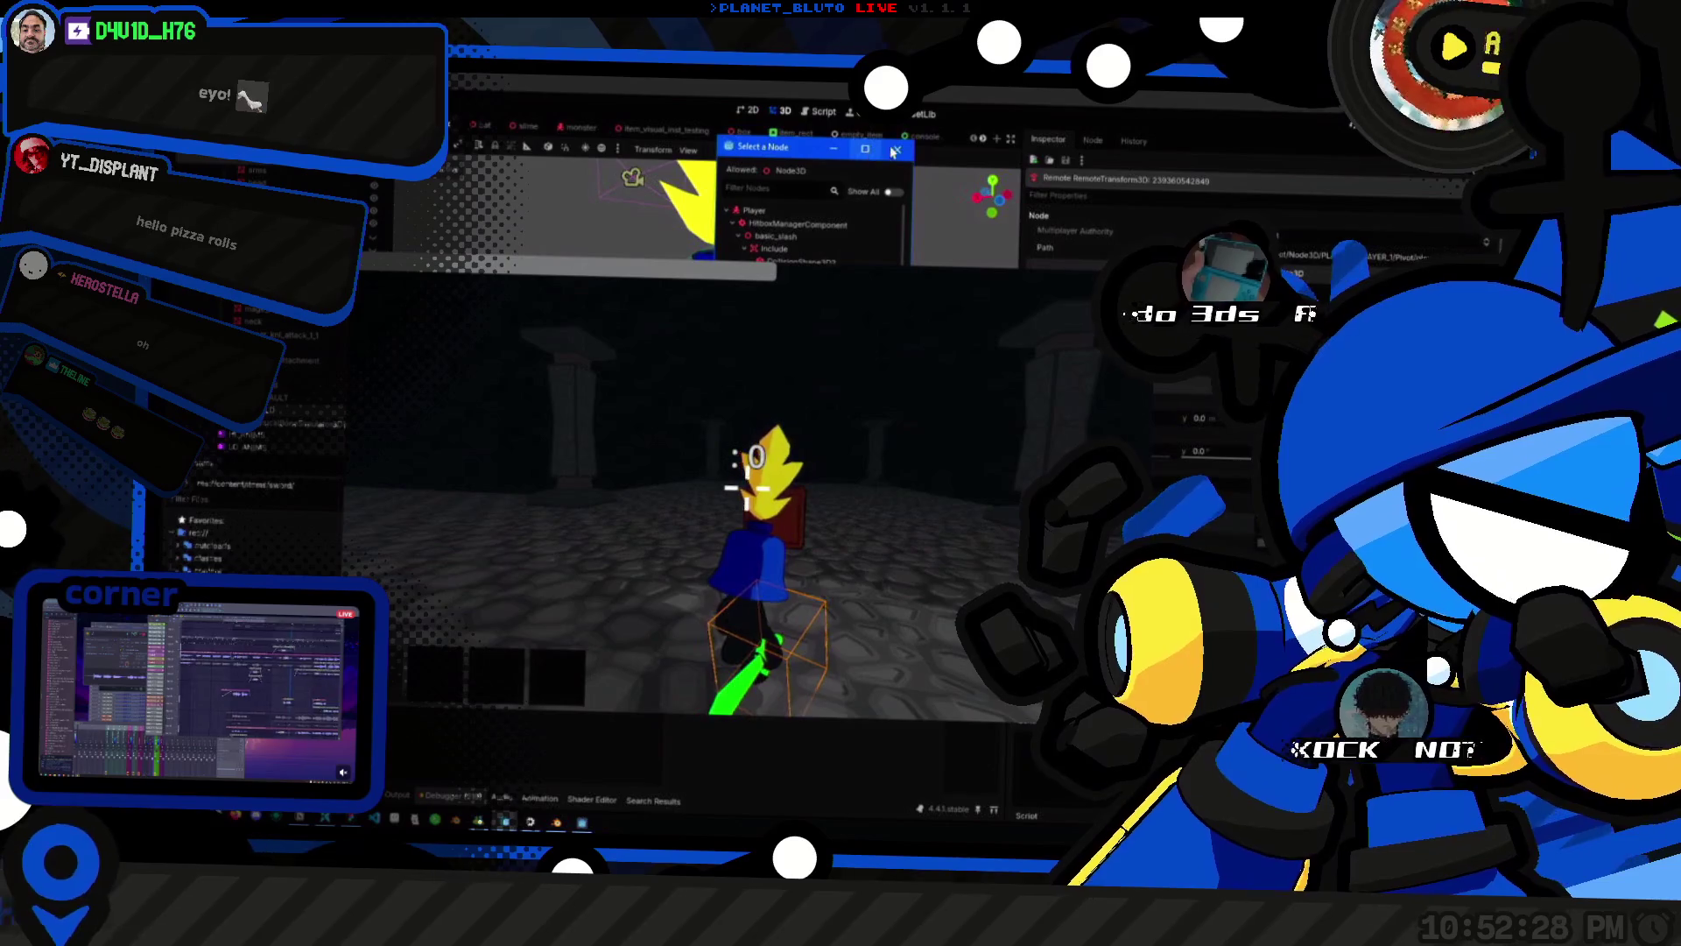
{"action": "left_click", "coordinate": [897, 150]}
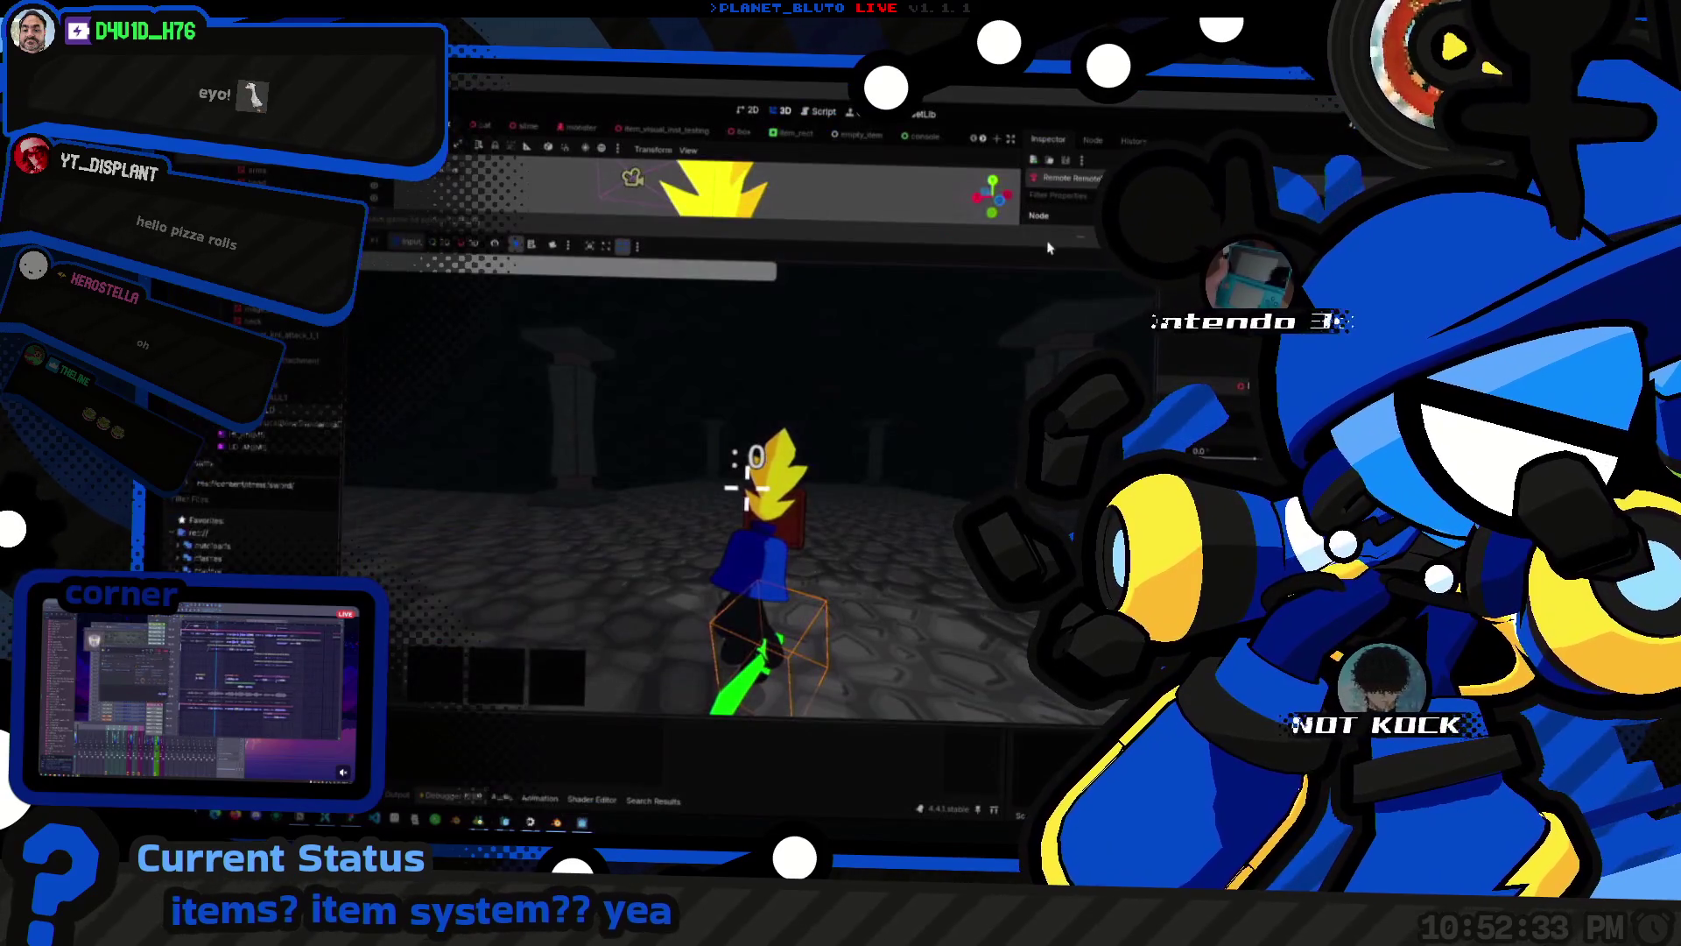
{"action": "left_click", "coordinate": [975, 242]}
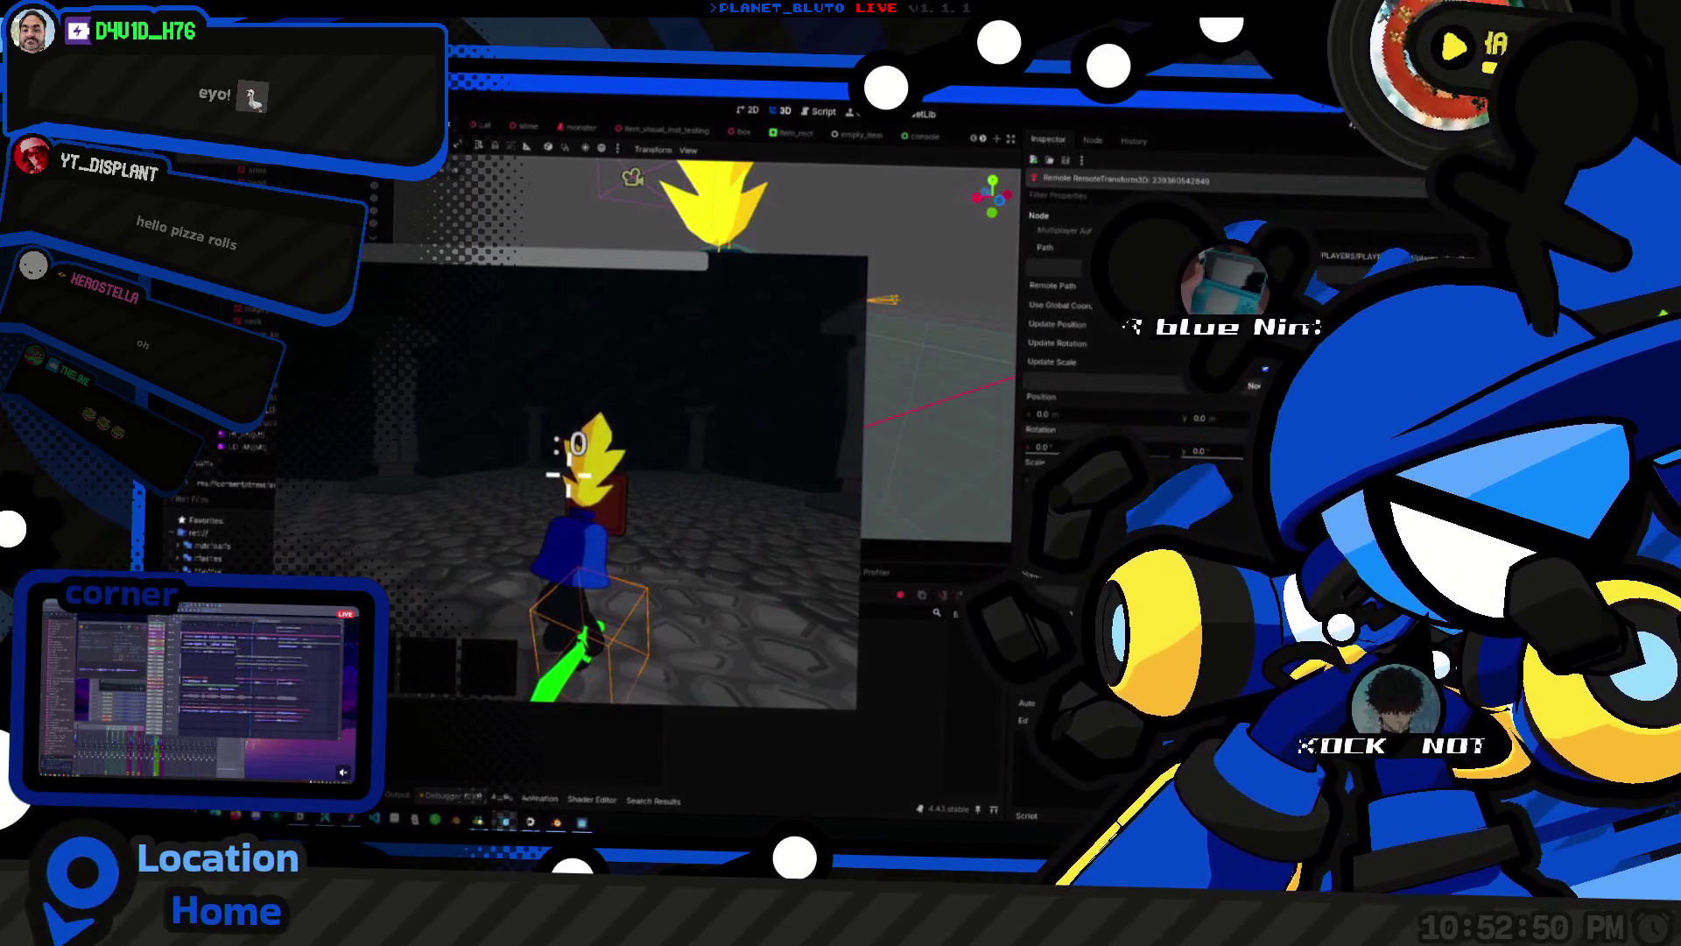
{"action": "left_click", "coordinate": [1287, 278]}
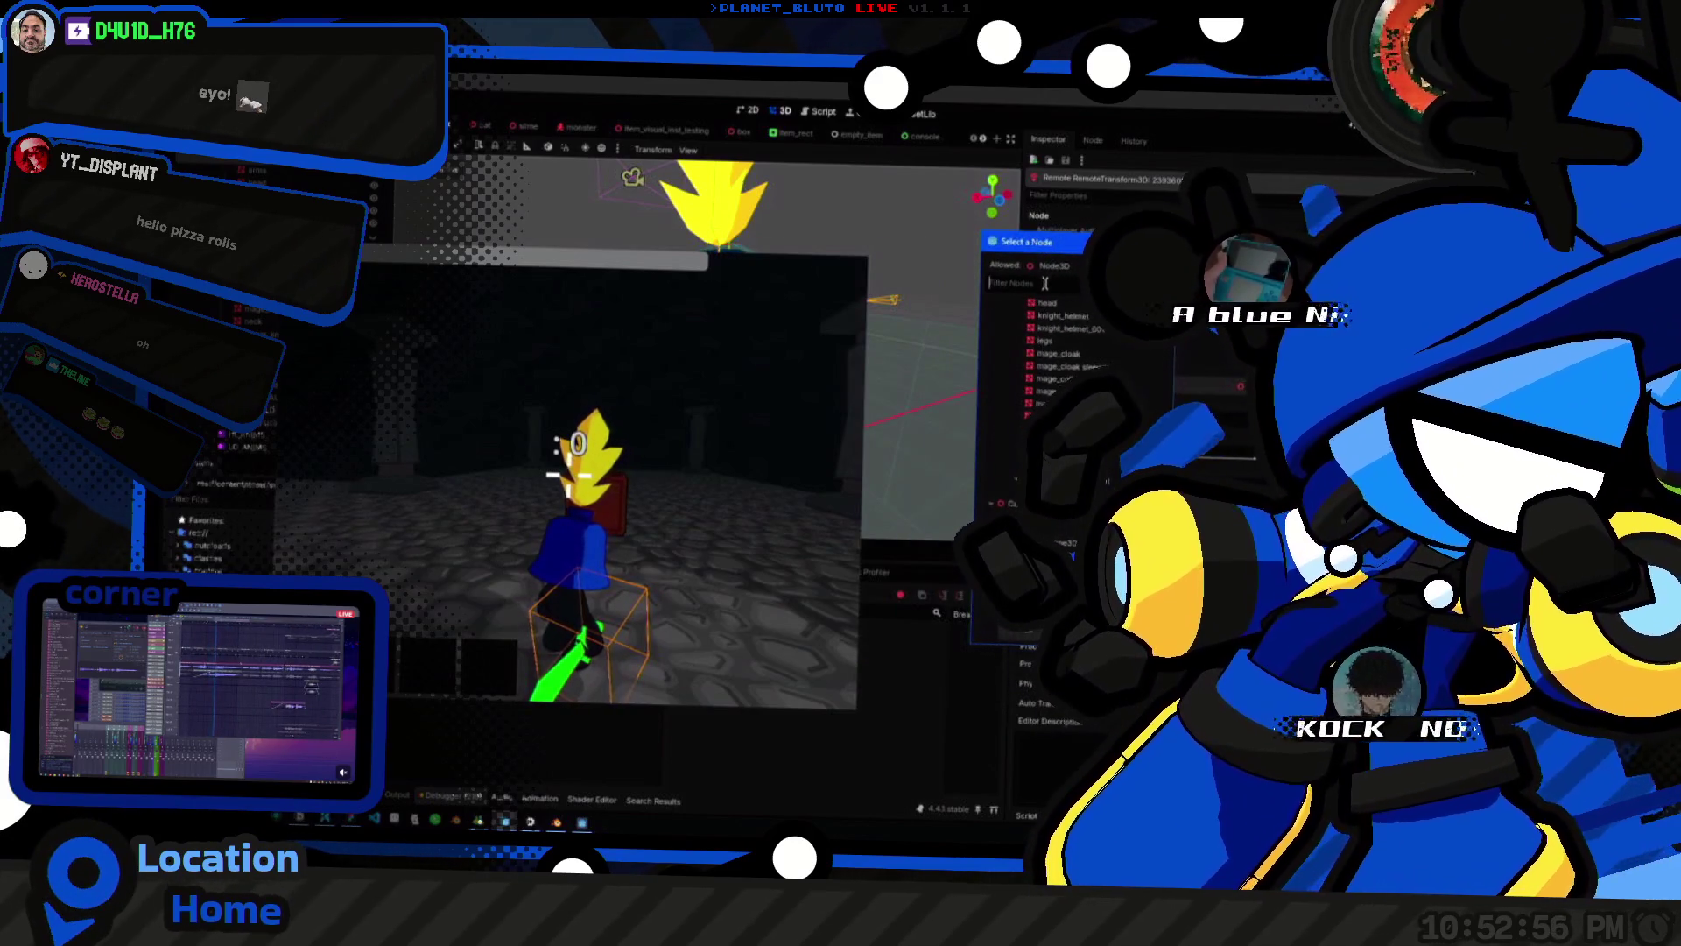
{"action": "key", "text": "Escape"}
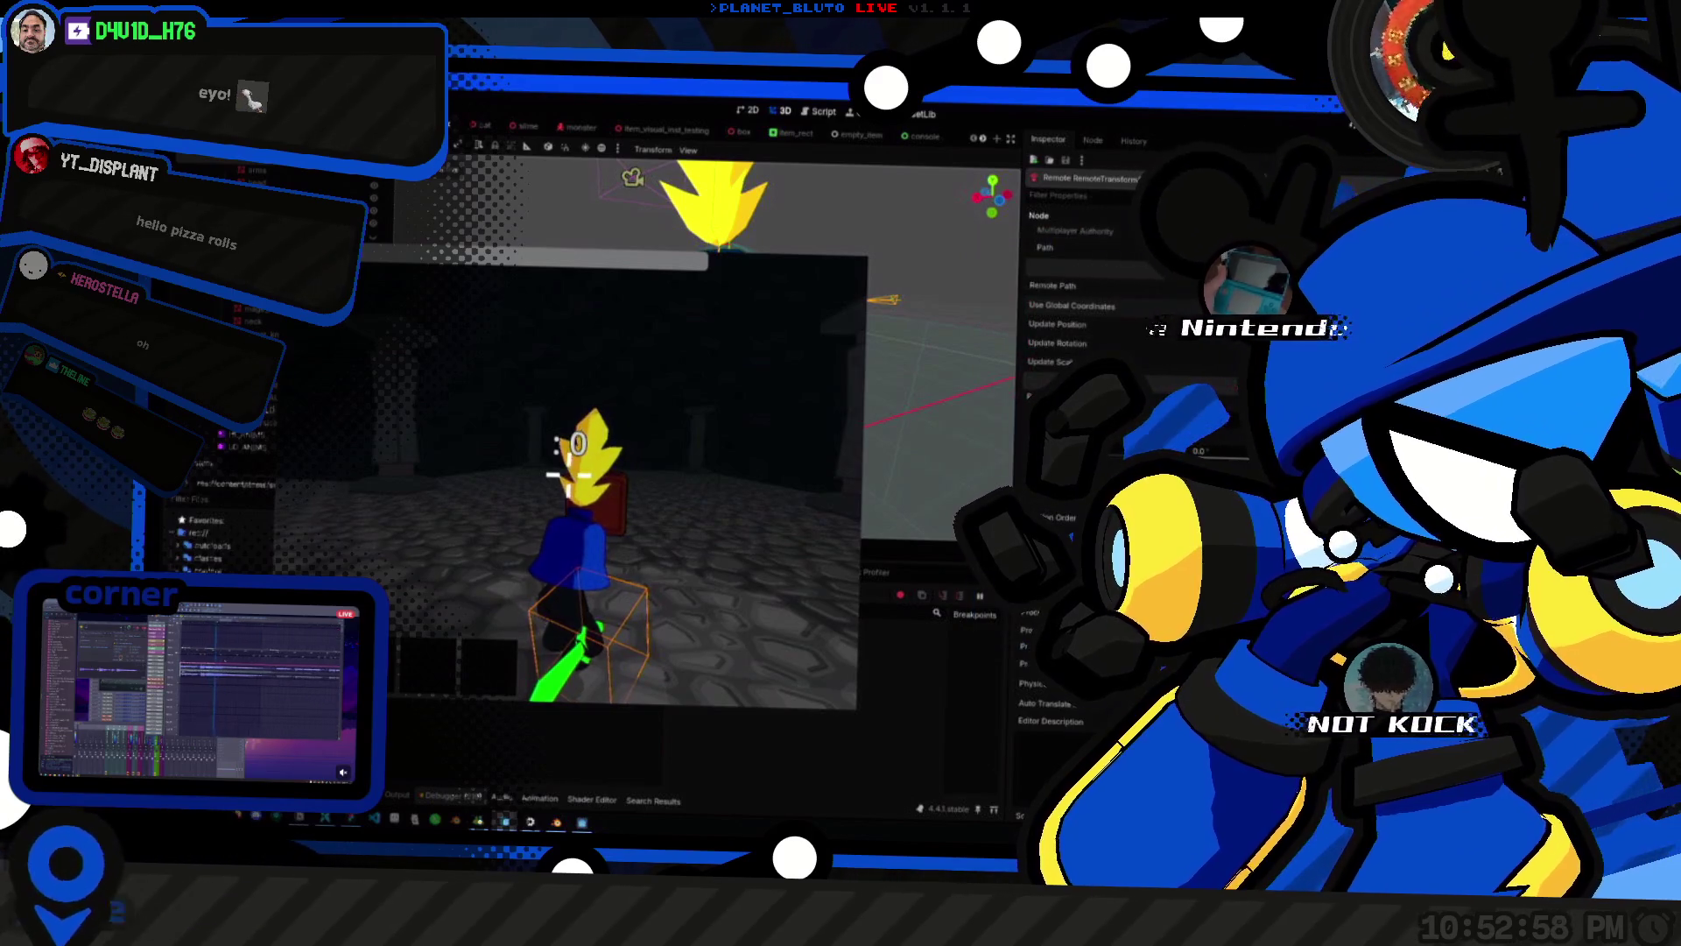
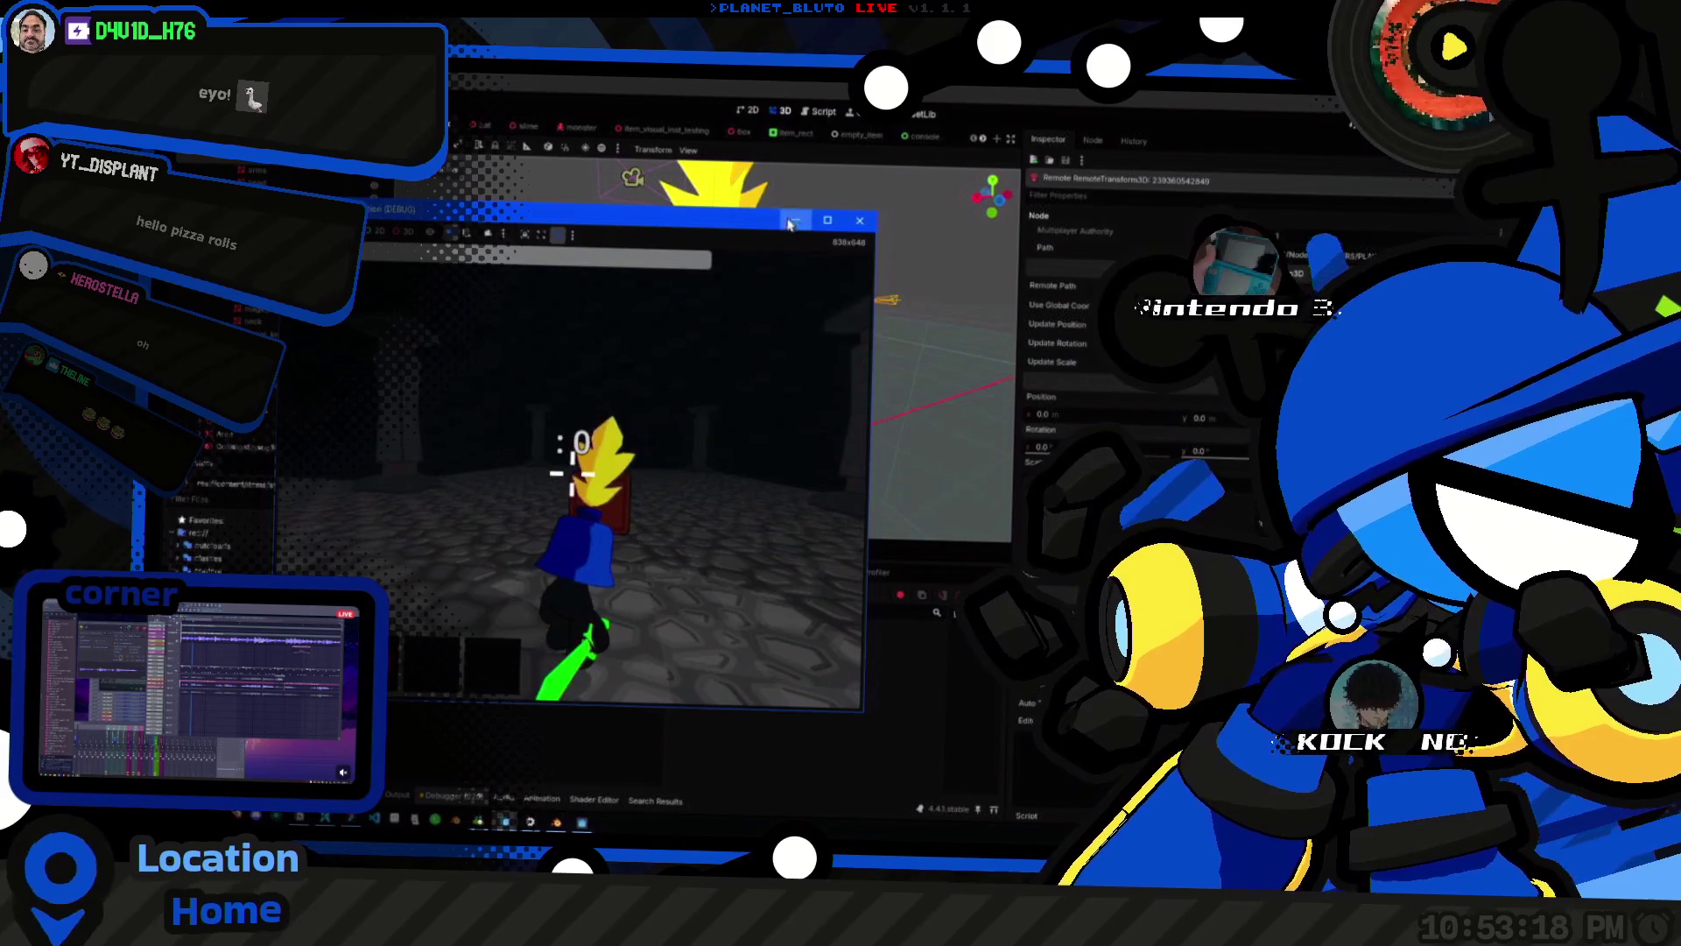
- Close the game, review the sword scene's HELD node transform and Sword node, then save and relaunch
{"action": "left_click", "coordinate": [856, 221]}
{"action": "left_click", "coordinate": [741, 136]}
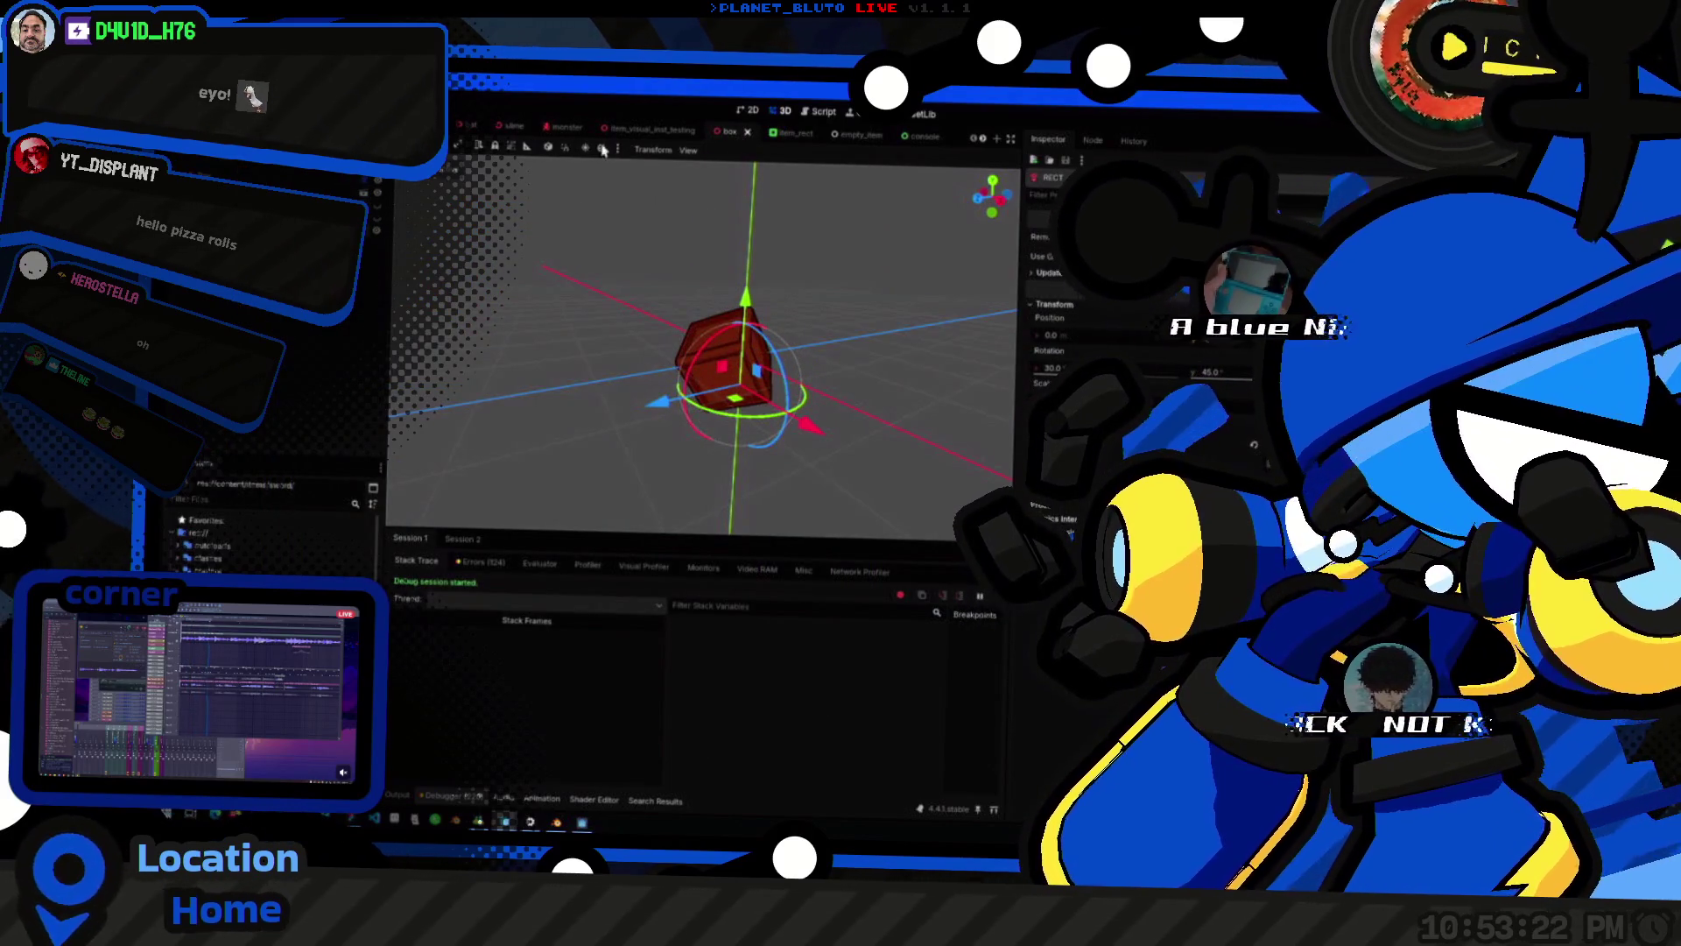
{"action": "left_click", "coordinate": [869, 138]}
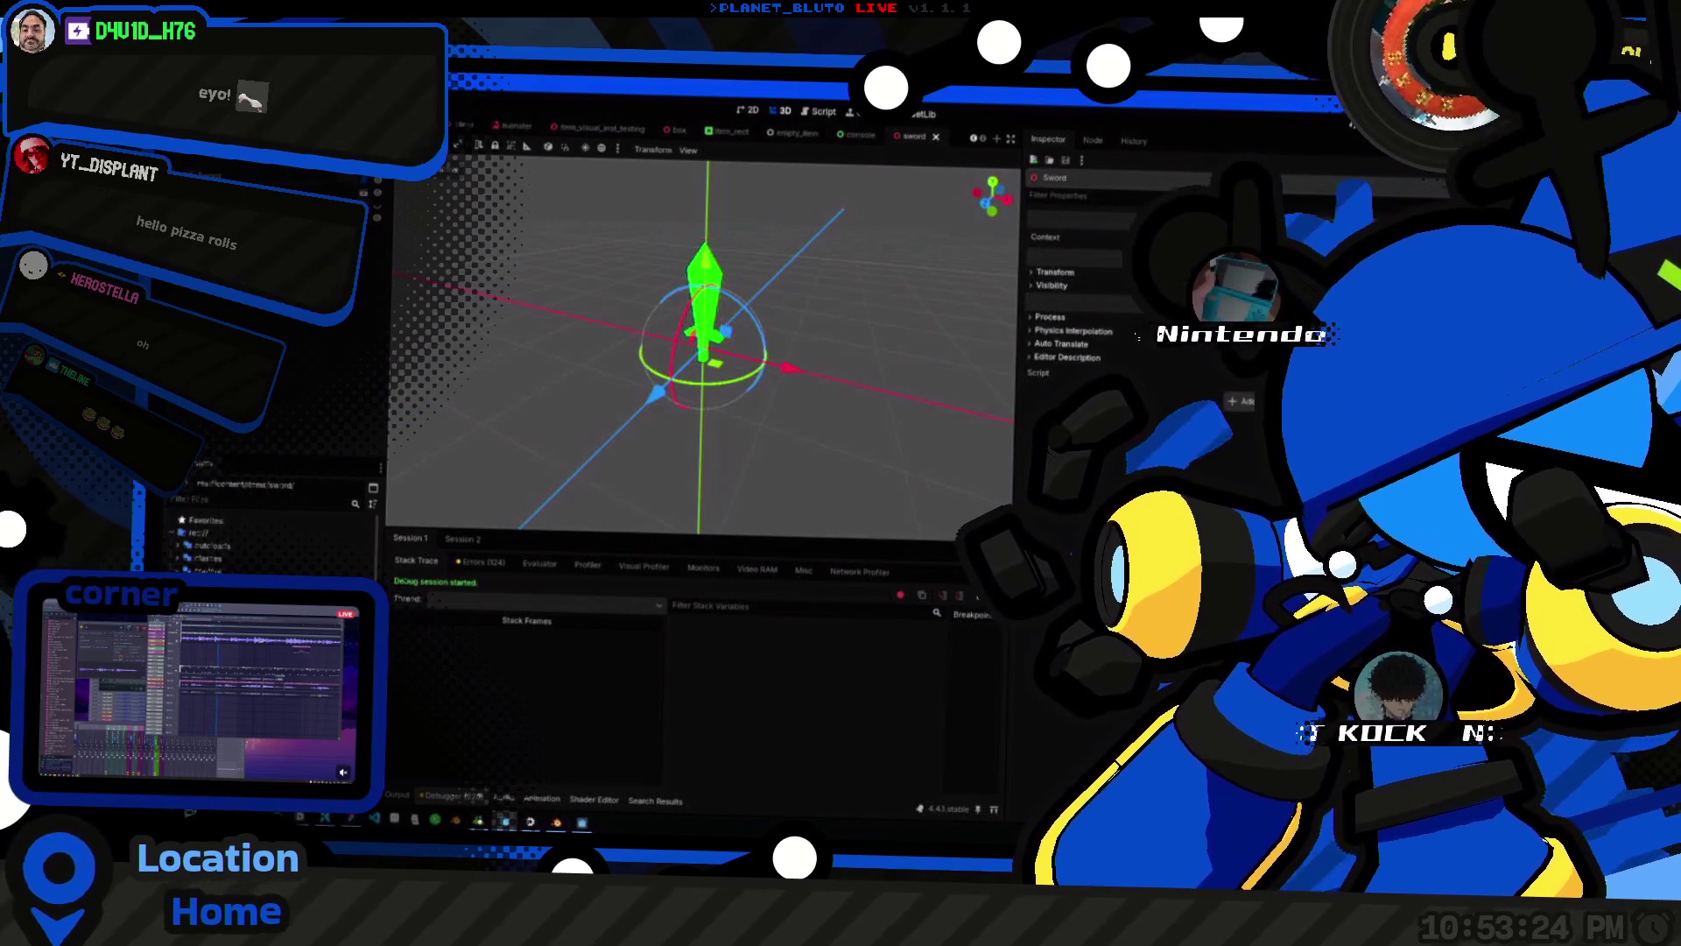
{"action": "left_click", "coordinate": [630, 295]}
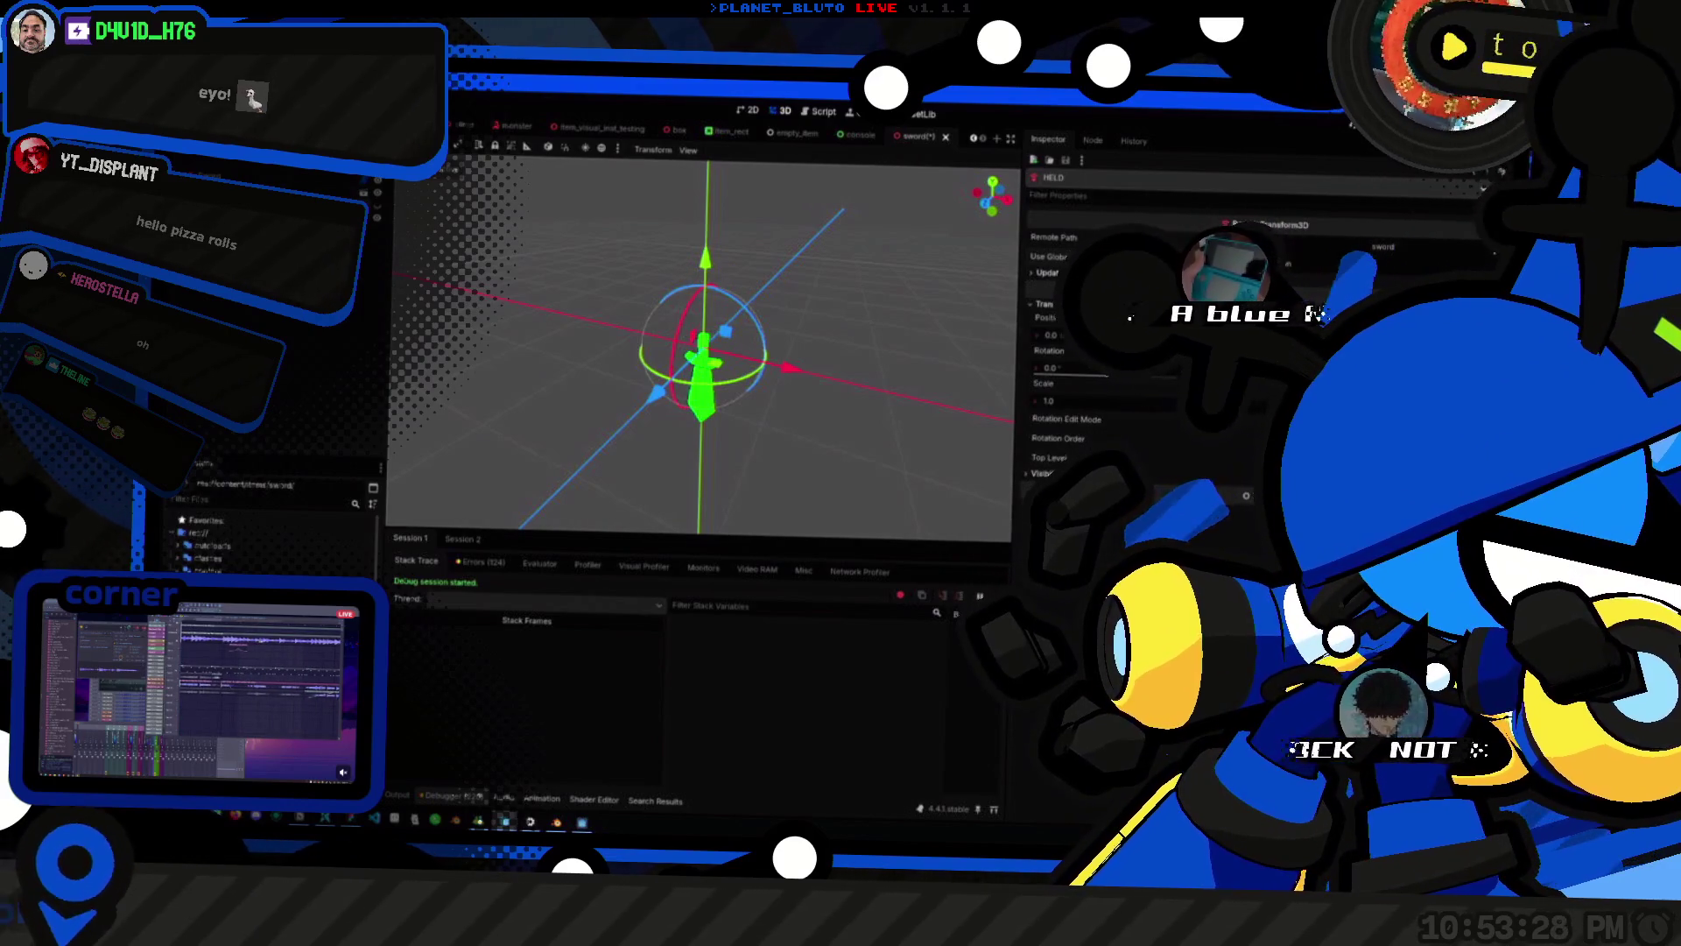
{"action": "left_click", "coordinate": [269, 174]}
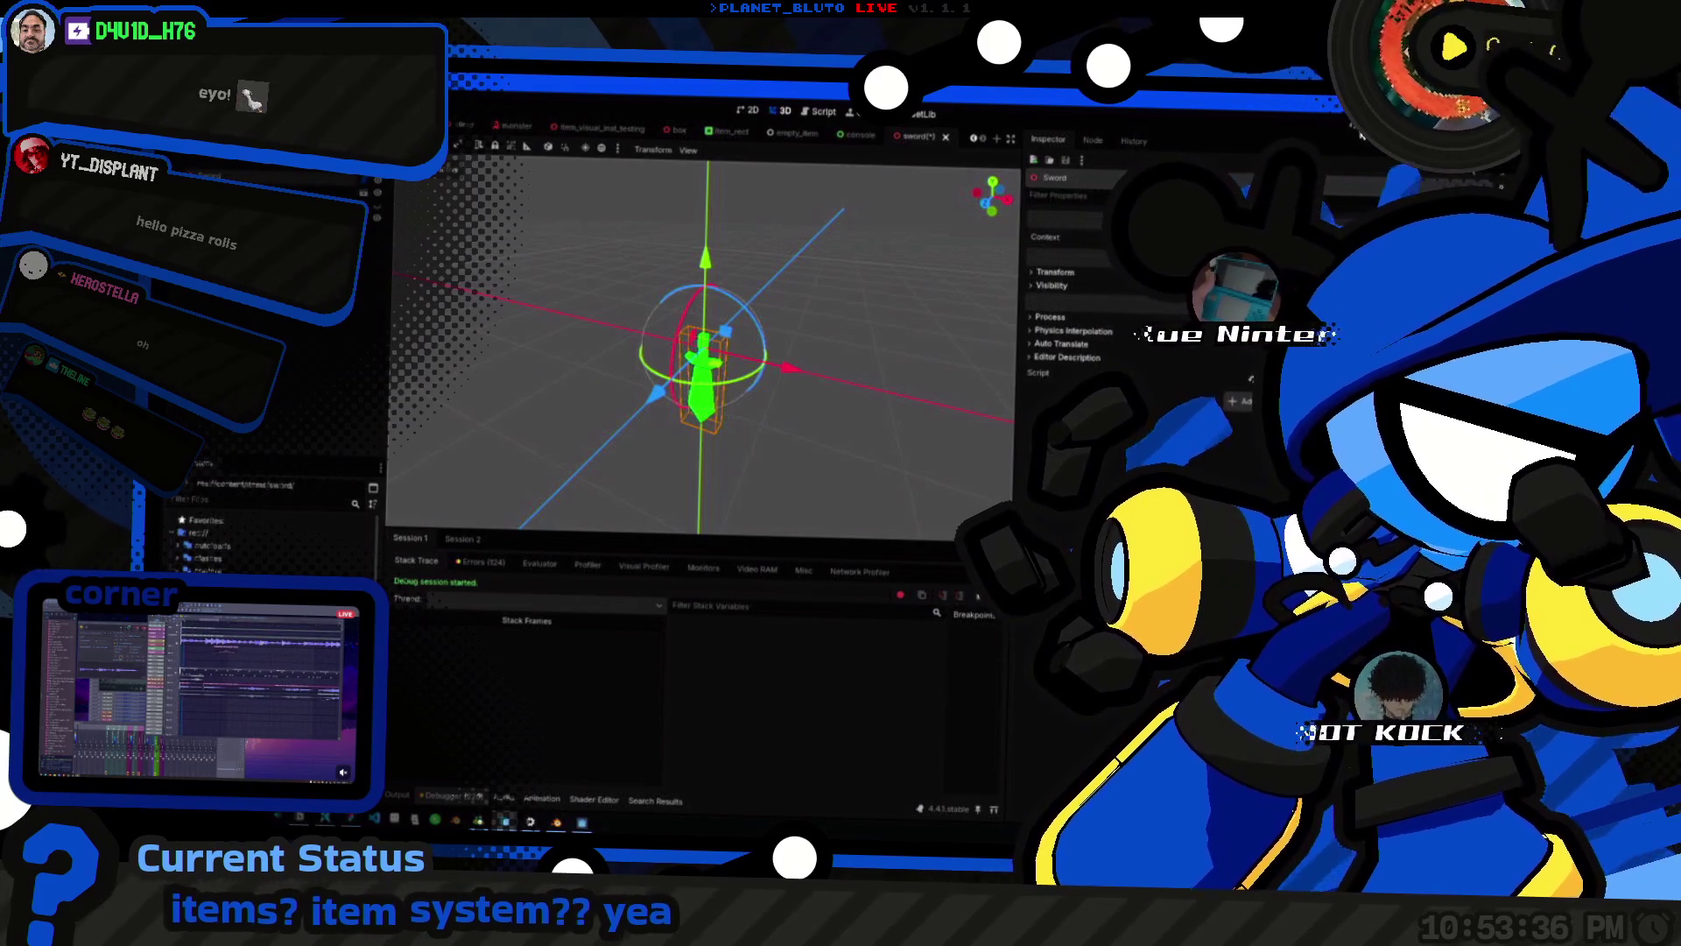
{"action": "key", "text": "ctrl+s"}
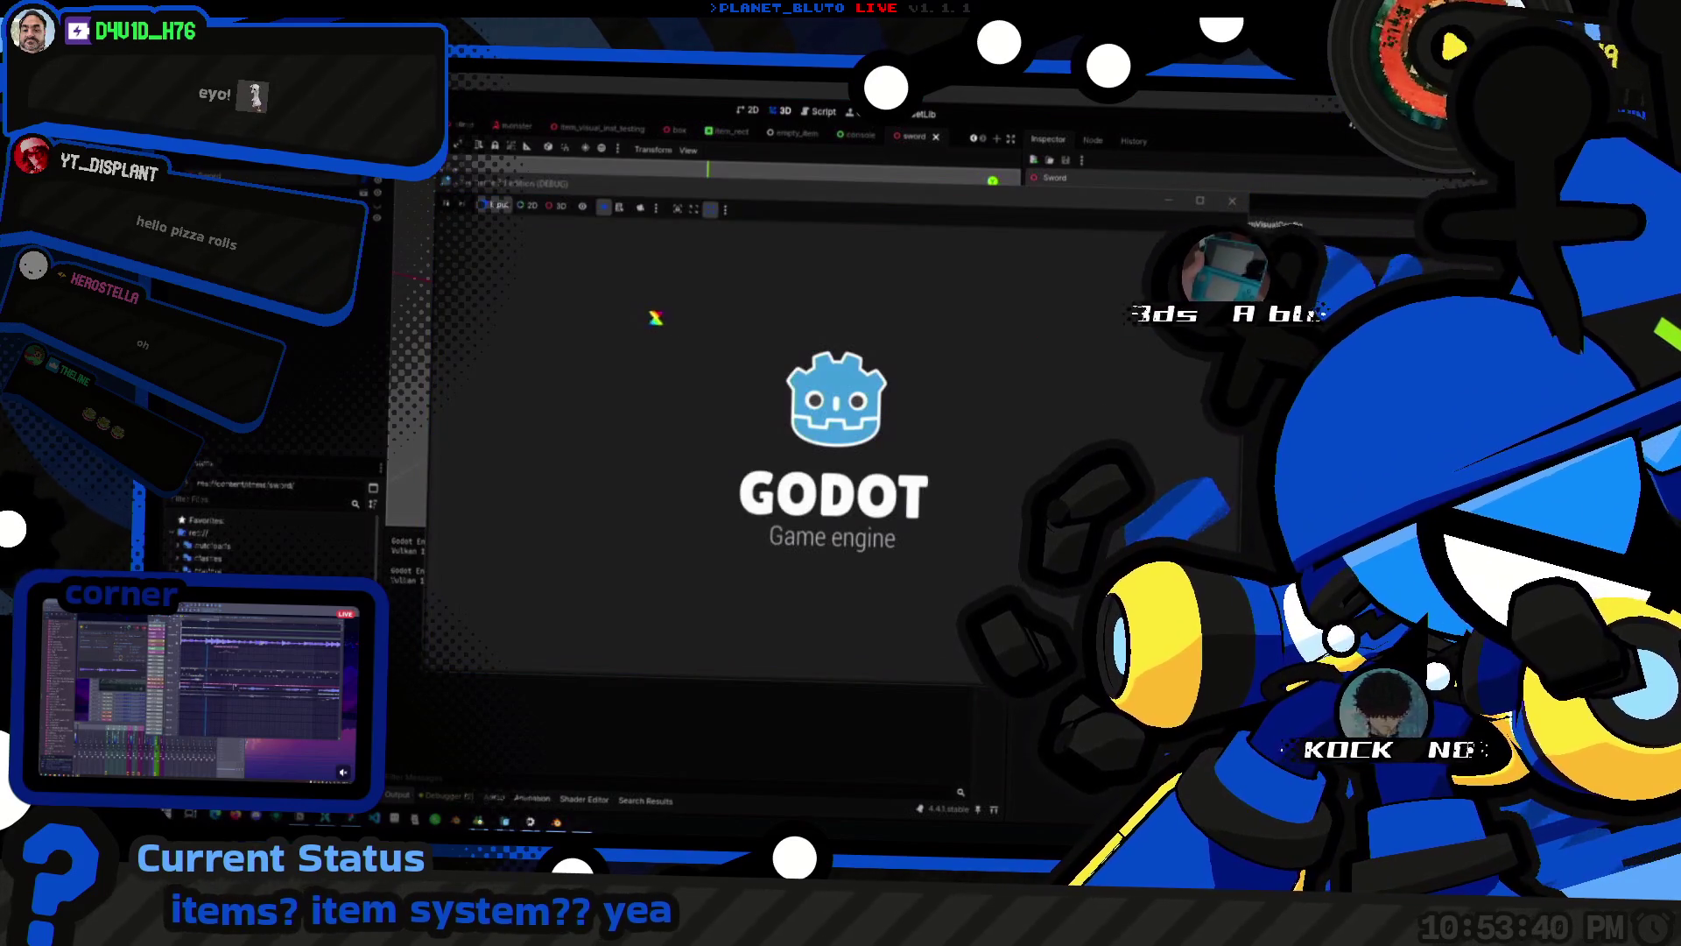
- Keep Knight as the character class and host a new game
{"action": "left_click", "coordinate": [613, 288]}
{"action": "left_click", "coordinate": [604, 300]}
{"action": "left_click", "coordinate": [613, 287]}
{"action": "left_click", "coordinate": [604, 300]}
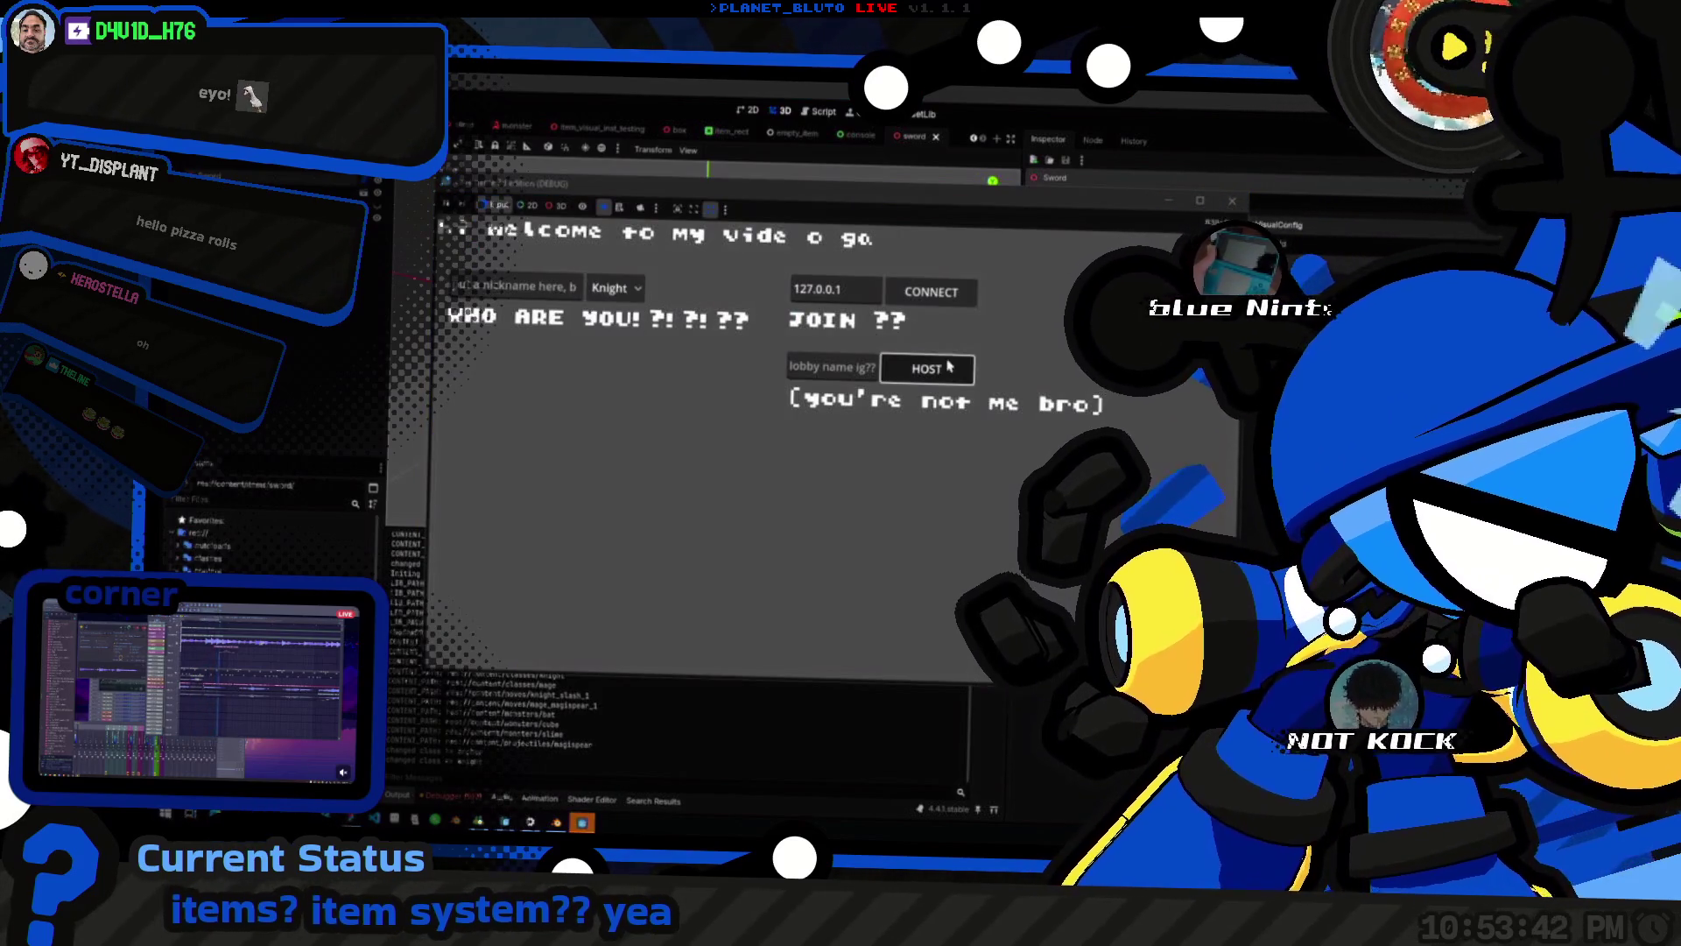
{"action": "left_click", "coordinate": [948, 366]}
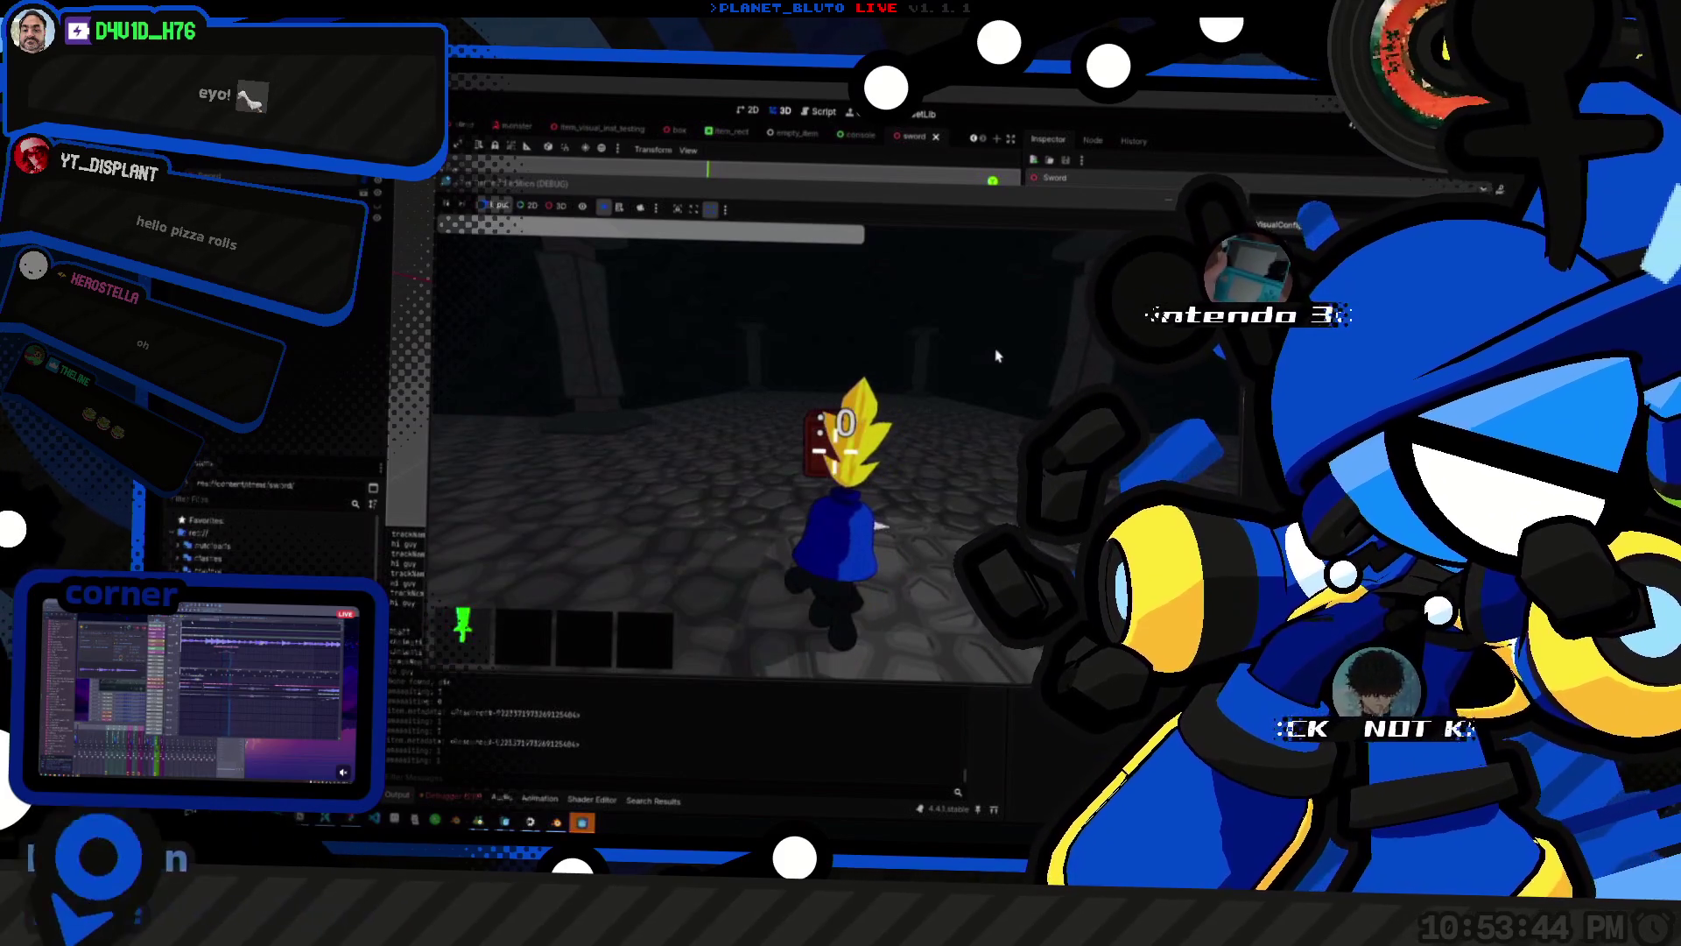
- Swing the sword in the dungeon, look down, and open the in-game console
{"action": "left_click", "coordinate": [997, 356]}
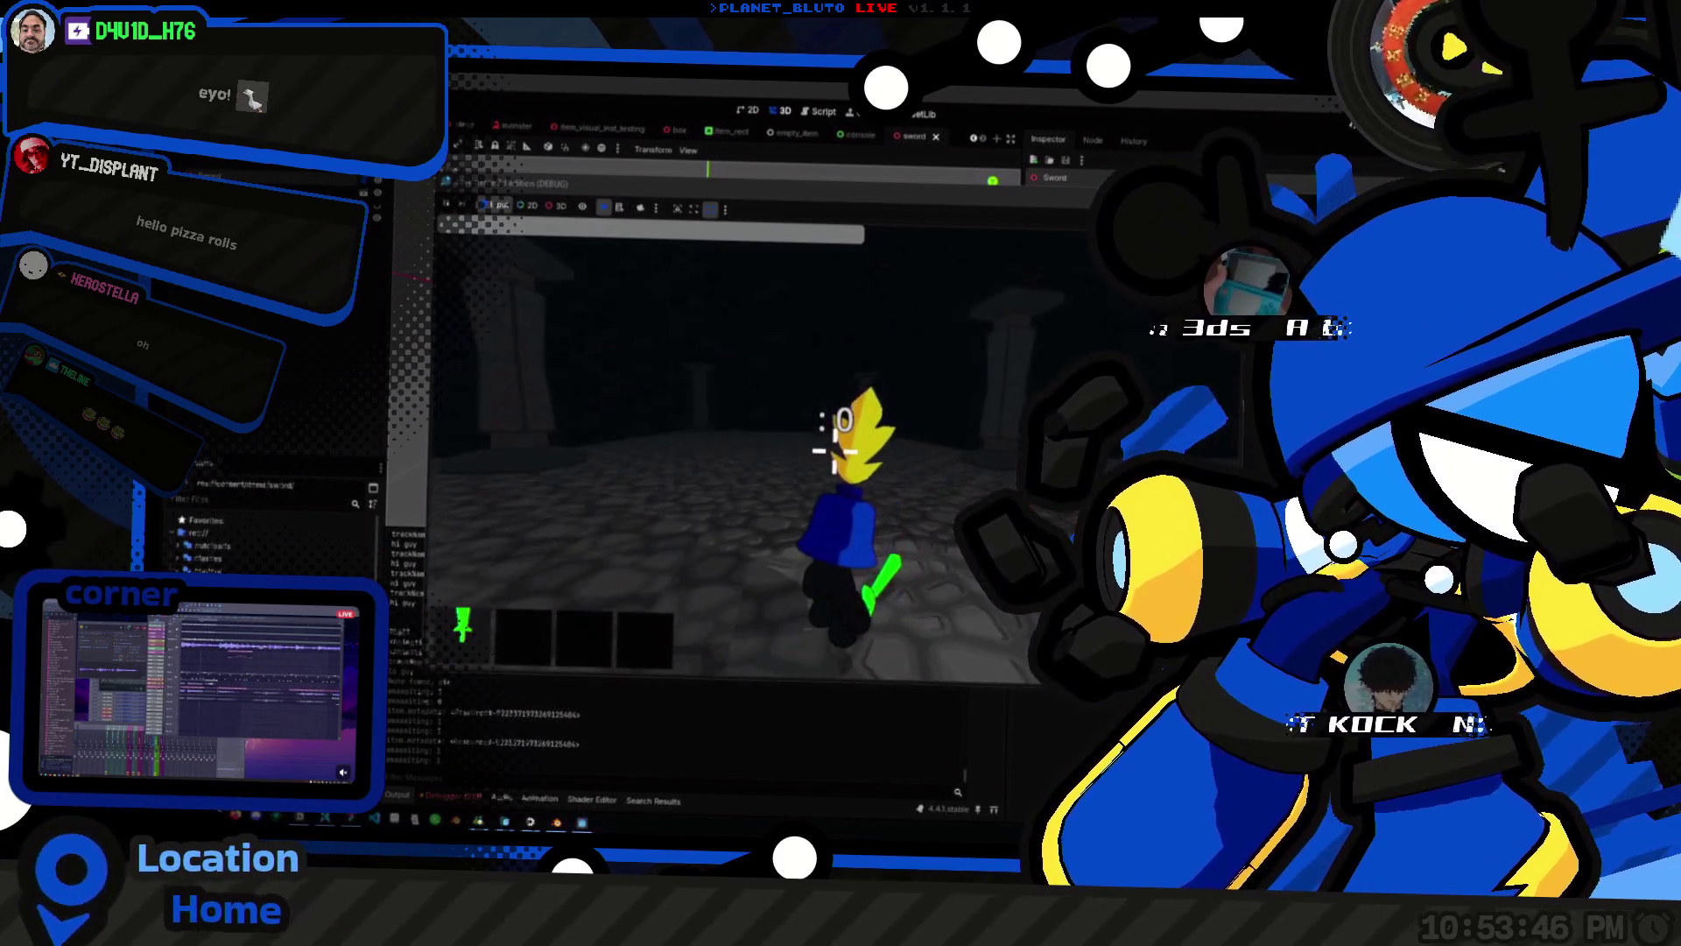
{"action": "key", "text": "alt+Tab"}
{"action": "key", "text": "alt+Tab"}
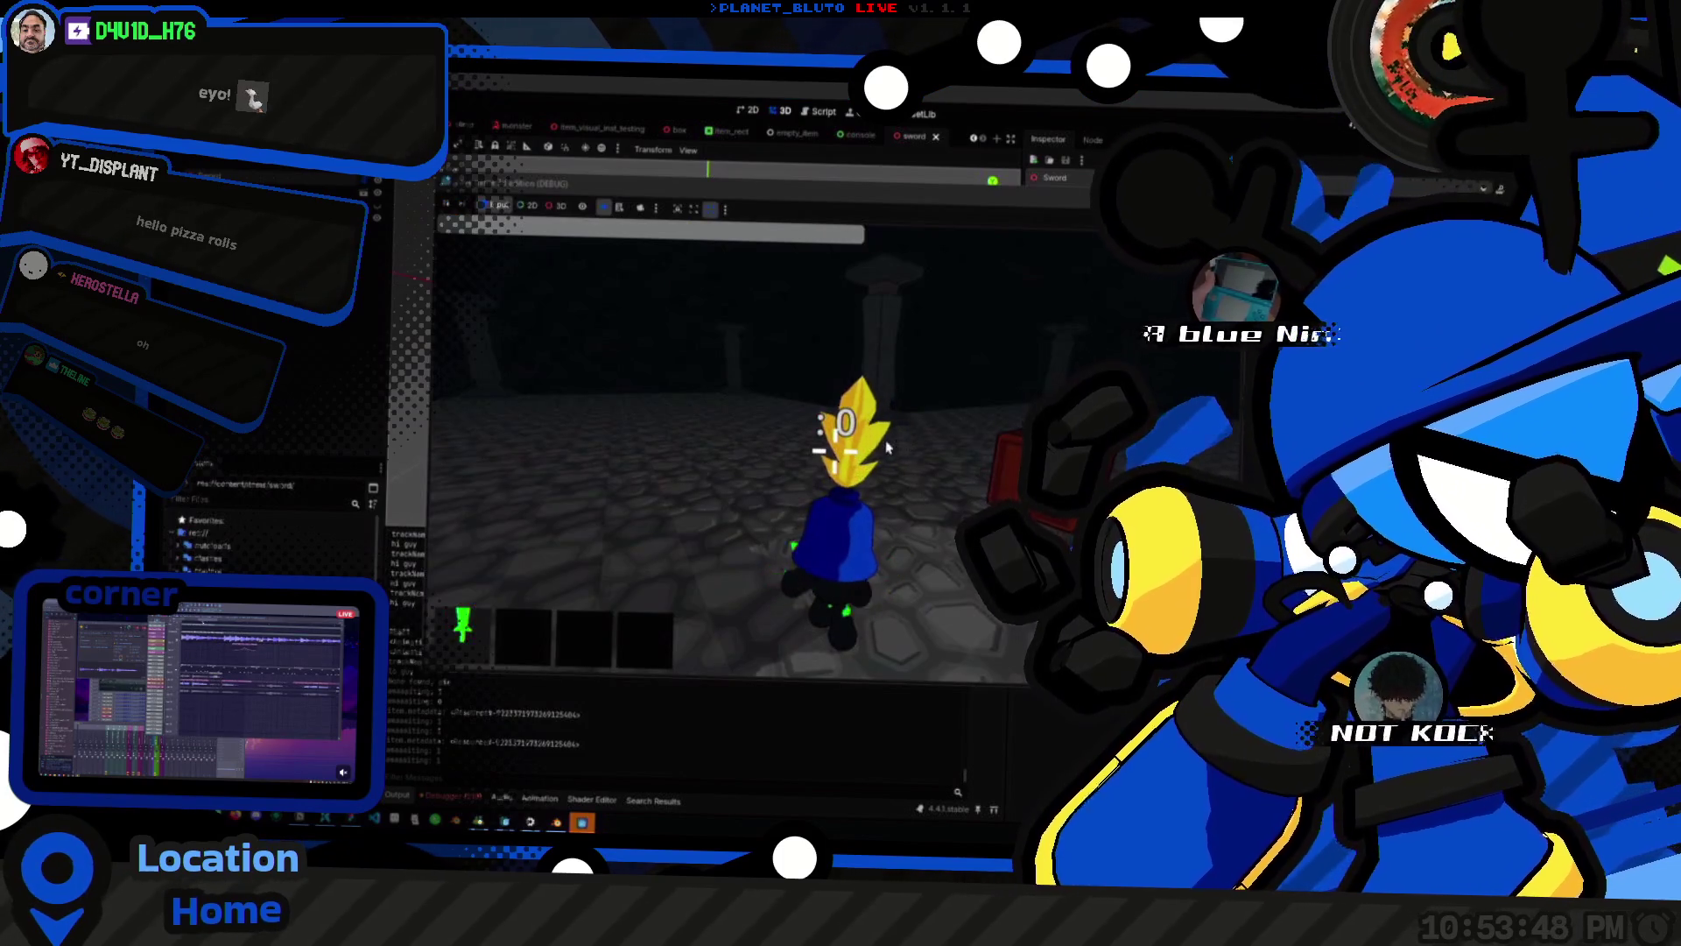
{"action": "left_click", "coordinate": [895, 445]}
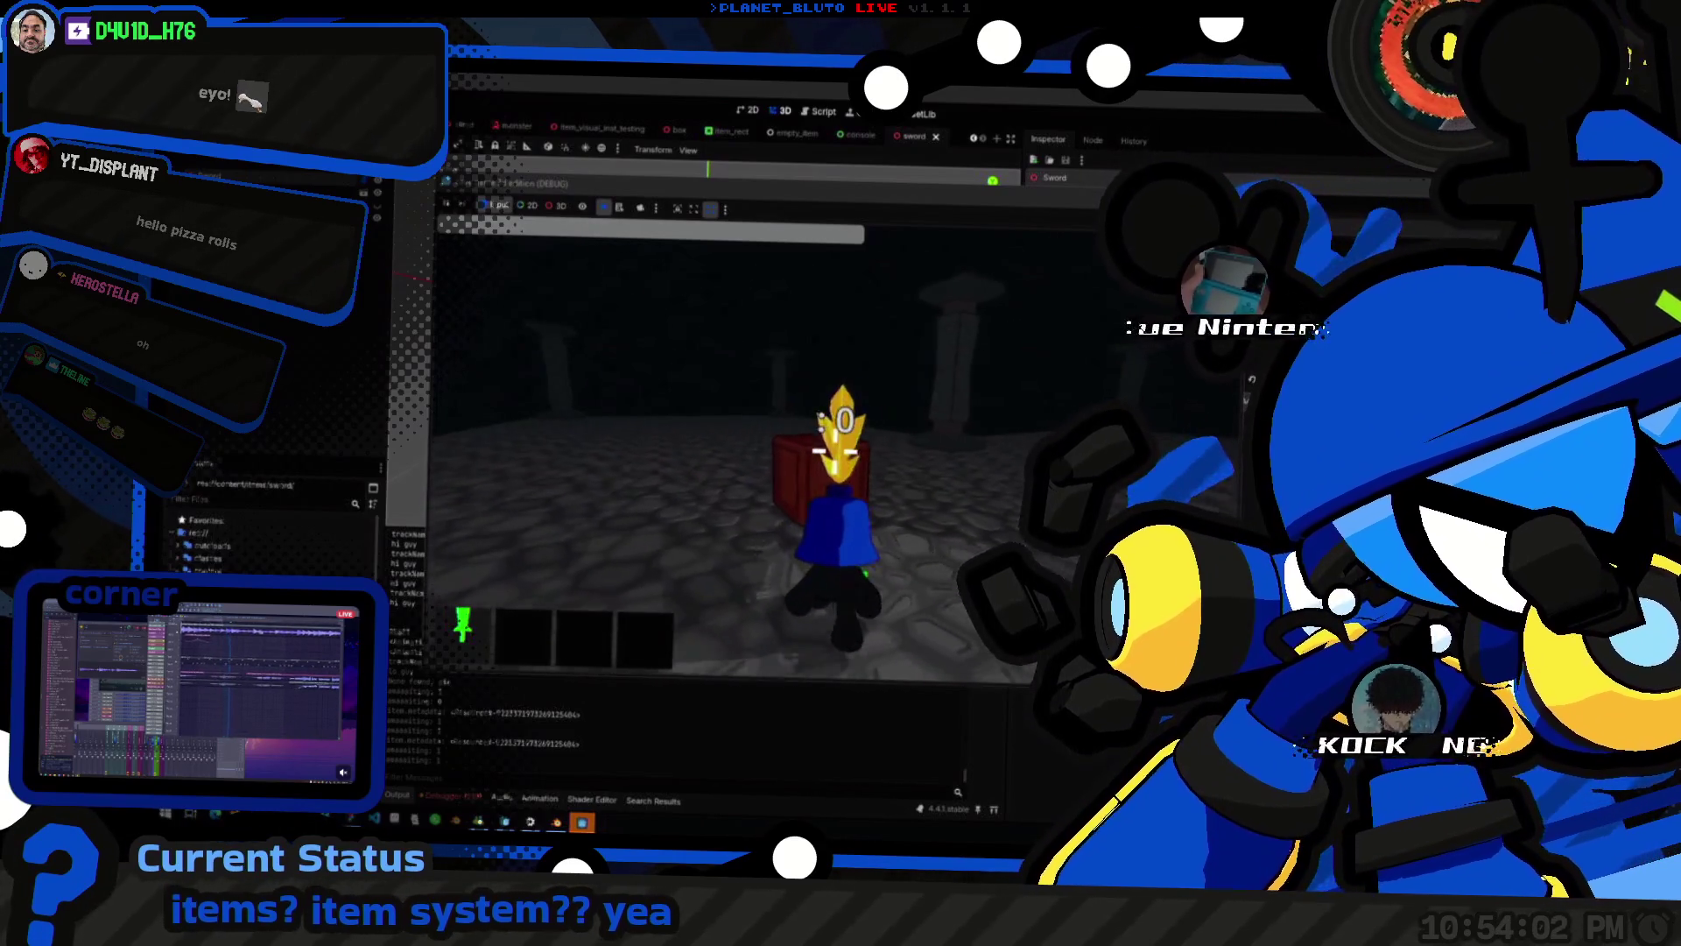
{"action": "key", "text": "grave"}
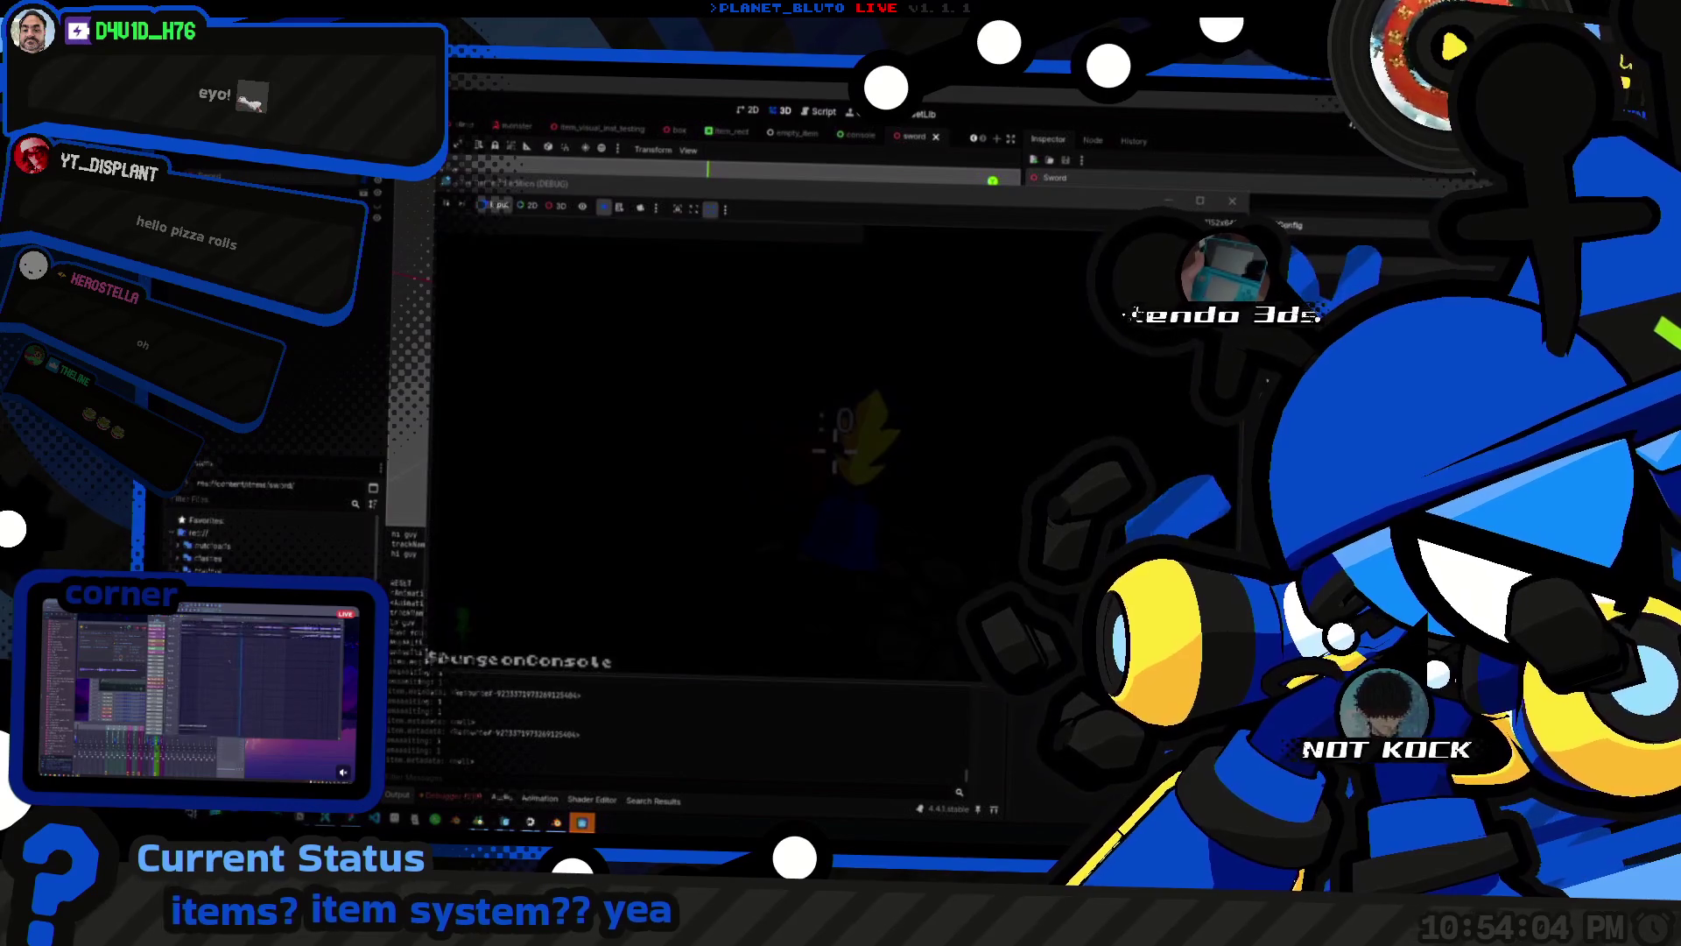
- Give the player a box via the console, then switch back to the sword in slot 1
{"action": "key", "text": "Return"}
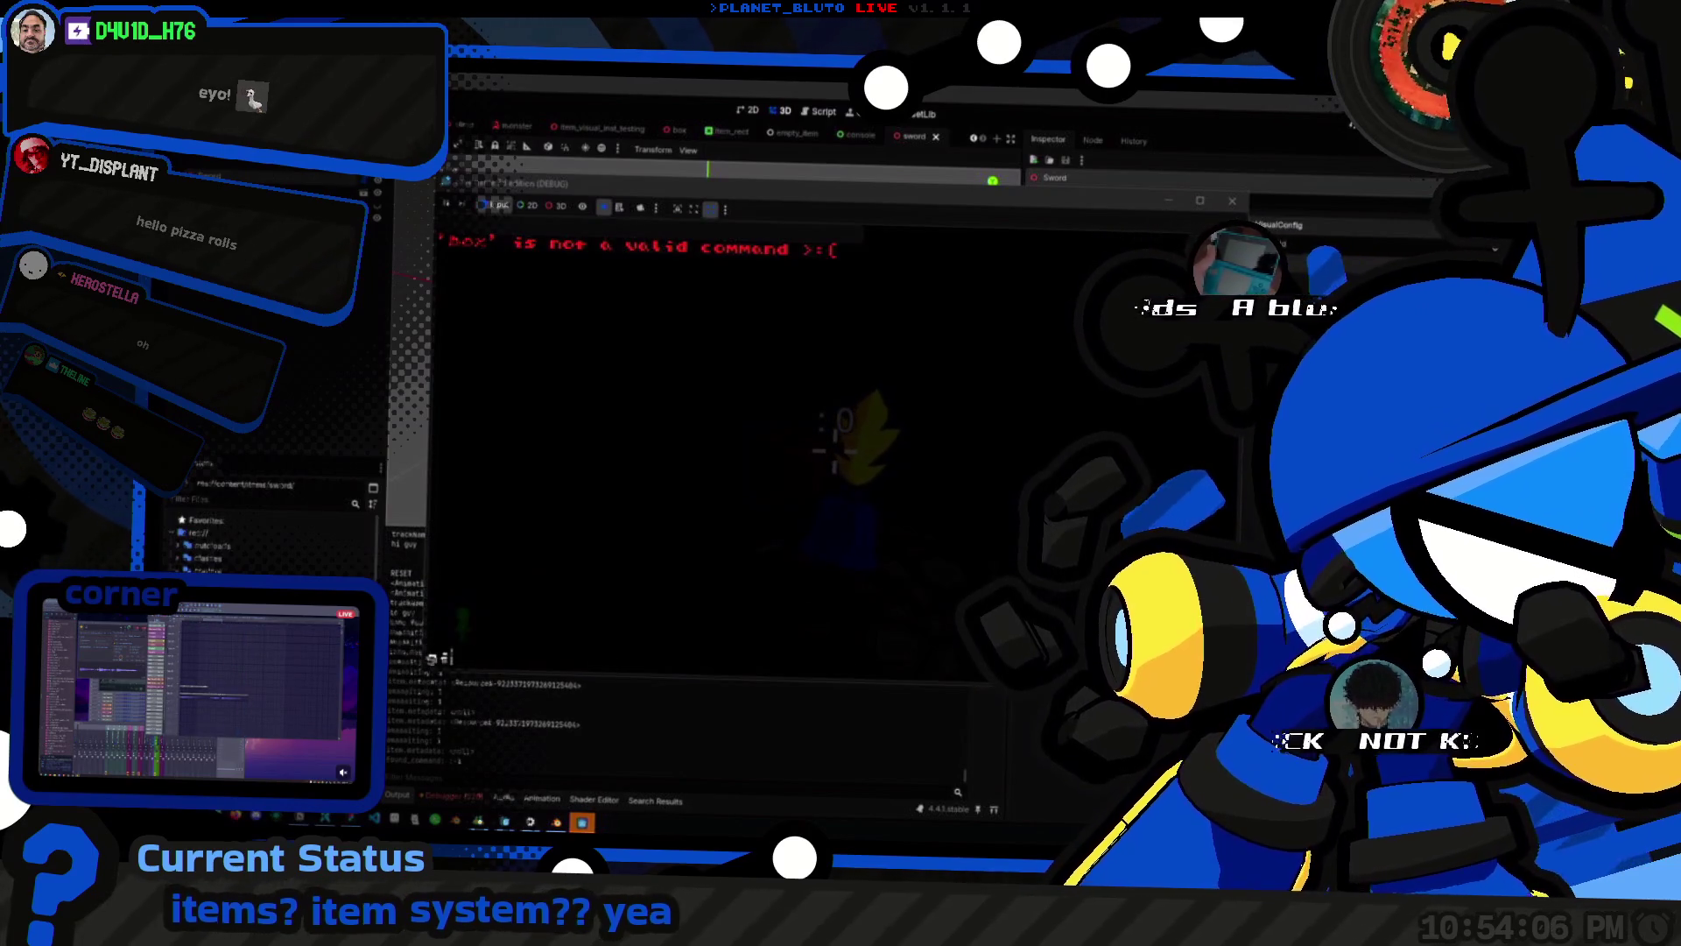
{"action": "key", "text": "Return"}
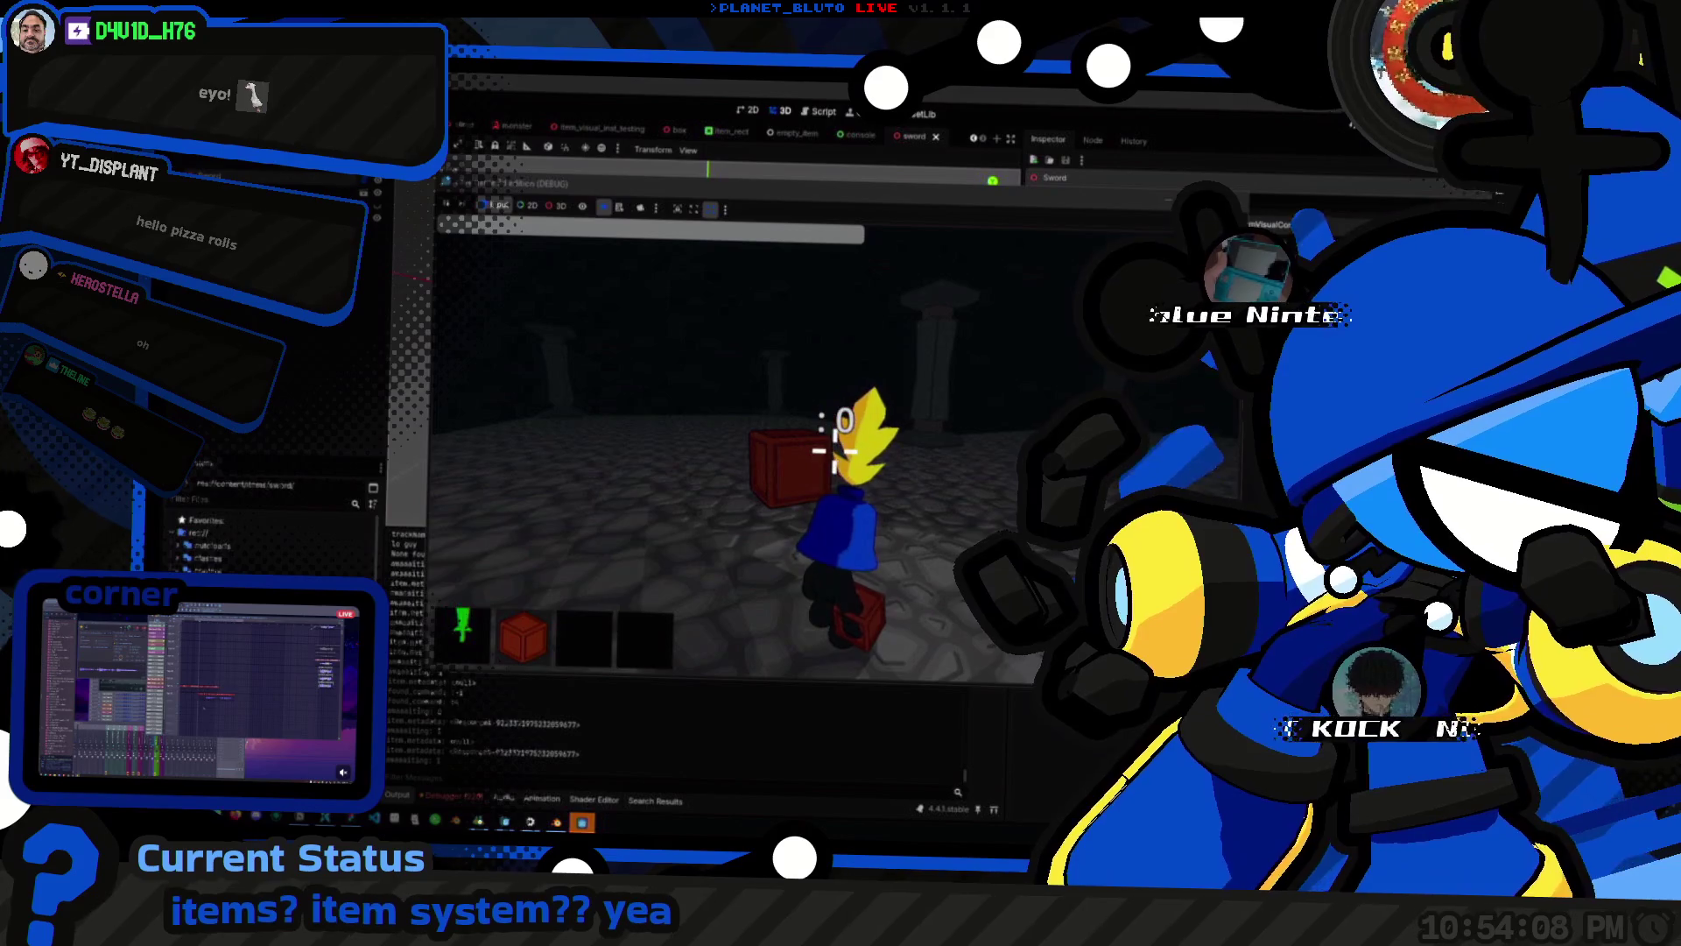
{"action": "key", "text": "1"}
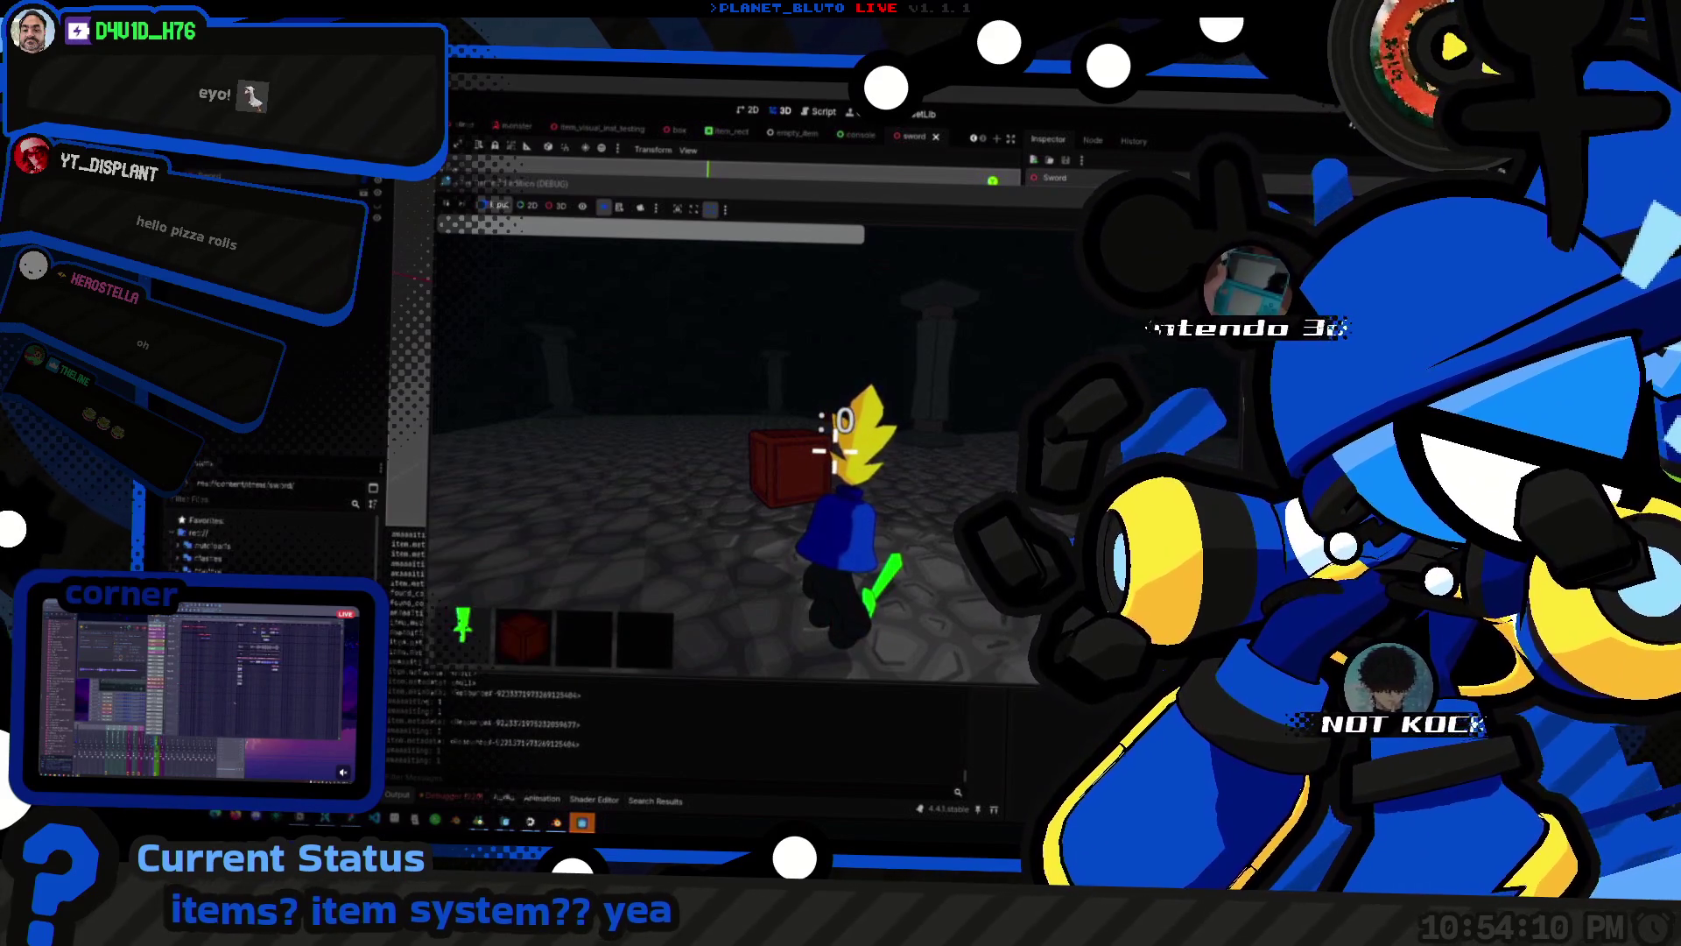
{"action": "mouse_move", "coordinate": [841, 446]}
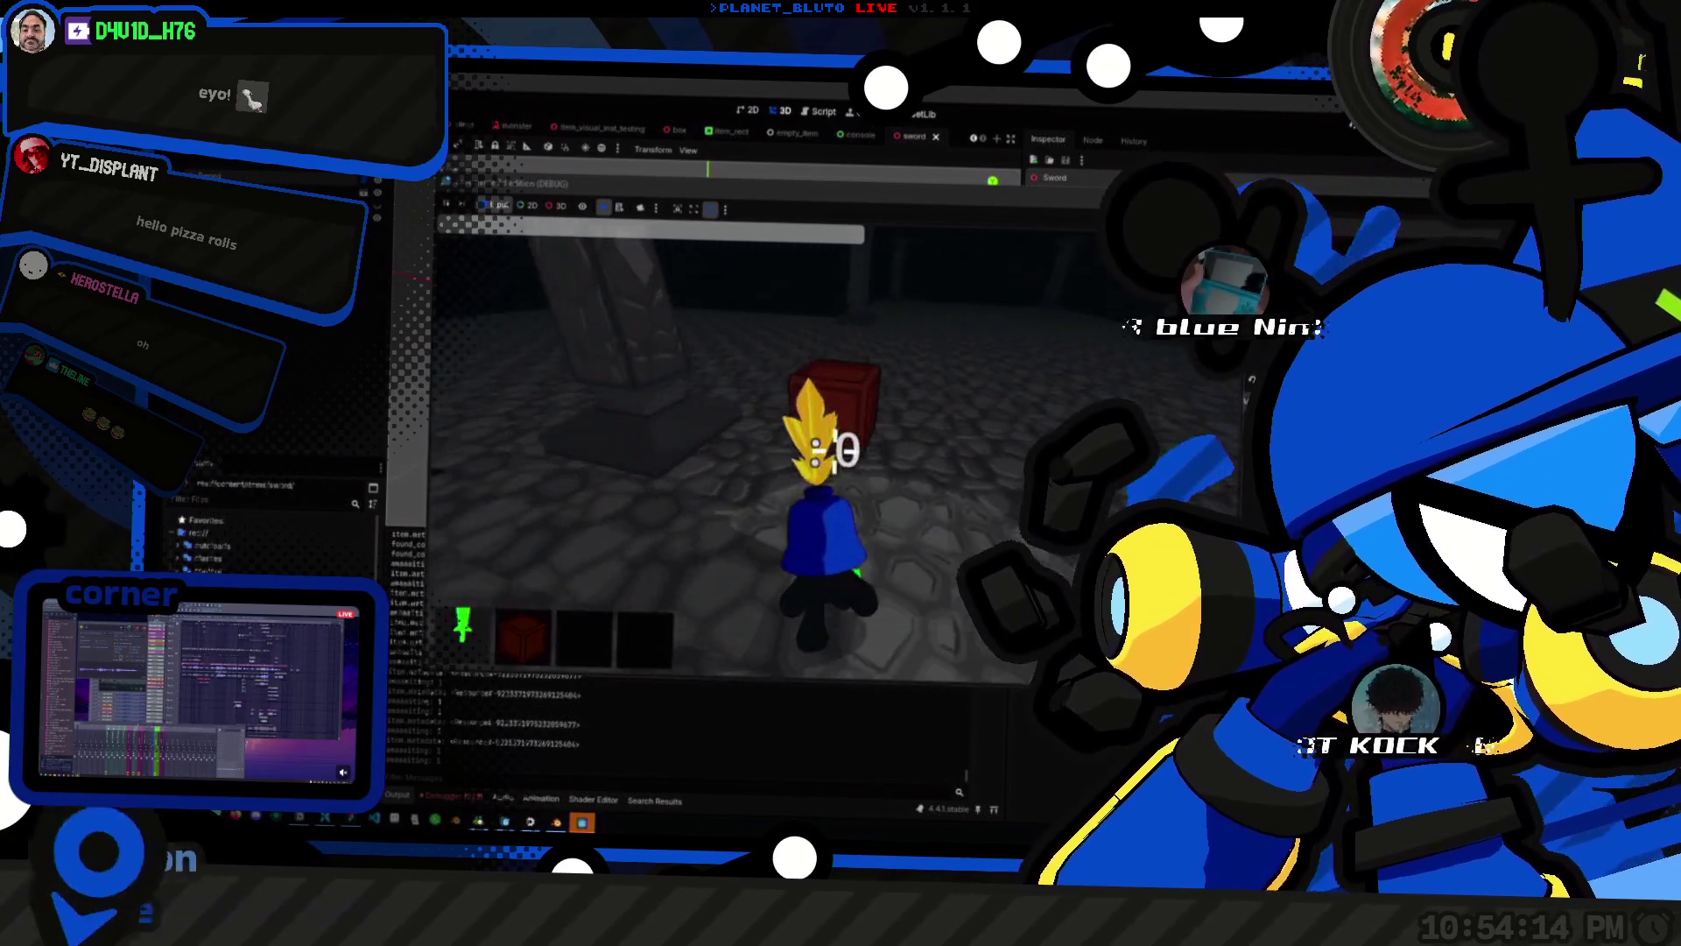
- Walk the knight around the red box through the cave
{"action": "key", "text": "w"}
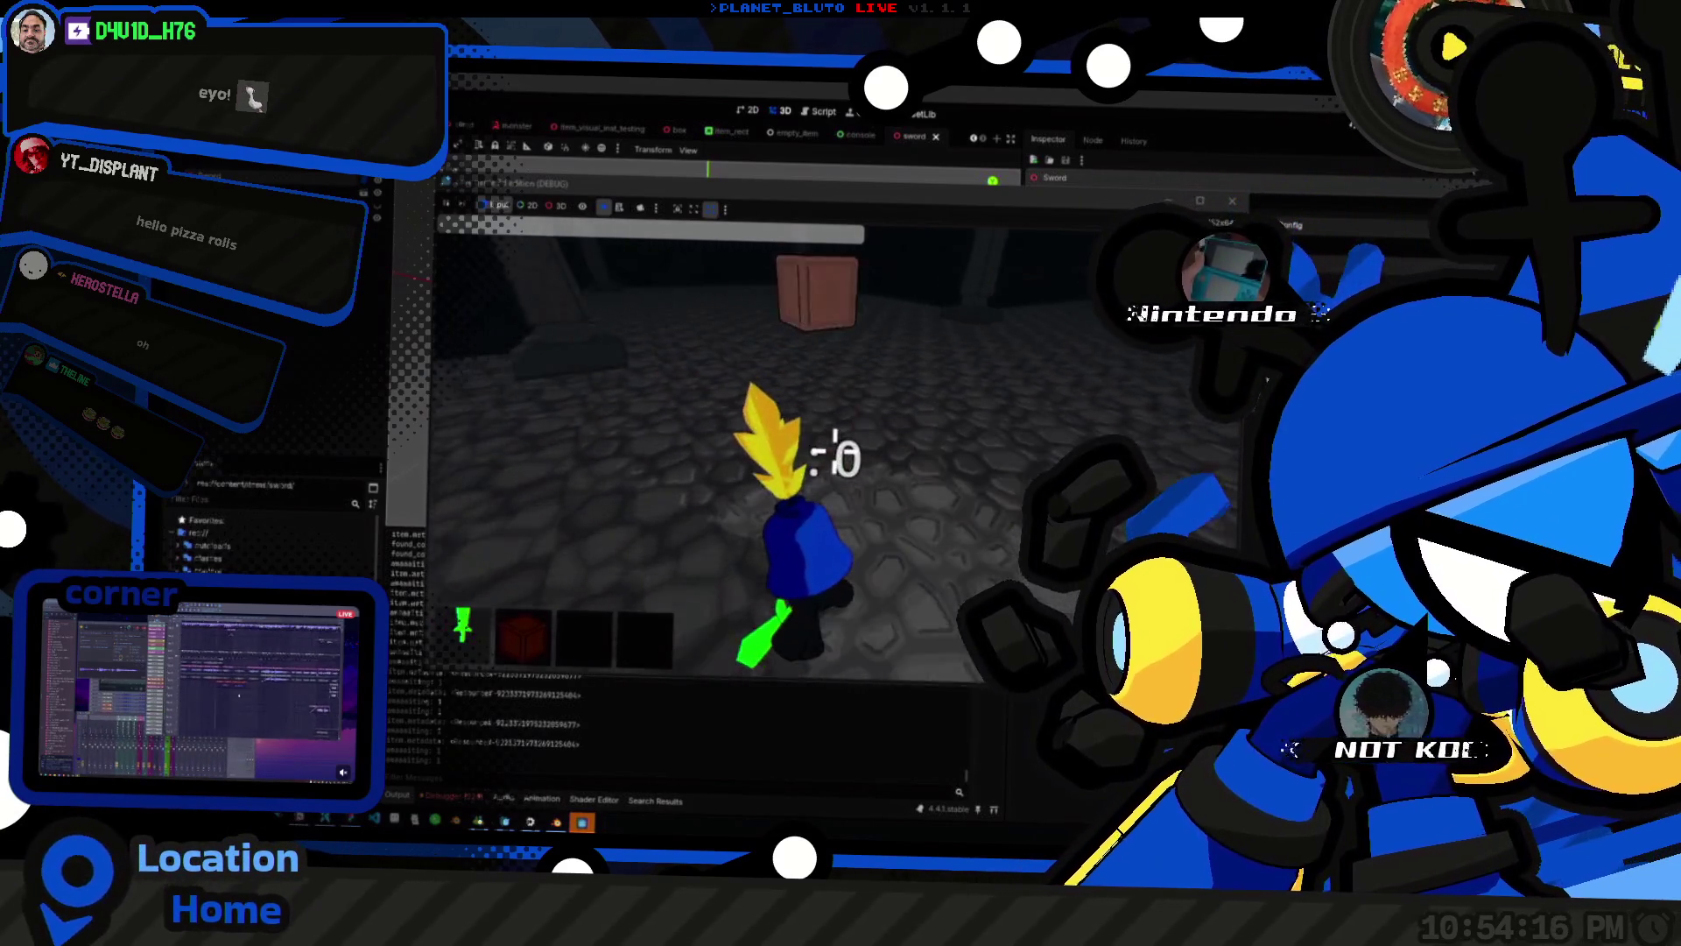
{"action": "key", "text": "w"}
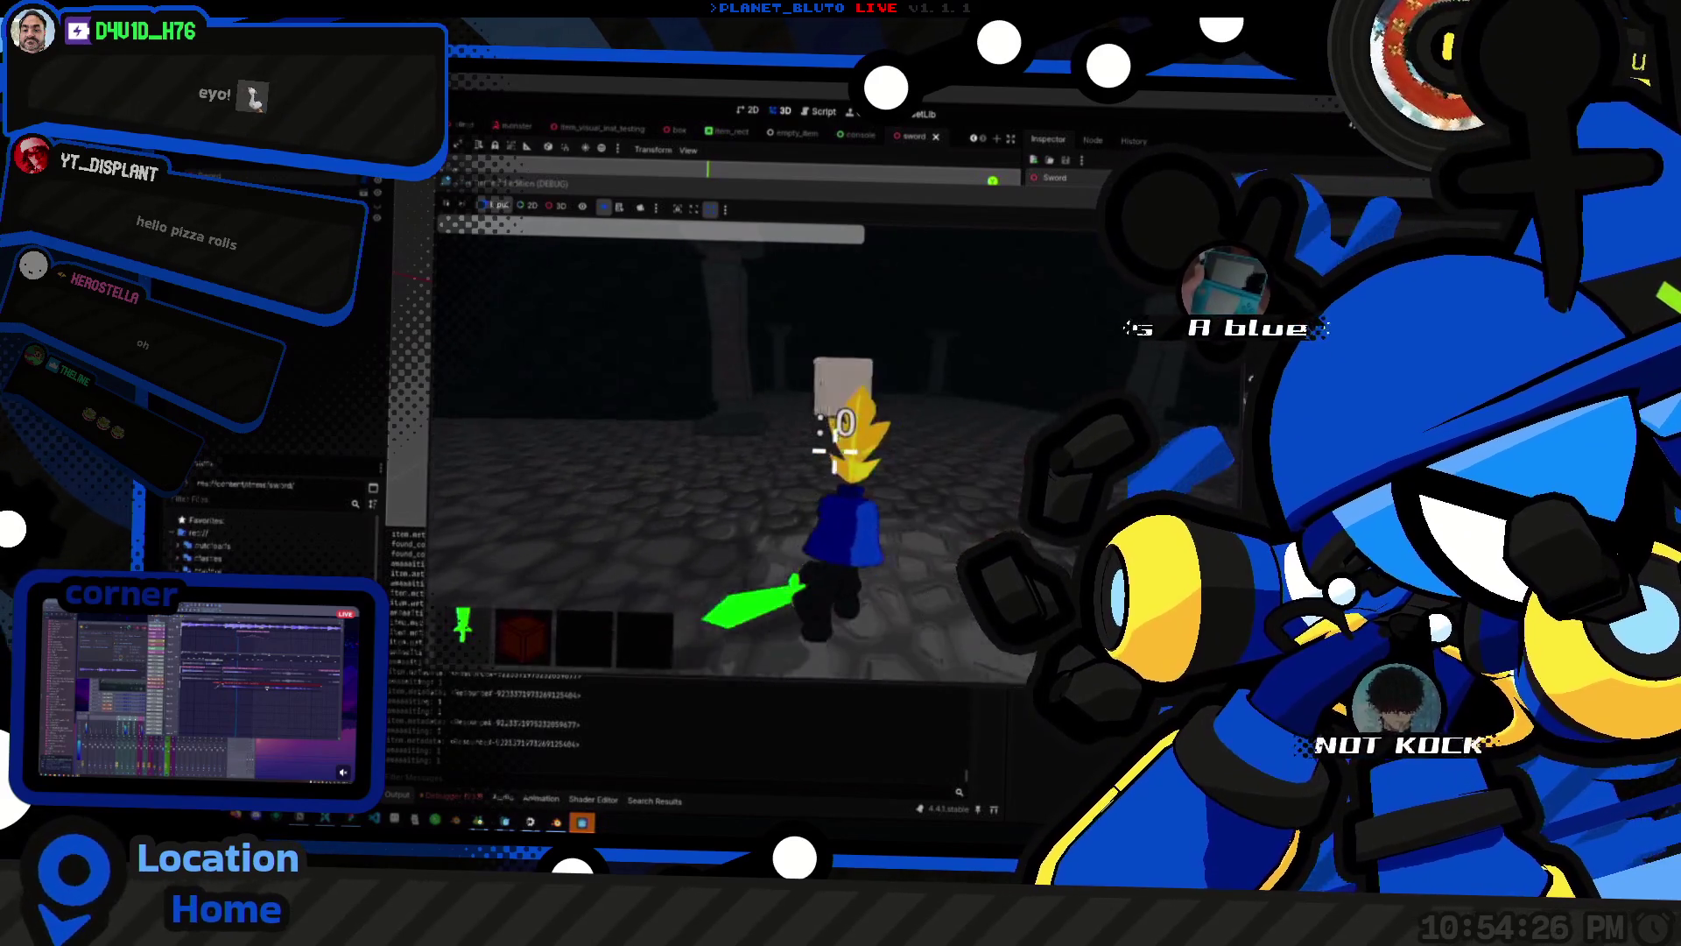
{"action": "key", "text": "w"}
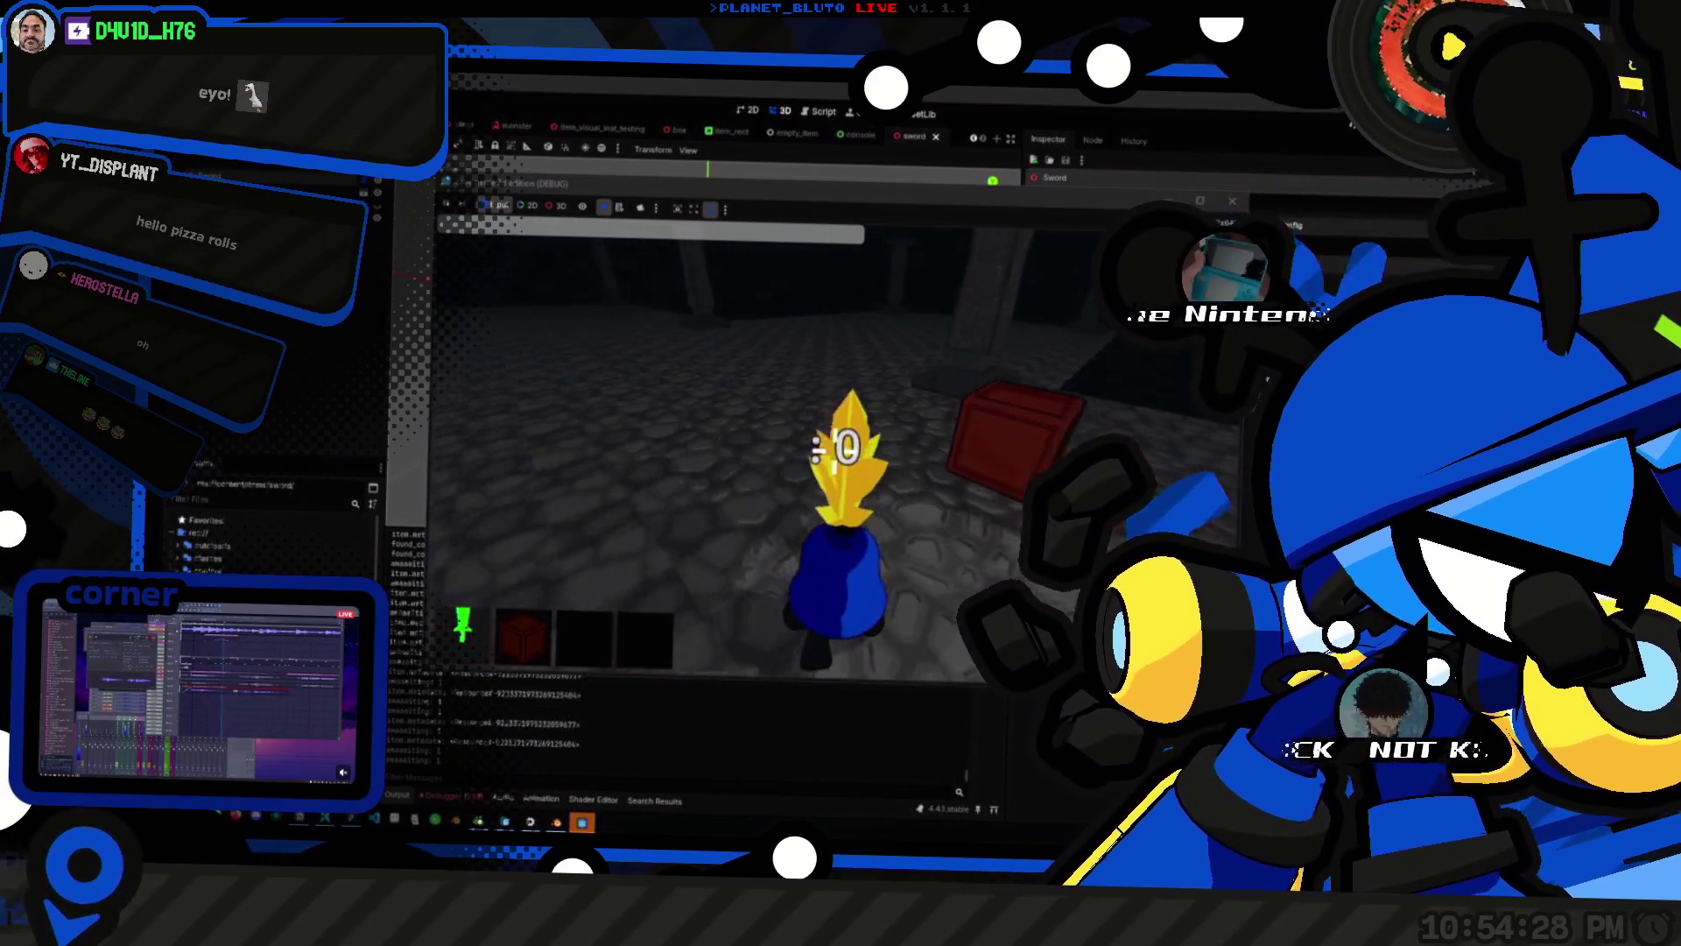
{"action": "key", "text": "w"}
{"action": "key", "text": "a"}
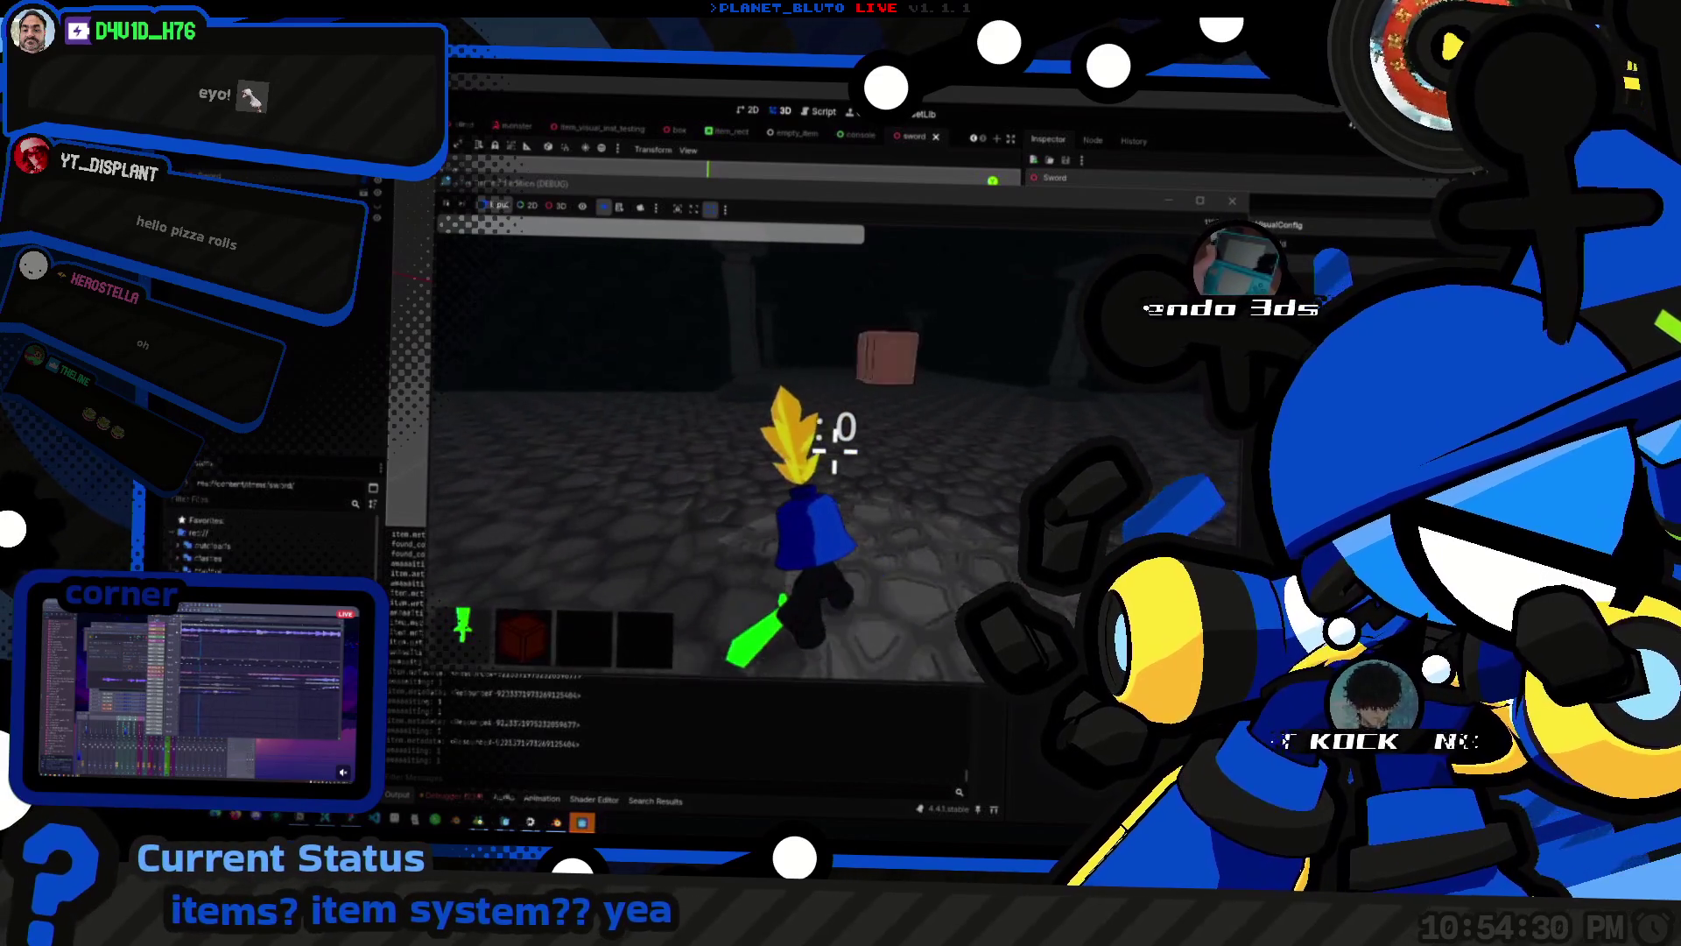
{"action": "key", "text": "w"}
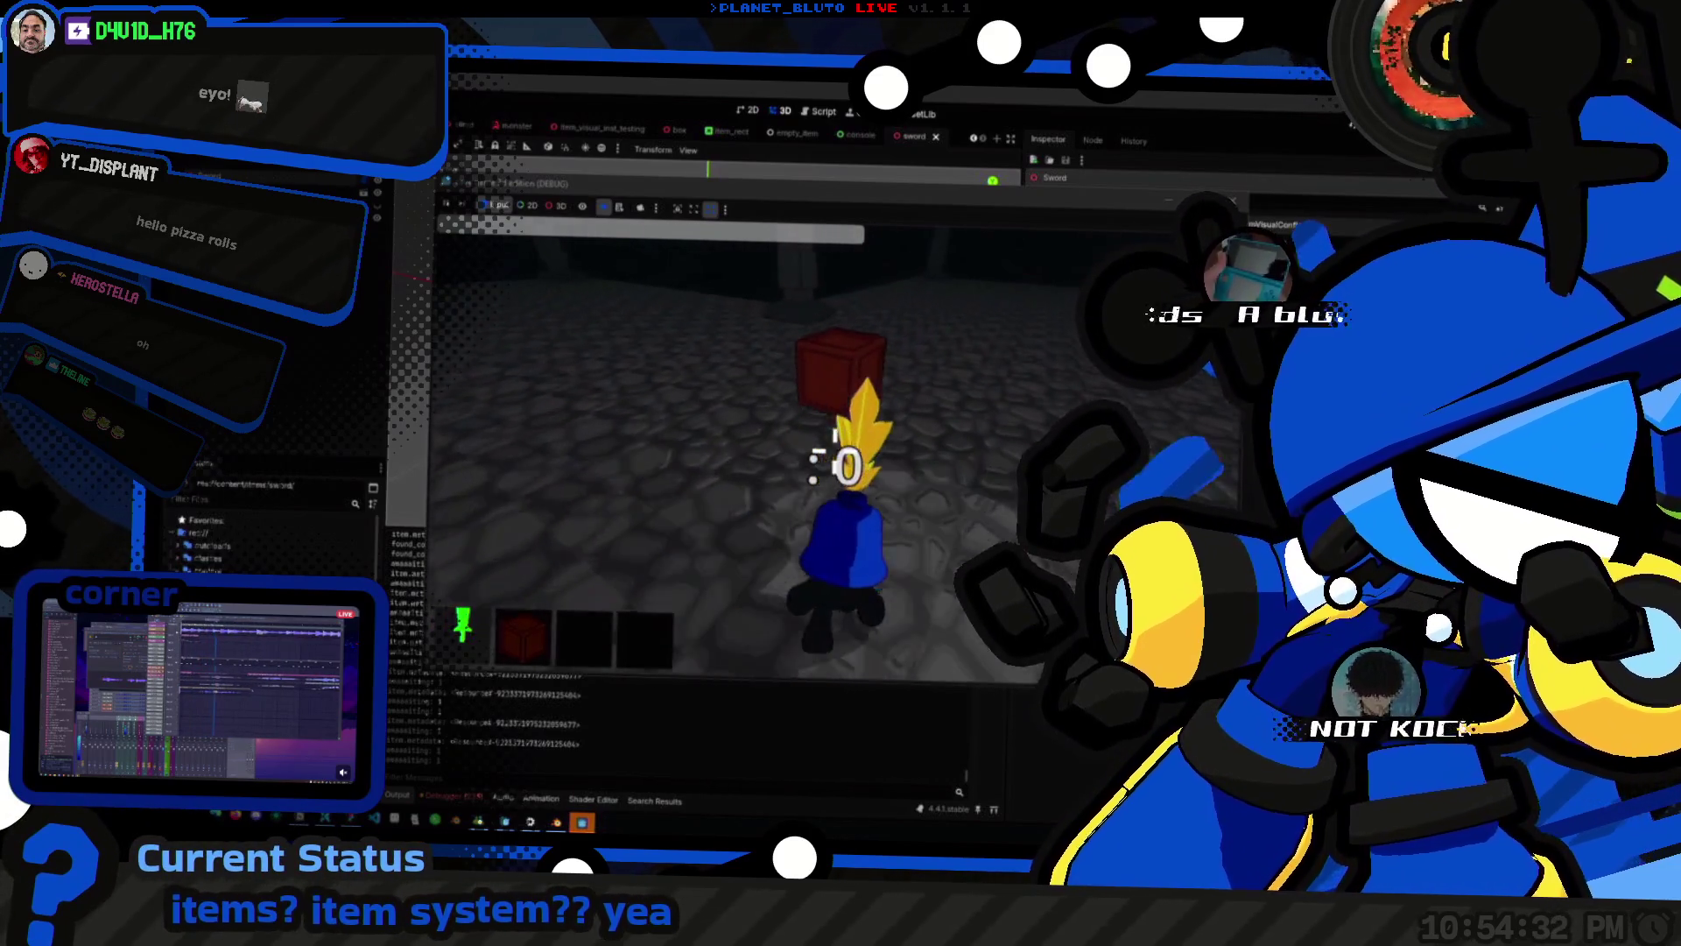
{"action": "key", "text": "w"}
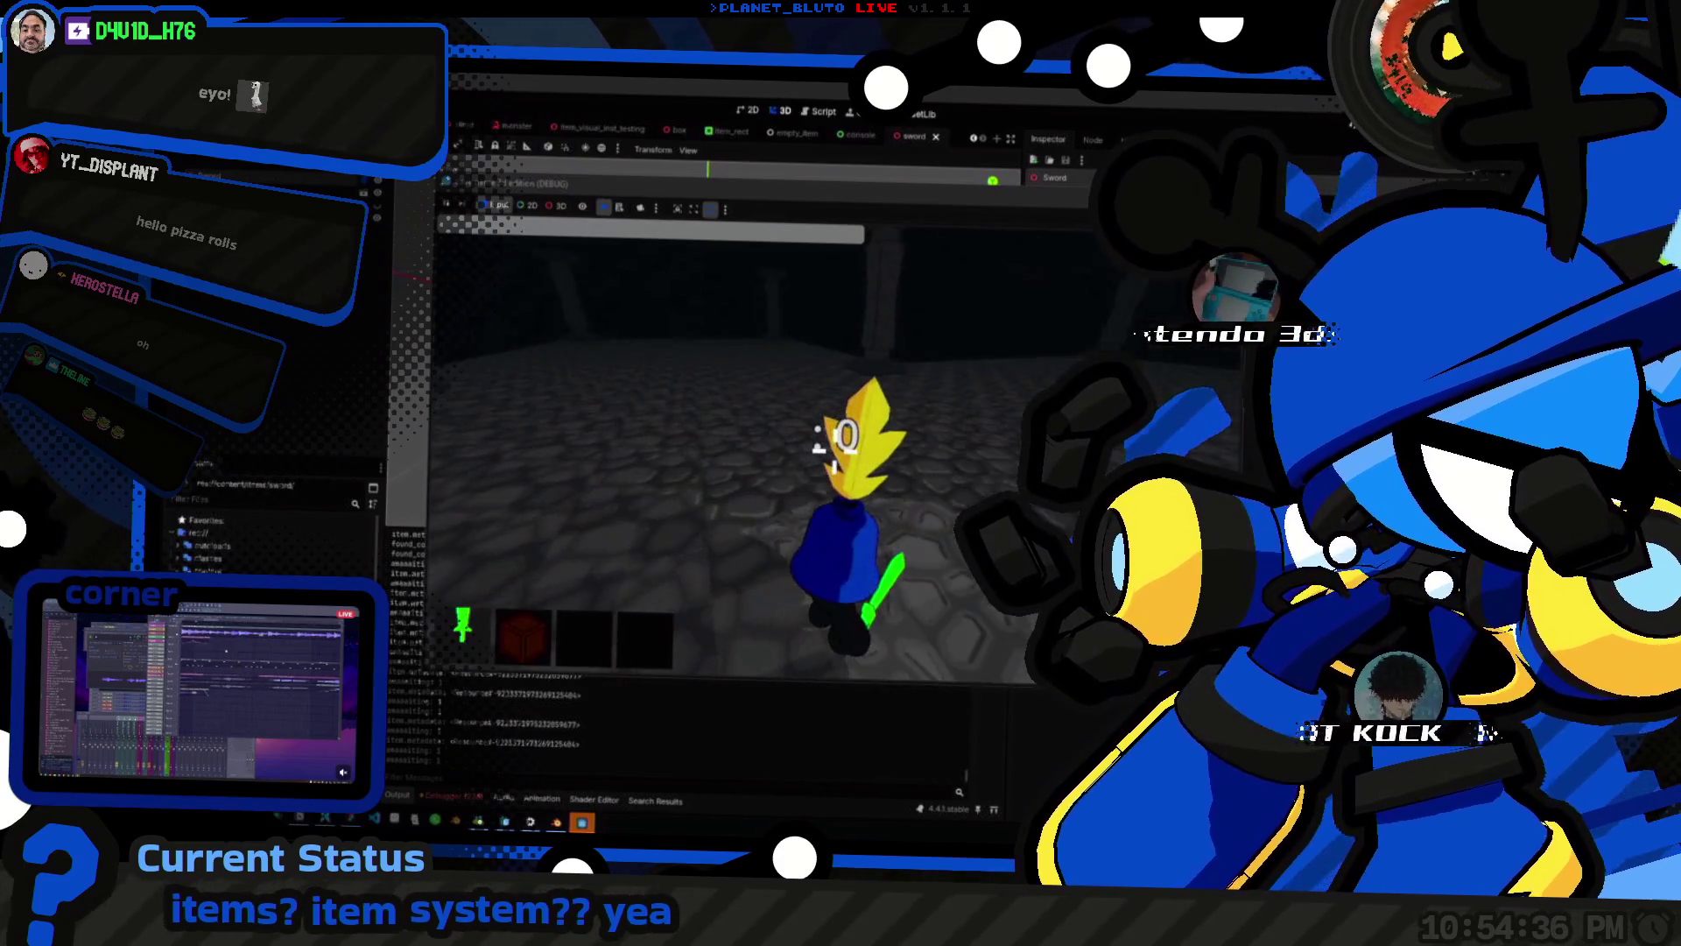
- Switch the held item between hotbar slots 2, 1 and 2
{"action": "key", "text": "2"}
{"action": "key", "text": "1"}
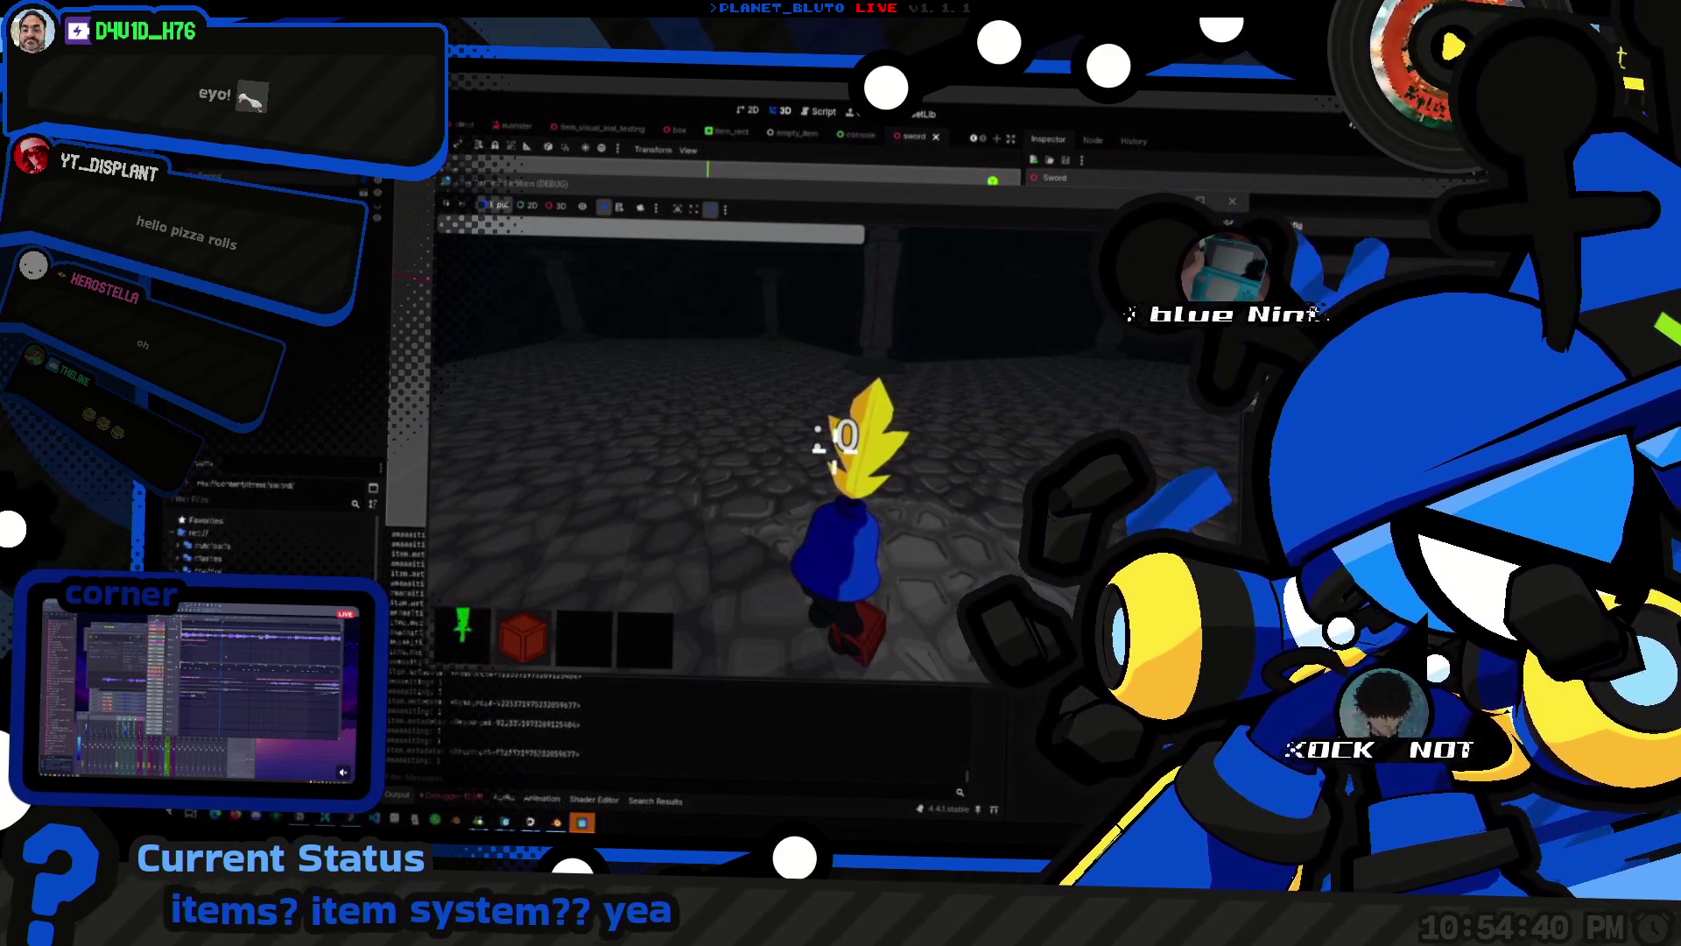
{"action": "key", "text": "2"}
- Run 'give sword' in the console, then close the game
{"action": "key", "text": "grave"}
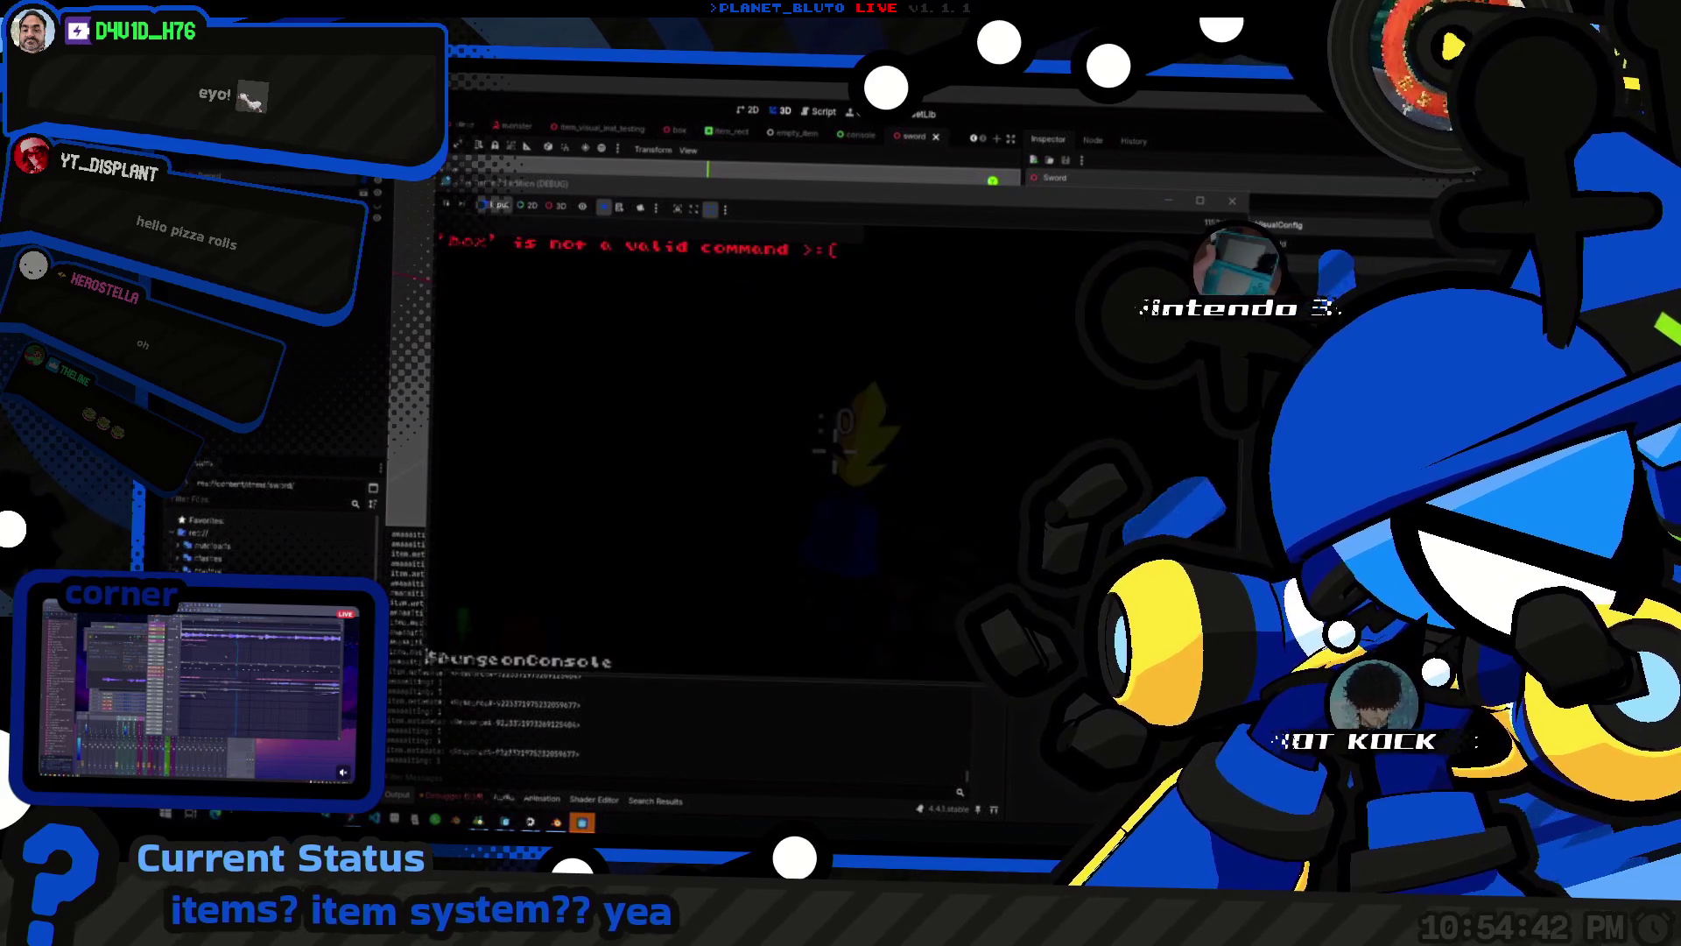
{"action": "type", "text": "sword"}
{"action": "key", "text": "Return"}
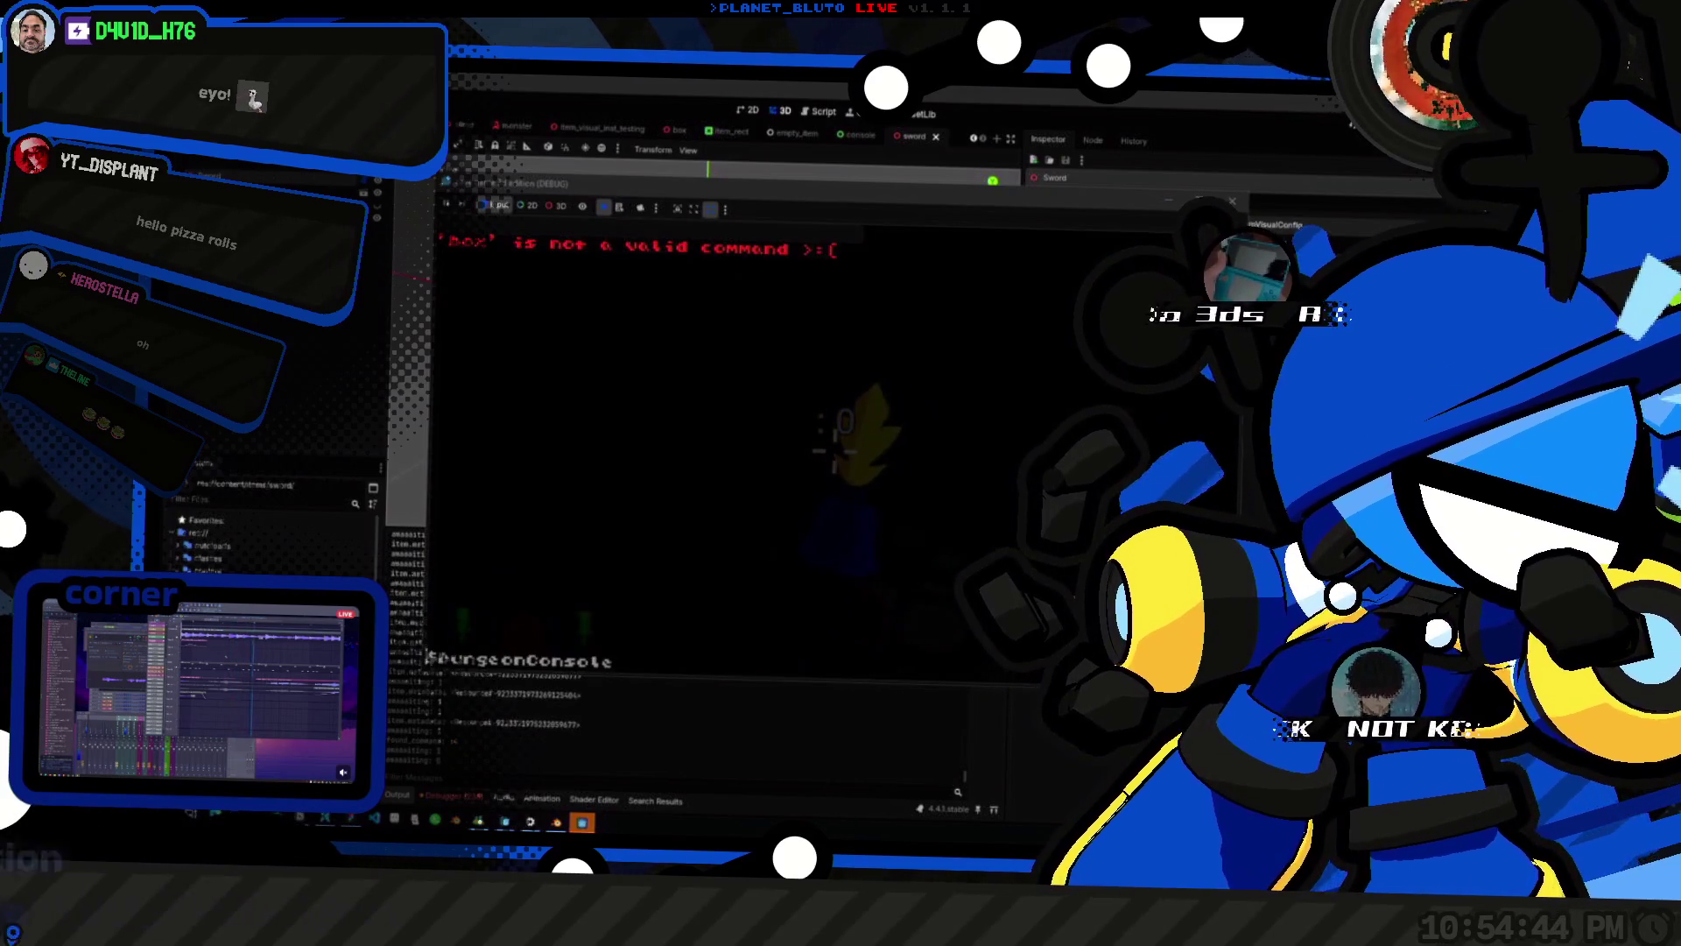
{"action": "key", "text": "grave"}
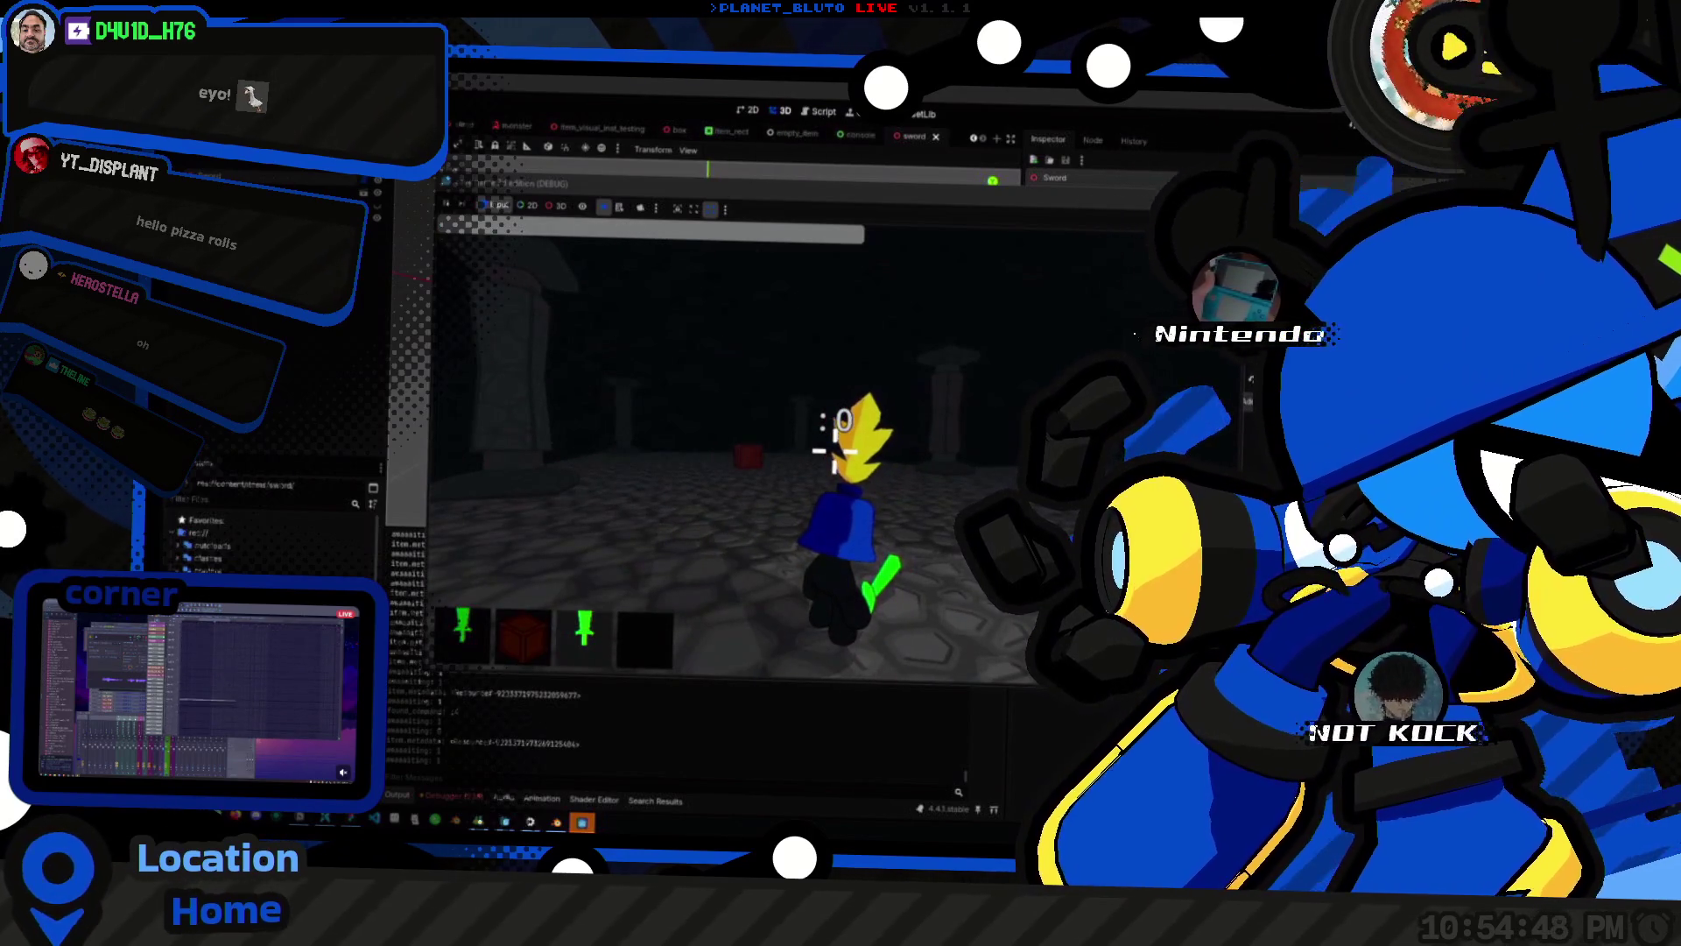
{"action": "left_click", "coordinate": [854, 140]}
- Open the item_rect scene, delete the crate node, then undo the deletion
{"action": "left_click", "coordinate": [854, 137]}
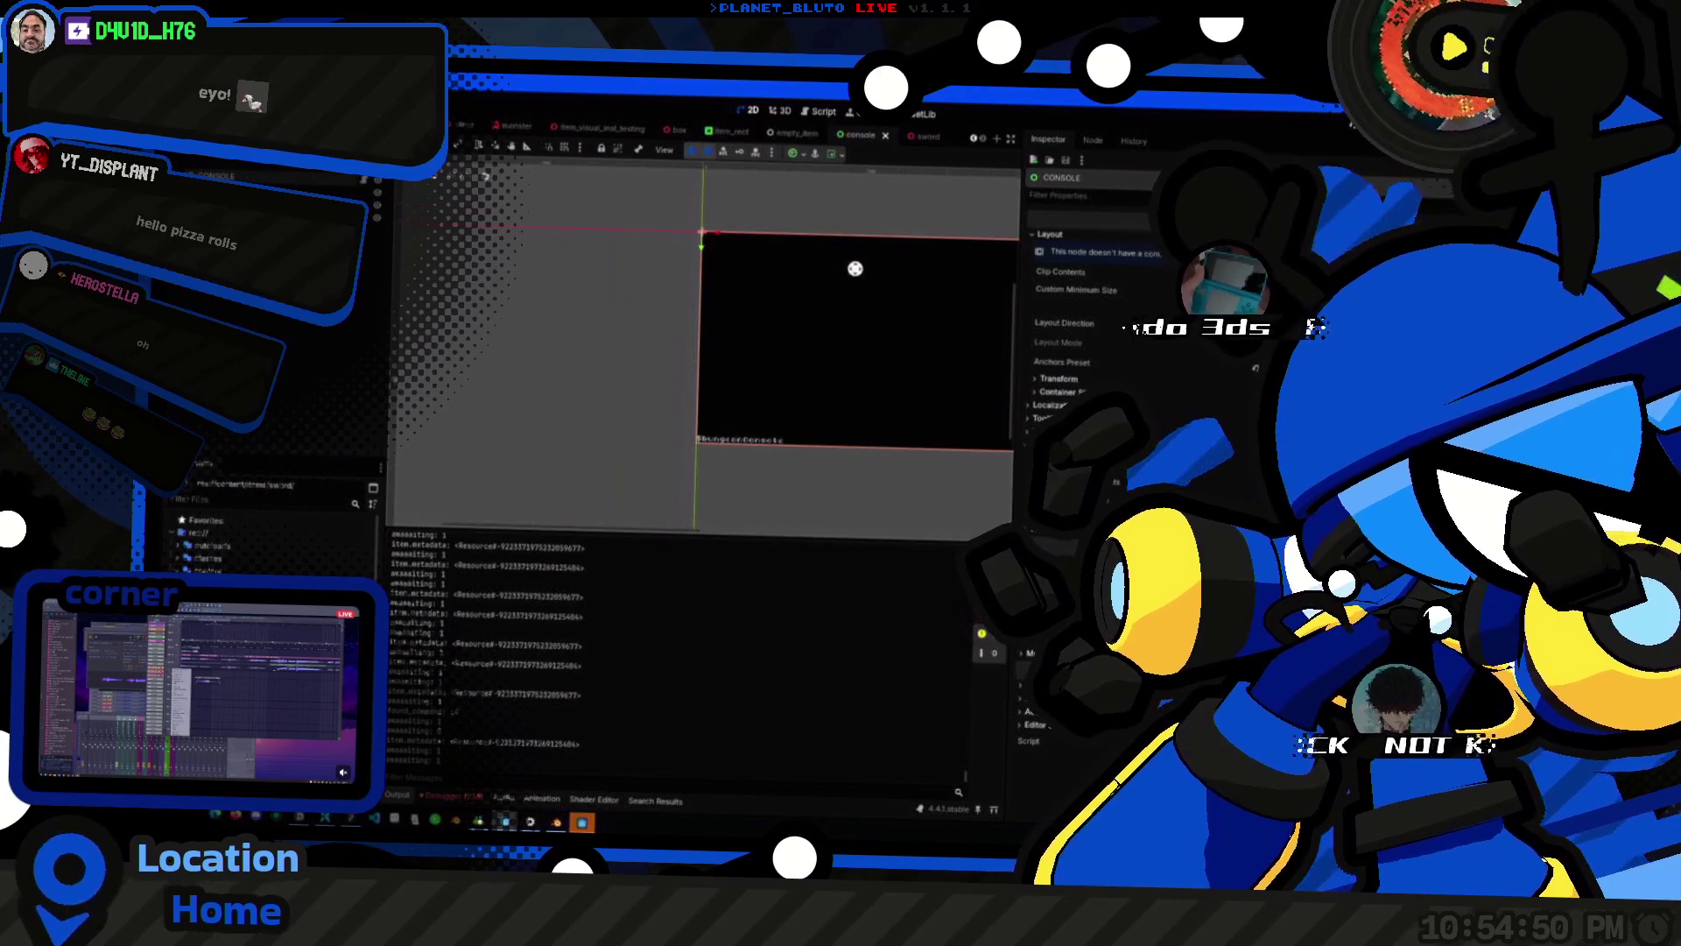
{"action": "left_click", "coordinate": [811, 137]}
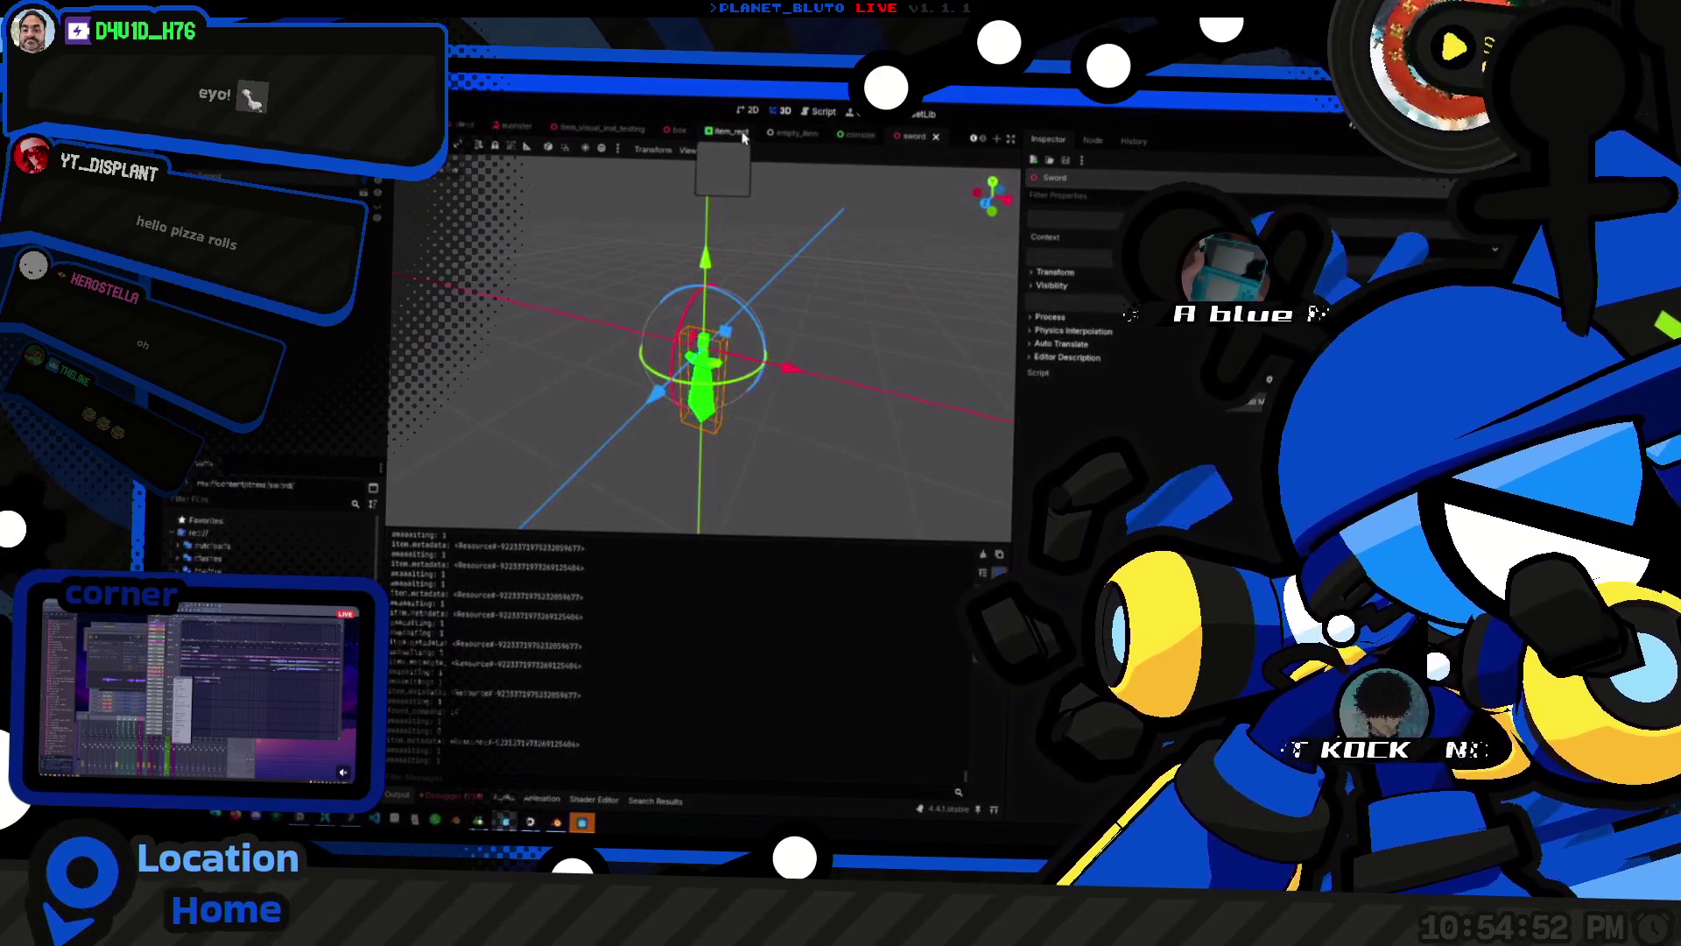
{"action": "left_click", "coordinate": [727, 132]}
{"action": "key", "text": "Delete"}
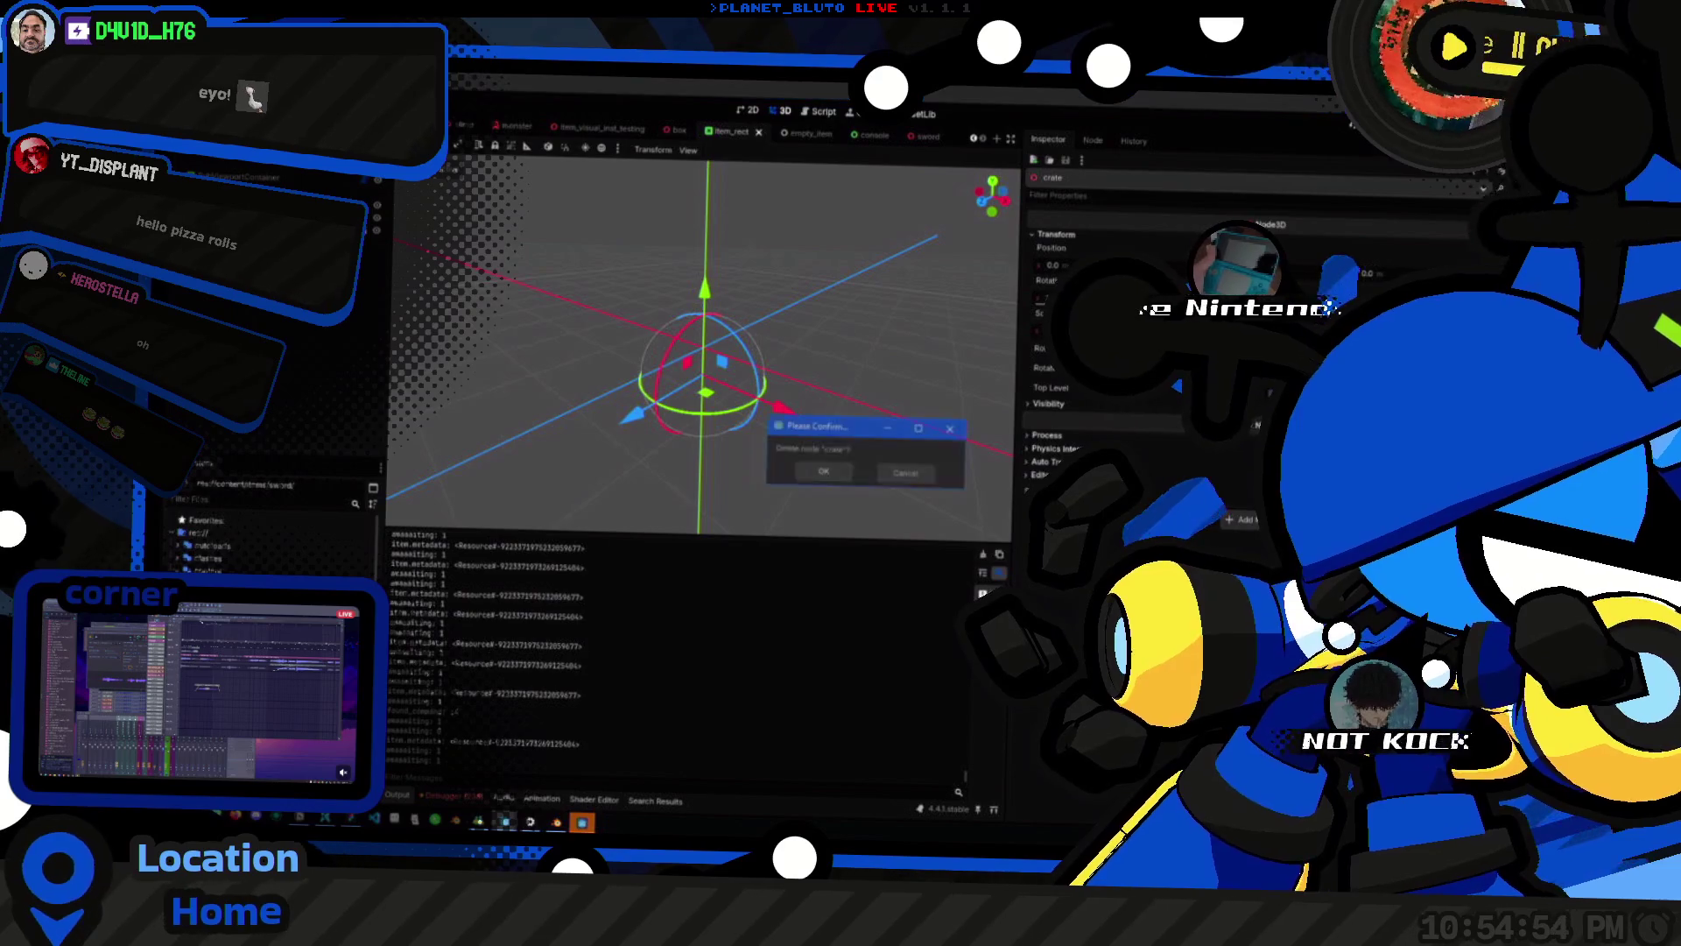
{"action": "left_click", "coordinate": [823, 471]}
{"action": "key", "text": "ctrl+z"}
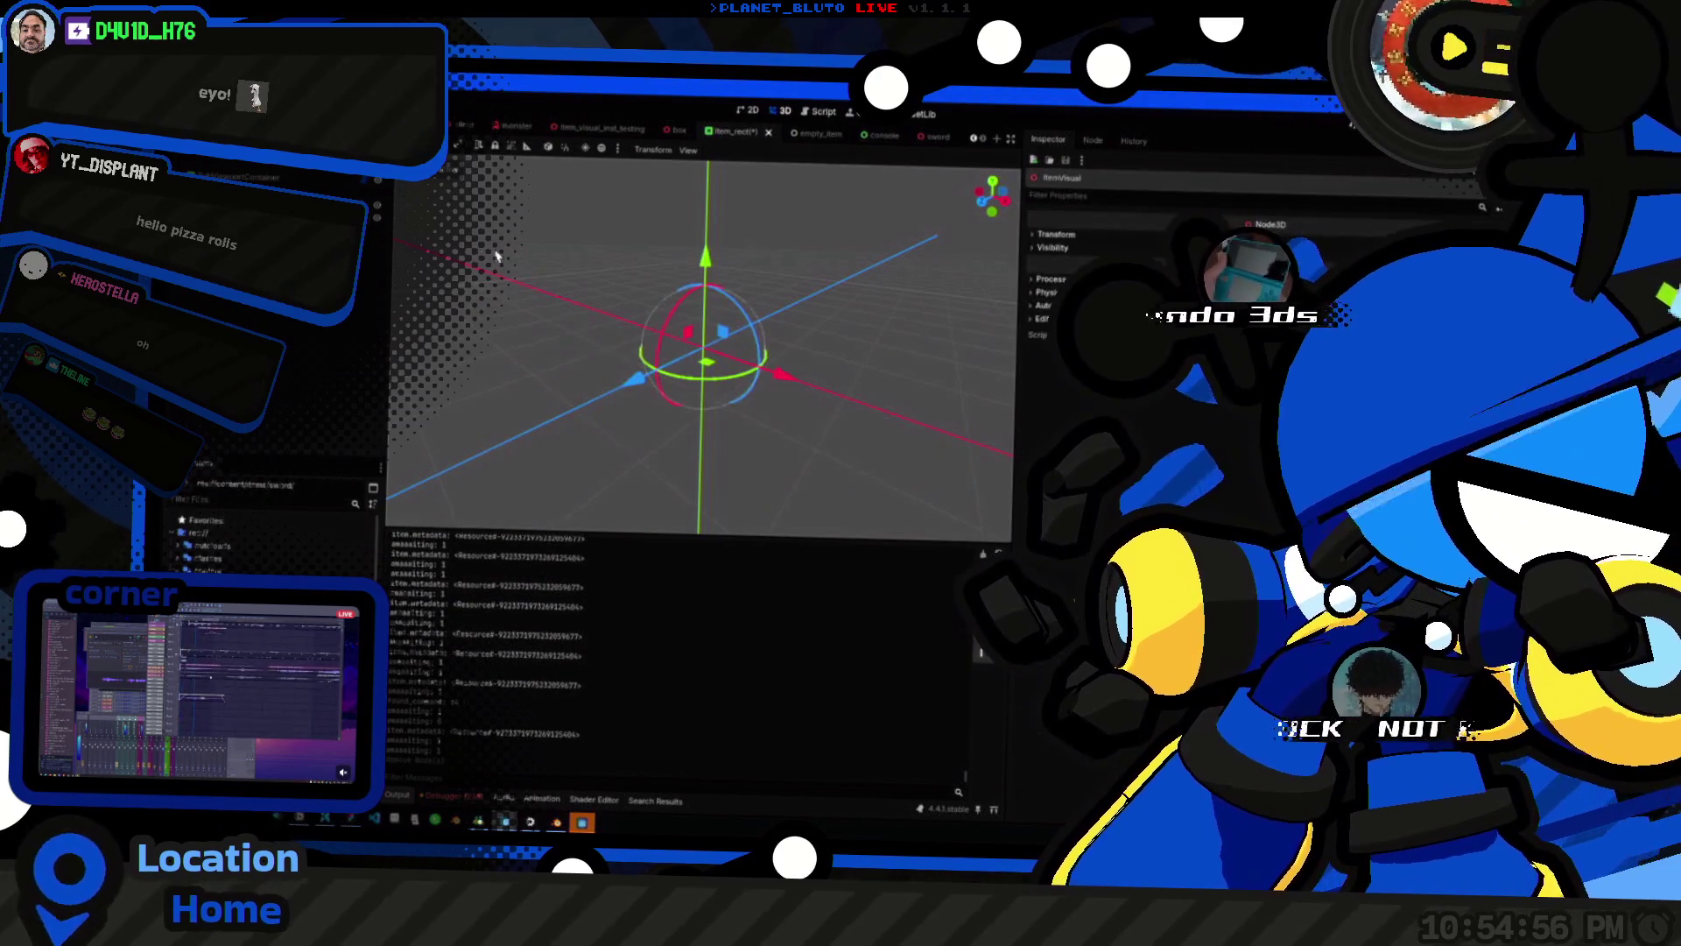
- Inspect the item_rect scene's sword preview in 2D and orbit the 3D view
{"action": "left_click", "coordinate": [236, 177]}
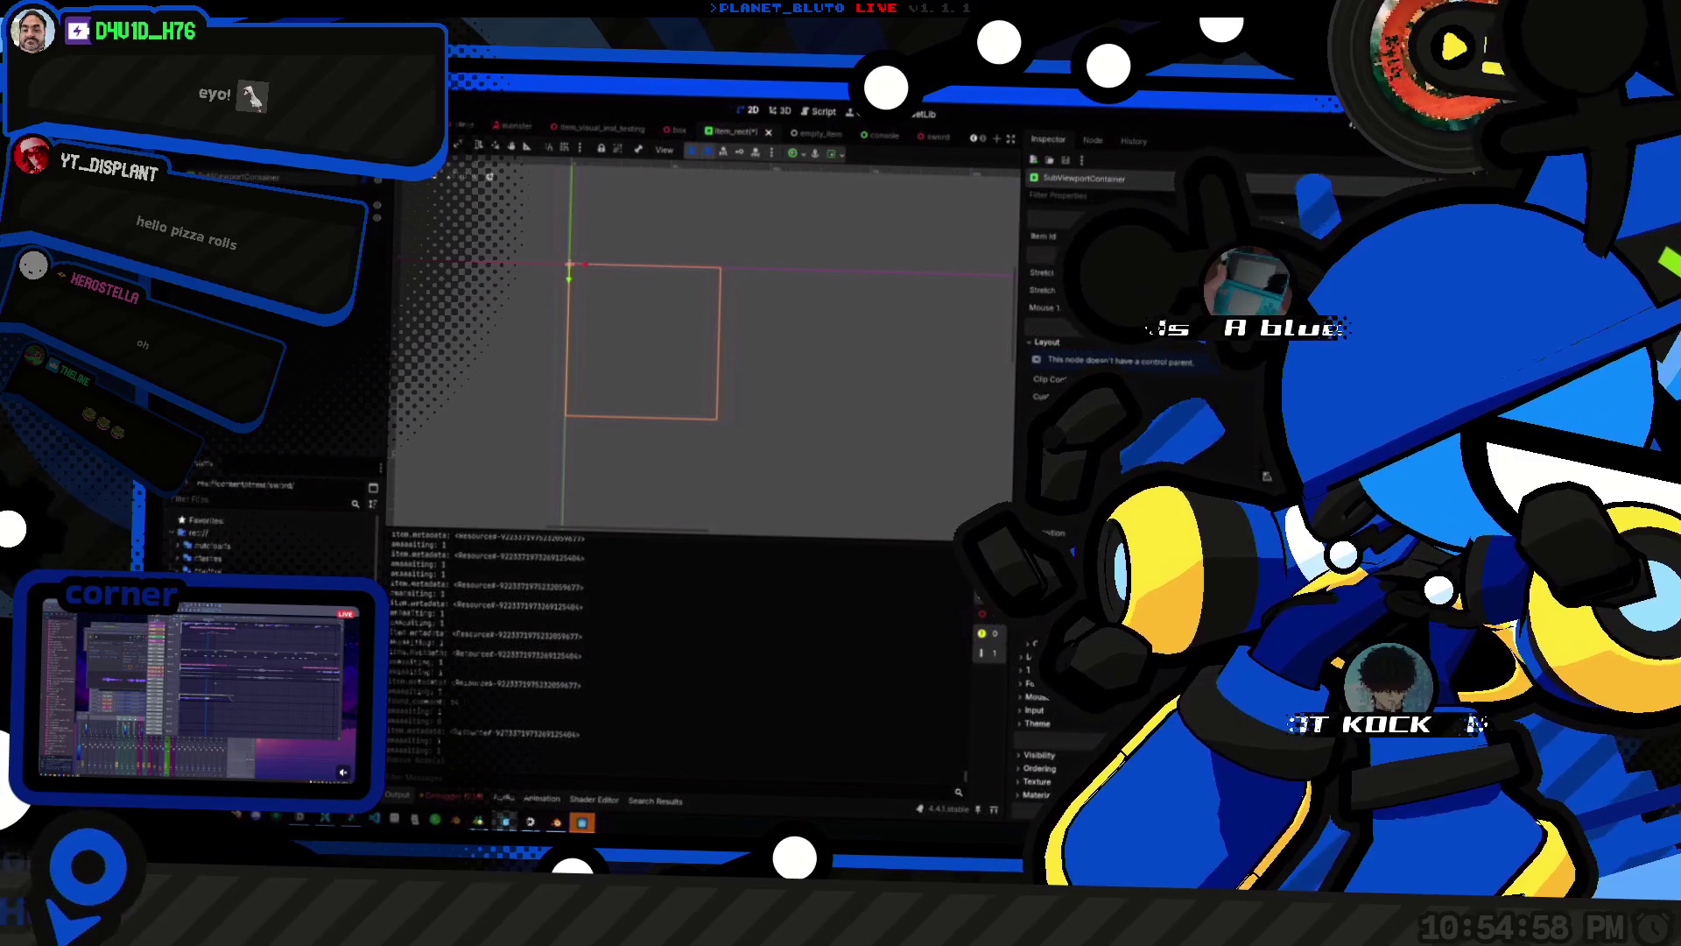
{"action": "key", "text": "Up"}
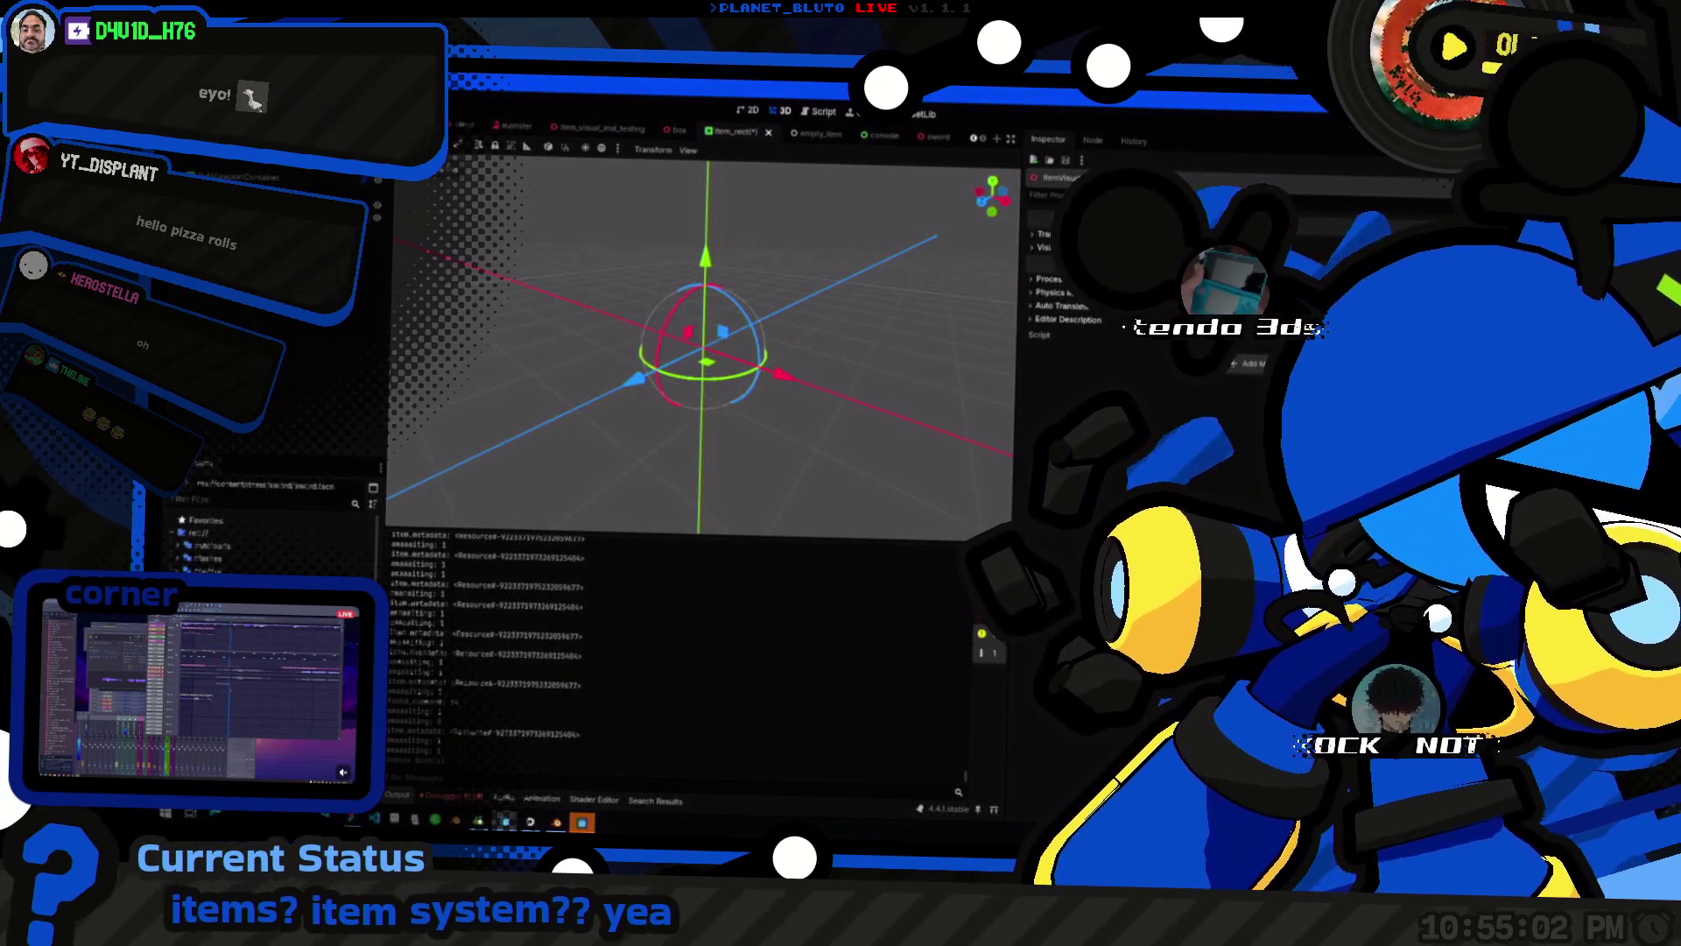
{"action": "mouse_move", "coordinate": [782, 428]}
{"action": "left_mouse_down"}
{"action": "mouse_move", "coordinate": [762, 458]}
{"action": "mouse_move", "coordinate": [545, 193]}
{"action": "left_mouse_up"}
{"action": "left_click", "coordinate": [750, 110]}
{"action": "scroll", "coordinate": [668, 365], "scroll_direction": "up", "scroll_amount": 2}
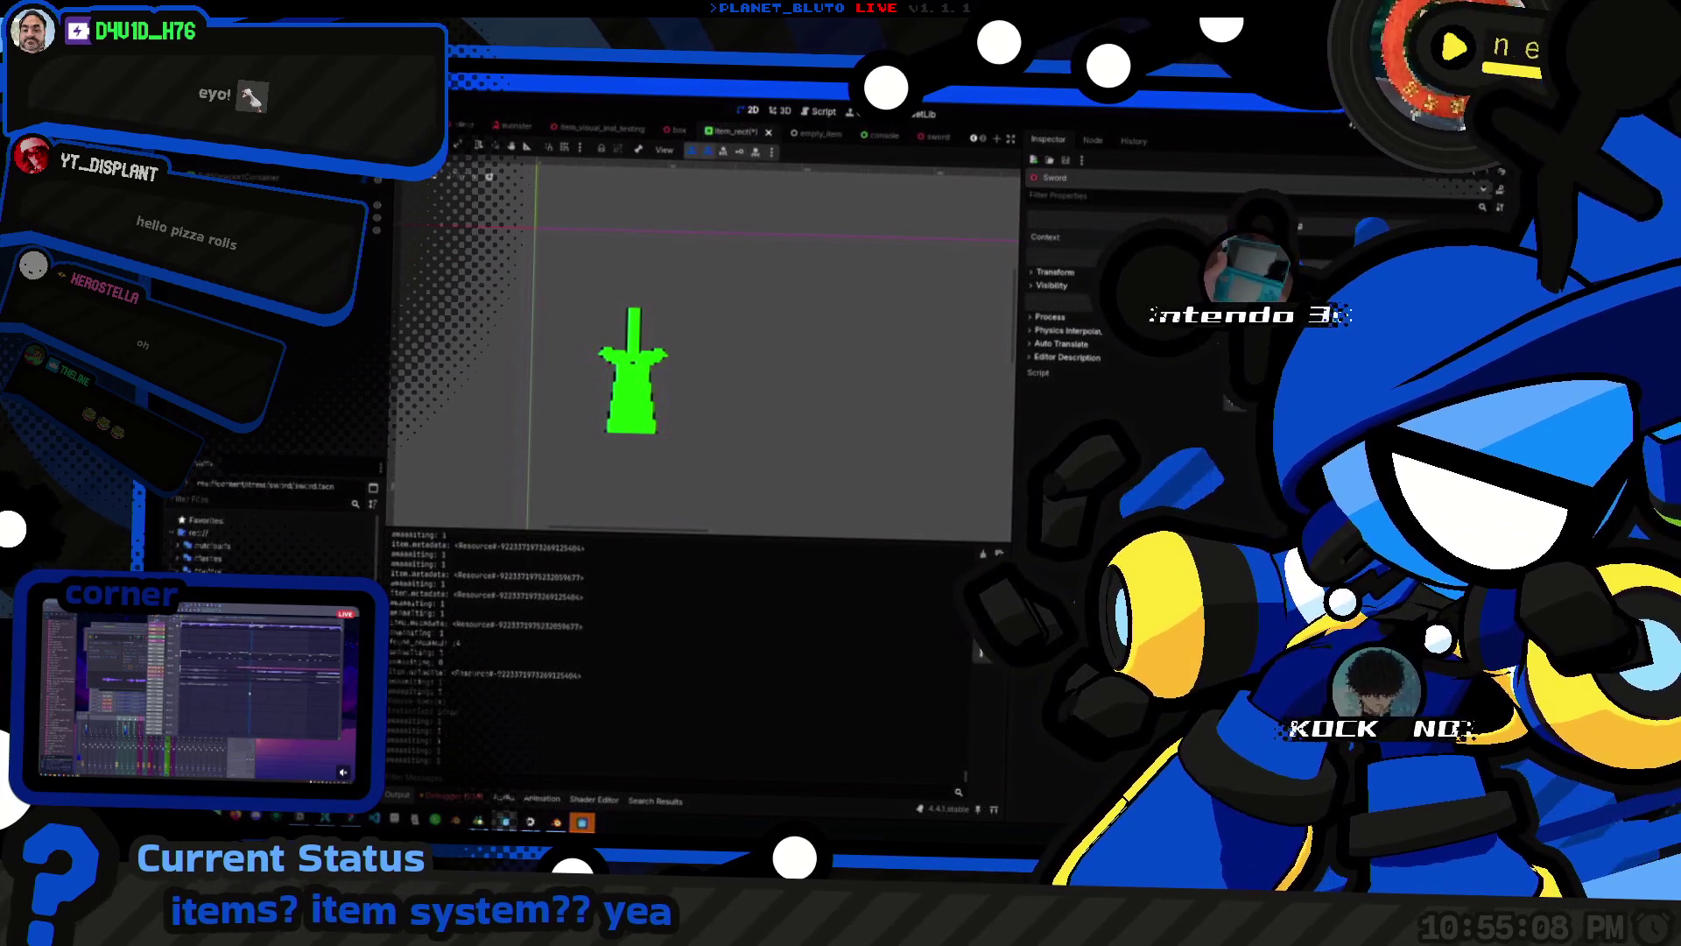
- Open the sword scene, select the Sword node, and expand its Transform properties
{"action": "left_click", "coordinate": [931, 136]}
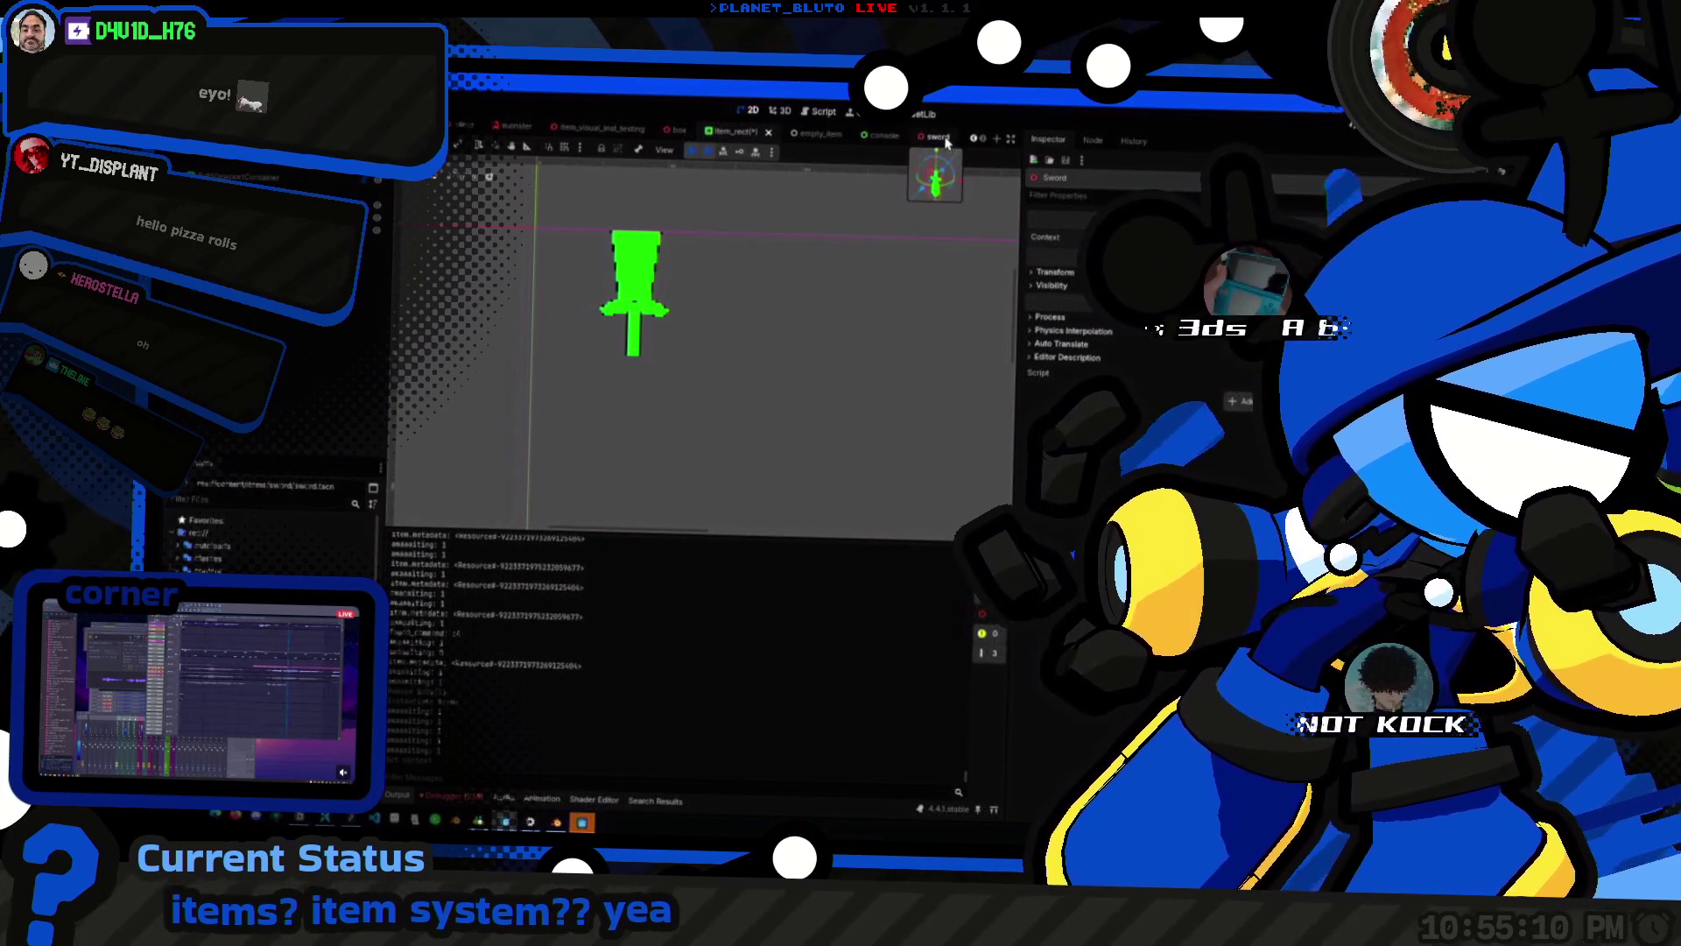
{"action": "left_click", "coordinate": [730, 130]}
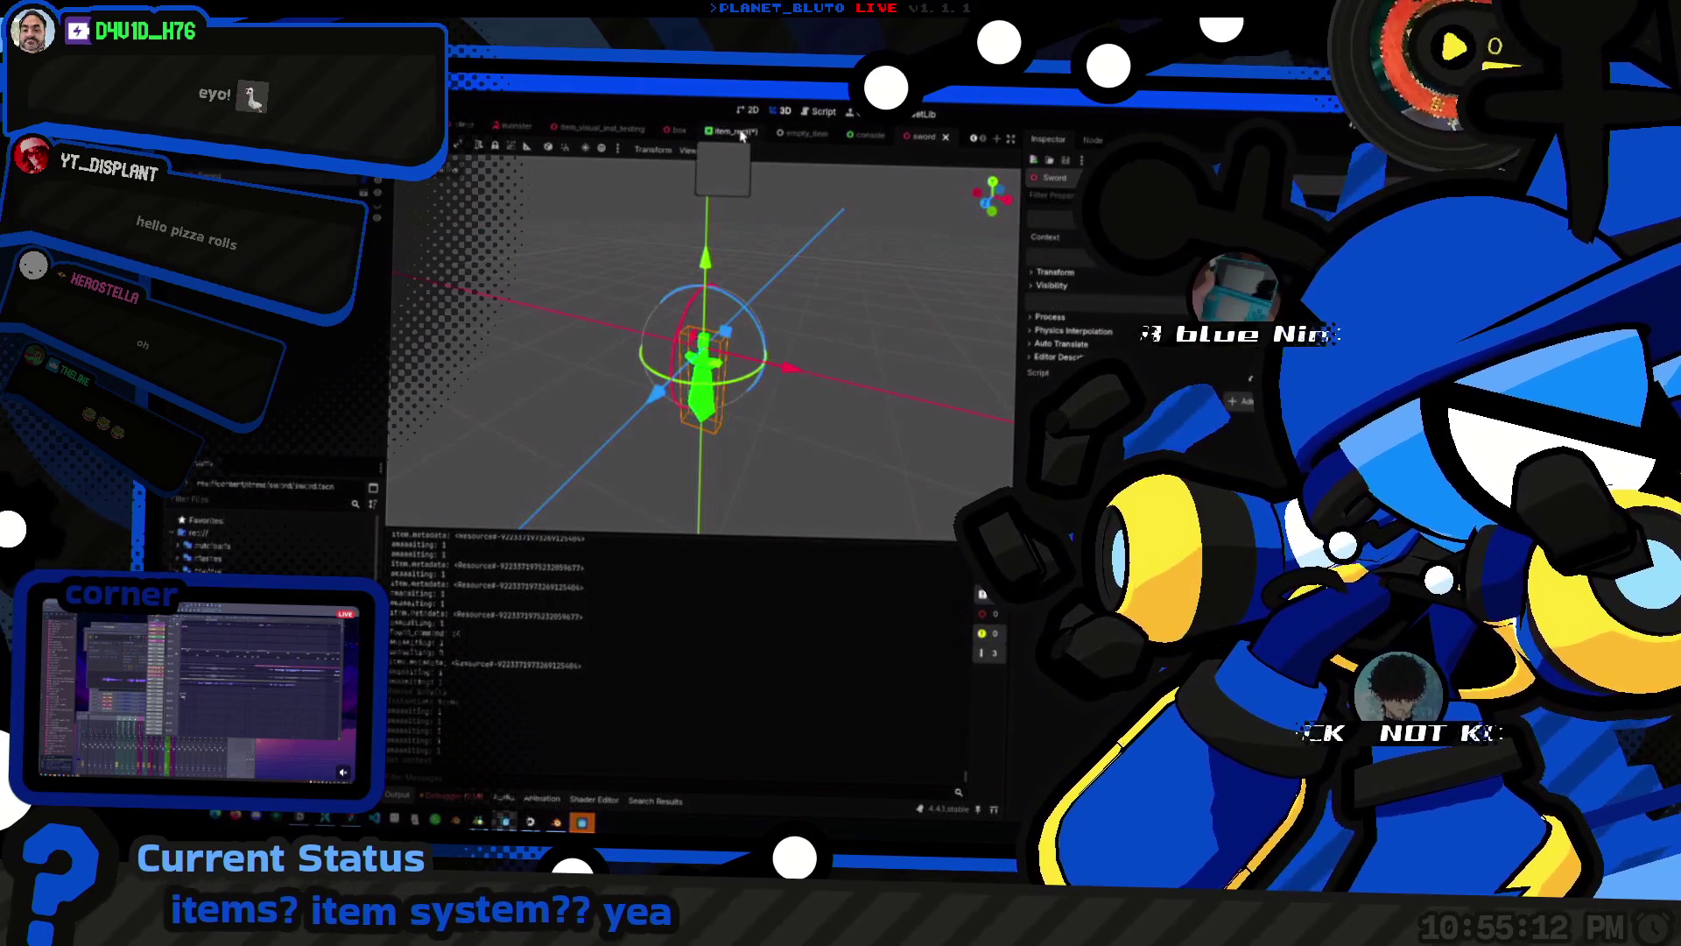
{"action": "left_click", "coordinate": [931, 136]}
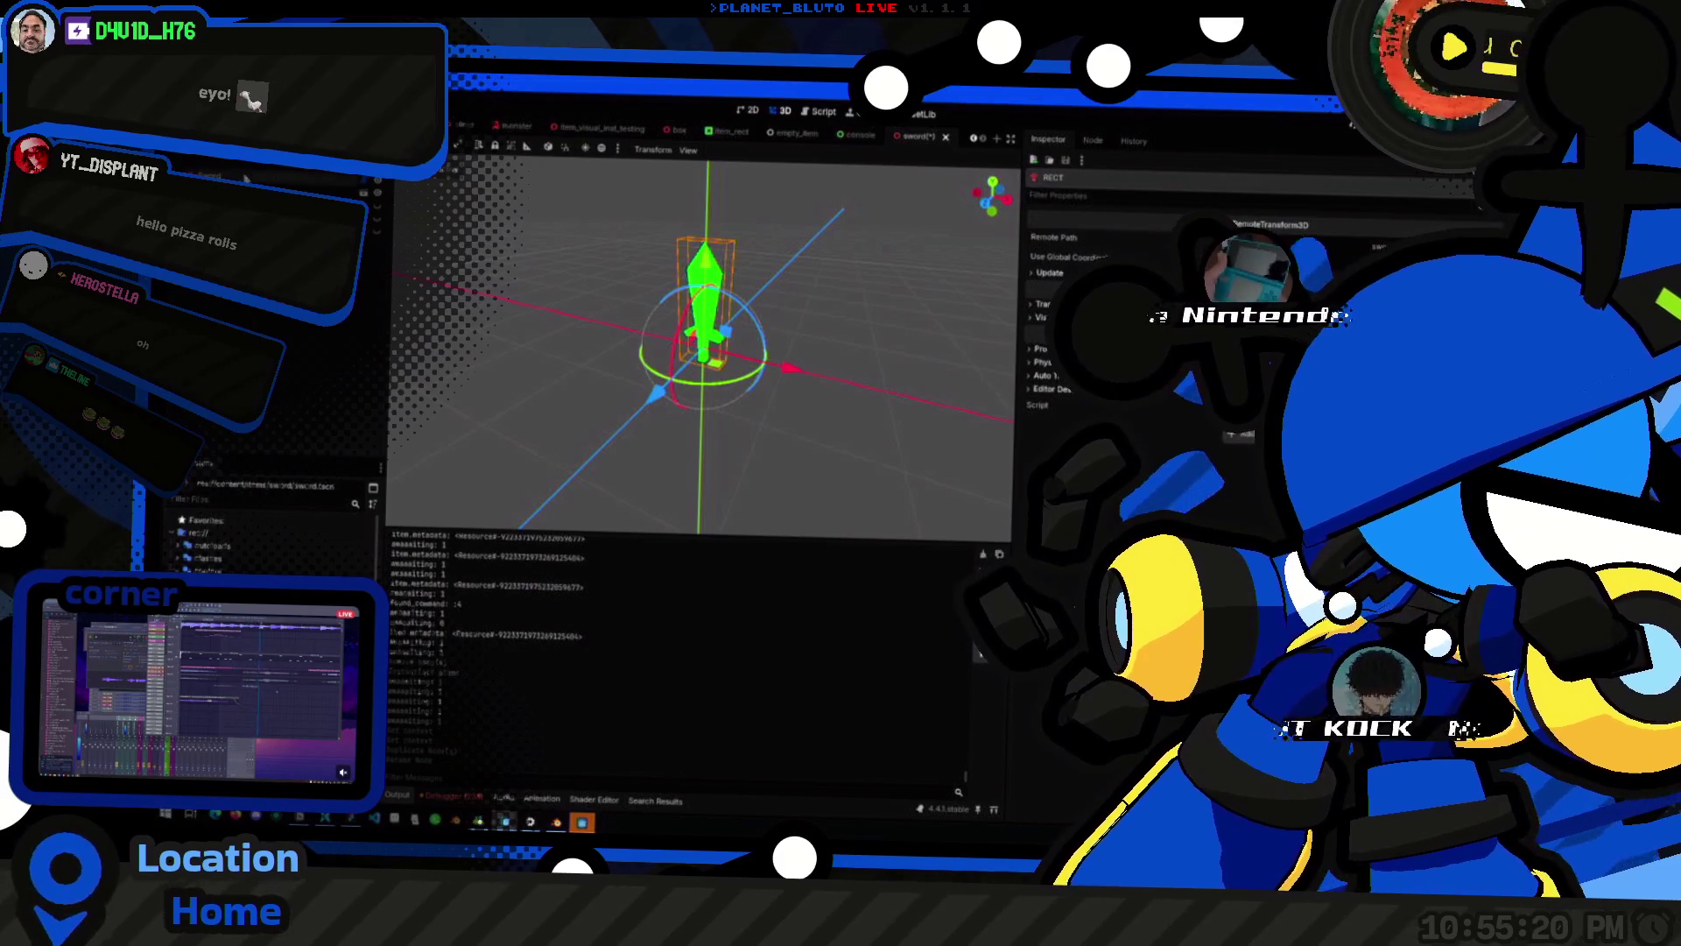
{"action": "left_click", "coordinate": [705, 289]}
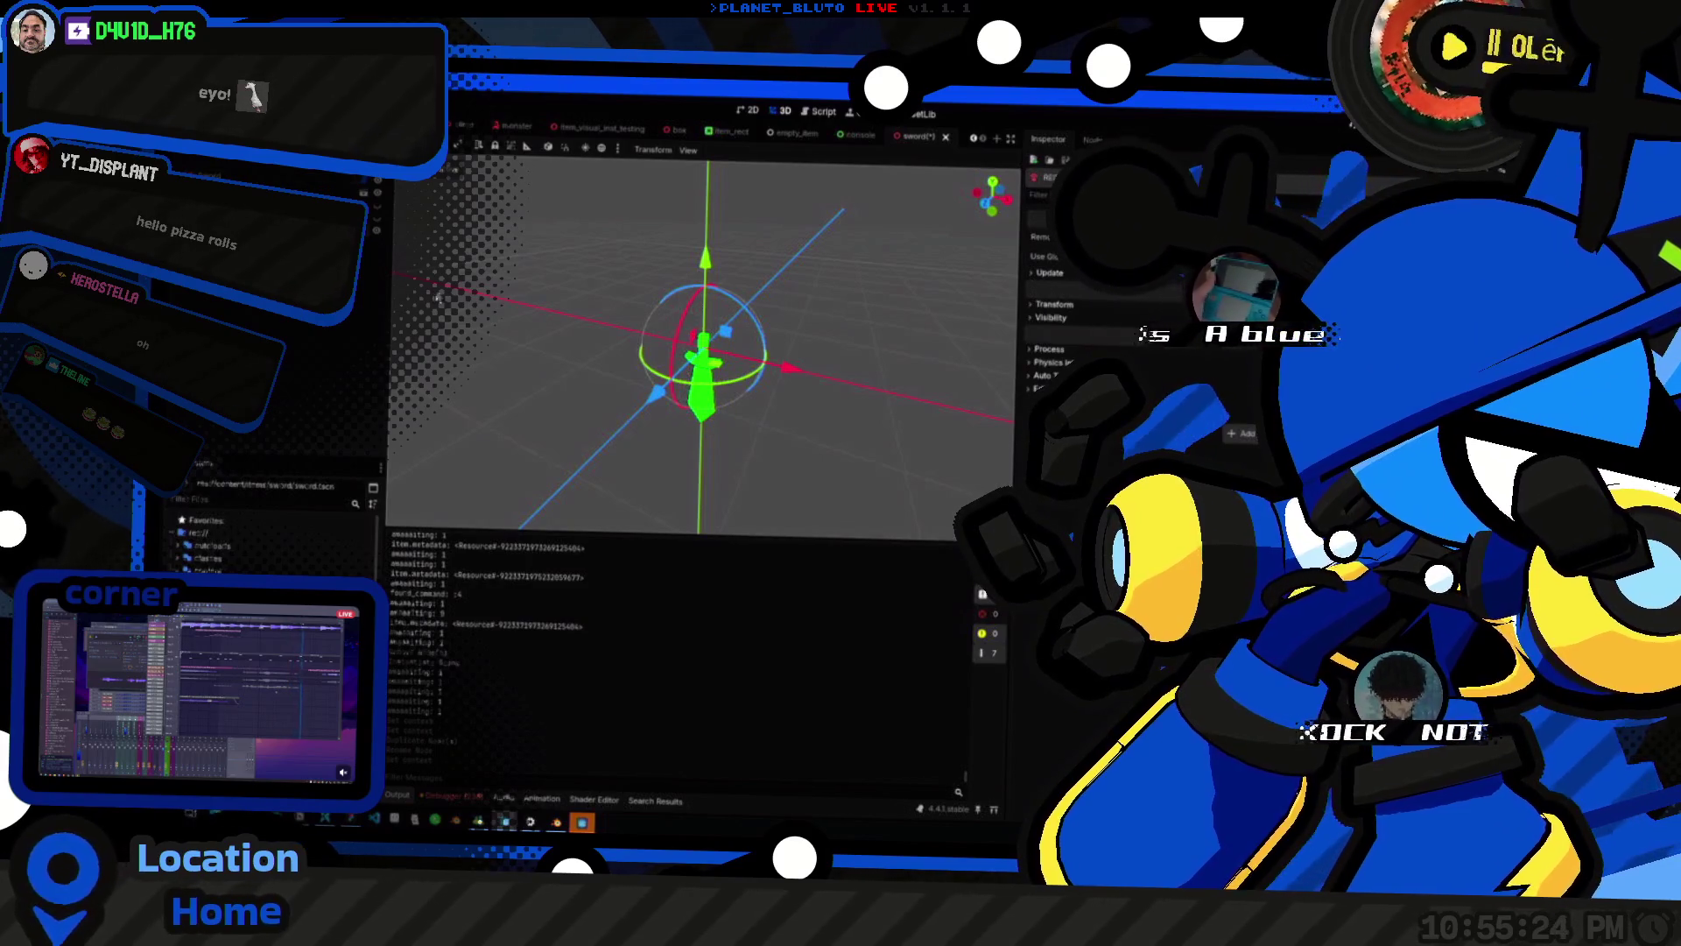
{"action": "left_click", "coordinate": [1053, 304]}
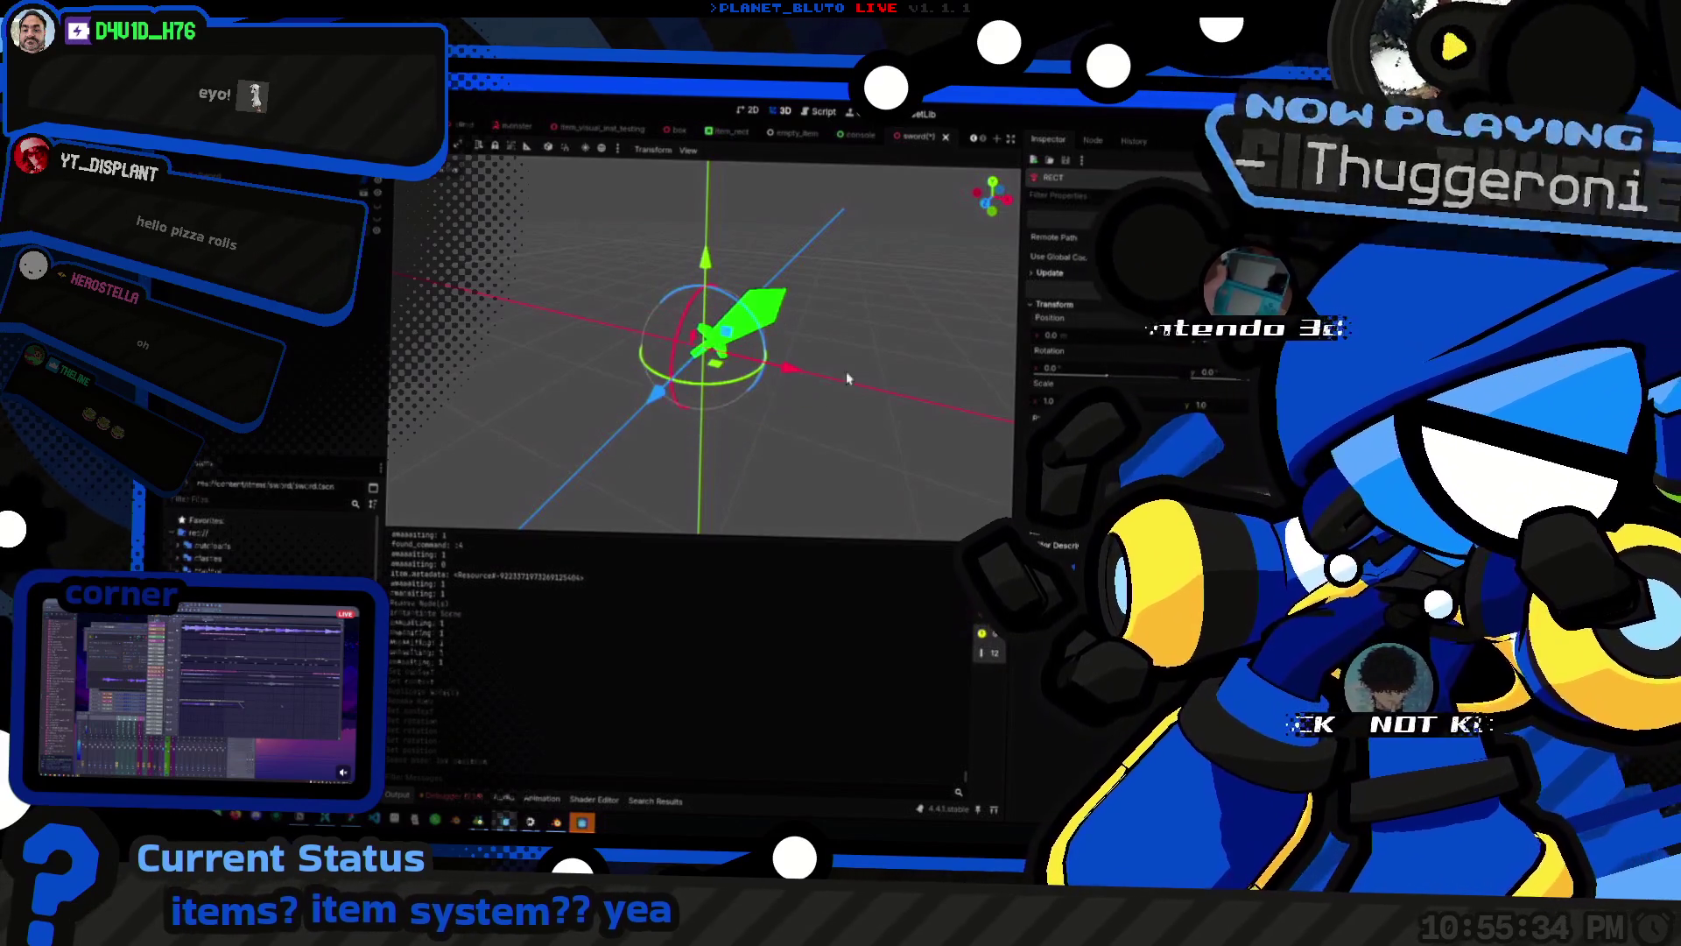
- Nudge the sword's position in orthographic front view and save the sword scene
{"action": "left_click", "coordinate": [988, 203]}
{"action": "left_click_drag", "start_coordinate": [728, 326], "coordinate": [708, 349]}
{"action": "key", "text": "ctrl+s"}
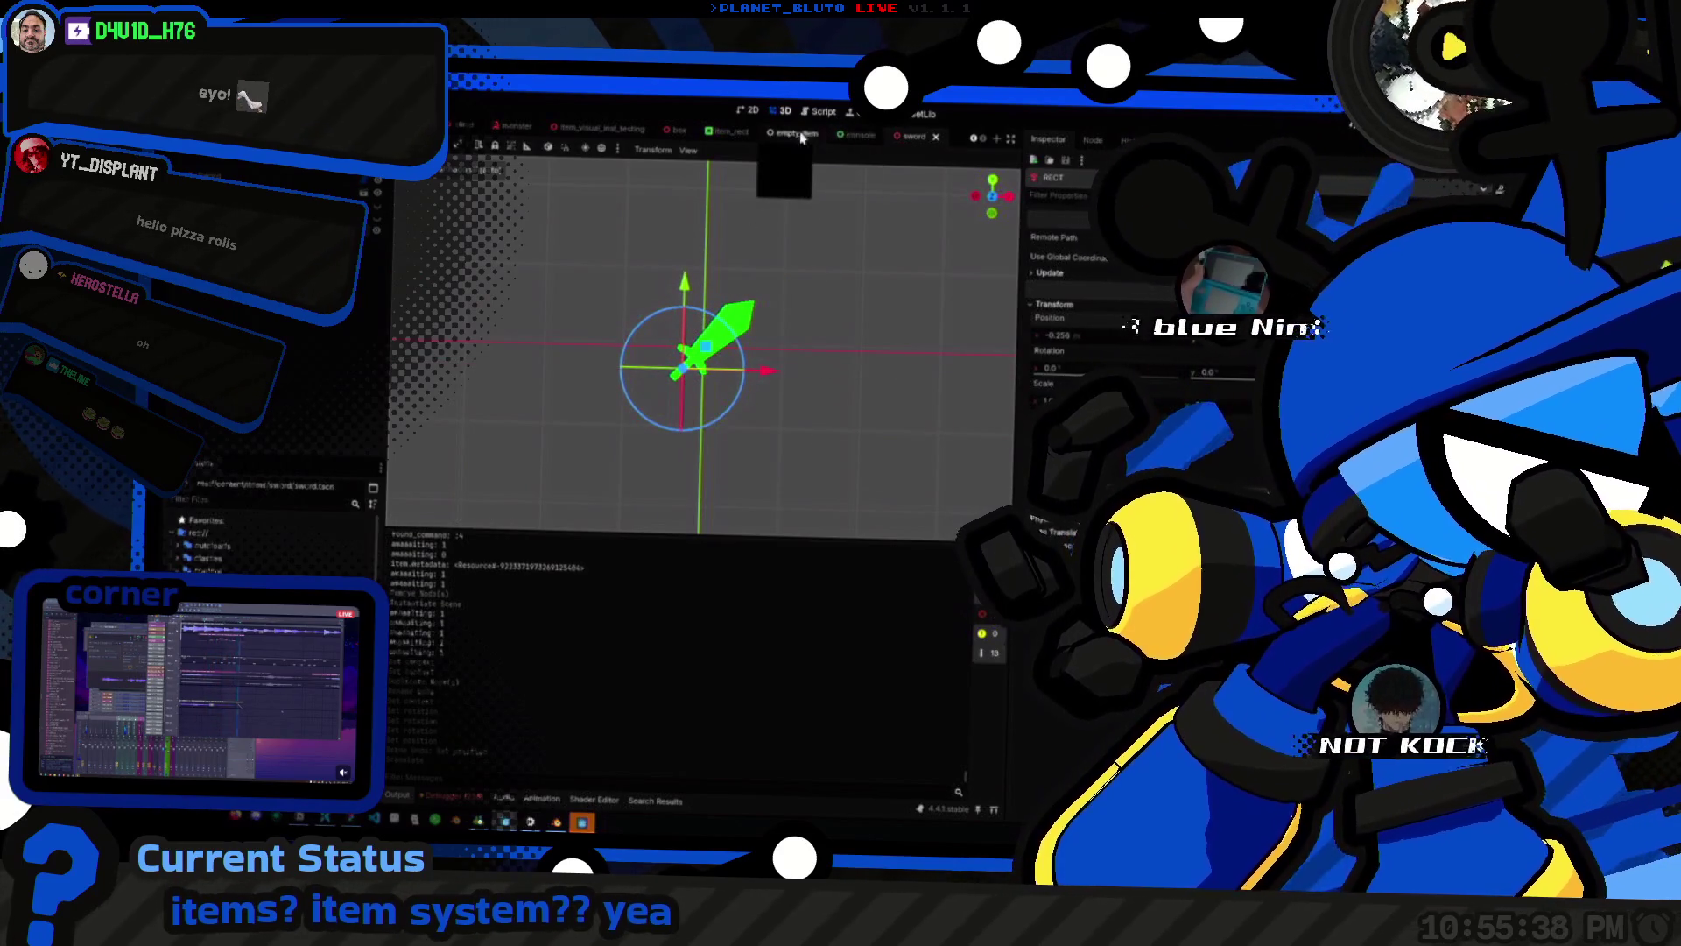
{"action": "left_click", "coordinate": [727, 131]}
{"action": "left_click", "coordinate": [749, 111]}
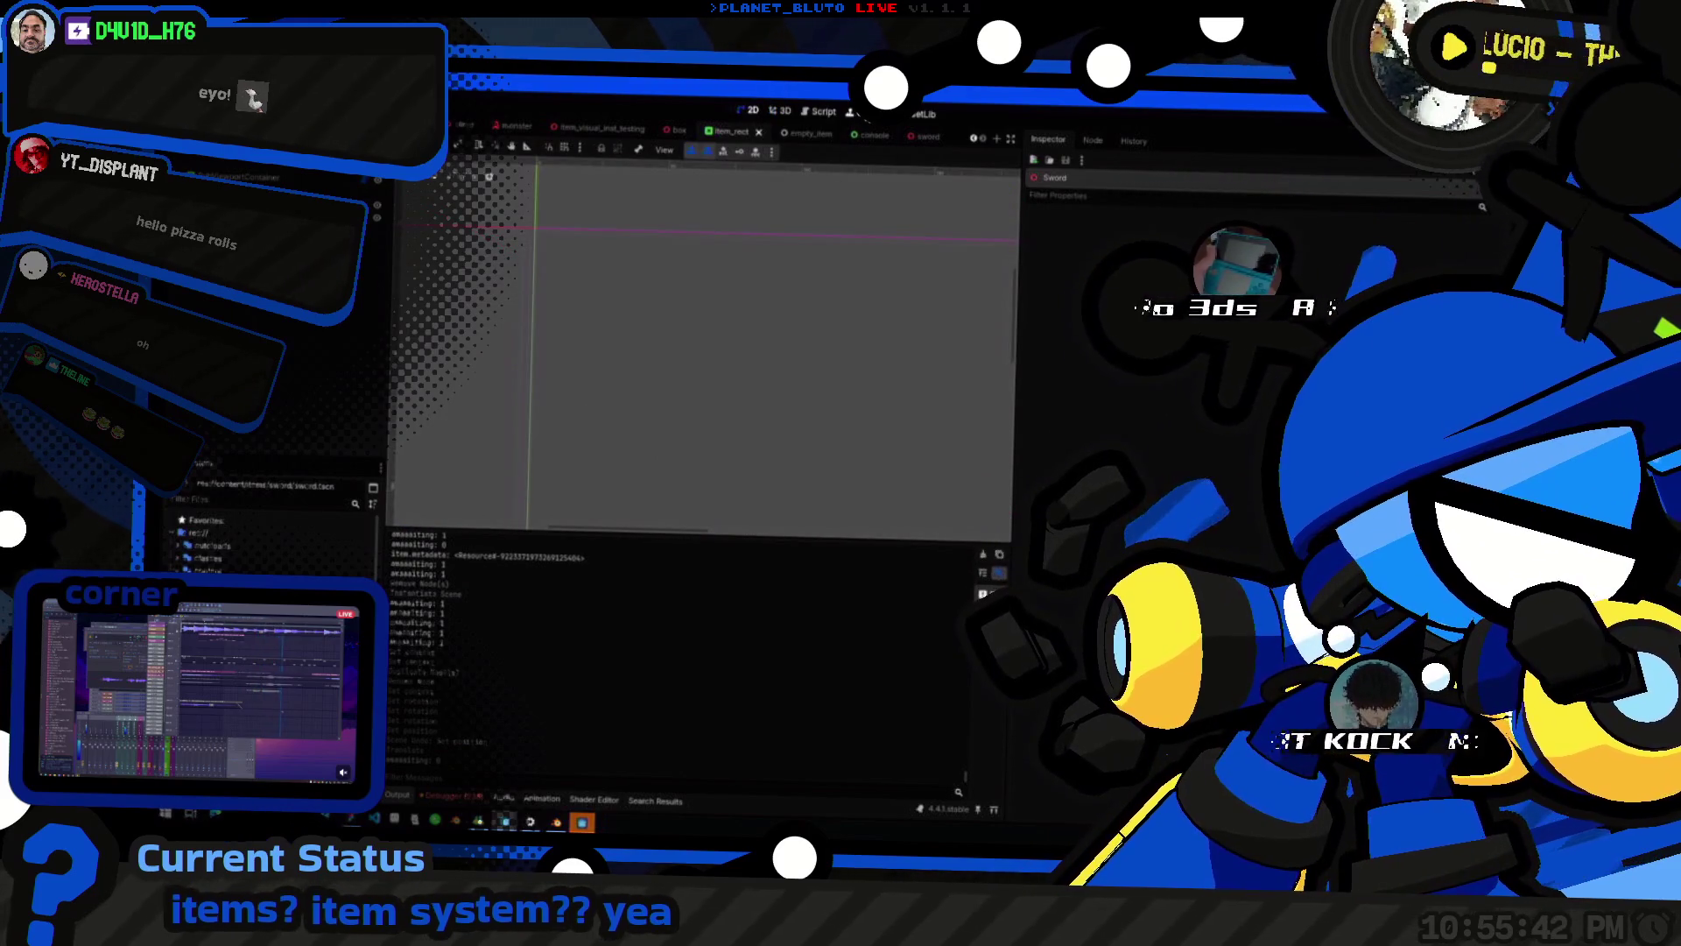
{"action": "left_click", "coordinate": [823, 112]}
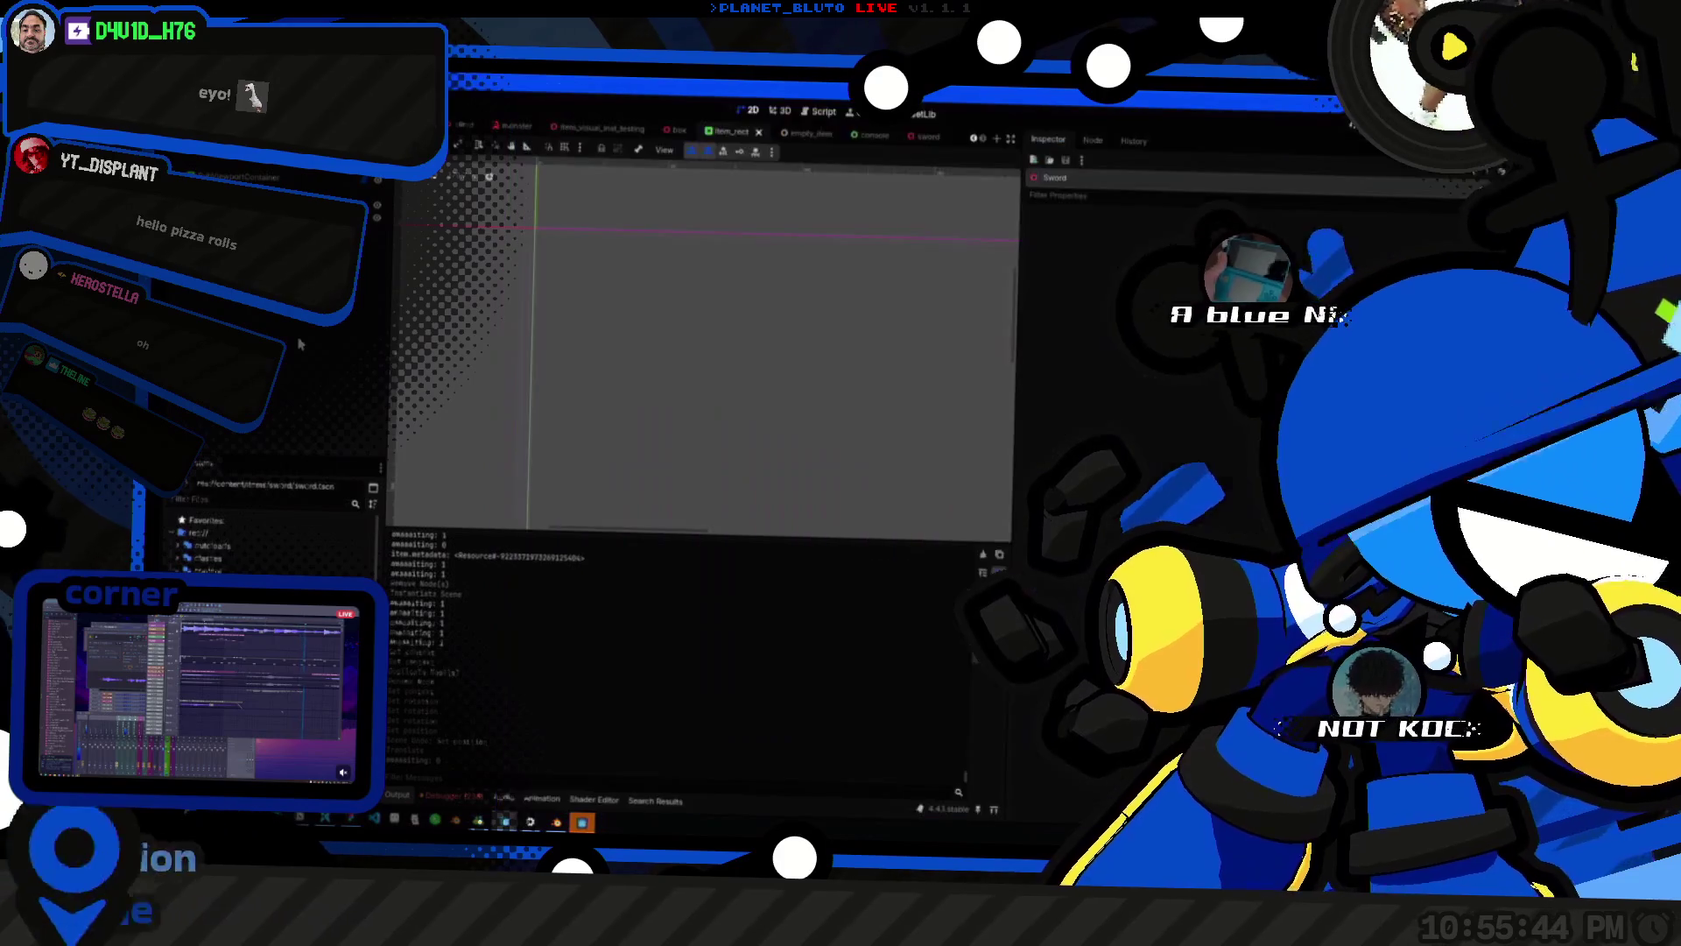
{"action": "left_click", "coordinate": [915, 136]}
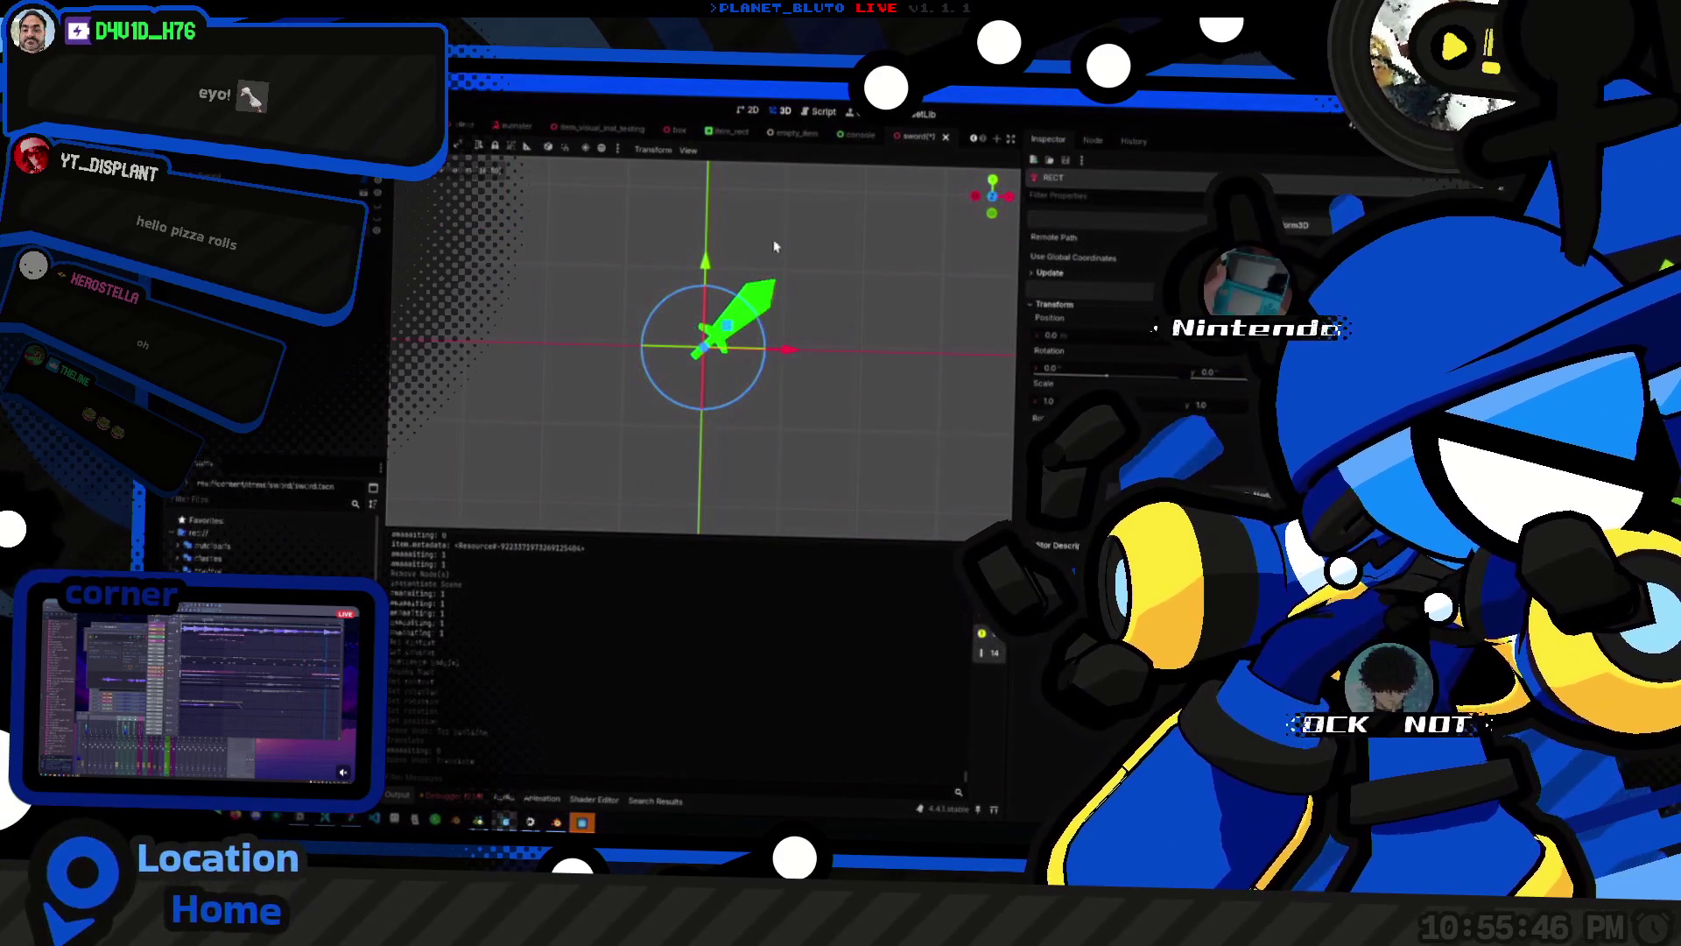
{"action": "key", "text": "ctrl+s"}
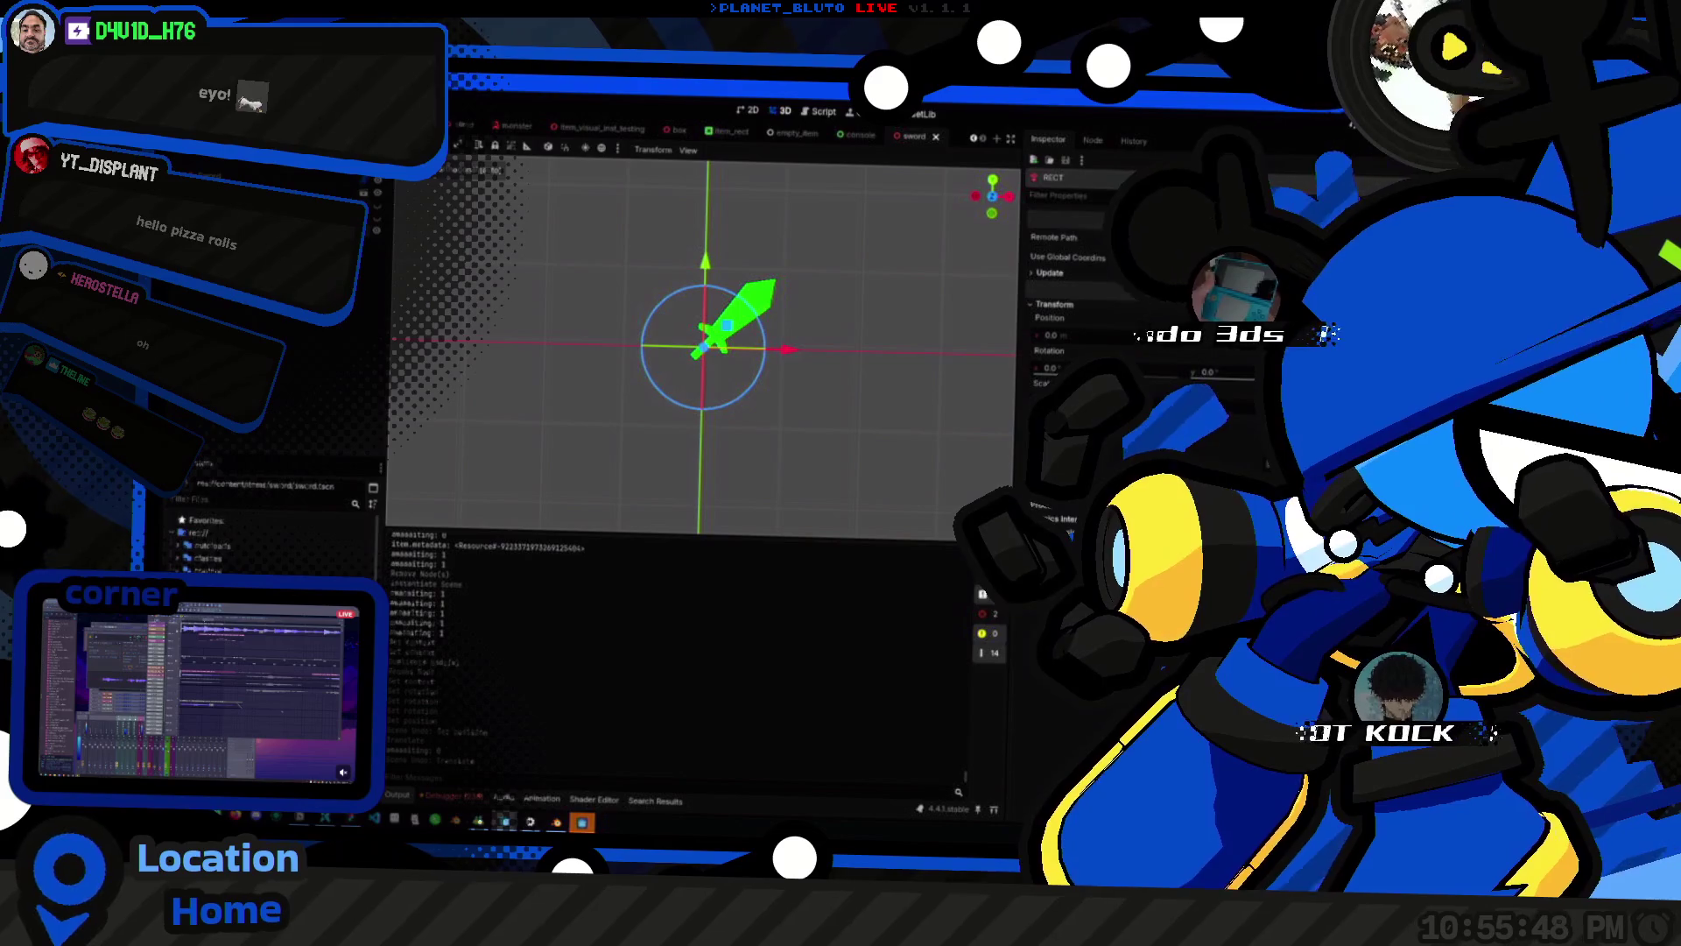
- In item_rect, enable Editable Children on the ItemVisual node
{"action": "left_click", "coordinate": [732, 131]}
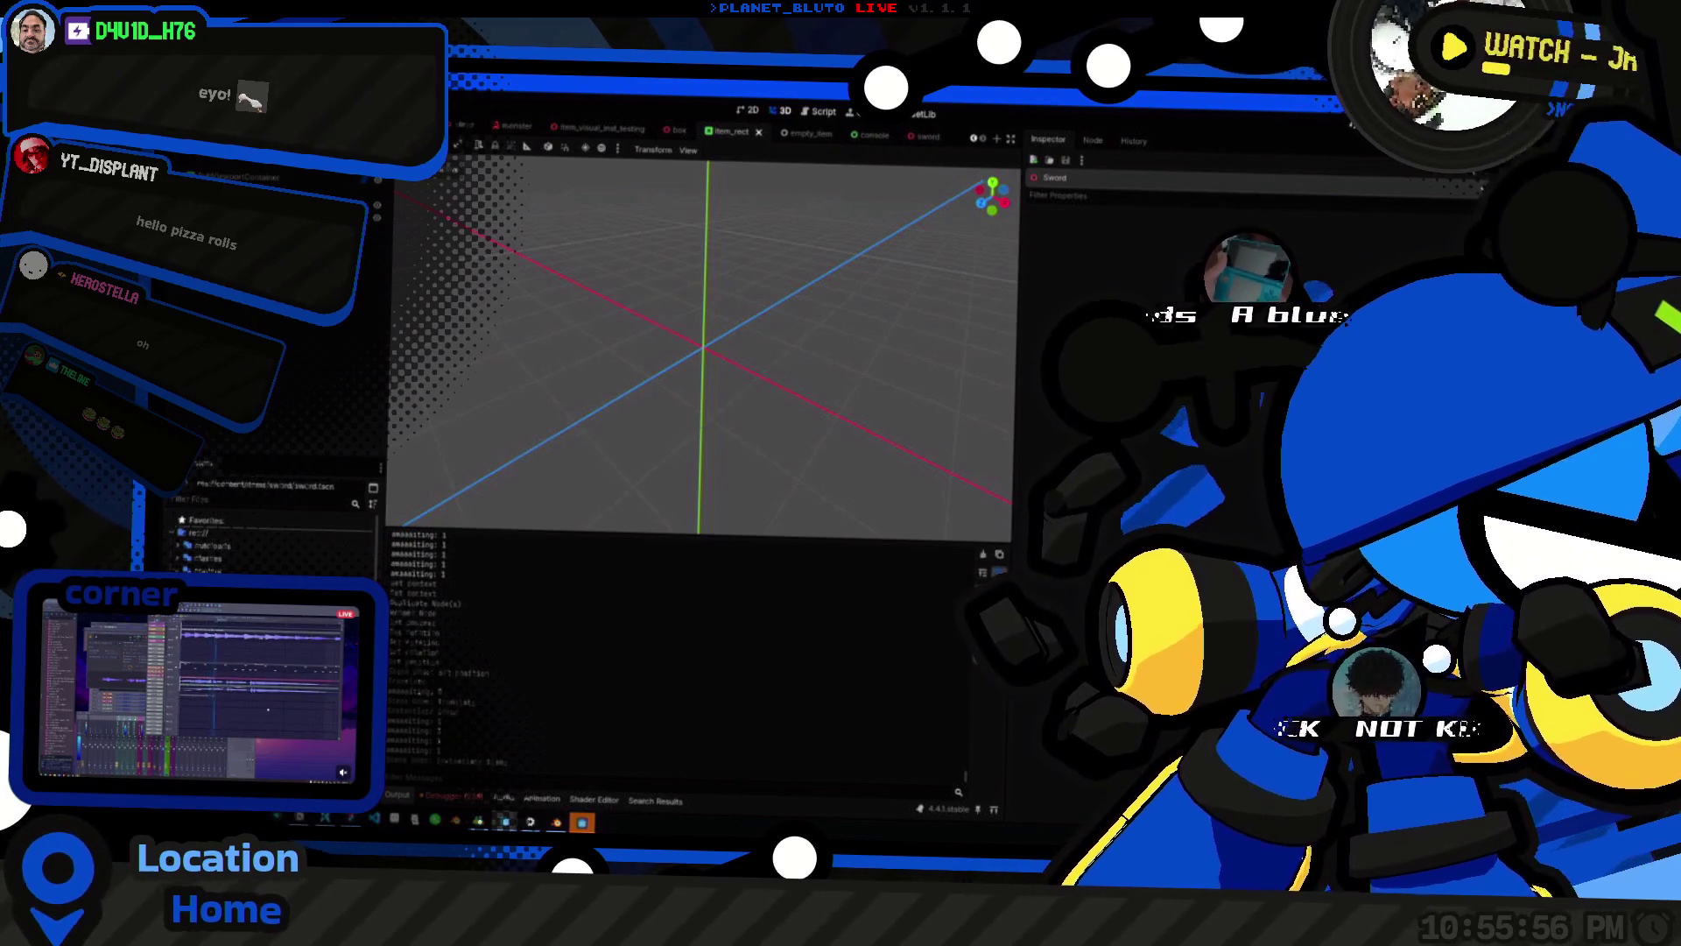
{"action": "left_click", "coordinate": [320, 360]}
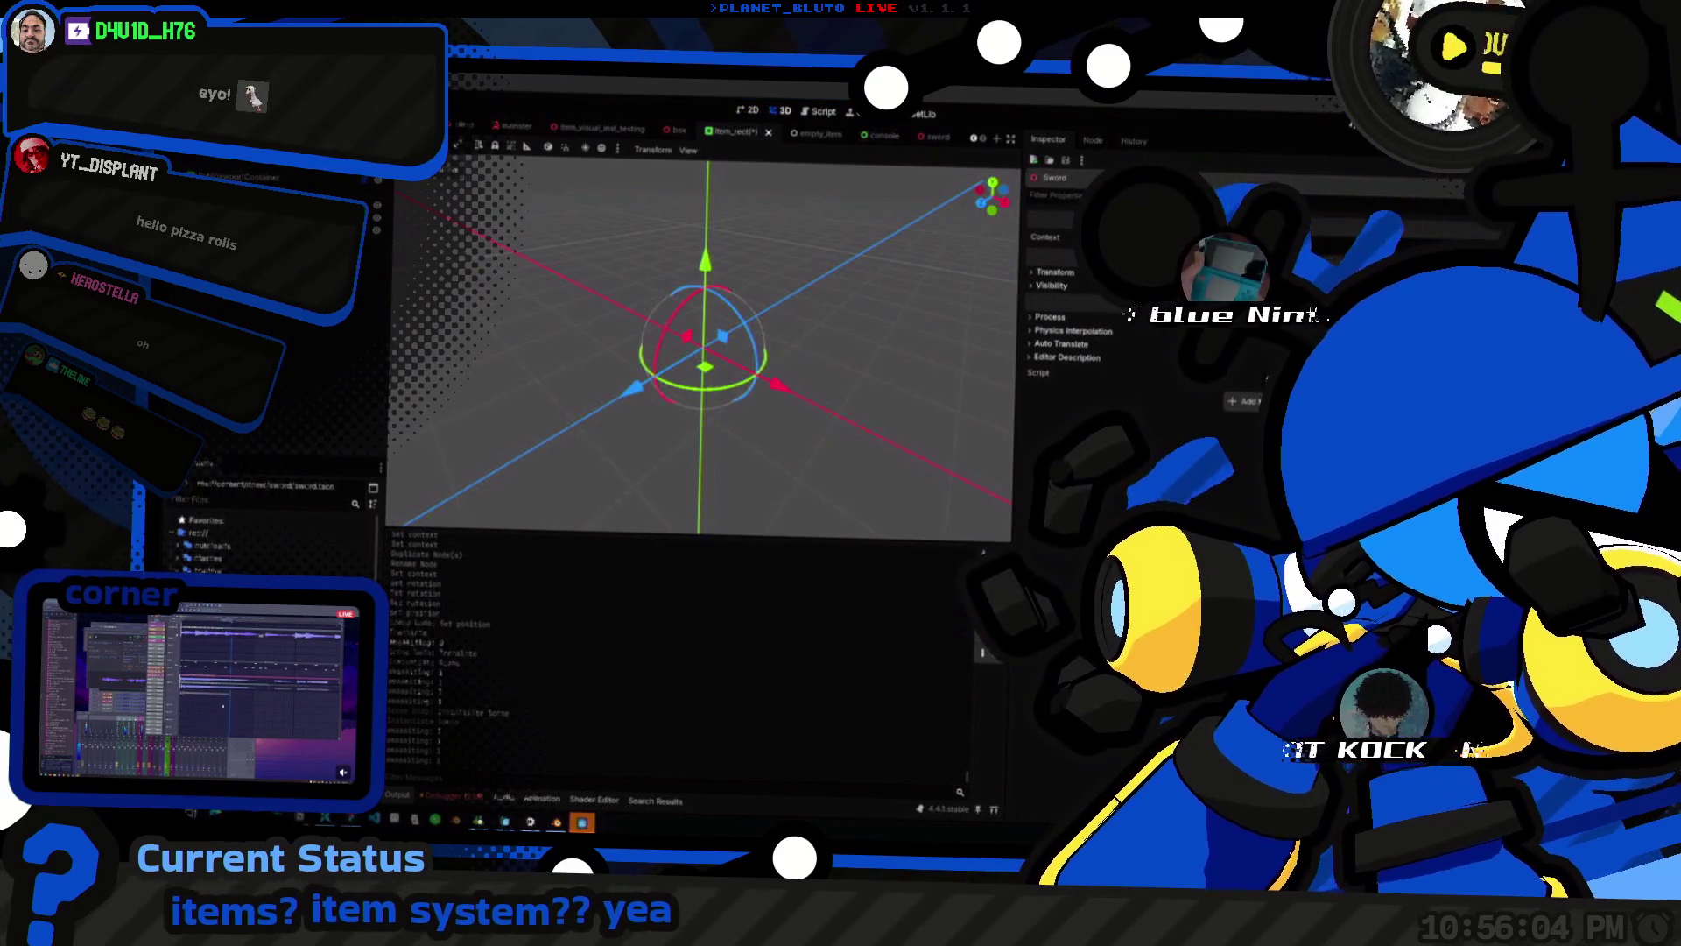
{"action": "key", "text": "Down"}
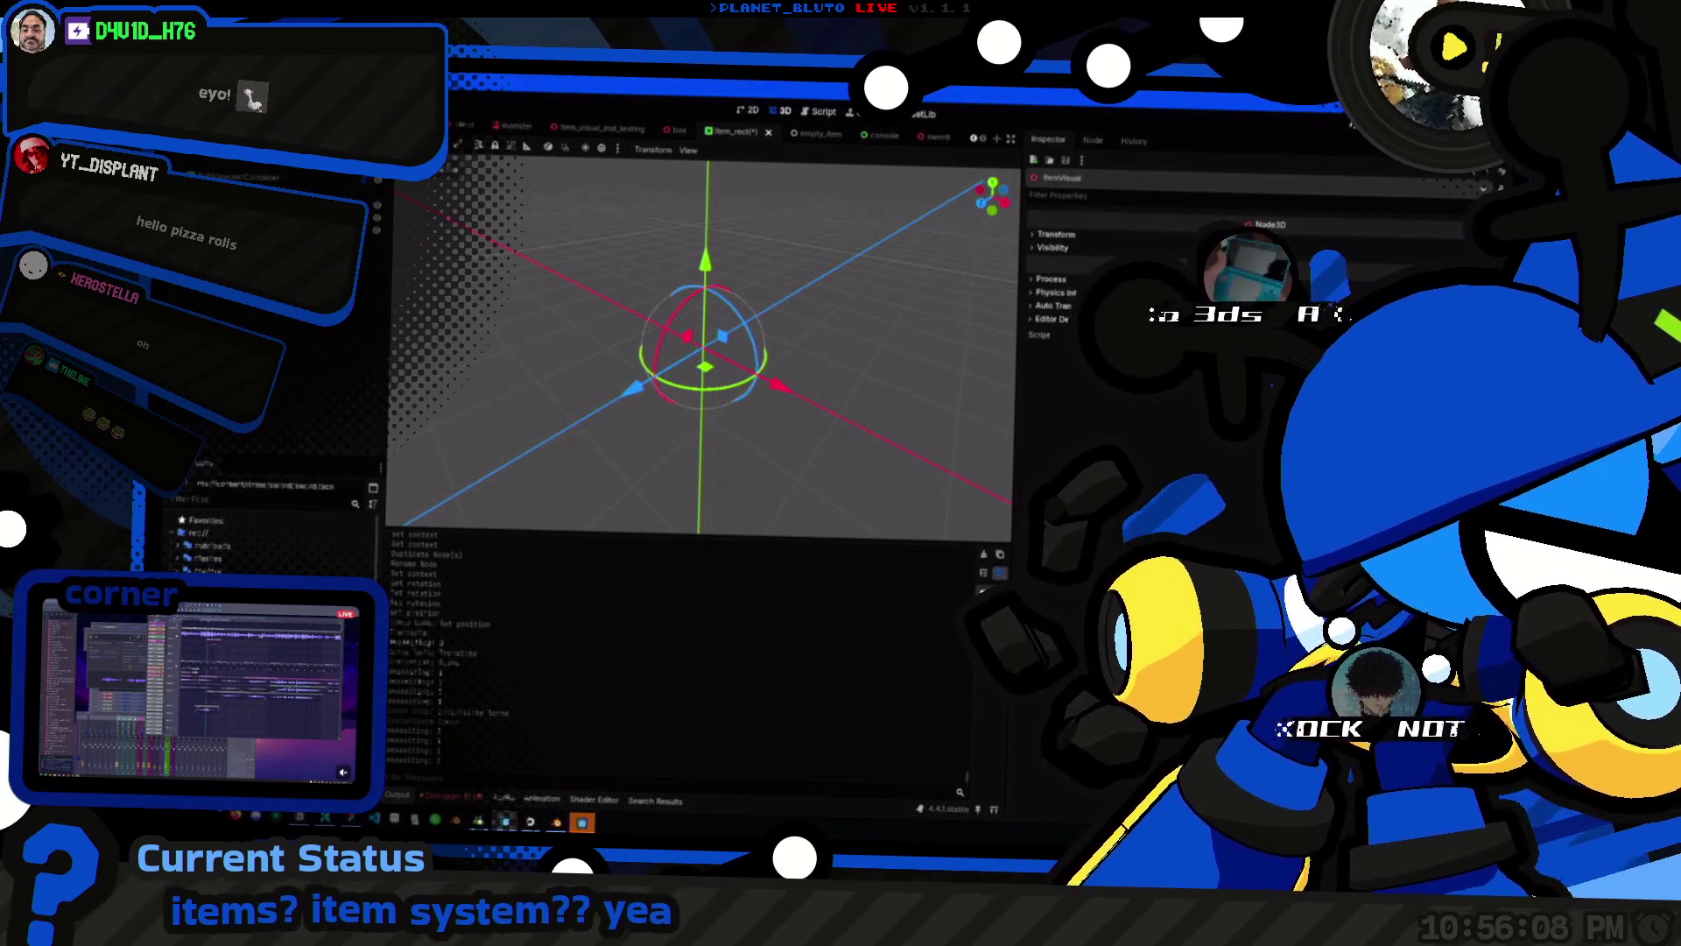
{"action": "right_click", "coordinate": [232, 241]}
{"action": "left_click", "coordinate": [278, 558]}
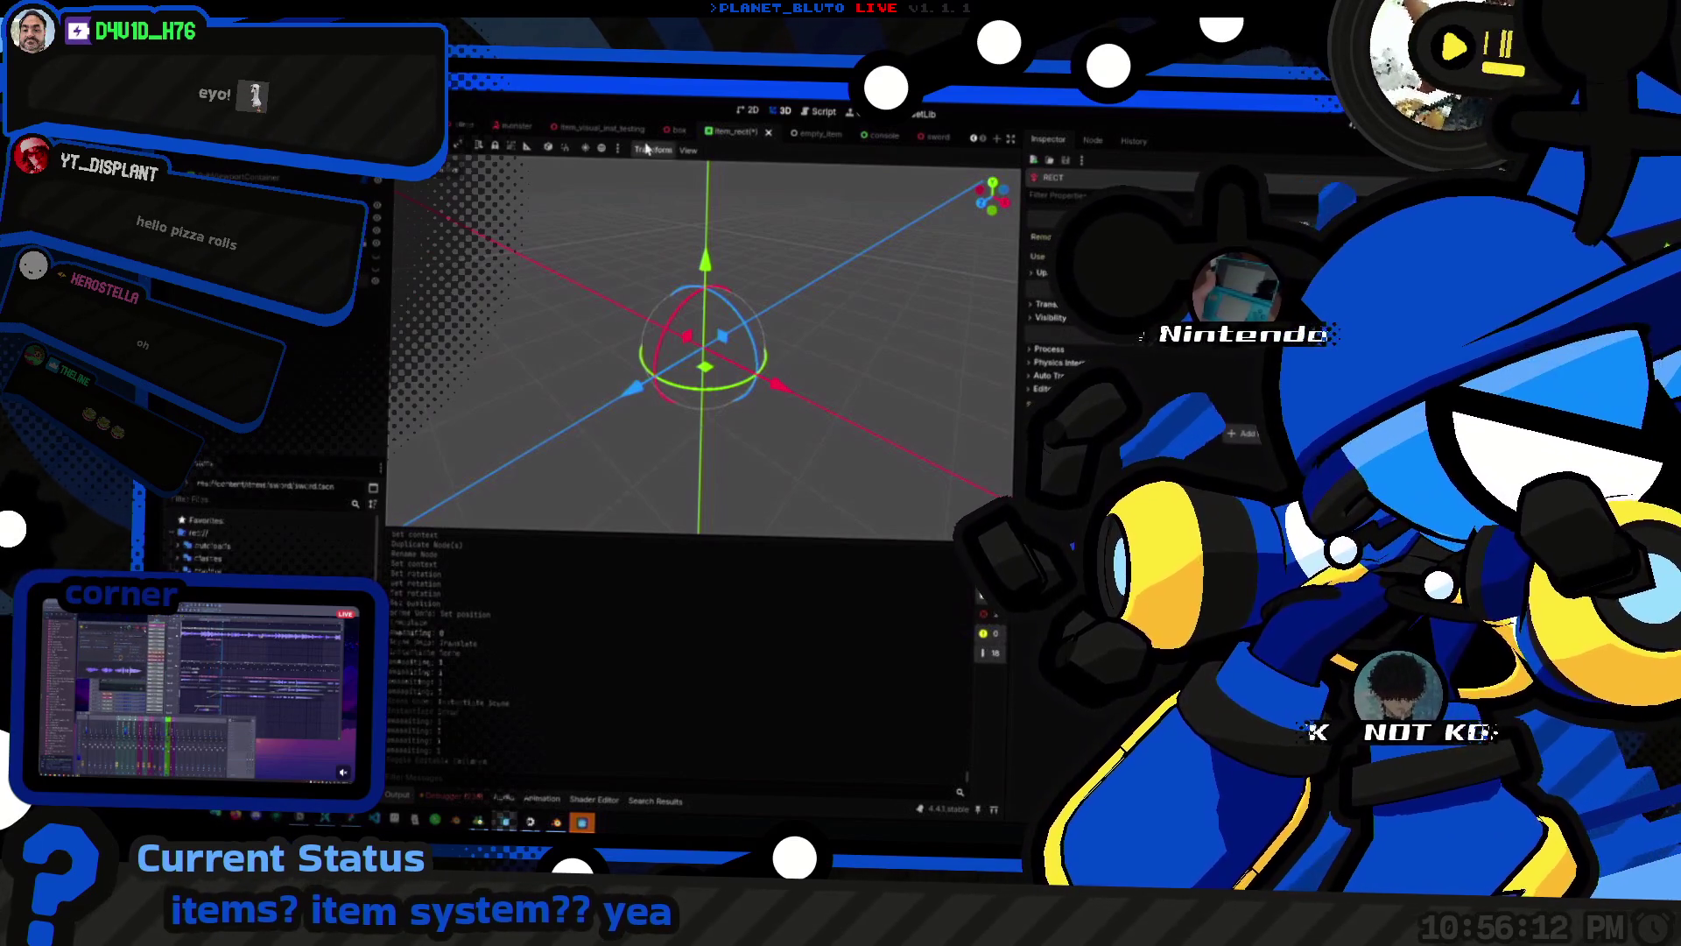
- Move the sword up-left within the 2D preview via its transform
{"action": "left_click", "coordinate": [747, 110]}
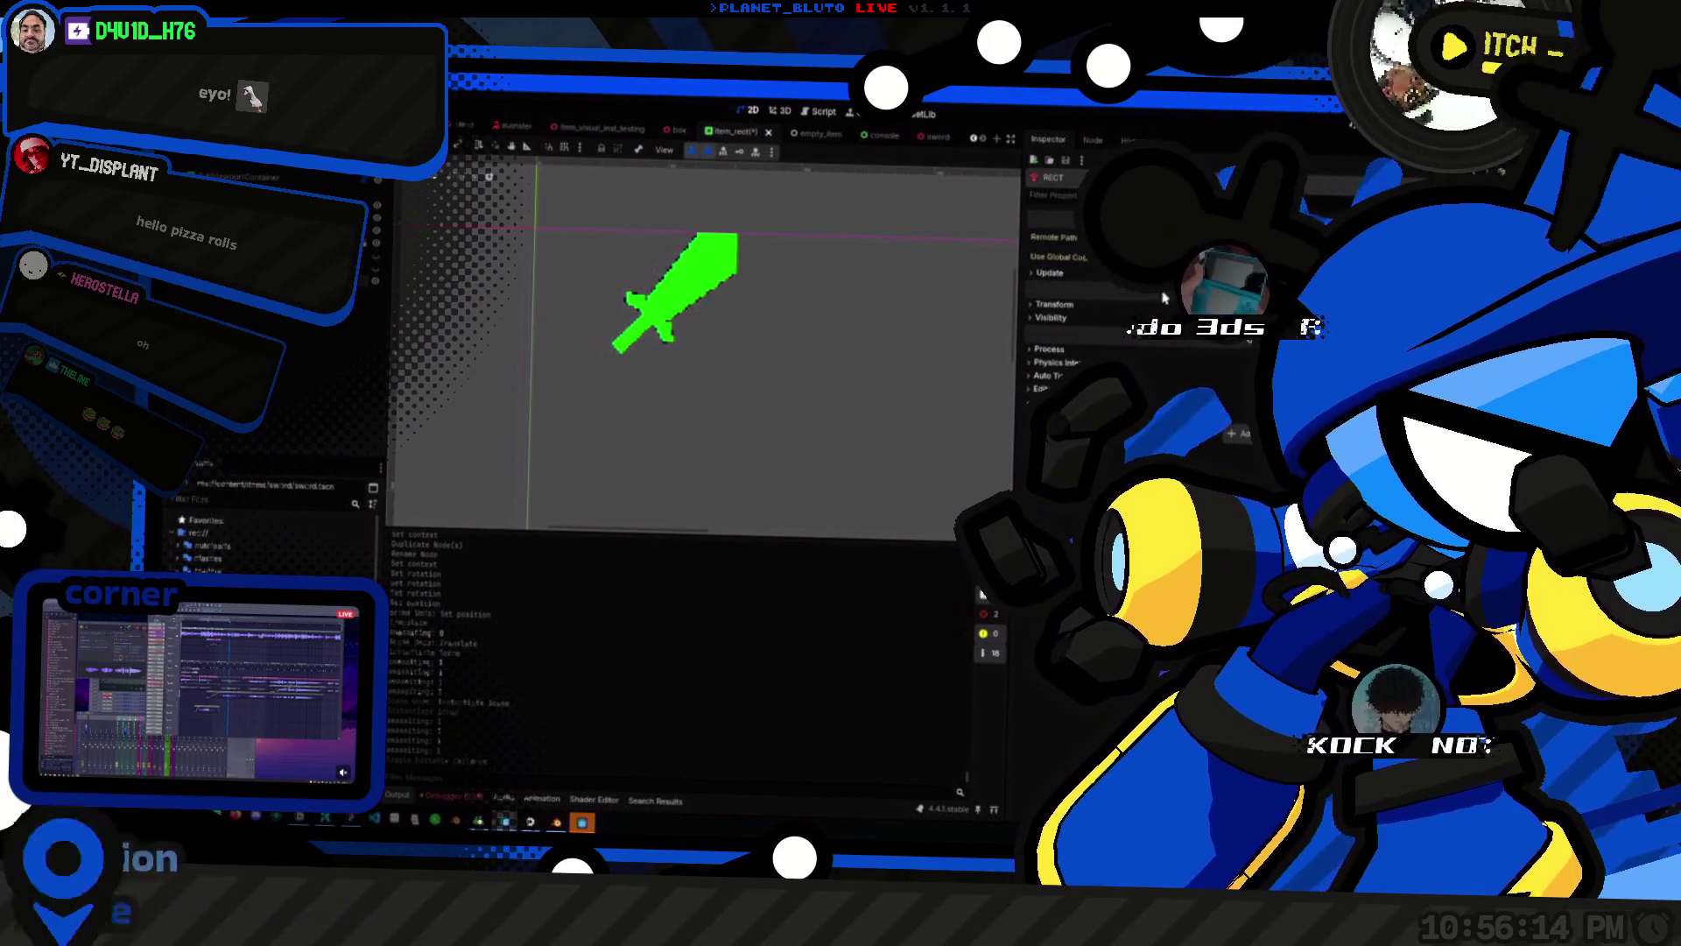
{"action": "left_click", "coordinate": [1054, 304]}
{"action": "mouse_move", "coordinate": [1051, 335]}
{"action": "left_mouse_down"}
{"action": "mouse_move", "coordinate": [1007, 335]}
{"action": "mouse_move", "coordinate": [1077, 336]}
{"action": "mouse_move", "coordinate": [1024, 335]}
{"action": "left_mouse_up"}
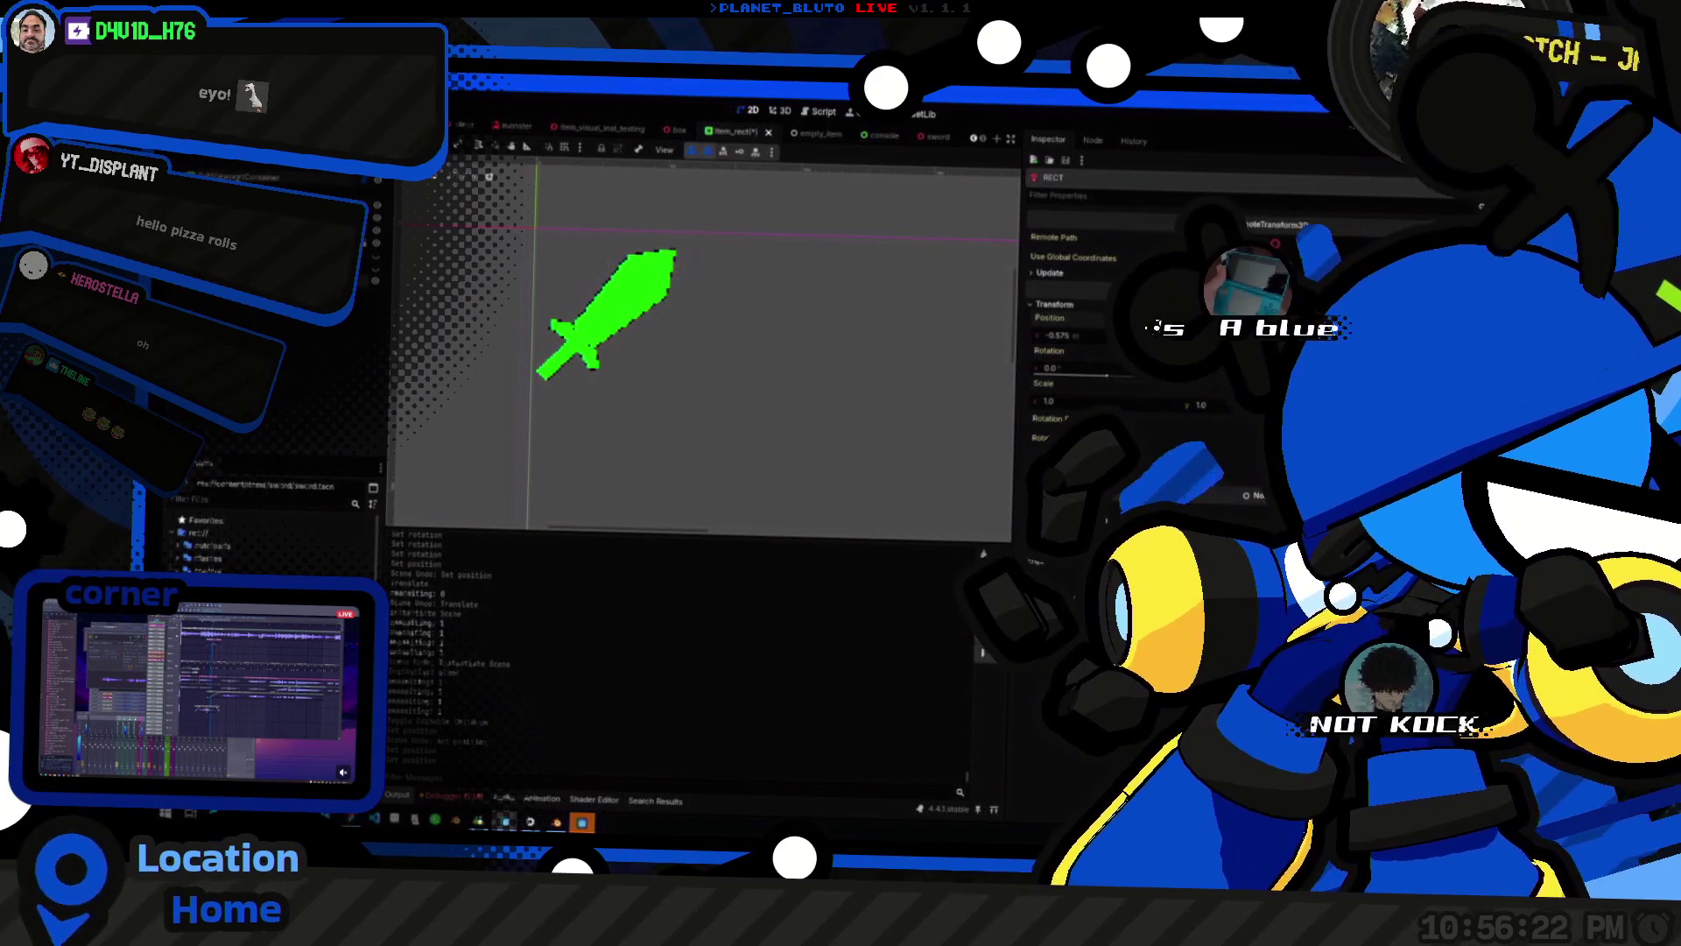
- Select the SubViewportContainer and bring up the Create New Node dialog
{"action": "left_click", "coordinate": [631, 332]}
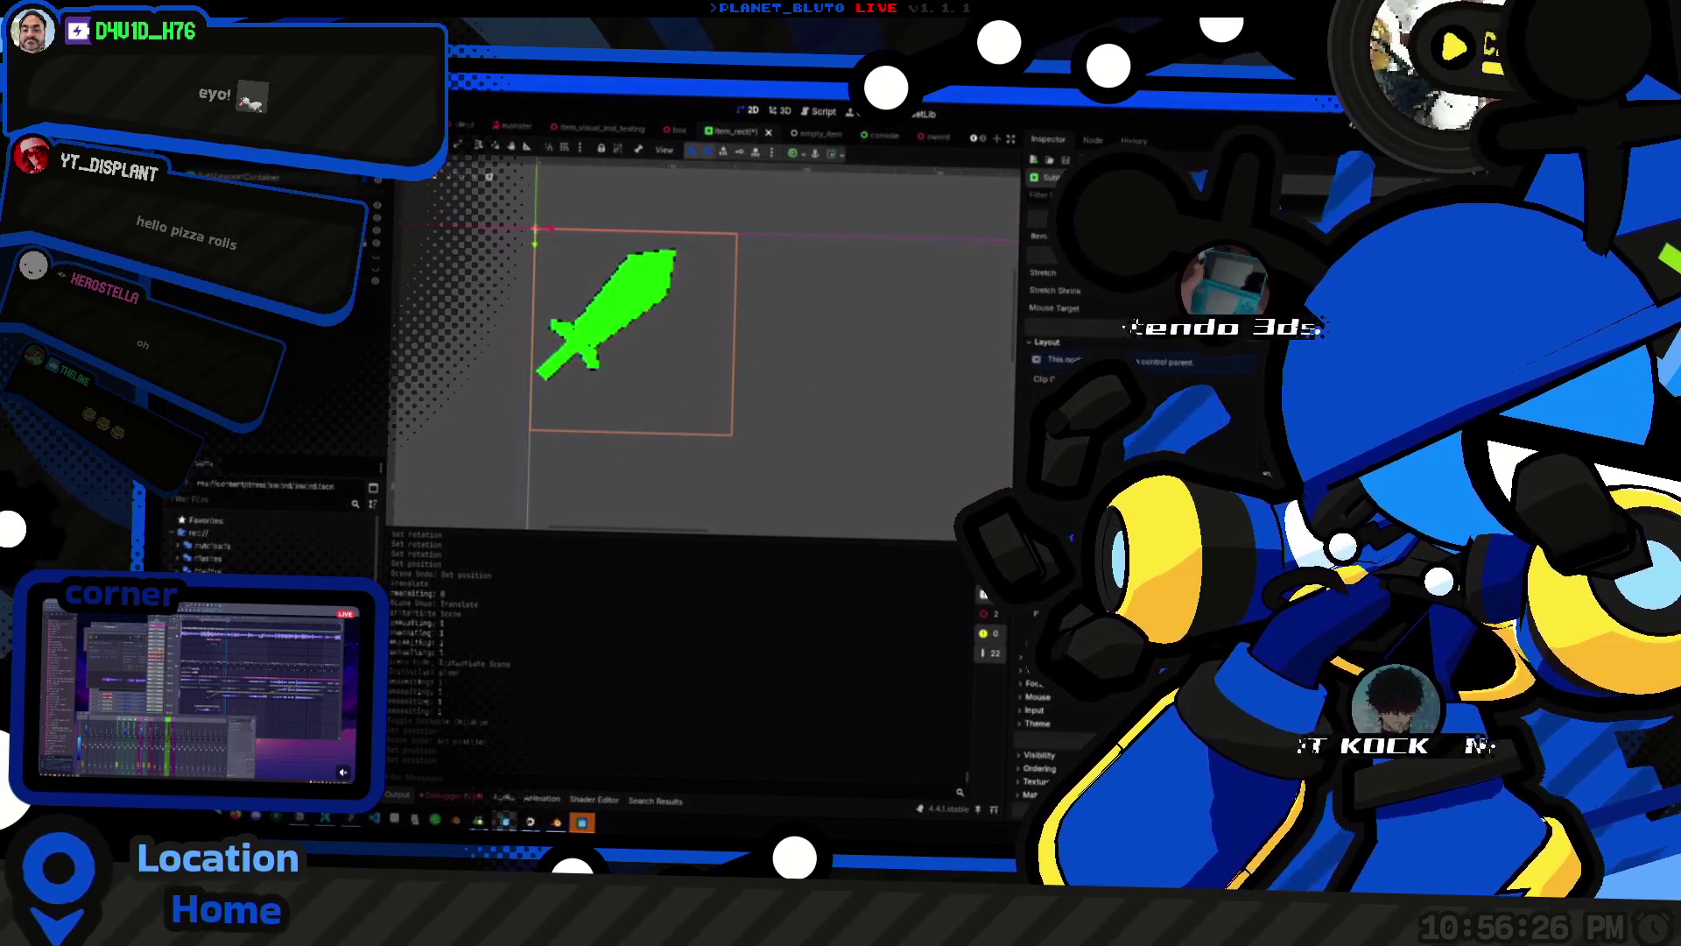
{"action": "left_click", "coordinate": [740, 112]}
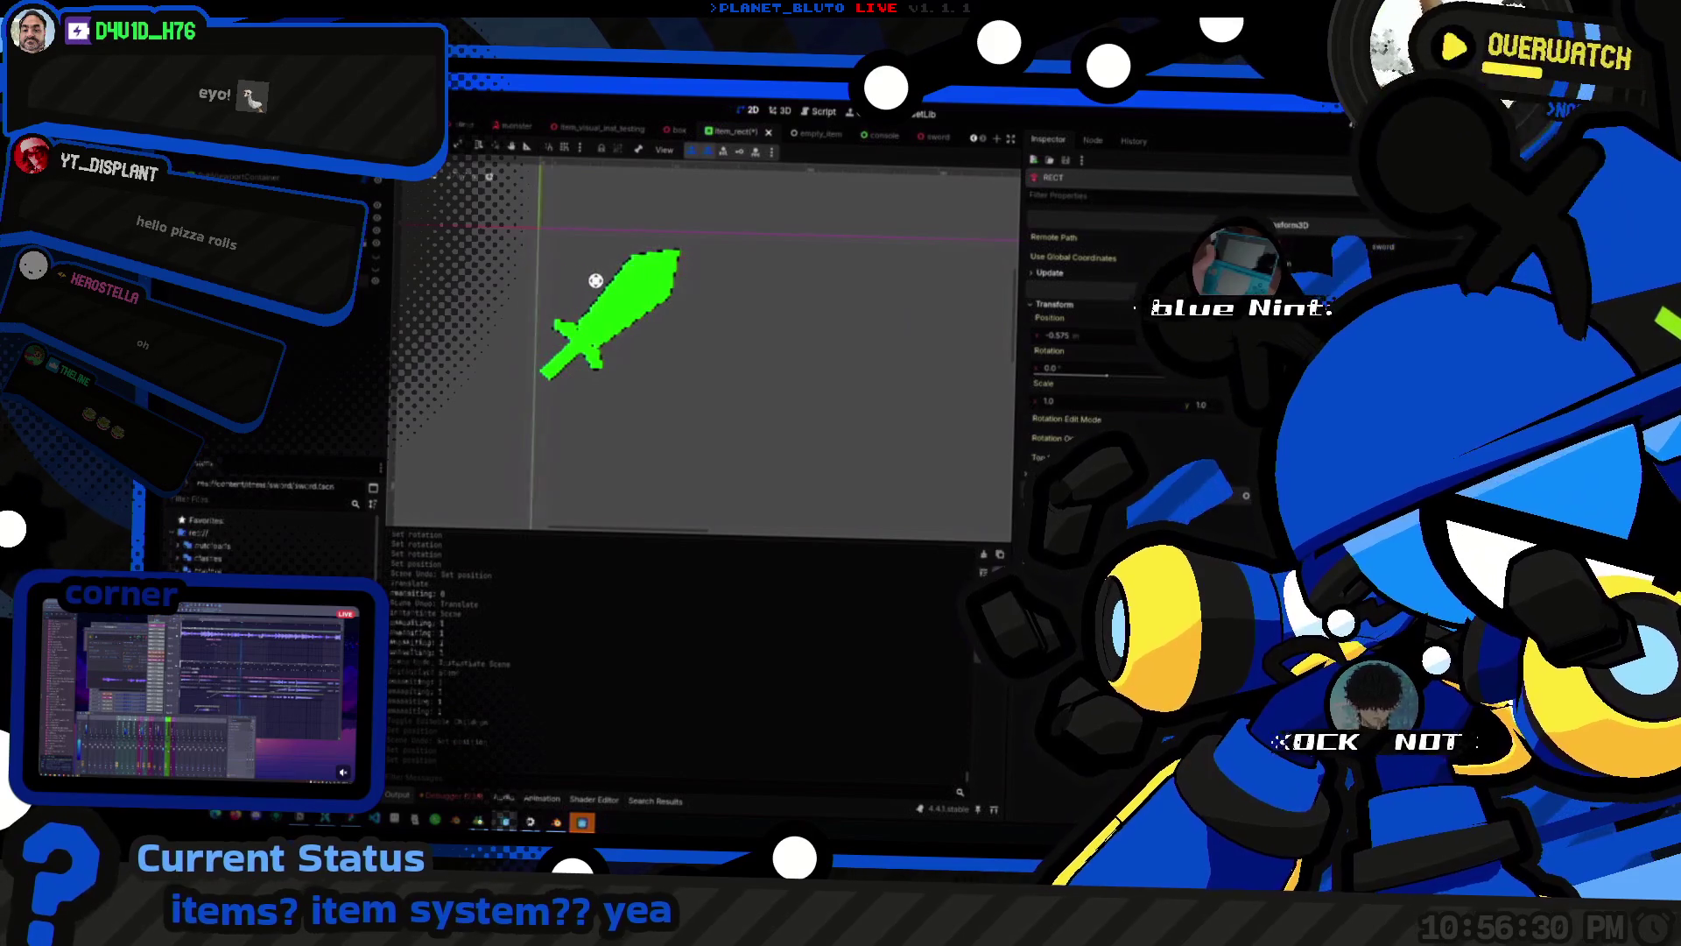
{"action": "scroll", "coordinate": [615, 282], "scroll_direction": "down", "scroll_amount": 2}
{"action": "left_click", "coordinate": [635, 306]}
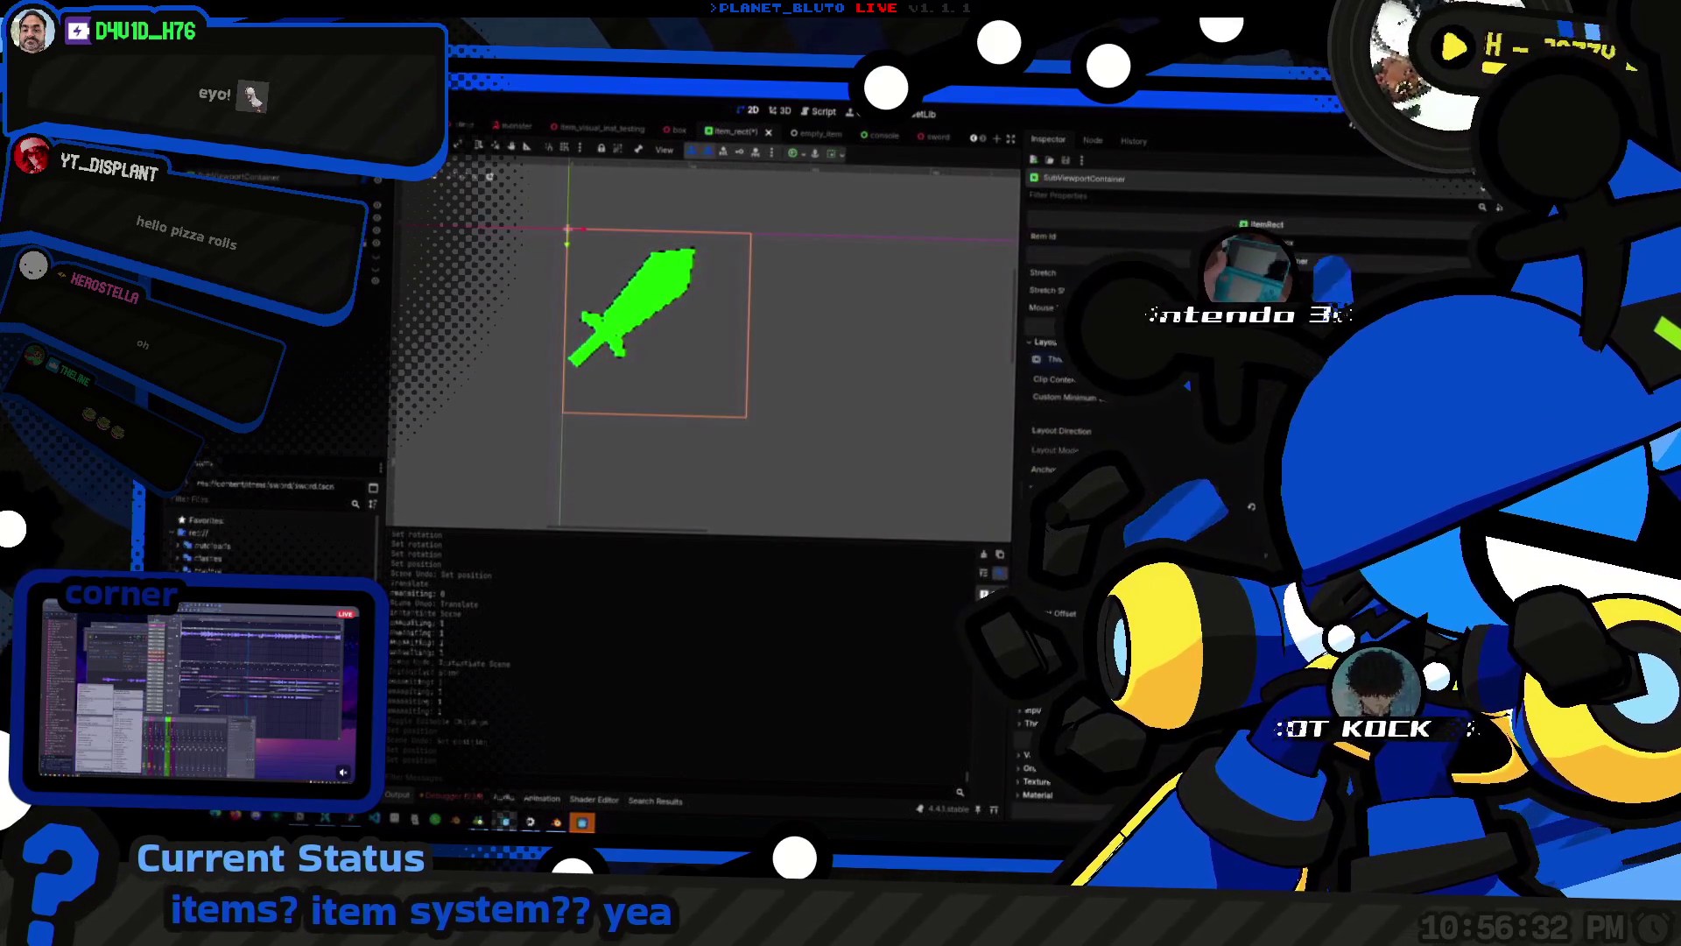
{"action": "left_click", "coordinate": [245, 191]}
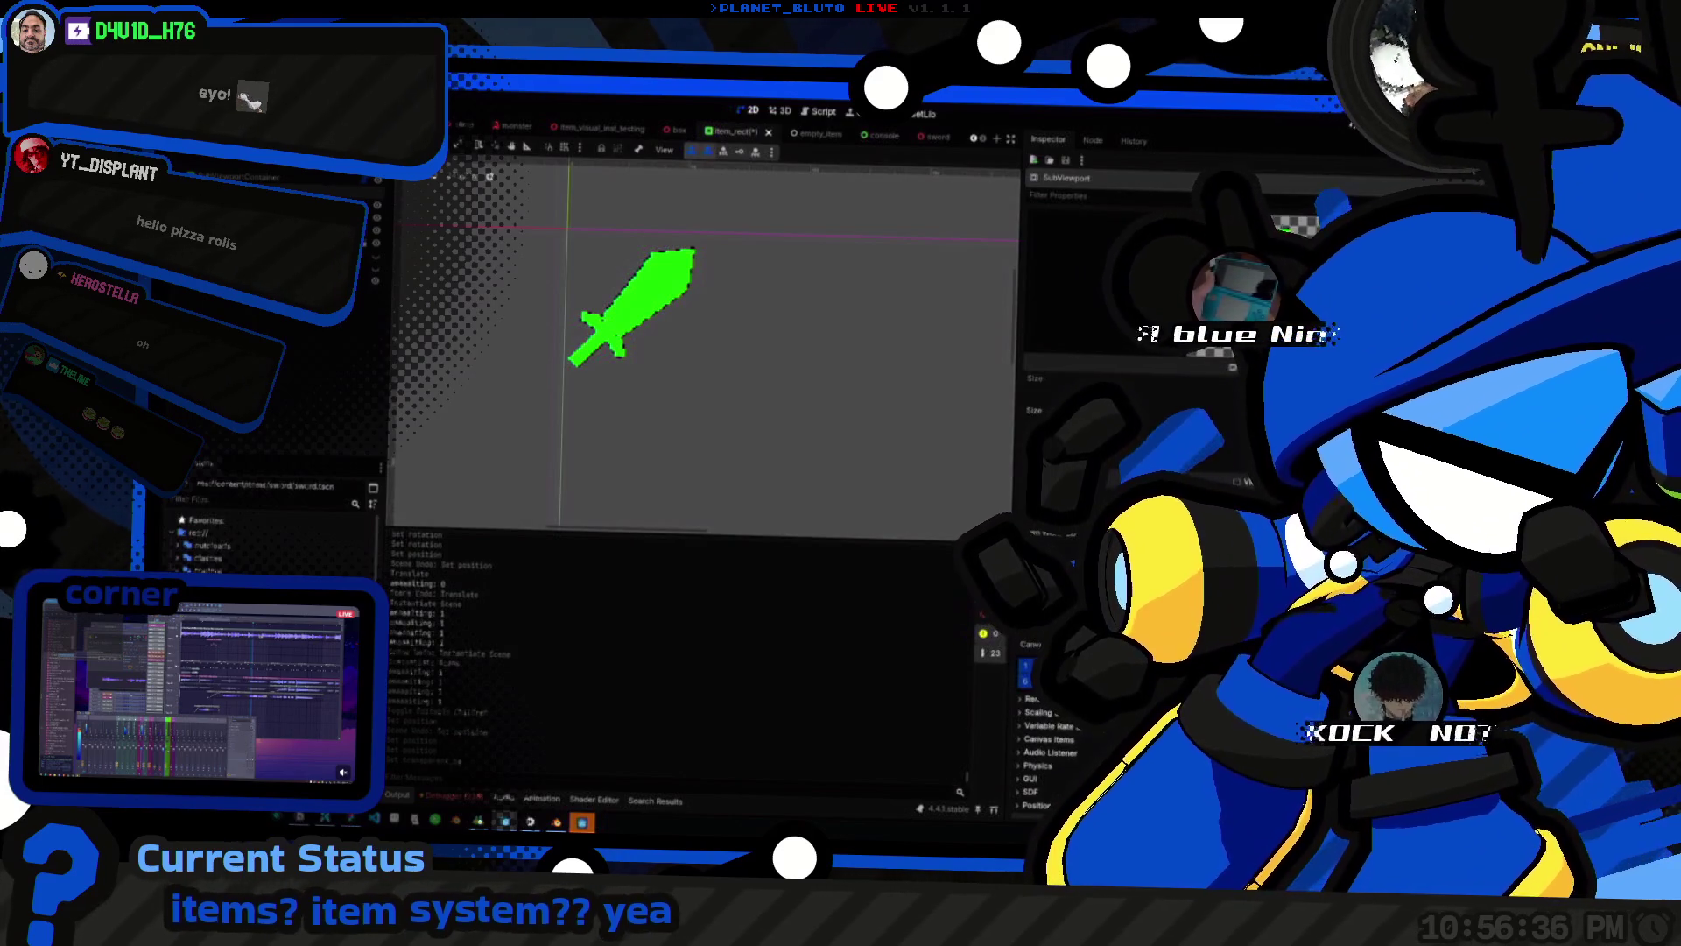
{"action": "scroll", "coordinate": [716, 348], "scroll_direction": "down", "scroll_amount": 1}
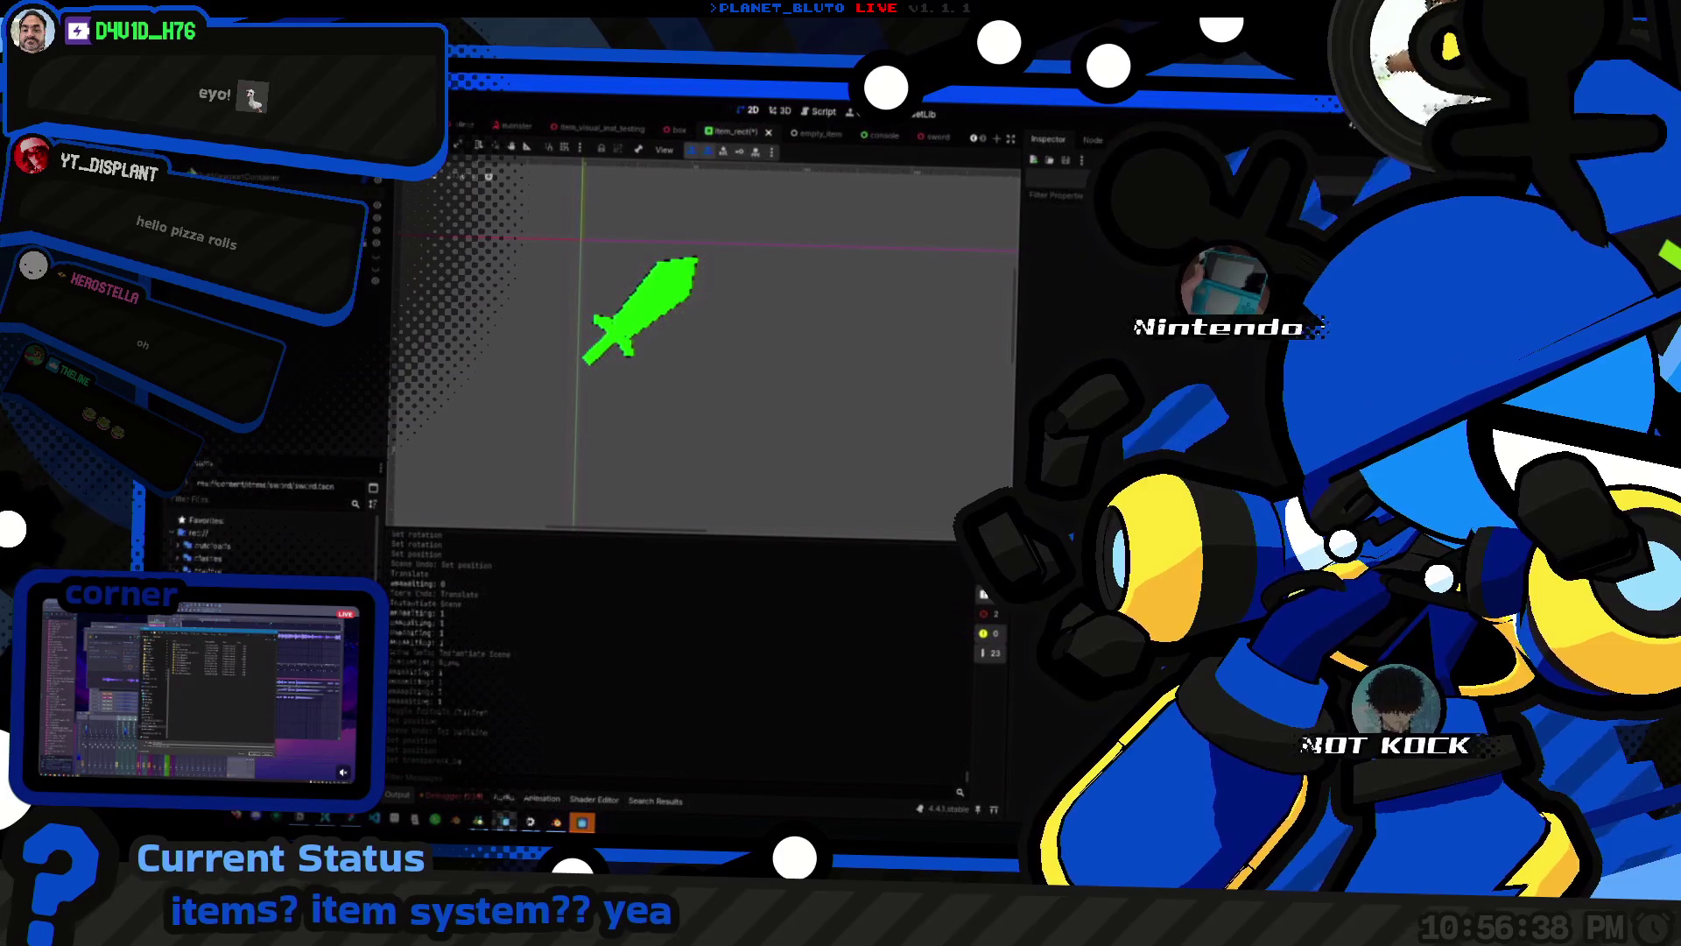
{"action": "left_click", "coordinate": [236, 176]}
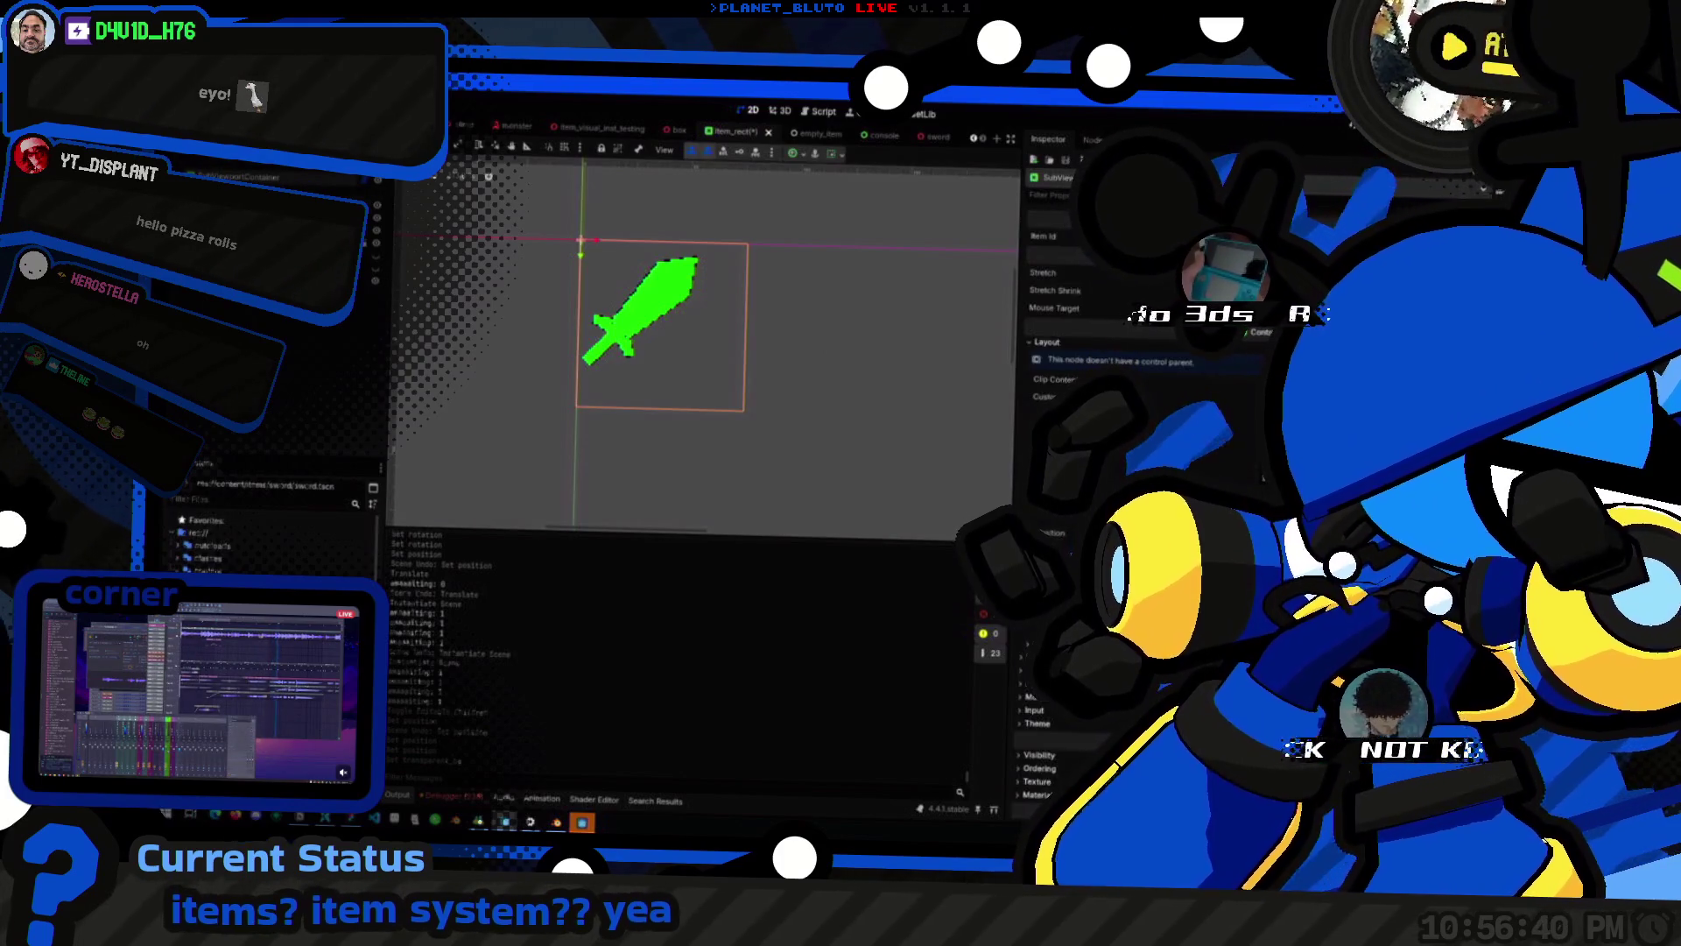
{"action": "key", "text": "ctrl+a"}
- Add a ColorRect node behind the sword preview
{"action": "type", "text": "ColorRect"}
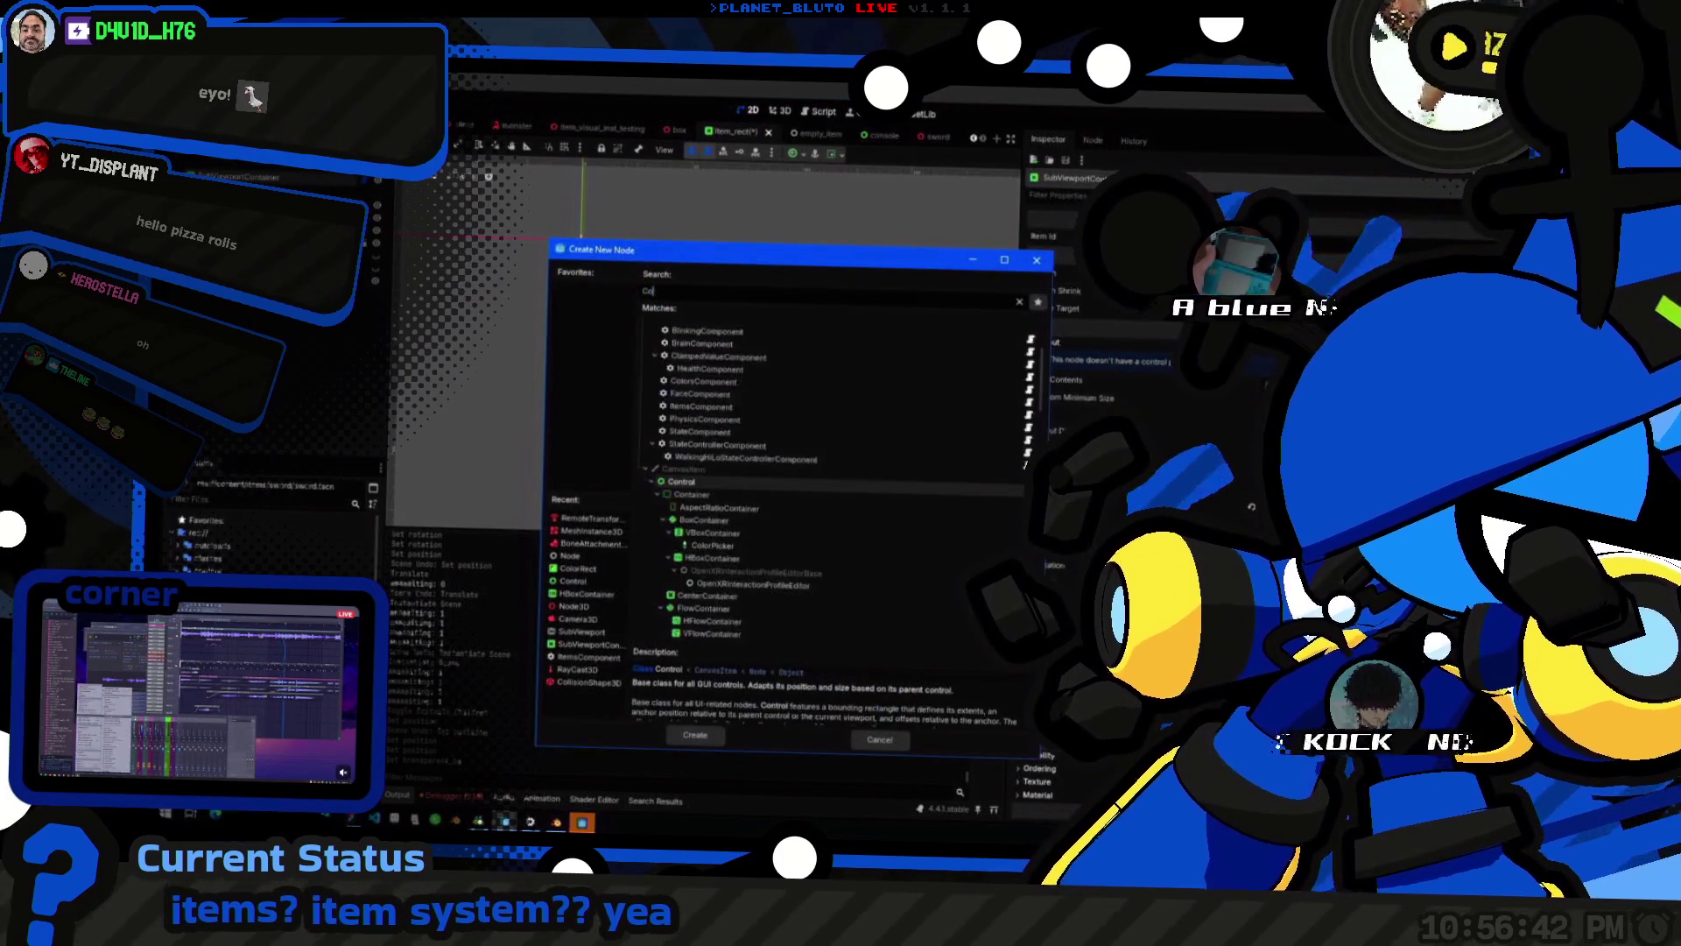
{"action": "key", "text": "Return"}
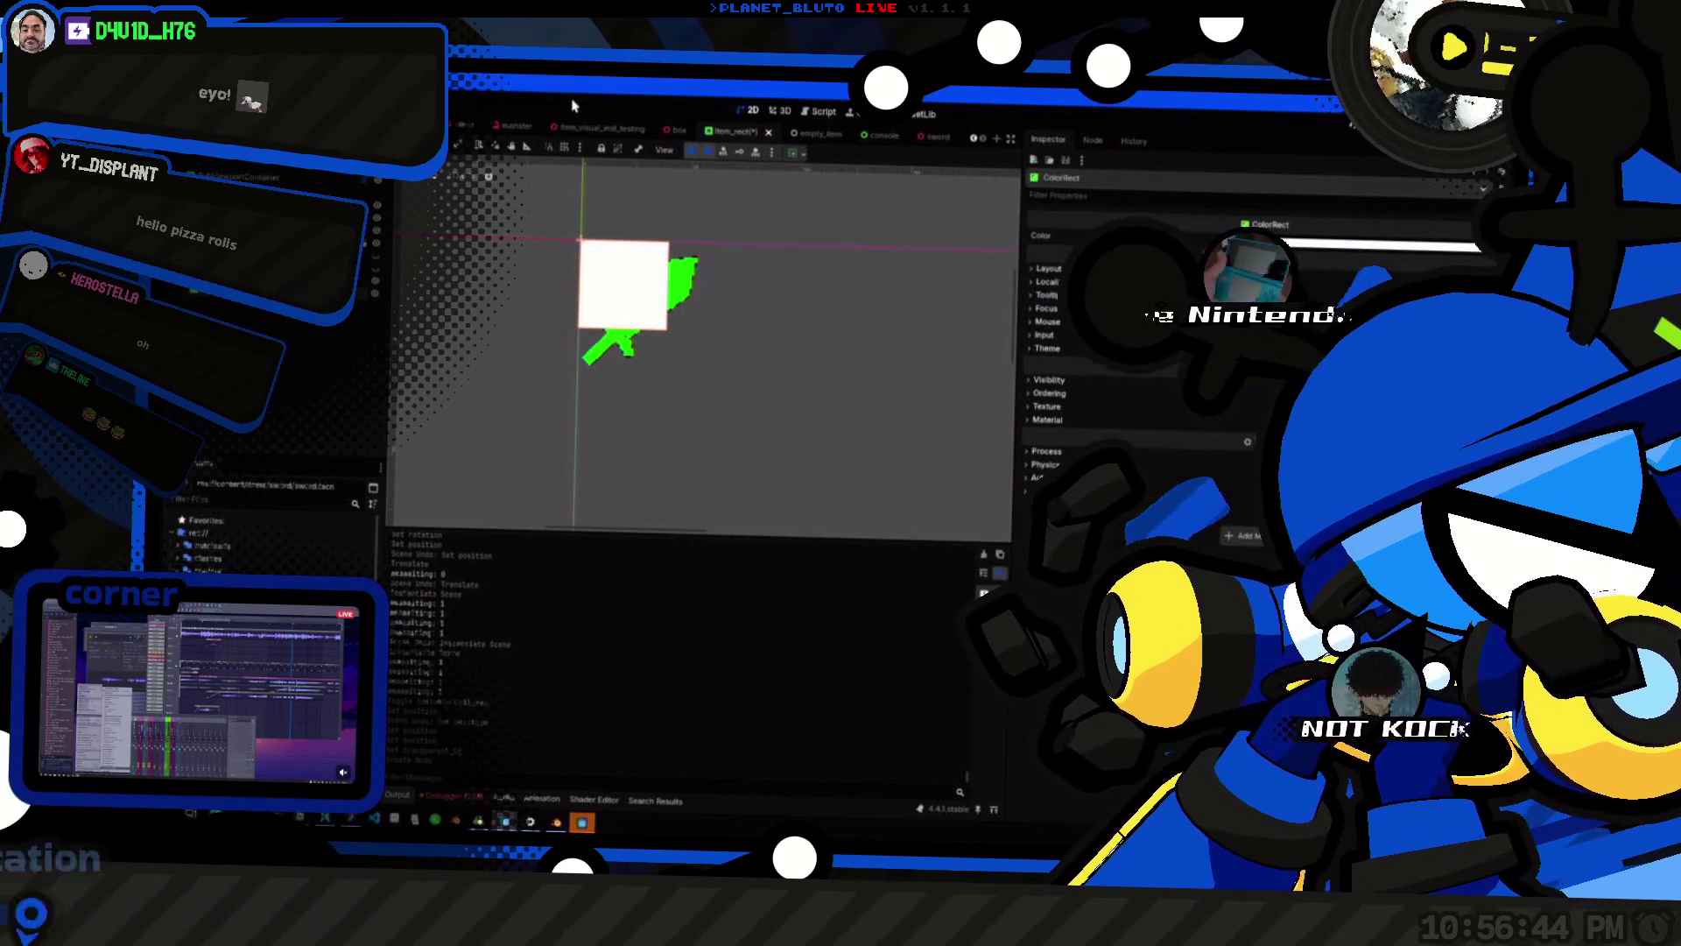
{"action": "left_click", "coordinate": [797, 155]}
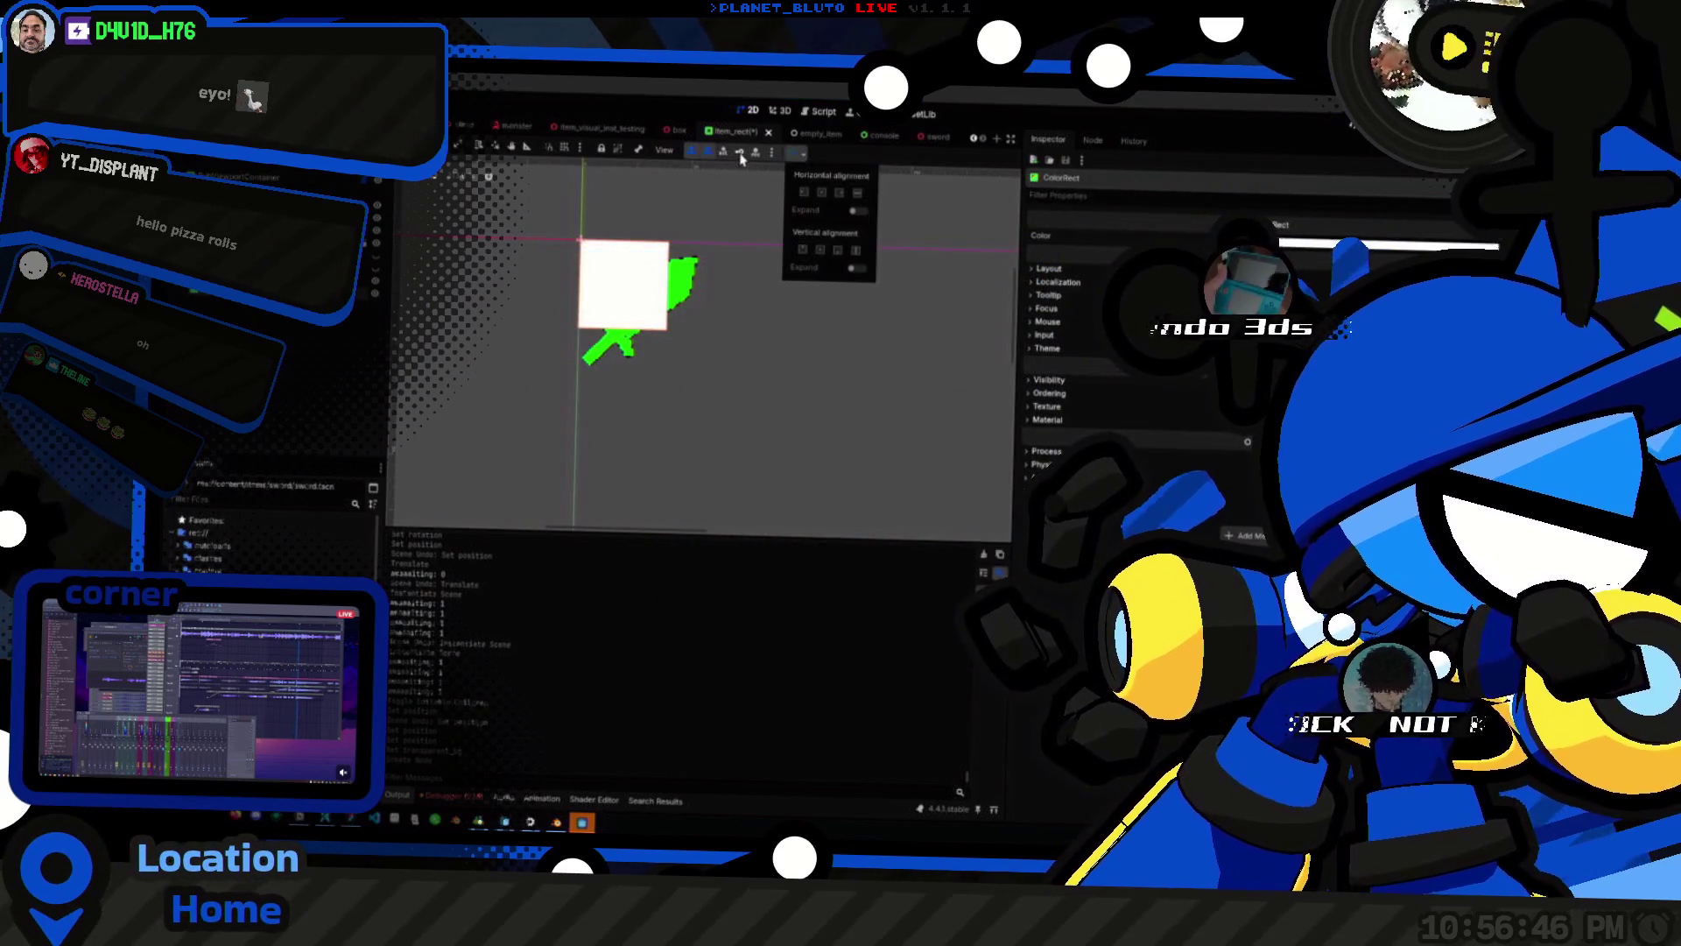
{"action": "key", "text": "Escape"}
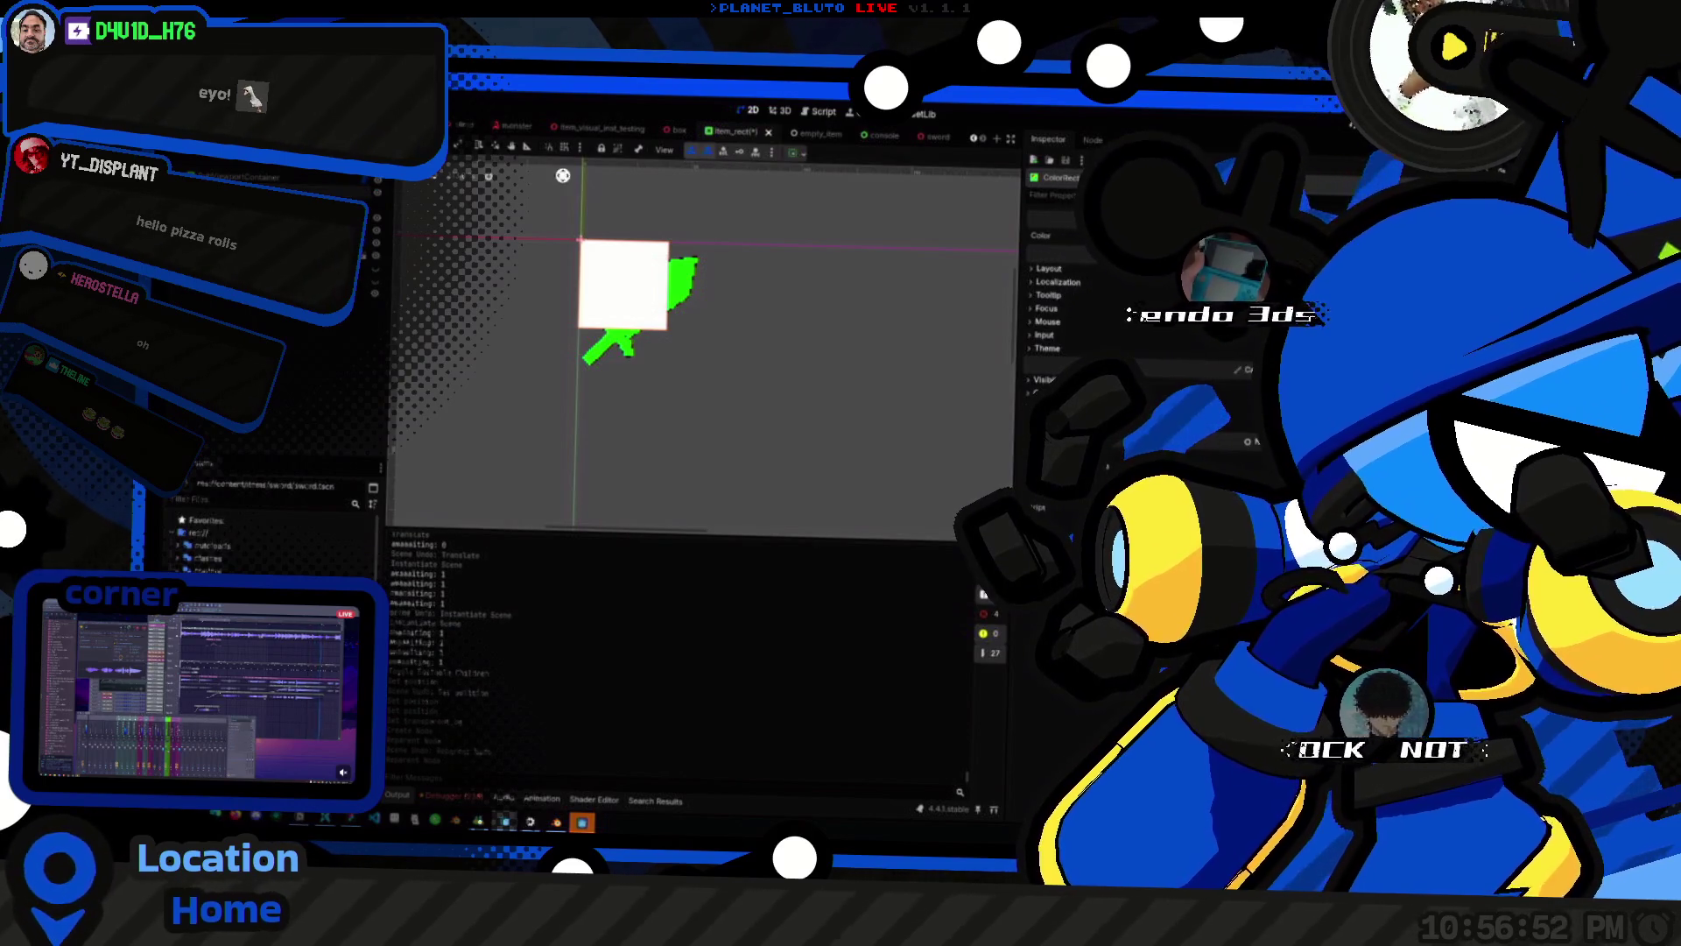
- Try grey, black and white colours for the backing square and inspect its layout
{"action": "scroll", "coordinate": [670, 197], "scroll_direction": "down", "scroll_amount": 2}
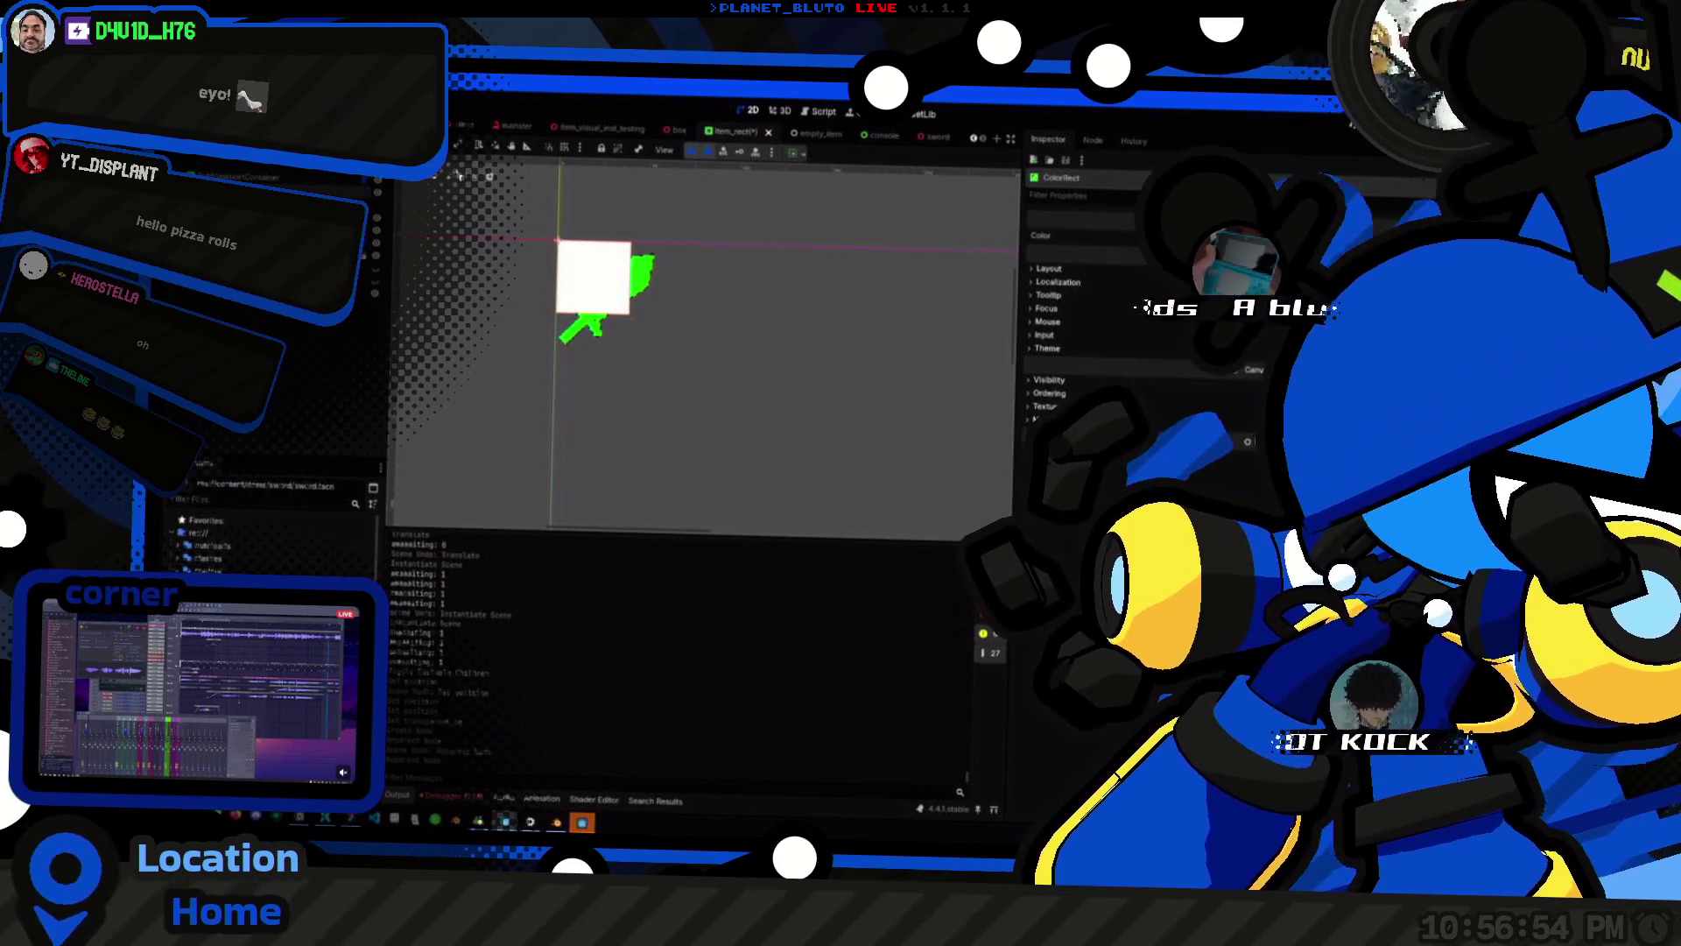
{"action": "left_click", "coordinate": [282, 178]}
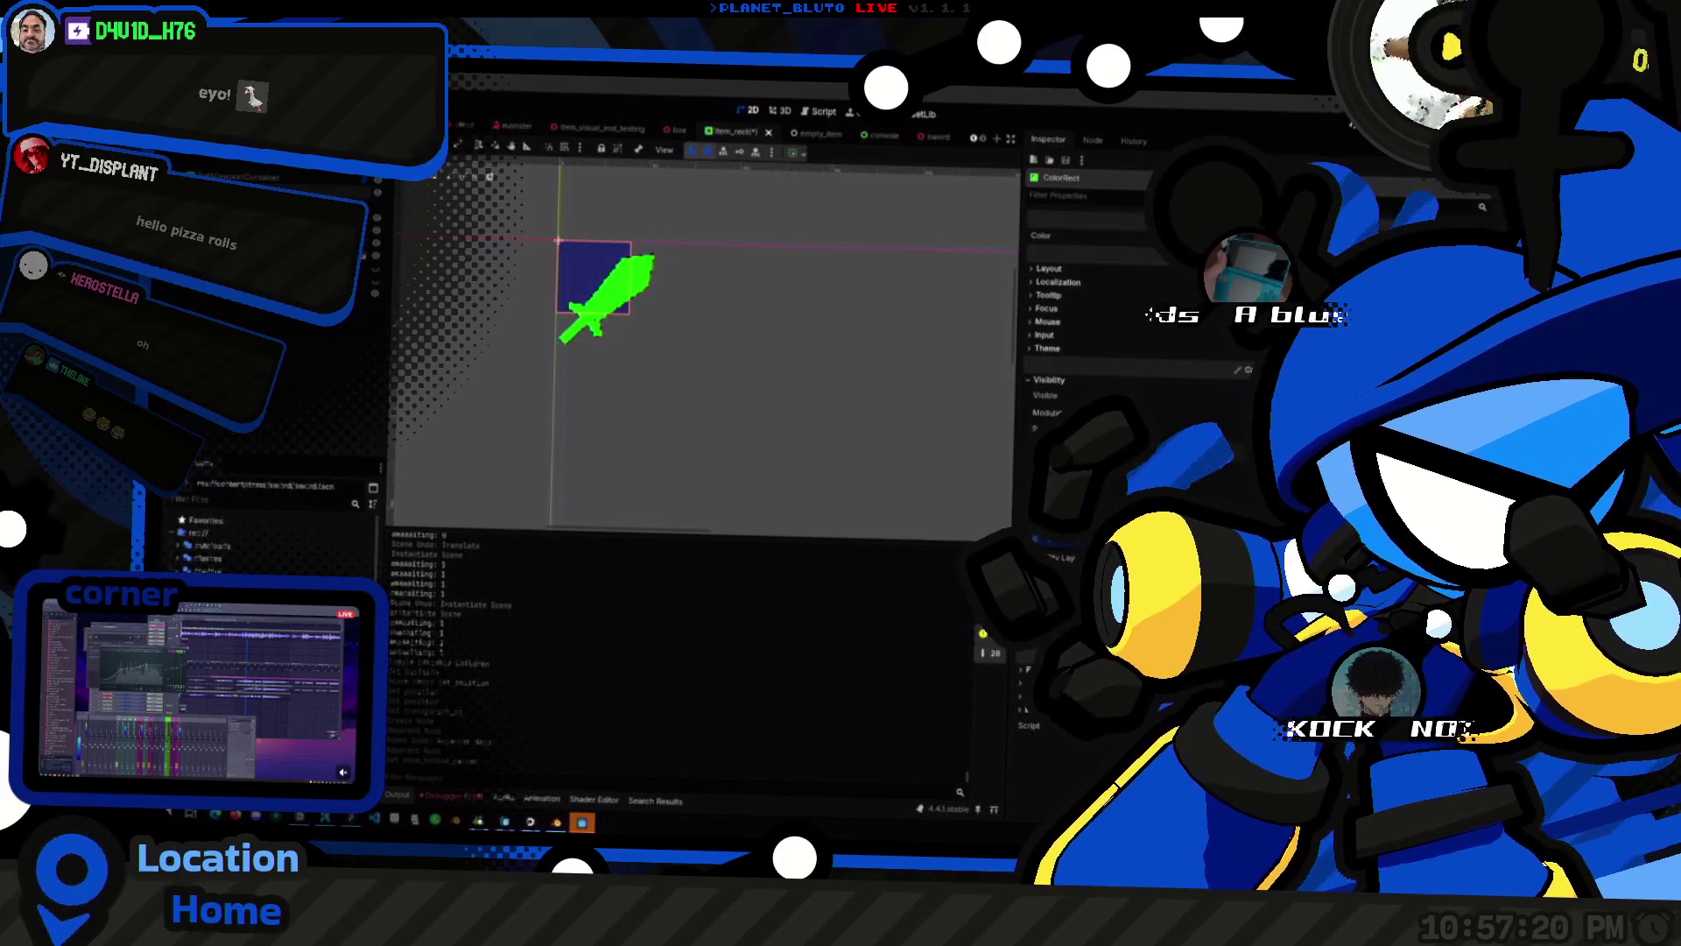
{"action": "key", "text": "ctrl+z"}
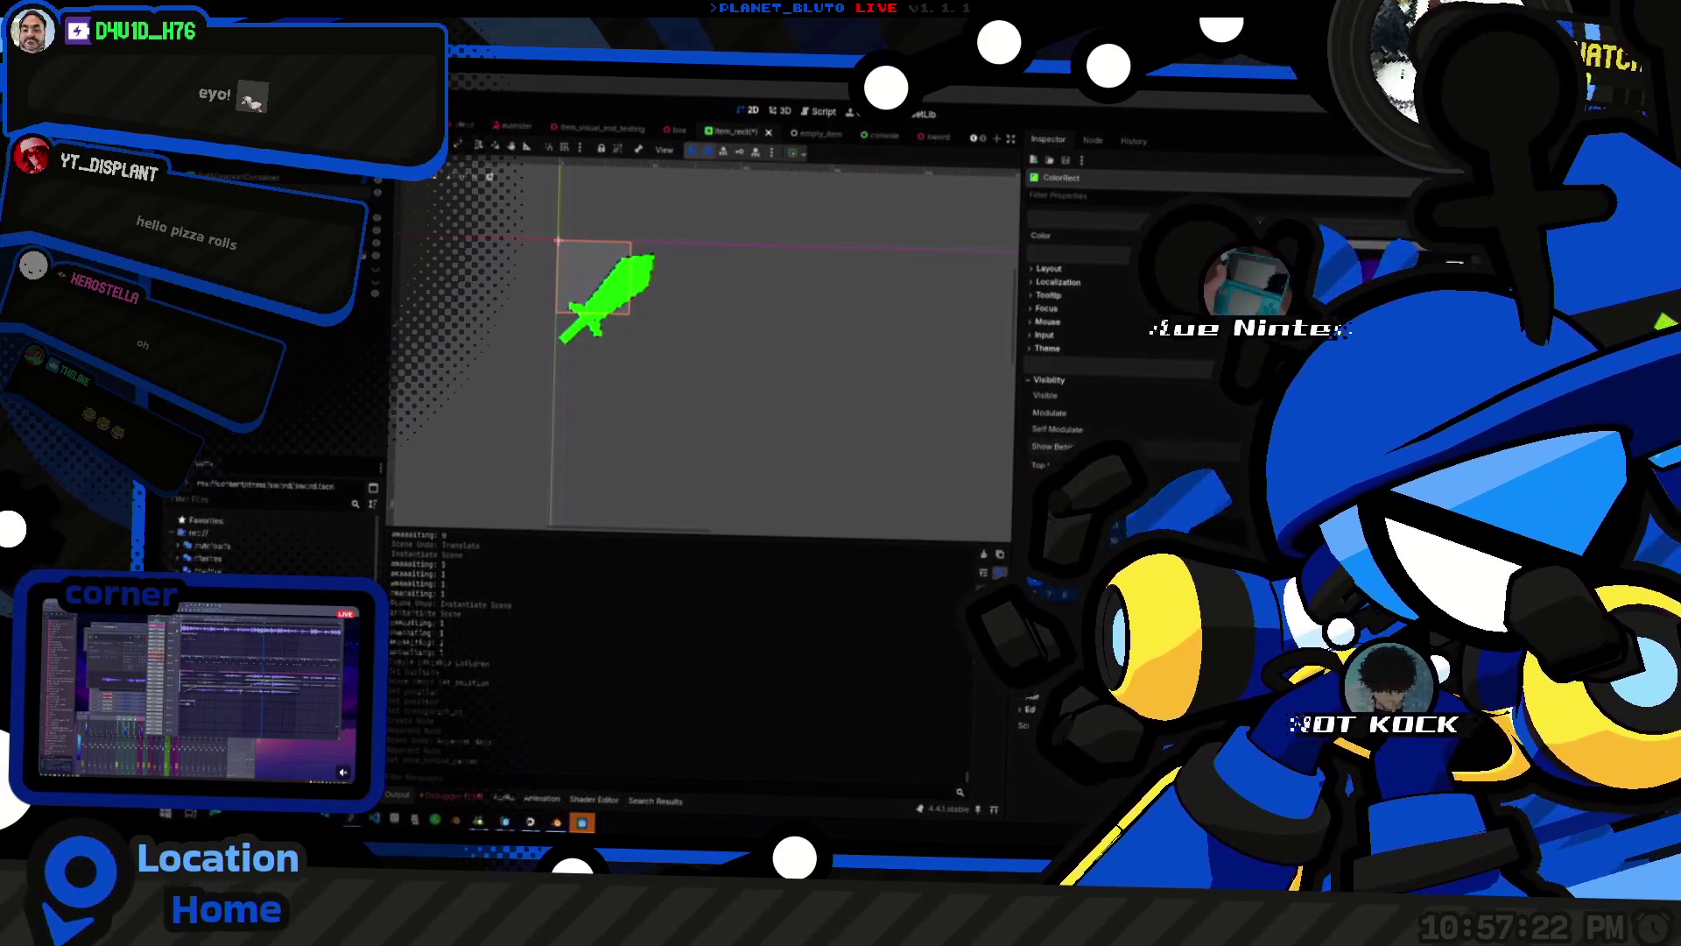
{"action": "key", "text": "ctrl+z"}
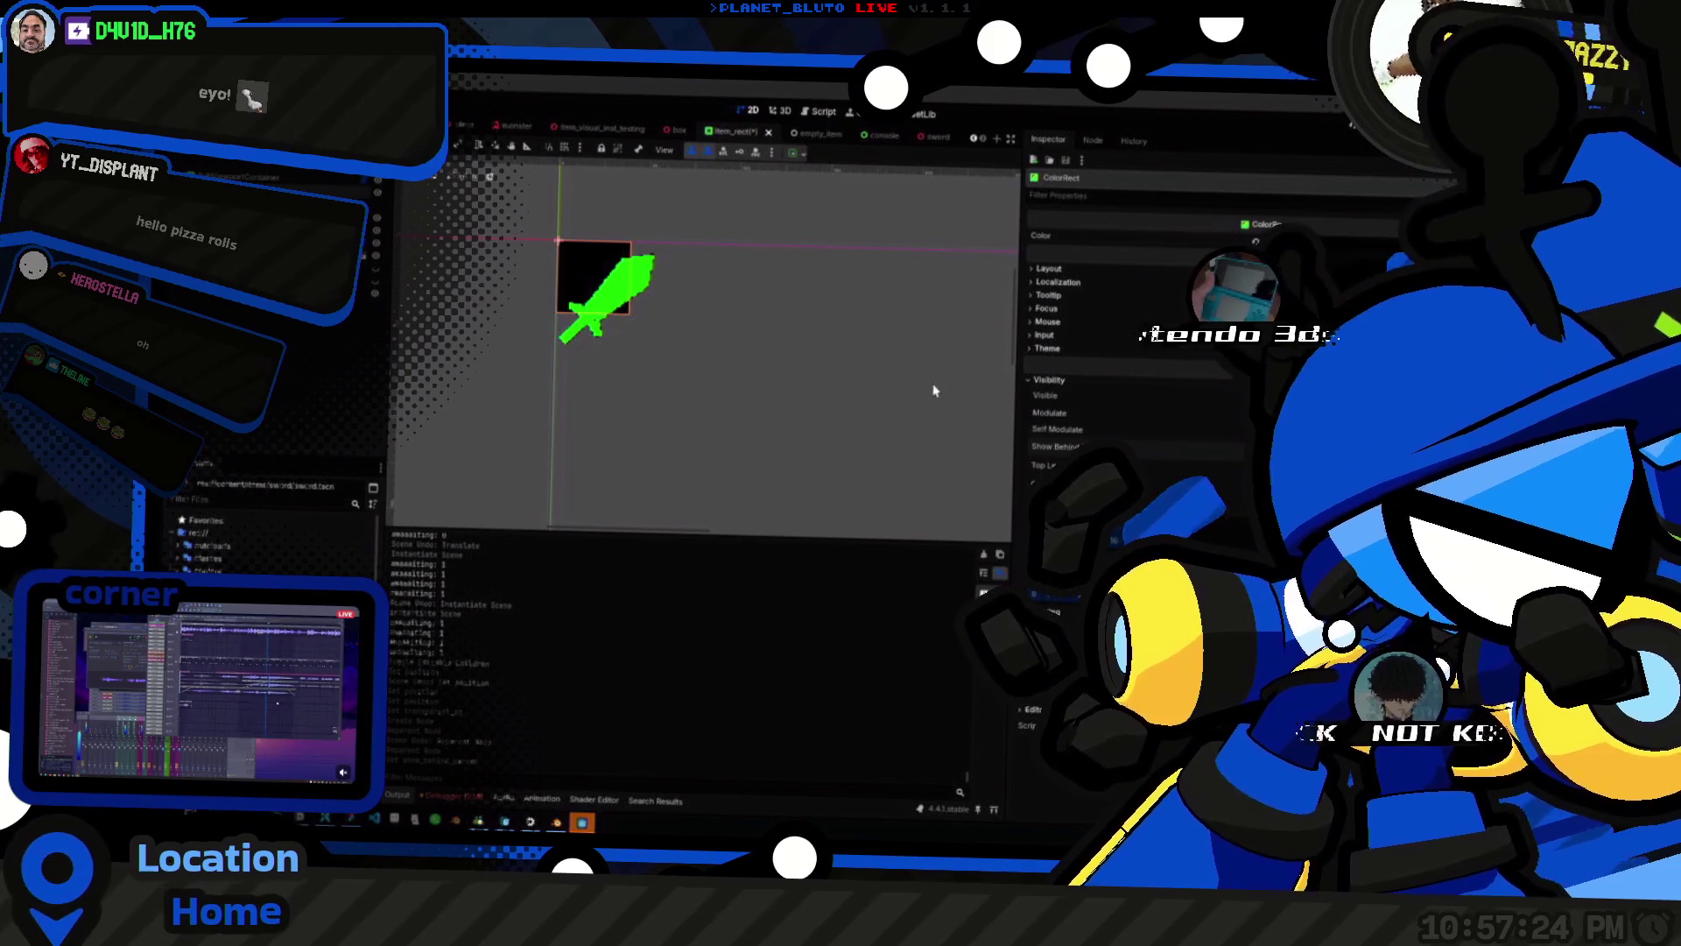
{"action": "key", "text": "ctrl+z"}
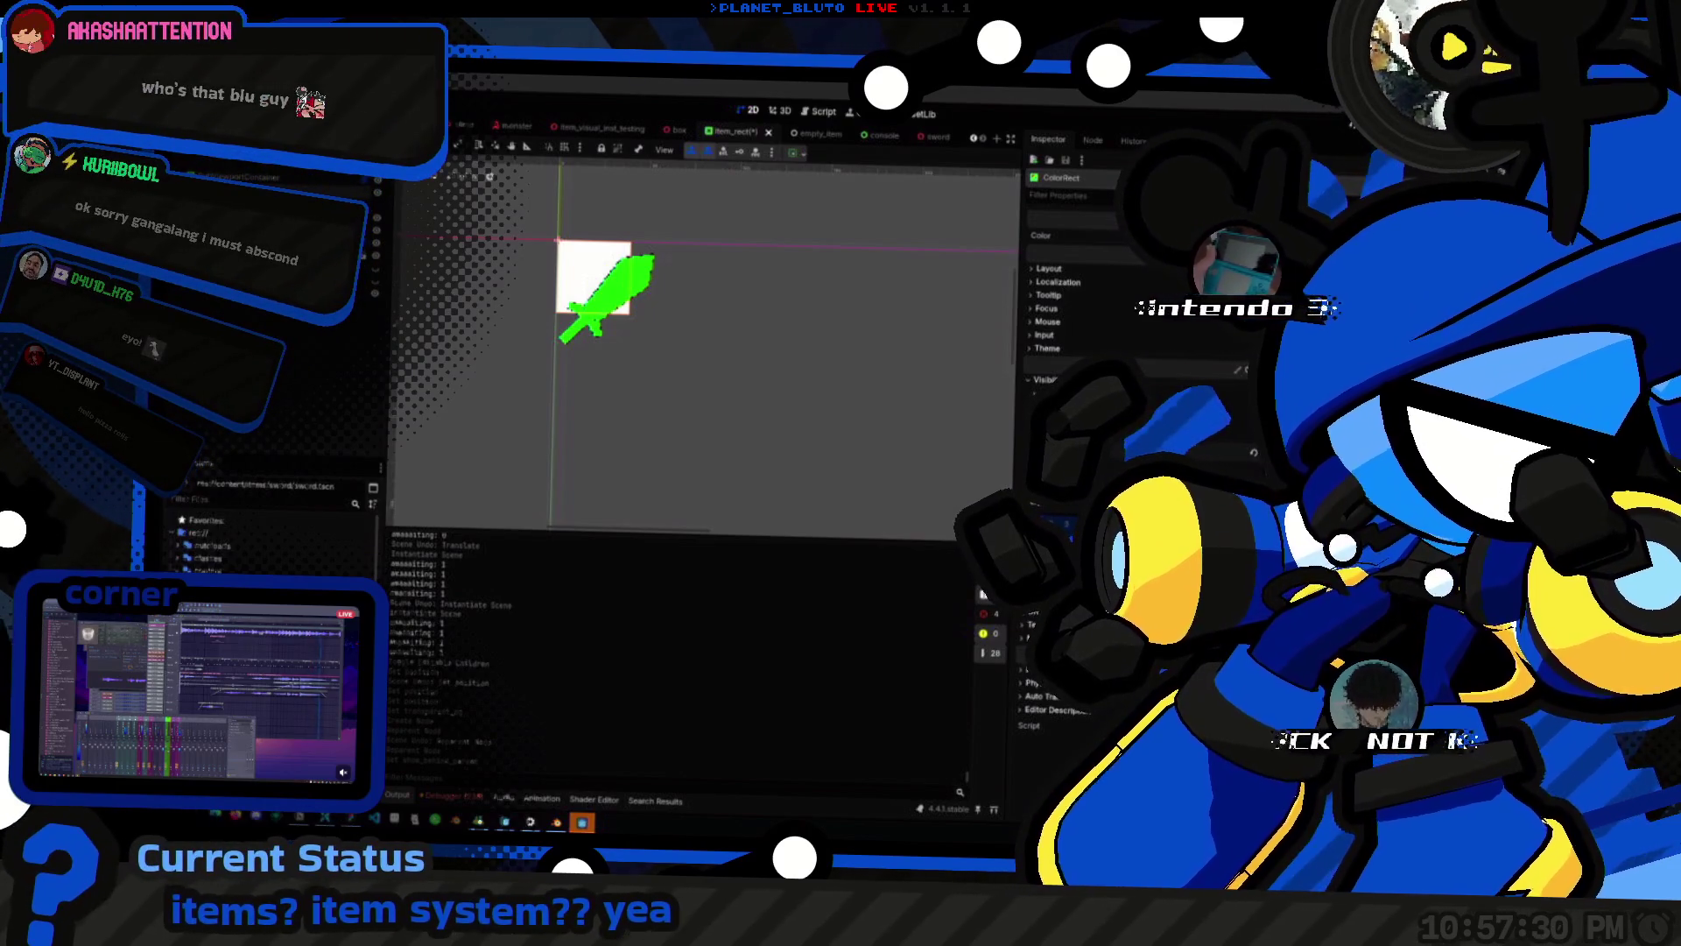
{"action": "left_click", "coordinate": [1048, 268]}
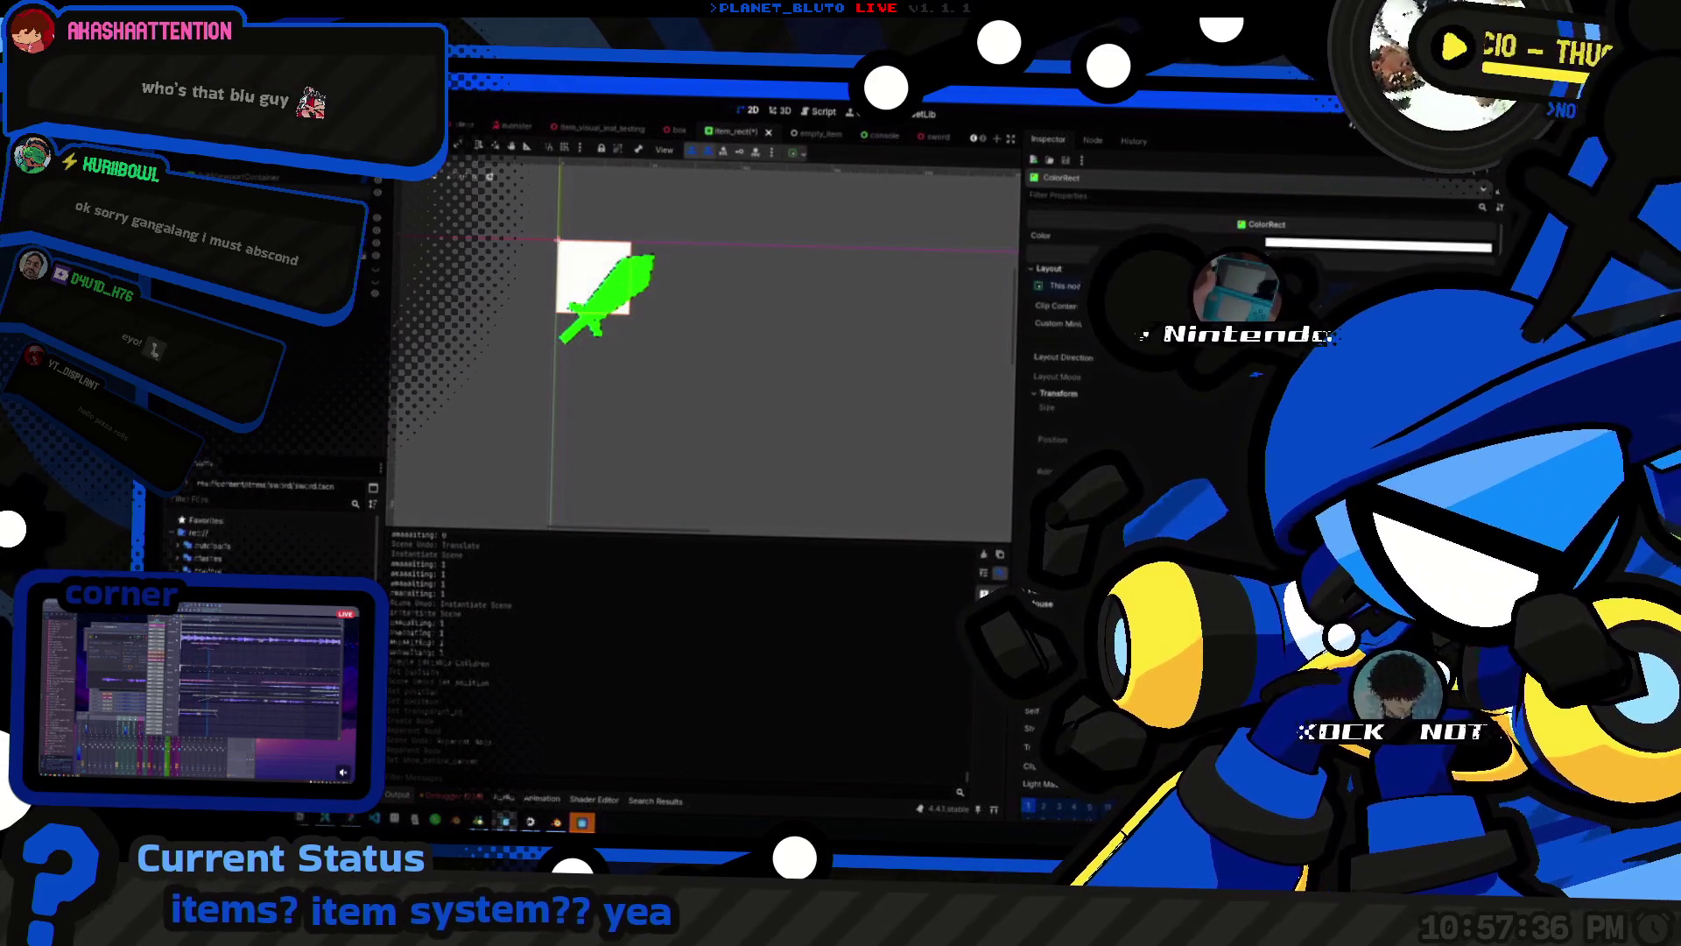
{"action": "scroll", "coordinate": [1182, 419], "scroll_direction": "down", "scroll_amount": 5}
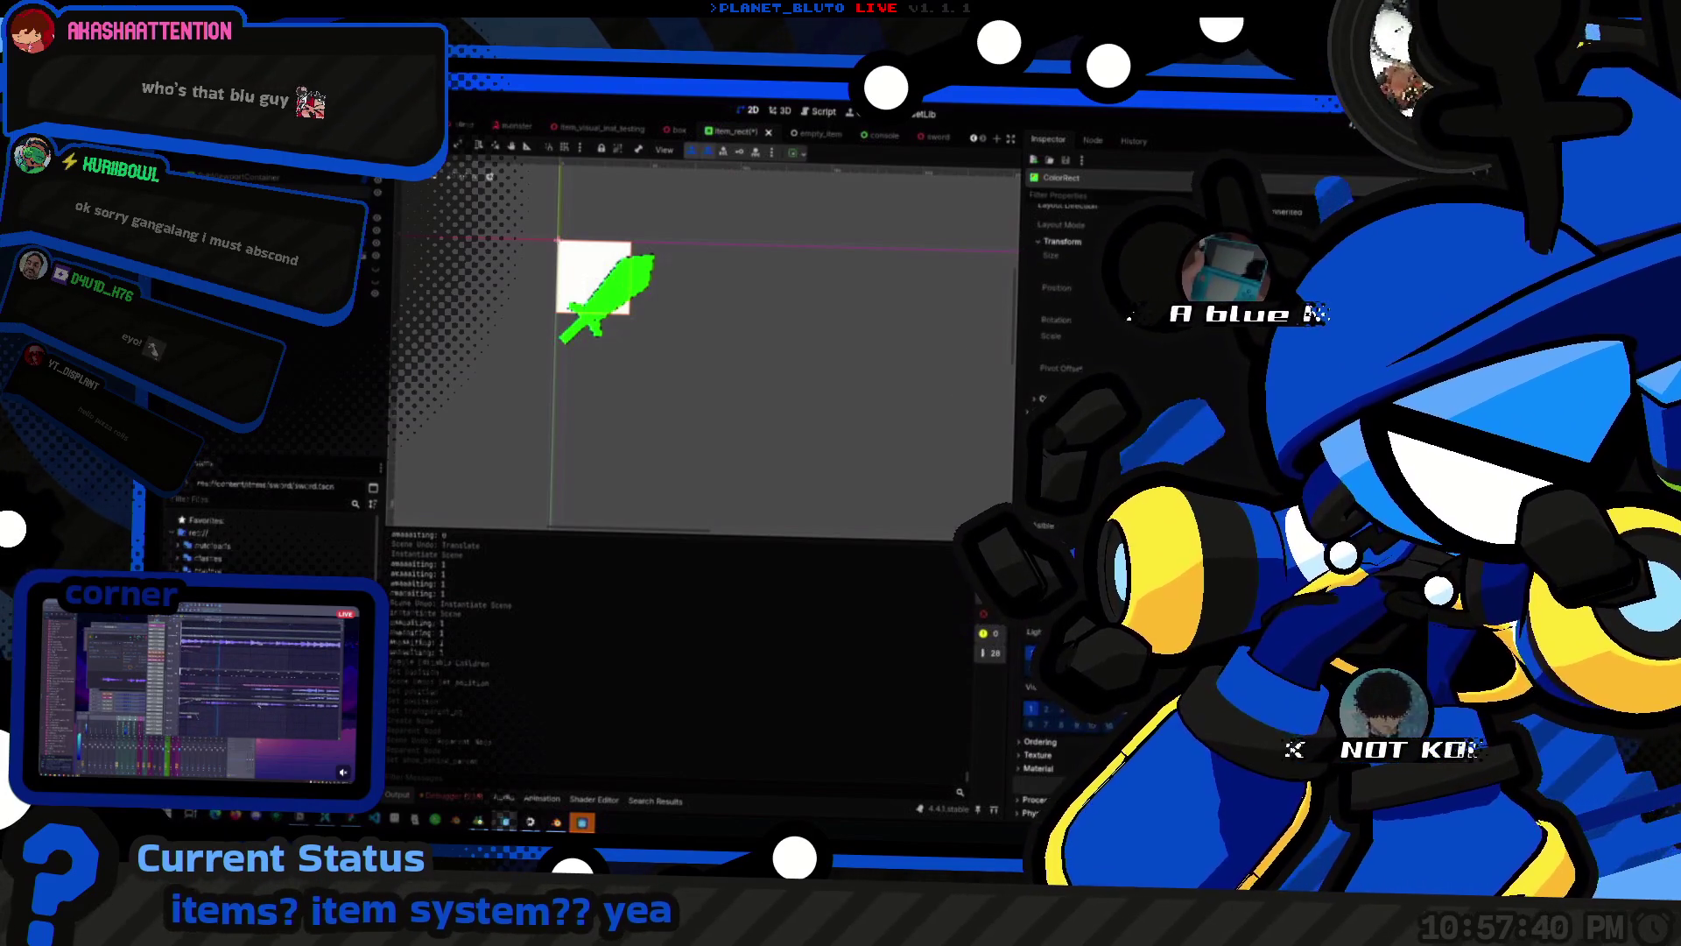
{"action": "scroll", "coordinate": [1095, 350], "scroll_direction": "up", "scroll_amount": 2}
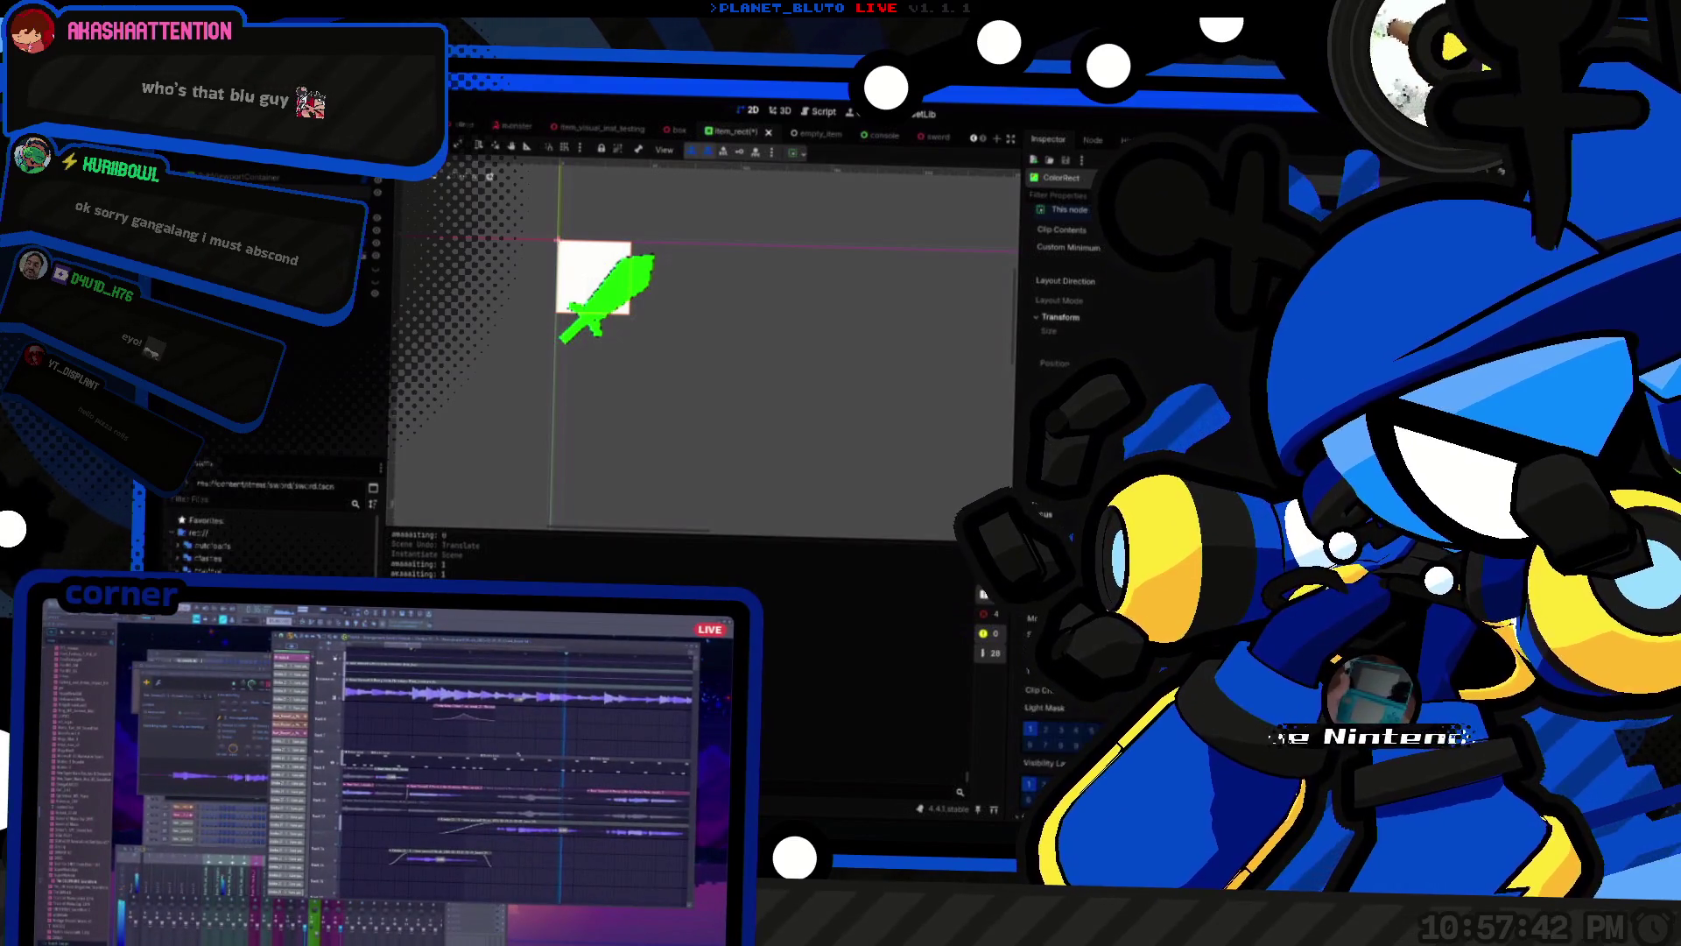
{"action": "scroll", "coordinate": [1159, 313], "scroll_direction": "up", "scroll_amount": 2}
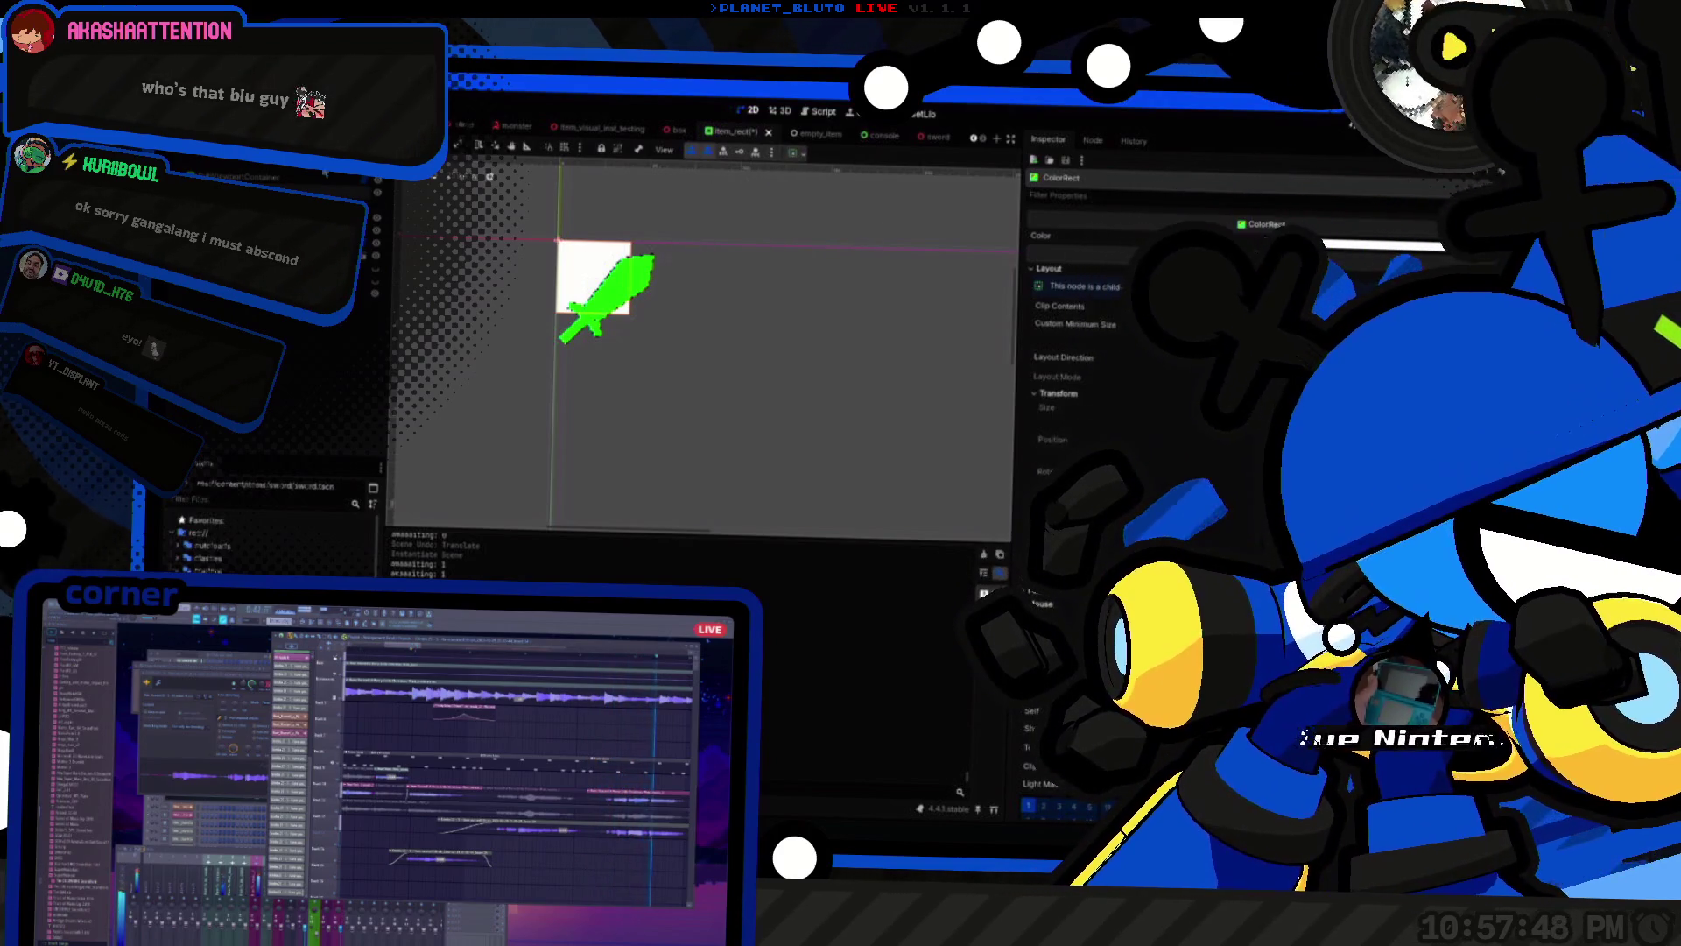
- Select the ColorRect backing square and delete it
{"action": "left_click", "coordinate": [296, 185]}
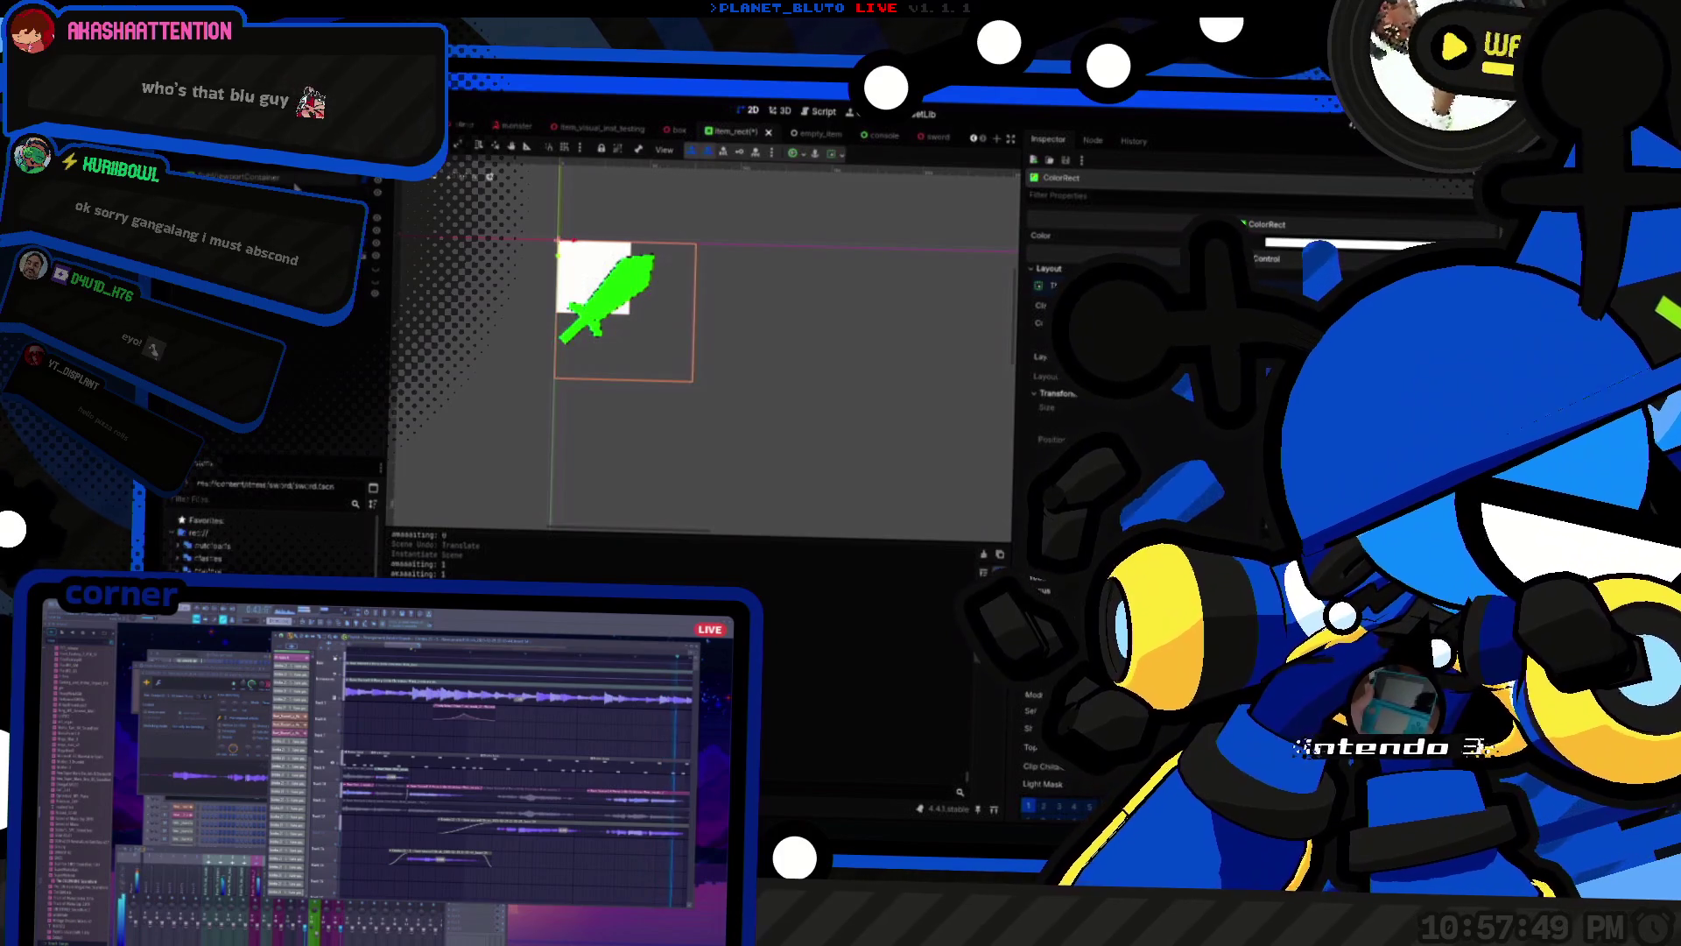
{"action": "left_click", "coordinate": [296, 198]}
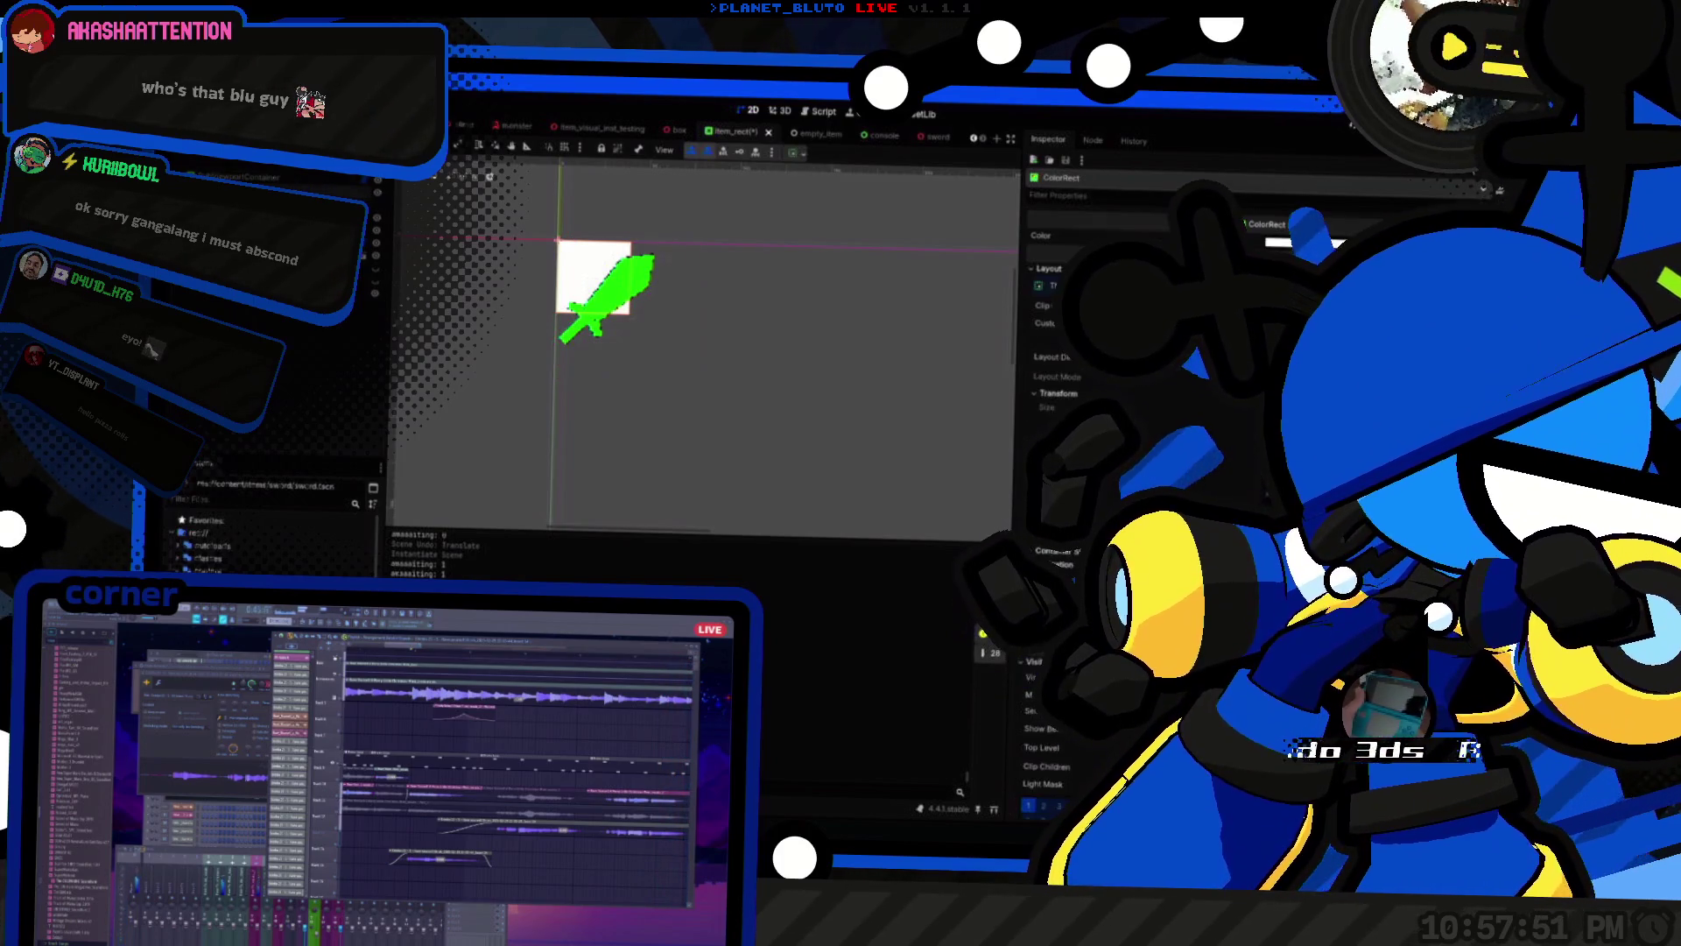
{"action": "left_click", "coordinate": [312, 185]}
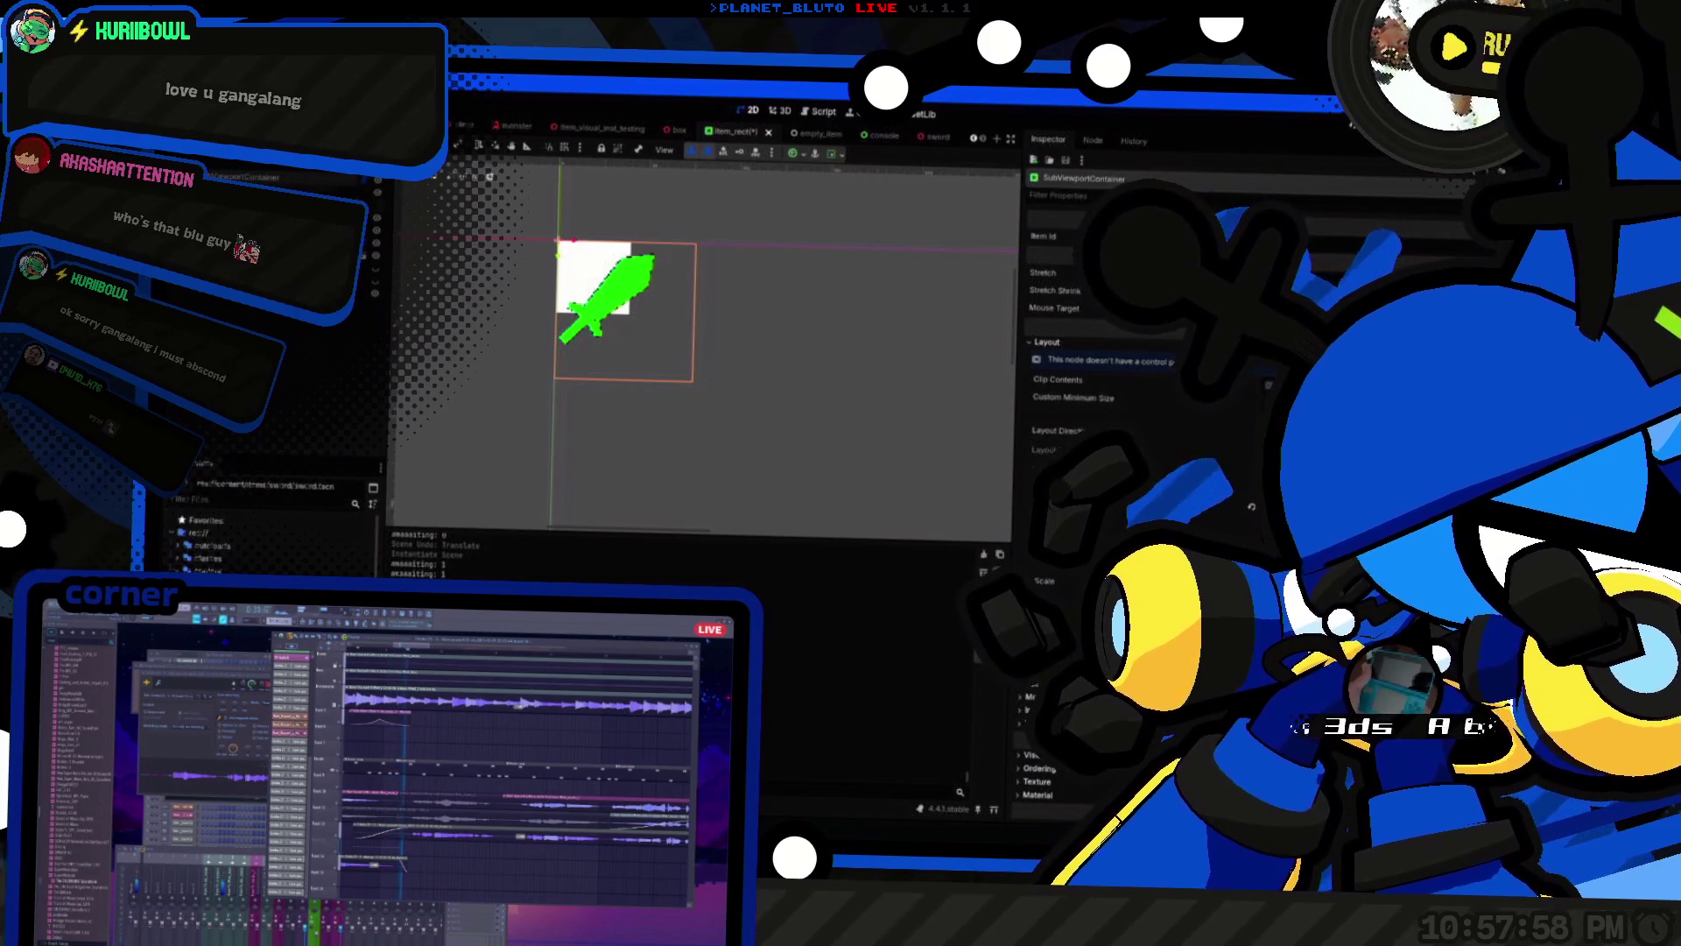
{"action": "left_click", "coordinate": [280, 175]}
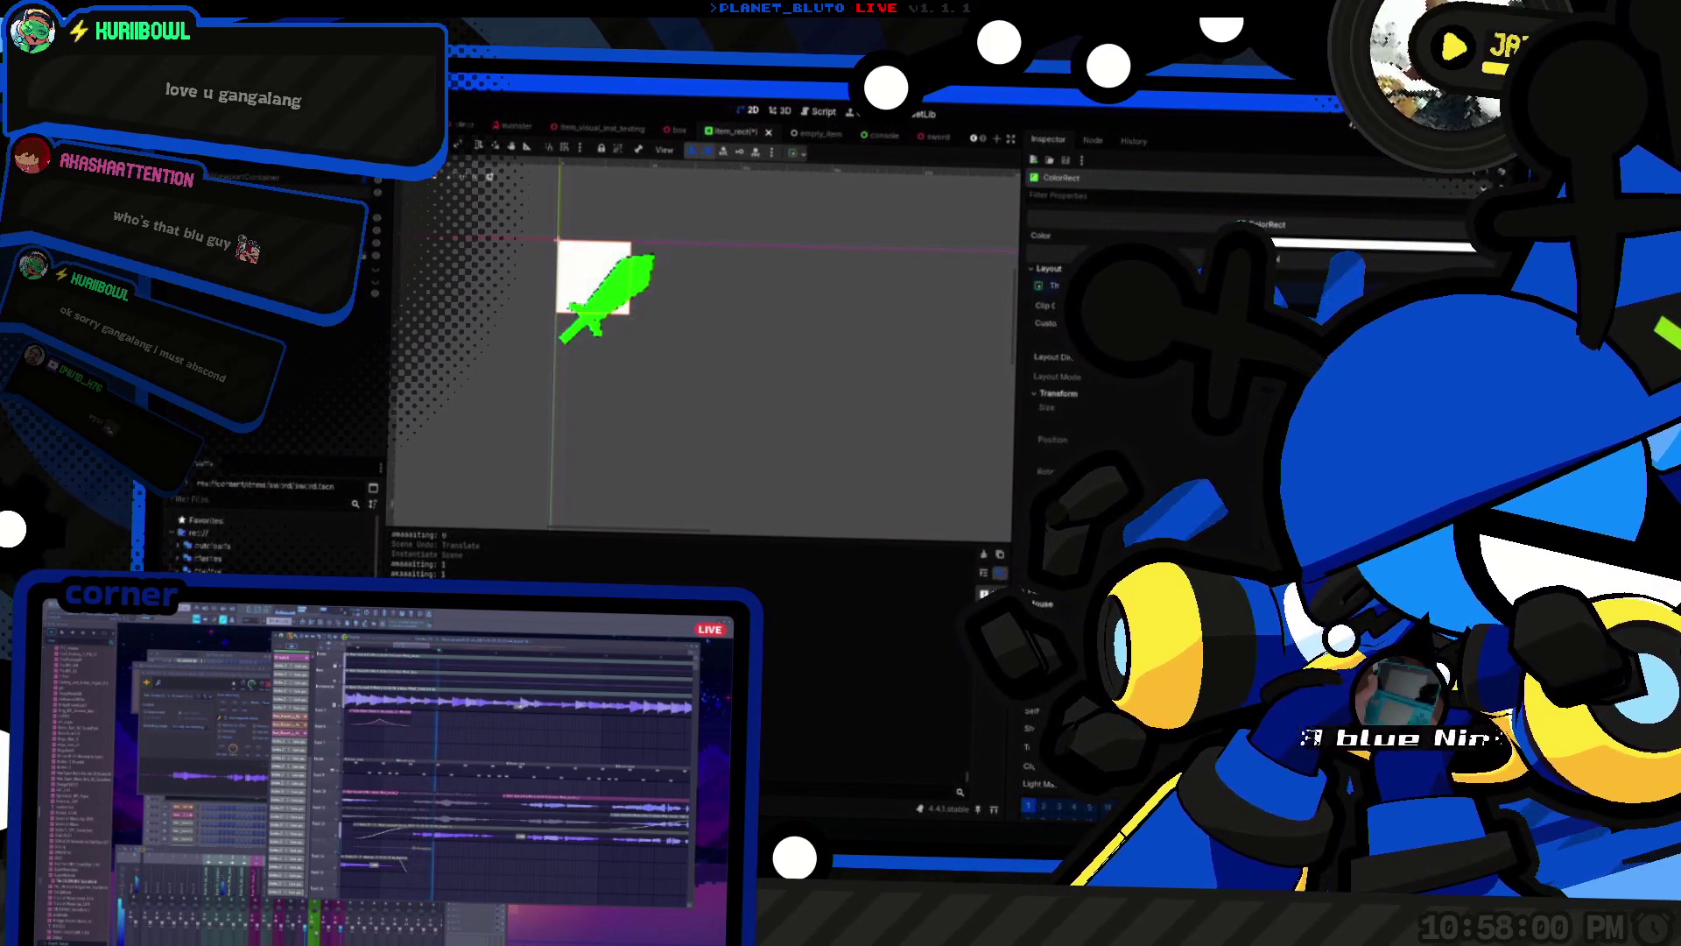
{"action": "key", "text": "Delete"}
{"action": "key", "text": "Return"}
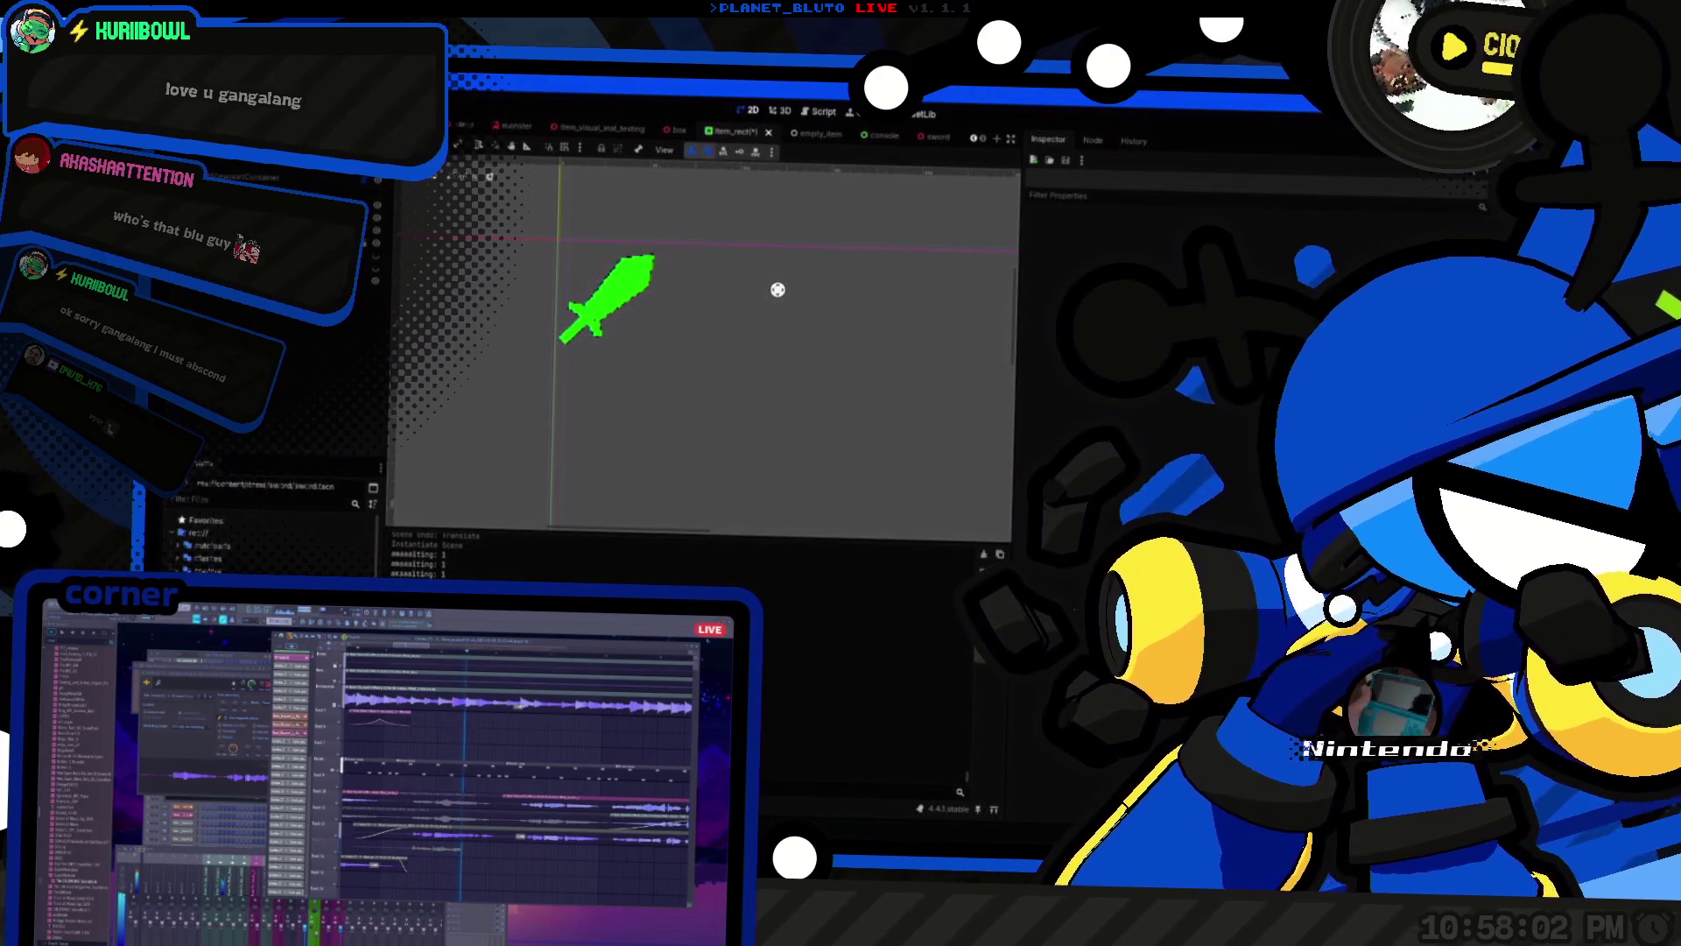
- Scale the RECT node up to about 1.35 to enlarge the sword
{"action": "left_click", "coordinate": [263, 177]}
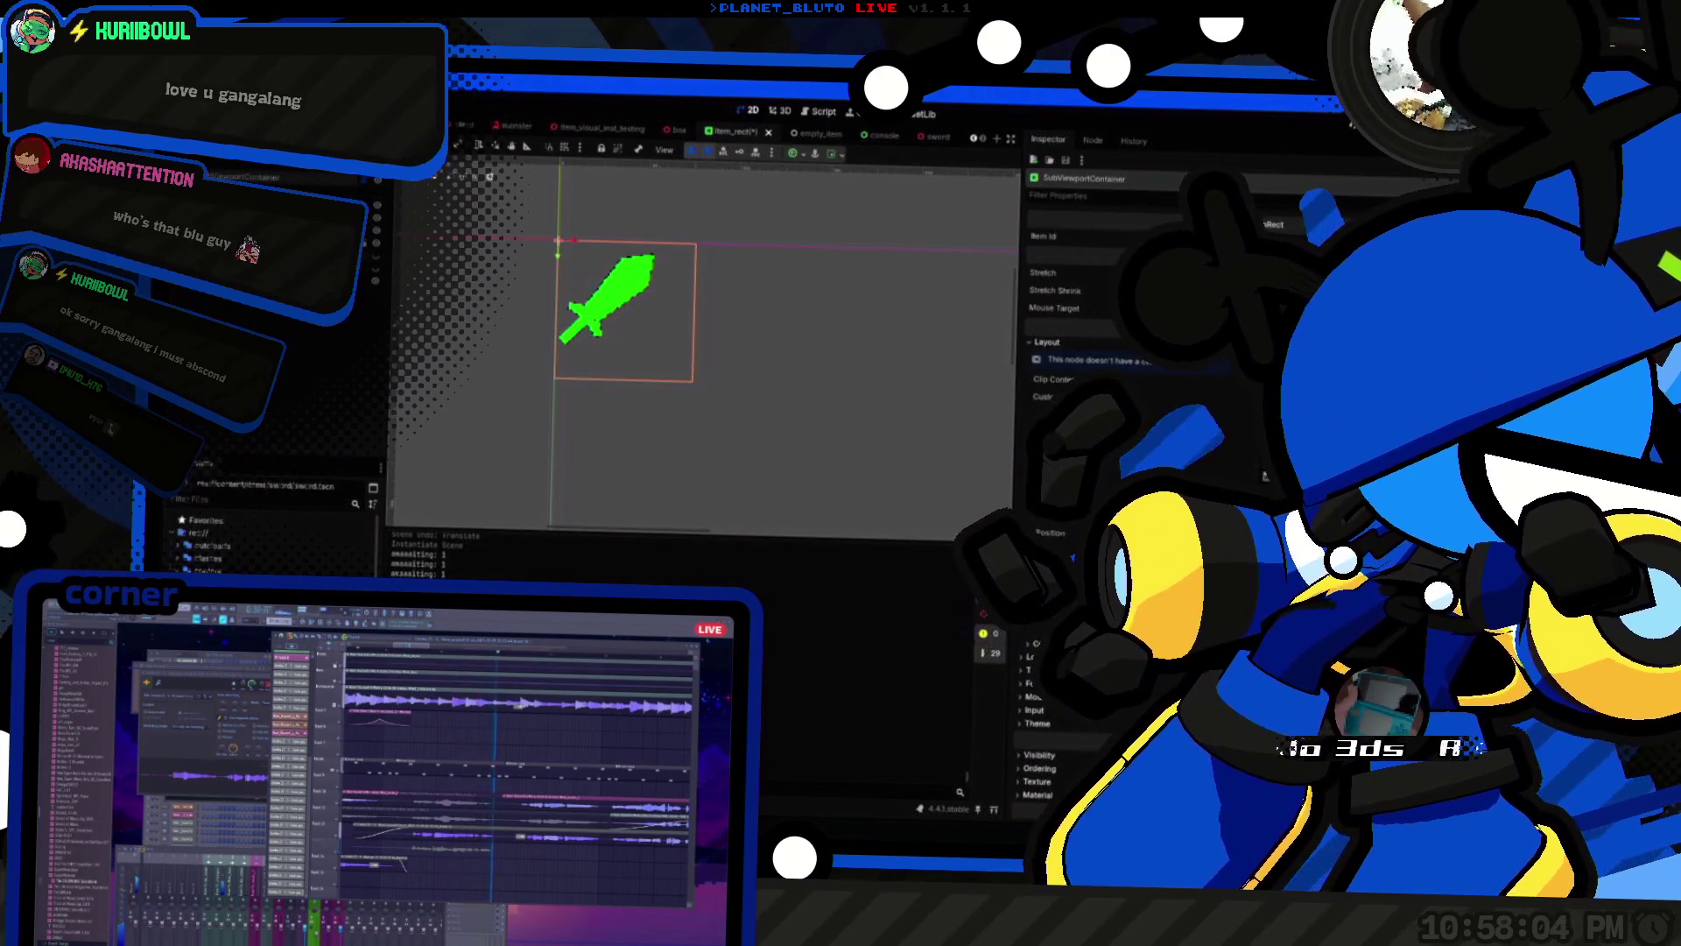
{"action": "left_click", "coordinate": [263, 194]}
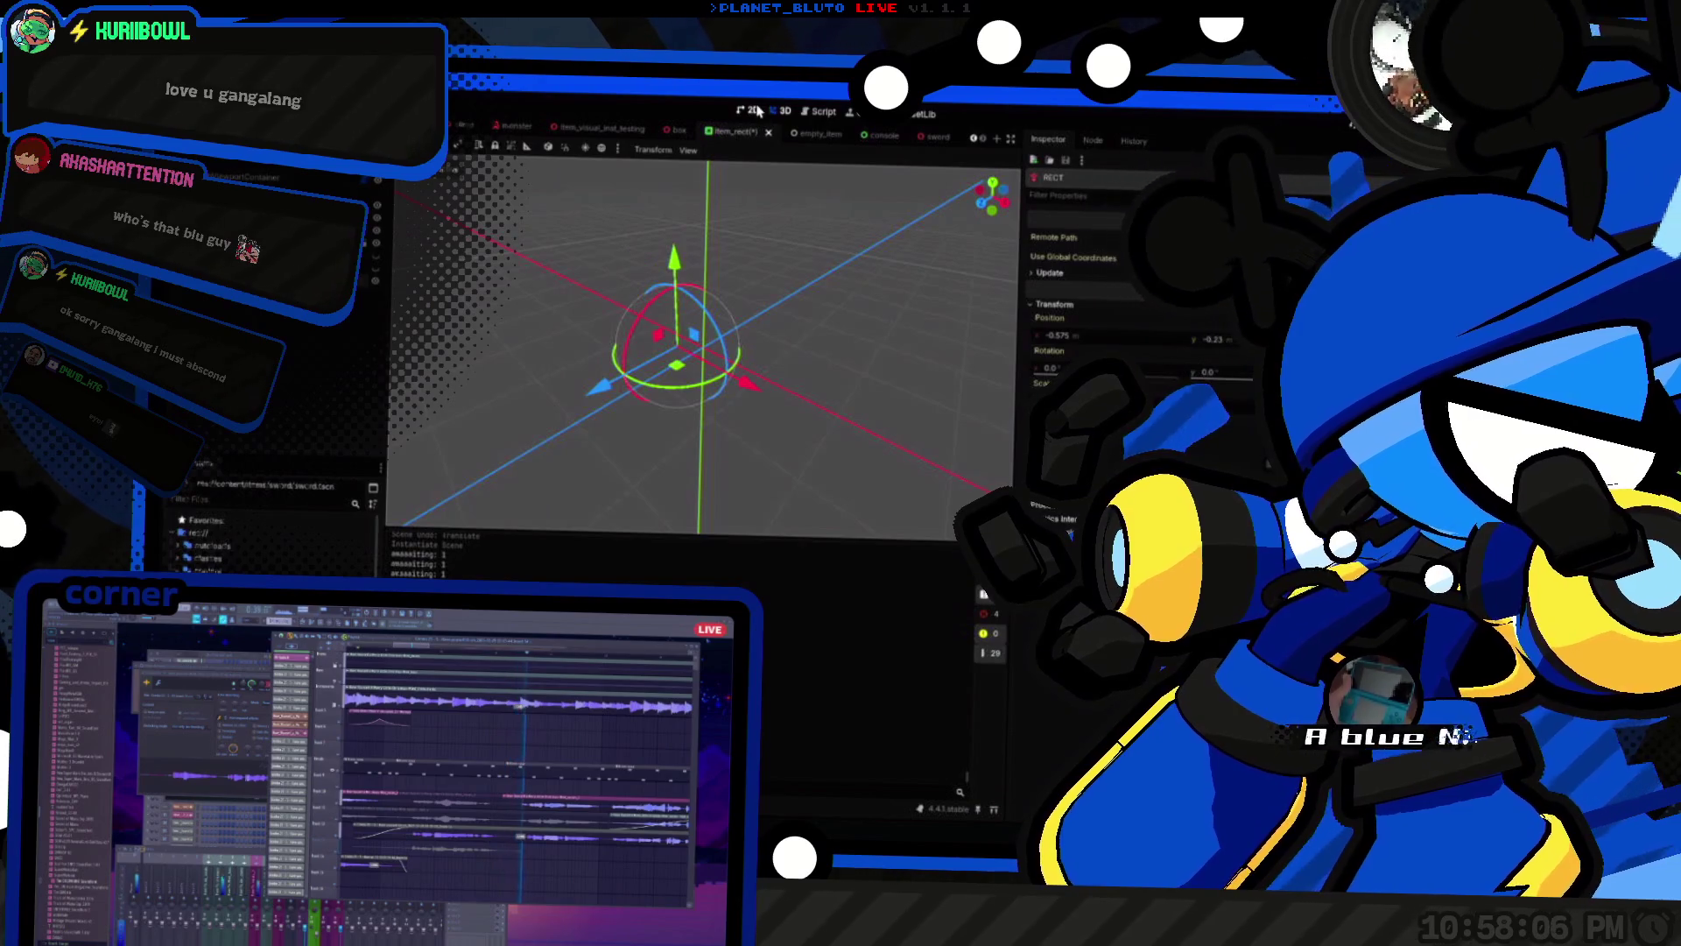
{"action": "left_click", "coordinate": [758, 110]}
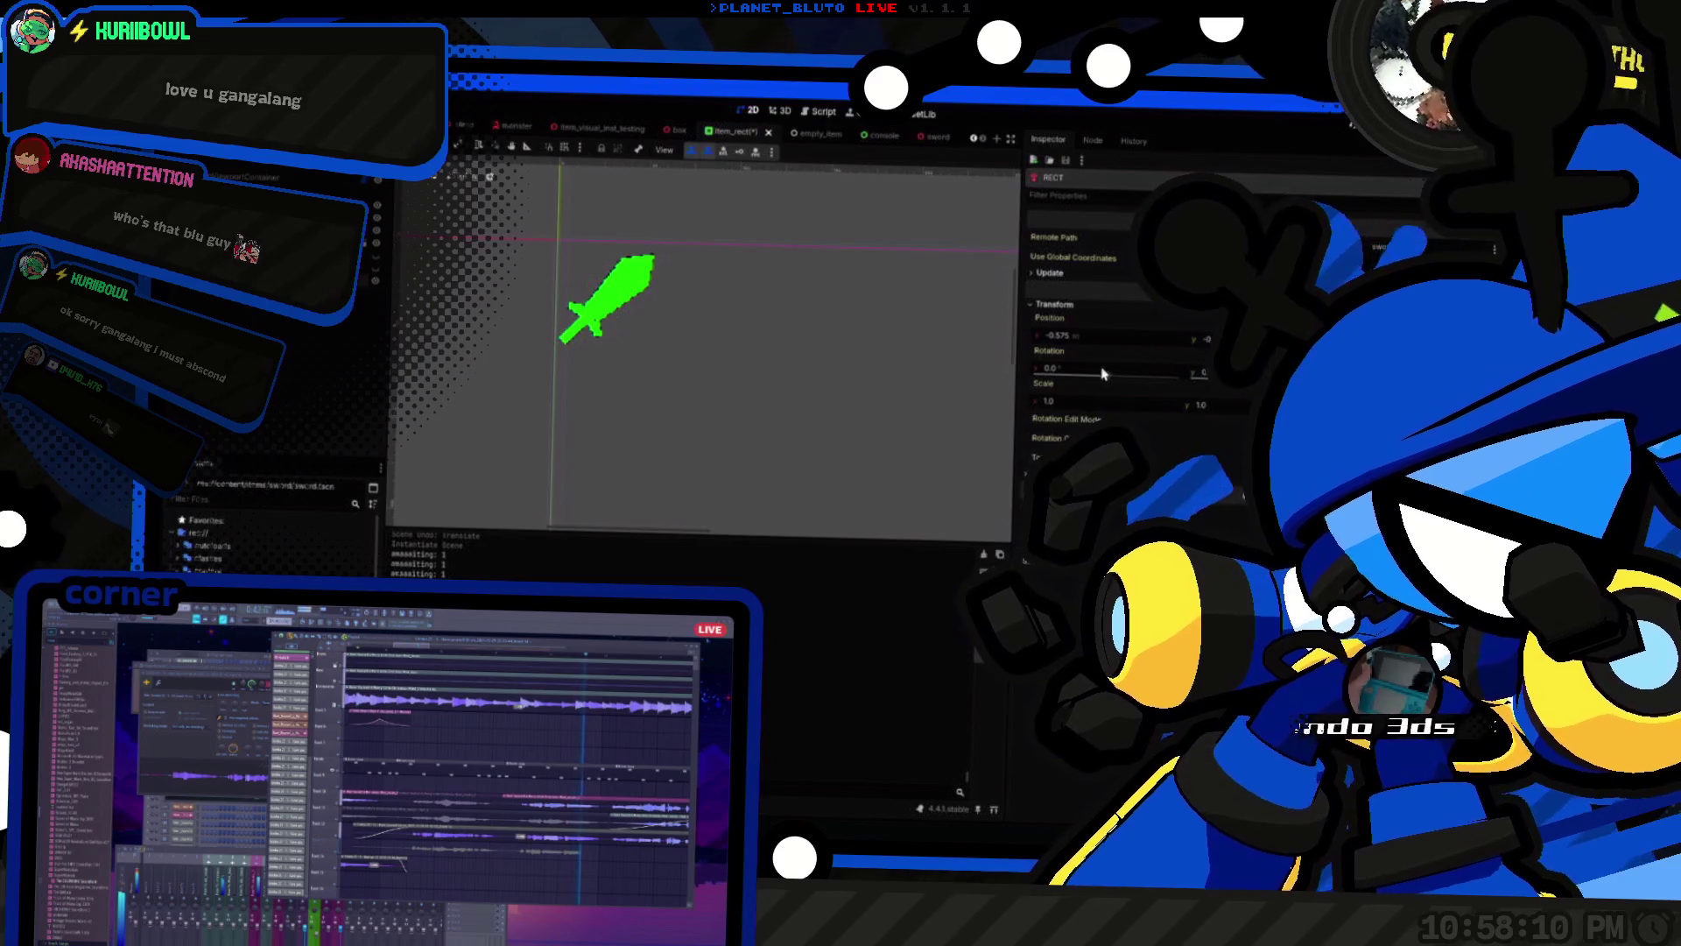
{"action": "mouse_move", "coordinate": [1099, 401]}
{"action": "left_mouse_down"}
{"action": "mouse_move", "coordinate": [1164, 401]}
{"action": "mouse_move", "coordinate": [1129, 401]}
{"action": "left_mouse_up"}
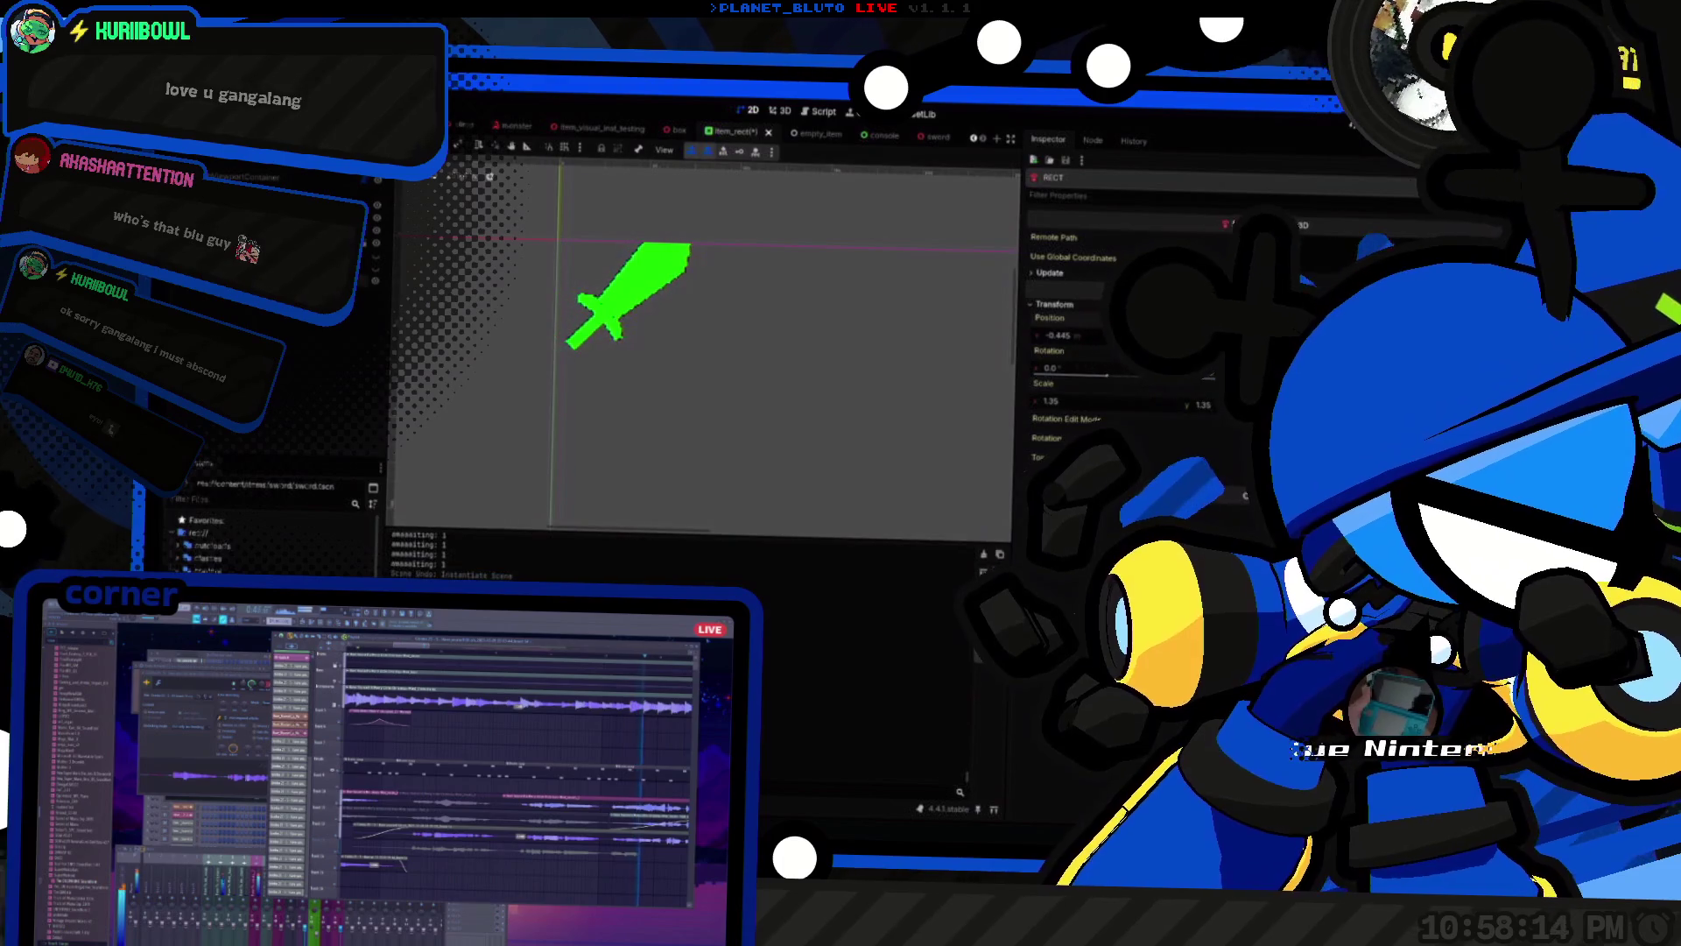
{"action": "left_click_drag", "start_coordinate": [1129, 401], "coordinate": [1218, 405]}
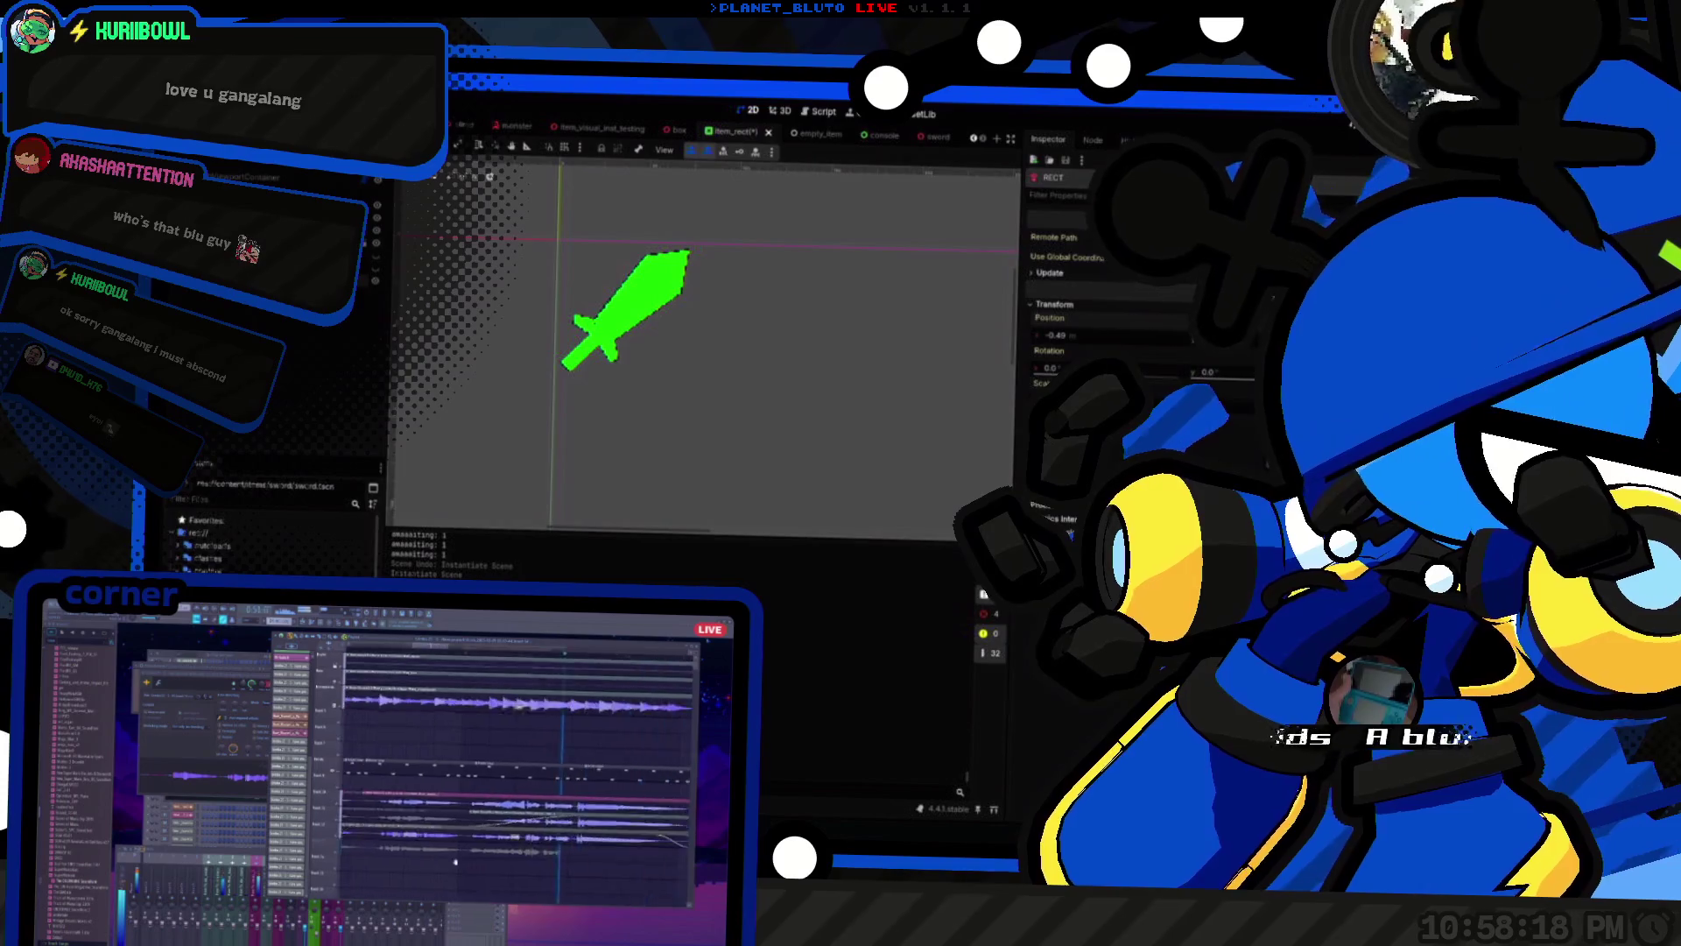
- Pan the 2D view to recentre the enlarged sword, then open the sword scene
{"action": "left_click", "coordinate": [624, 311]}
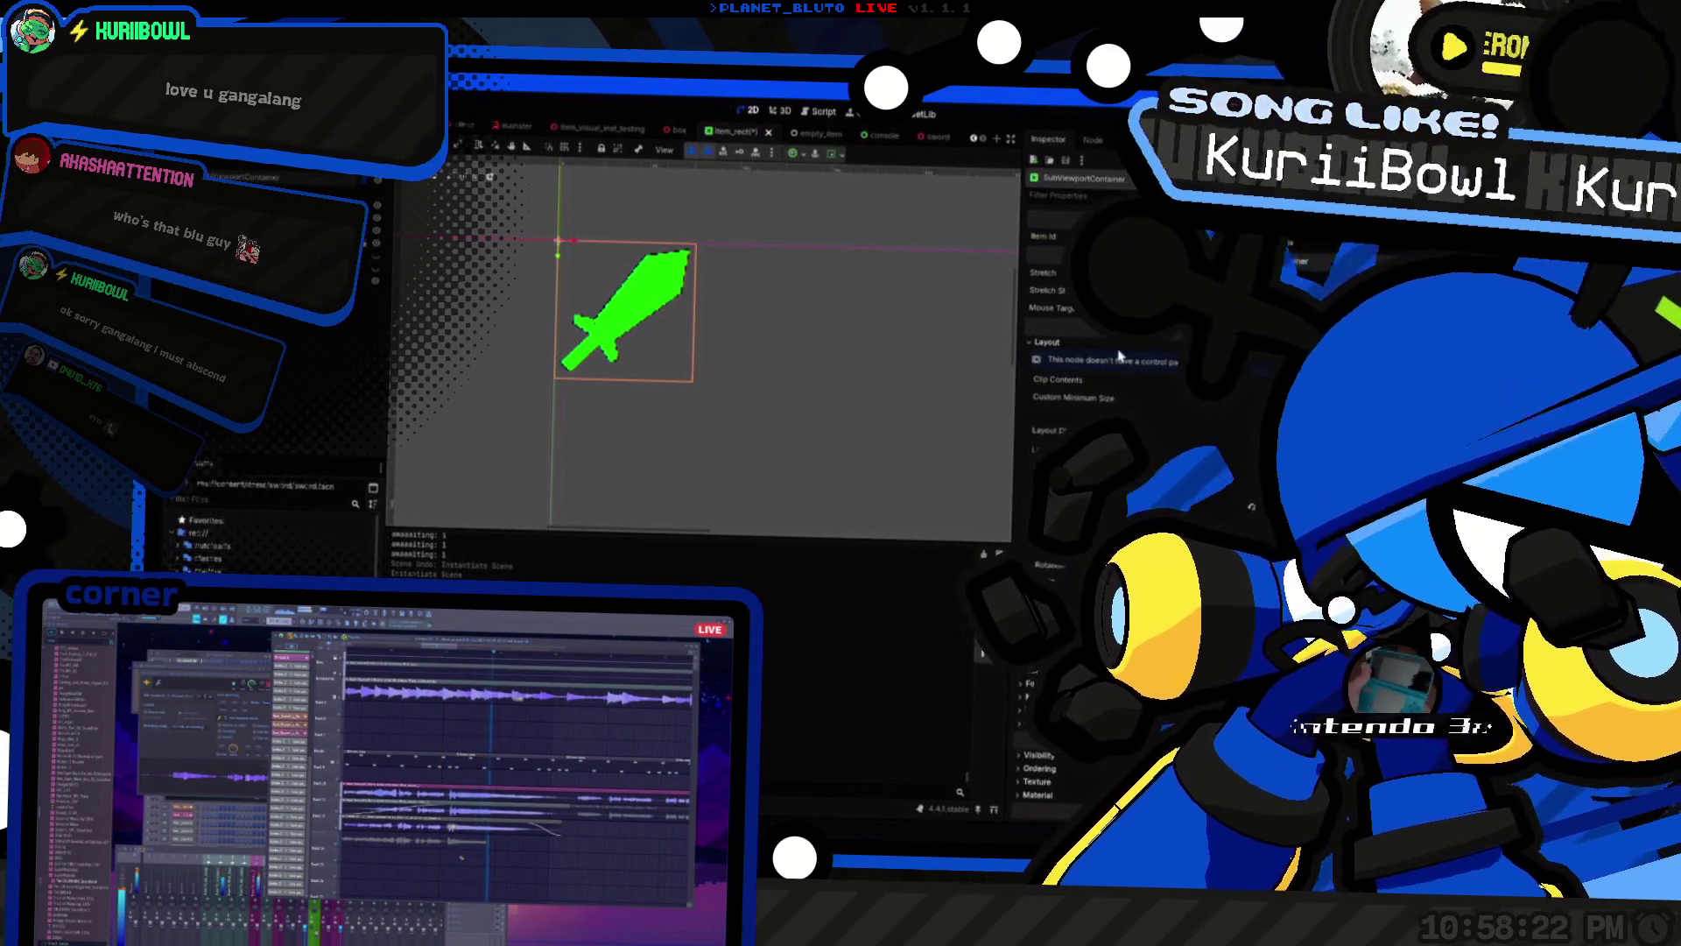
{"action": "key", "text": "ctrl+F2"}
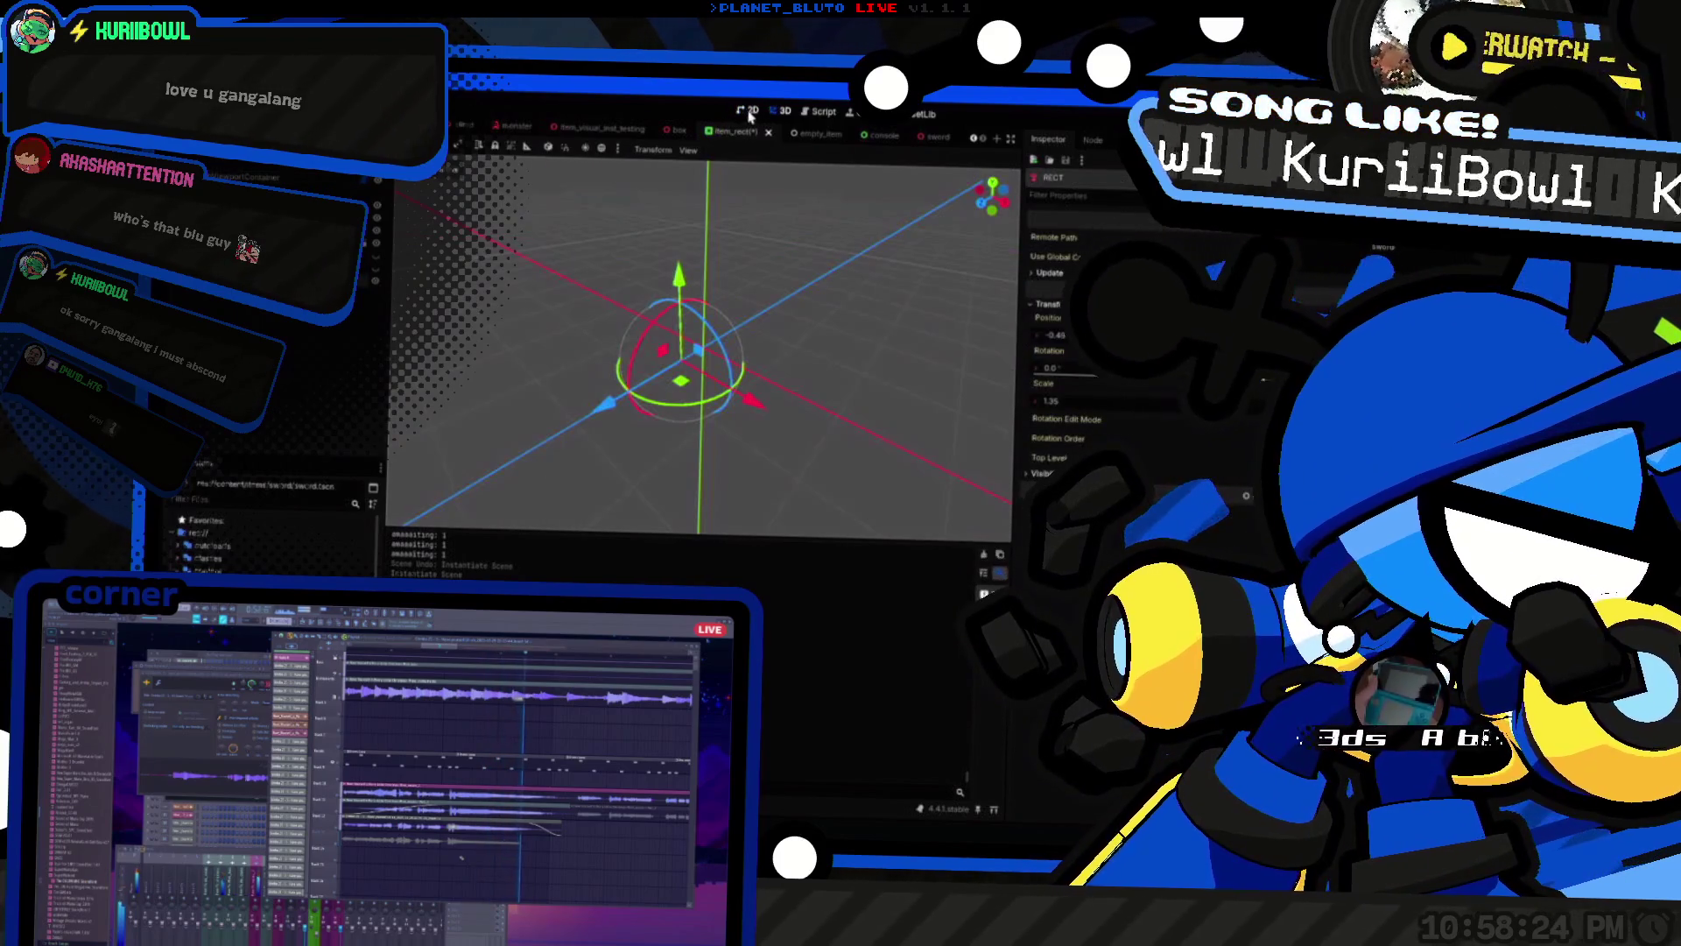
{"action": "key", "text": "ctrl+F1"}
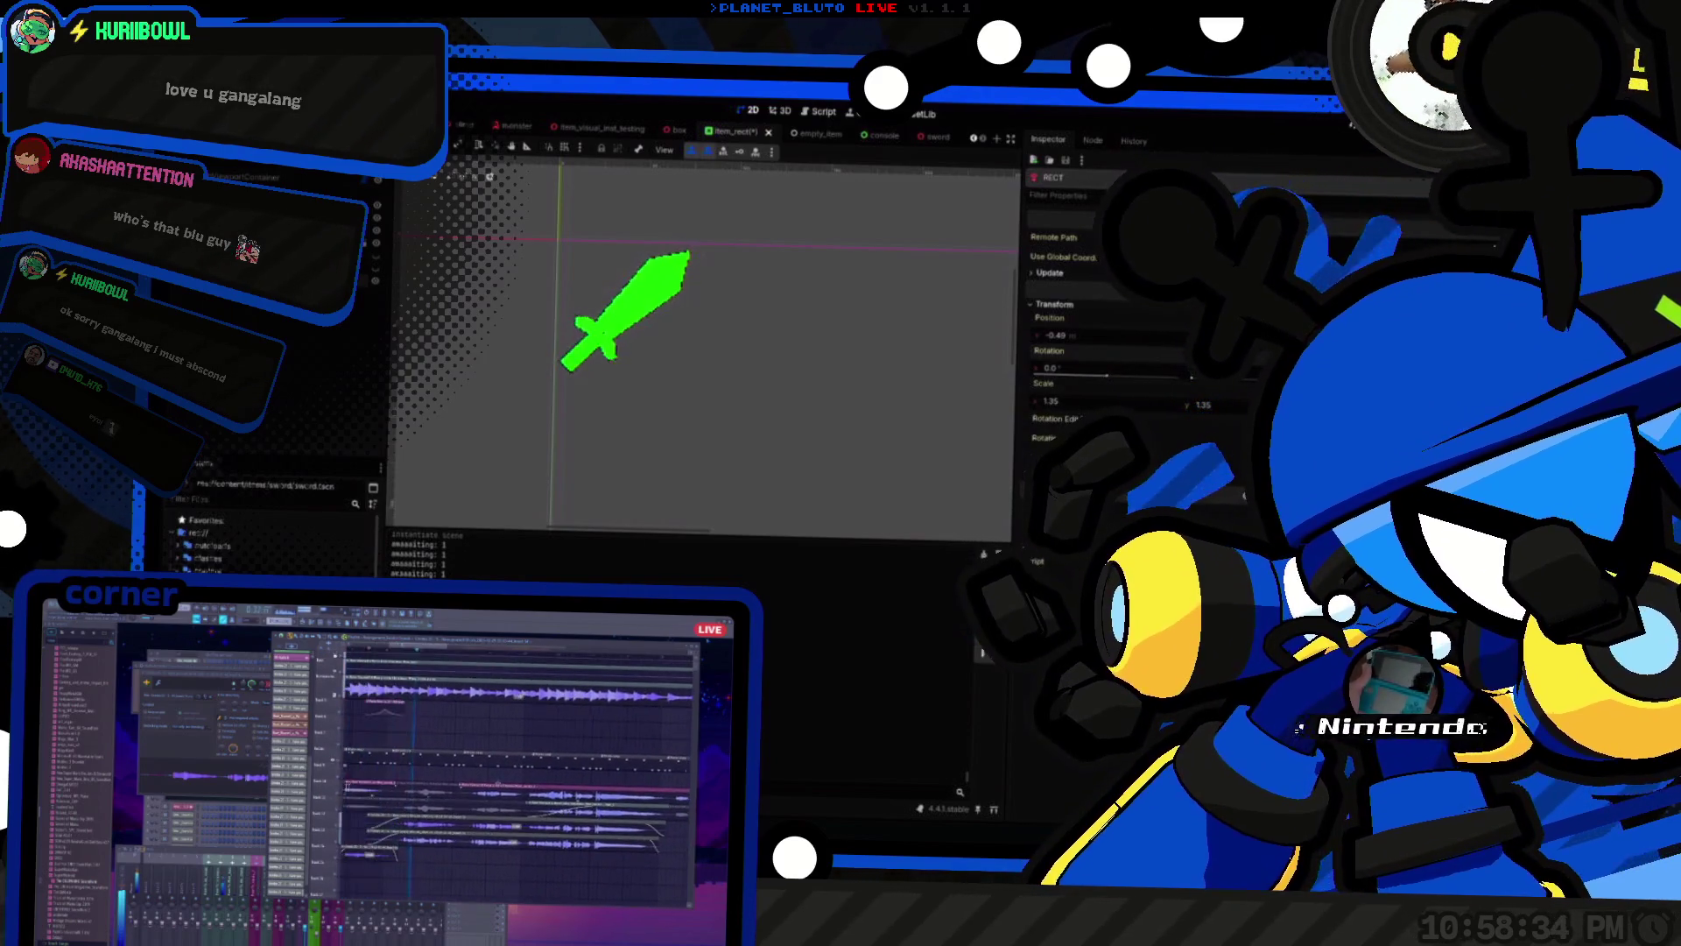
{"action": "mouse_move", "coordinate": [694, 338]}
{"action": "left_mouse_down"}
{"action": "mouse_move", "coordinate": [746, 353]}
{"action": "mouse_move", "coordinate": [679, 368]}
{"action": "mouse_move", "coordinate": [634, 342]}
{"action": "left_mouse_up"}
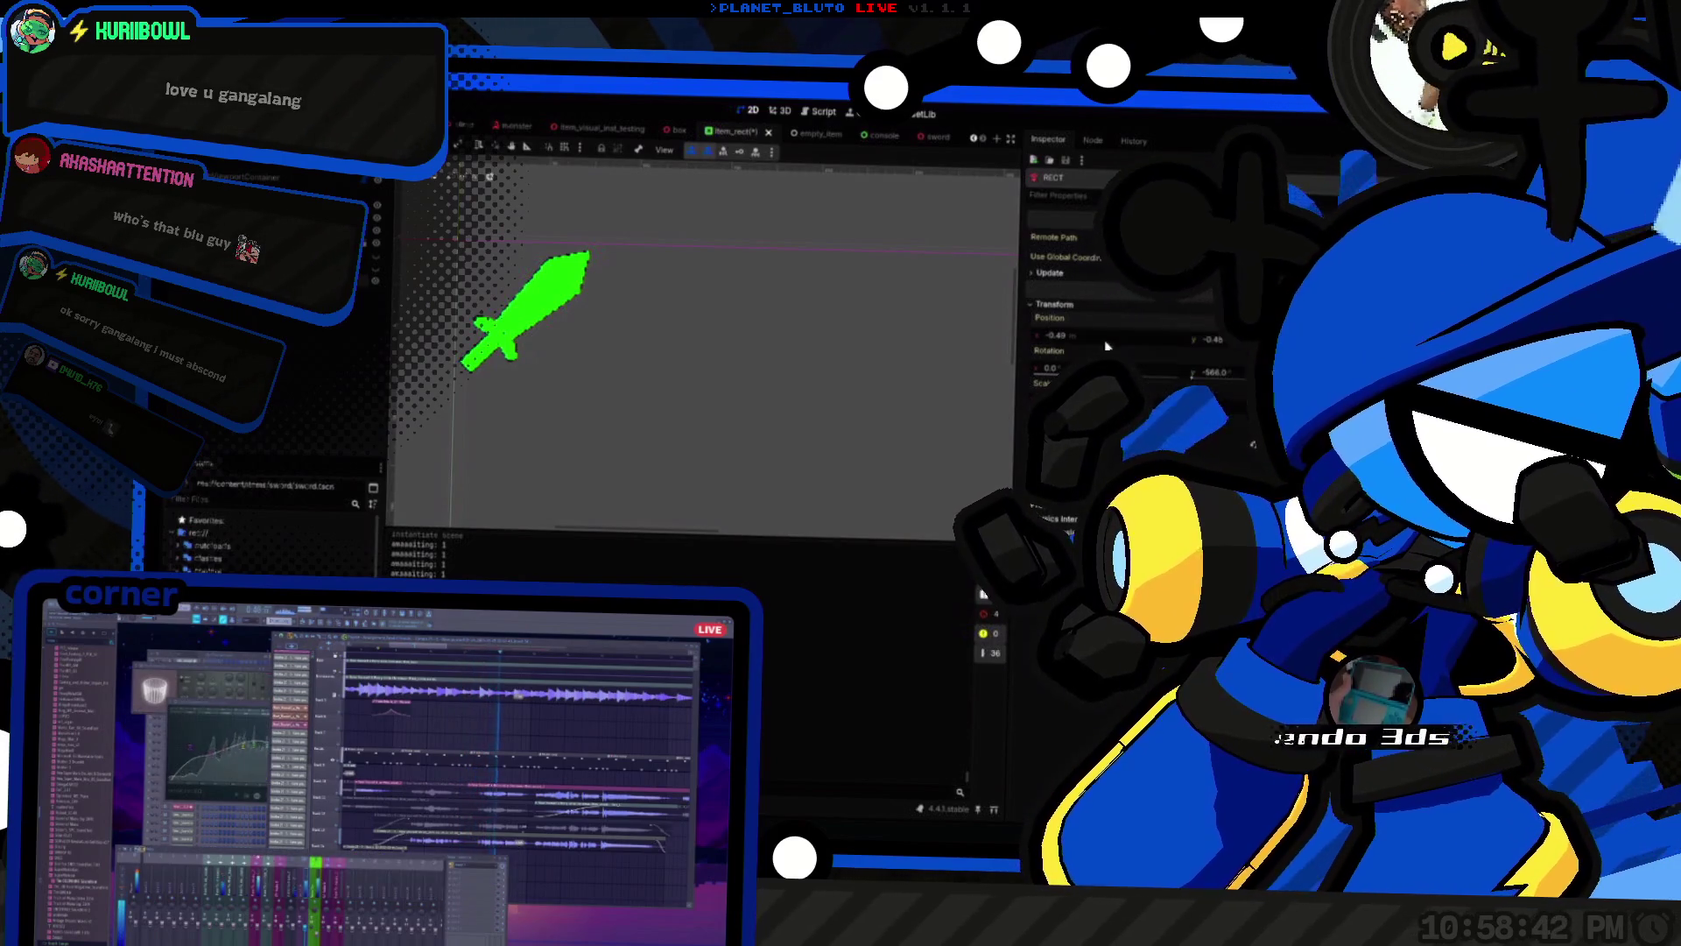
{"action": "left_click", "coordinate": [926, 138]}
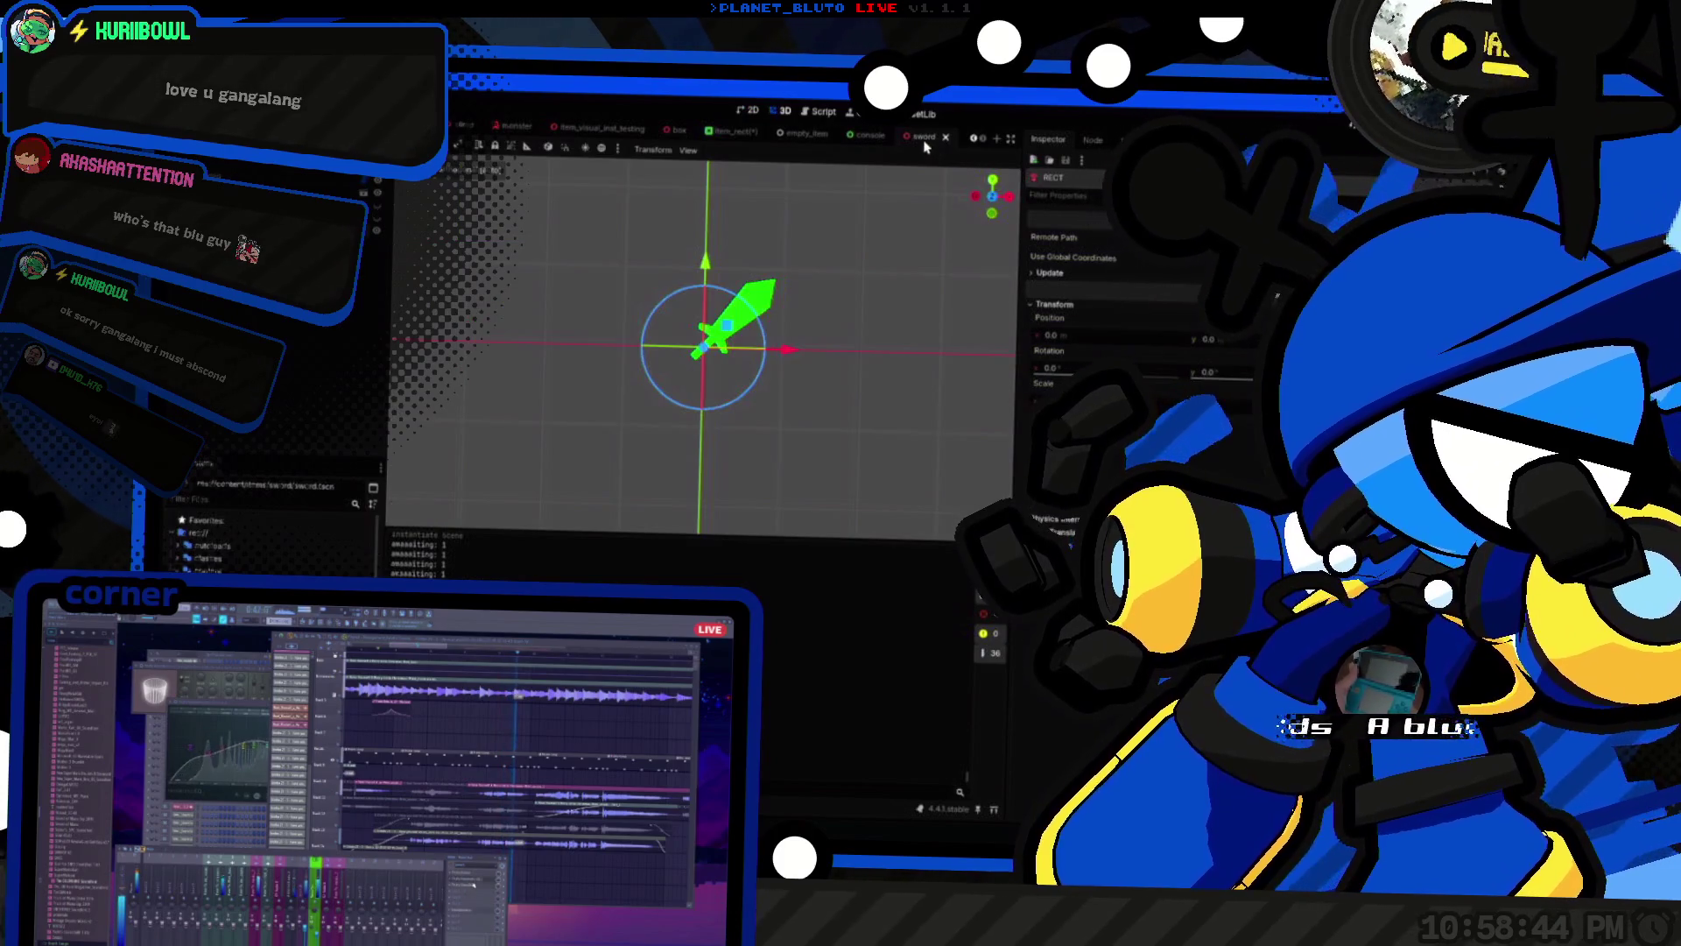
- Put the sword tab before empty_item and try tilting the sword, then undo
{"action": "left_click_drag", "start_coordinate": [786, 140], "coordinate": [787, 138]}
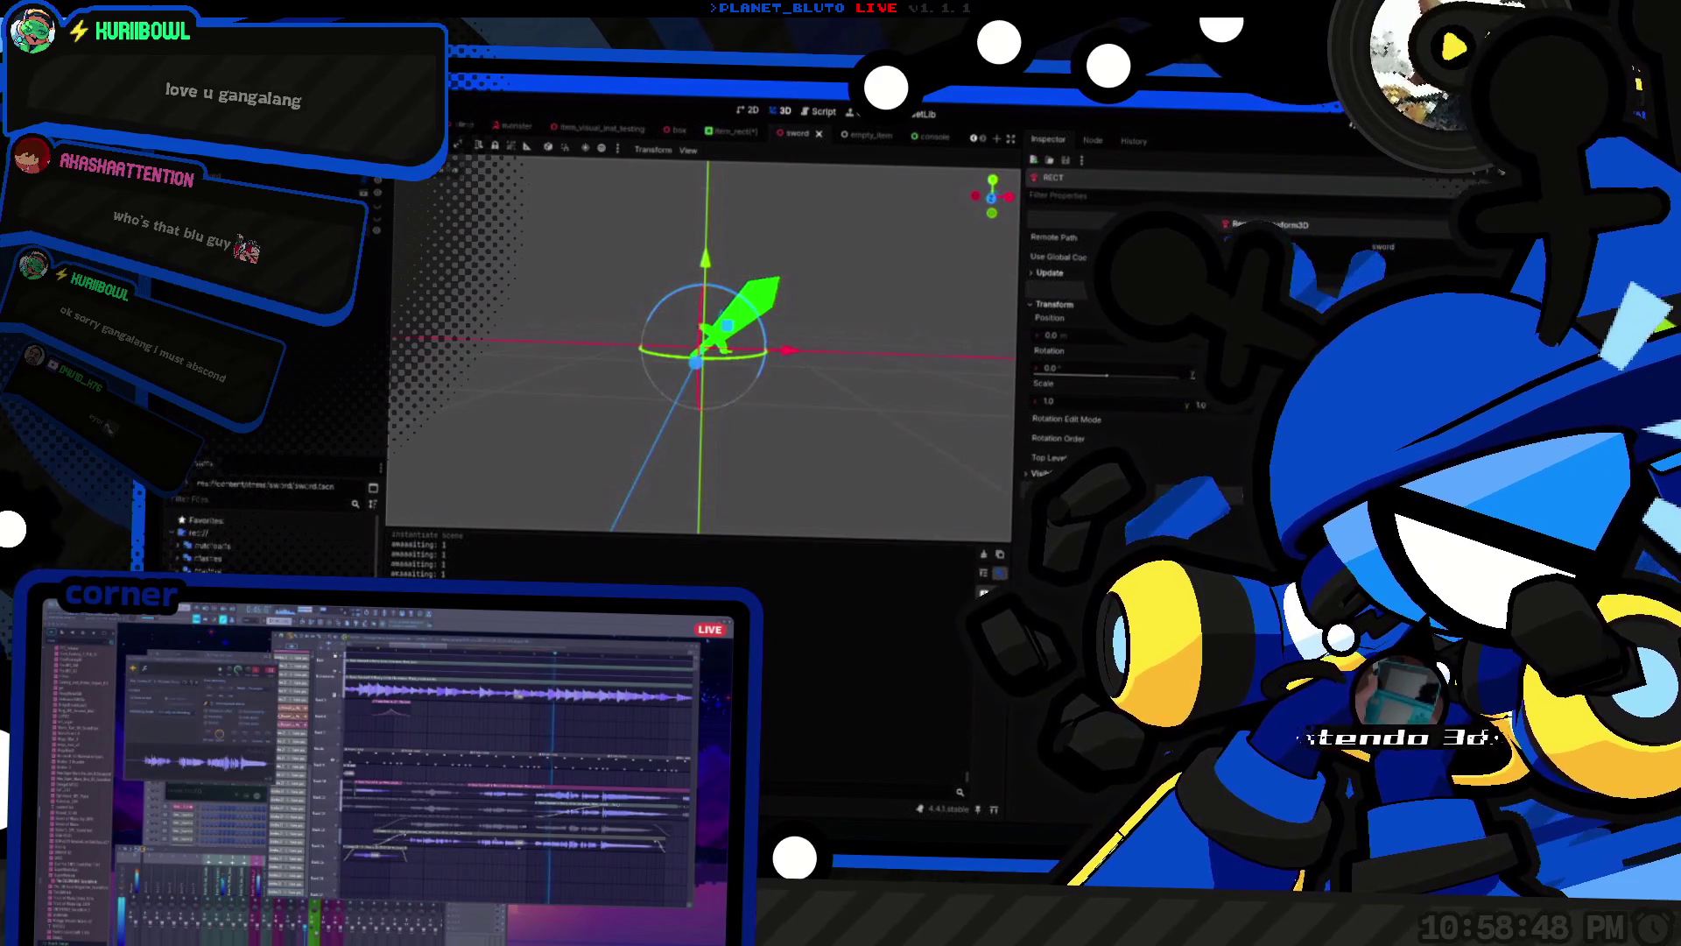
{"action": "left_click_drag", "start_coordinate": [1116, 359], "coordinate": [1125, 364]}
{"action": "key", "text": "ctrl+z"}
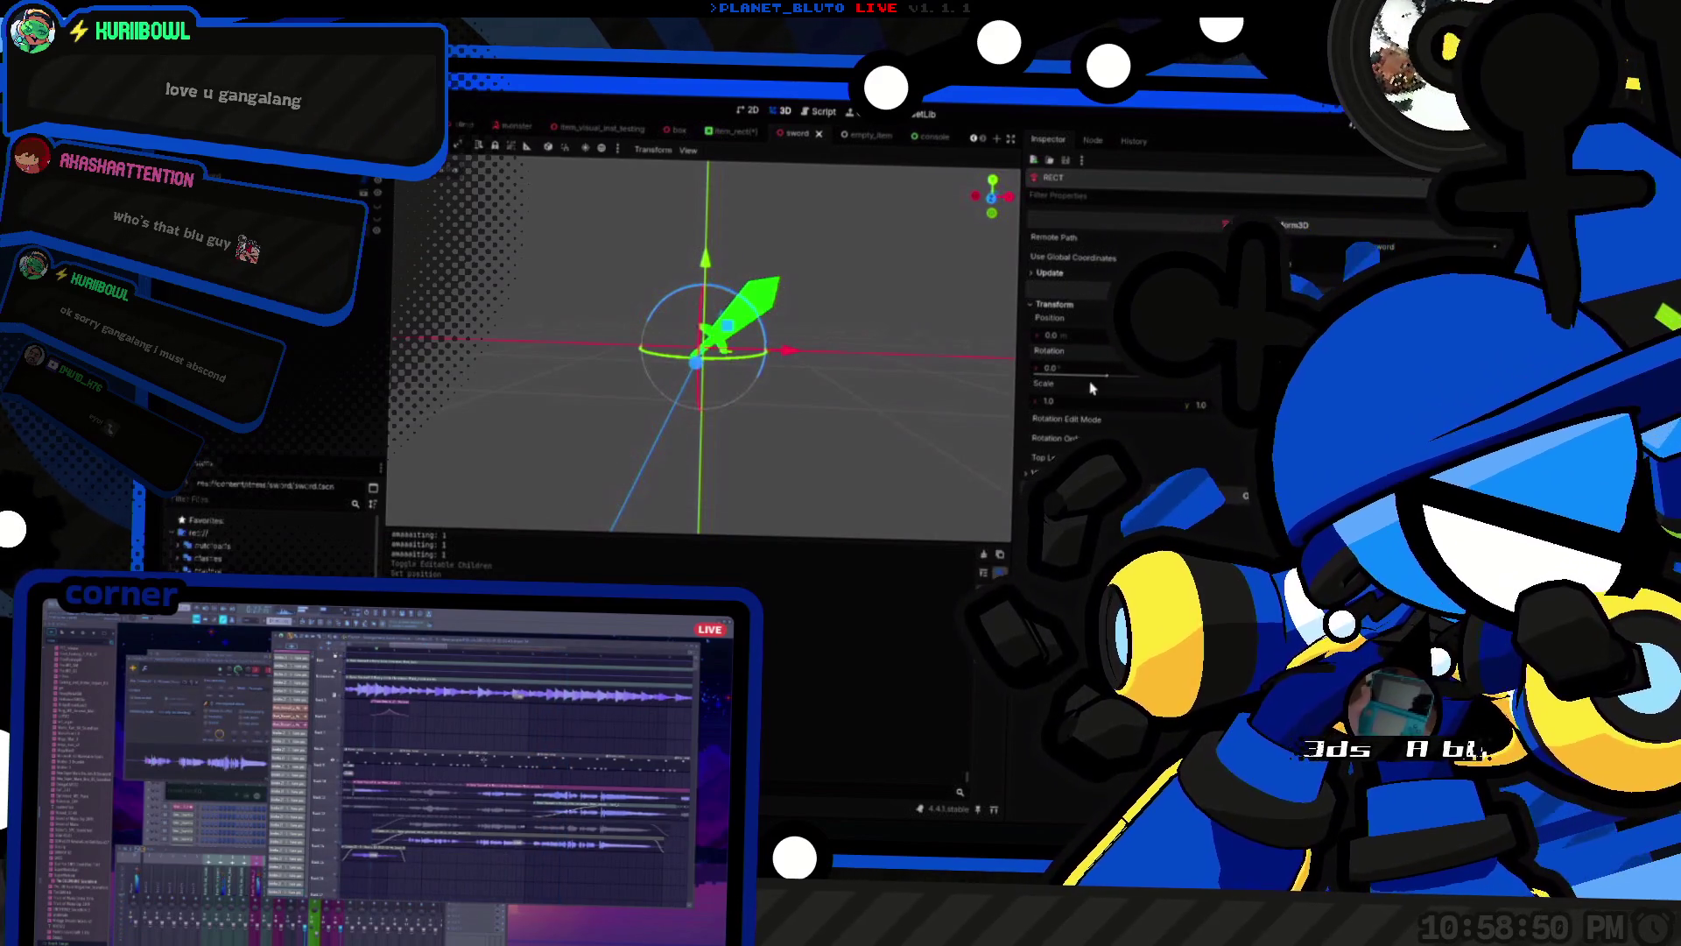
- Compare the item_rect preview while rotating the sword in its scene, then undo the rotation
{"action": "left_click", "coordinate": [732, 132]}
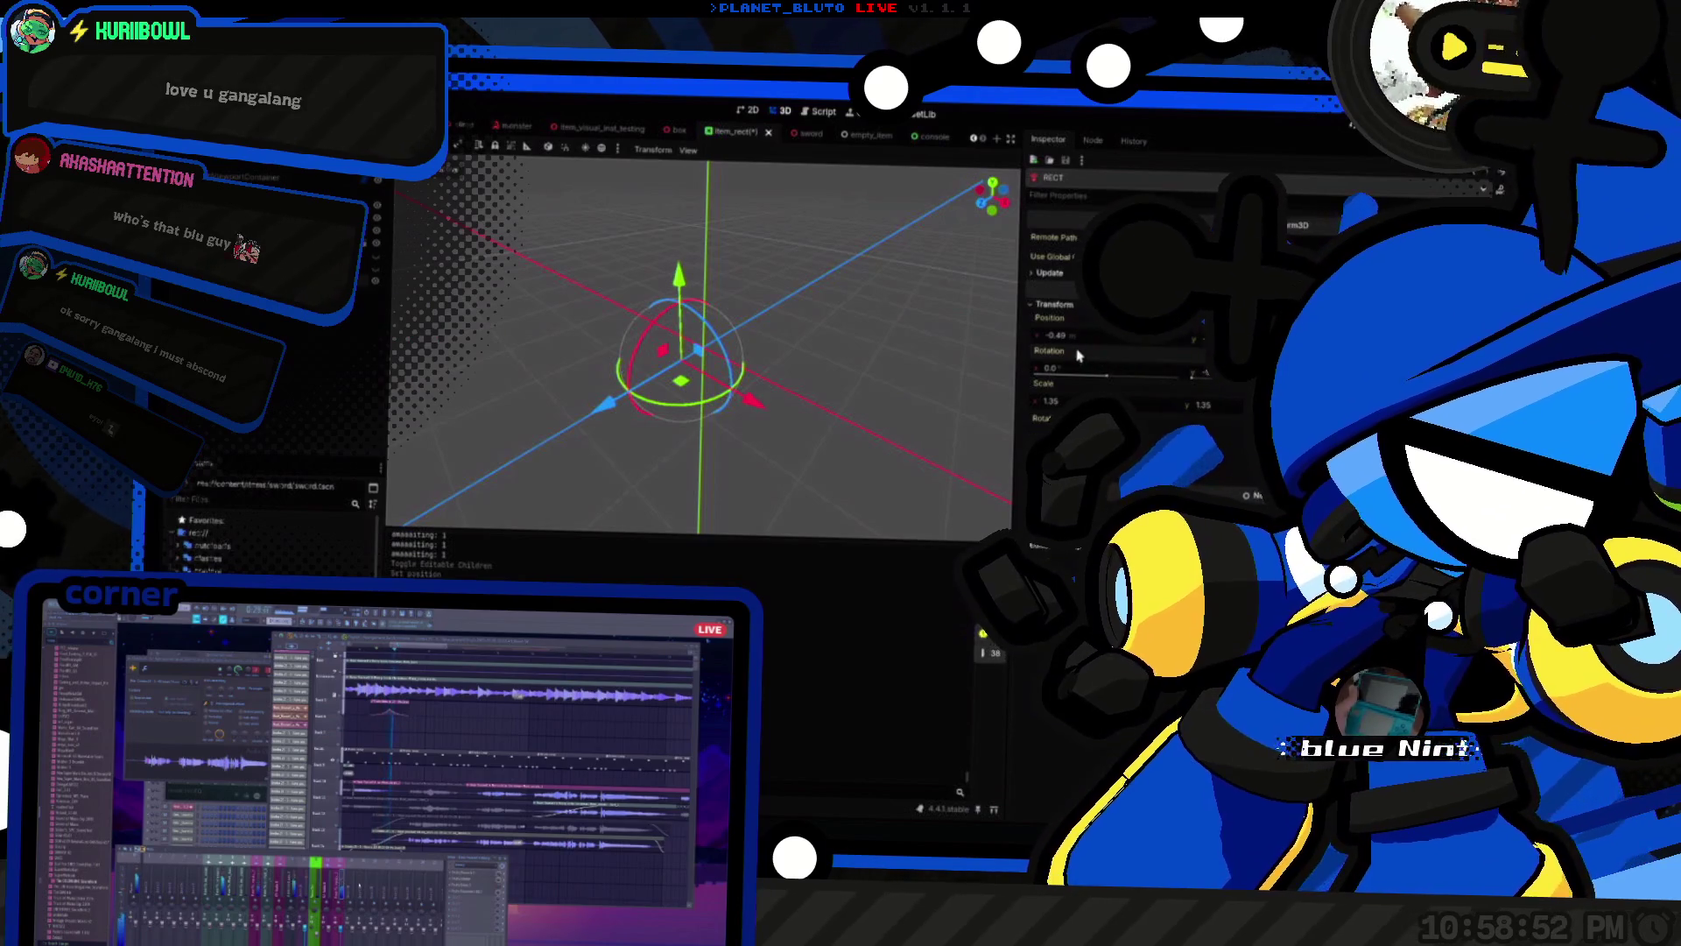
{"action": "left_click", "coordinate": [748, 111]}
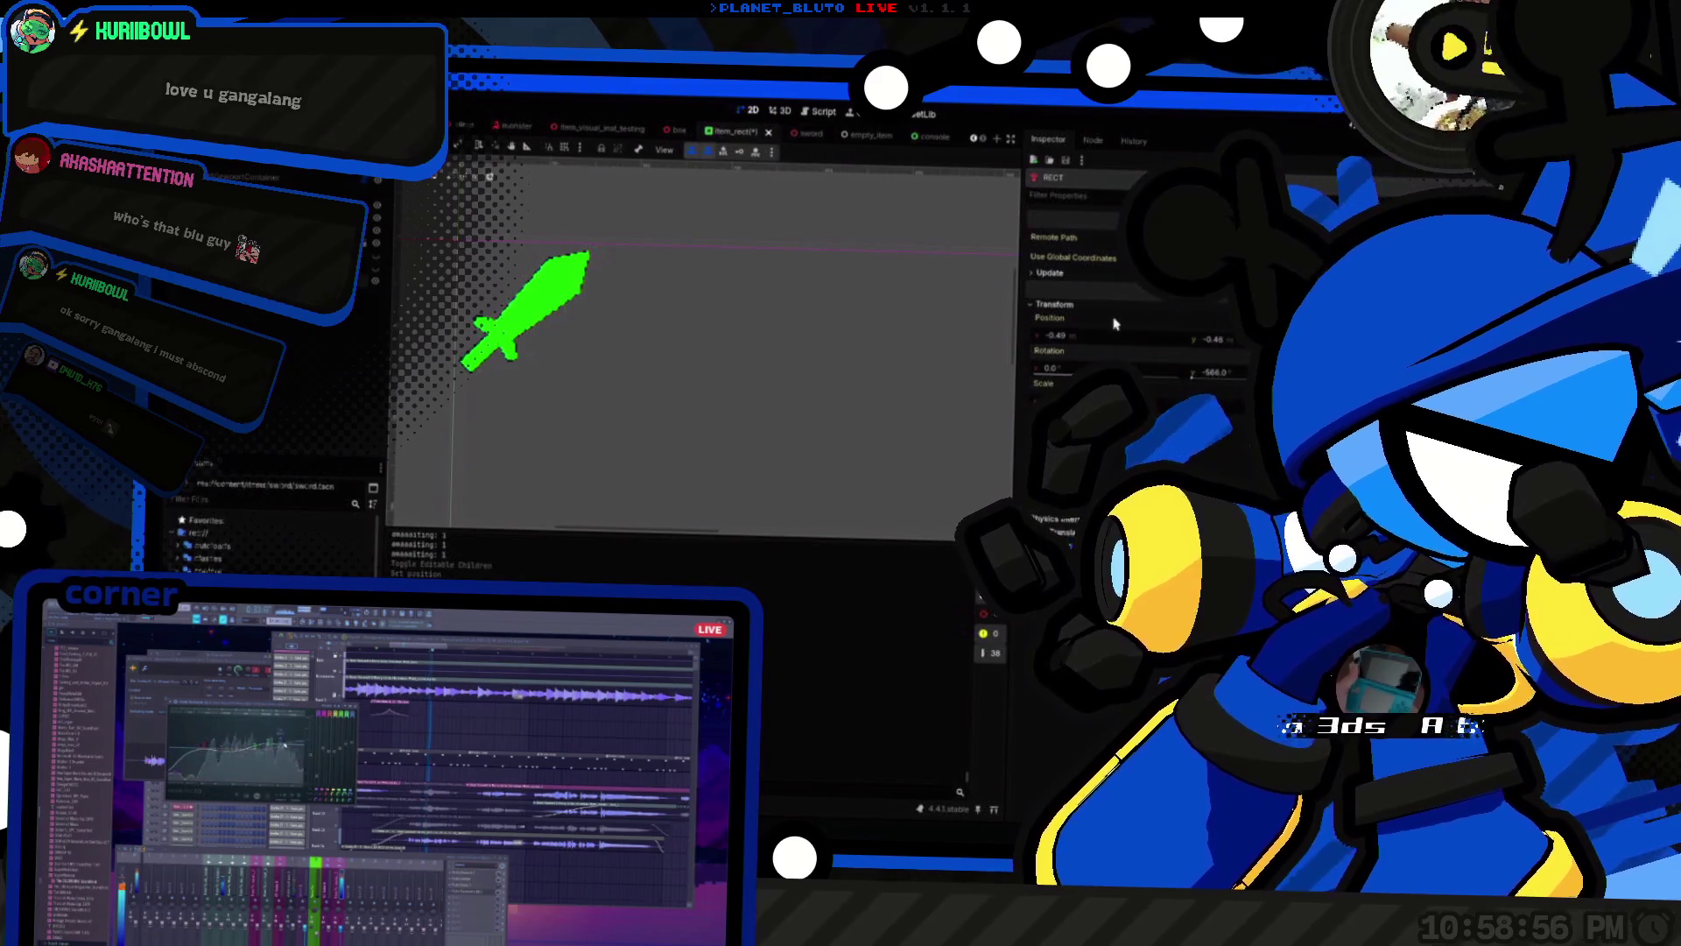
{"action": "left_click", "coordinate": [807, 134]}
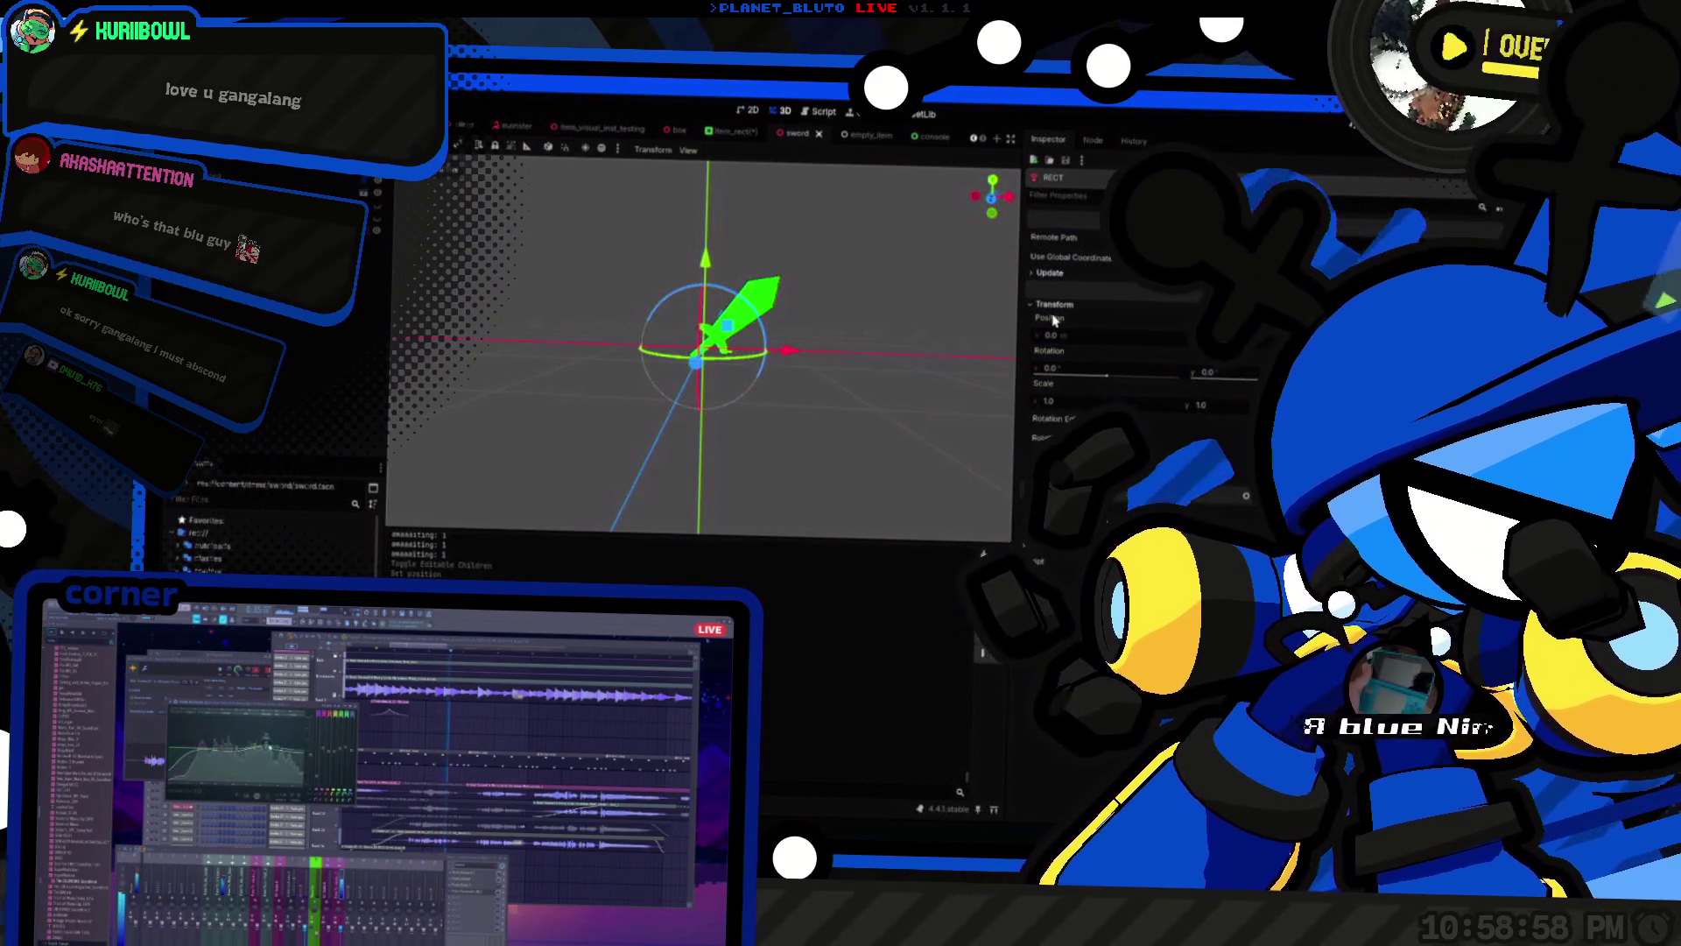
{"action": "left_click", "coordinate": [732, 132]}
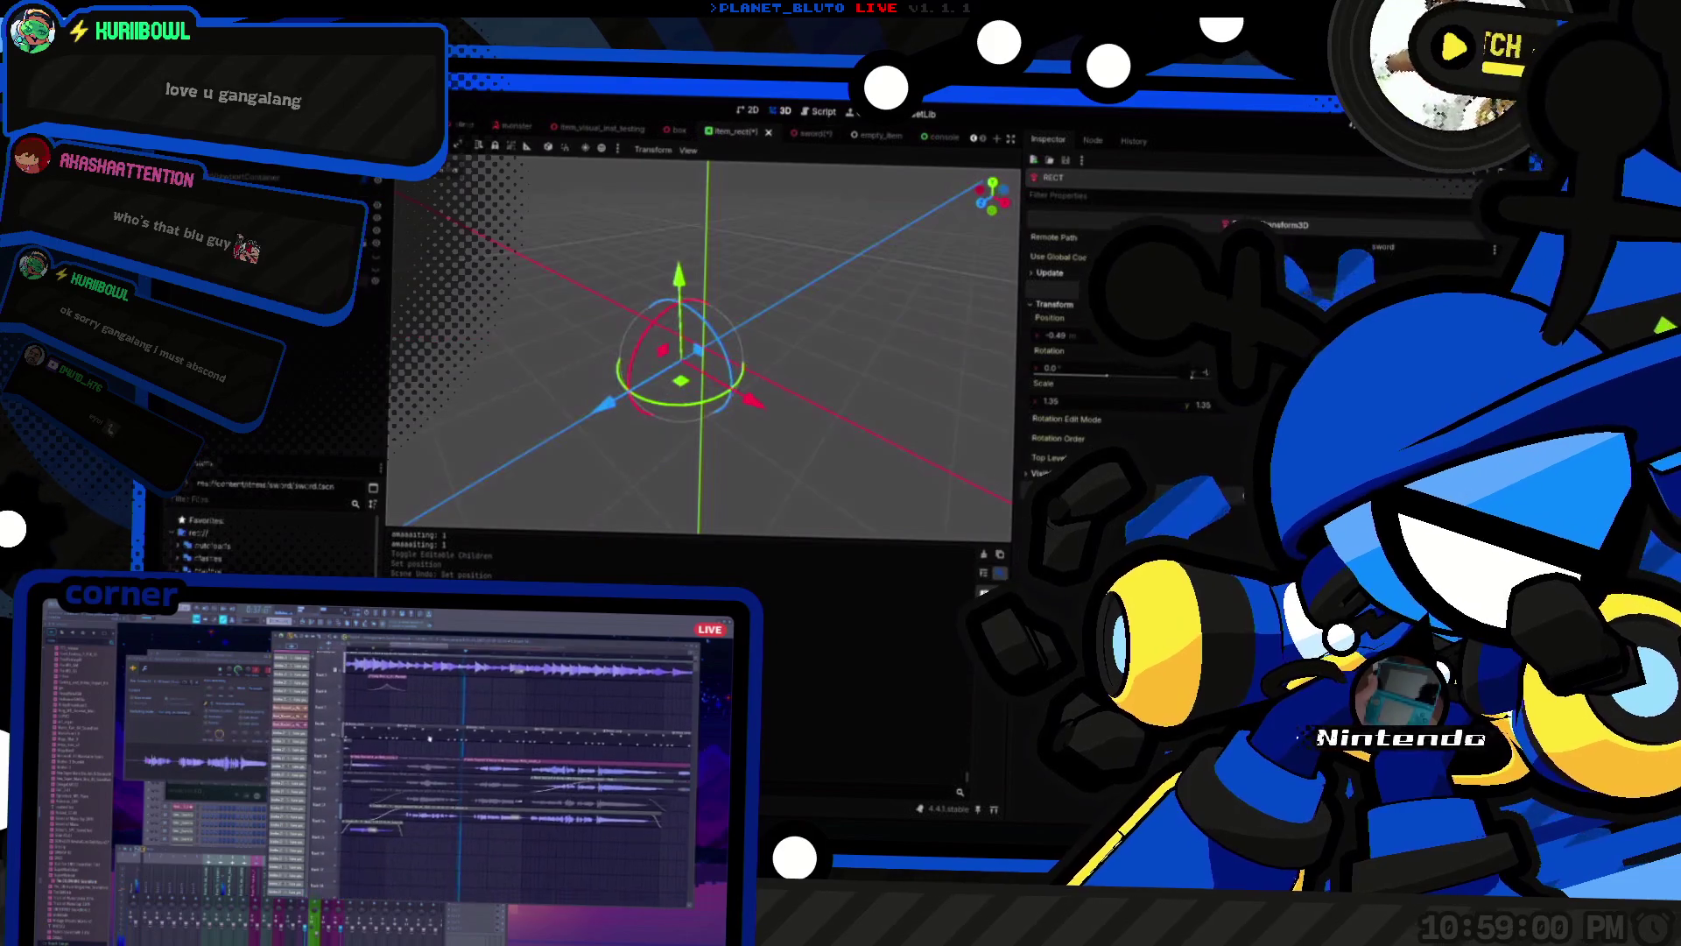
{"action": "left_click", "coordinate": [801, 134]}
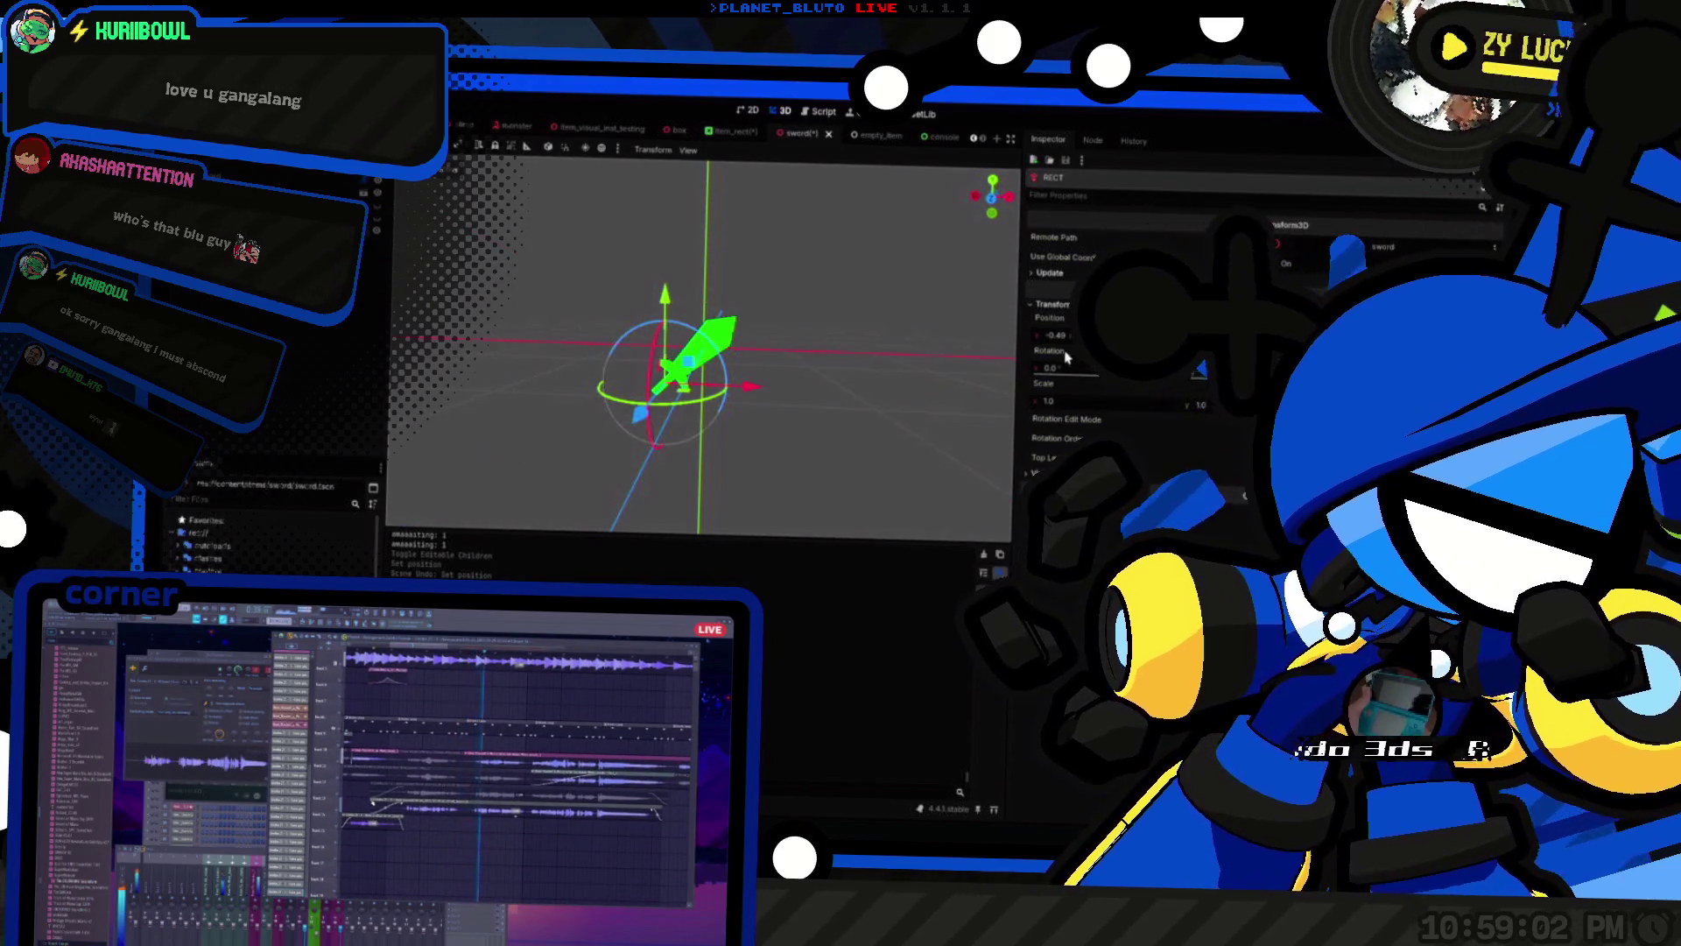
{"action": "left_click_drag", "start_coordinate": [1068, 354], "coordinate": [1074, 365]}
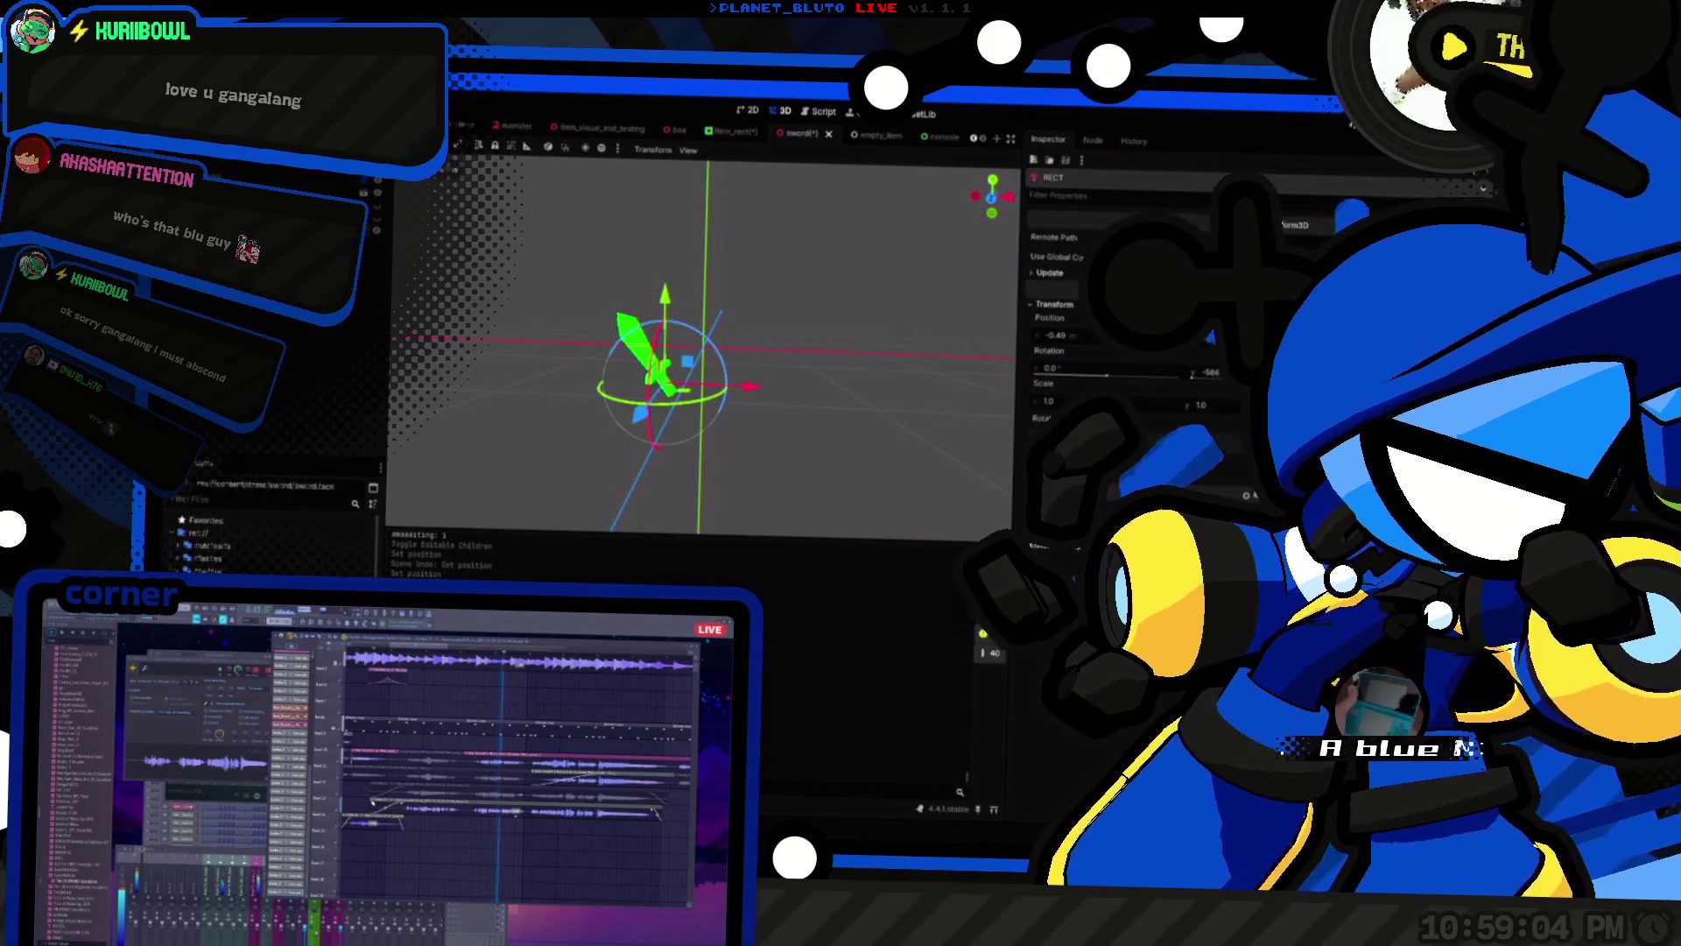
{"action": "left_click", "coordinate": [721, 133]}
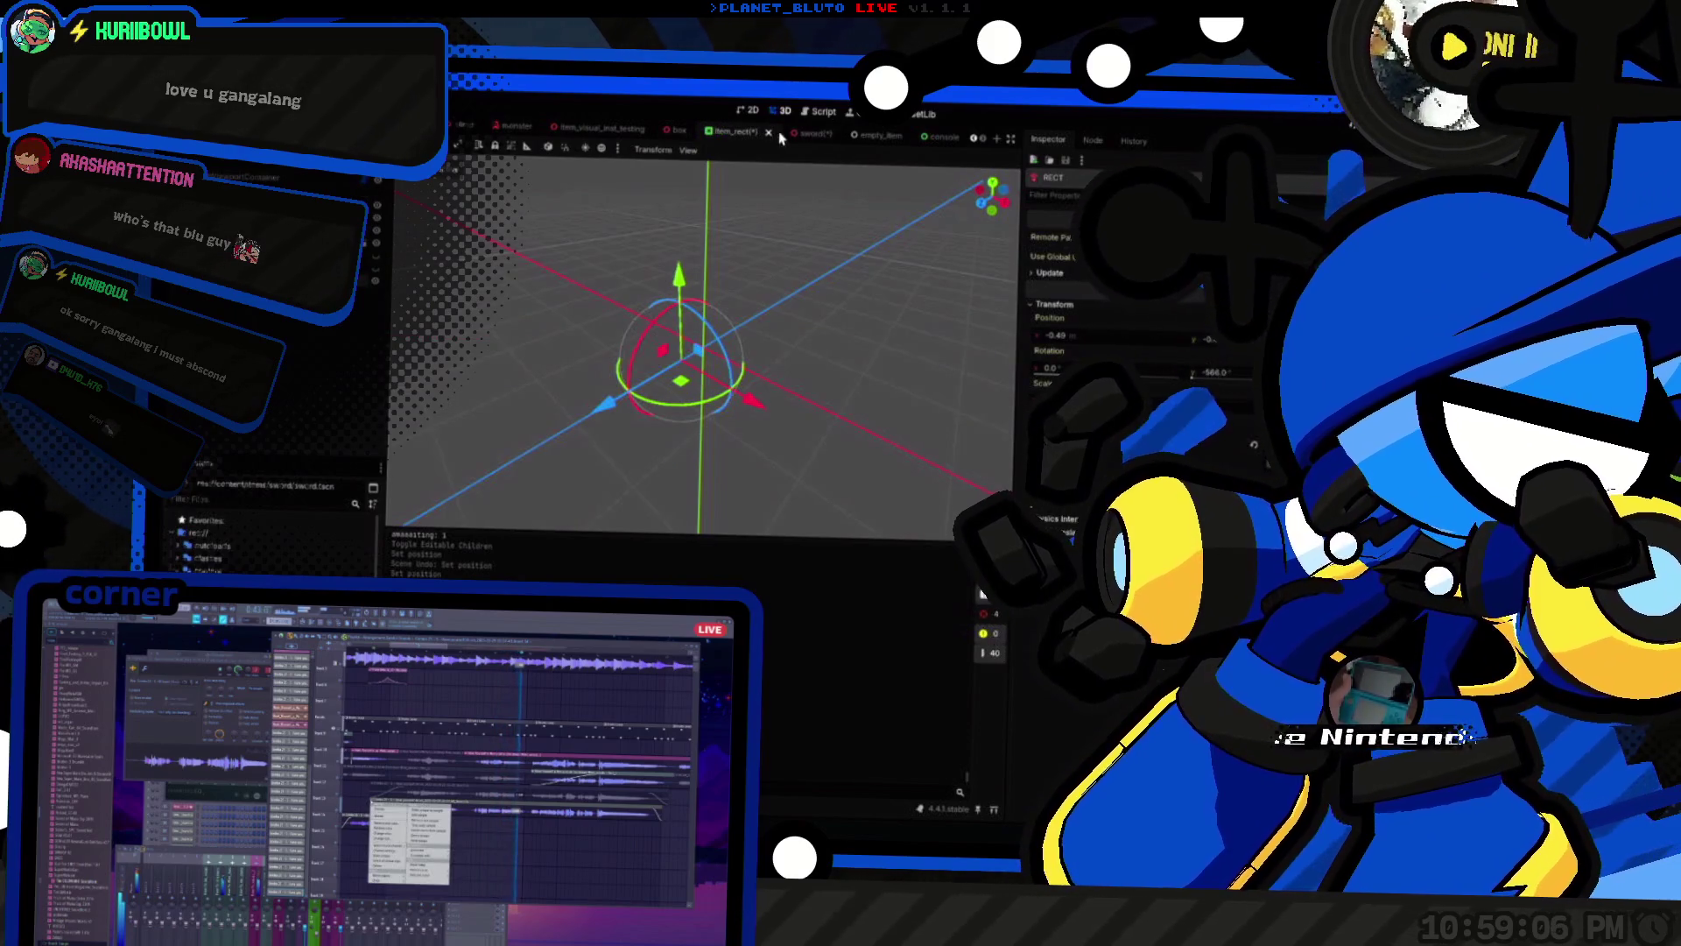
{"action": "left_click", "coordinate": [806, 137]}
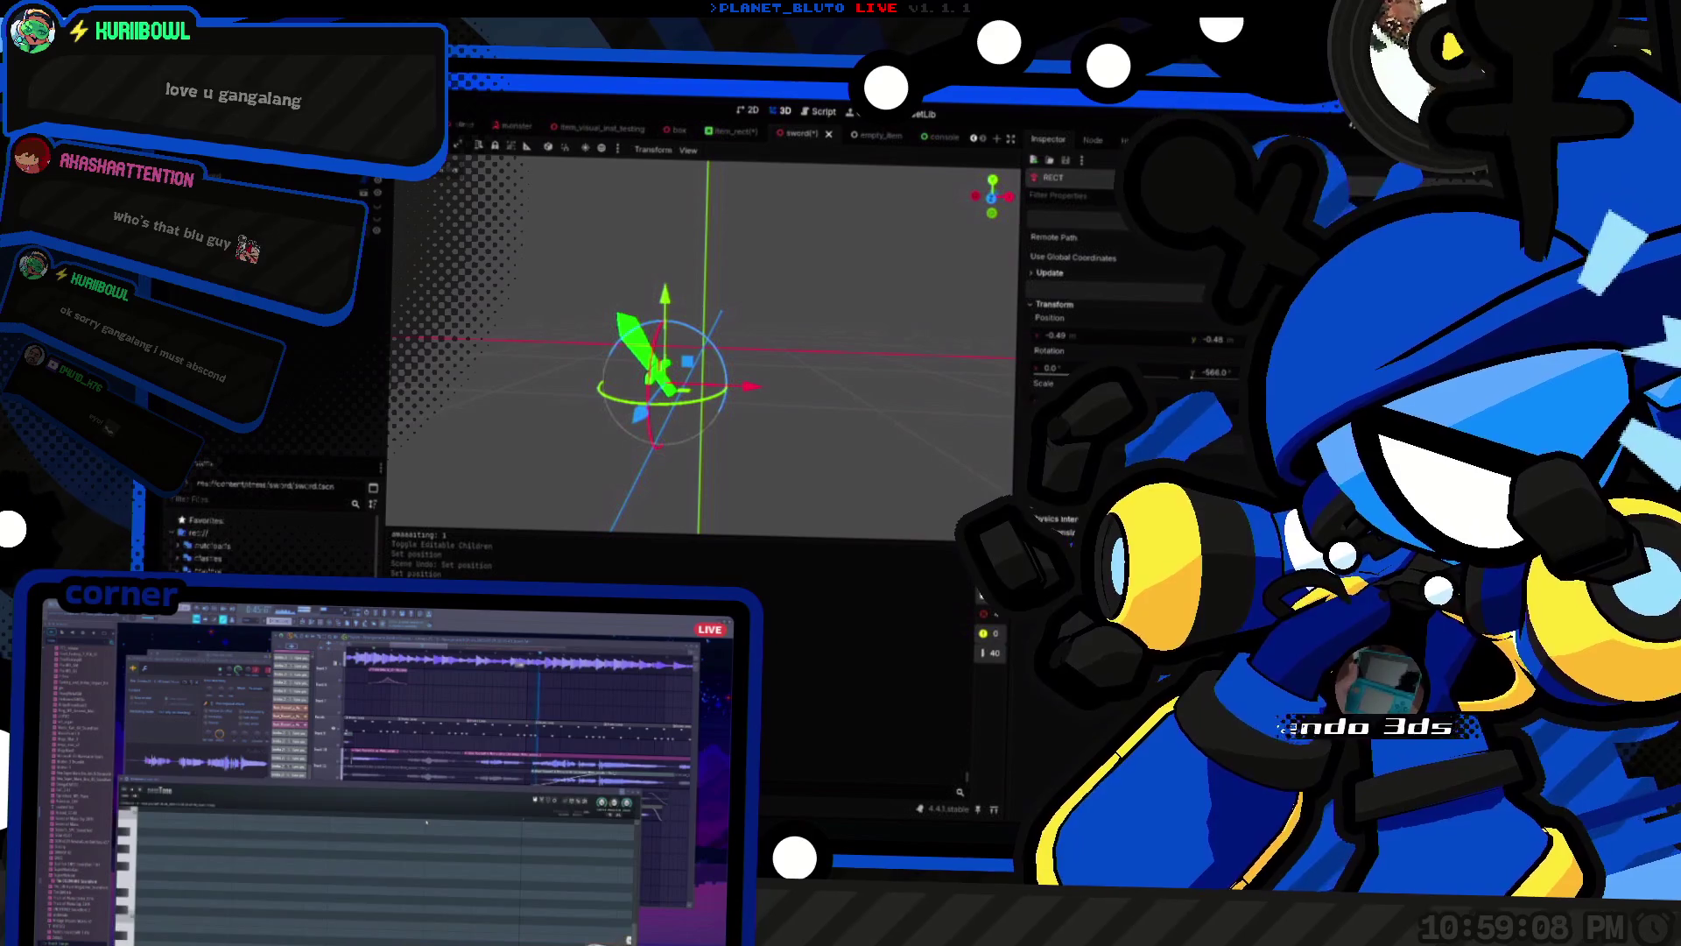
{"action": "key", "text": "ctrl+z"}
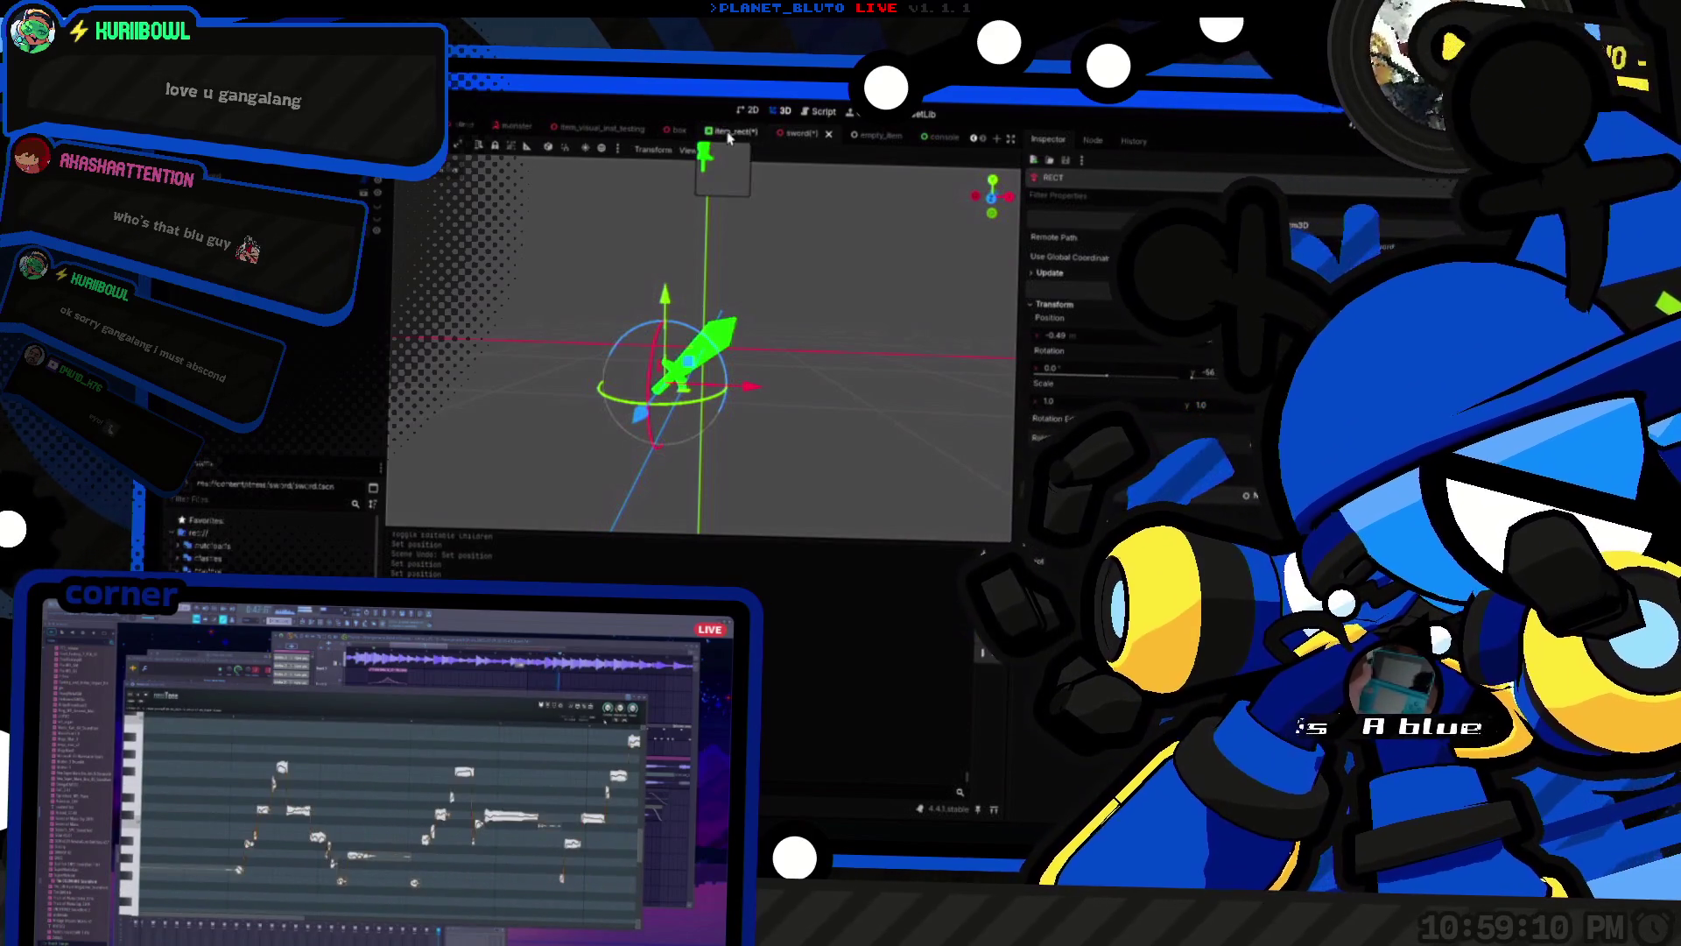
- Compare the sword and item_rect scenes, orbiting item_rect and toggling 2D/3D editing
{"action": "left_click", "coordinate": [728, 132]}
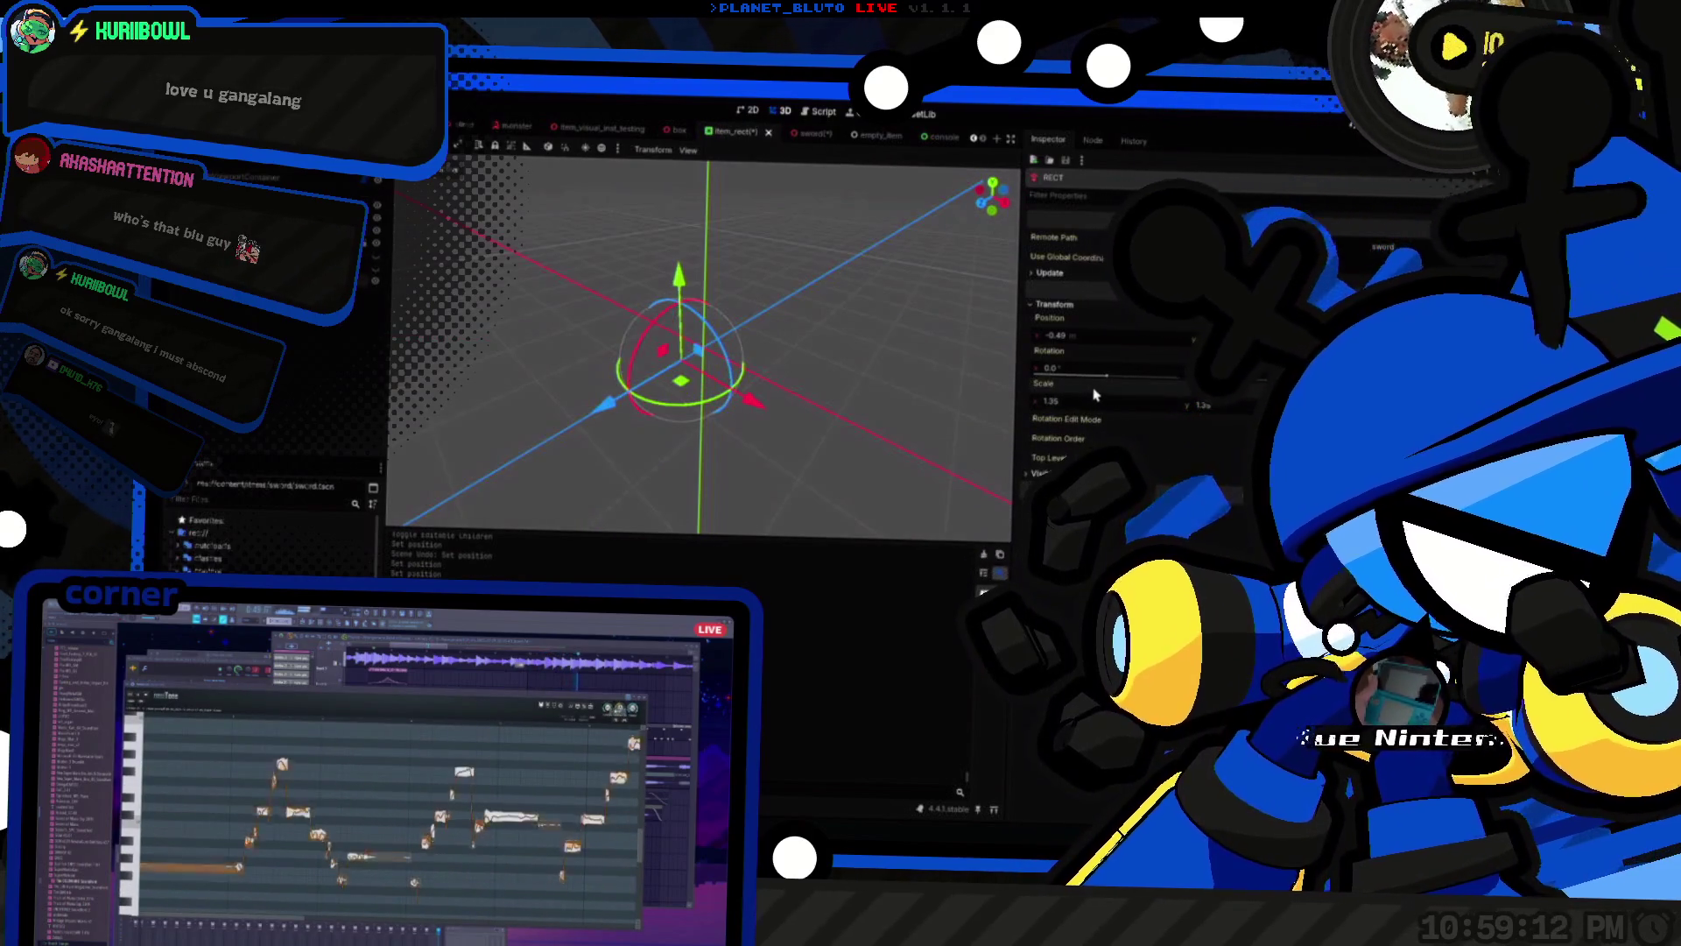
{"action": "left_click", "coordinate": [810, 134]}
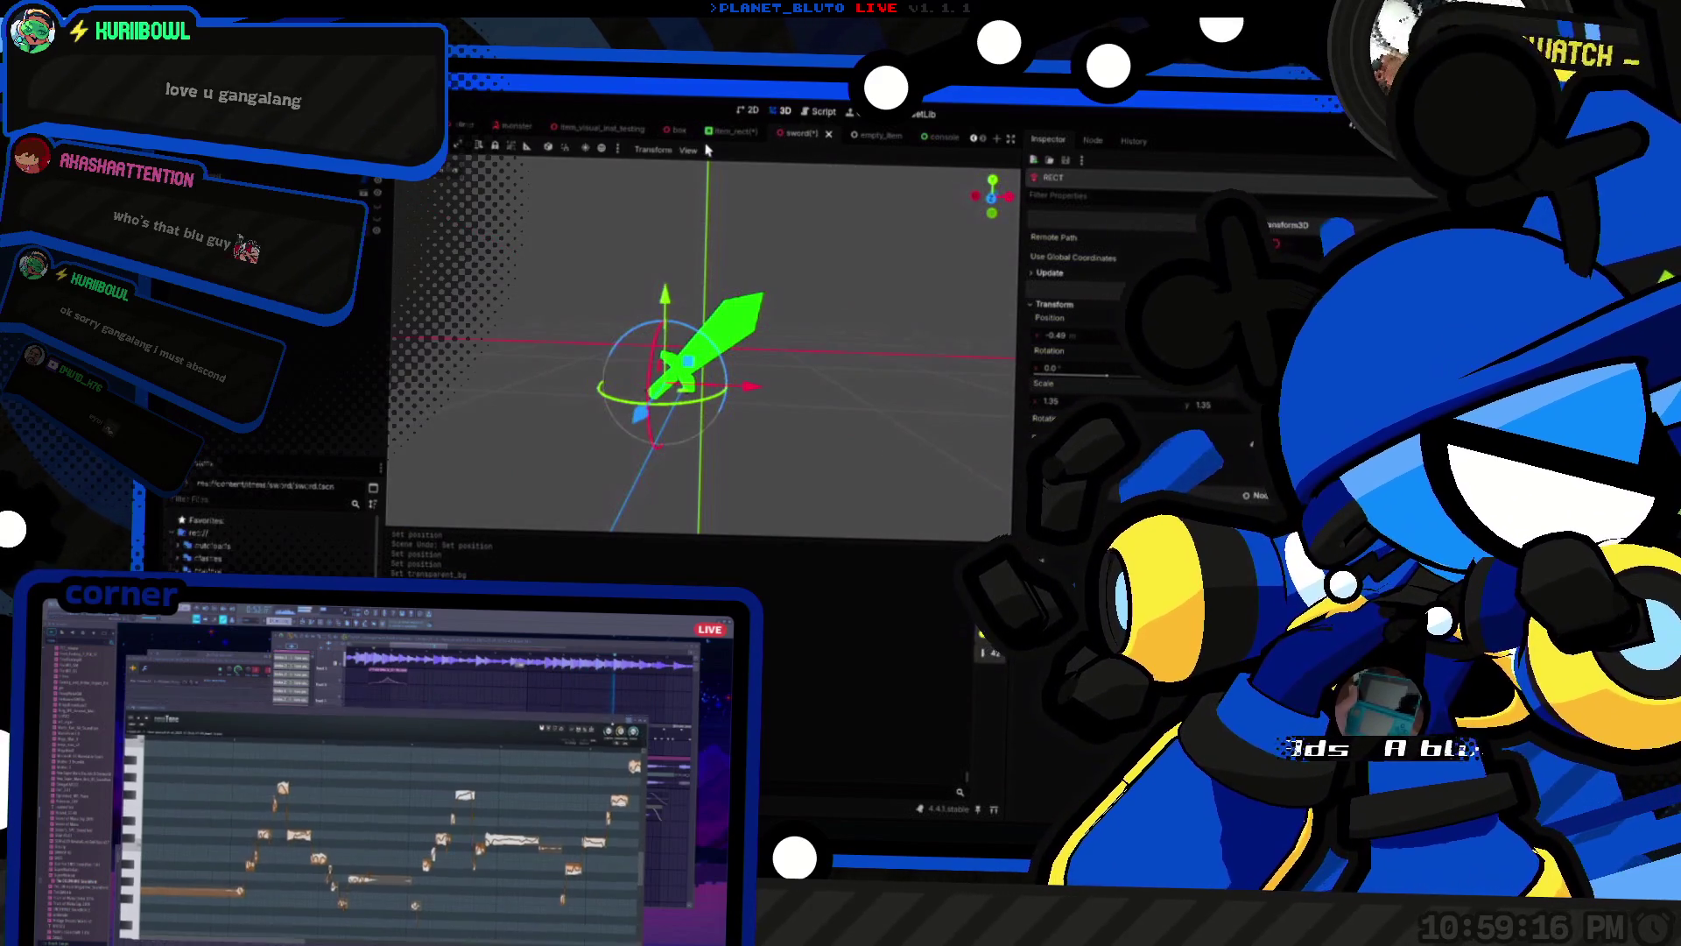
{"action": "left_click", "coordinate": [729, 133]}
{"action": "left_click_drag", "start_coordinate": [787, 338], "coordinate": [713, 253]}
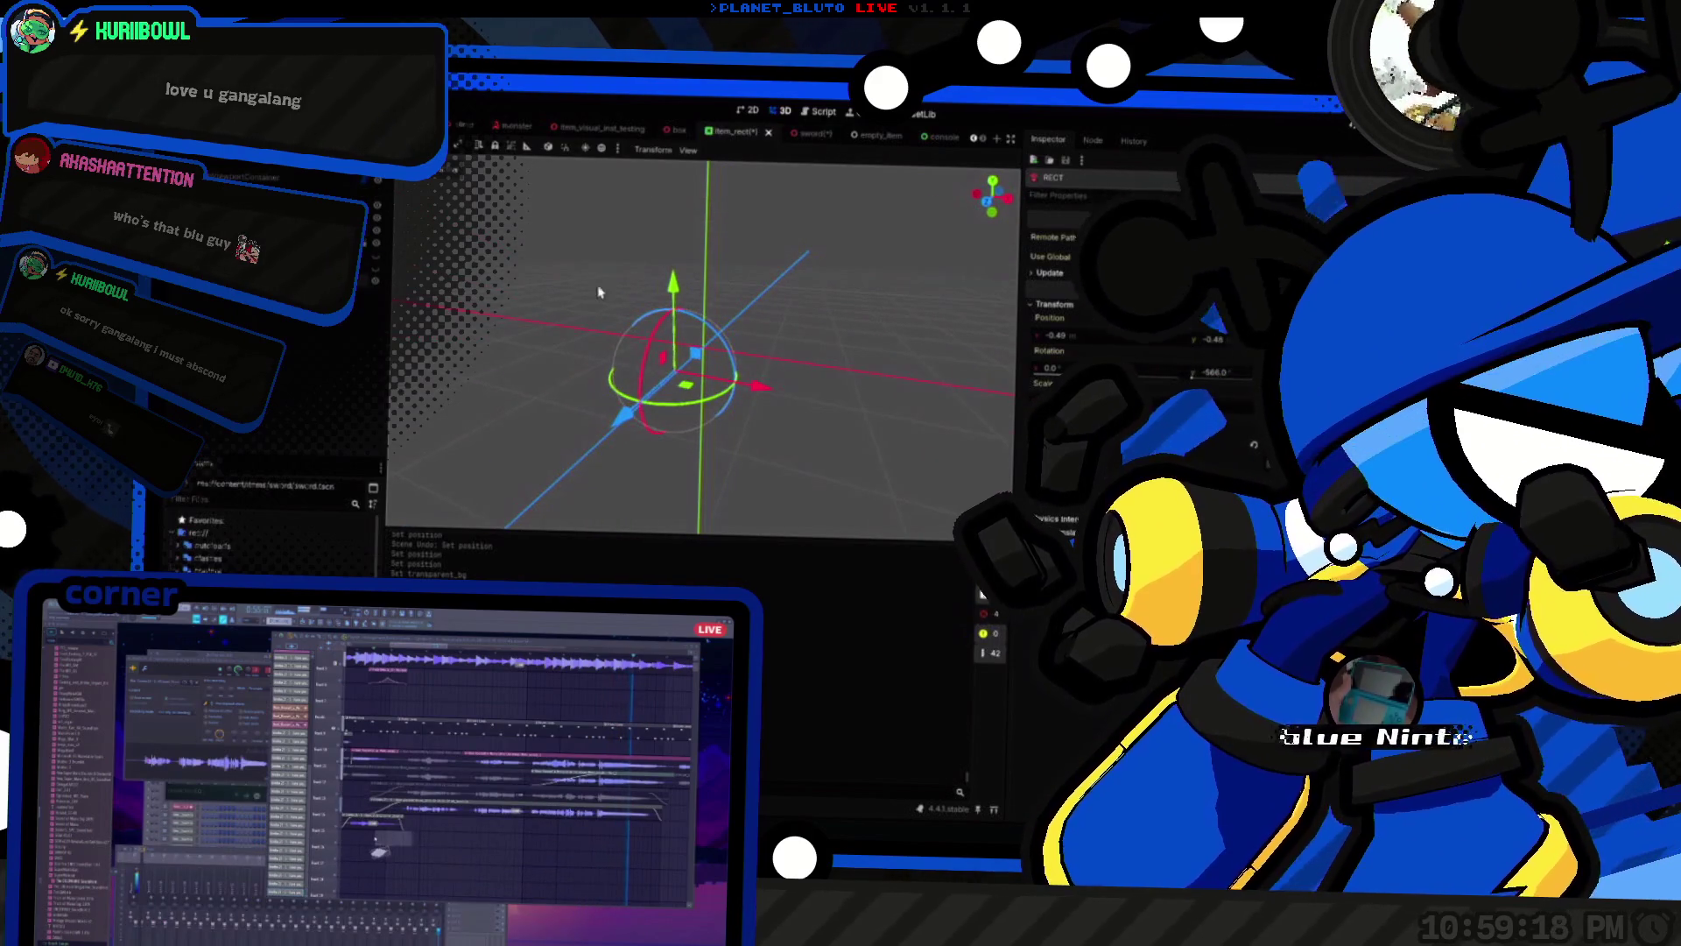
{"action": "left_click", "coordinate": [802, 134]}
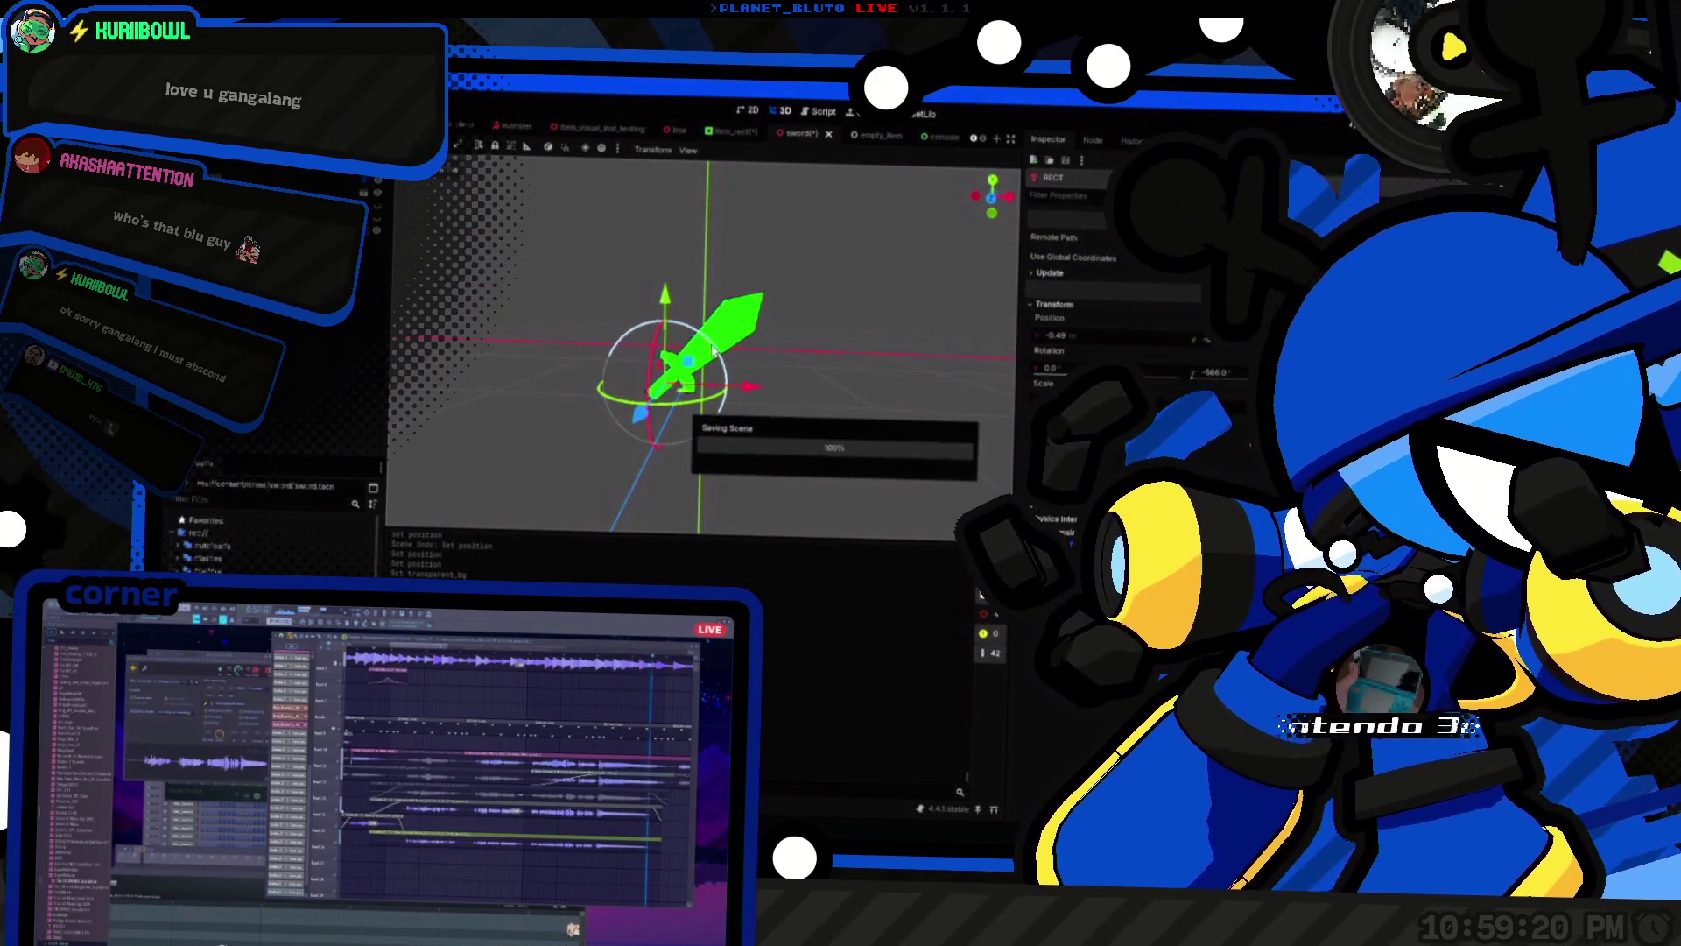
{"action": "left_click", "coordinate": [725, 132]}
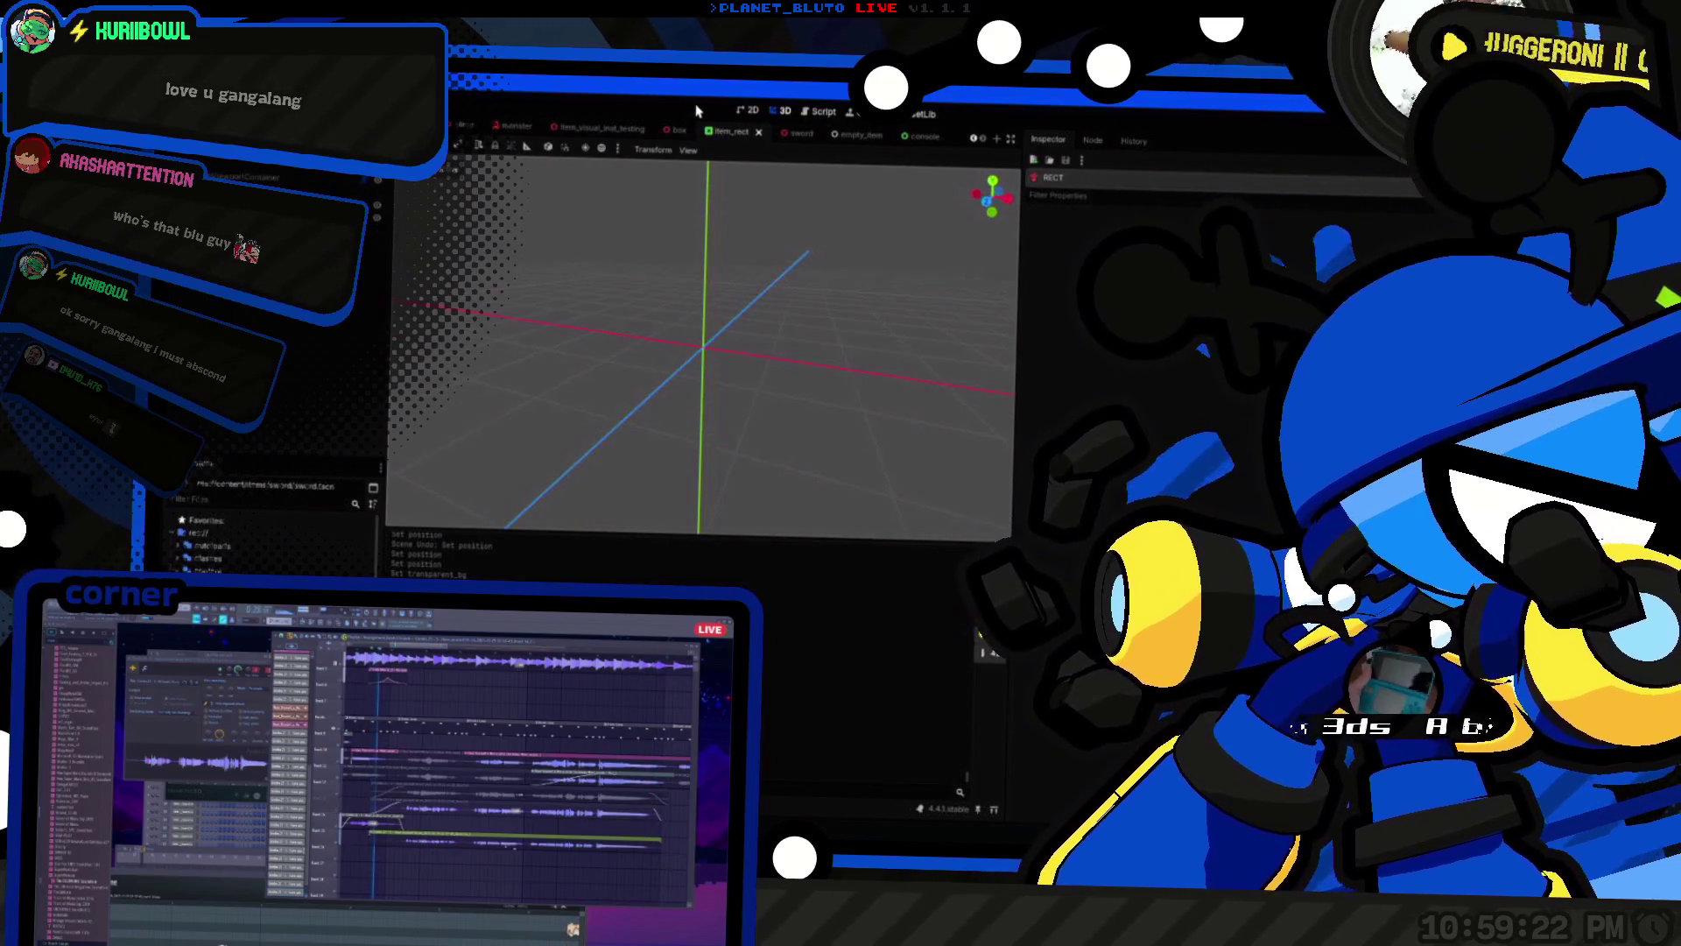
{"action": "left_click", "coordinate": [746, 112]}
{"action": "left_click", "coordinate": [780, 111]}
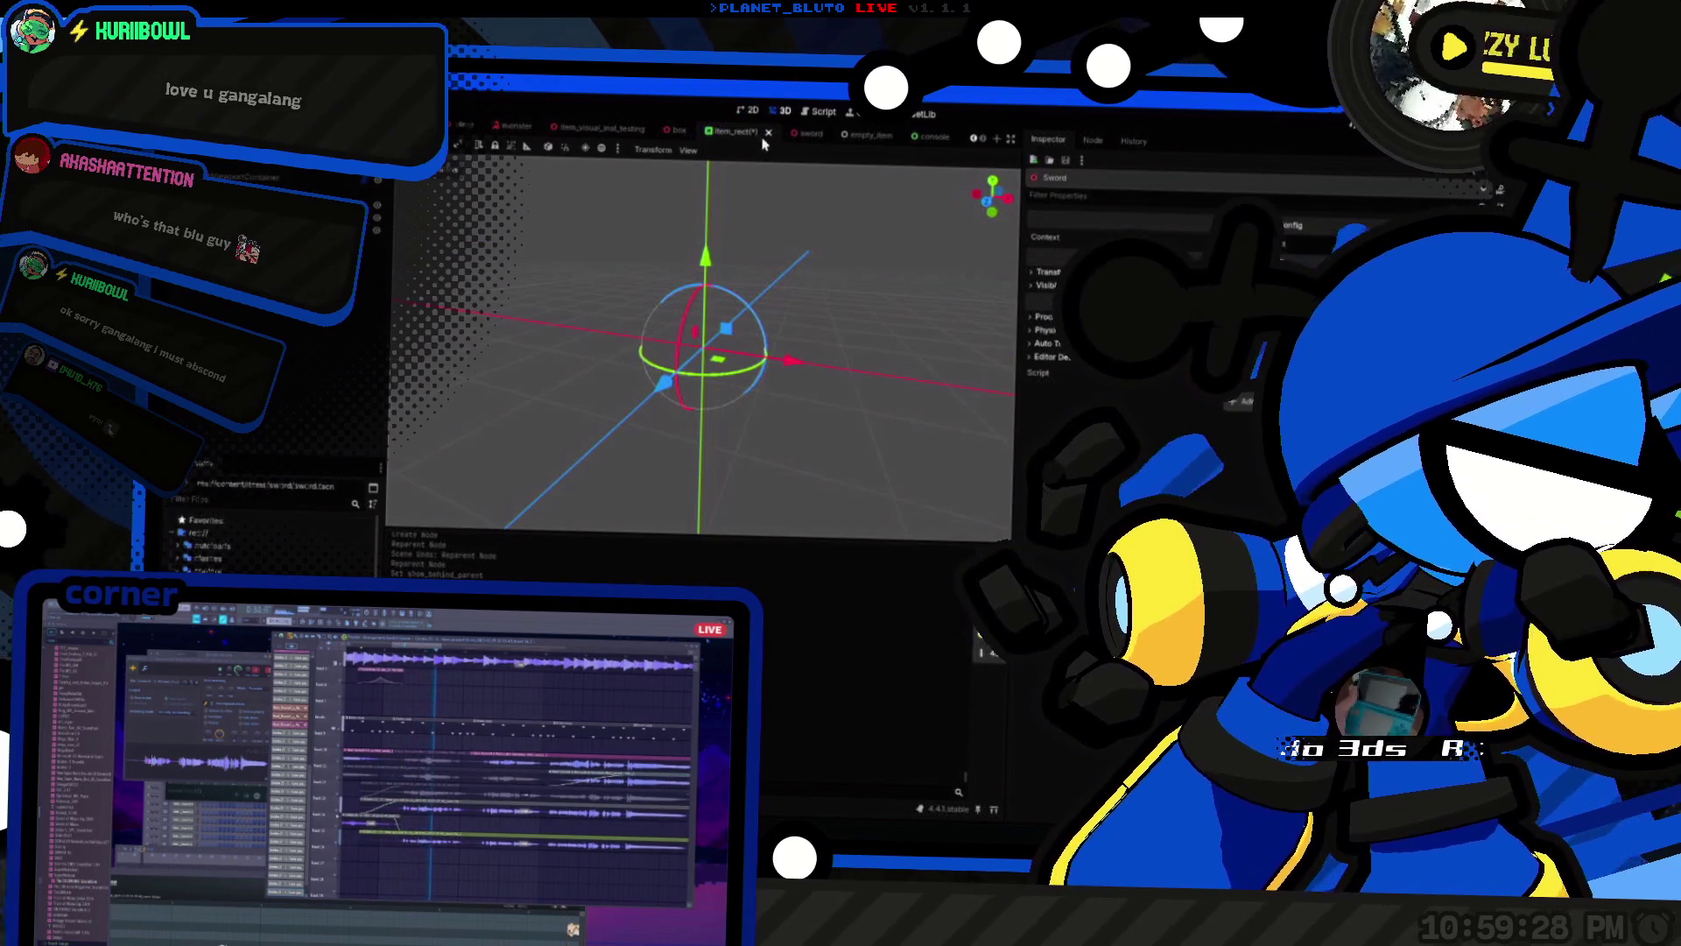
- Pan to the diagonal sword, undo an accidental node deletion, then save and run
{"action": "left_click", "coordinate": [750, 109]}
{"action": "left_click_drag", "start_coordinate": [624, 341], "coordinate": [683, 342]}
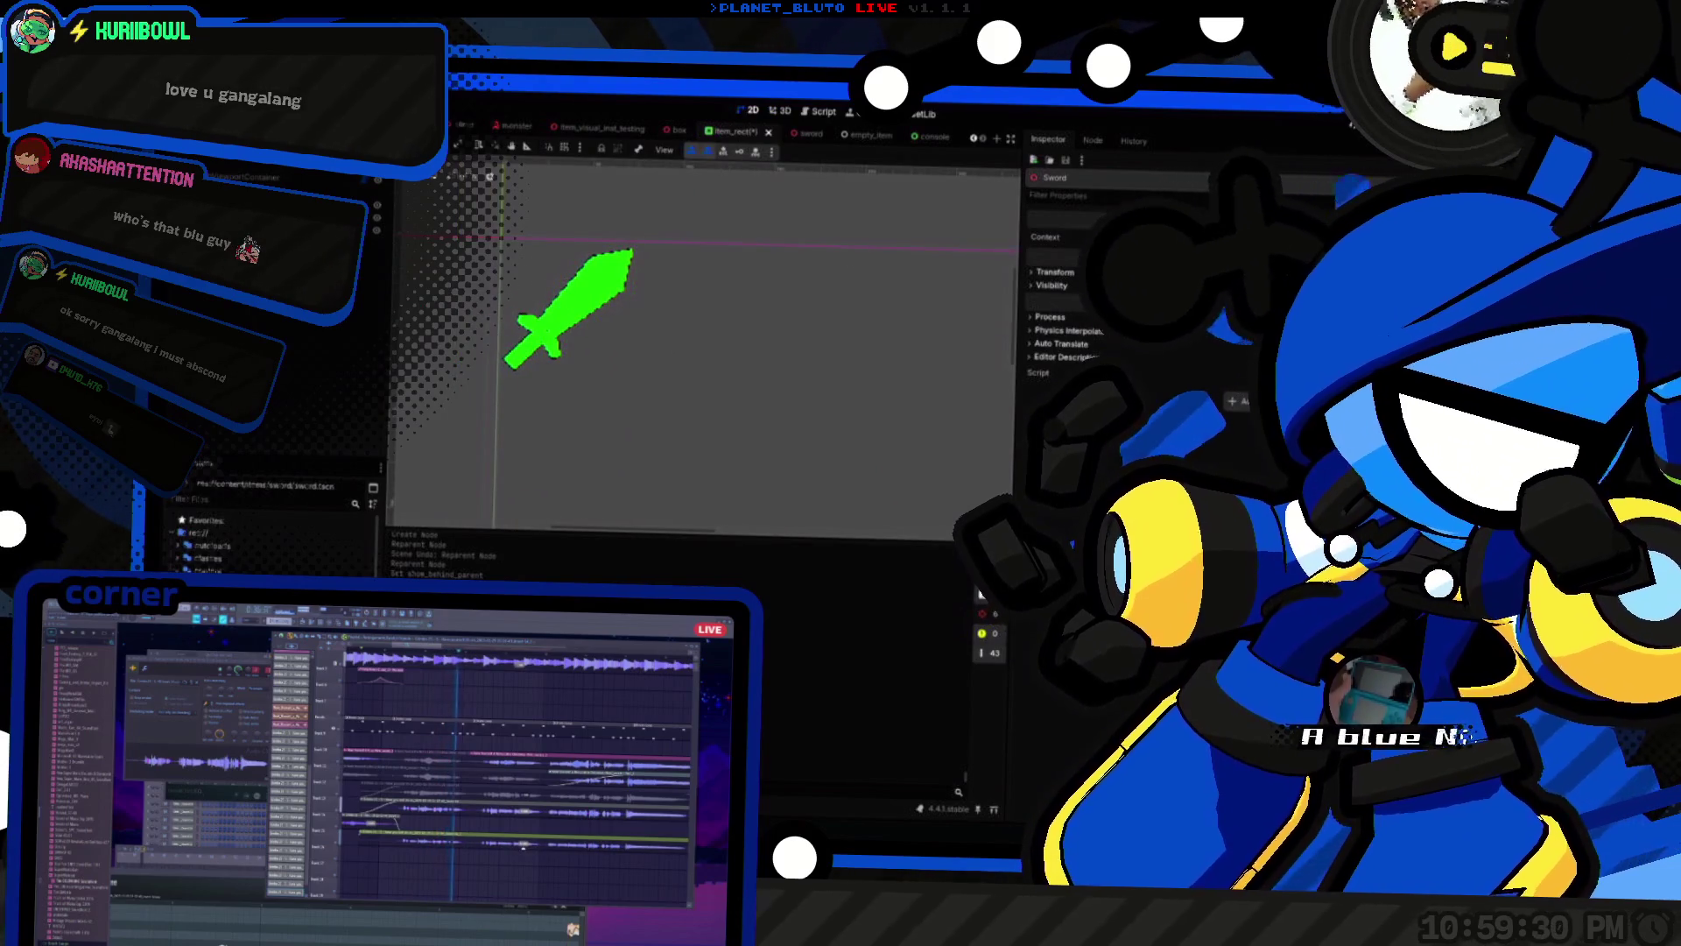
{"action": "key", "text": "Delete"}
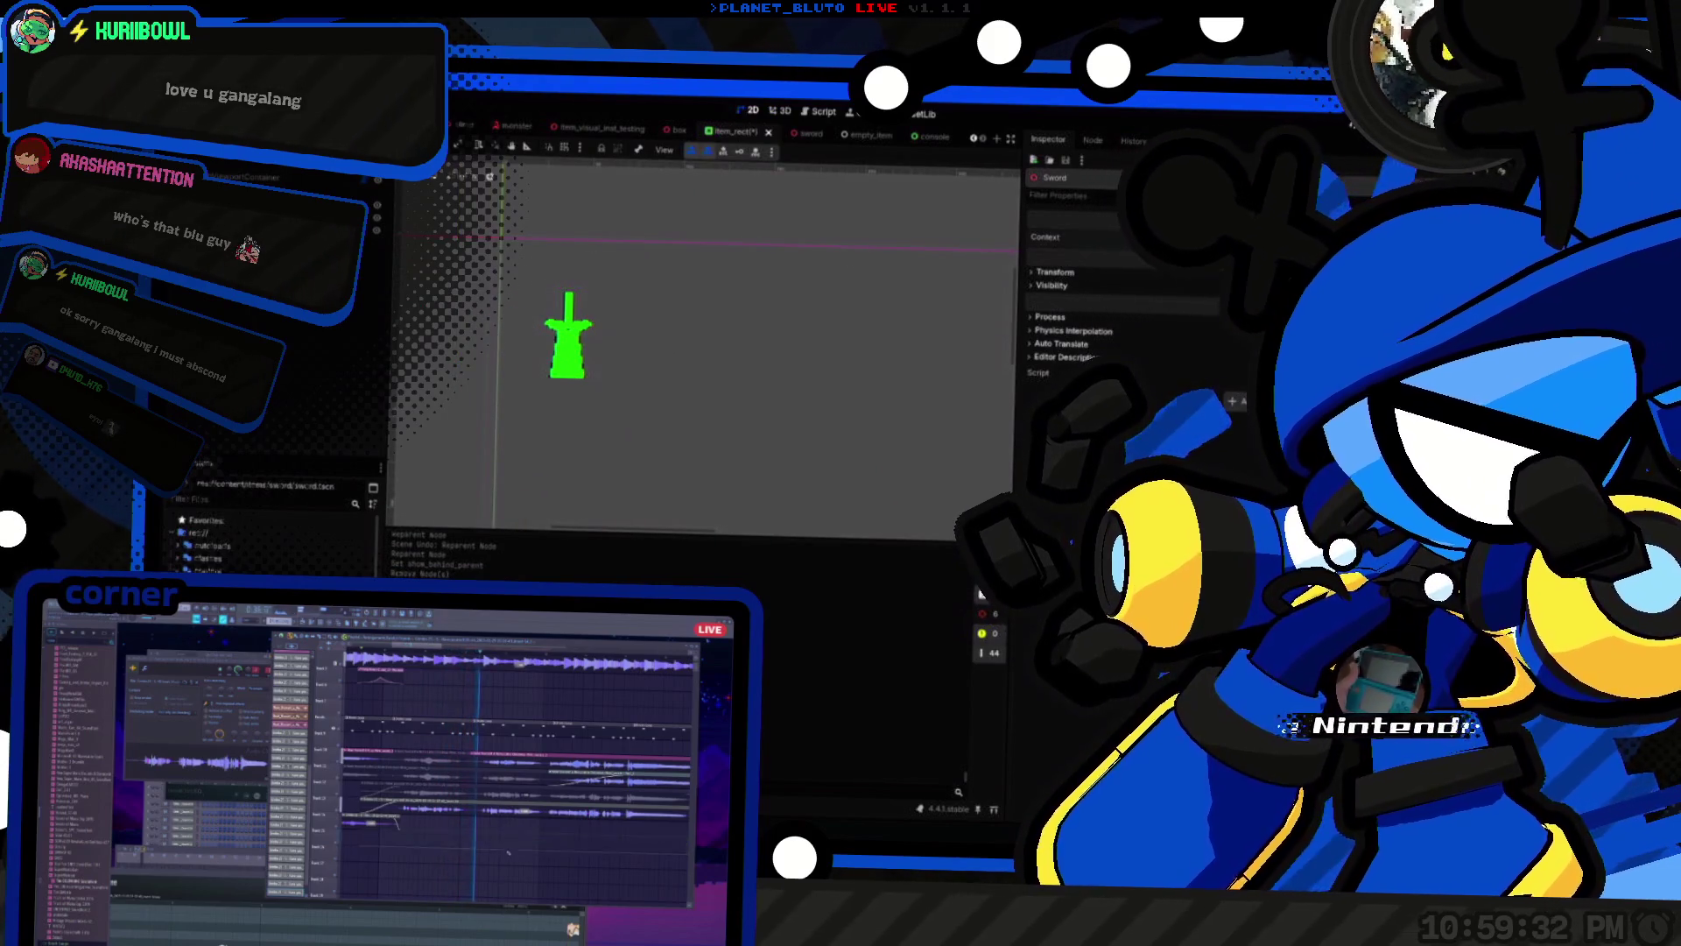
{"action": "key", "text": "ctrl+z"}
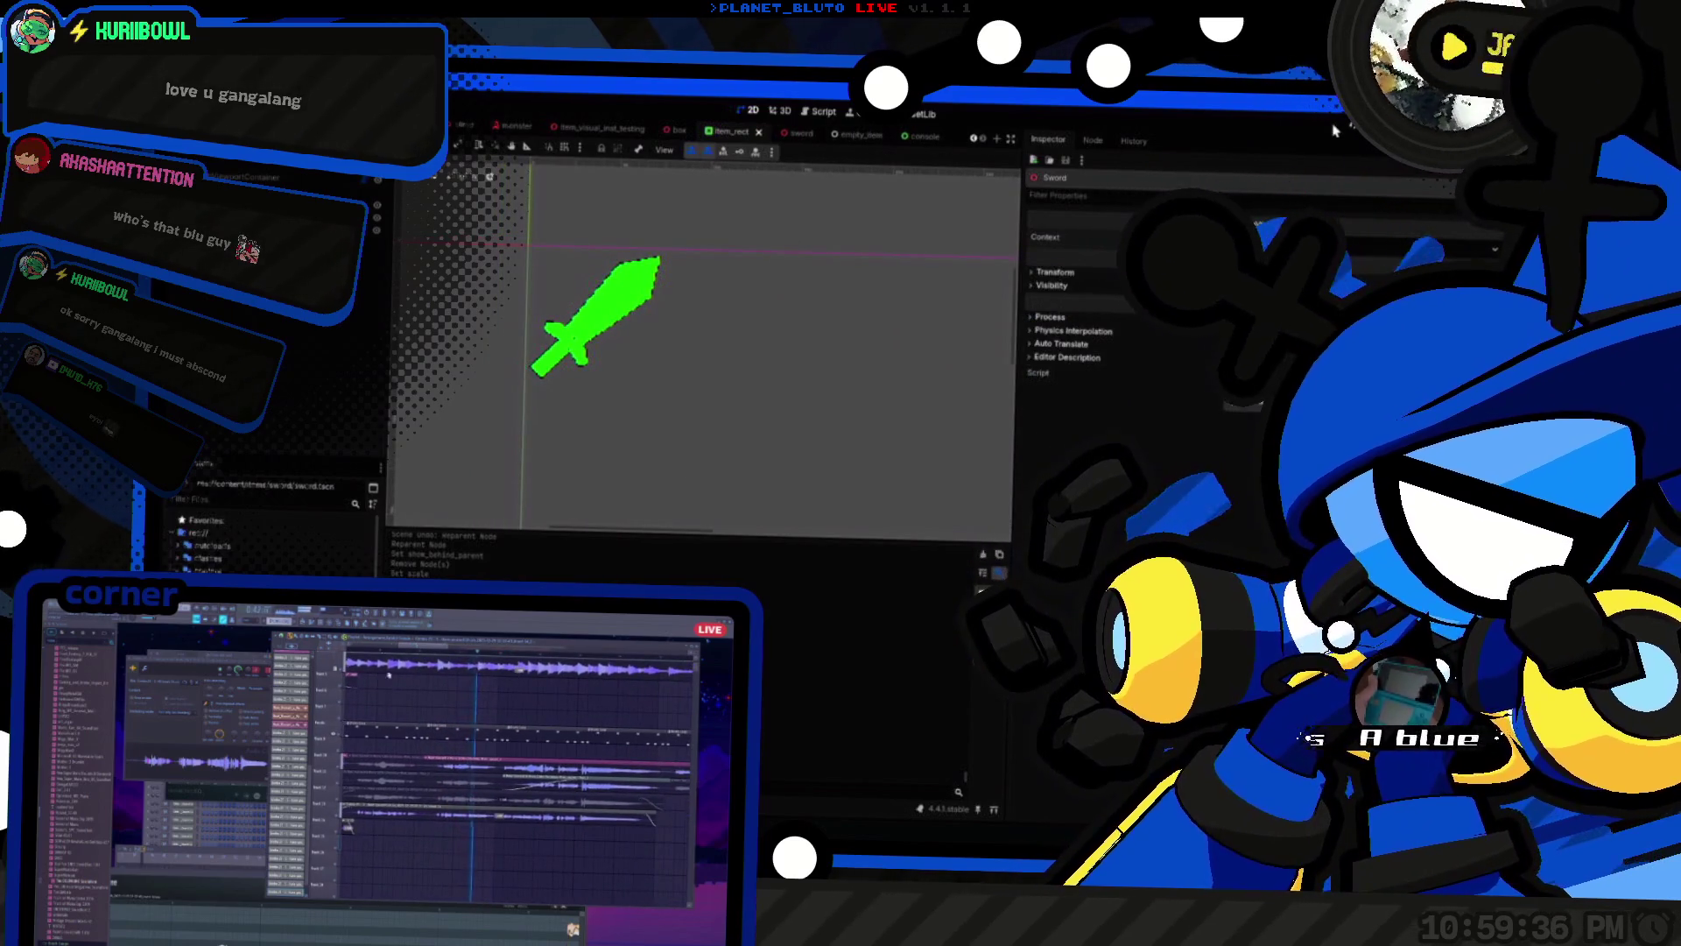
{"action": "key", "text": "ctrl+s"}
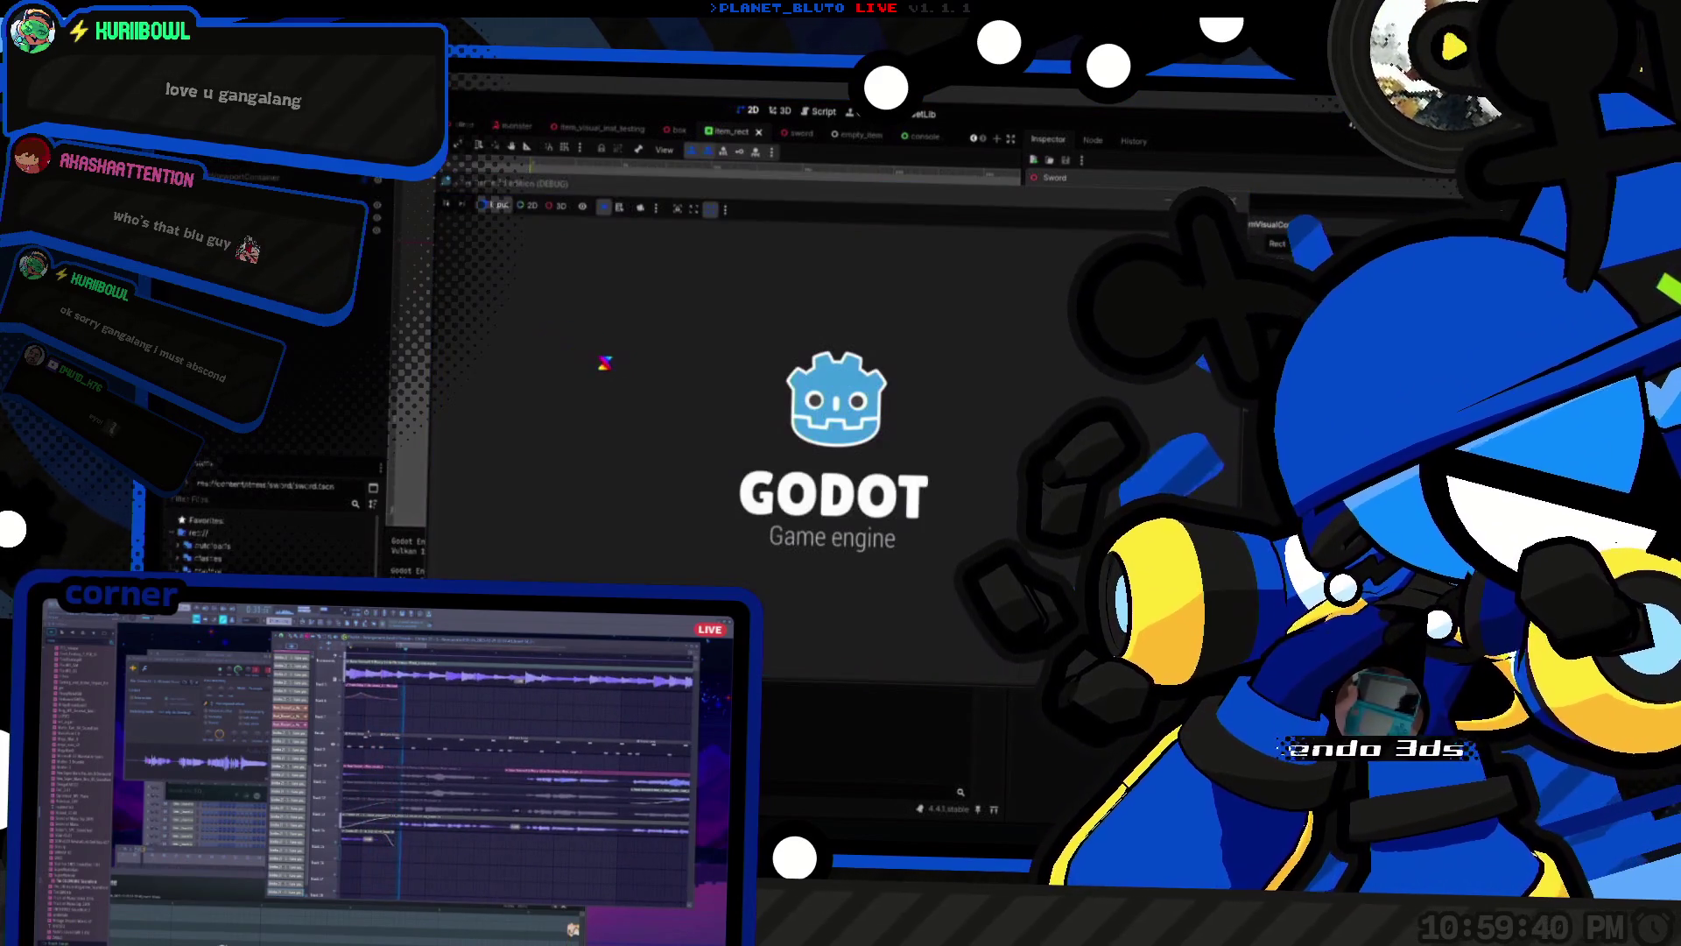
- Keep the character choice unchanged and host a new game
{"action": "left_click", "coordinate": [615, 288]}
{"action": "left_click", "coordinate": [613, 308]}
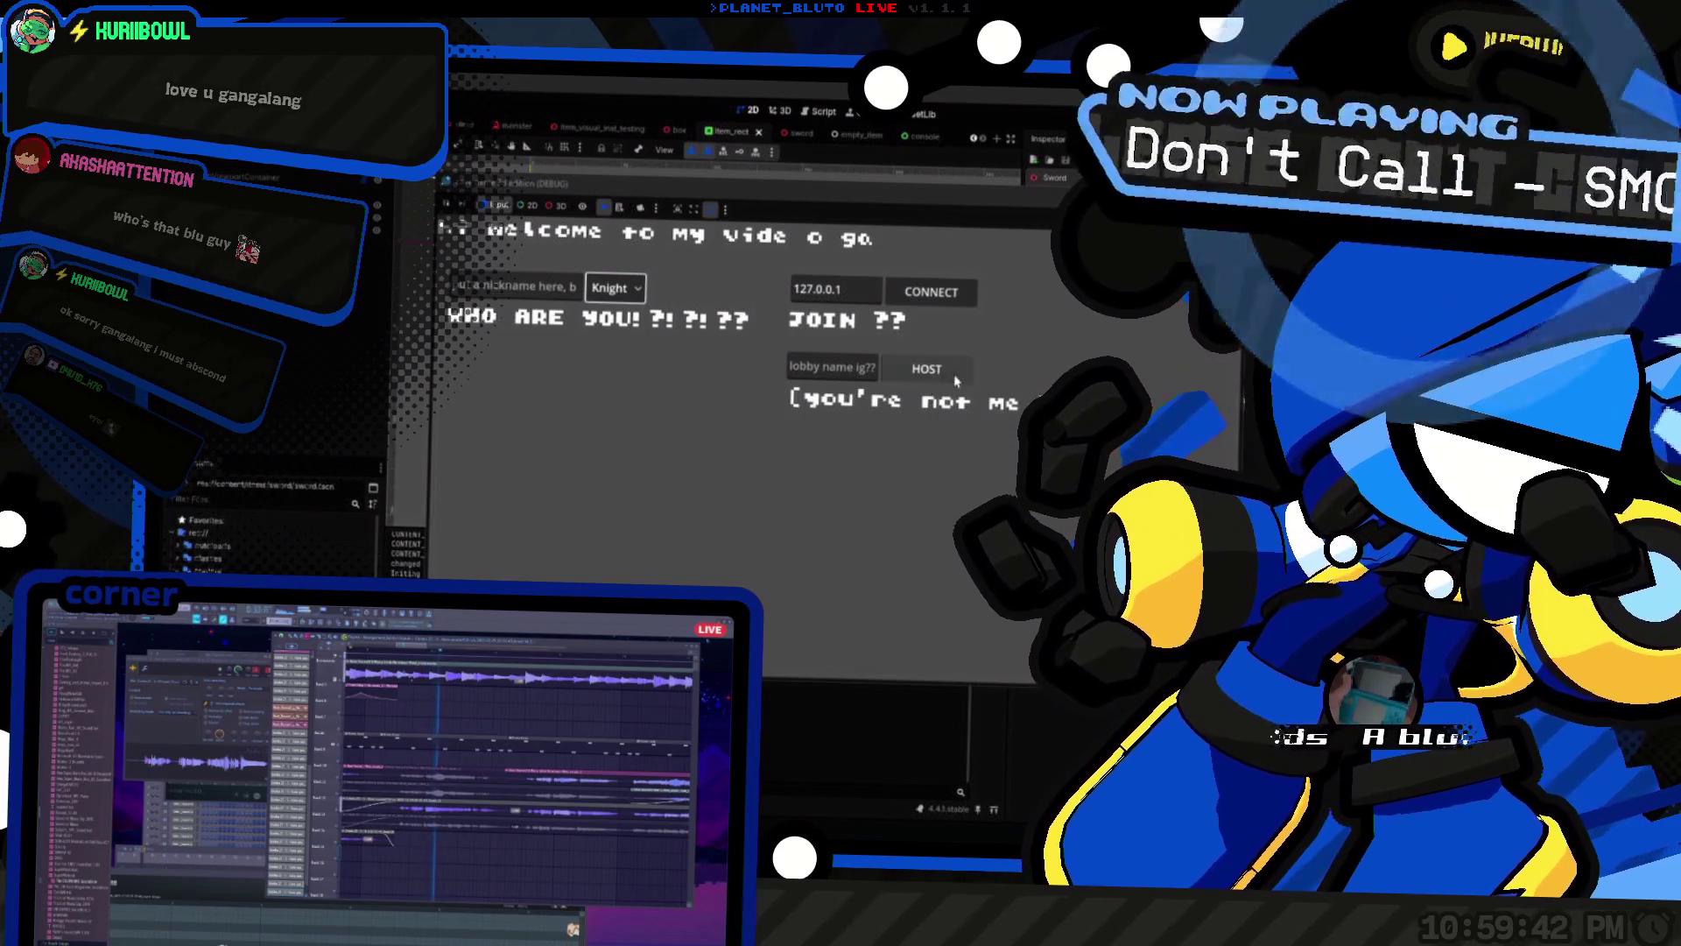
{"action": "left_click", "coordinate": [930, 370]}
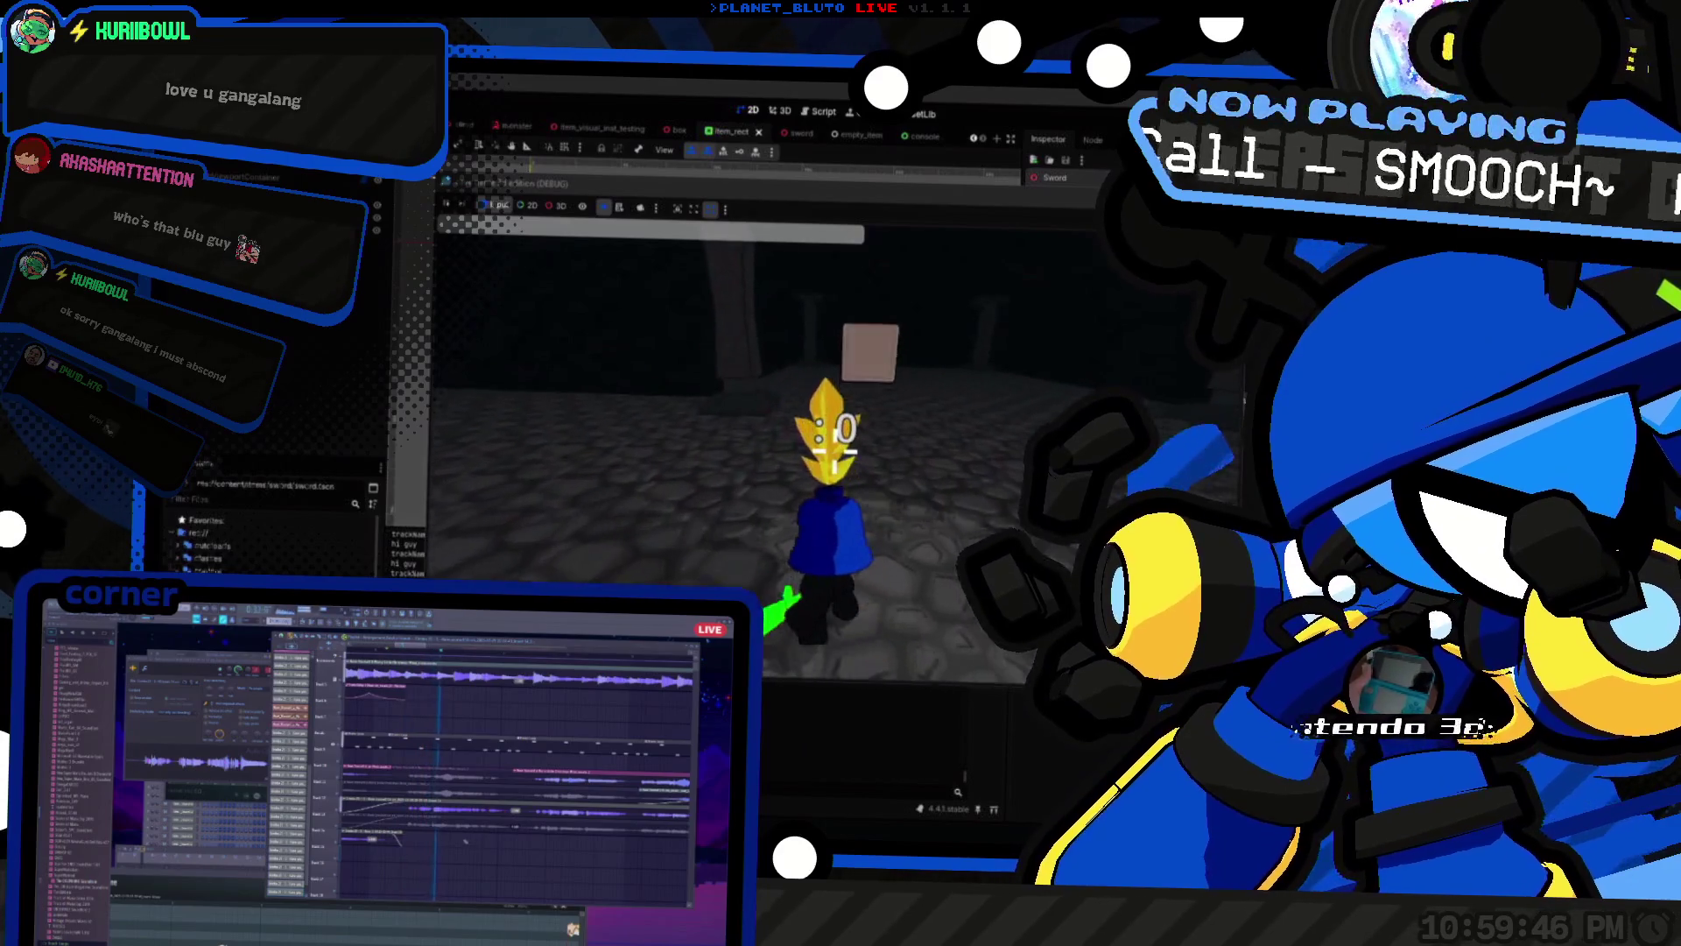
- Walk the knight to the red crate, swing the sword at it, and stop the game
{"action": "key", "text": "w"}
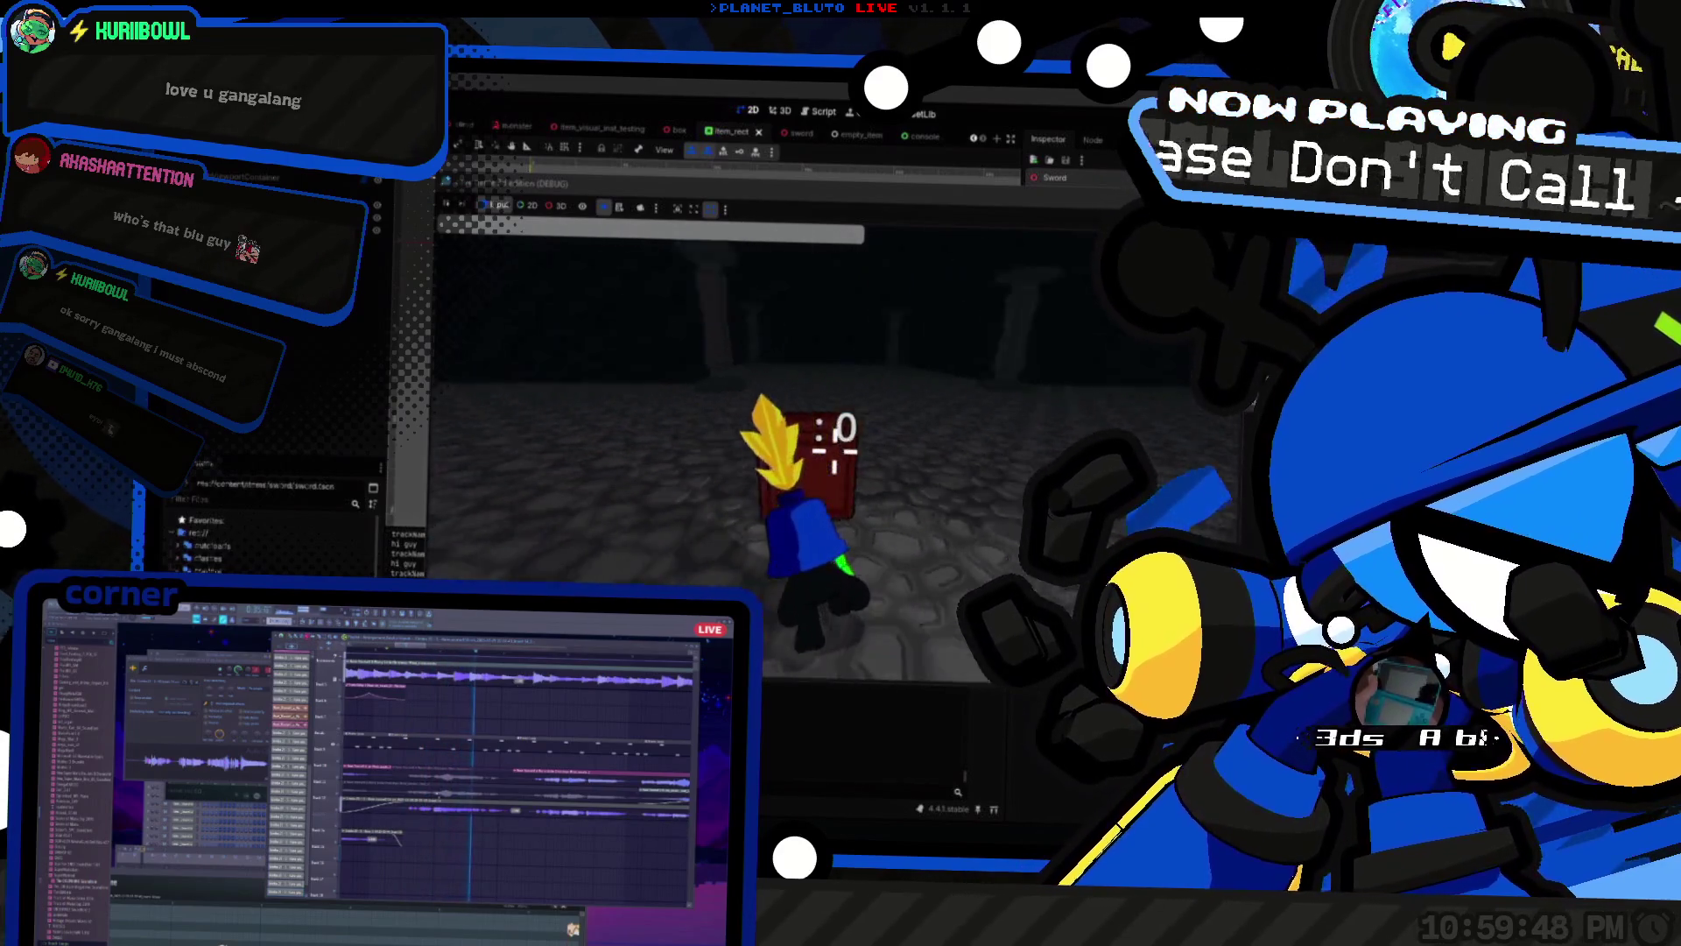
{"action": "key", "text": "w"}
{"action": "key", "text": "w"}
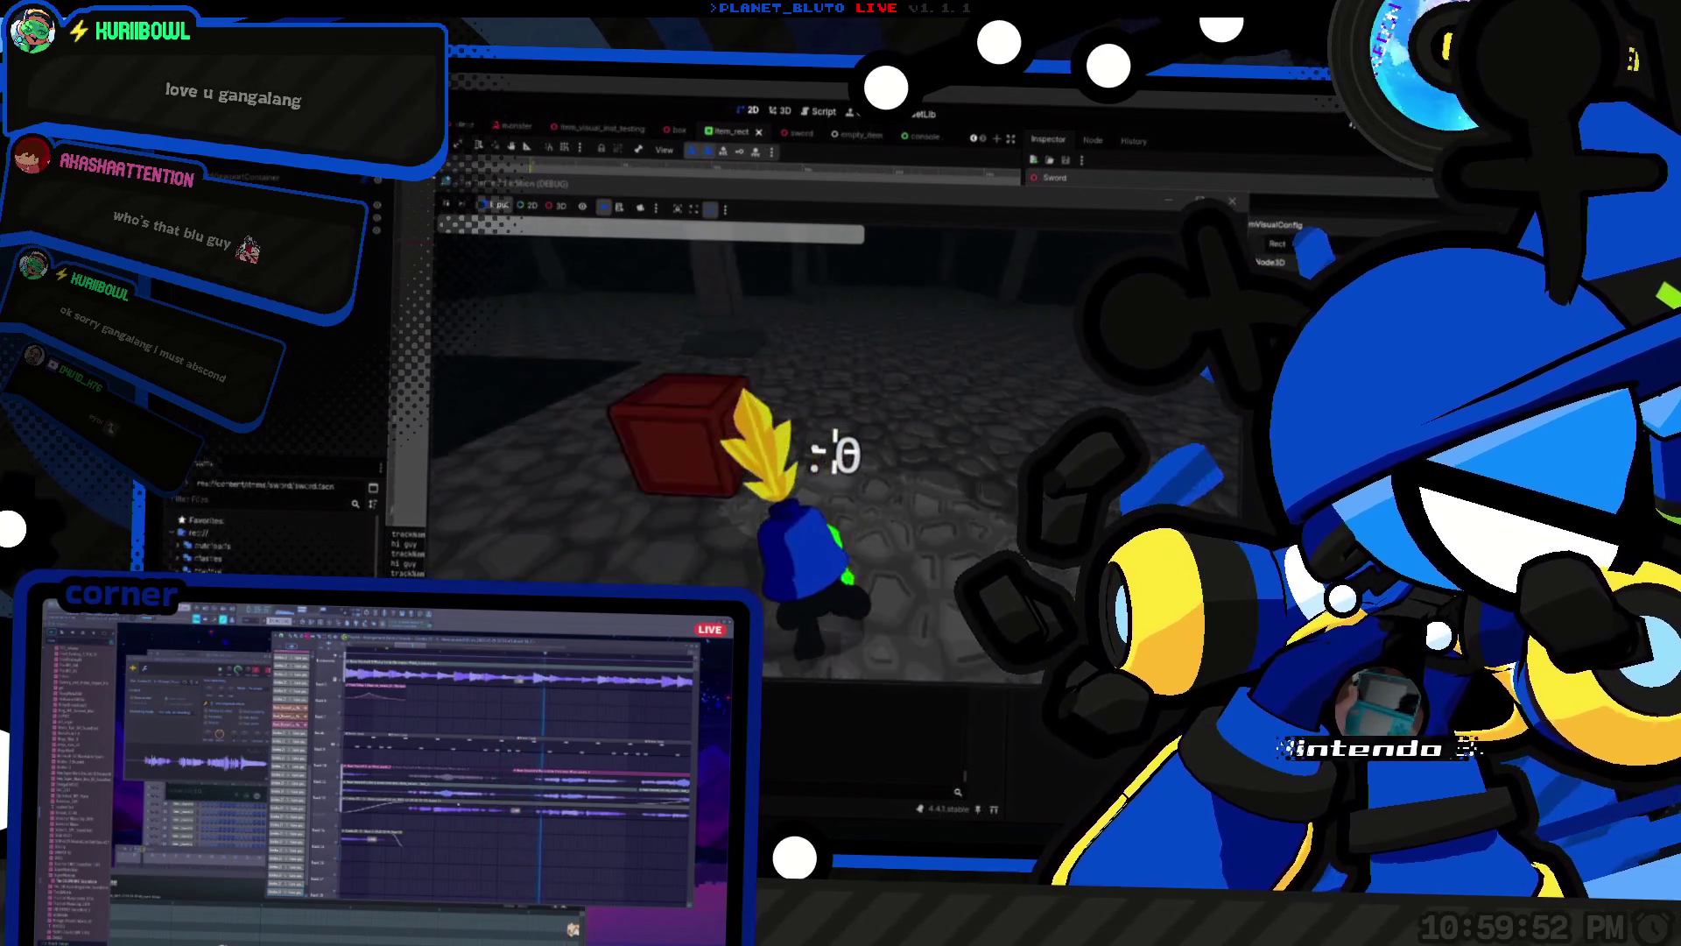
{"action": "key", "text": "w"}
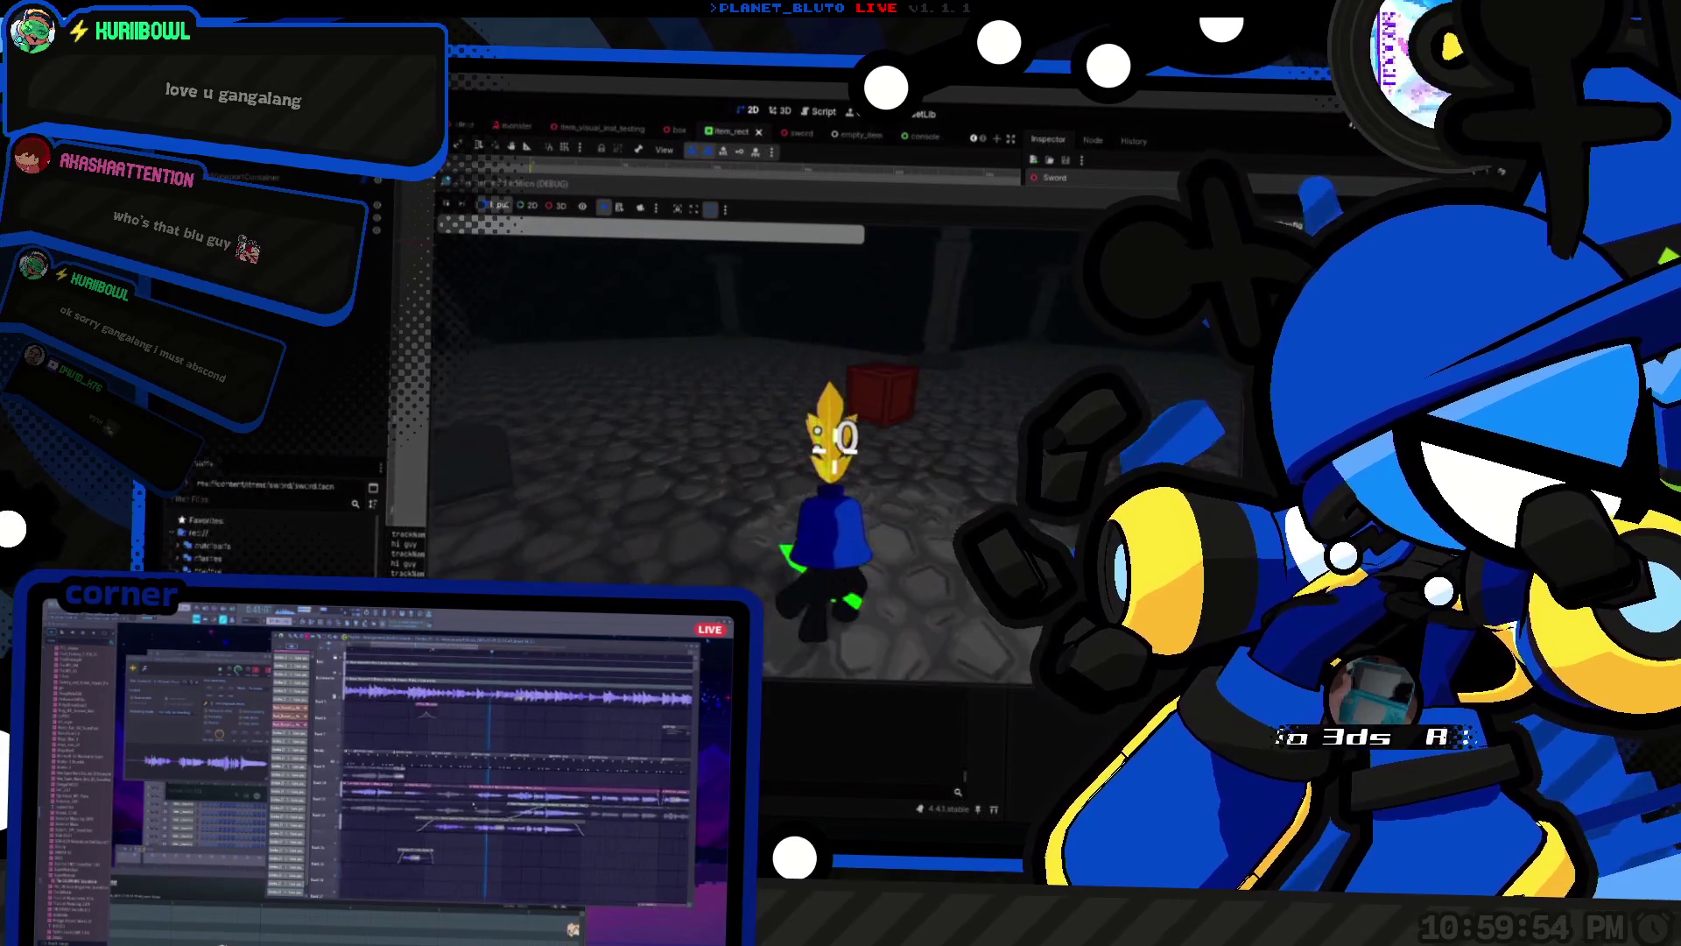
{"action": "key", "text": "w"}
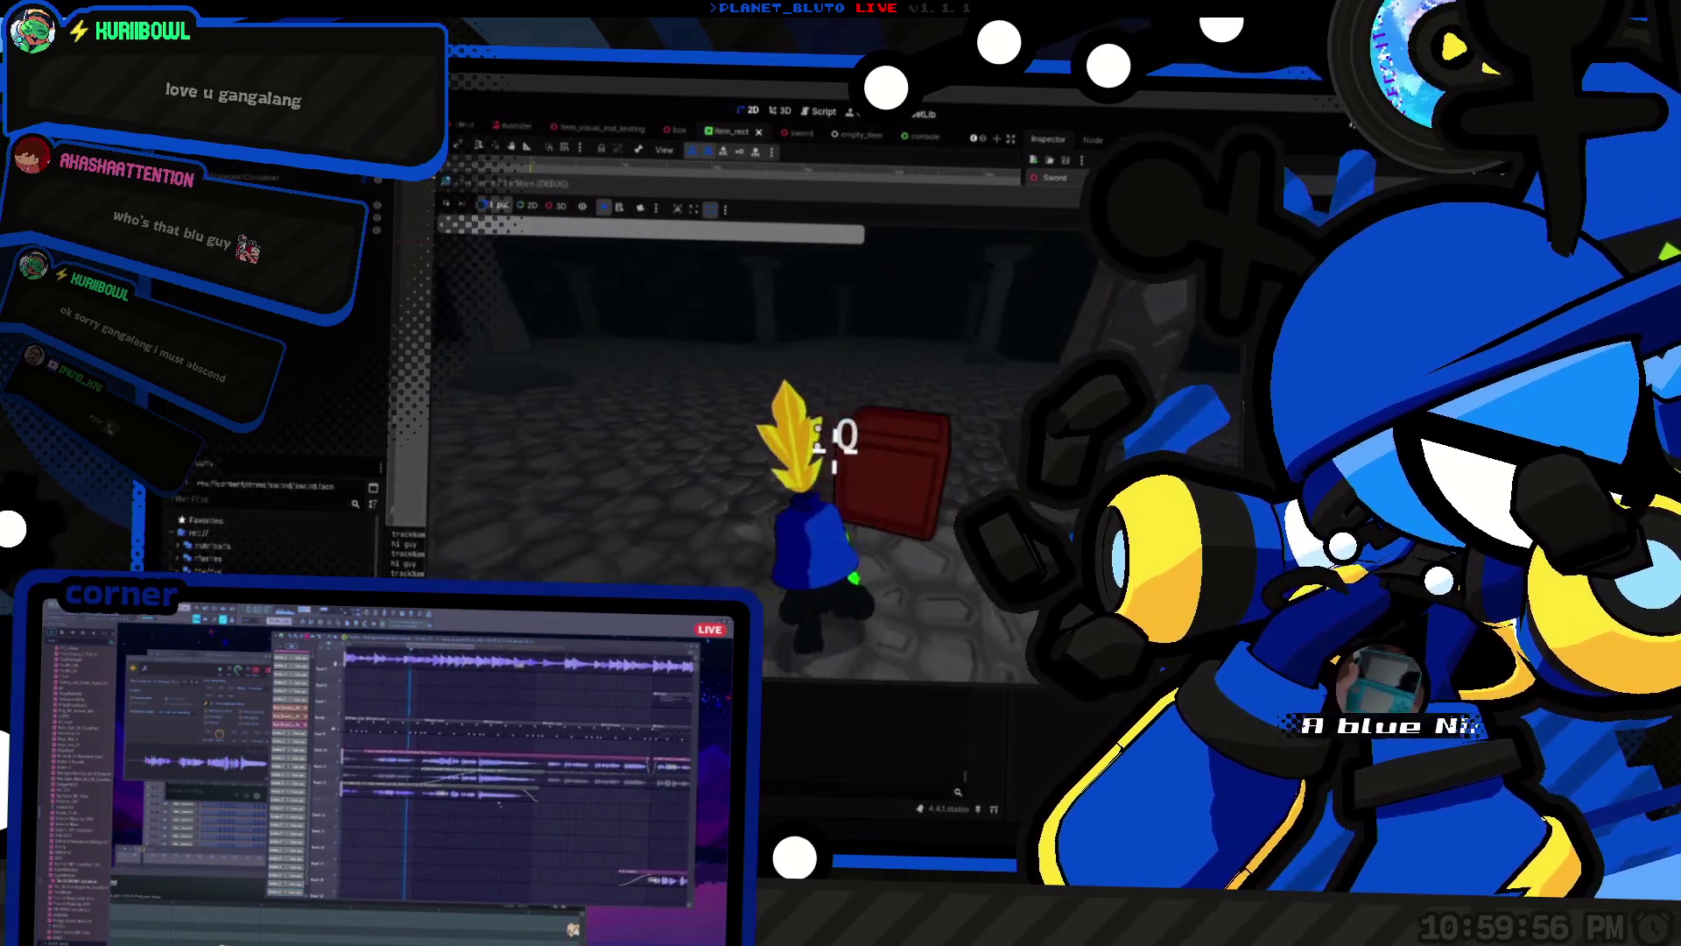
{"action": "key", "text": "w"}
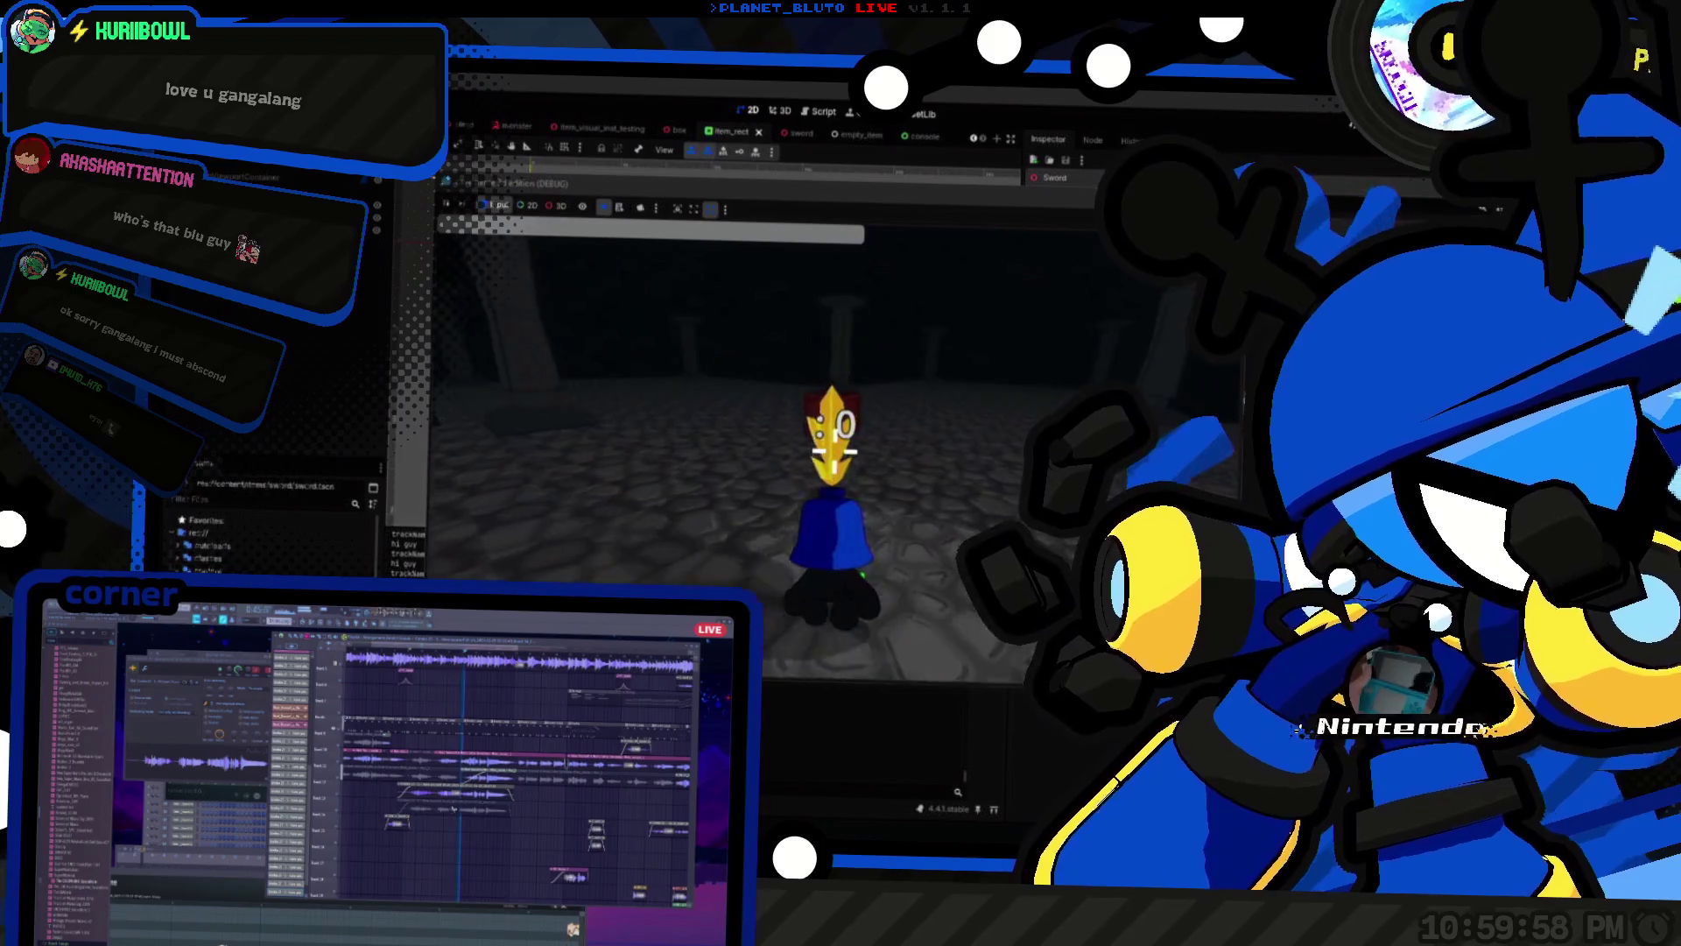
{"action": "key", "text": "j"}
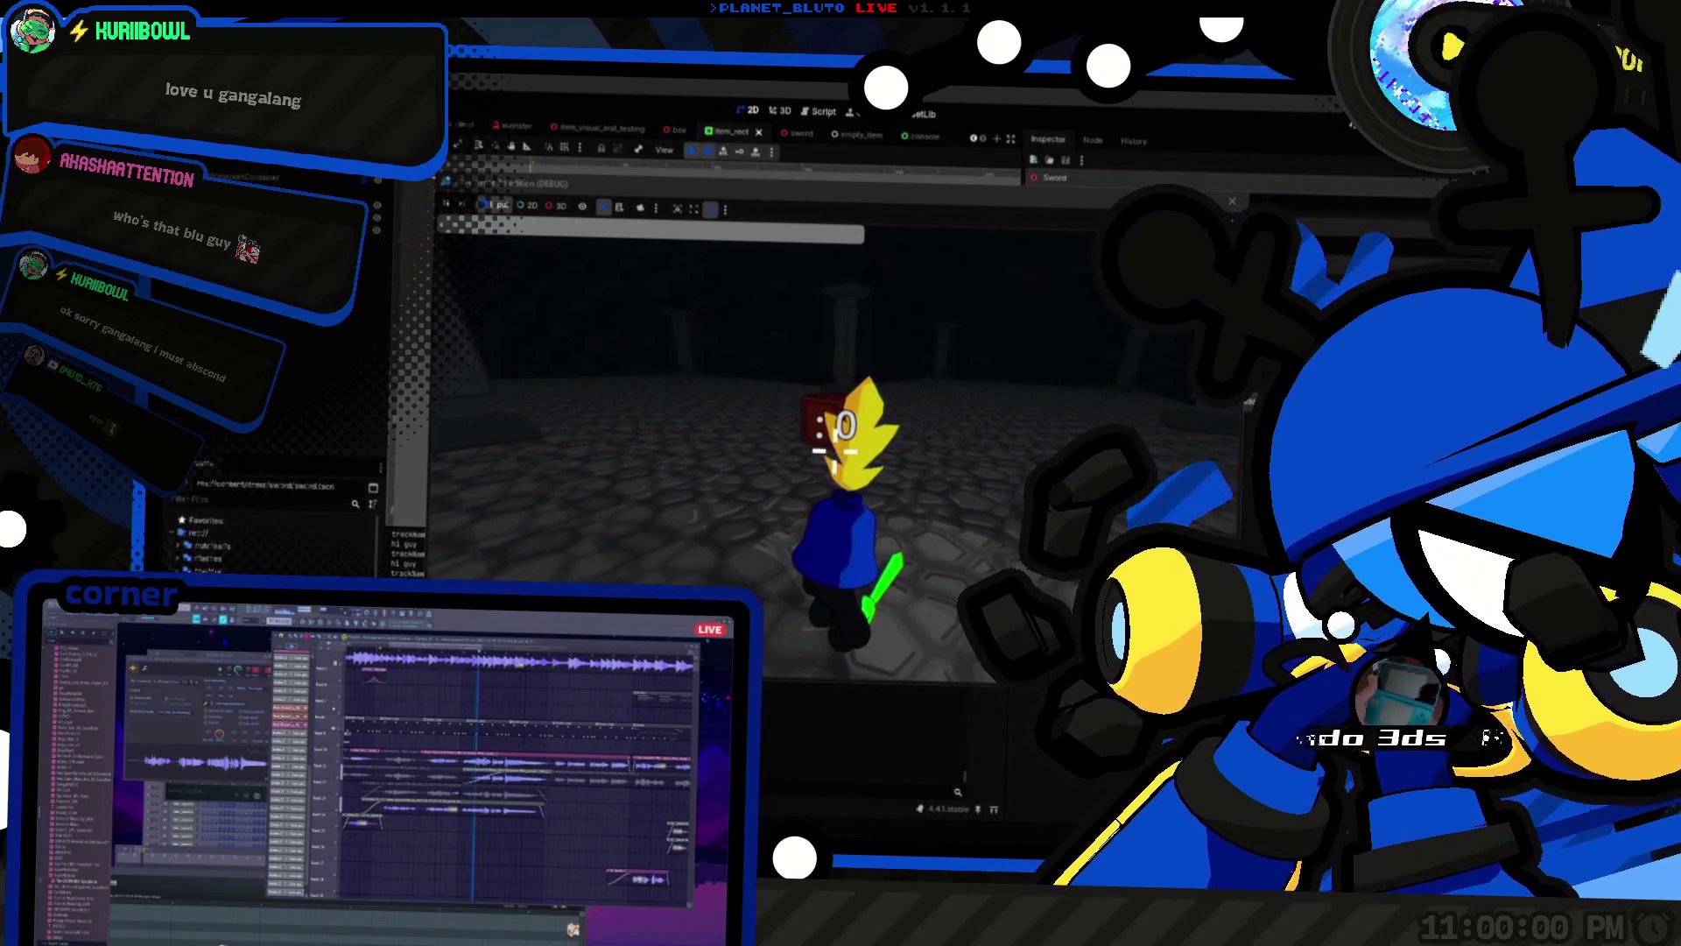
{"action": "key", "text": "F8"}
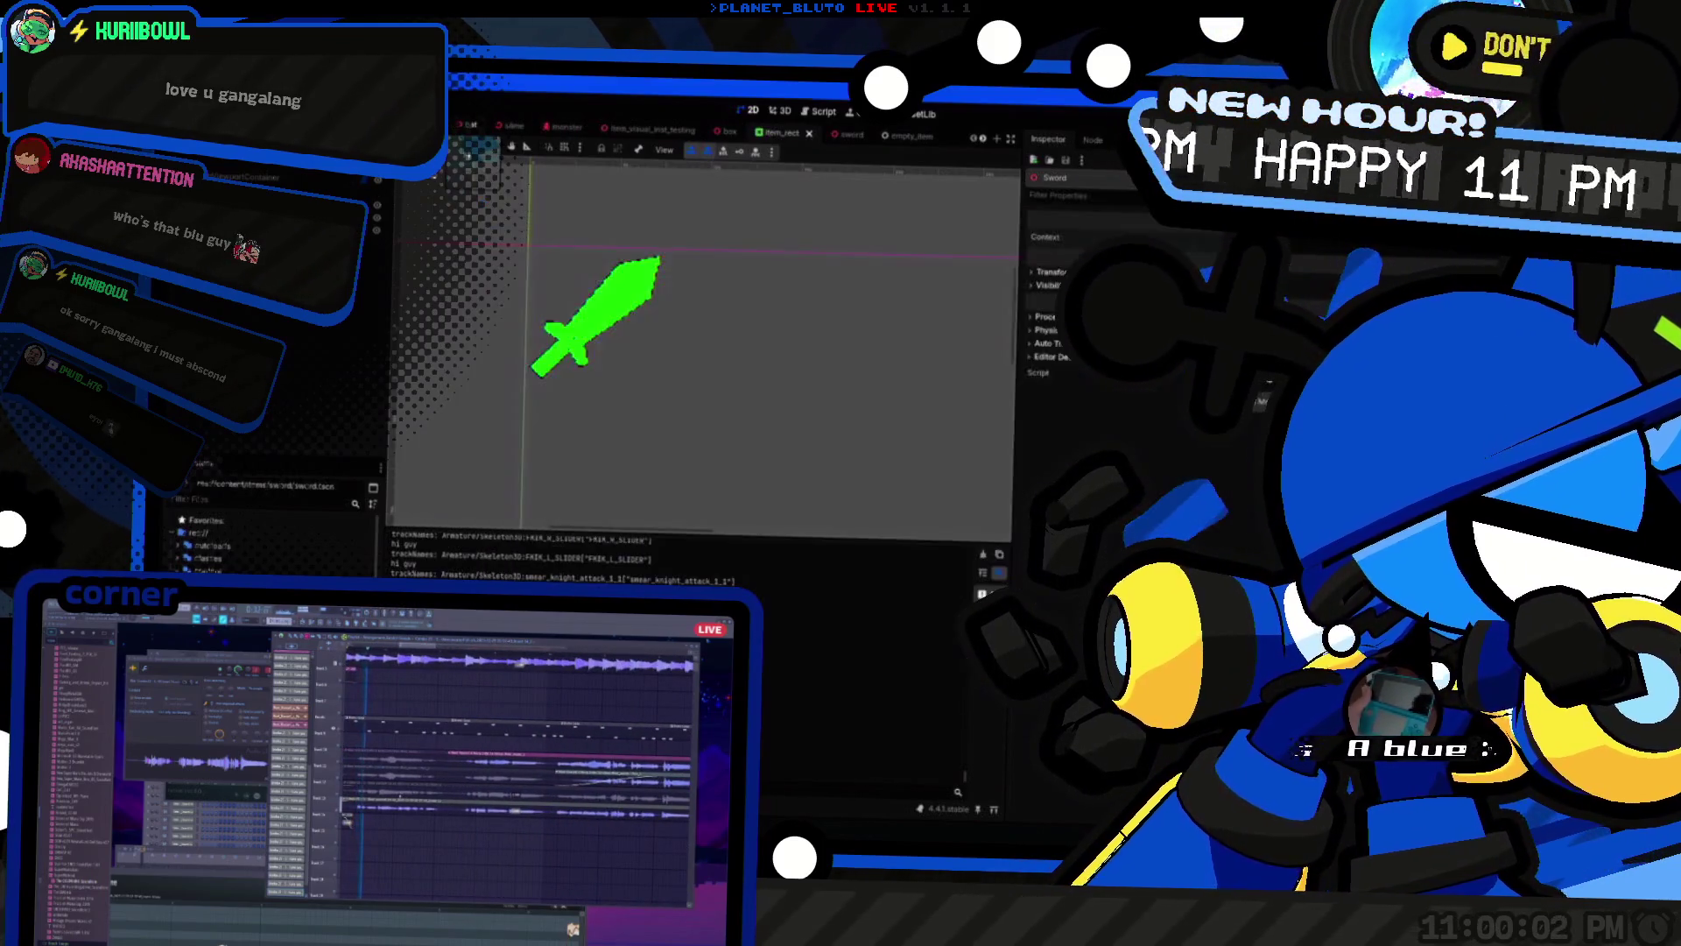
- Select the character's AnimationPlayer node, then run, stop and relaunch the game
{"action": "left_click", "coordinate": [229, 302]}
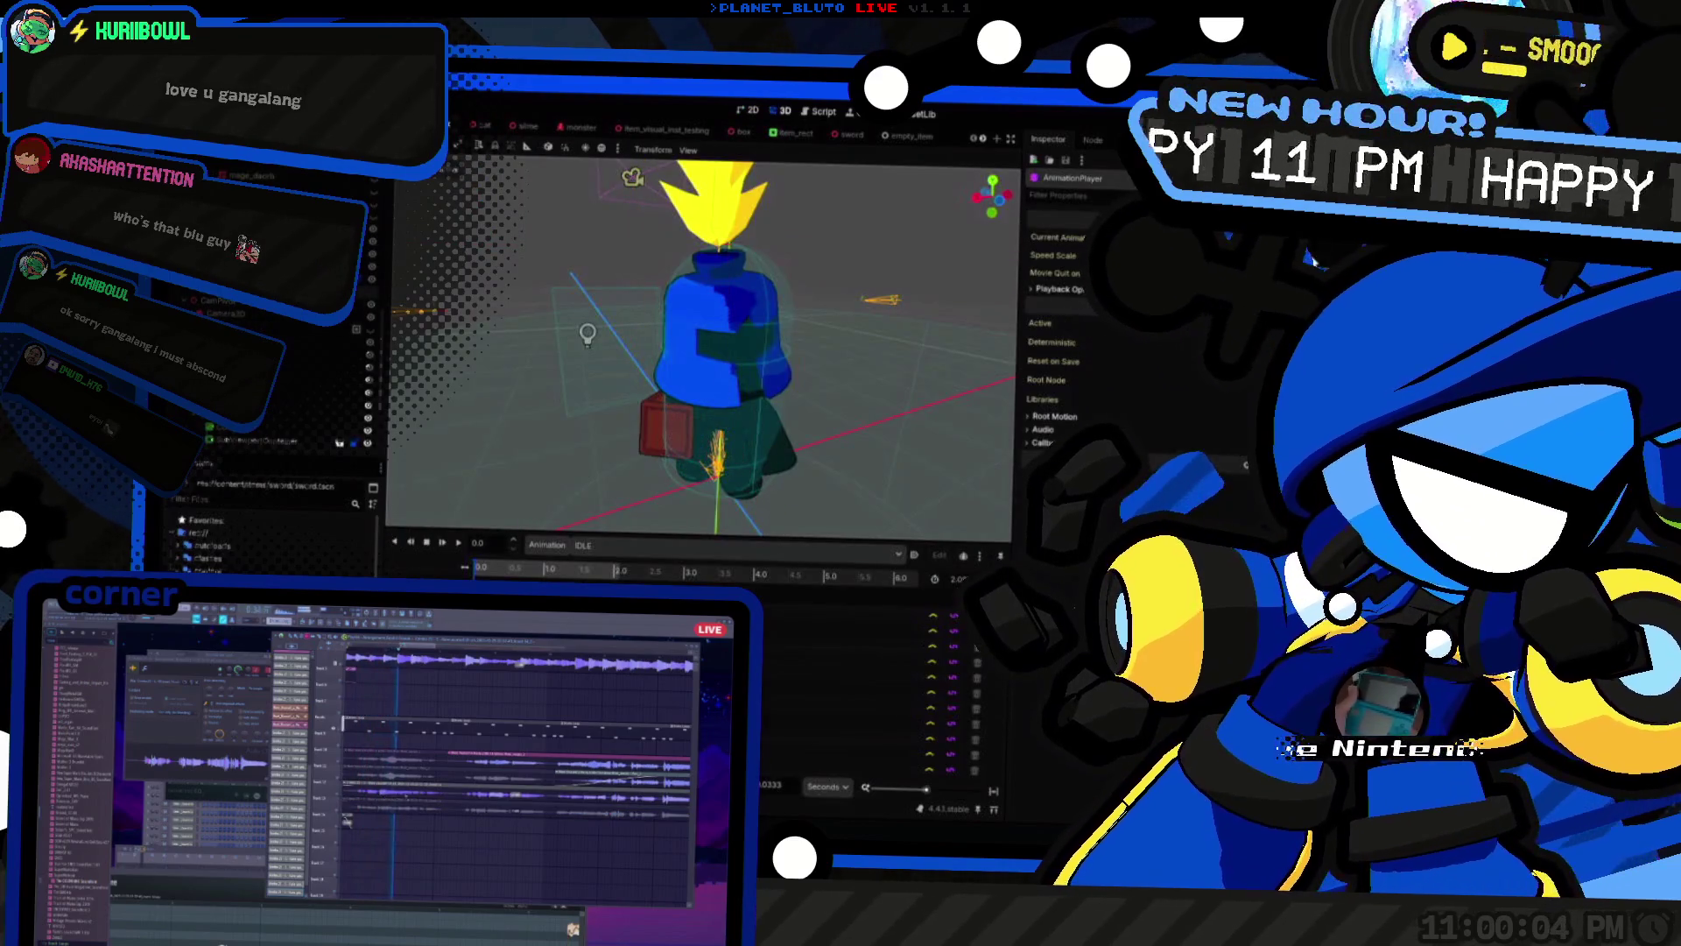
{"action": "key", "text": "F5"}
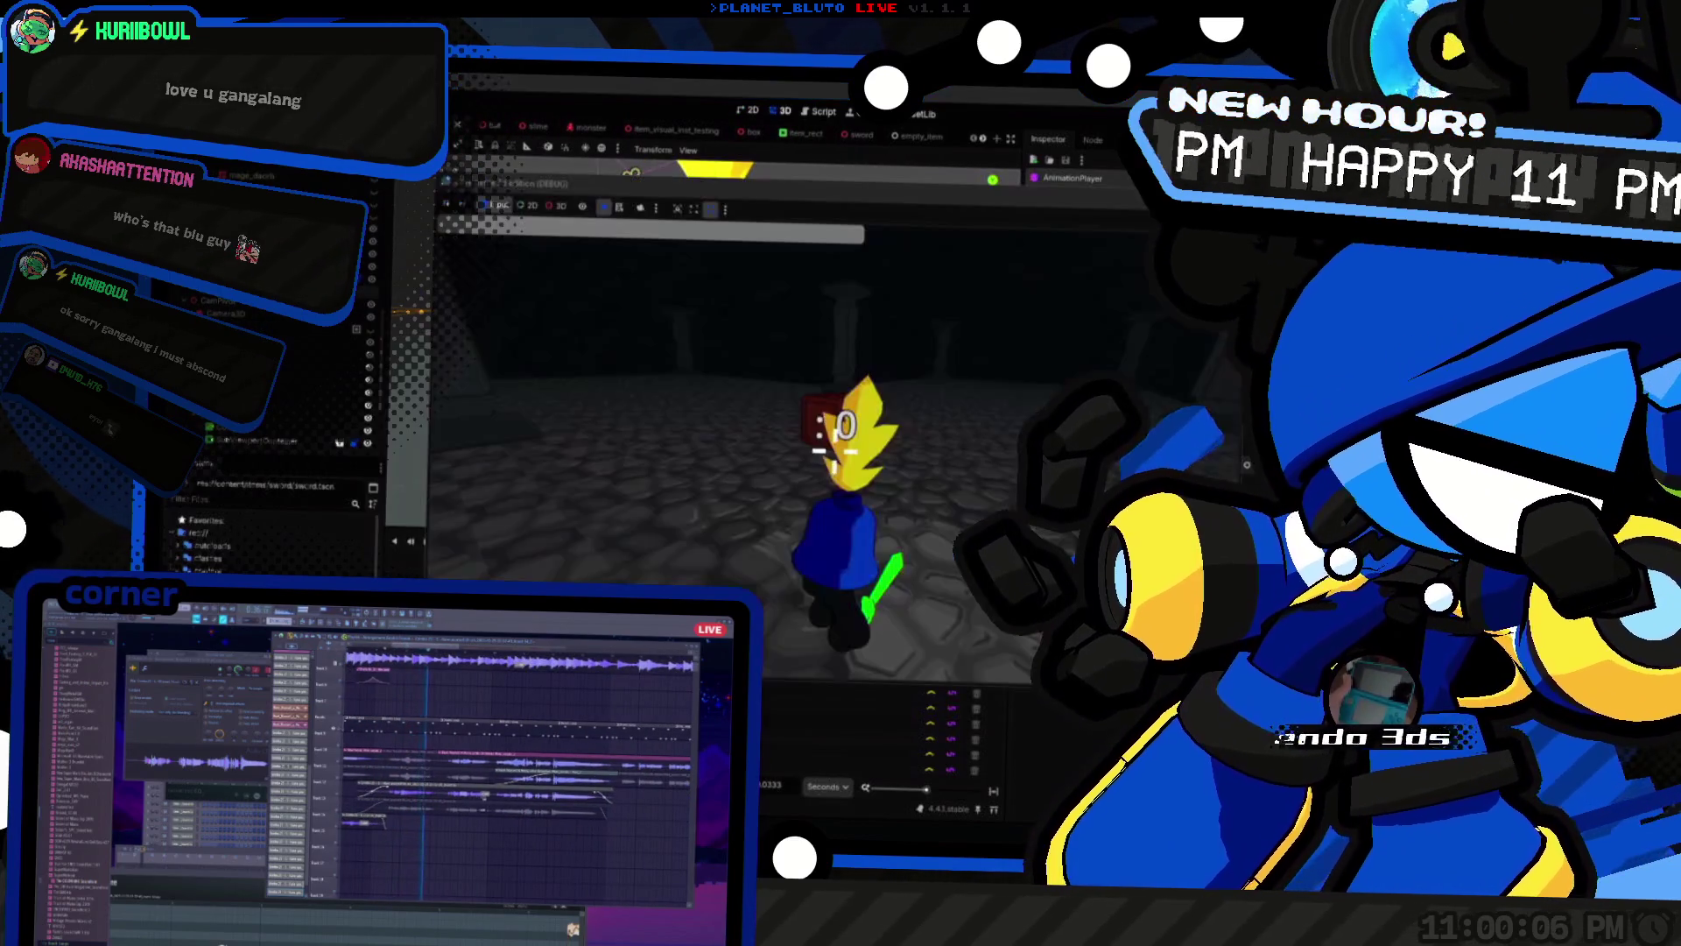
{"action": "left_click", "coordinate": [952, 474]}
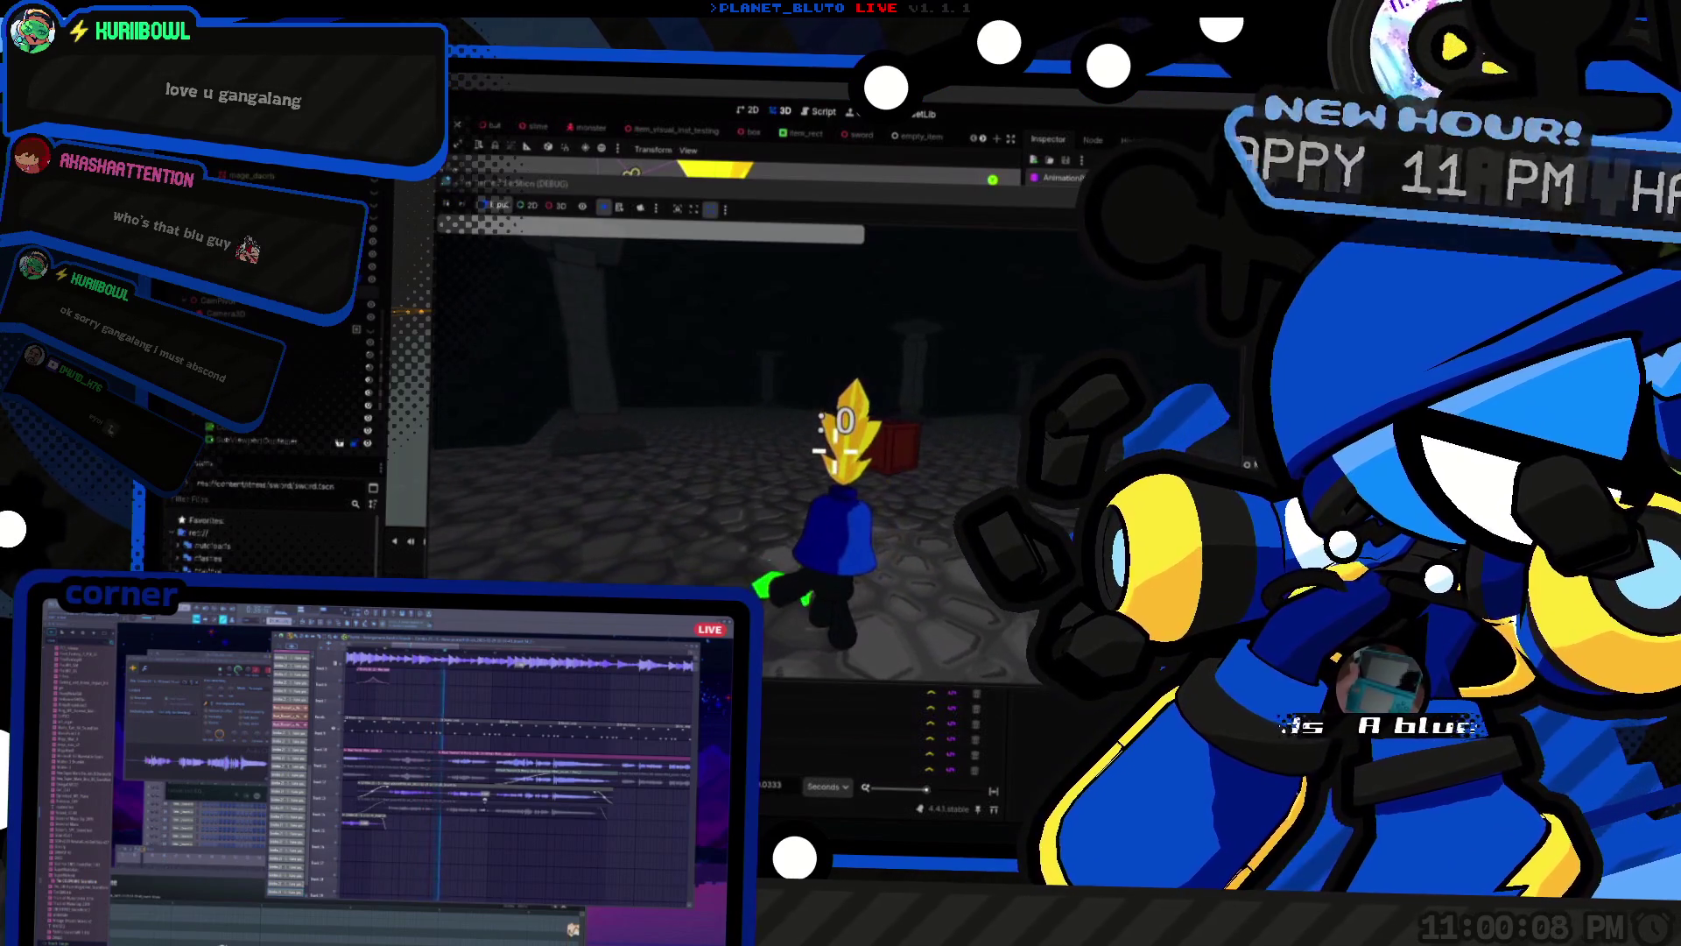
{"action": "key", "text": "F8"}
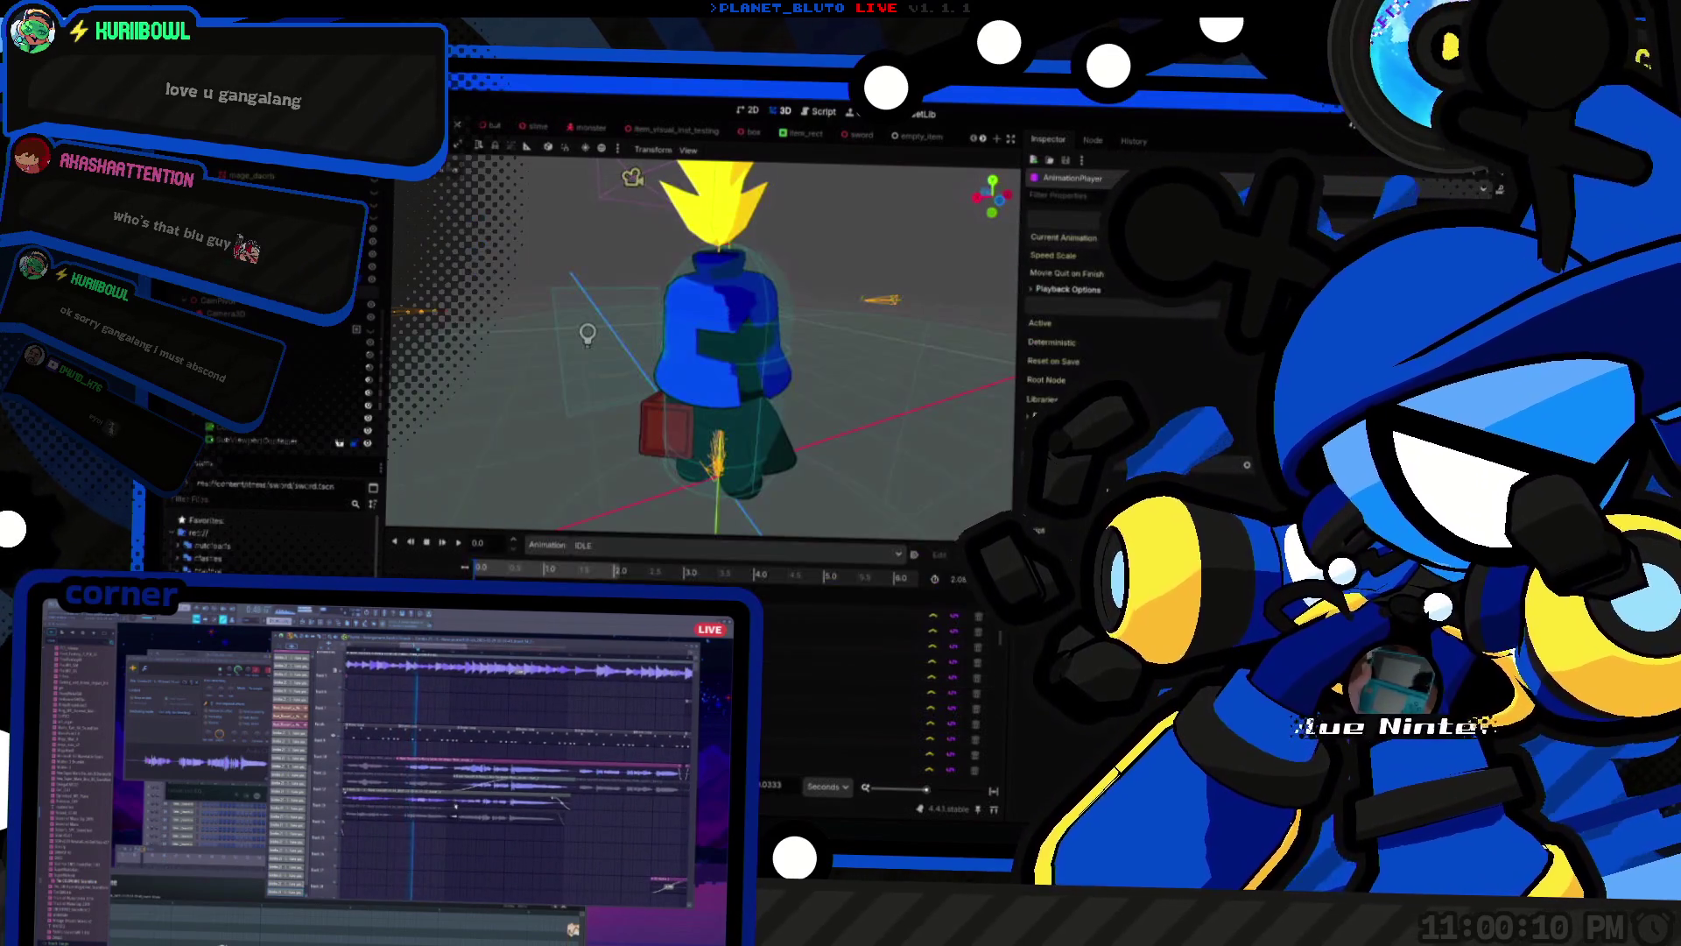
{"action": "key", "text": "F5"}
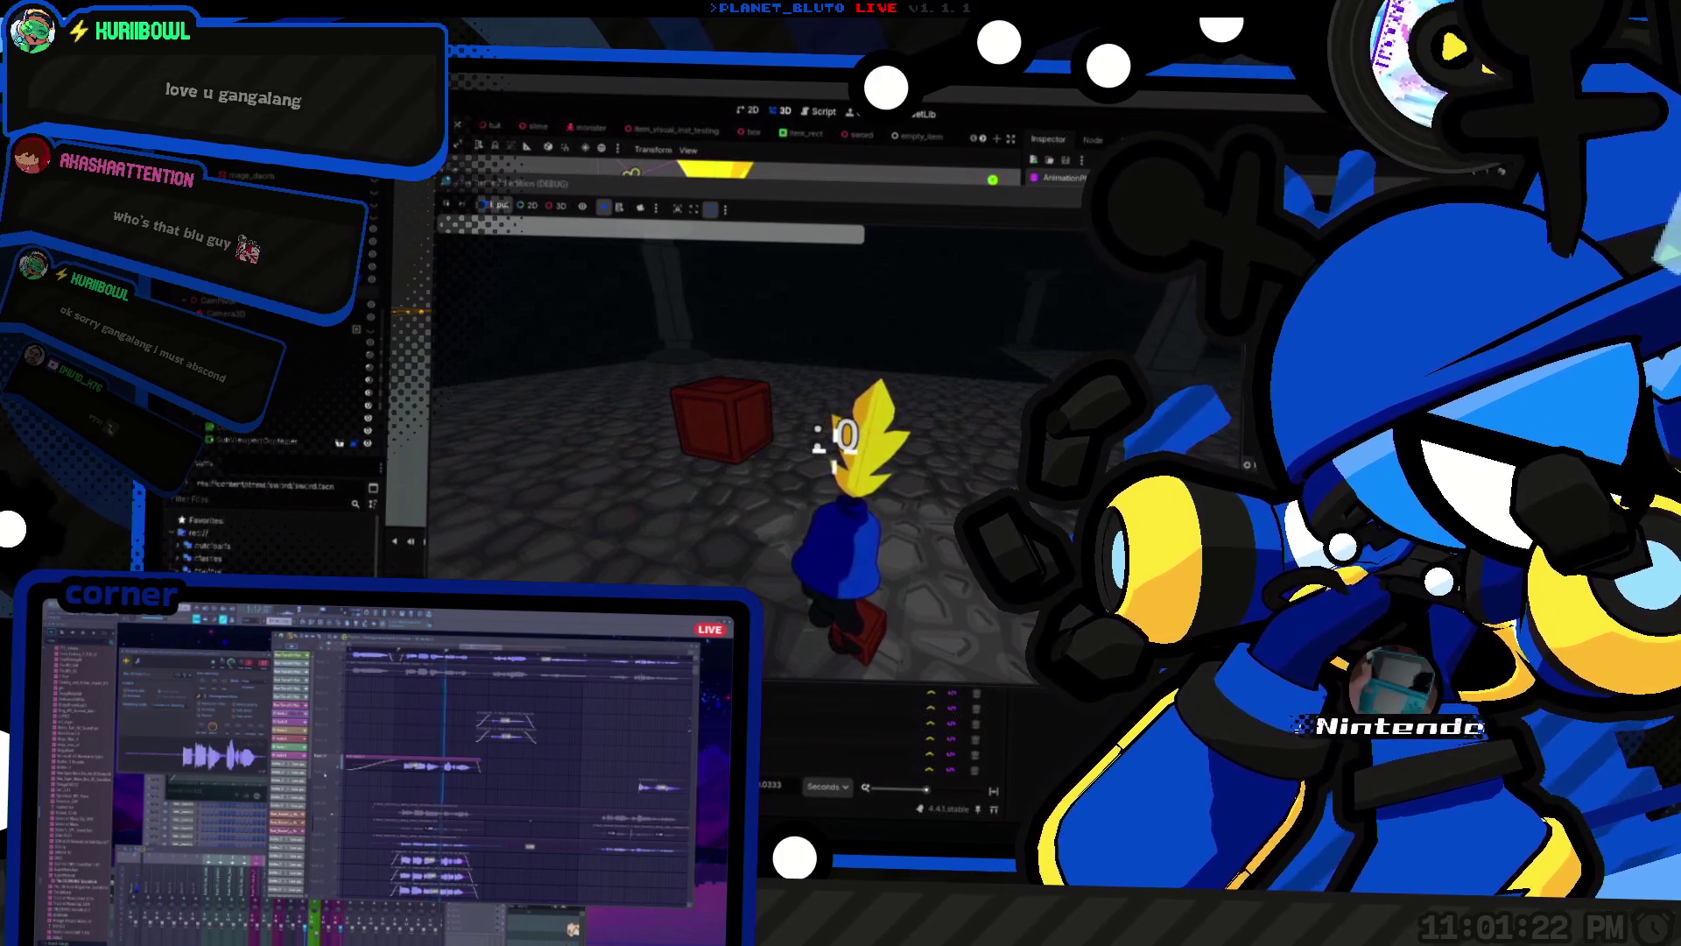
- Walk the knight toward, away from and around the red crate using W, A and S
{"action": "key", "text": "w"}
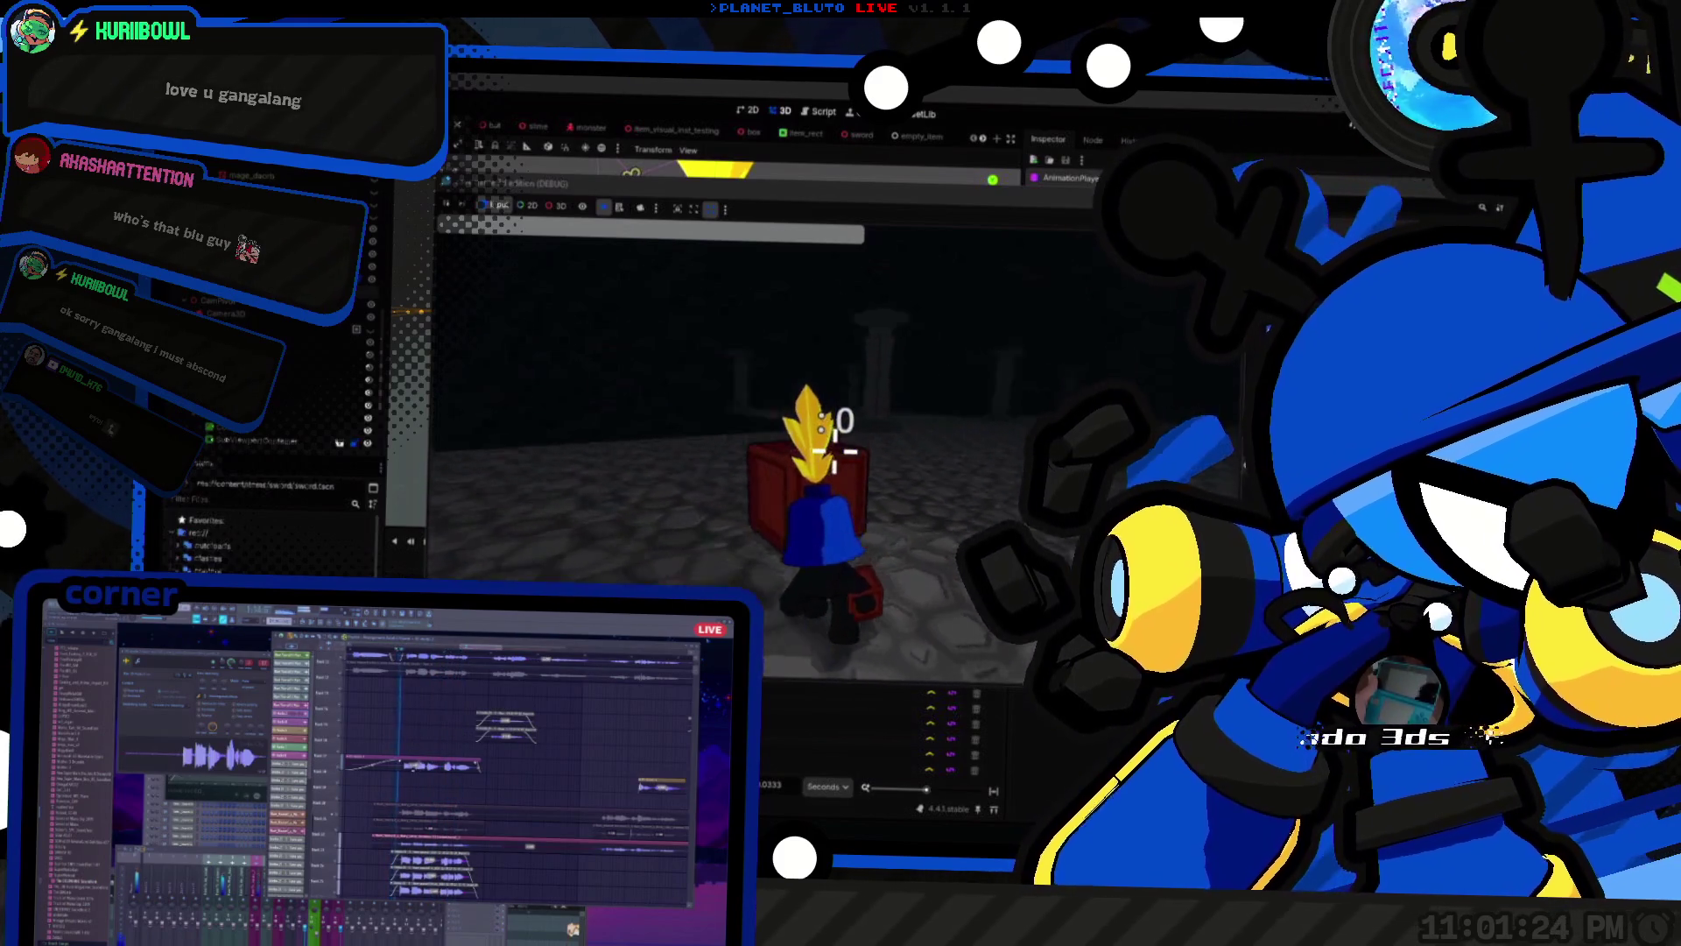
{"action": "key", "text": "s"}
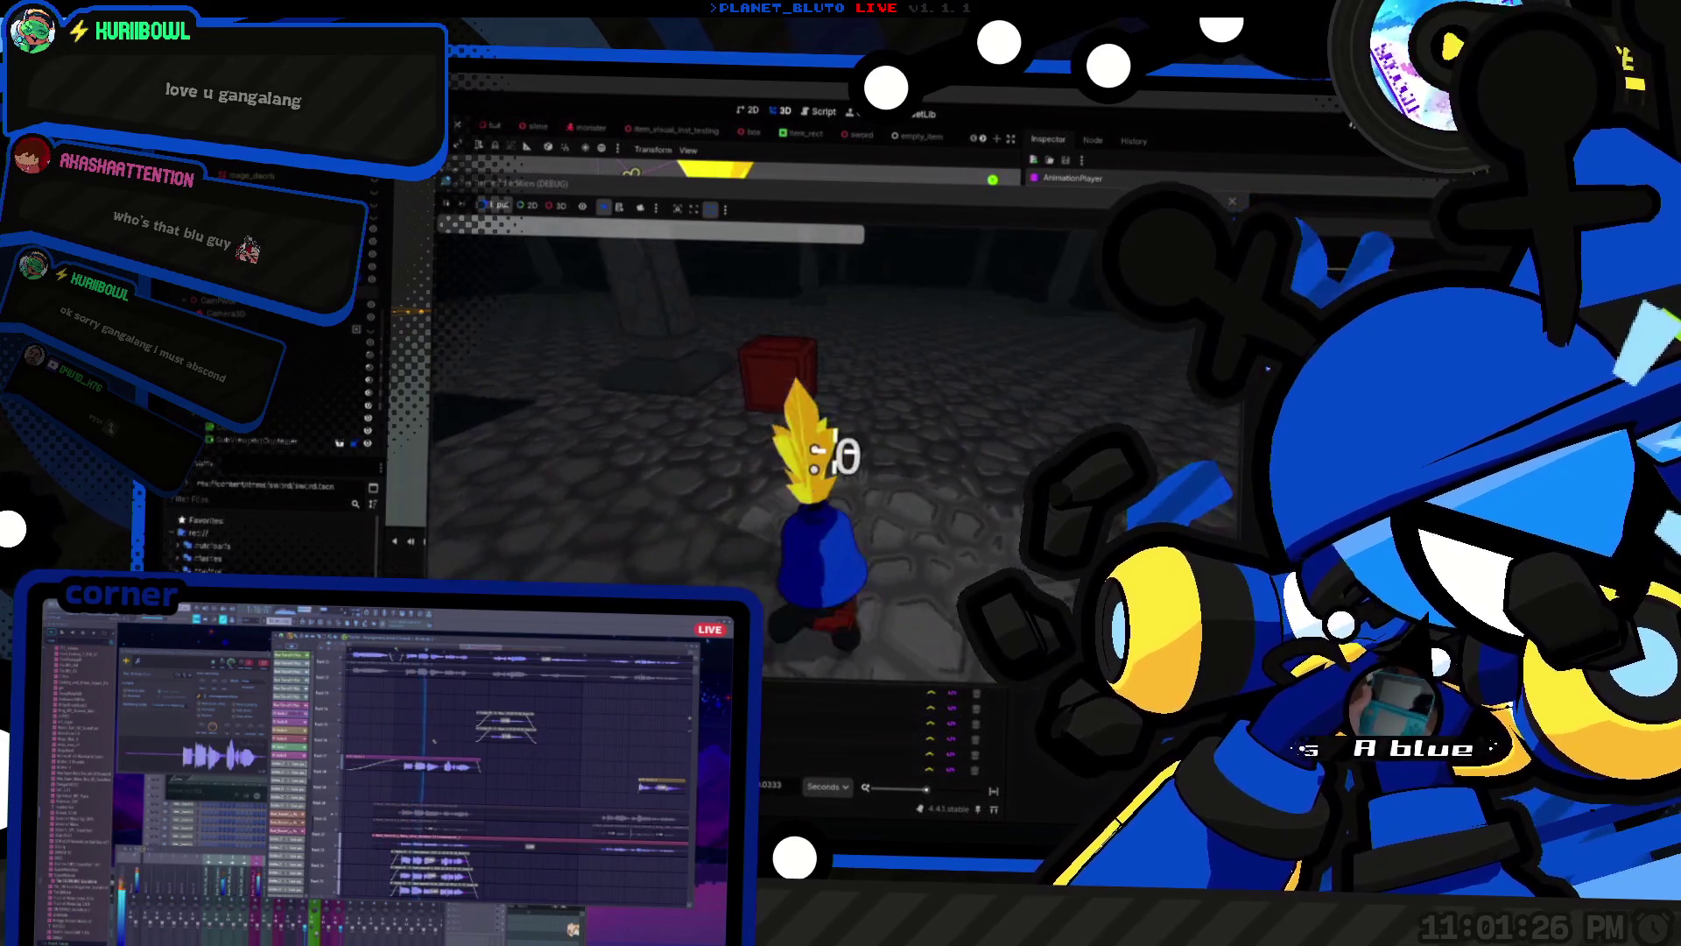
{"action": "key", "text": "a"}
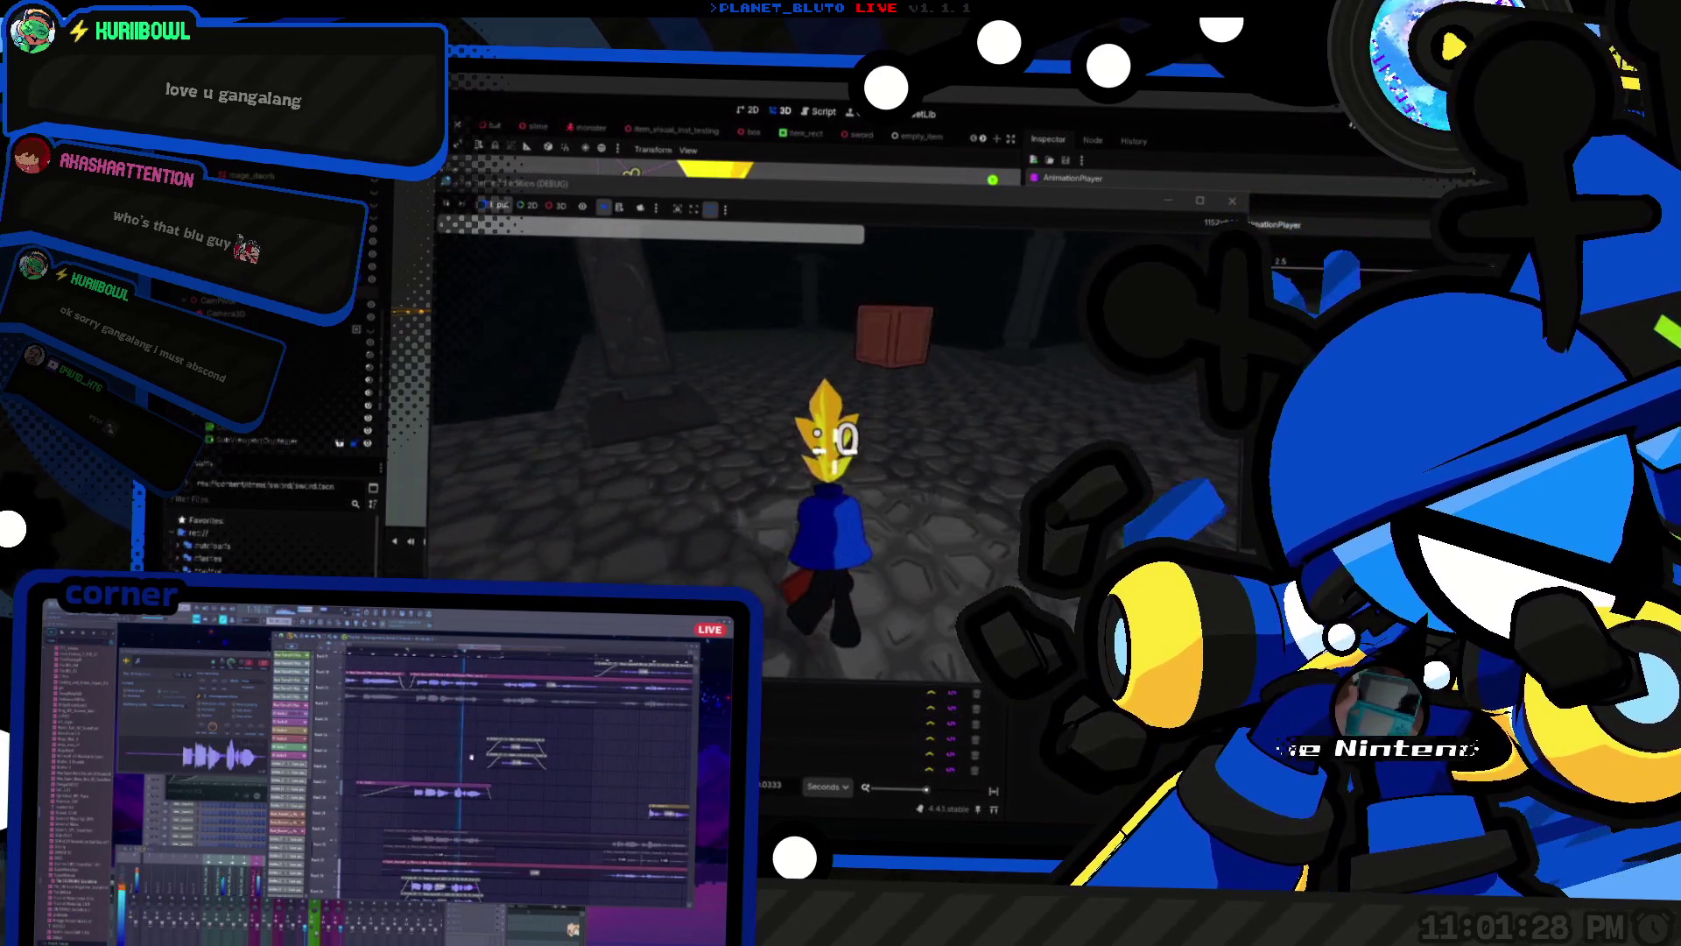
{"action": "key", "text": "w"}
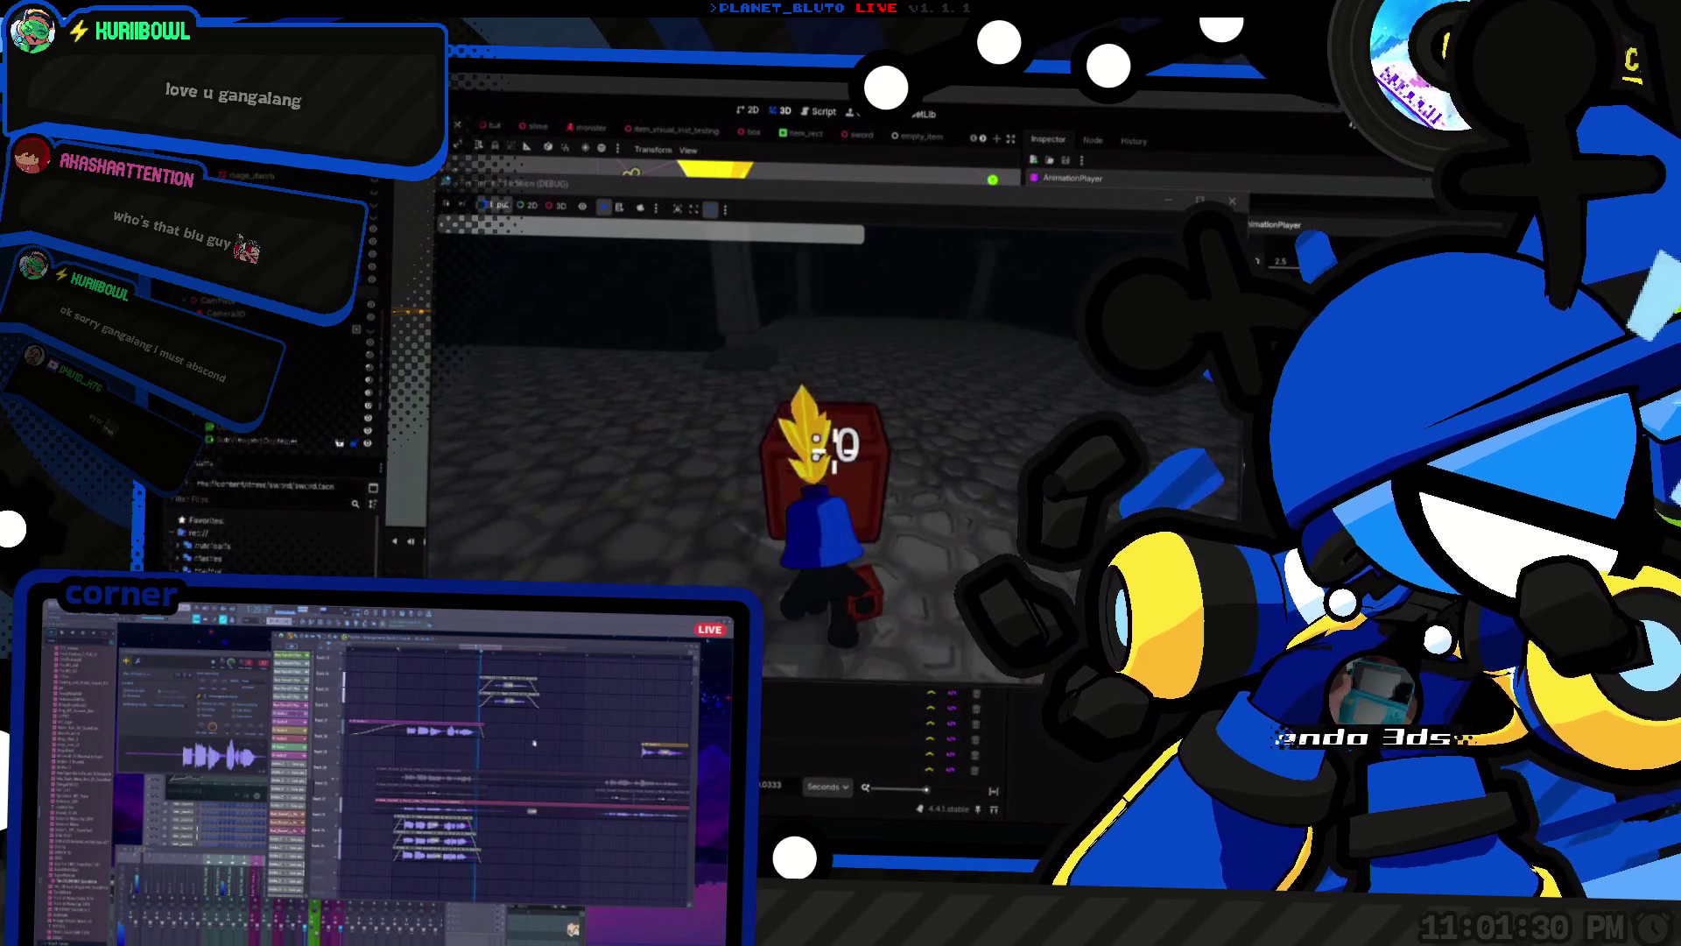
{"action": "key", "text": "s"}
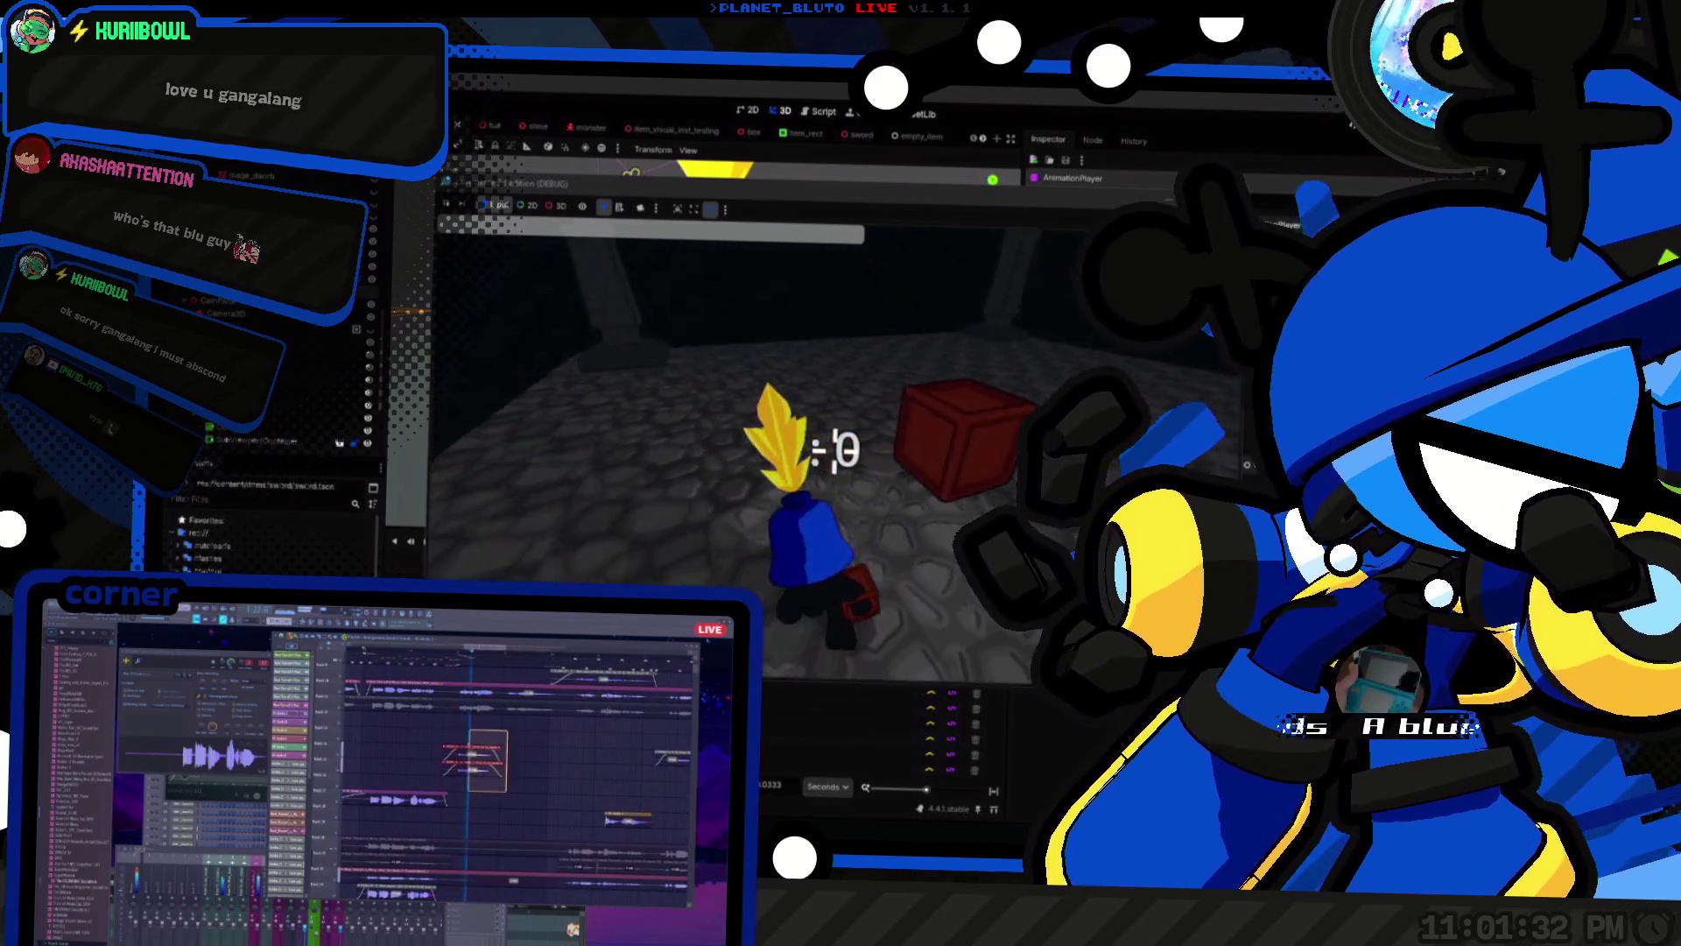
{"action": "key", "text": "s"}
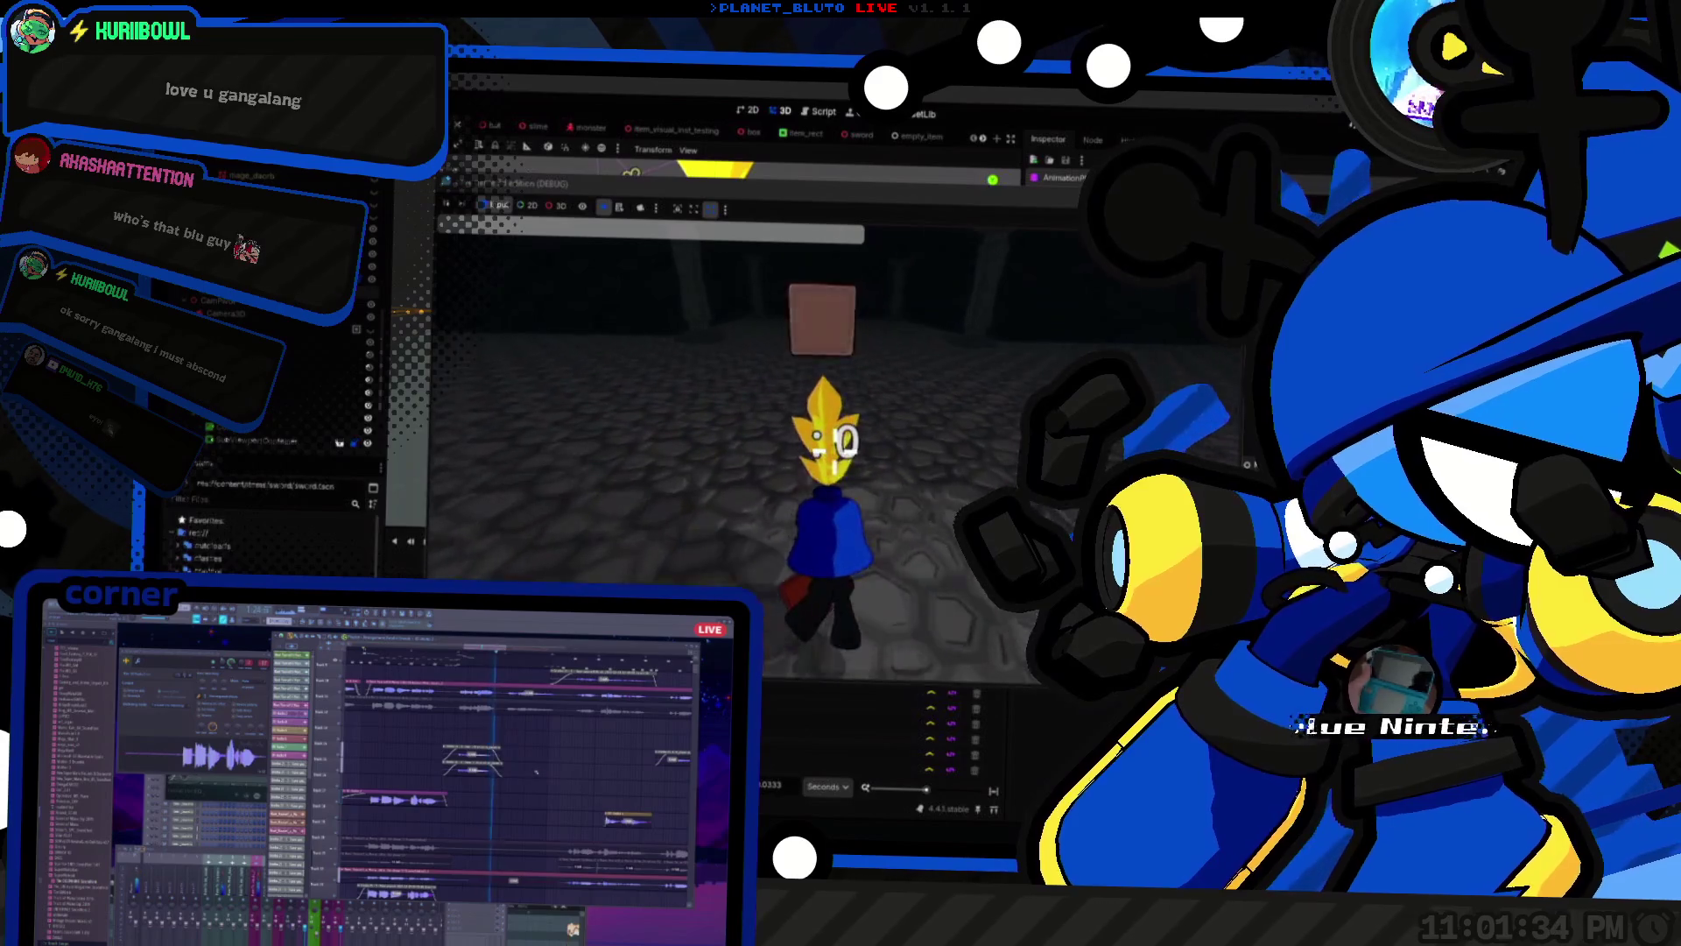
{"action": "key", "text": "s"}
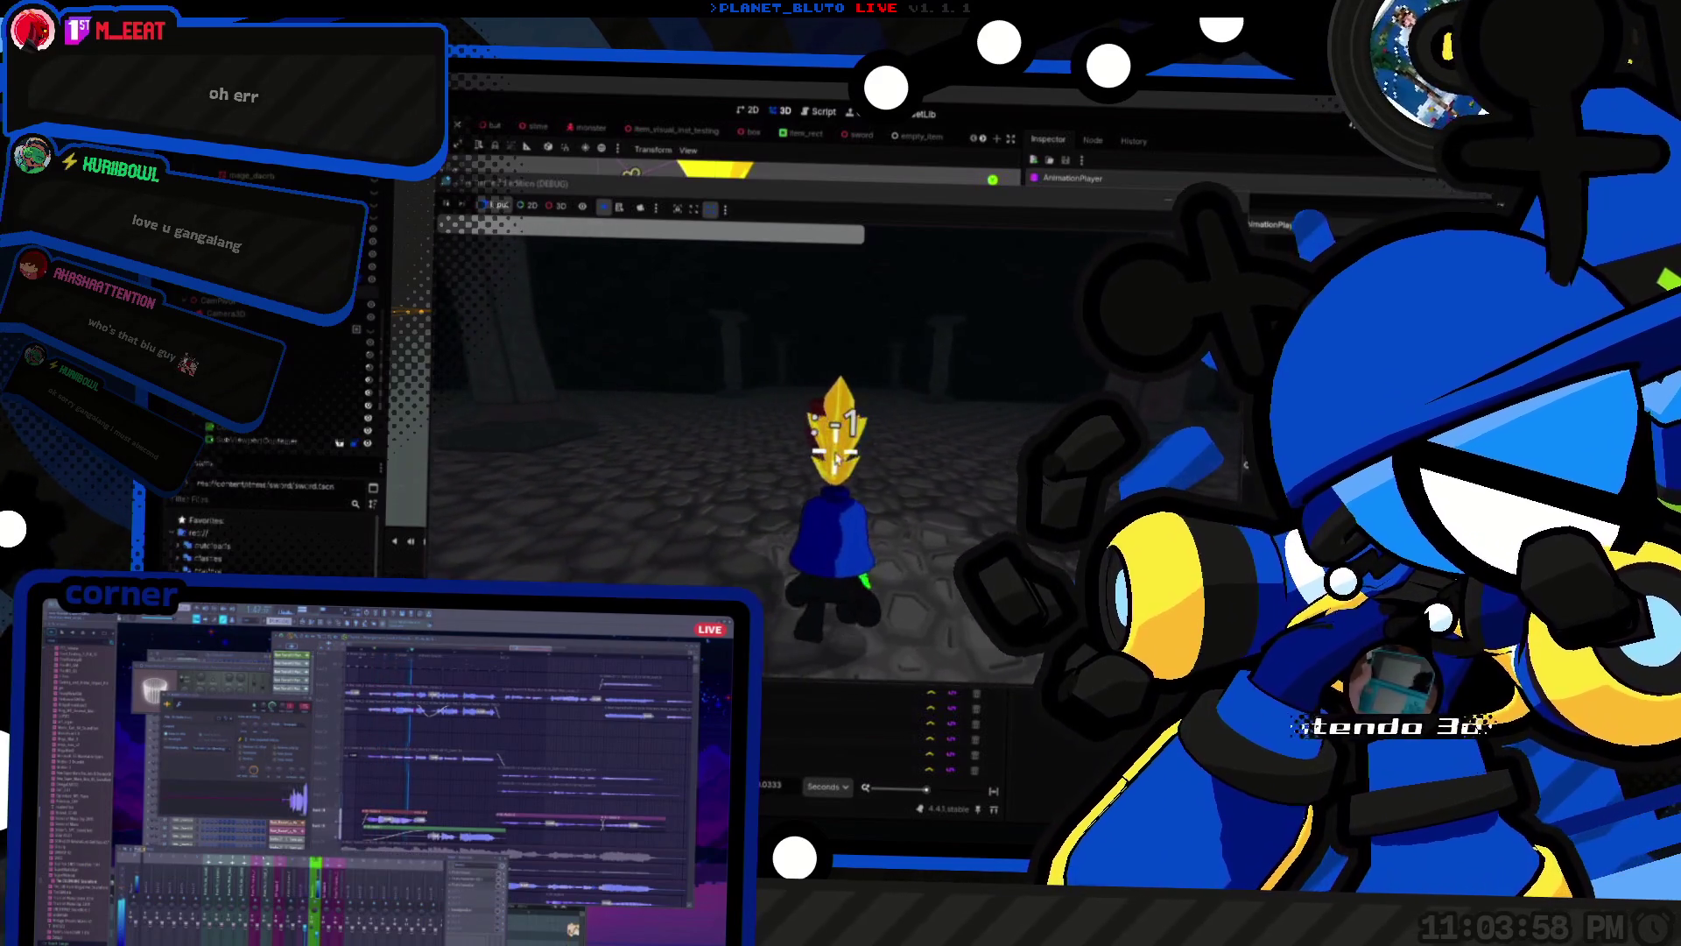
- Switch to the running game and walk the knight up against the red crate
{"action": "key", "text": "alt+Tab"}
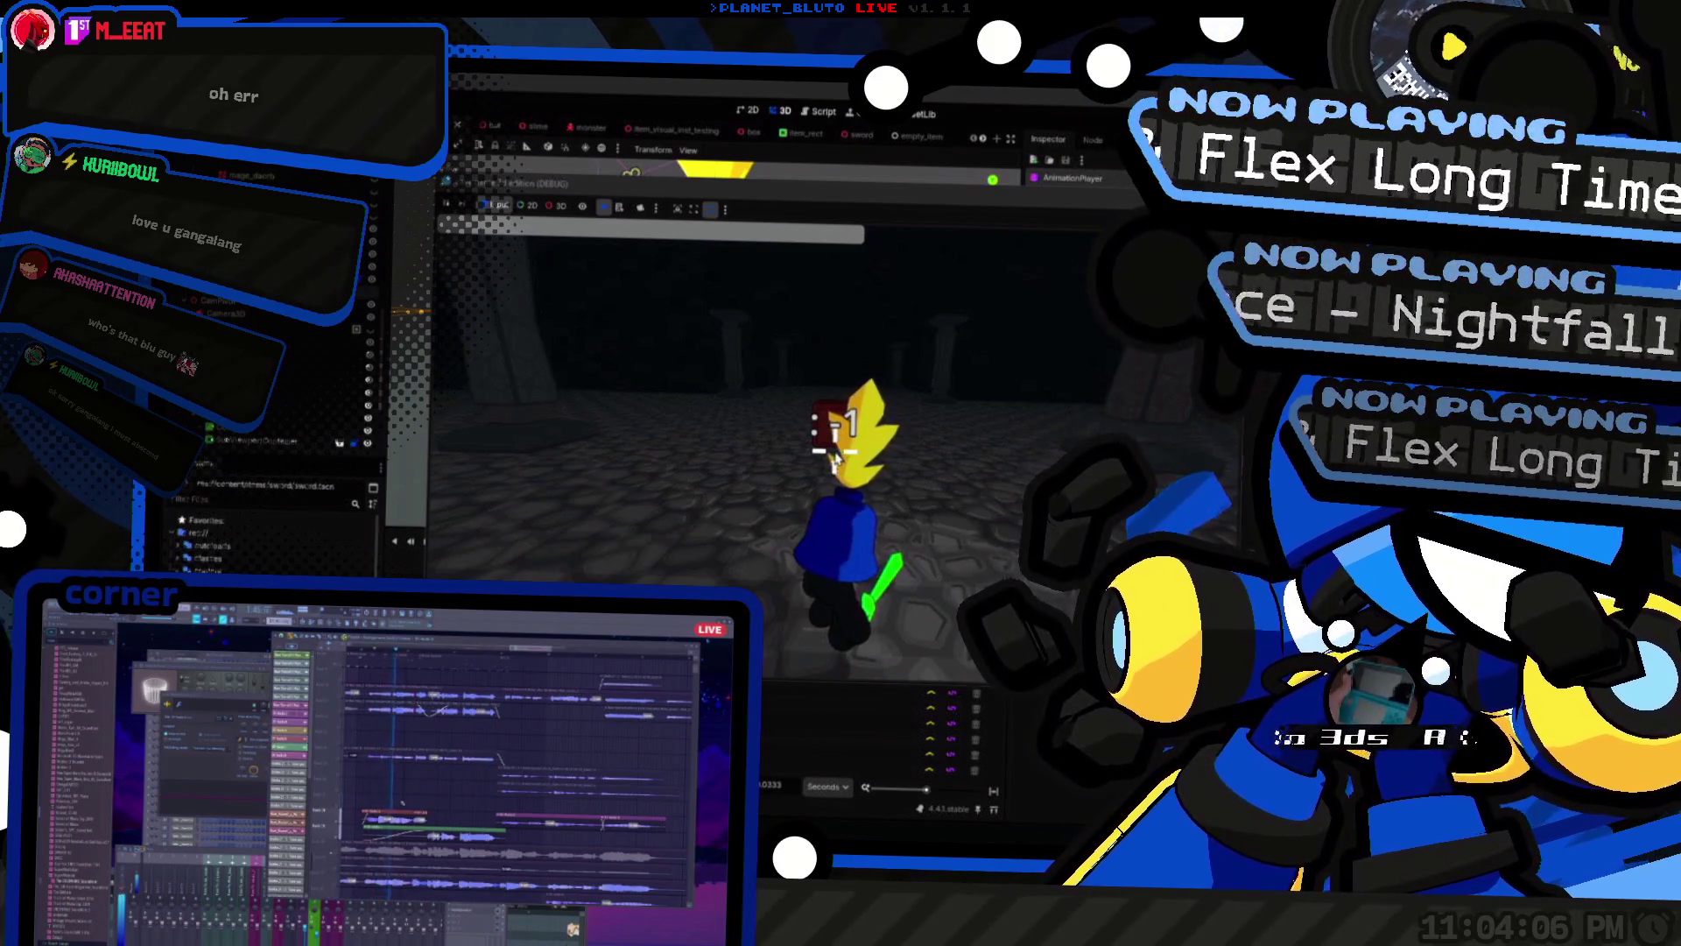
{"action": "key", "text": "Up"}
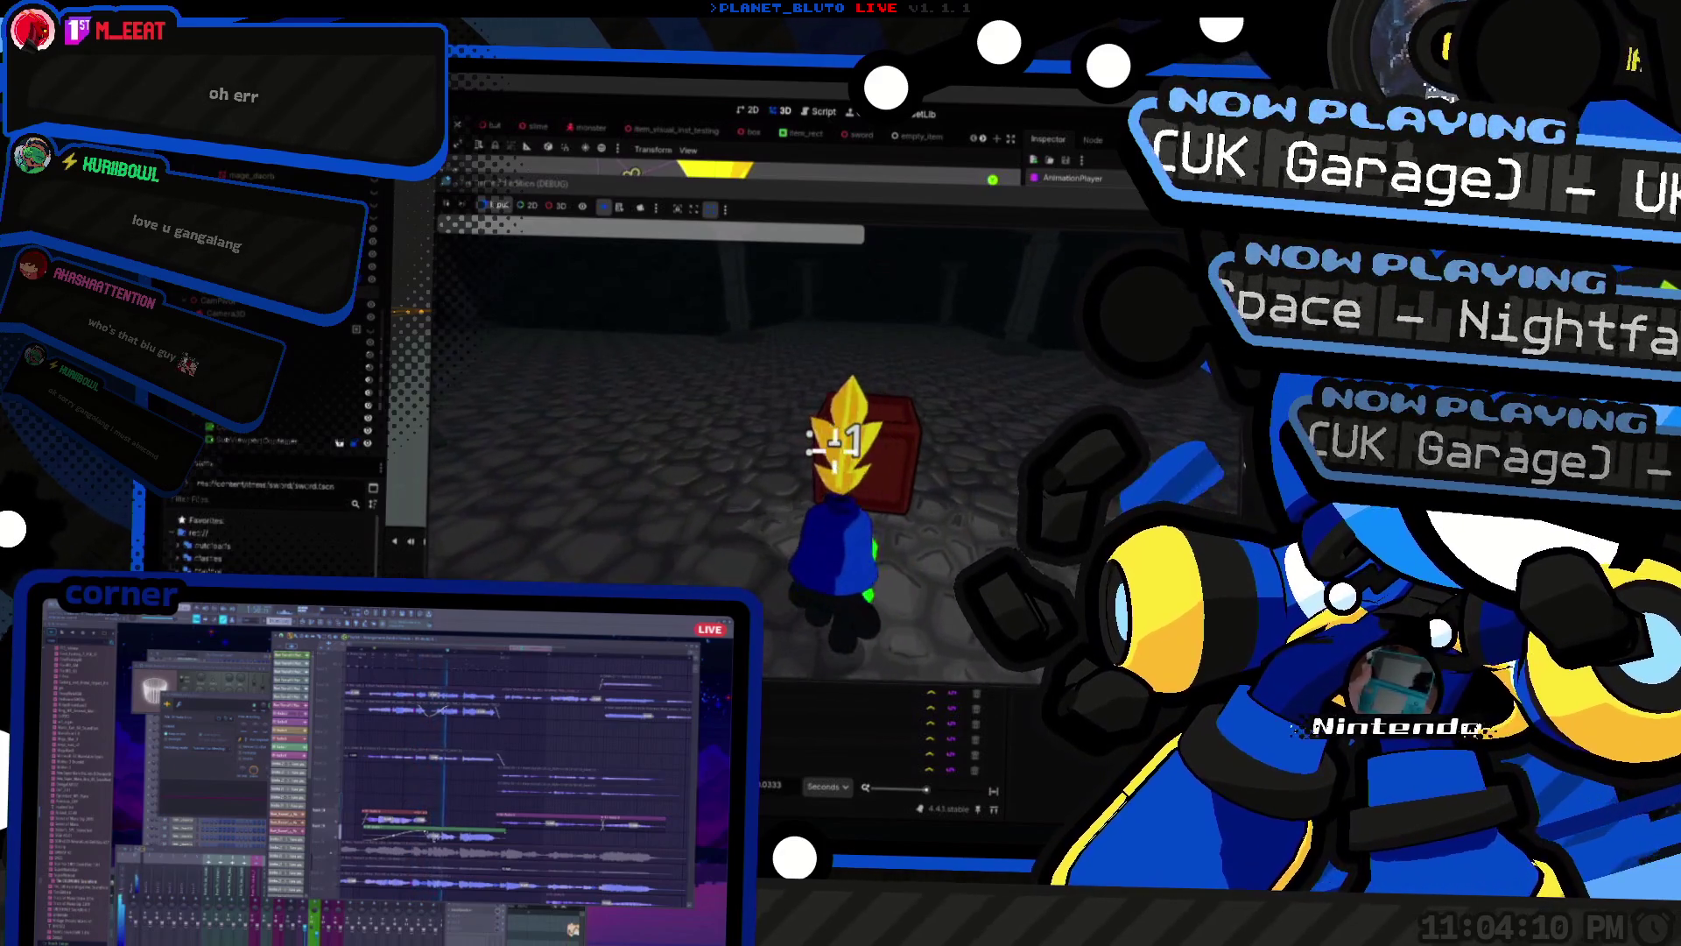
{"action": "key", "text": "Up"}
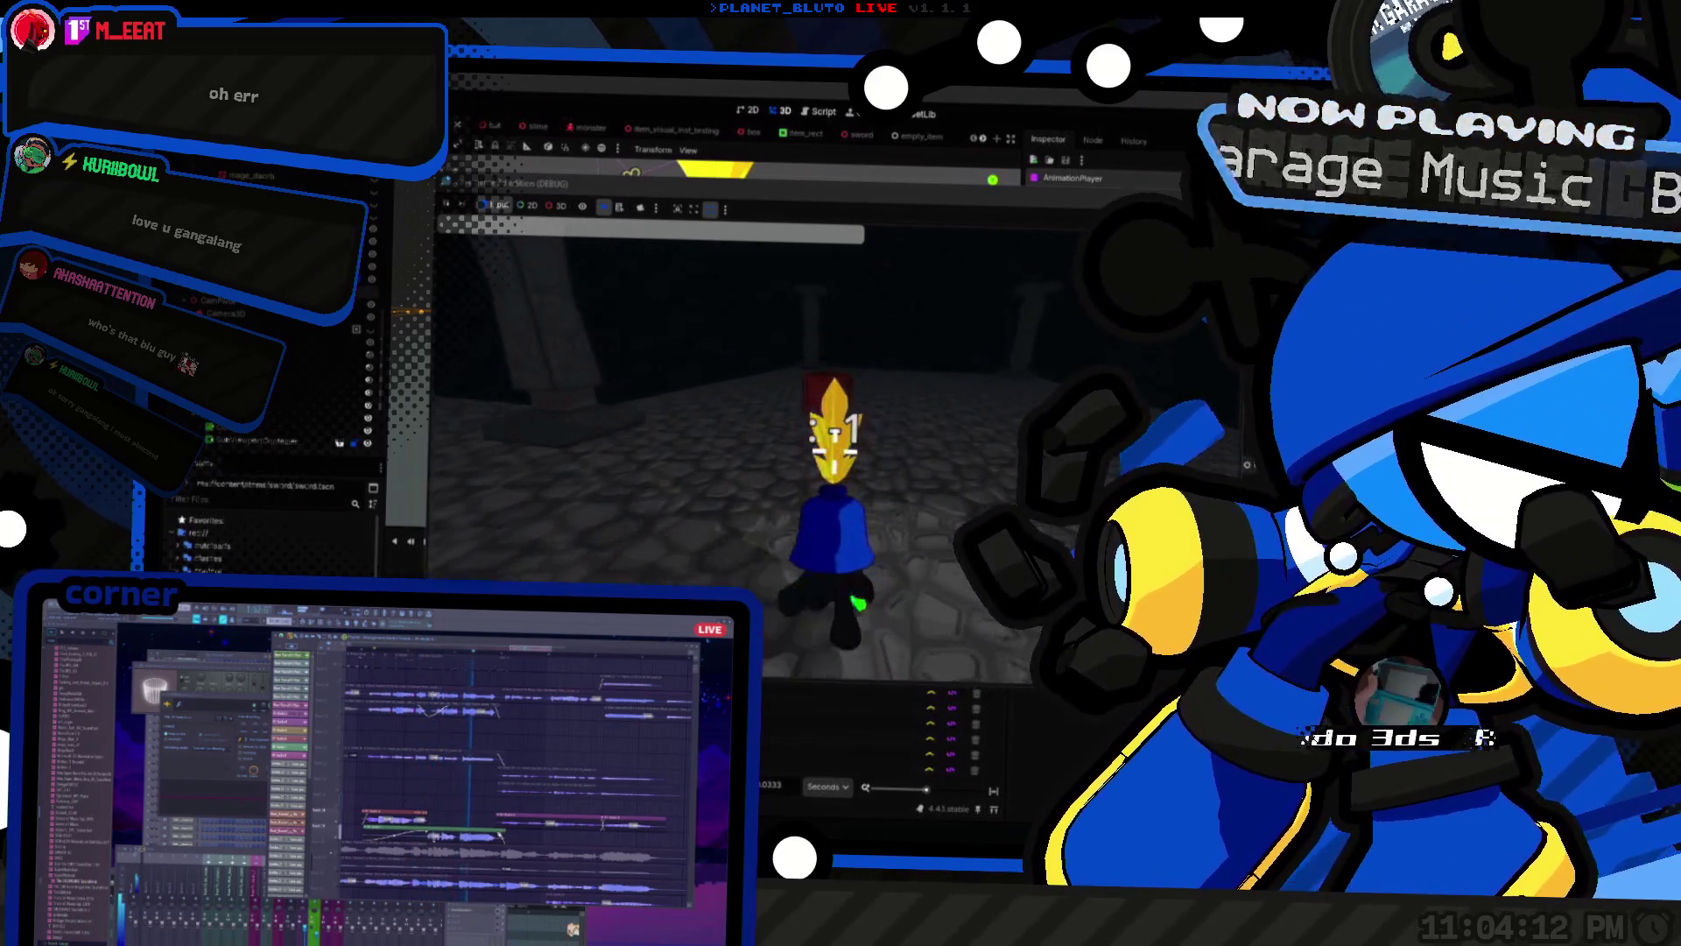
{"action": "key", "text": "Up"}
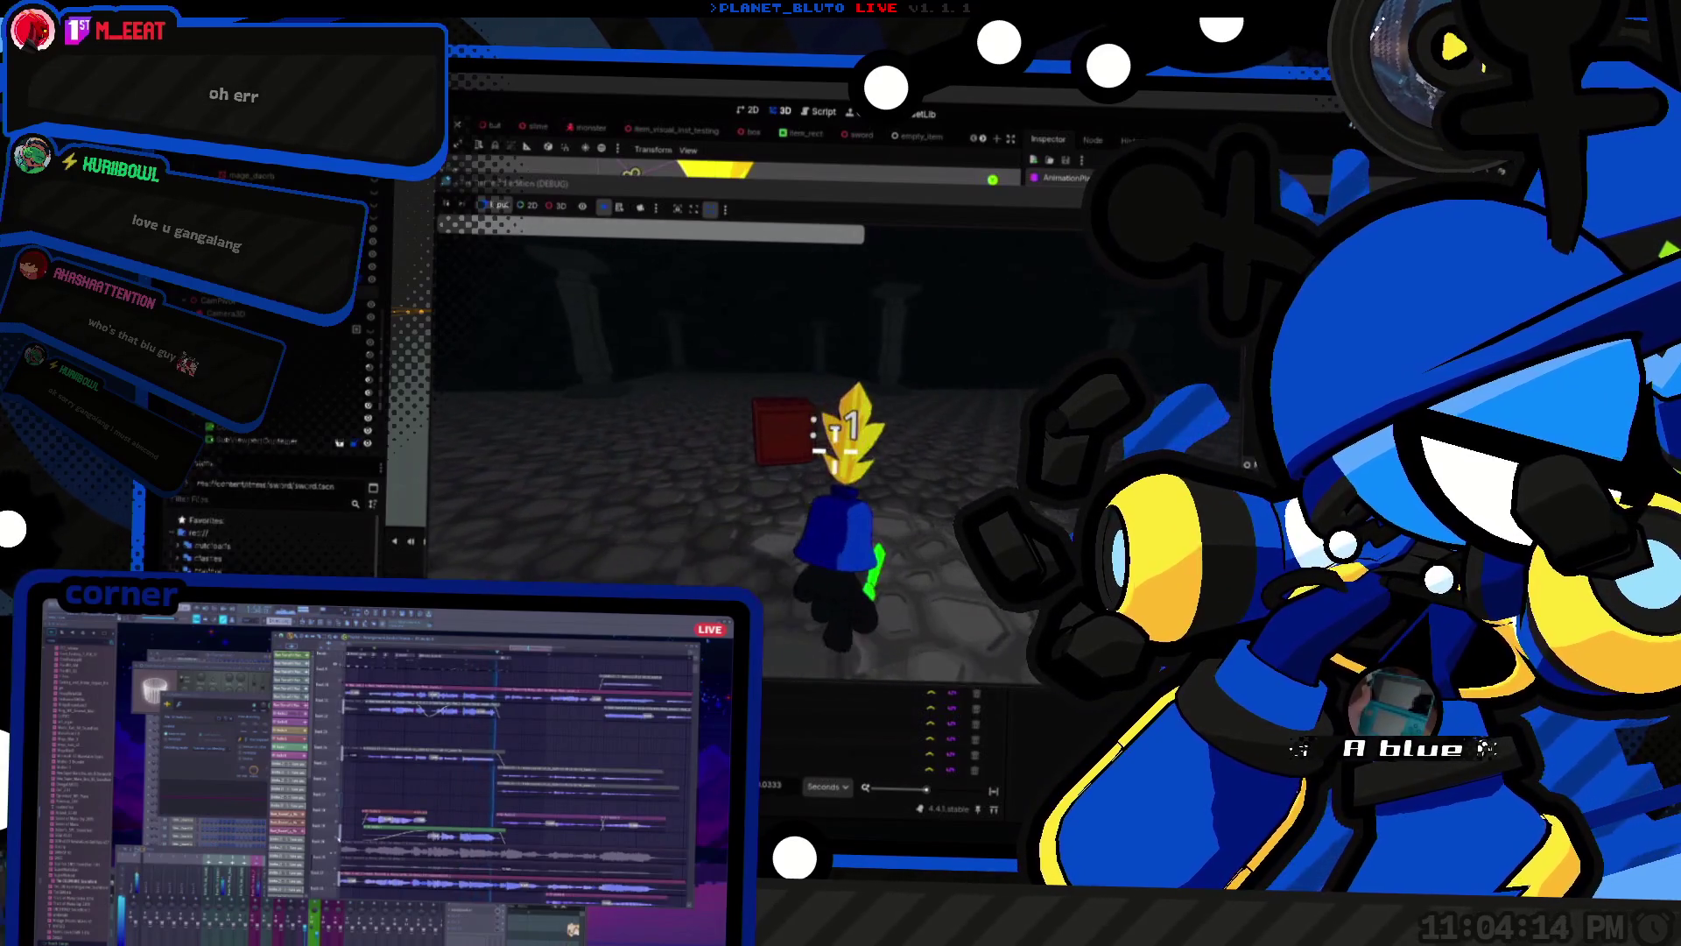
{"action": "key", "text": "Up"}
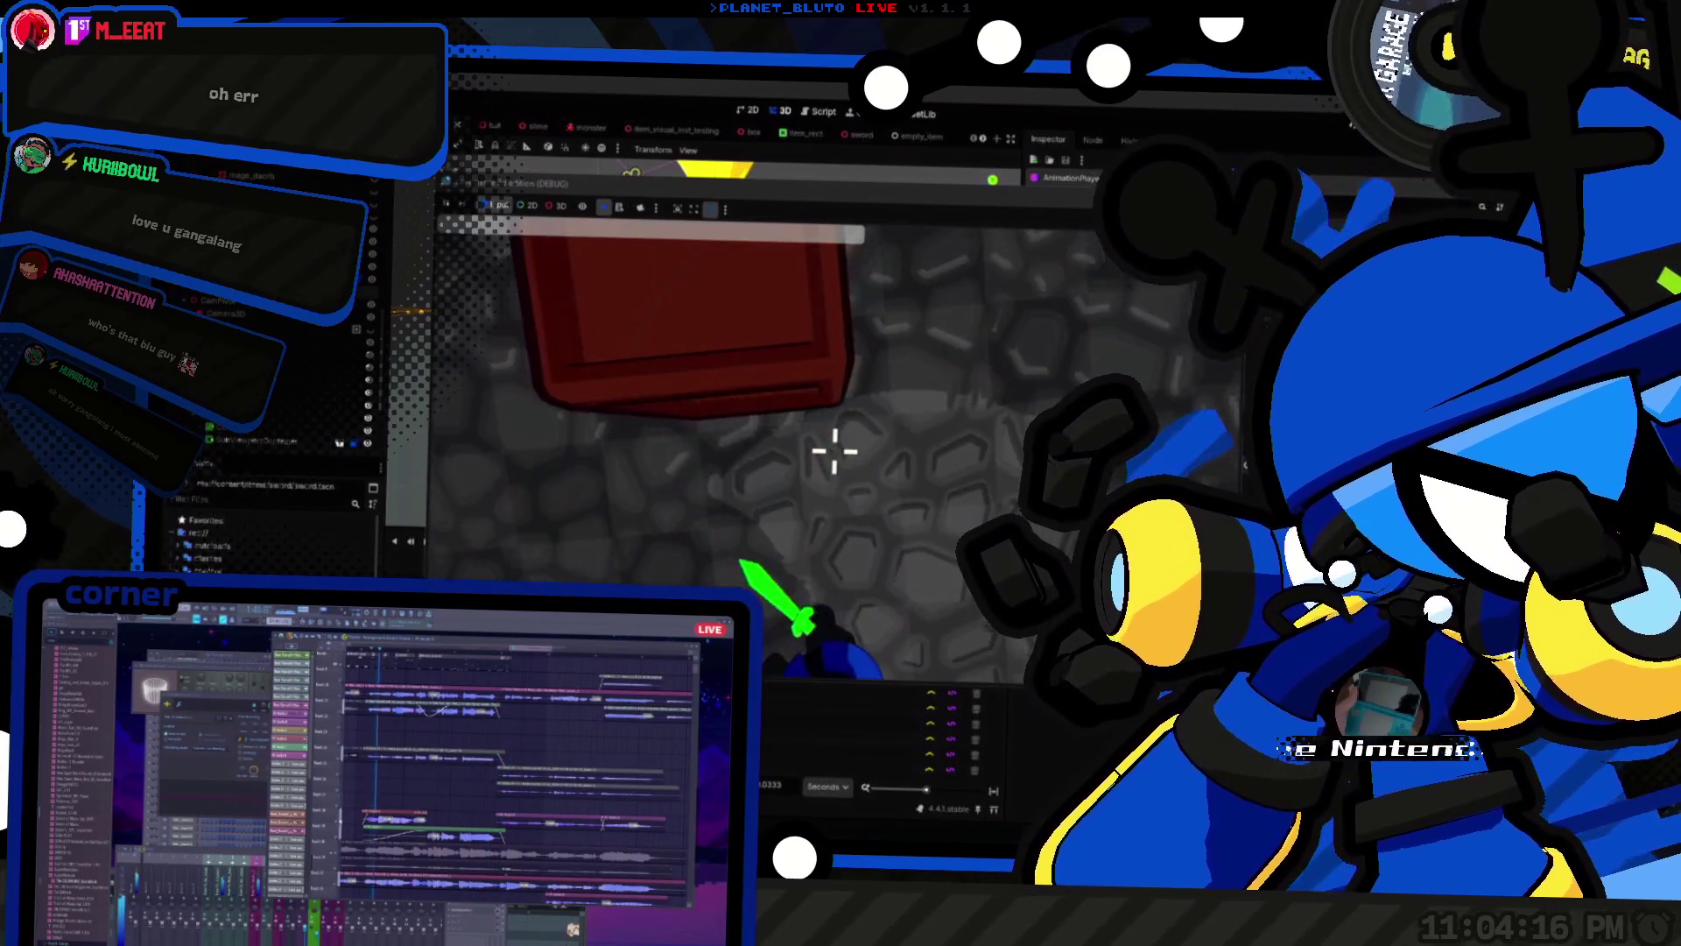
{"action": "key", "text": "Up"}
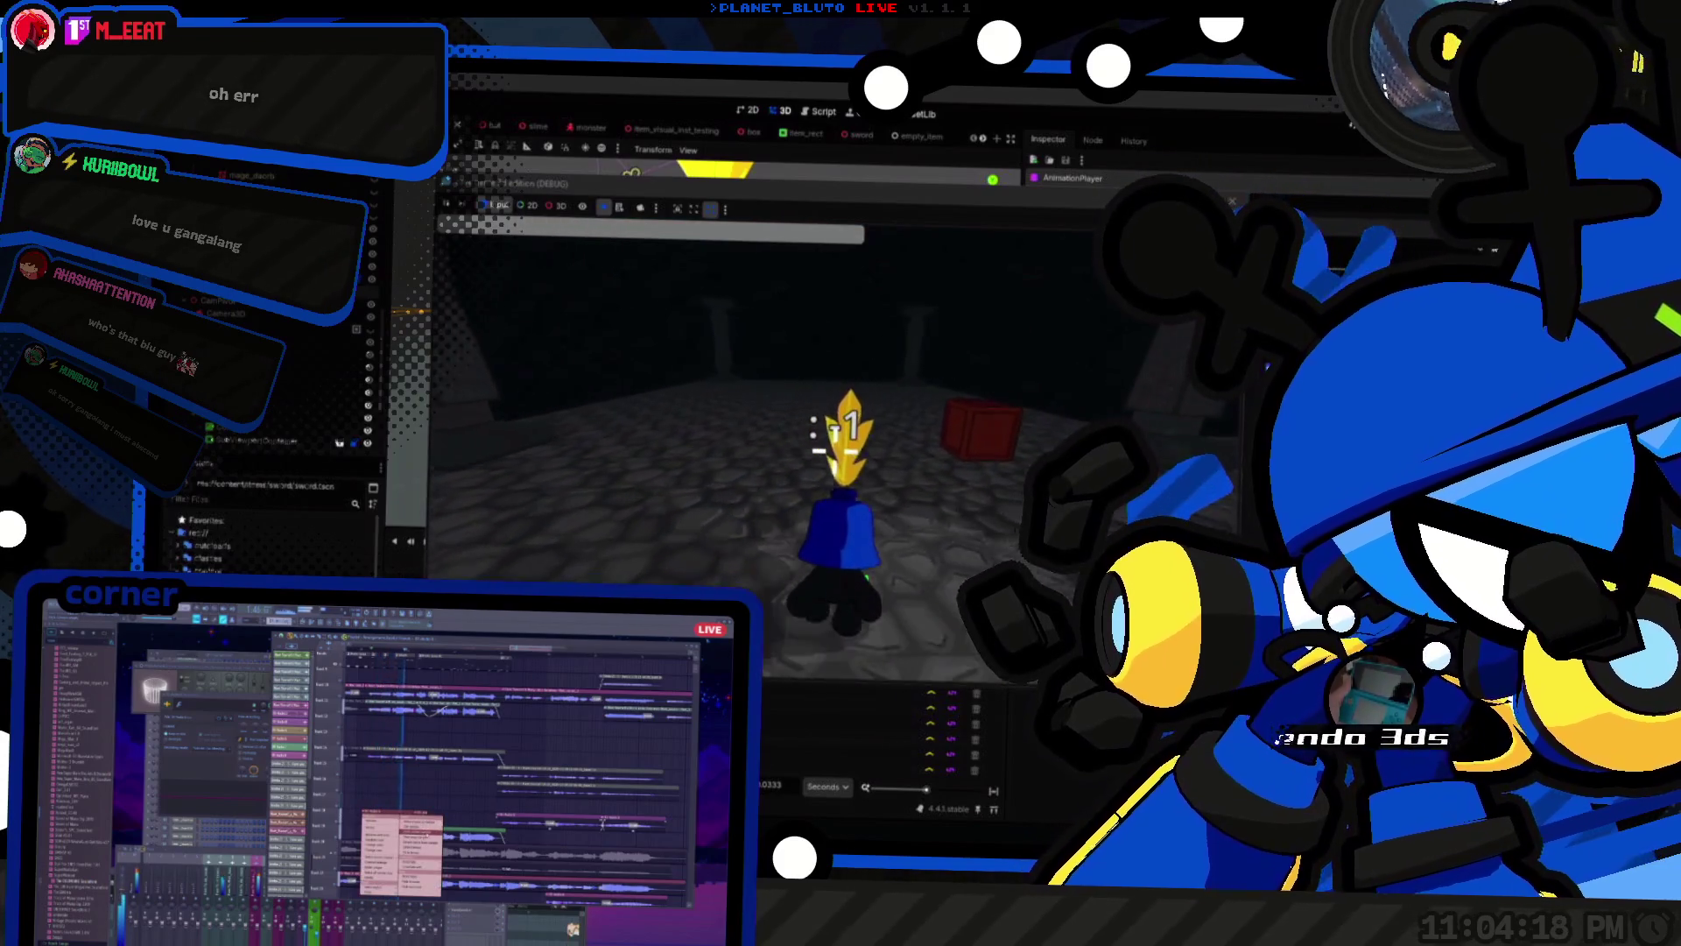
{"action": "key", "text": "Up"}
{"action": "key", "text": "Up"}
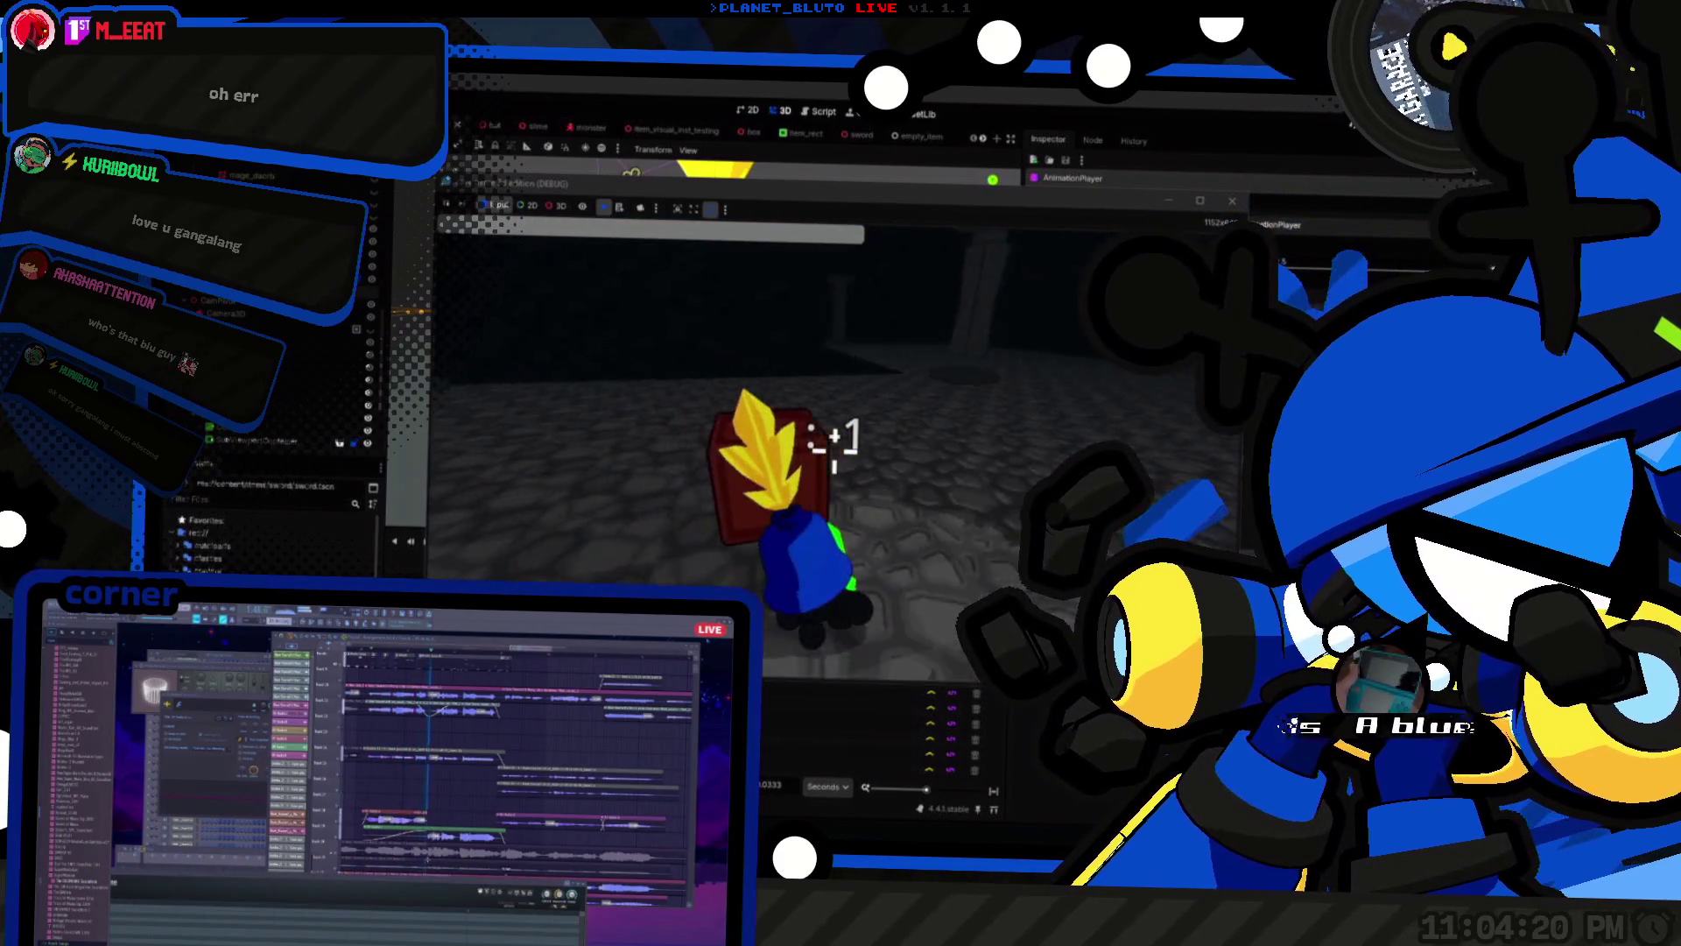
{"action": "key", "text": "Up"}
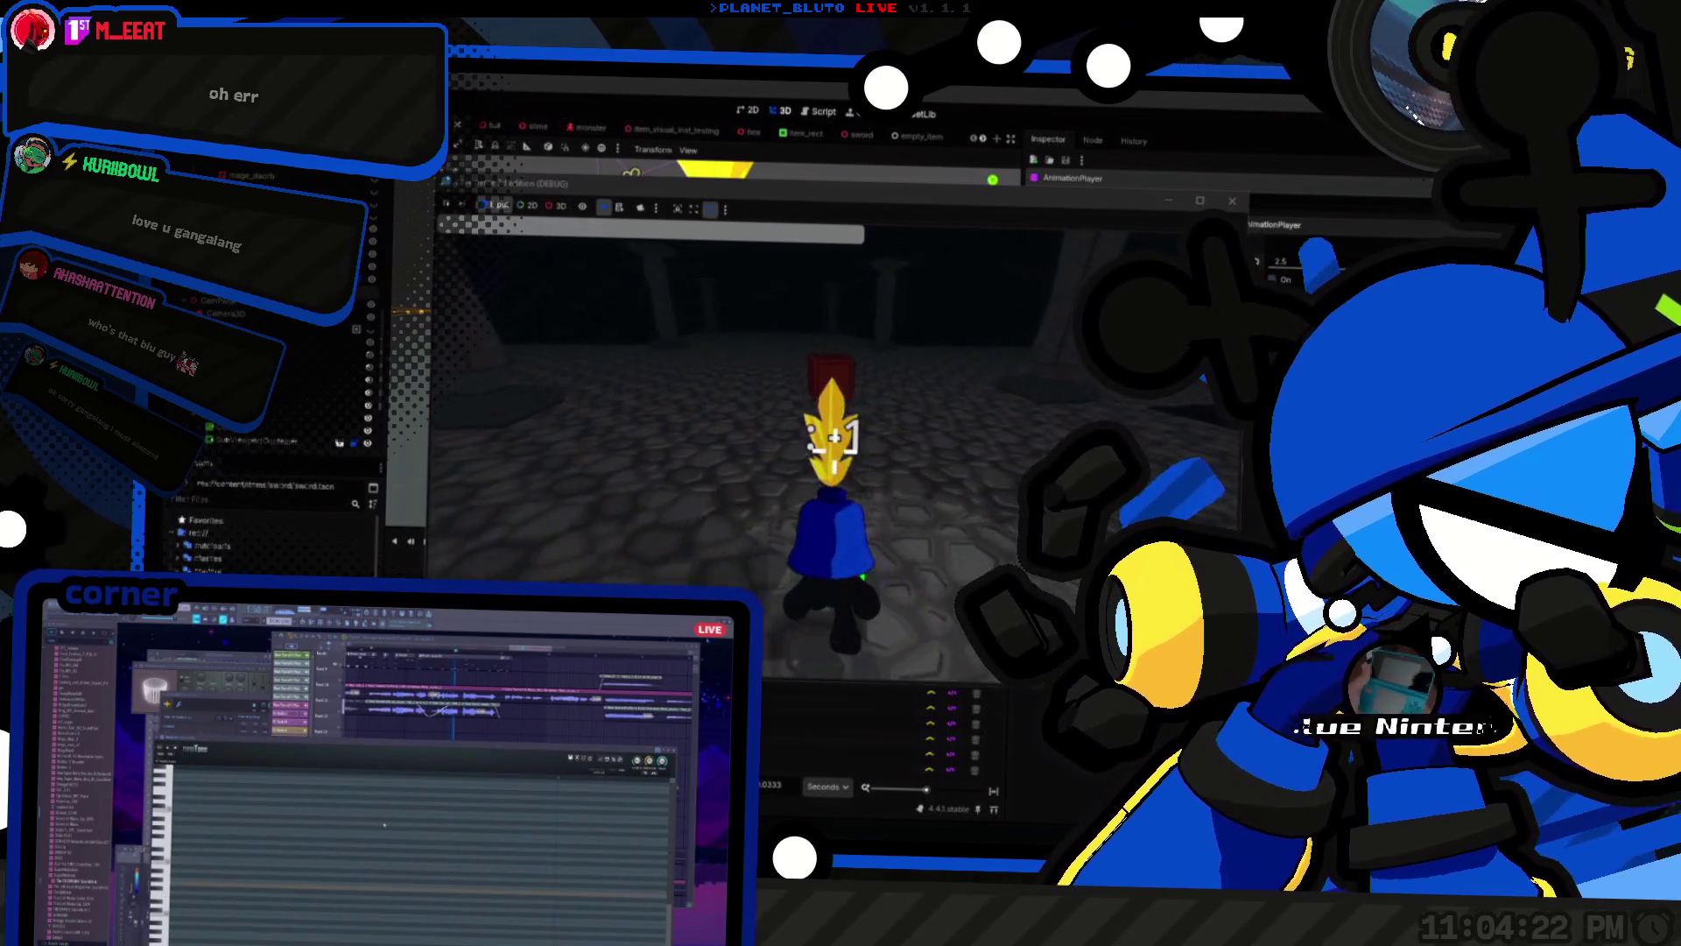
{"action": "key", "text": "Up"}
{"action": "key", "text": "Up"}
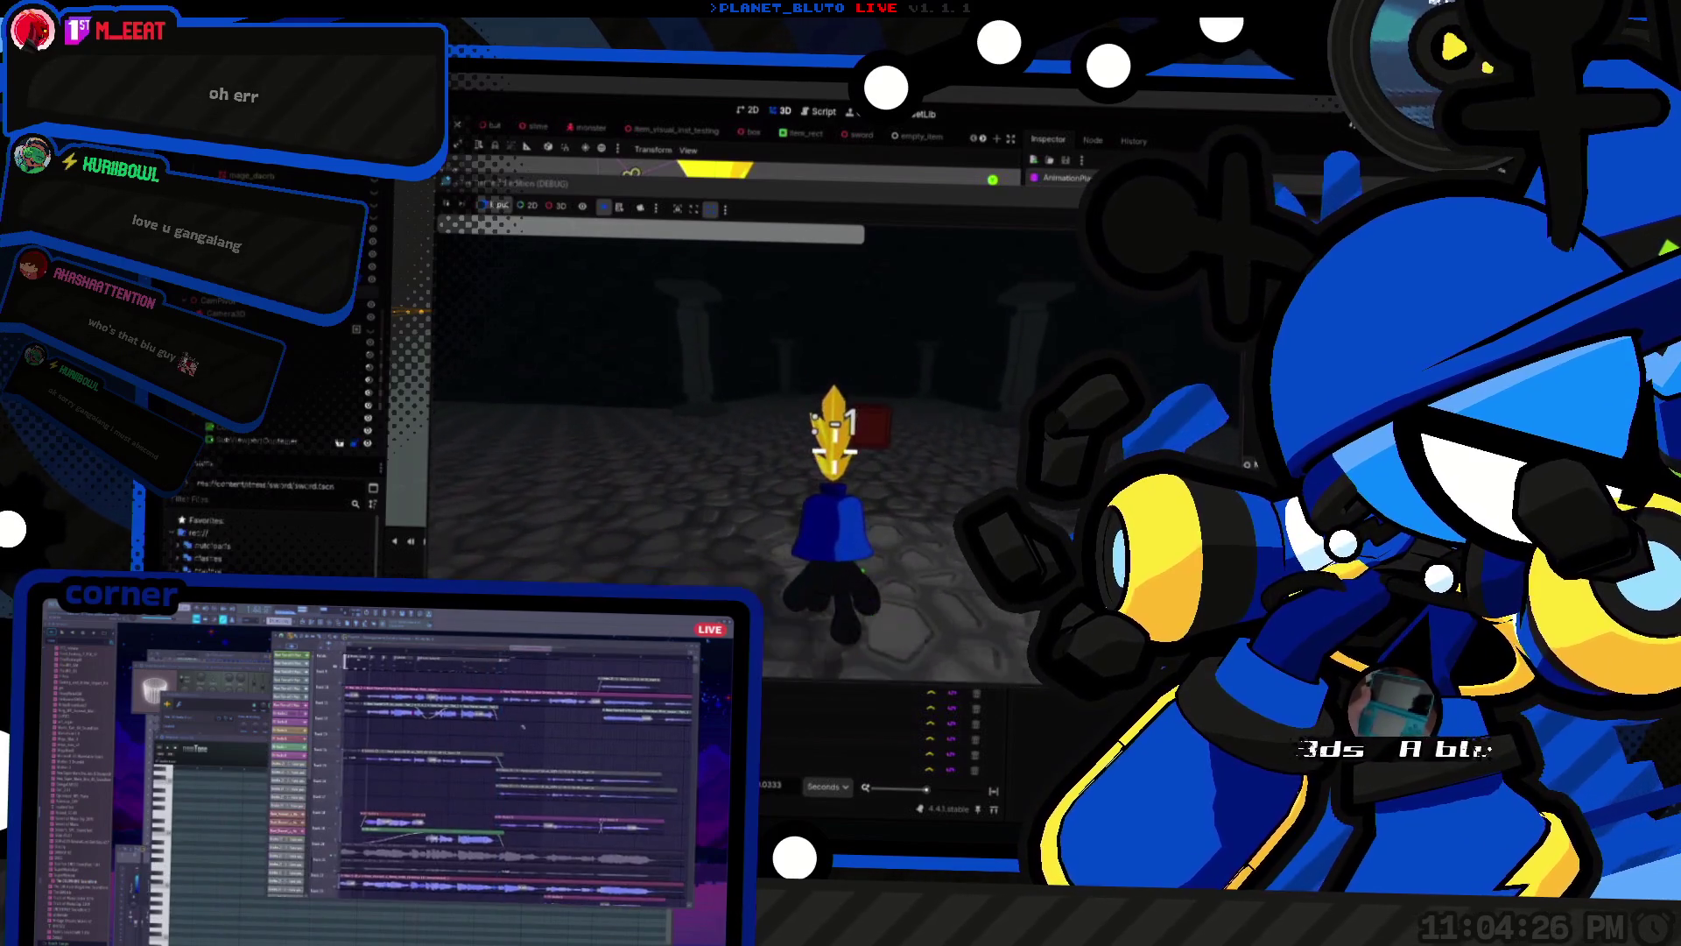
{"action": "key", "text": "Up"}
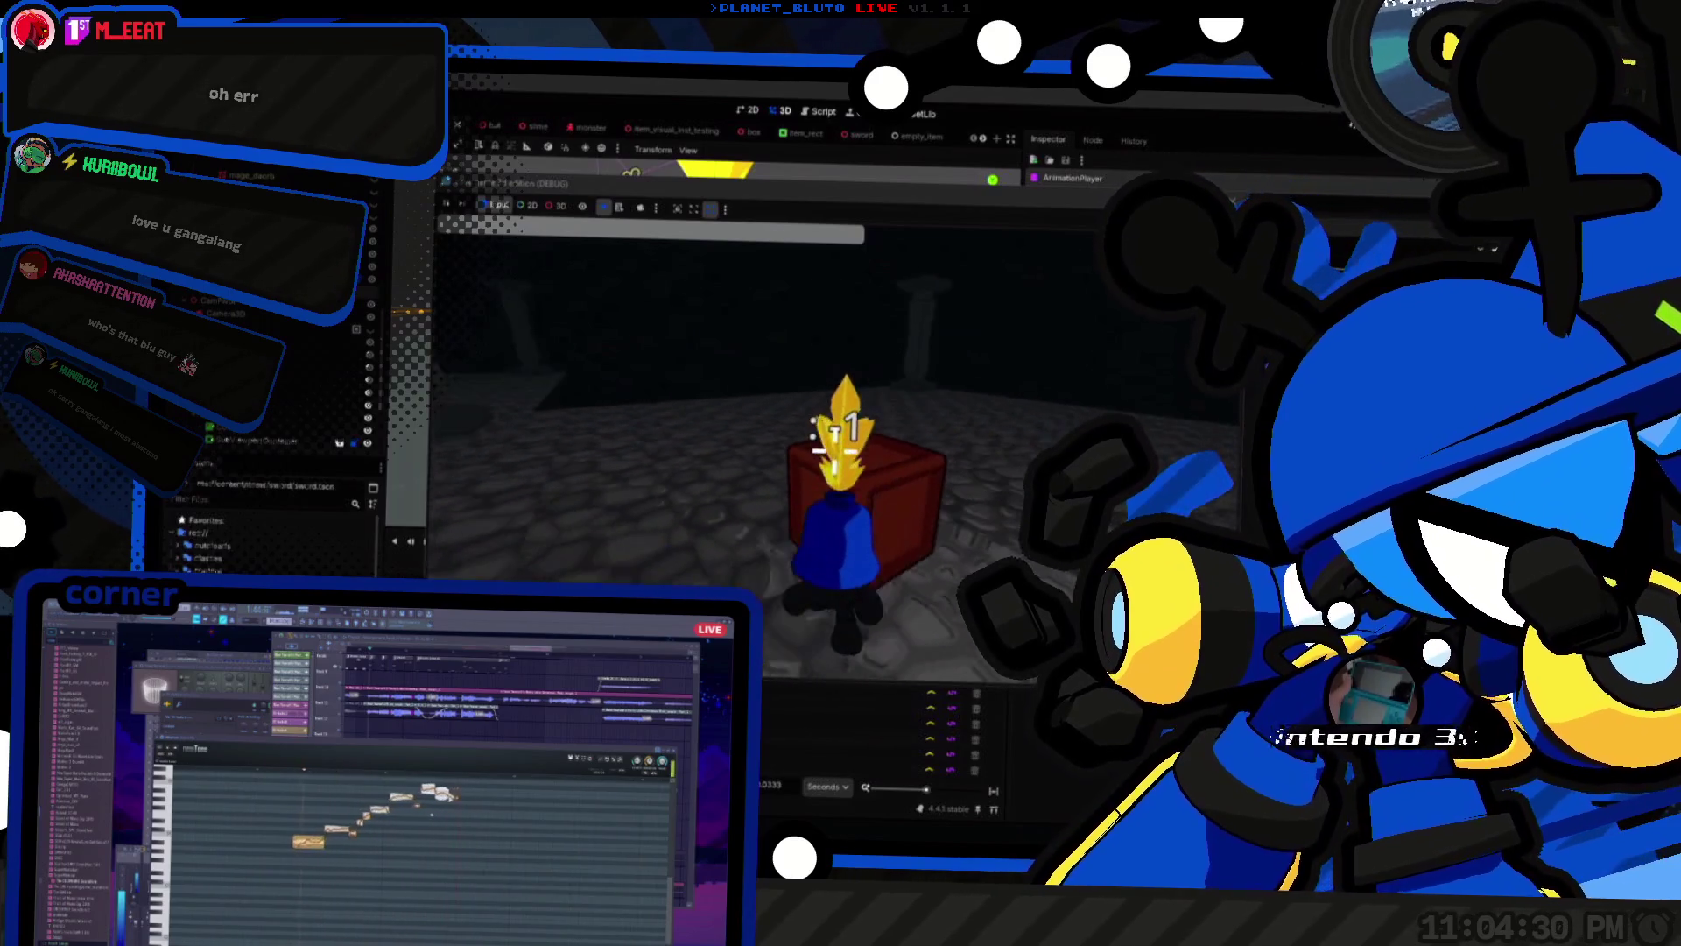
{"action": "key", "text": "Down"}
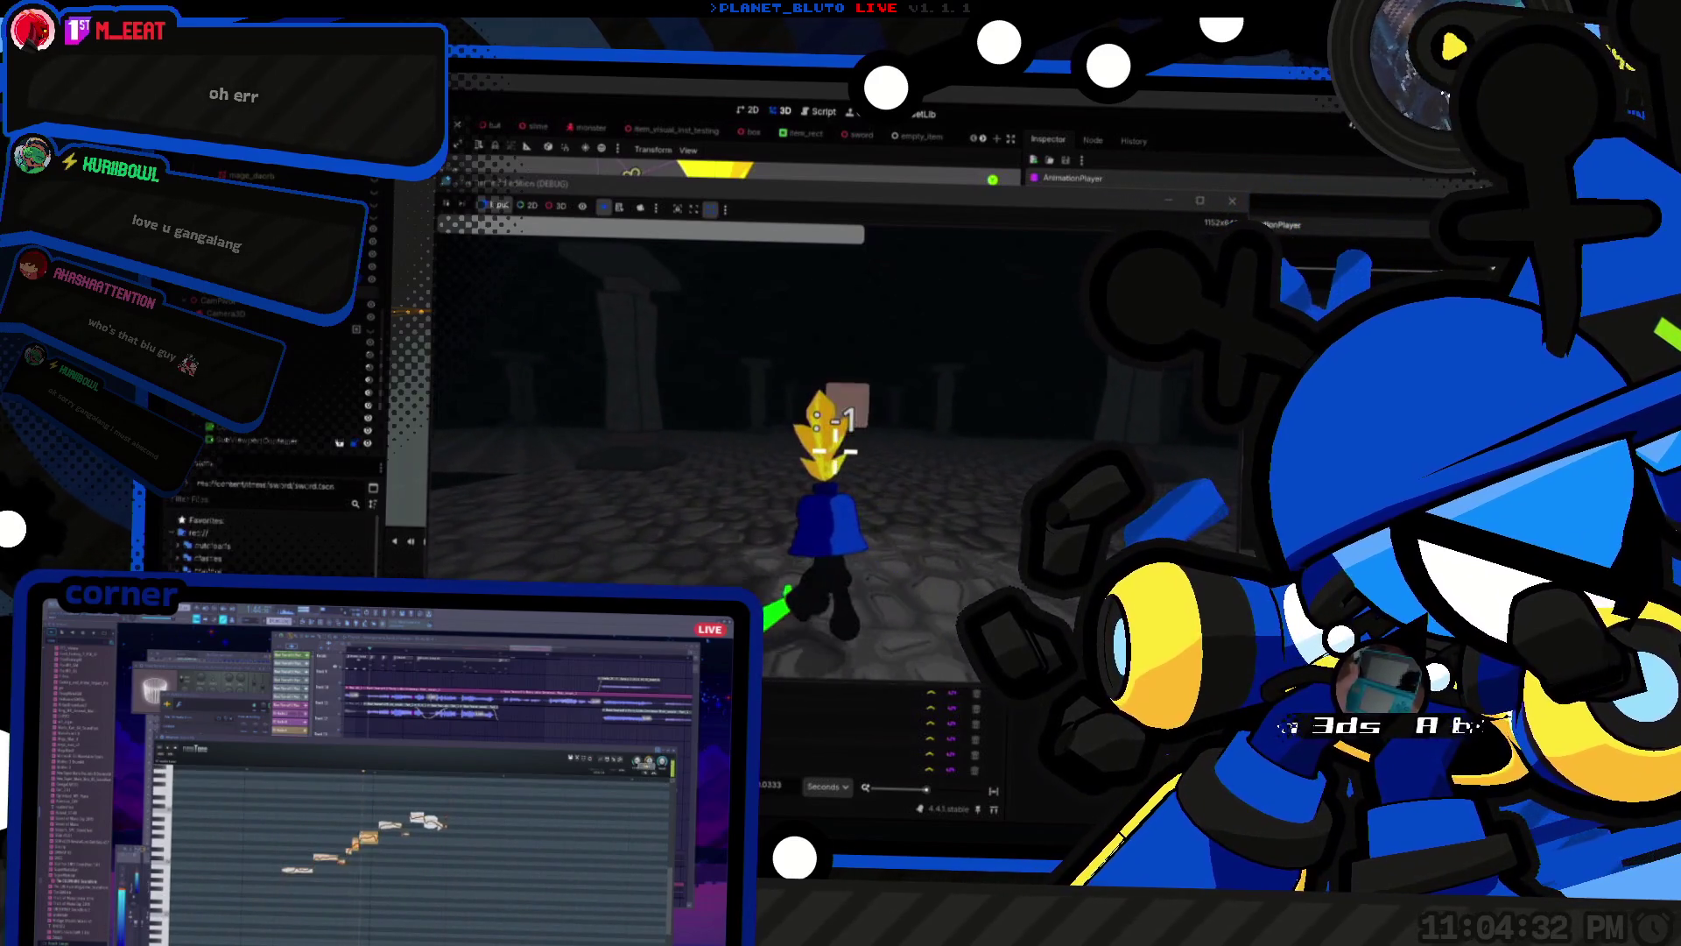
{"action": "key", "text": "Up"}
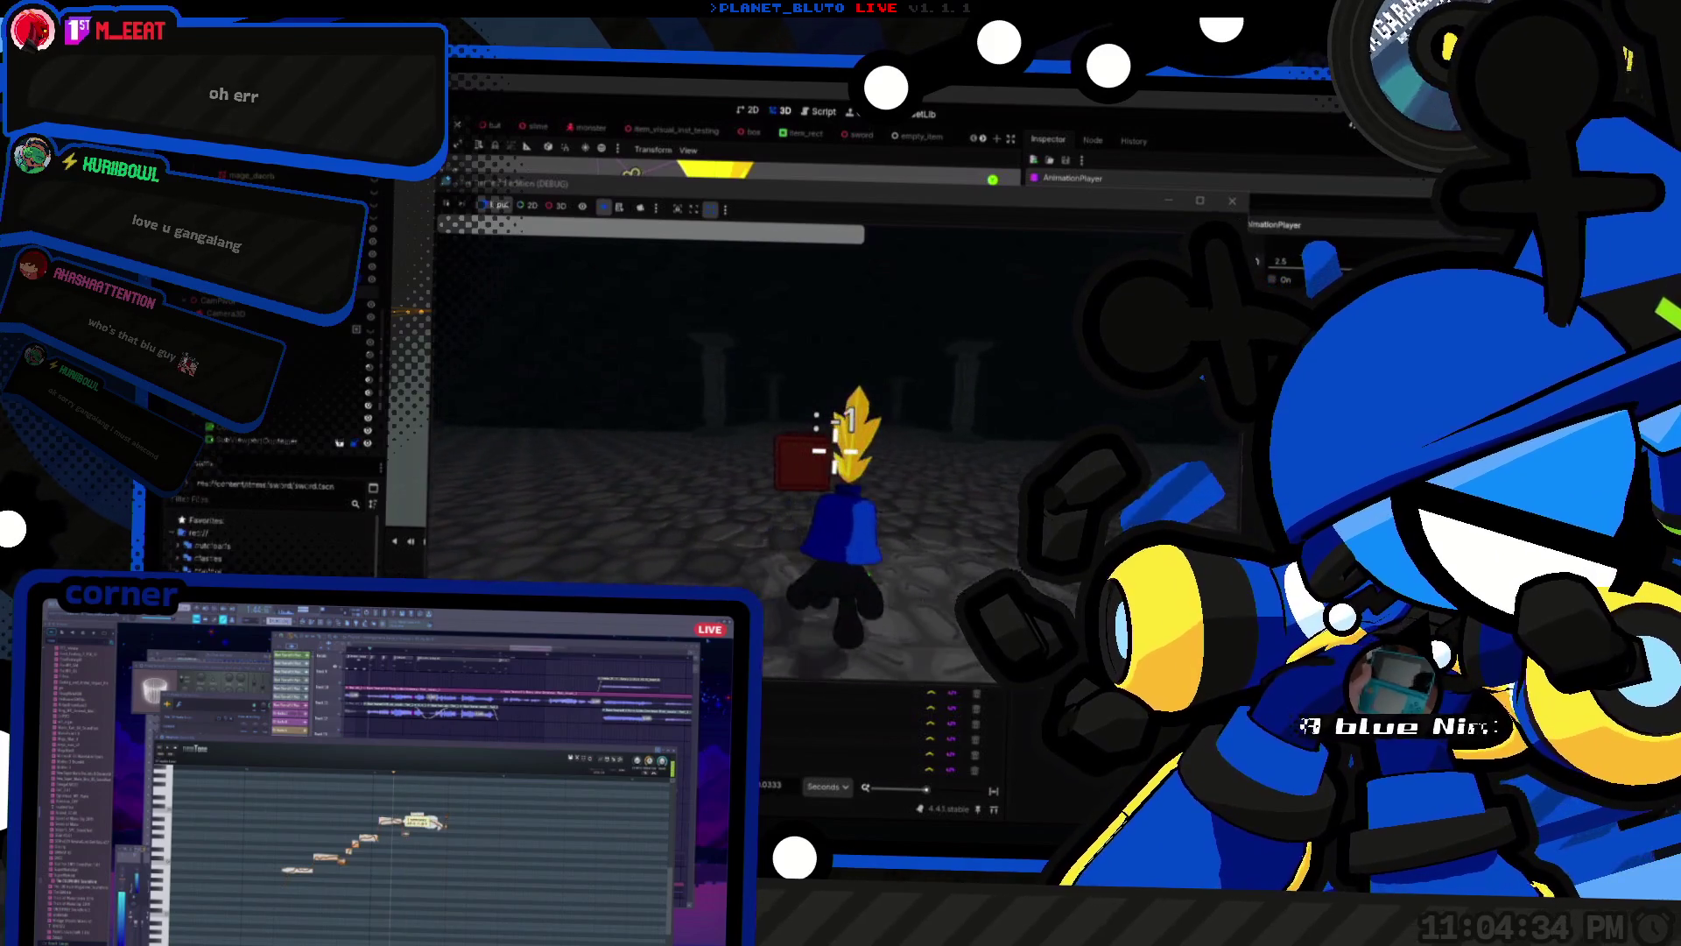
{"action": "key", "text": "Up"}
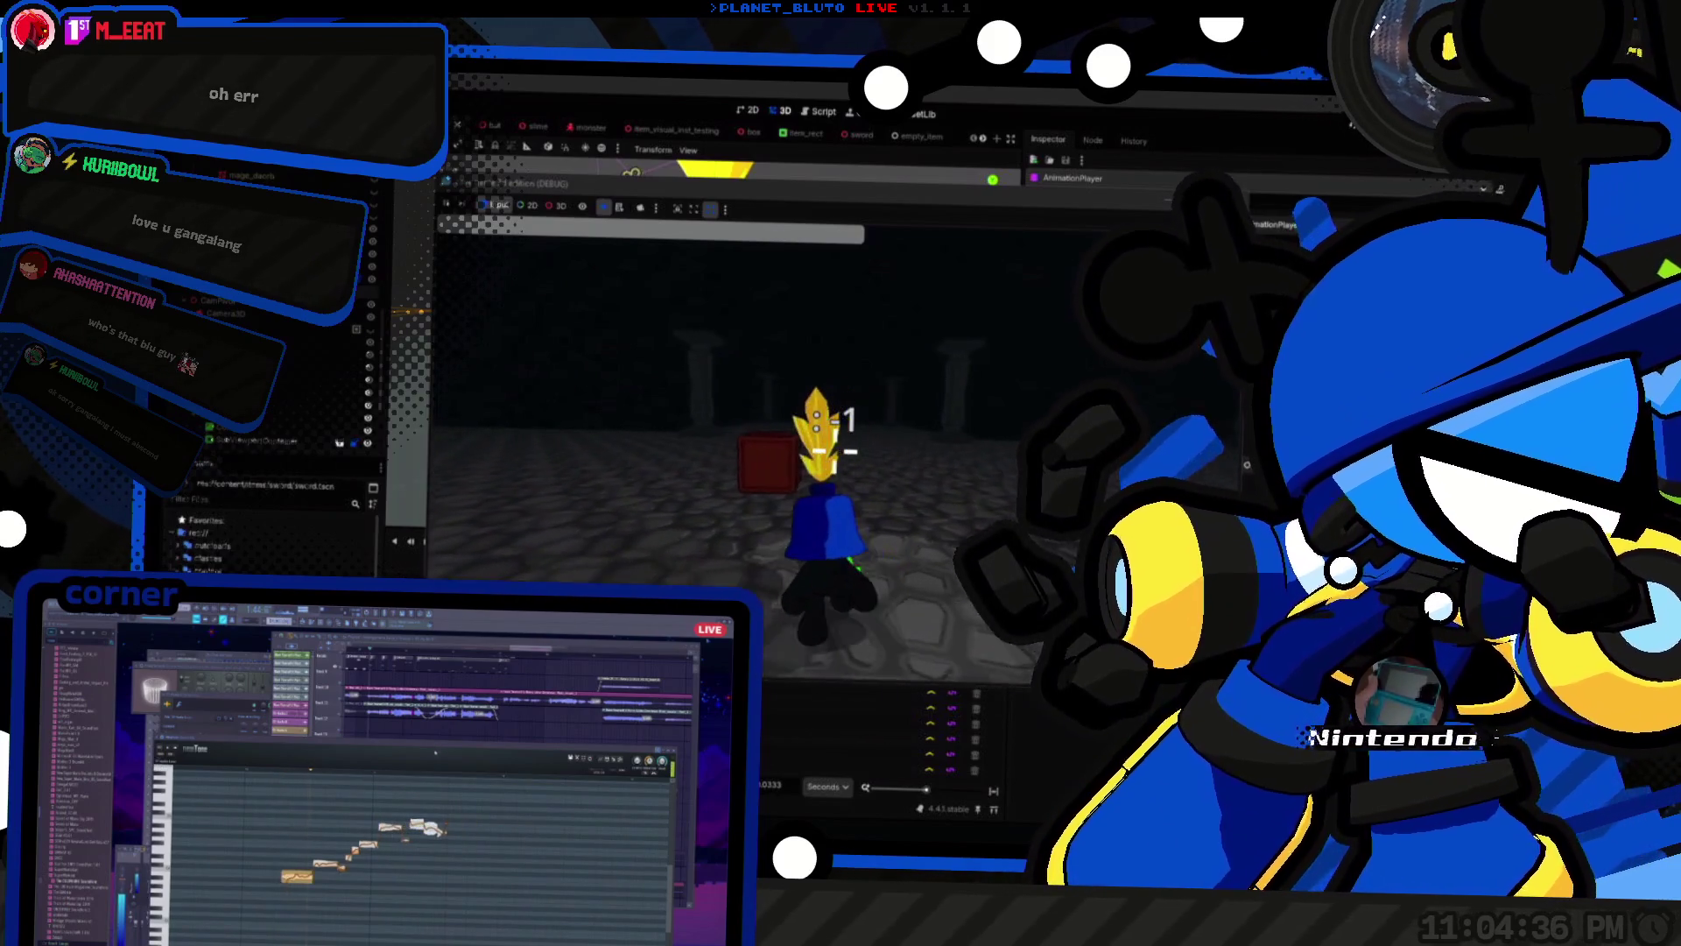
- Swing the green sword at the crate, reposition the camera, and strike it again
{"action": "key", "text": "x"}
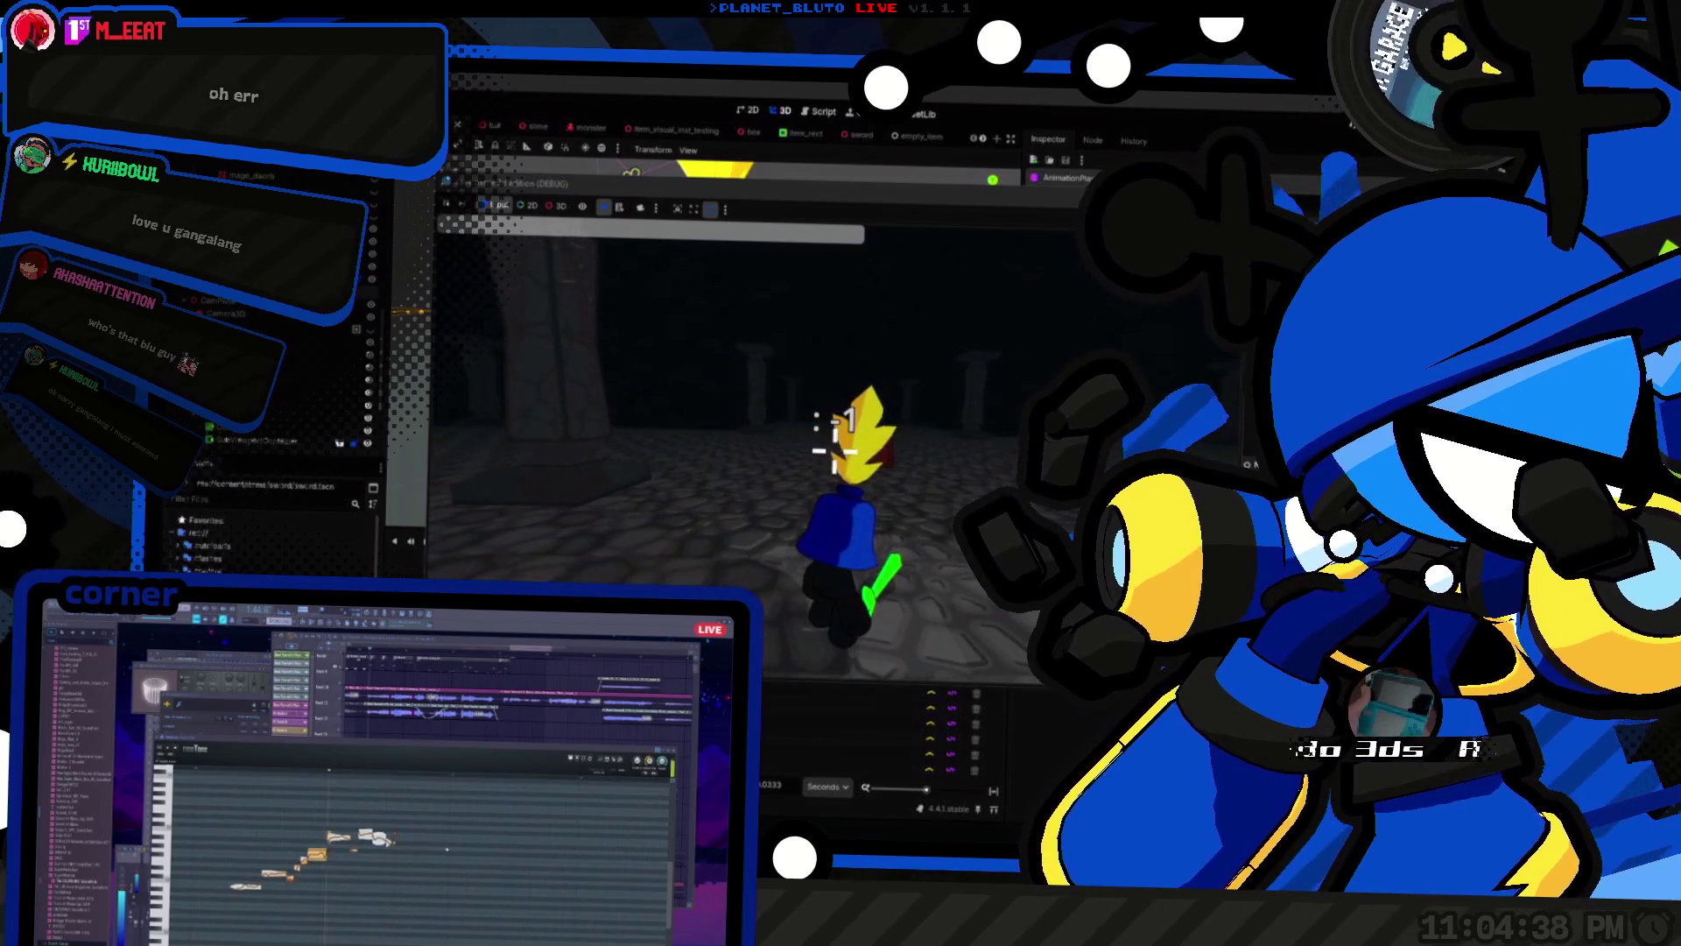
{"action": "key", "text": "Up"}
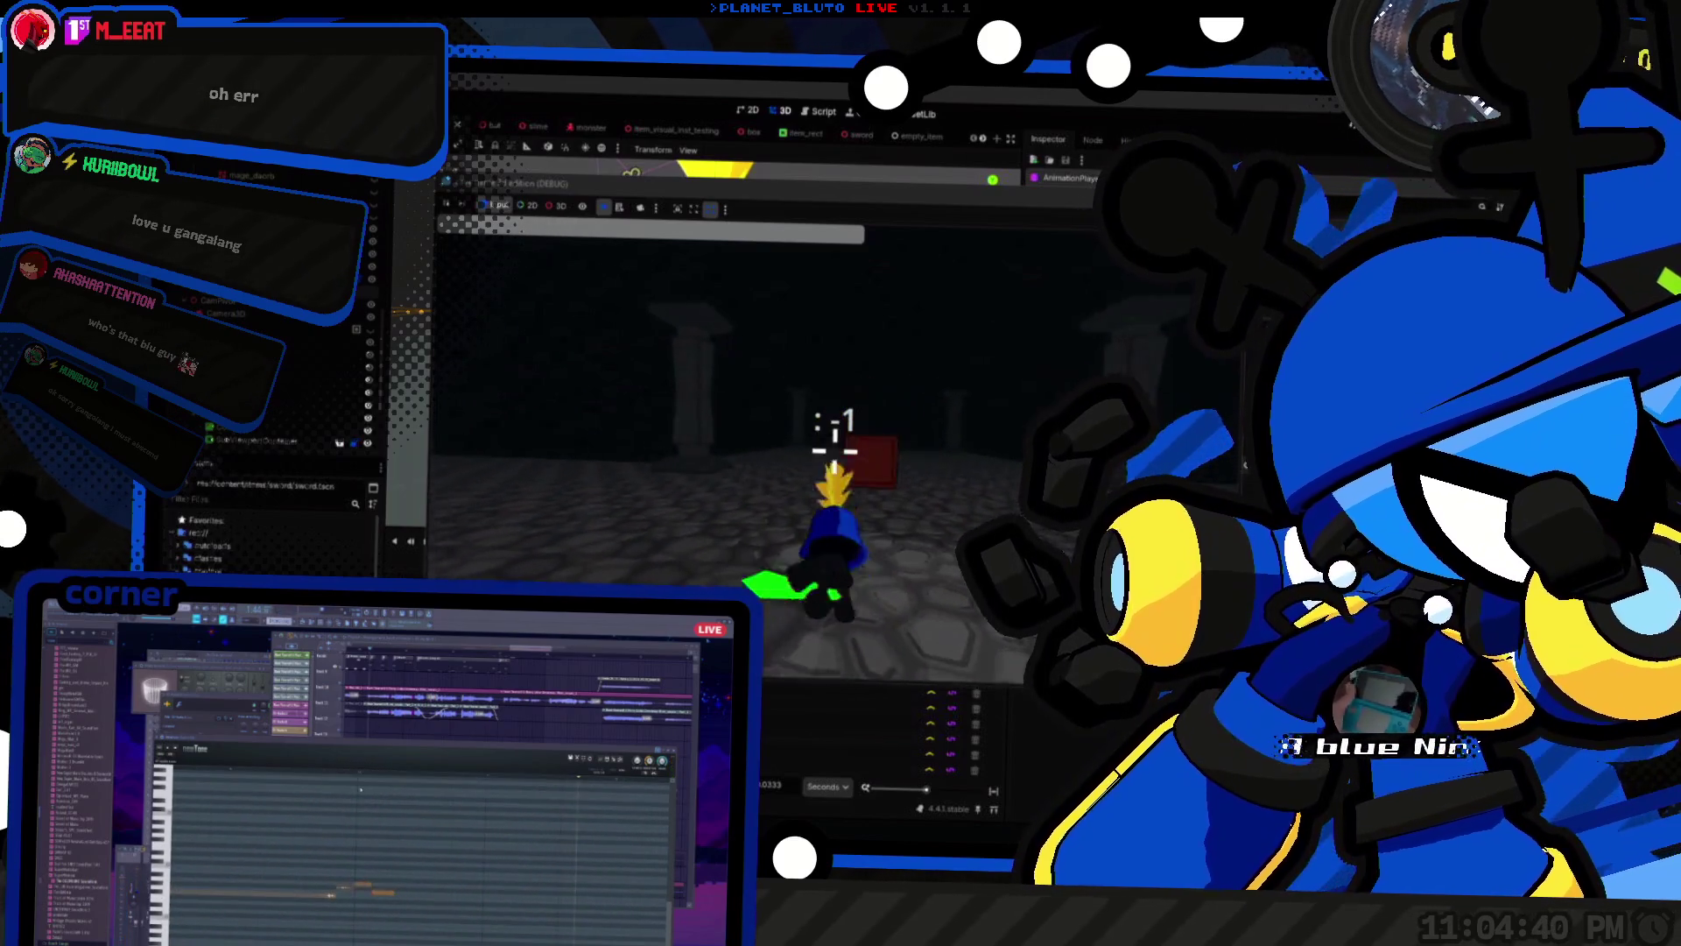
{"action": "key", "text": "Up"}
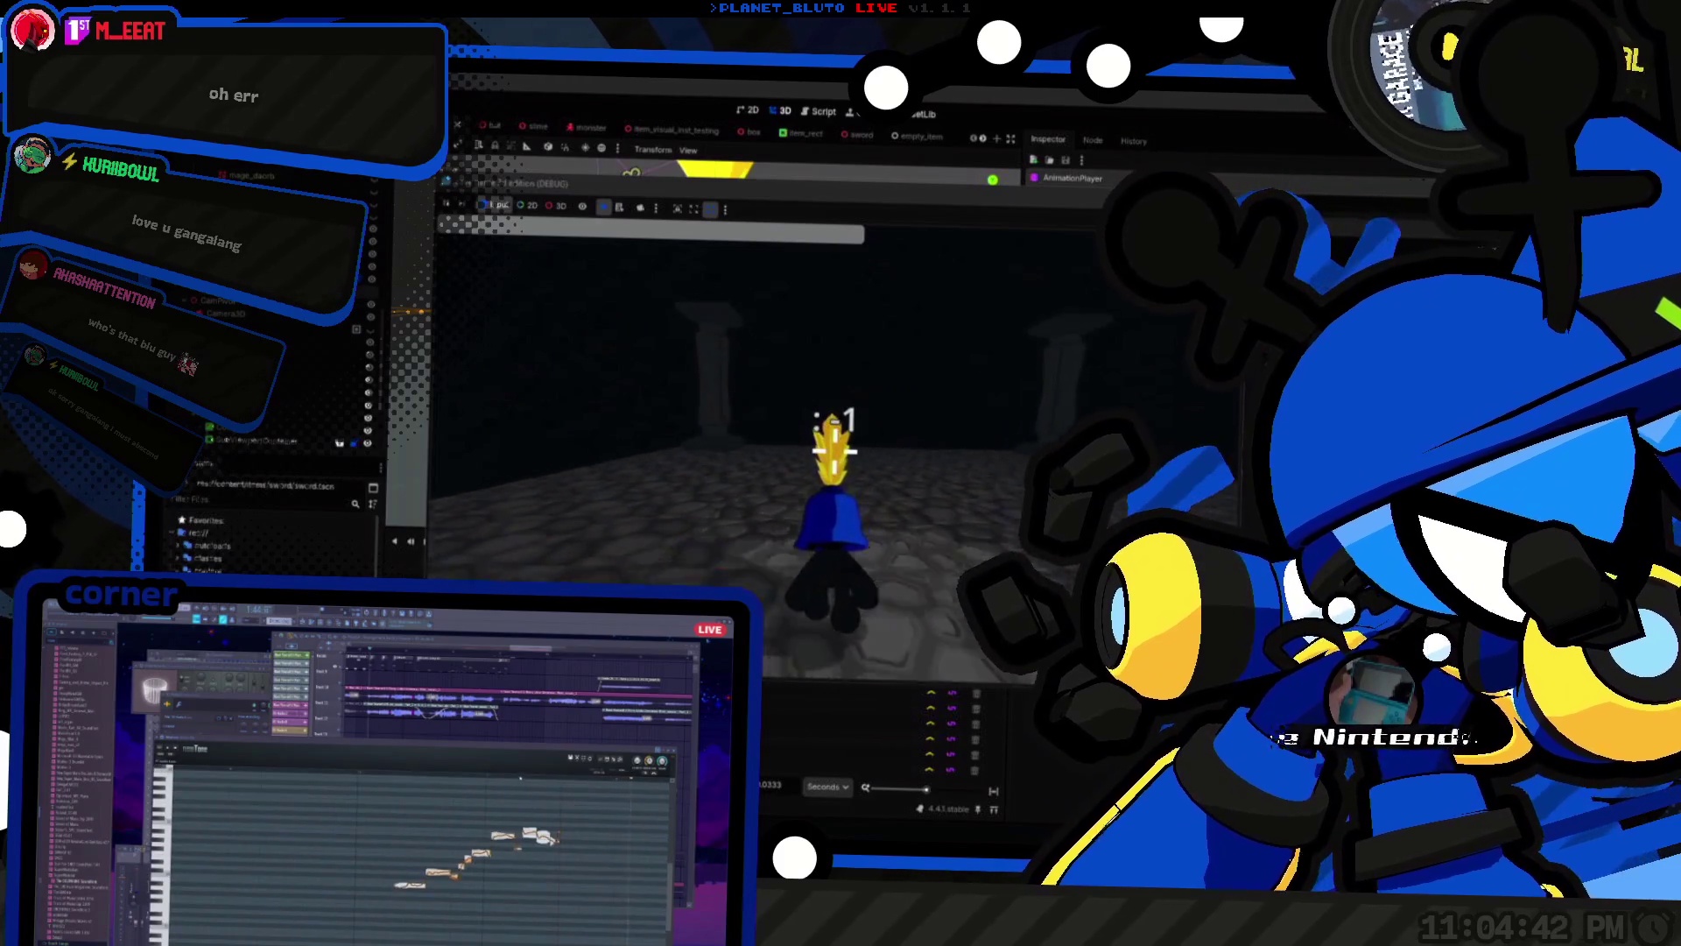
{"action": "key", "text": "Left"}
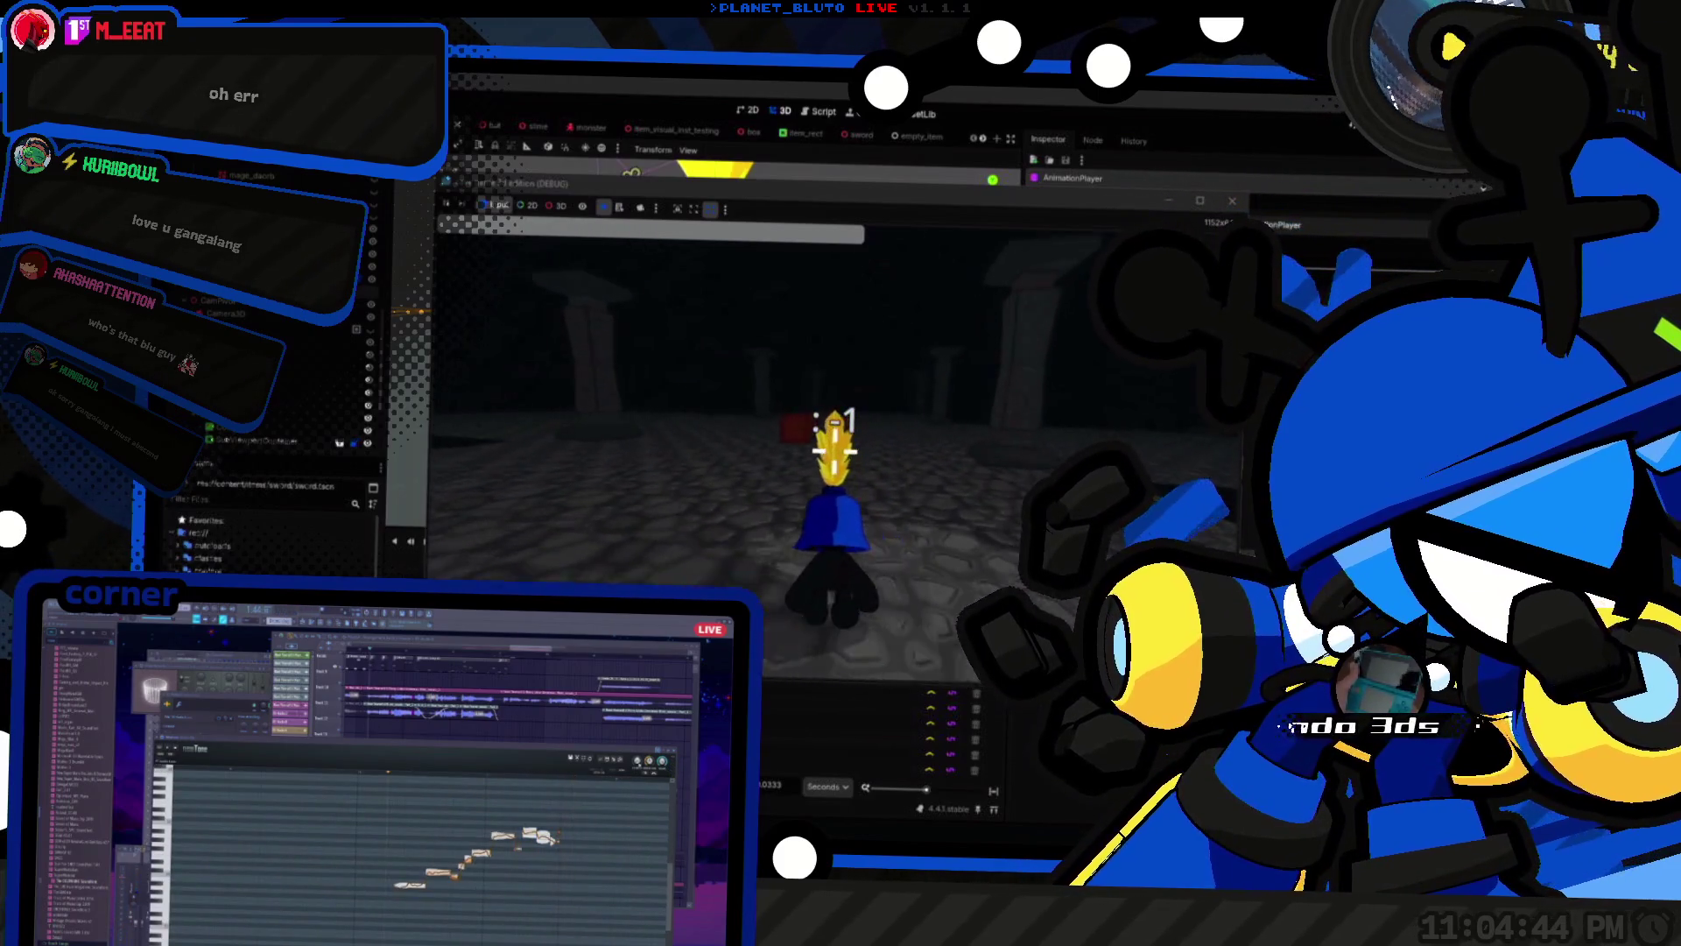
{"action": "key", "text": "Right"}
{"action": "key", "text": "Up"}
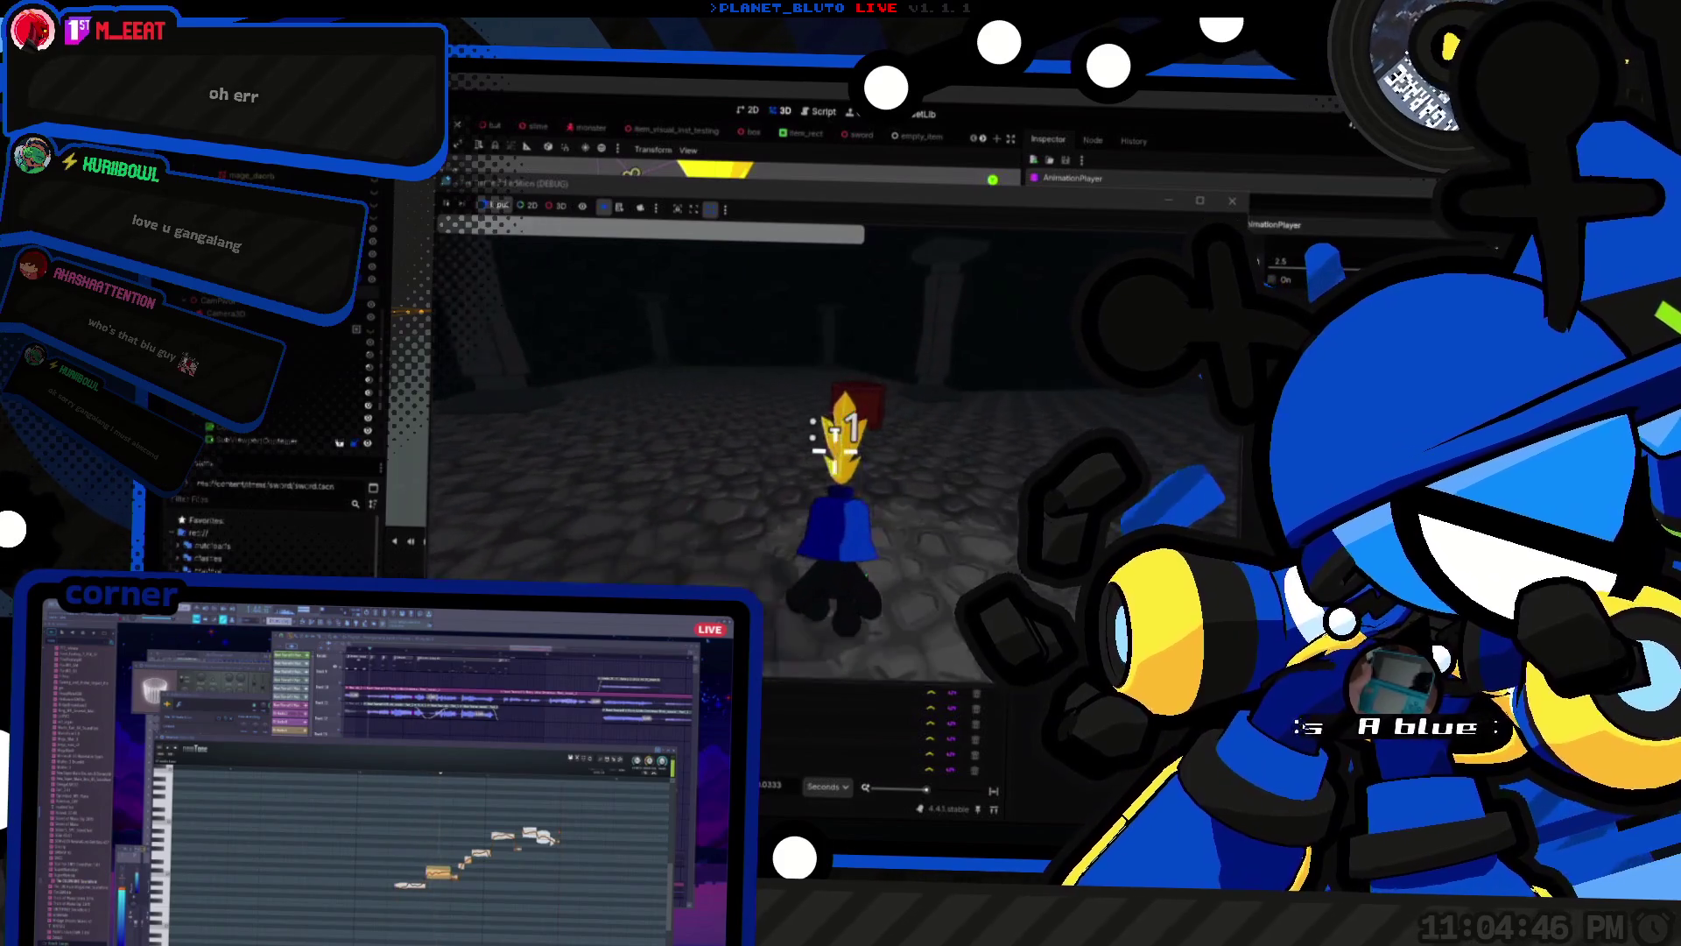
{"action": "key", "text": "Right"}
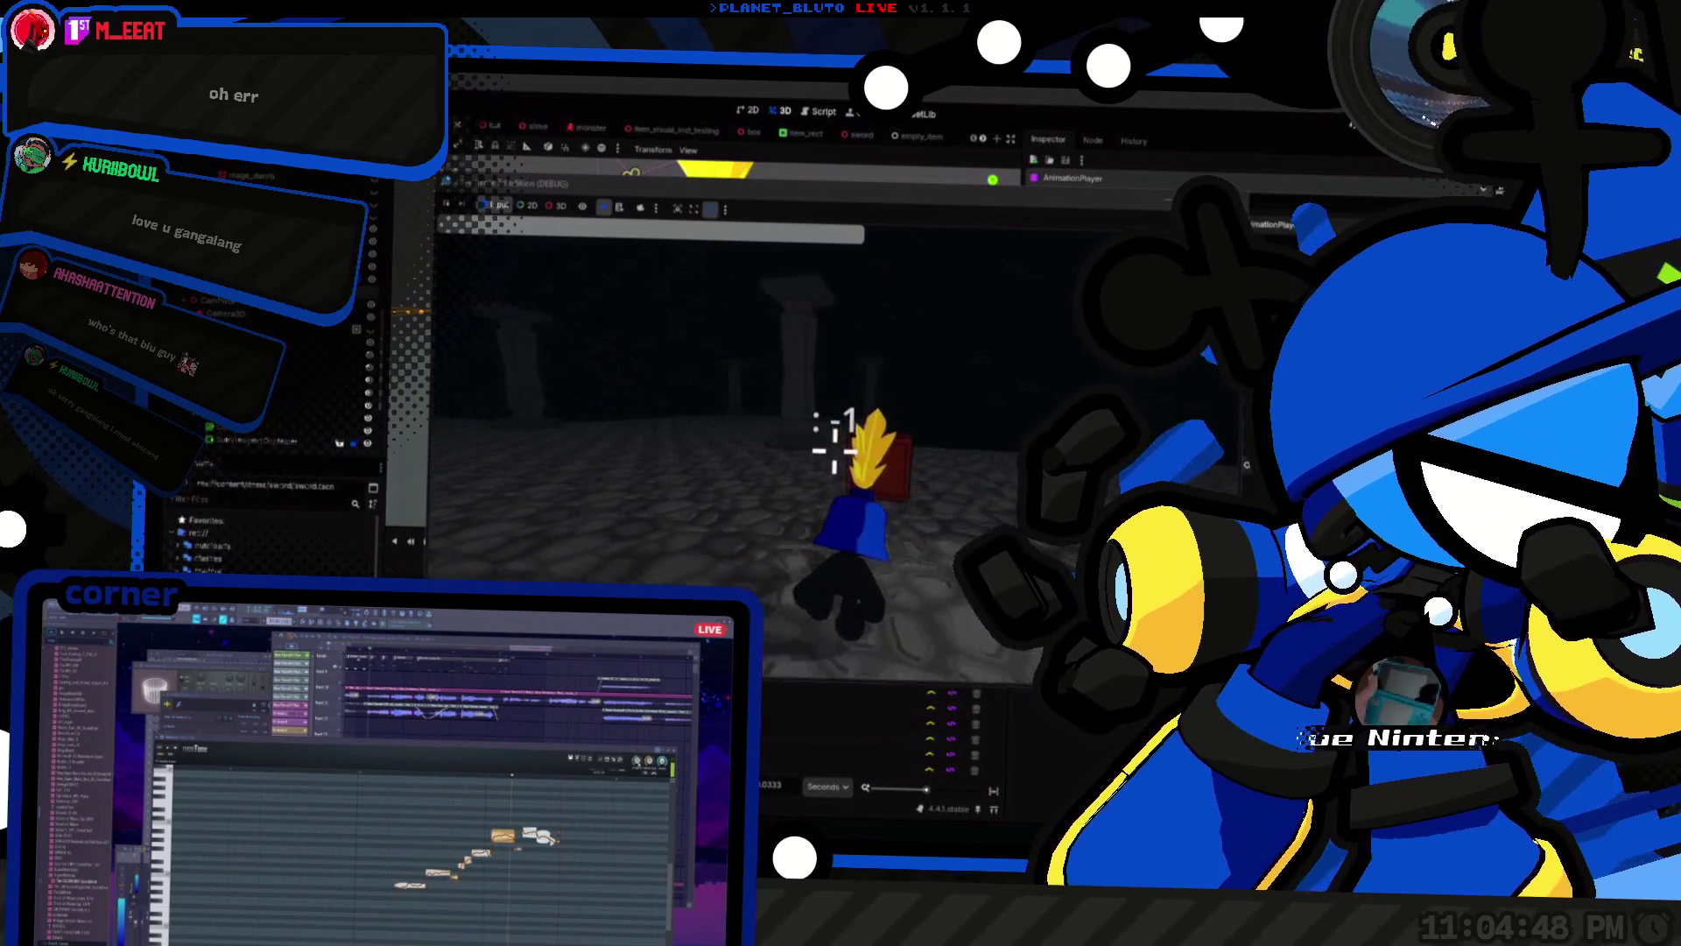
{"action": "left_click", "coordinate": [777, 452]}
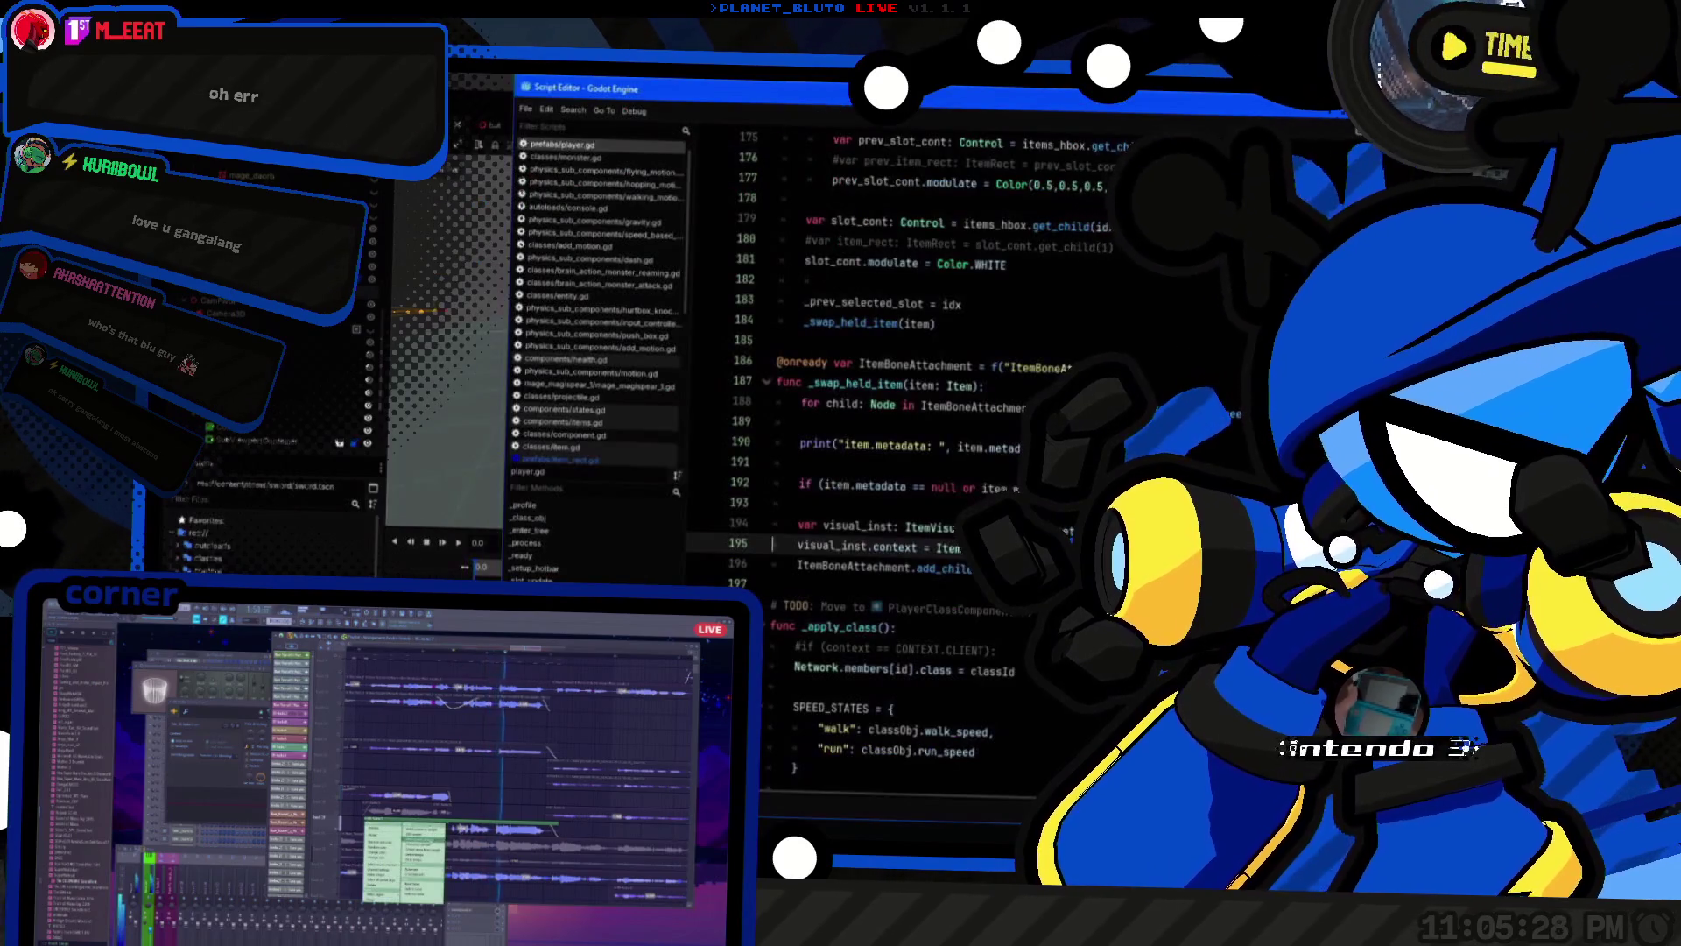
- Return to the running game, hit the crate several times with the sword, then stop it
{"action": "scroll", "coordinate": [722, 518], "scroll_direction": "up", "scroll_amount": 3}
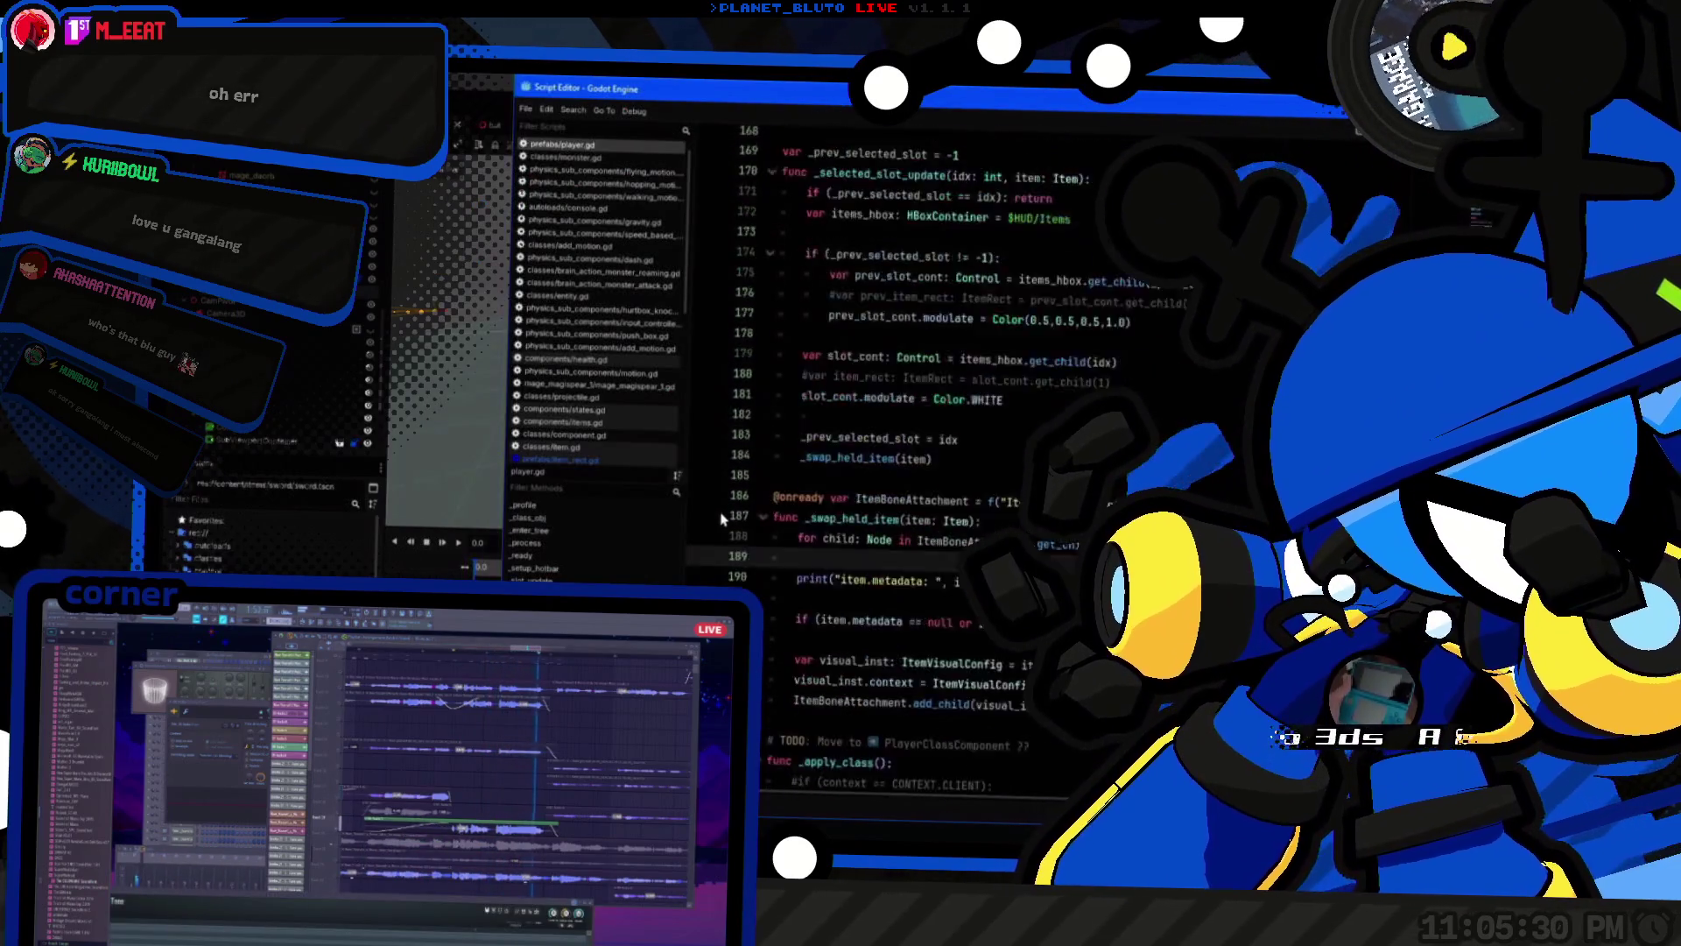
{"action": "scroll", "coordinate": [722, 518], "scroll_direction": "up", "scroll_amount": 7}
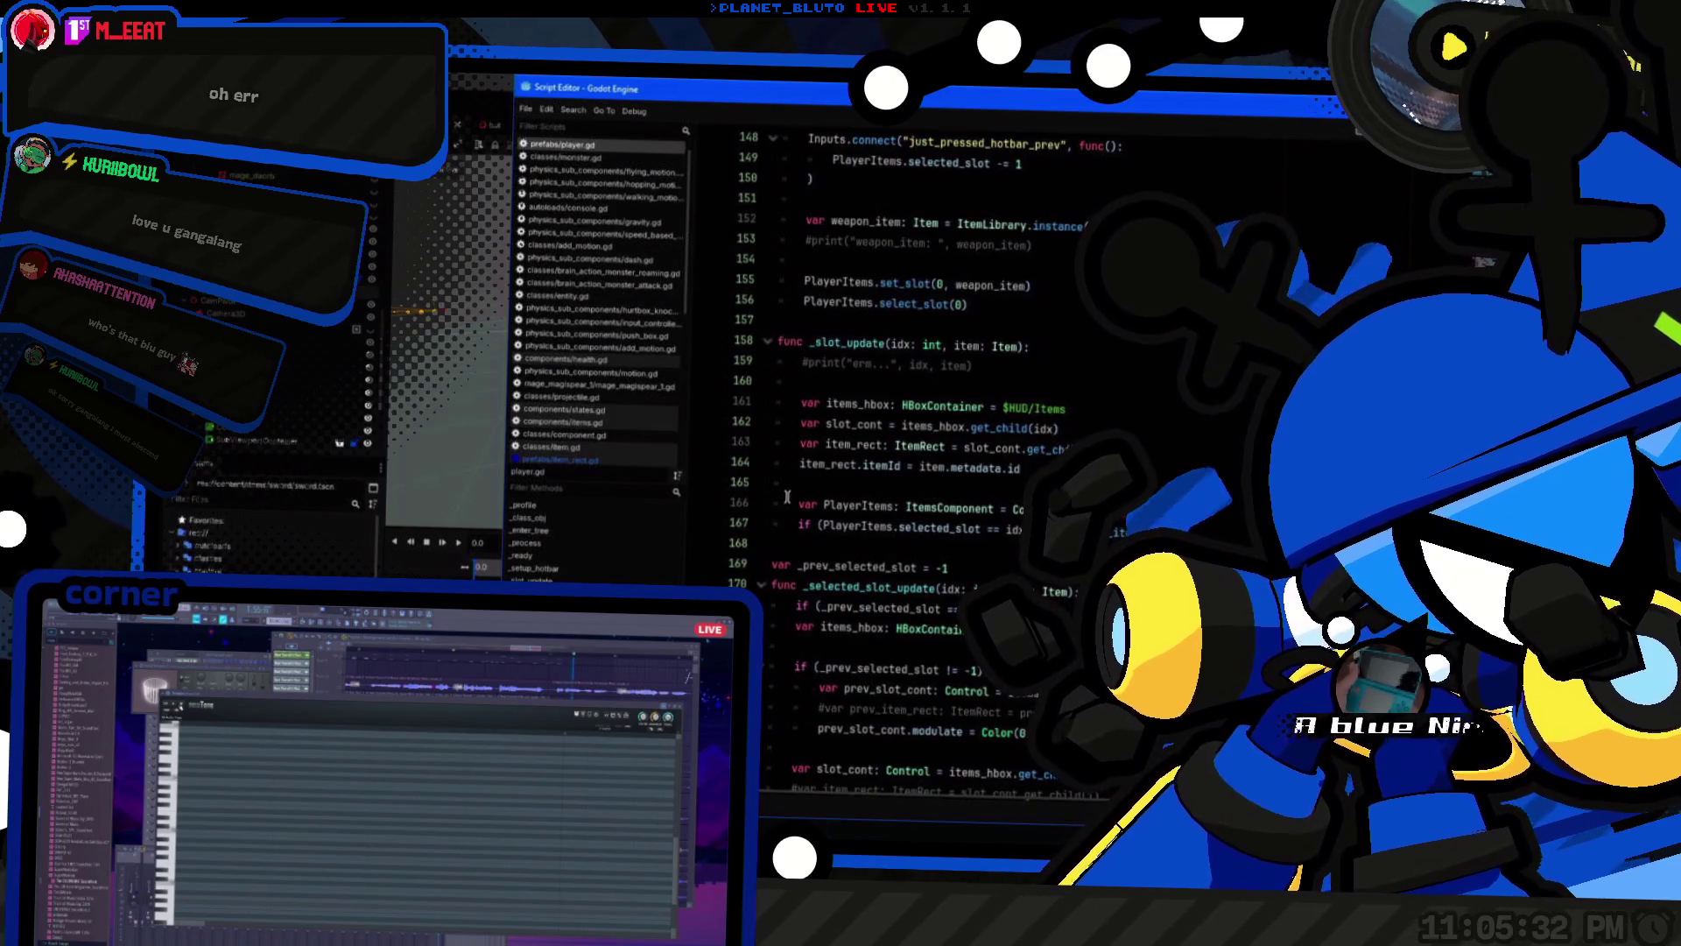
{"action": "key", "text": "alt+Tab"}
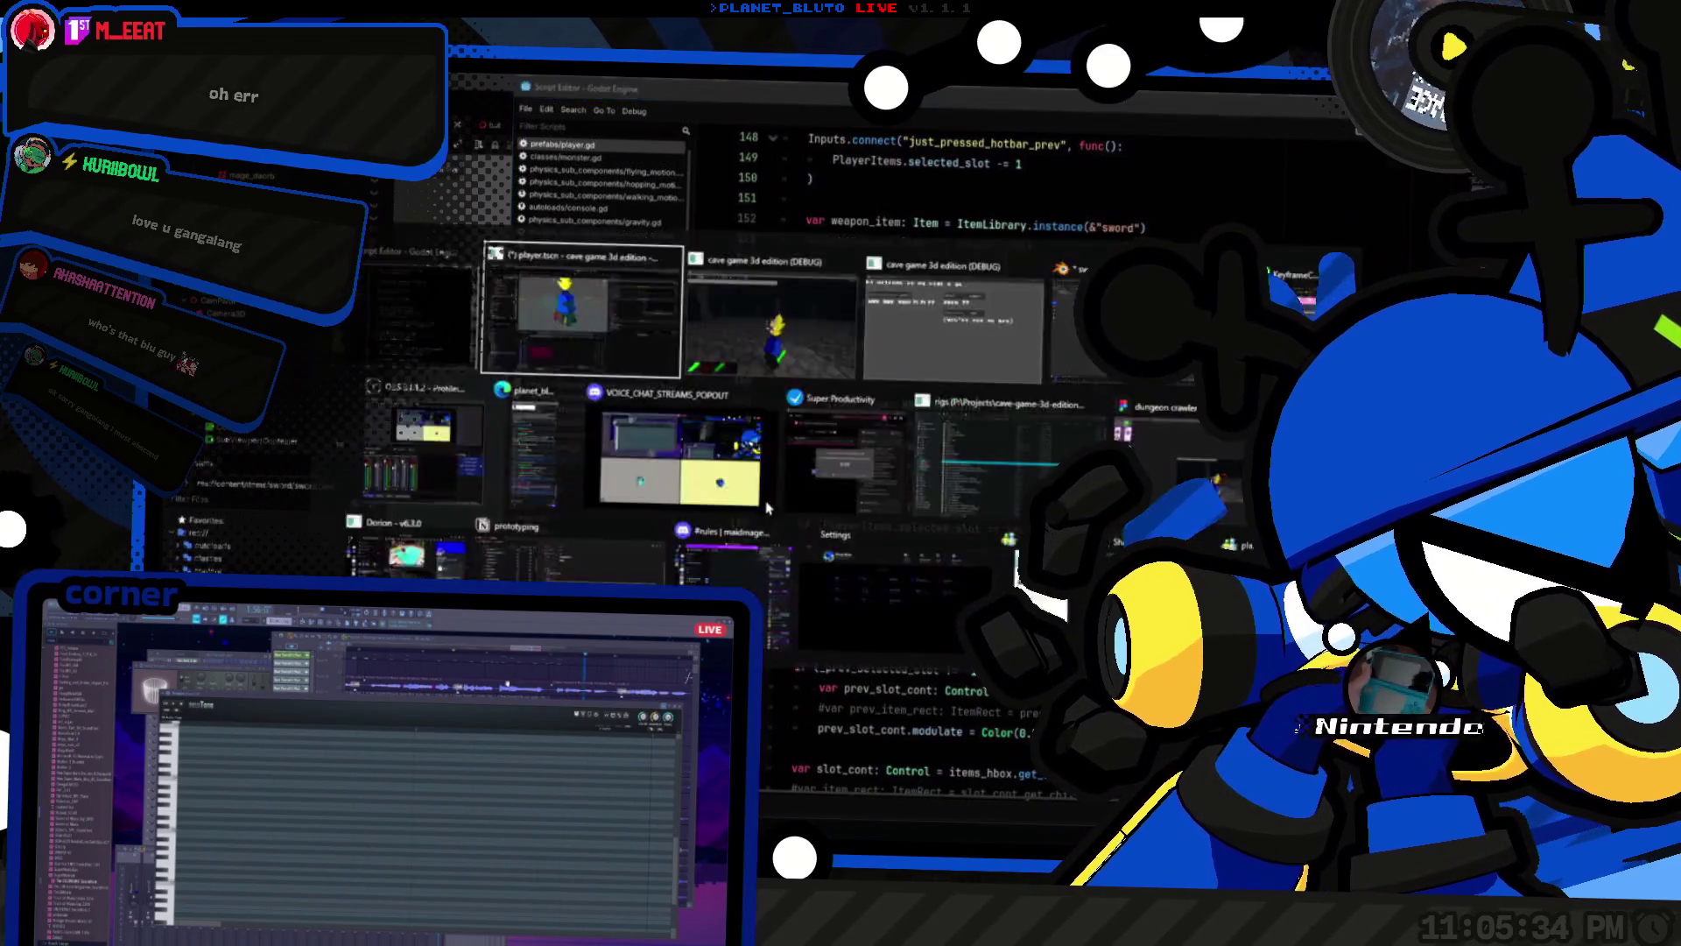
{"action": "key", "text": "alt+Tab"}
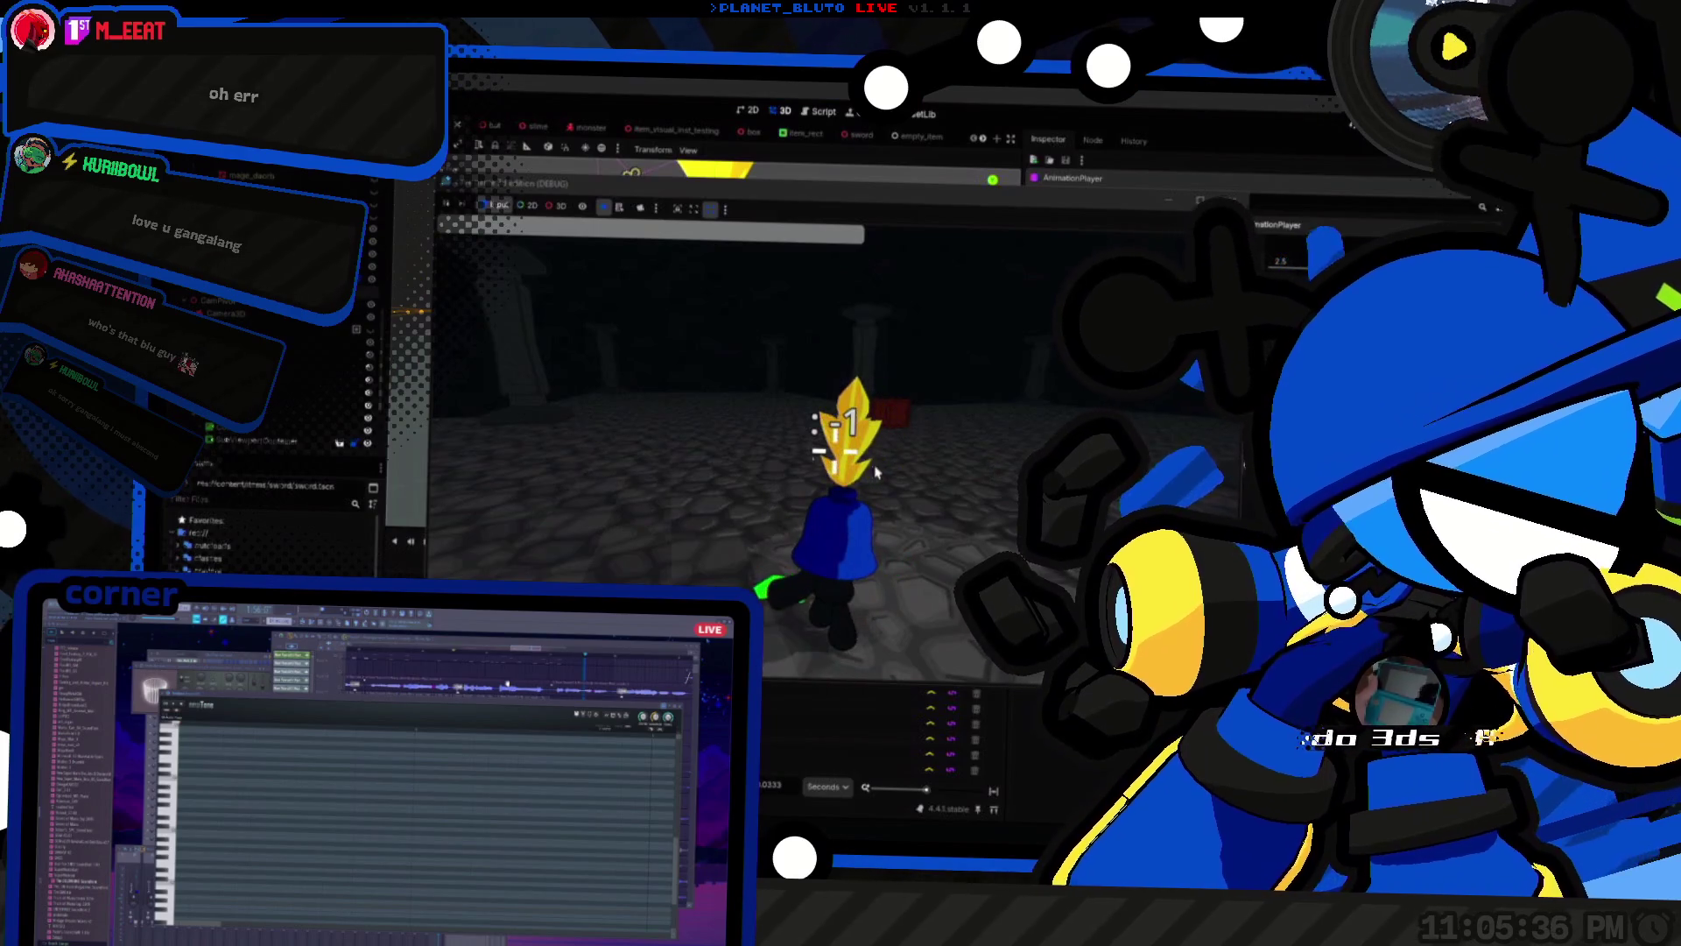
{"action": "left_click", "coordinate": [875, 471]}
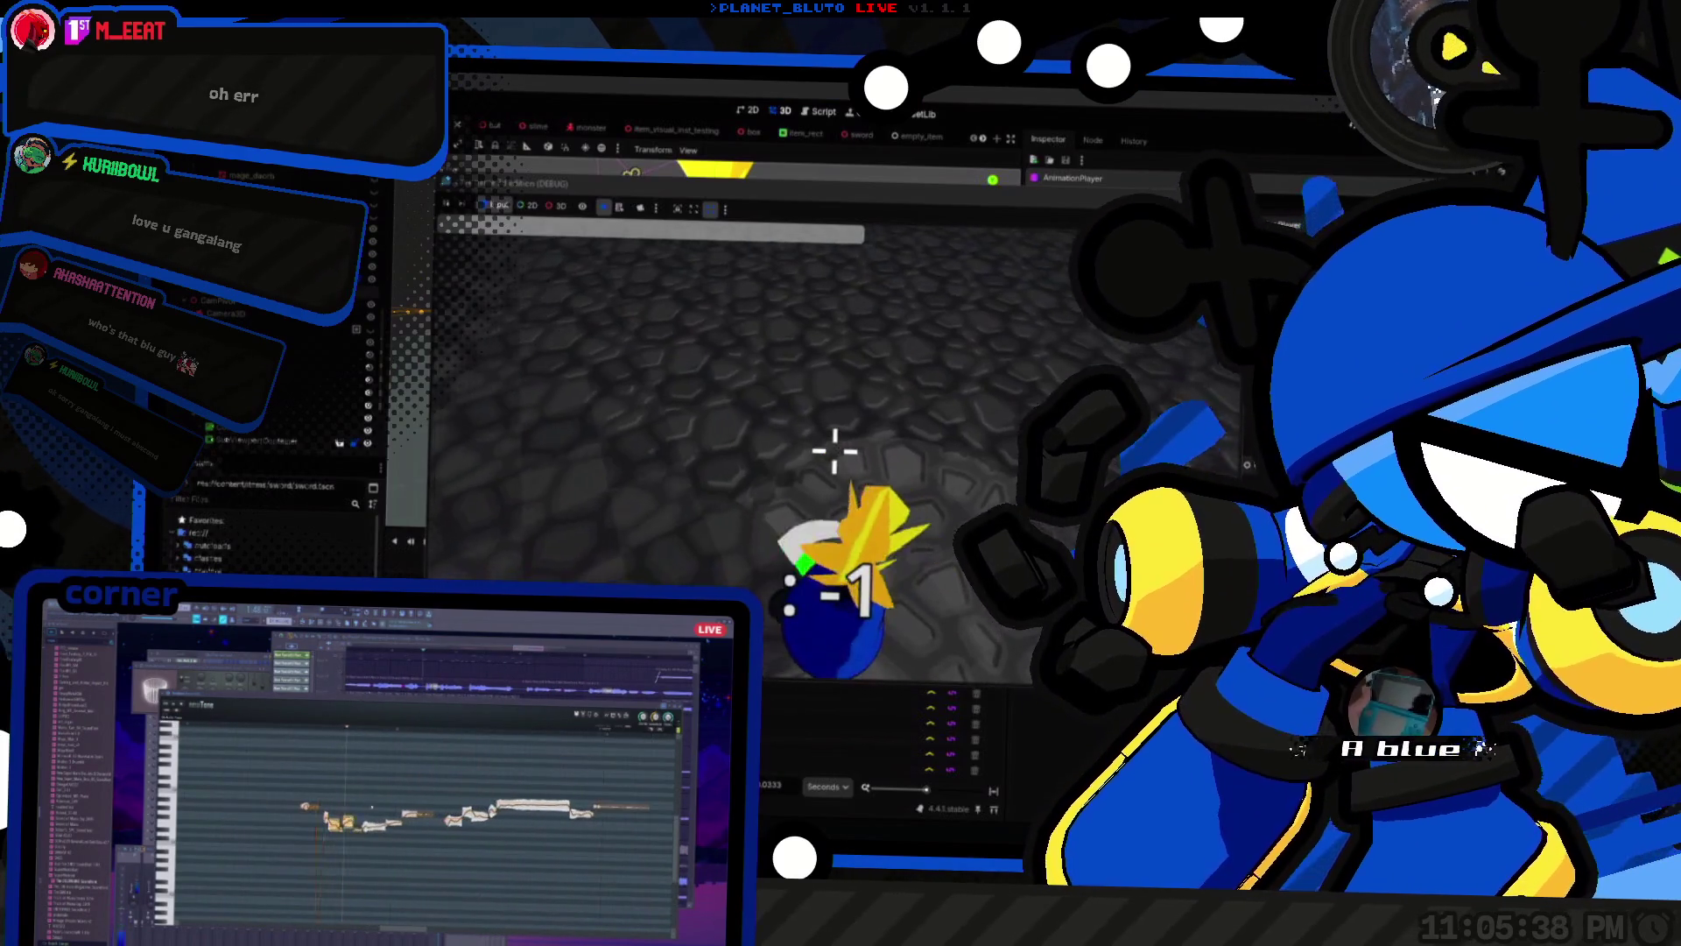
{"action": "left_click", "coordinate": [835, 451]}
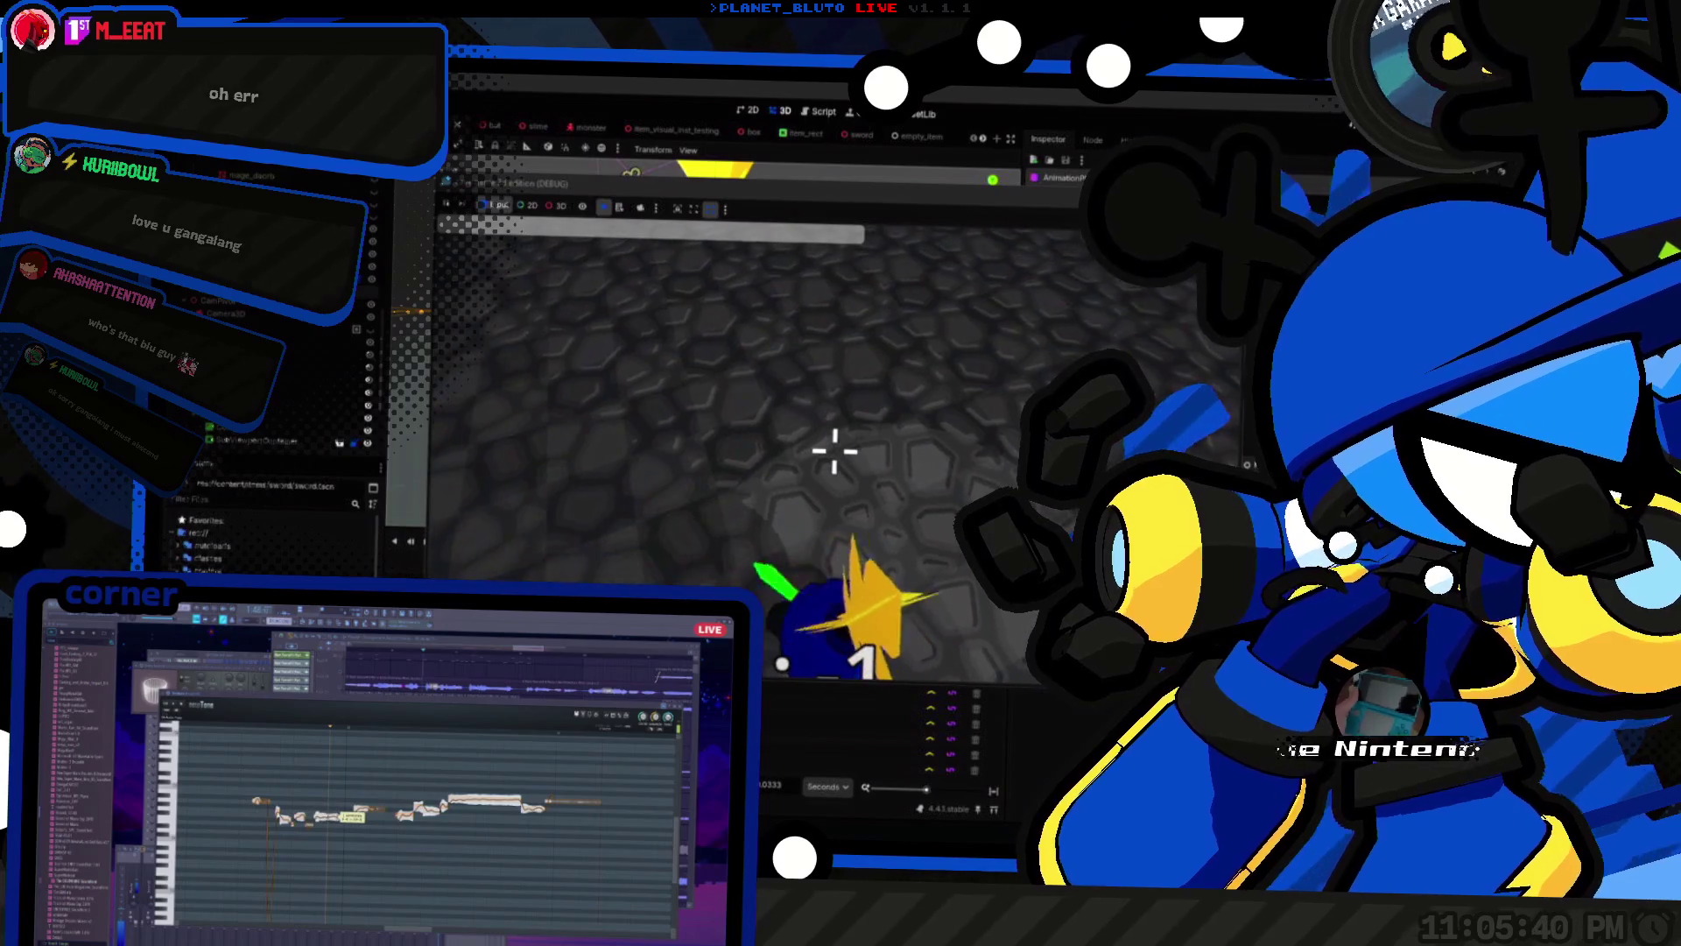
{"action": "left_click", "coordinate": [836, 451]}
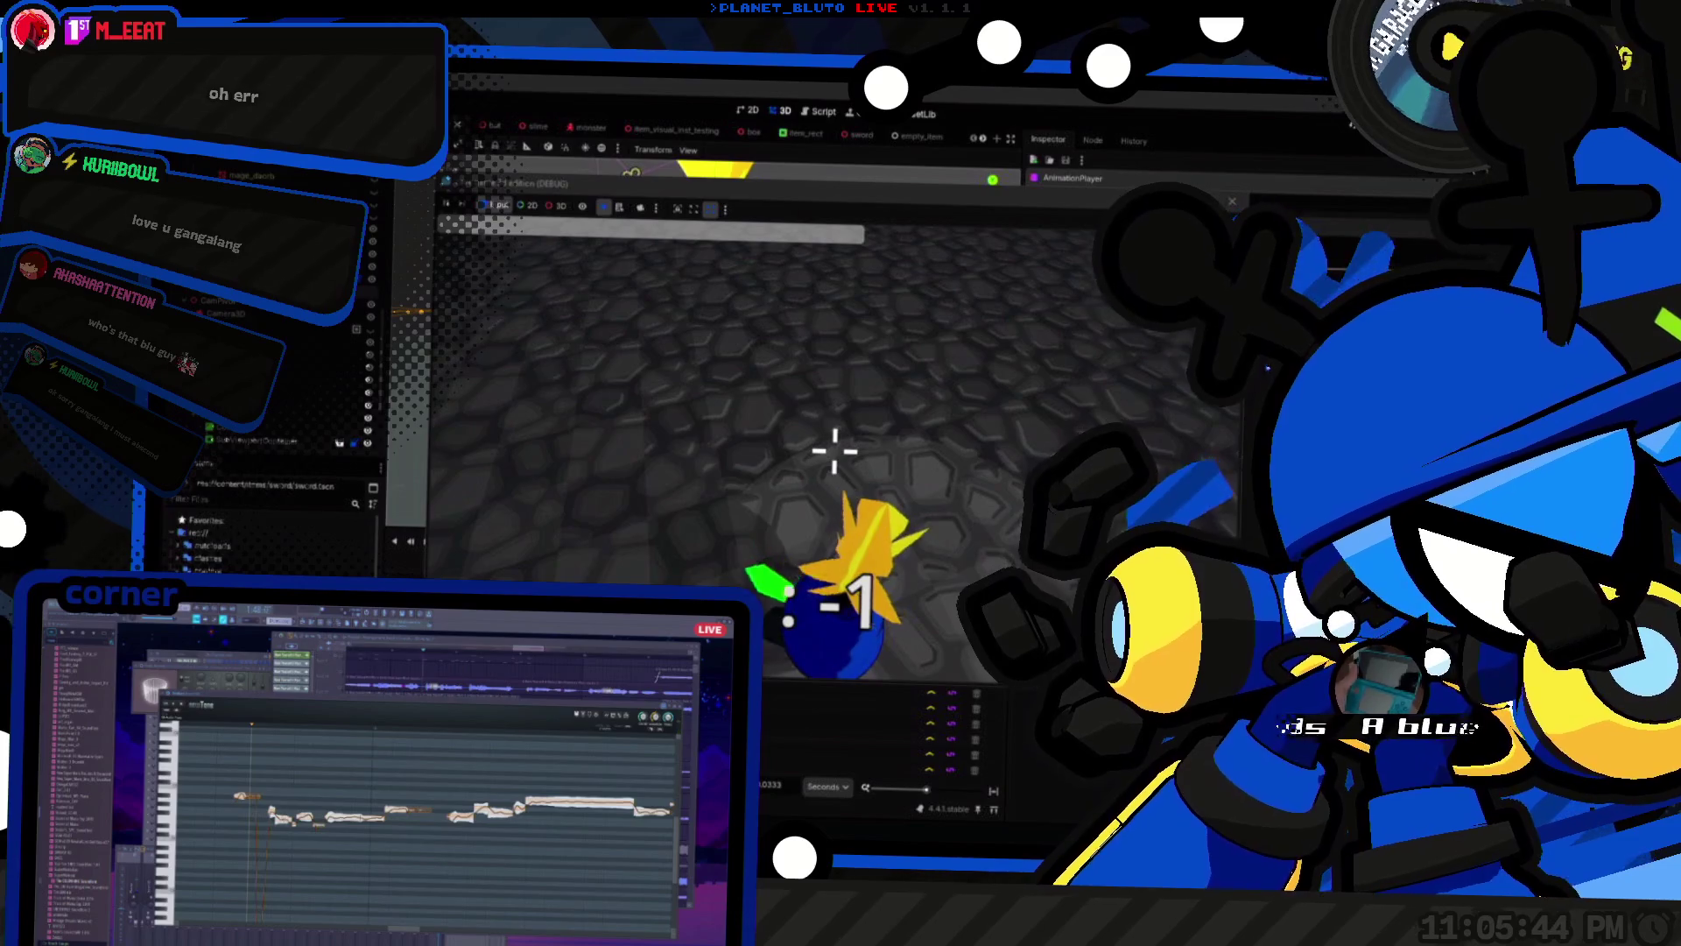
{"action": "left_click", "coordinate": [835, 451]}
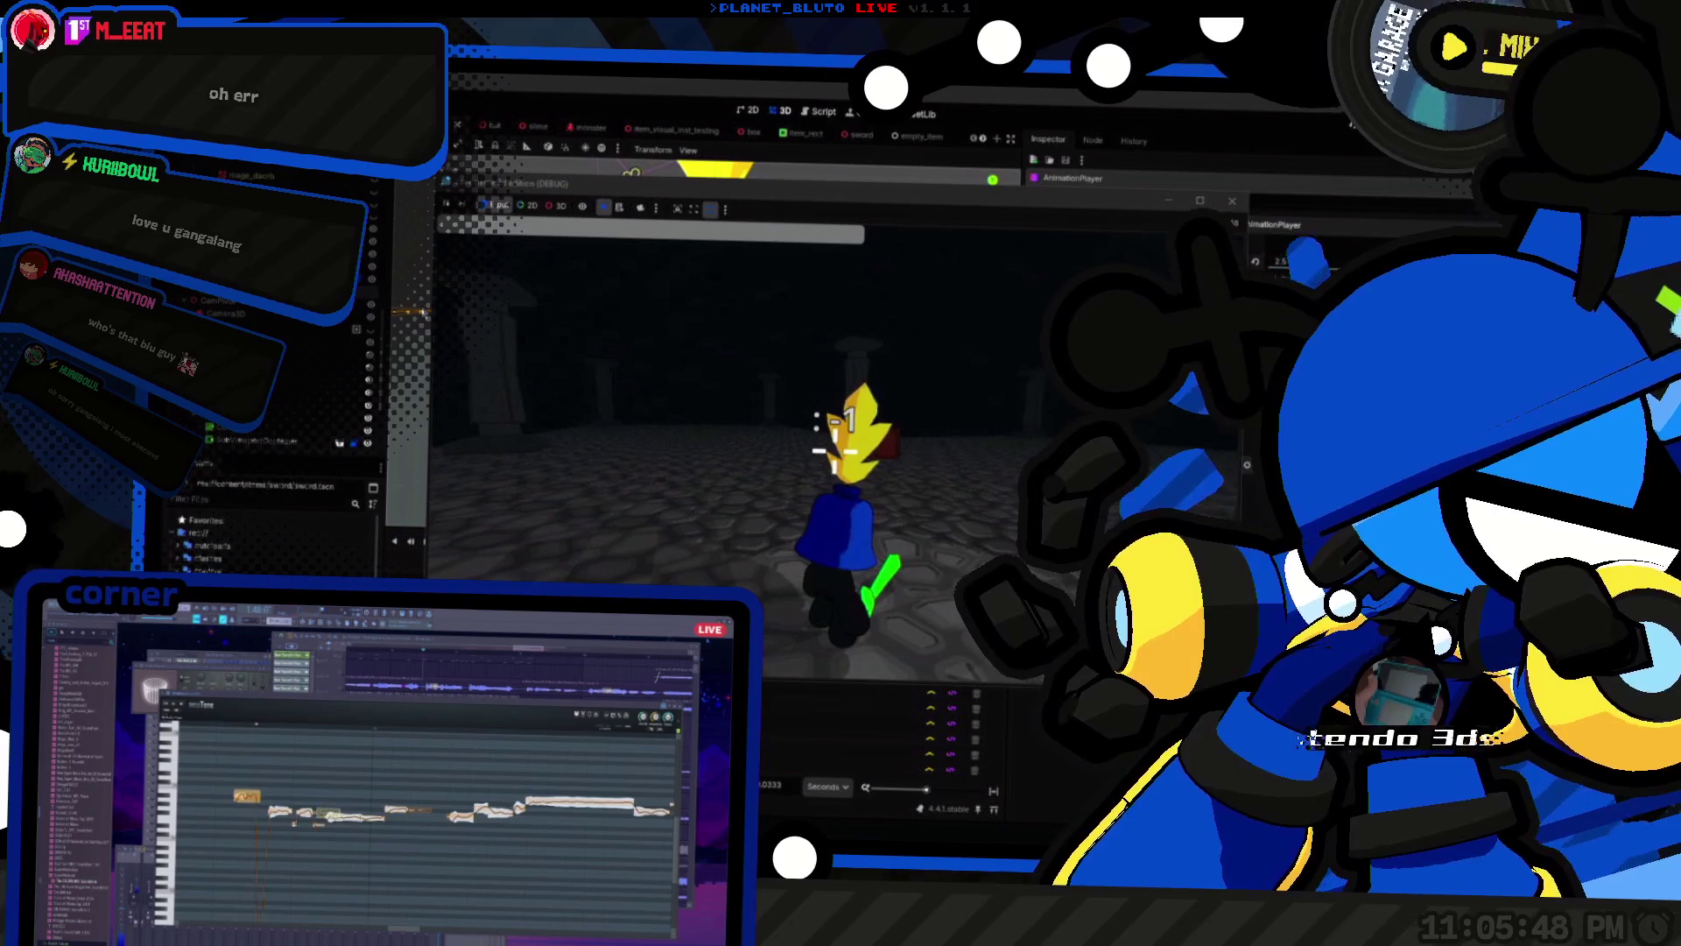
{"action": "key", "text": "F8"}
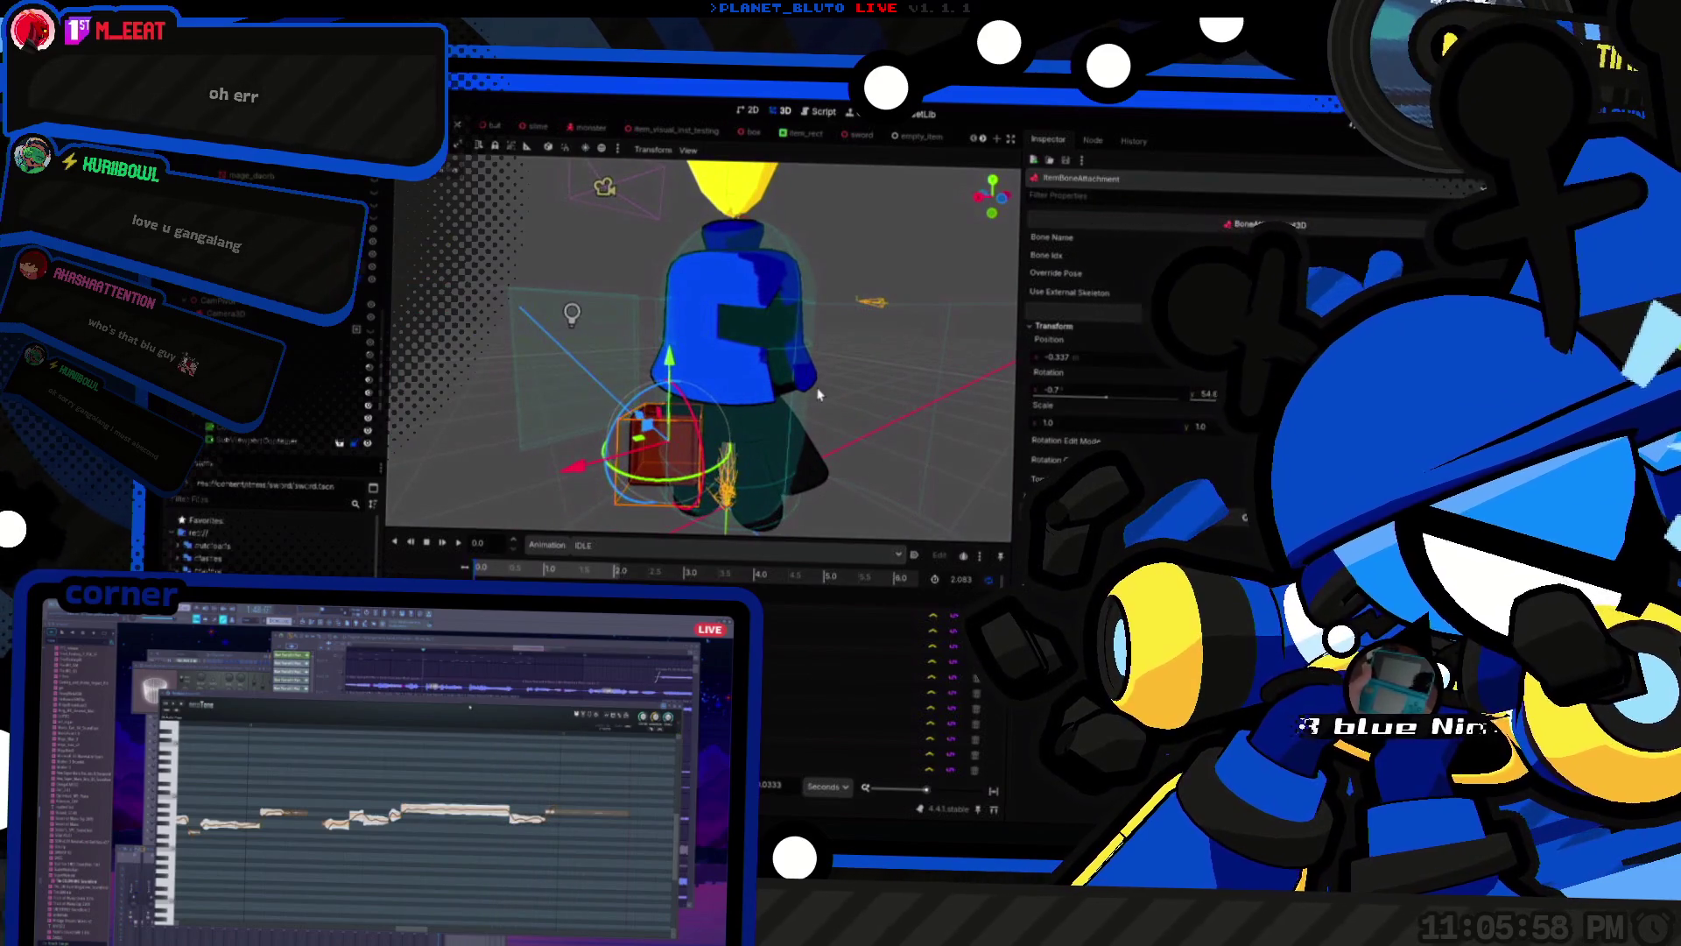
- Preview KNIGHT_ATTACK_1 around 0.13 s to inspect the sword pose, then run the game
{"action": "left_click", "coordinate": [898, 553]}
{"action": "left_click", "coordinate": [613, 582]}
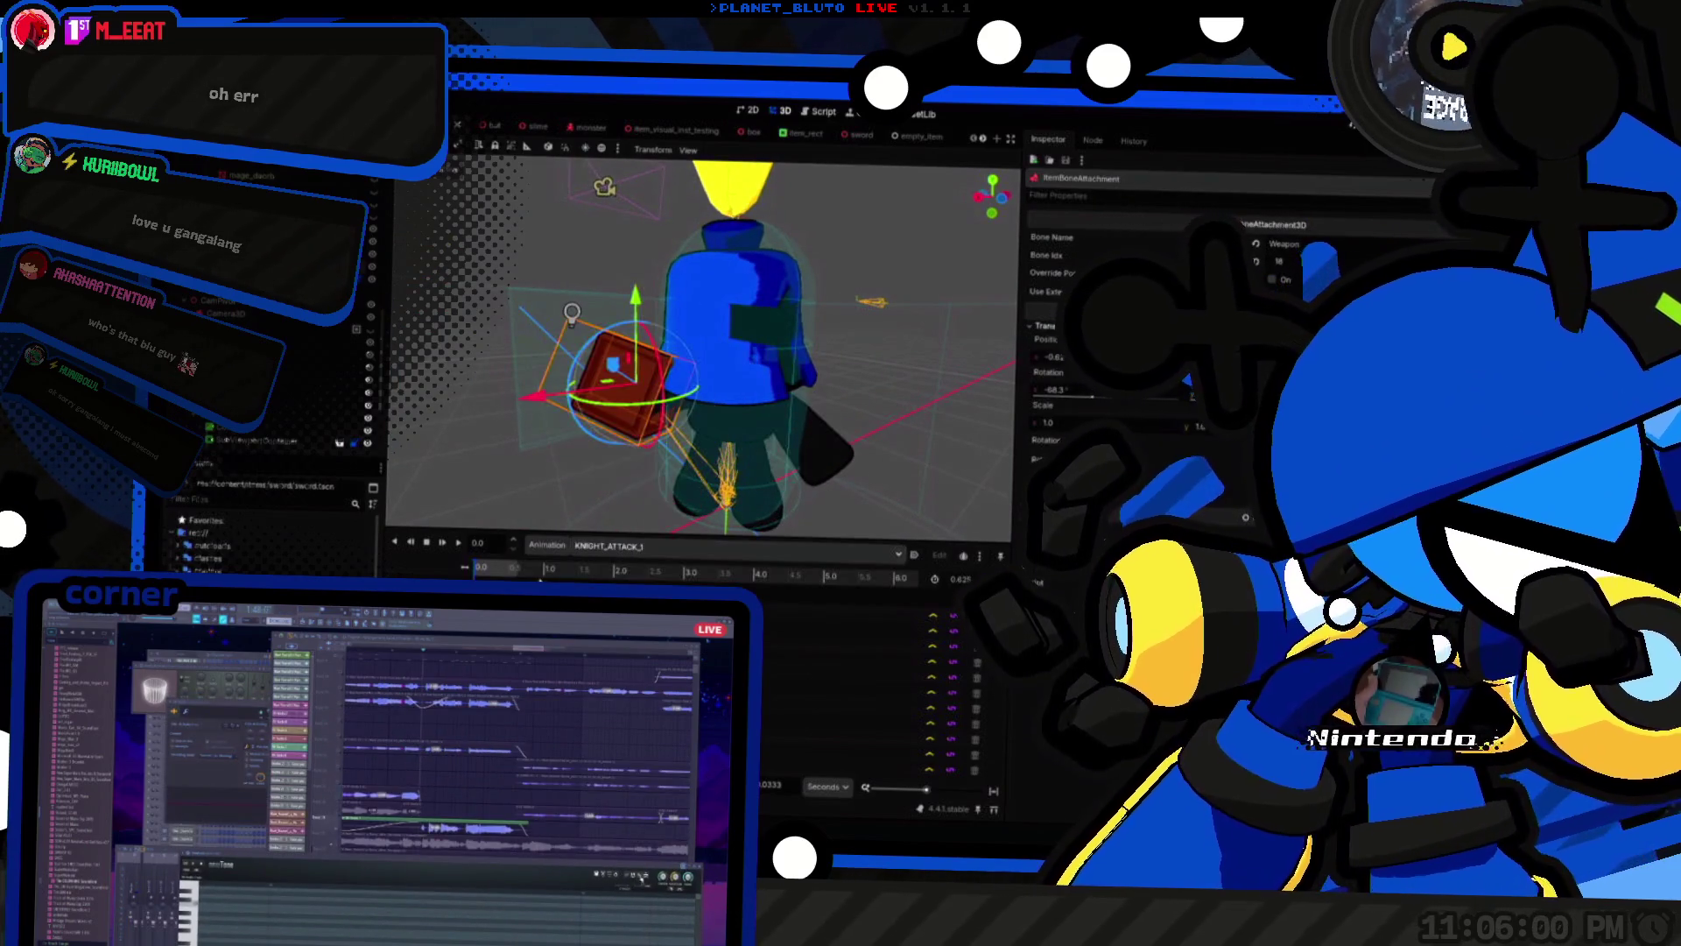
{"action": "left_click", "coordinate": [484, 569]}
{"action": "left_click_drag", "start_coordinate": [484, 569], "coordinate": [465, 567]}
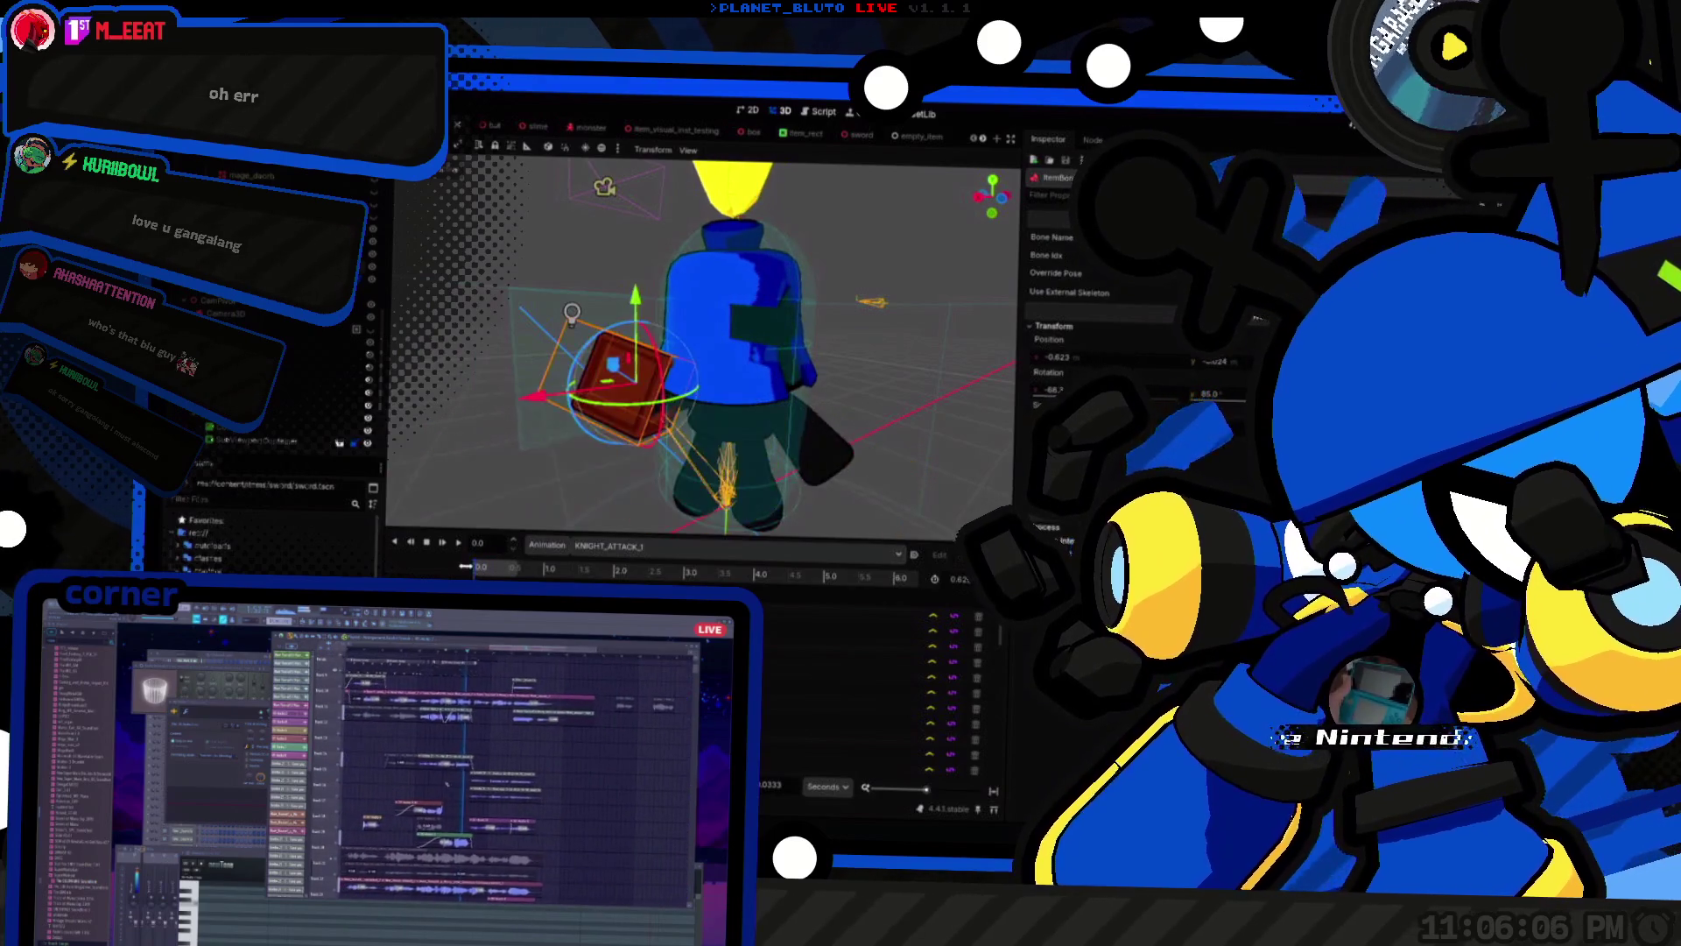
{"action": "mouse_move", "coordinate": [613, 513]}
{"action": "left_mouse_down"}
{"action": "mouse_move", "coordinate": [674, 497]}
{"action": "mouse_move", "coordinate": [601, 530]}
{"action": "left_mouse_up"}
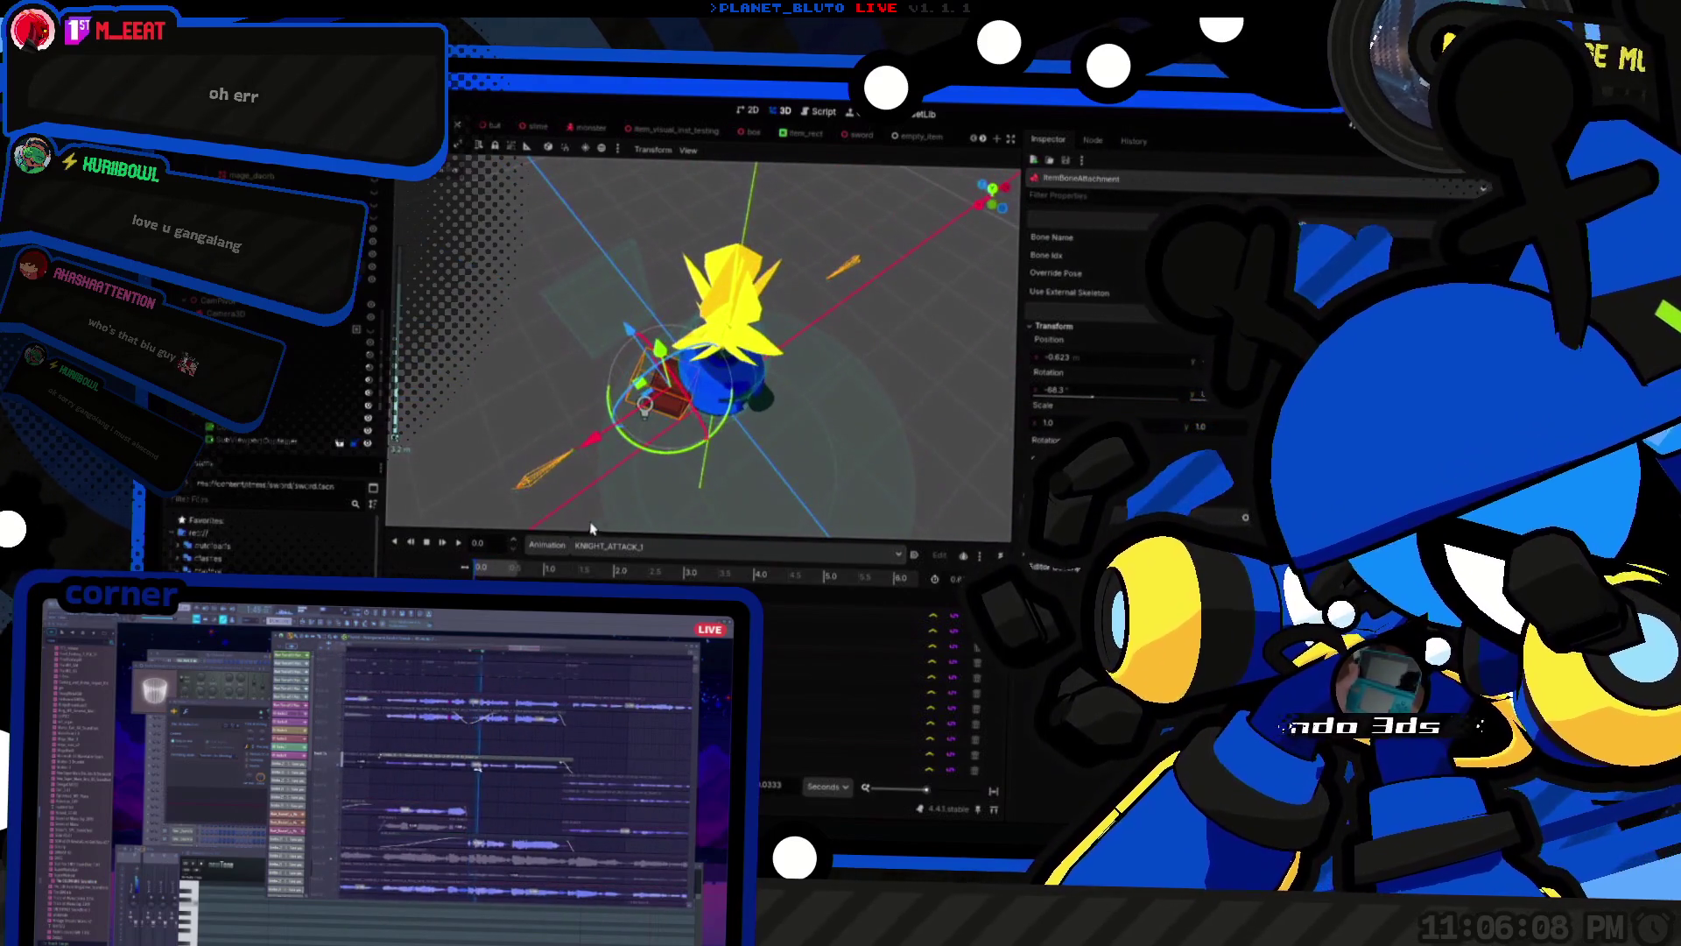
{"action": "mouse_move", "coordinate": [478, 570]}
{"action": "left_mouse_down"}
{"action": "mouse_move", "coordinate": [525, 569]}
{"action": "mouse_move", "coordinate": [485, 570]}
{"action": "left_mouse_up"}
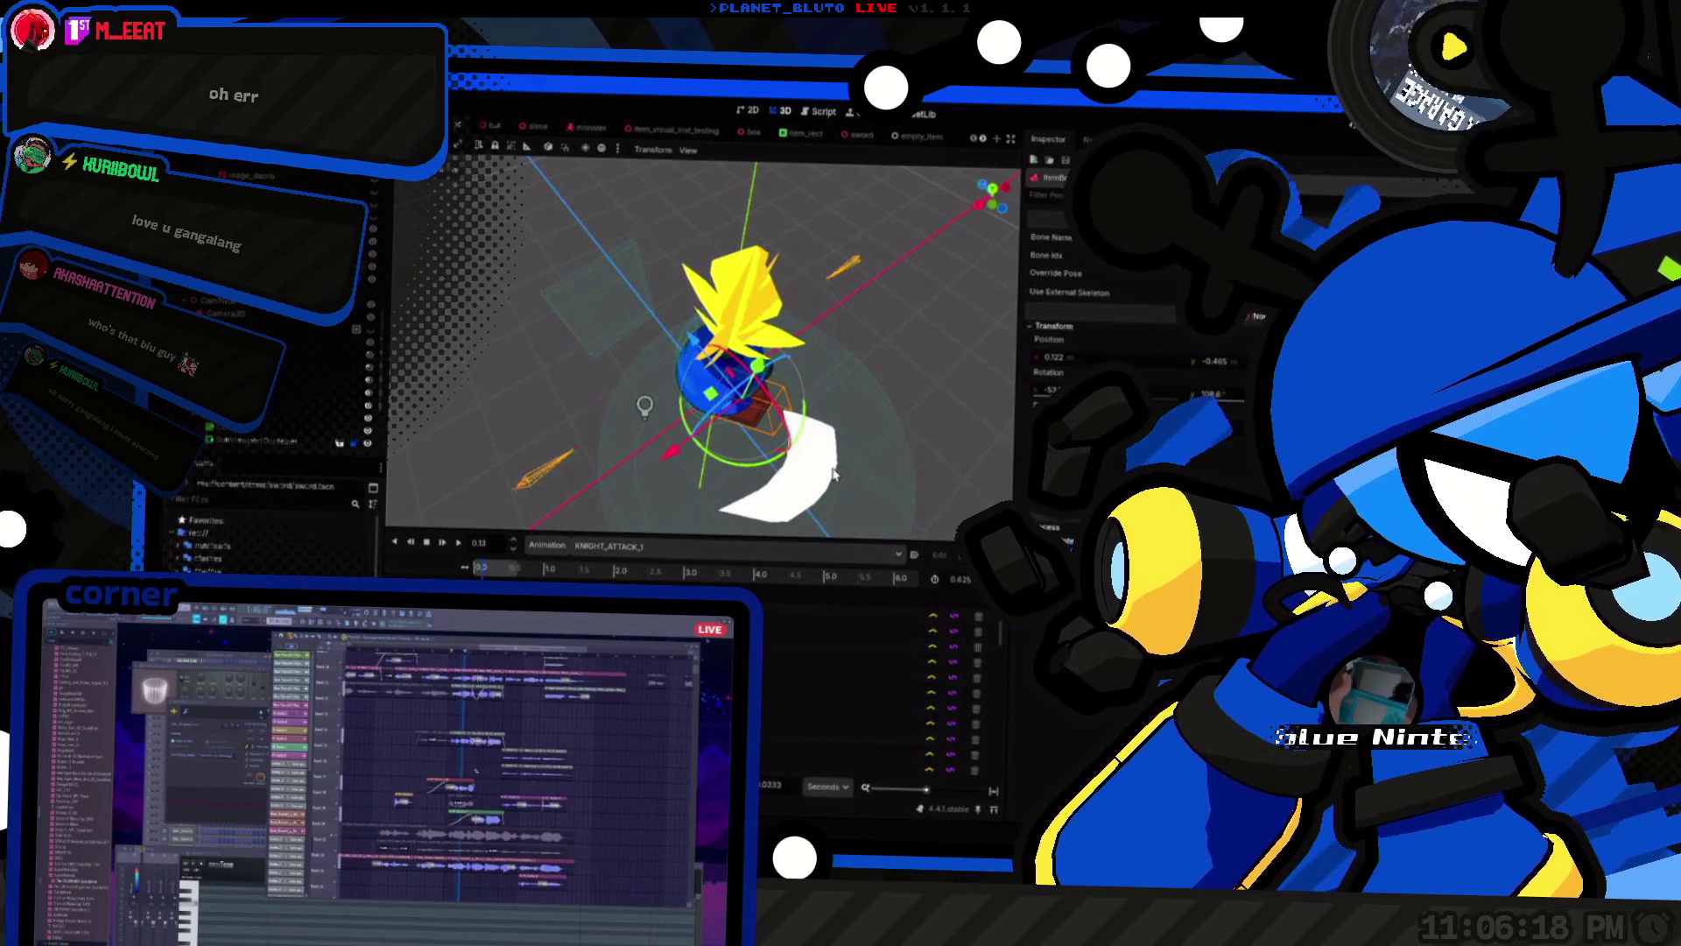
{"action": "scroll", "coordinate": [815, 403], "scroll_direction": "up", "scroll_amount": 5}
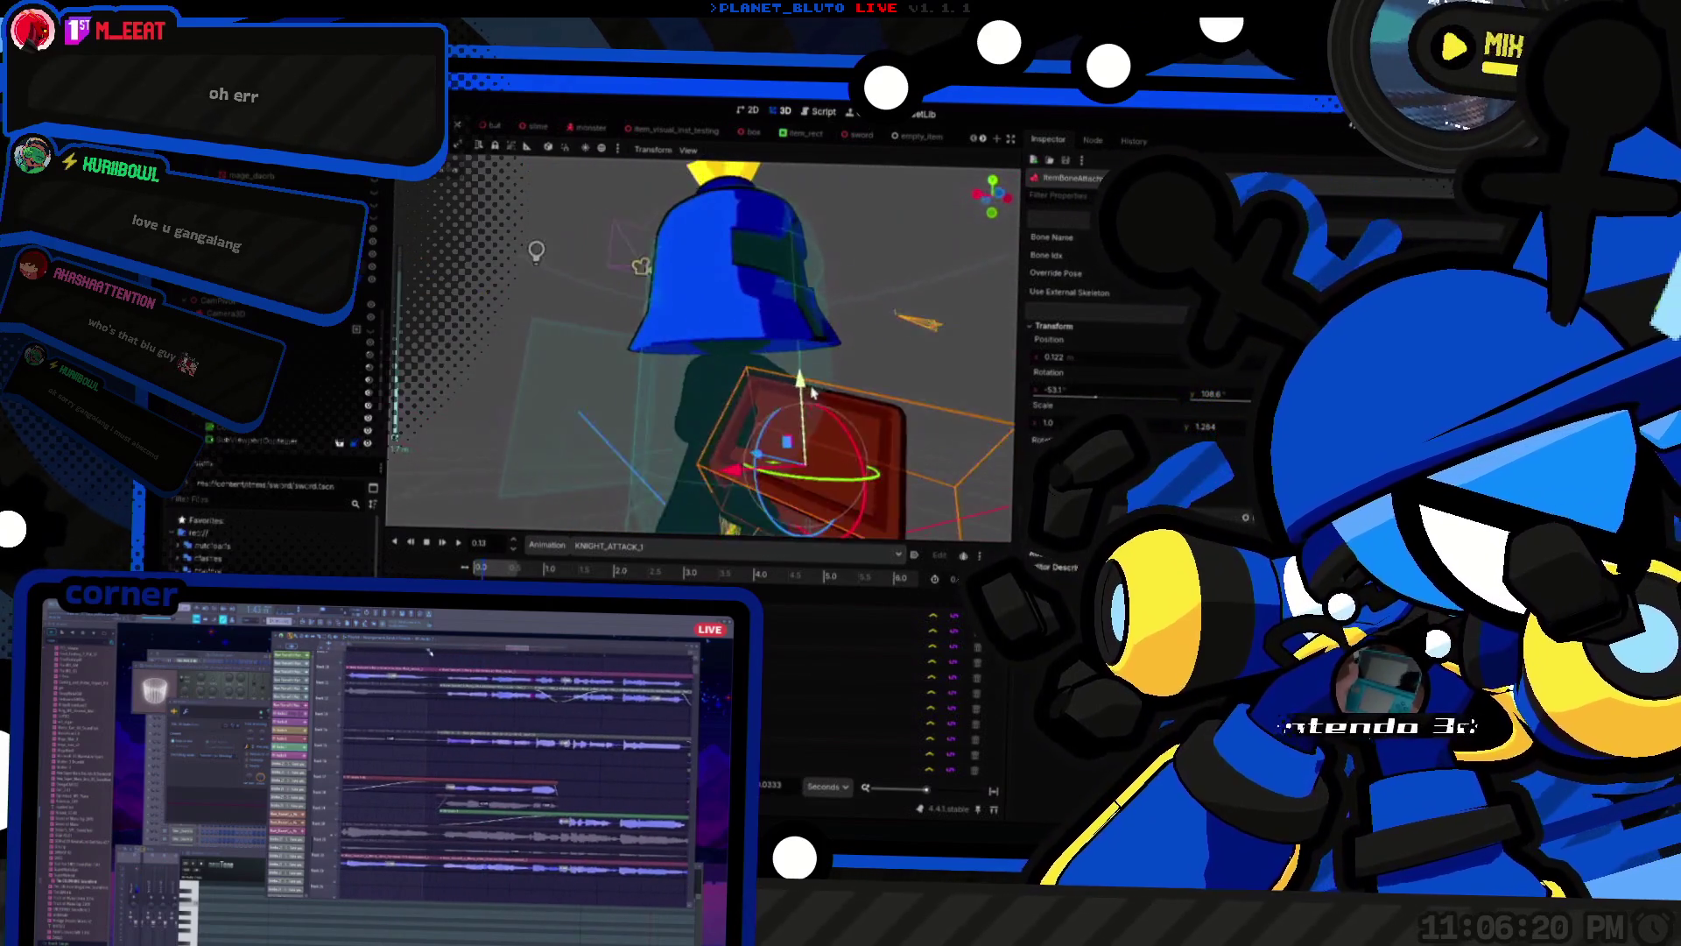
{"action": "scroll", "coordinate": [813, 394], "scroll_direction": "down", "scroll_amount": 5}
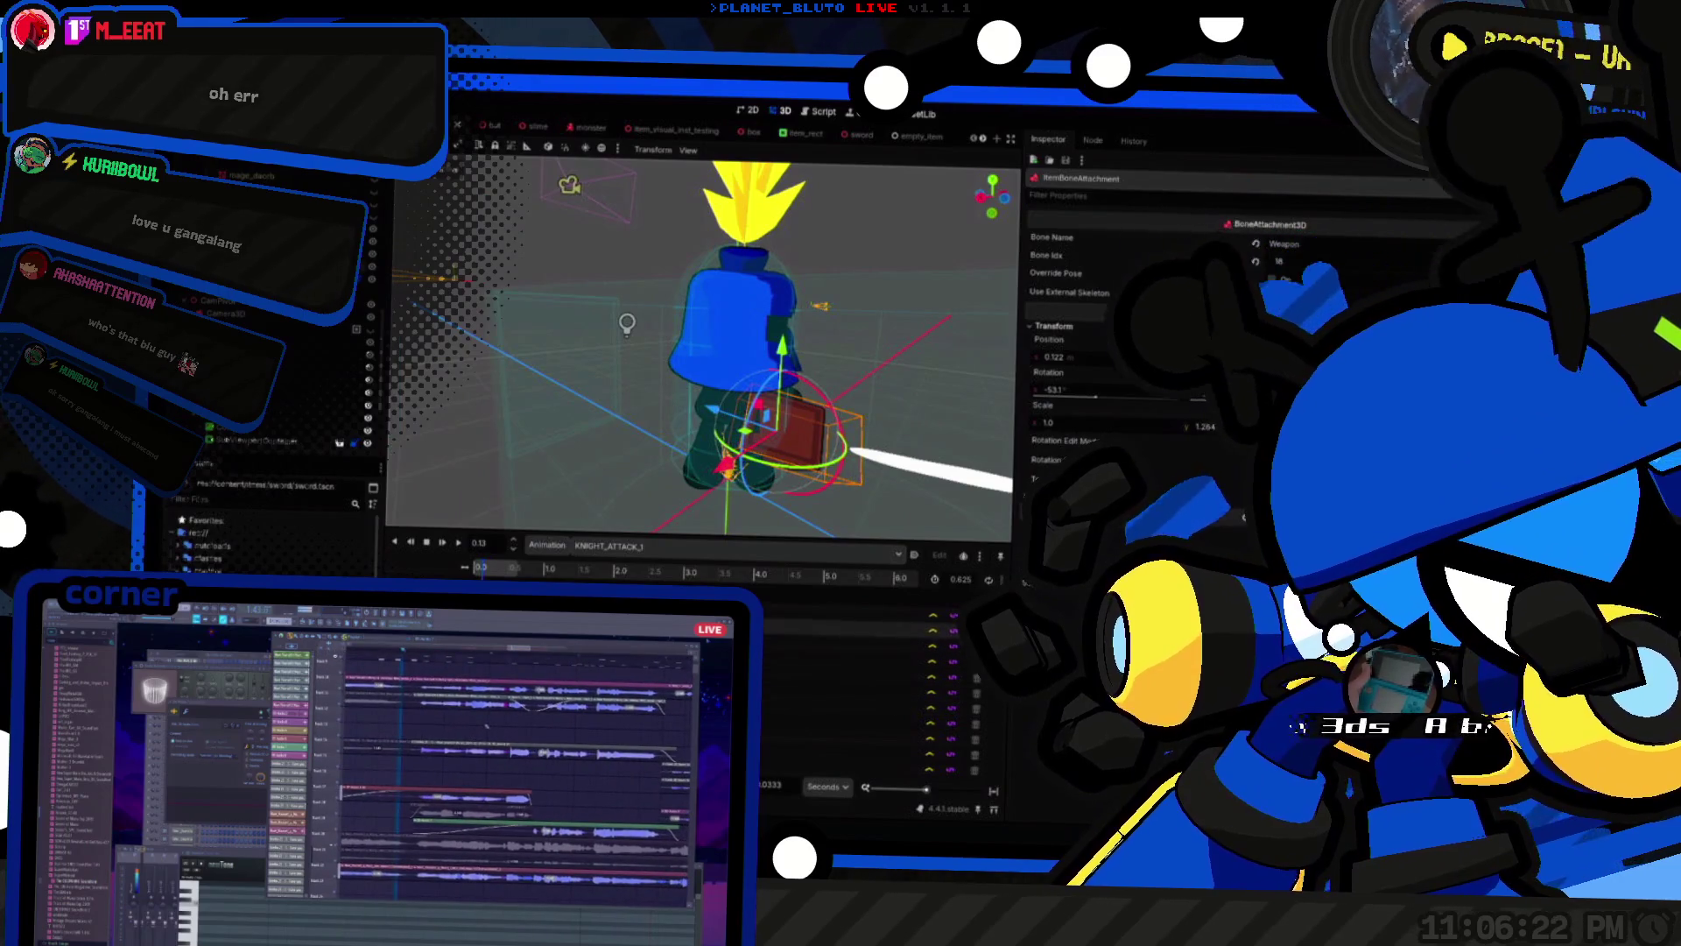
{"action": "key", "text": "F5"}
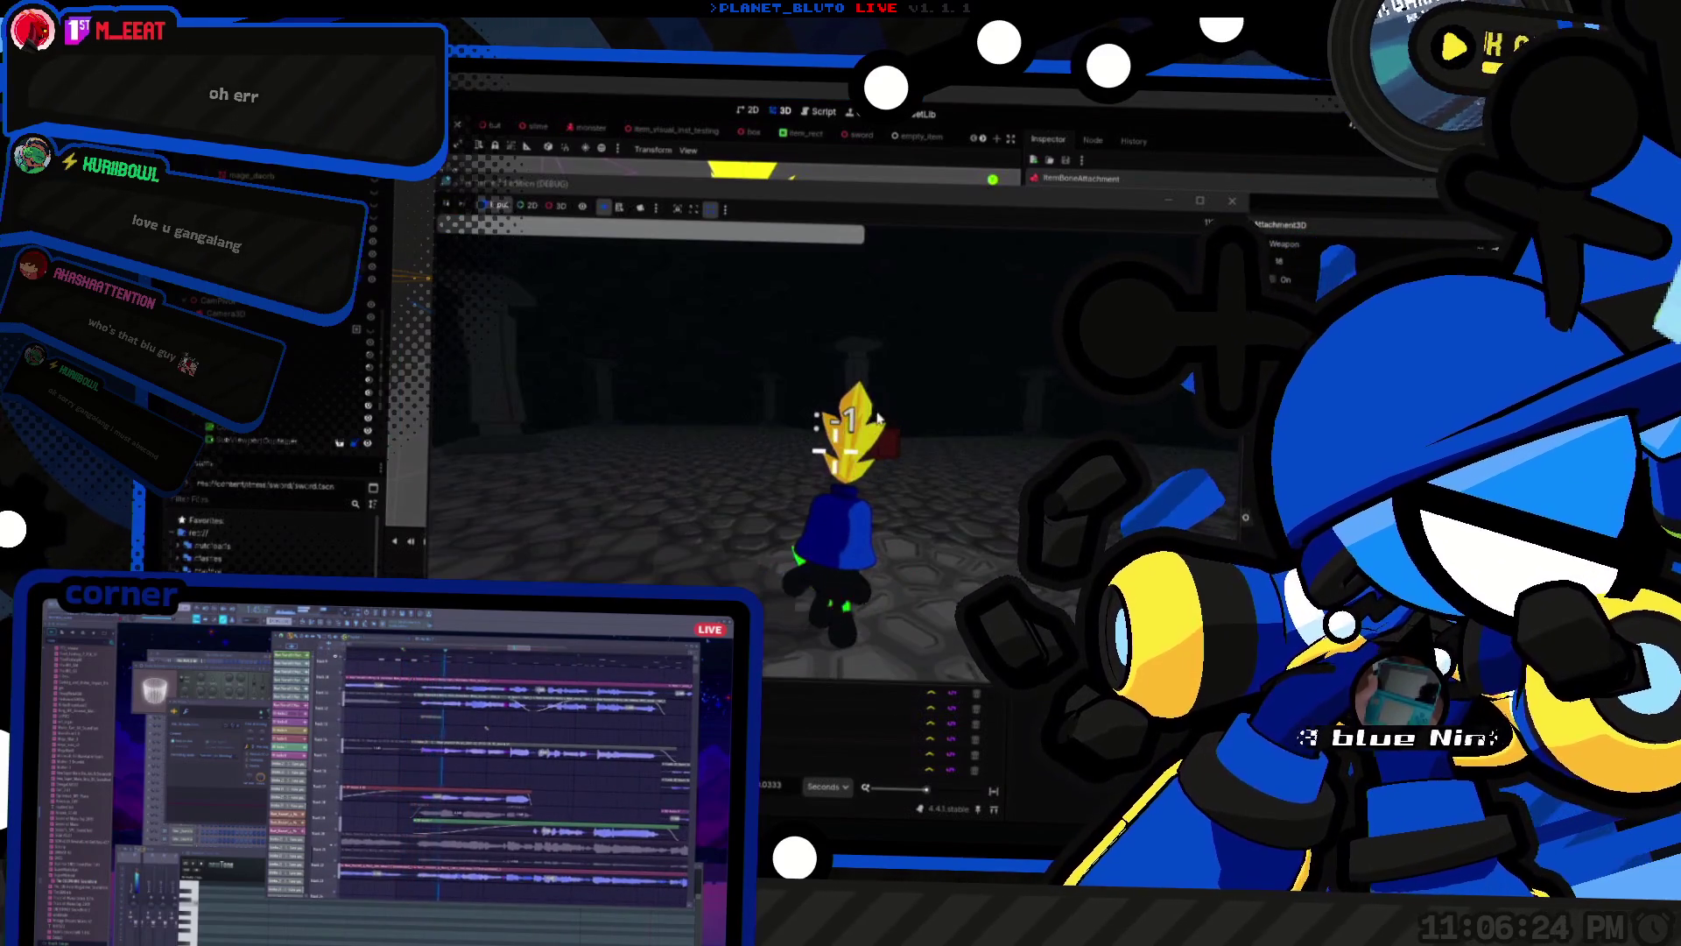
- Swing the knight's sword twice, run across the room, then stop the game
{"action": "left_click", "coordinate": [832, 583]}
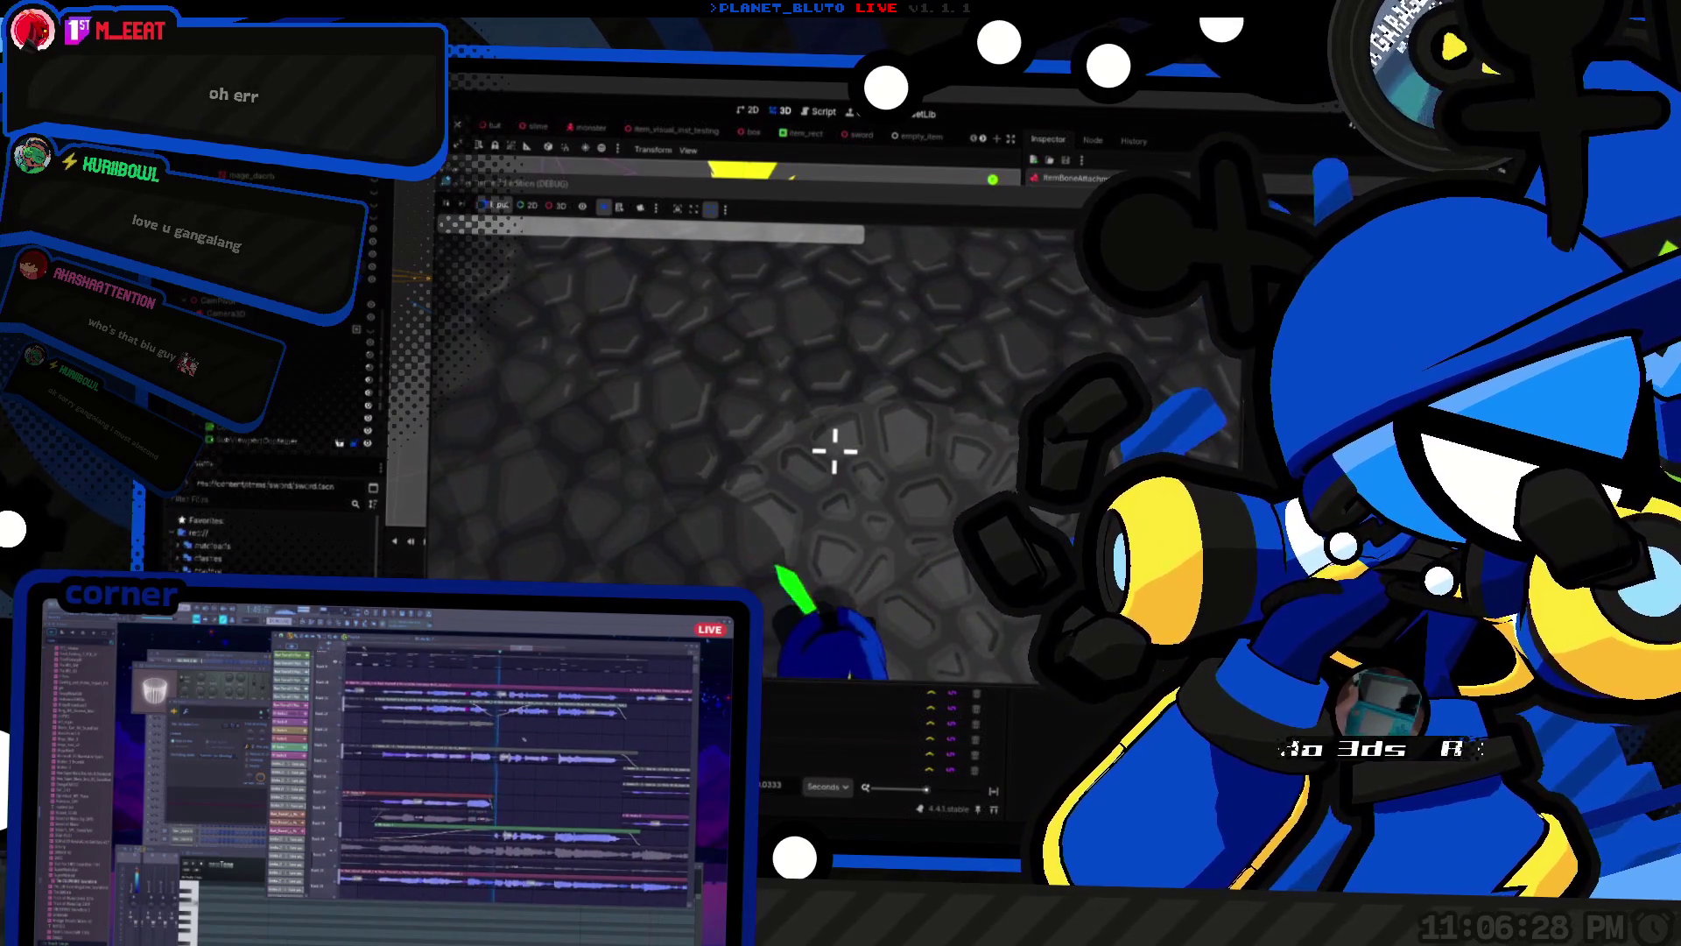
{"action": "left_click", "coordinate": [834, 451]}
{"action": "left_click", "coordinate": [834, 450]}
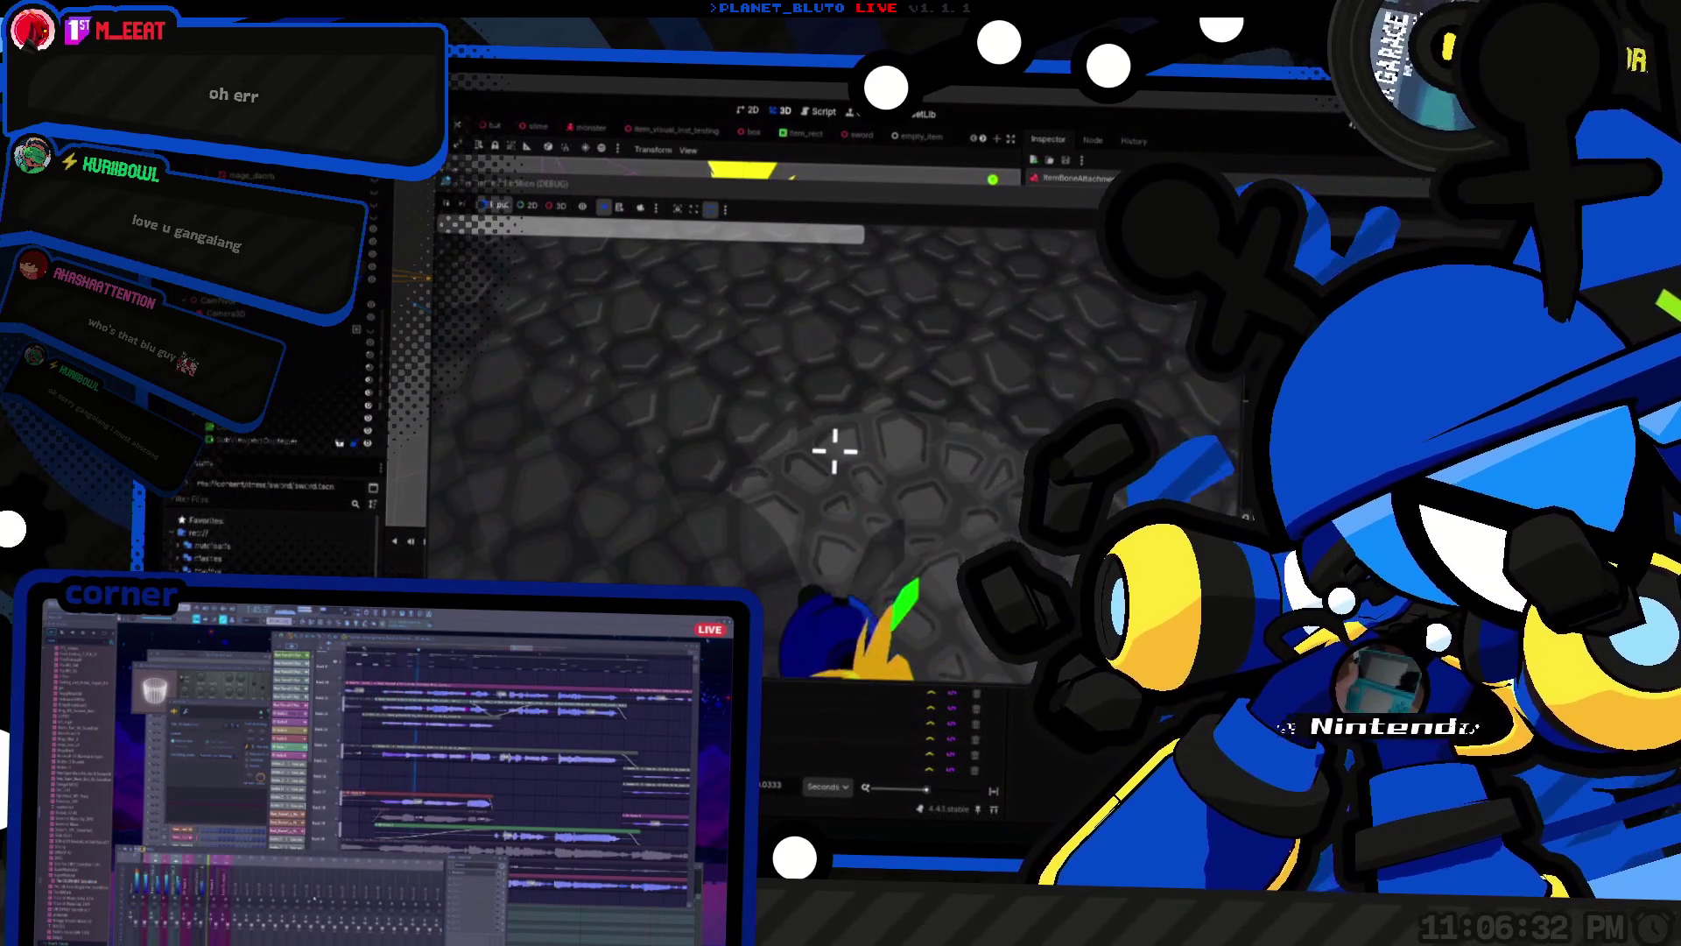
{"action": "key", "text": "w"}
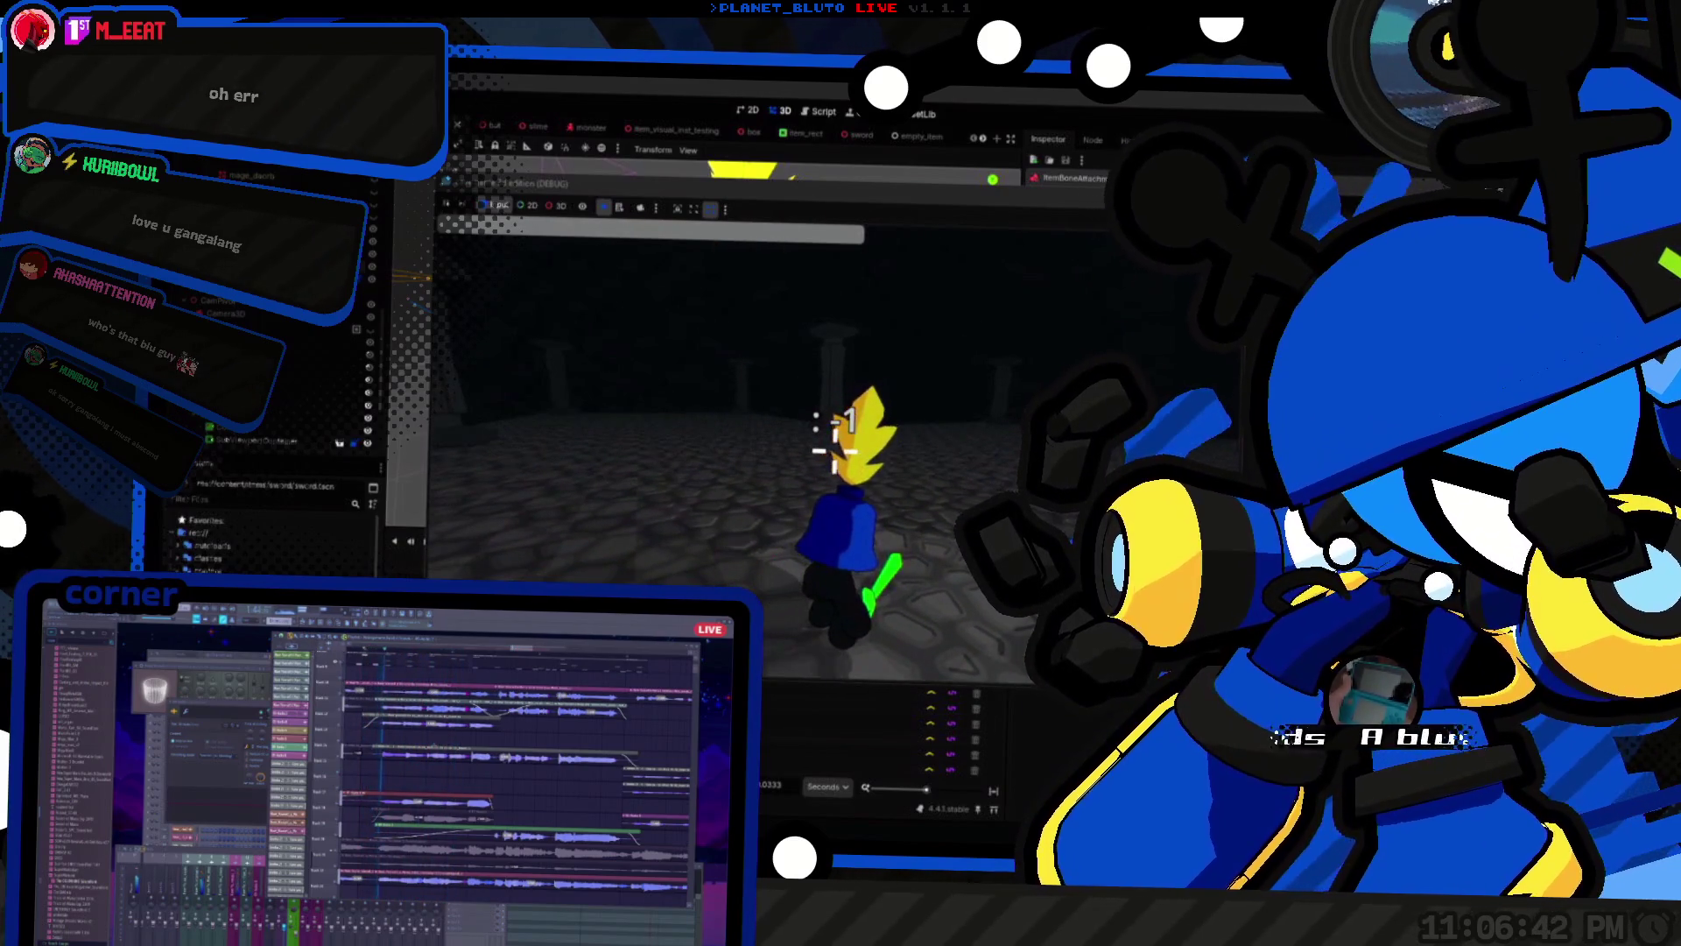
{"action": "key", "text": "F8"}
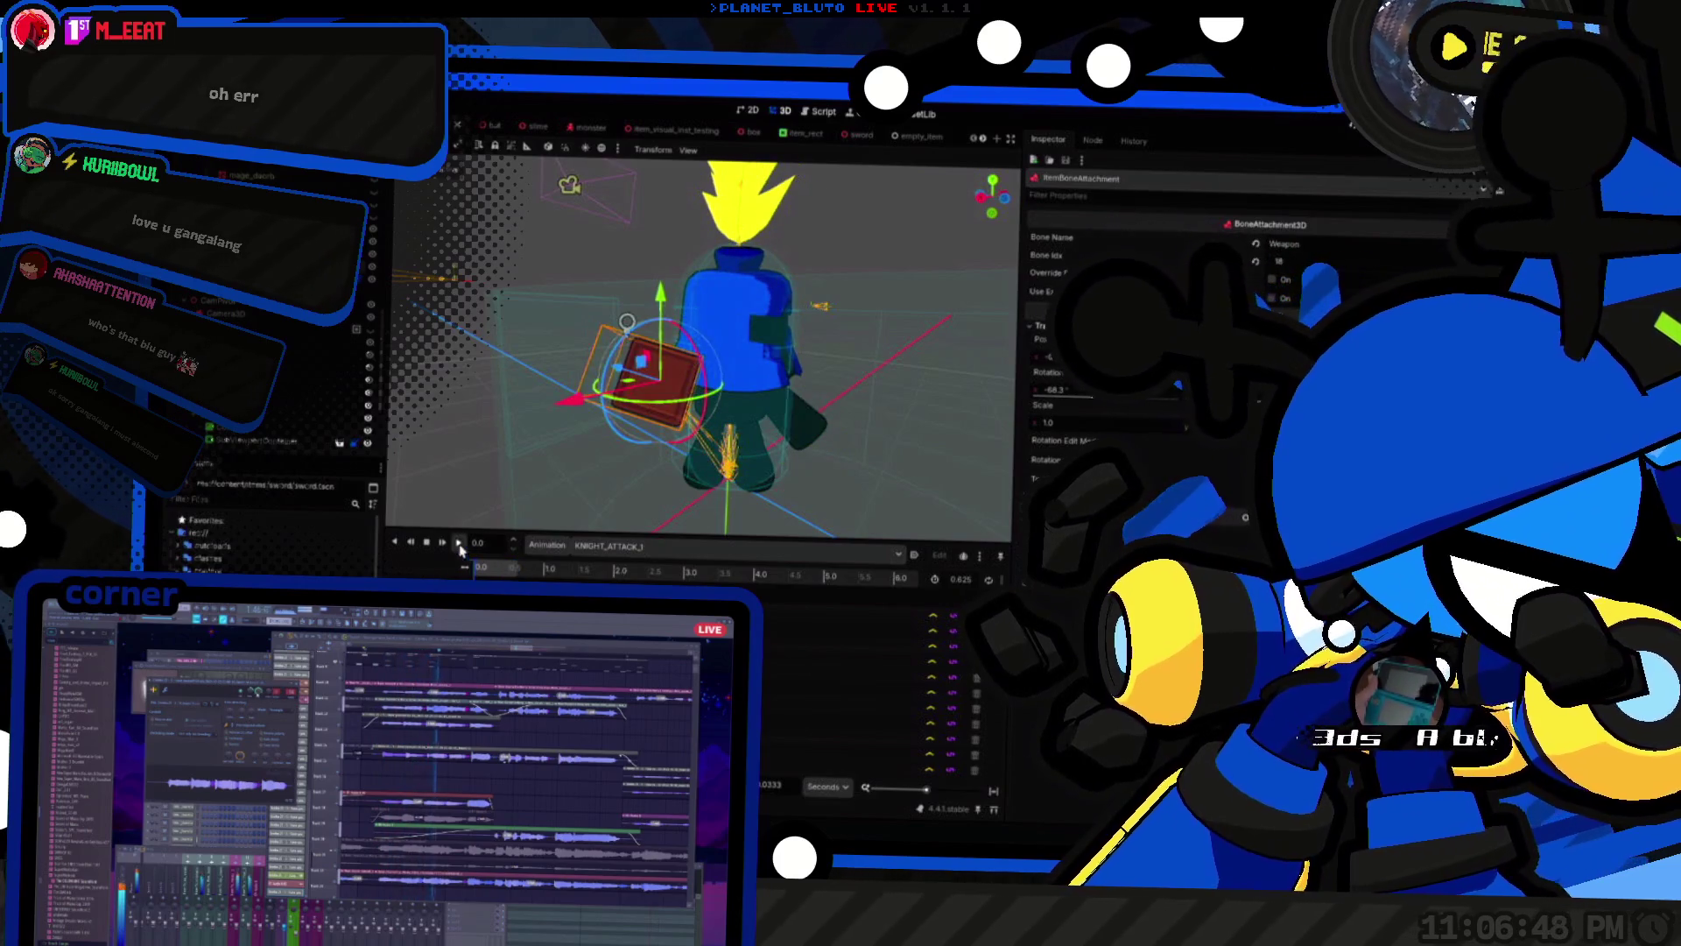
- Play the KNIGHT_ATTACK_1 preview, briefly run and stop the game, and save the scene
{"action": "left_click", "coordinate": [457, 544]}
{"action": "mouse_move", "coordinate": [452, 491]}
{"action": "left_mouse_down"}
{"action": "mouse_move", "coordinate": [600, 480]}
{"action": "mouse_move", "coordinate": [453, 530]}
{"action": "left_mouse_up"}
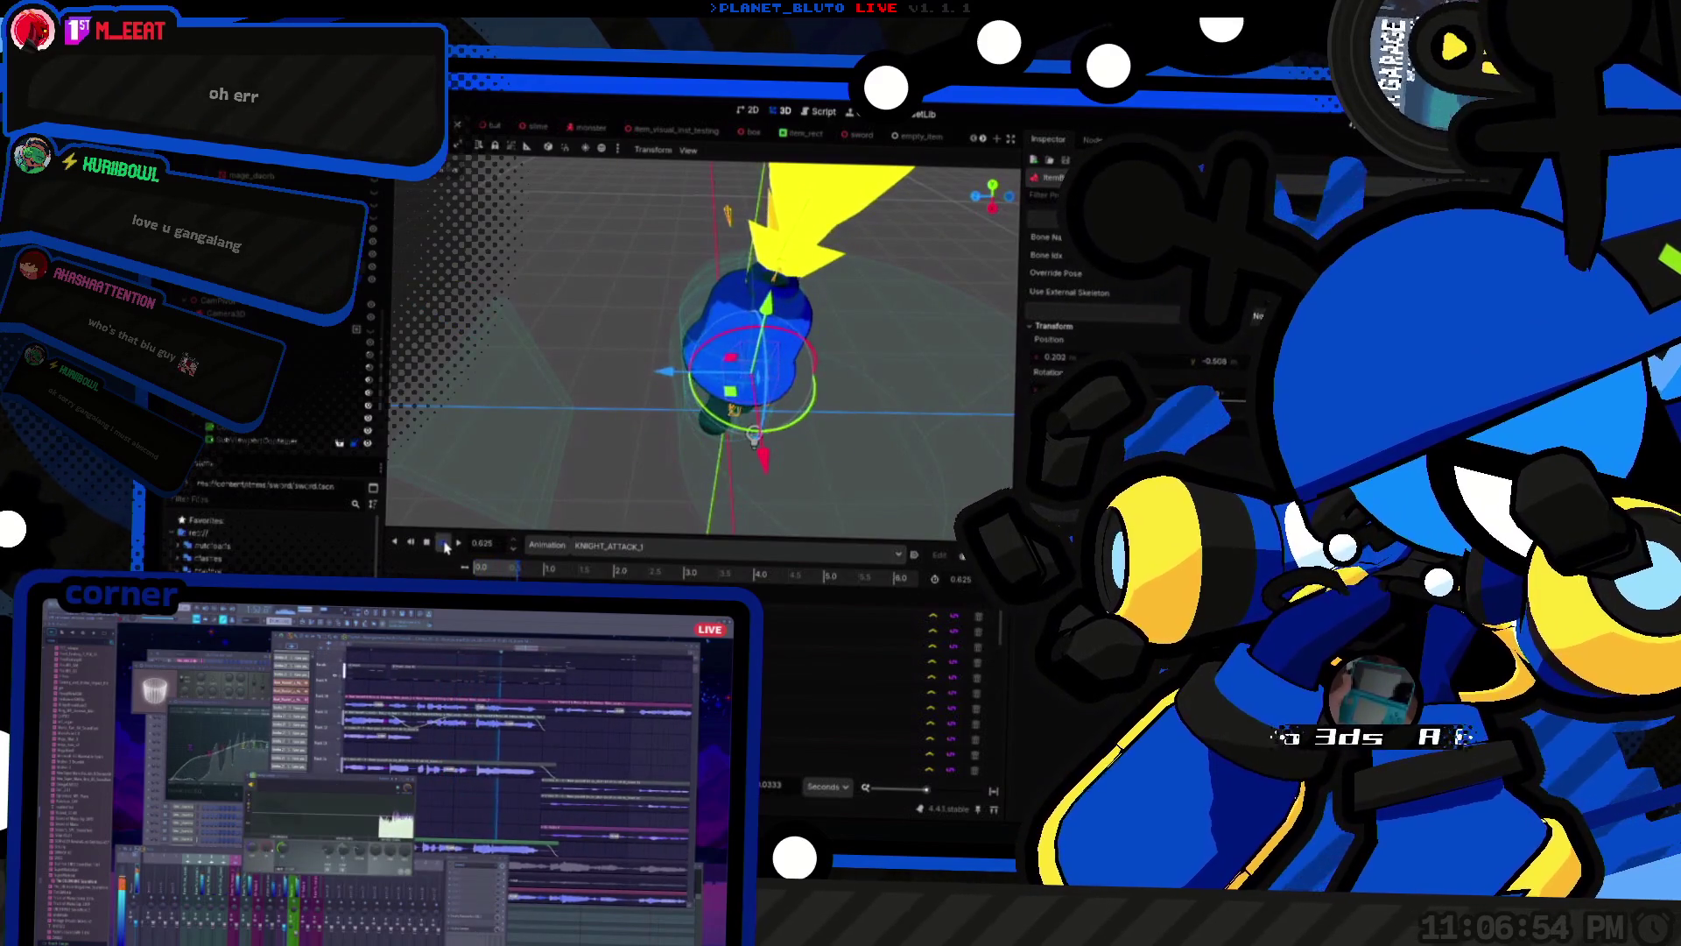
{"action": "key", "text": "F5"}
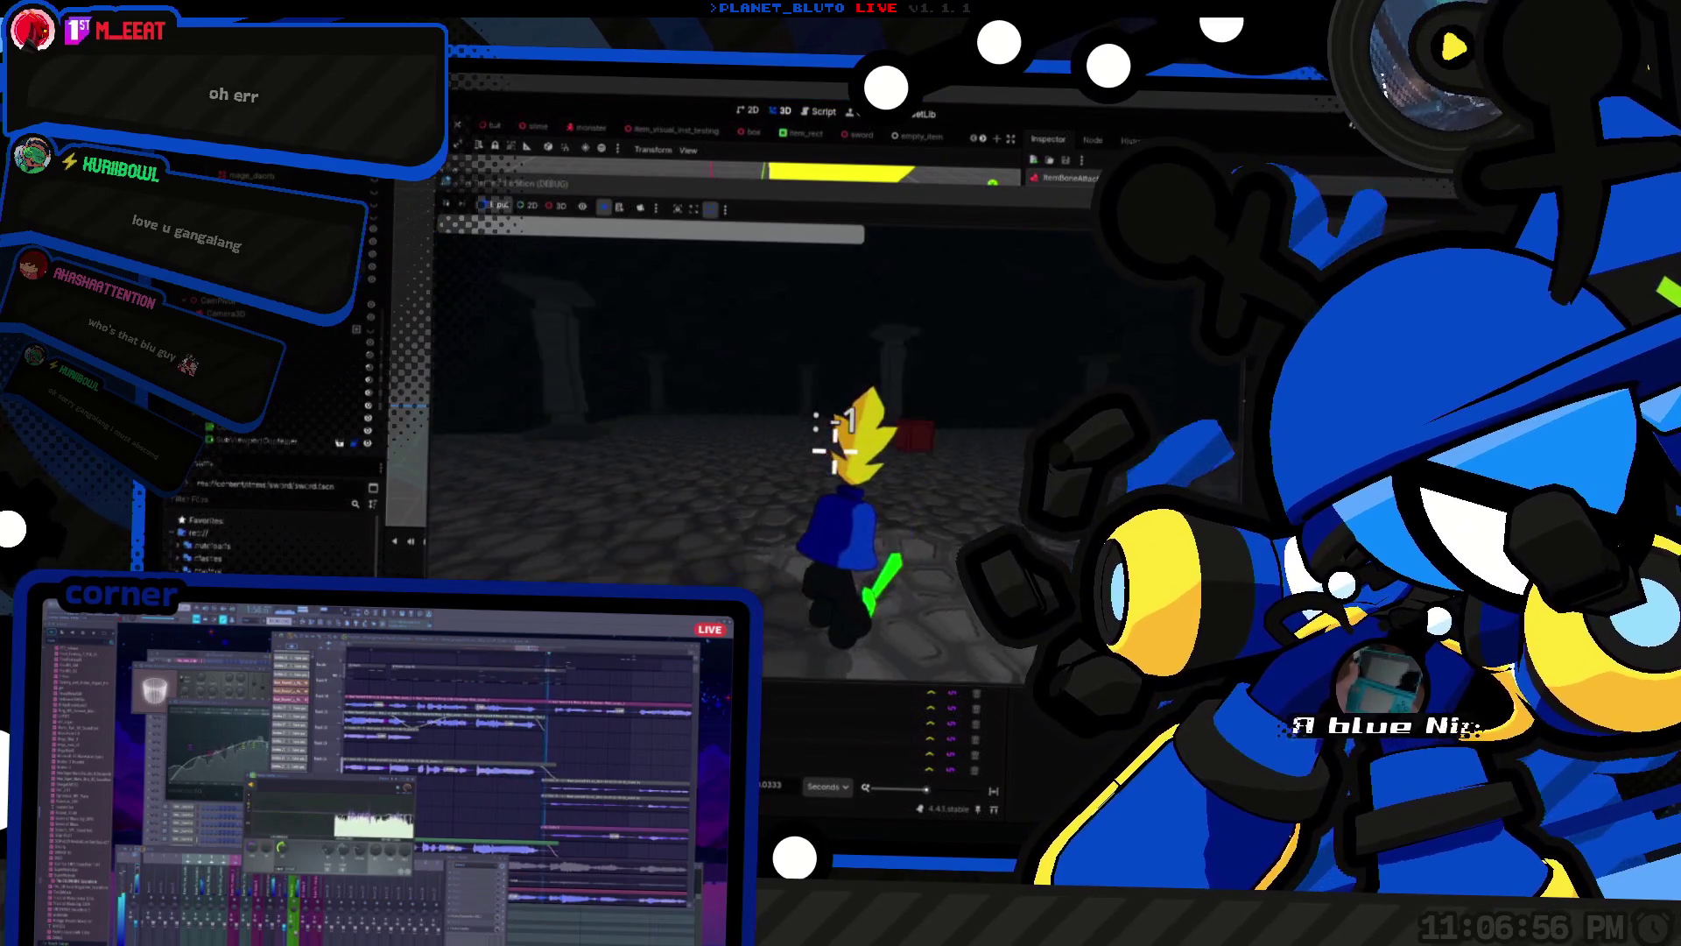
{"action": "key", "text": "F8"}
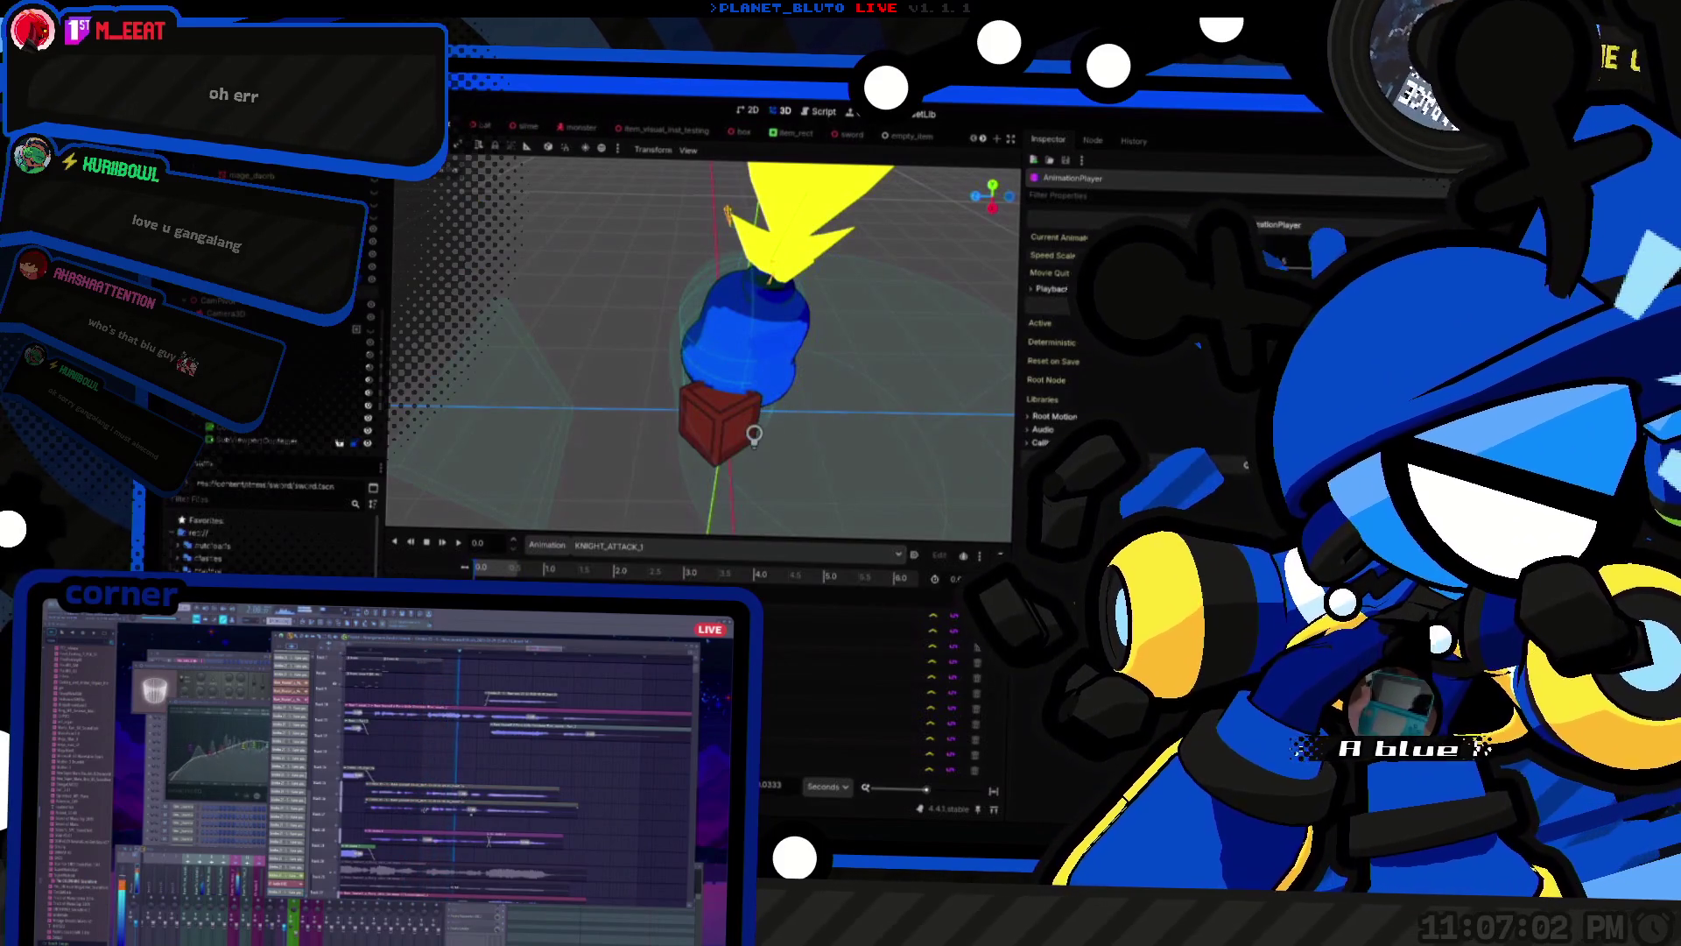
{"action": "key", "text": "ctrl+s"}
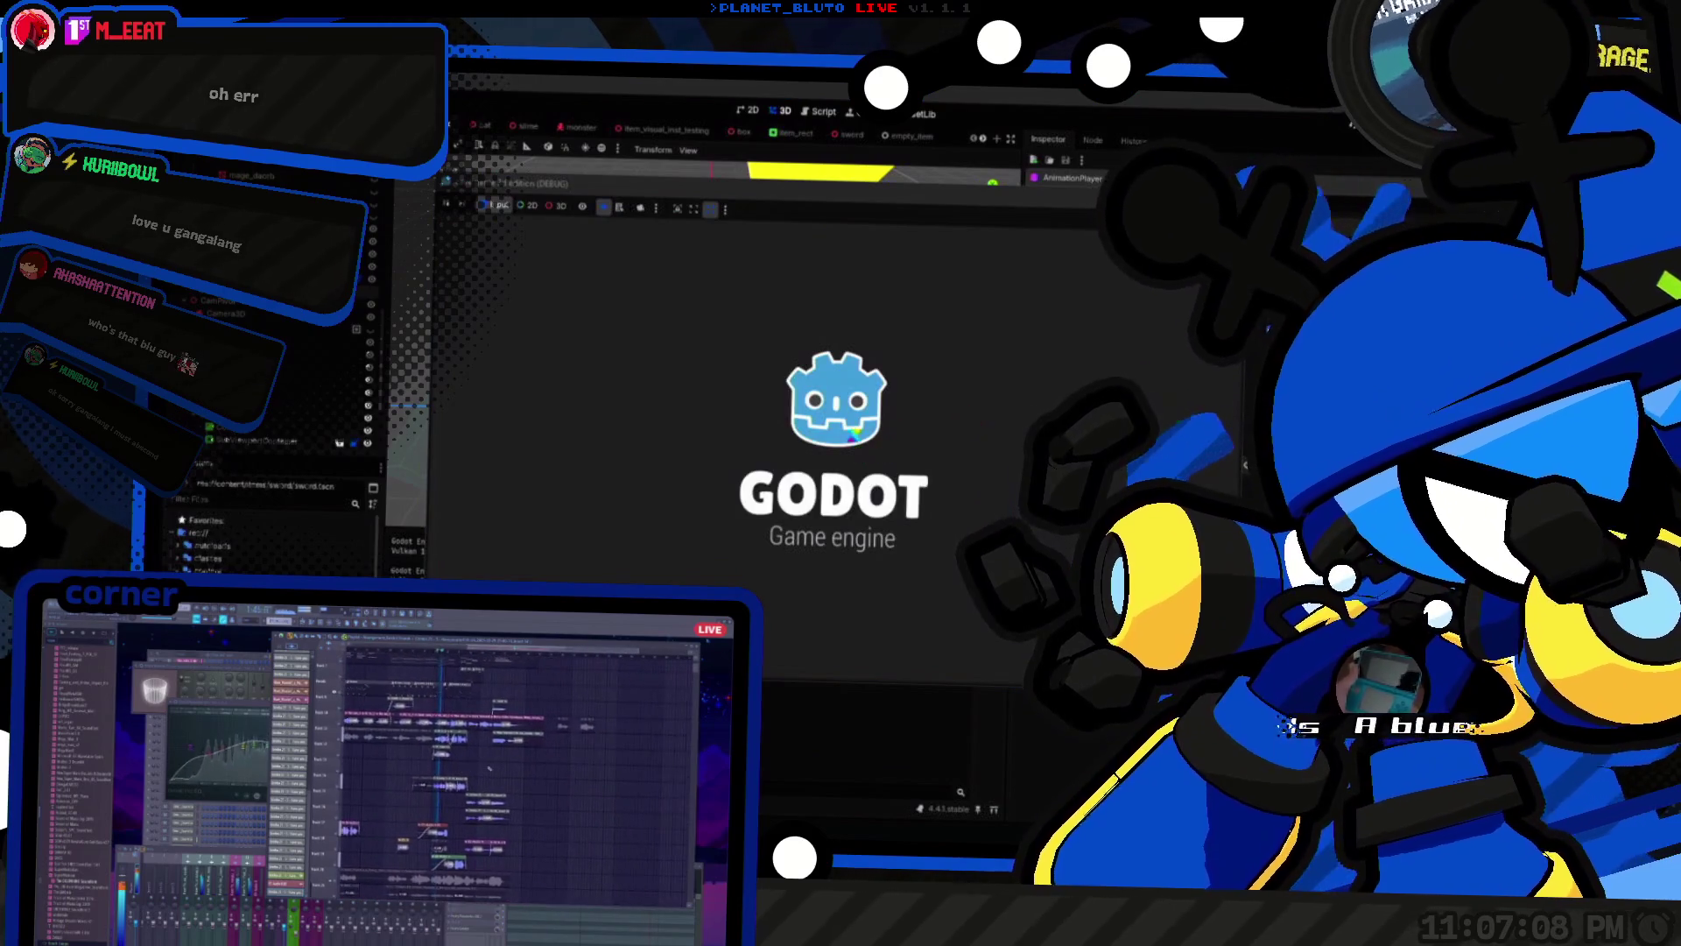
- Choose the Knight class in the lobby, host a session, then stop the game after playing
{"action": "left_click", "coordinate": [608, 288]}
{"action": "left_click", "coordinate": [598, 336]}
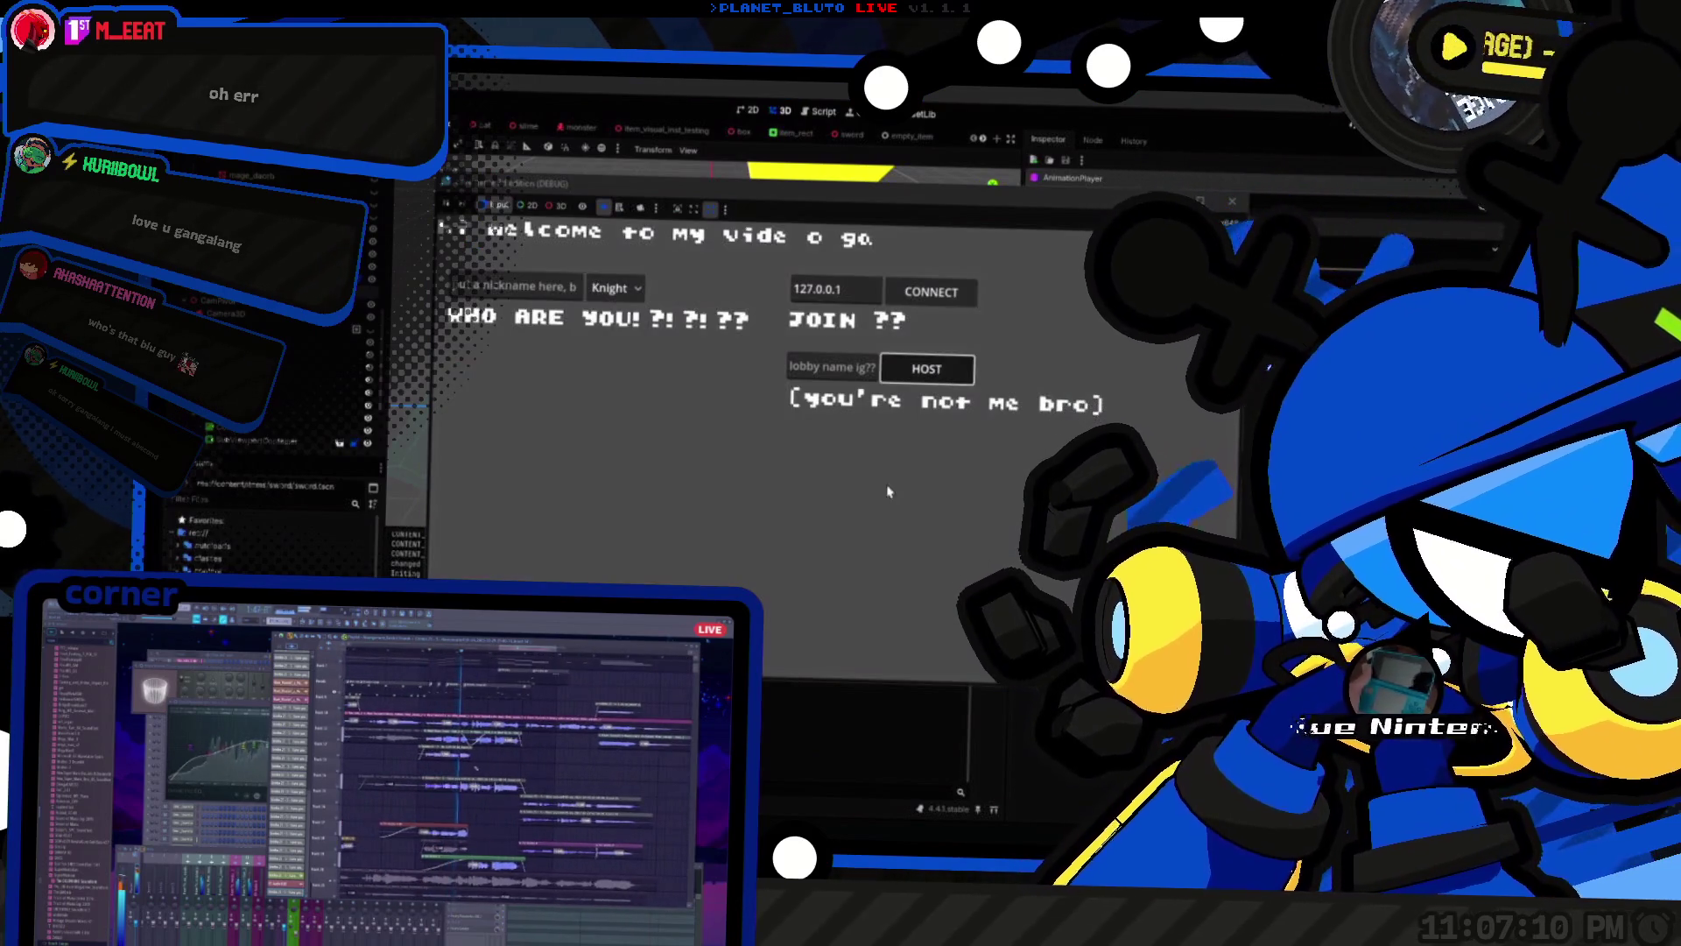
{"action": "left_click", "coordinate": [926, 369]}
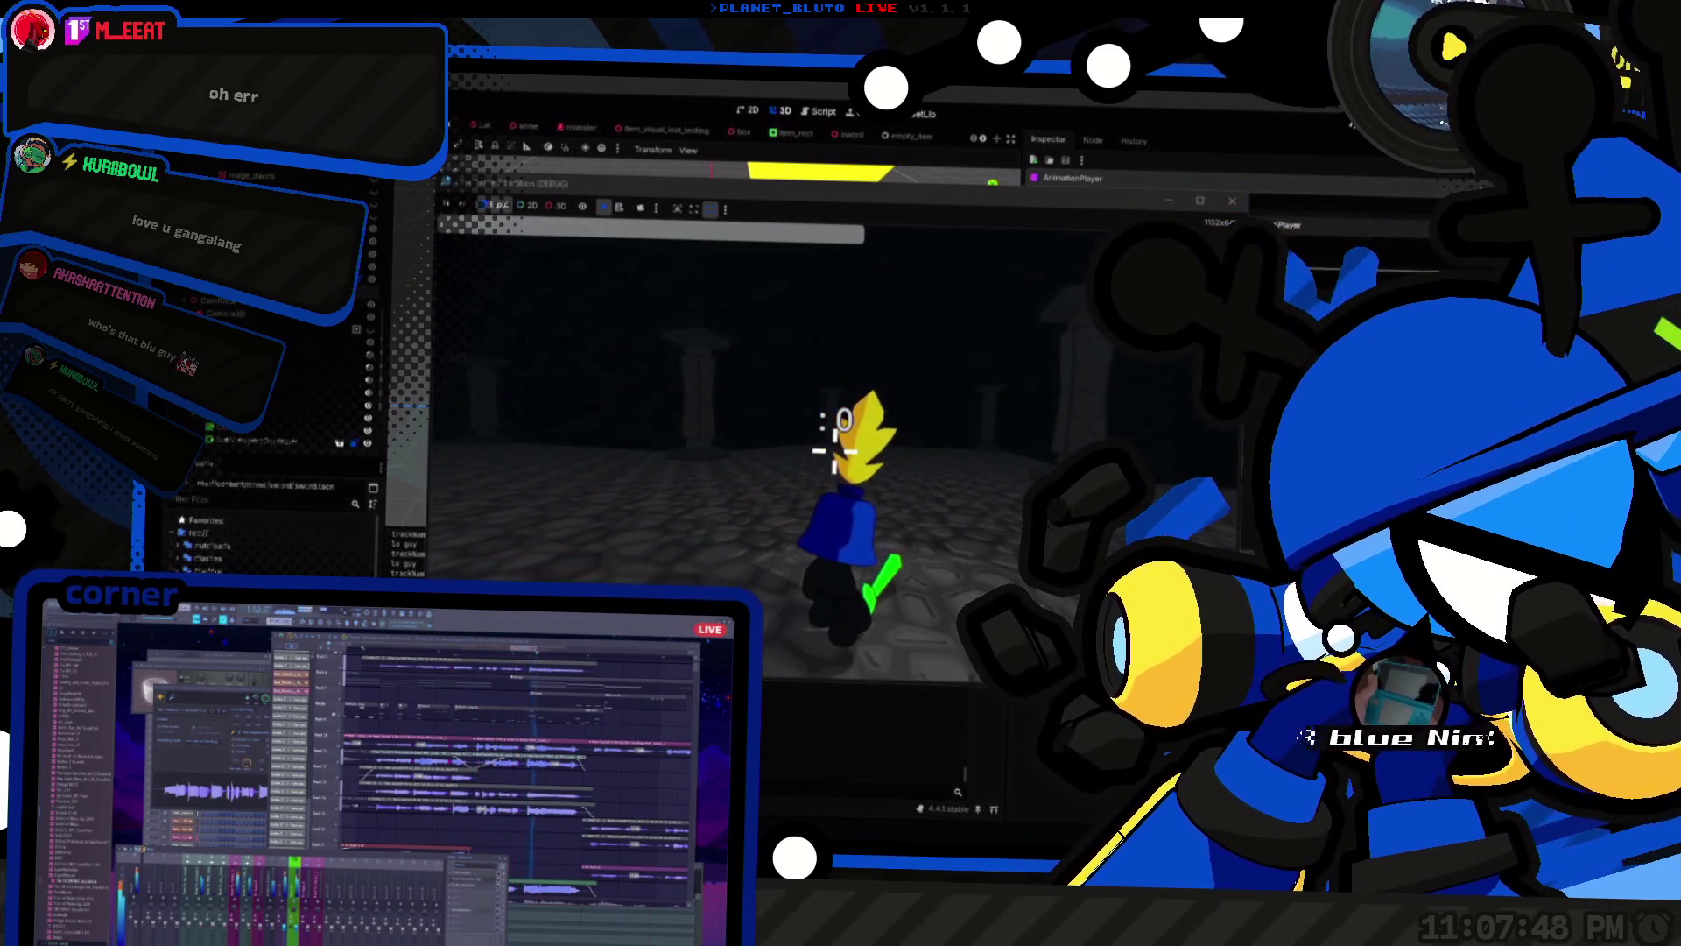
{"action": "key", "text": "F8"}
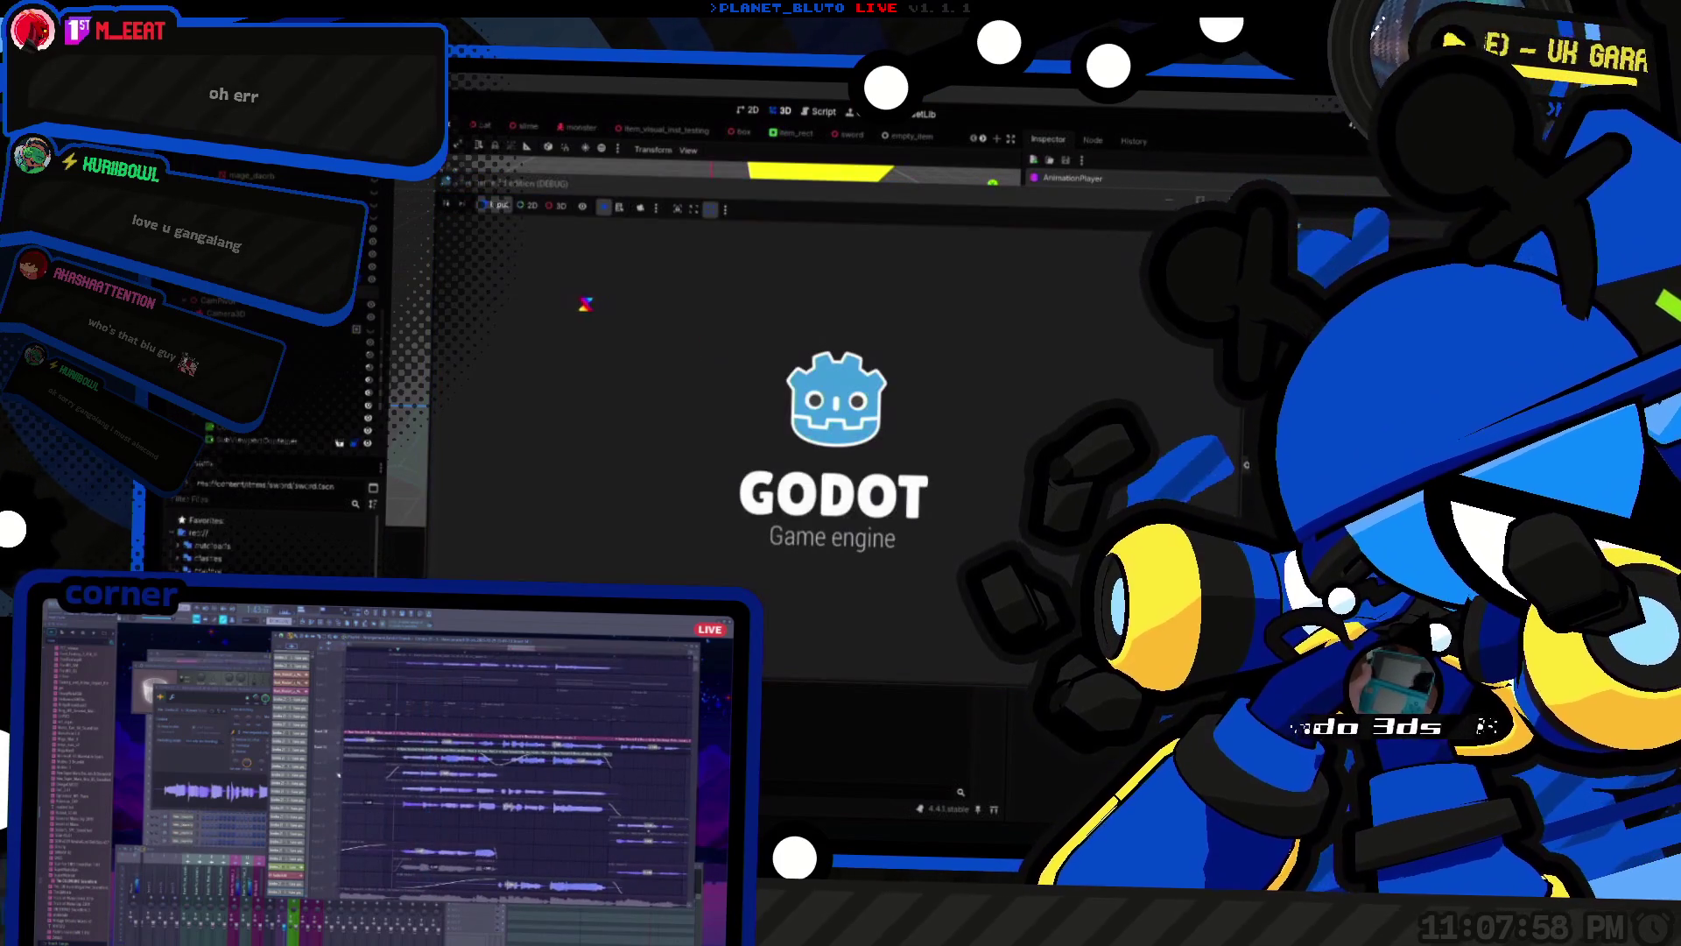
- Pick a character class from the dropdown and host a new session
{"action": "left_click", "coordinate": [615, 288]}
{"action": "left_click", "coordinate": [615, 288]}
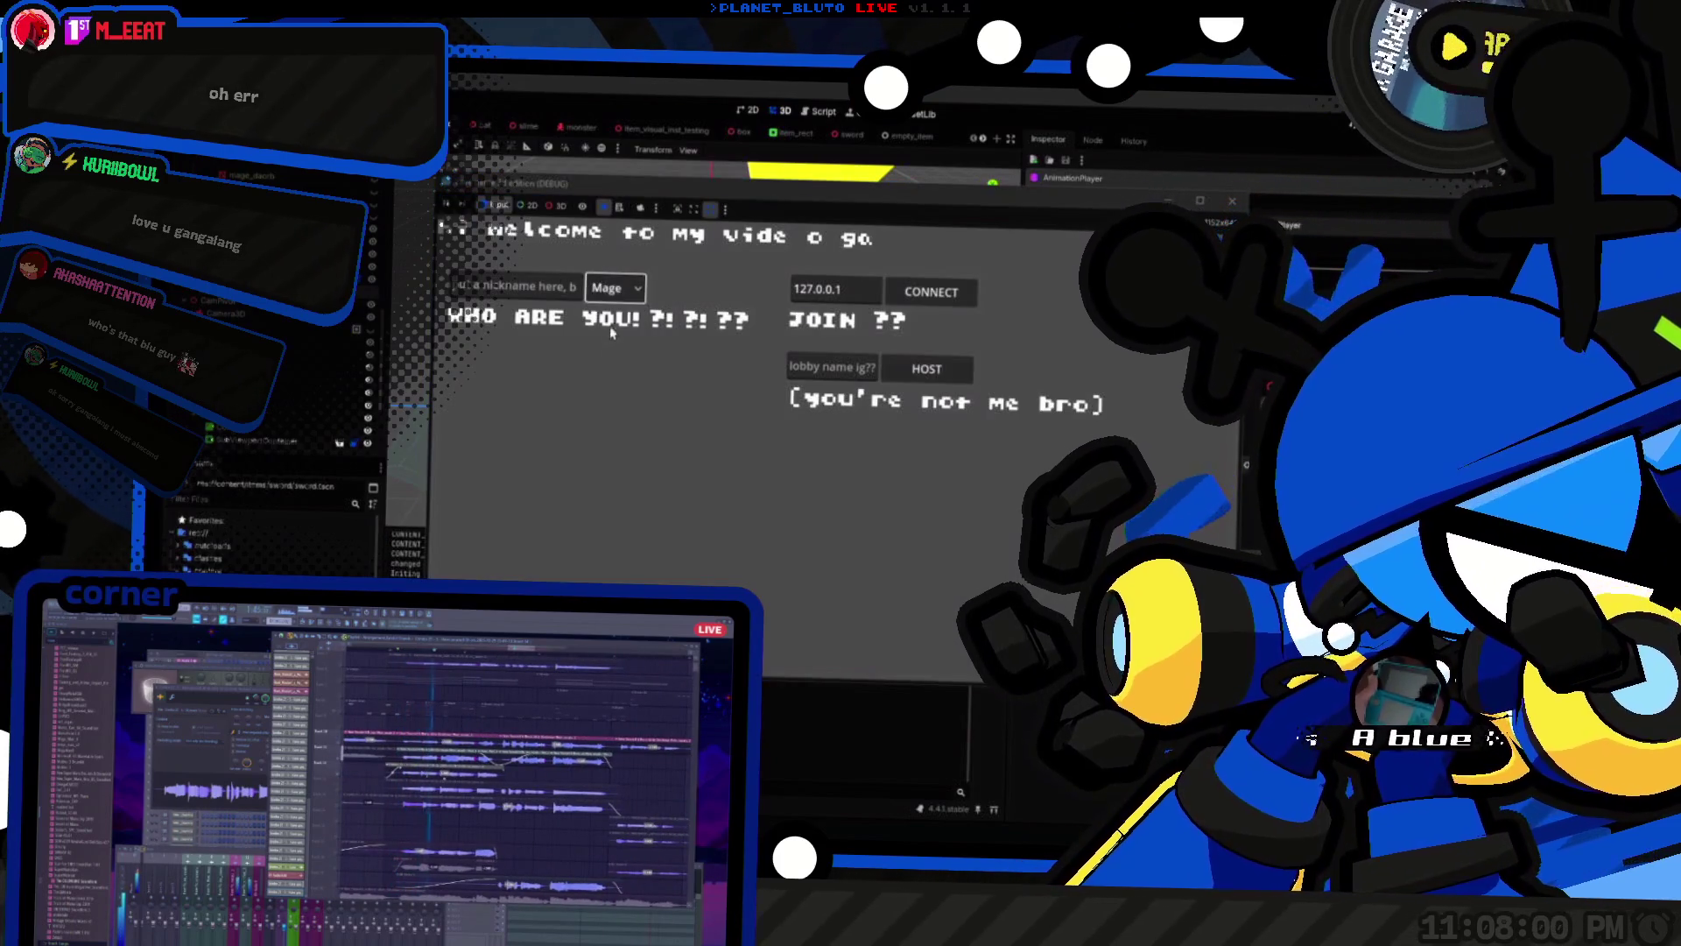
{"action": "left_click", "coordinate": [615, 288]}
{"action": "left_click", "coordinate": [622, 332]}
{"action": "left_click", "coordinate": [927, 368]}
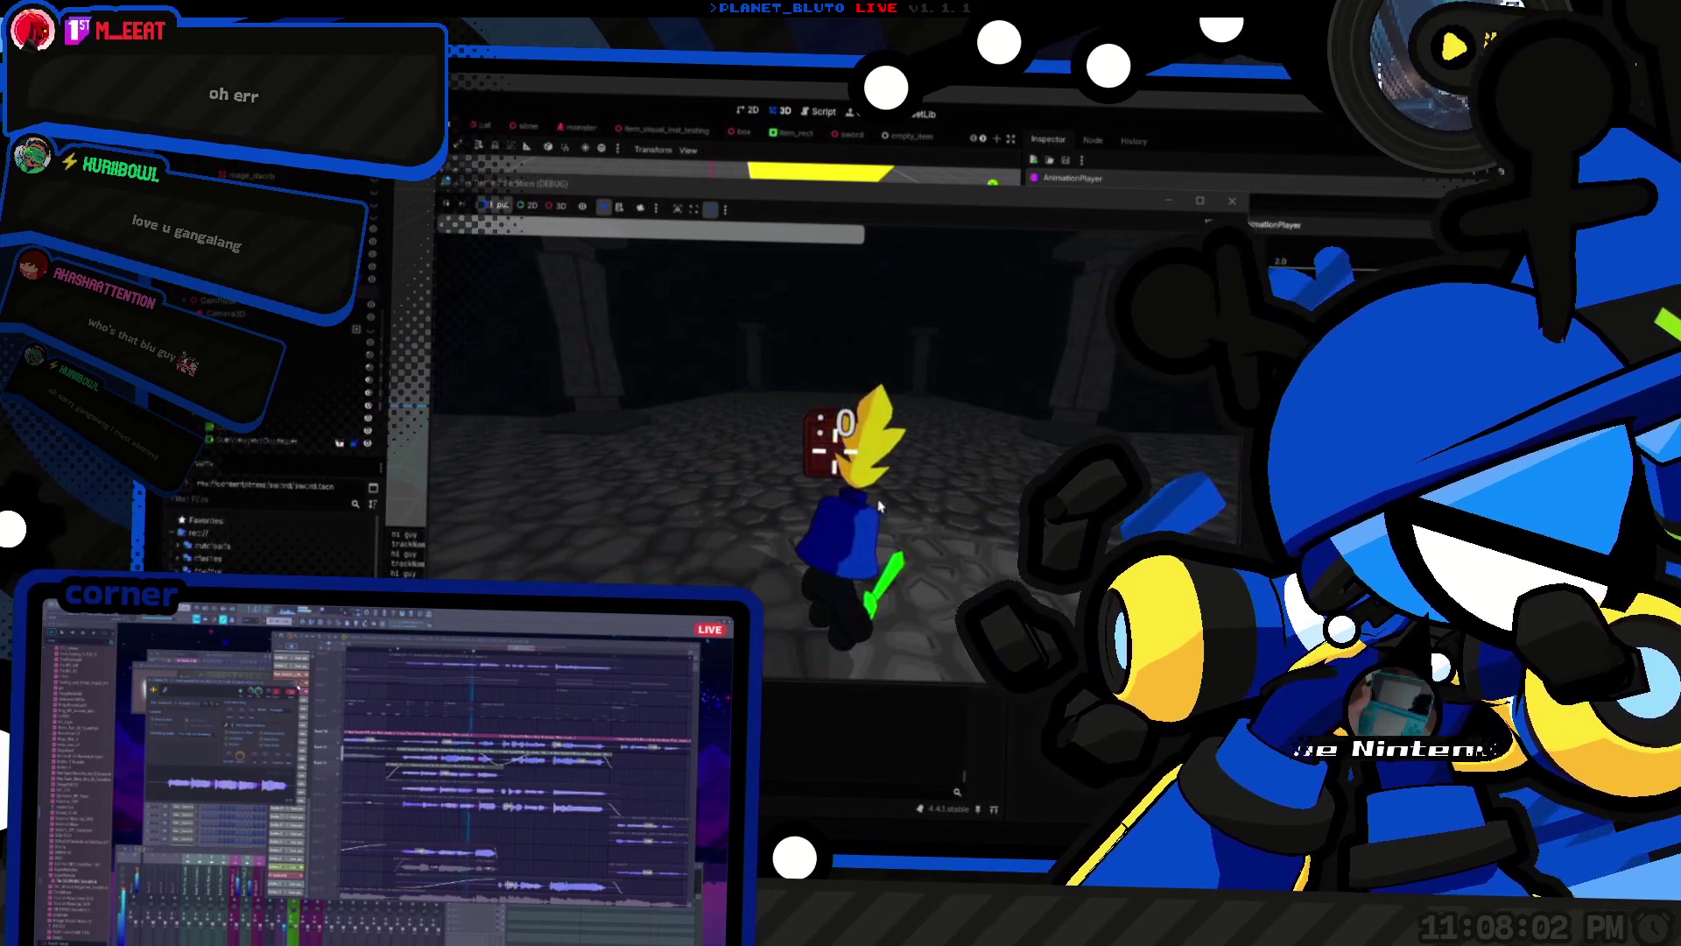
- Walk toward the red crate, stop the game, and save the scene
{"action": "key", "text": "w"}
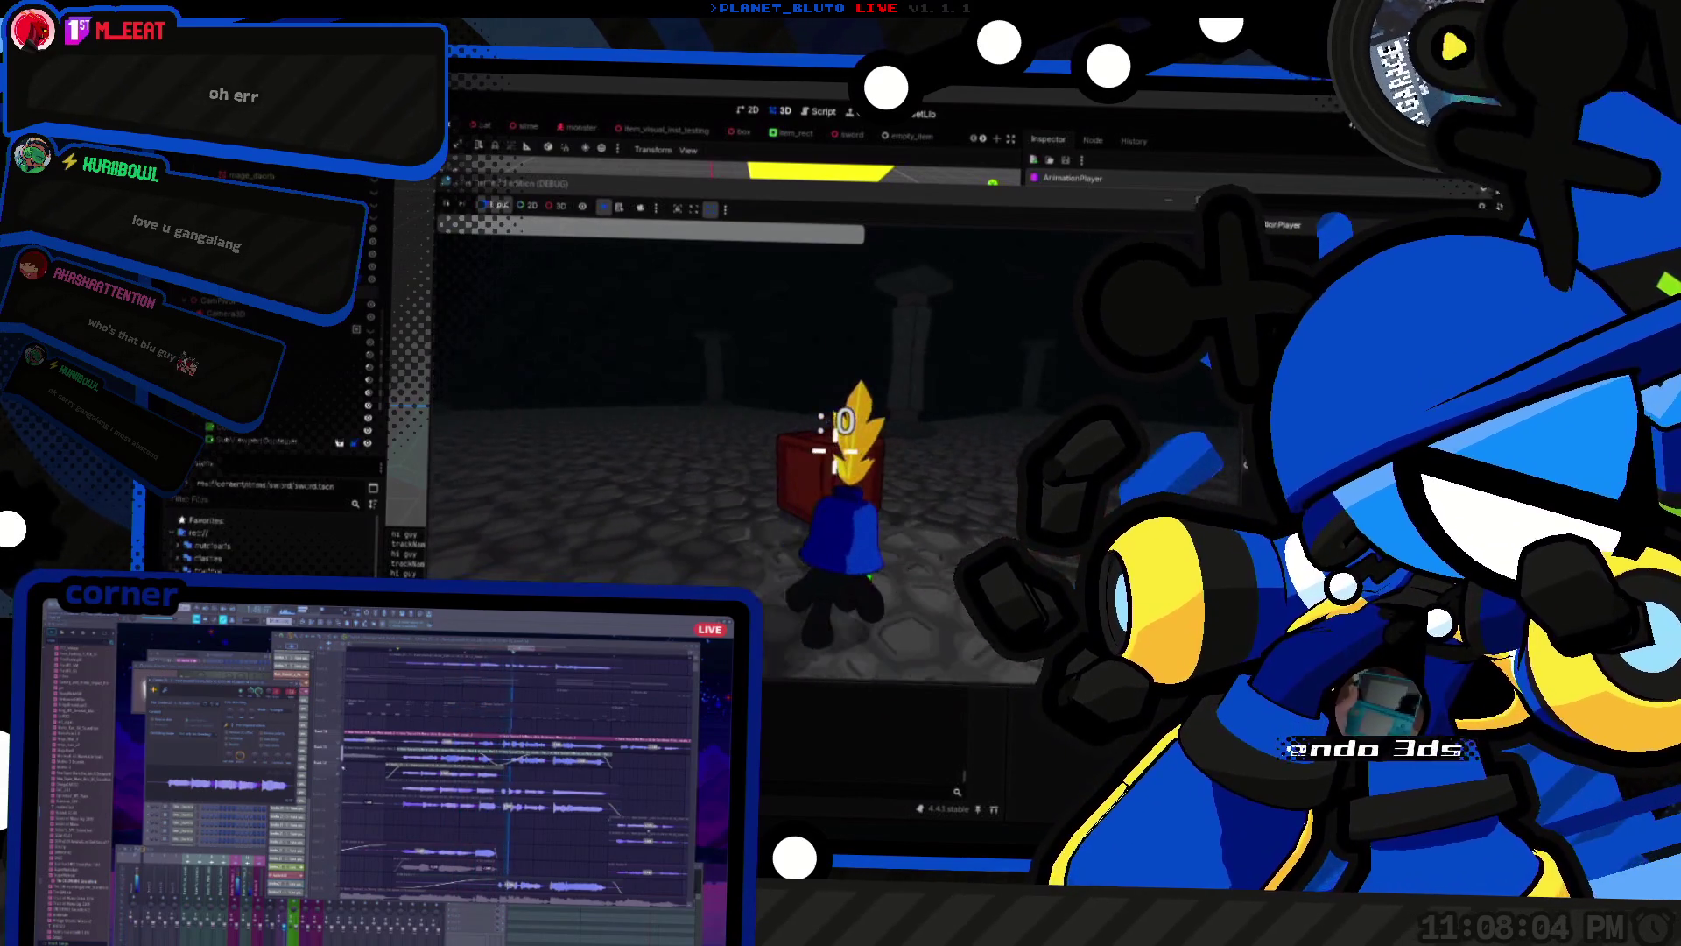
{"action": "key", "text": "w"}
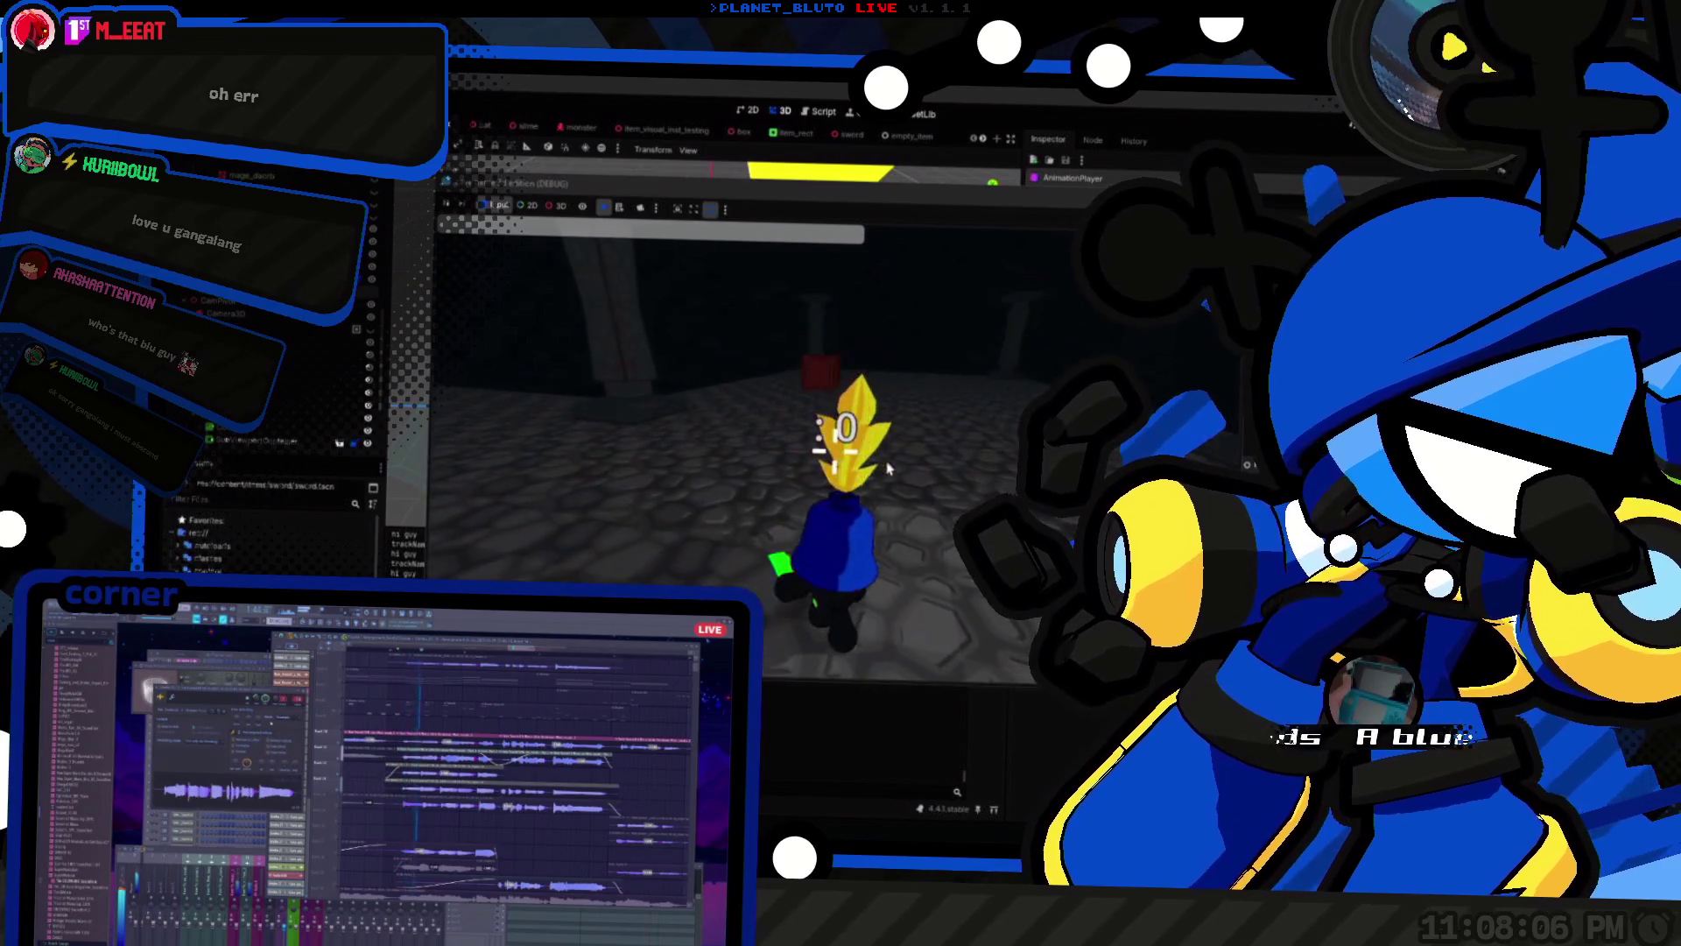
{"action": "key", "text": "F8"}
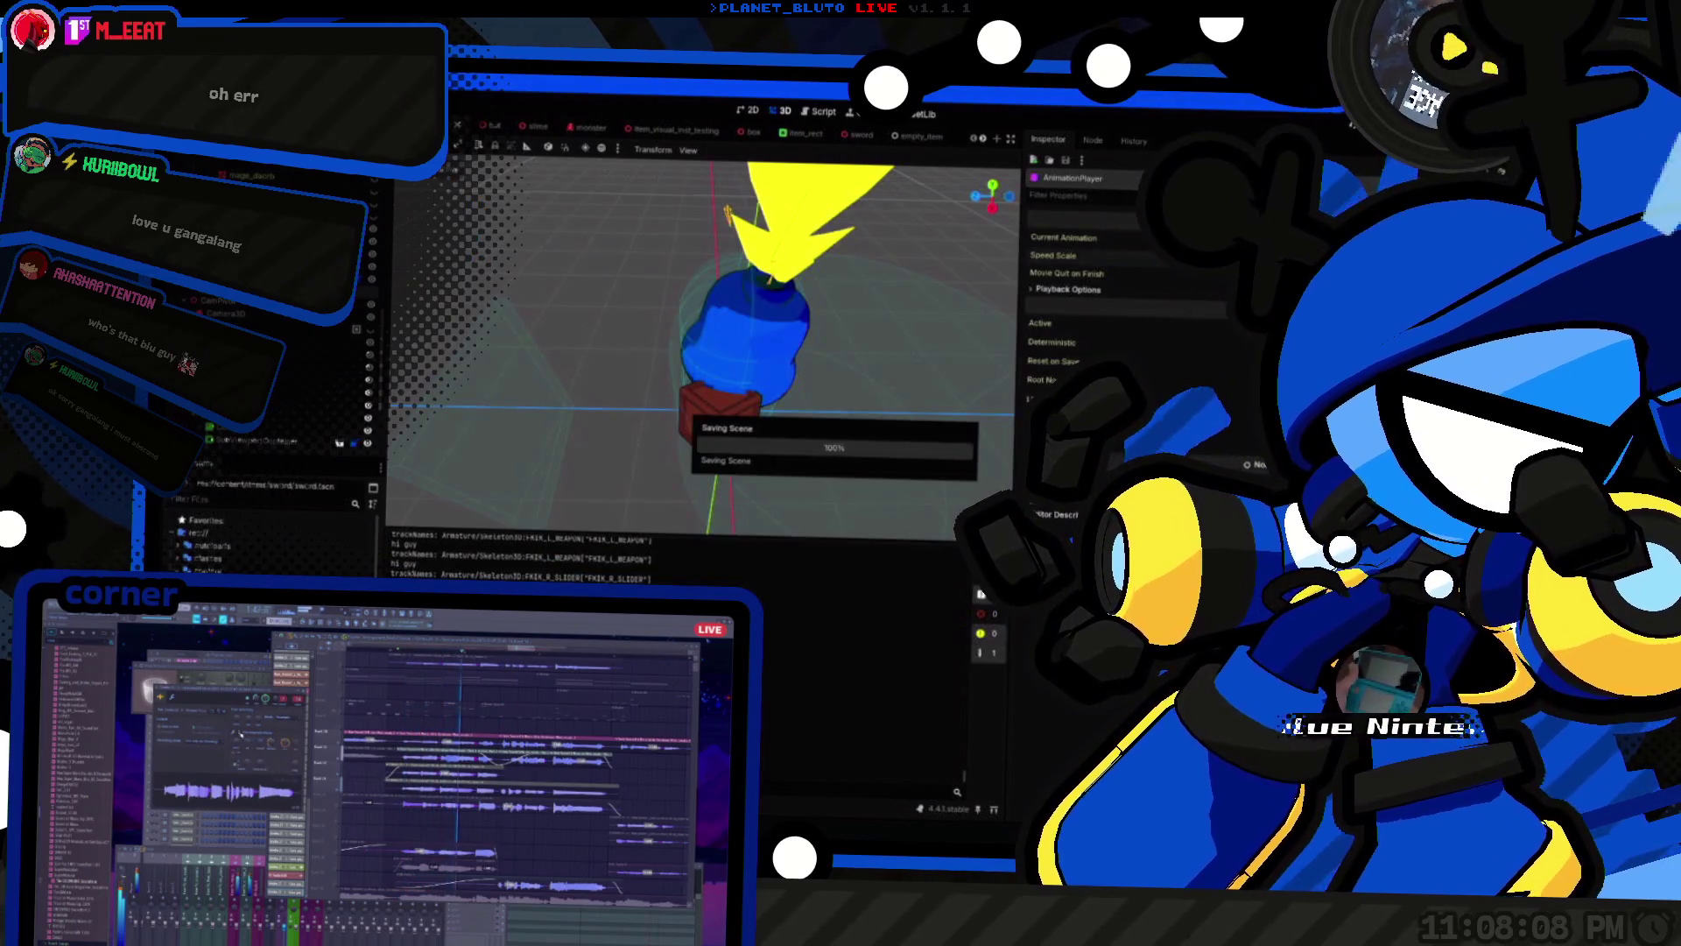
{"action": "key", "text": "ctrl+s"}
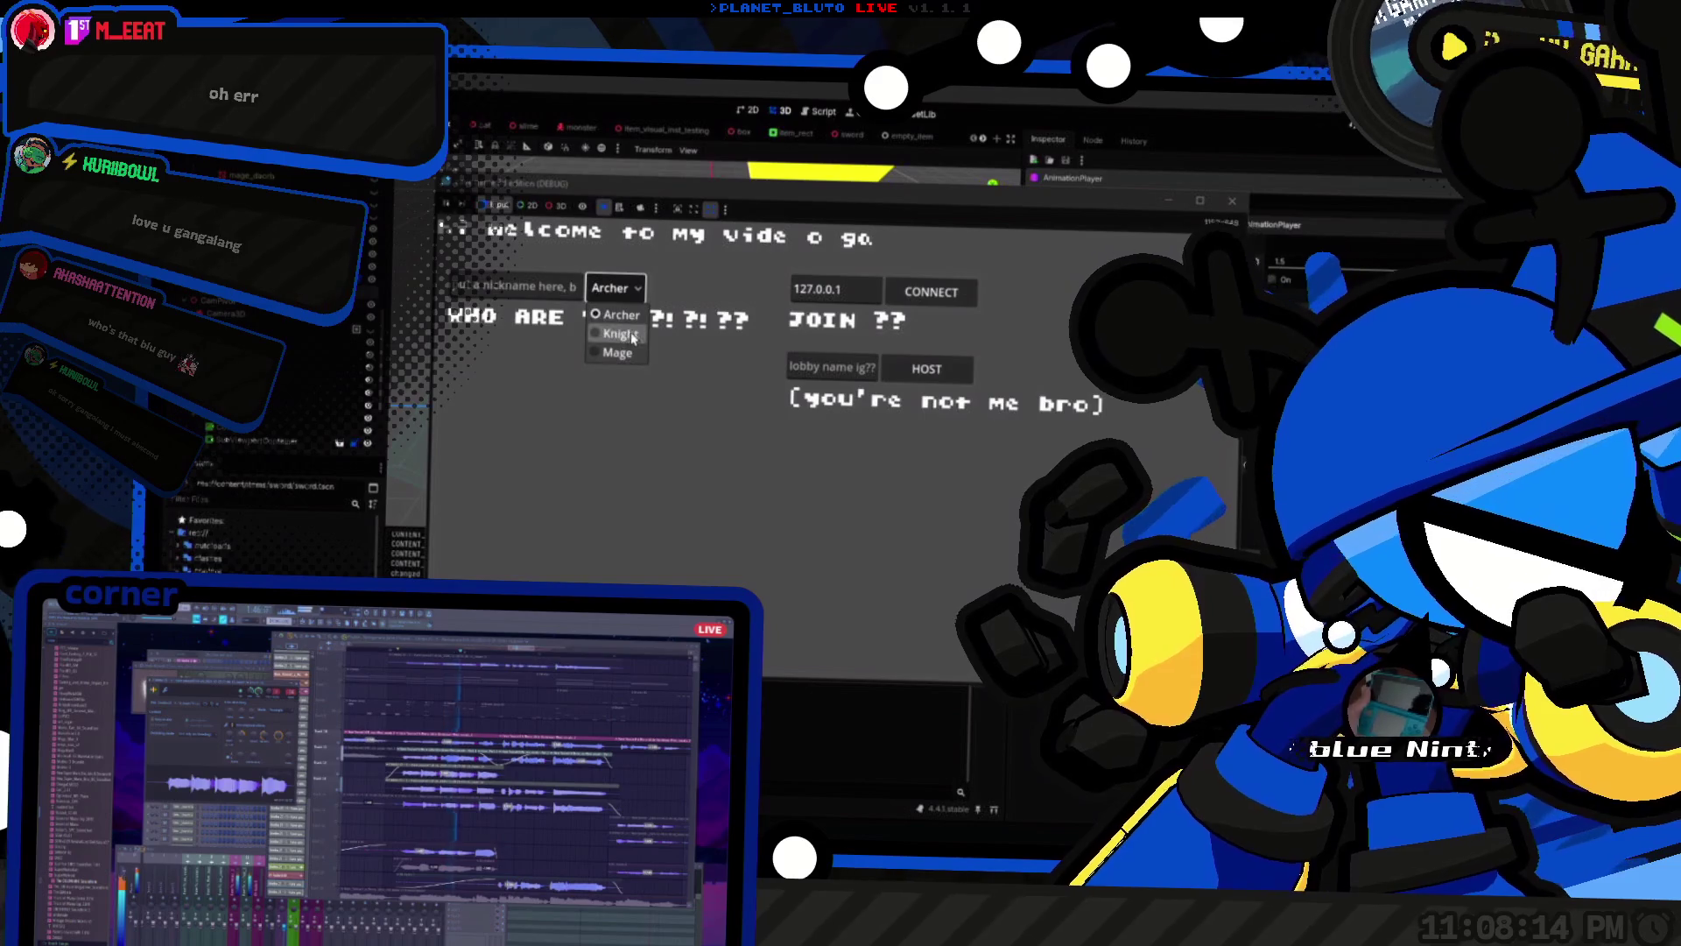
- Host a session and move the knight around beside the red crate
{"action": "left_click", "coordinate": [929, 366]}
{"action": "key", "text": "a"}
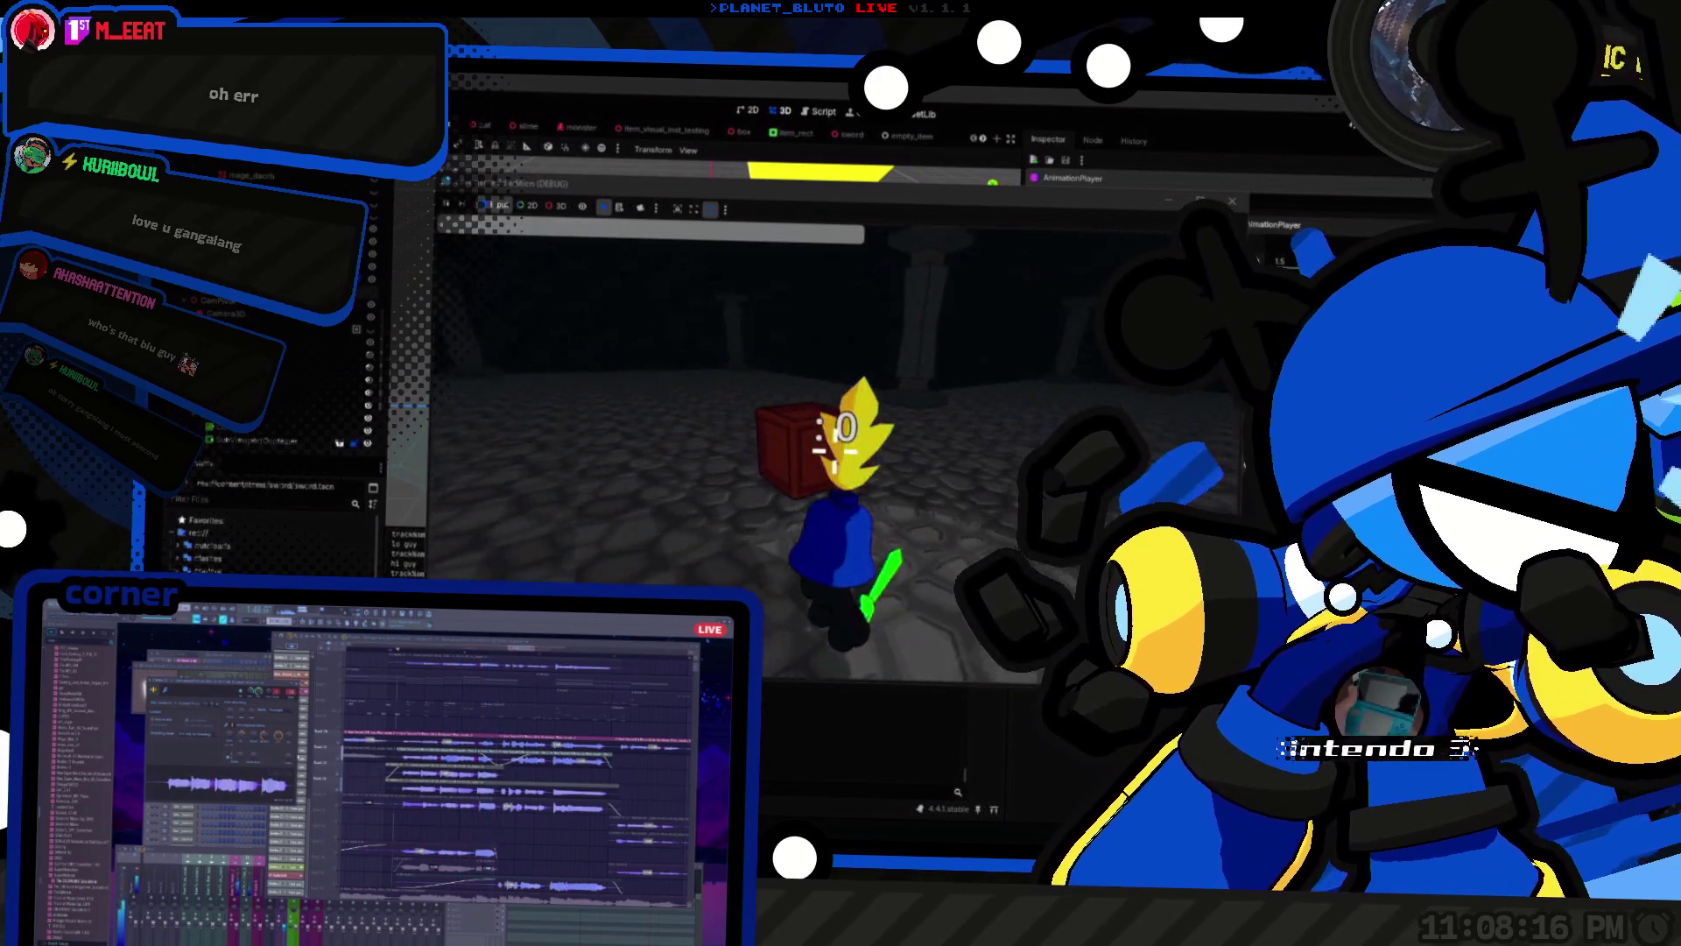
{"action": "key", "text": "a"}
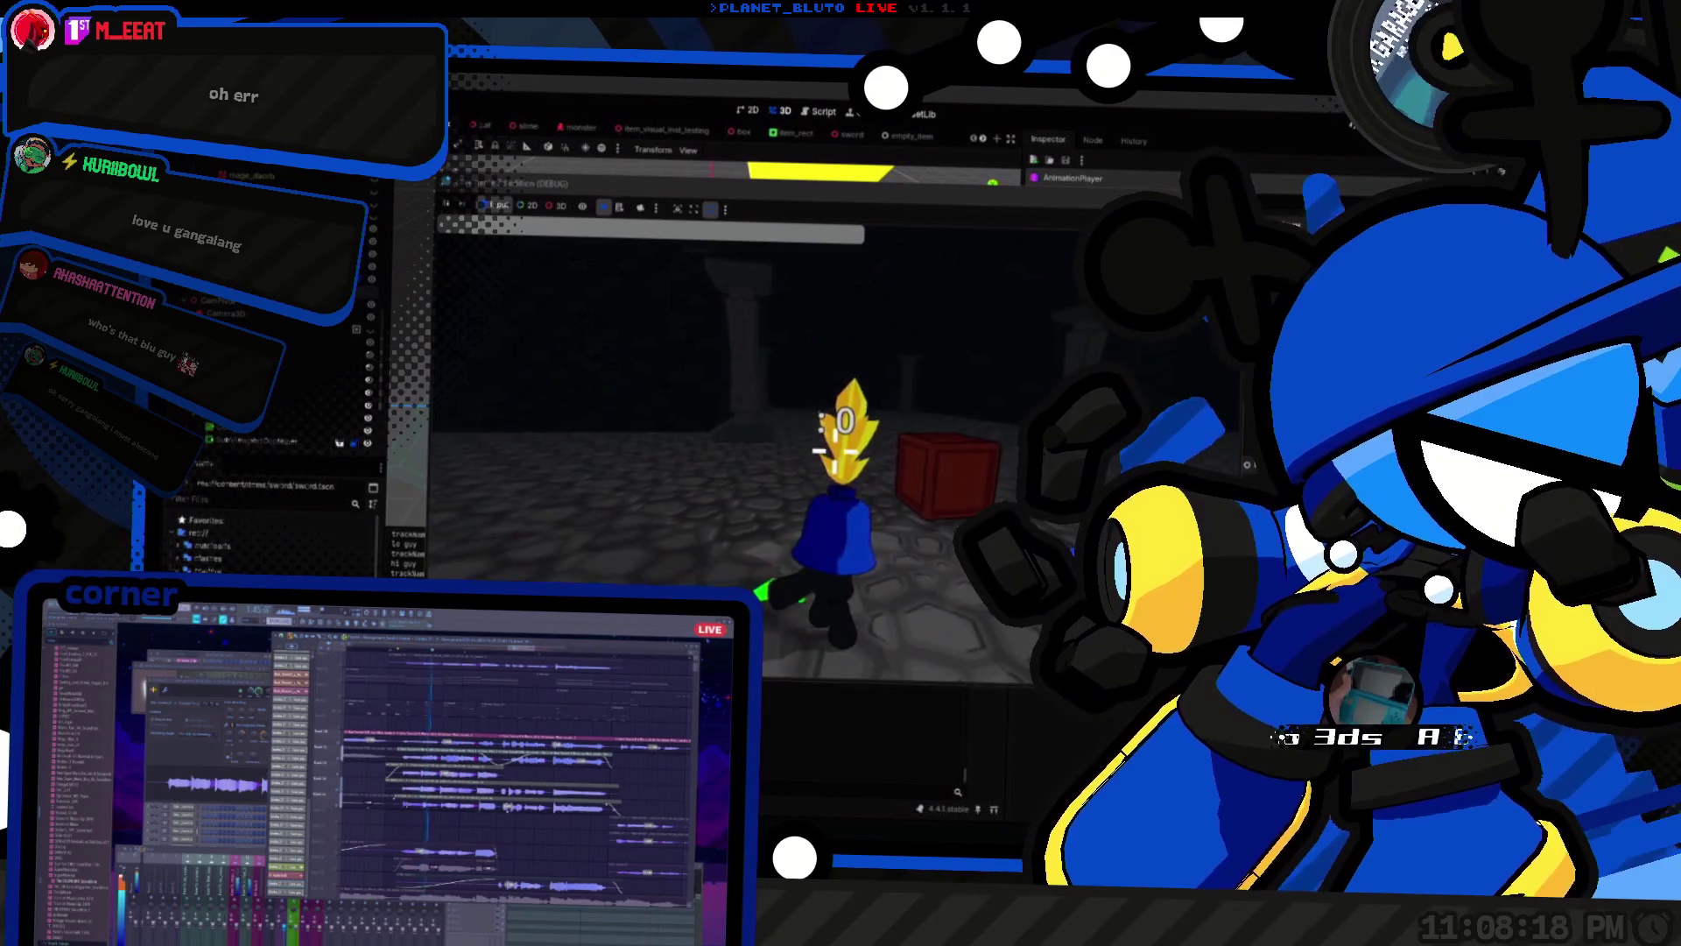
{"action": "key", "text": "a"}
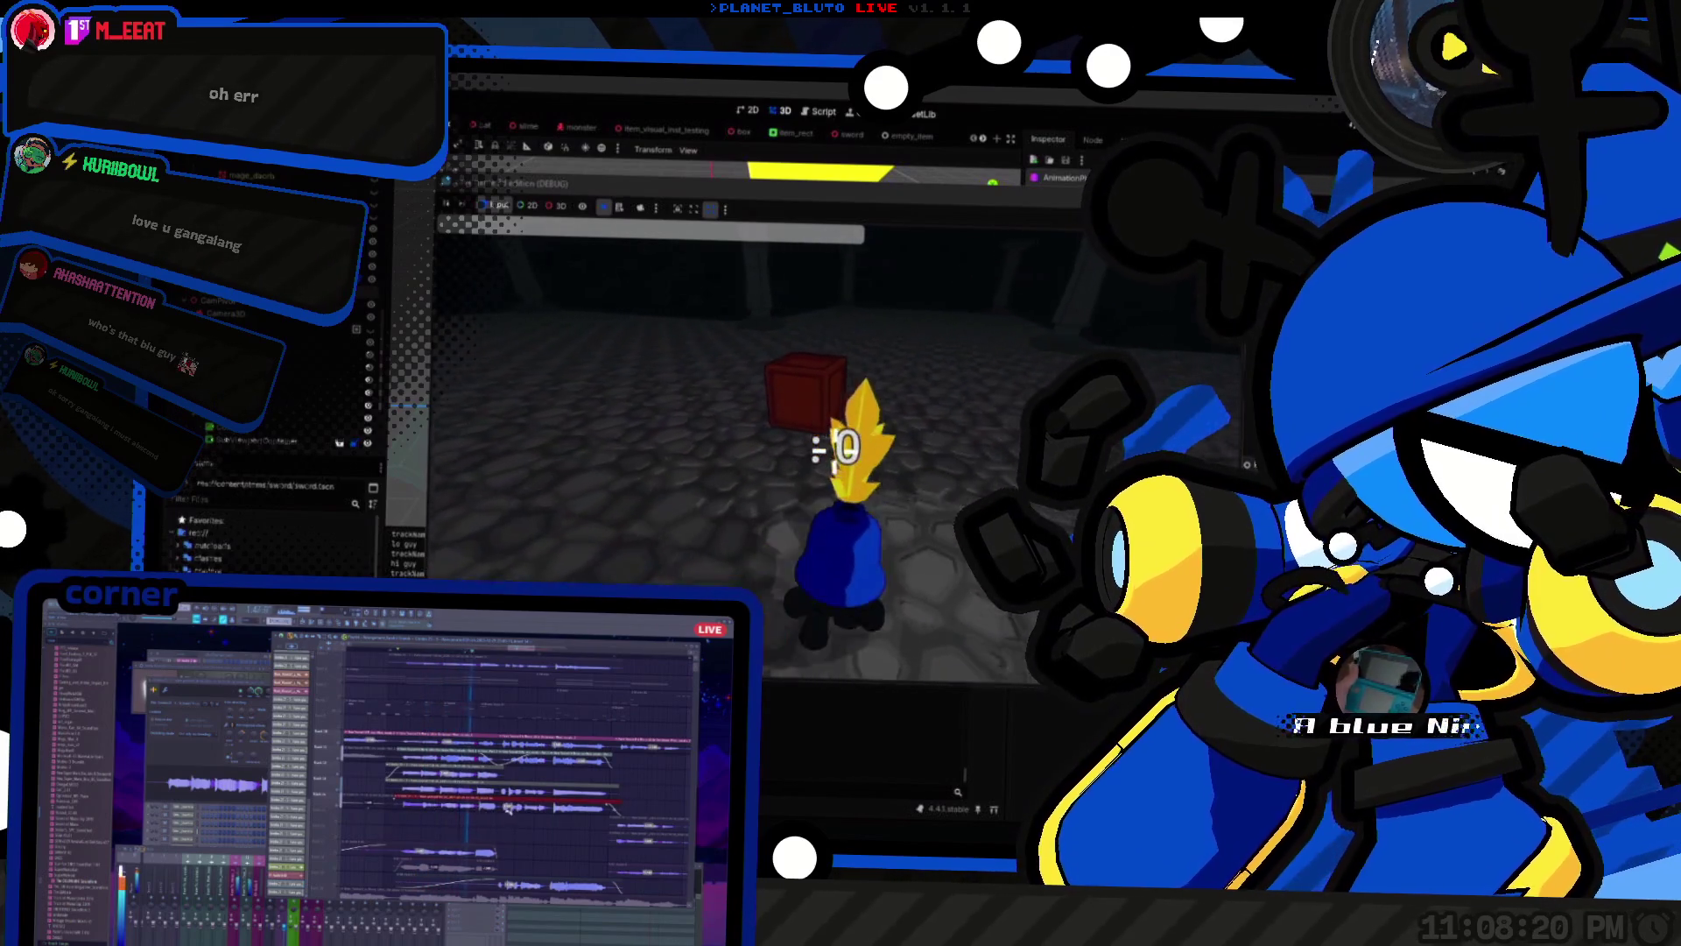
{"action": "key", "text": "a"}
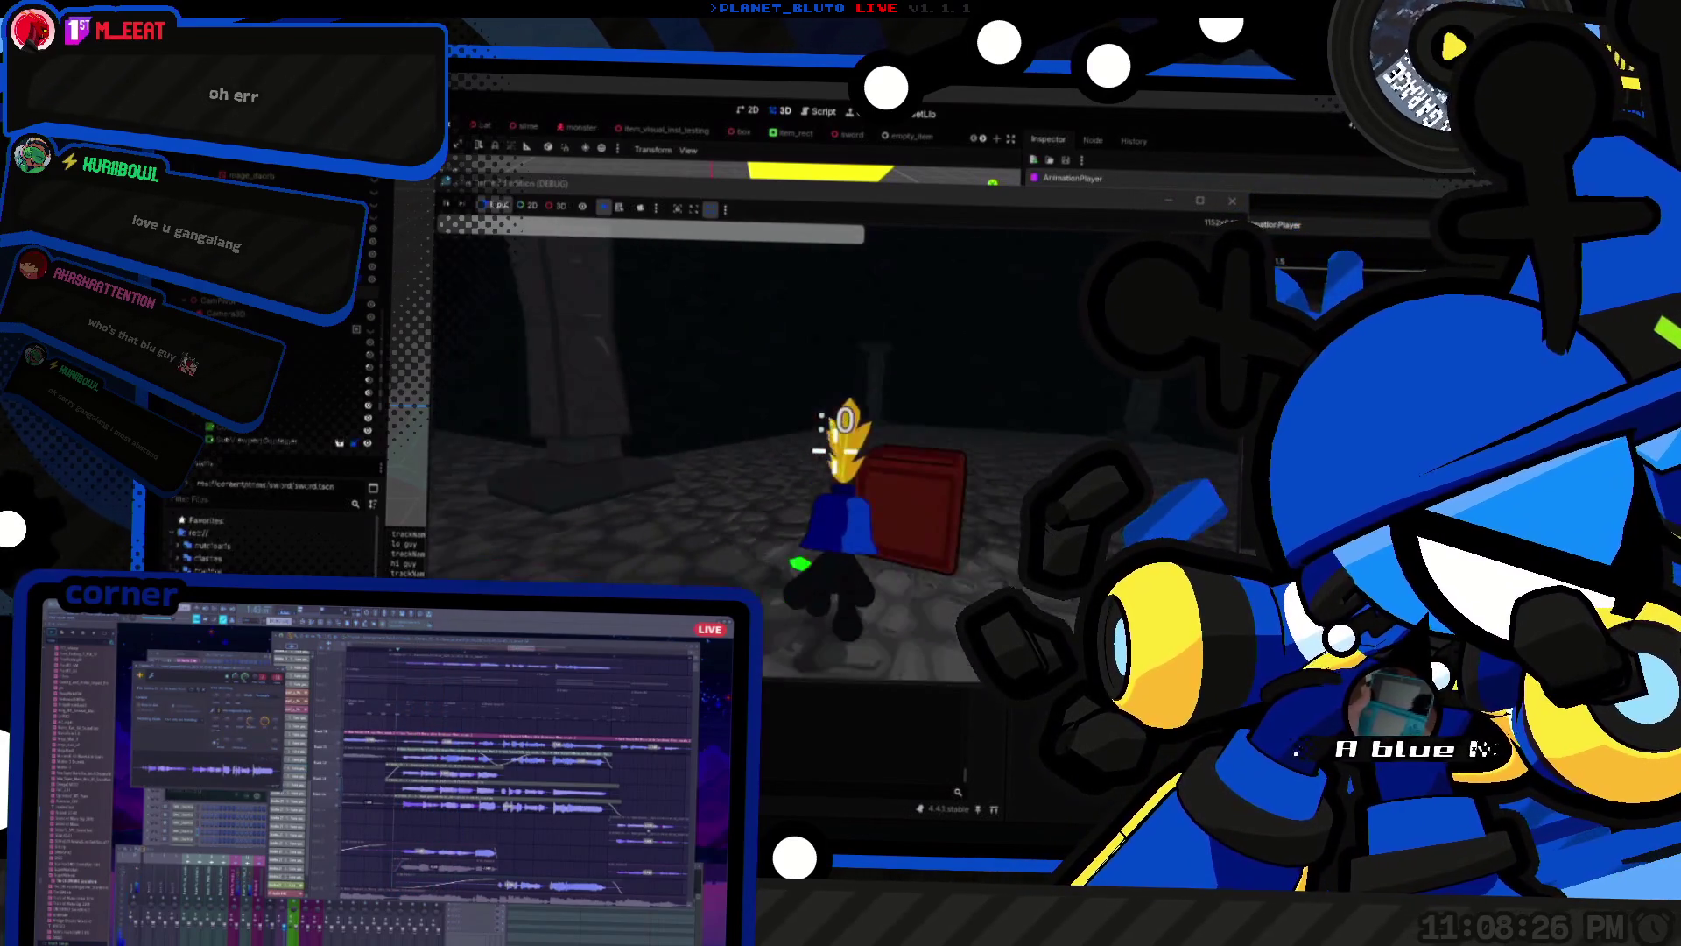
{"action": "key", "text": "a"}
{"action": "key", "text": "a"}
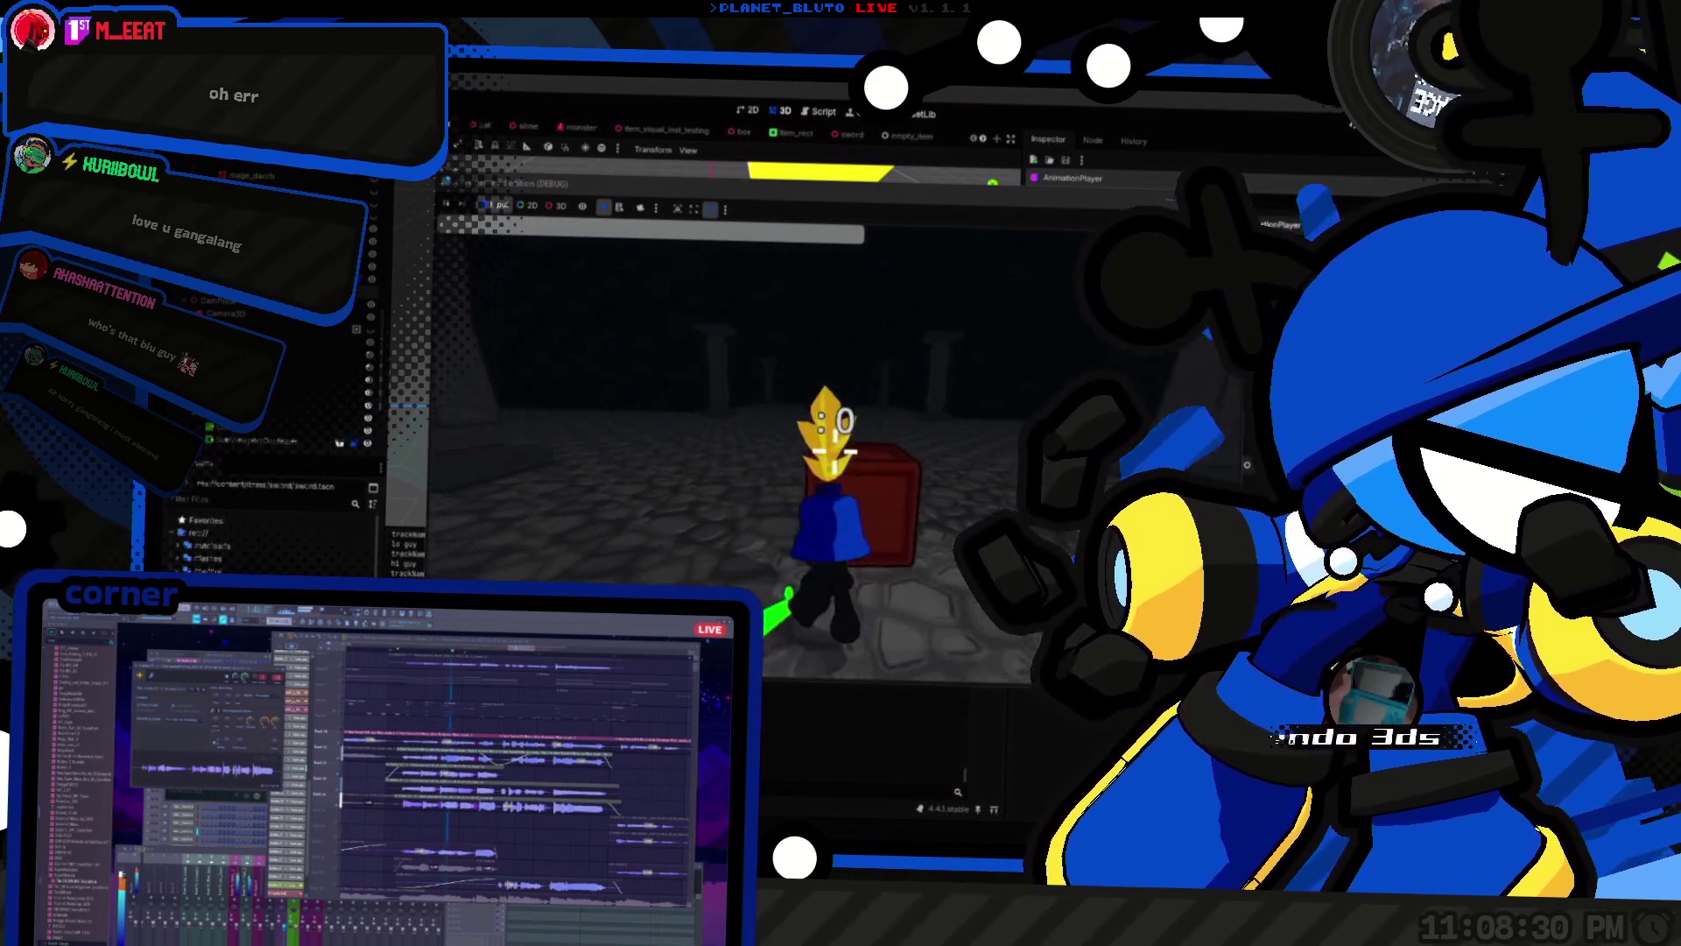
- Repeatedly walk up to the red crate and strike it with sword swings
{"action": "key", "text": "x"}
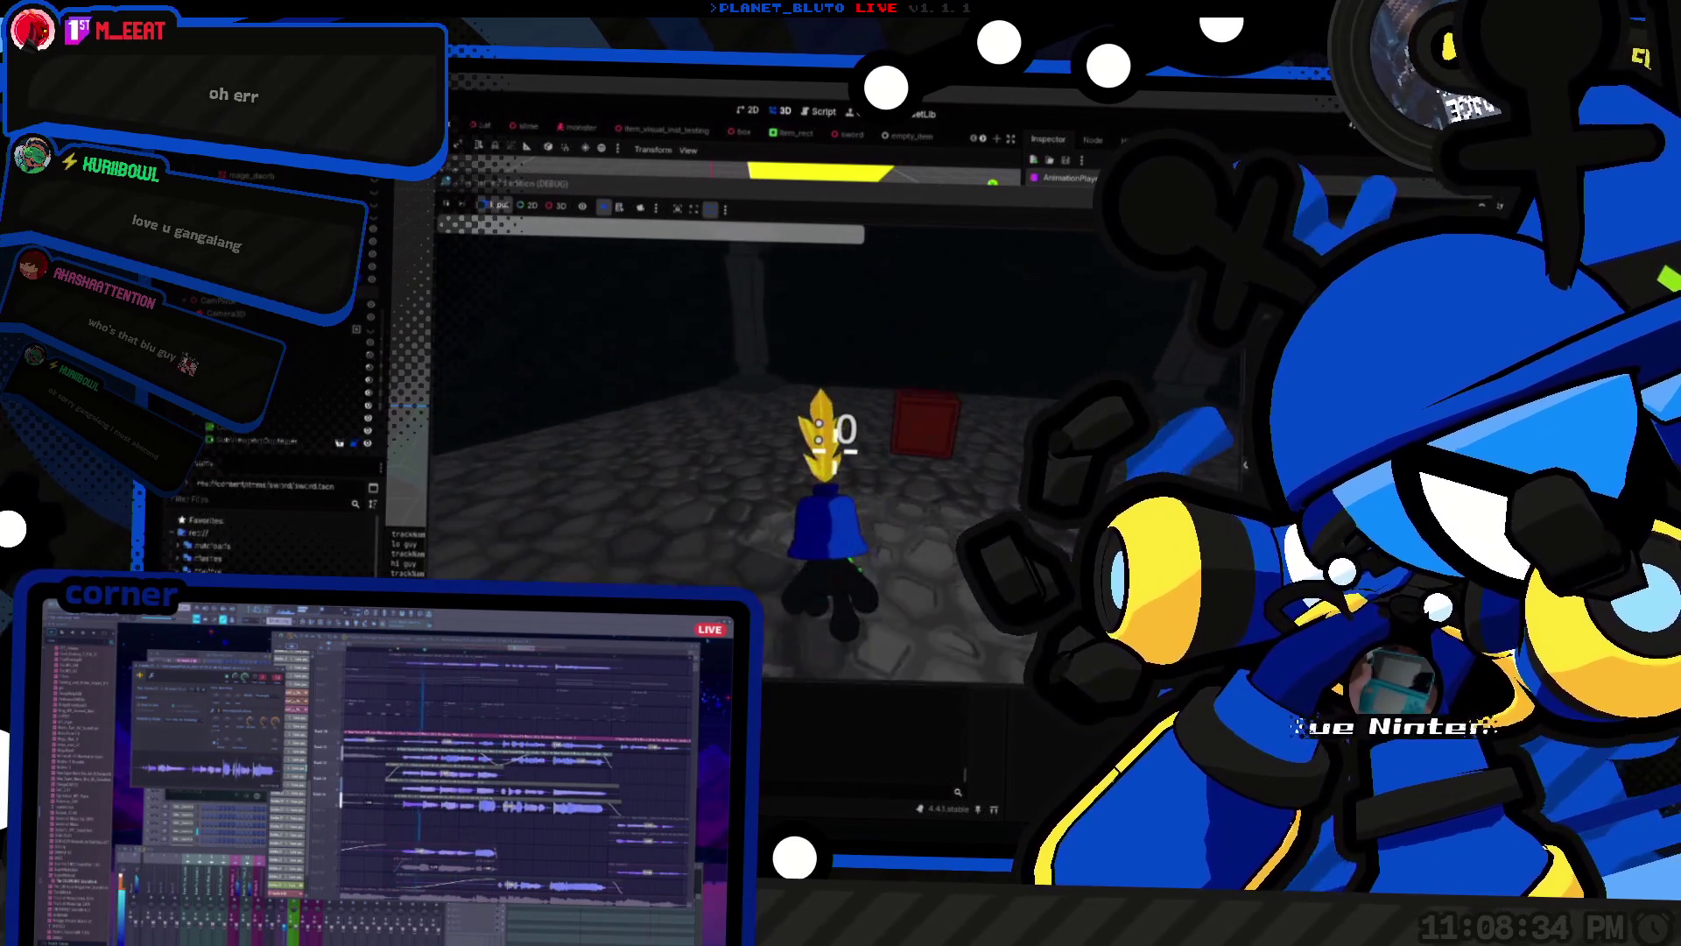
{"action": "key", "text": "a"}
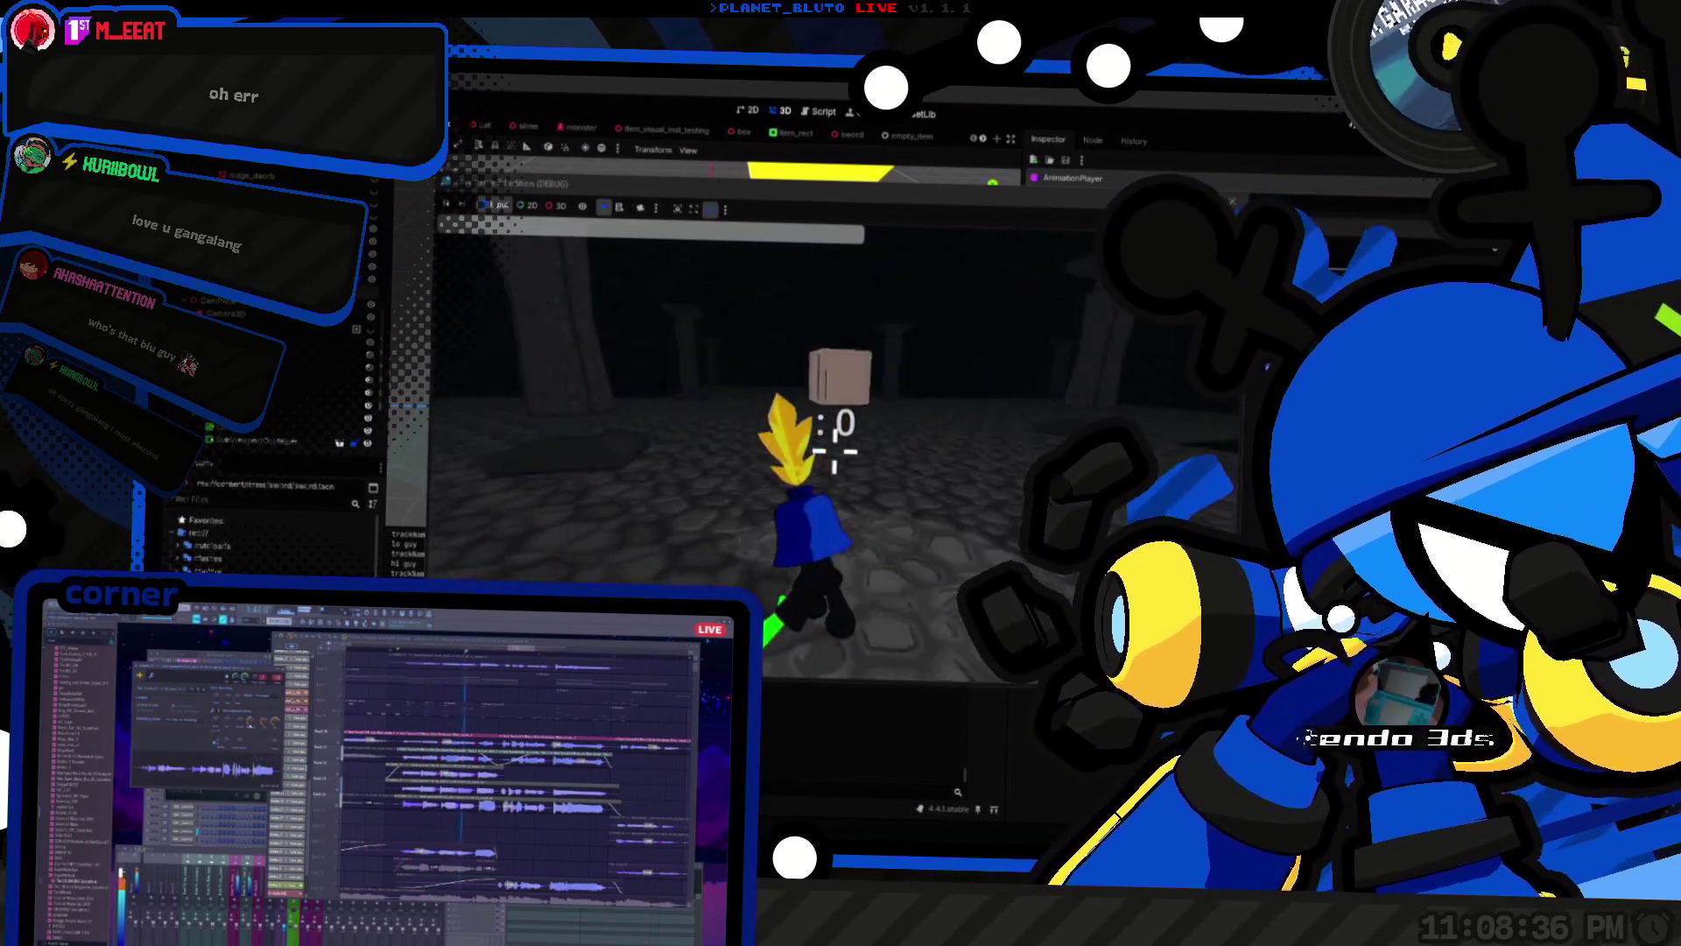
{"action": "key", "text": "x"}
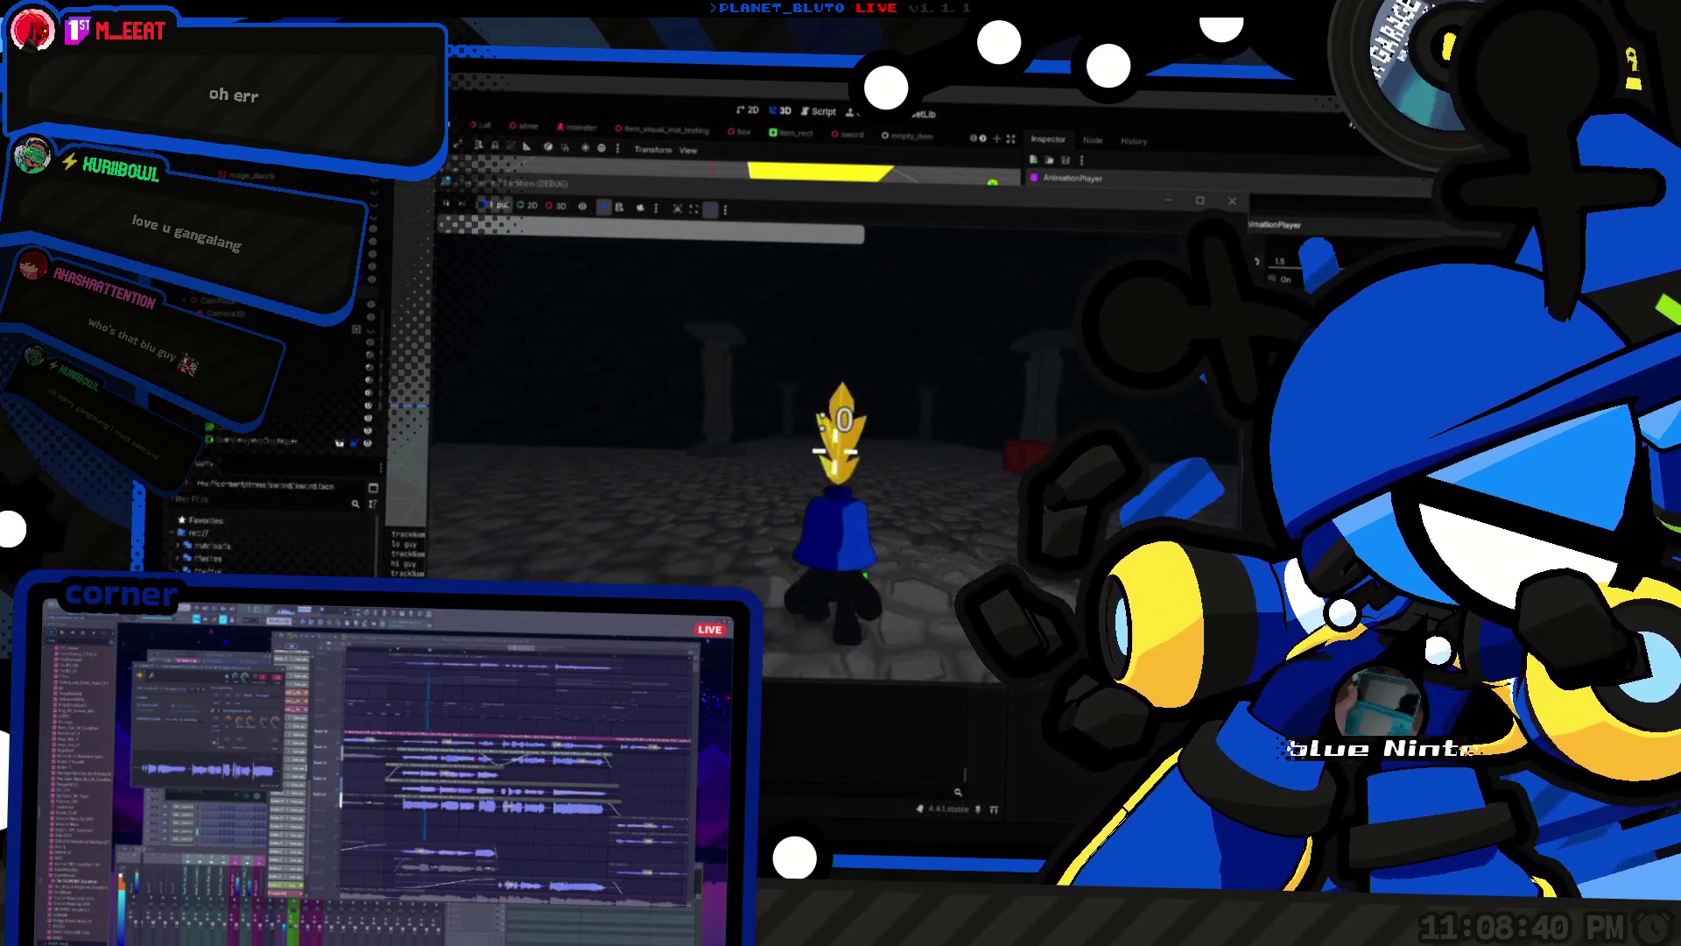
{"action": "key", "text": "d"}
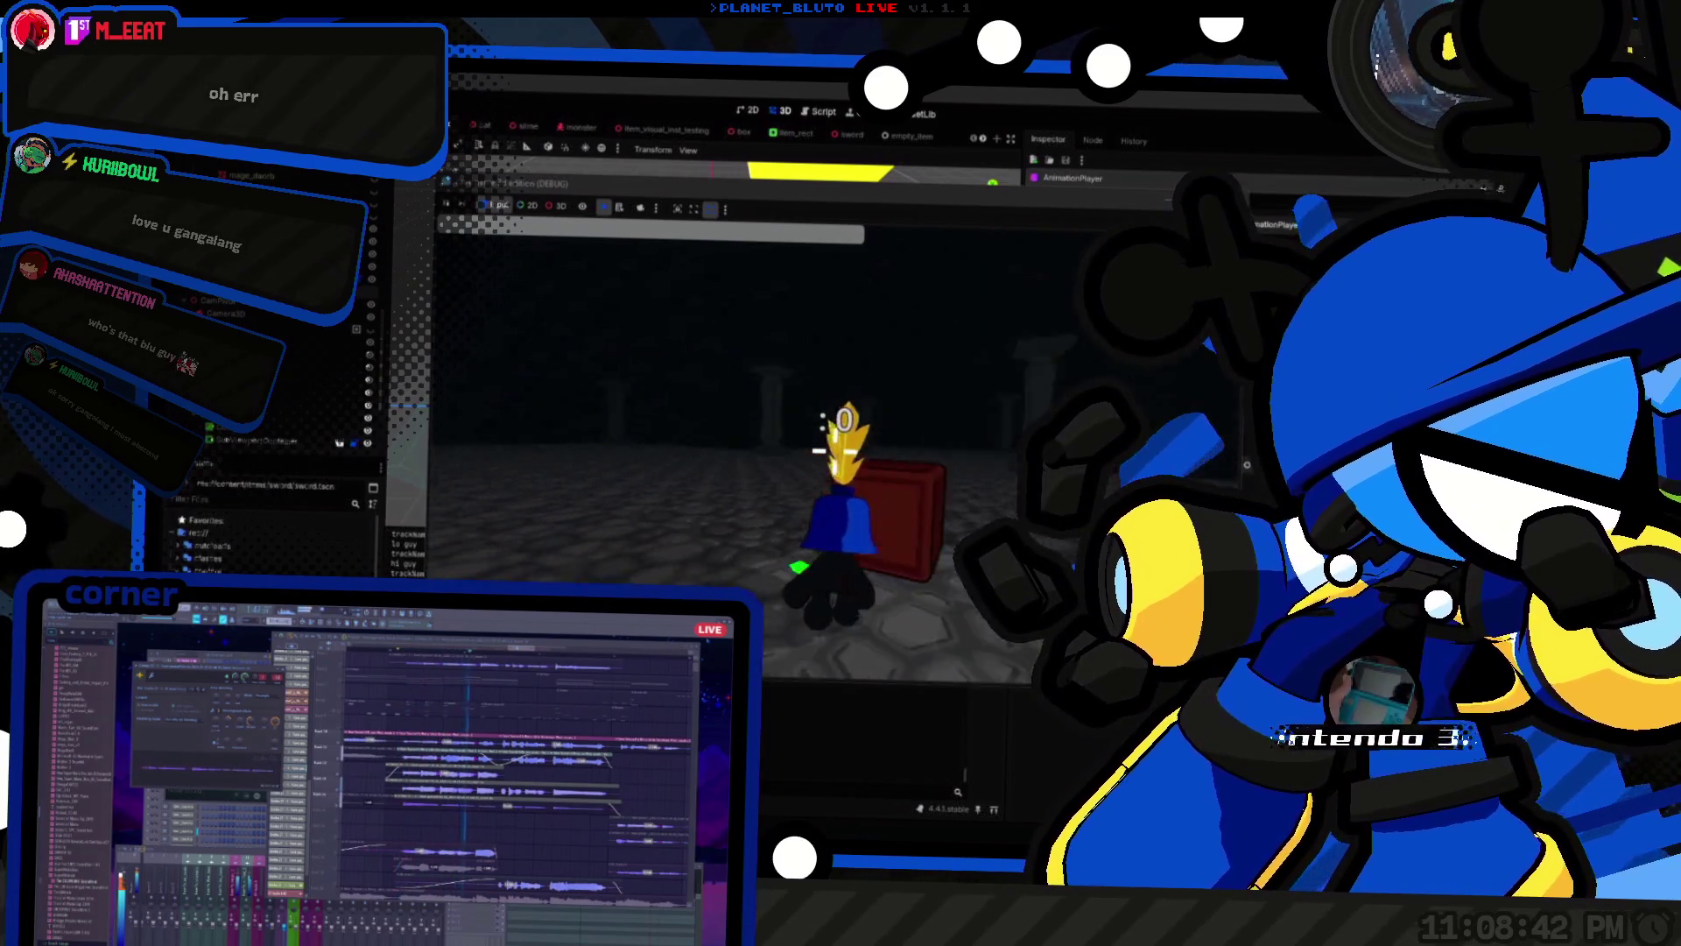
{"action": "key", "text": "x"}
{"action": "key", "text": "x"}
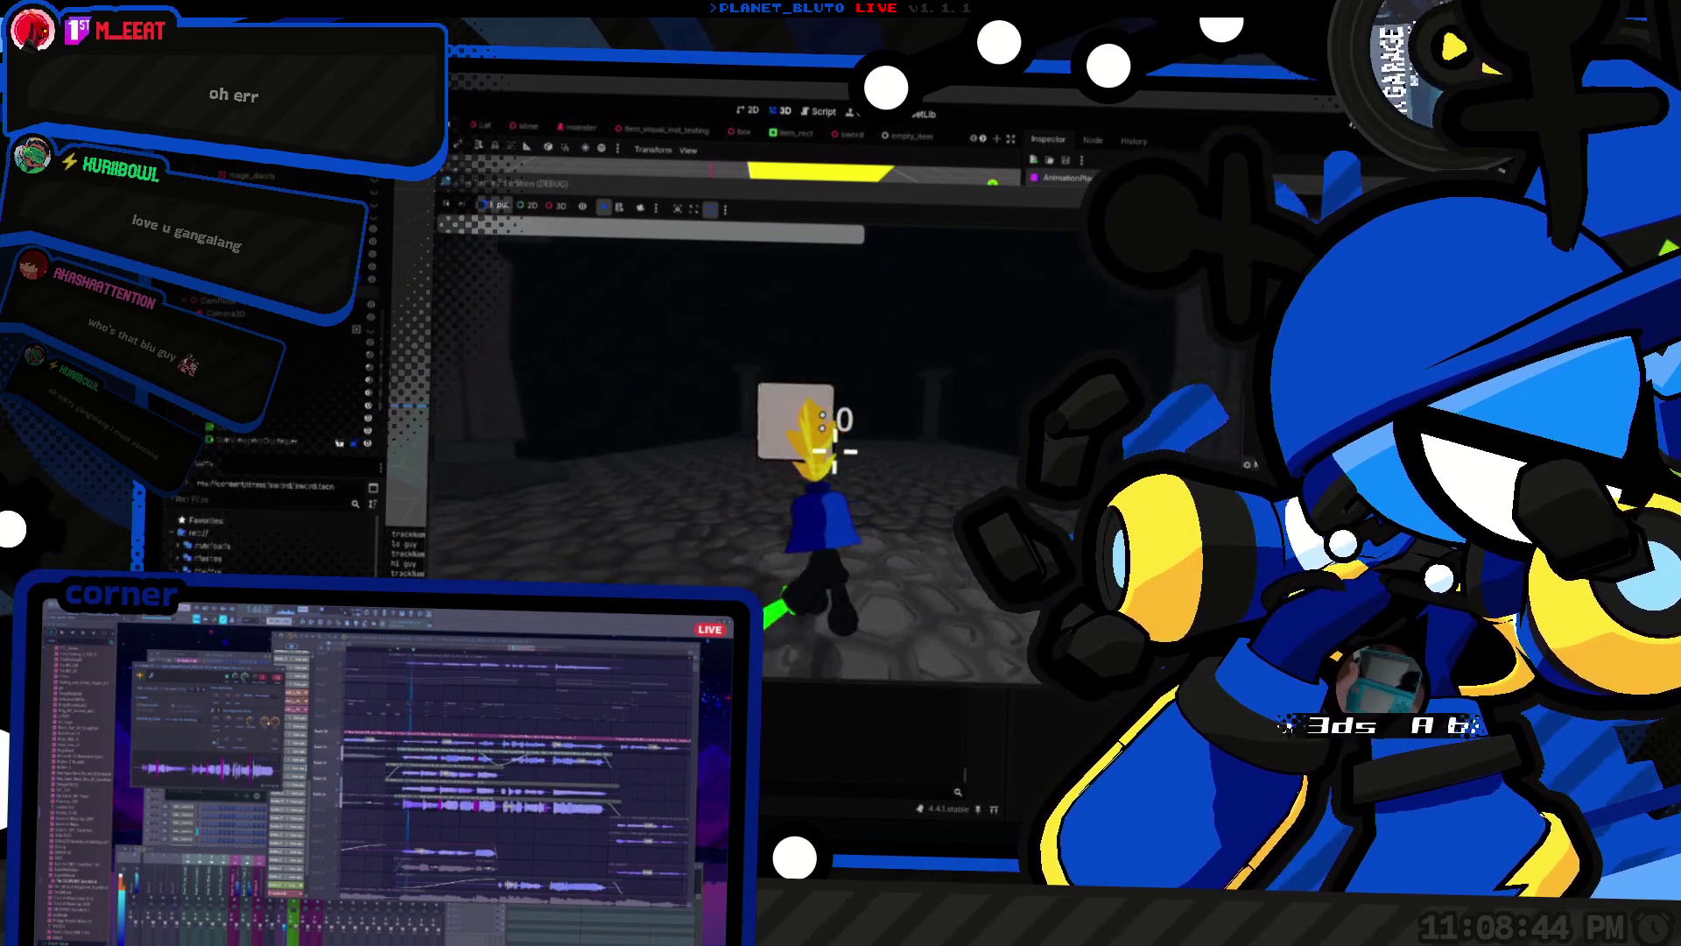
{"action": "key", "text": "d"}
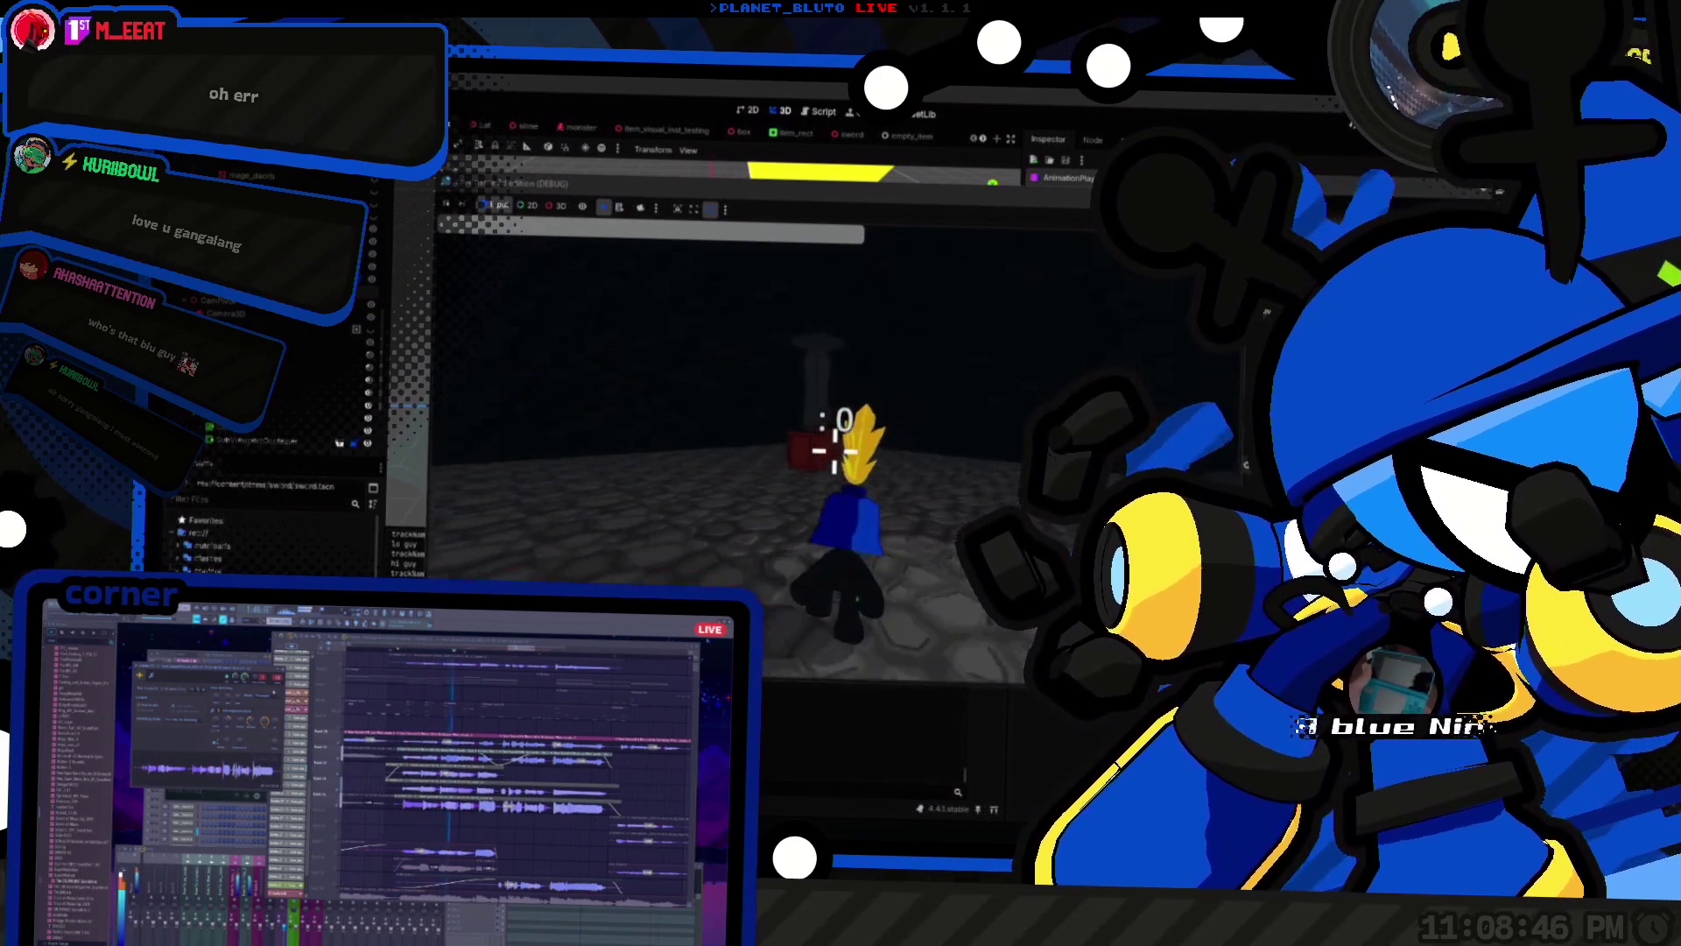
{"action": "key", "text": "x"}
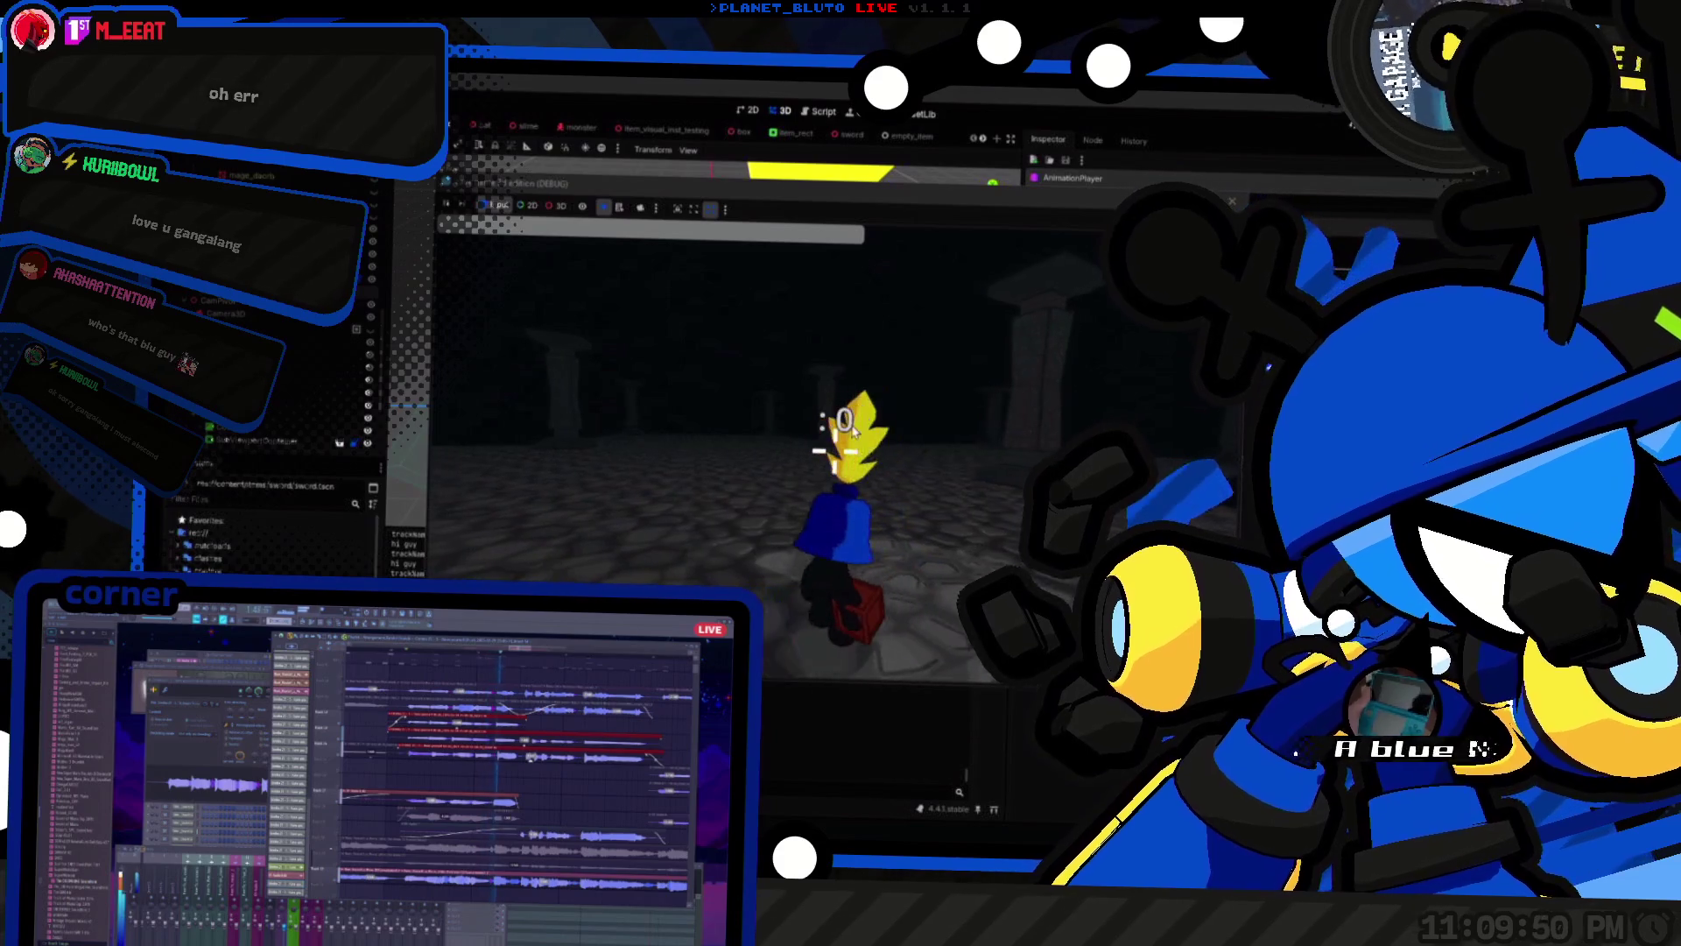
{"action": "left_click", "coordinate": [845, 358]}
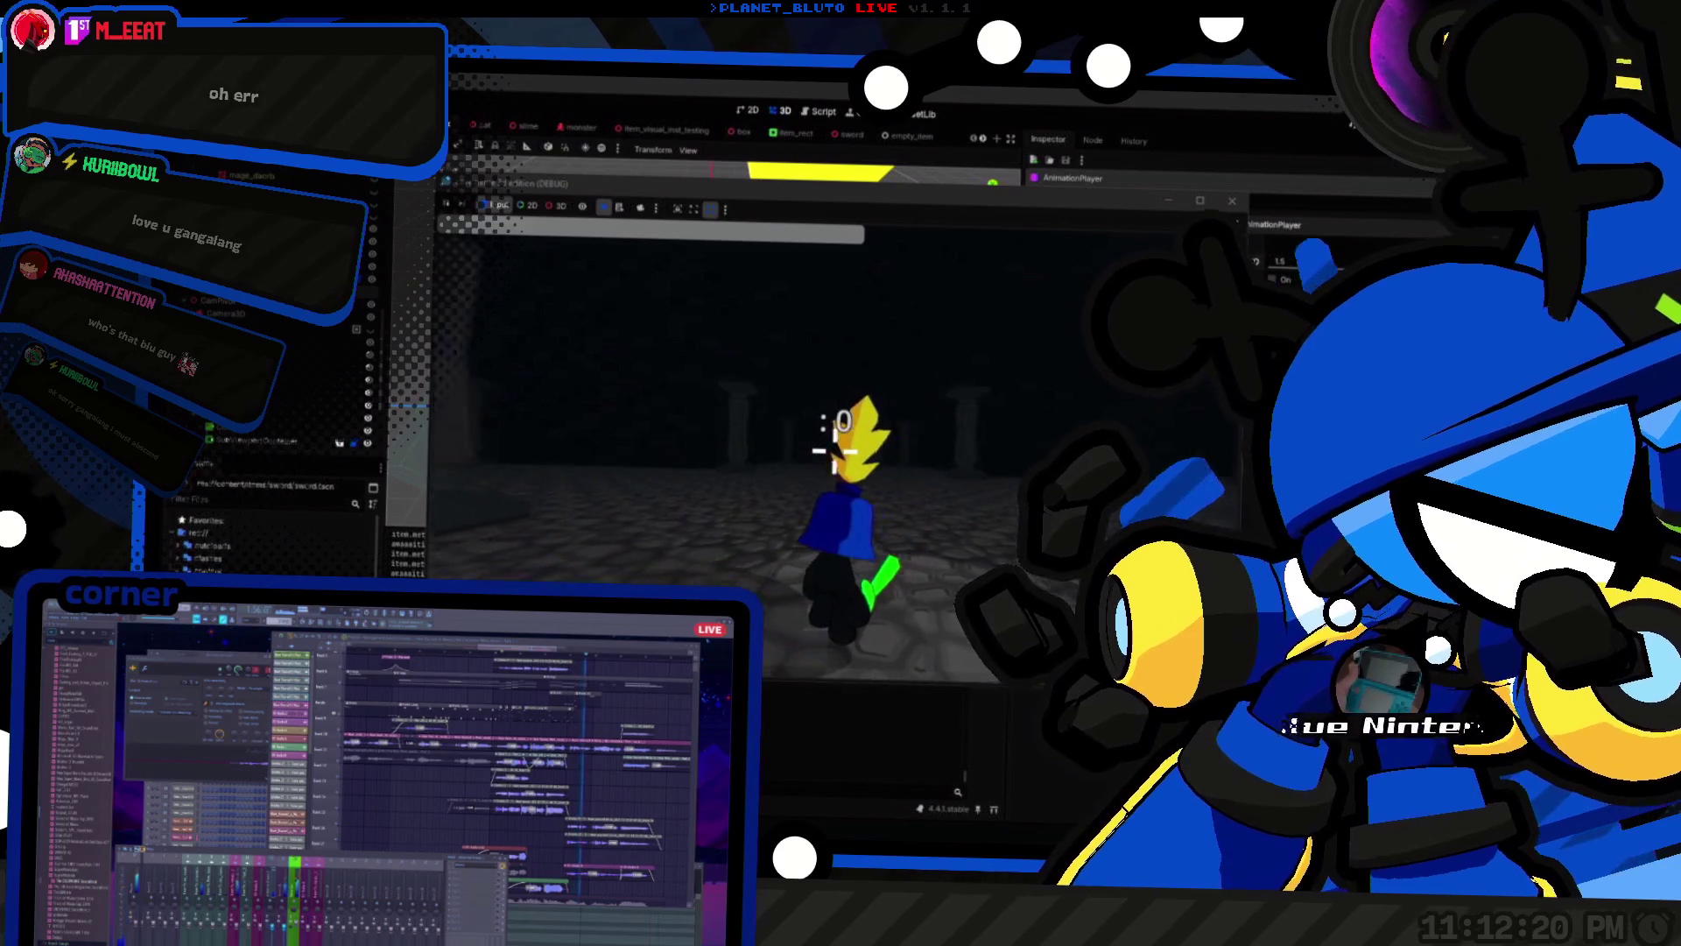
- Close the running game window and stop the game with F8
{"action": "left_click", "coordinate": [967, 125]}
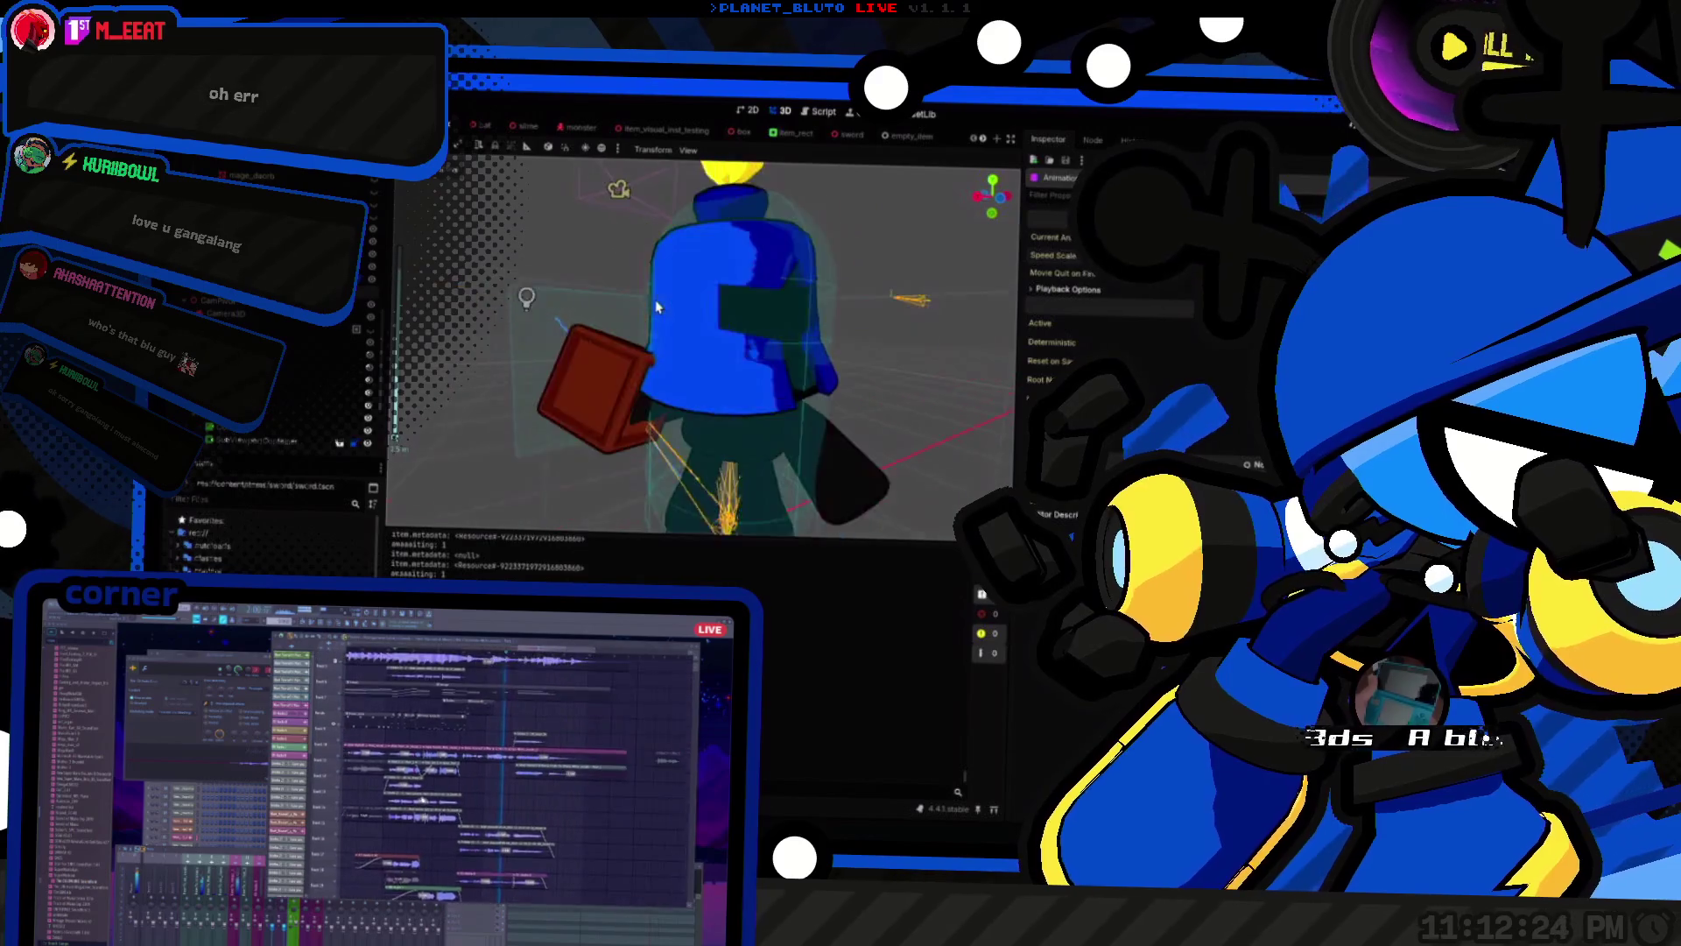
{"action": "key", "text": "alt+Tab"}
{"action": "left_click", "coordinate": [710, 329]}
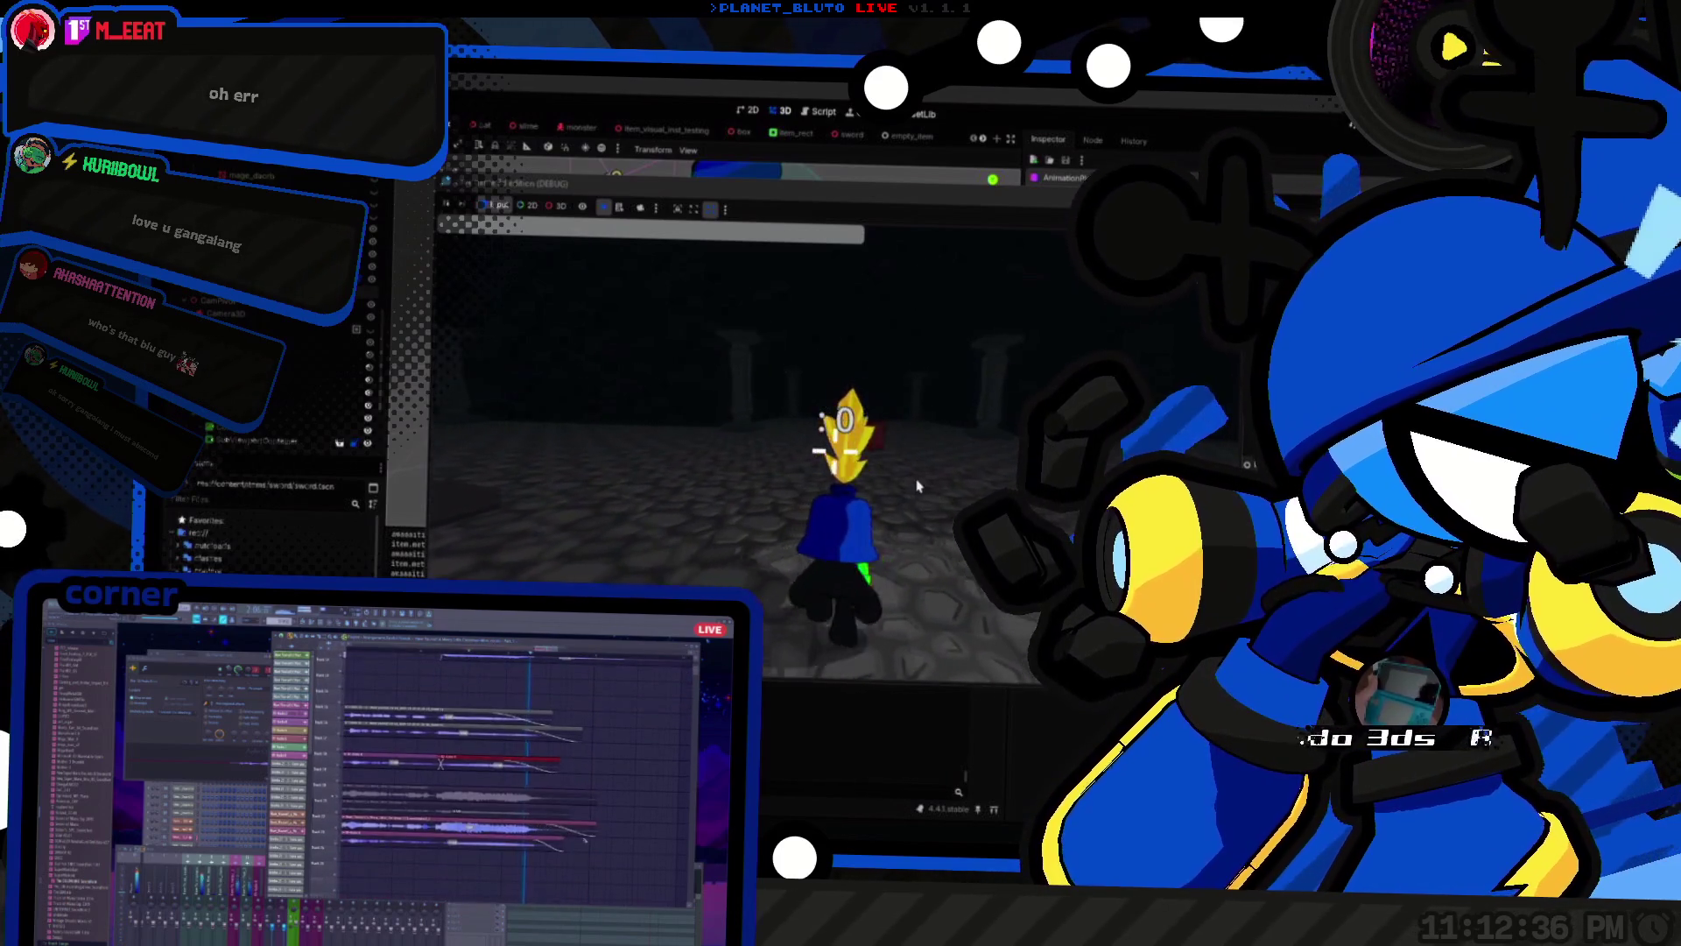
{"action": "key", "text": "F8"}
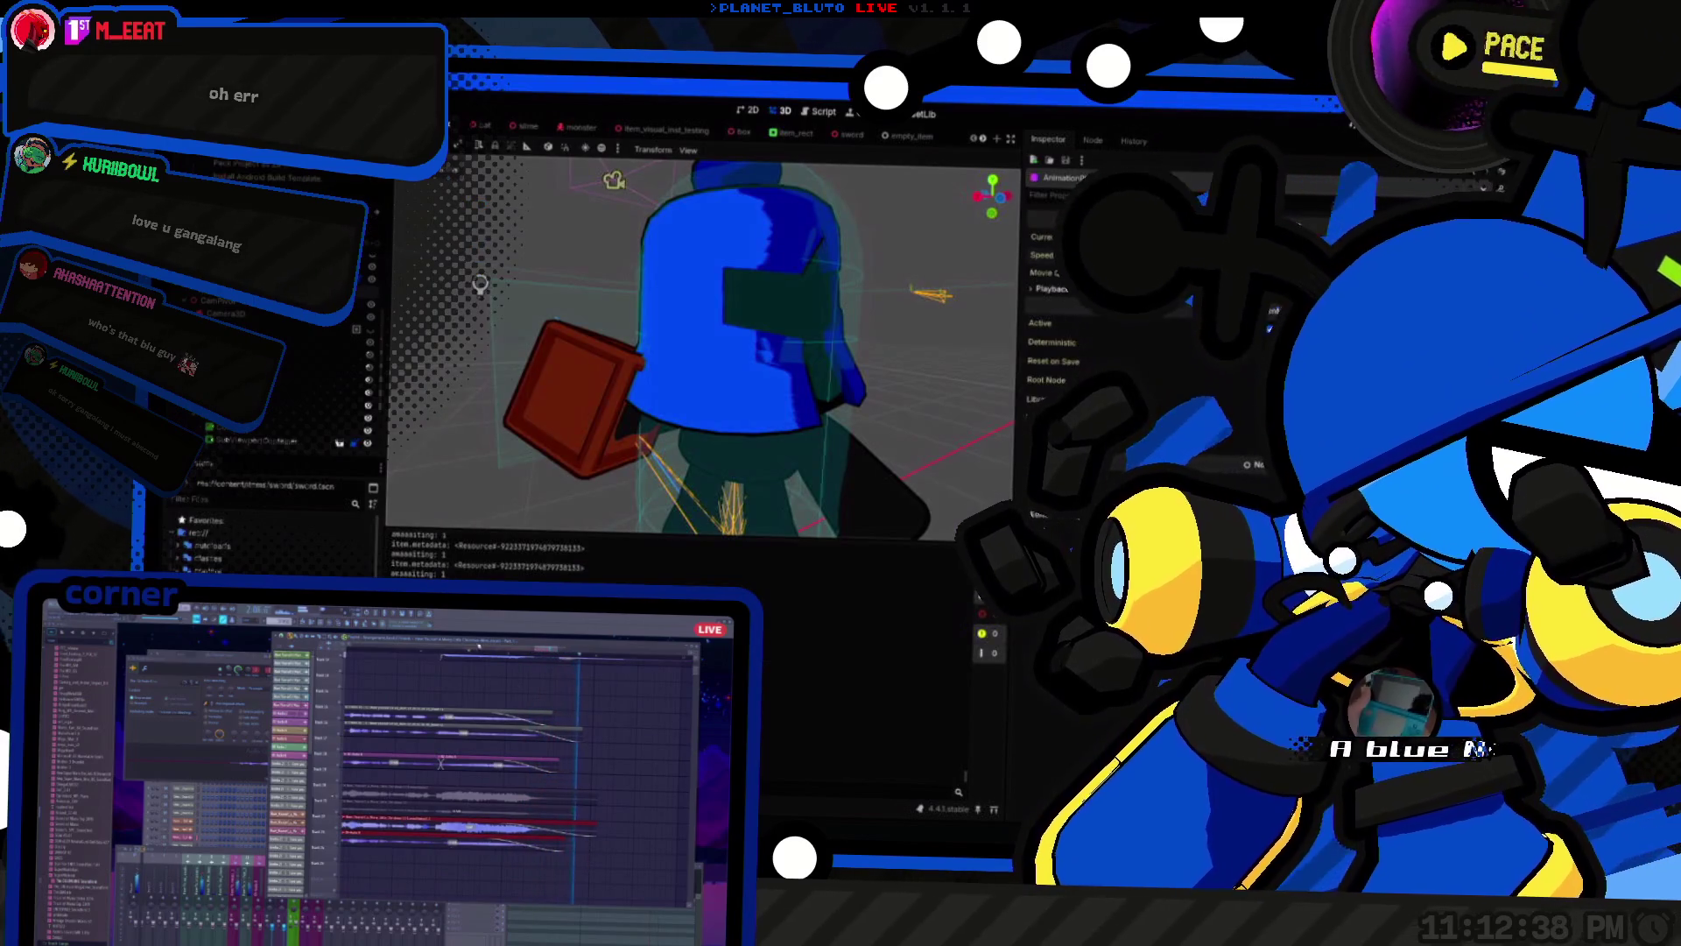
- Glance at the Input Map in Project Settings, then bring up the project script list
{"action": "left_click", "coordinate": [525, 110]}
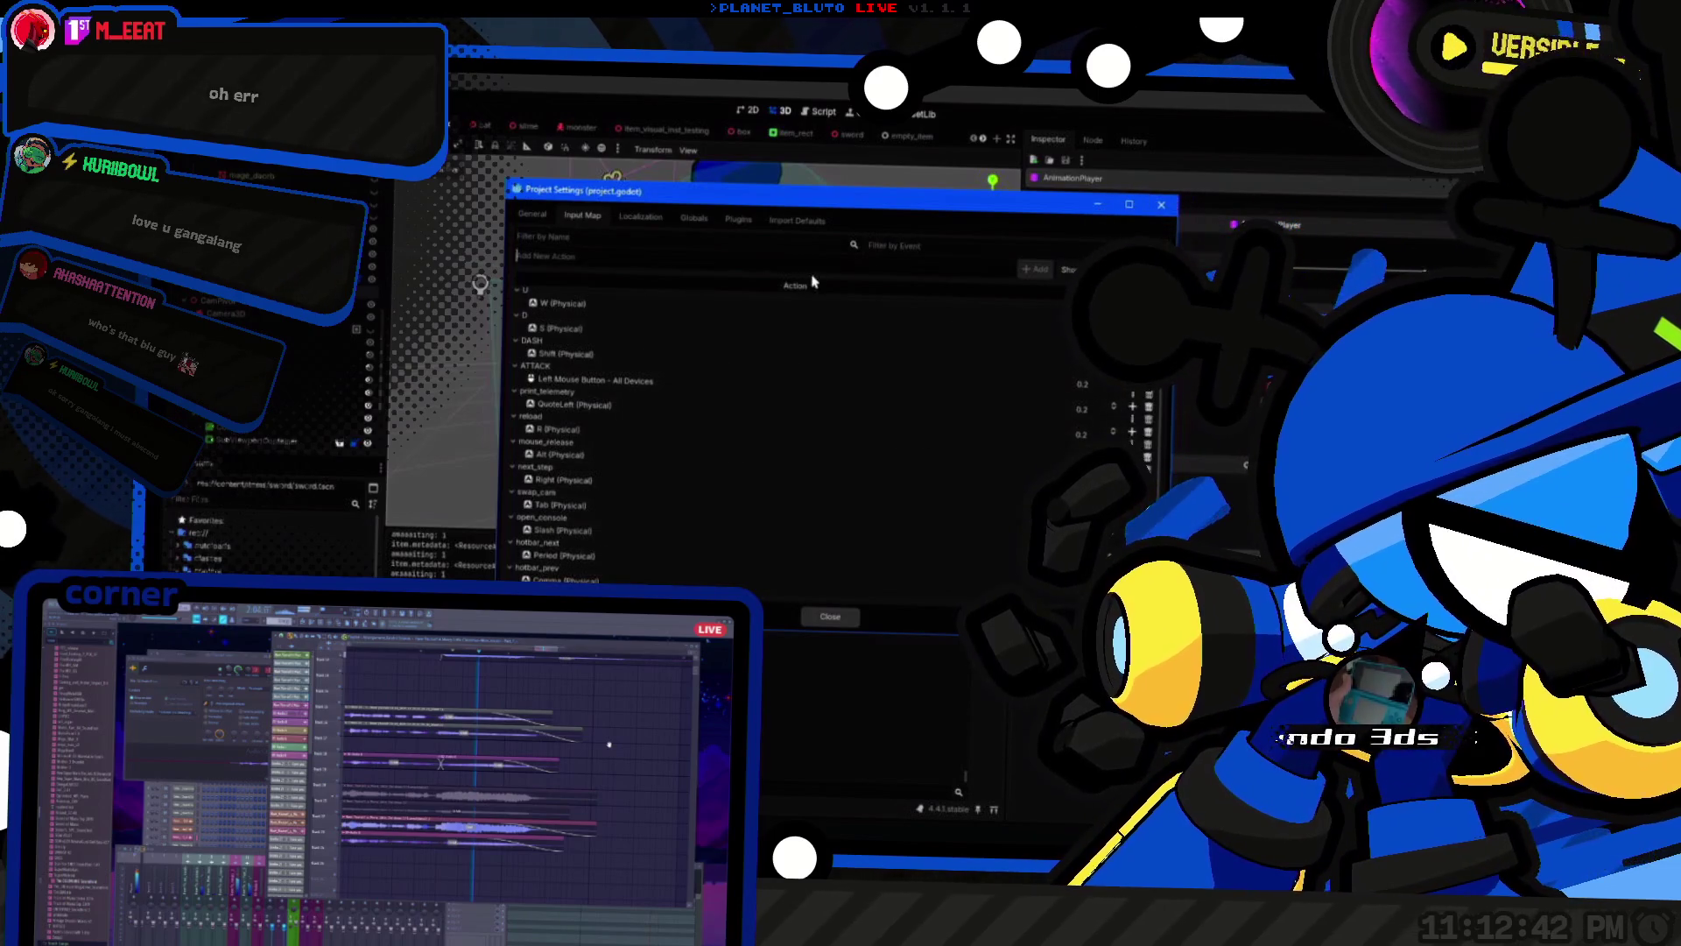
{"action": "left_click", "coordinate": [830, 617]}
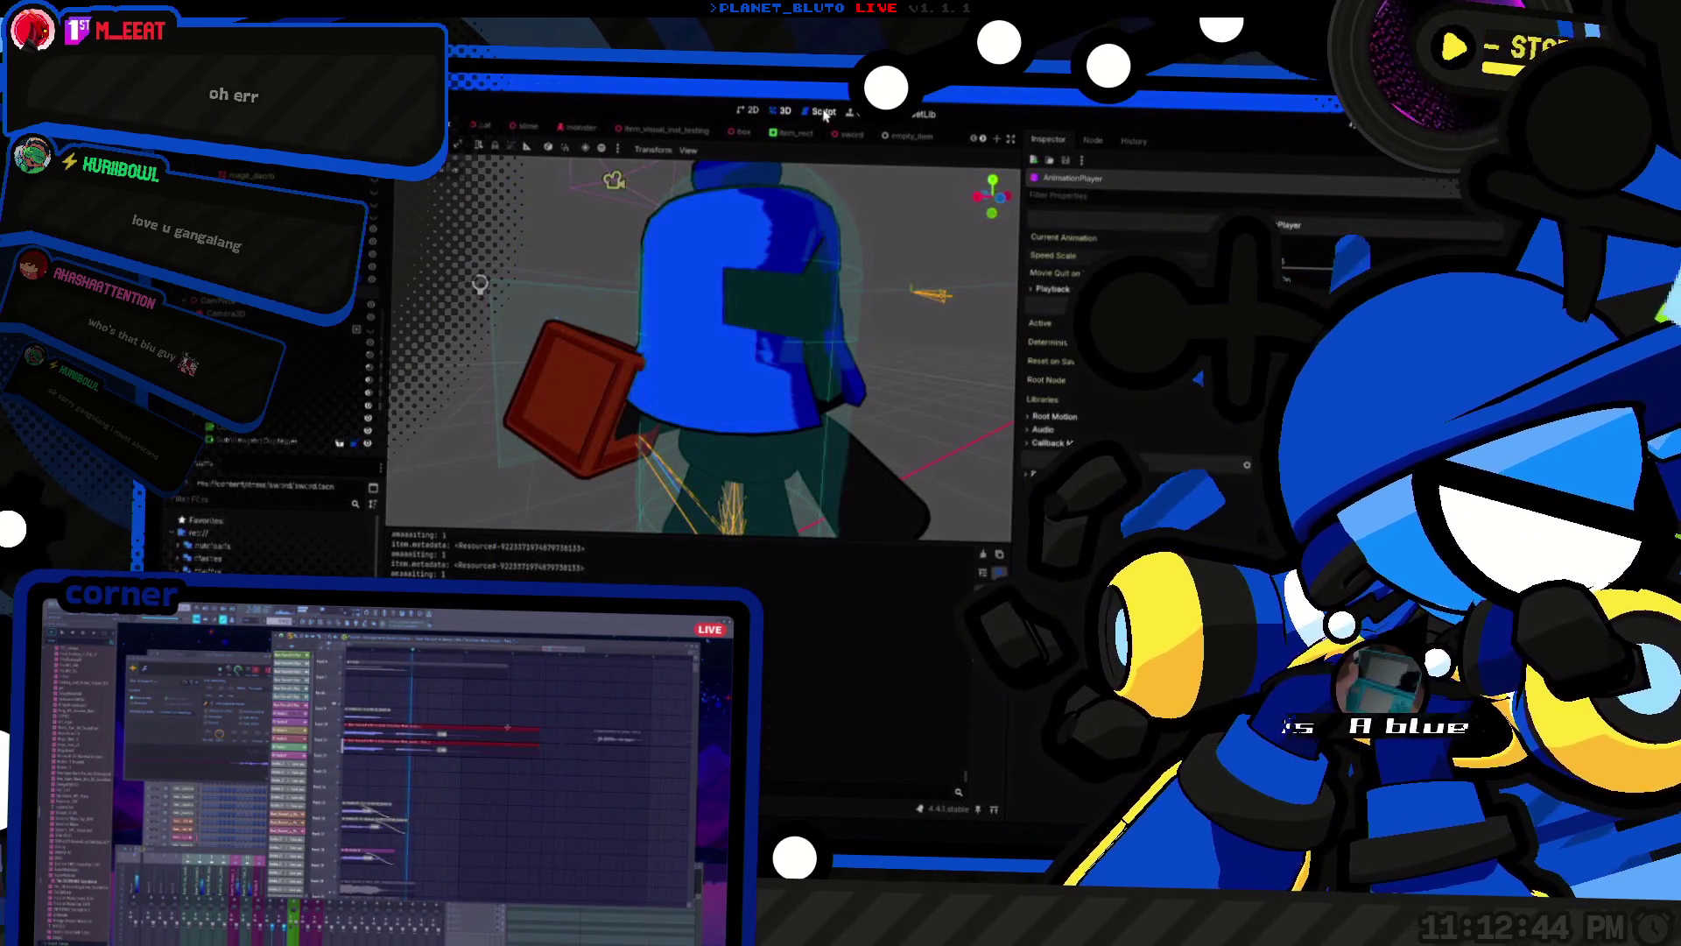
{"action": "left_click", "coordinate": [823, 112]}
{"action": "scroll", "coordinate": [876, 437], "scroll_direction": "down", "scroll_amount": 5}
{"action": "key", "text": "shift+alt+o"}
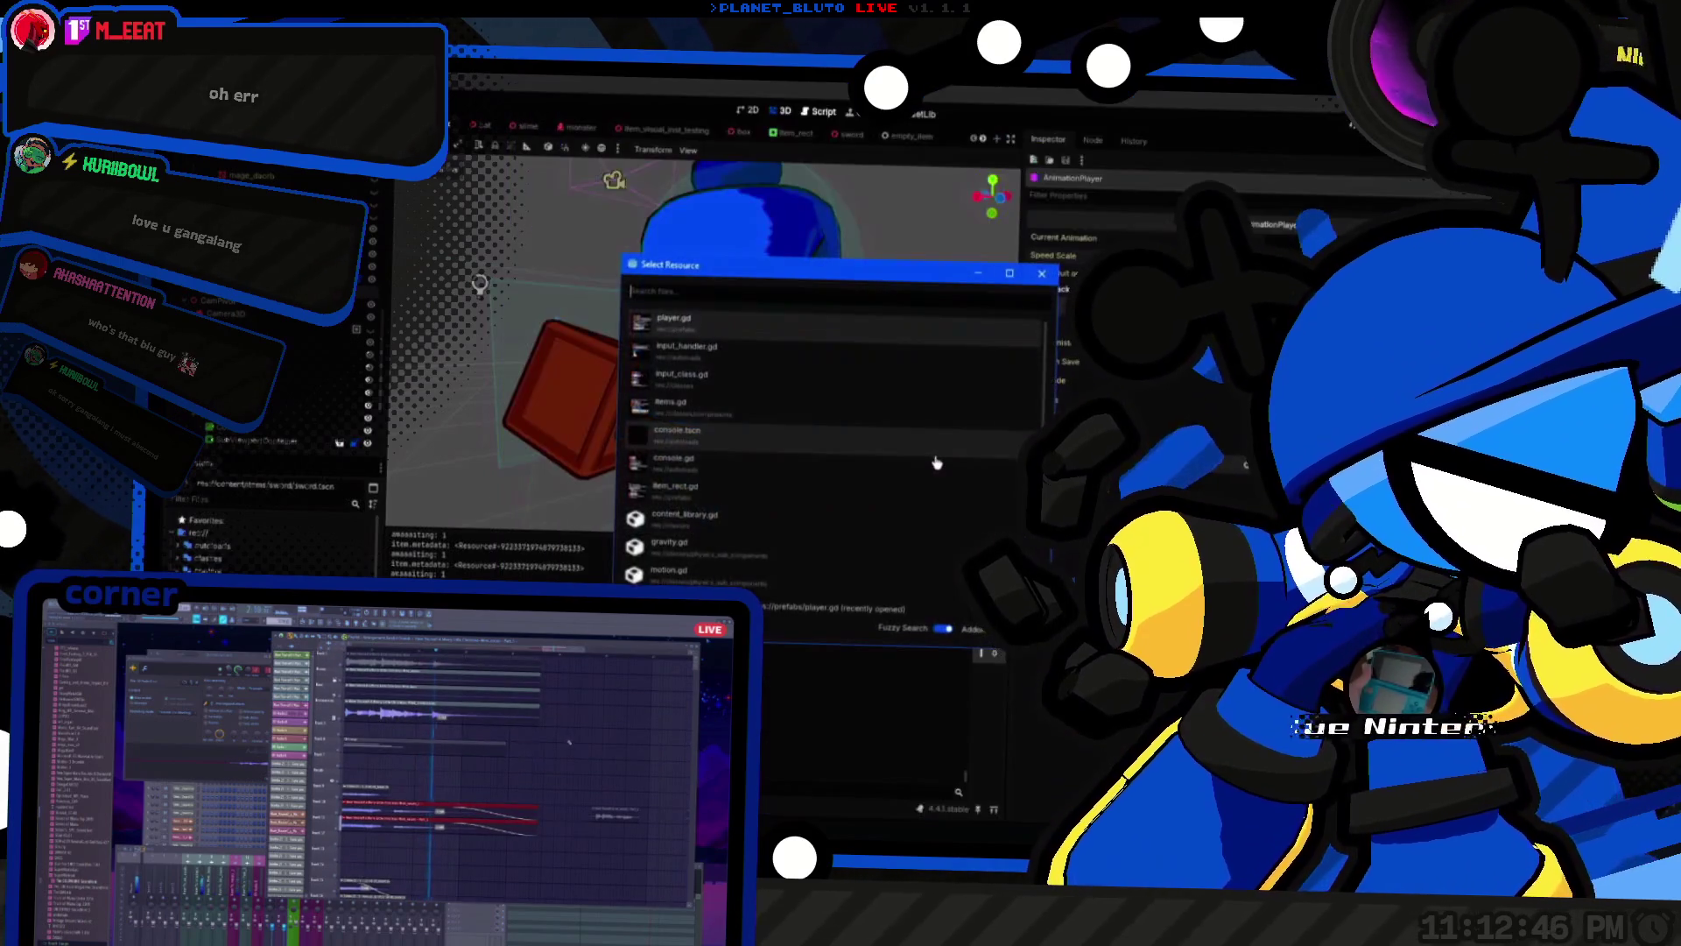
- Open input_handler.gd and add a "hotbar_select_0" entry after "hotbar_prev" in ACTIONS
{"action": "type", "text": "input"}
{"action": "key", "text": "Return"}
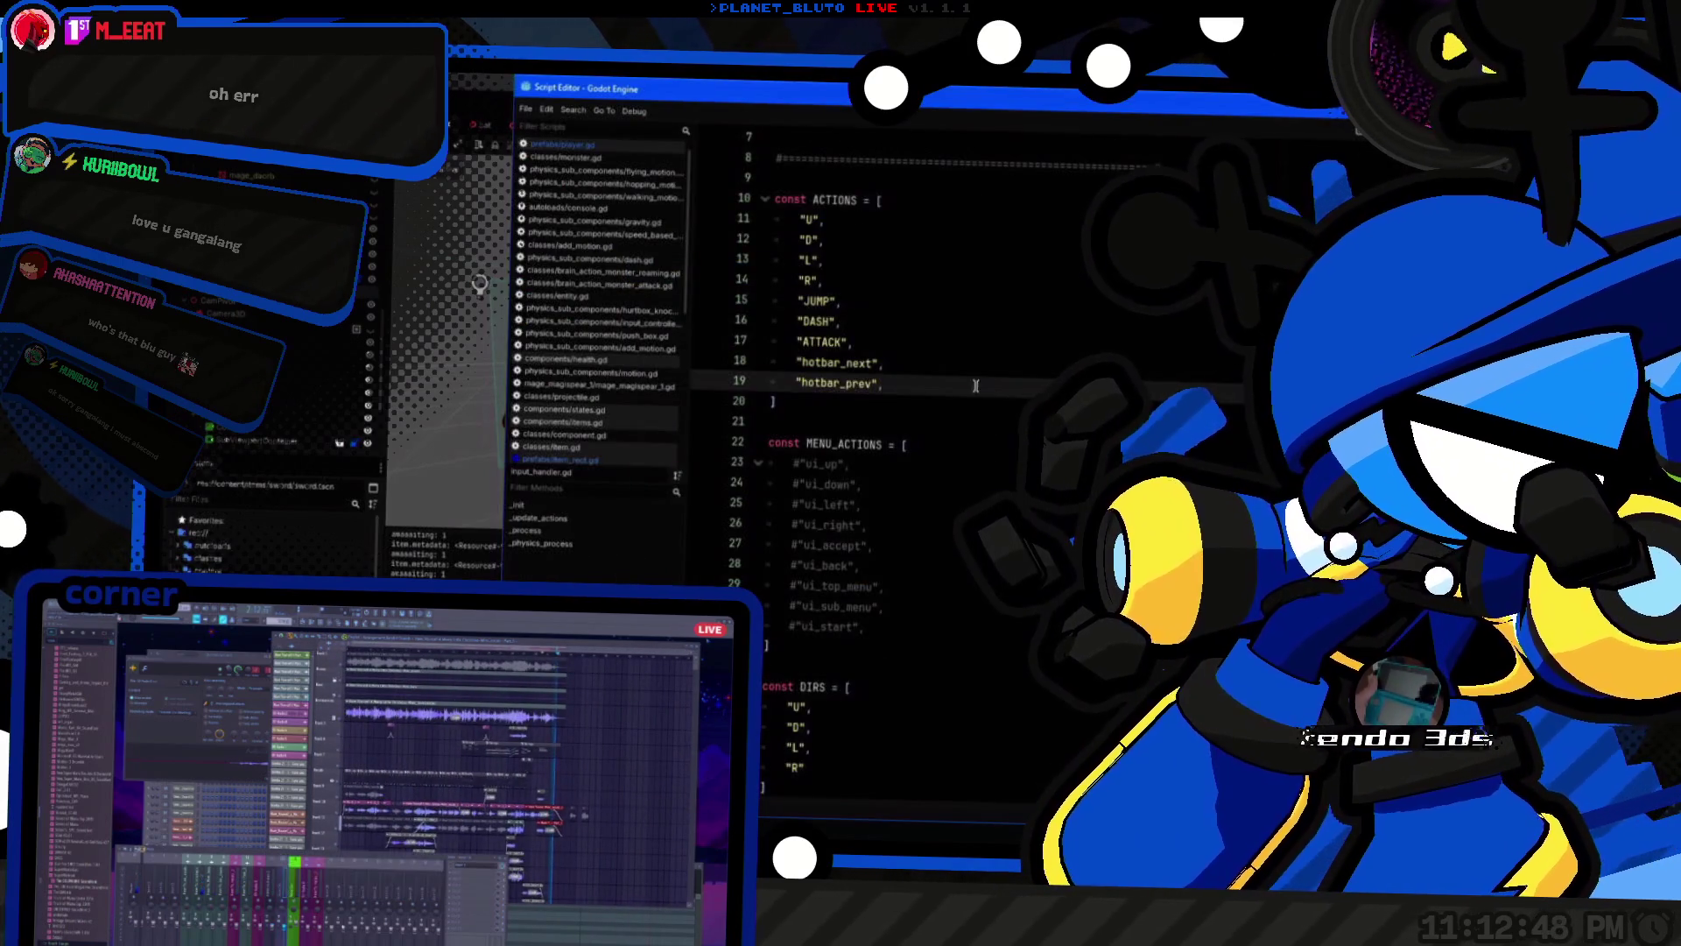
{"action": "key", "text": "Return"}
{"action": "type", "text": "\"select\","}
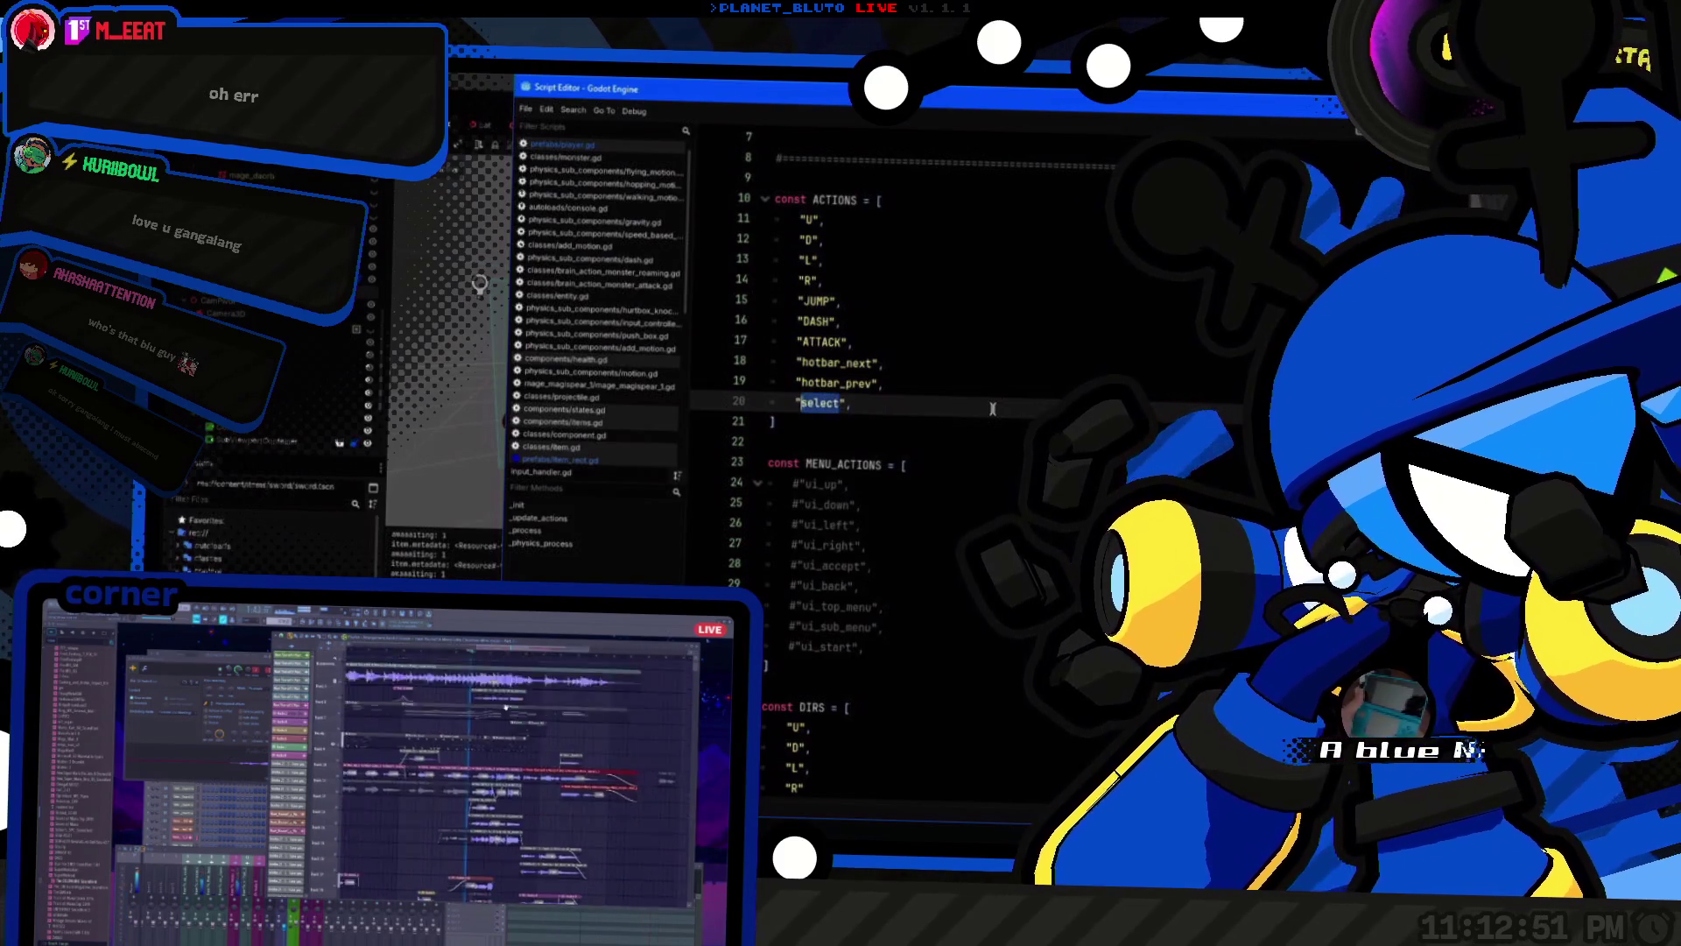
{"action": "key", "text": "Up"}
{"action": "key", "text": "shift+ctrl+Left"}
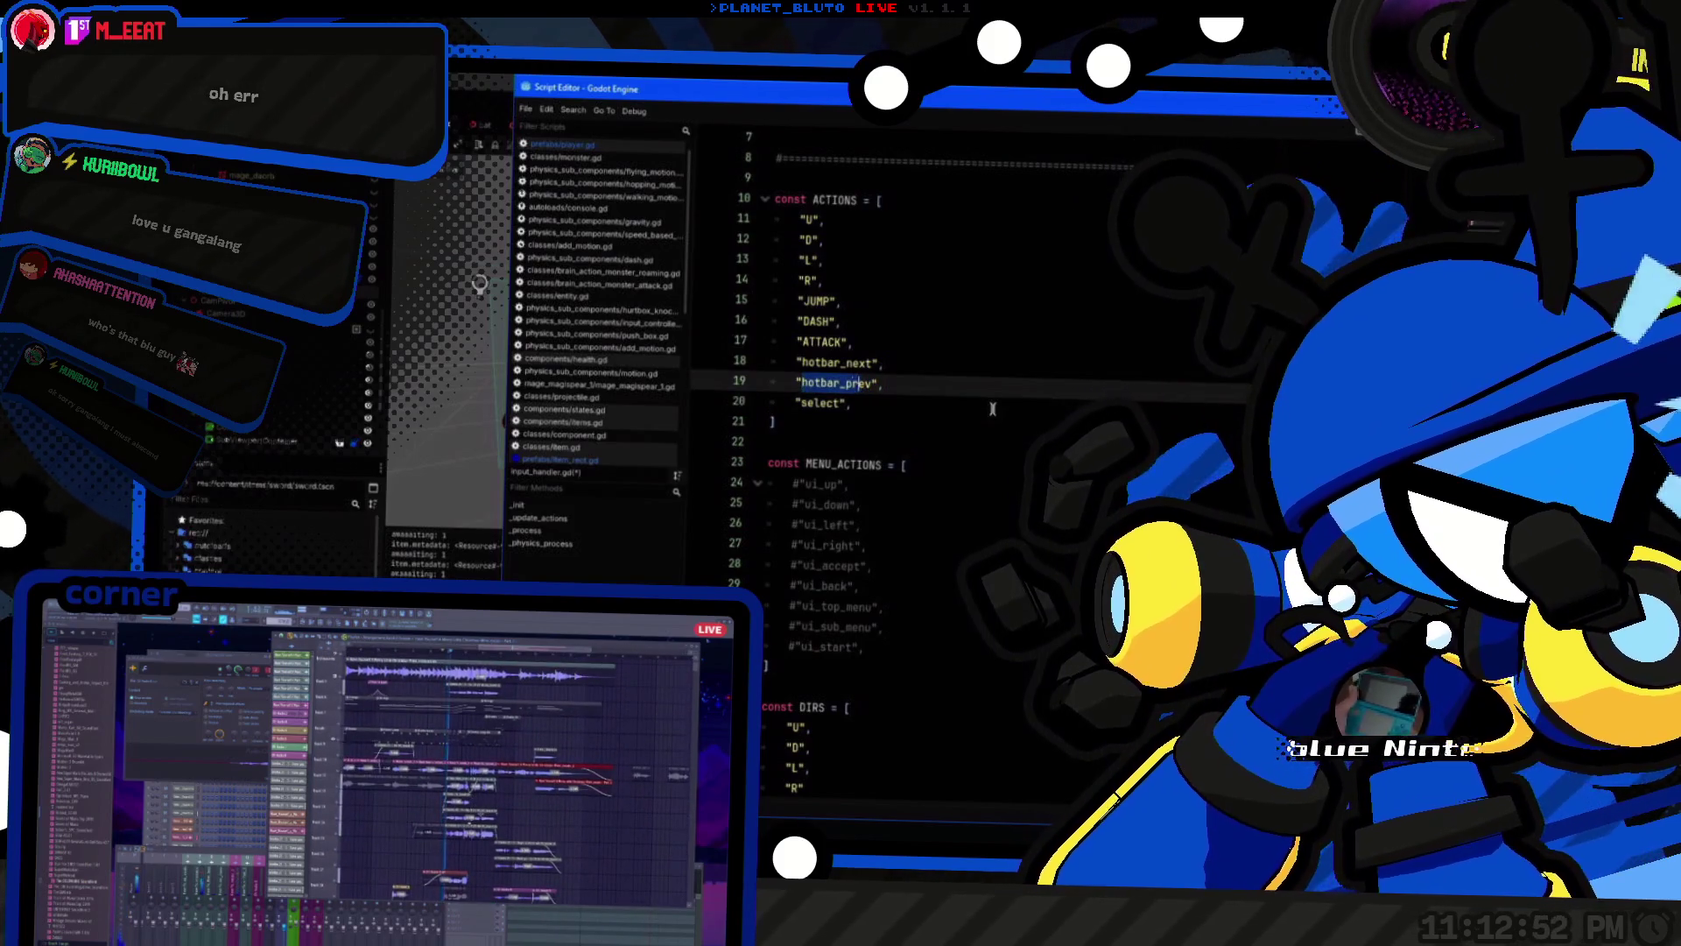
{"action": "key", "text": "Down"}
{"action": "key", "text": "ctrl+shift+Left"}
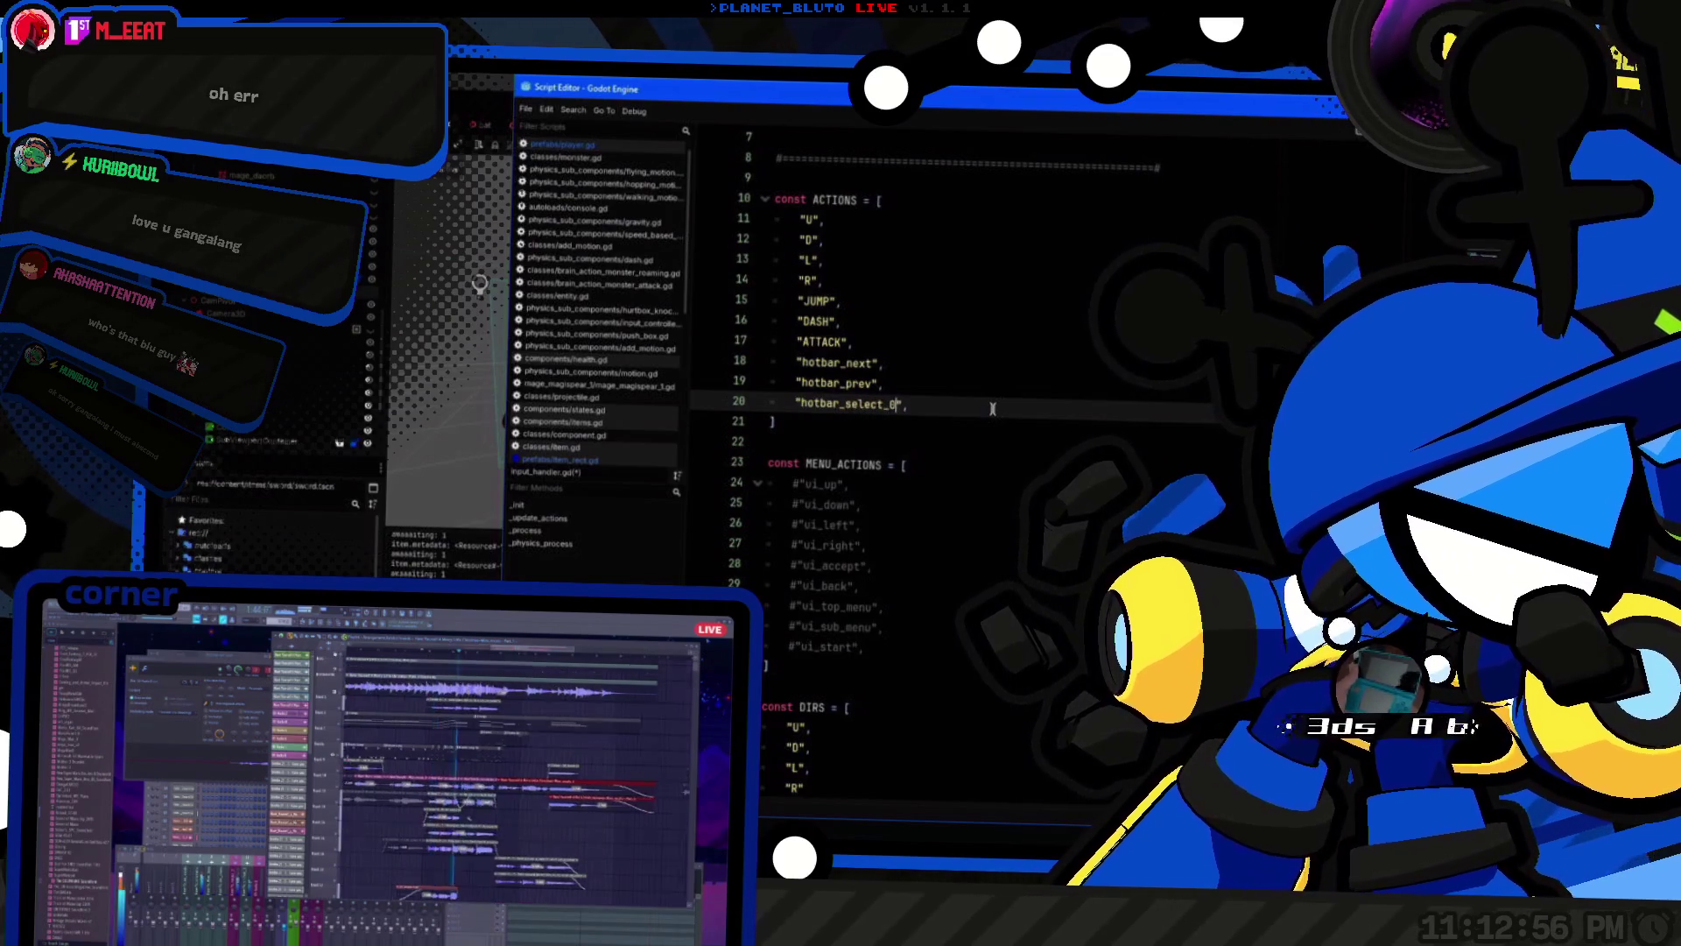
- Duplicate the entry three times, renumbering the copies to hotbar_select_1, 2 and 3
{"action": "key", "text": "ctrl+d"}
{"action": "key", "text": "ctrl+d"}
{"action": "key", "text": "ctrl+d"}
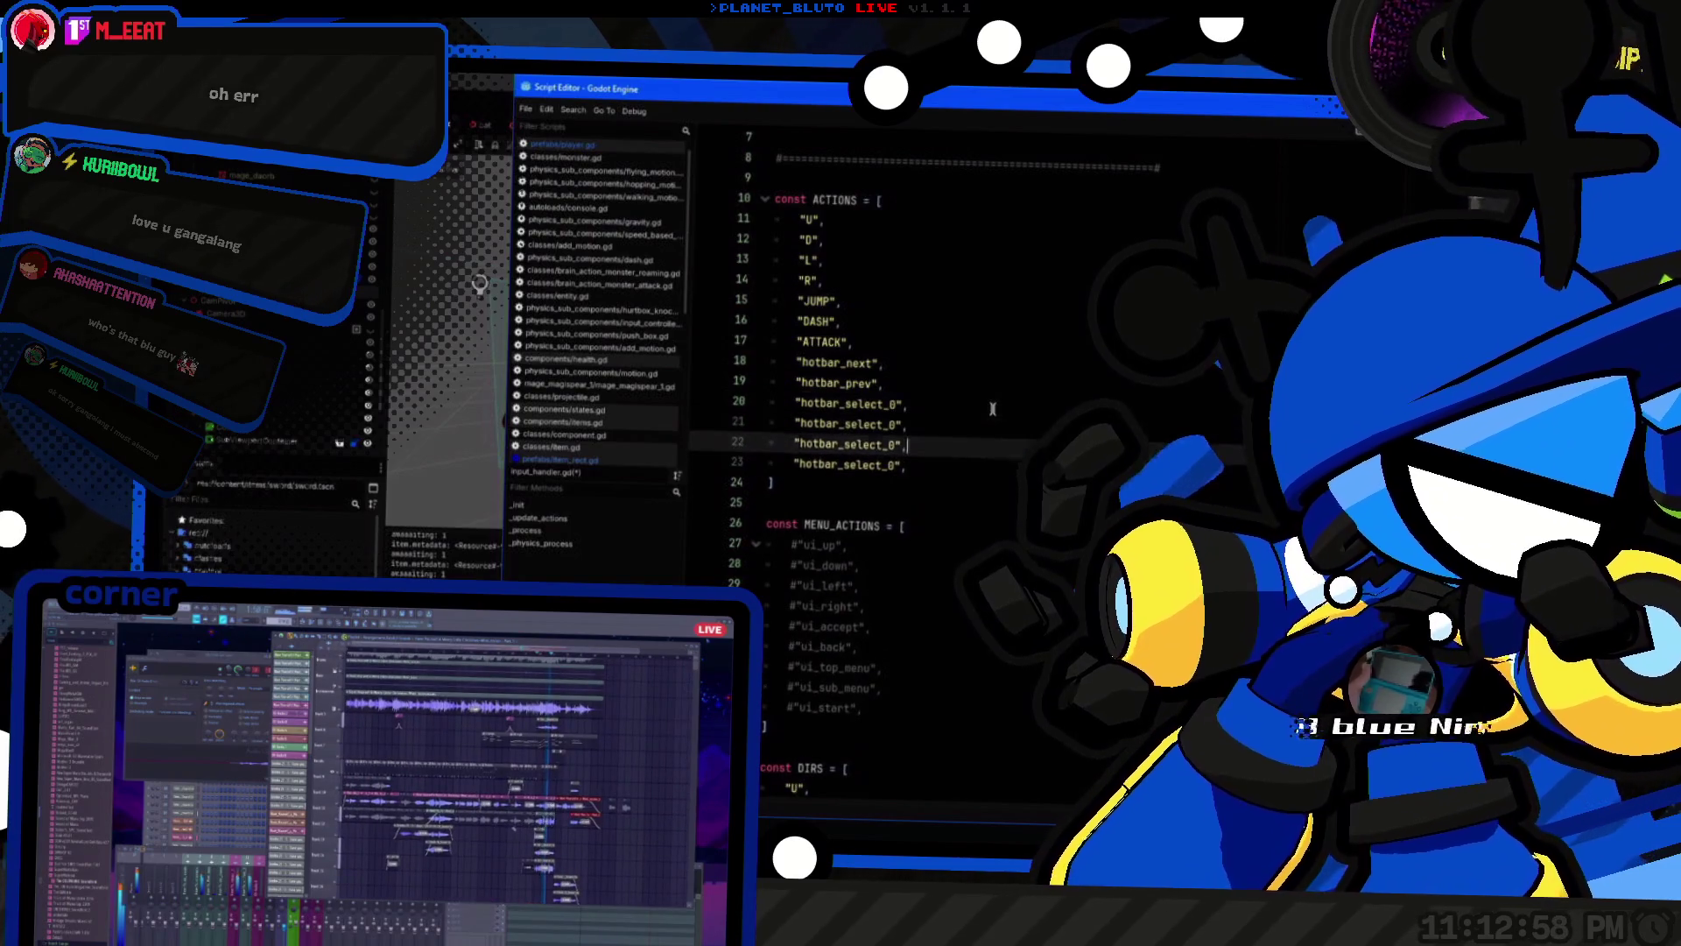
{"action": "key", "text": "Up"}
{"action": "key", "text": "BackSpace"}
{"action": "type", "text": "1"}
{"action": "key", "text": "Down"}
{"action": "key", "text": "BackSpace"}
{"action": "type", "text": "2"}
{"action": "key", "text": "Down"}
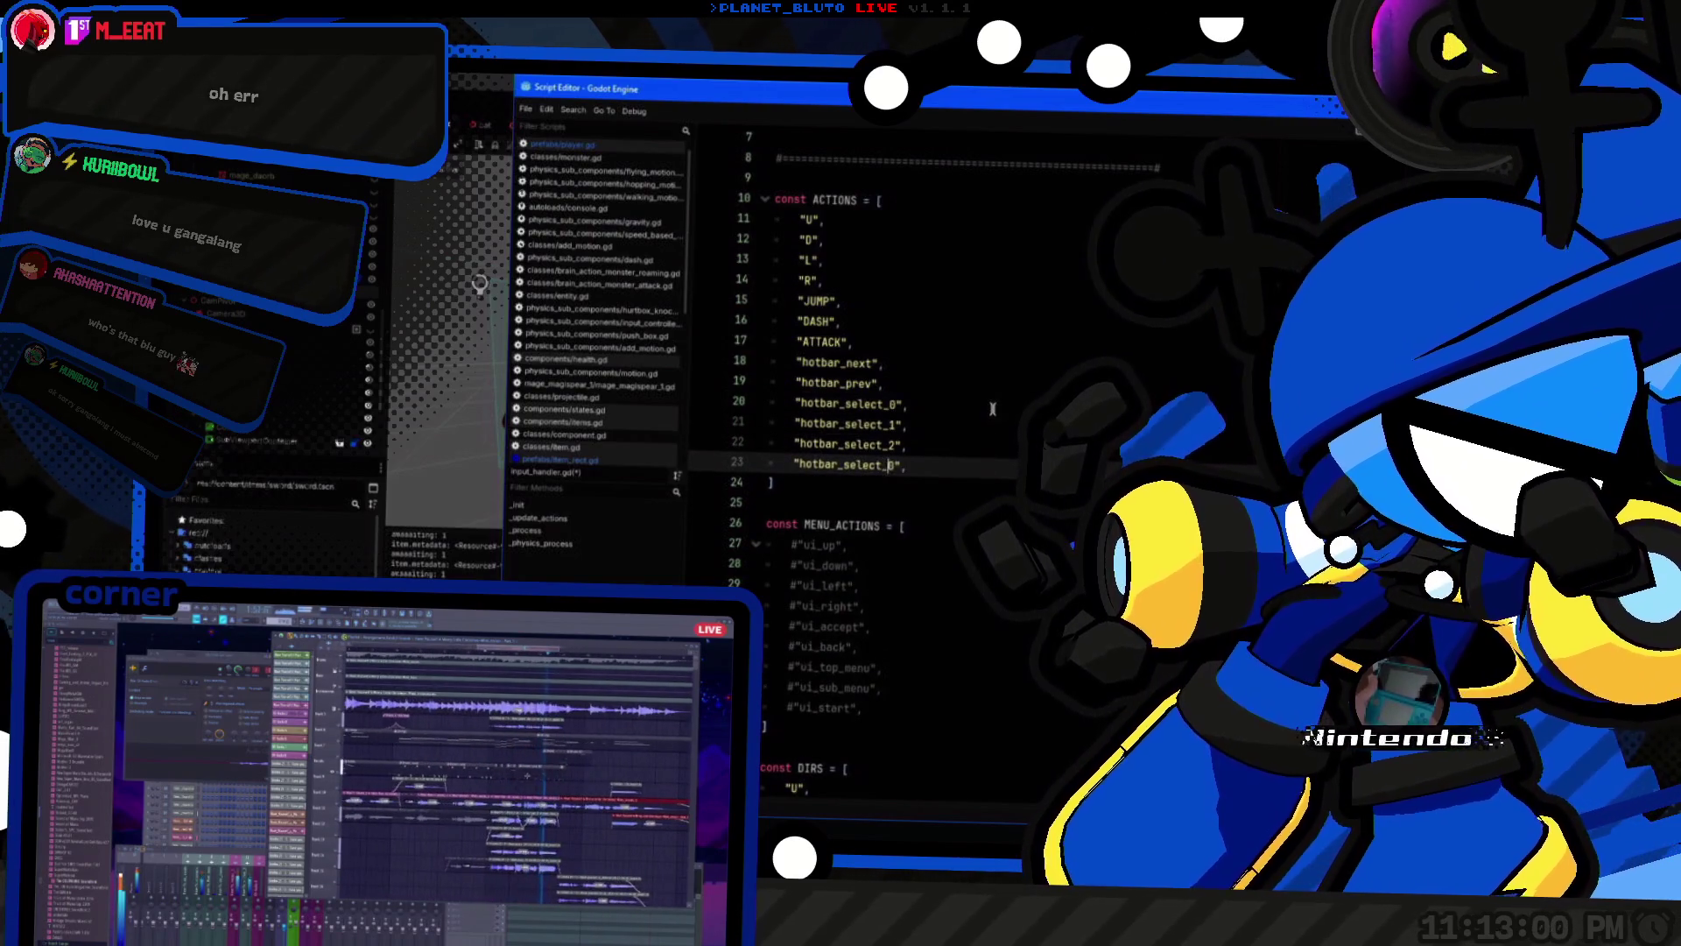
{"action": "key", "text": "End"}
- Open the Input Map and add the hotbar select input actions
{"action": "left_click", "coordinate": [883, 409]}
{"action": "left_click", "coordinate": [698, 301]}
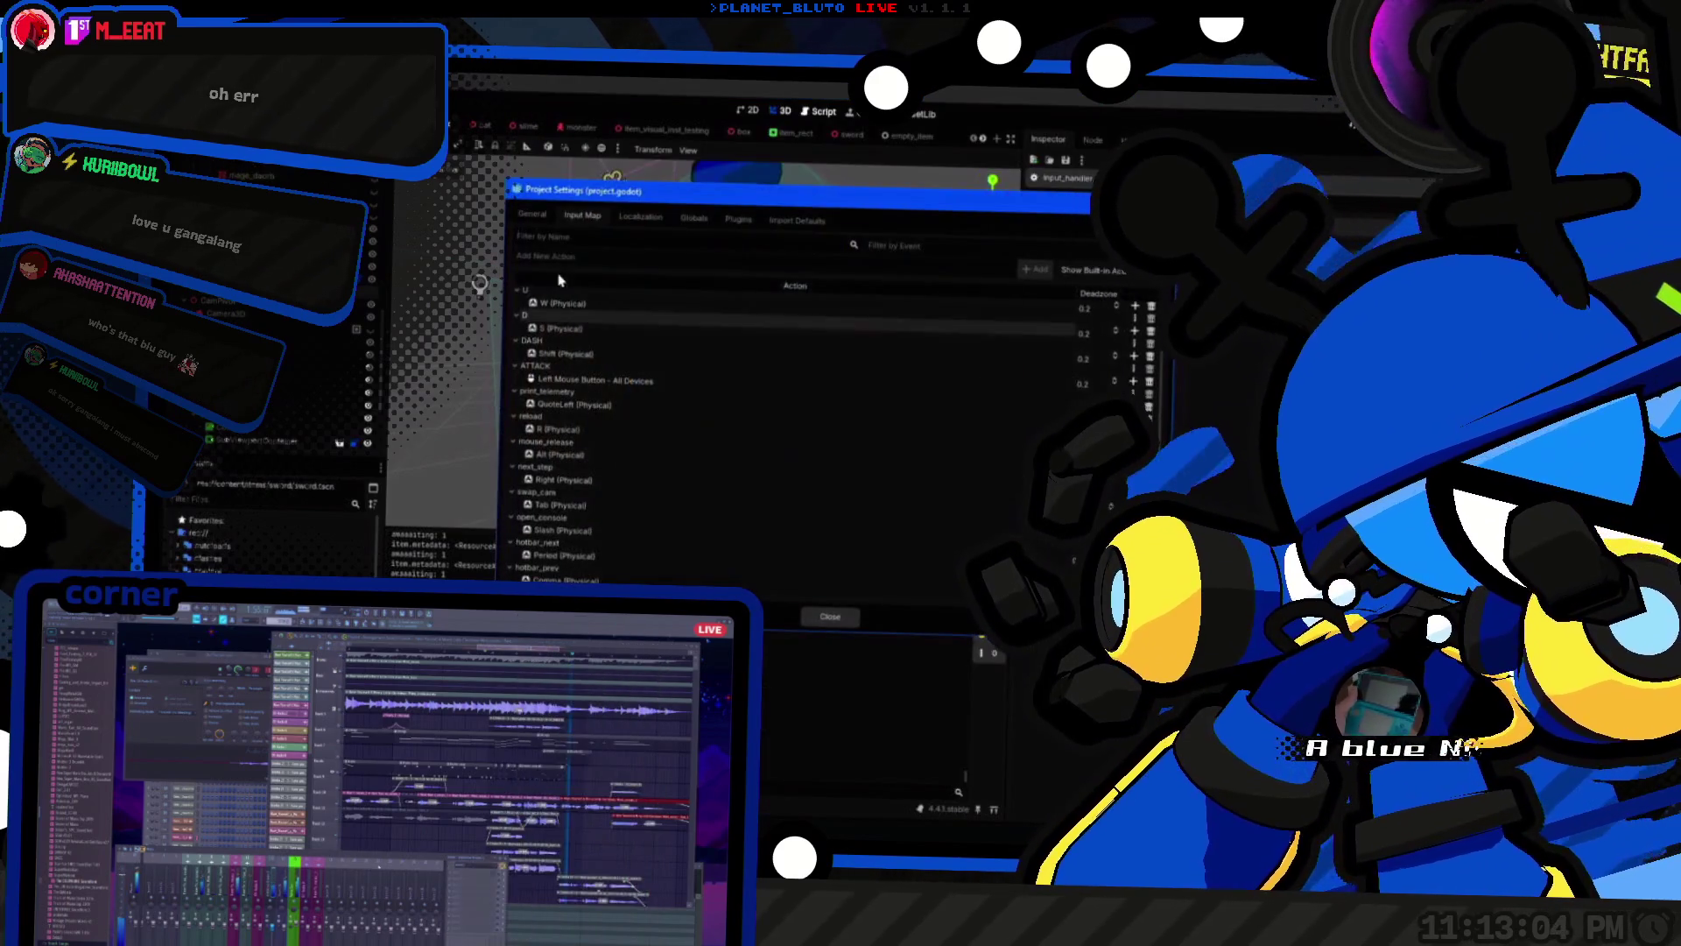
{"action": "left_click", "coordinate": [1037, 270]}
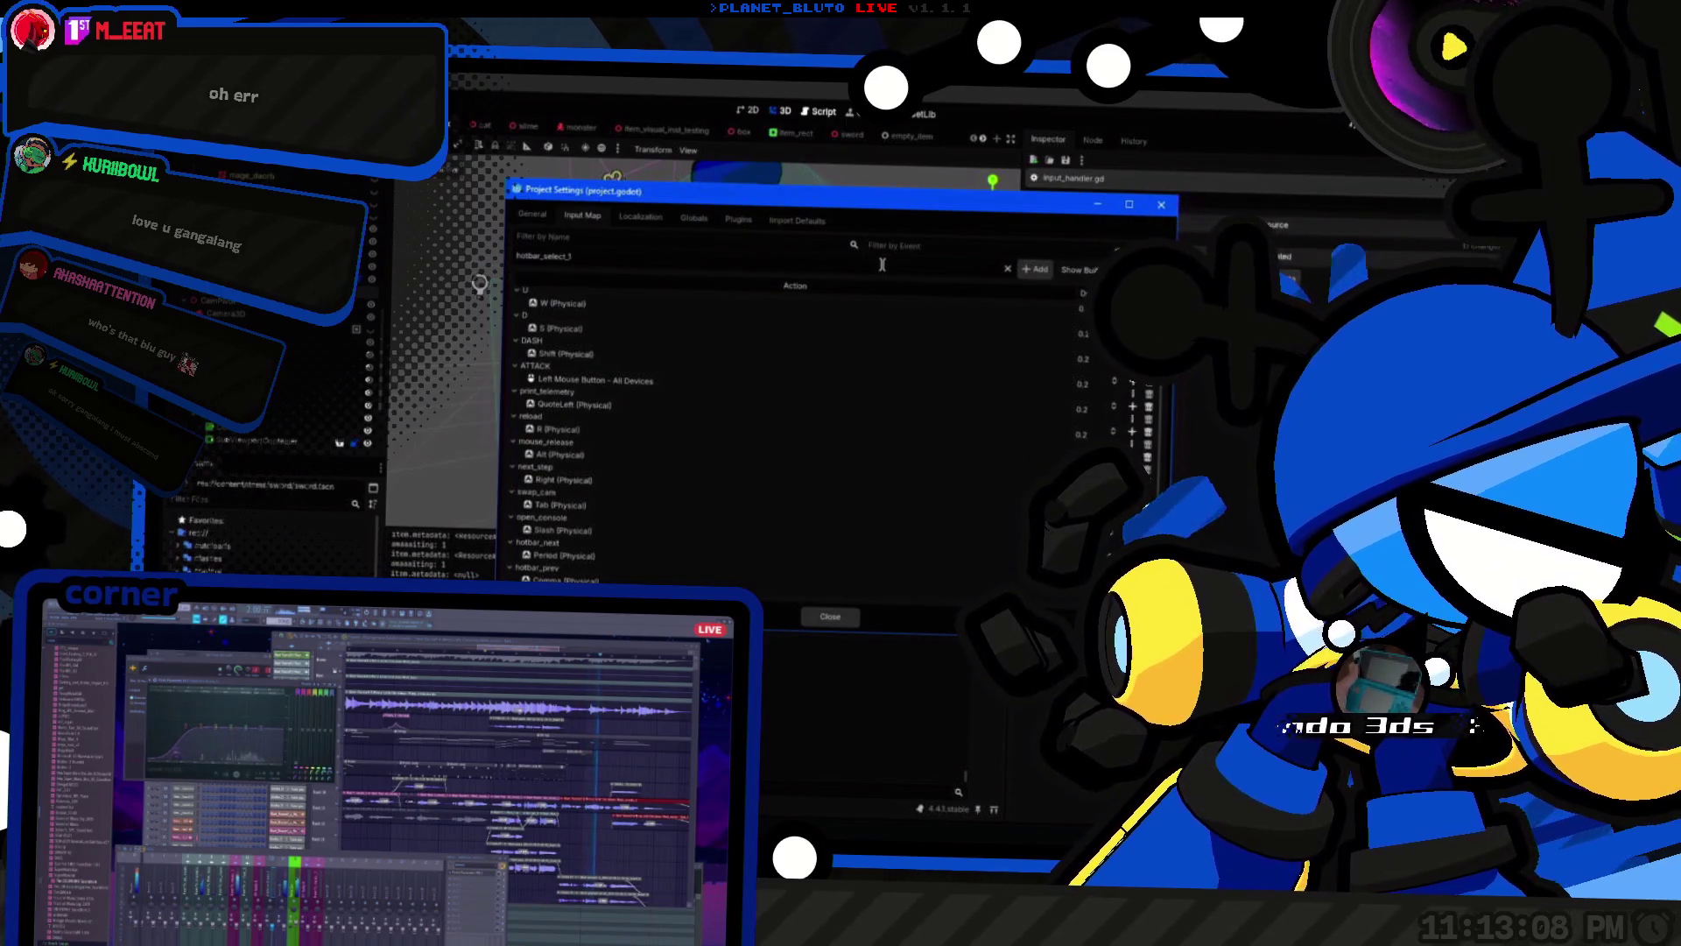
{"action": "left_click", "coordinate": [1035, 270]}
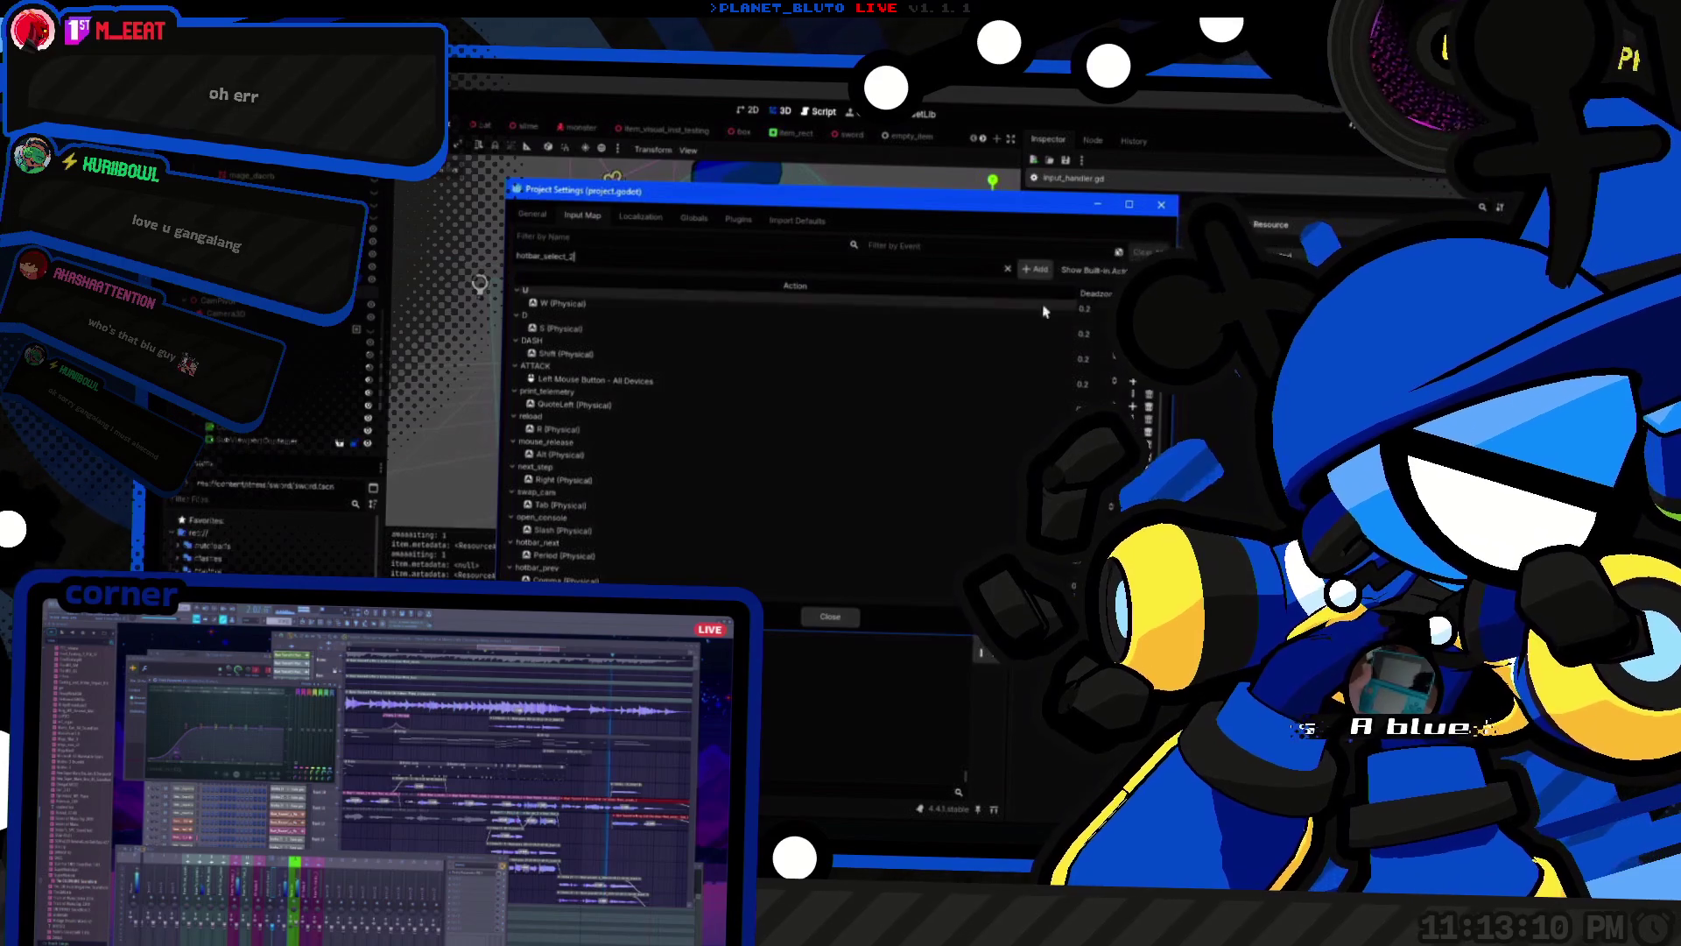
{"action": "left_click", "coordinate": [926, 263]}
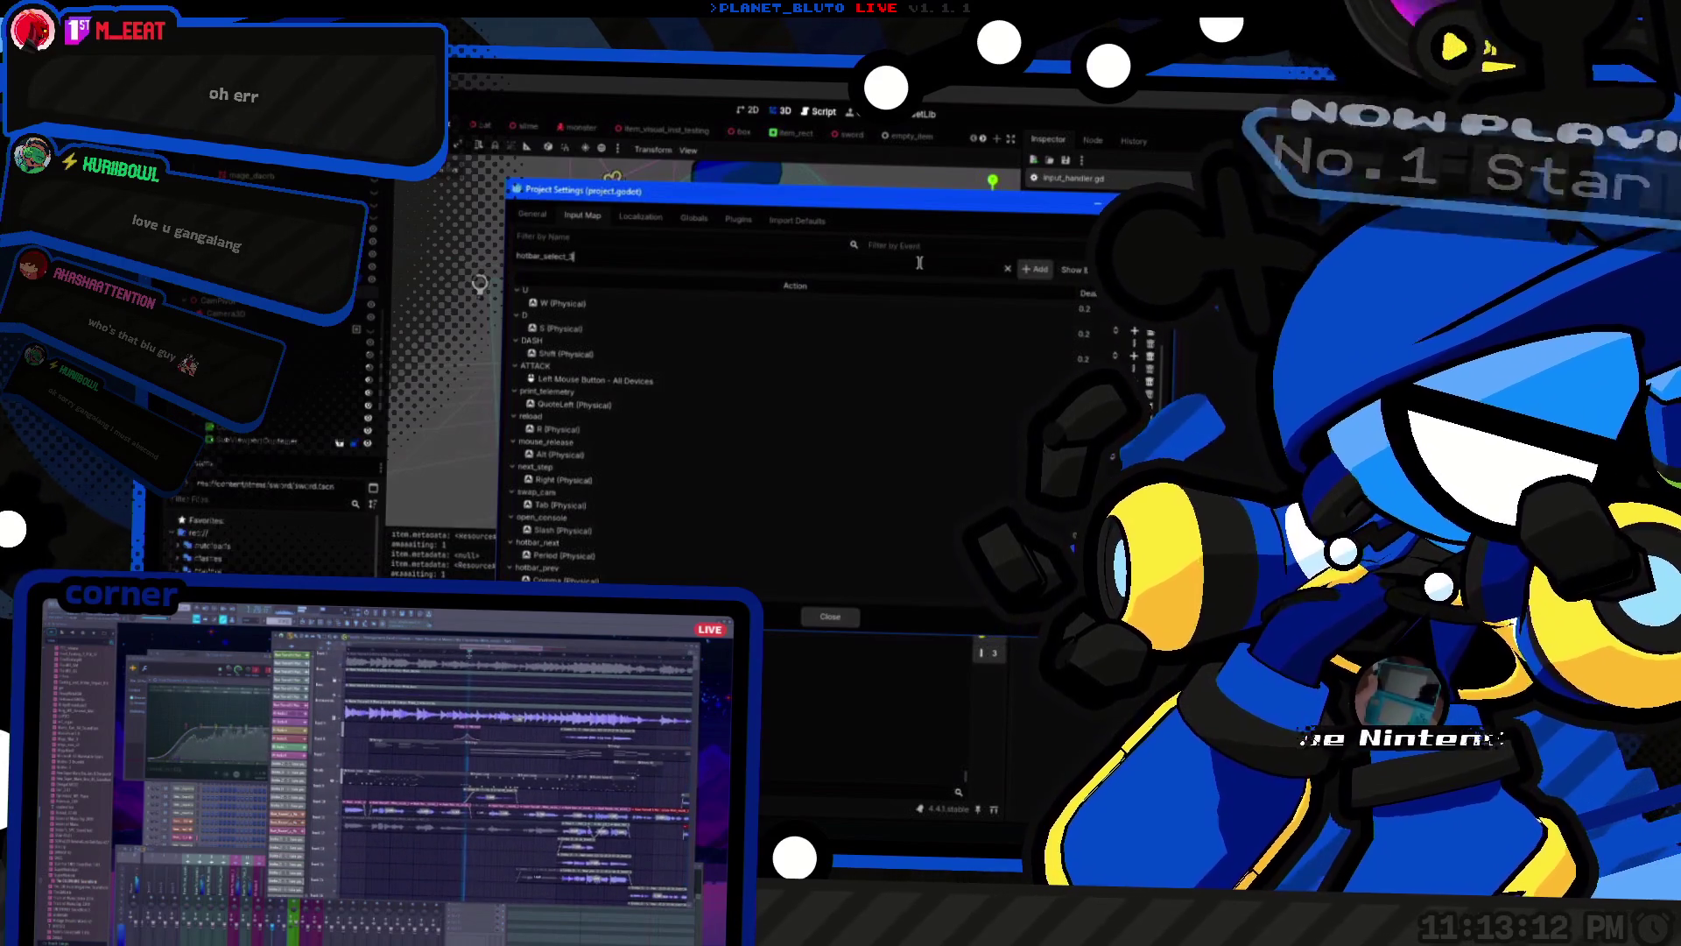
{"action": "left_click", "coordinate": [995, 441]}
{"action": "scroll", "coordinate": [995, 424], "scroll_direction": "down", "scroll_amount": 1}
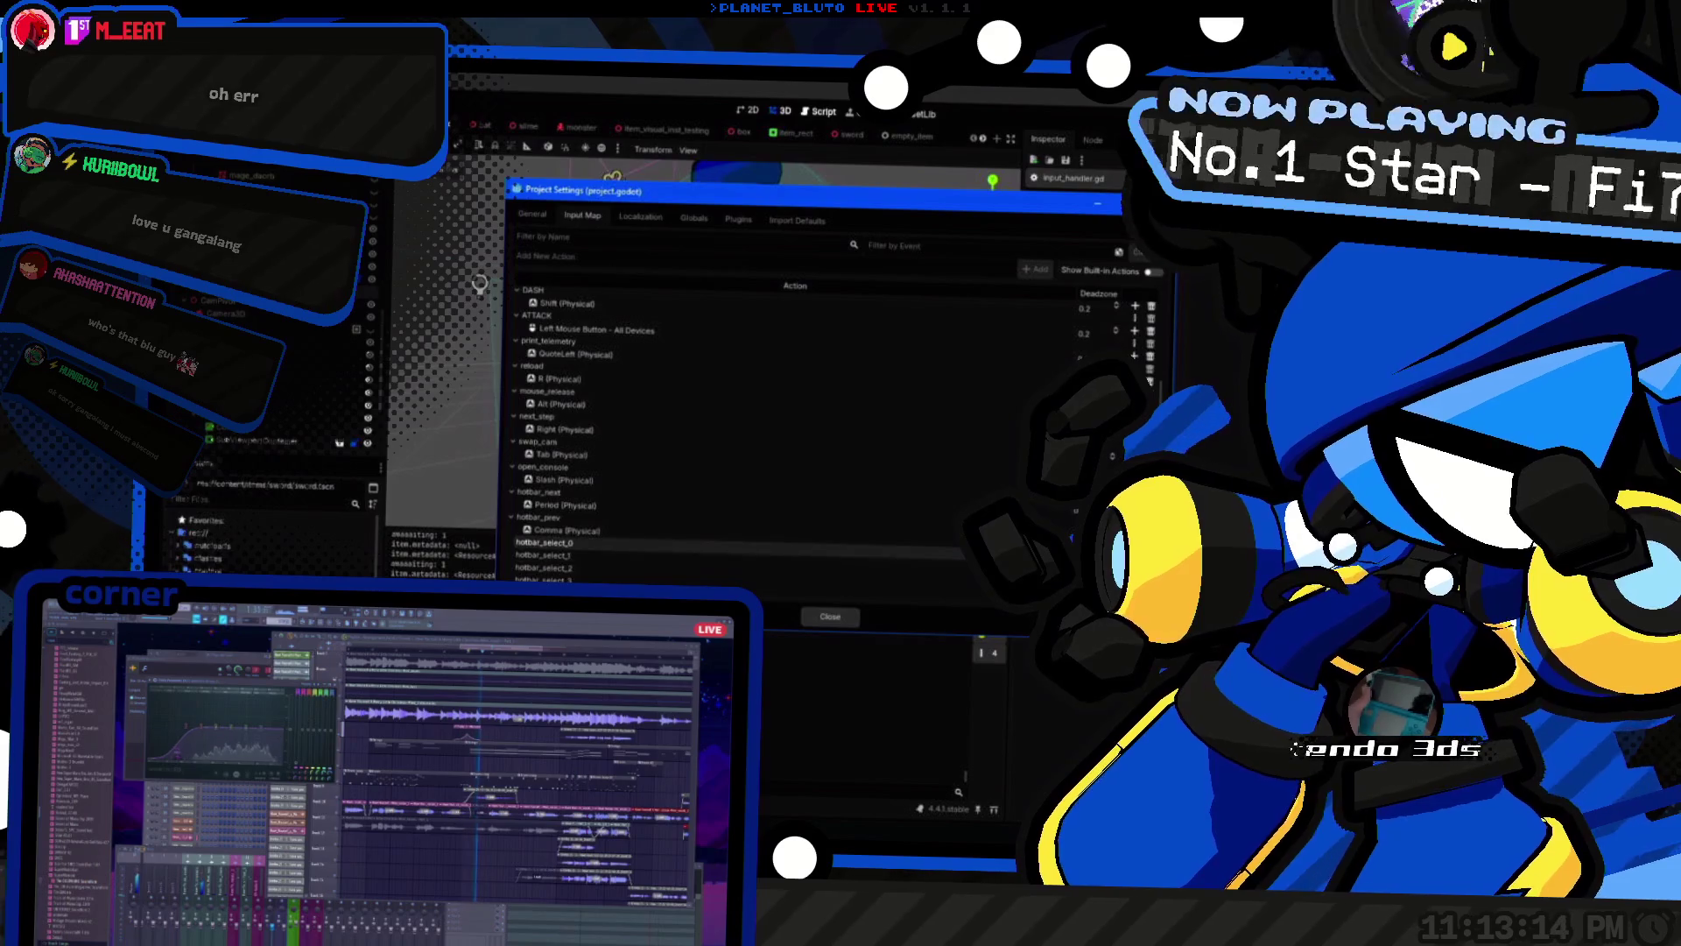
- Bind key 1 to hotbar_select_0 and key 2 to hotbar_select_1
{"action": "left_click", "coordinate": [1135, 543]}
{"action": "key", "text": "1"}
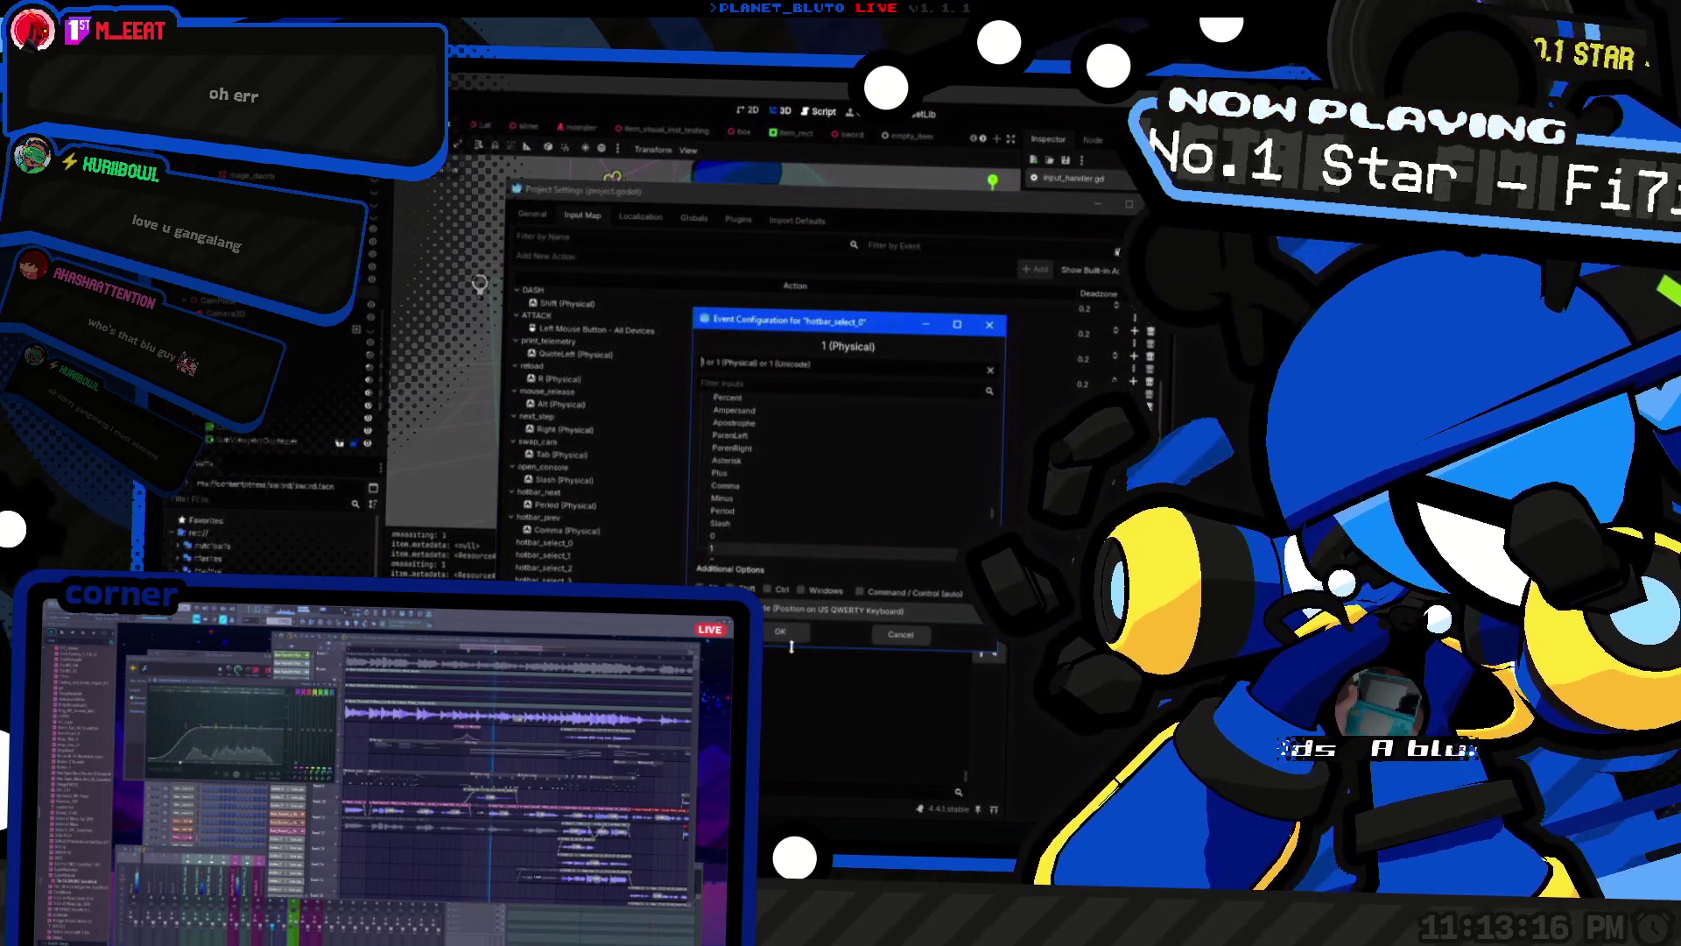
{"action": "key", "text": "Return"}
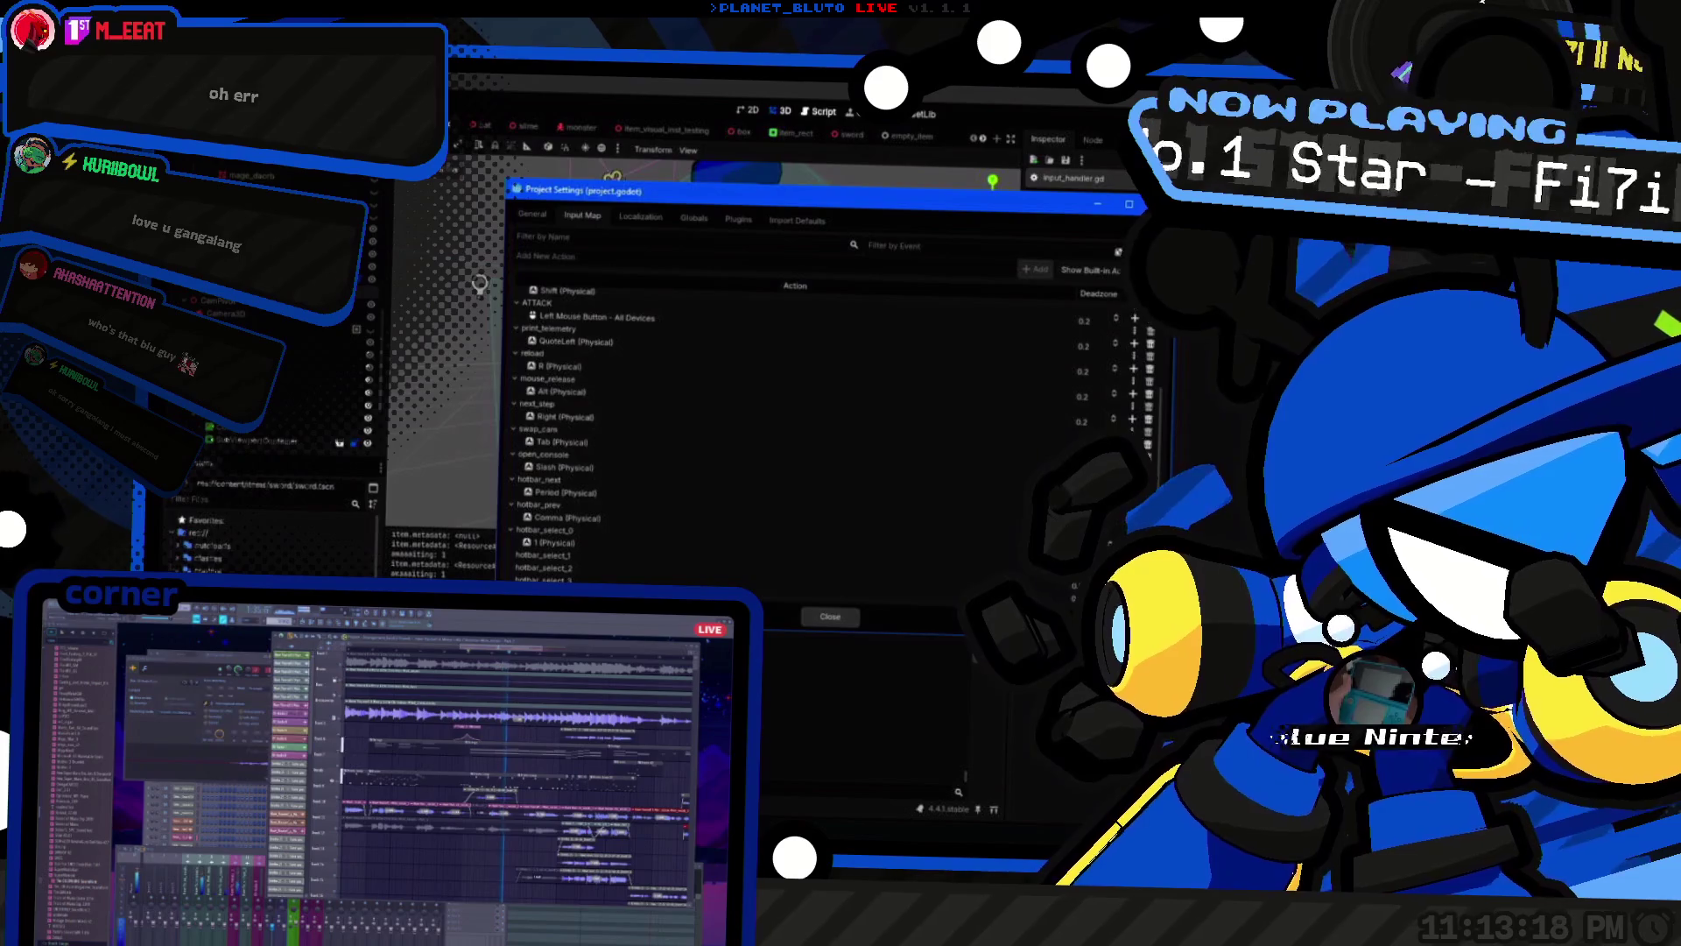
{"action": "left_click", "coordinate": [1135, 567]}
{"action": "type", "text": "2"}
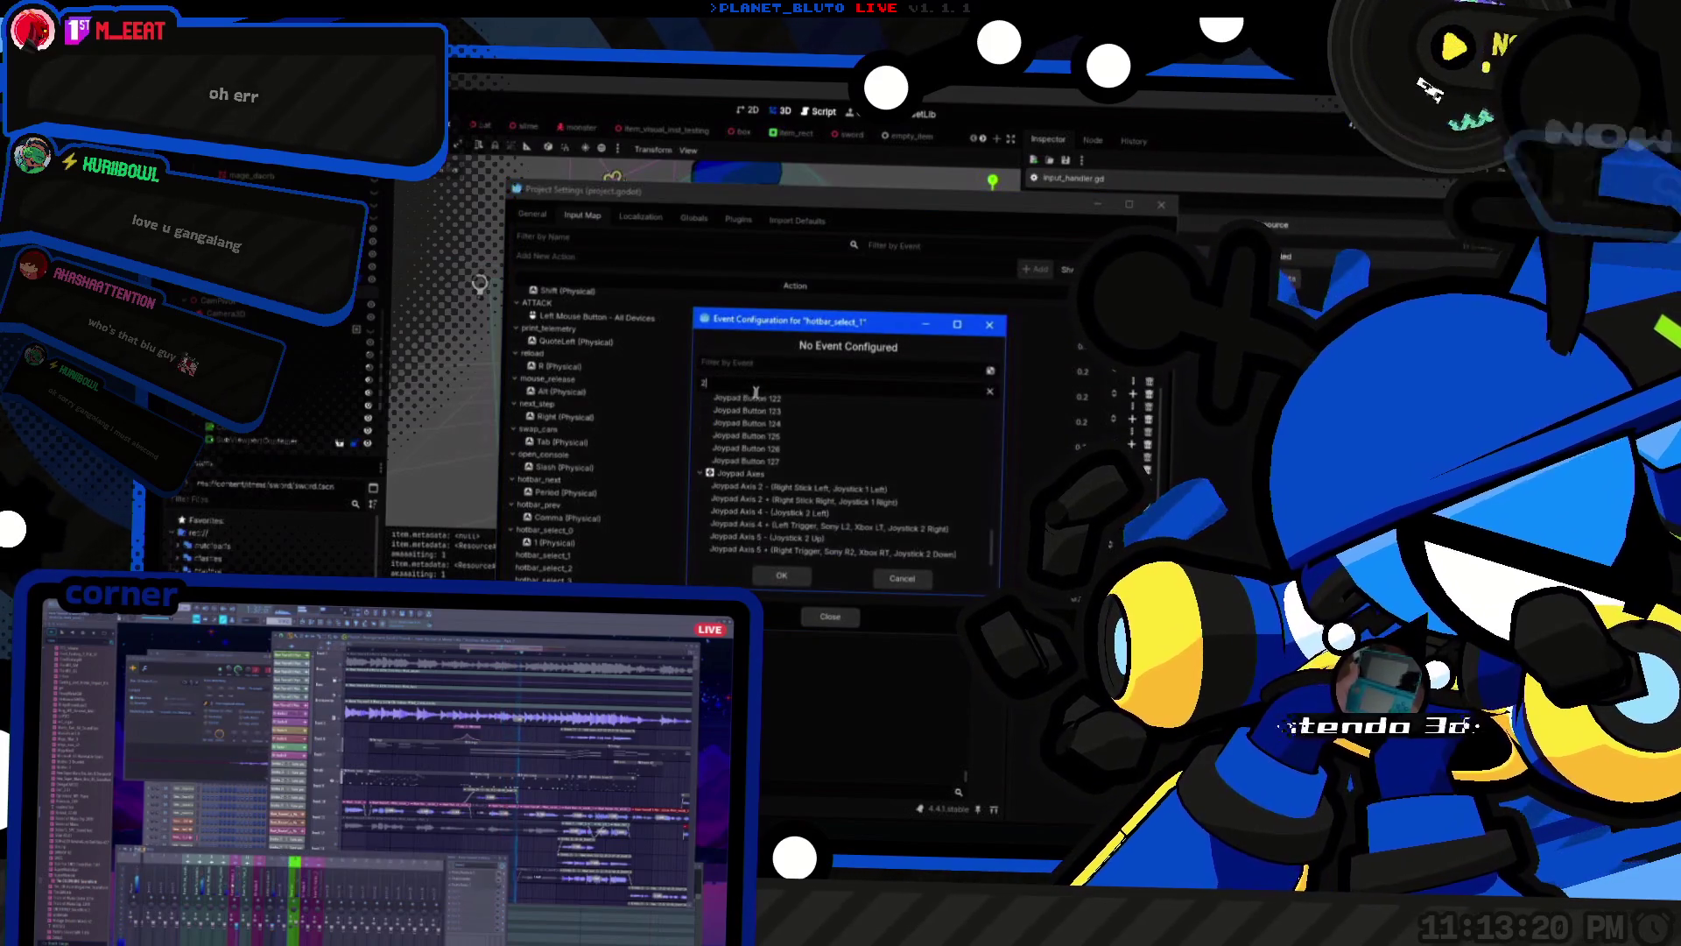
{"action": "left_click", "coordinate": [764, 580]}
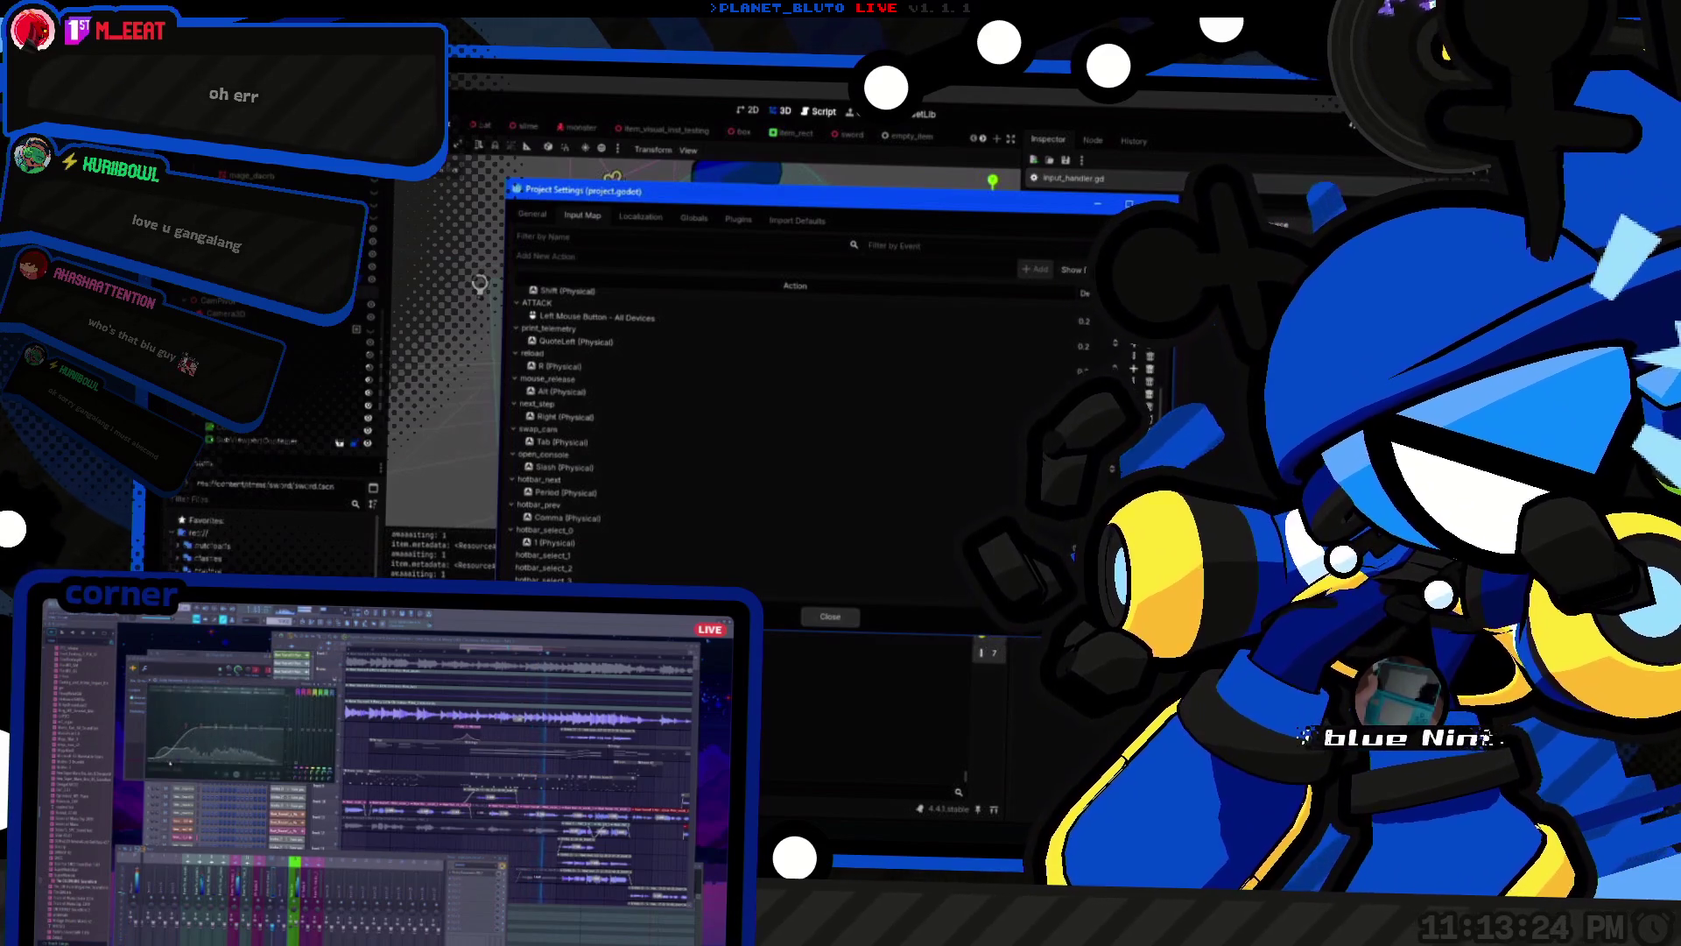
{"action": "left_click", "coordinate": [1135, 555]}
{"action": "key", "text": "2"}
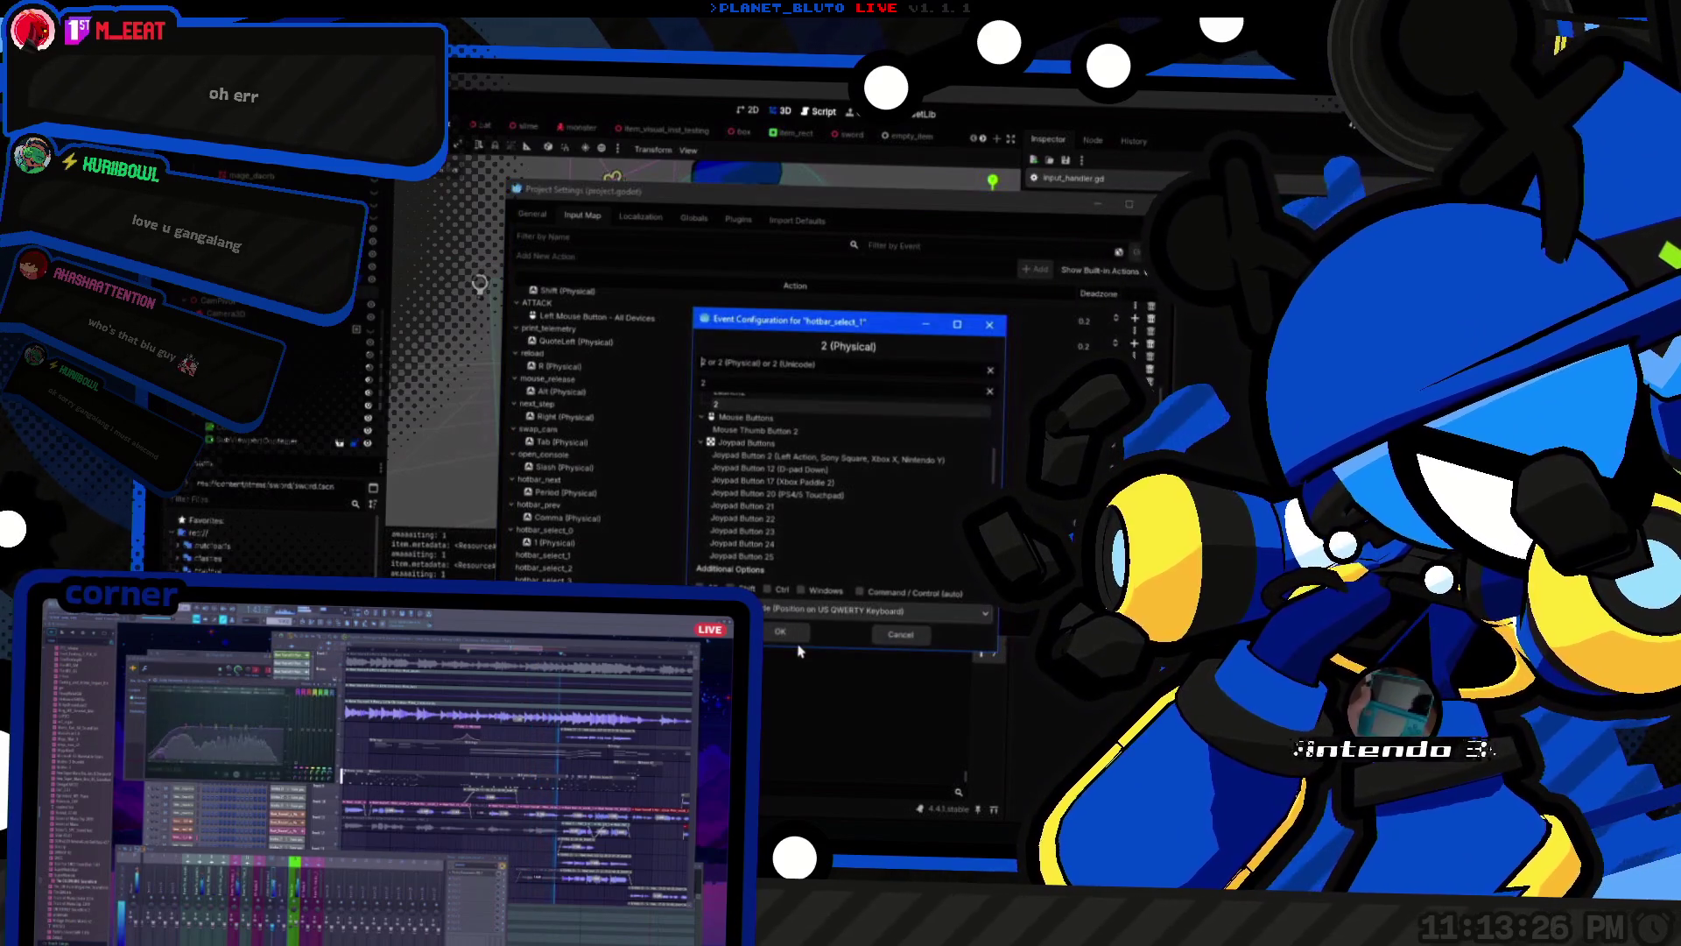
{"action": "key", "text": "Return"}
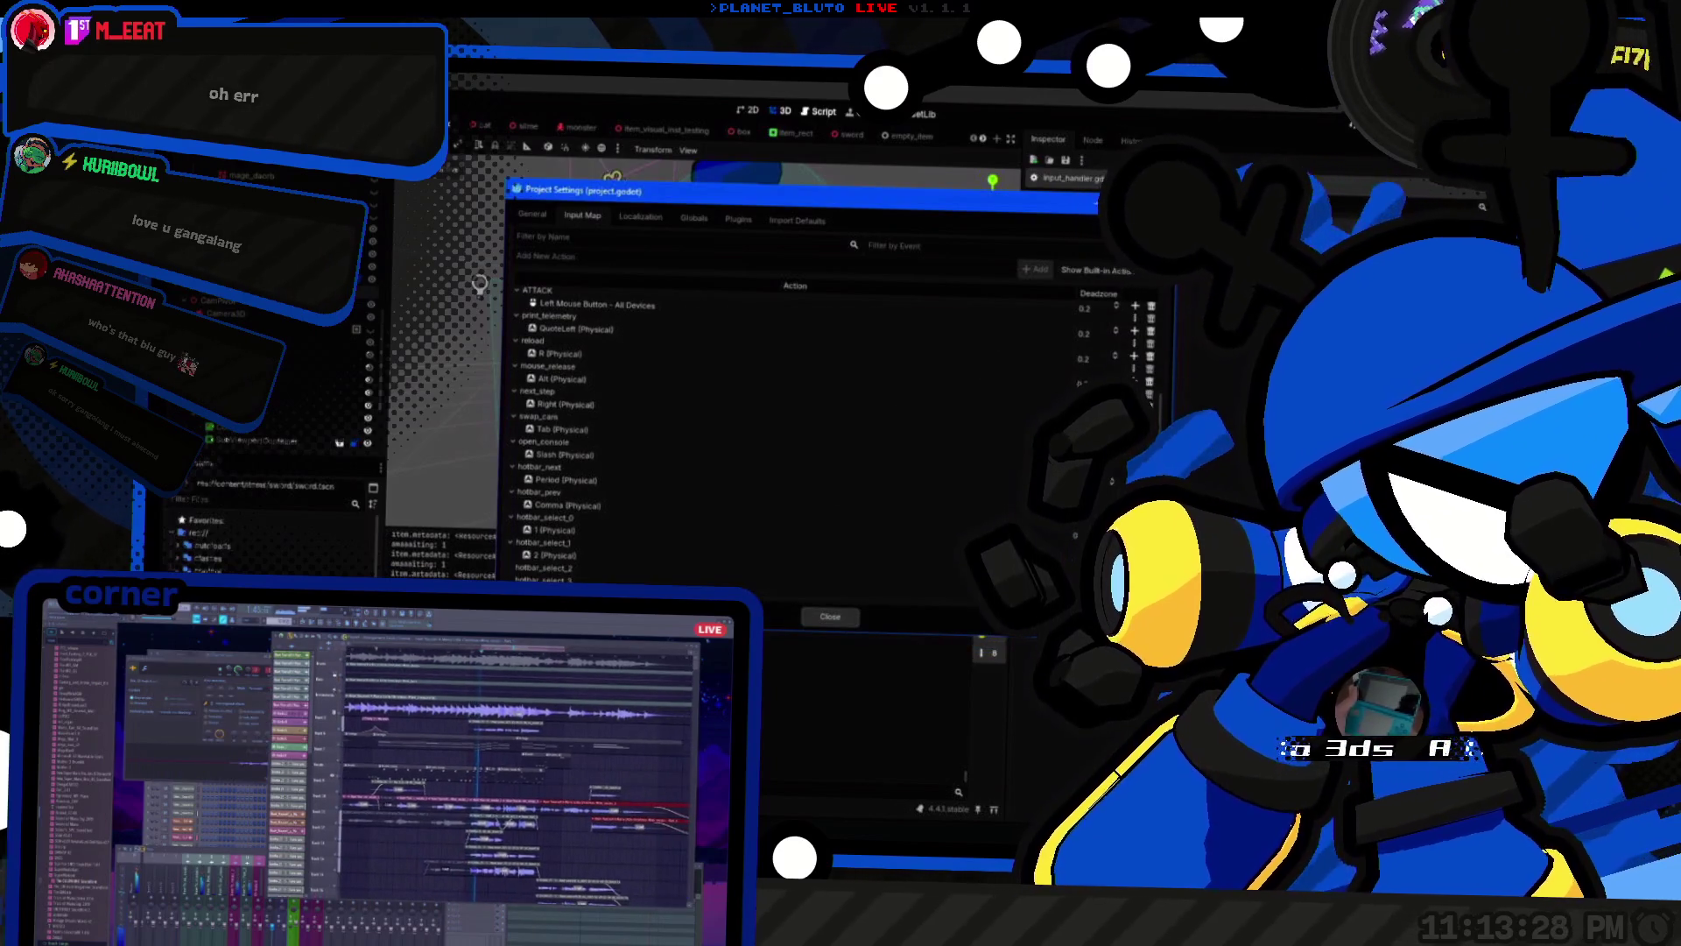
- Bind key 3 to hotbar_select_2 and key 4 to hotbar_select_3, then close the settings
{"action": "left_click", "coordinate": [1135, 600]}
{"action": "key", "text": "3"}
{"action": "left_click", "coordinate": [781, 632]}
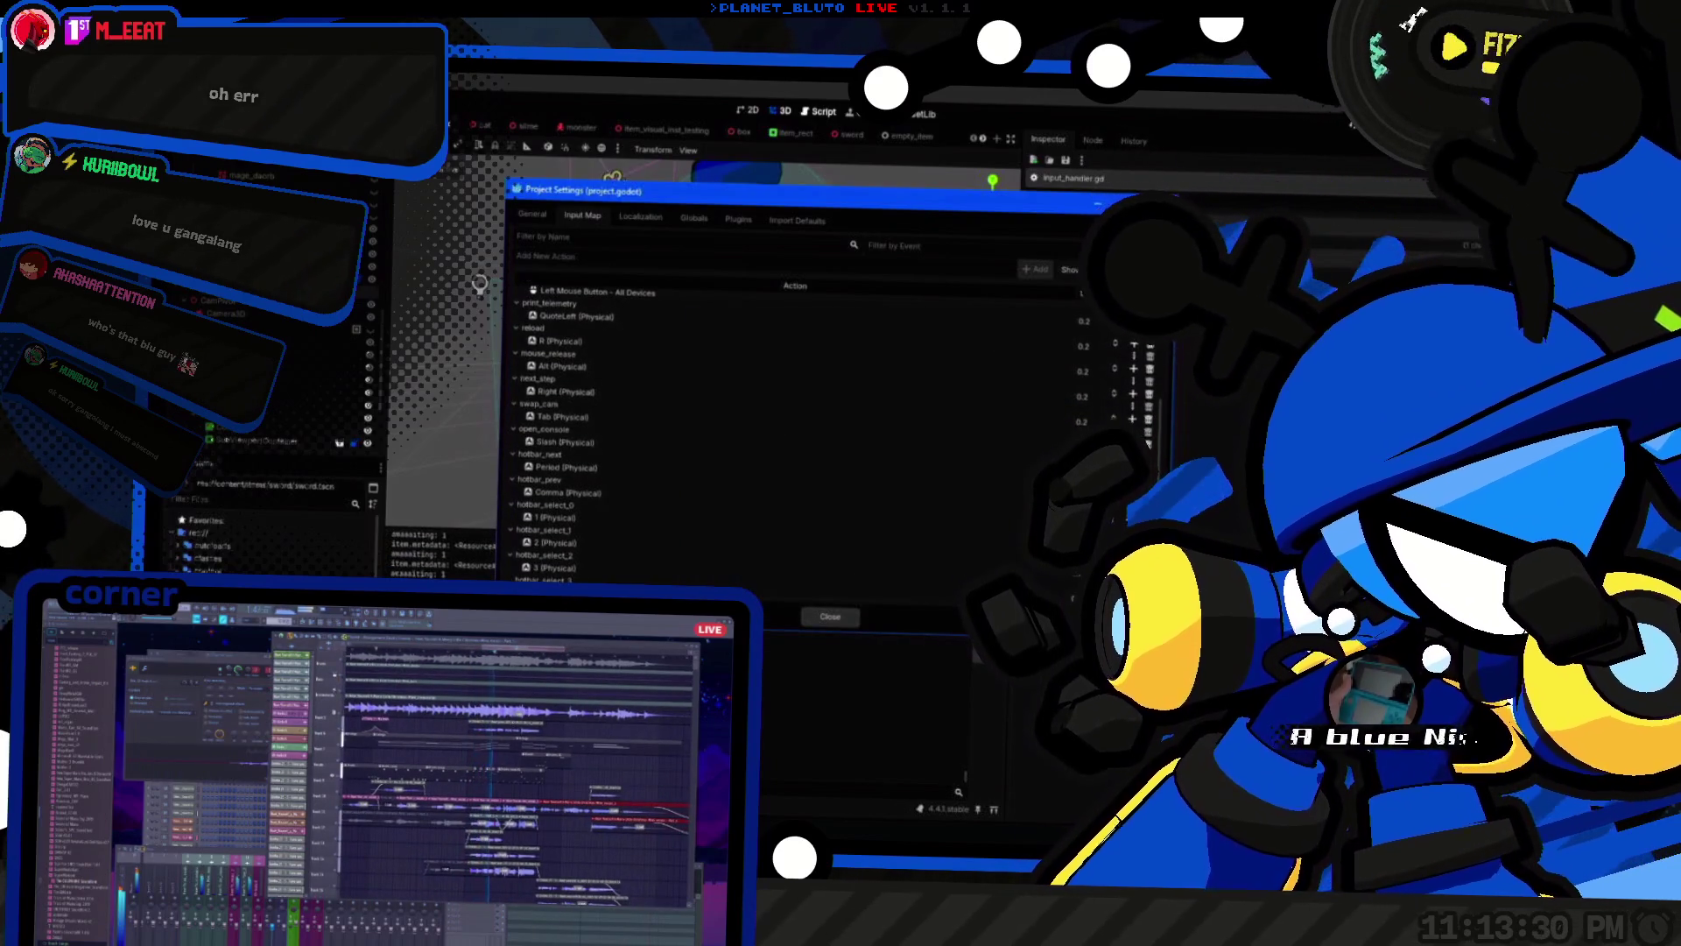
{"action": "left_click", "coordinate": [1135, 604]}
{"action": "key", "text": "4"}
{"action": "left_click", "coordinate": [770, 635]}
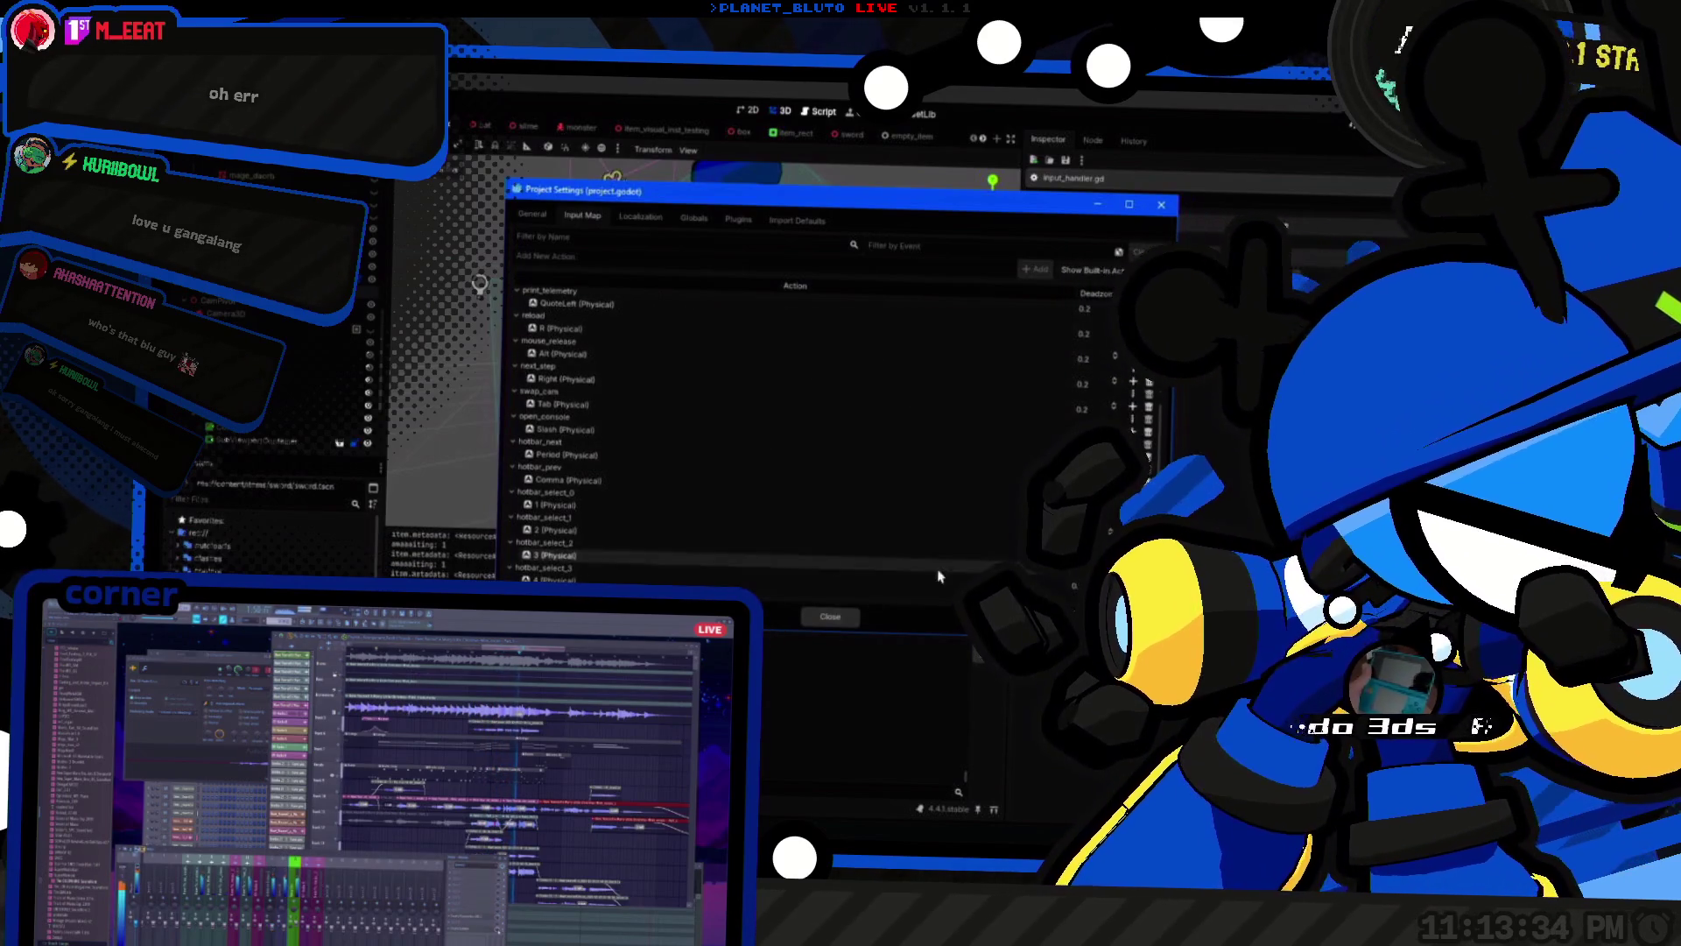
{"action": "left_click", "coordinate": [829, 622]}
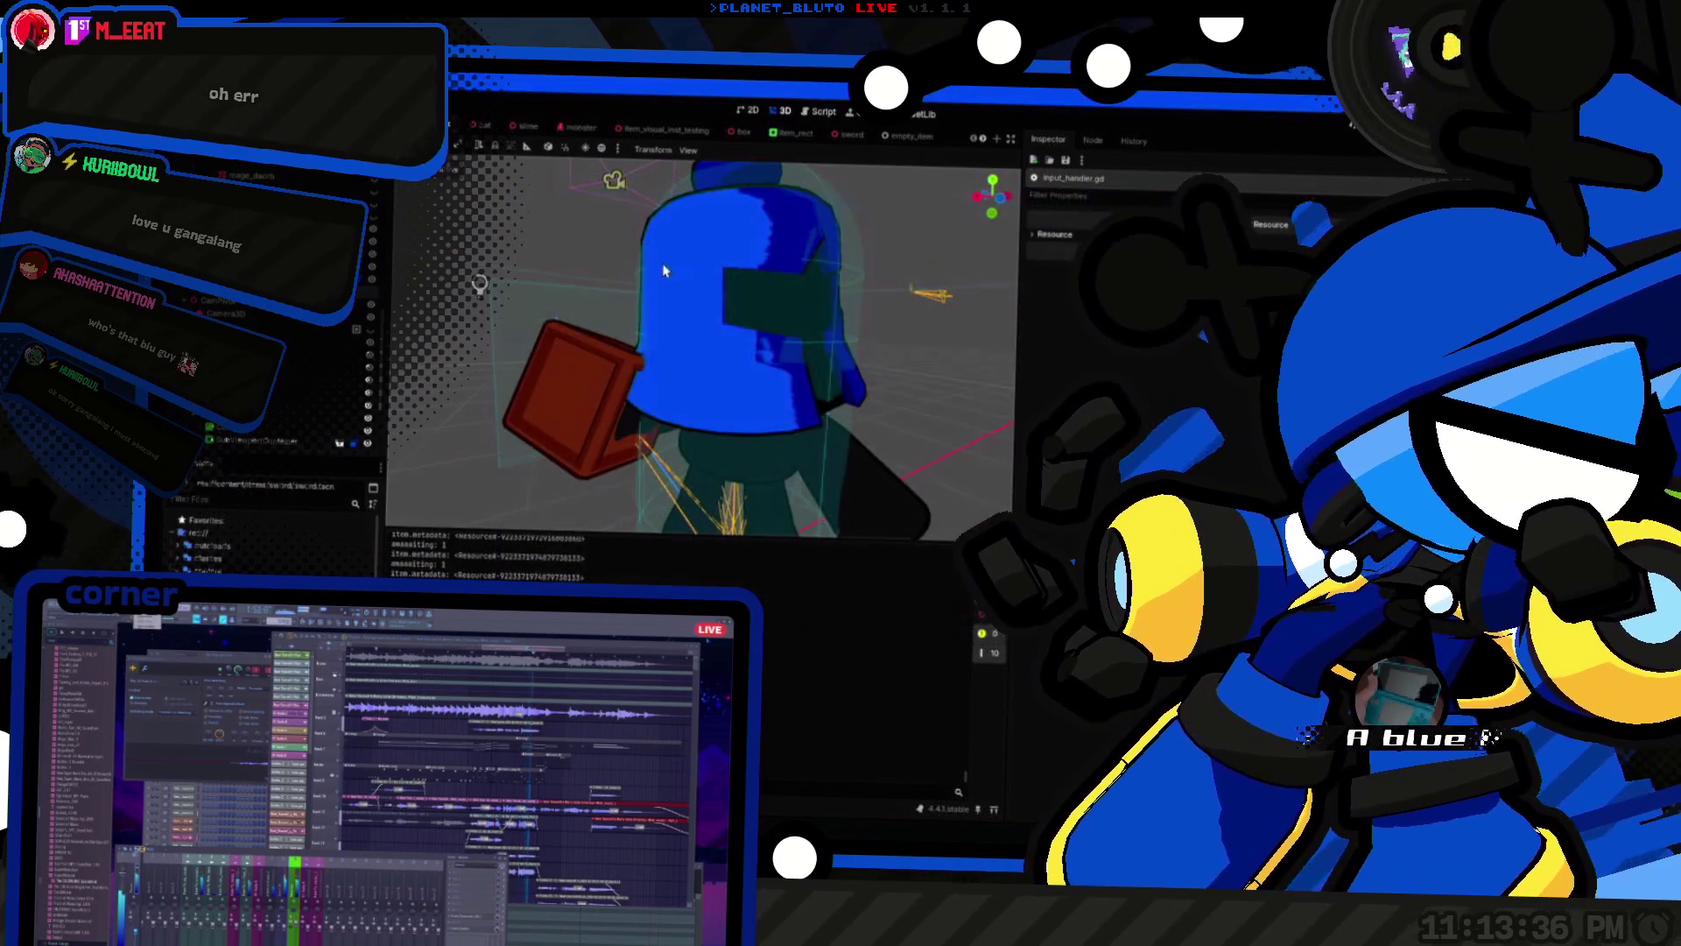
- Select the hotbar_select action names in input_handler.gd
{"action": "left_click", "coordinate": [820, 111]}
{"action": "scroll", "coordinate": [882, 515], "scroll_direction": "down", "scroll_amount": 10}
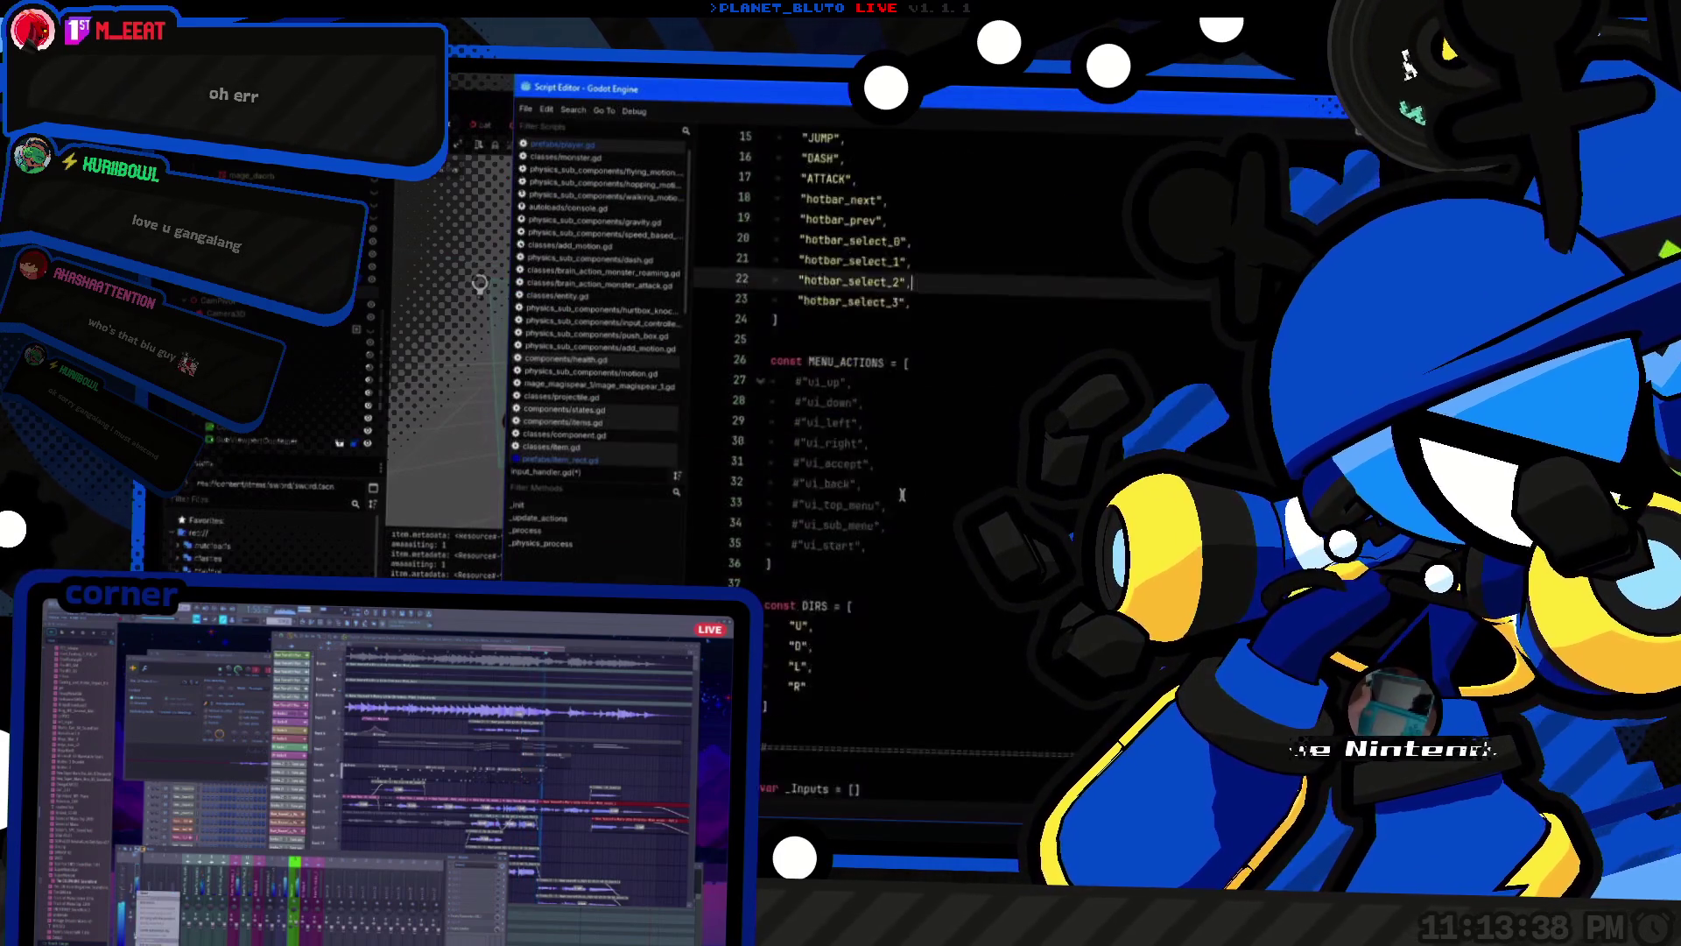
{"action": "scroll", "coordinate": [882, 515], "scroll_direction": "up", "scroll_amount": 10}
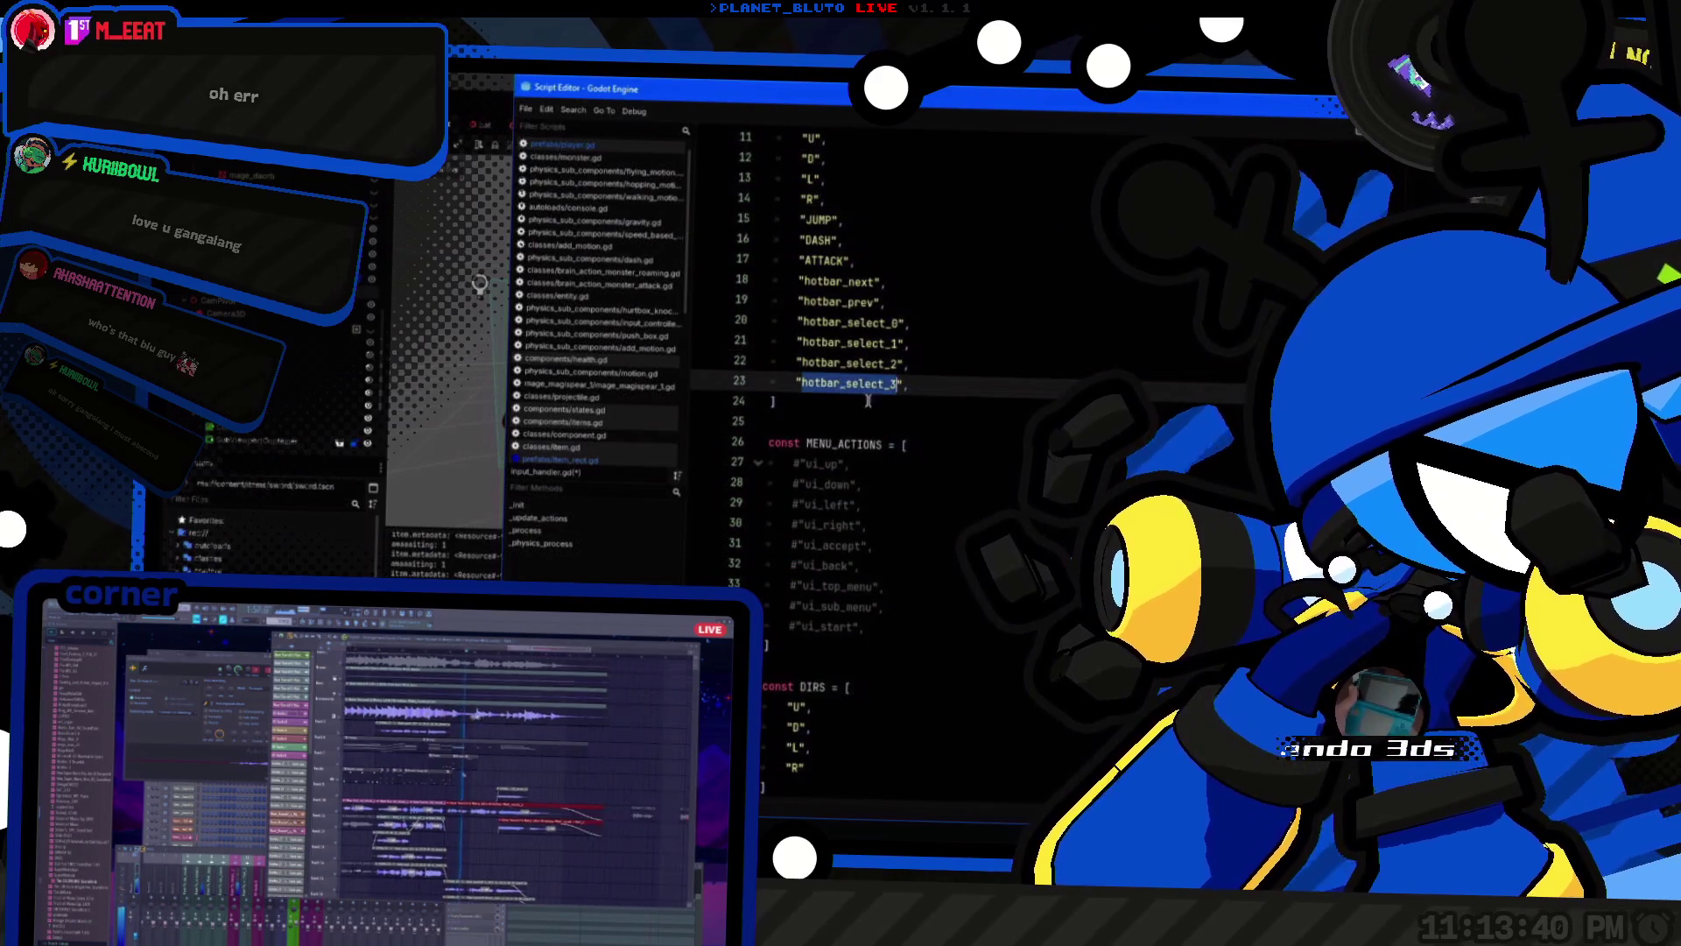
{"action": "key", "text": "shift+alt+Up"}
{"action": "key", "text": "shift+alt+Up"}
{"action": "key", "text": "shift+alt+Up"}
{"action": "key", "text": "ctrl+shift+Right"}
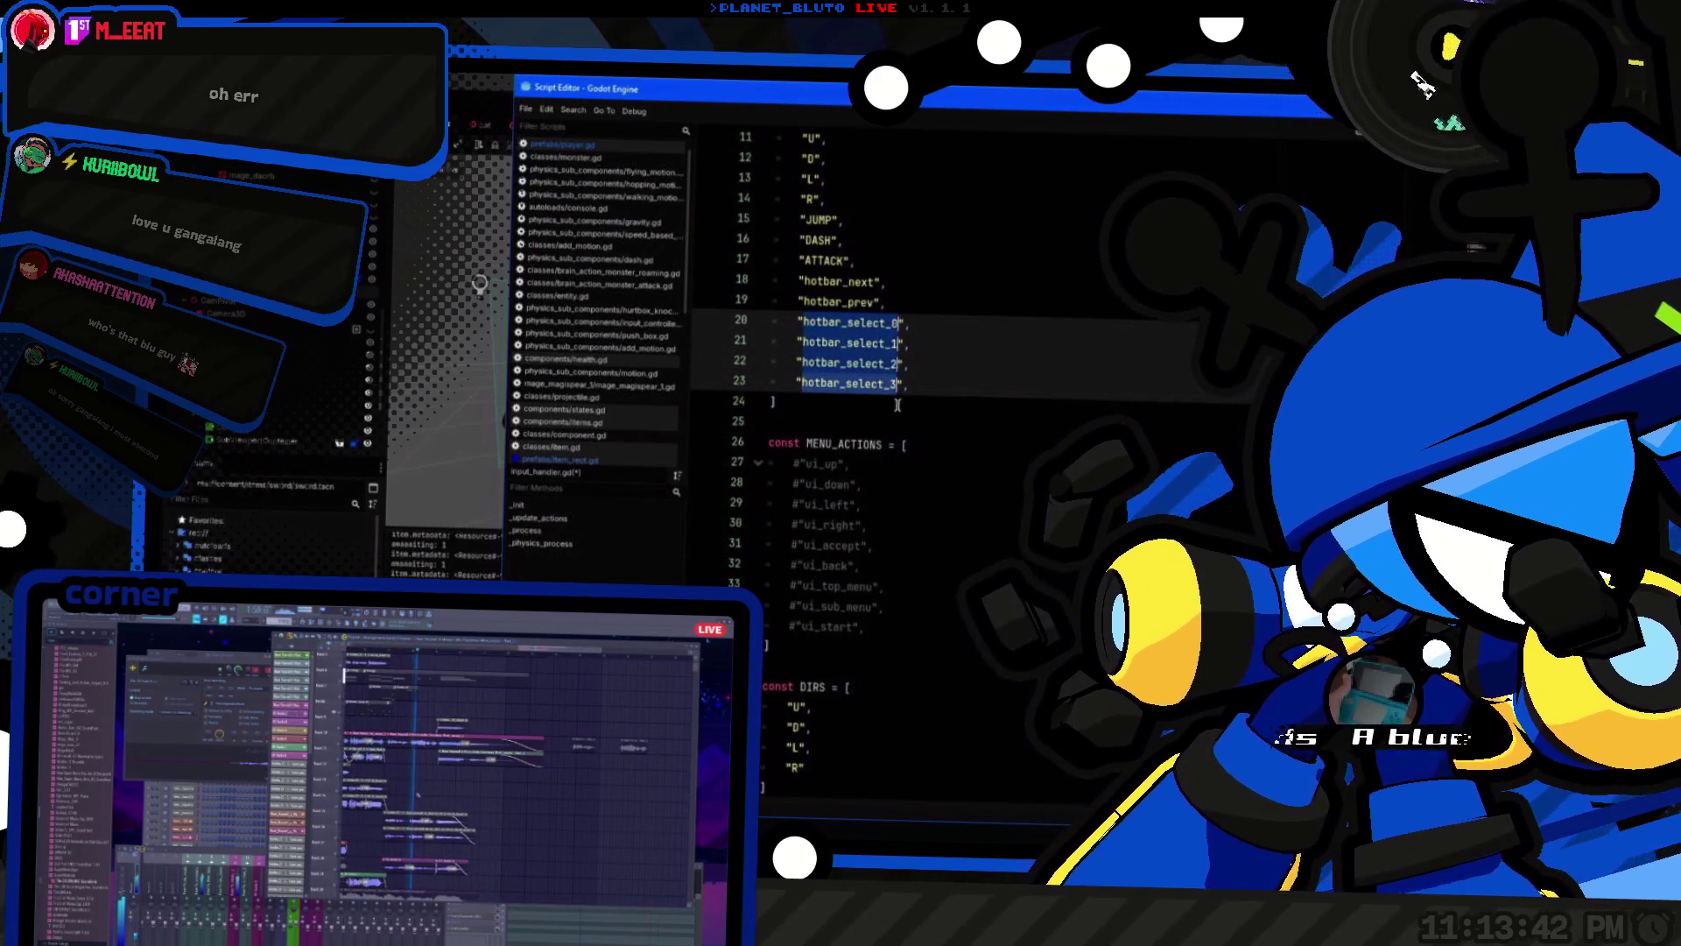
{"action": "left_click", "coordinate": [912, 342]}
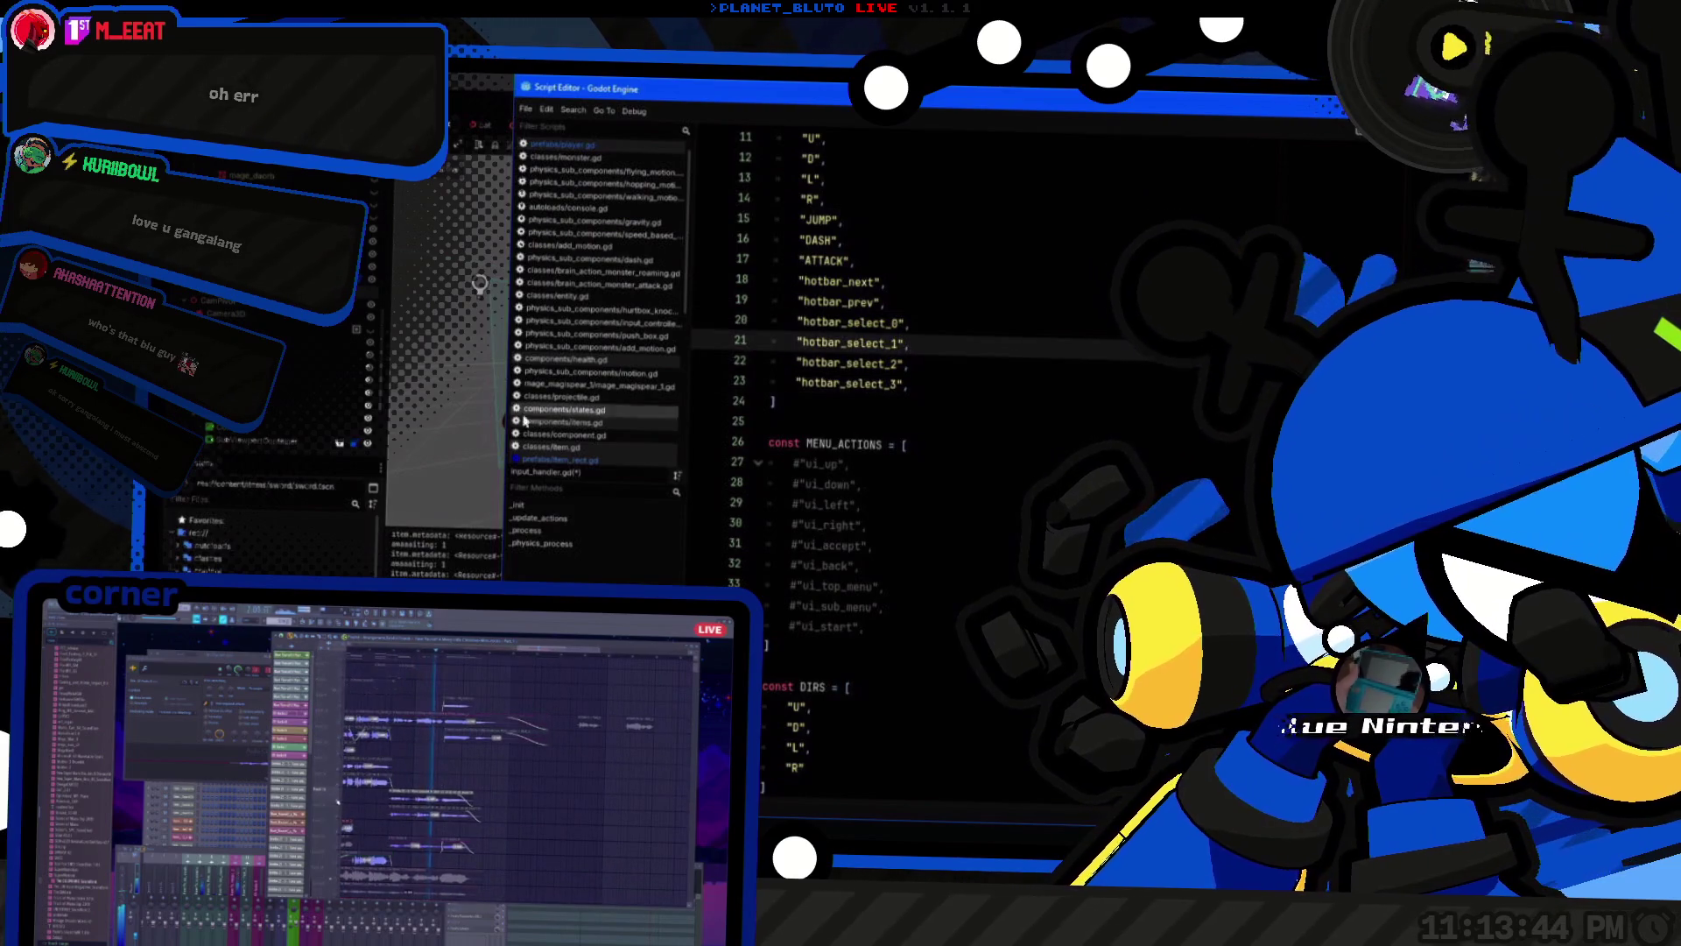
{"action": "scroll", "coordinate": [589, 448], "scroll_direction": "down", "scroll_amount": 3}
{"action": "key", "text": "Down"}
{"action": "key", "text": "Down"}
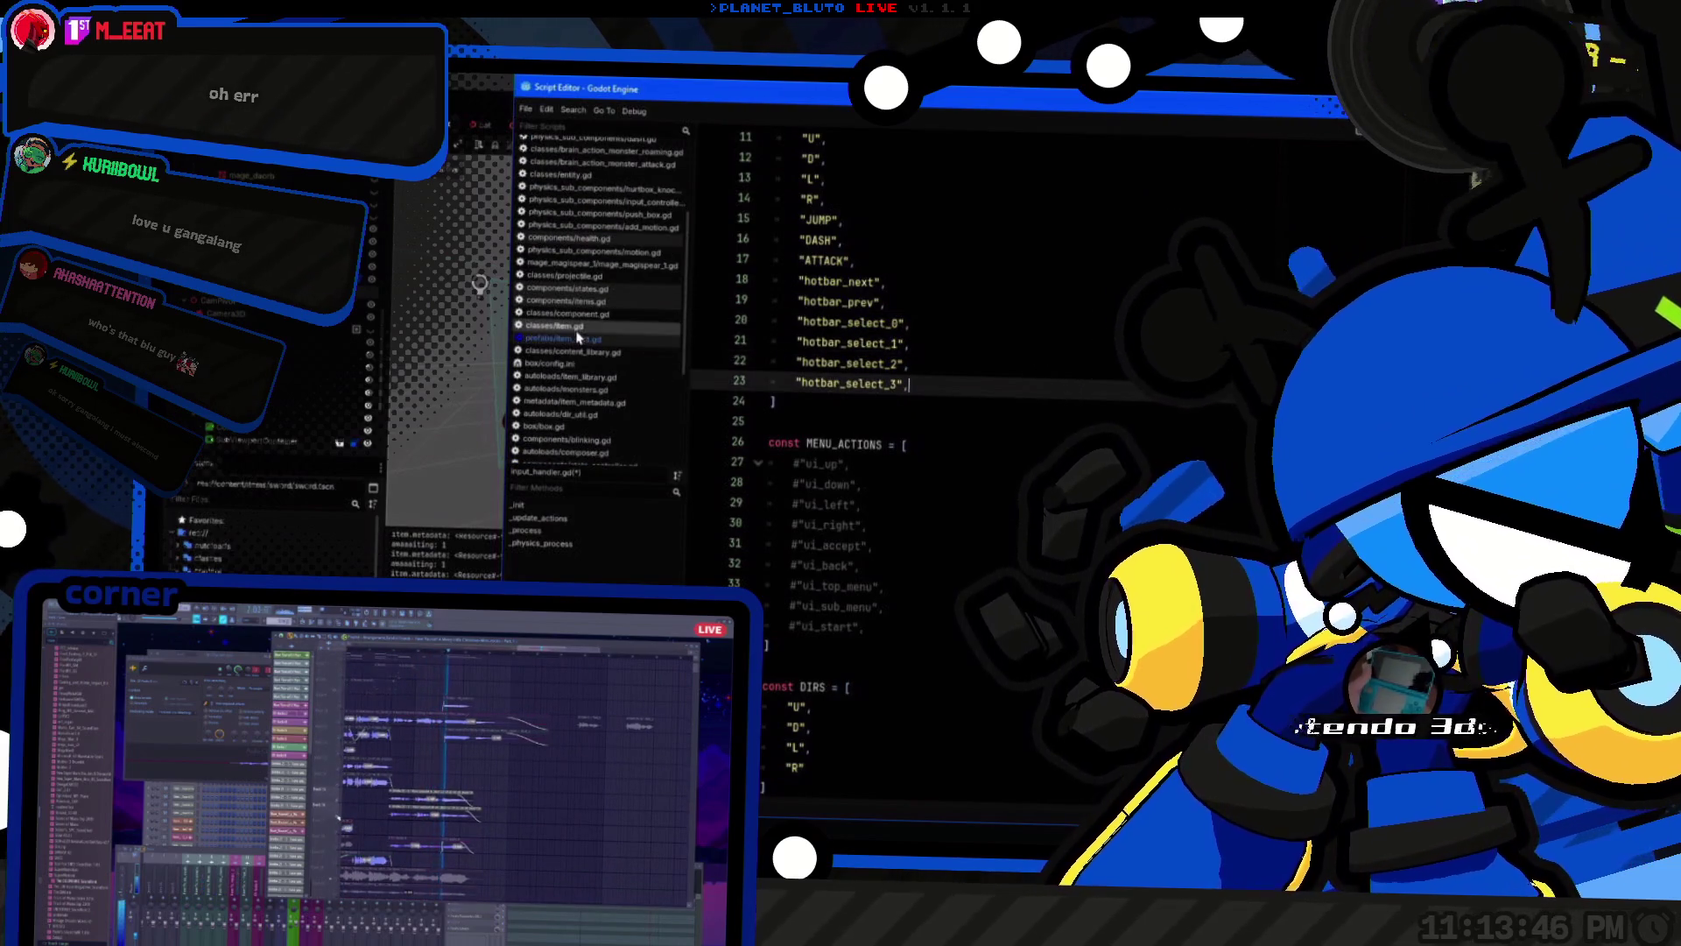
{"action": "double_click", "coordinate": [871, 322]}
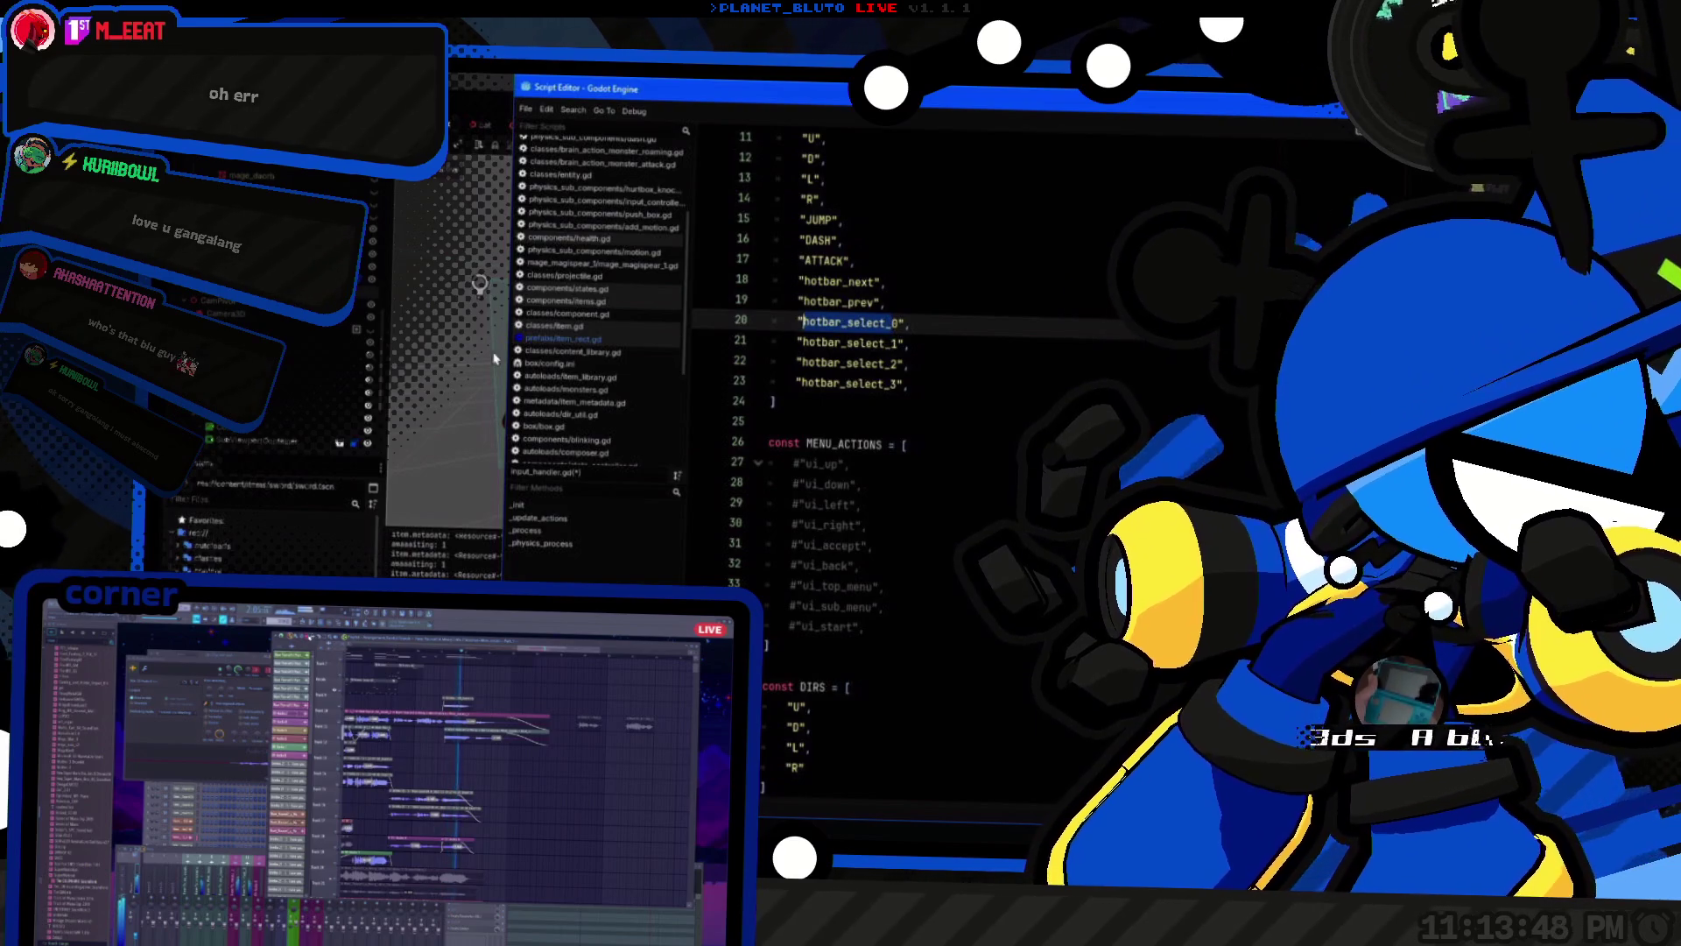
- Open player.gd and duplicate the second Inputs.connect block in the hotbar setup
{"action": "key", "text": "shift+alt+o"}
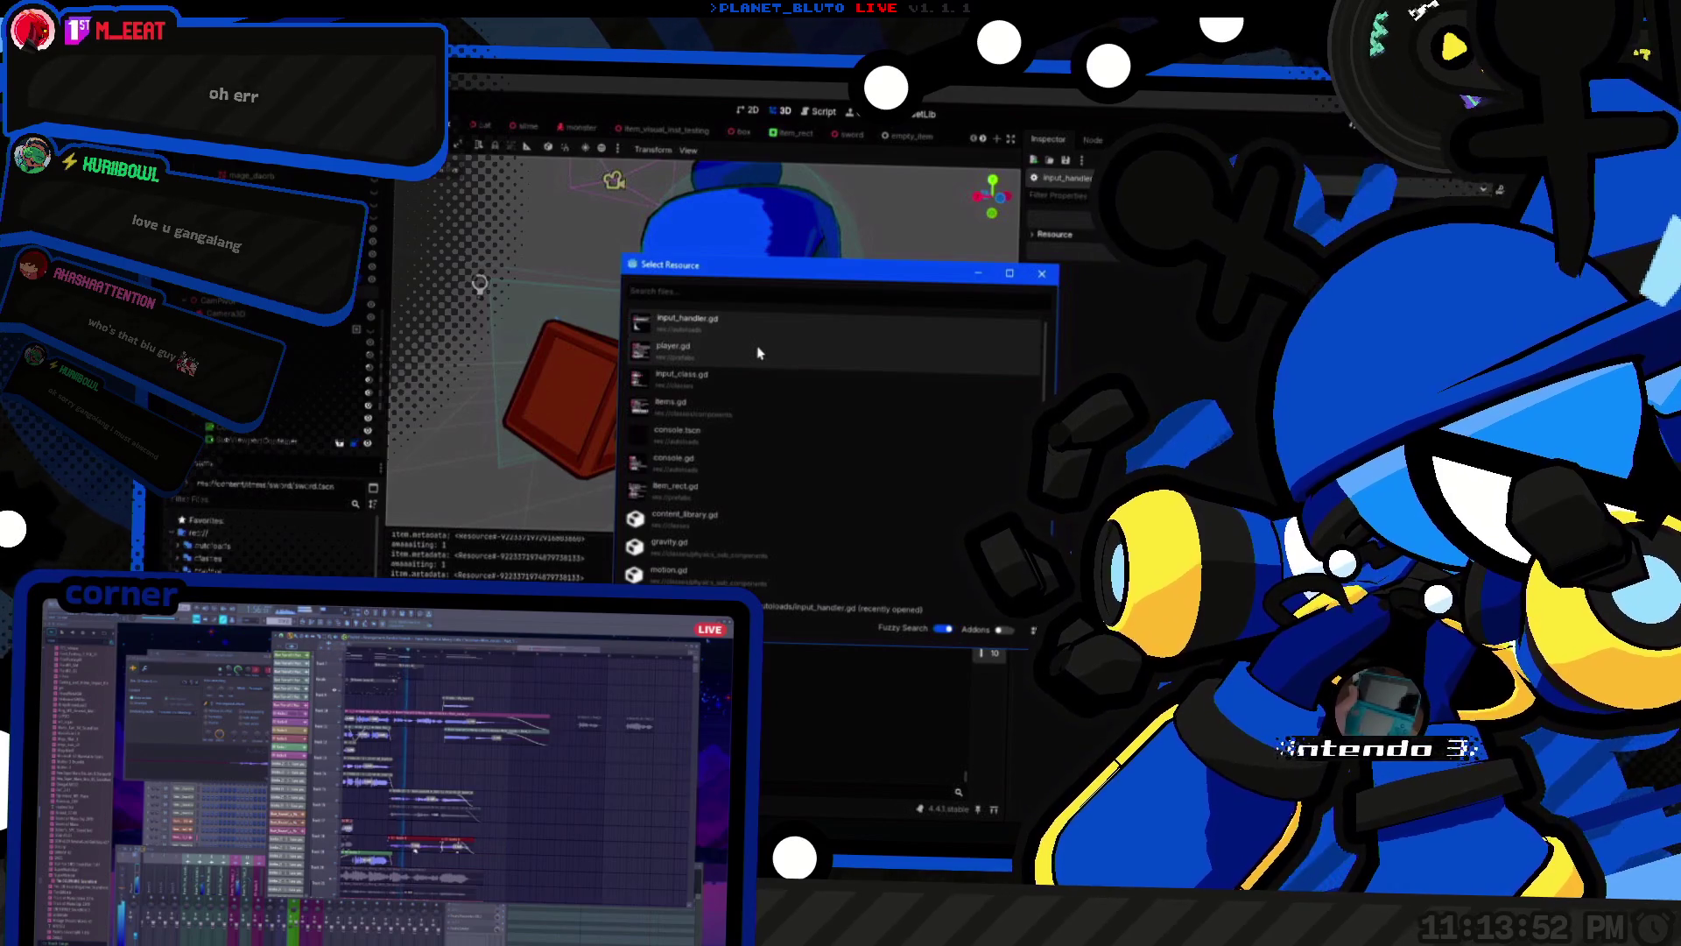
{"action": "double_click", "coordinate": [758, 353]}
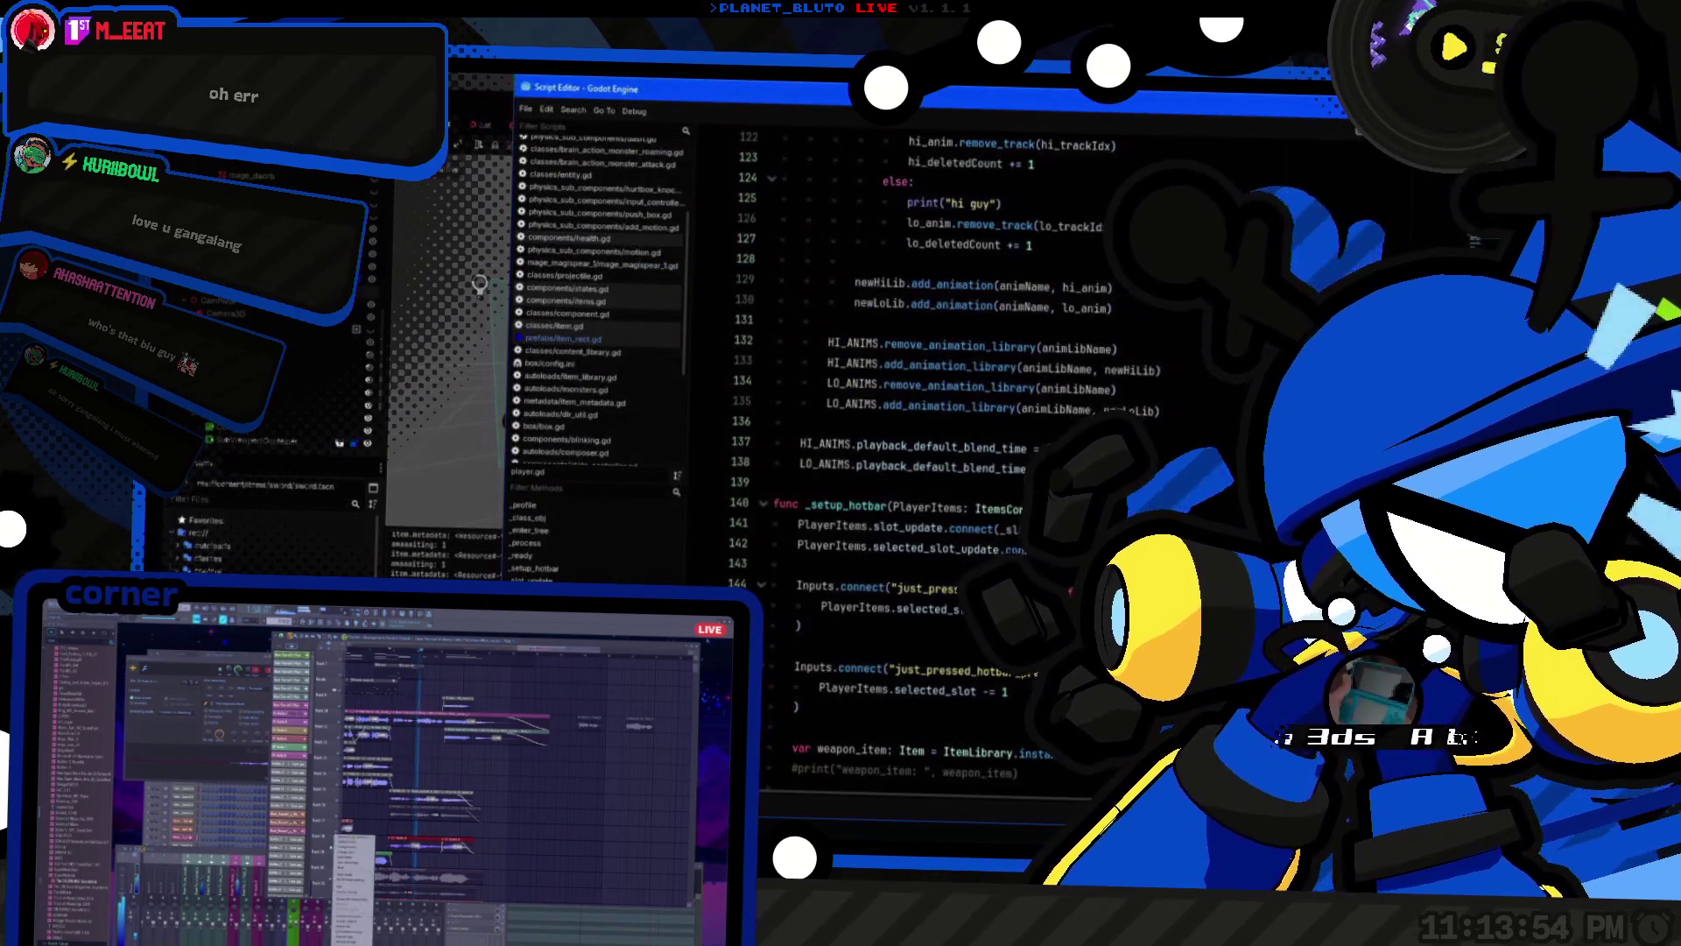
{"action": "scroll", "coordinate": [796, 498], "scroll_direction": "down", "scroll_amount": 3}
{"action": "left_click", "coordinate": [801, 523]}
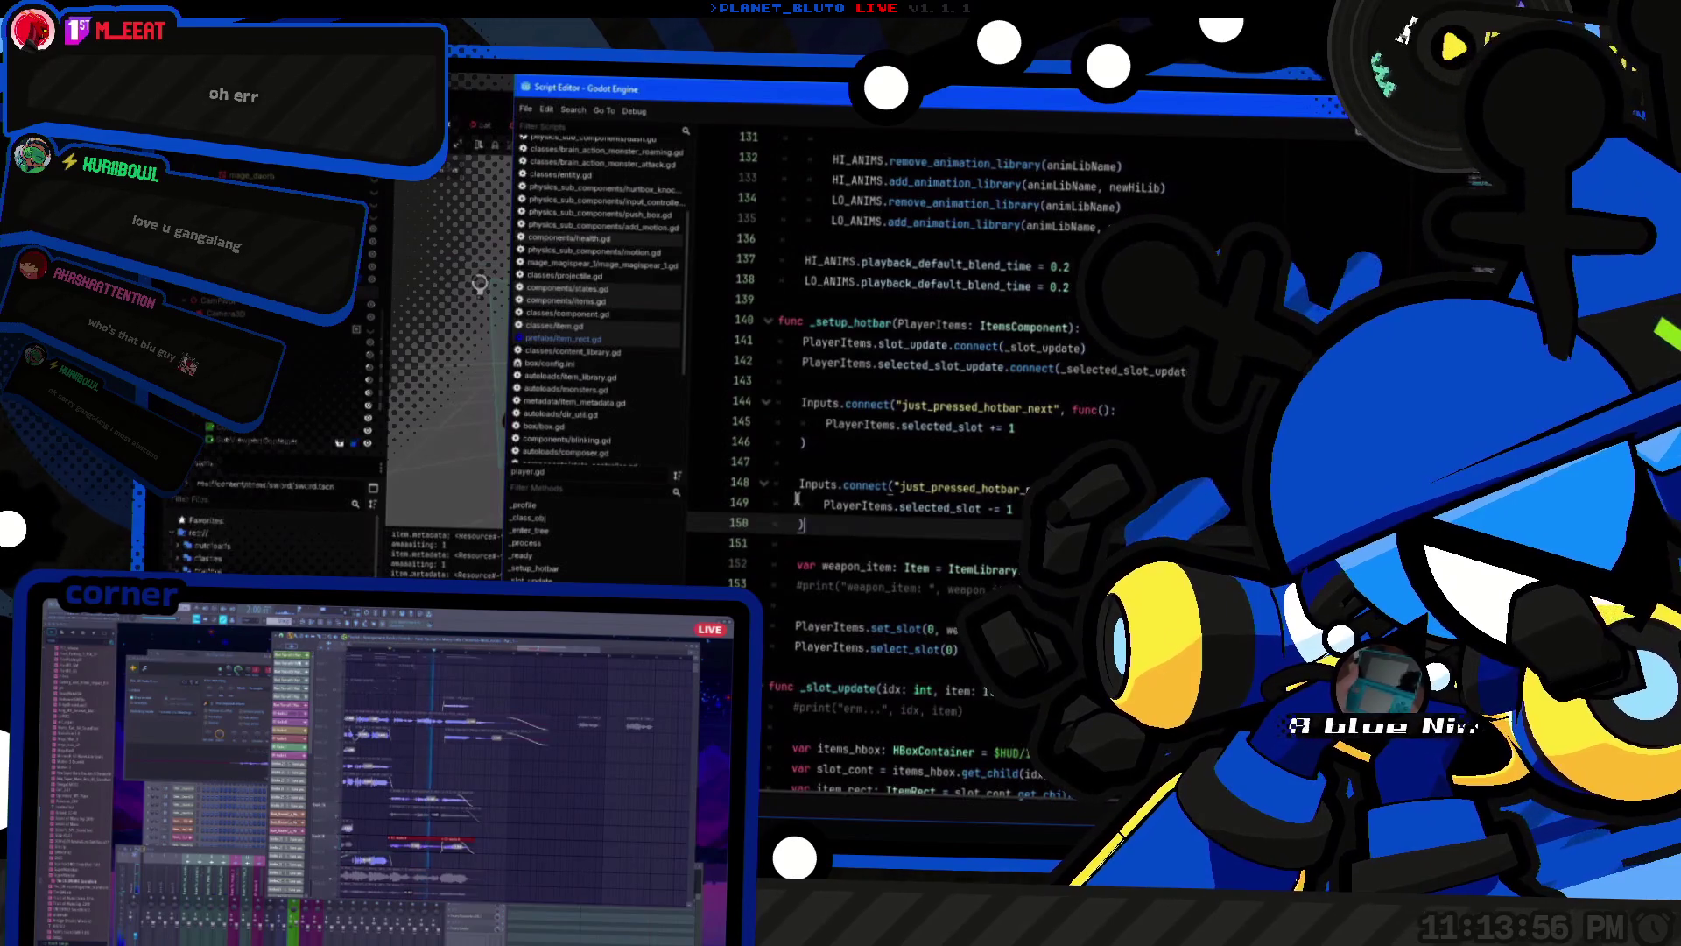
{"action": "key", "text": "shift+Up"}
{"action": "key", "text": "shift+Up"}
{"action": "key", "text": "shift+Up"}
{"action": "key", "text": "ctrl+shift+d"}
{"action": "left_click", "coordinate": [857, 529]}
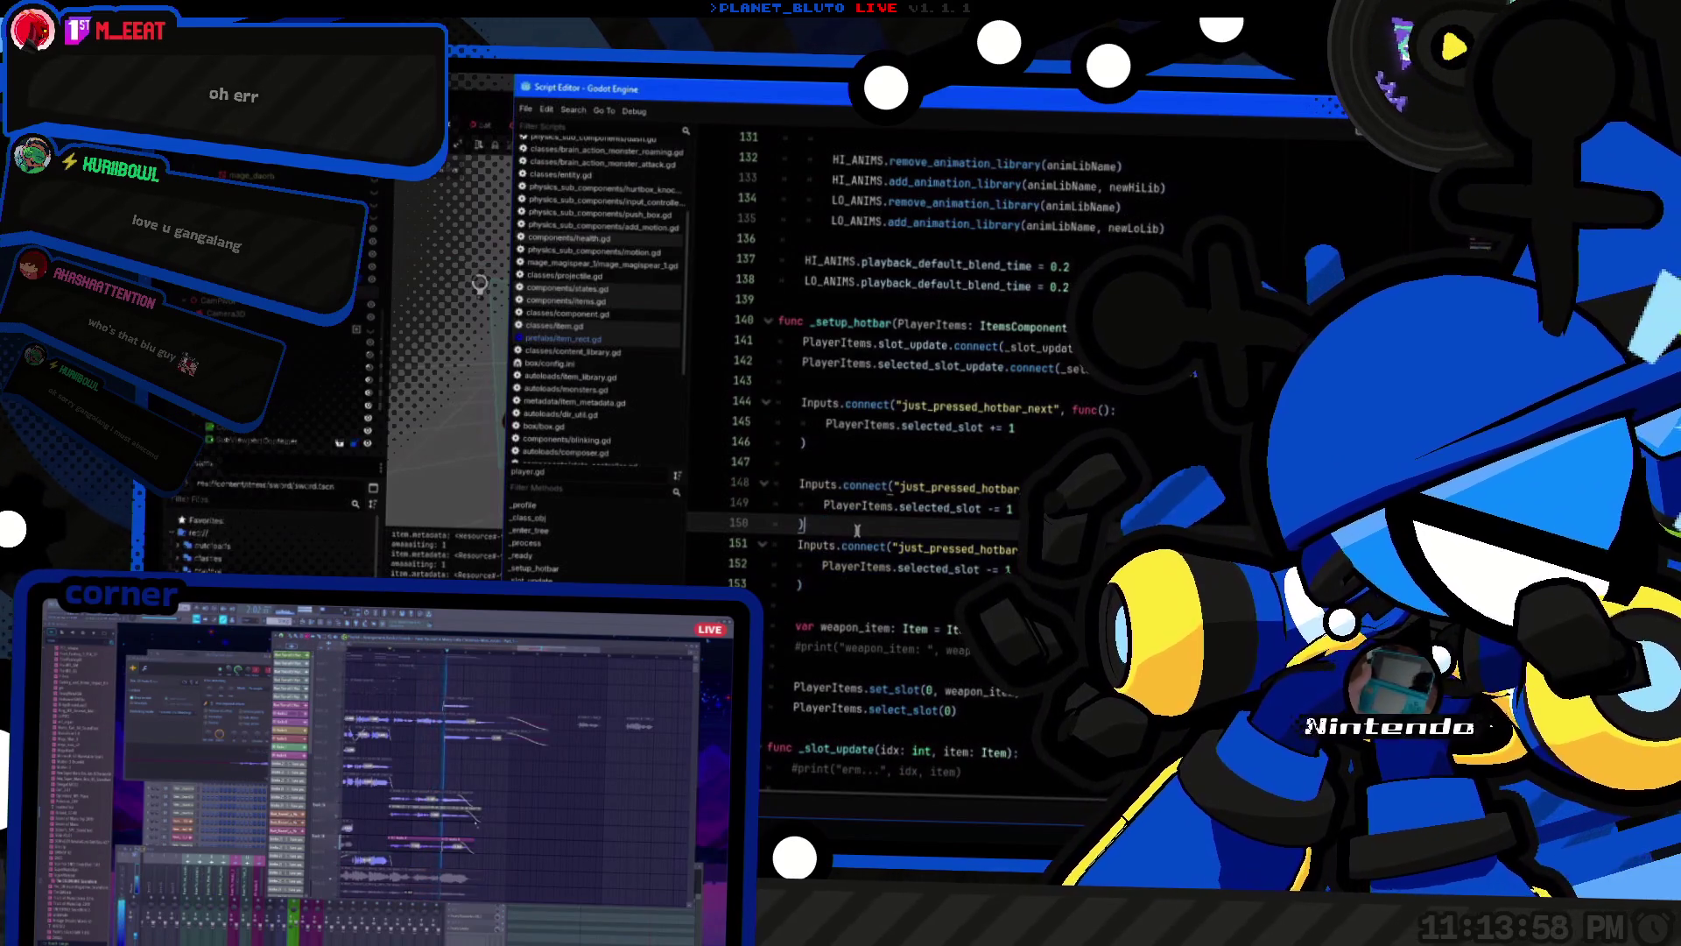
{"action": "key", "text": "Return"}
{"action": "key", "text": "Return"}
- Wrap the copy in a 'for i in 4:' loop and prefix its action with just_pressed_
{"action": "type", "text": "fo"}
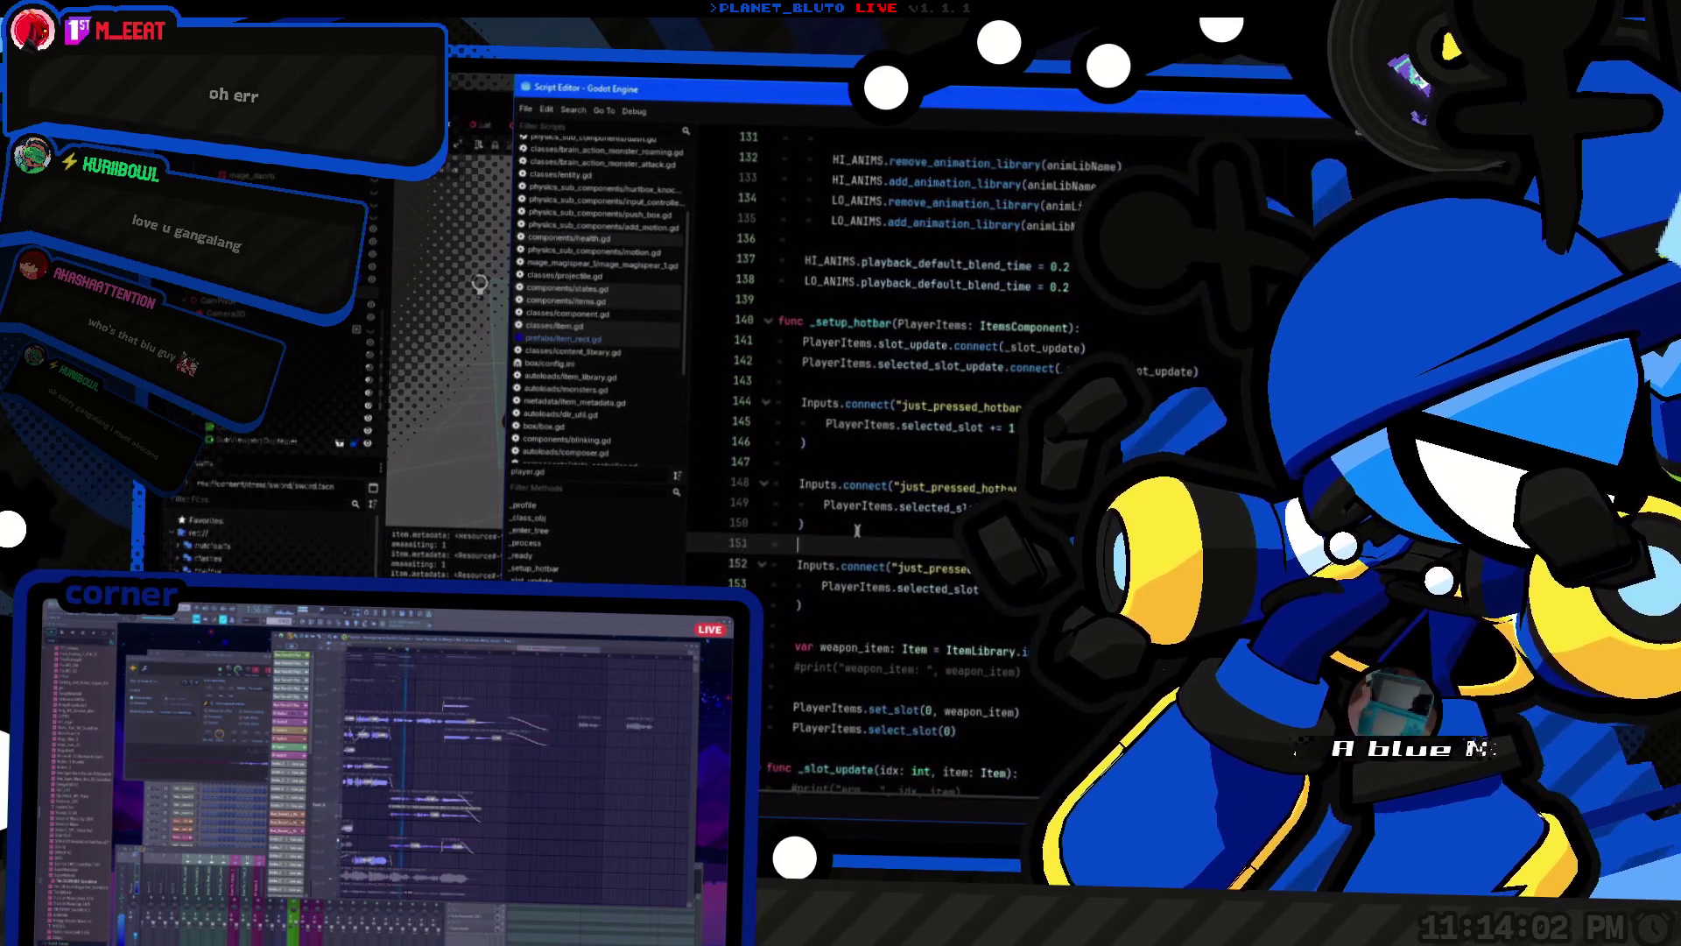
{"action": "key", "text": "shift+Down"}
{"action": "key", "text": "shift+Down"}
{"action": "key", "text": "shift+Down"}
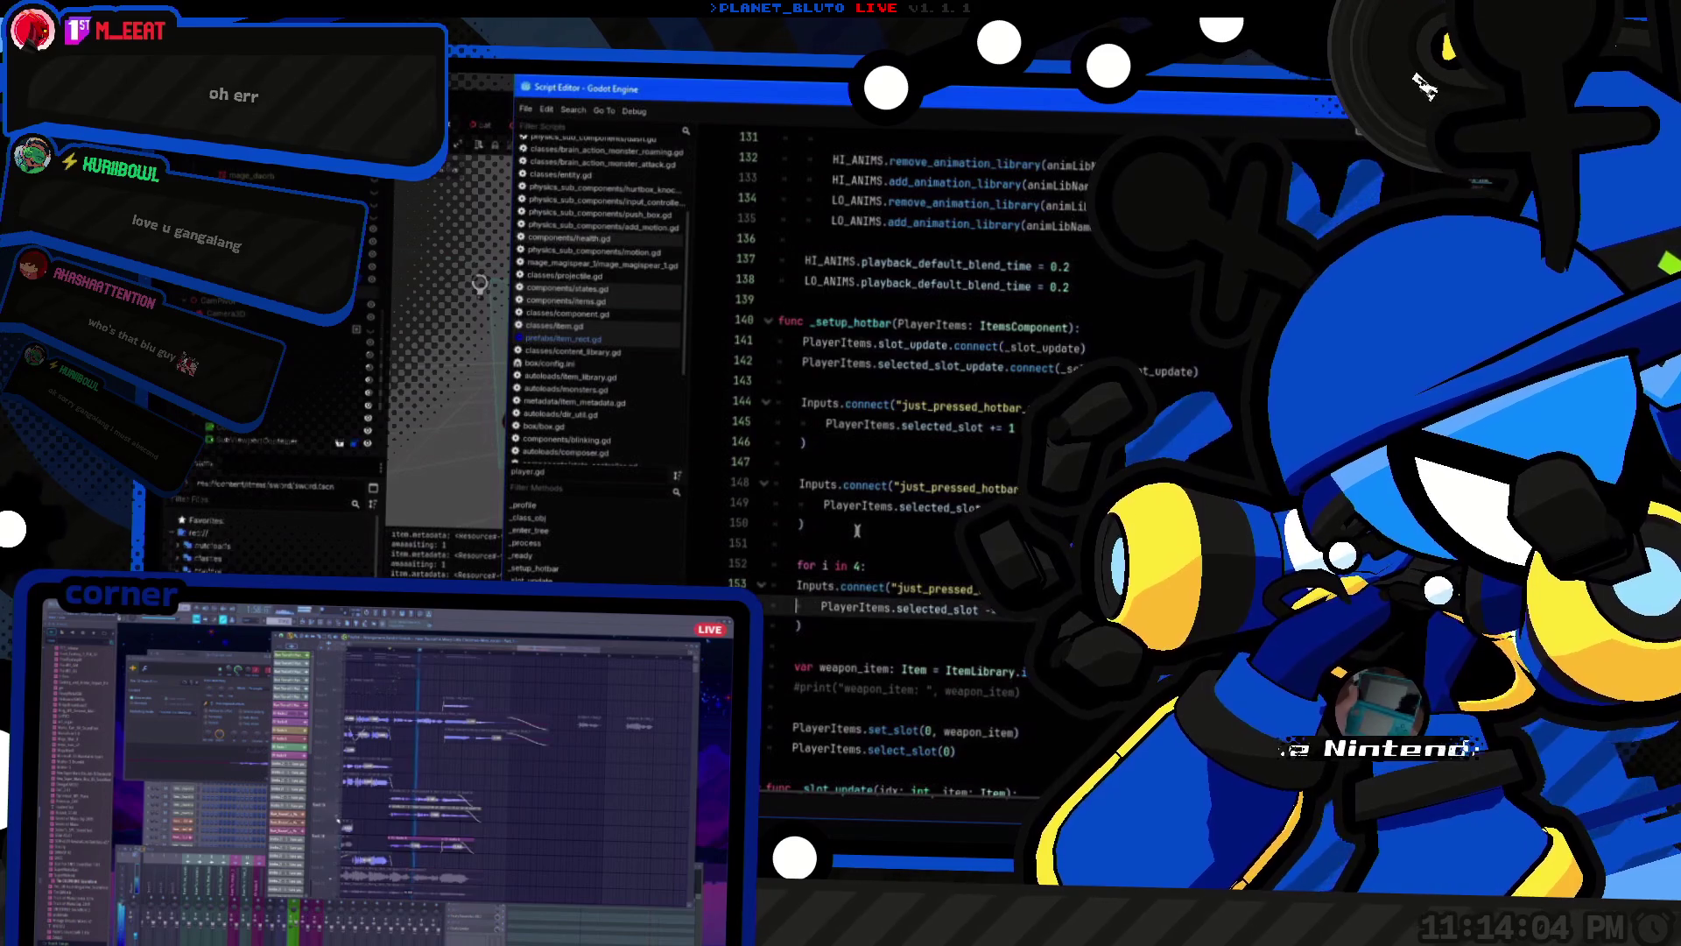
{"action": "key", "text": "Tab"}
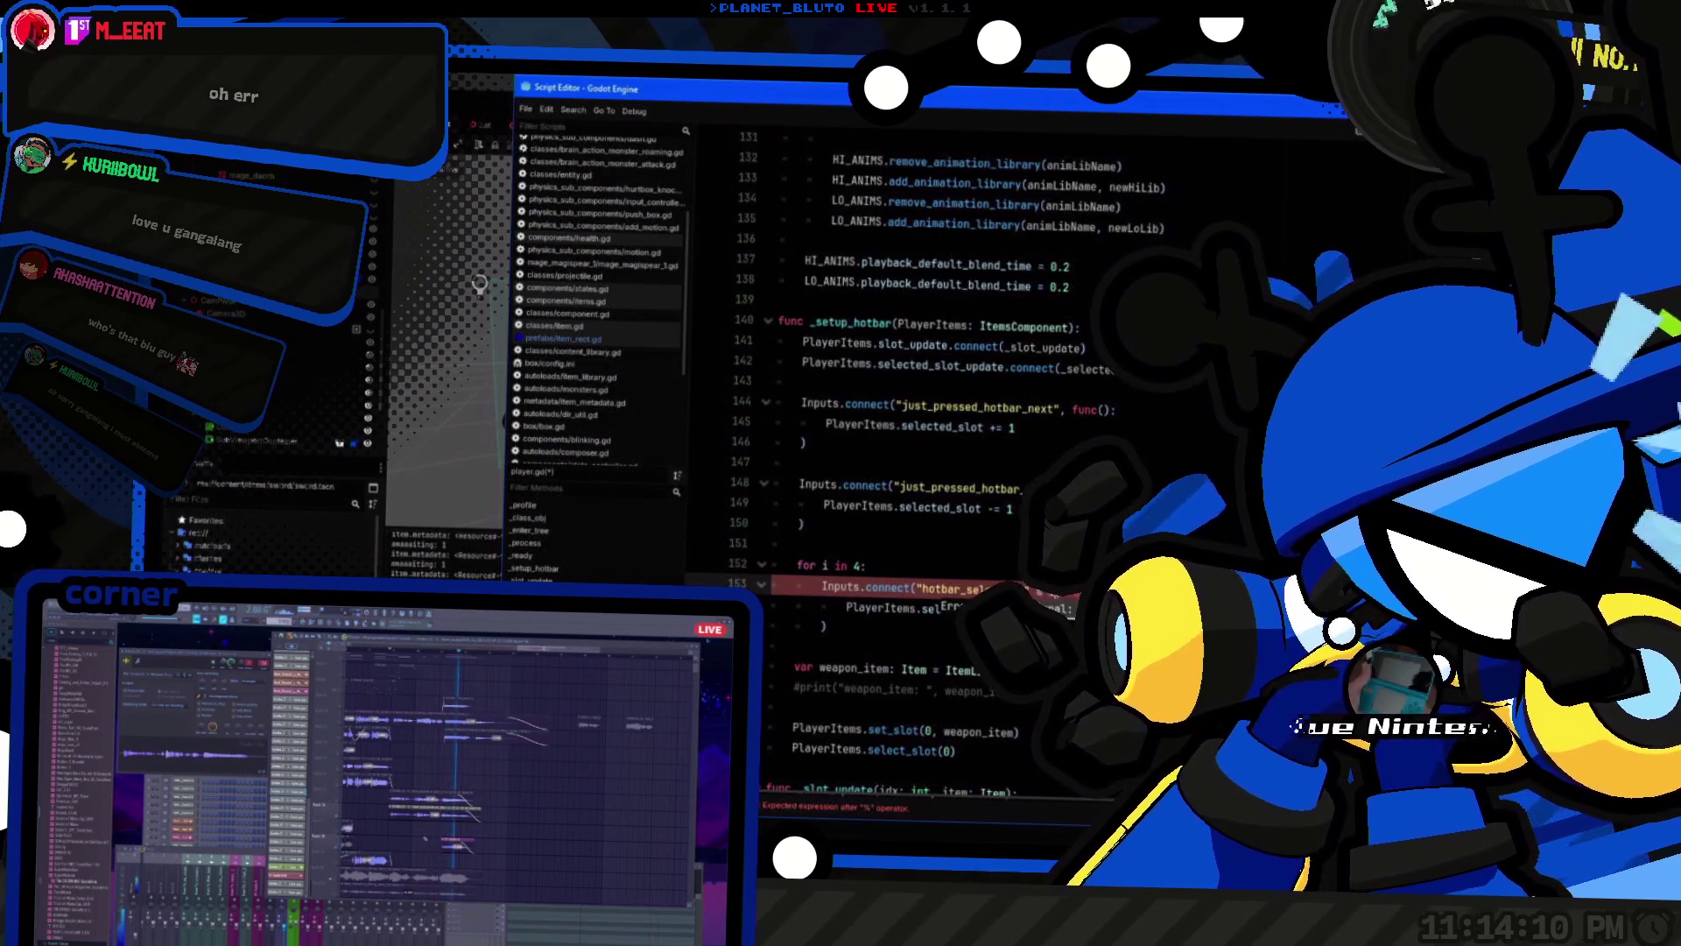
{"action": "left_click", "coordinate": [981, 488]}
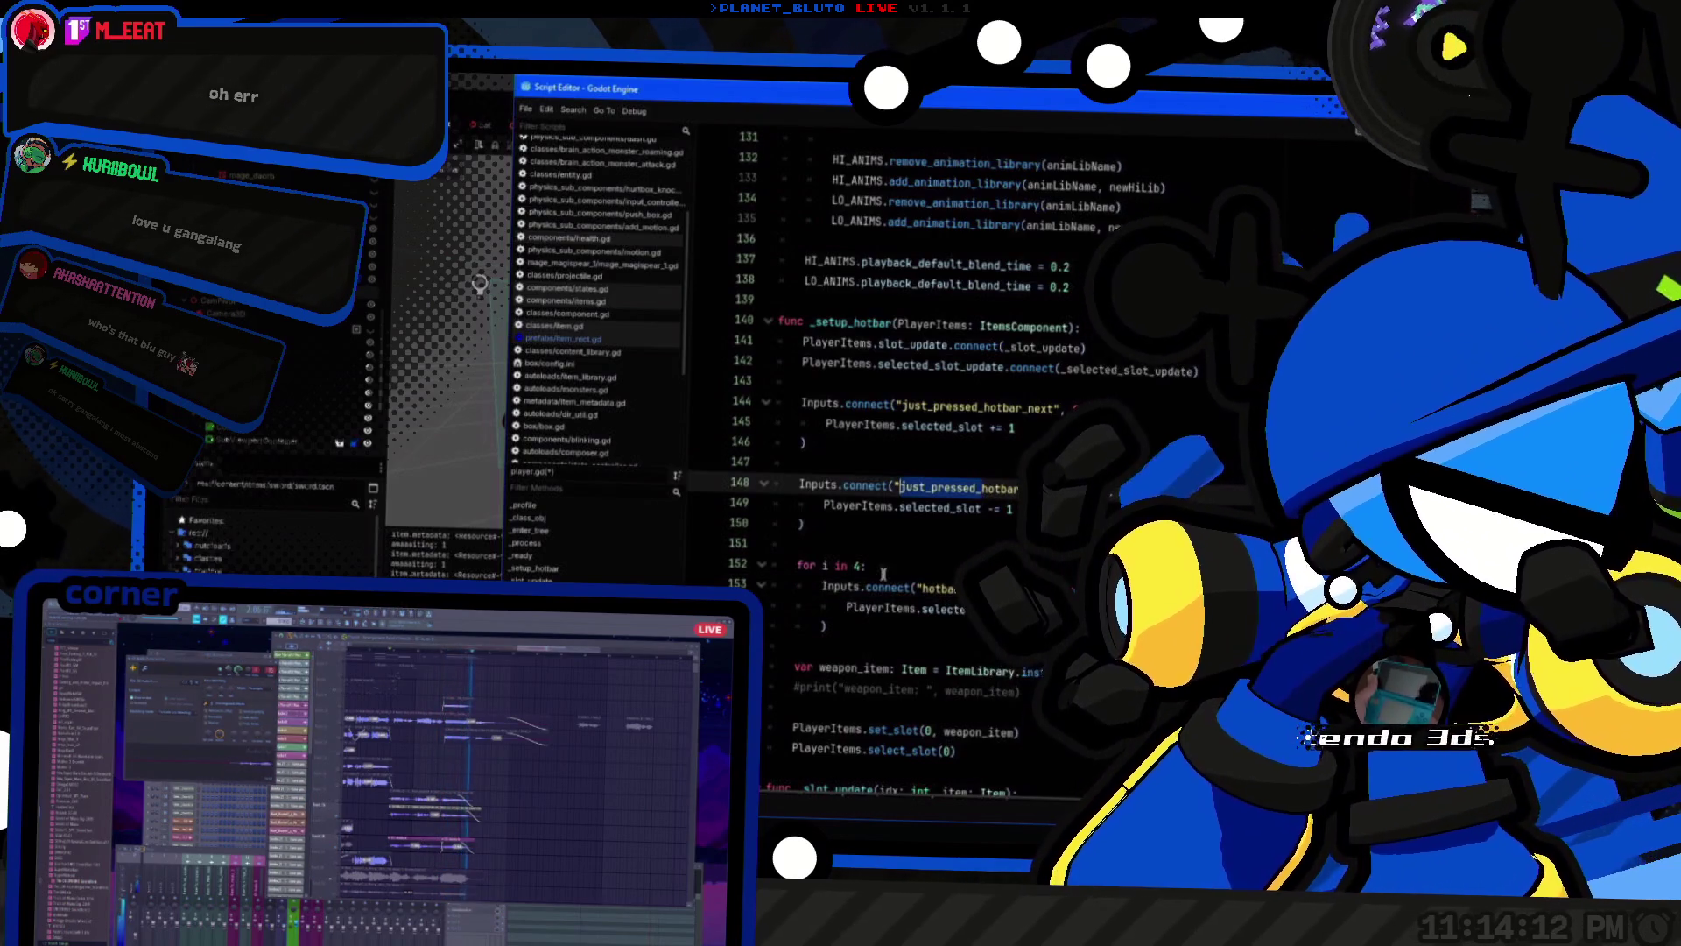
{"action": "left_click", "coordinate": [919, 586]}
{"action": "key", "text": "ctrl+v"}
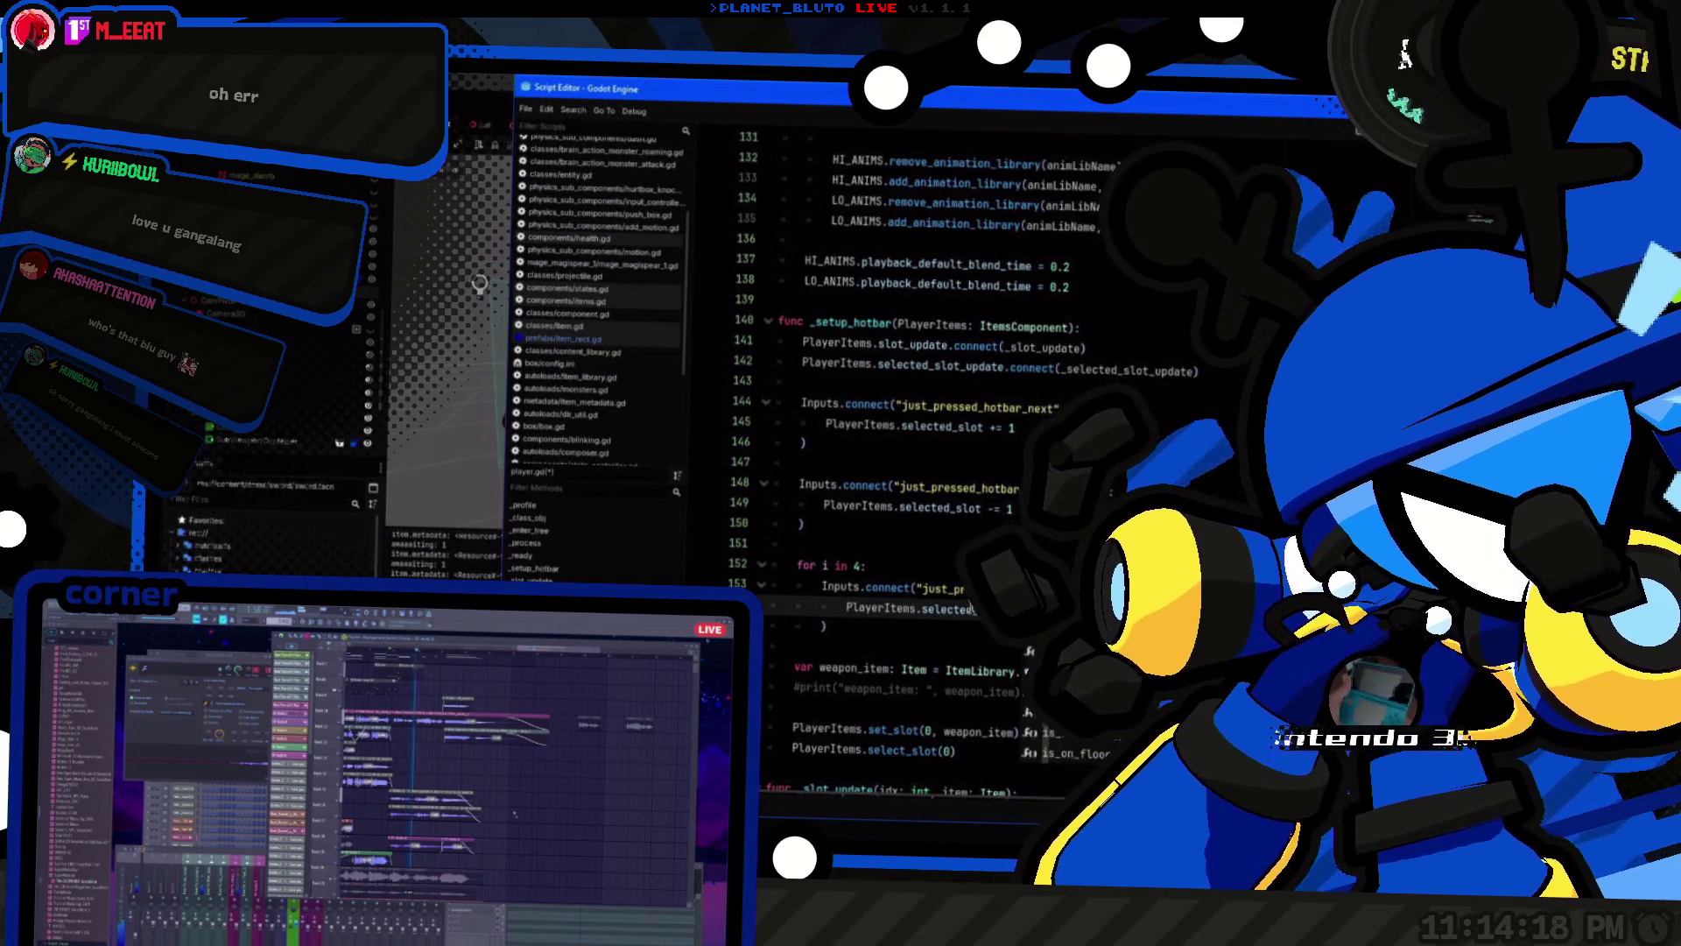
{"action": "key", "text": "alt+Tab"}
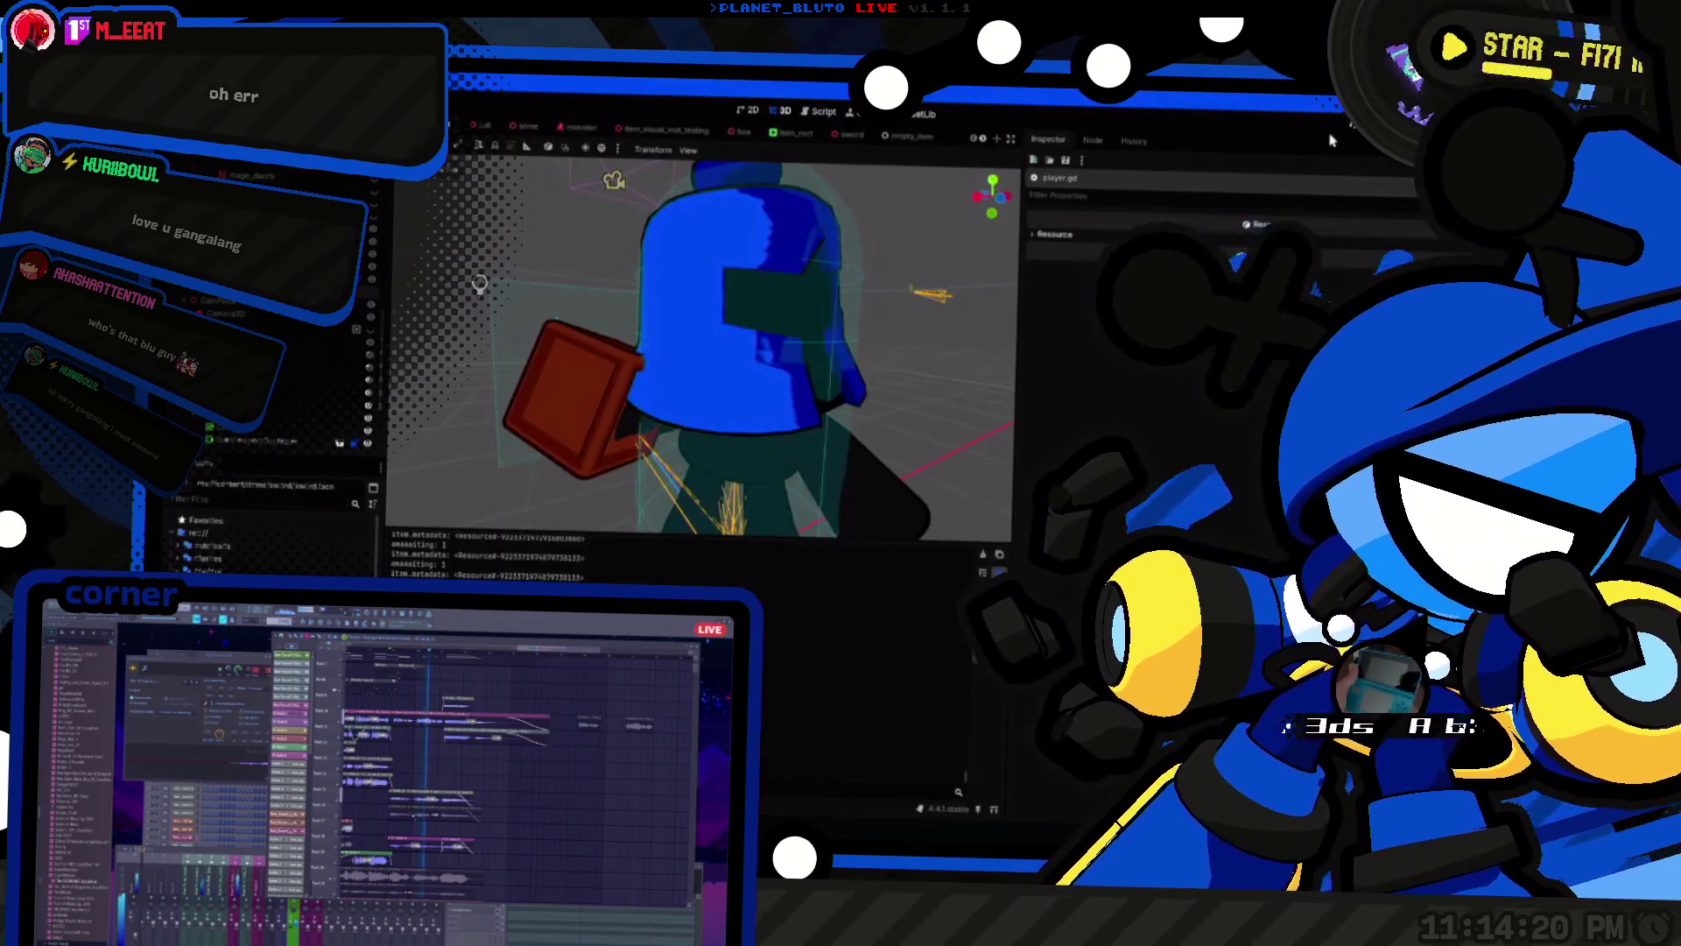